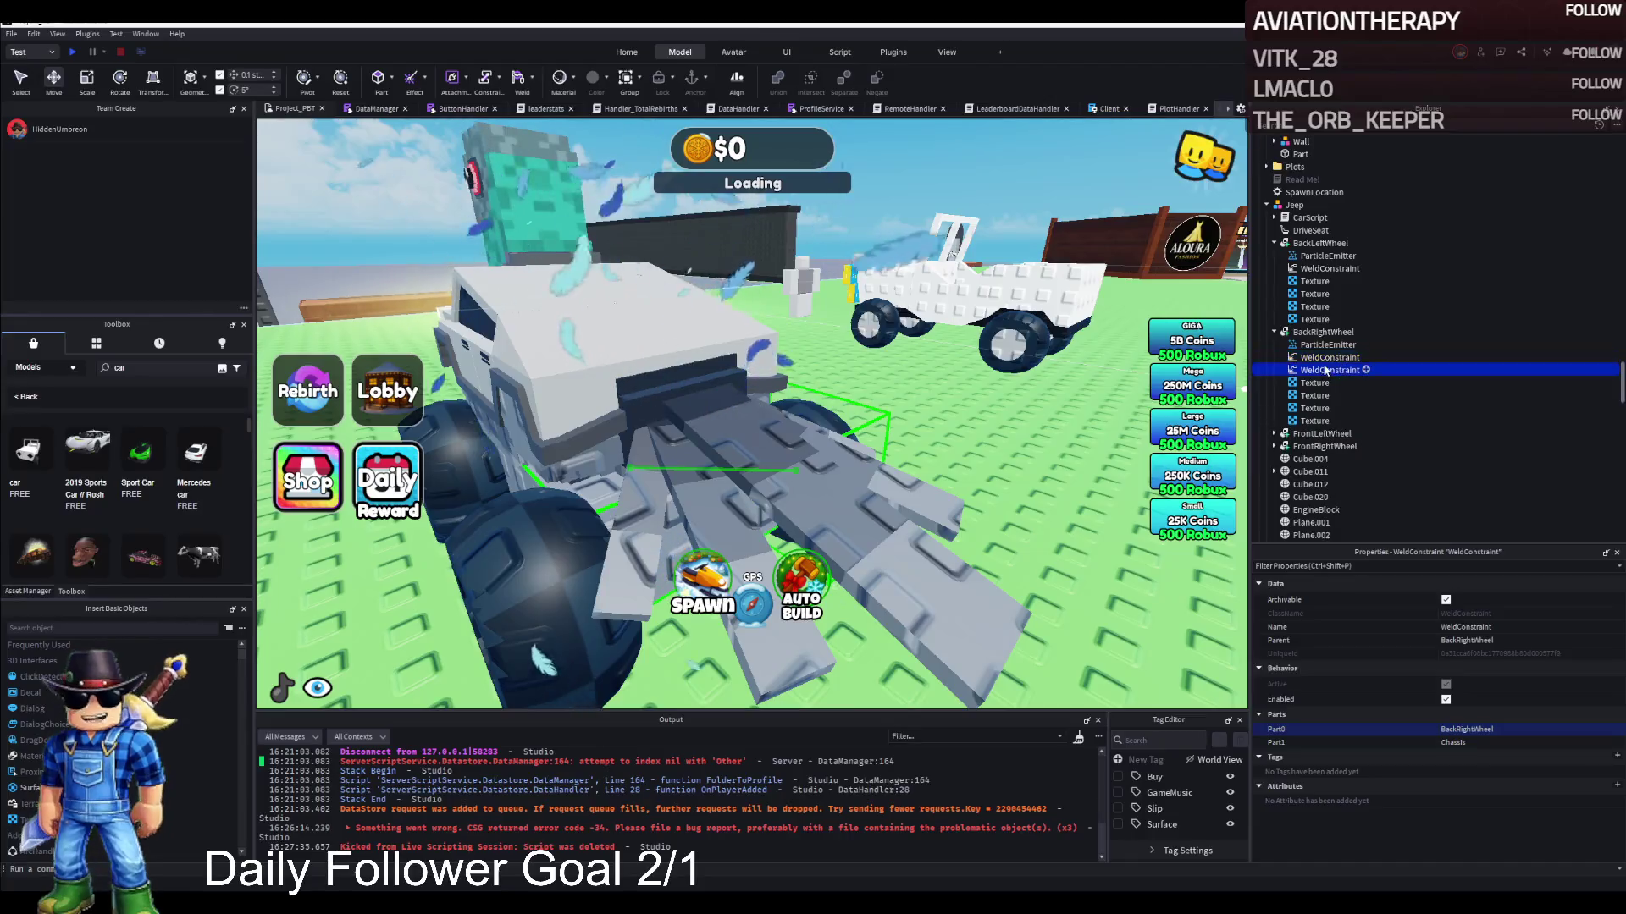
Set FrontLeftWheel's weld Part0 to FrontLeftWheel and delete its duplicate WeldConstraints
left_click(1329, 459)
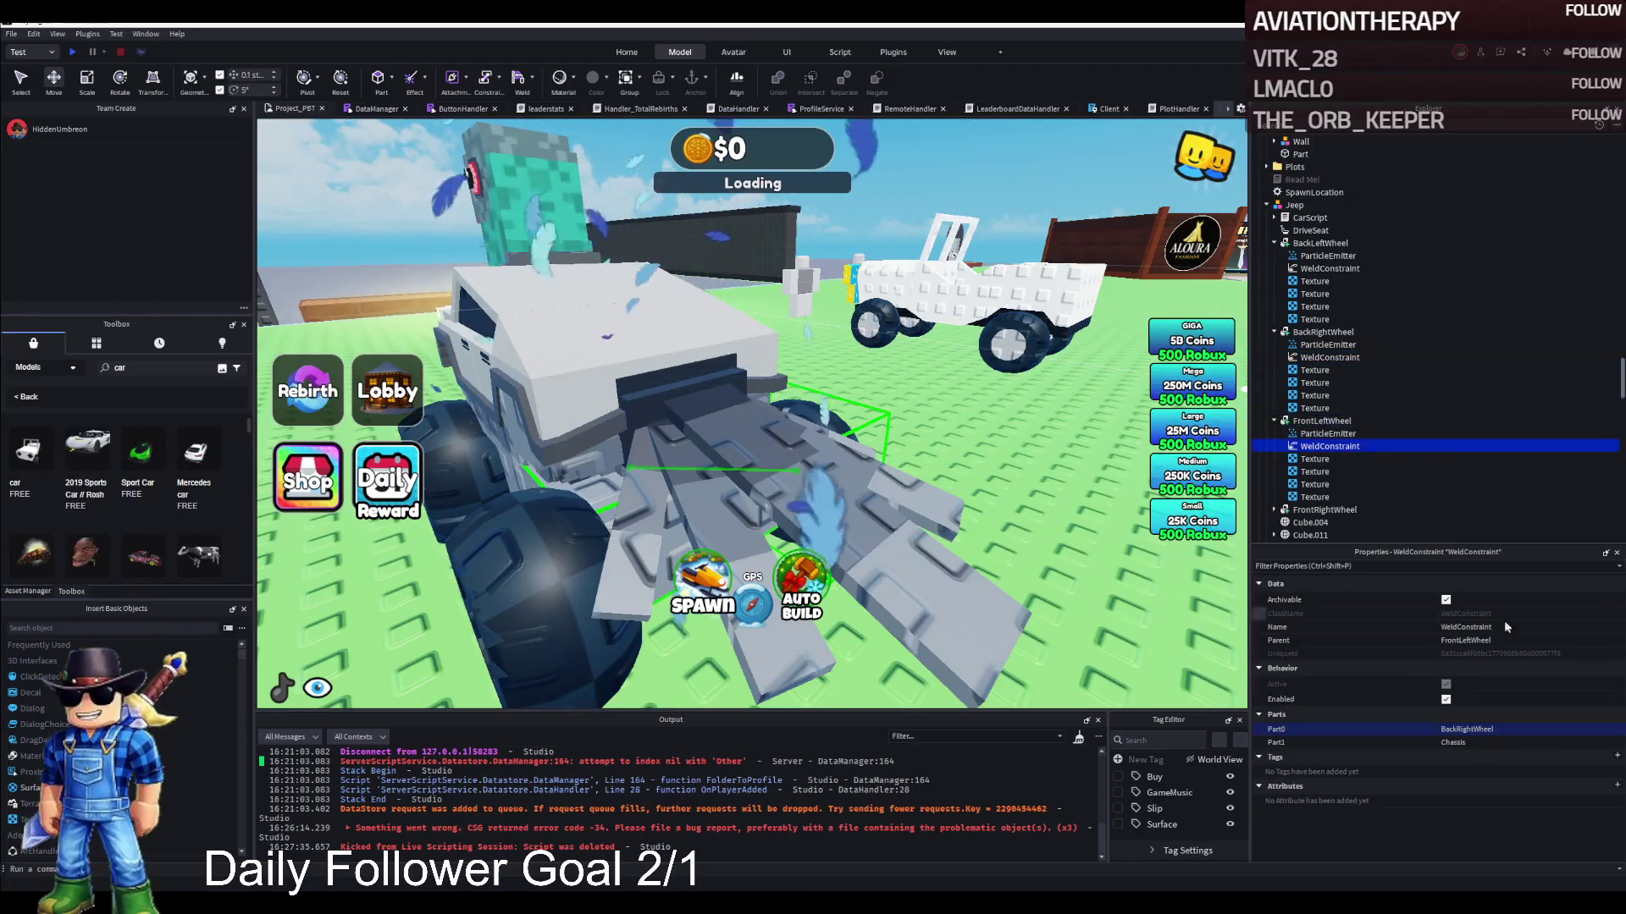
left_click(1498, 729)
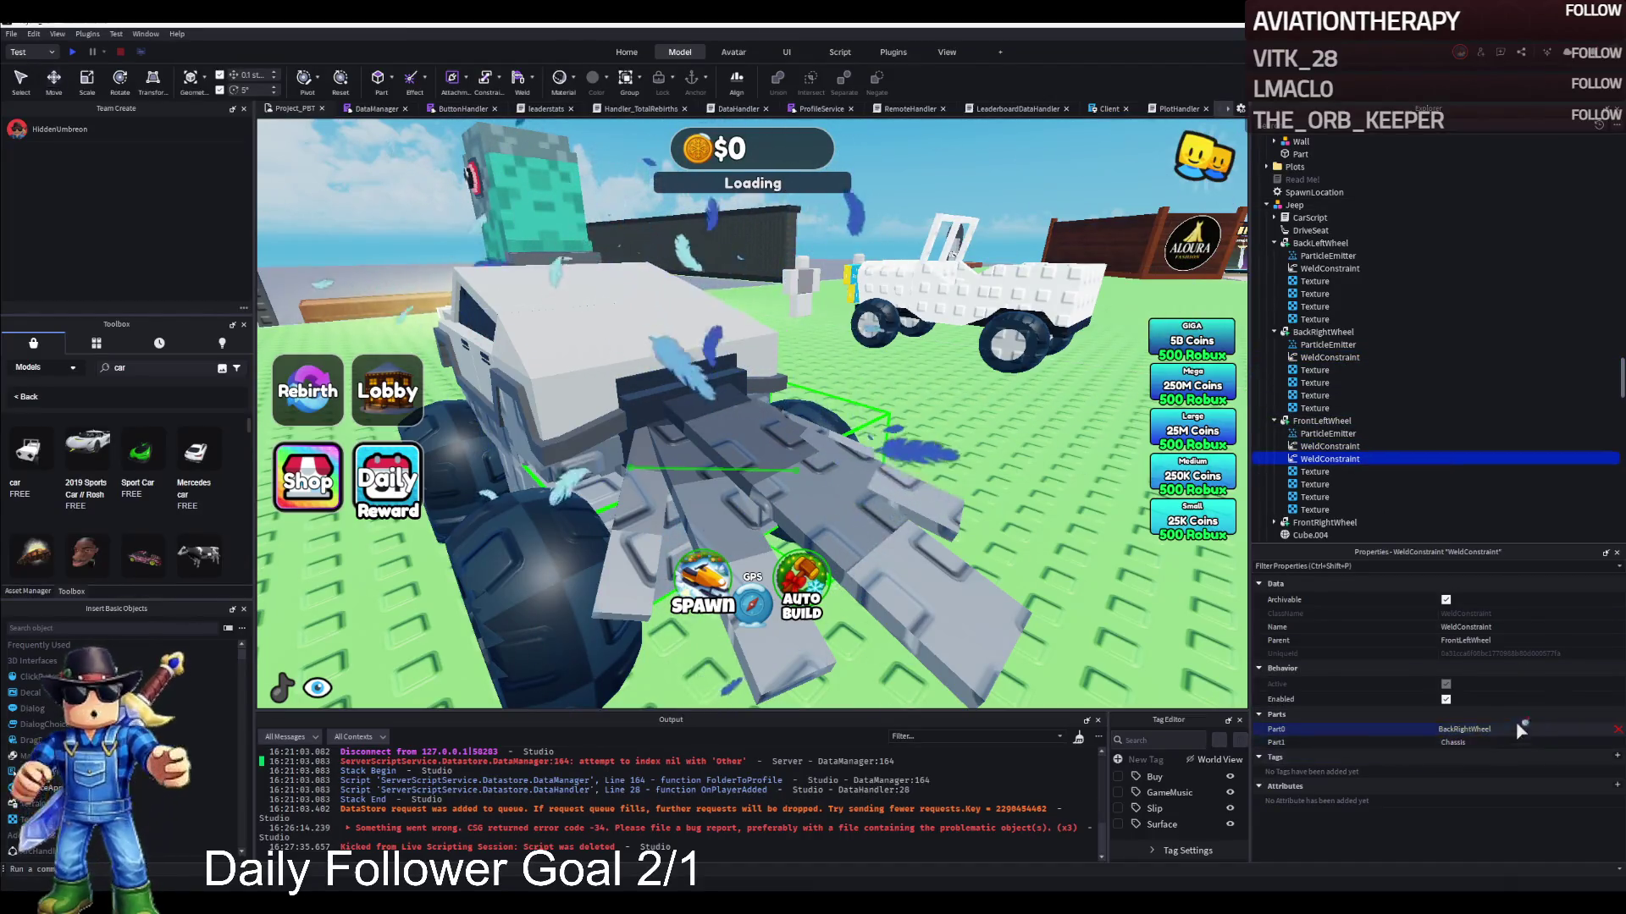
left_click(1319, 422)
left_click(1329, 459, "ctrl")
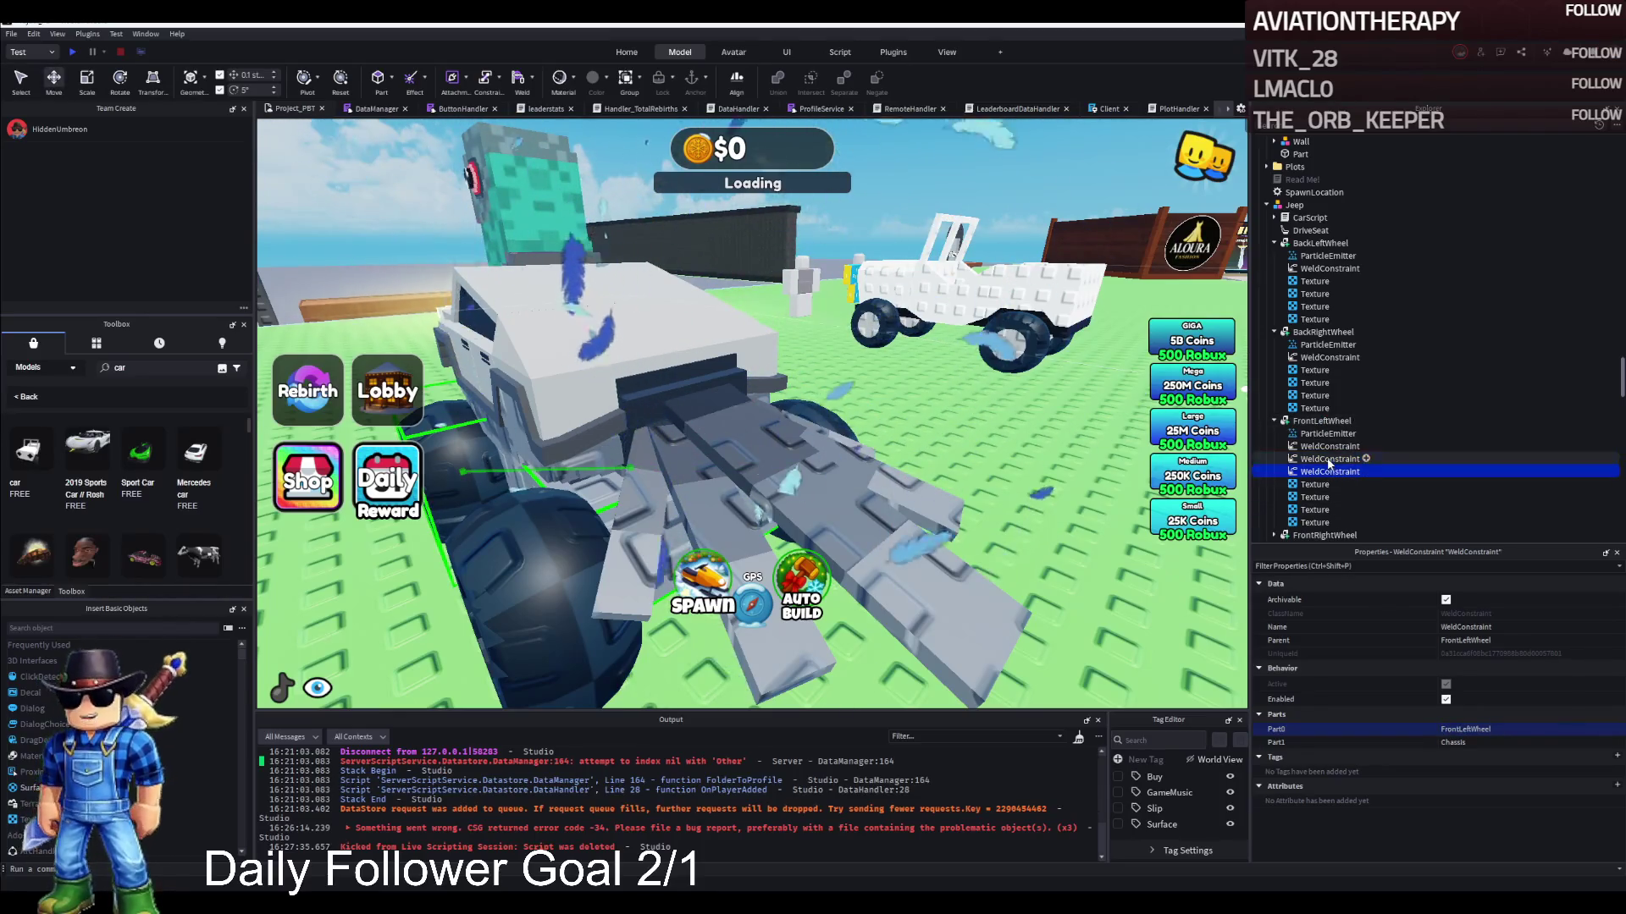
key("Delete")
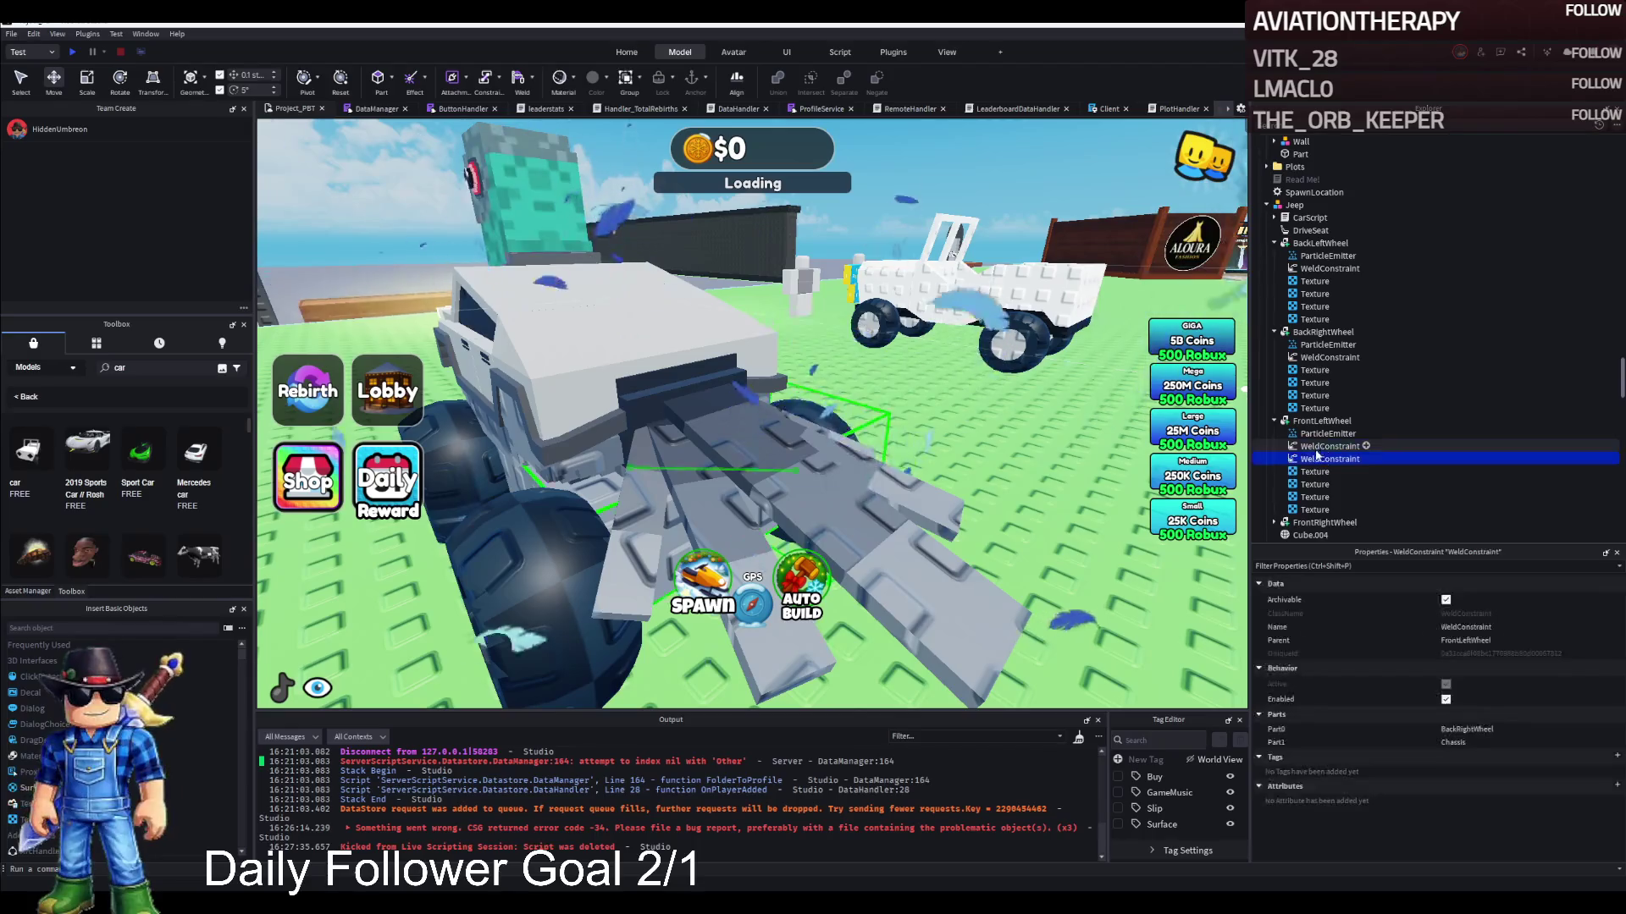
Set the FrontRightWheel WeldConstraint's Part0 to FrontRightWheel
left_click(1274, 510)
scroll(1329, 509, "down", 1)
left_click(1329, 500)
left_click(1512, 729)
left_click(1325, 474)
Set FrontLeftWheel's remaining weld Part0 to FrontLeftWheel and collapse that entry
left_click(1318, 410)
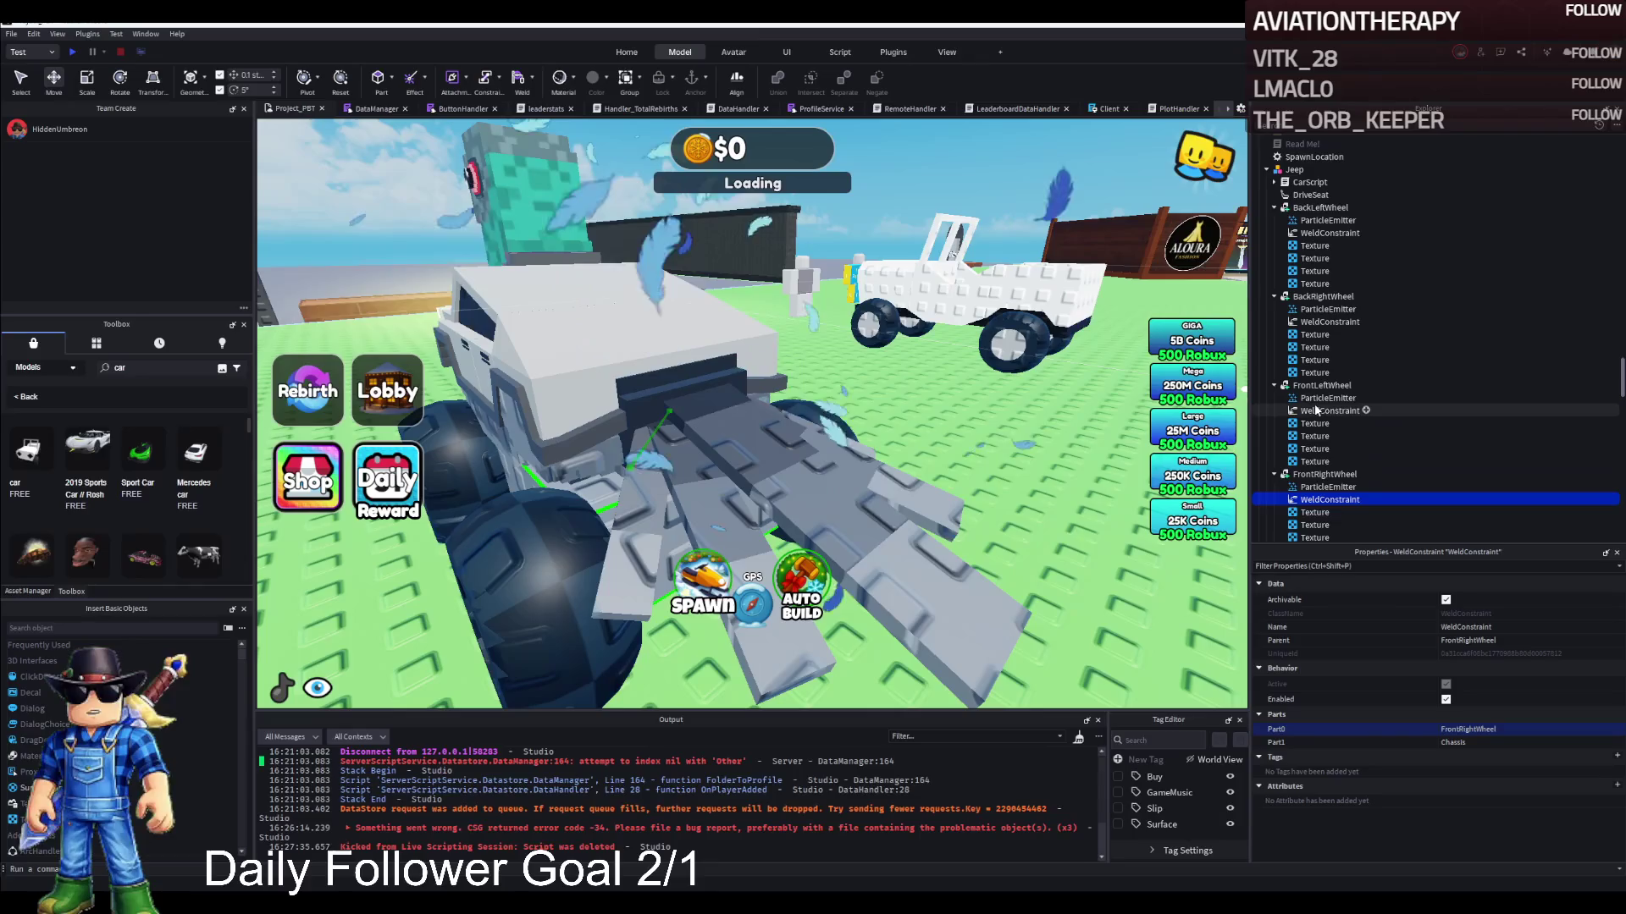
left_click(1503, 729)
left_click(1321, 386)
left_click(1273, 386)
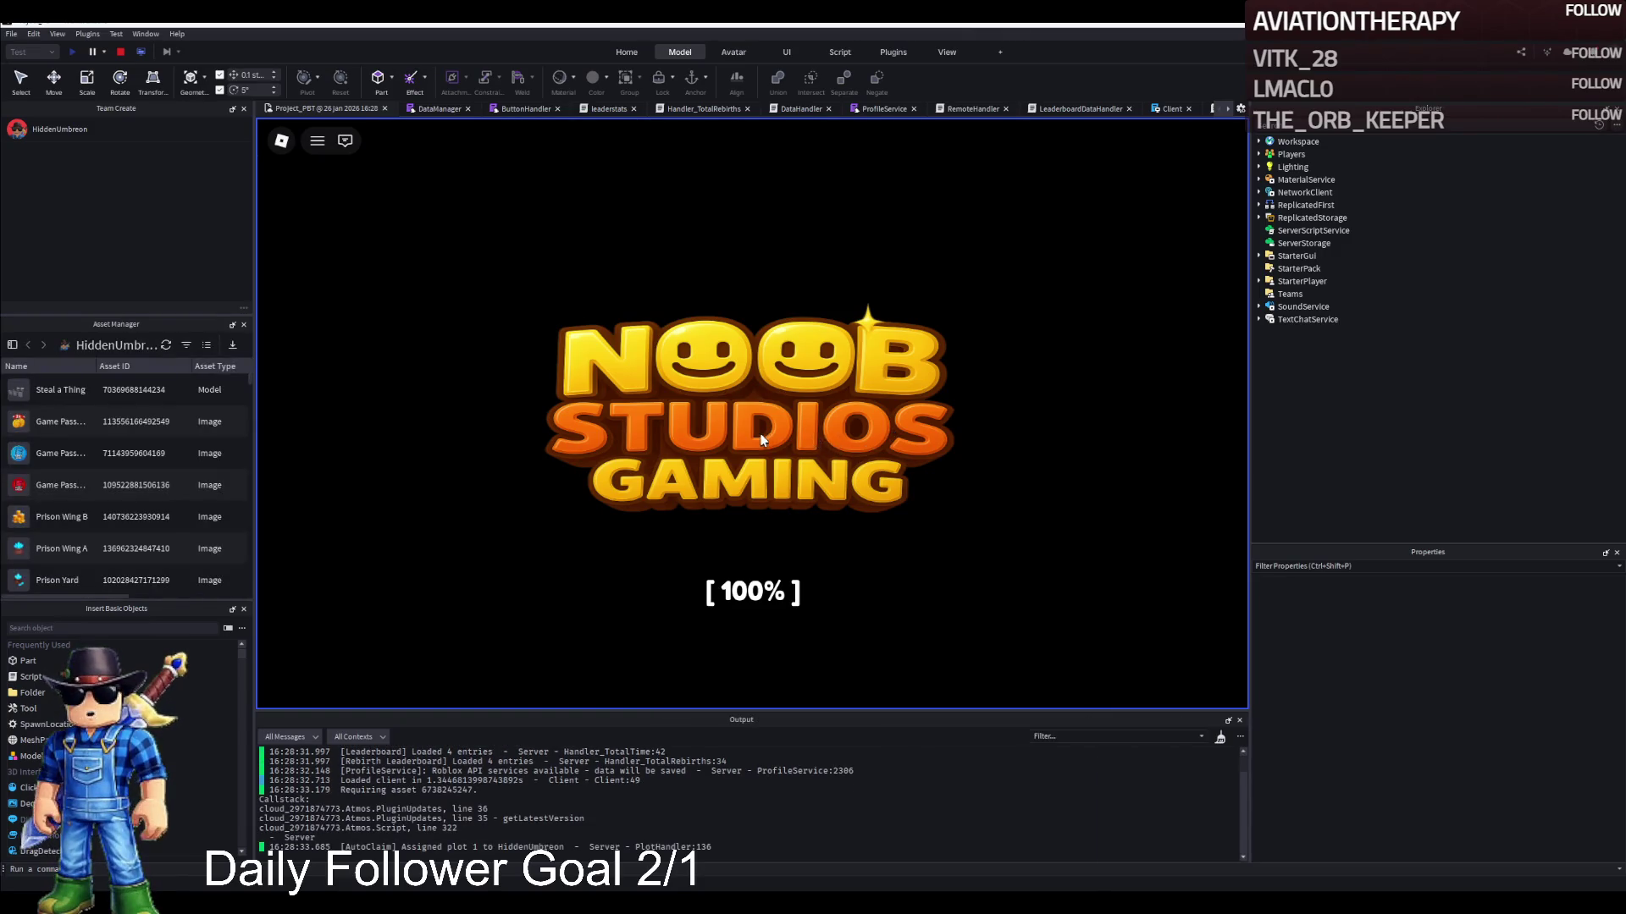
Run the avatar across the baseplate into the jeep's driver seat, then stop the playtest
key("w")
key("d")
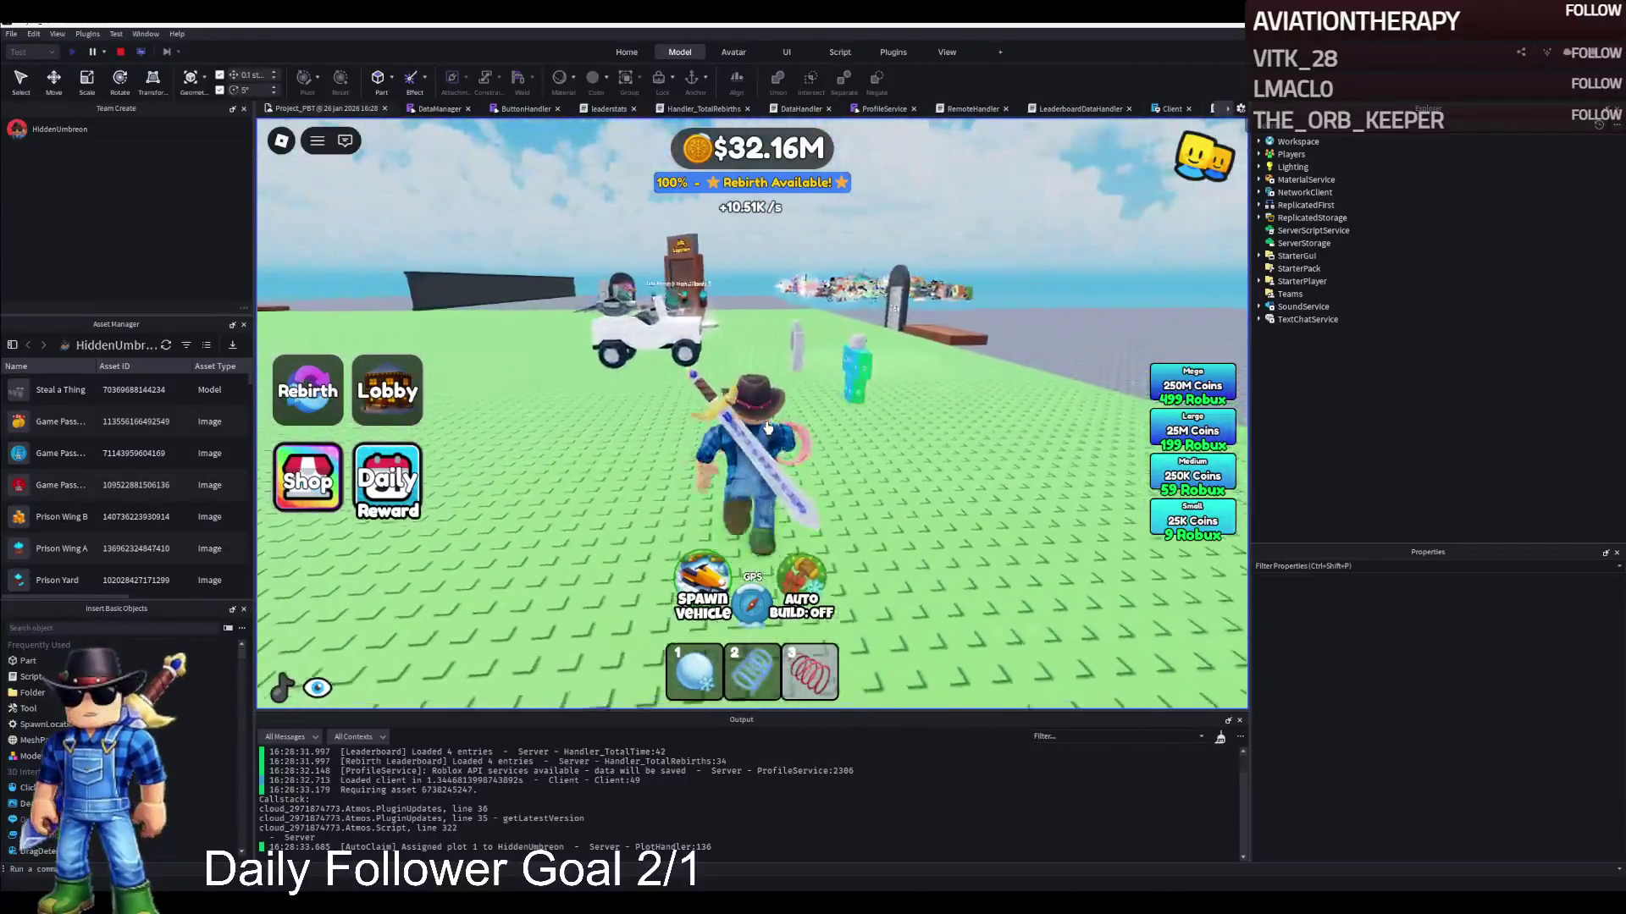
key("a")
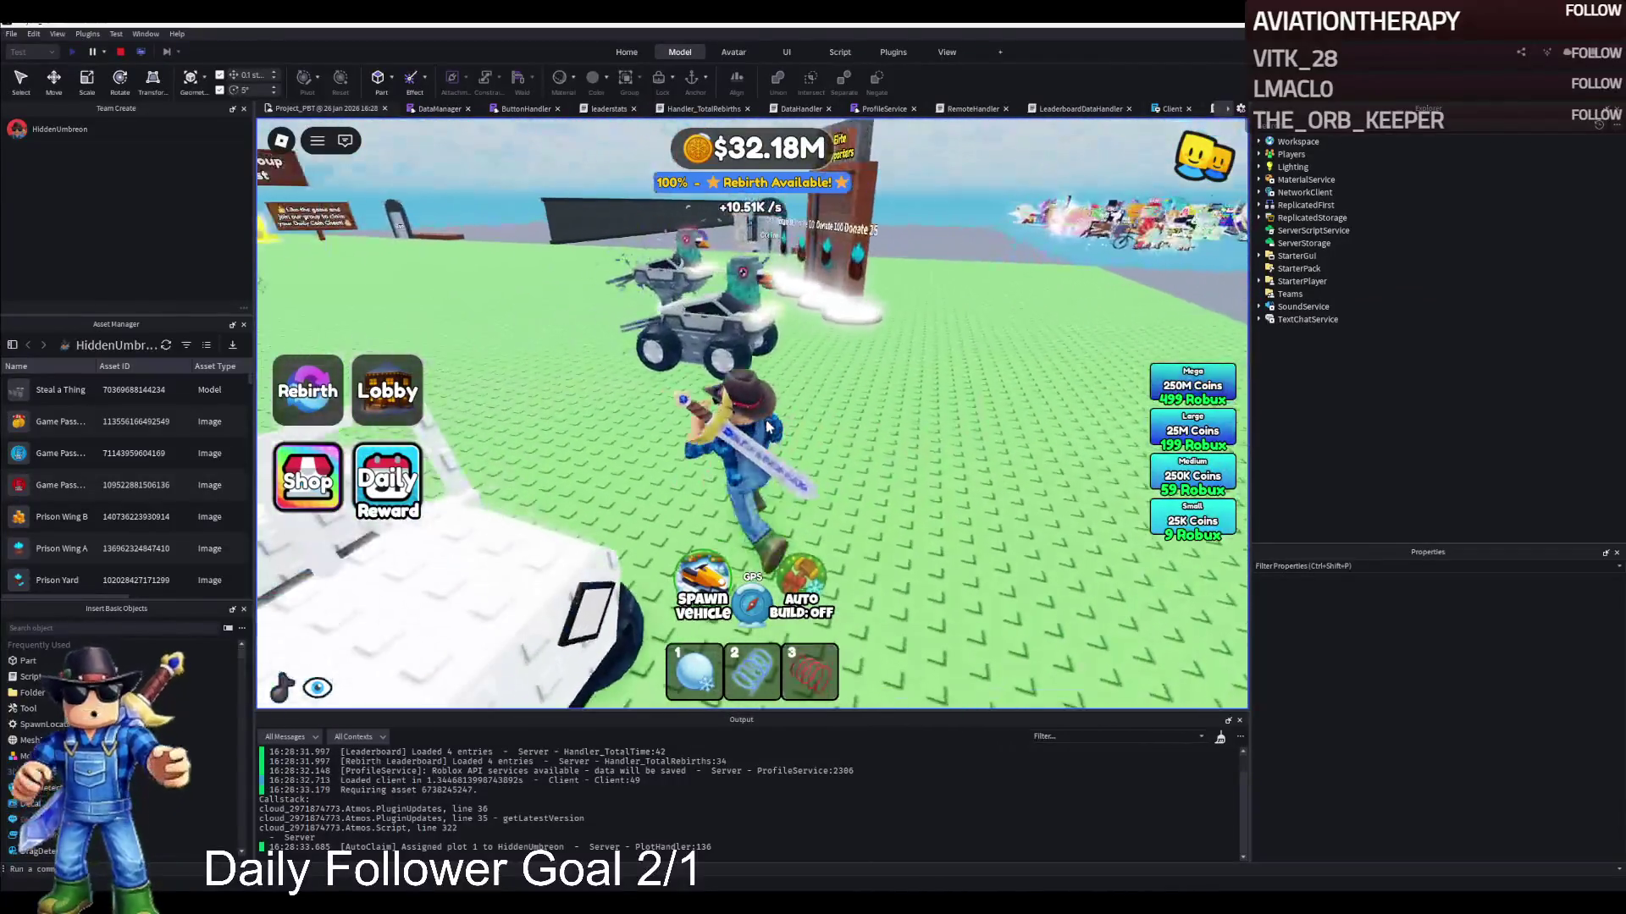
key("w")
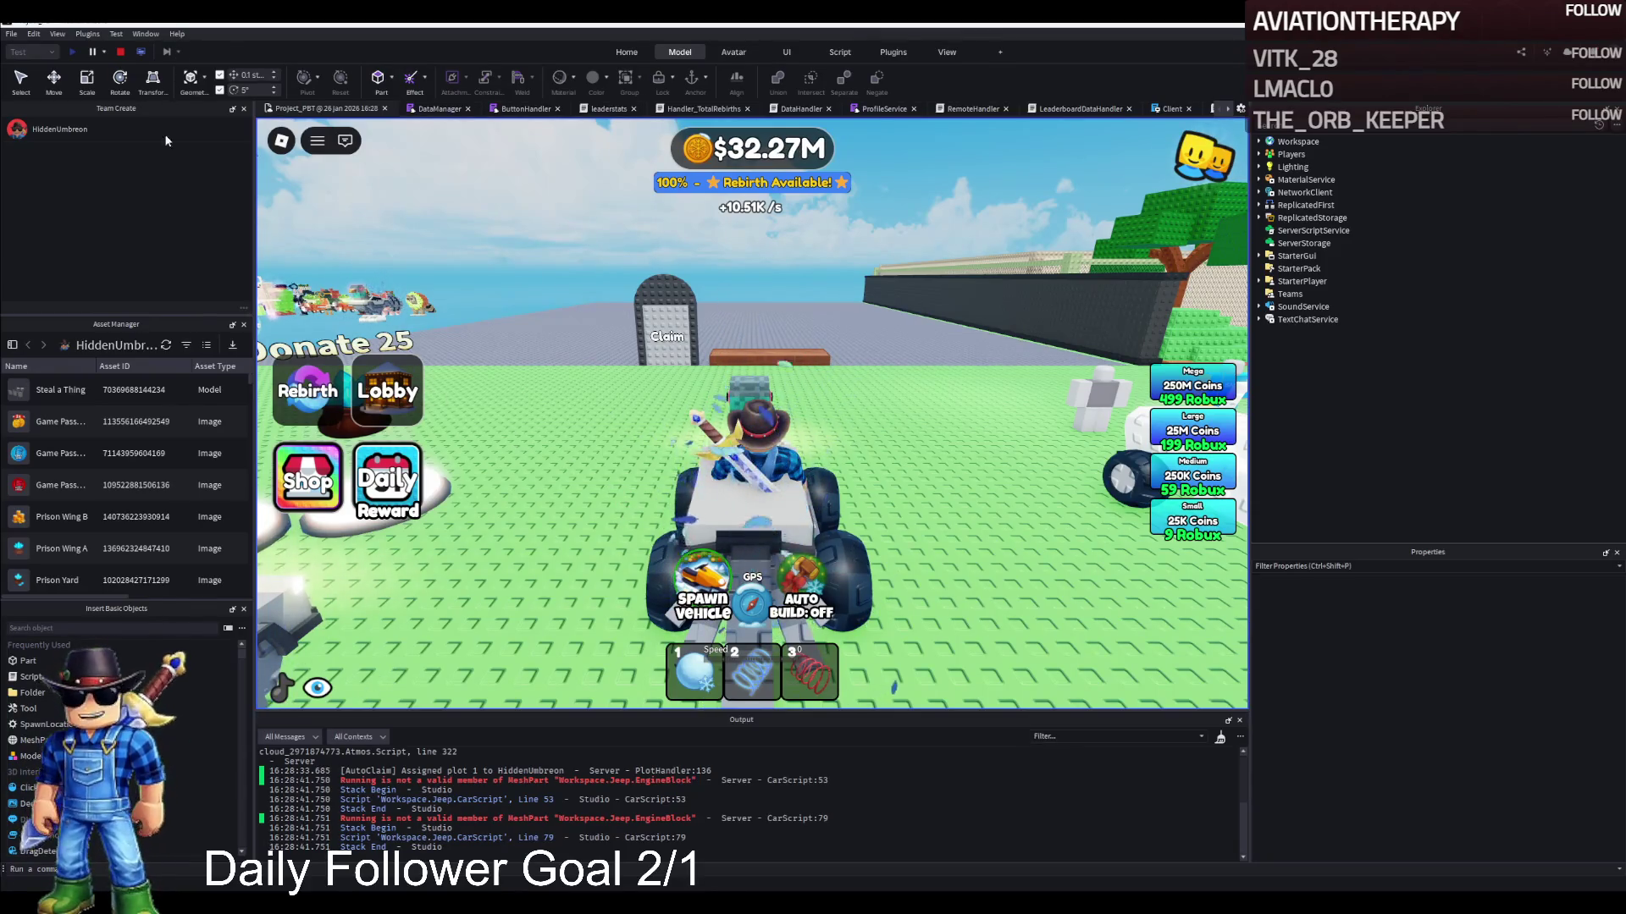
left_click(122, 53)
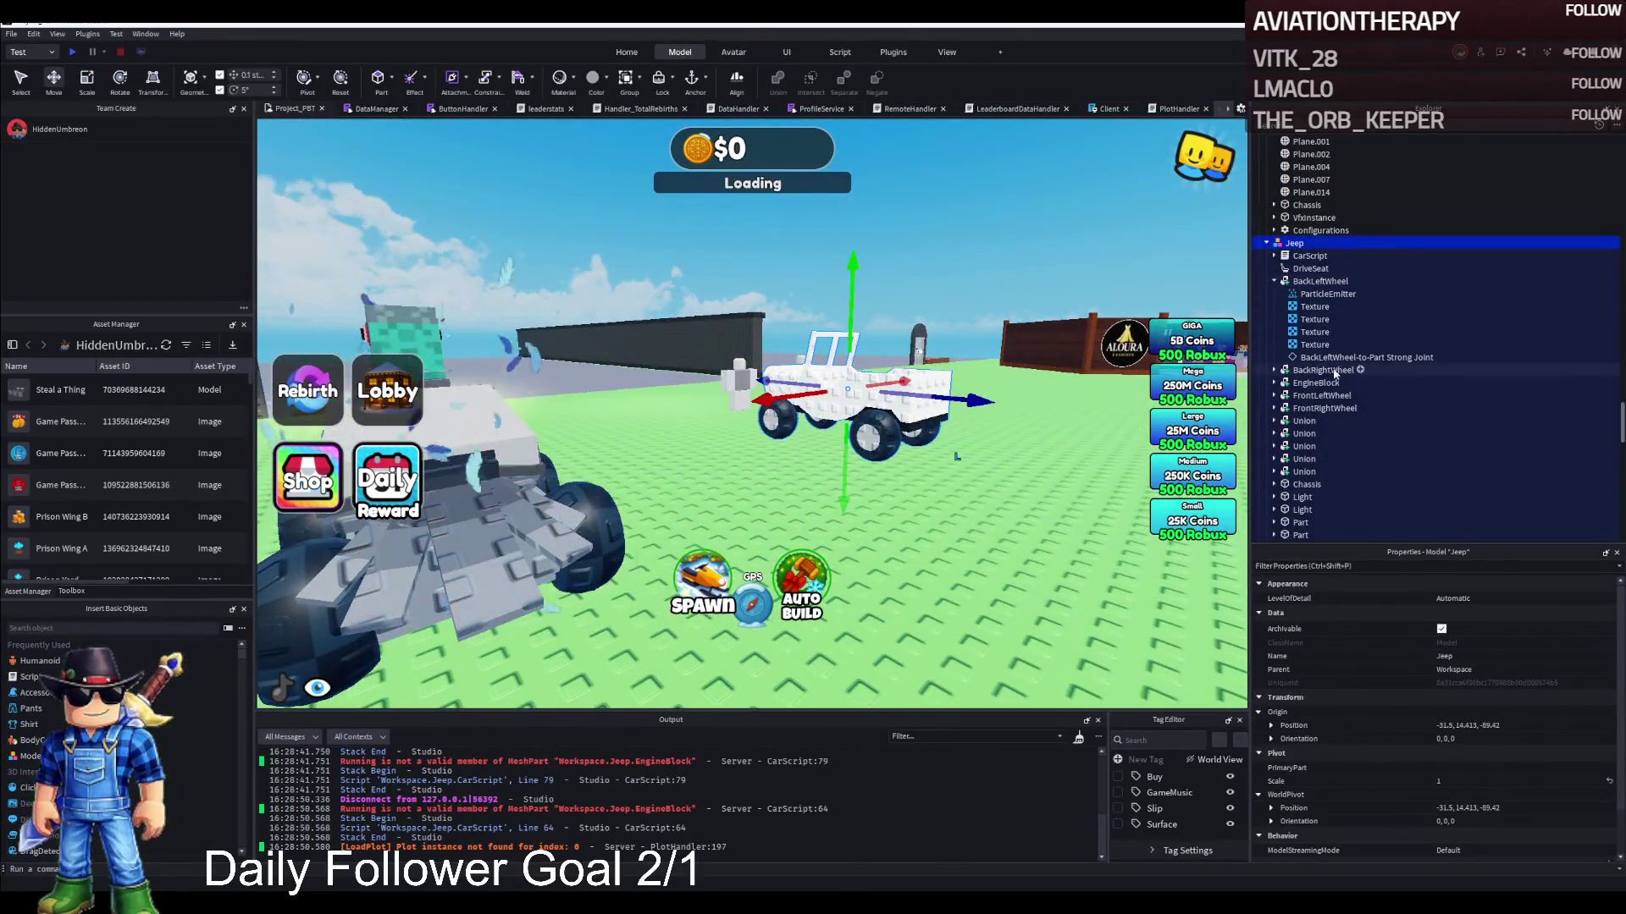
Move the jeep's Running sound into the EngineBlock above the Plane parts, then start a playtest
left_click(1312, 396)
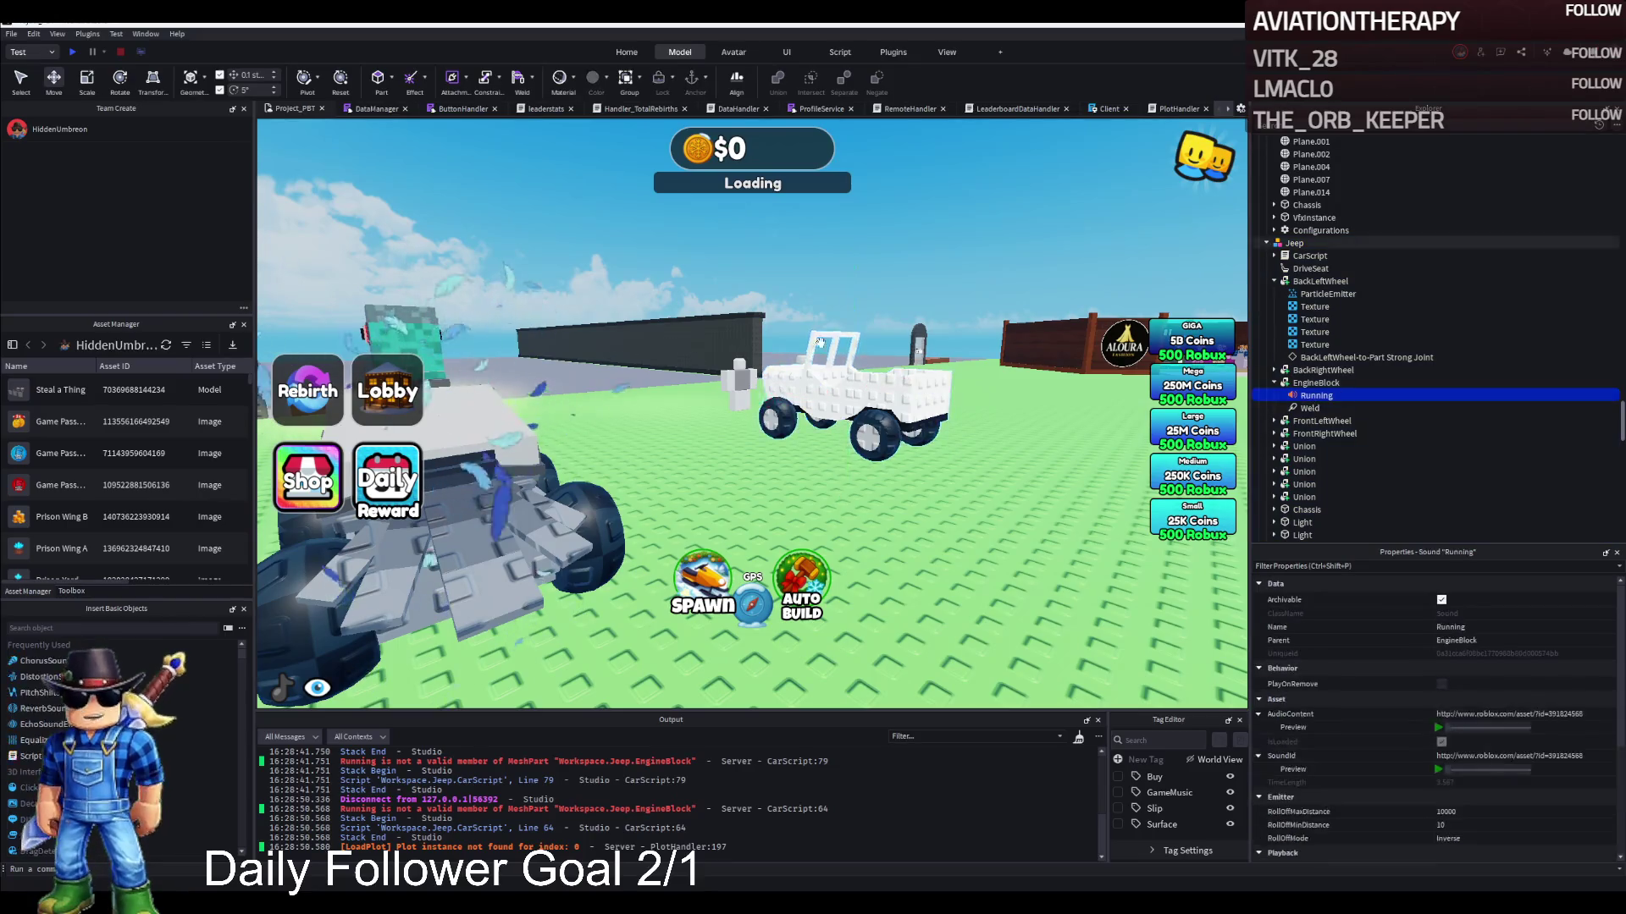
scroll(1275, 208, "up", 3)
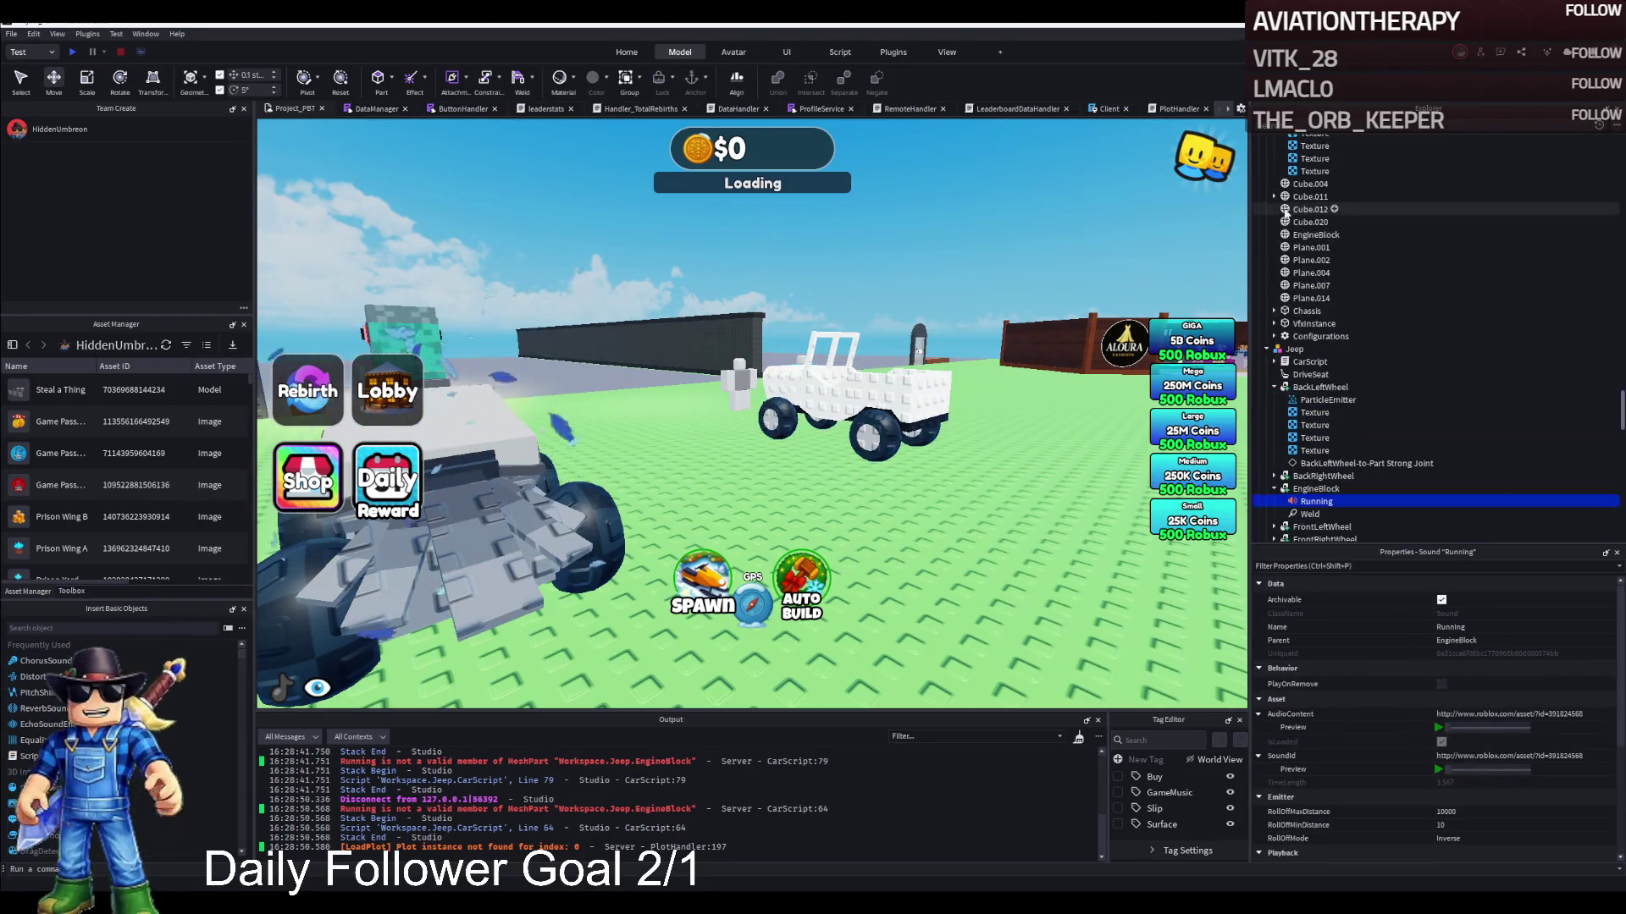
left_click(1315, 235)
left_click(1313, 502)
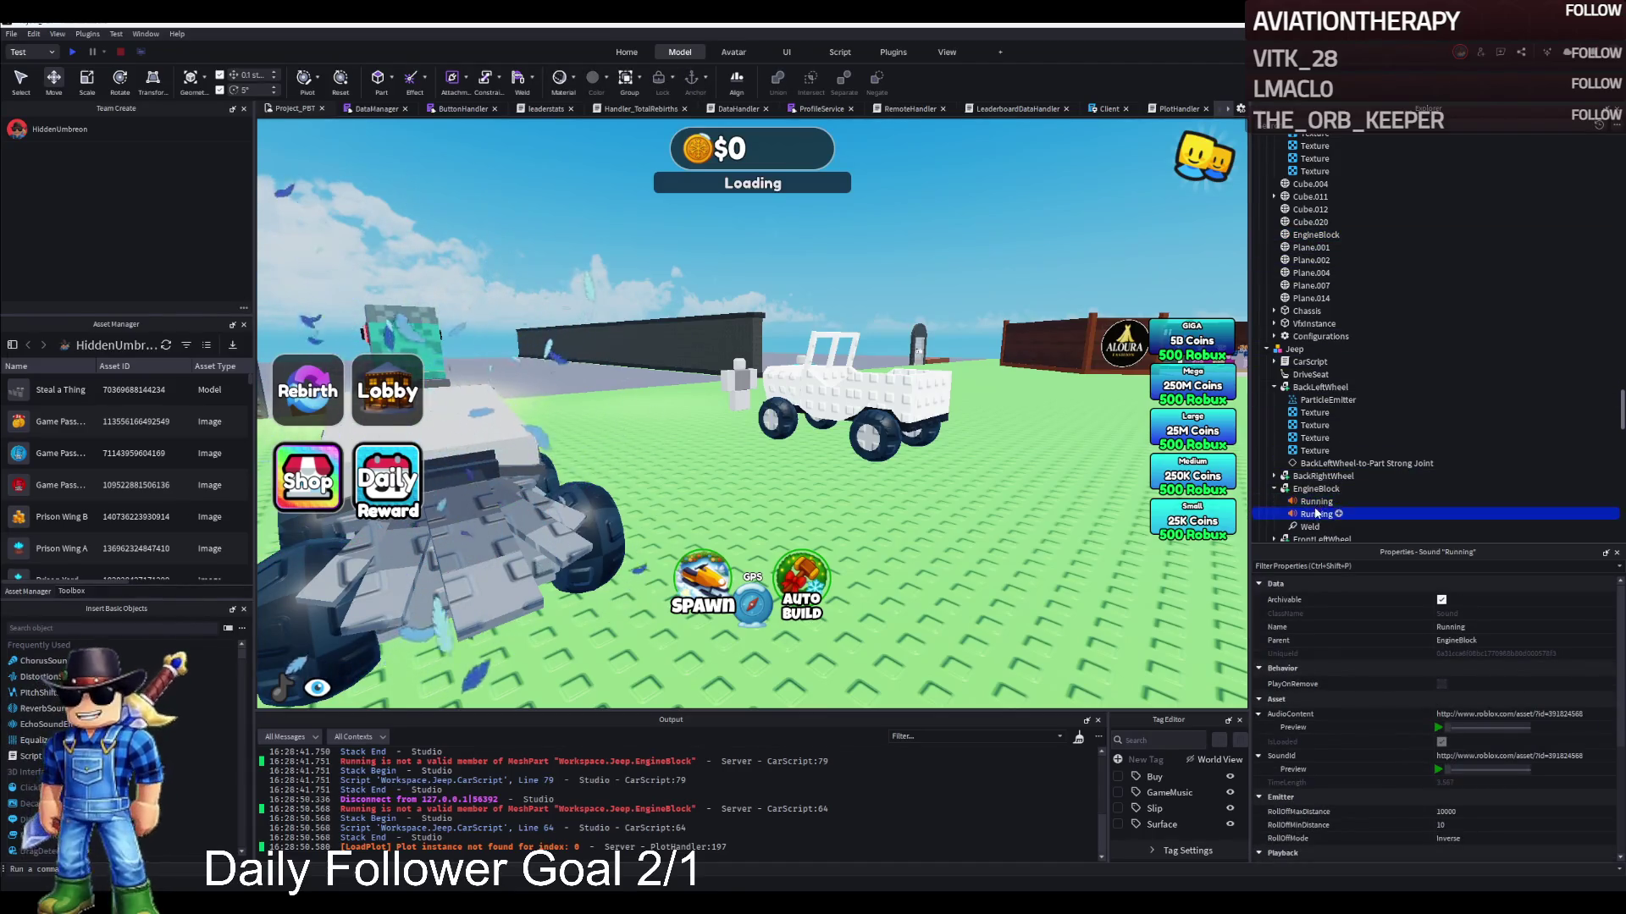
left_click_drag(1300, 242, 1299, 242)
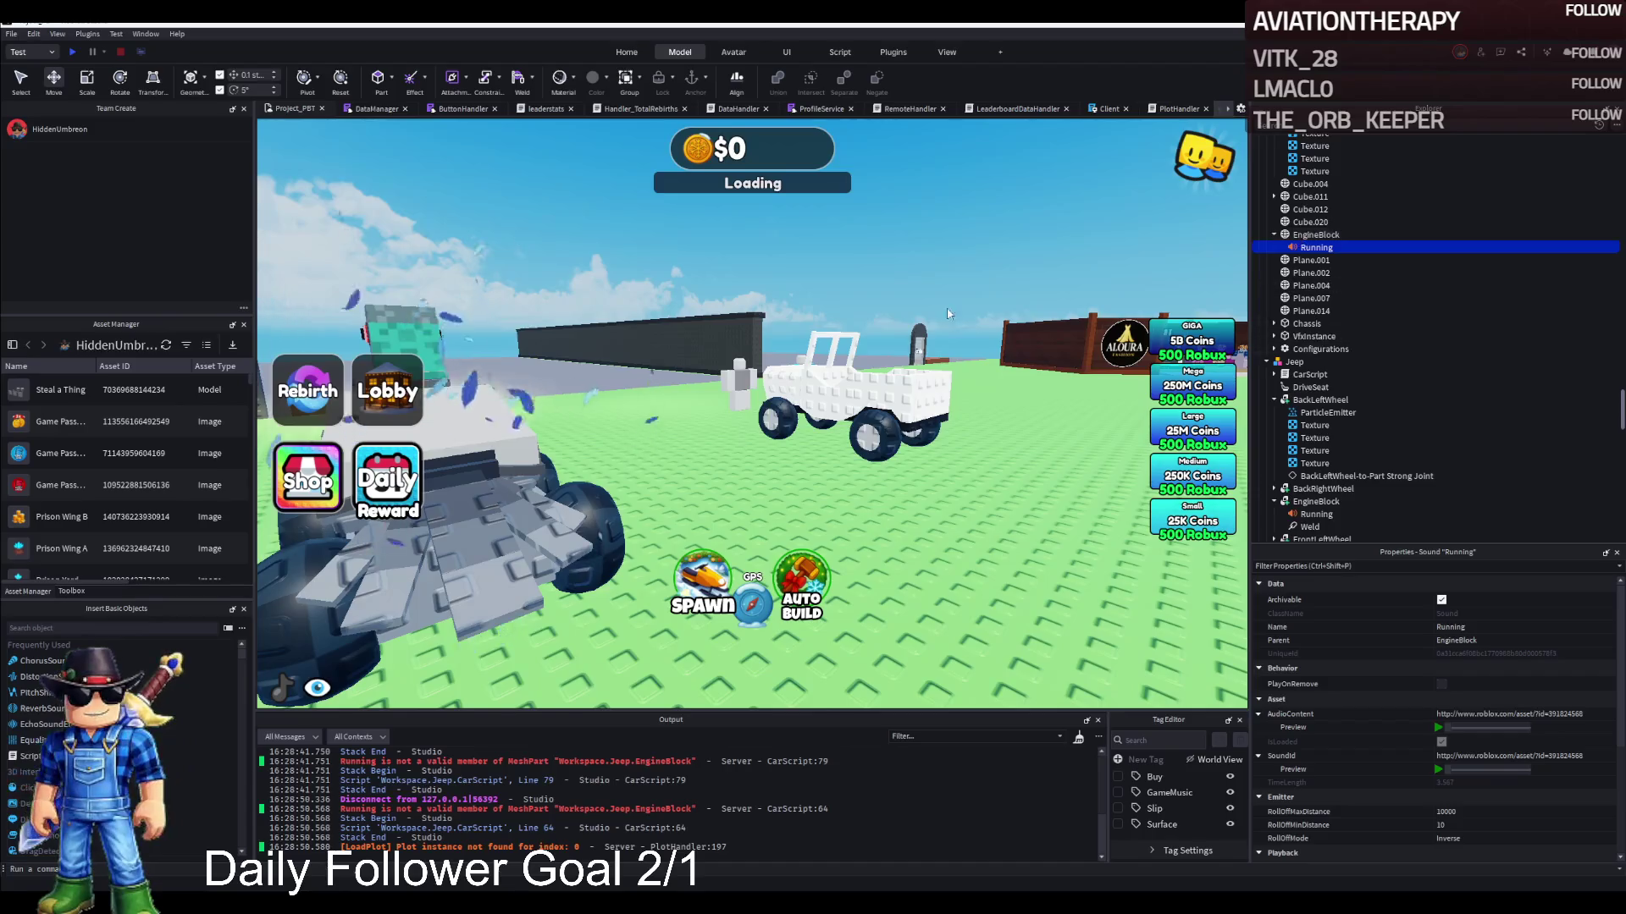
left_click(872, 393)
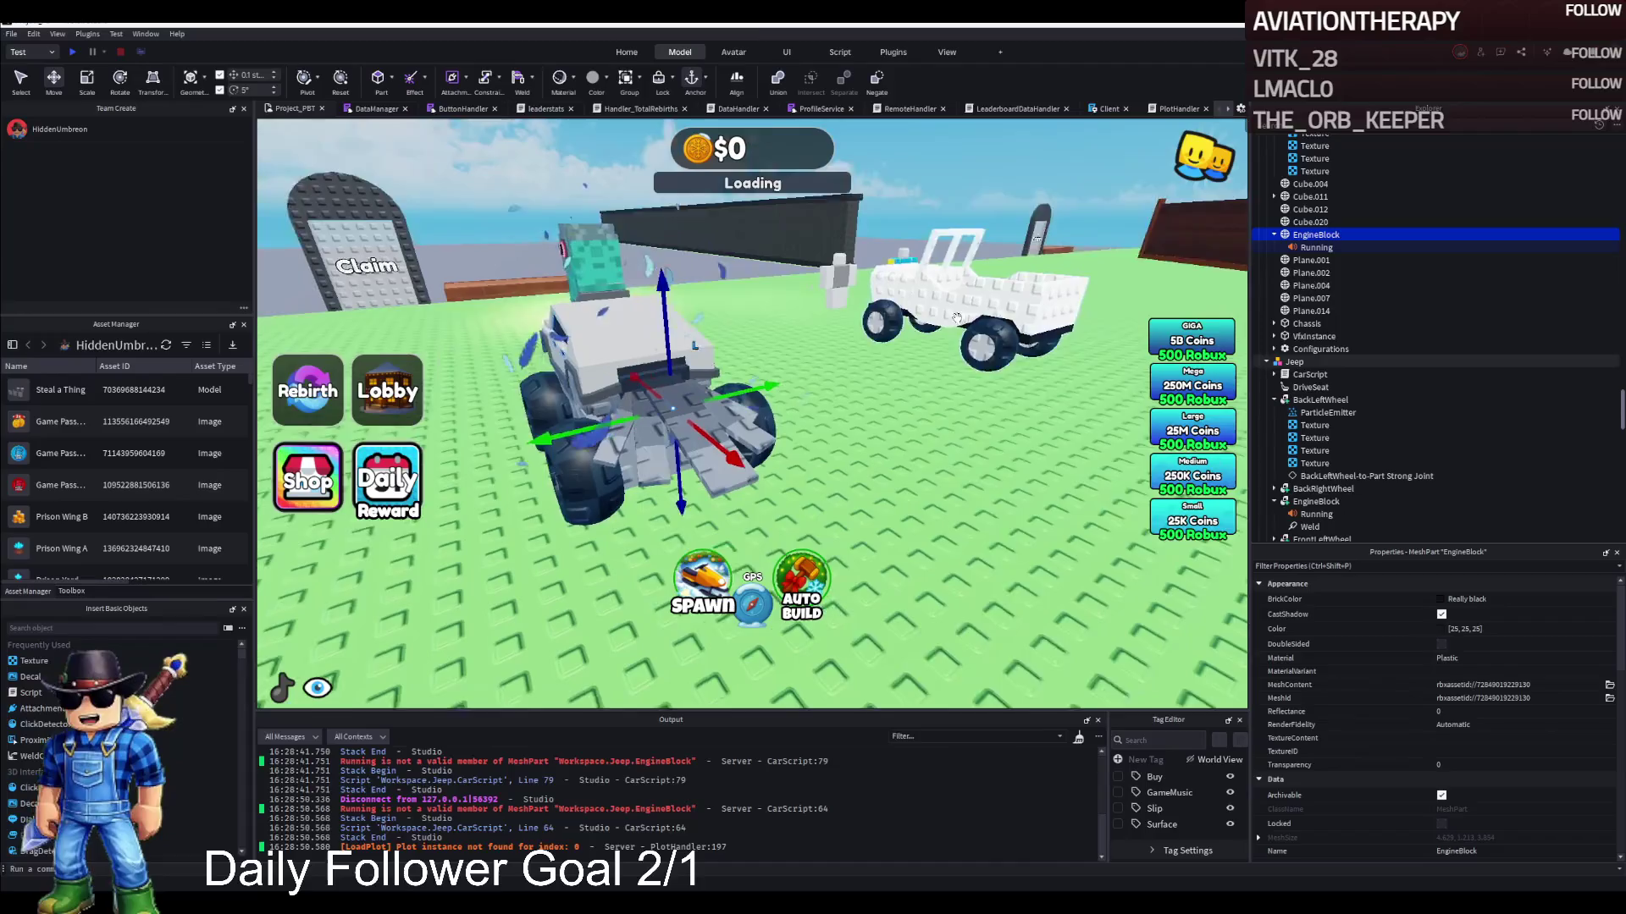
scroll(809, 805, "up", 4)
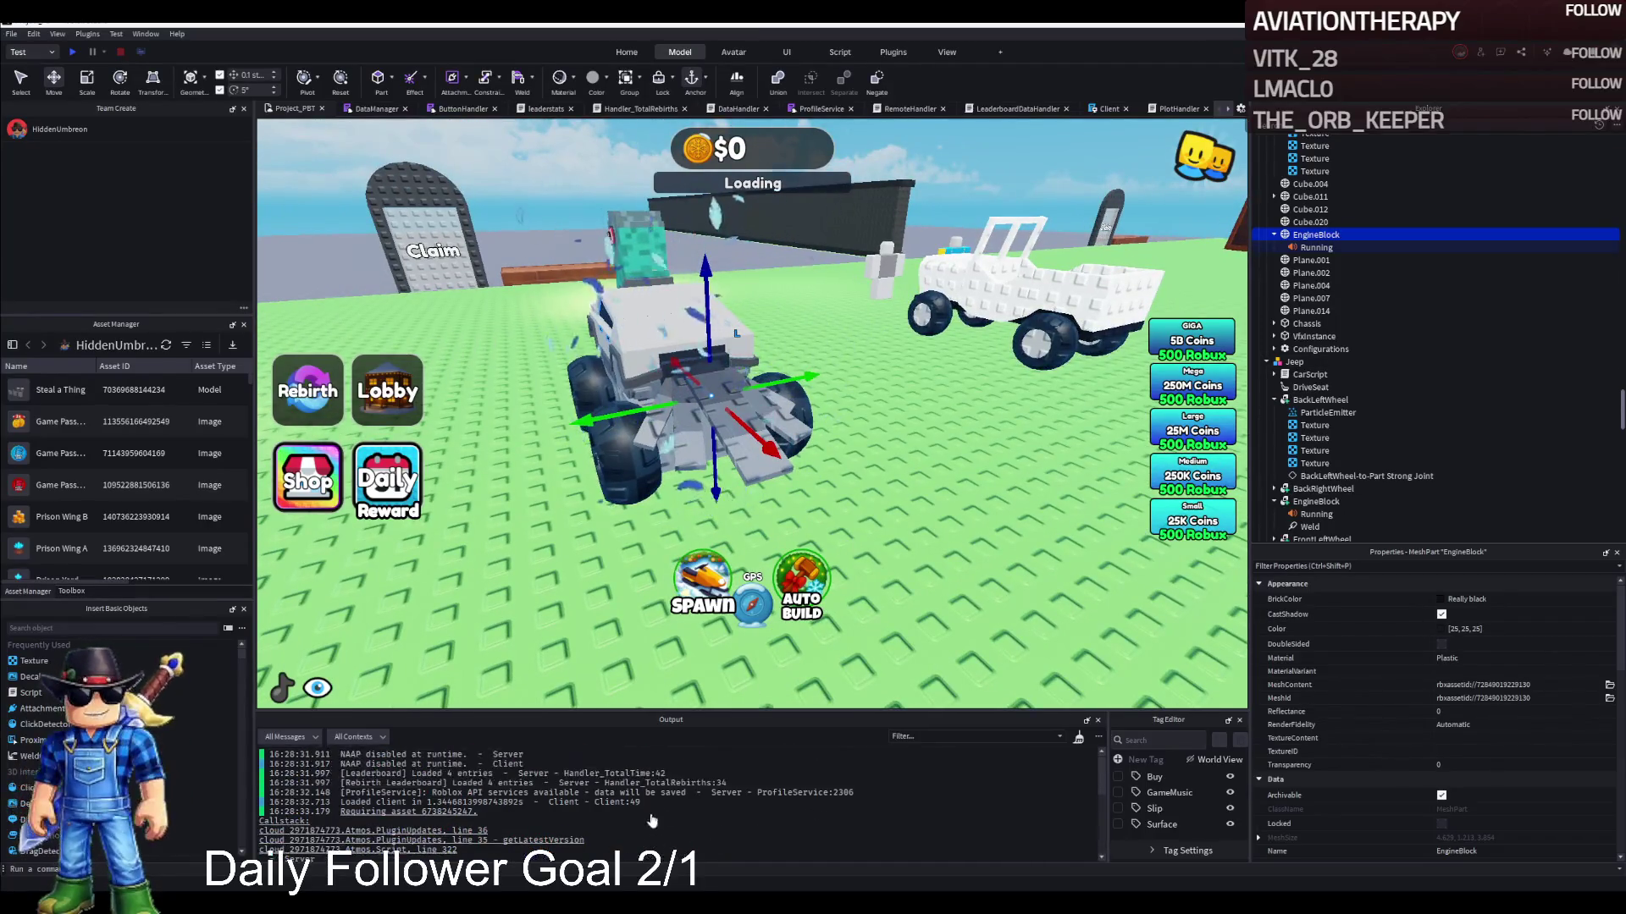
key("shift+F5")
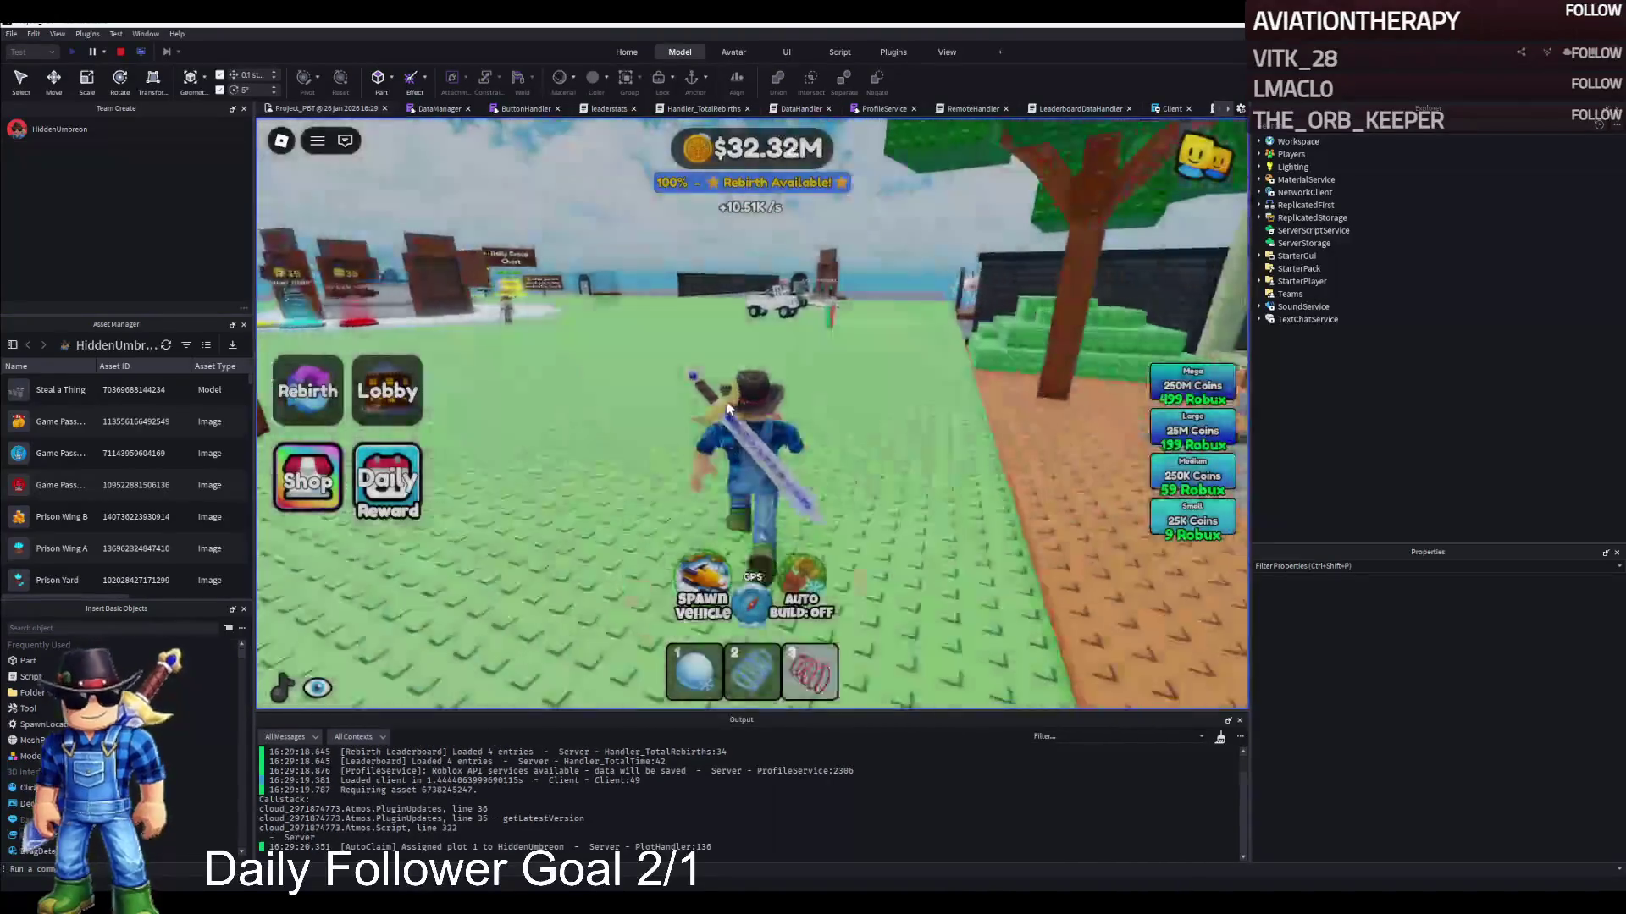
Run the avatar forward across open ground toward the tower
key("w")
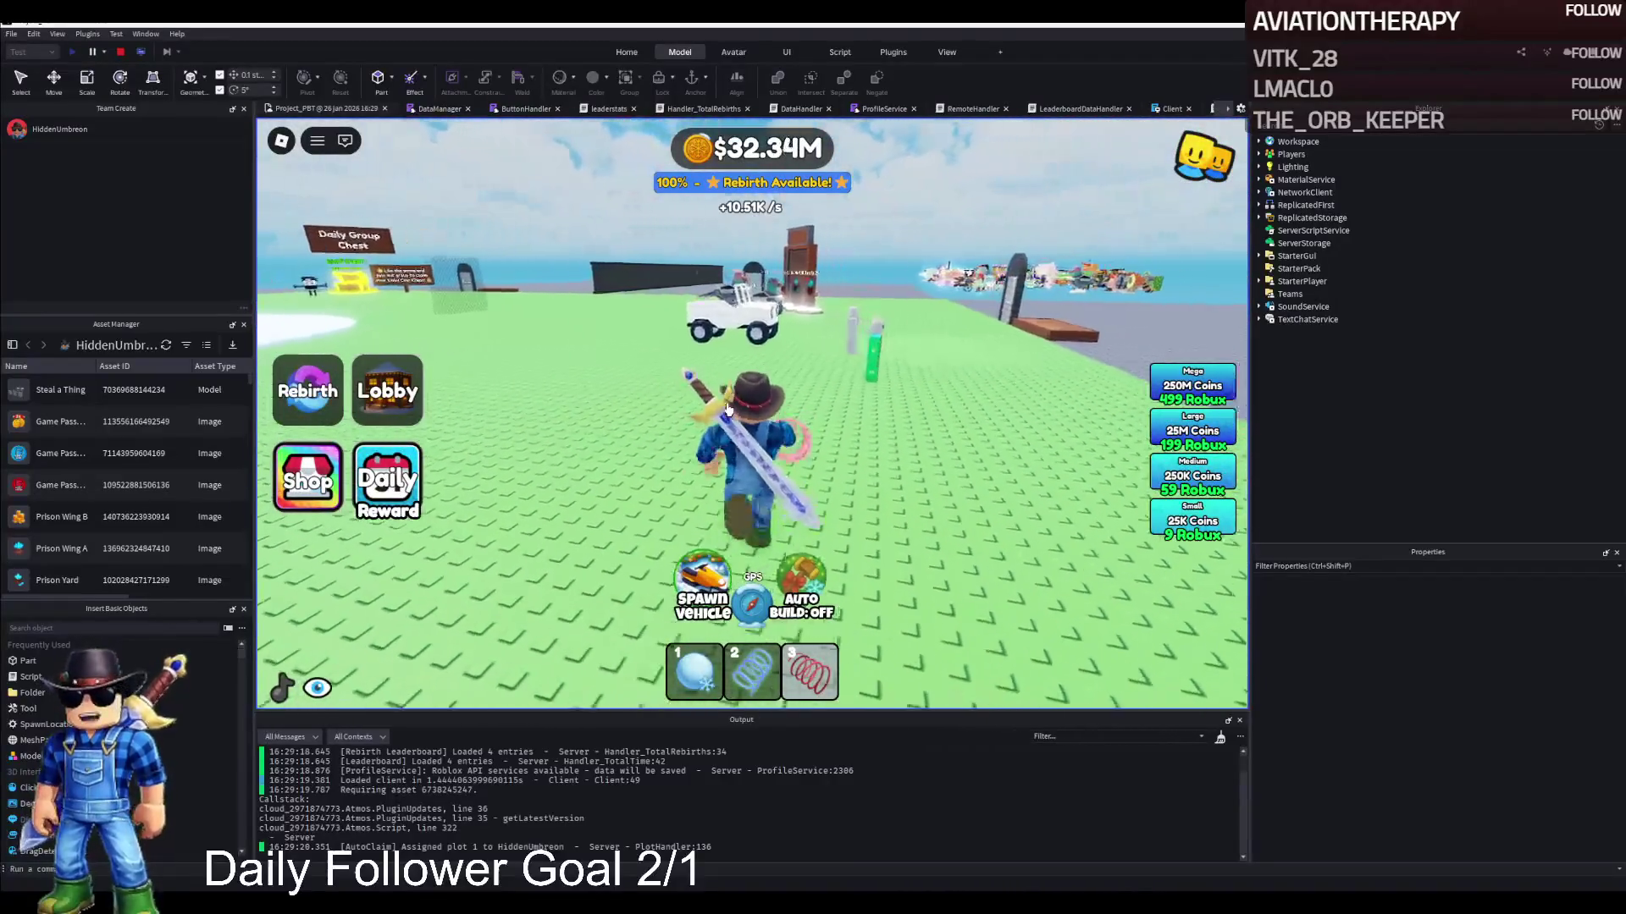
key("w")
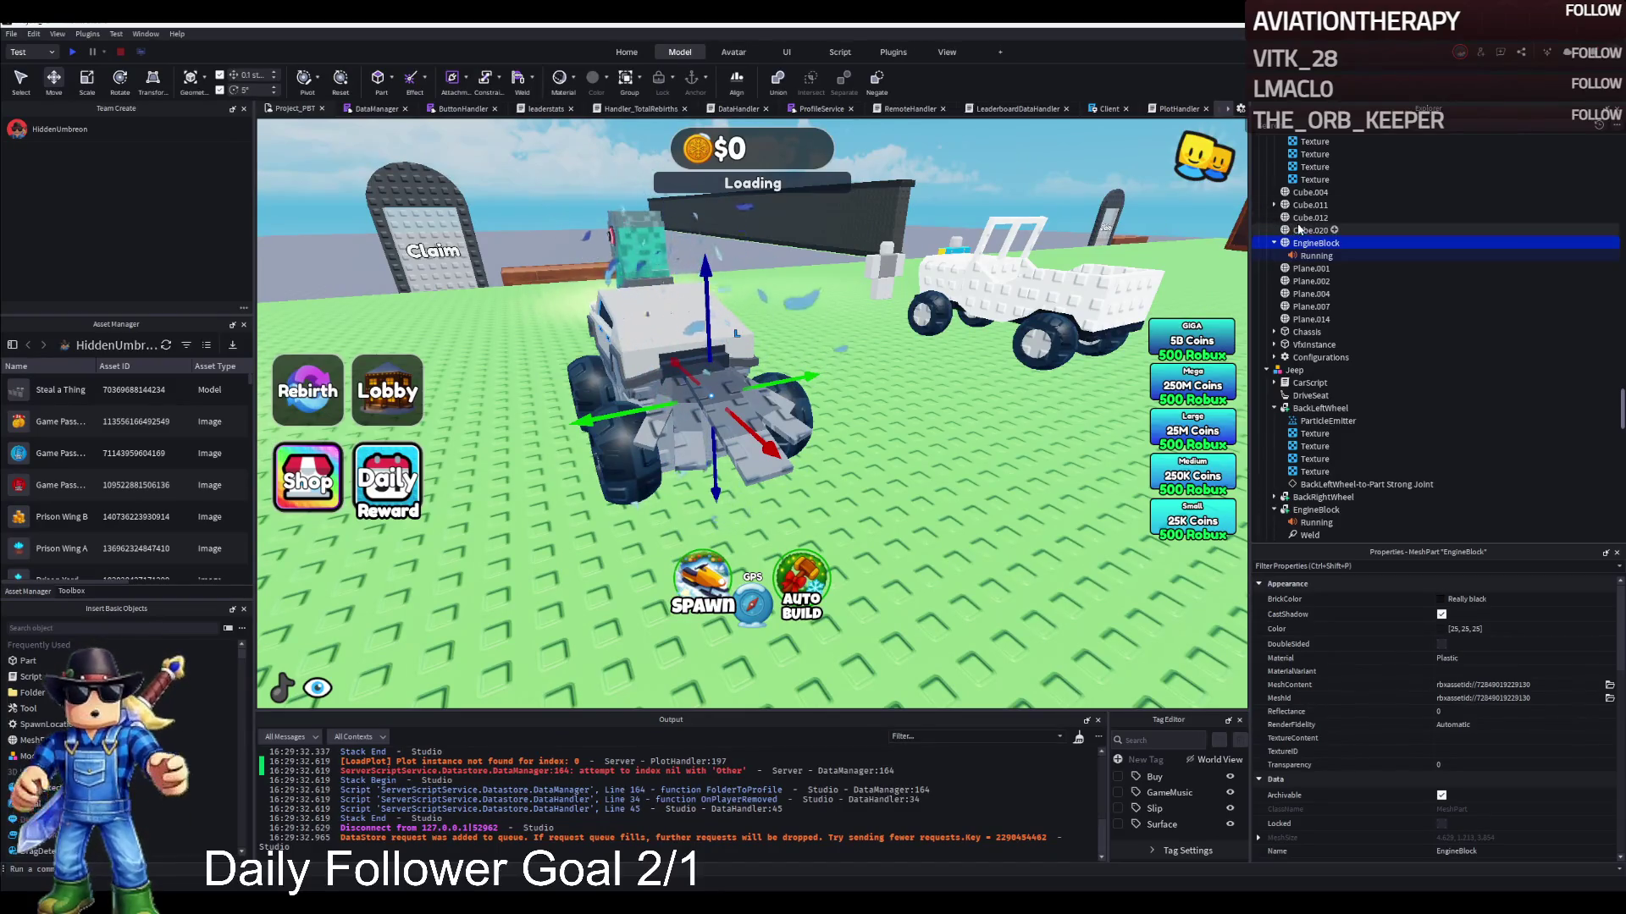
Select and focus the DriveSeat, then browse the Jeep's wheels and Chassis in Explorer
left_click(1312, 396)
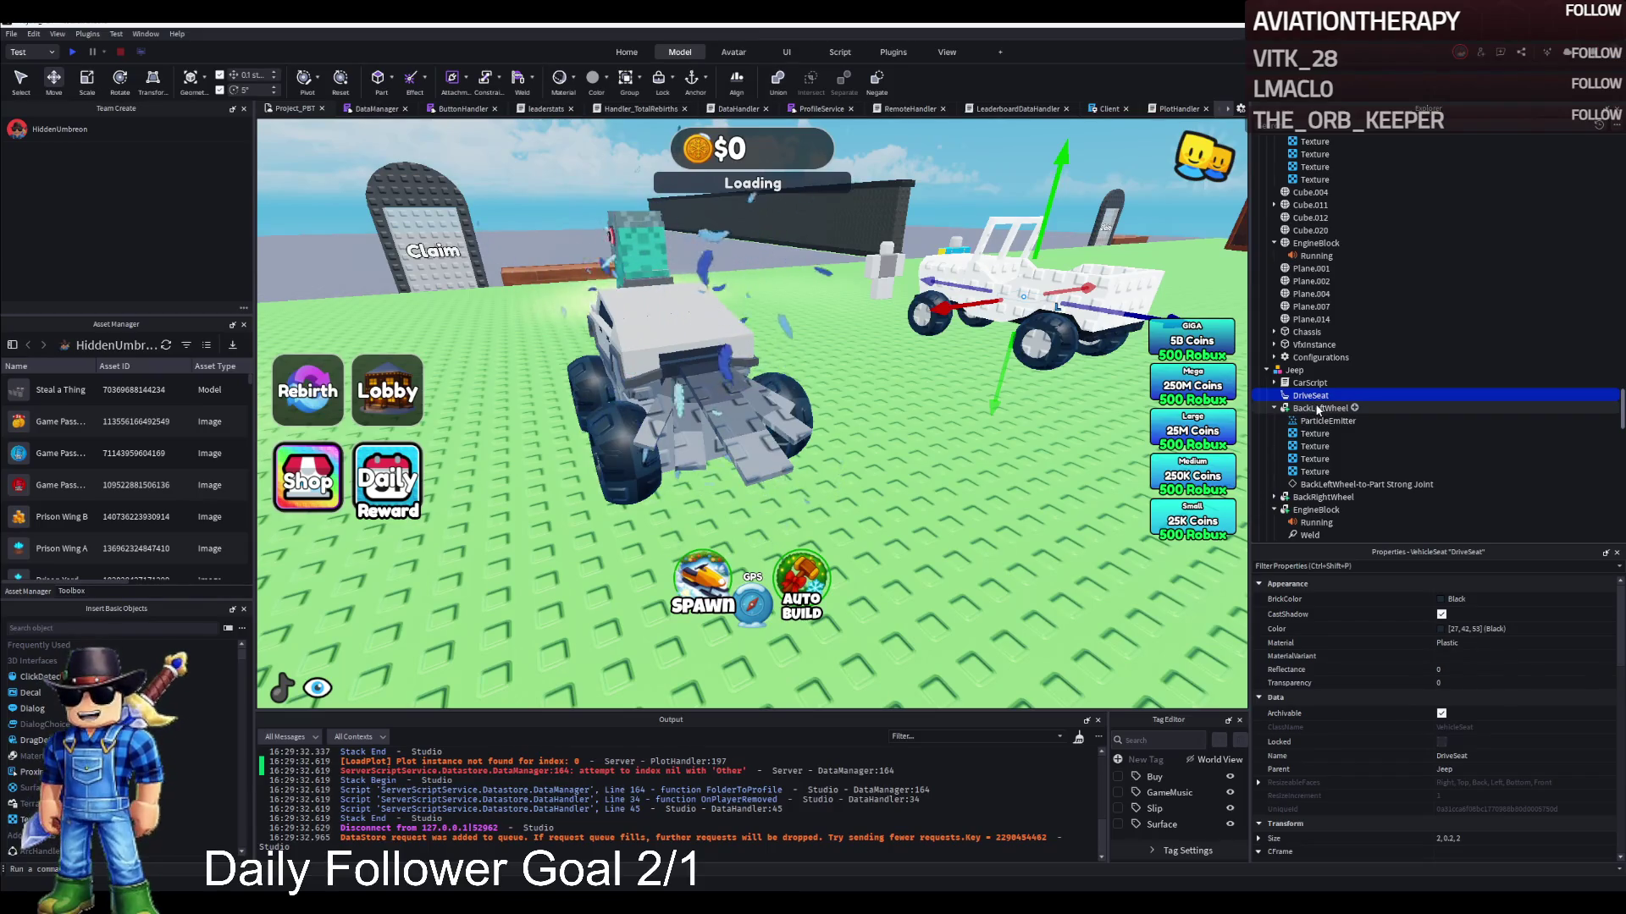
left_click(1274, 408)
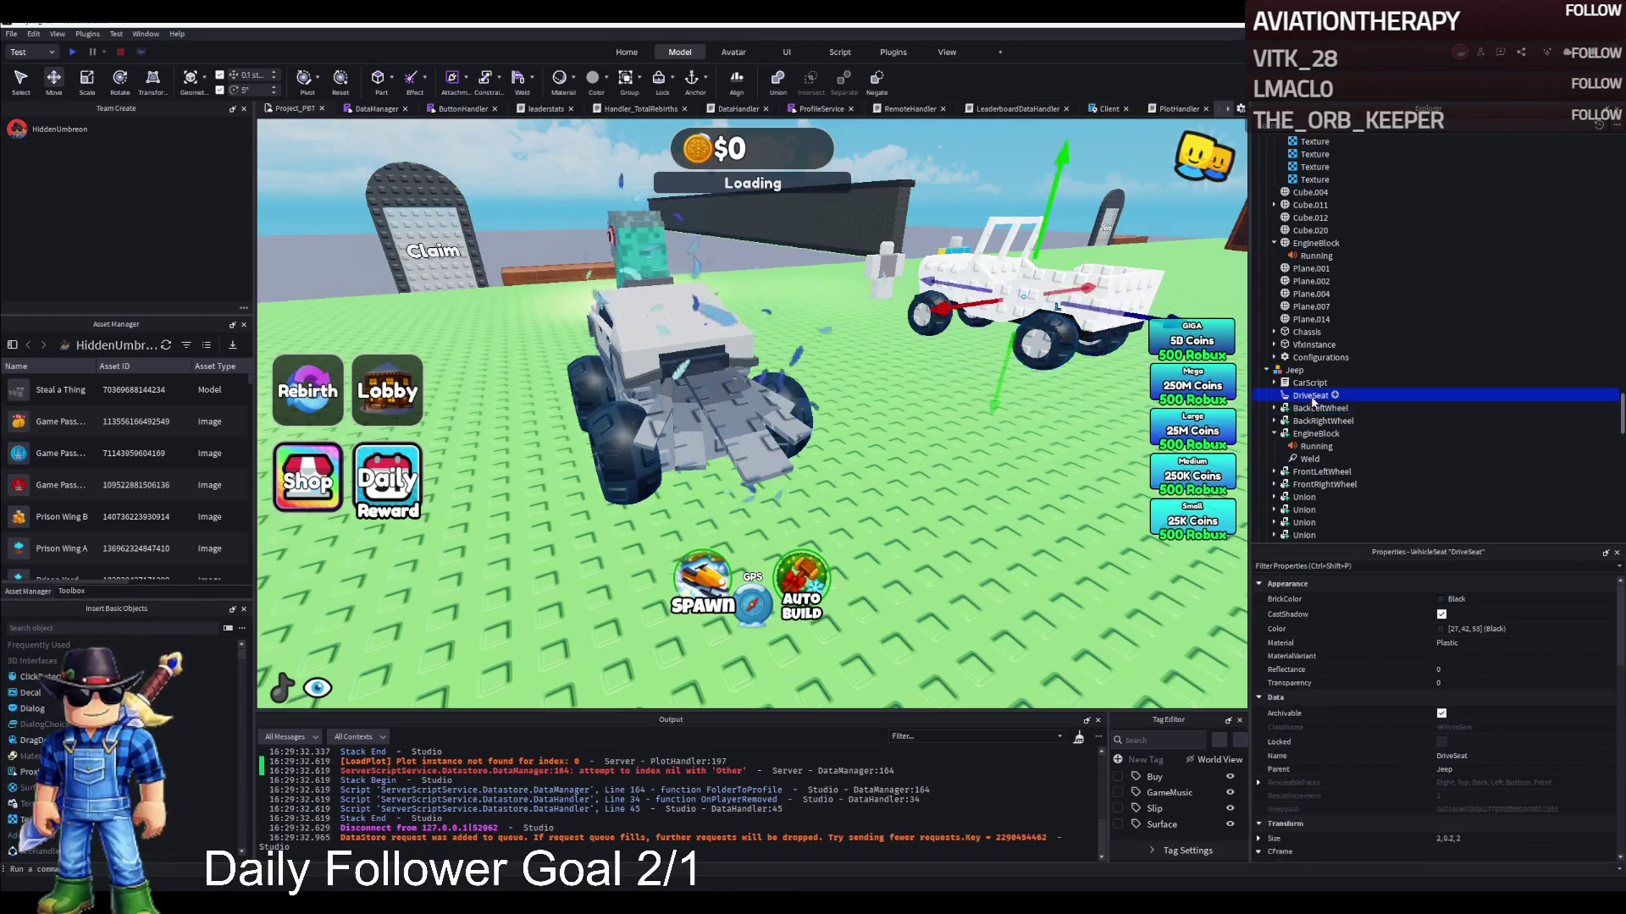
key("f")
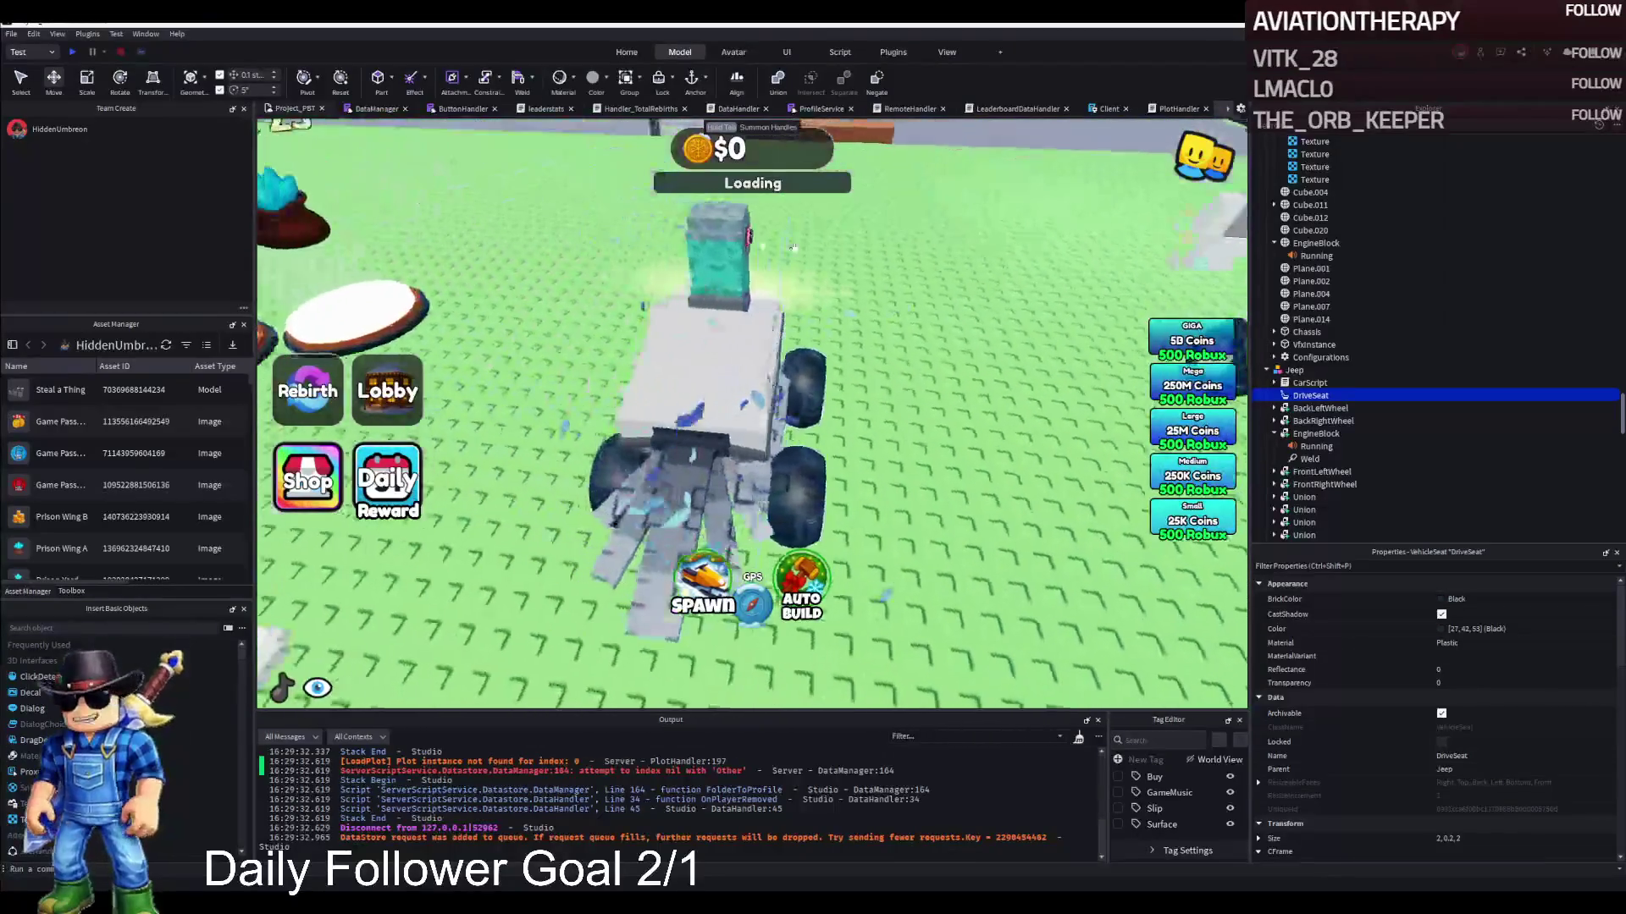
left_click(1296, 371)
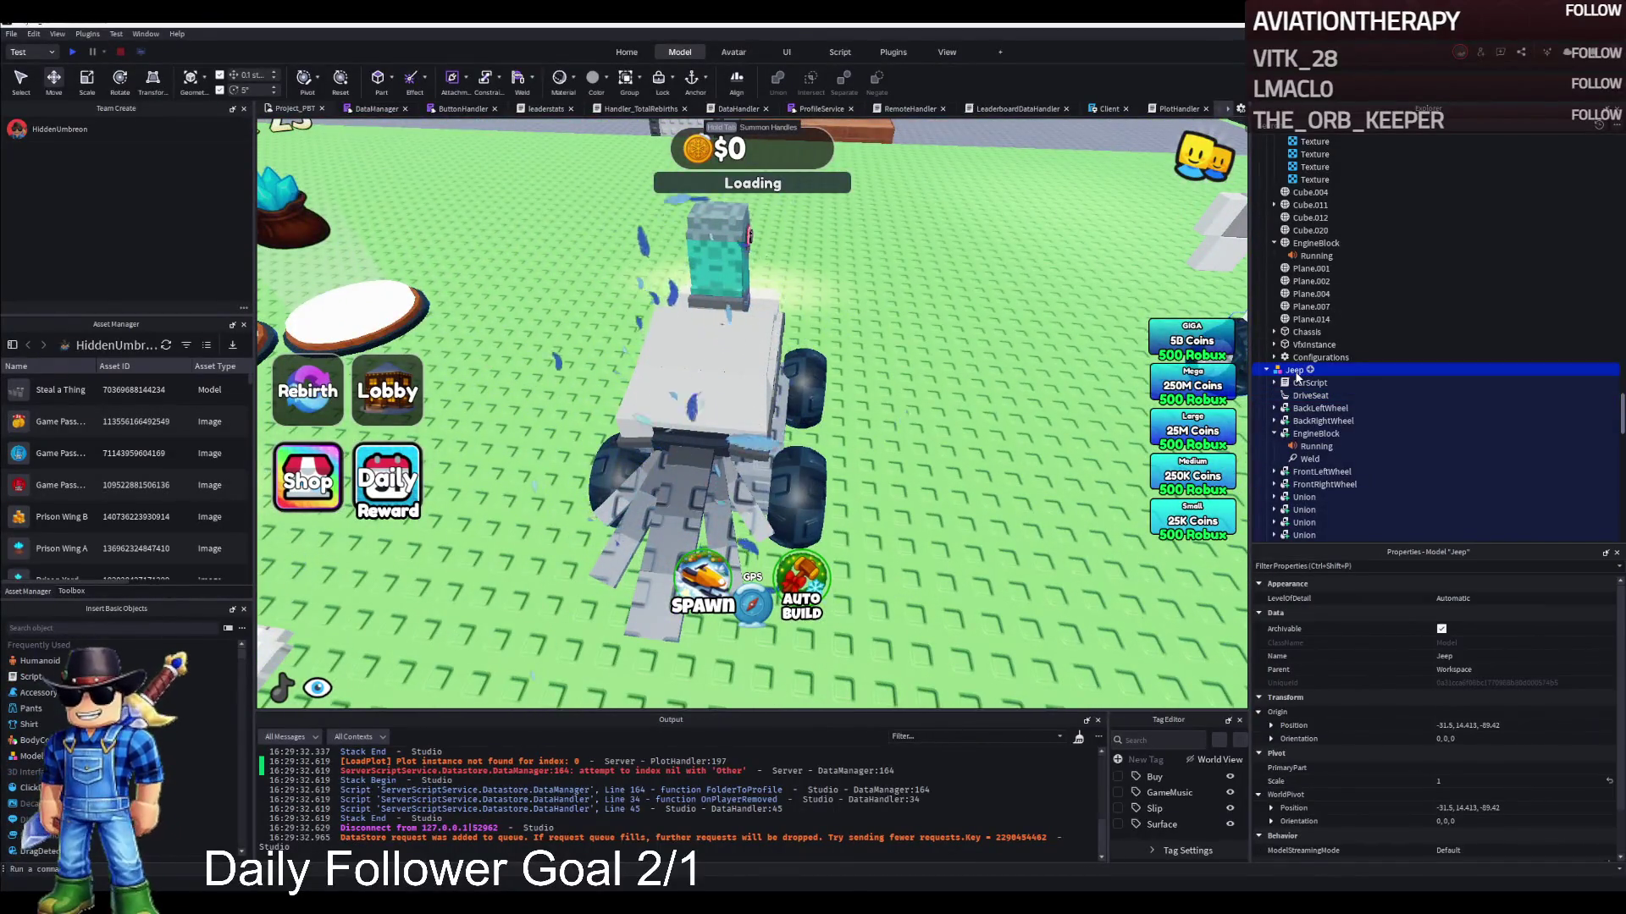
left_click(1321, 422)
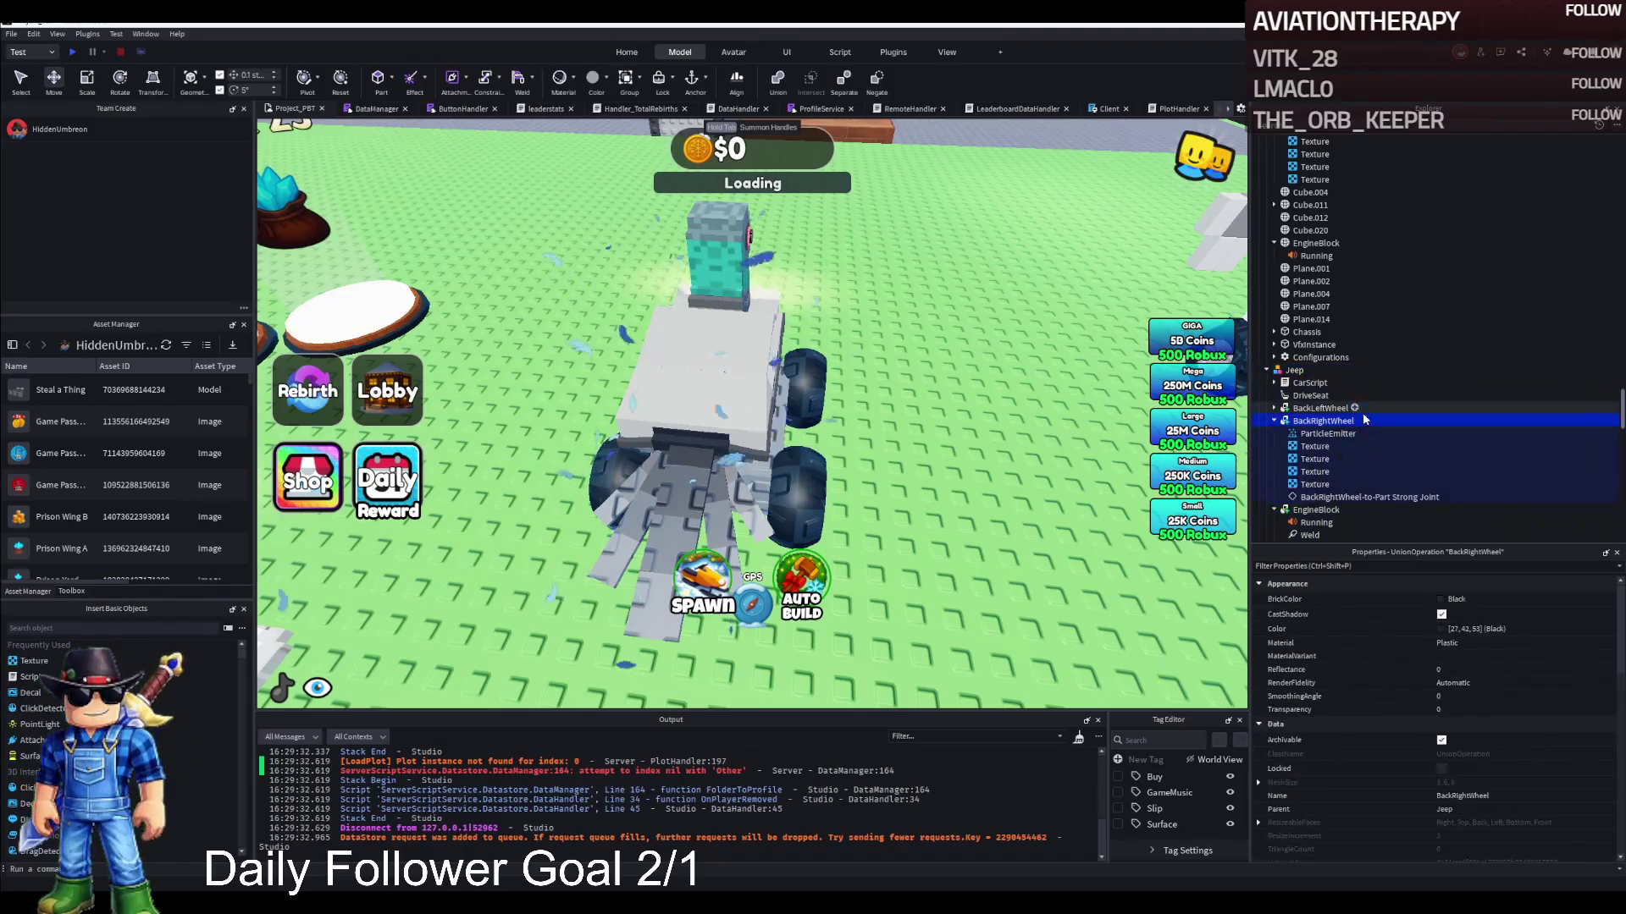
scroll(1348, 496, "down", 3)
left_click(1380, 482)
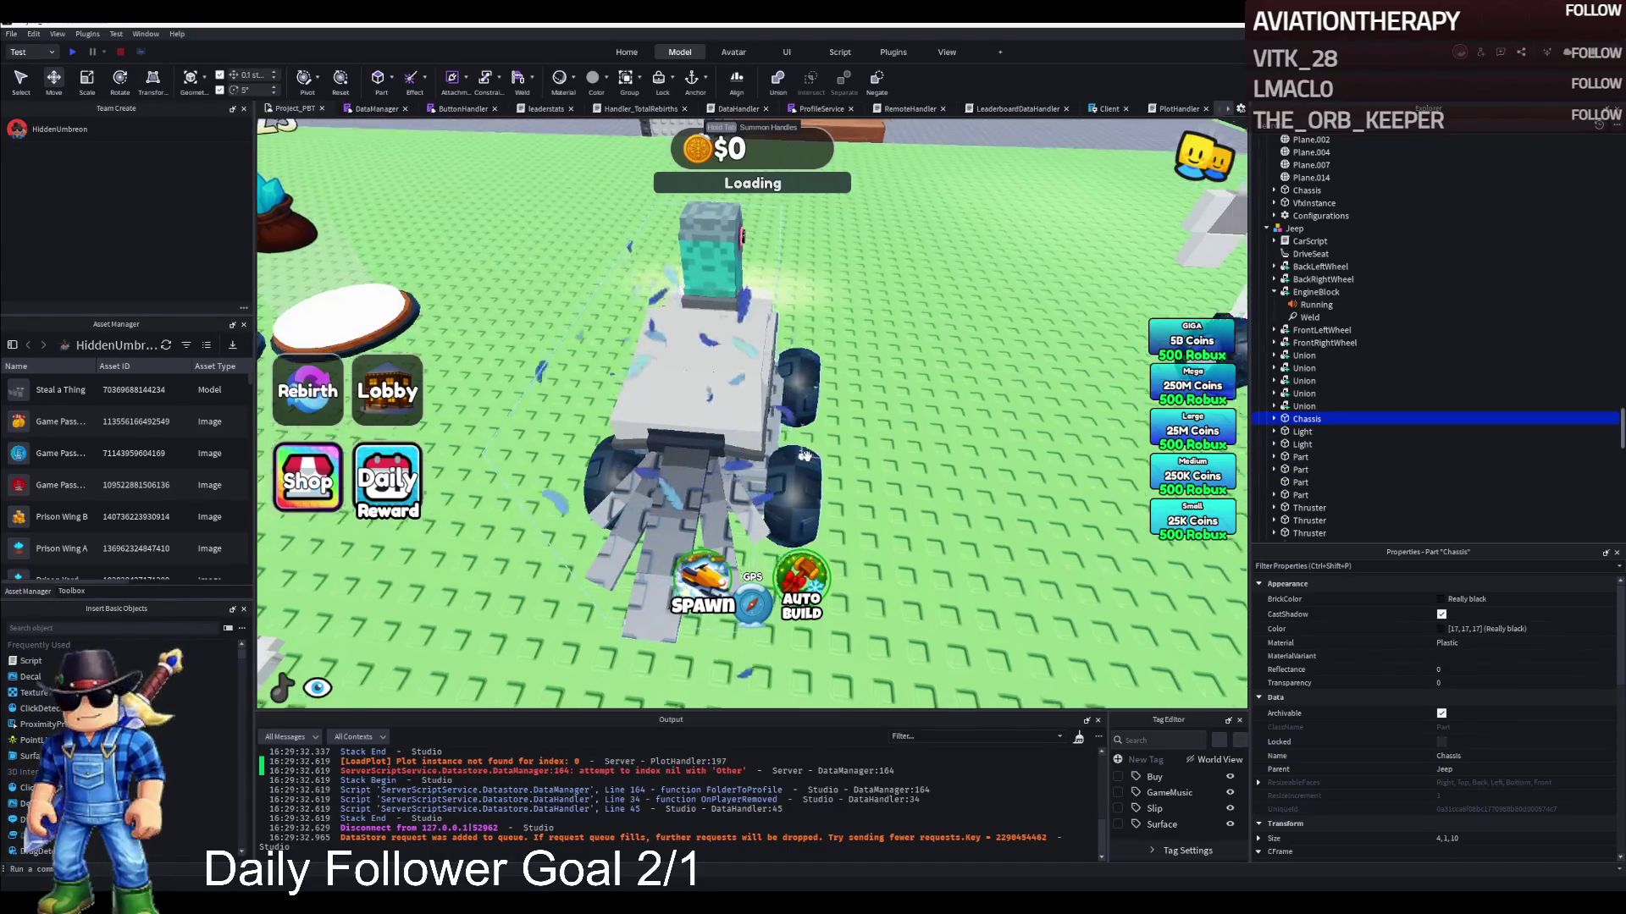
double_click(1286, 229)
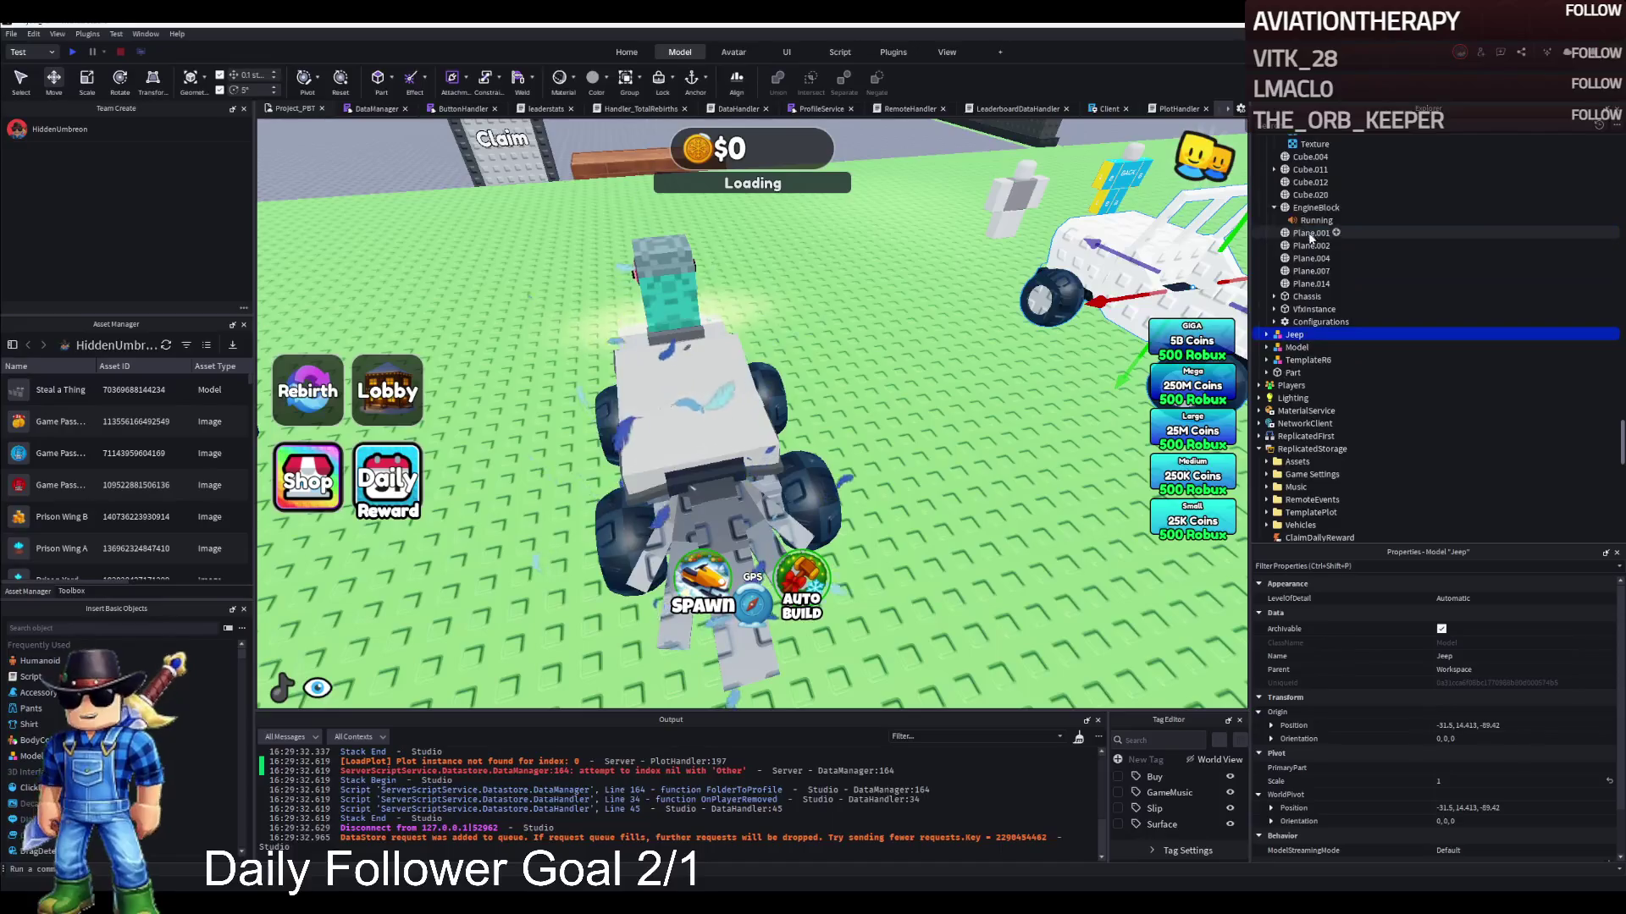
double_click(1308, 297)
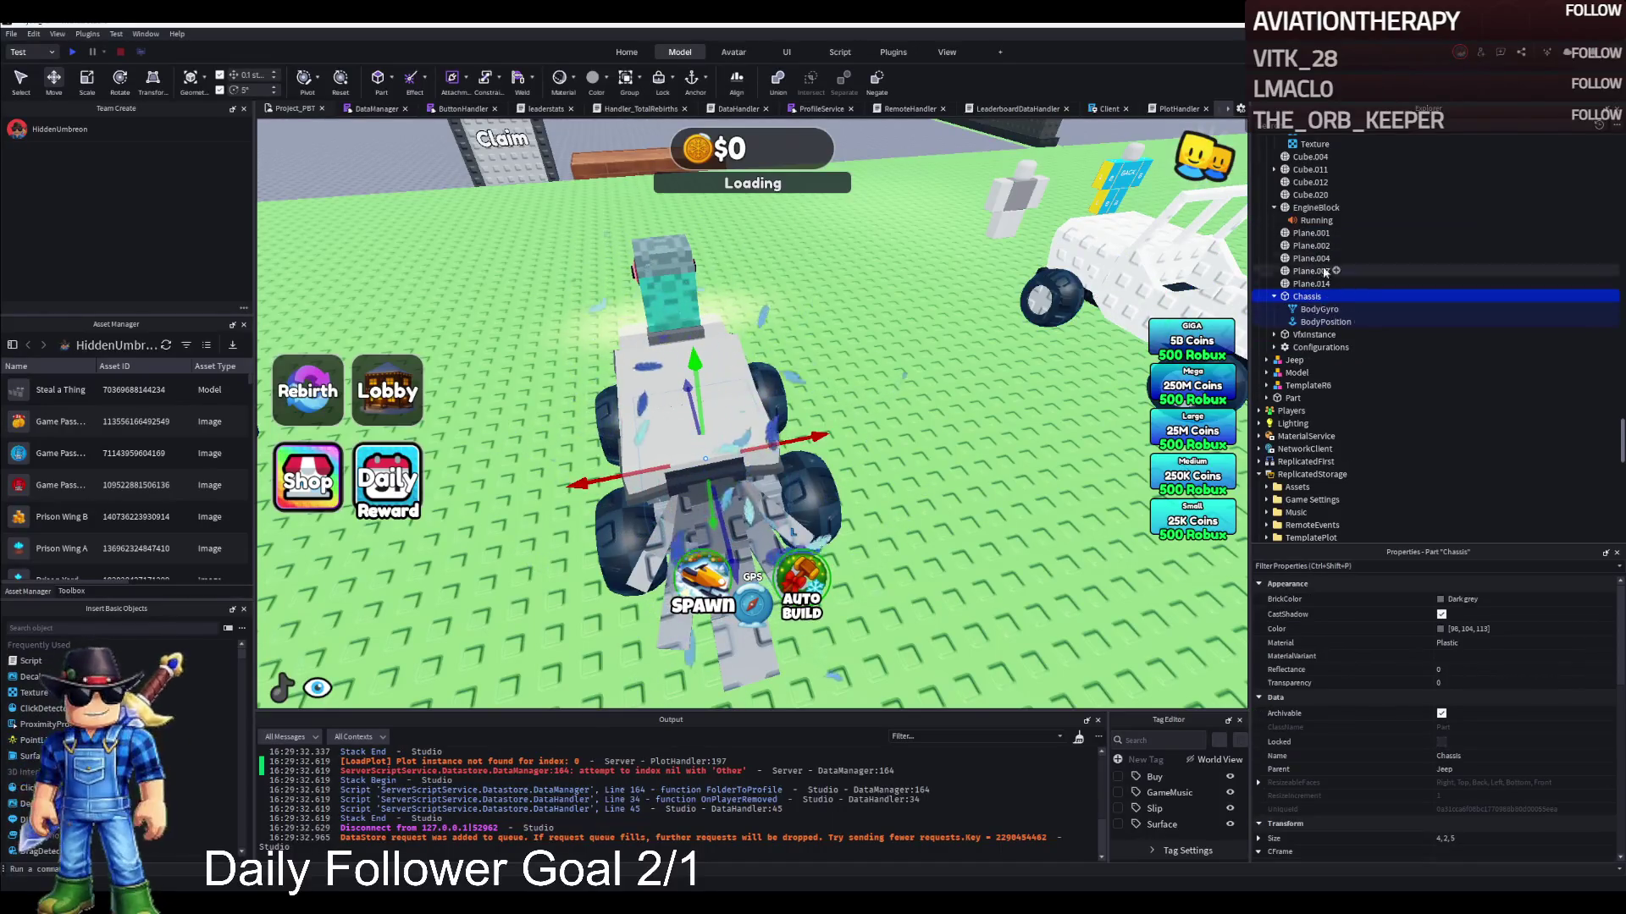
scroll(1287, 208, "up", 5)
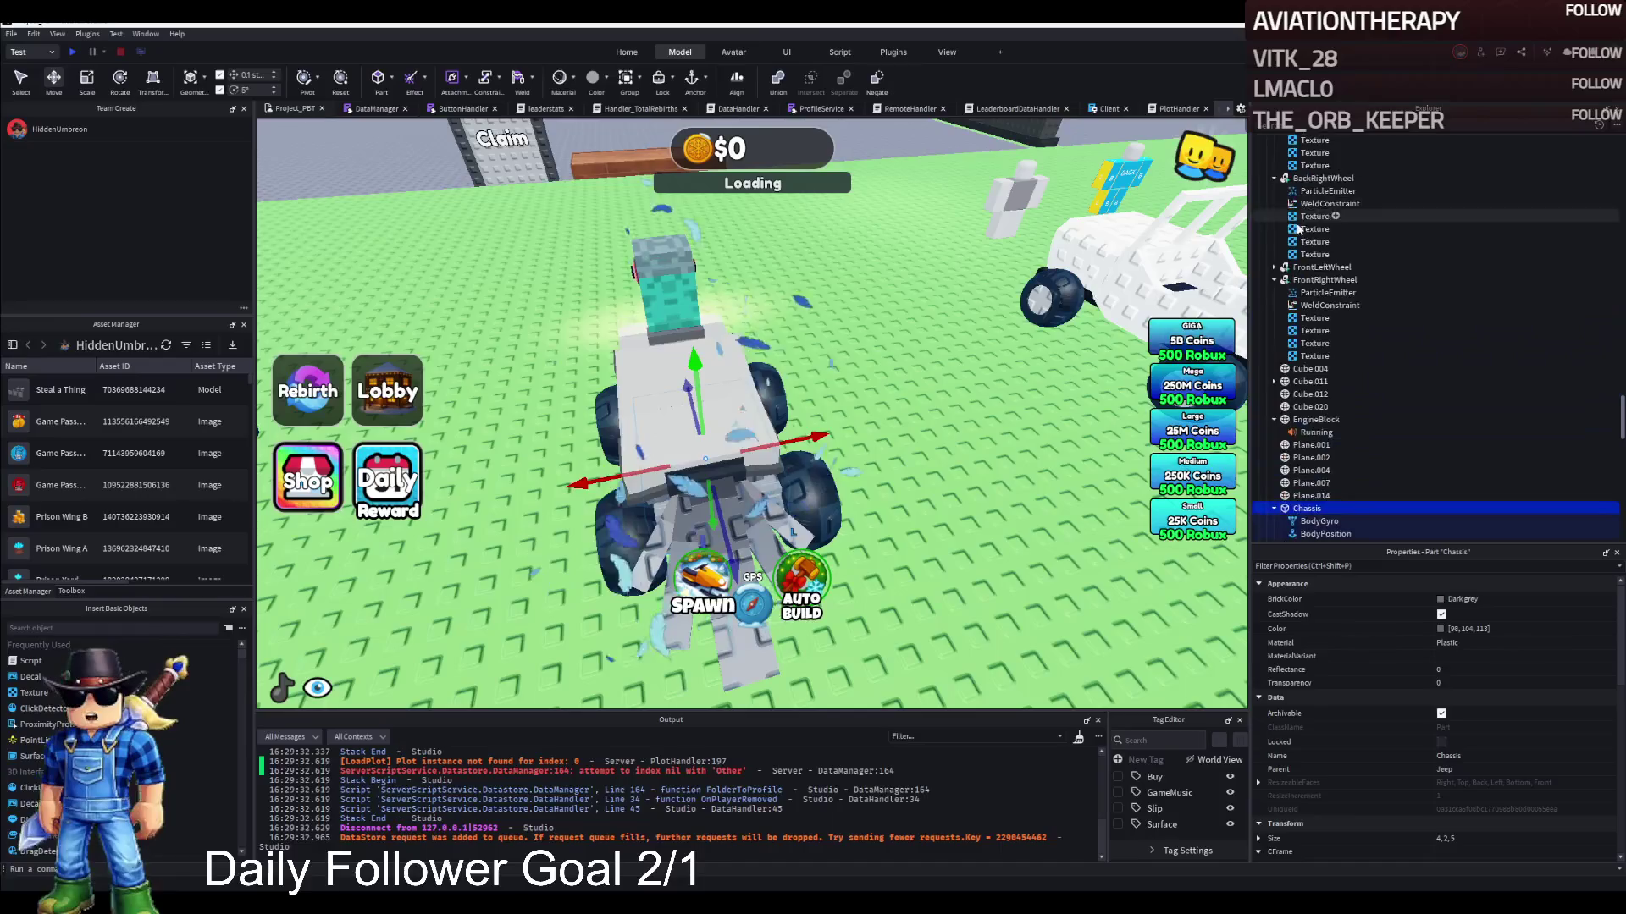
Move the WeldConstraint under Chassis and set its Part0 to DriveSeat
left_click(1319, 306)
scroll(1337, 409, "down", 4)
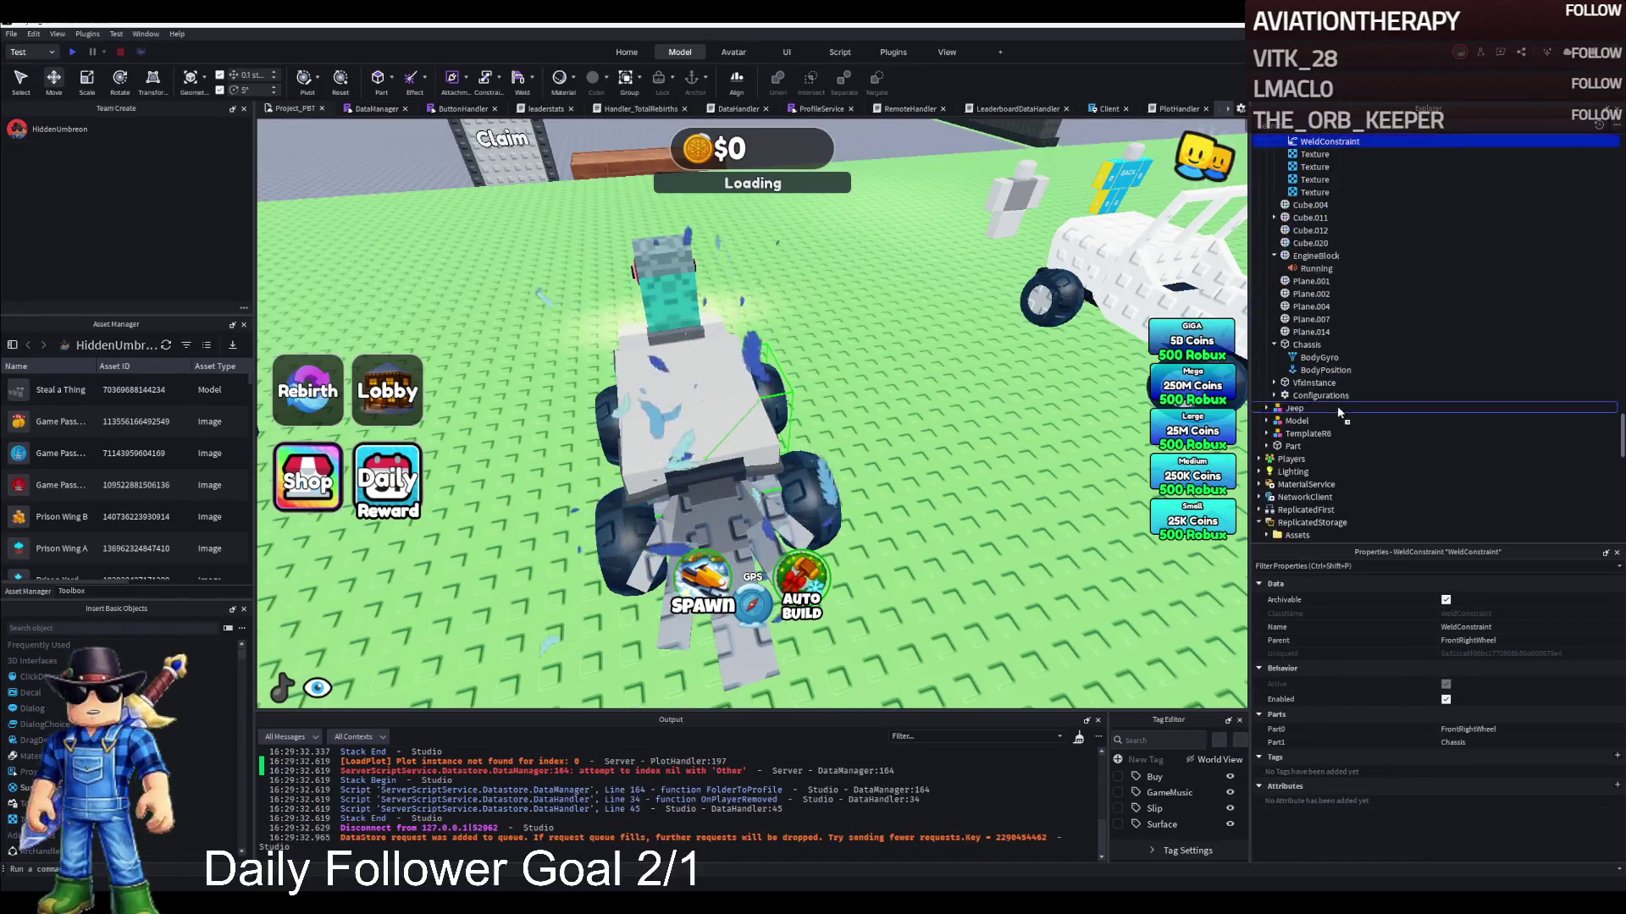
left_click_drag(1315, 354, 1315, 354)
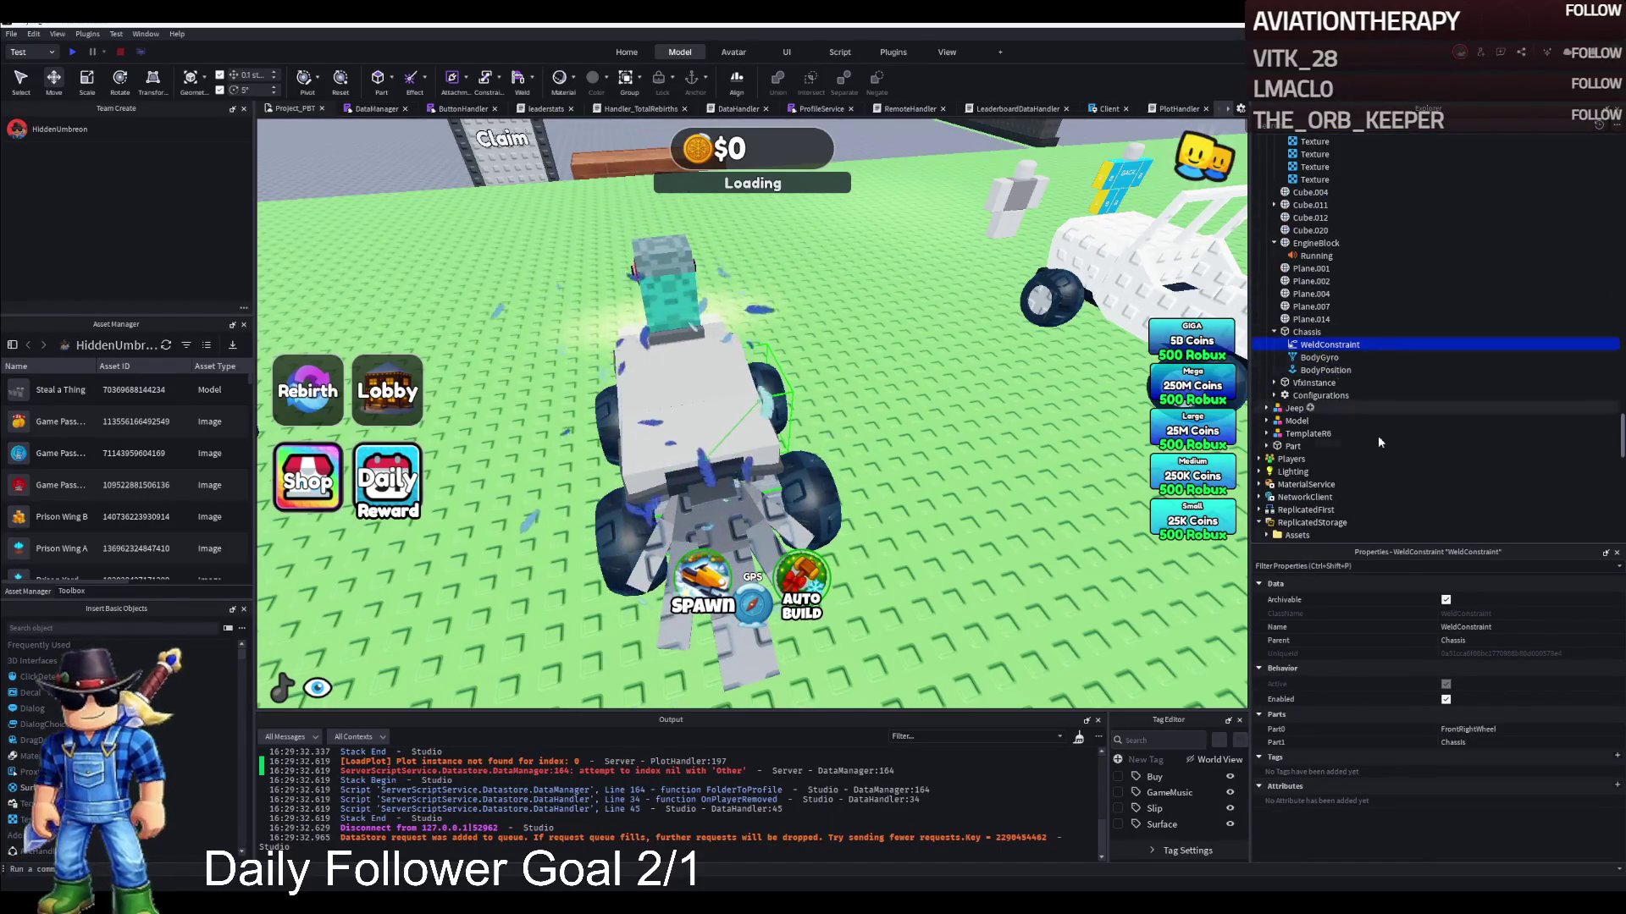
left_click(1517, 731)
scroll(1332, 241, "up", 3)
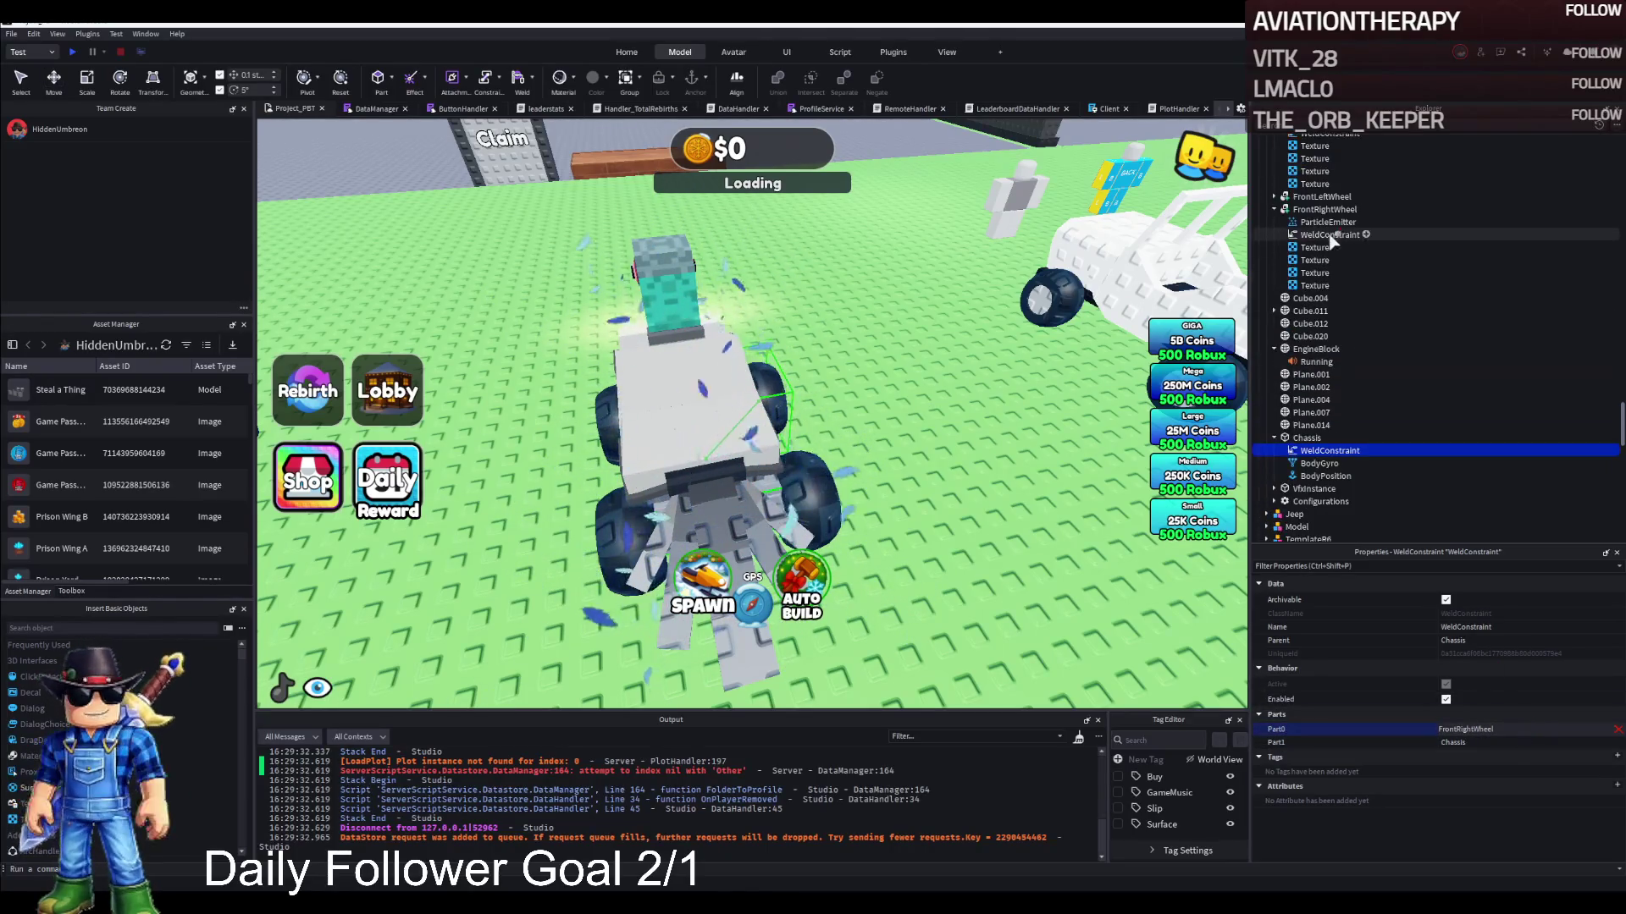
scroll(1326, 235, "up", 4)
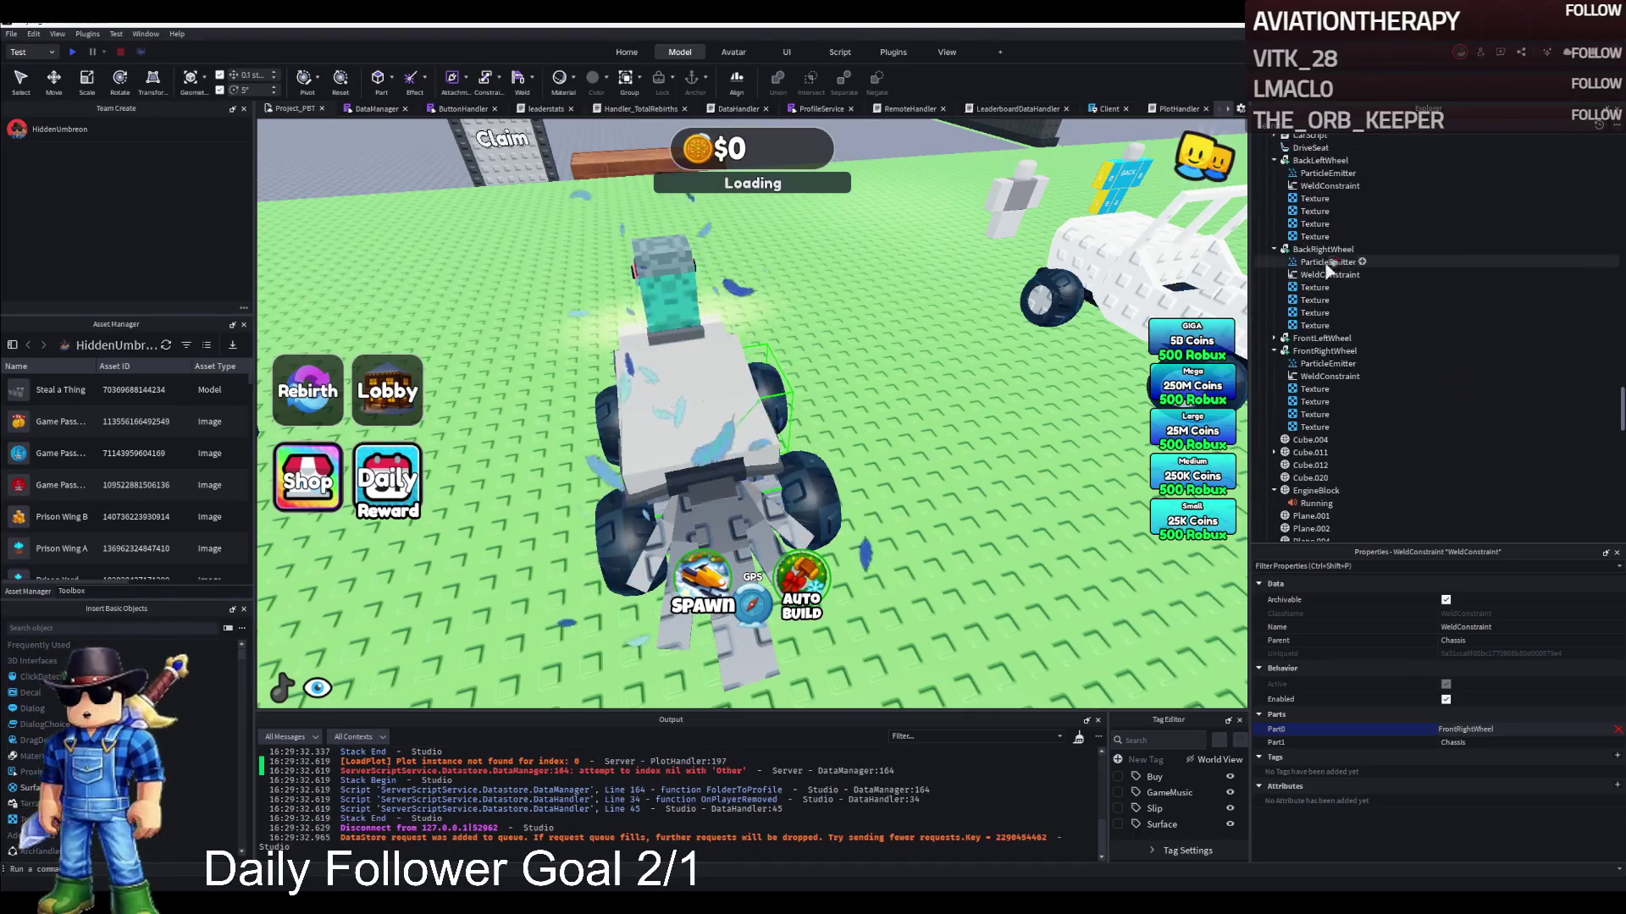
left_click(1310, 147)
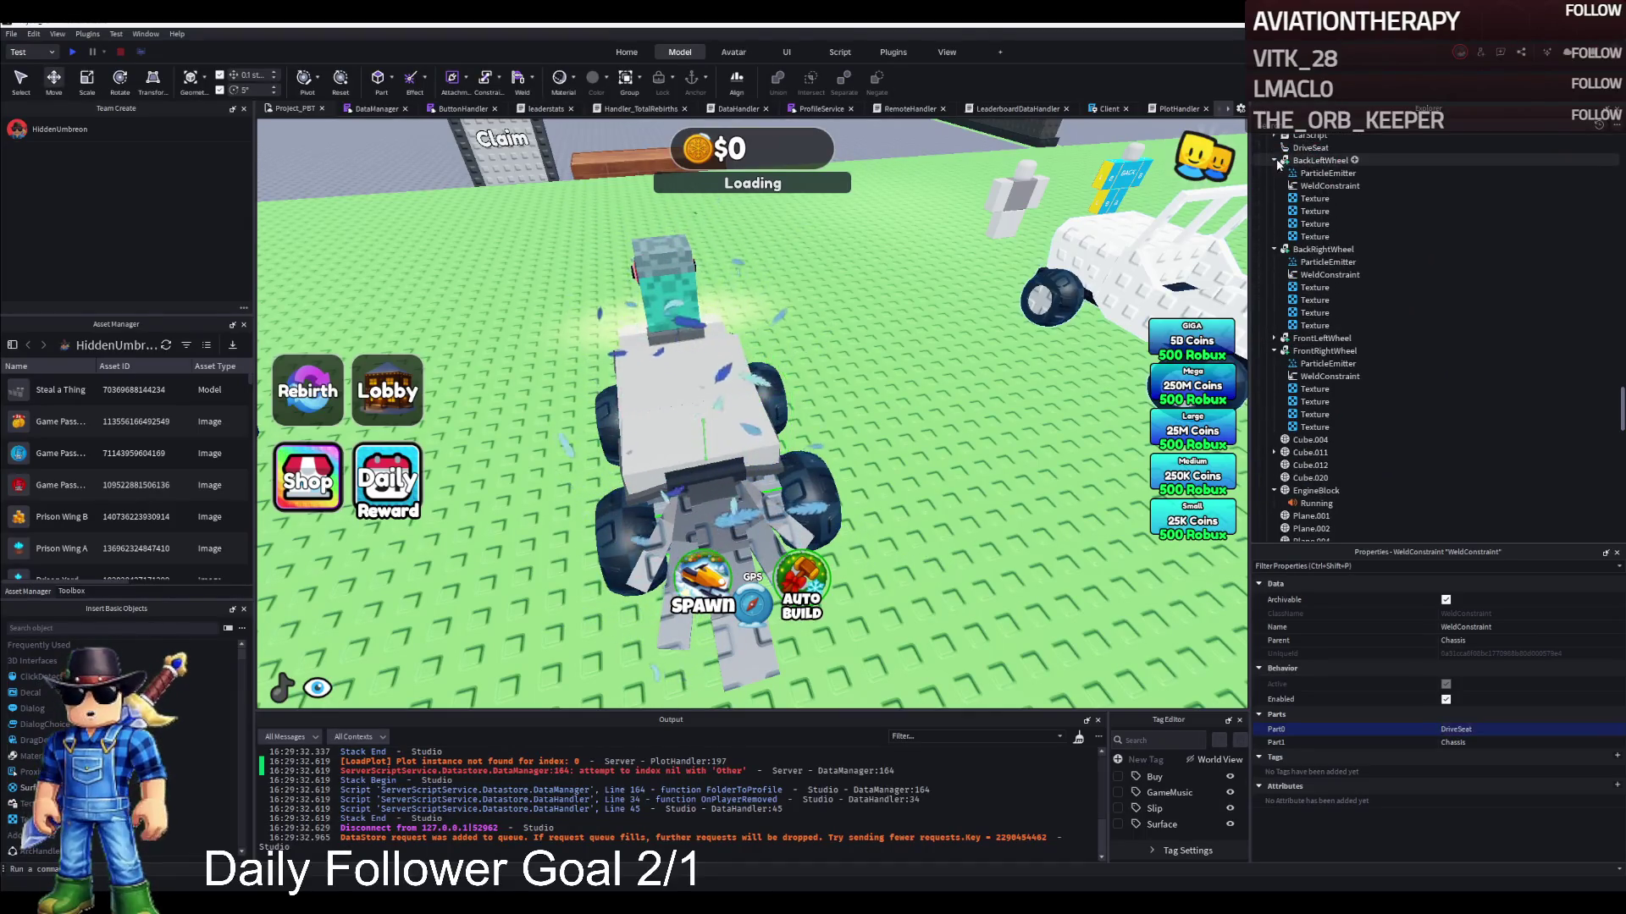
Collapse BackLeftWheel, BackRightWheel, FrontRightWheel and EngineBlock, then select the Jeep model
left_click(1274, 160)
left_click(1275, 173)
left_click(1275, 199)
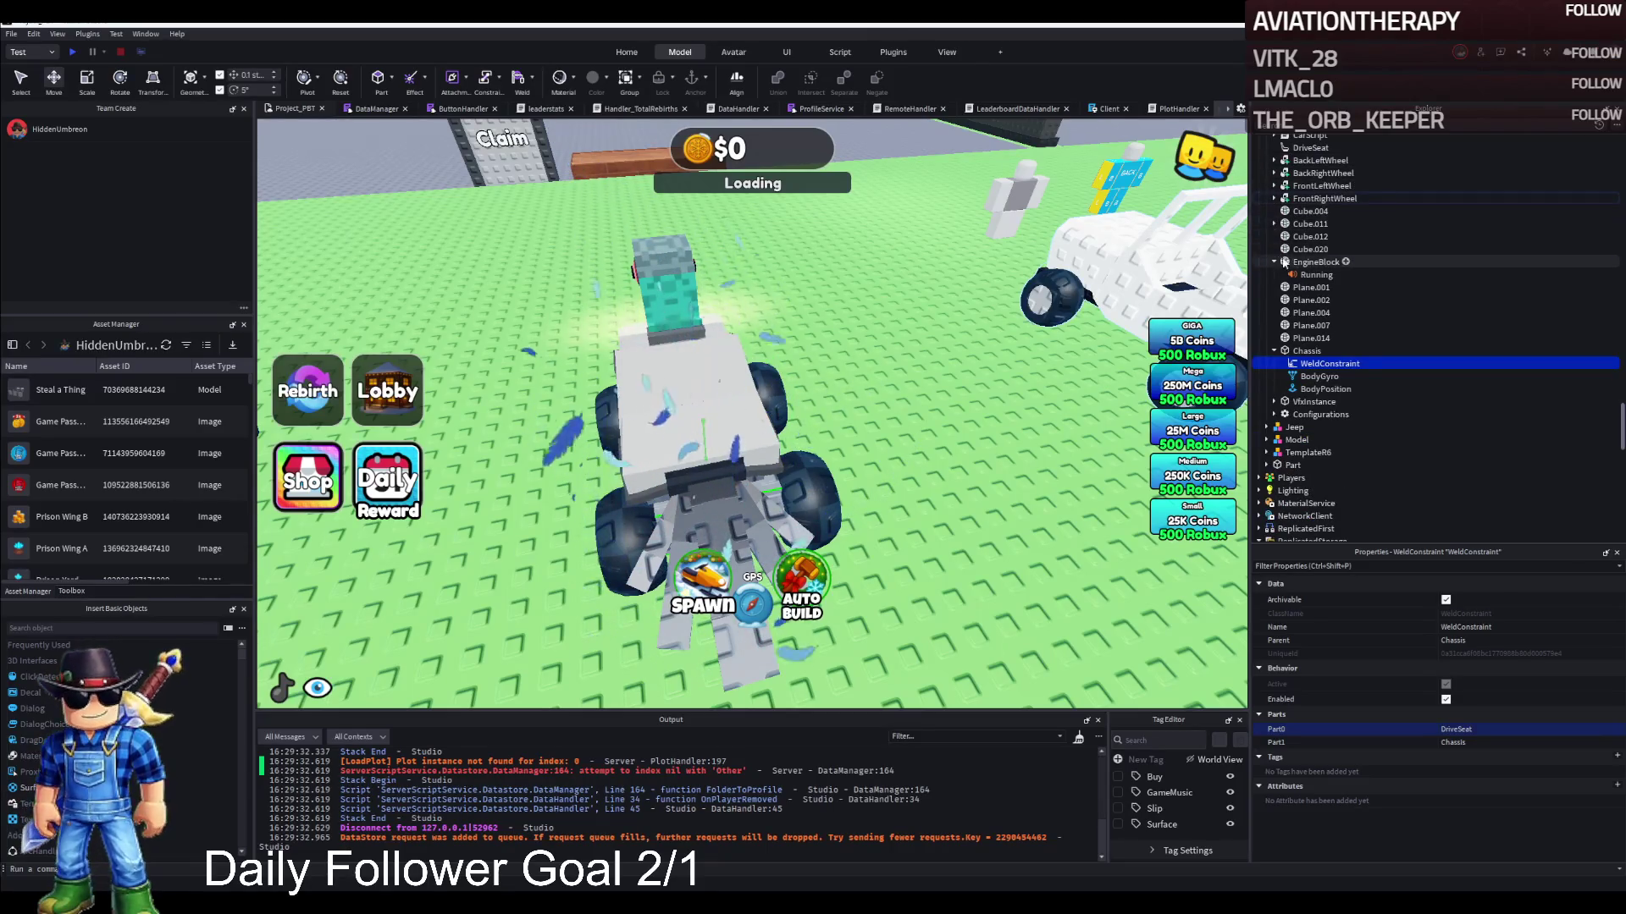
left_click(1275, 262)
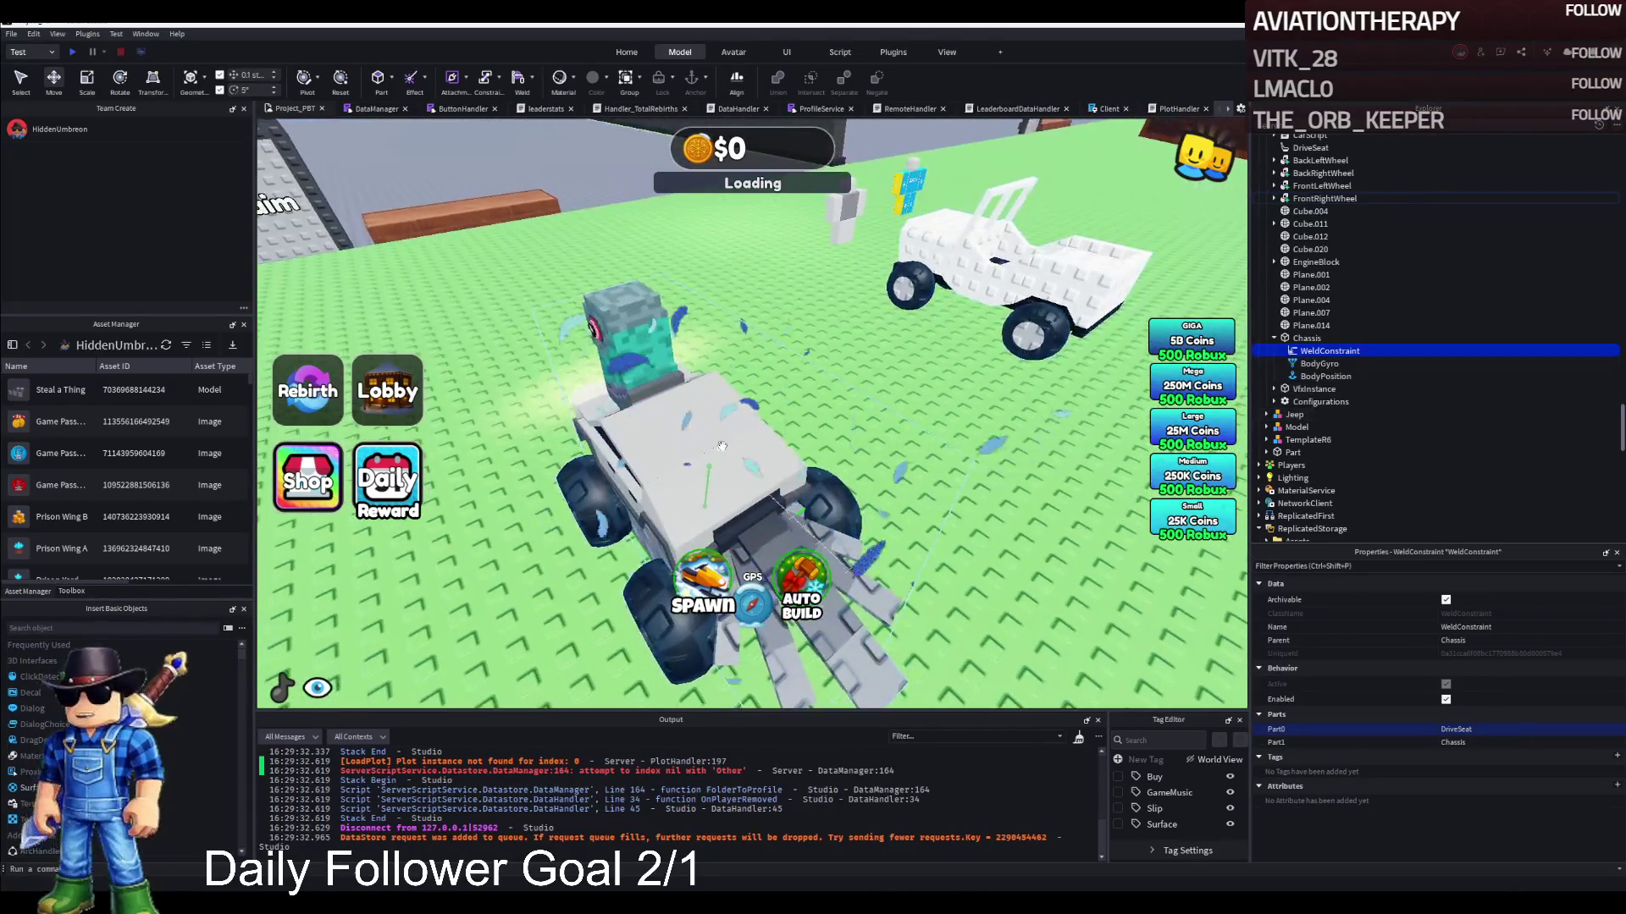
left_click(840, 424)
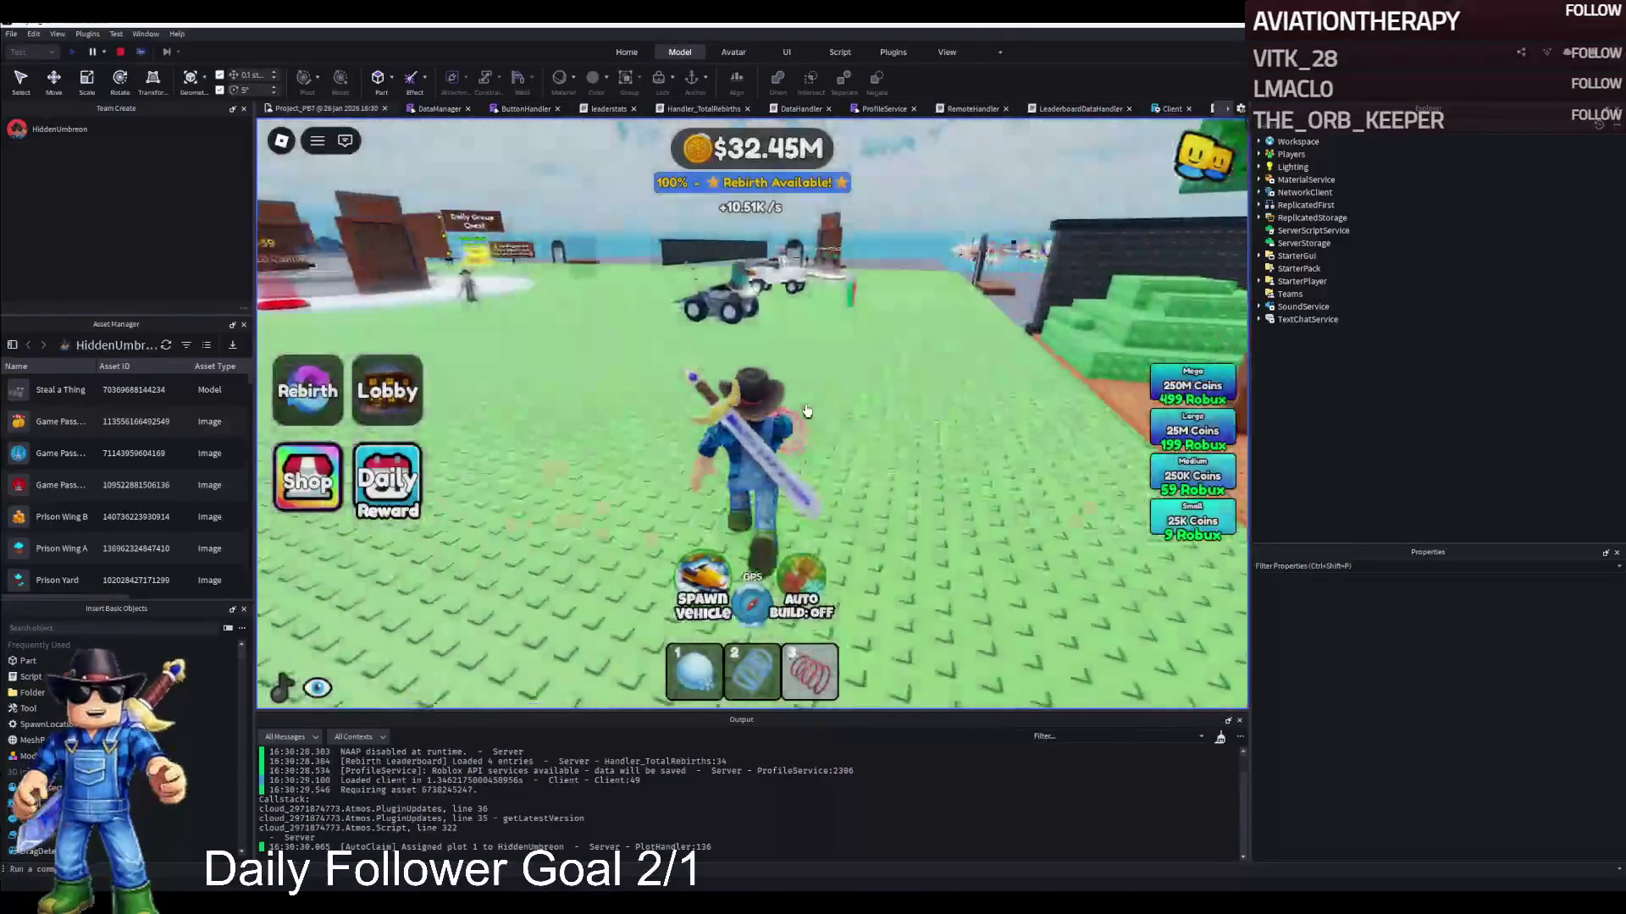
key("w")
key("space")
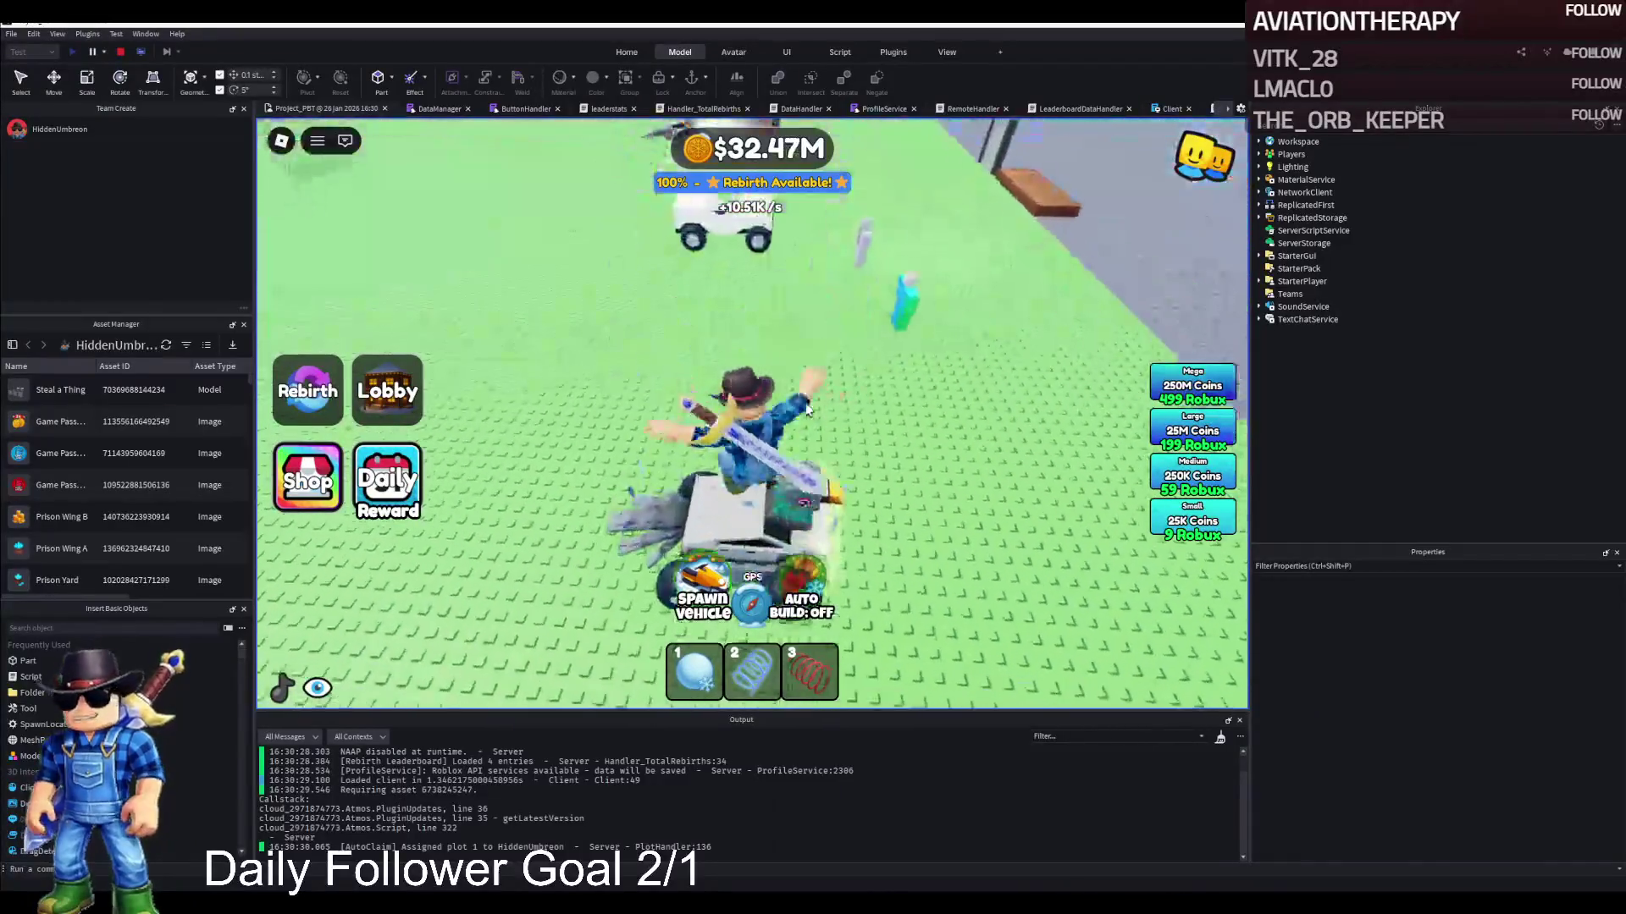
key("w")
key("a")
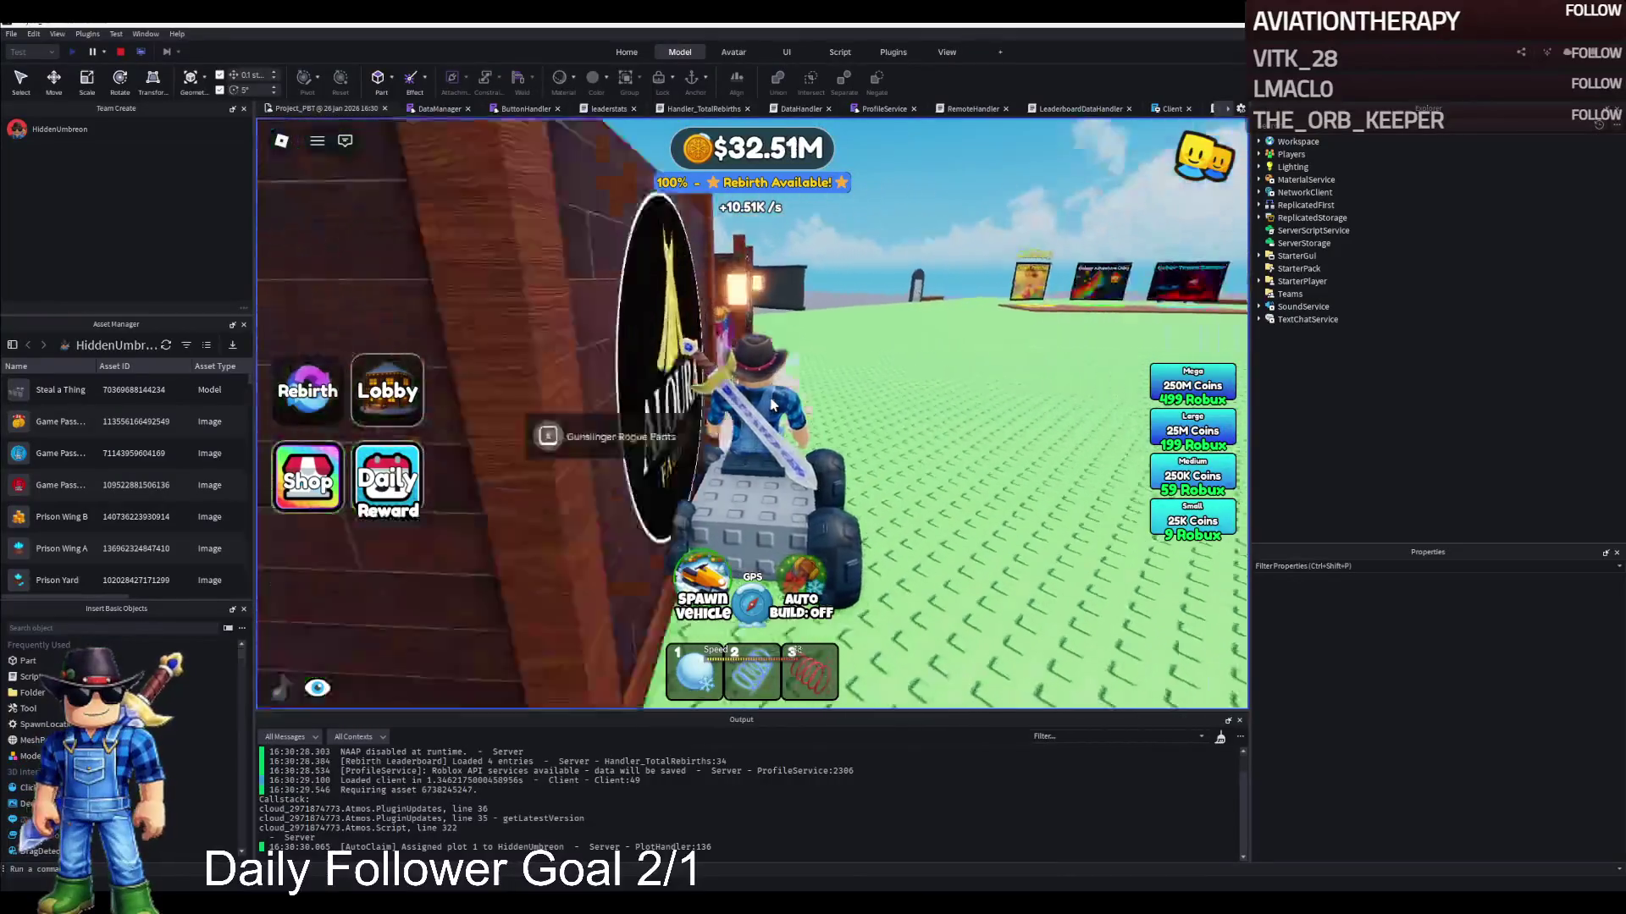
key("d")
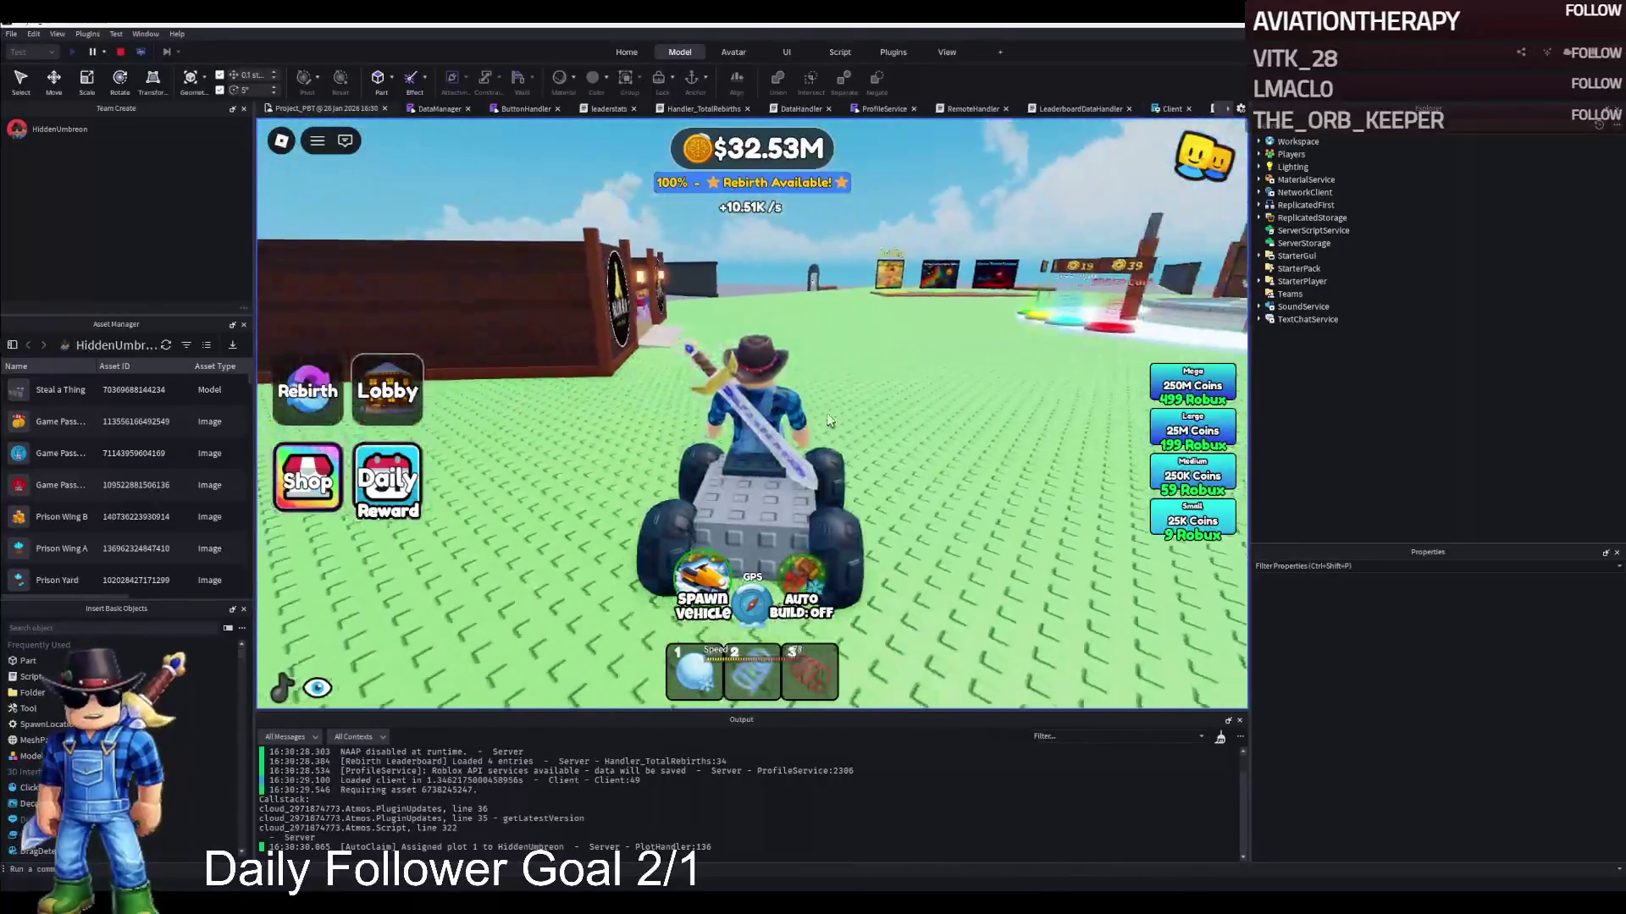
key("space")
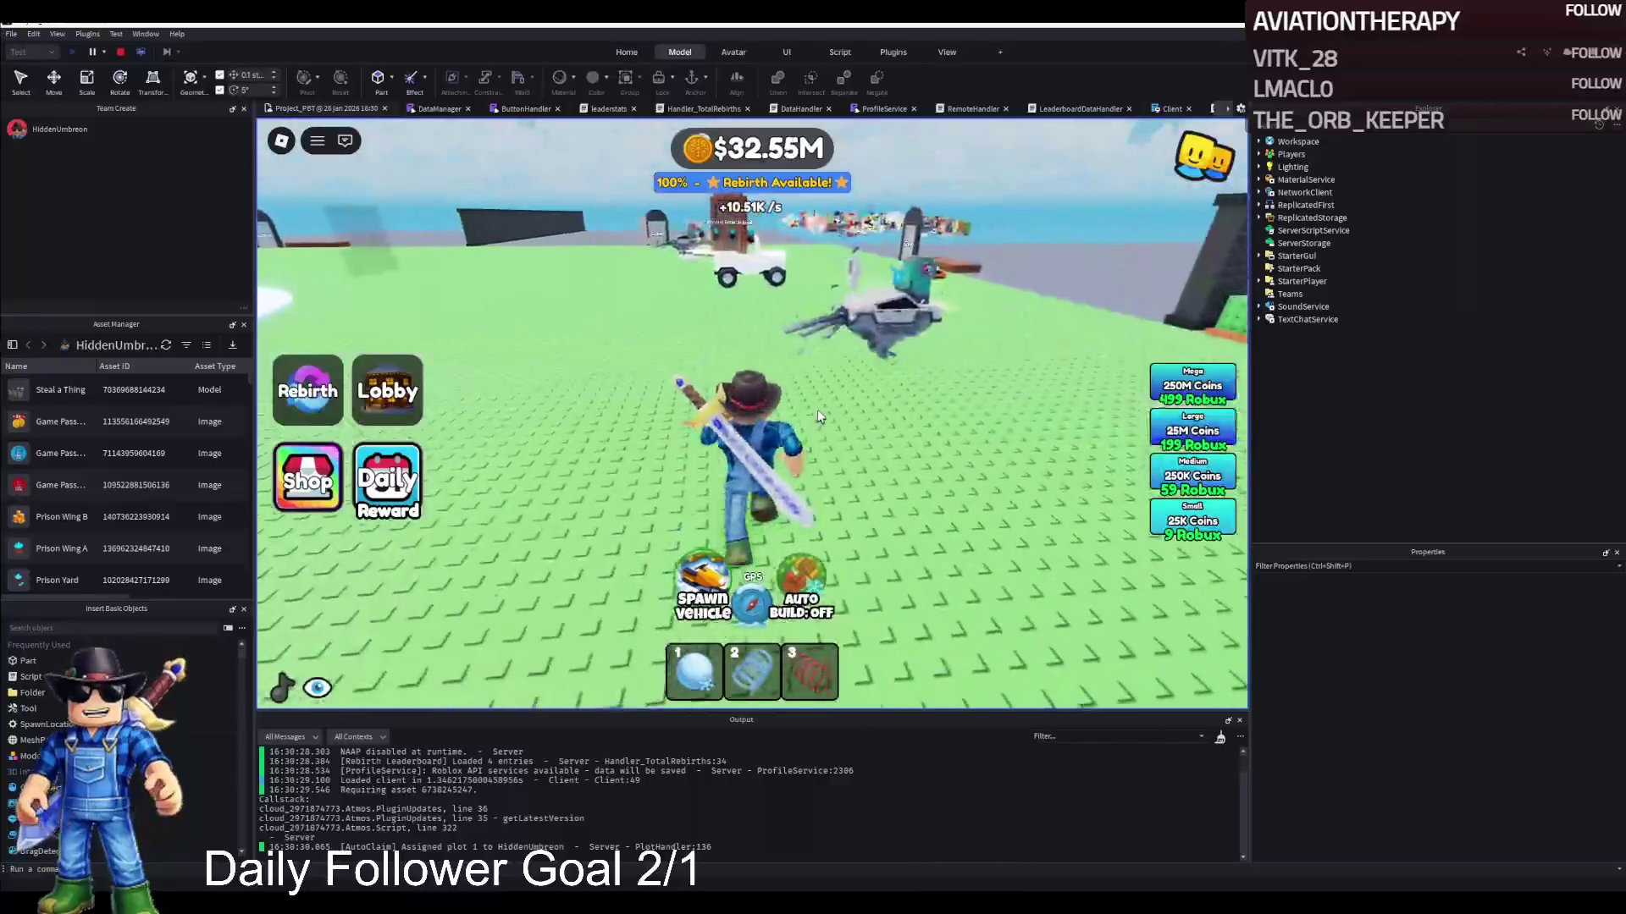
key("w")
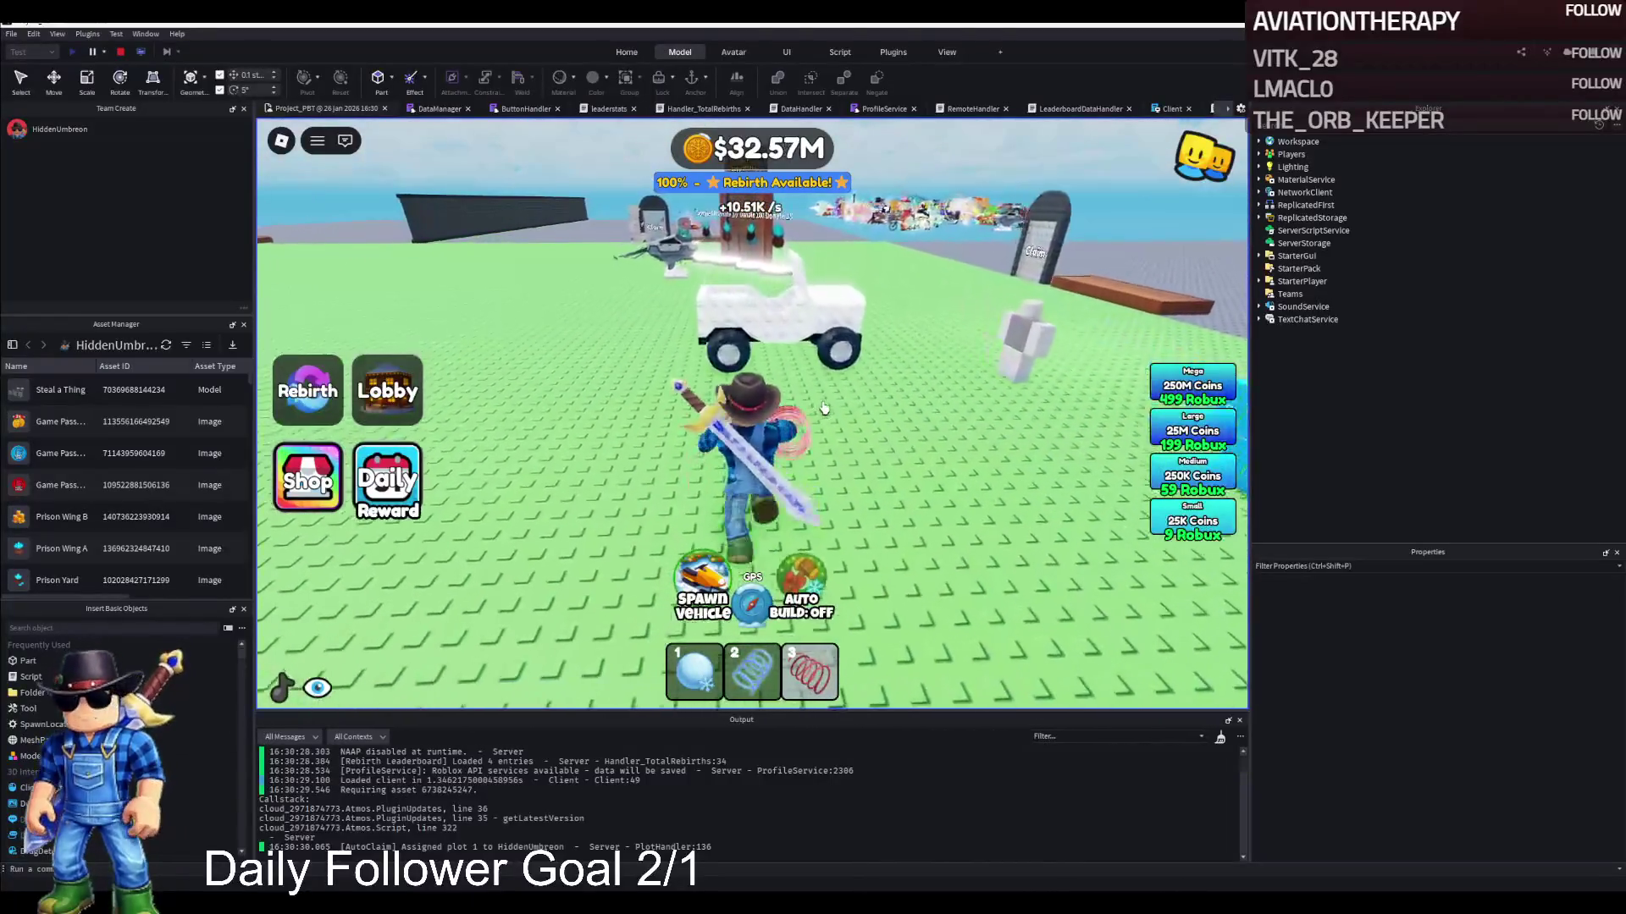
key("w")
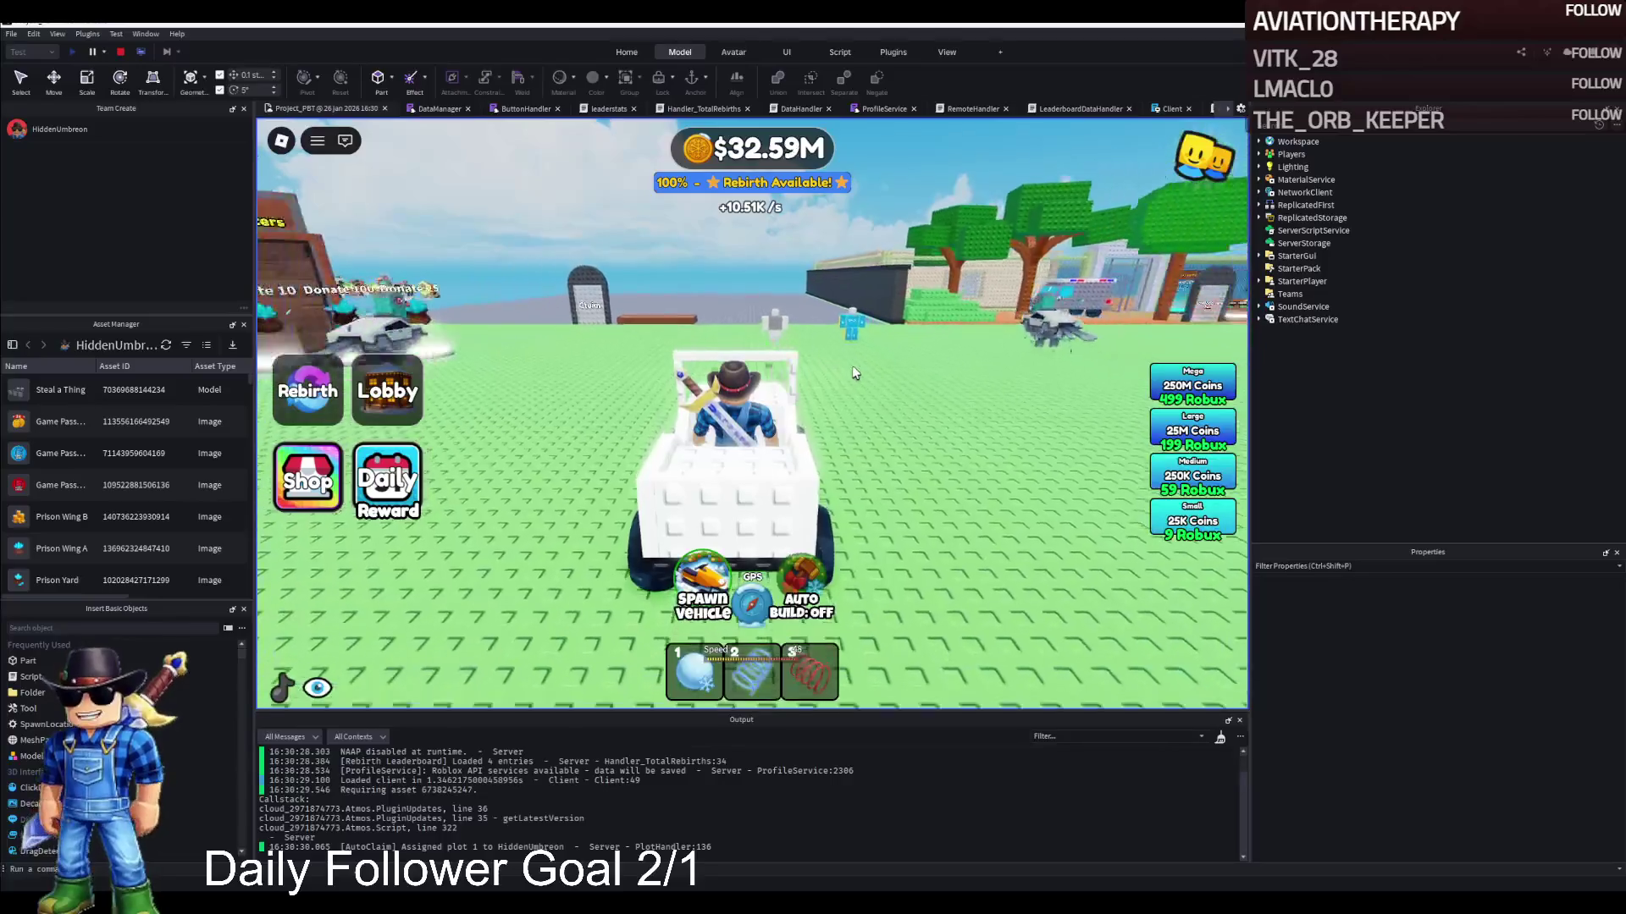
key("a")
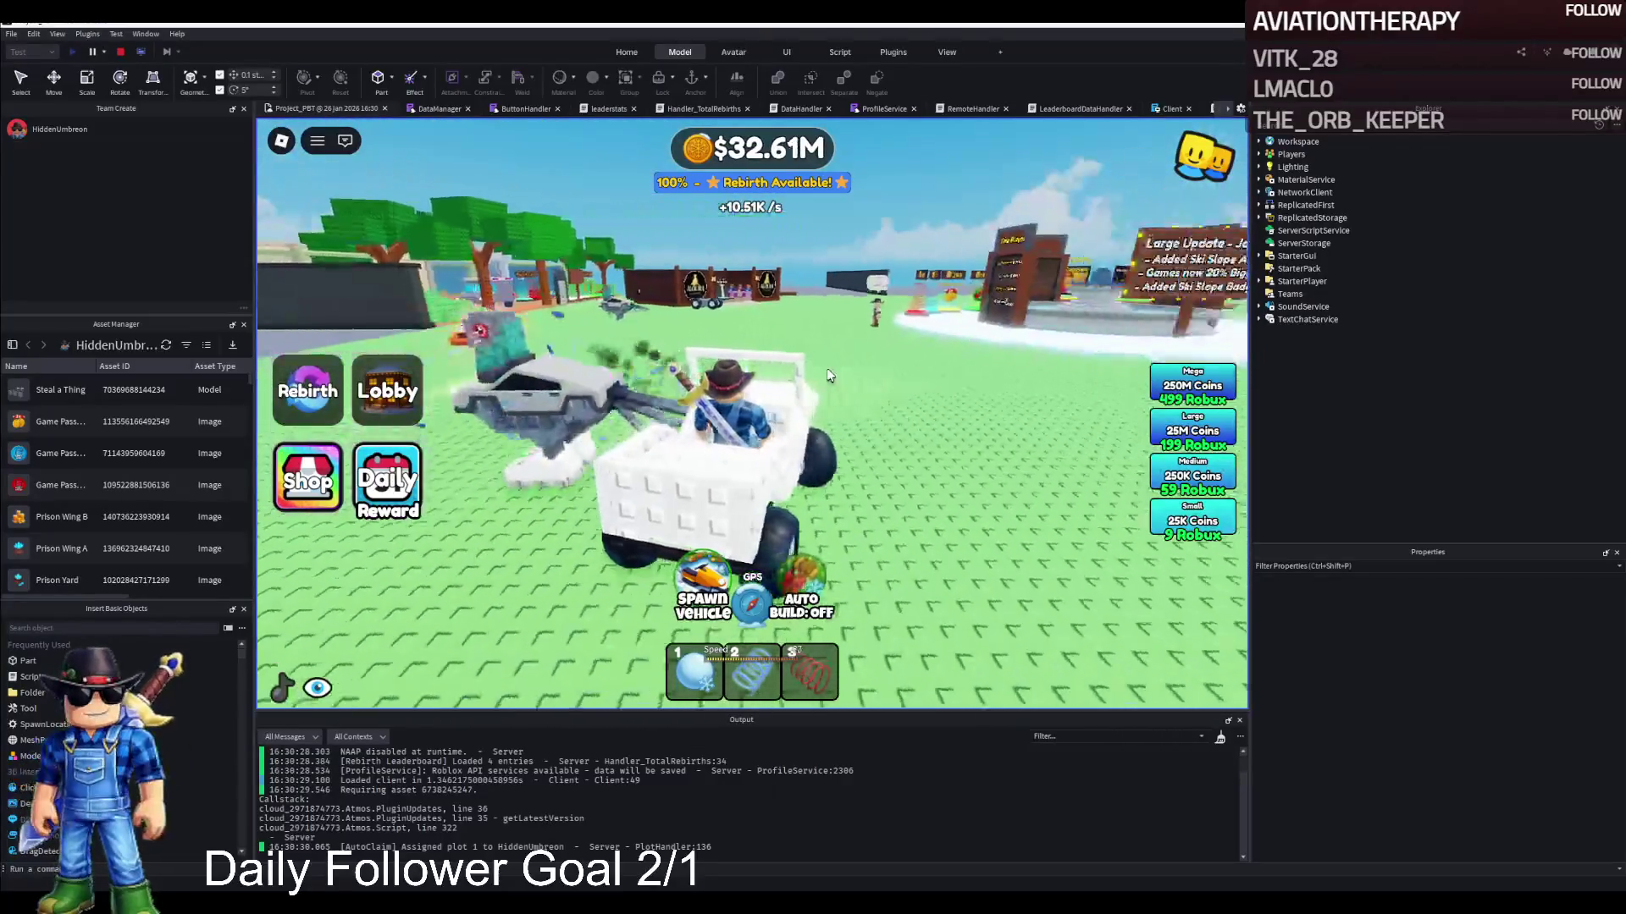
key("a")
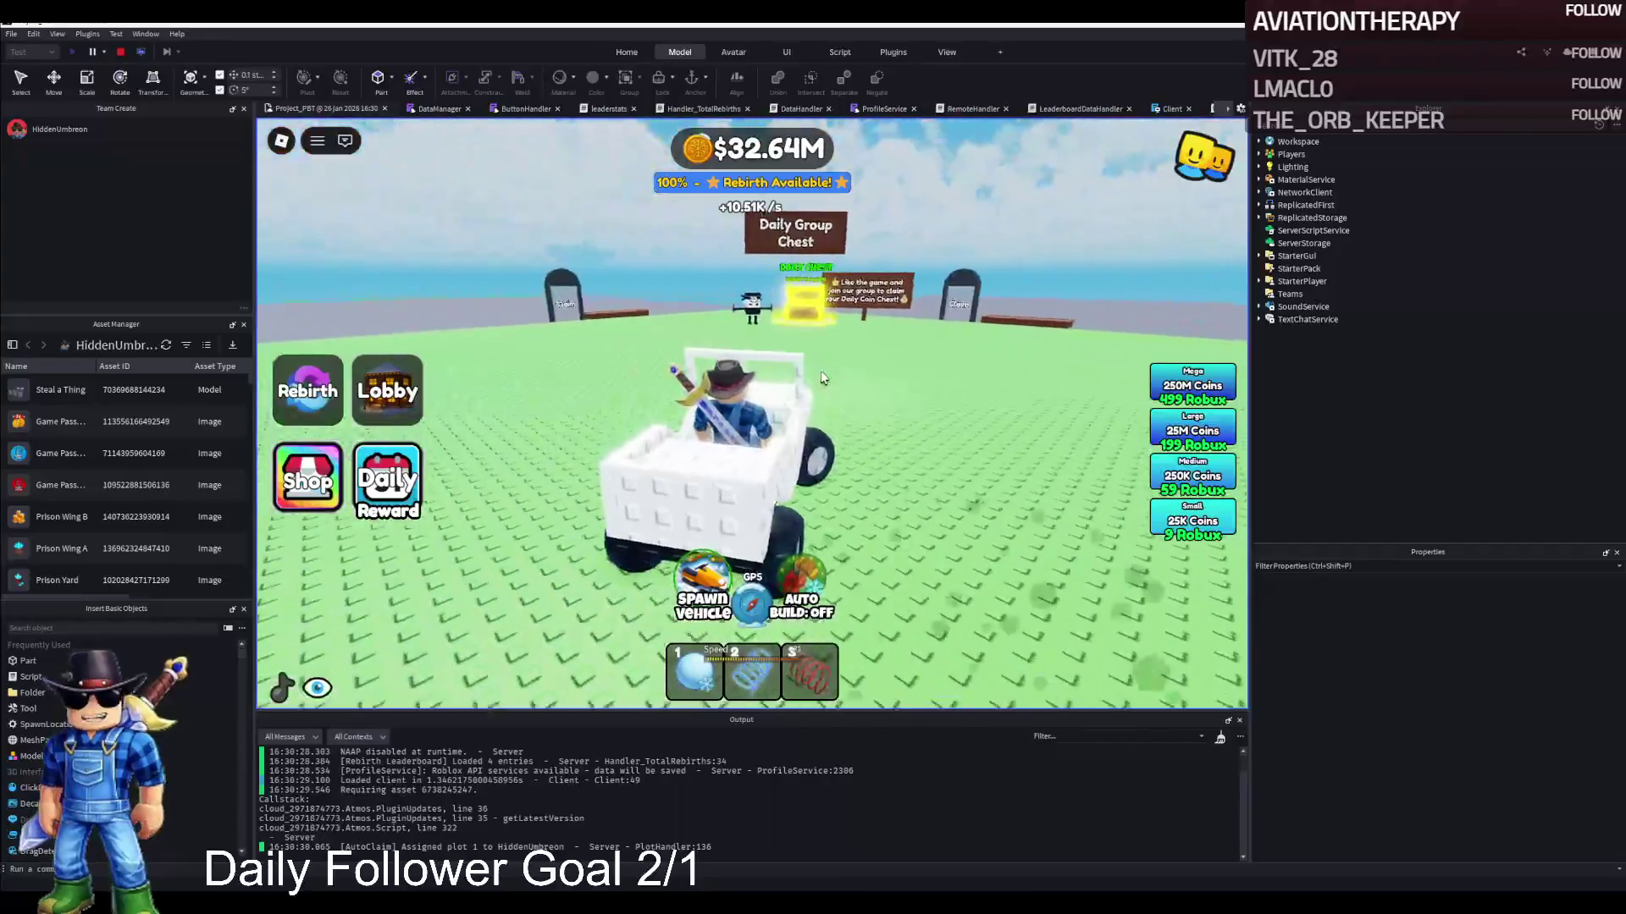
key("space")
key("w")
left_click(122, 52)
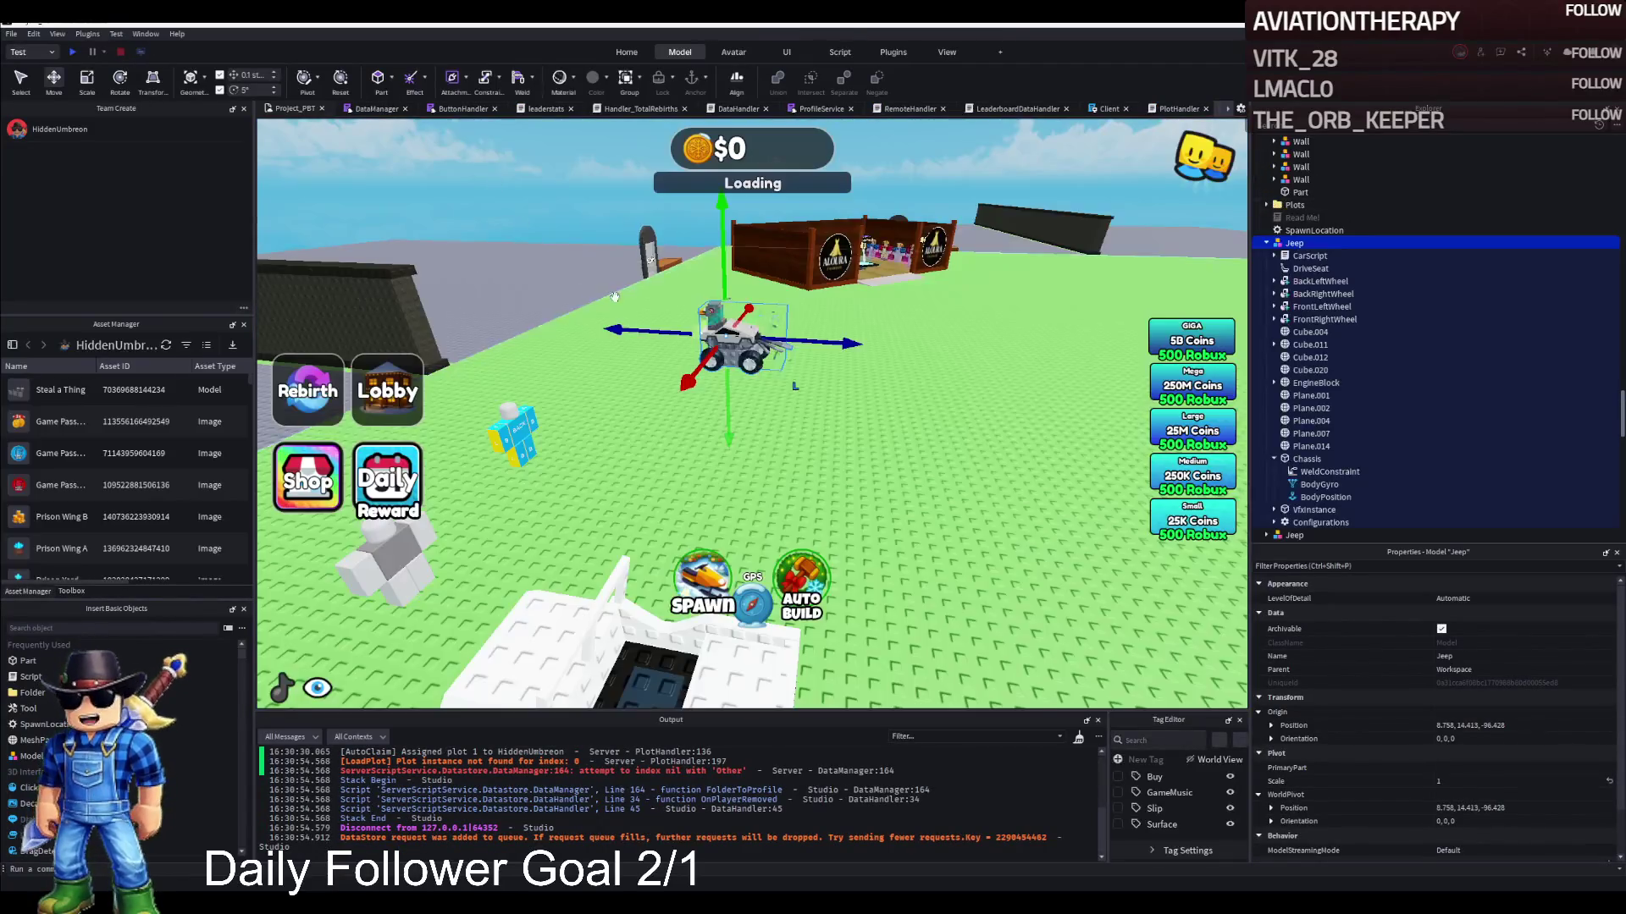
scroll(552, 447, "up", 5)
left_click(552, 447)
key("d")
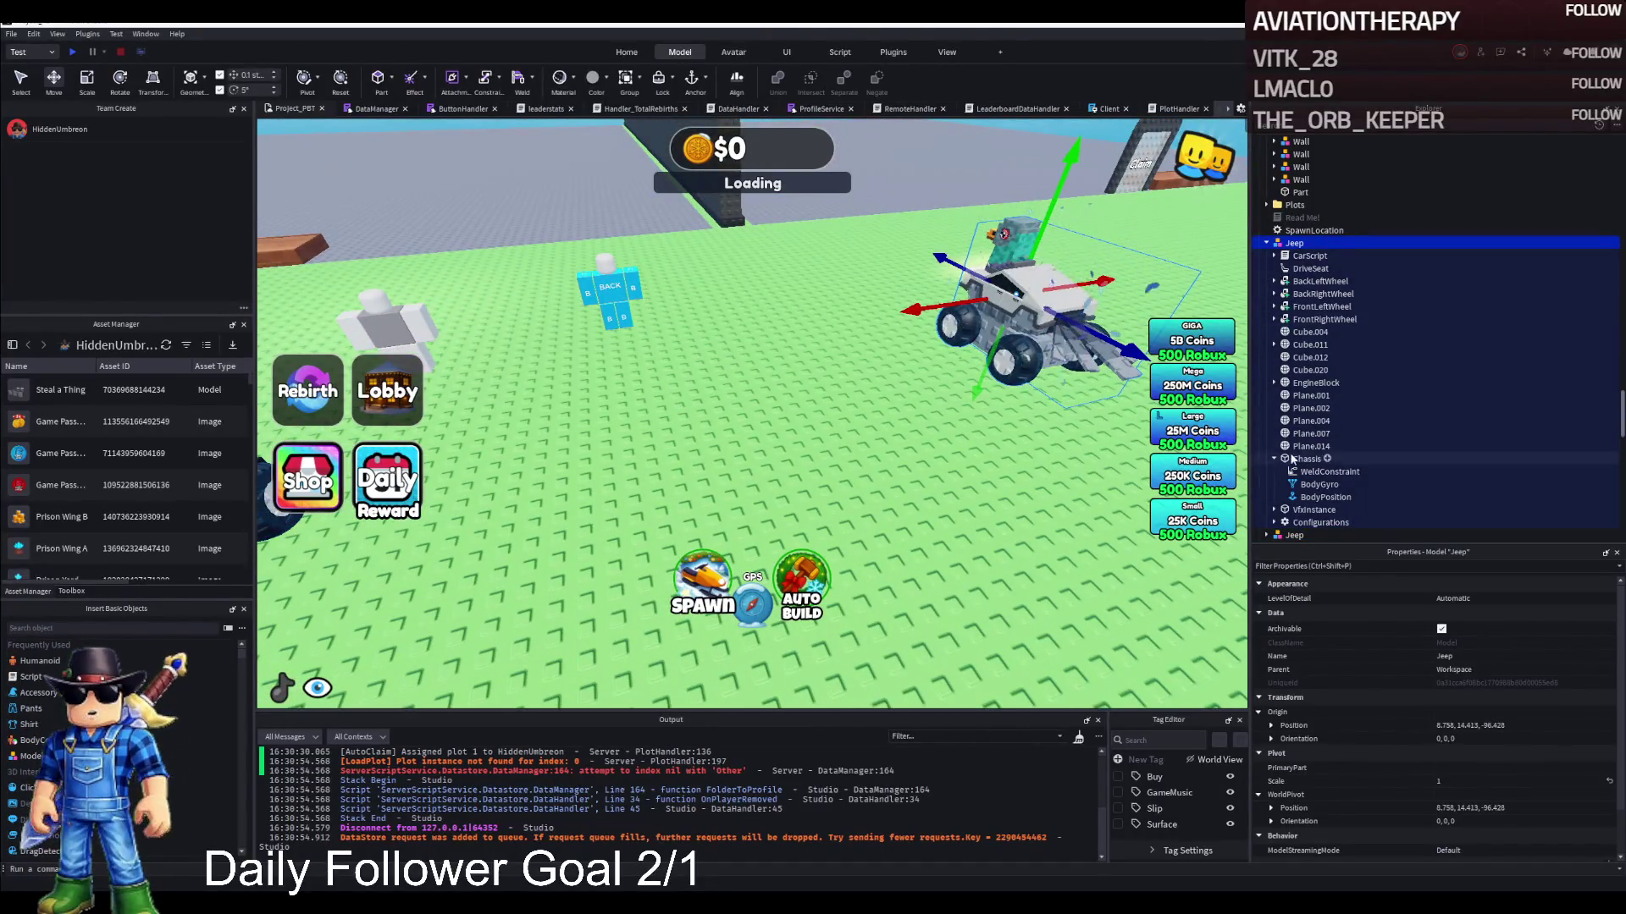
Duplicate the Chassis WeldConstraint and point the copies' Part1 at body parts like Plane.004
left_click(1309, 473)
key("ctrl+d")
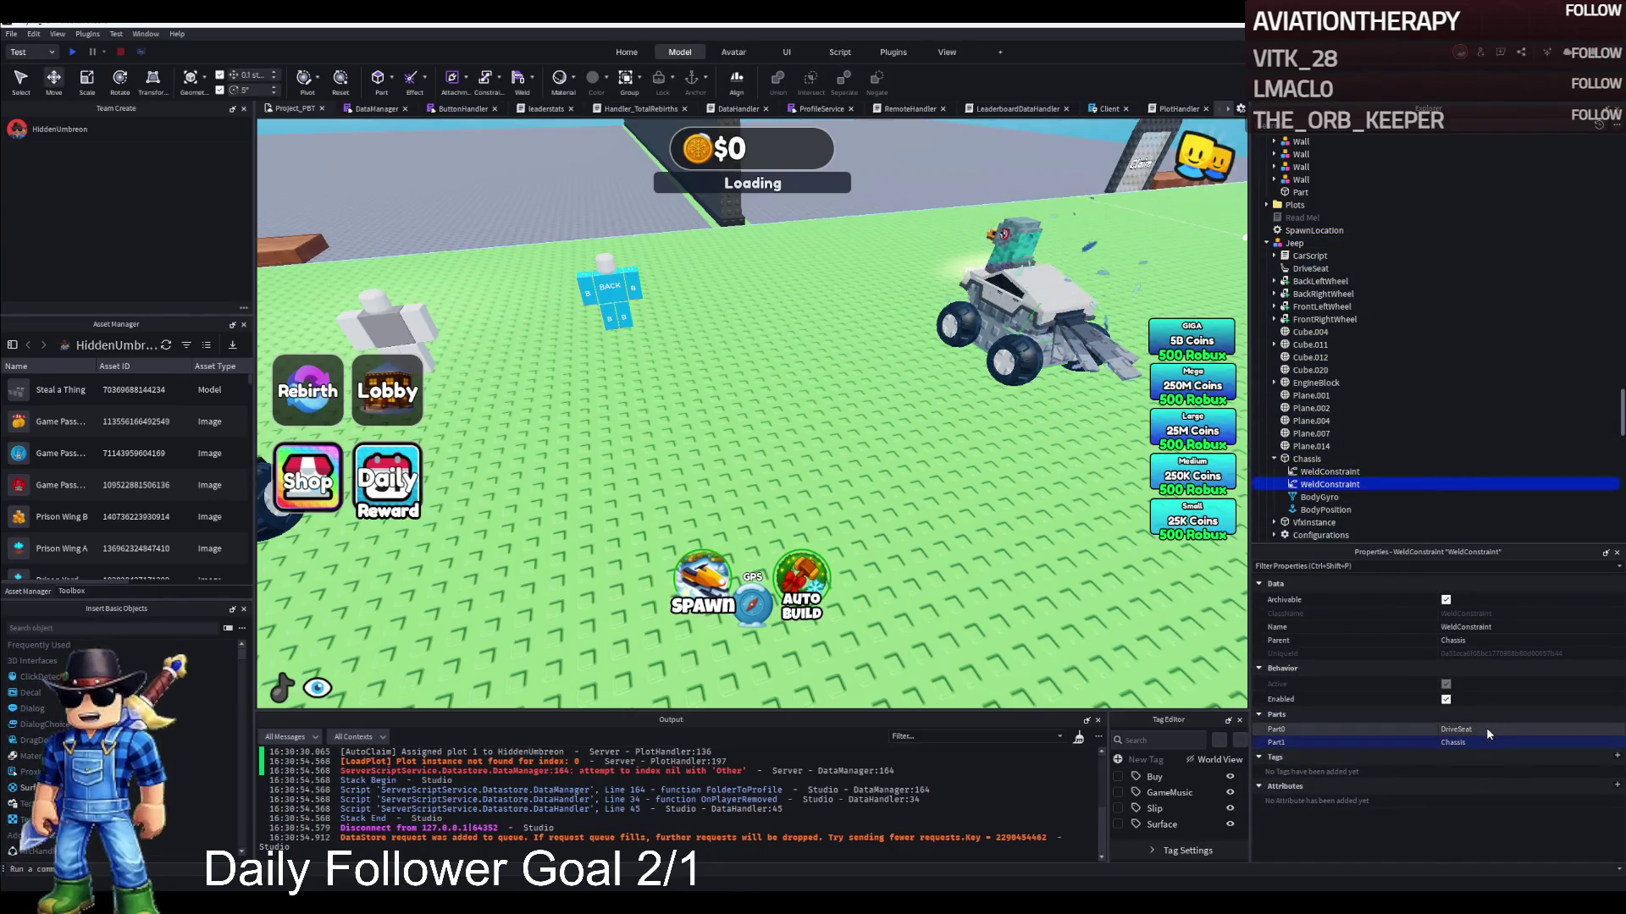
left_click(1495, 726)
left_click(1499, 743)
left_click(1500, 751)
key("ctrl+d")
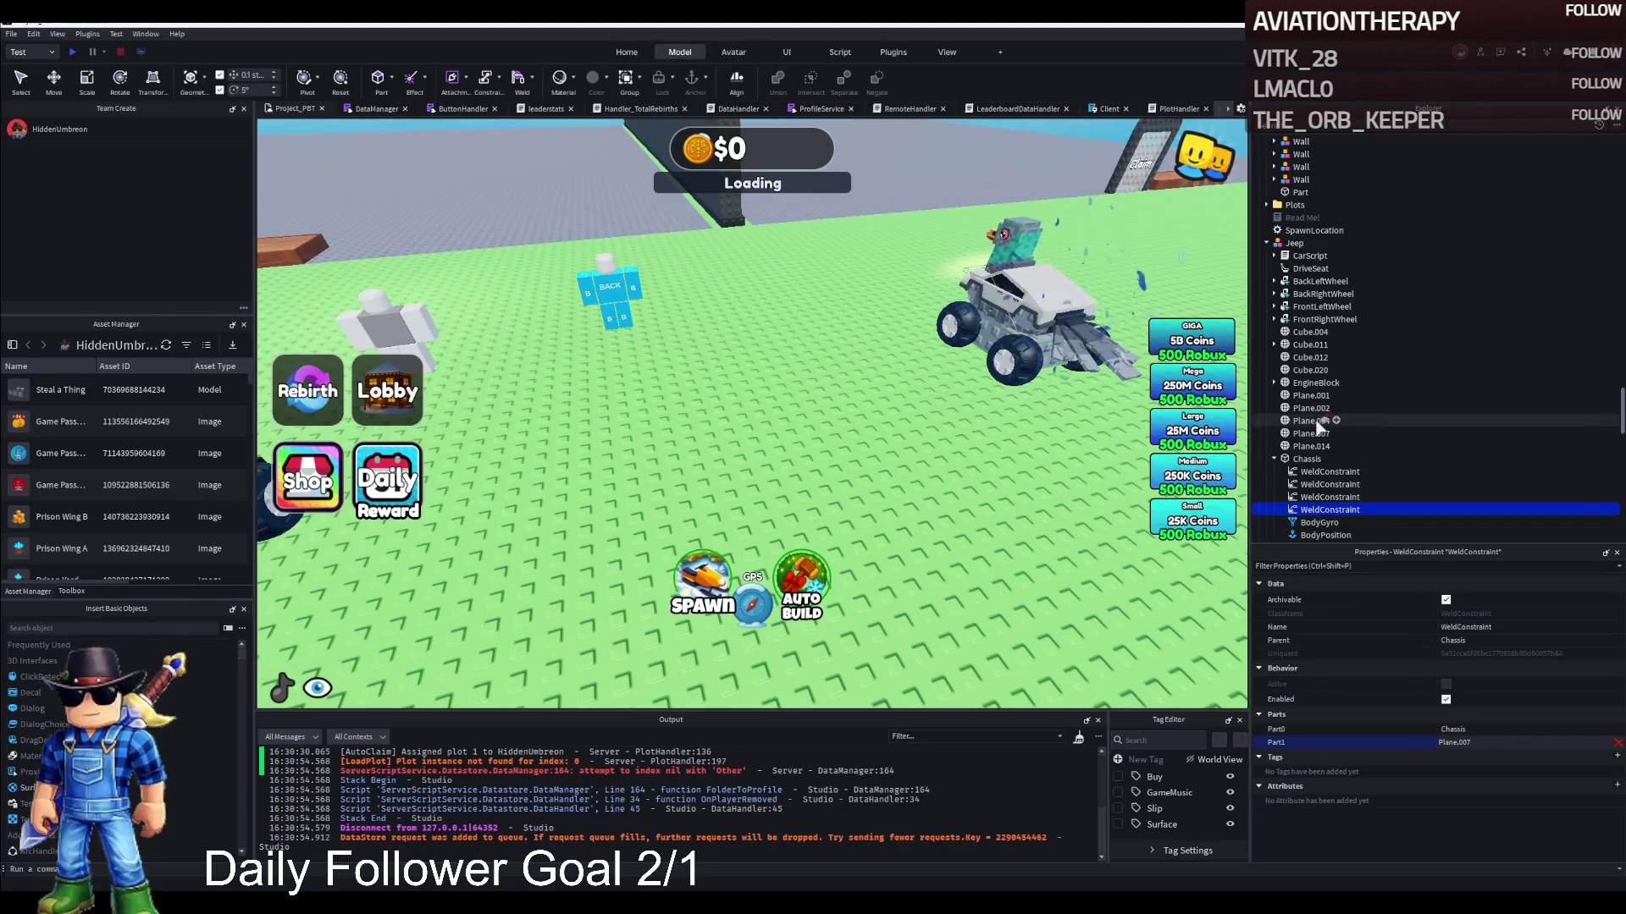
left_click(1310, 421)
Keep duplicating the weld, setting Part1 to Cube.020 and Cube.012, then stop the session
key("ctrl+d")
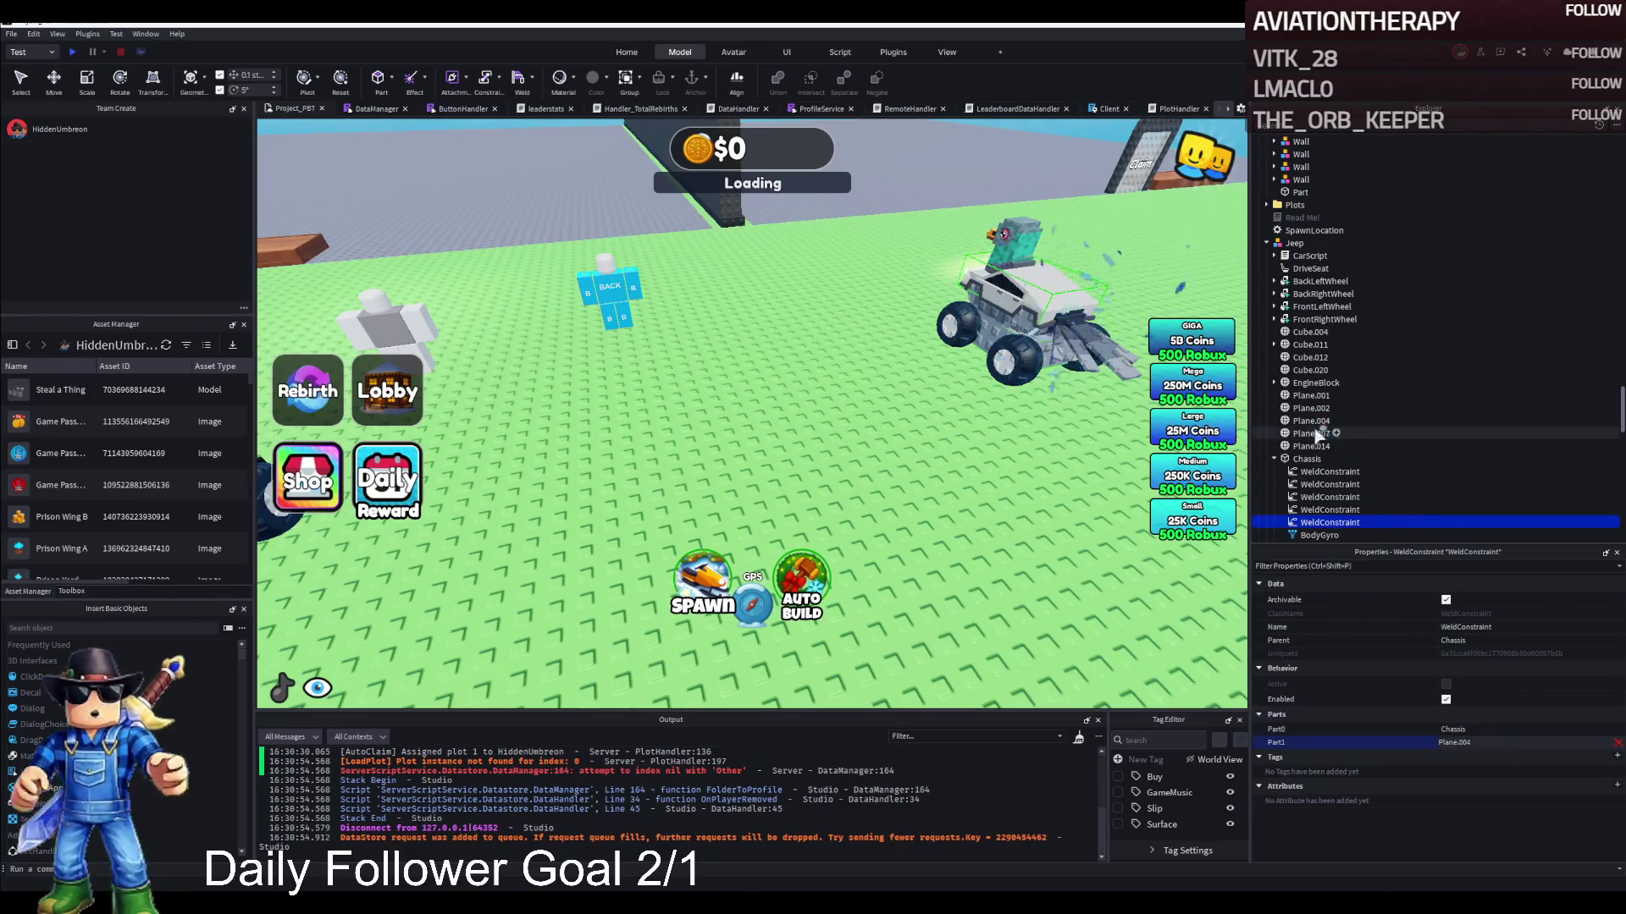
key("ctrl+d")
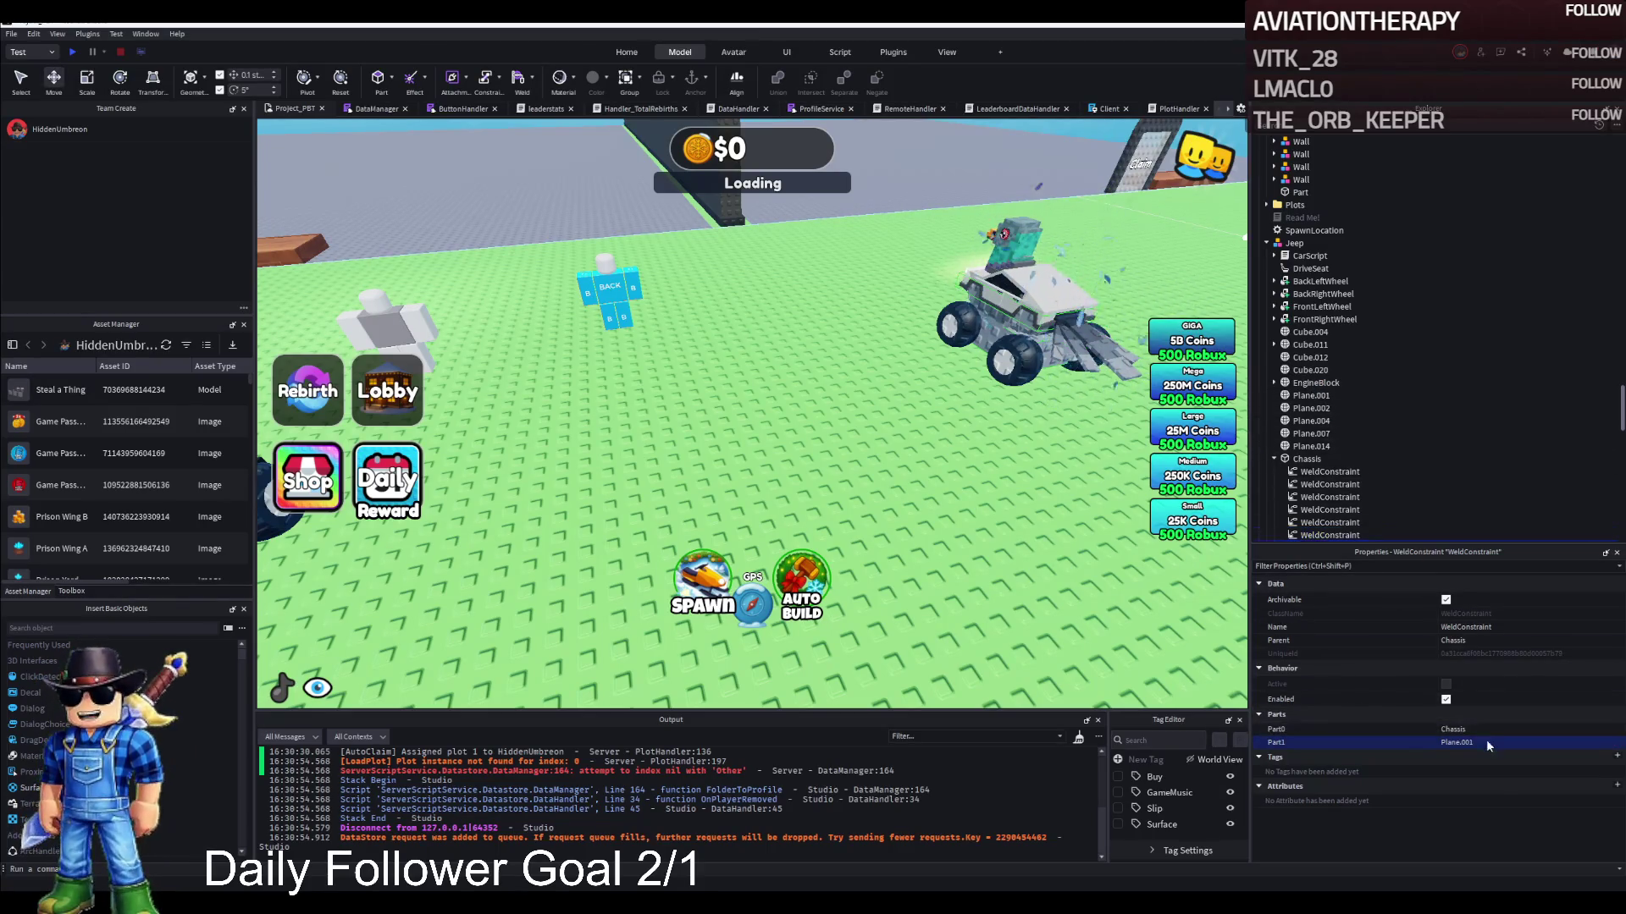
left_click(1310, 370)
key("ctrl+d")
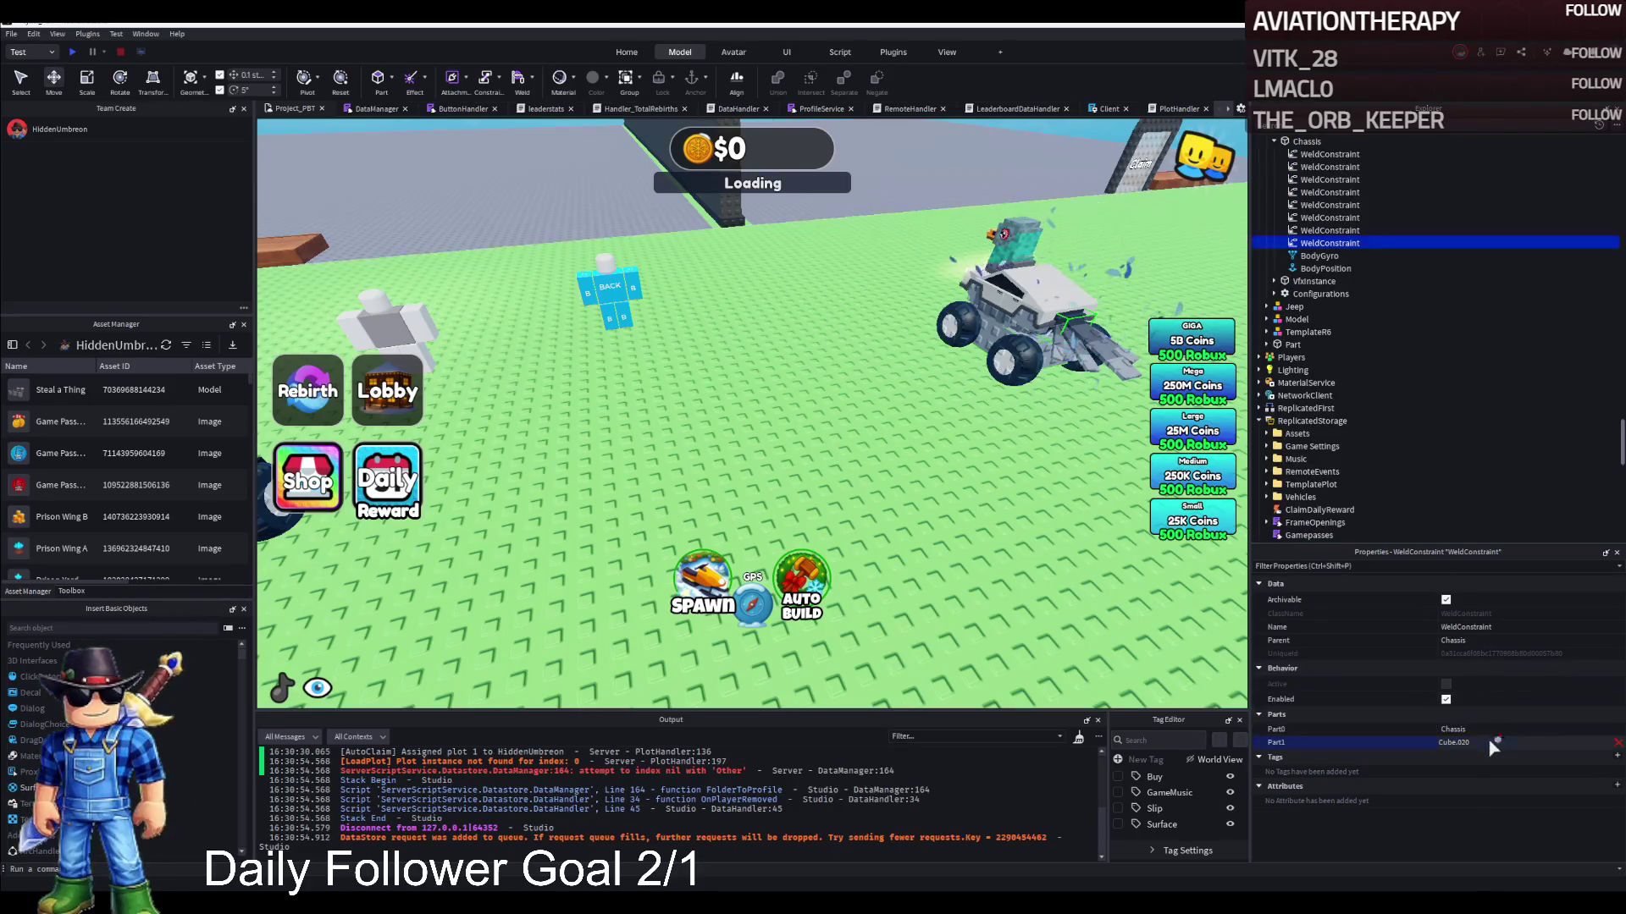
scroll(1366, 326, "up", 6)
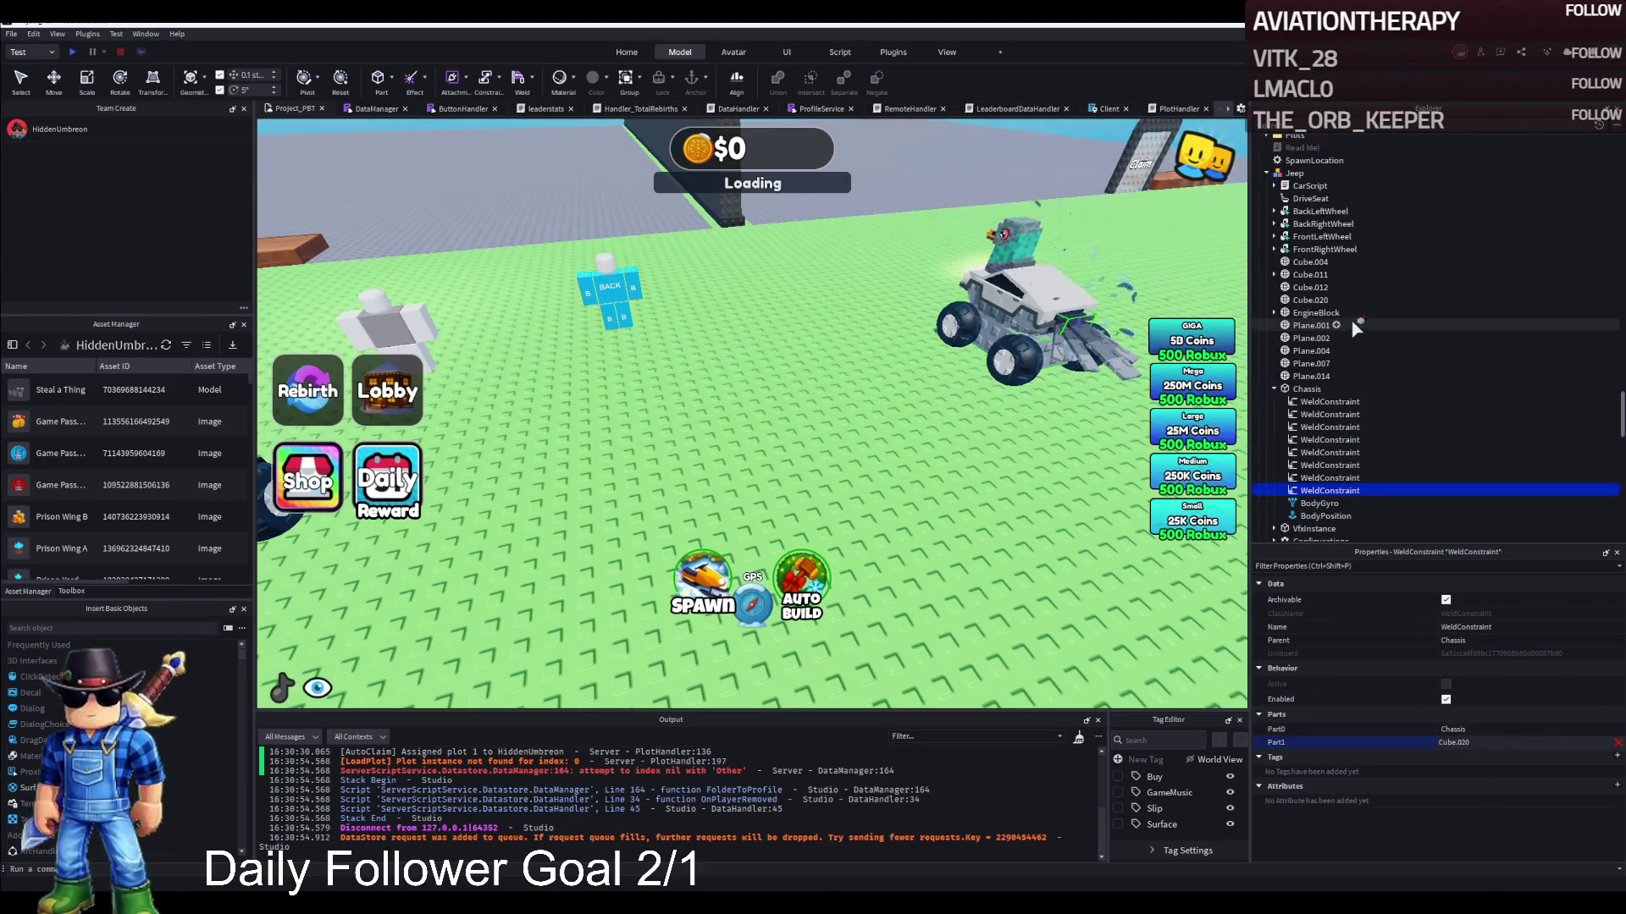
left_click(1310, 287)
key("ctrl+d")
left_click(1544, 744)
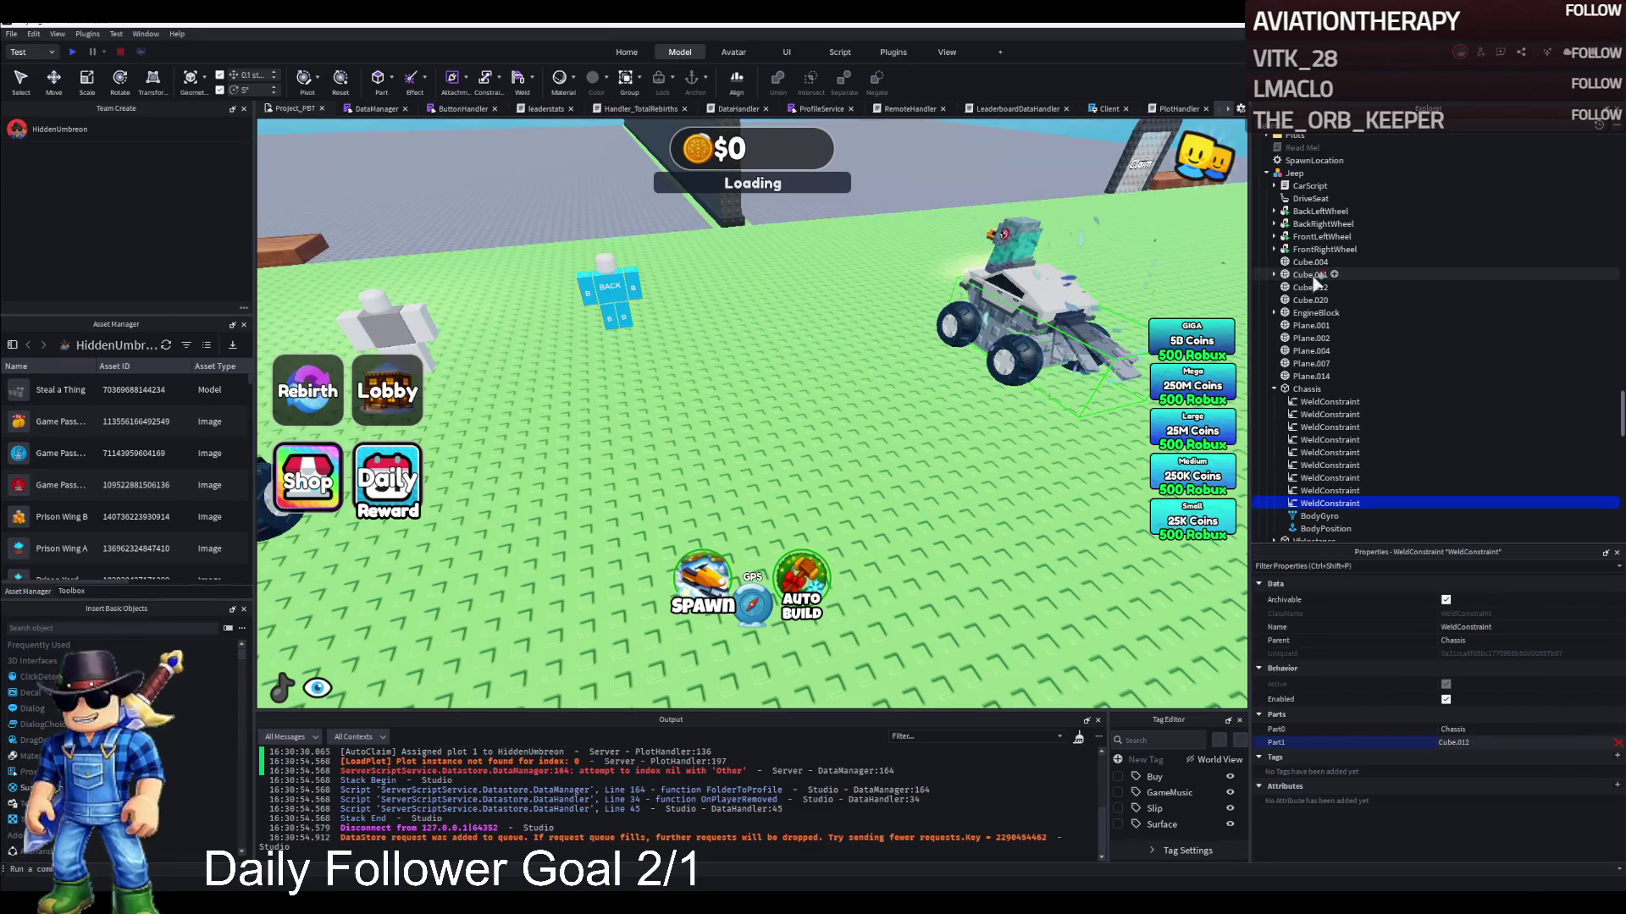
key("ctrl+d")
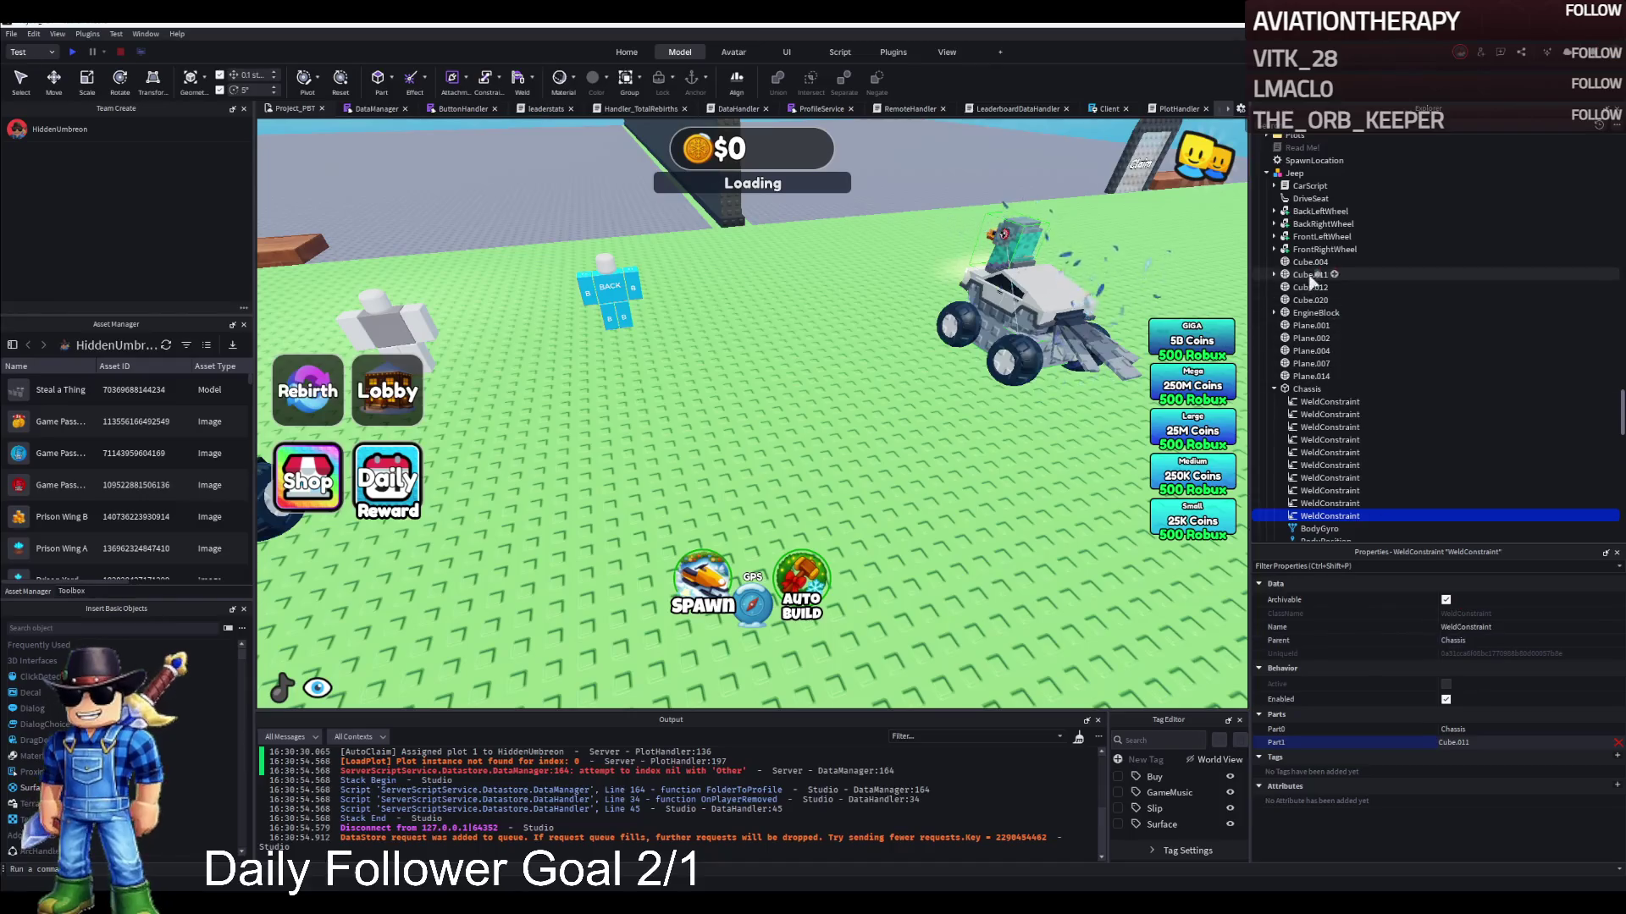
key("shift+F5")
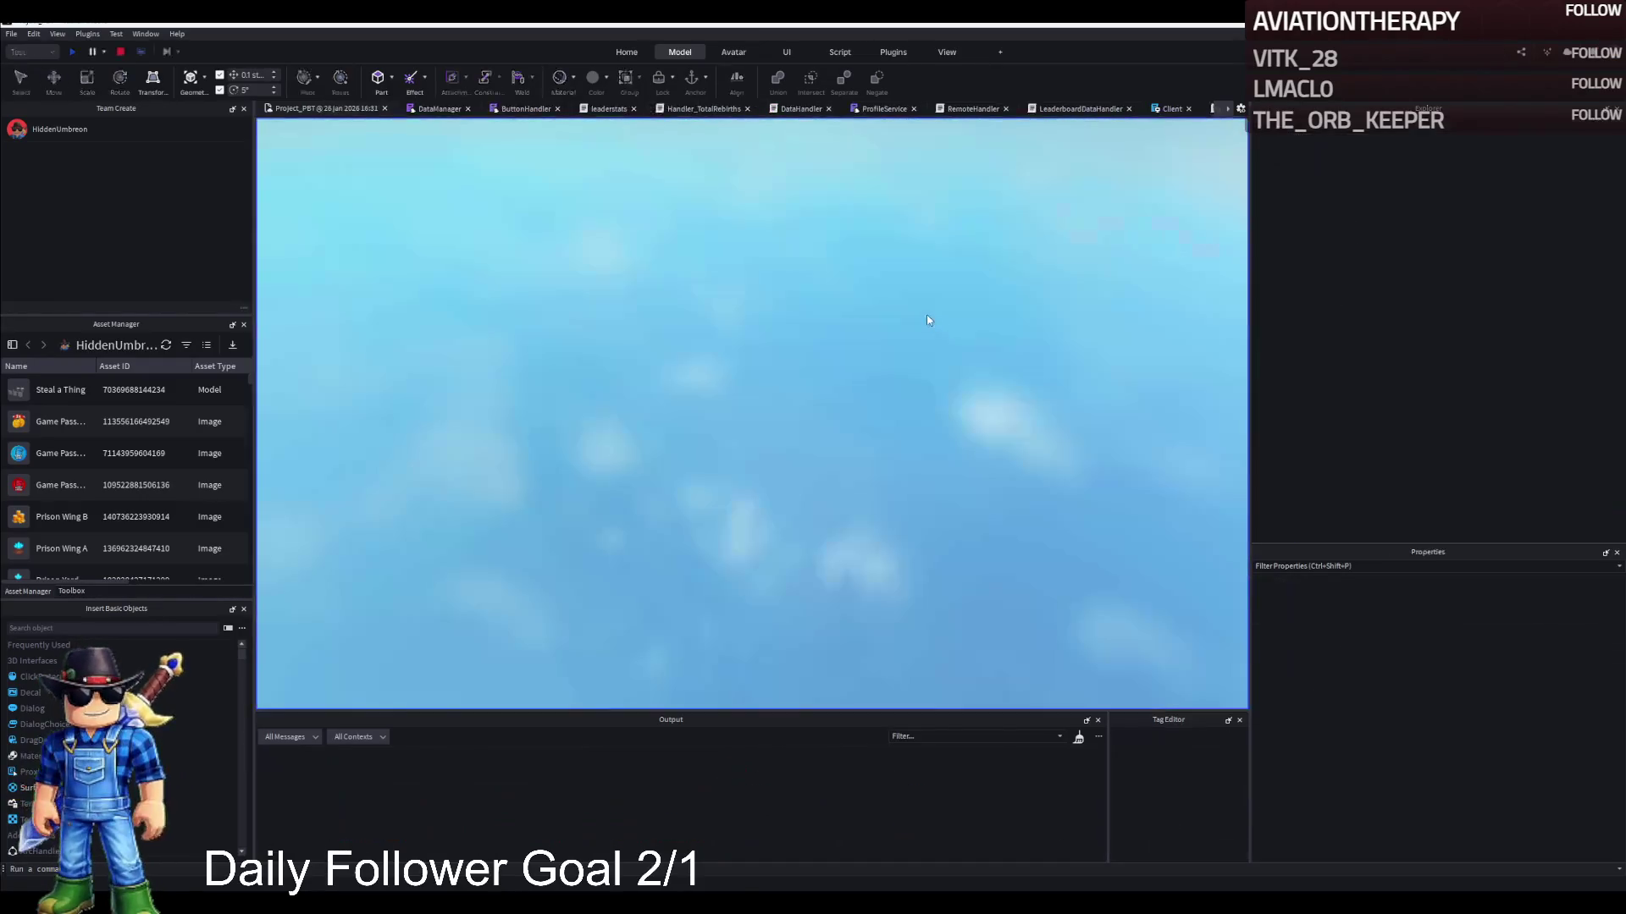
Start a playtest, walk the avatar to the jeep and steer it left
key("F5")
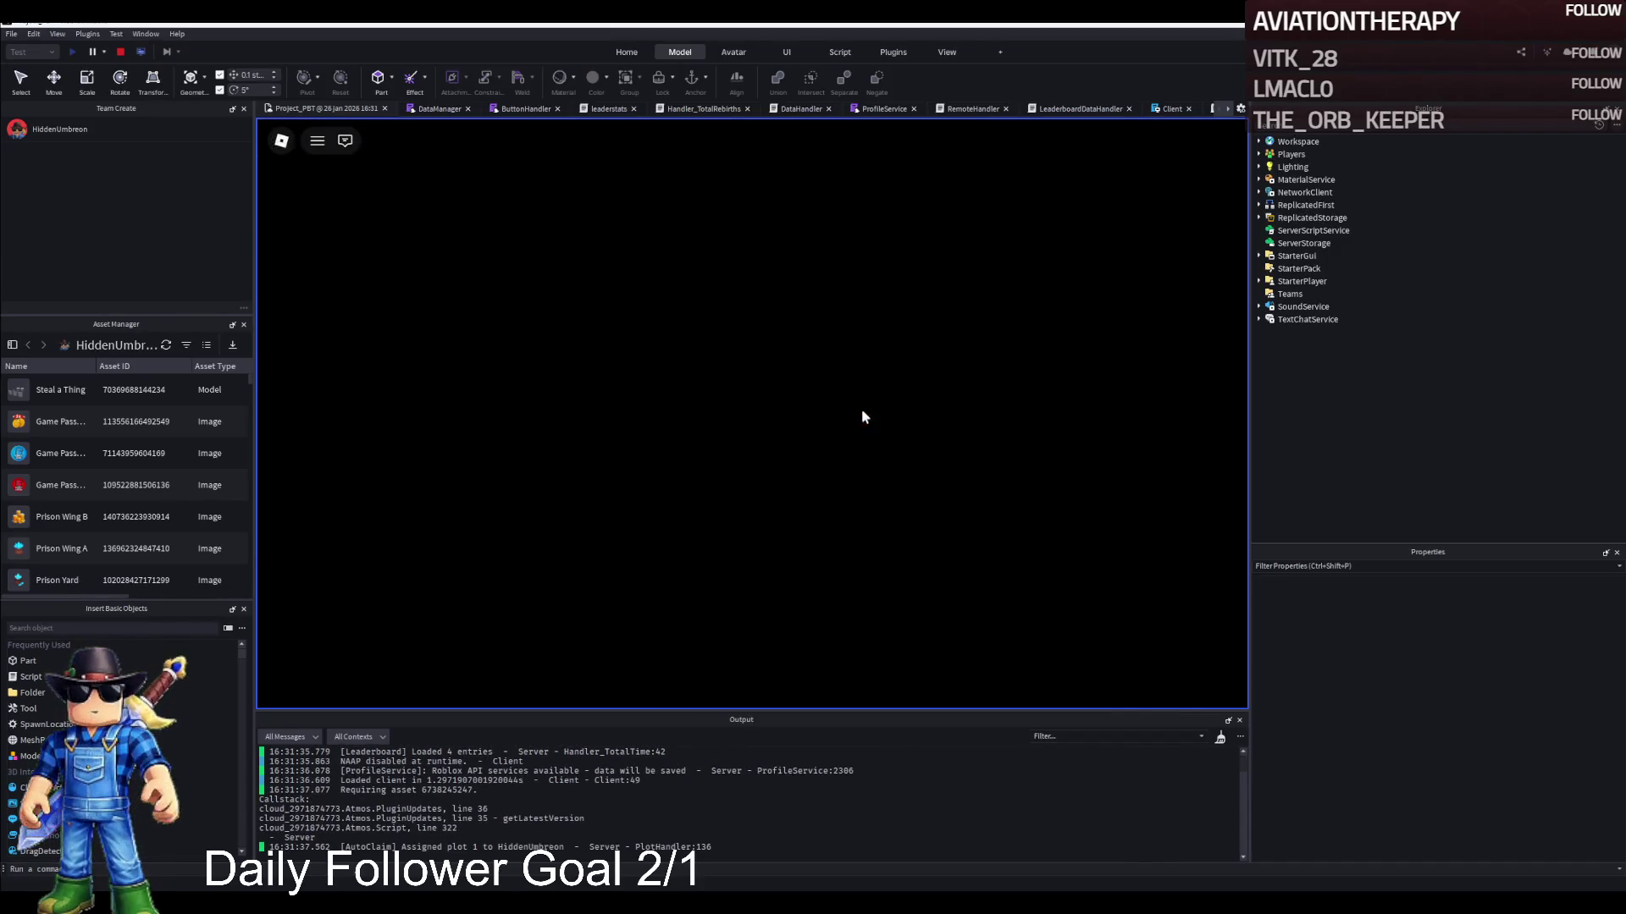
key("w")
key("w")
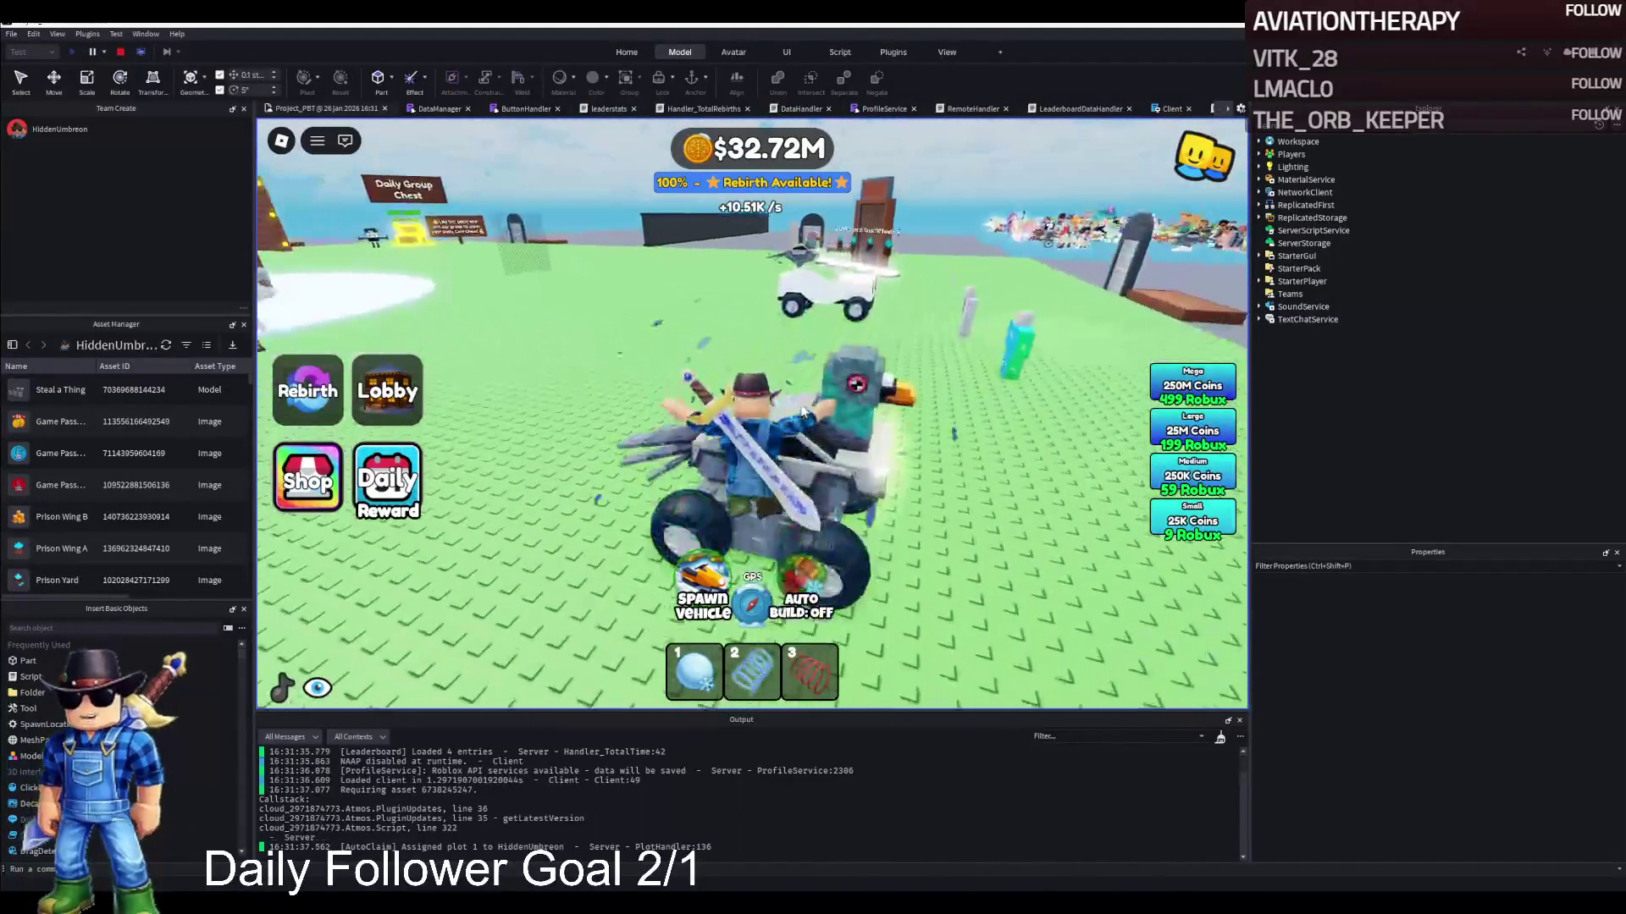
key("a")
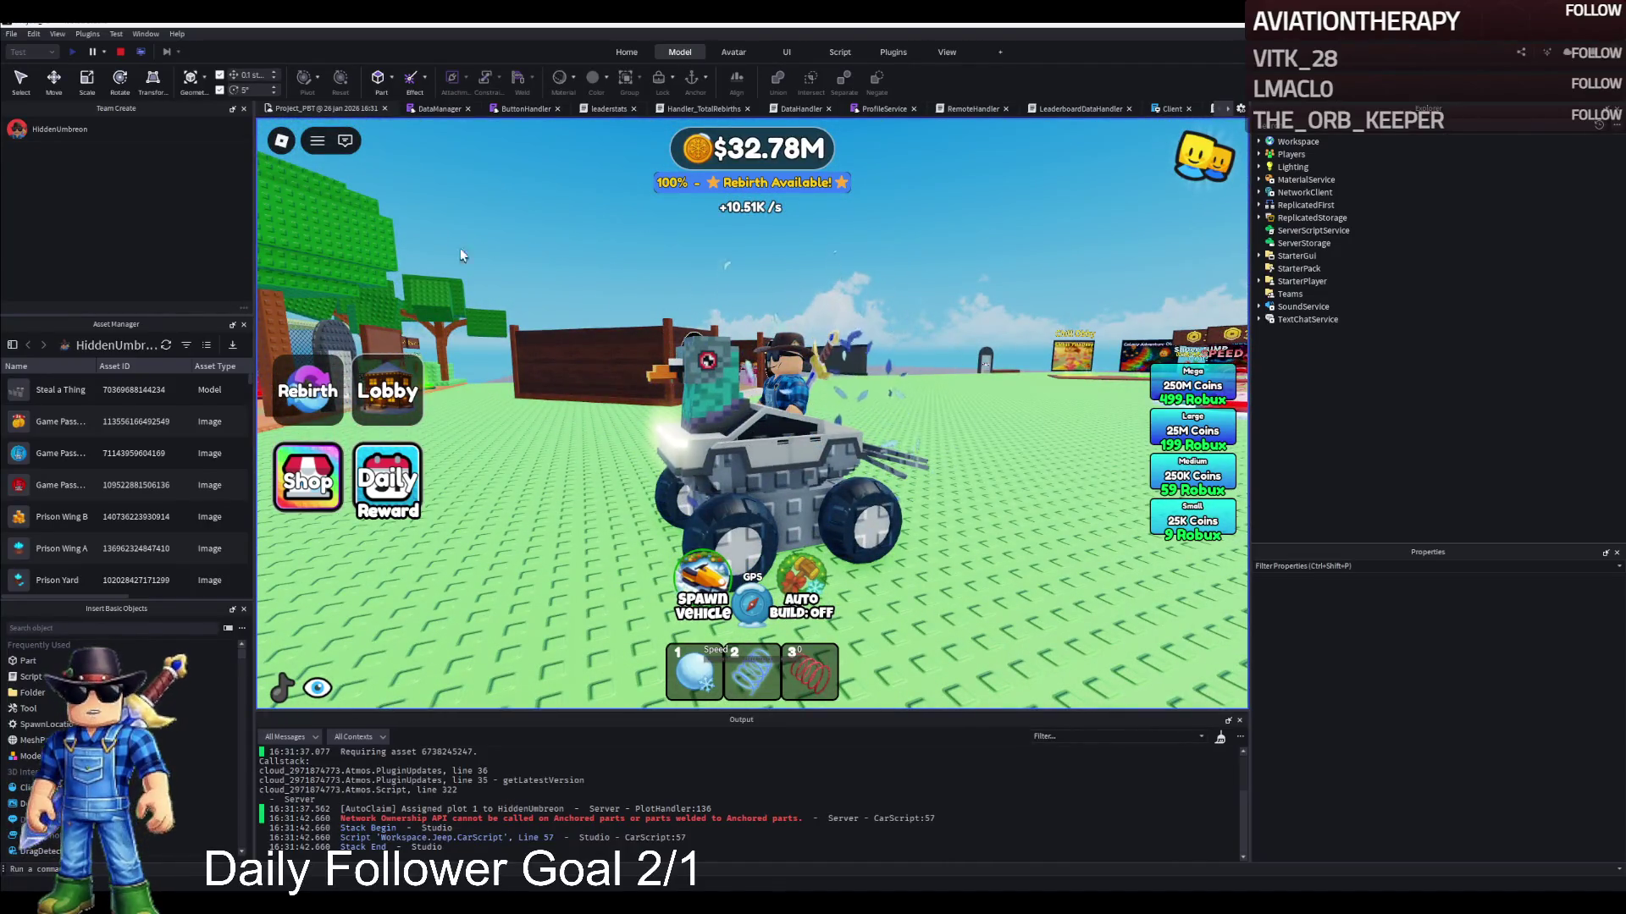
Stop the play-test and select Plane.001 through Plane.014 under the Jeep
left_click(122, 54)
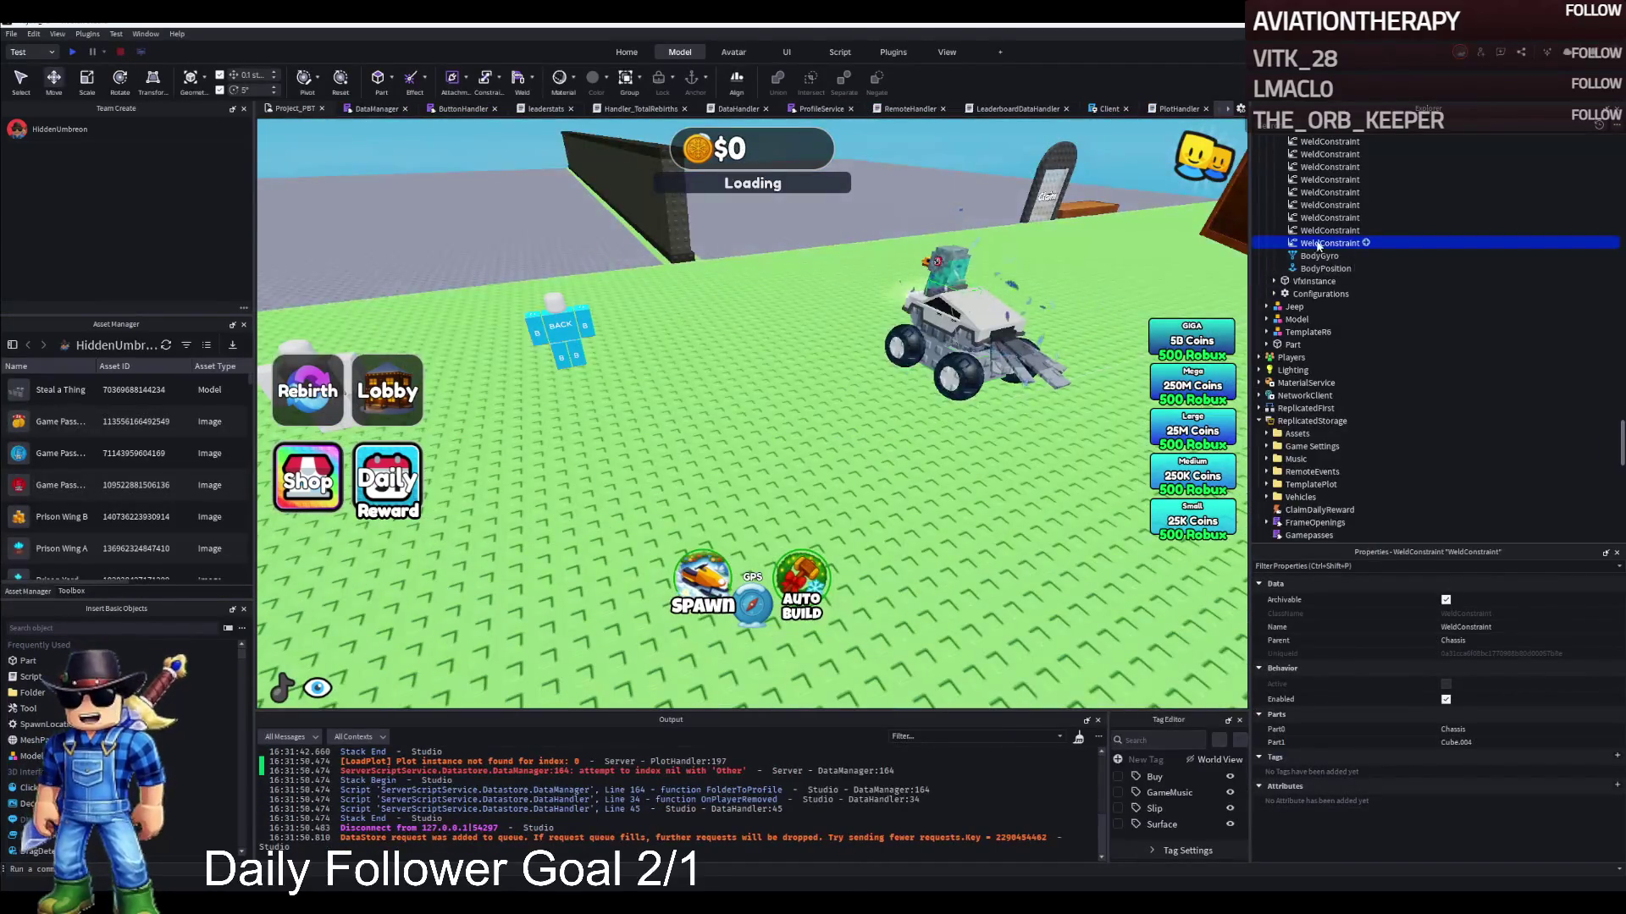
scroll(1304, 245, "up", 5)
left_click(1311, 350)
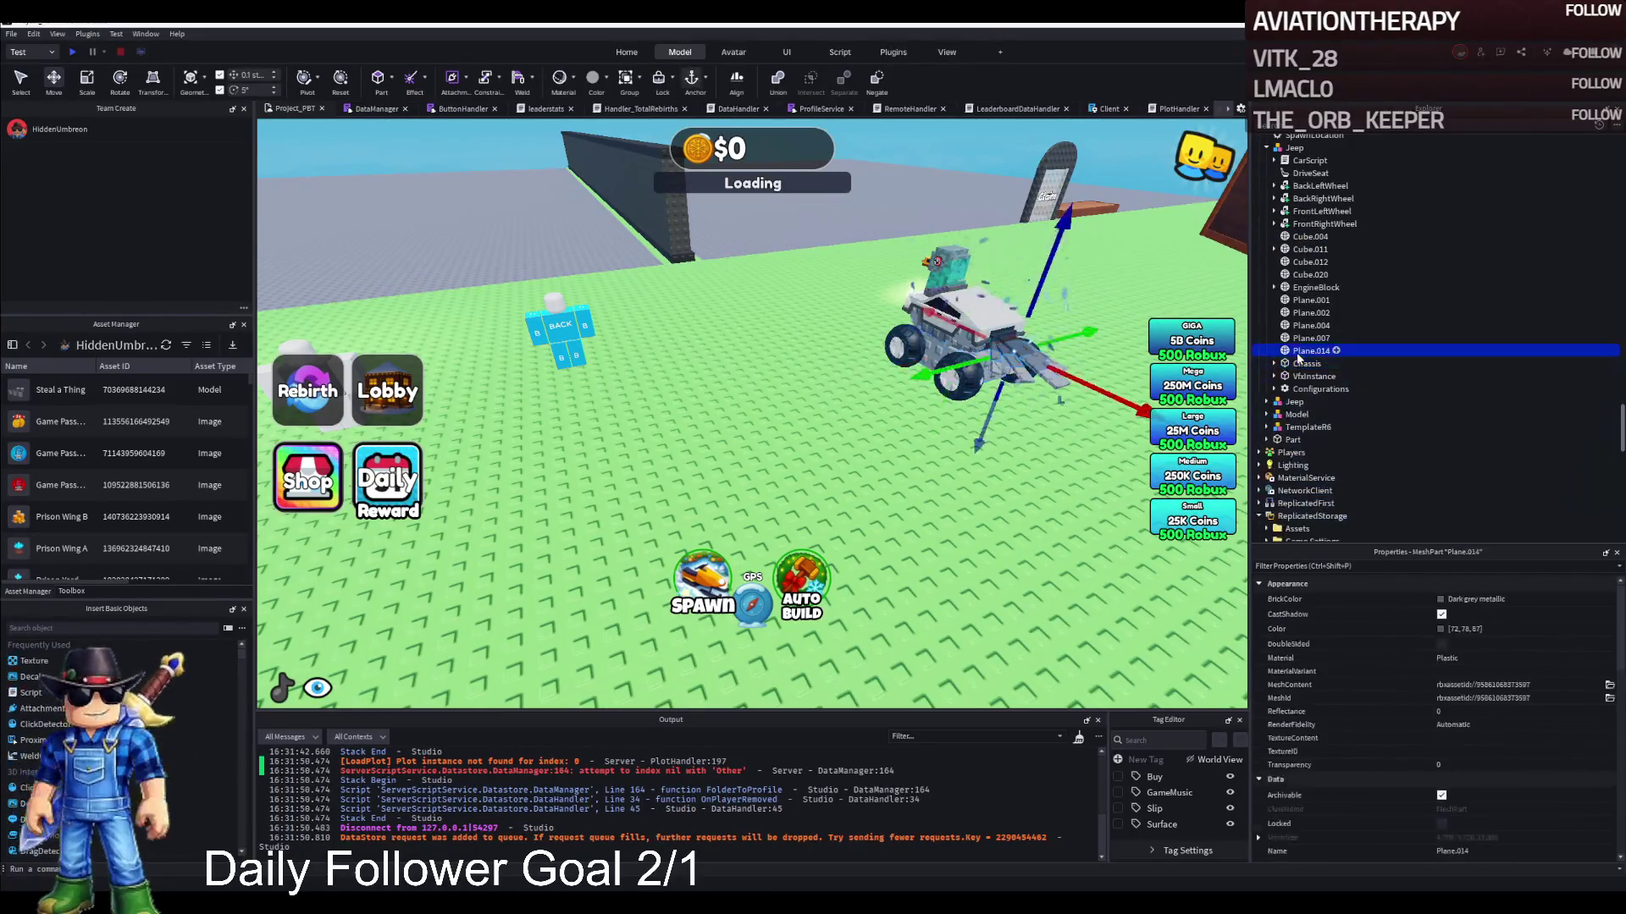
left_click(1302, 305, "shift")
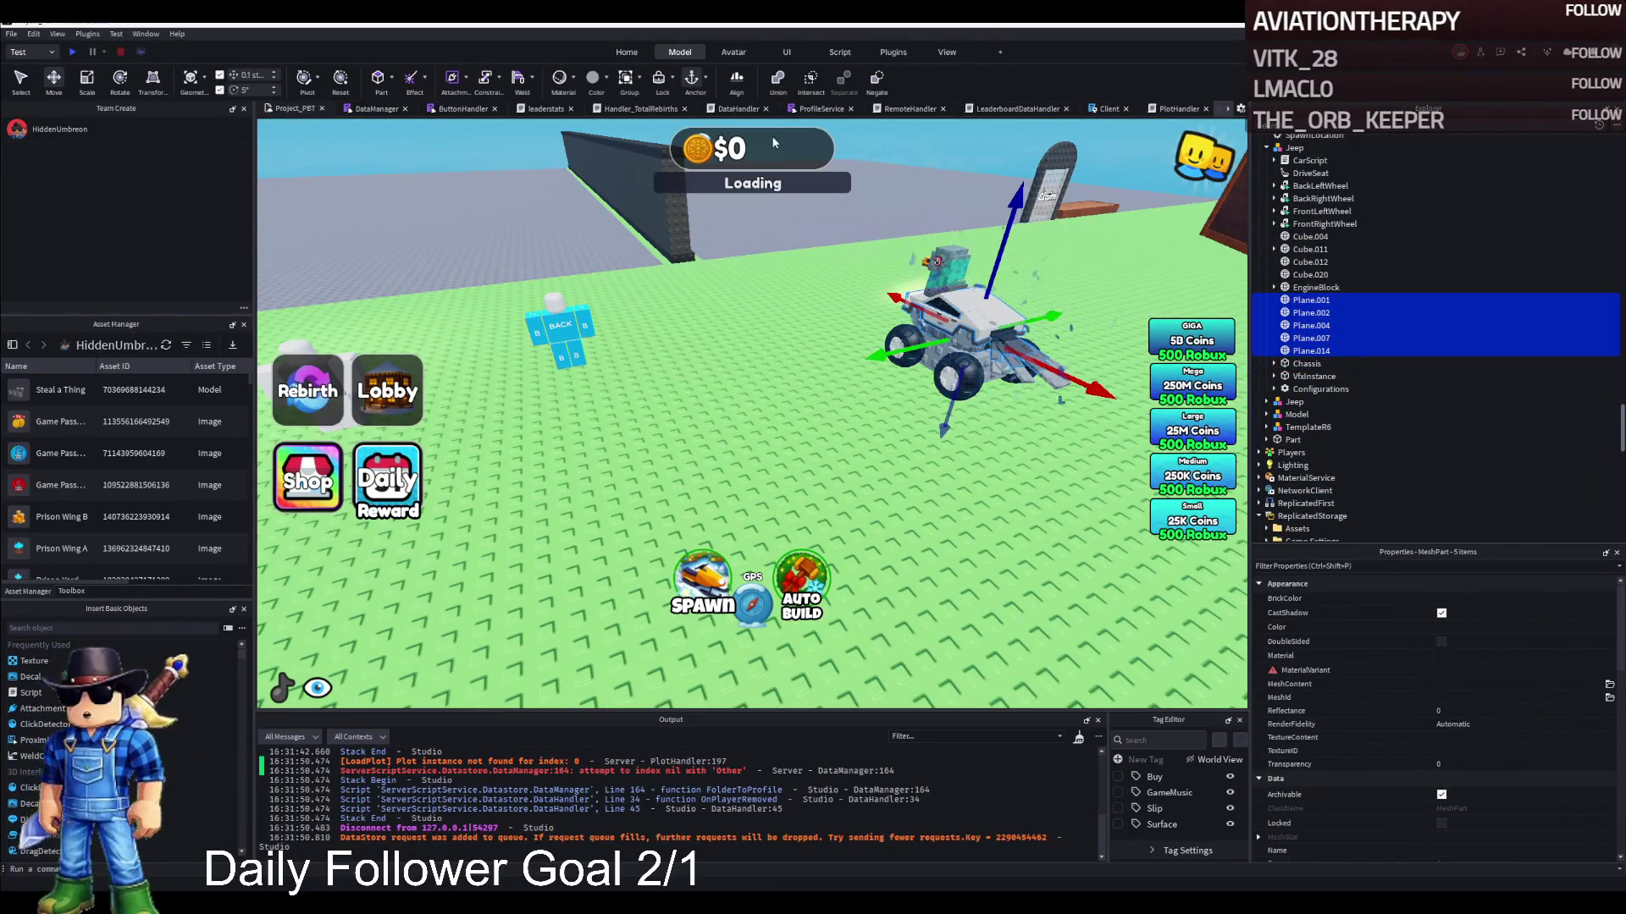
Select Cube.004 through Cube.020, rotate the view, and start a new play-test
left_click(1311, 274)
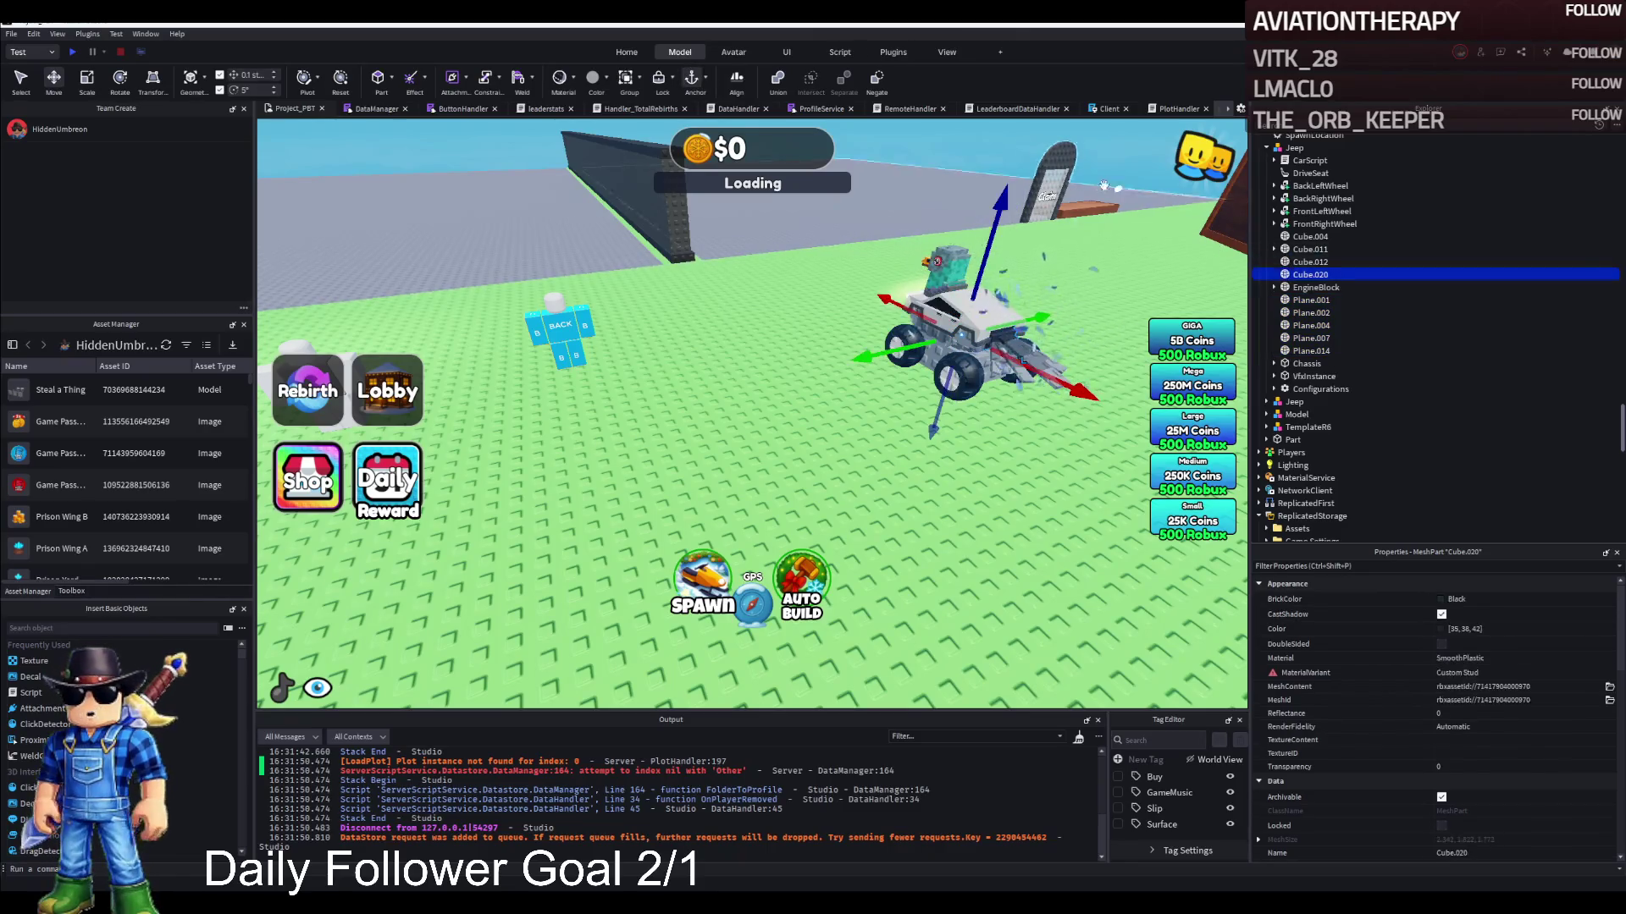
key("Up")
key("Up")
key("Up")
key("Down")
left_click(1310, 275, "shift")
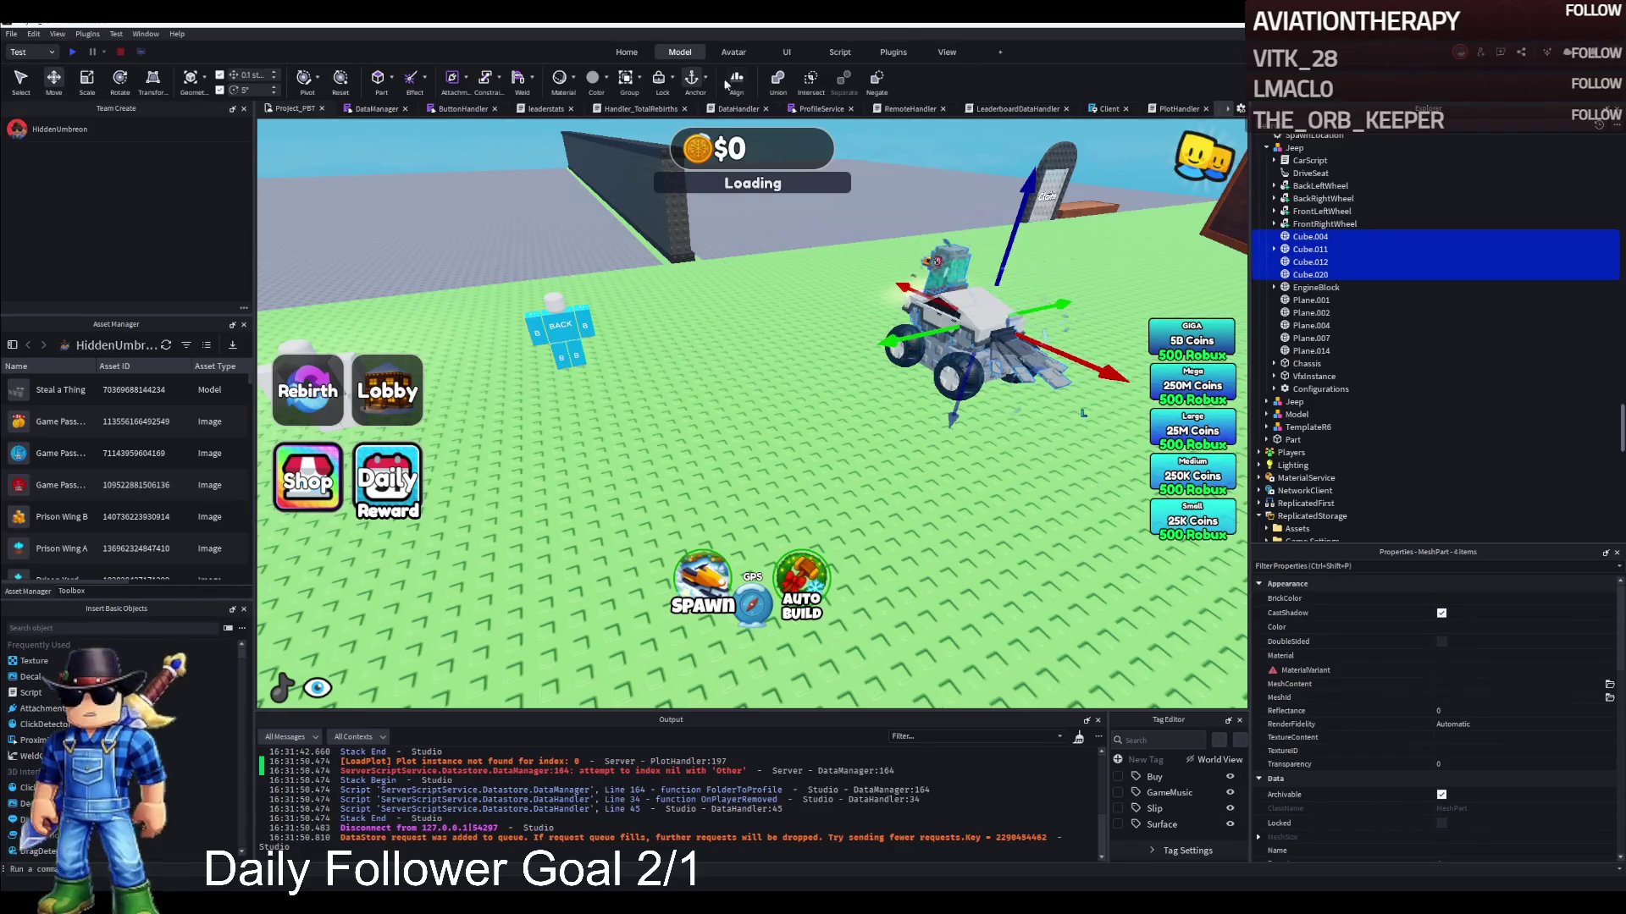
left_click_drag(690, 320, 698, 318)
key("F5")
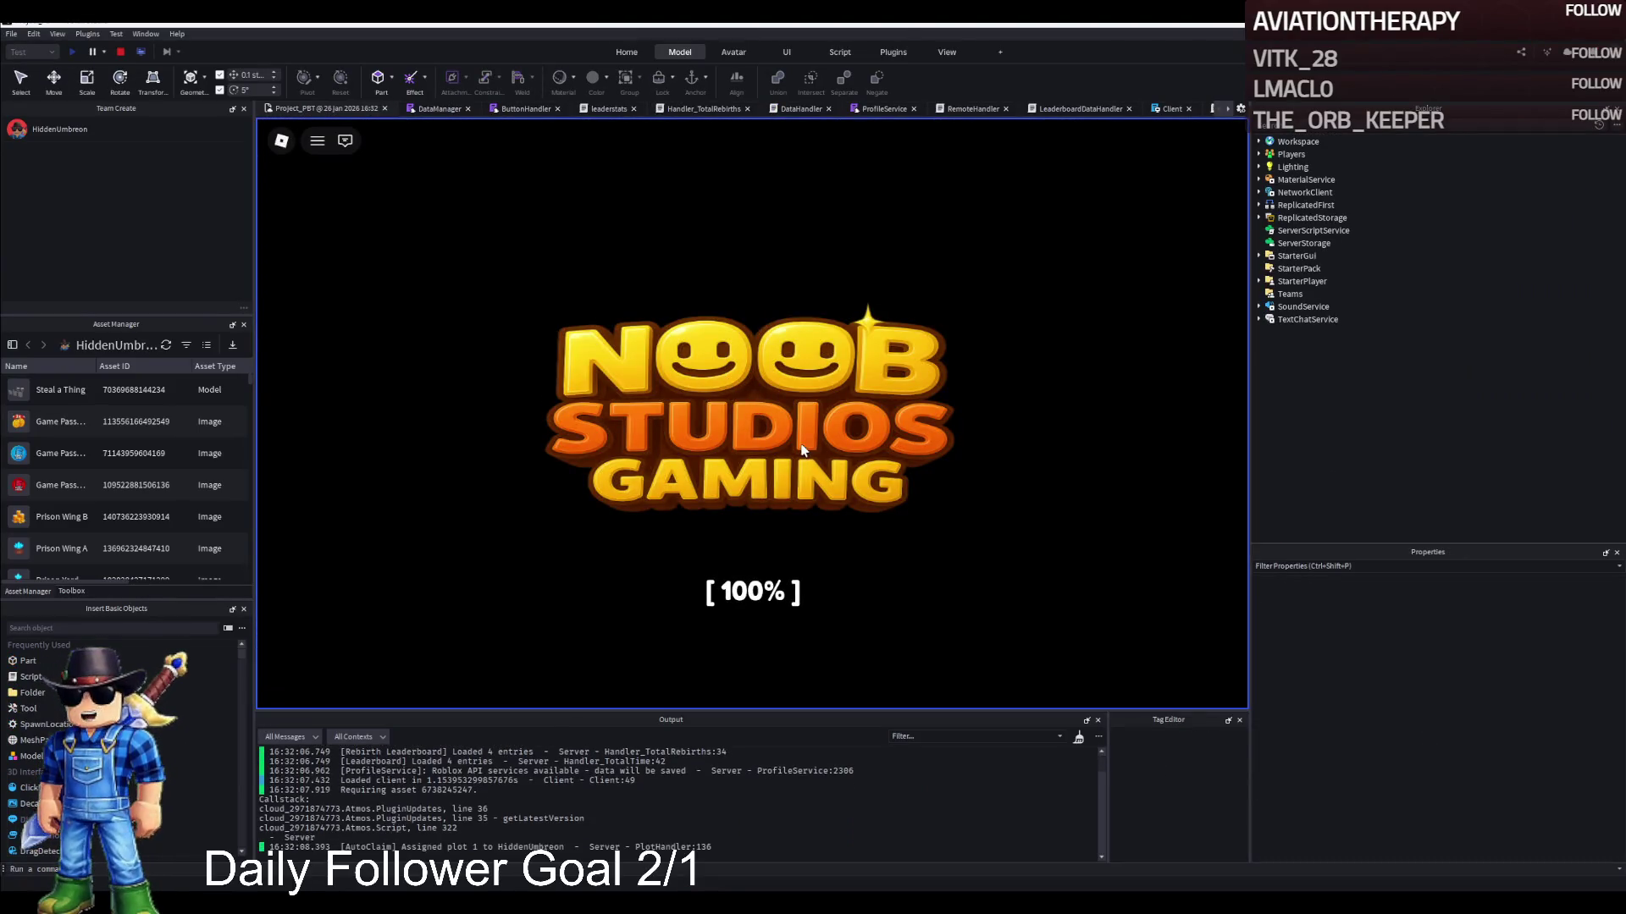
Board the jeep and drive past Elite Supporters and Time Played until it tips at the fence
key("w")
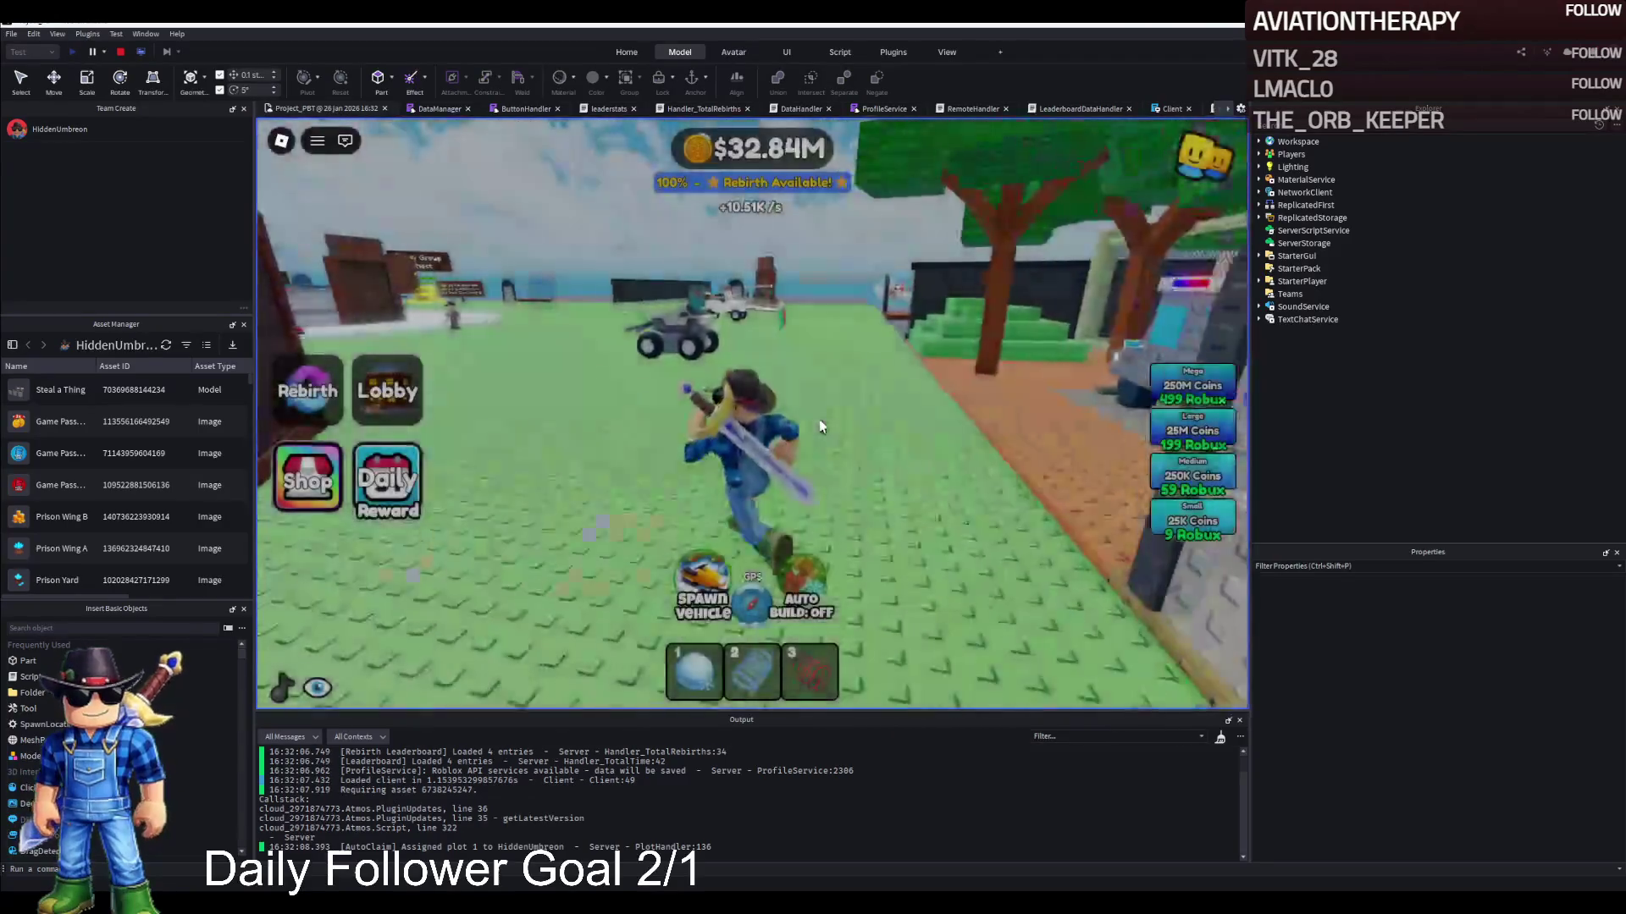
key("w")
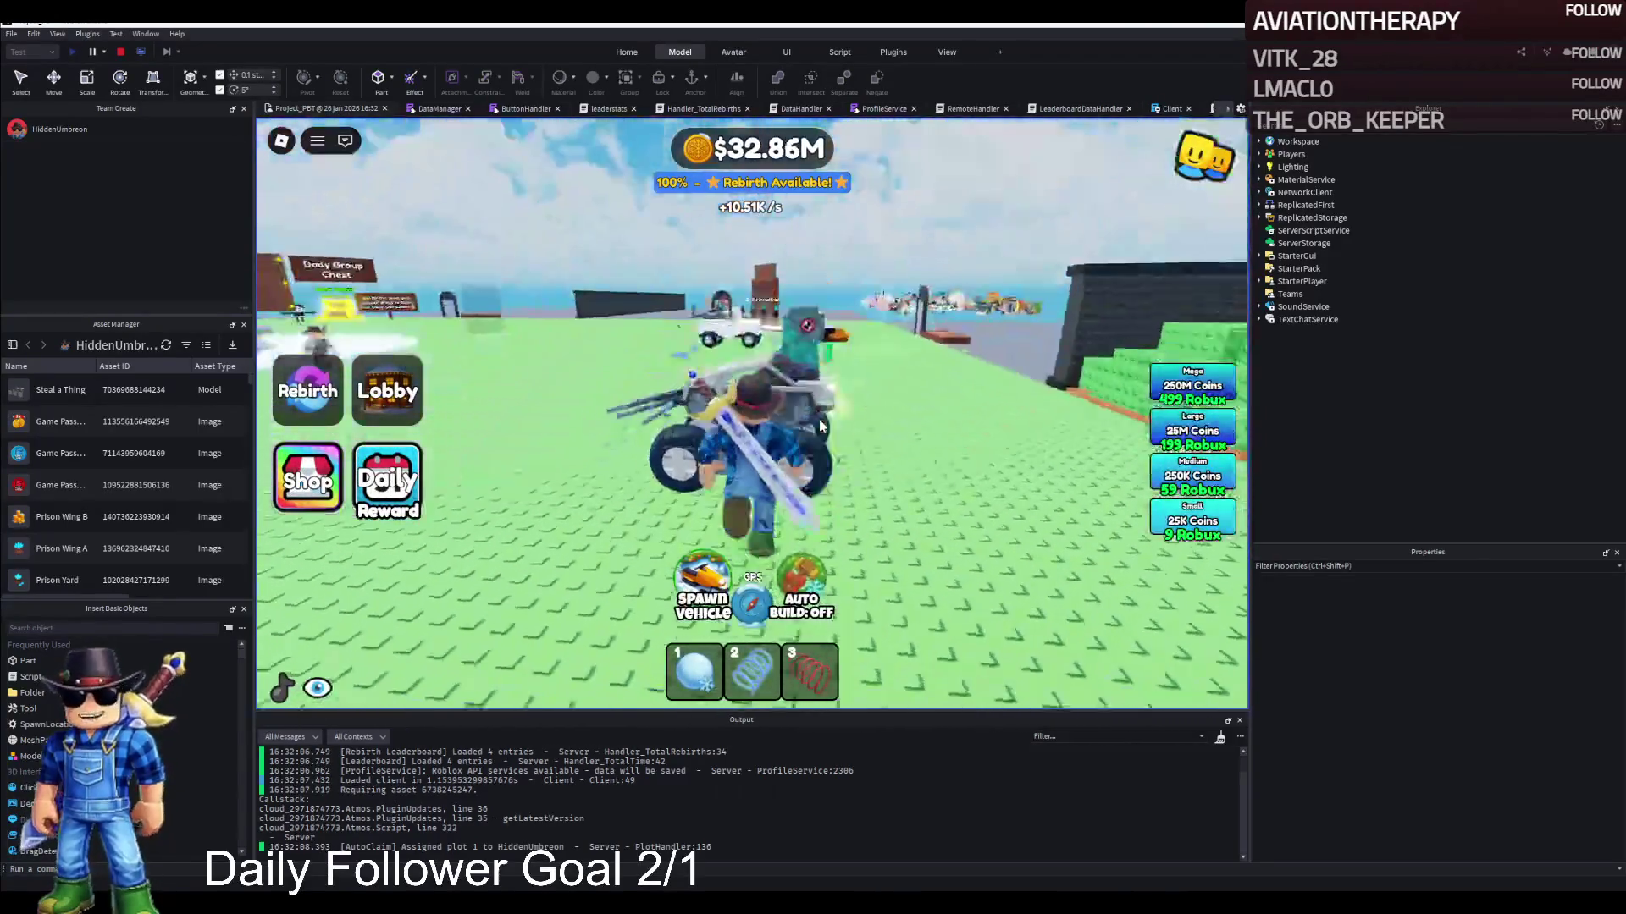
key("w")
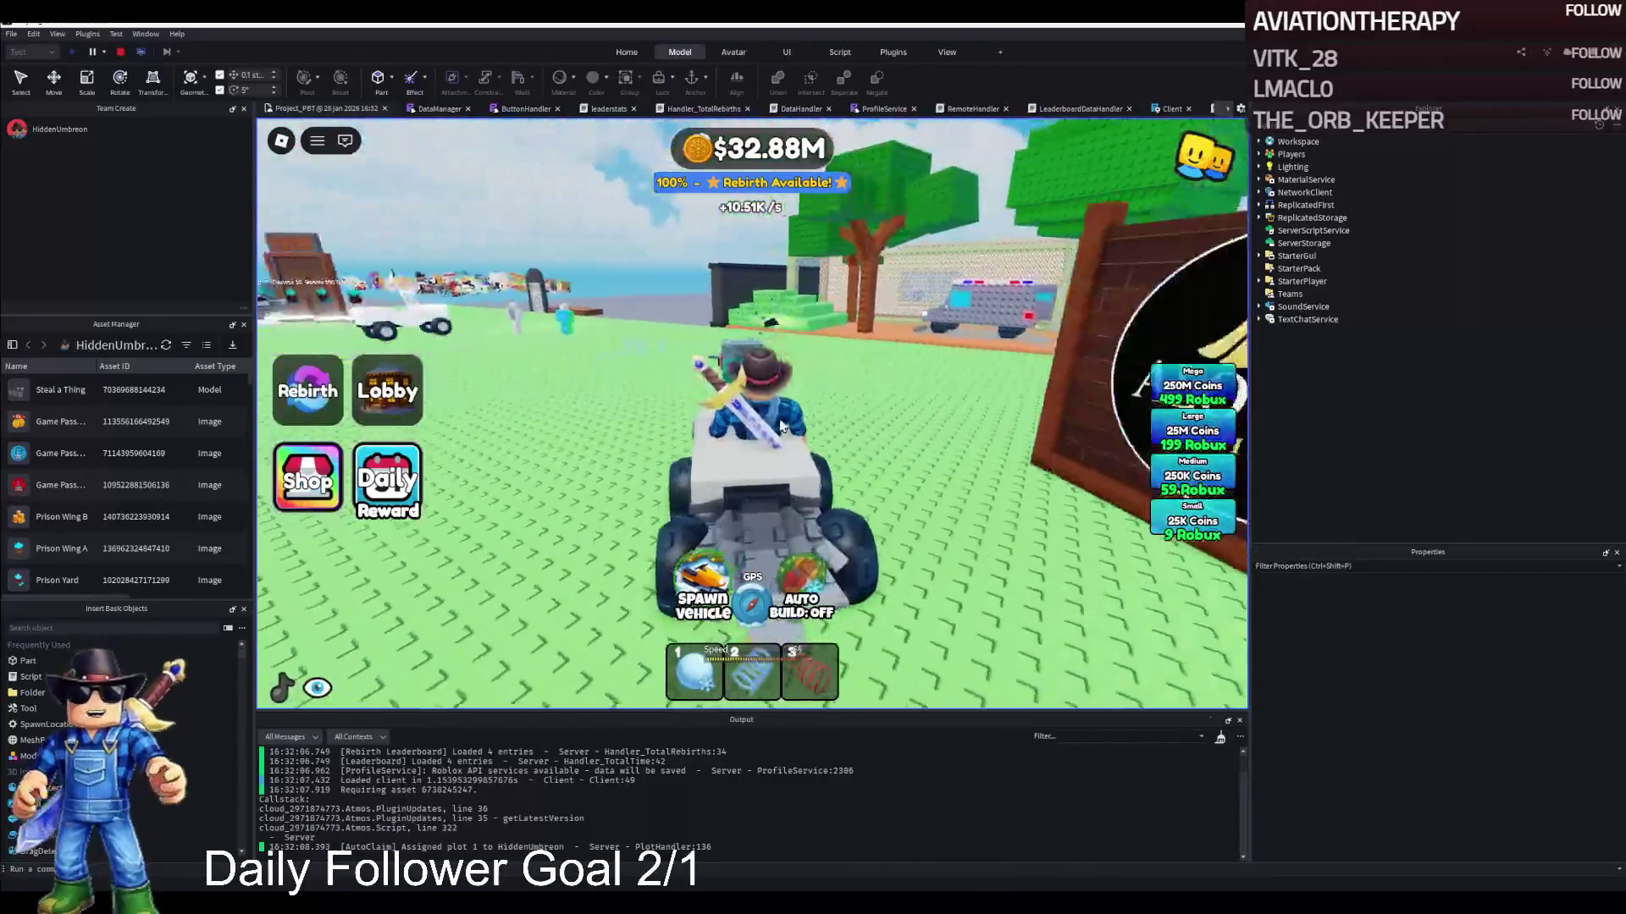
key("w")
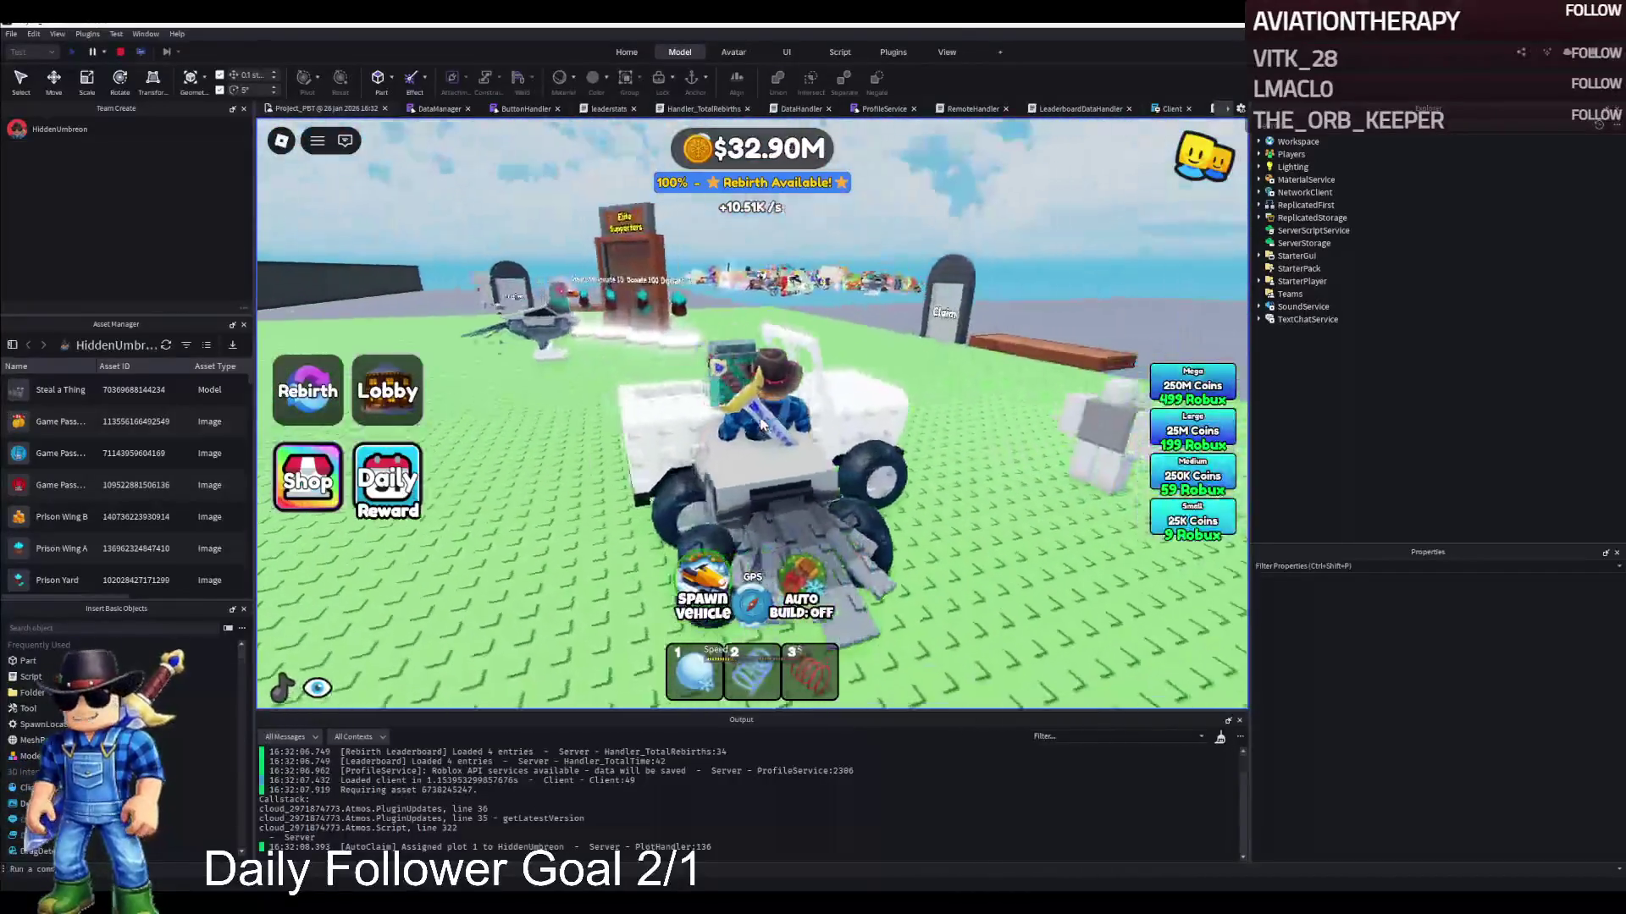
key("w")
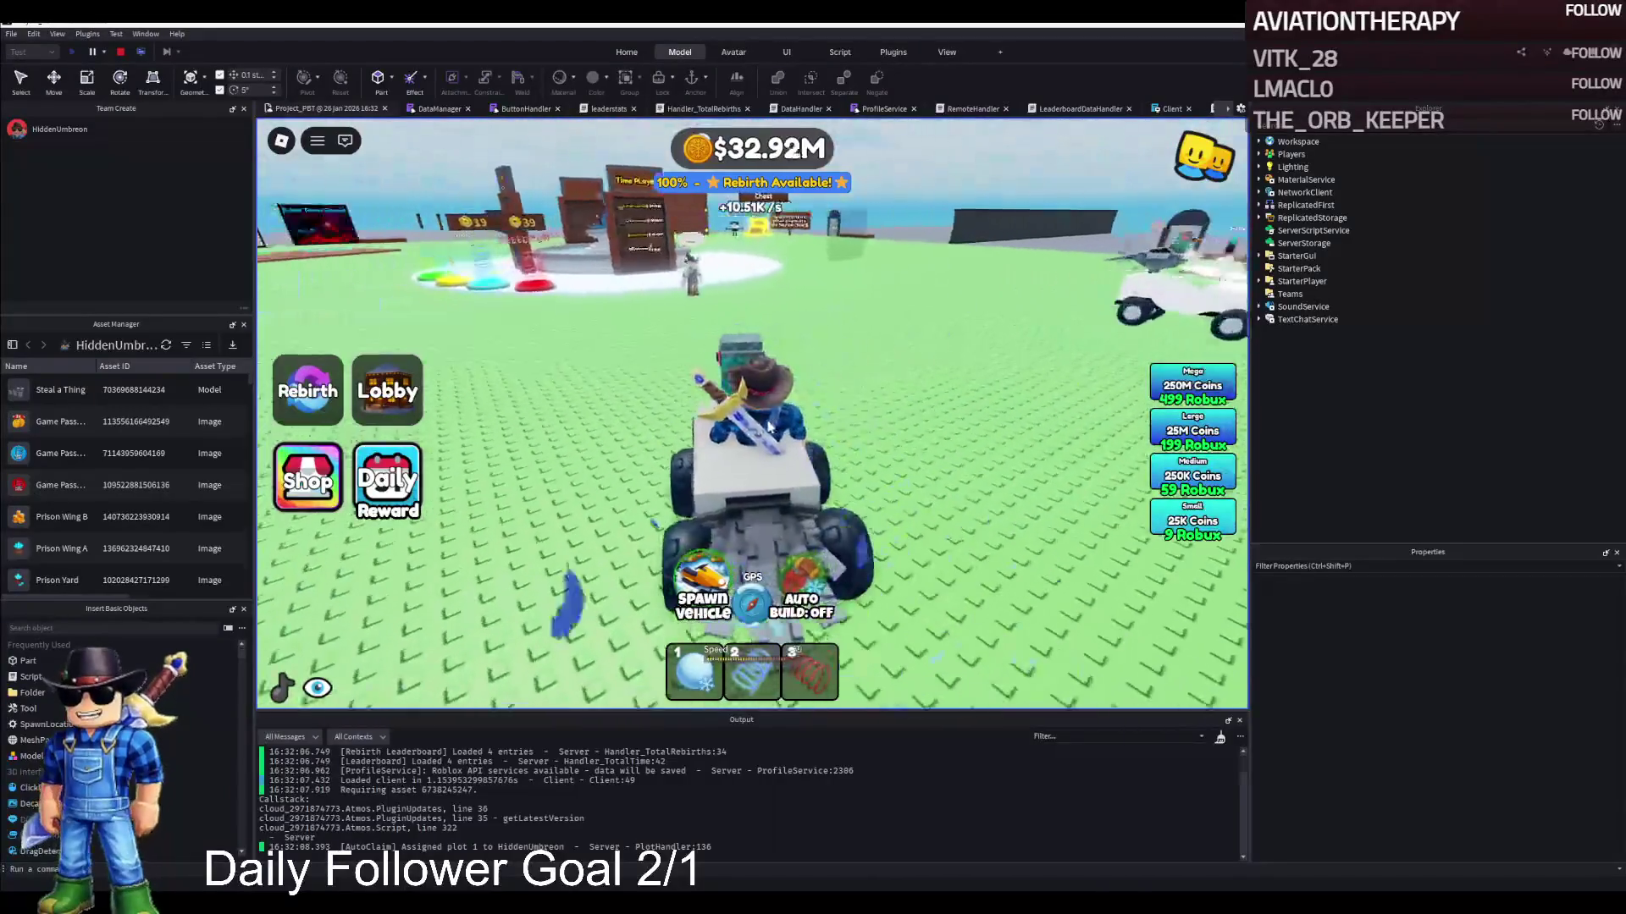
key("w")
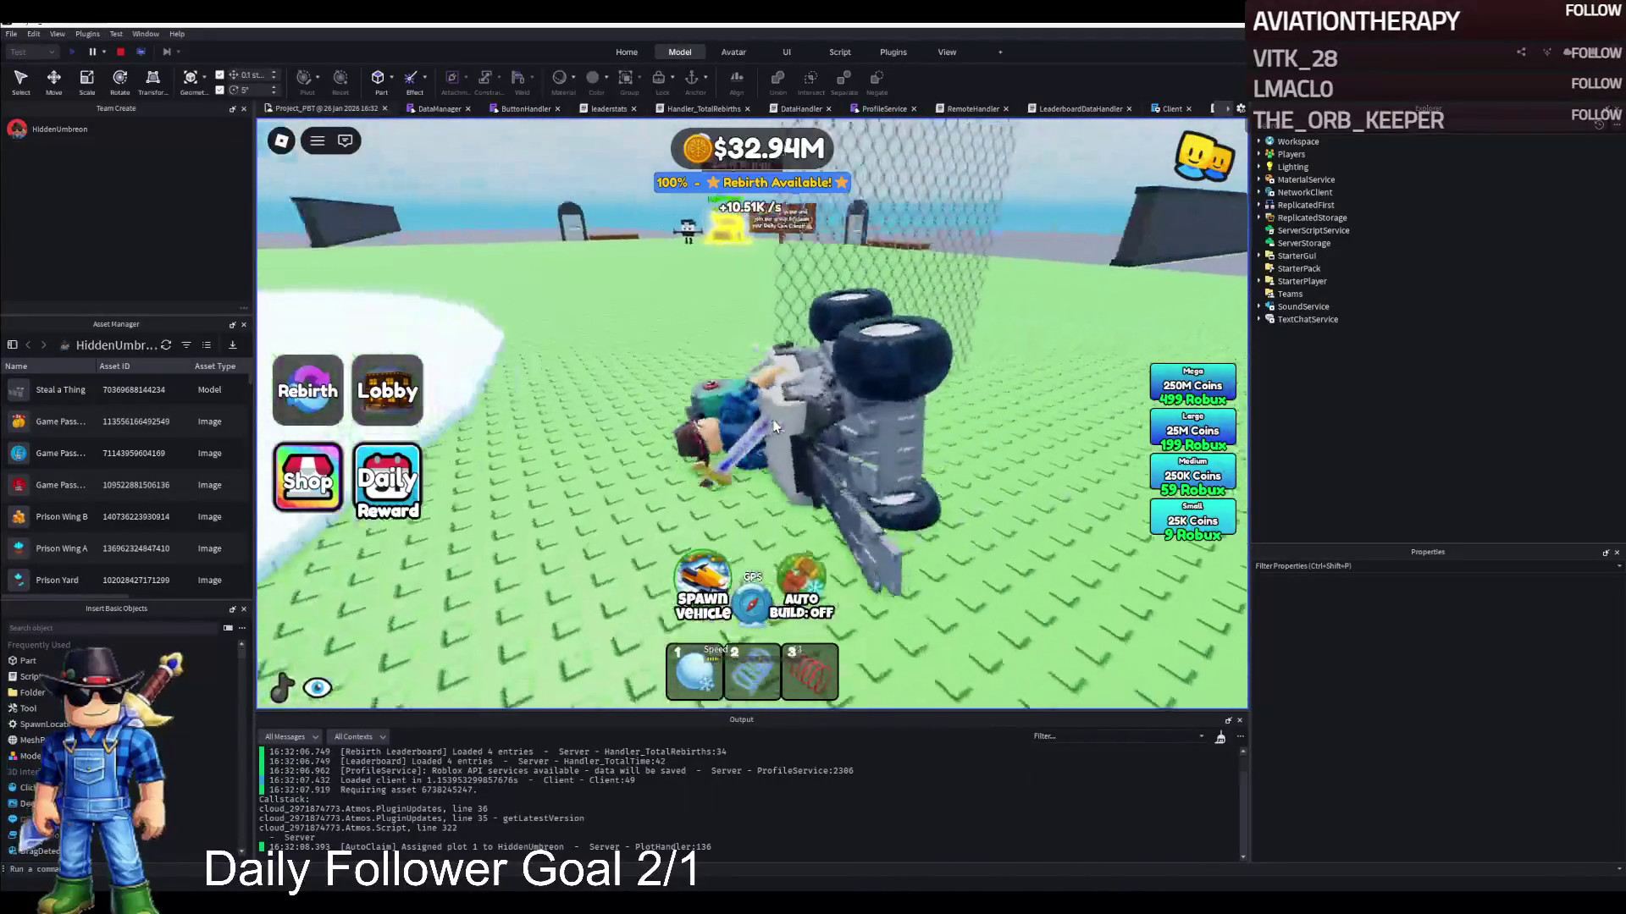
key("w")
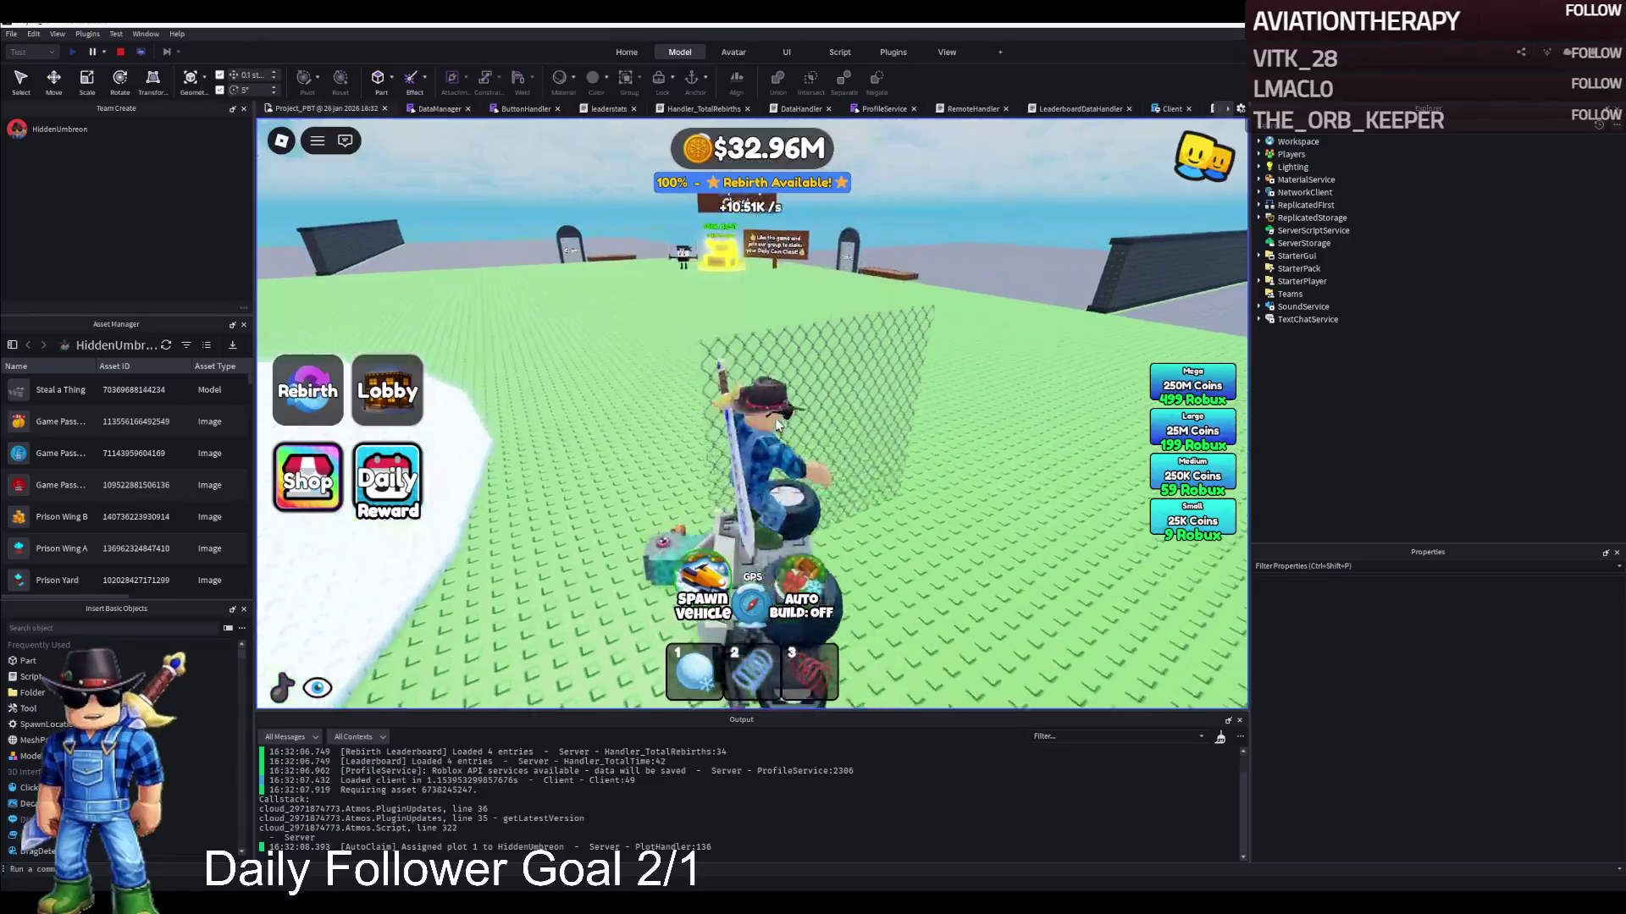
key("w")
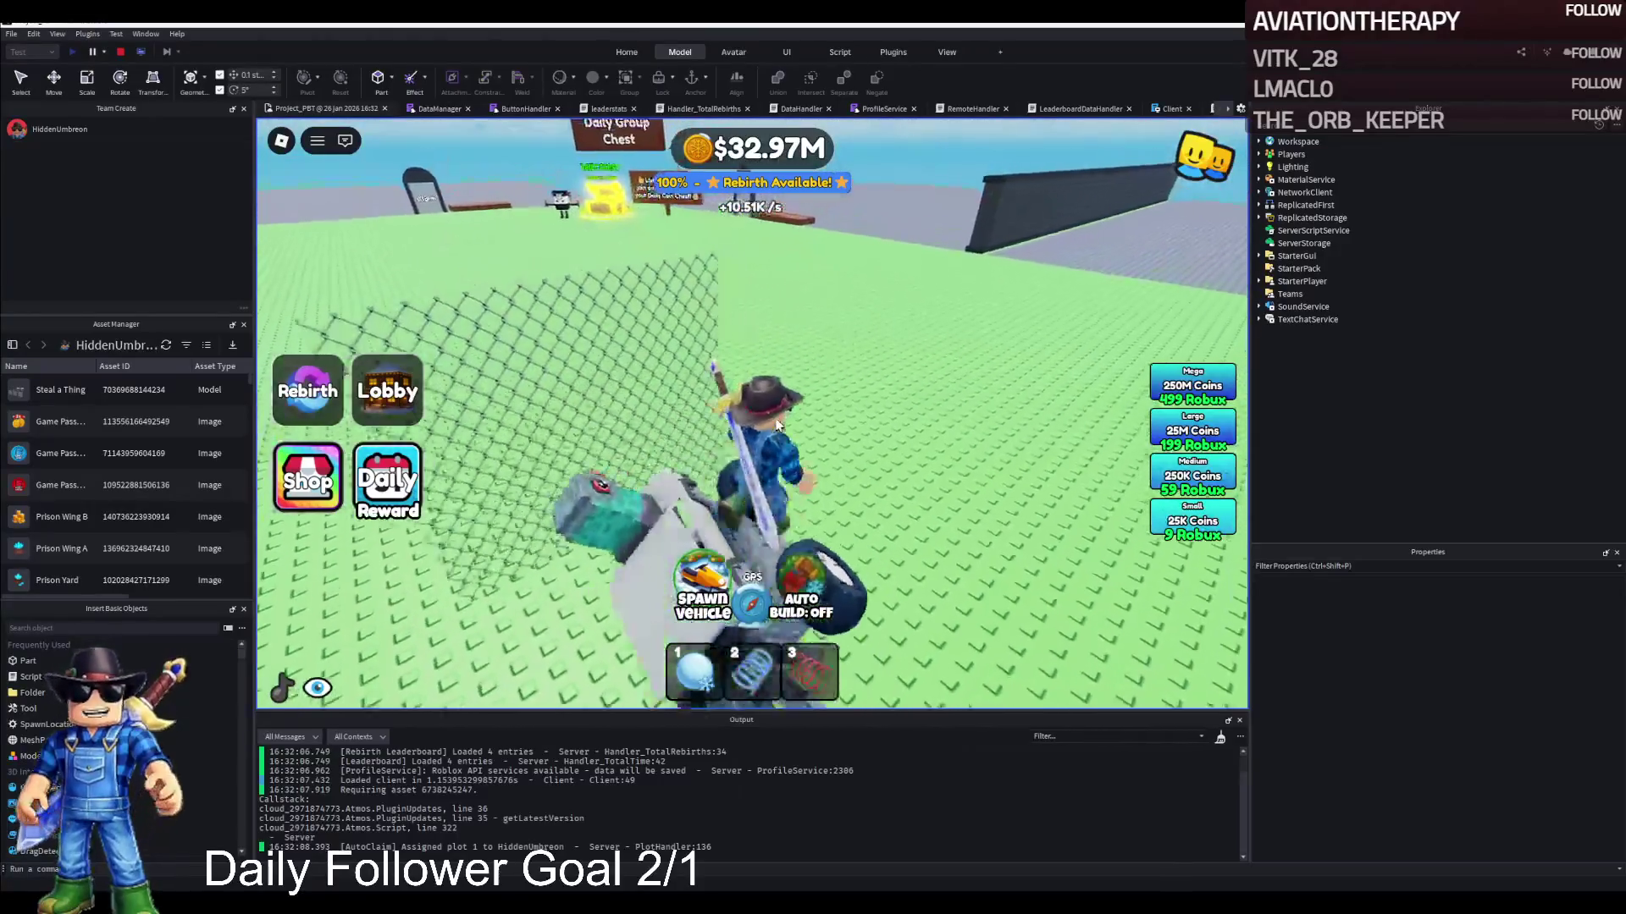
Drive on, abandon the tipped jeep, drive the white jeep, then stop the play-test
key("d")
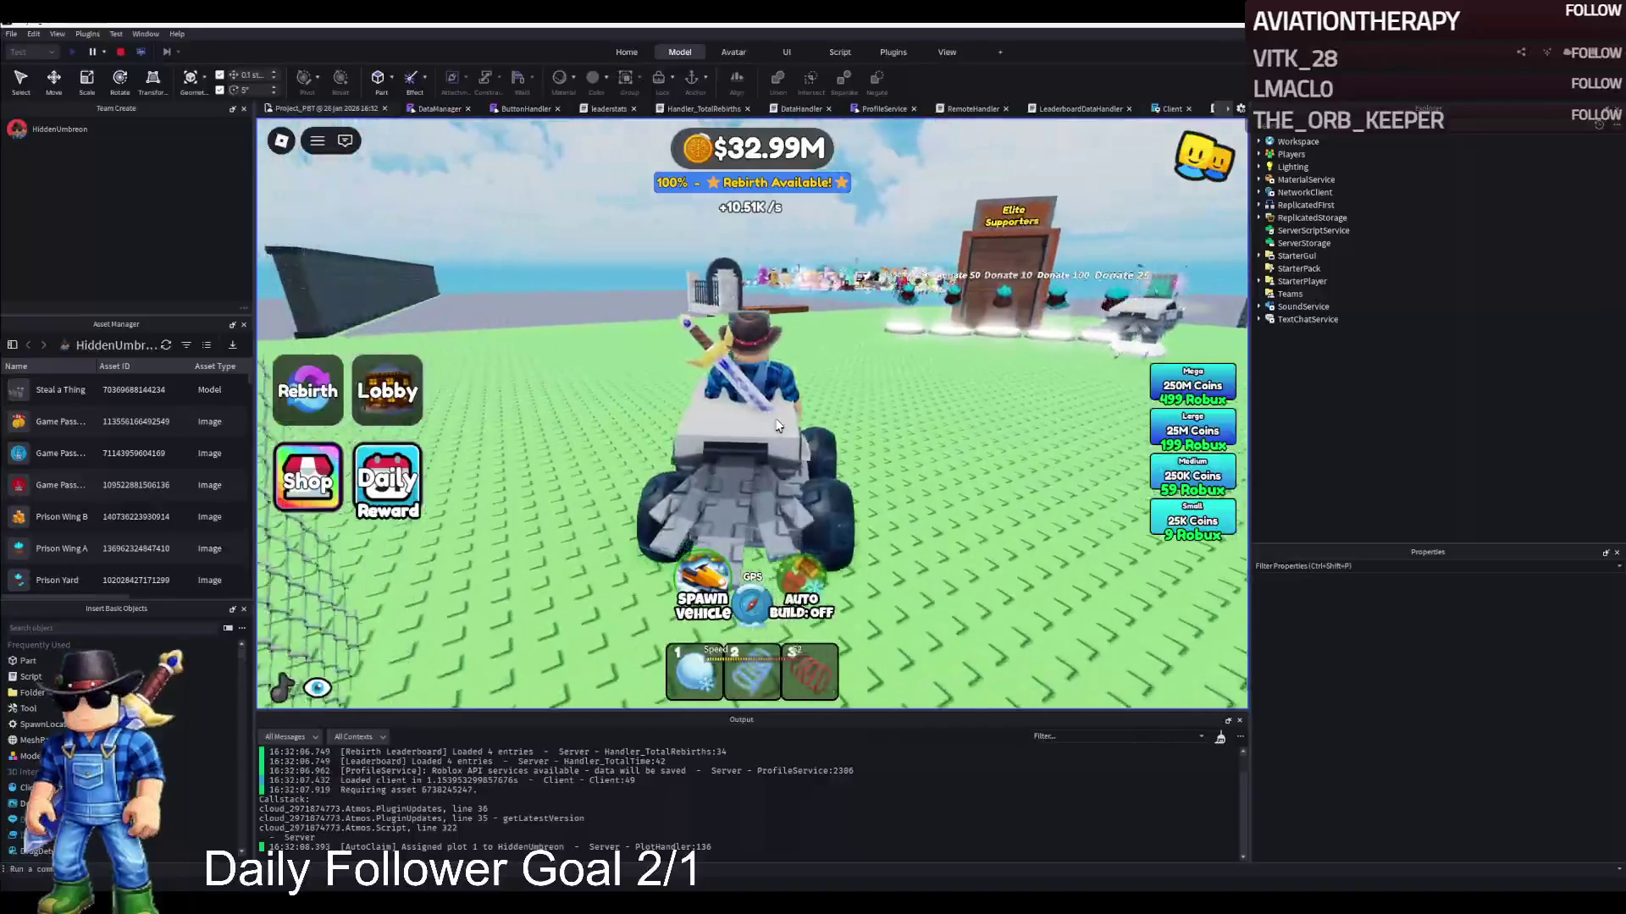
key("w")
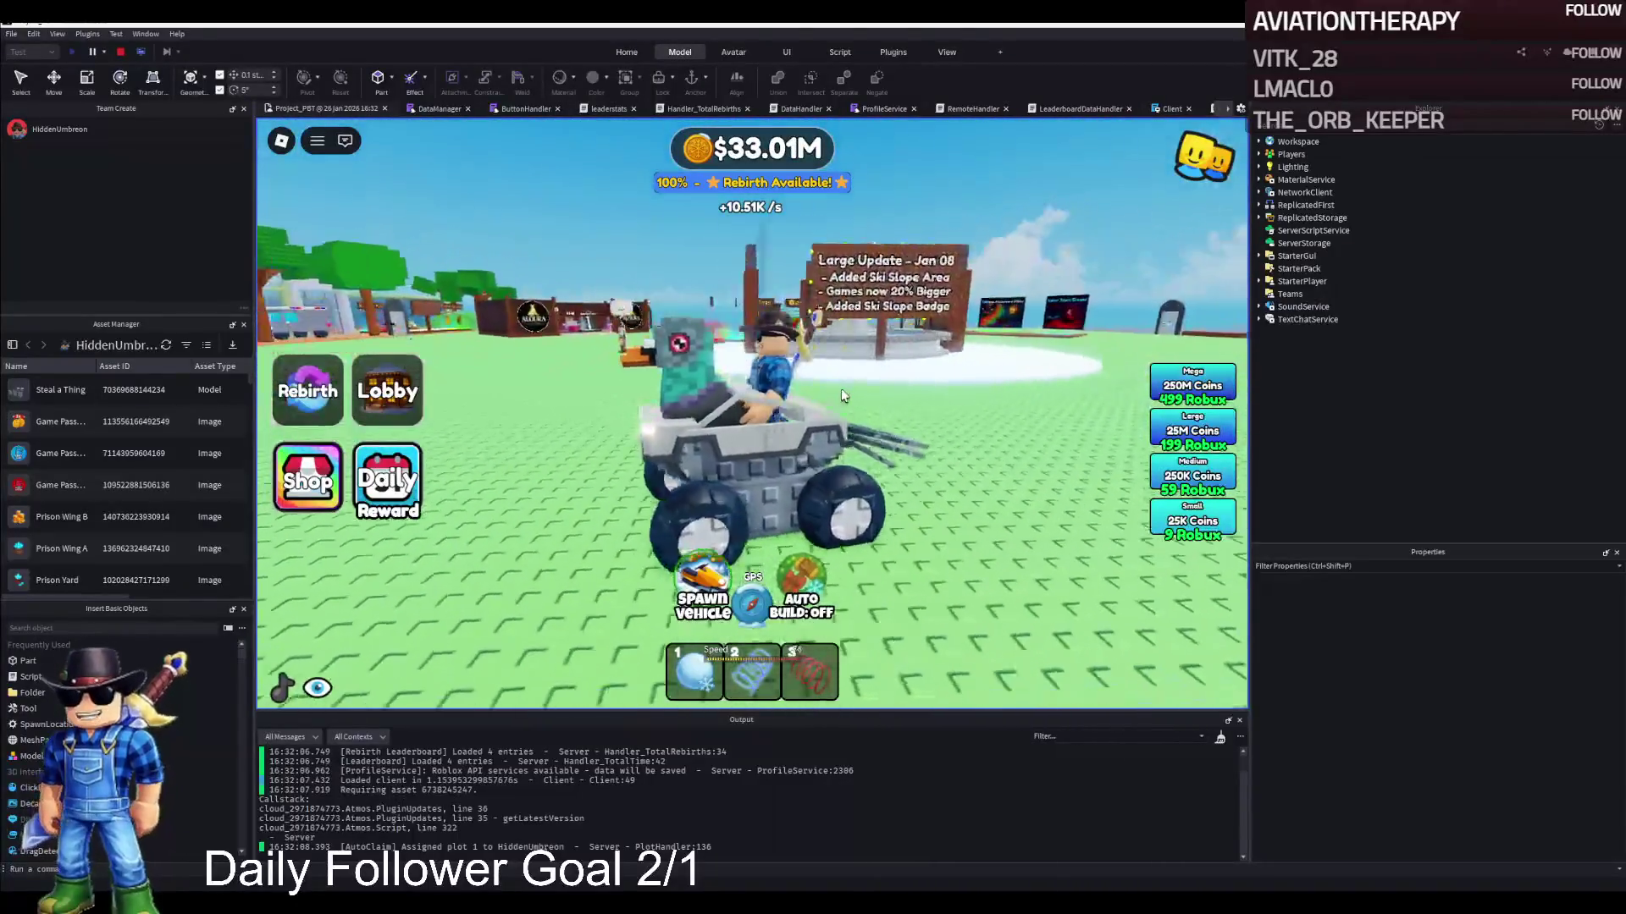
key("d")
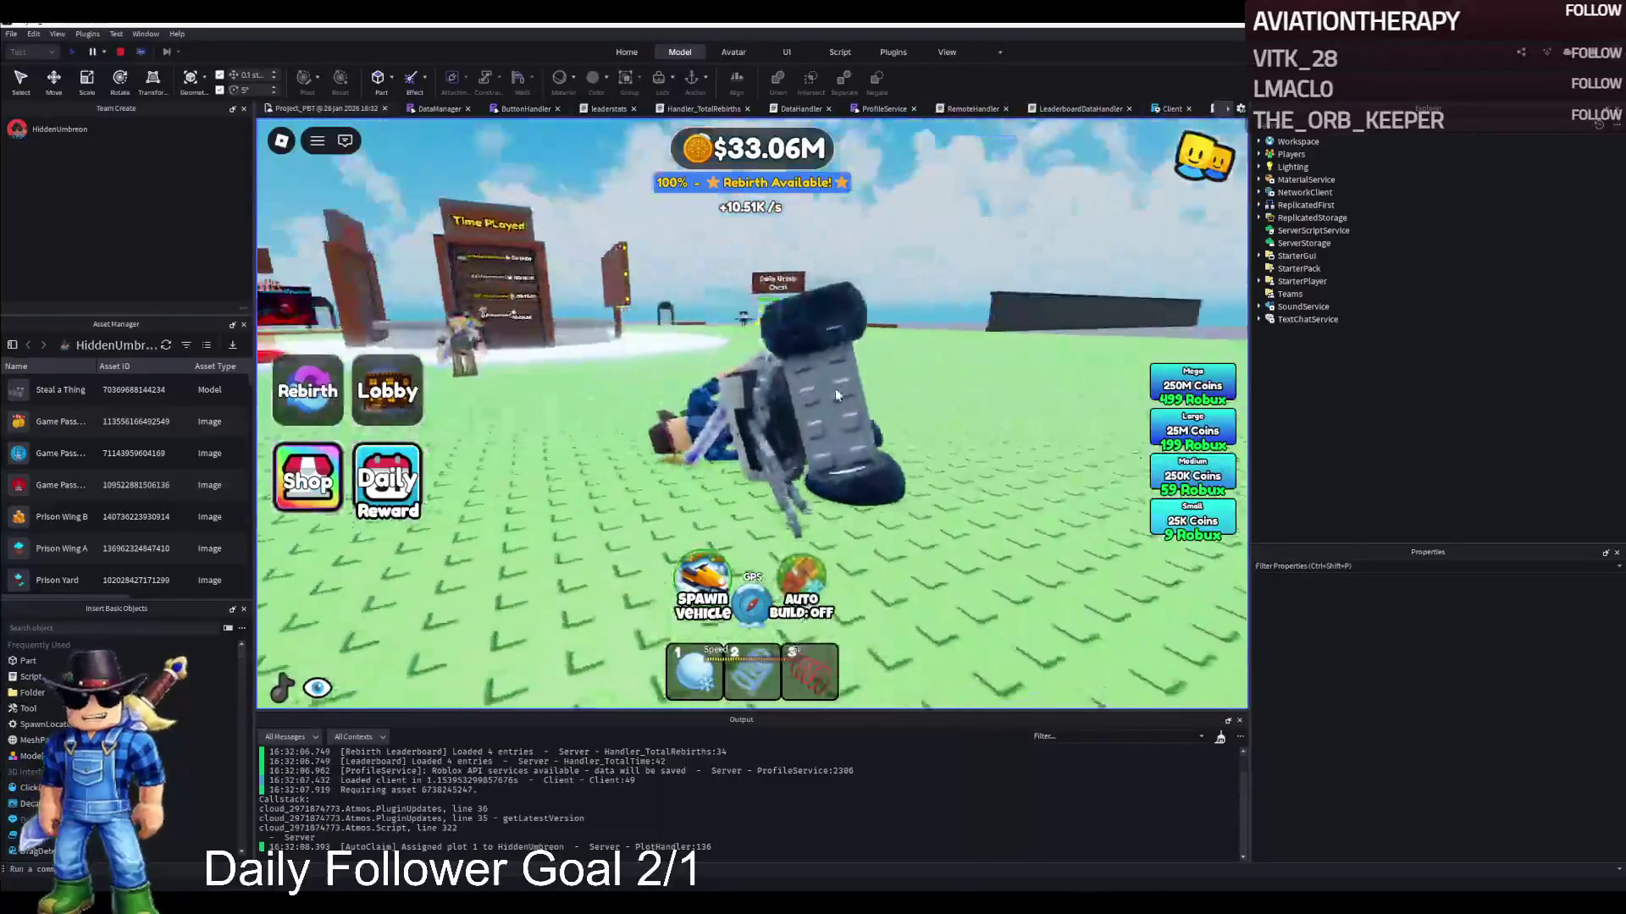
key("space")
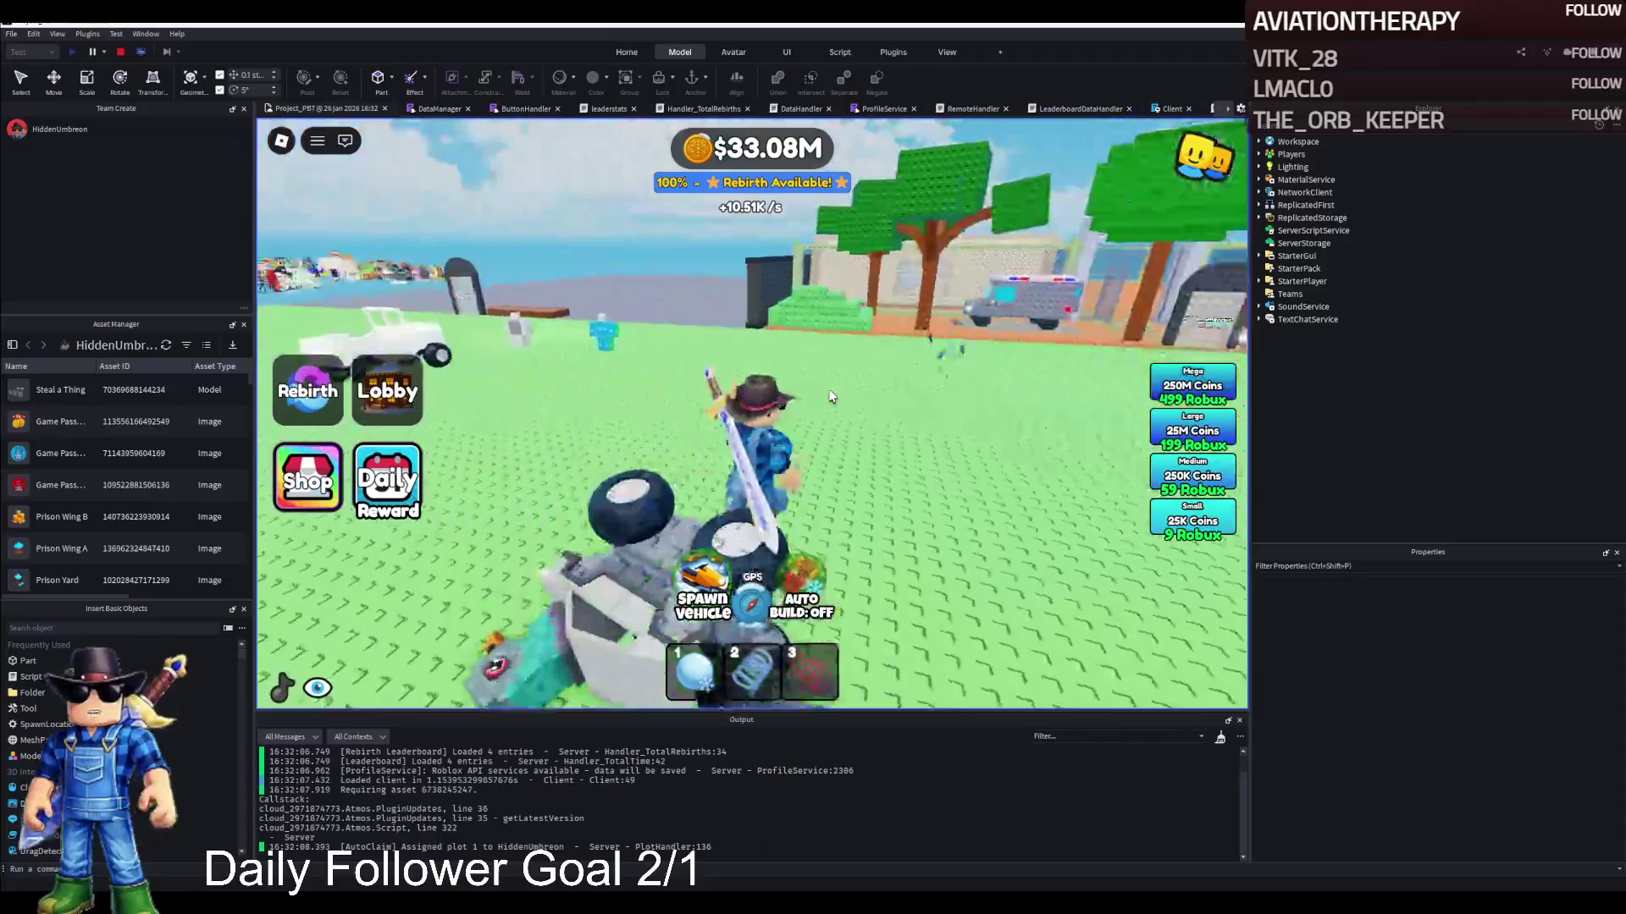
key("w")
key("w")
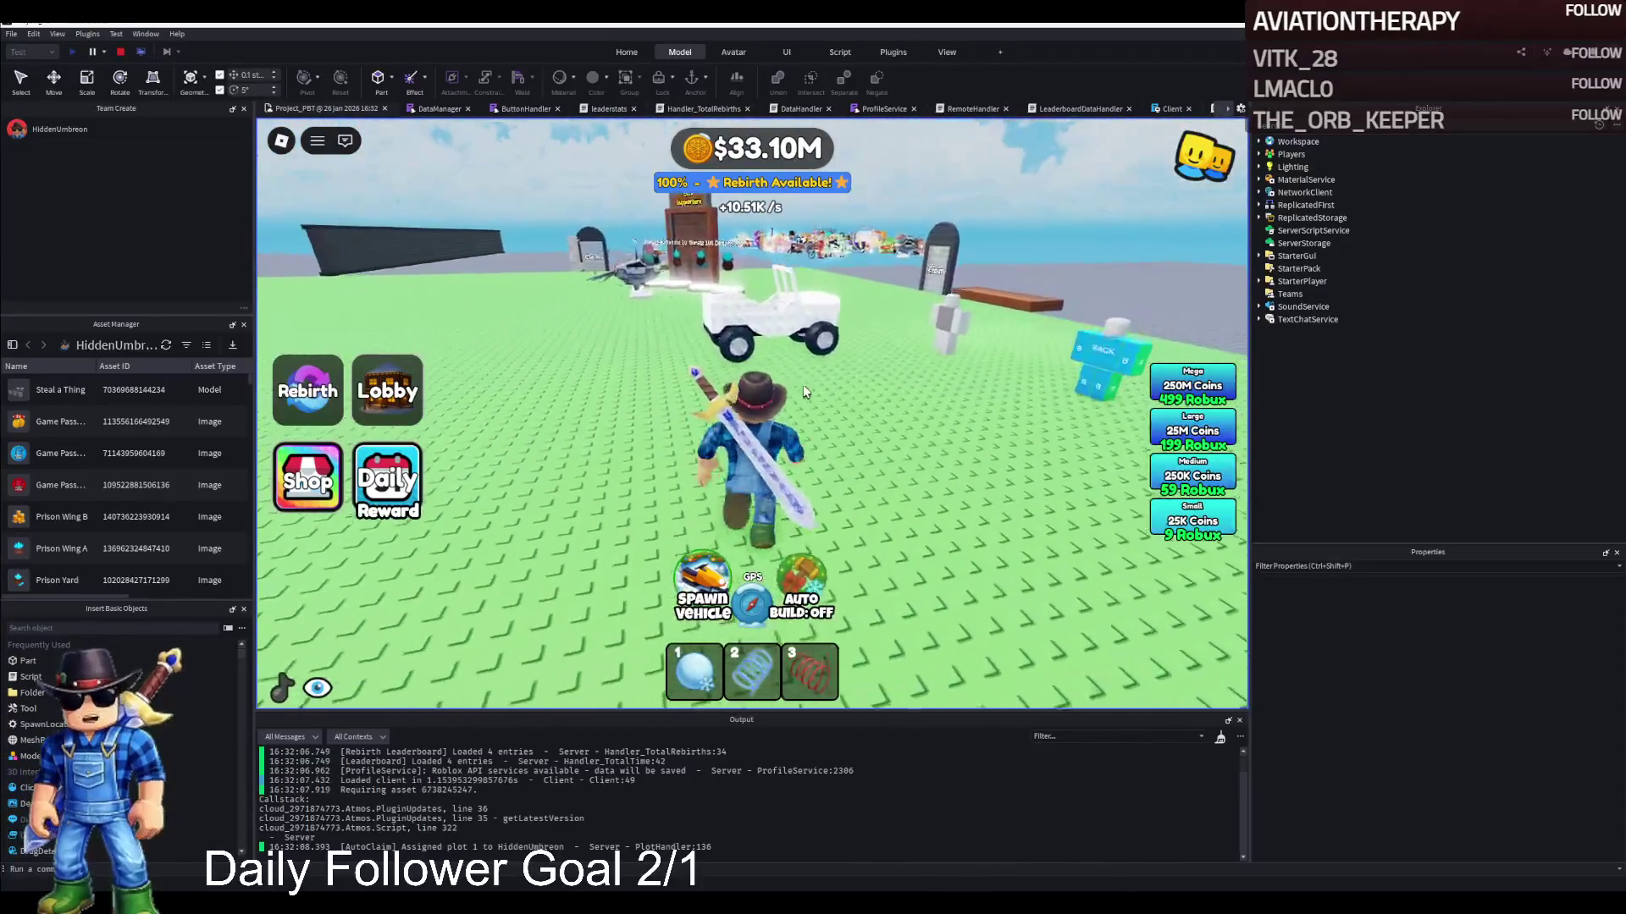
key("w")
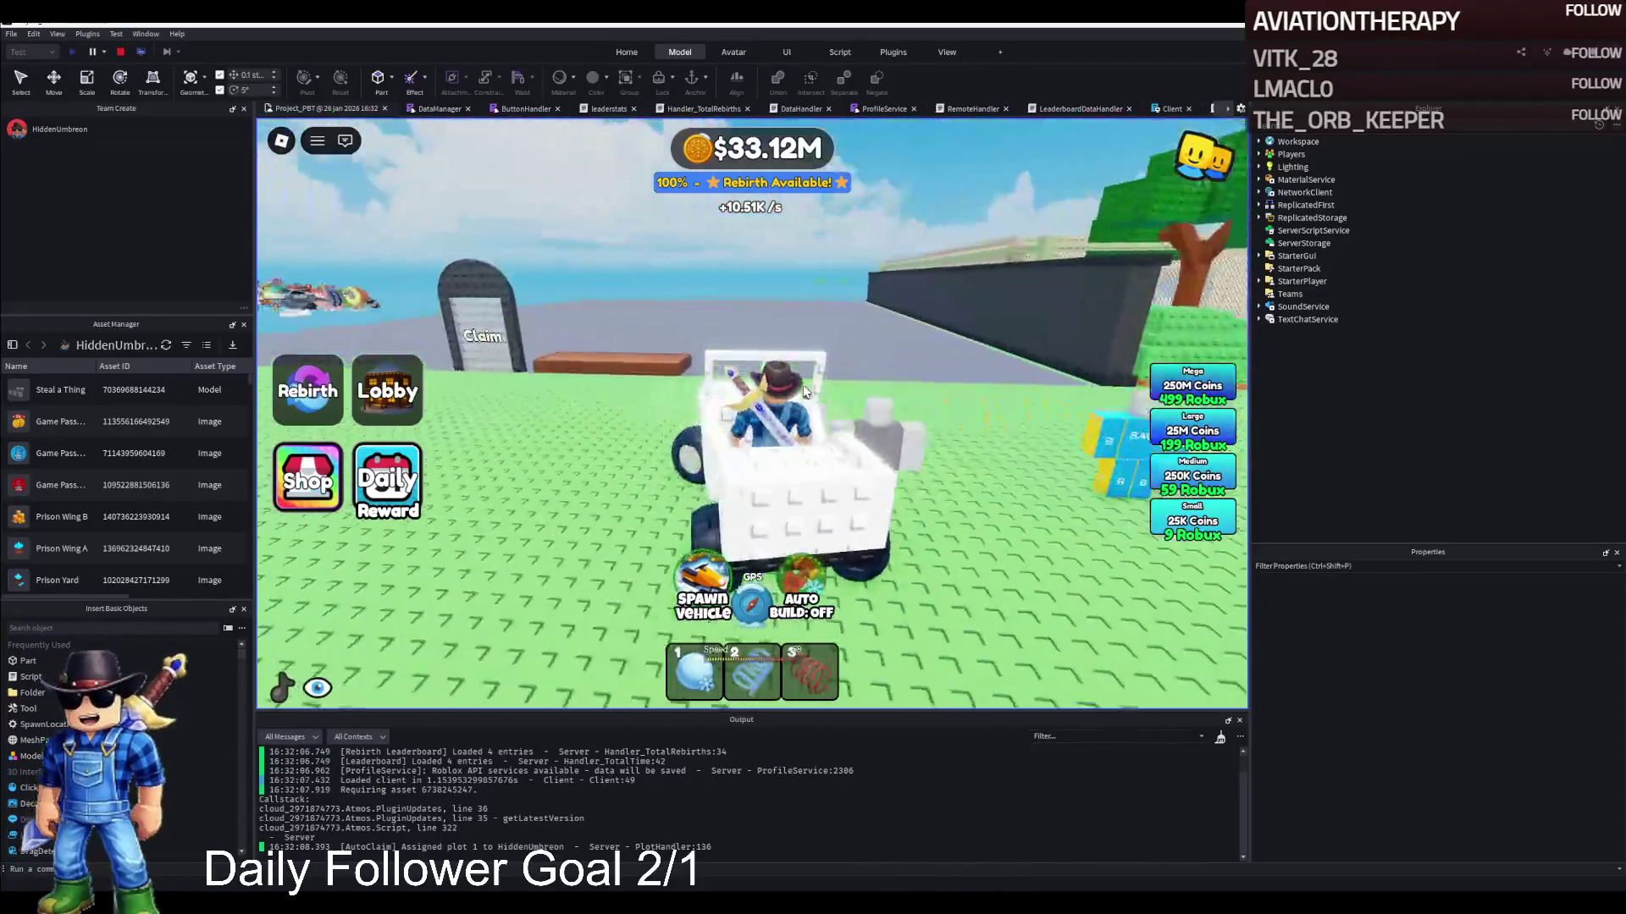
key("w")
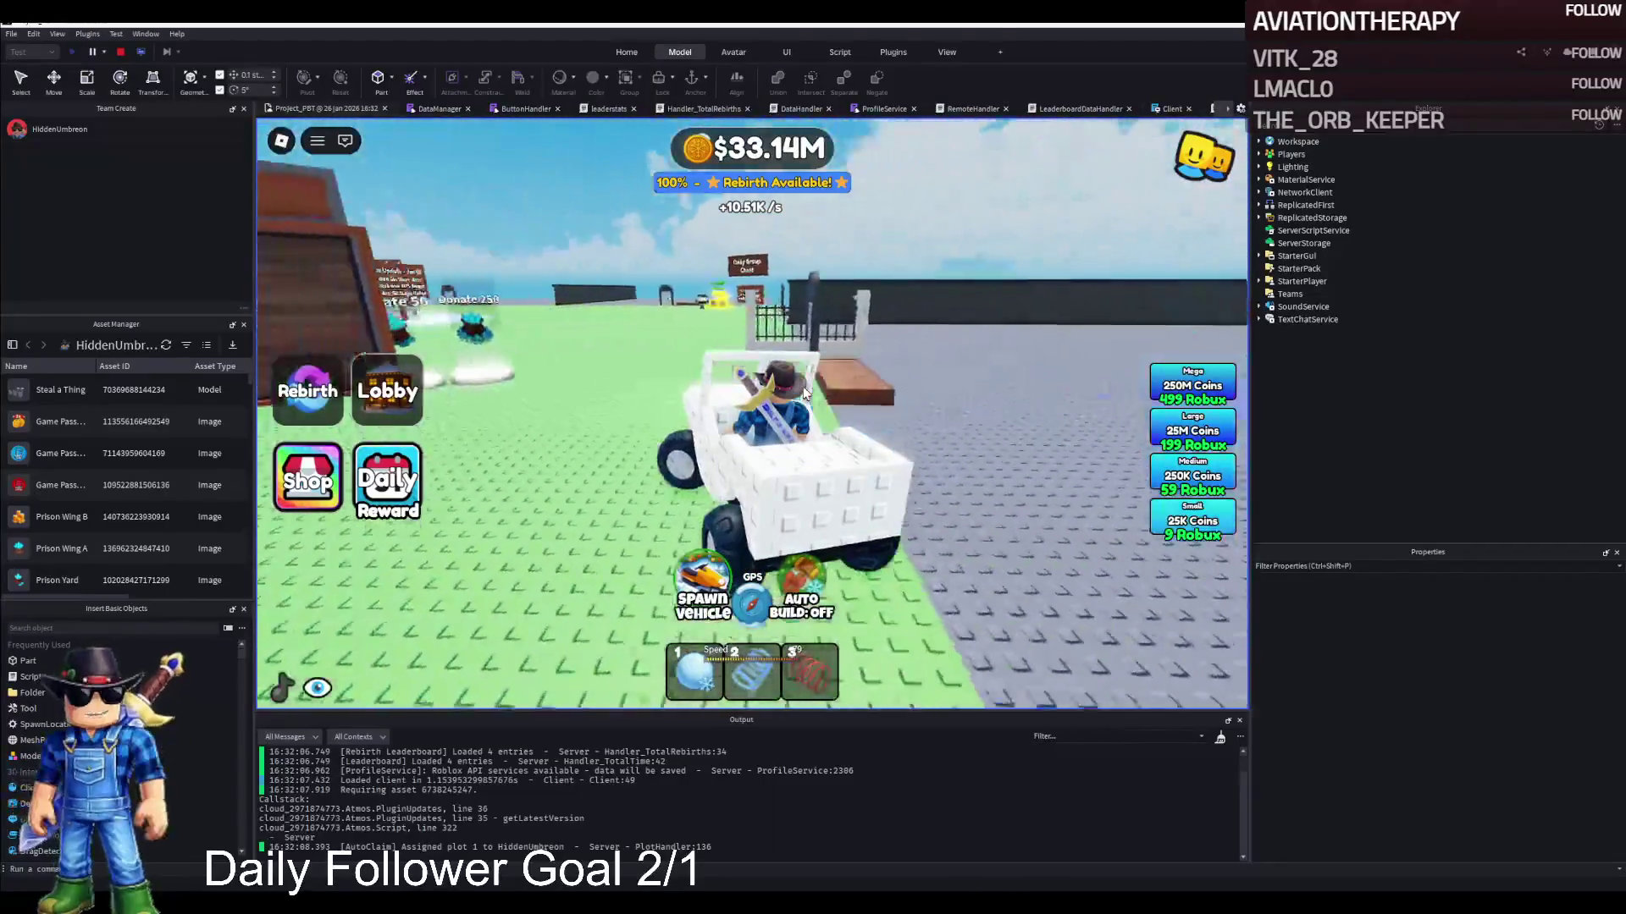
key("a")
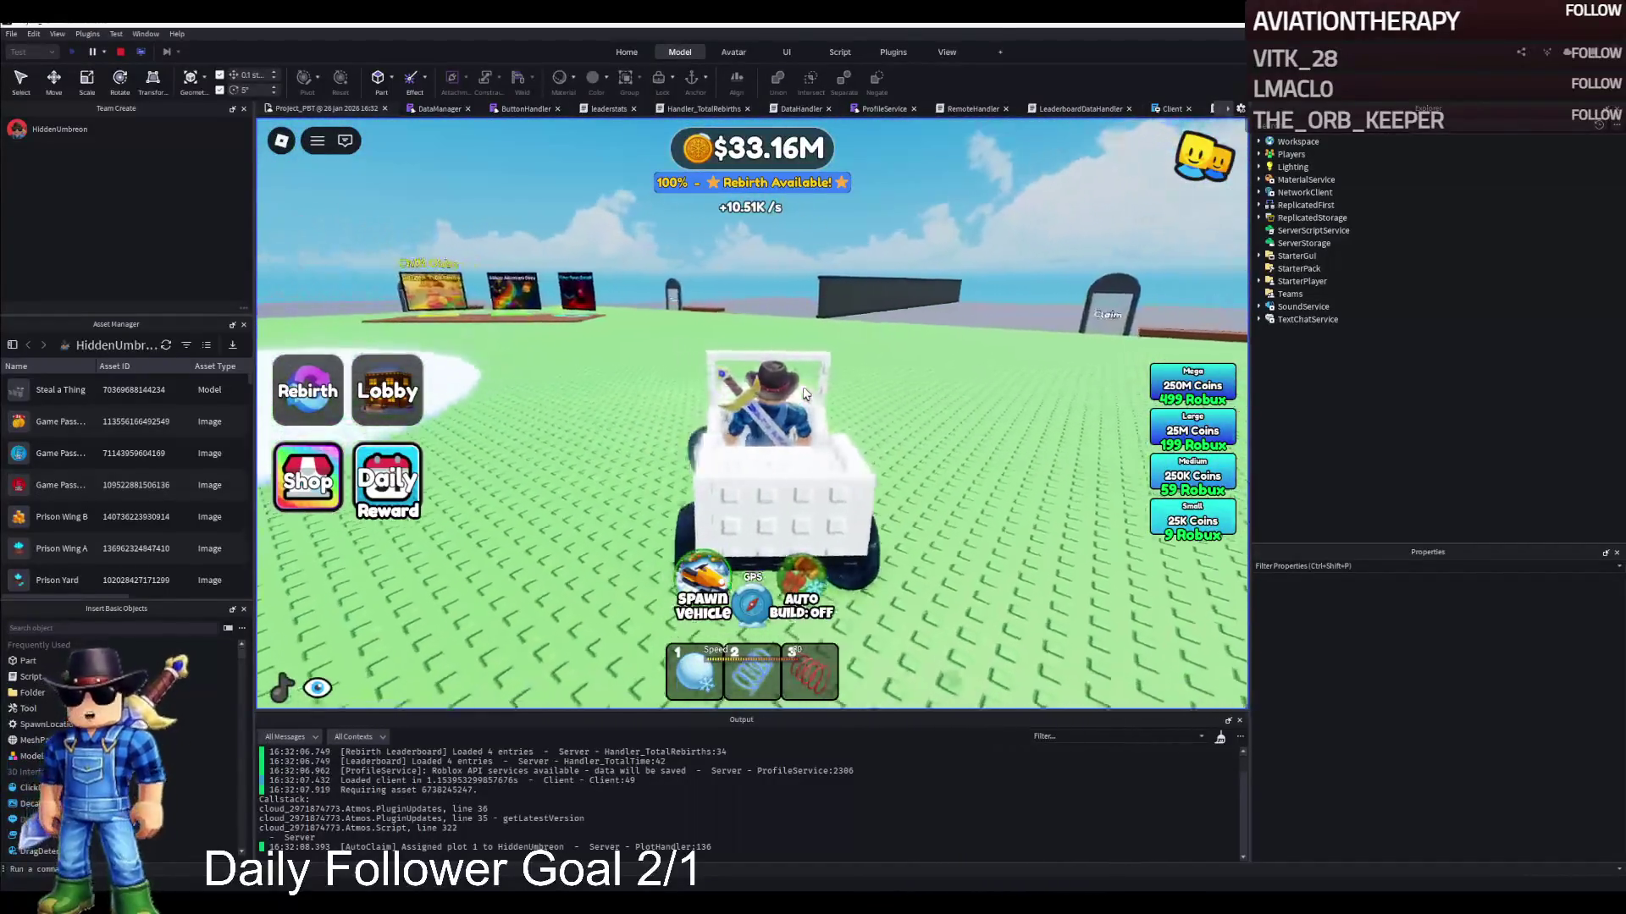
left_click(121, 53)
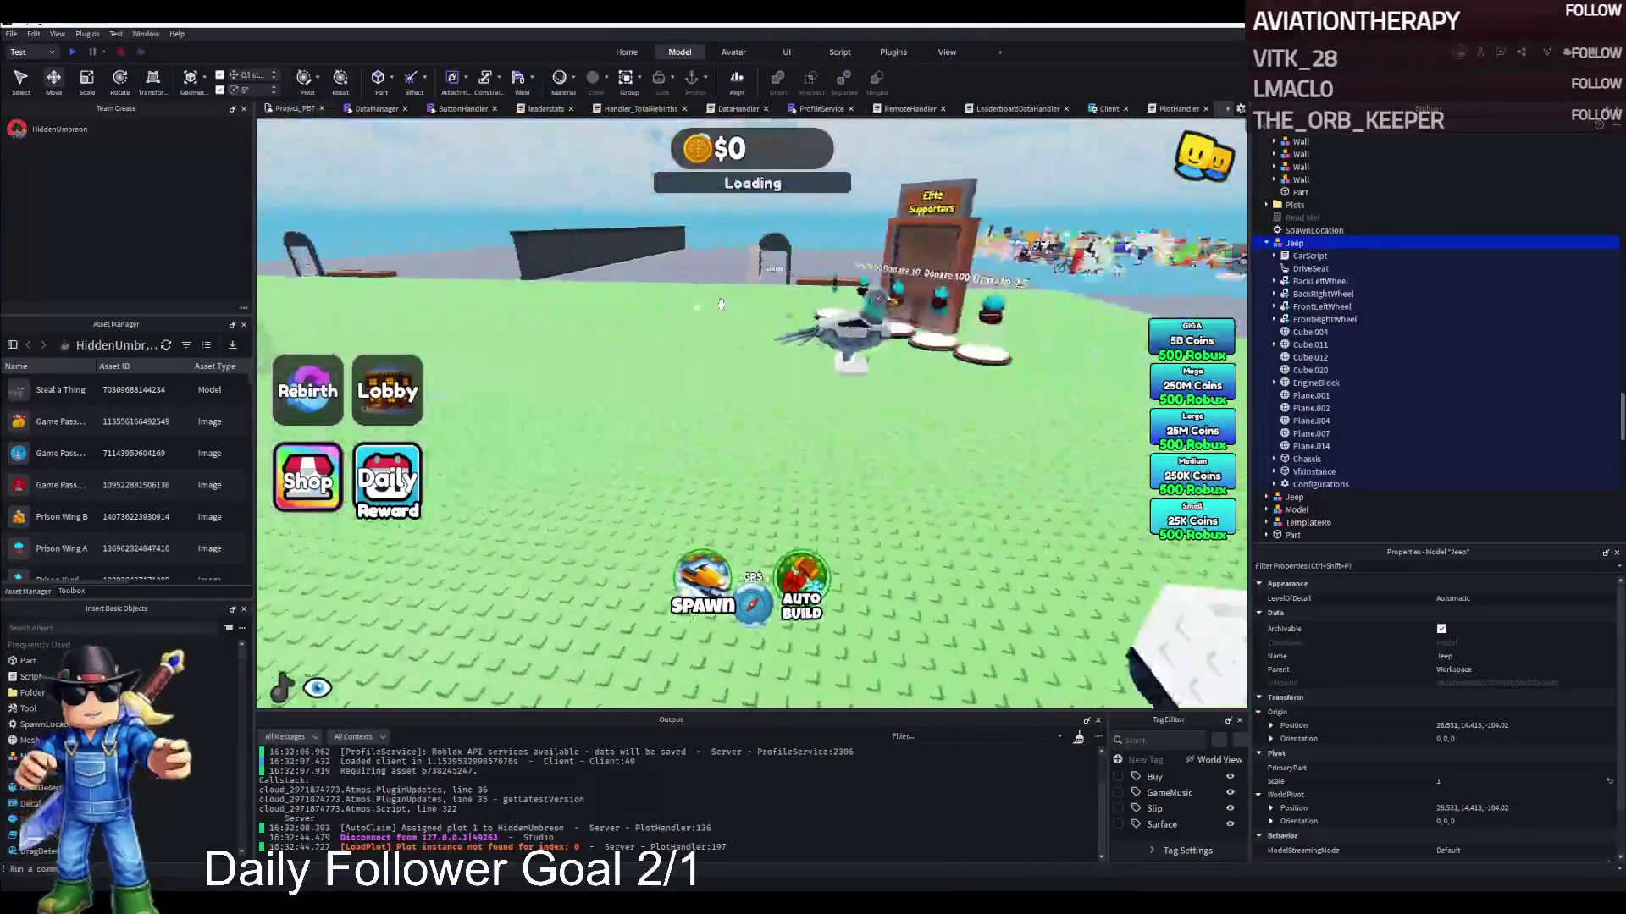
Move the Piccione Macchina model next to the jeep
left_click(744, 317)
left_click_drag(721, 322, 694, 440)
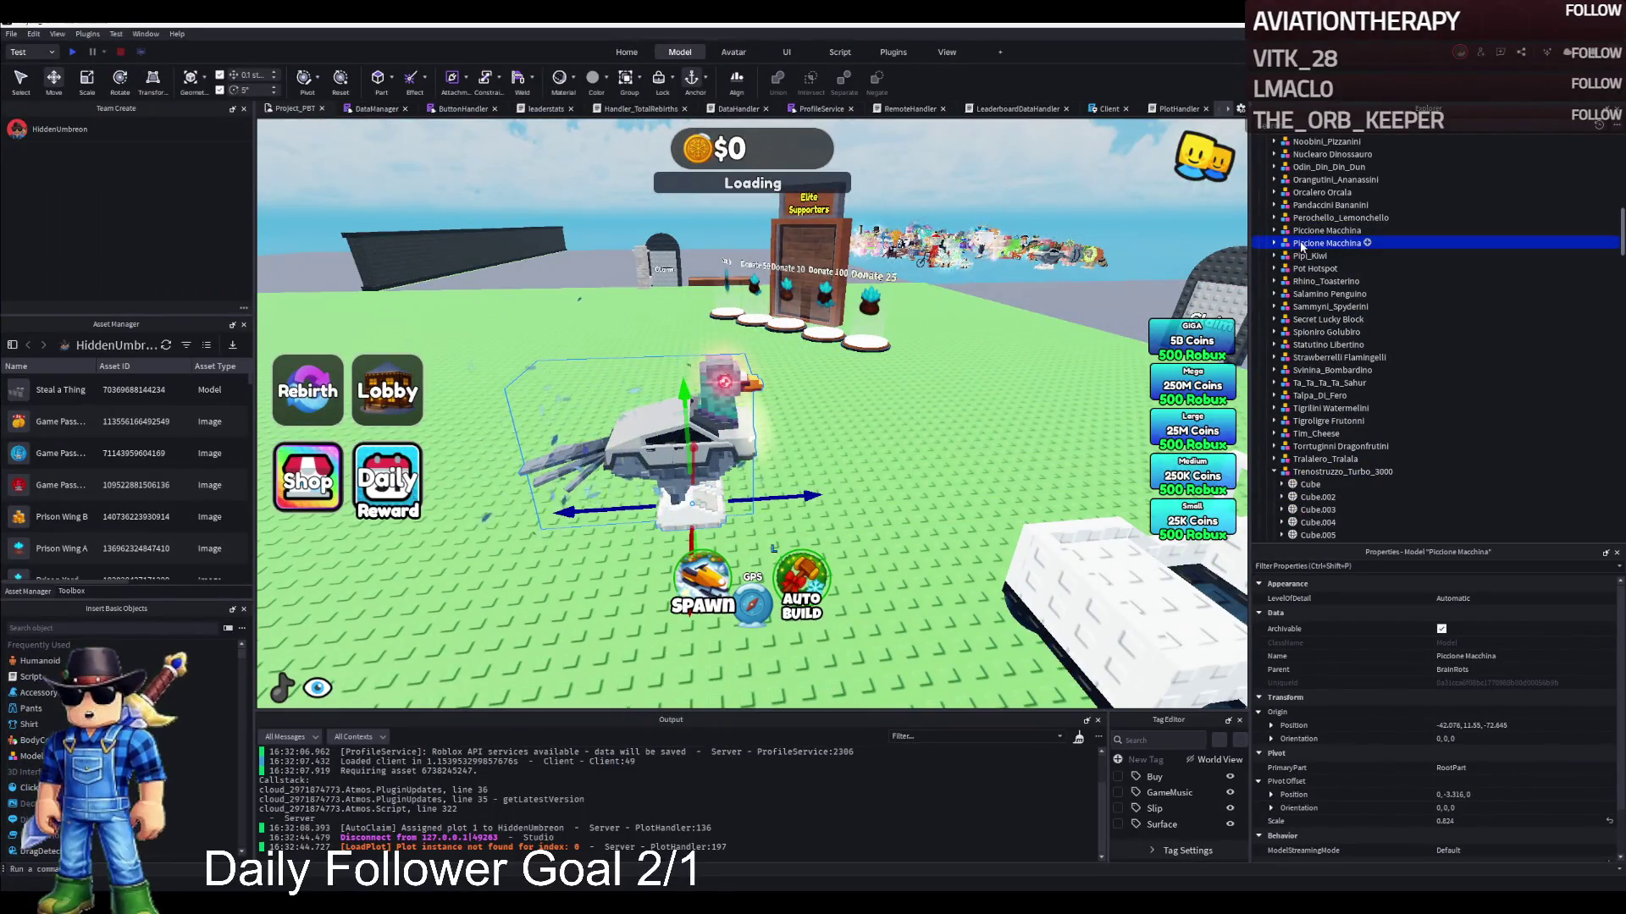
left_click(1096, 574, "ctrl")
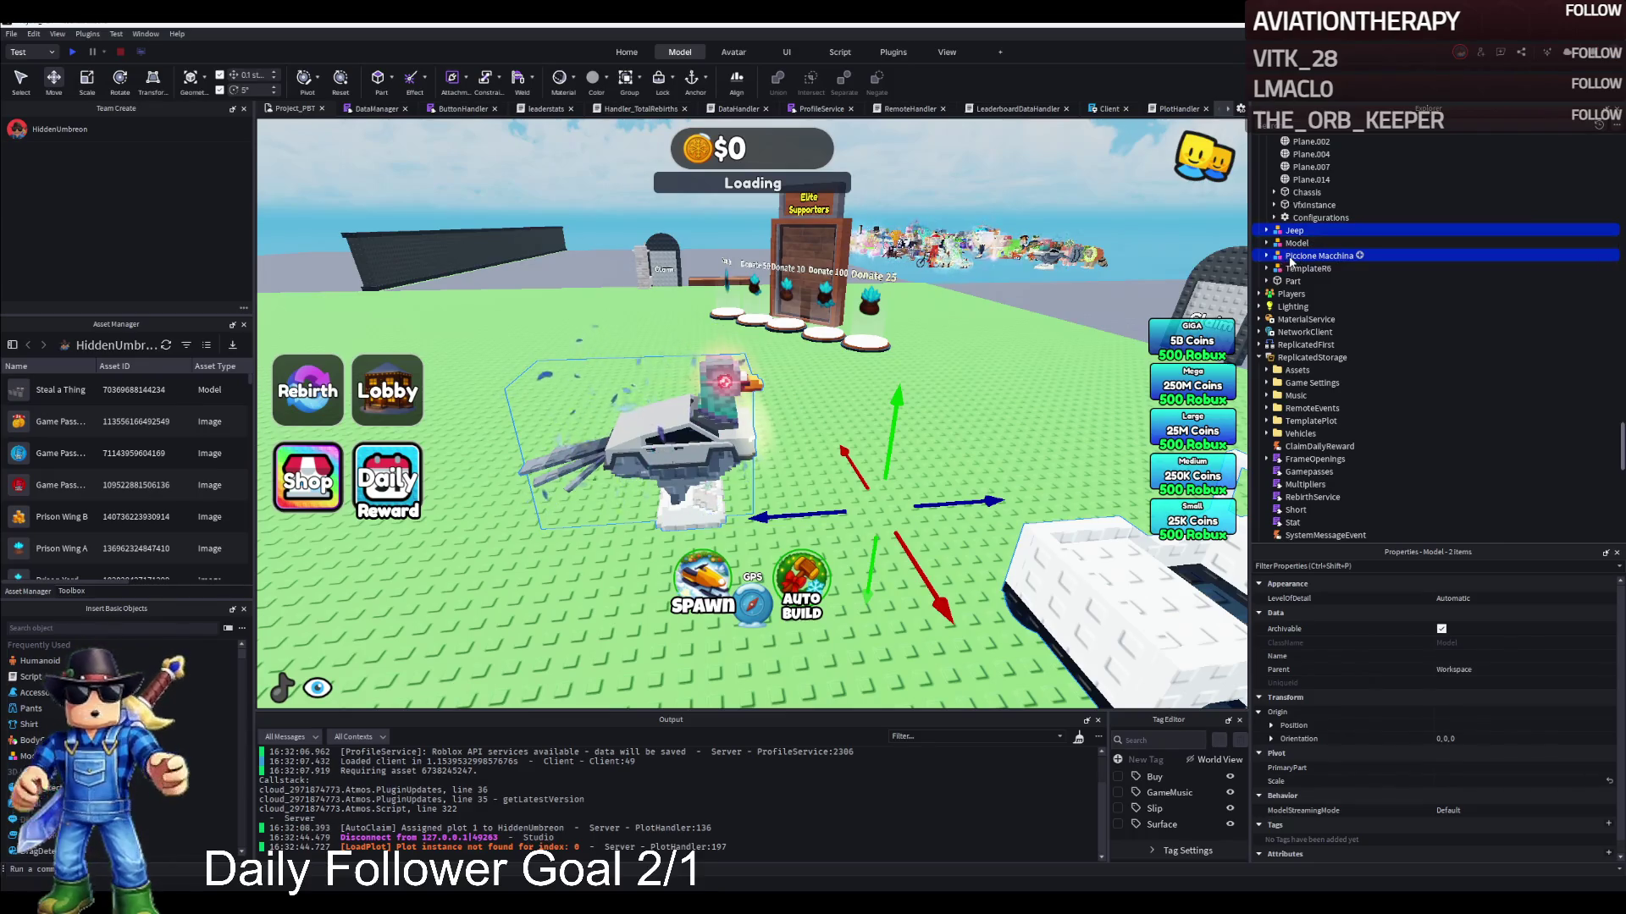
Delete Piccione Macchina's AnimationController, FakeRootPart and RootPart
left_click(1265, 256)
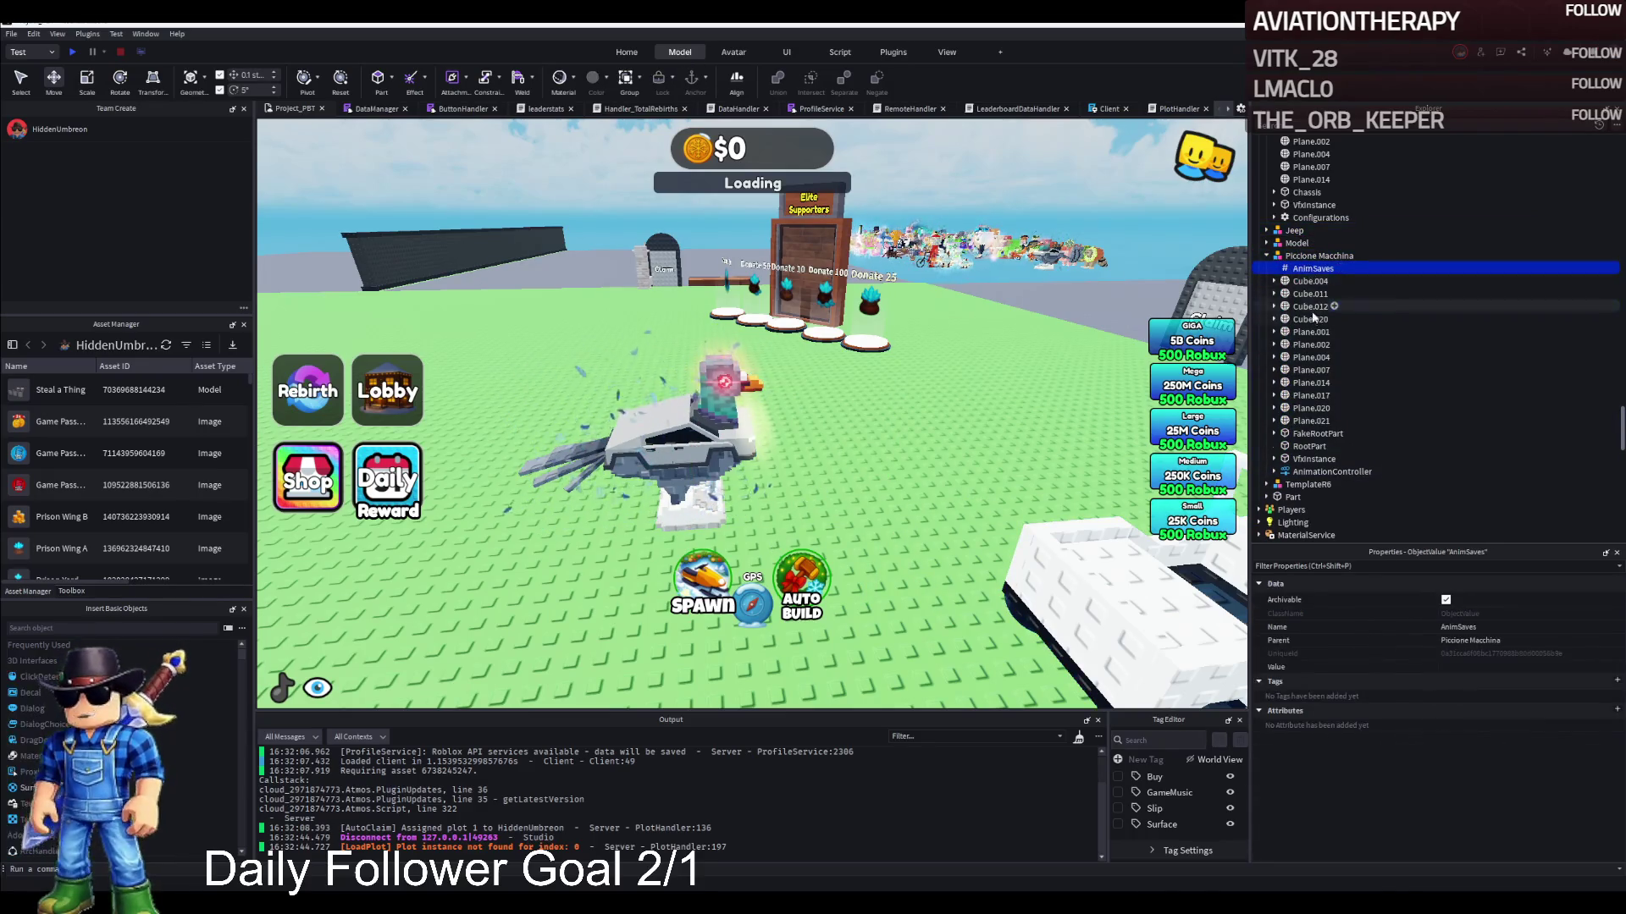
key("Delete")
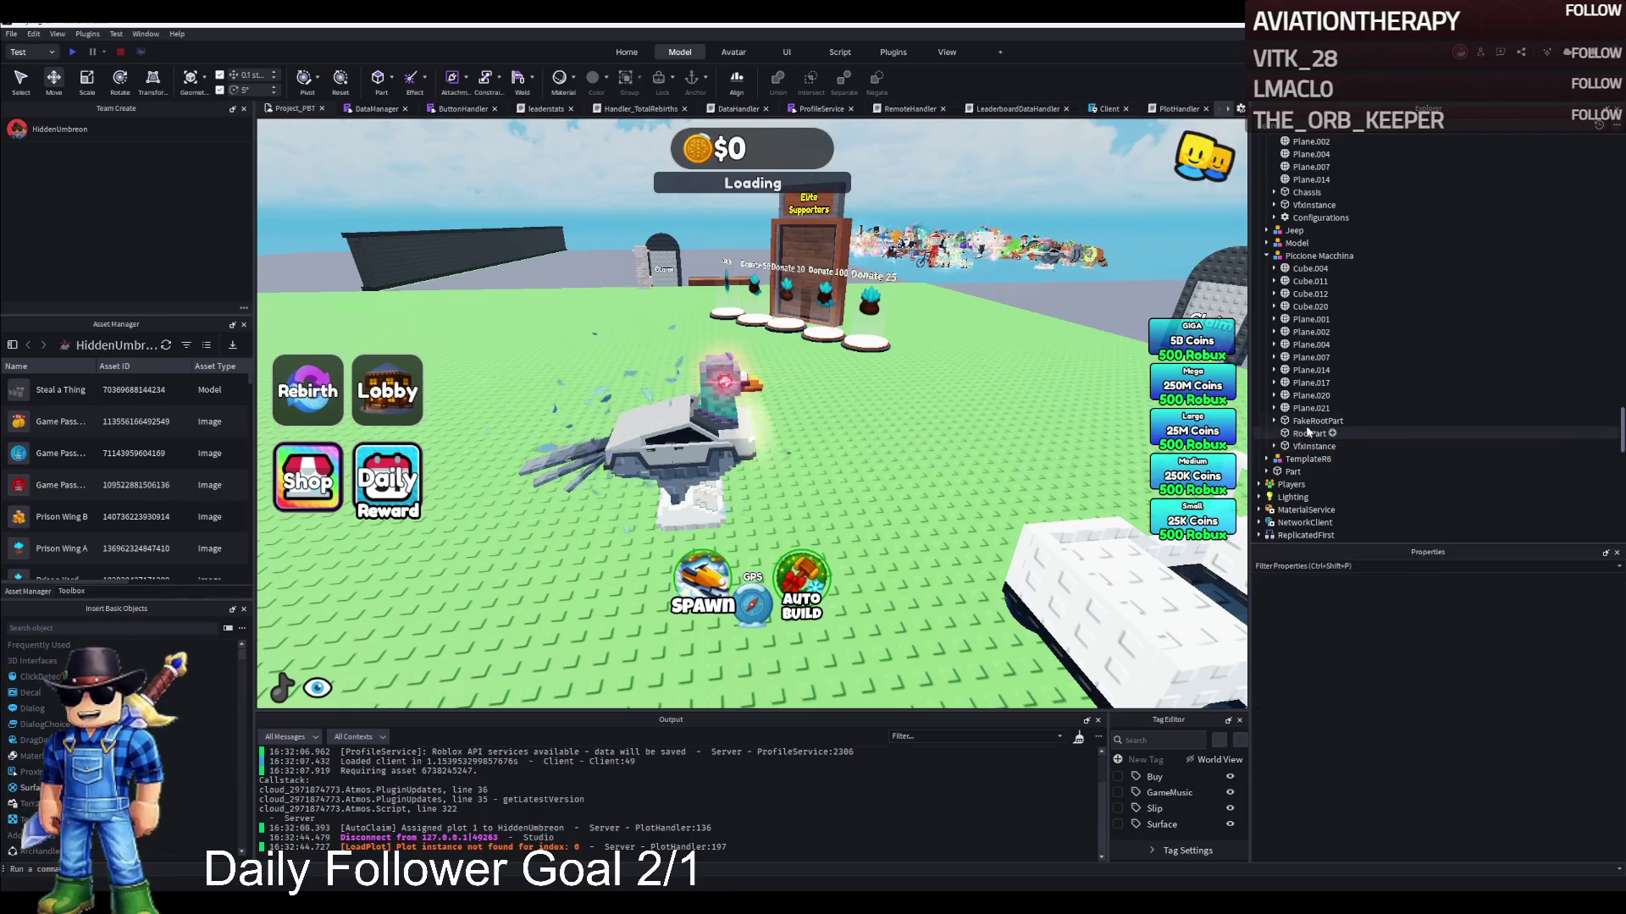
key("Delete")
left_click(1308, 420)
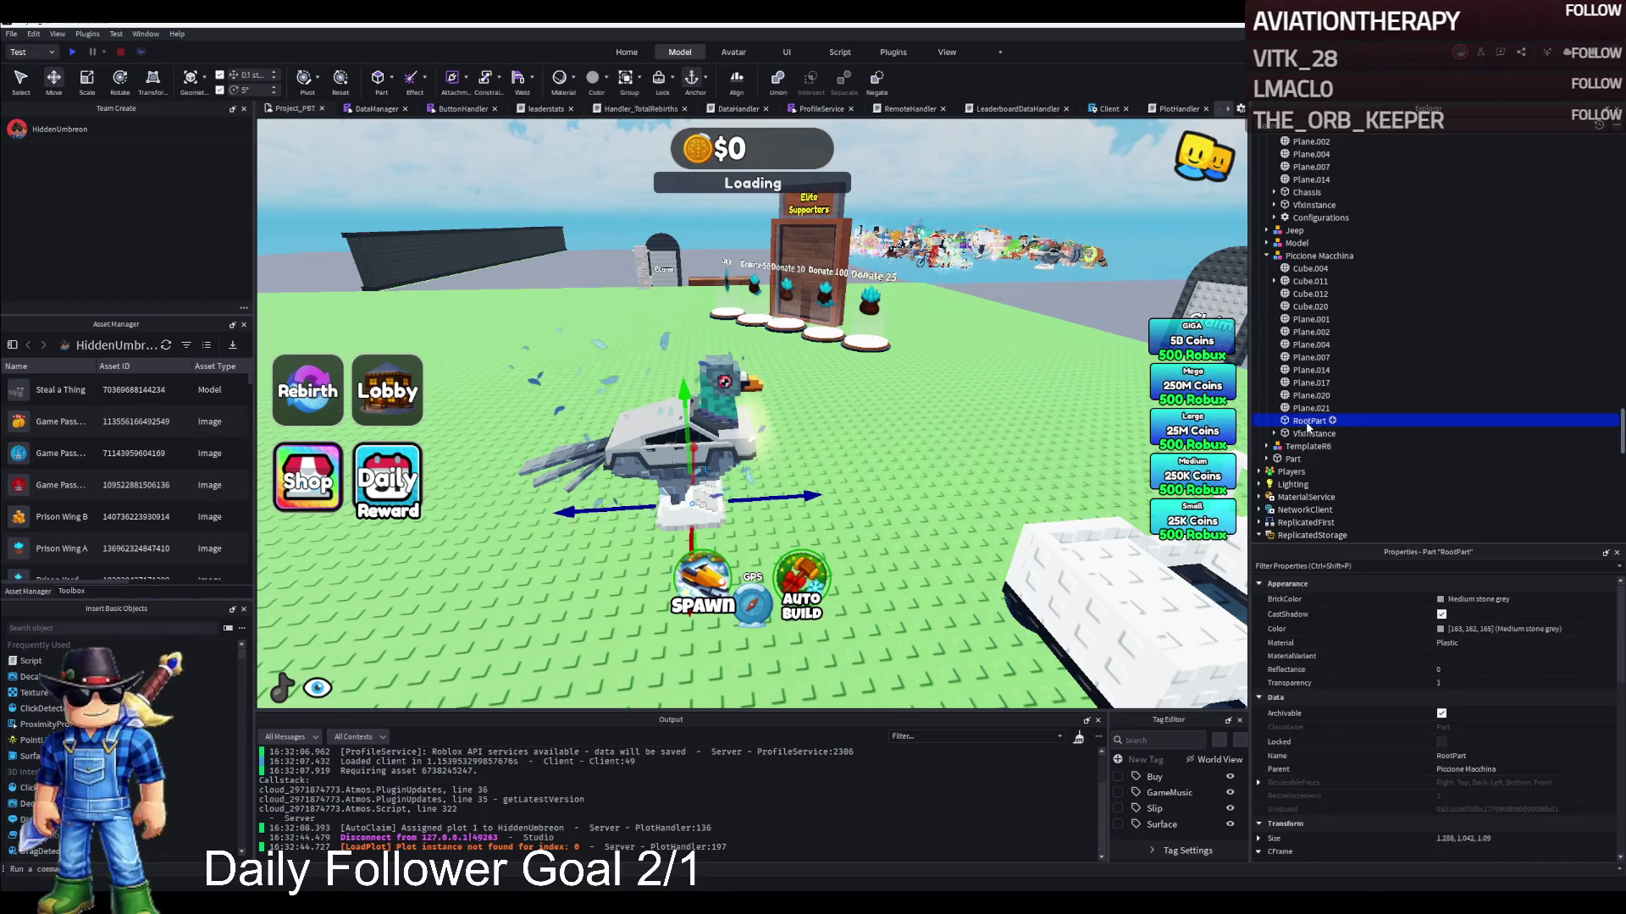
key("Delete")
Scale VfxInstance narrower, width 9.686 to 6.186, and shorter
left_click(1311, 421)
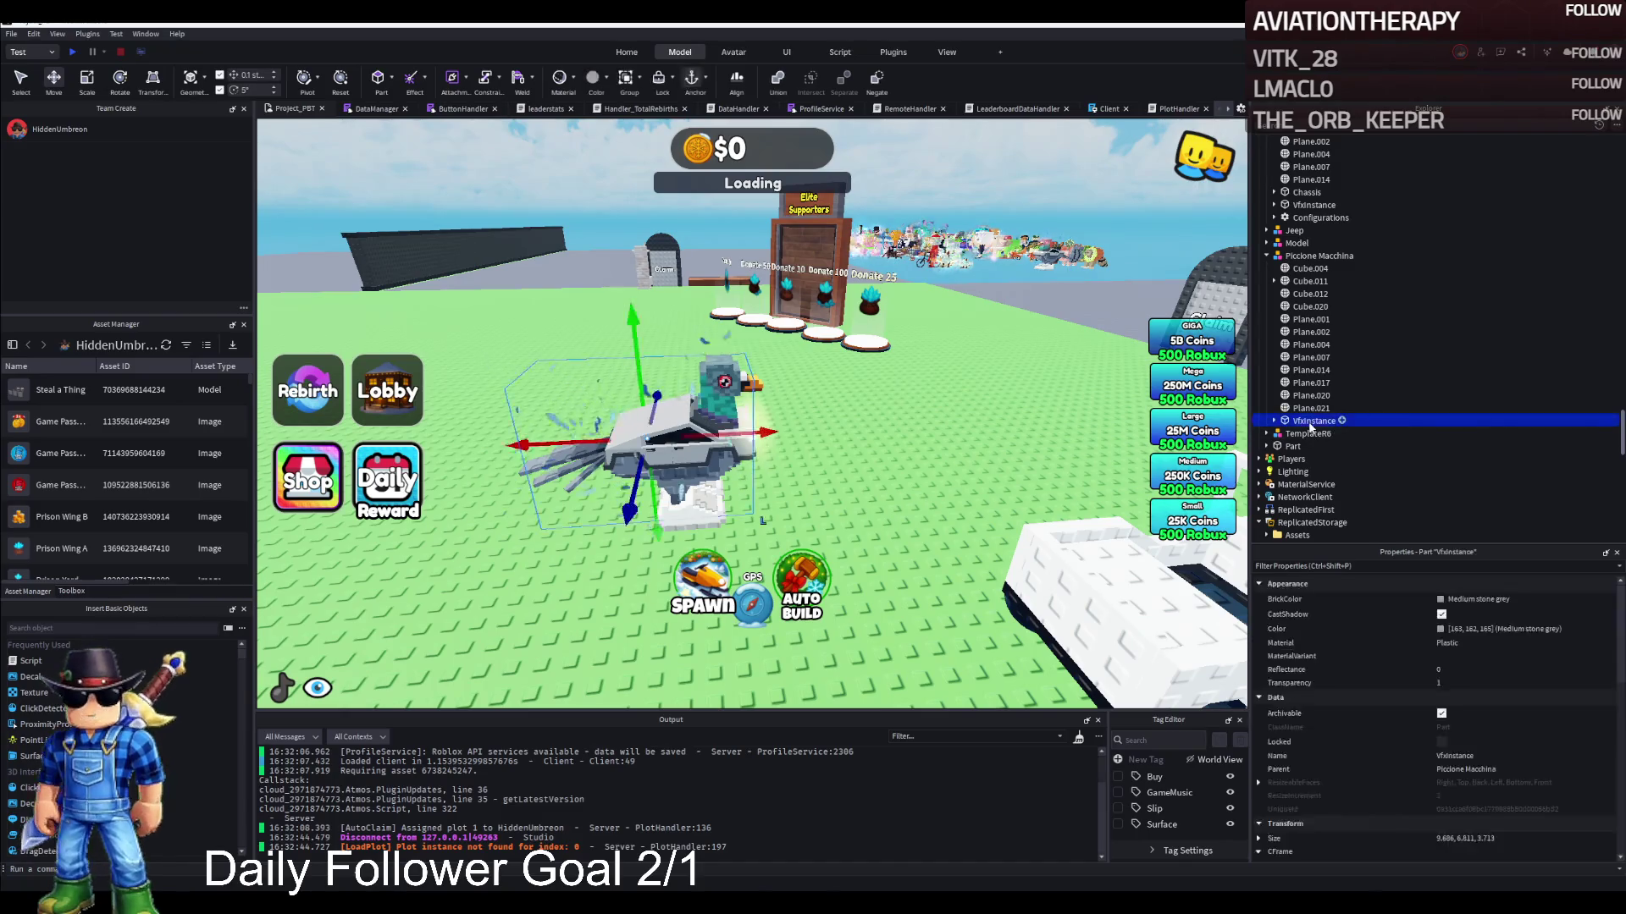
key("f")
key("ctrl+3")
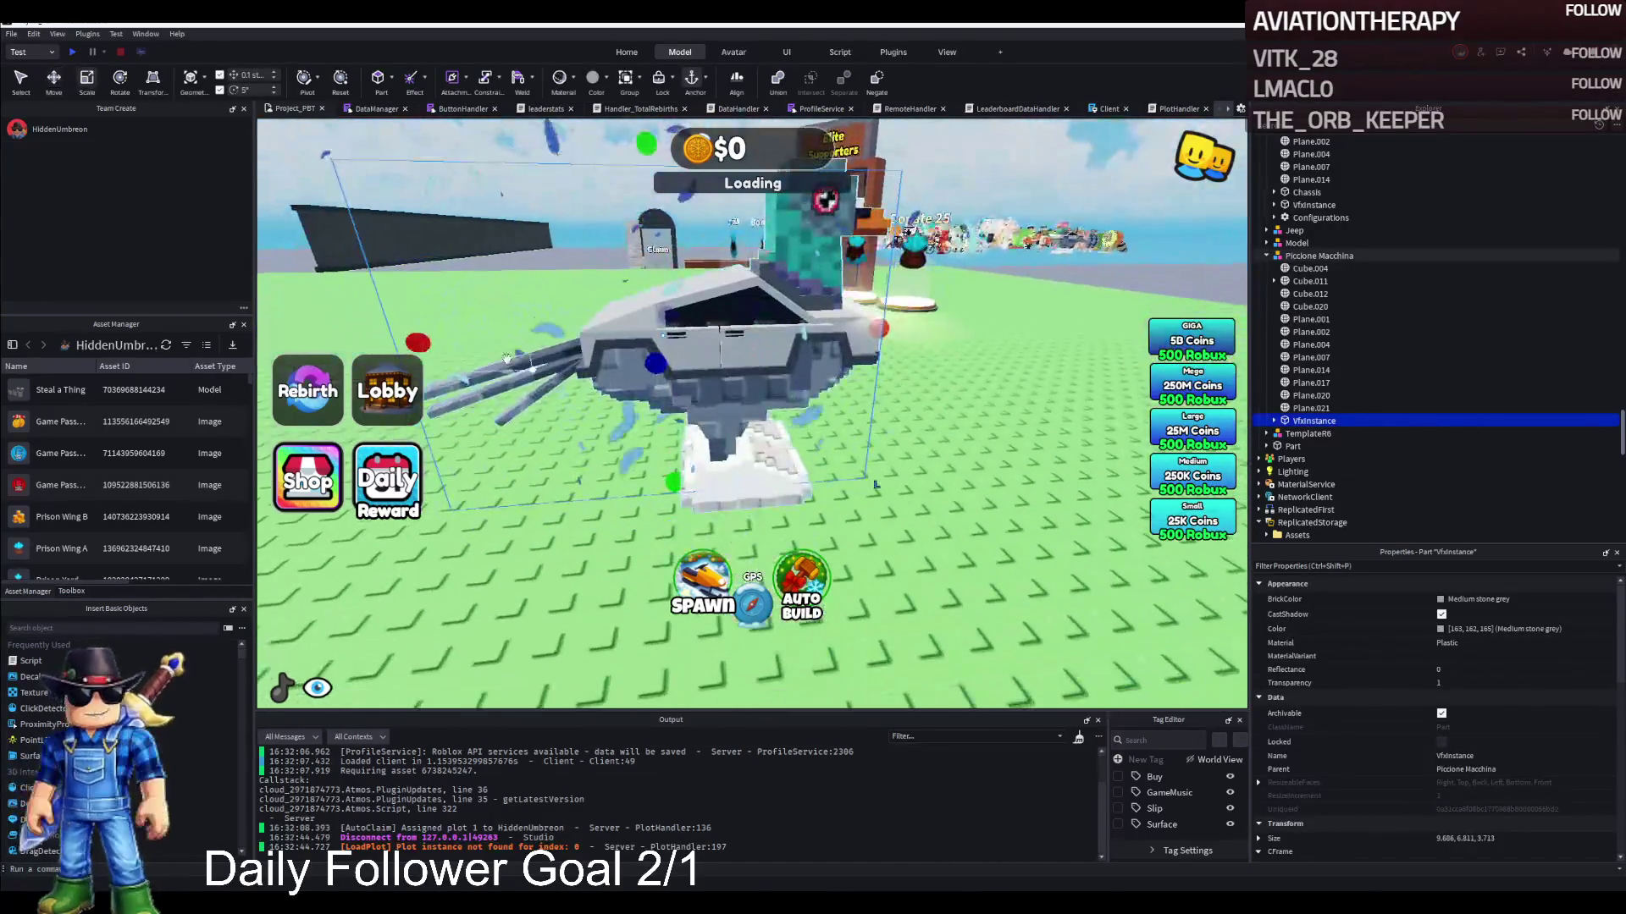
left_click(506, 358)
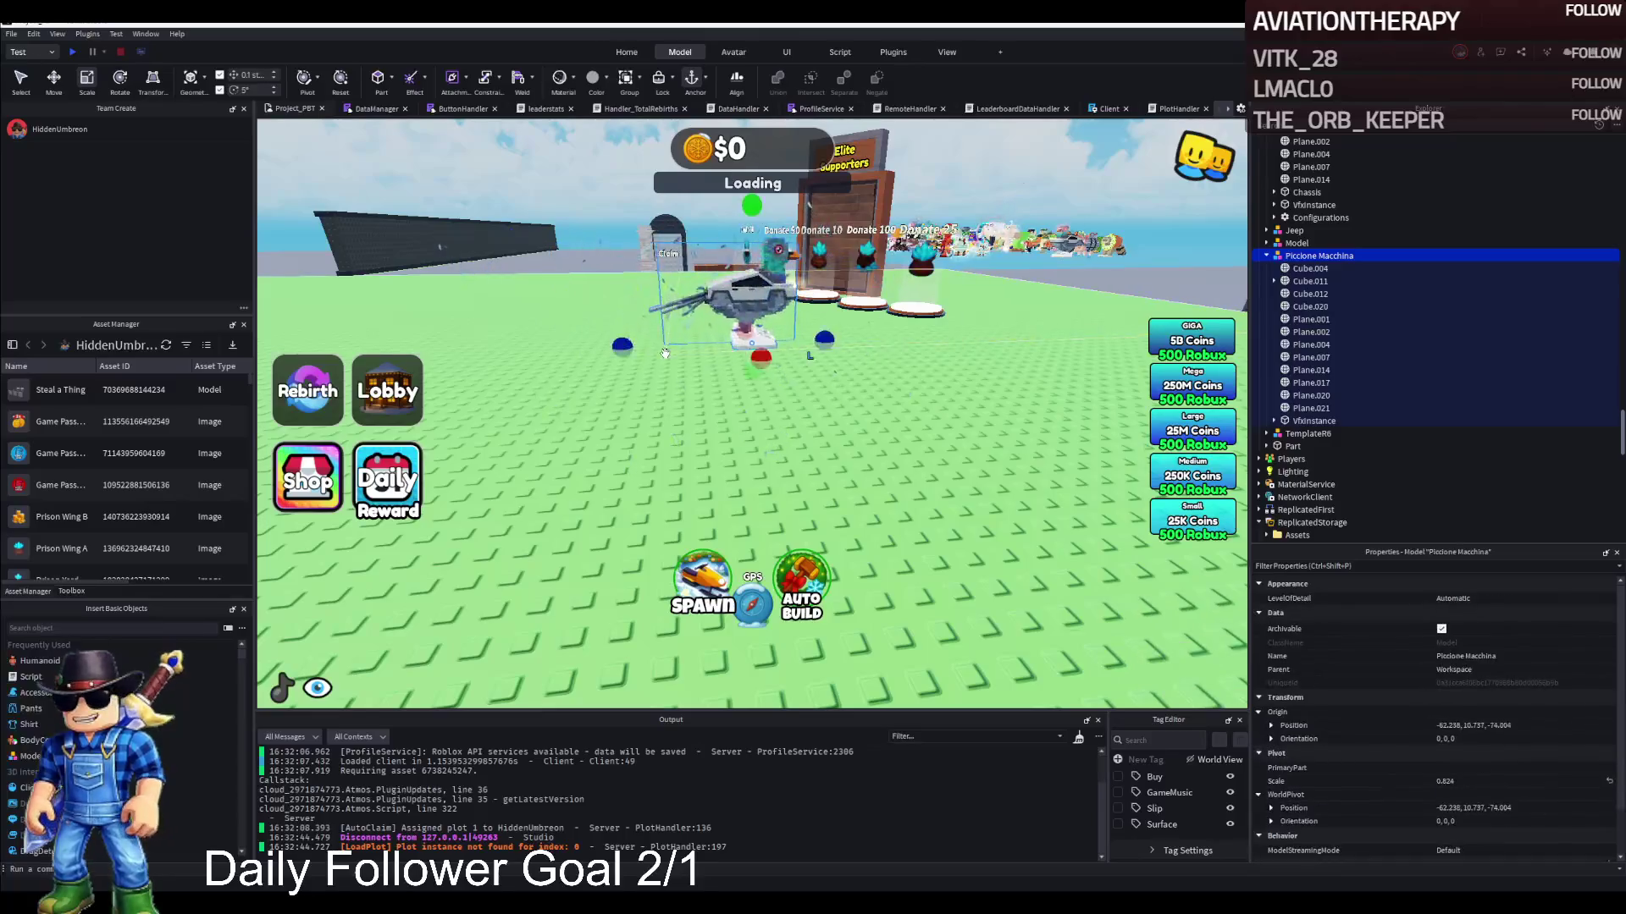
left_click(1311, 423)
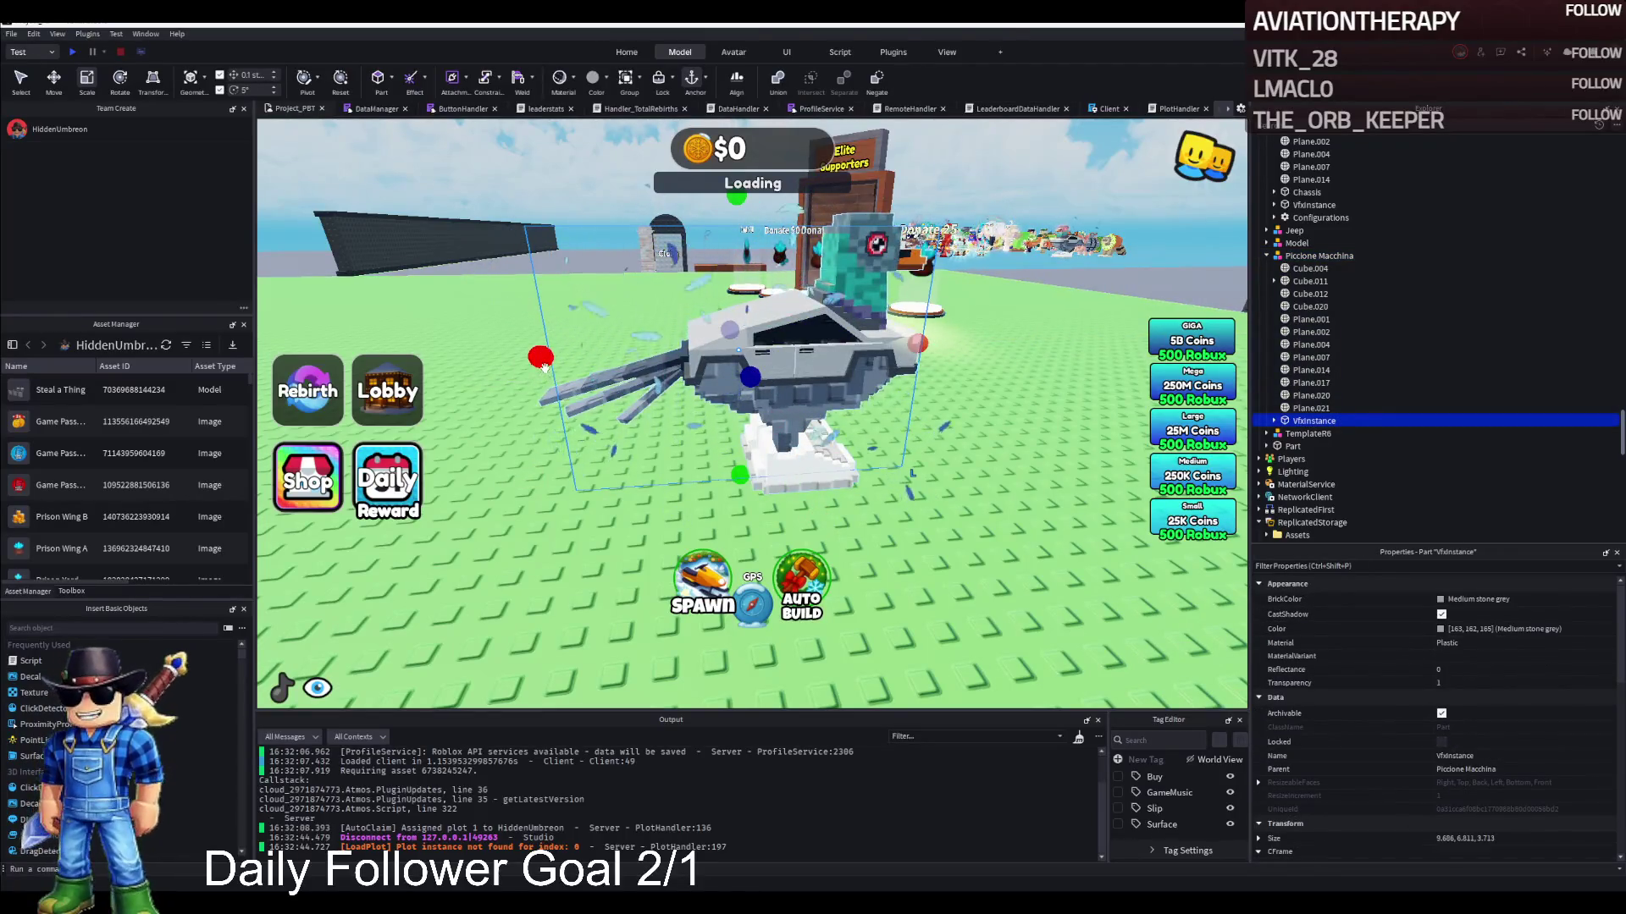
left_click_drag(543, 366, 671, 355)
left_click_drag(786, 440, 788, 312)
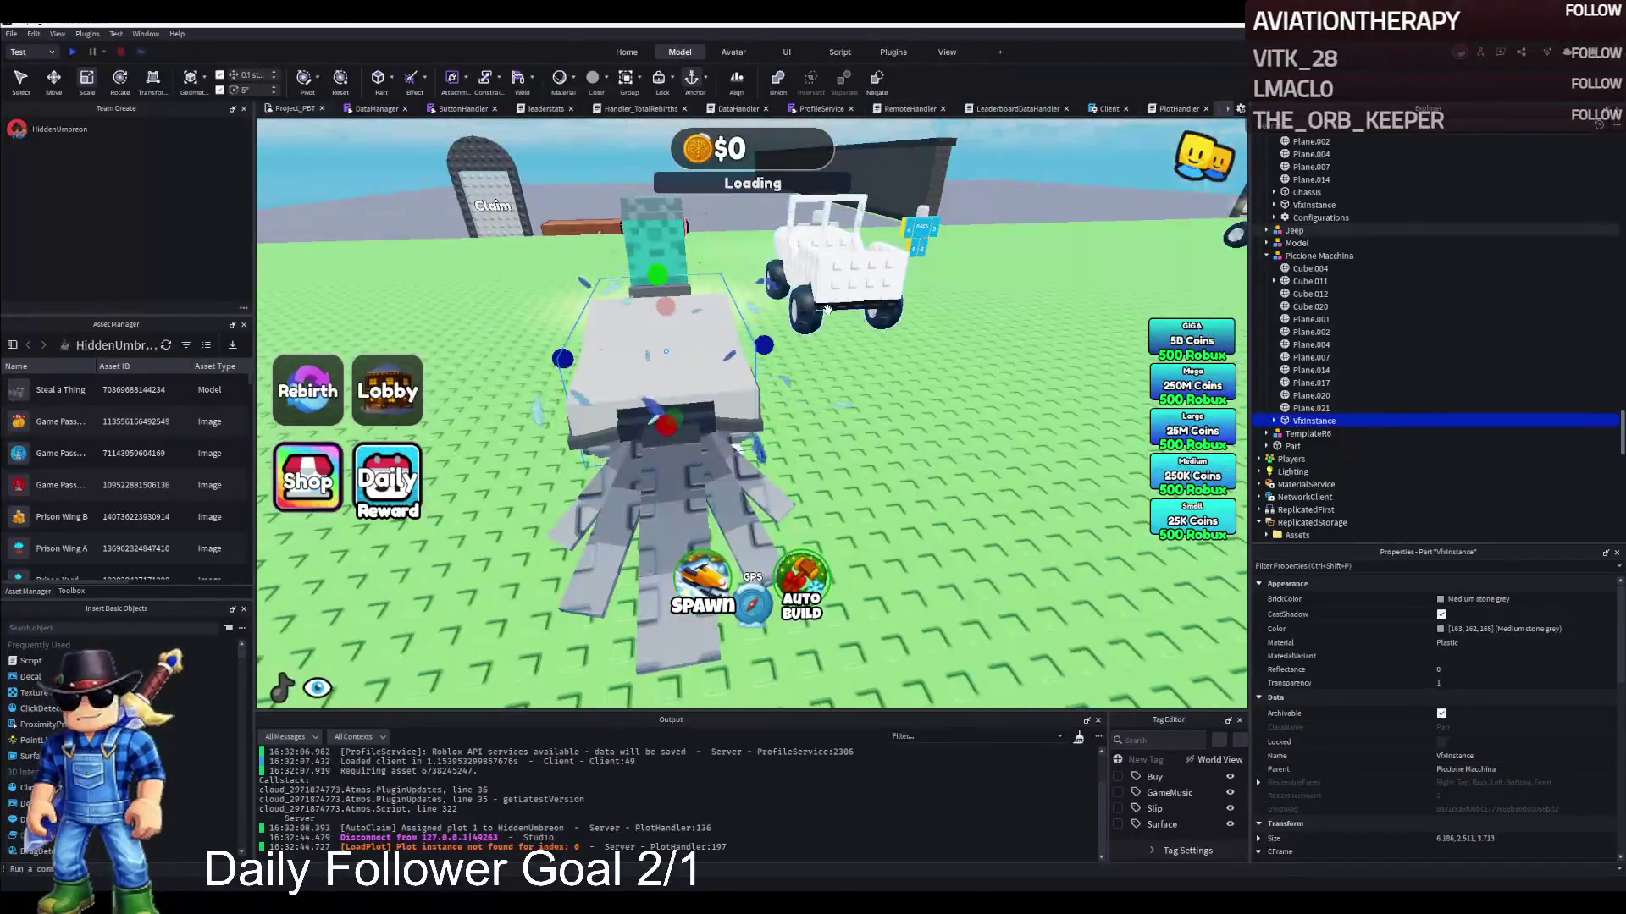
left_click(1208, 300)
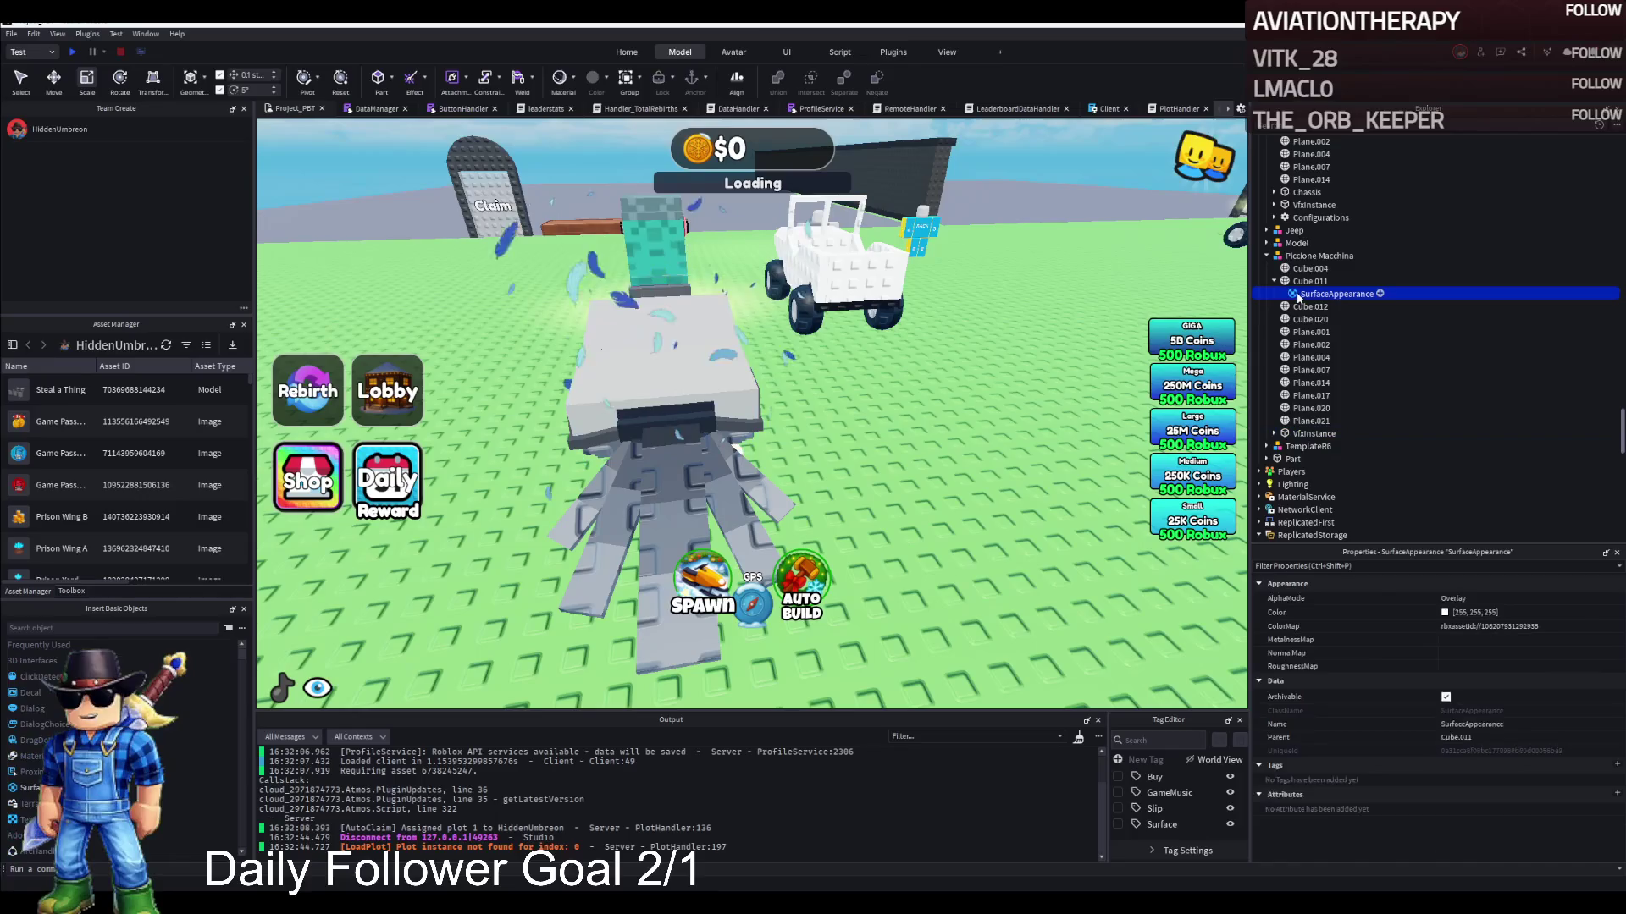
Move the Piccione Macchina model beside the jeep and drop it into the Jeep model
left_click(854, 320)
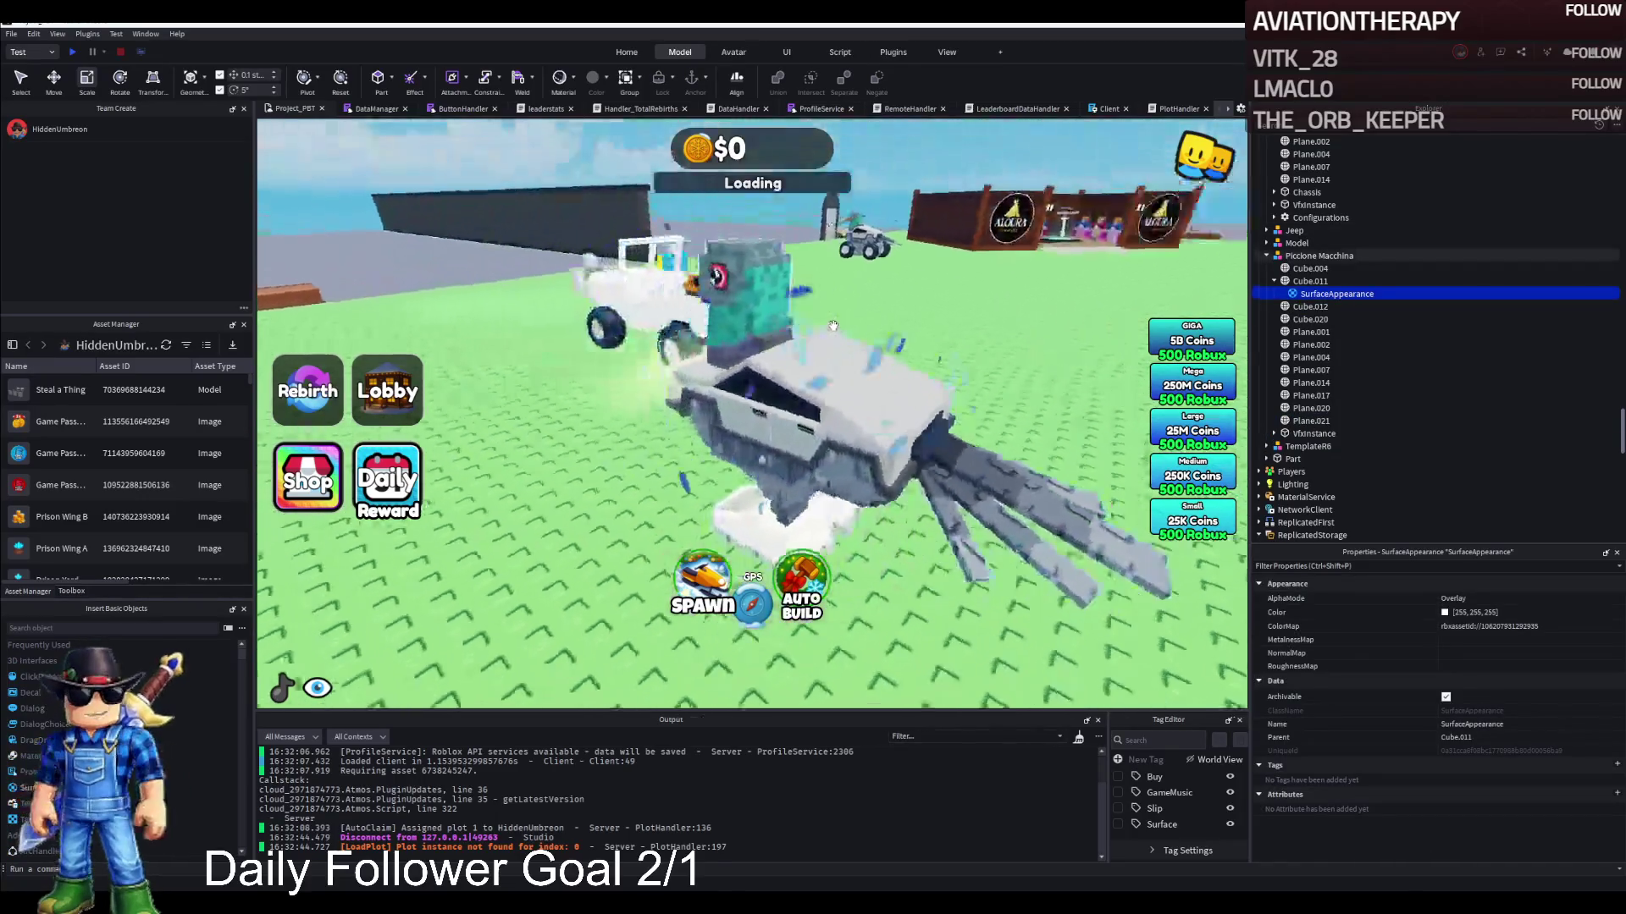
left_click_drag(904, 415, 881, 407)
scroll(881, 406, "down", 5)
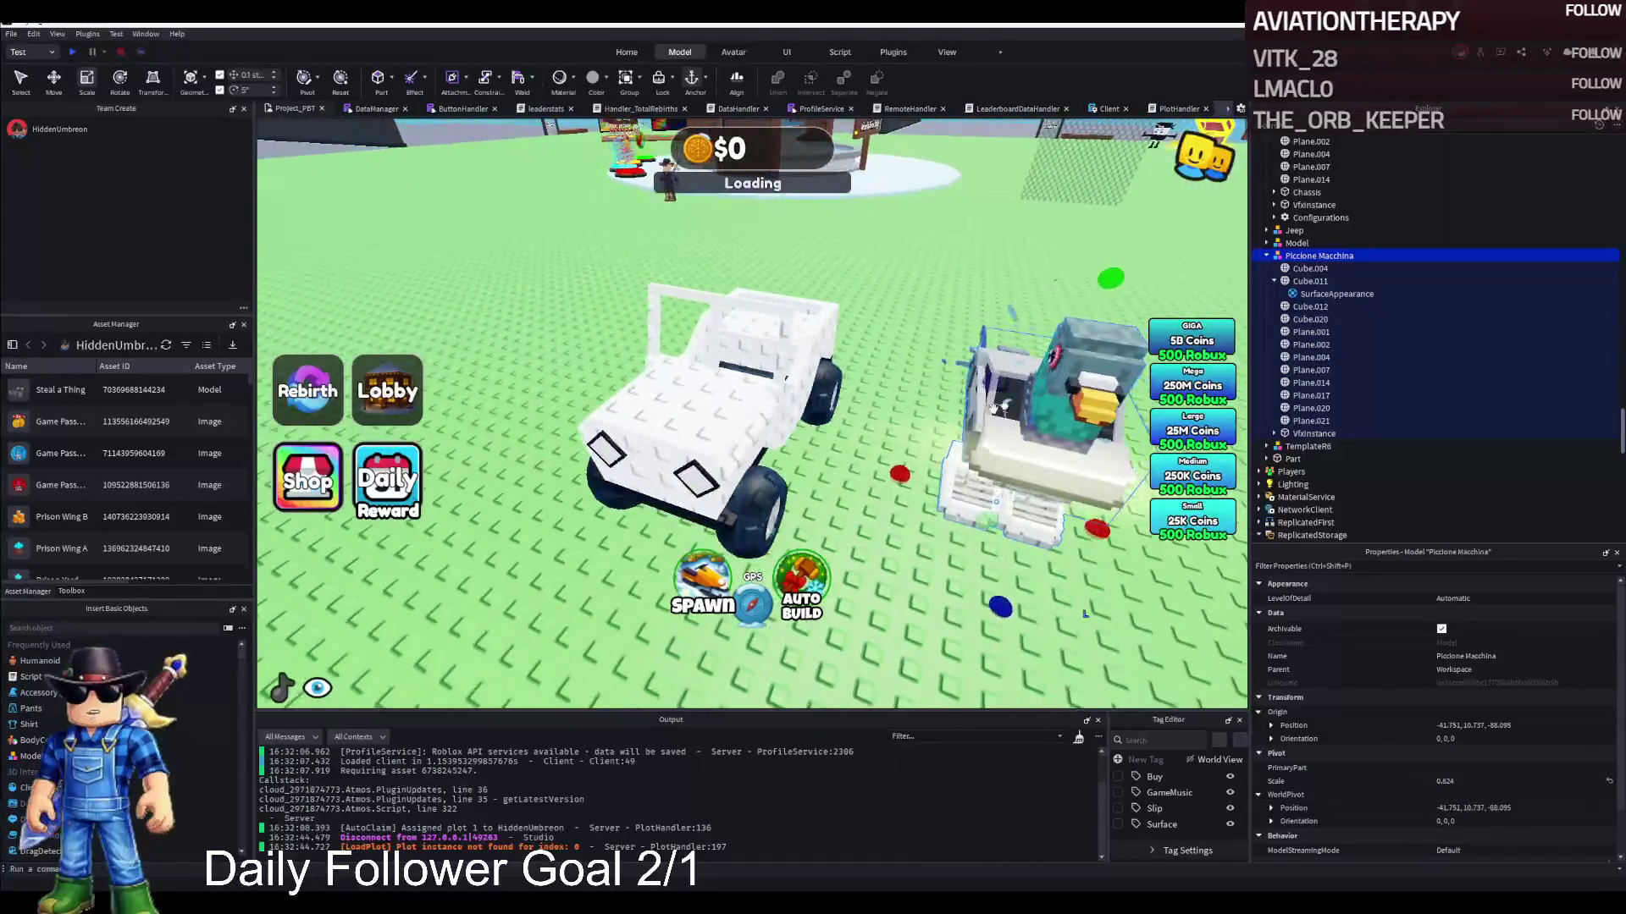
left_click_drag(1300, 236, 1300, 238)
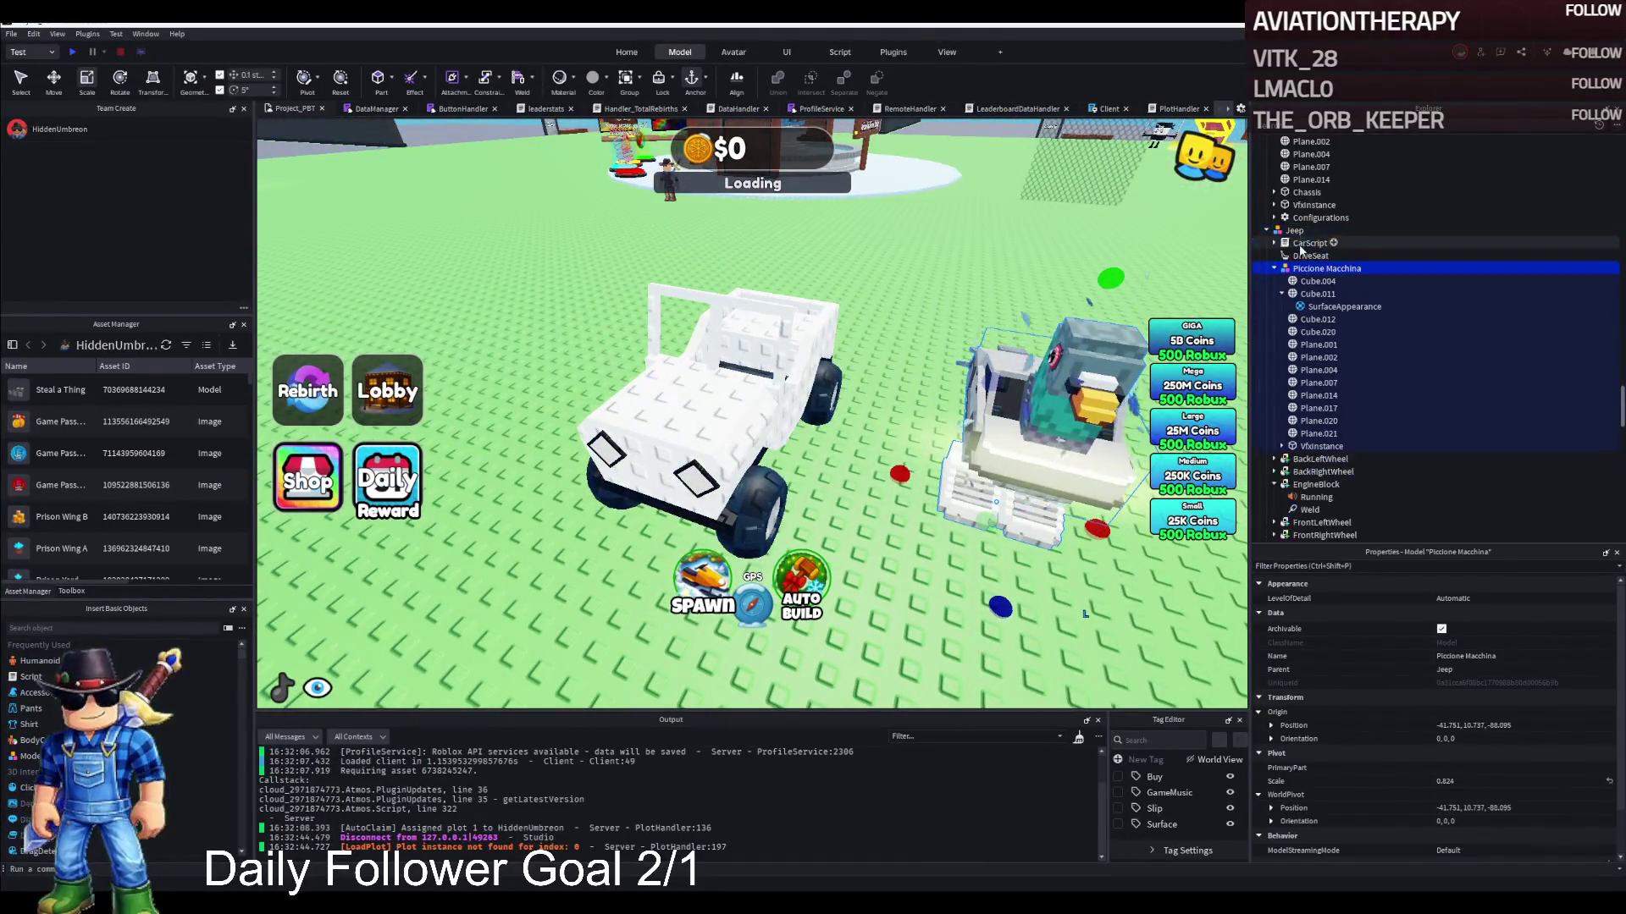
Move the parts from Cube.004 through VfxInstance directly into Jeep
left_click(1304, 281)
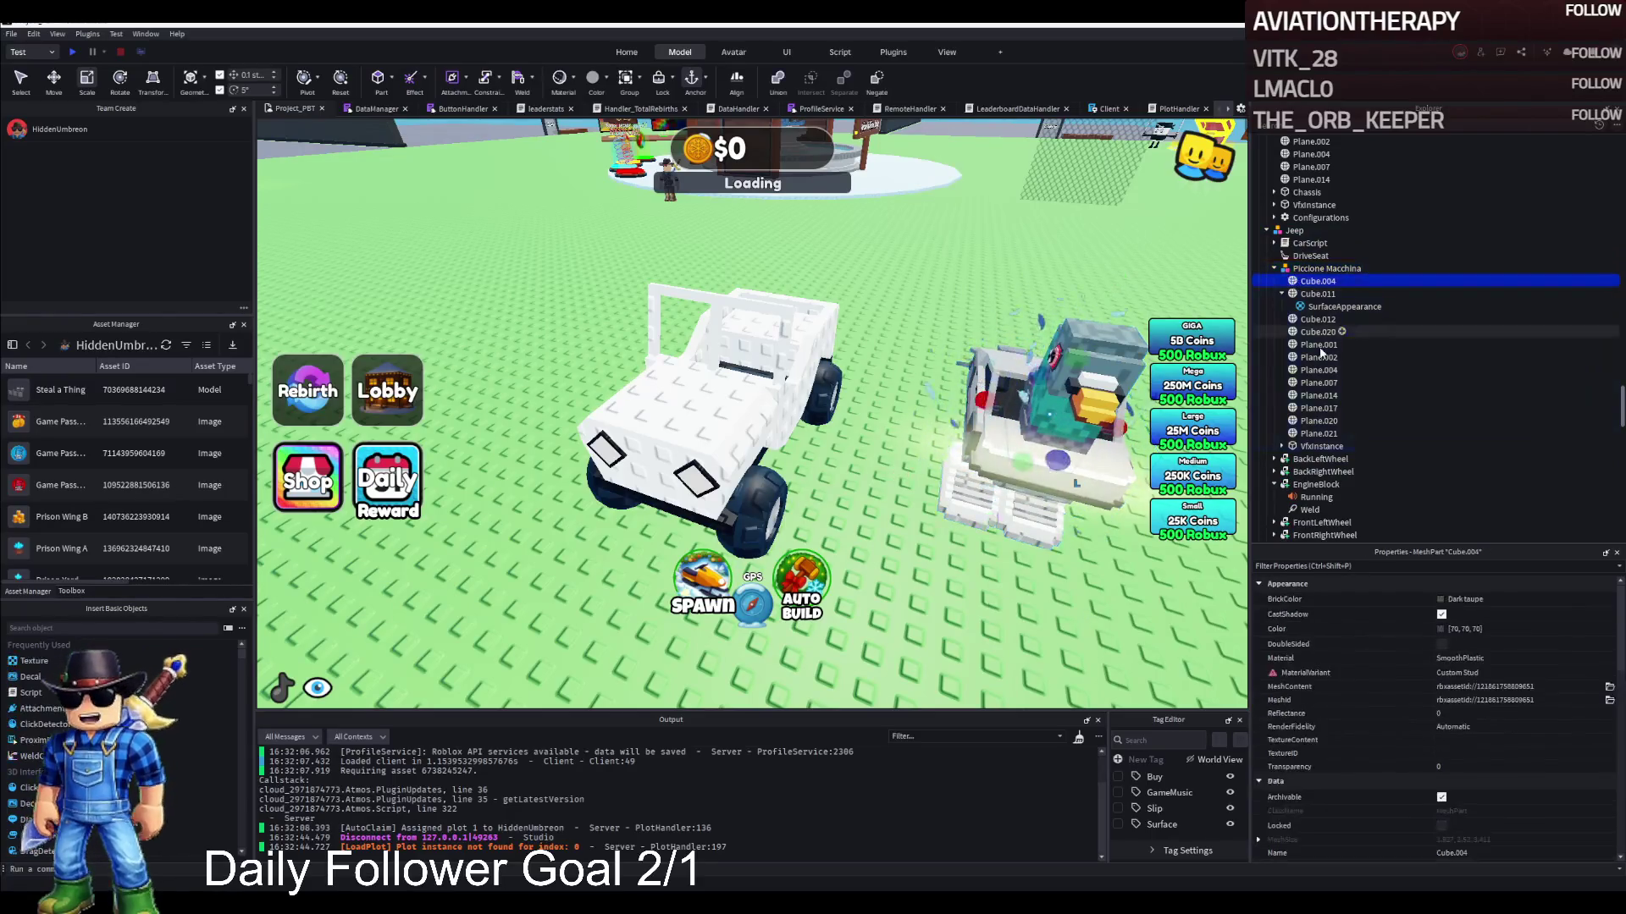
left_click(1310, 447, "shift")
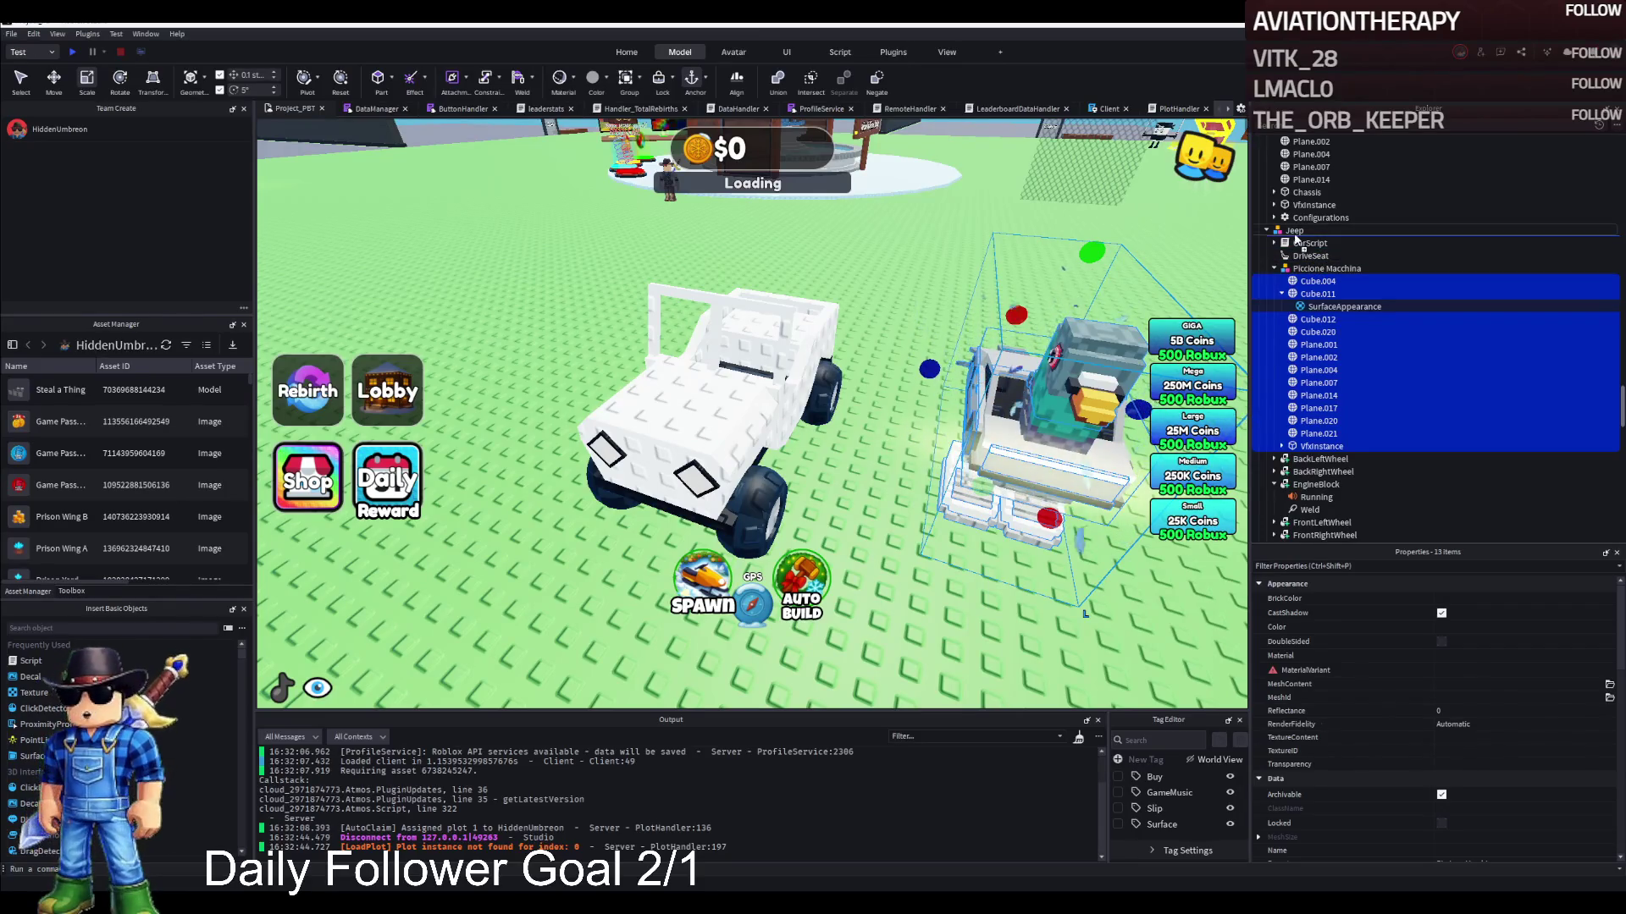
left_click_drag(1295, 239, 1295, 240)
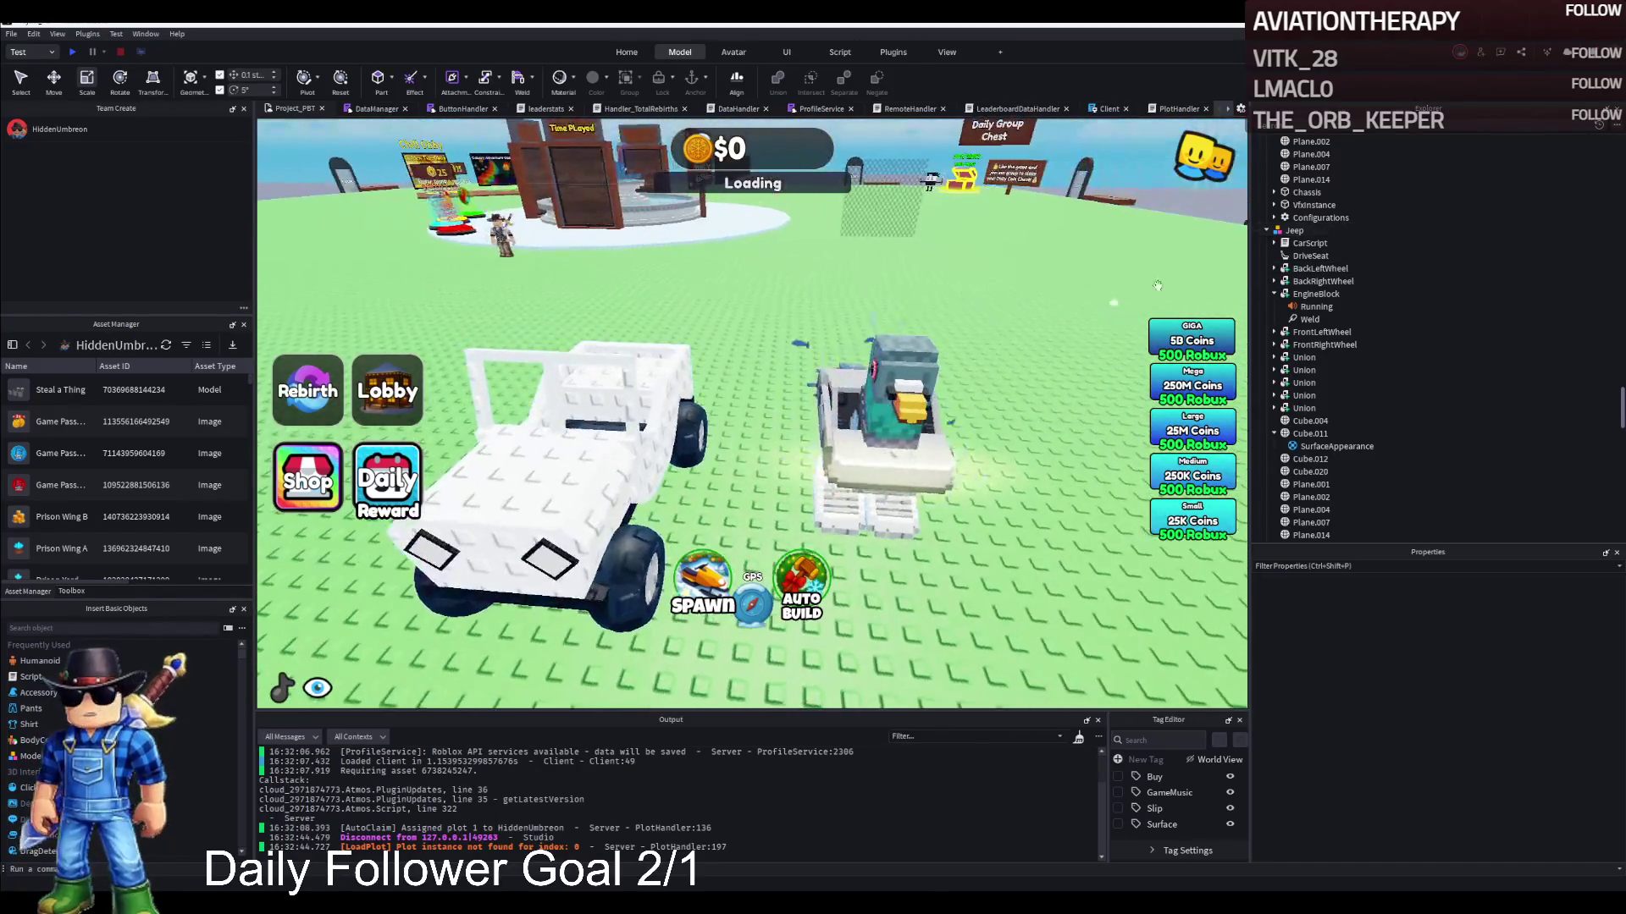
Select Cube.004 through Plane.021 and slide those body parts toward the jeep with the Move tool
left_click(1275, 294)
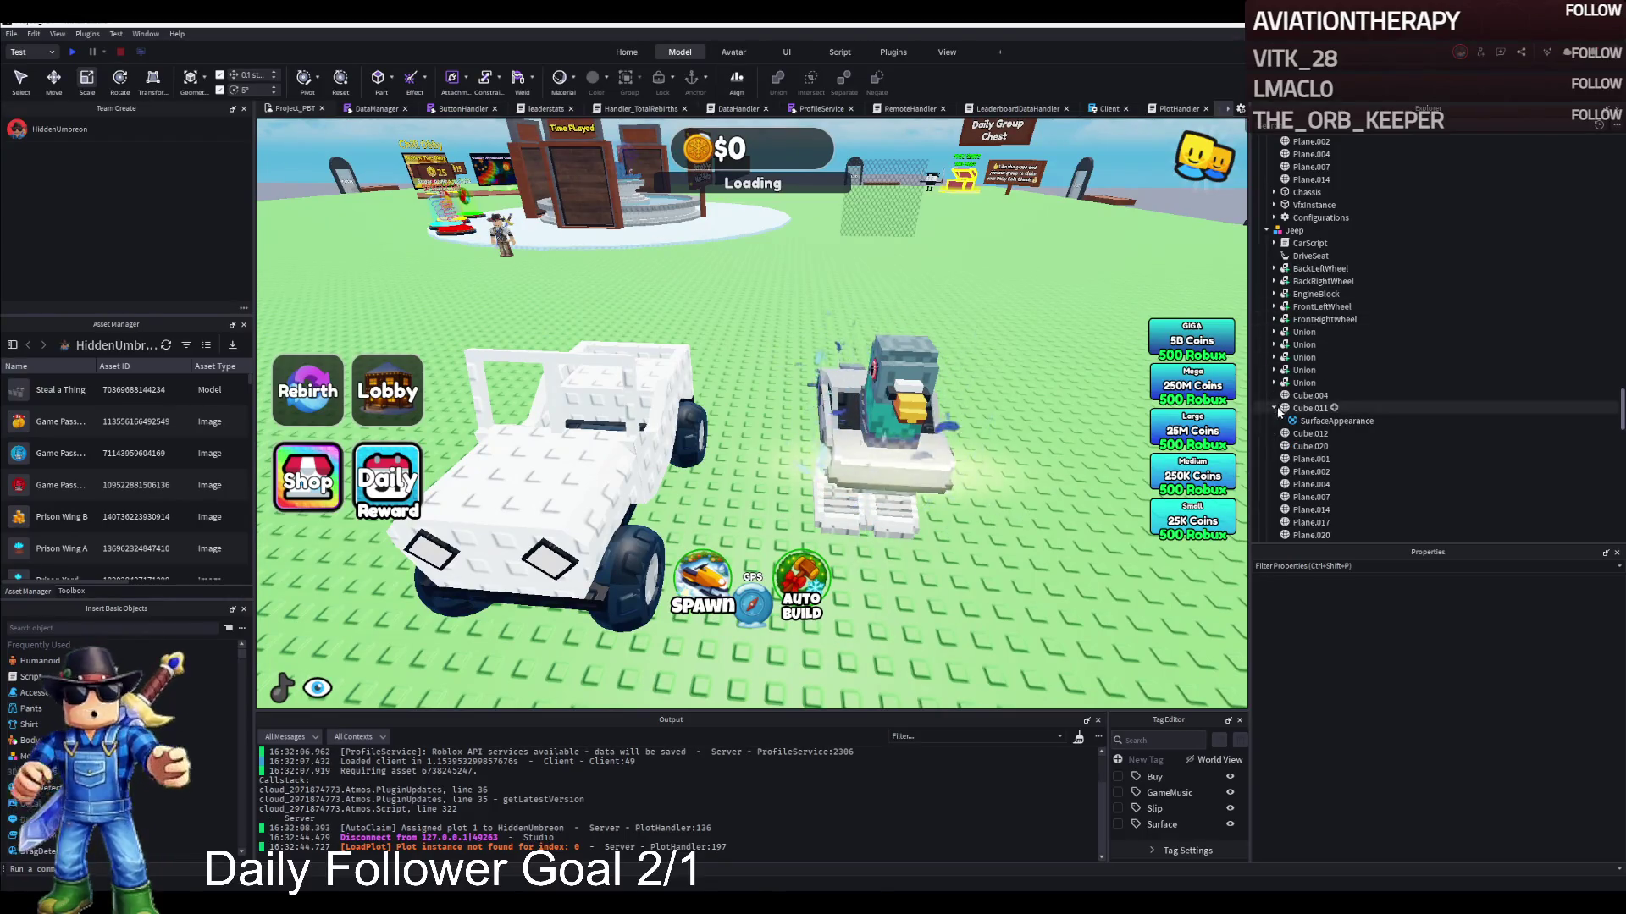
left_click(1304, 397)
scroll(1304, 407, "down", 1)
left_click(1310, 500, "shift")
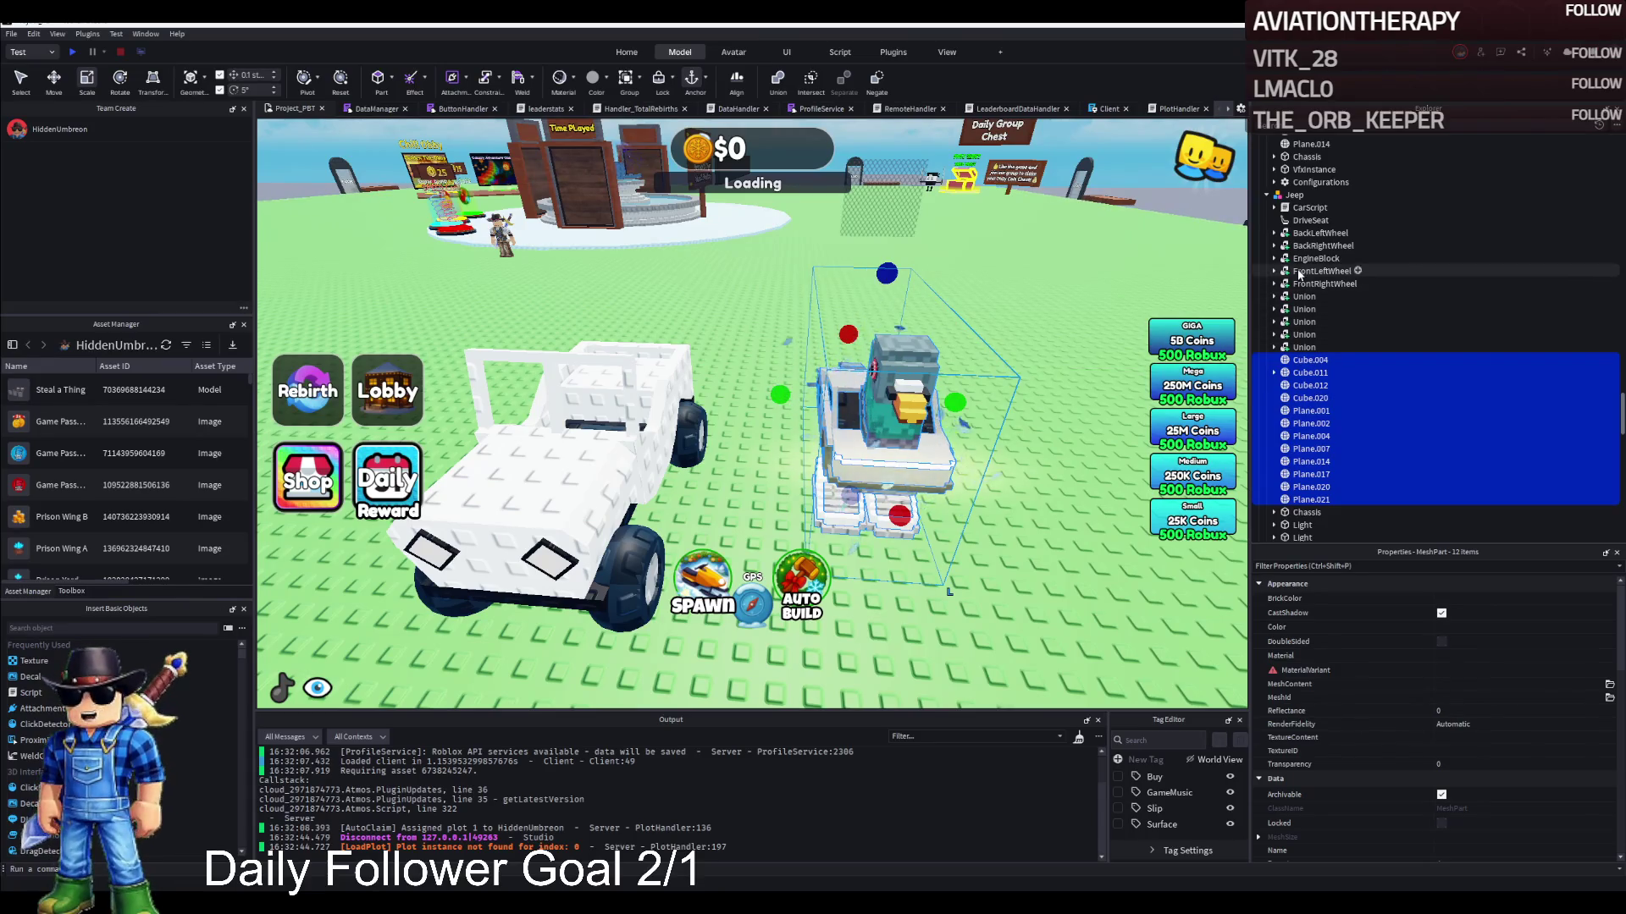
scroll(1347, 478, "down", 3)
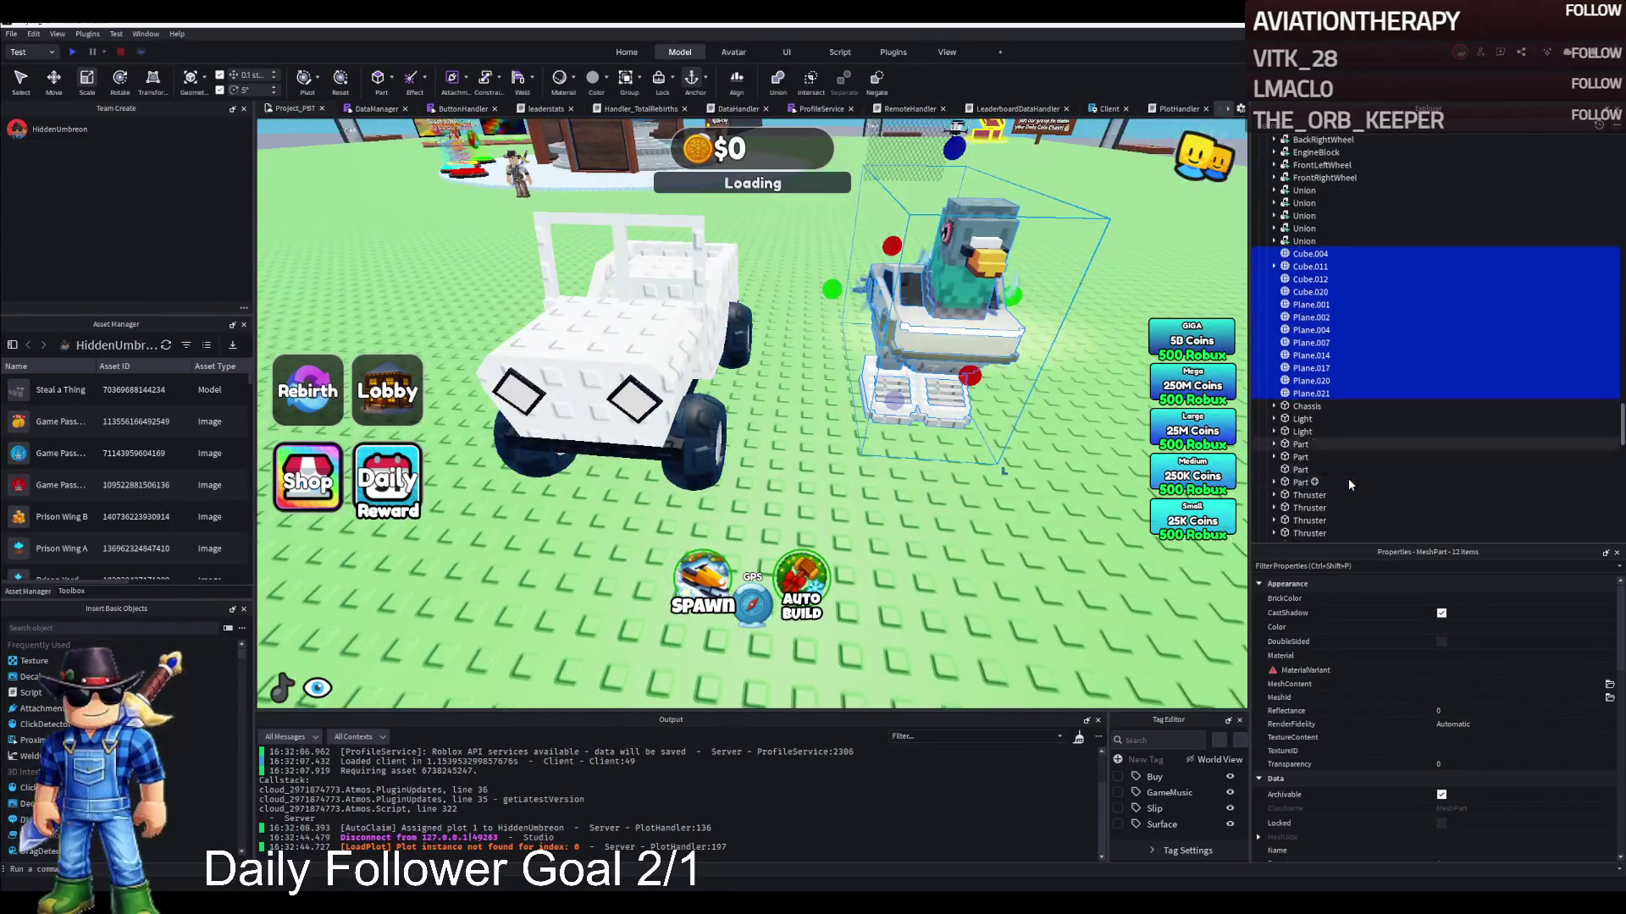
scroll(1346, 480, "down", 3)
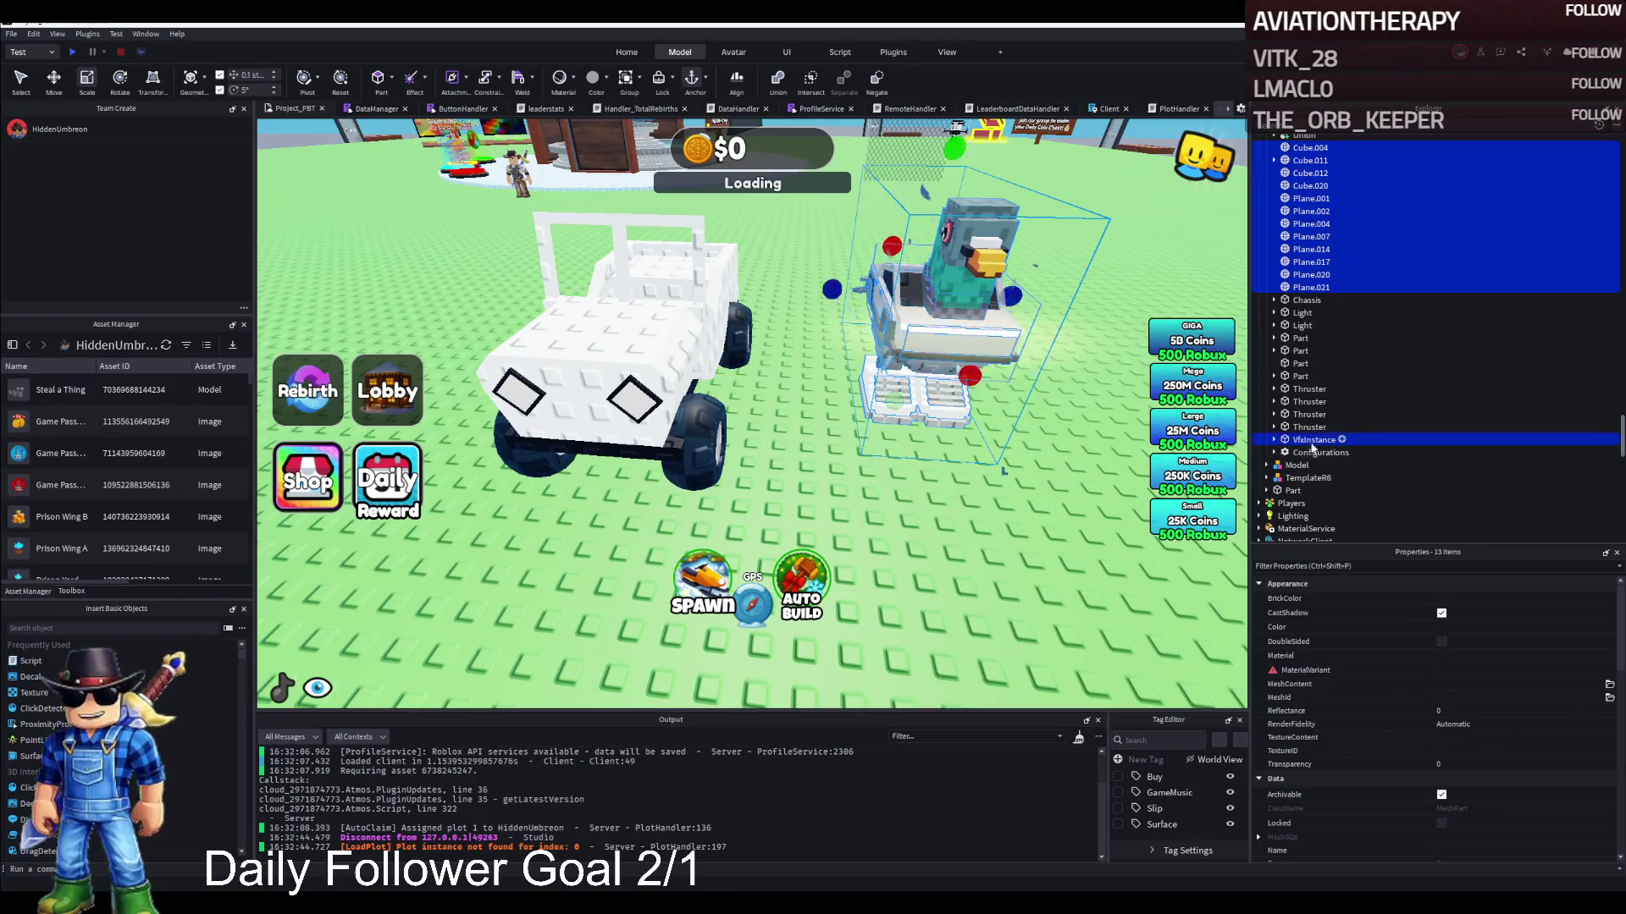
key("ctrl+2")
mouse_move(1023, 351)
left_mouse_down()
mouse_move(846, 354)
mouse_move(894, 348)
mouse_move(938, 390)
mouse_move(1102, 389)
left_mouse_up()
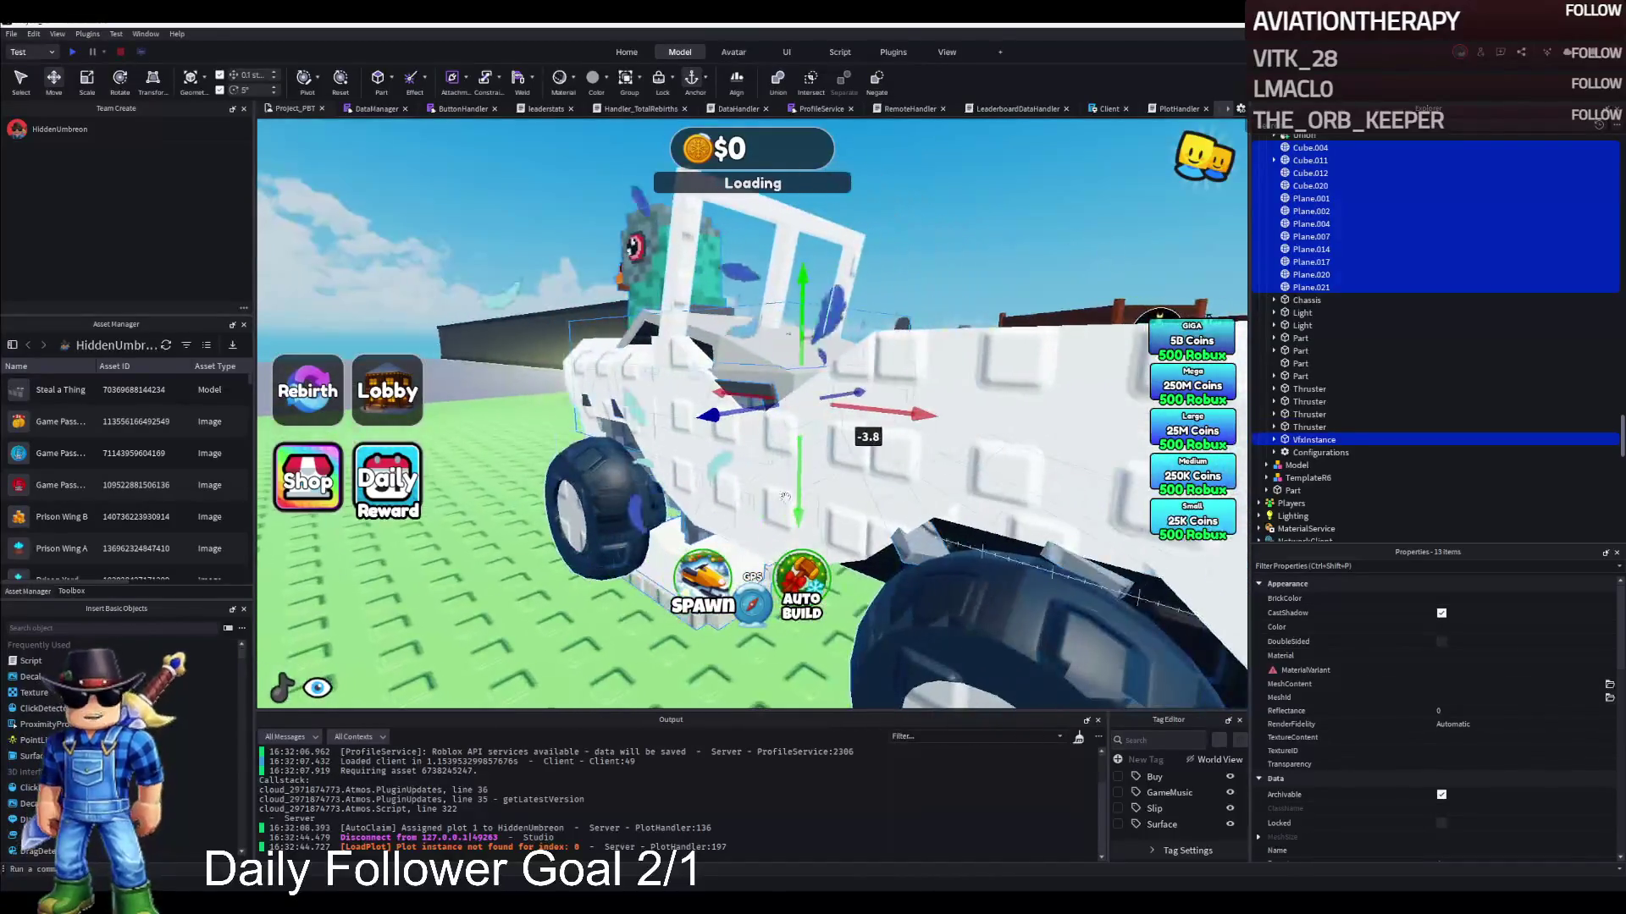
Raise the pigeon-car body parts onto the jeep's frame, then select a Thruster and a Part
mouse_move(800, 500)
left_mouse_down()
mouse_move(806, 391)
mouse_move(736, 396)
mouse_move(729, 263)
mouse_move(720, 425)
mouse_move(743, 348)
mouse_move(703, 458)
mouse_move(862, 421)
mouse_move(1033, 338)
mouse_move(1072, 406)
mouse_move(1028, 413)
mouse_move(980, 377)
mouse_move(991, 342)
left_mouse_up()
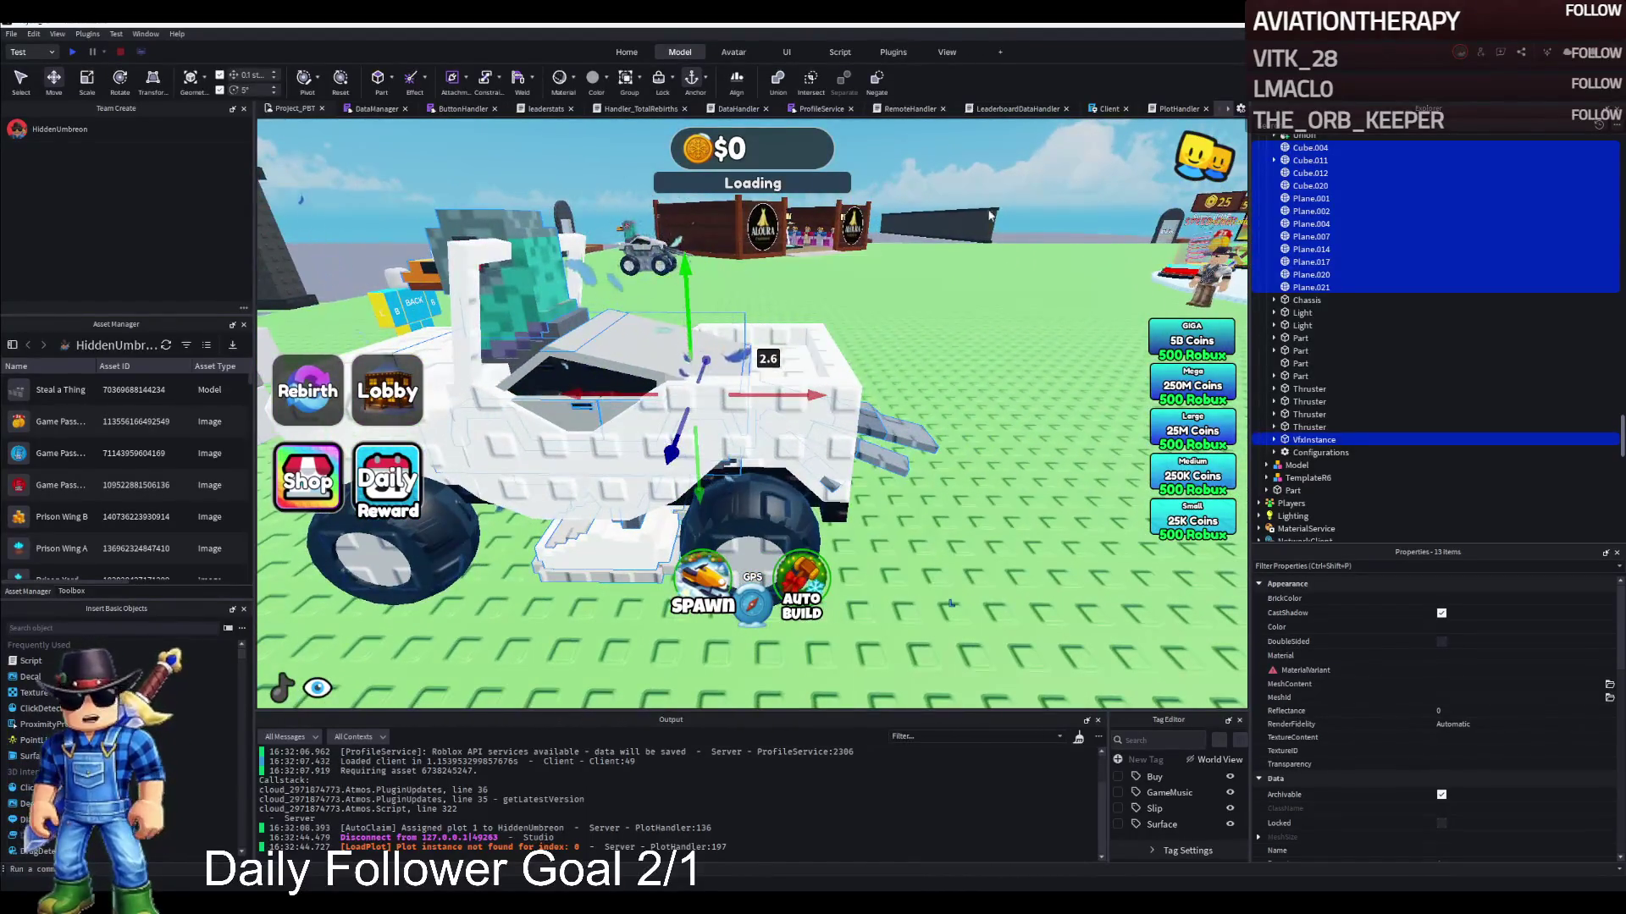
scroll(1444, 730, "down", 10)
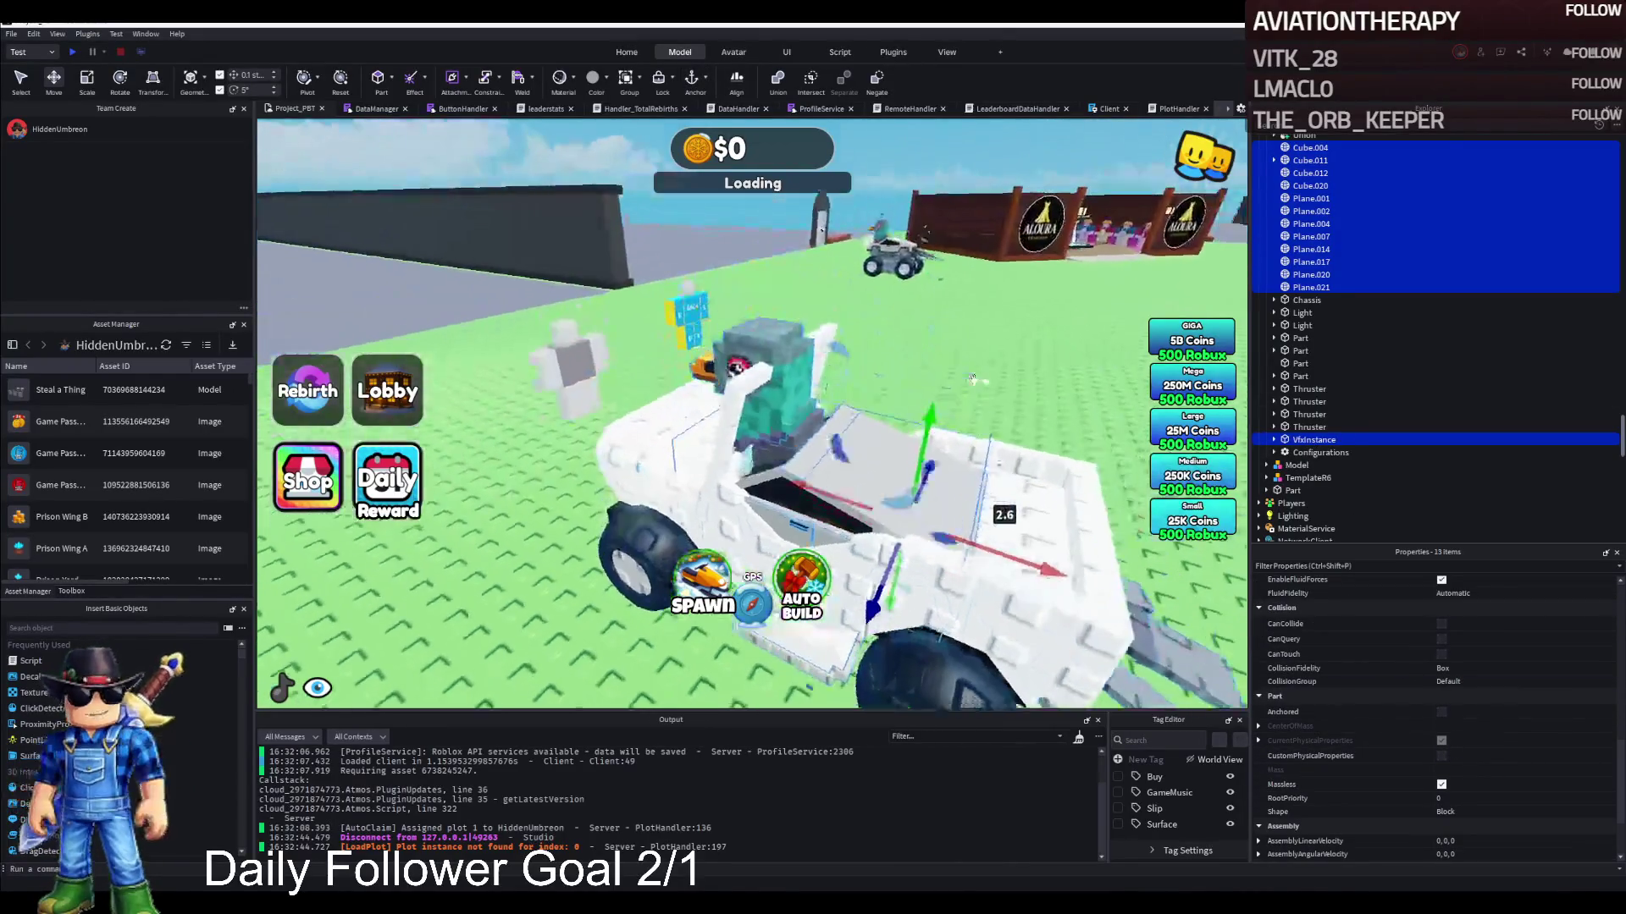
left_click(1302, 391)
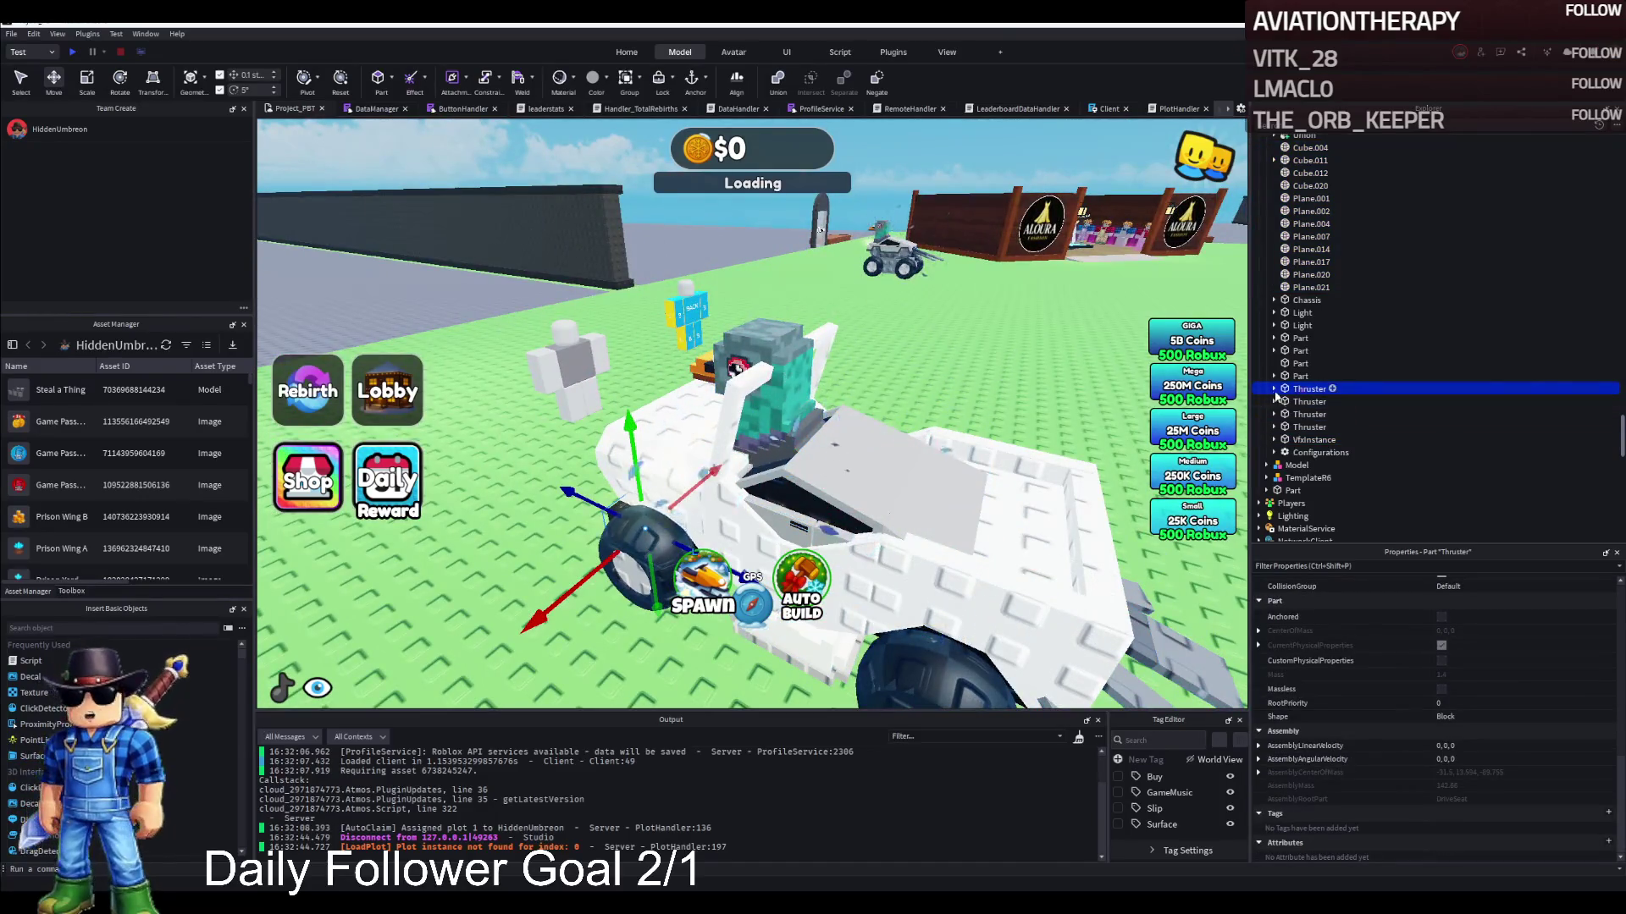
left_click(1290, 366)
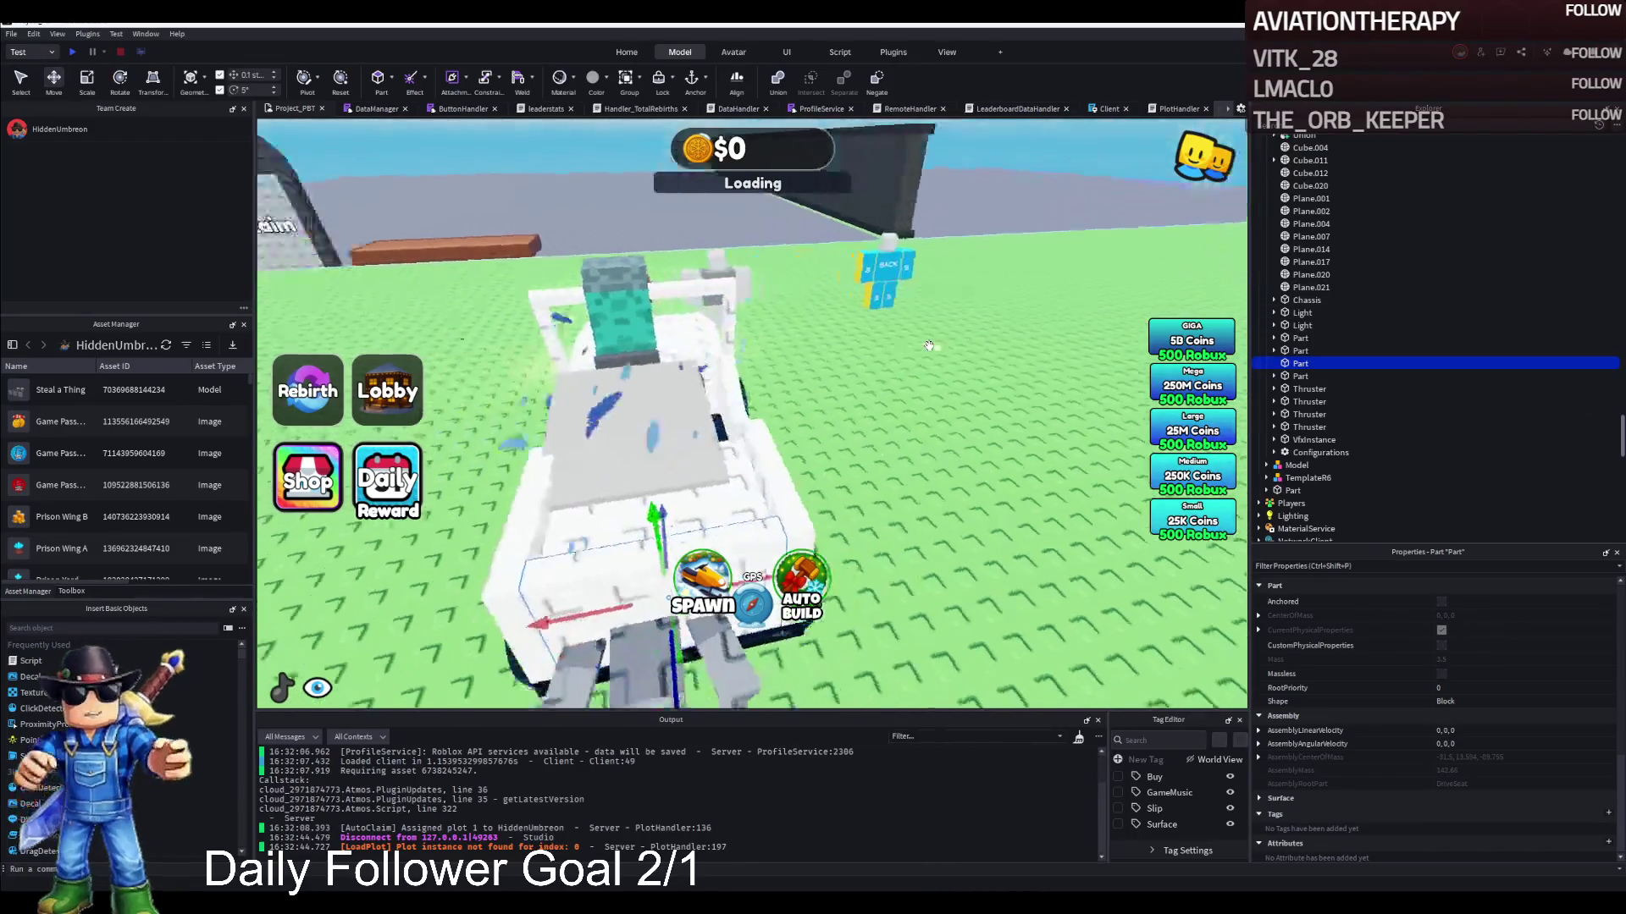
Move the DriveSeat vertically and tilt it to fit inside the new body
left_click(1304, 290)
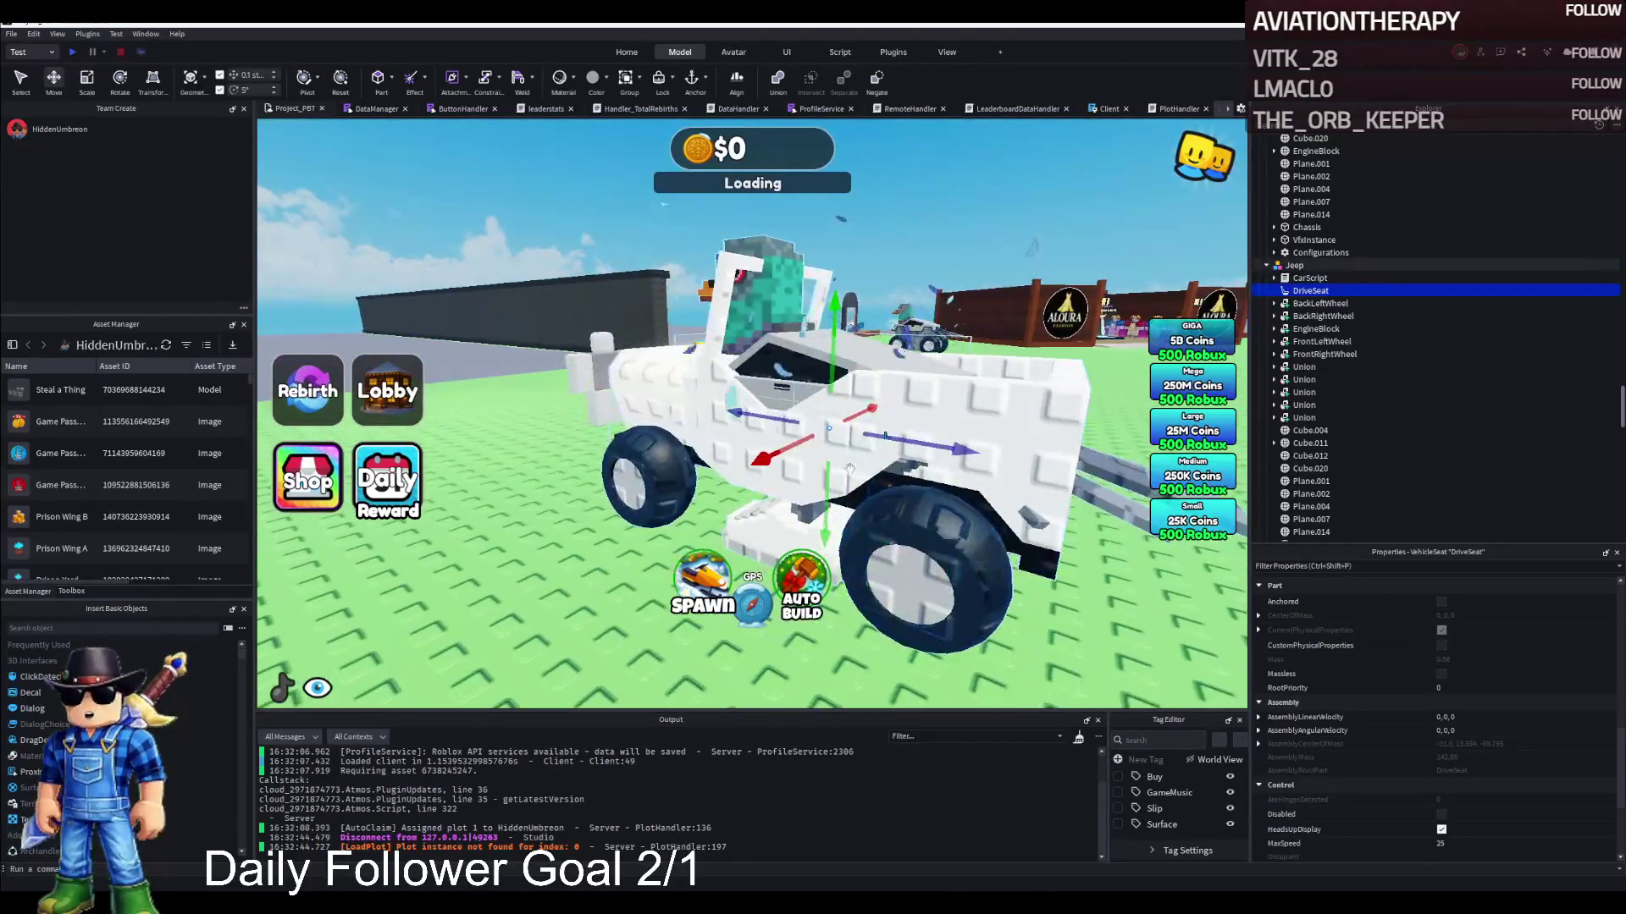
left_click_drag(819, 479, 830, 428)
key("ctrl+4")
left_click_drag(942, 337, 948, 376)
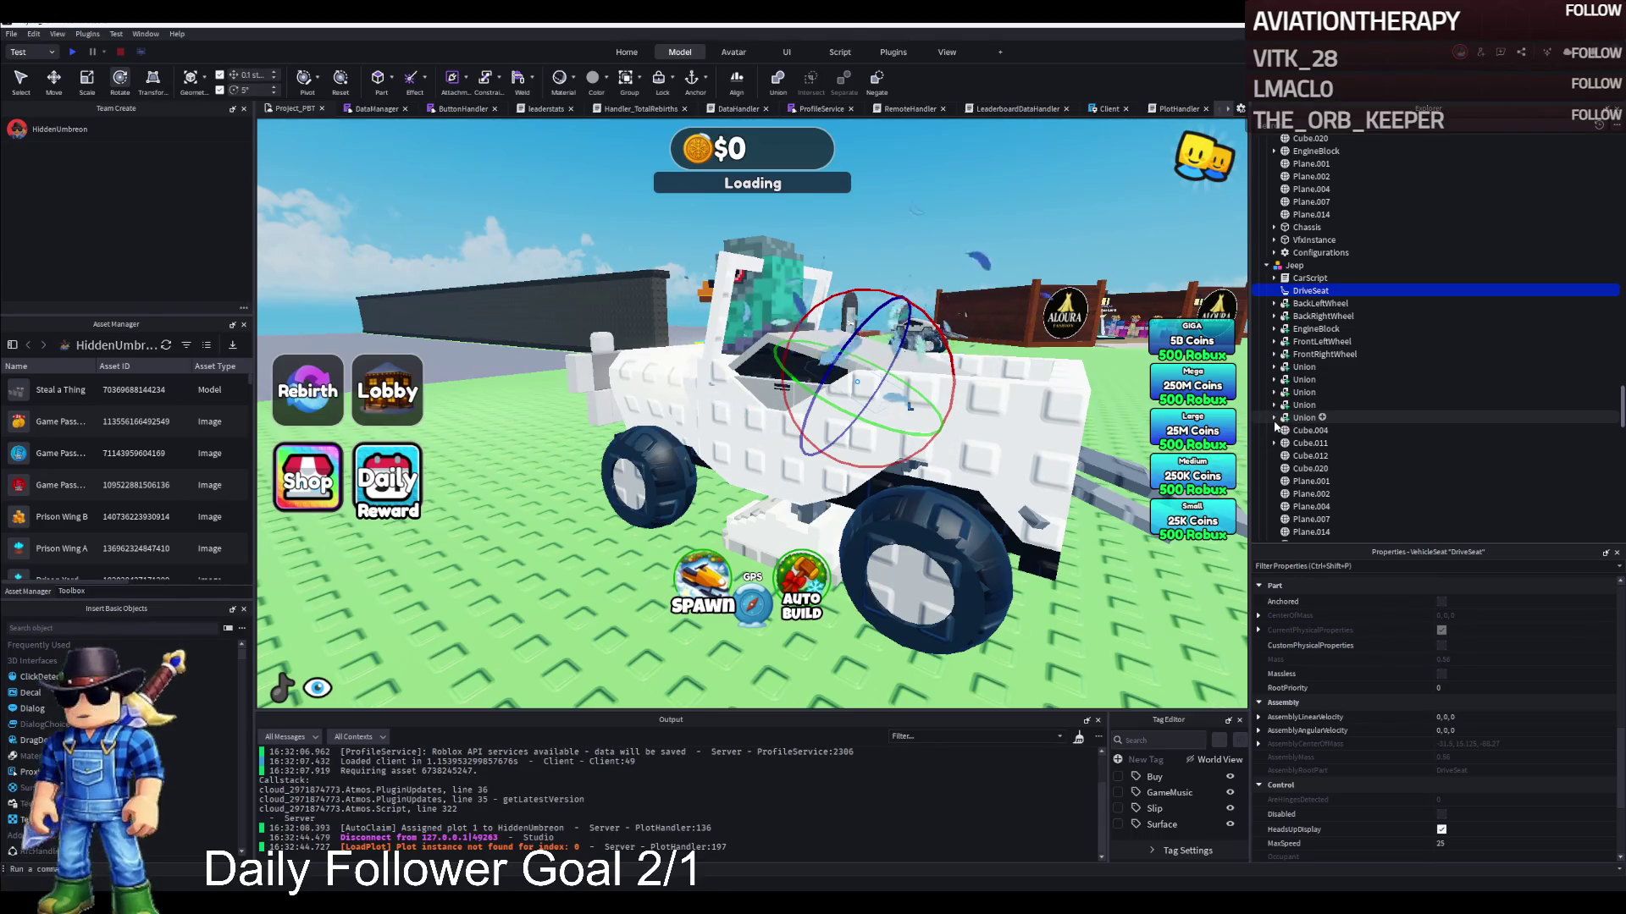
Select the body parts Cube.004 through Plane.021 together
scroll(1281, 420, "down", 2)
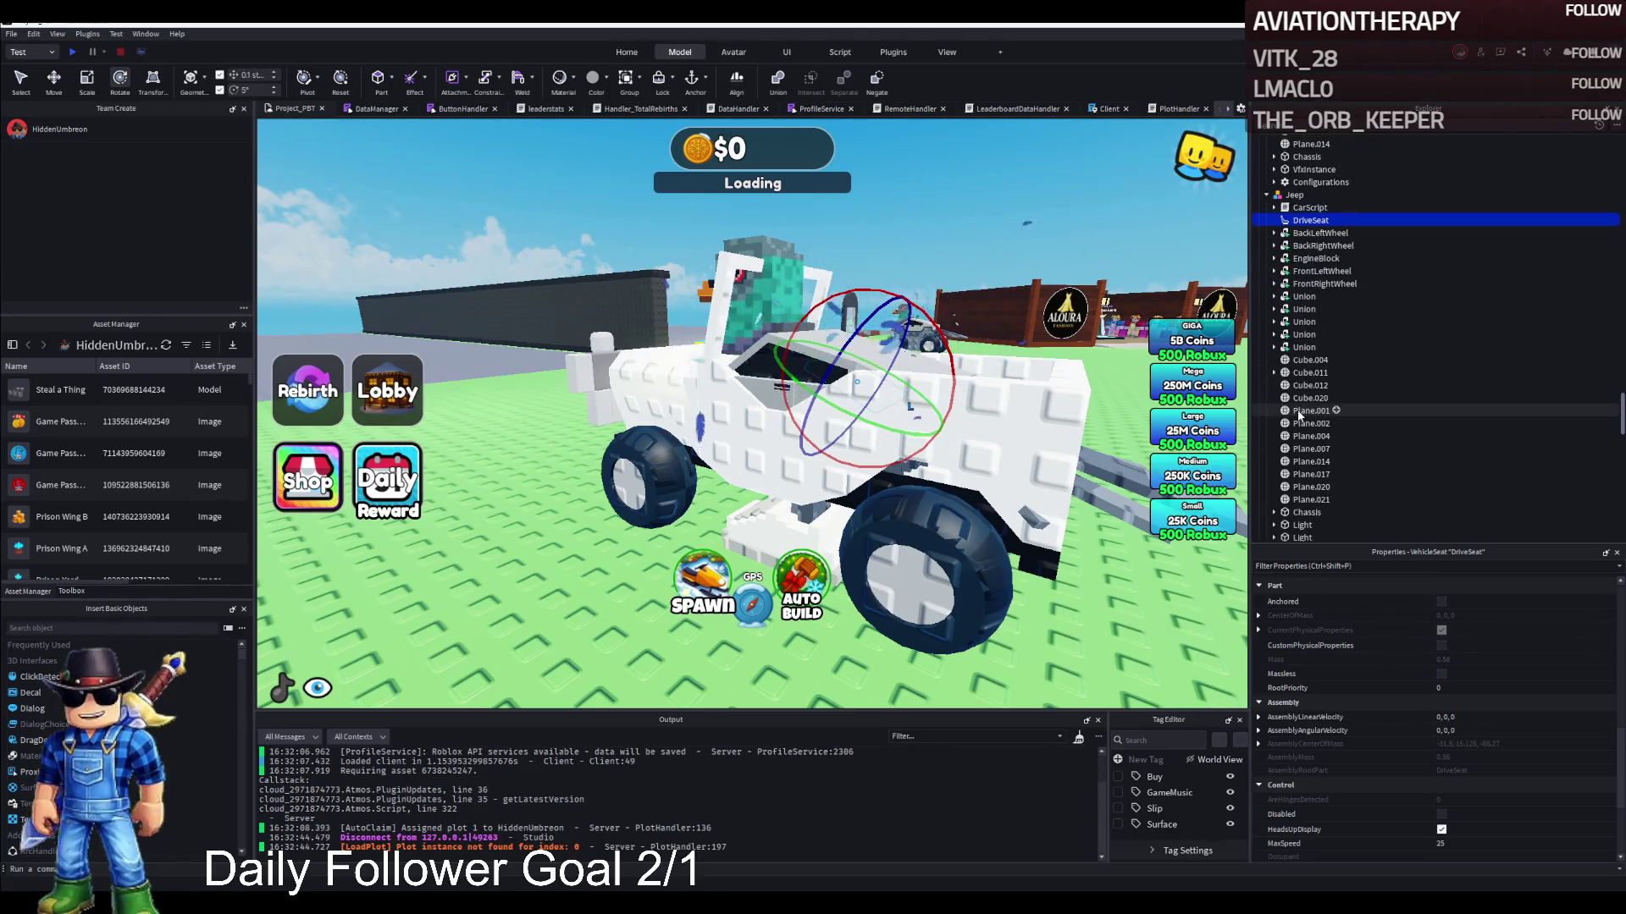
left_click(1302, 361)
scroll(1322, 467, "down", 1)
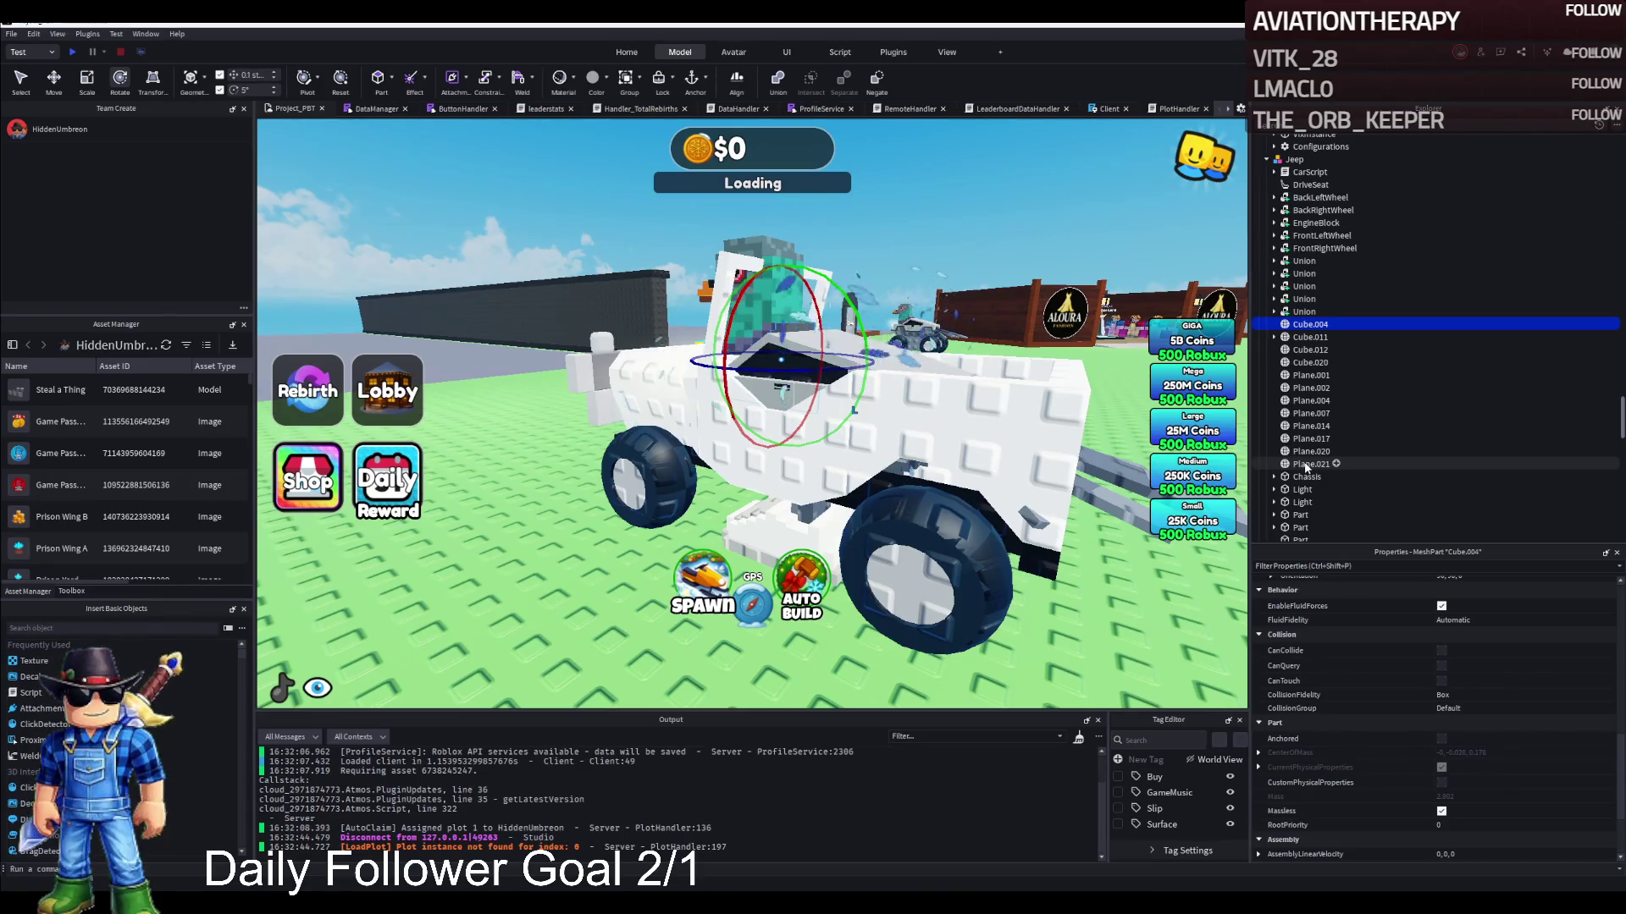
left_click(1307, 464, "shift")
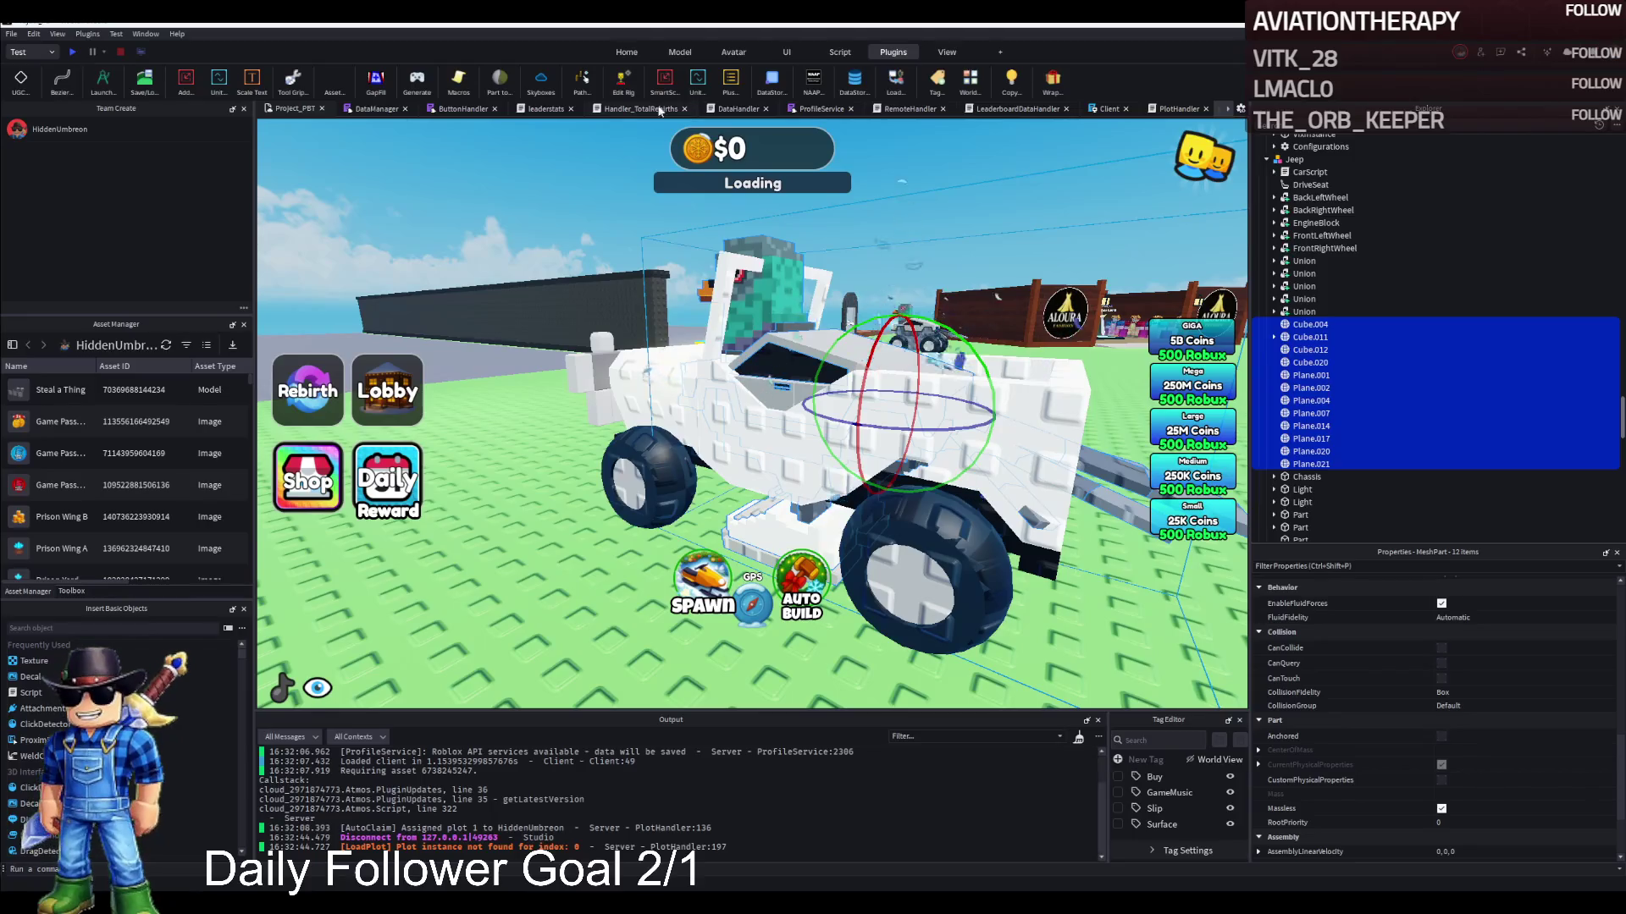
In RigEdit, weld the parts from Cube.004 down to Chassis to the jeep's chassis
left_click(622, 85)
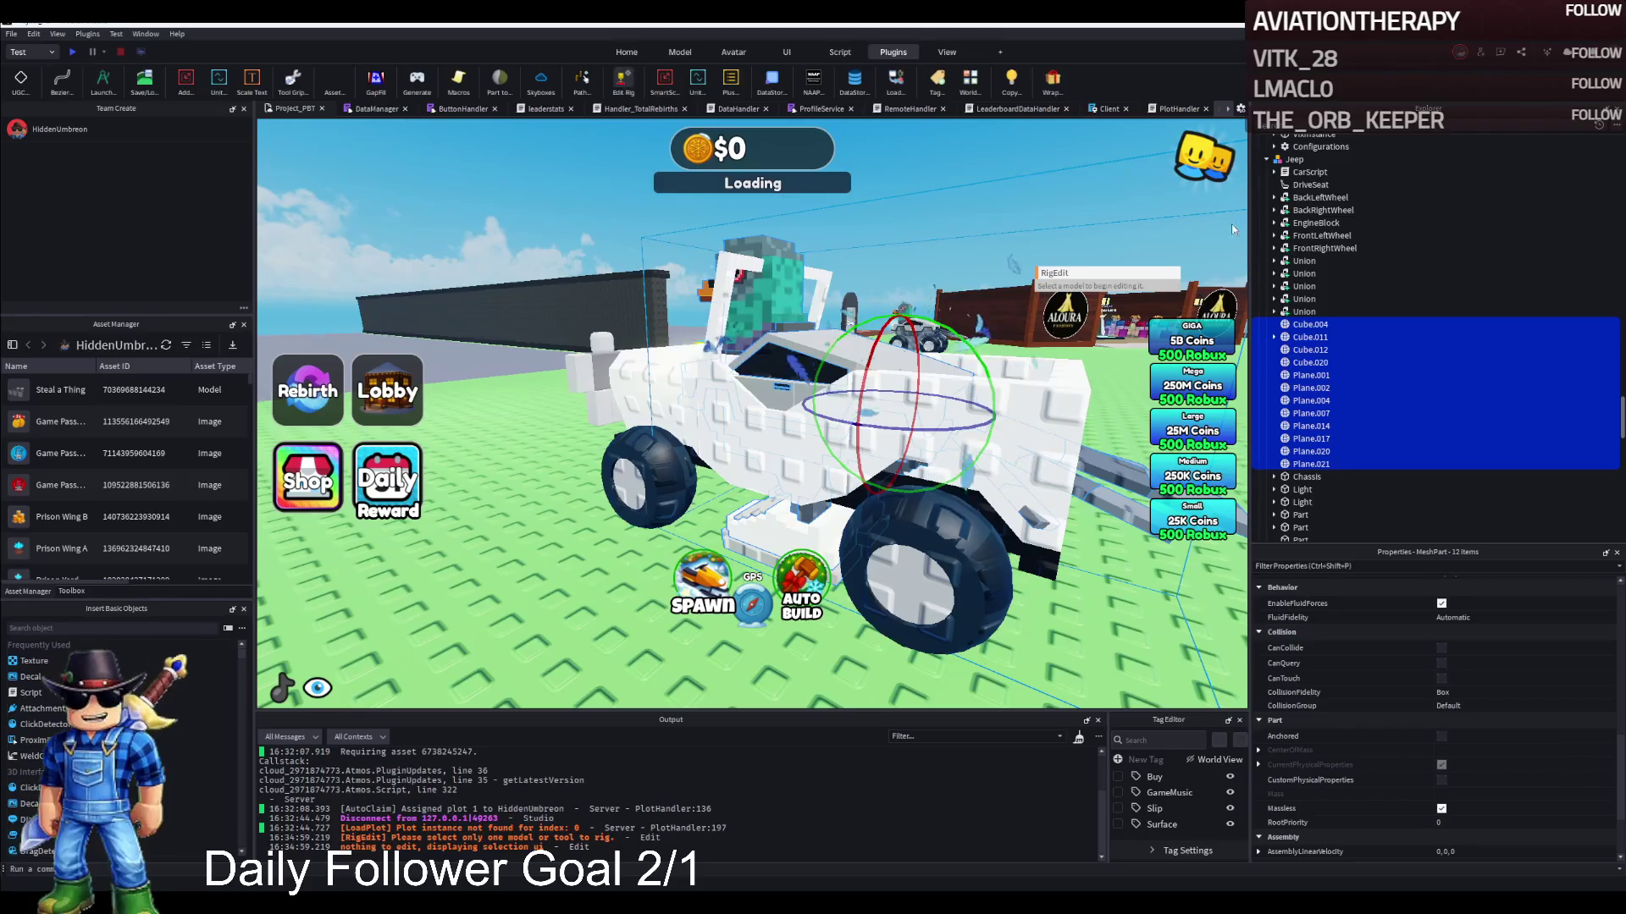
left_click(1304, 273)
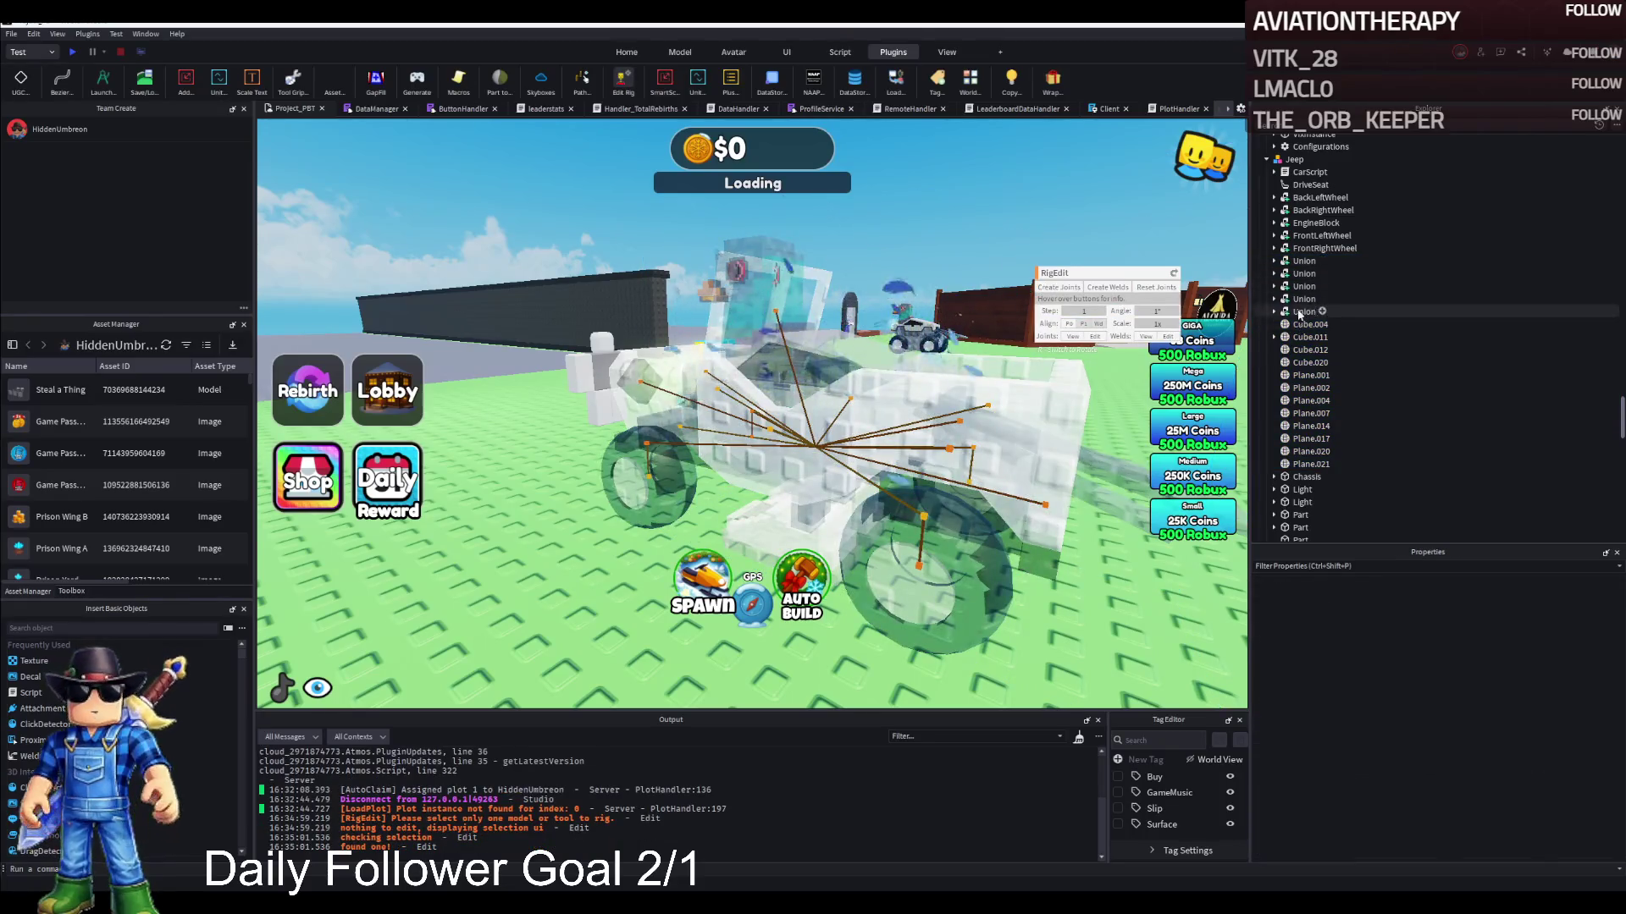
left_click(1304, 476)
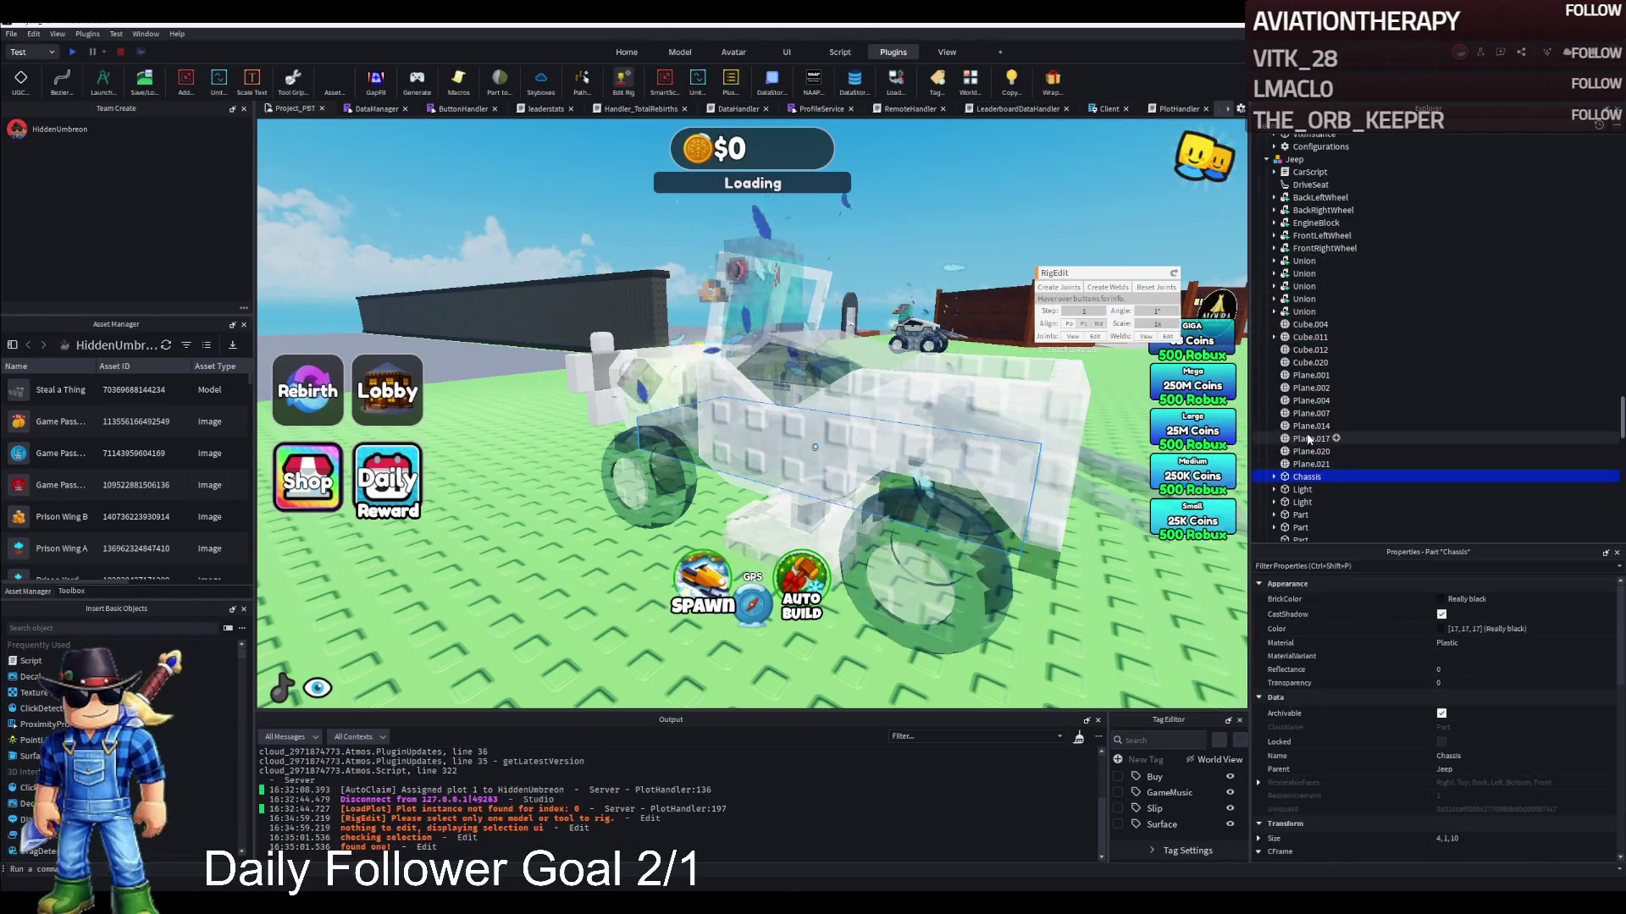
left_click(1310, 324, "shift")
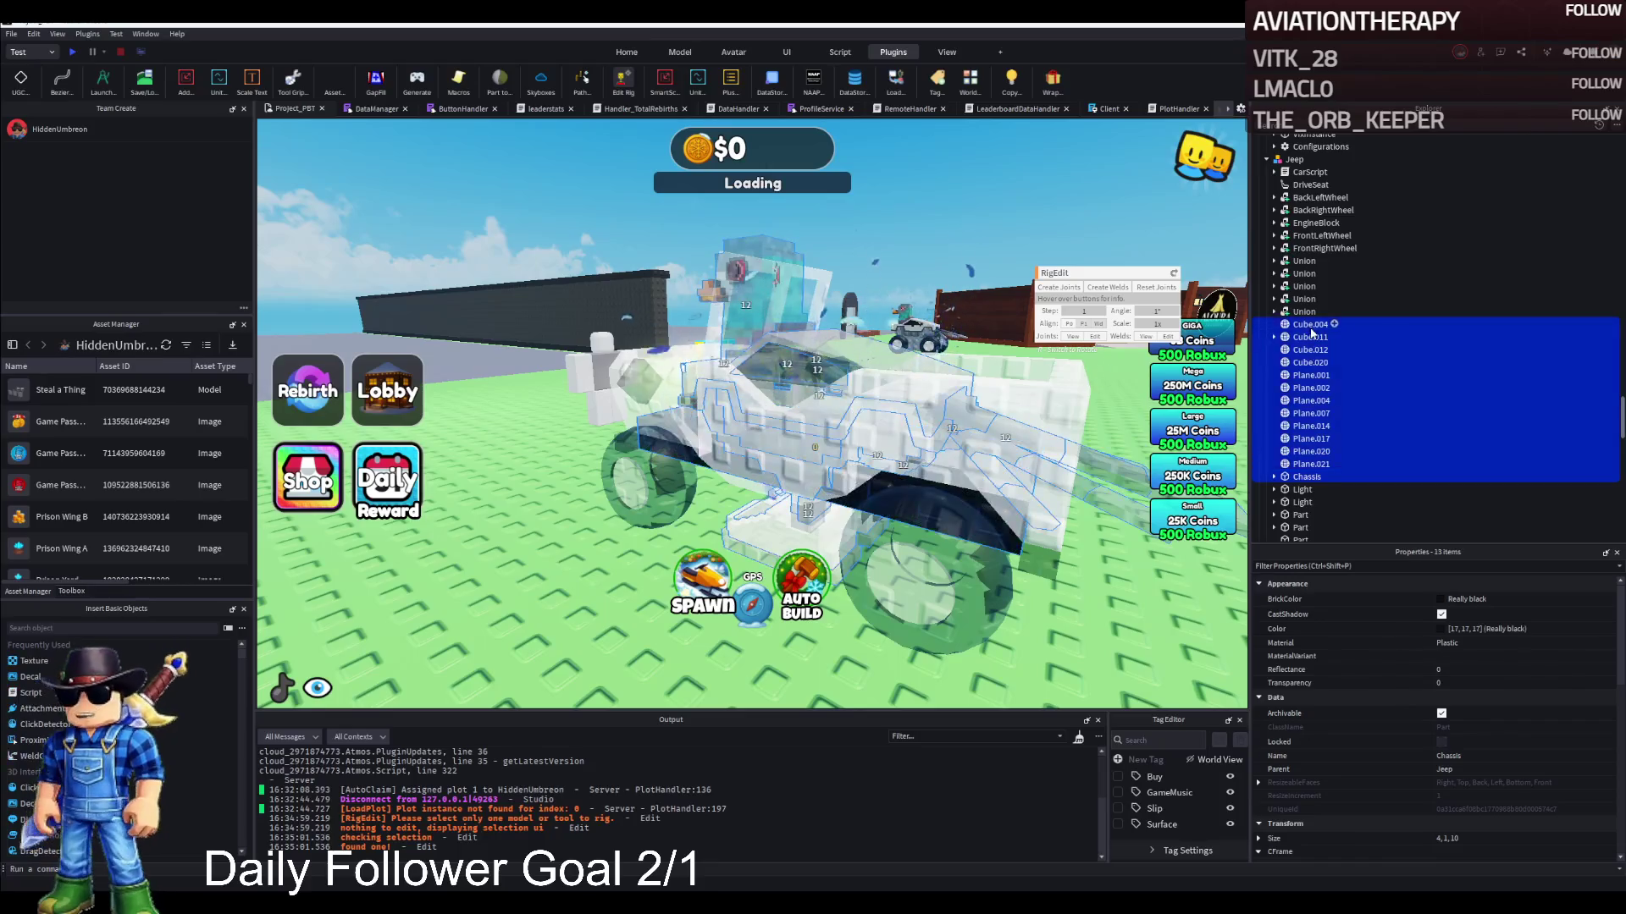
left_click(1109, 288)
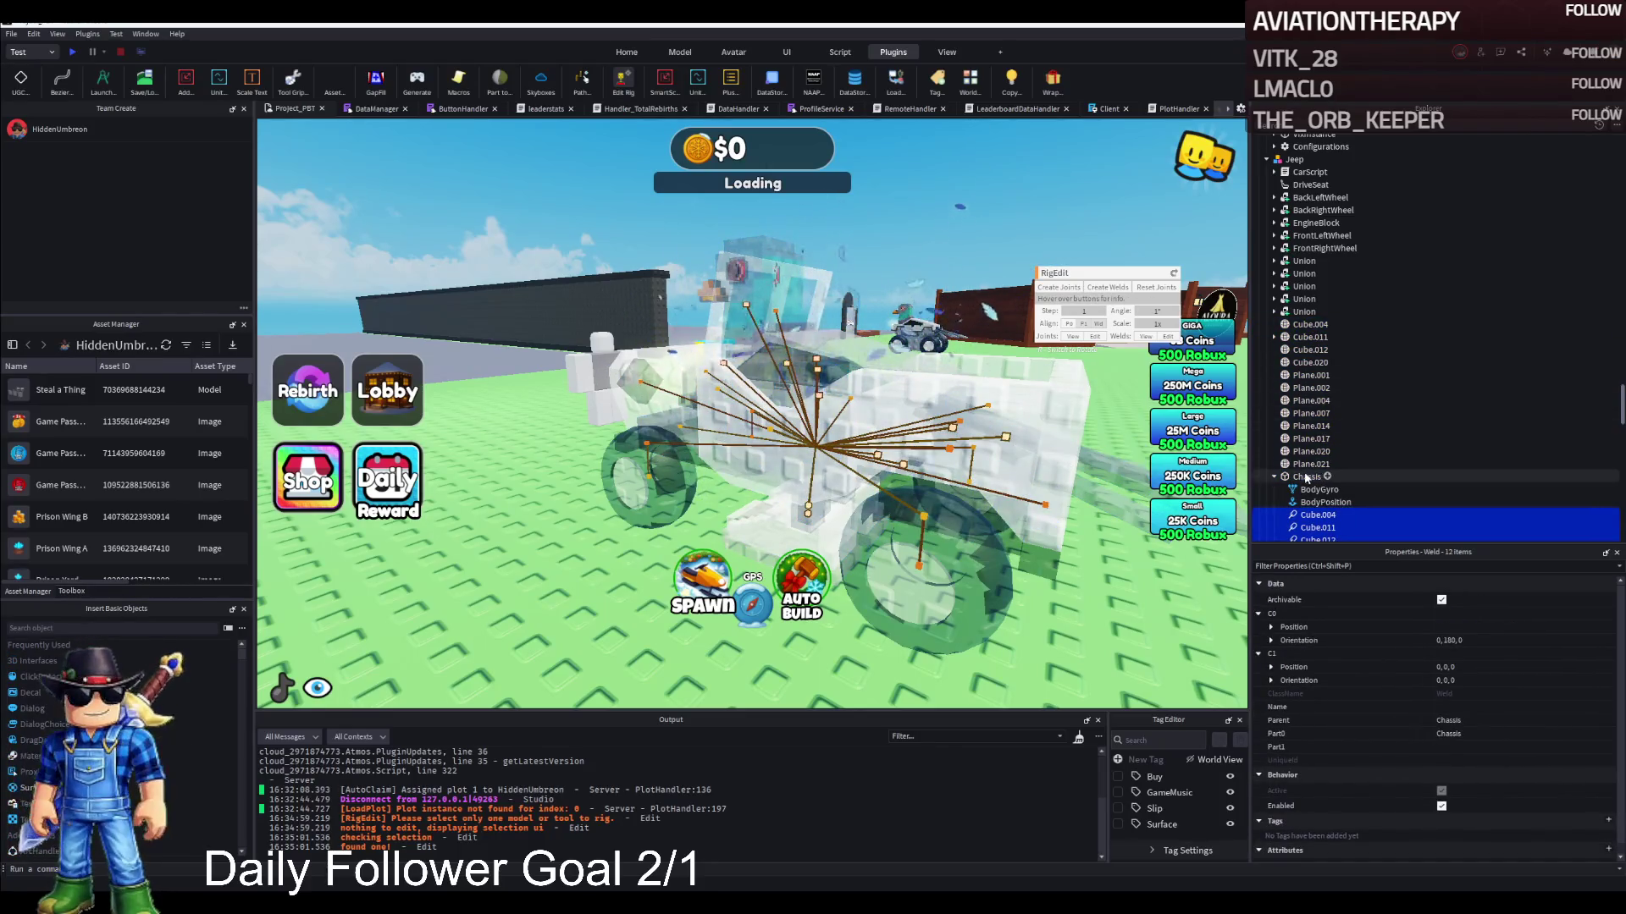
Select Chassis, exit rig editing, and select the Light, Part and Thruster pieces together
left_click(1305, 476)
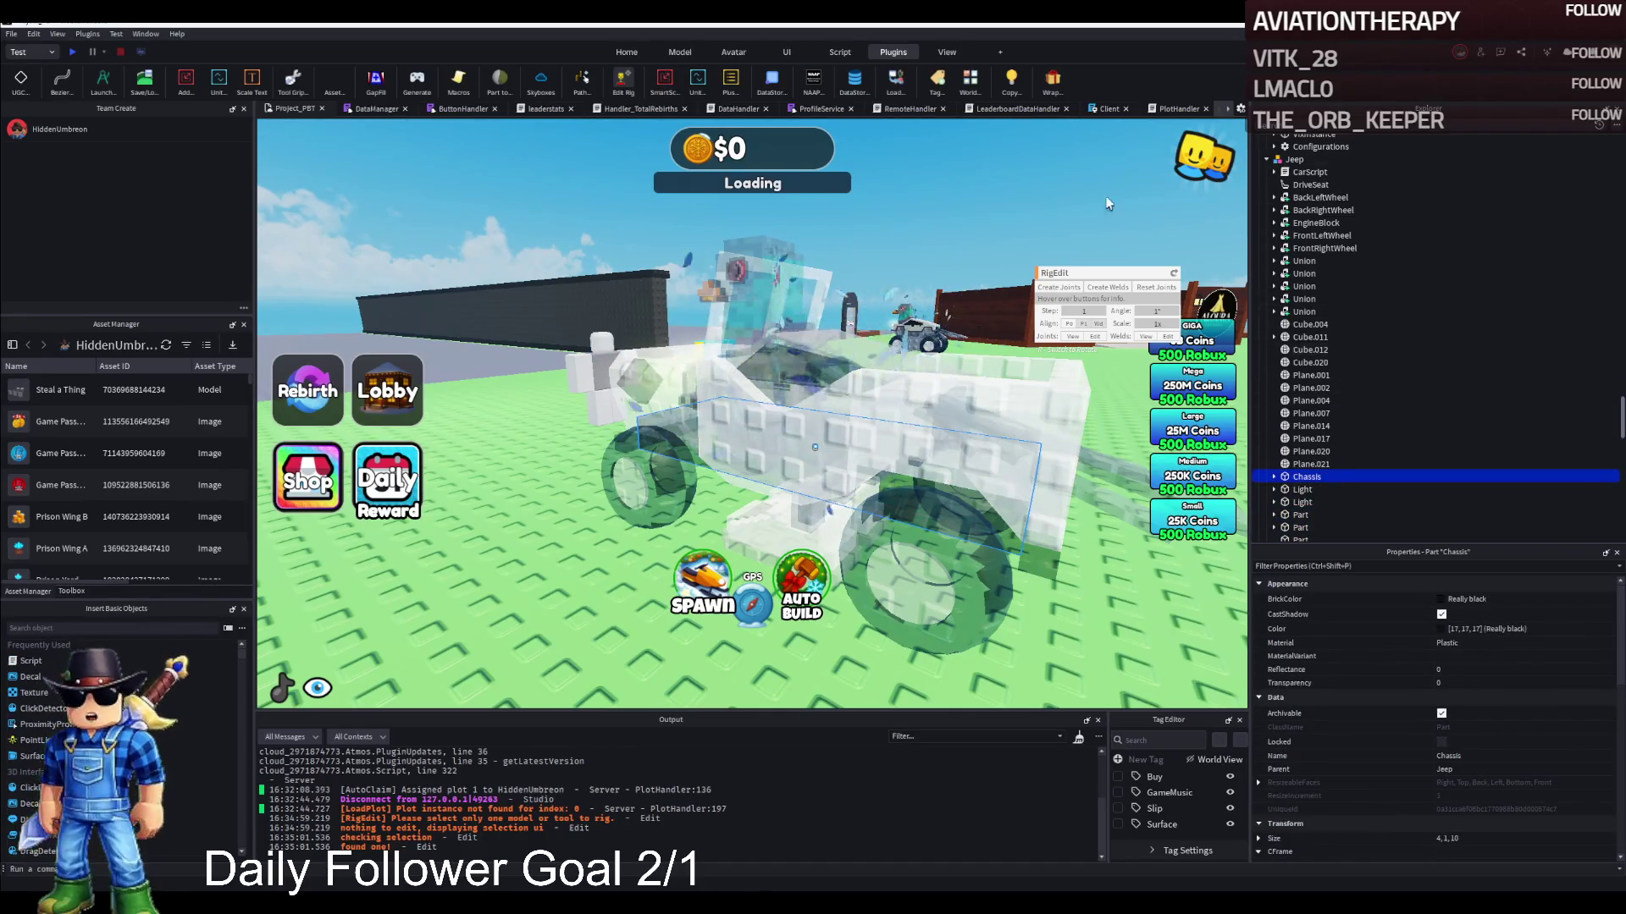
left_click(625, 81)
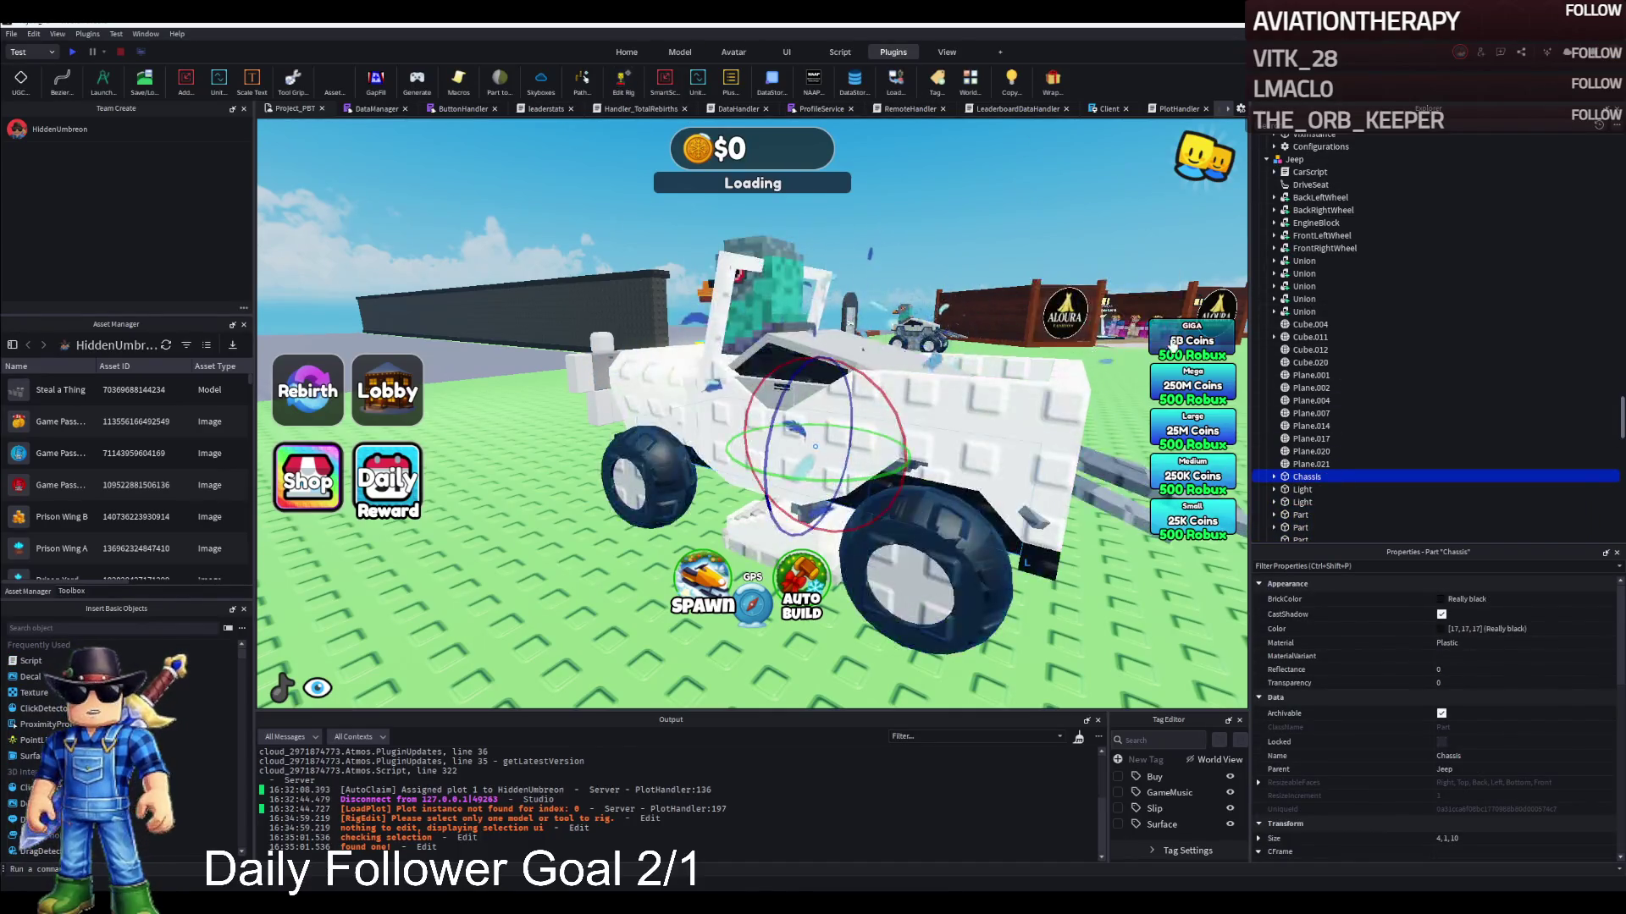
scroll(1299, 364, "down", 3)
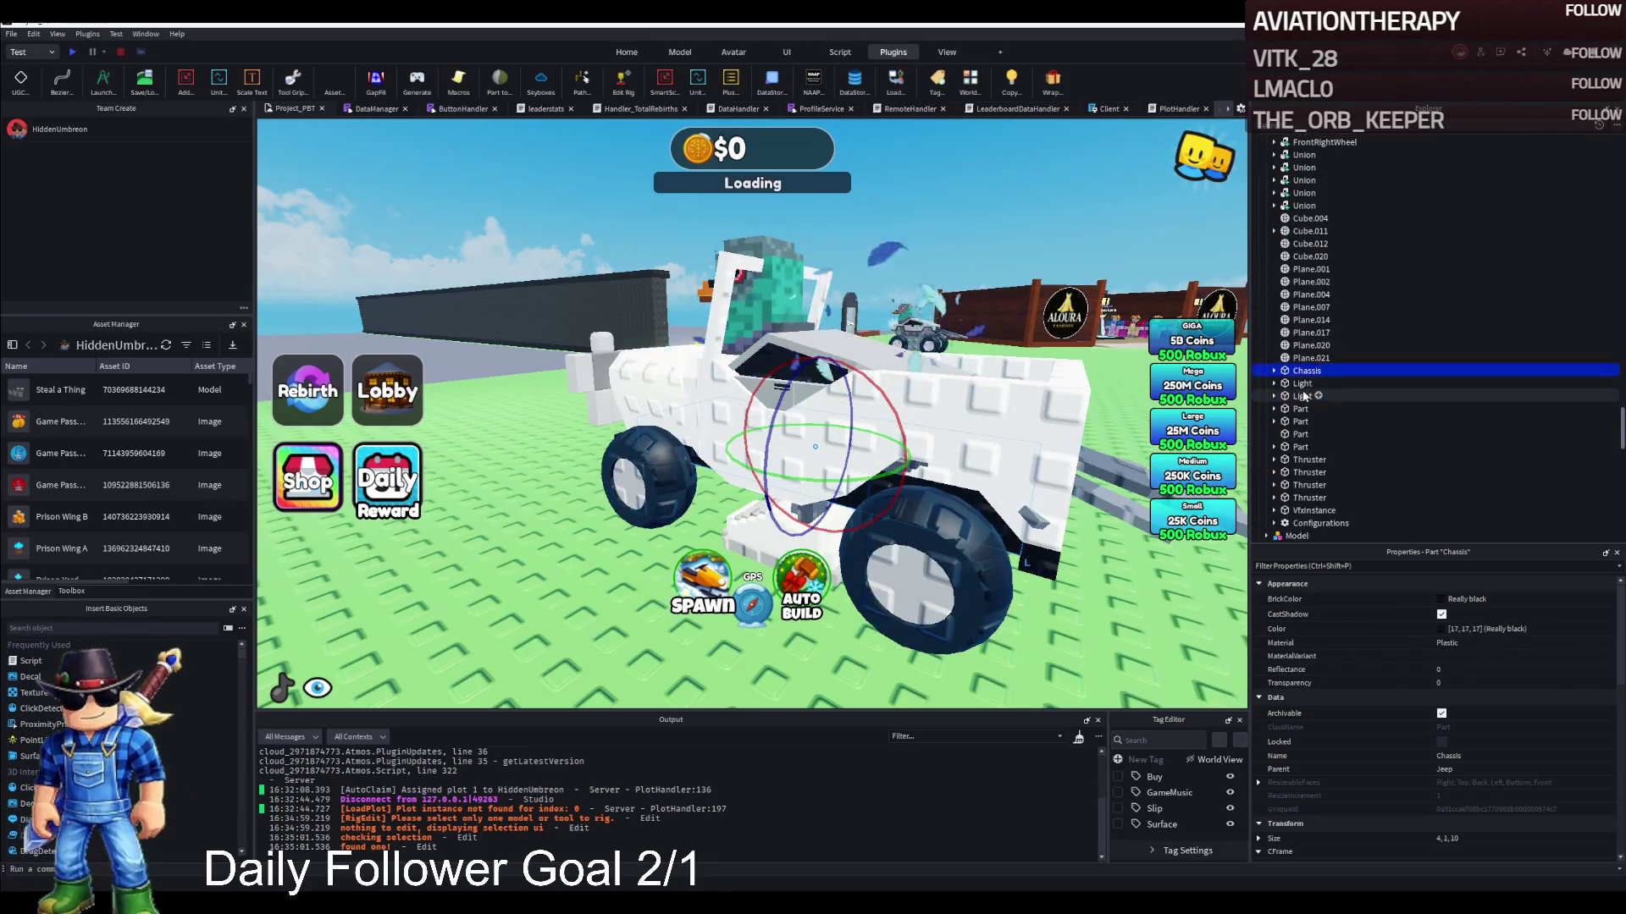
left_click(1309, 498, "shift")
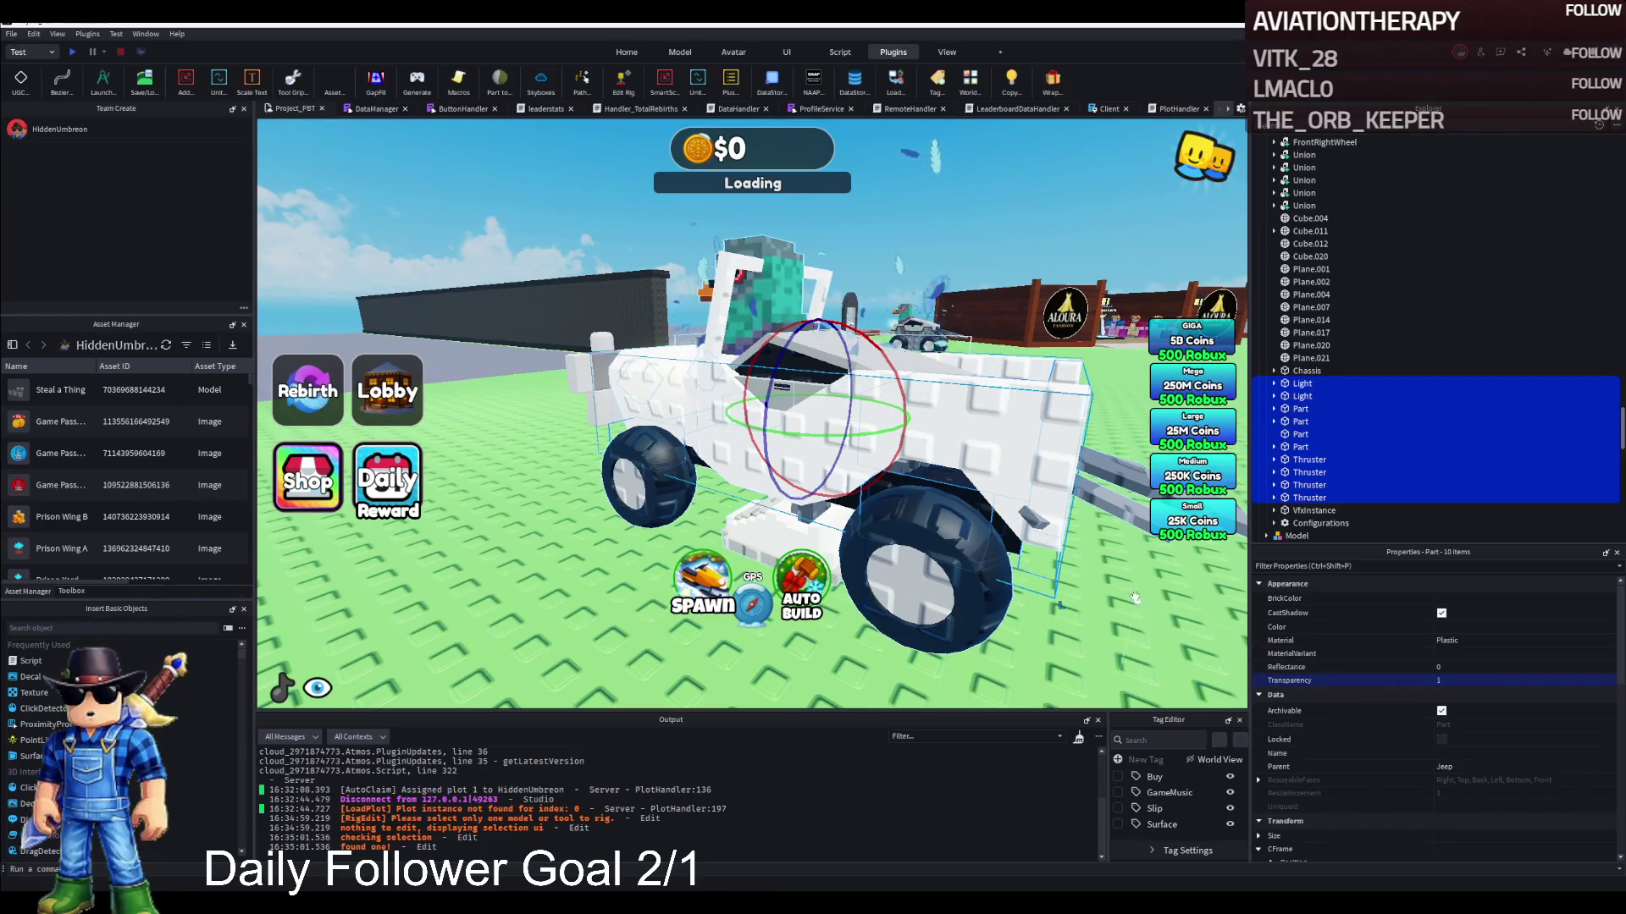
Set Transparency to 1 on all five of the jeep's Unions
scroll(1316, 331, "up", 2)
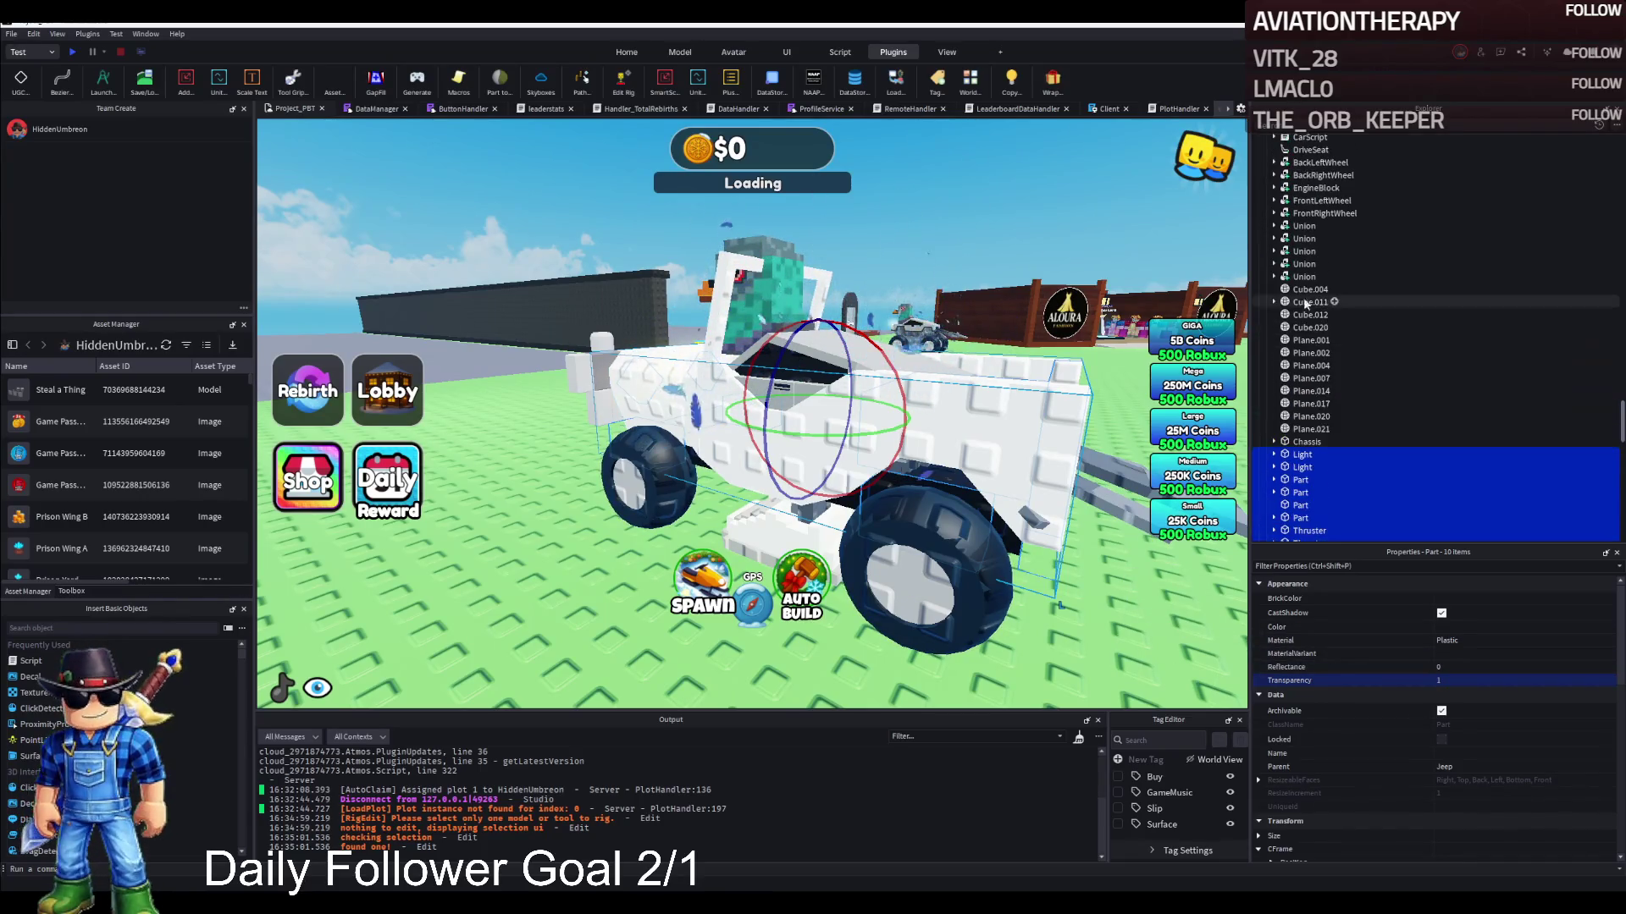
left_click(1295, 277)
left_click(1302, 226, "shift")
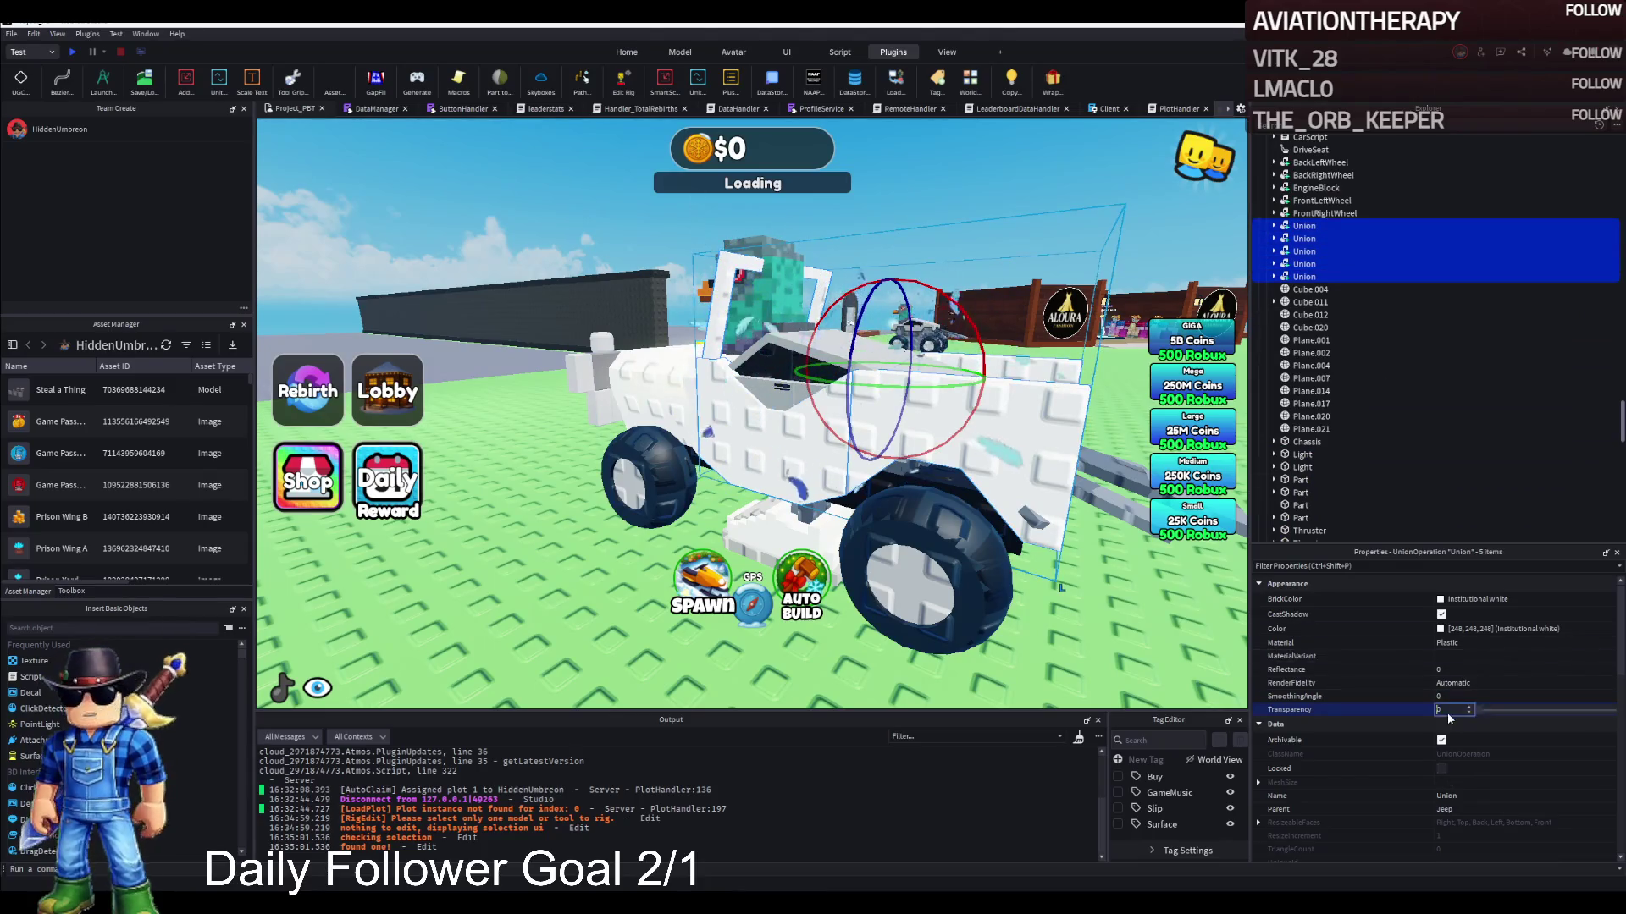
type("1")
key("Return")
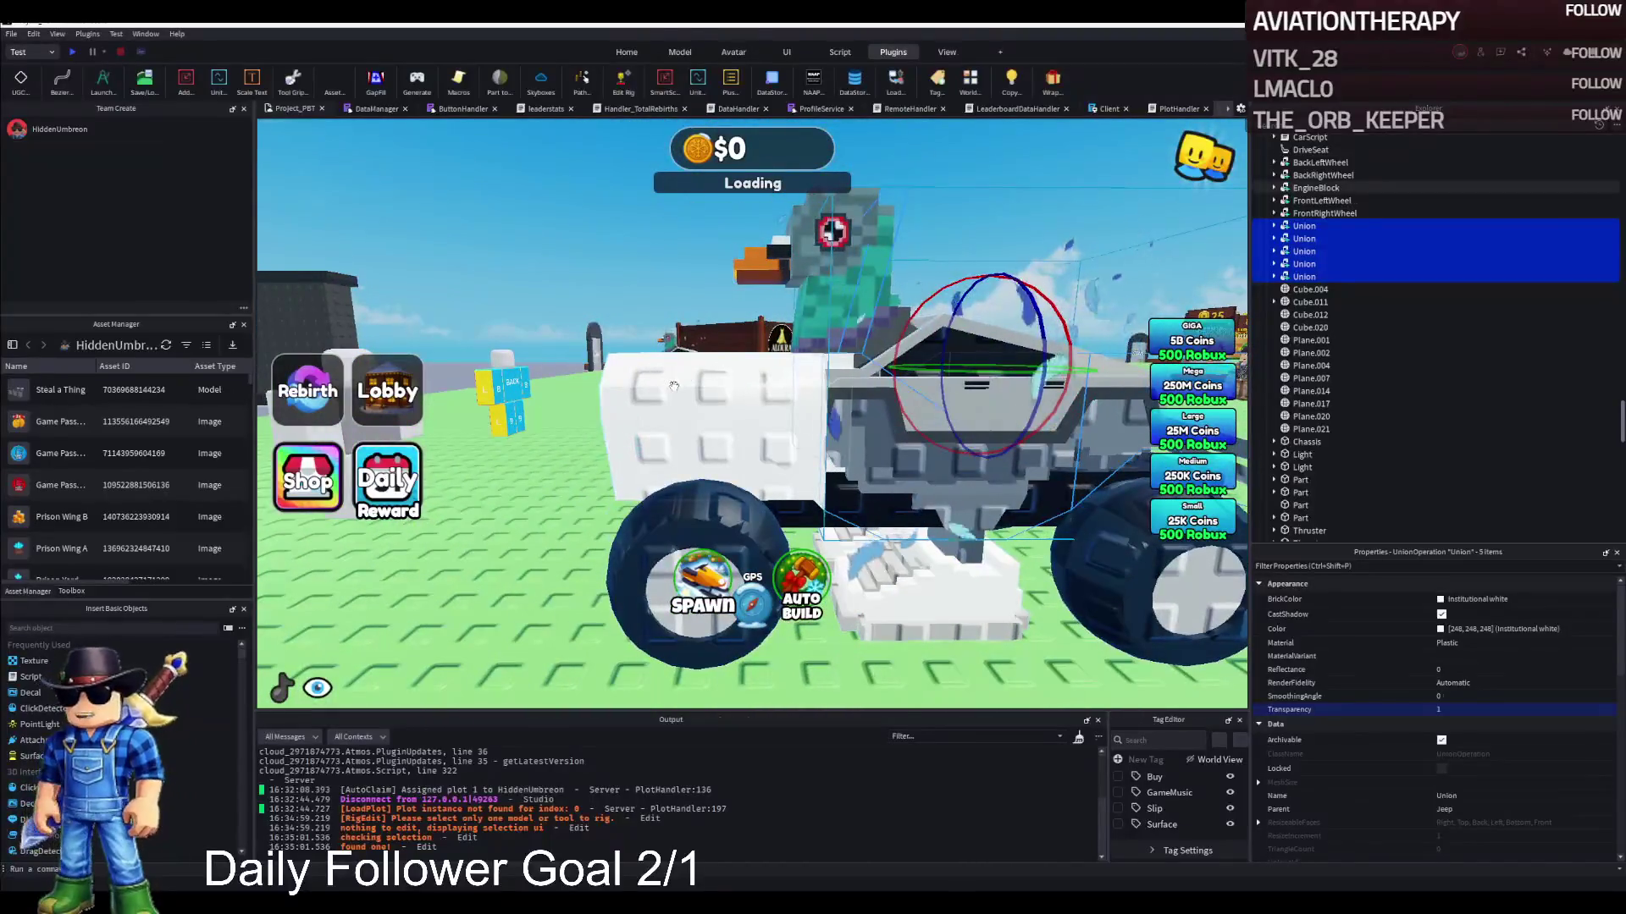
Make the EngineBlock visible with Transparency 0 and colour it Flint grey
left_click(673, 385)
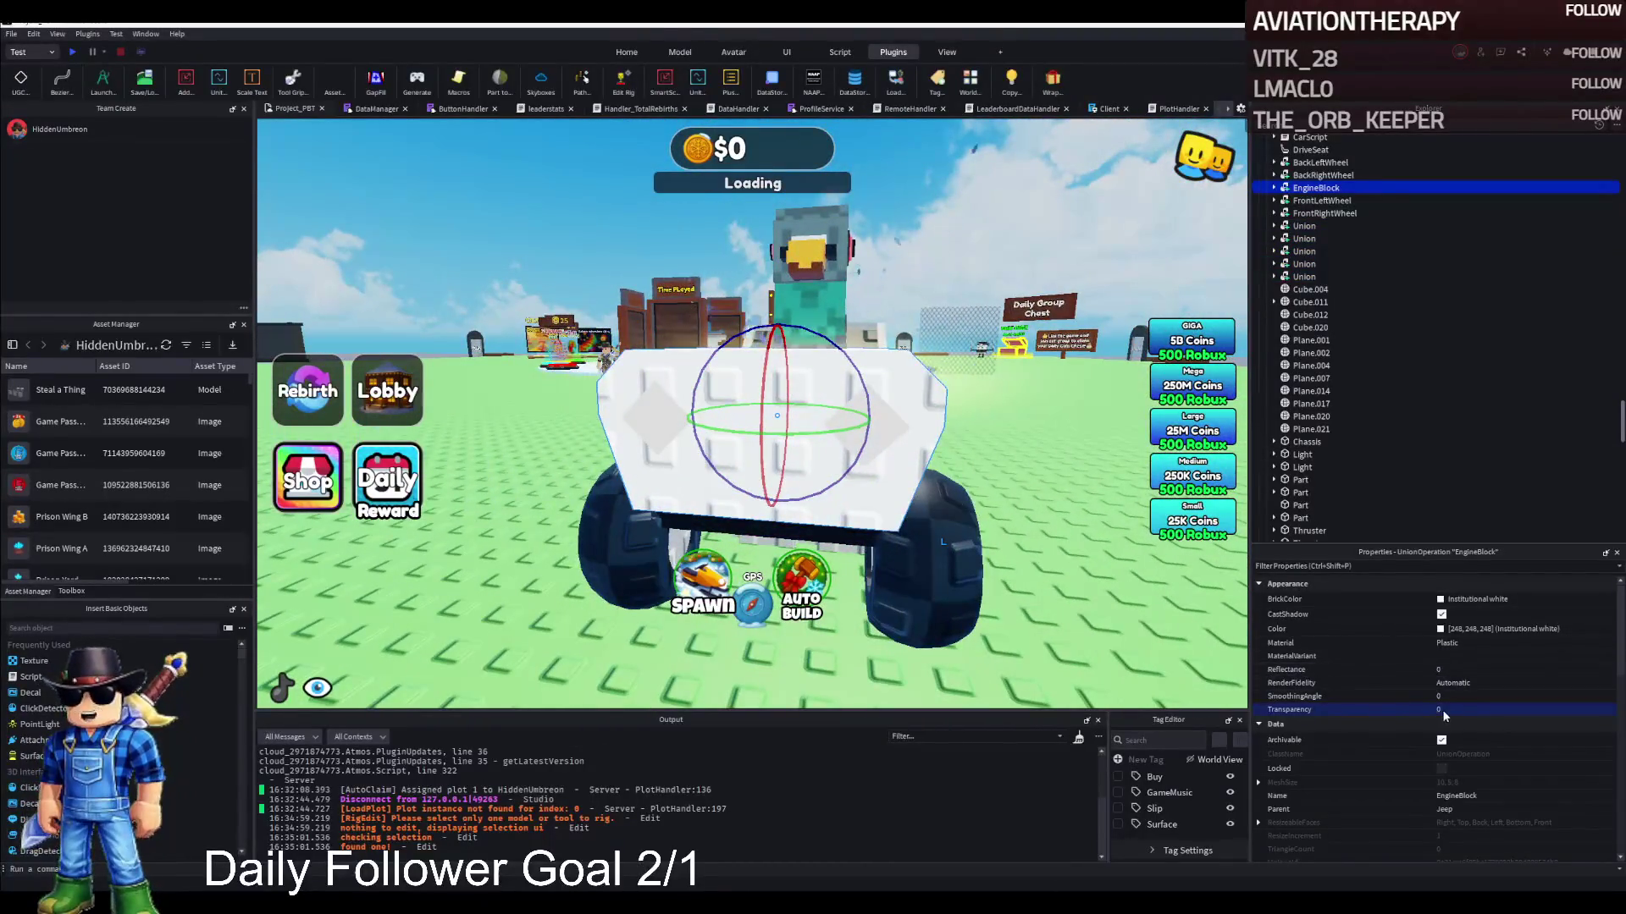
type("0")
key("Return")
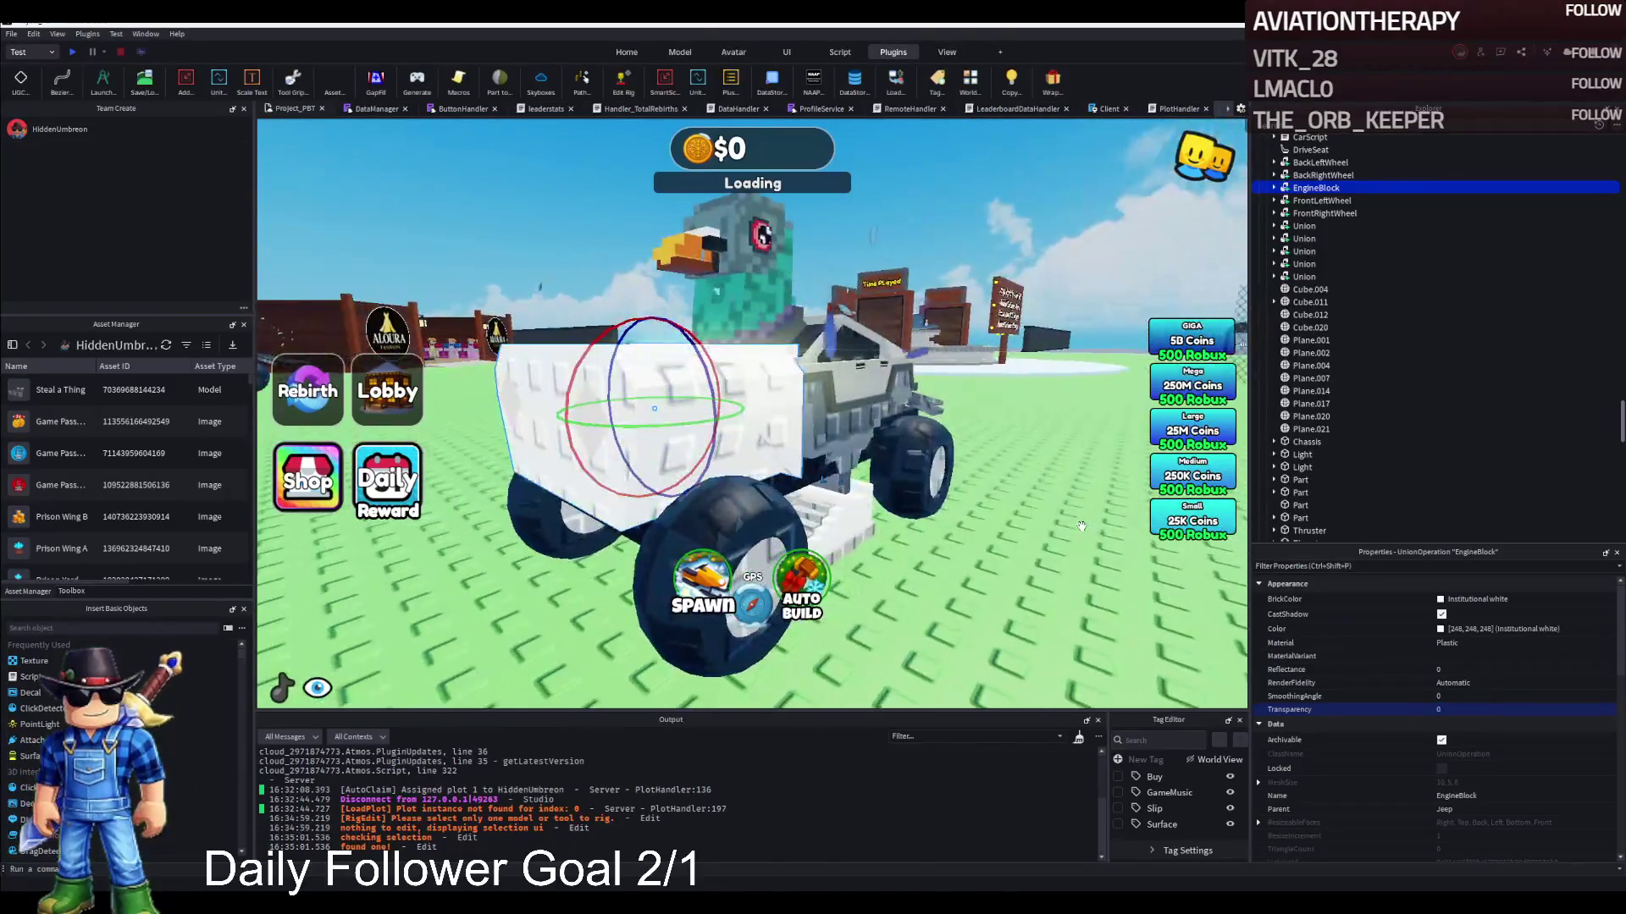
left_click(1444, 599)
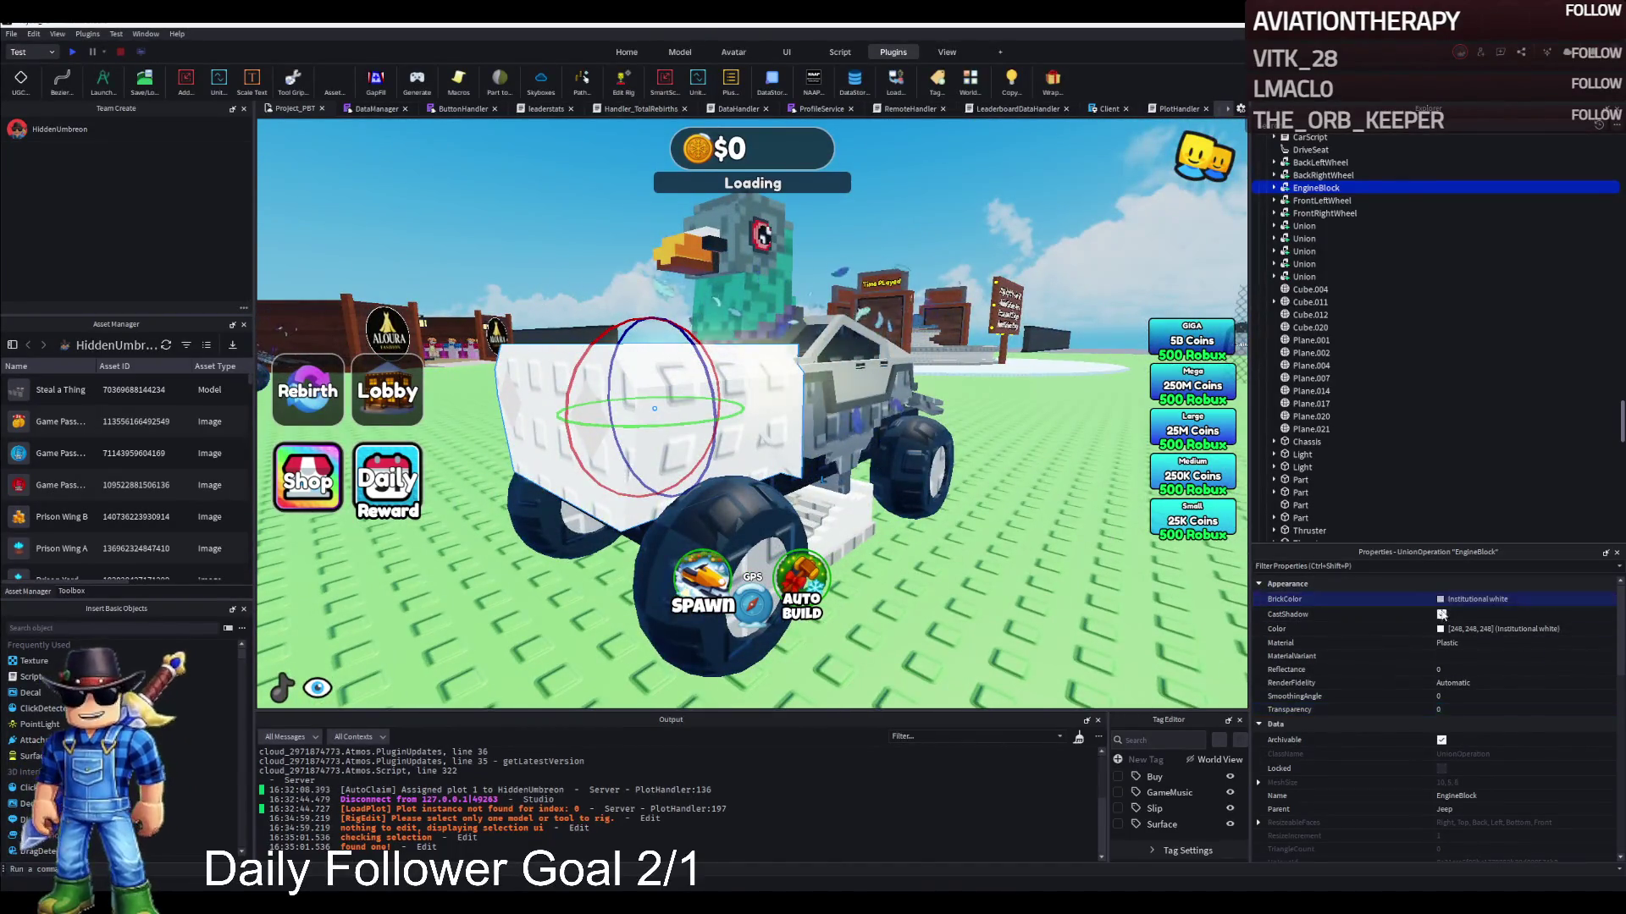
left_click(1389, 804)
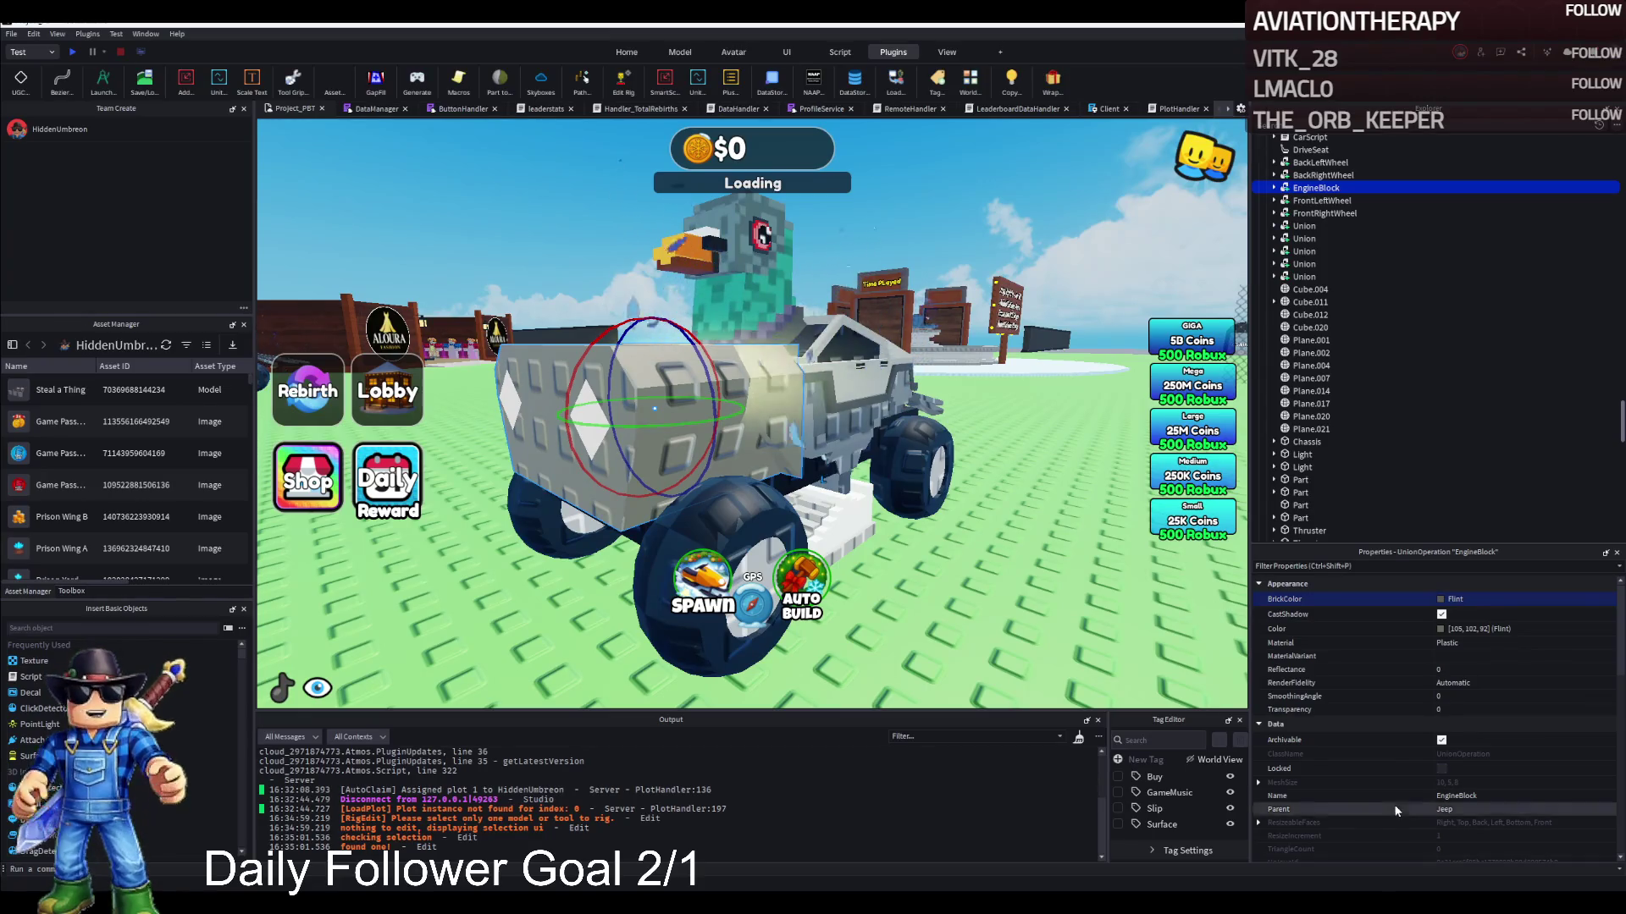
Set the EngineBlock's Transparency back to 1
left_click_drag(1102, 550, 1016, 549)
left_click(1102, 550)
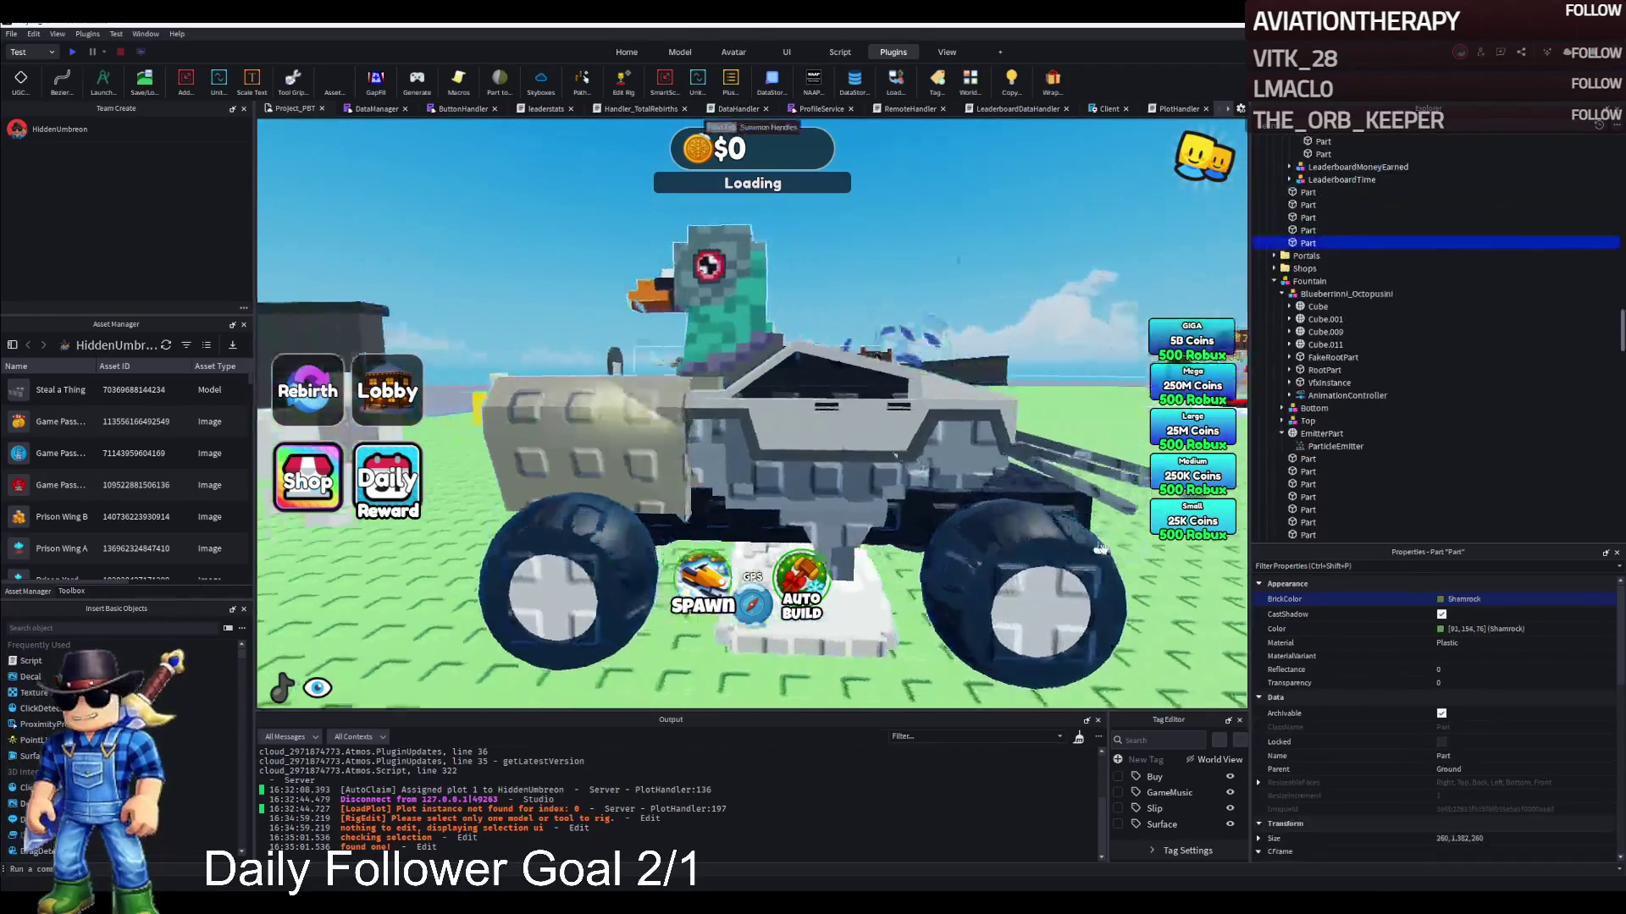
left_click_drag(929, 522, 779, 471)
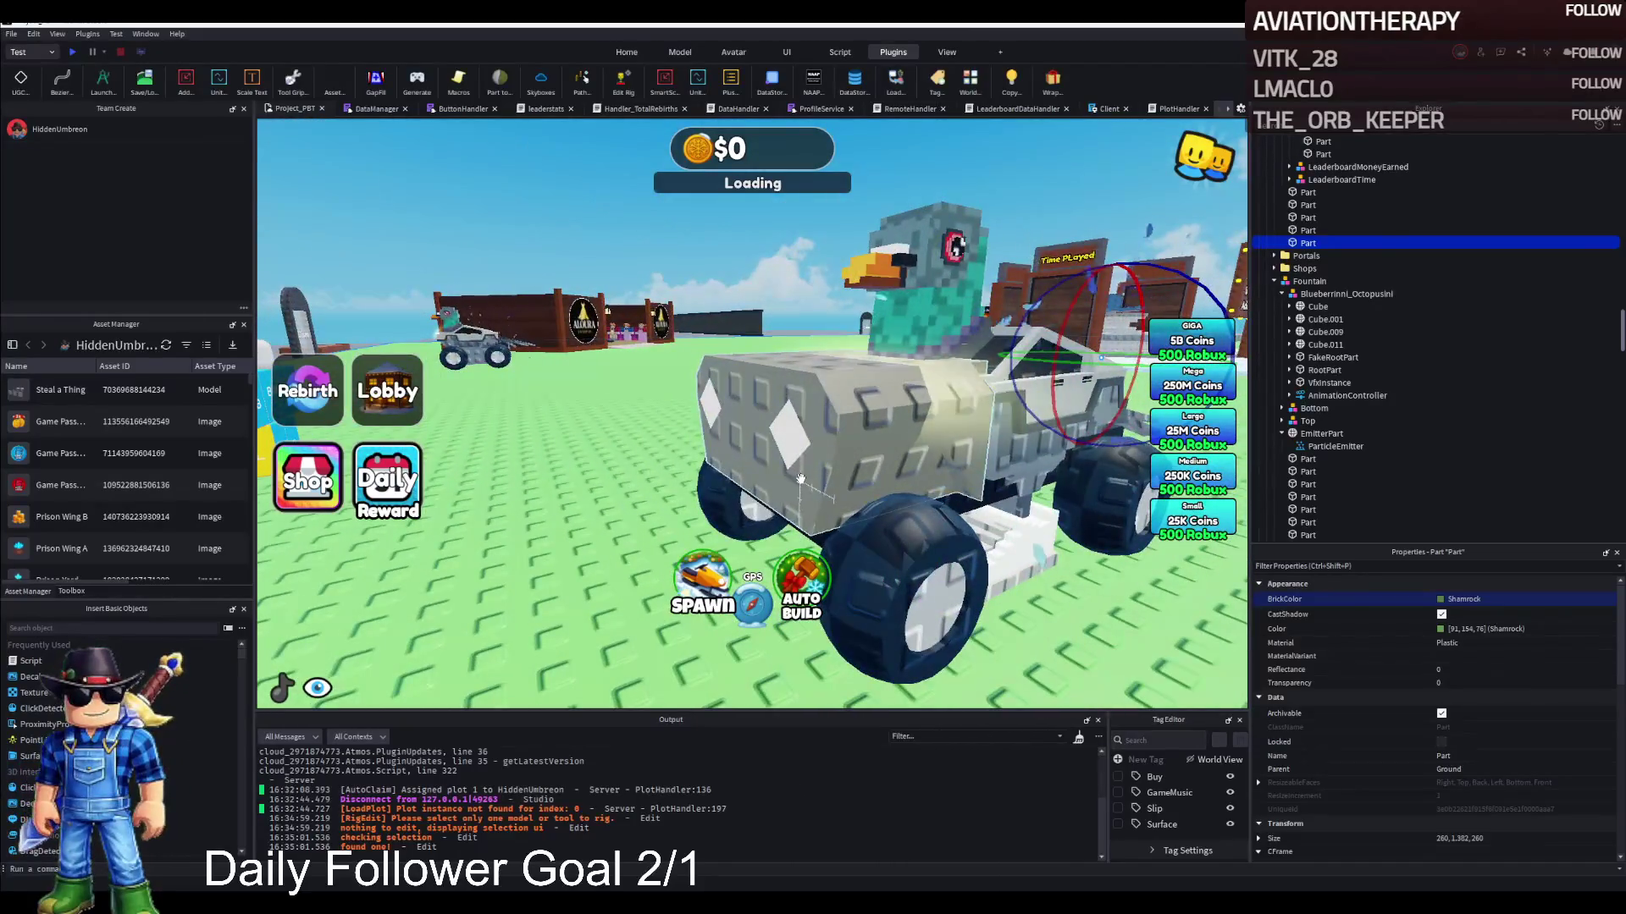
left_click(800, 479)
left_click(1440, 709)
type("1")
key("Return")
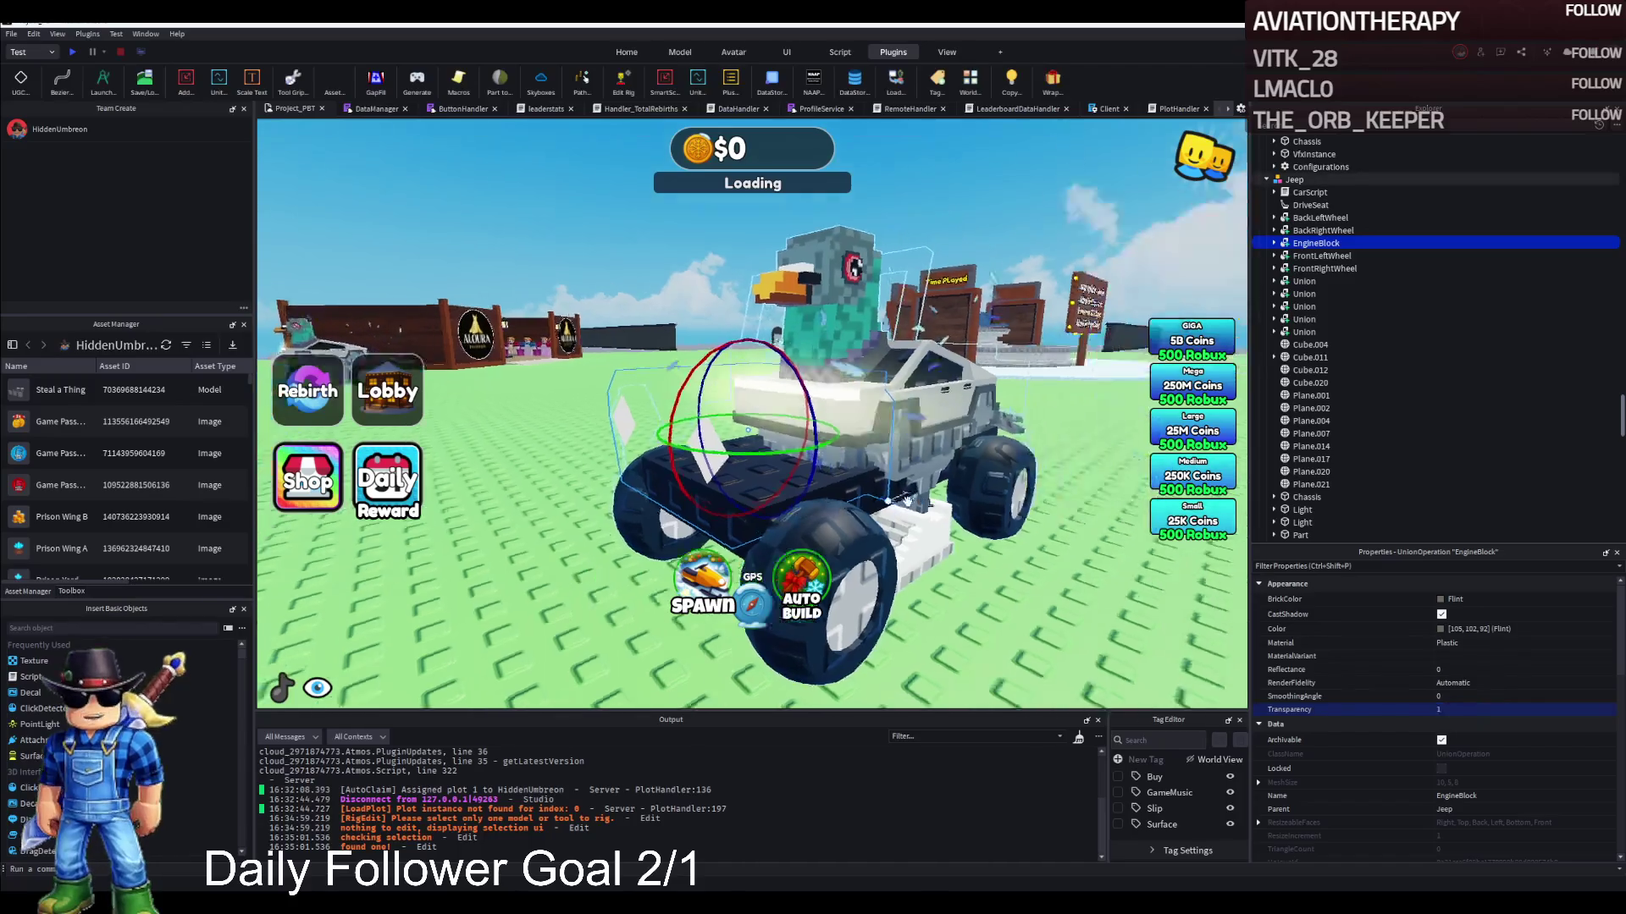
Select and expand both Light parts to check their contents, then select the Jeep model
left_click(1302, 510)
key("f")
left_click(1302, 523, "ctrl")
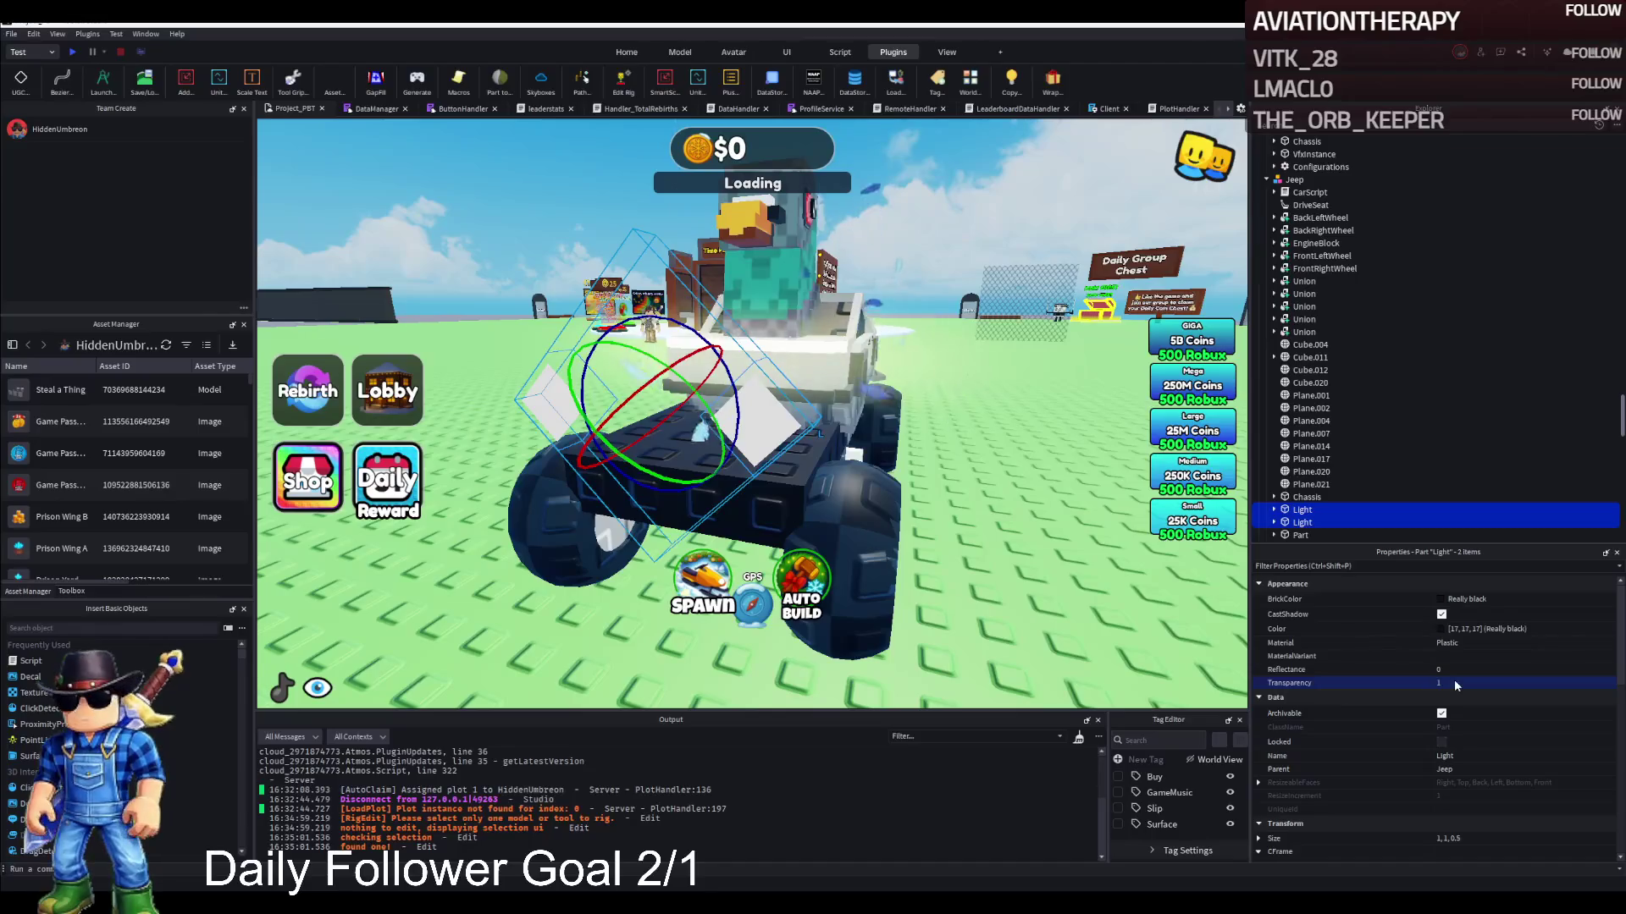
left_click(1273, 510)
left_click(1274, 512)
left_click(1324, 525)
left_click(984, 465)
key("d")
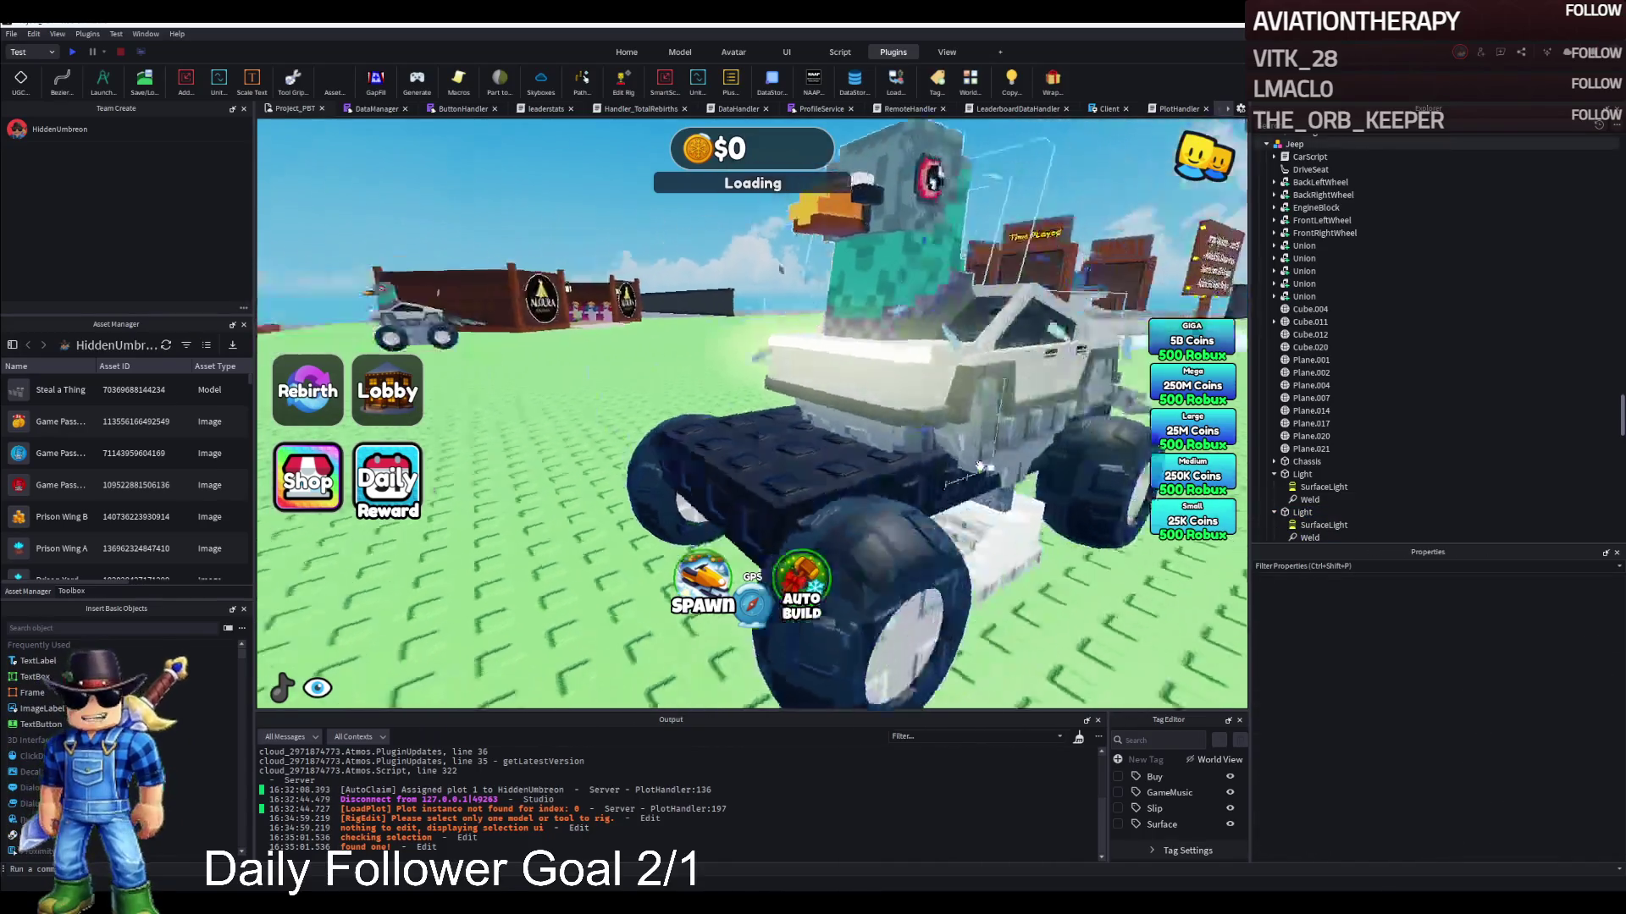
left_click(942, 464)
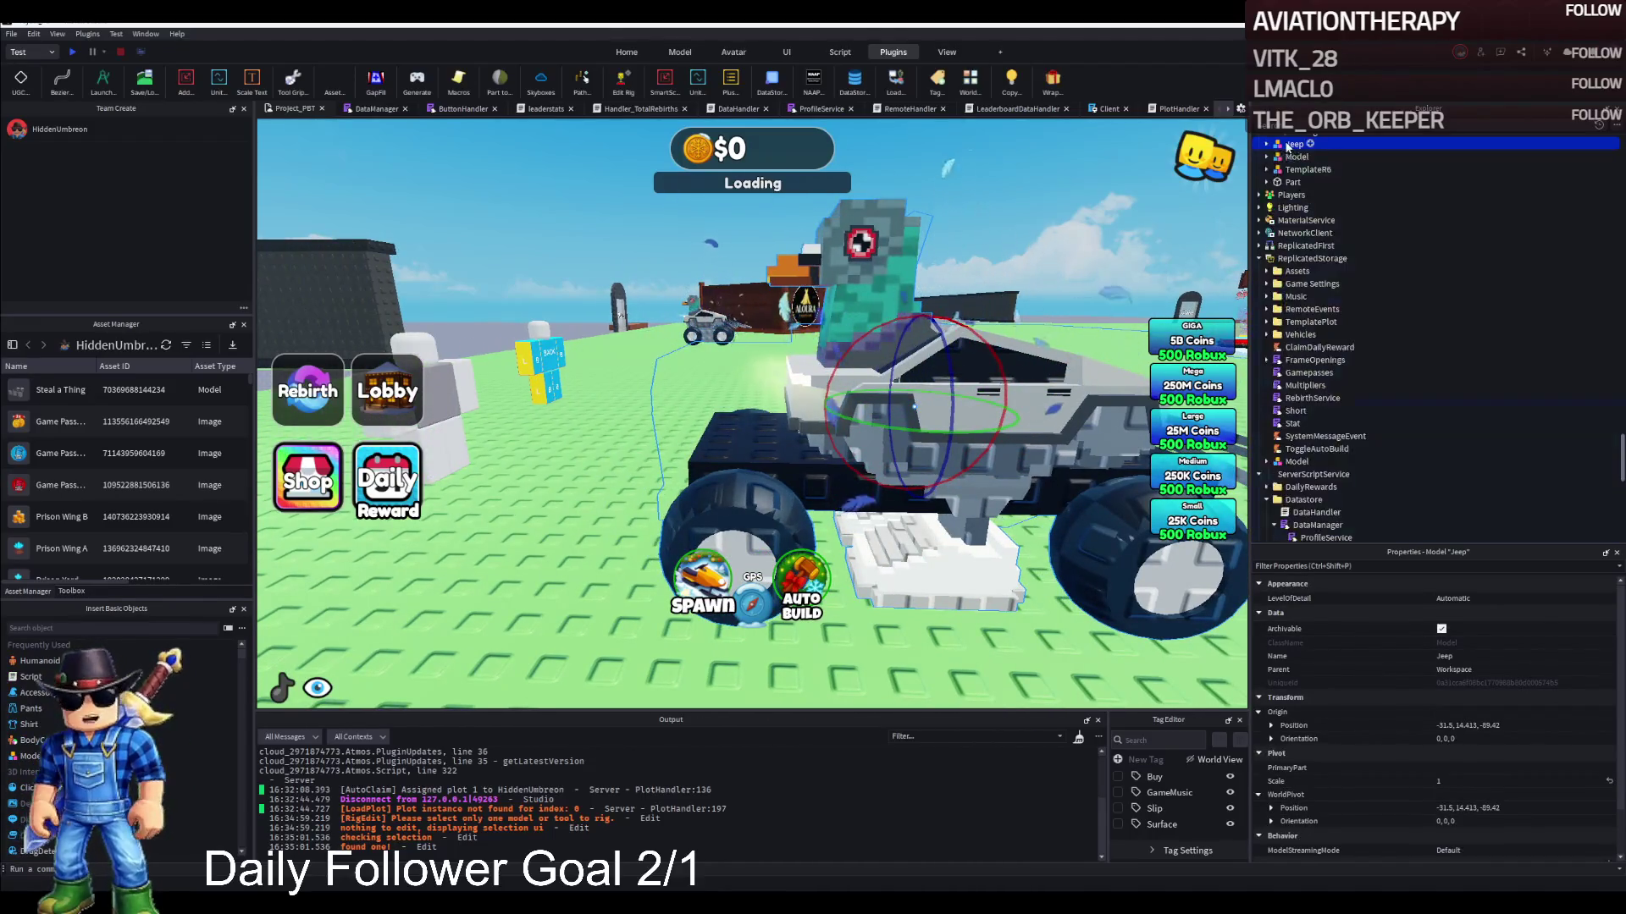
Restart the playtest, board the pigeon-bodied jeep, drive it around with WASD, then end the session
key("shift+F5")
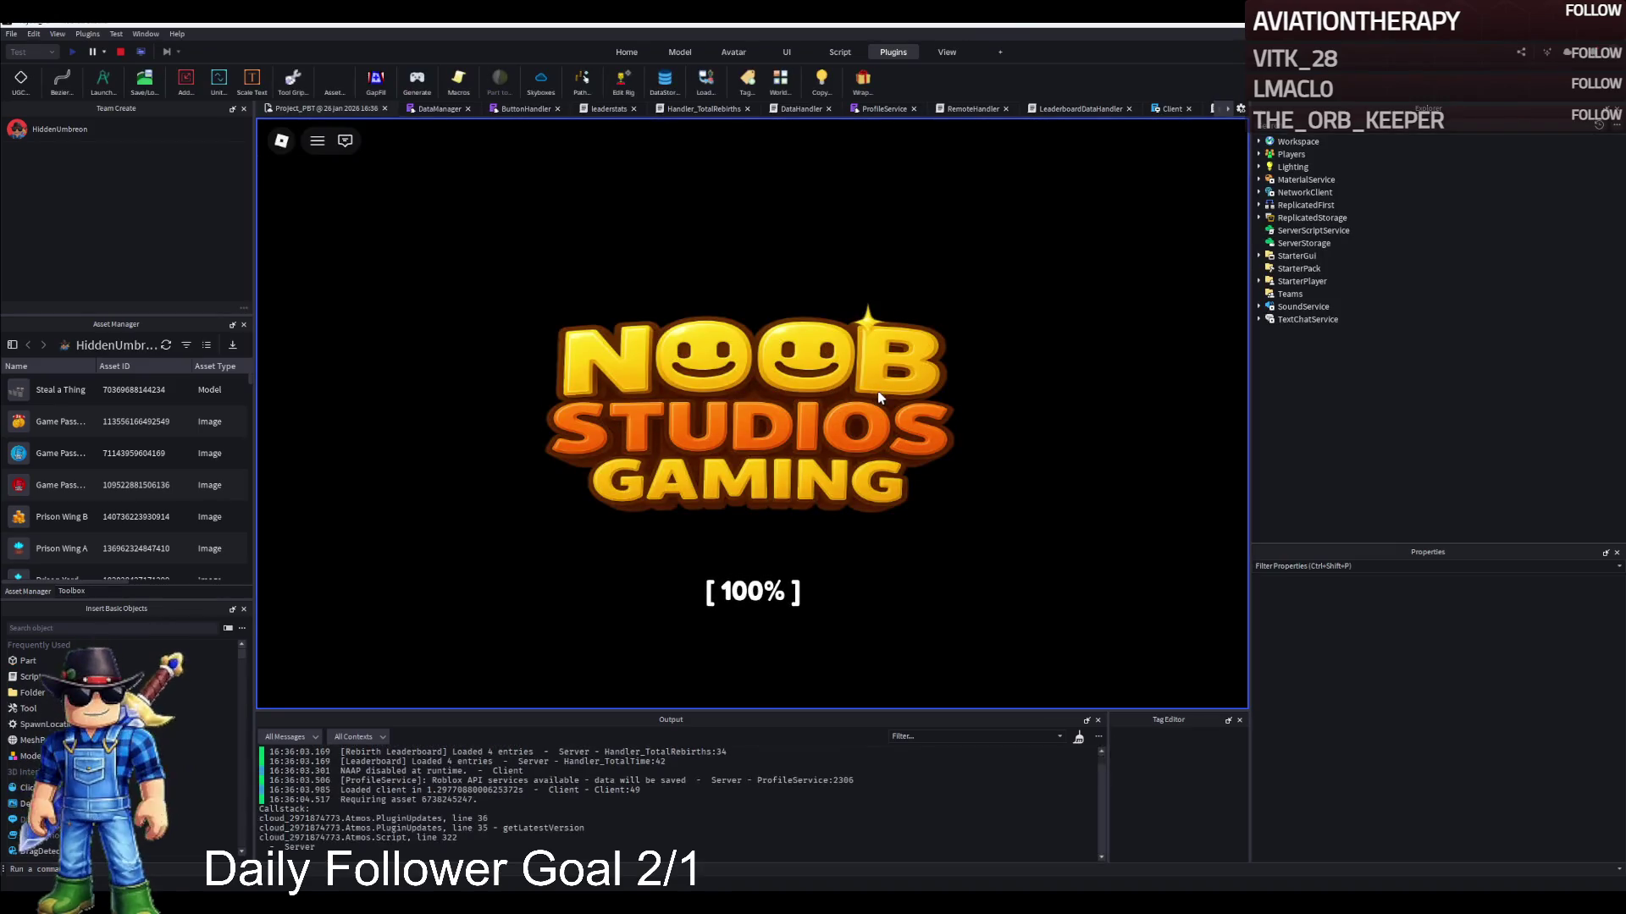
key("w")
key("Left")
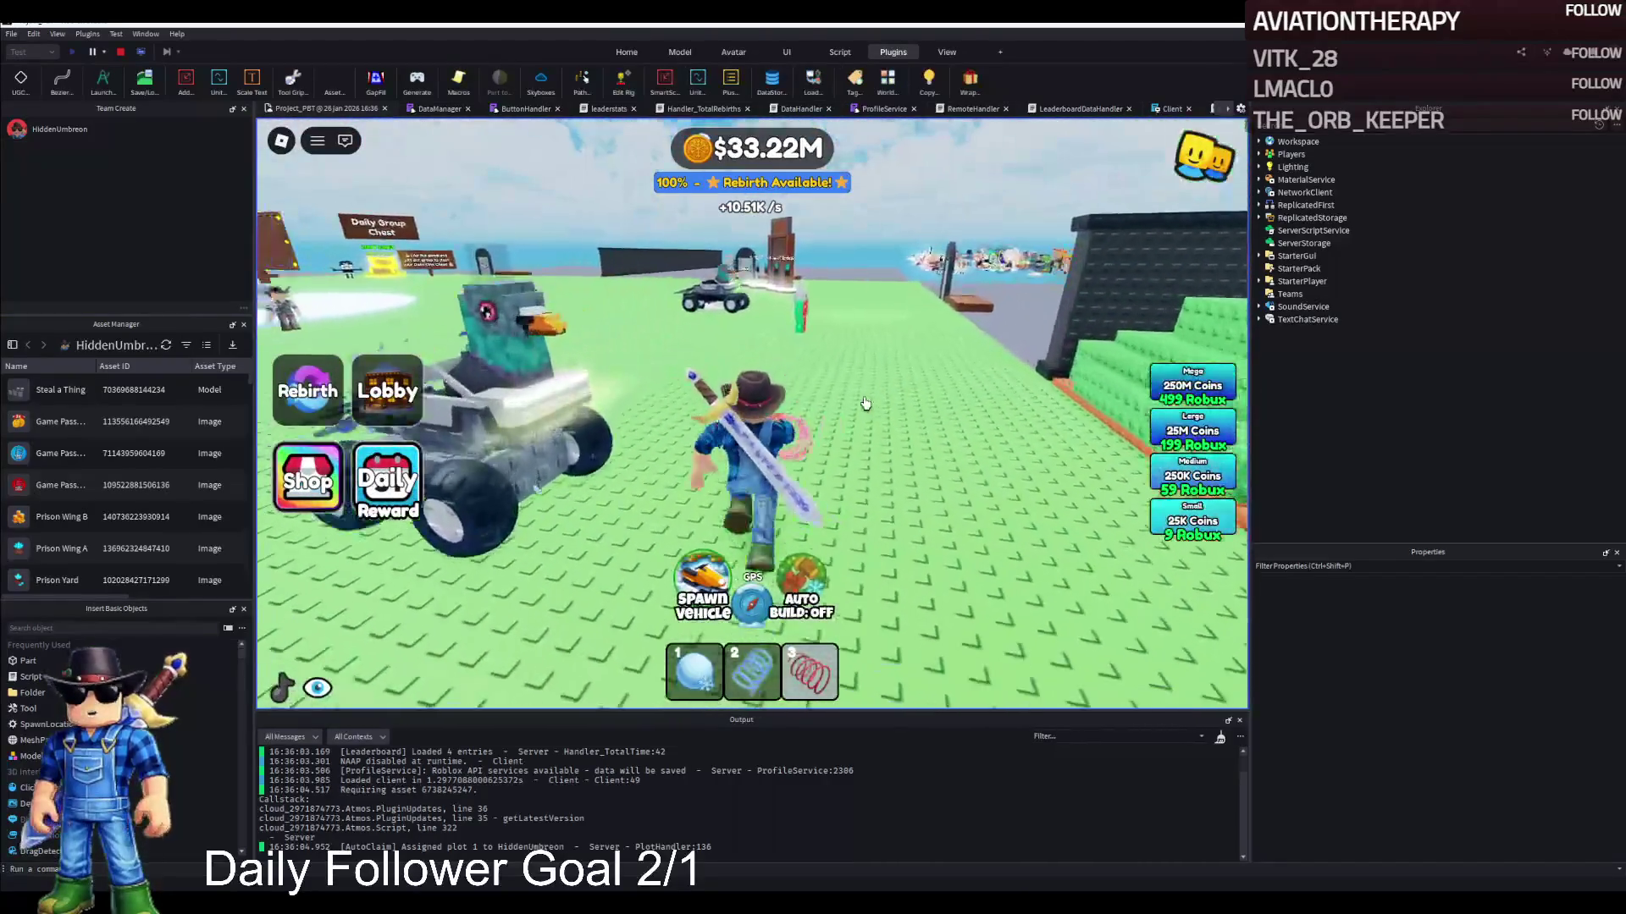
key("w")
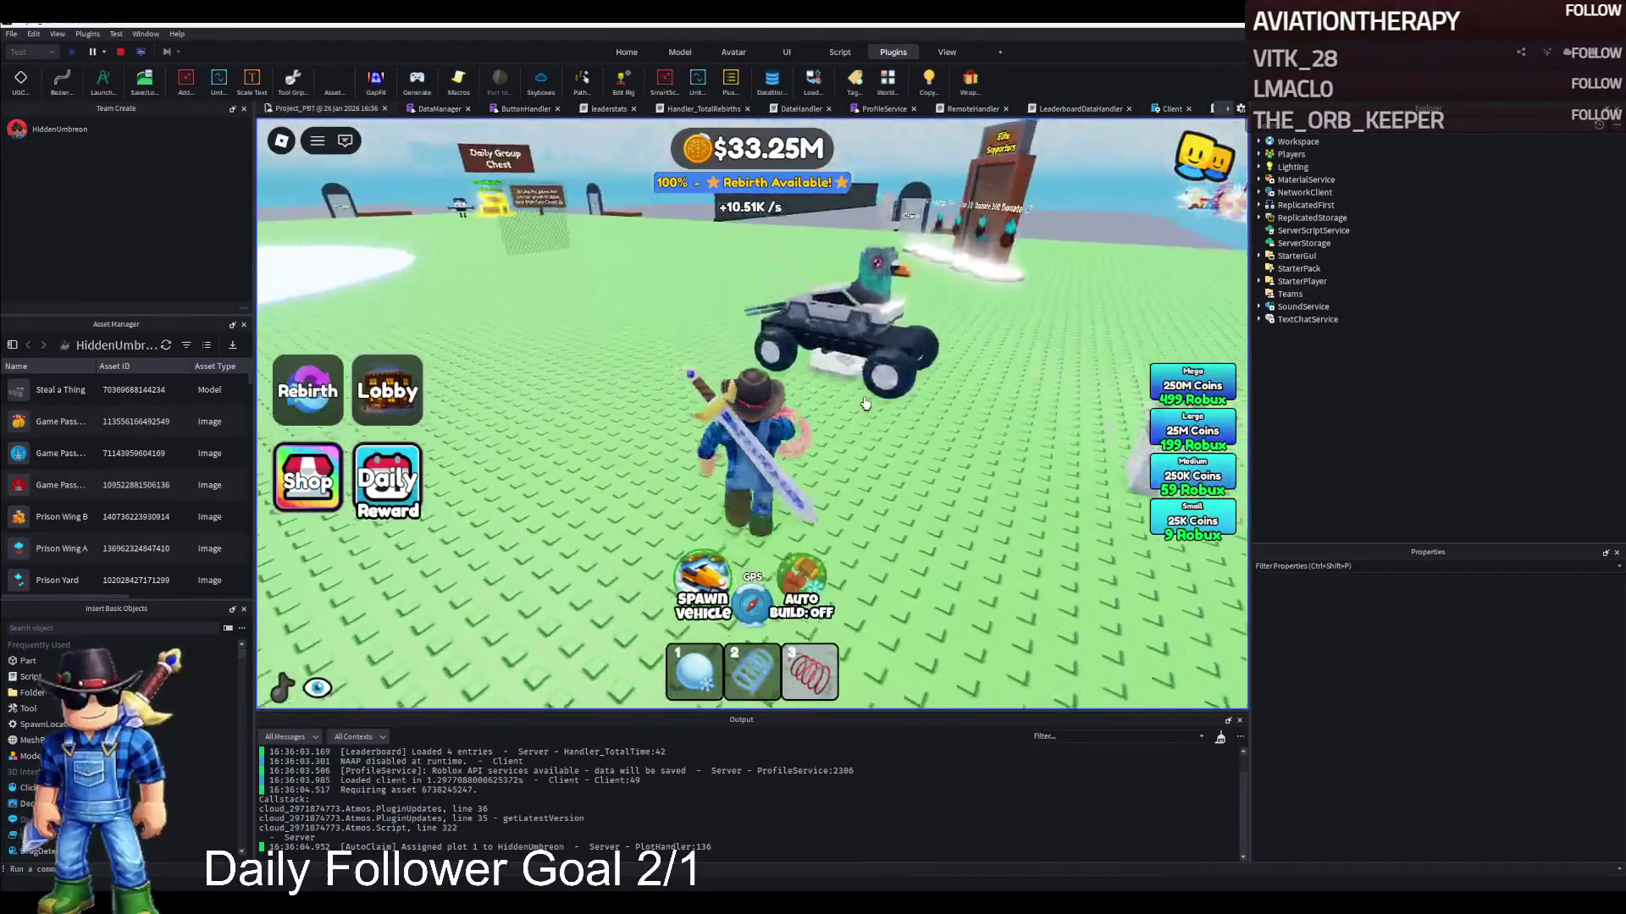
key("a")
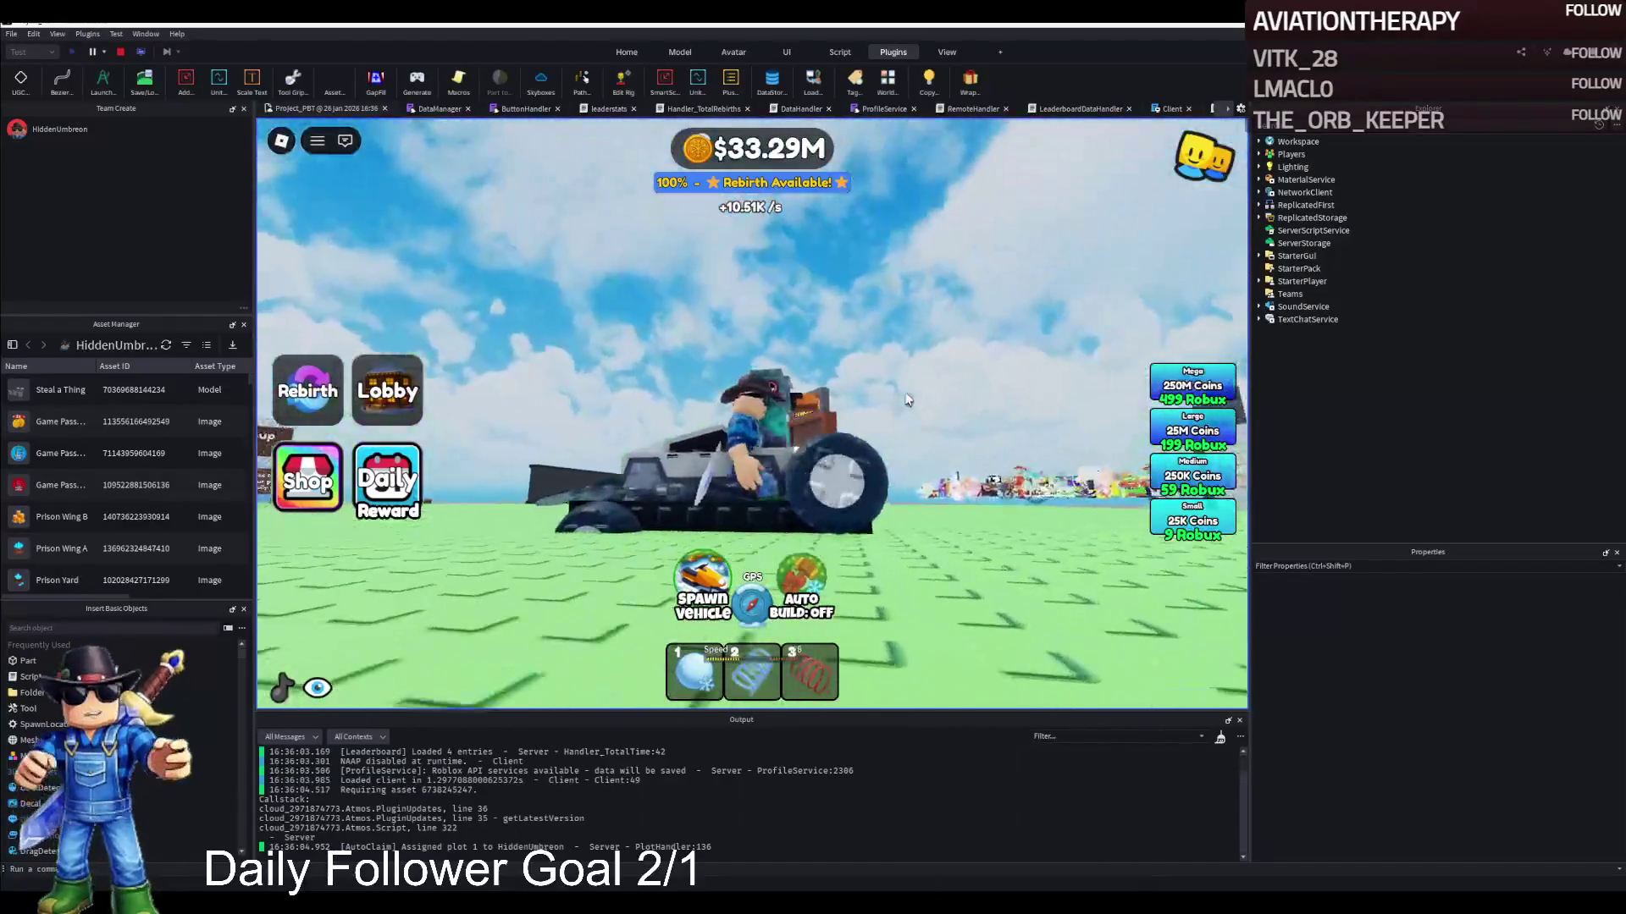
scroll(915, 396, "up", 5)
key("a")
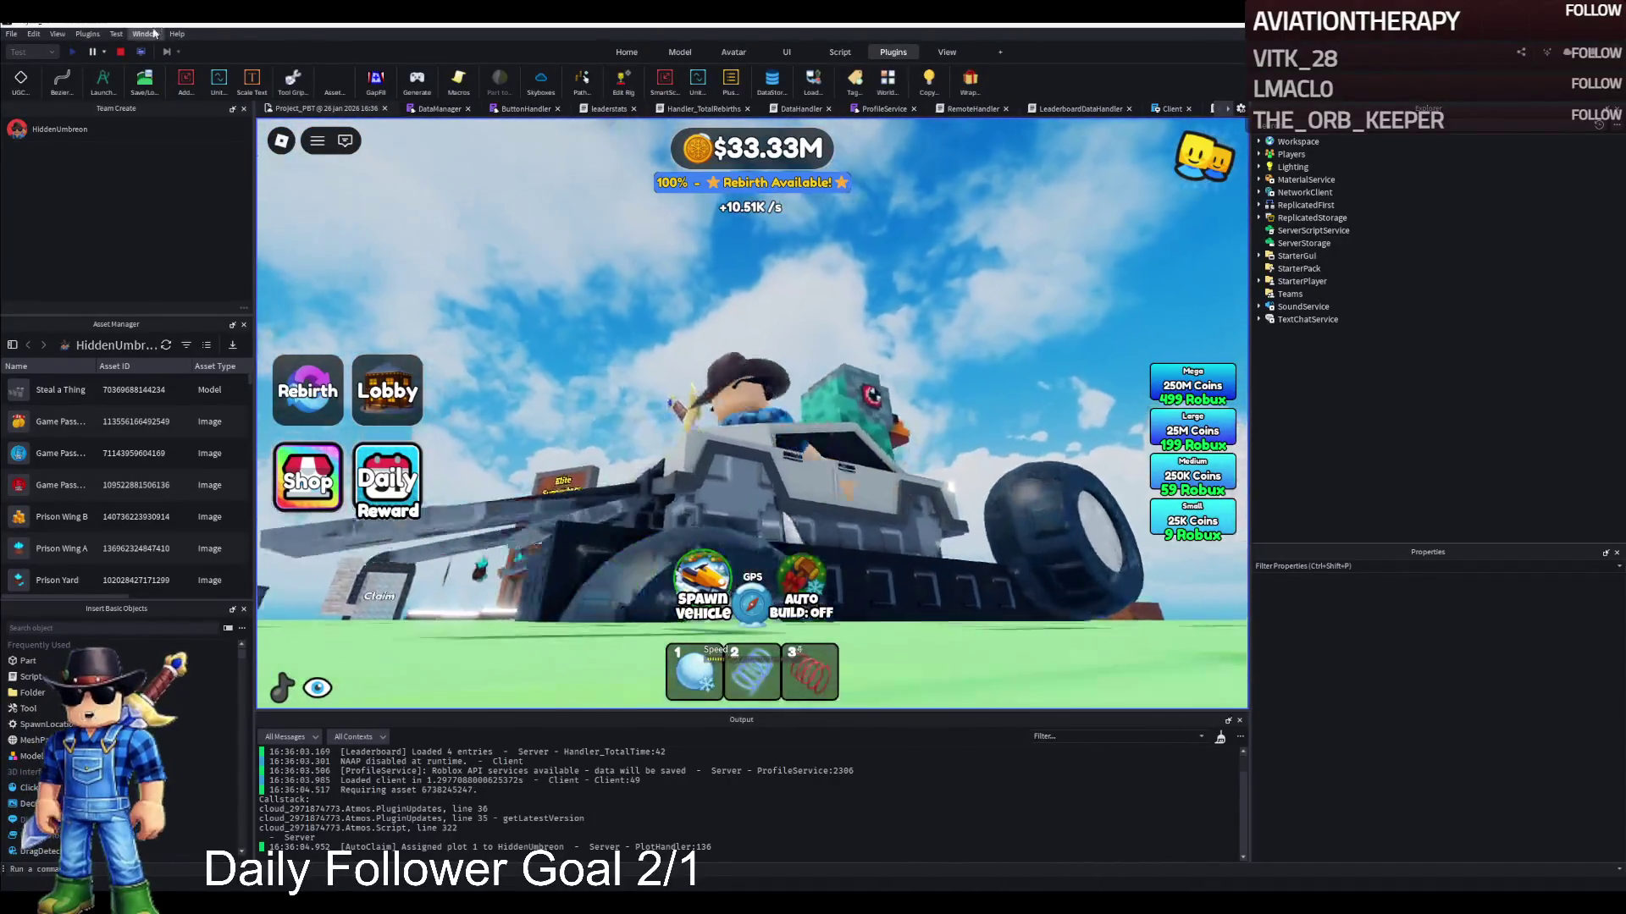
left_click(119, 53)
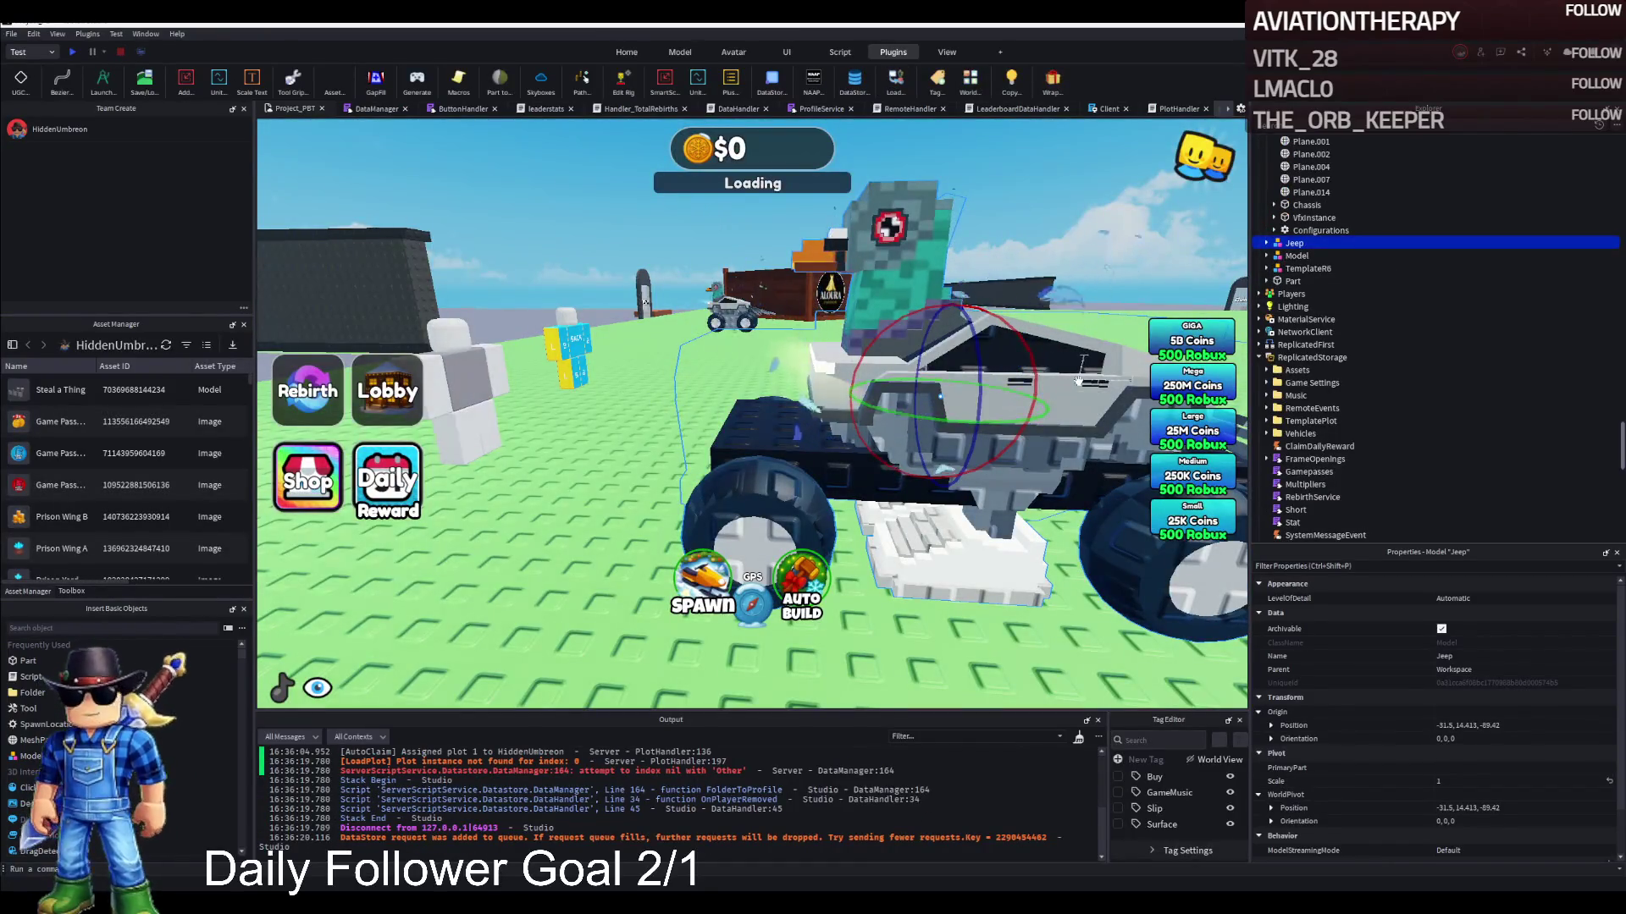
Step through the jeep's Union, Cube, Plane and Thruster parts in Explorer, ending on Cube.011
left_click(1079, 381)
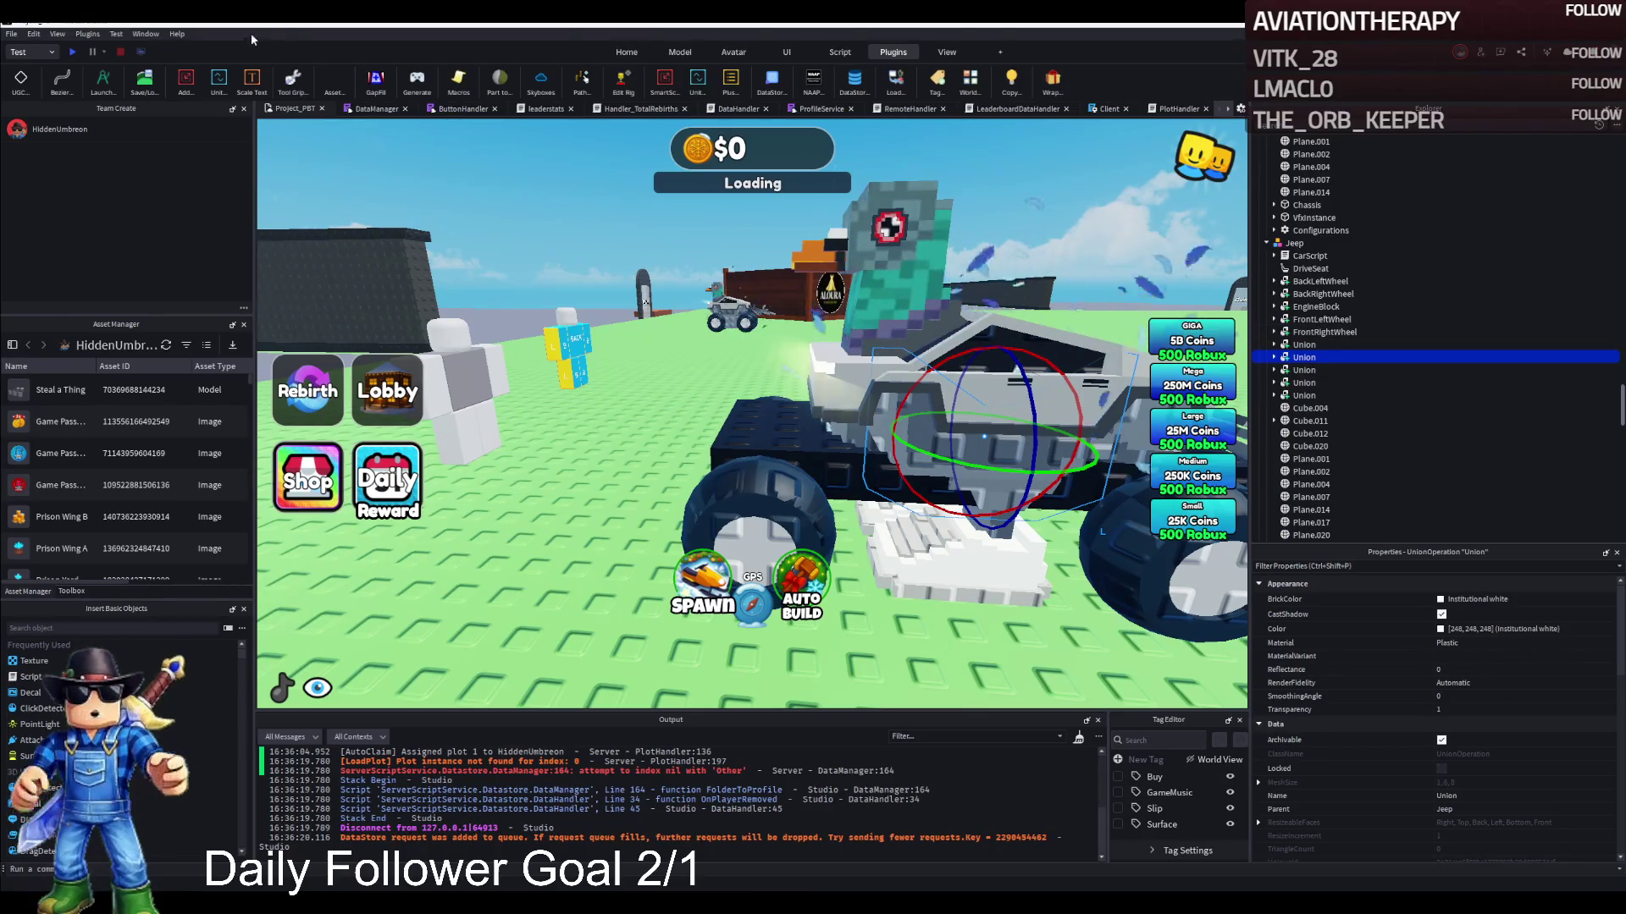
left_click(680, 52)
left_click(1308, 409)
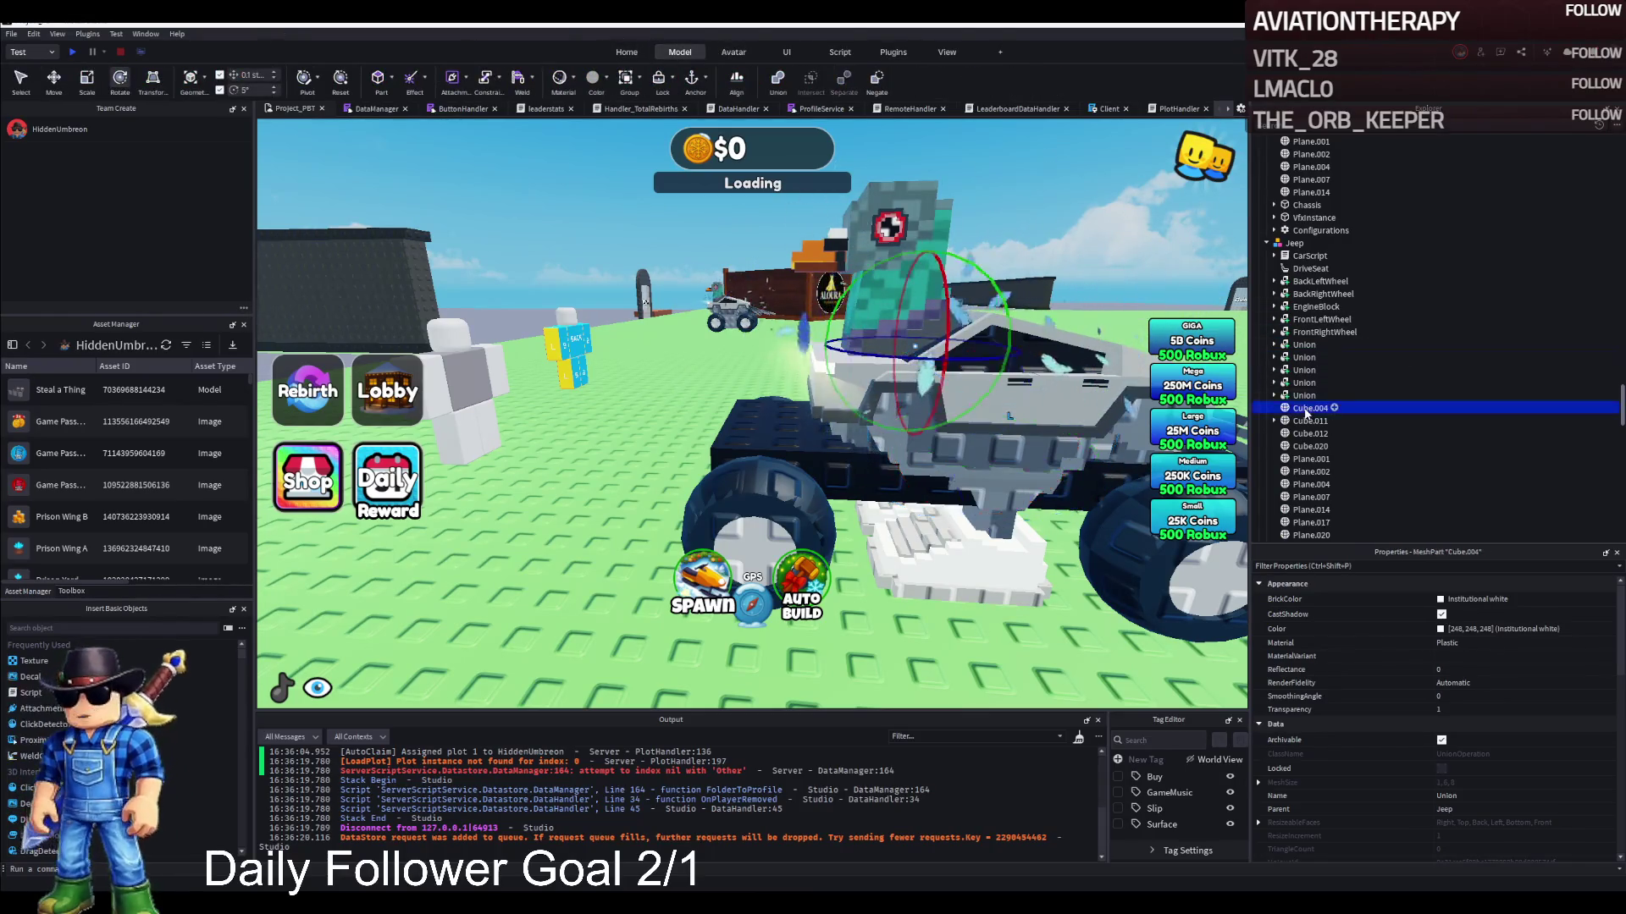
key("Down")
key("Down")
key("Down")
key("Down")
key("Down")
key("Down")
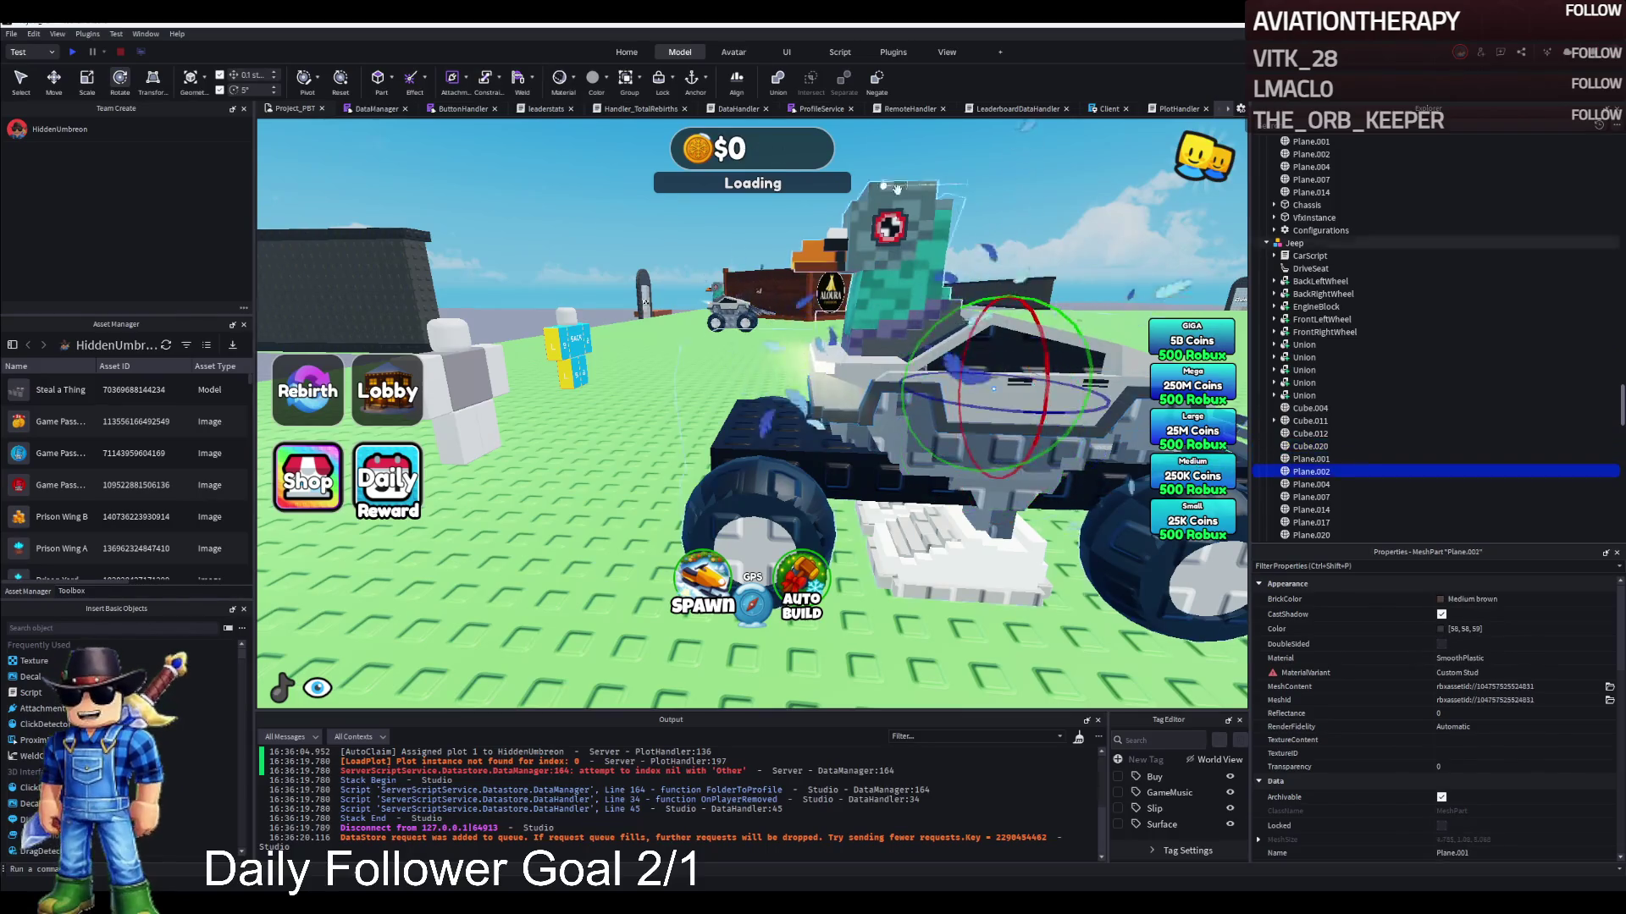
key("Down")
key("Down")
key("Down")
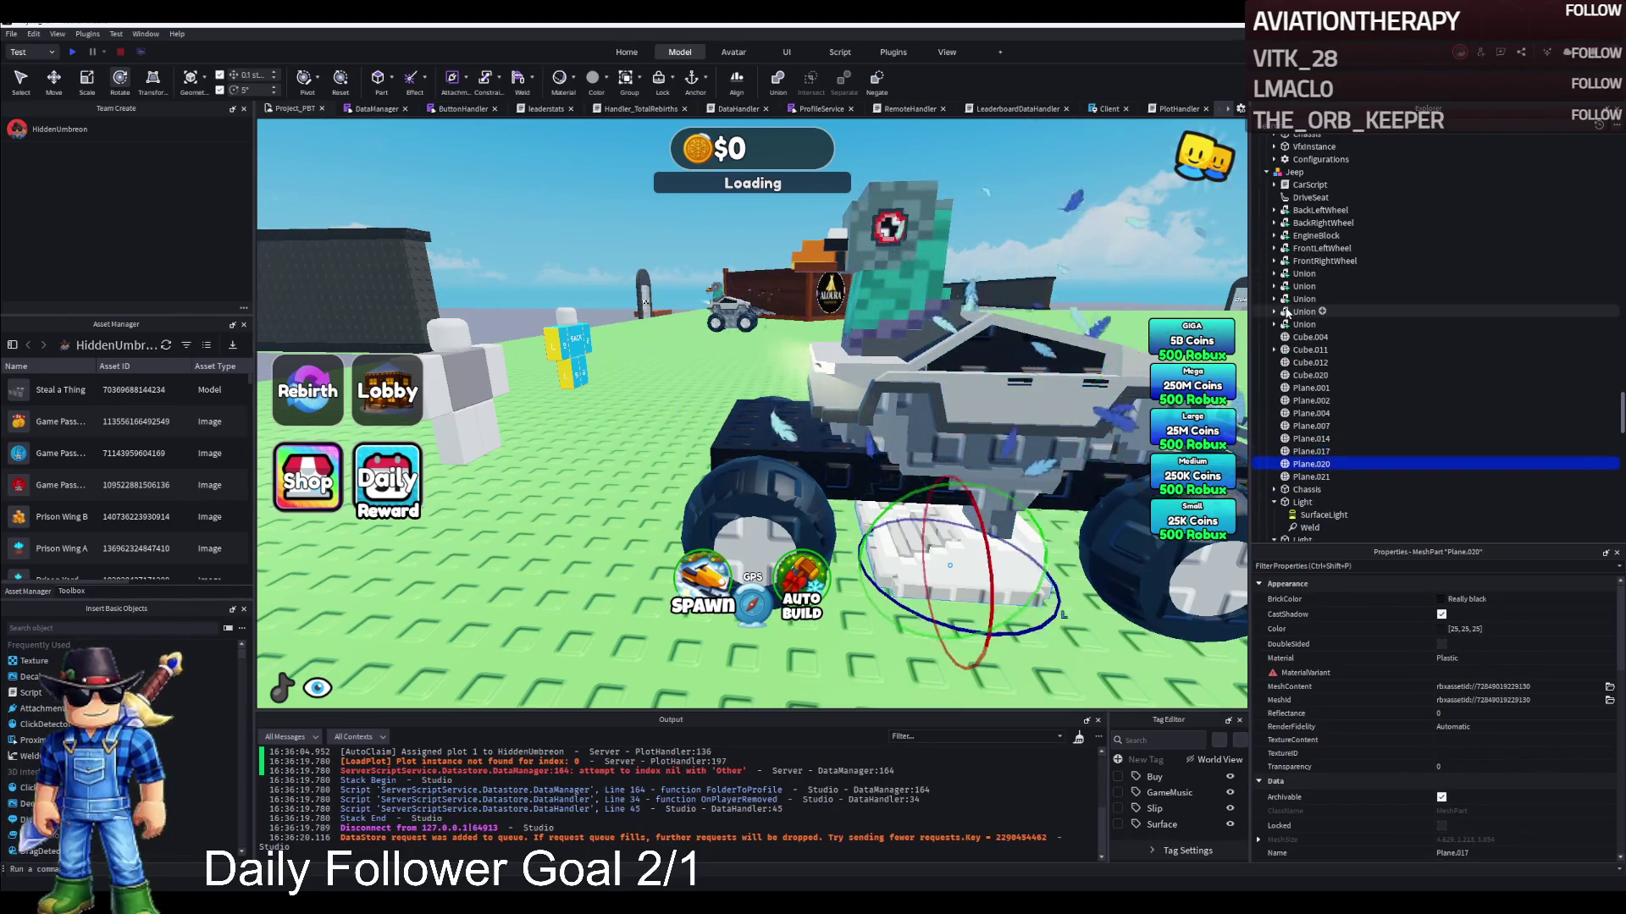
key("Down")
key("Down")
key("Down")
key("Down")
key("Down")
key("Down")
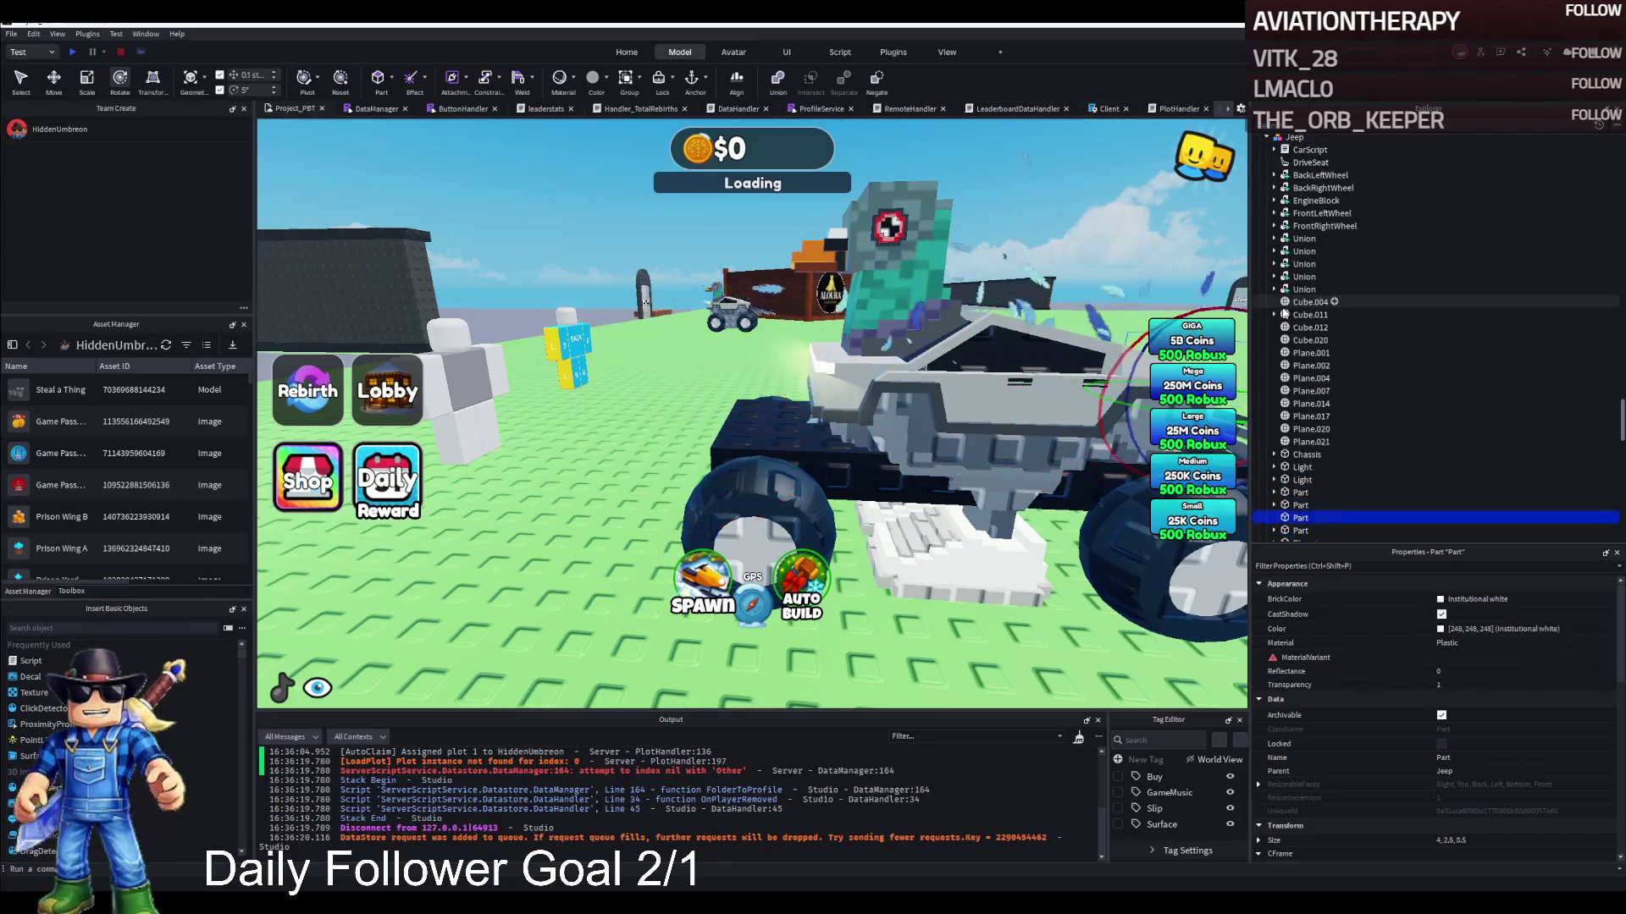
key("Down")
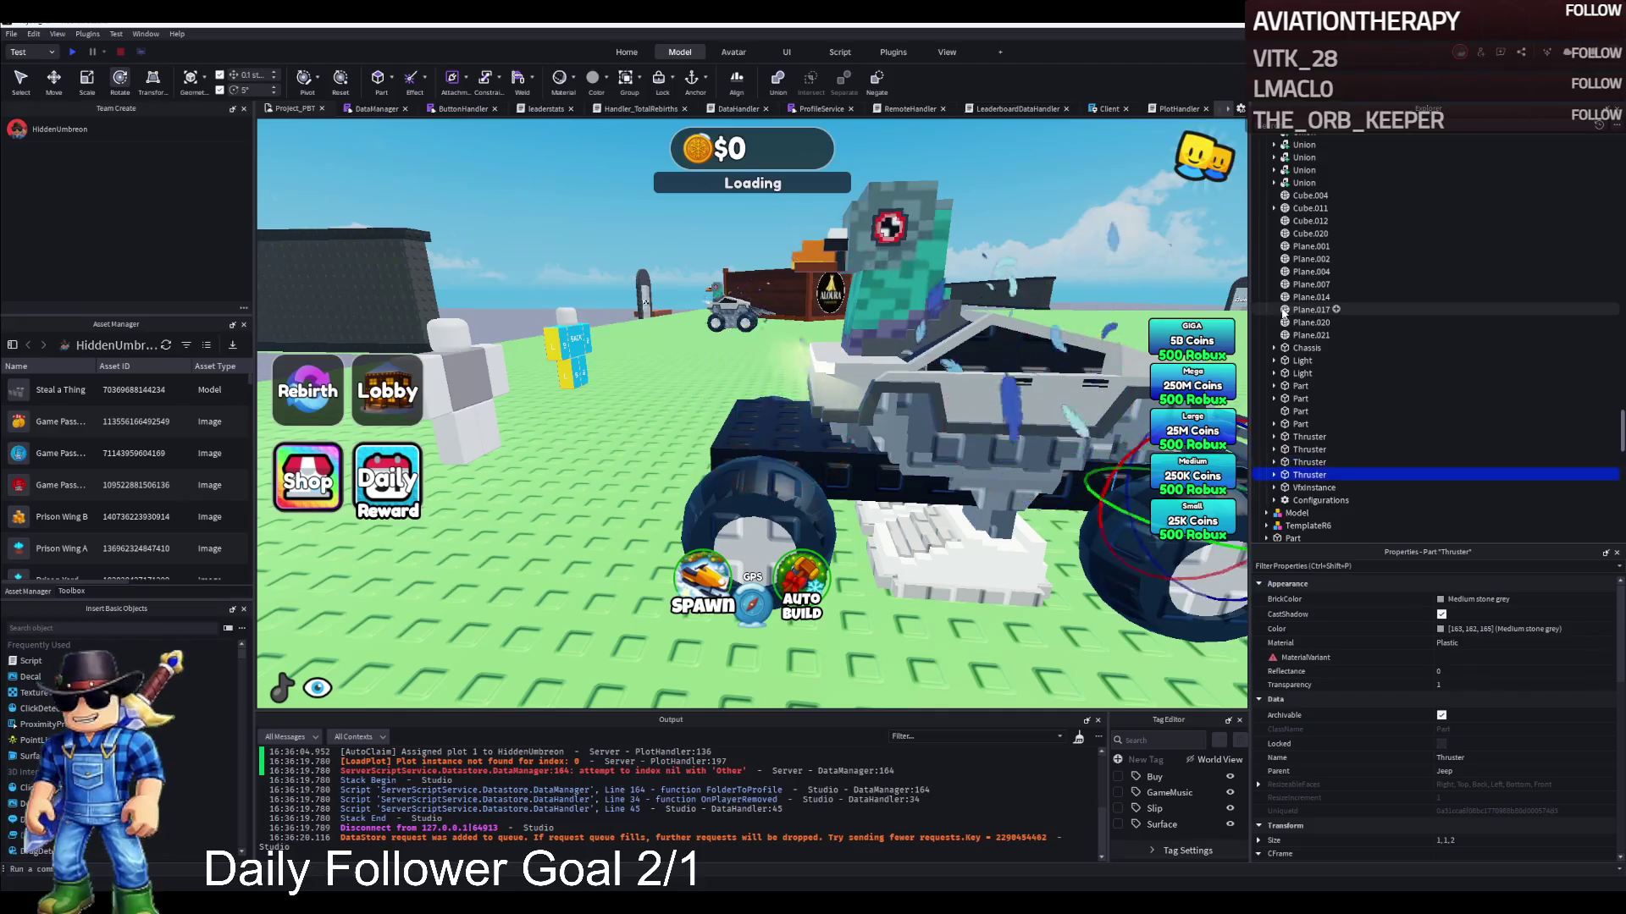
scroll(1308, 335, "up", 3)
left_click(1319, 316)
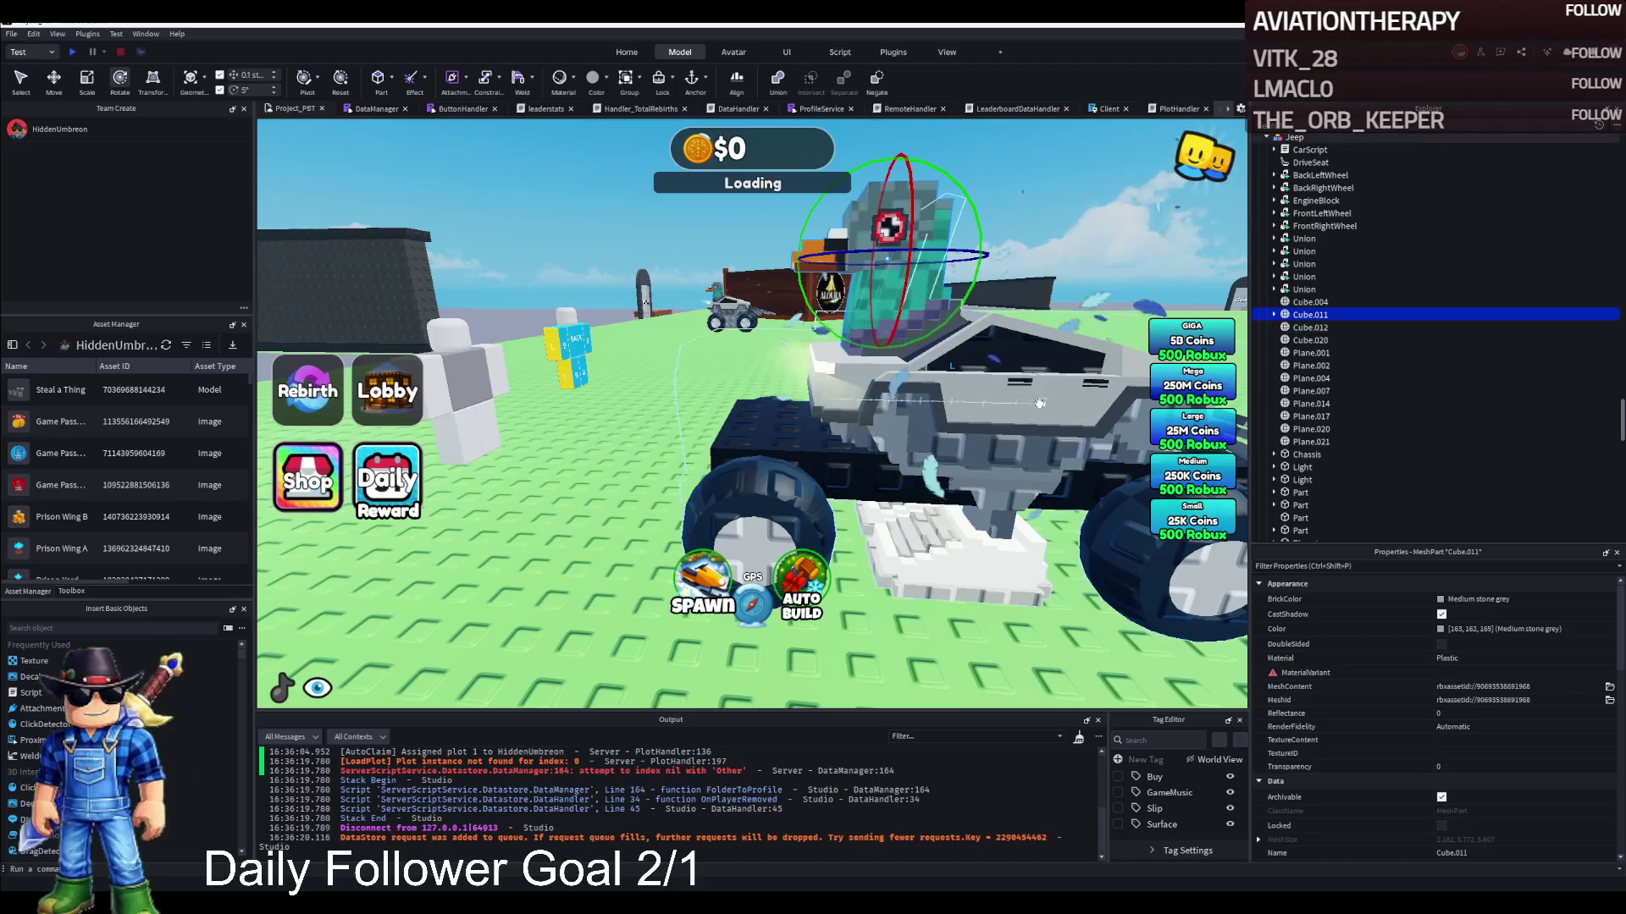
Delete the old Cube and Plane welds under Chassis and reselect Chassis
left_click(1307, 454)
left_click(1274, 454)
scroll(1321, 400, "down", 4)
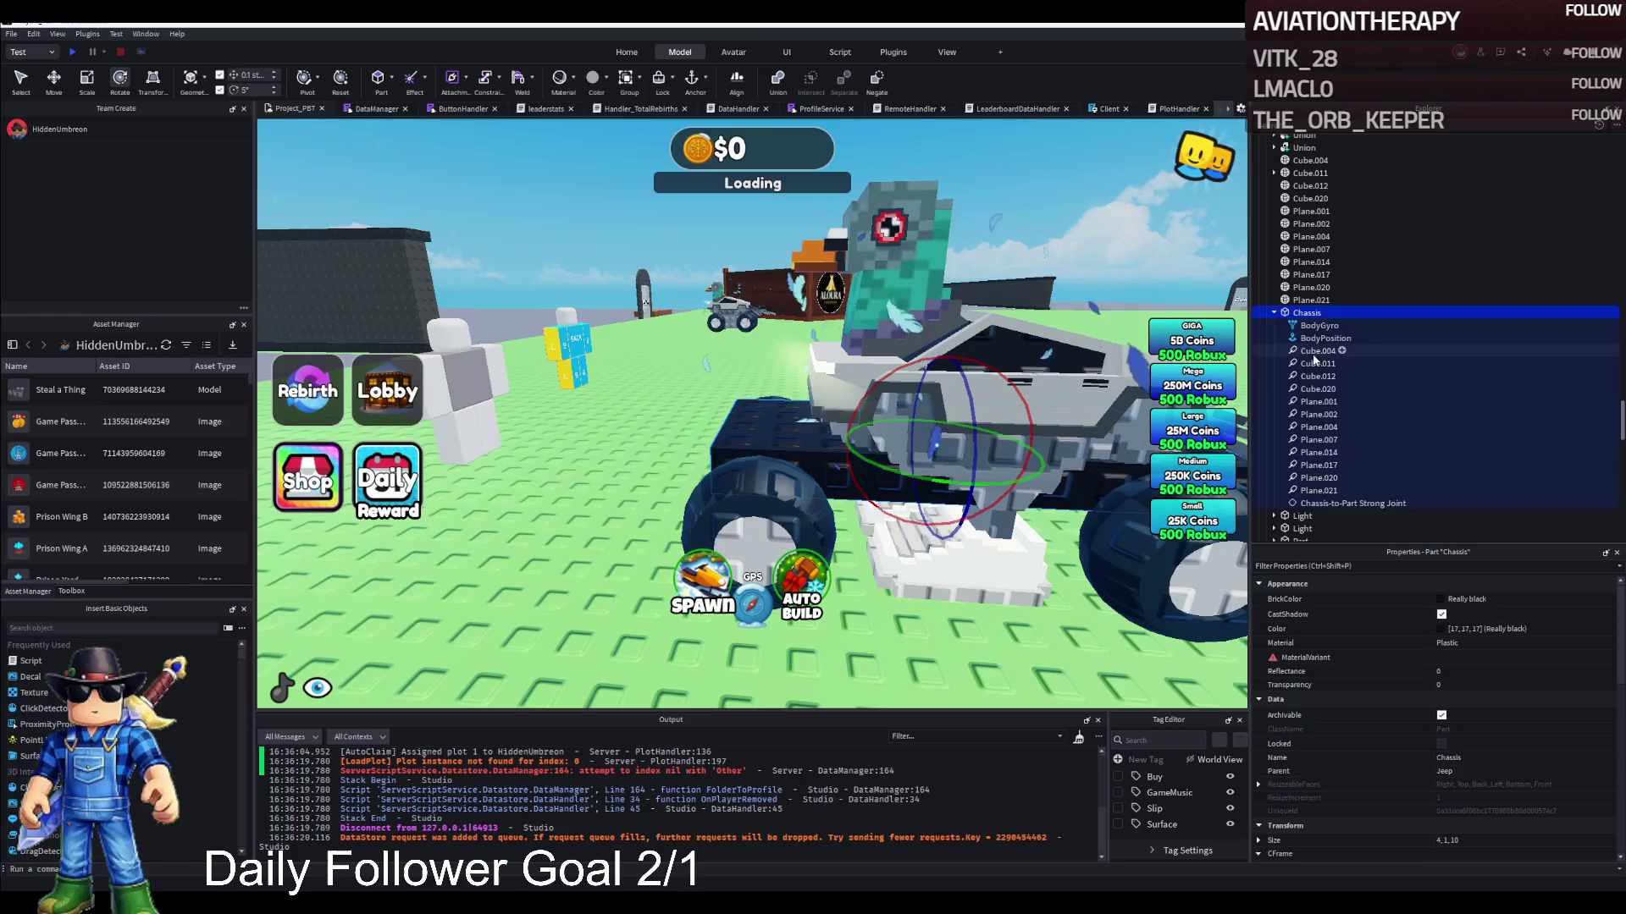
left_click(1315, 352)
left_click(1309, 491, "shift")
key("Delete")
left_click(1323, 315)
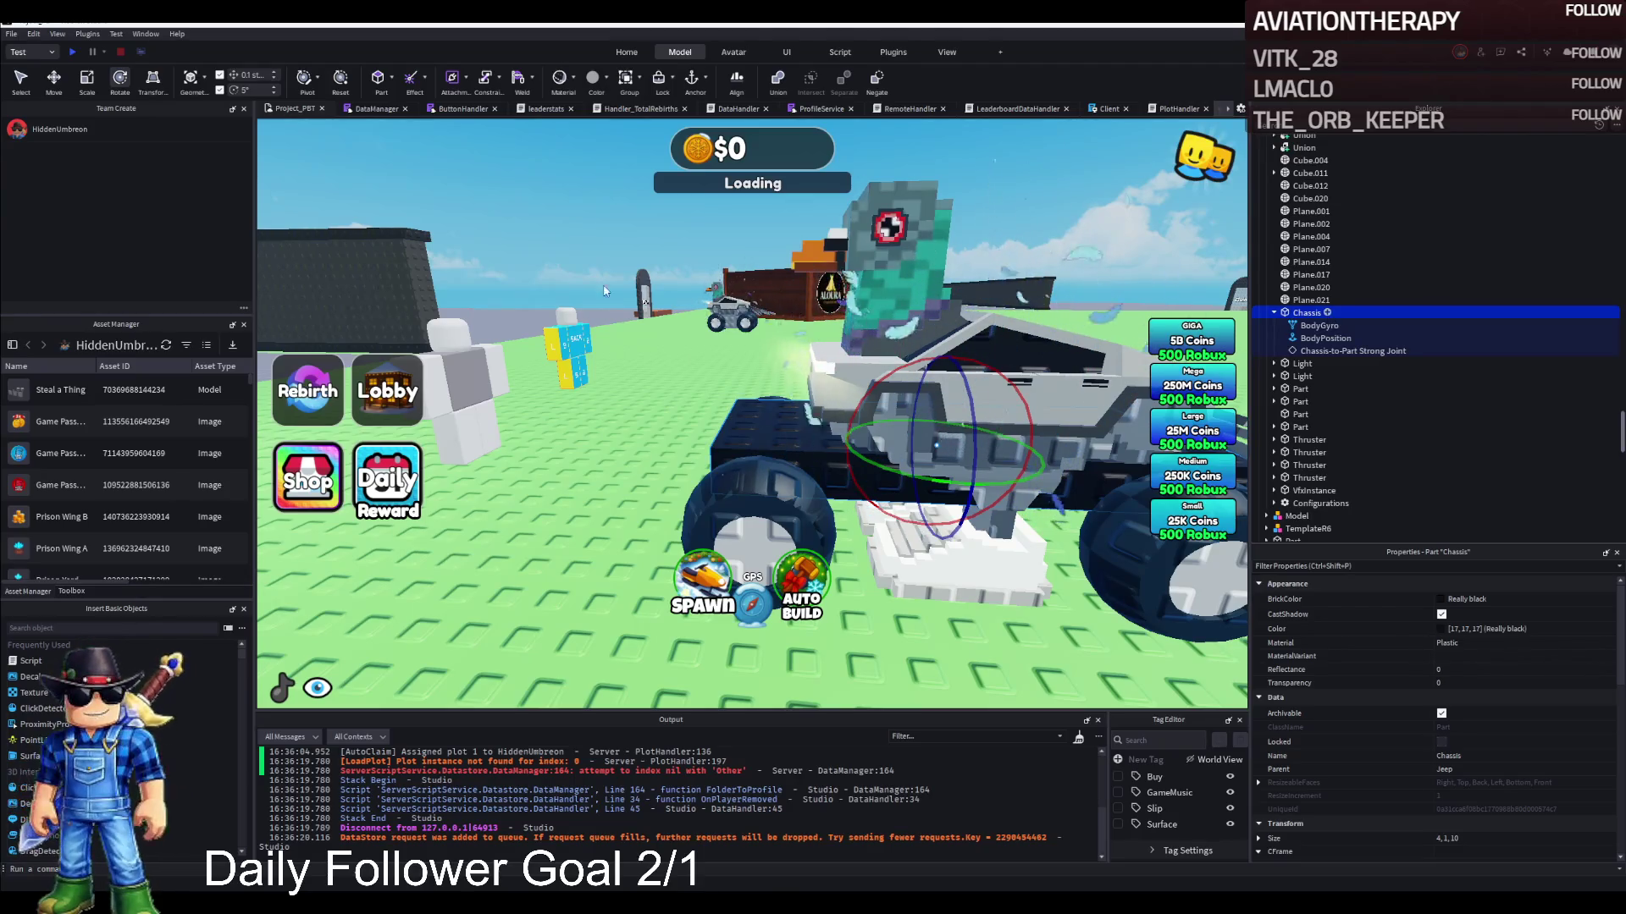
Add WeldConstraints with Part0 Chassis joining it to Plane.021, Plane.020 and Plane.017
left_click(1495, 727)
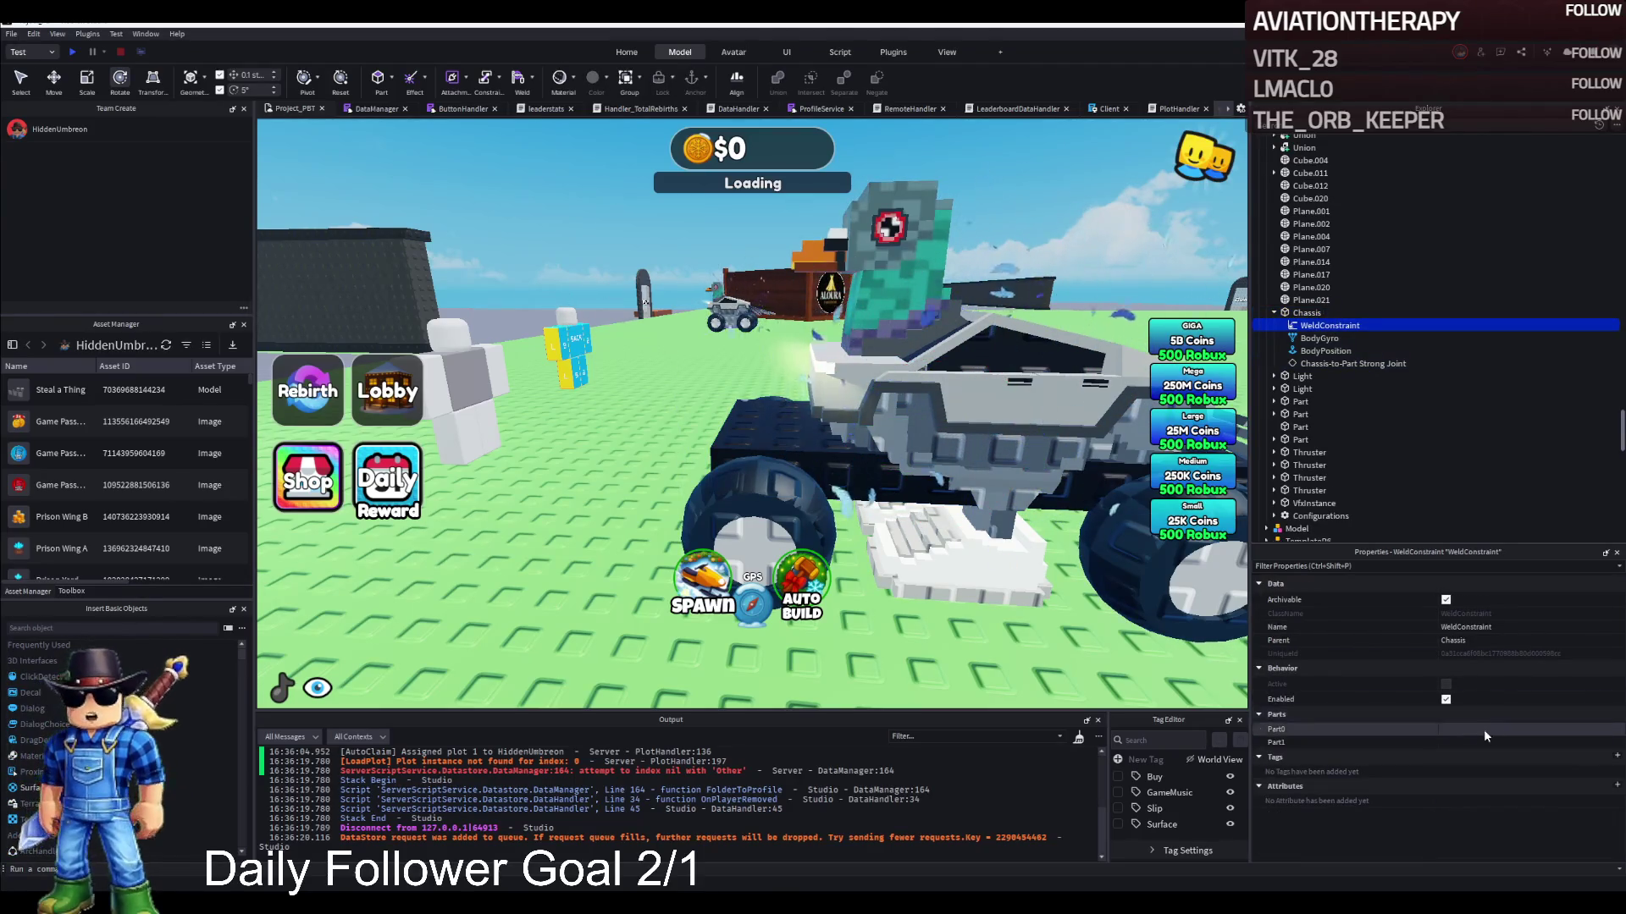
left_click(1306, 313)
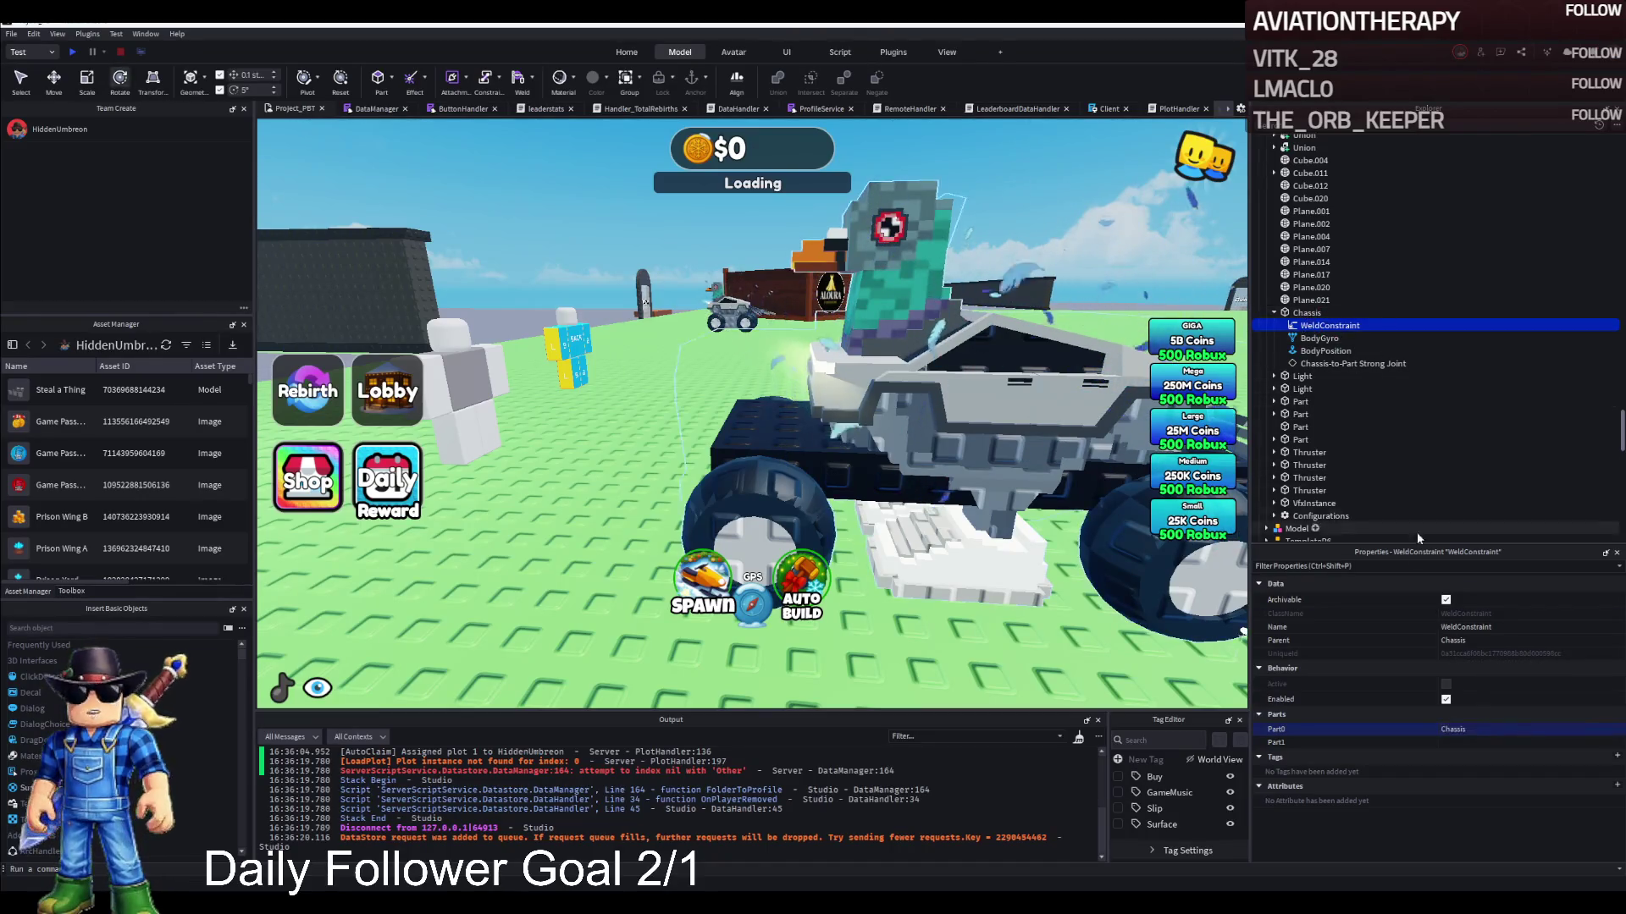
left_click(1464, 741)
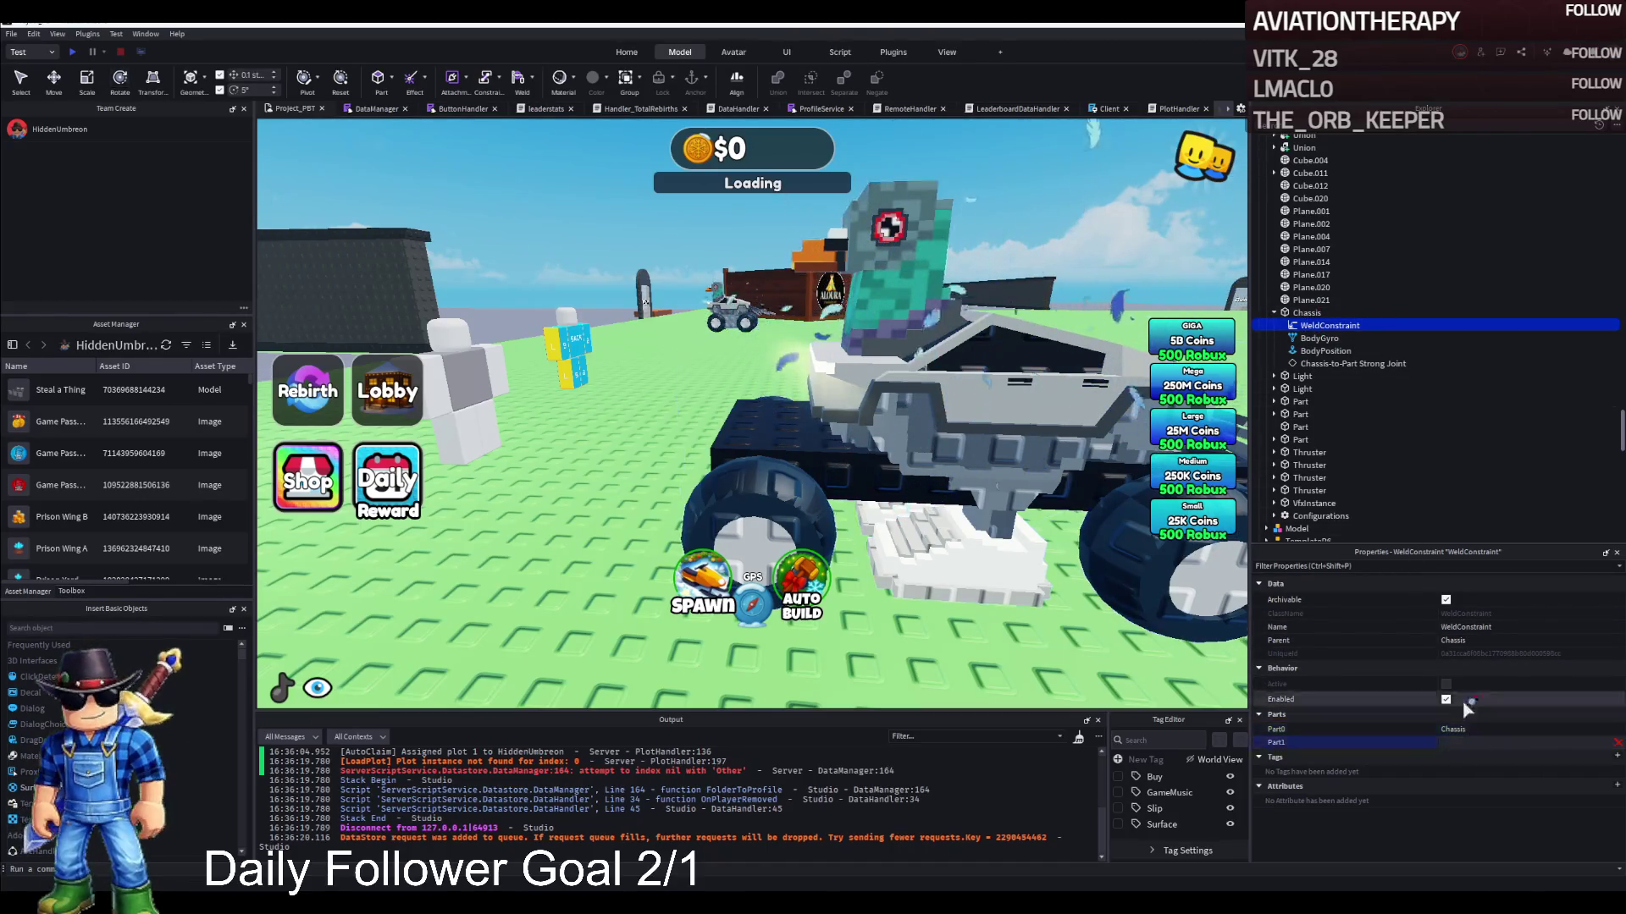
key("ctrl+d")
left_click(1311, 300)
key("ctrl+d")
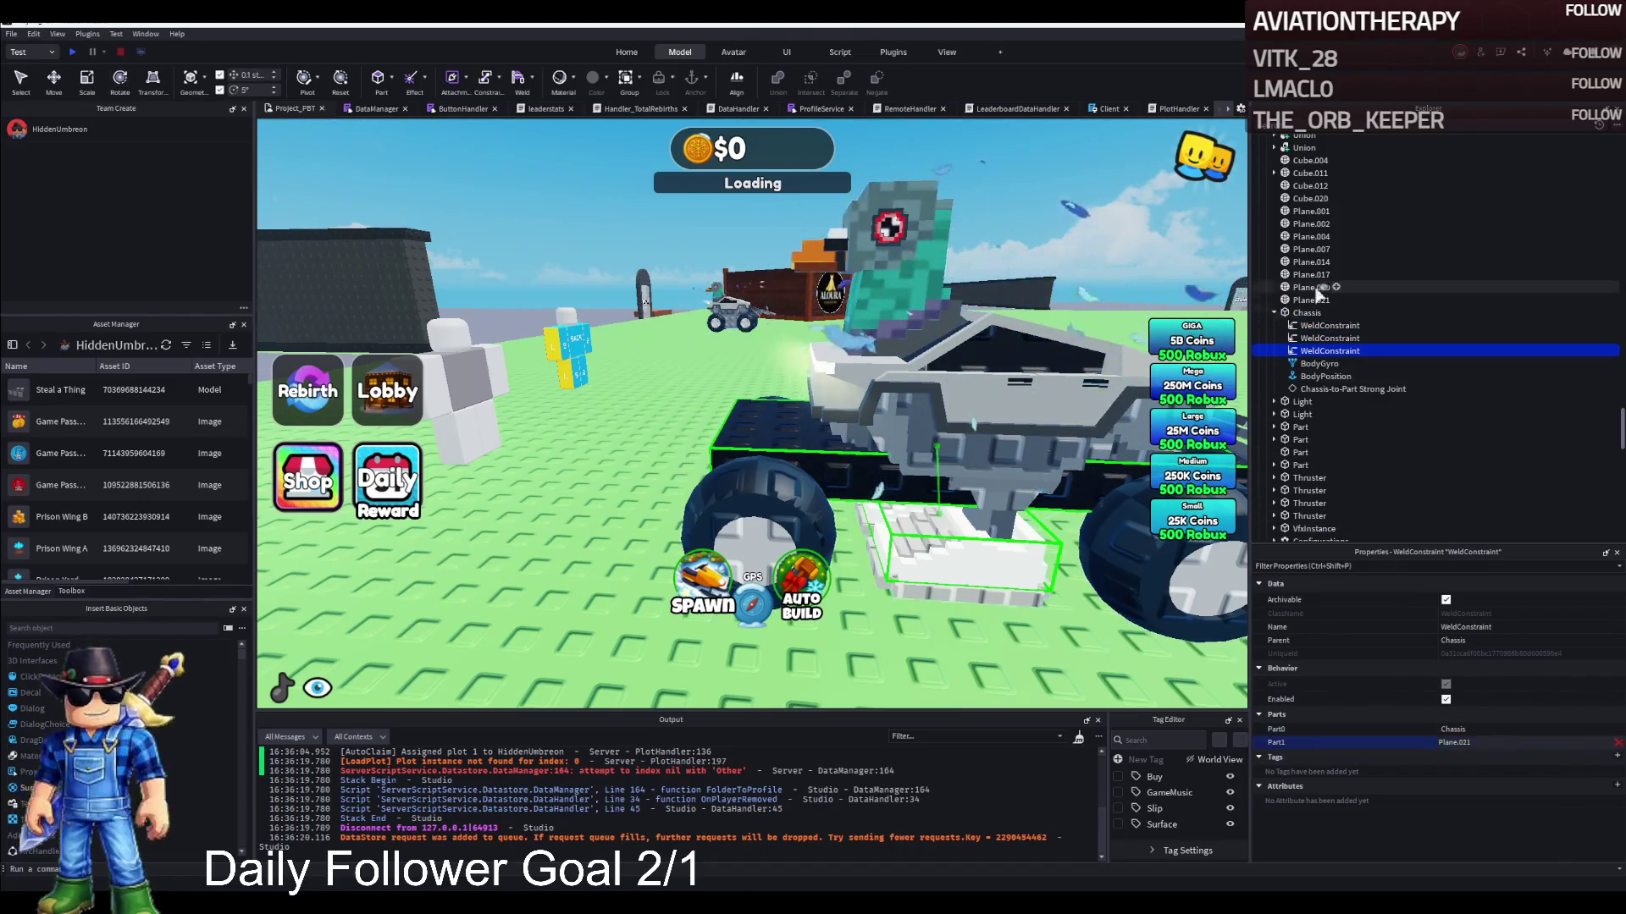
key("ctrl+d")
left_click(1465, 742)
left_click(1308, 288)
left_click(1309, 275)
Duplicate the weld to join Chassis to Plane.014, Plane.007, Plane.004 and Plane.002
key("ctrl+d")
left_click(1308, 263)
key("ctrl+d")
left_click(1495, 742)
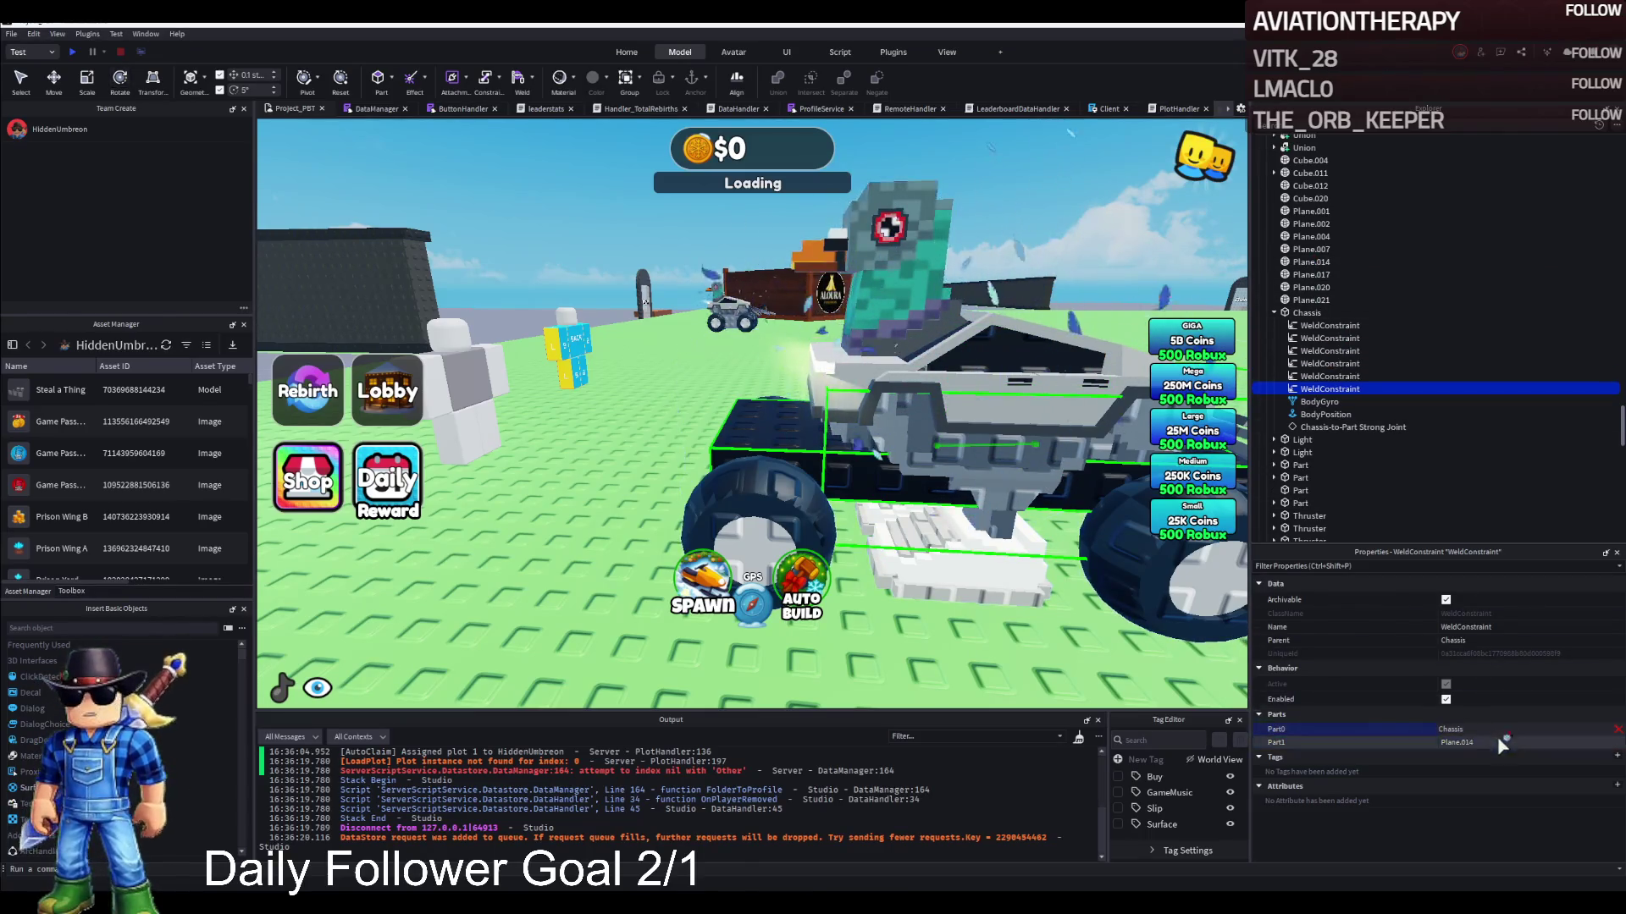
left_click(1312, 250)
key("ctrl+d")
left_click(1490, 742)
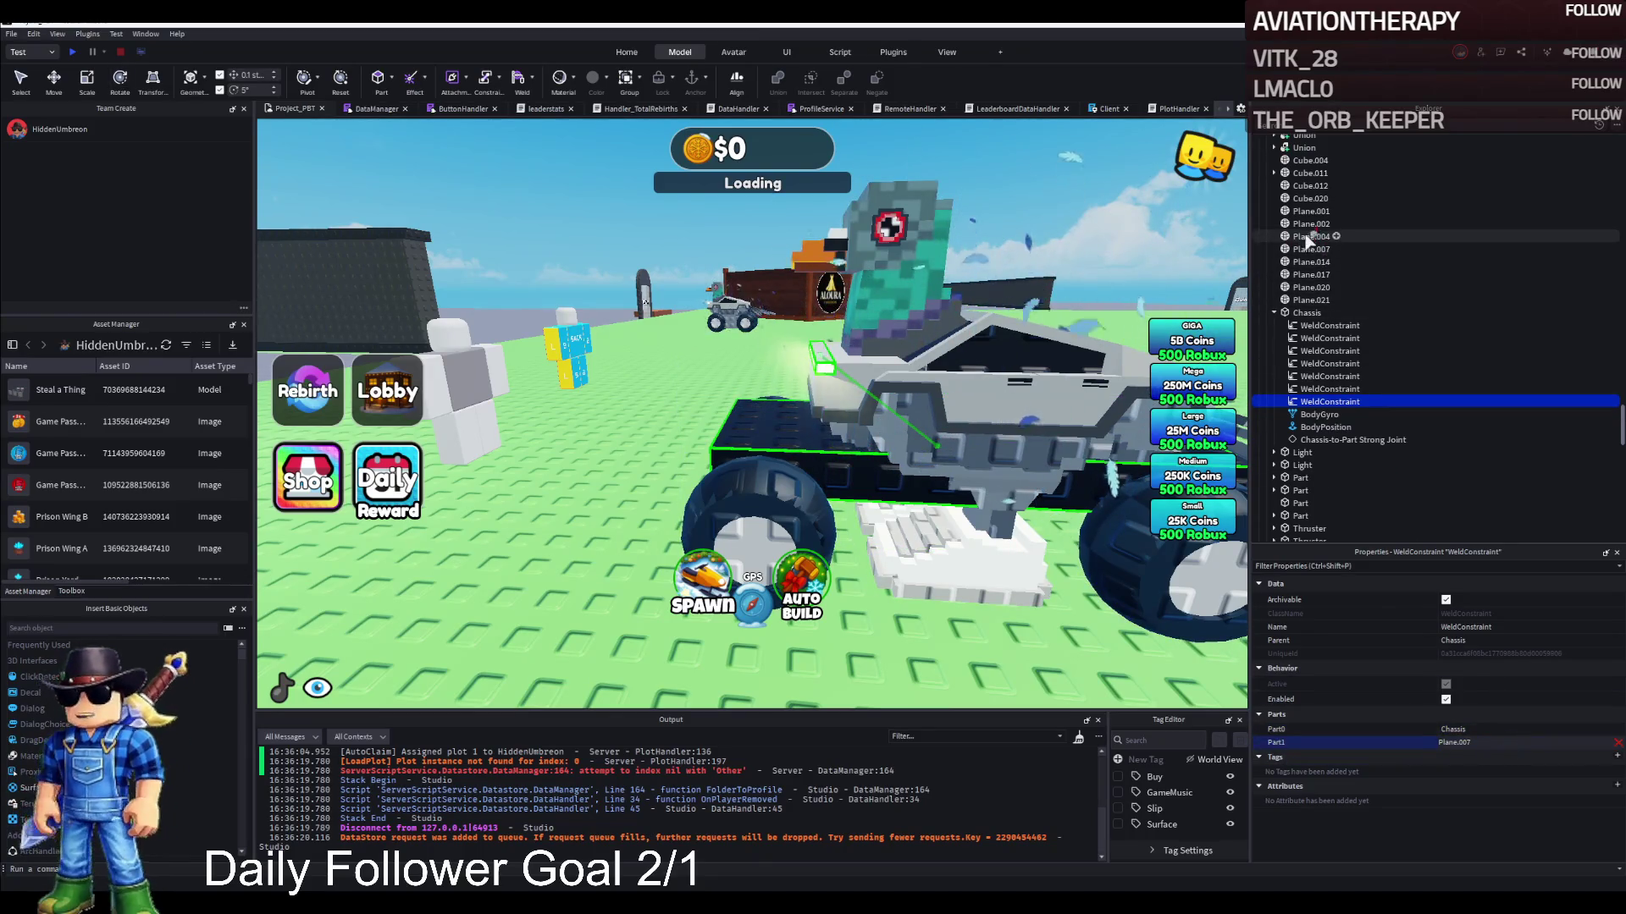
left_click(1306, 237)
key("ctrl+d")
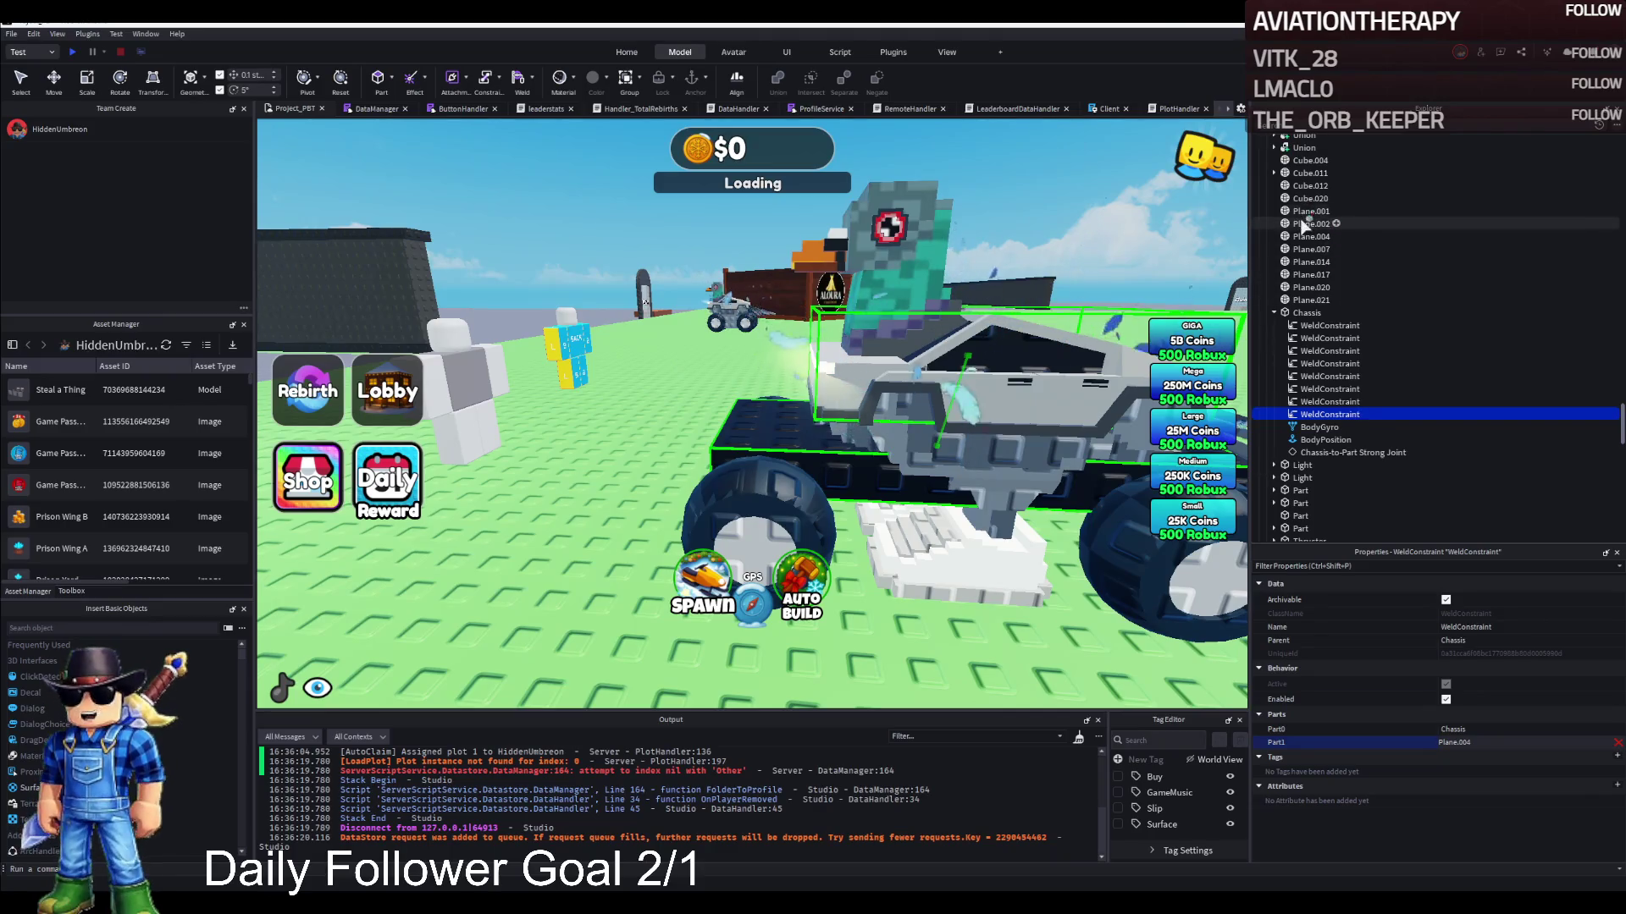
left_click(1304, 225)
Weld Chassis to Plane.001, Cube.020, Cube.011 and Cube.004, then start a playtest
key("ctrl+d")
left_click(1514, 742)
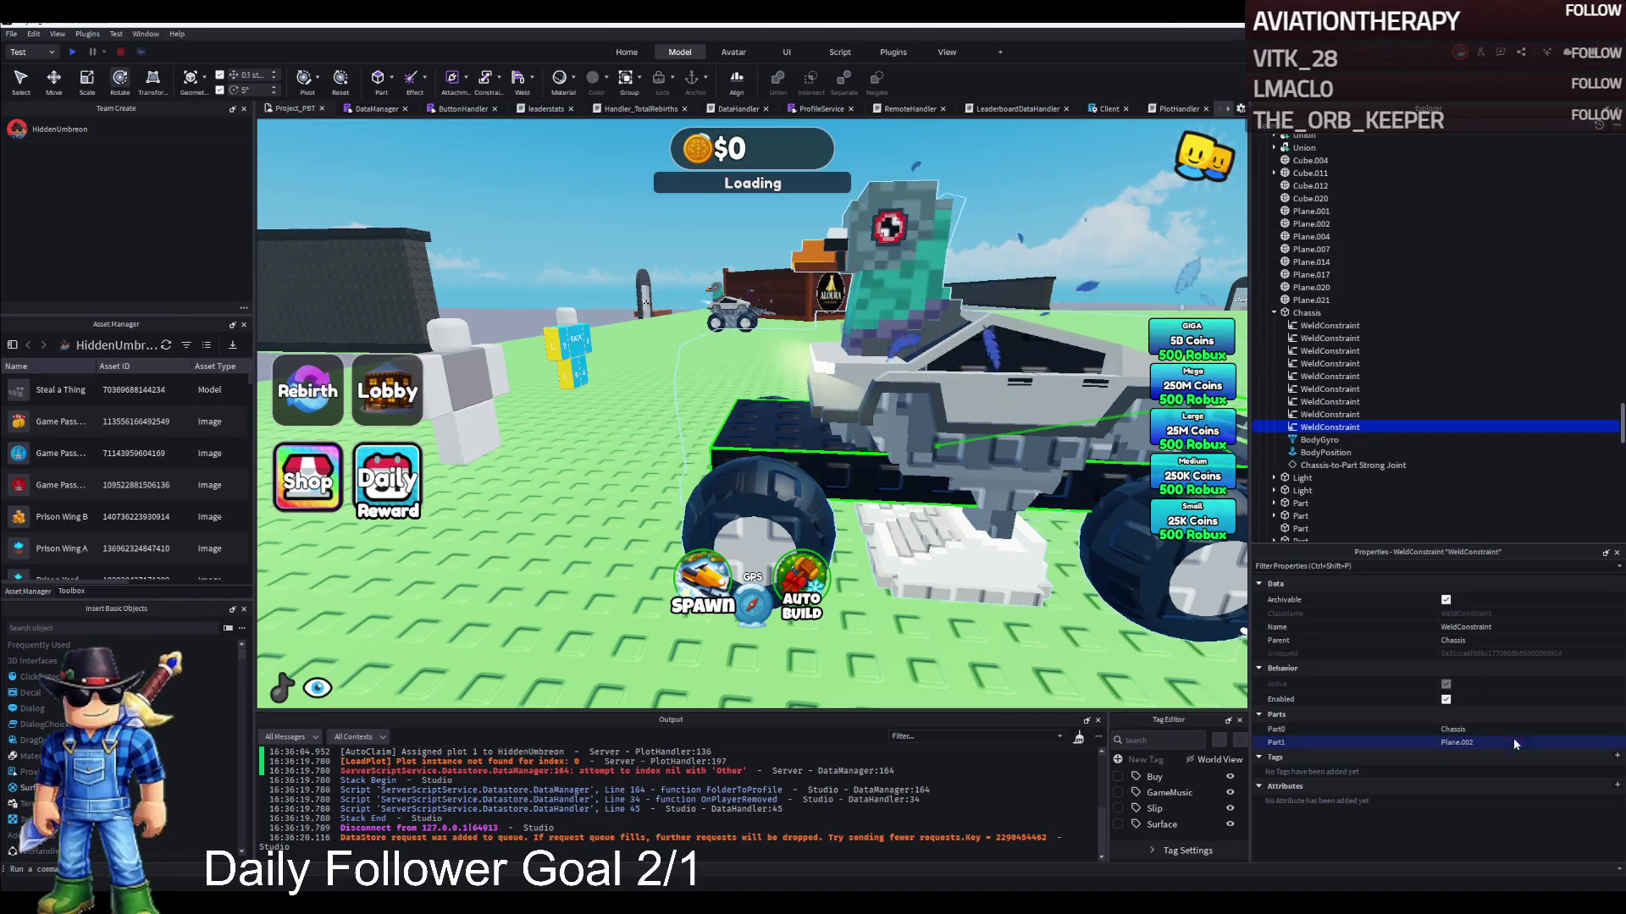
left_click(1310, 212)
key("ctrl+d")
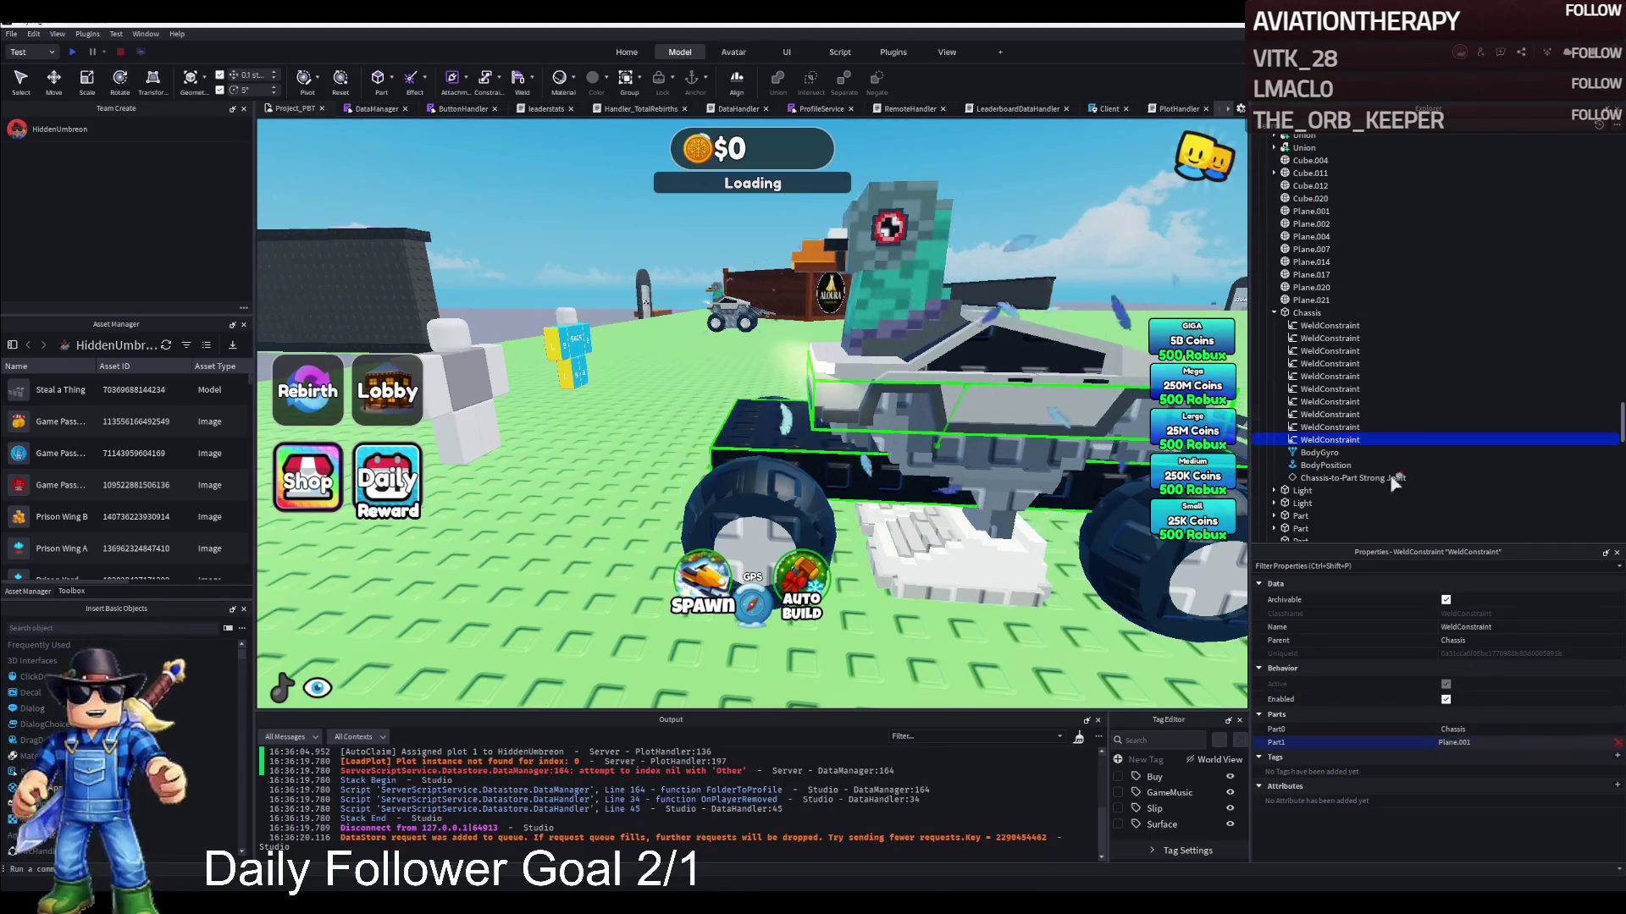
left_click(1310, 198)
key("ctrl+d")
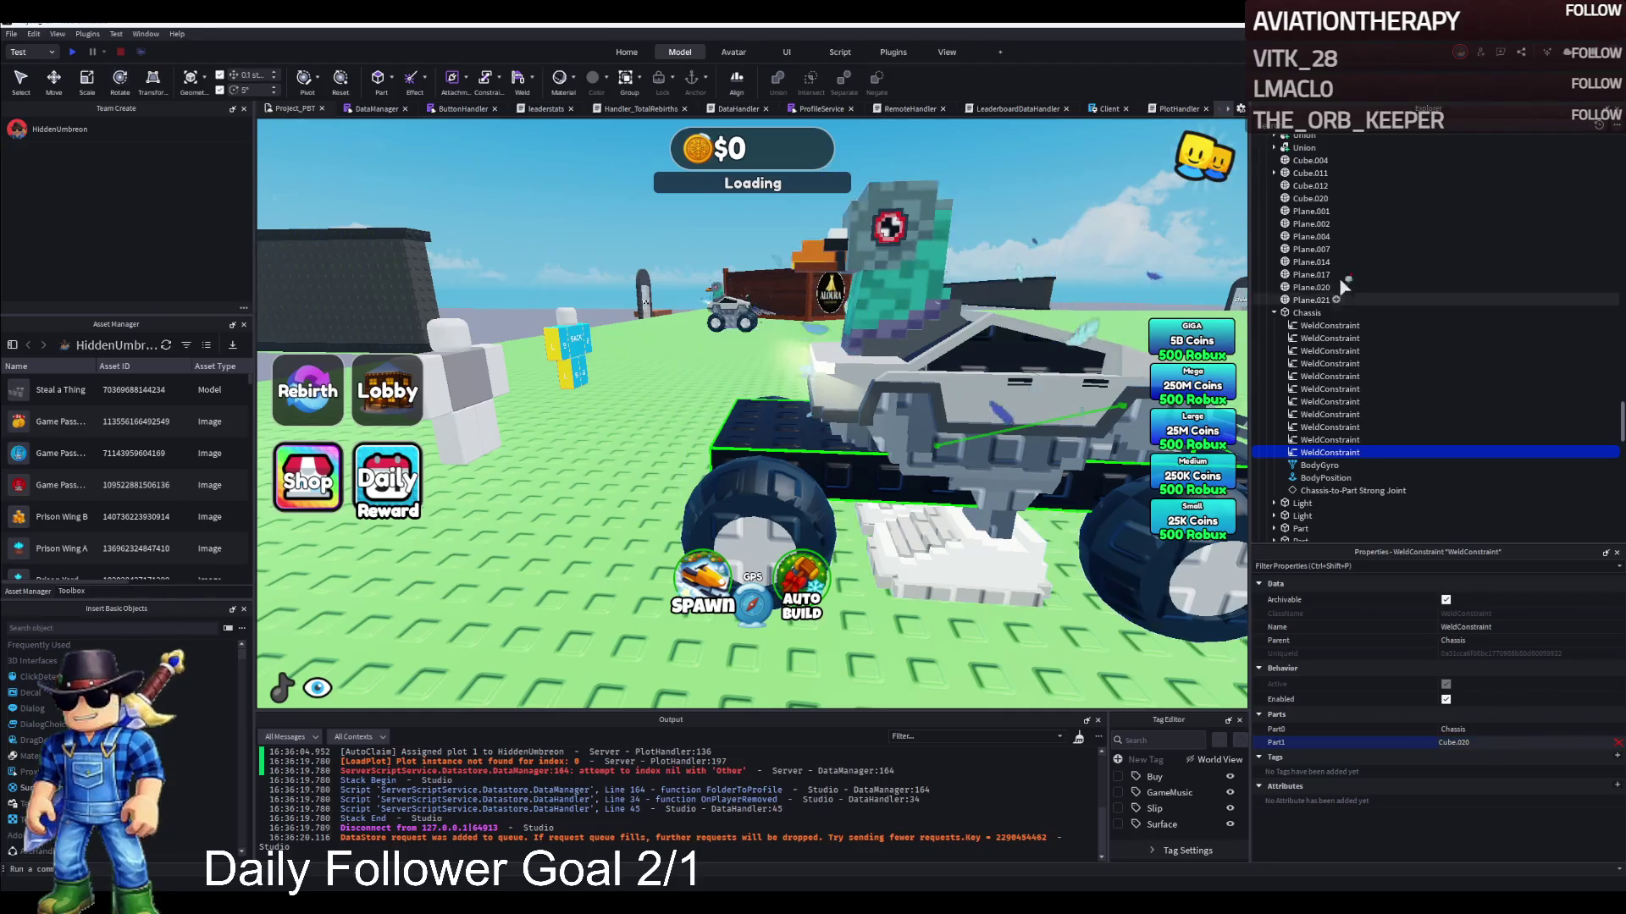
left_click(1310, 173)
key("ctrl+d")
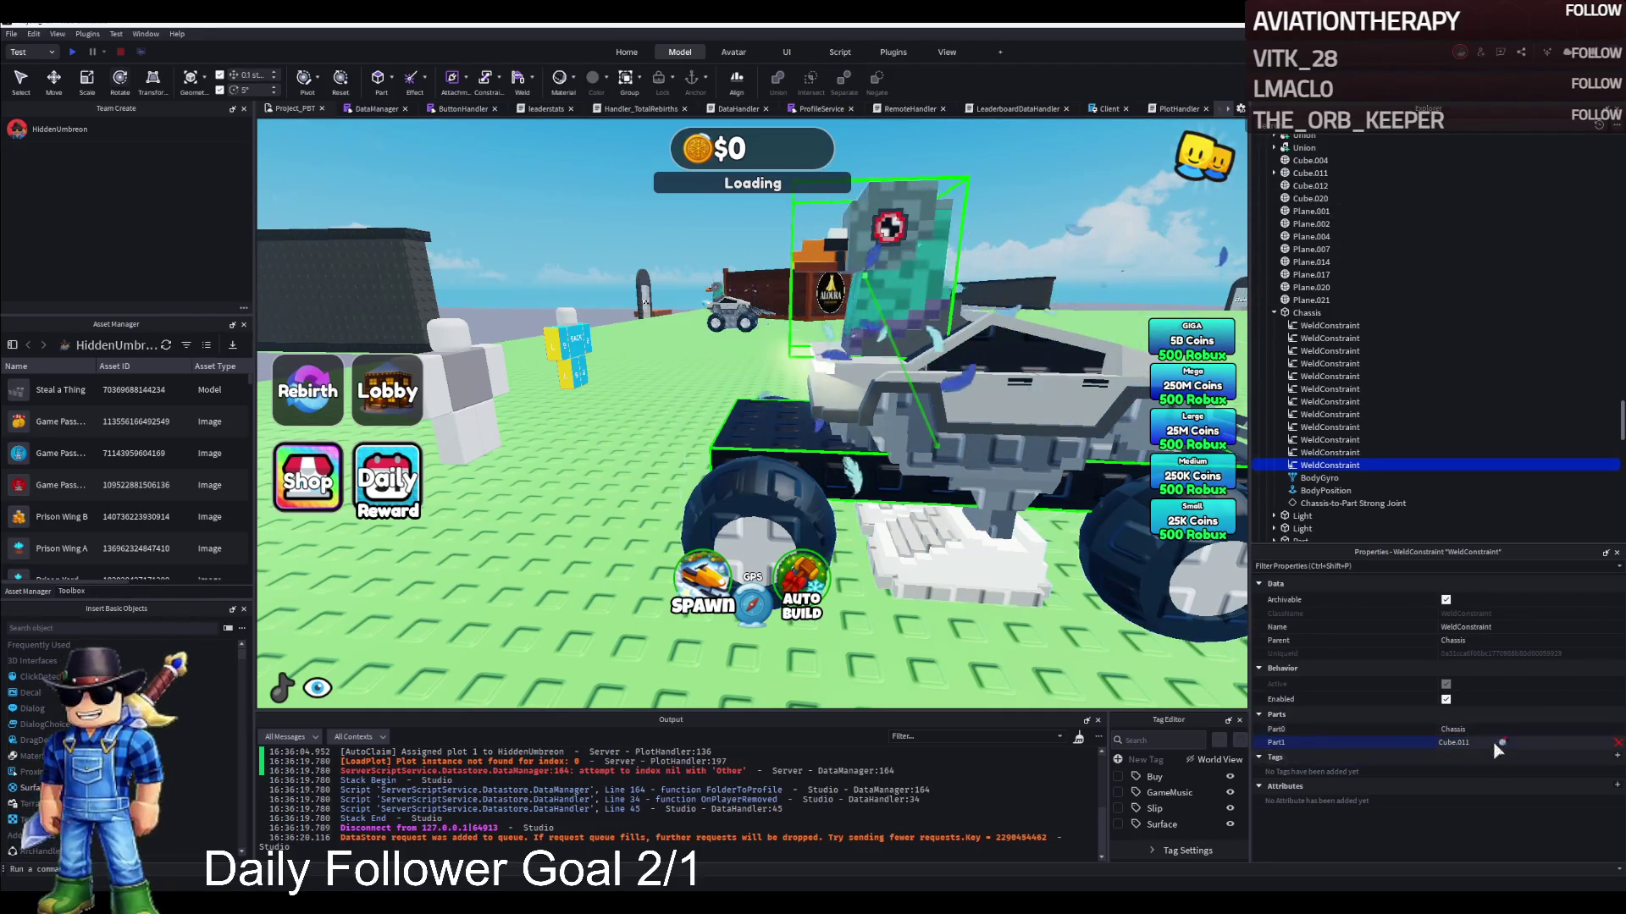
left_click(1310, 160)
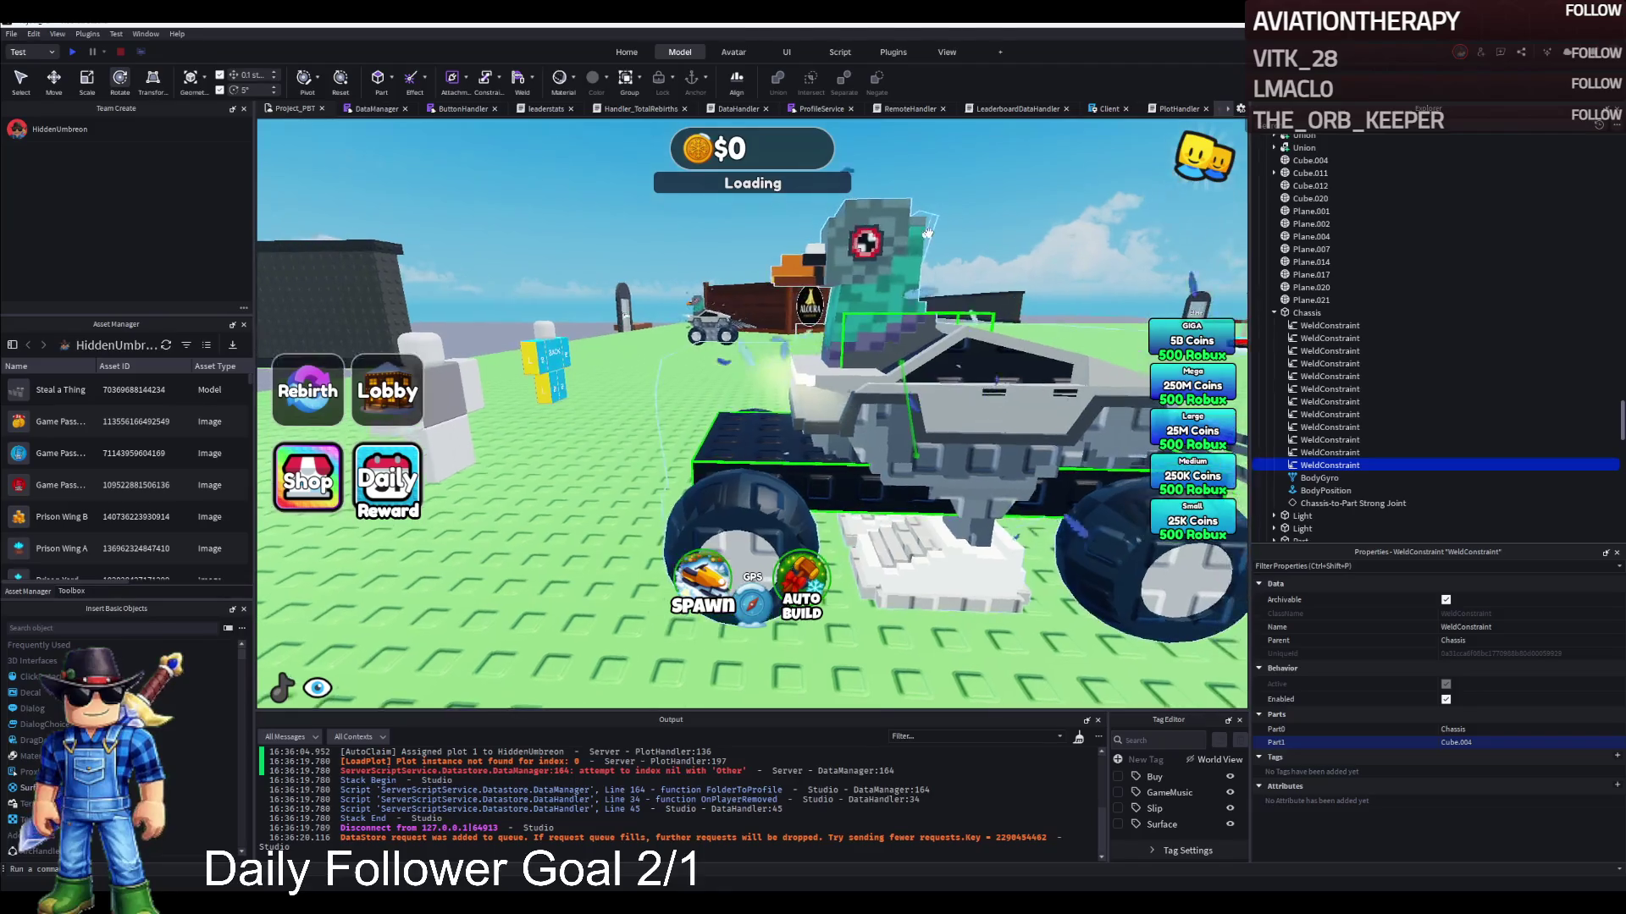
key("F5")
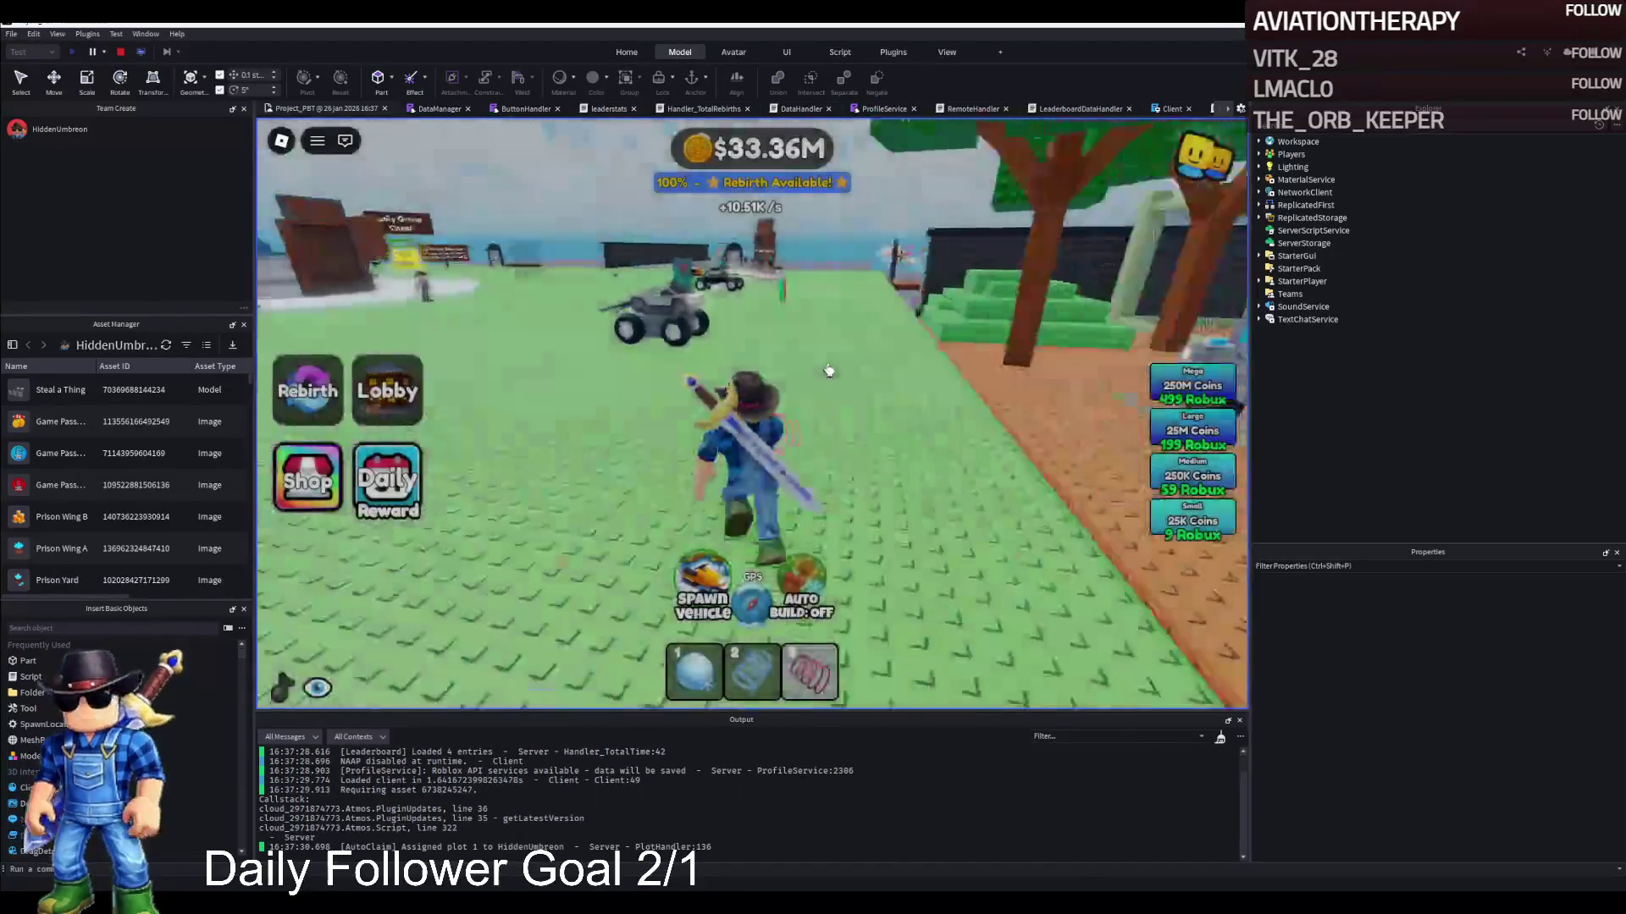
Run to the jeep, sit in it, drive it left around the field, then stop the playtest
key("w")
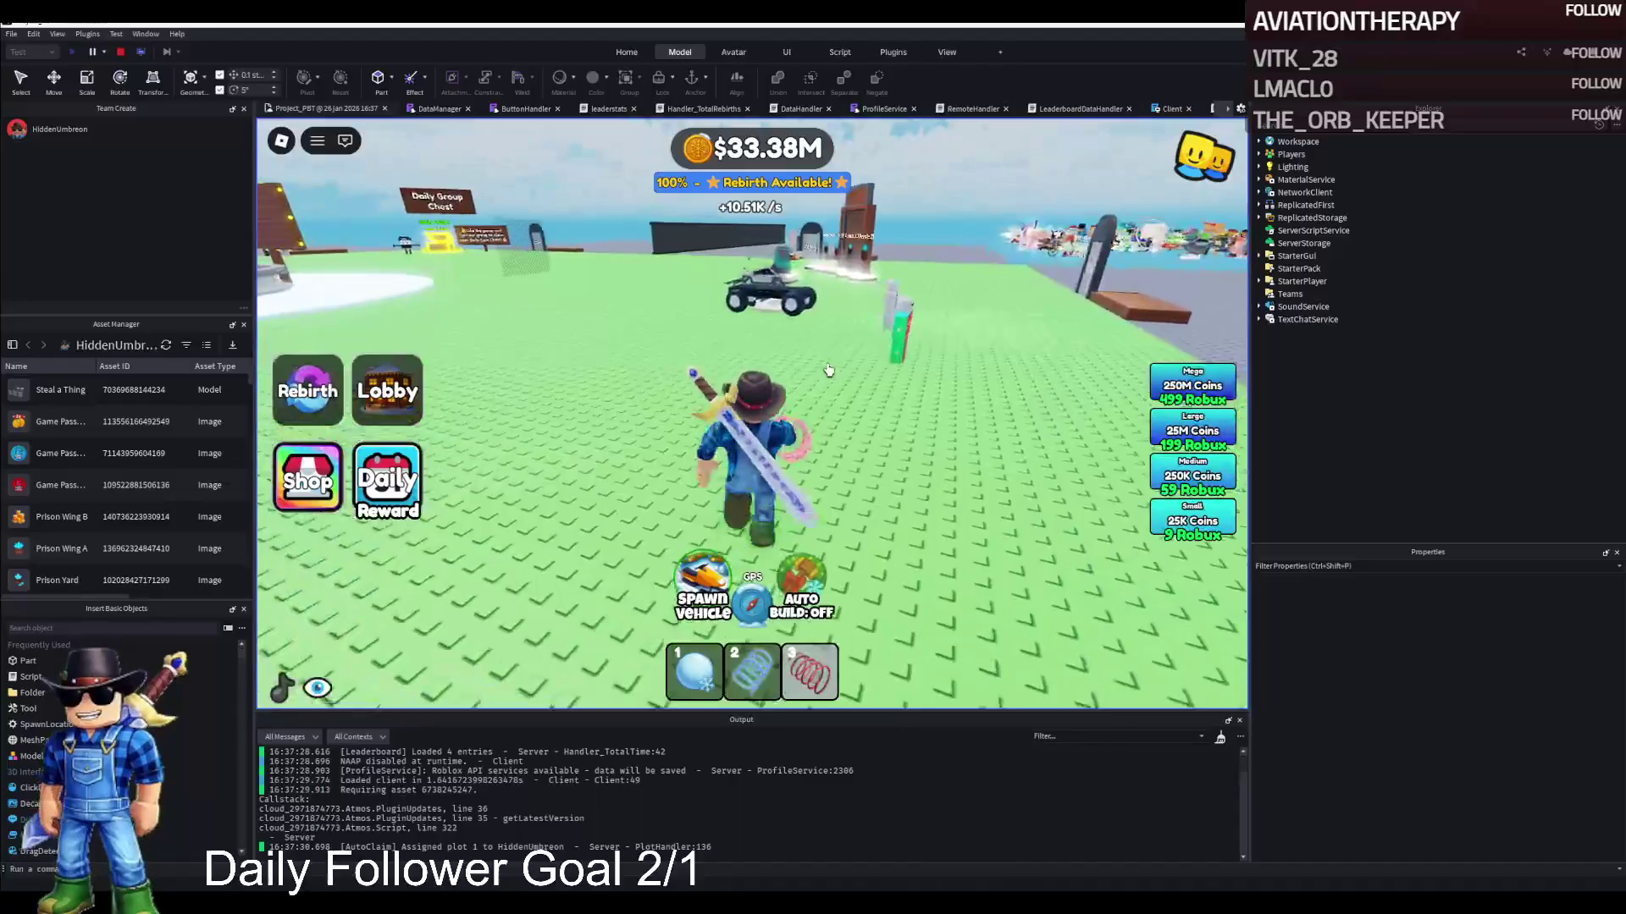
key("w")
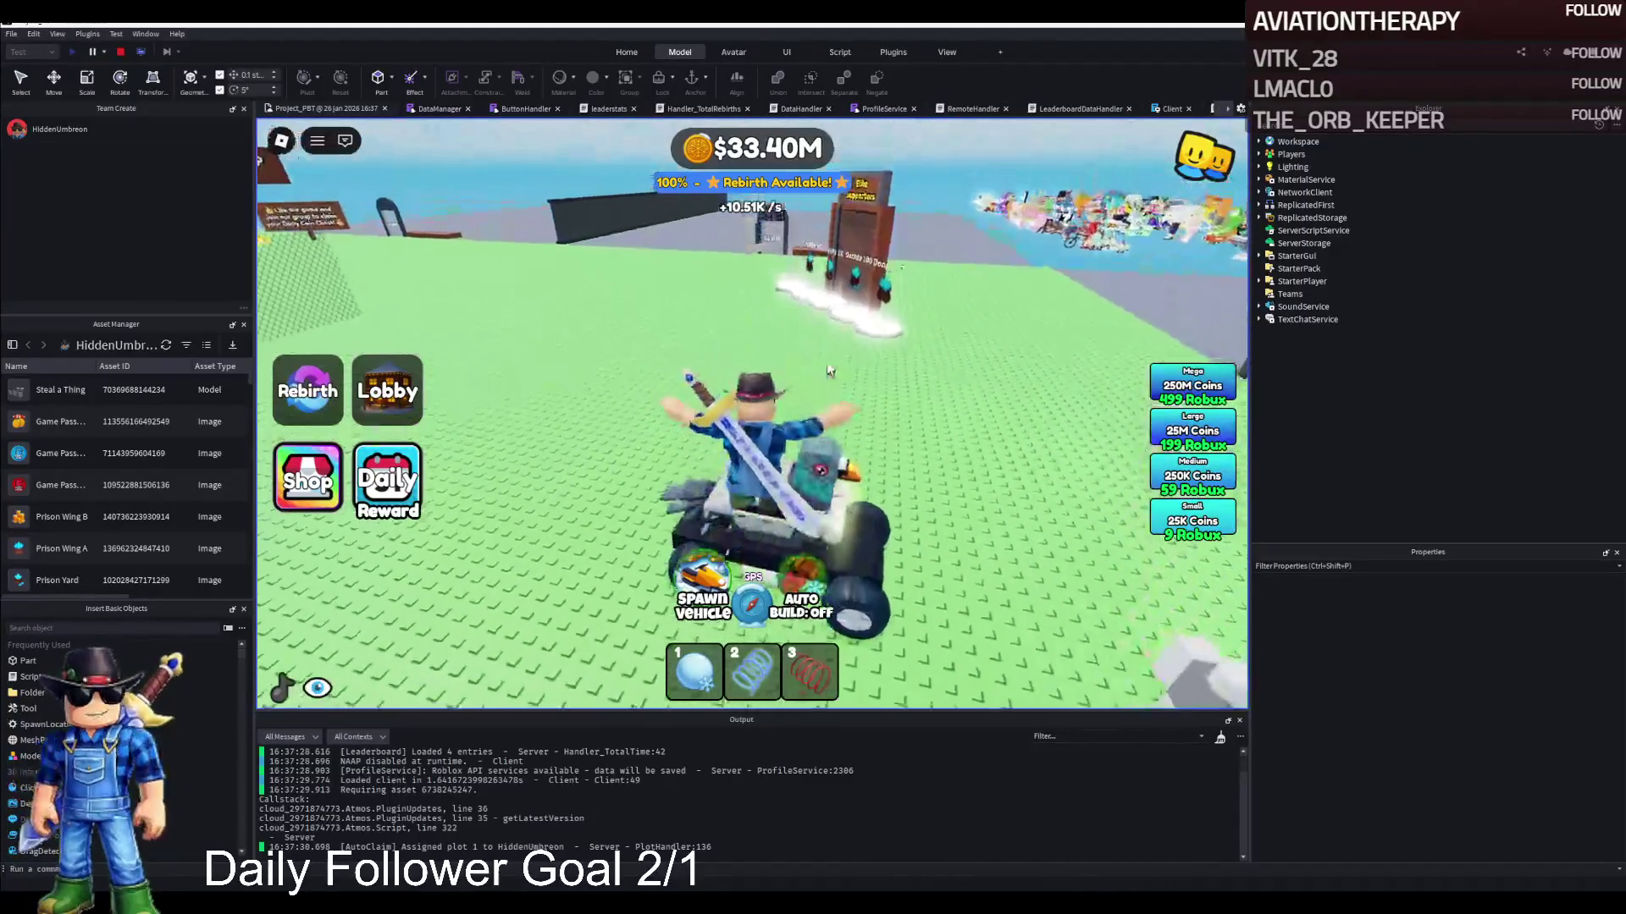
key("w")
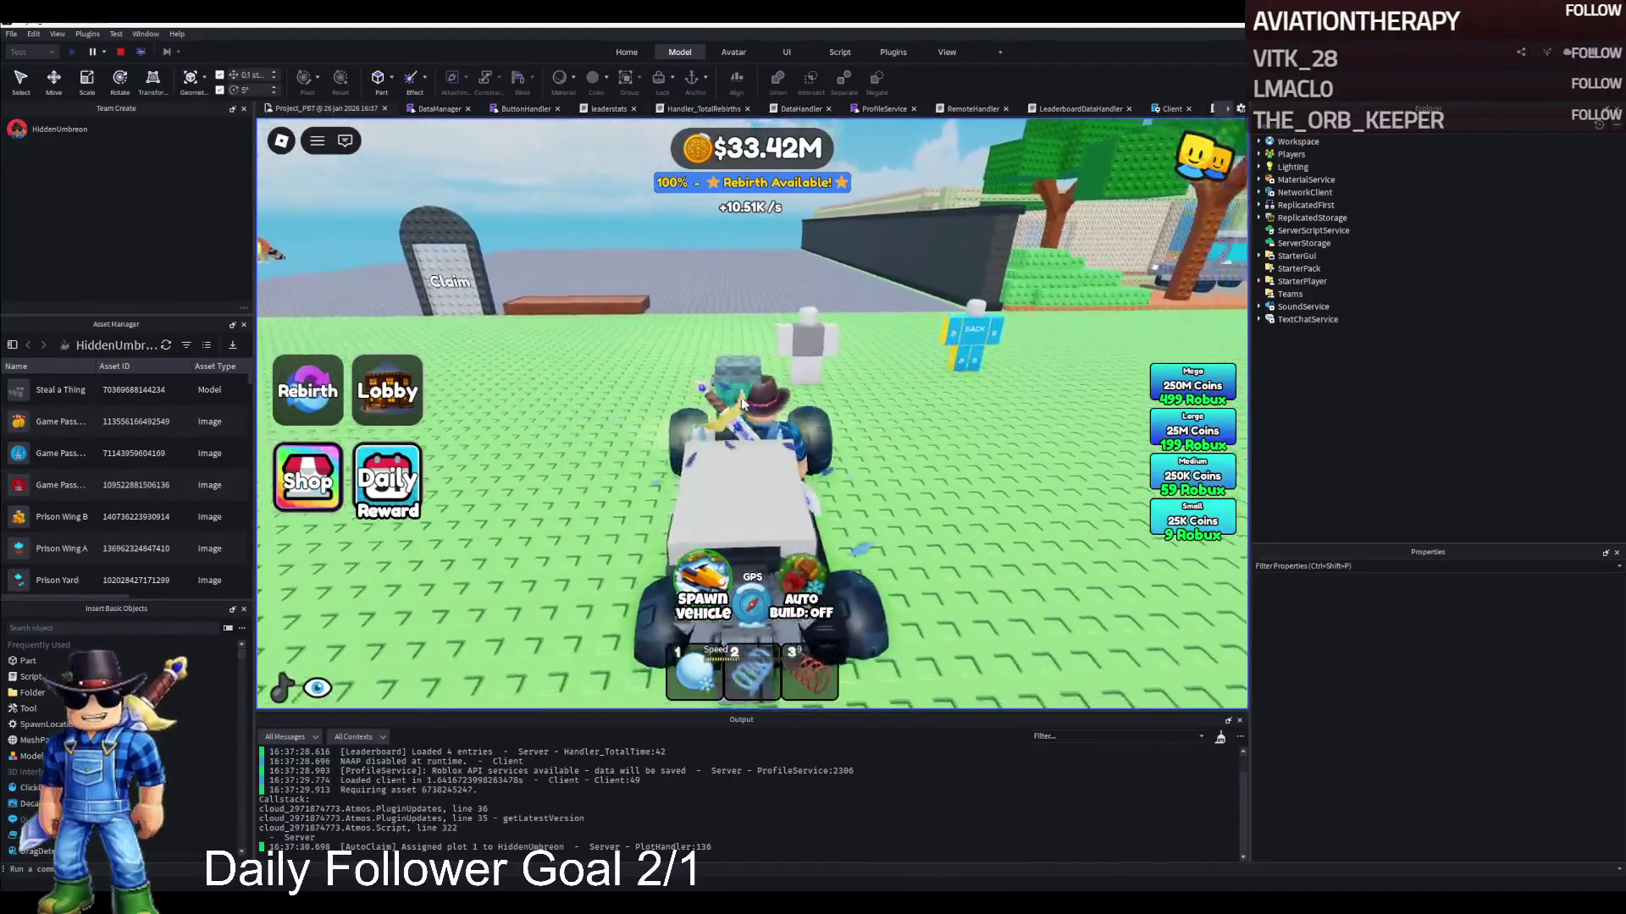
key("a")
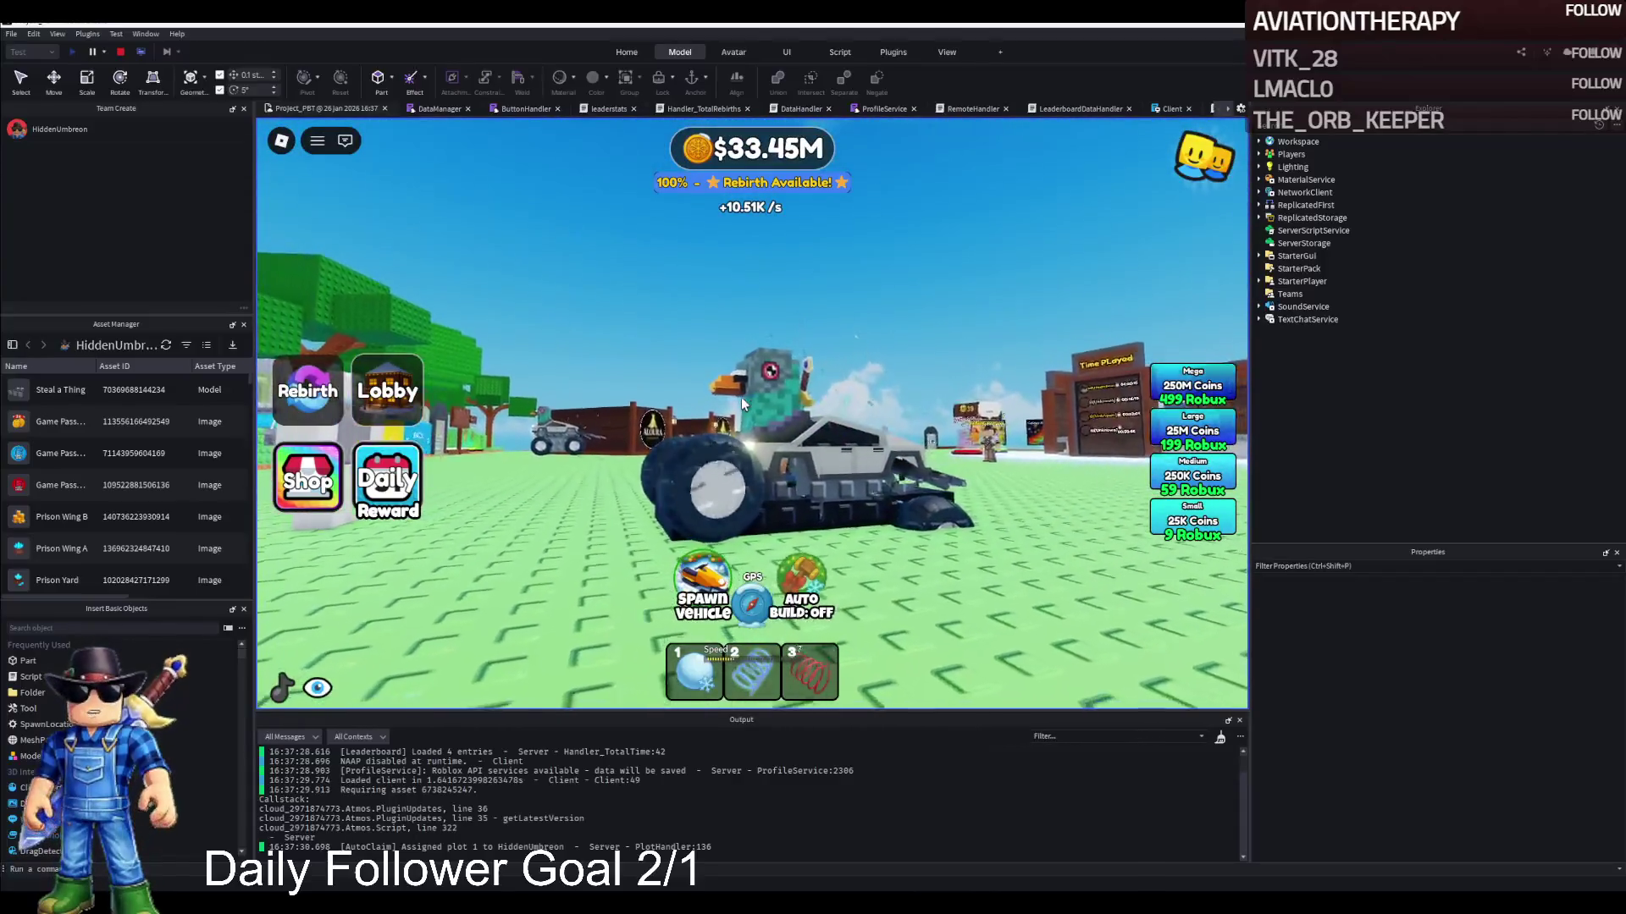
key("a")
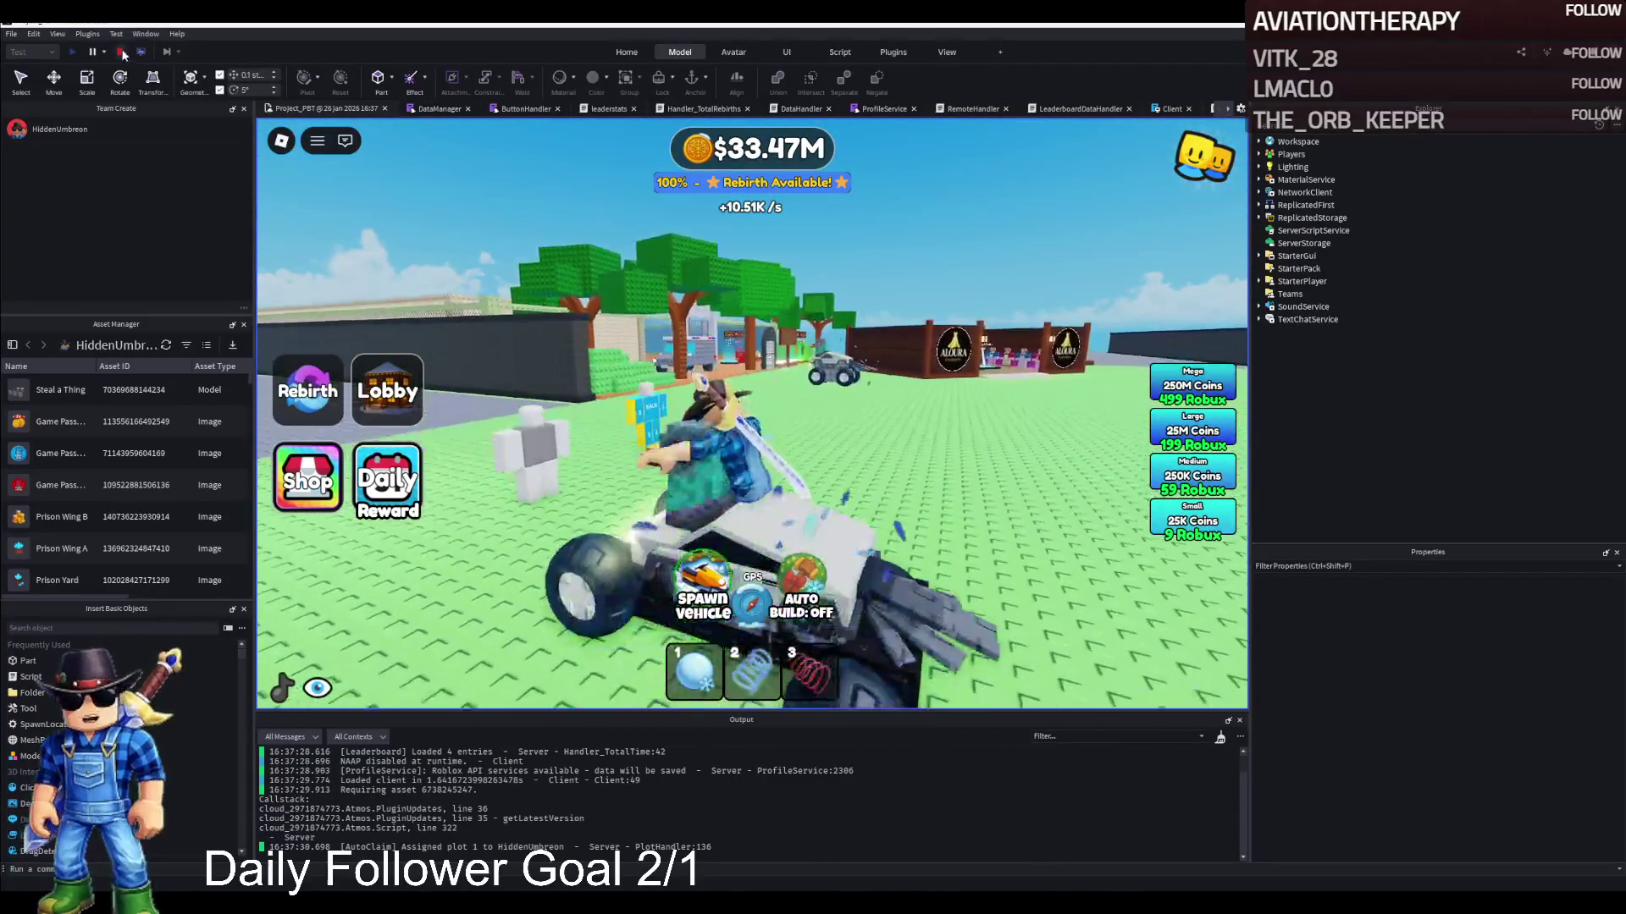
left_click(122, 53)
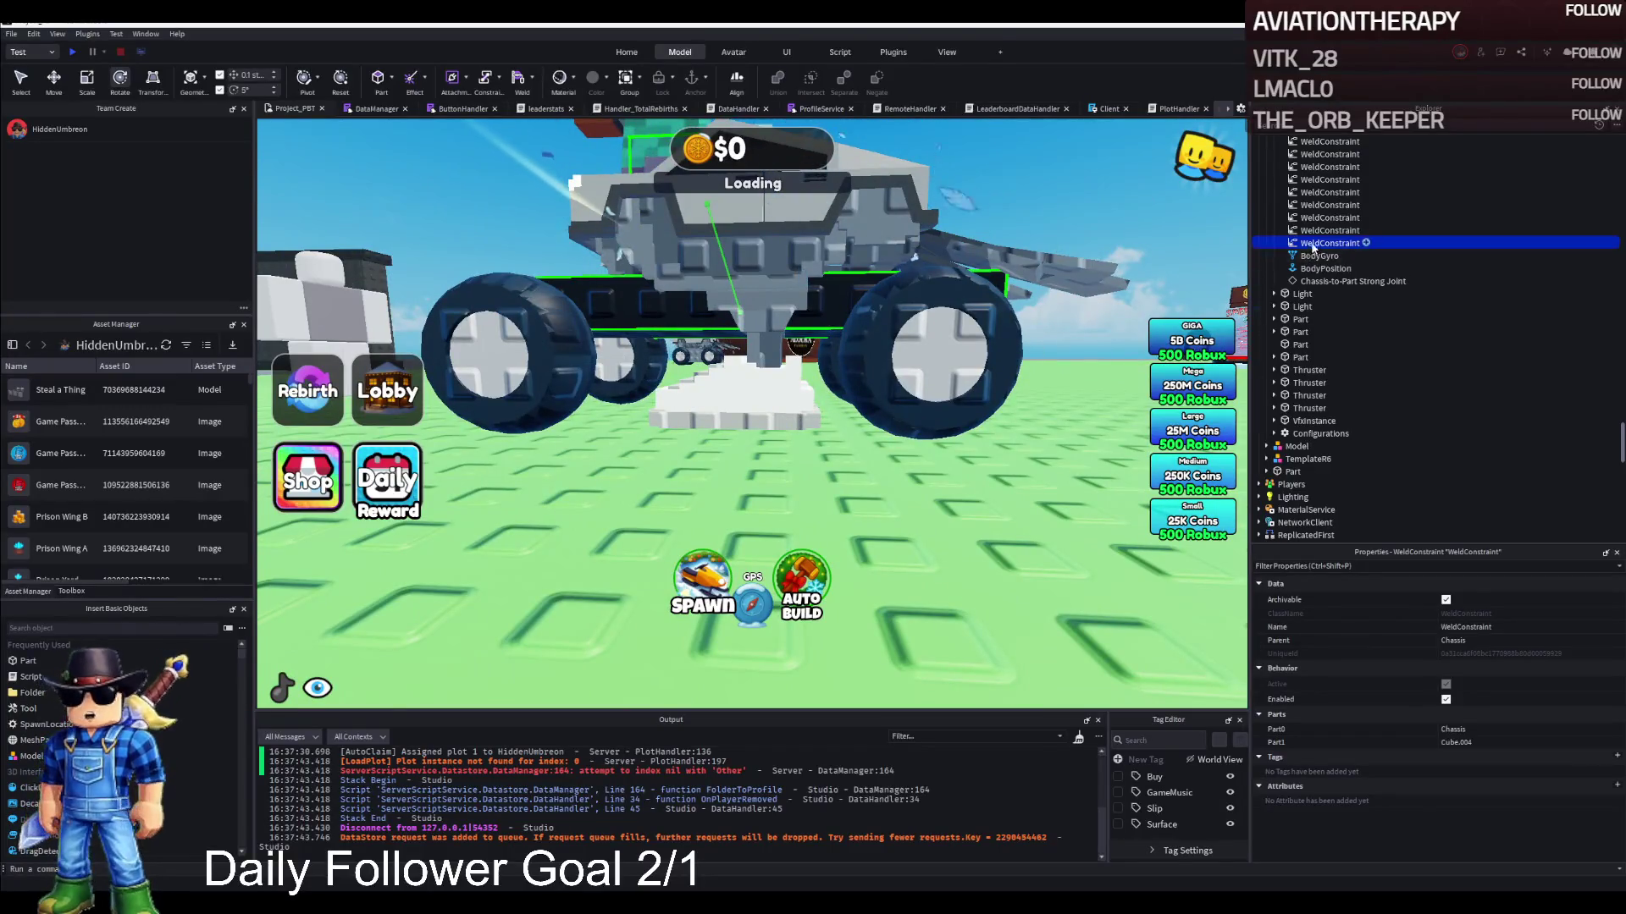
Lower the Cube.004–Plane.021 body parts by 0.9 studs with the Move tool
scroll(1313, 250, "up", 5)
left_click(1309, 289)
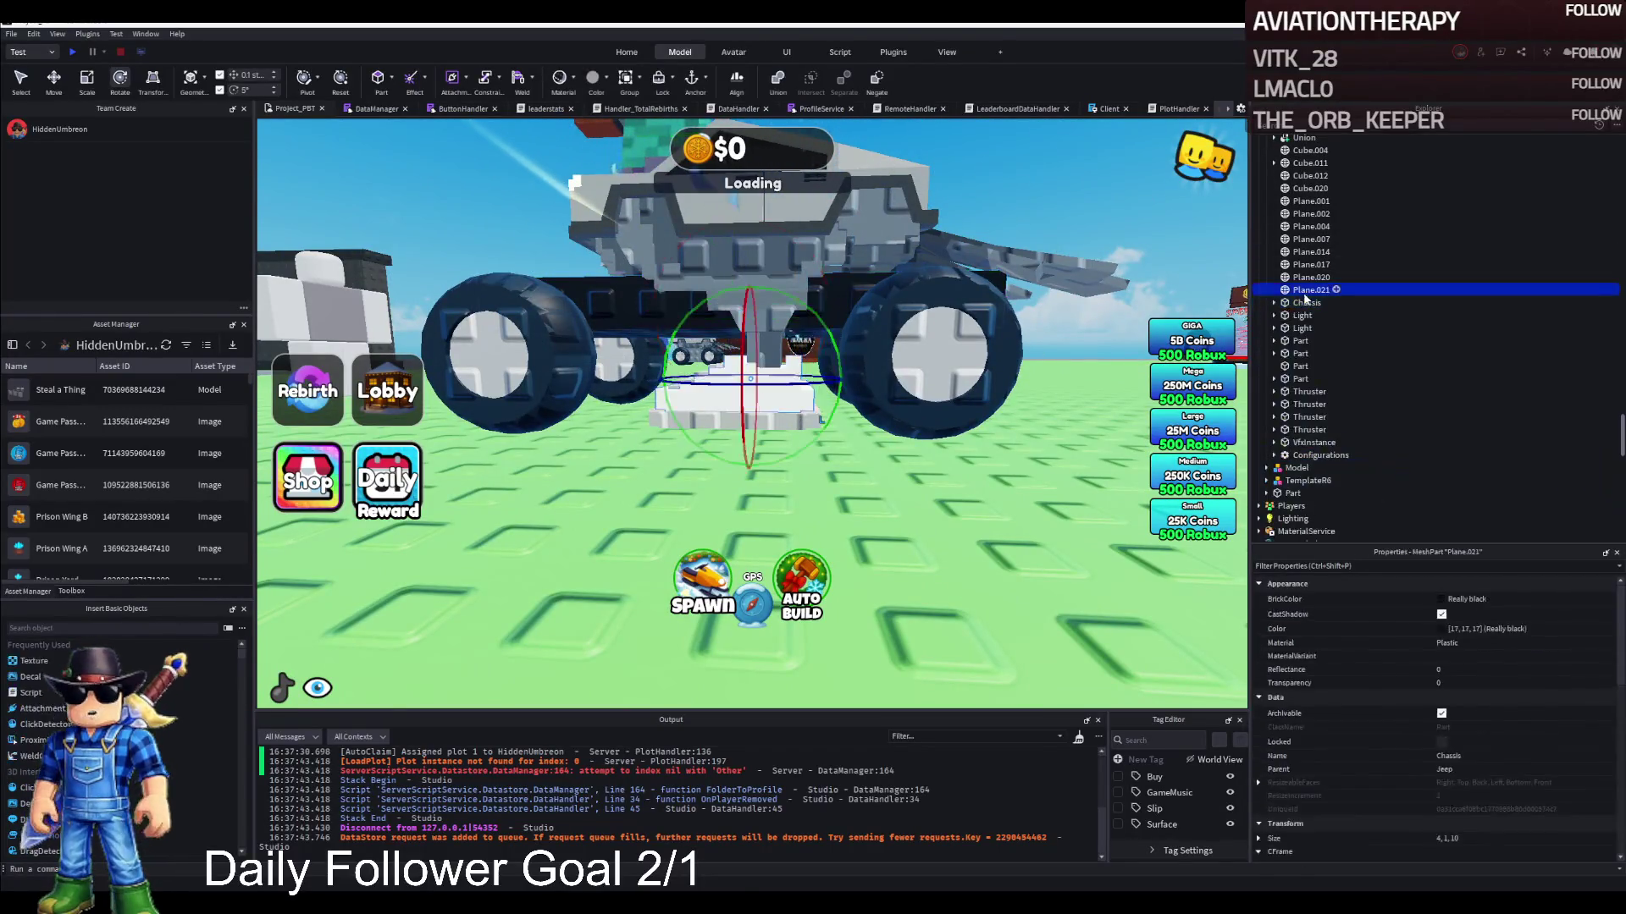
left_click(1310, 256, "shift")
key("ctrl+2")
mouse_move(847, 351)
left_mouse_down()
mouse_move(853, 311)
mouse_move(964, 366)
left_mouse_up()
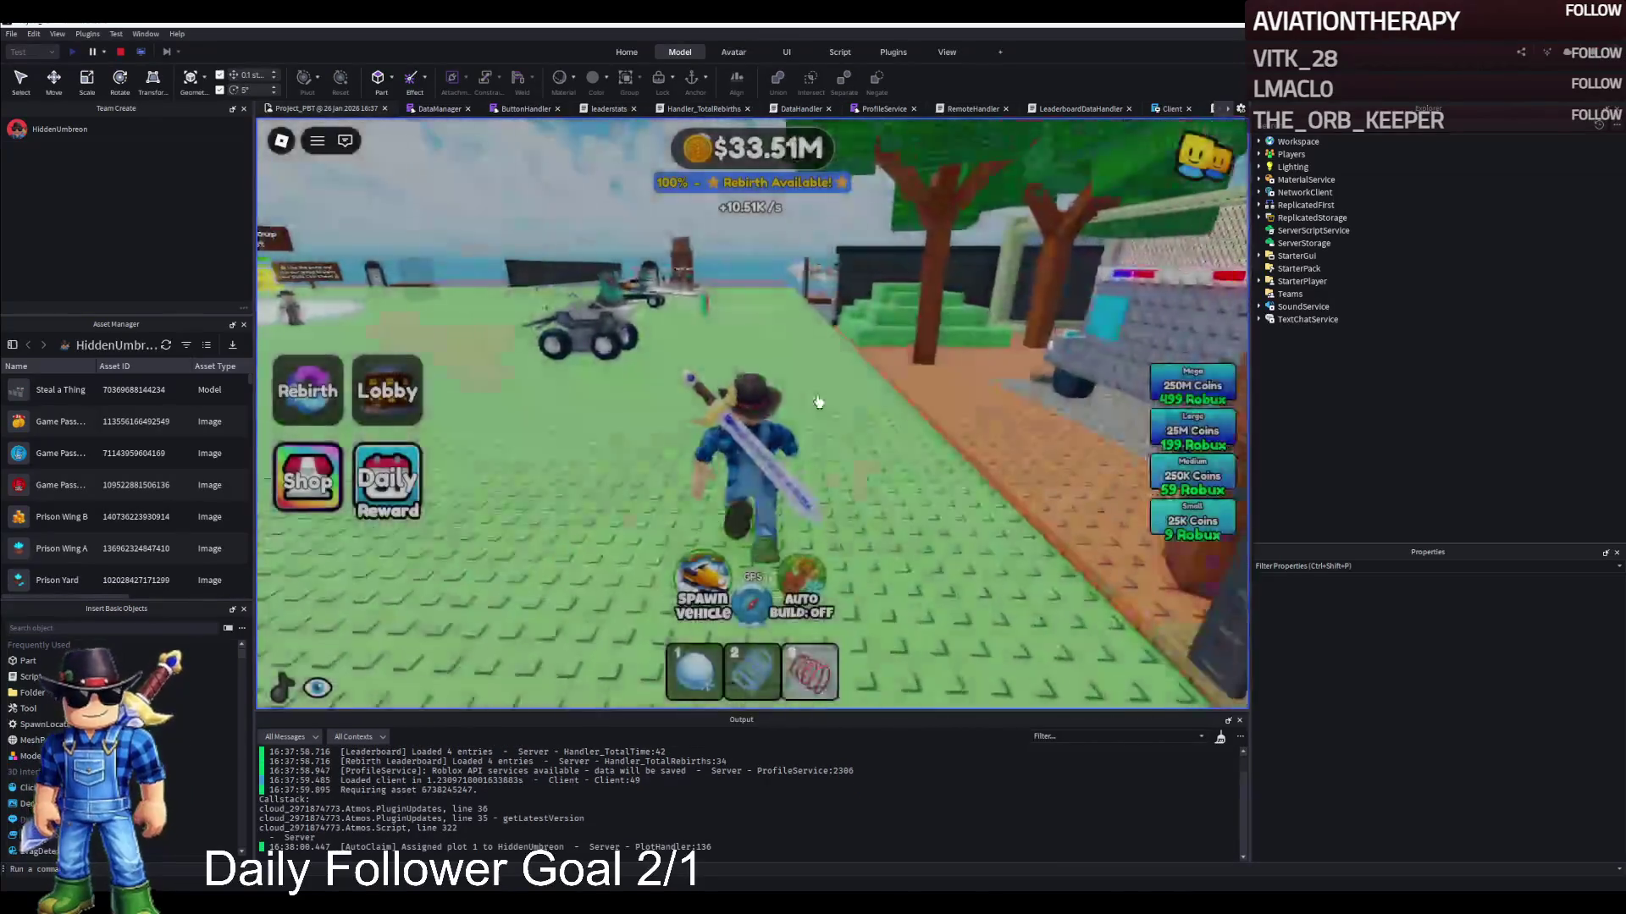
Board the lowered-body jeep, drive and steer it across the field, then stop the playtest
key("w")
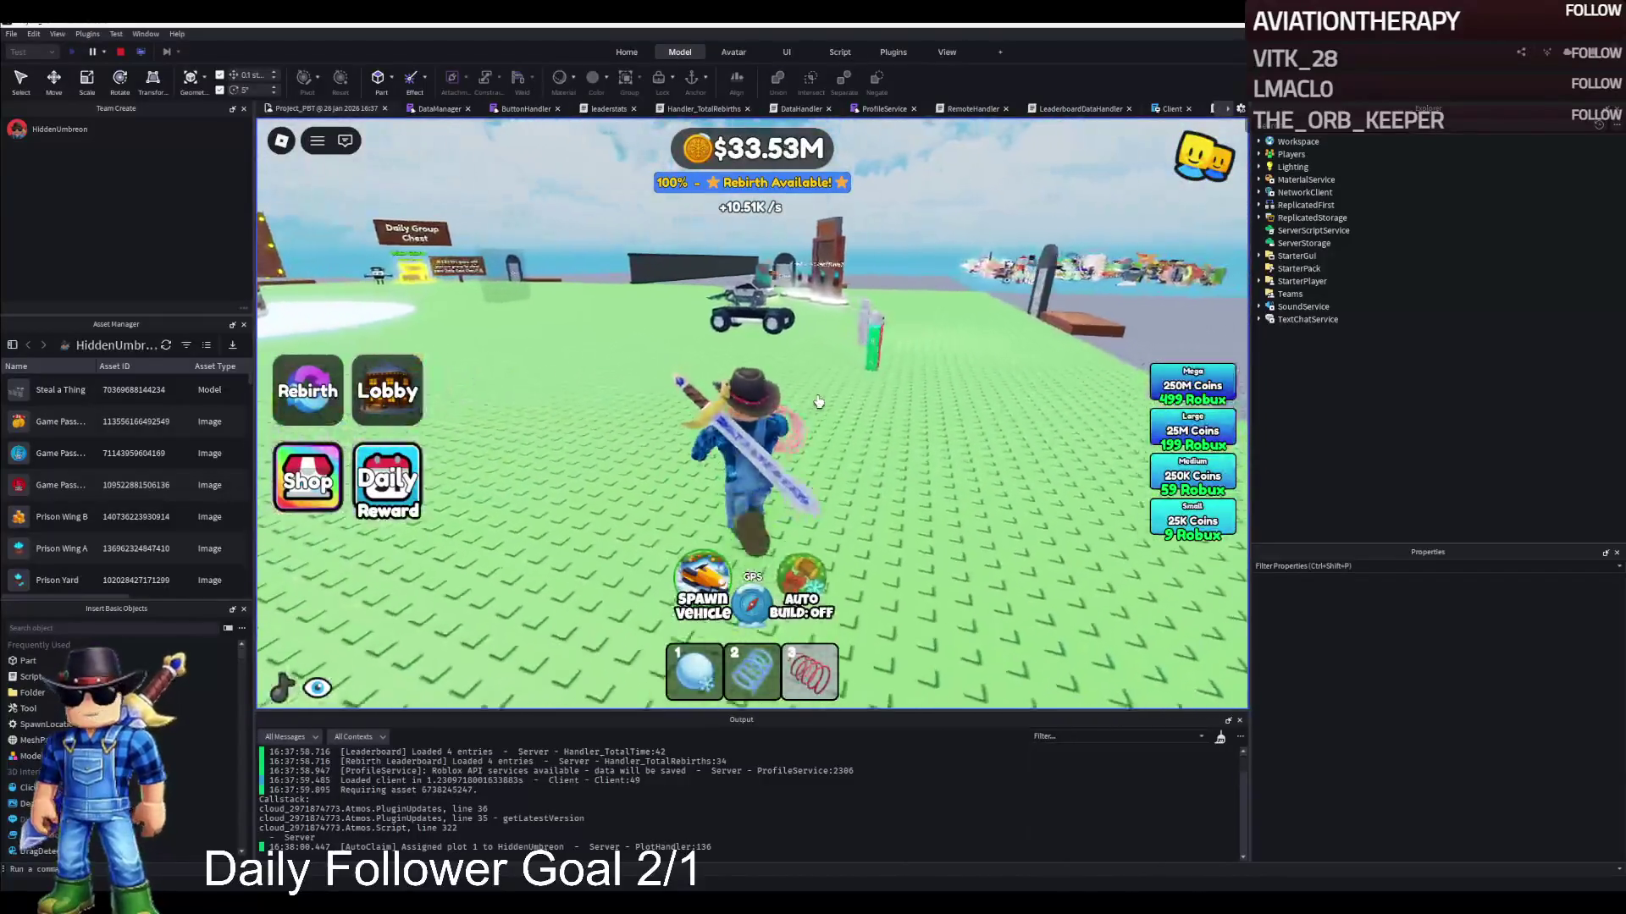
key("w")
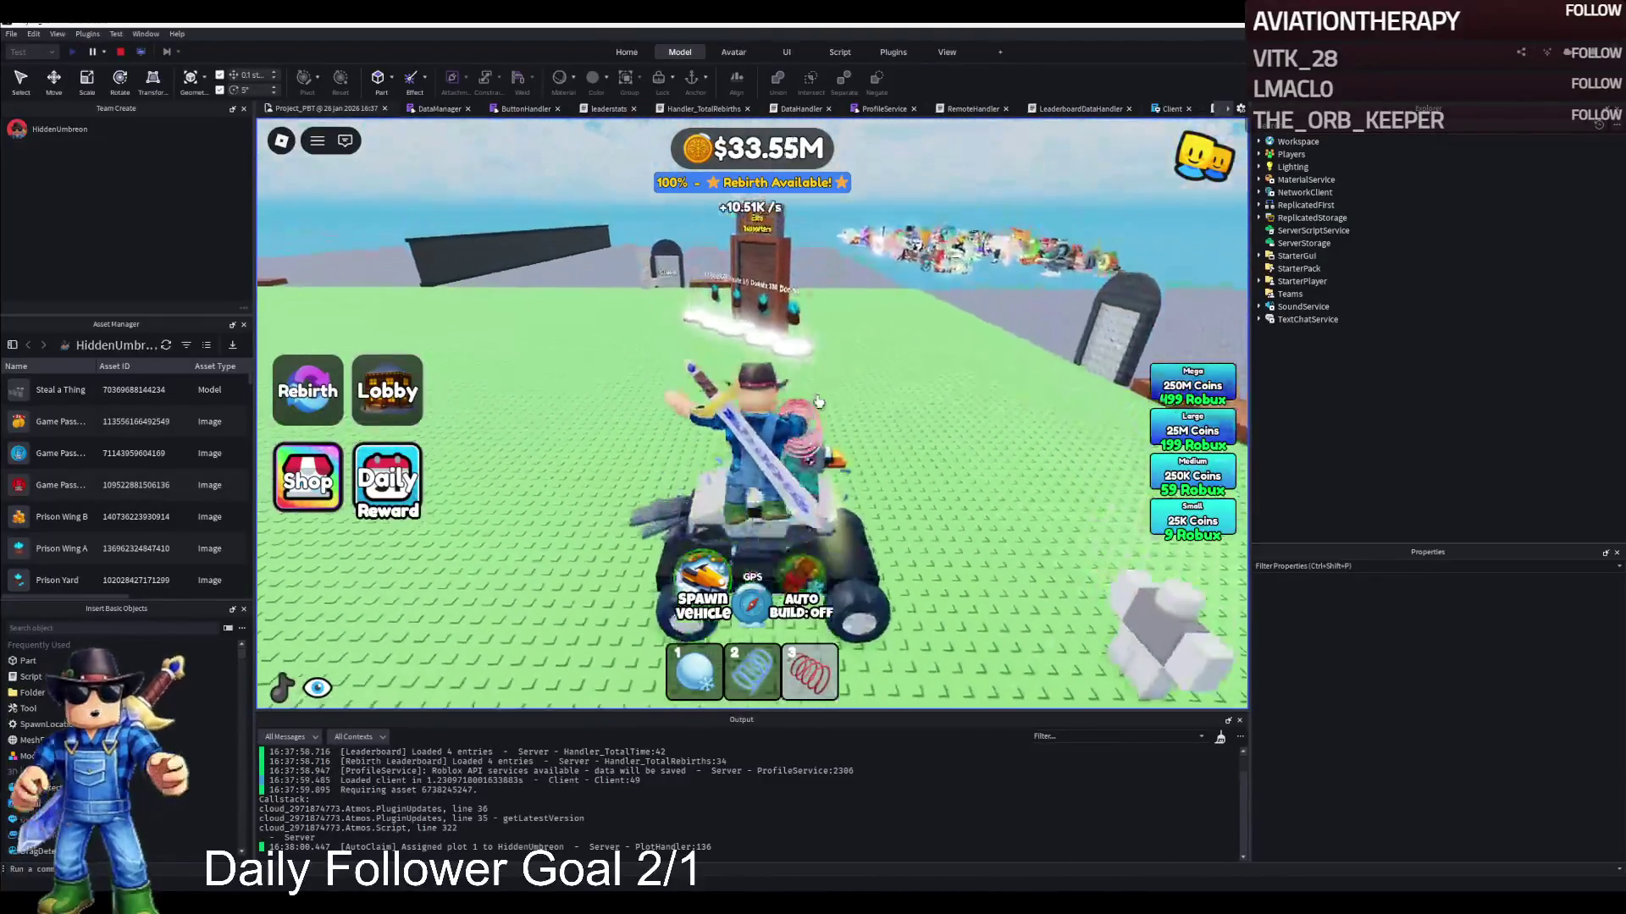
key("a")
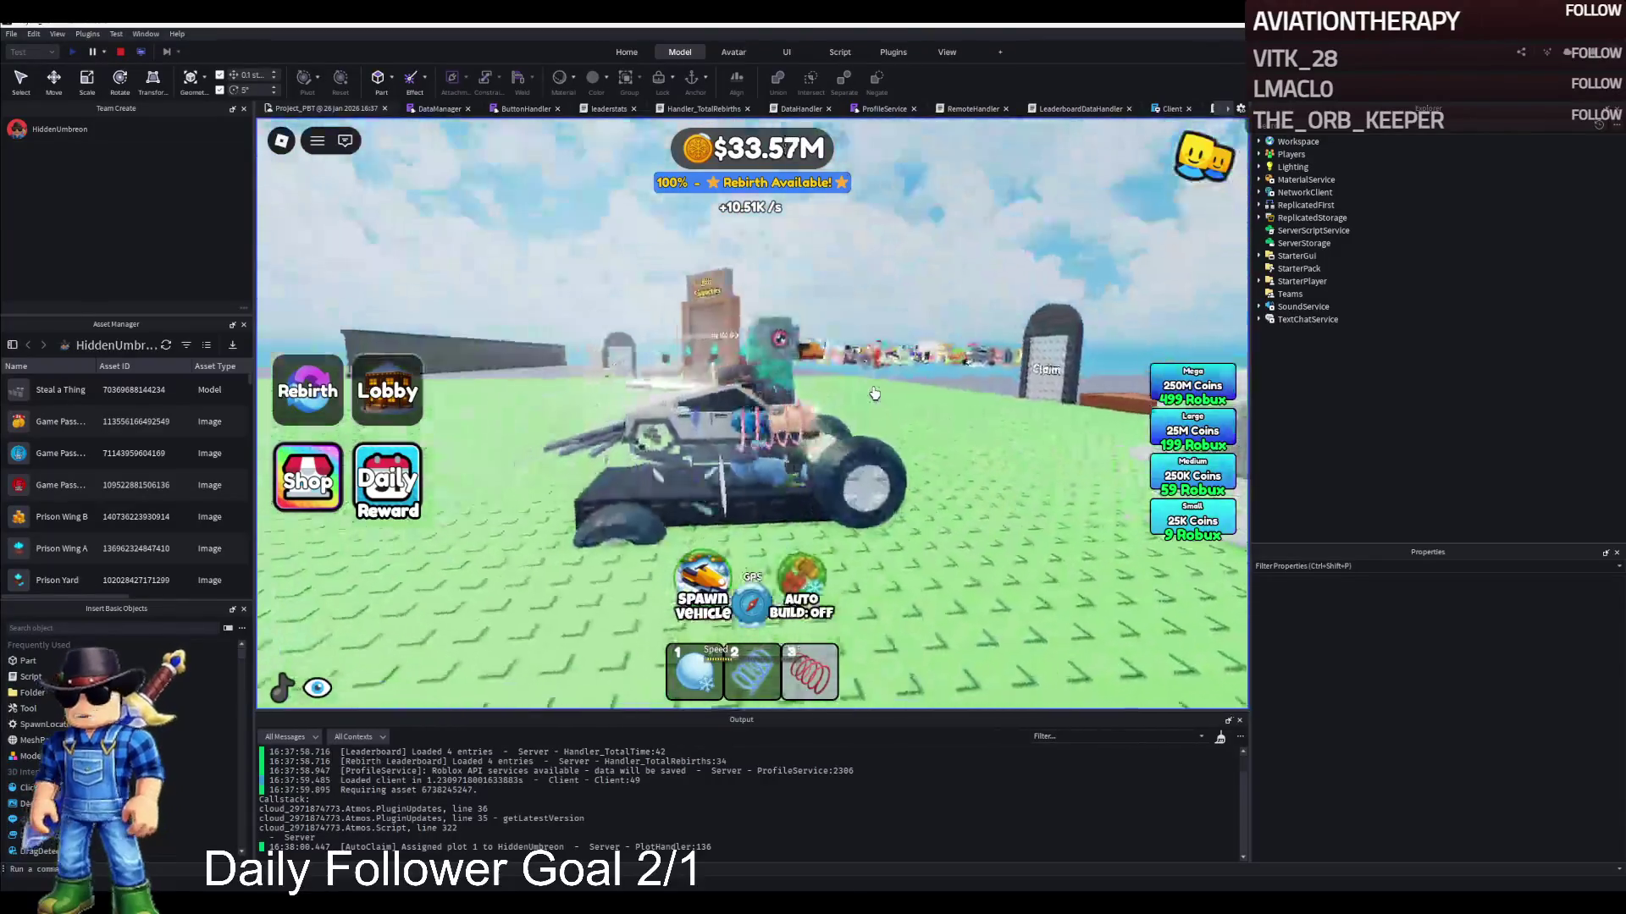
key("w")
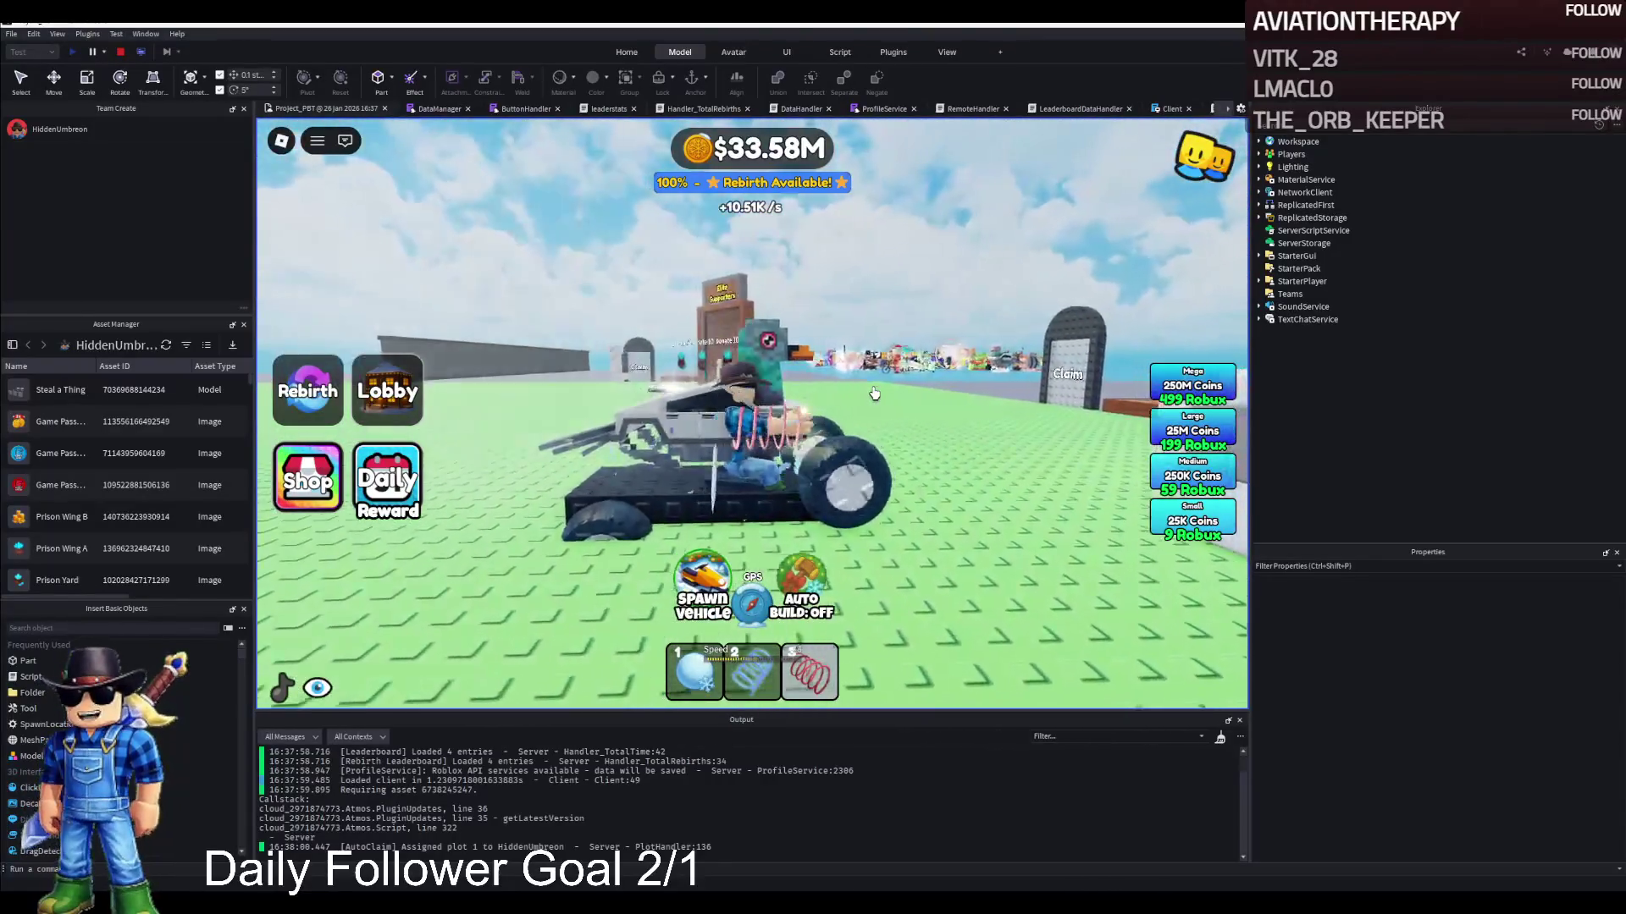
key("w")
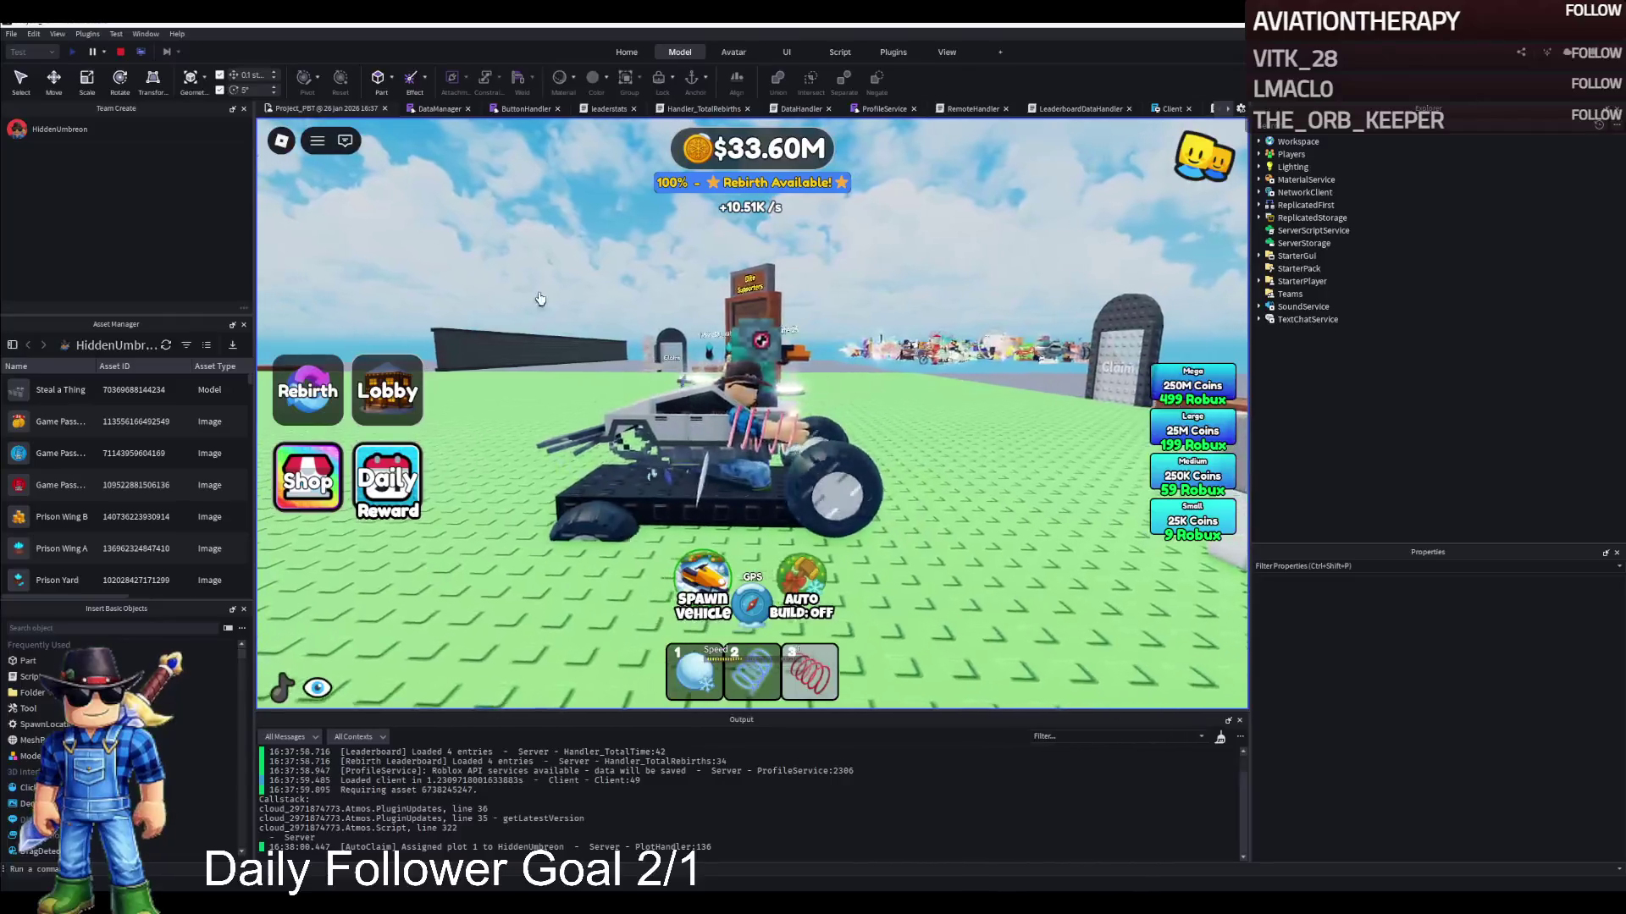
left_click(120, 52)
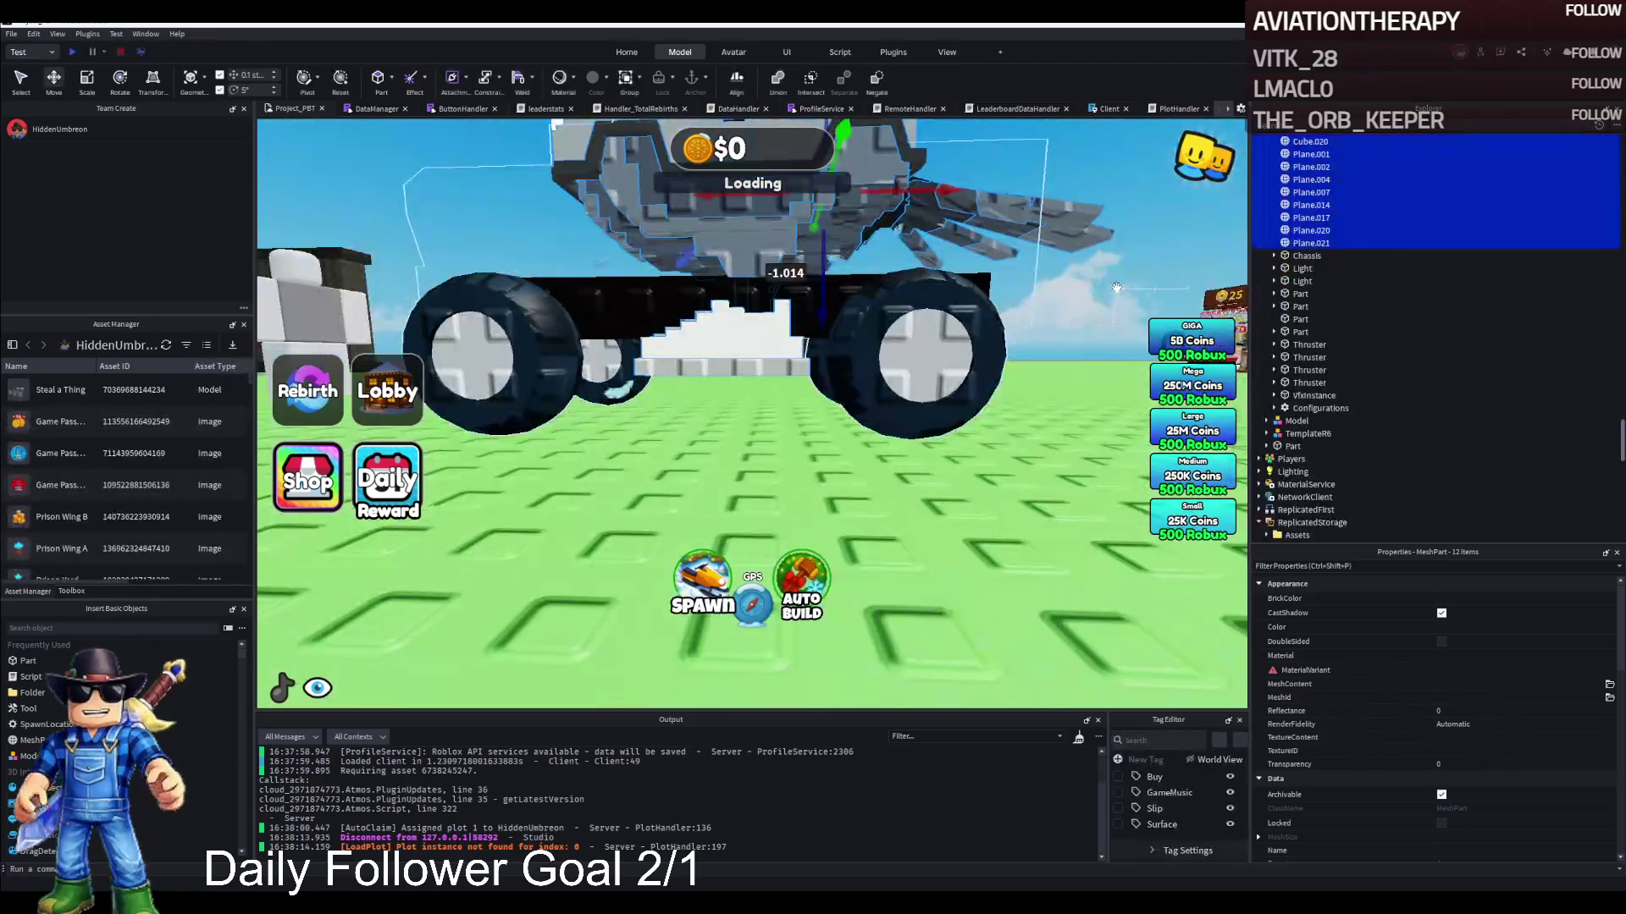
Check the EngineBlock in Explorer, set a Chassis weld's Part1 to DriveSeat, and start a playtest
scroll(1313, 267, "up", 5)
scroll(1311, 276, "up", 2)
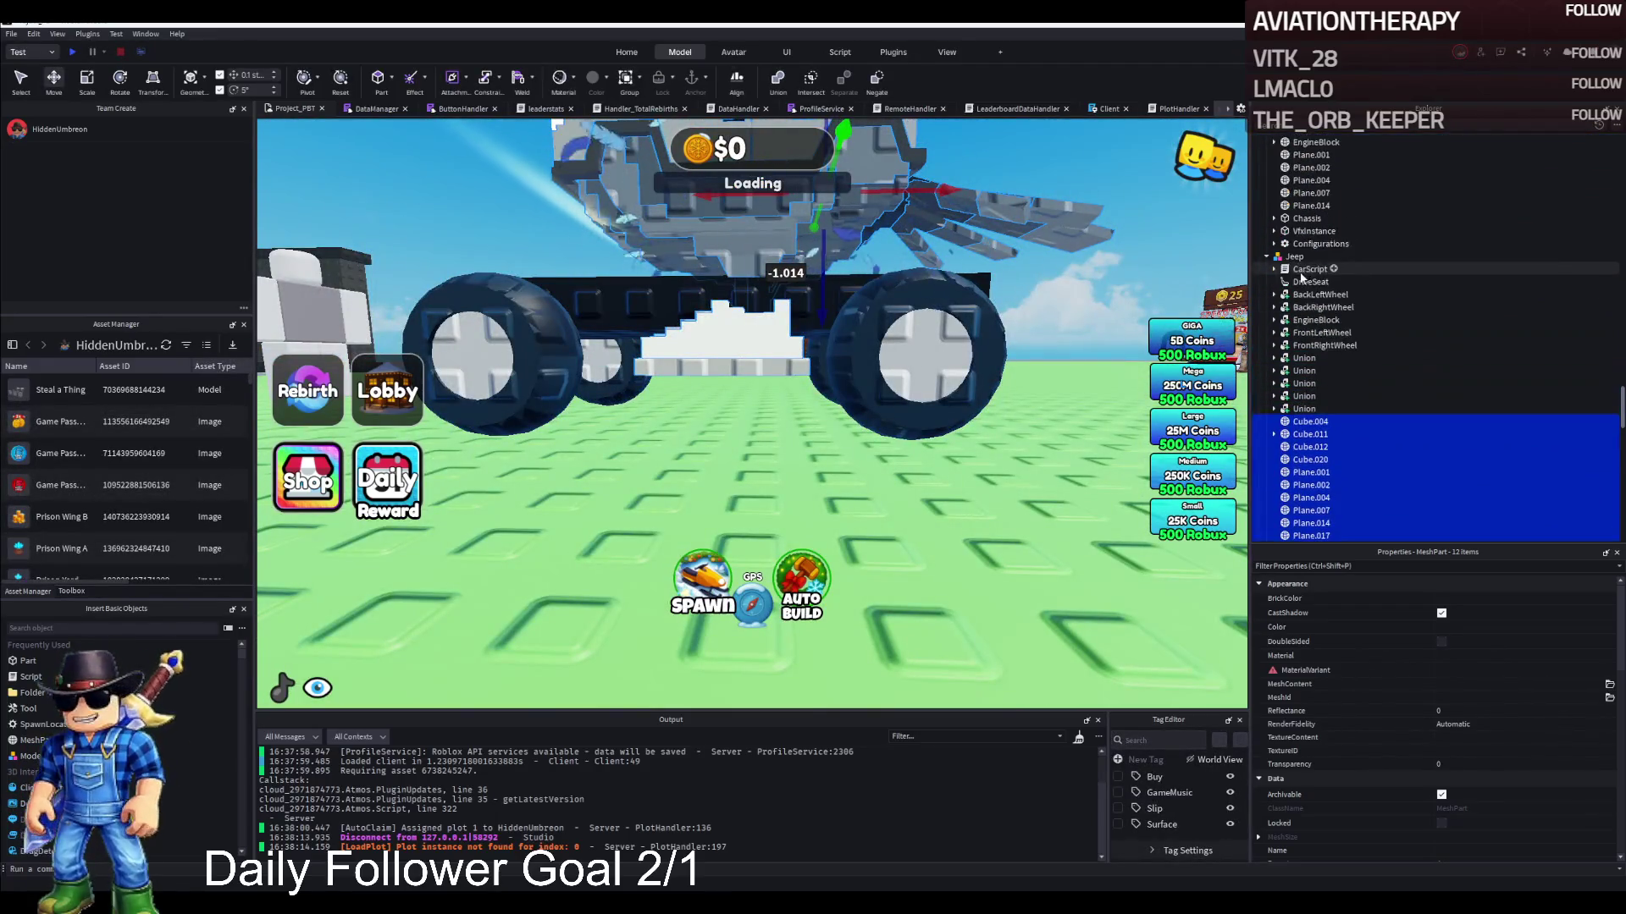
left_click(1311, 320)
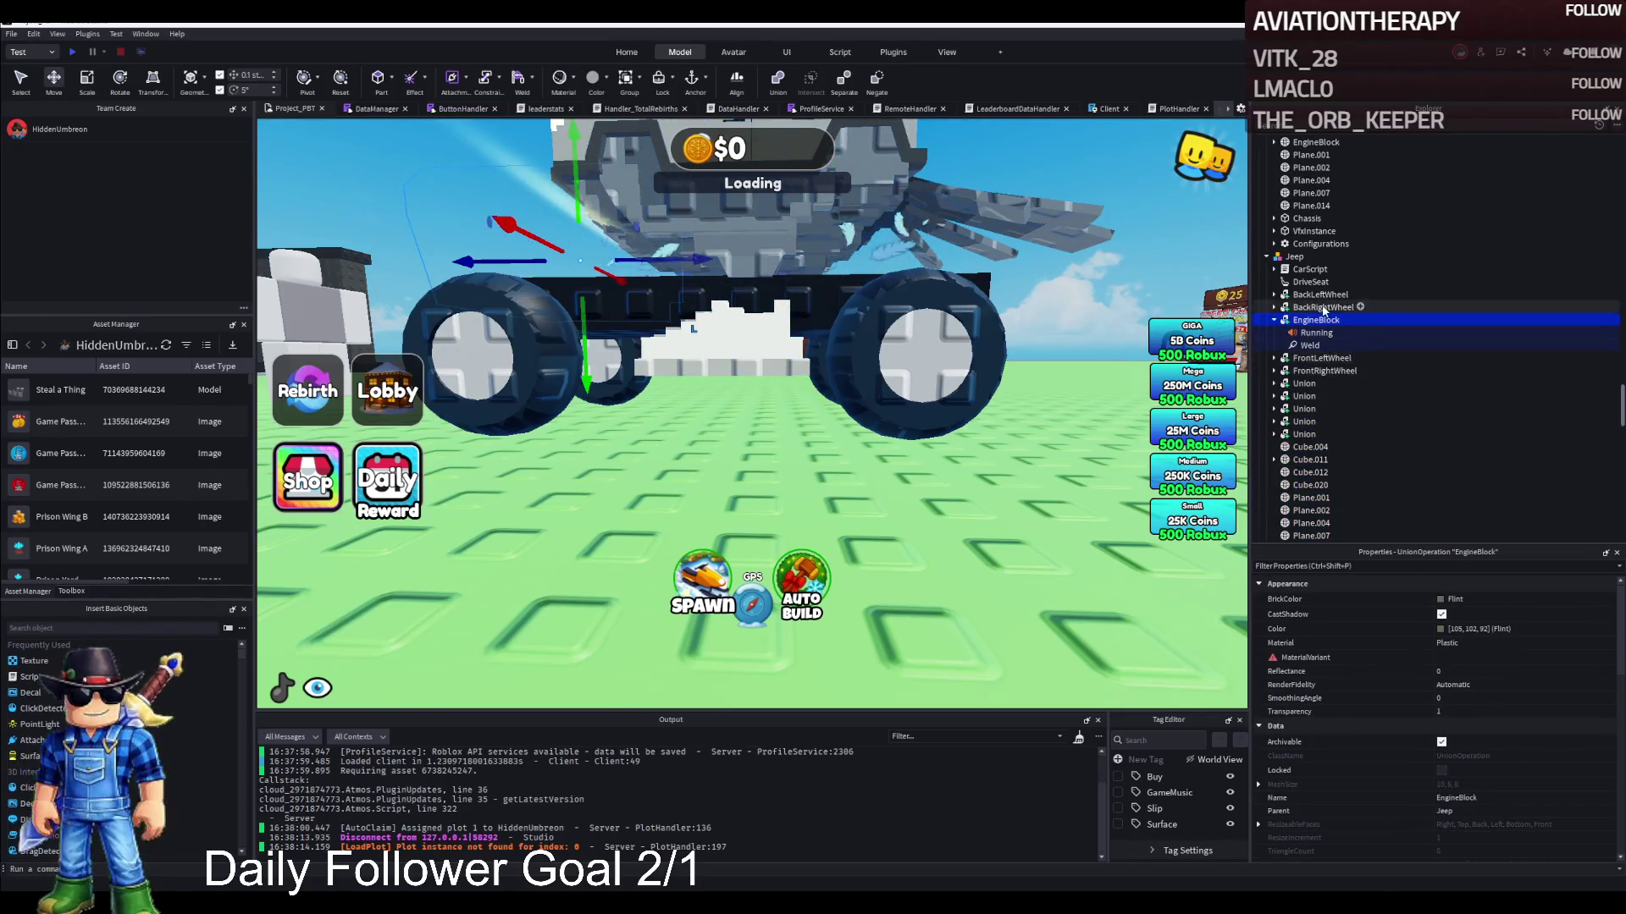
scroll(1329, 364, "down", 3)
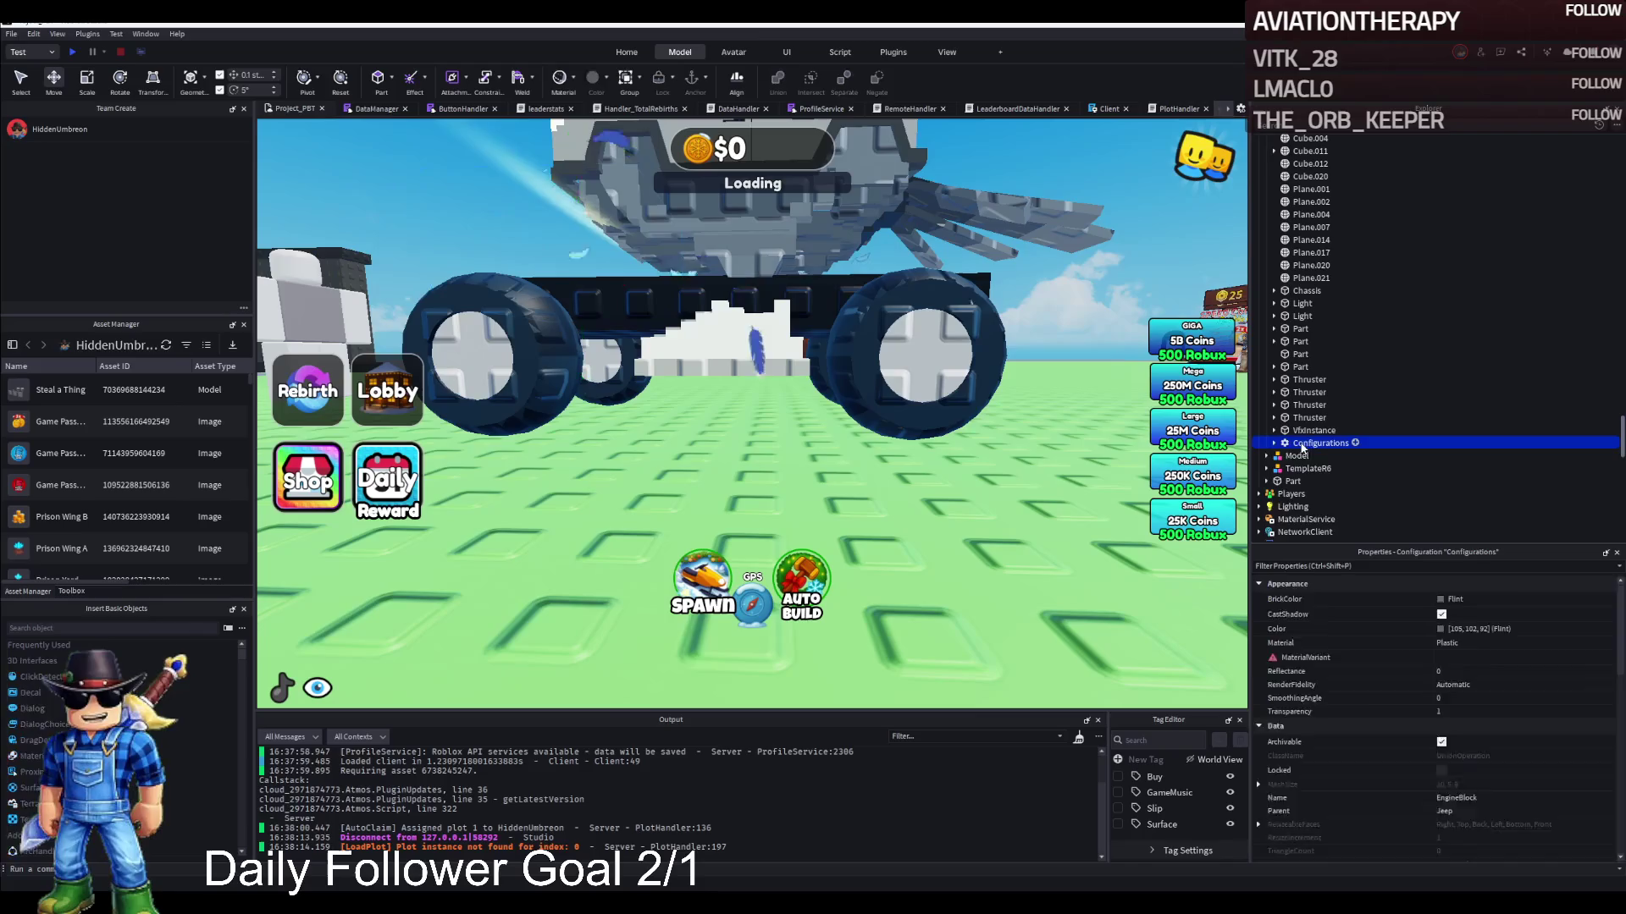
scroll(1317, 386, "up", 2)
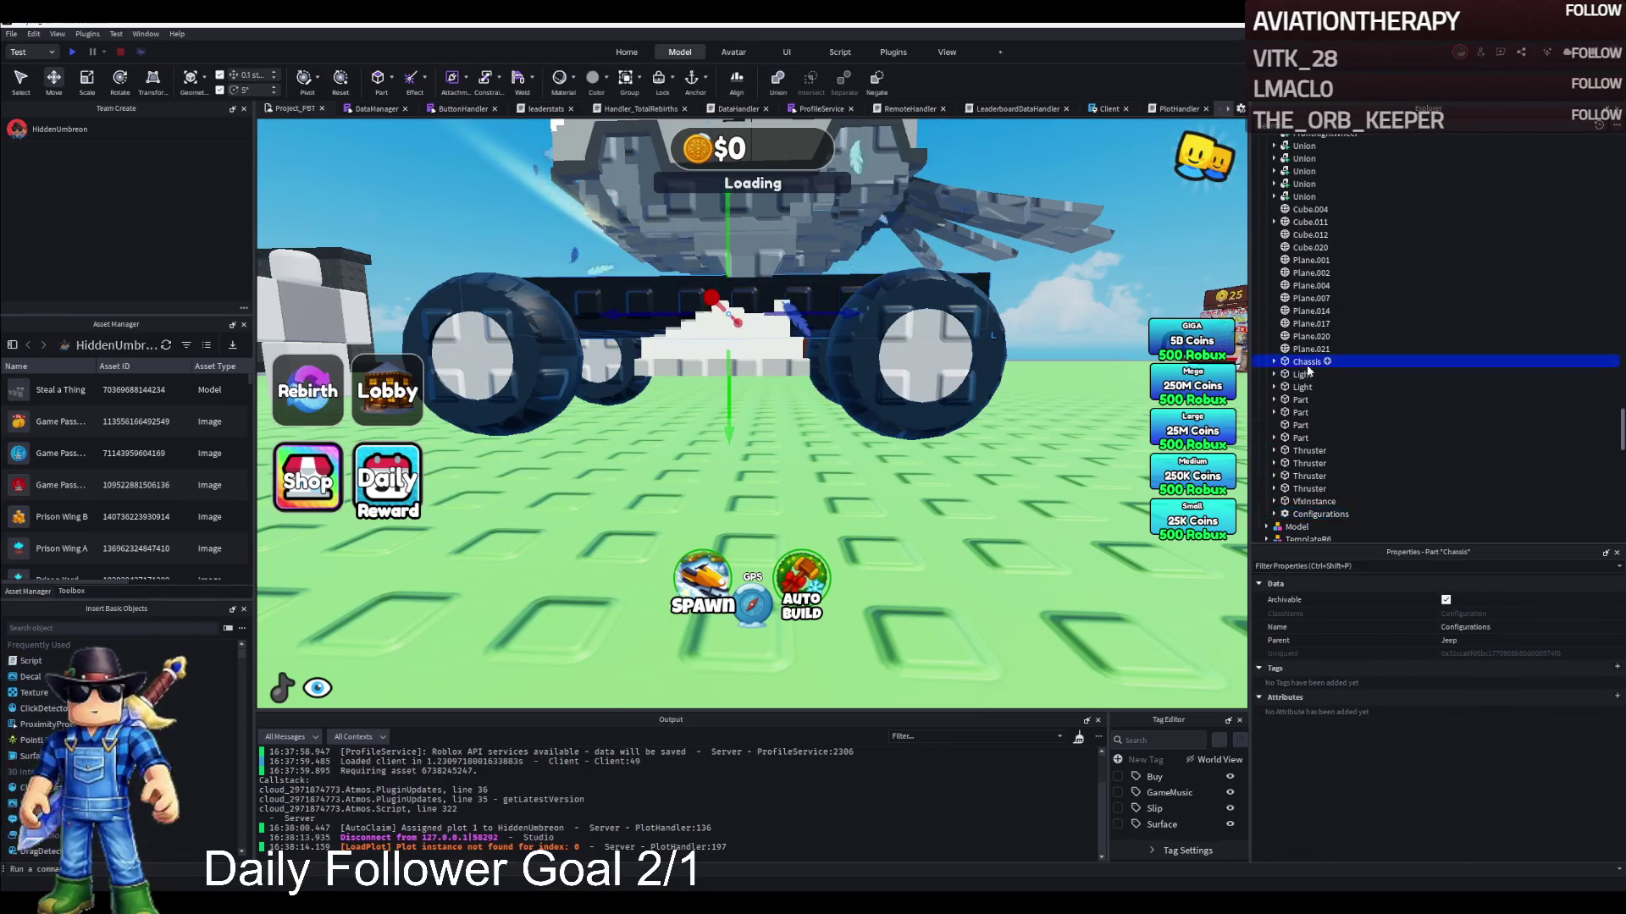
scroll(1367, 483, "down", 2)
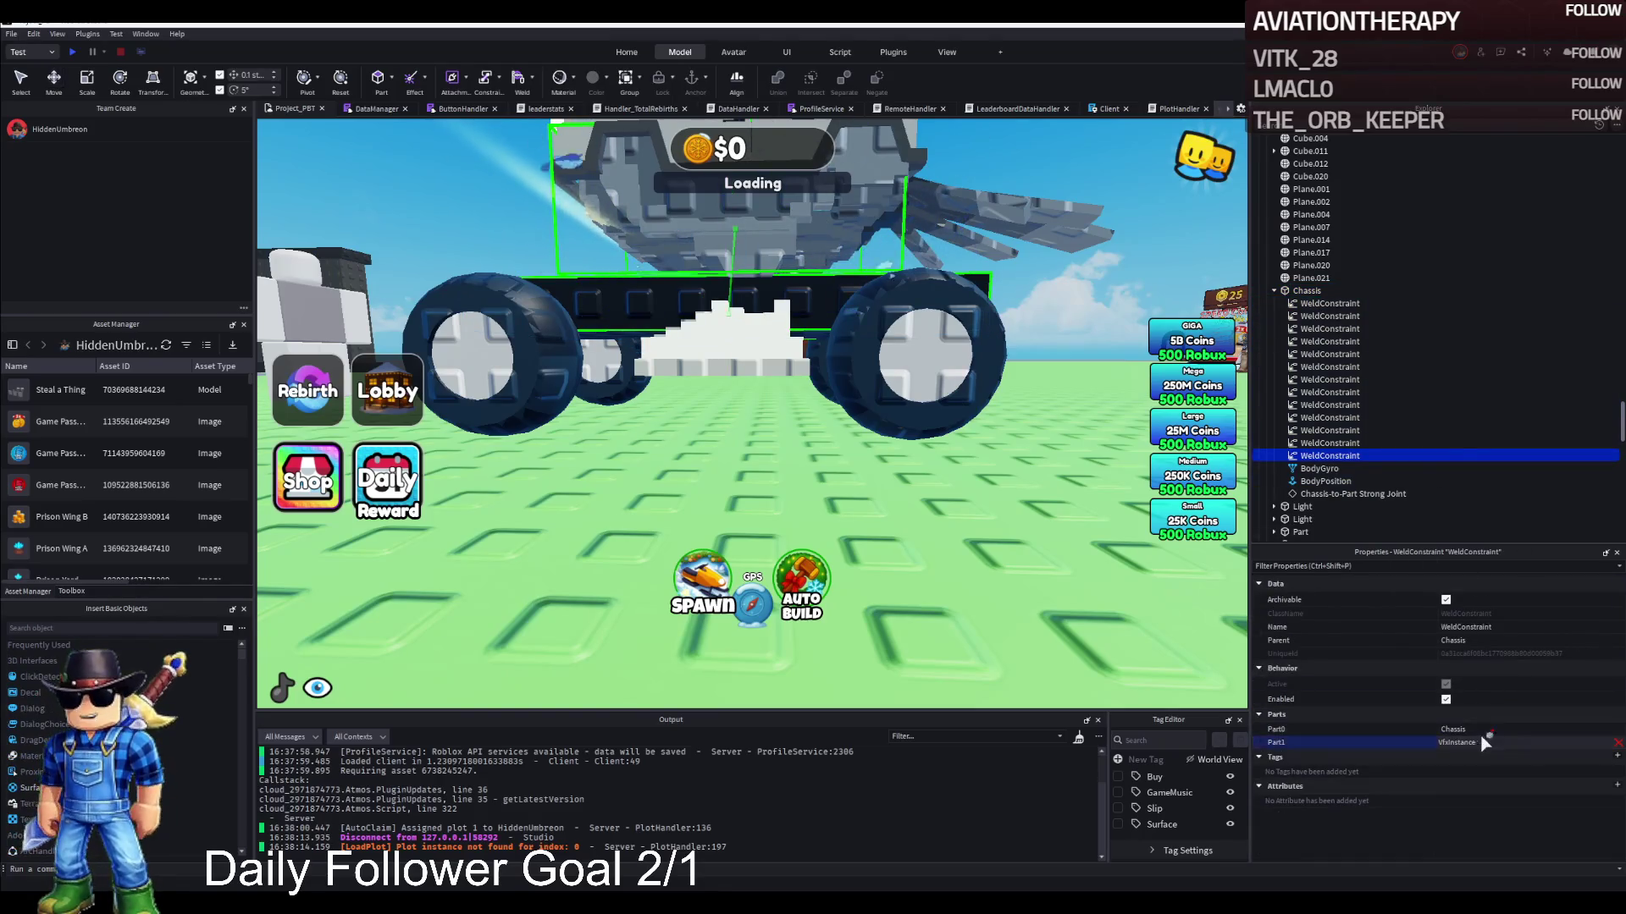
scroll(1431, 347, "up", 6)
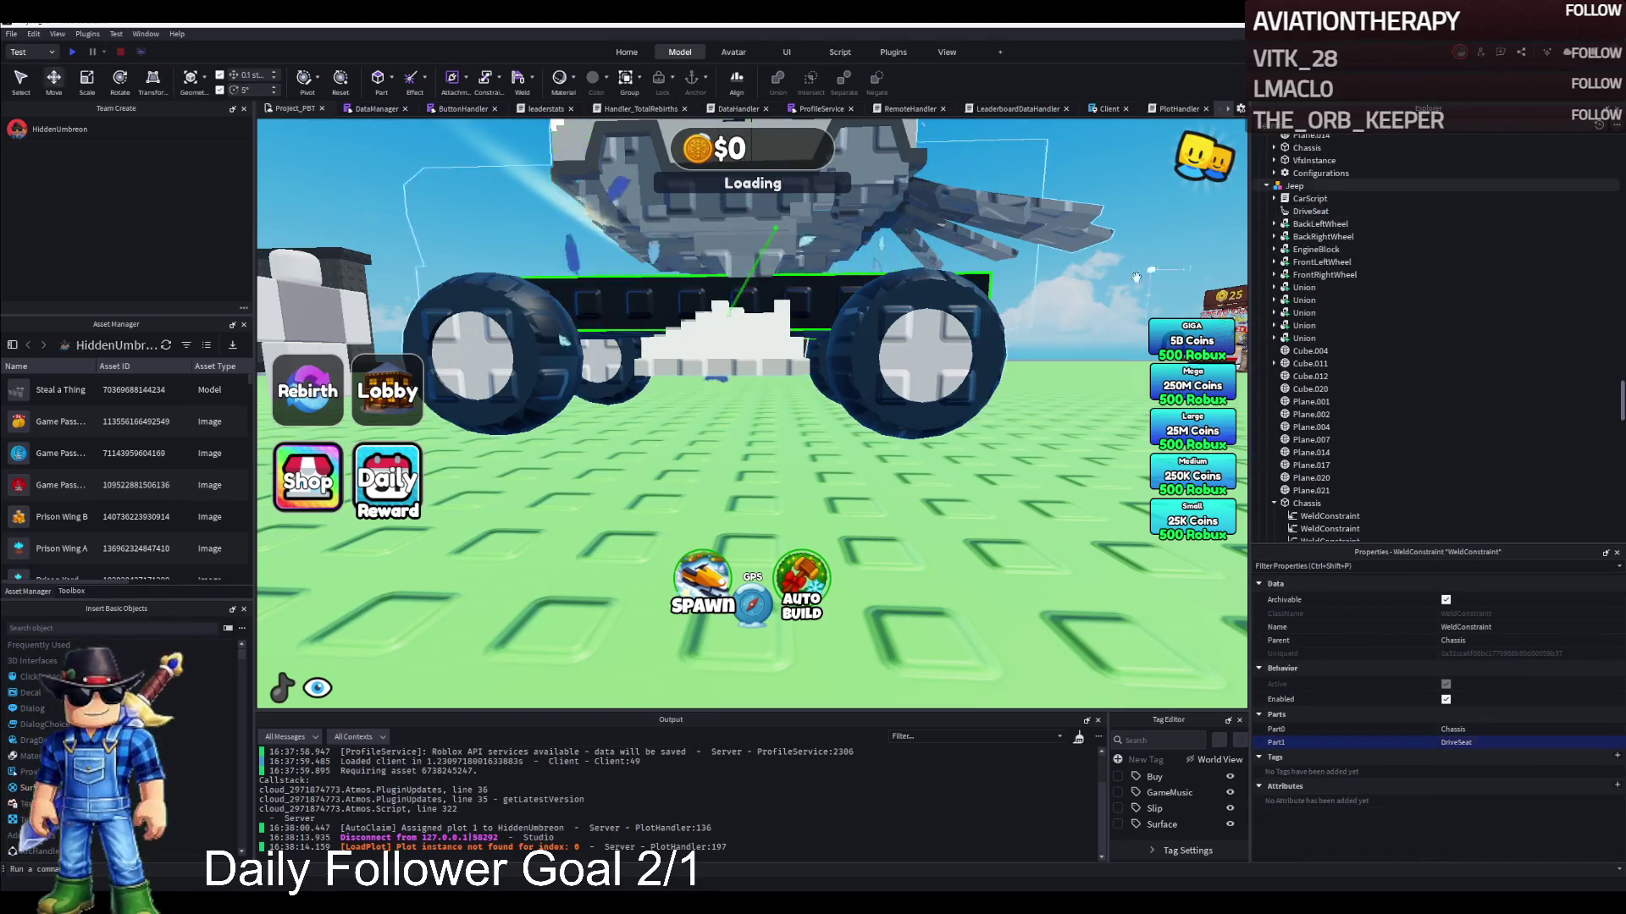
key("F5")
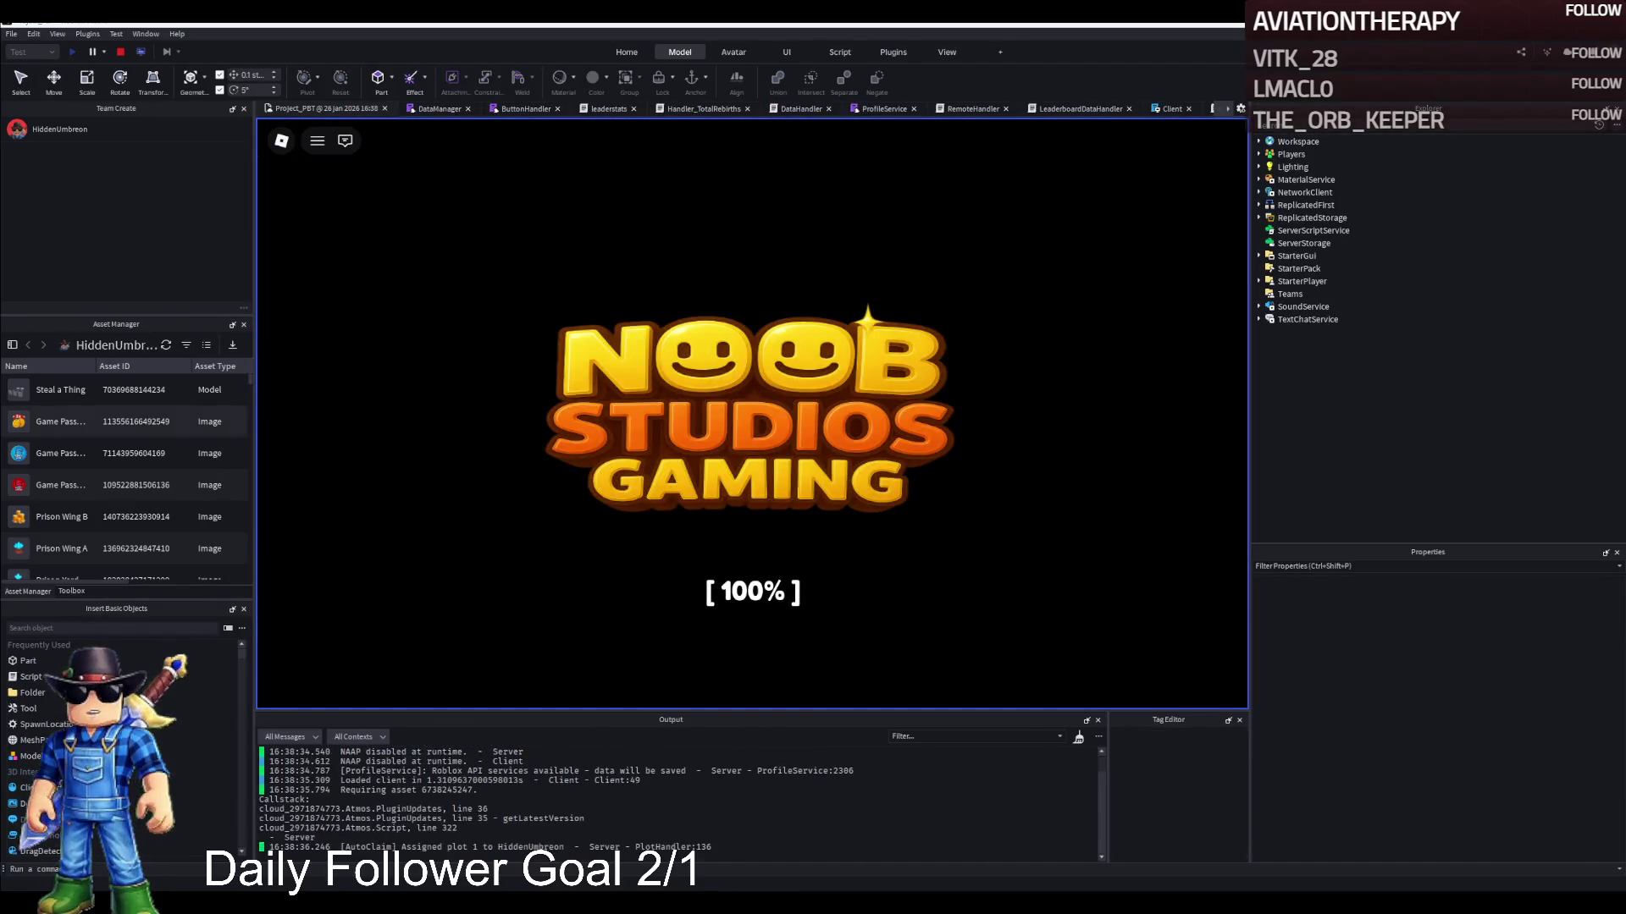
Board the jeep and drive it forward off the wall until it crashes and flips
key("w")
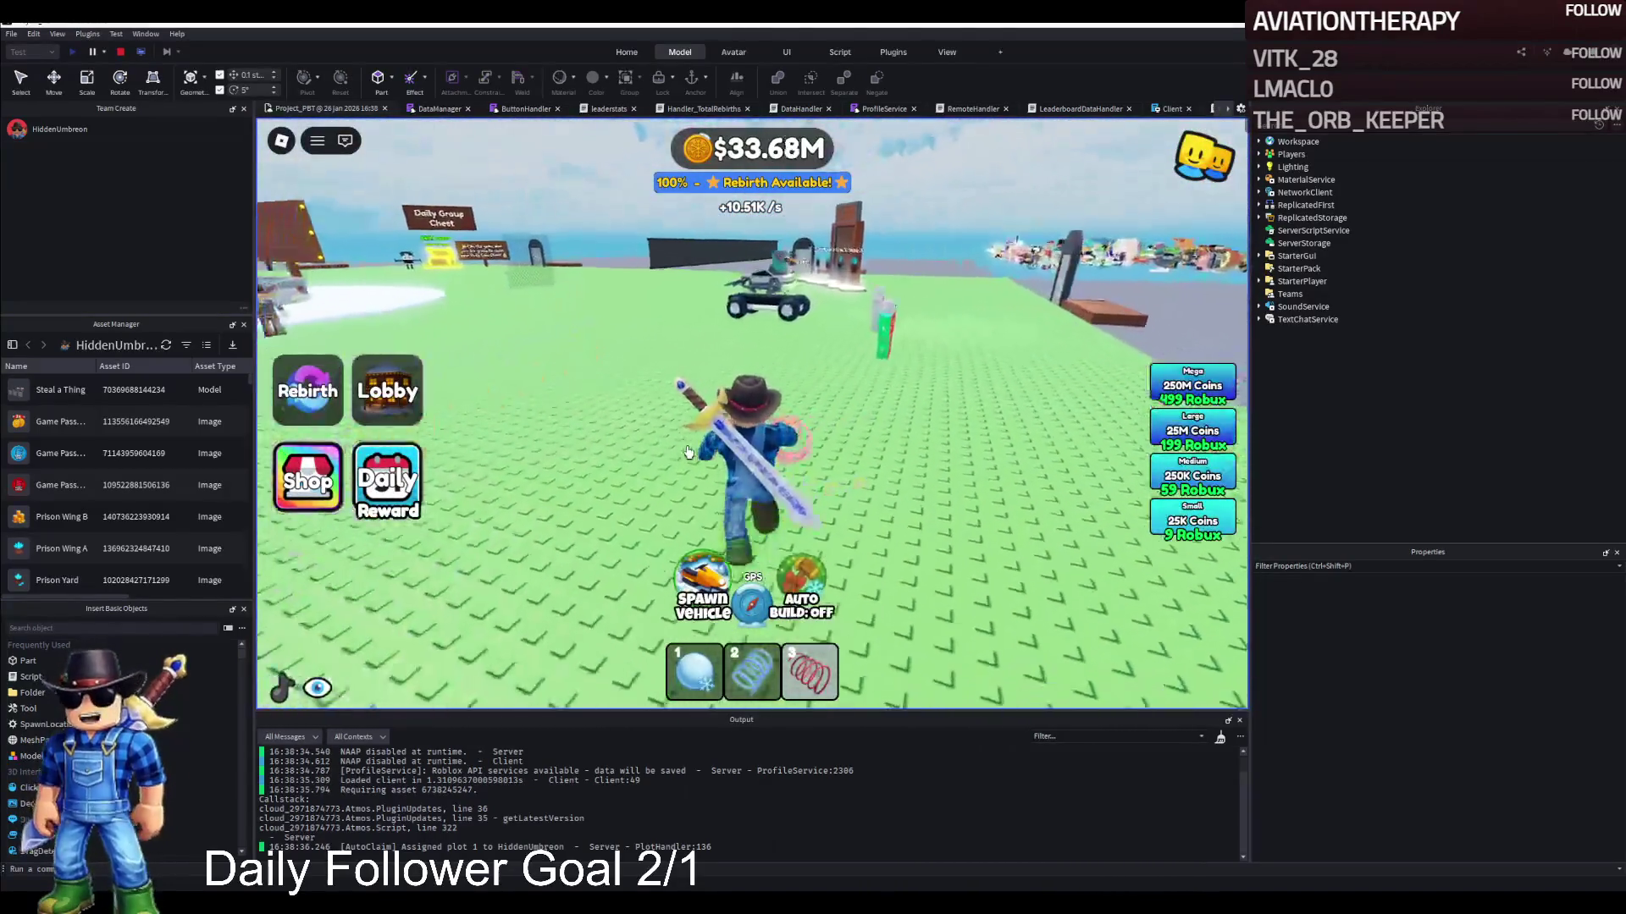
key("w")
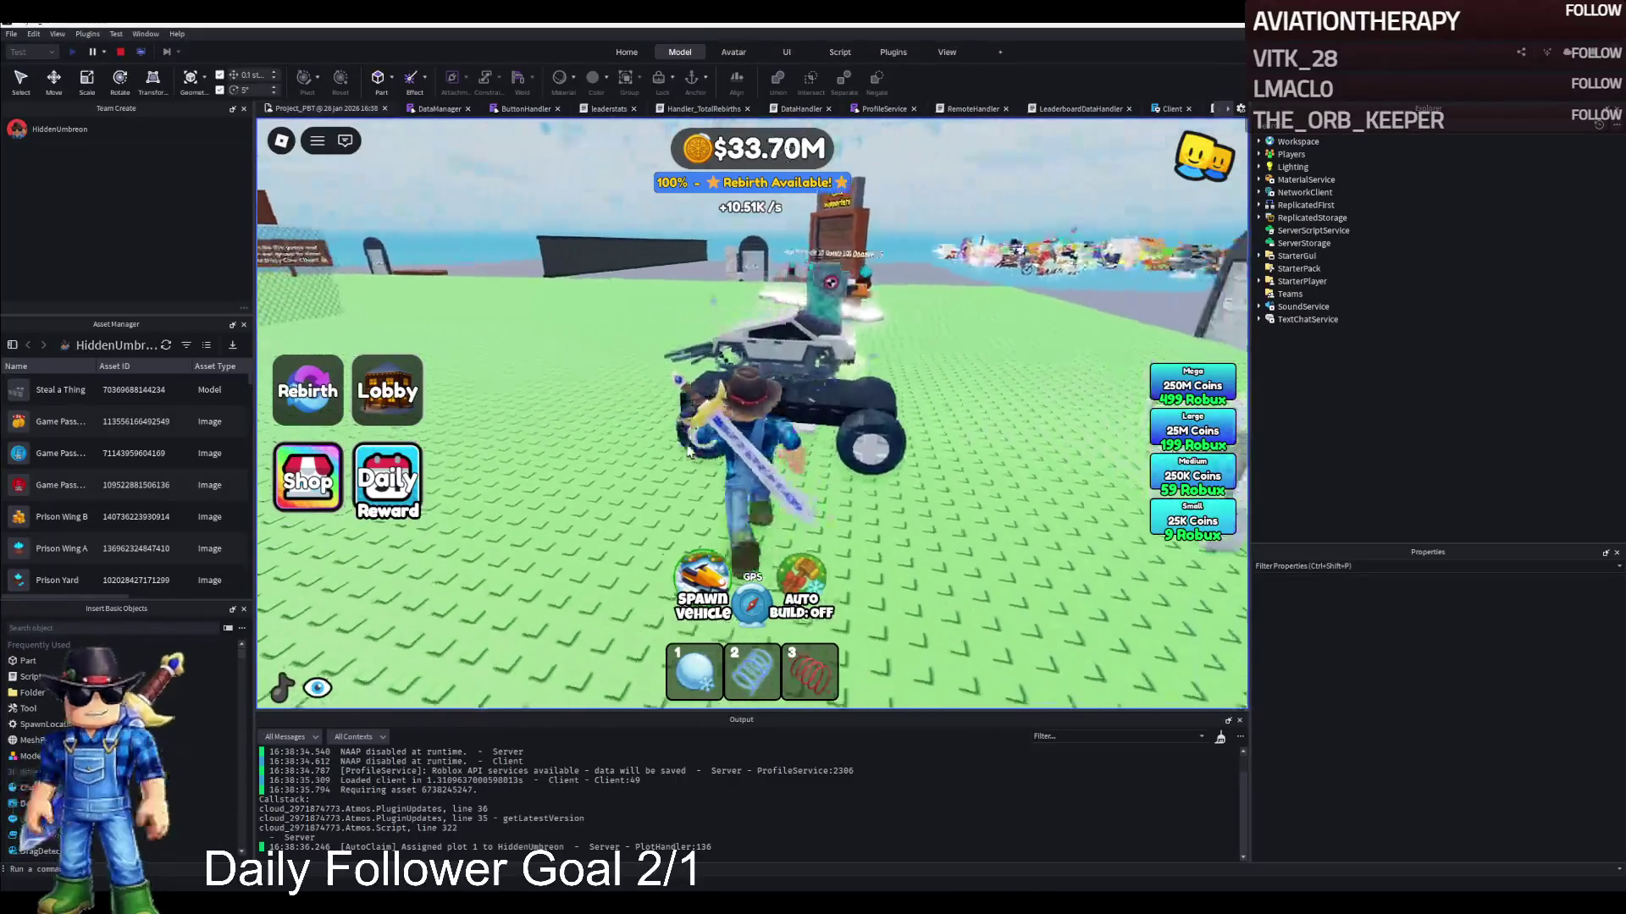
key("w")
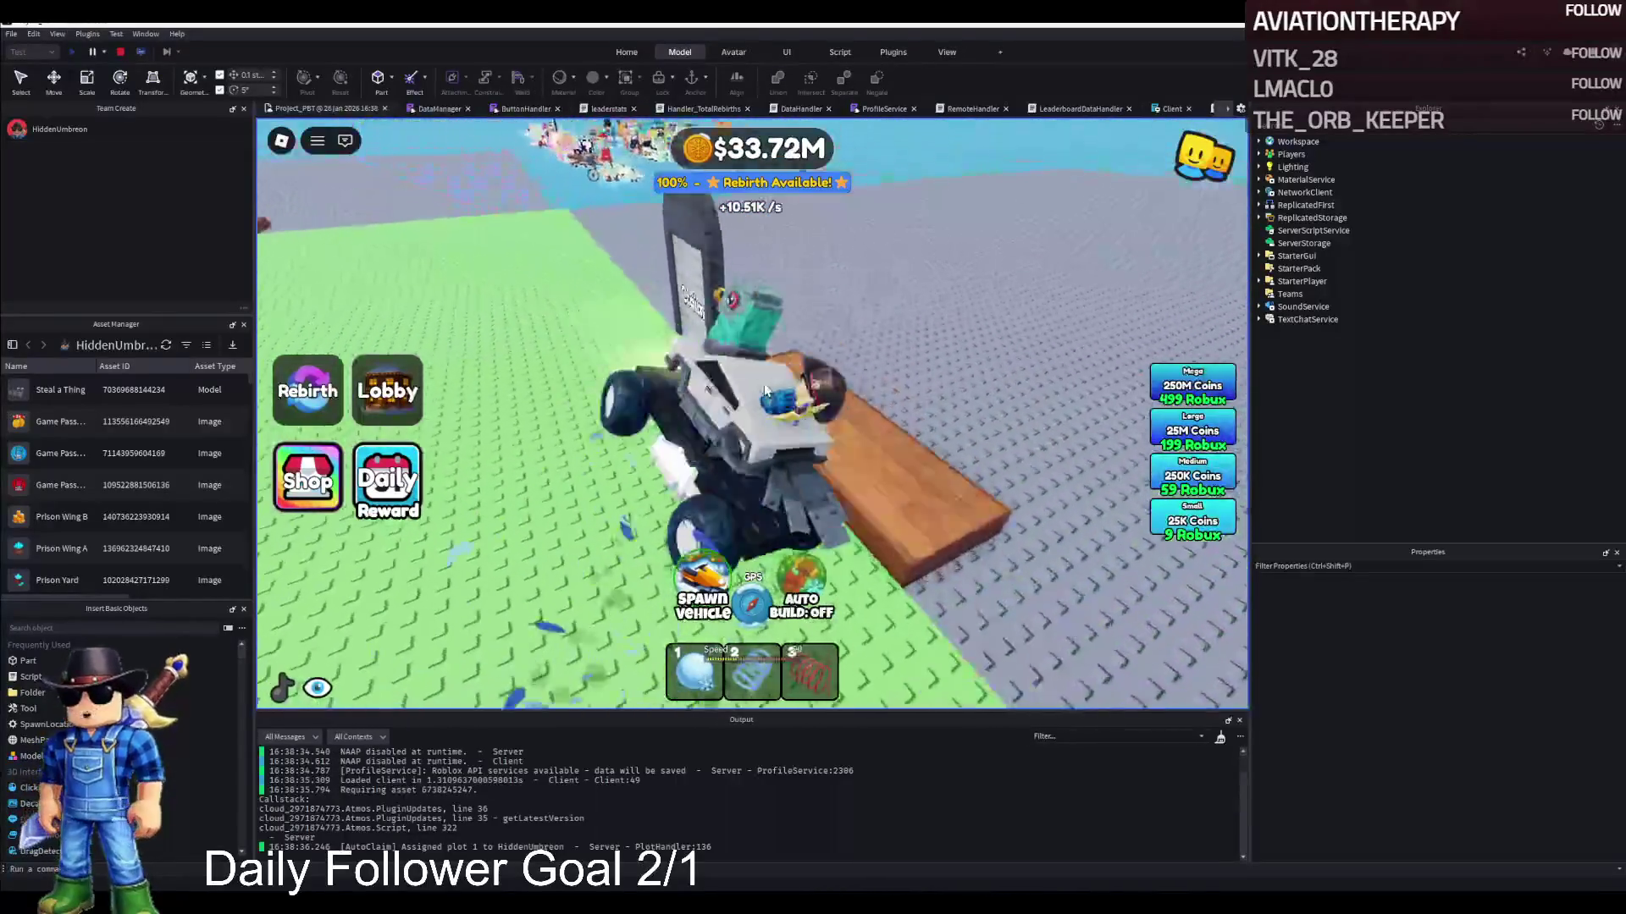
key("w")
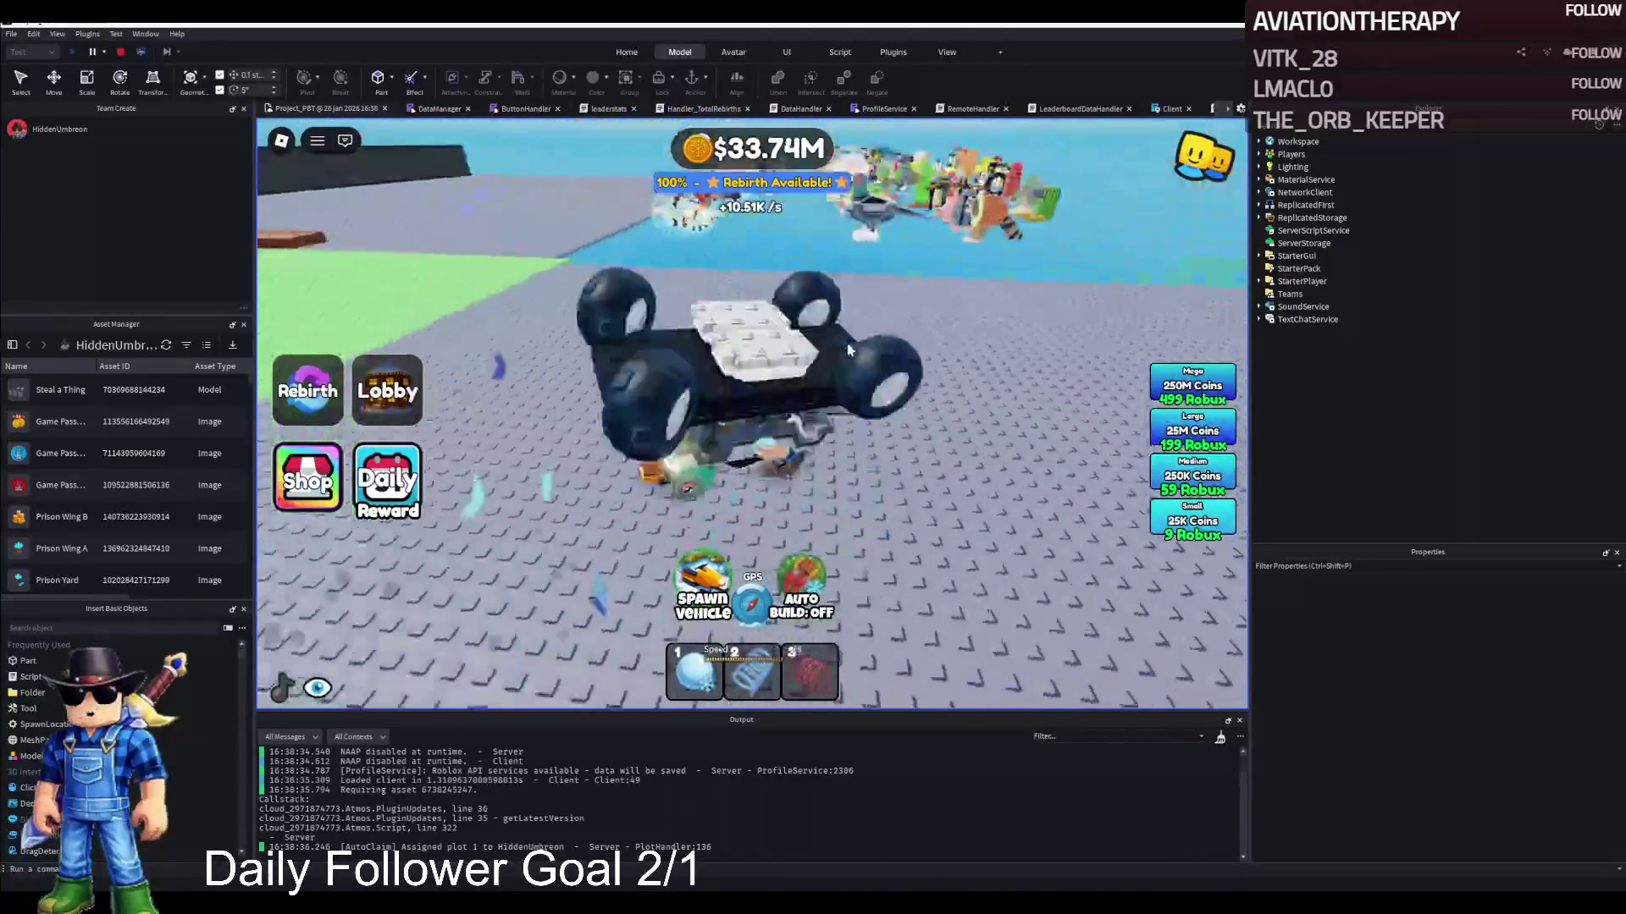
key("w")
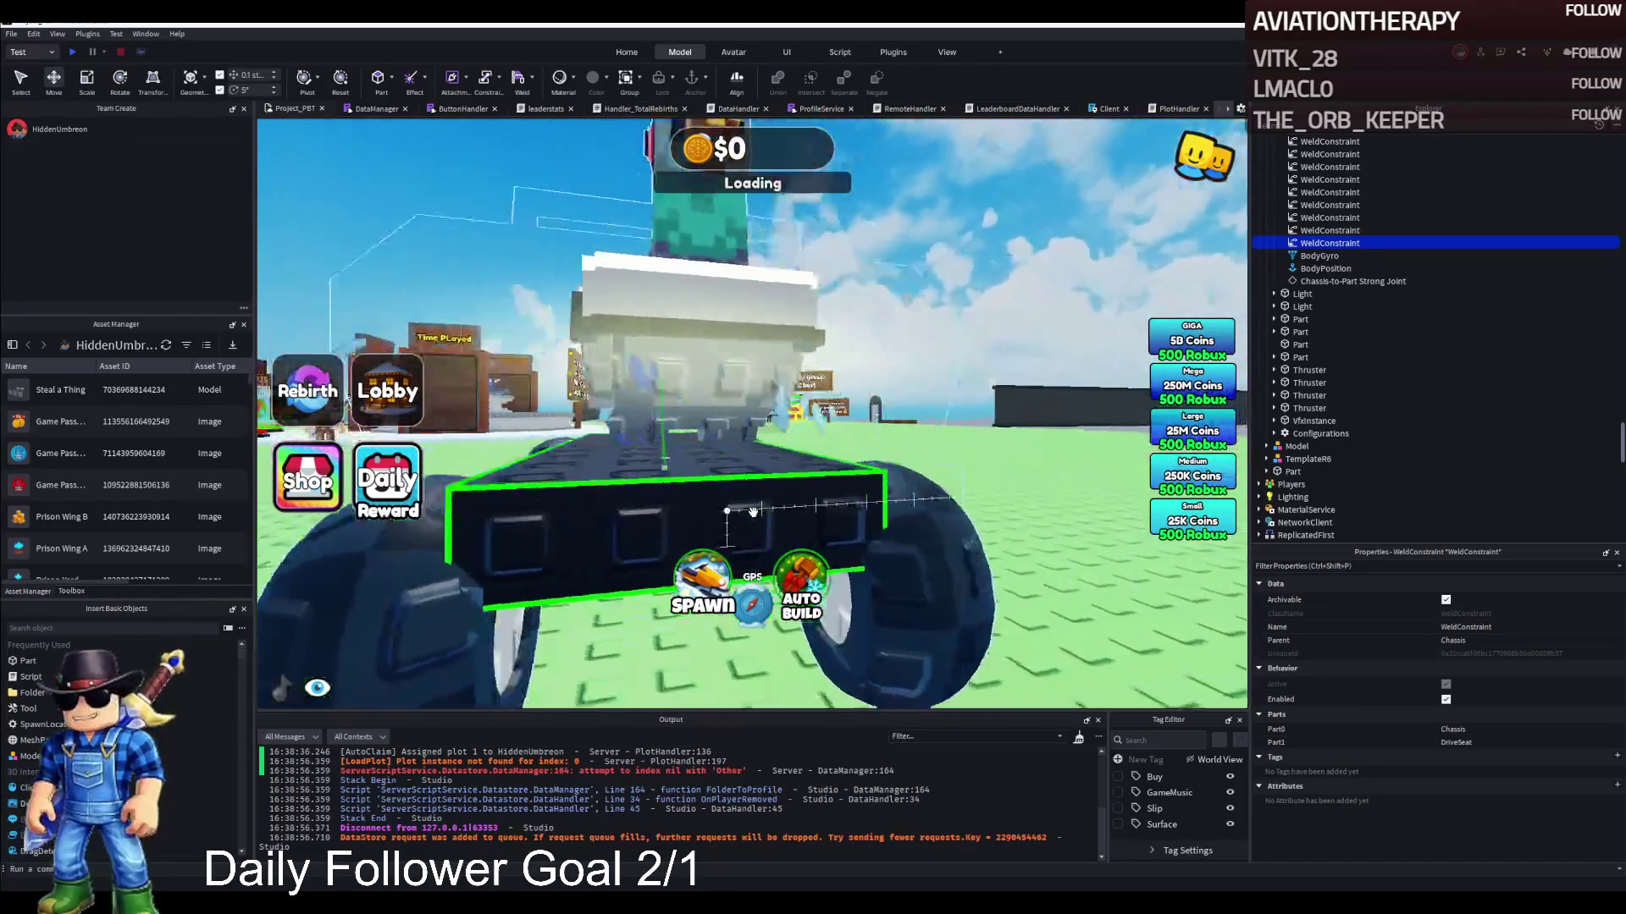
Zoom the viewport around the jeep while the new playtest loads
scroll(1304, 288, "up", 10)
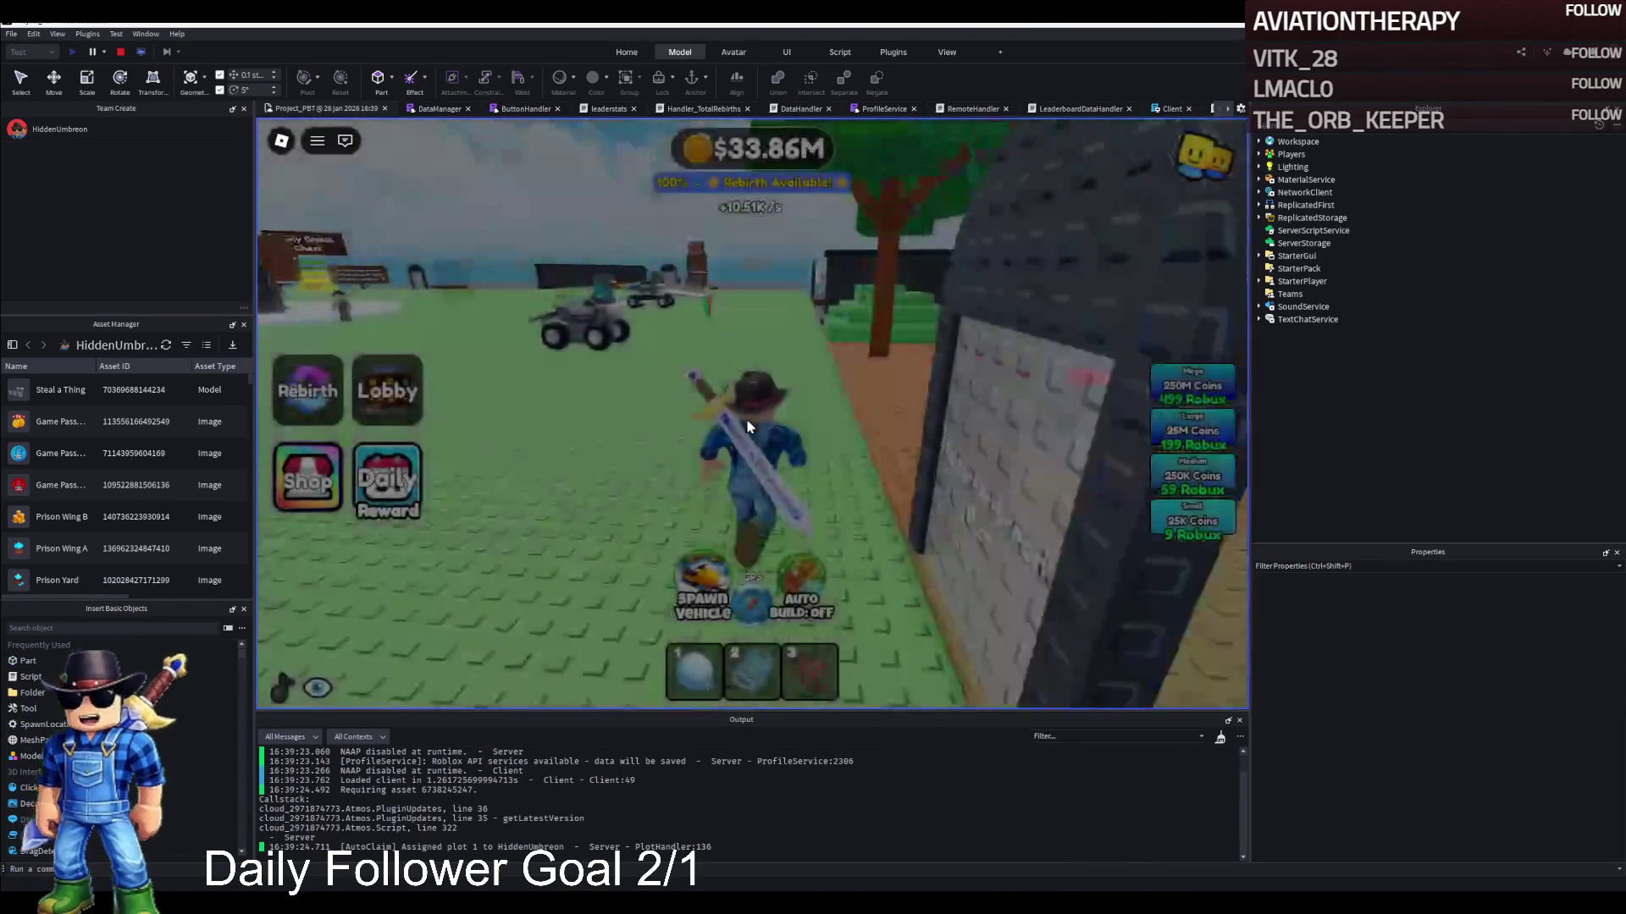
Drive the jeep onto open ground, hop out when it tips, then remount and drive on
key("w")
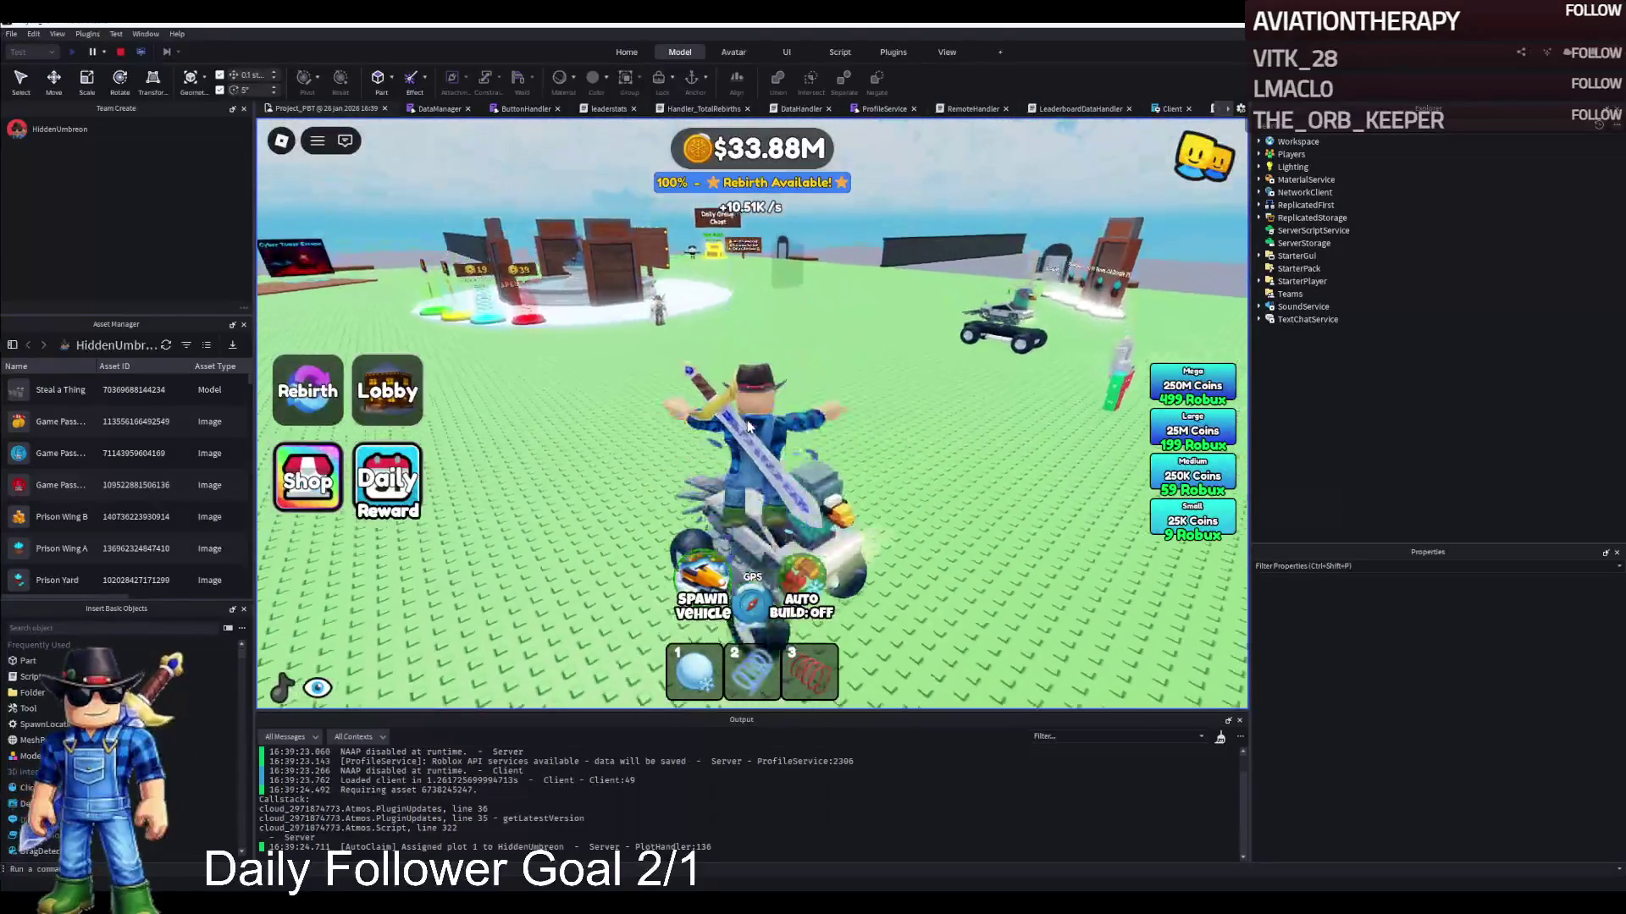
key("w")
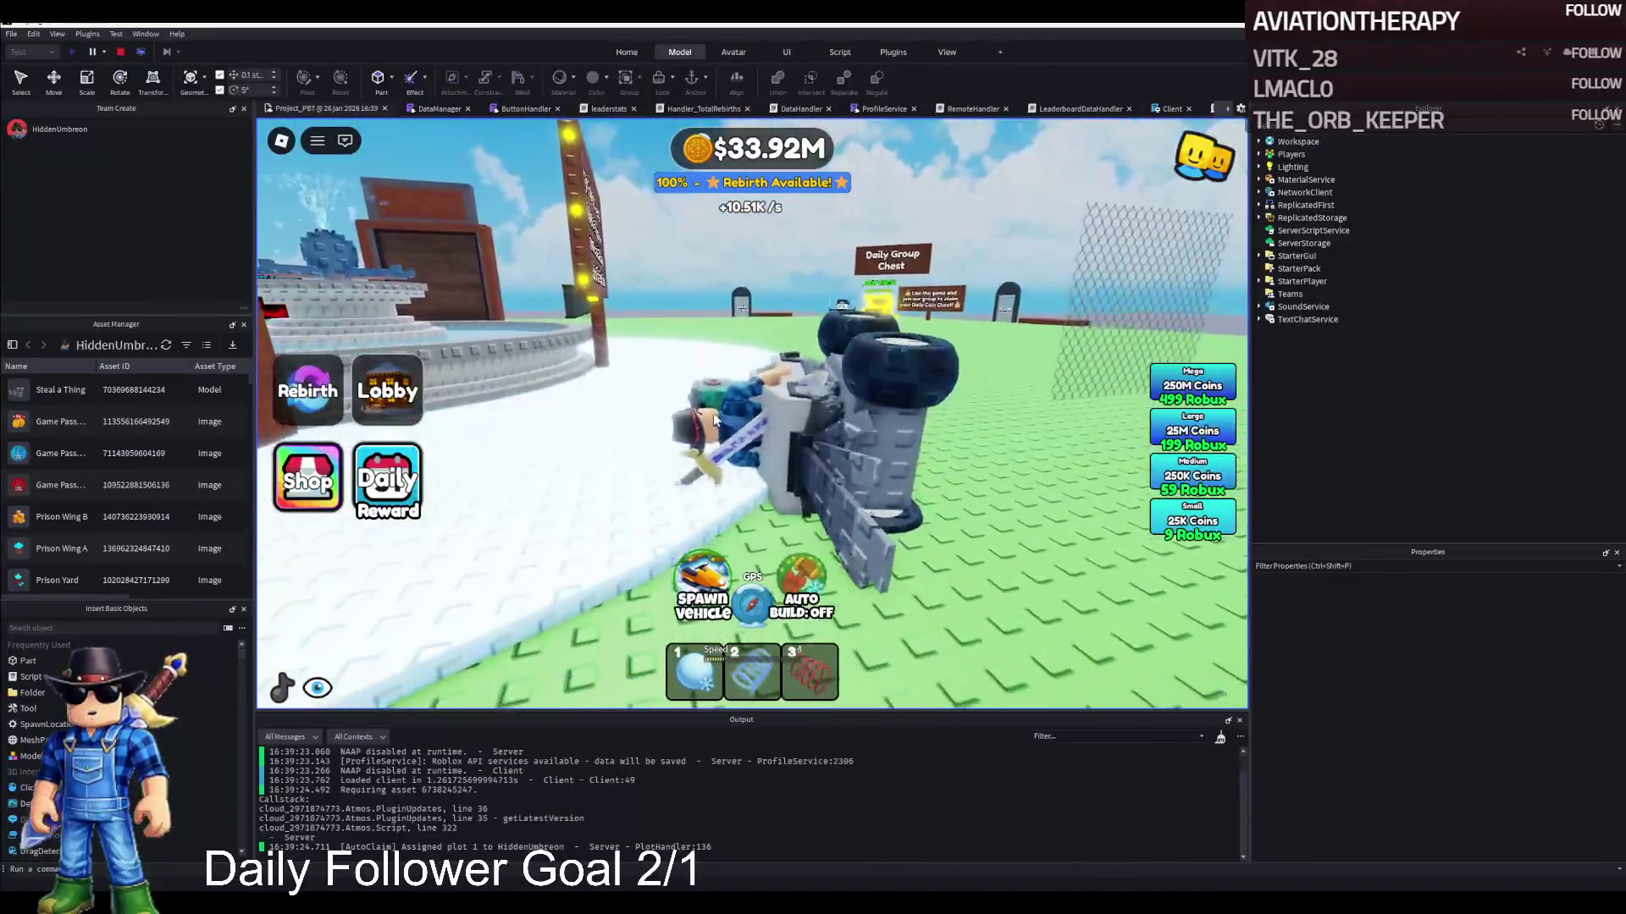
key("space")
key("w")
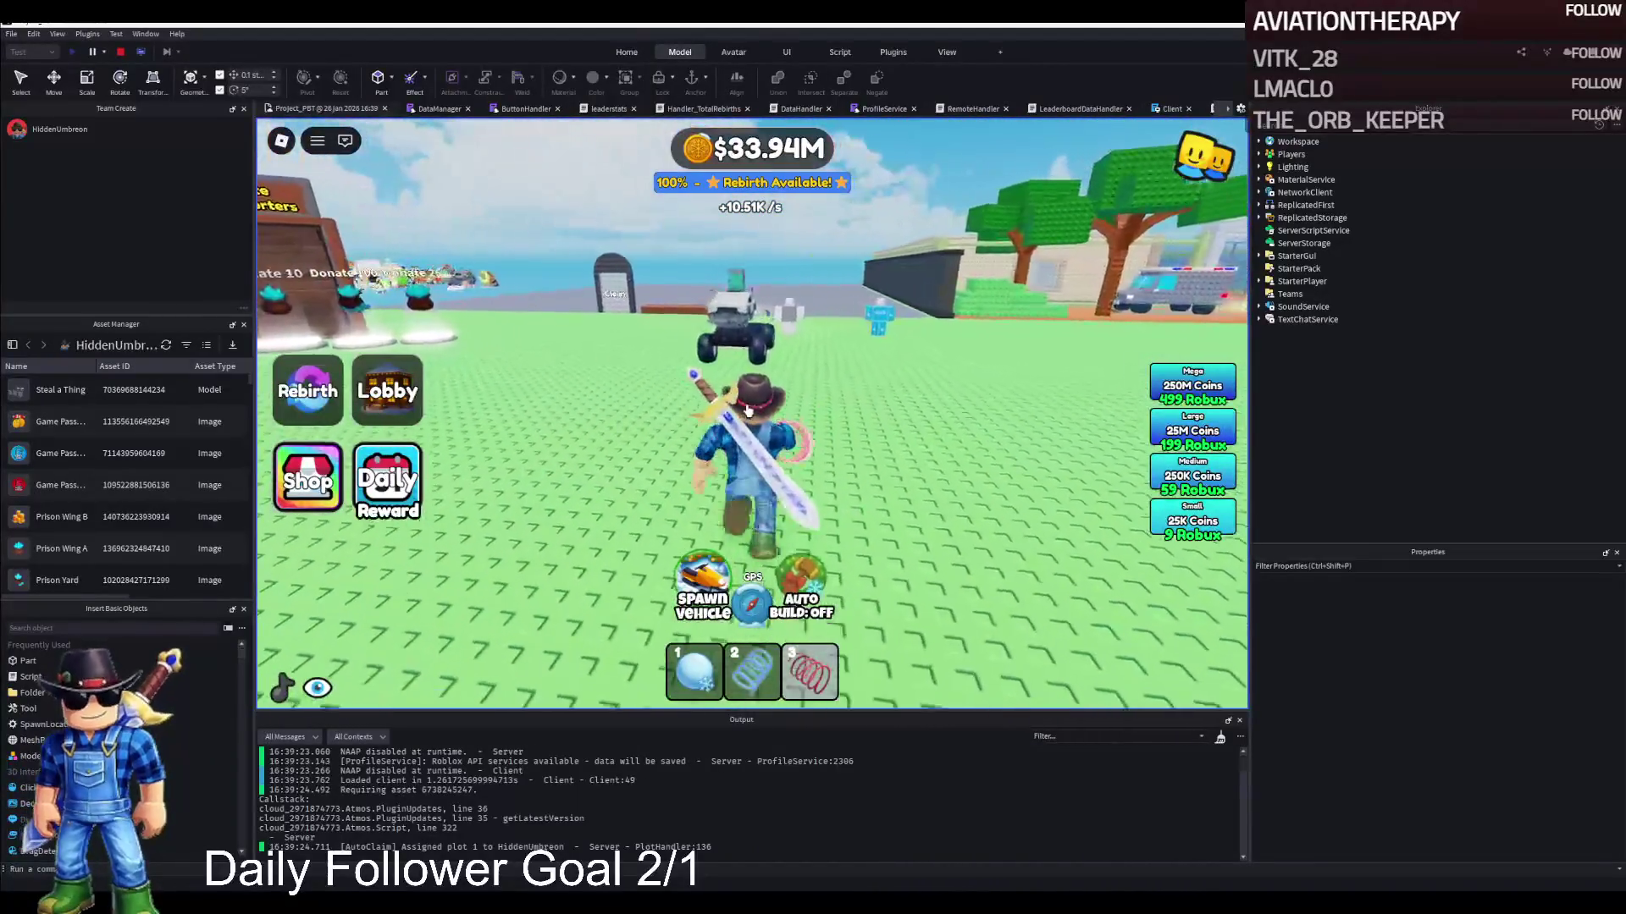
key("w")
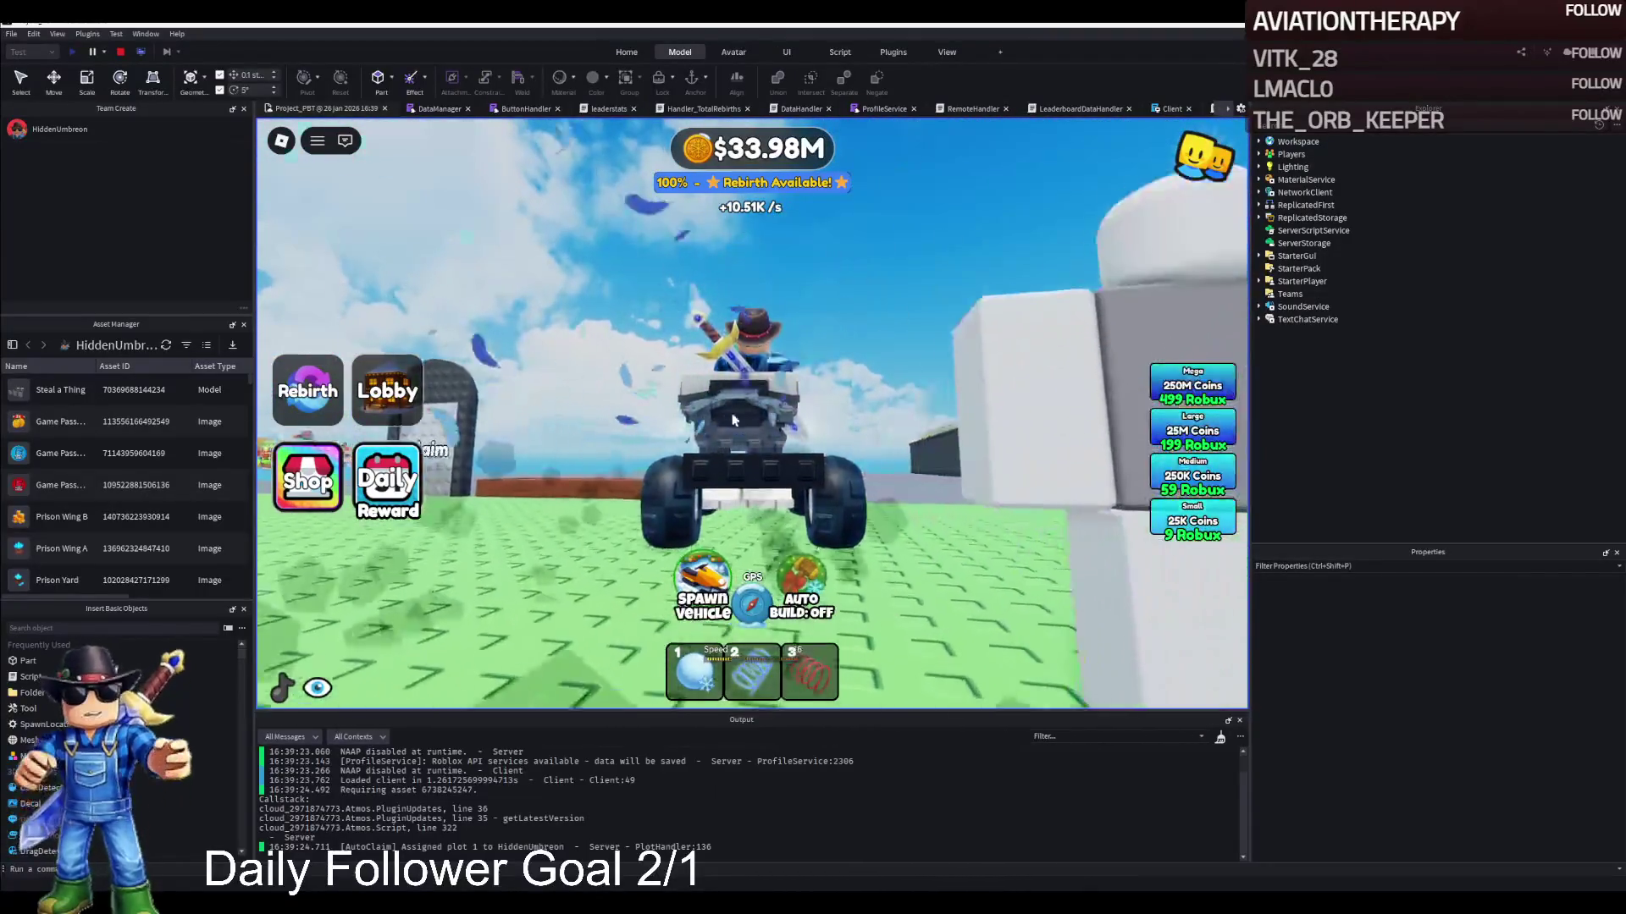
key("w")
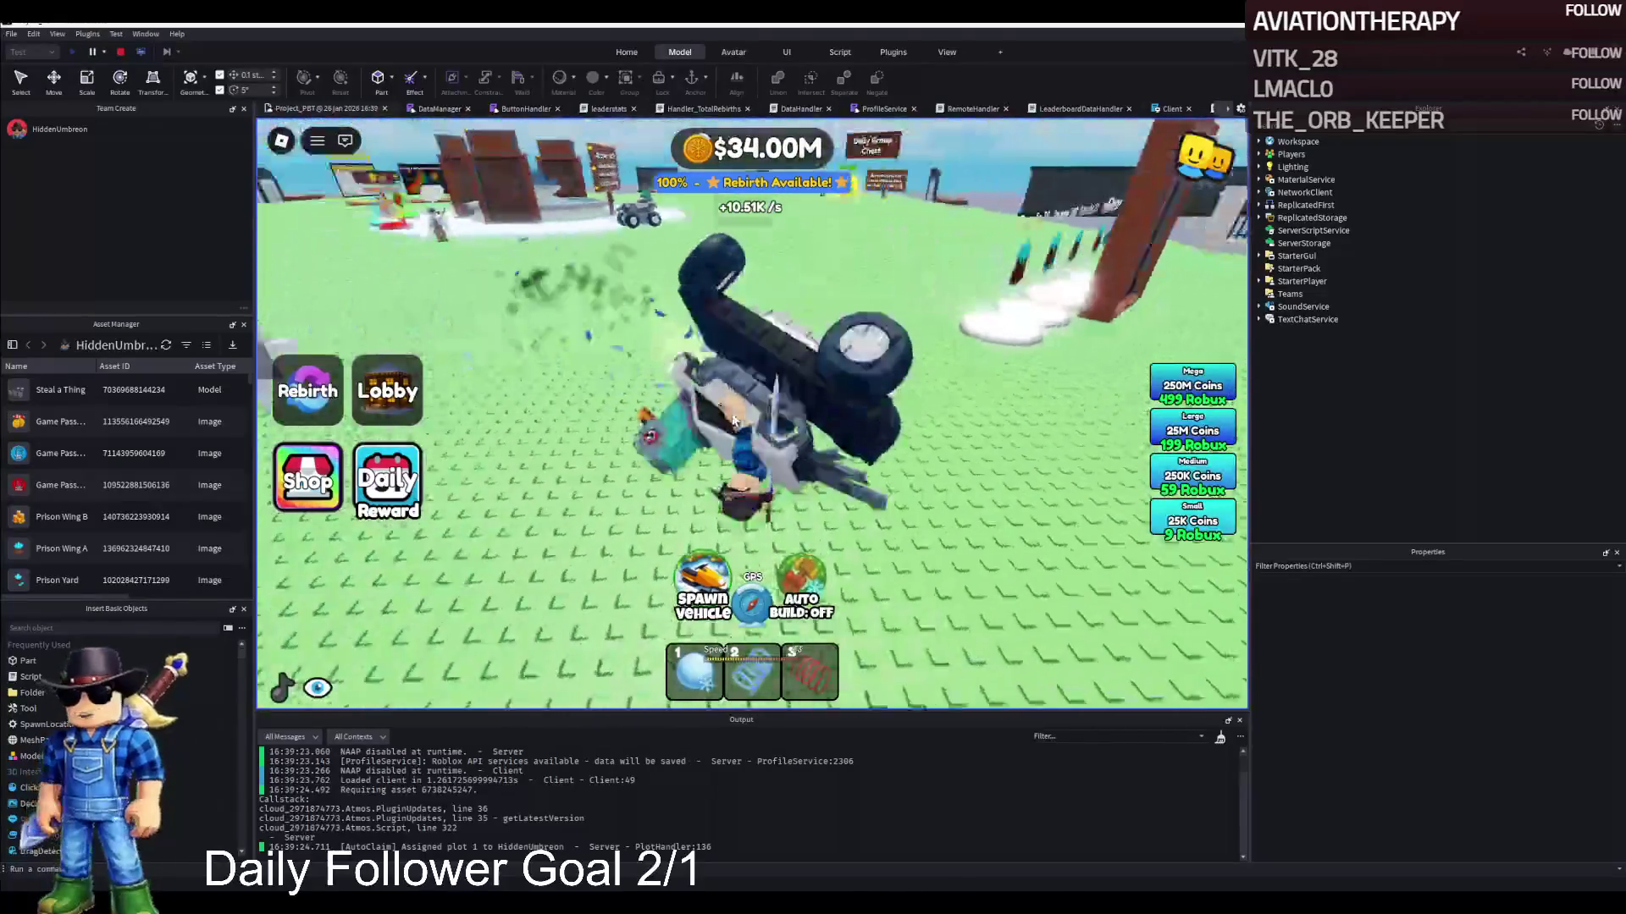
key("w")
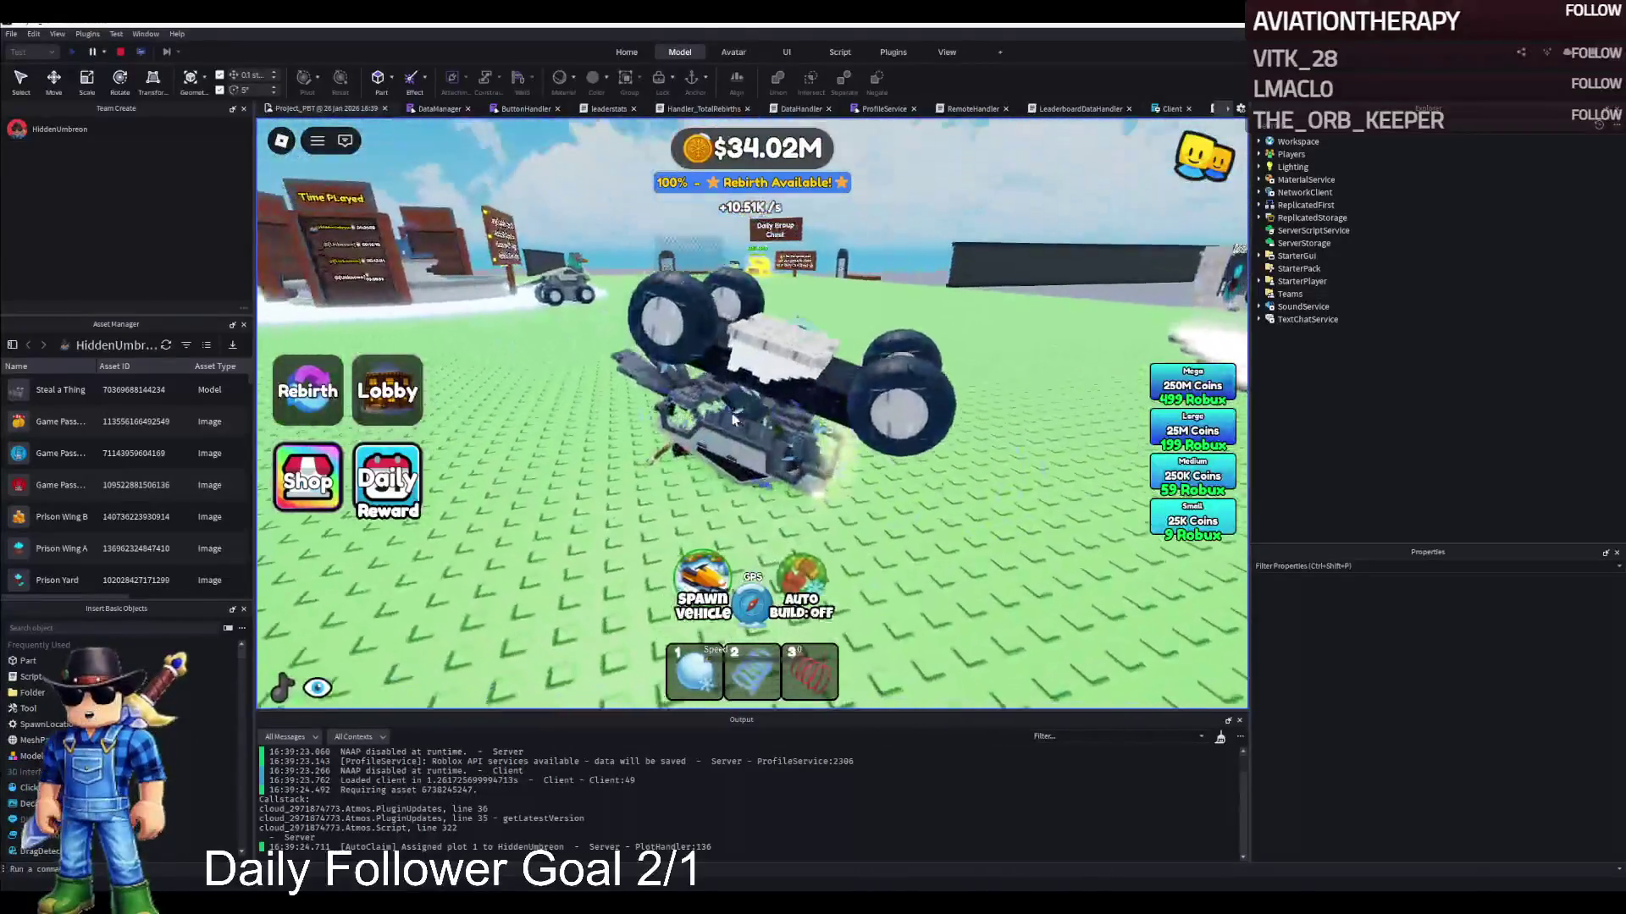
Dismount the flipped jeep, remount and jump off, walk away, then end the playtest
key("space")
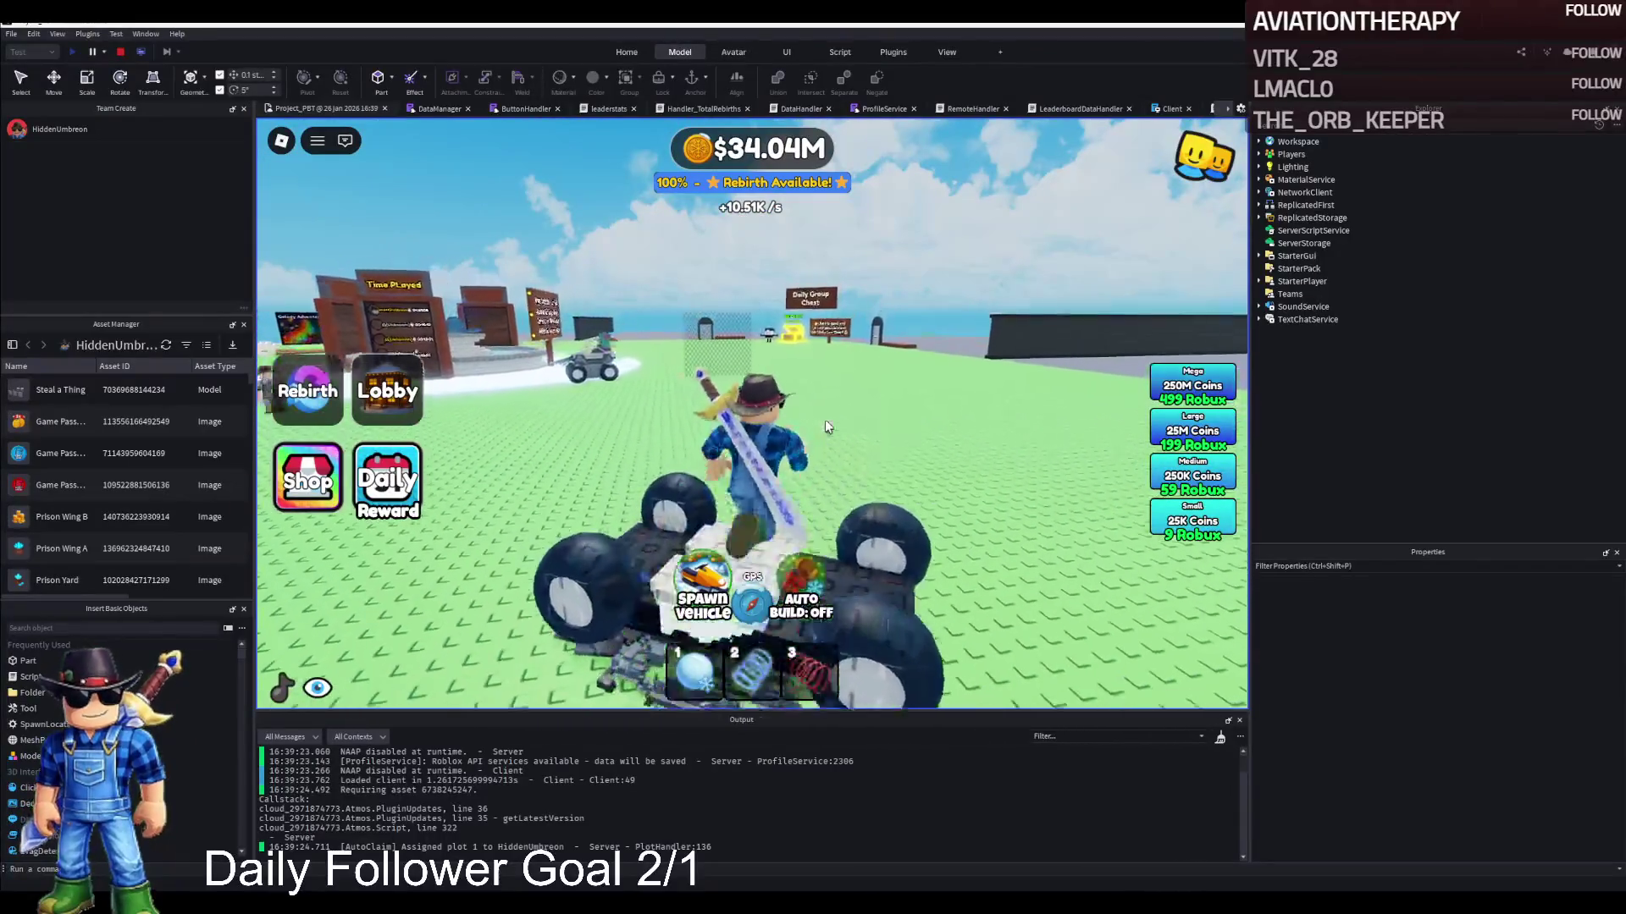
key("w")
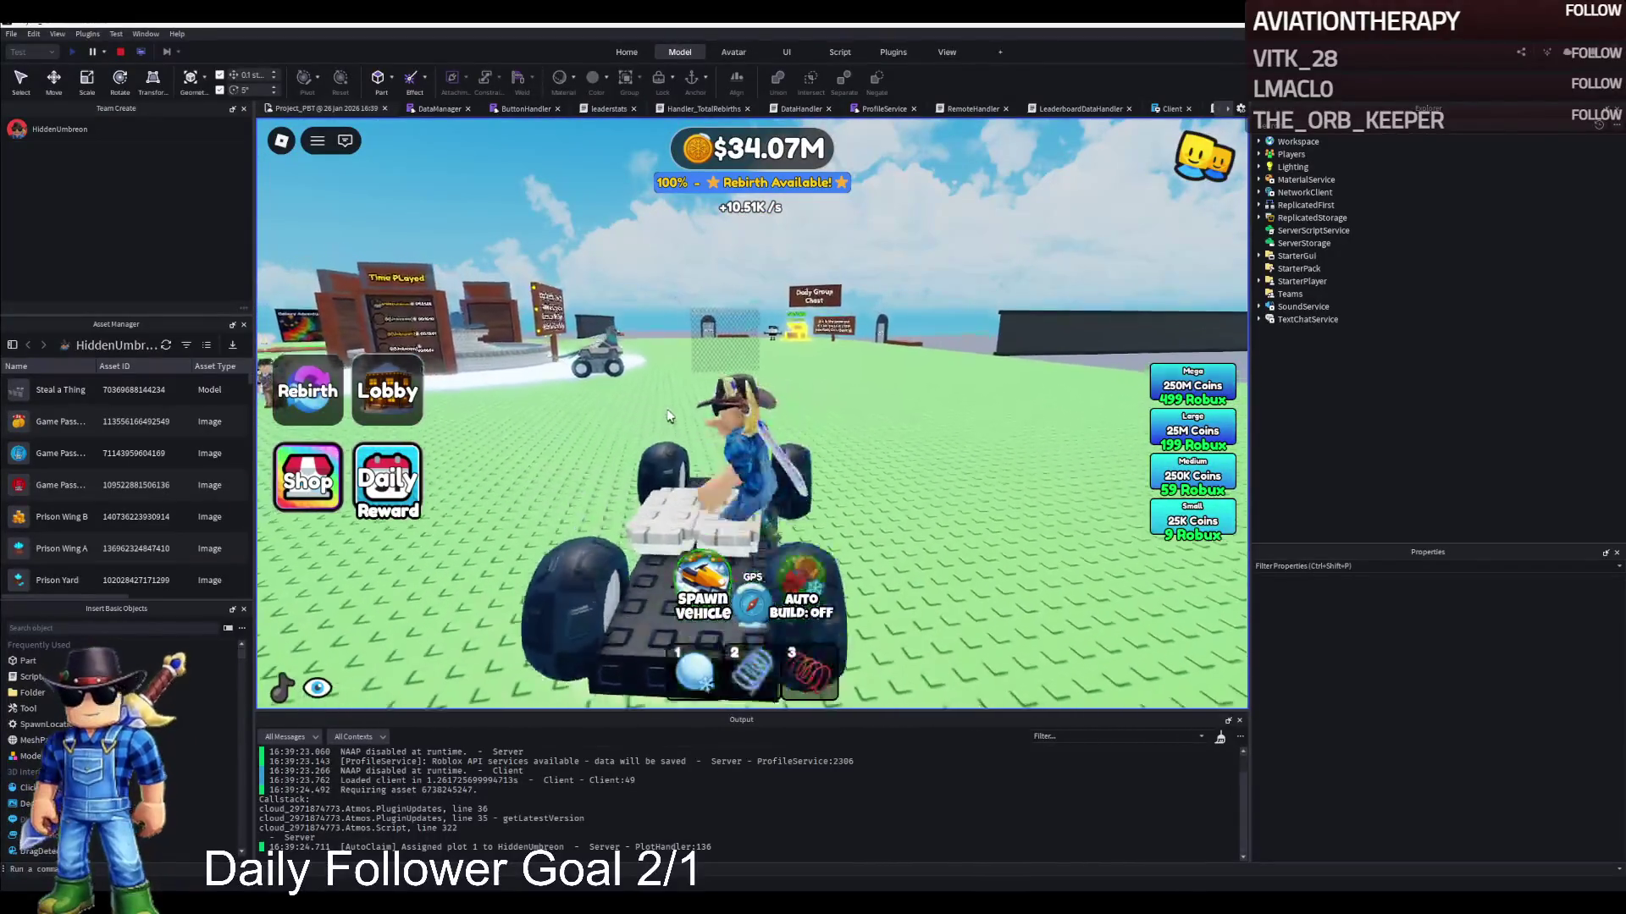
key("space")
key("w")
key("s")
left_click(121, 52)
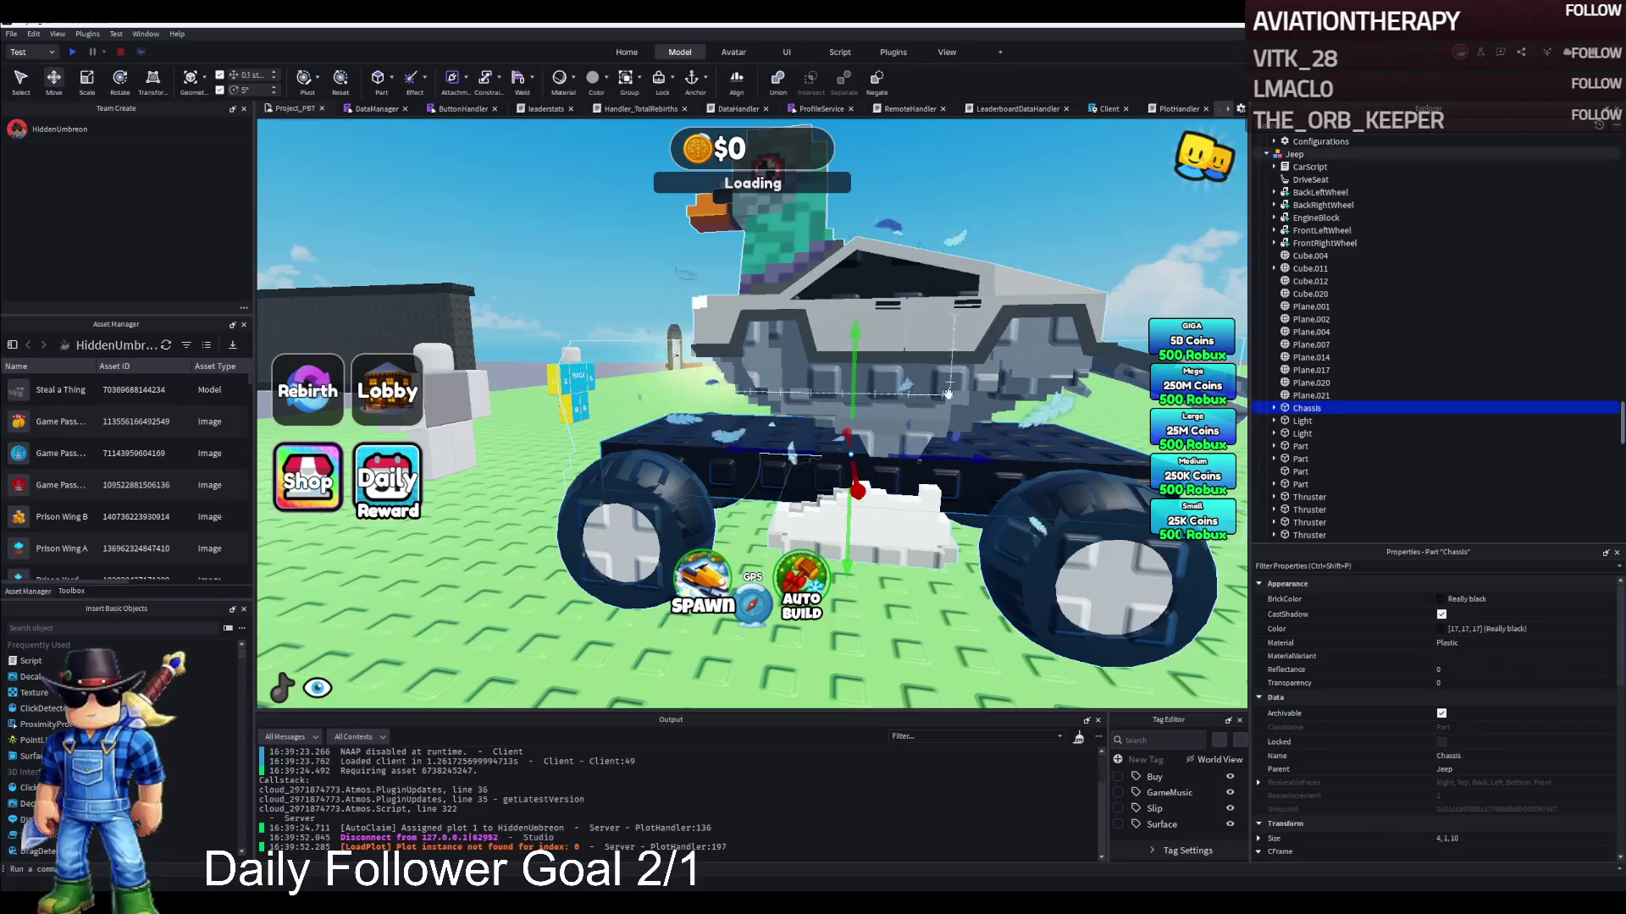
Resize the jeep's Chassis with the Scale tool and launch a new playtest
scroll(948, 393, "up", 5)
key("ctrl+3")
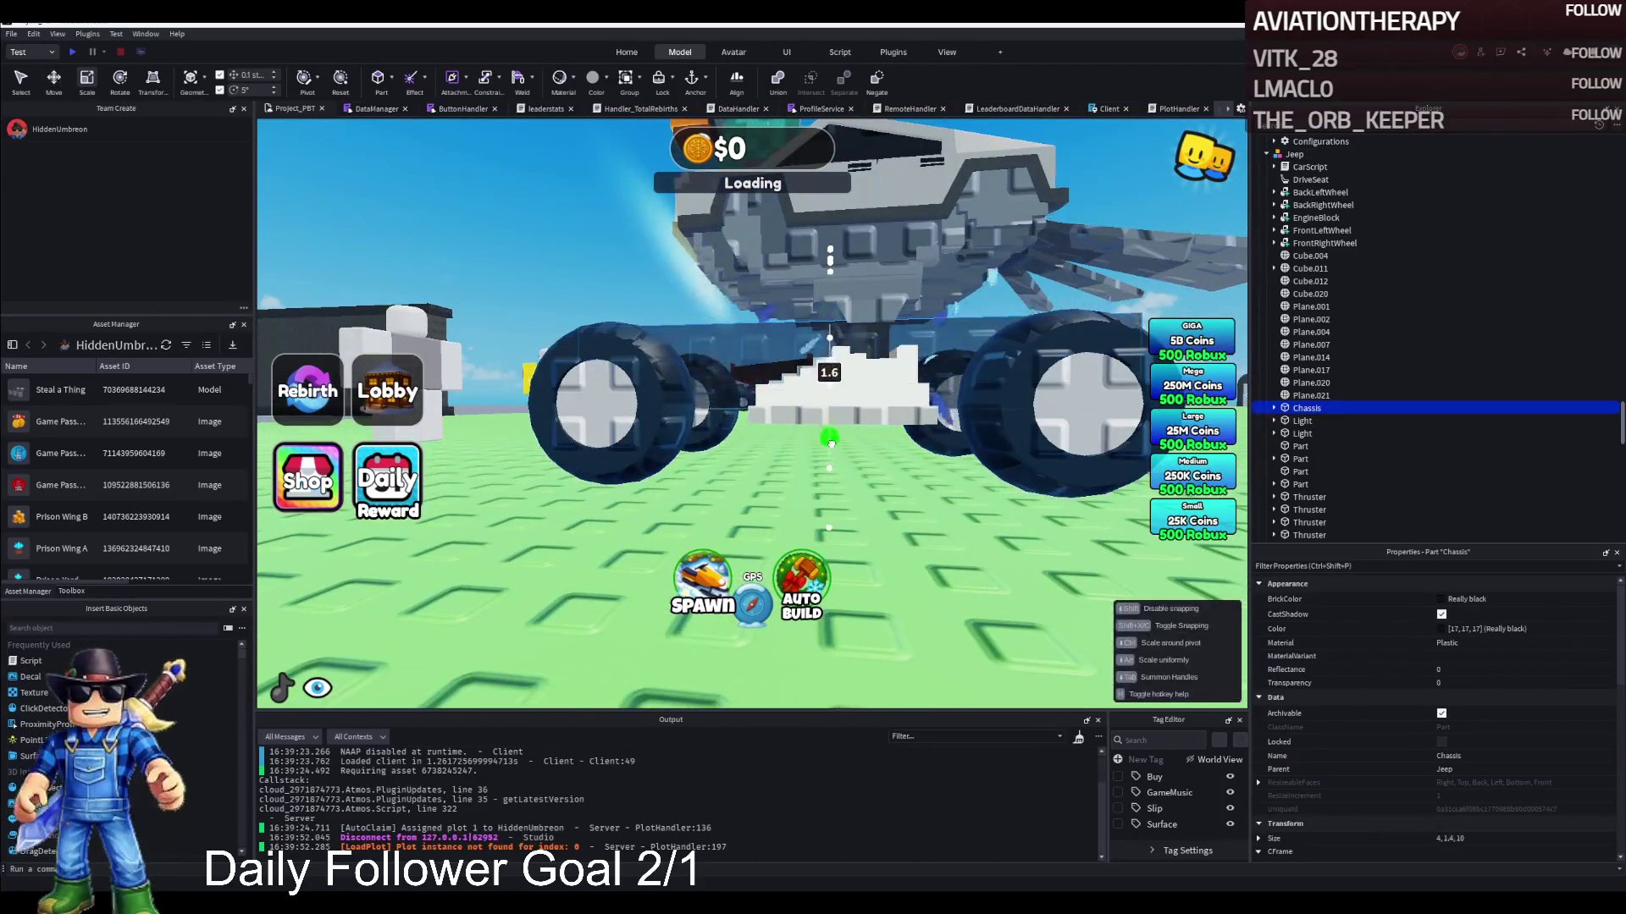
key("F5")
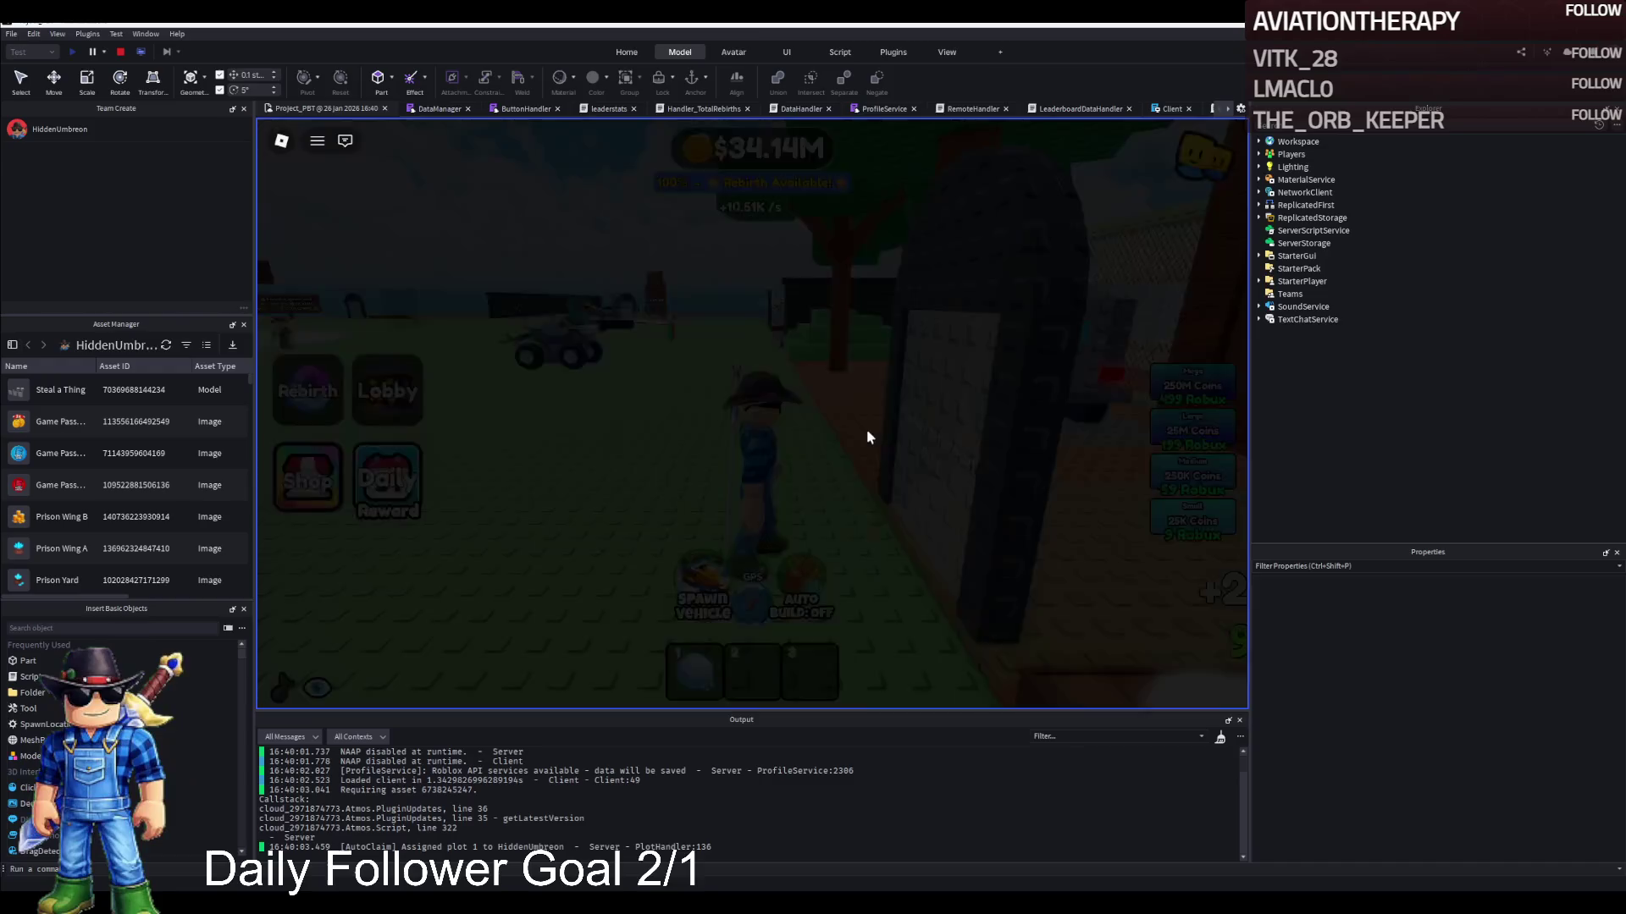
Board the resized-chassis jeep and steer it right, driving back toward the lobby
key("w")
key("w")
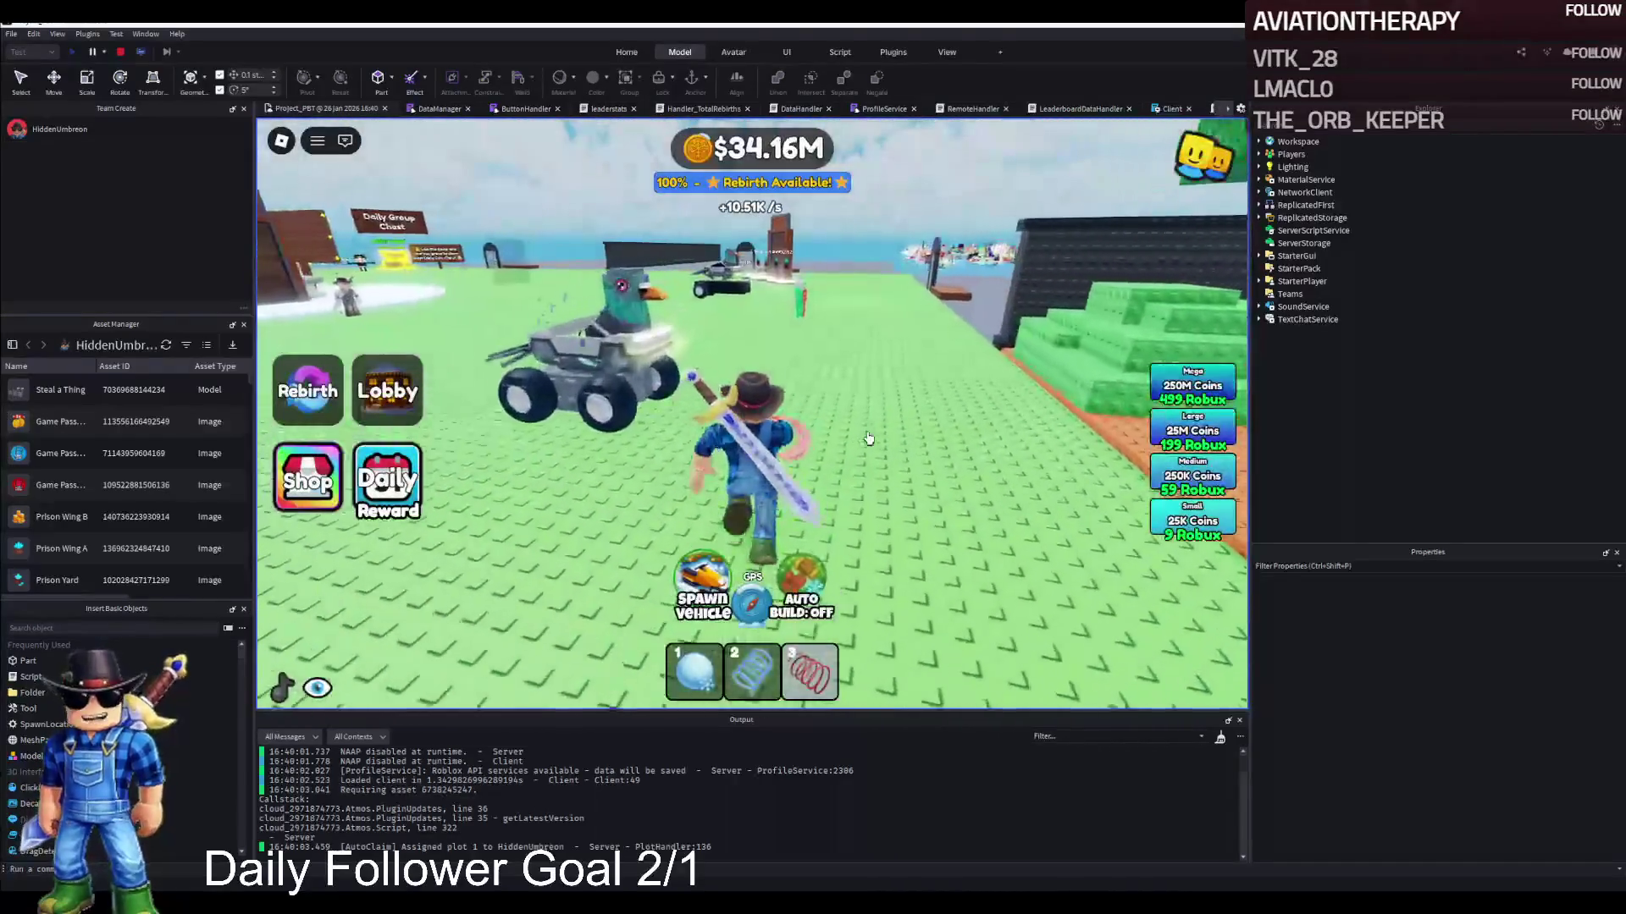
key("w")
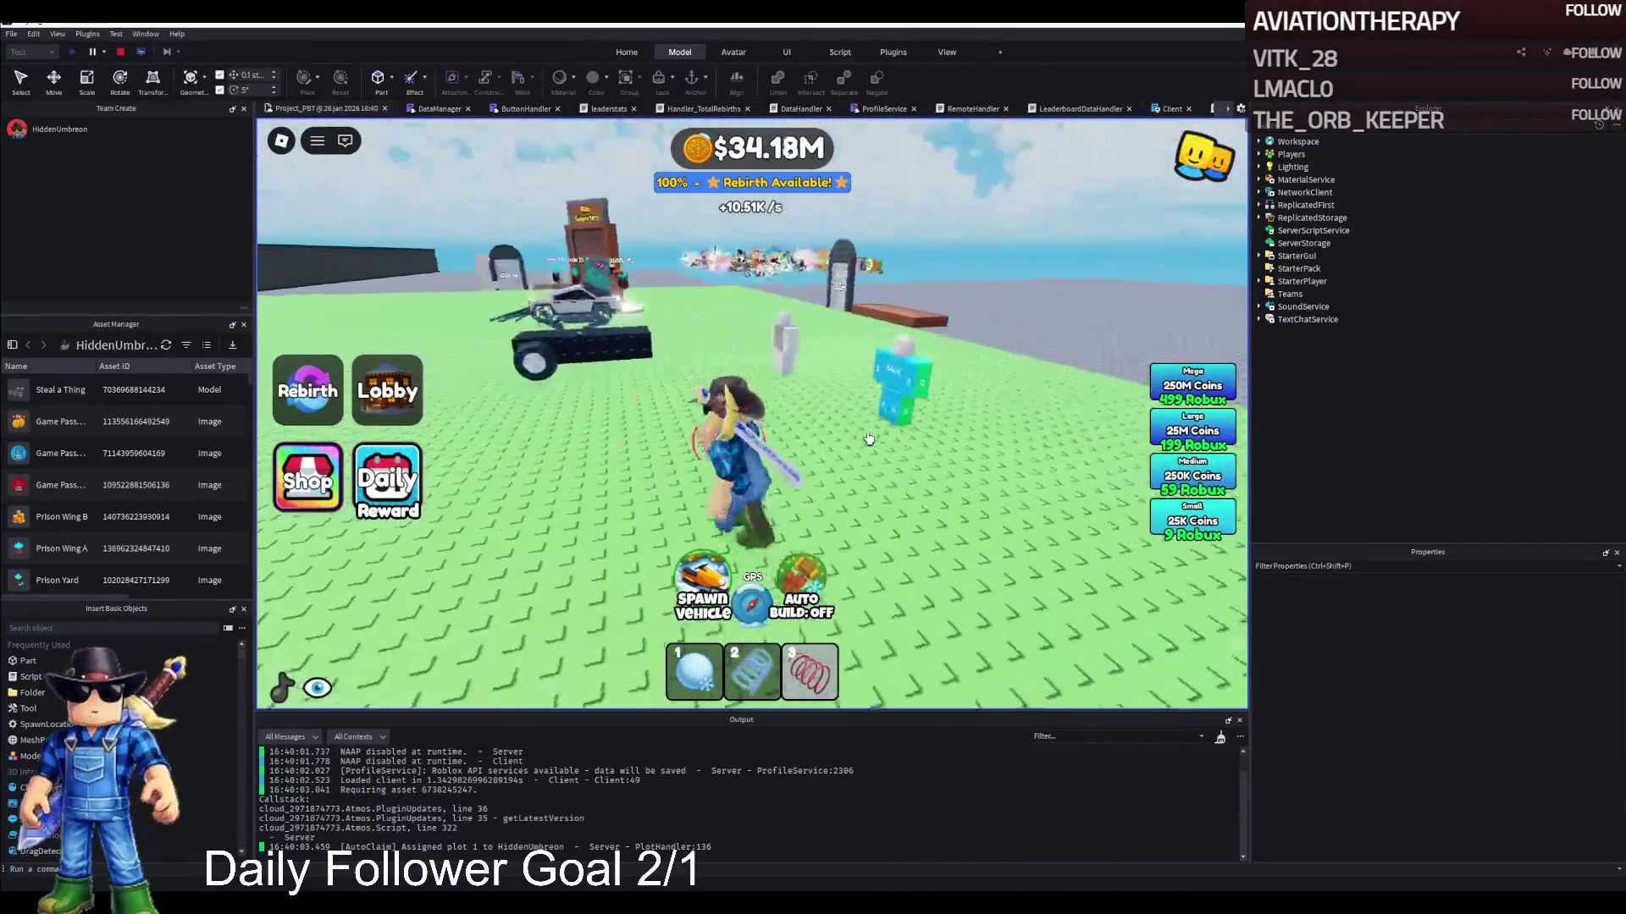
key("d")
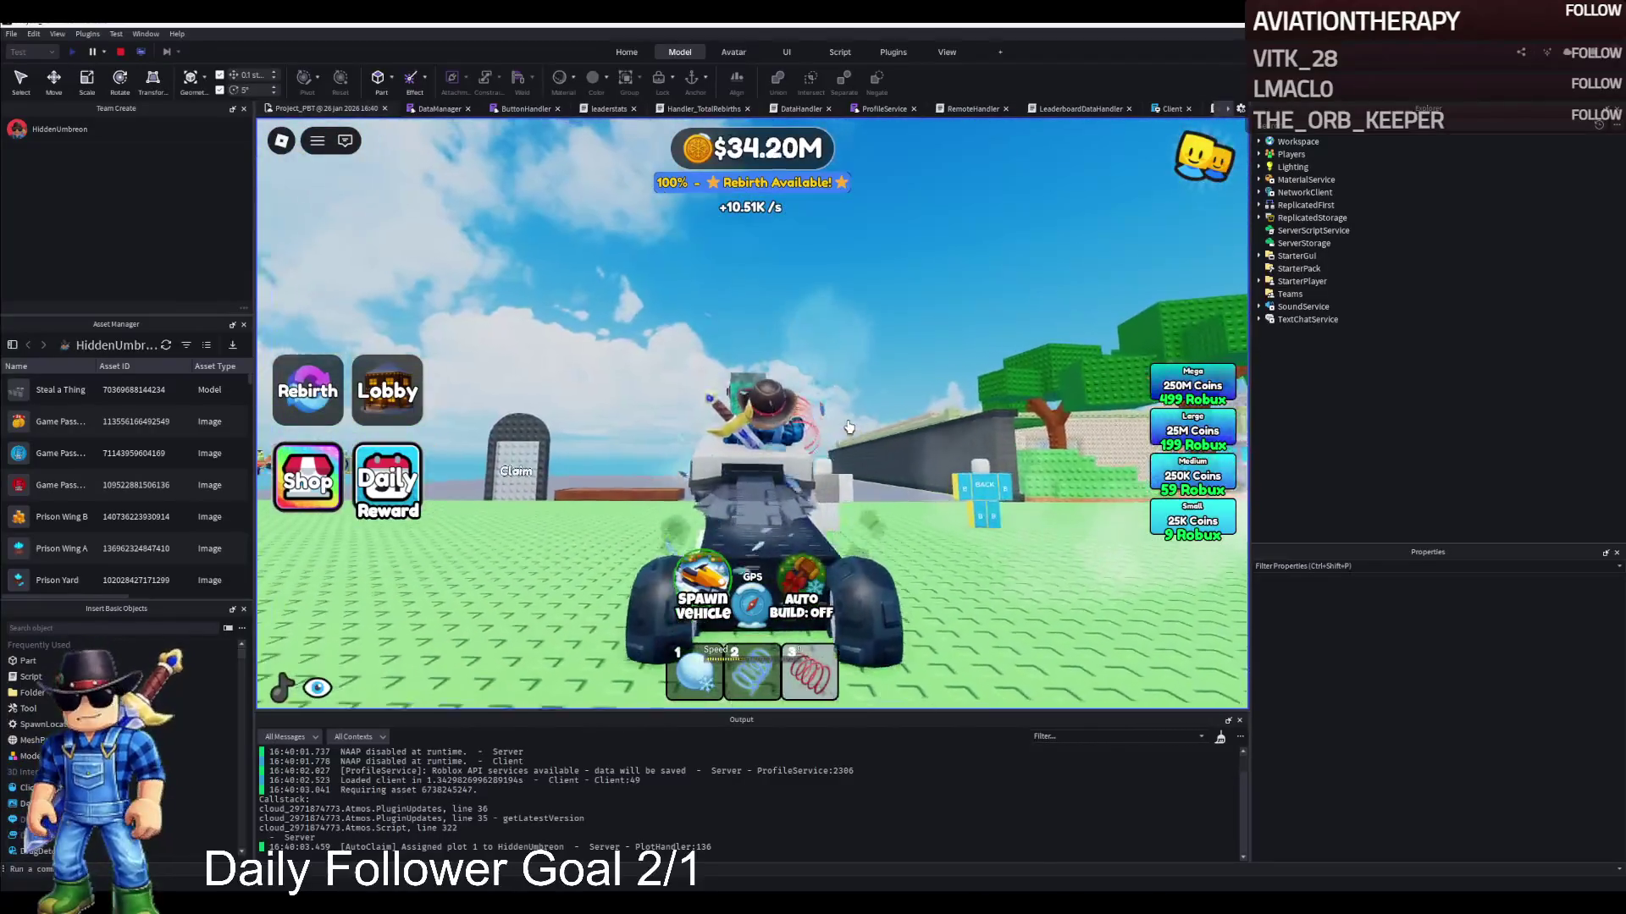
key("d")
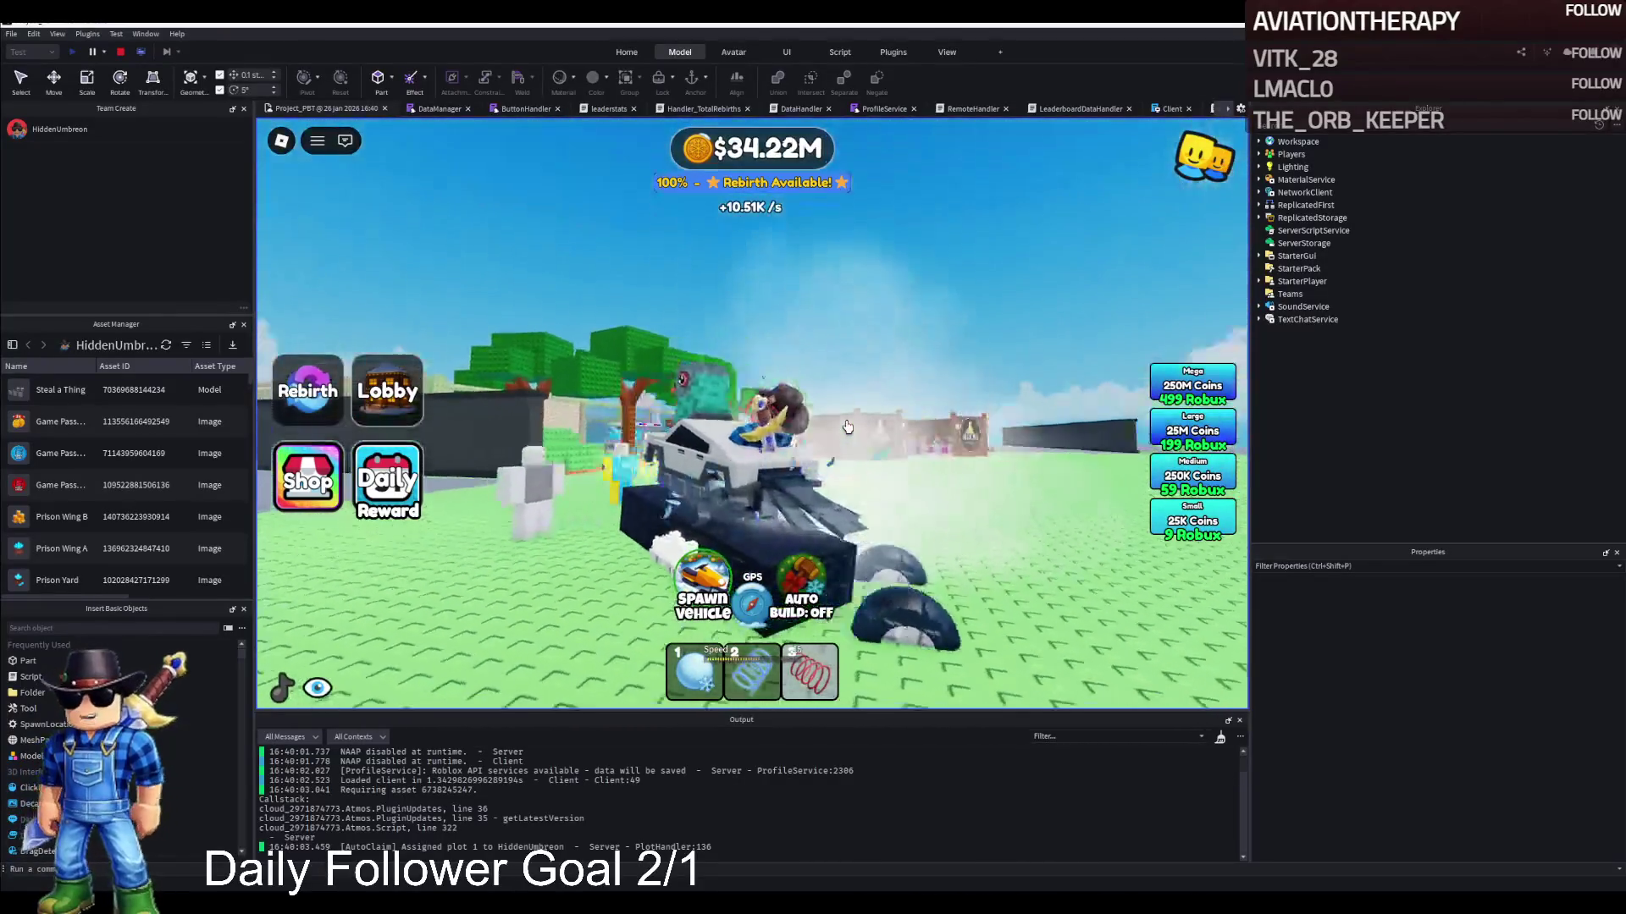
key("d")
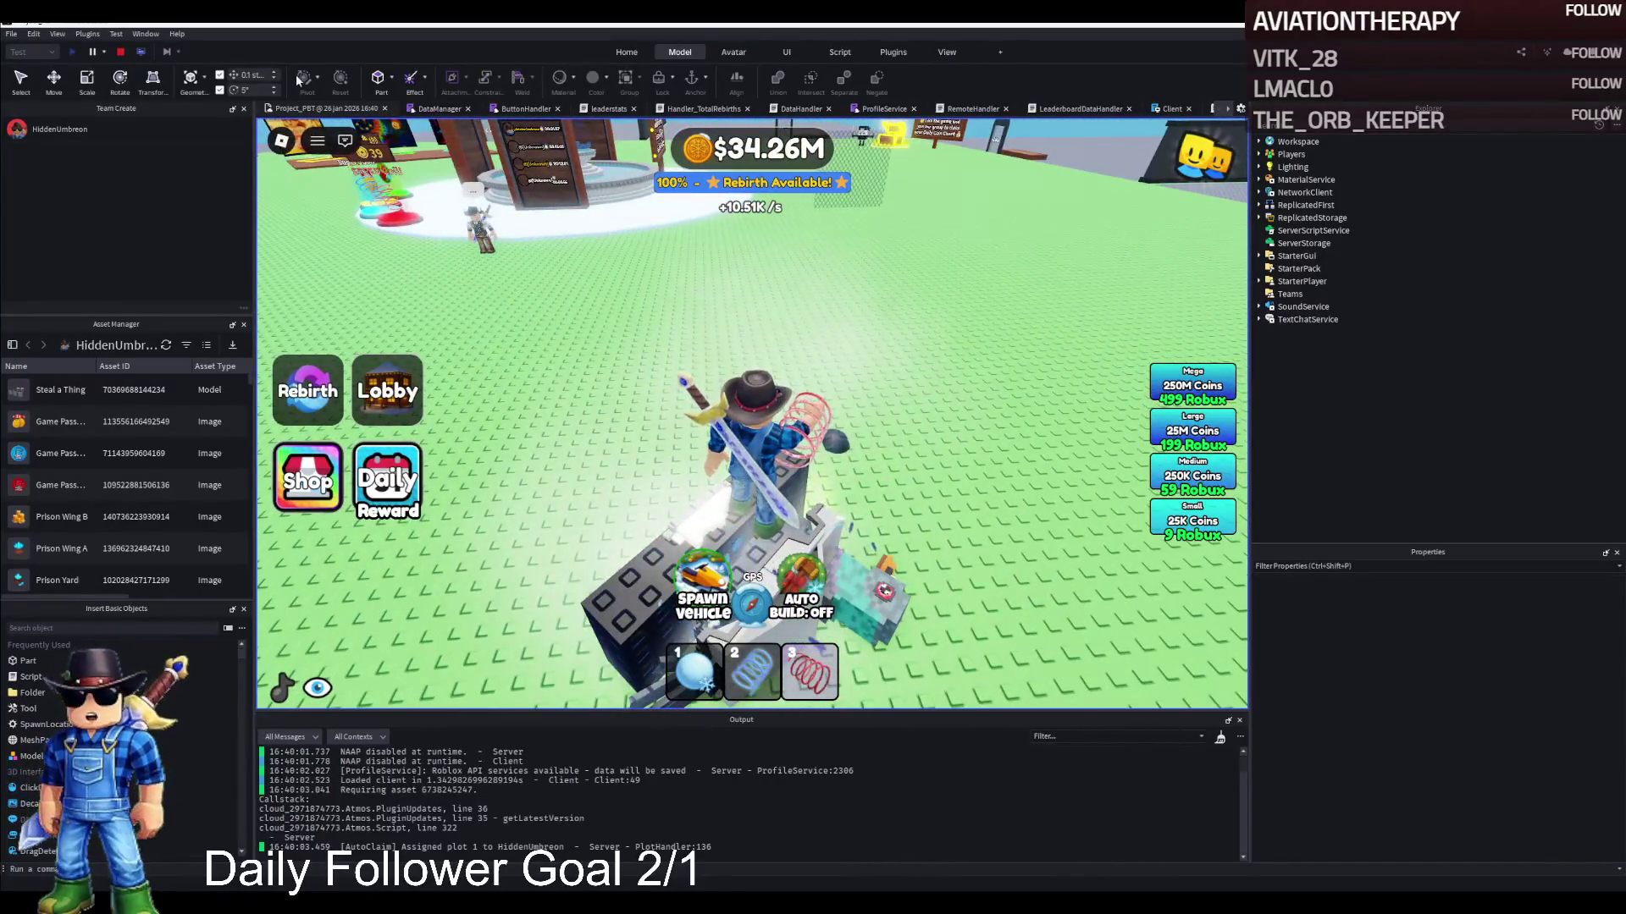
End the playtest, select the second Light part, and bring the view closer to the jeep
left_click(118, 53)
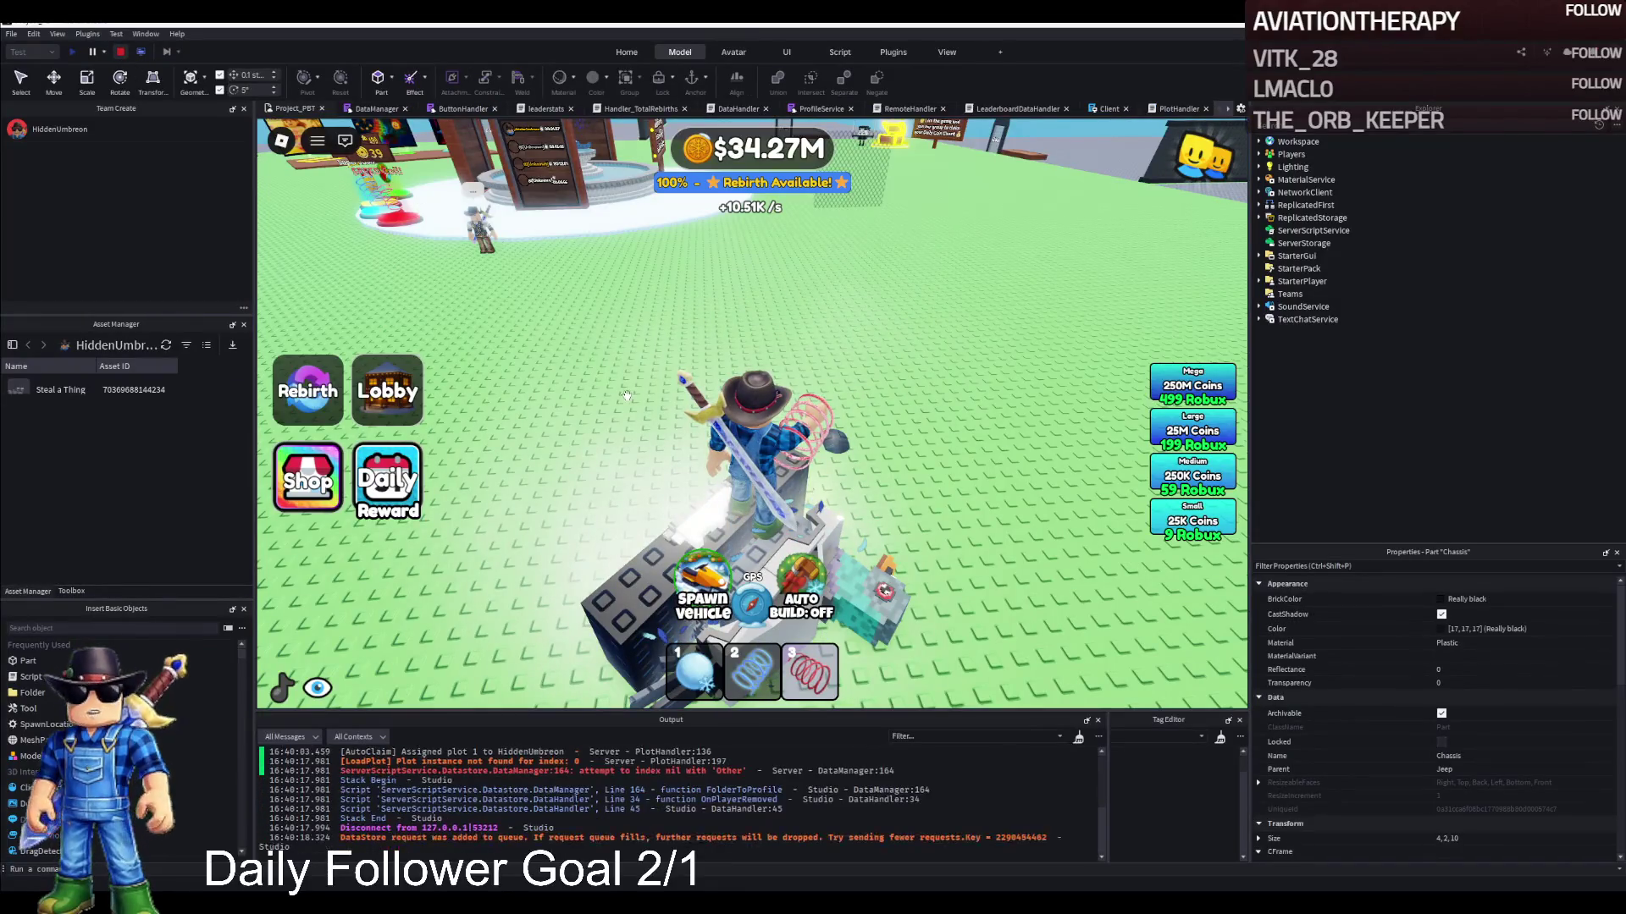
scroll(813, 439, "down", 5)
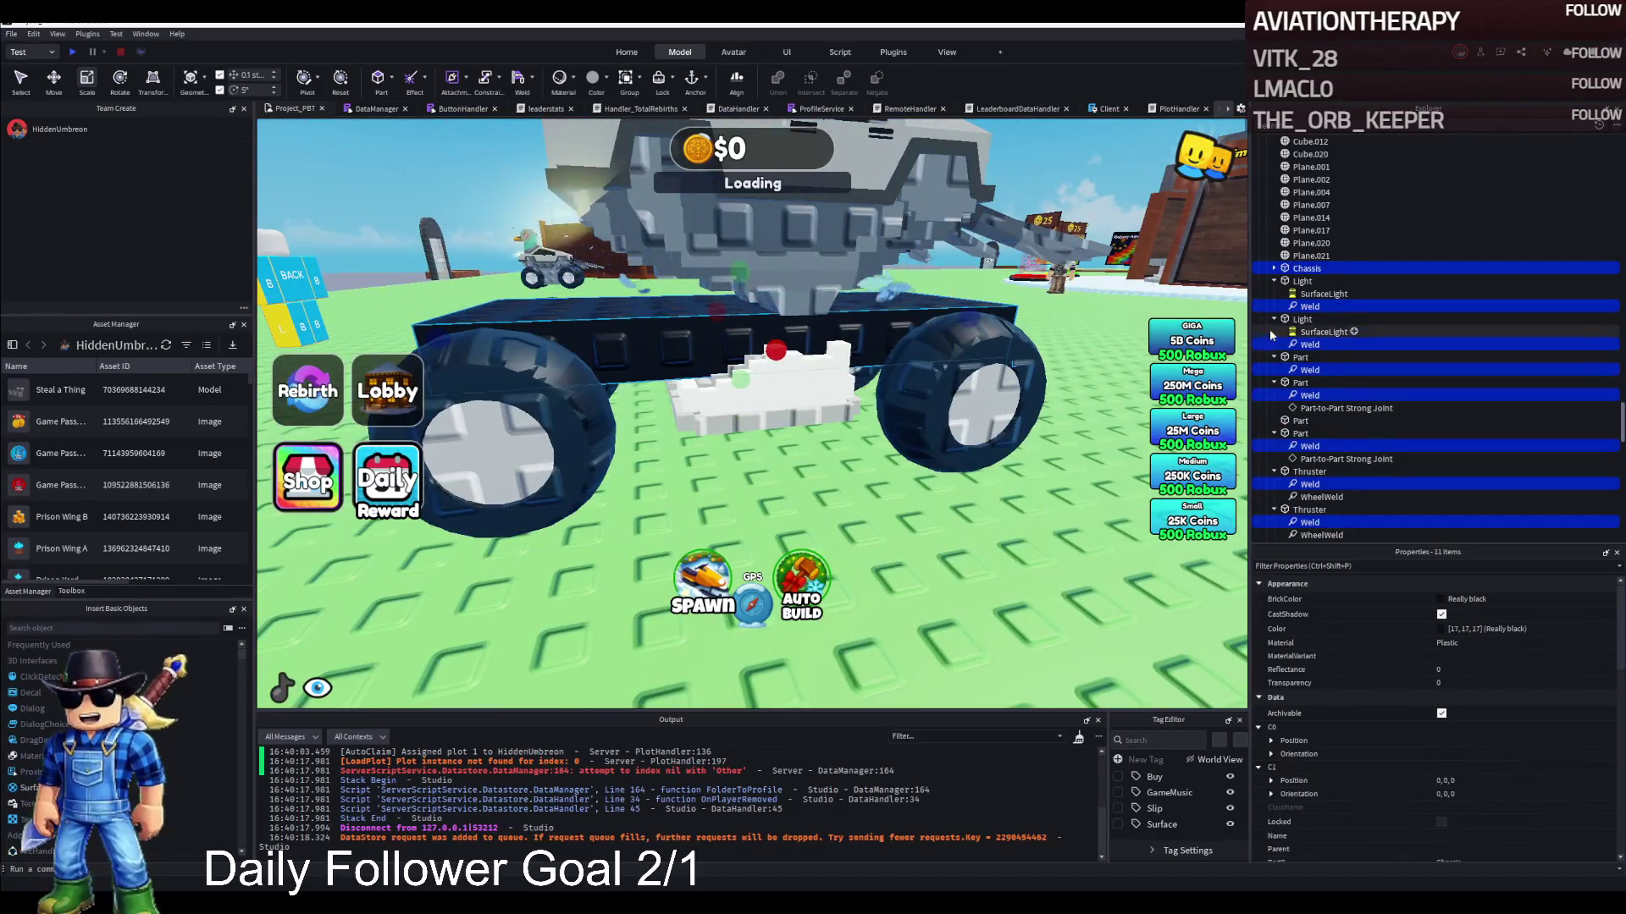
left_click(1296, 320)
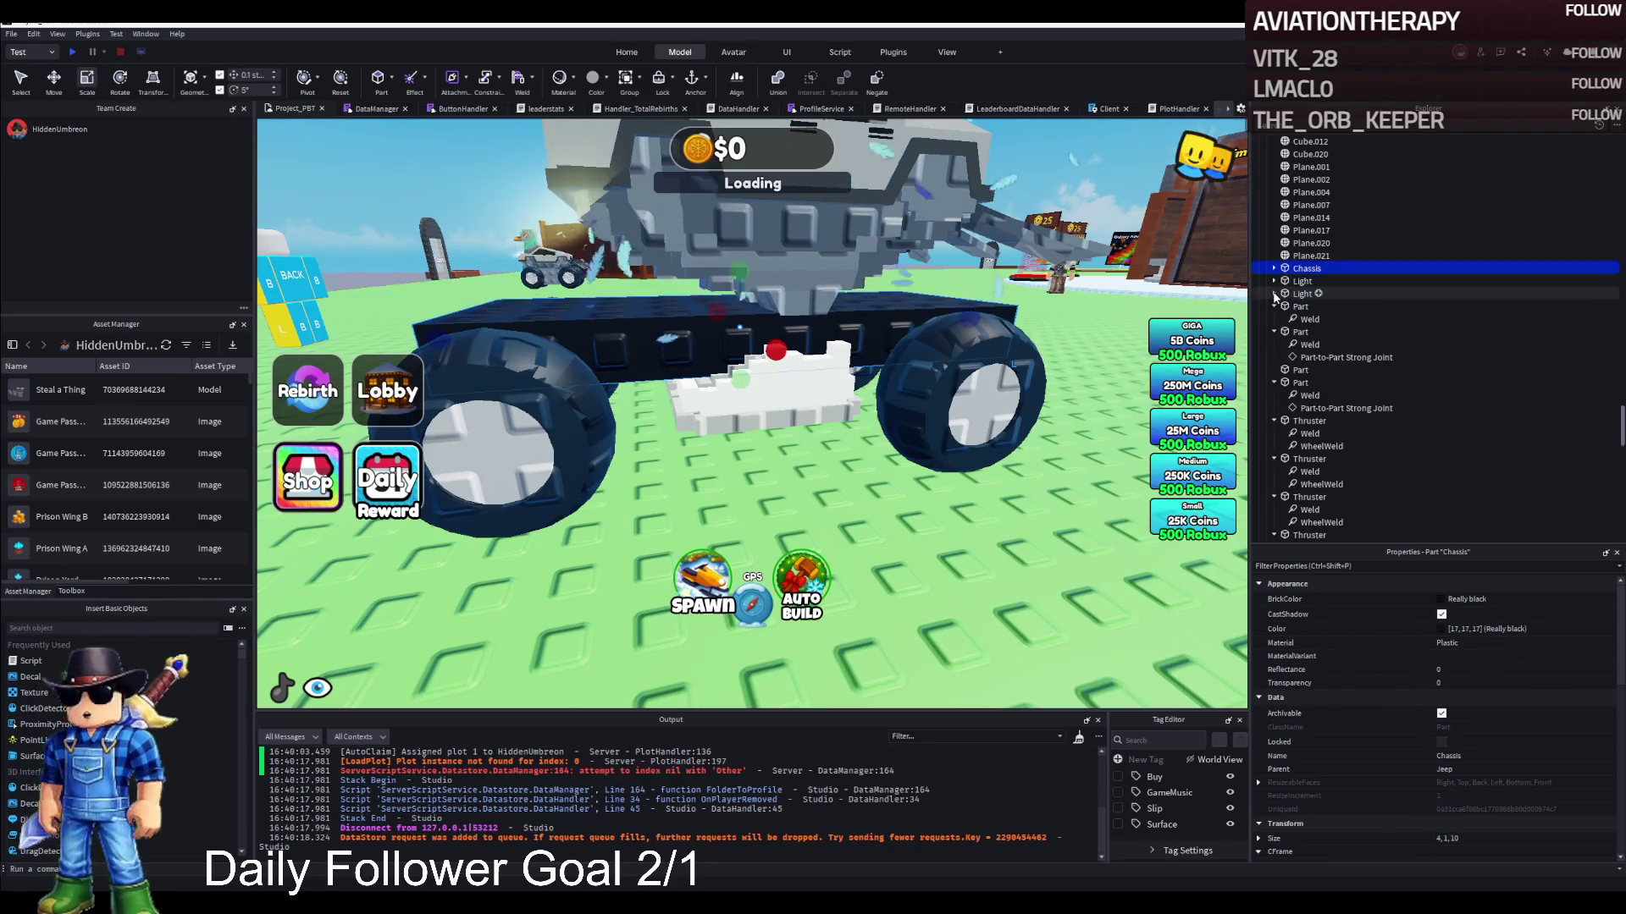
key("w")
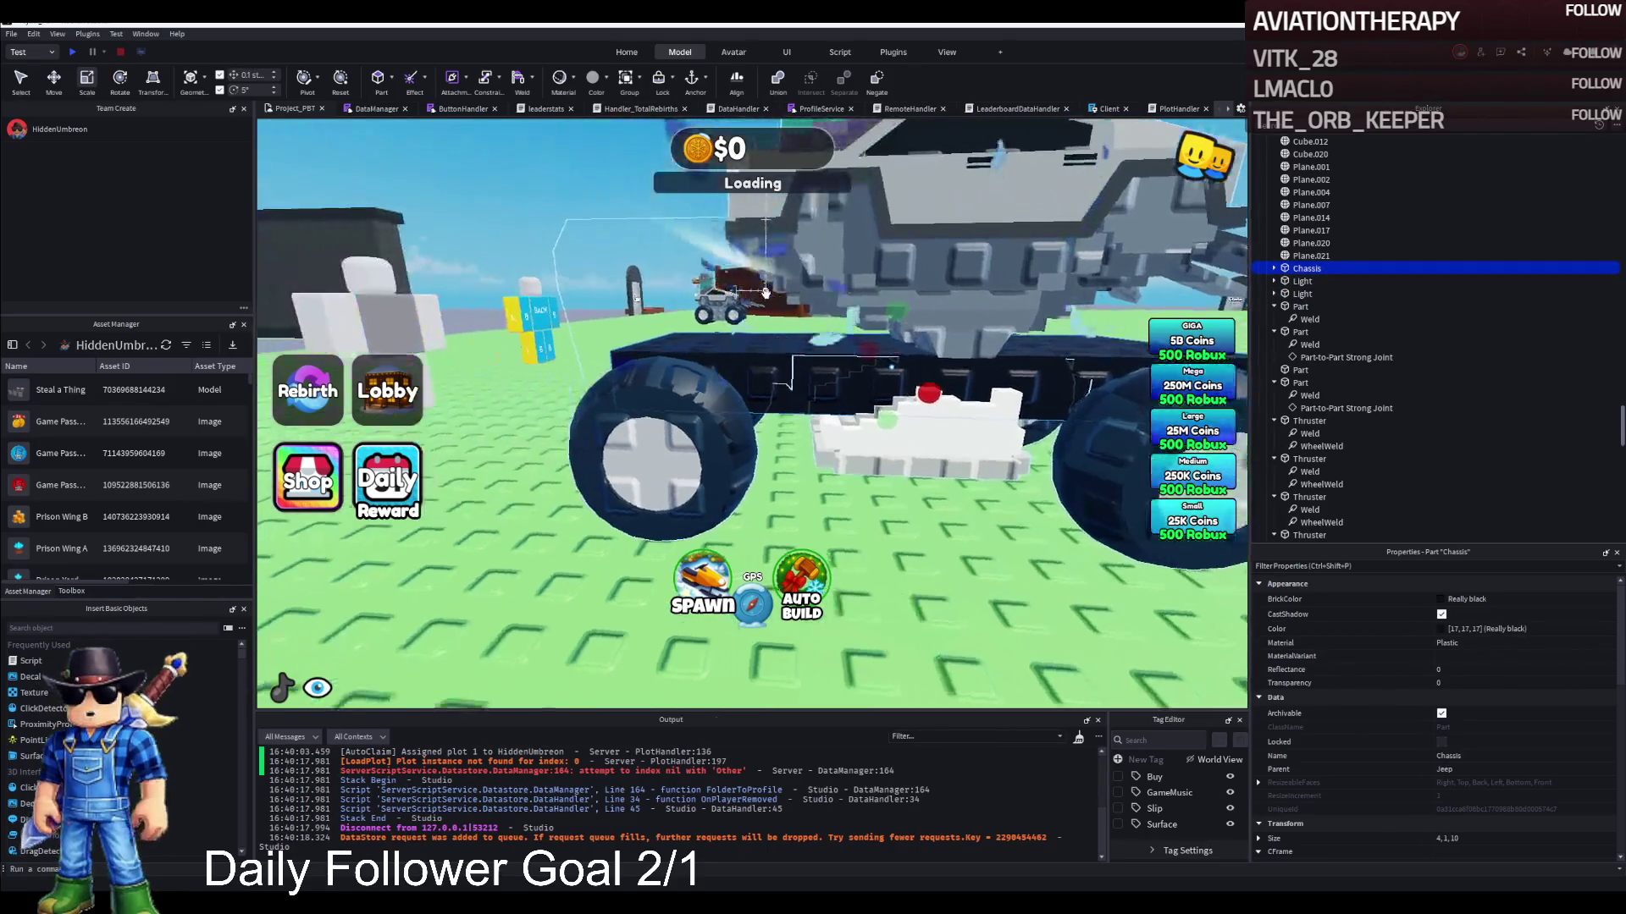
key("d")
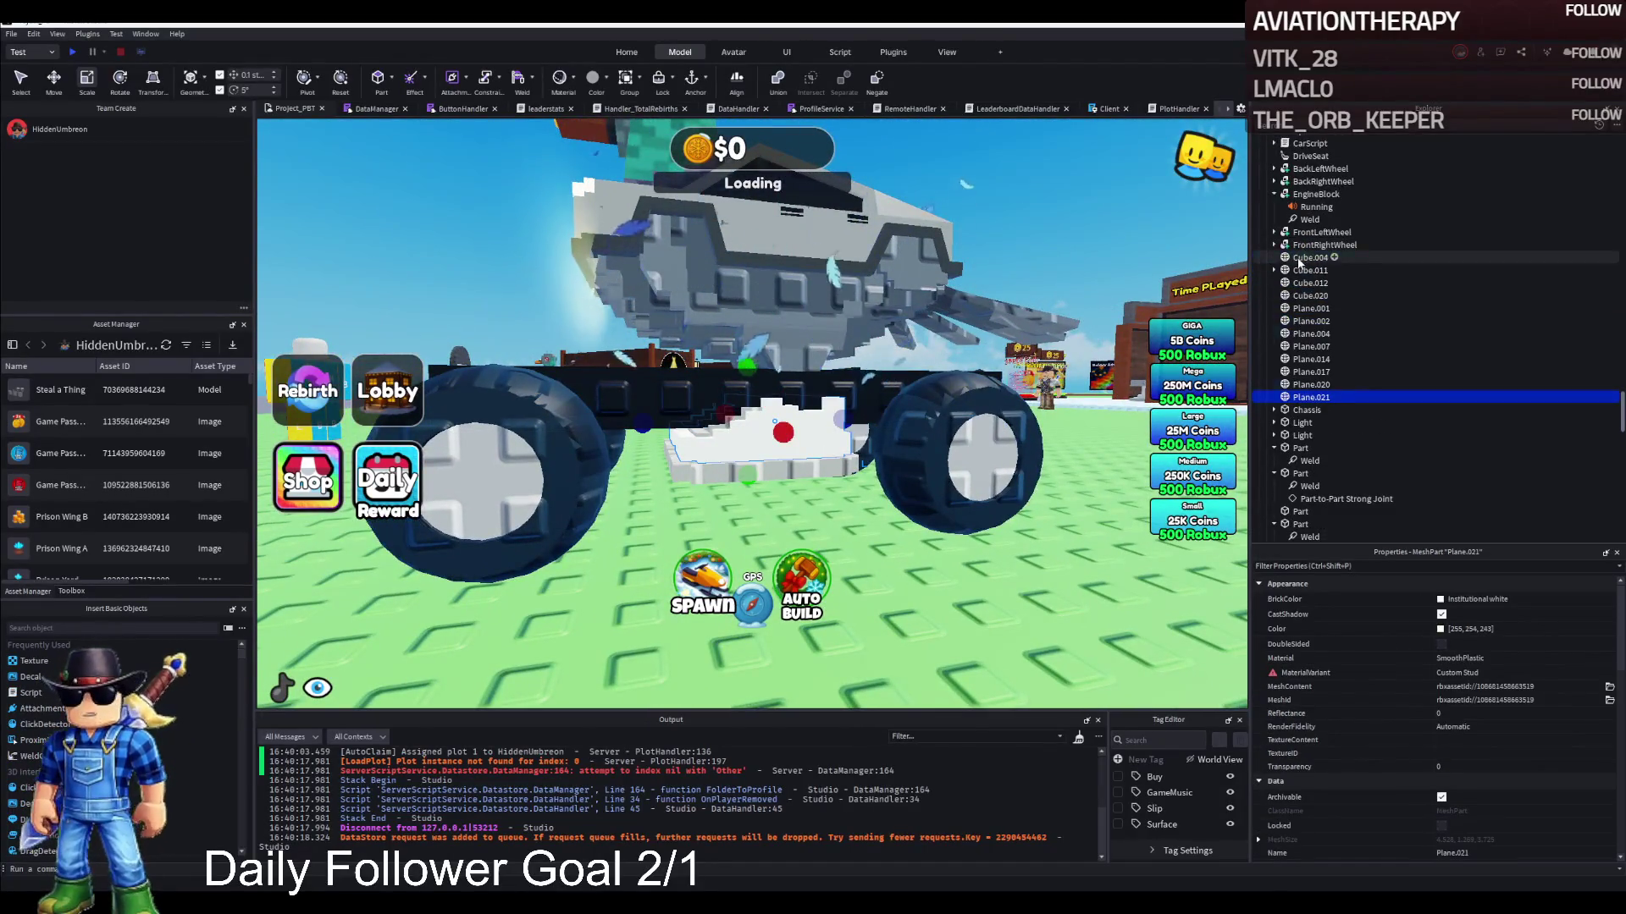
Lower body meshes Cube.004 to Plane.021 by 1.6 studs and slide them sideways on the chassis
left_click(1300, 258, "shift")
key("ctrl+2")
left_click_drag(849, 389, 858, 312)
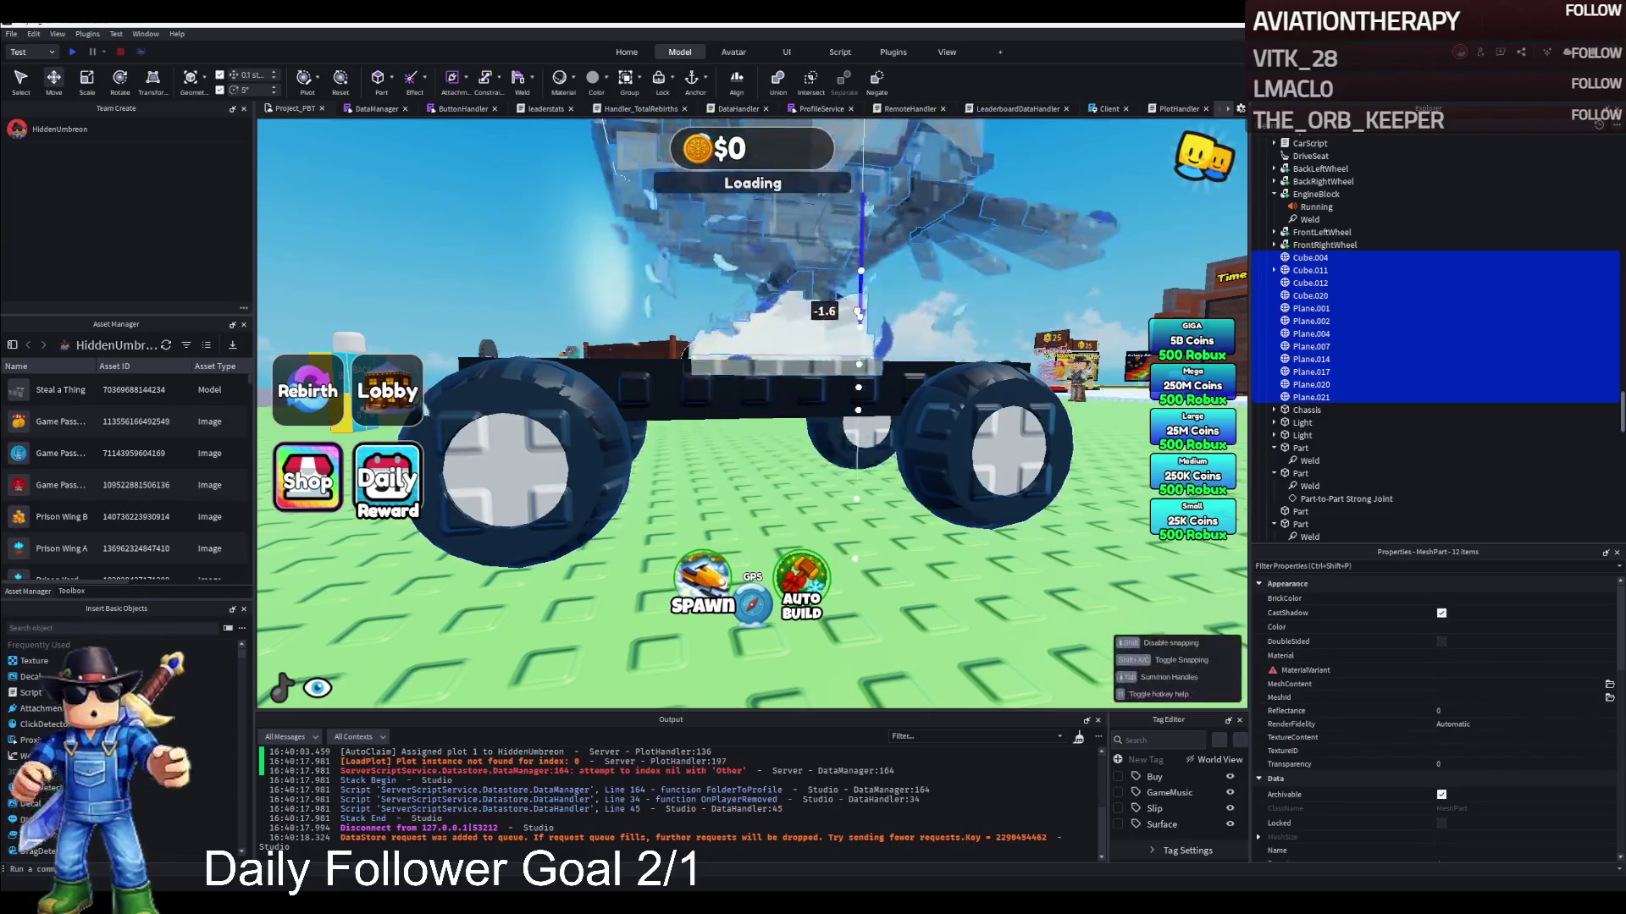
key("Right")
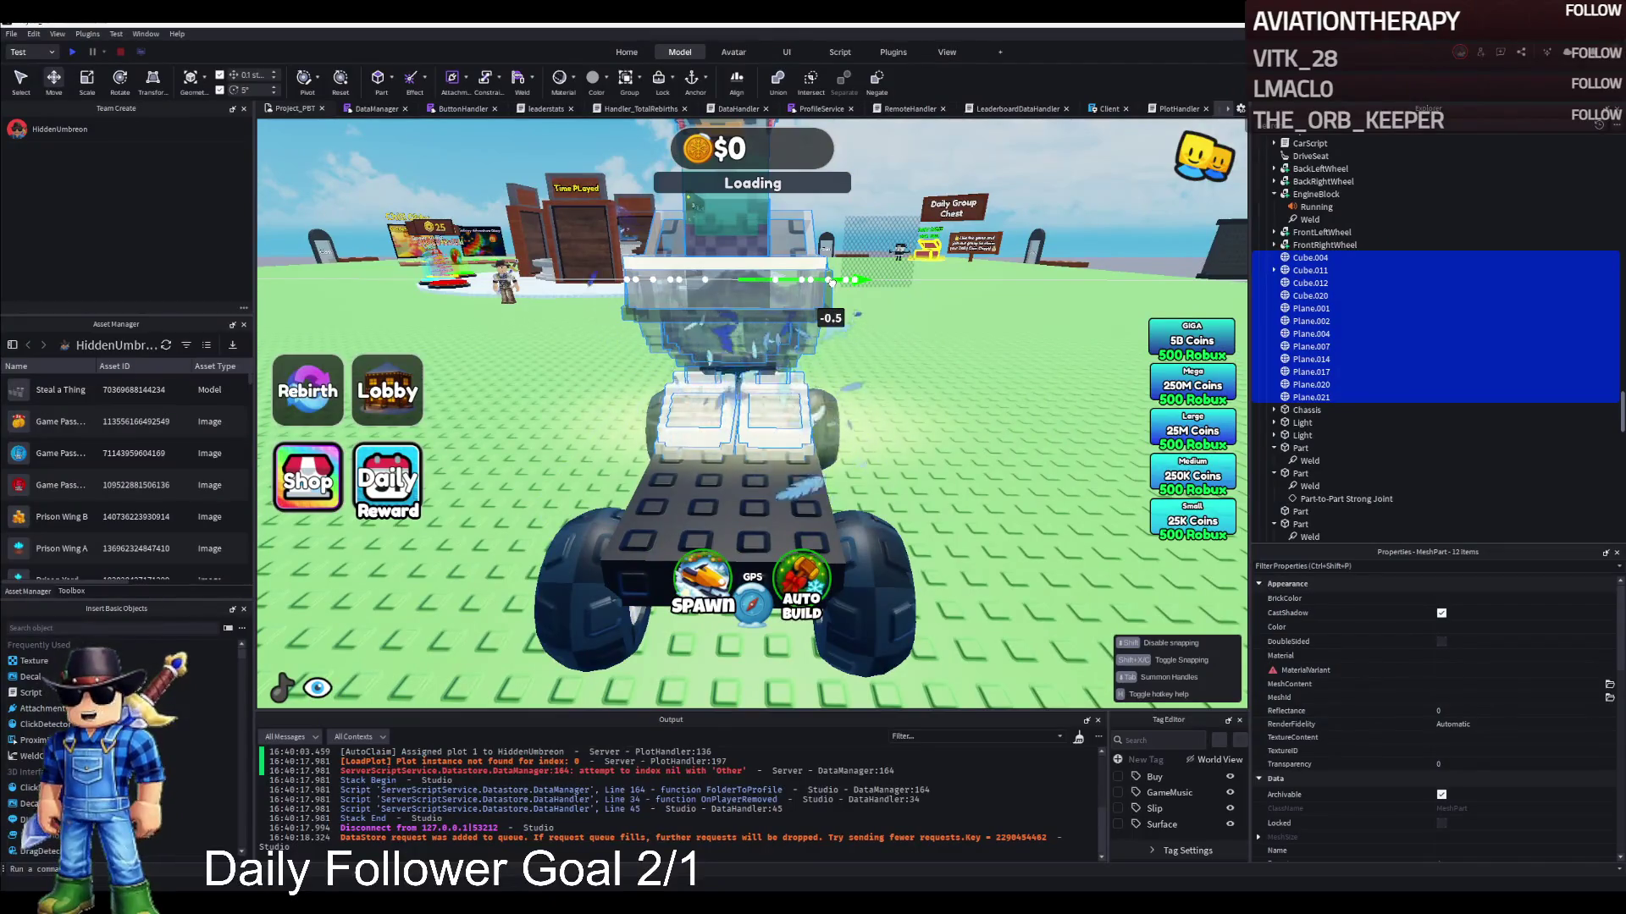
key("a")
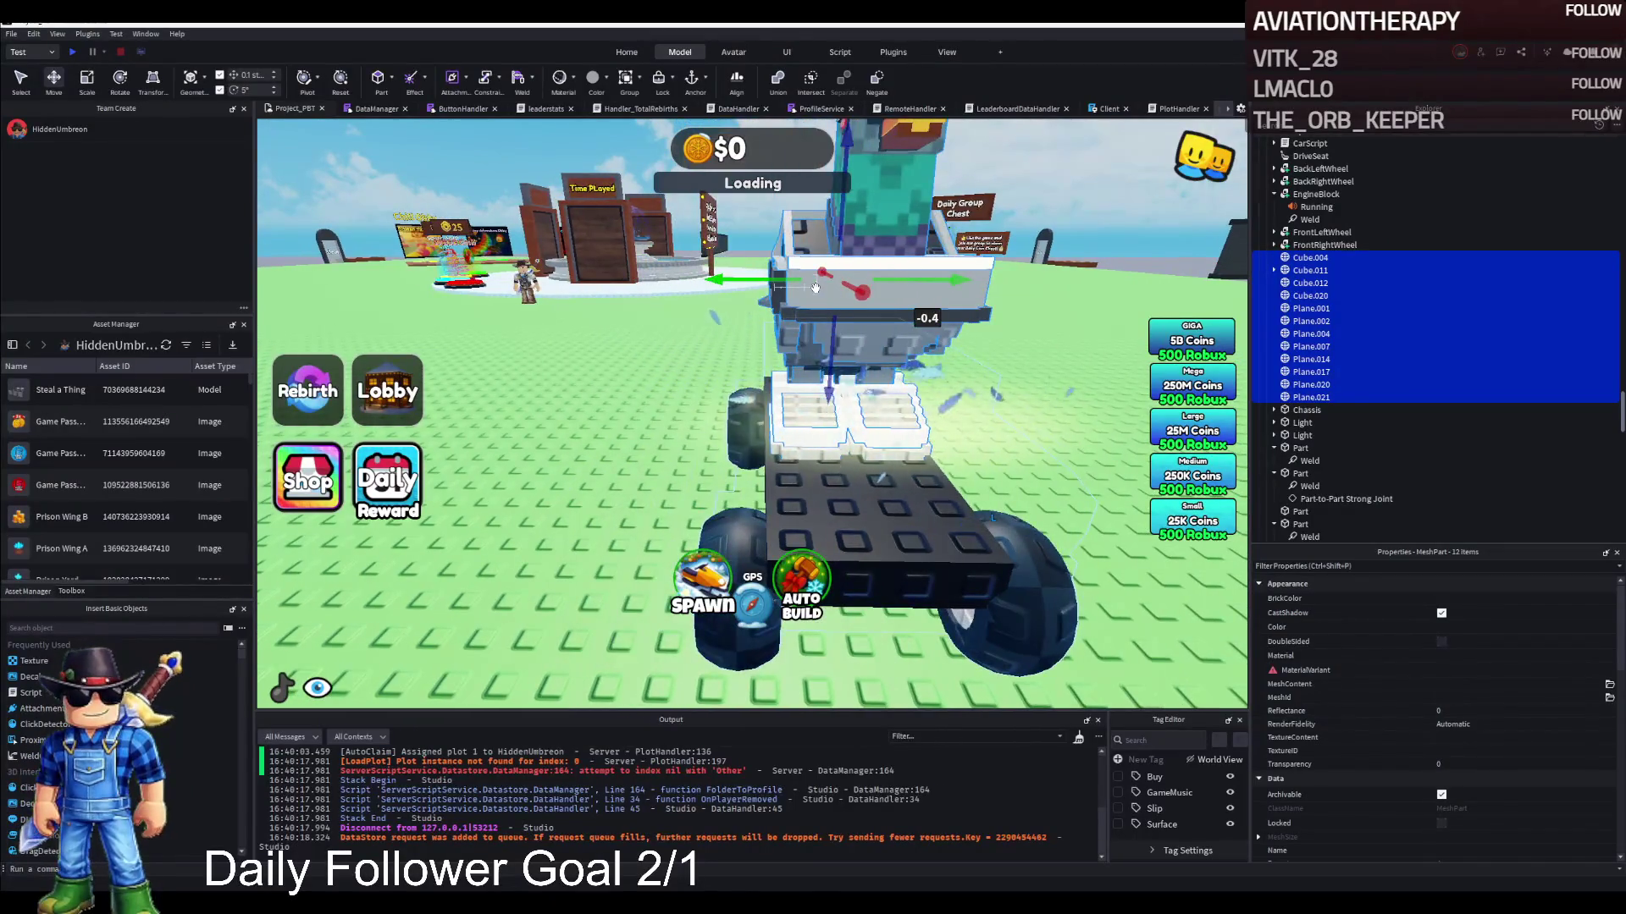
mouse_move(780, 279)
left_mouse_down()
mouse_move(762, 281)
mouse_move(804, 276)
left_mouse_up()
Move the whole Jeep model to a new spot
key("d")
key("a")
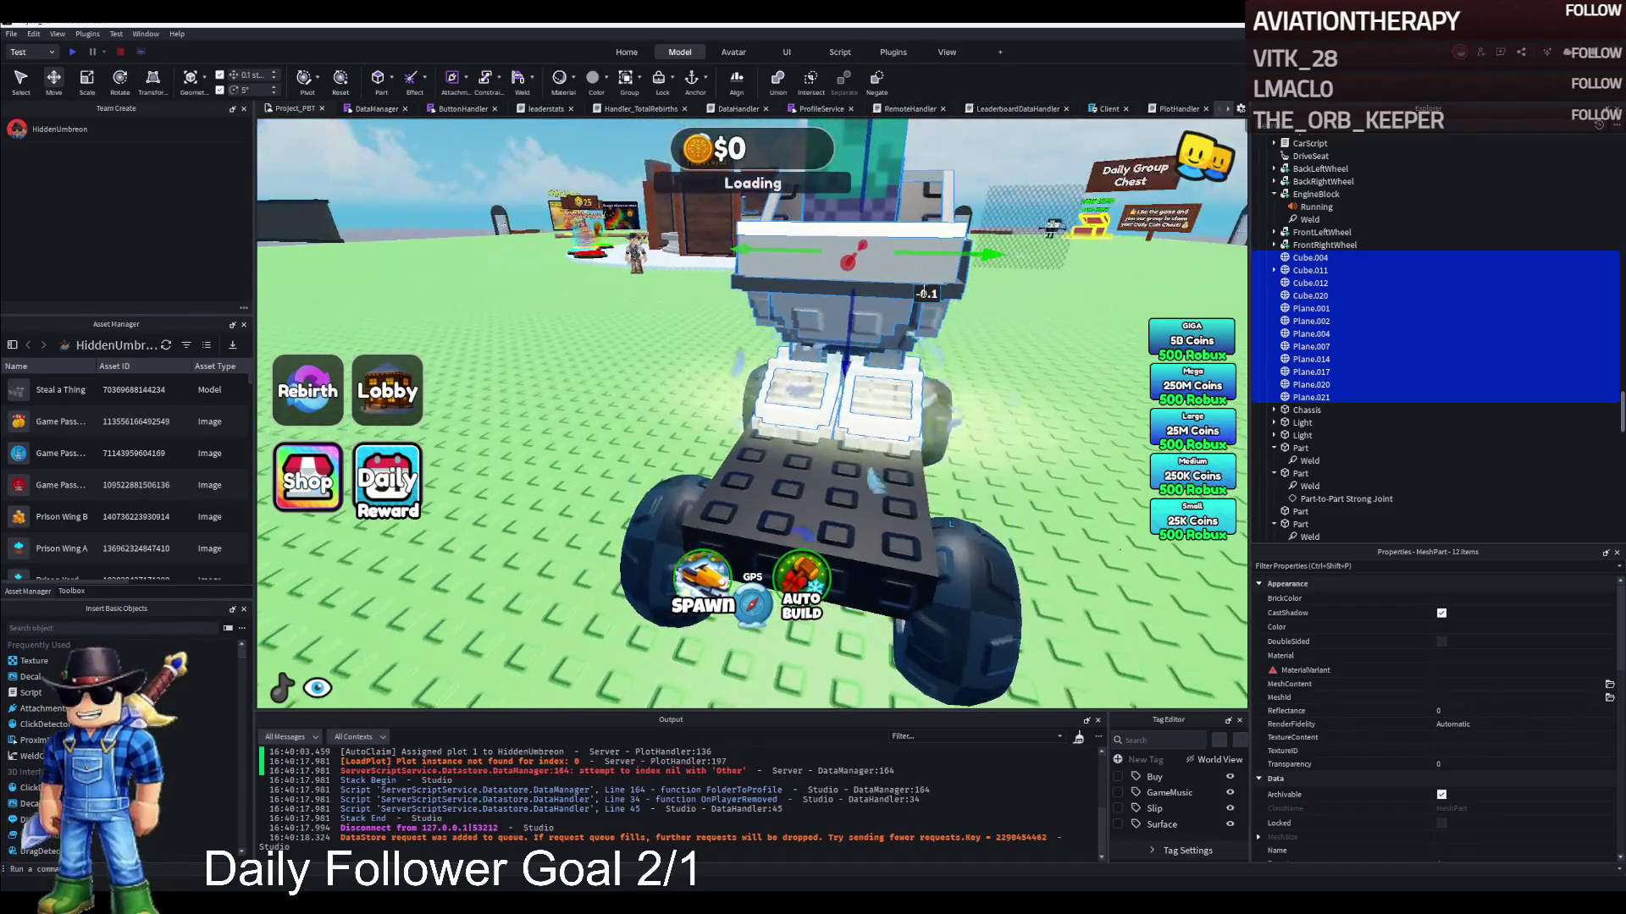
left_click_drag(882, 530, 799, 523)
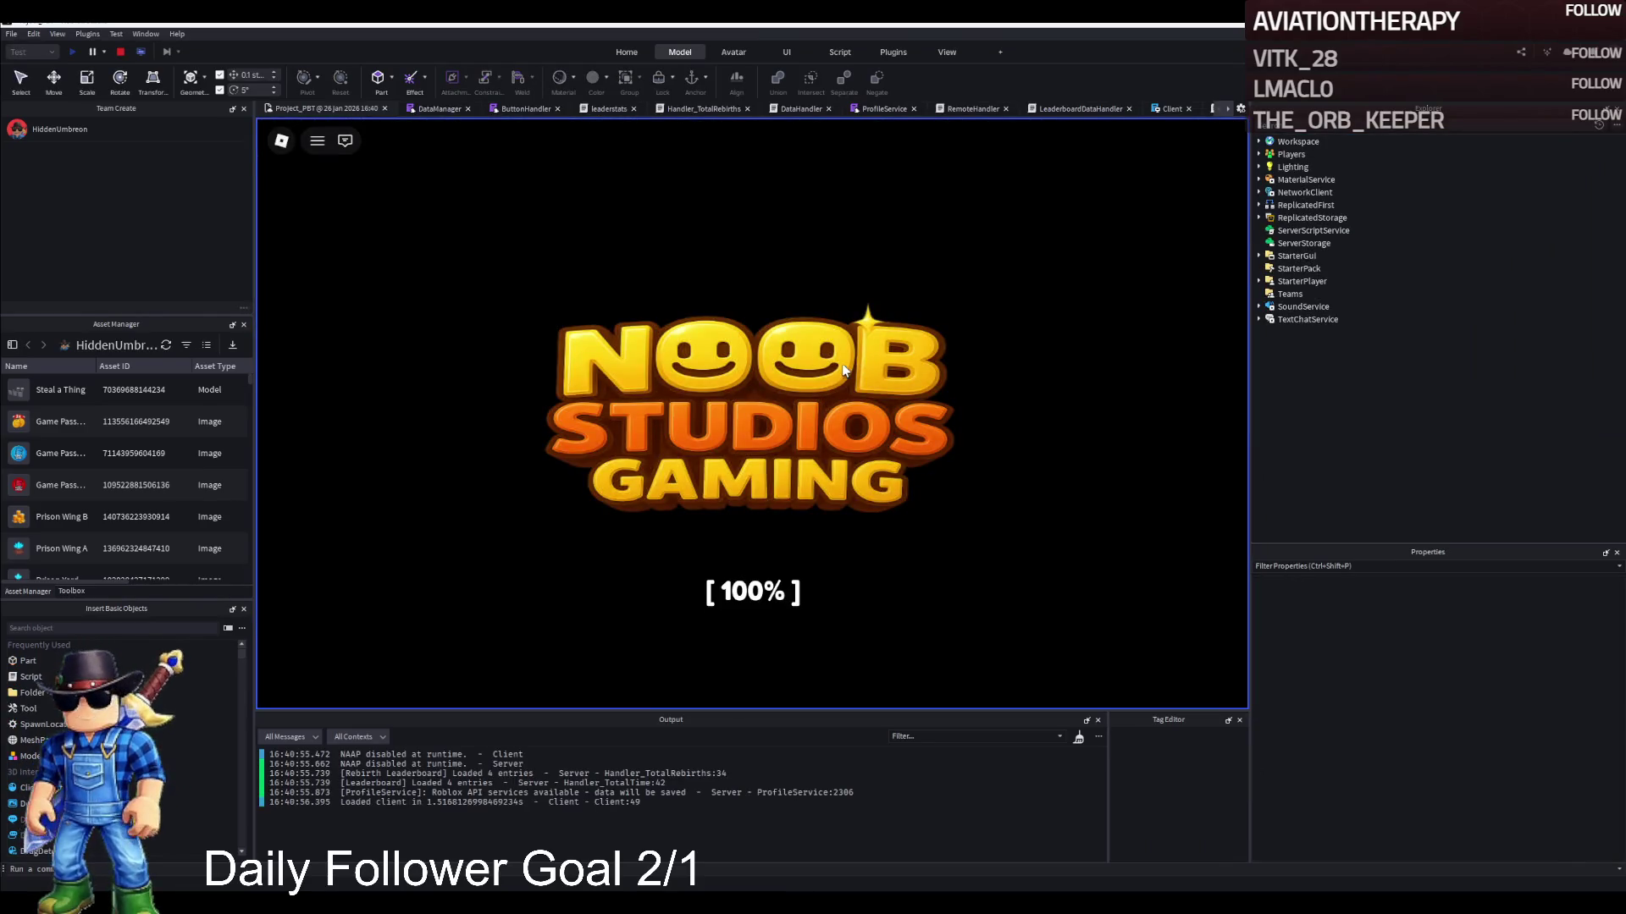
Board the parked jeep and drive it past the fence to the Aloura sign
key("w")
key("w")
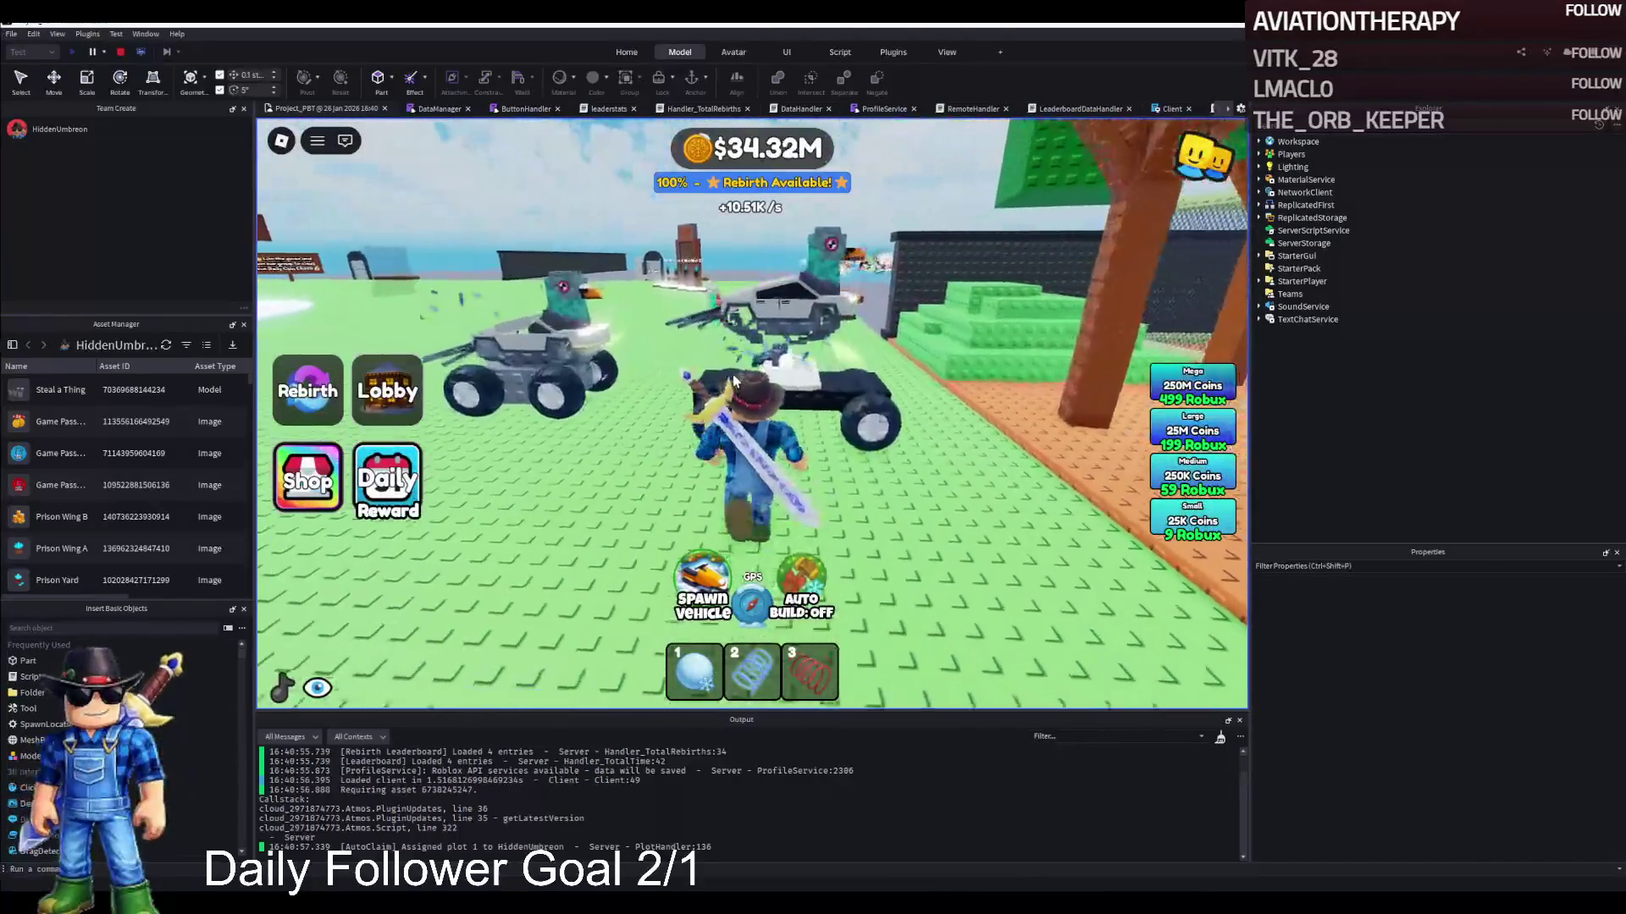
key("w")
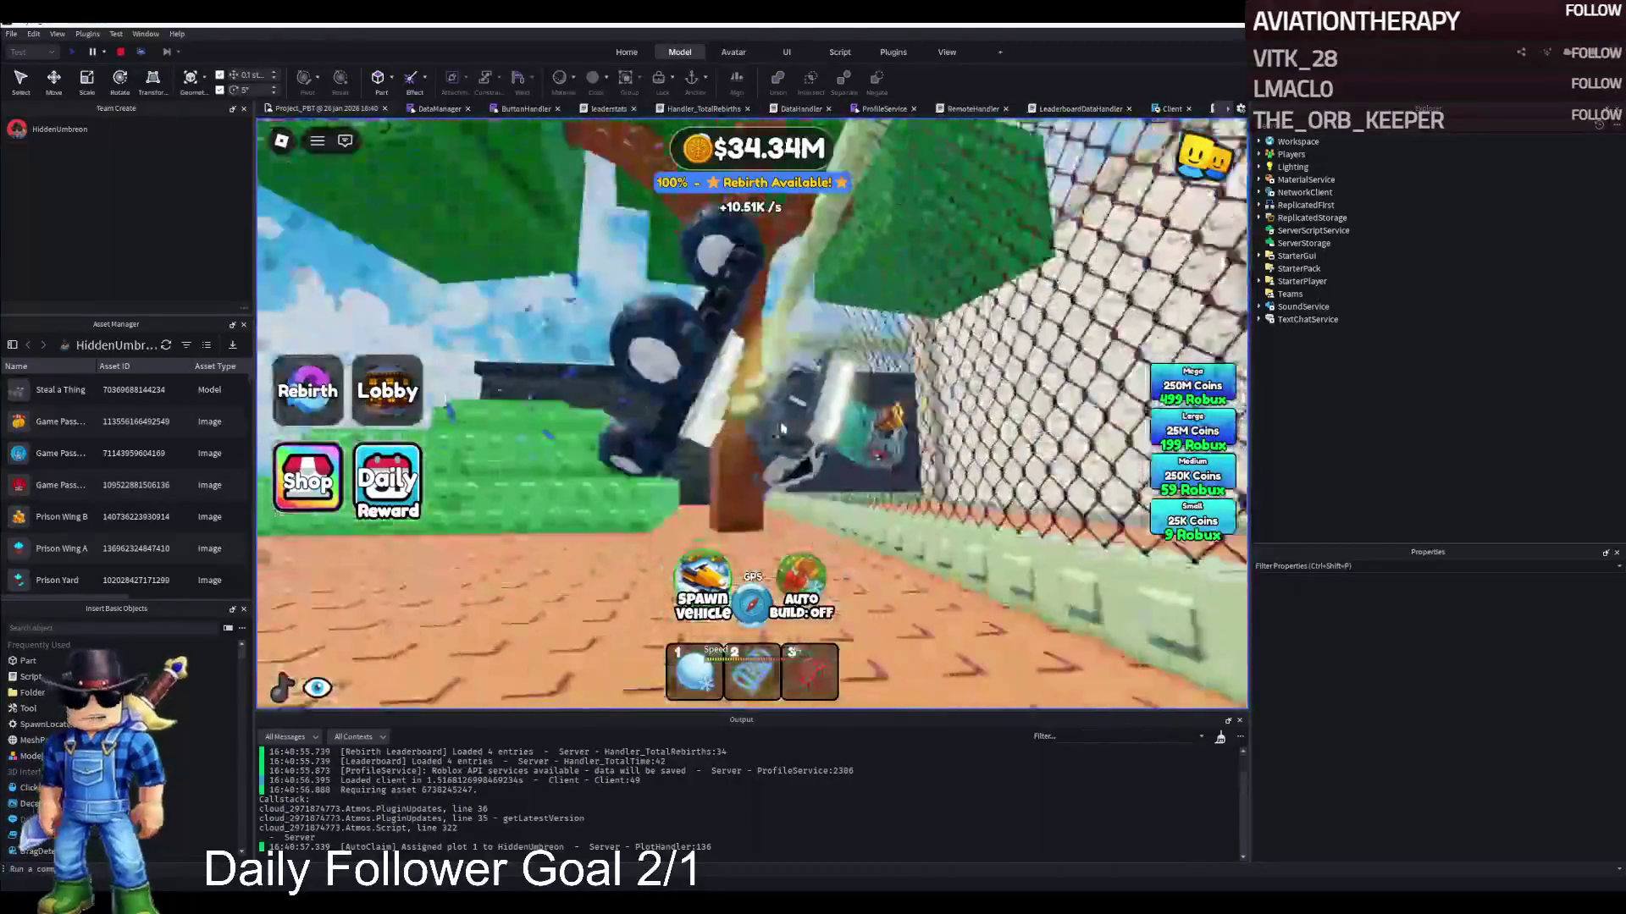
key("w")
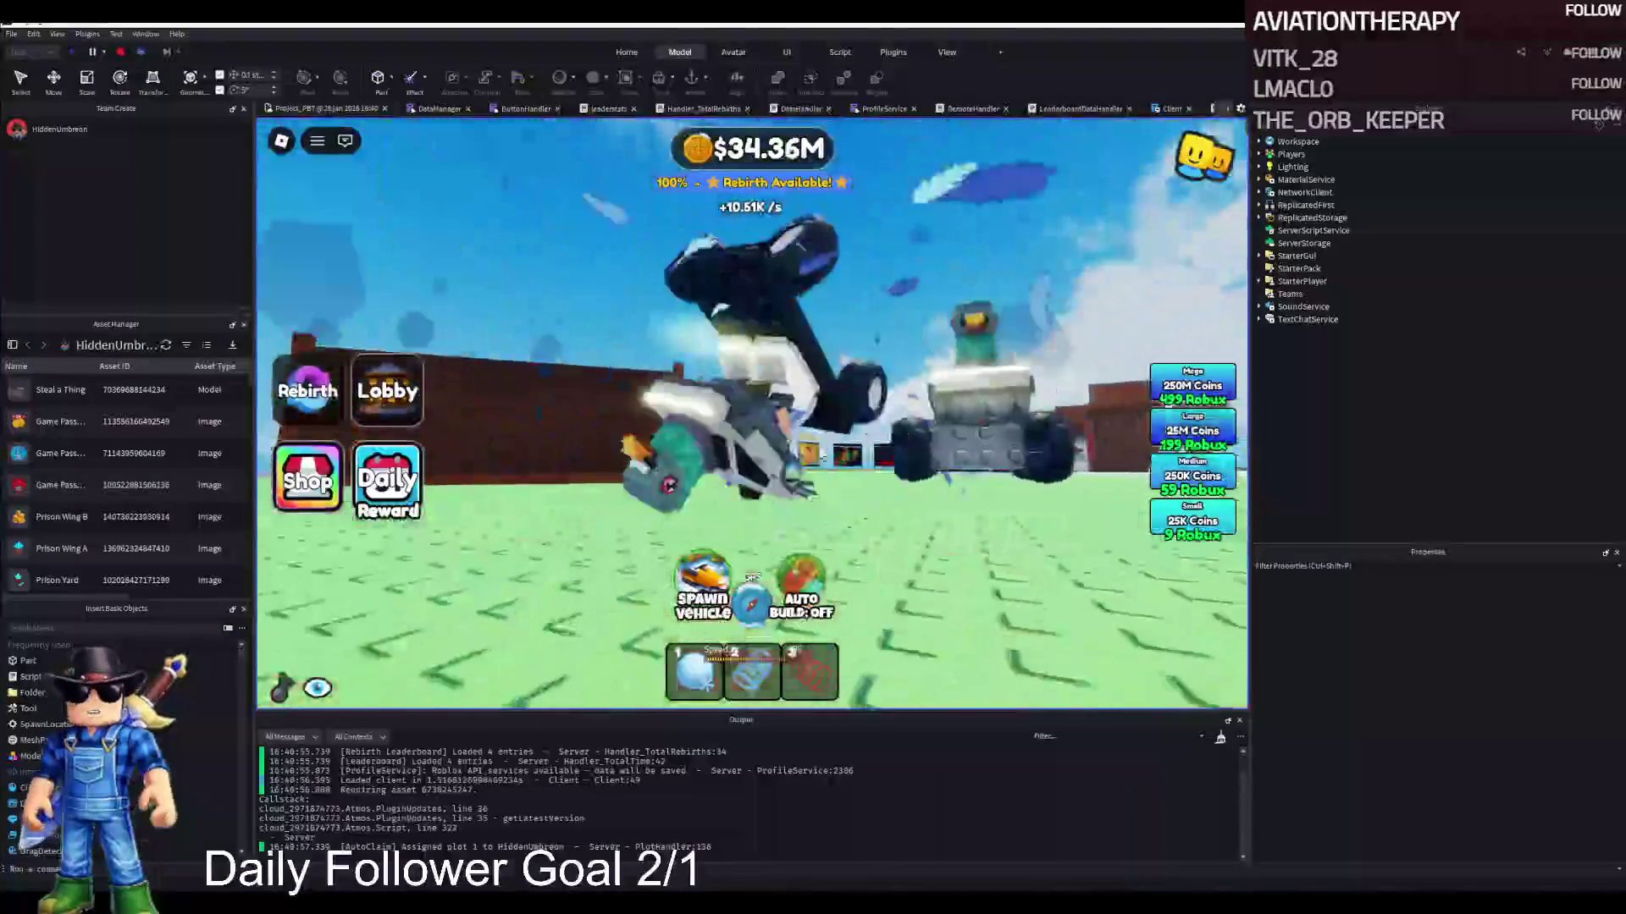
key("w")
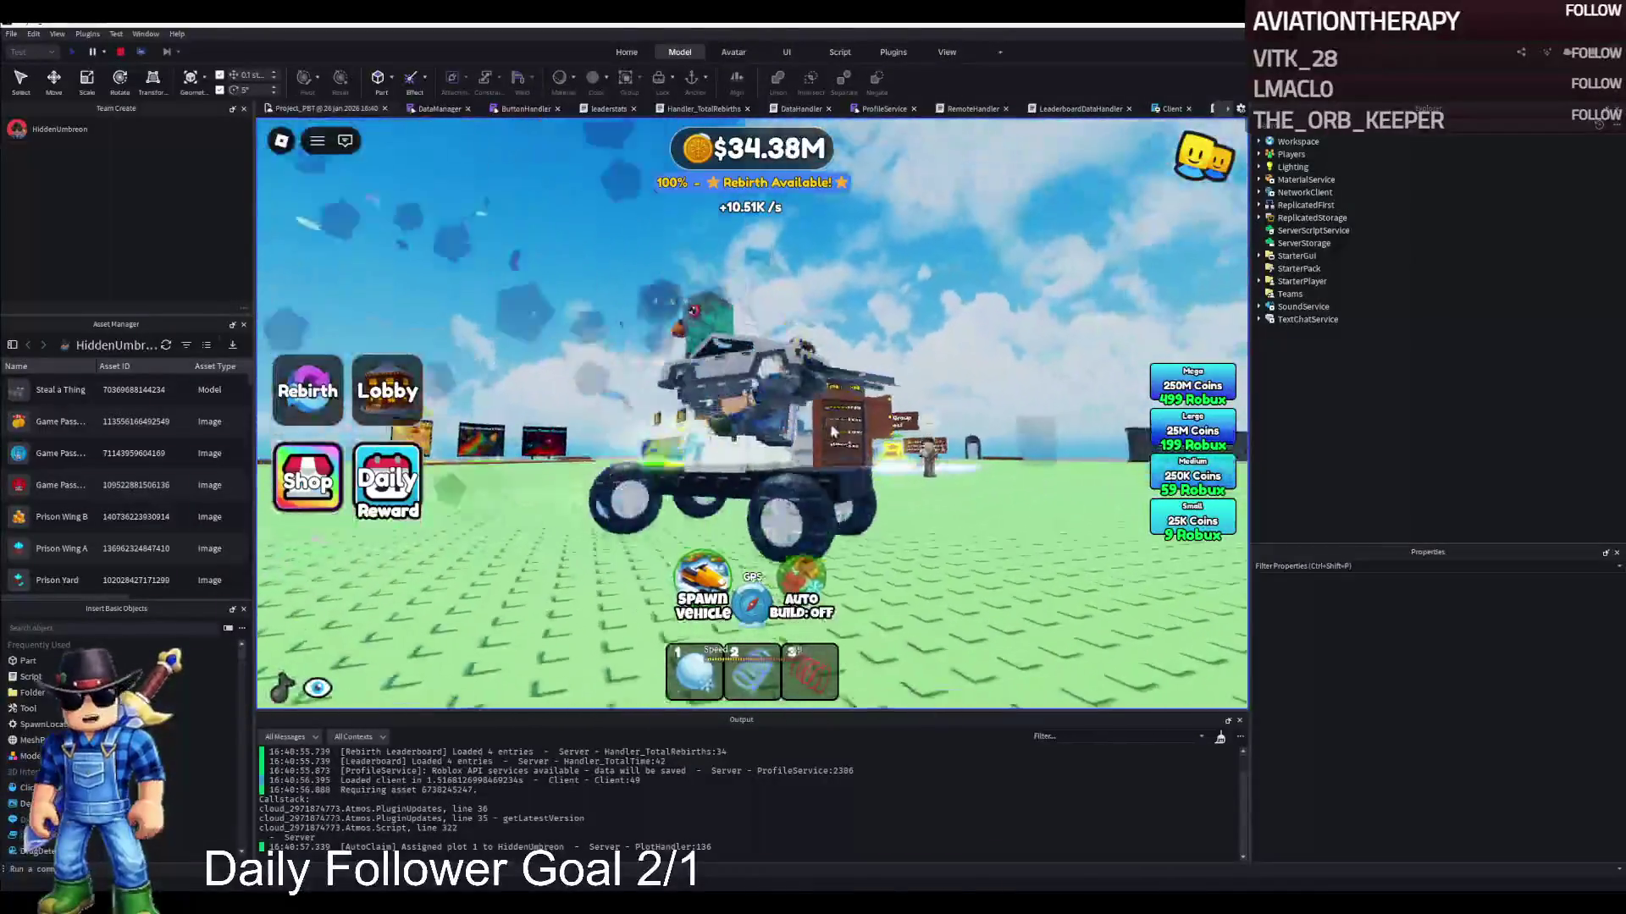
key("w")
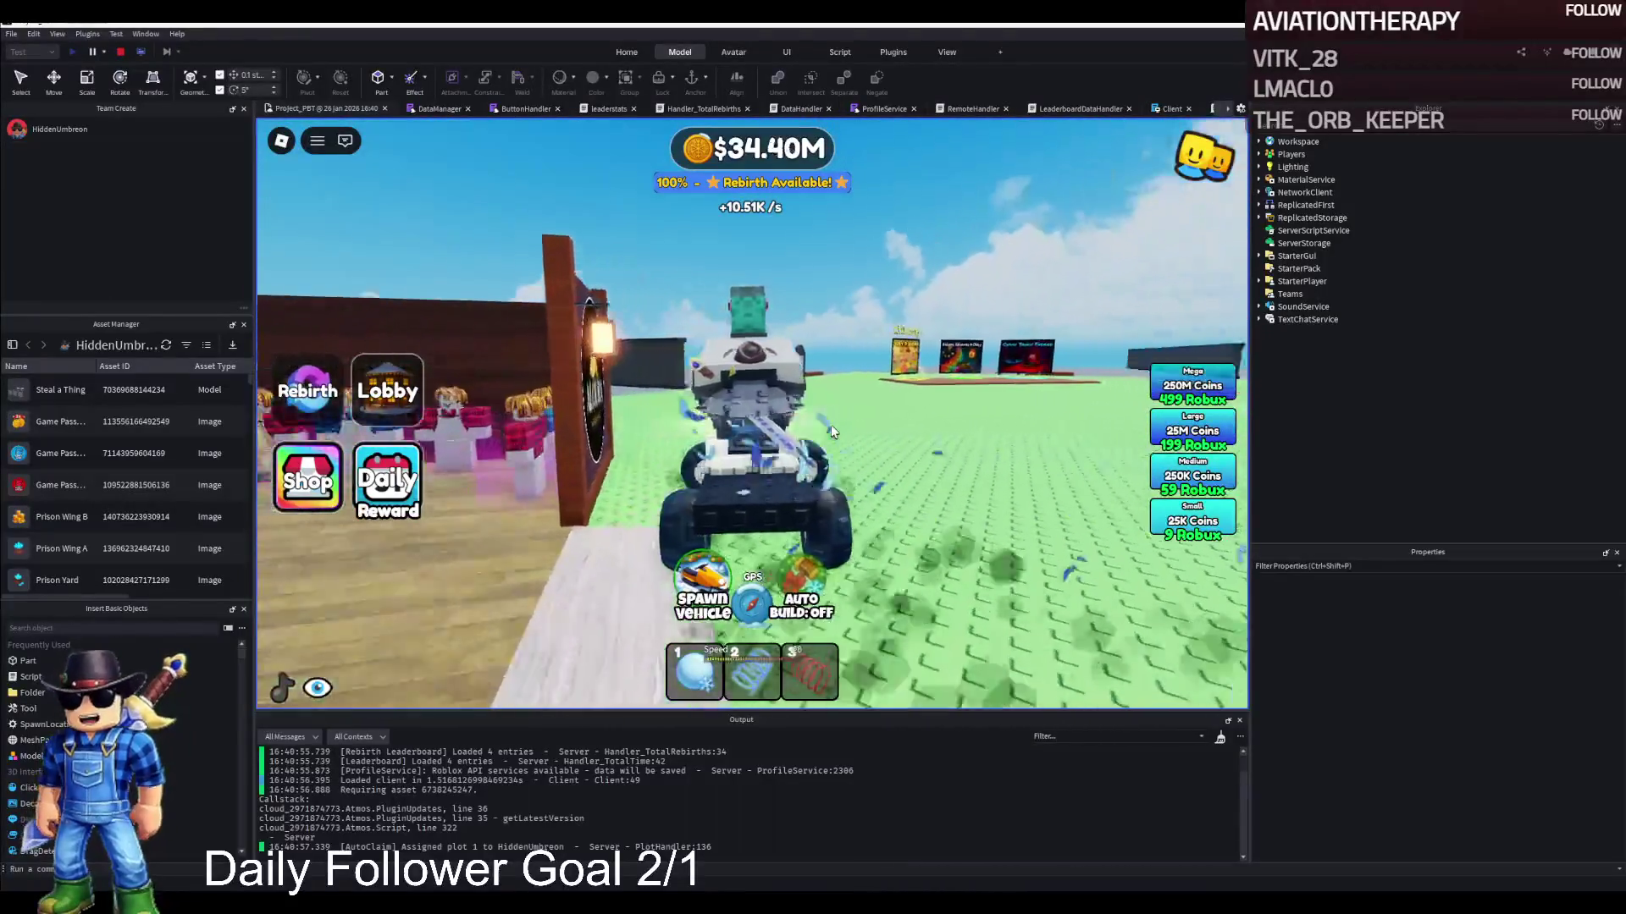
Drive the jeep past the obby signs into the spawn area and back across the grass
key("w")
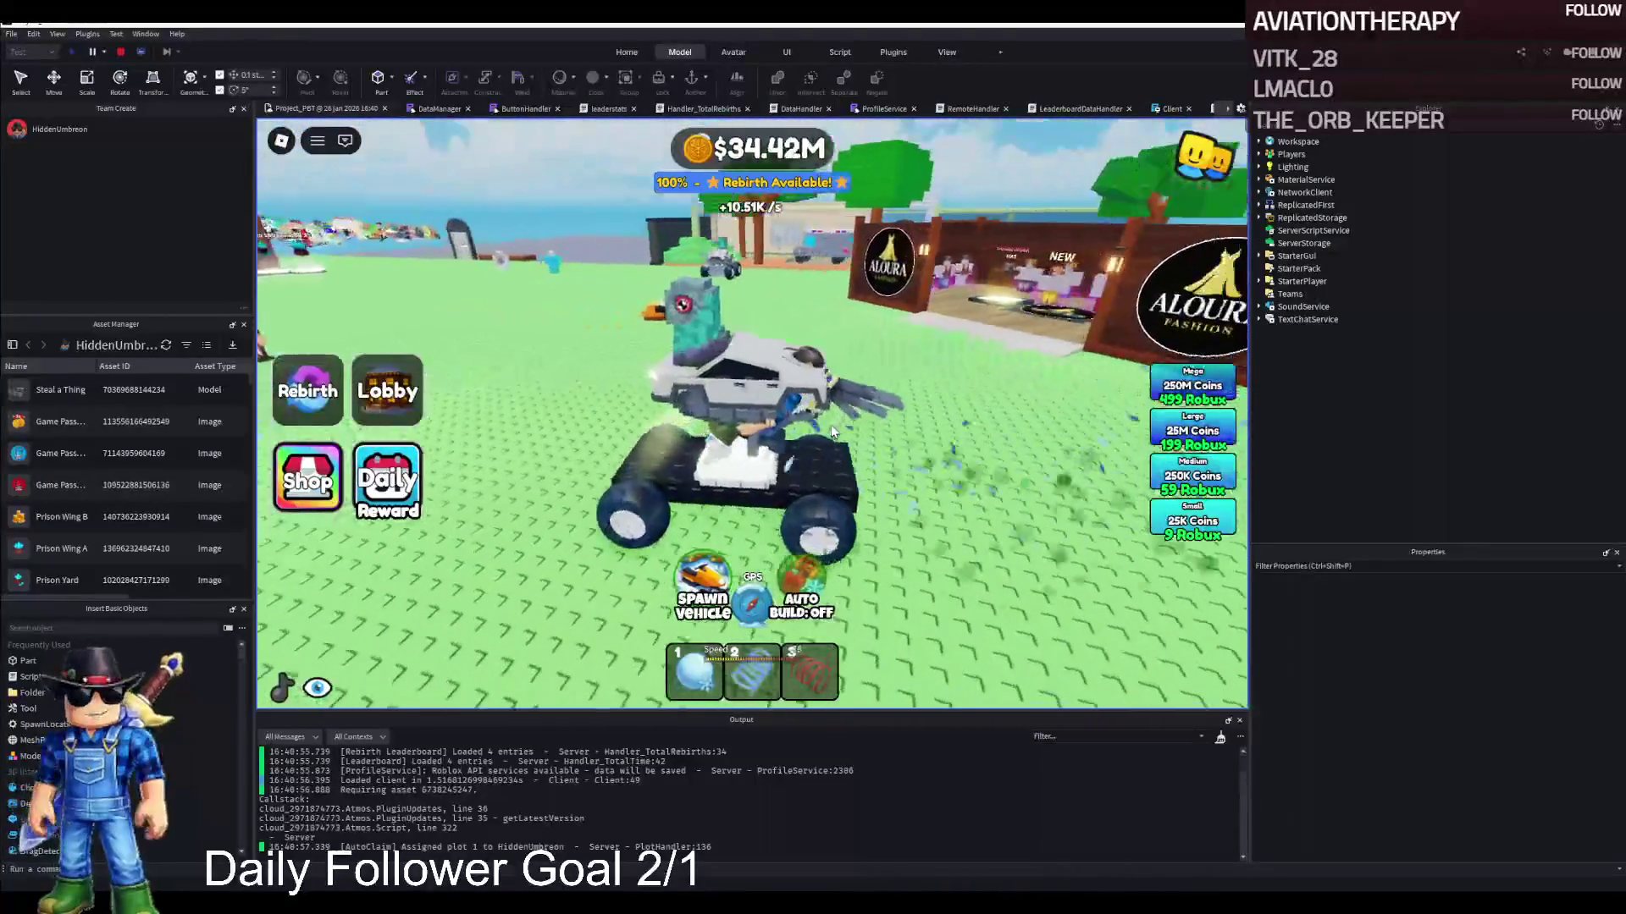
key("w")
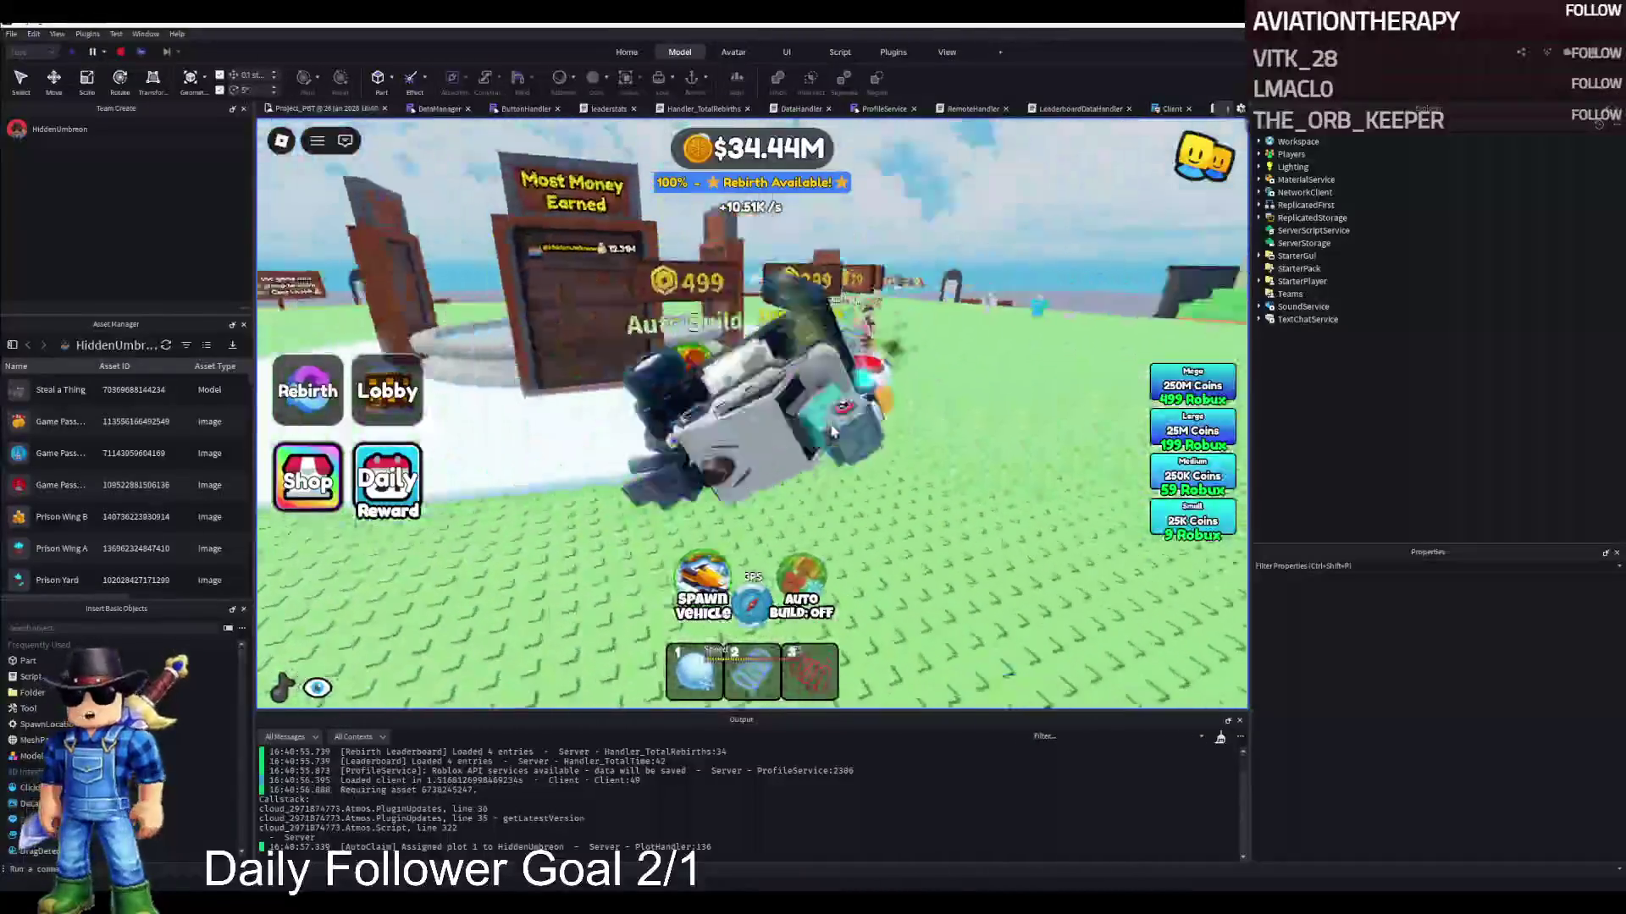
key("w")
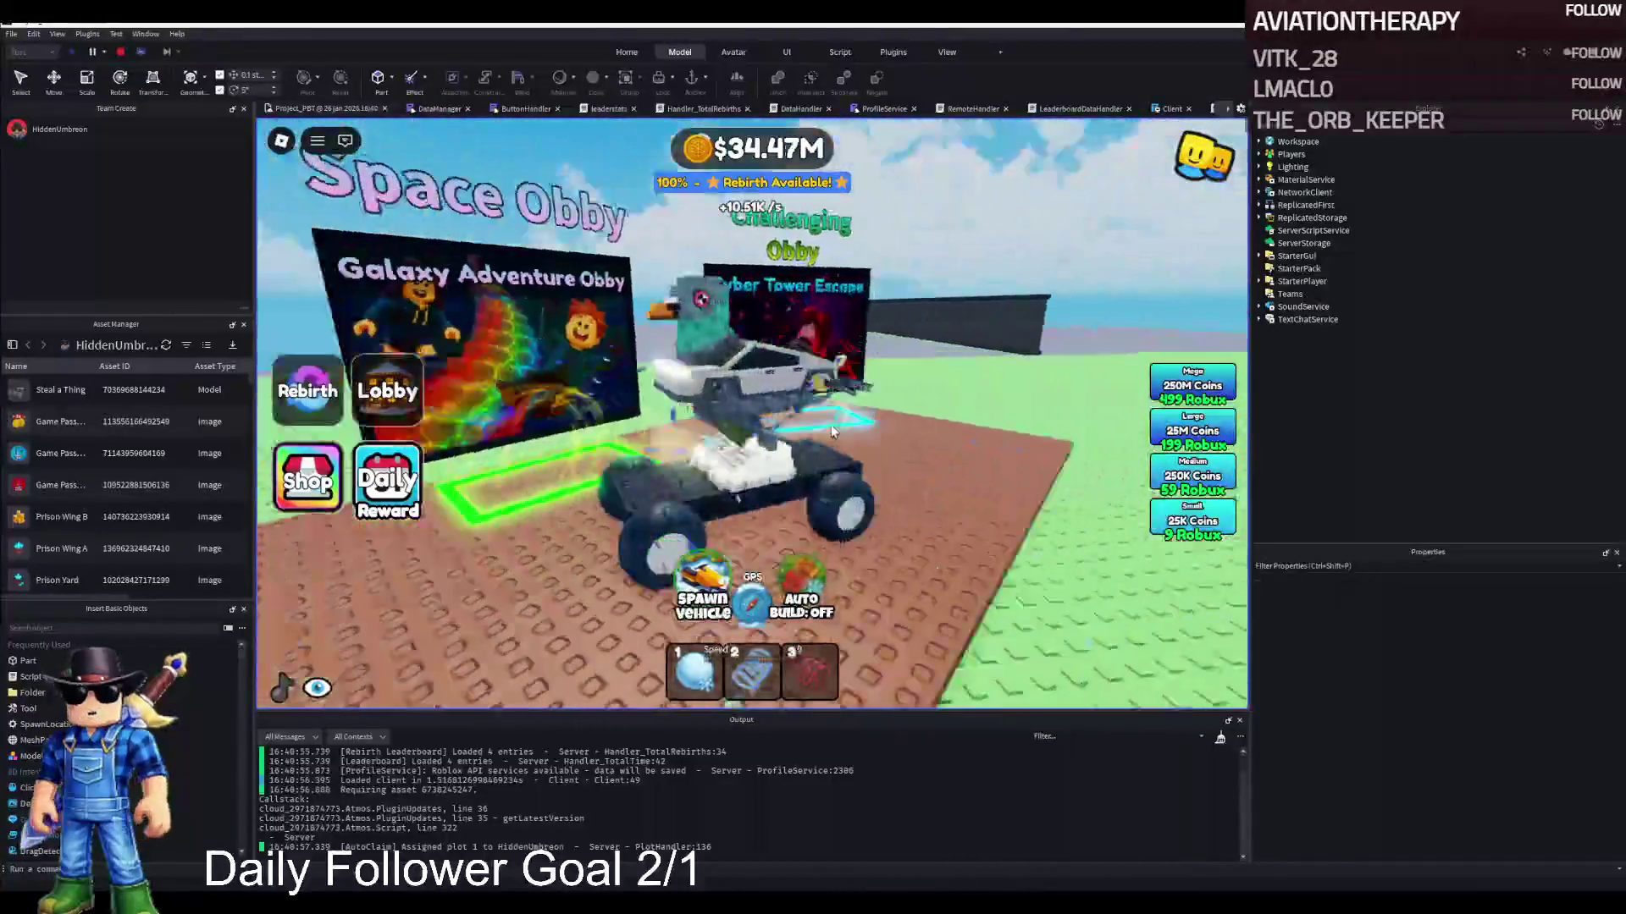
key("w")
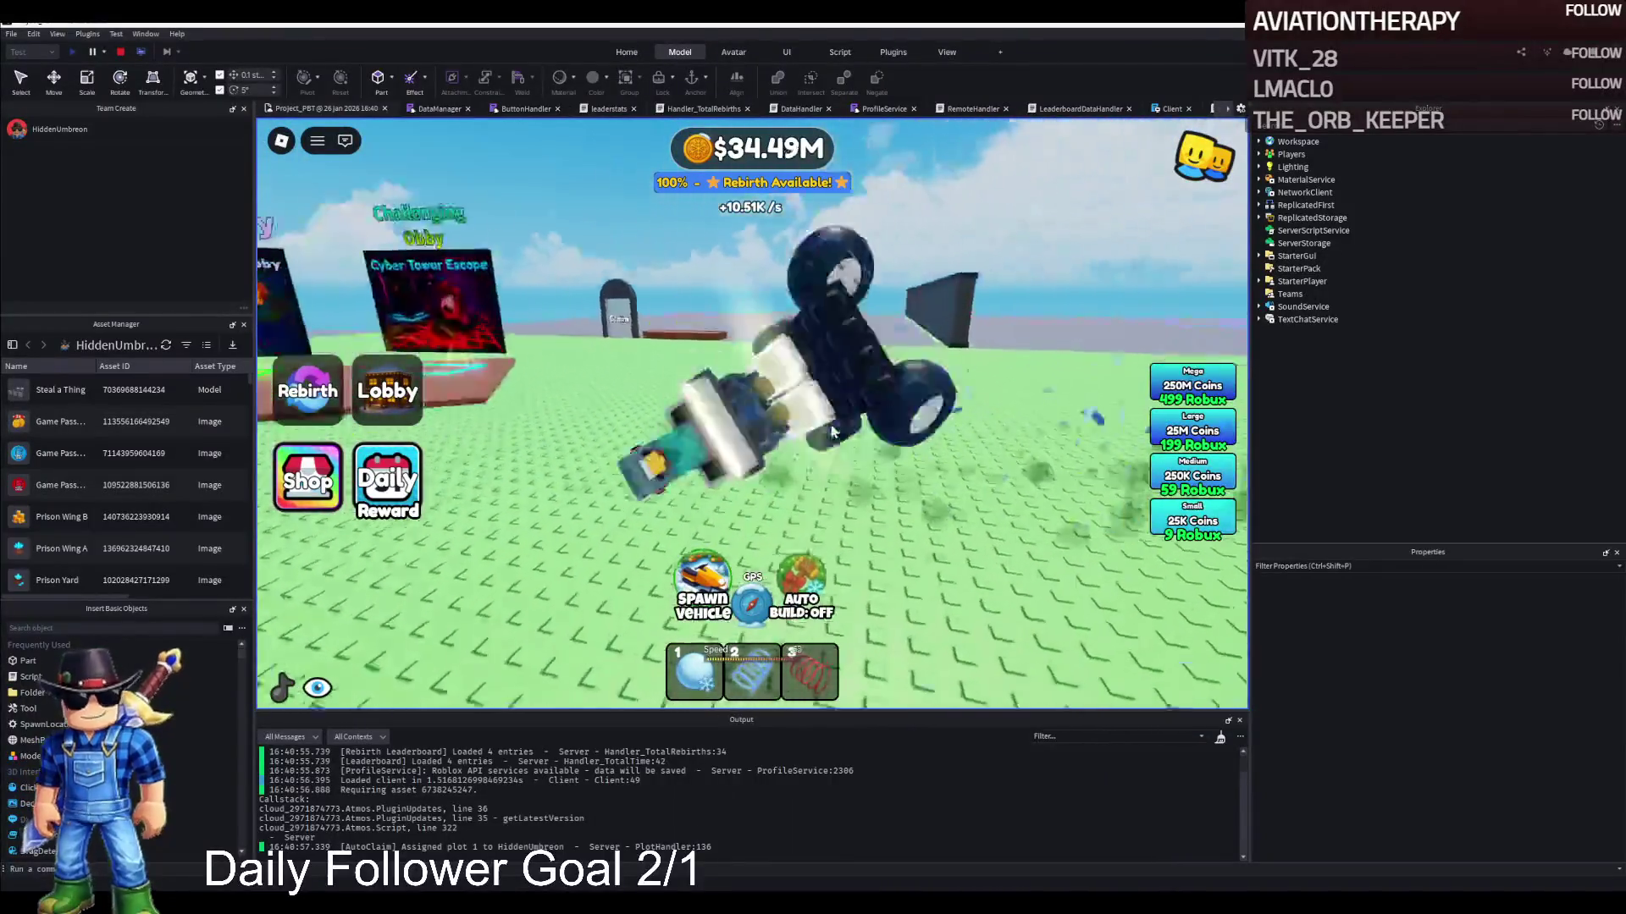
key("w")
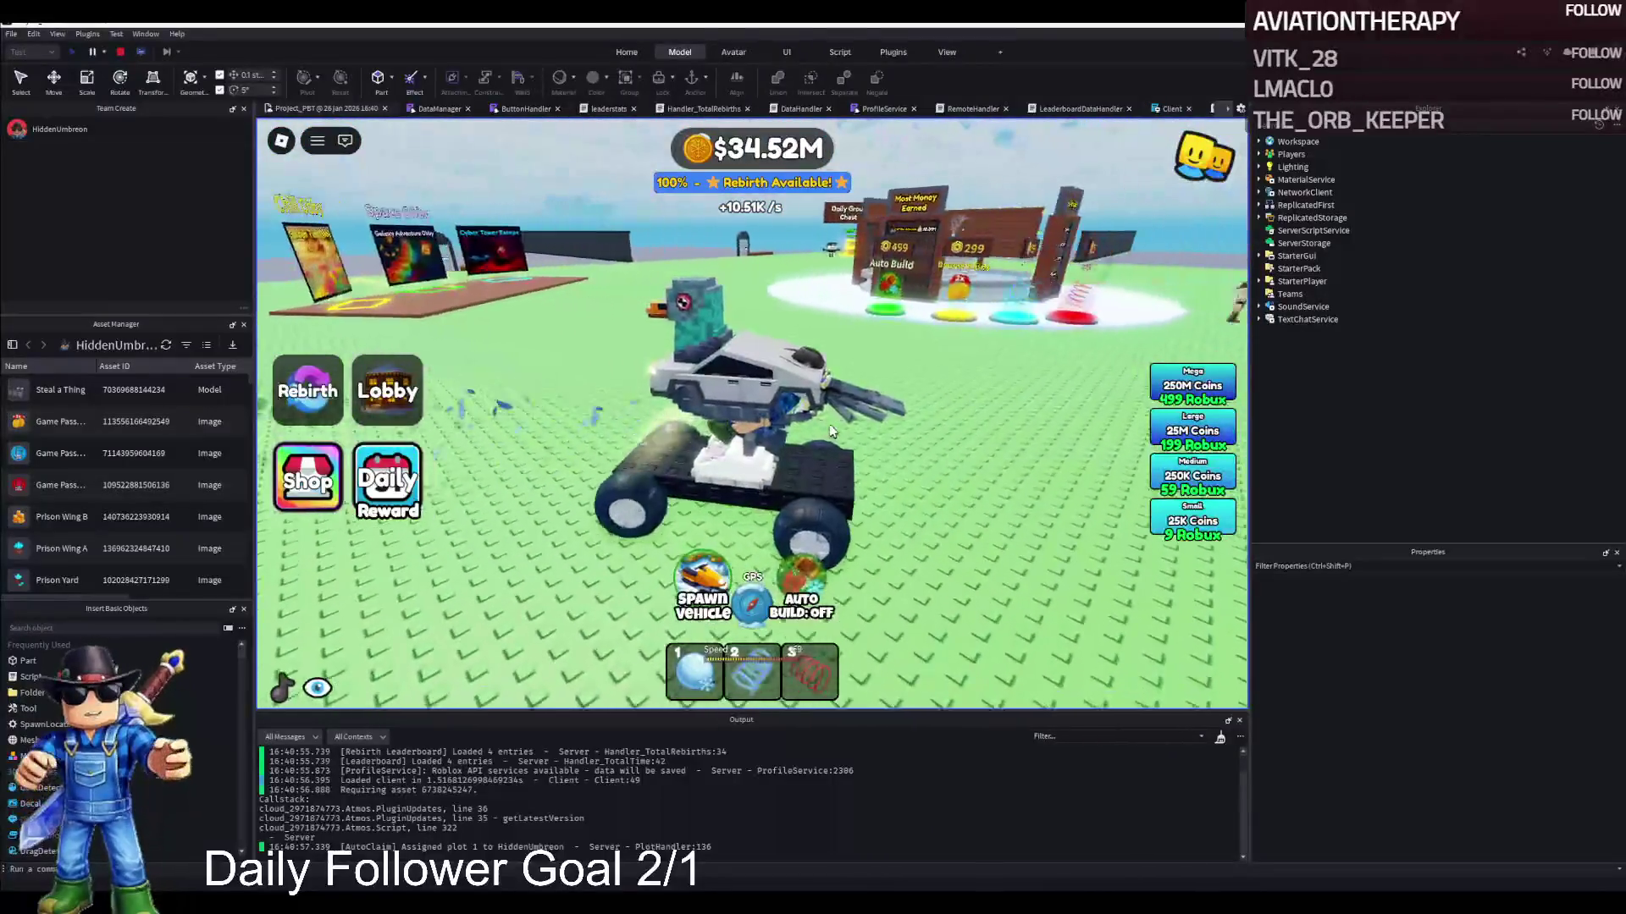
key("w")
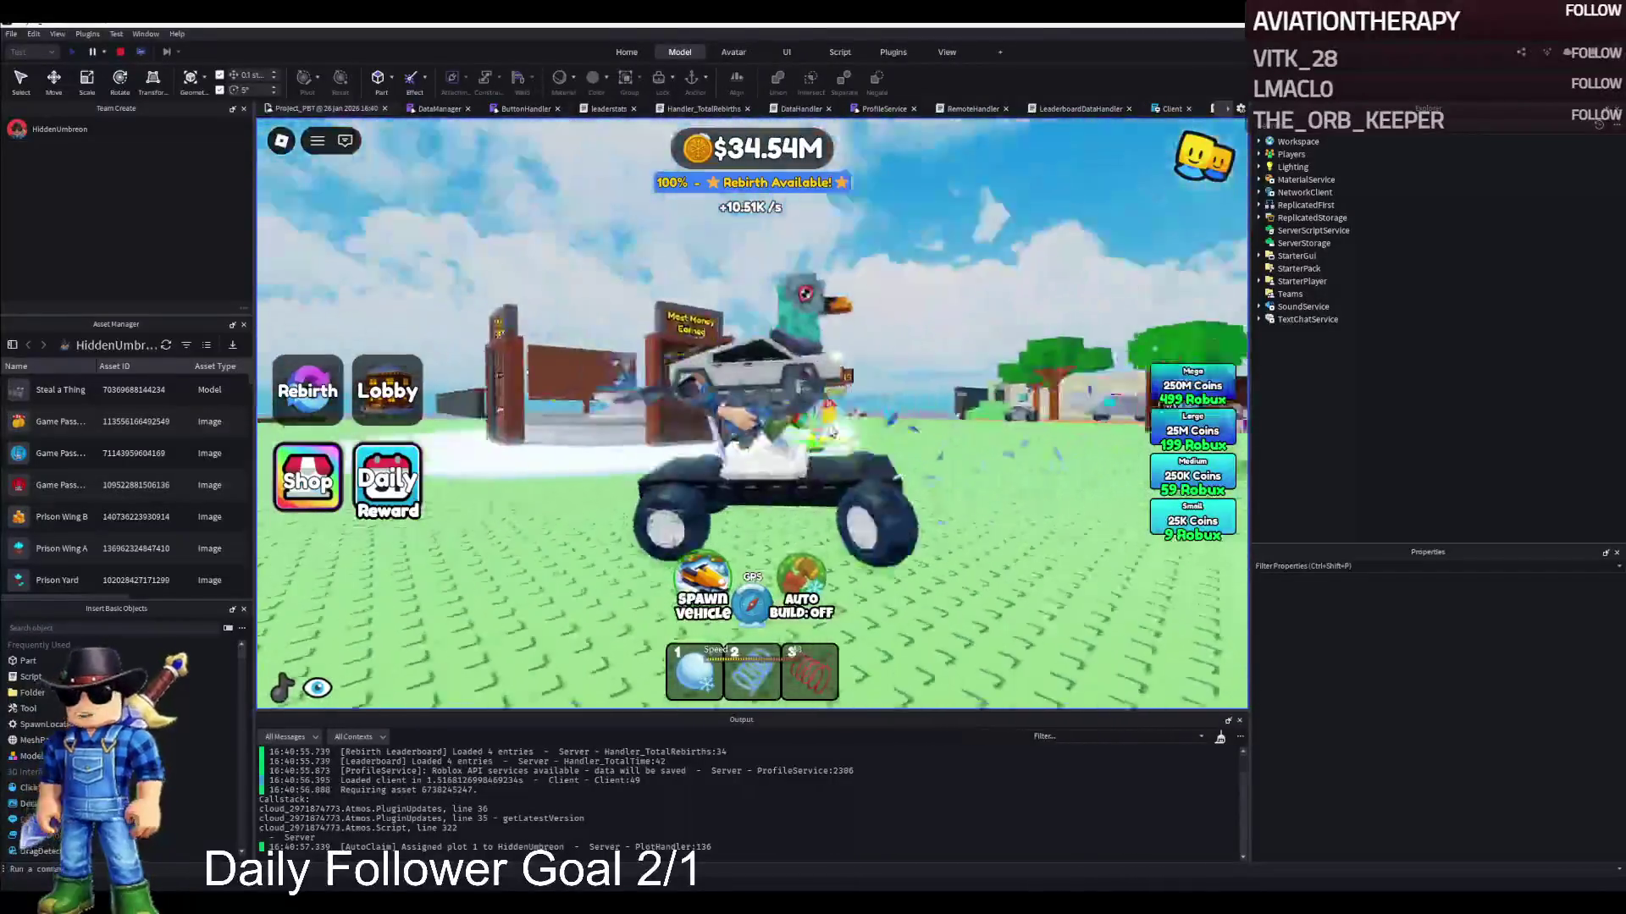
key("w")
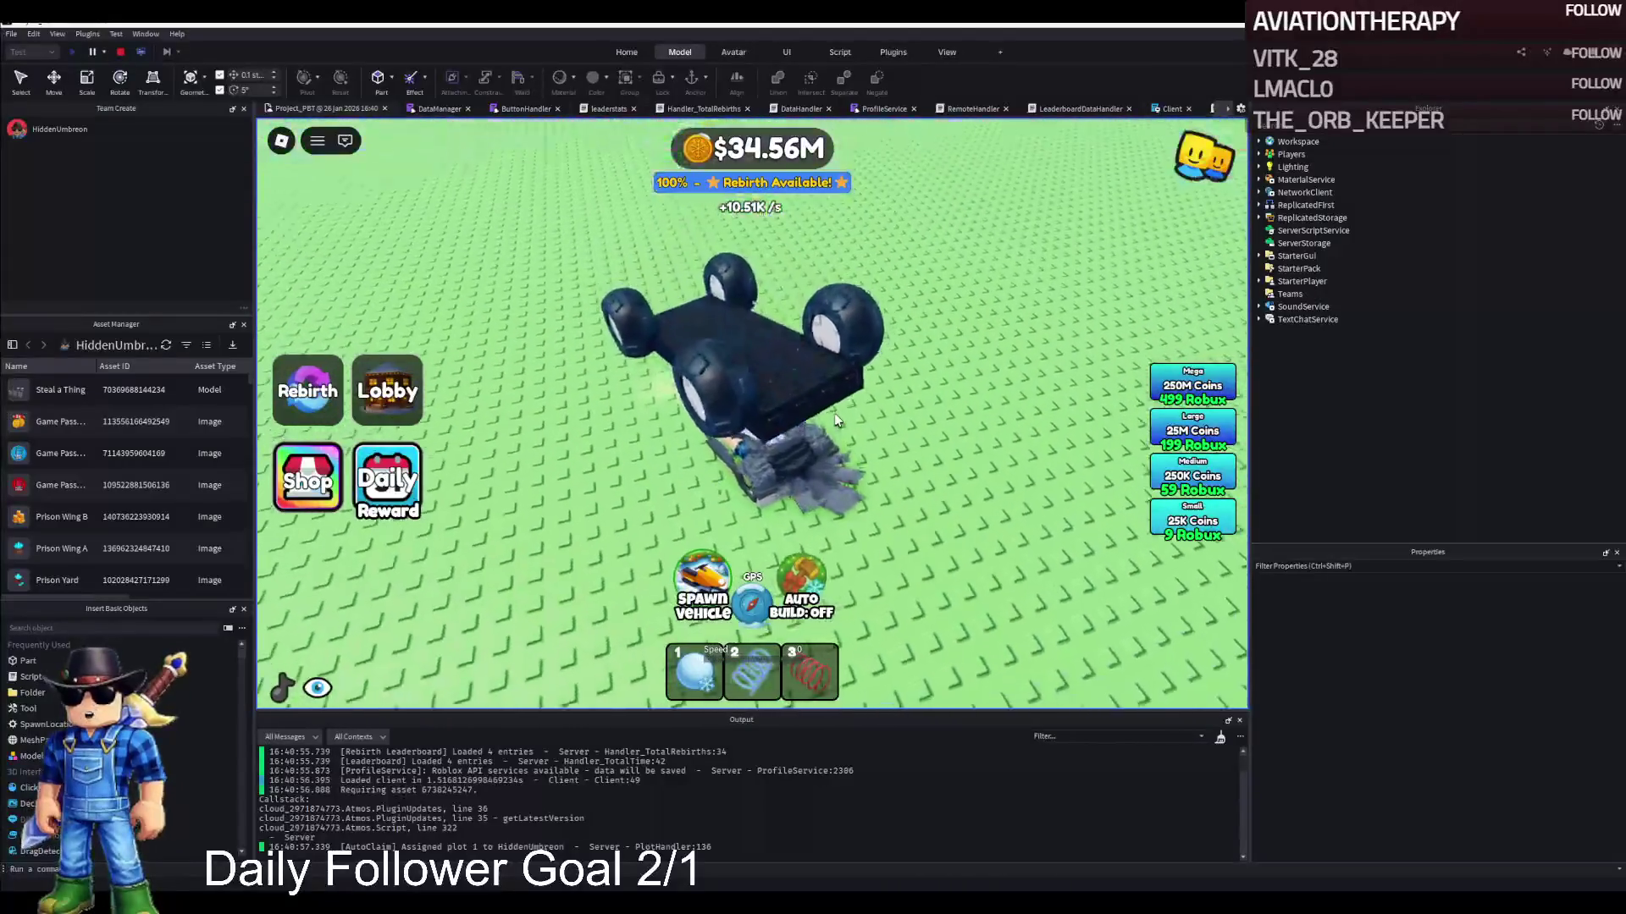
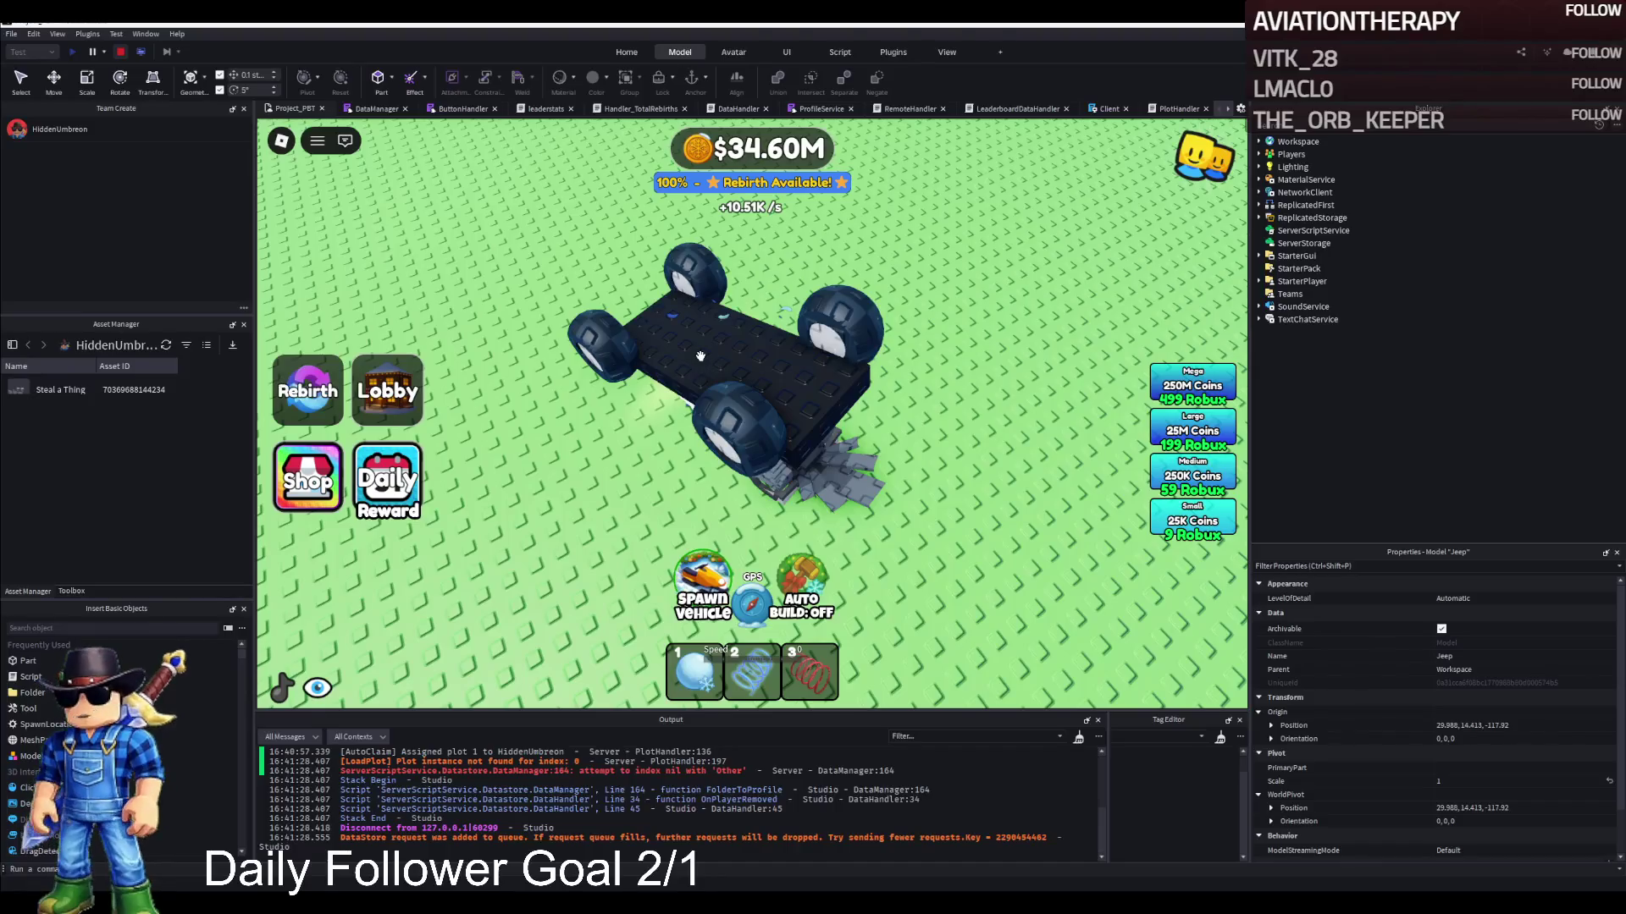
Stop the running playtest and delete the Jeep model
key("shift+F5")
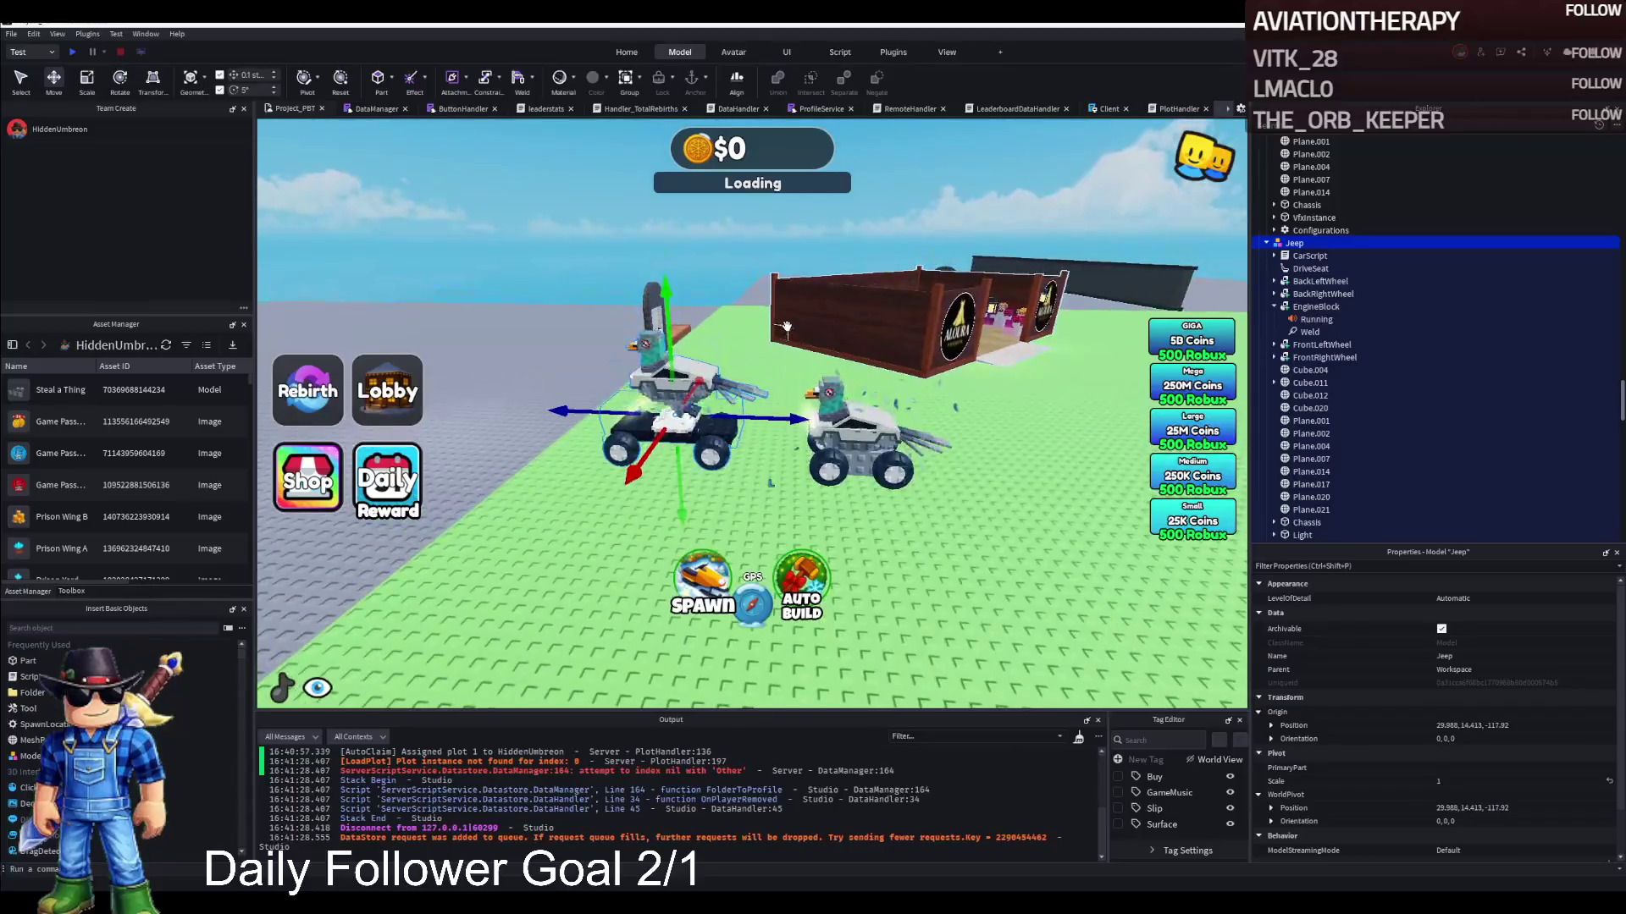
key("Delete")
key("s")
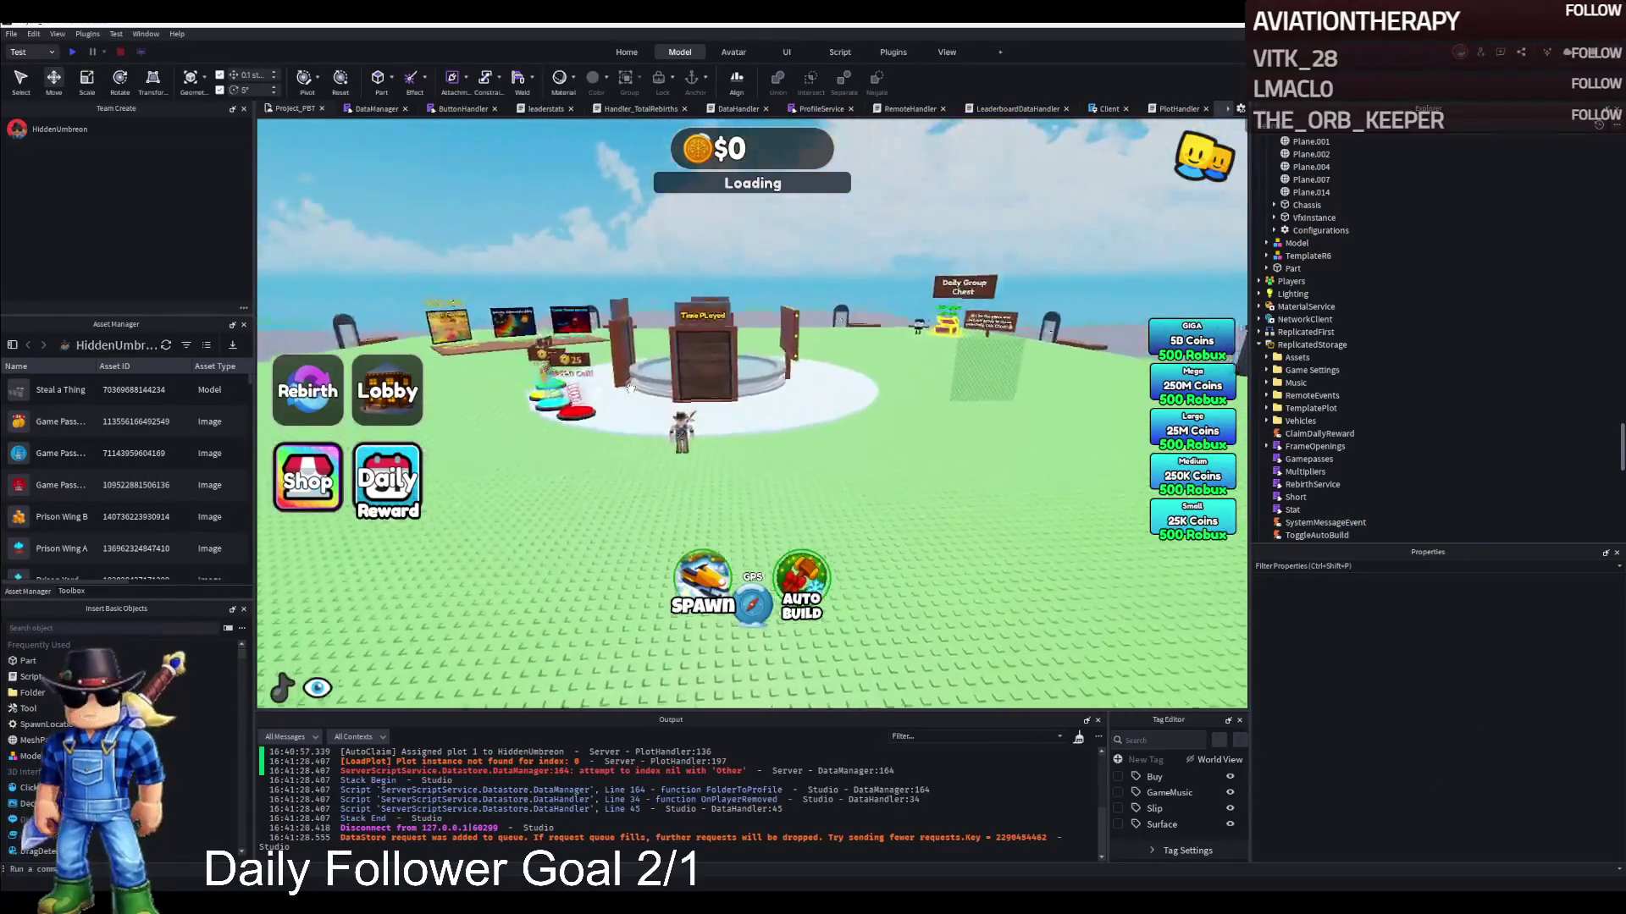
Duplicate ReplicatedStorage's Vehicles > Snowmobile into Workspace and move it to 8.698, 11.768, -66.129
left_click(1314, 345)
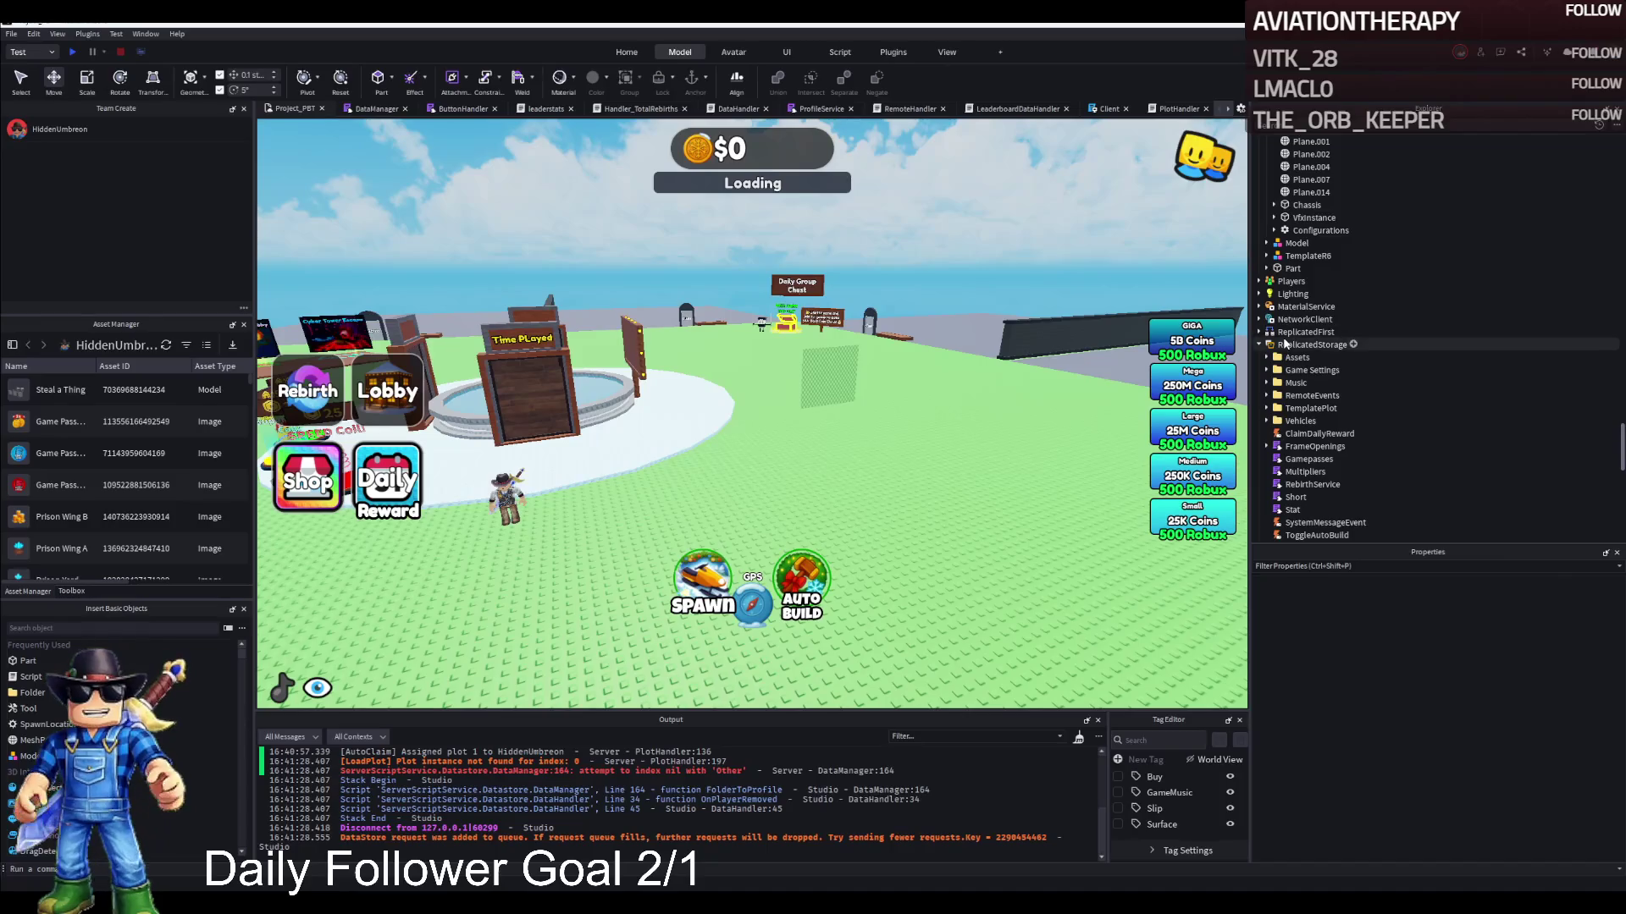
double_click(1313, 408)
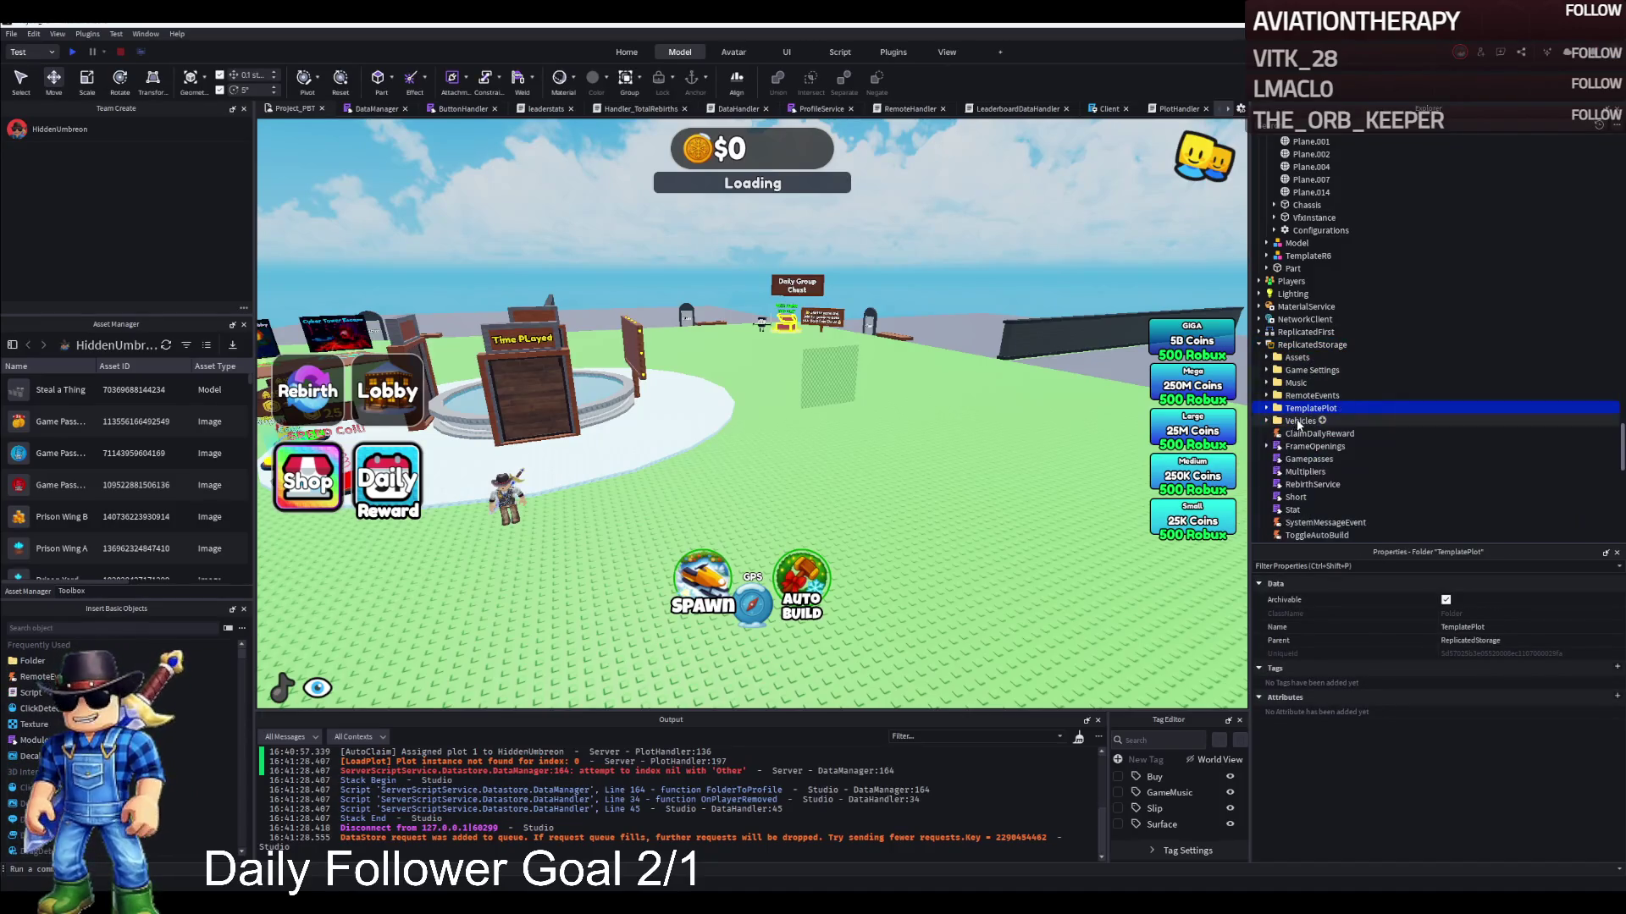
key("ctrl+d")
mouse_move(1319, 420)
left_mouse_down()
mouse_move(1337, 313)
mouse_move(1291, 342)
left_mouse_up()
key("f")
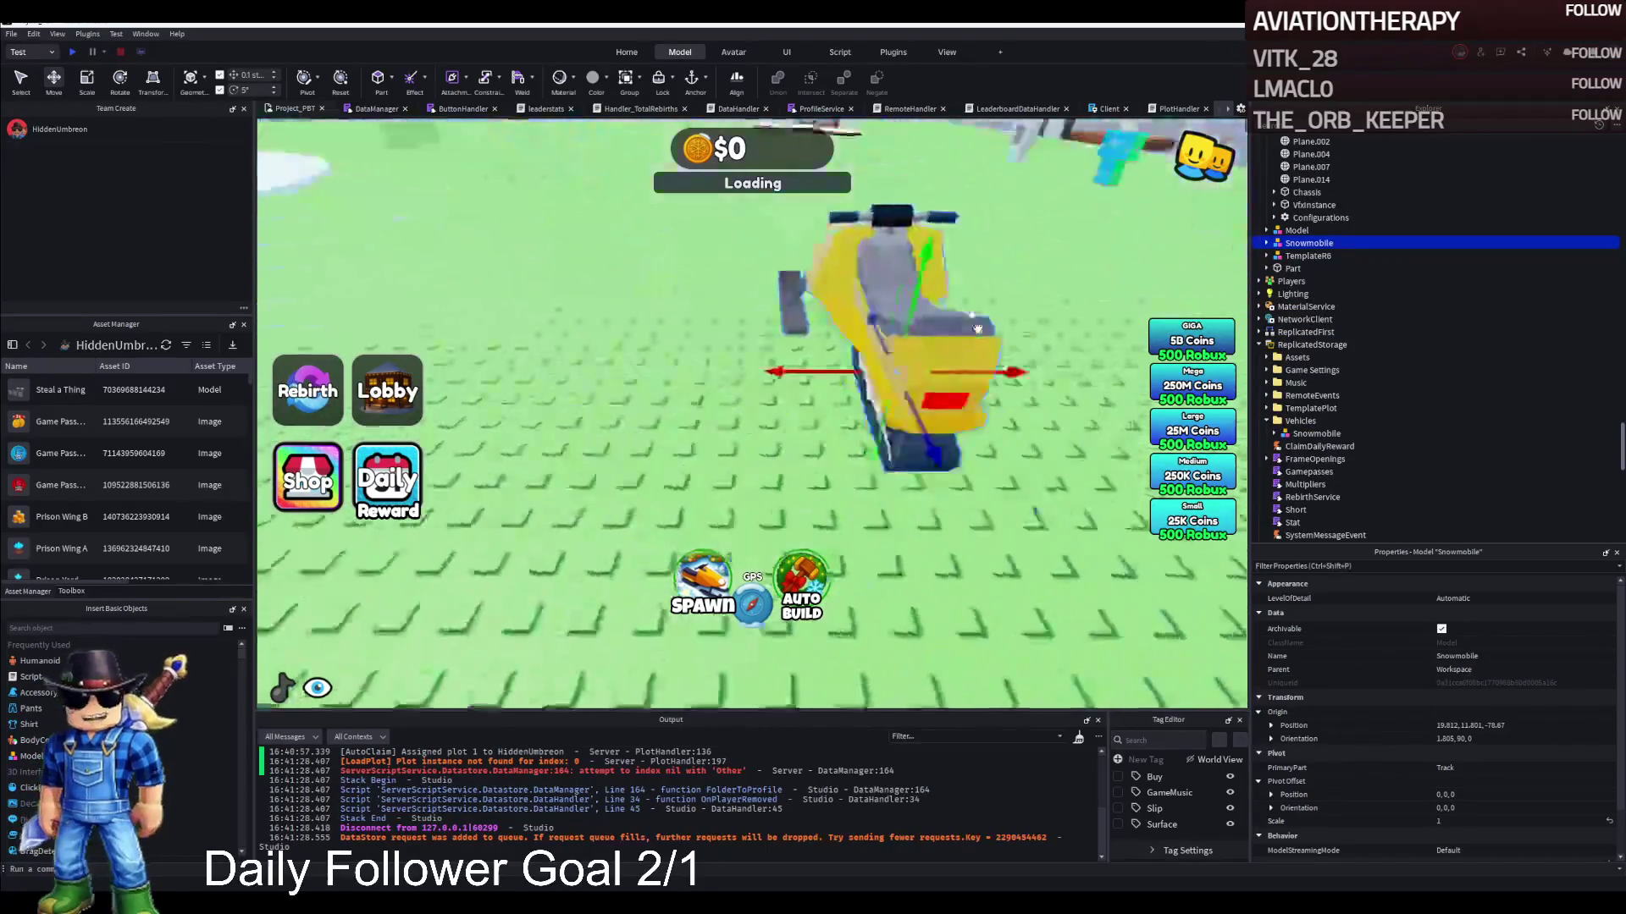
mouse_move(916, 359)
left_mouse_down()
mouse_move(780, 326)
mouse_move(773, 254)
left_mouse_up()
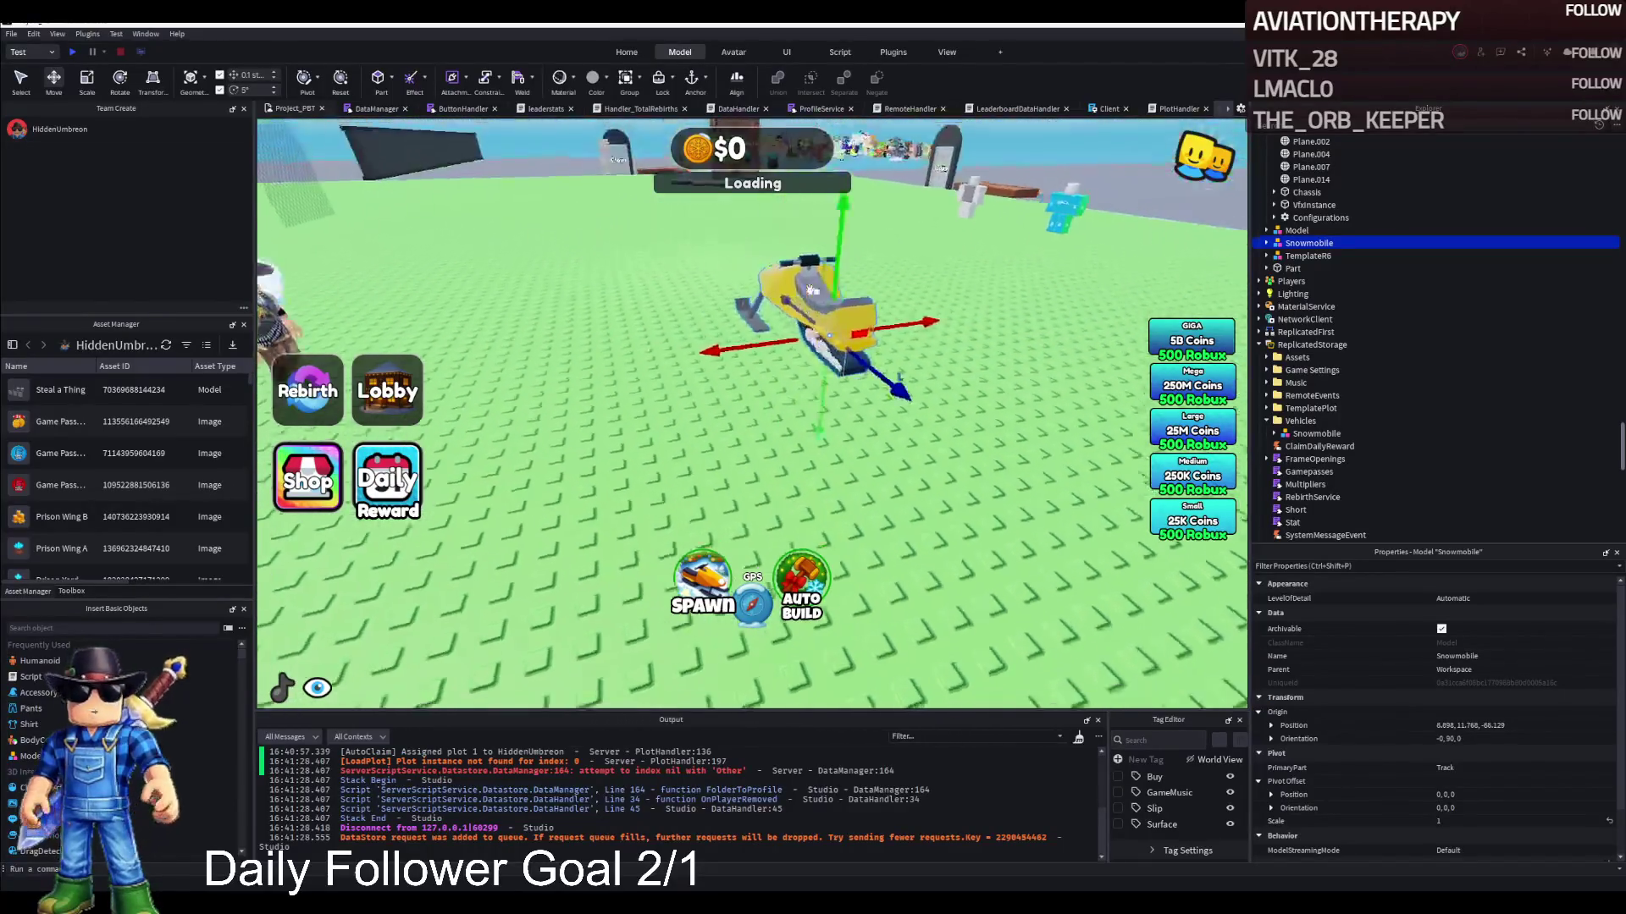
key("w")
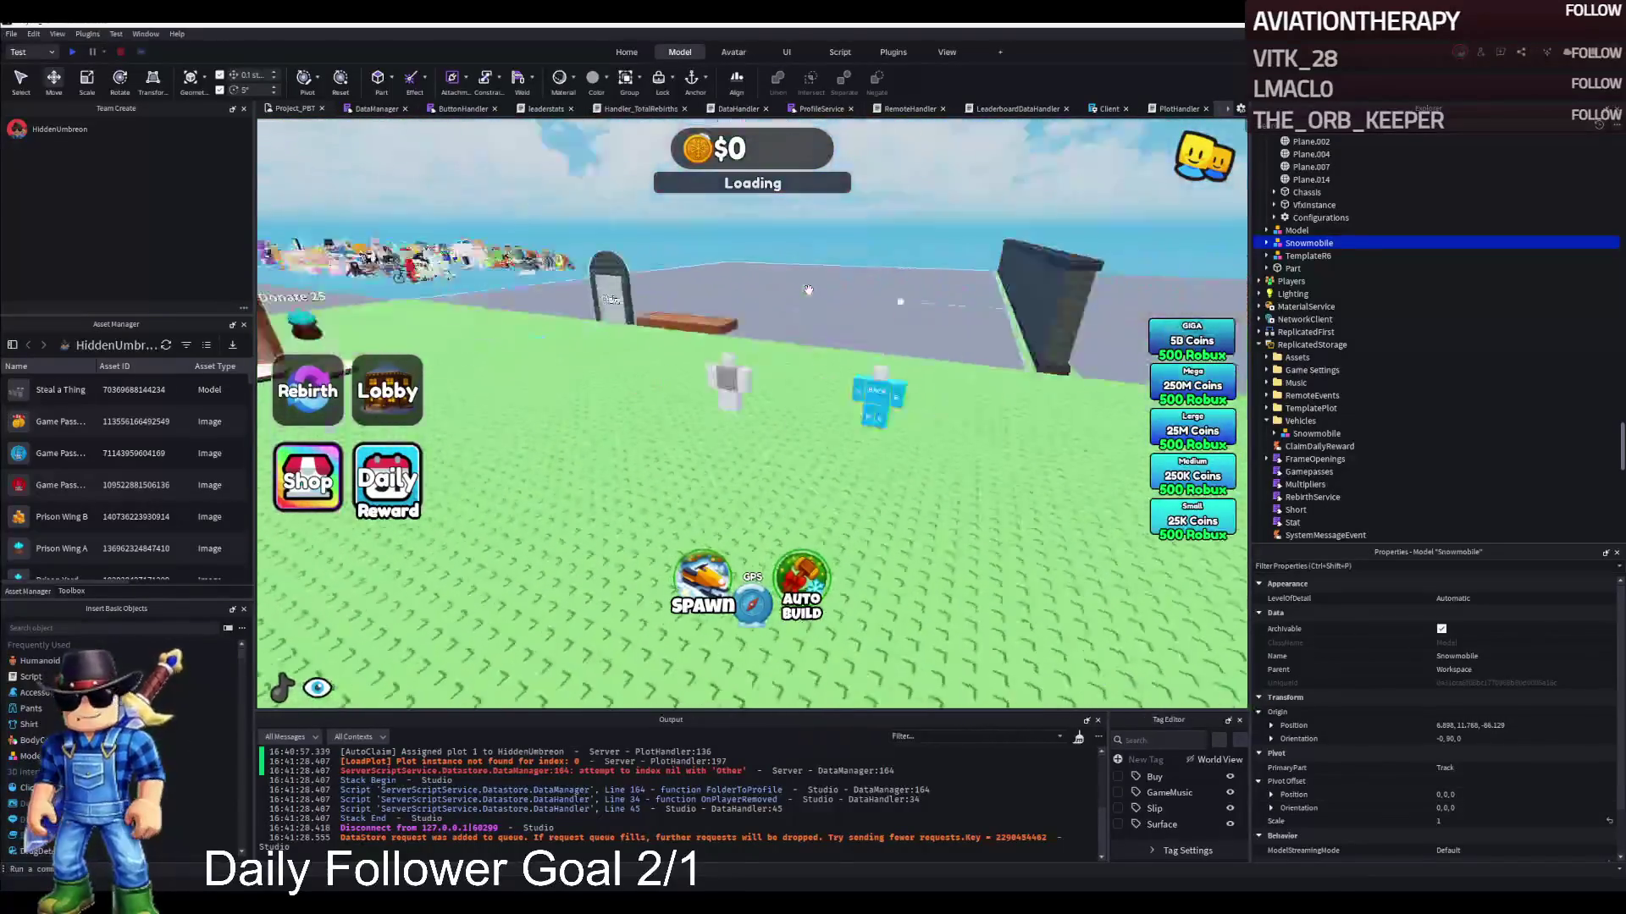
Move Piccione Macchina across the grass toward the snowmobile
left_click(754, 339)
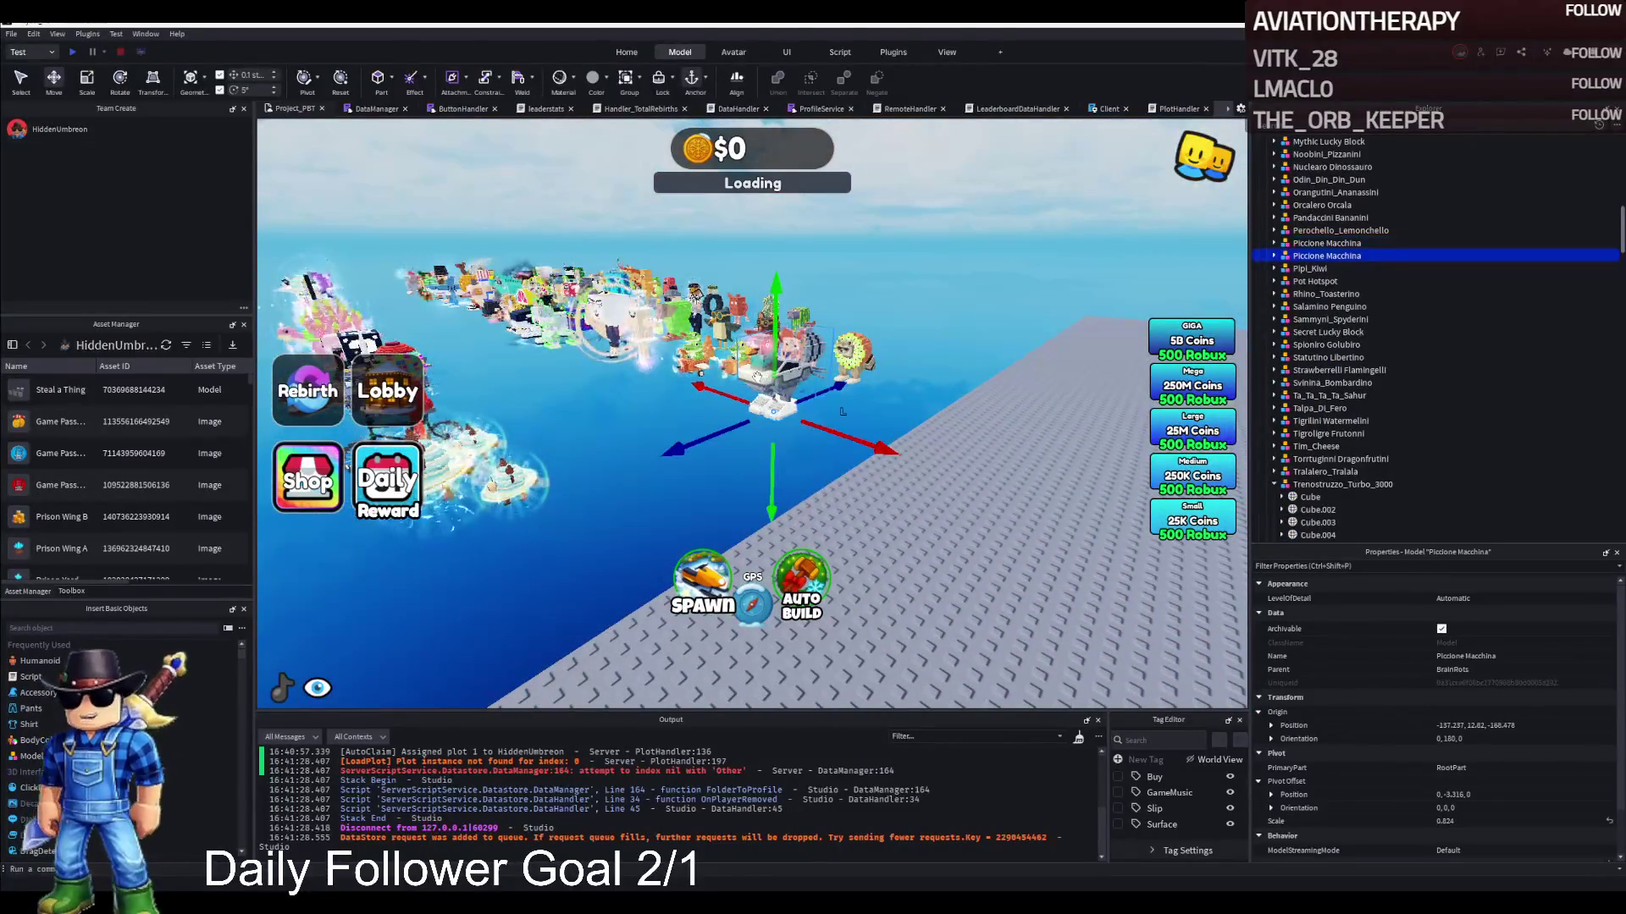
key("f")
left_click_drag(813, 402, 793, 380)
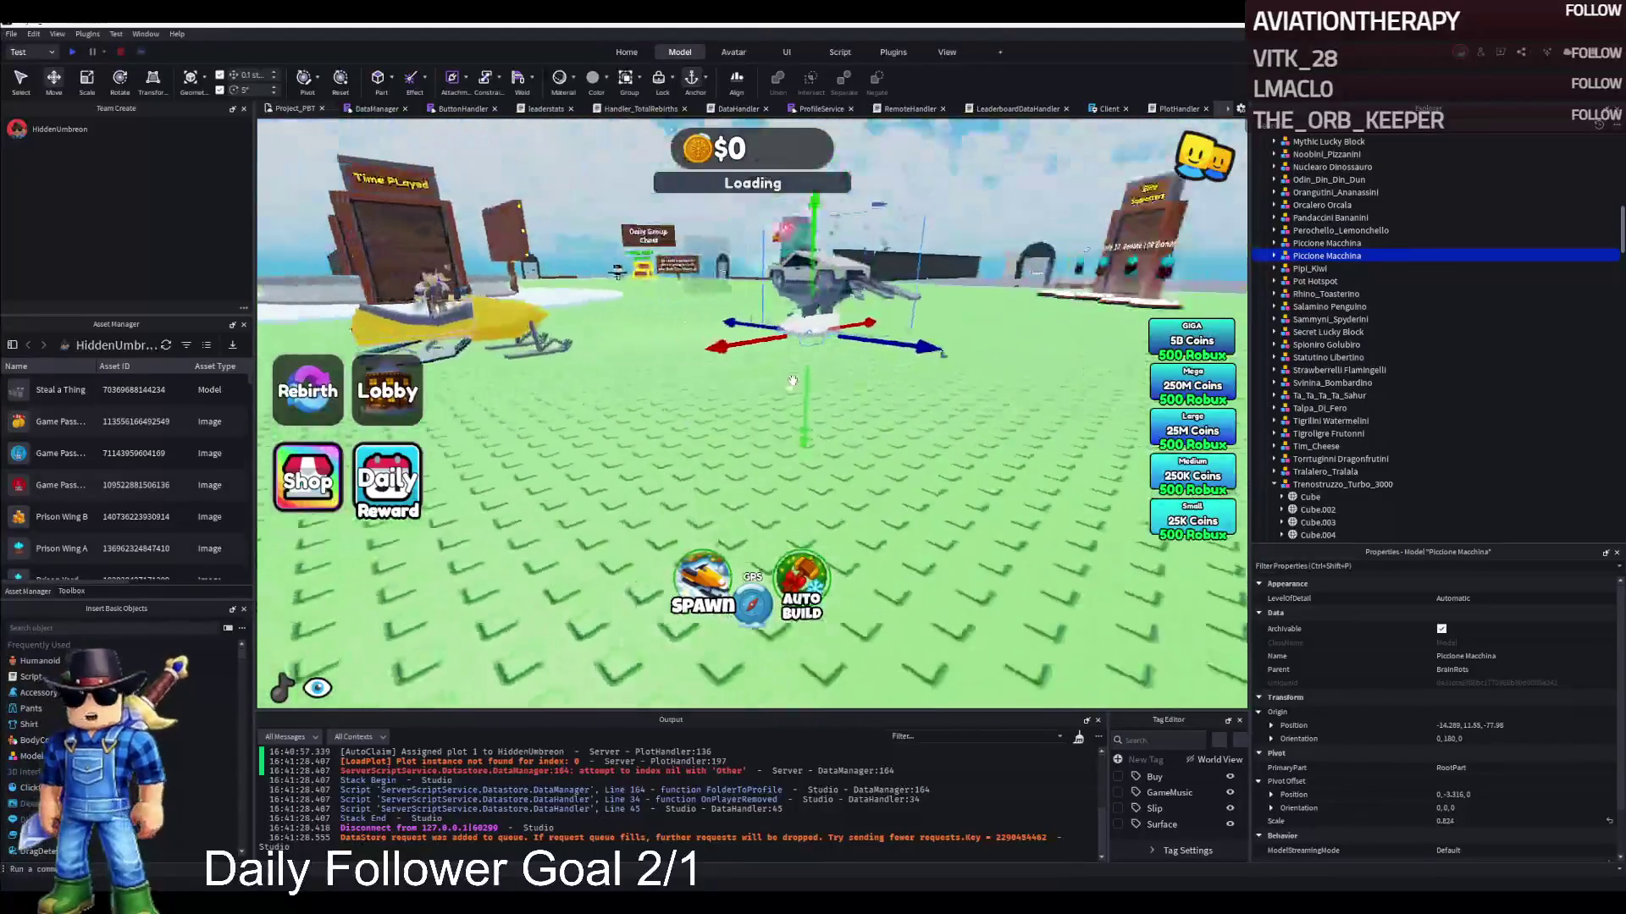
left_click_drag(812, 360, 755, 374)
left_click_drag(815, 503, 742, 490)
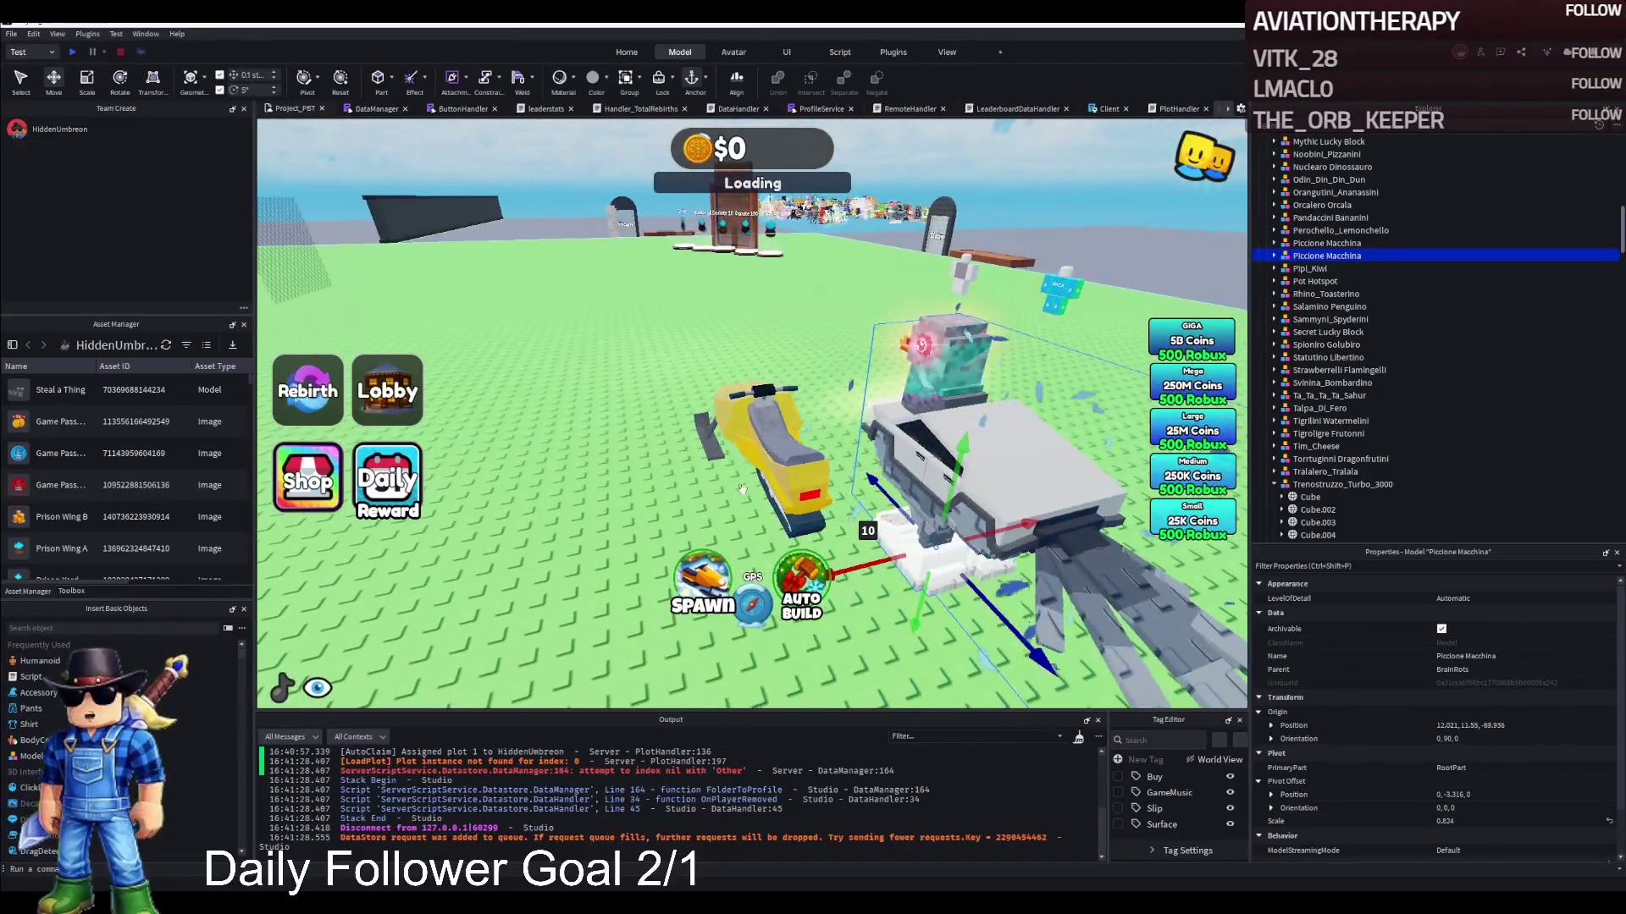
Group Piccione Macchina and the Snowmobile into a new Folder, then seat the pigeon on the snowmobile
left_click(768, 447, "ctrl")
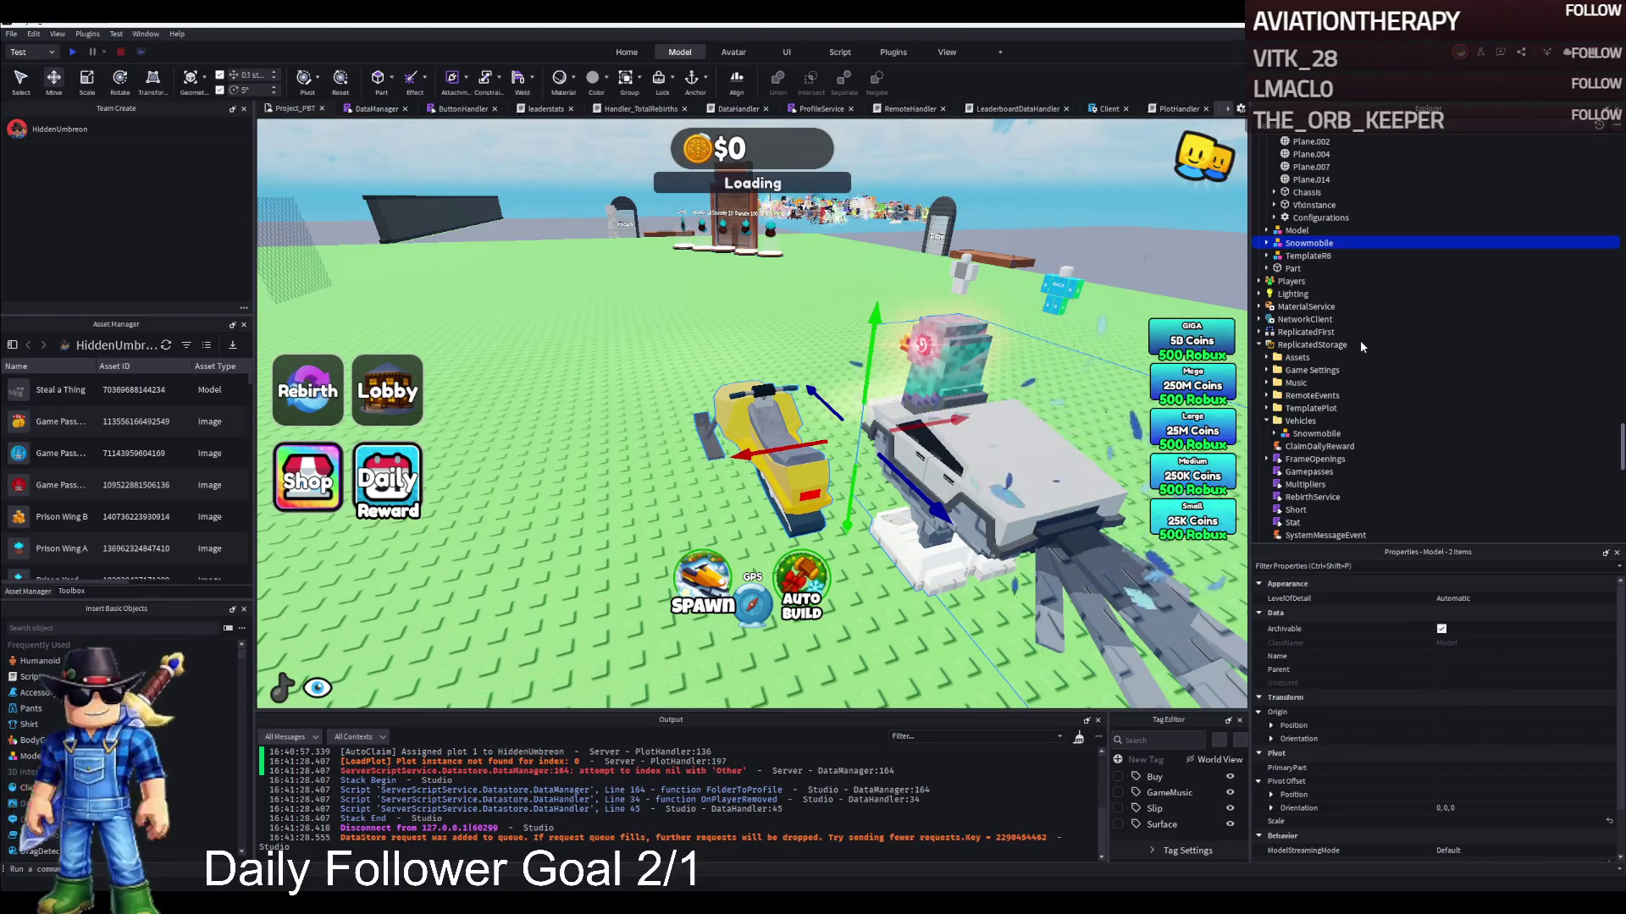
key("ctrl+alt+g")
left_click(1267, 243)
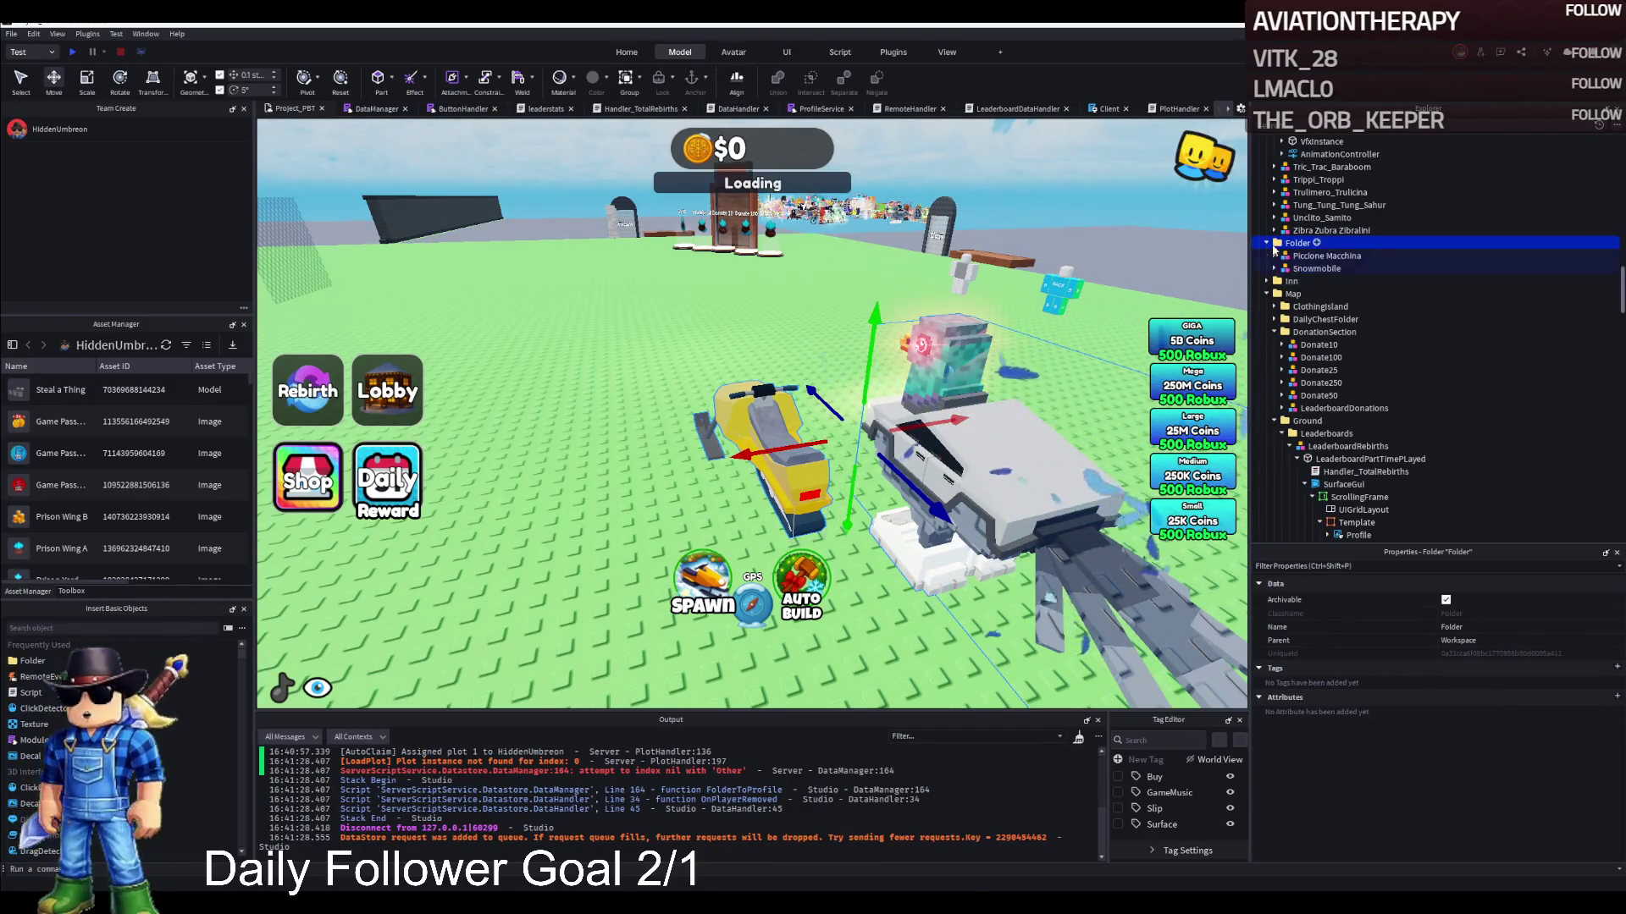
left_click(1317, 243)
left_click_drag(1007, 444, 847, 330)
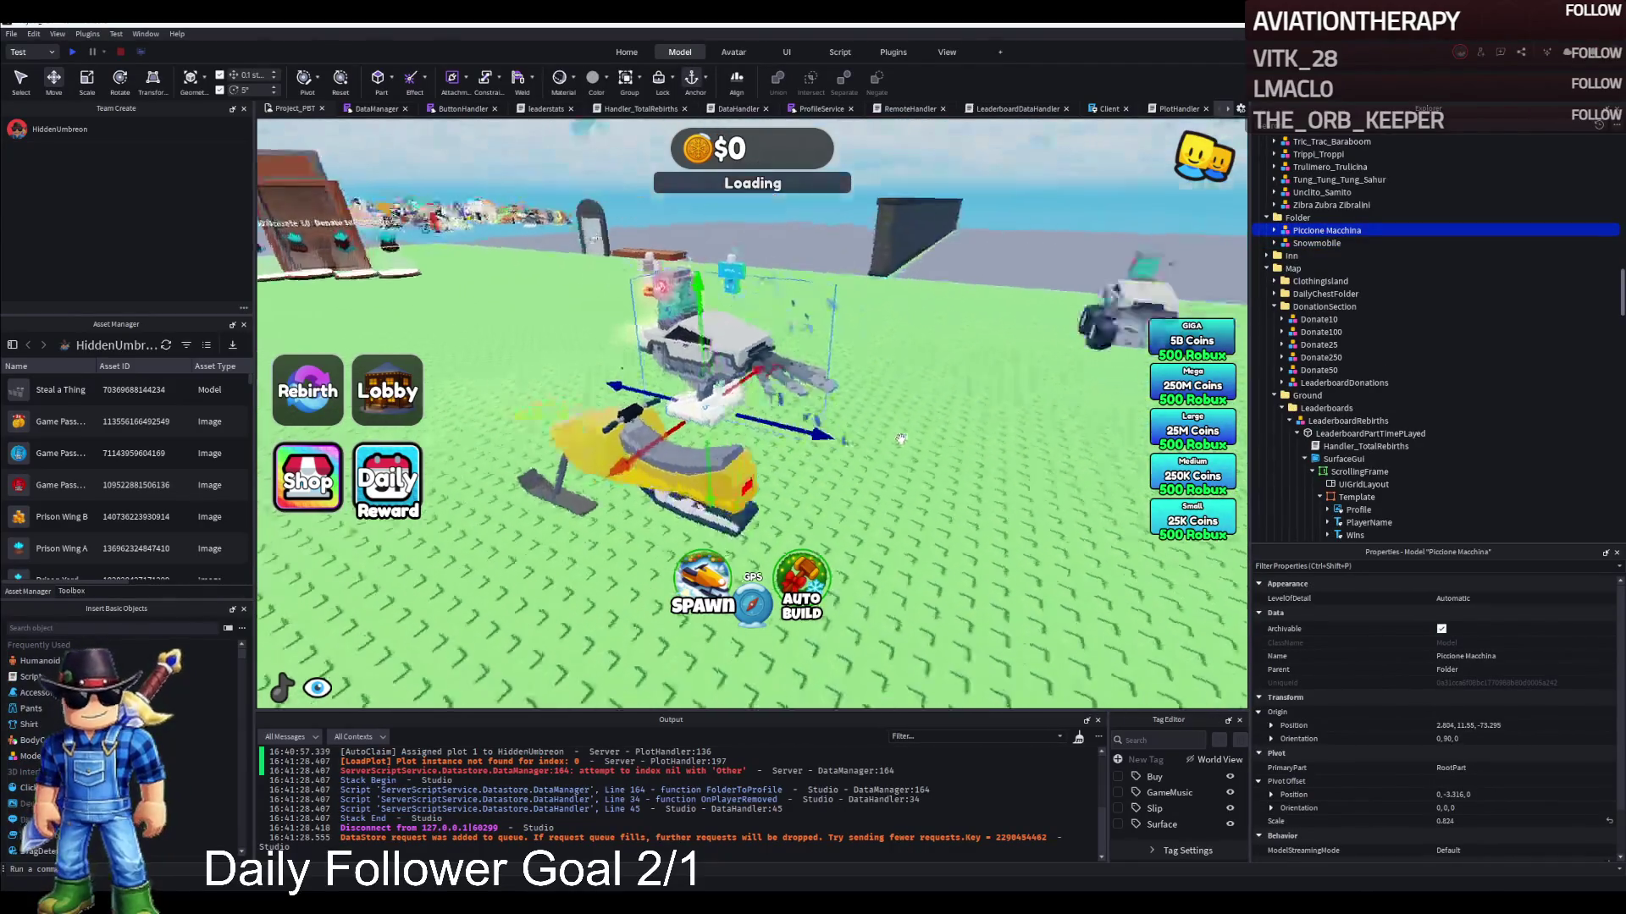
left_click_drag(717, 339, 773, 336)
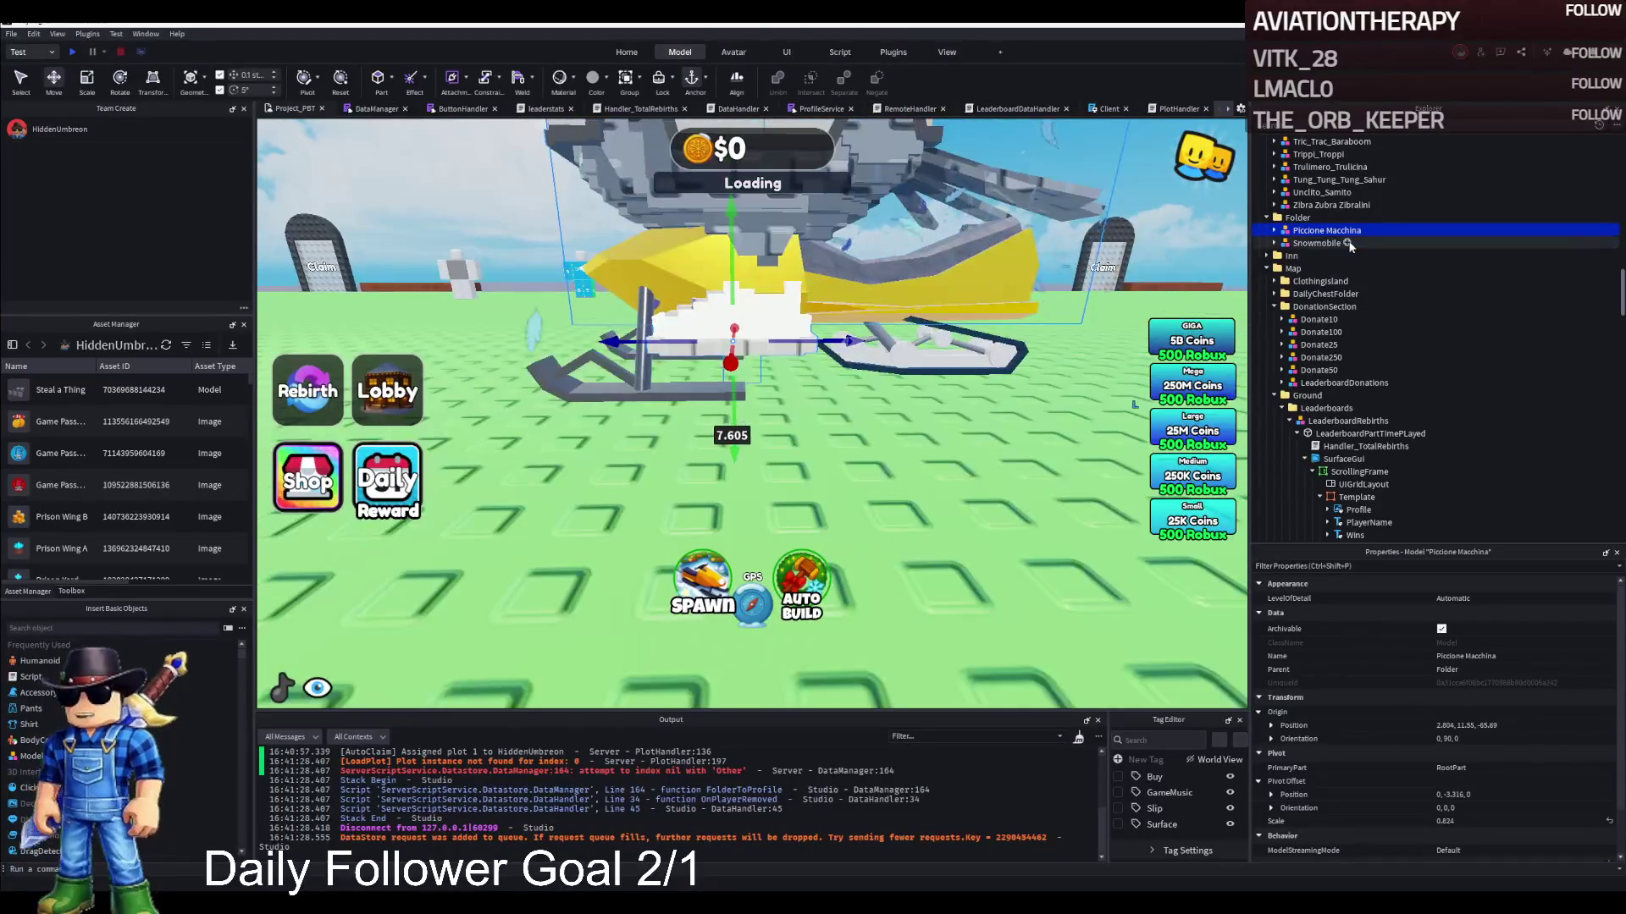
Delete FakeRootPart, RootPart, AnimationController and AnimSaves from Piccione Macchina
left_click(1272, 231)
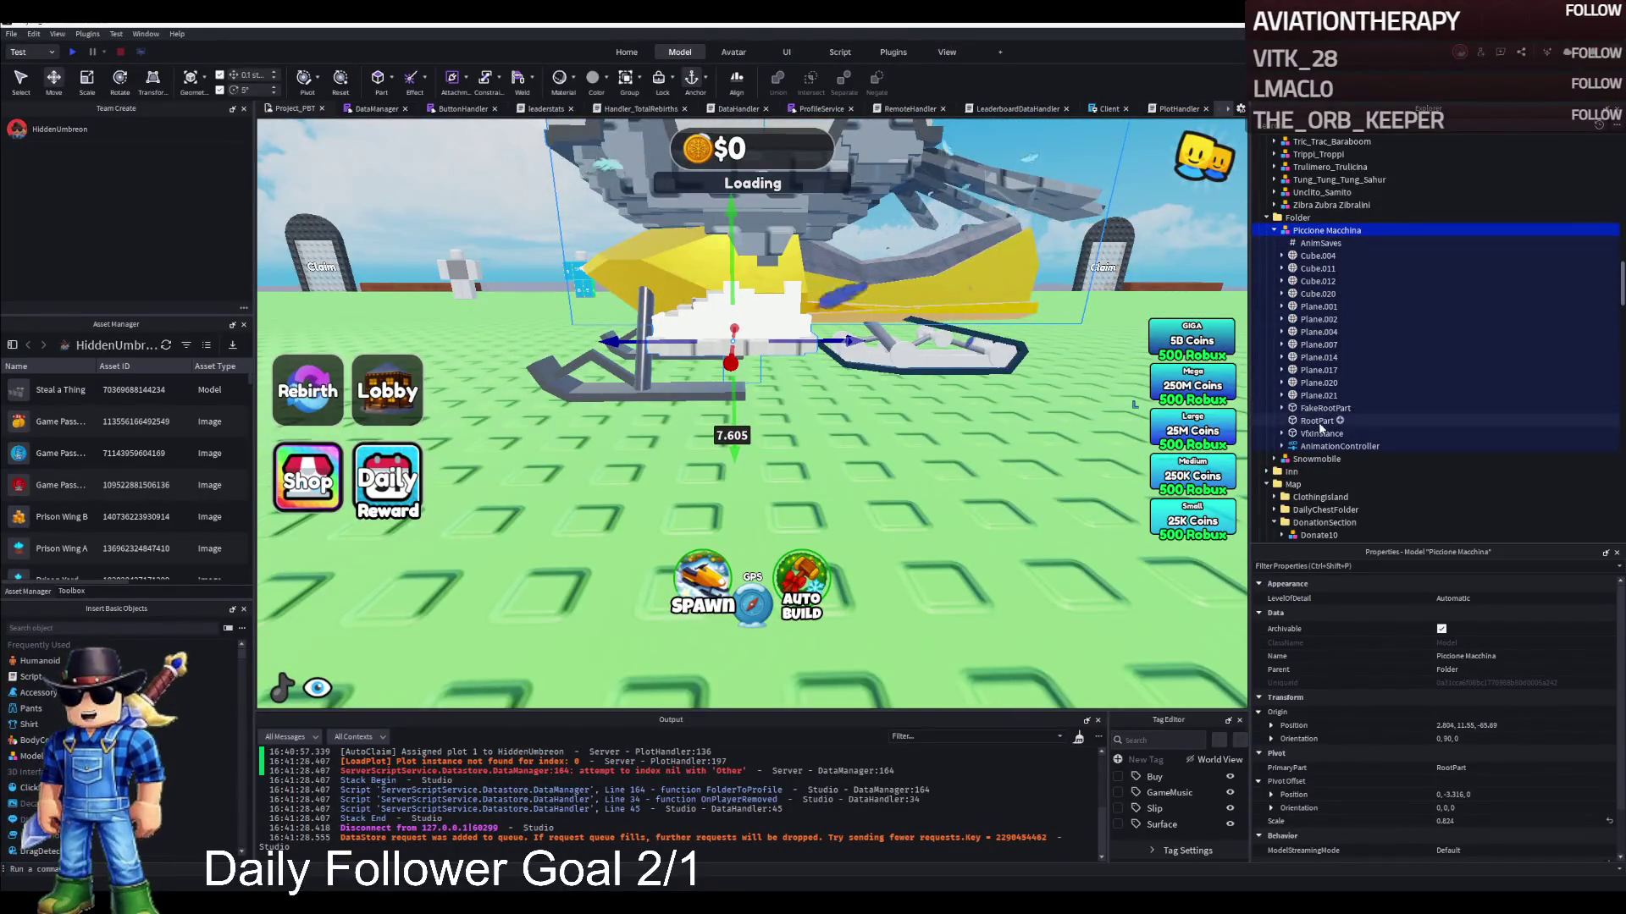
left_click(1325, 408)
left_click(1316, 421, "shift")
key("Delete")
left_click(1321, 418)
key("Delete")
left_click(1308, 243)
key("Delete")
Lower Piccione Macchina by 0.77 studs
left_click(1321, 230)
key("f")
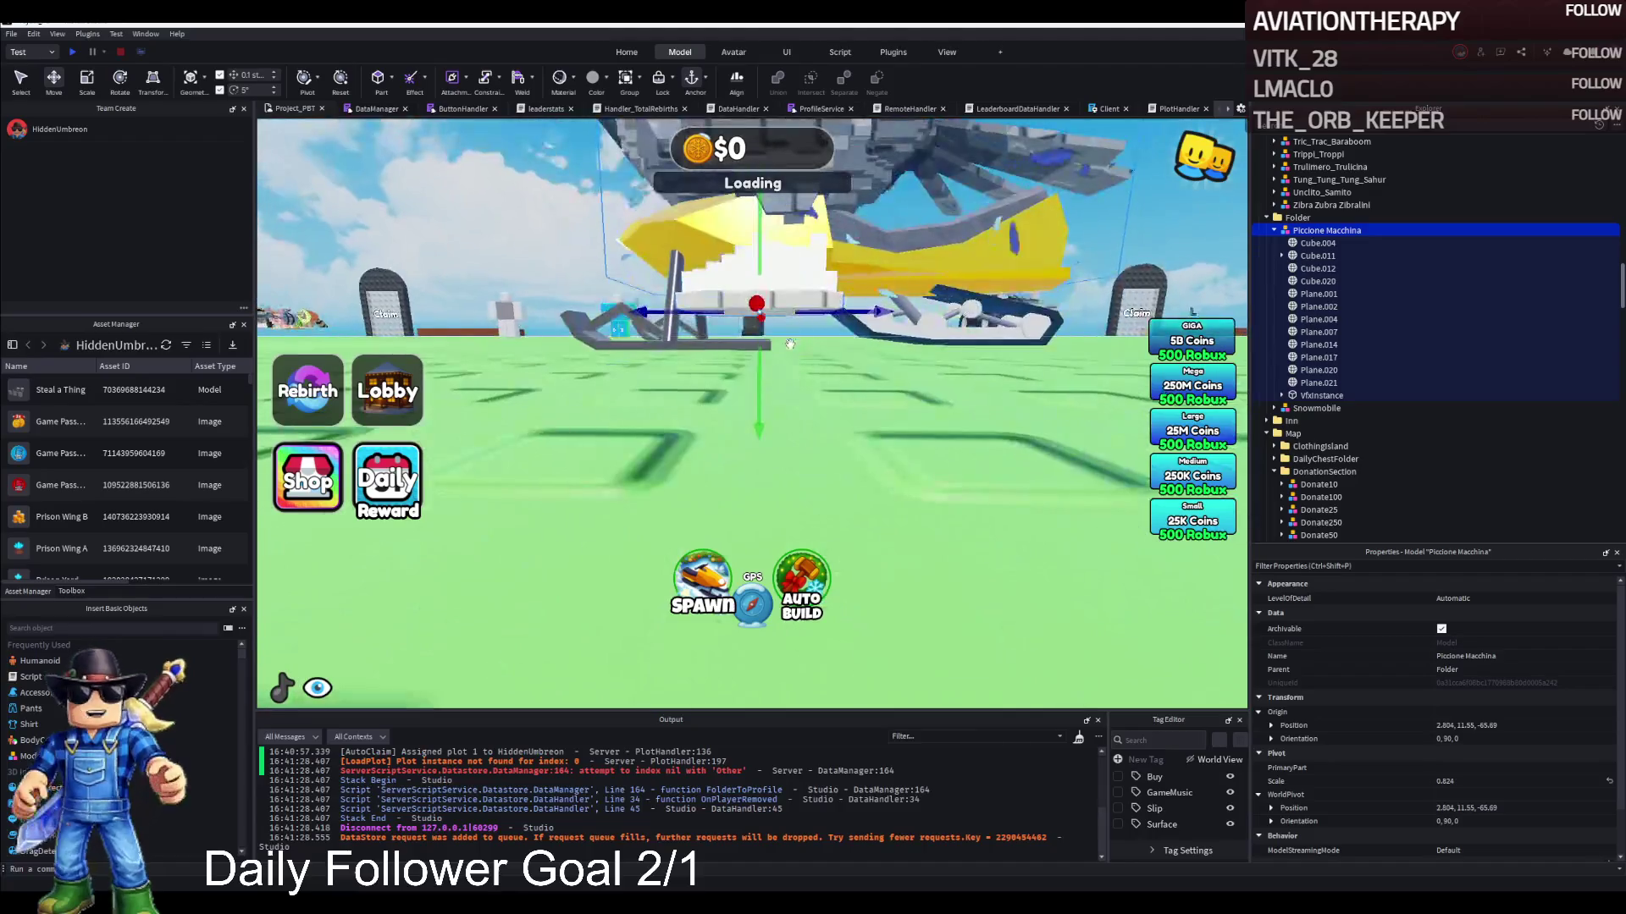
left_click_drag(761, 368, 758, 396)
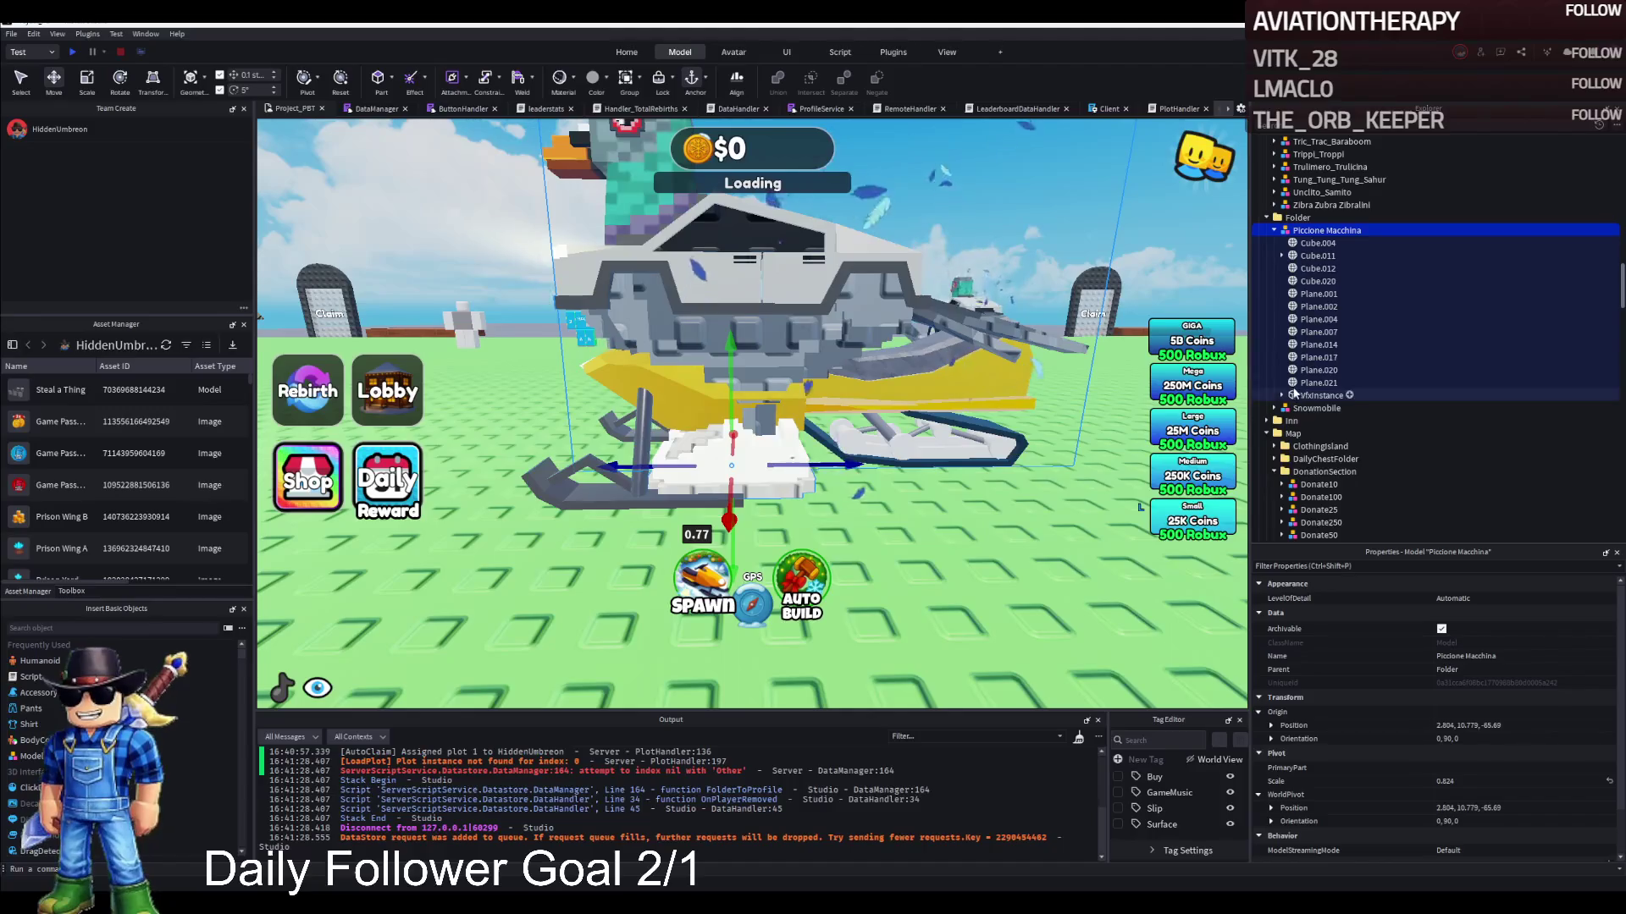
Expand the Snowmobile's Body and inspect its Suspension, Taillight and Track parts
left_click(1275, 408)
scroll(1304, 428, "down", 1)
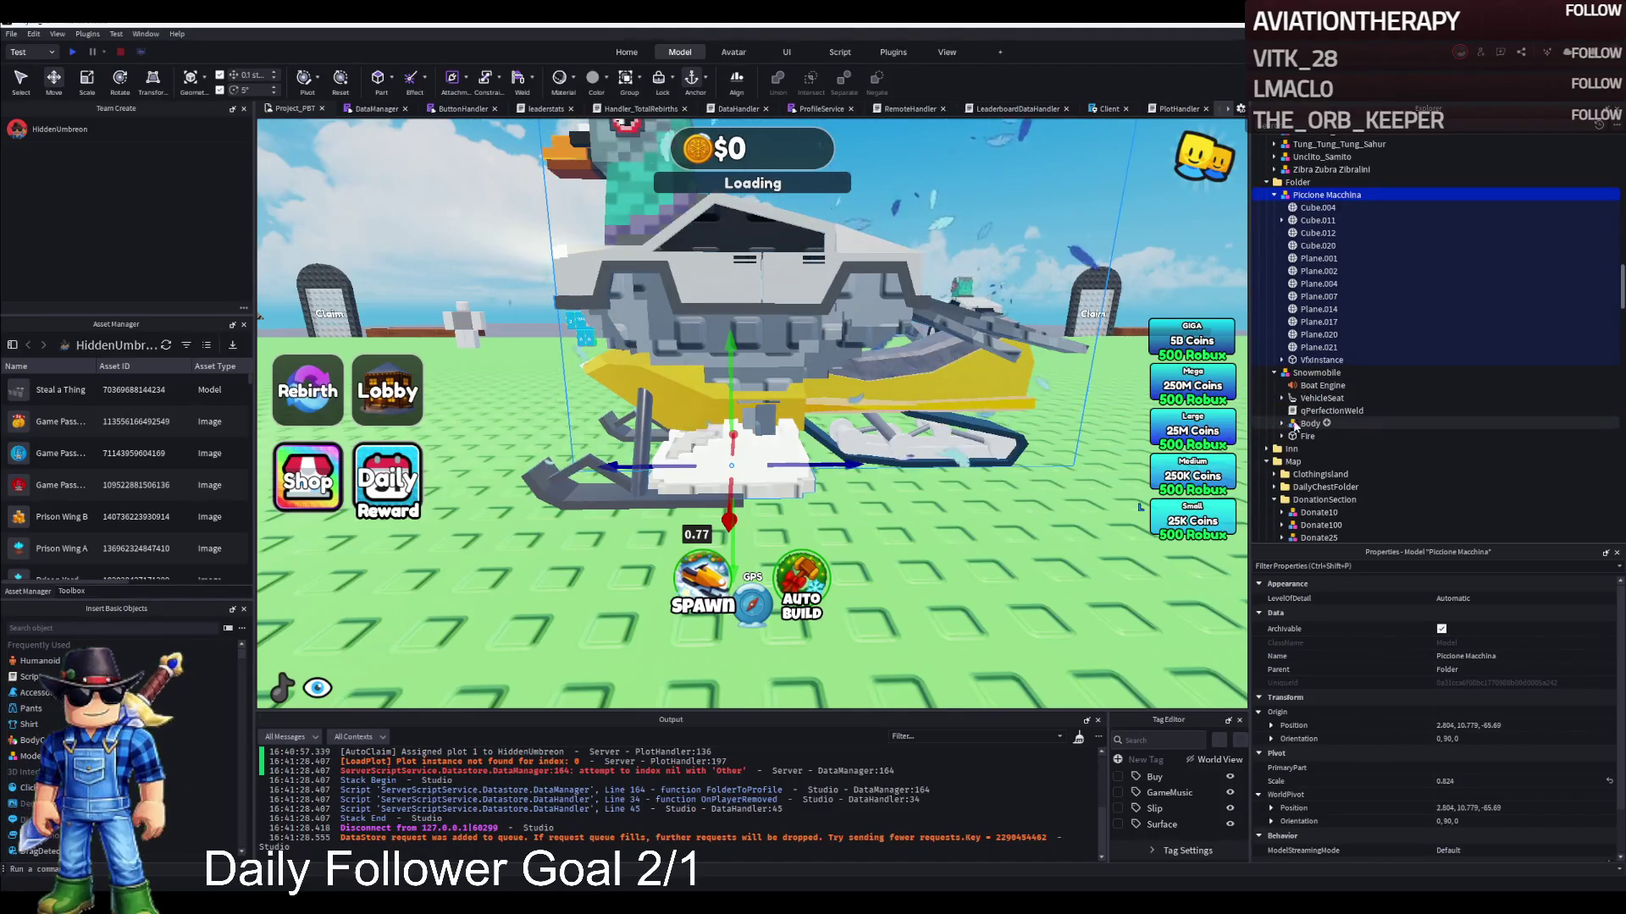
left_click(1291, 423)
left_click(1281, 424)
scroll(1287, 409, "down", 1)
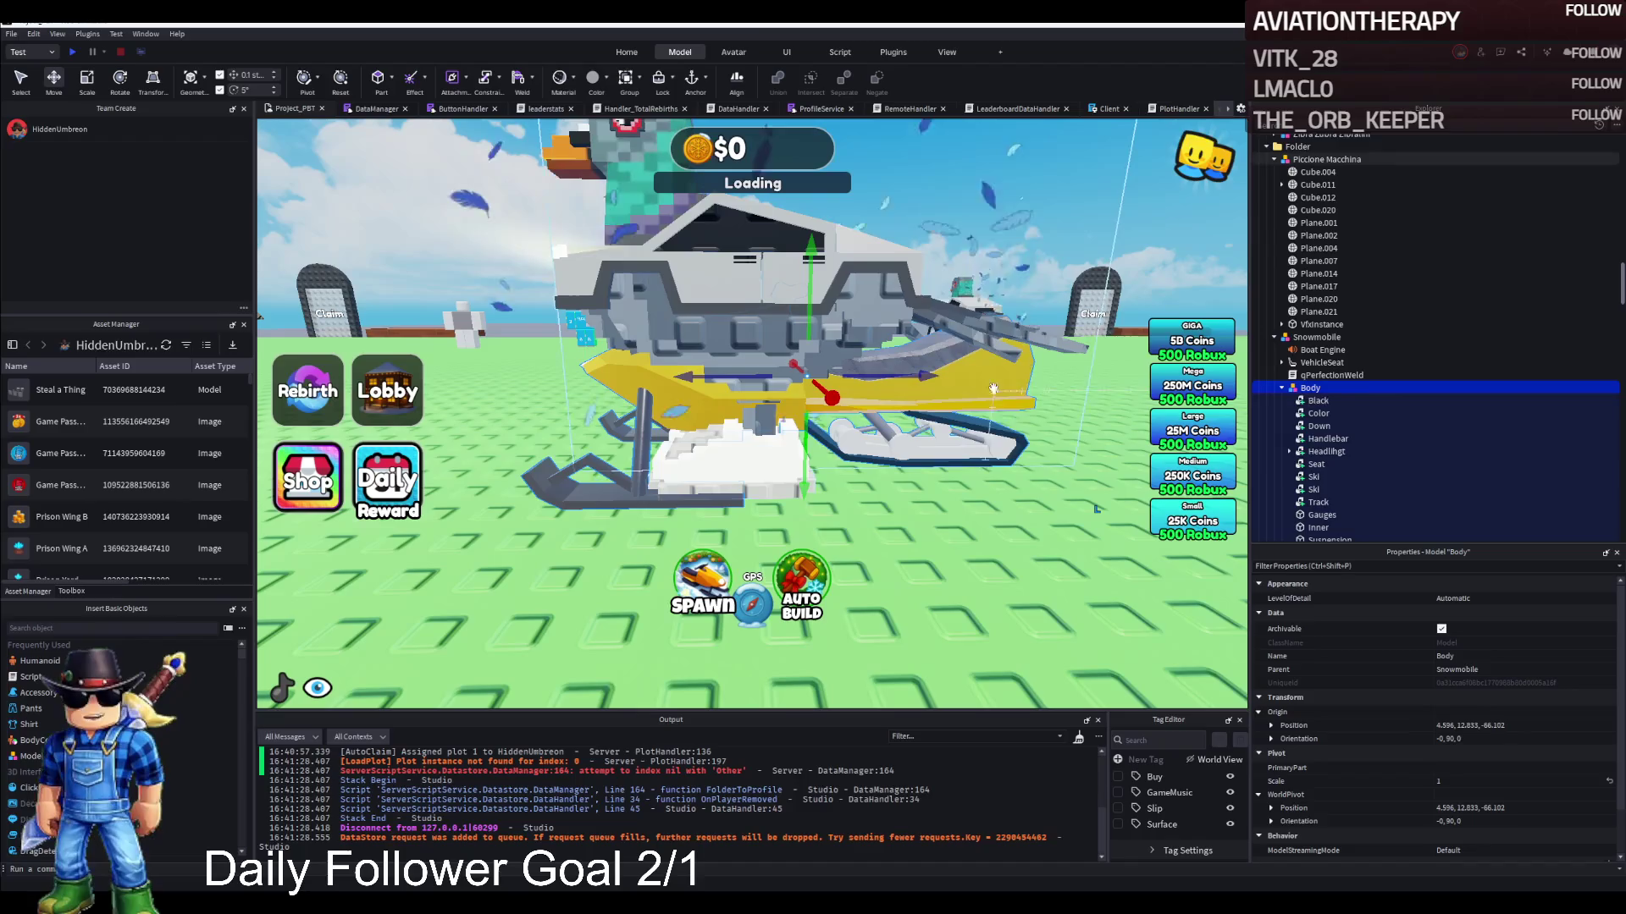
scroll(1290, 453, "down", 1)
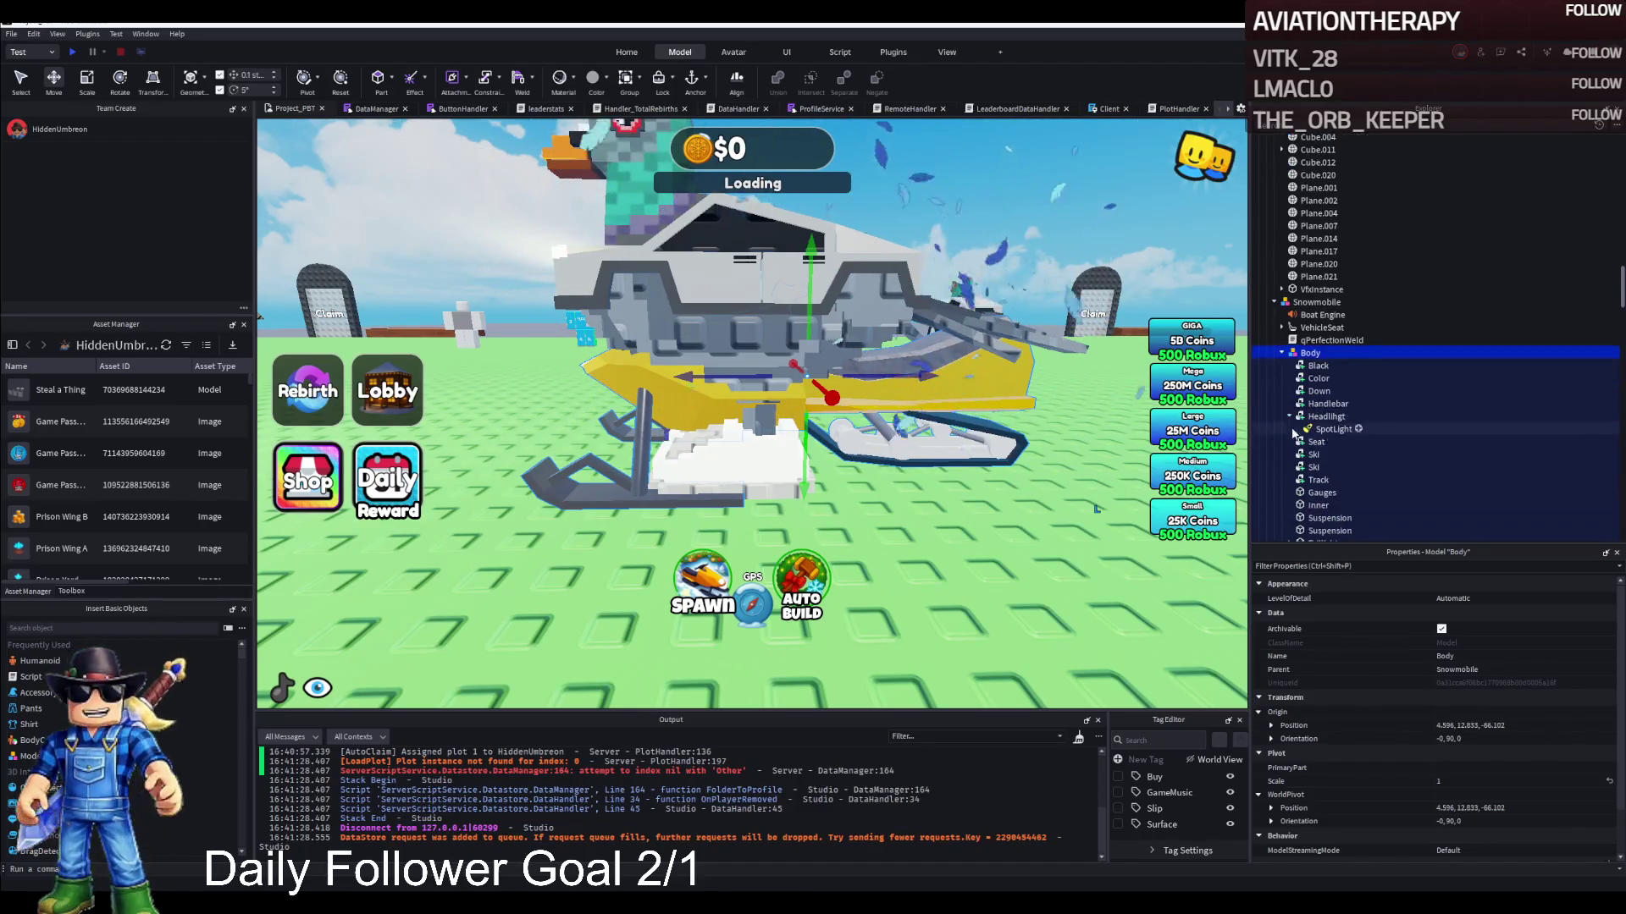
scroll(1317, 454, "down", 1)
left_click(1327, 471)
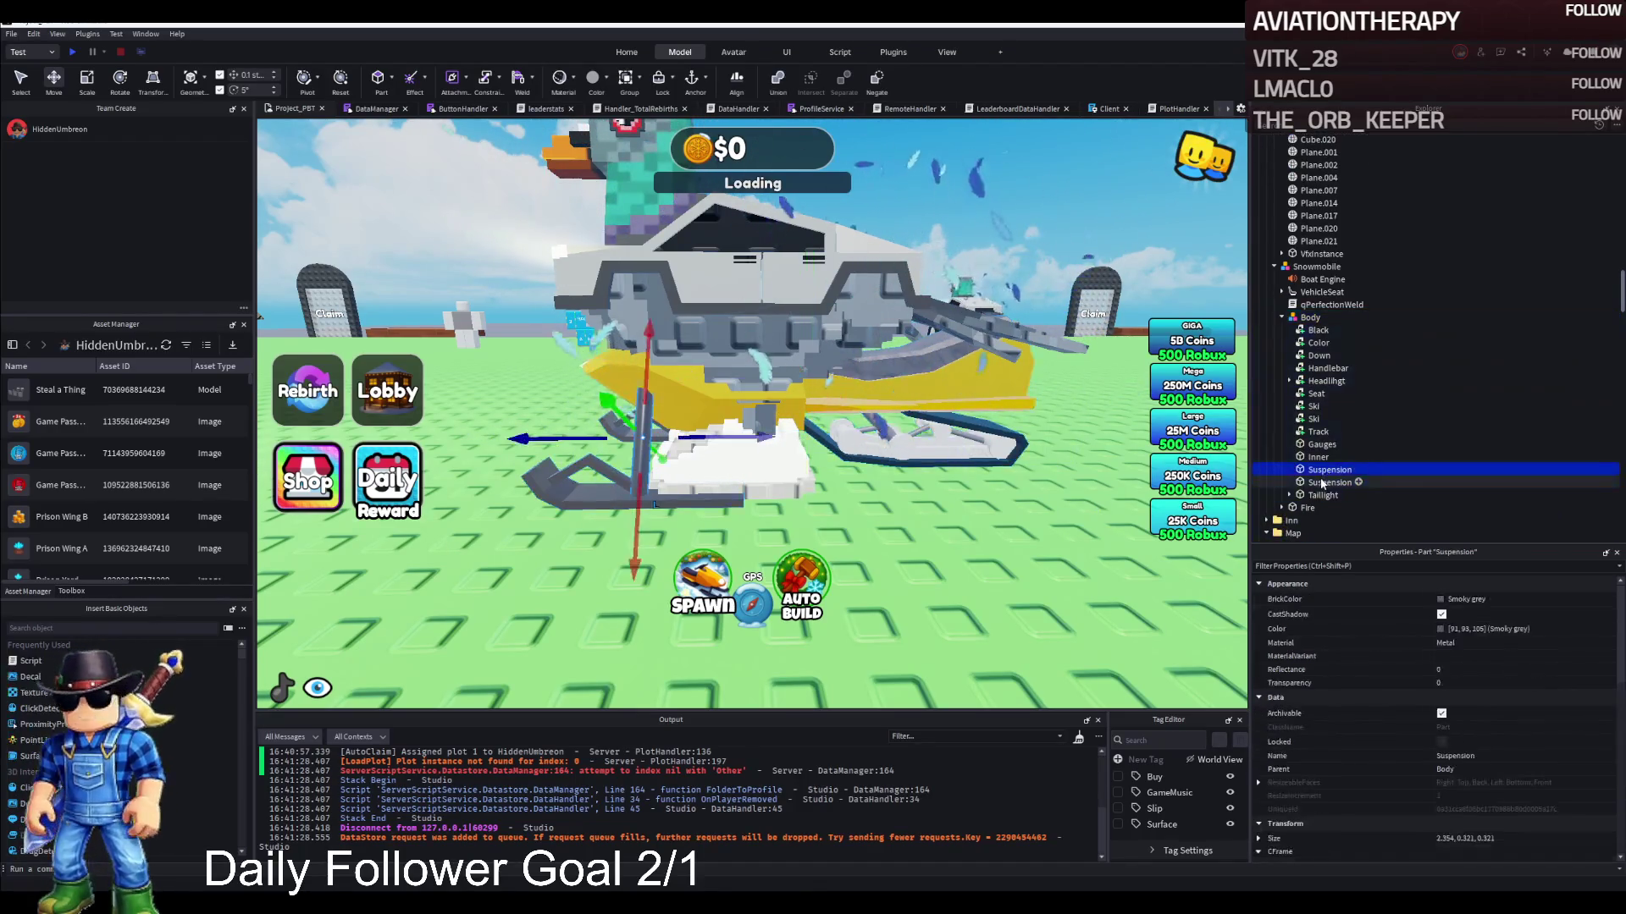
left_click(1317, 496)
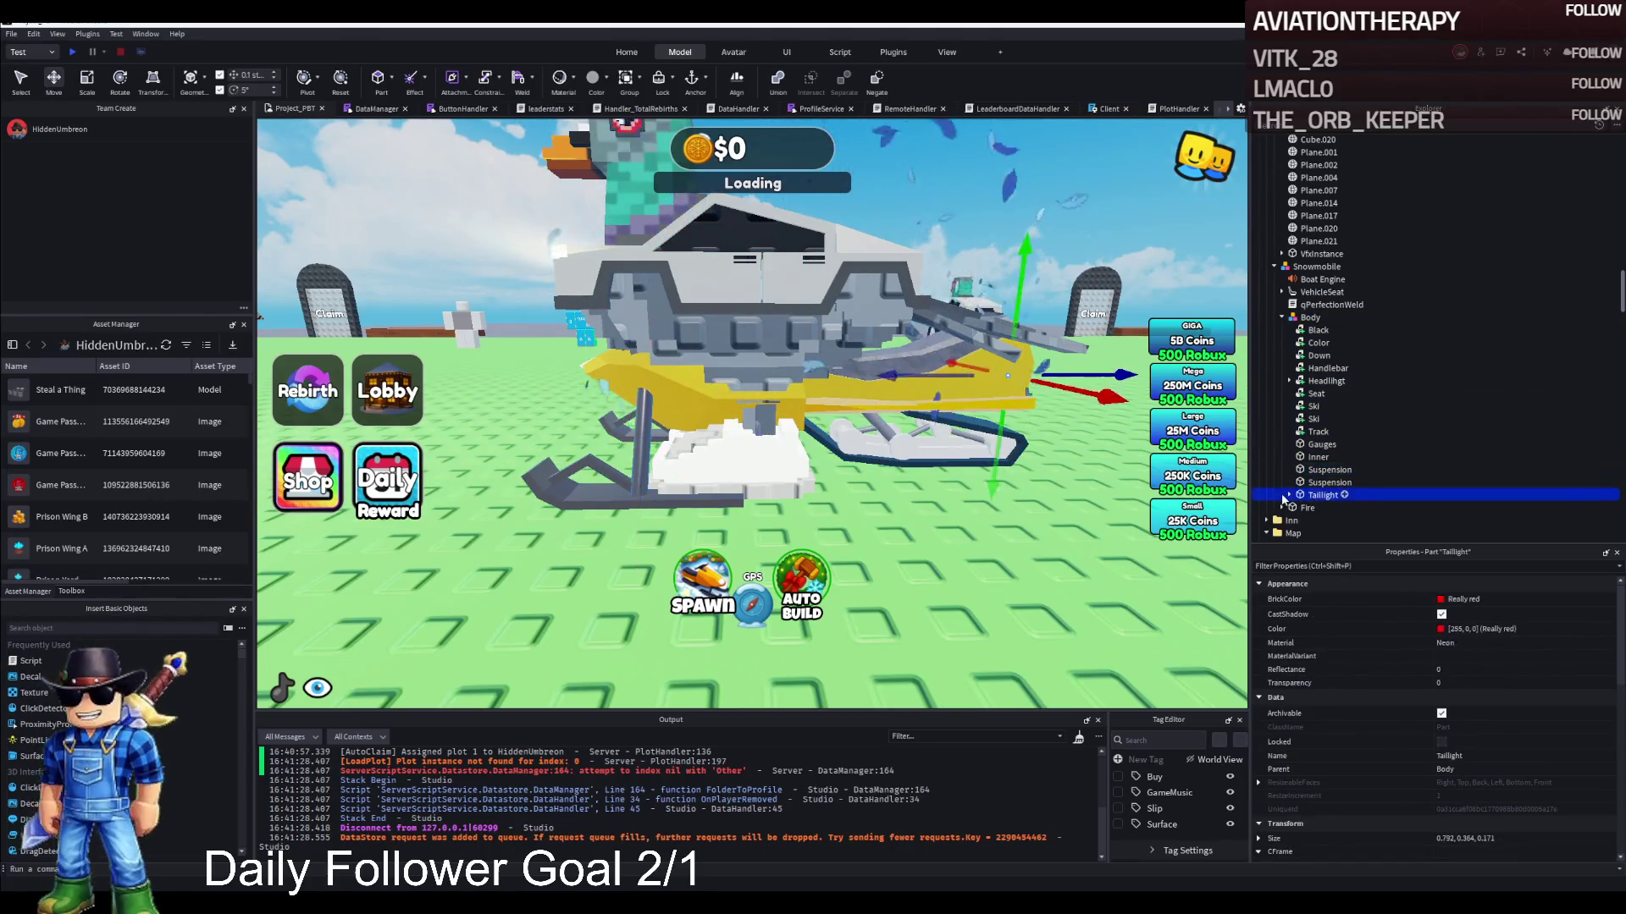
left_click(1317, 433)
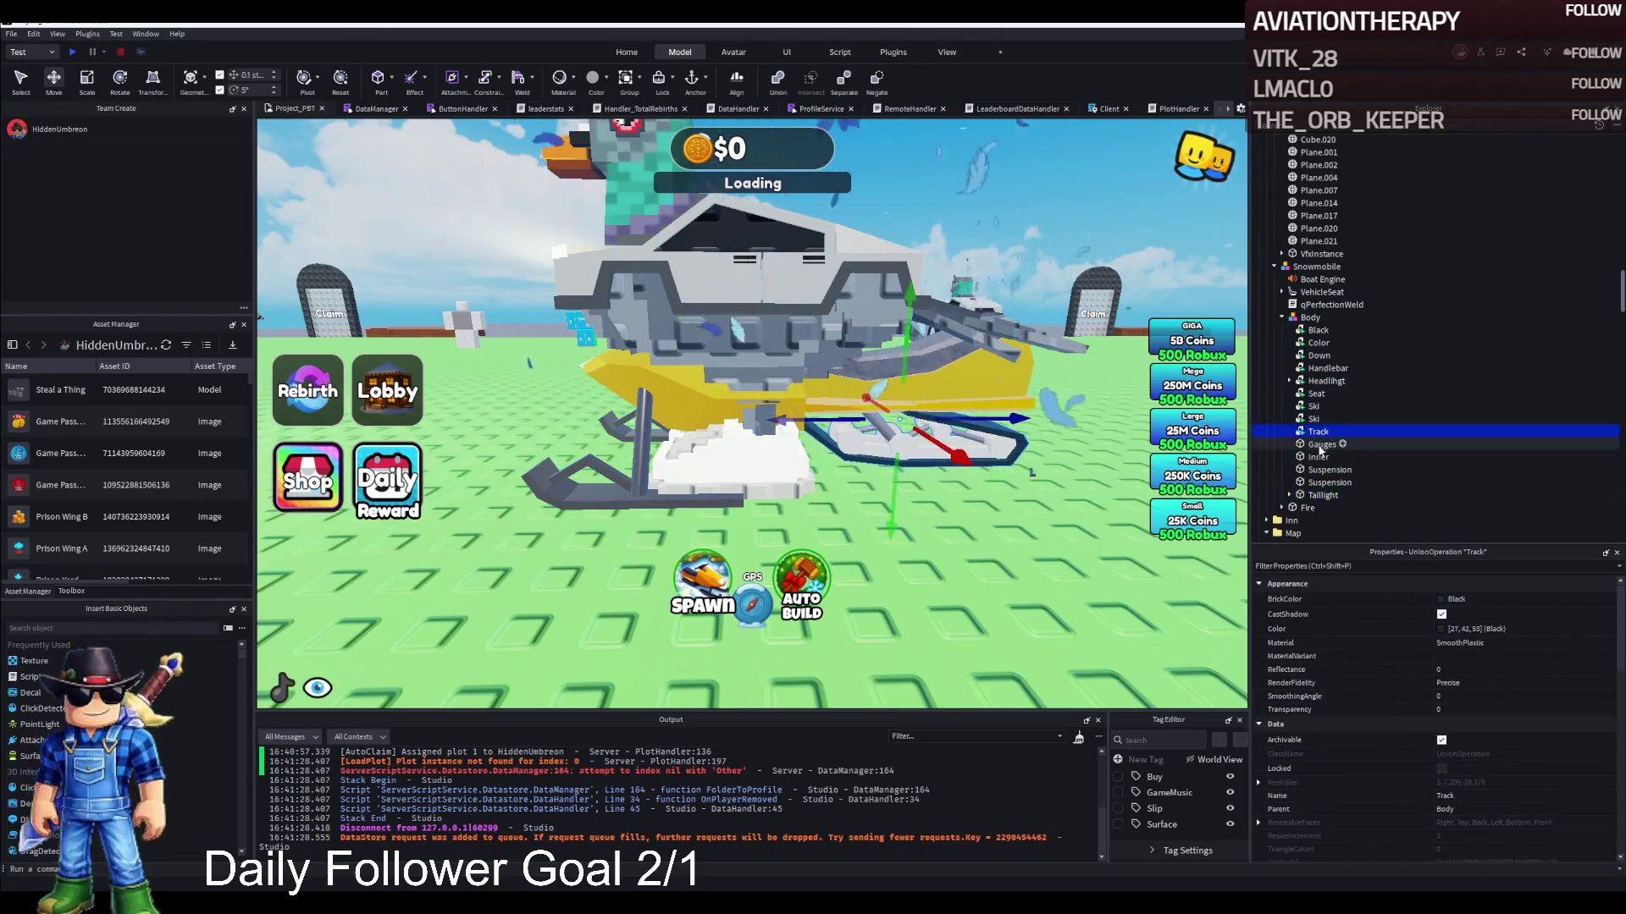
Inspect the Seat, Headlihgt and Black parts, then open the qPerfectionWeld script
left_click(1315, 394)
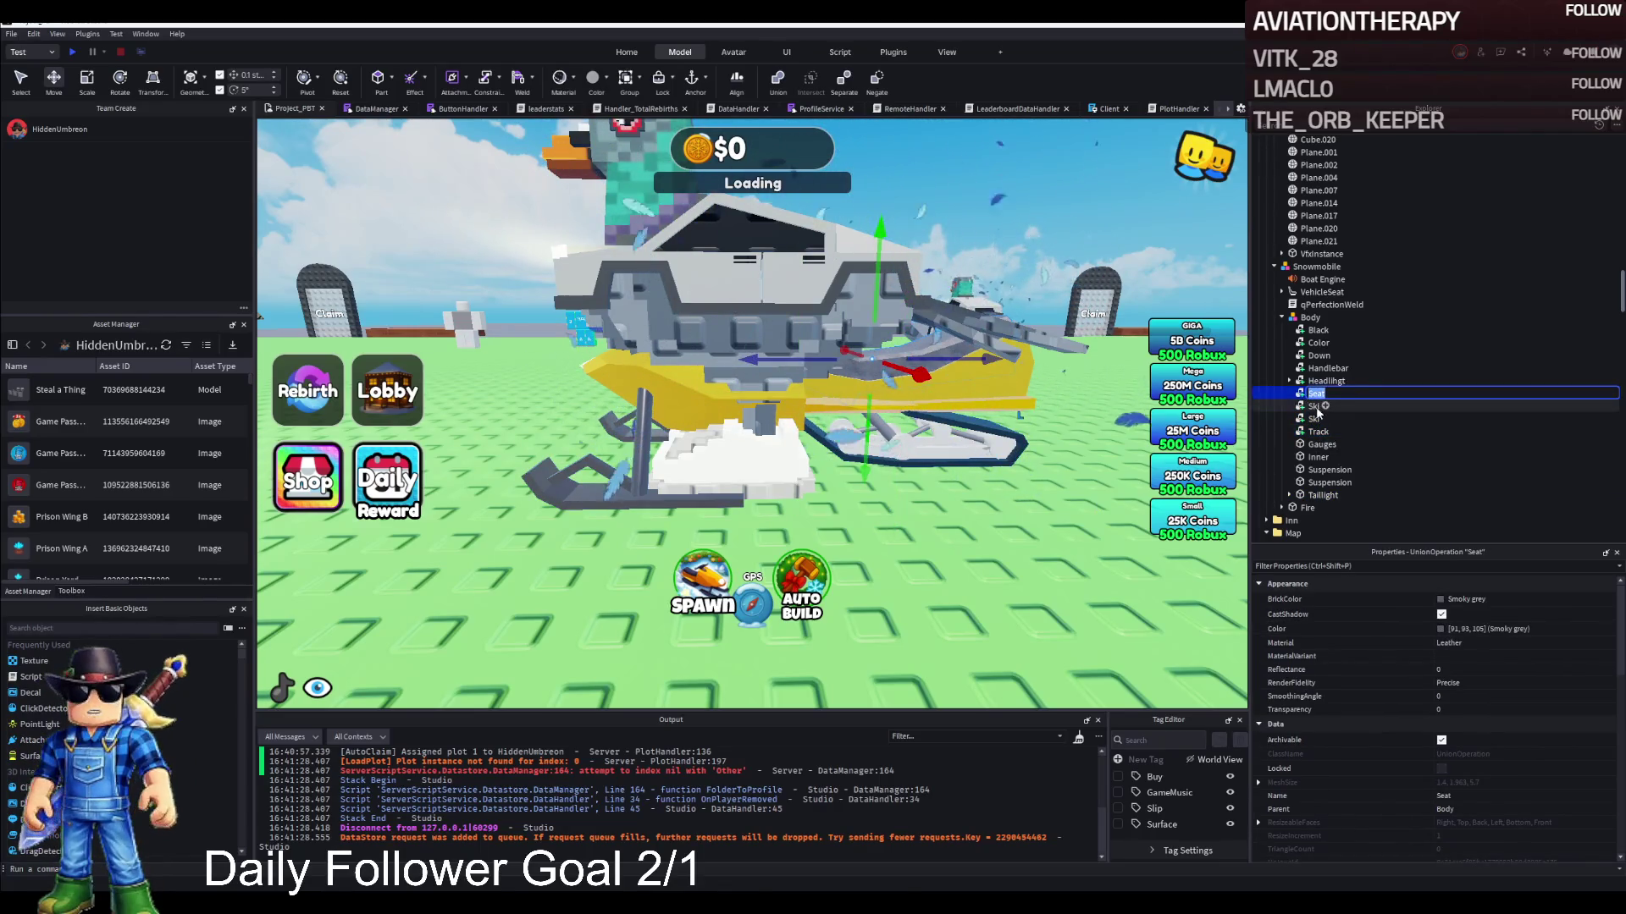
left_click(1296, 383)
left_click(1290, 382)
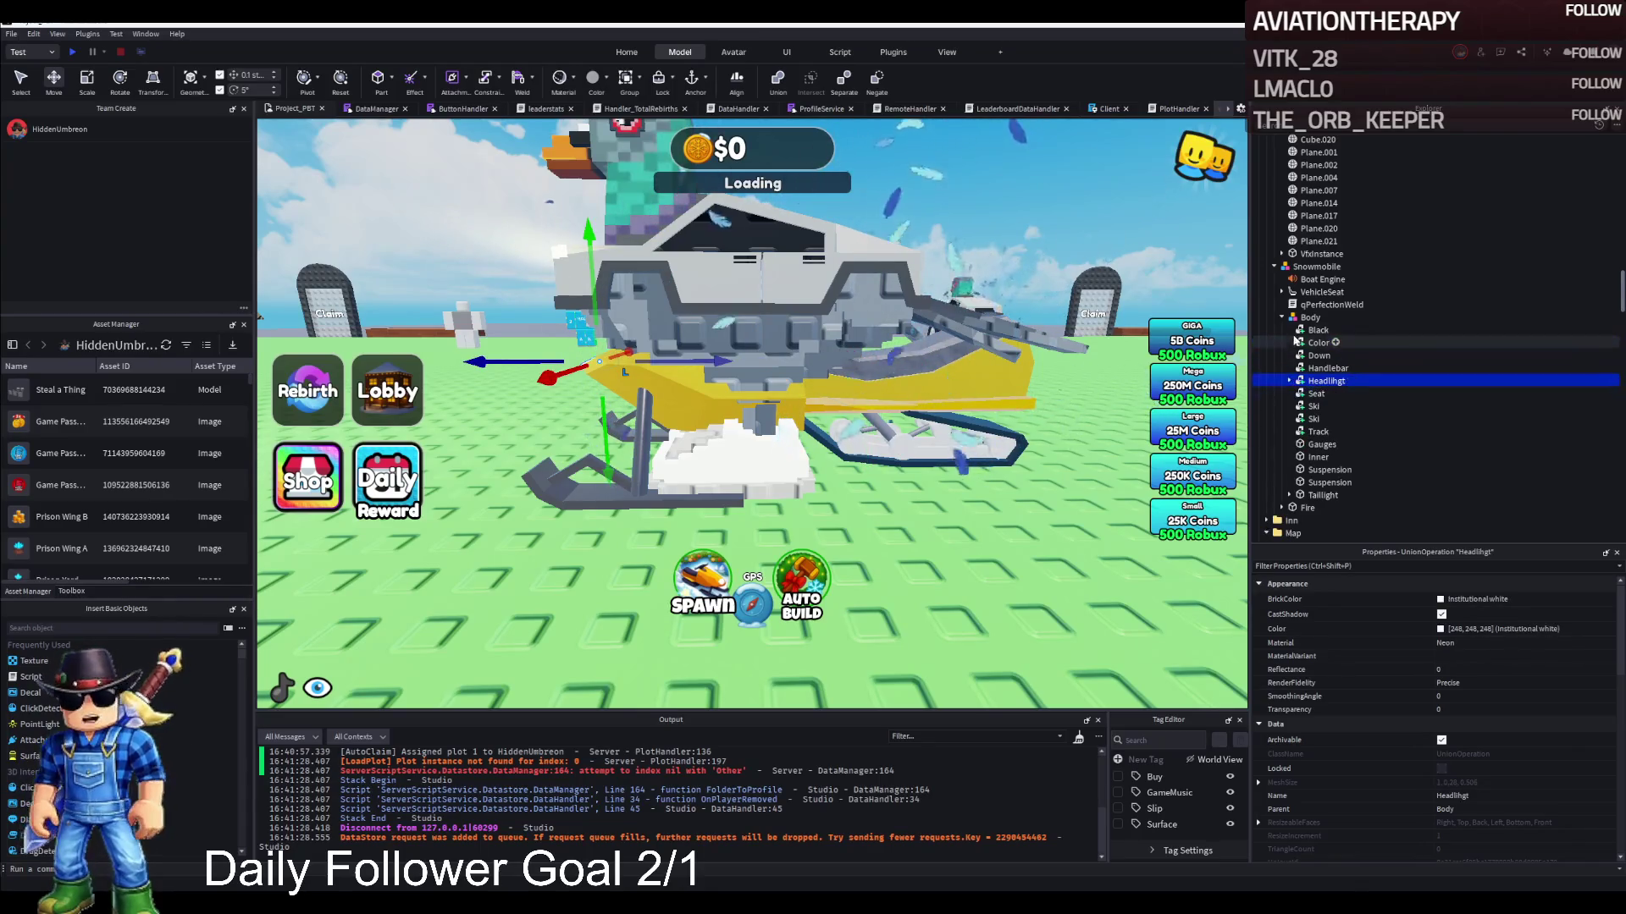
left_click(1315, 332)
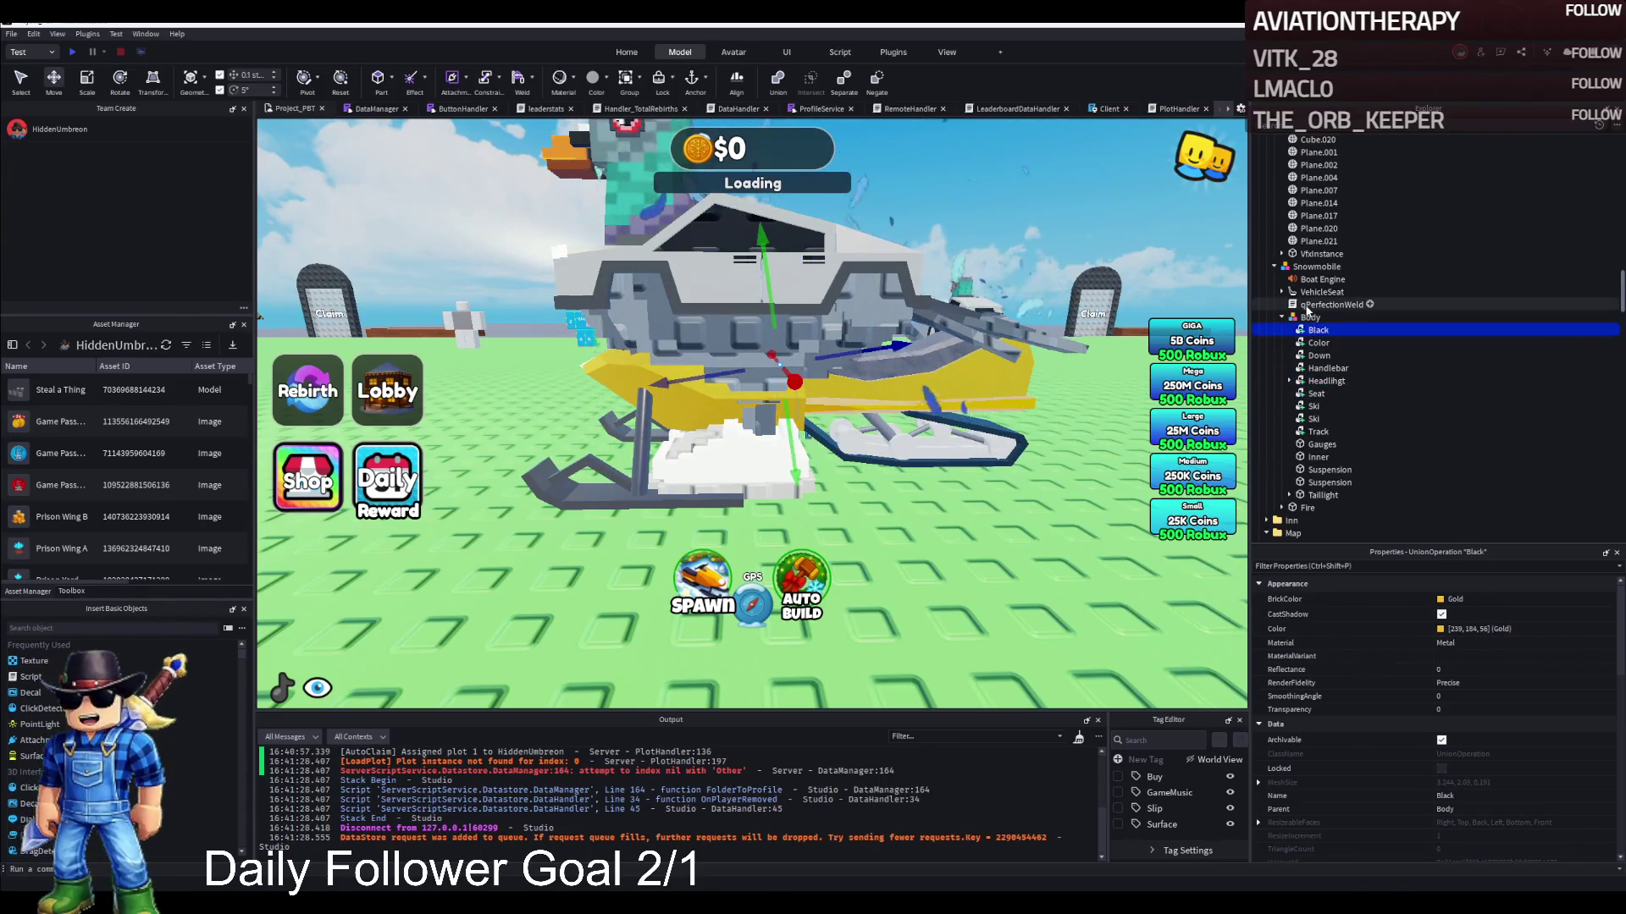
left_click(1297, 383)
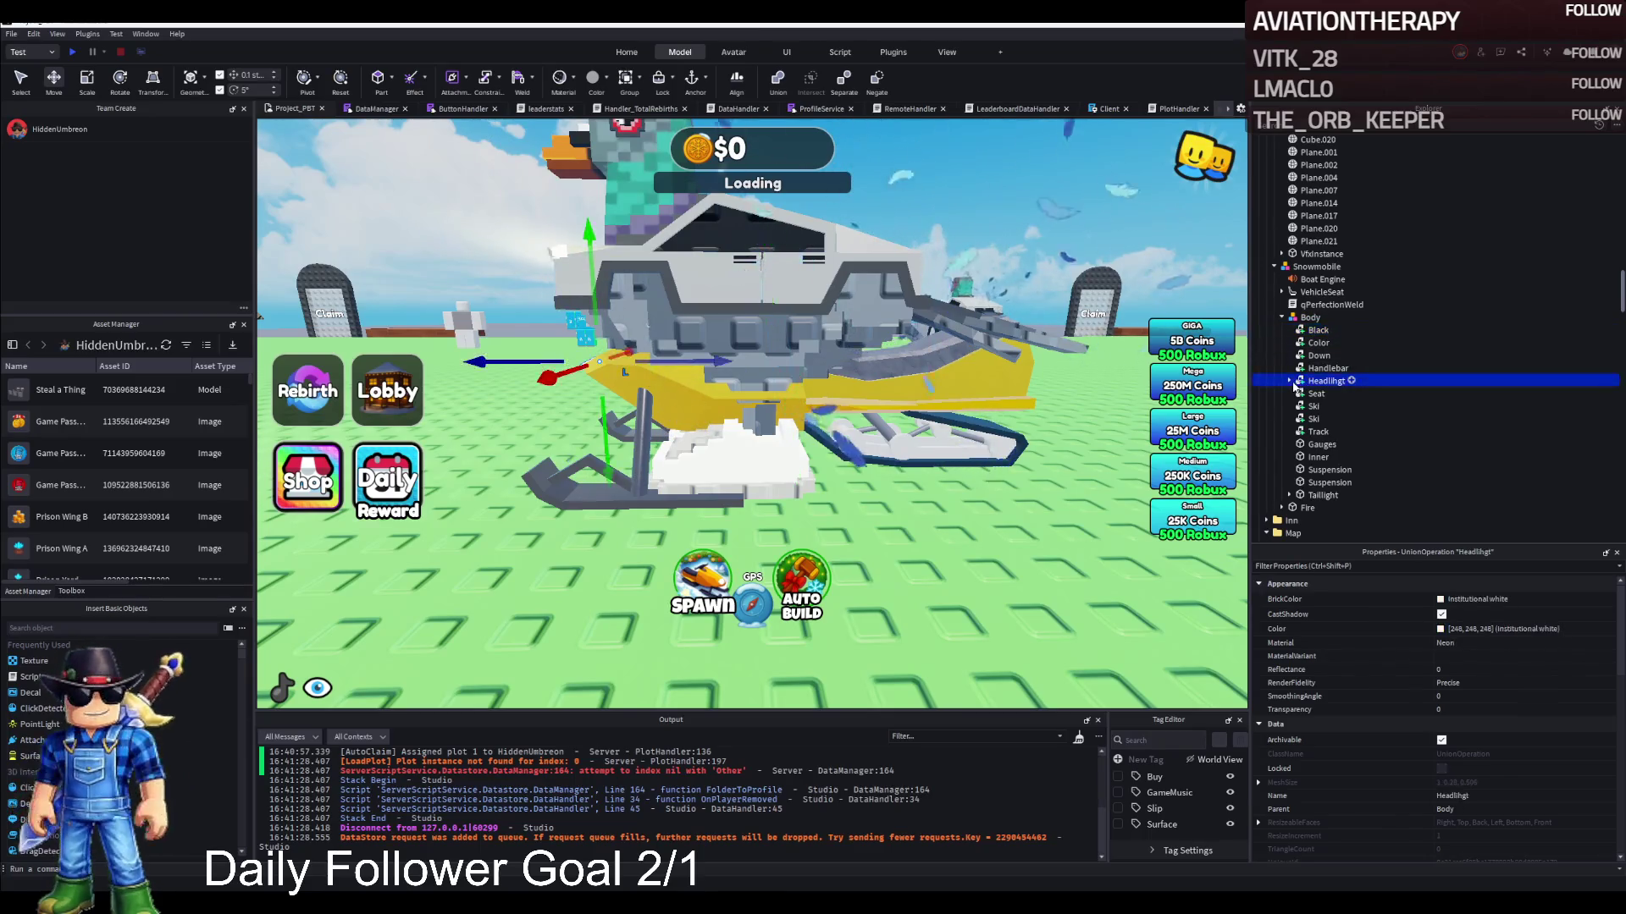
double_click(1296, 307)
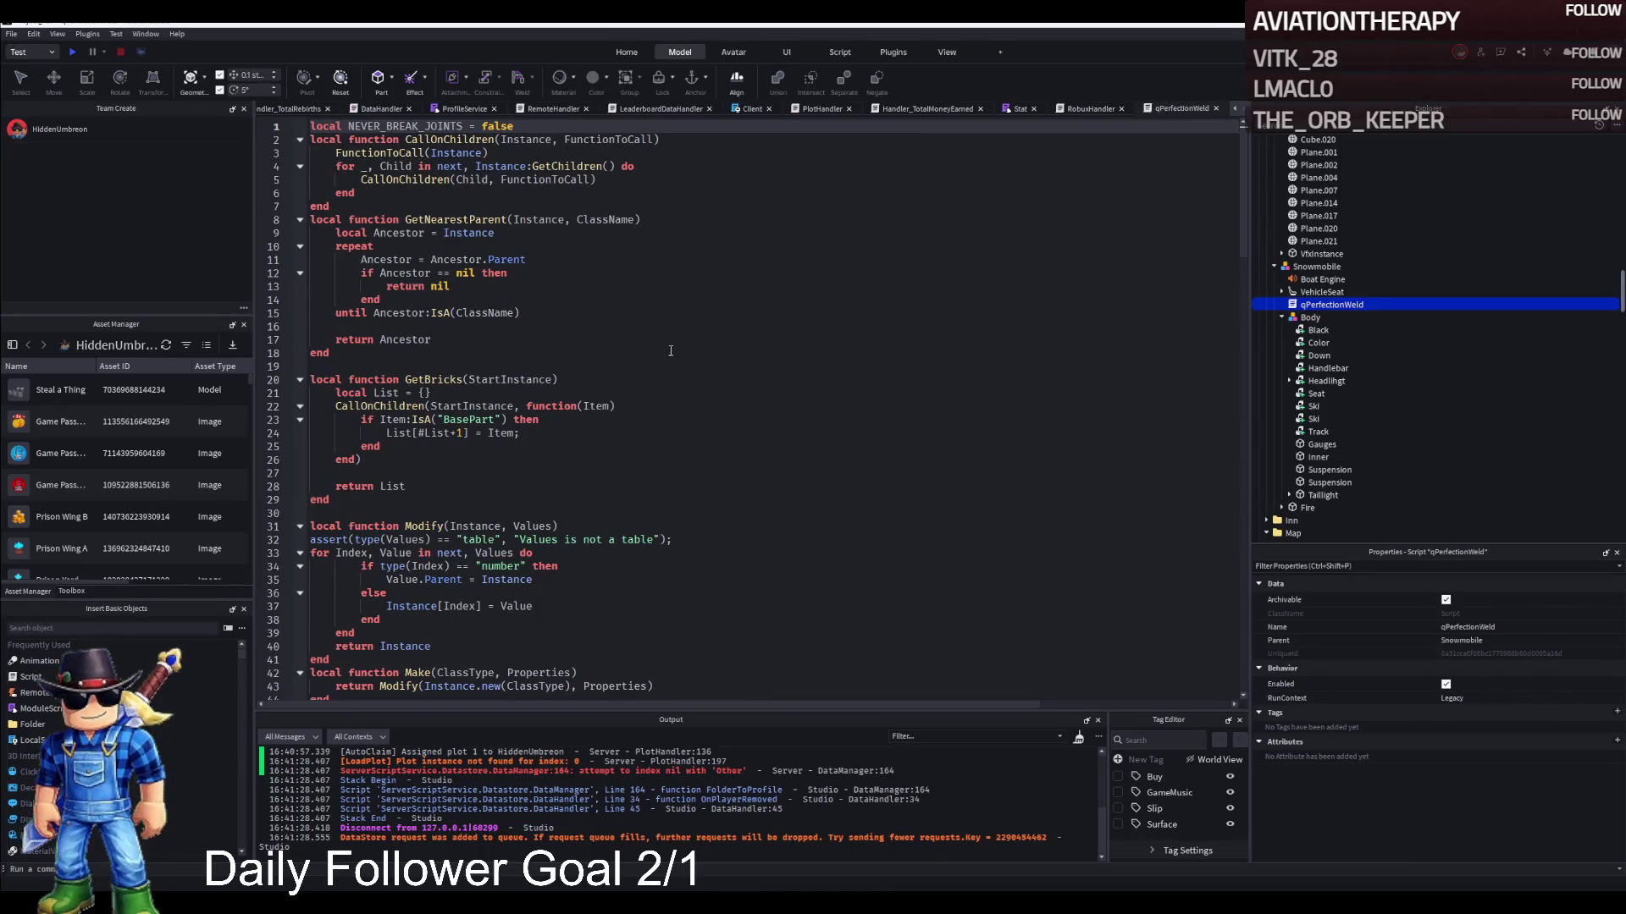
Read through qPerfectionWeld and browse the VehicleSeat's children and enter-vehicle prompt scripts
scroll(670, 352, "down", 5)
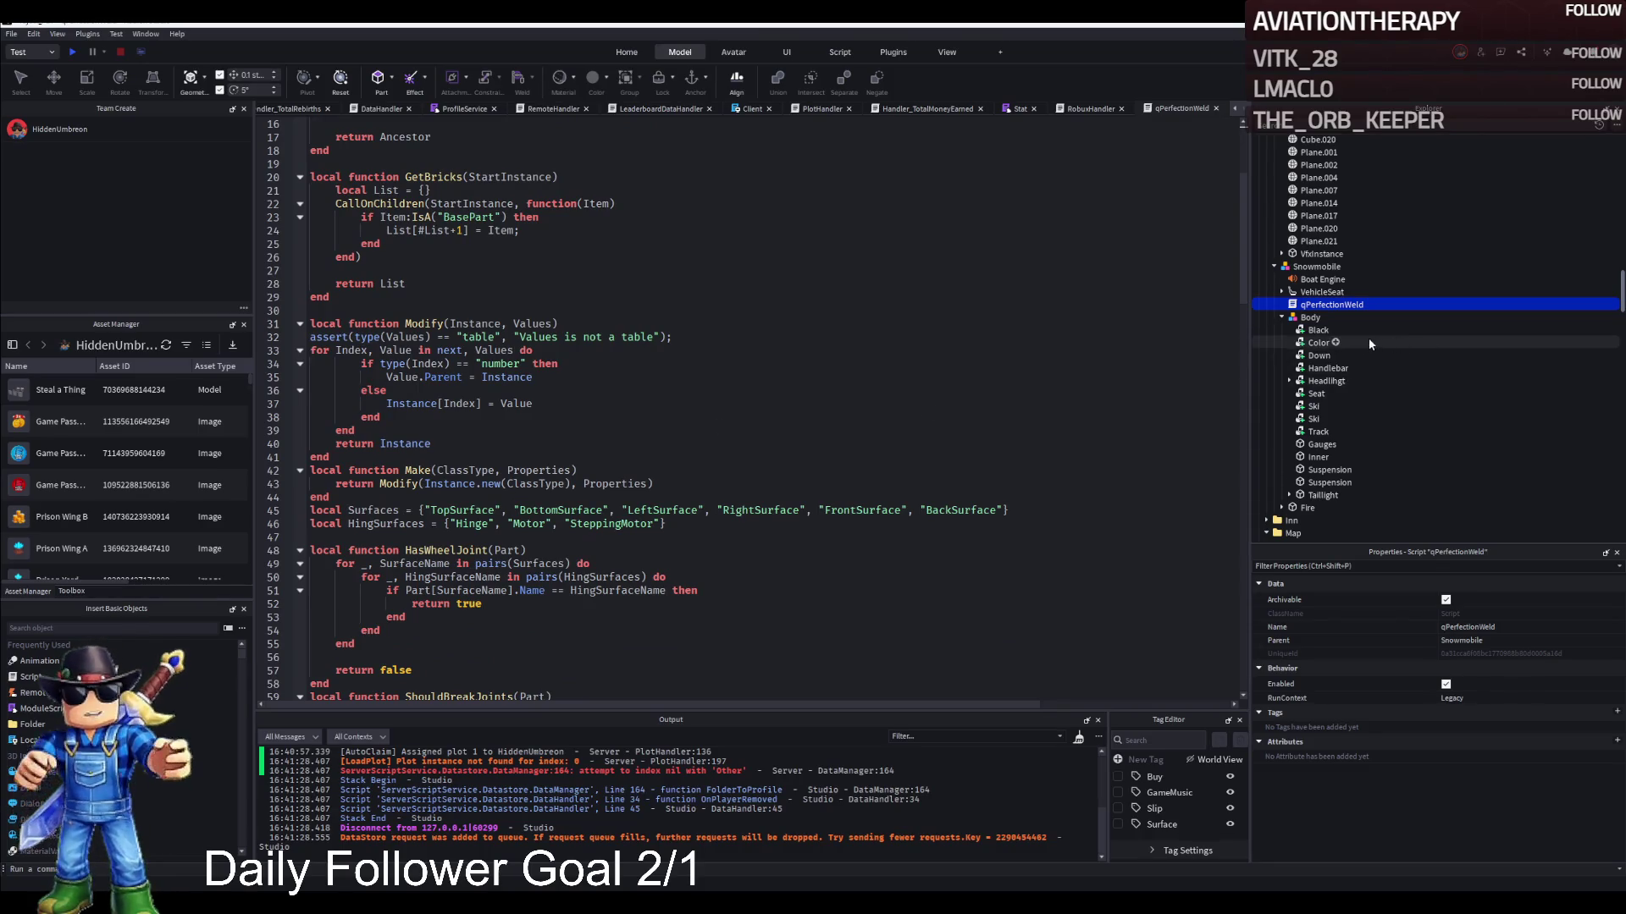
left_click(1282, 292)
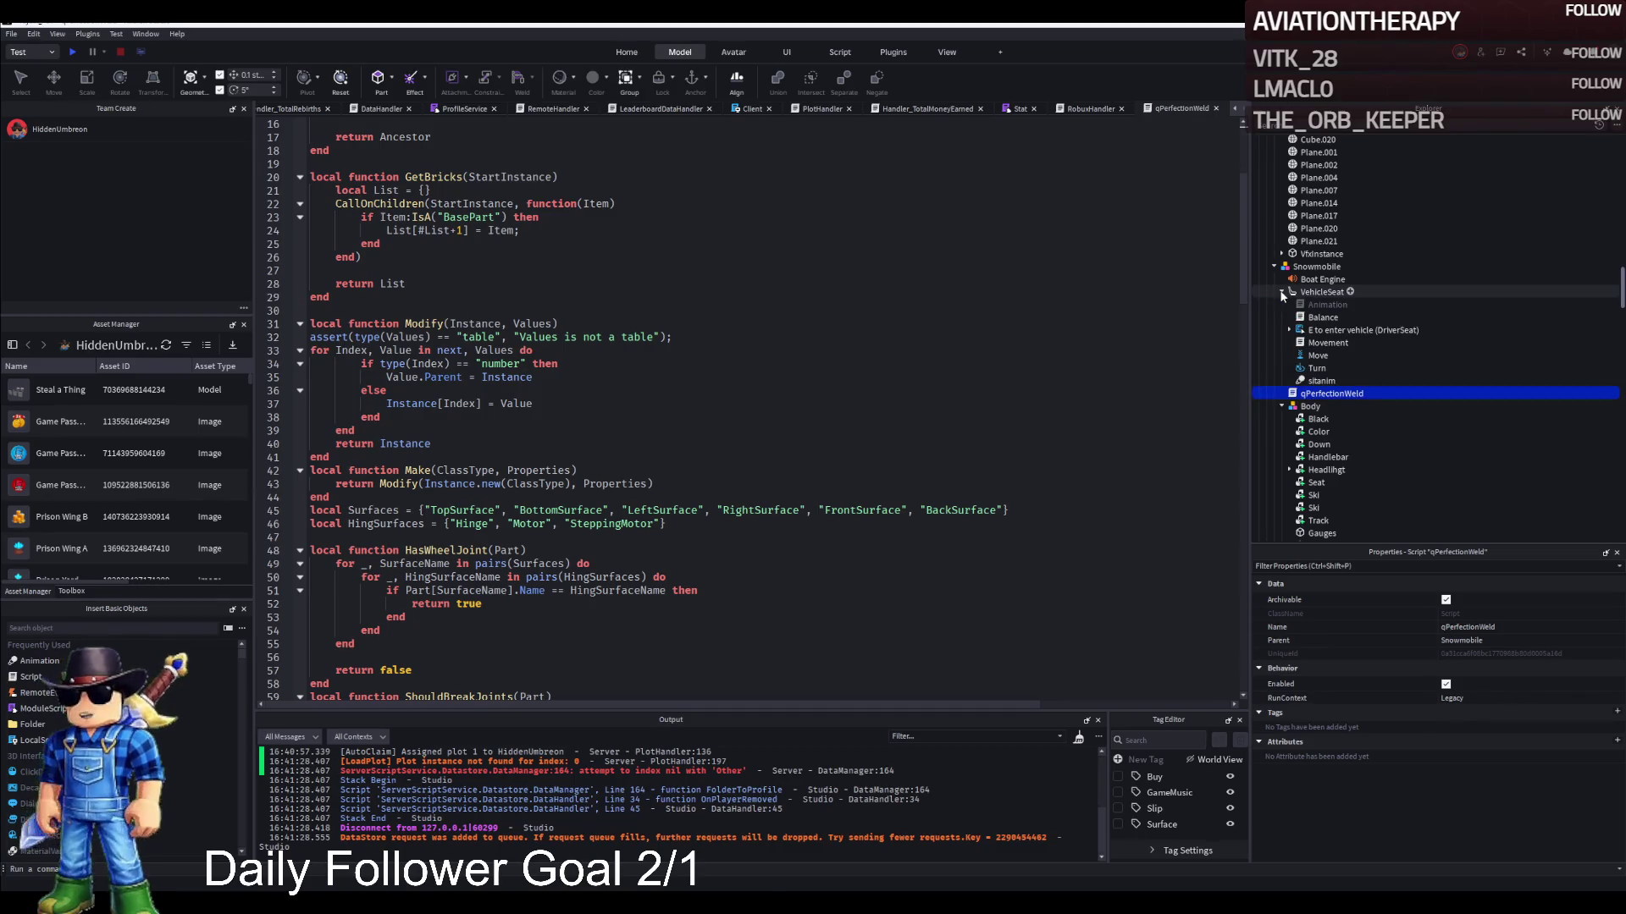
left_click(1282, 292)
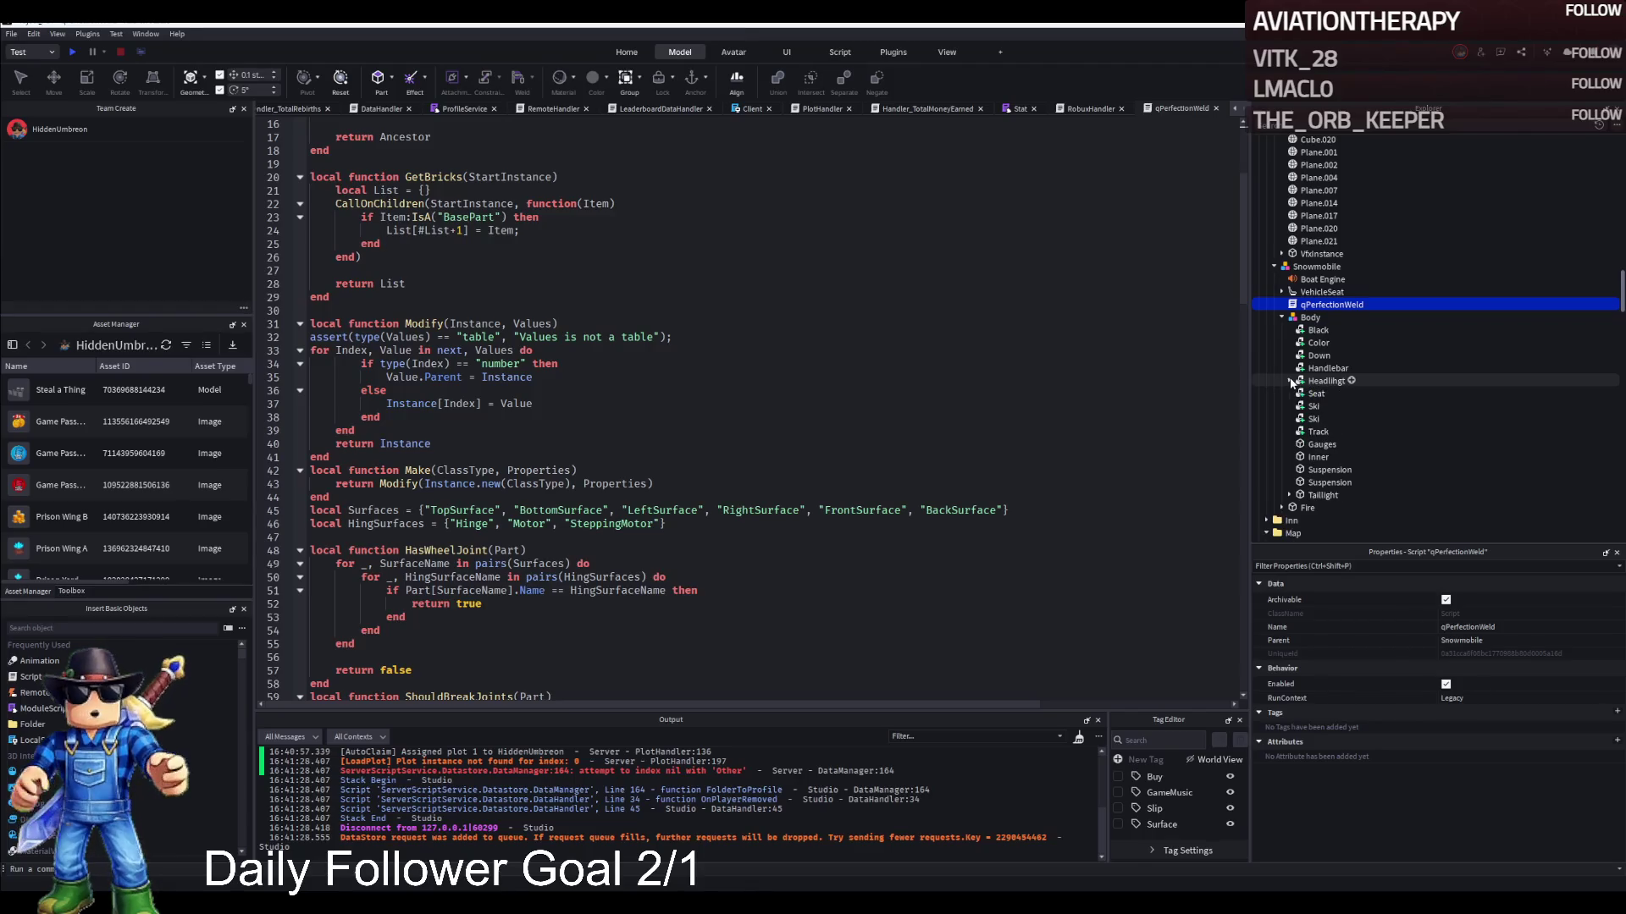
scroll(989, 432, "down", 10)
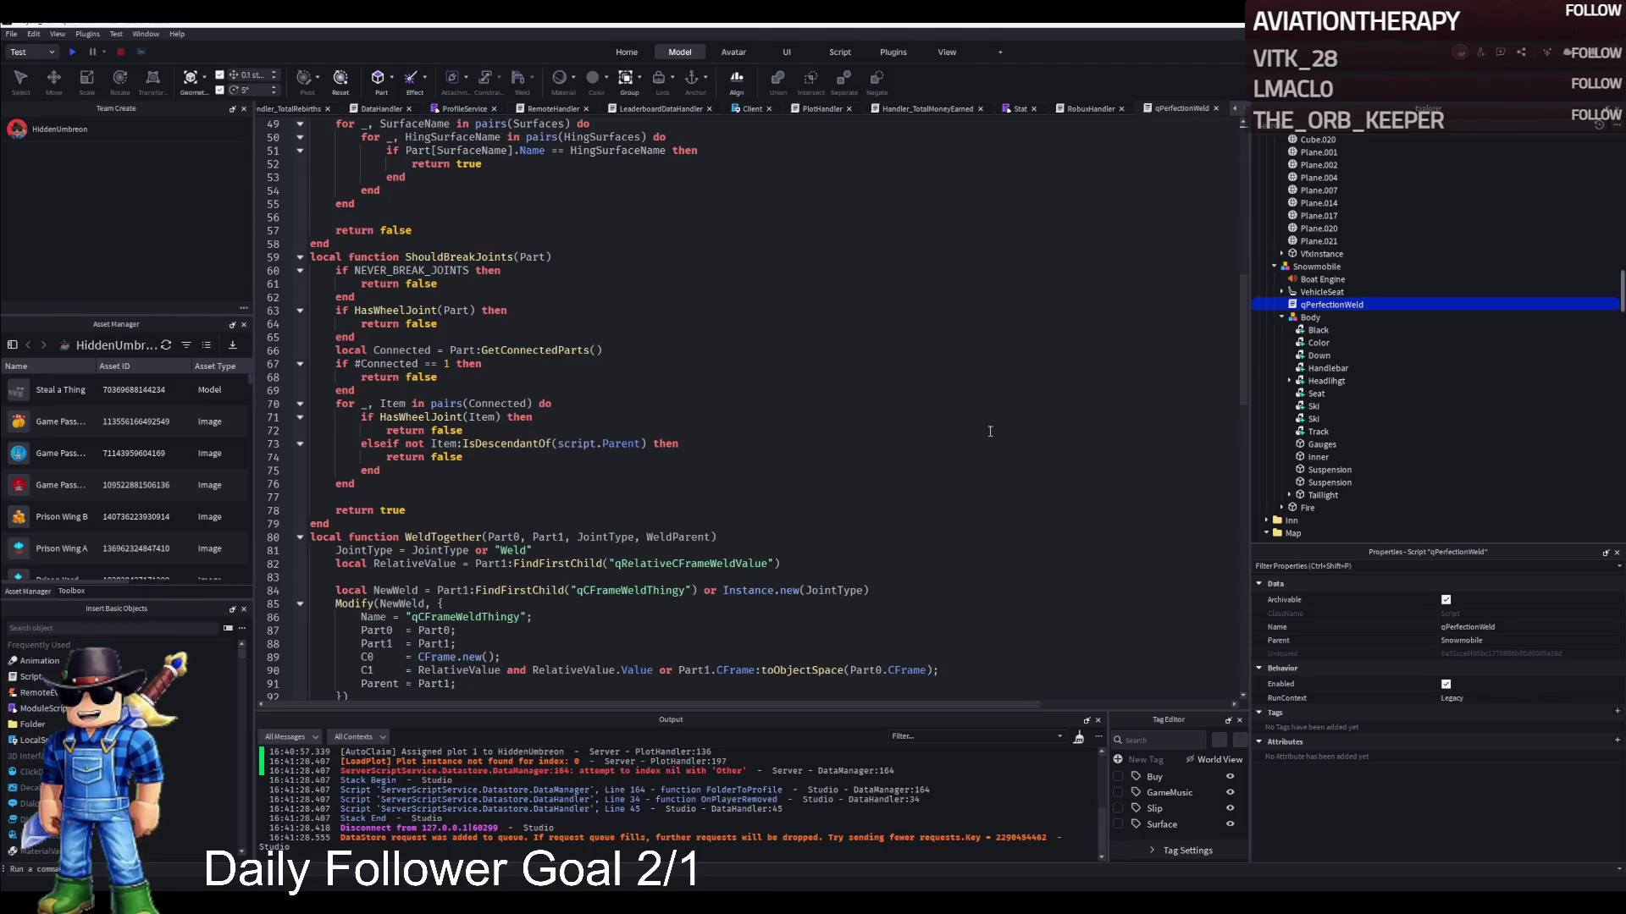
scroll(989, 432, "down", 6)
left_click(1309, 291)
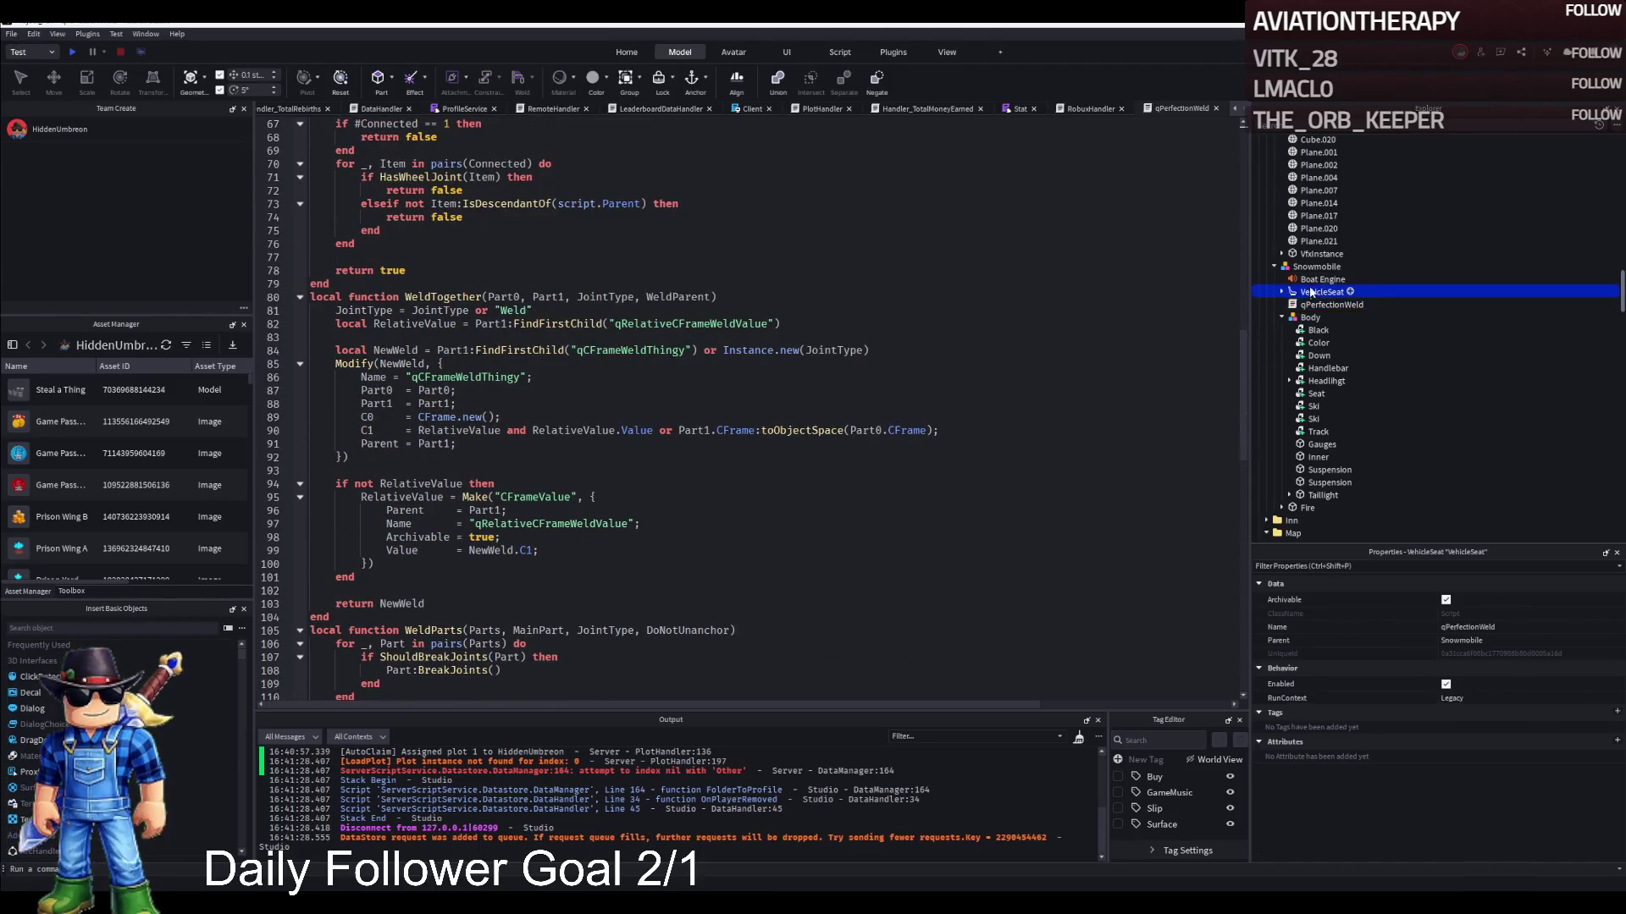
left_click(1281, 292)
left_click(1290, 331)
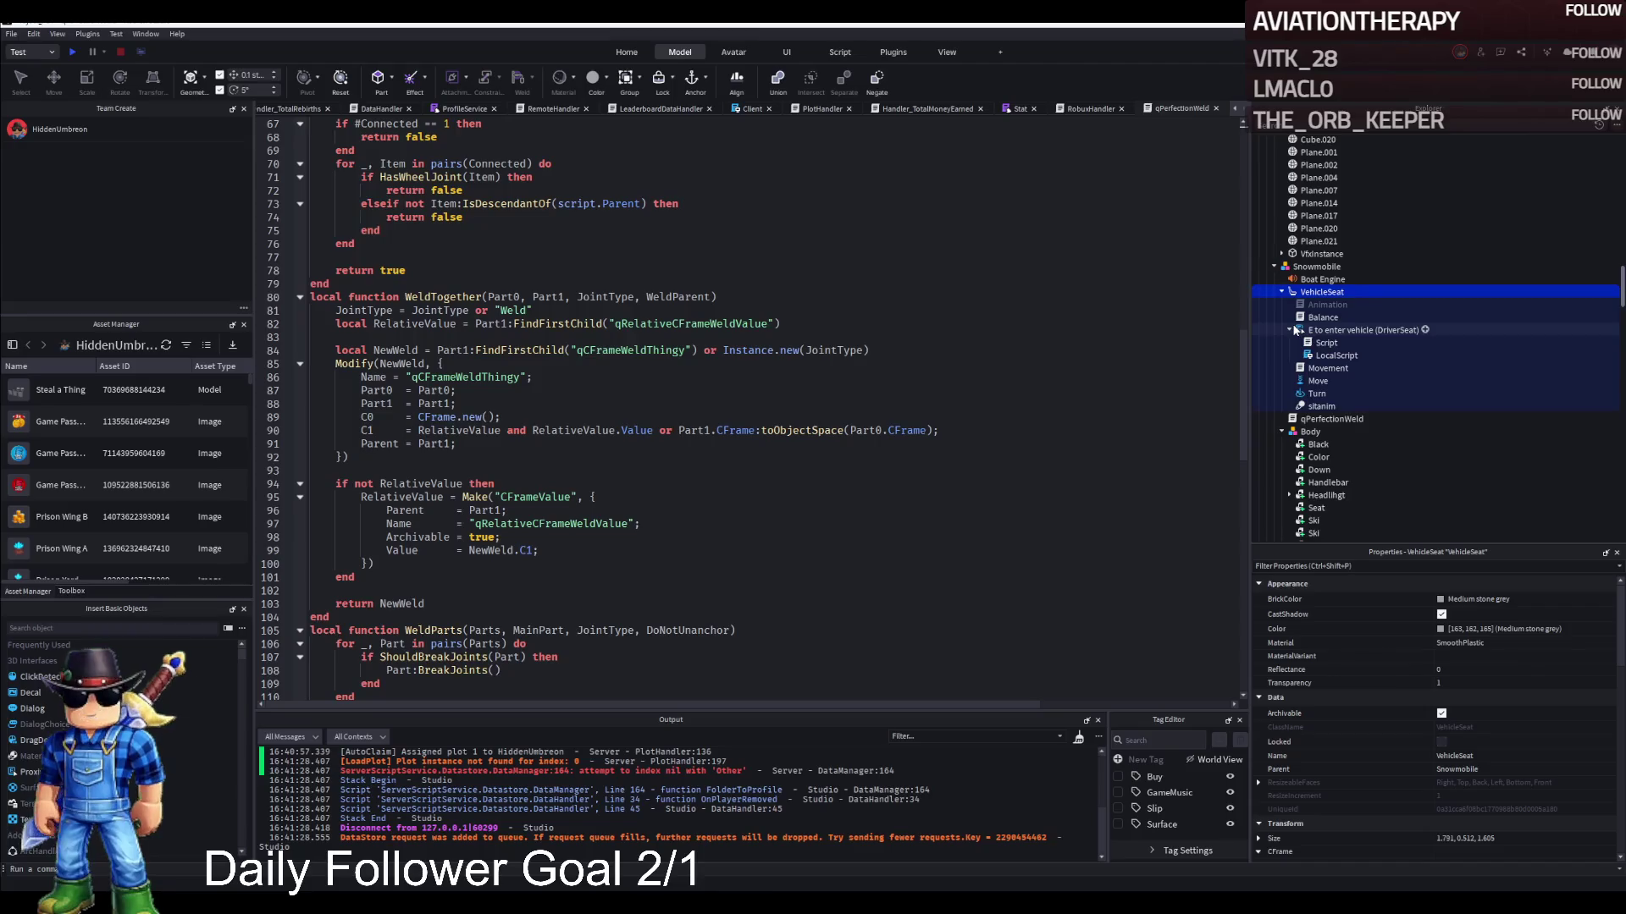
scroll(358, 129, "up", 5)
Return to the Project_PBT 3D view and select the snowmobile's ski part
left_click(295, 110)
left_click(296, 111)
left_click(598, 468)
Move the Taillight part into the Suspension part
scroll(1346, 508, "down", 3)
left_click(1320, 513)
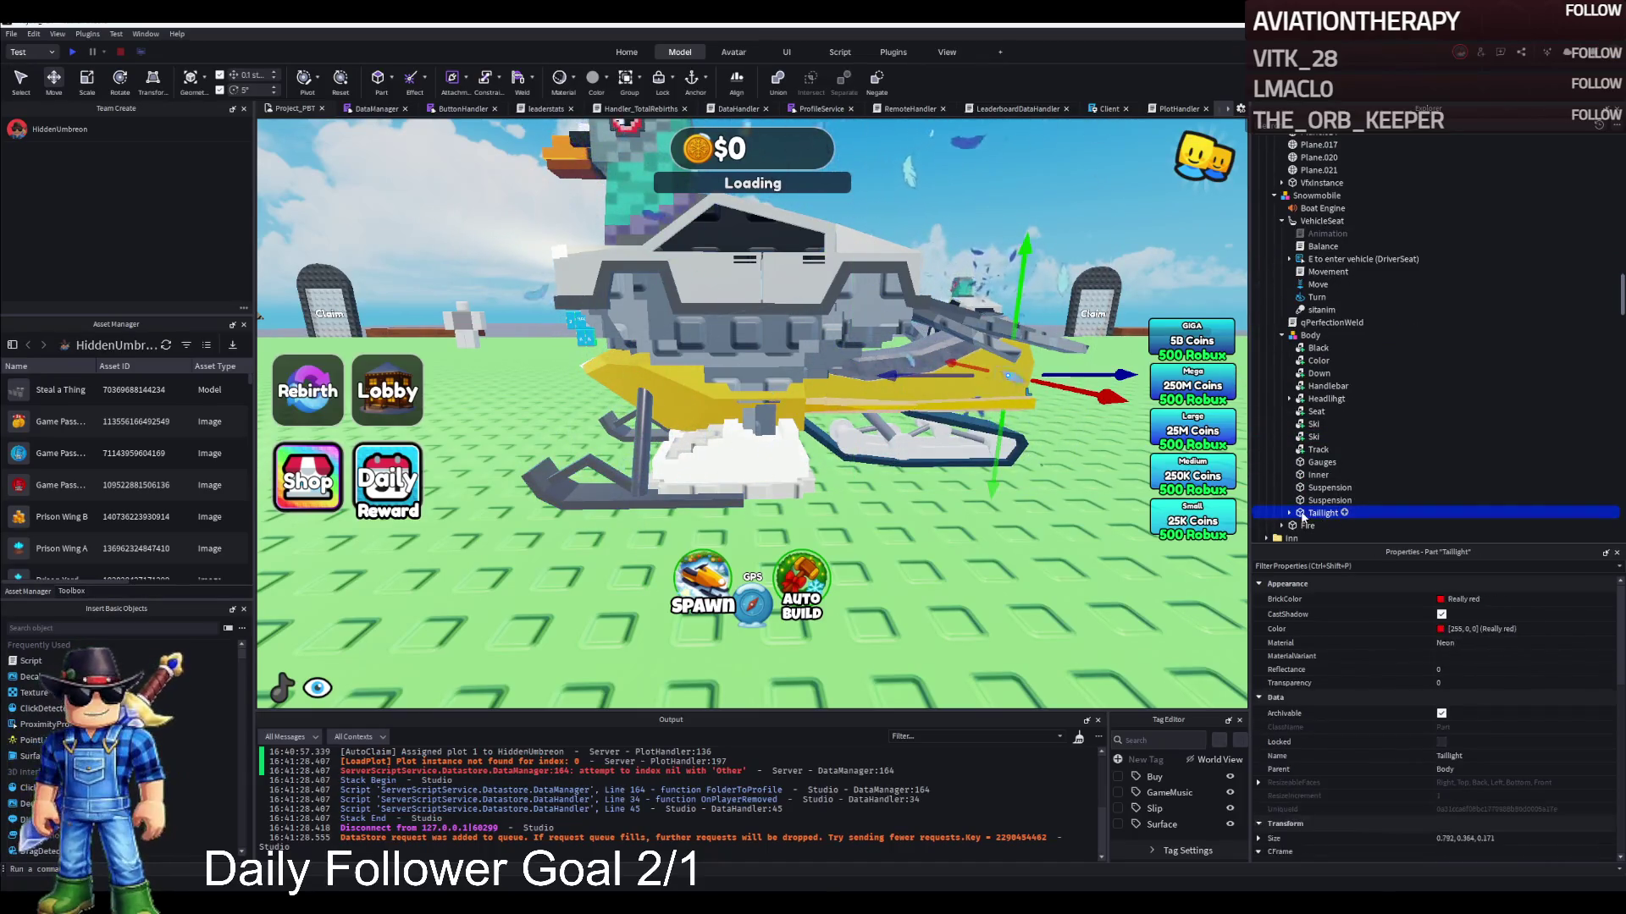
key("f")
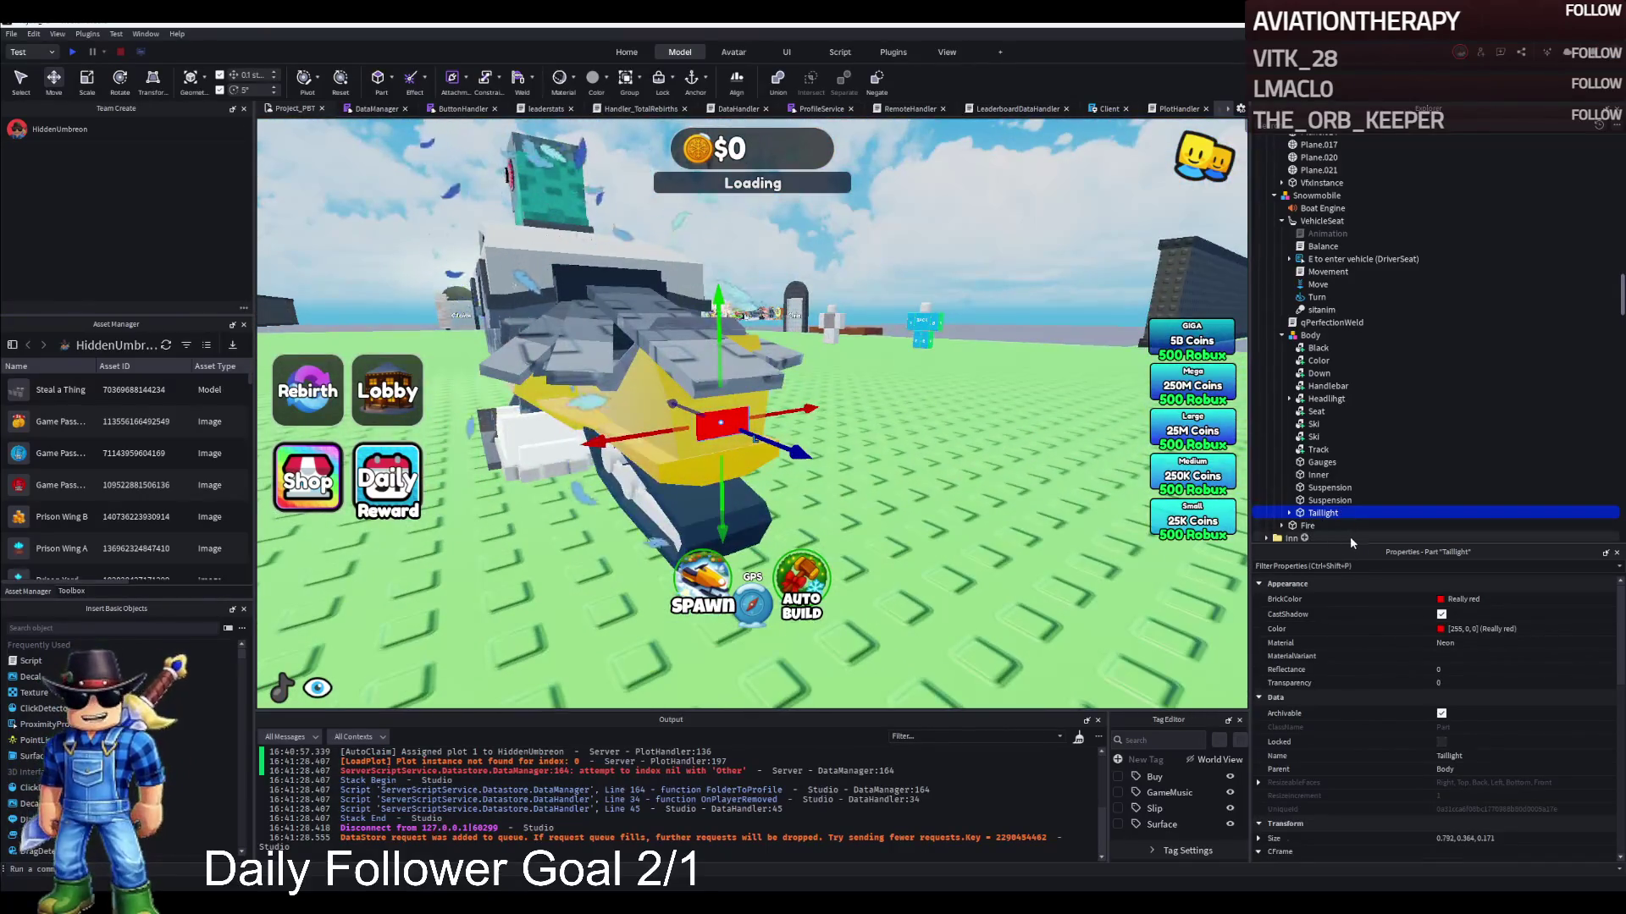
left_click(1289, 513)
left_click_drag(1314, 506, 1320, 501)
left_click(1327, 502)
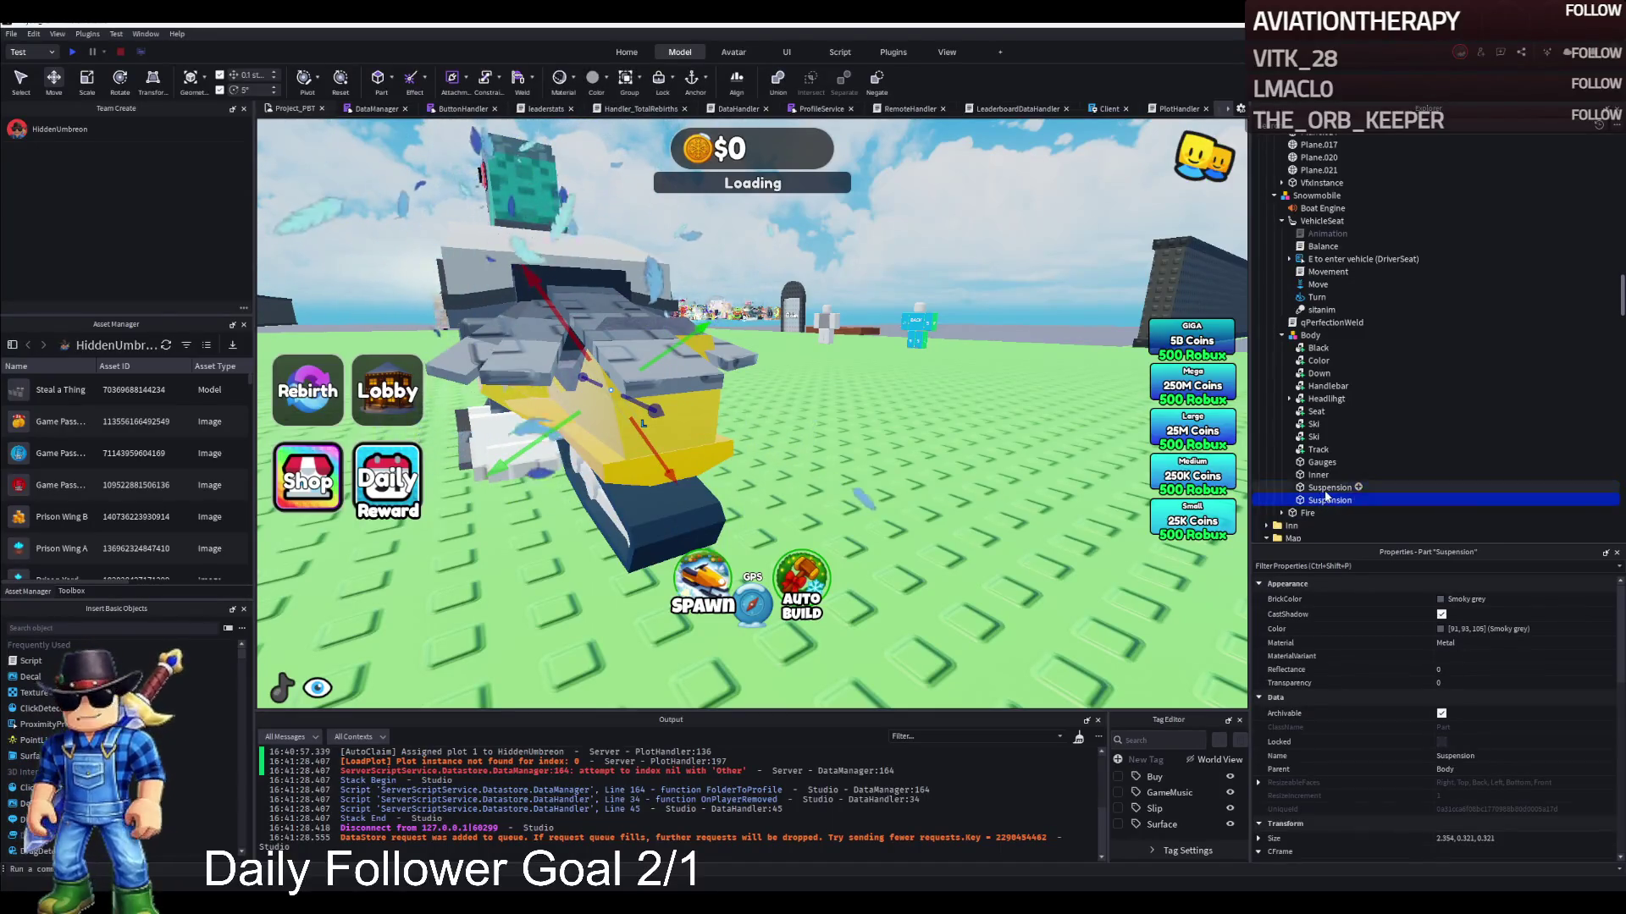
Check the Inner and Gauges parts and set the Track's Transparency to 10
left_click(1319, 475)
left_click(1320, 461)
left_click(1318, 448)
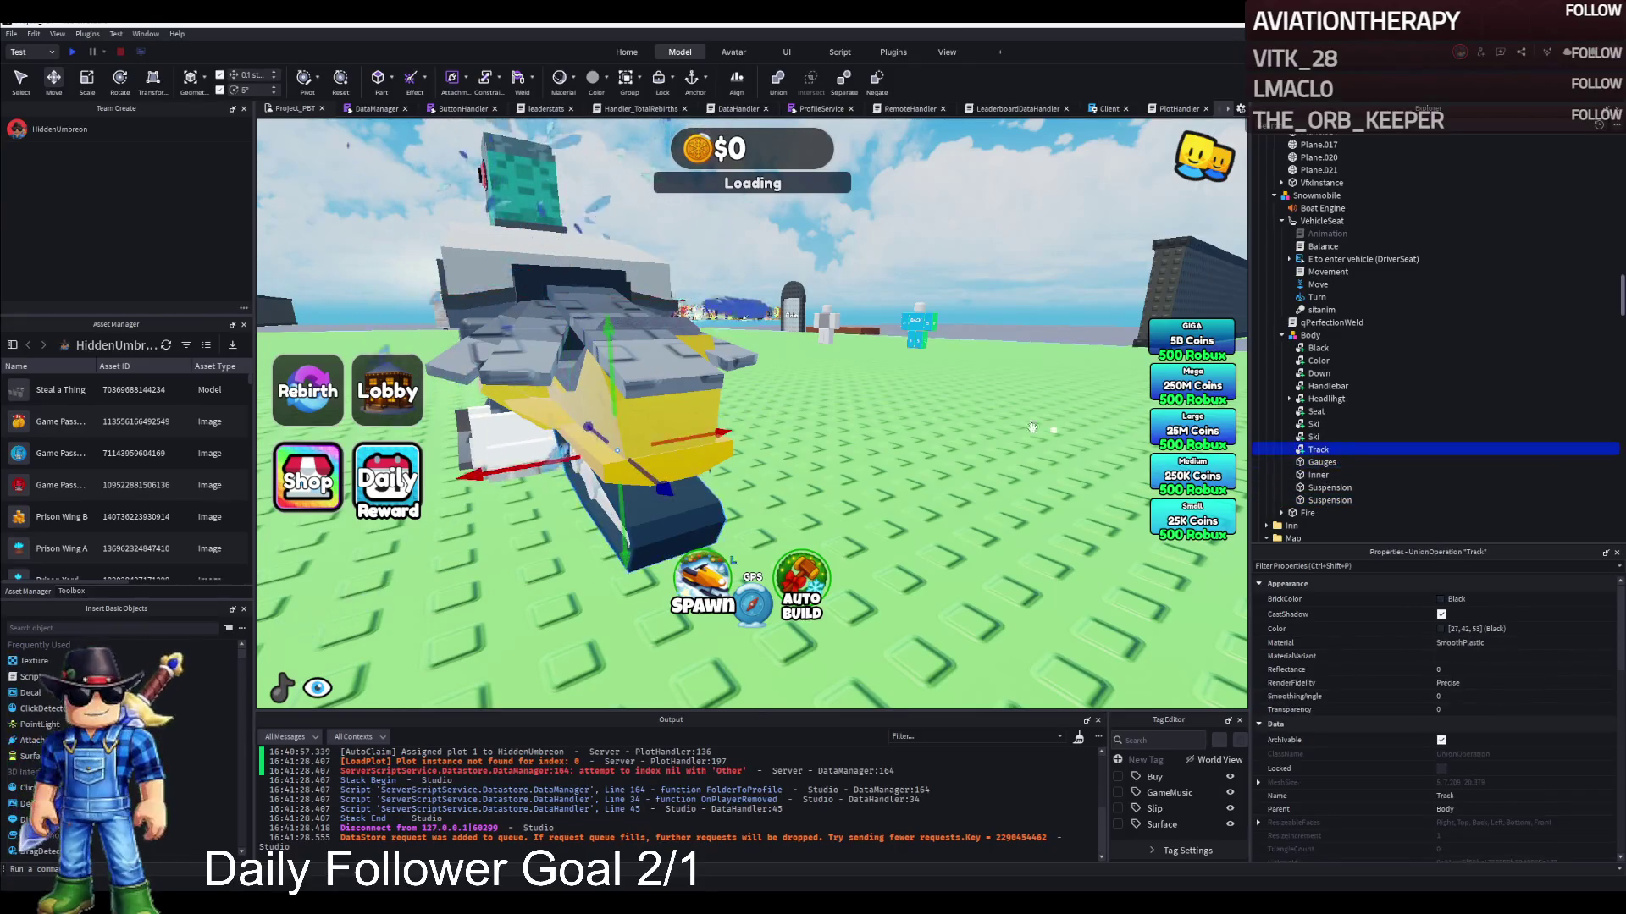
key("f")
left_click(1444, 710)
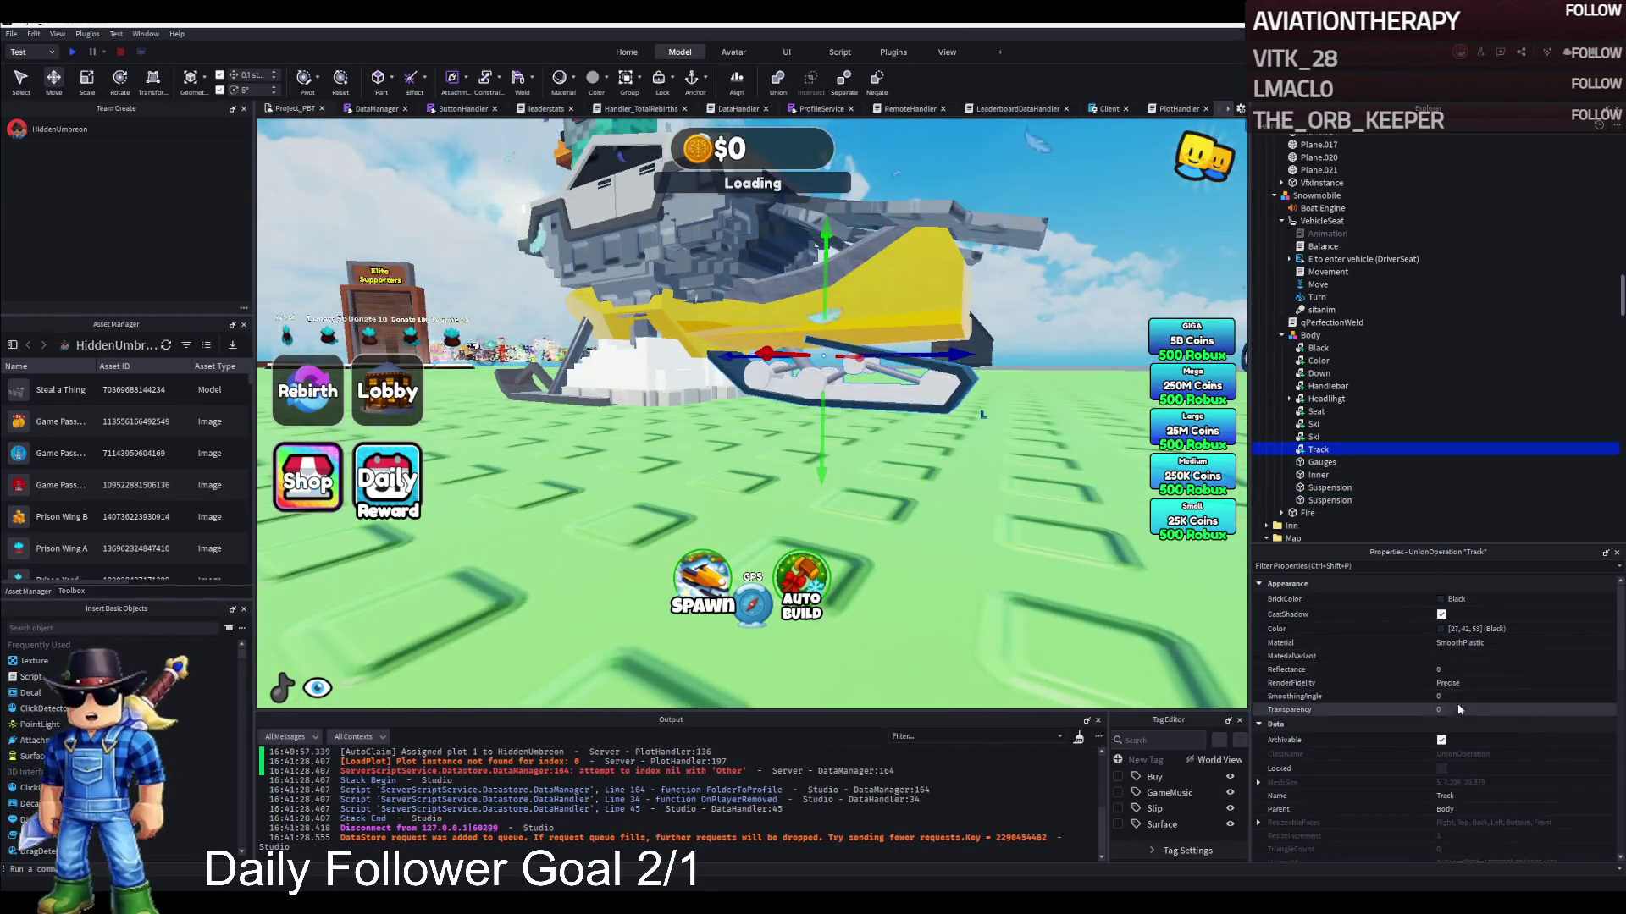
type("1")
type("0")
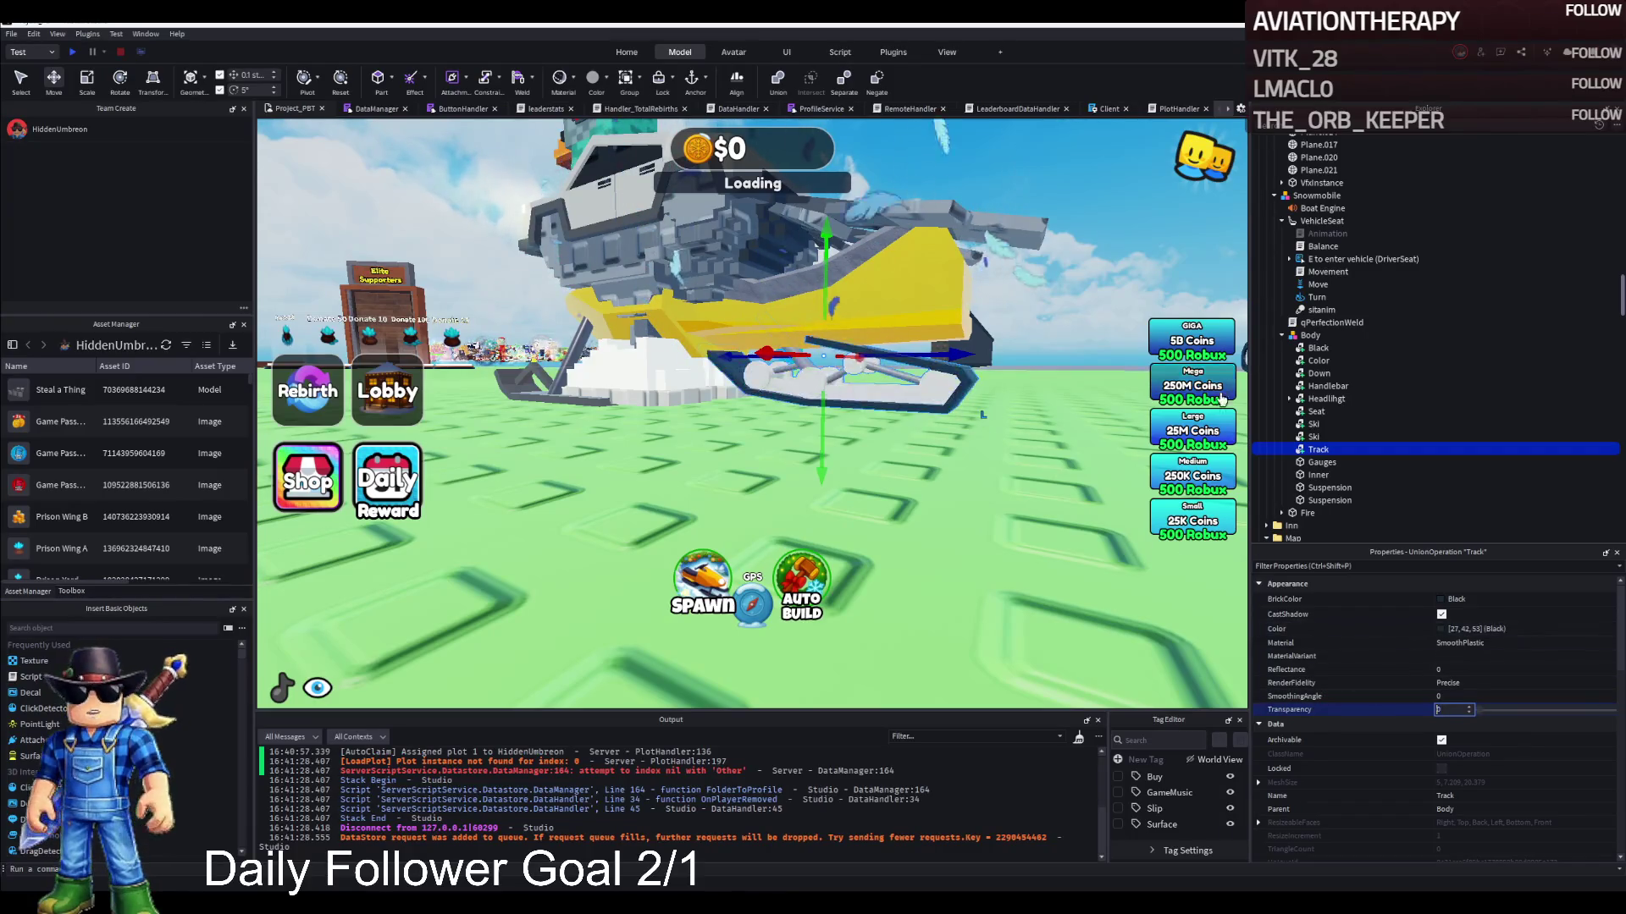
Reopen the Body model and step through its parts down to the two Suspension parts
left_click(1319, 476)
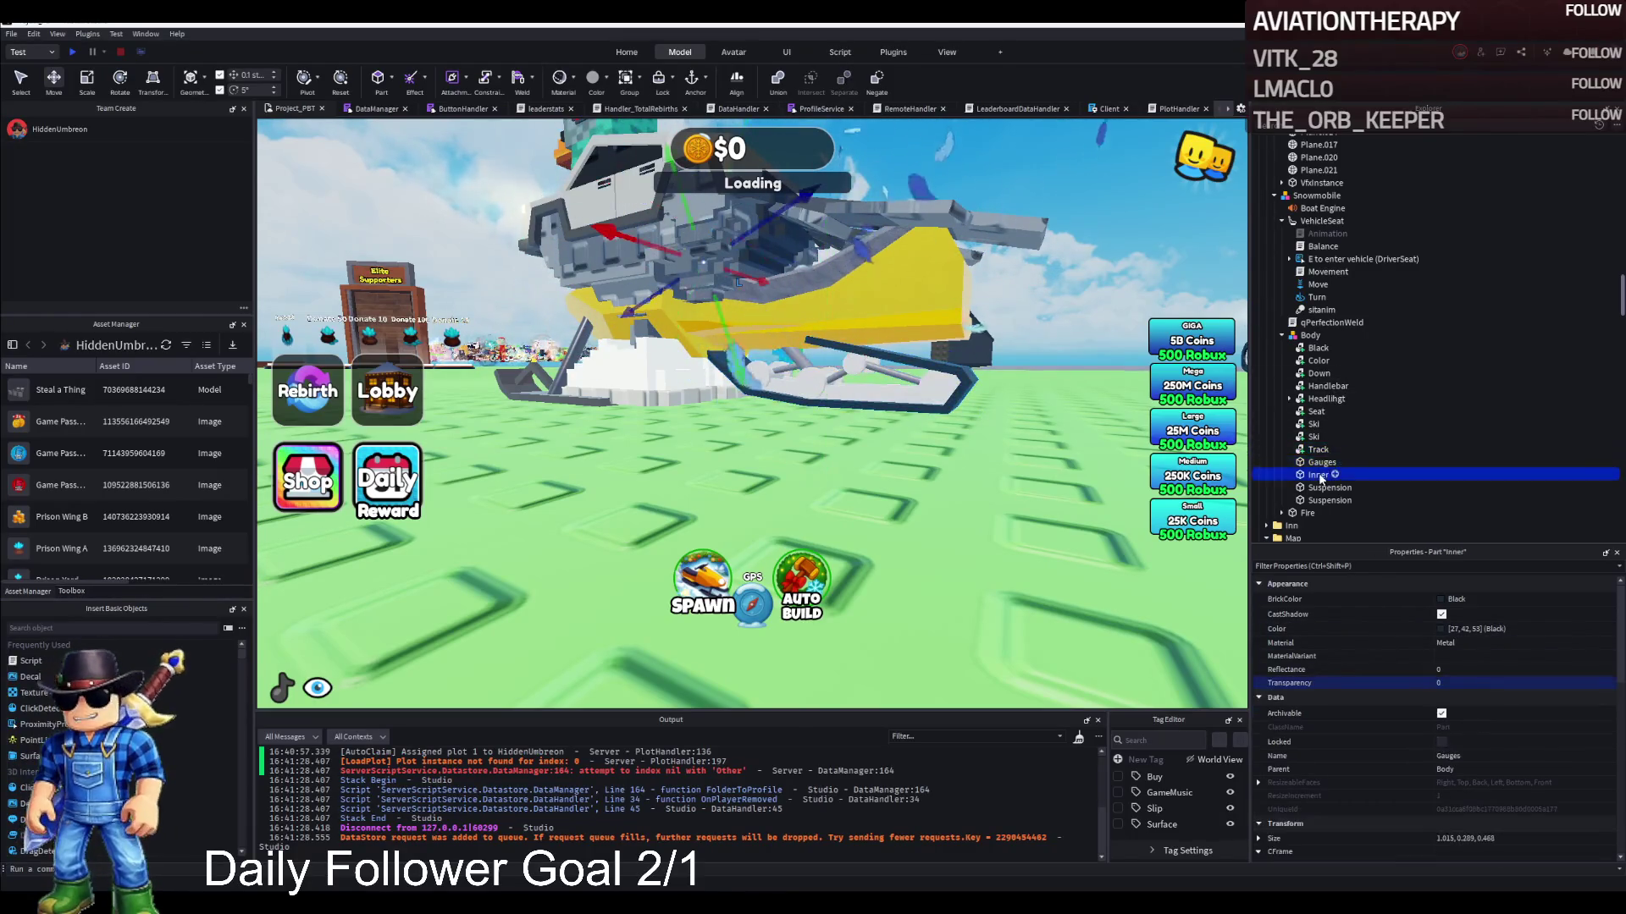
left_click(1282, 336)
left_click(1303, 336)
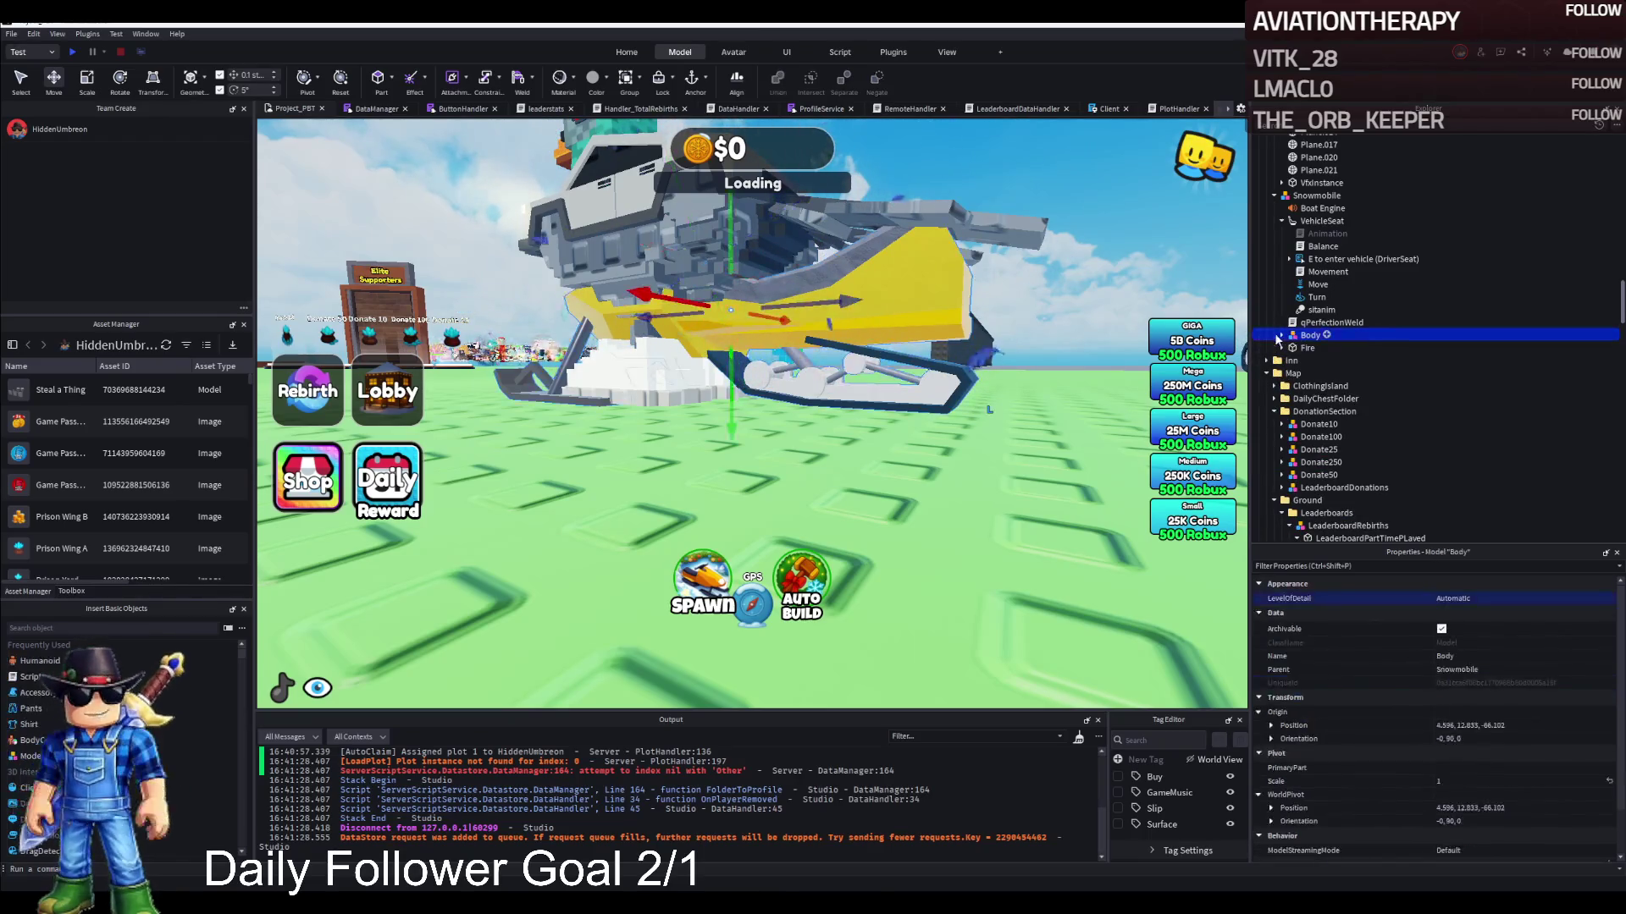
left_click(1282, 336)
left_click(1318, 348)
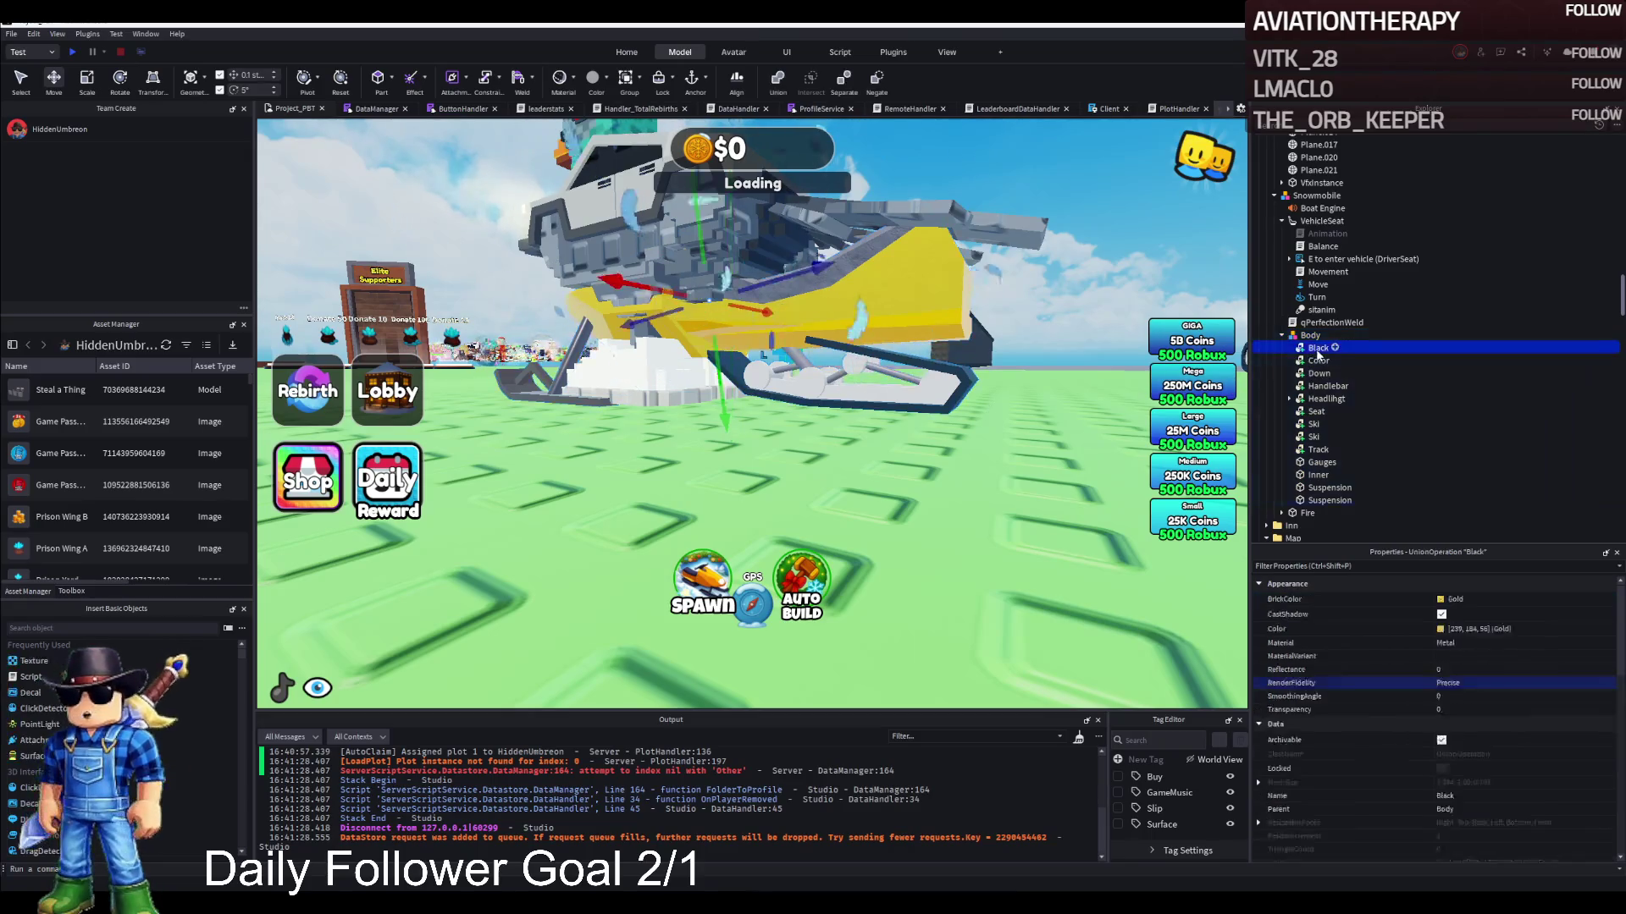
key("Down")
key("Down")
key("Down")
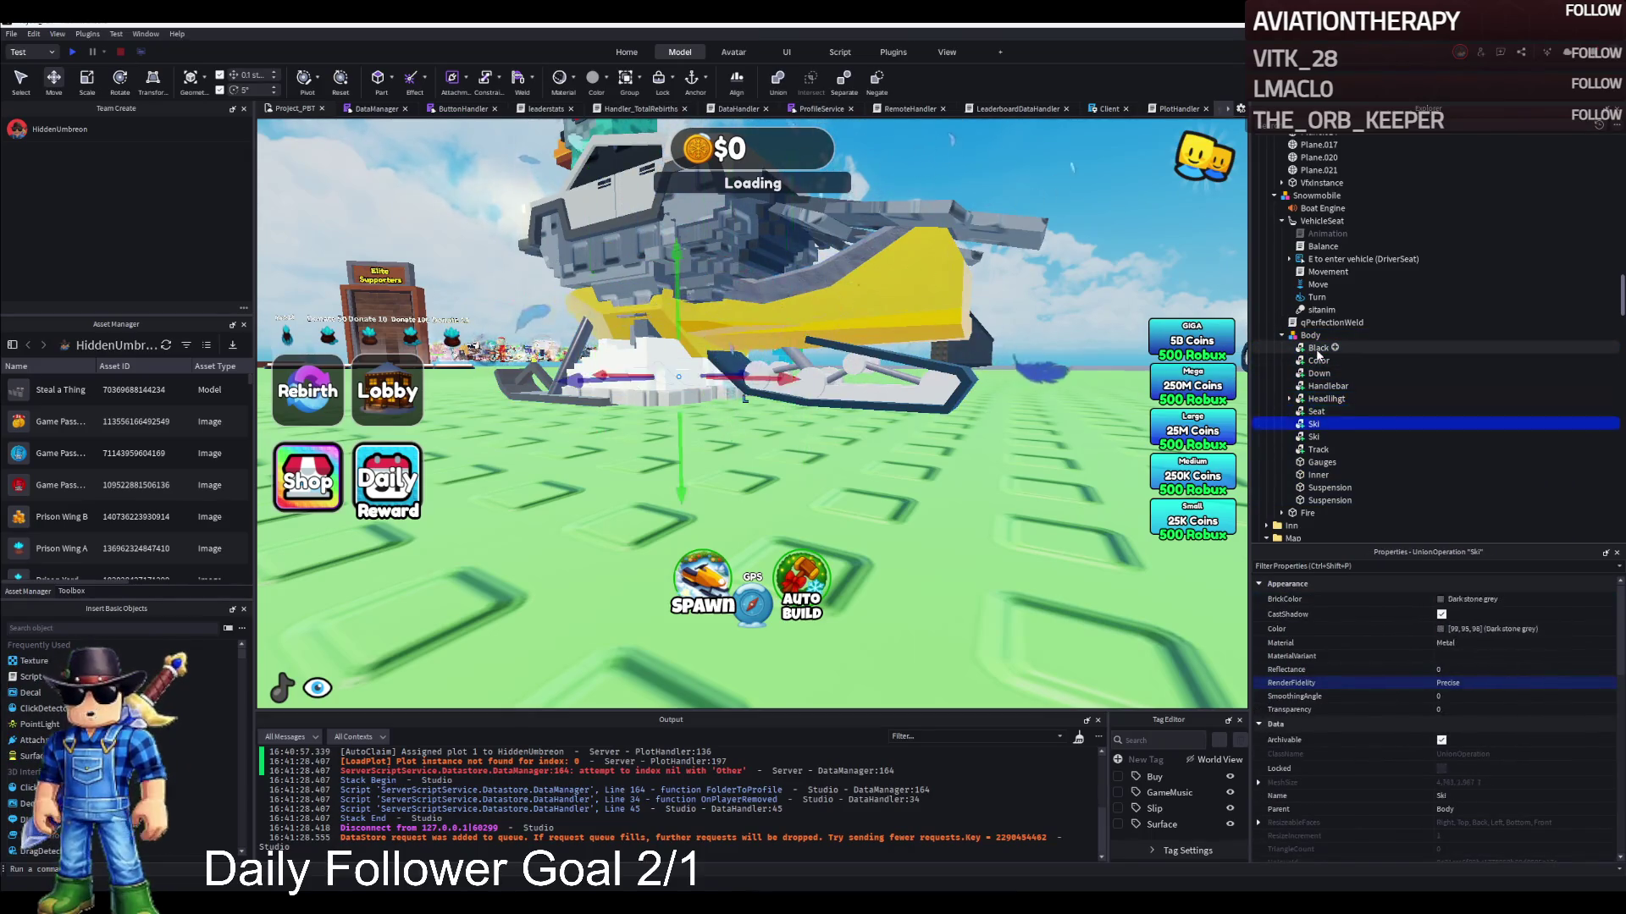
key("Down")
key("Down")
key("Down")
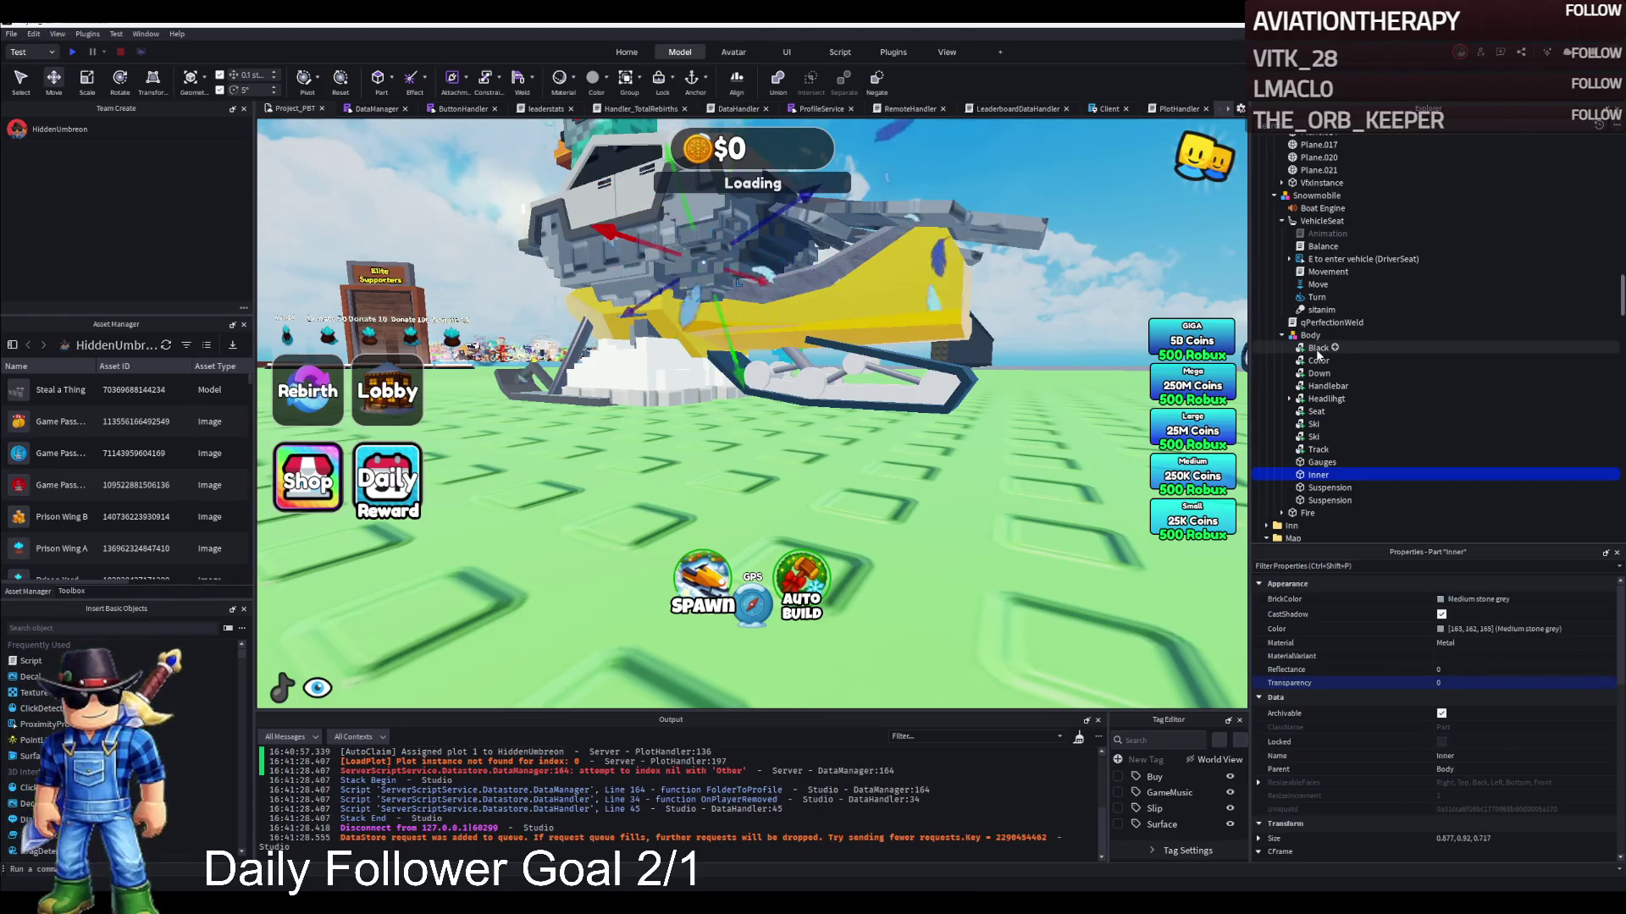
key("Down")
key("Up")
key("Down")
key("Up")
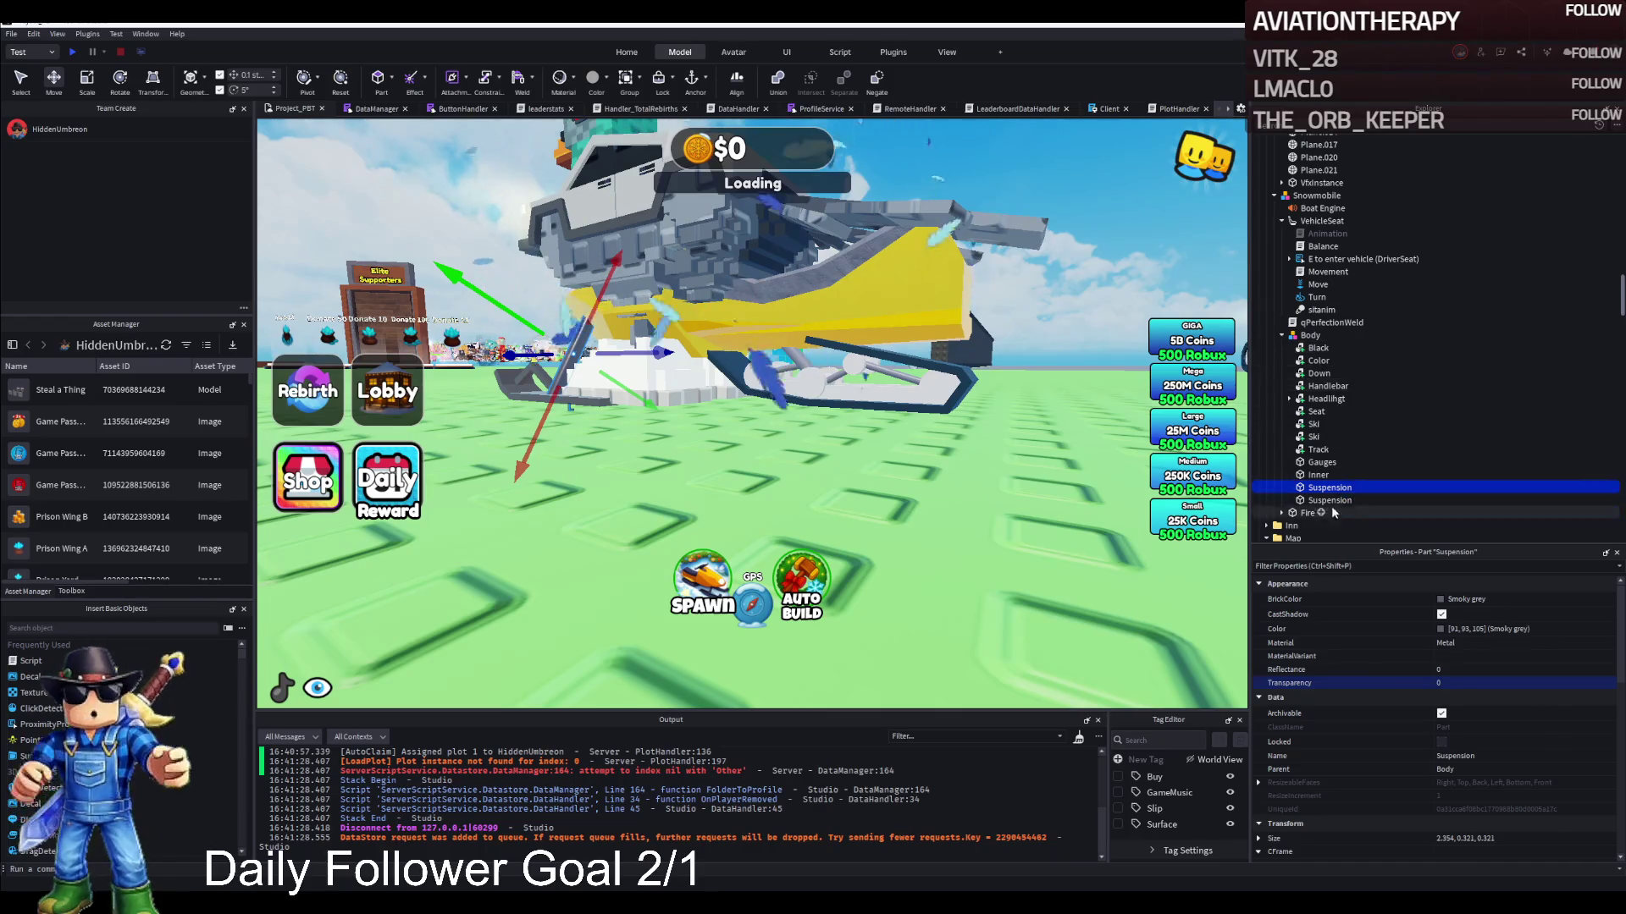
Delete both Suspension parts and the Inner part from the Body
left_click(1326, 501, "shift")
key("Delete")
left_click(1318, 477)
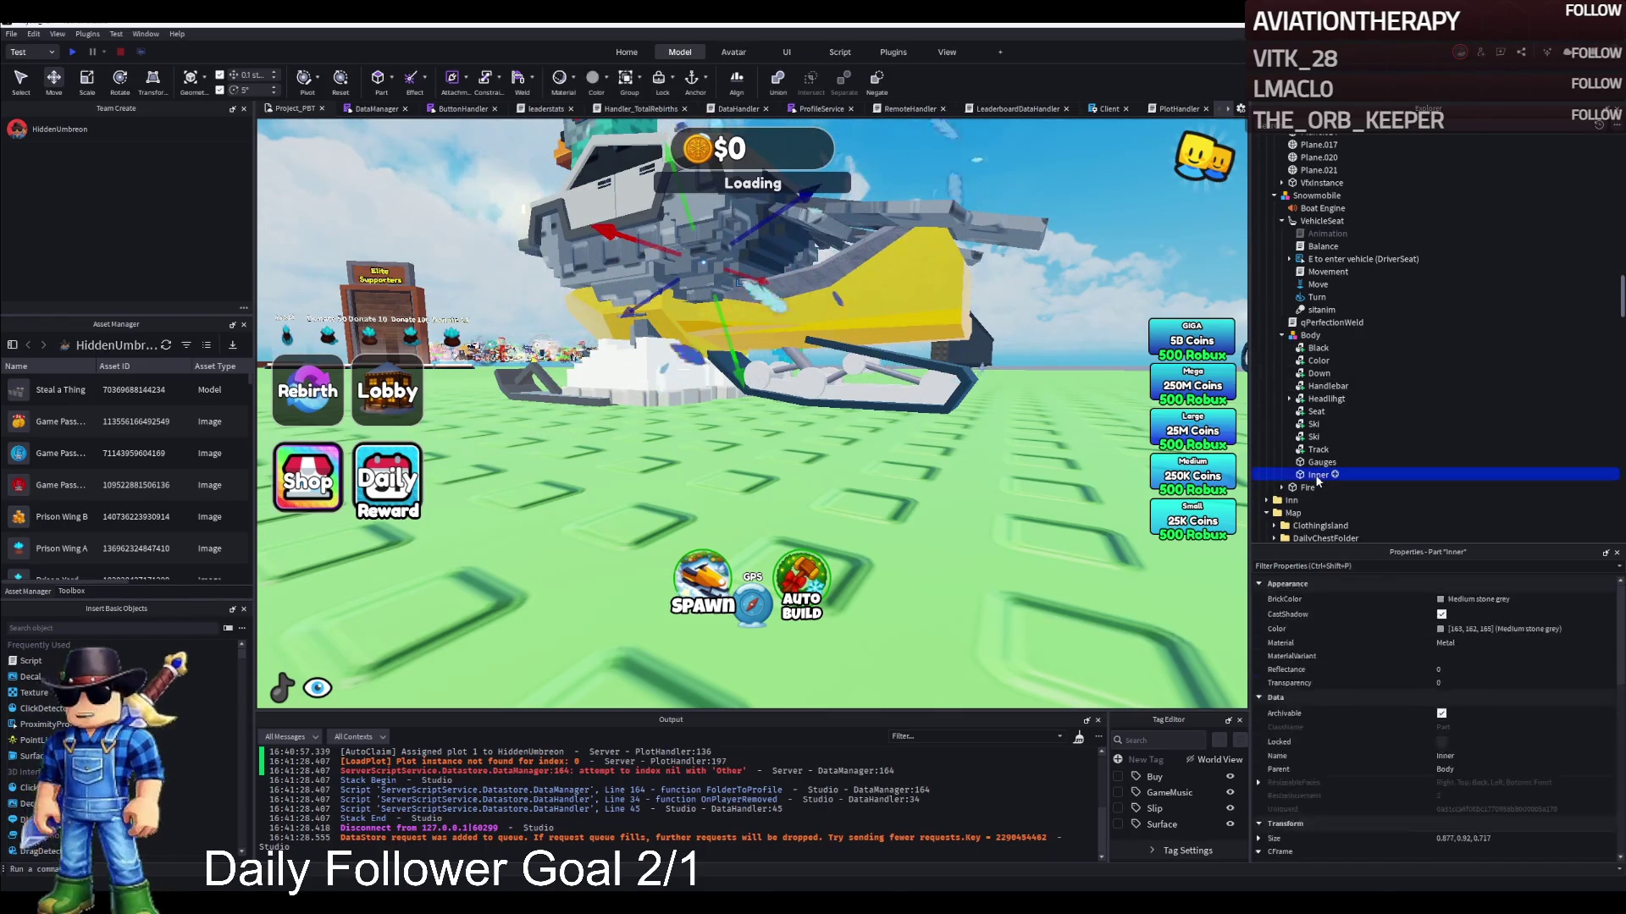
key("Delete")
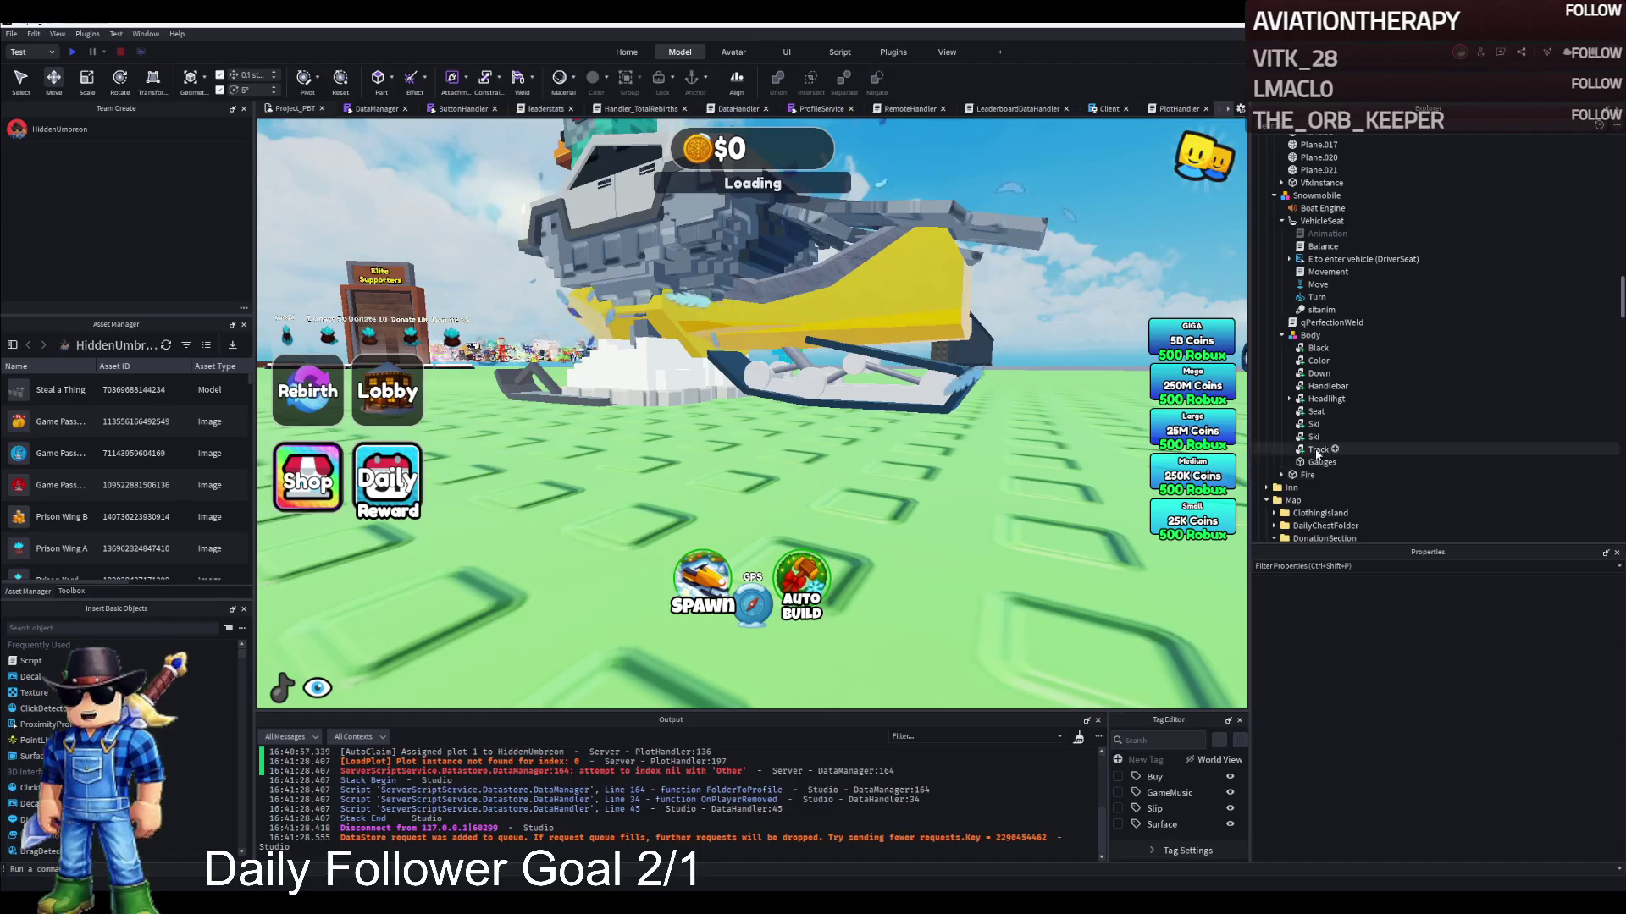
left_click(1321, 386)
left_click(1284, 399)
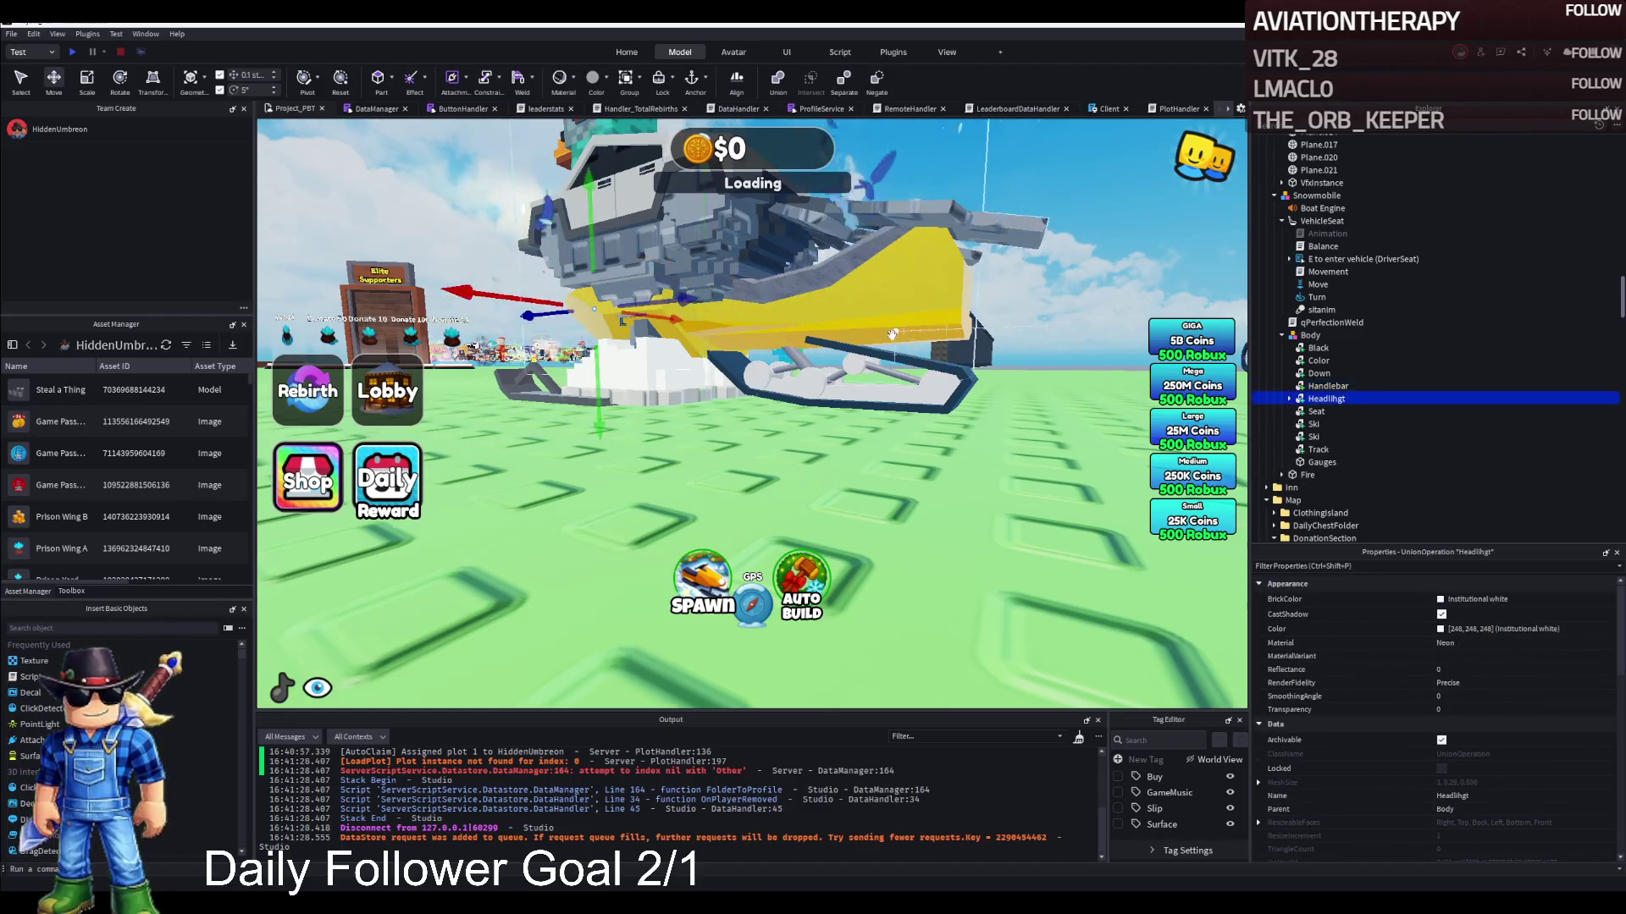
left_click(1281, 335)
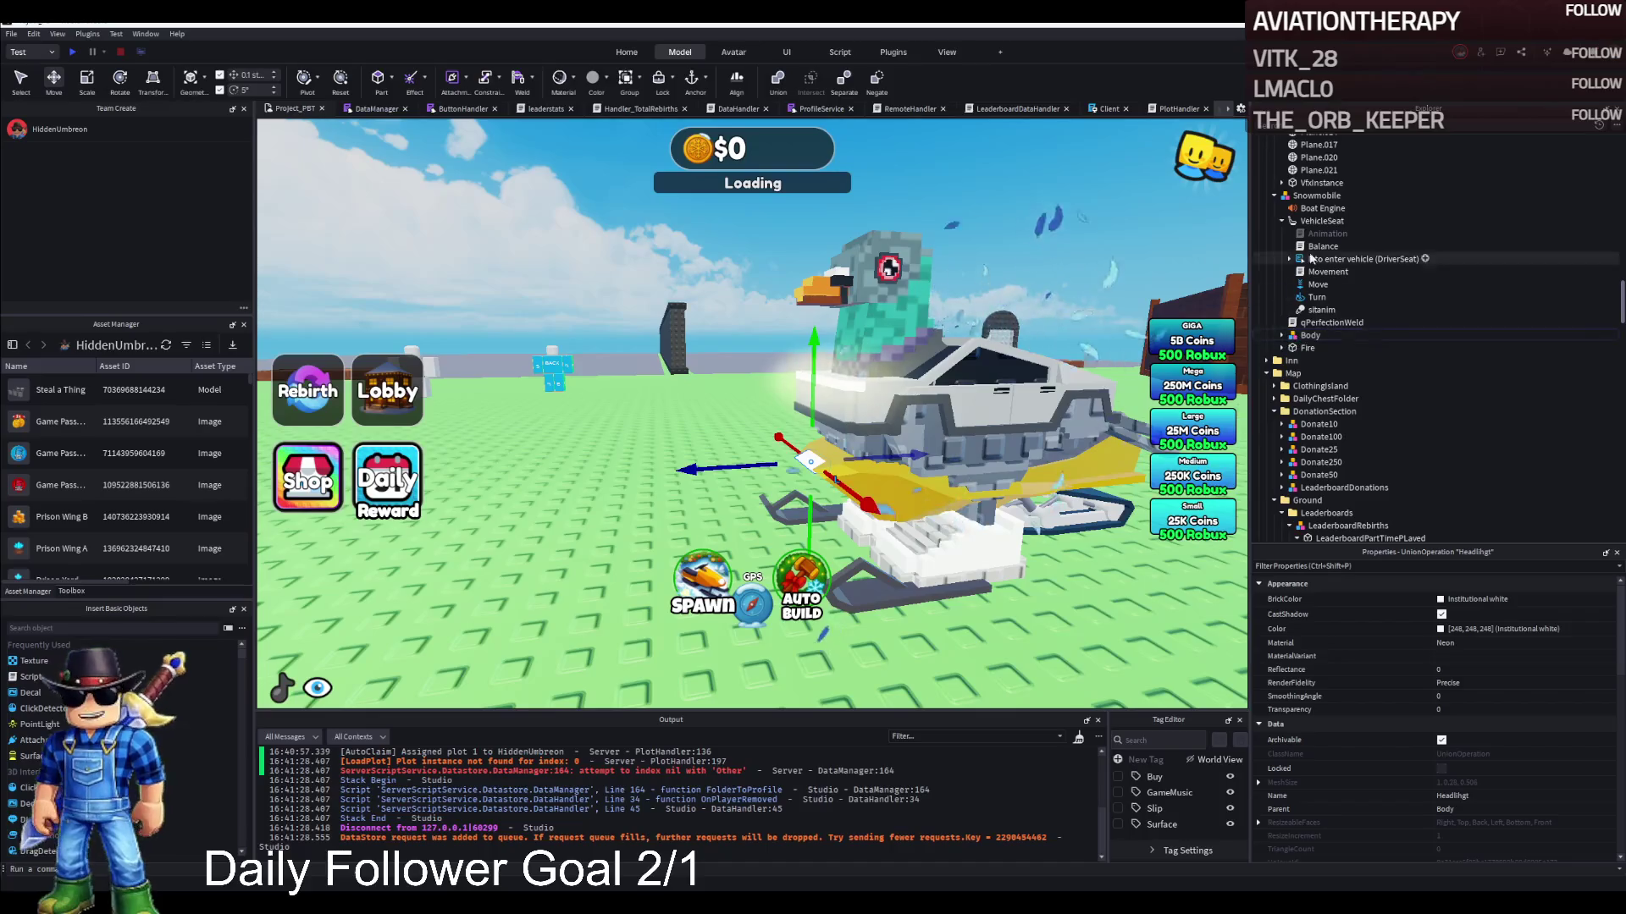
Check the Headlihgt's SpotLight and delete the Gauges part from the Body
left_click(1321, 221)
left_click(1282, 221)
left_click(1308, 247)
left_click(1281, 247)
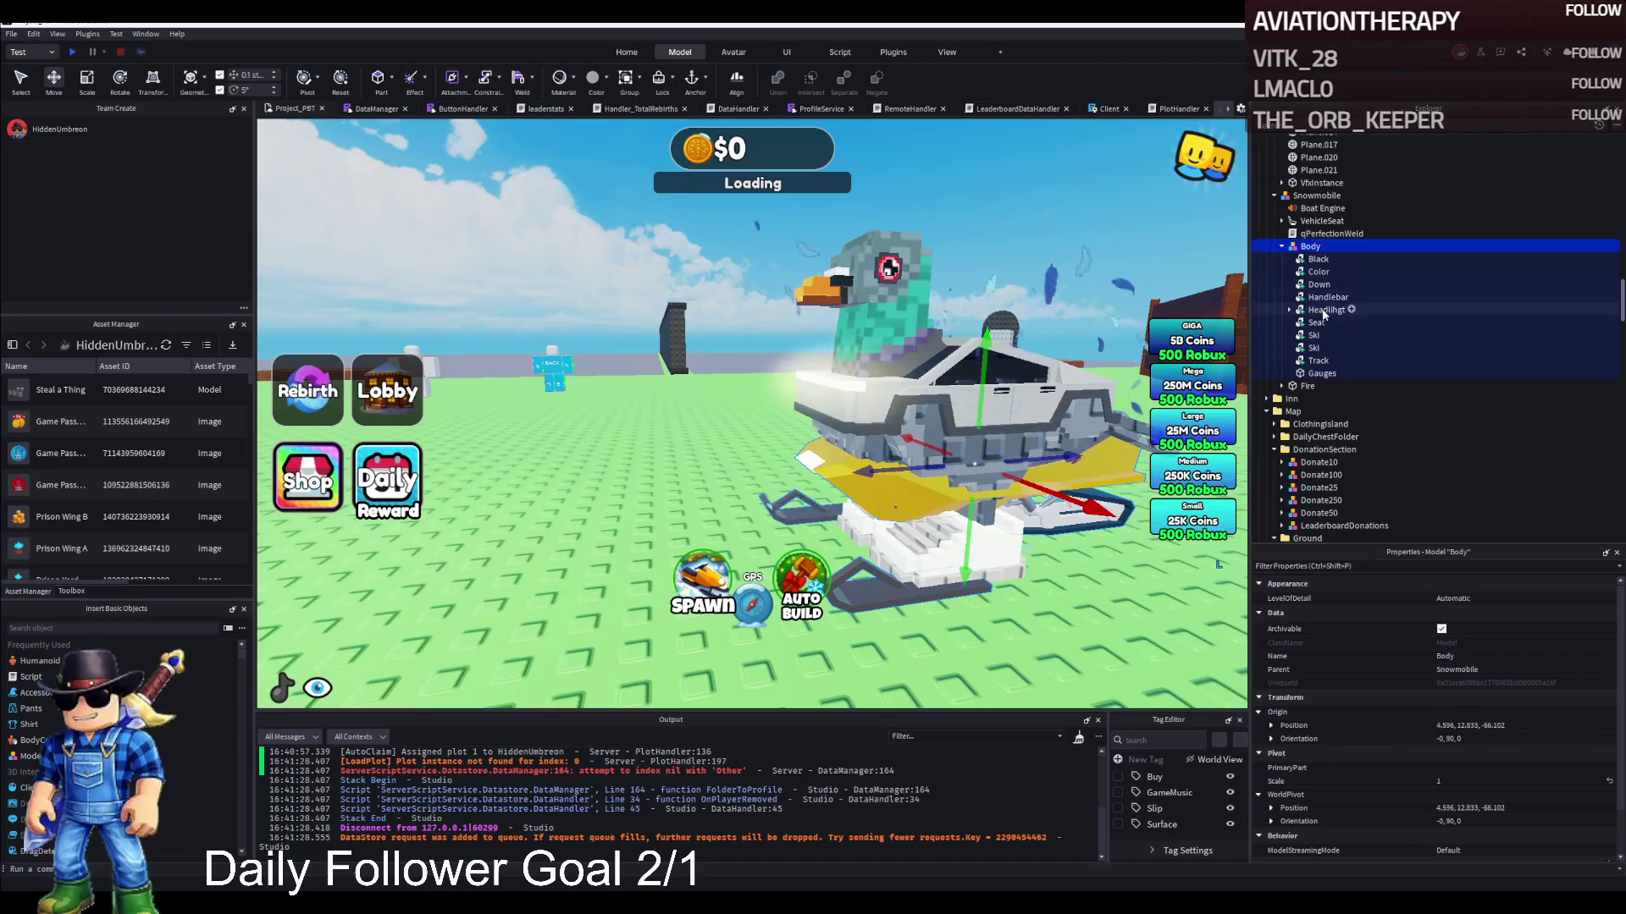
double_click(1323, 311)
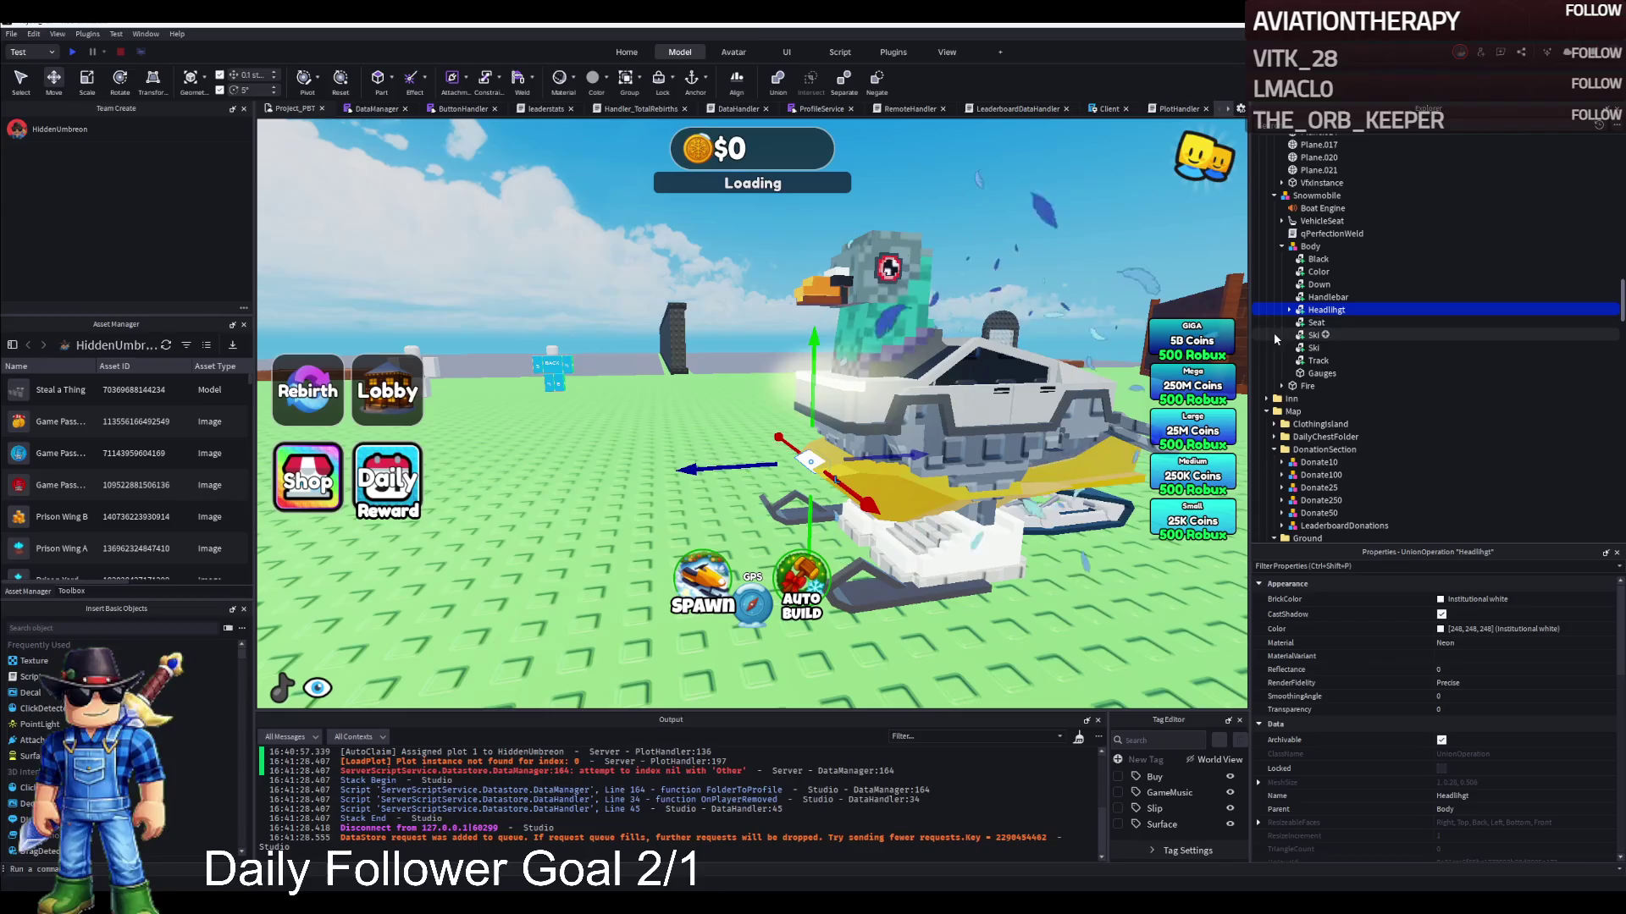
left_click(1312, 377)
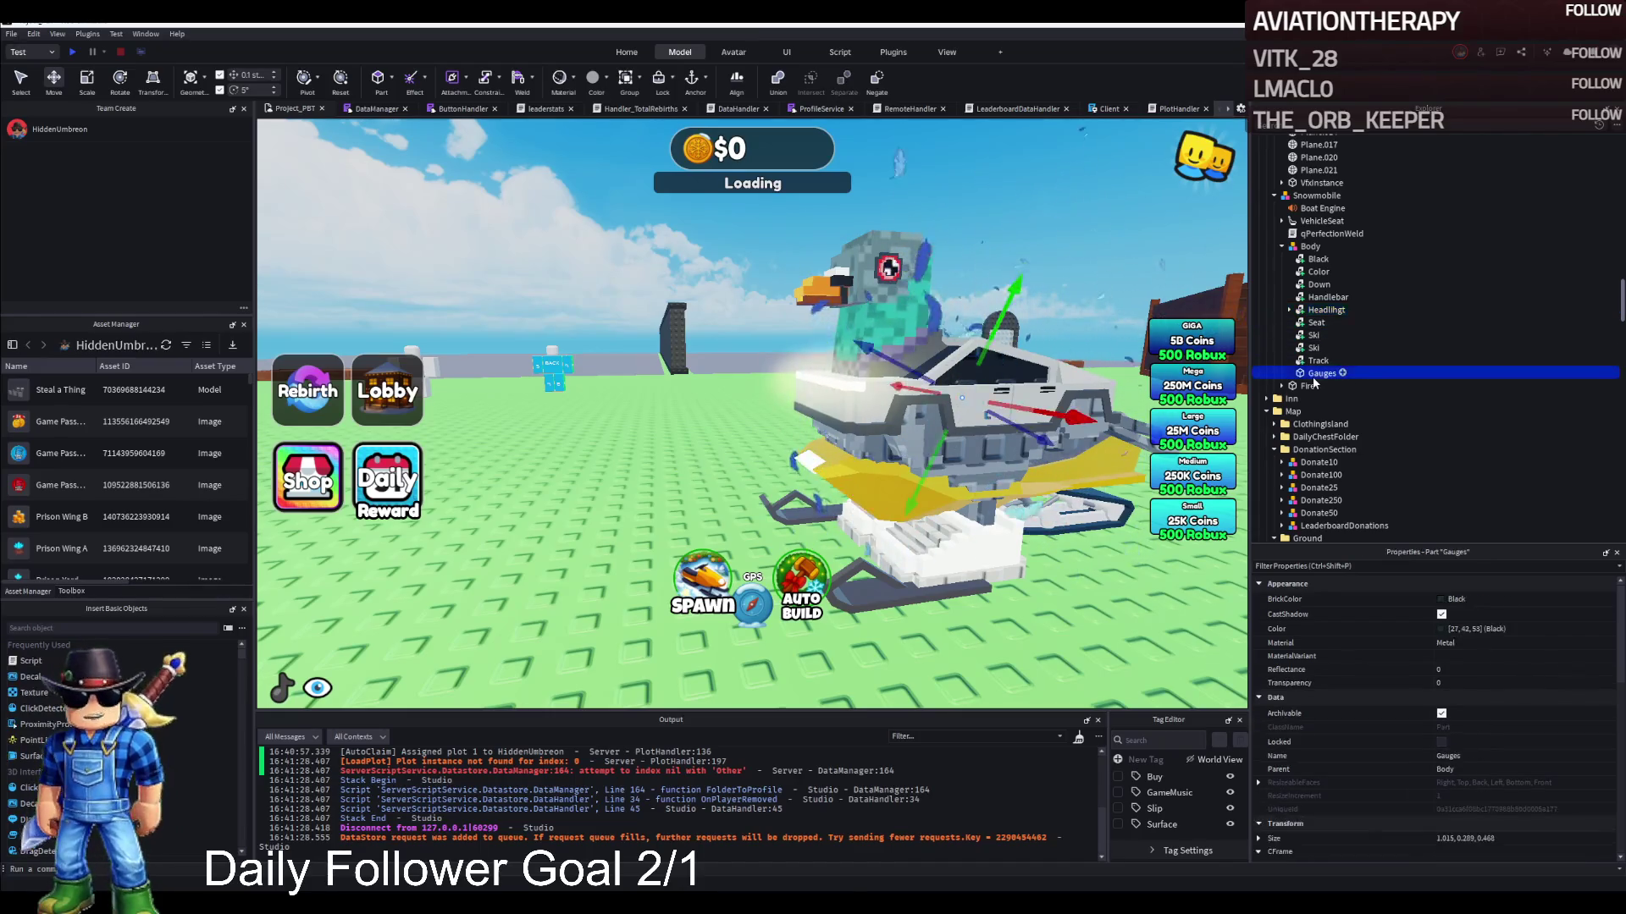
key("Delete")
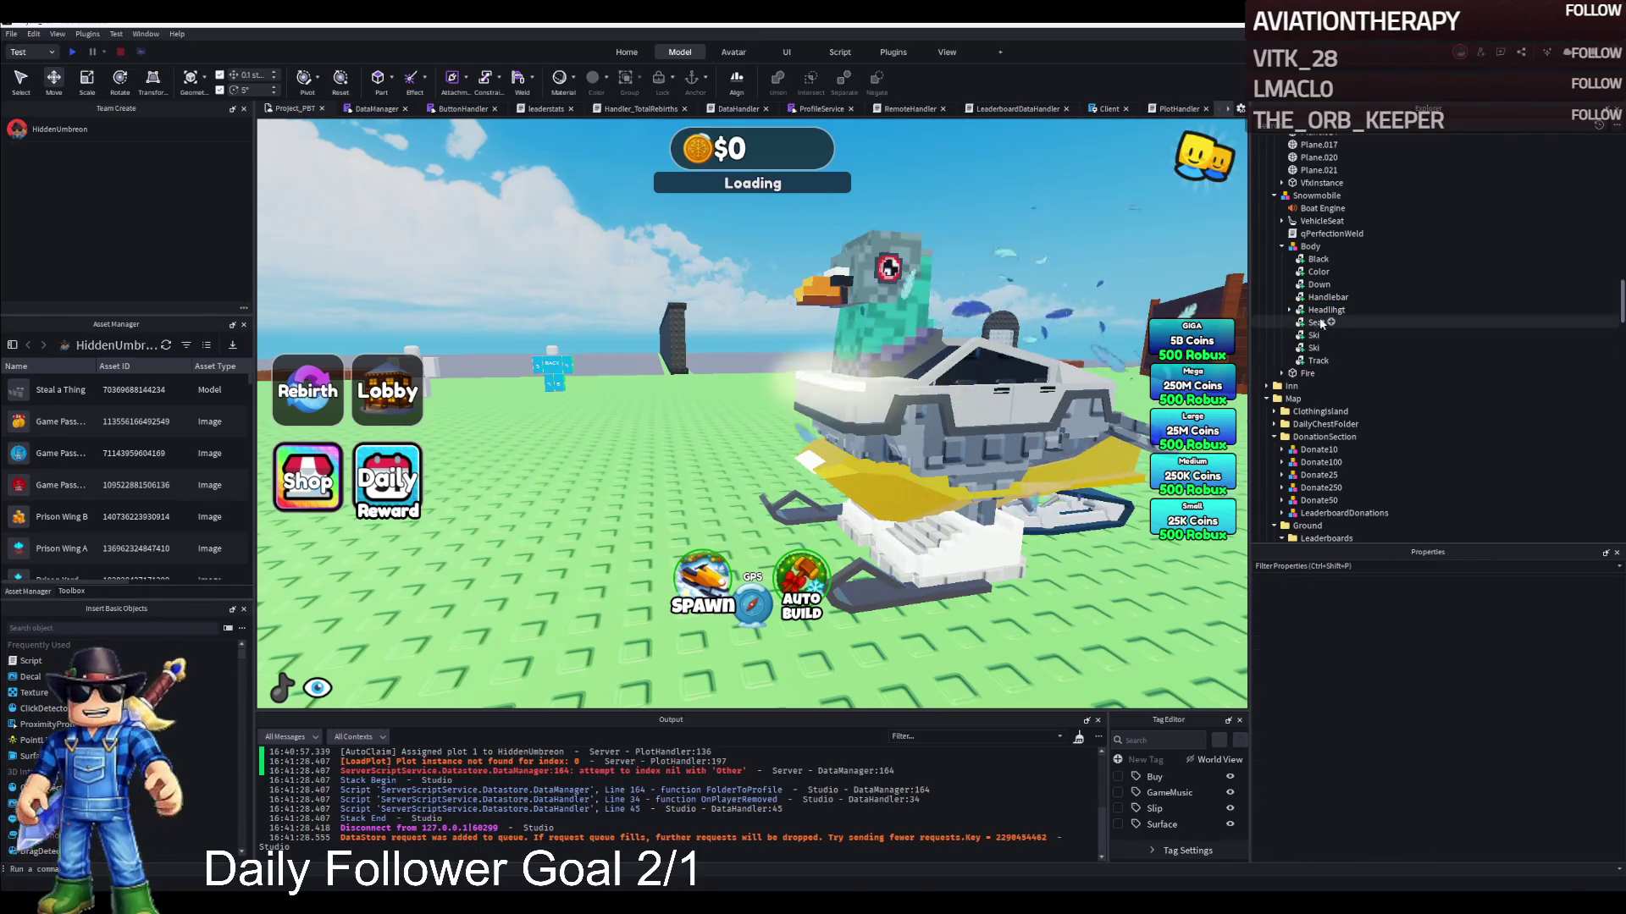
Lower the VehicleSeat 1.8 studs and shift it 1.7 studs horizontally
left_click(1317, 363)
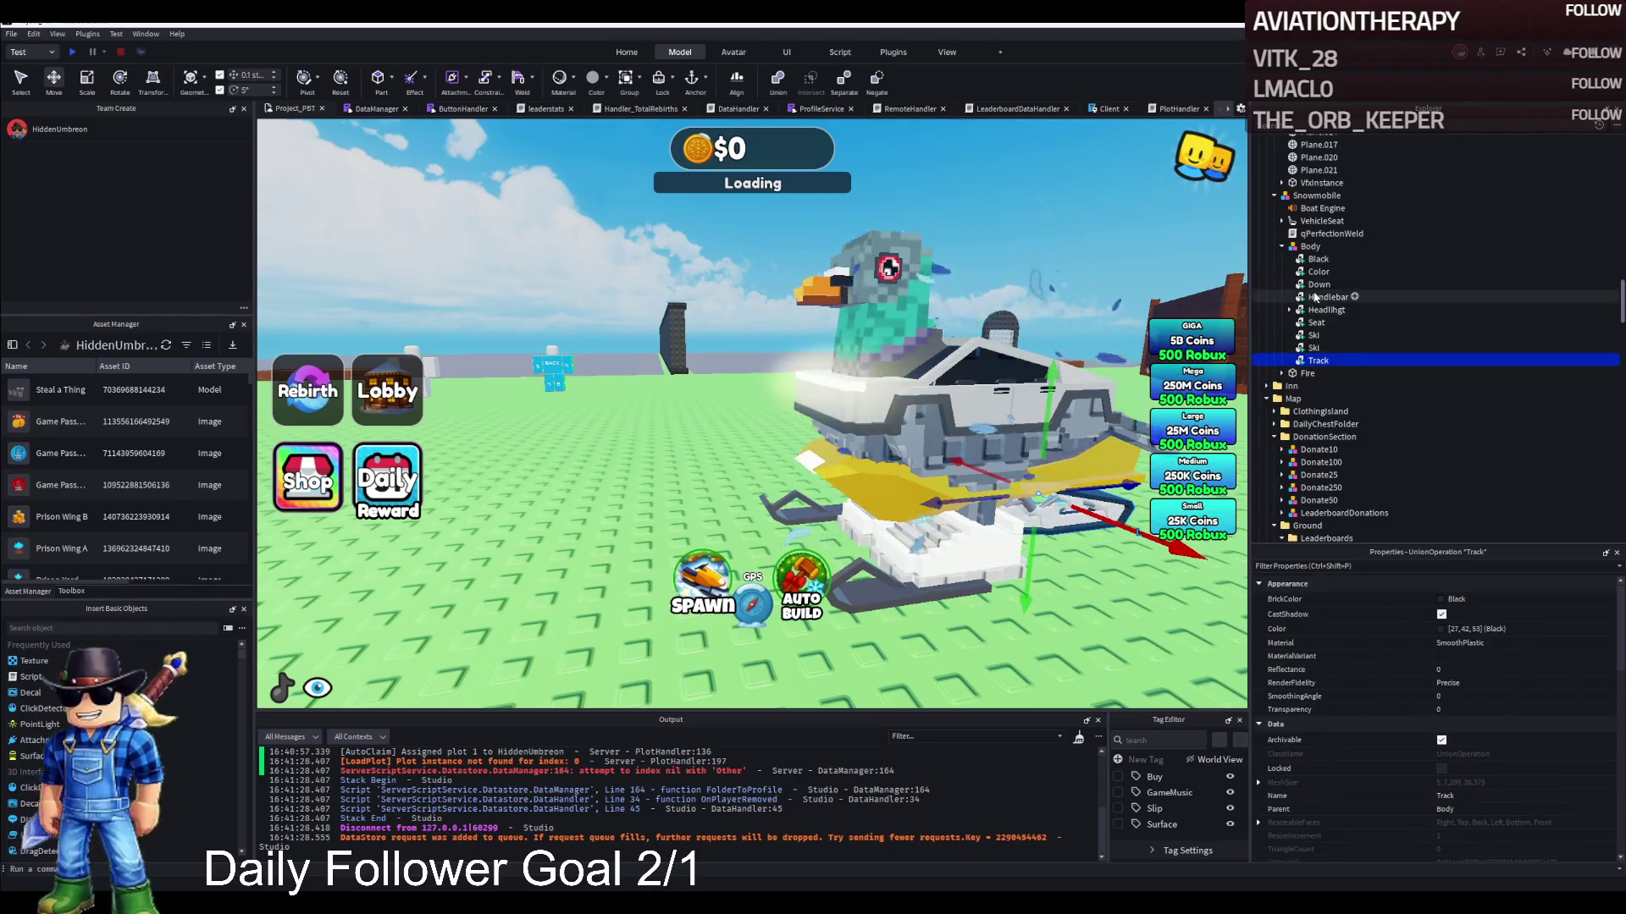
left_click(1283, 246)
left_click(1281, 246)
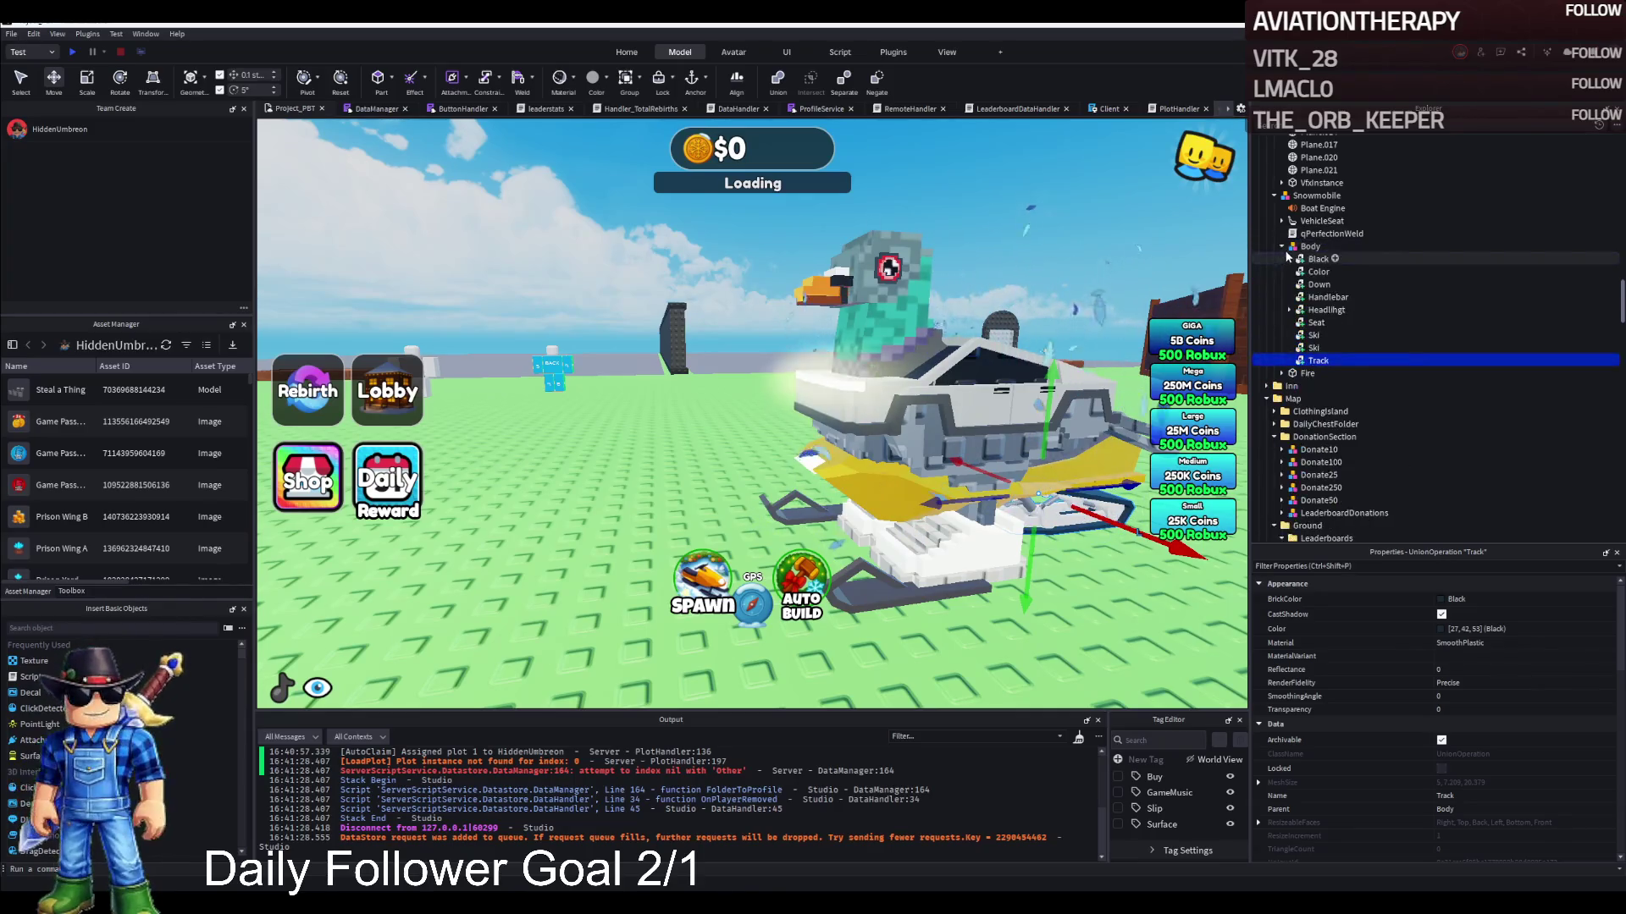
left_click(1291, 222)
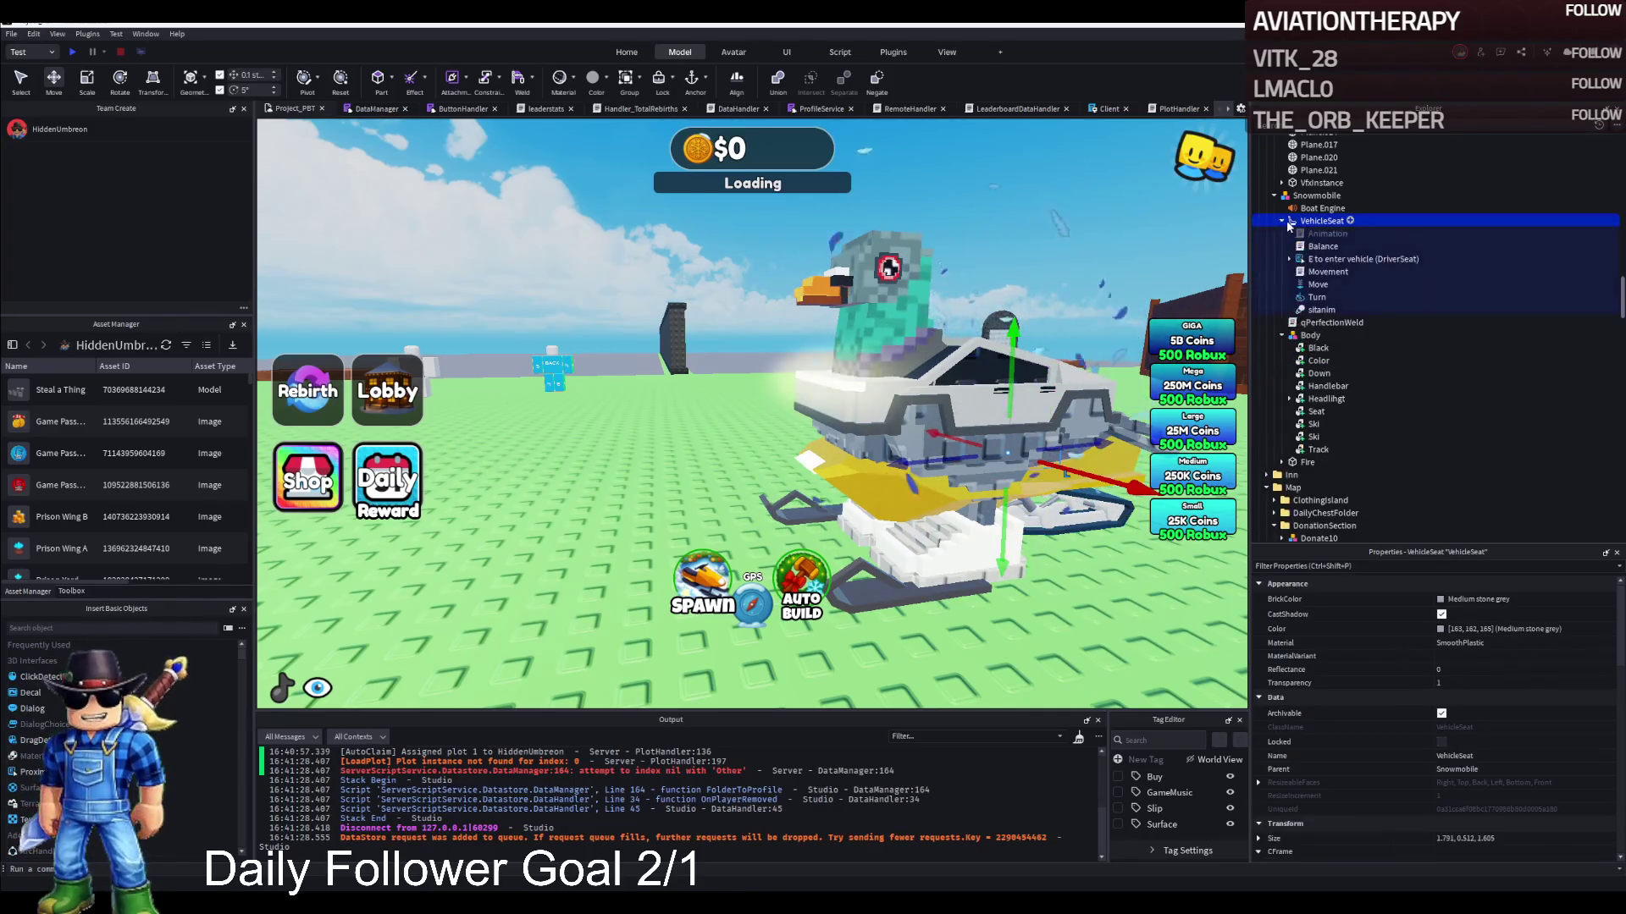
key("f")
scroll(887, 532, "up", 5)
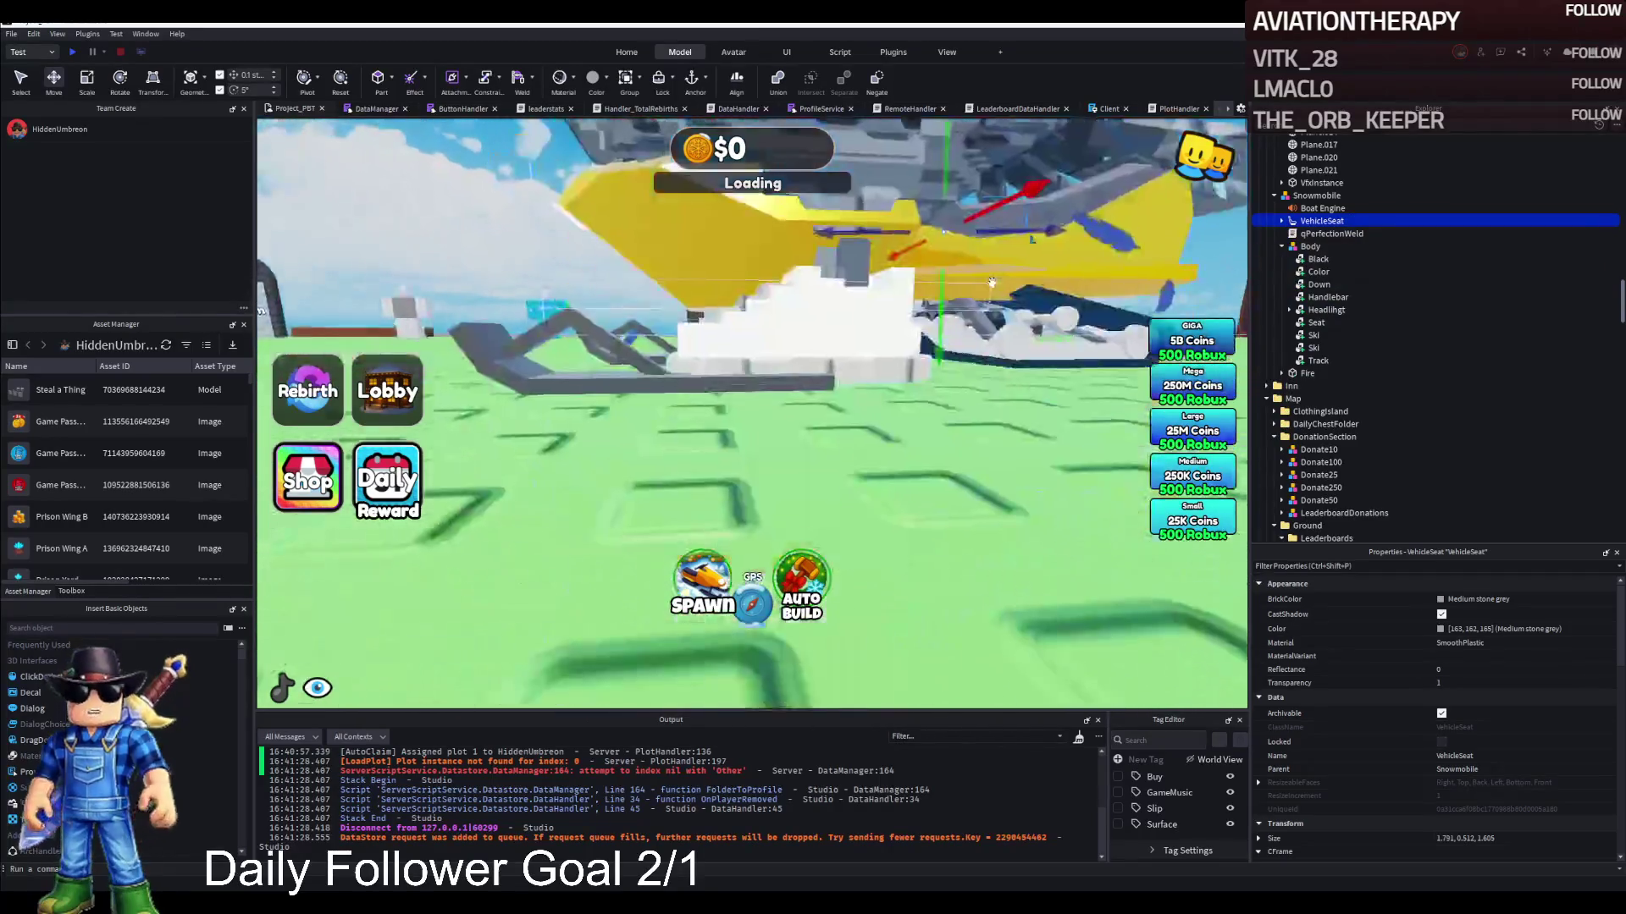
left_click_drag(887, 532, 885, 506)
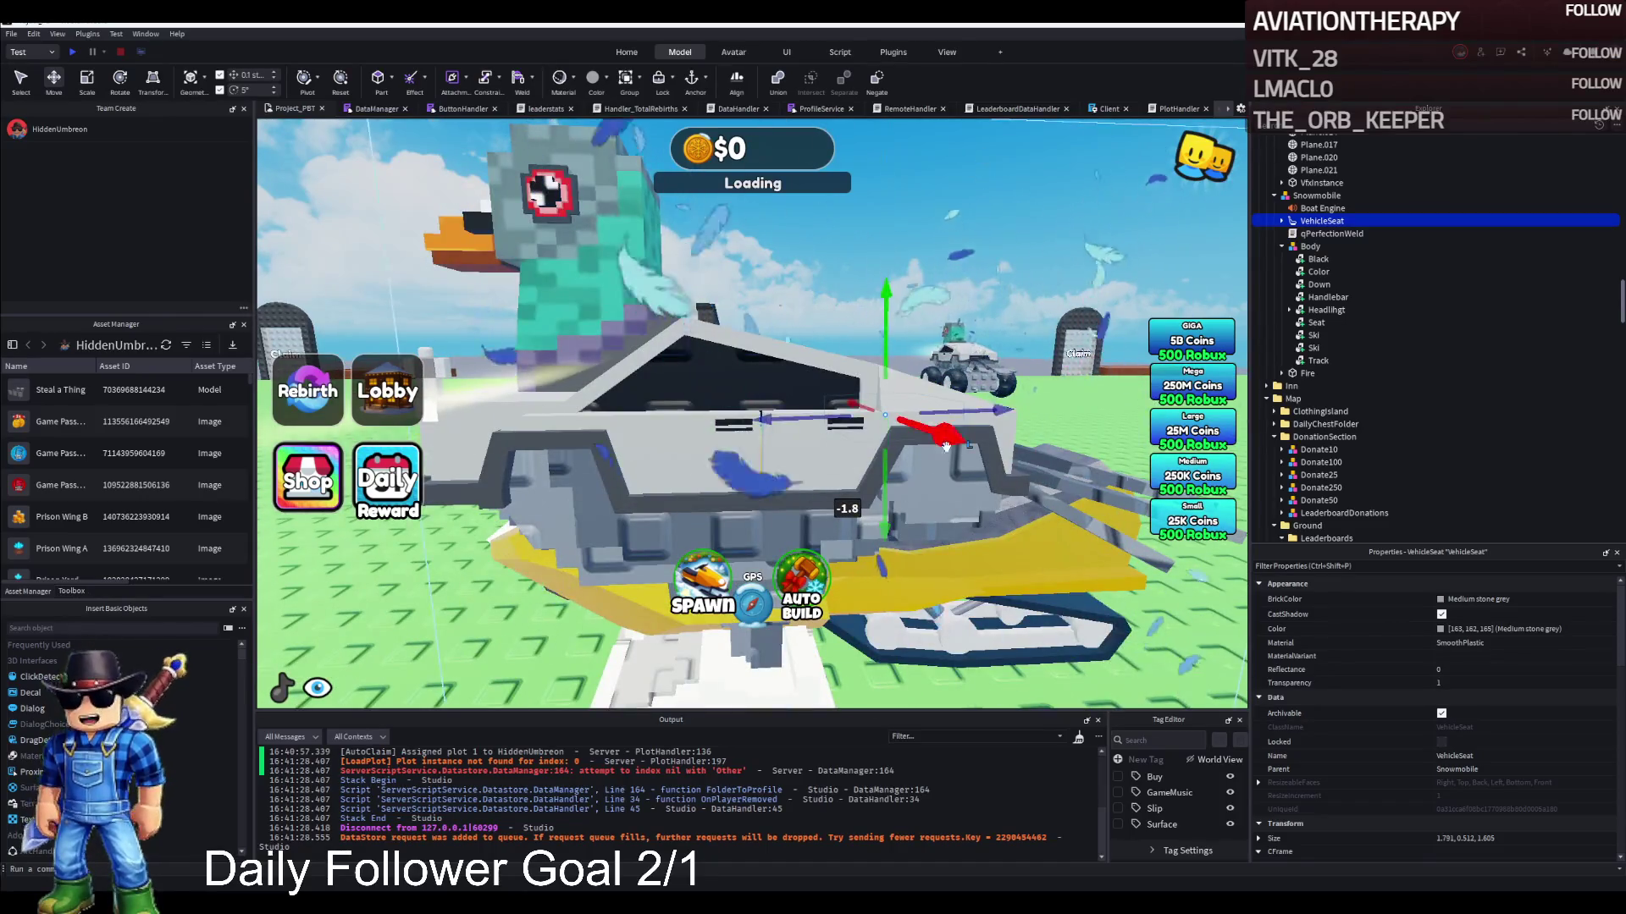
left_click_drag(881, 415, 872, 424)
Select the Body parts from Black through Track
scroll(873, 424, "down", 5)
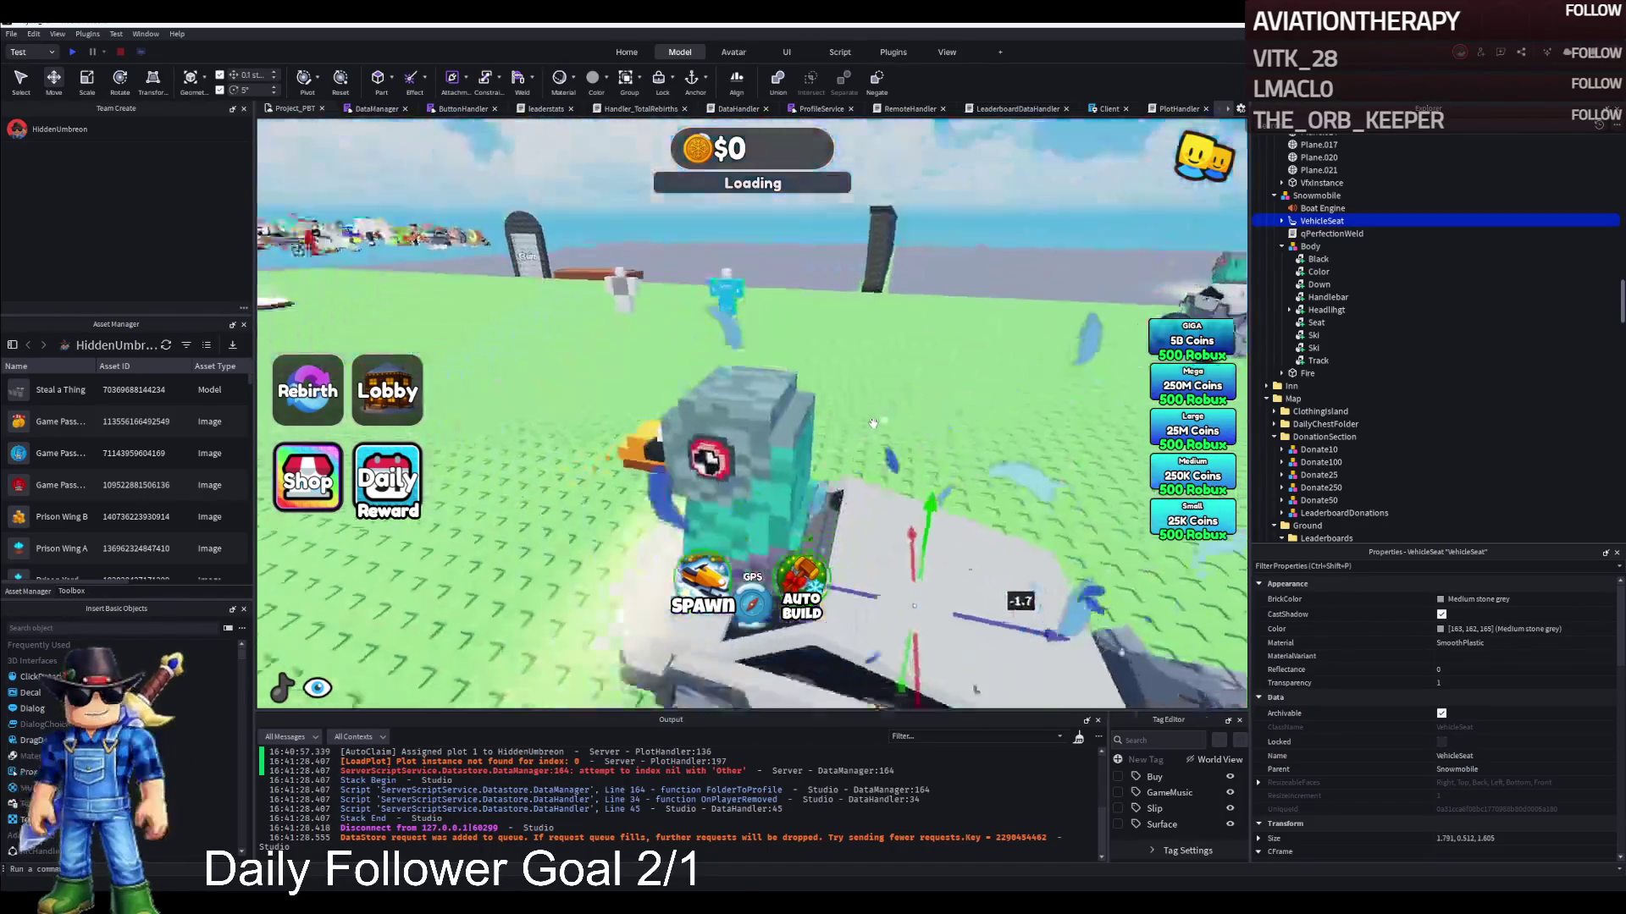
left_click(1317, 259)
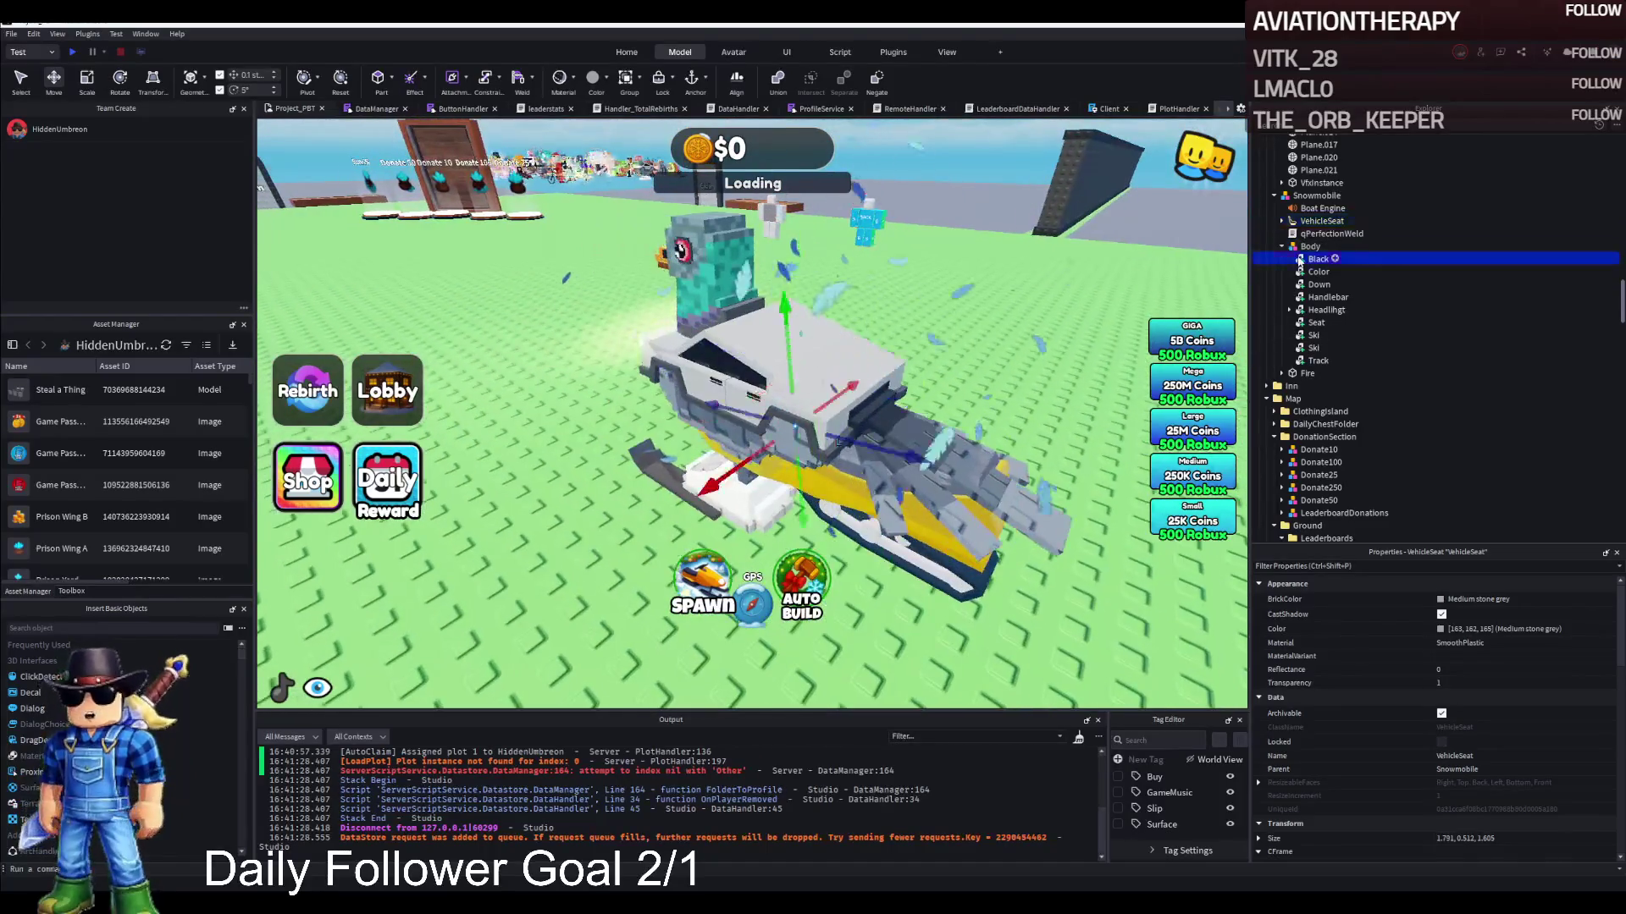
left_click(1317, 361, "shift")
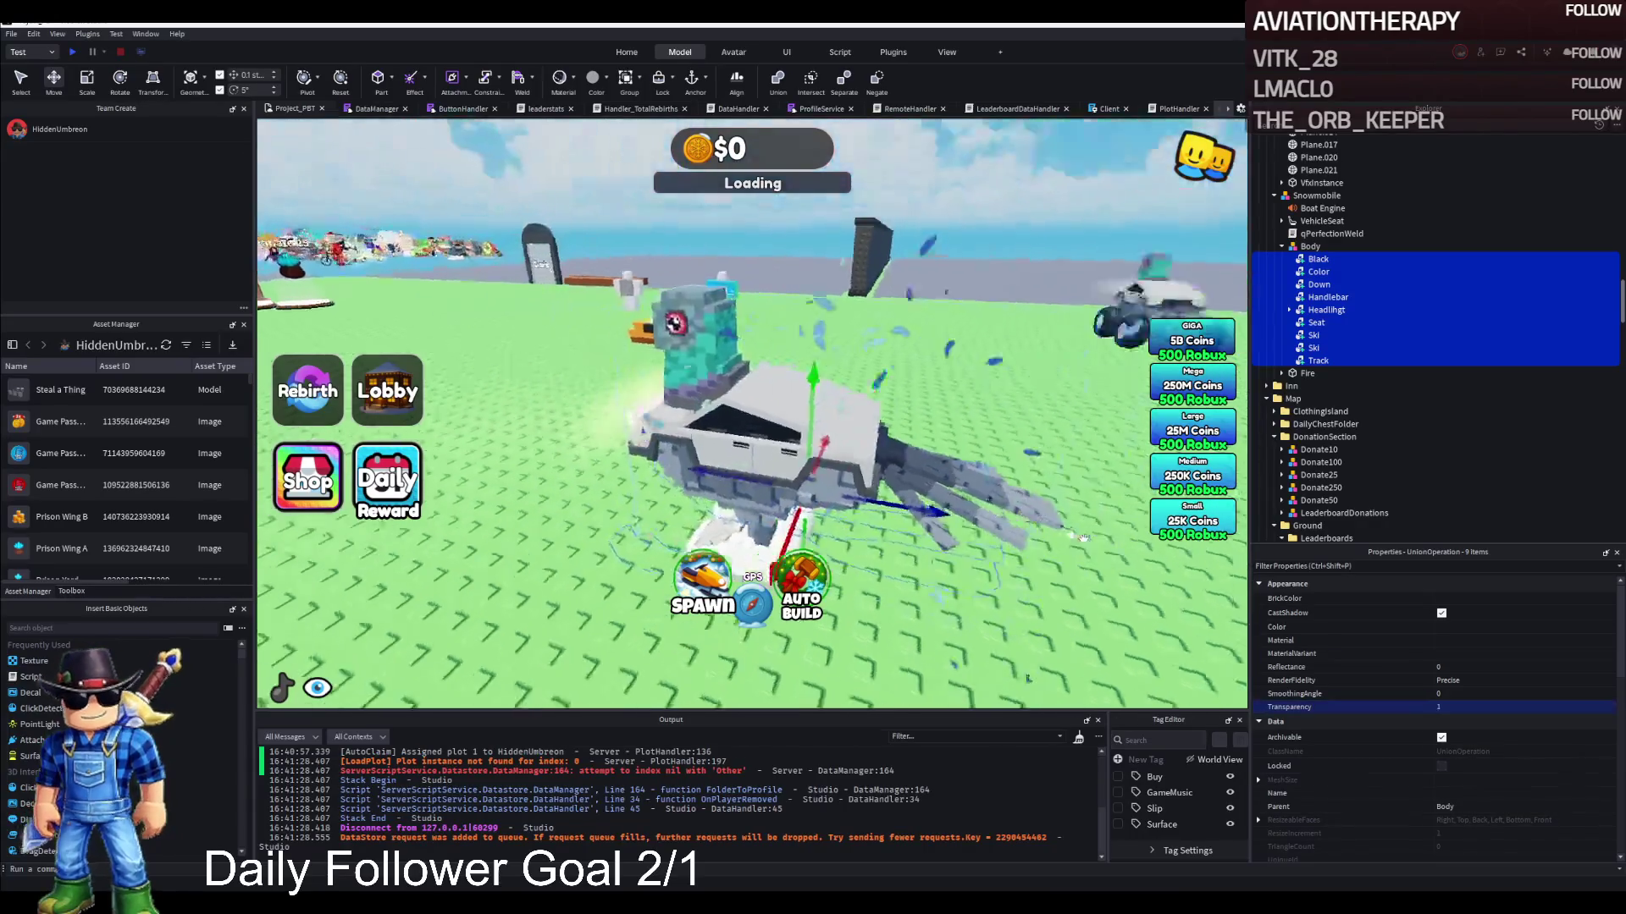
left_click(1021, 483)
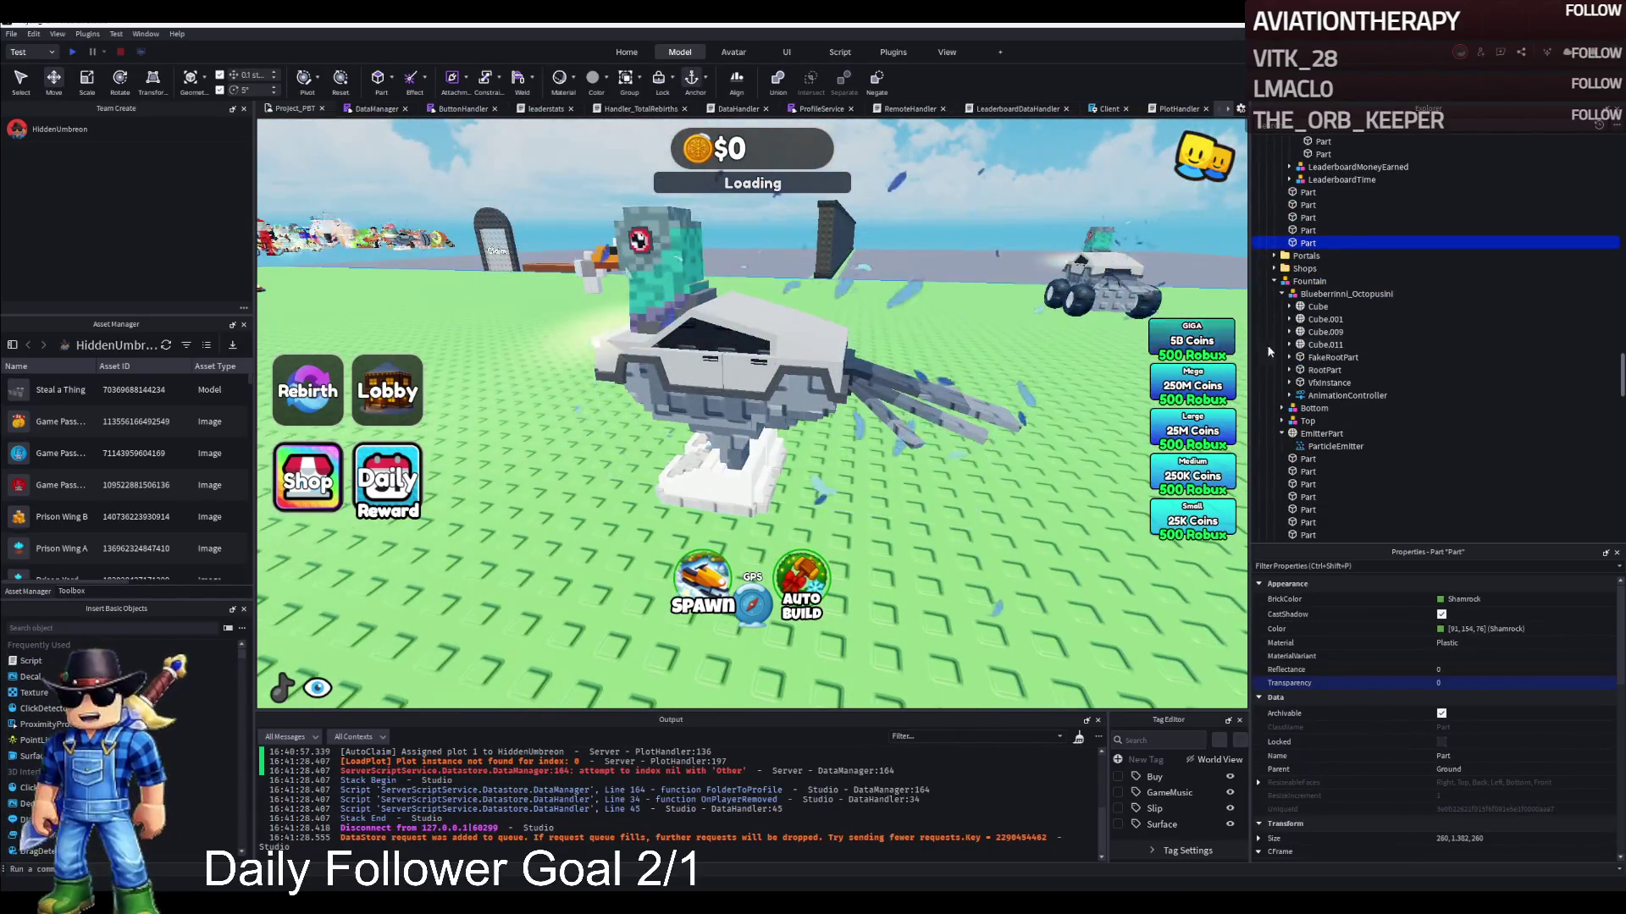
Expand Piccione Macchina and select its mesh parts Cube.004 through Plane.021, ending on Plane.020
scroll(1323, 364, "up", 4)
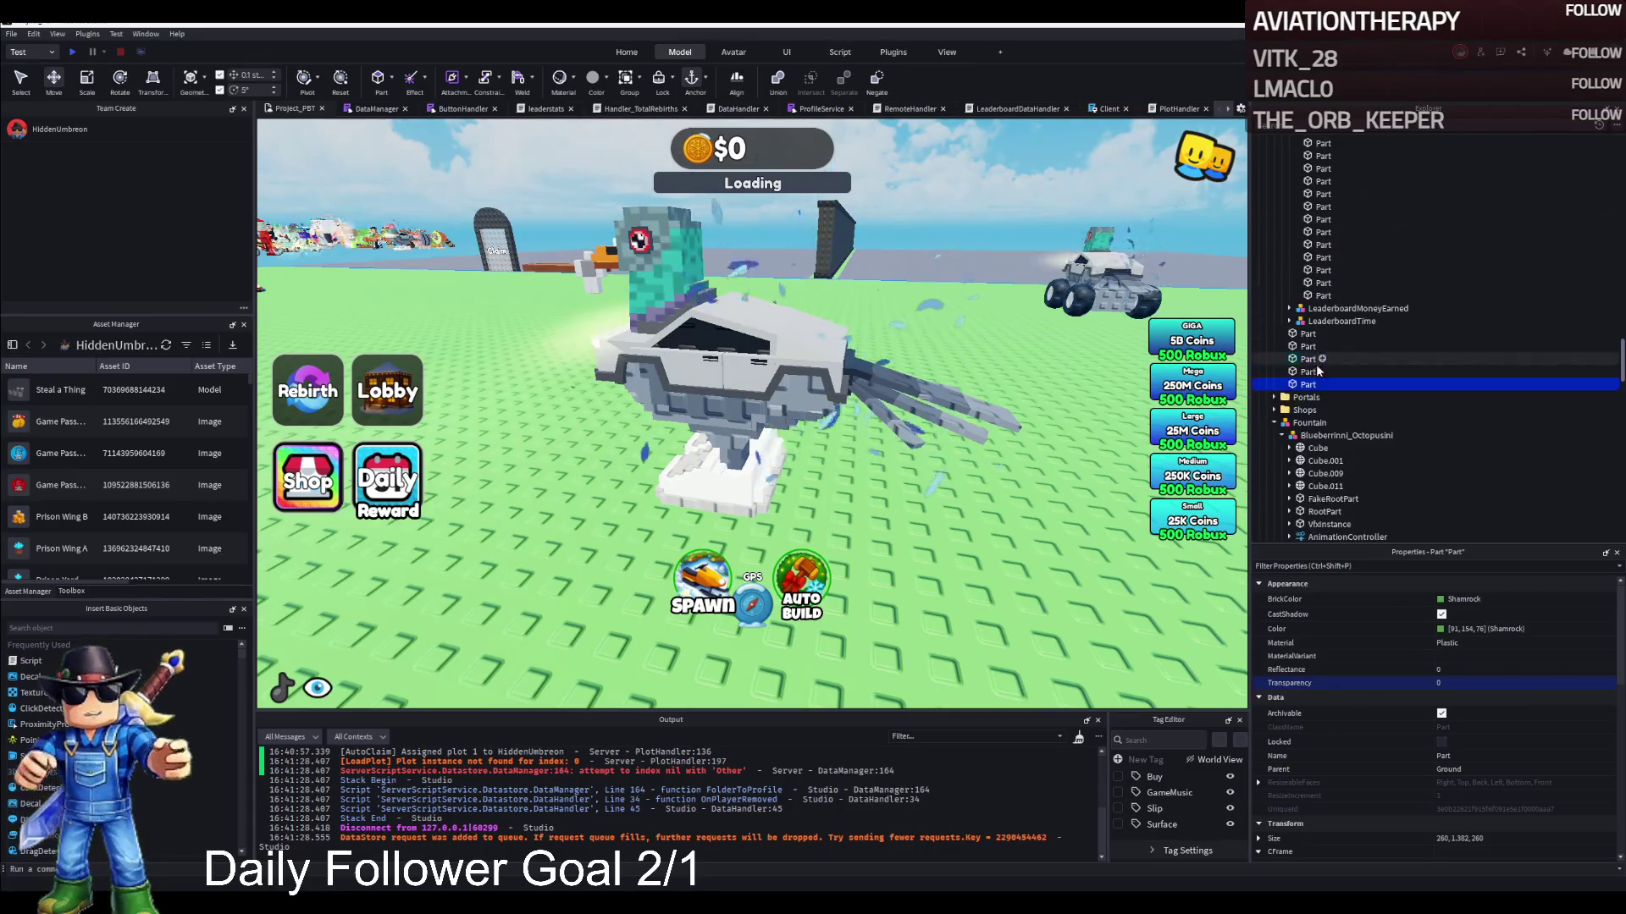
left_click(956, 398)
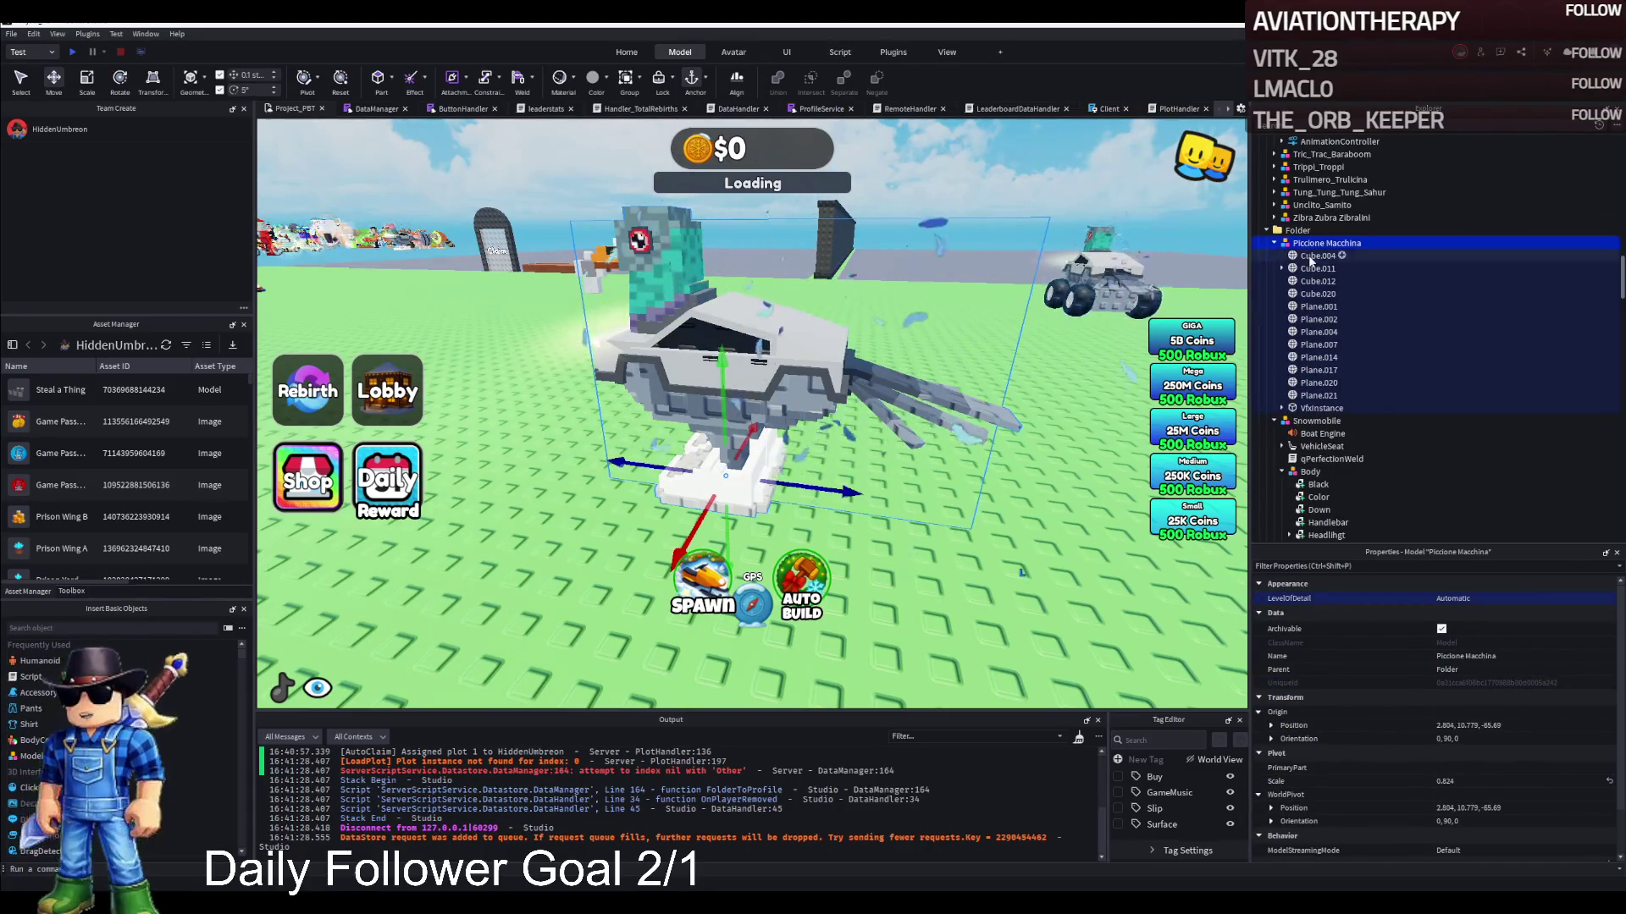
left_click(1311, 257)
left_click(1319, 408, "shift")
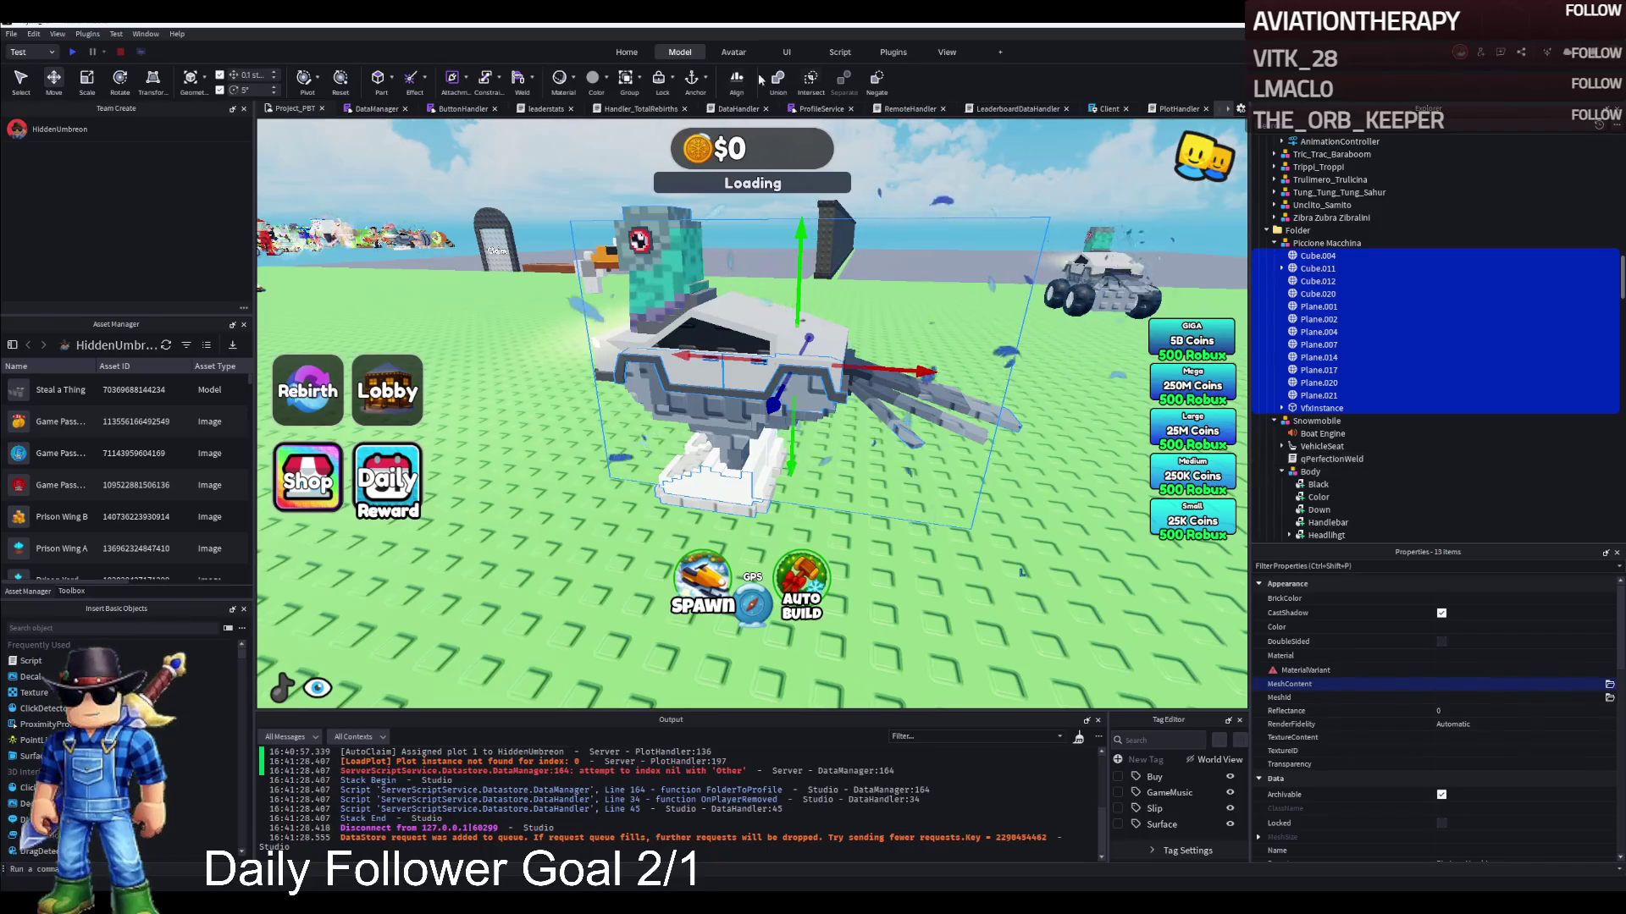
left_click(1317, 255)
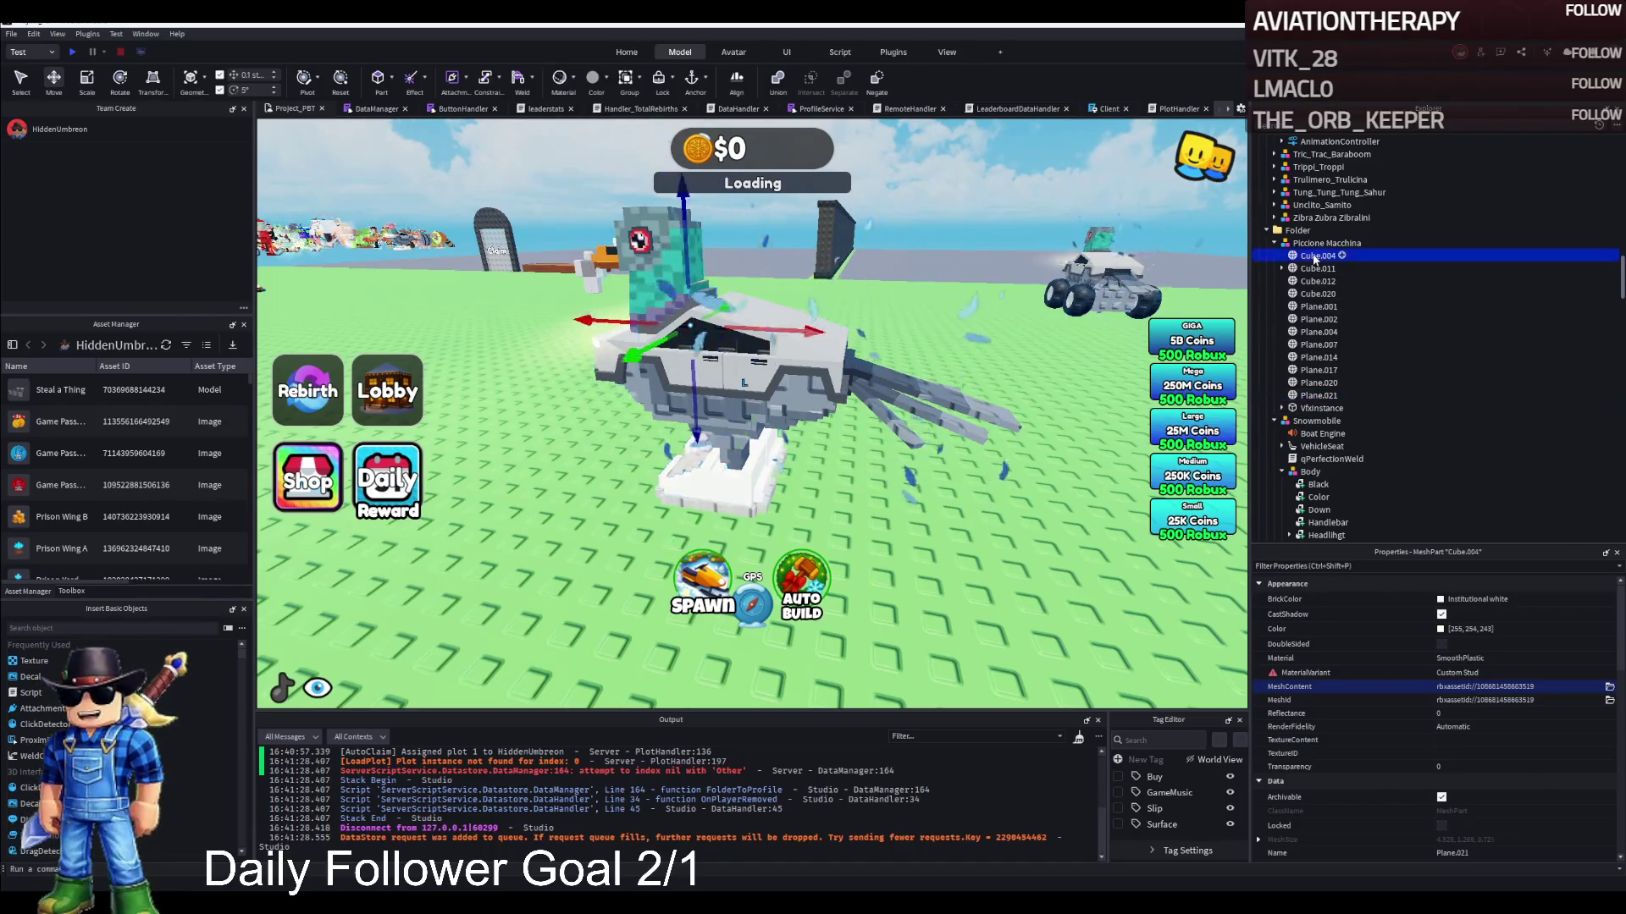
left_click(1314, 397, "shift")
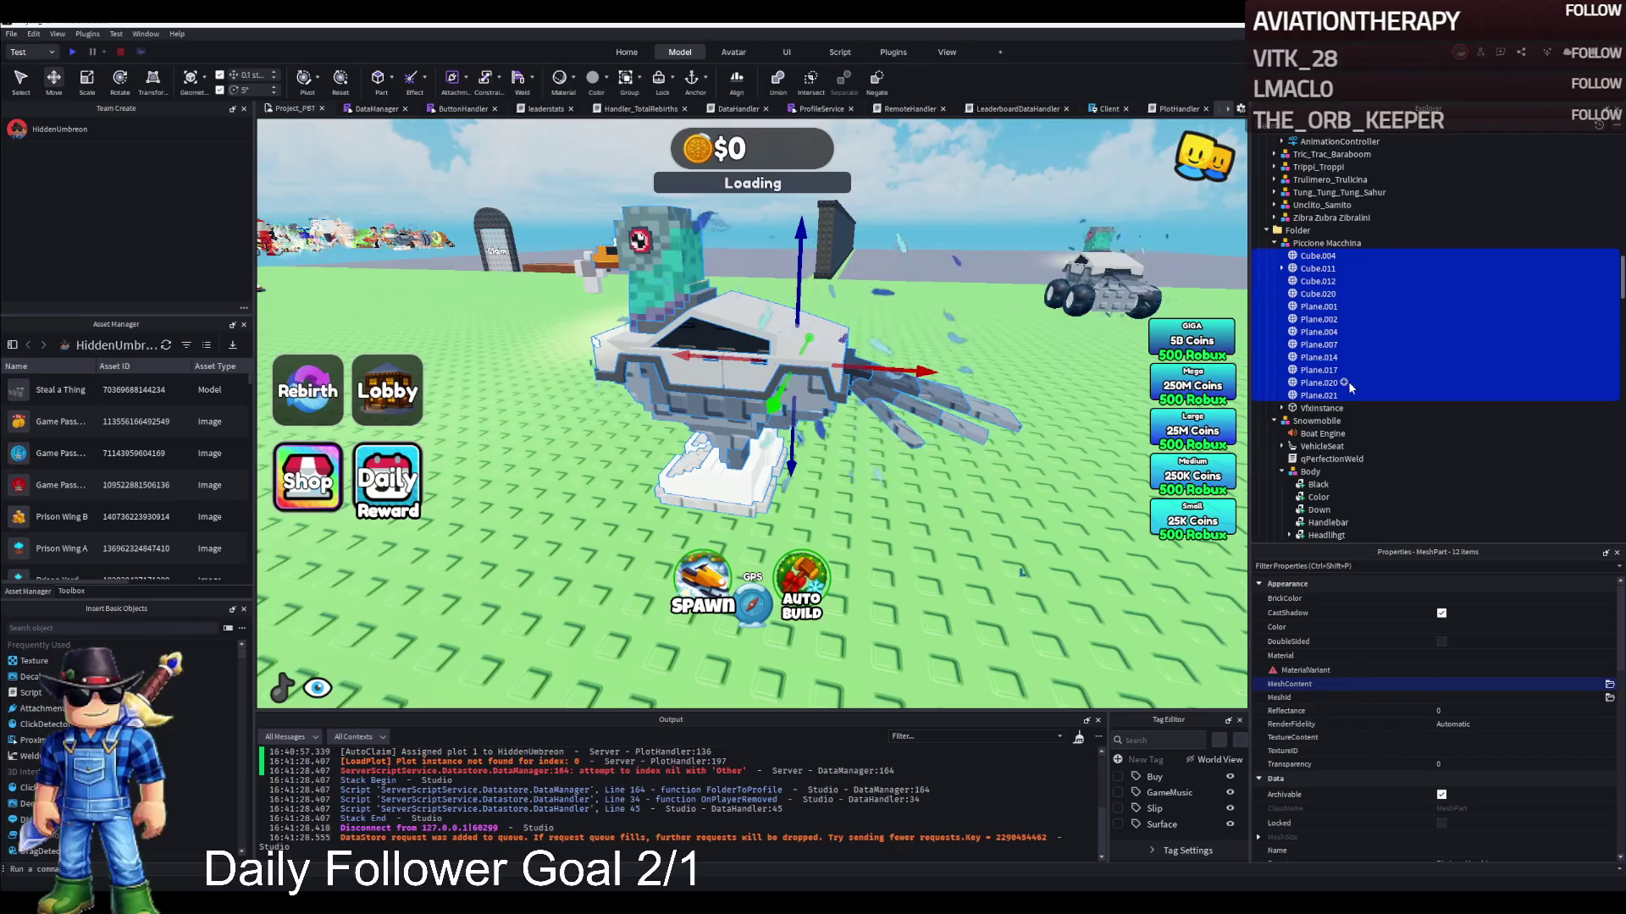
left_click(1319, 383)
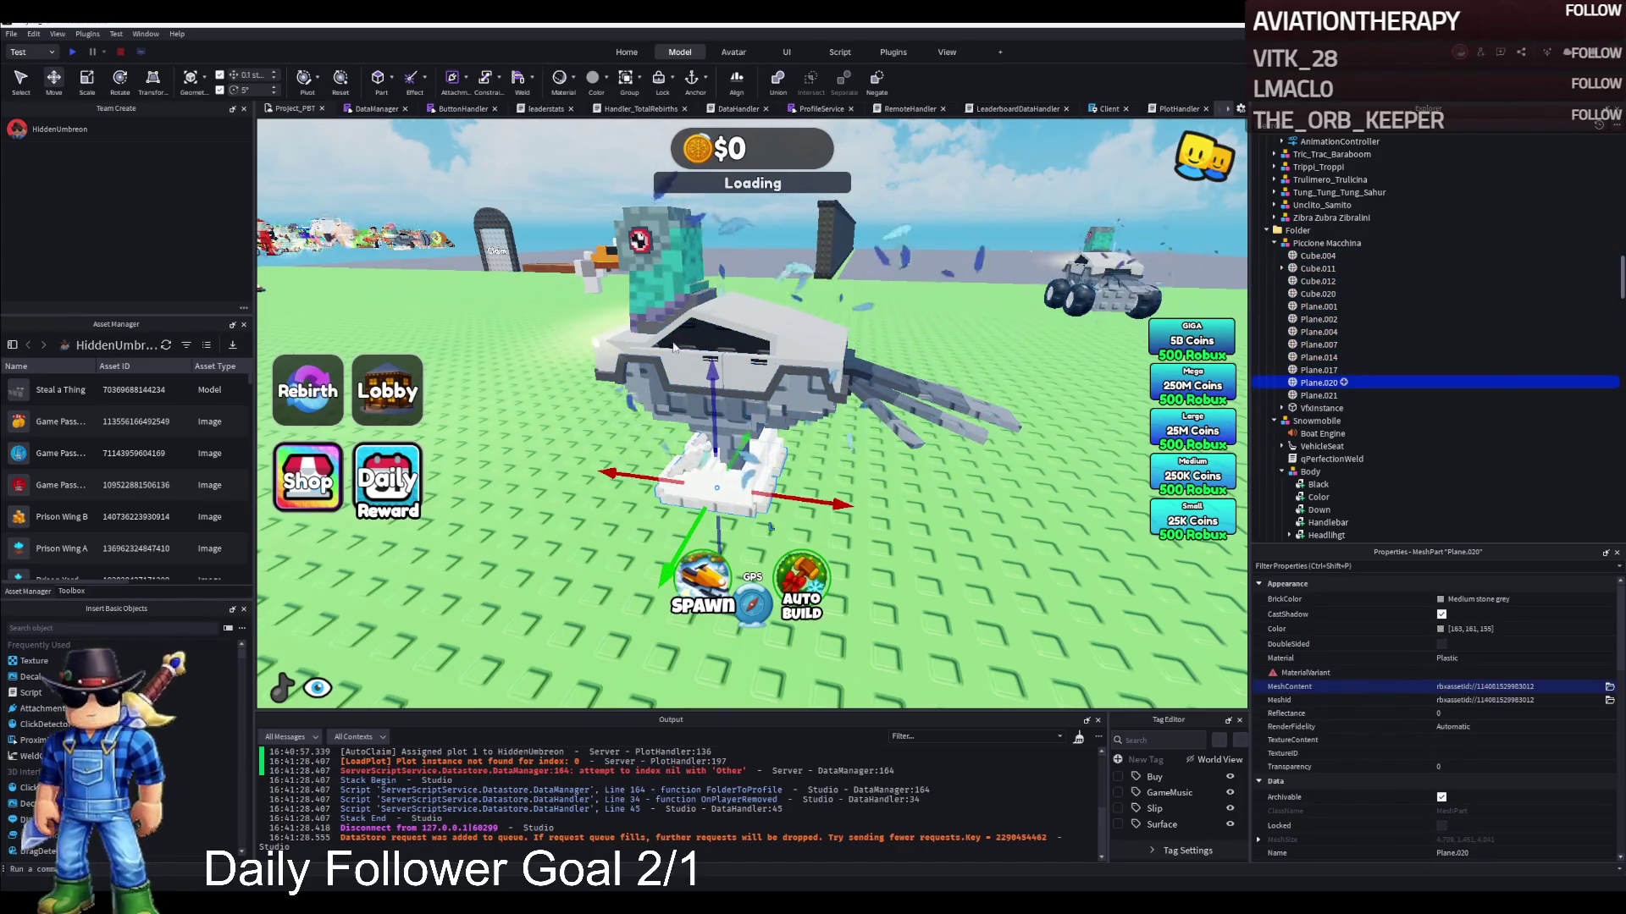
Add a WeldConstraint under Cube.004 welding it to Plane.002, then a copy for Plane.007
key("ctrl+shift+v")
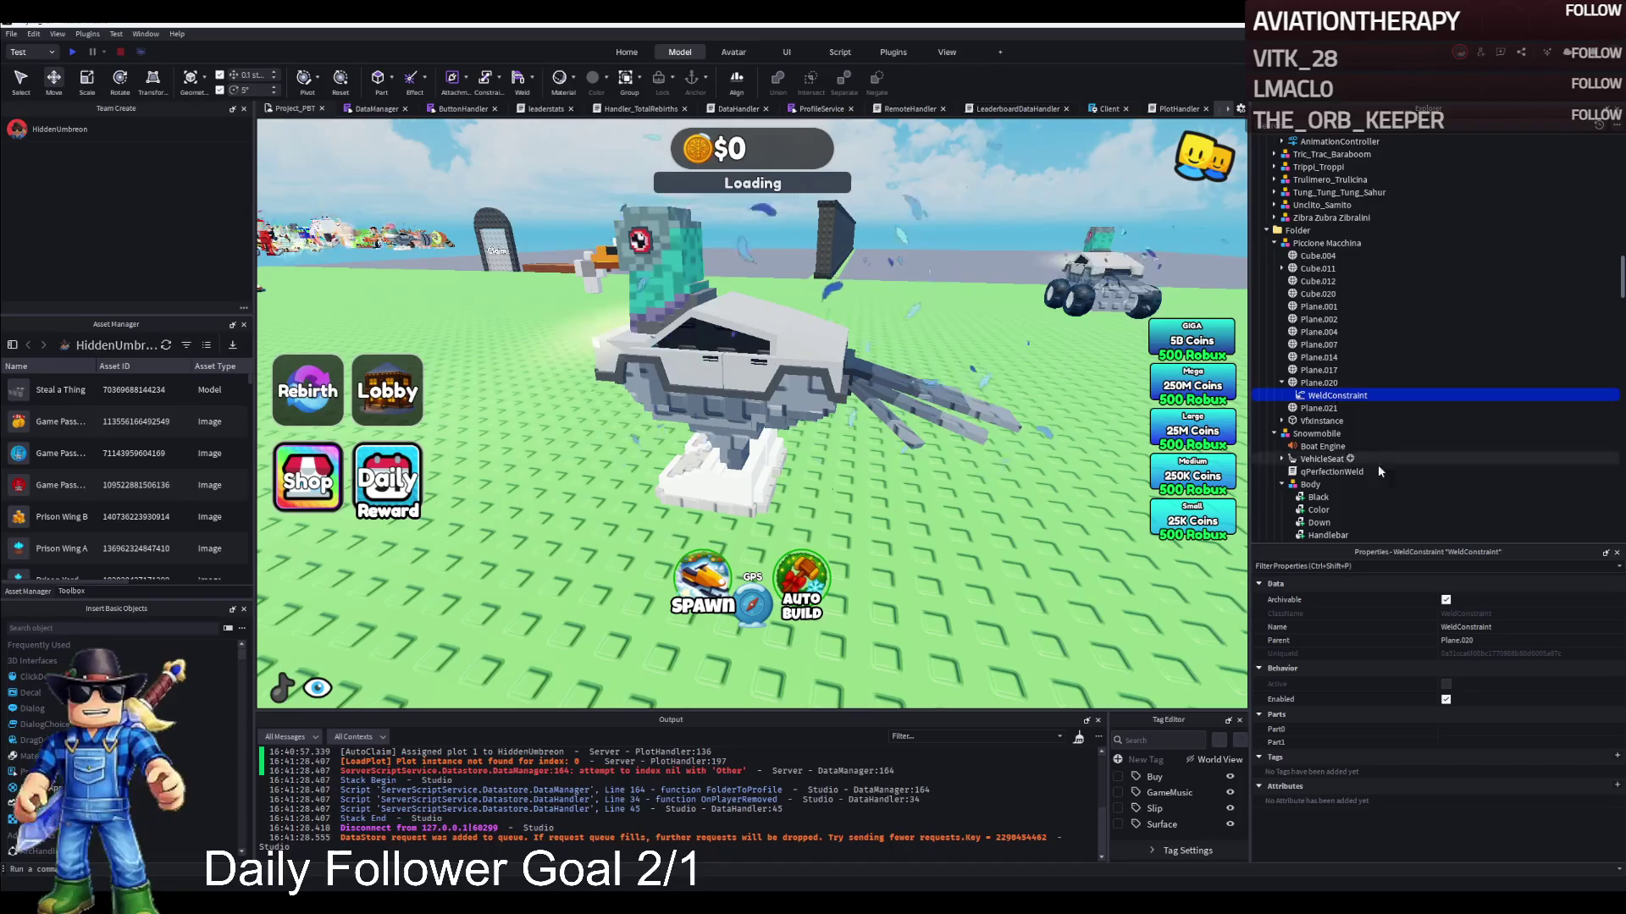
left_click_drag(1317, 250, 1317, 250)
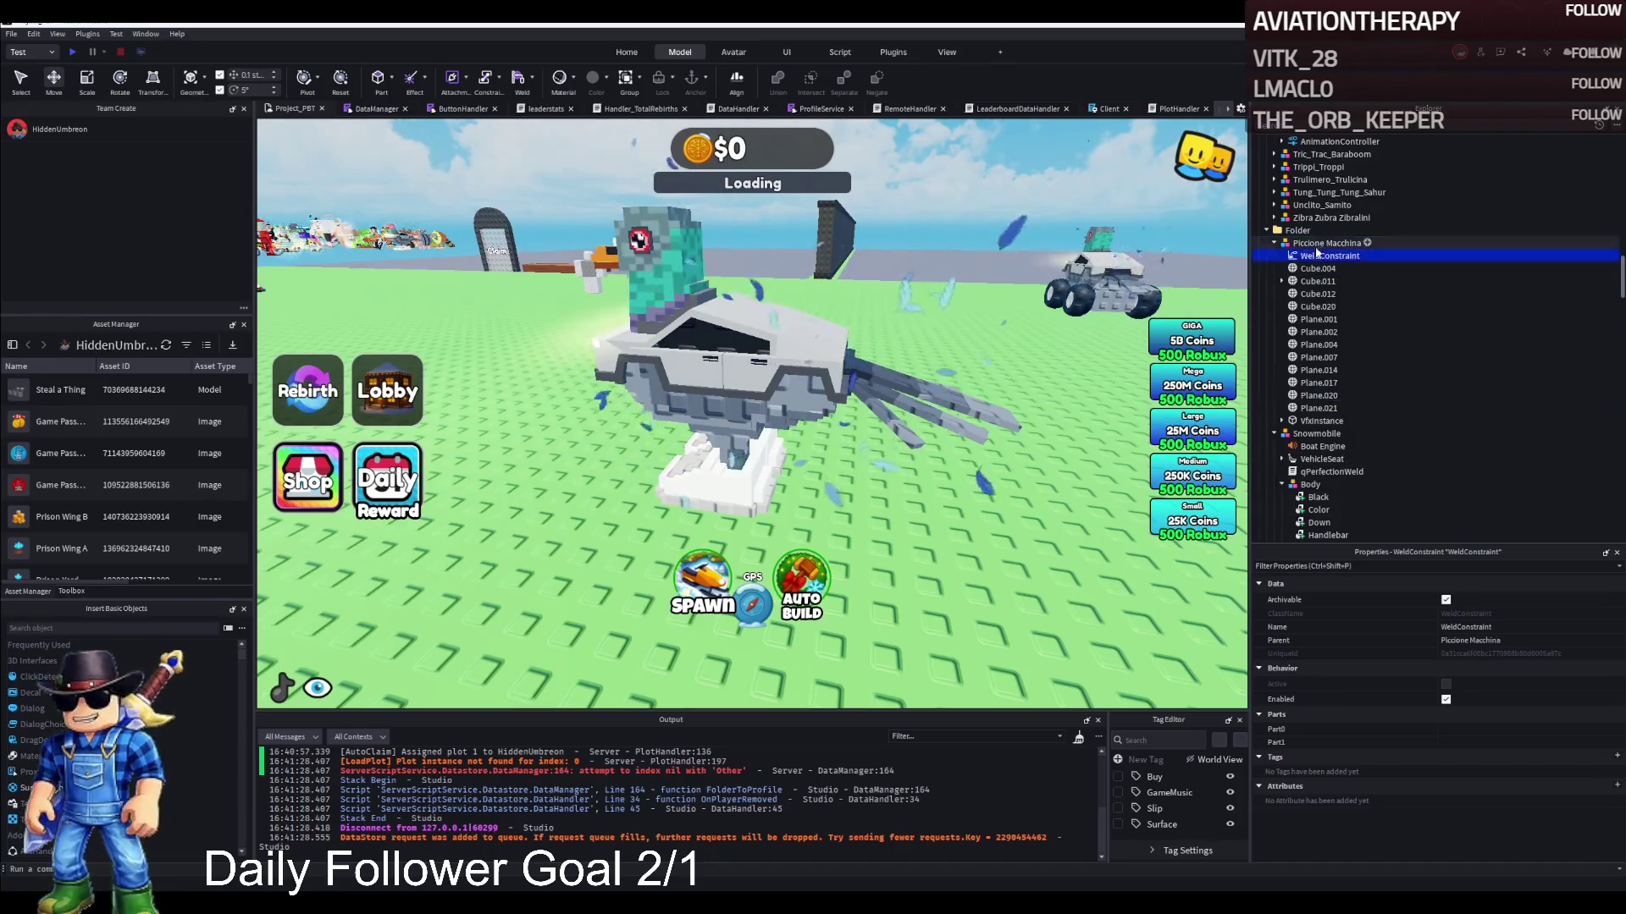
left_click(1342, 332)
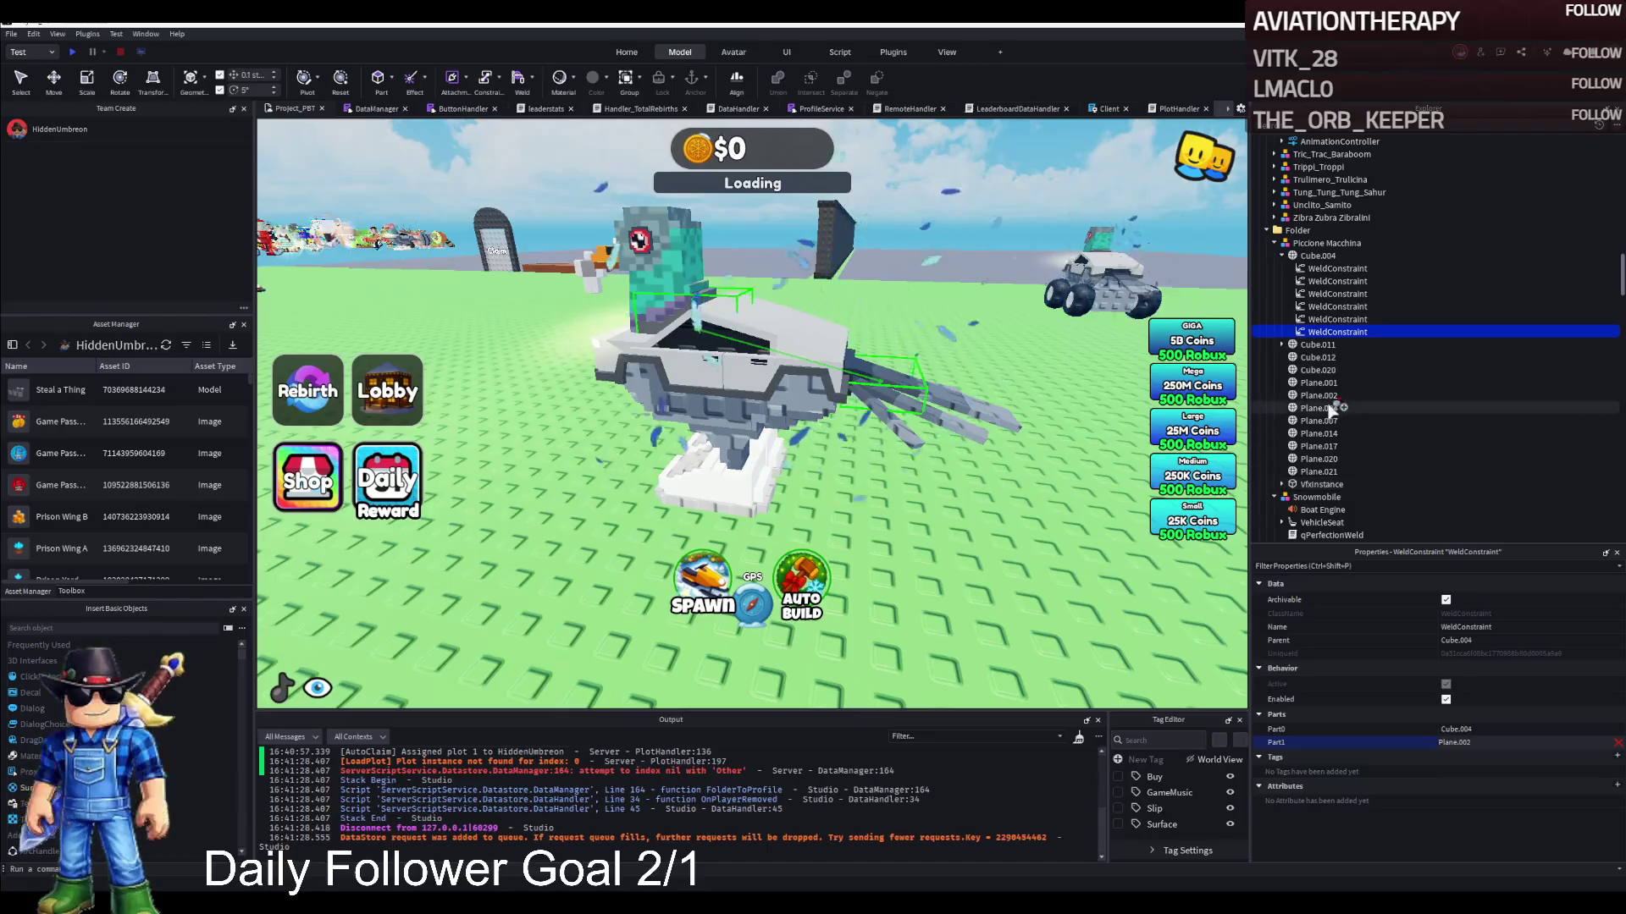
key("ctrl+d")
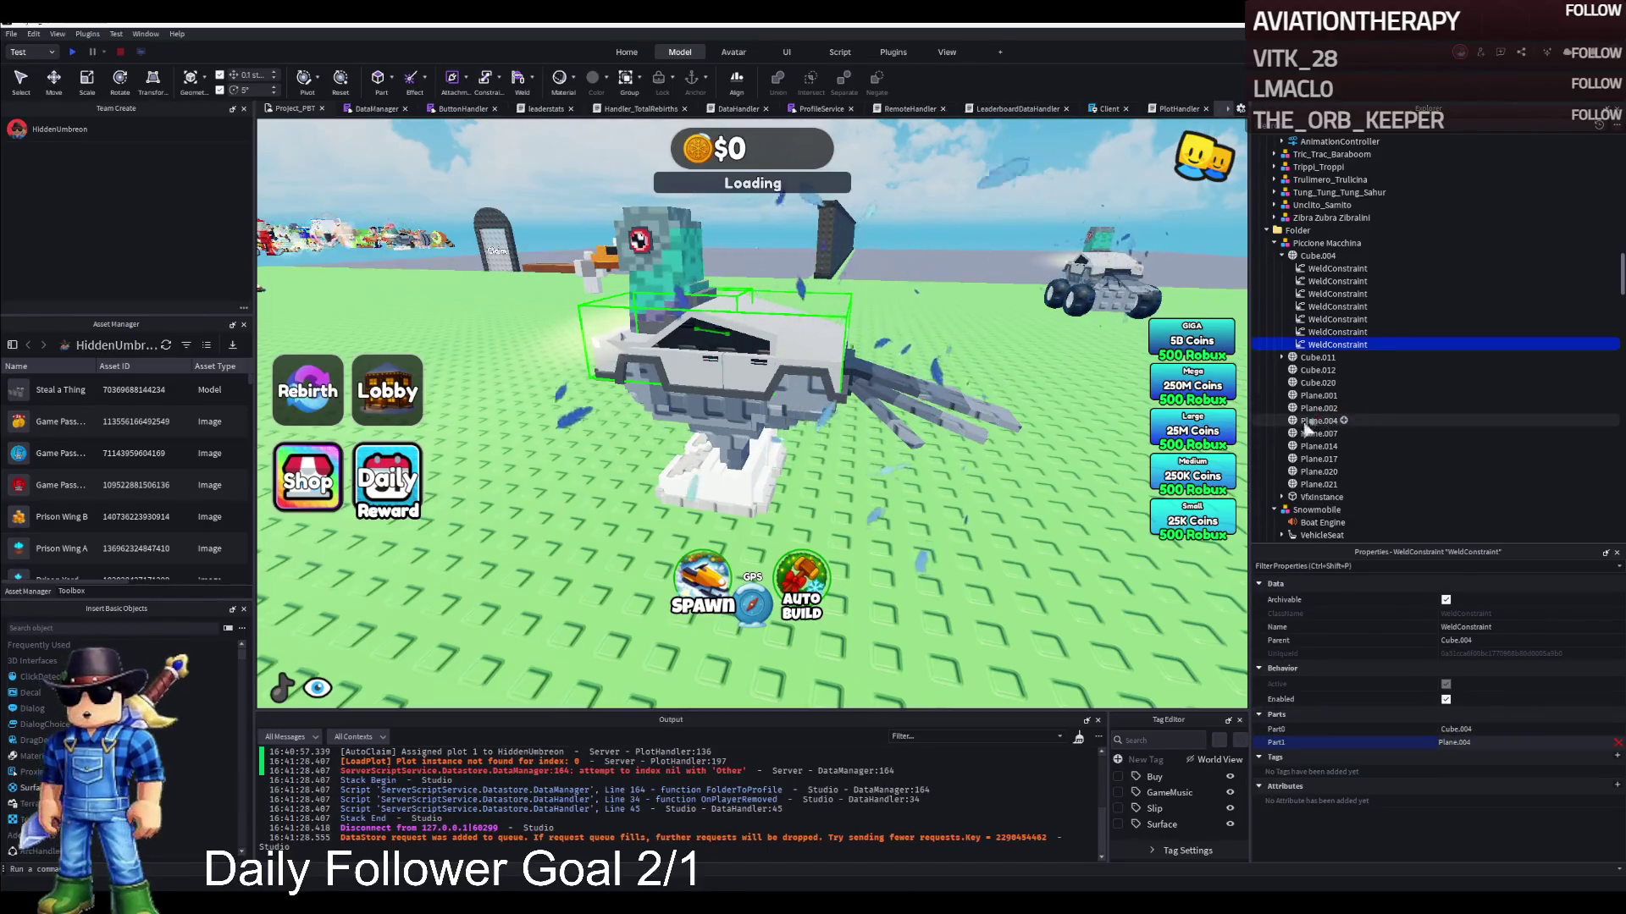
key("ctrl+d")
left_click(1476, 743)
left_click(1314, 447)
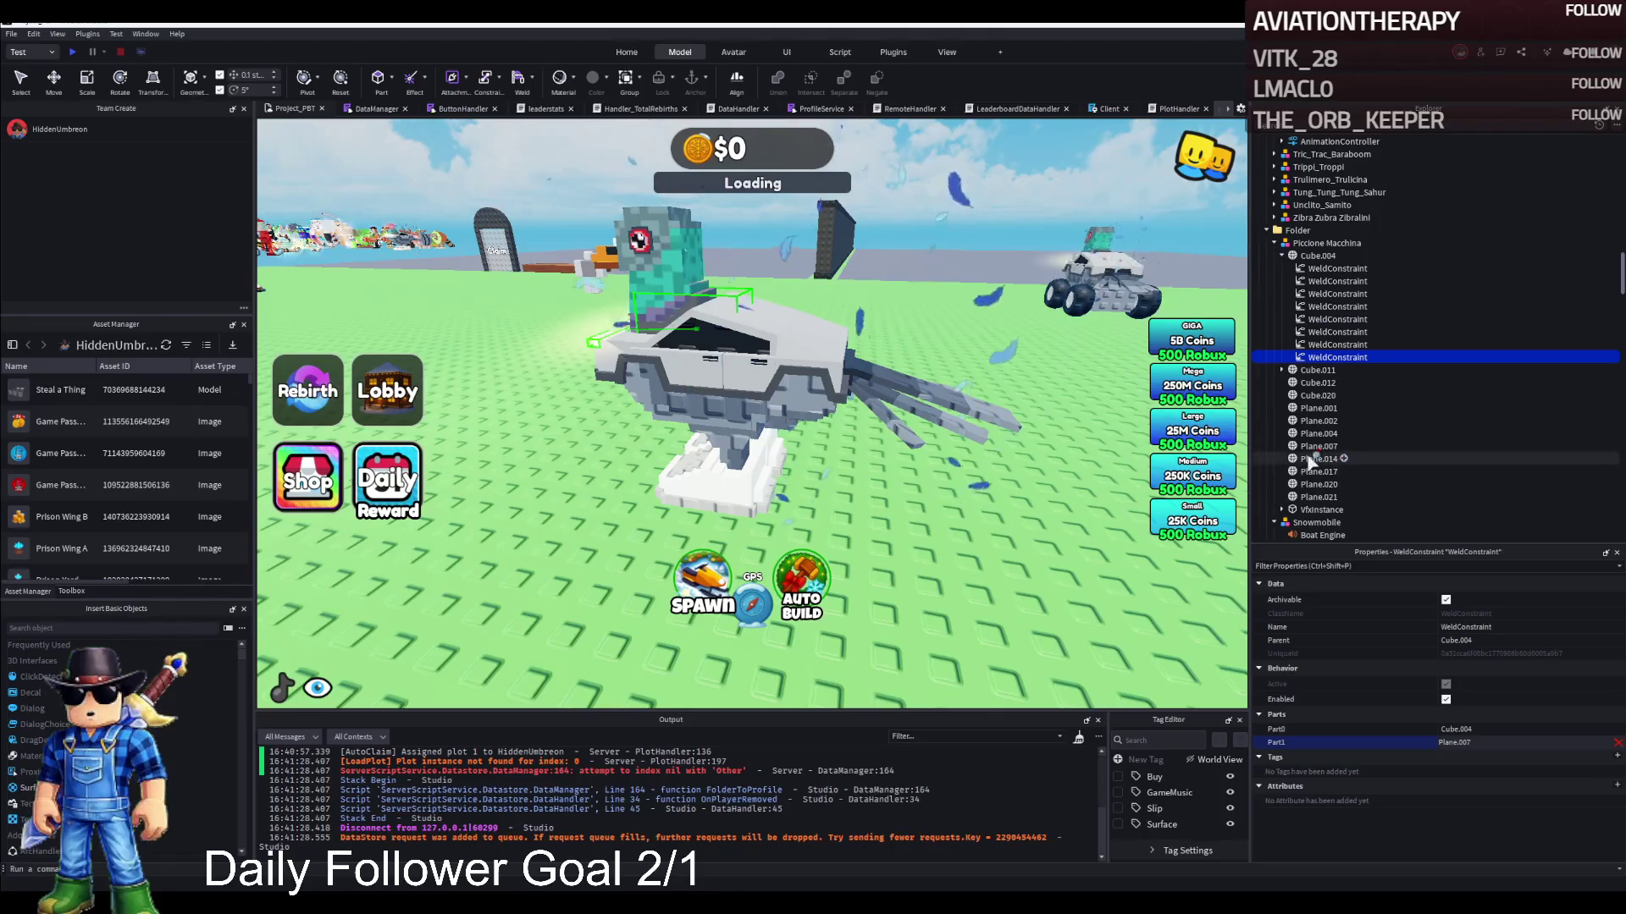
Duplicate the weld for Plane.017, the next Plane part and Plane.020
key("ctrl+d")
left_click(1521, 738)
left_click(1321, 484)
key("ctrl+d")
left_click(1497, 741)
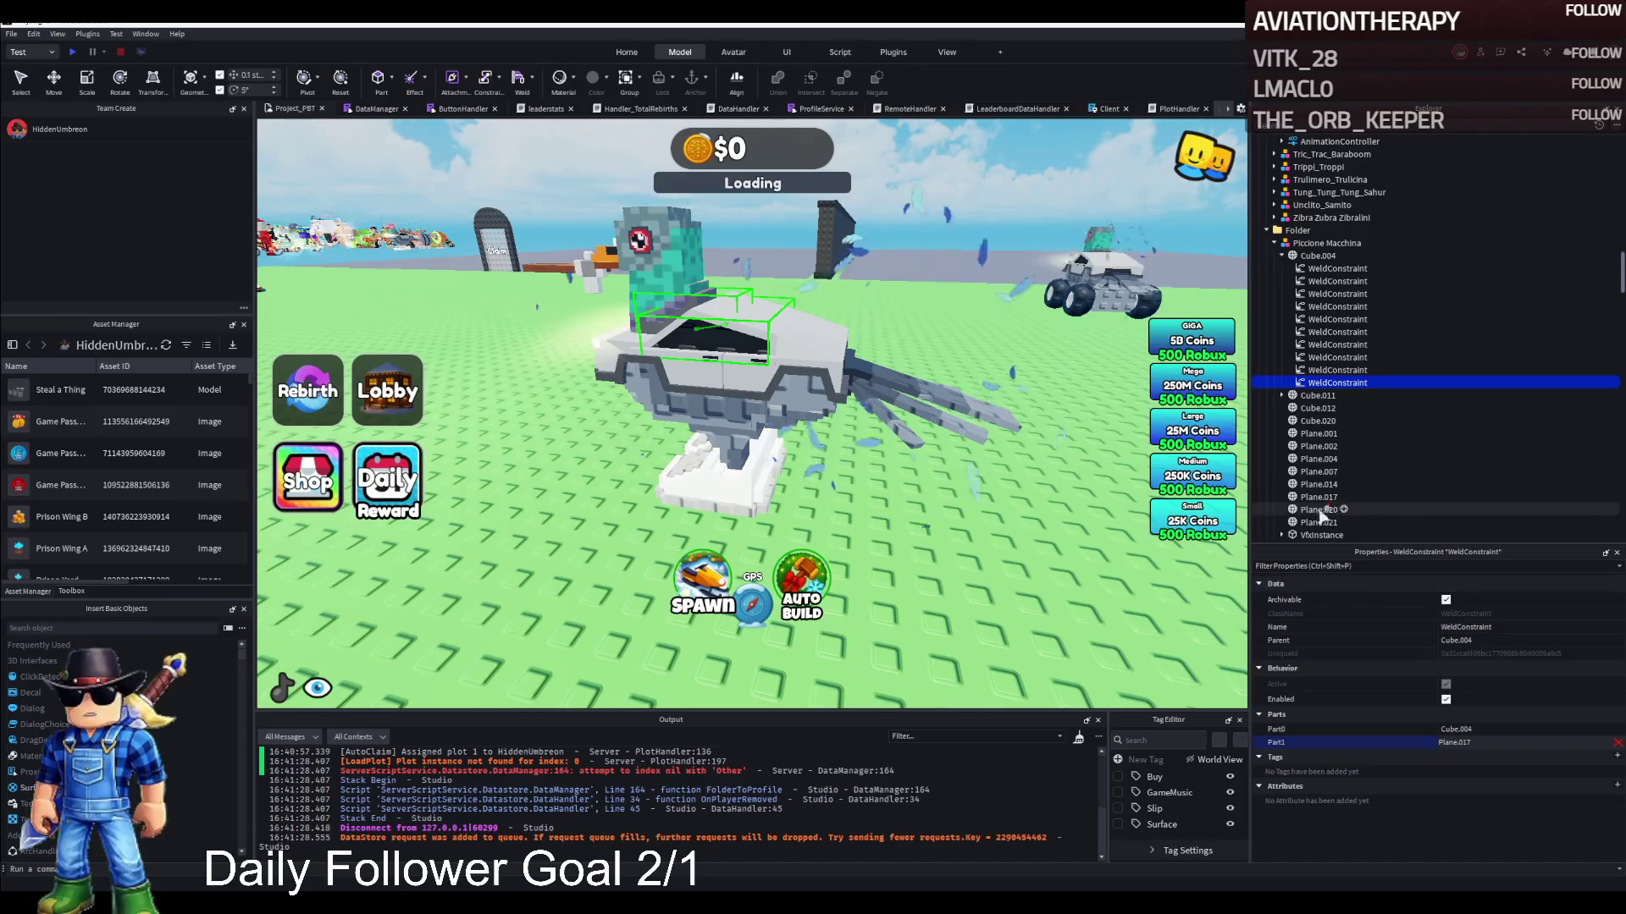
key("ctrl+d")
left_click(1492, 744)
scroll(1320, 521, "down", 3)
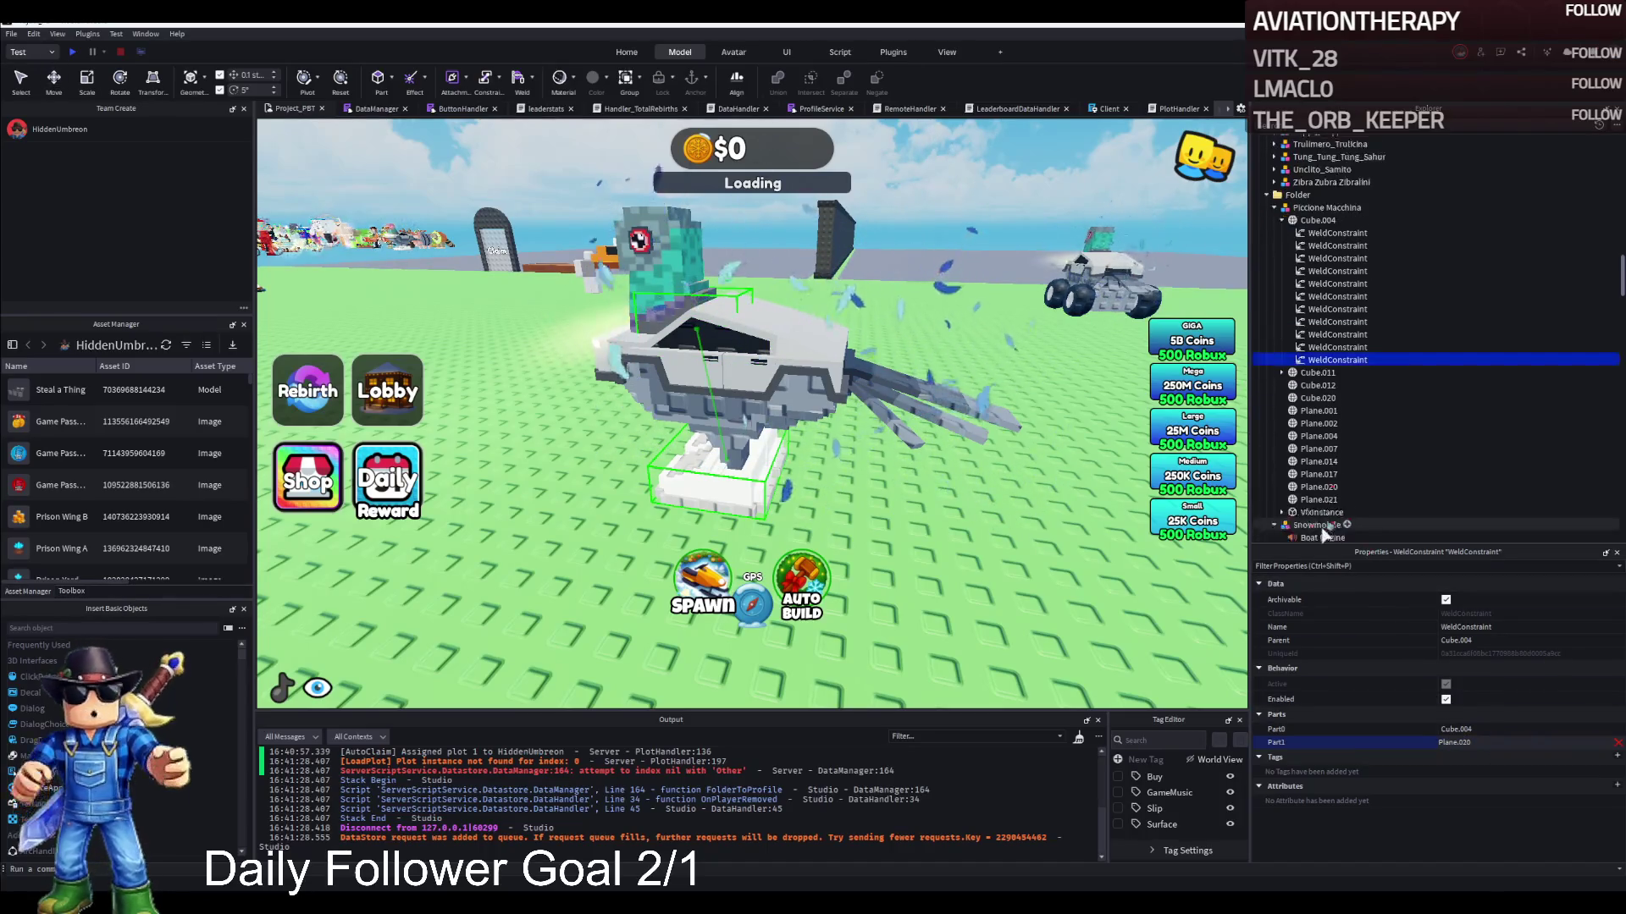
left_click(1319, 465)
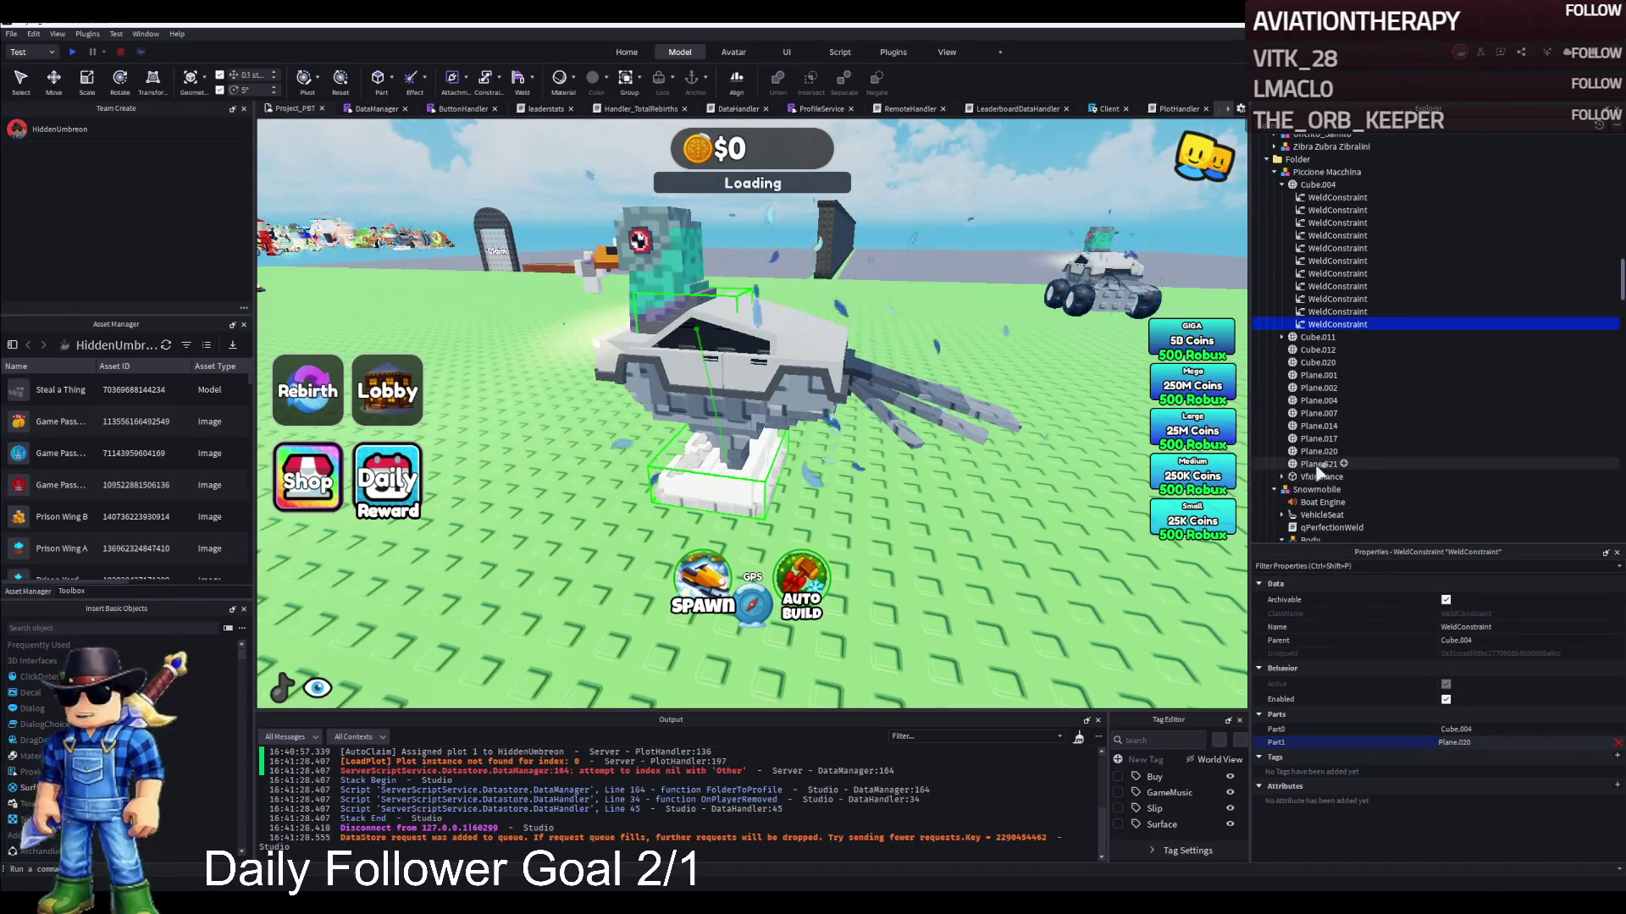
Add a final weld from Cube.004 to VfxInstance and collapse Cube.004's welds
key("ctrl+d")
left_click(1492, 742)
left_click(1314, 491)
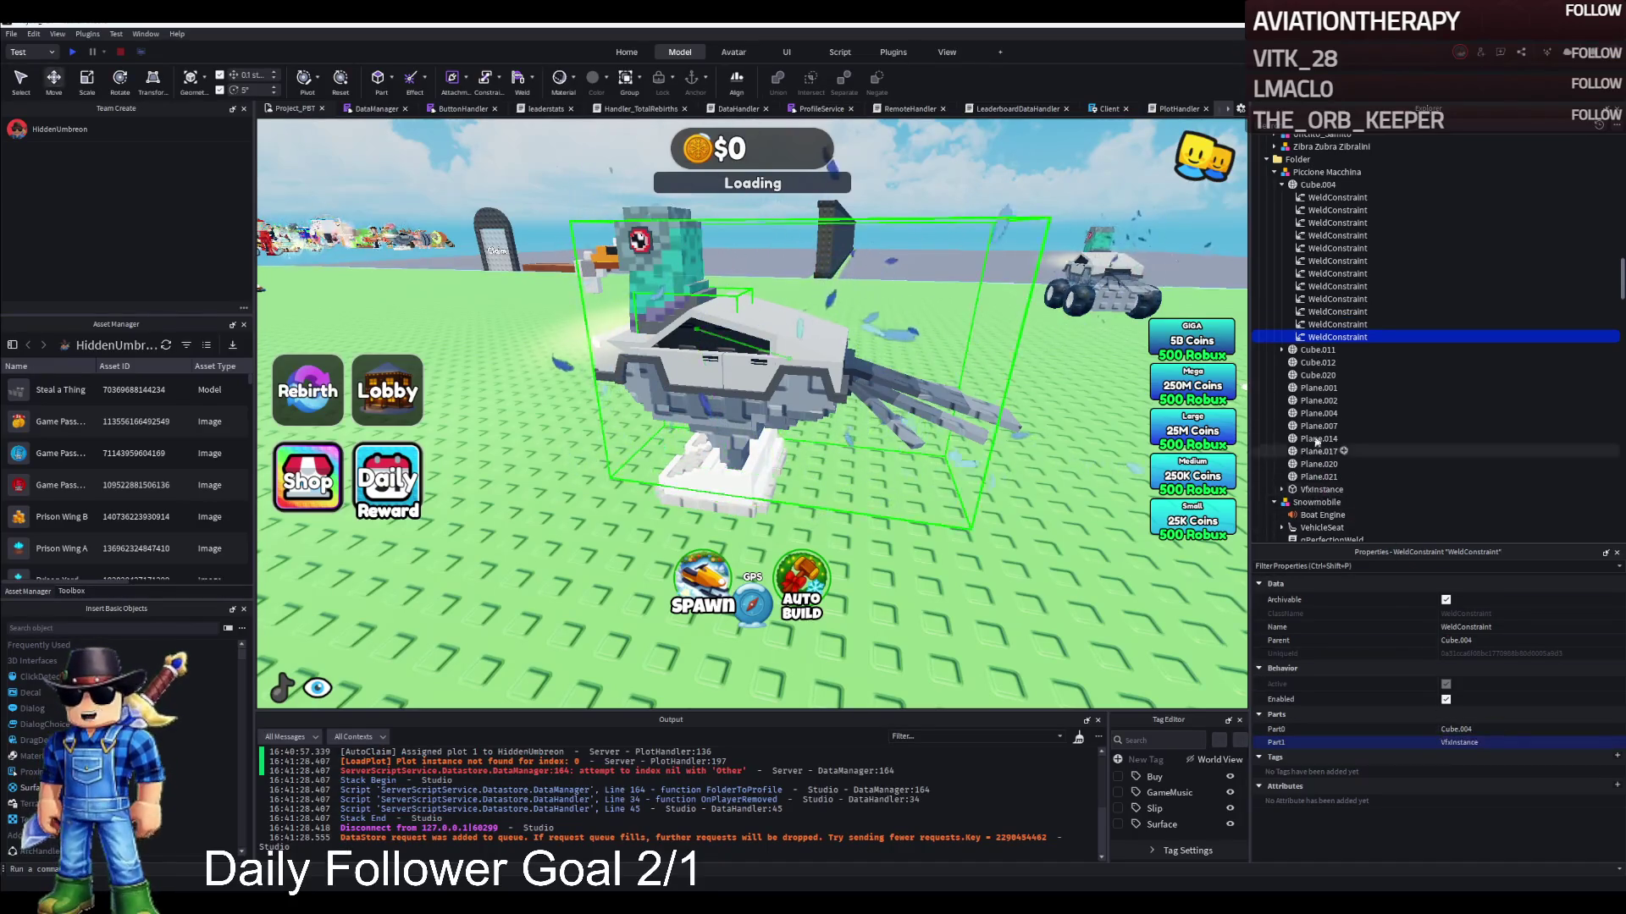
scroll(1309, 320, "up", 3)
double_click(1304, 292)
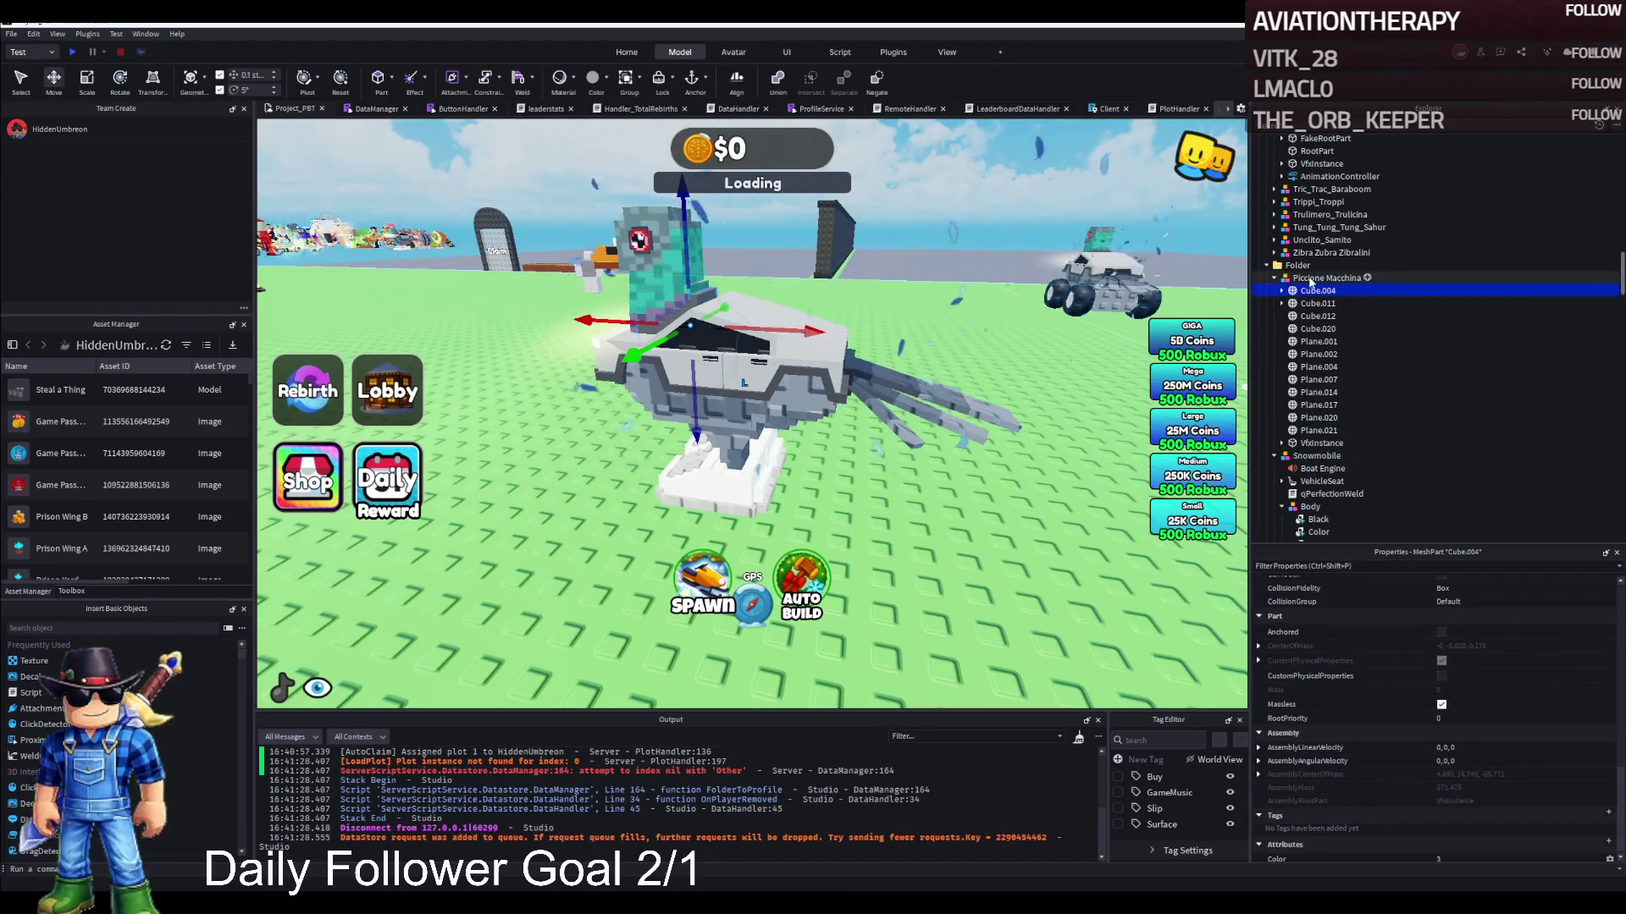
key("f")
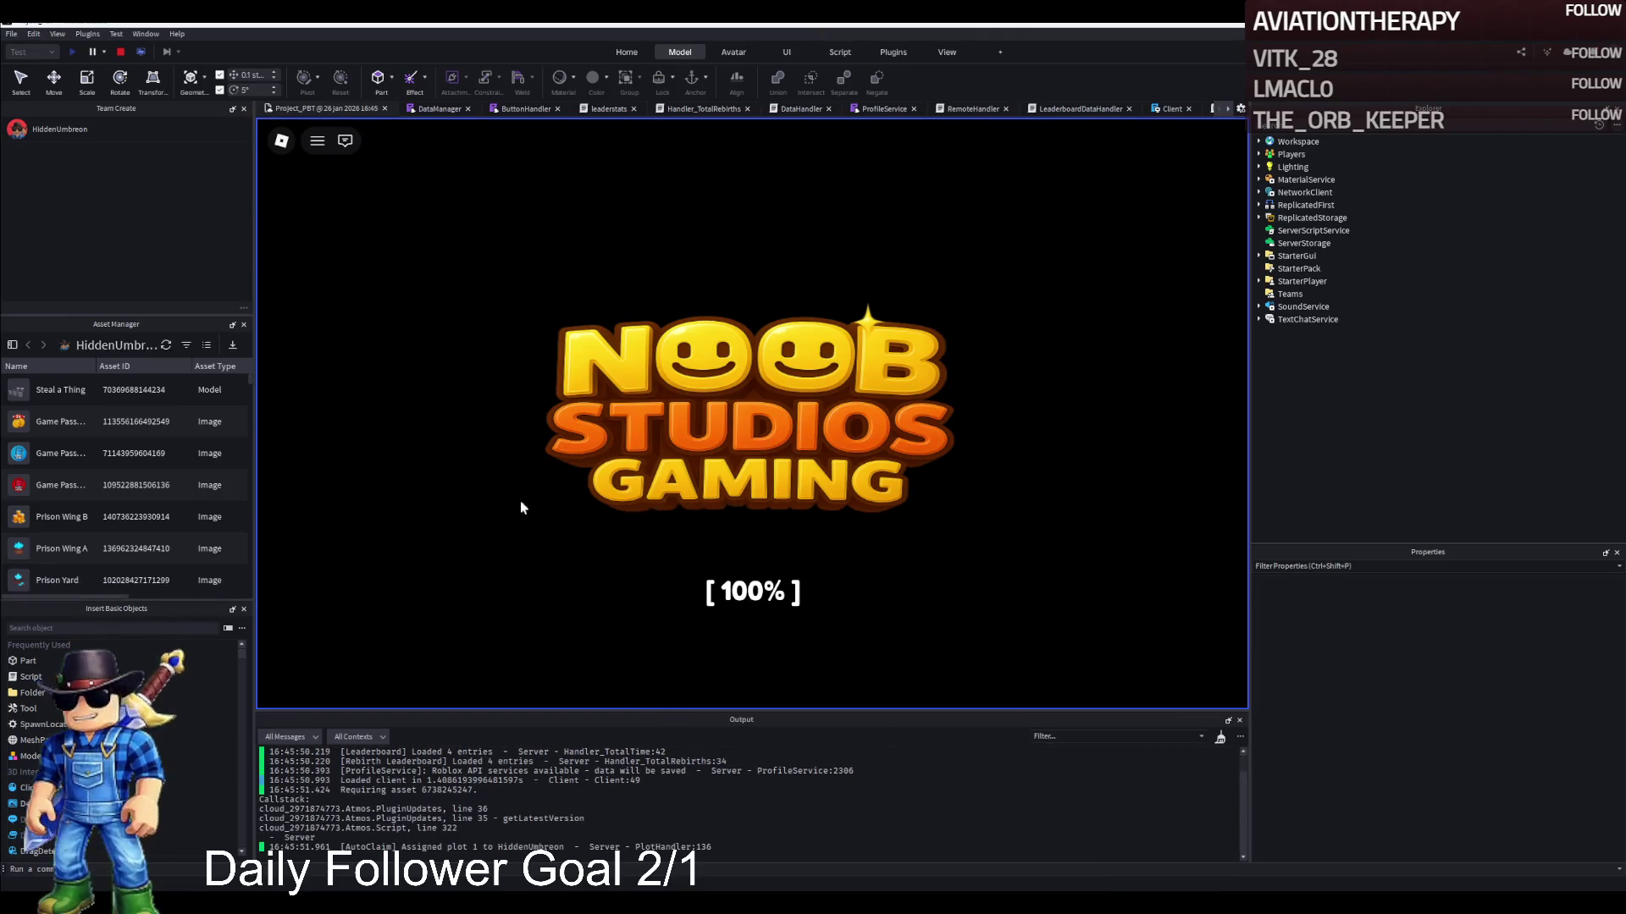
Run the character past the spawn and Aloura buildings toward the snow area, then stop the playtest
key("w")
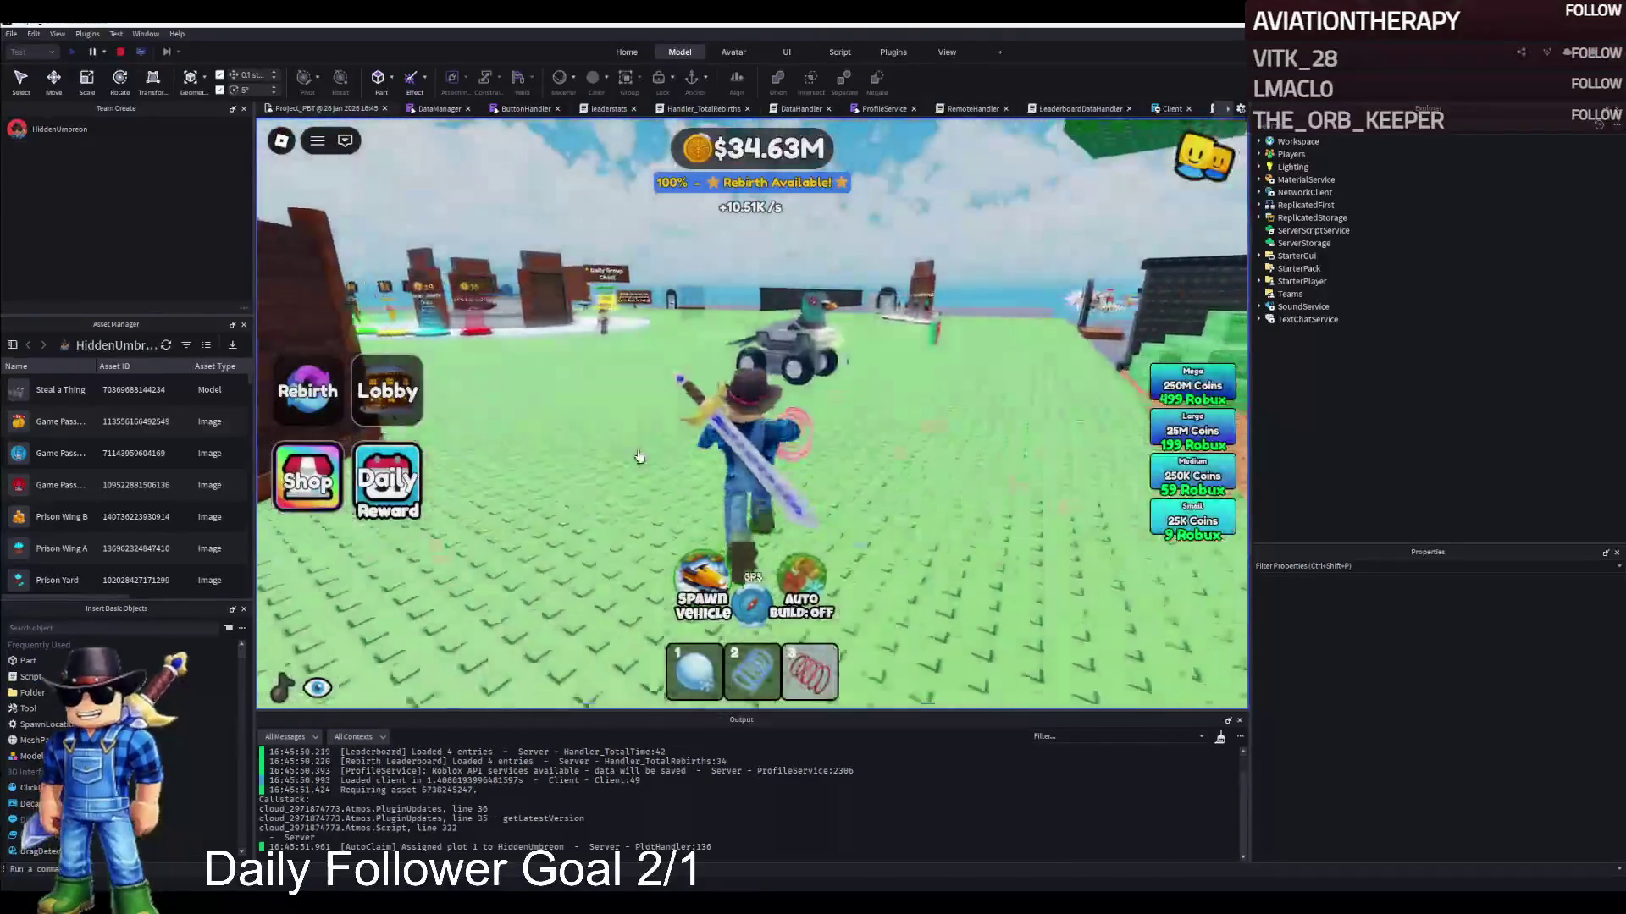
key("Left")
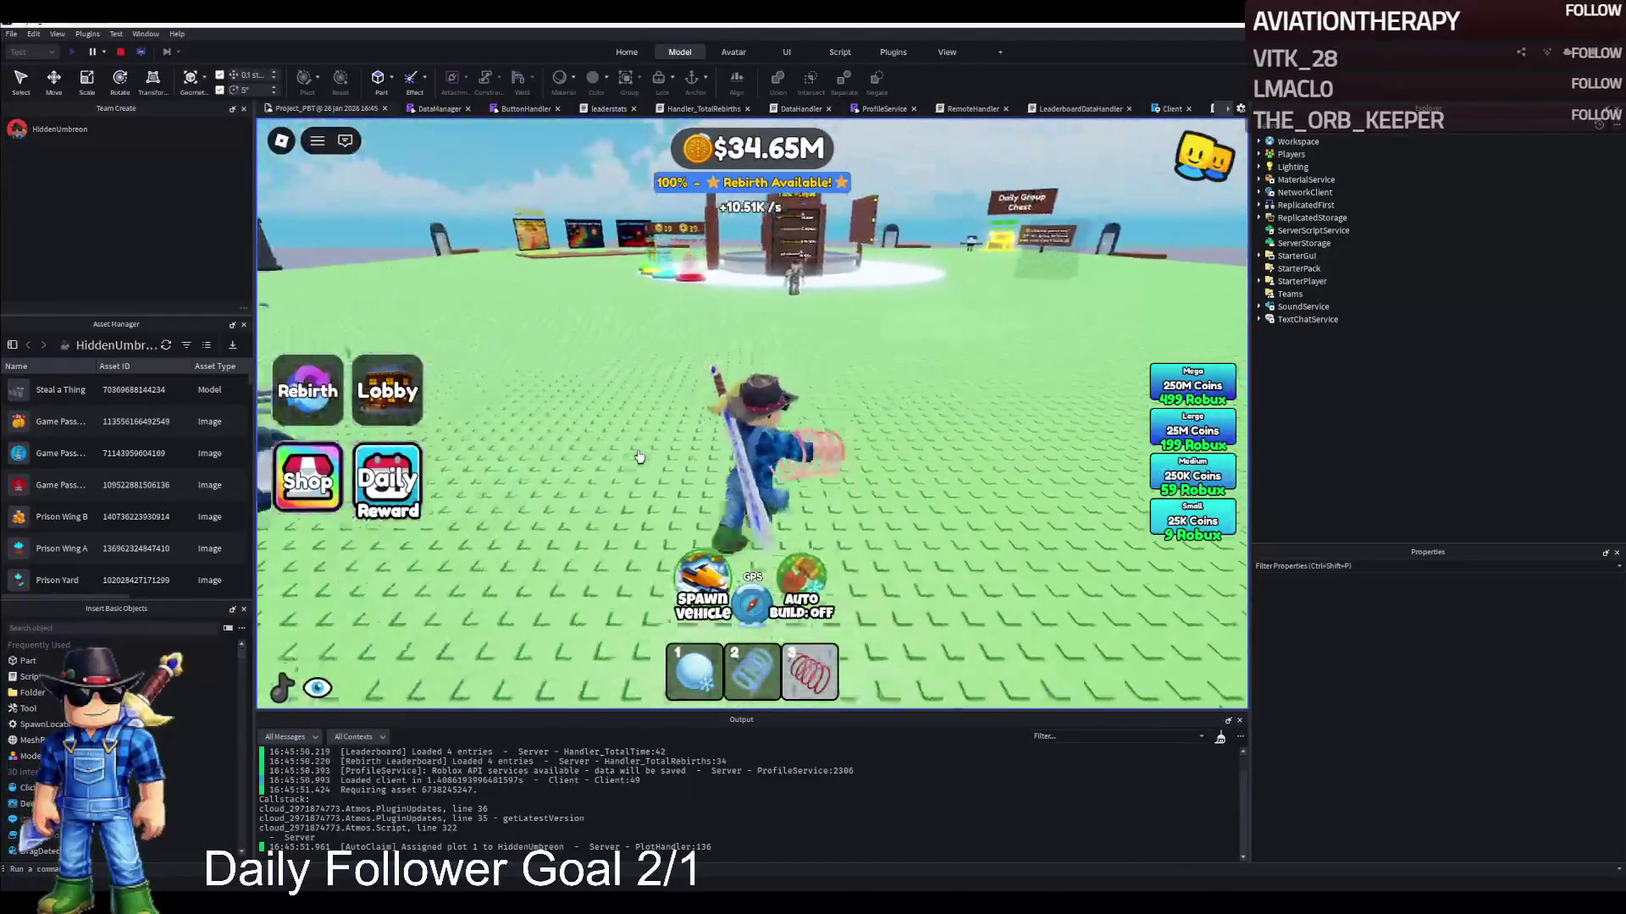
key("Left")
key("Left")
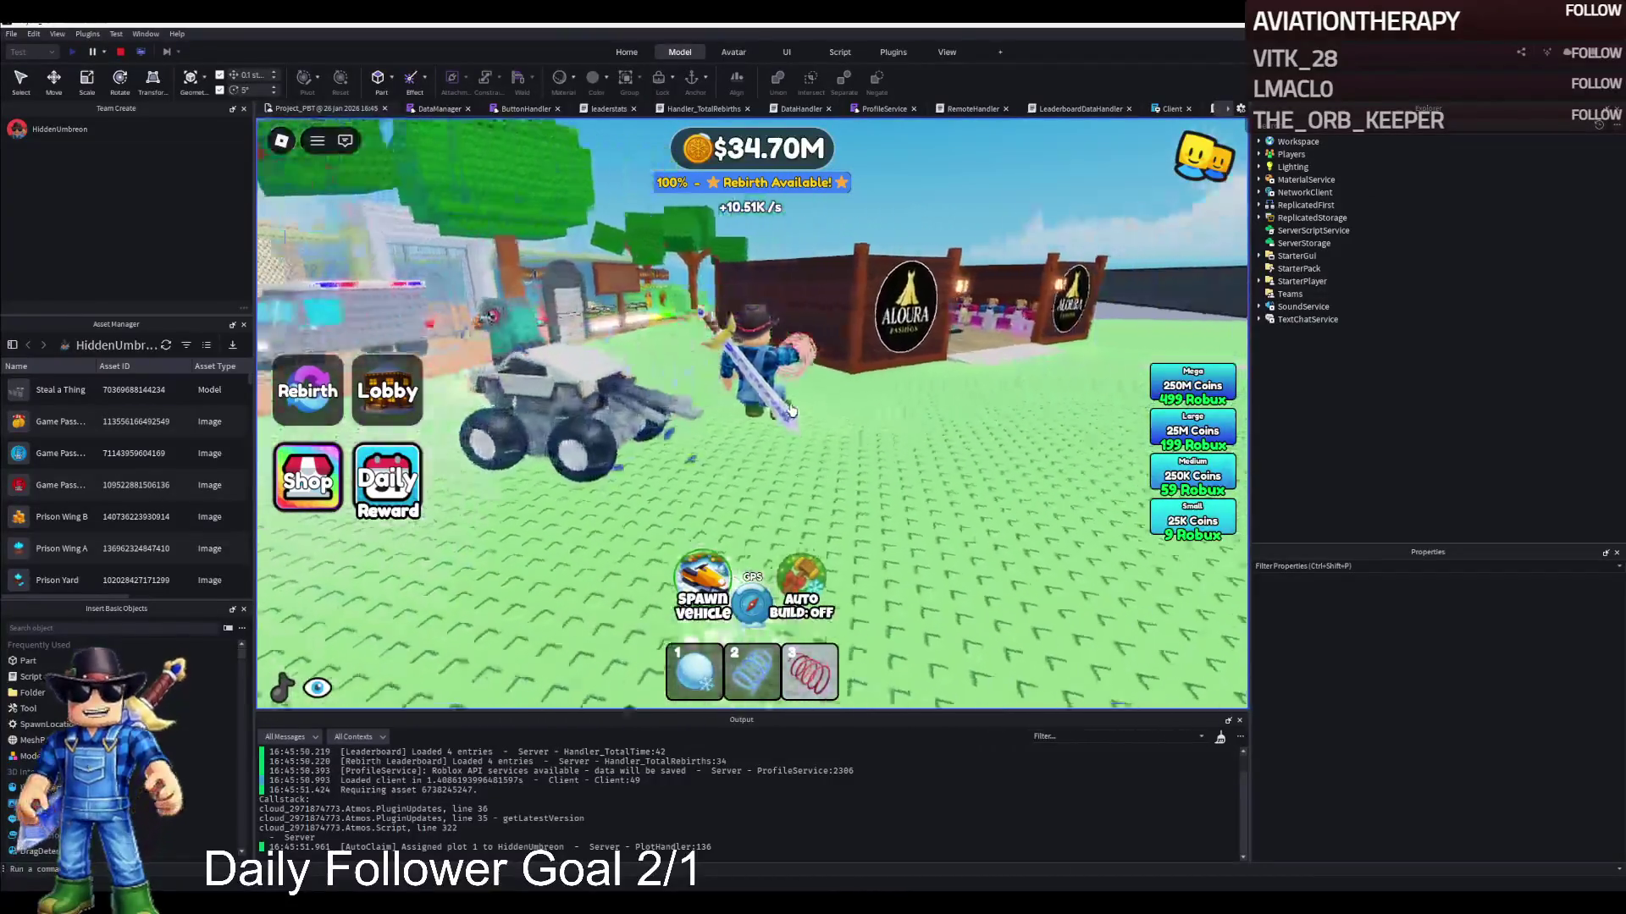
key("Left")
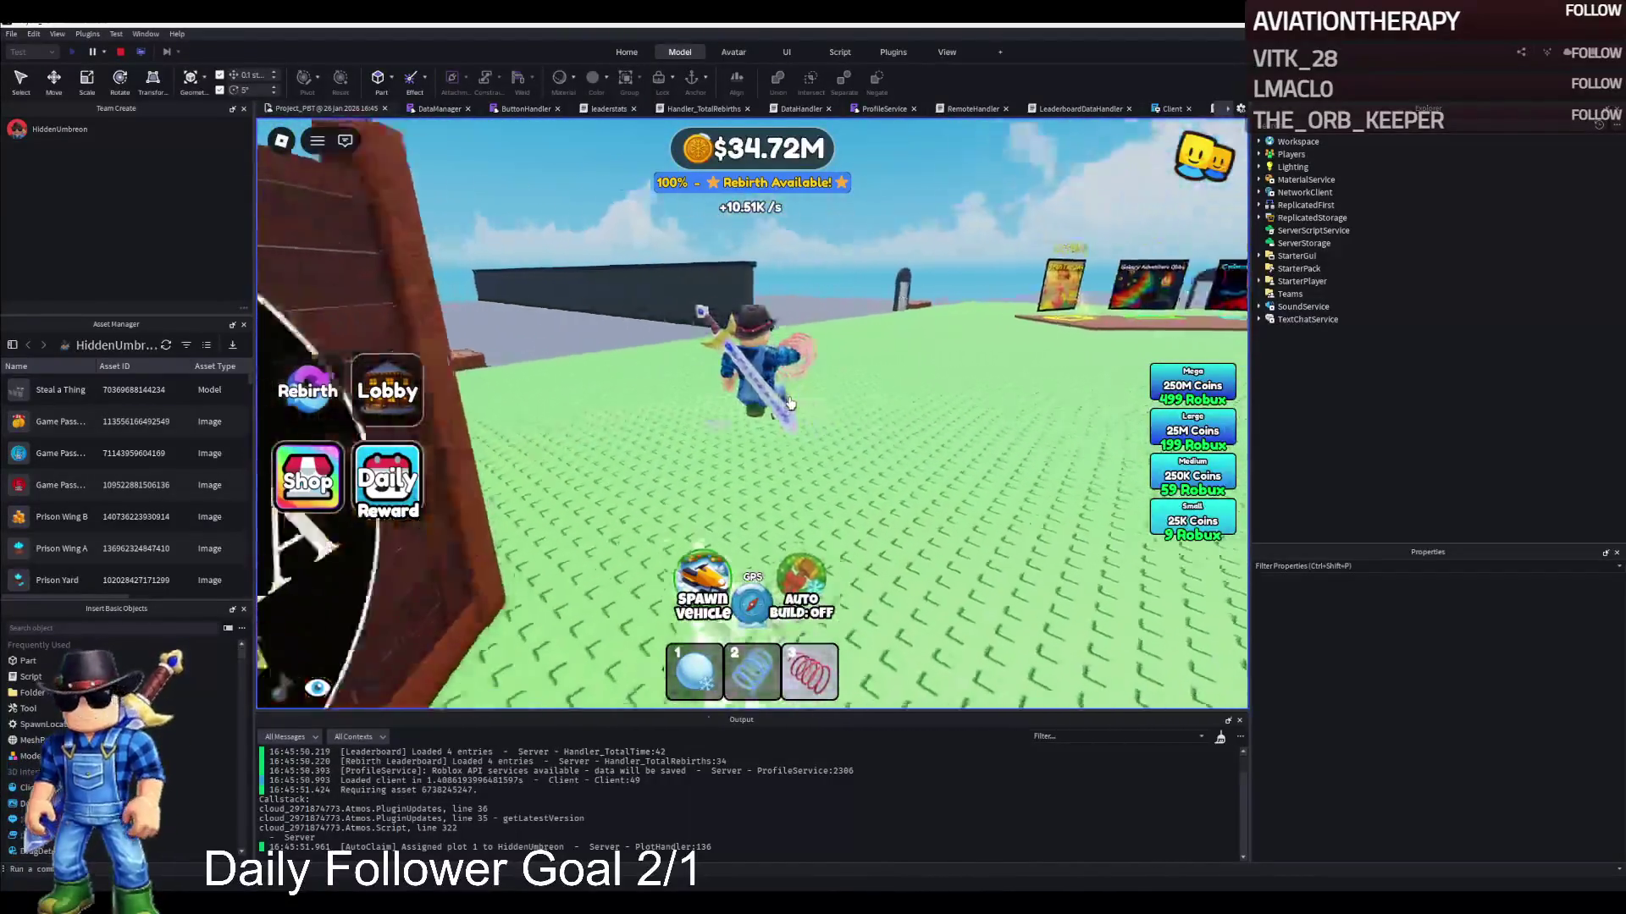
key("Left")
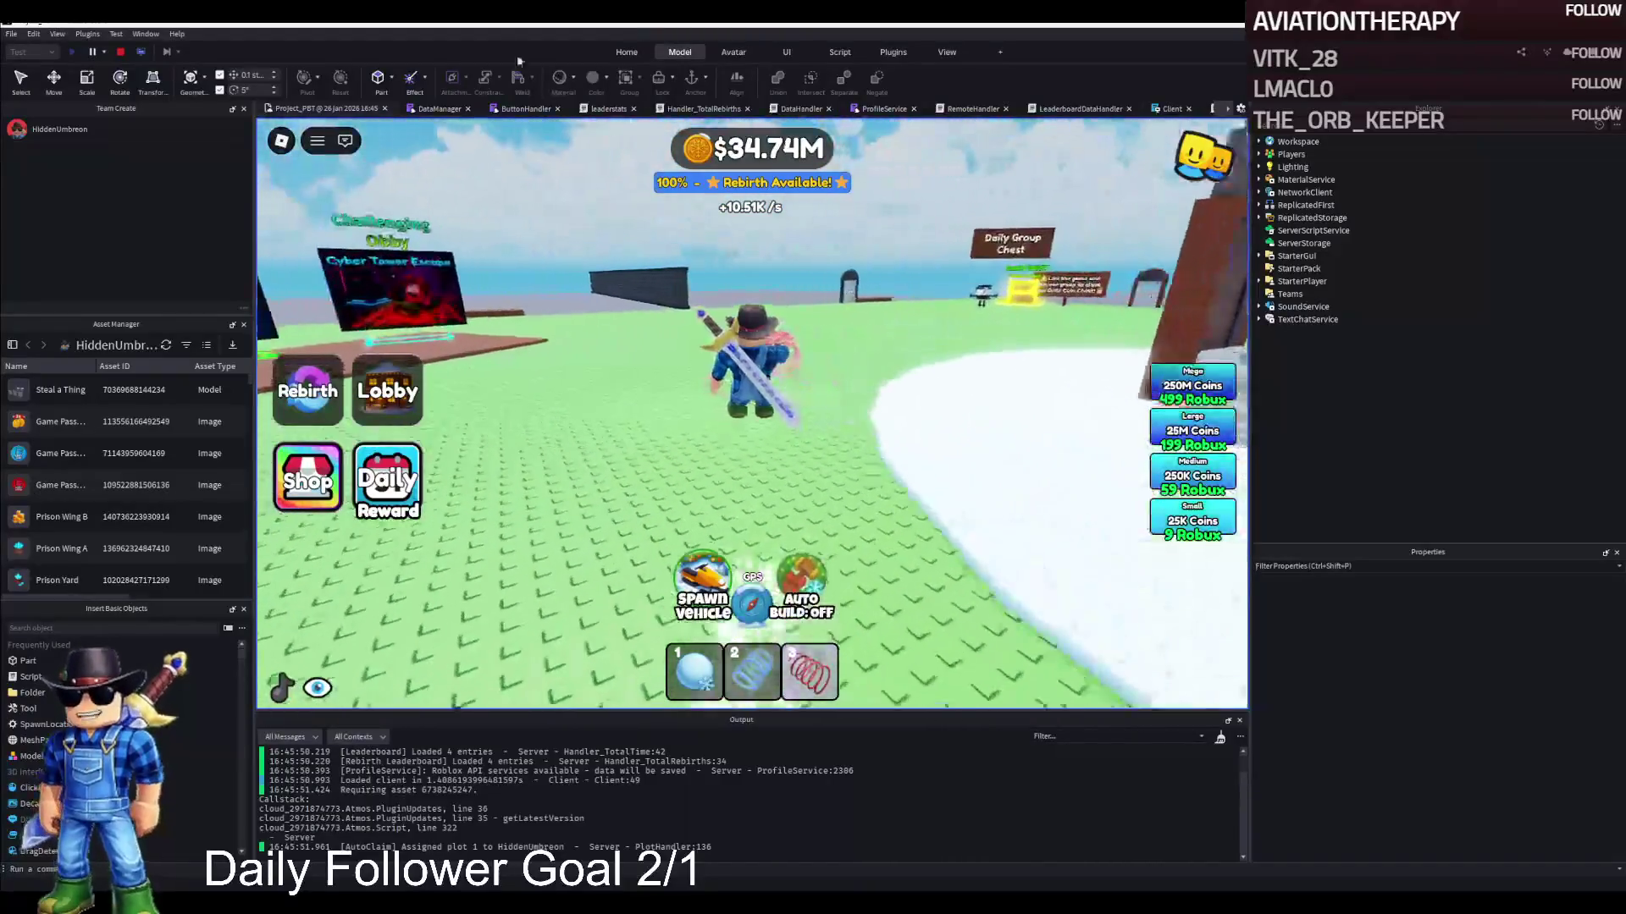
left_click(123, 53)
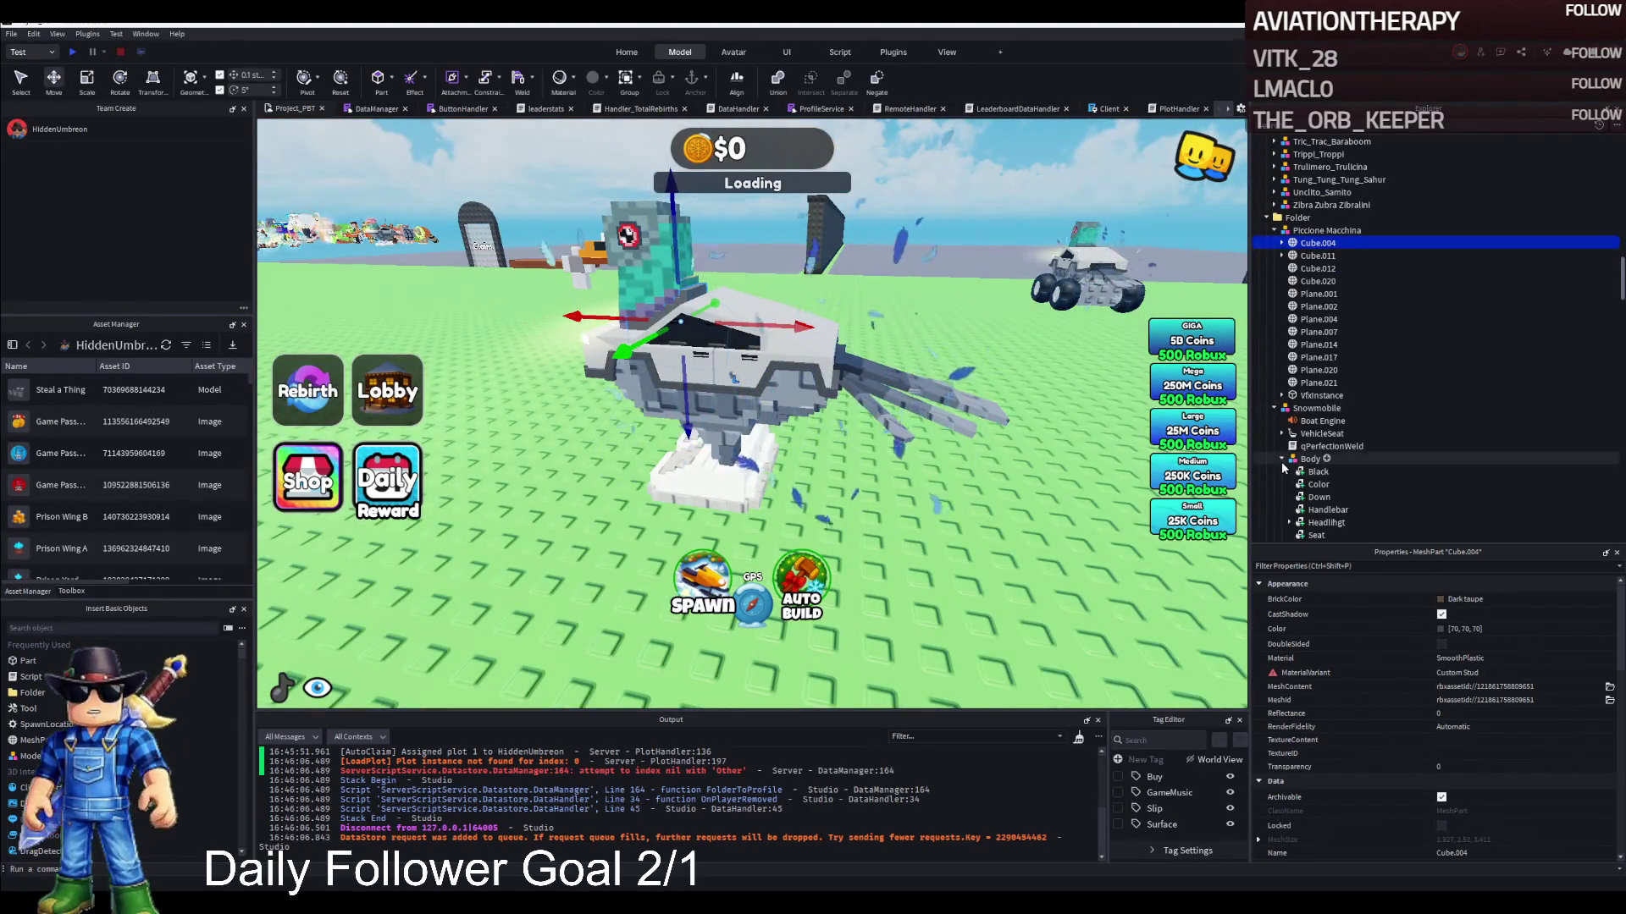
Move Cube.004's last WeldConstraint into Snowmobile > Body and check its Part0 and Part1
left_click(1282, 244)
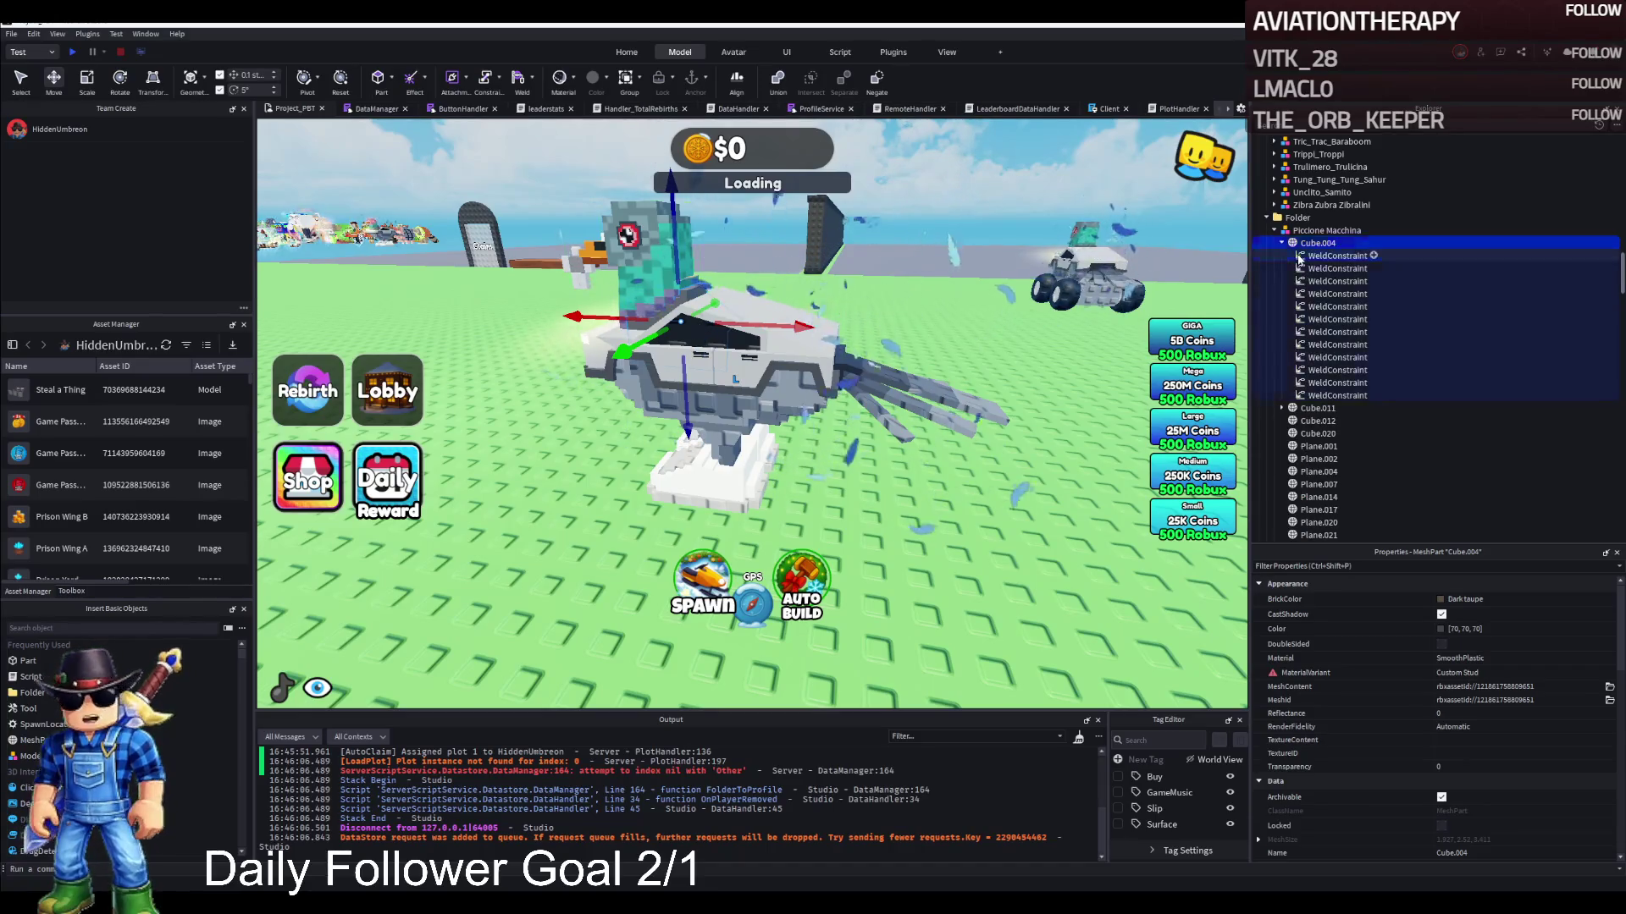
left_click(1337, 396)
scroll(1344, 443, "down", 3)
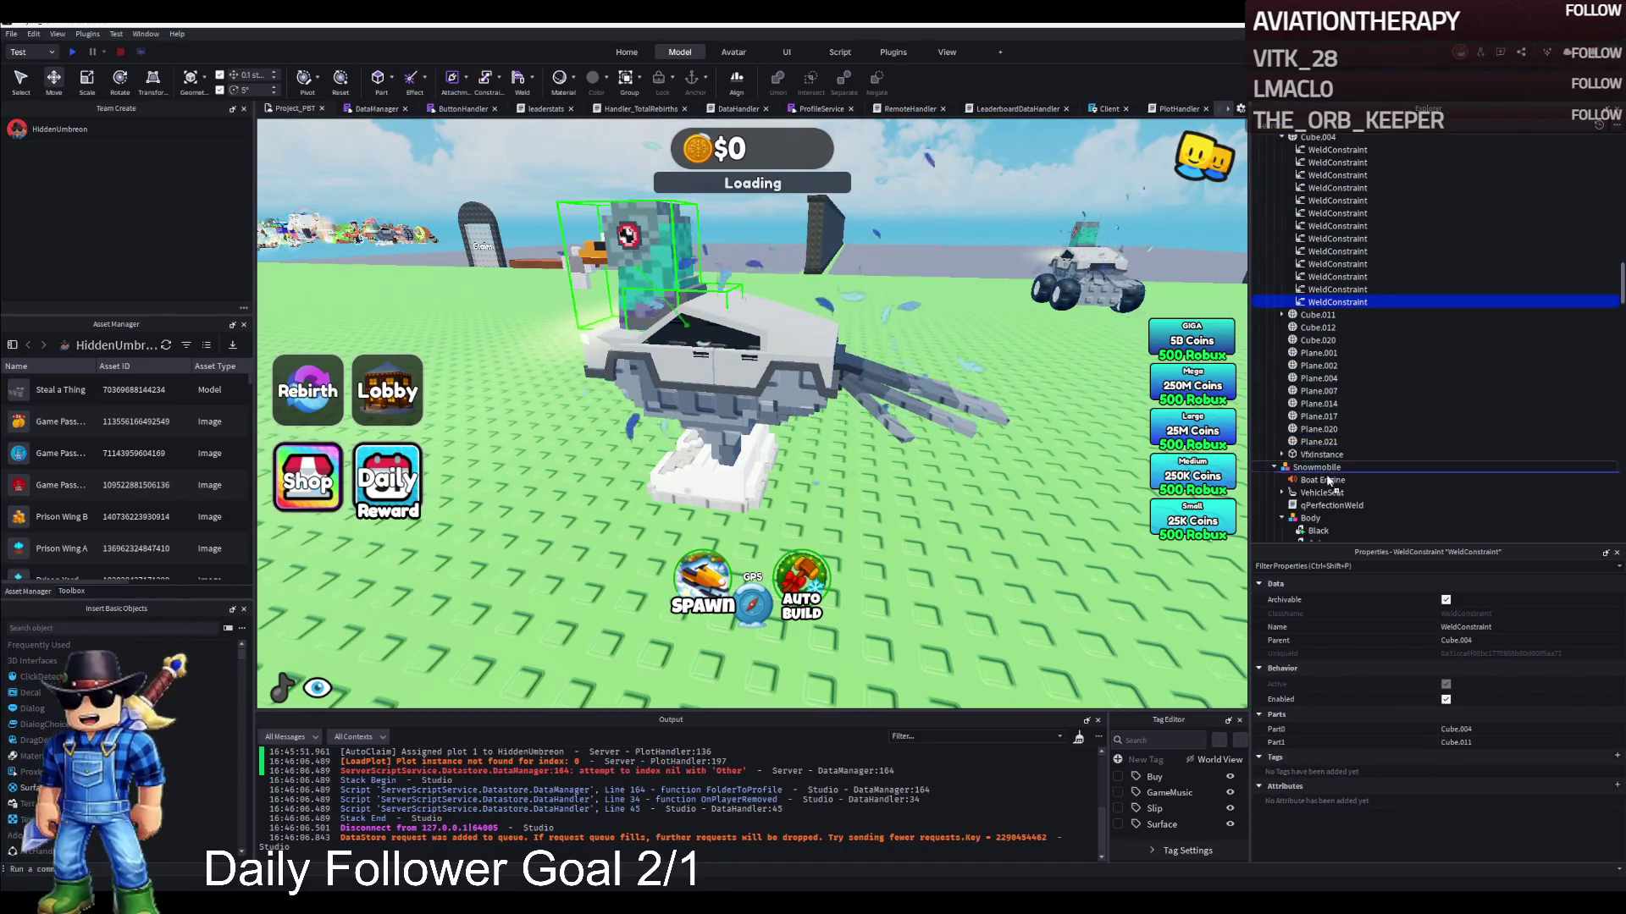
scroll(1329, 480, "down", 1)
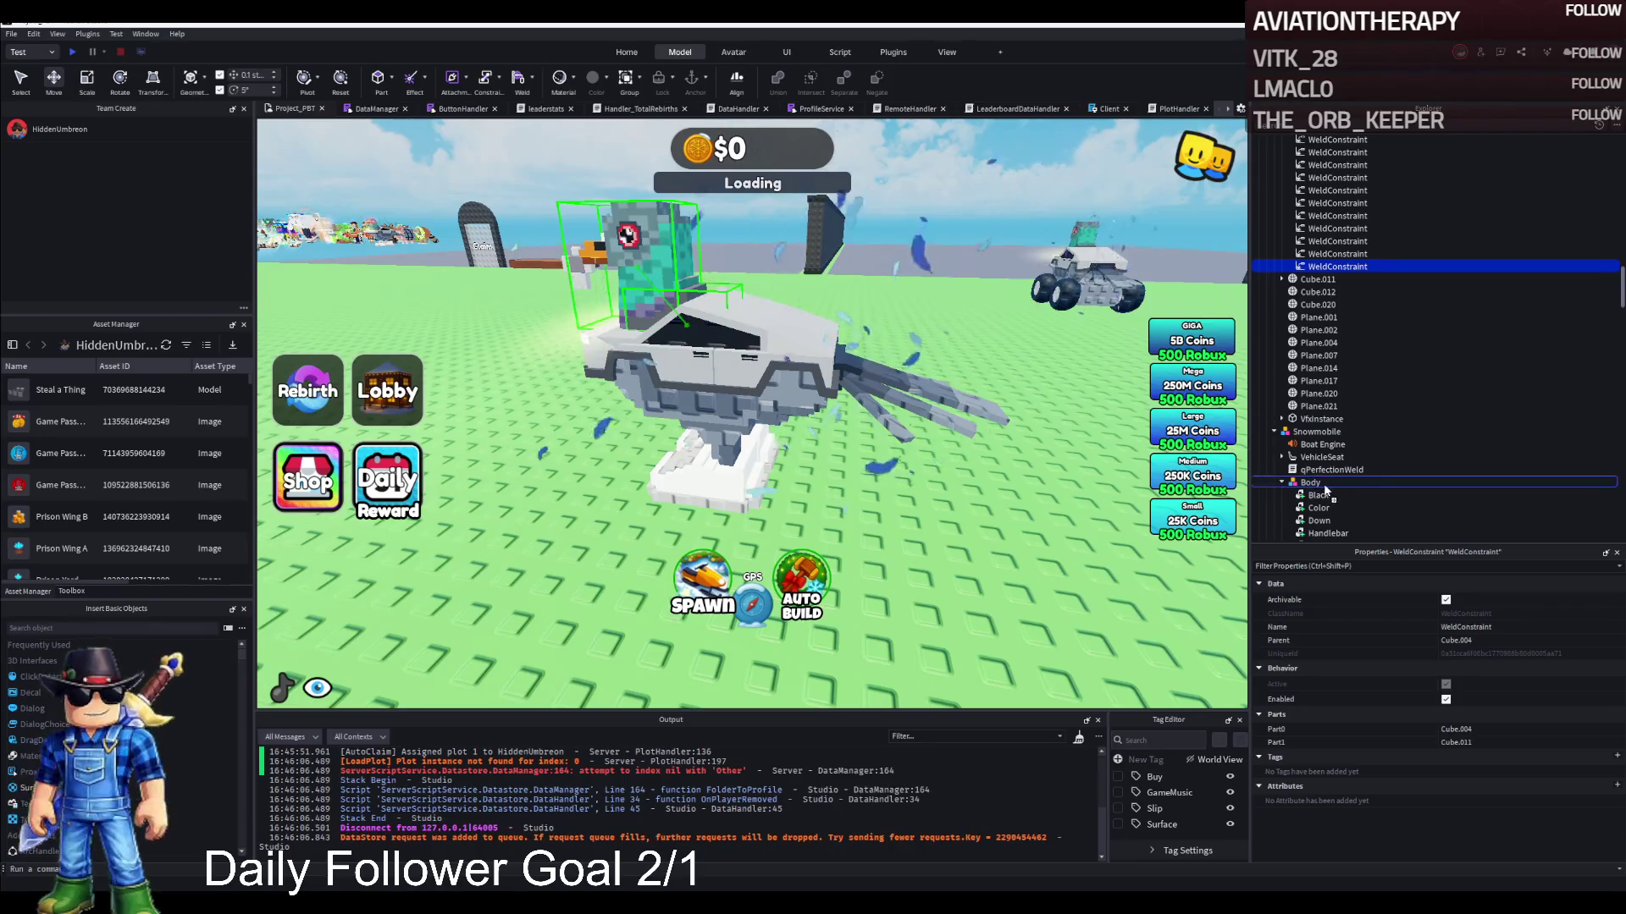
left_click_drag(1326, 490, 1327, 488)
left_click(1511, 730)
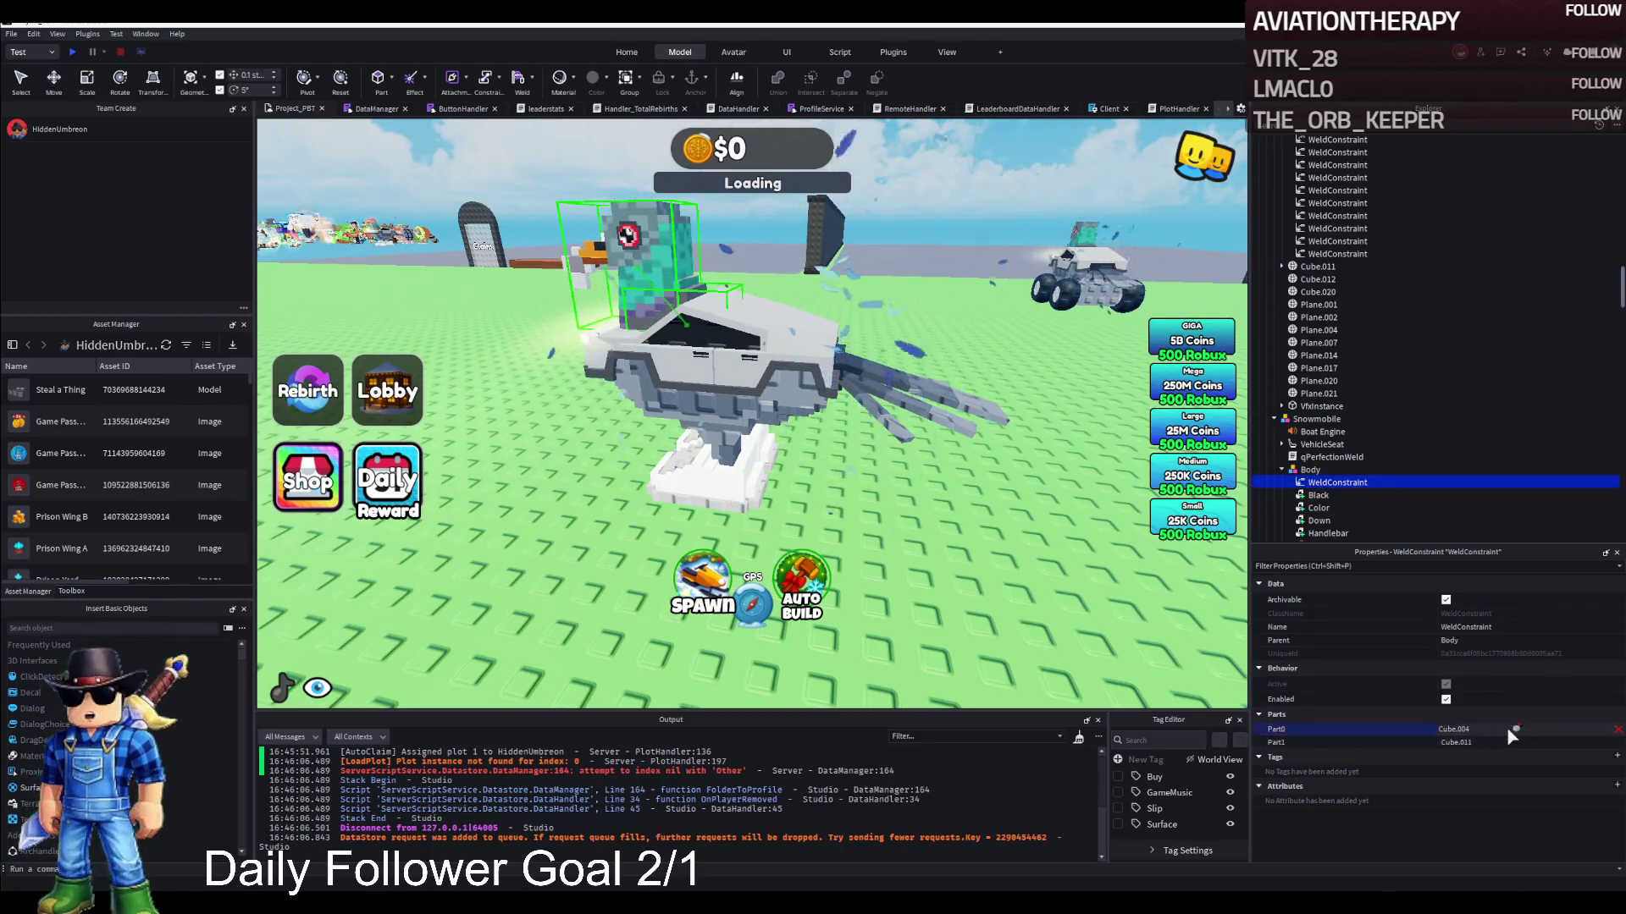
left_click(1492, 742)
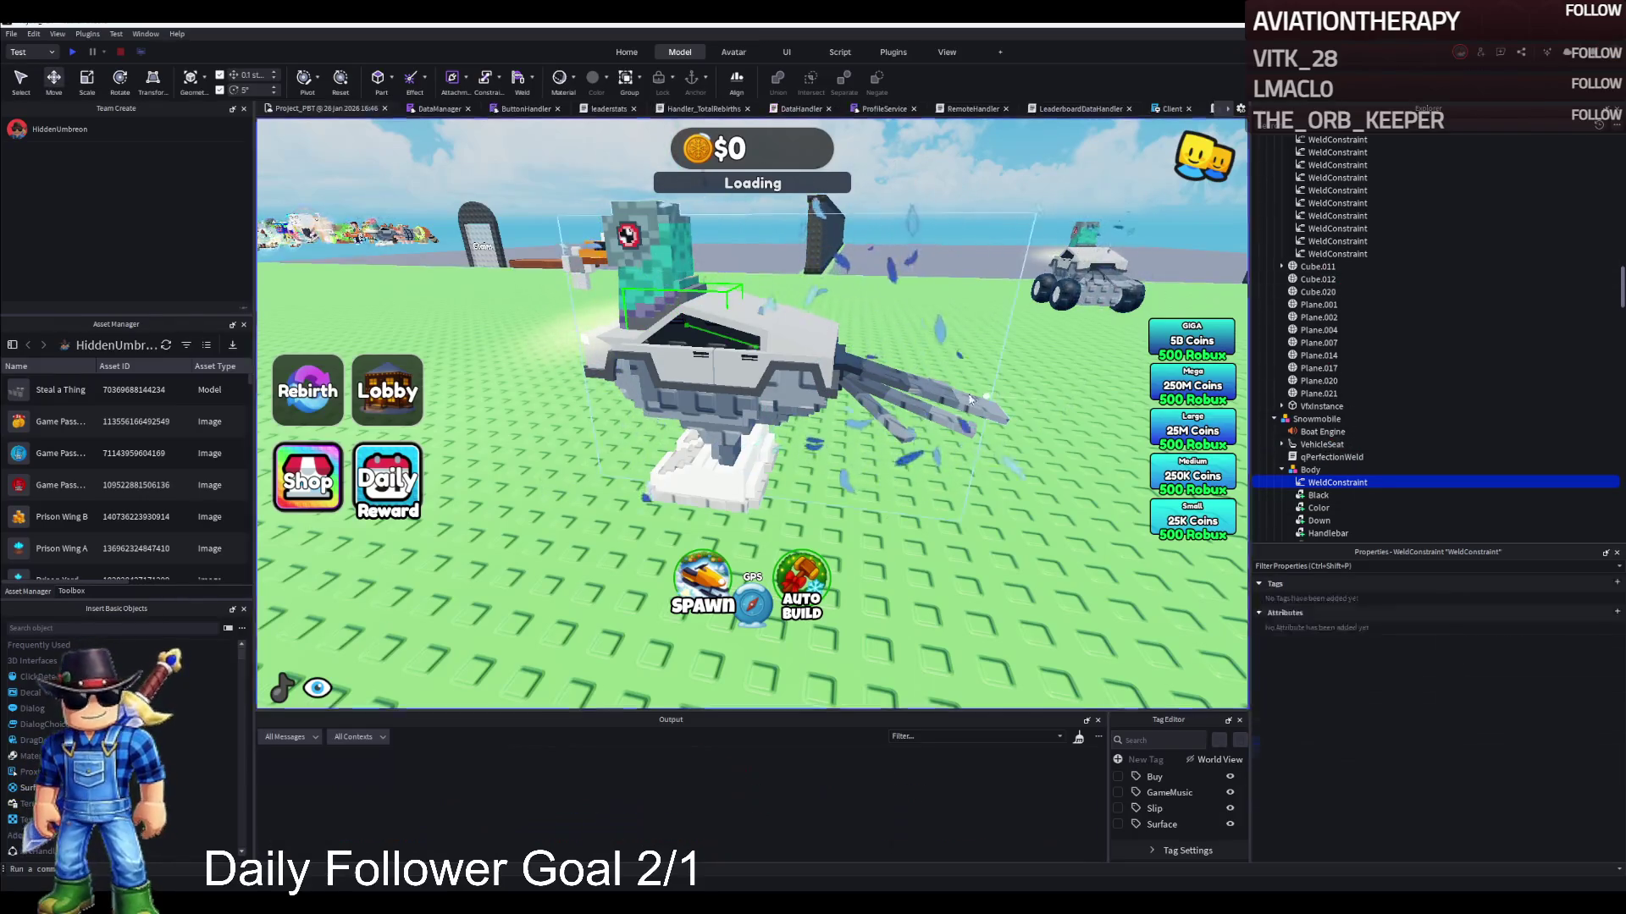
Restart the playtest and drive the snowmobile past the Rebirths leaderboard toward the lobby trees
key("shift+F5")
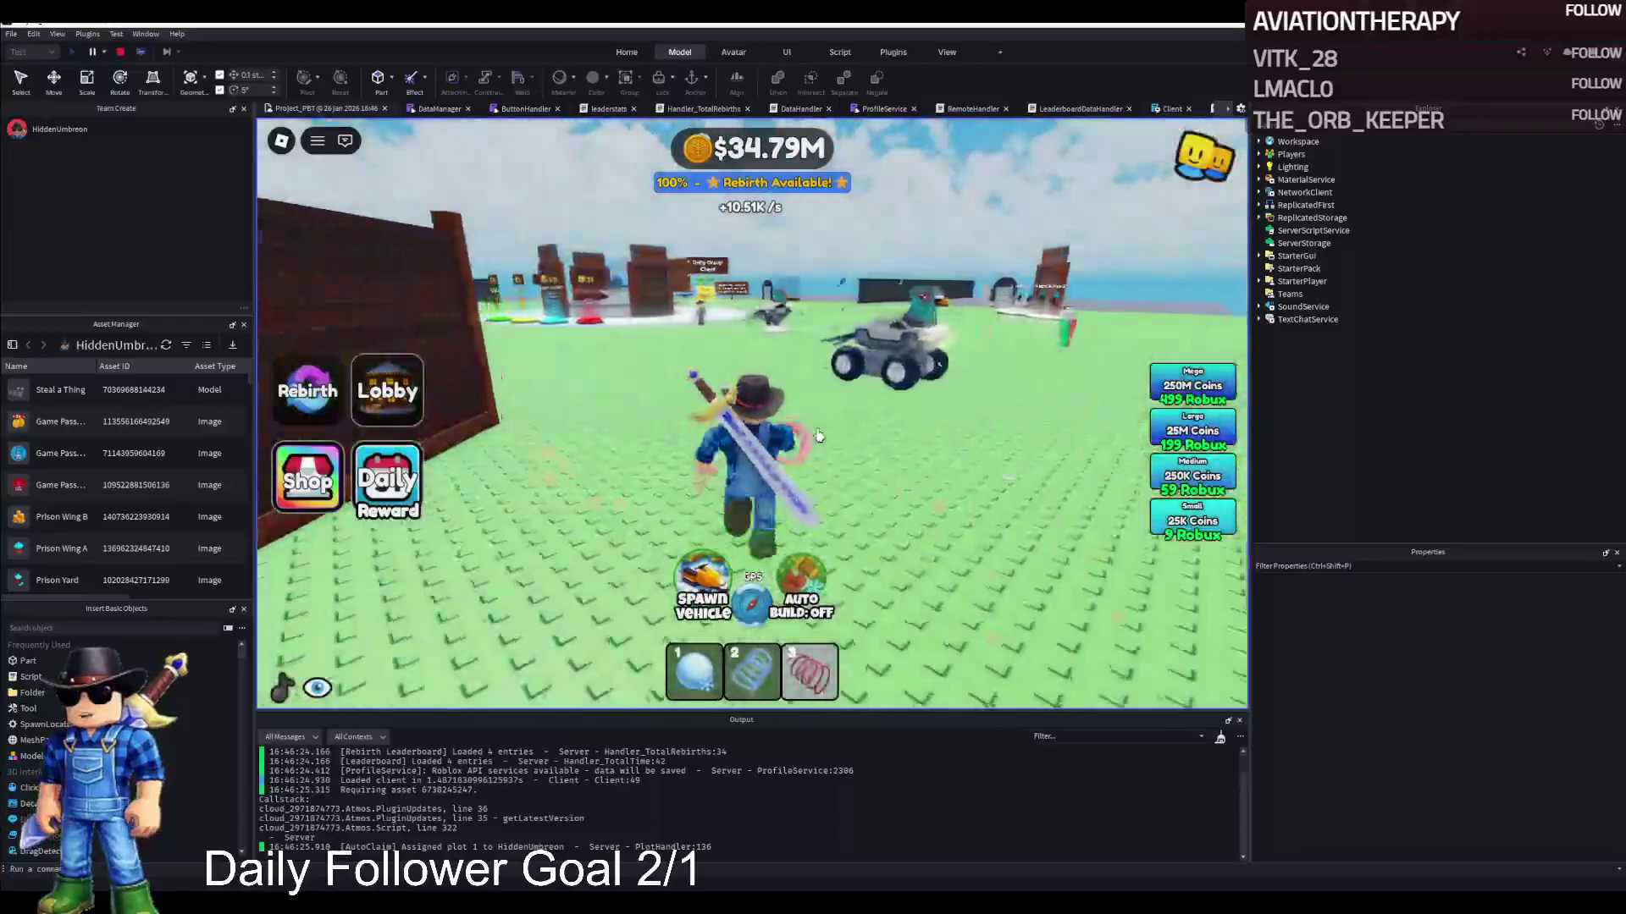
key("w")
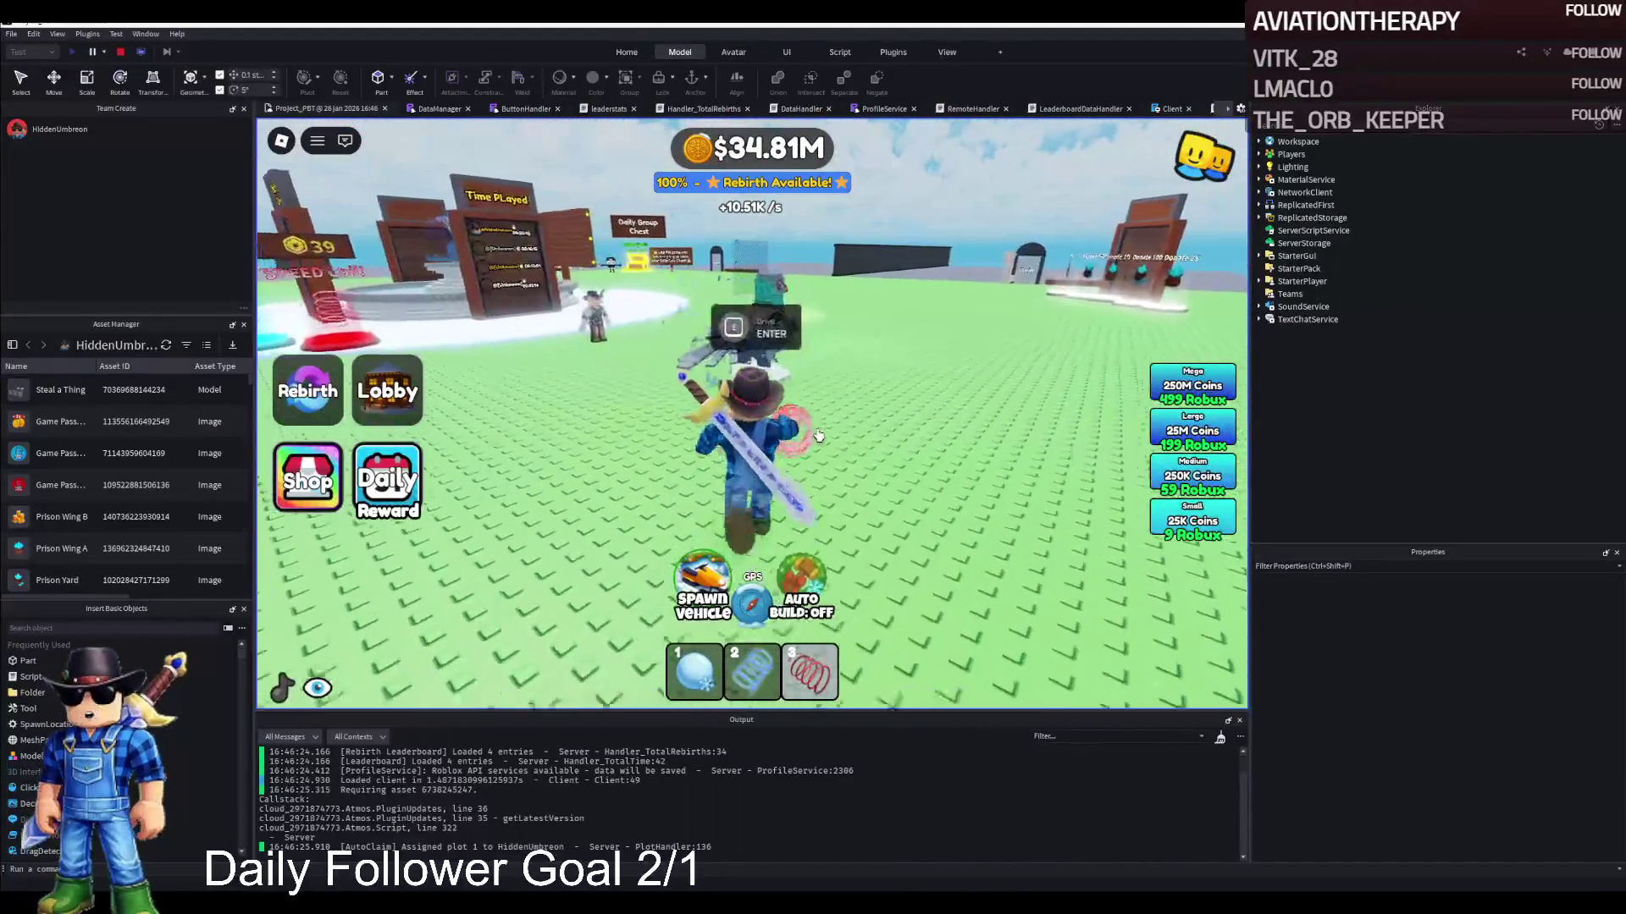
key("a")
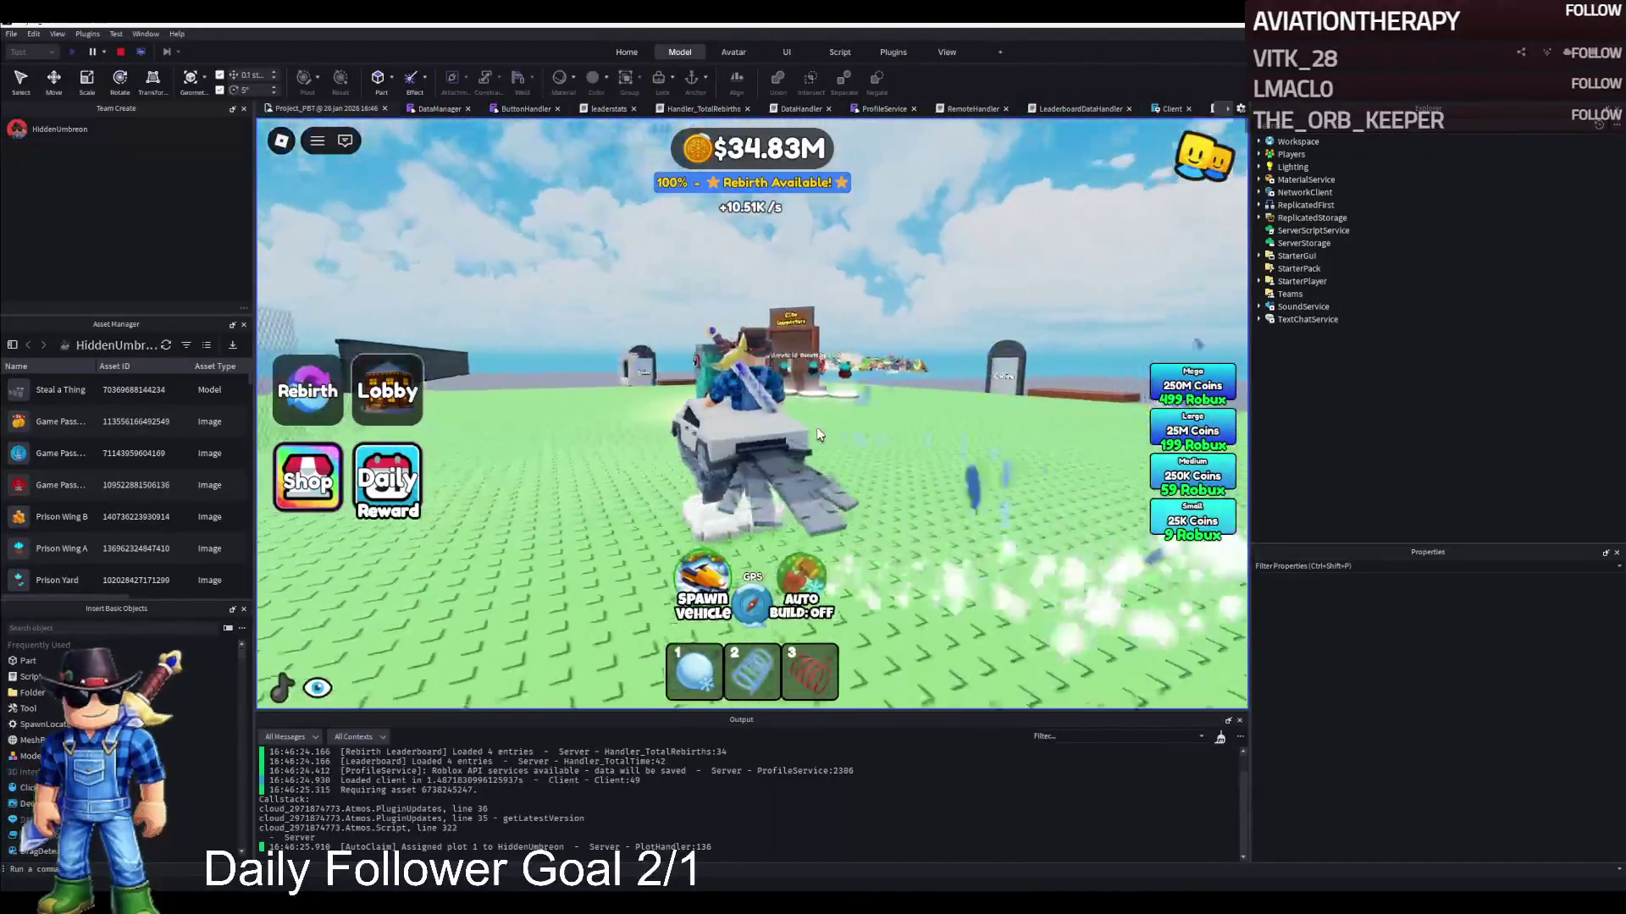
key("a")
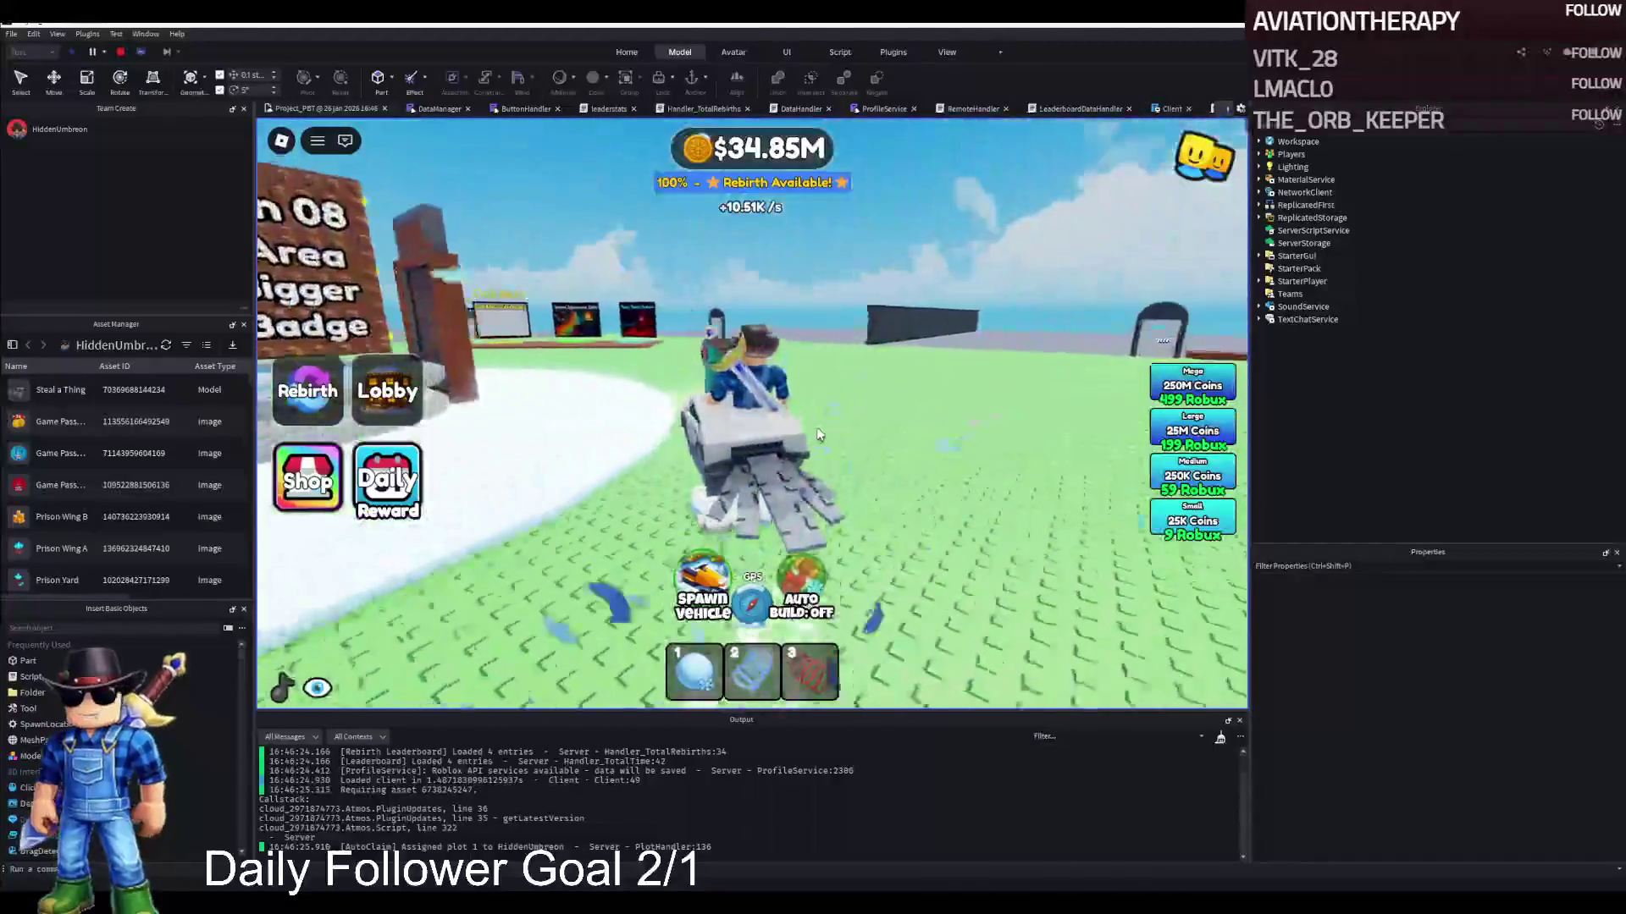
key("w")
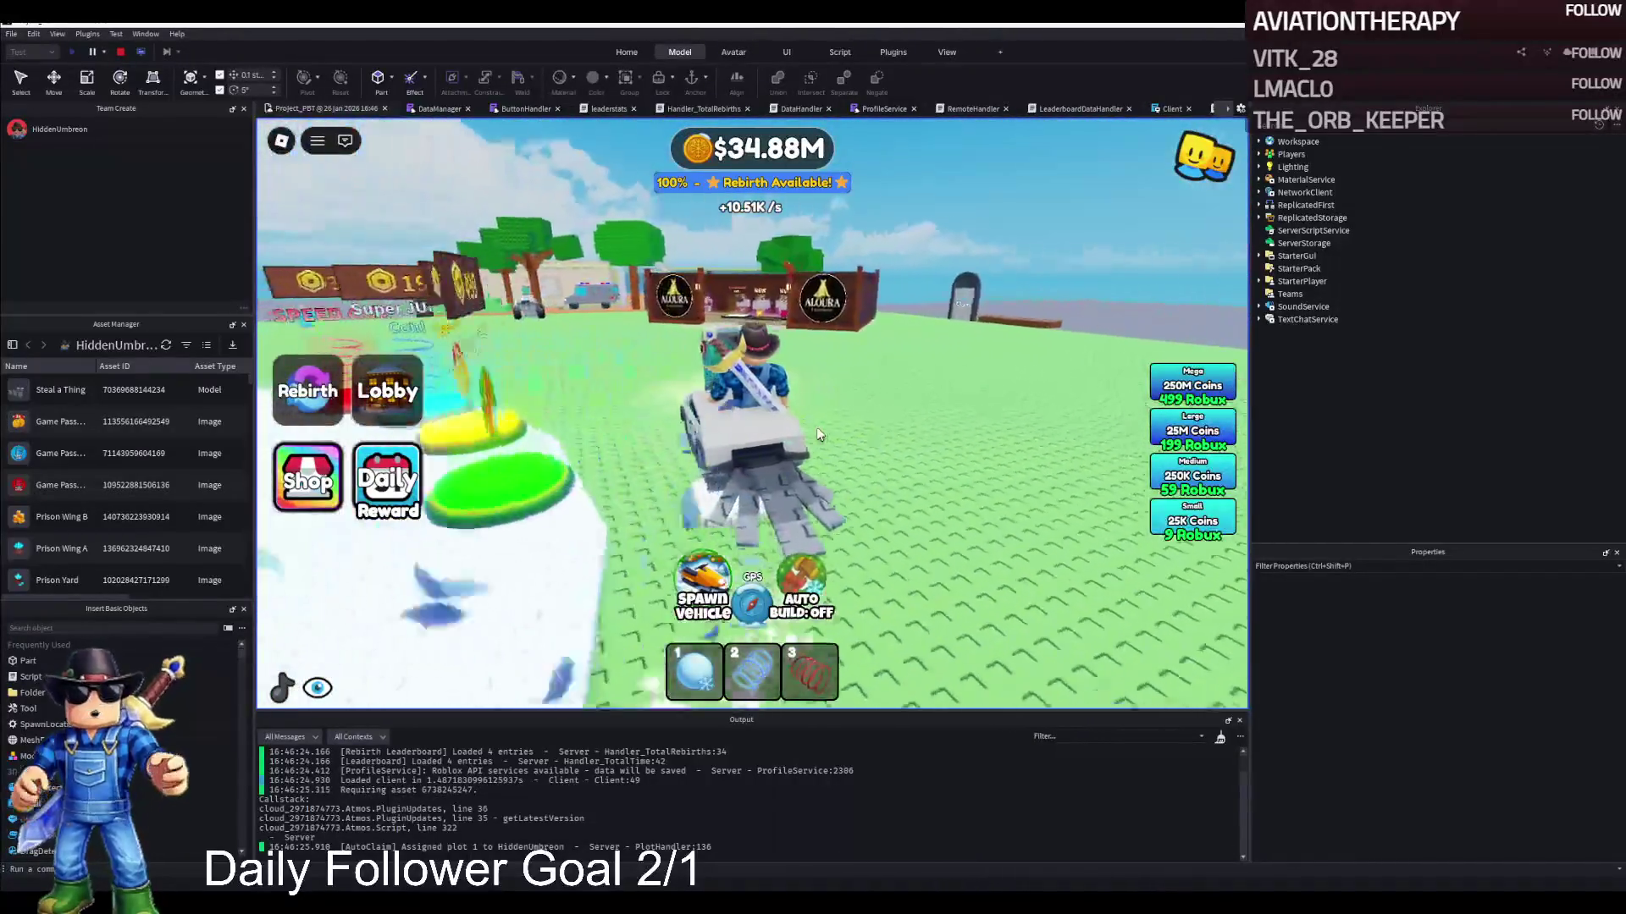
key("a")
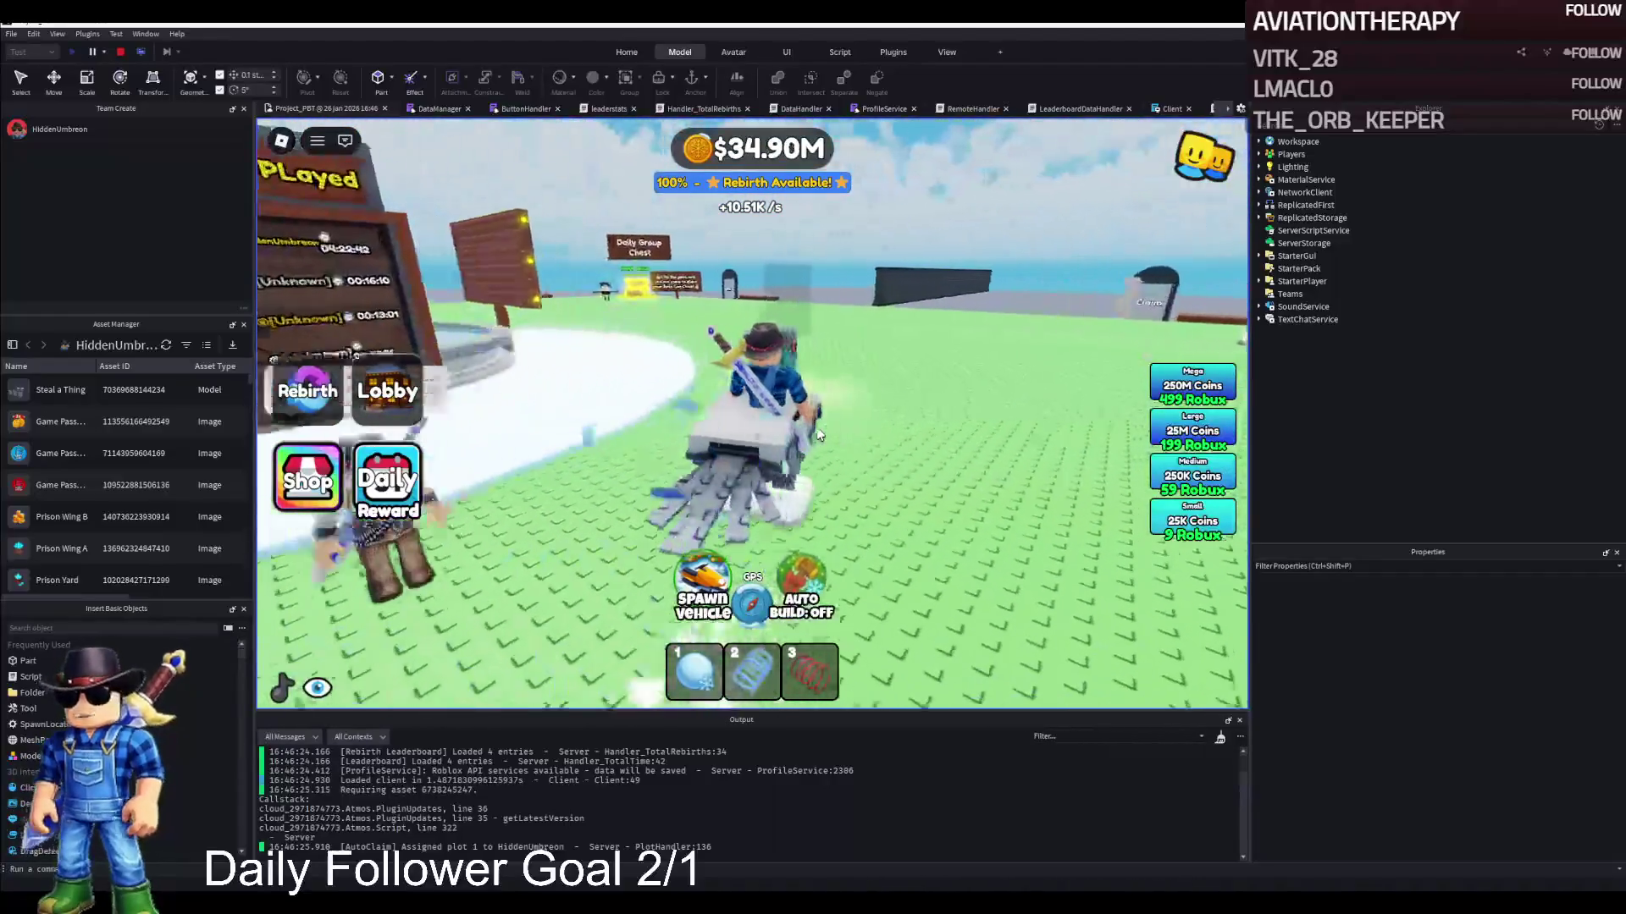
key("a")
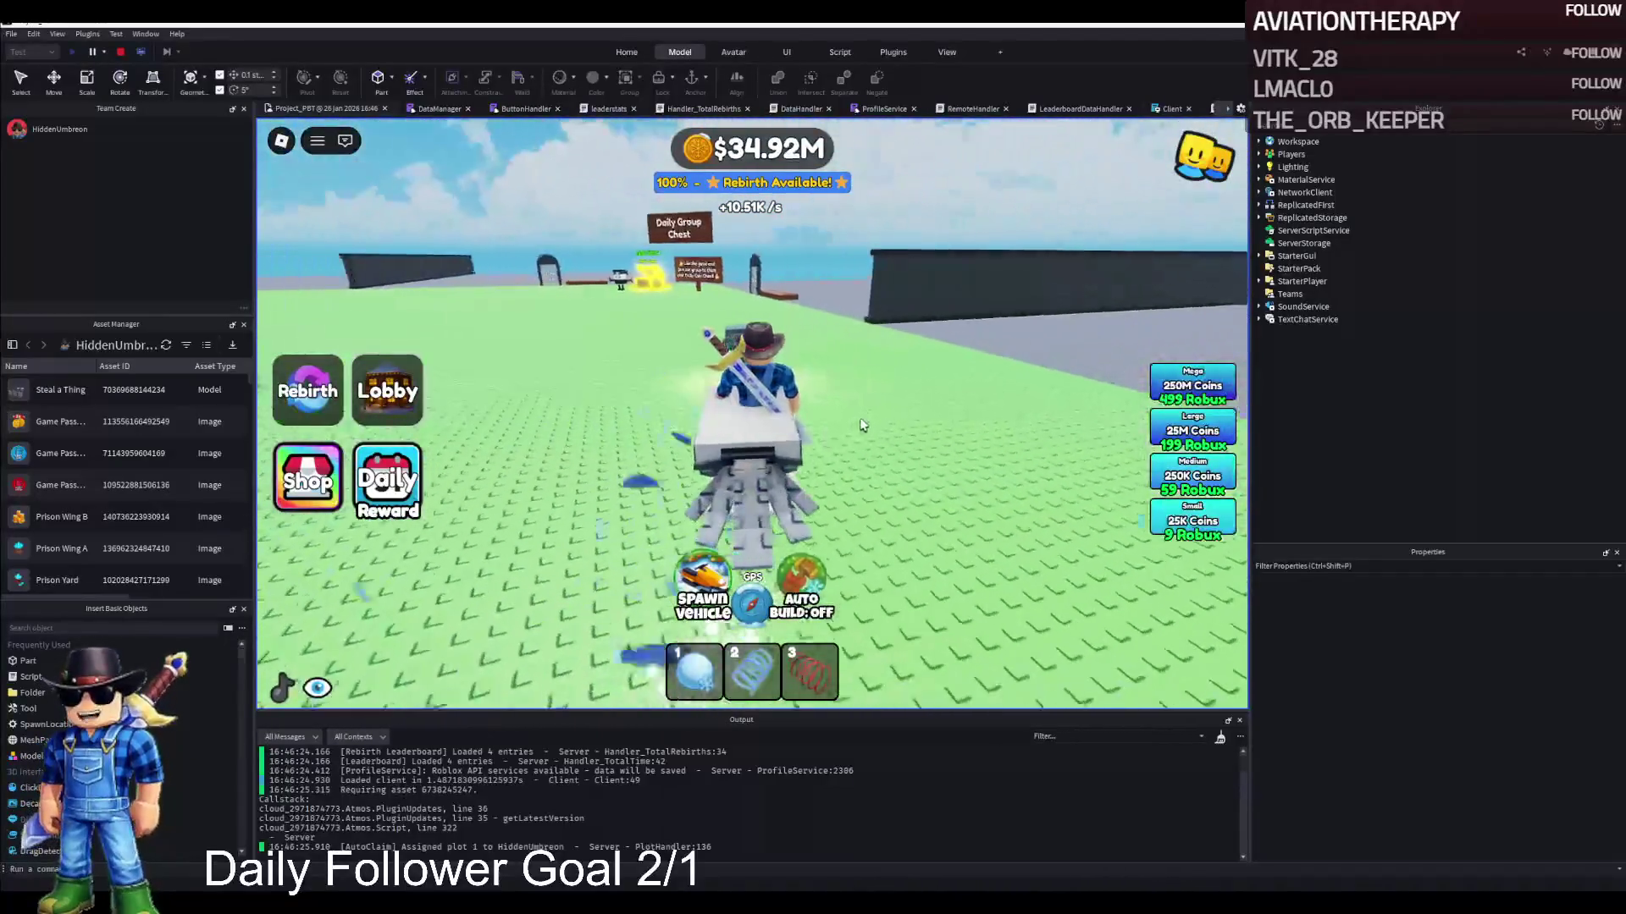
Circle the snowmobile across the baseplate and turn it sideways to view its feather and snow trail
key("a")
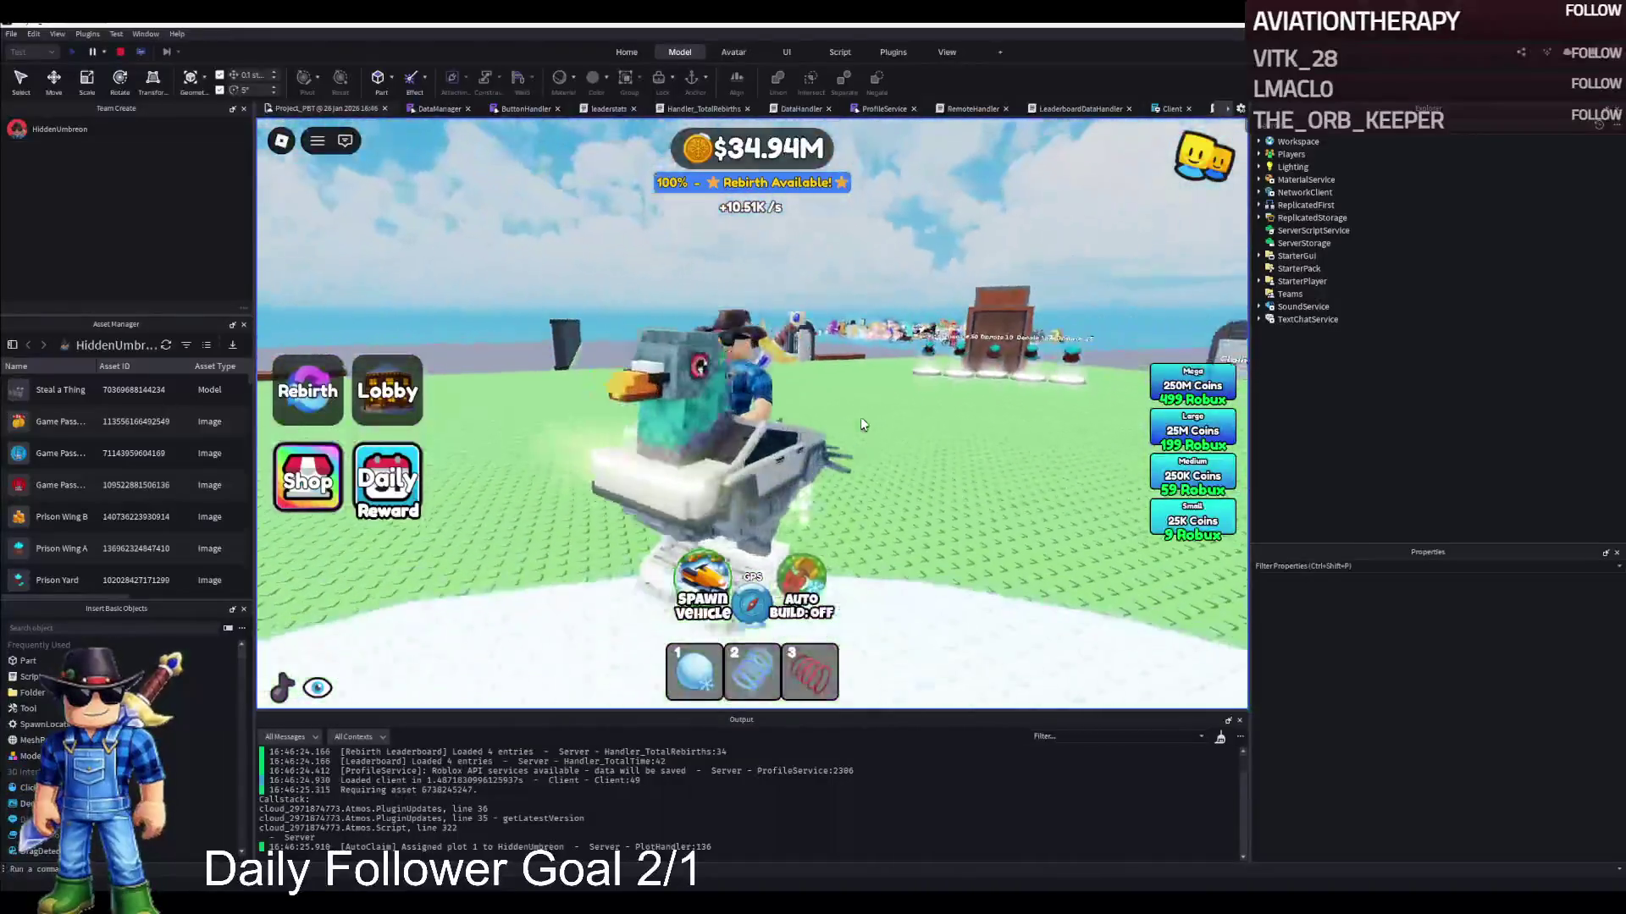
key("a")
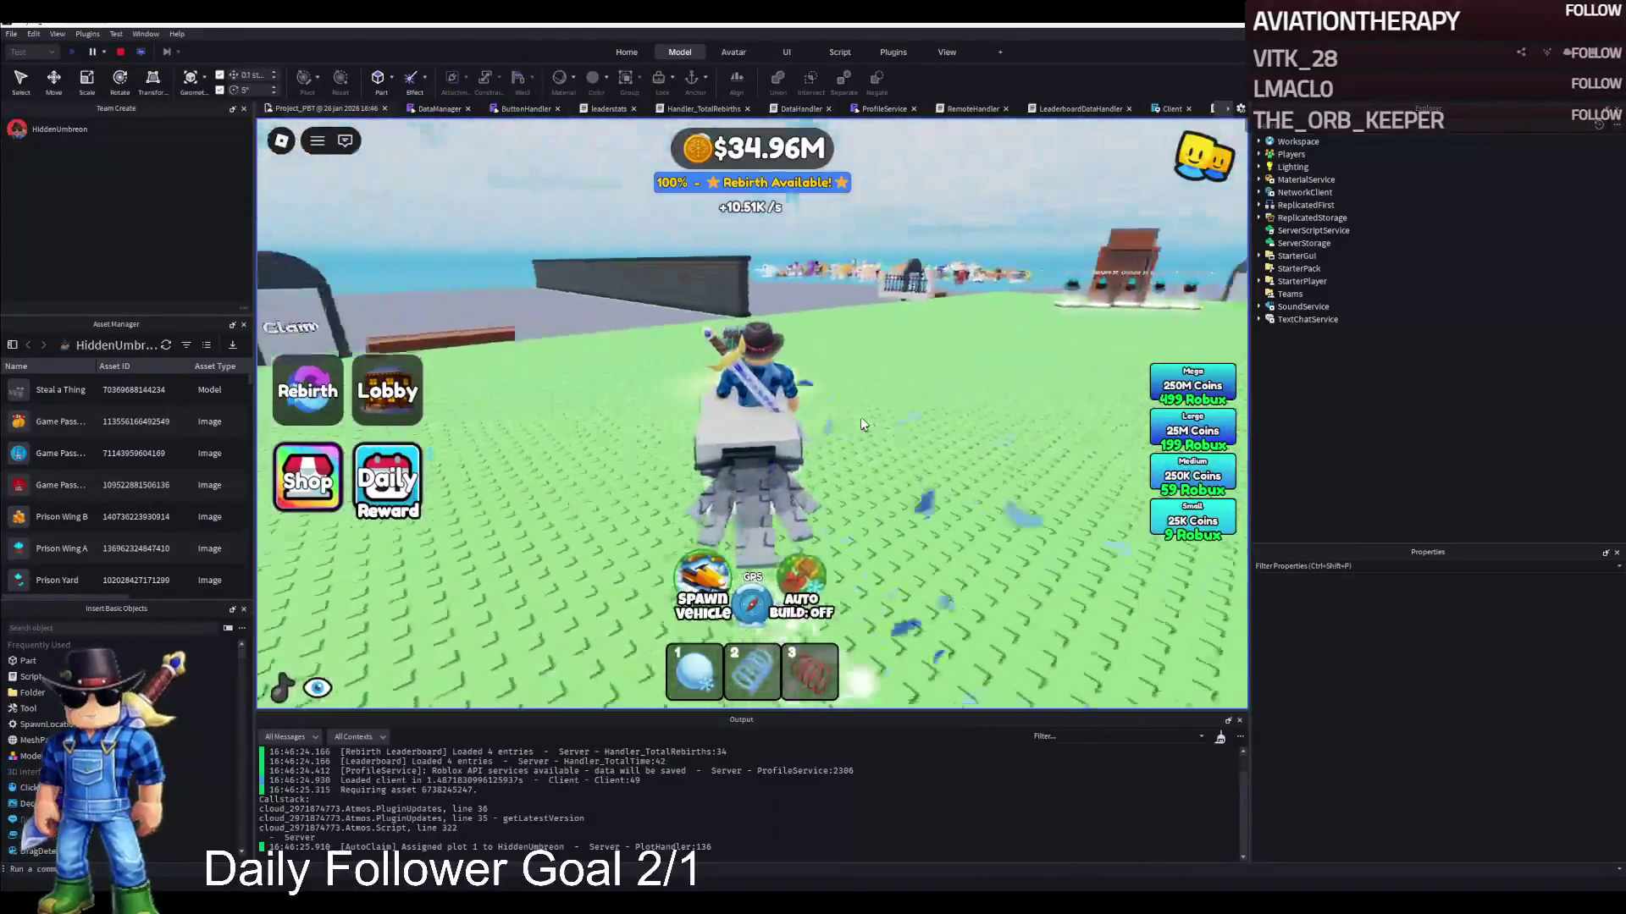
key("a")
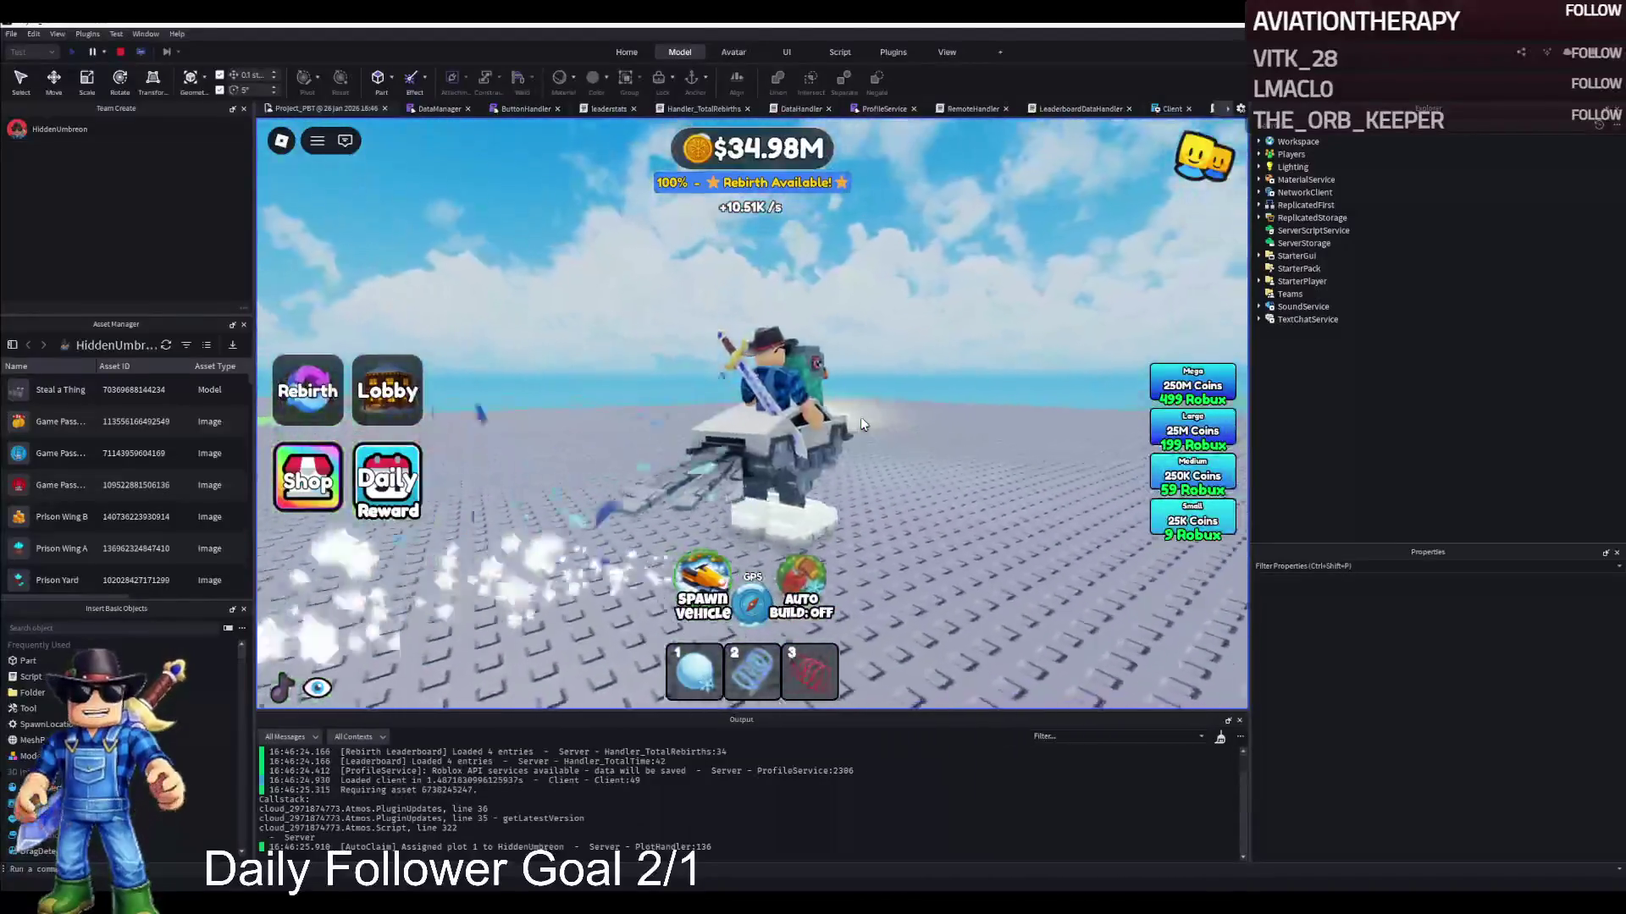
key("a")
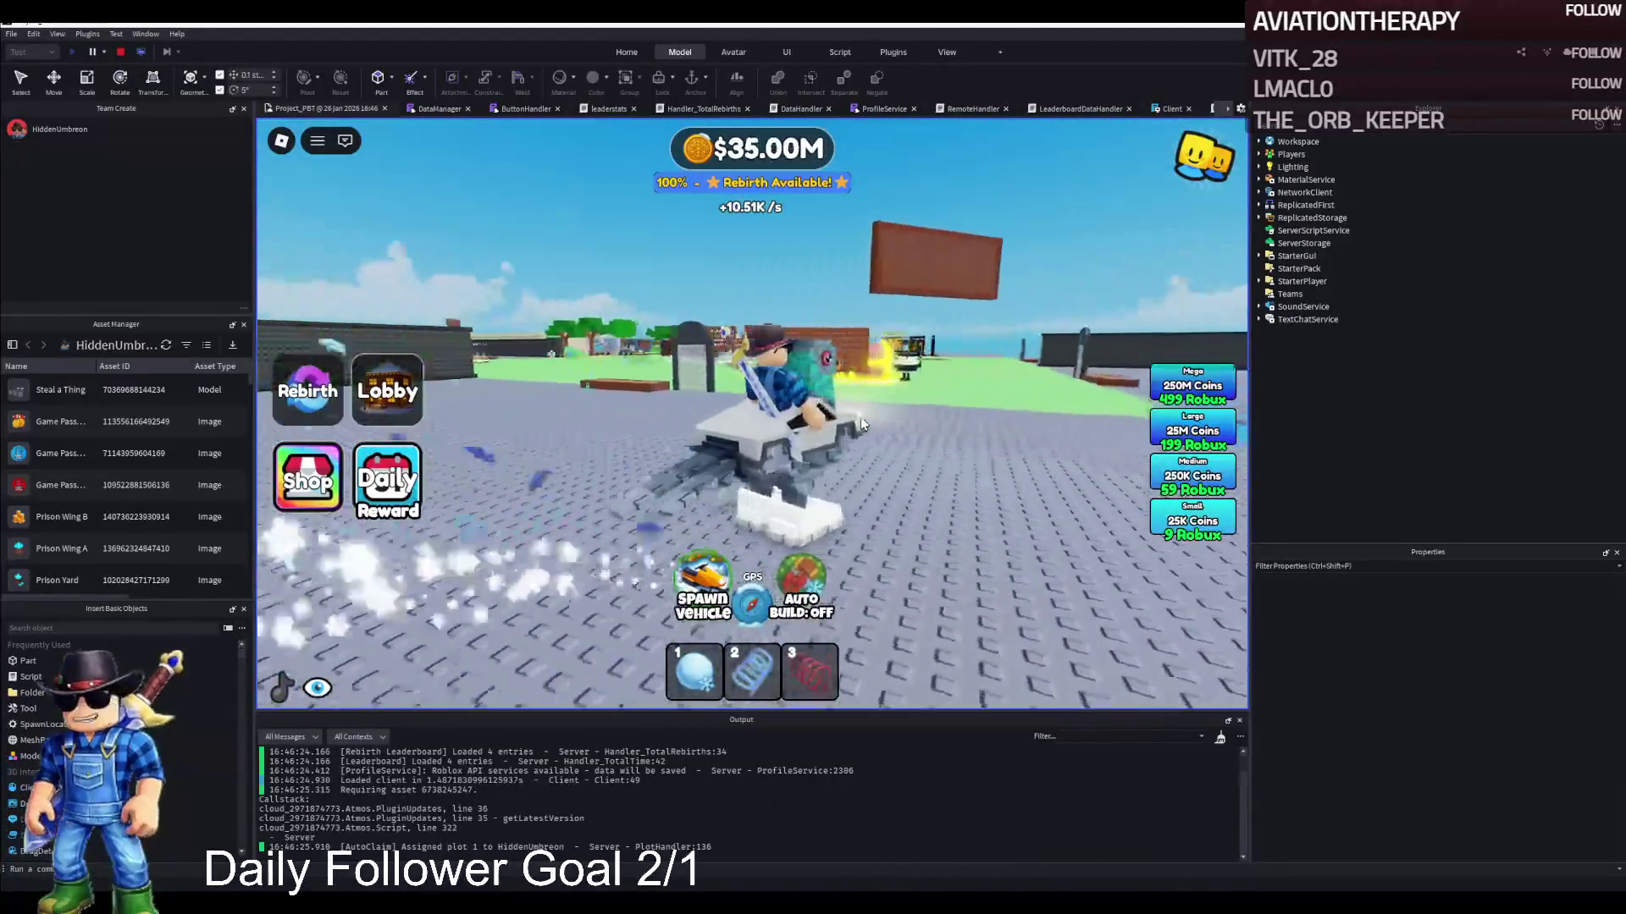
key("a")
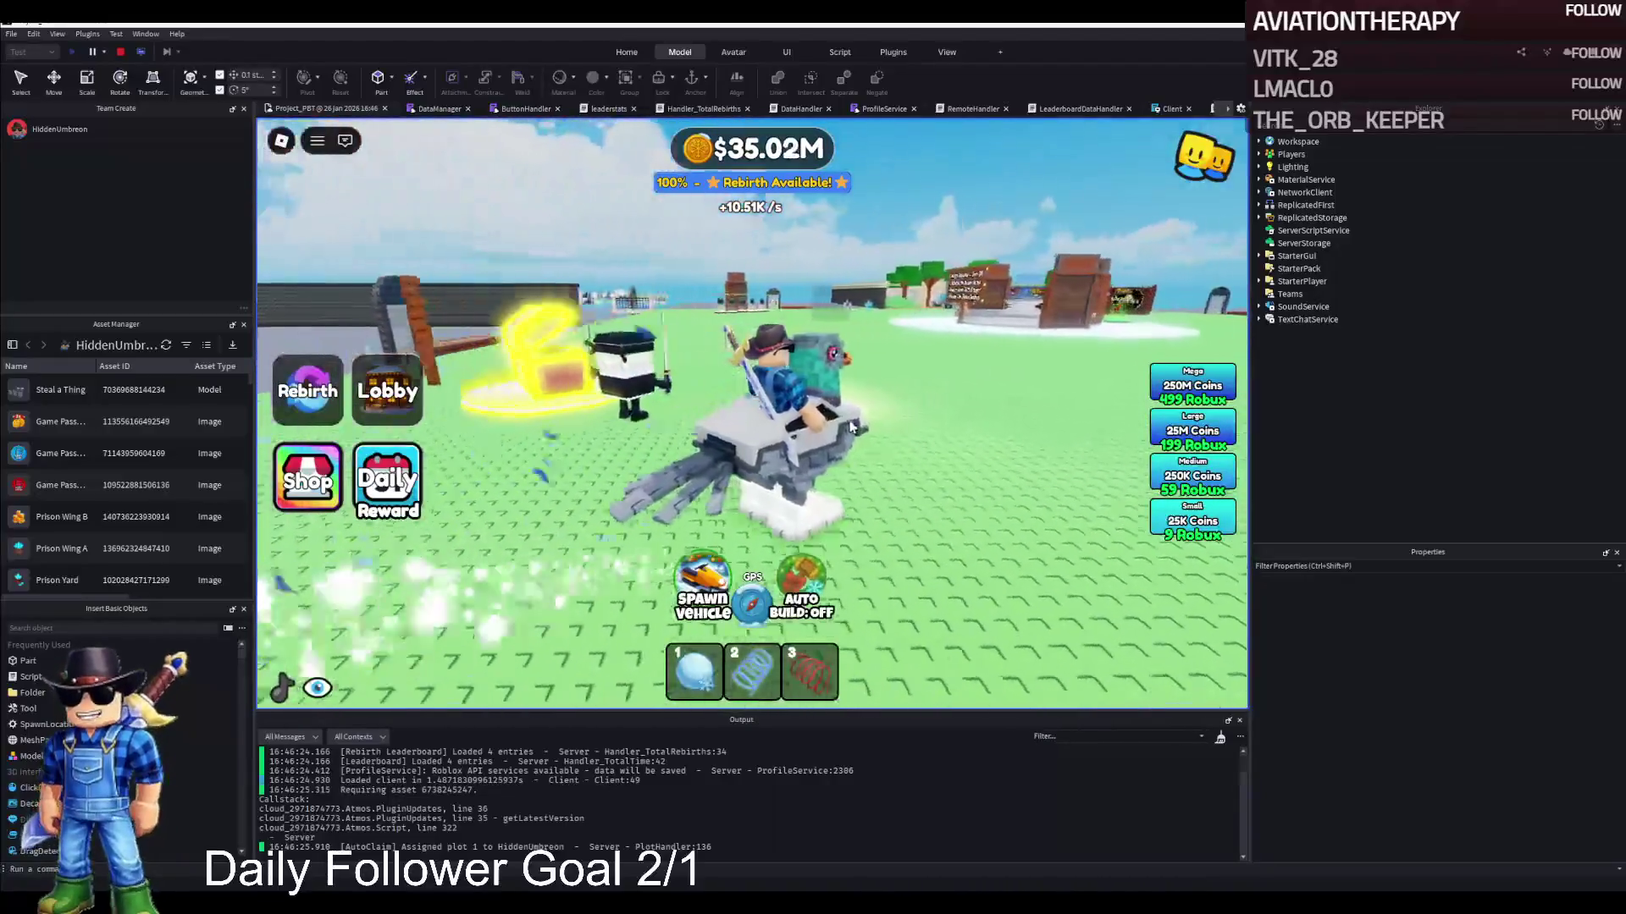
key("w")
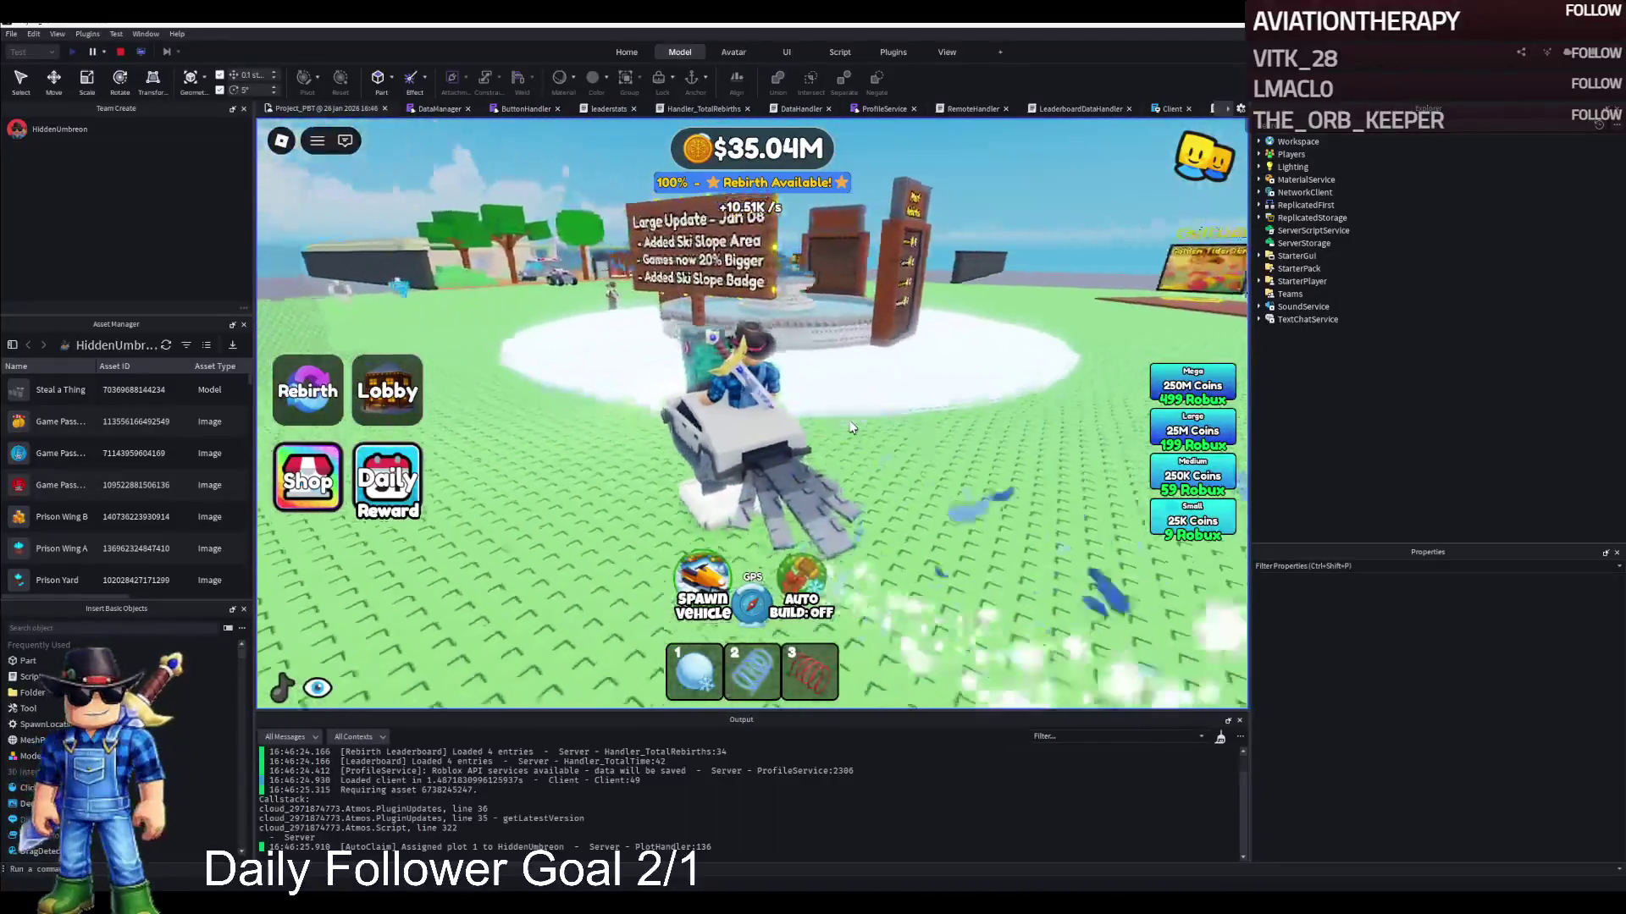
key("a")
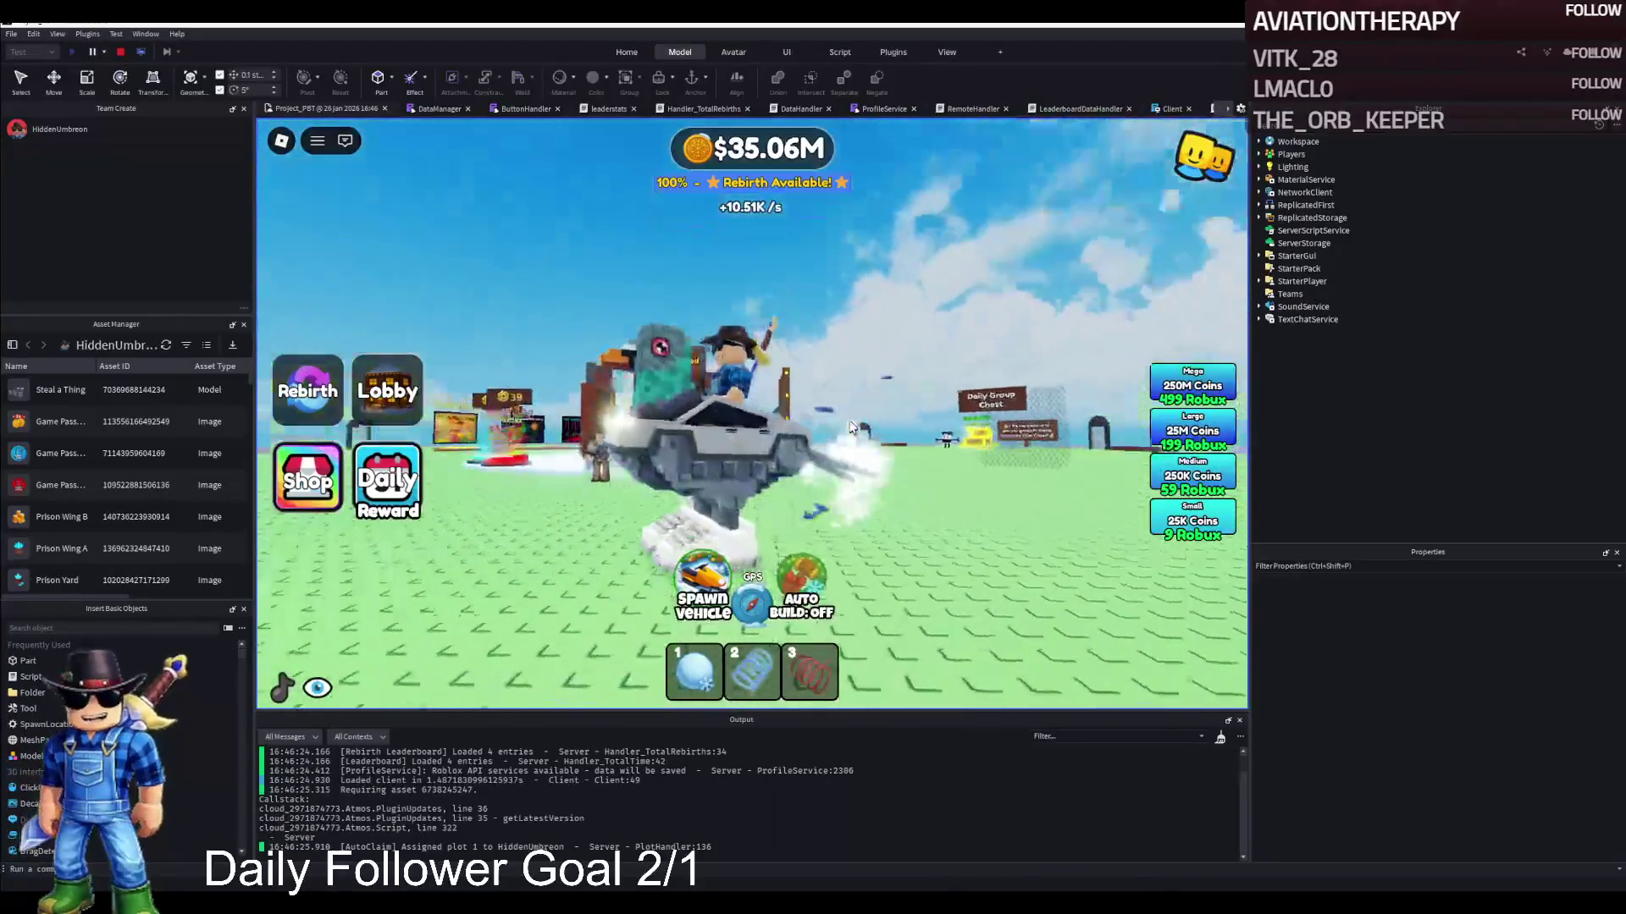
key("a")
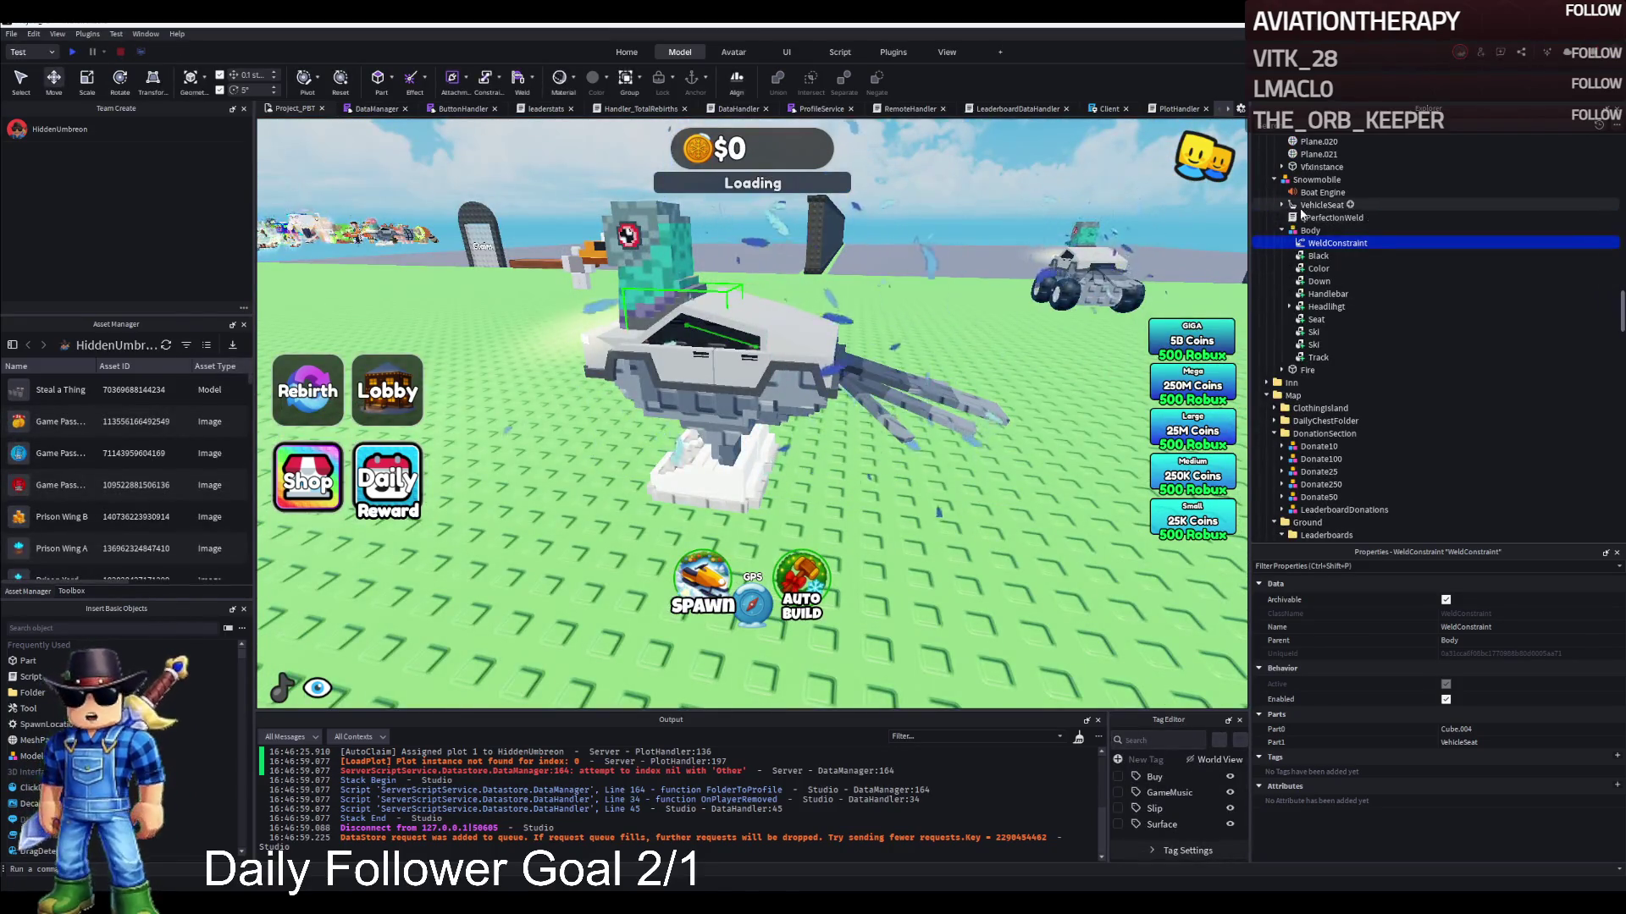
Focus on the VehicleSeat and tilt it 10 degrees on X, then switch to the Move tool
left_click(1322, 205)
key("f")
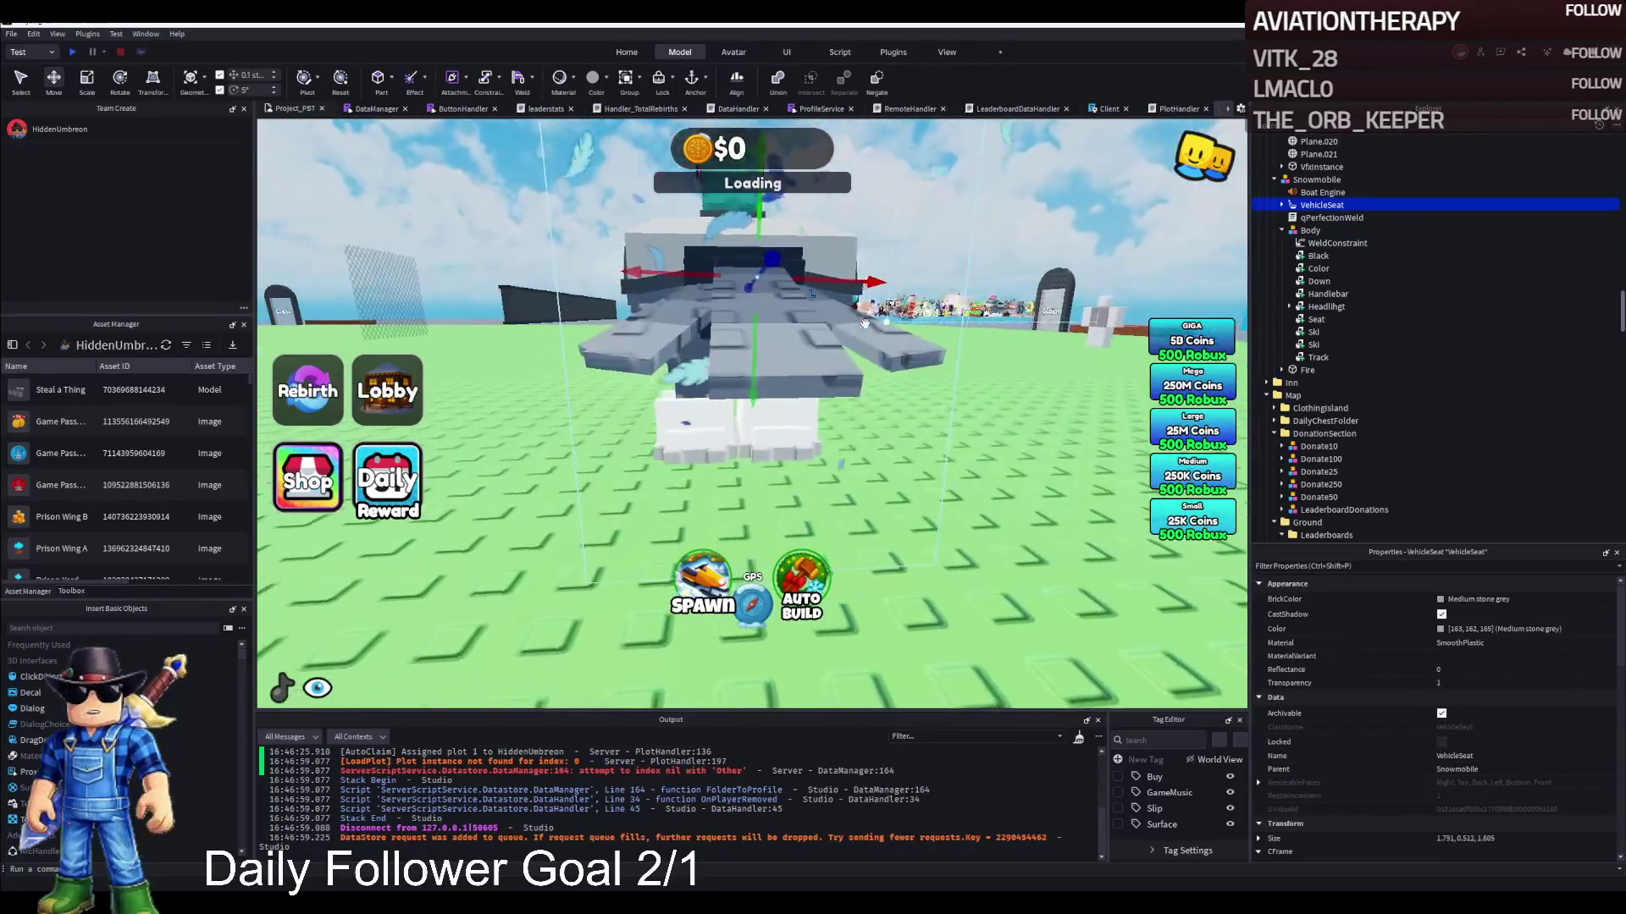
scroll(1516, 802, "down", 2)
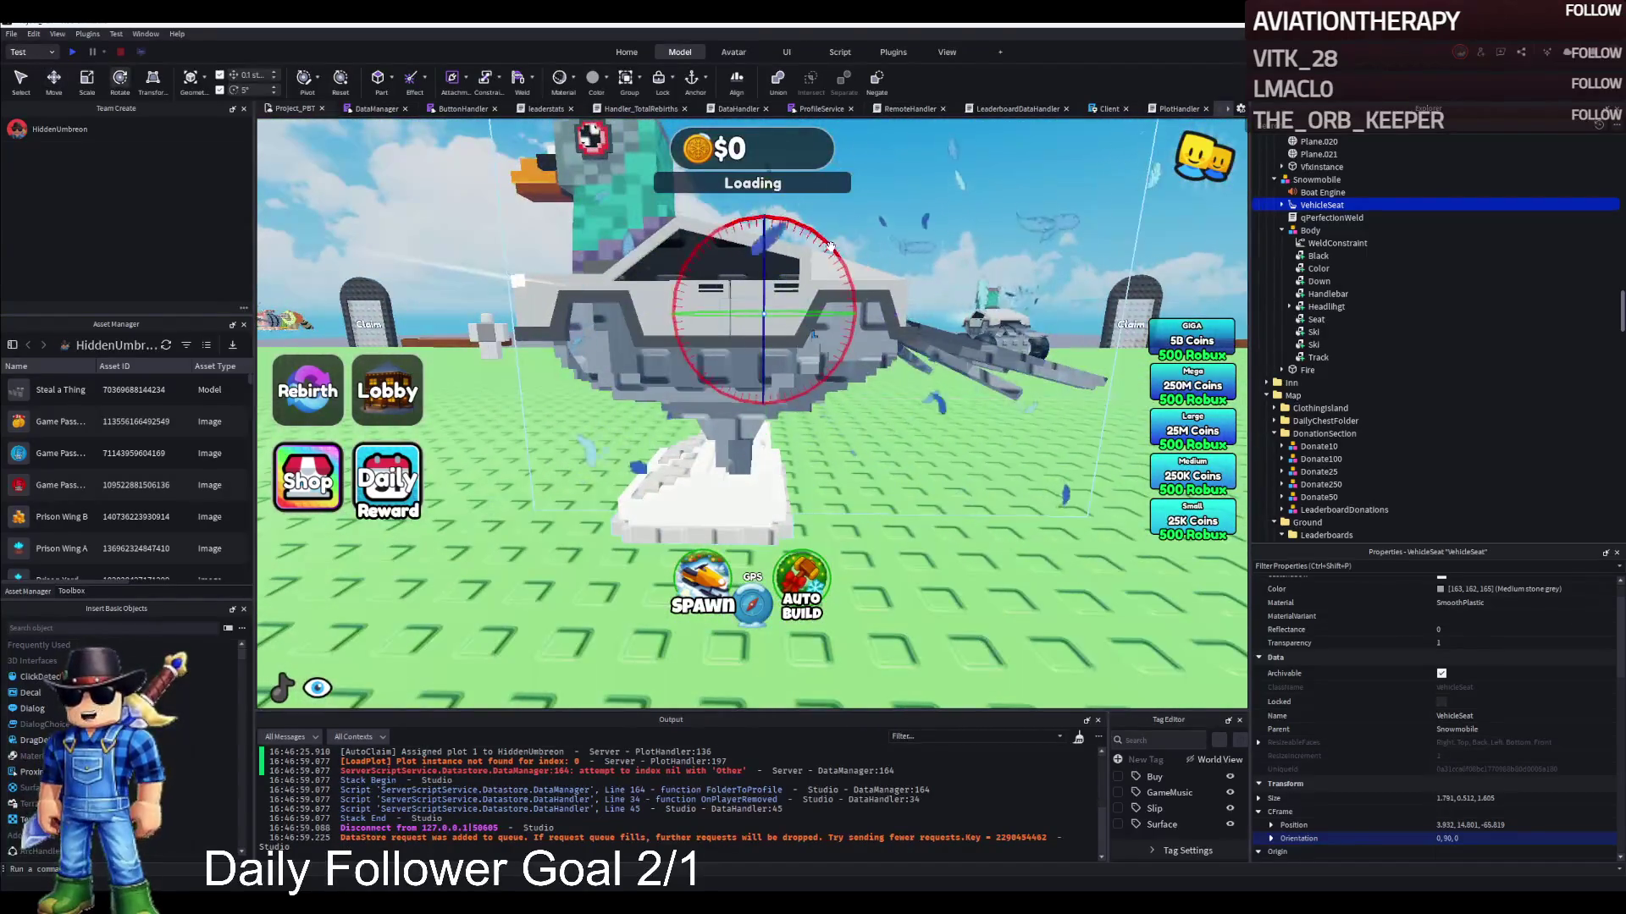
mouse_move(827, 253)
left_mouse_down()
mouse_move(832, 266)
mouse_move(766, 278)
left_mouse_up()
key("ctrl+2")
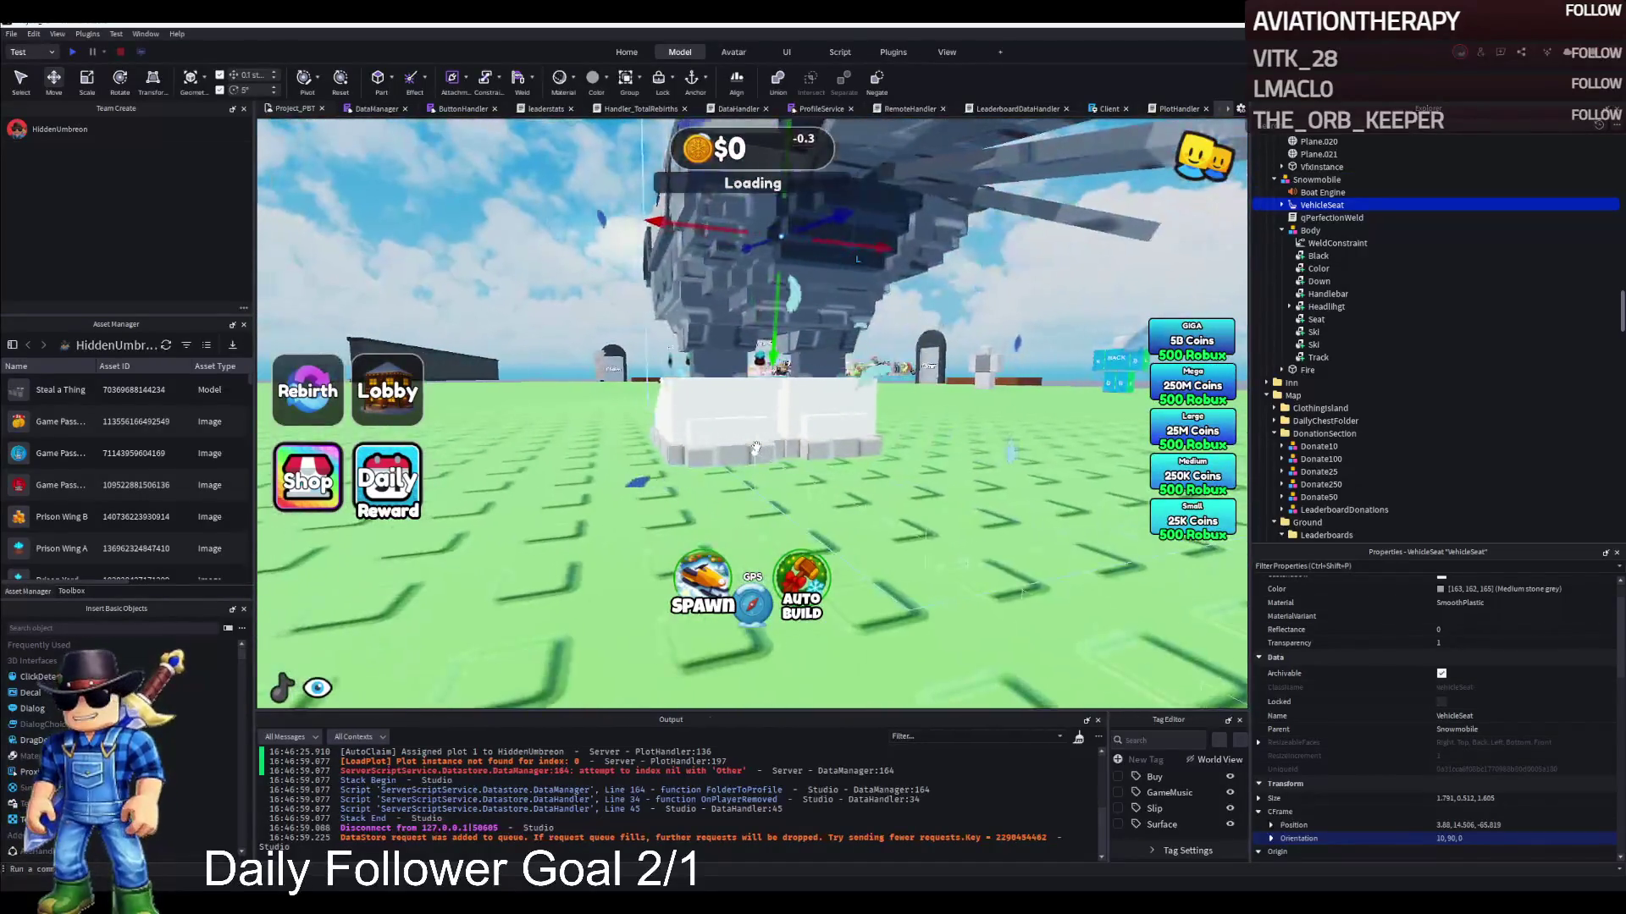
left_click(1313, 322)
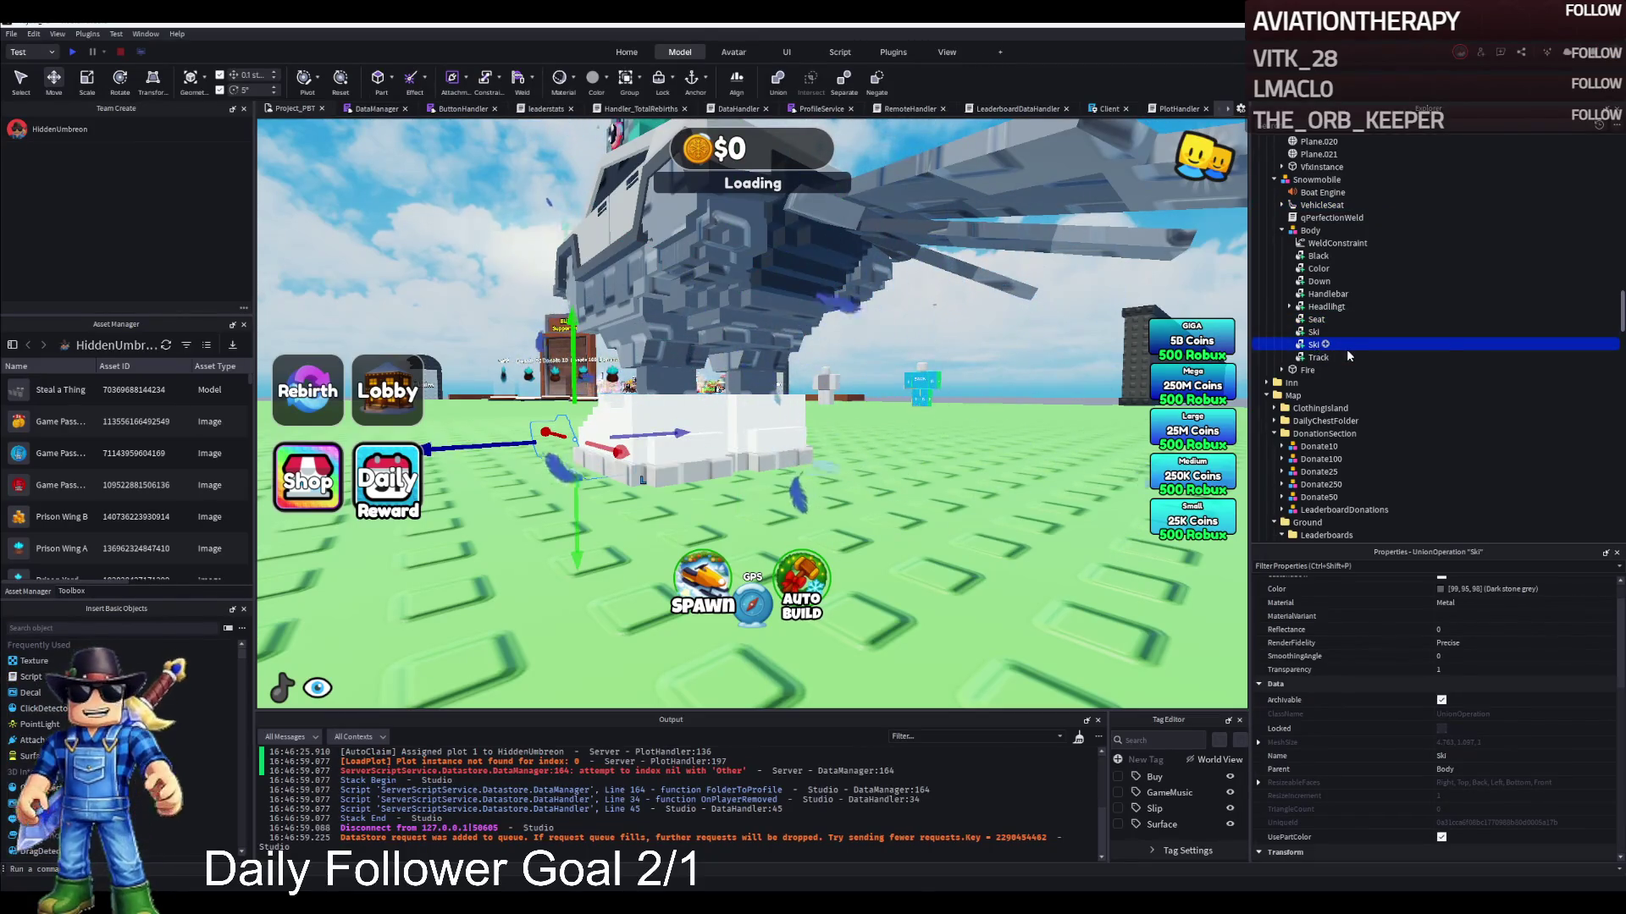
key("ctrl+shift+u")
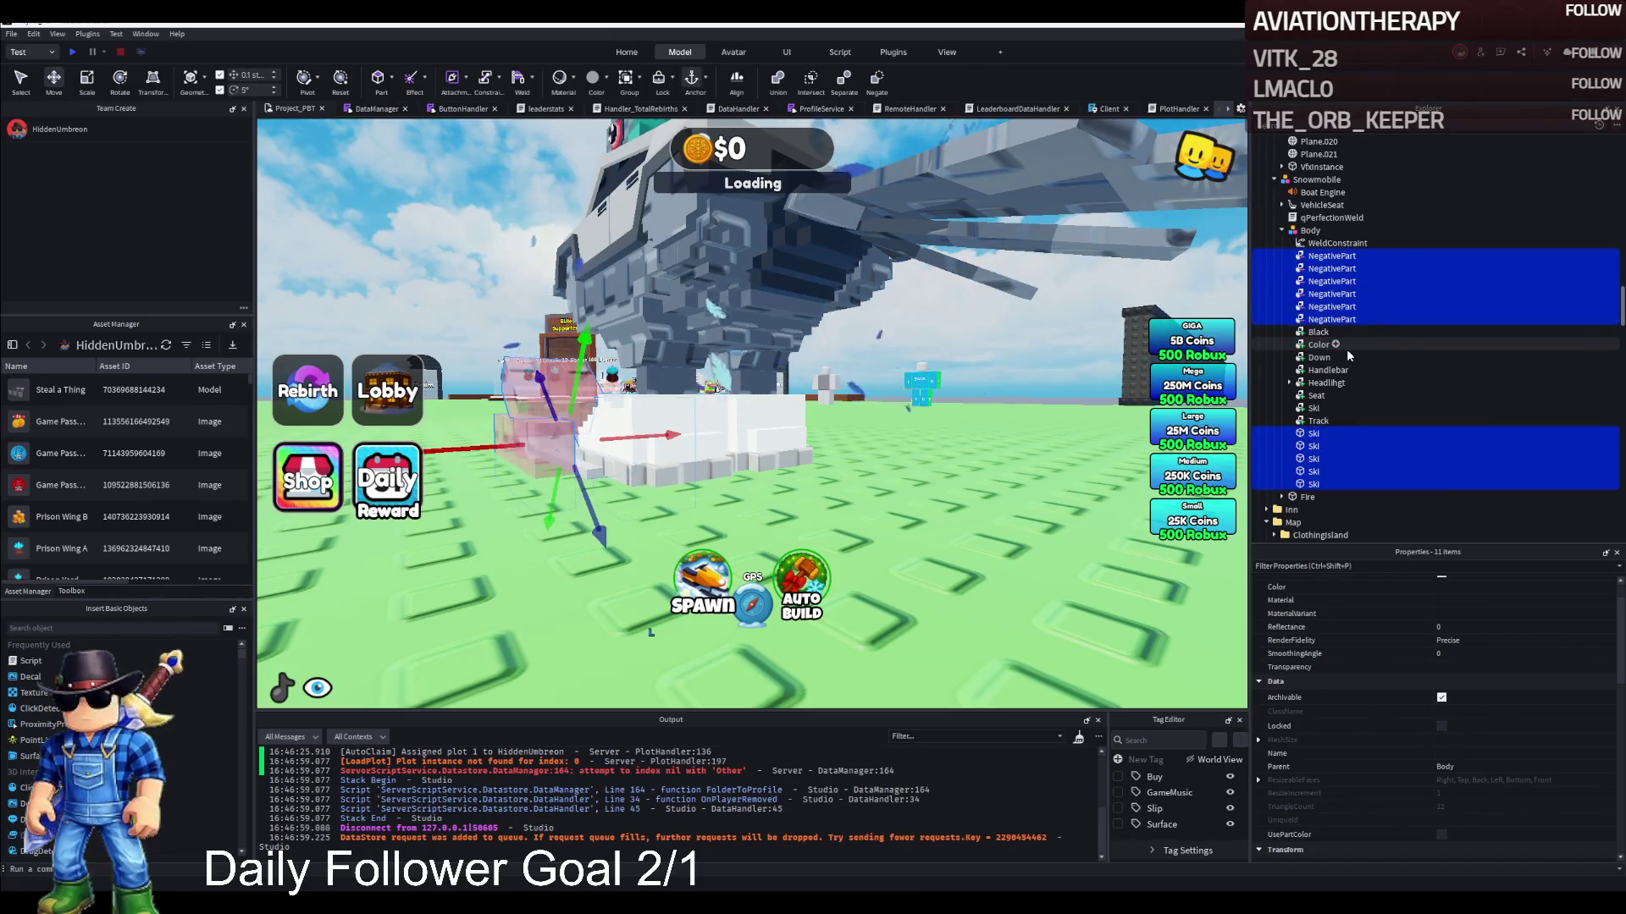
key("ctrl+z")
left_click(1306, 308)
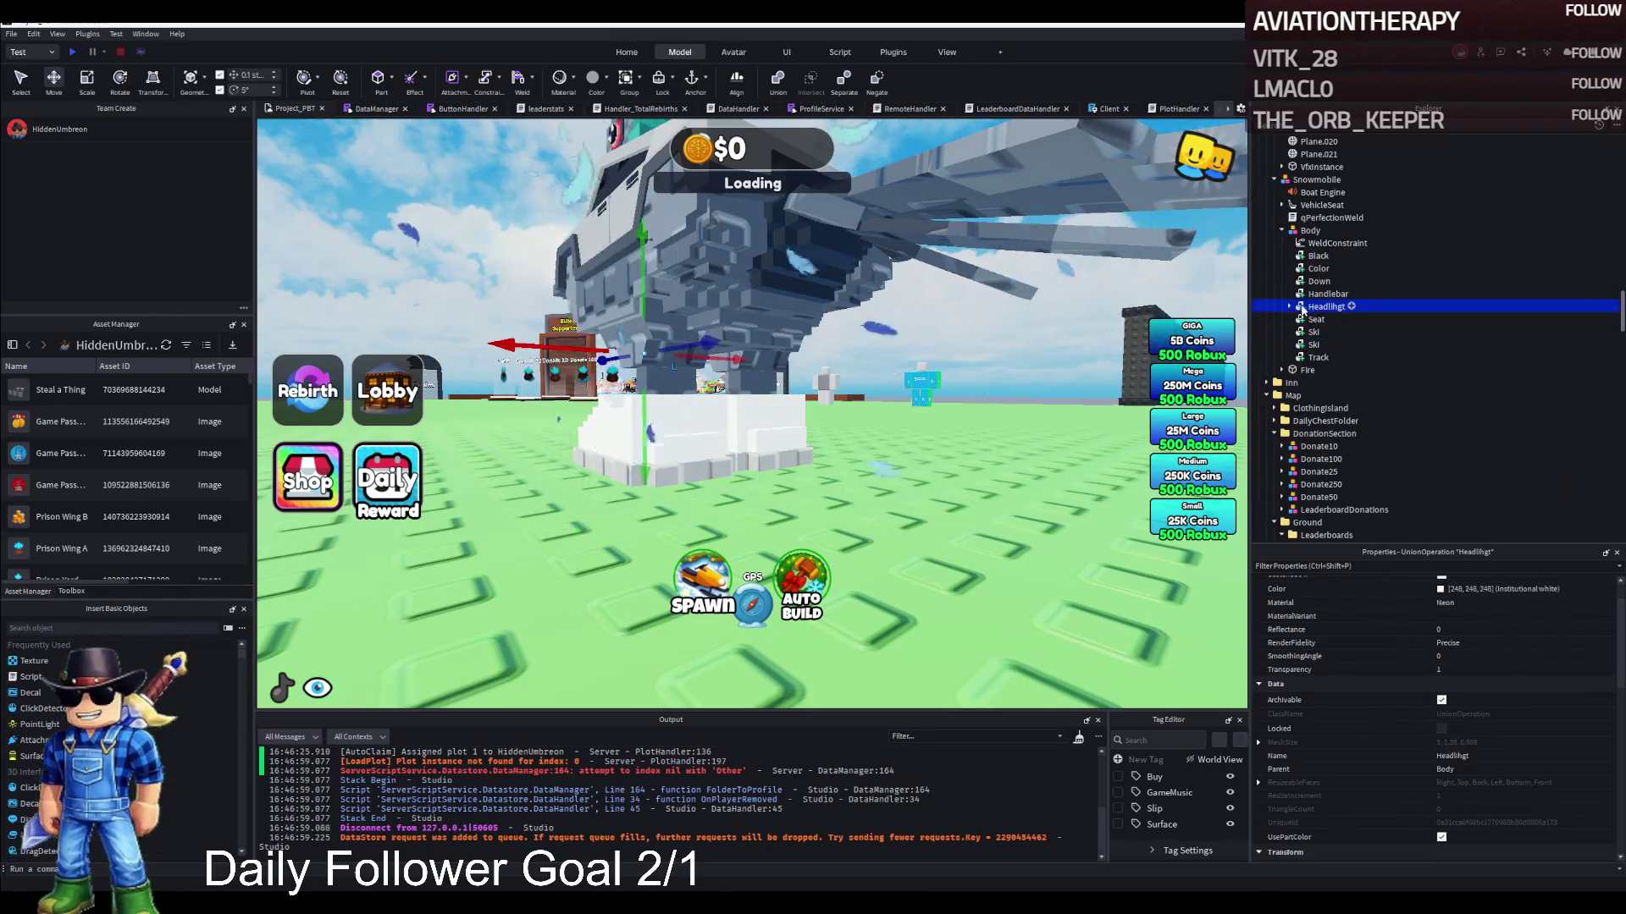
left_click(1290, 306)
left_click(1318, 358)
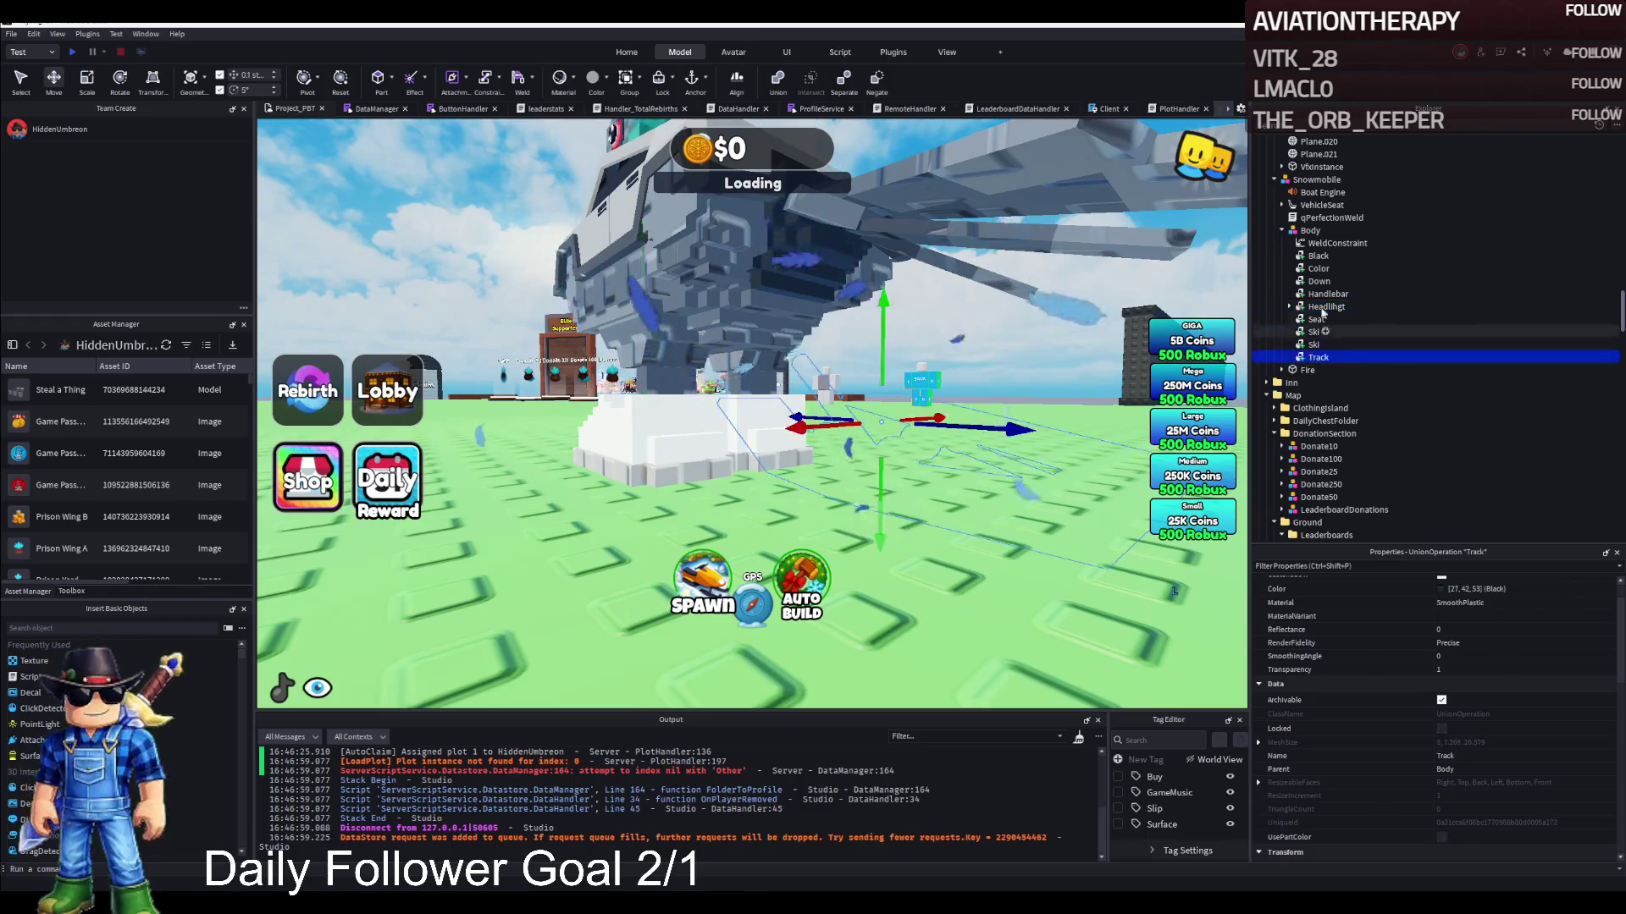
left_click(1282, 206)
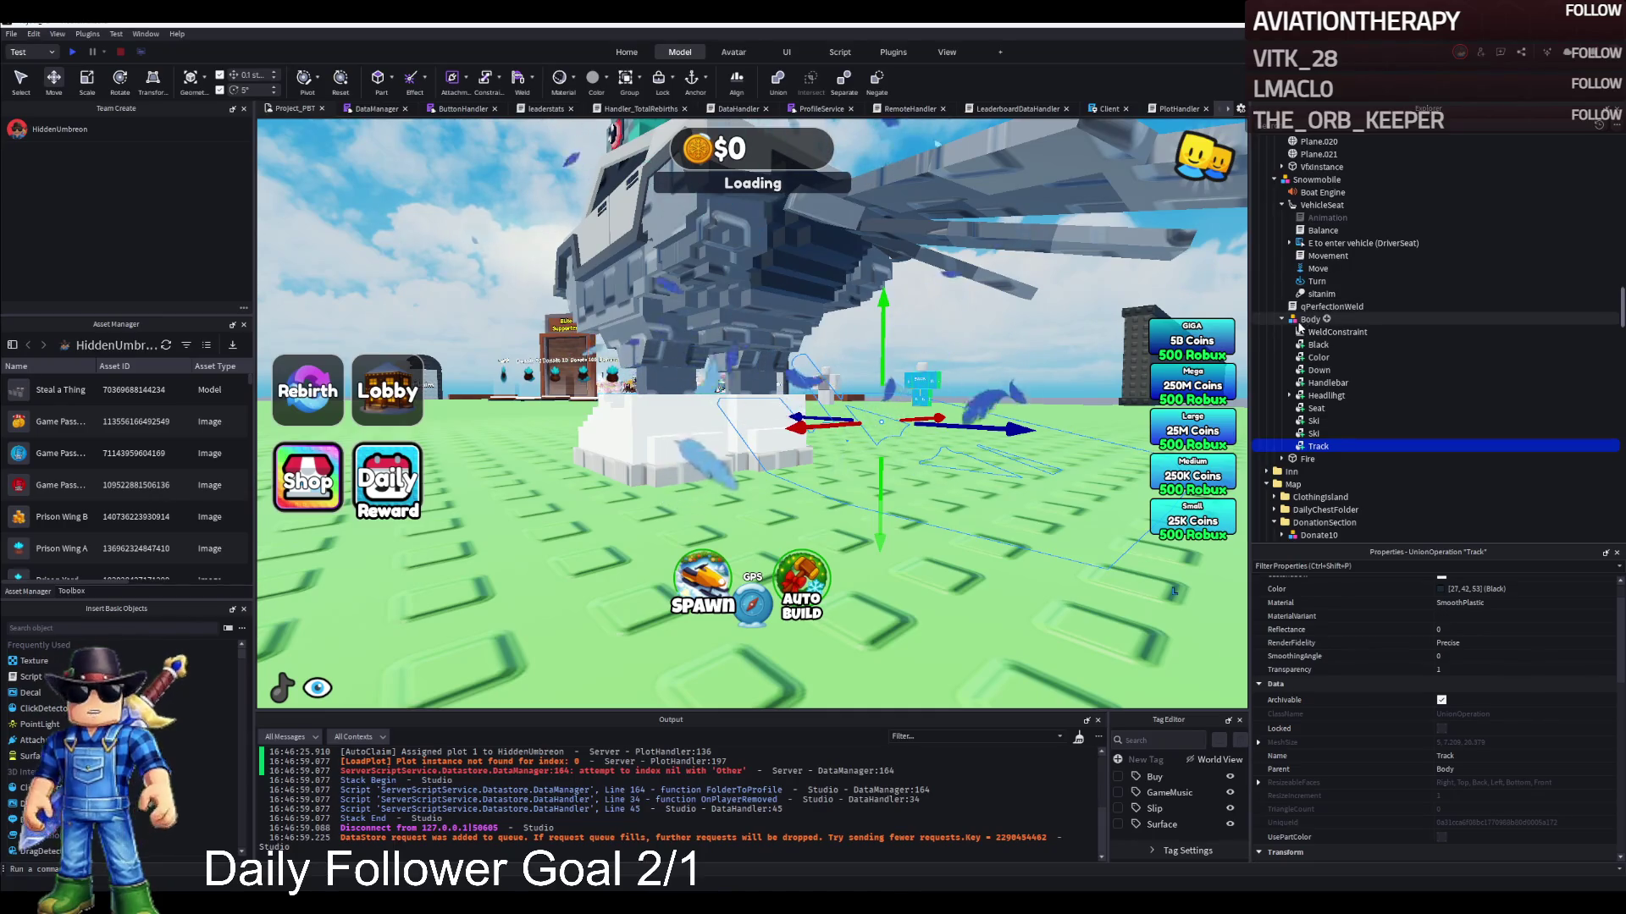
left_click_drag(974, 330, 922, 336)
left_click_drag(810, 409, 914, 386)
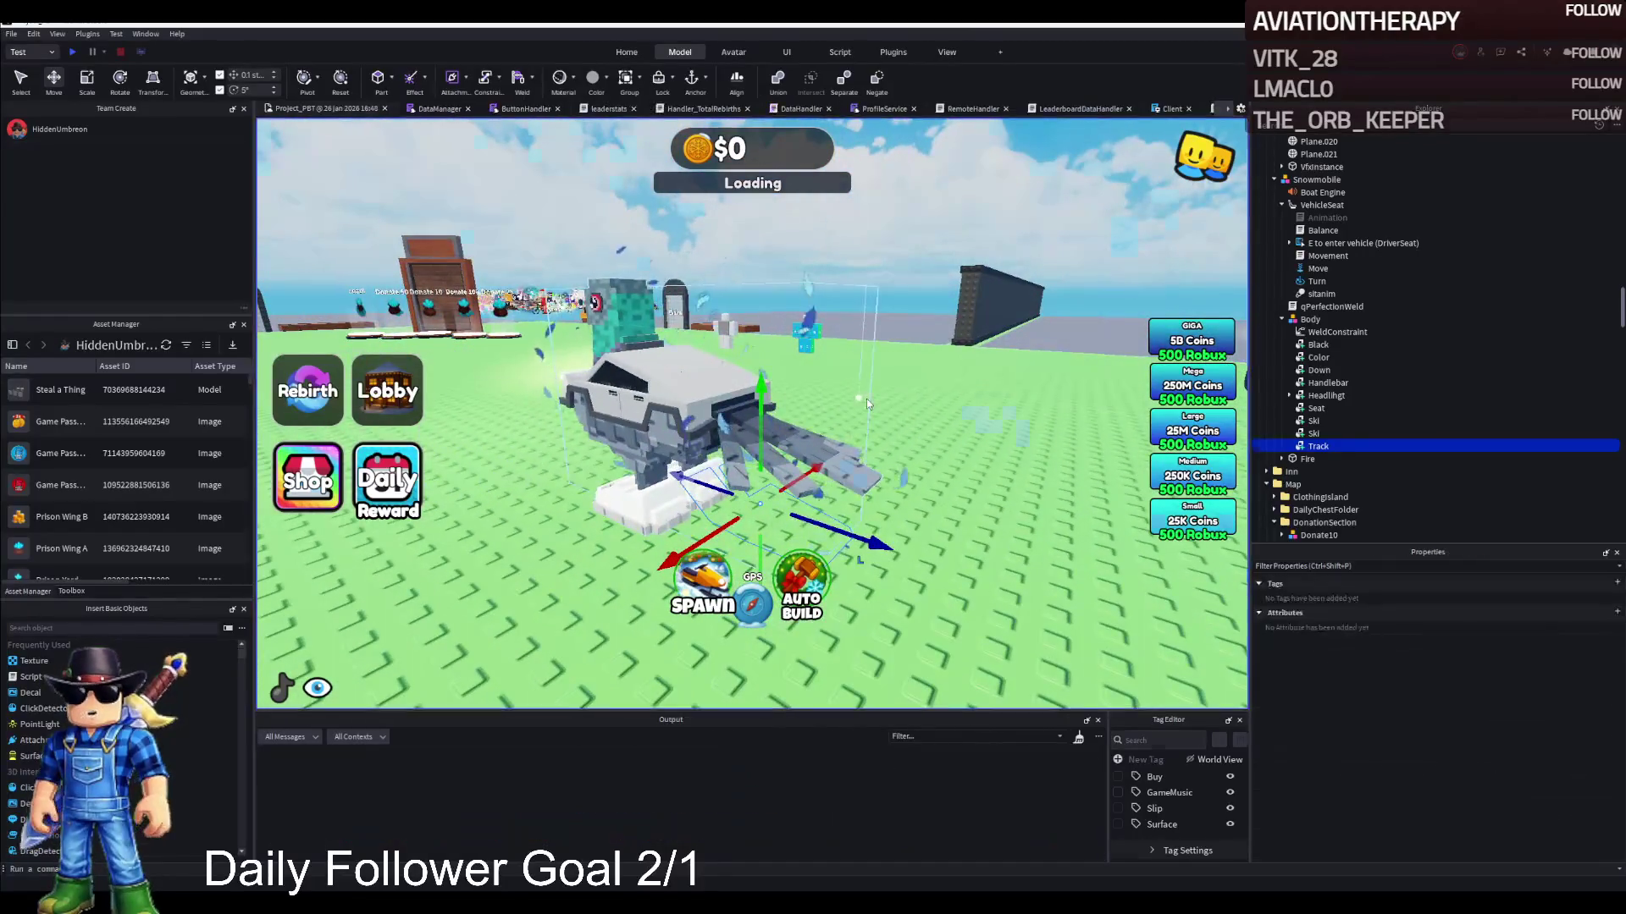
Restart the playtest, drive the pigeon snowmobile upright past the lobby, then stop the test
key("shift+F5")
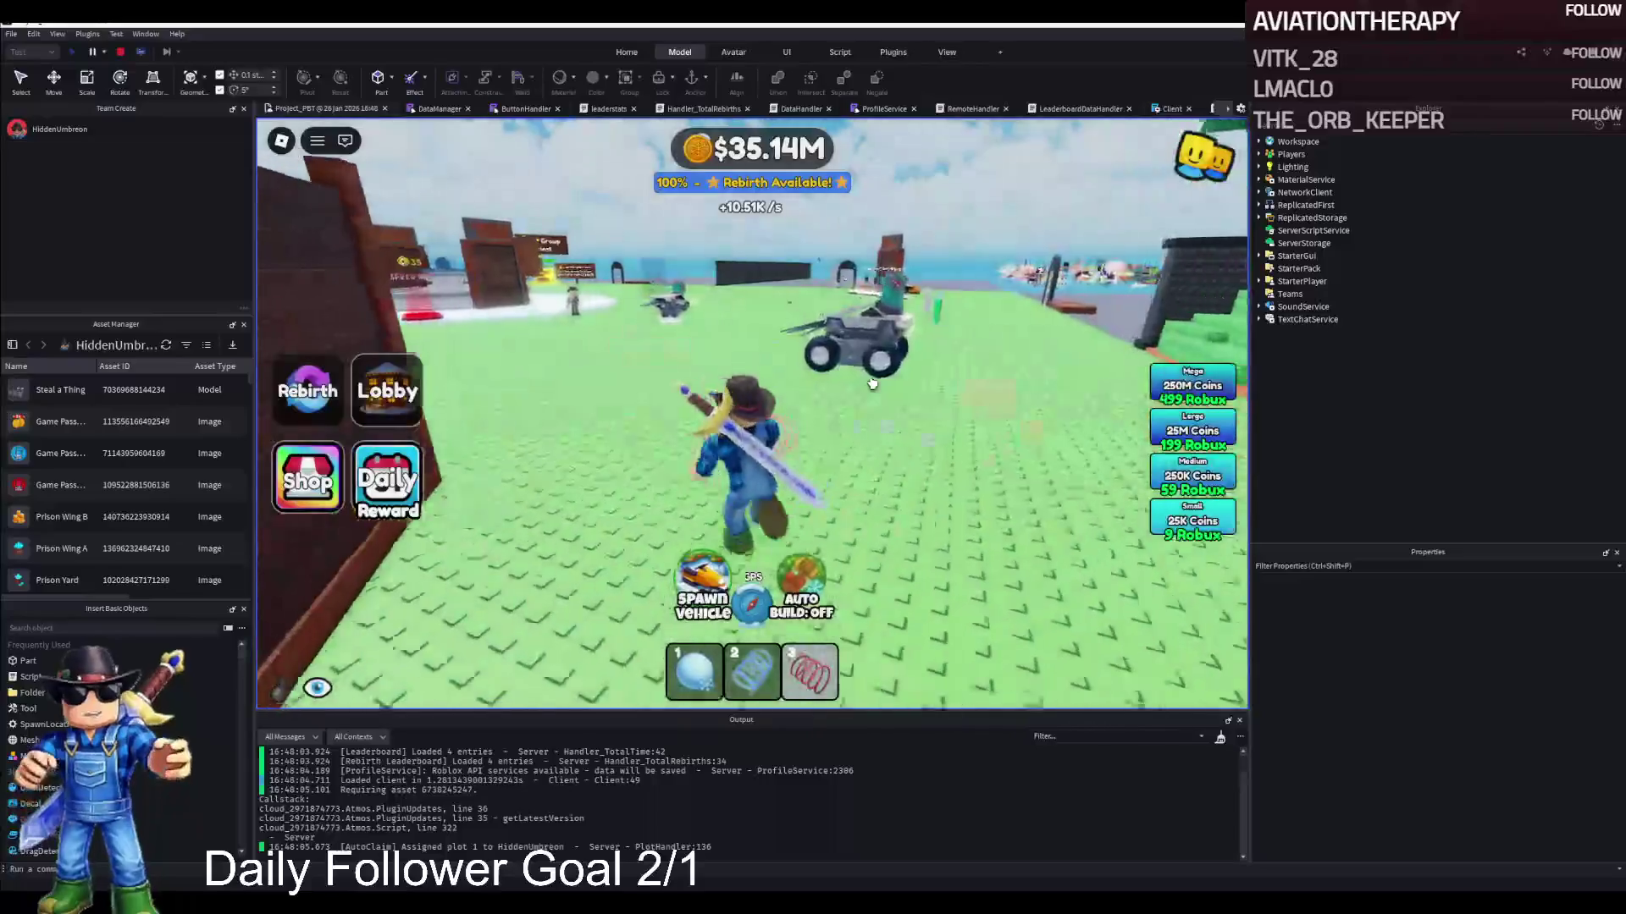
key("w")
key("w")
key("w")
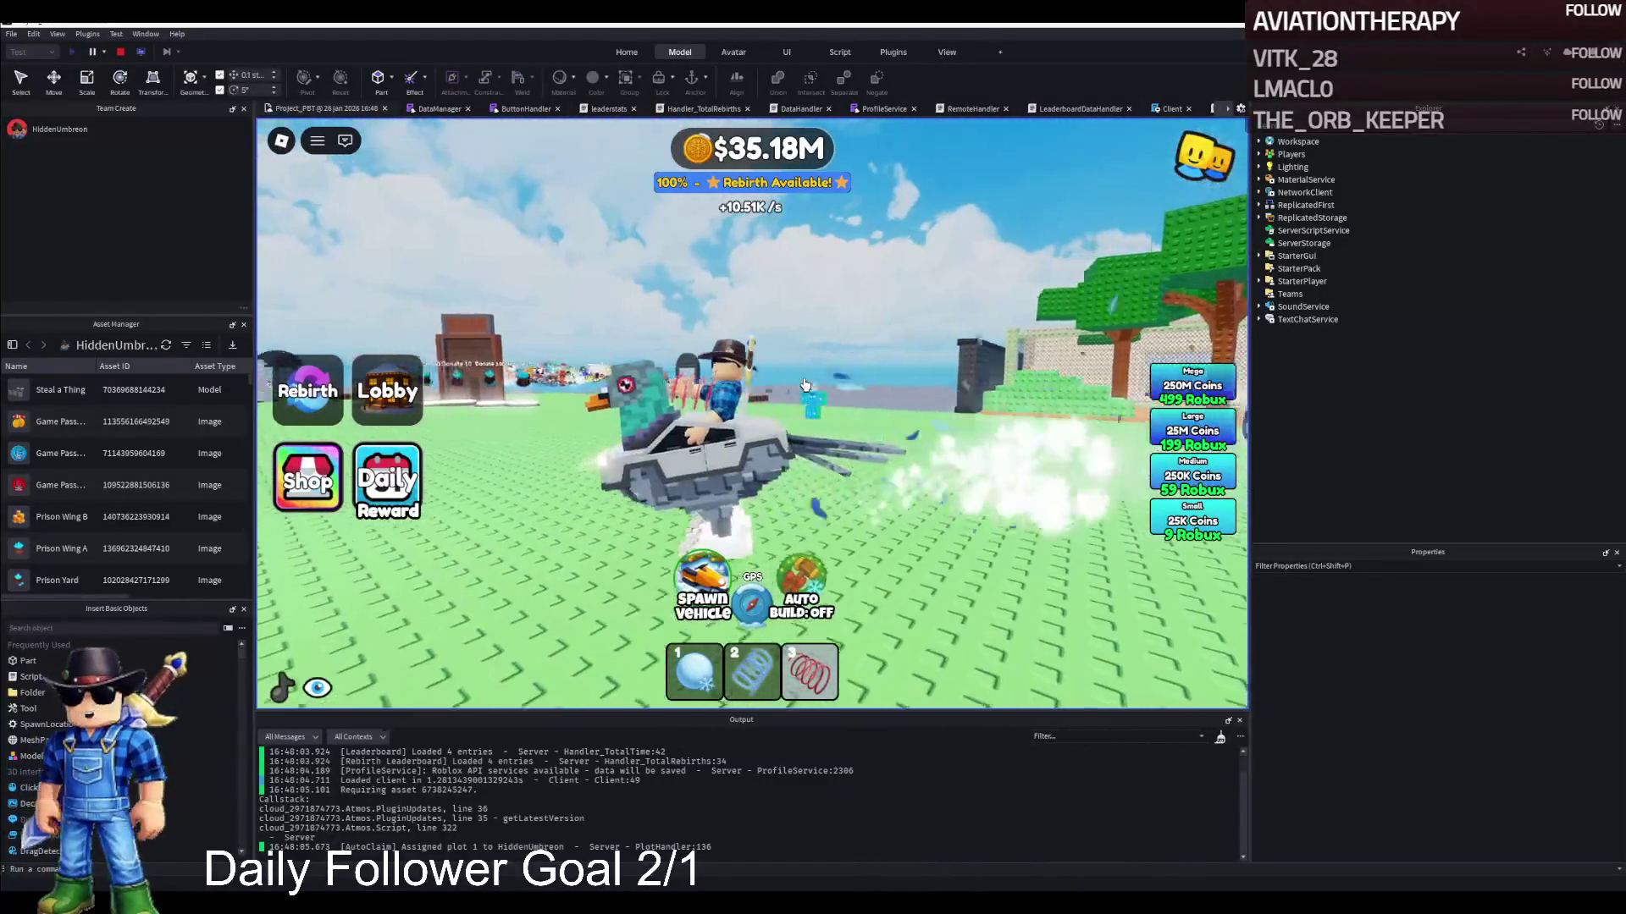
key("w")
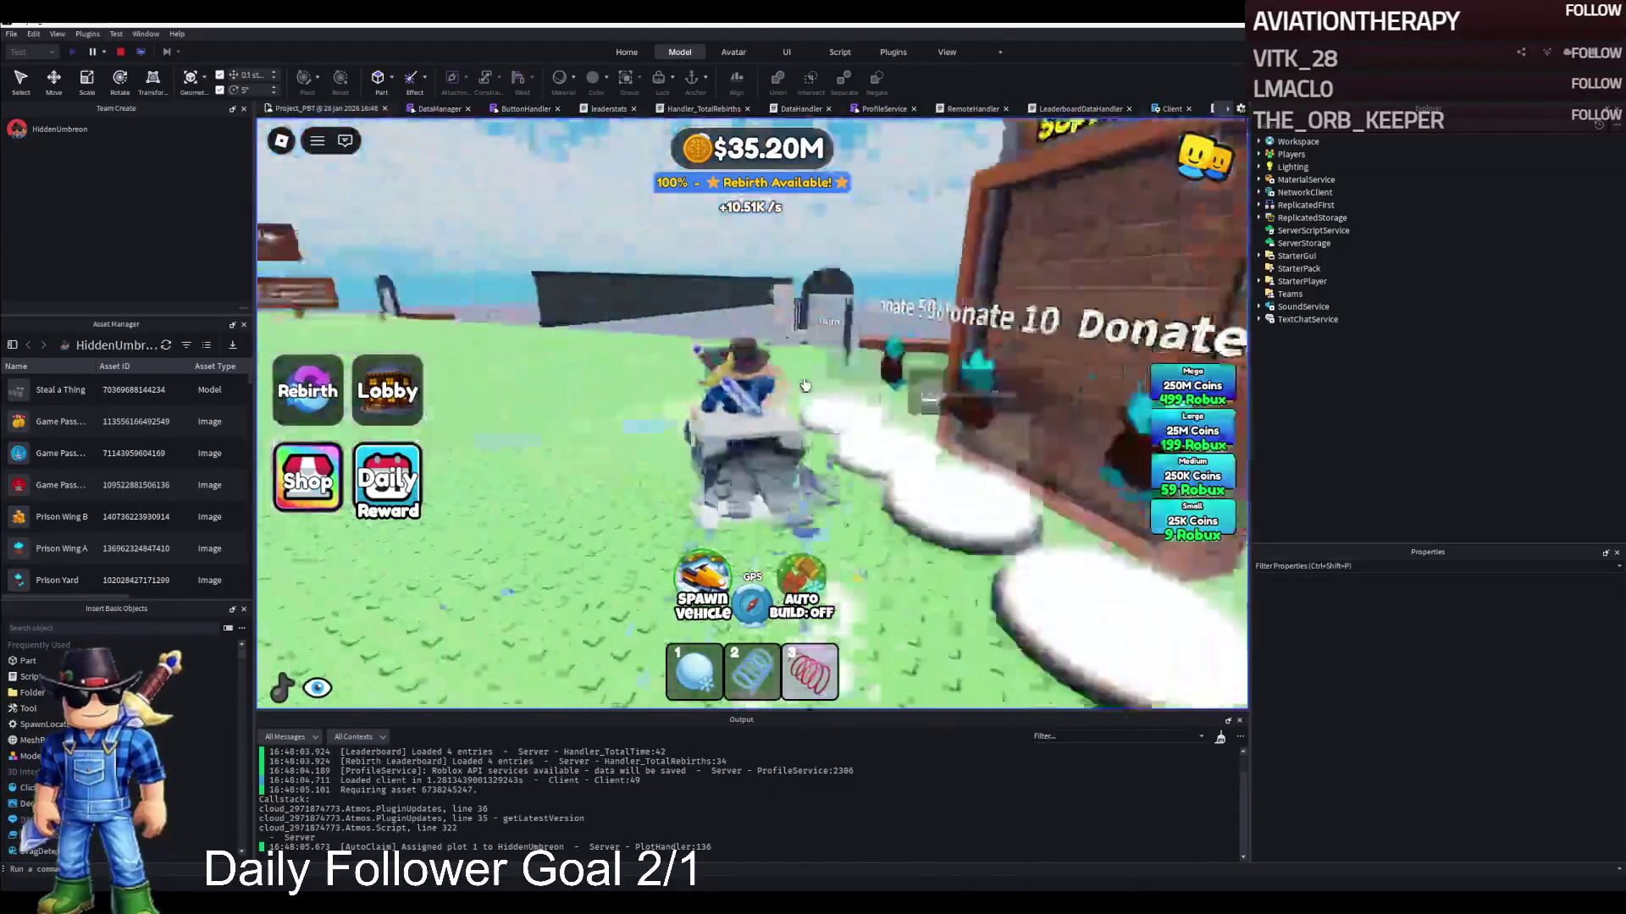
key("w")
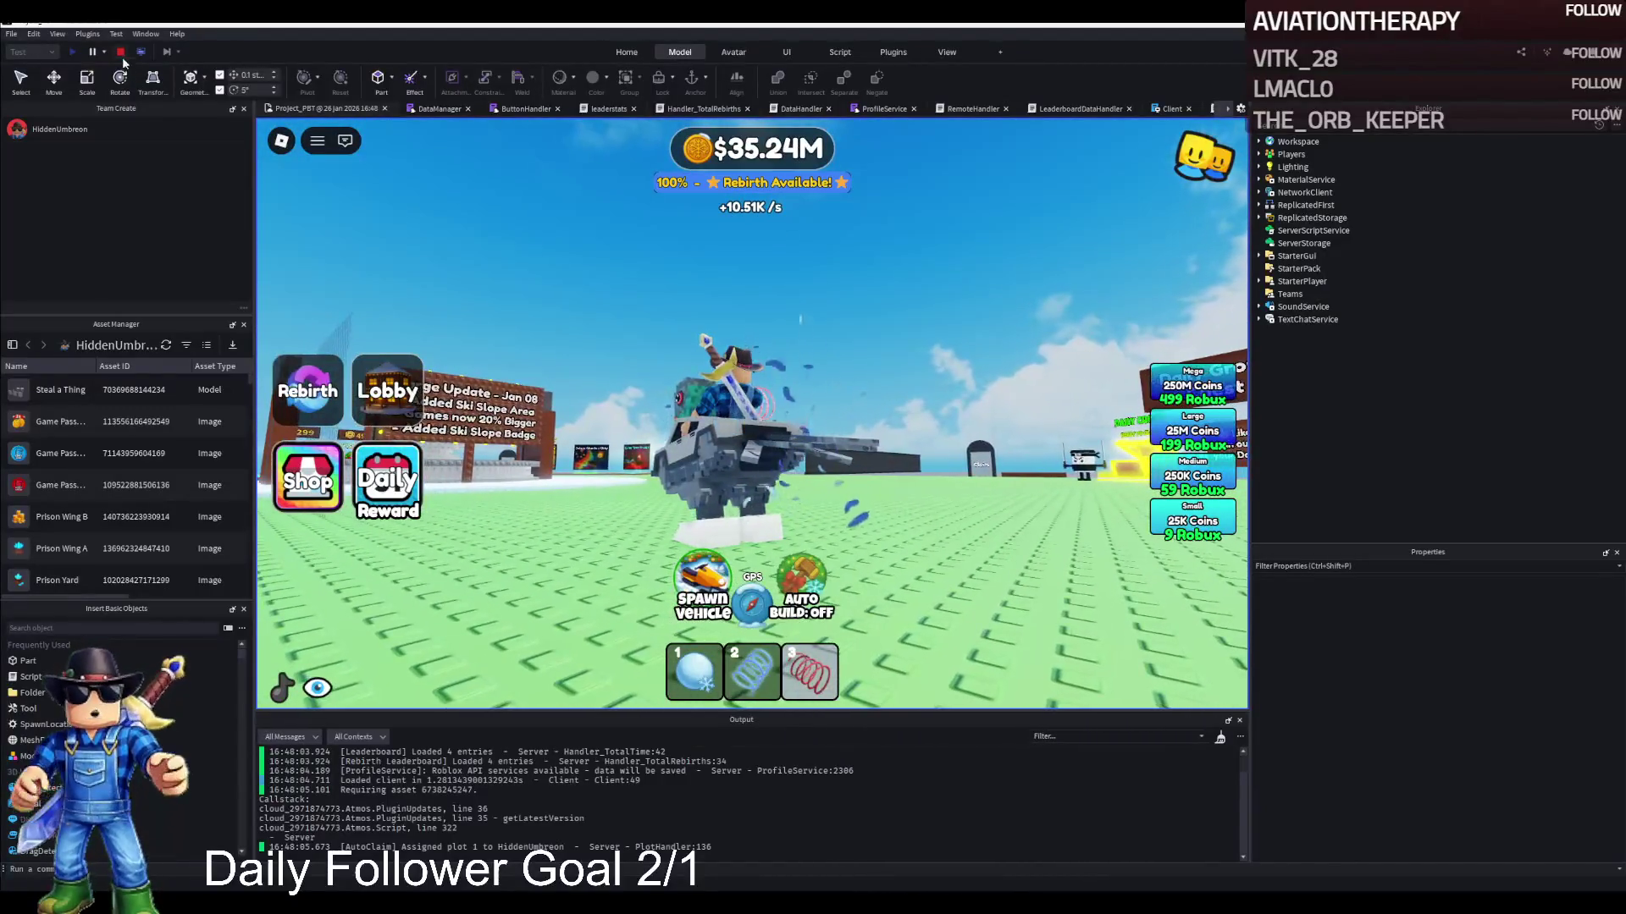
left_click(120, 52)
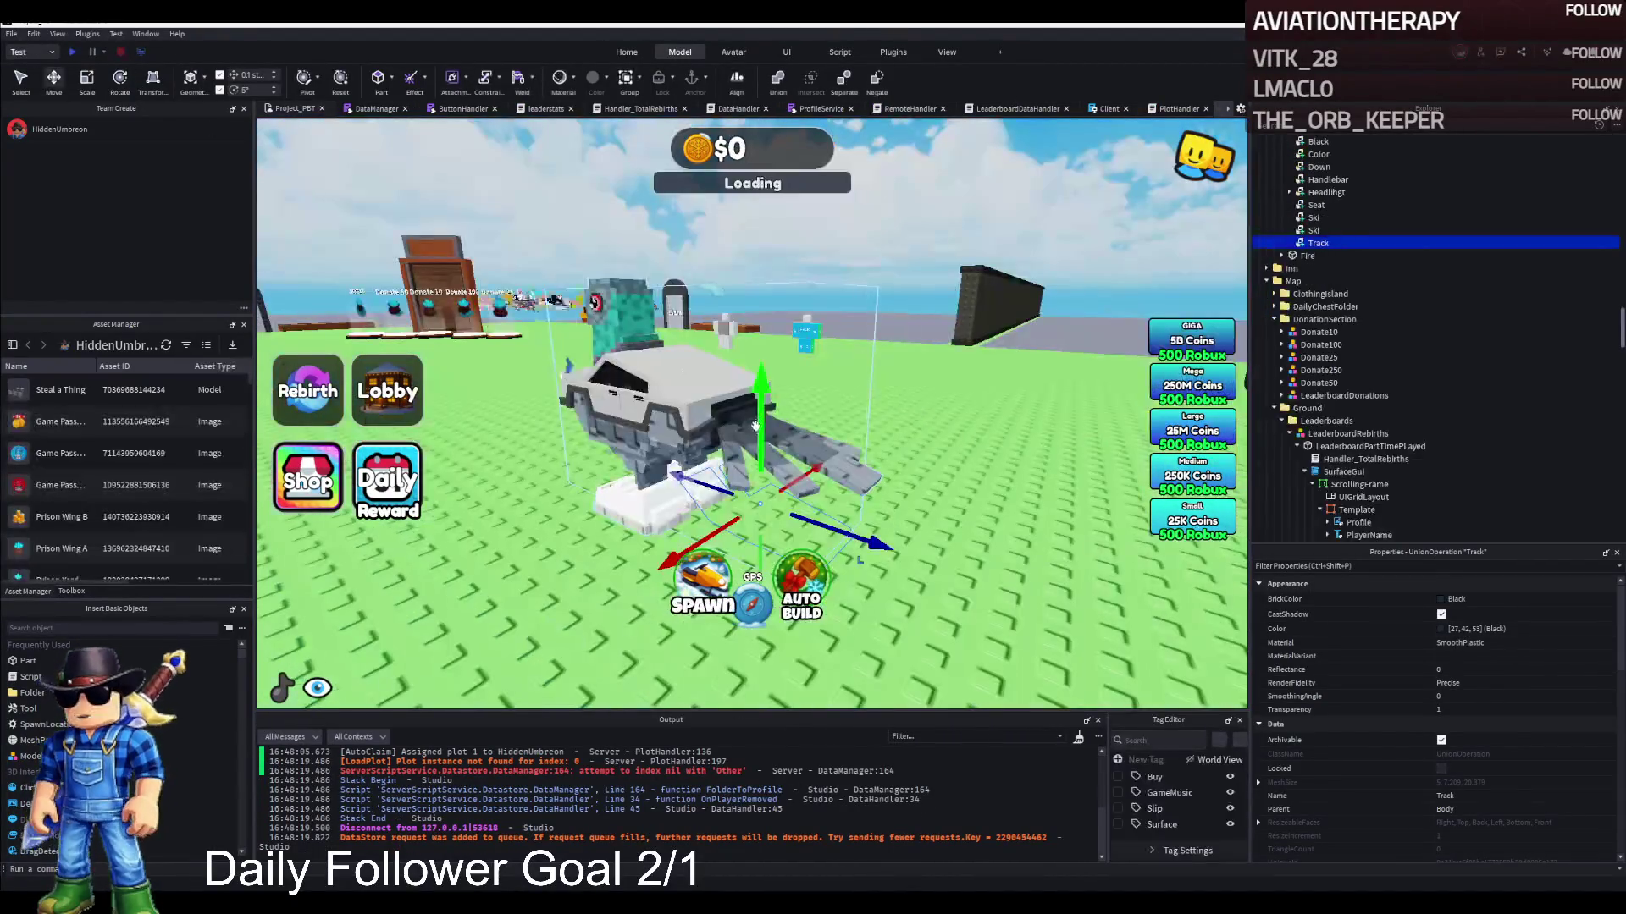
Set the VehicleSeat's Orientation back to 0, 90, 0 and start a new playtest with F5
scroll(1521, 769, "down", 5)
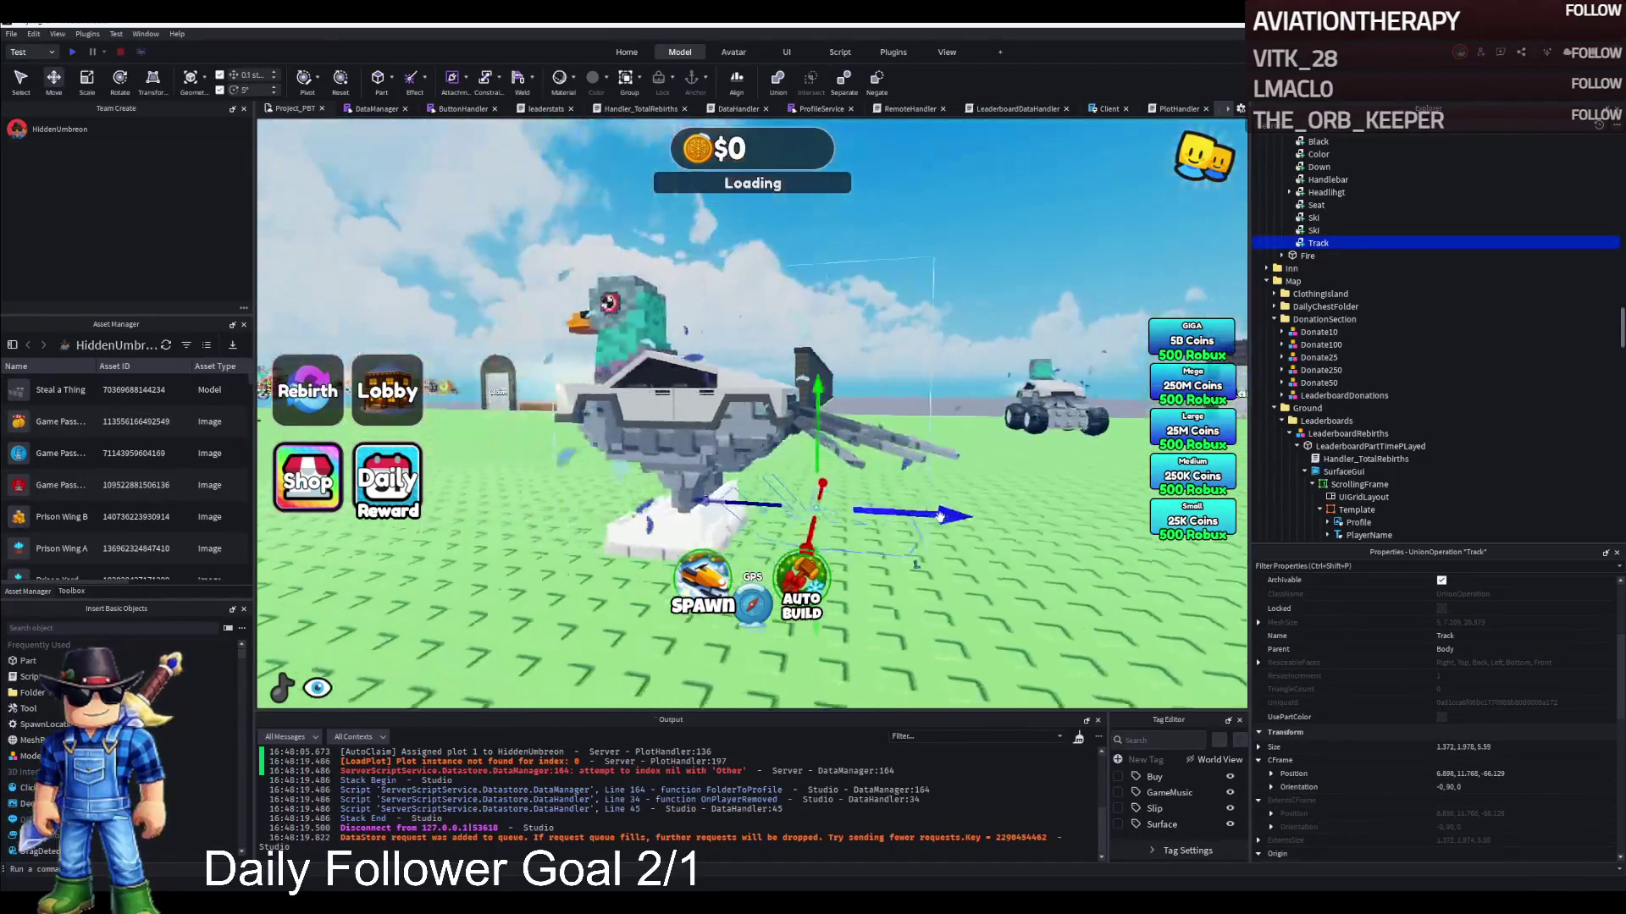
scroll(1327, 255, "up", 2)
scroll(1327, 255, "up", 5)
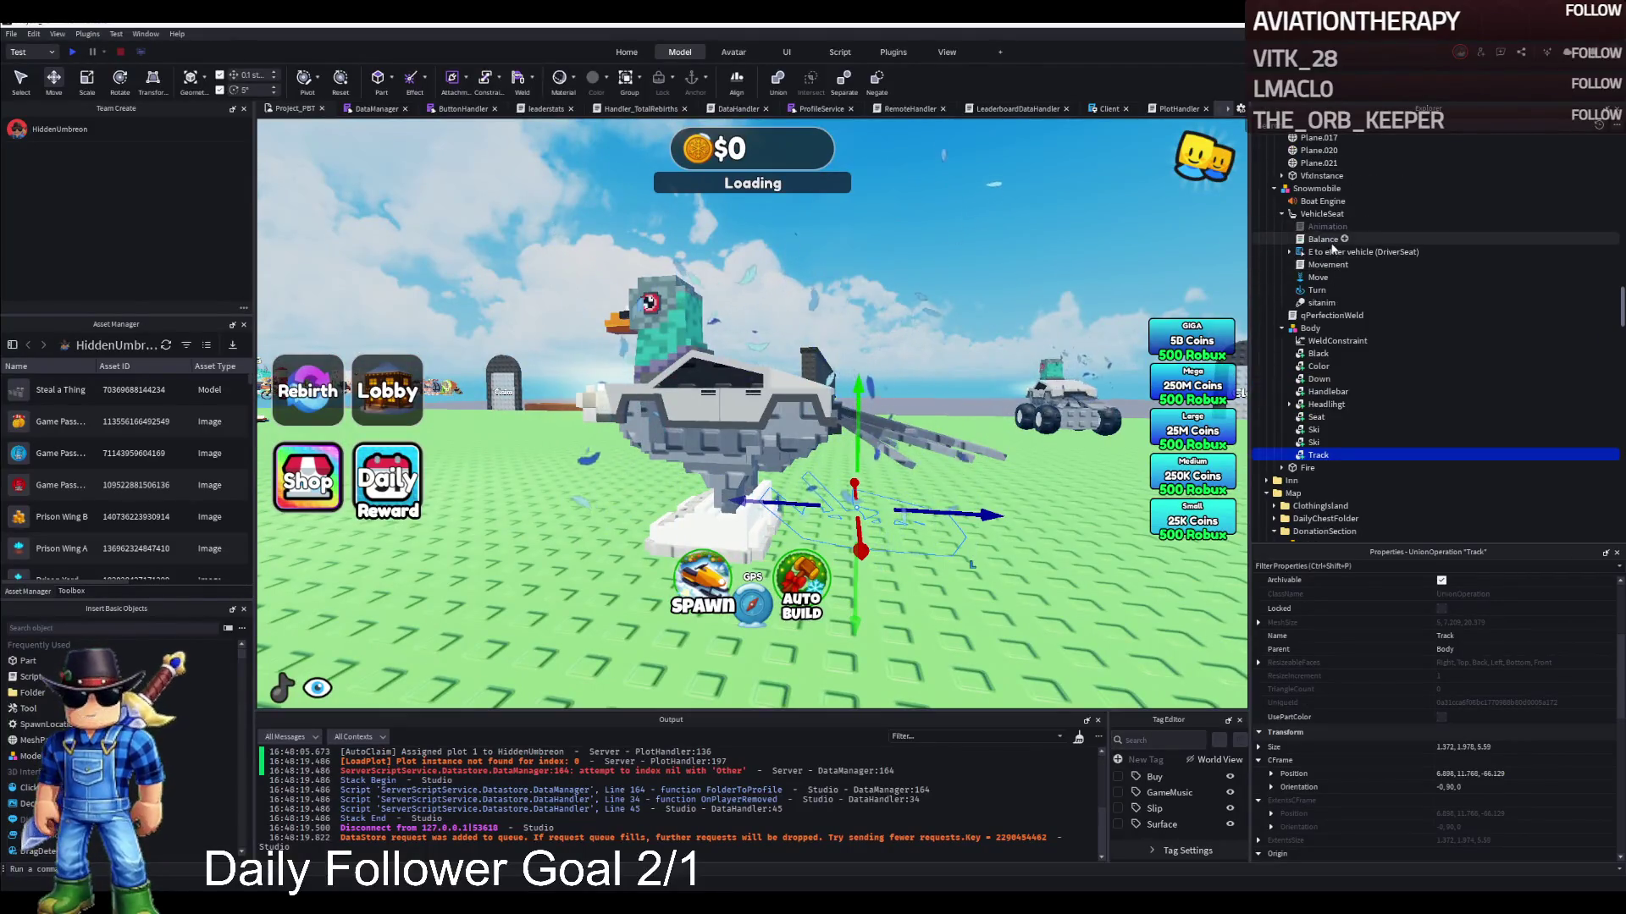
left_click(1318, 254)
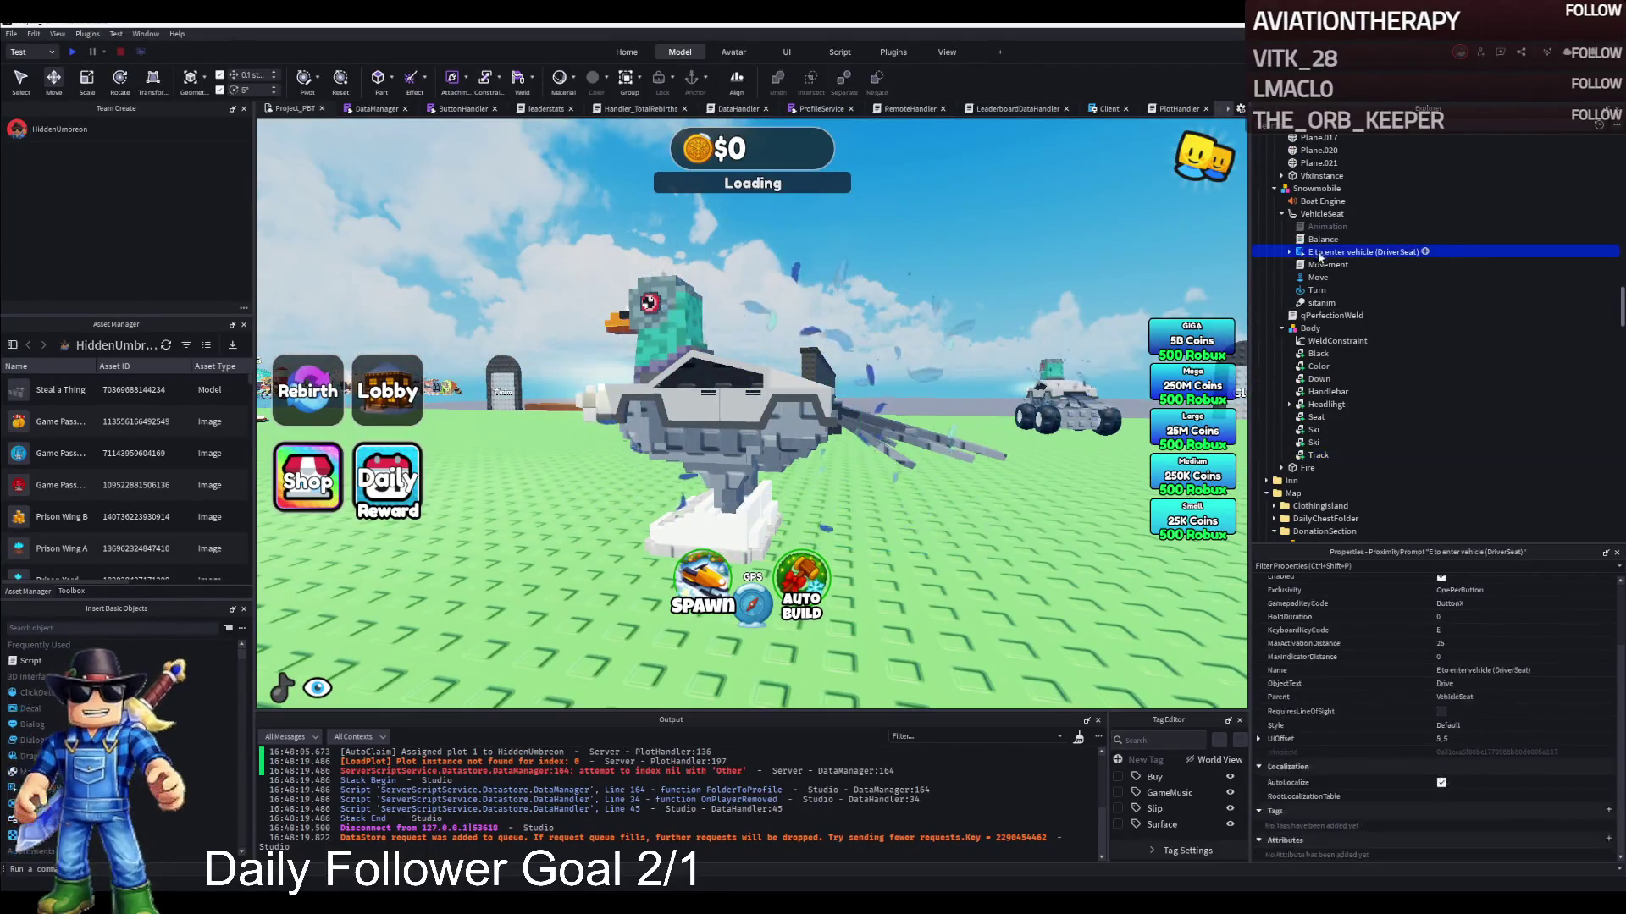
scroll(1327, 265, "up", 2)
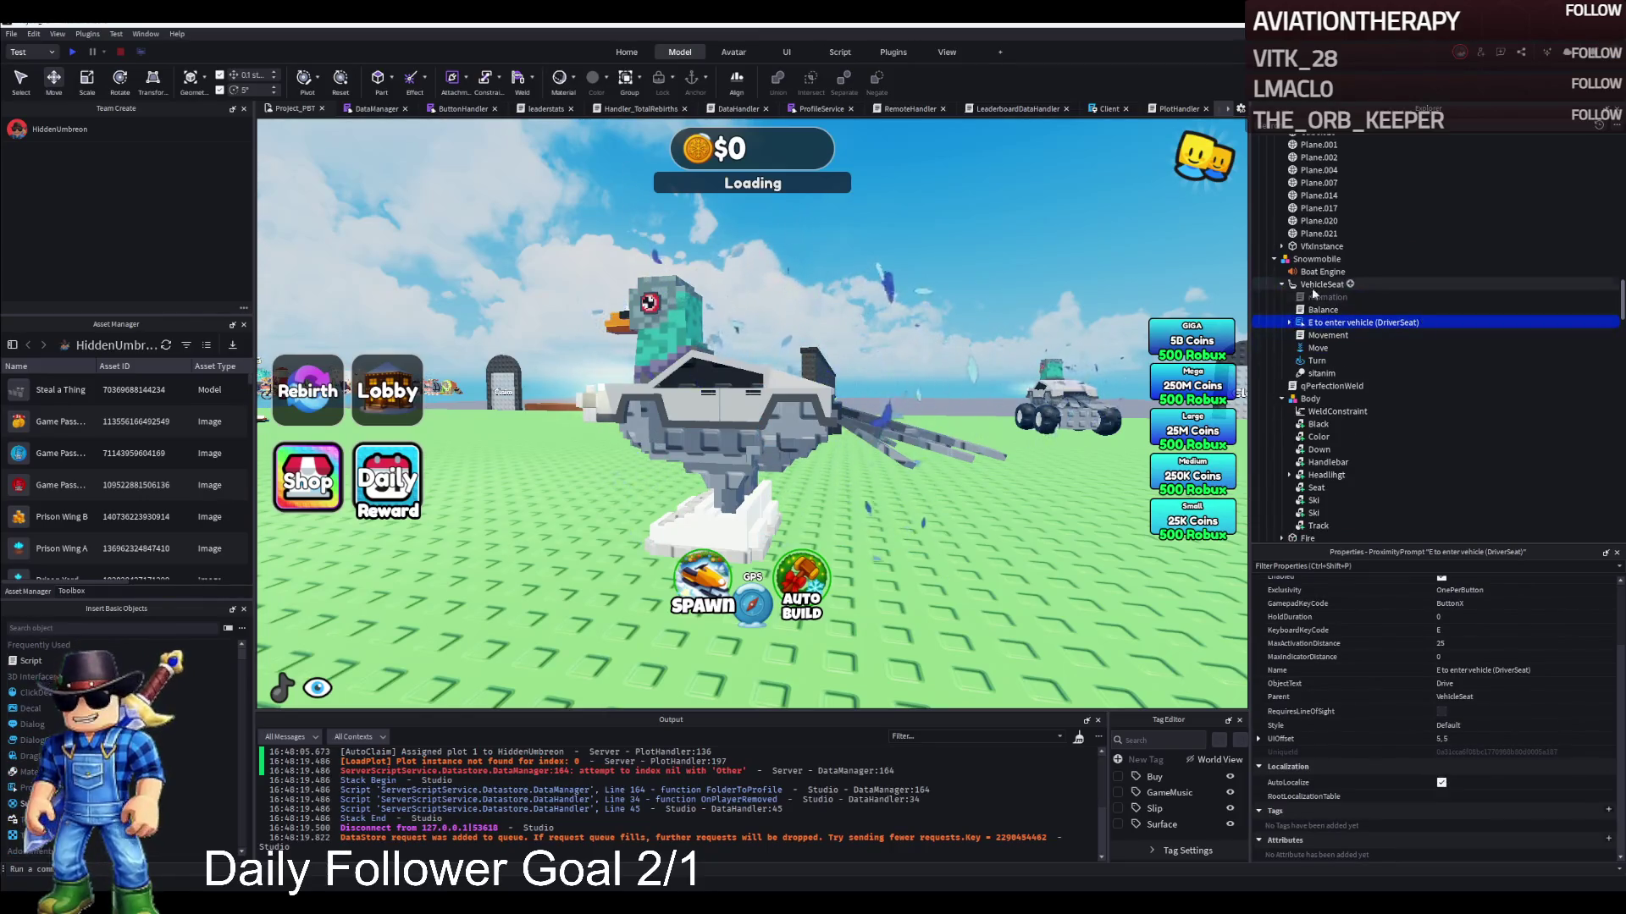
left_click(1318, 285)
scroll(1476, 779, "up", 2)
left_click(1437, 757)
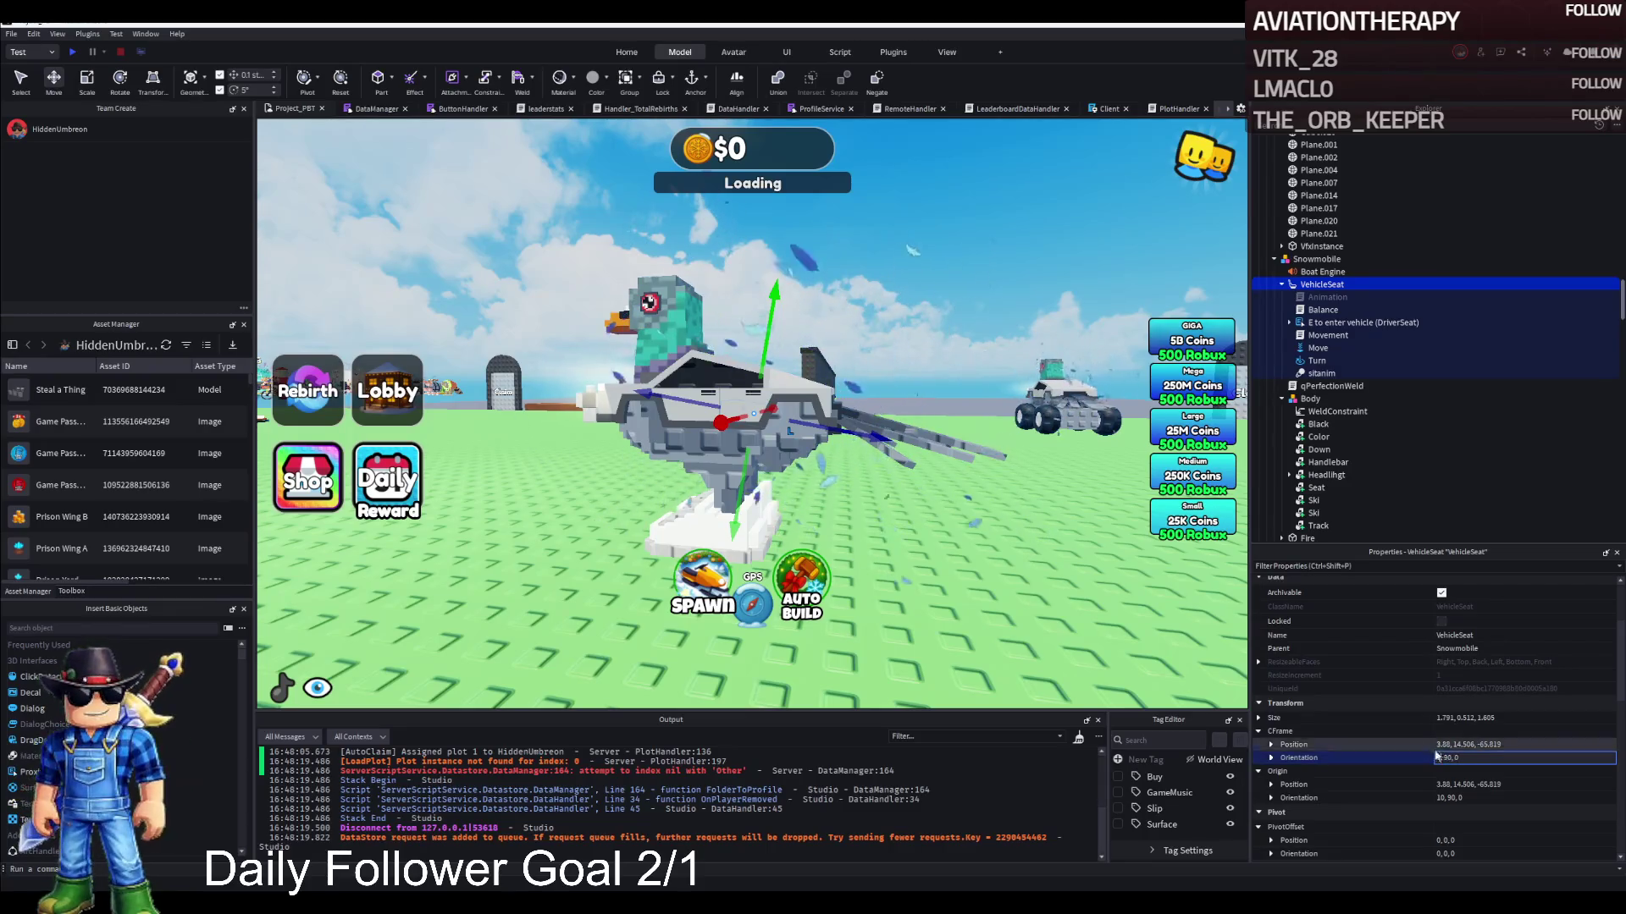
key("Return")
key("F5")
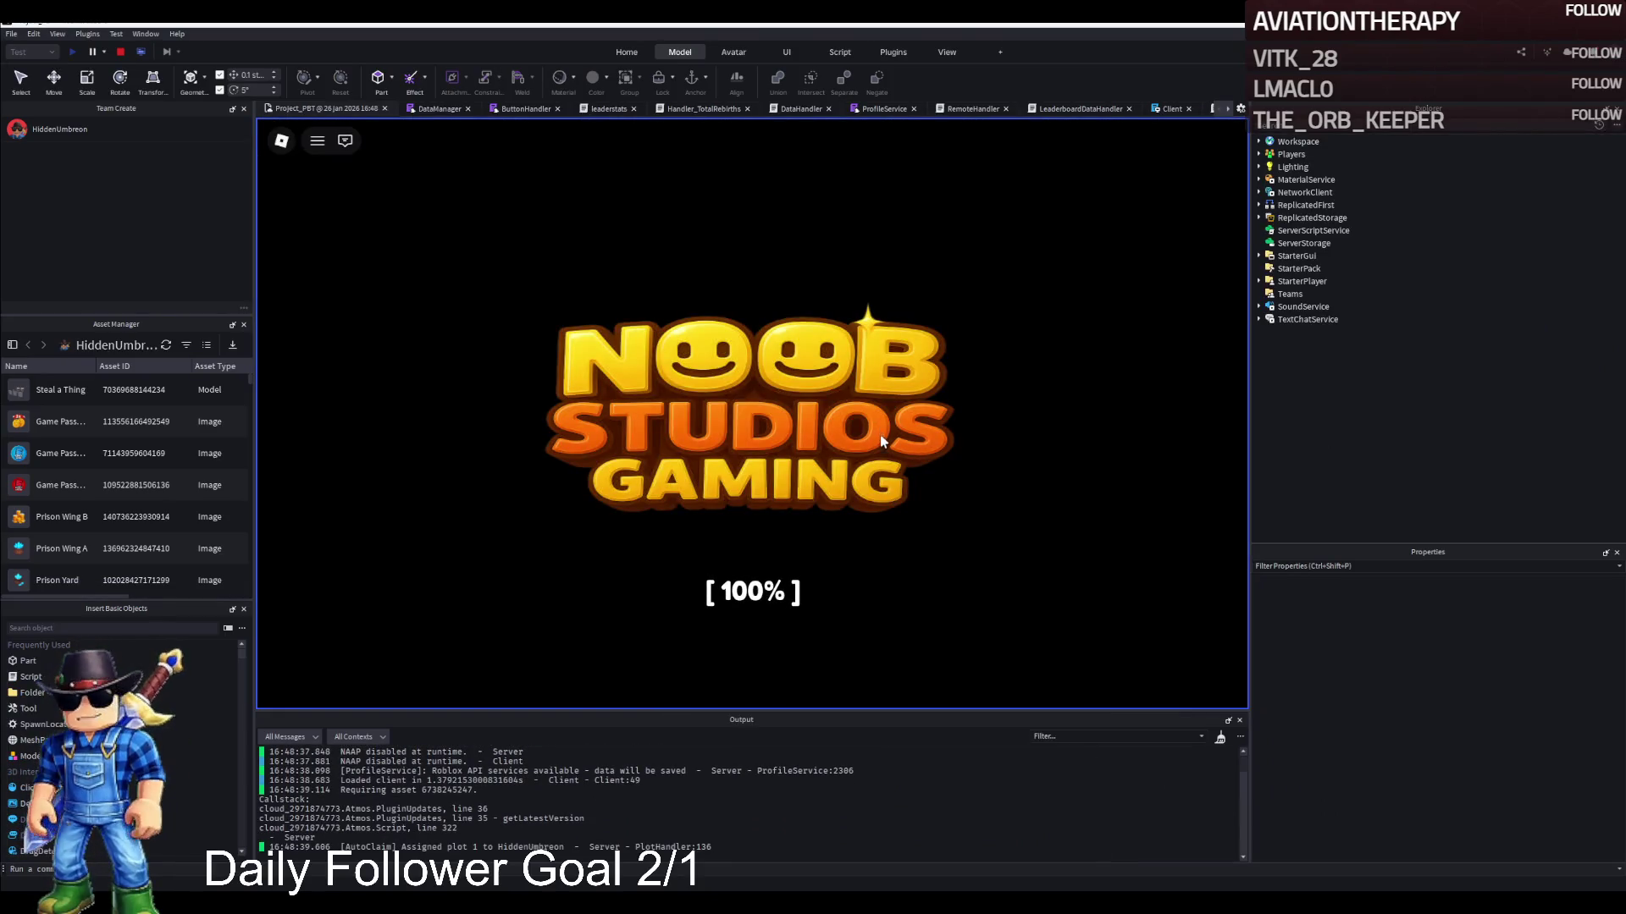
Board the snowmobile with E, drive it around toward the fence, and stop the playtest
key("a")
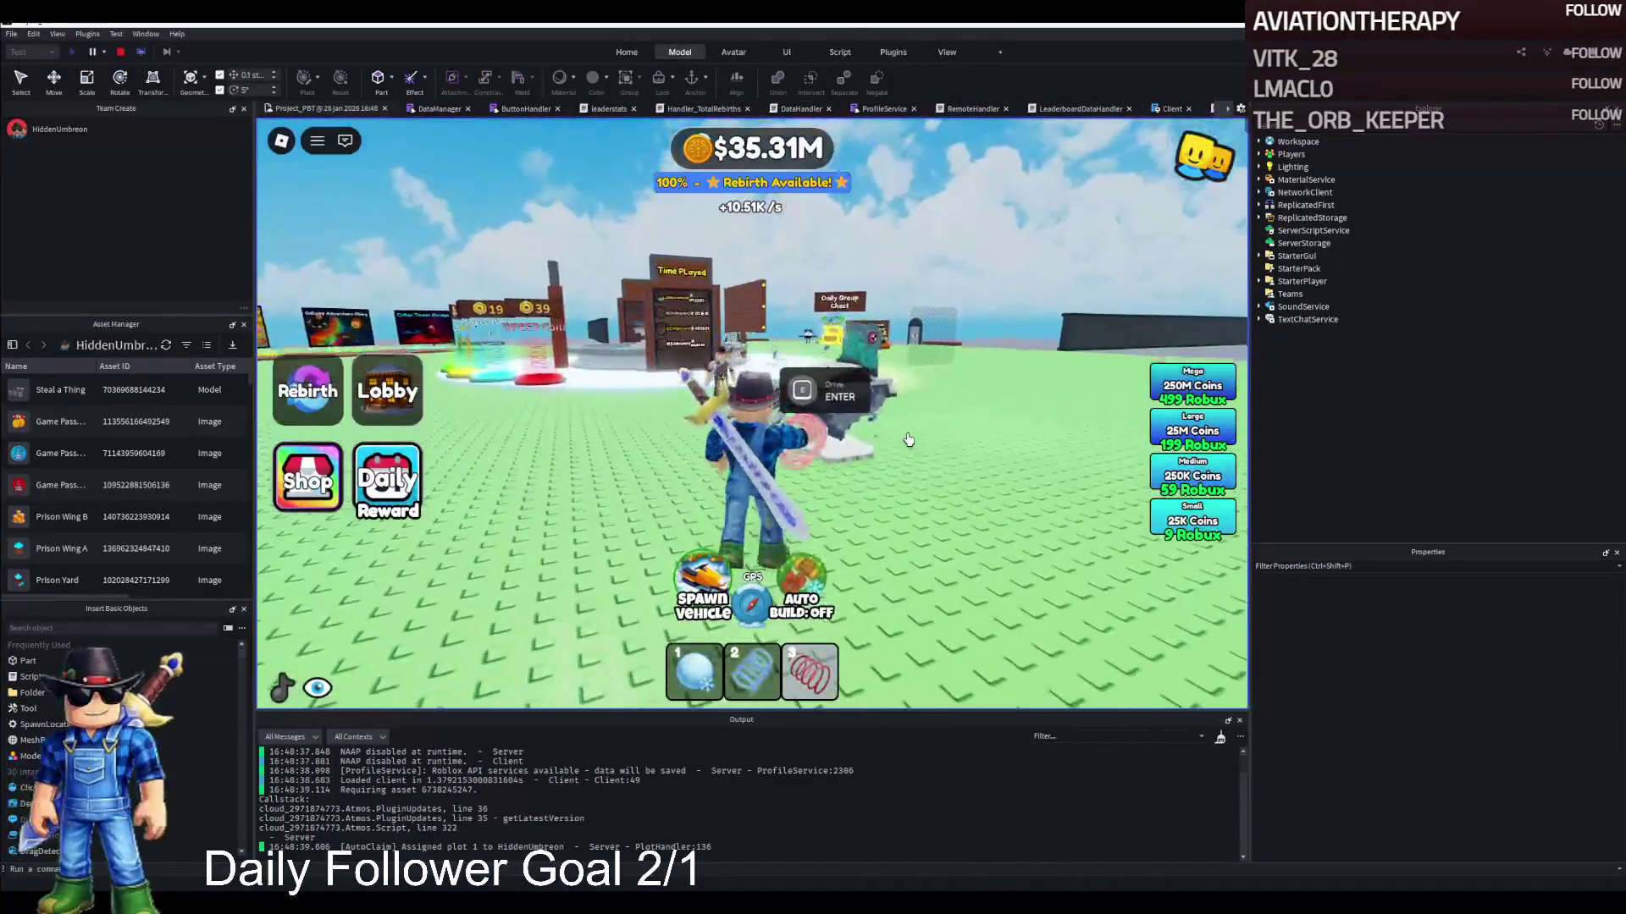
key("e")
key("d")
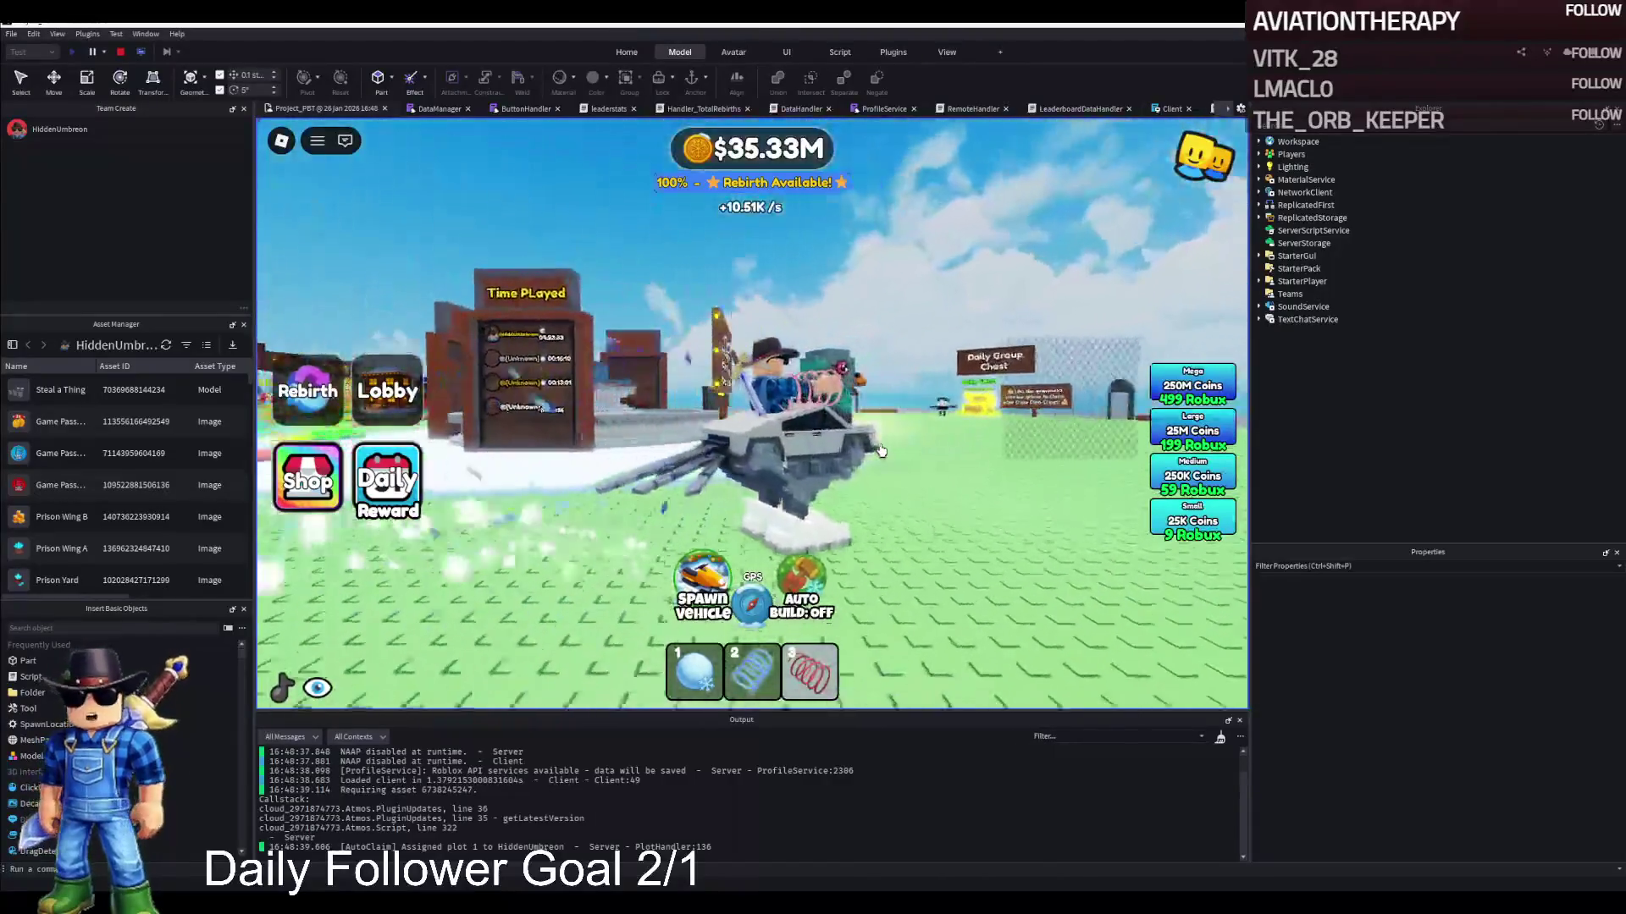
key("w")
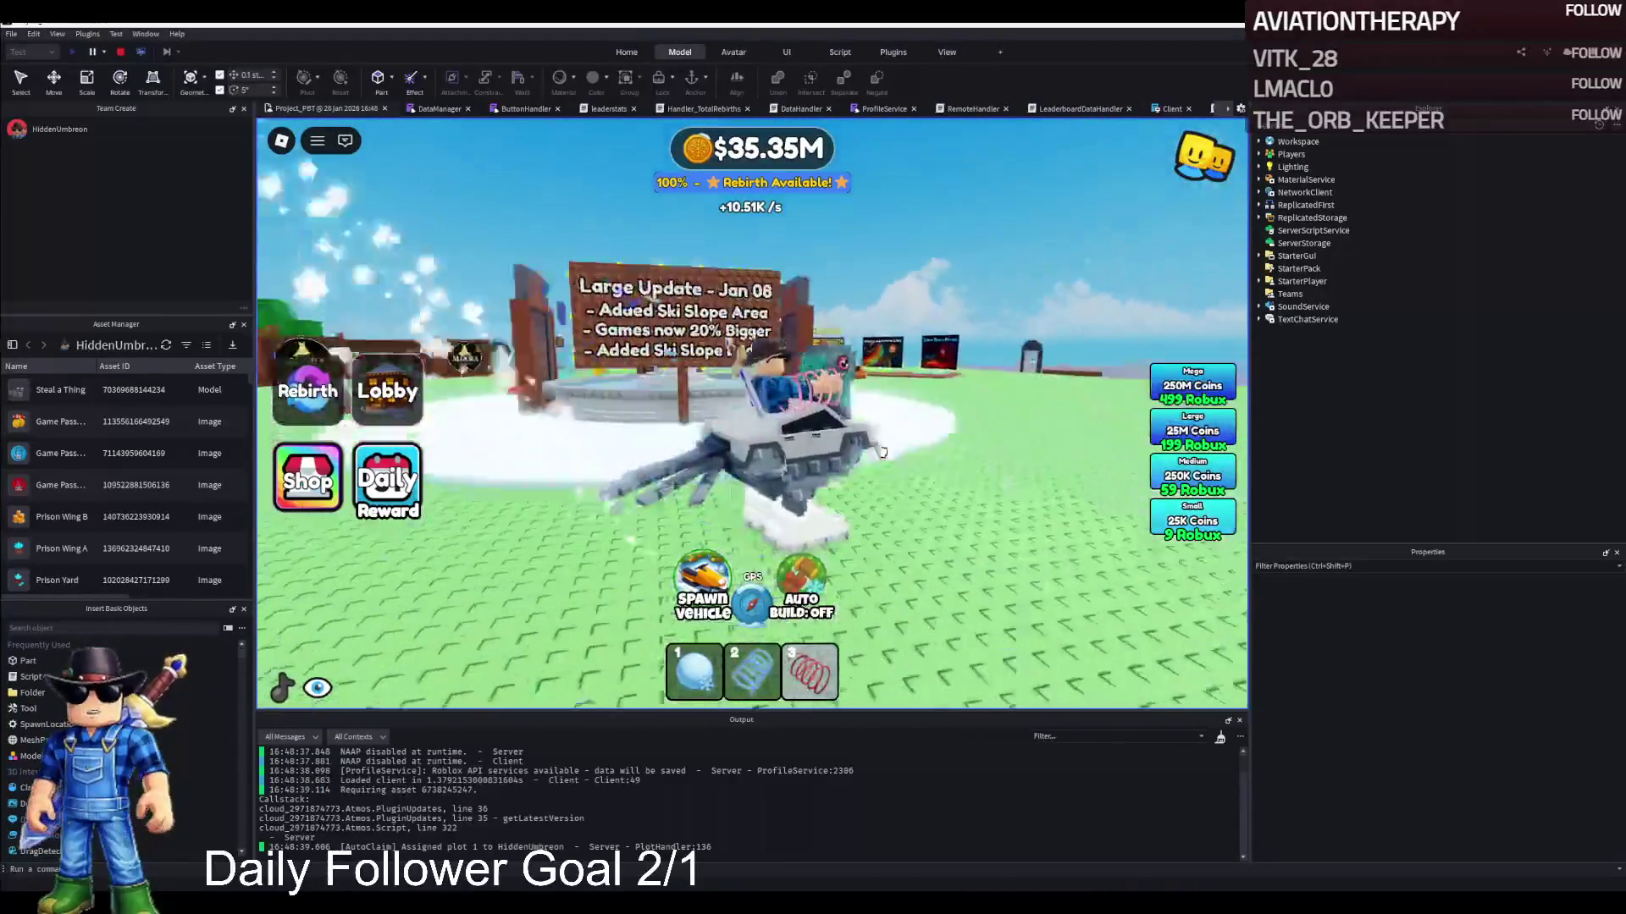
key("a")
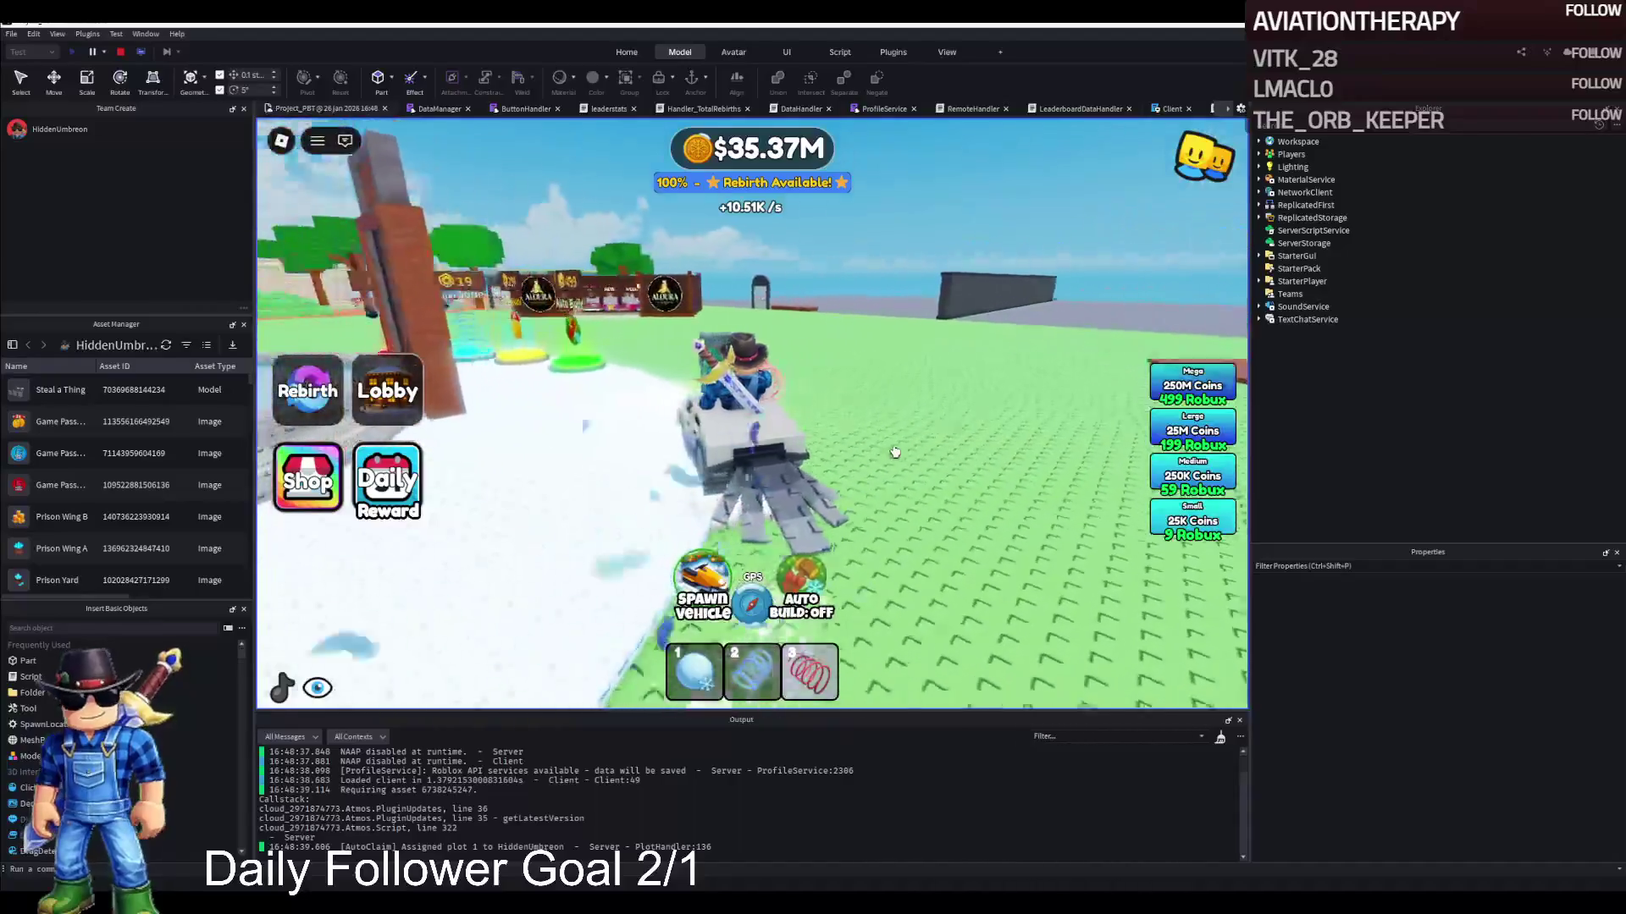
key("d")
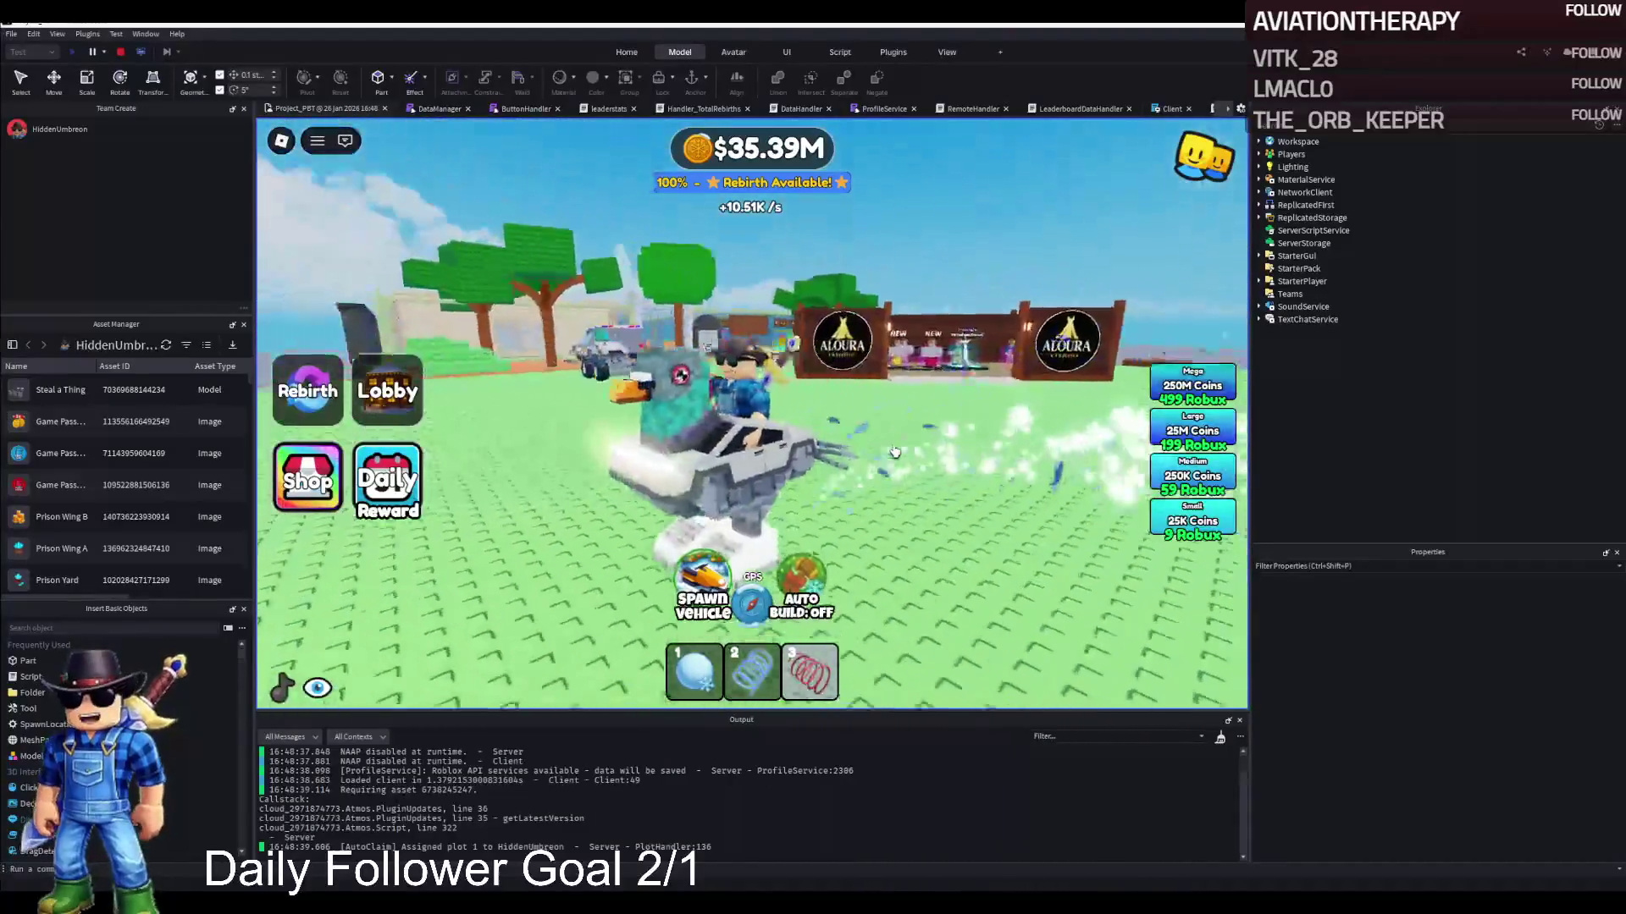
key("a")
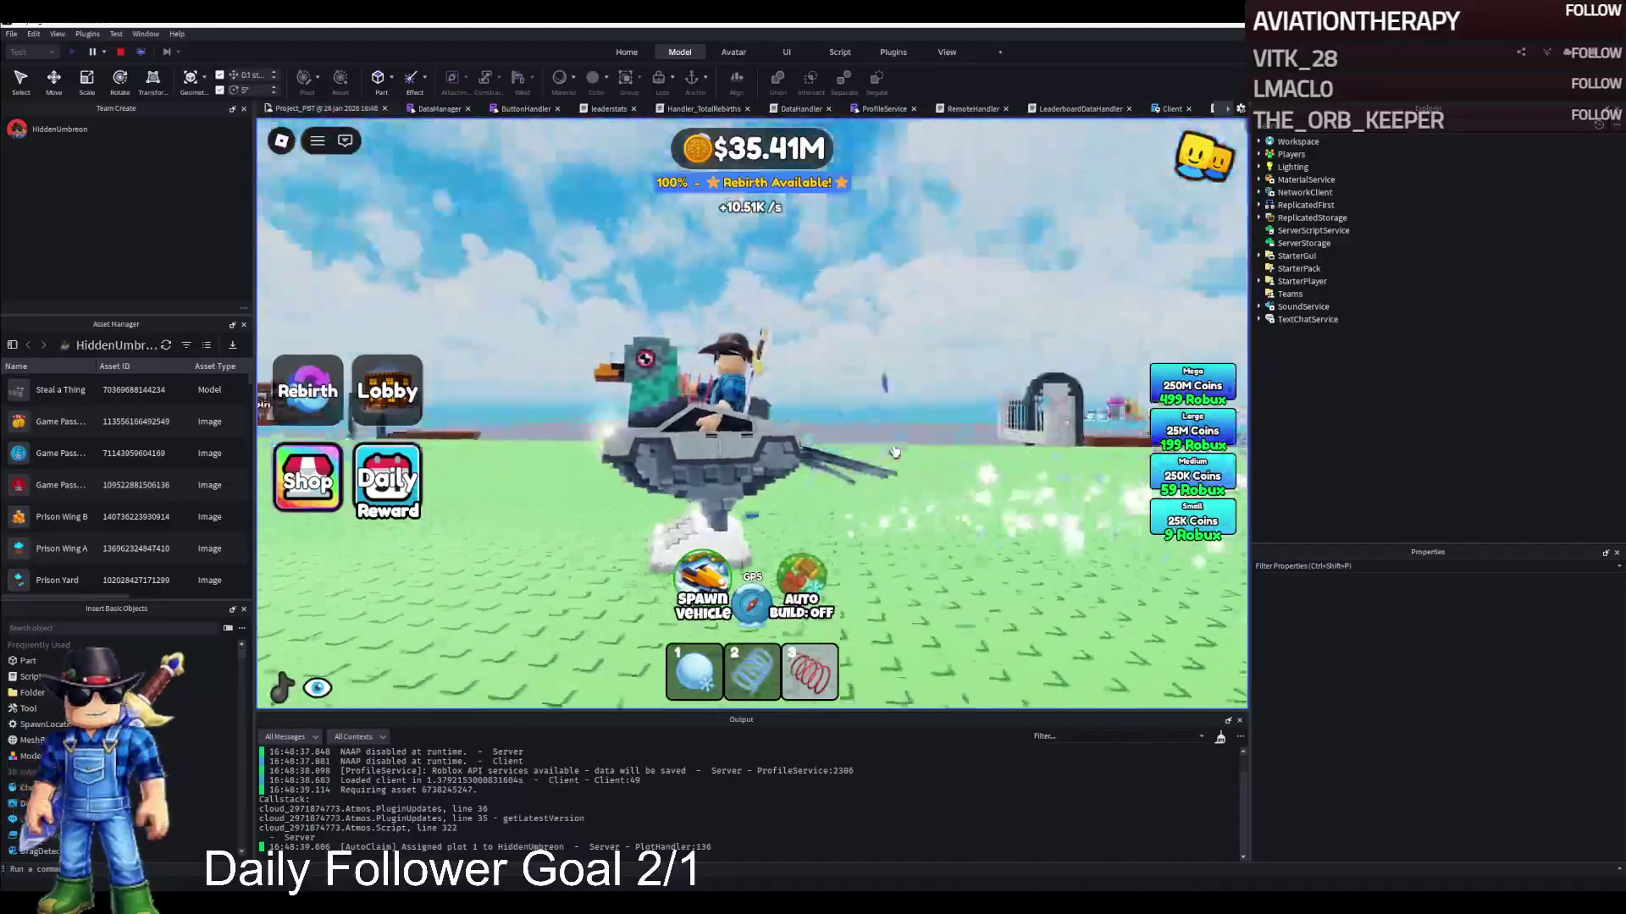
left_click(121, 53)
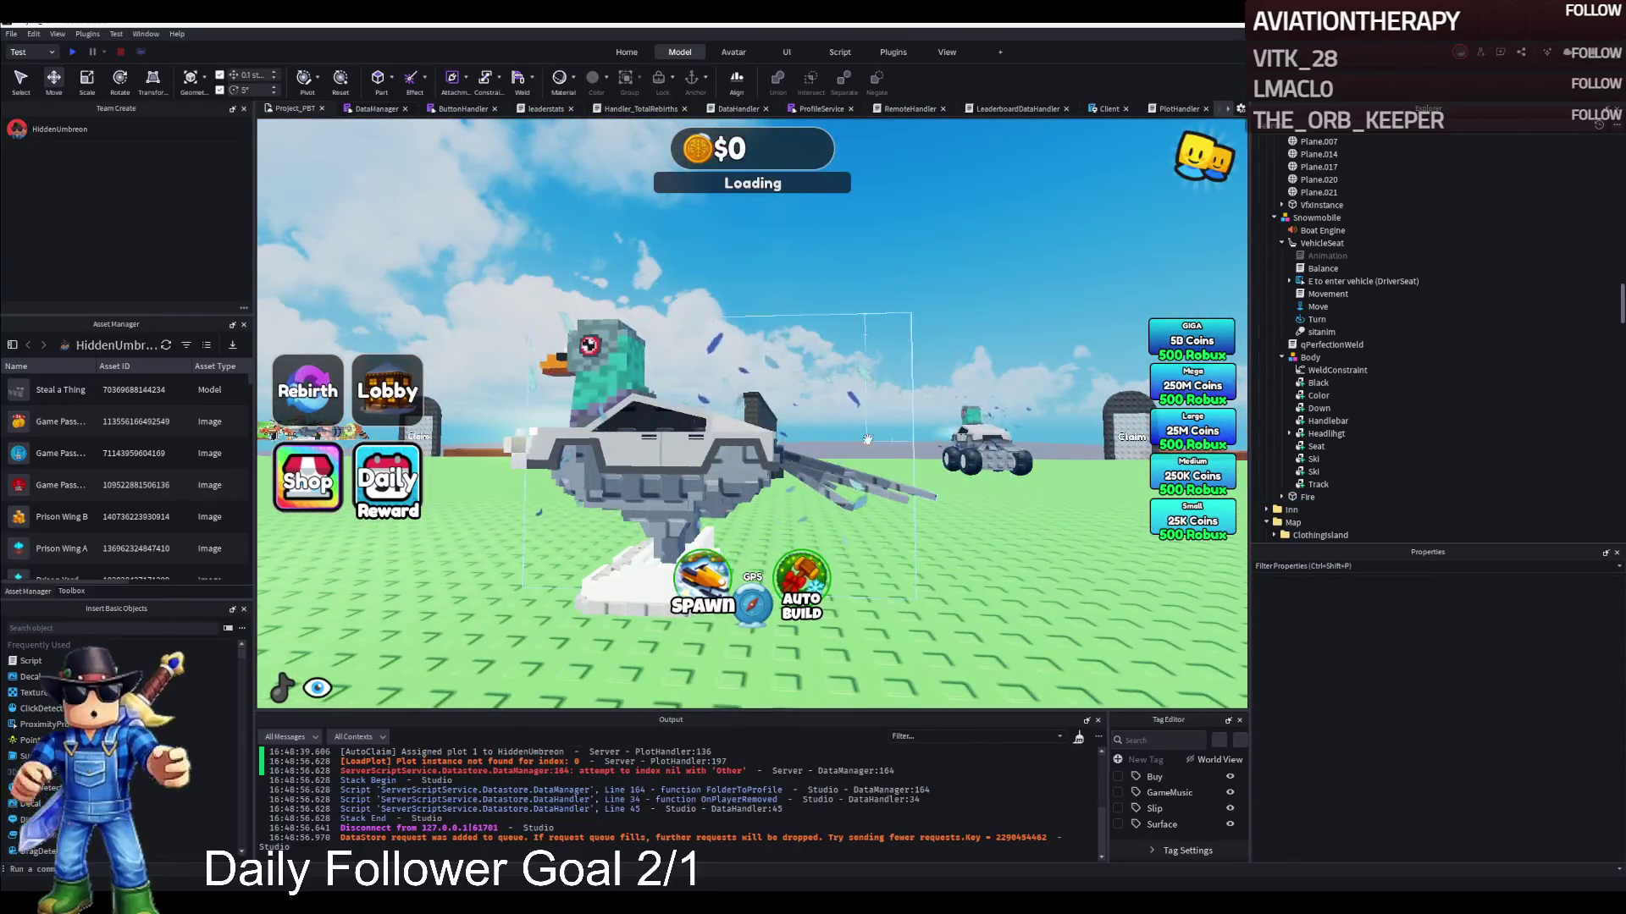
Select the Fire part and move it in world space toward the pigeon's tail feathers
left_click(867, 438)
left_click(1282, 255)
scroll(1315, 479, "down", 3)
scroll(1315, 479, "down", 3)
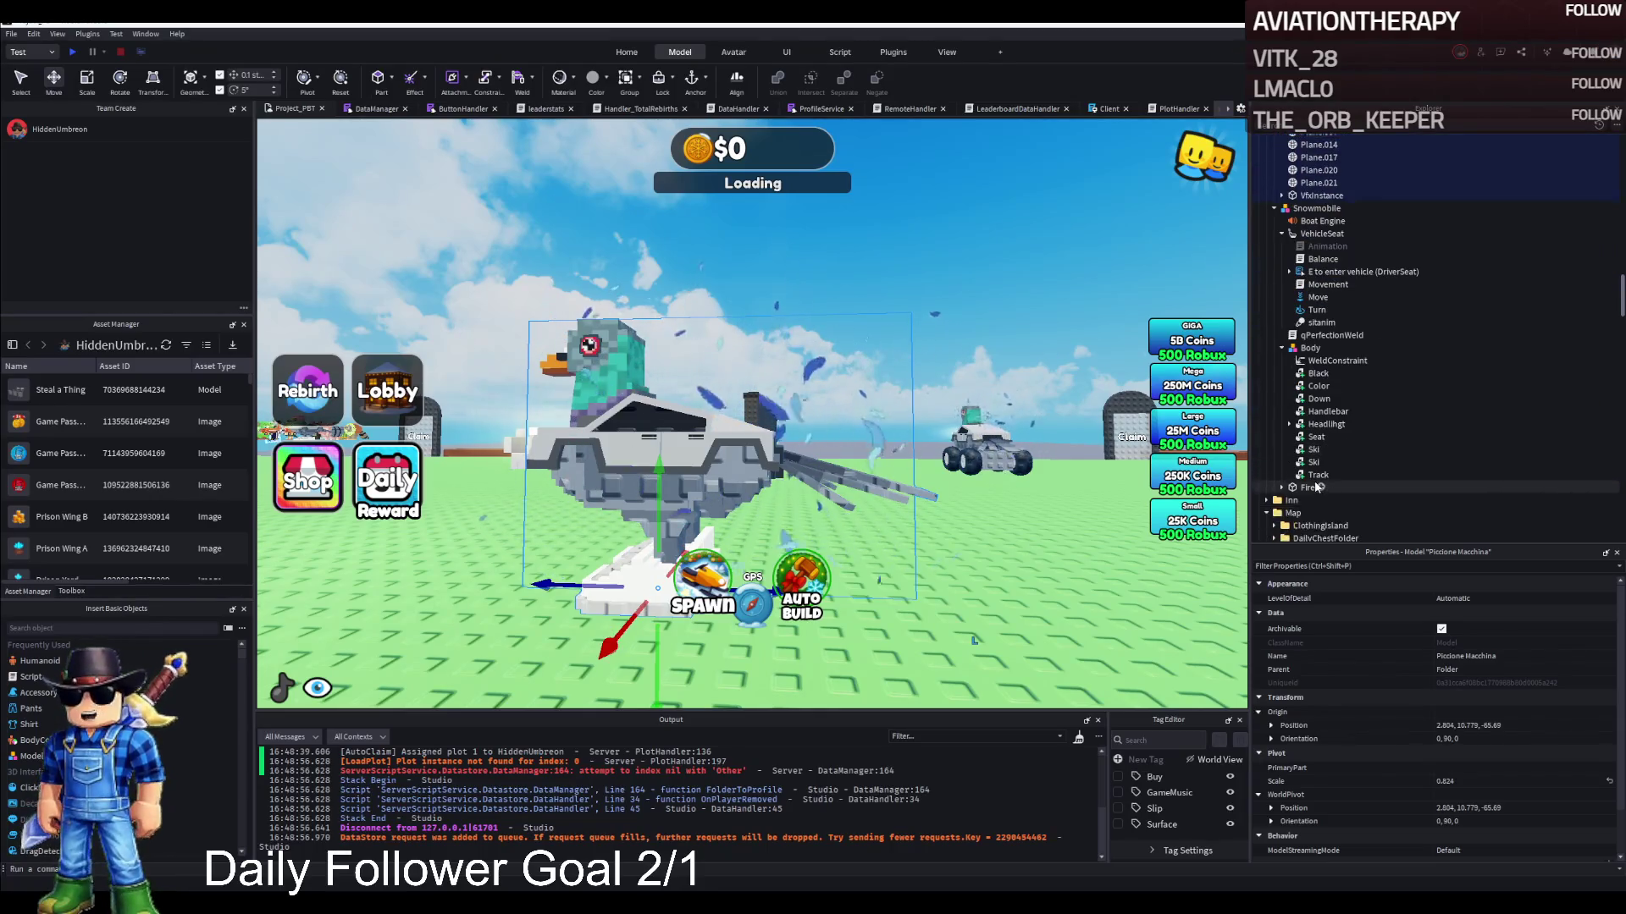
left_click(1308, 486)
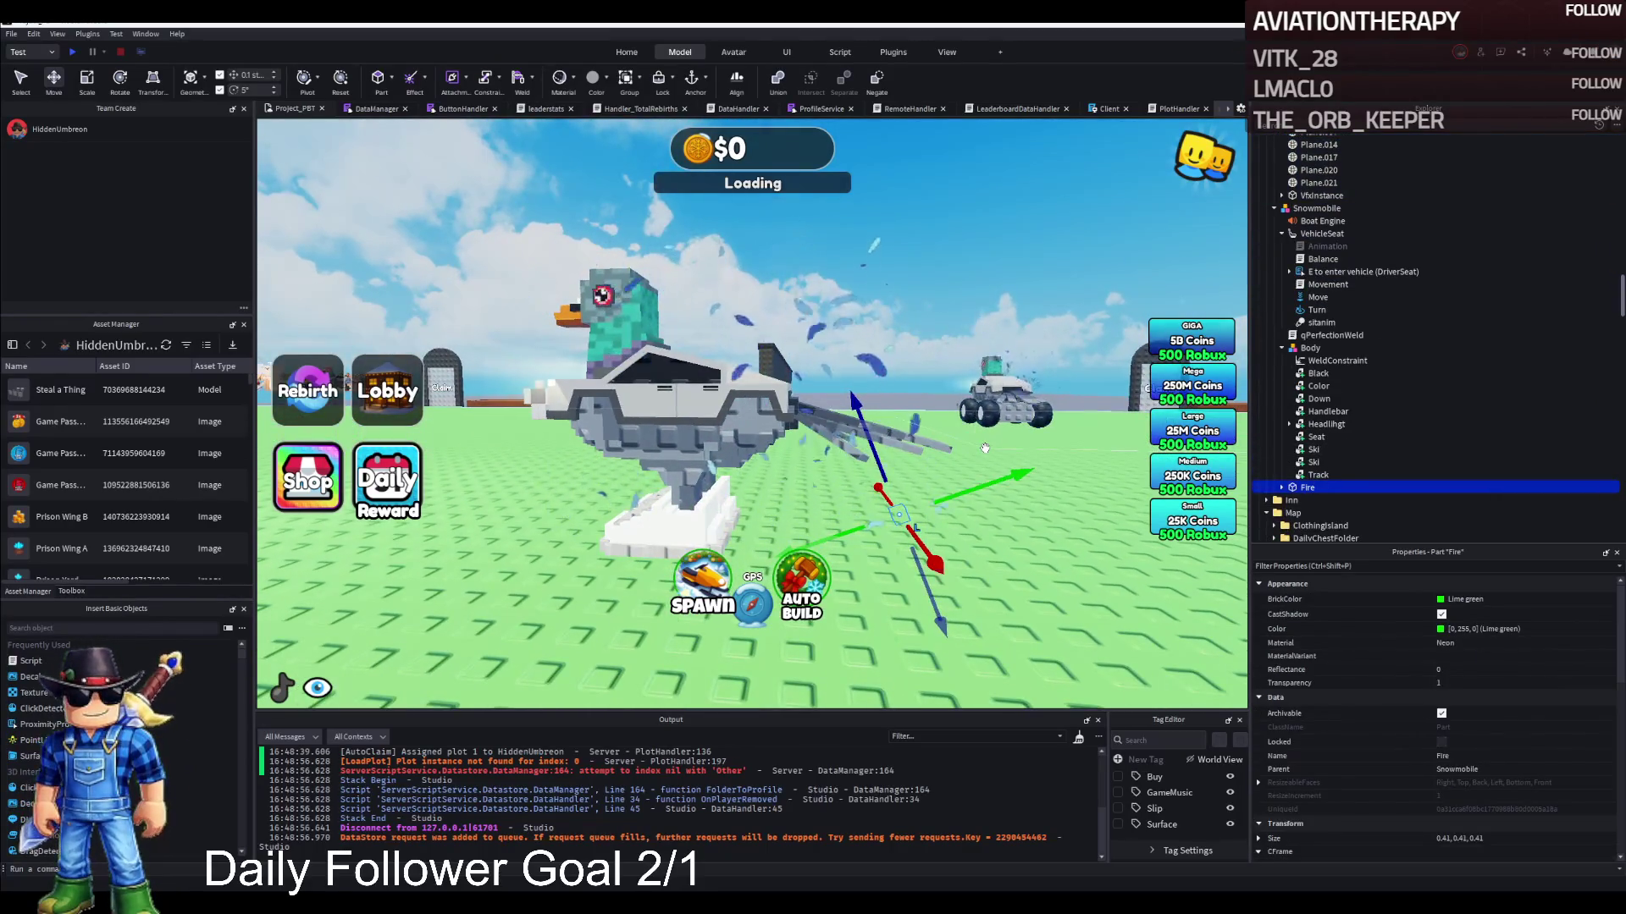
key("ctrl+l")
left_click_drag(904, 427, 900, 417)
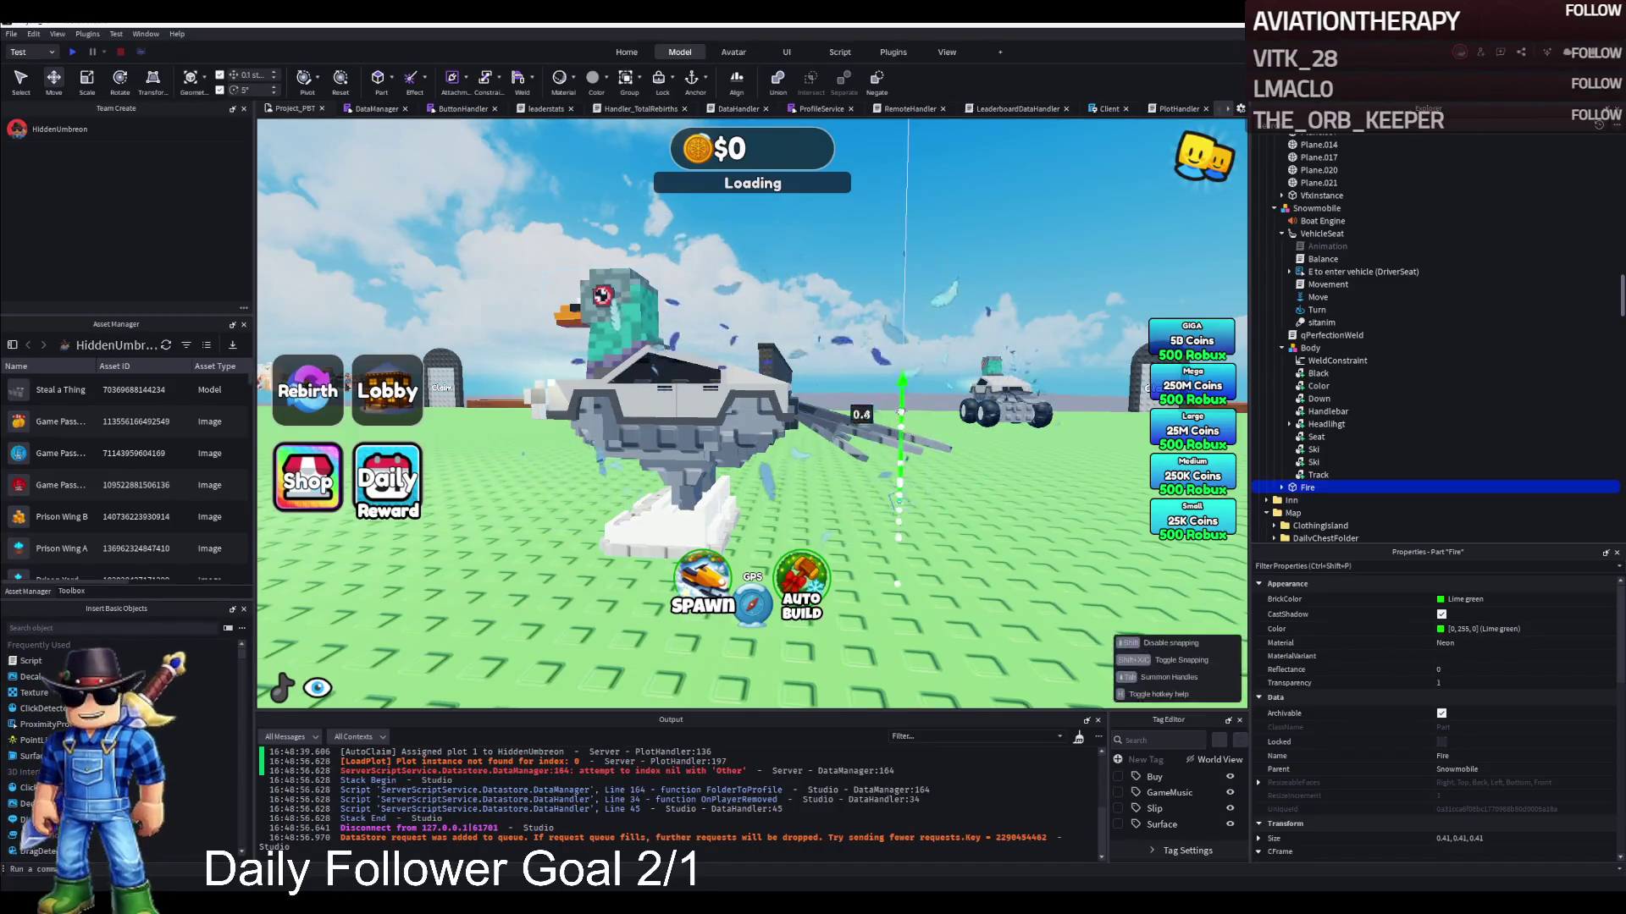
mouse_move(909, 357)
left_mouse_down()
mouse_move(862, 363)
mouse_move(872, 419)
mouse_move(911, 418)
left_mouse_up()
key("ctrl+2")
key("ctrl+2")
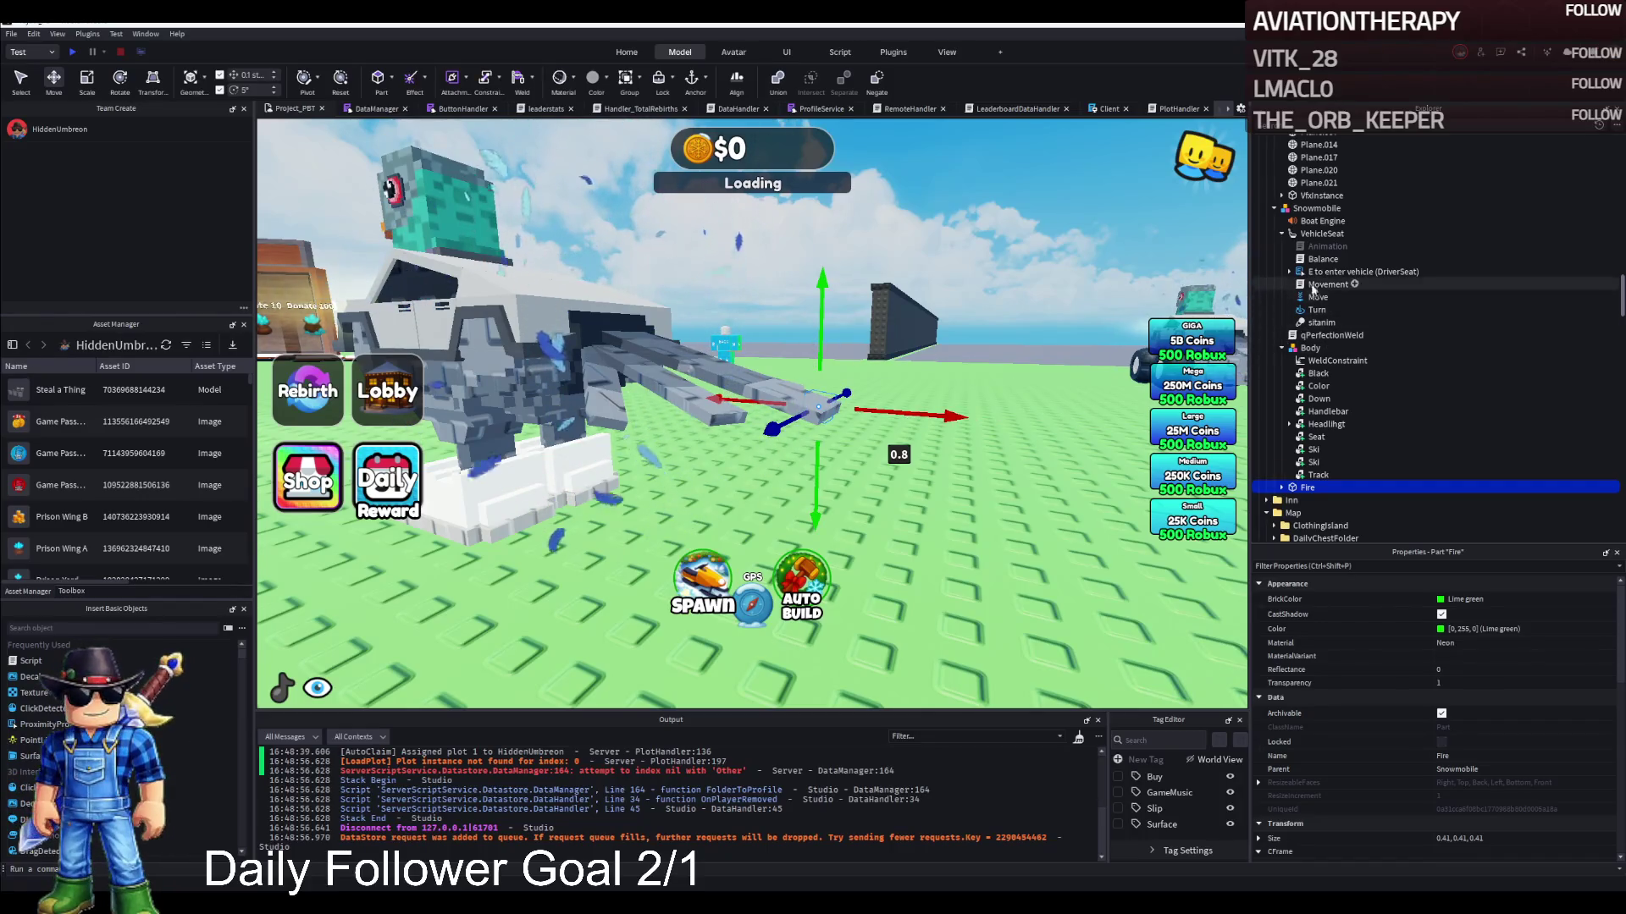
left_click(674, 301)
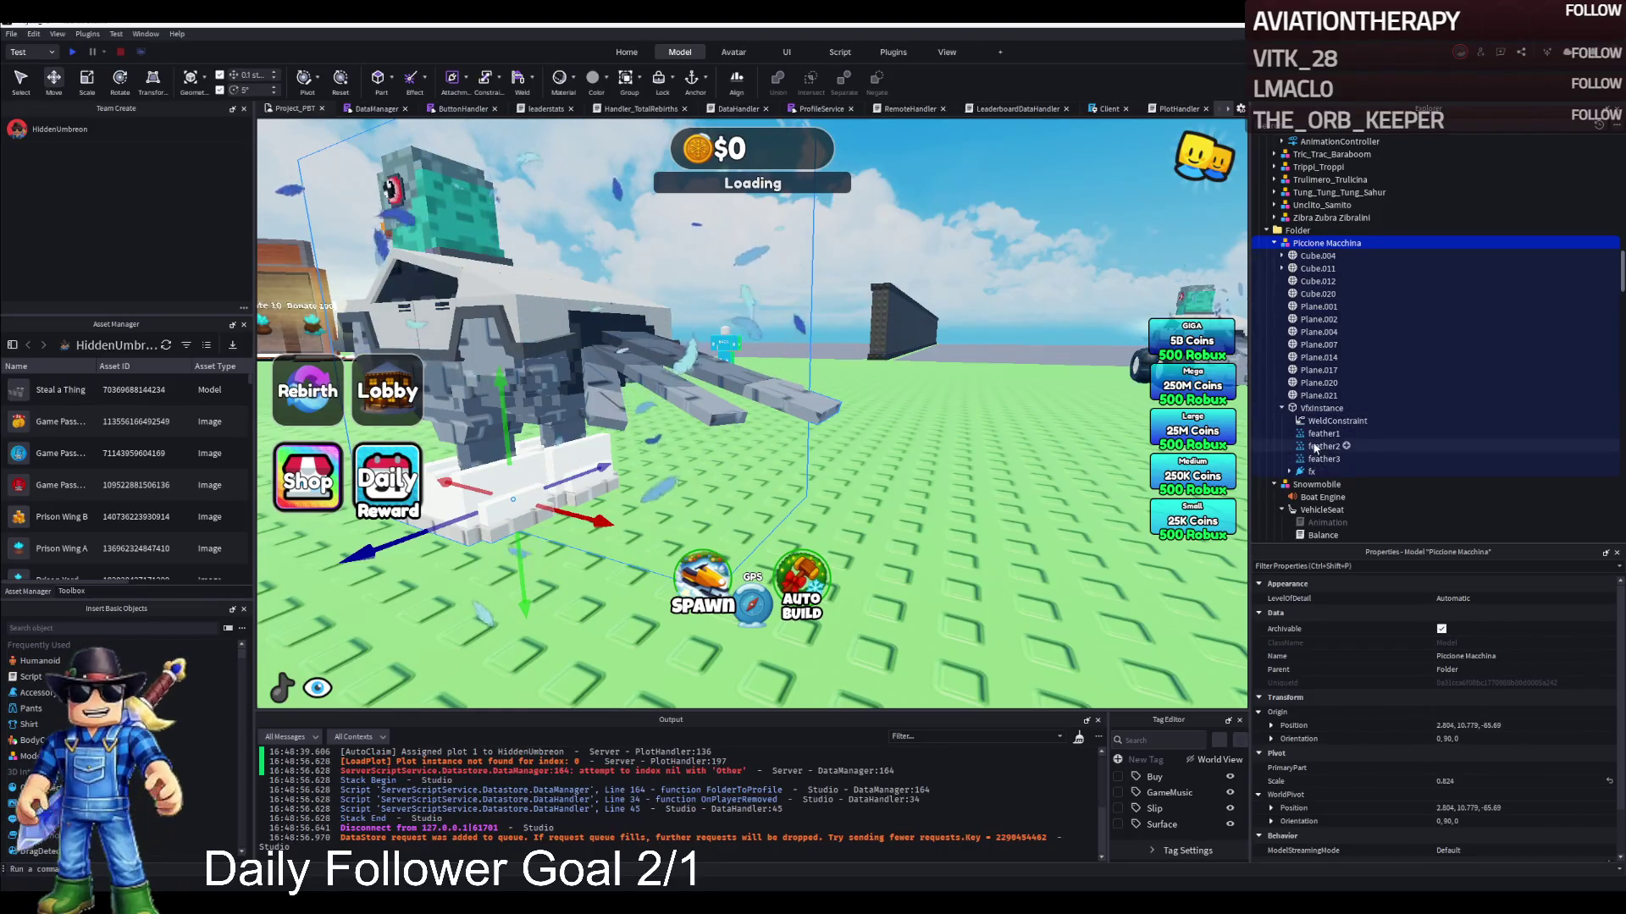
Inspect the feather1 emitter and the Fire part's ParticleEmitter, which now uses the feather texture
left_click(1320, 434)
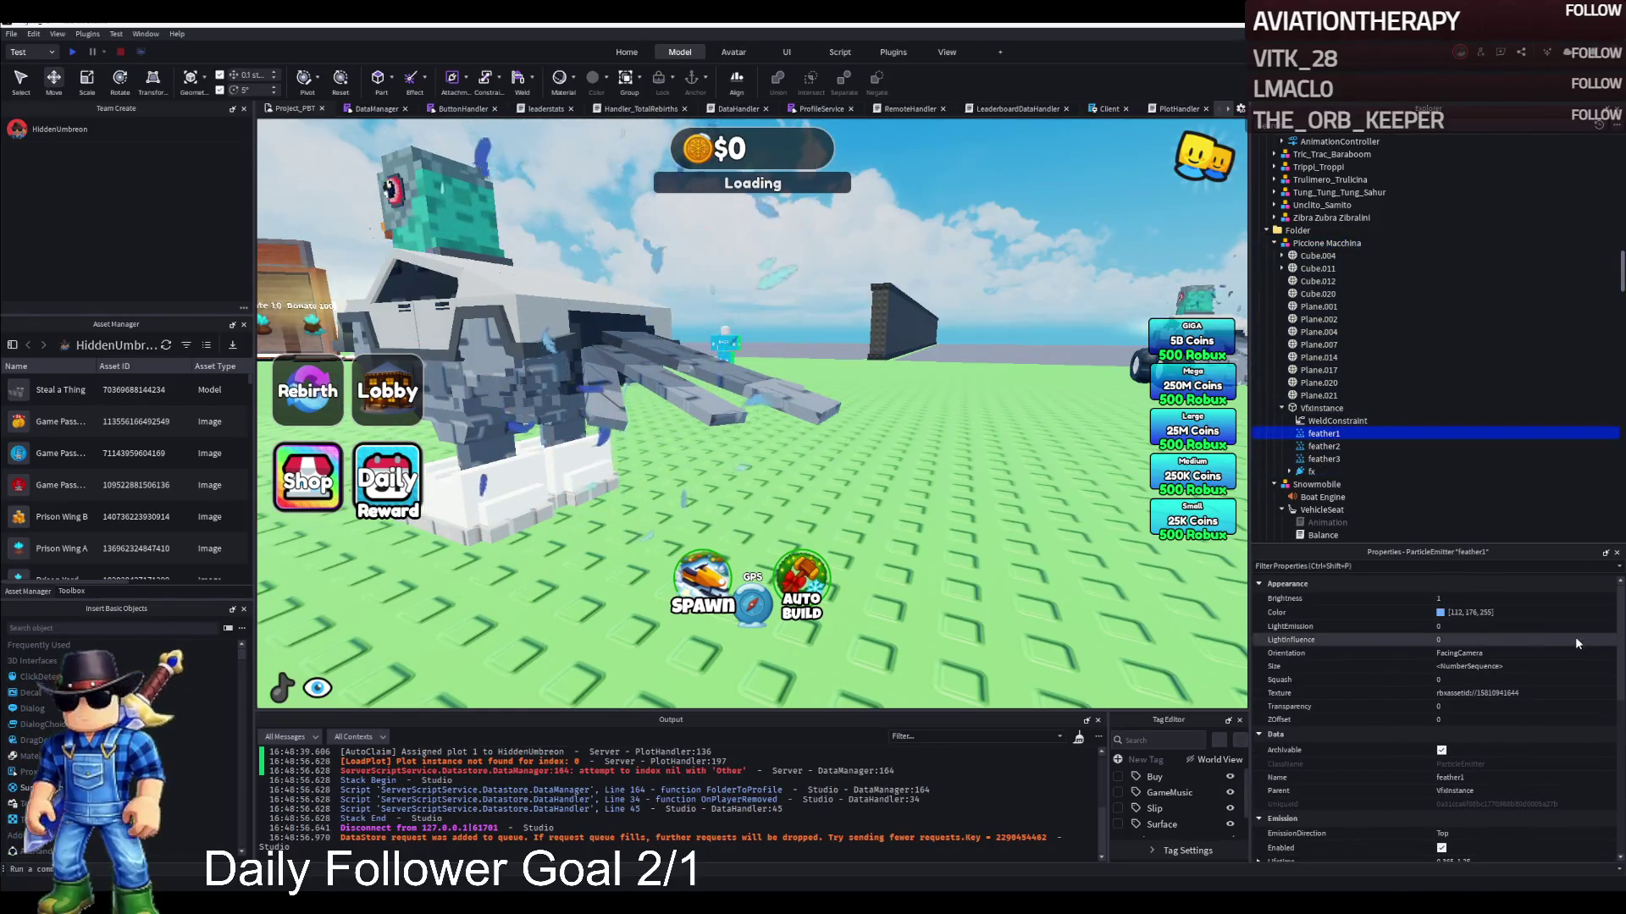
scroll(1573, 631, "down", 3)
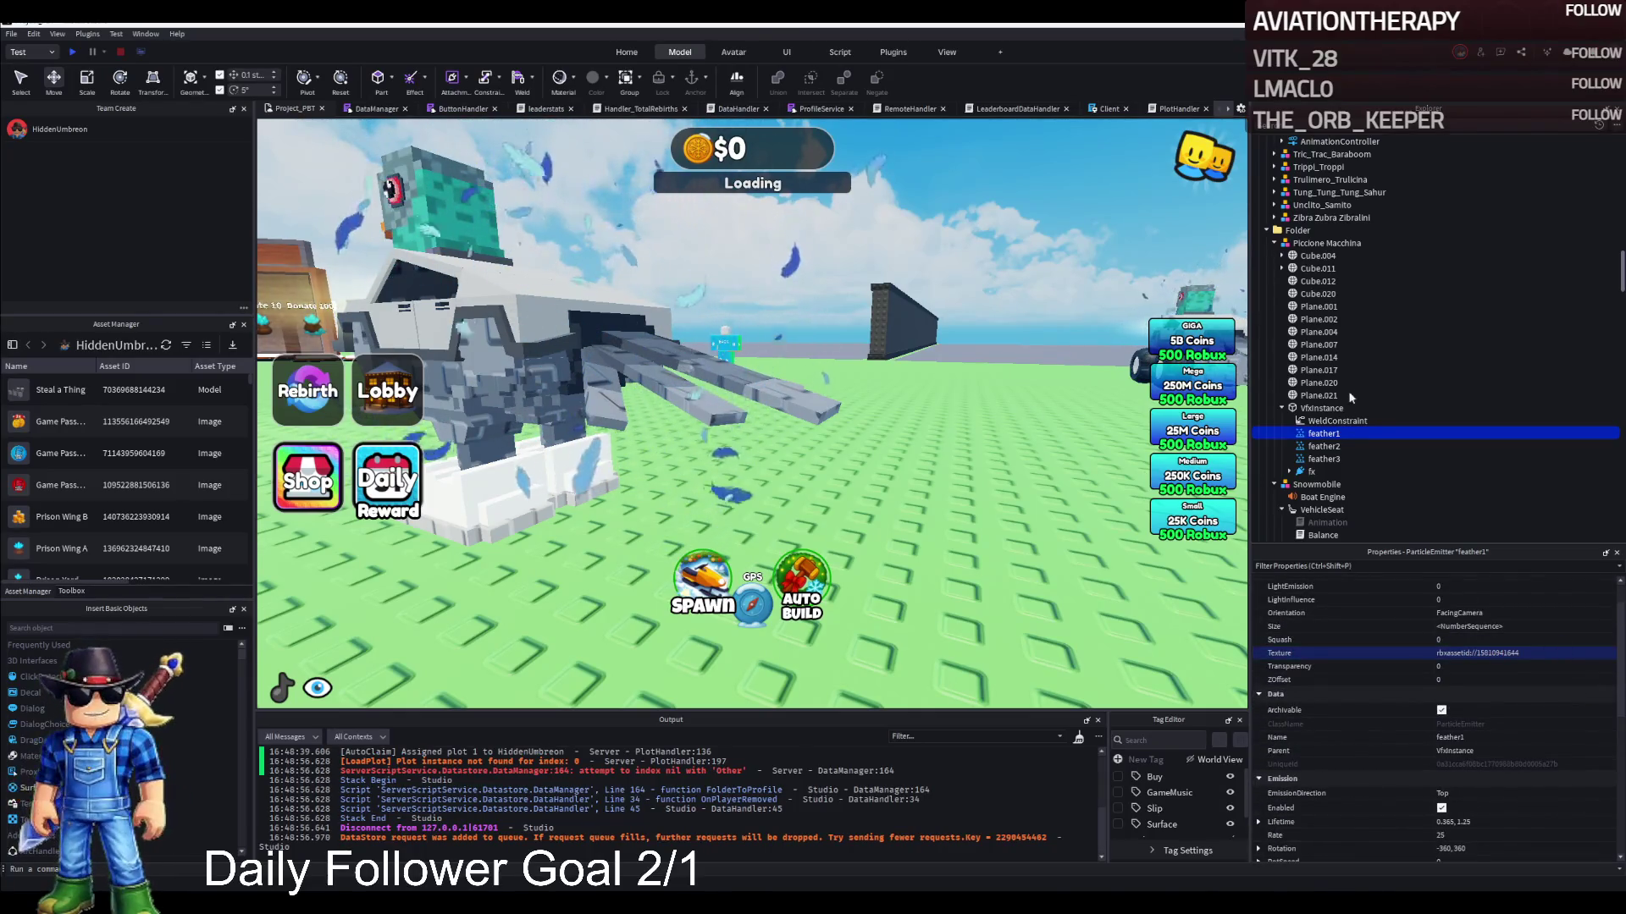
left_click(1307, 500)
scroll(1304, 505, "down", 6)
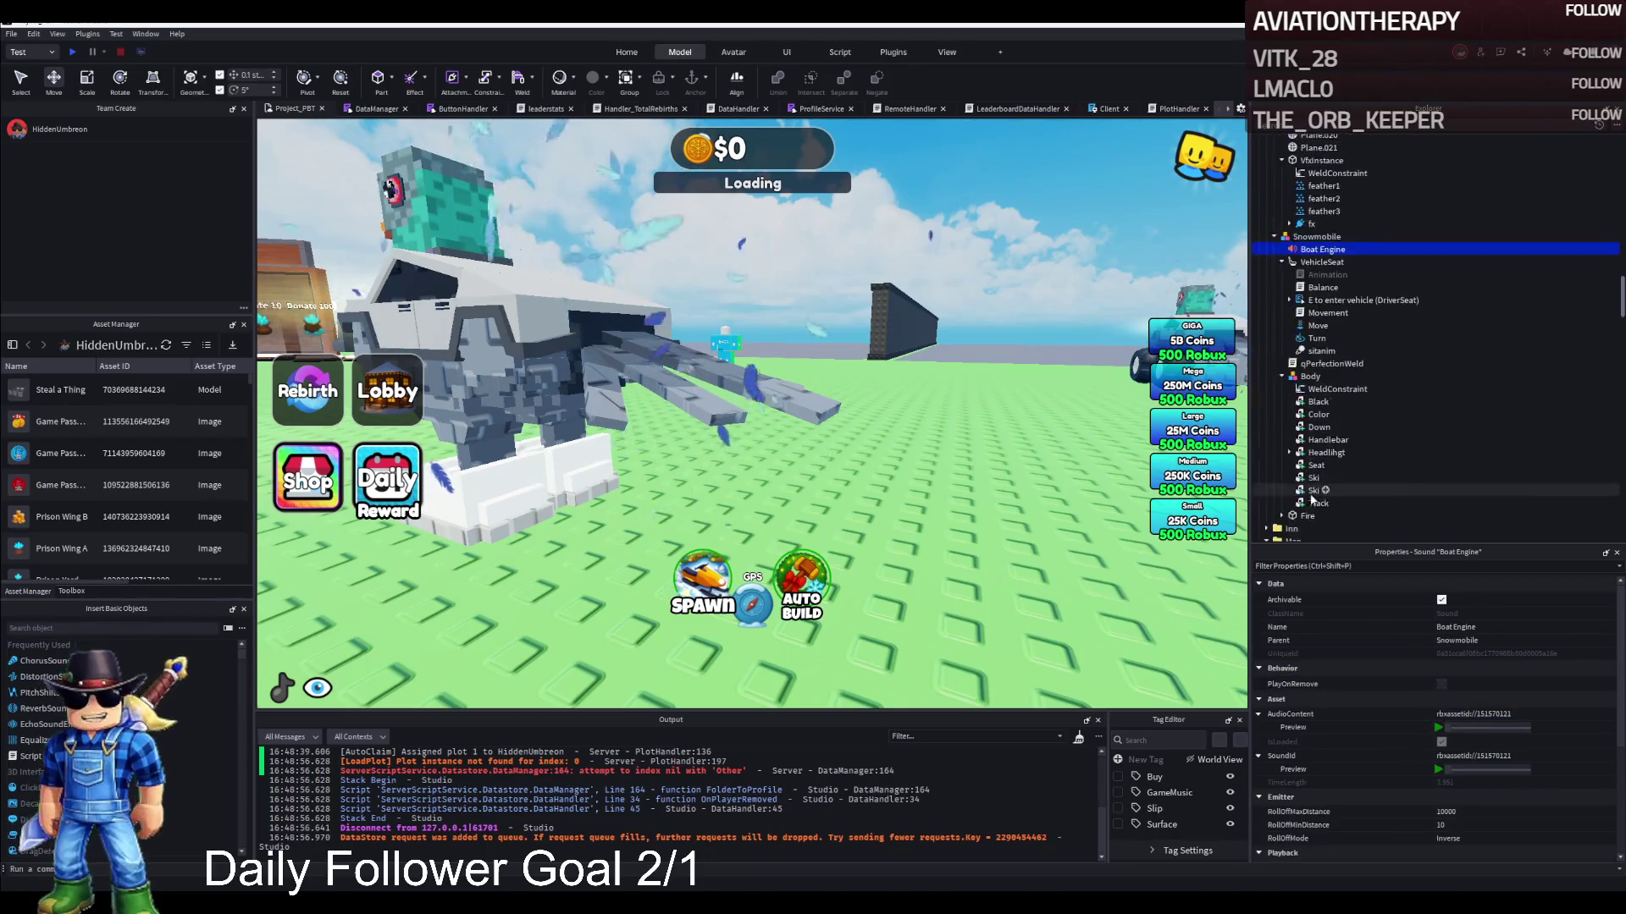
left_click(1288, 515)
left_click(1282, 516)
scroll(1304, 508, "down", 1)
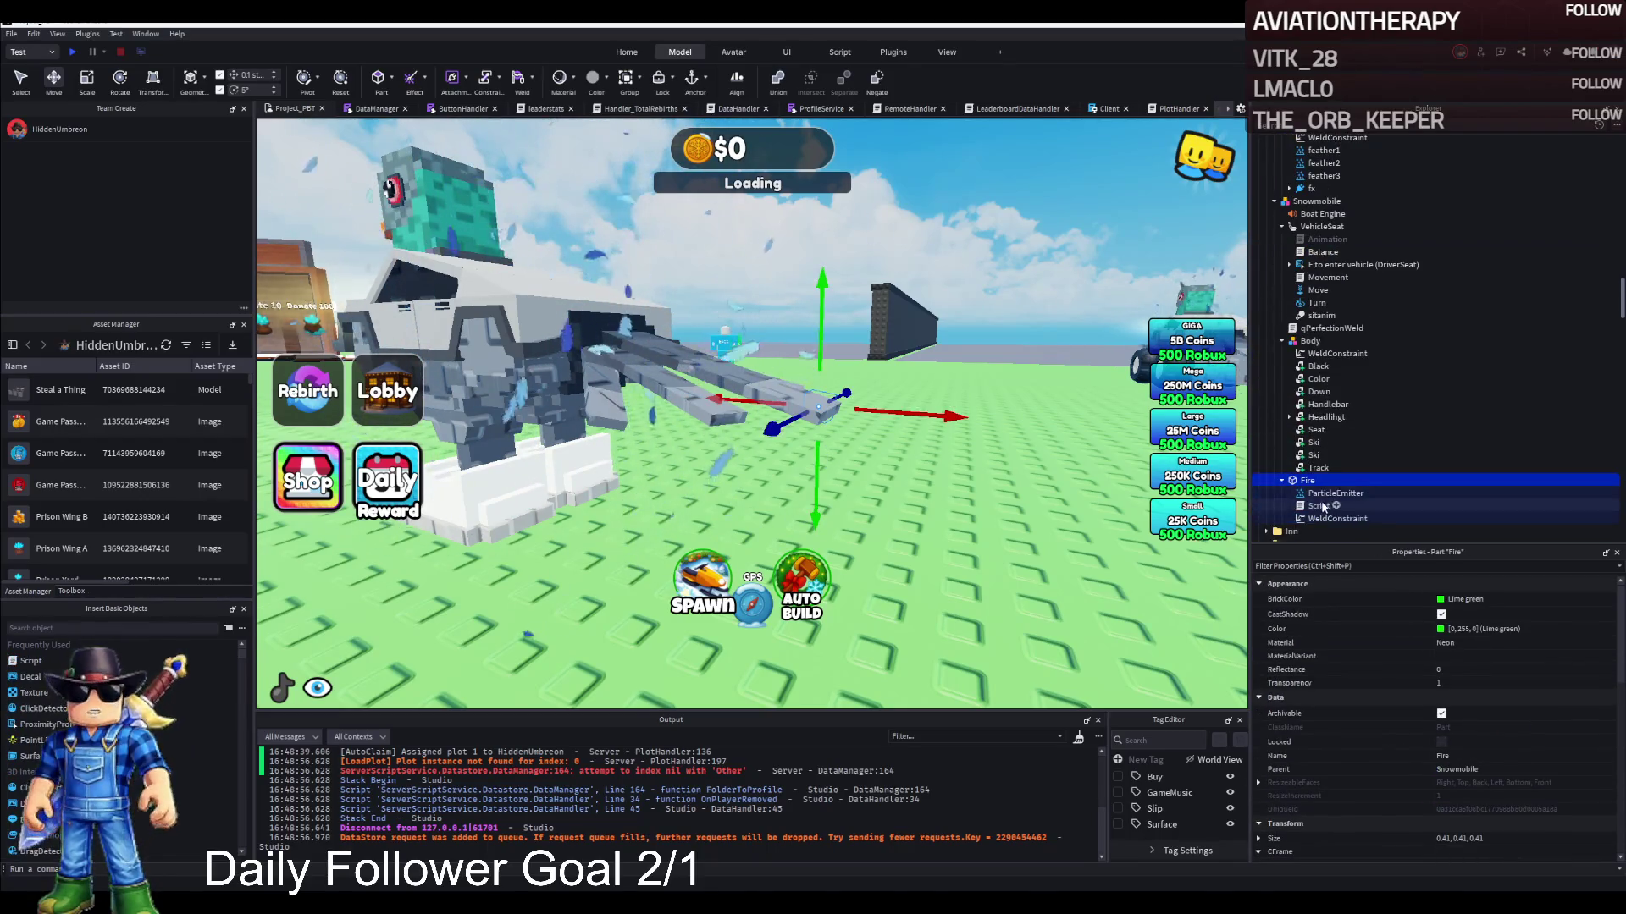
left_click(1335, 492)
scroll(1548, 643, "down", 5)
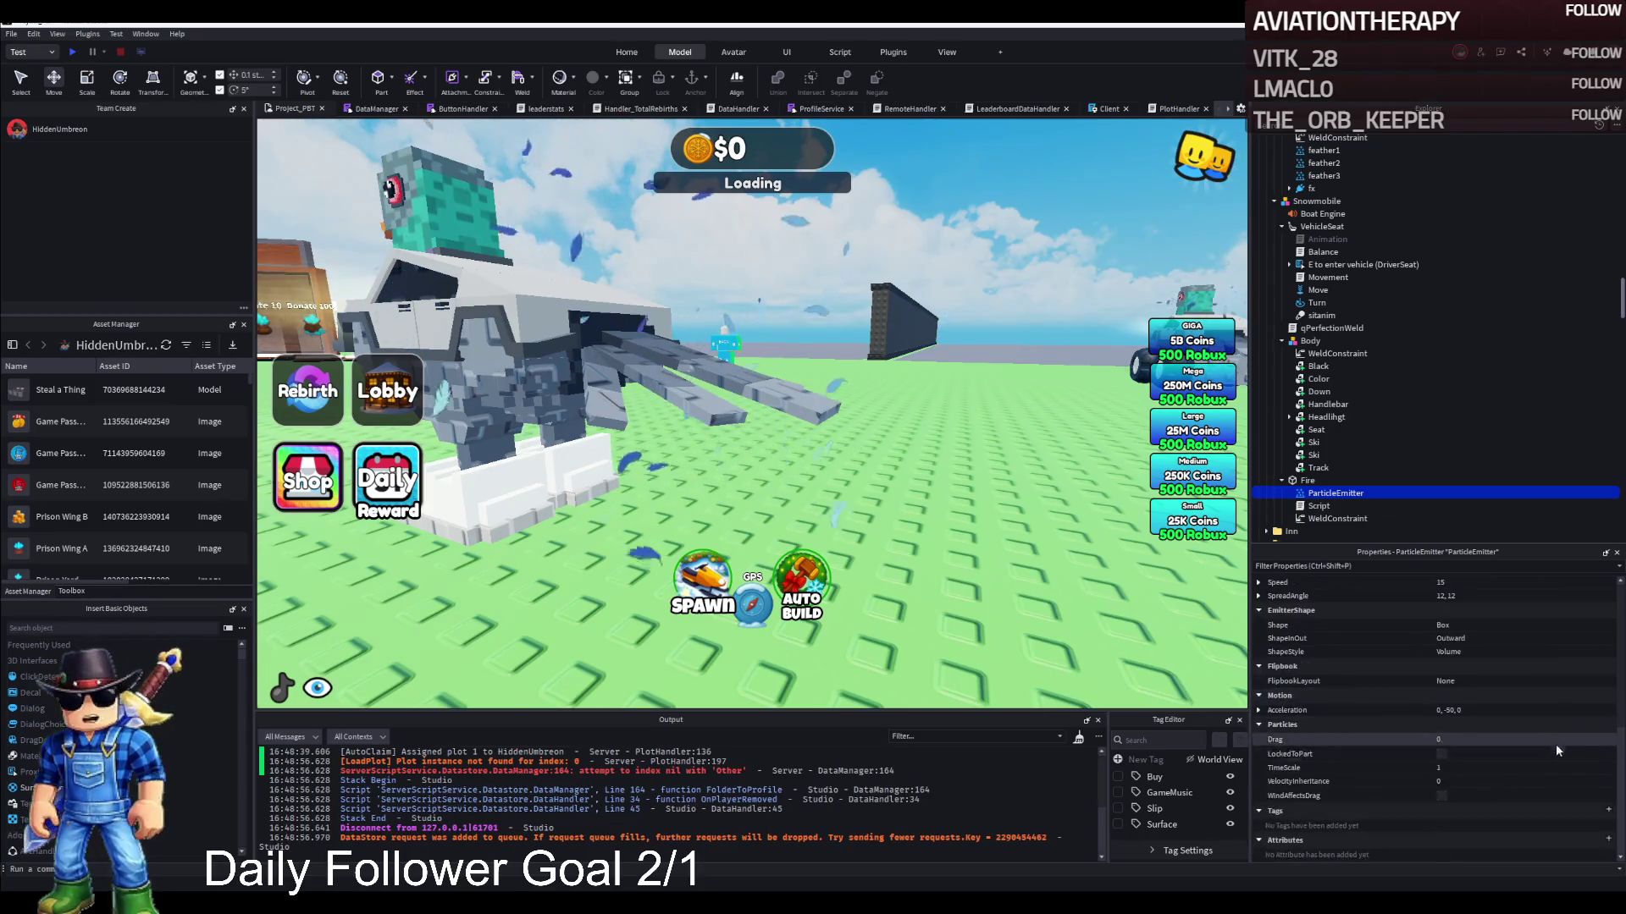
scroll(1576, 669, "up", 4)
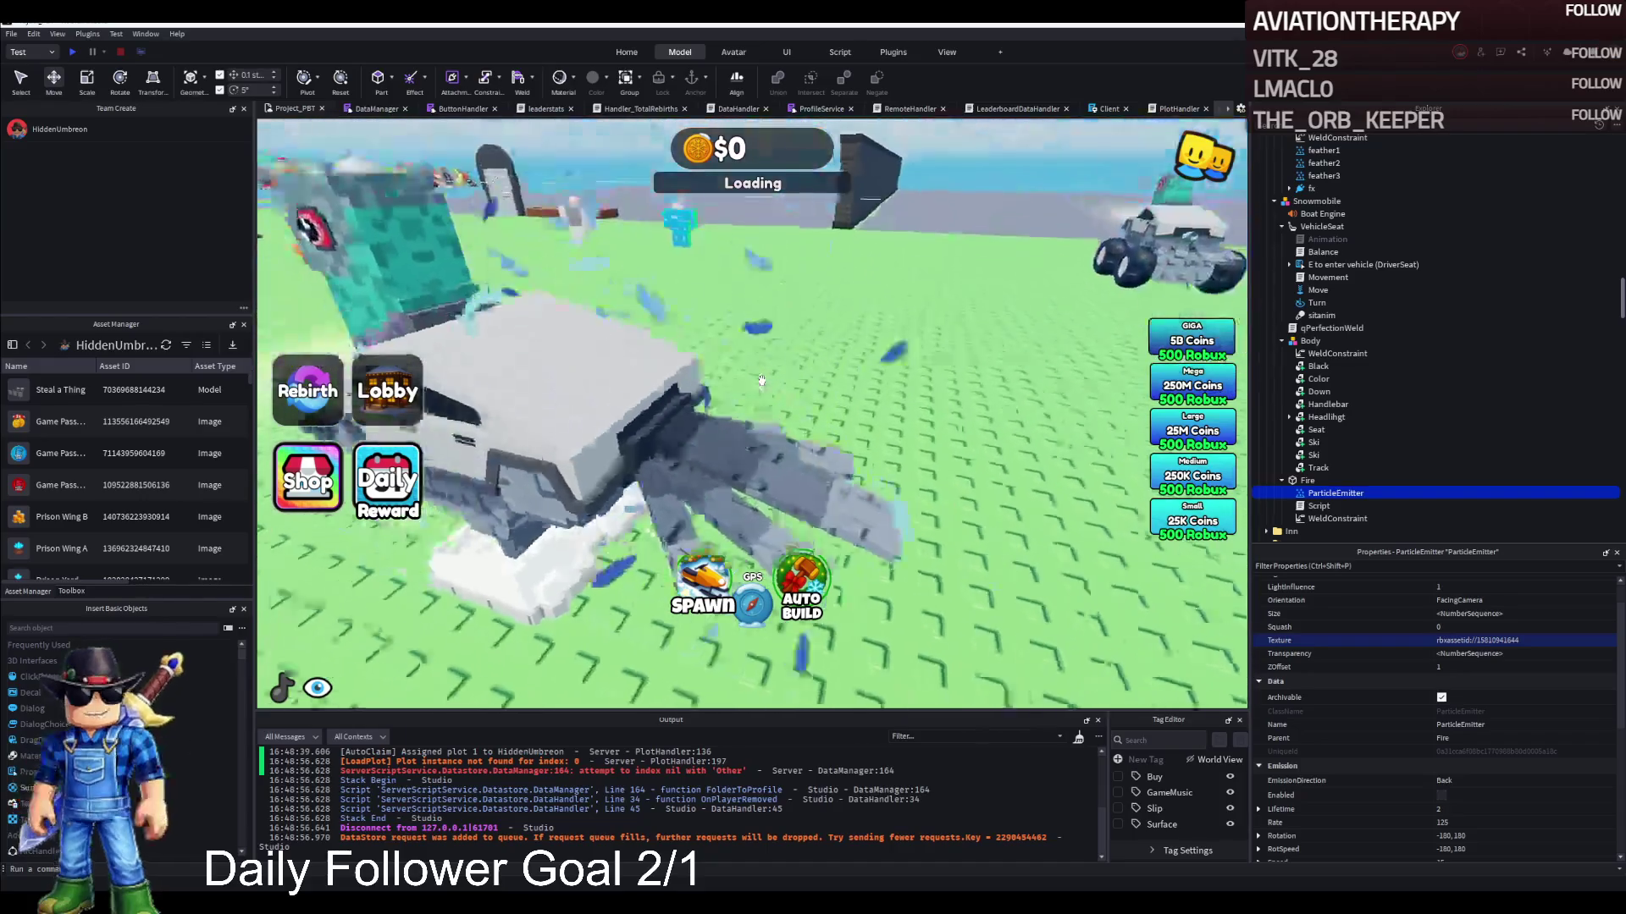
Drag the Piccione Macchina model across the ground, select plot 1, and start a playtest
left_click(777, 480)
left_click_drag(778, 480, 623, 486)
left_click(540, 375)
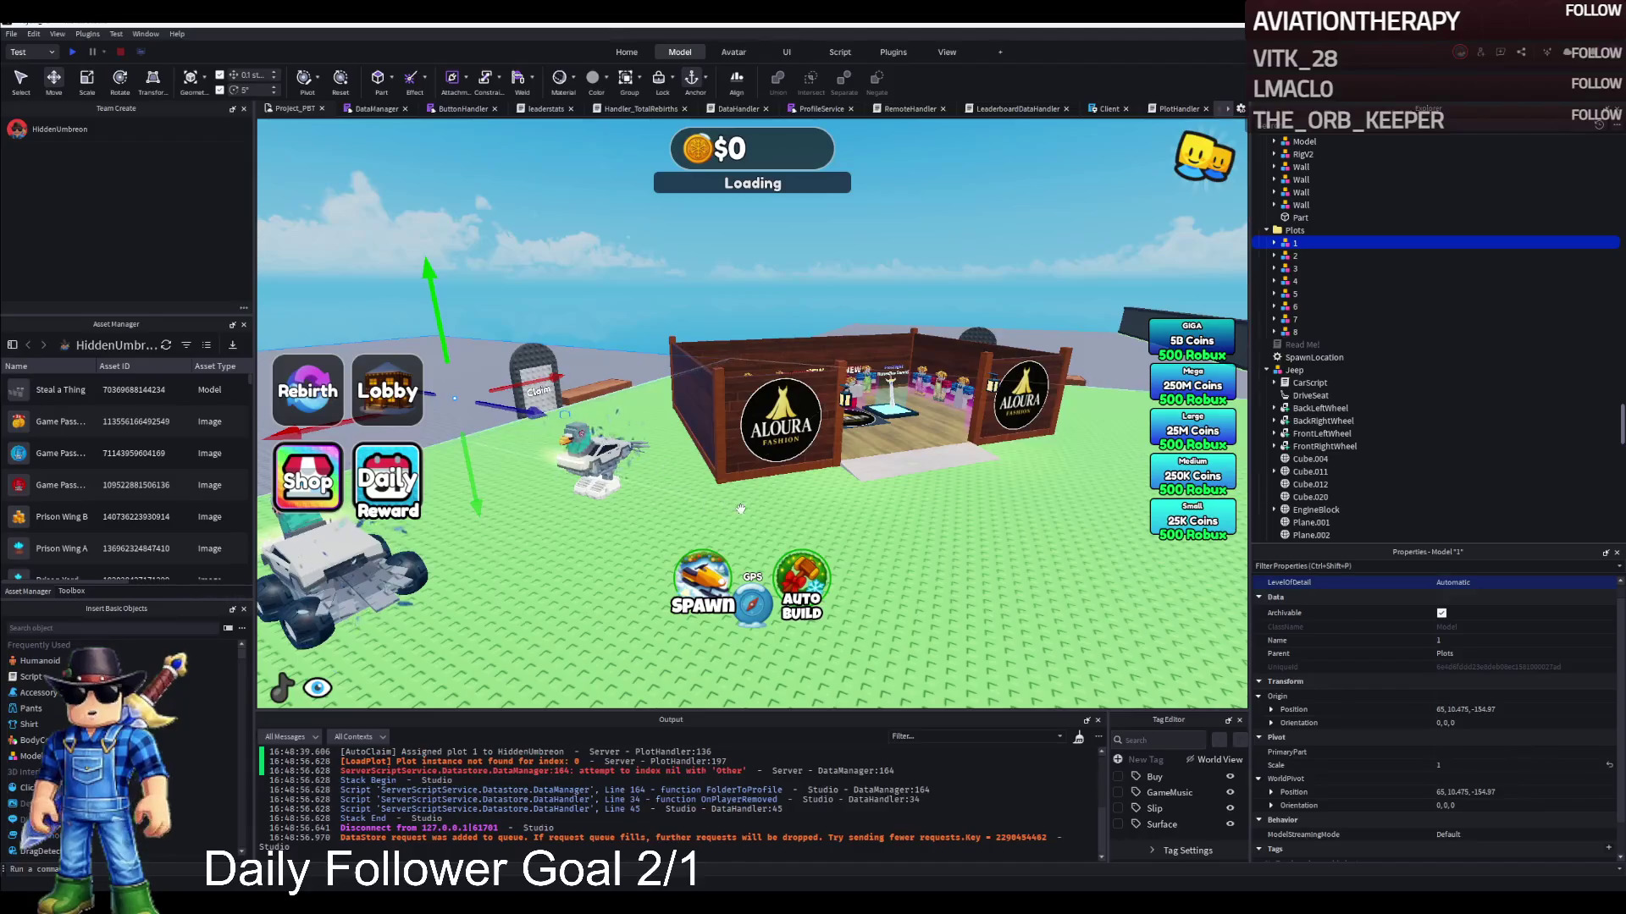
key("F5")
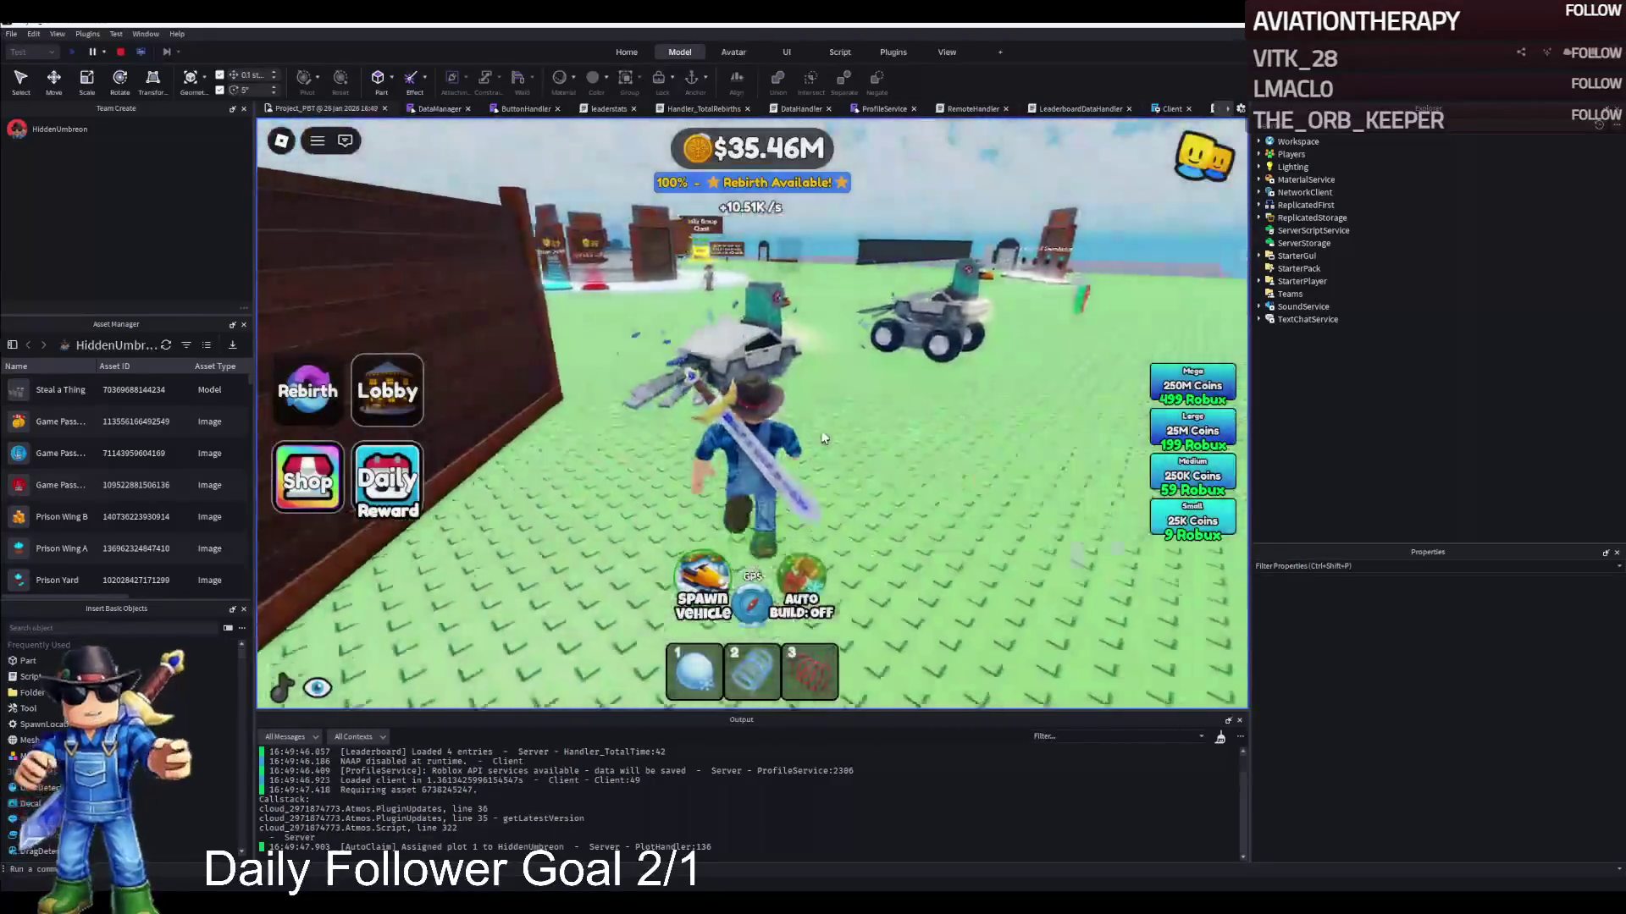
Run the character past the pigeon snowmobile and other vehicles, then stop the playtest
key("a")
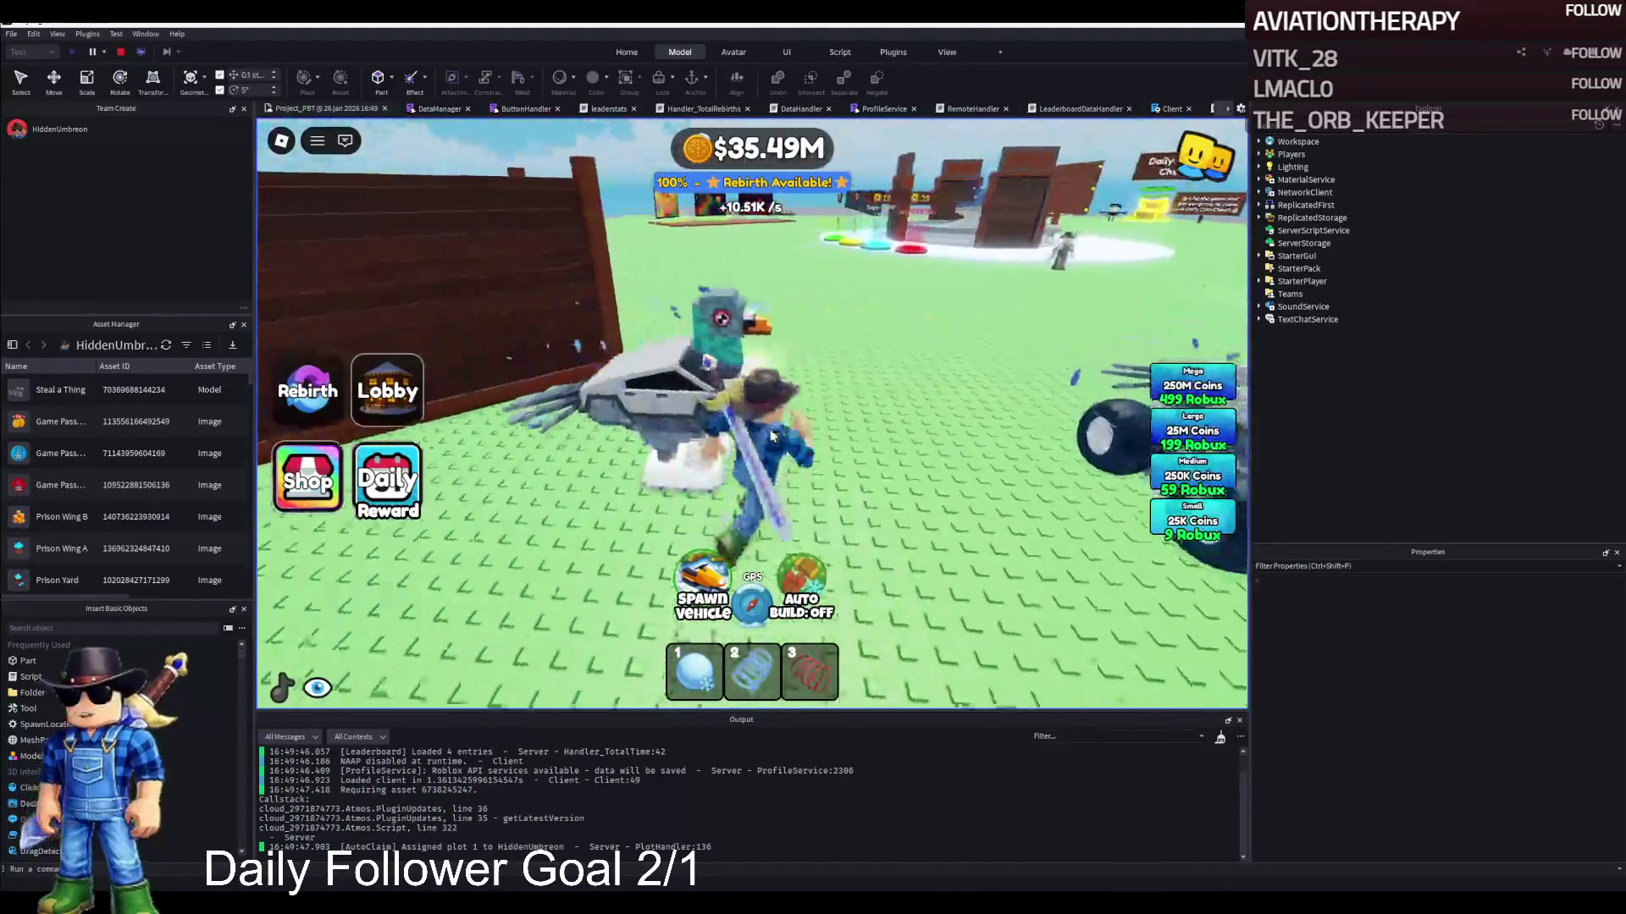
key("a")
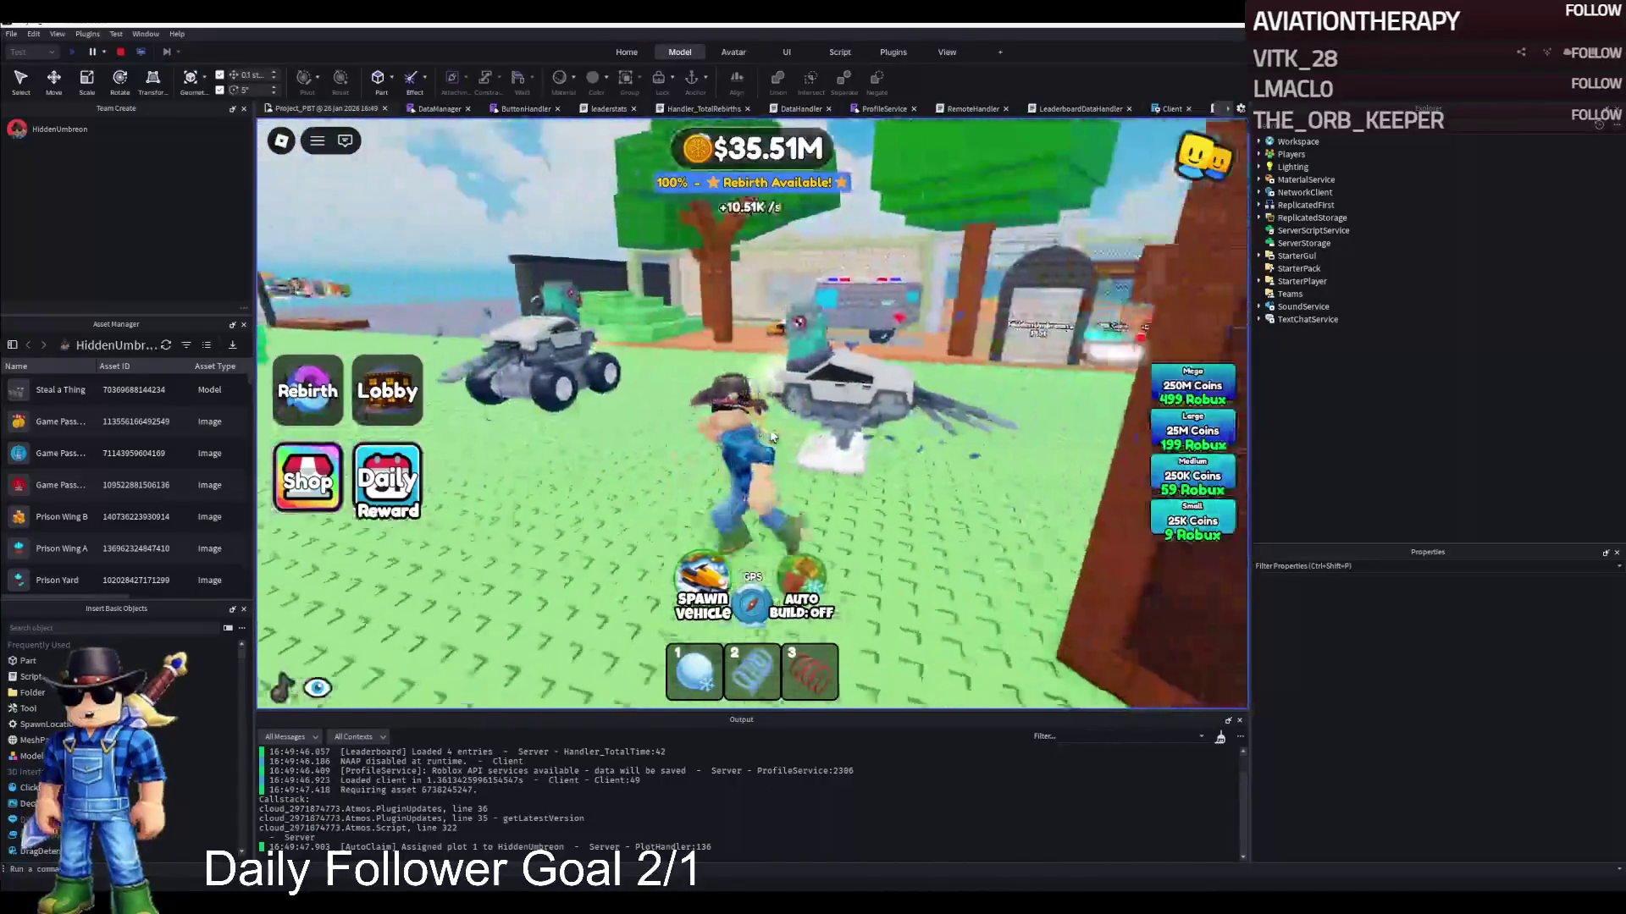
left_click(121, 52)
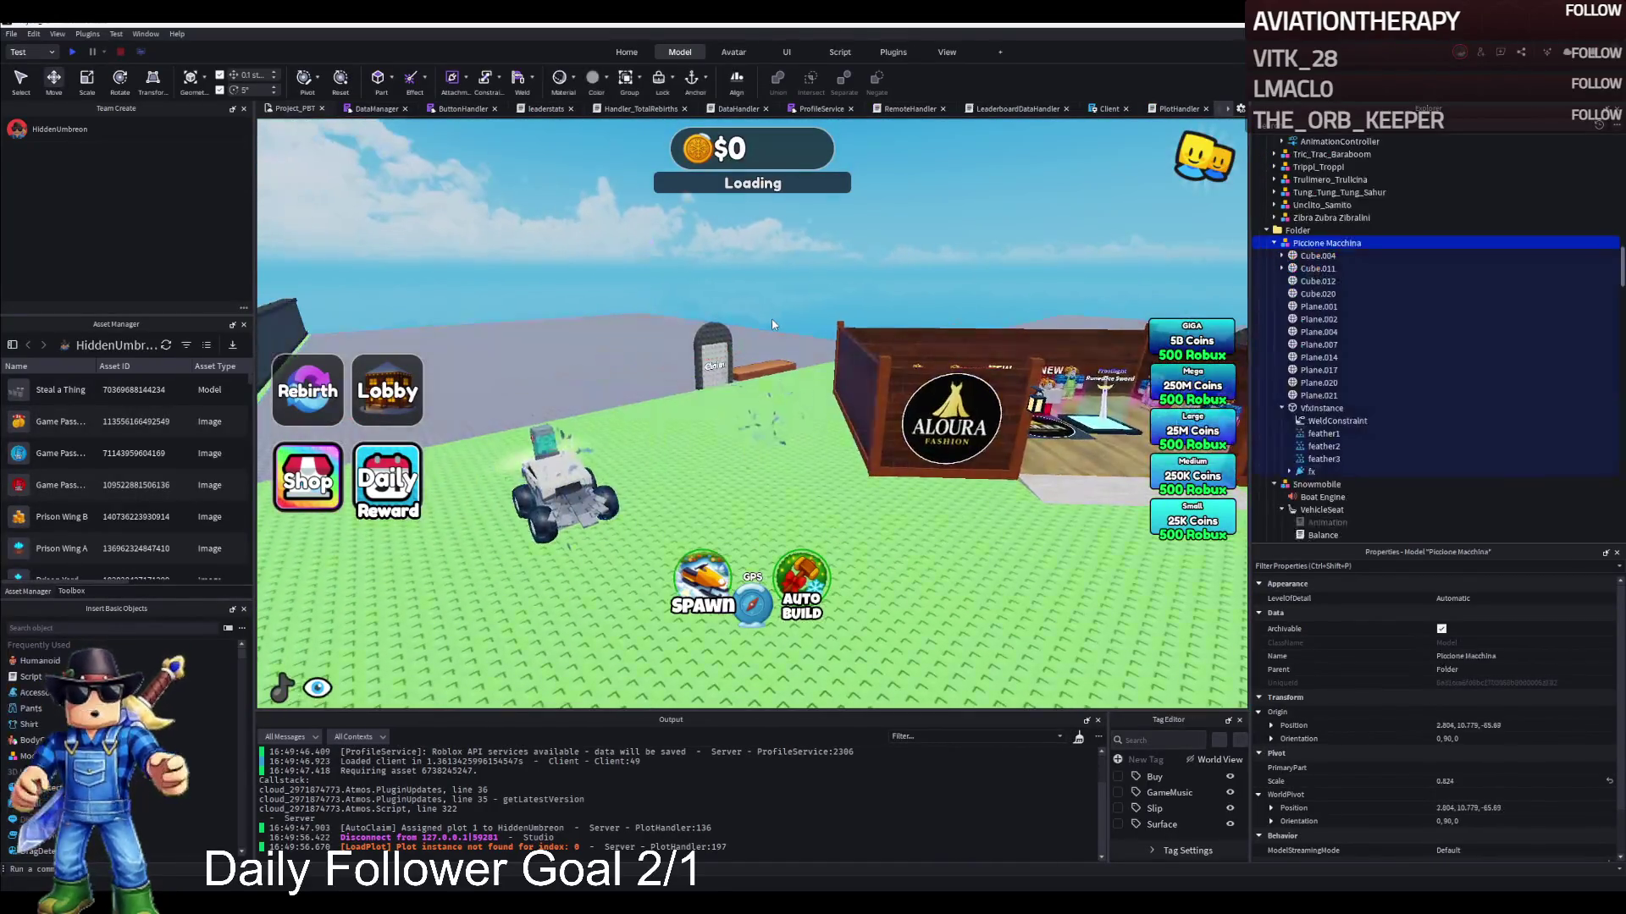
Frame Piccione Macchina and move it inside the Snowmobile model
key("f")
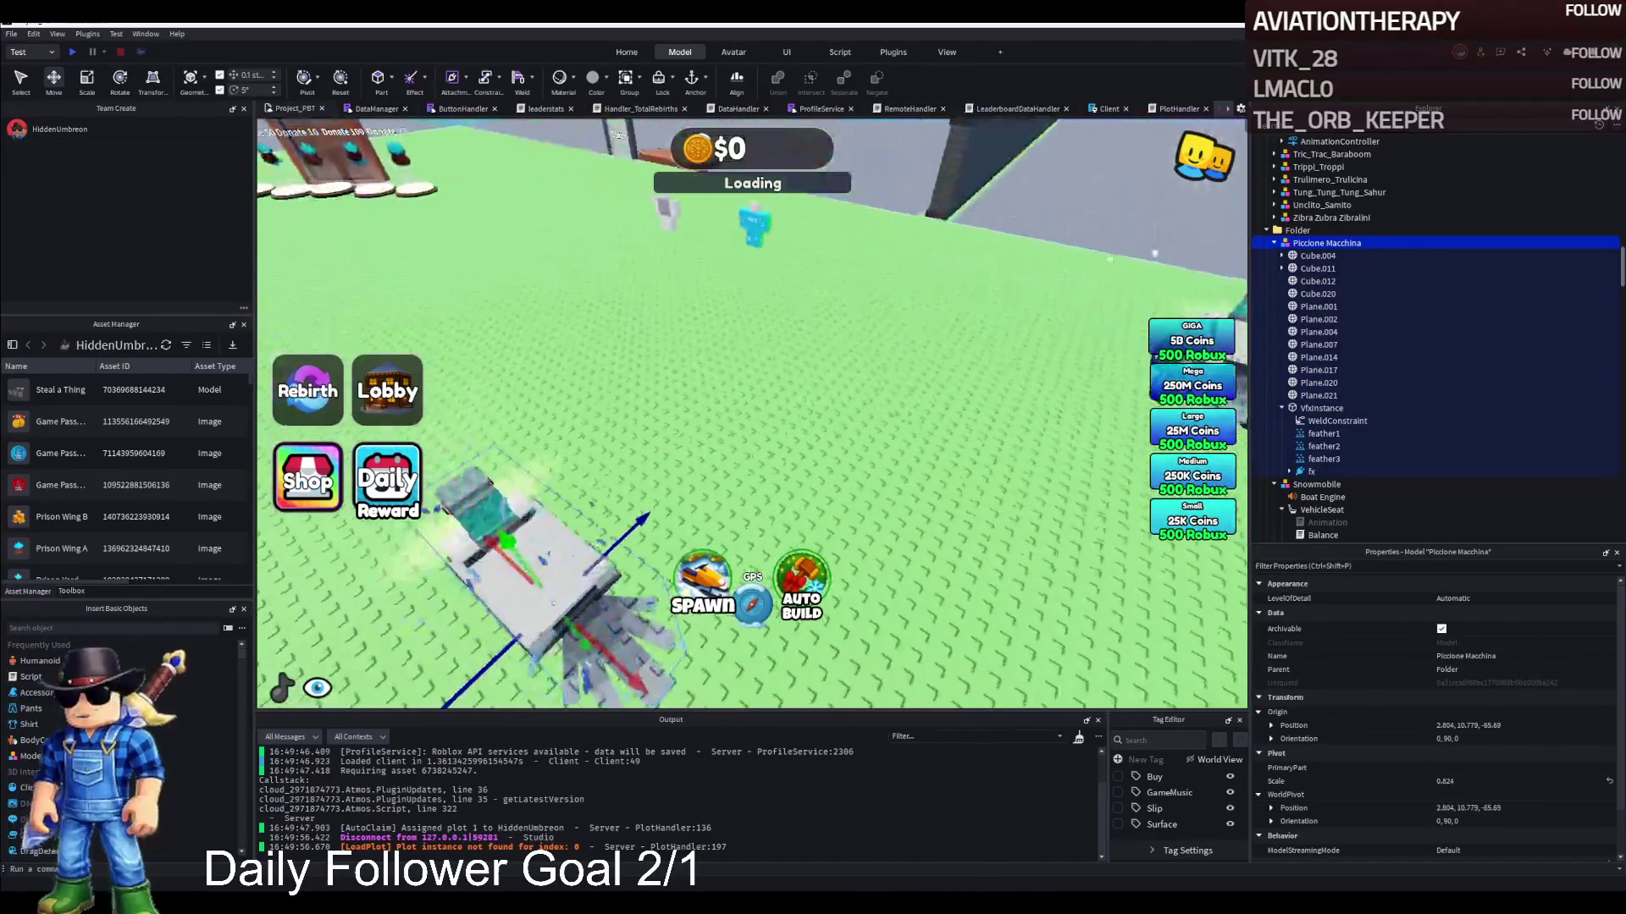
left_click(1275, 244)
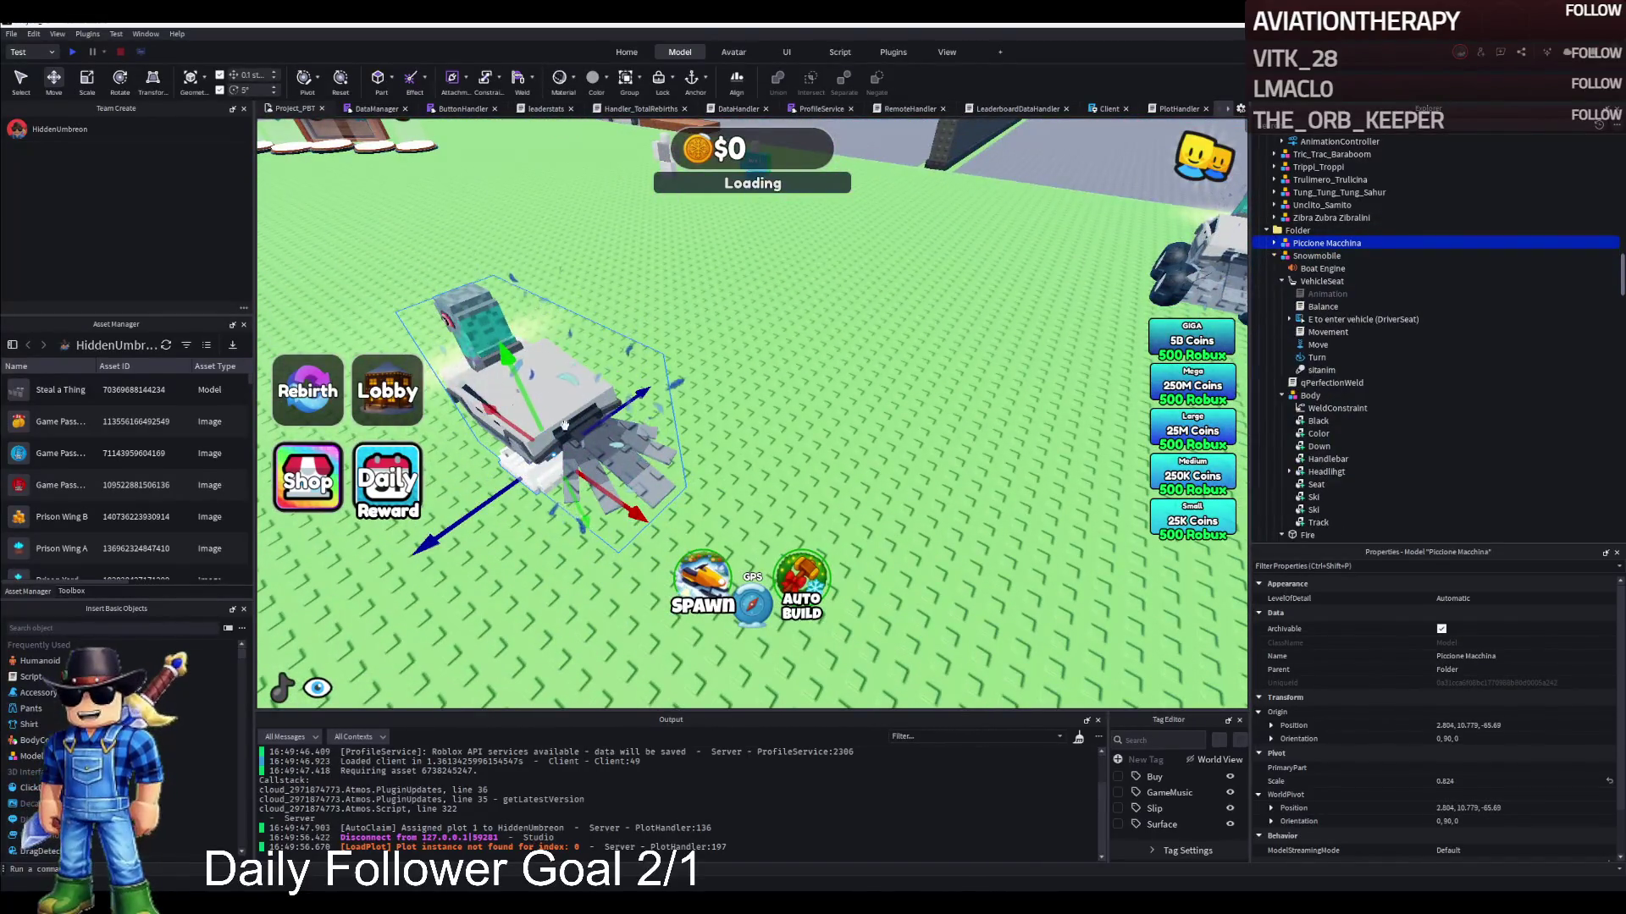
left_click(1274, 256)
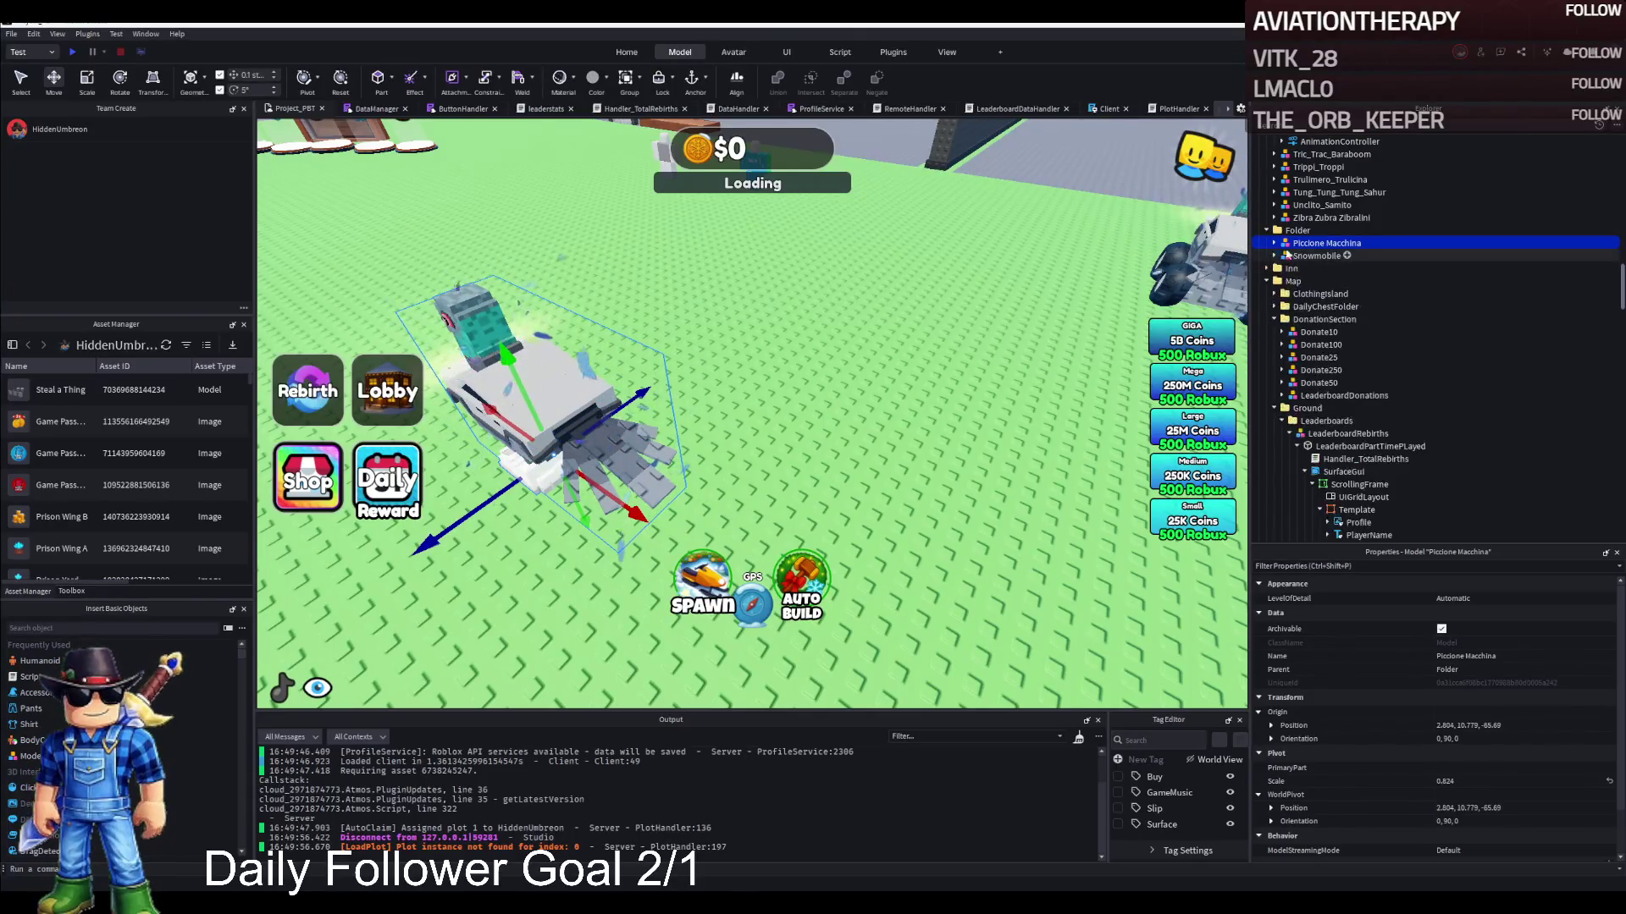
key("Delete")
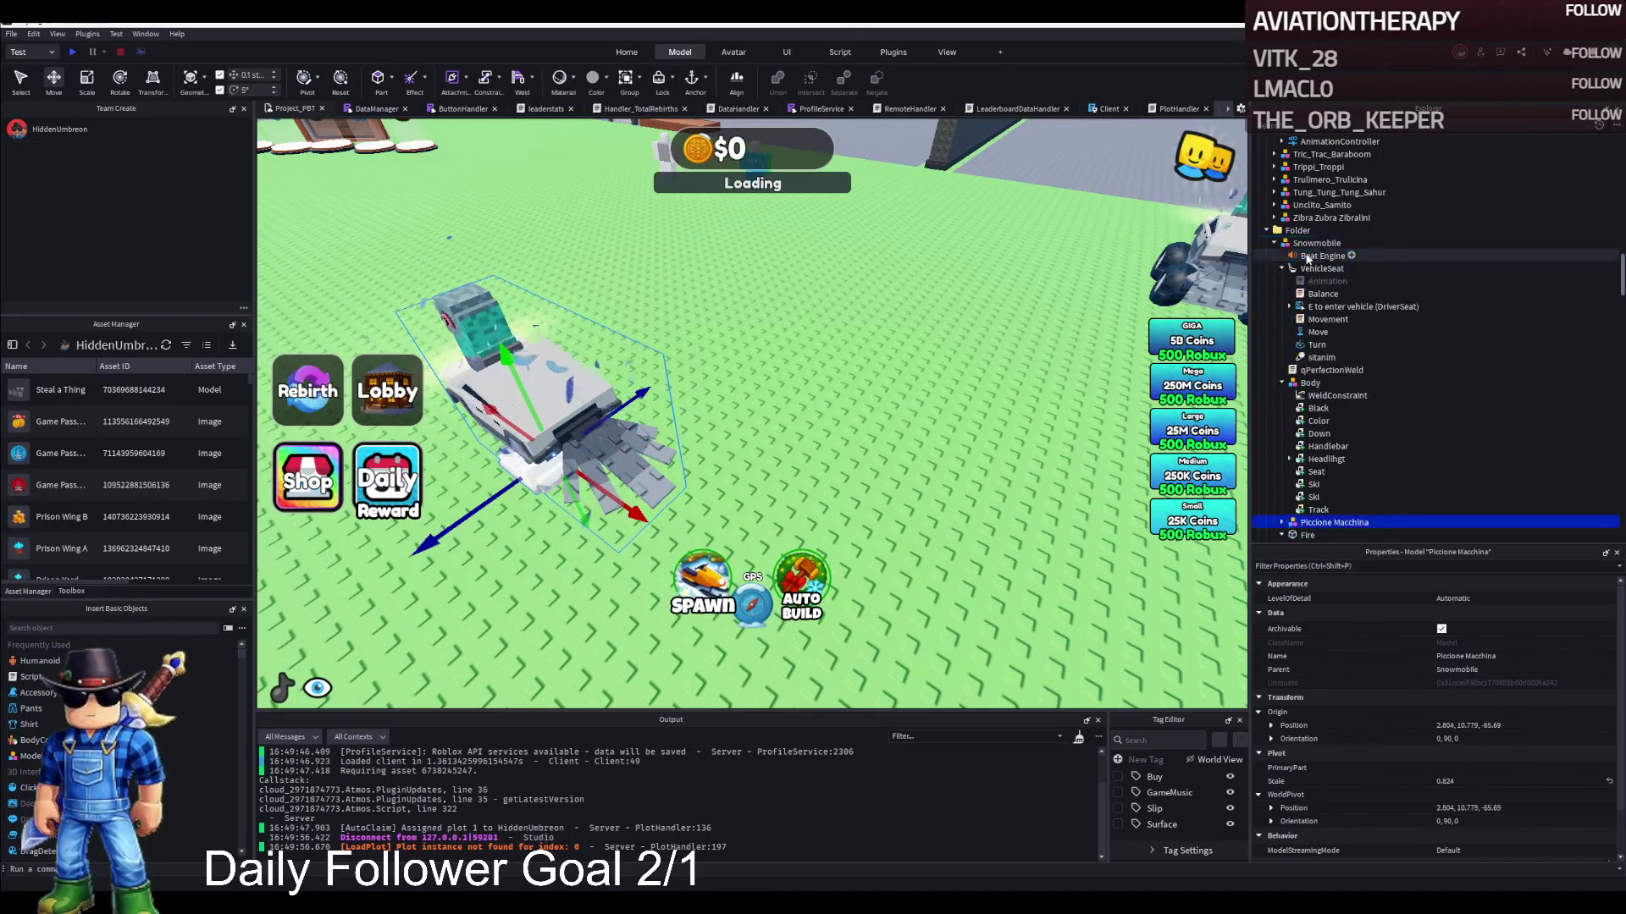
Move the whole Snowmobile beside the Aloura building and start a playtest
left_click(1295, 244)
mouse_move(545, 418)
left_mouse_down()
mouse_move(618, 584)
mouse_move(779, 576)
mouse_move(690, 436)
mouse_move(883, 324)
left_mouse_up()
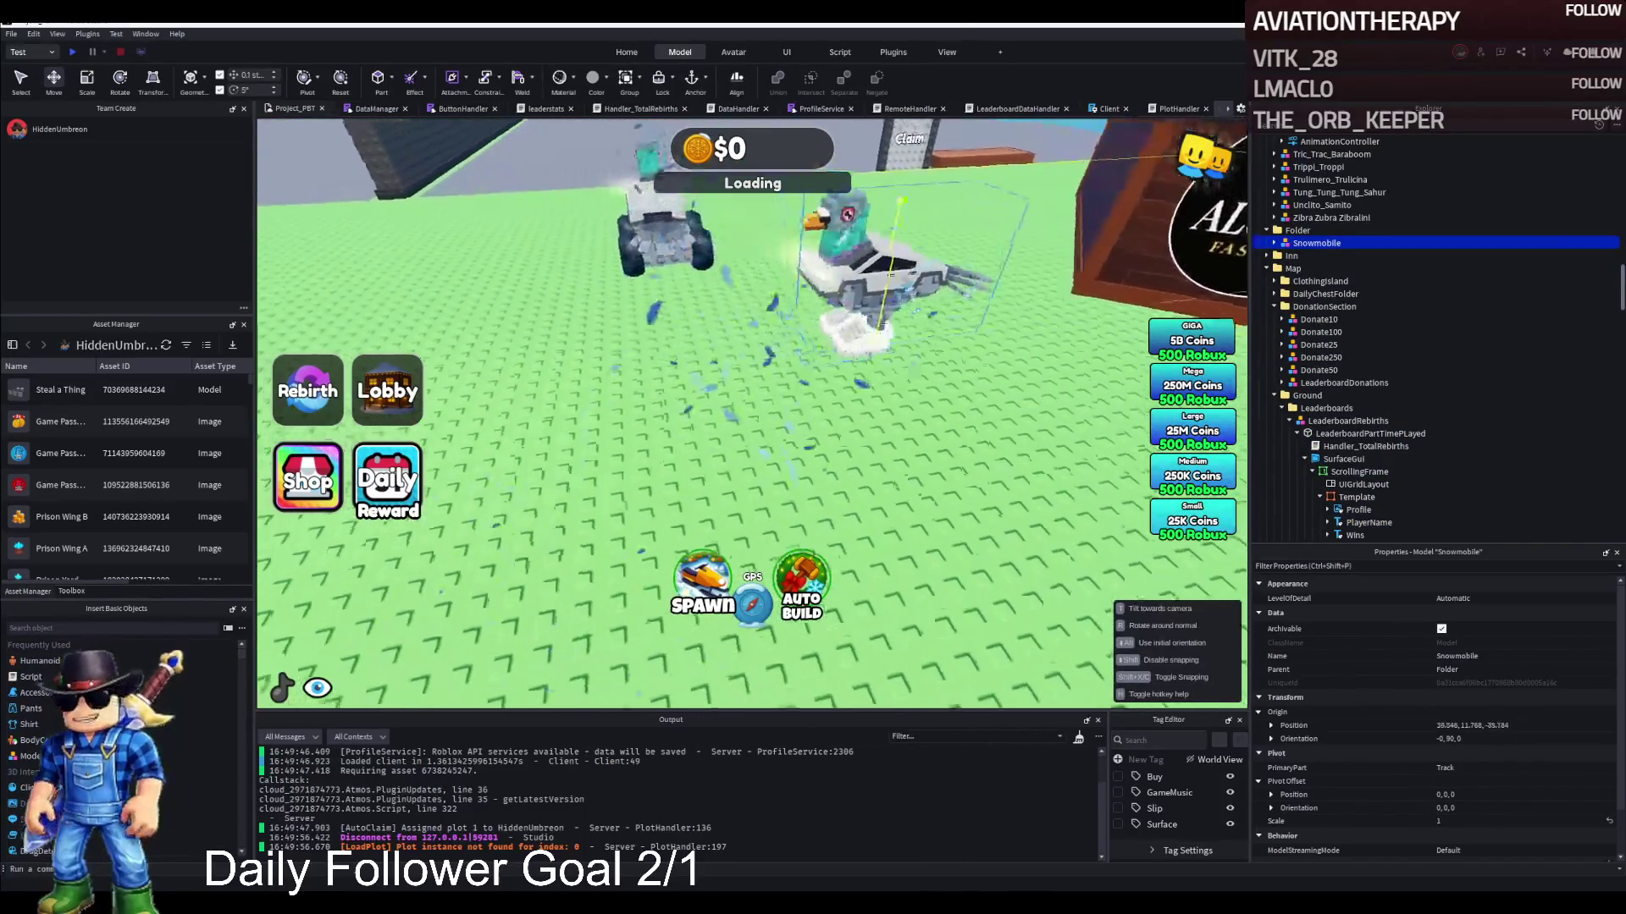
key("shift+F5")
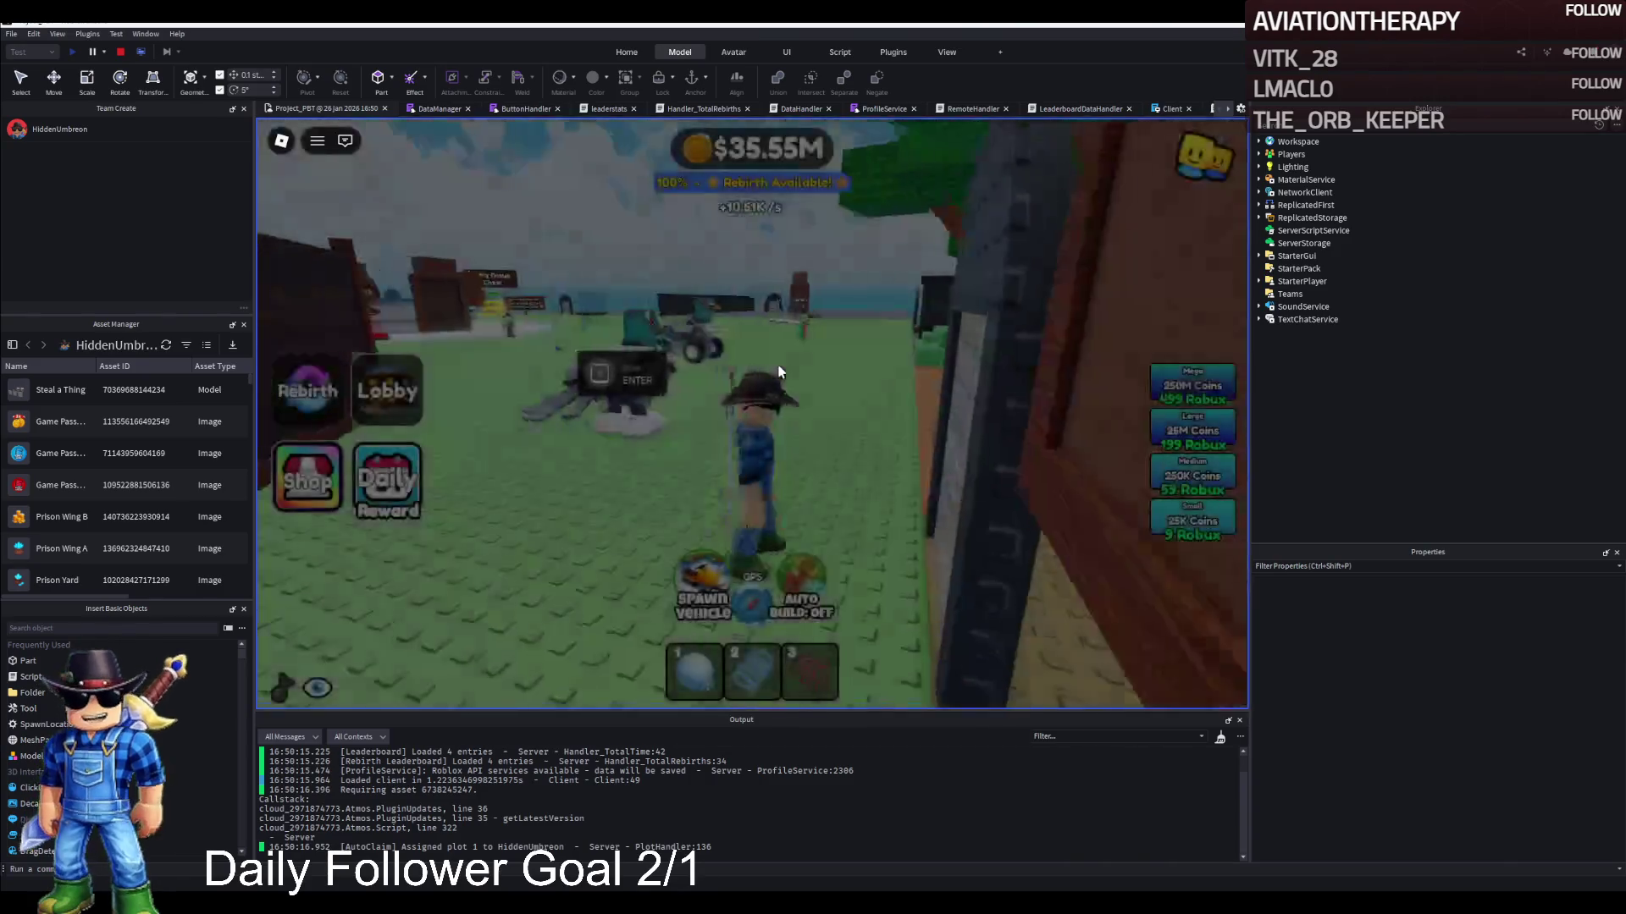
Ride the pigeon snowmobile around the map, hopping off and back on, then stop the test
key("e")
key("w")
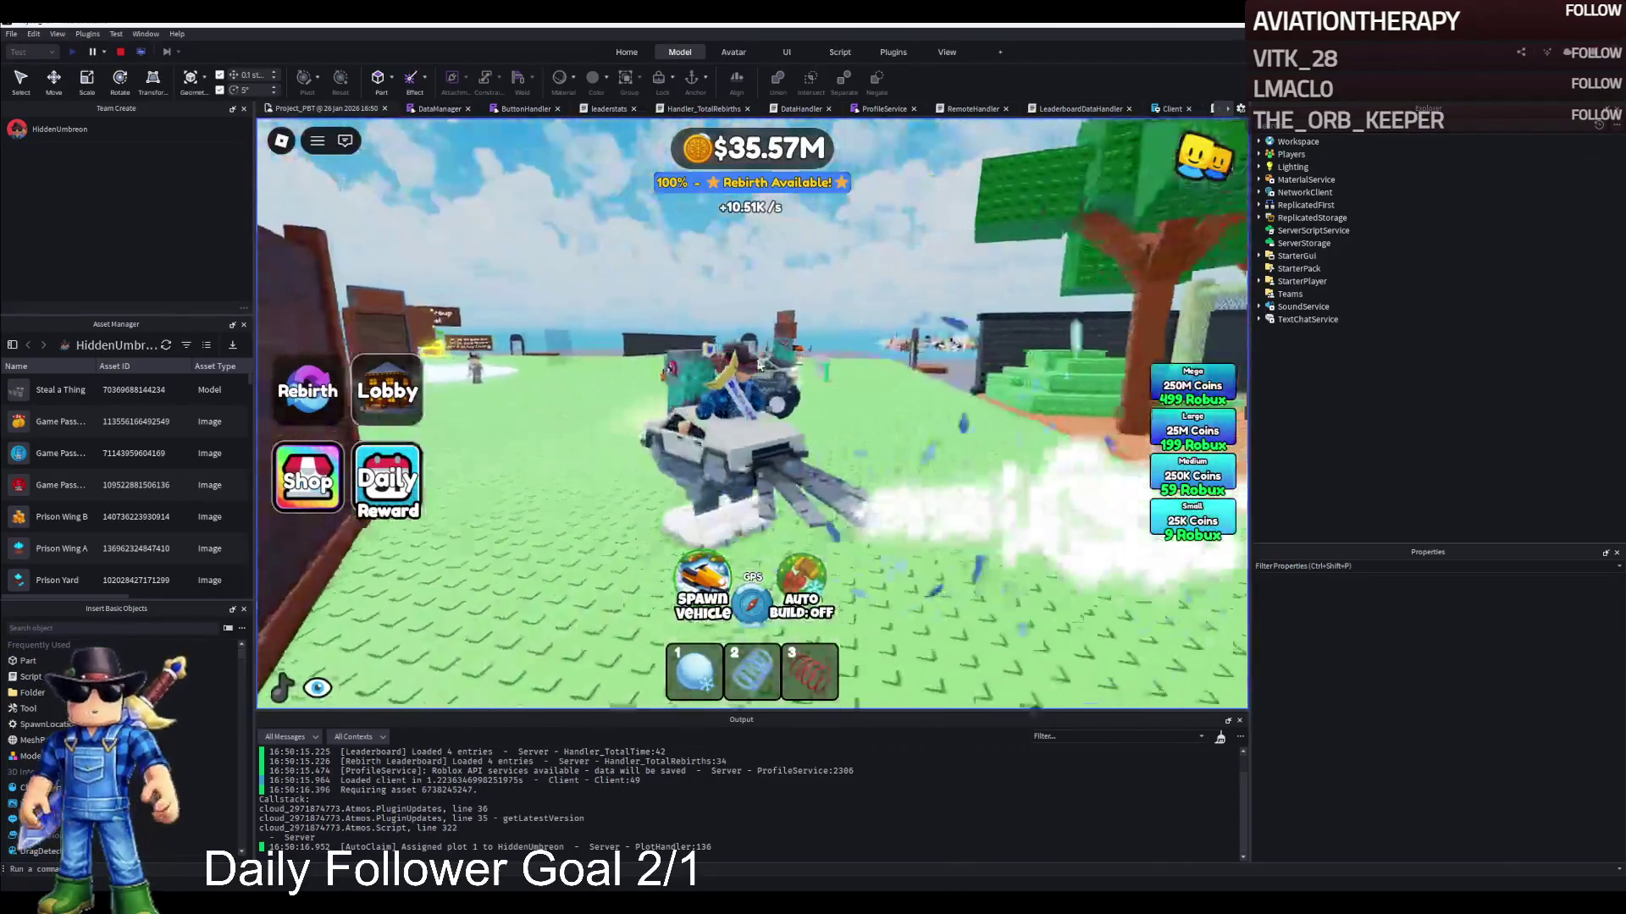
key("a")
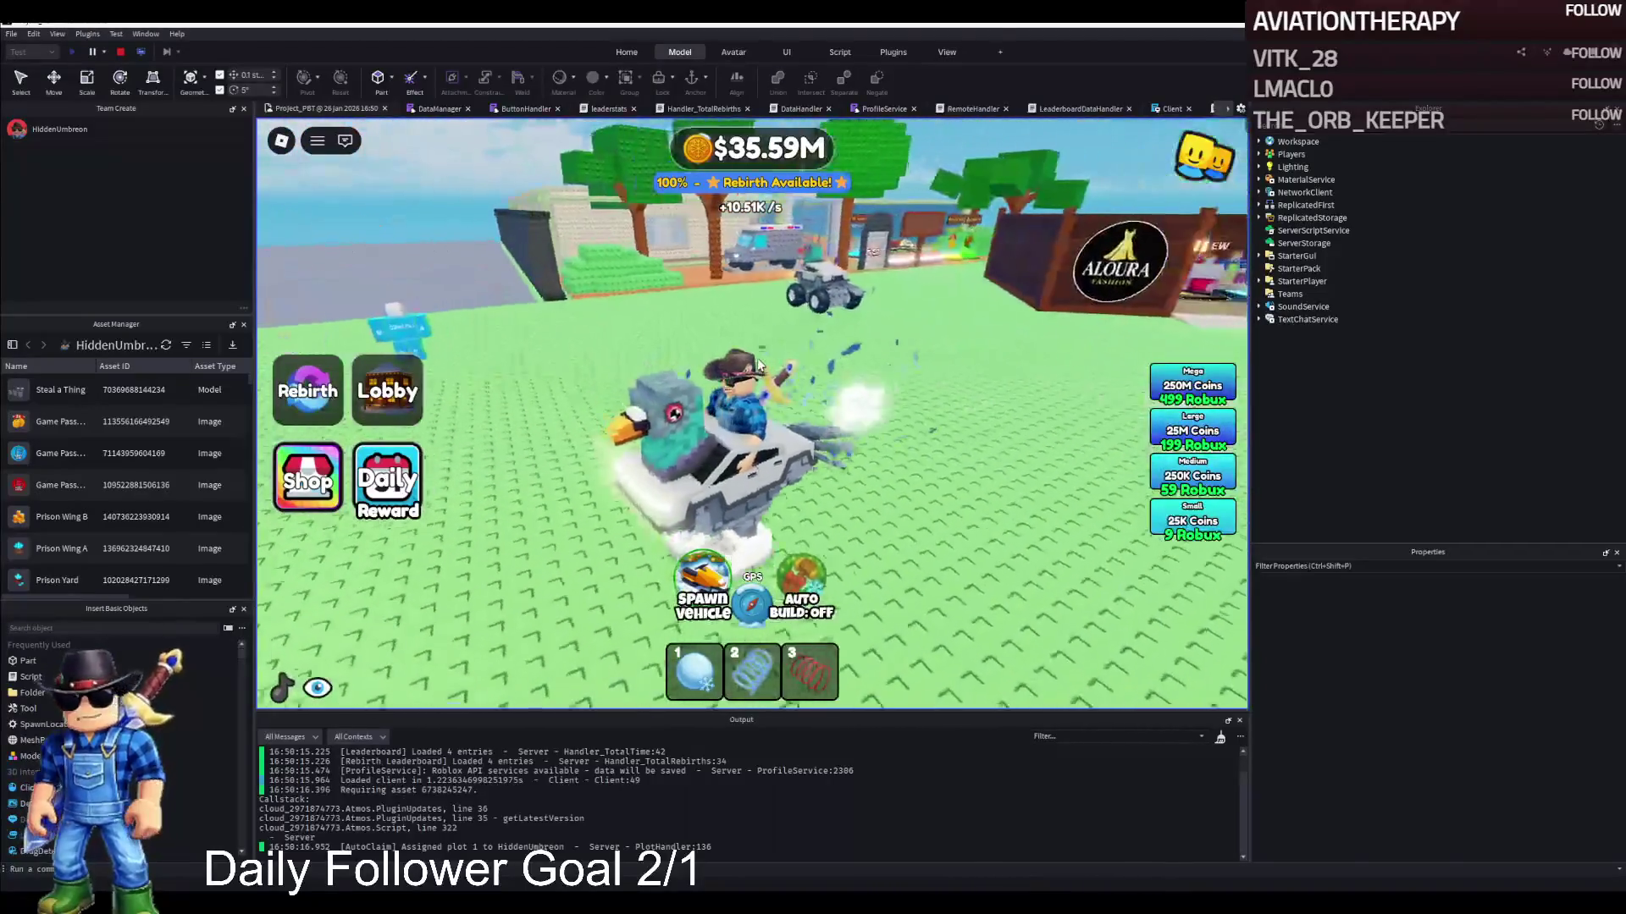
key("w")
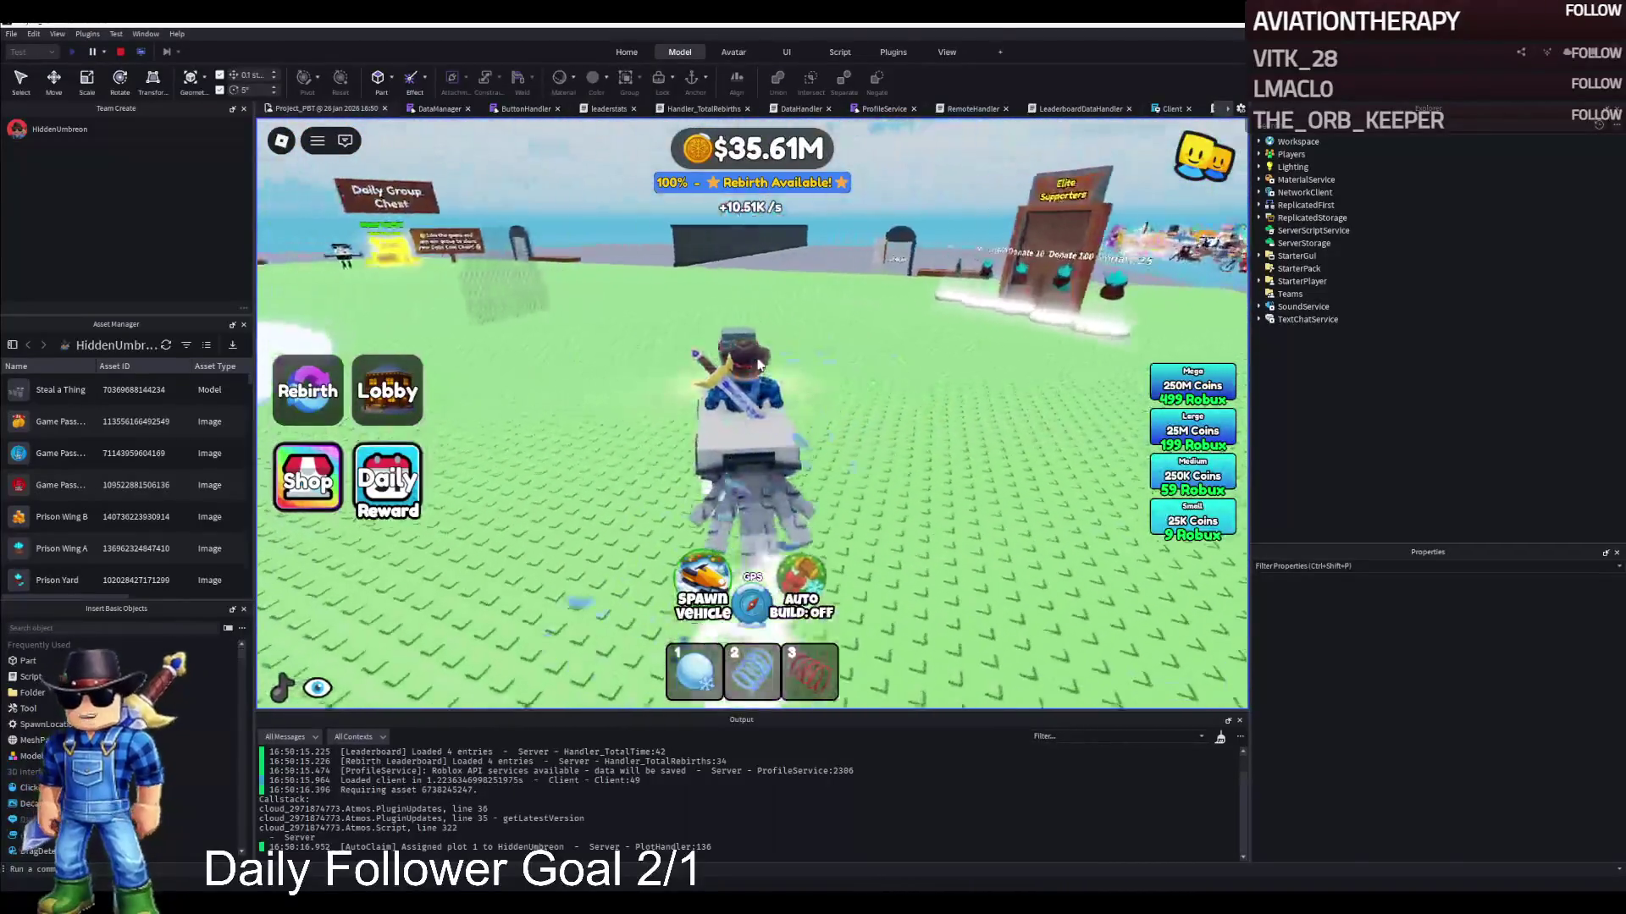
key("d")
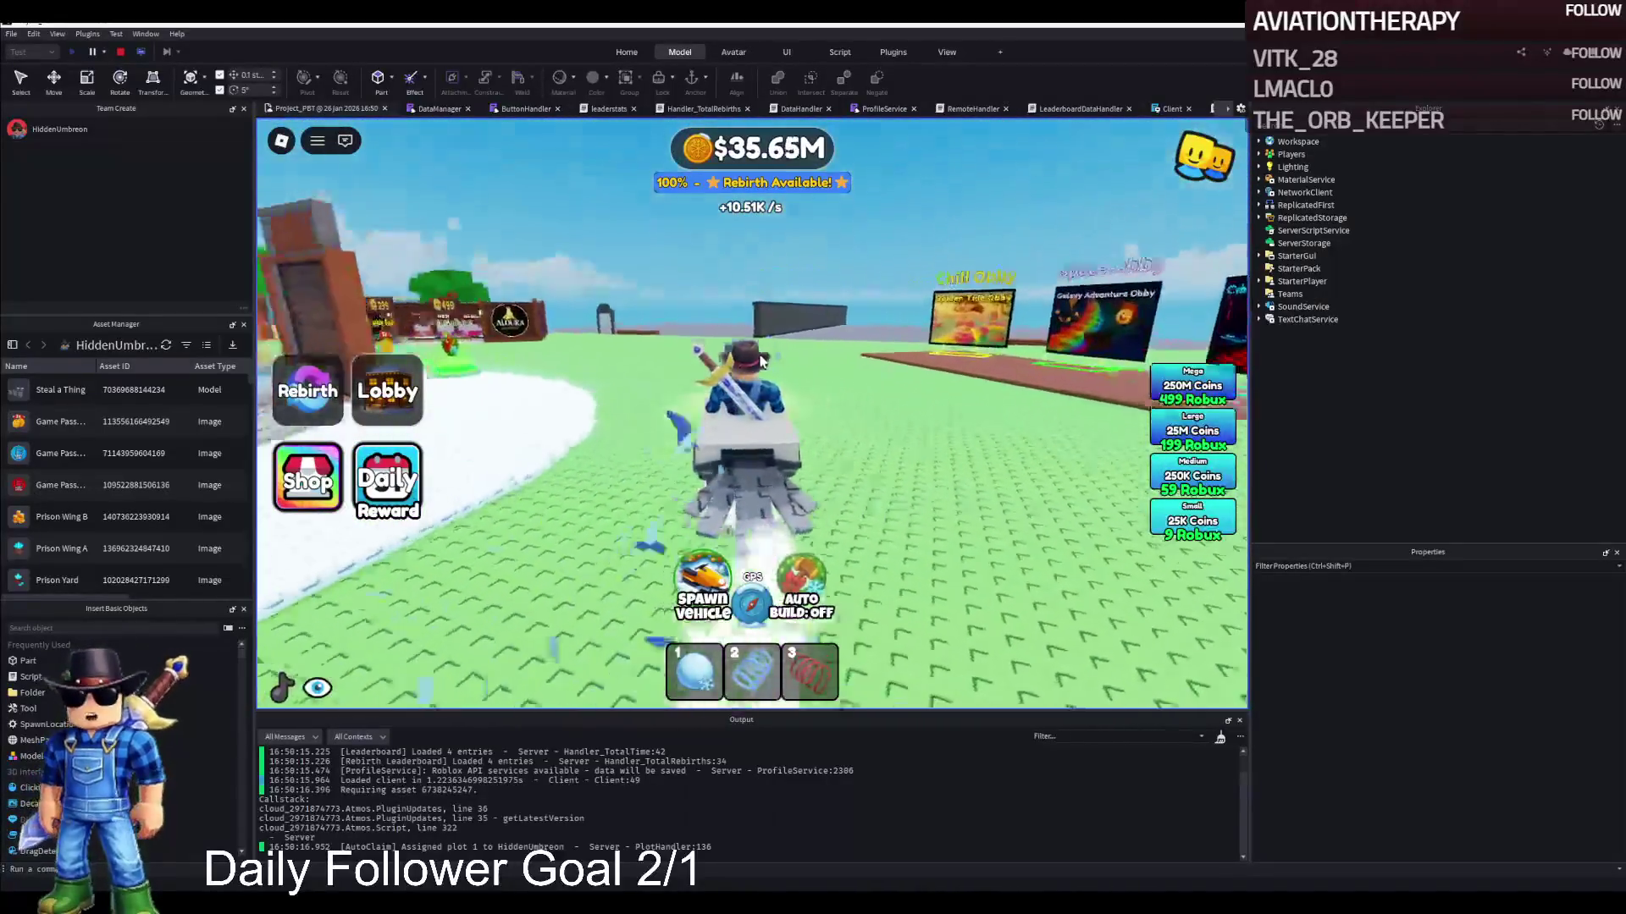
key("a")
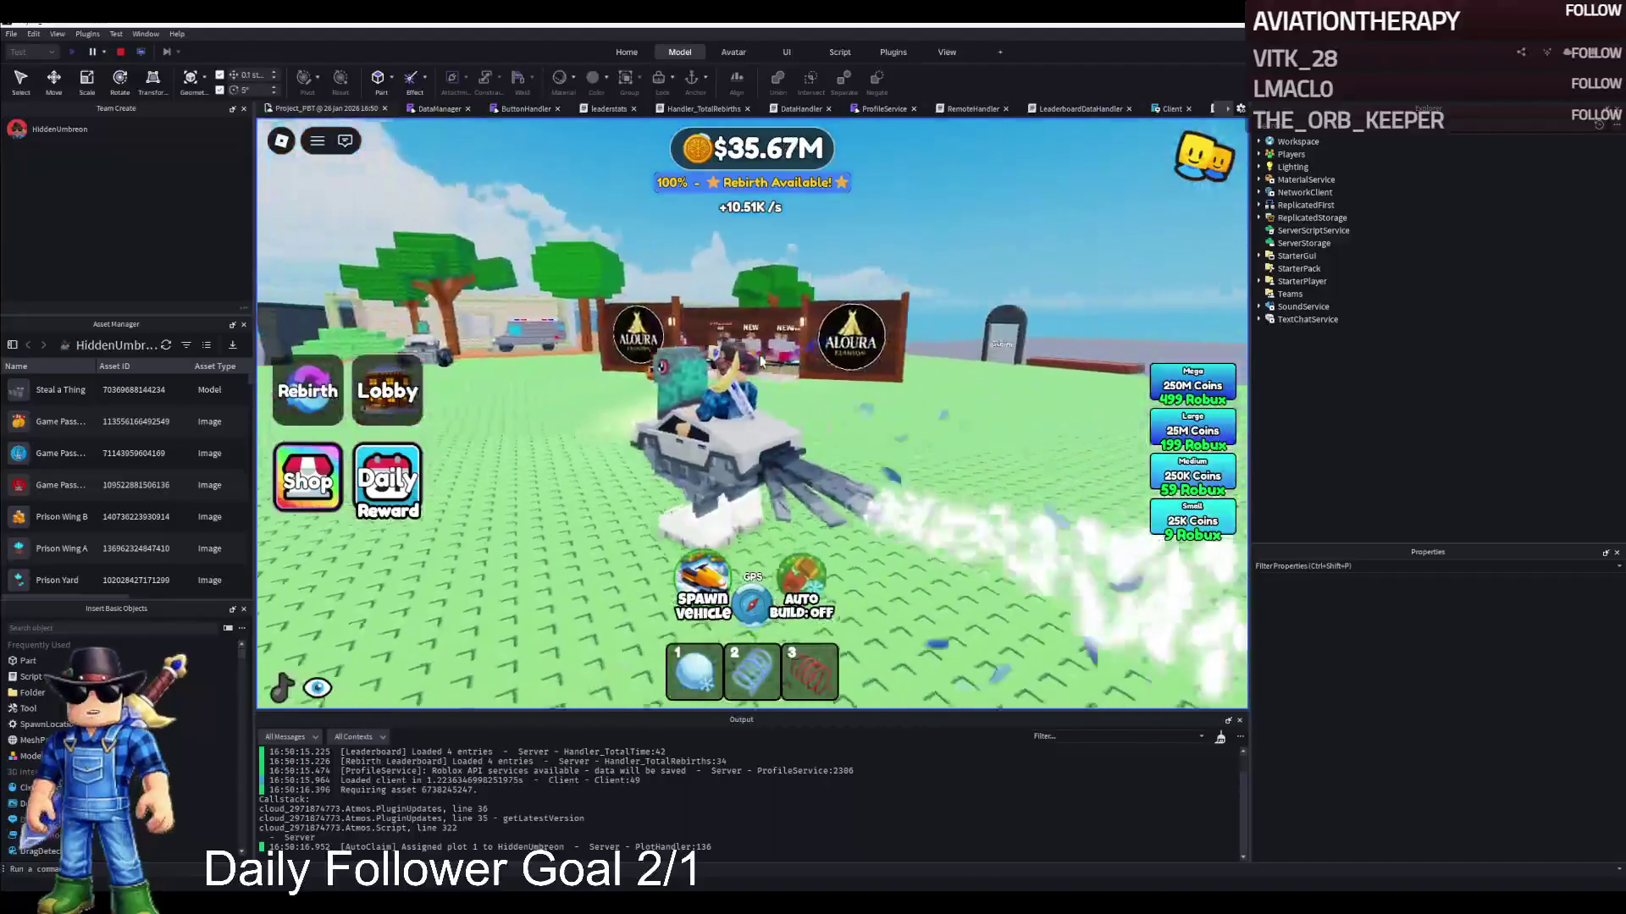
key("space")
key("w")
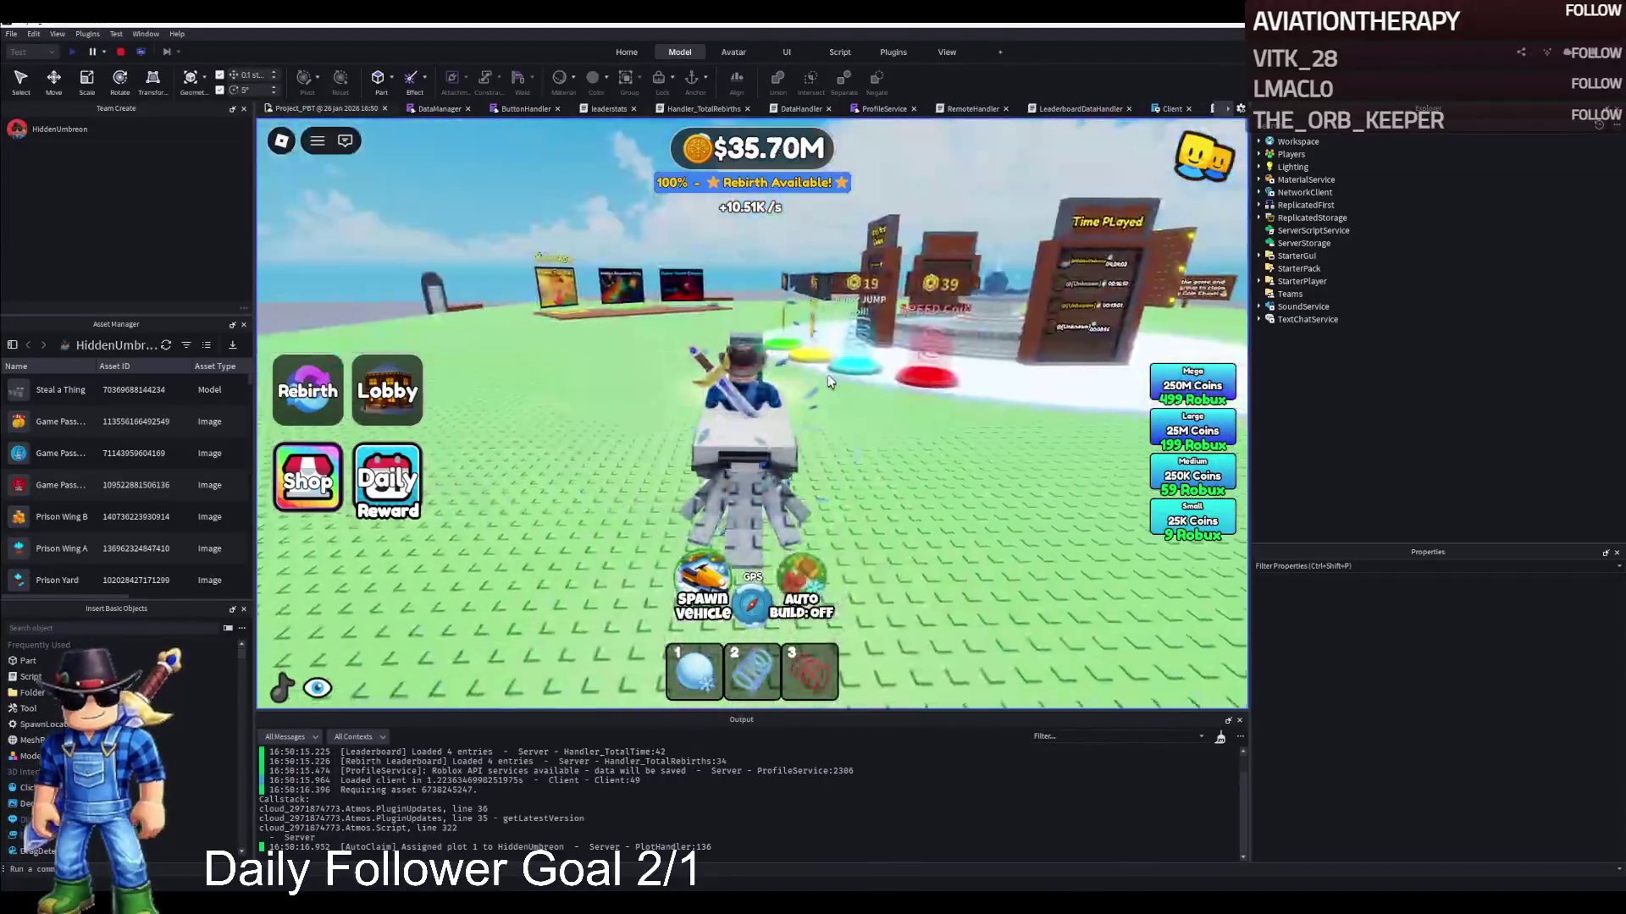
key("a")
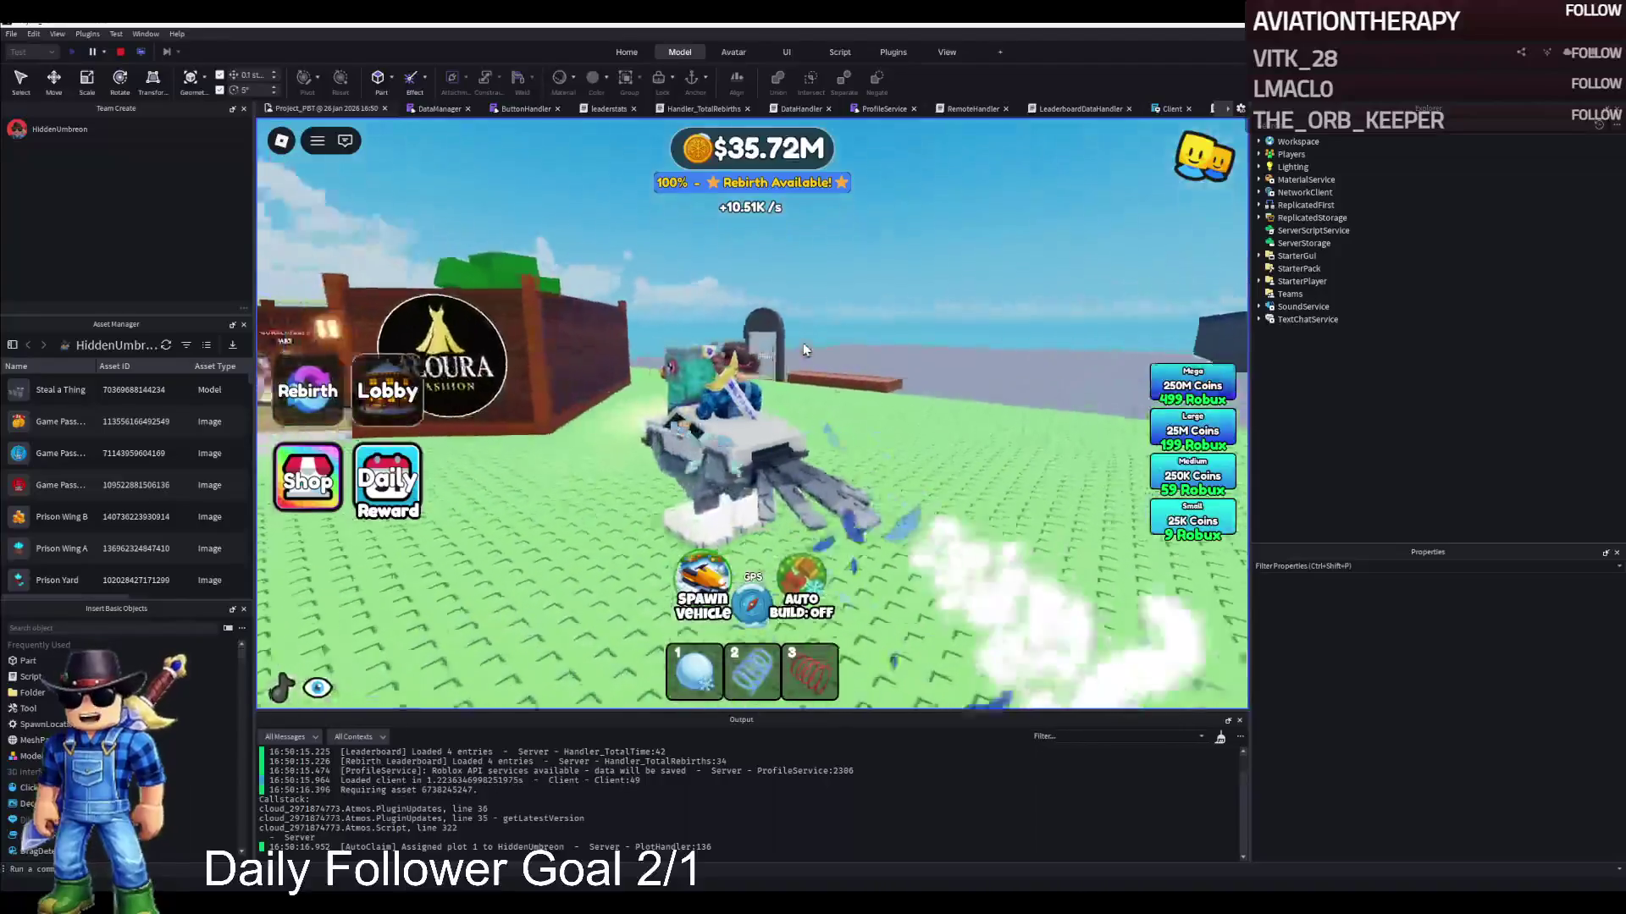
key("d")
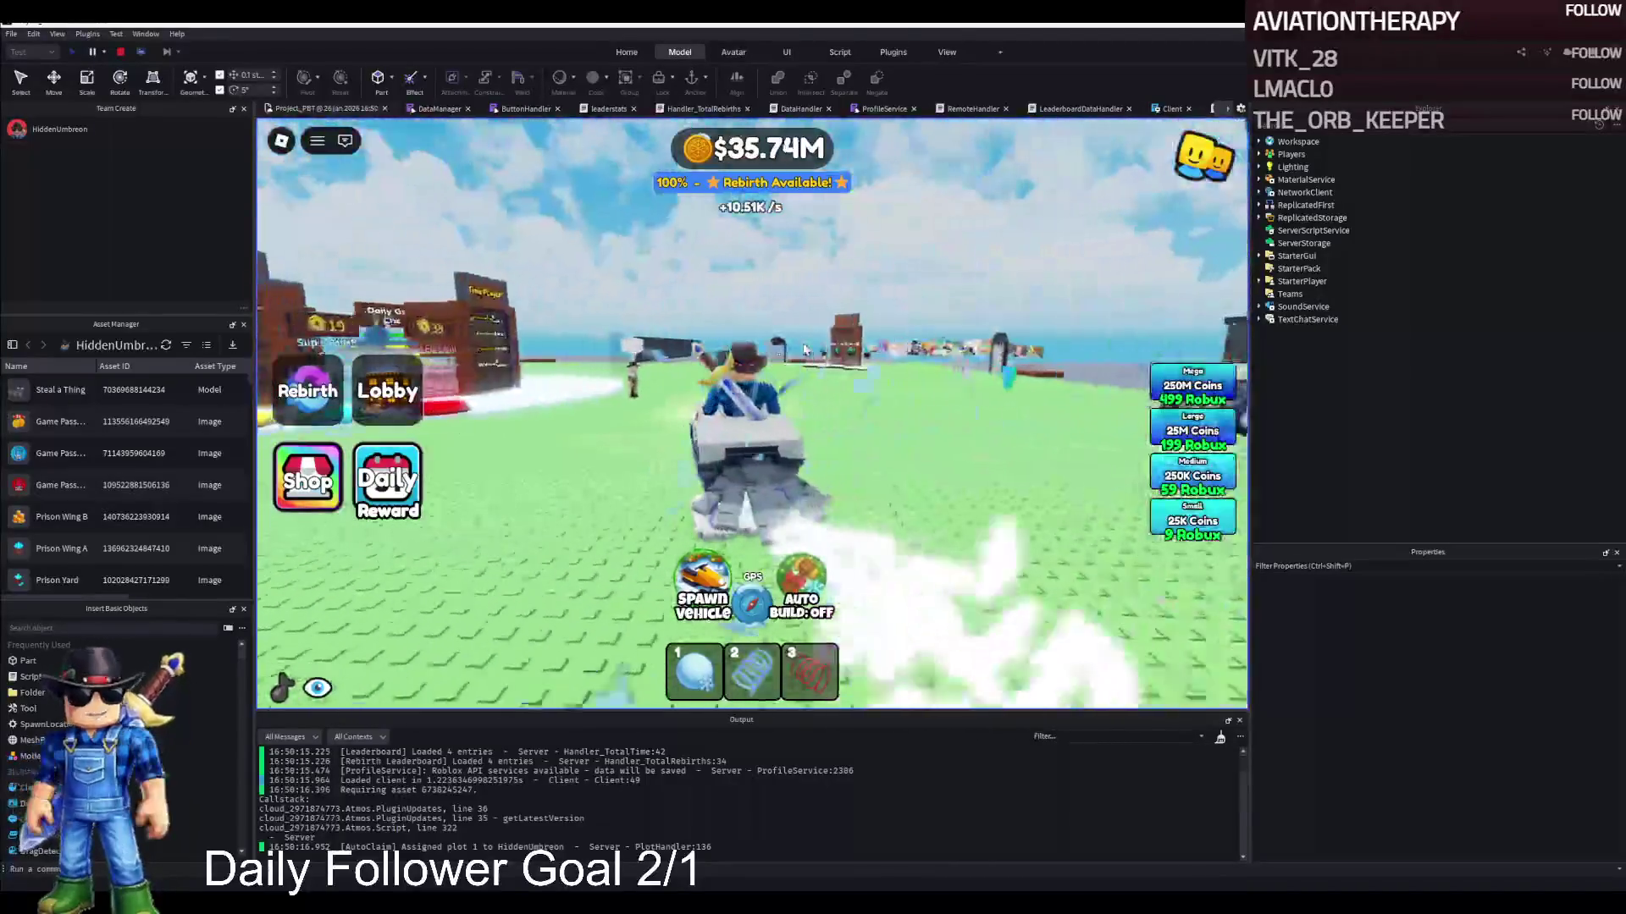
key("d")
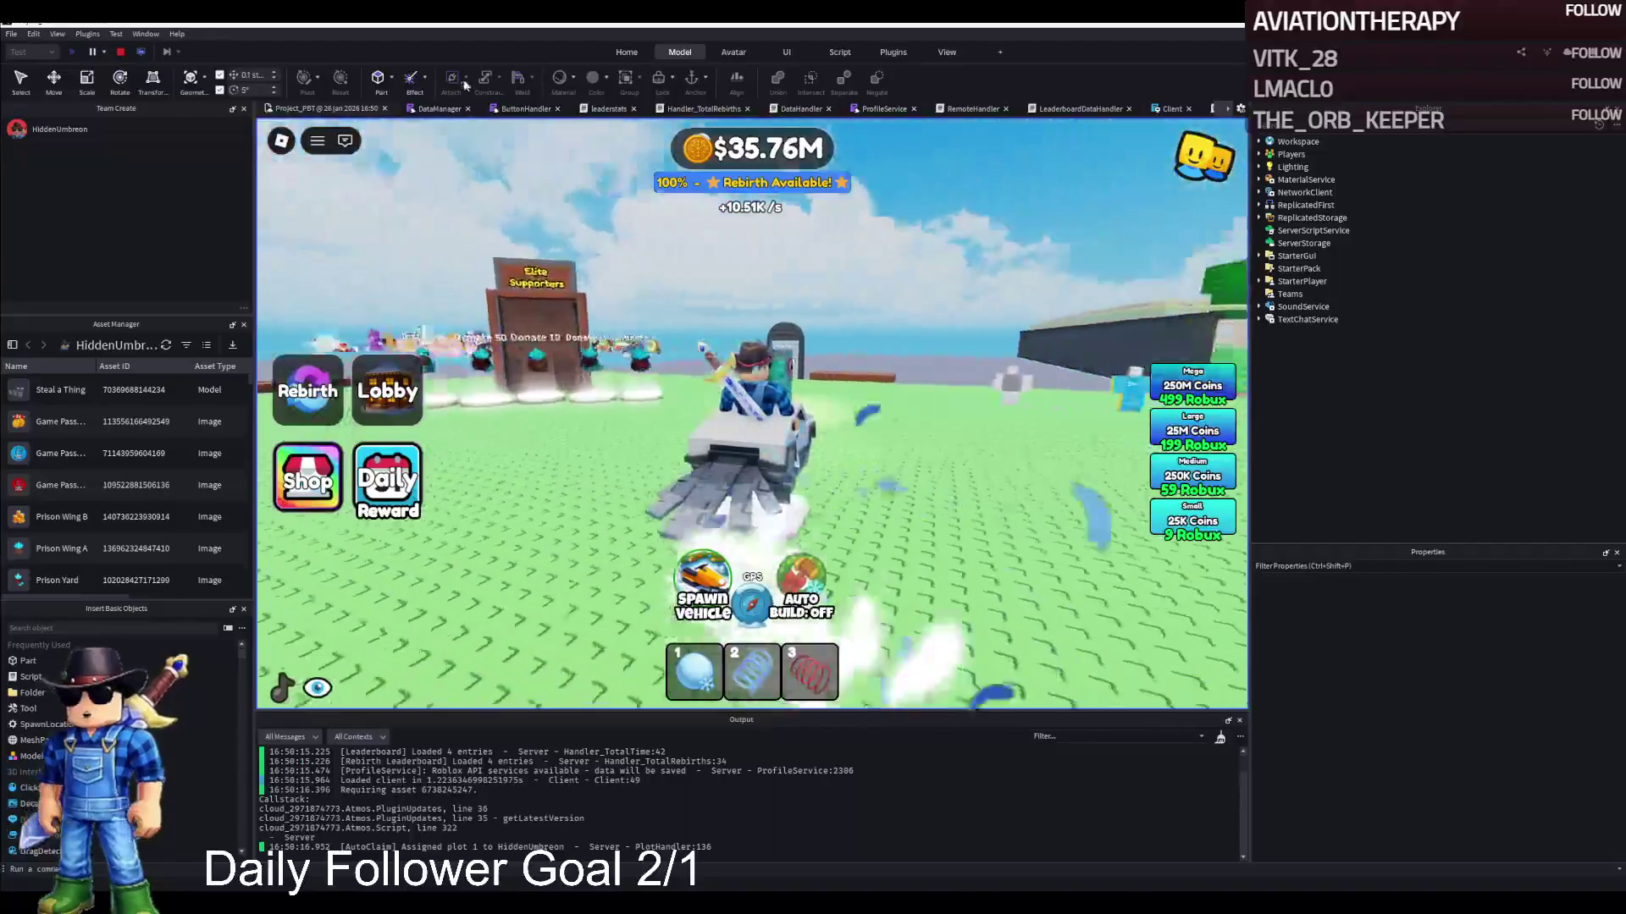
left_click(121, 52)
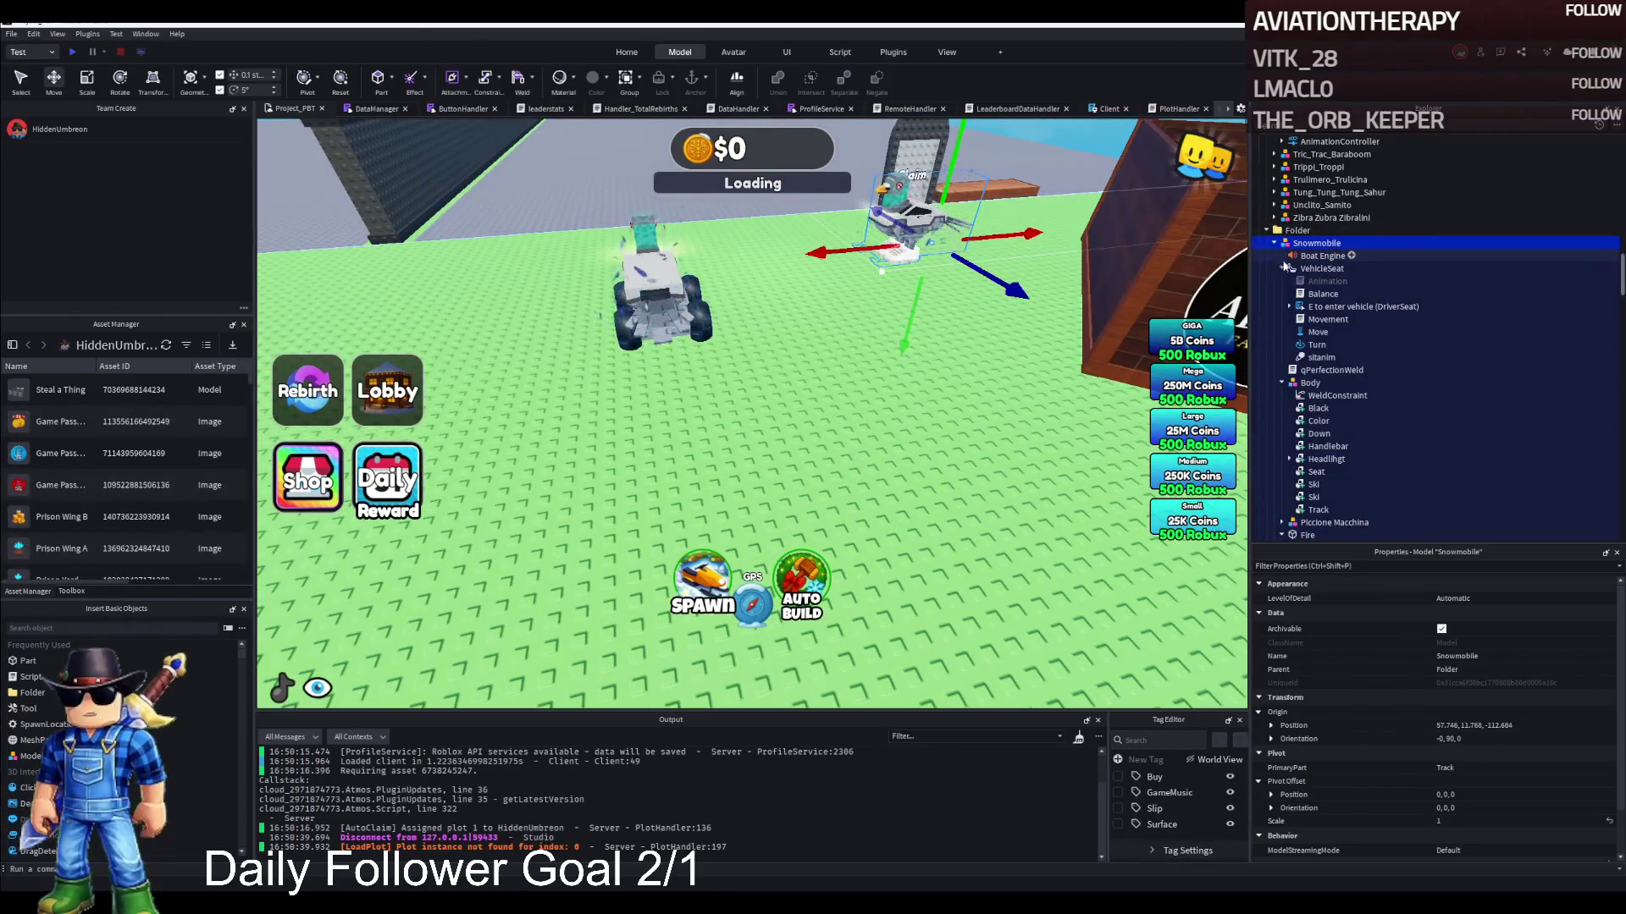
Move the feather1 emitter from Piccione Macchina into the snowmobile's Fire part
left_click(1283, 269)
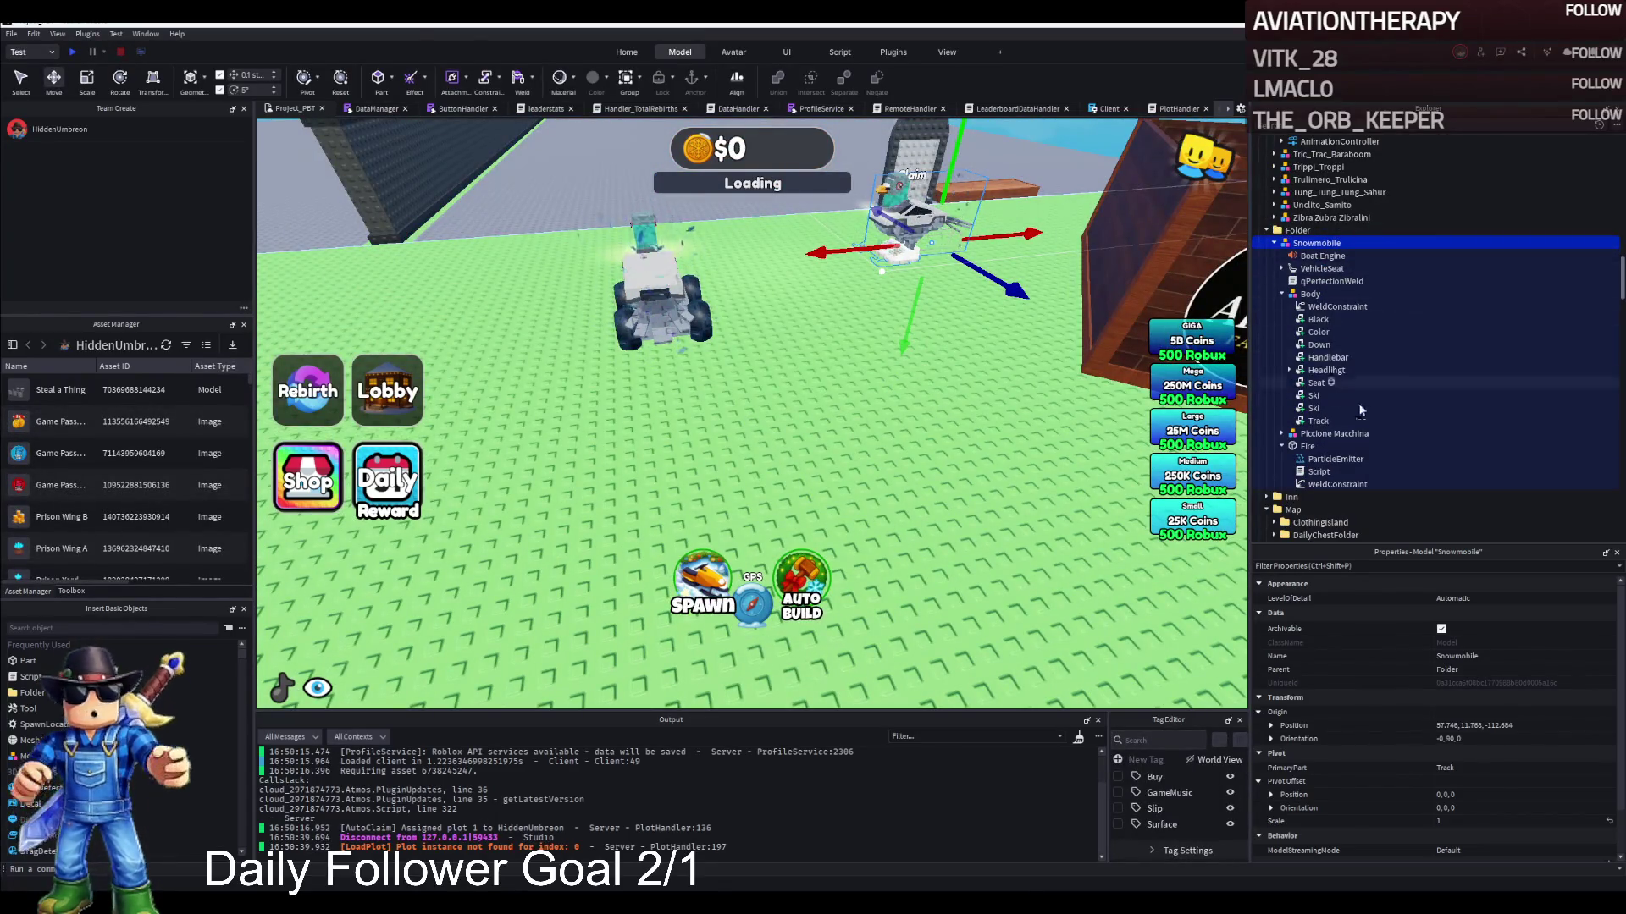
left_click(1330, 459)
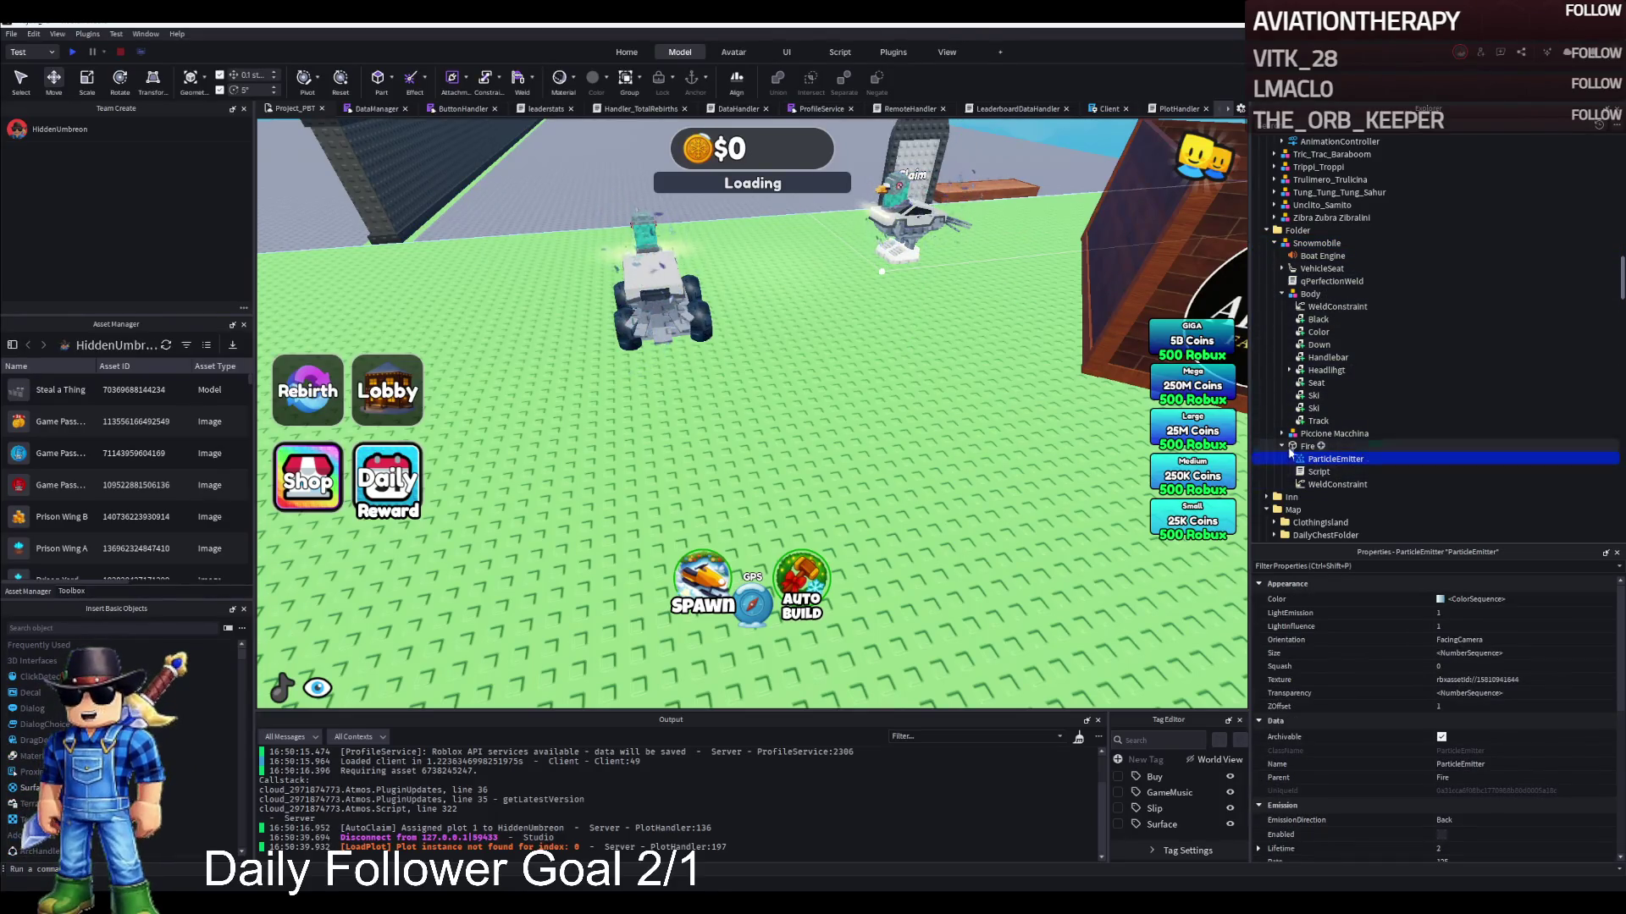
left_click(1282, 434)
scroll(1310, 460, "down", 4)
left_click(1290, 457)
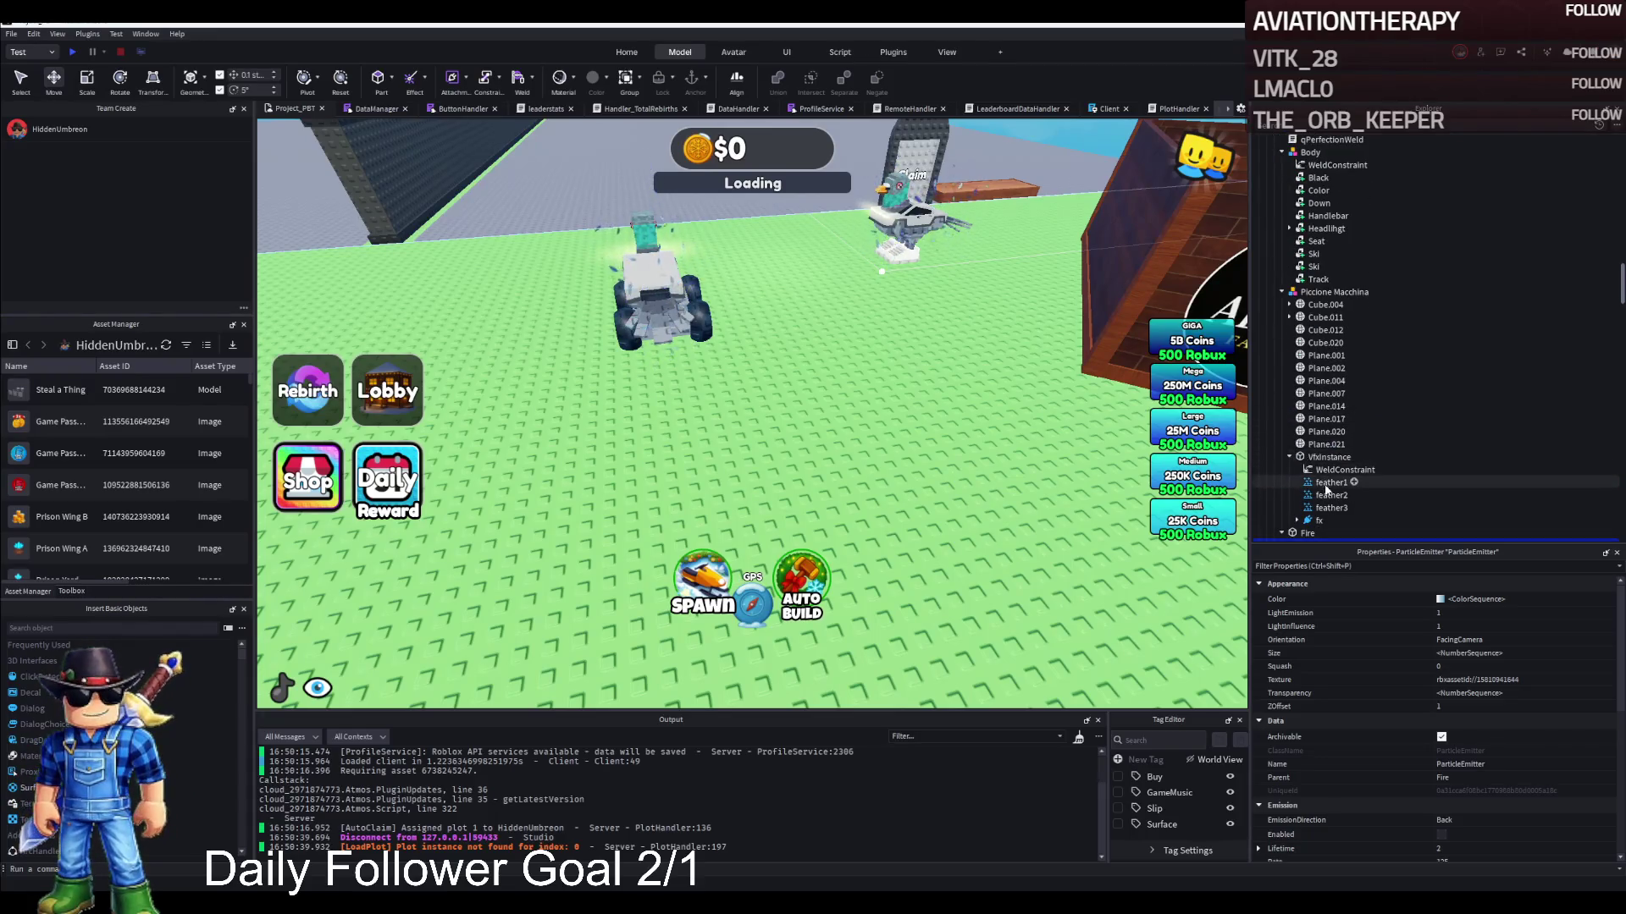
left_click(1331, 483)
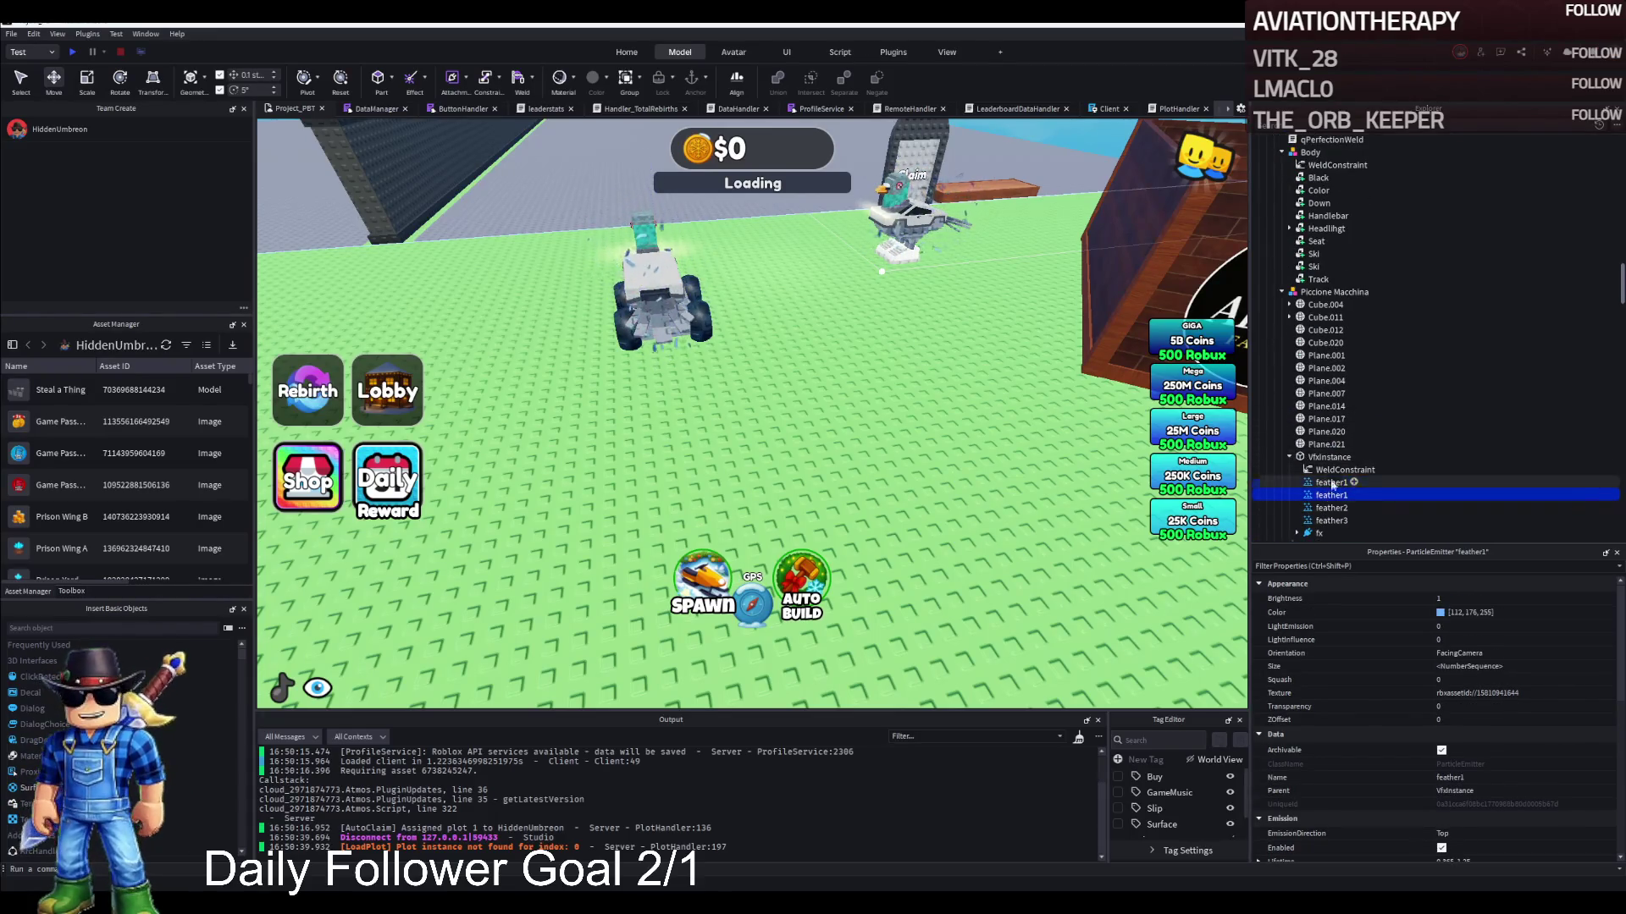
scroll(1346, 457, "down", 3)
left_click_drag(1314, 446, 1316, 446)
Paste a copy of feather1 and drop it into the Jeep model
left_click(1325, 440)
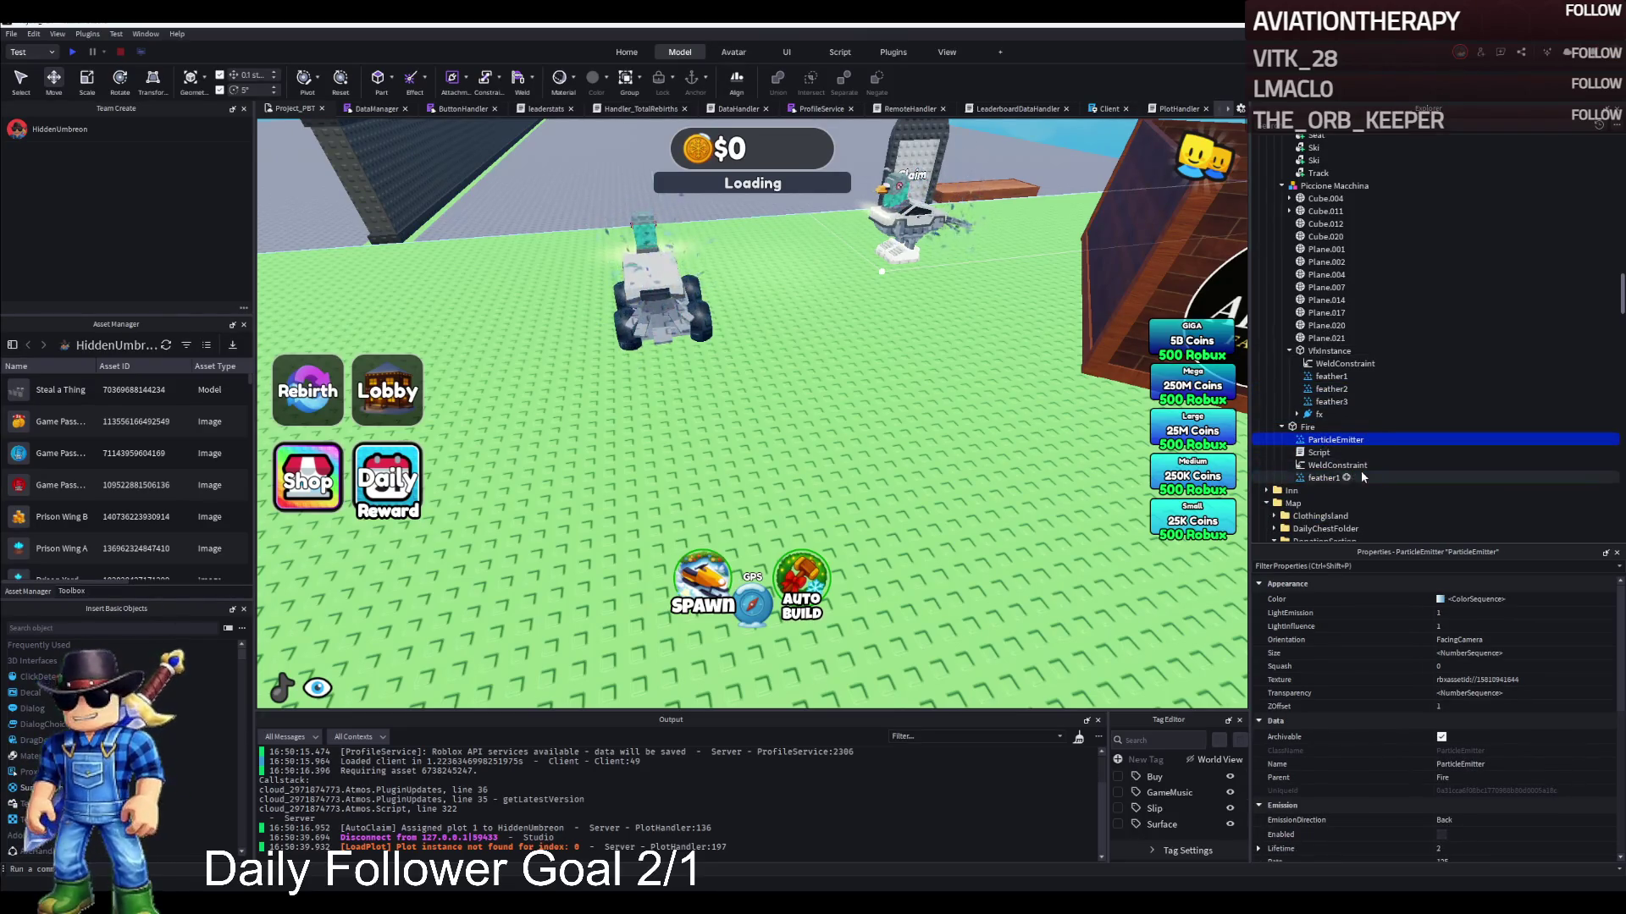
left_click(1333, 480)
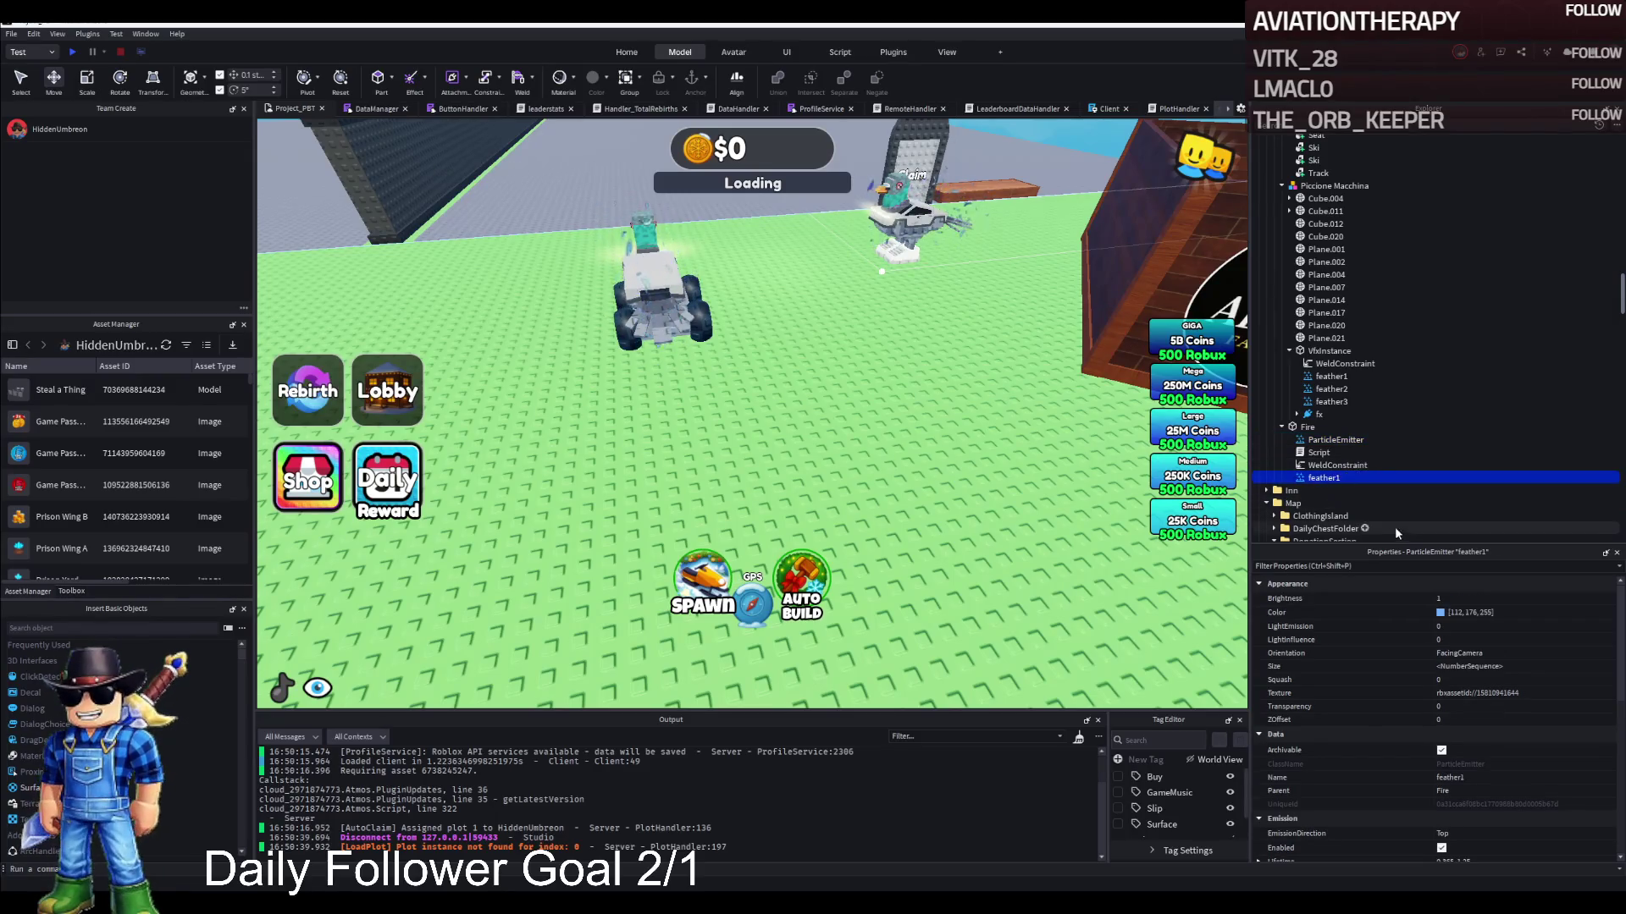
left_click(1335, 440)
key("ctrl+v")
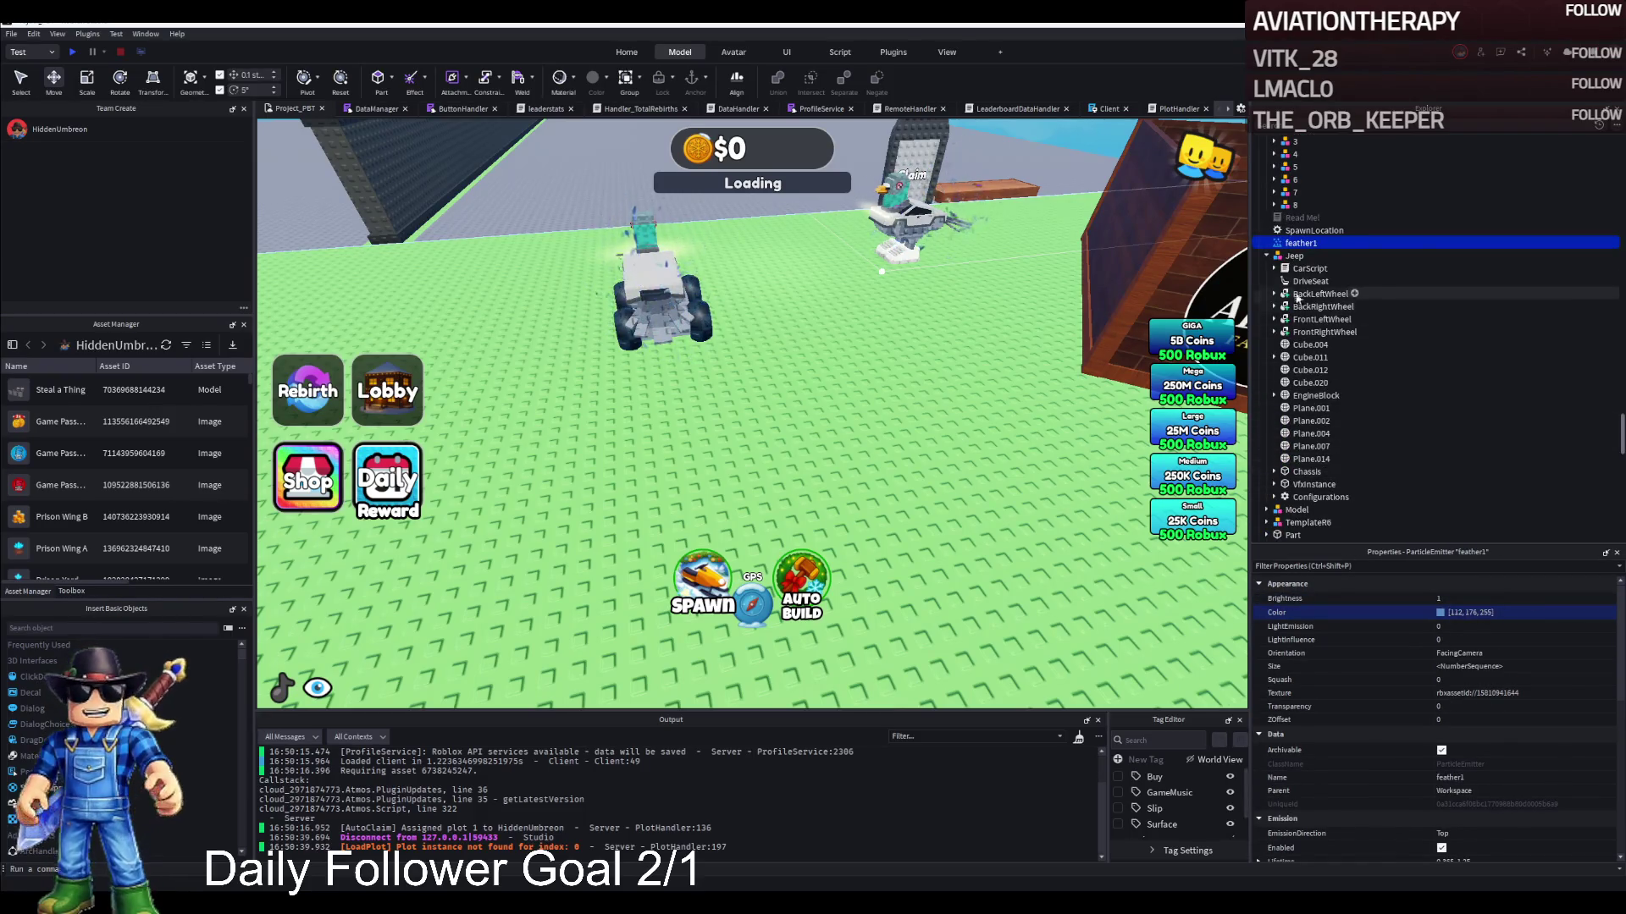
scroll(1318, 262, "up", 4)
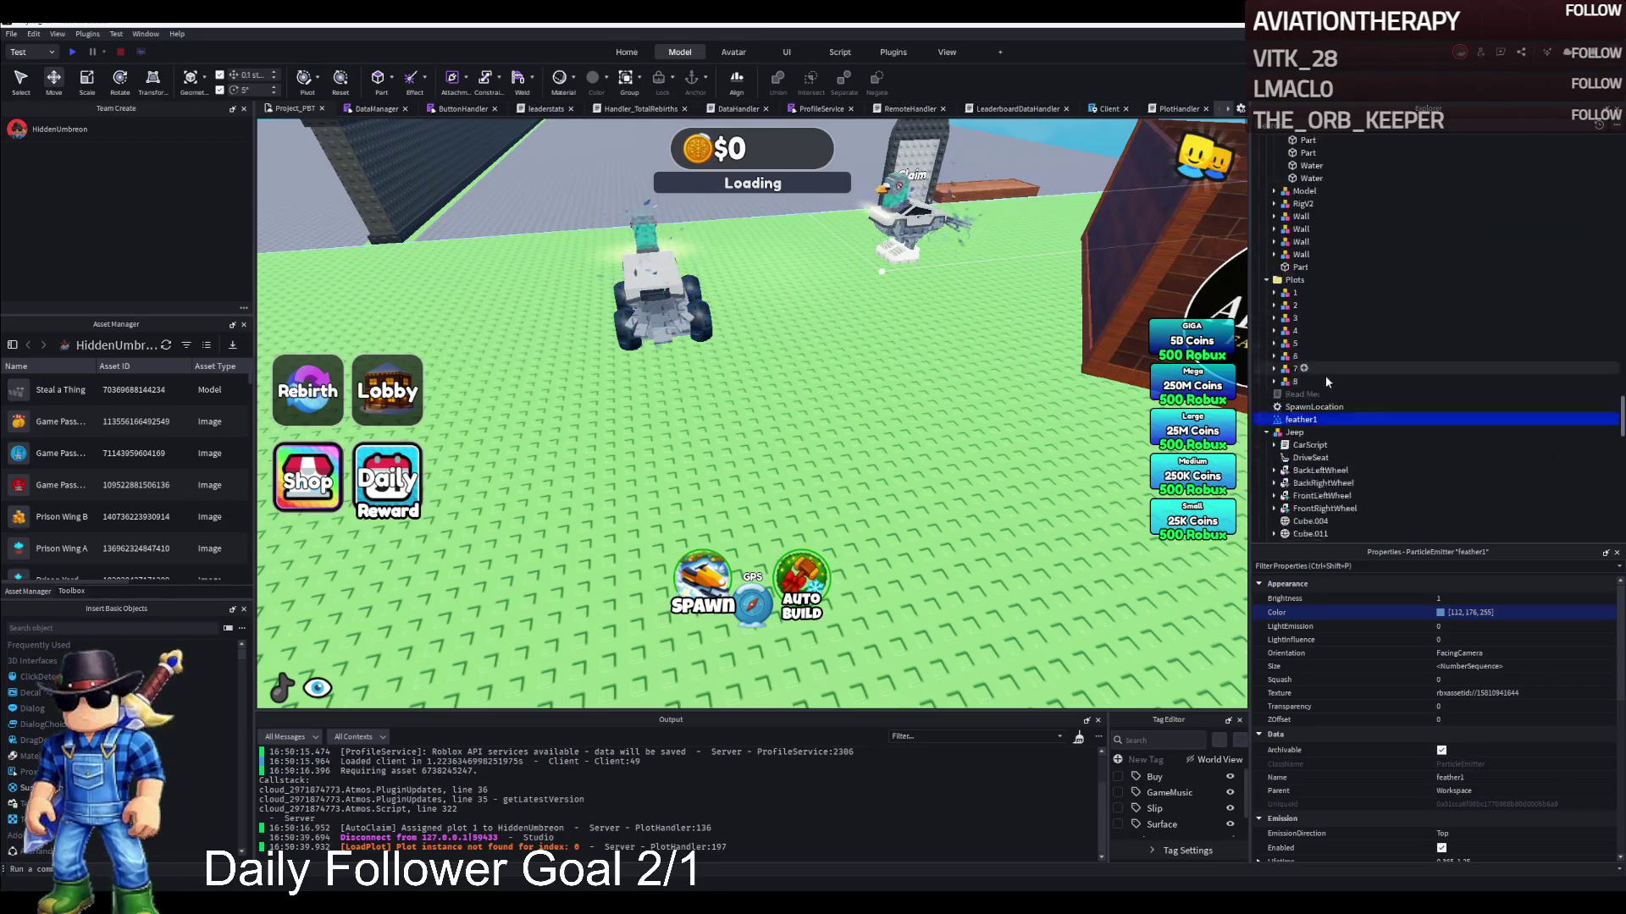
left_click_drag(1300, 384, 1295, 397)
Select the Snowmobile and show the properties of feather1 under its Fire part
left_click(674, 303)
scroll(1316, 452, "down", 5)
scroll(1316, 451, "up", 1)
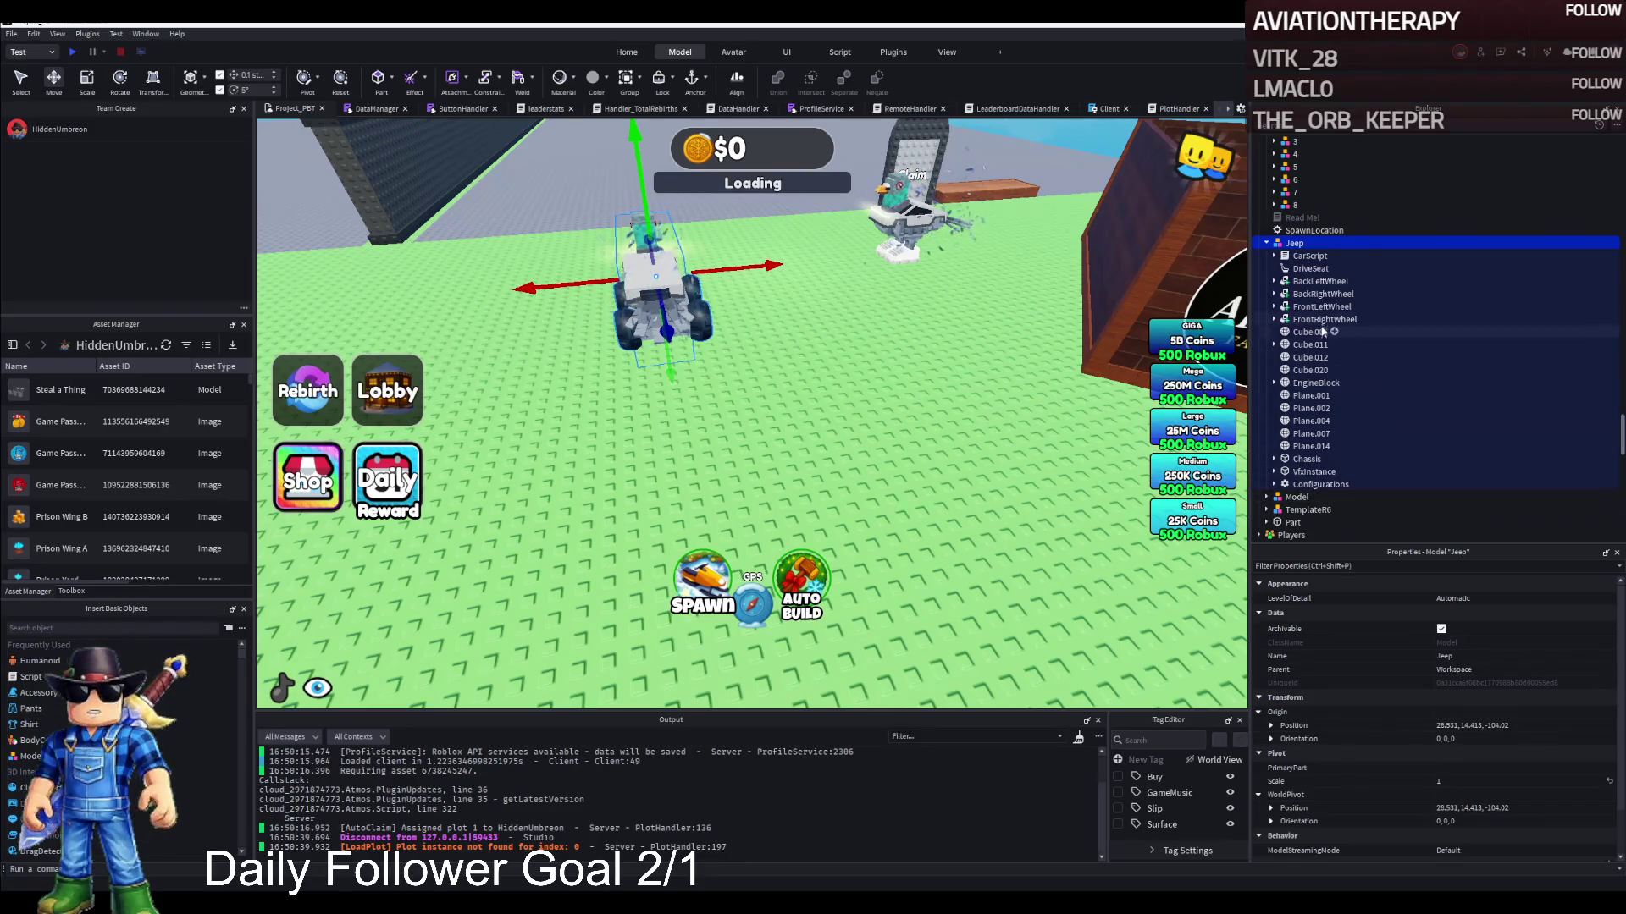
left_click(902, 211)
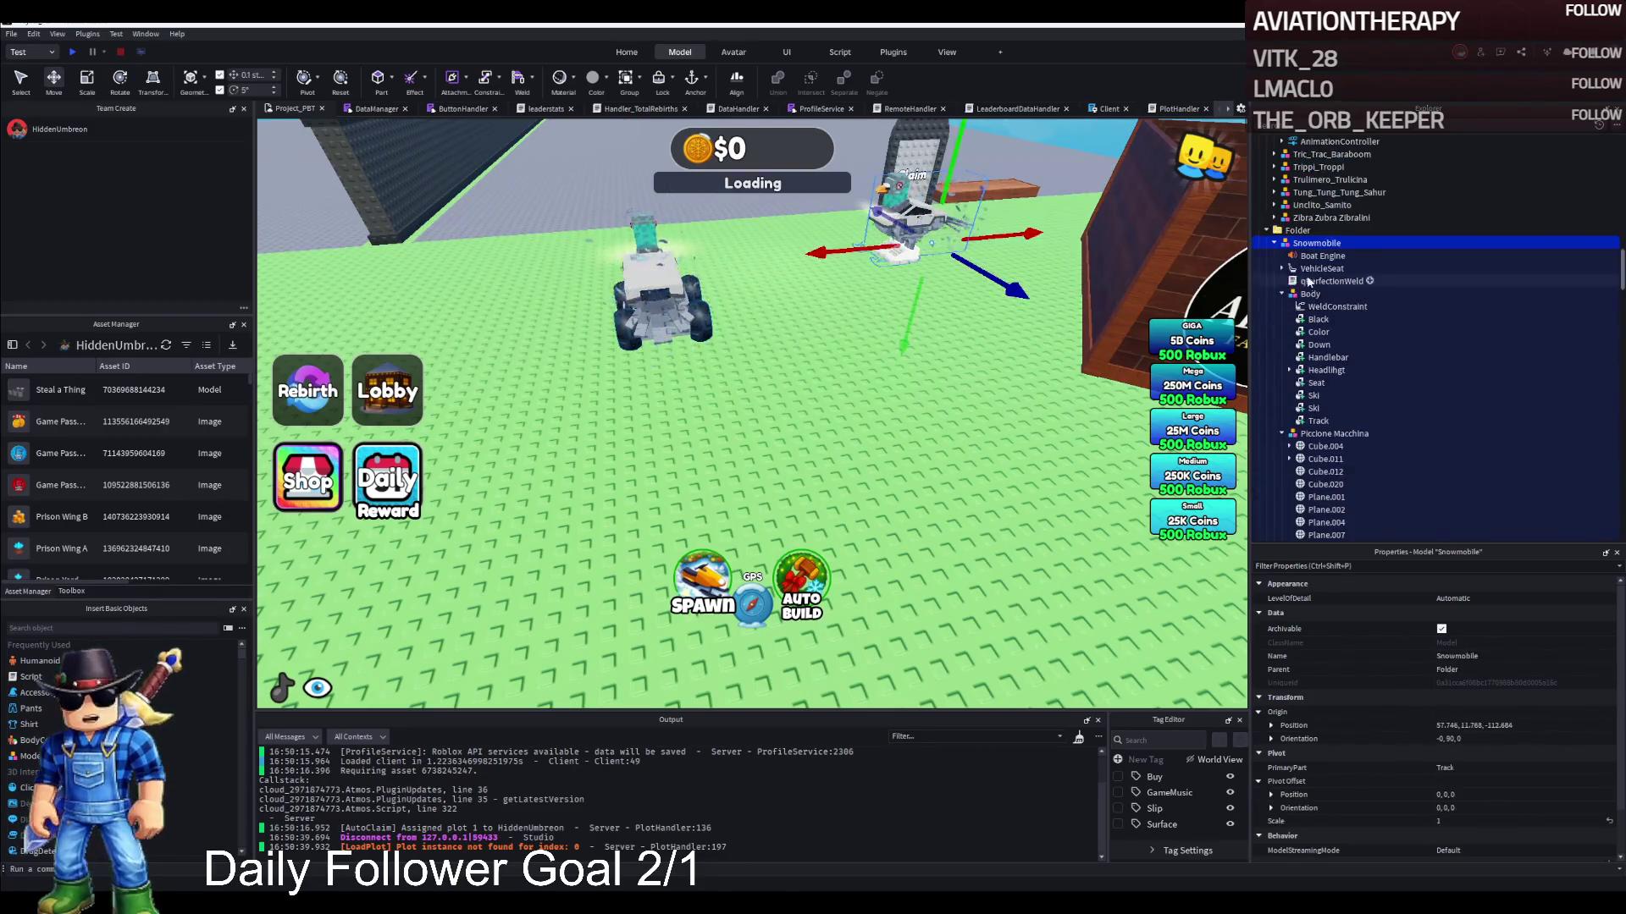
scroll(1320, 381, "down", 6)
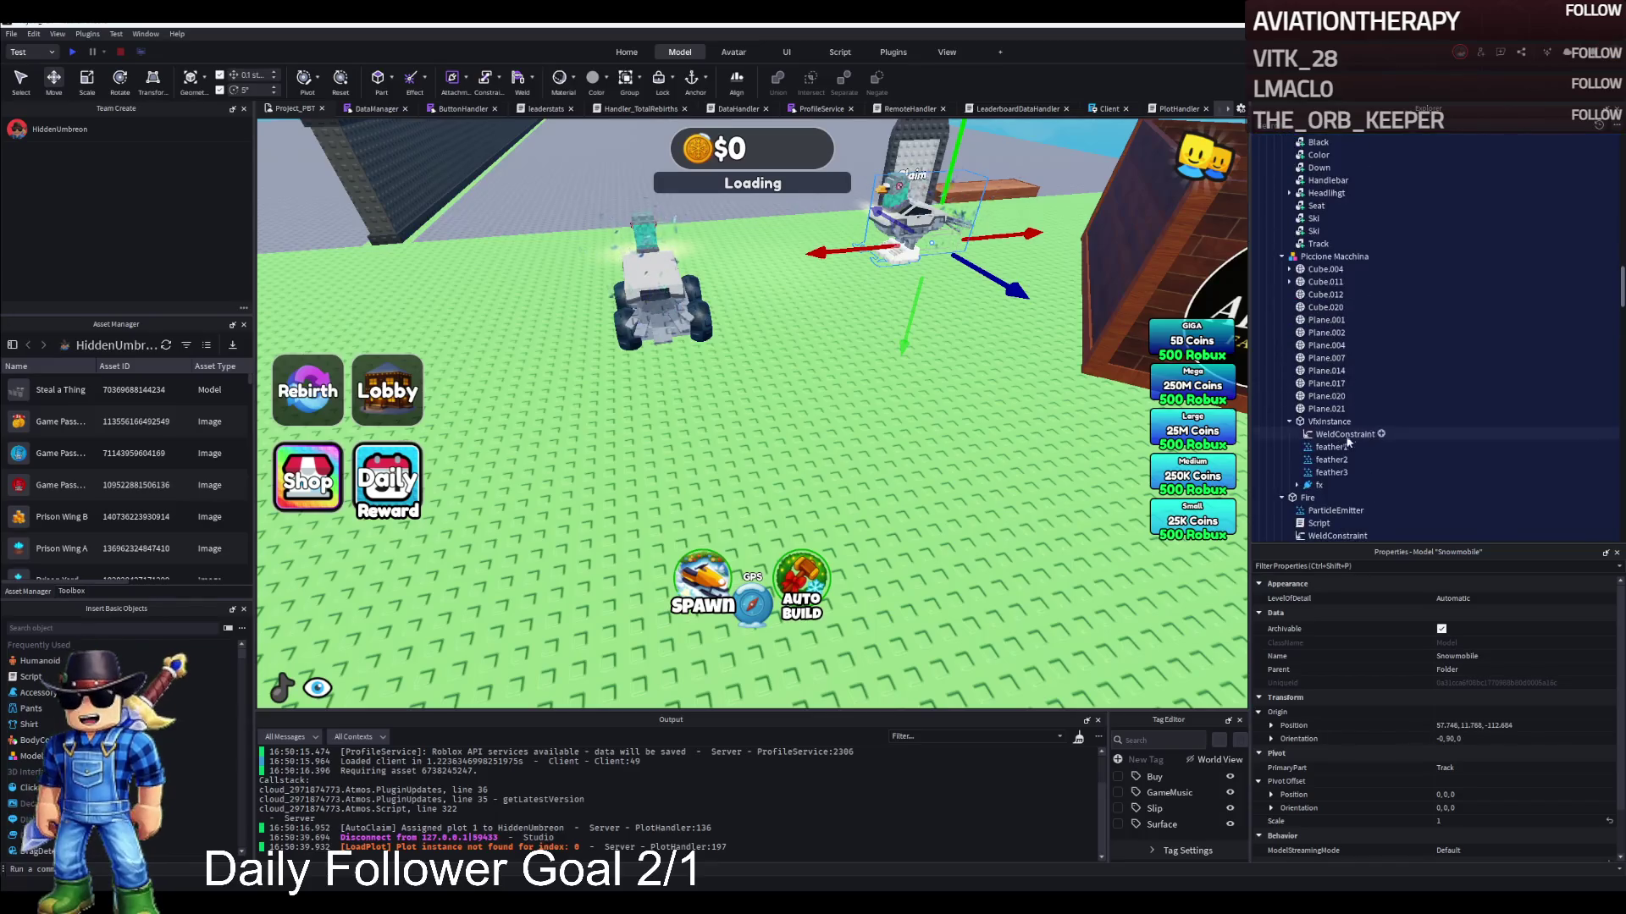
left_click(1321, 478)
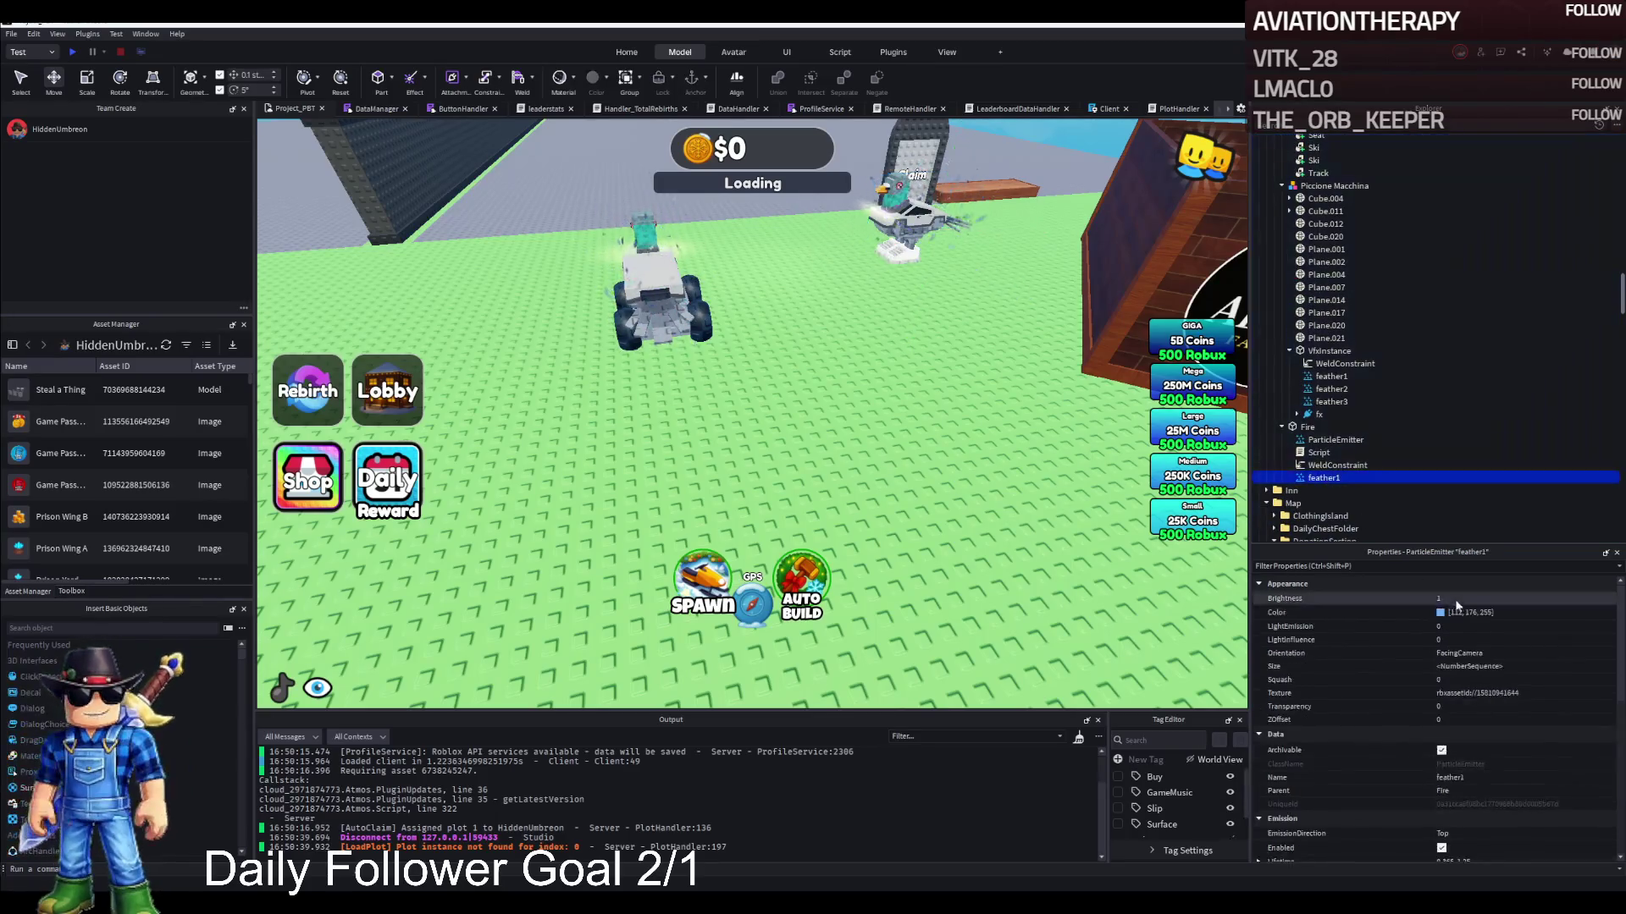
Set the Fire ParticleEmitter's Rate to 50 and review its colour and SpreadAngle
left_click(1334, 440)
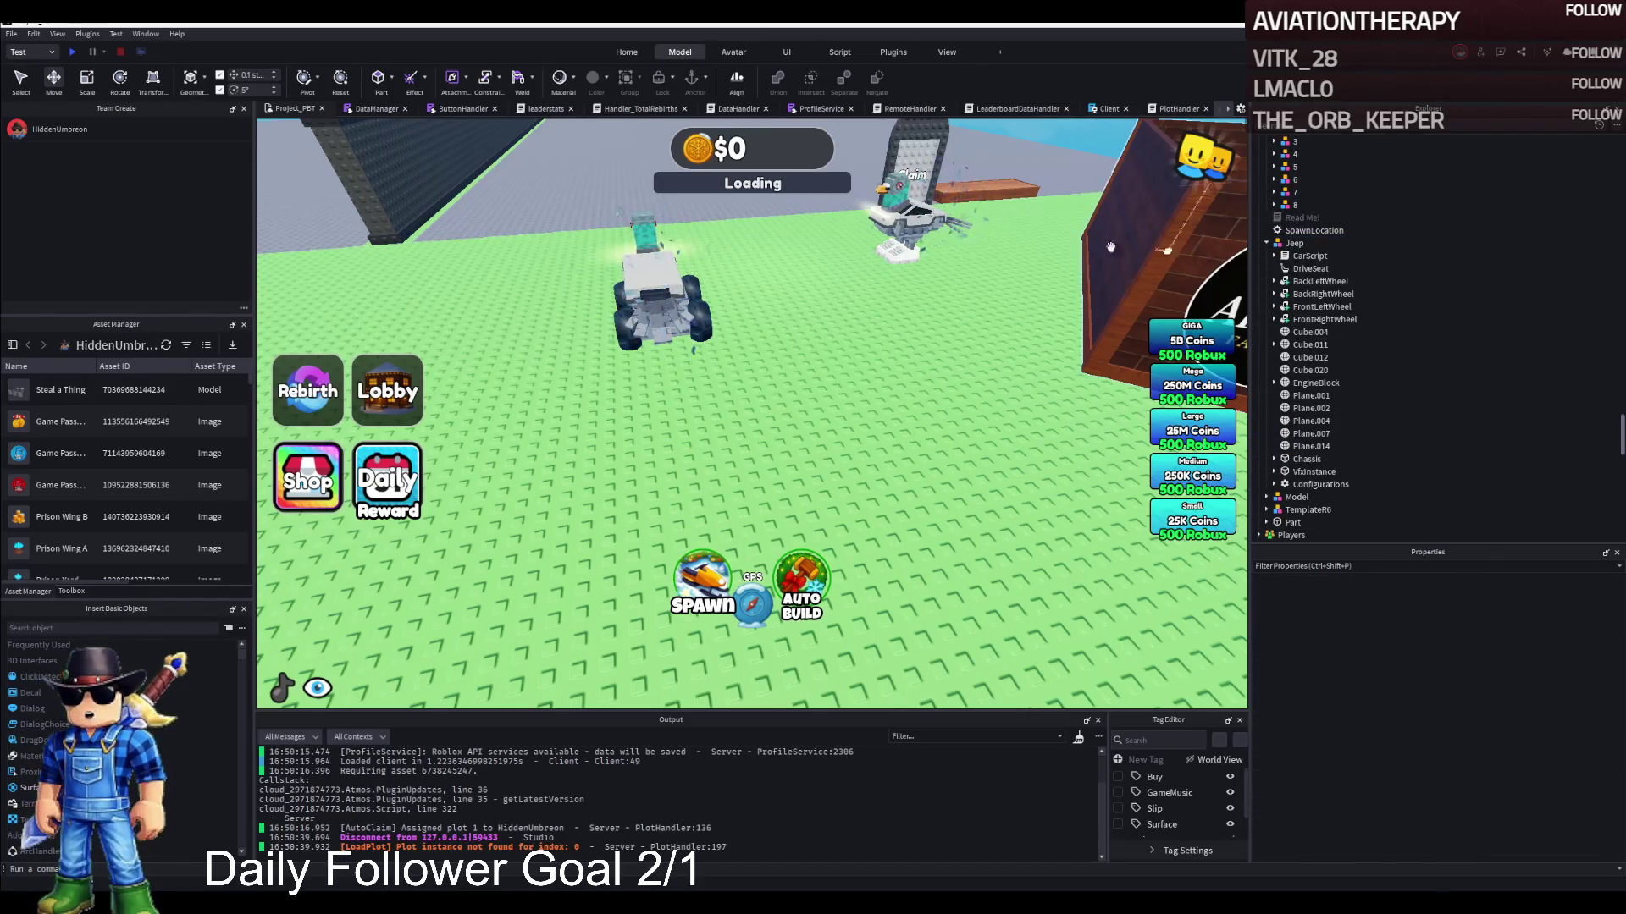
left_click(801, 246)
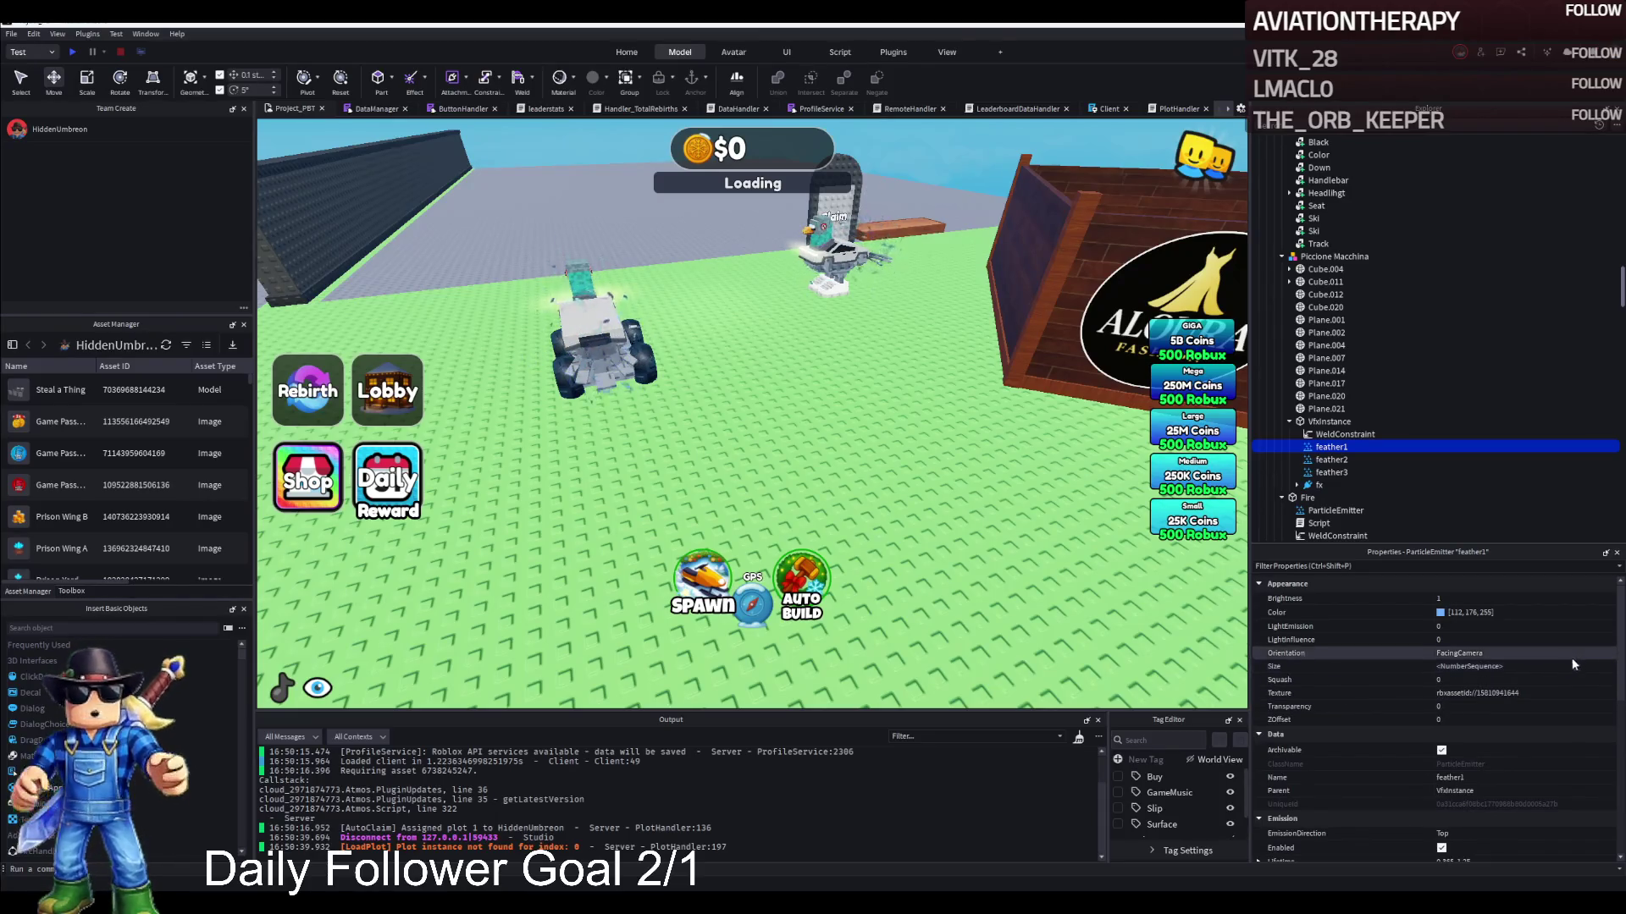
left_click(1441, 614)
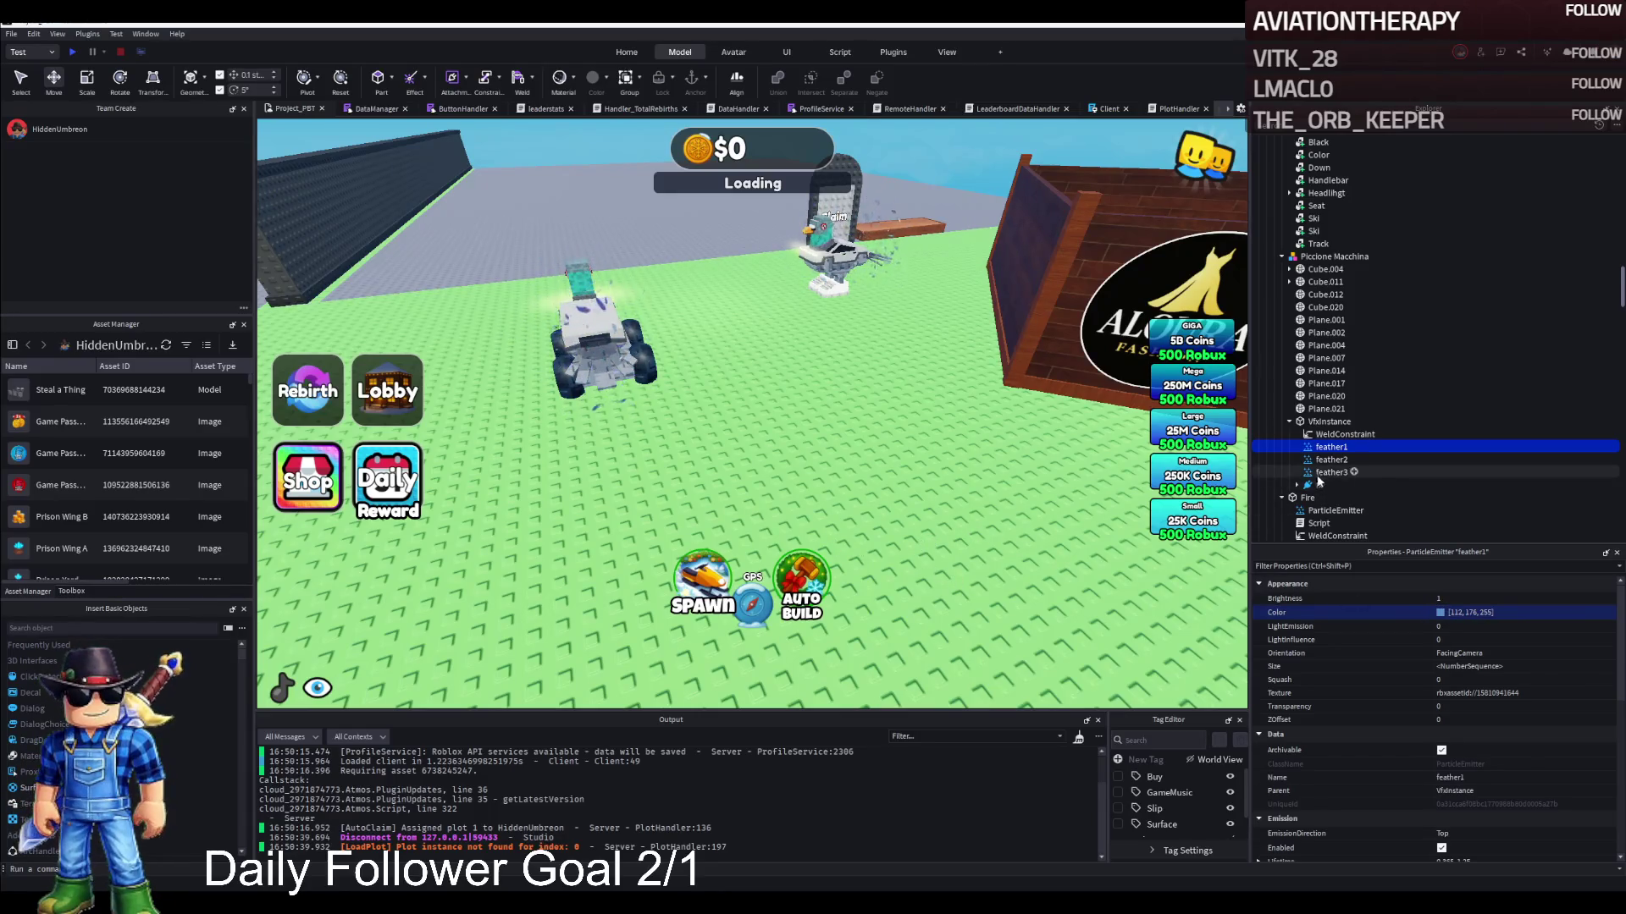
scroll(1322, 494, "down", 2)
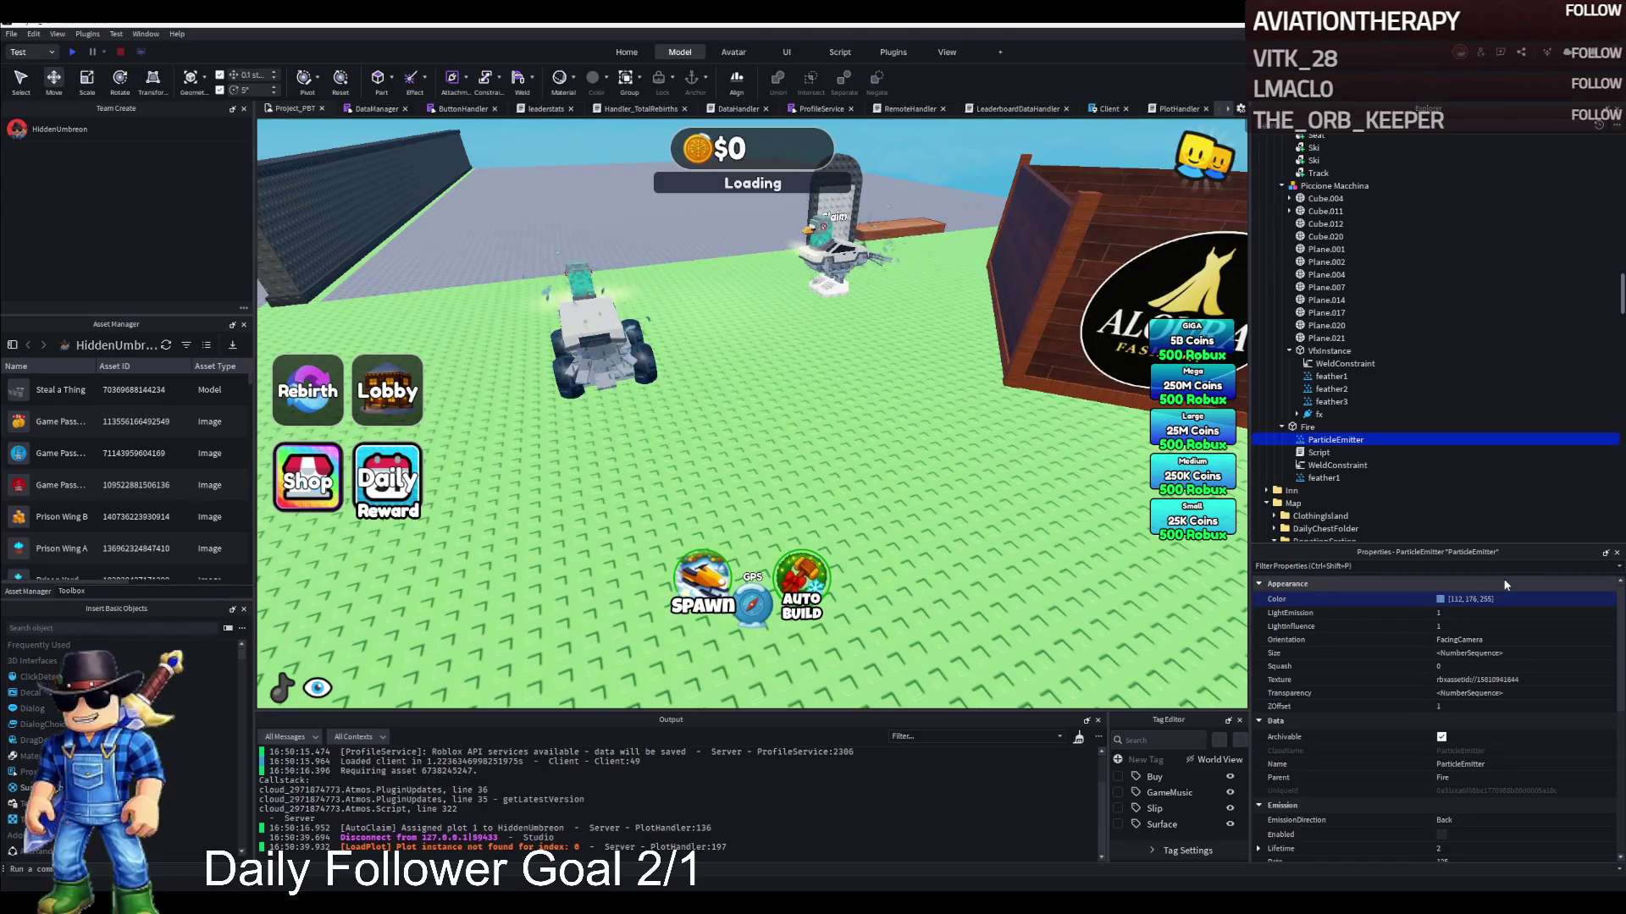
scroll(1491, 704, "down", 5)
left_click(1456, 662)
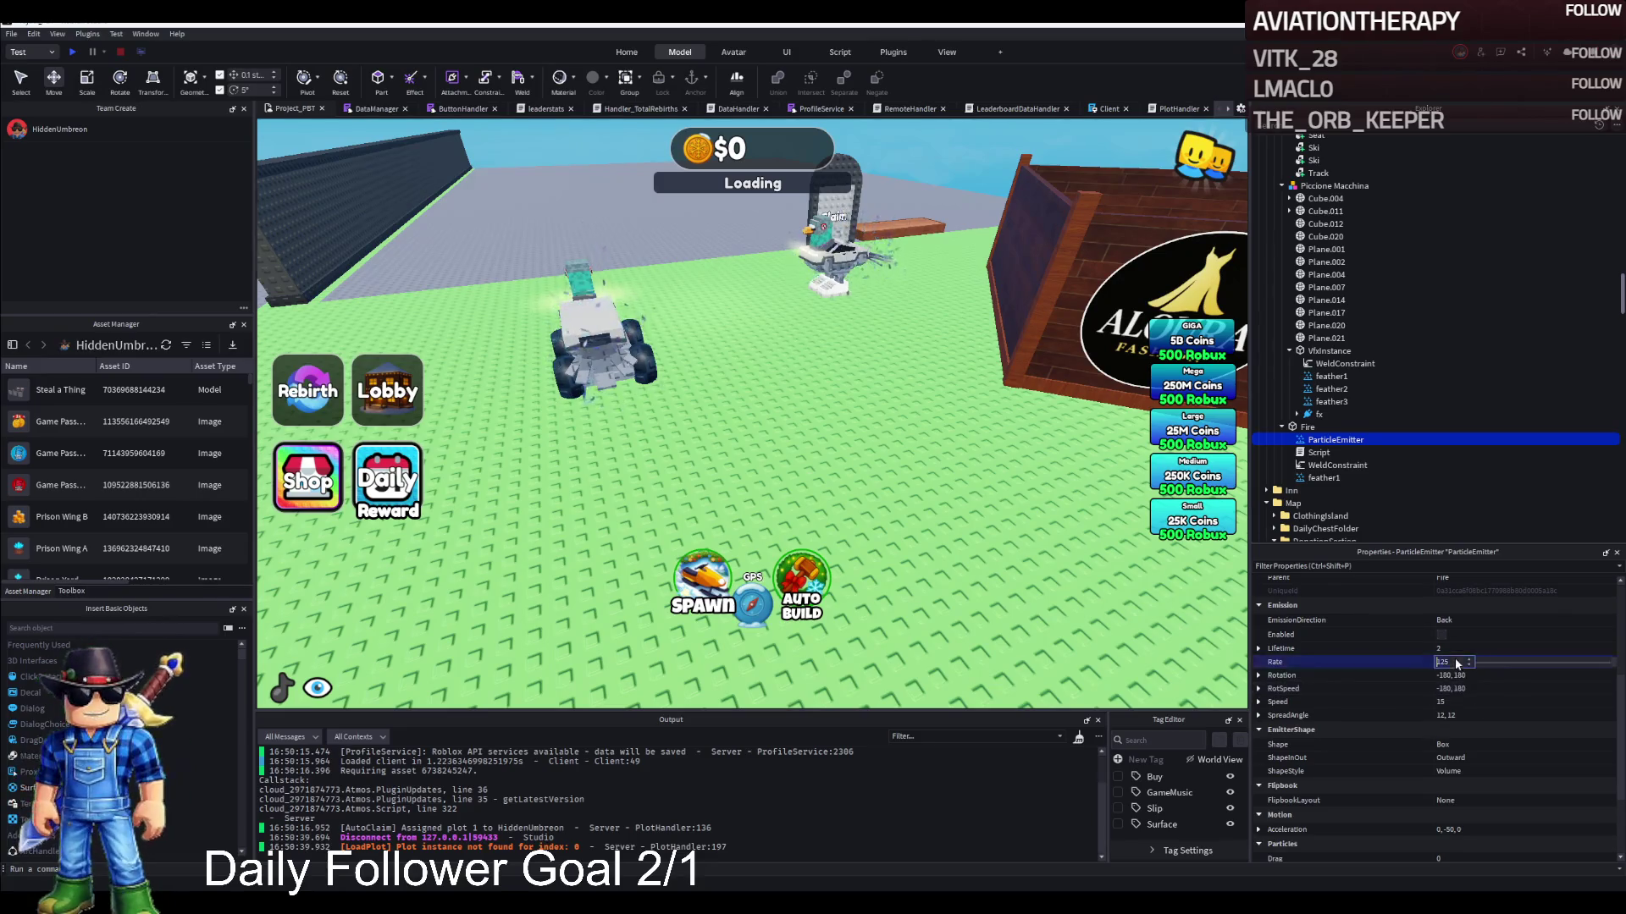
type("0")
key("Return")
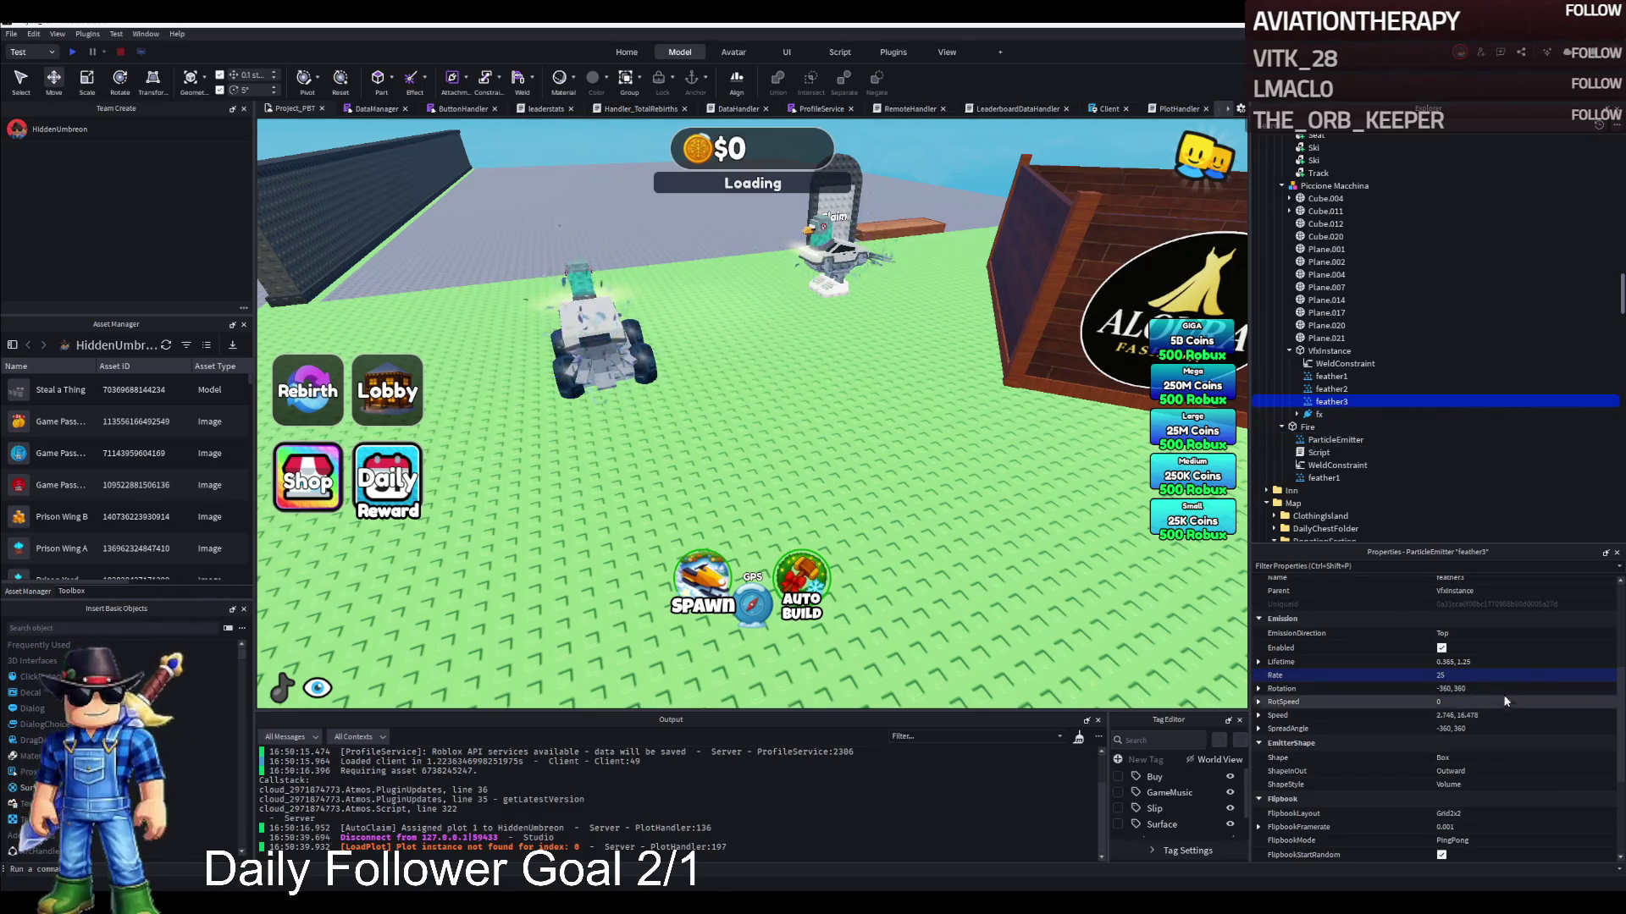
left_click(1492, 730)
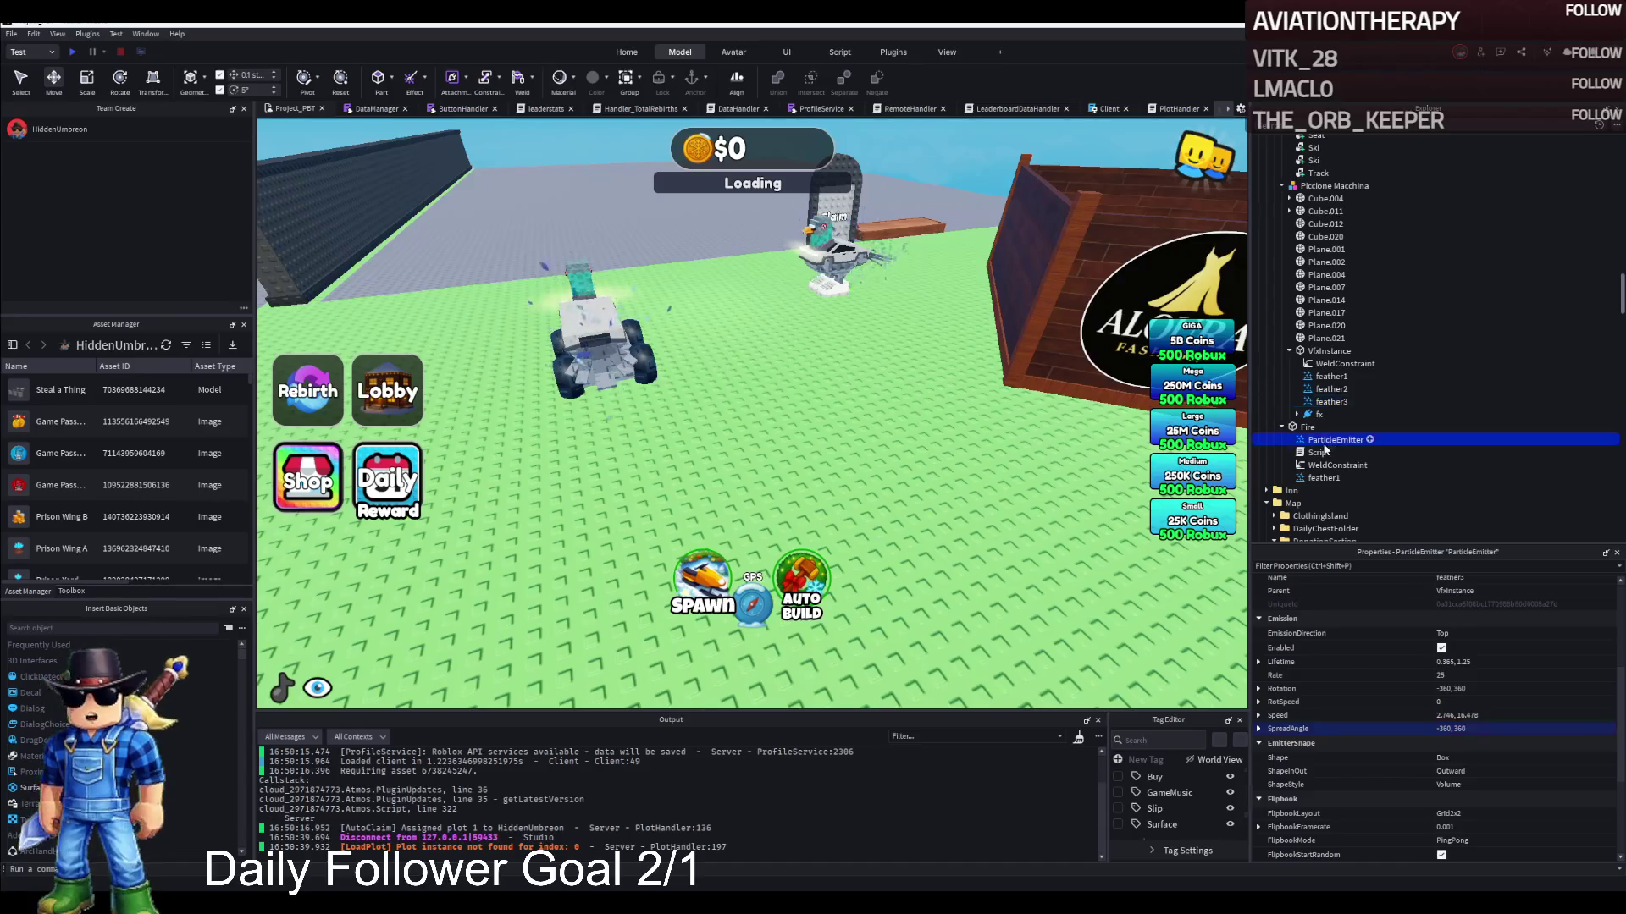
left_click(1533, 712)
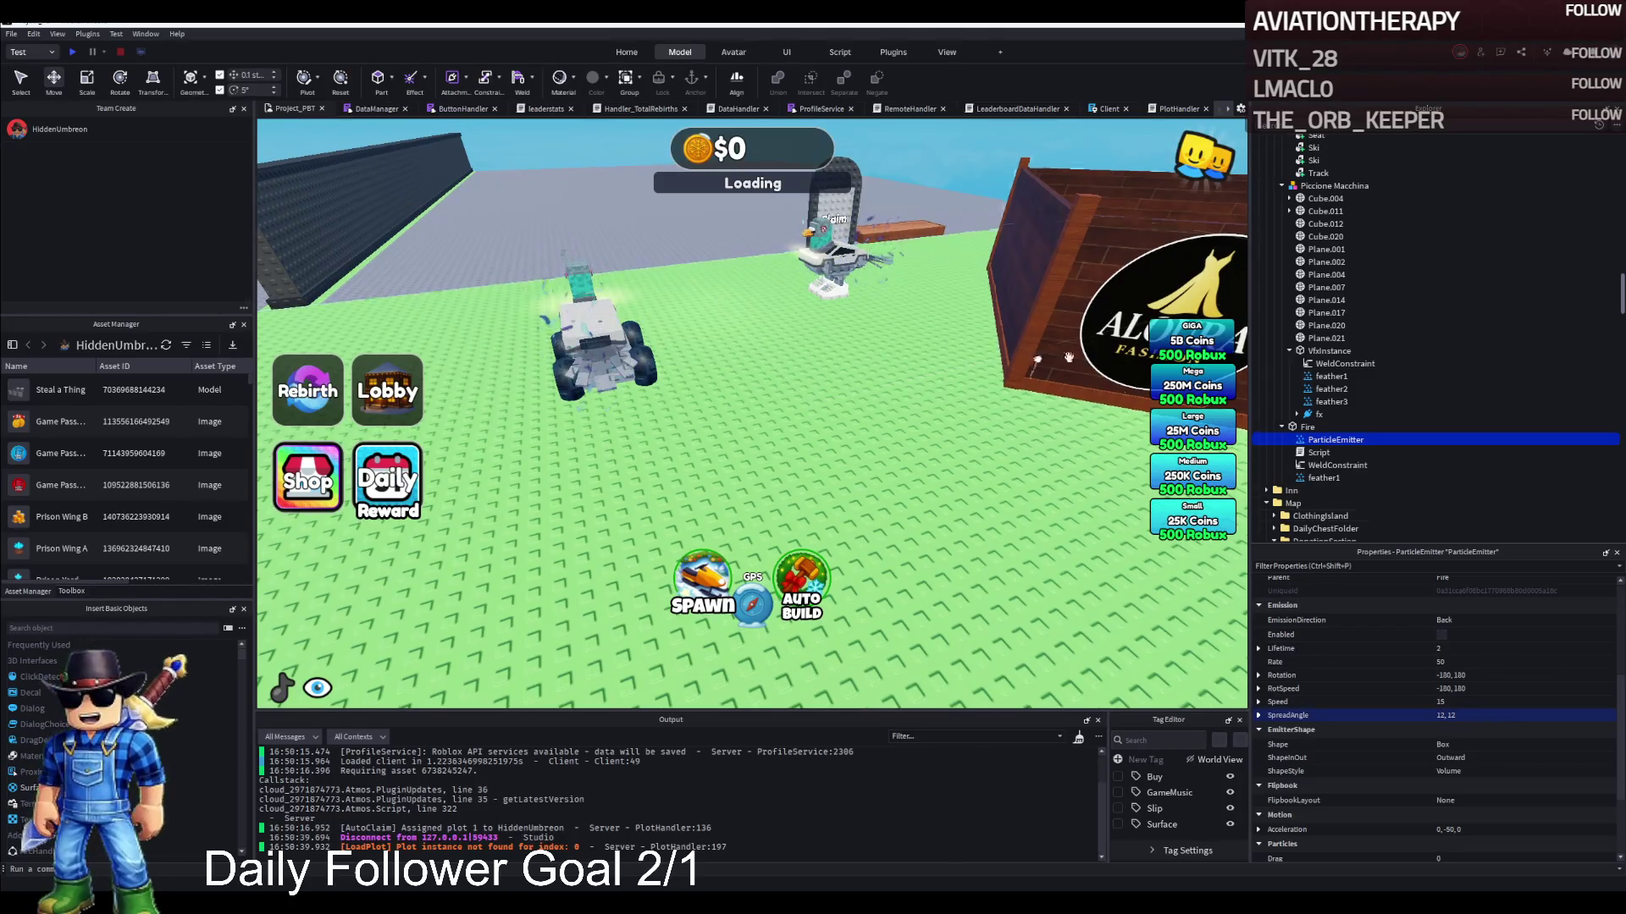
Move the feather3 emitter from VfxInstance under the snowmobile's Cube.011
left_click(1331, 378)
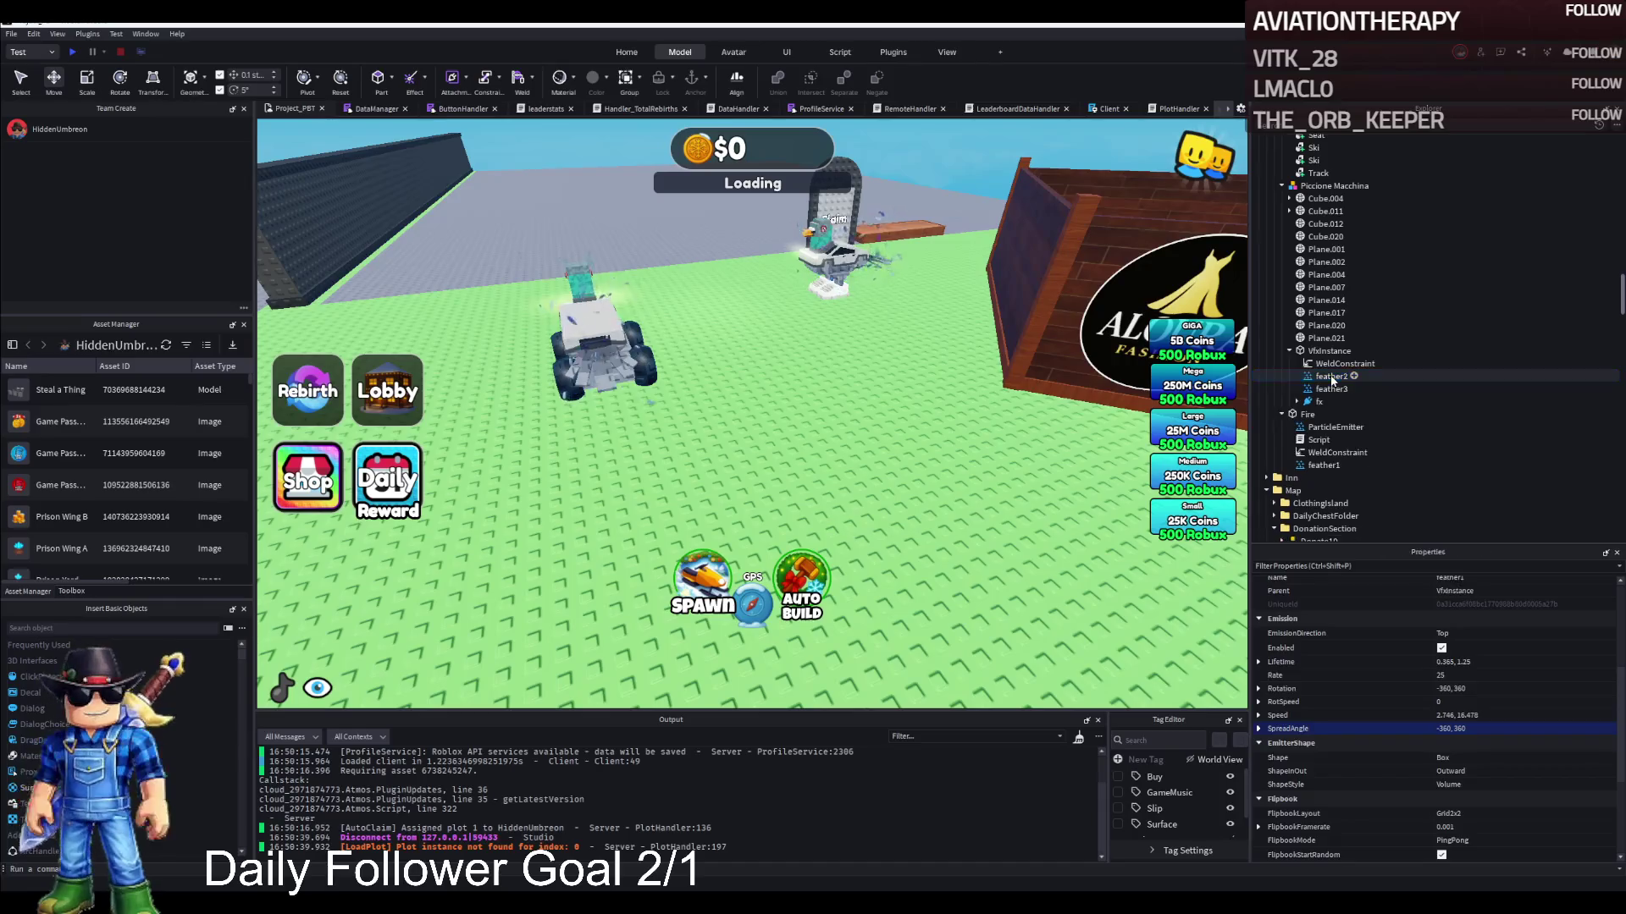
left_click(1331, 378)
left_click(1329, 378)
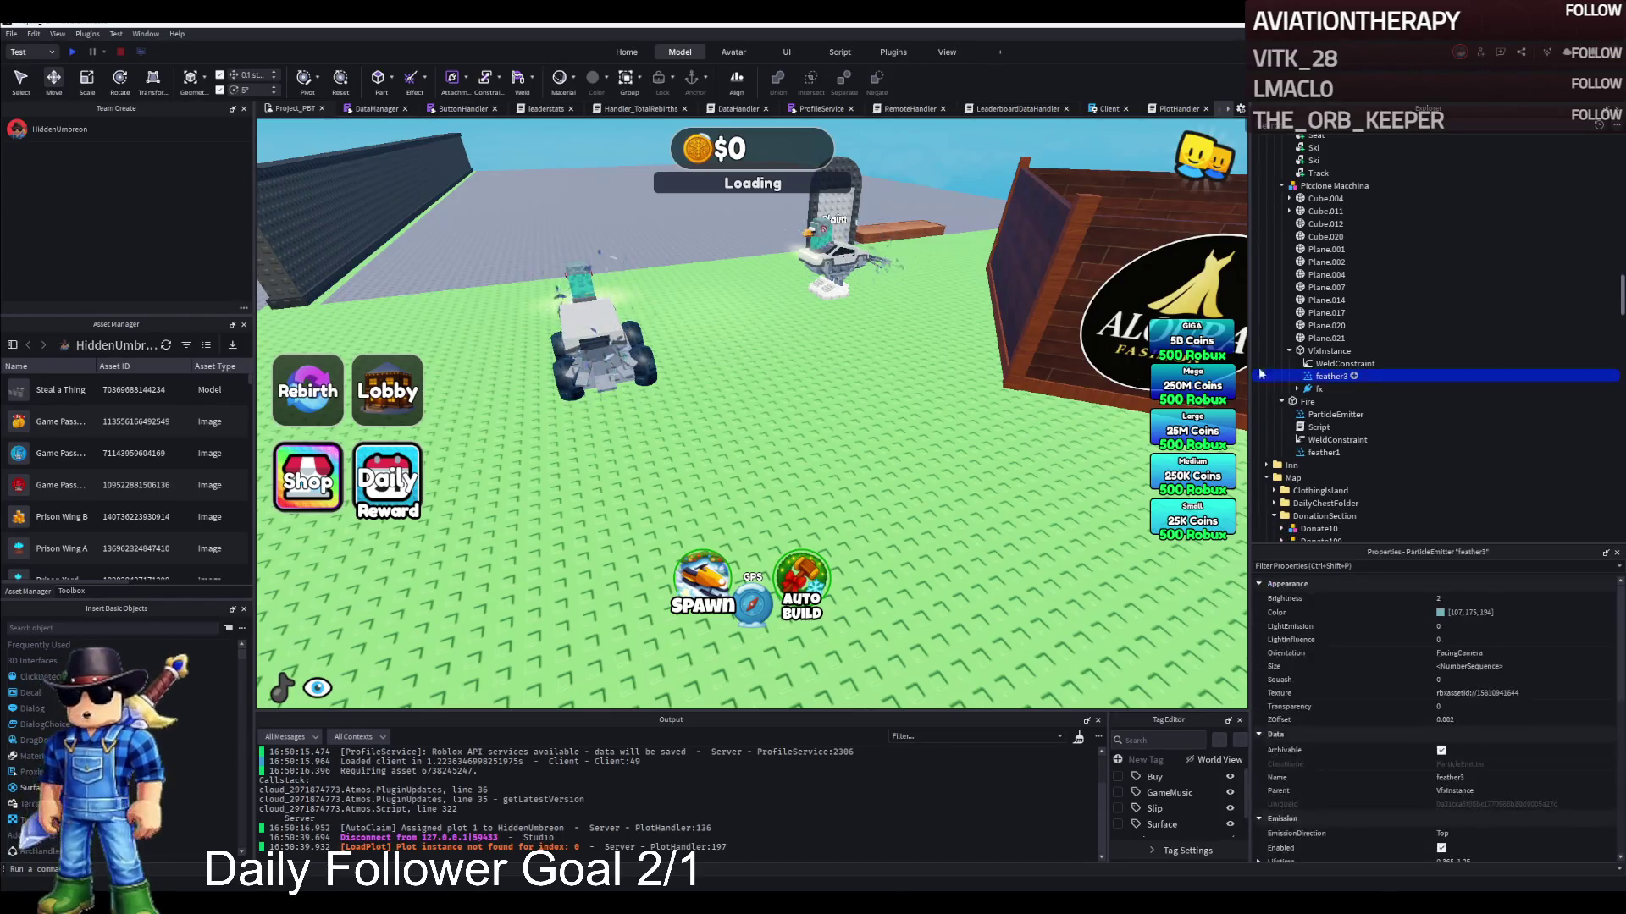
key("s")
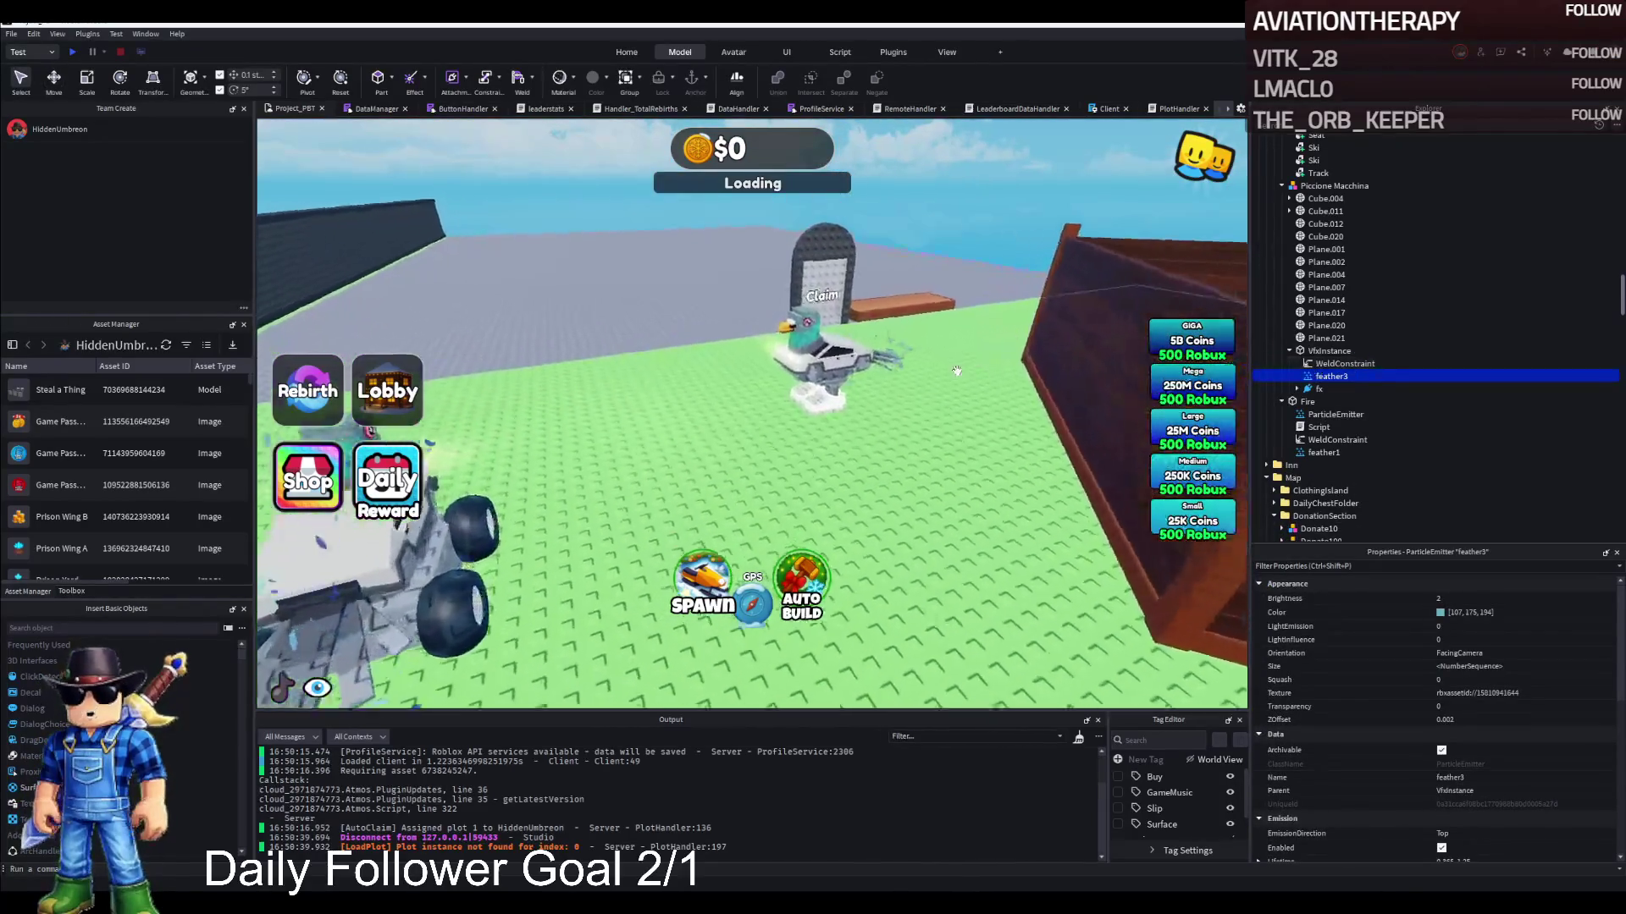
scroll(973, 381, "up", 3)
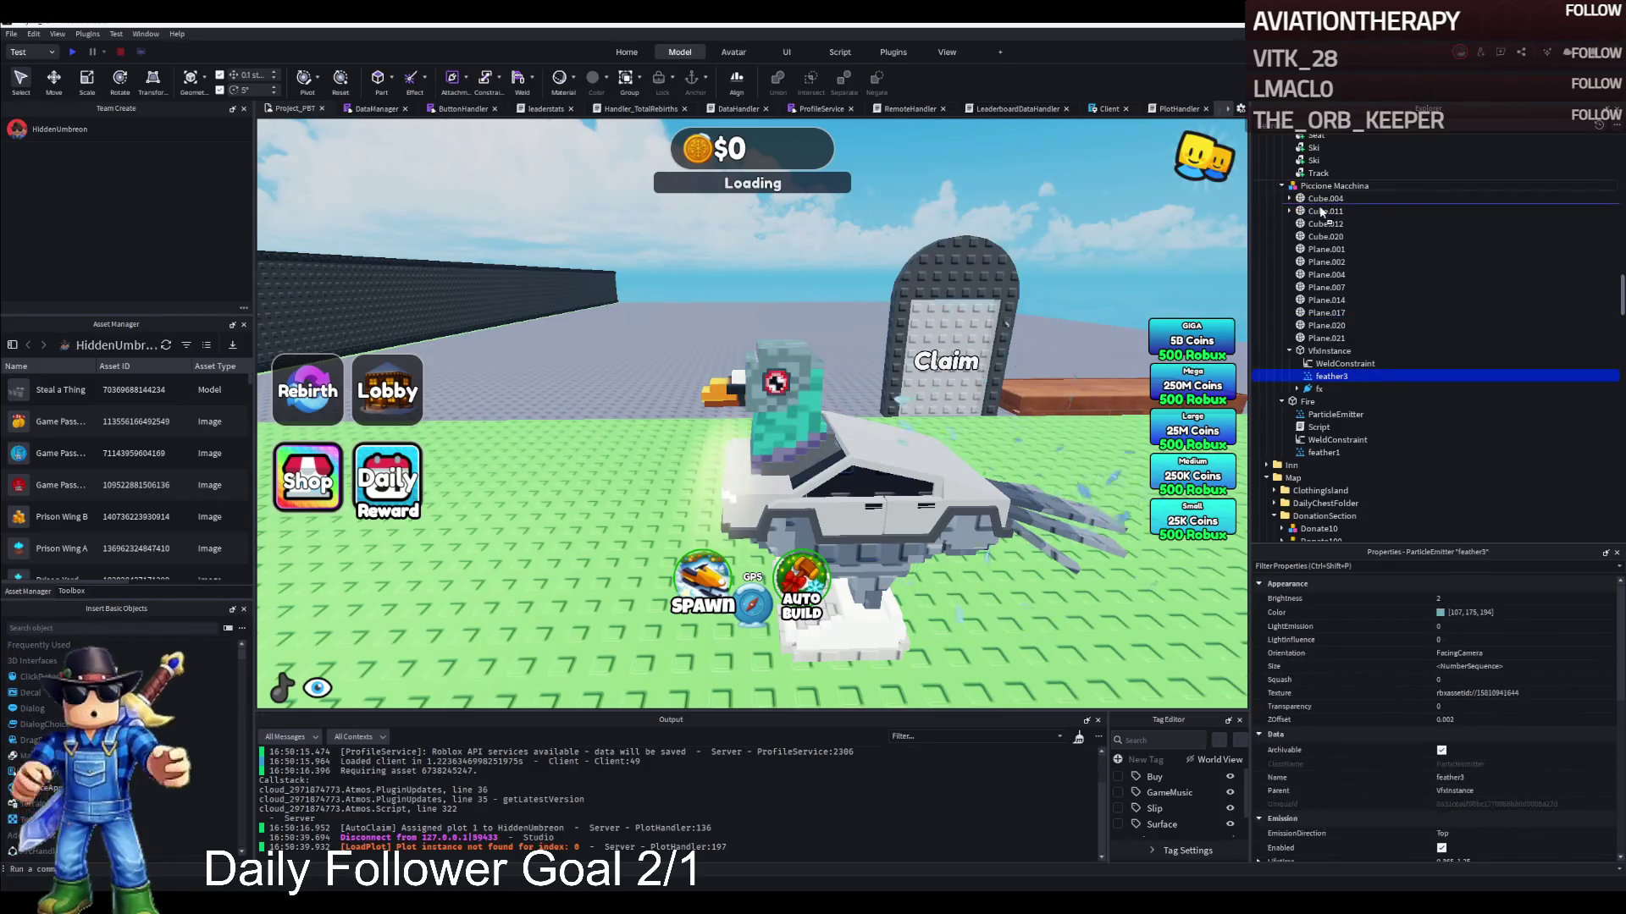
left_click_drag(1322, 212, 1324, 214)
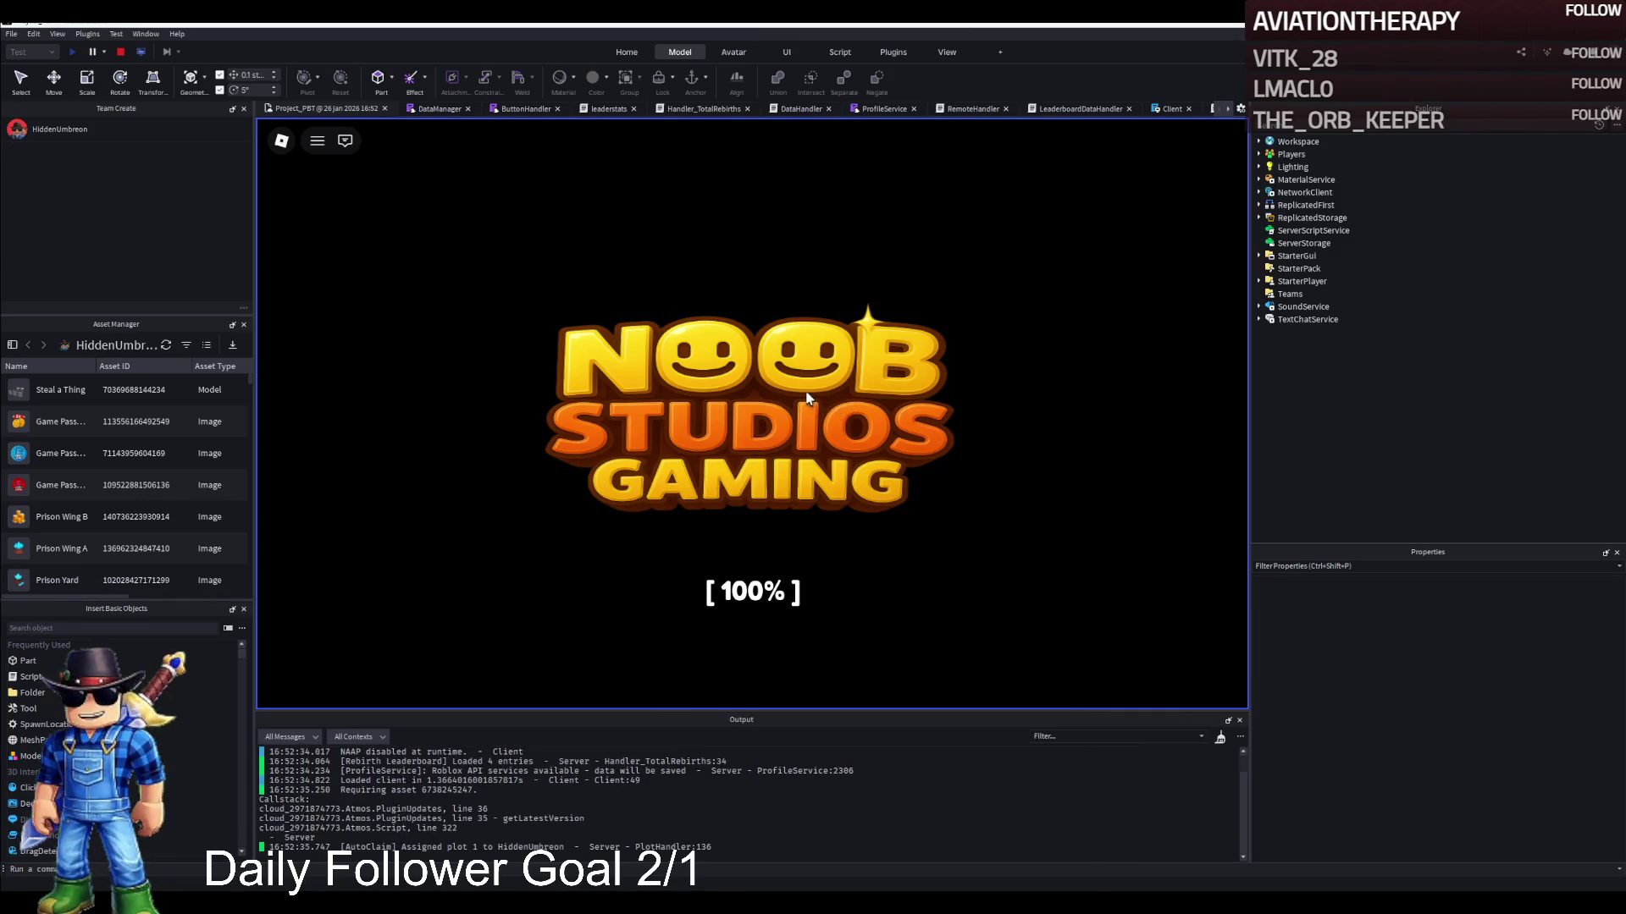
Drive the snowmobile across the field and snowy path toward the coloured pads, then stop
key("w")
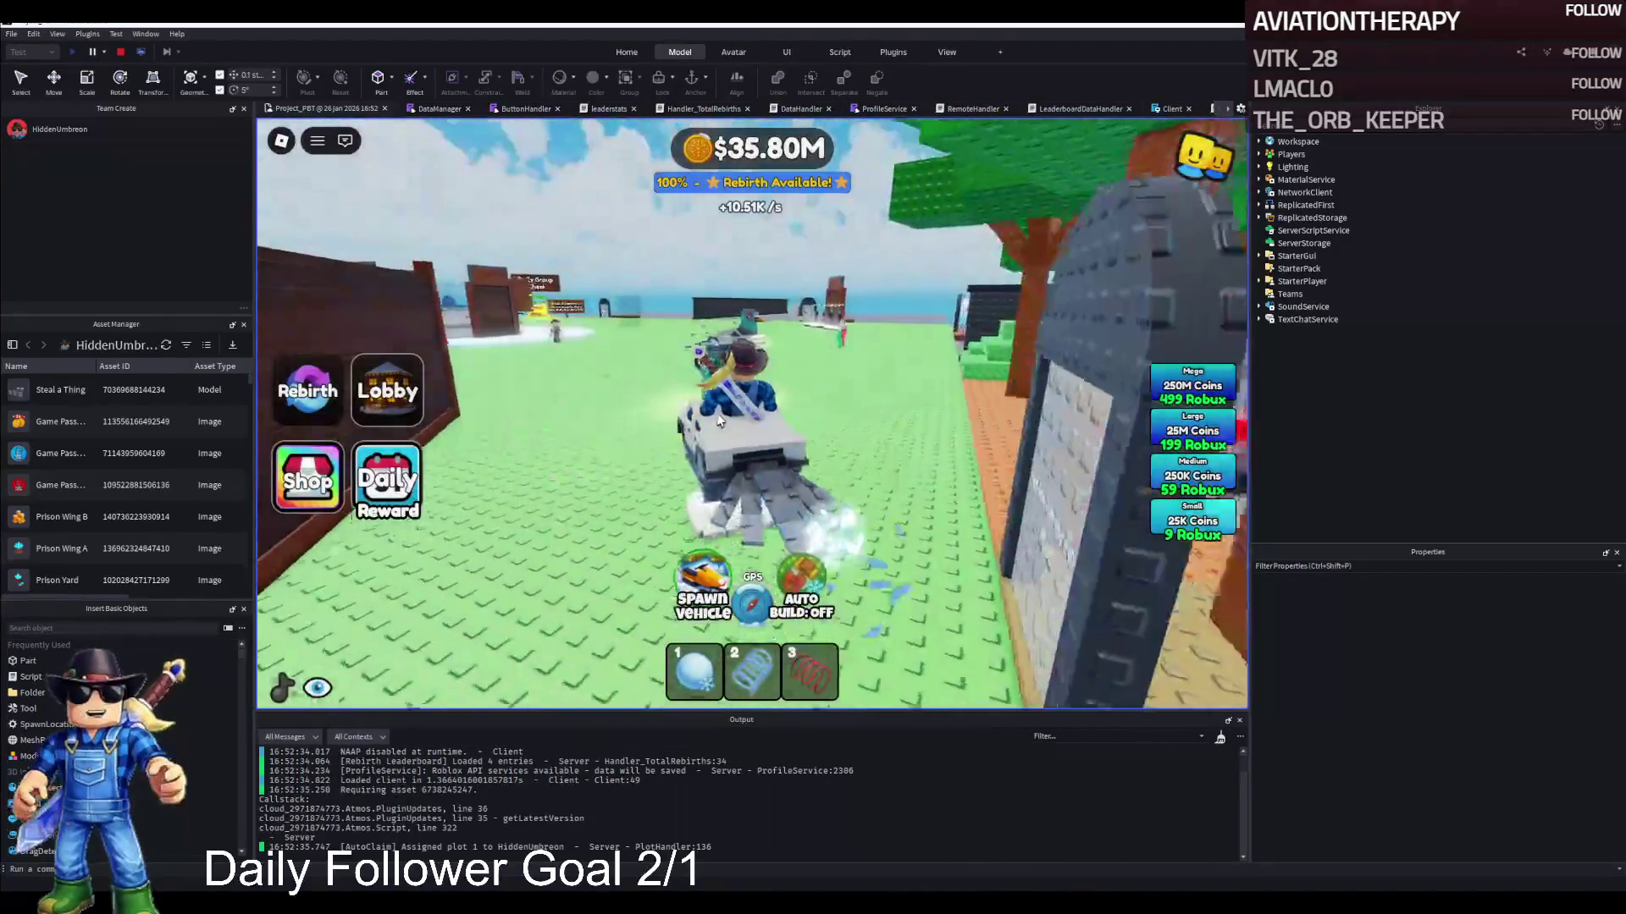
key("d")
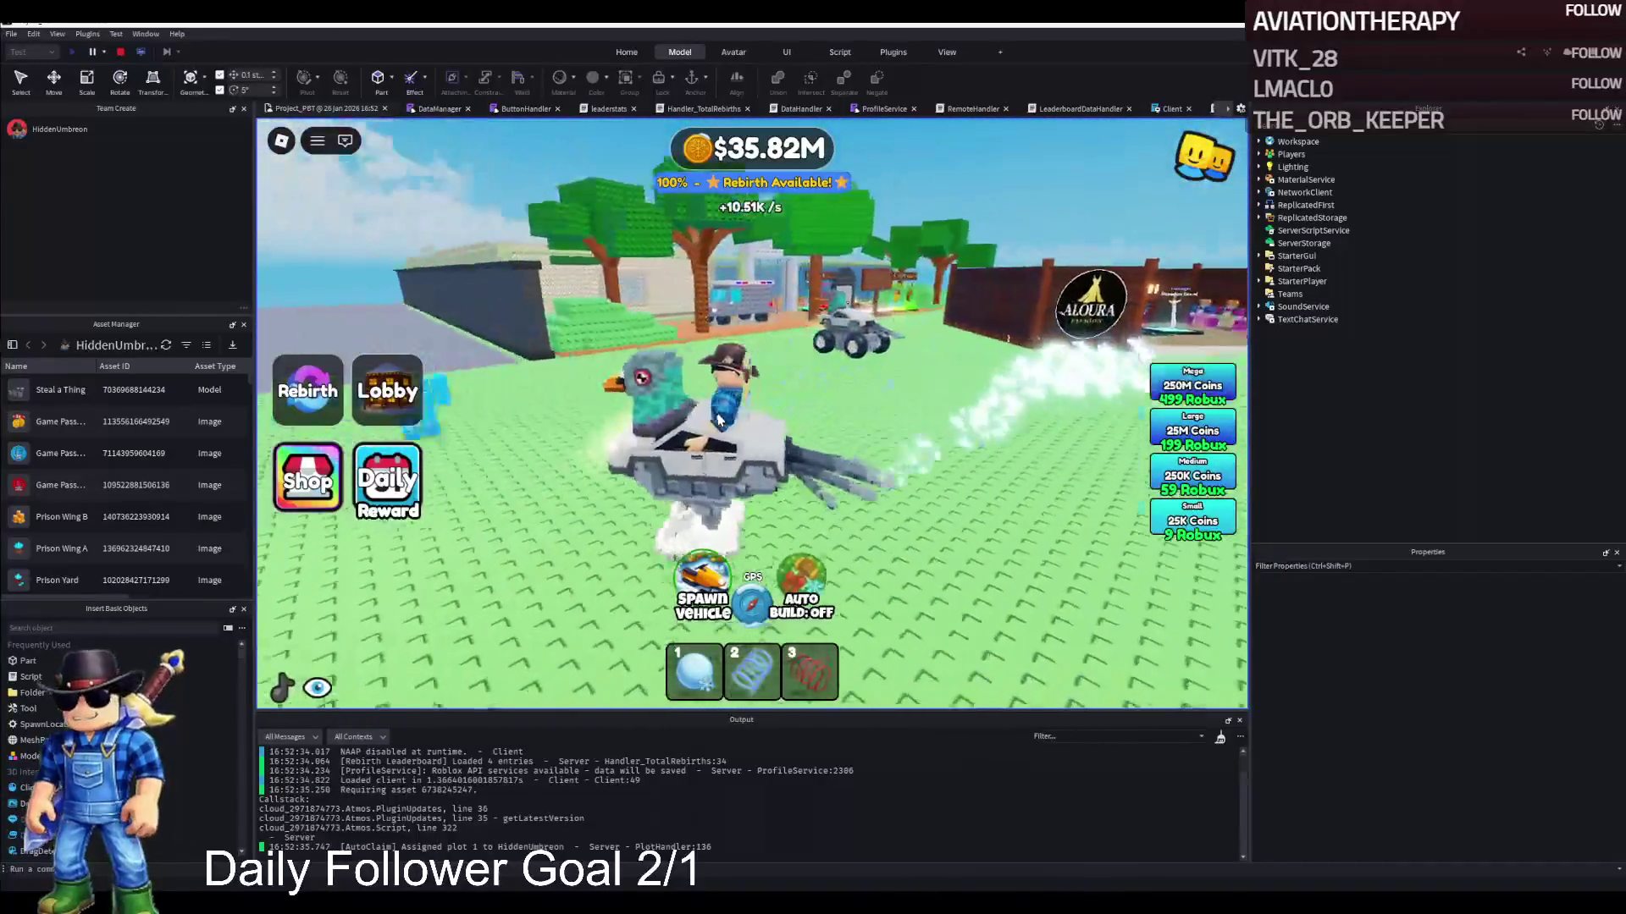
key("a")
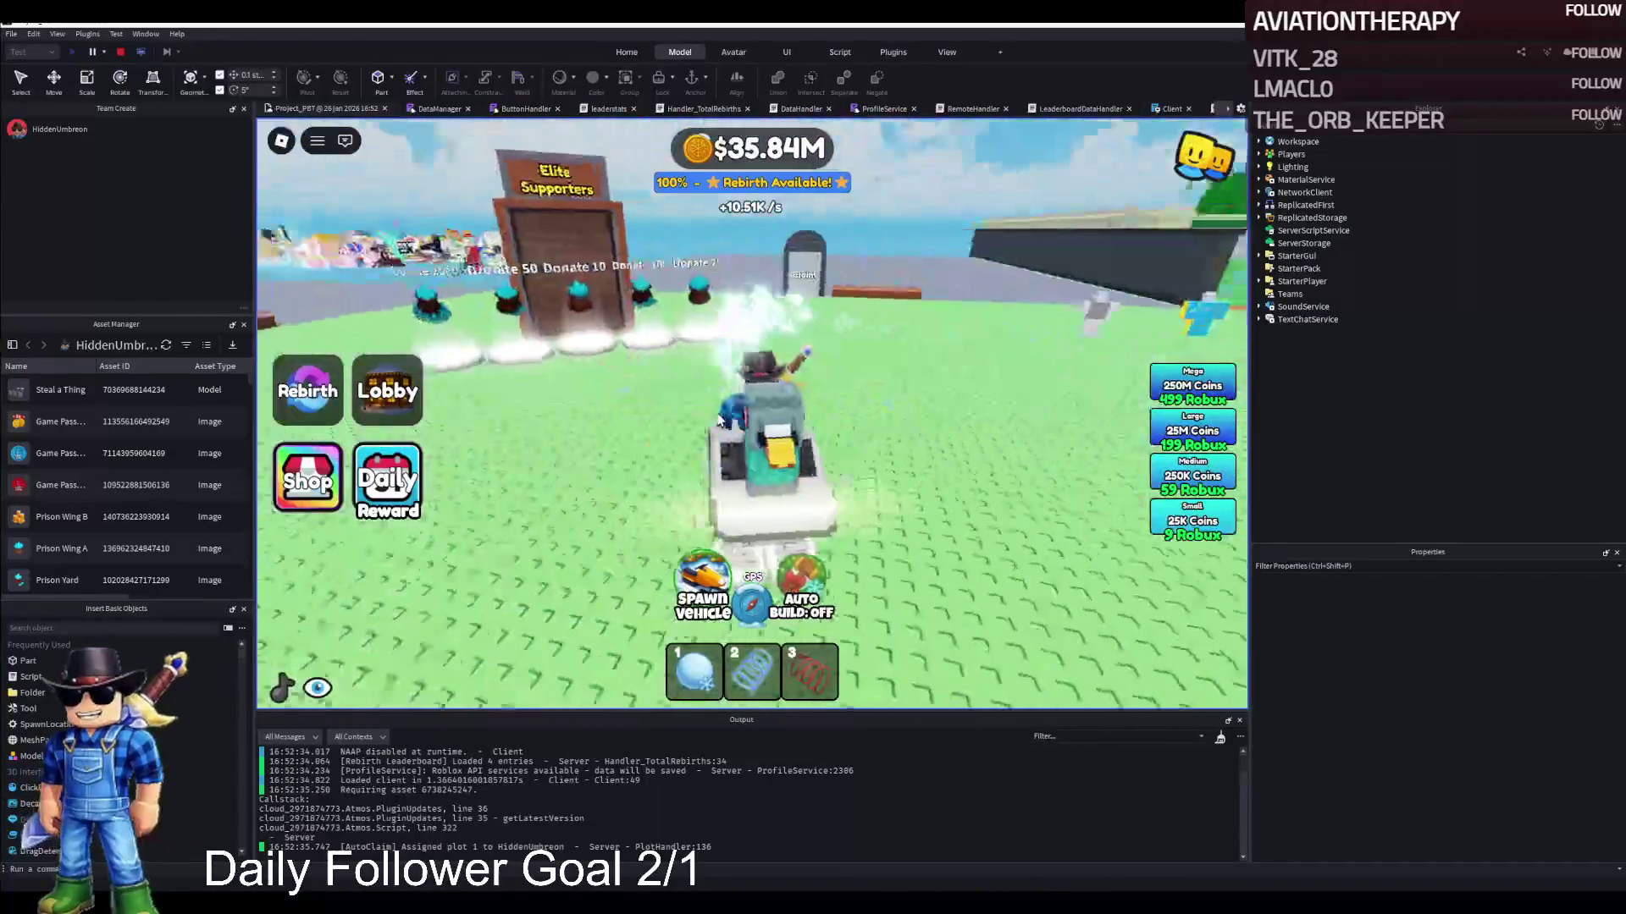
key("w")
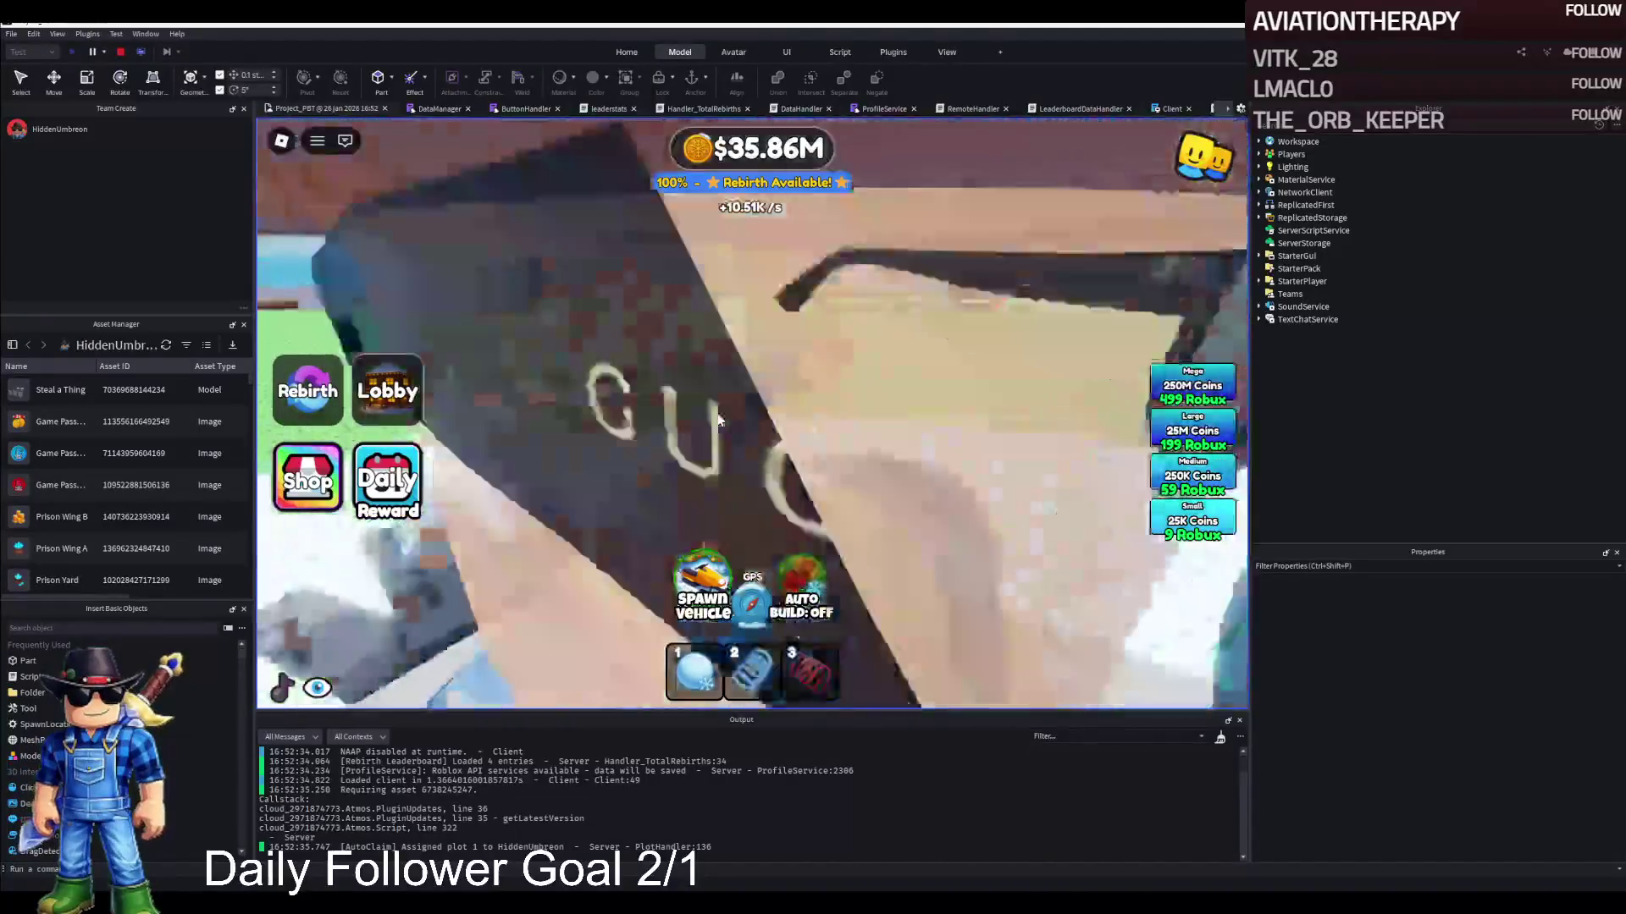
key("a")
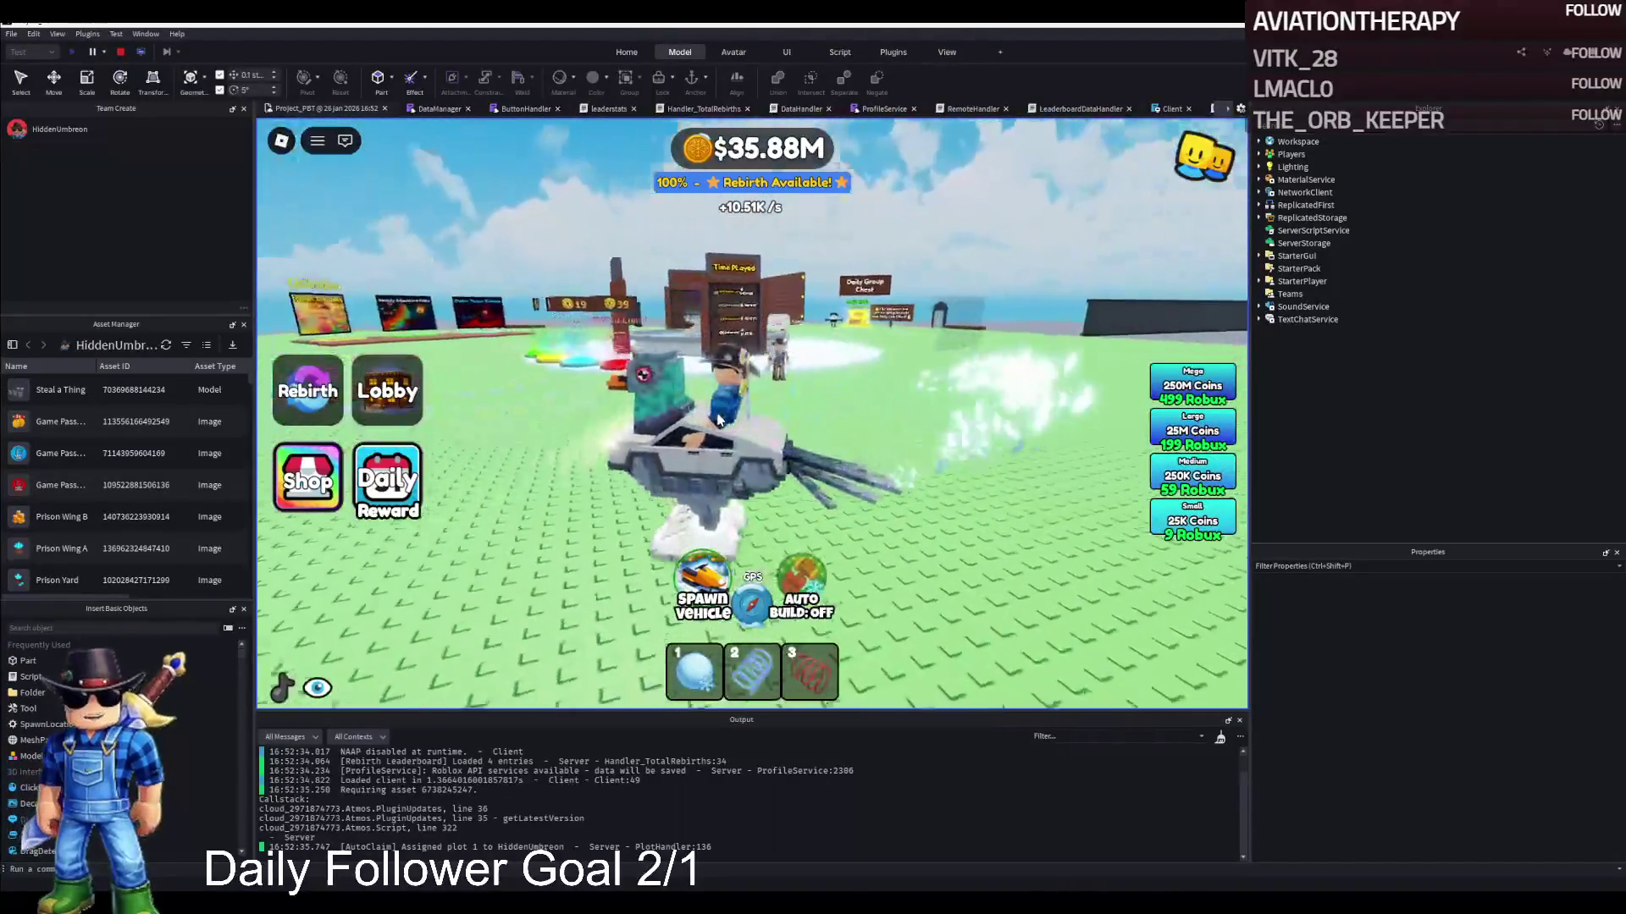
key("w")
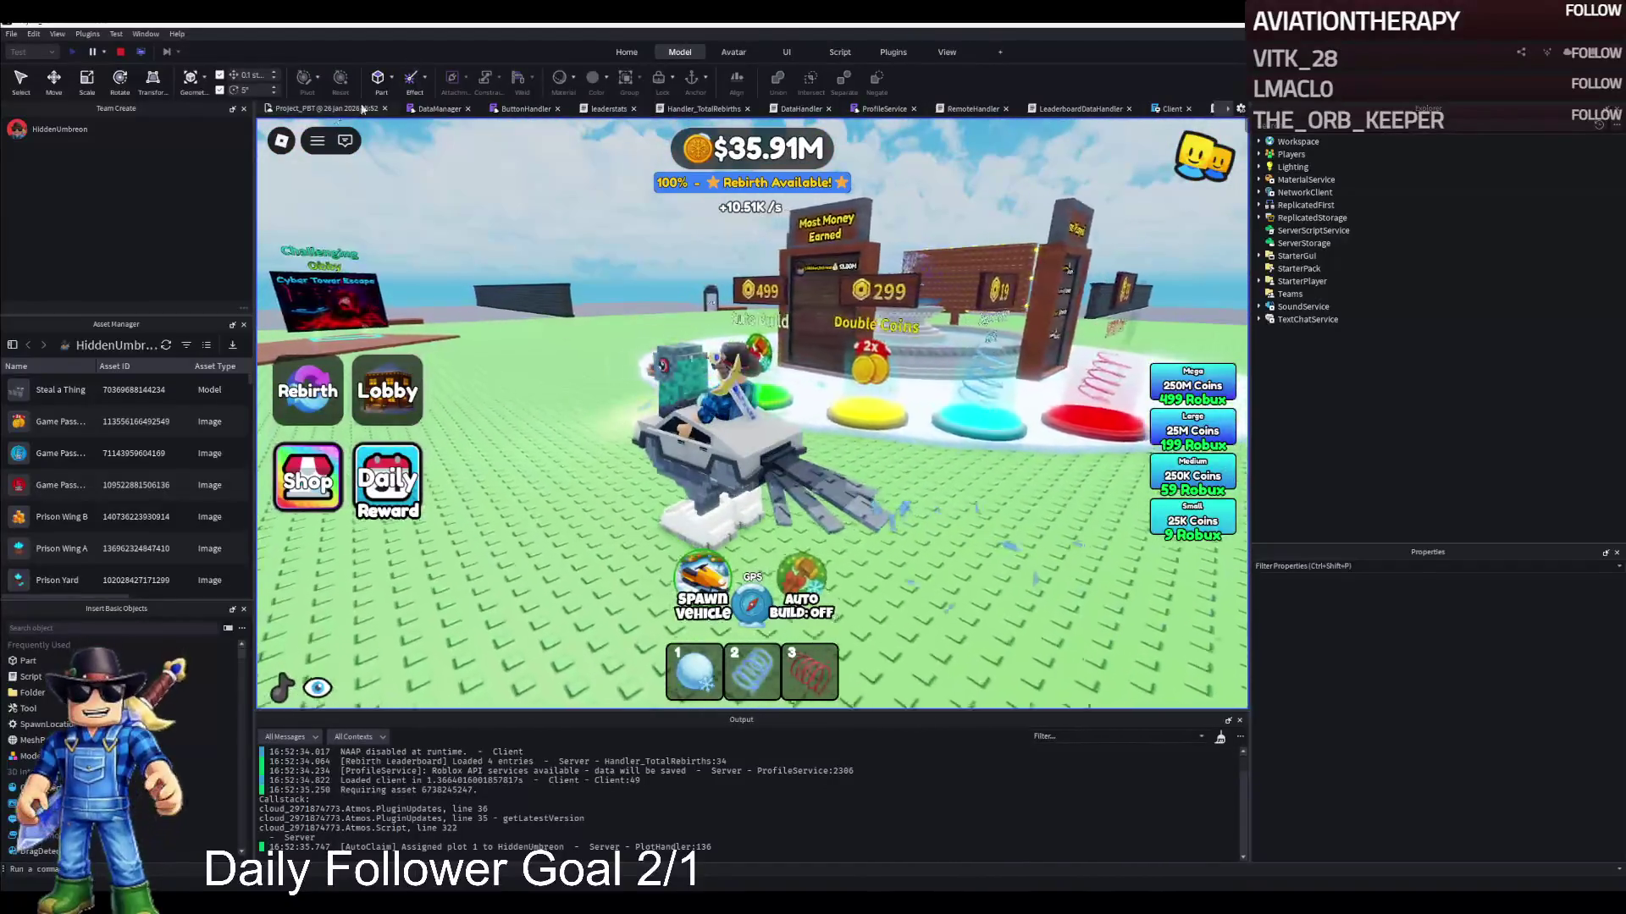
left_click(120, 52)
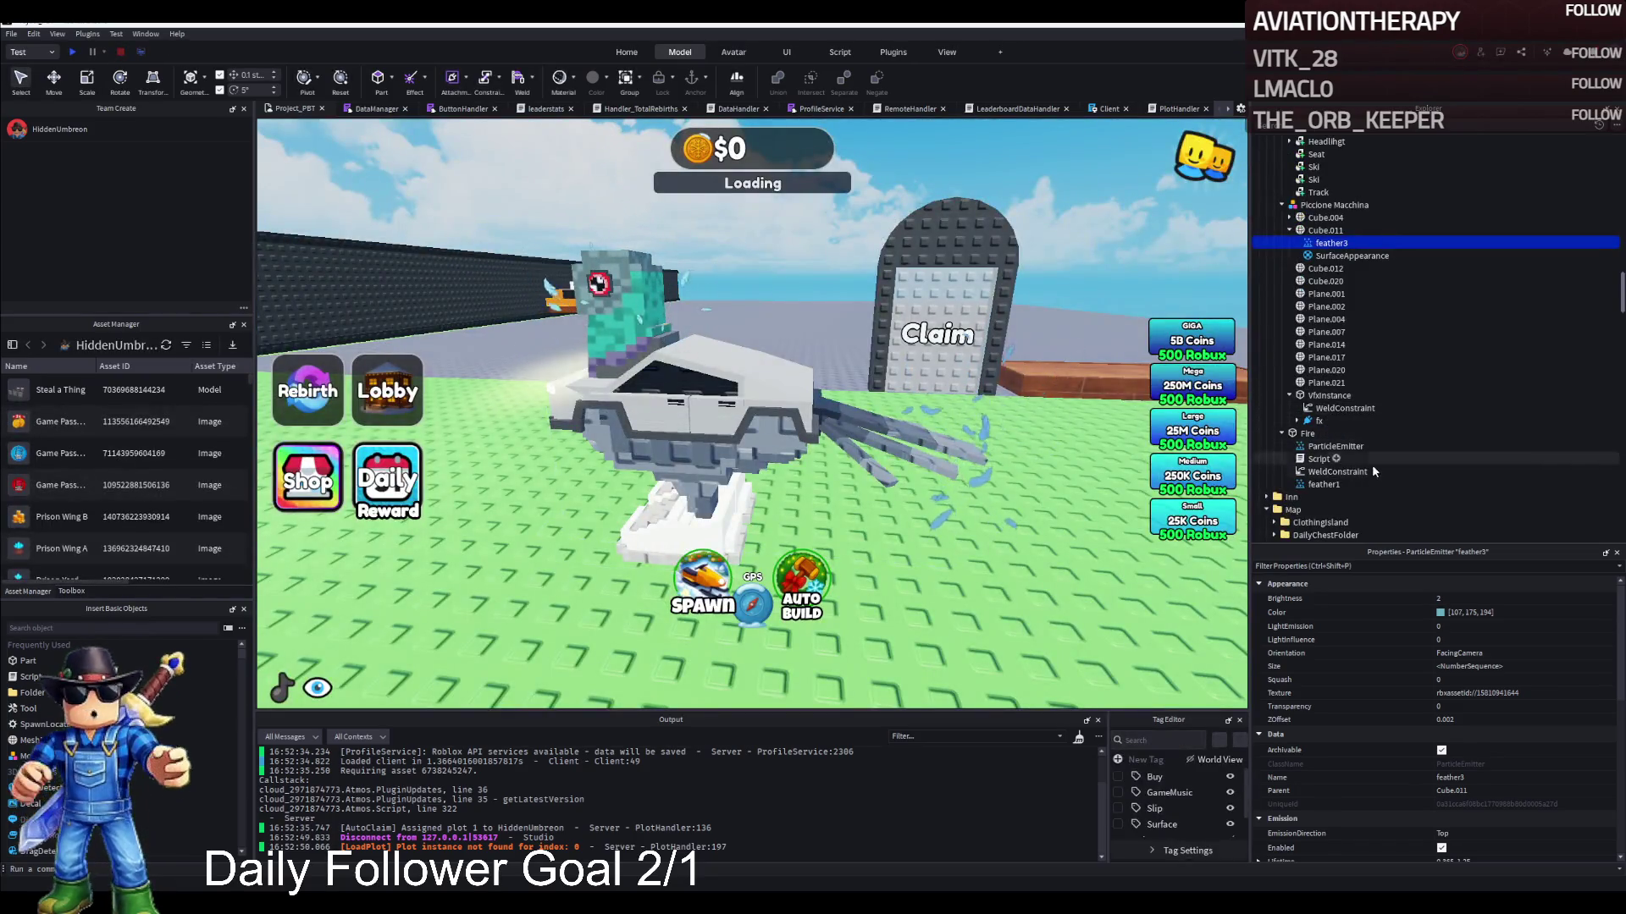
Compare the Fire ParticleEmitter's settings against feather1's, ending on the ParticleEmitter
left_click(1323, 484)
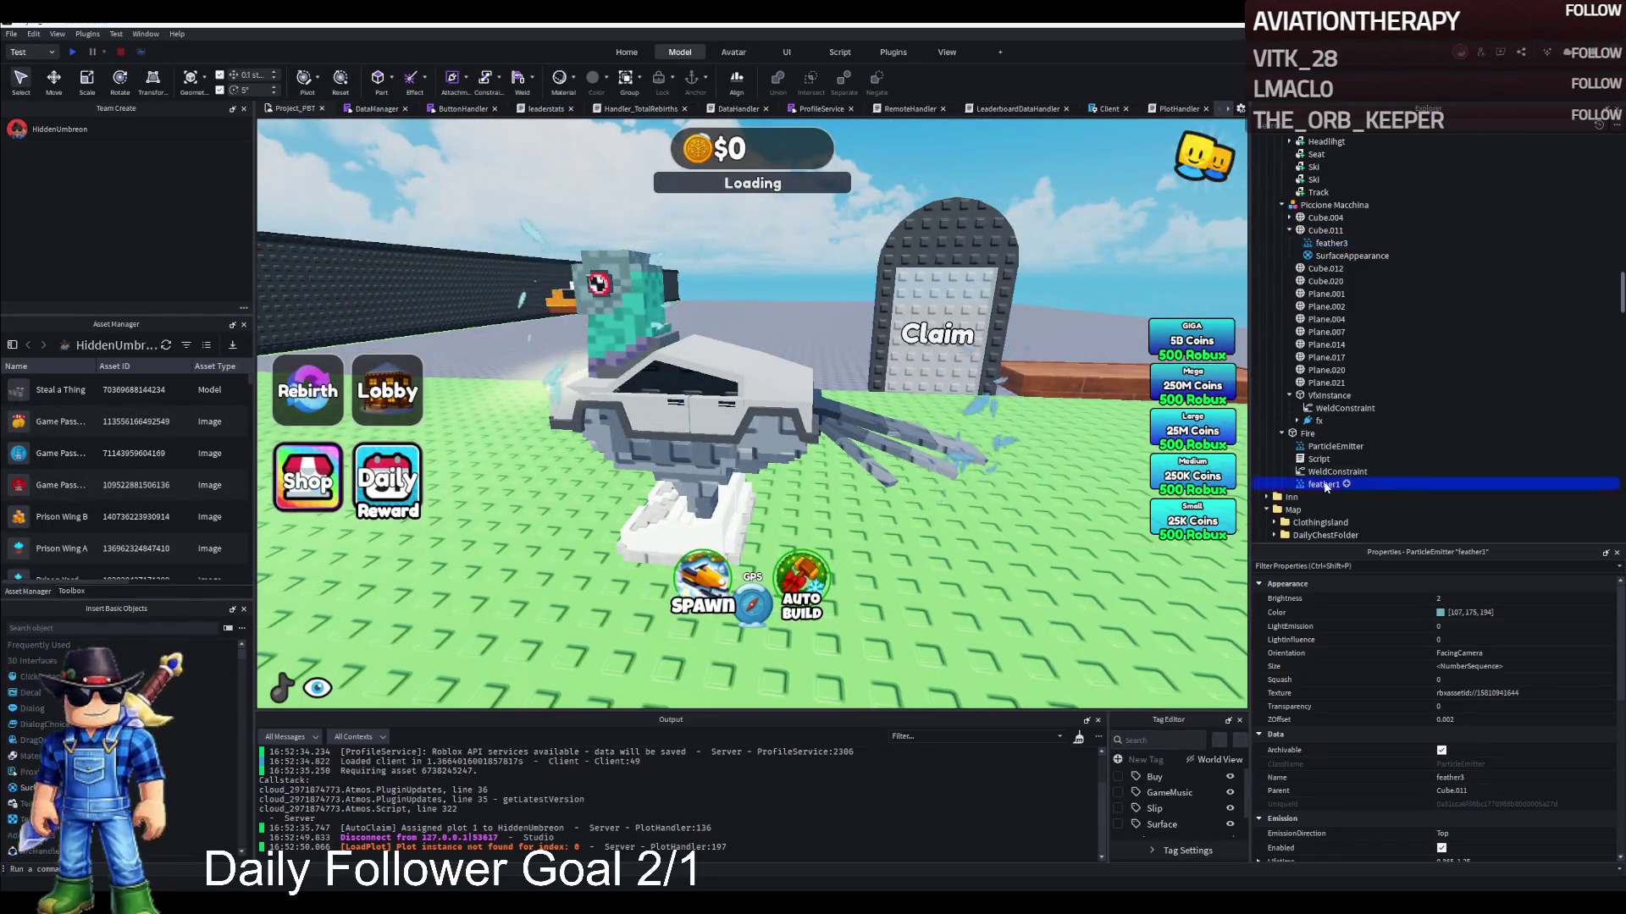
left_click(1327, 448)
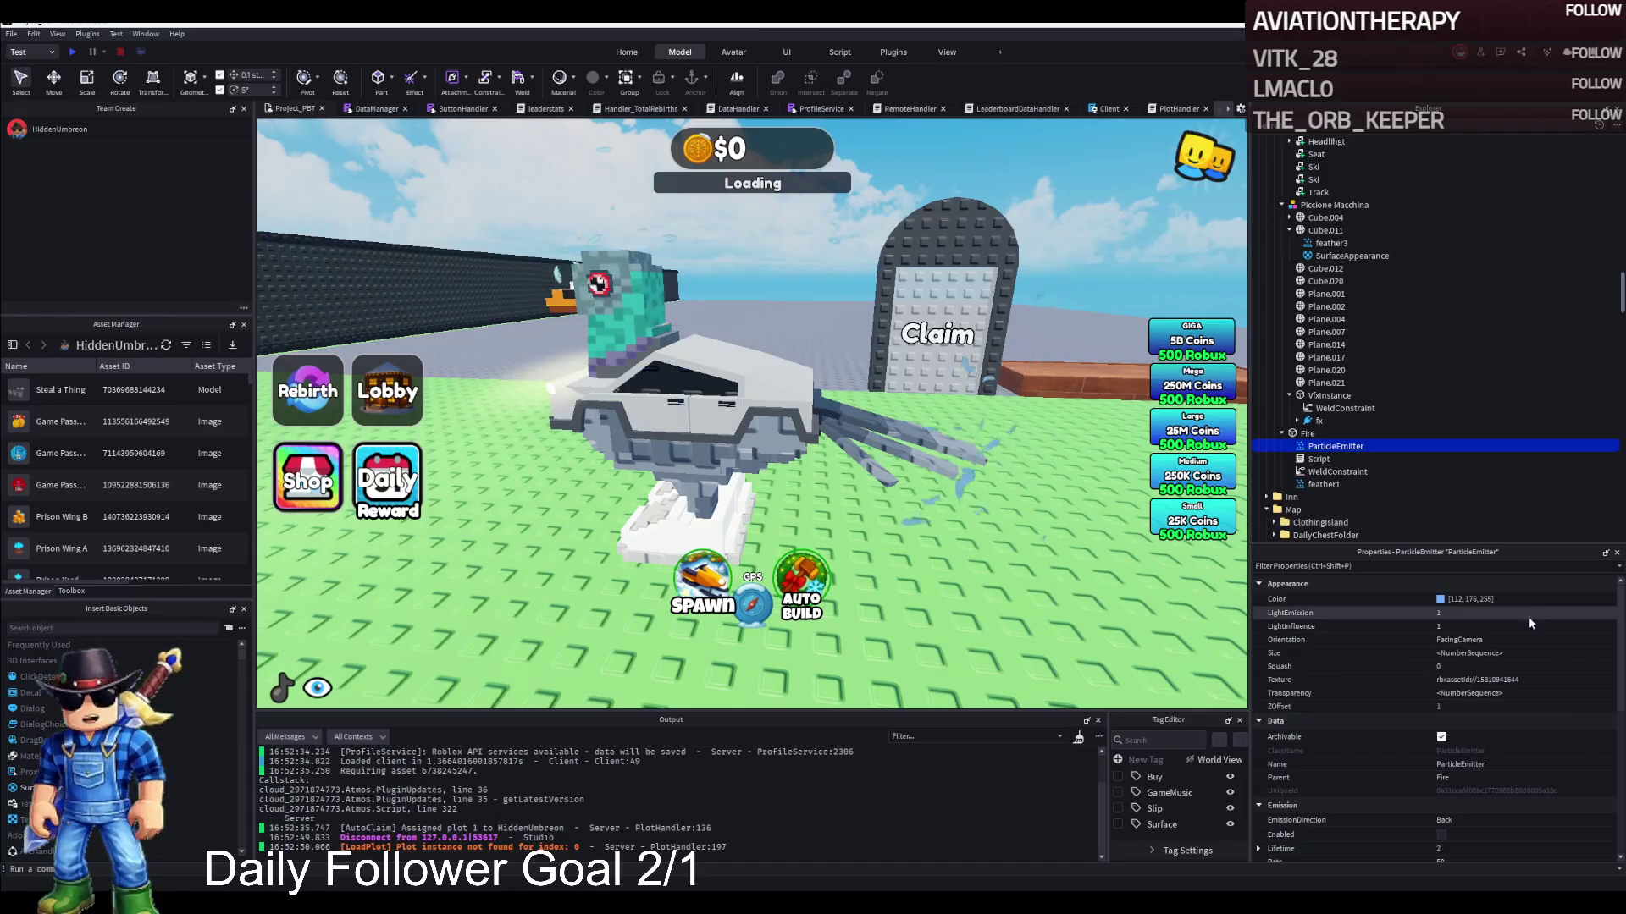
scroll(1531, 630, "down", 5)
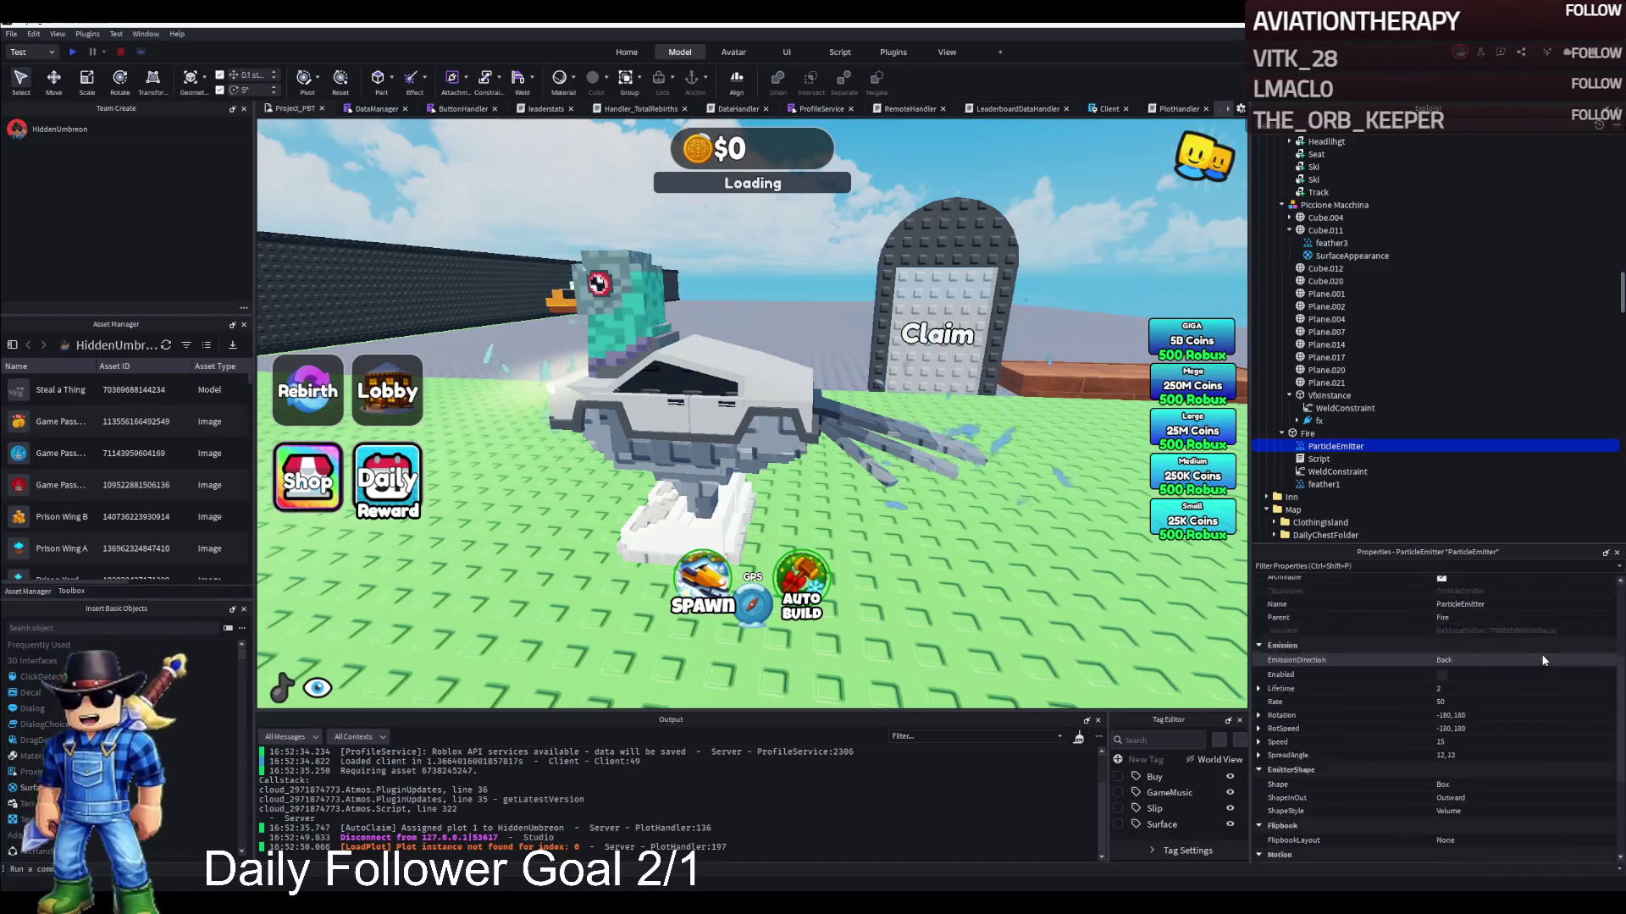
left_click(1318, 485)
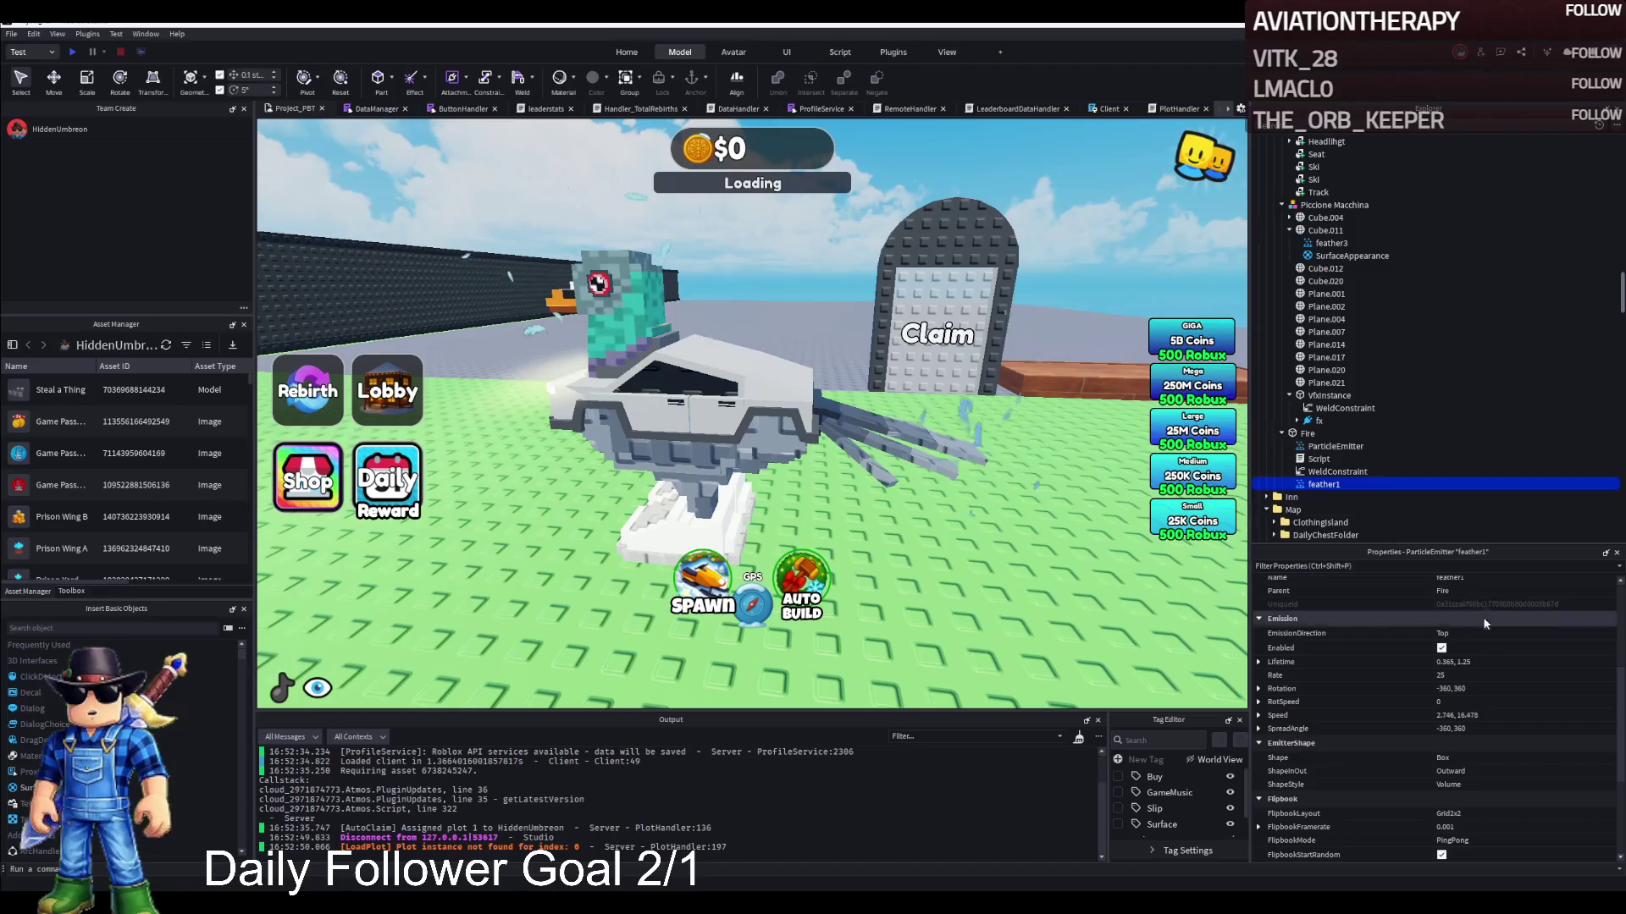
scroll(1514, 679, "up", 3)
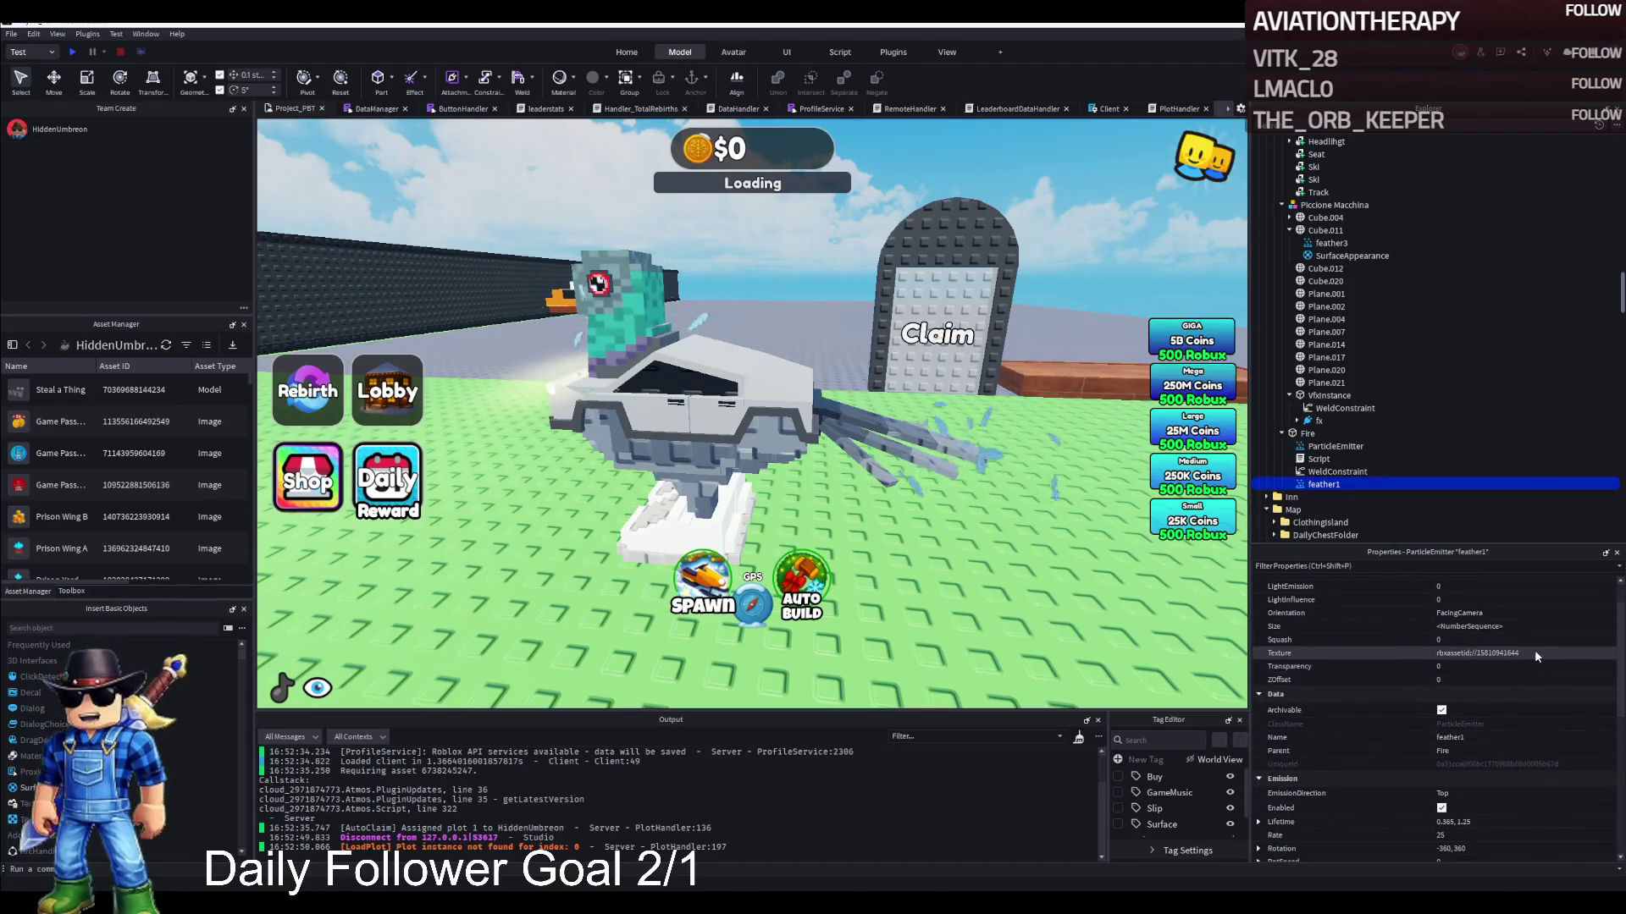
left_click(1316, 448)
key("Down")
key("Down")
key("Down")
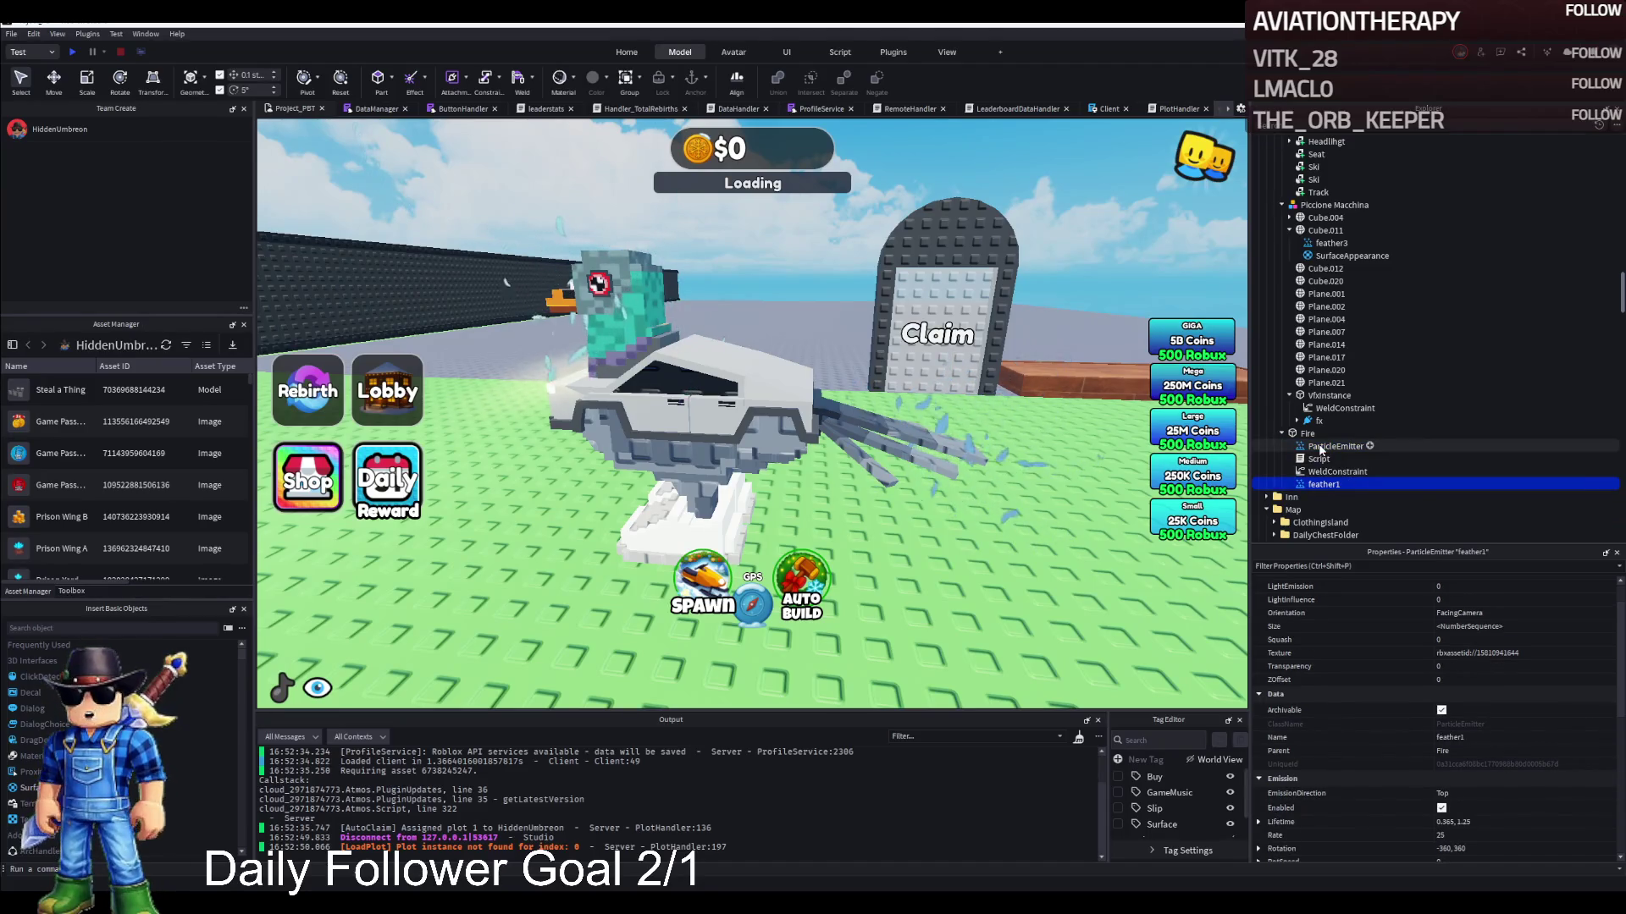
left_click(1320, 449)
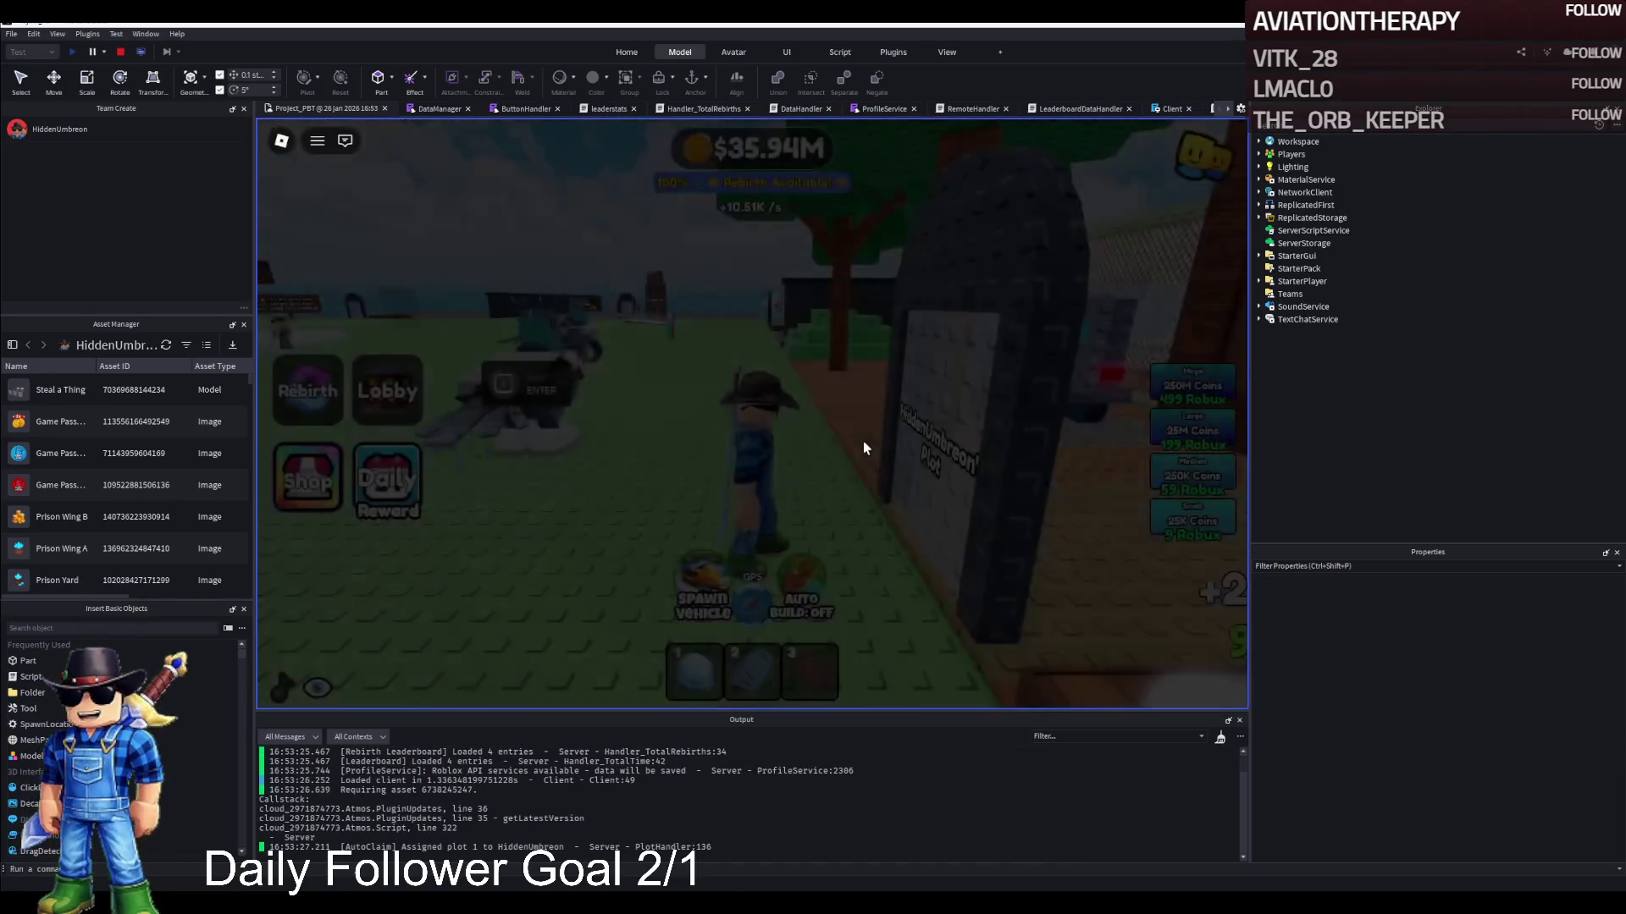
Drive past the Daily Group Chest sign, fountain and leaderboards, ending facing the lobby
key("w")
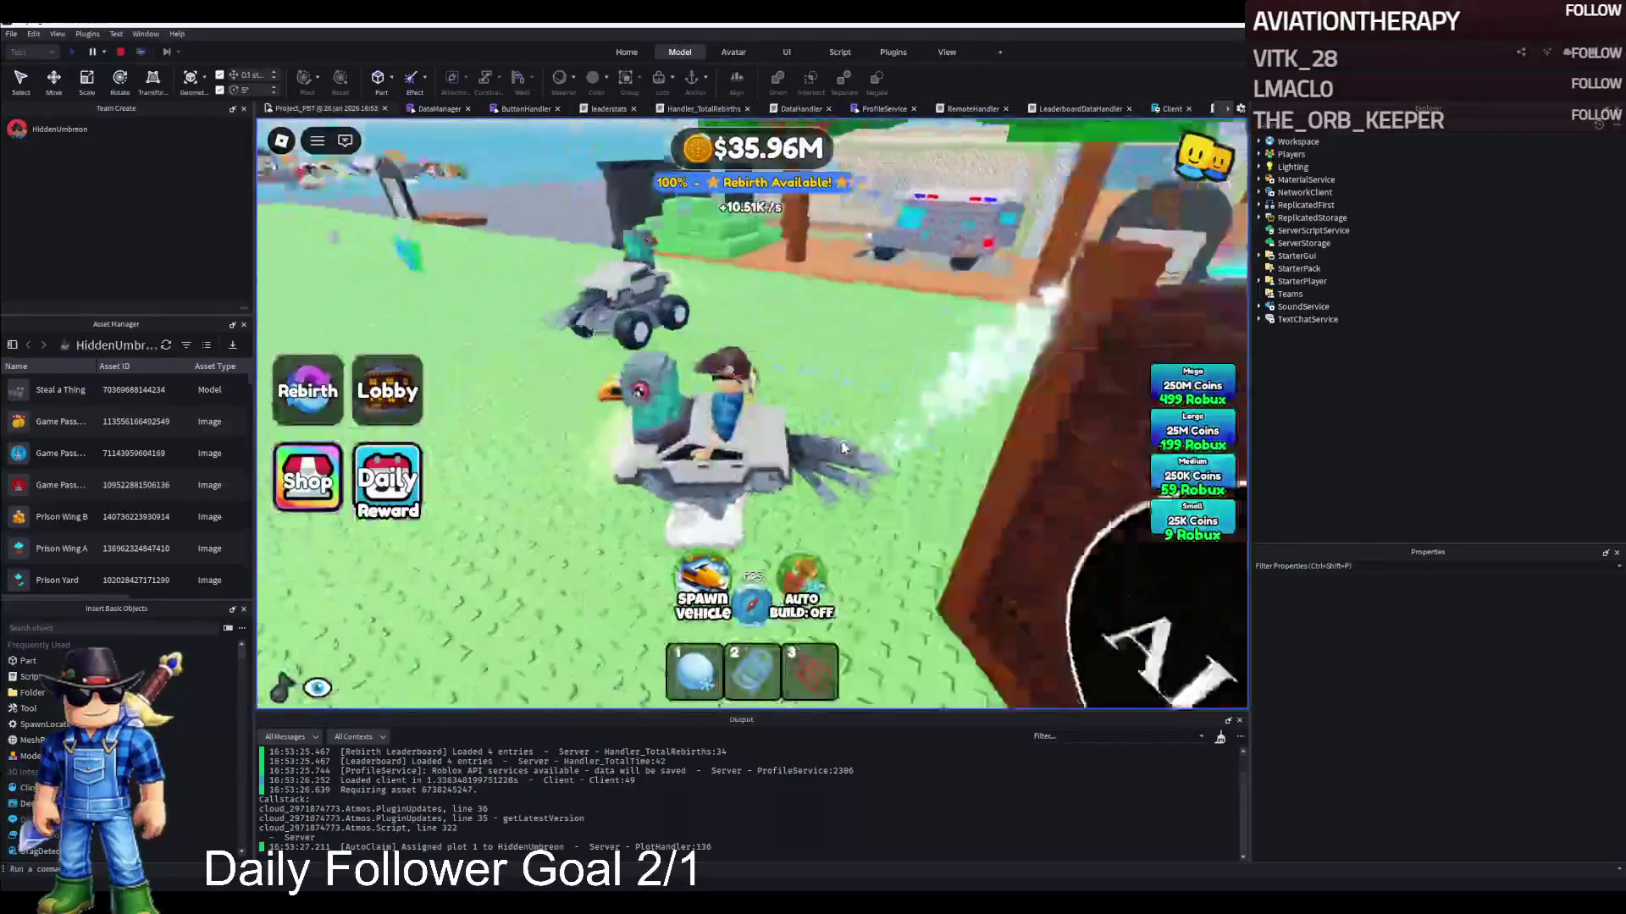
key("d")
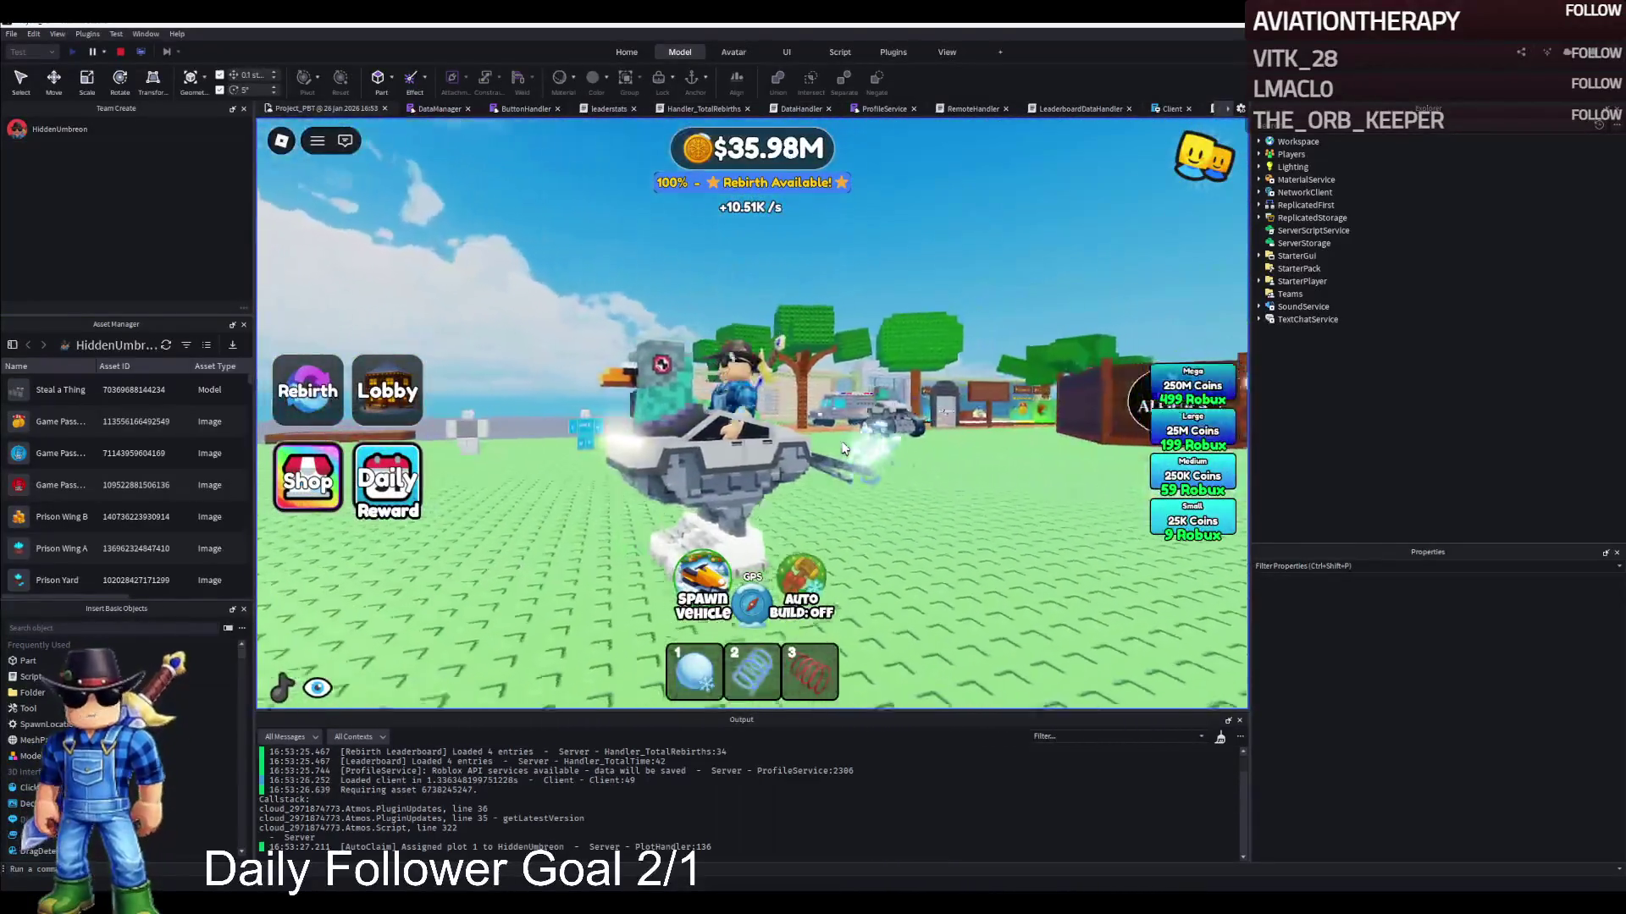
key("d")
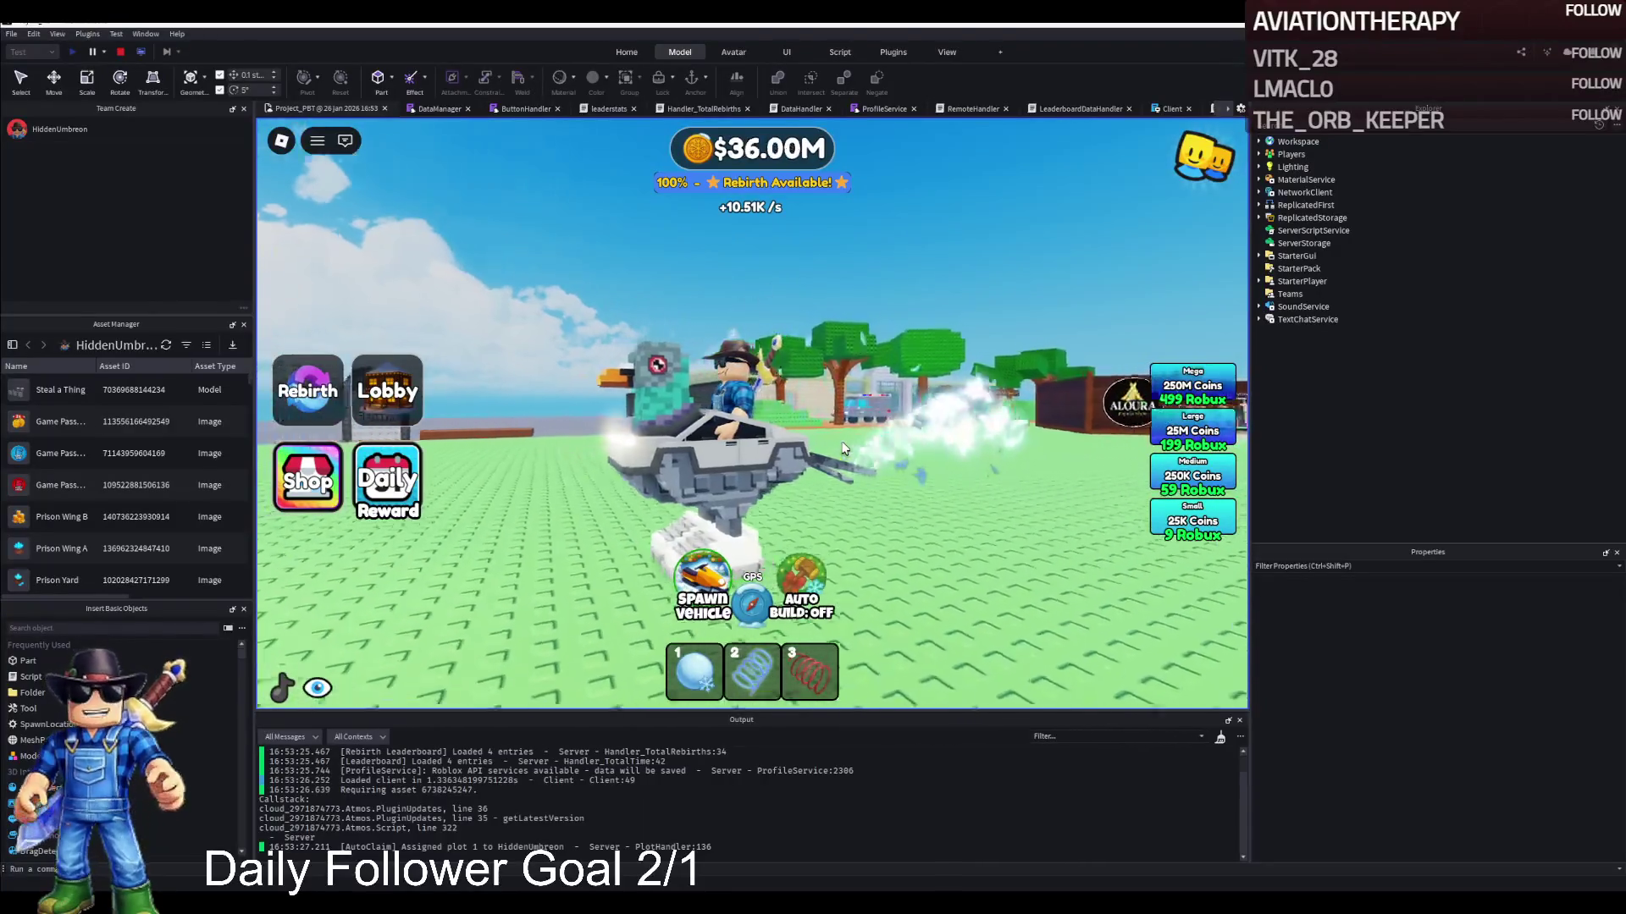
key("w")
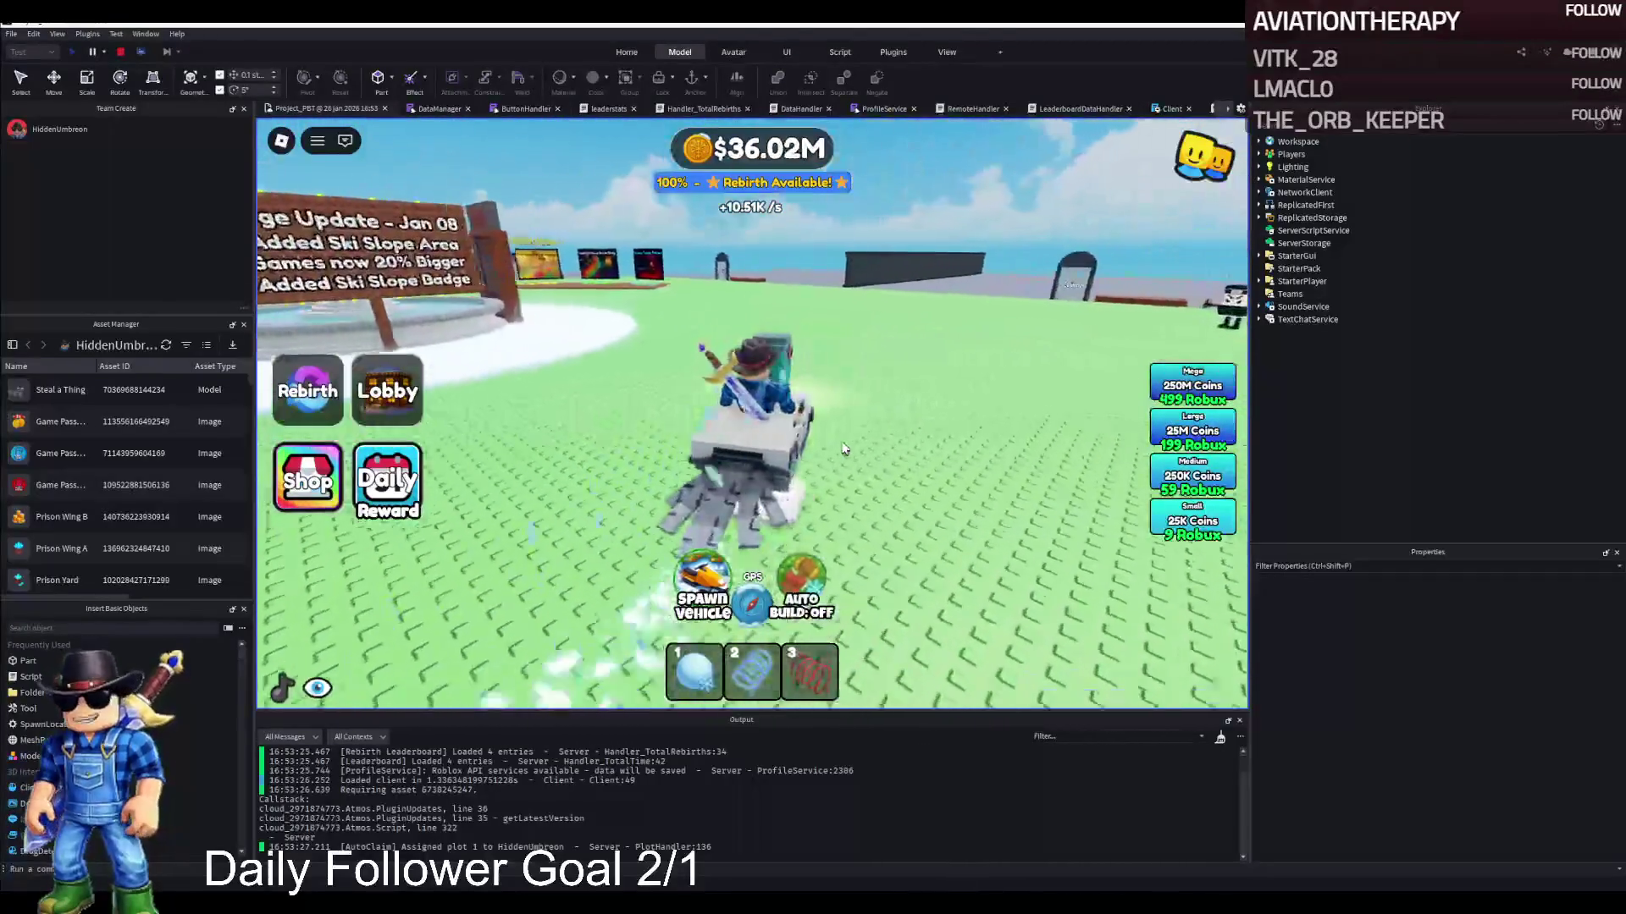
key("d")
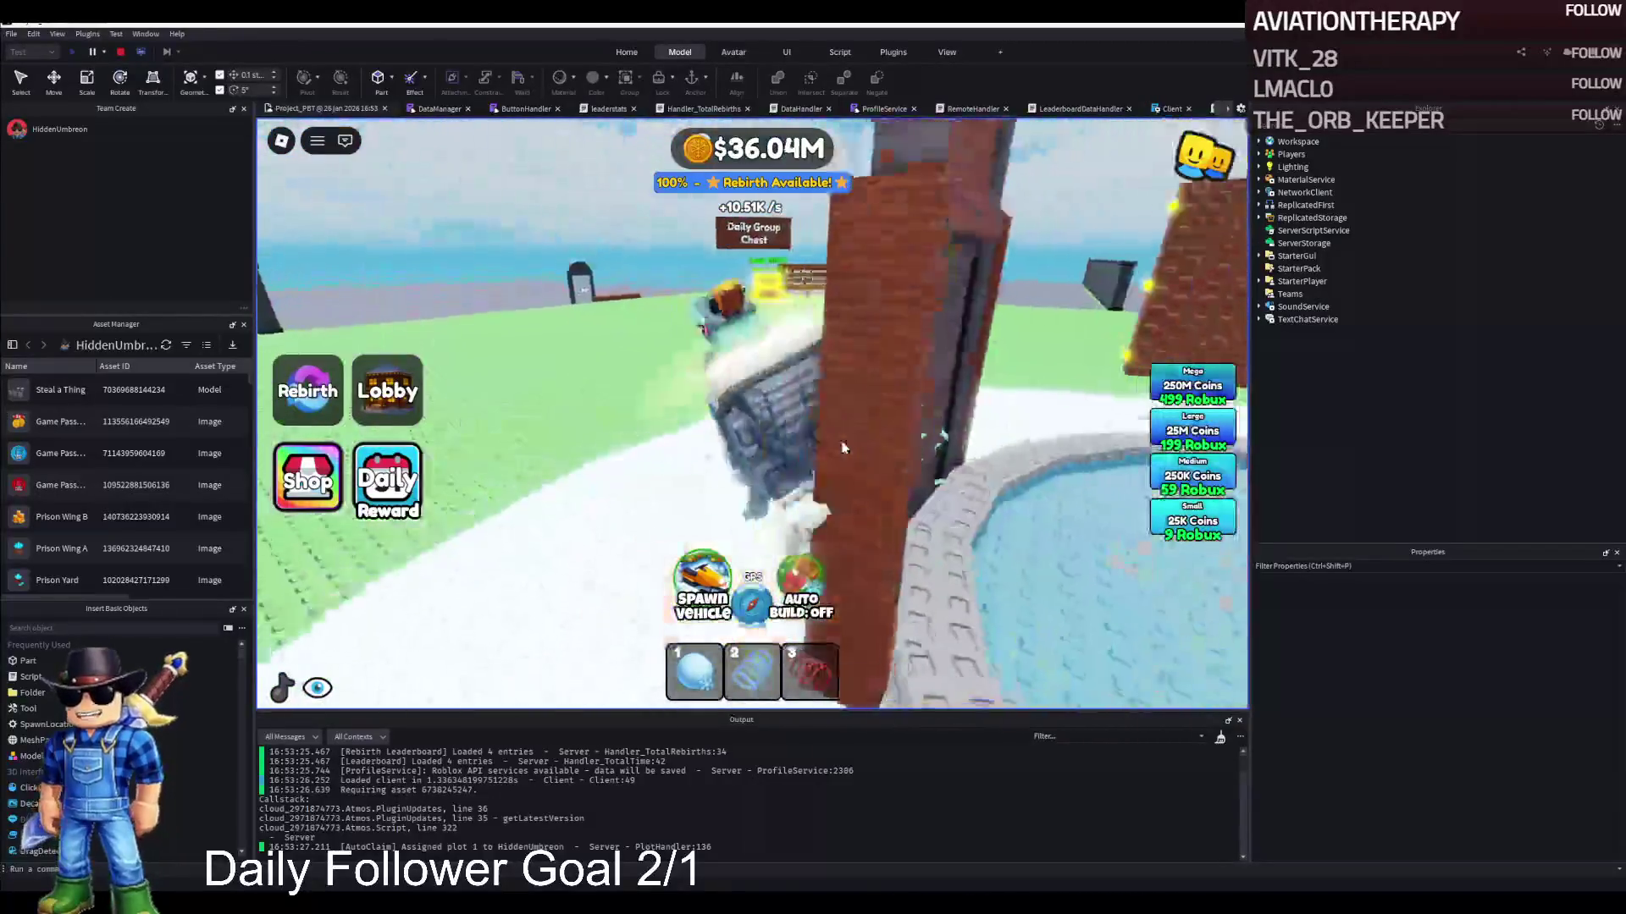
key("d")
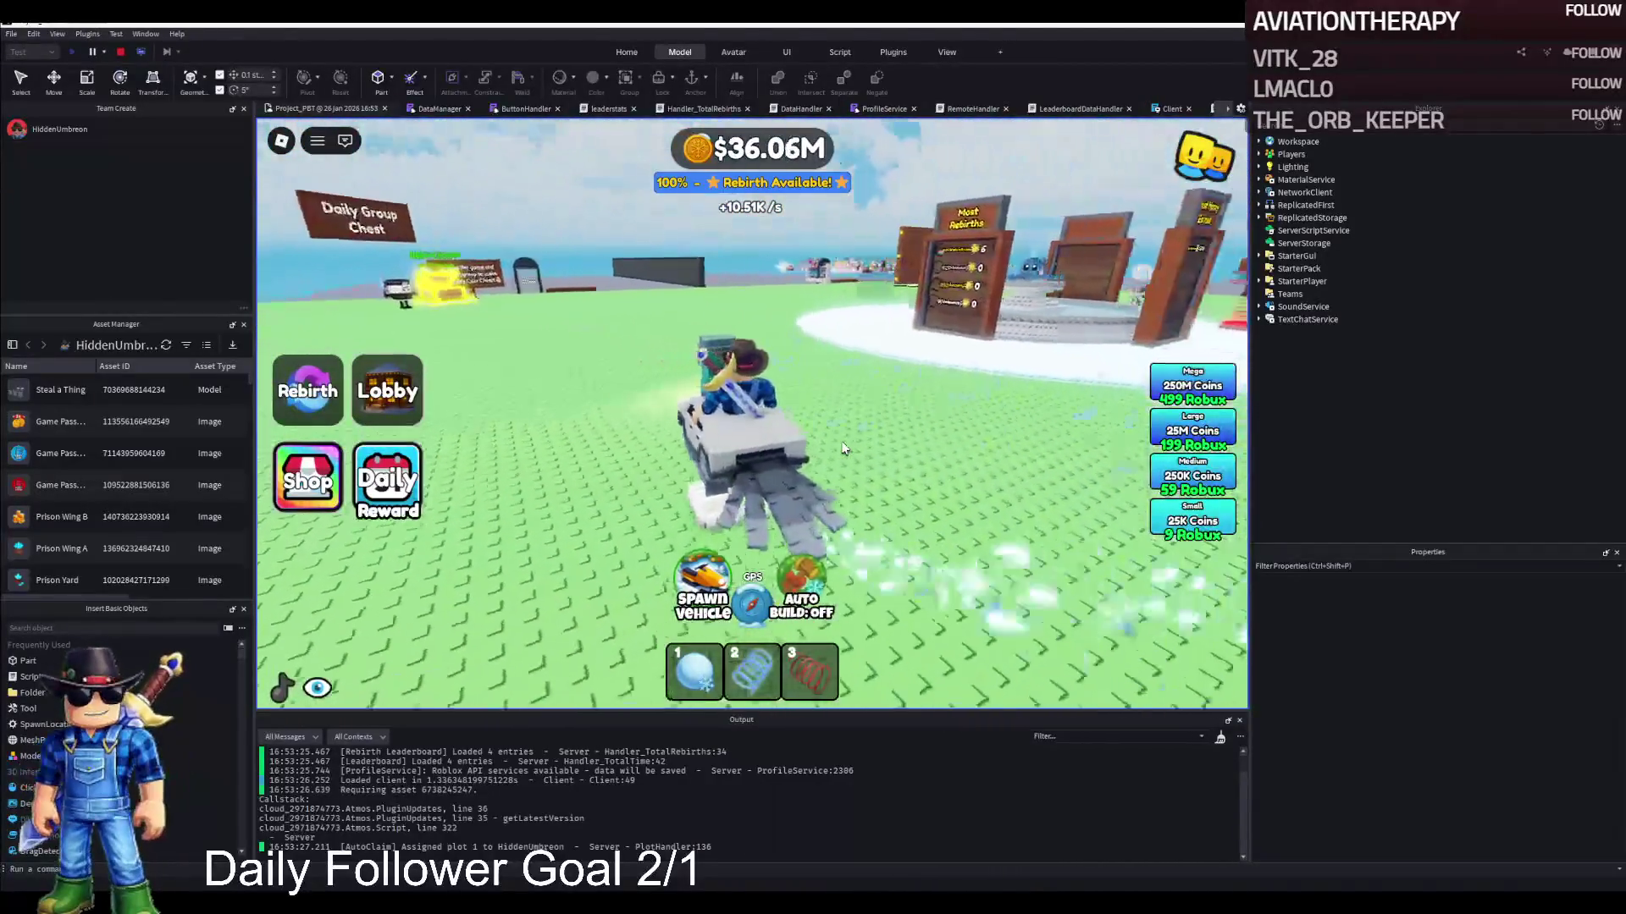
key("w")
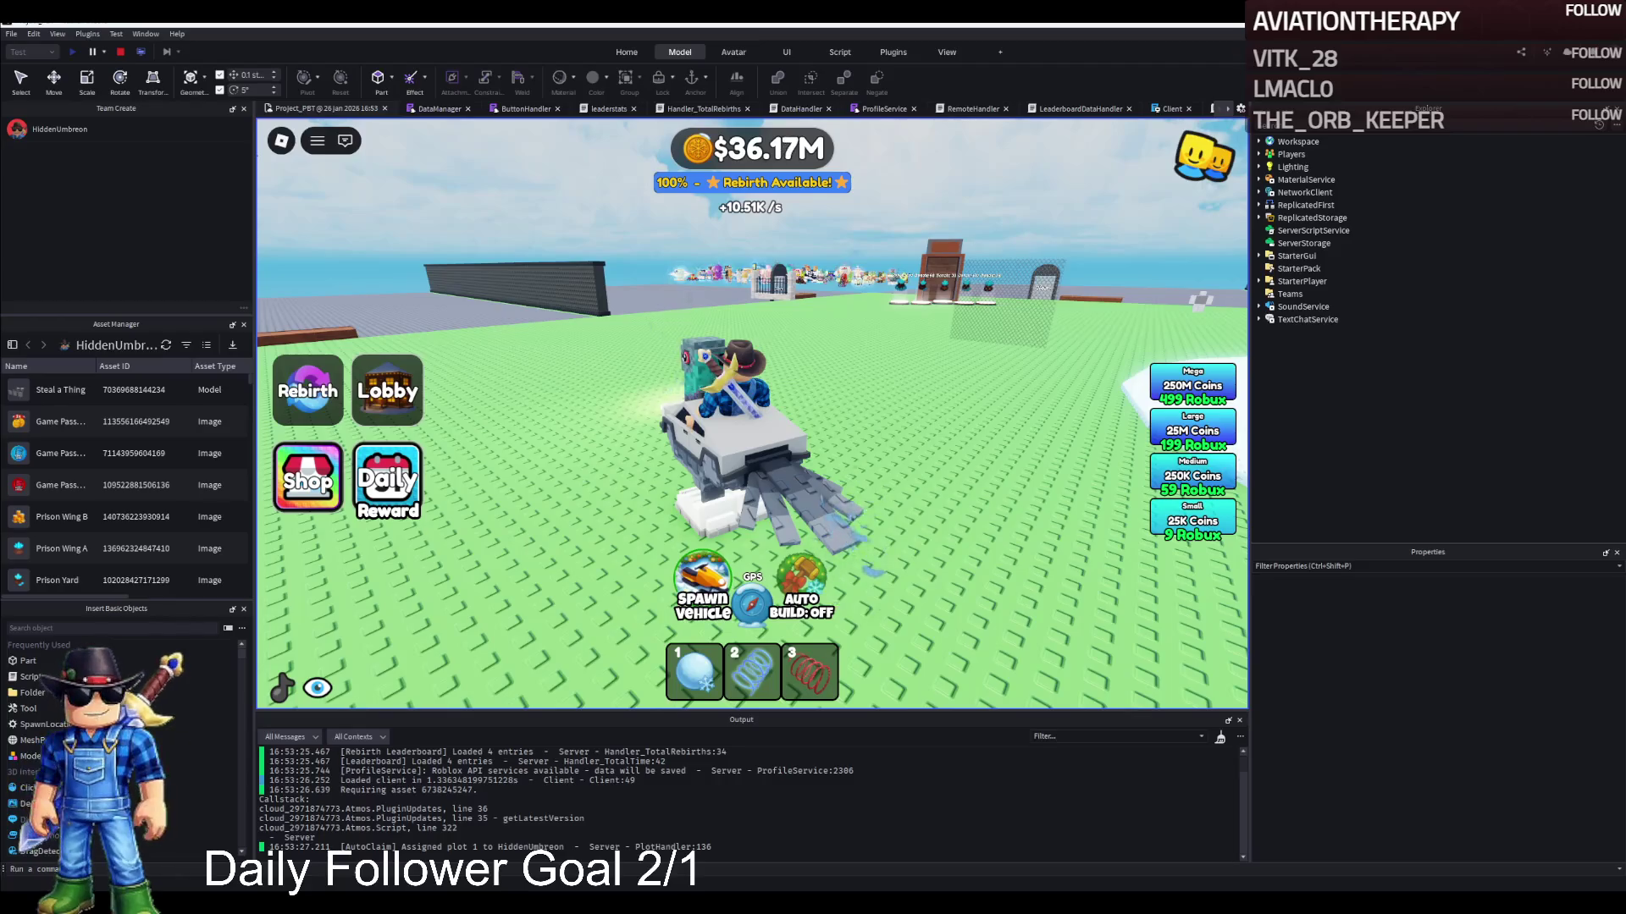
key("d")
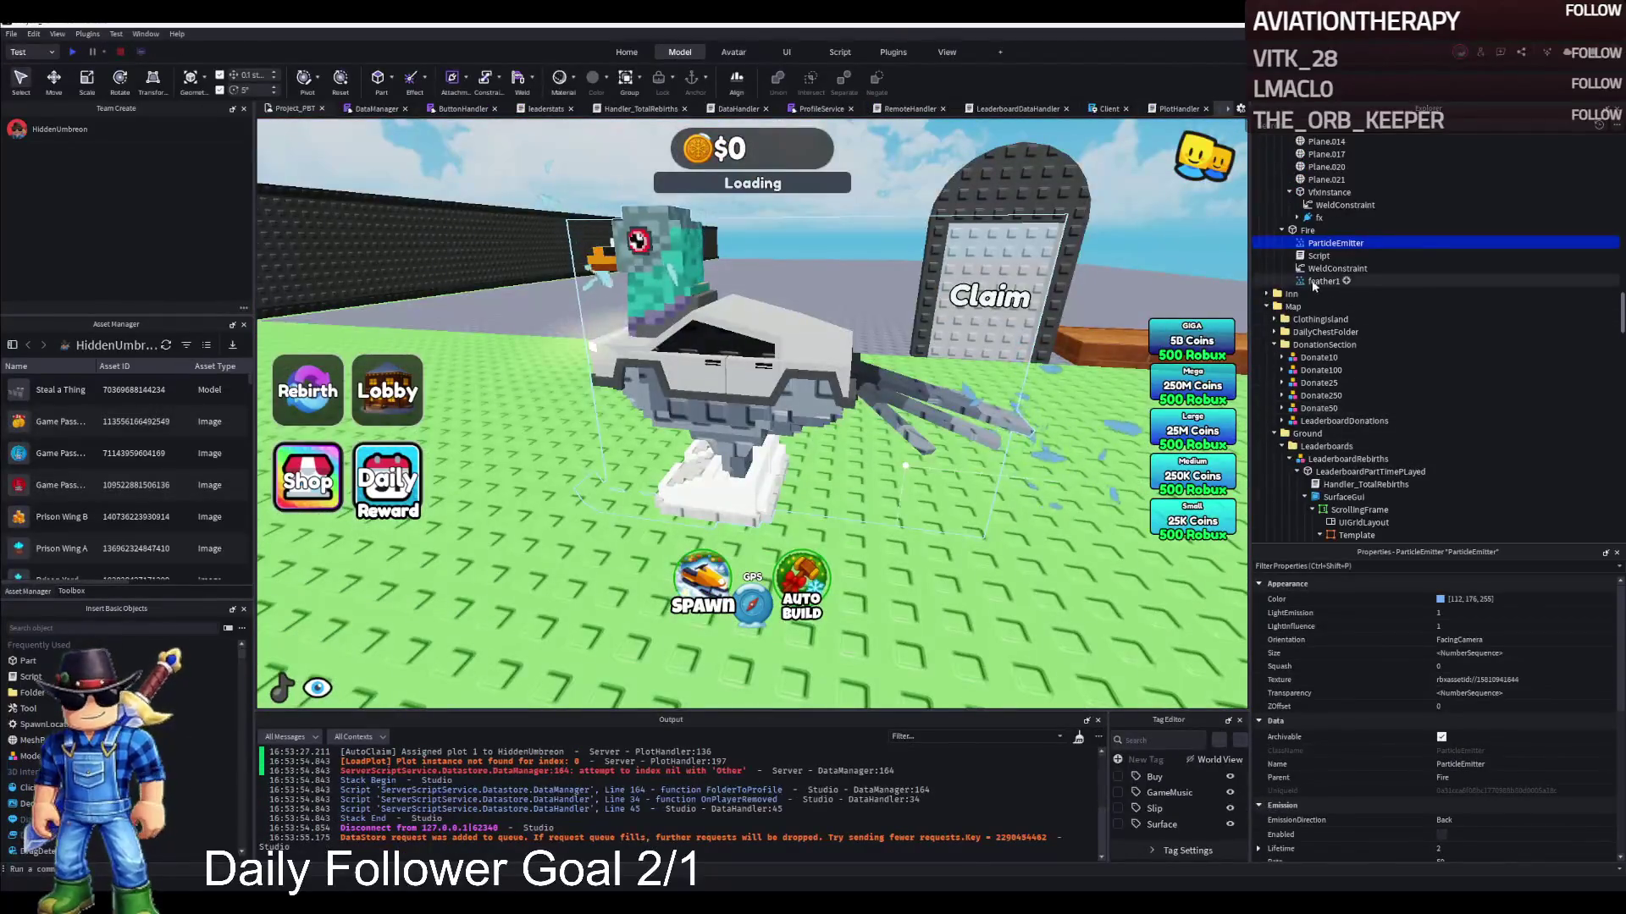
Delete feather1, then give the ParticleEmitter Rate 25 and Acceleration 0, -25, 0
key("Delete")
left_click(1335, 243)
scroll(1486, 764, "down", 5)
type("20")
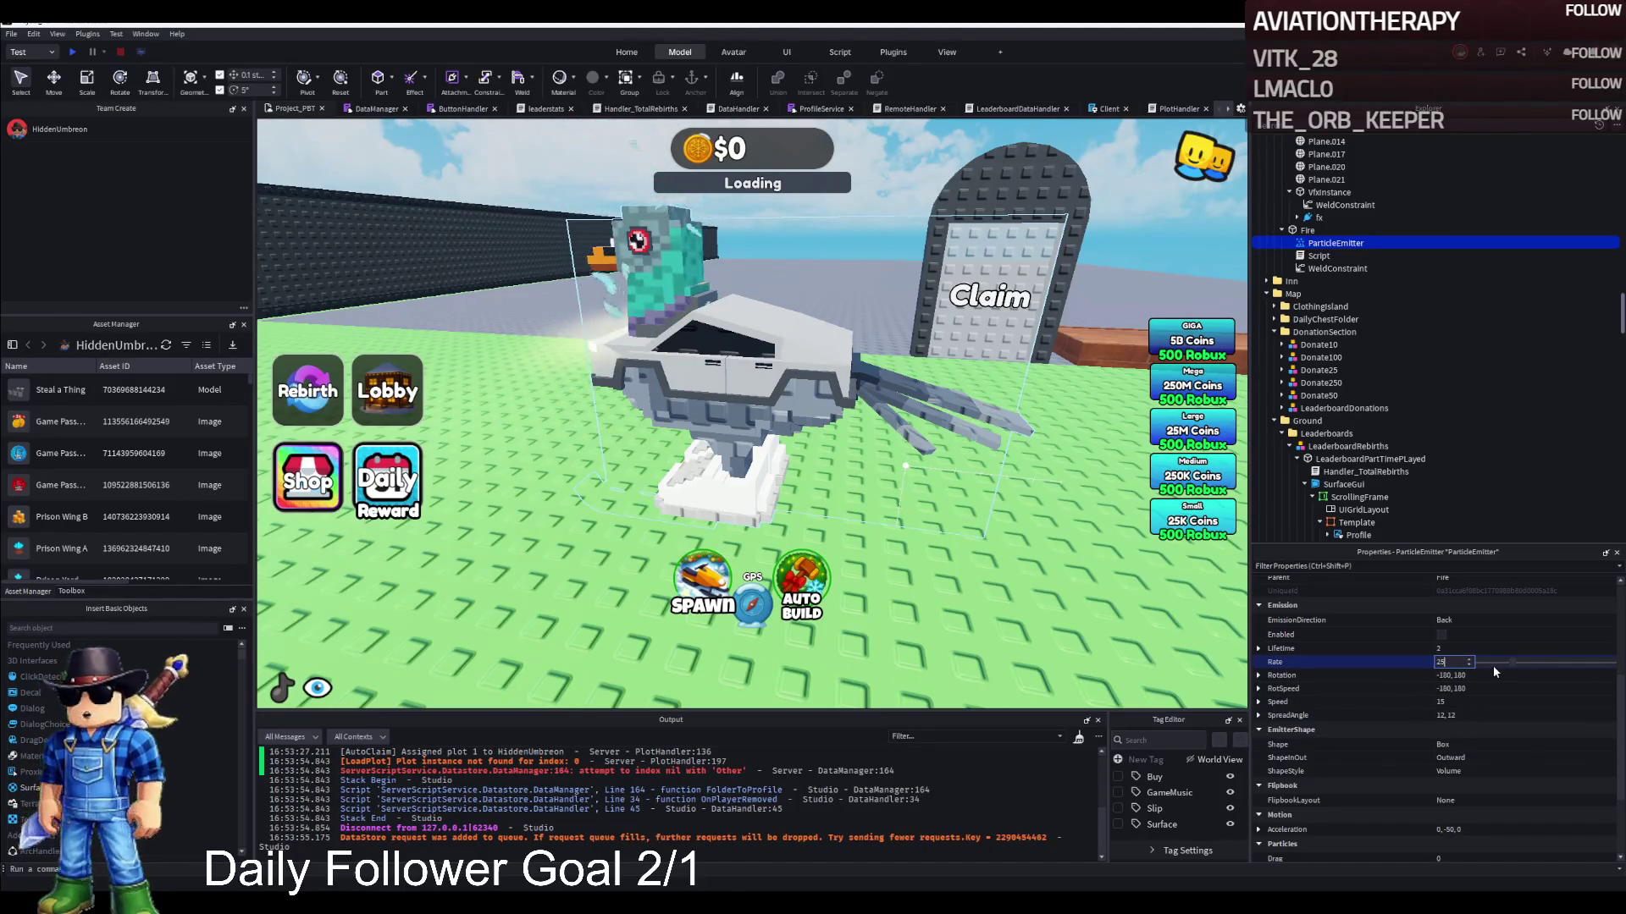
key("Return")
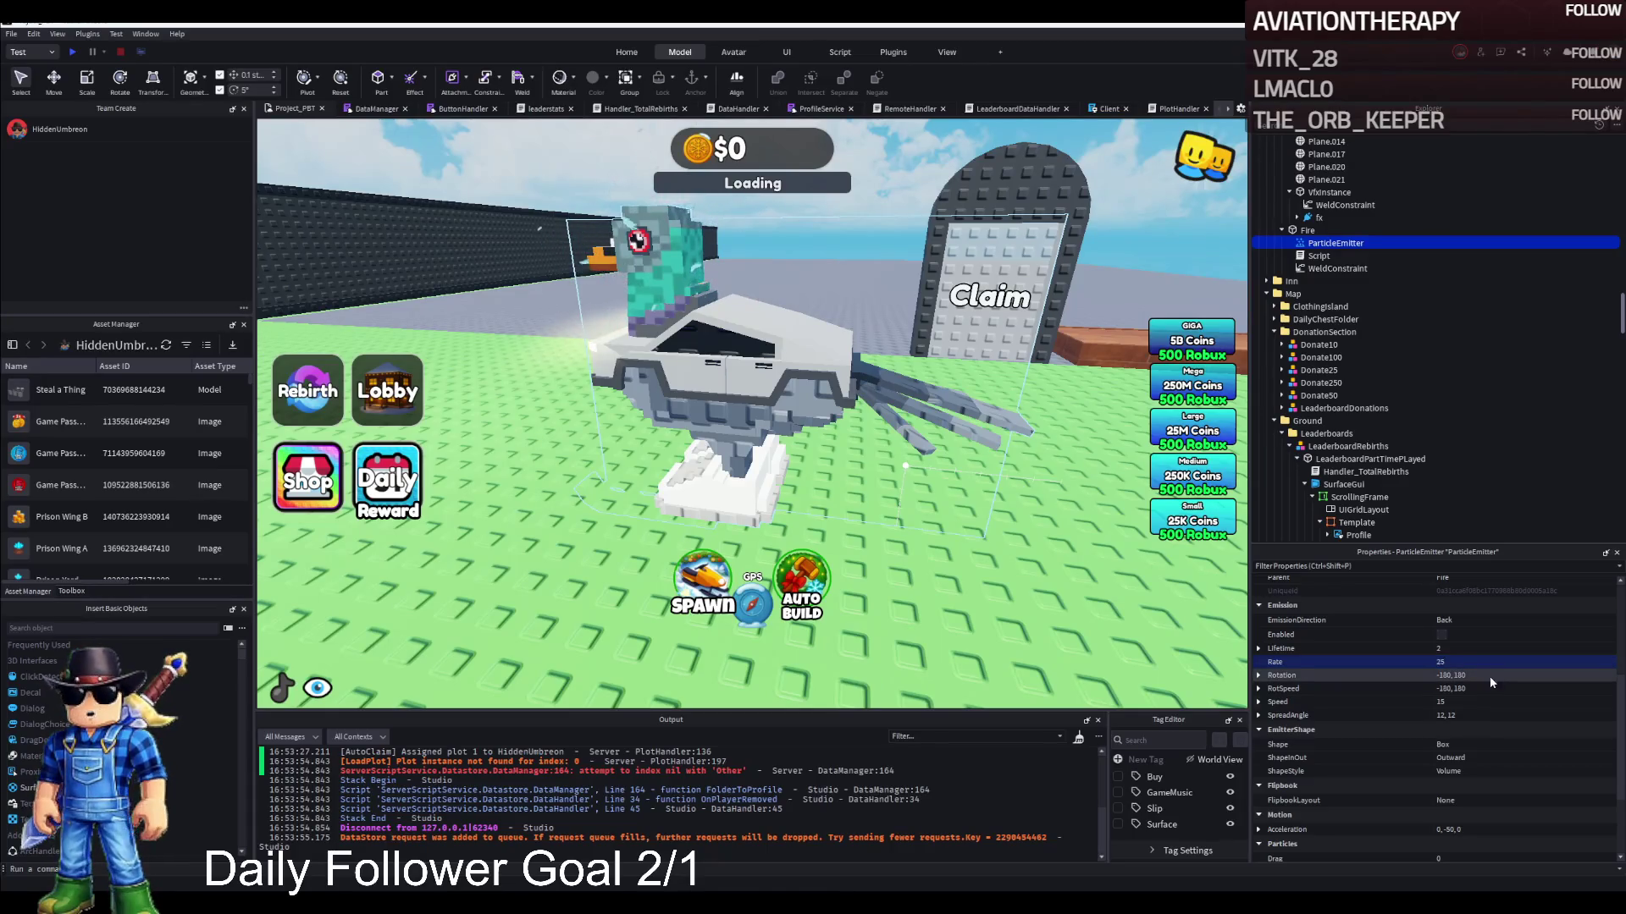
scroll(1480, 752, "down", 3)
left_click(1469, 753)
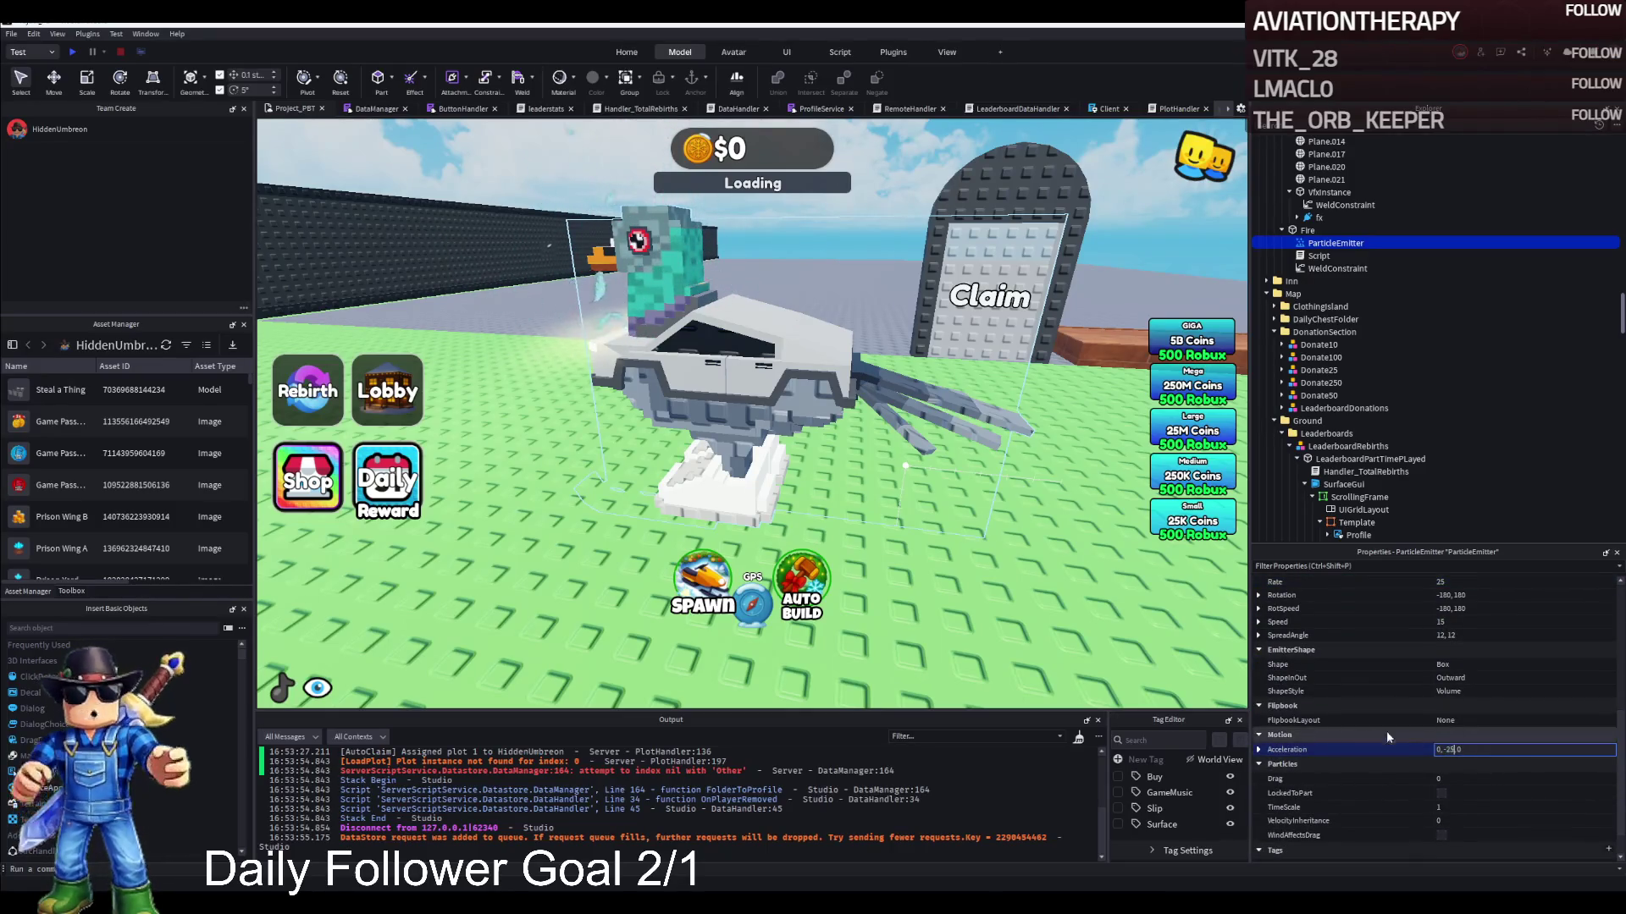
key("Return")
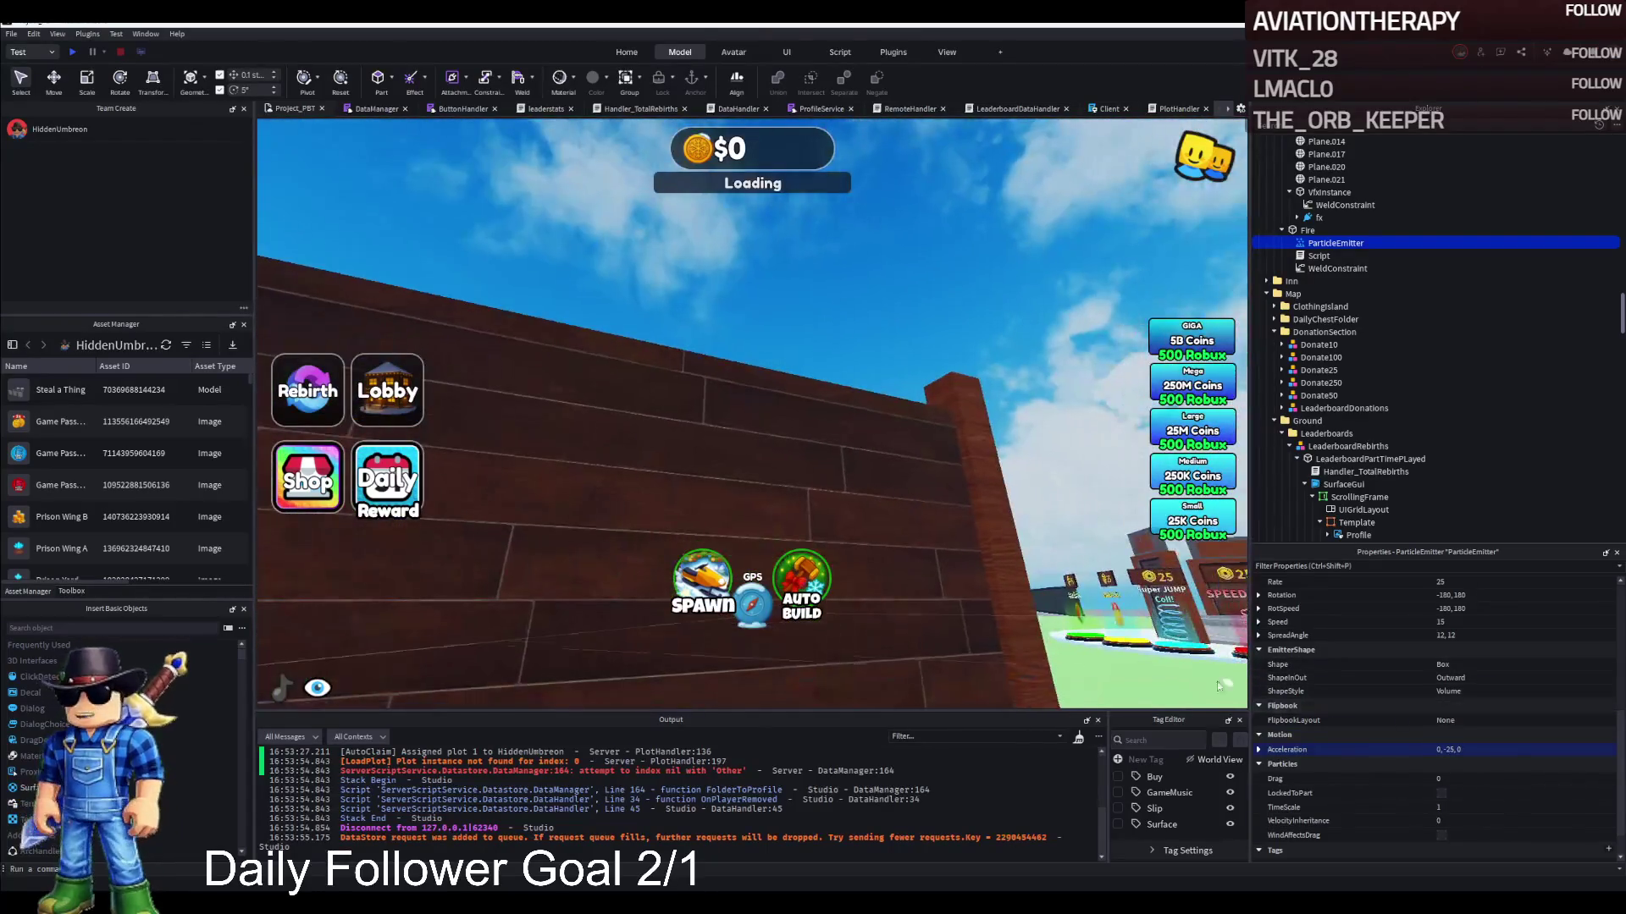
Playtest the retuned emitter, circling past the ALOURA building, fountain and leaderboards, then stop
key("shift+F5")
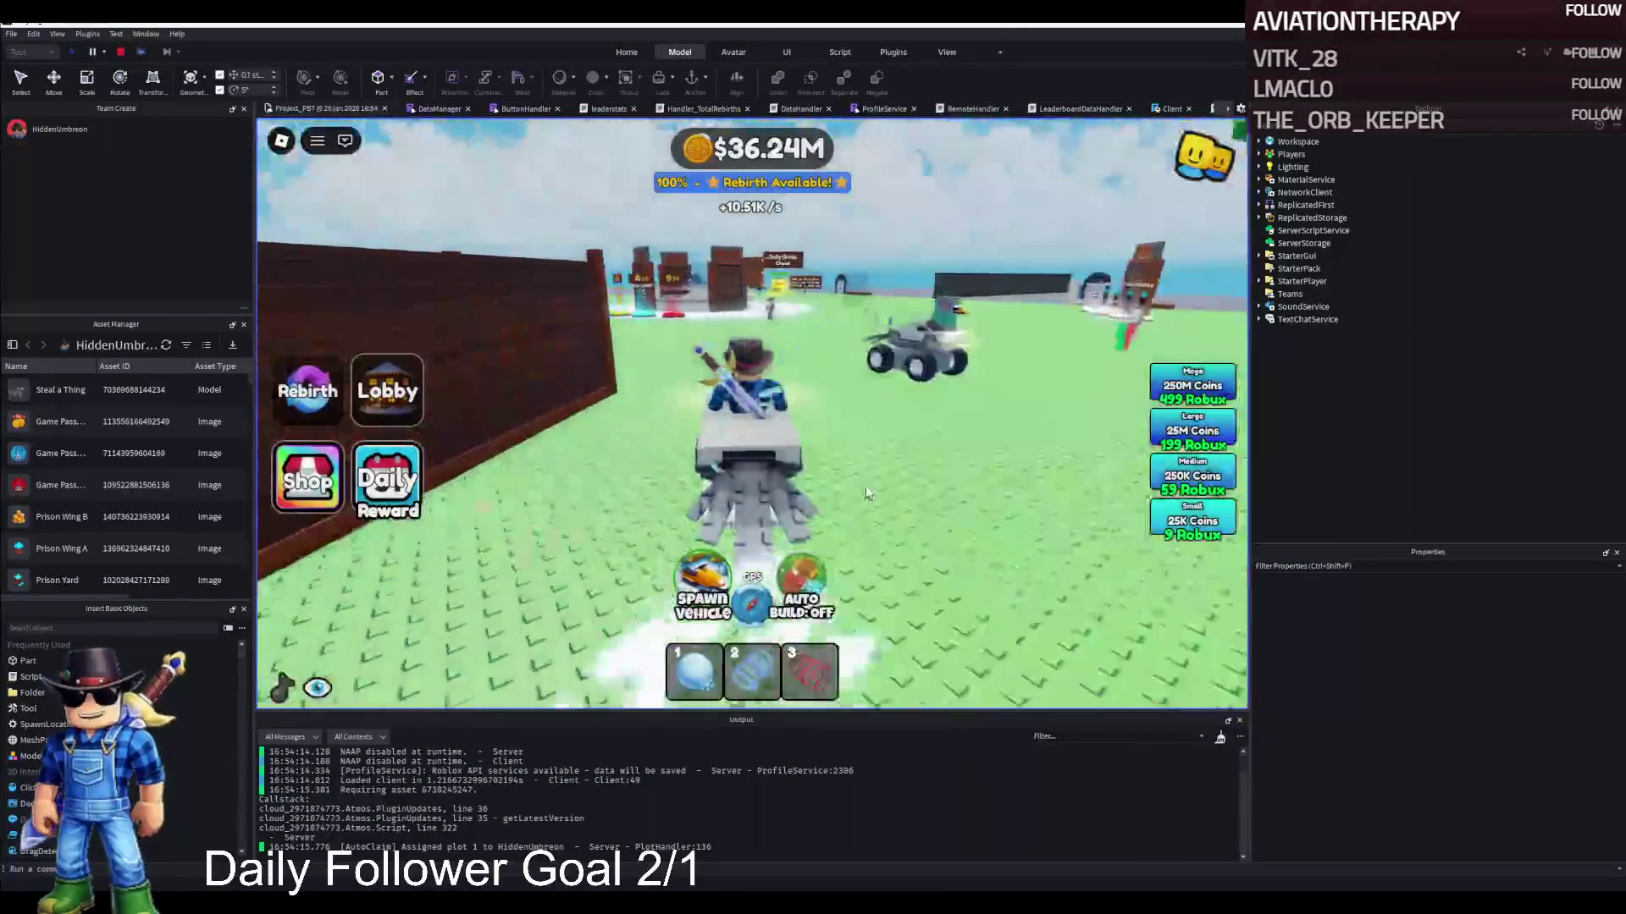
key("a")
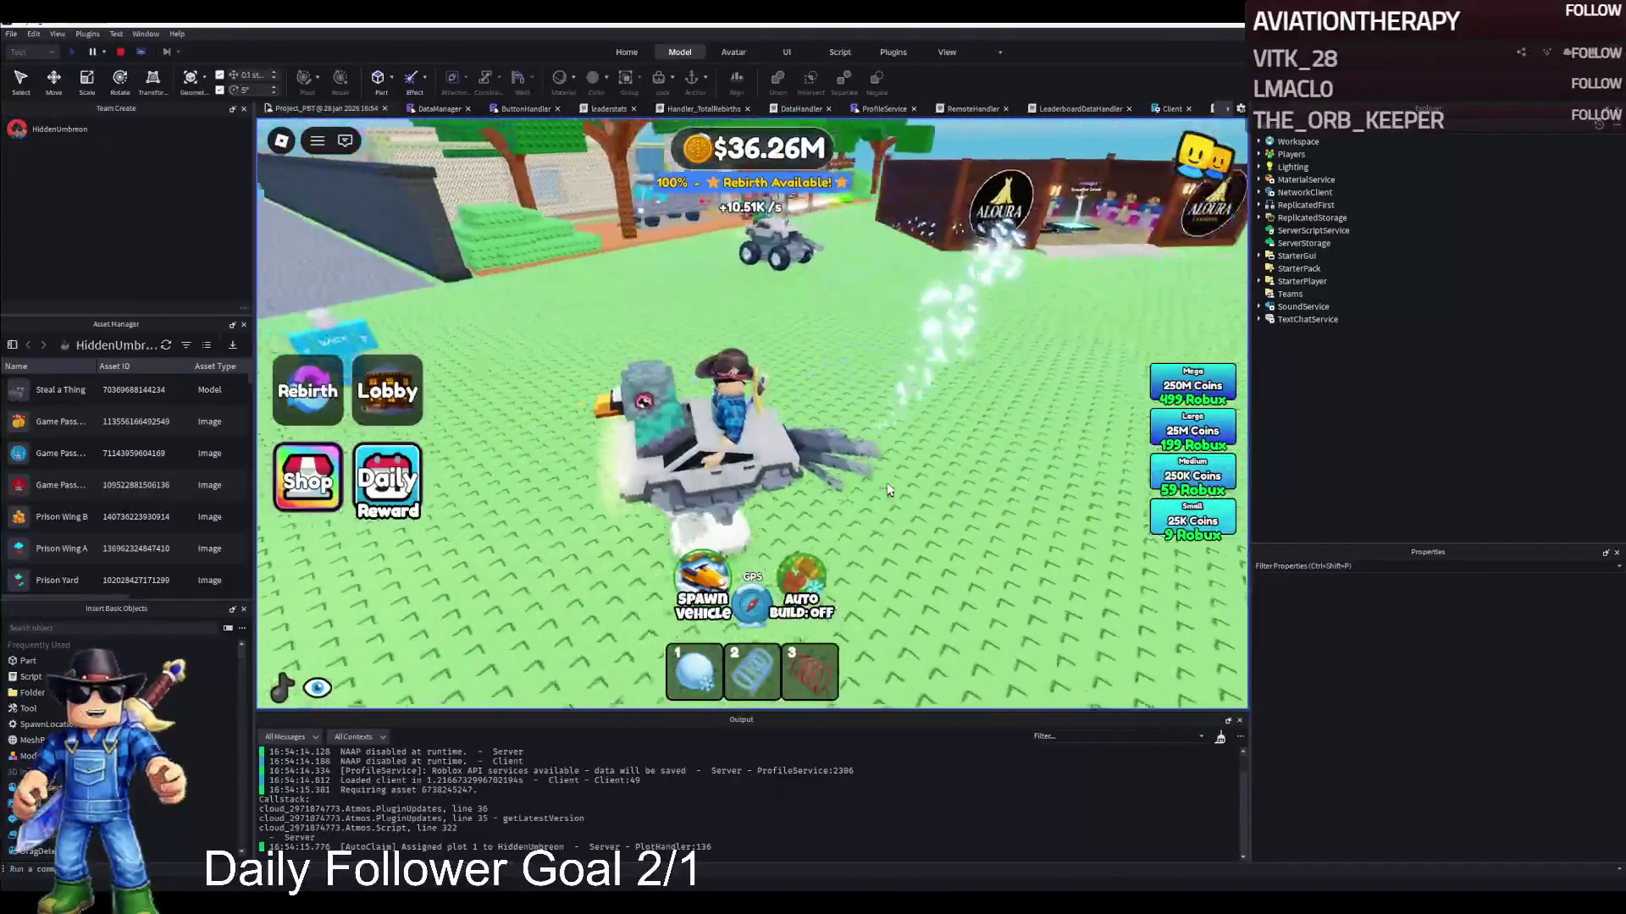
key("a")
key("a")
key("a")
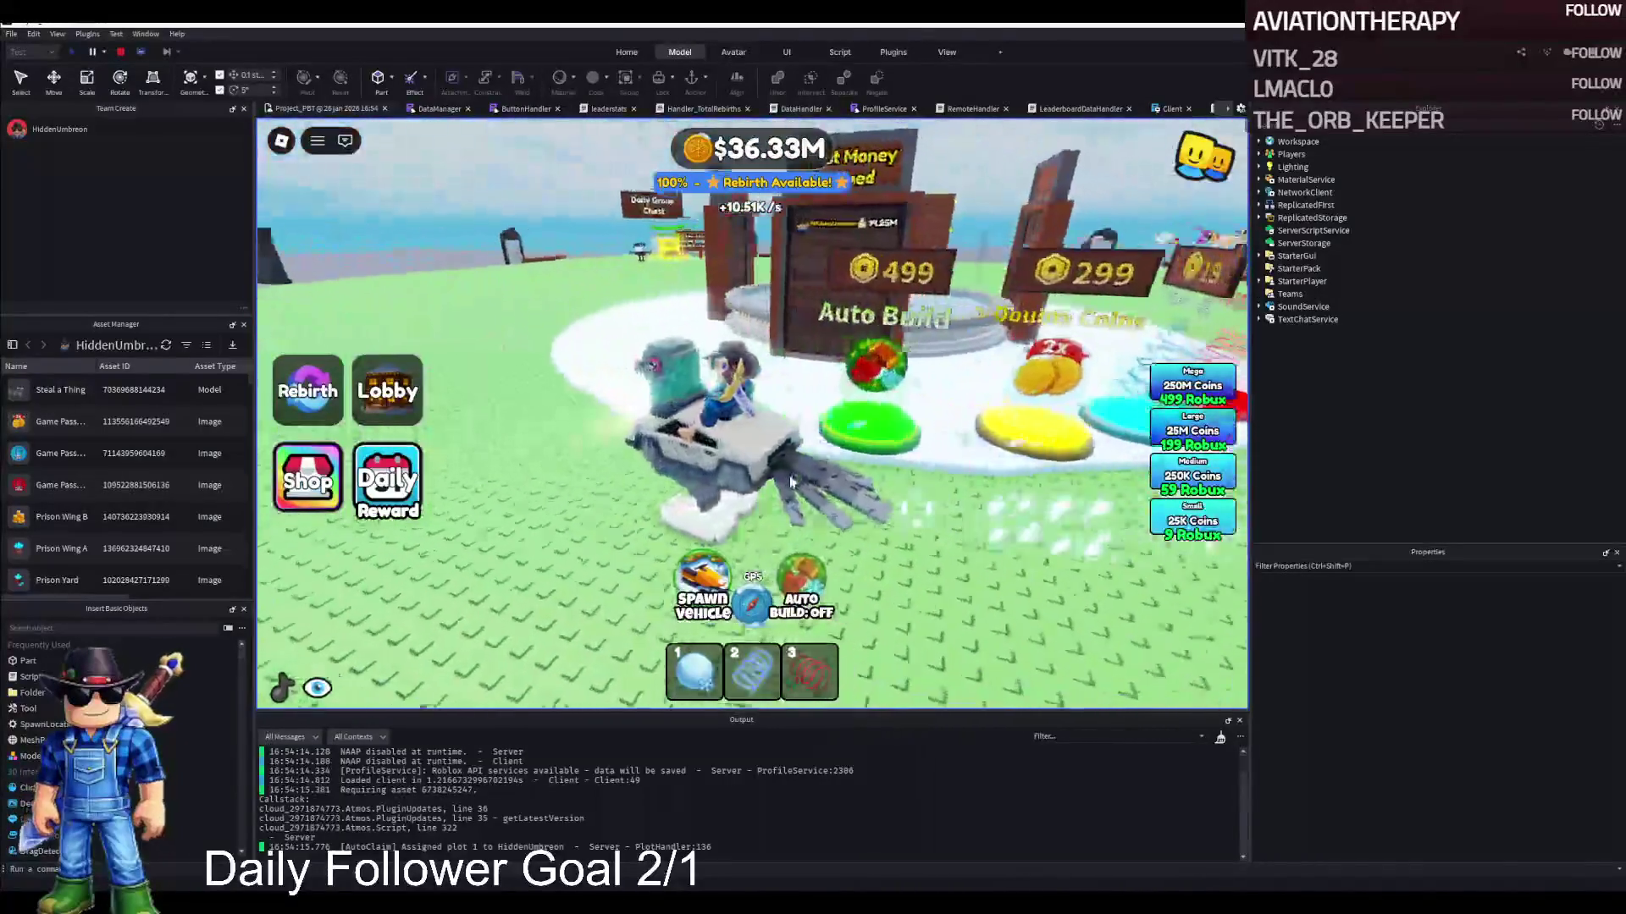
key("a")
key("a")
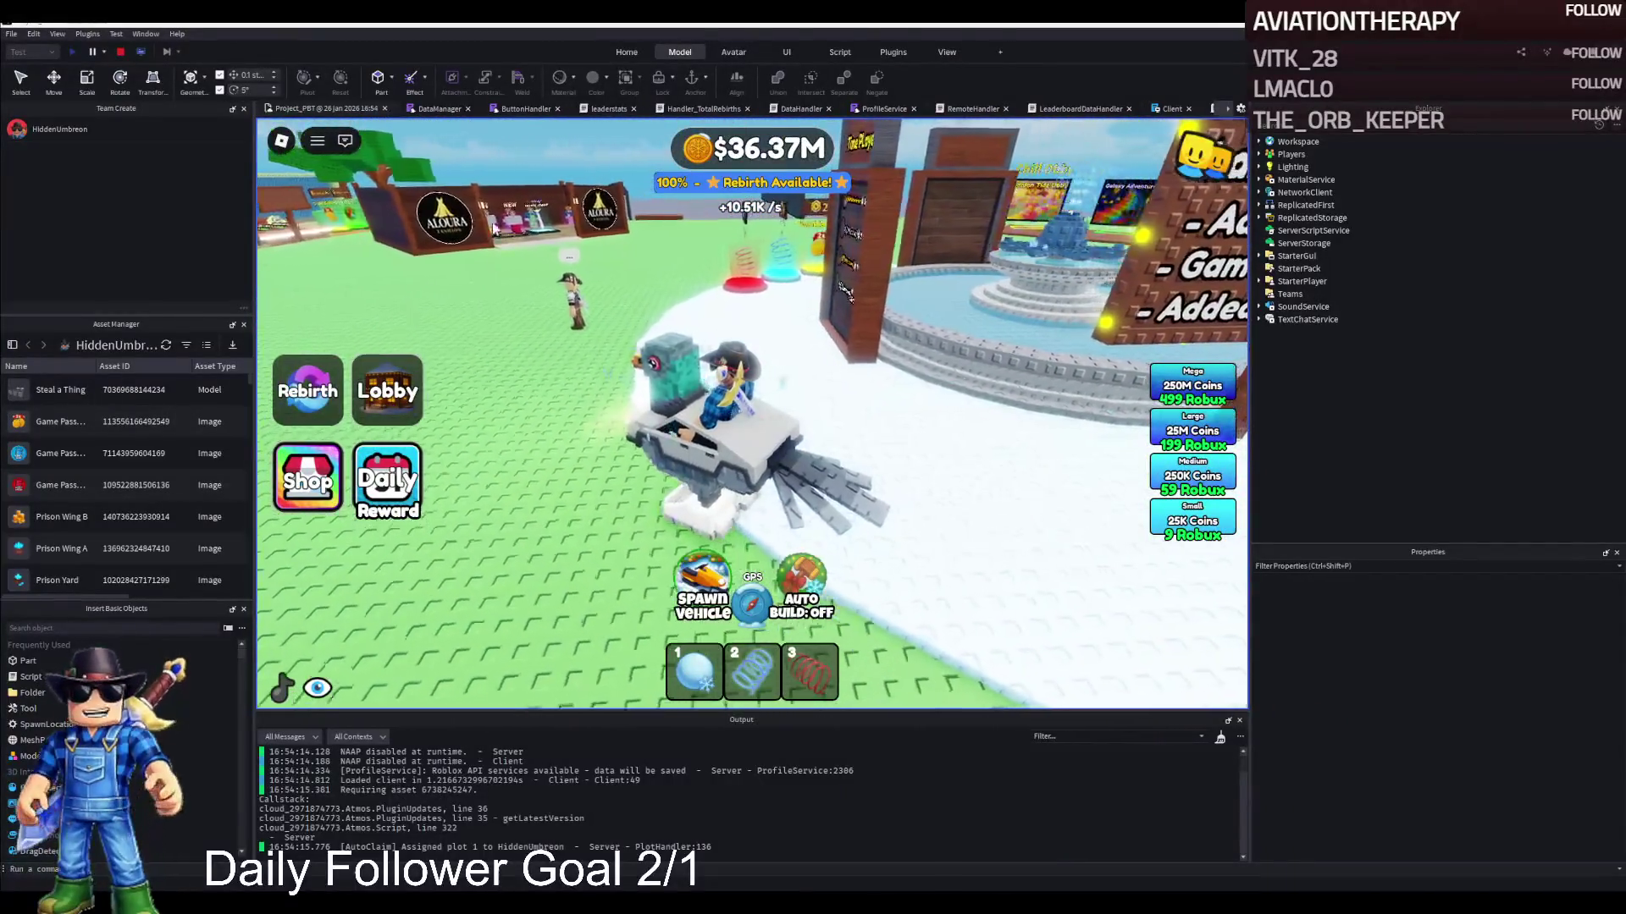
key("a")
key("a")
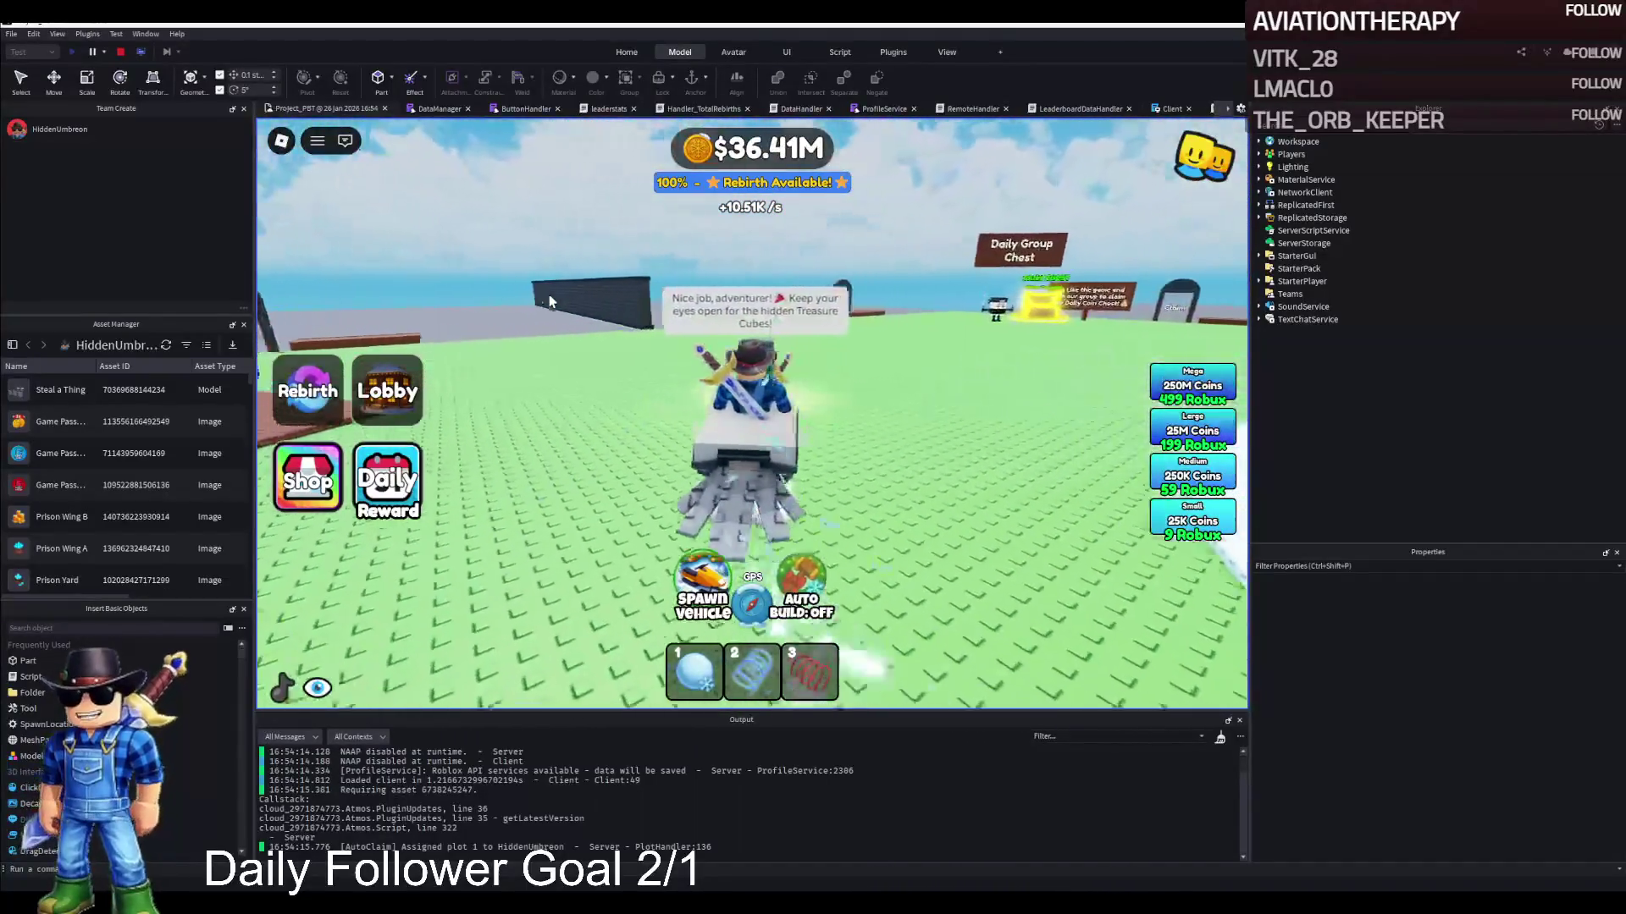
key("a")
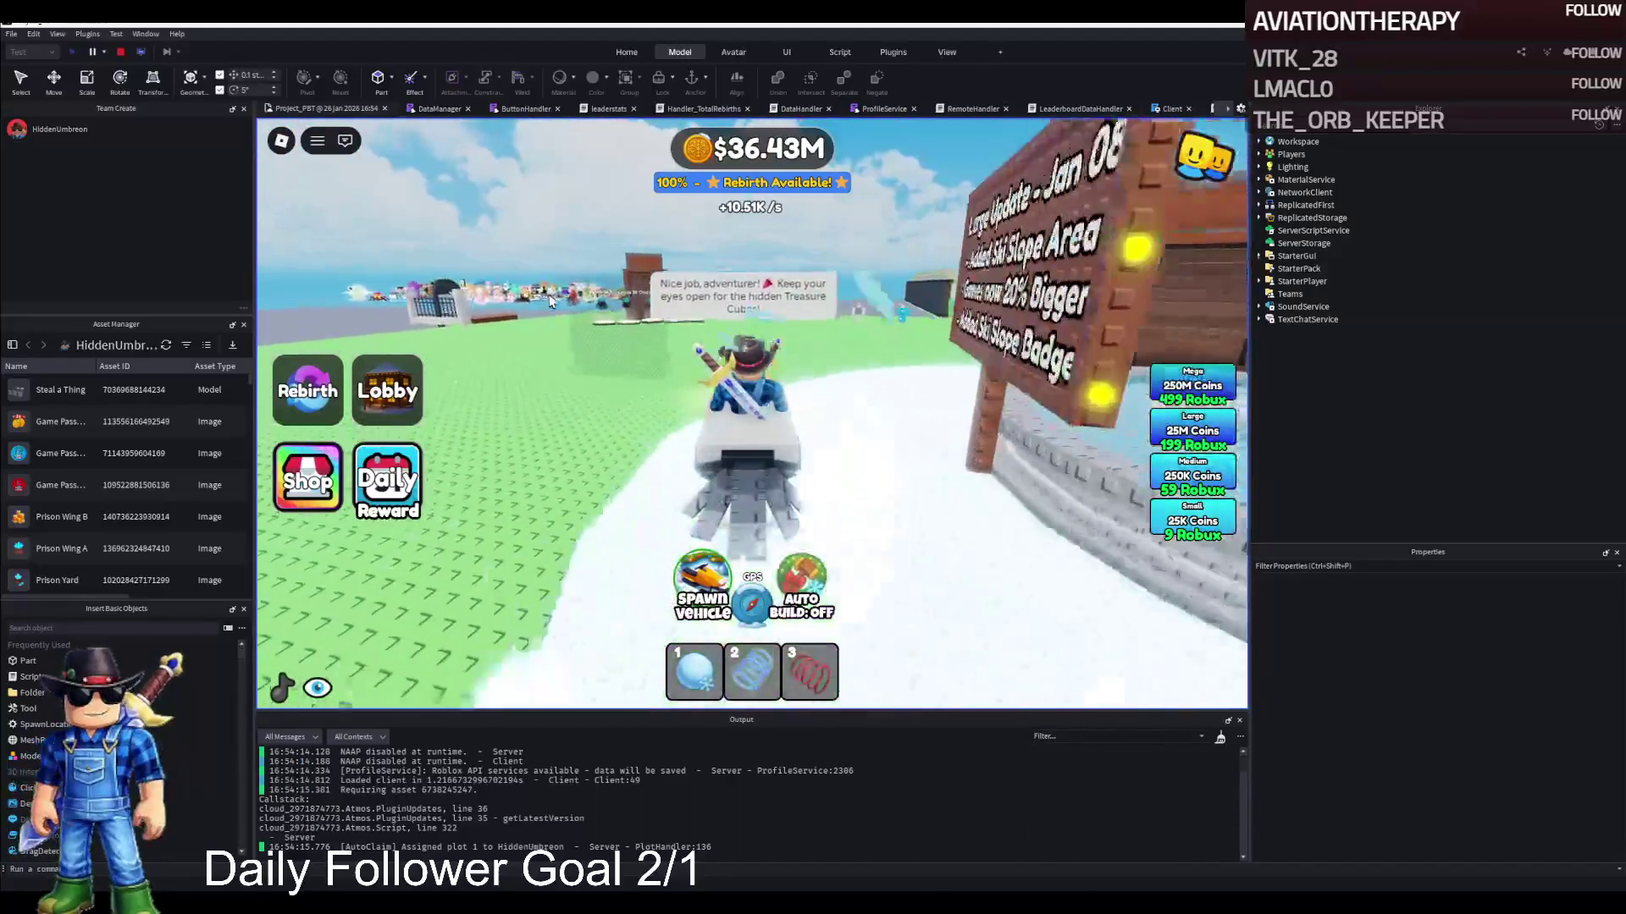
key("a")
key("d")
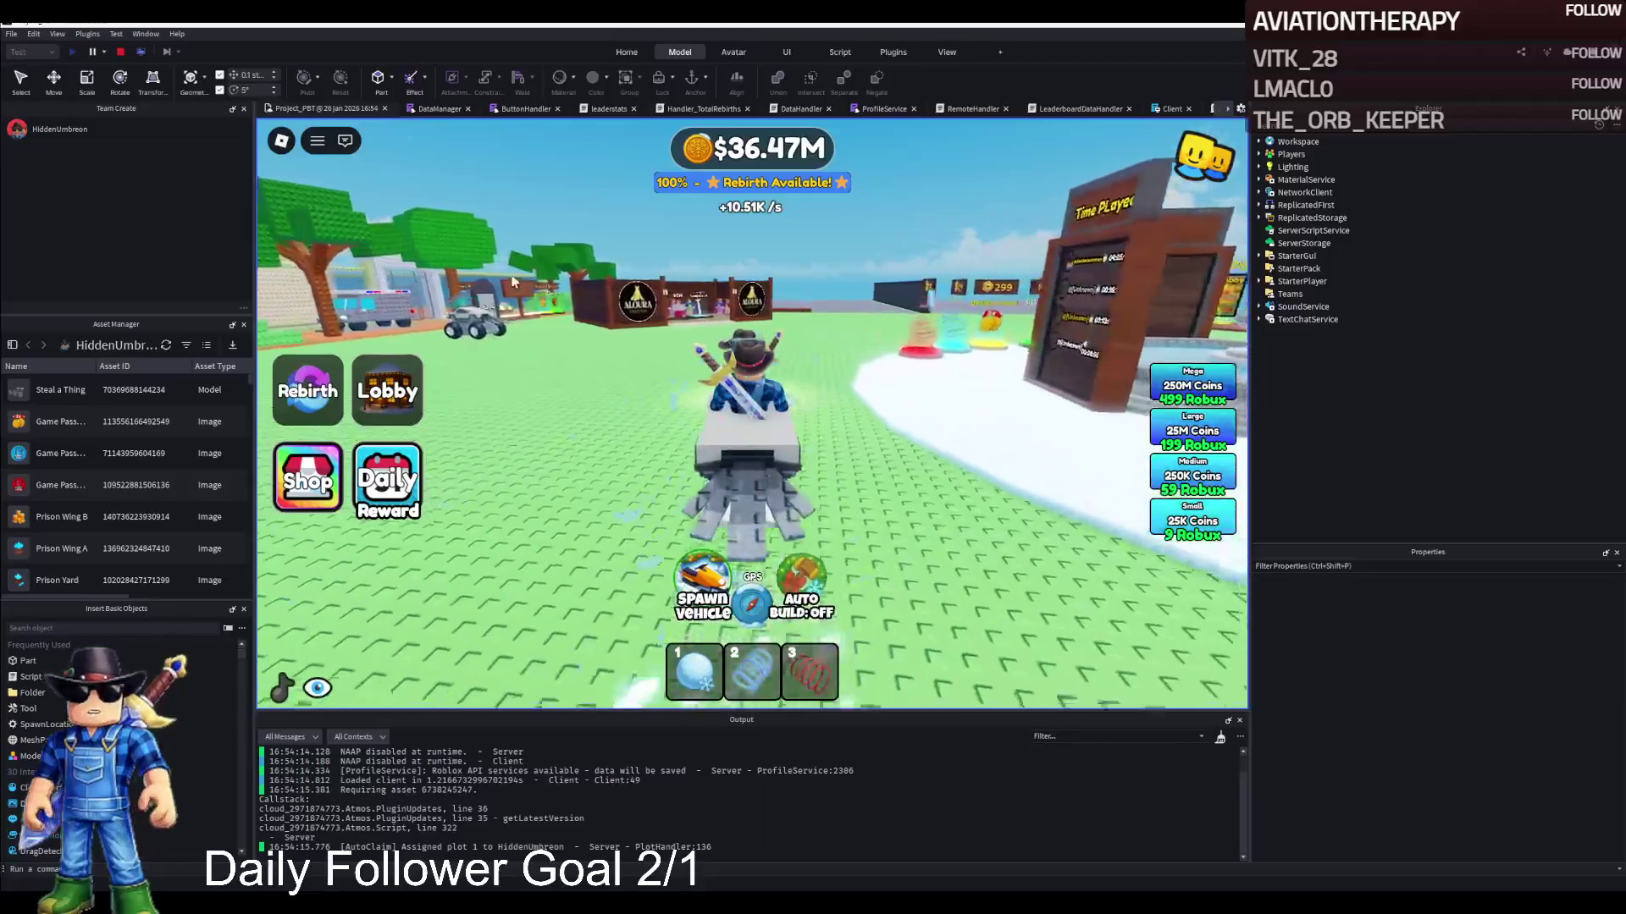
key("d")
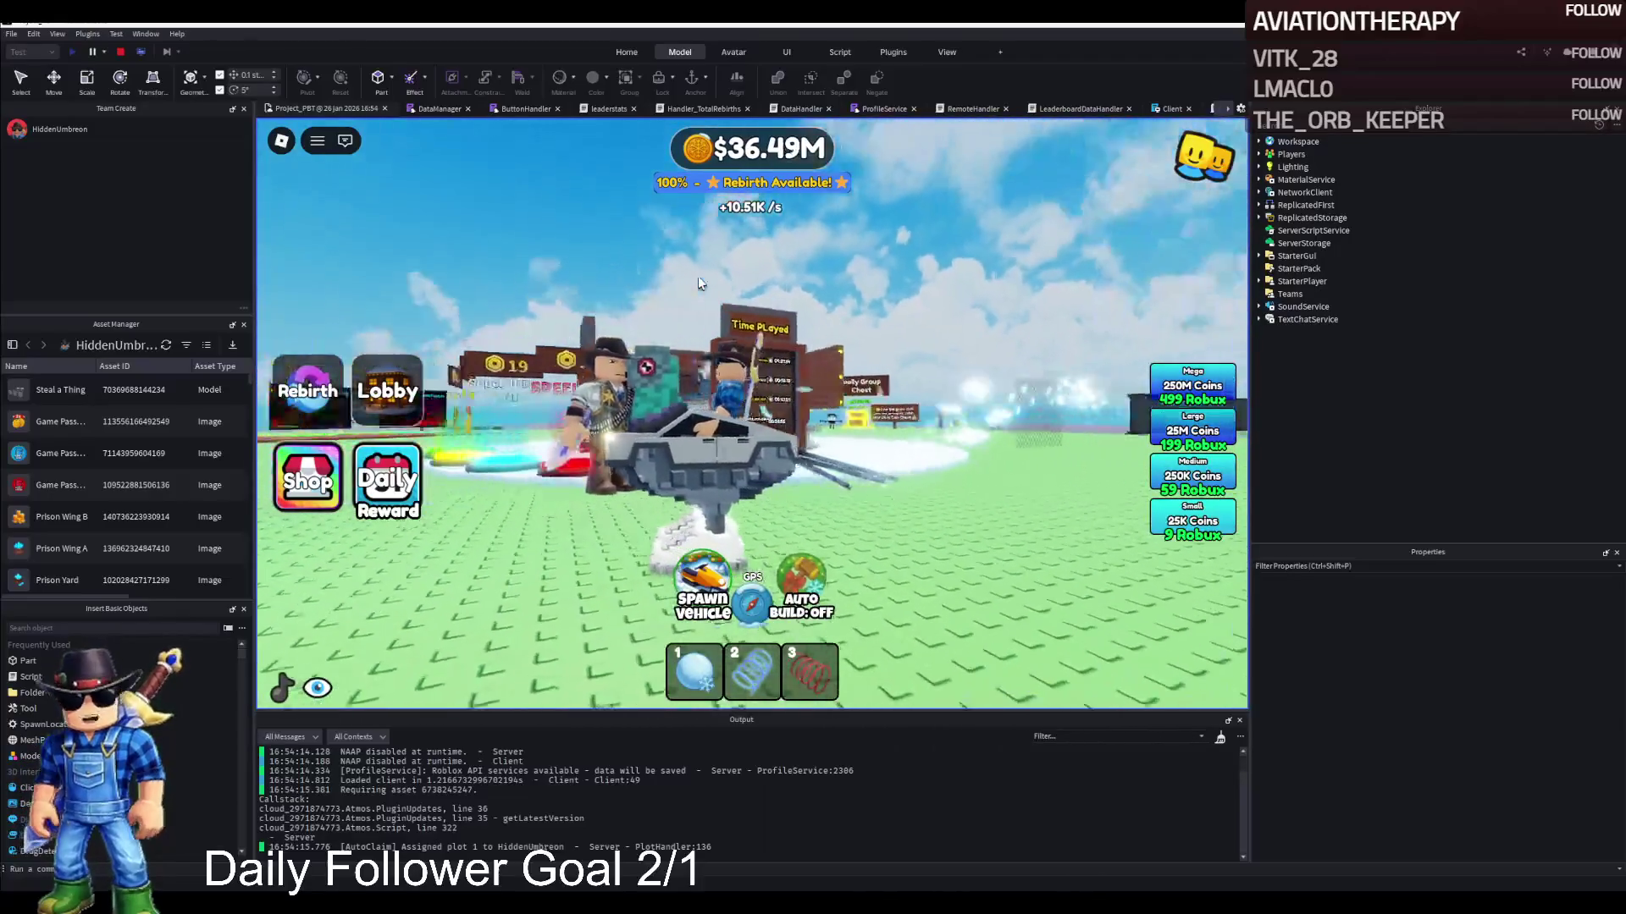
key("d")
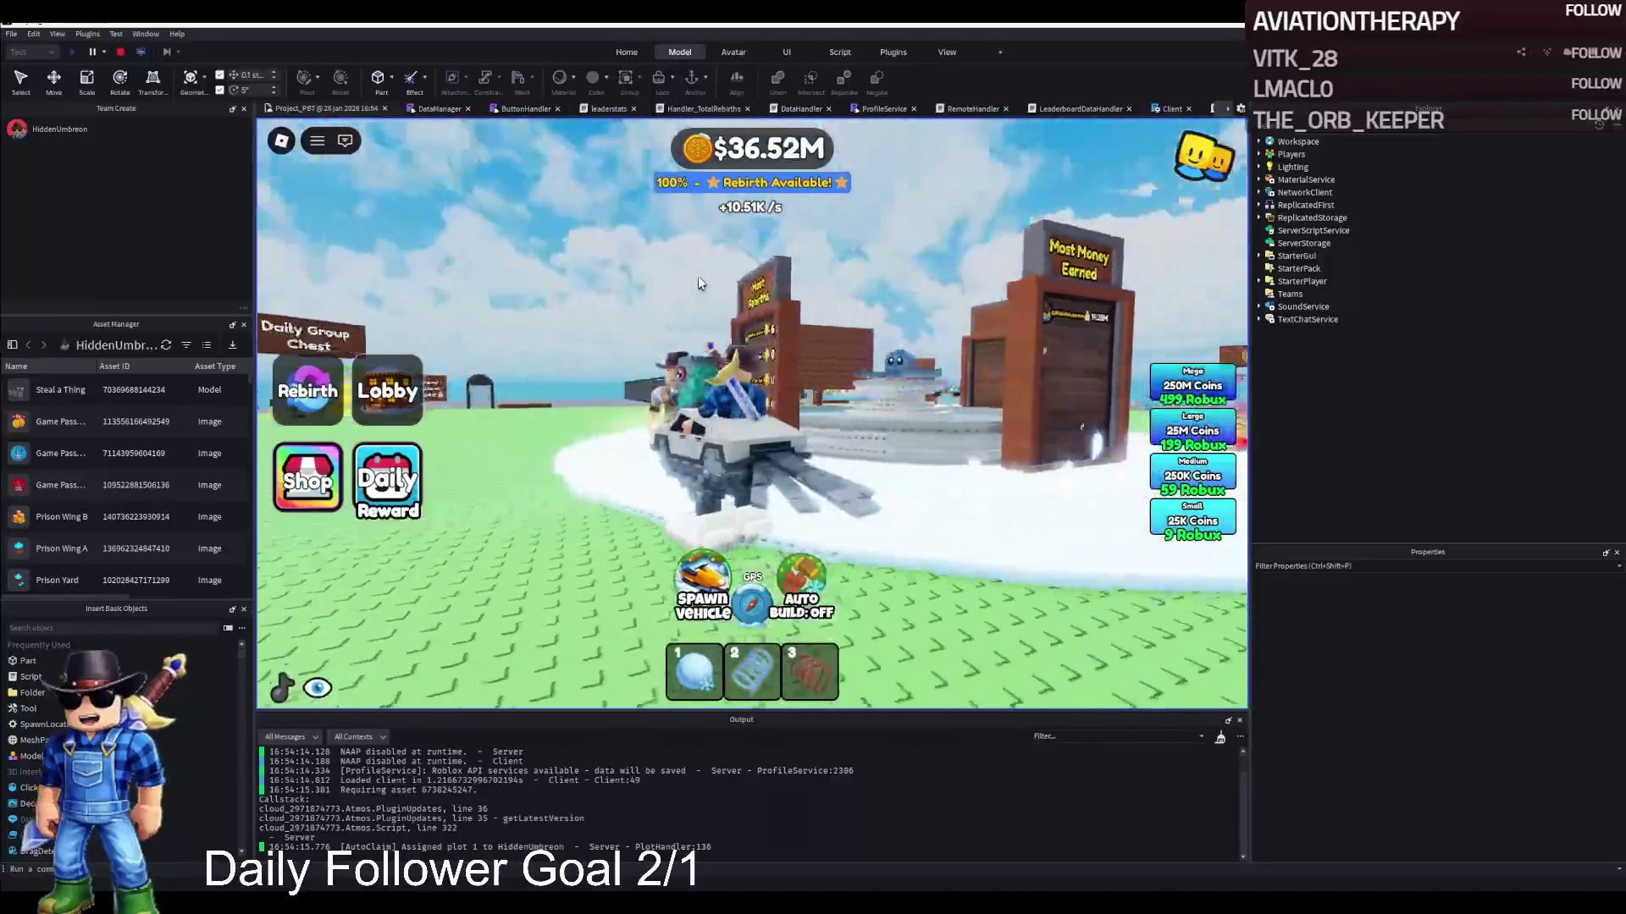
key("d")
key("d")
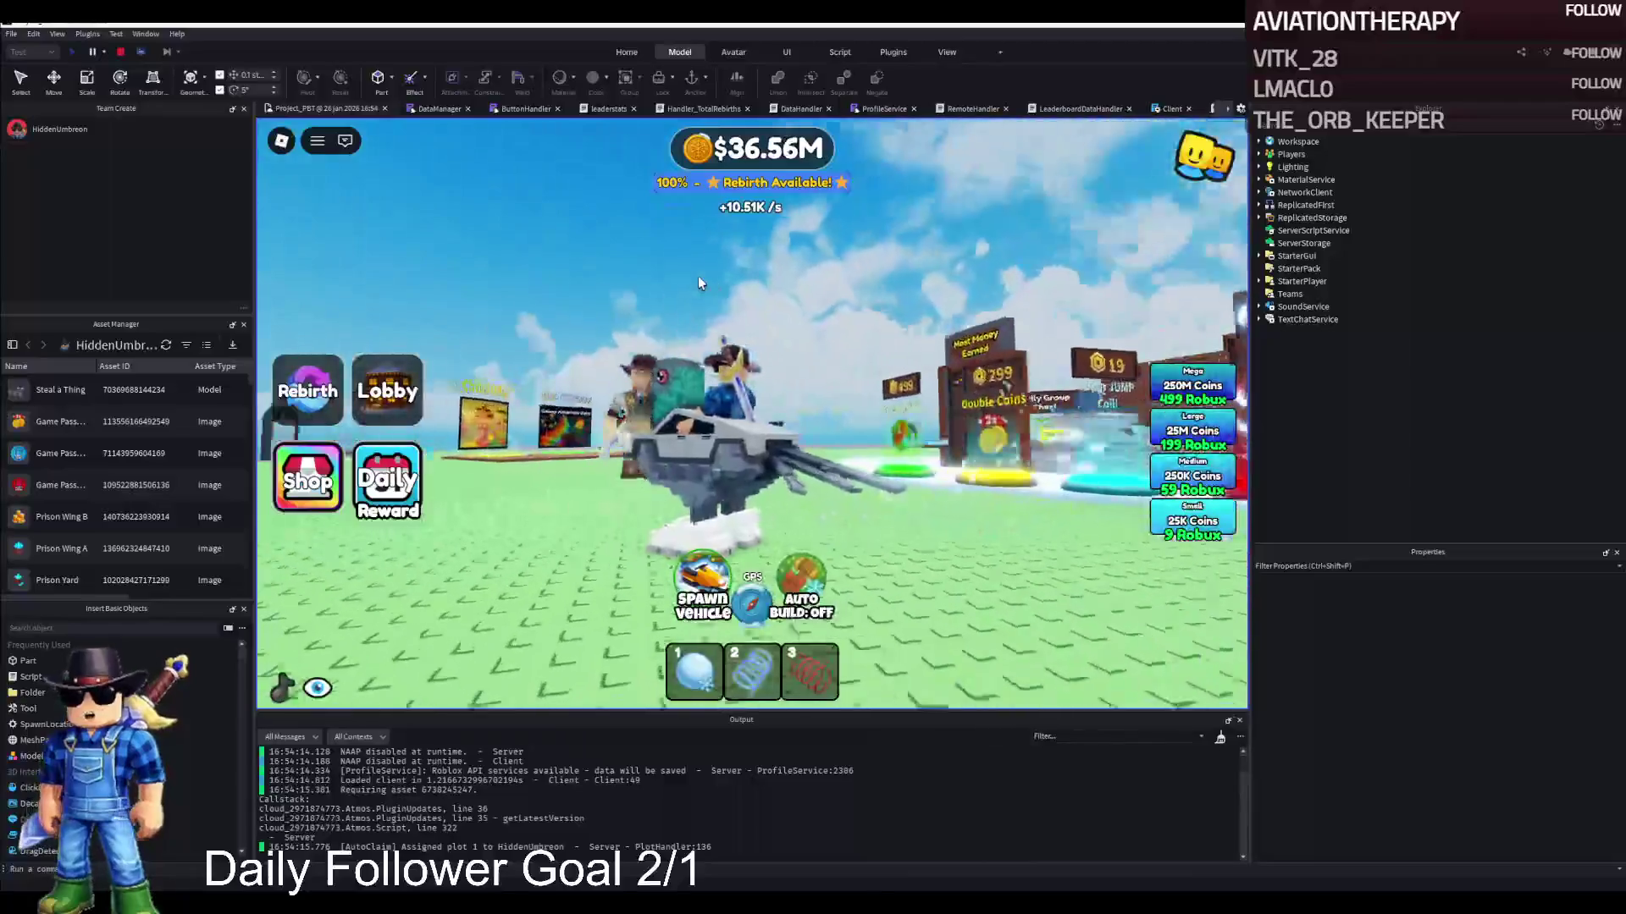
key("d")
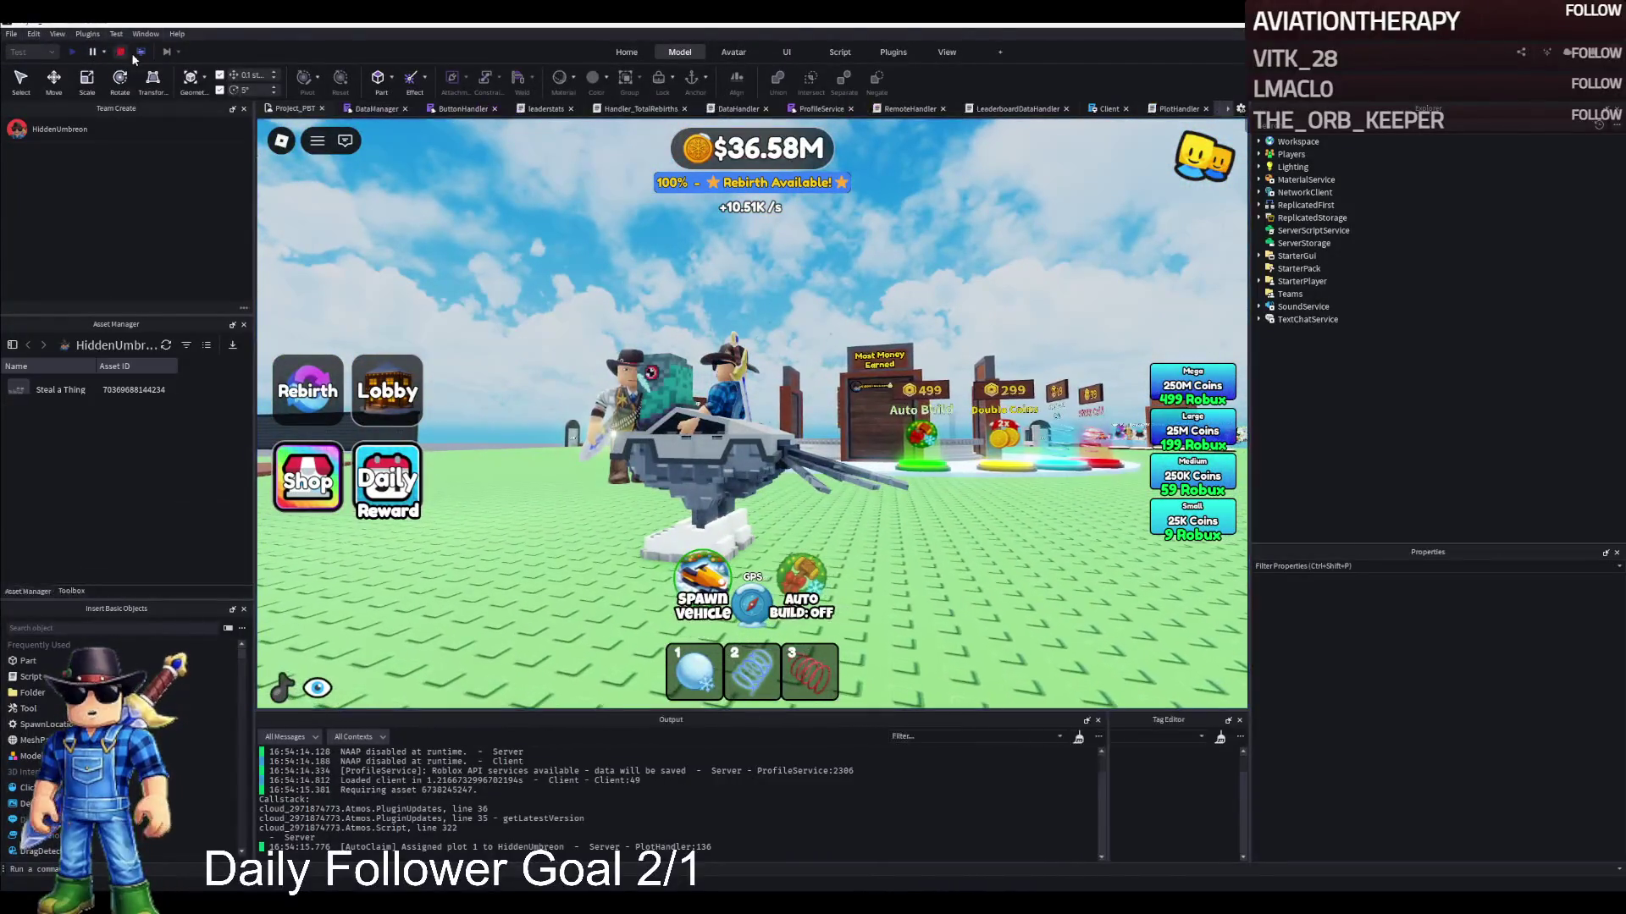
left_click(131, 54)
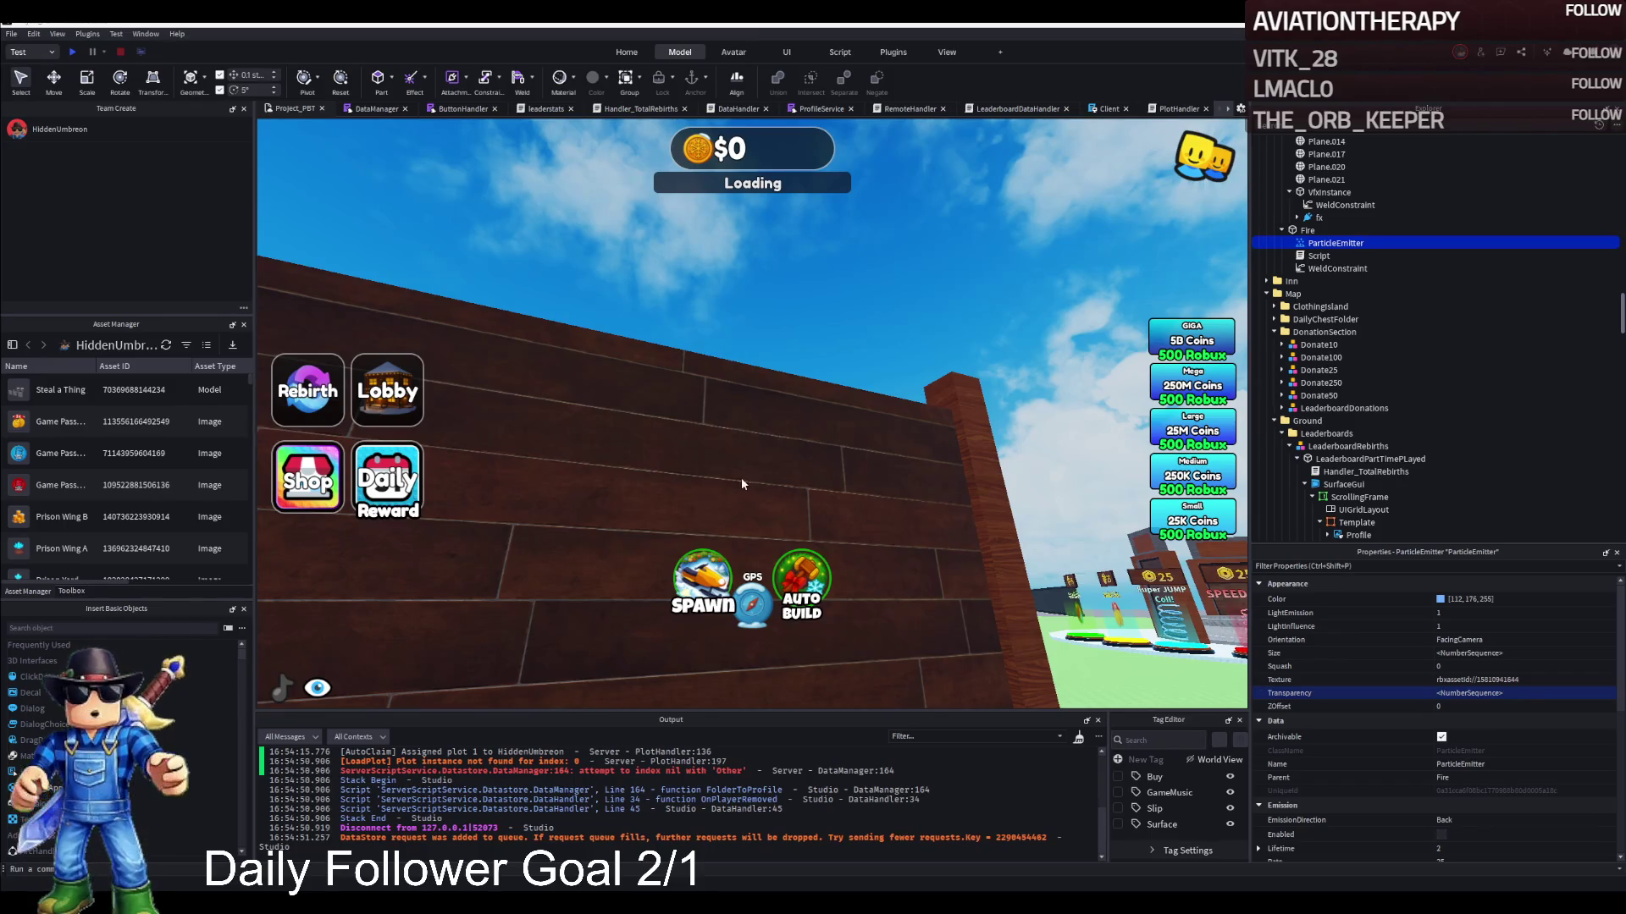
Open and read the Fire part's throttle-driven emitter script
scroll(1537, 755, "down", 10)
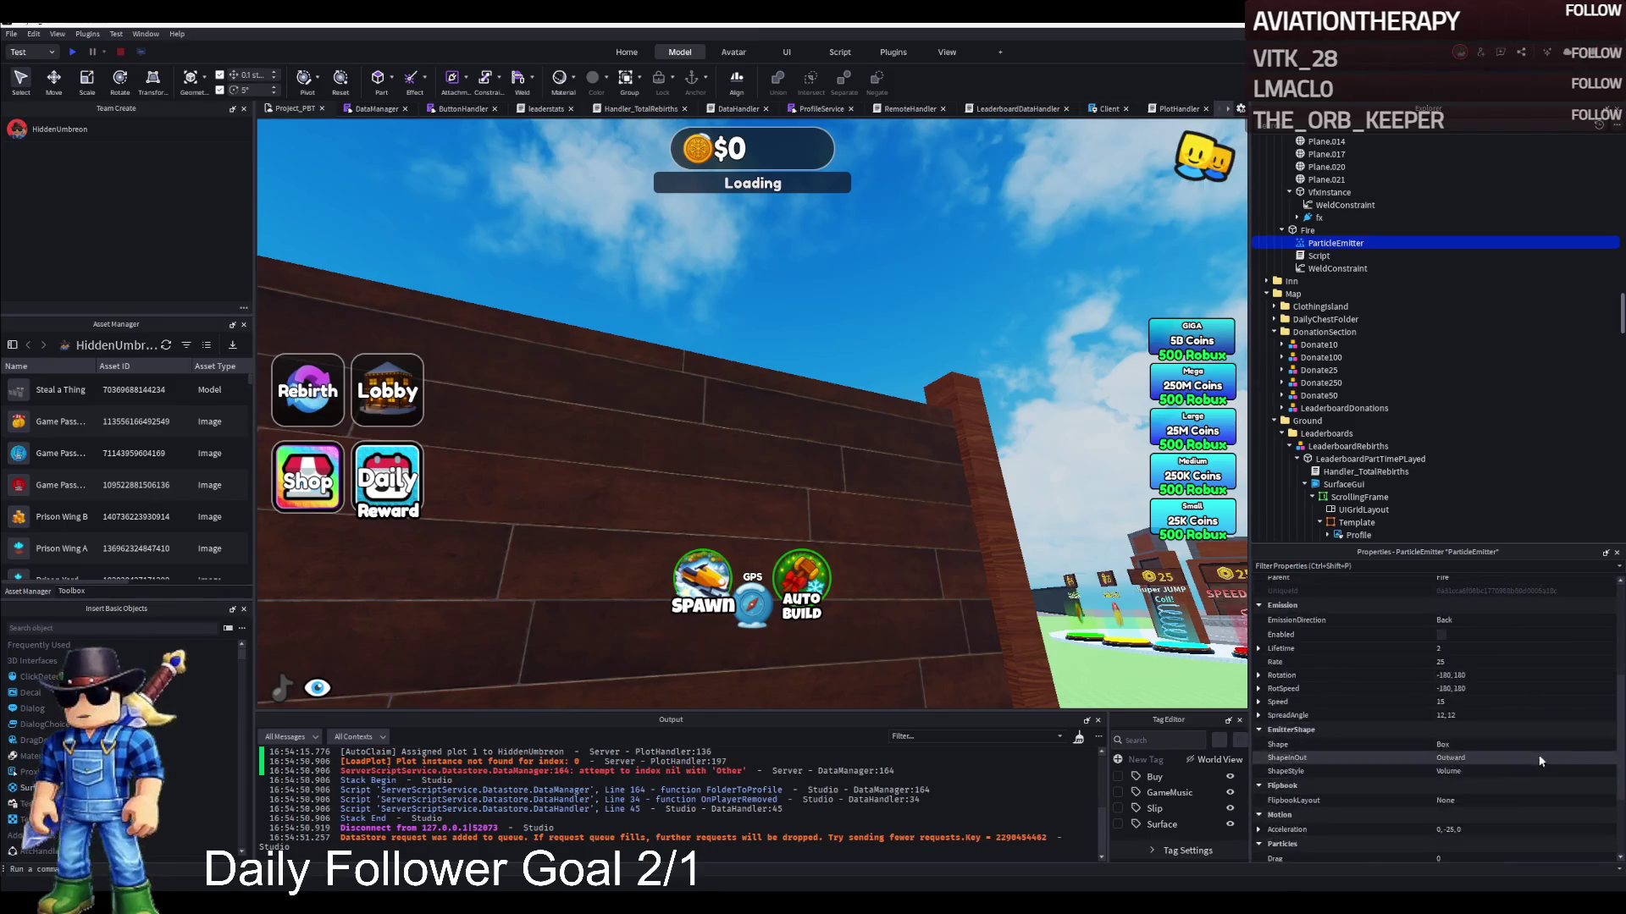
double_click(1318, 256)
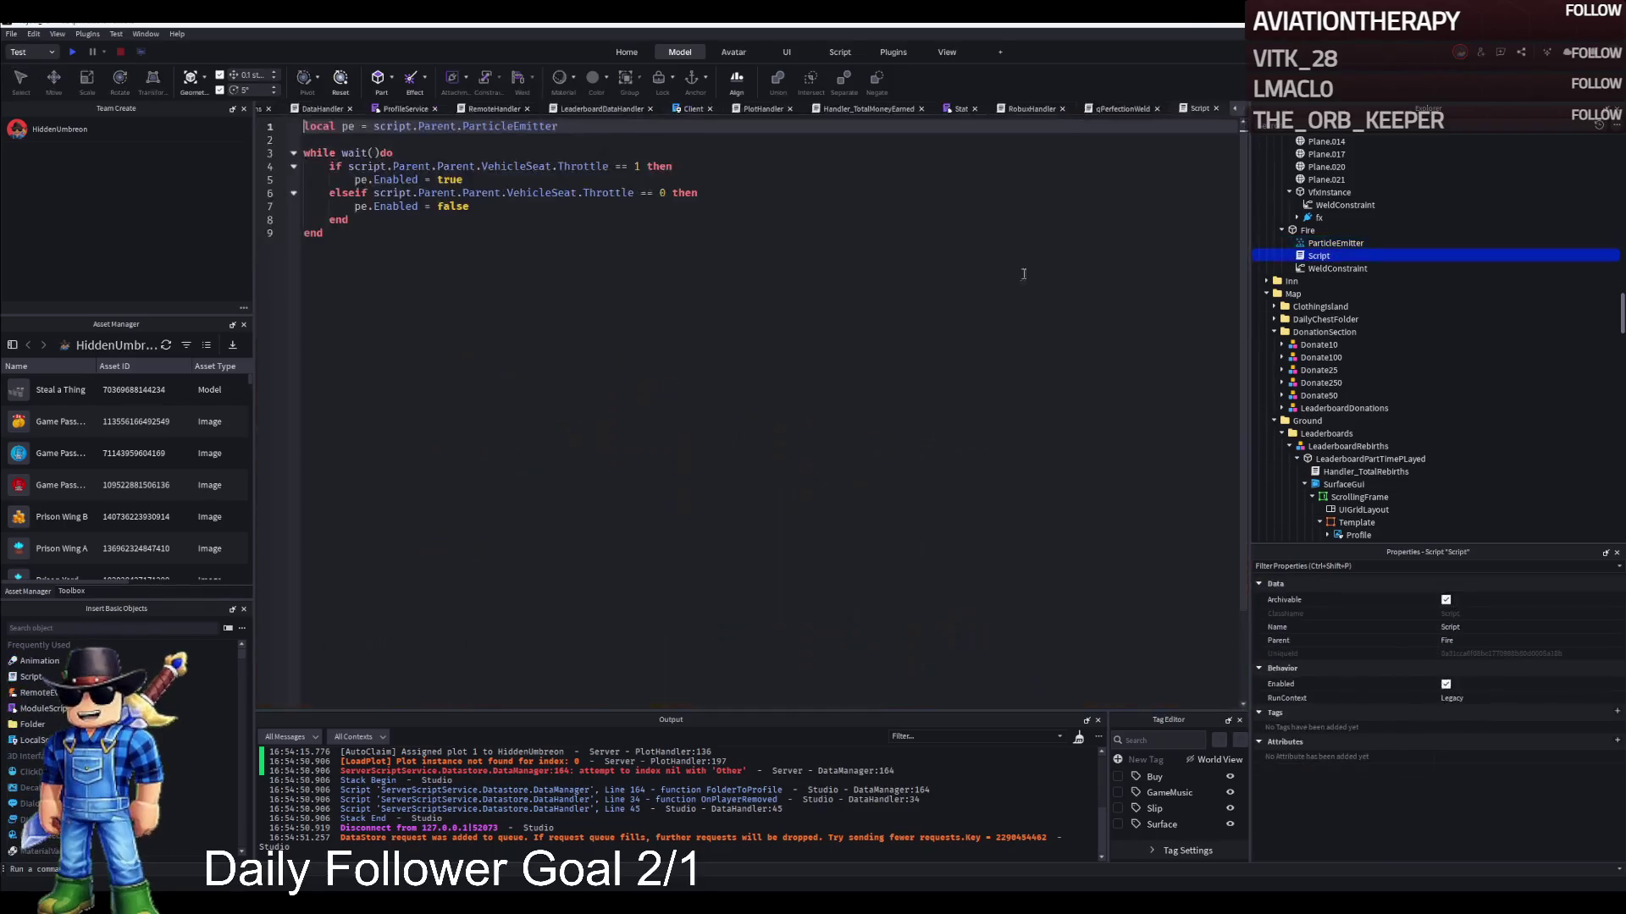
left_click(1215, 109)
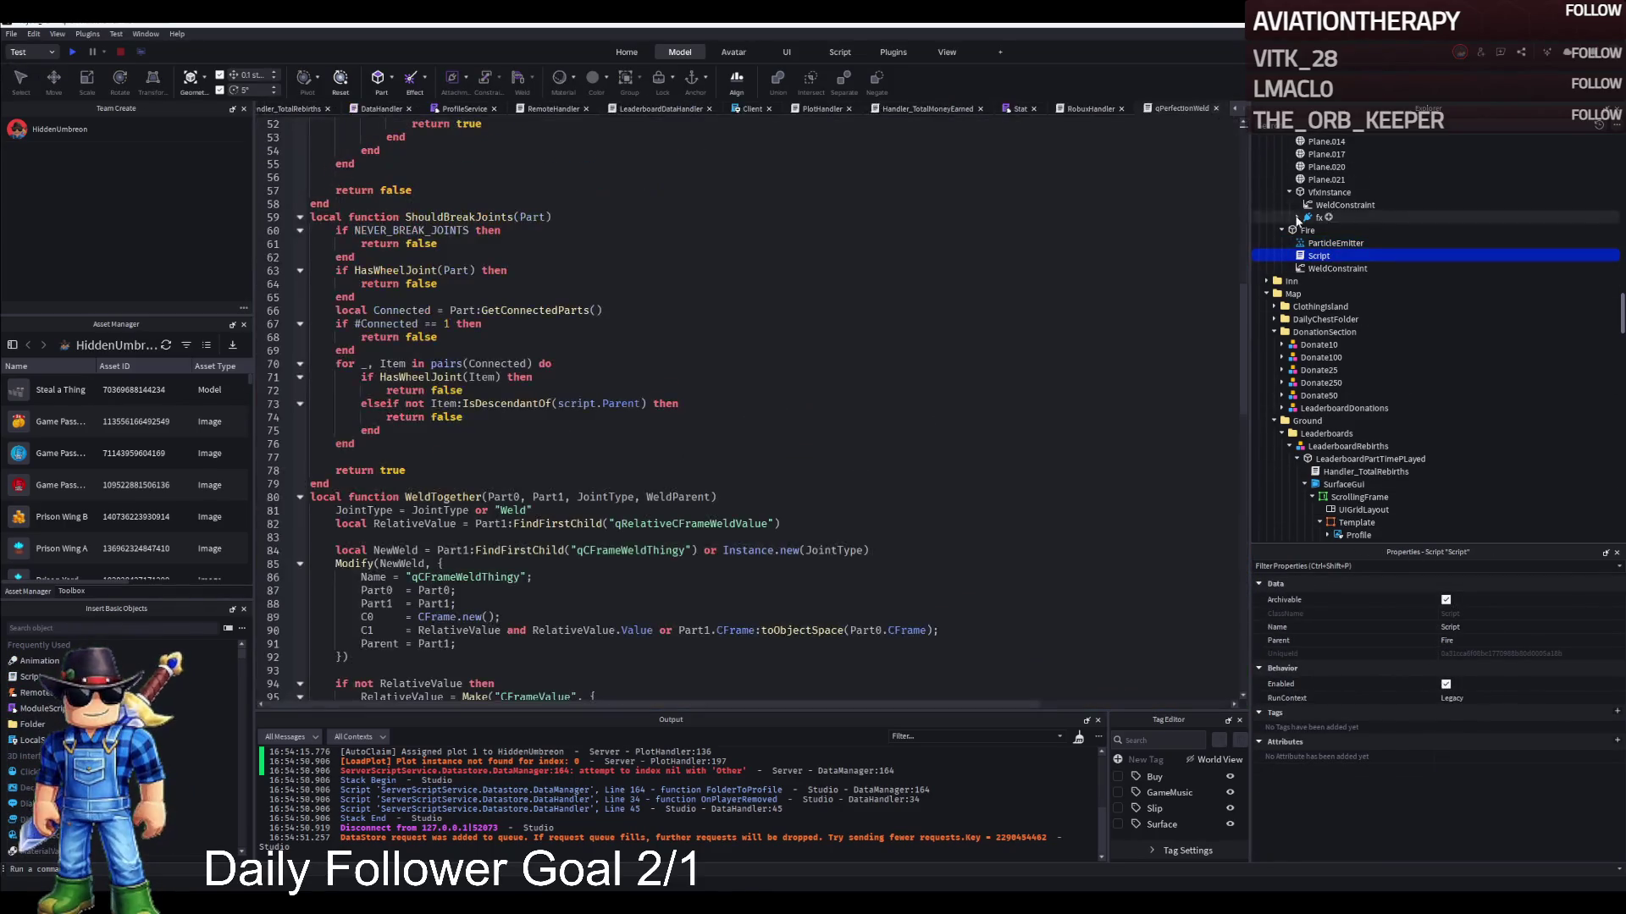
left_click(1336, 243)
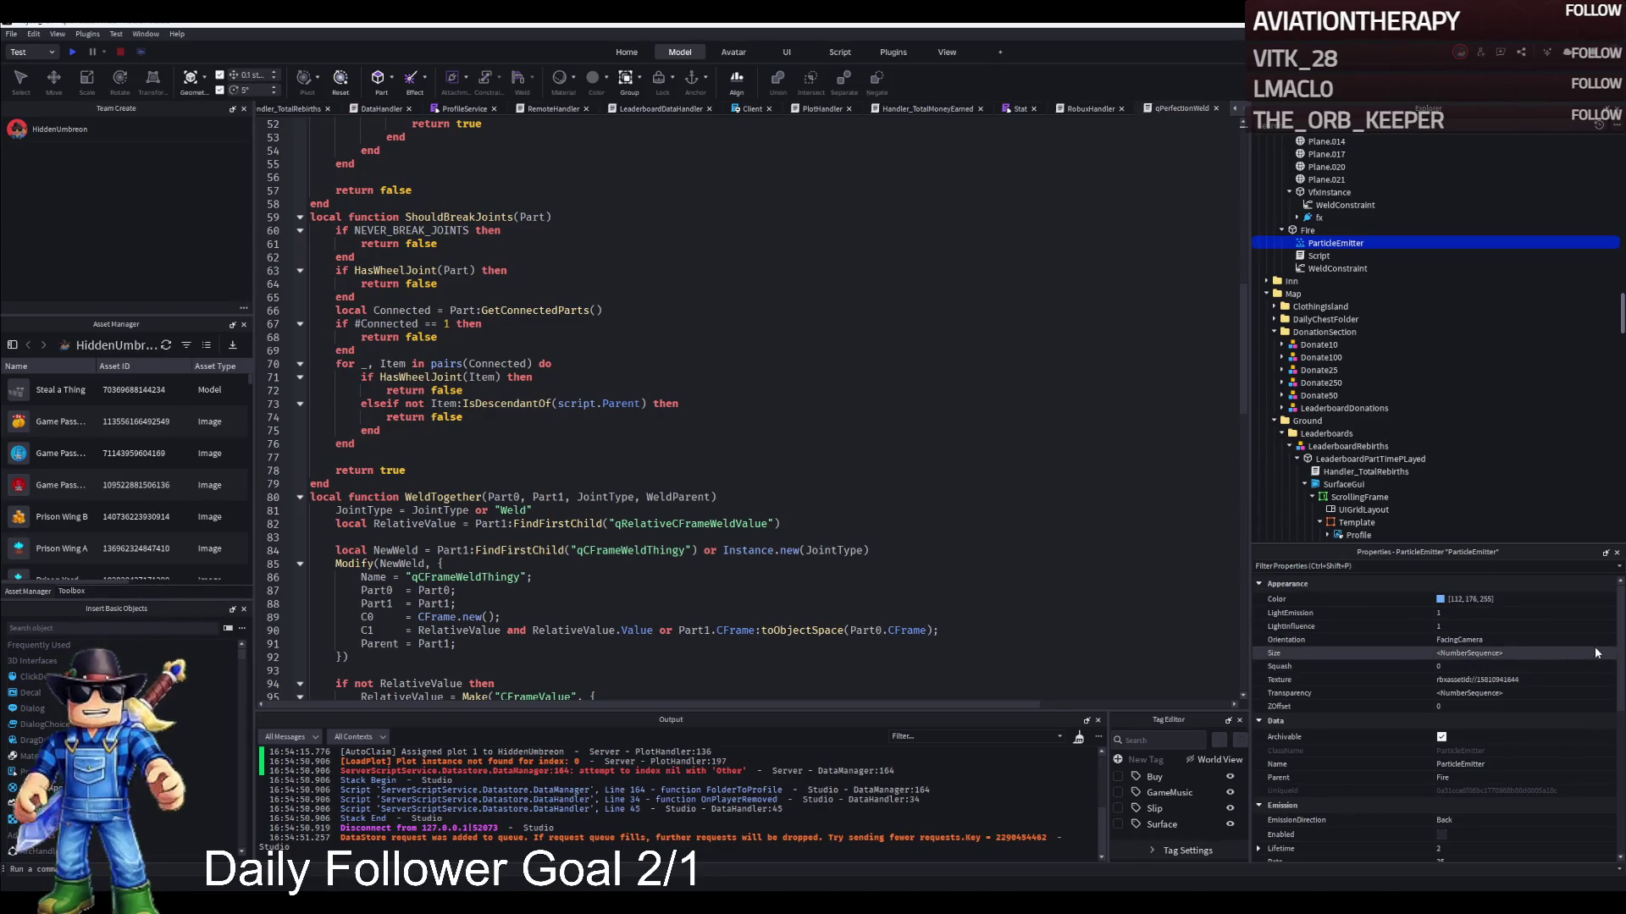
Return to the 3D scene and show the Fire part's own properties
scroll(1598, 669, "down", 4)
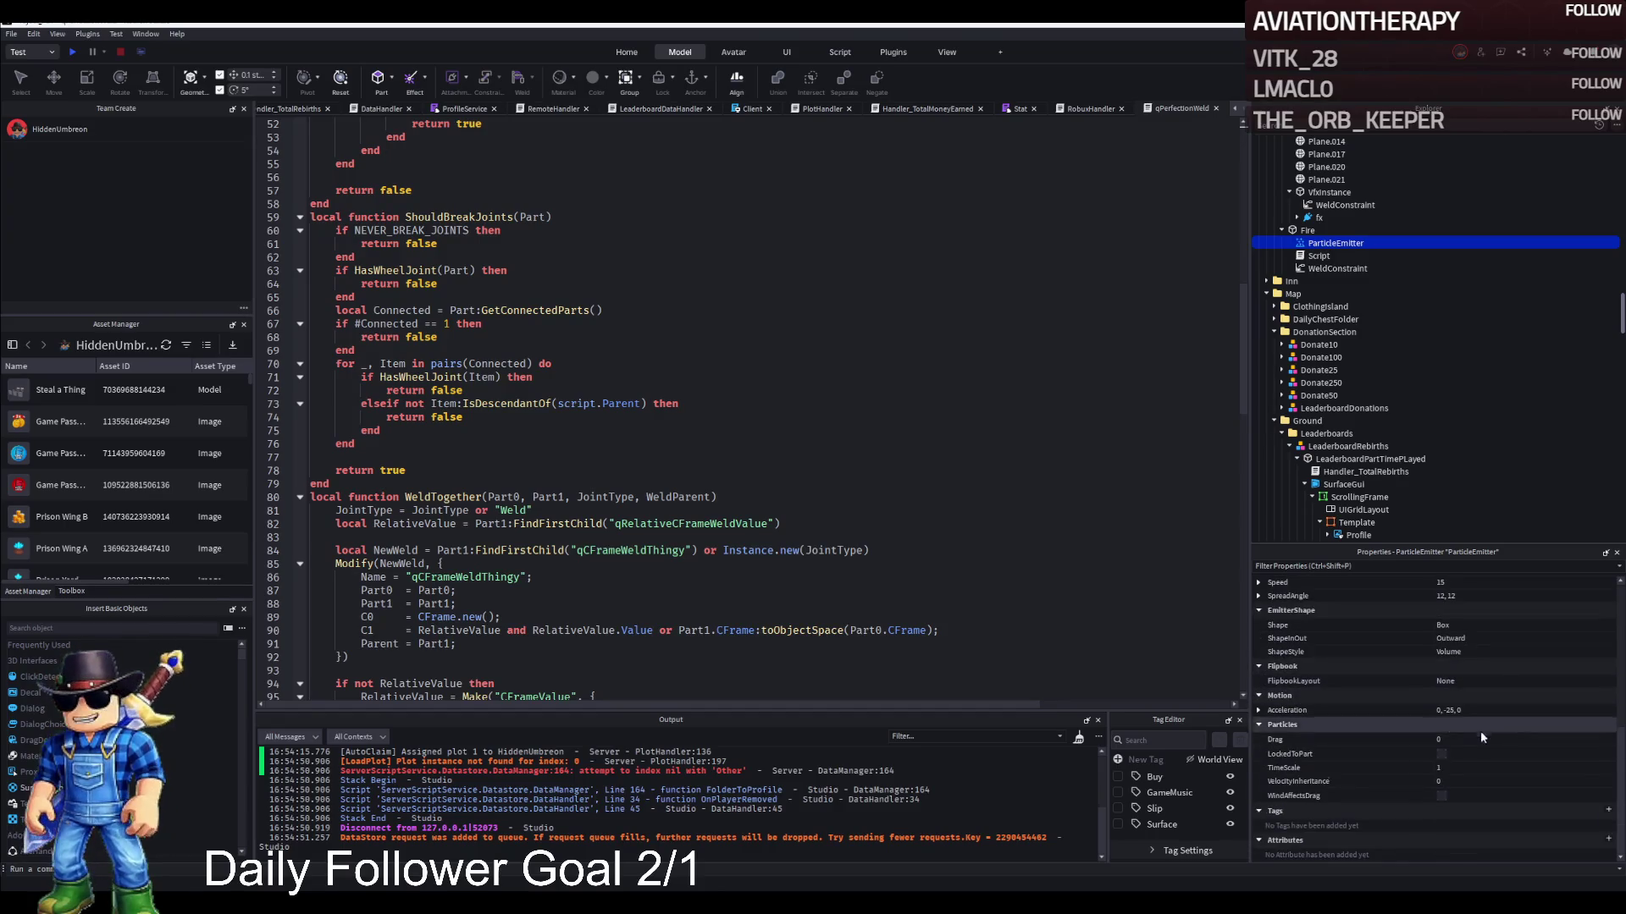
scroll(1431, 745, "up", 3)
scroll(1414, 714, "up", 1)
scroll(297, 140, "up", 9)
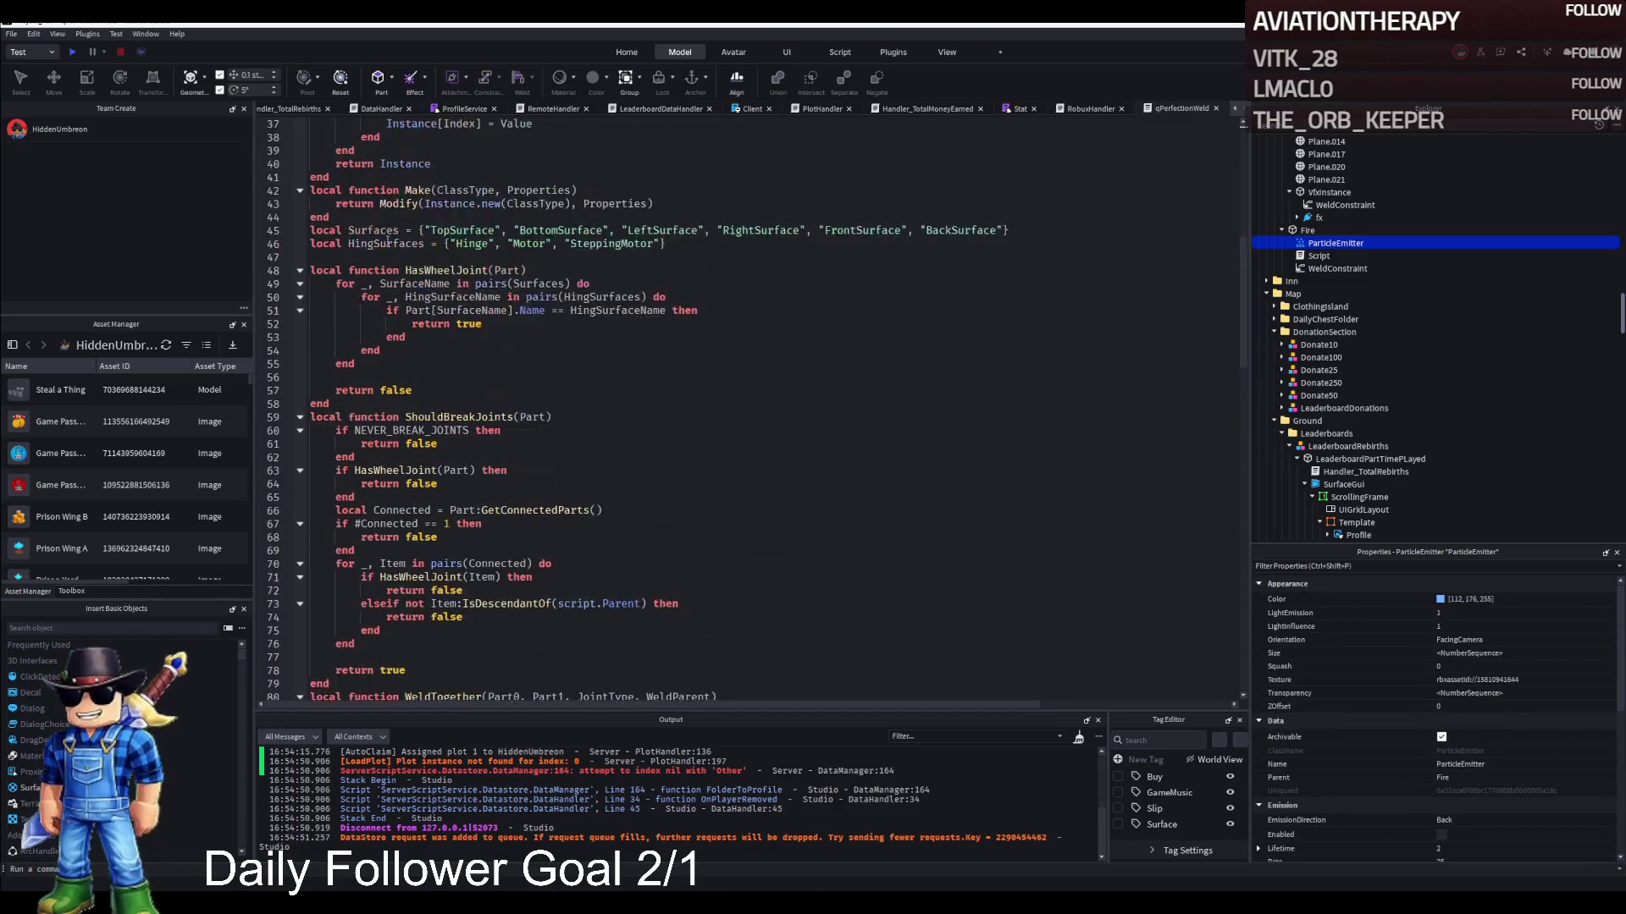
scroll(292, 110, "up", 10)
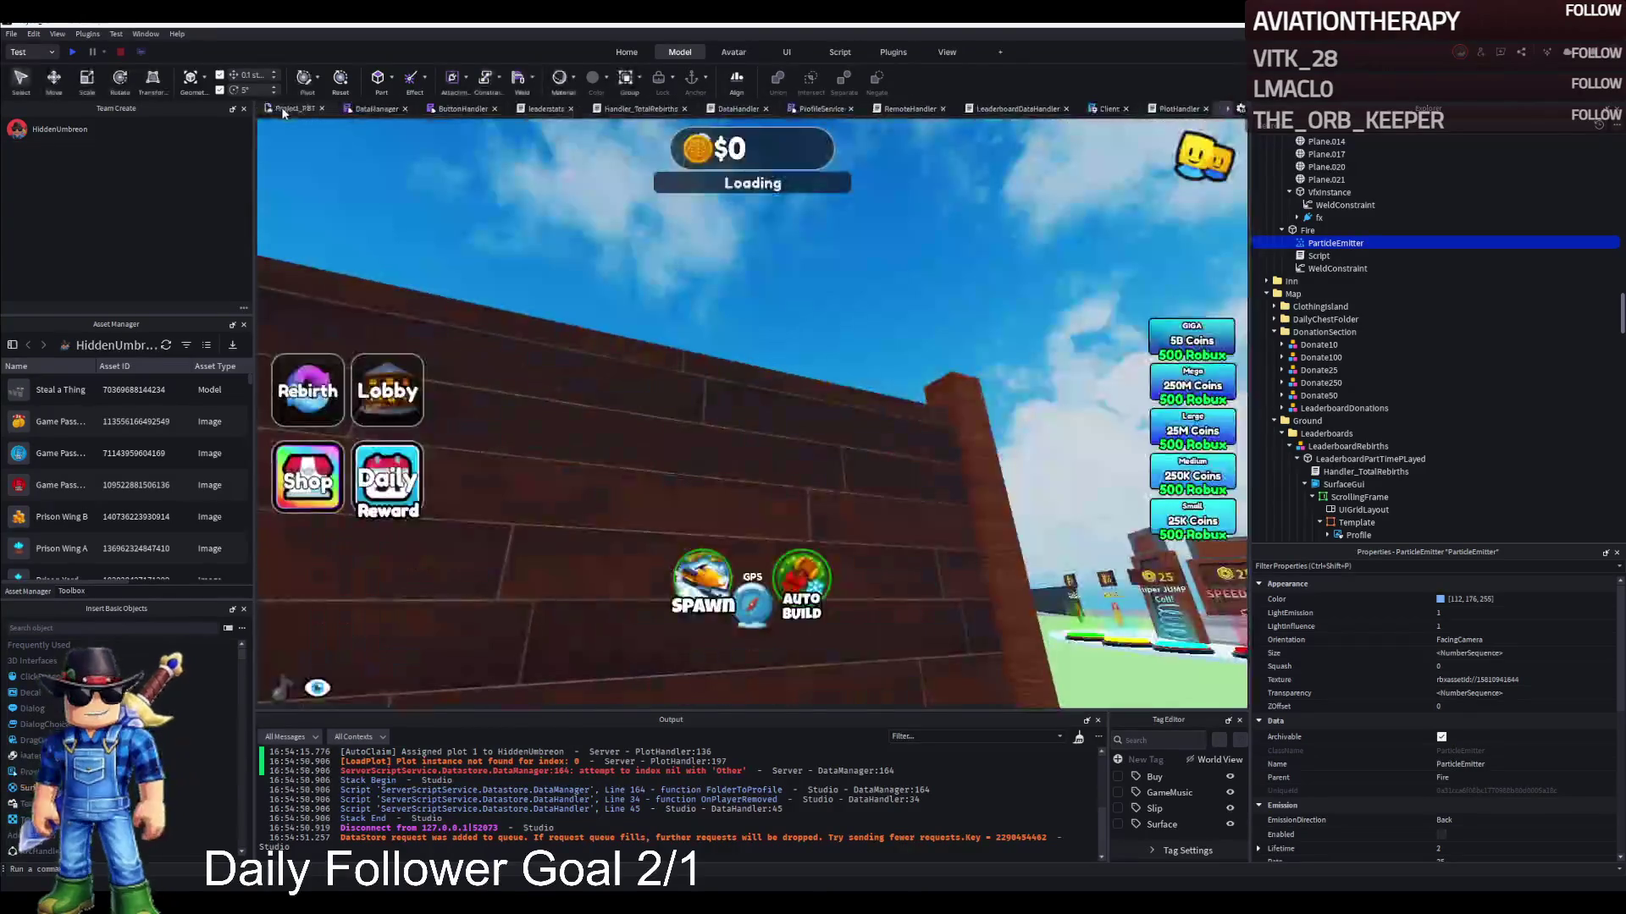
left_click(1288, 232)
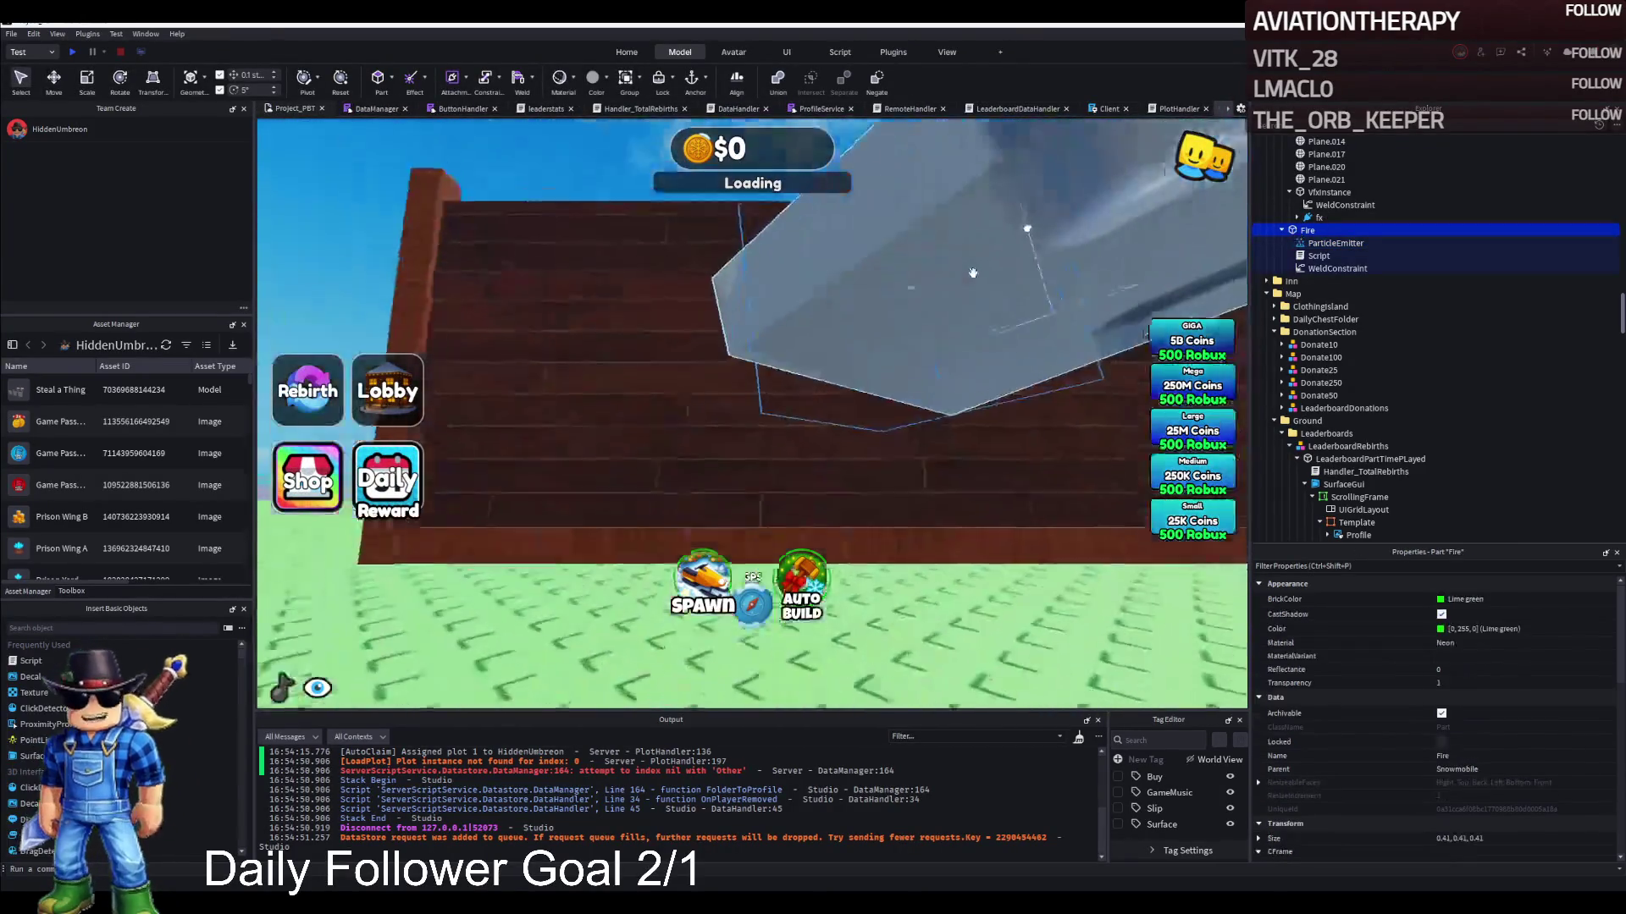
Move the Fire part about 3.9 studs along the X and vertical axes with the Move tool
key("ctrl+2")
key("f")
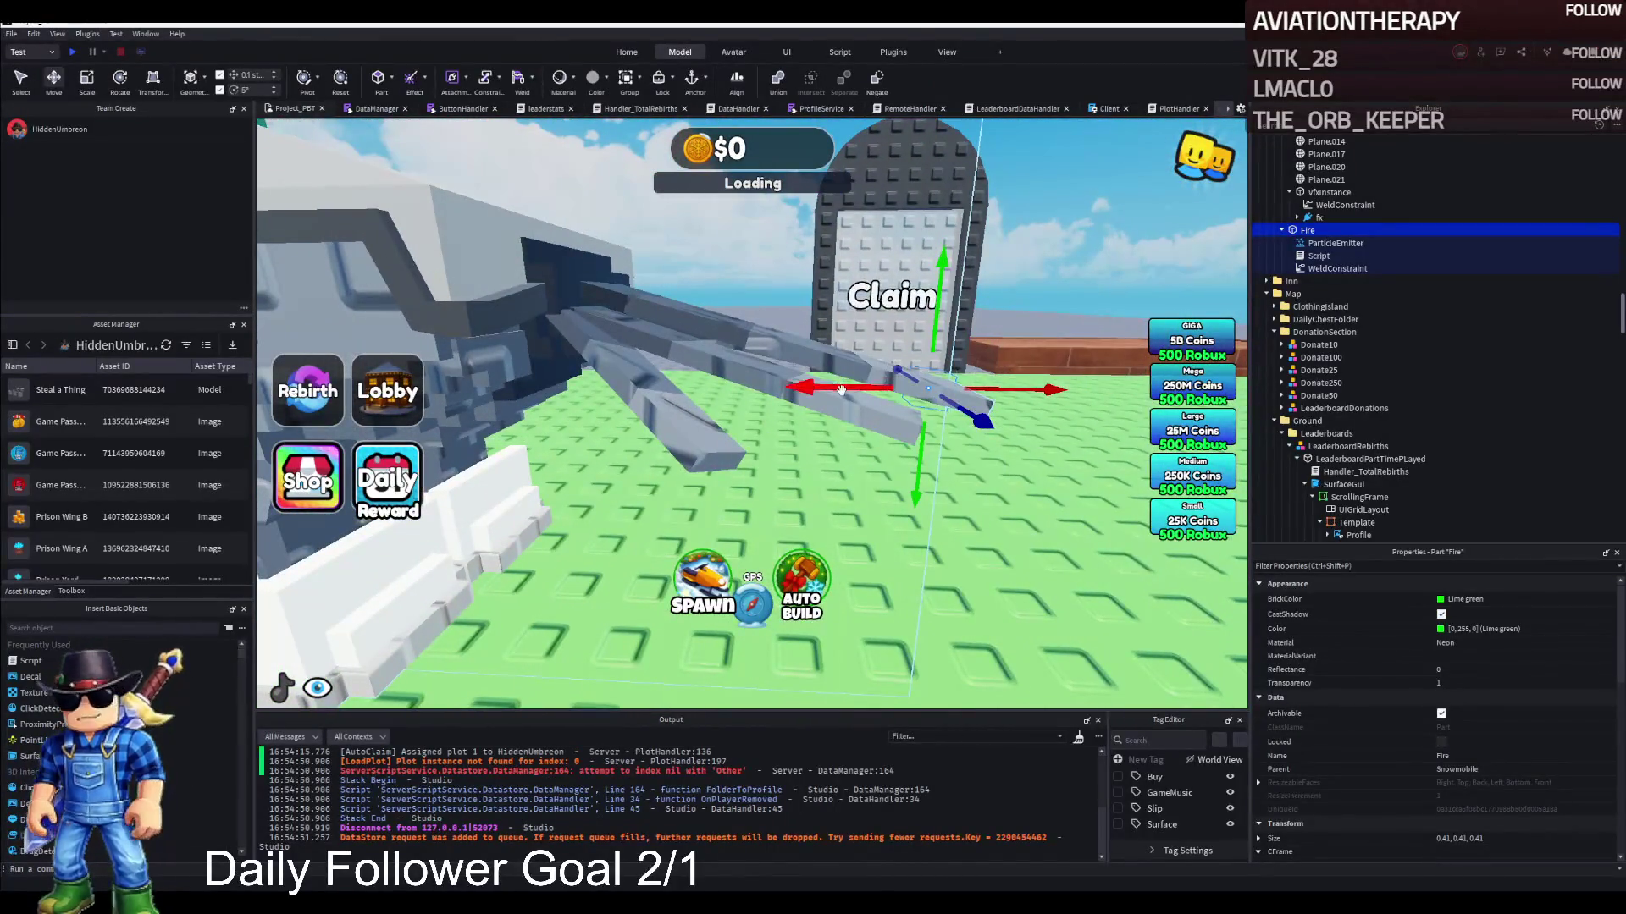
left_click_drag(841, 390, 749, 383)
left_click_drag(641, 374, 643, 373)
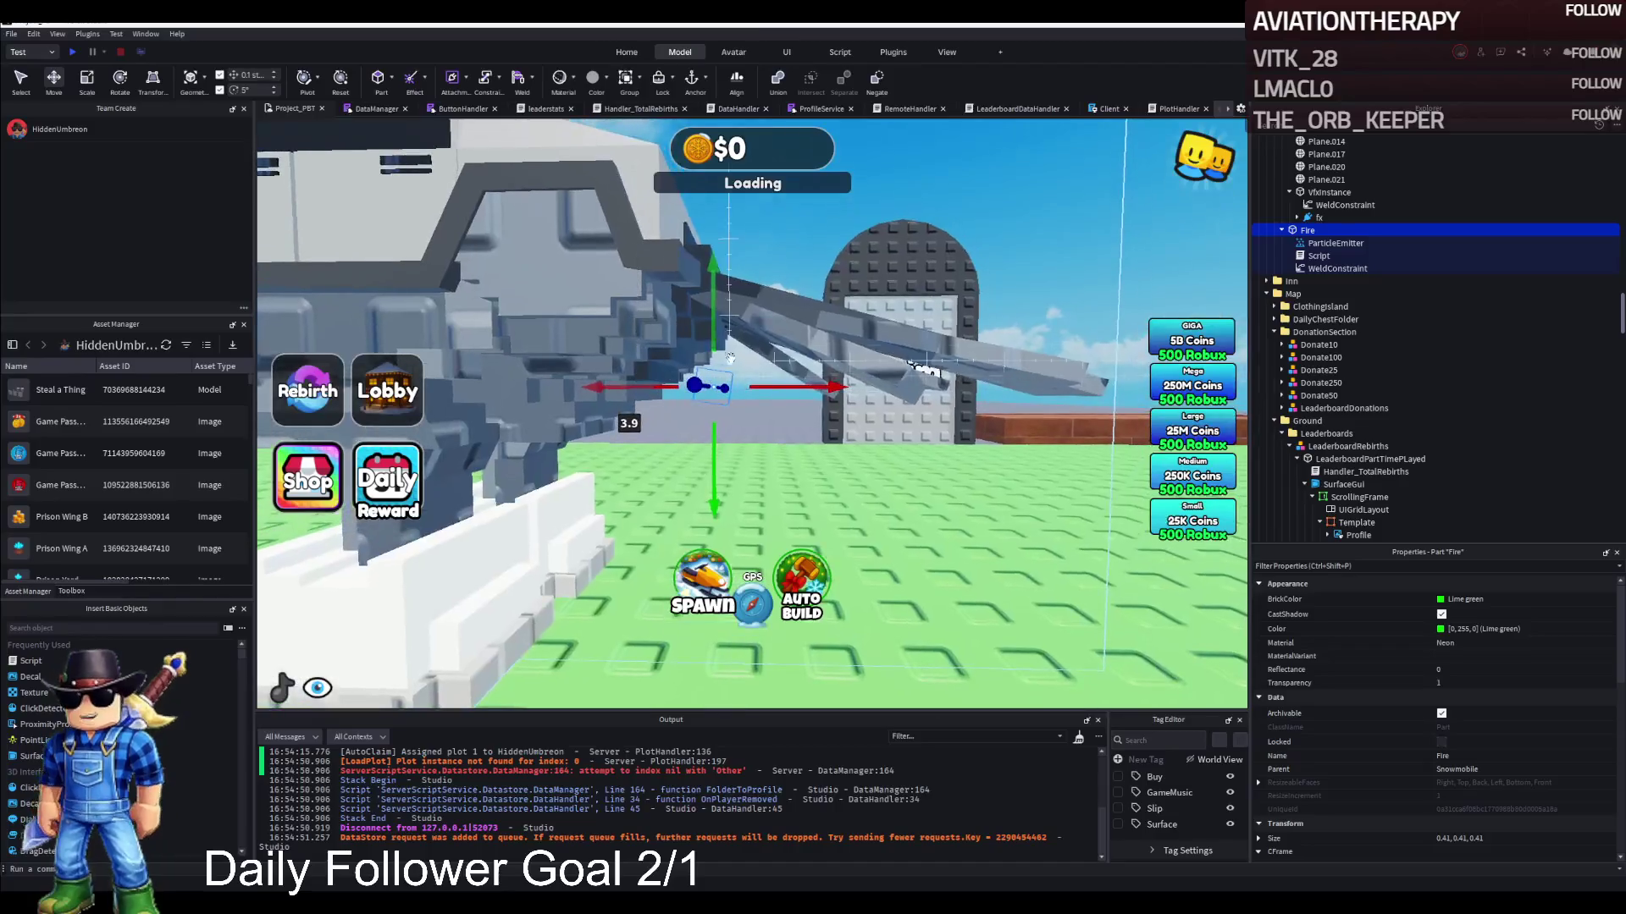
left_click_drag(715, 325, 715, 325)
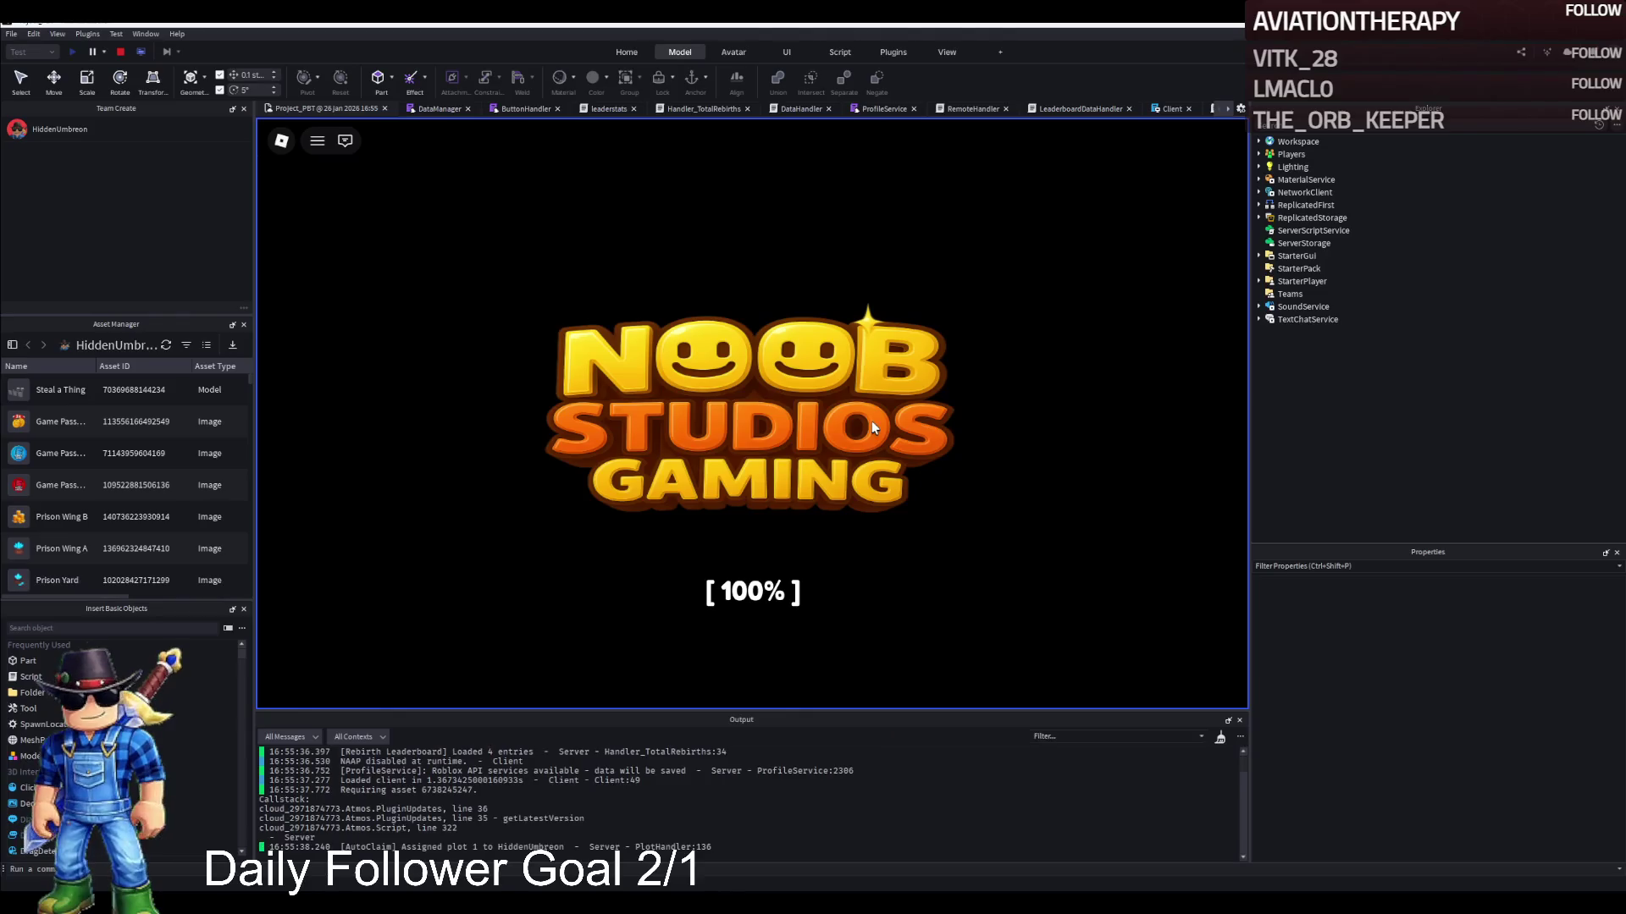
Board the snowmobile in the playtest and drive it left toward the Daily Group Chest
key("a")
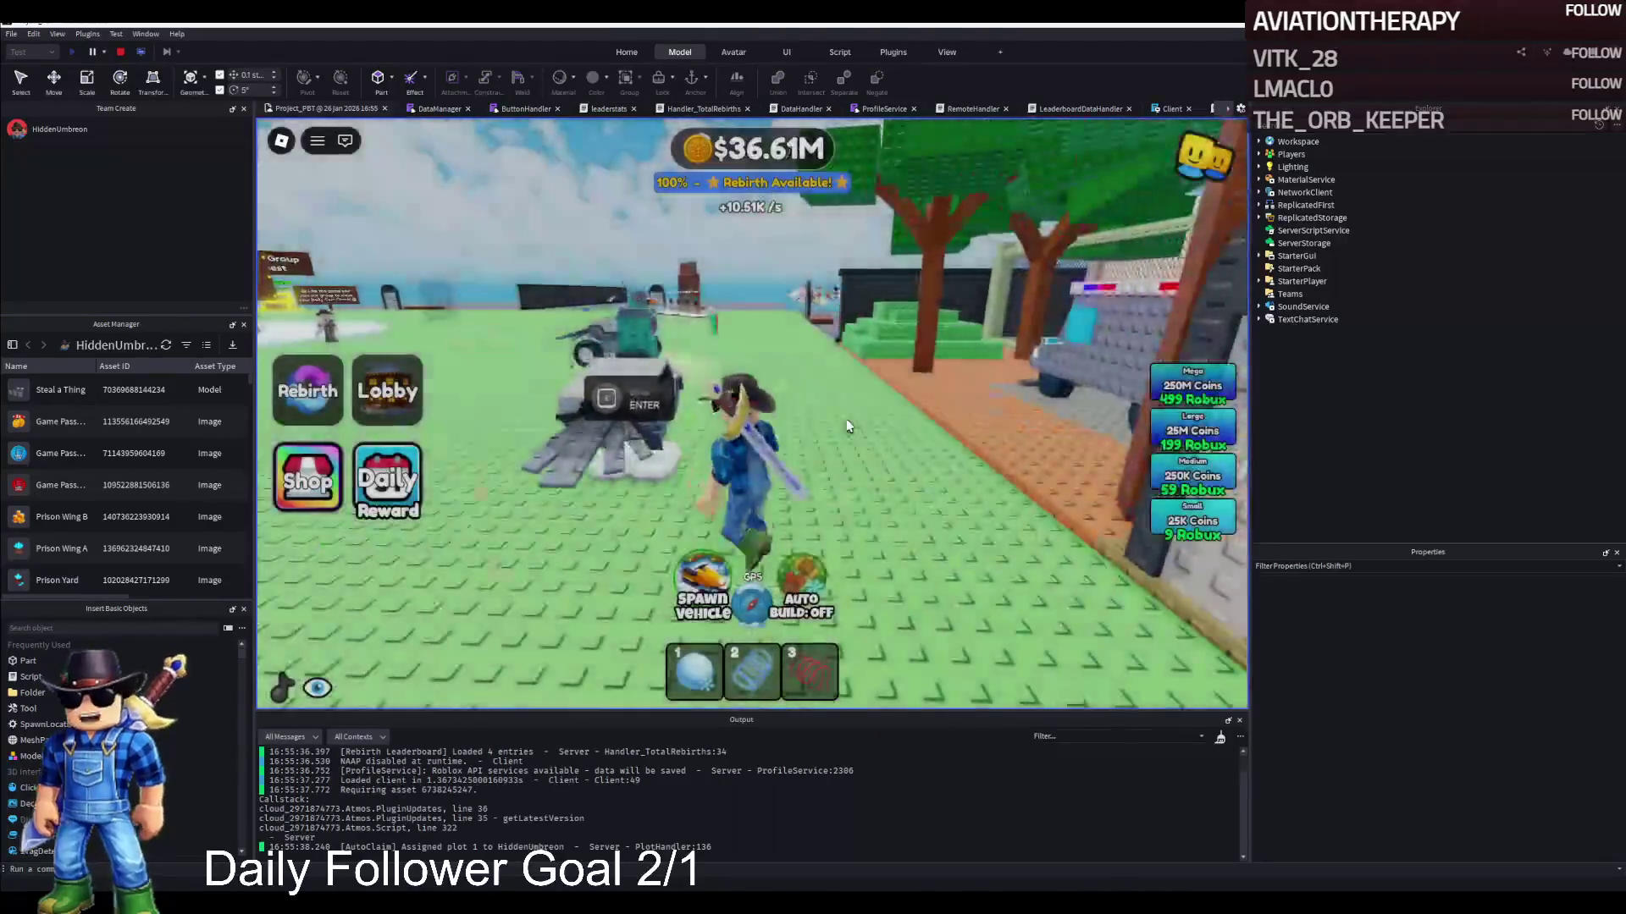
key("e")
key("w")
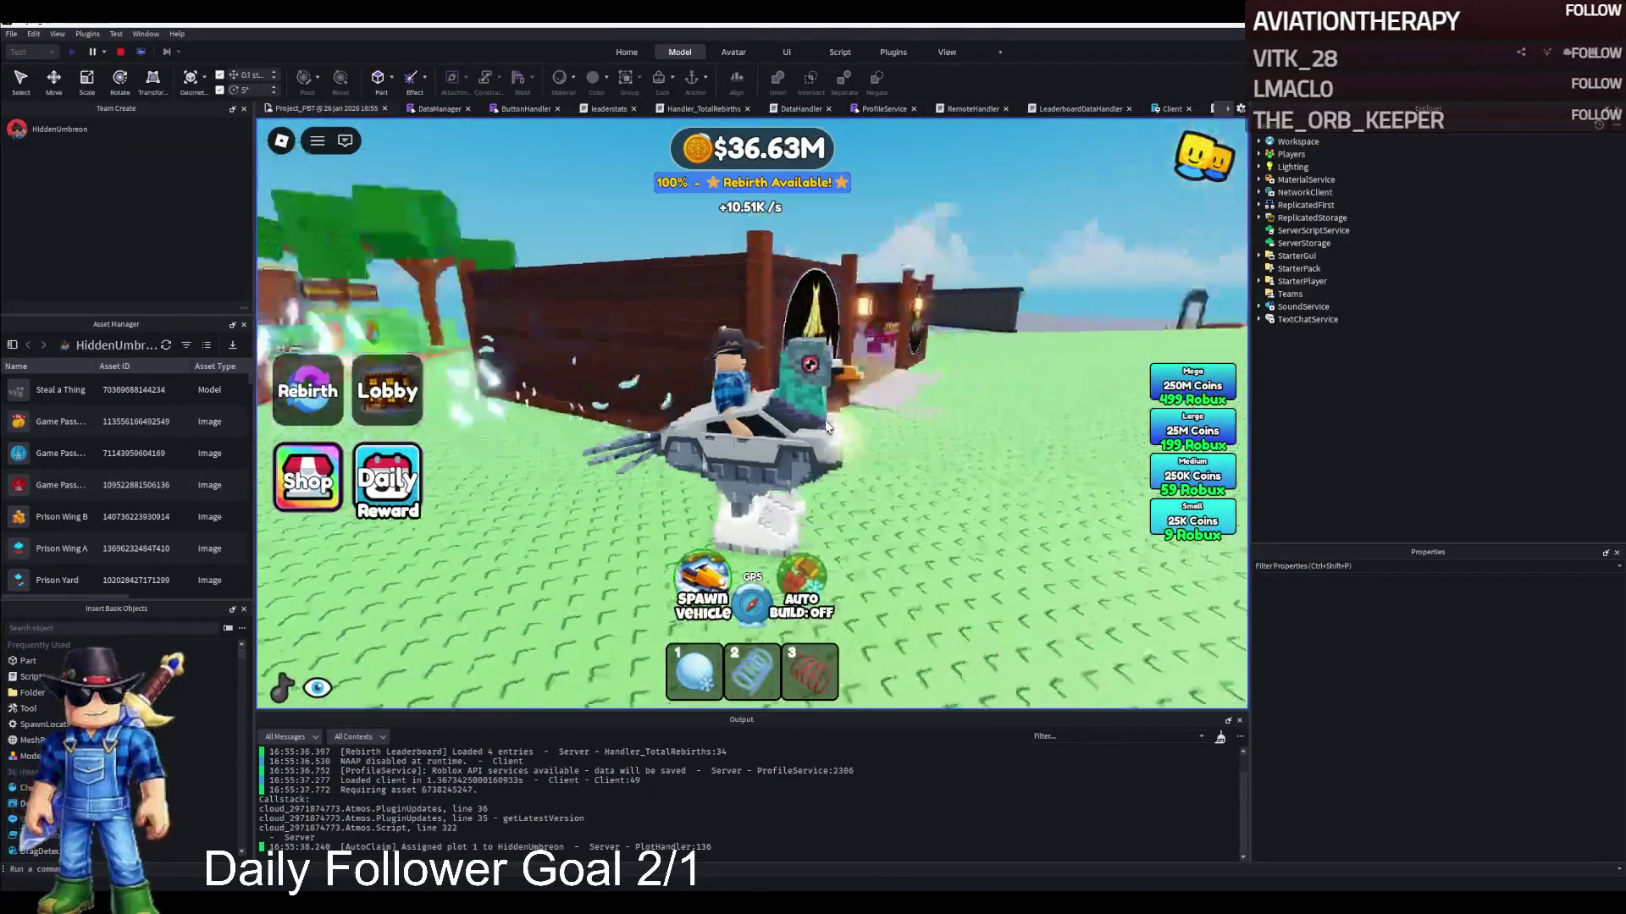
key("a")
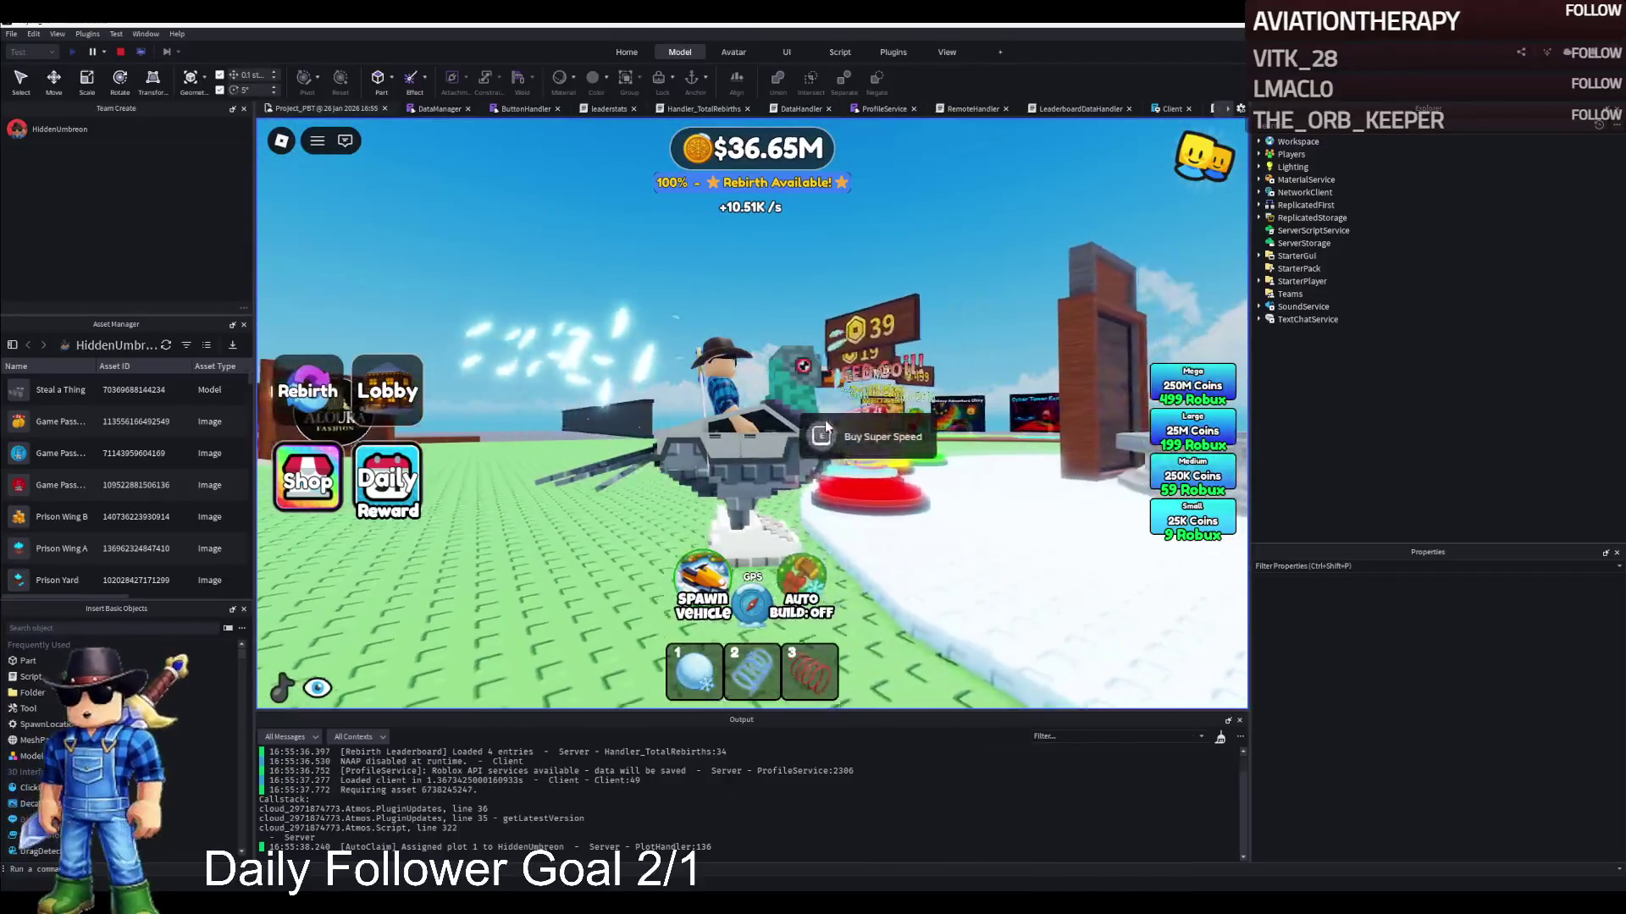
key("a")
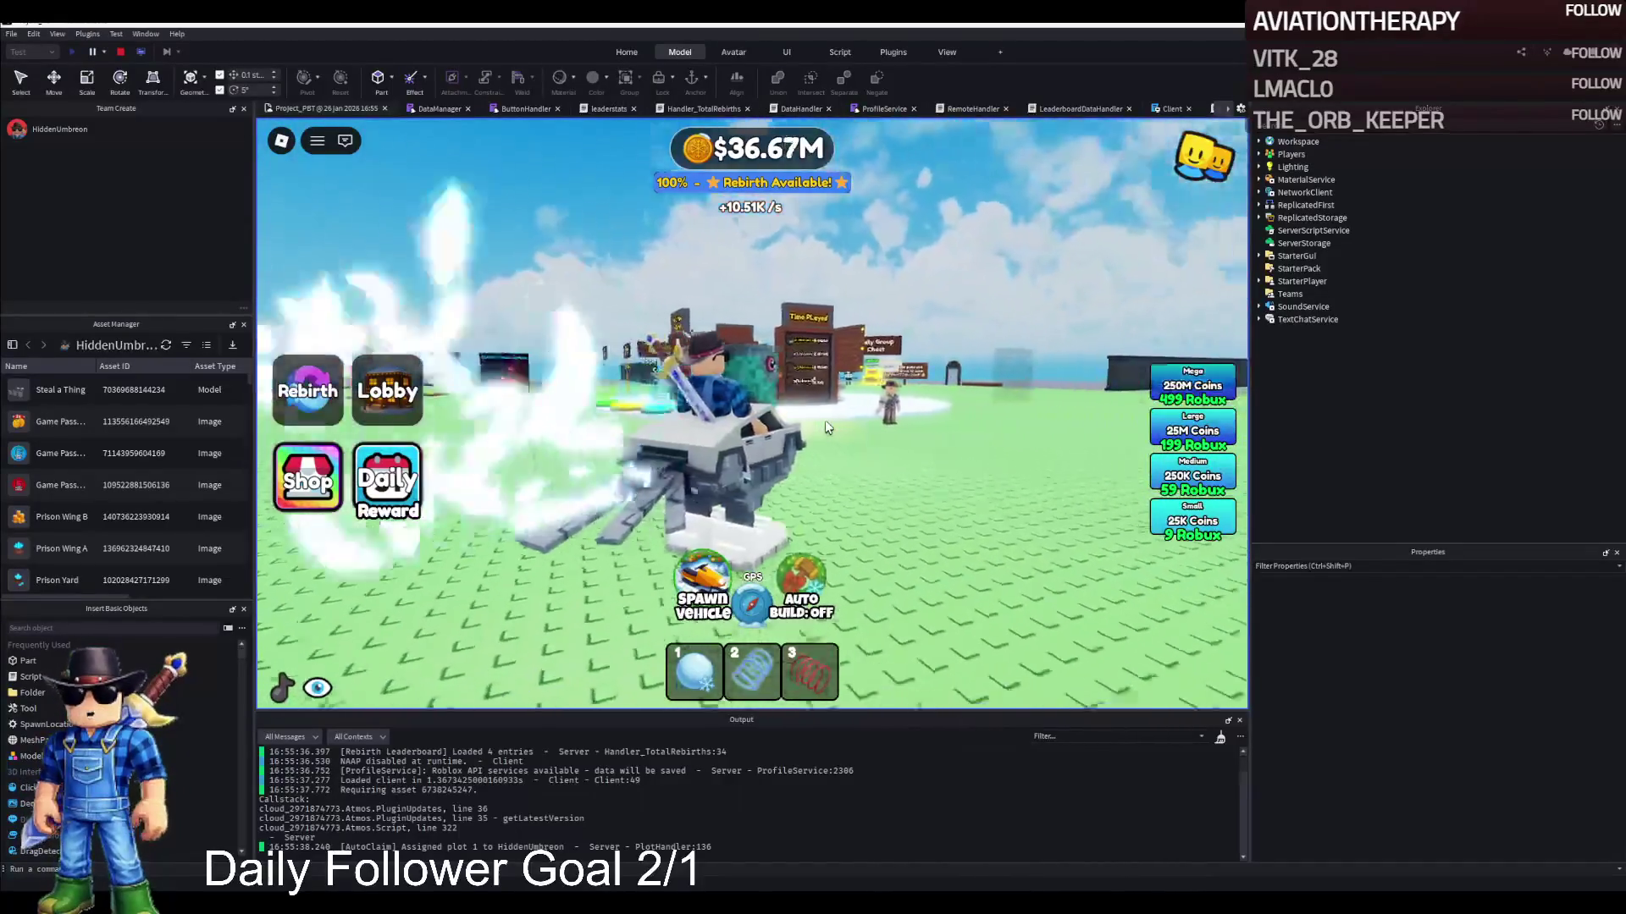
key("a")
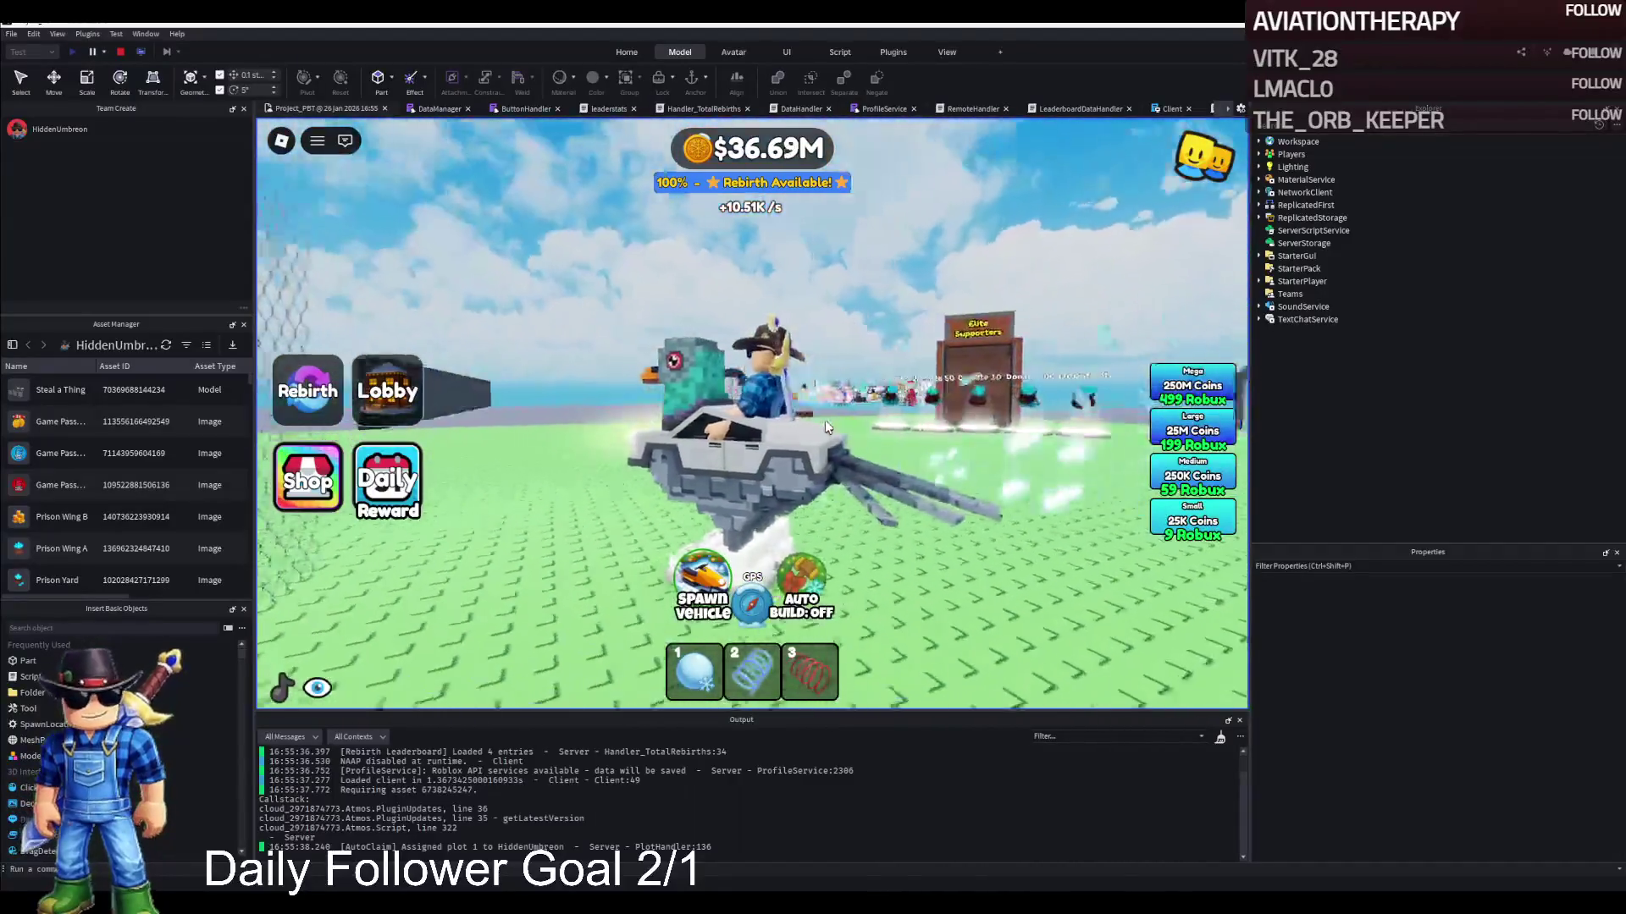
Steer past the Large Update sign and fountain, then stop the playtest and return to editing
key("d")
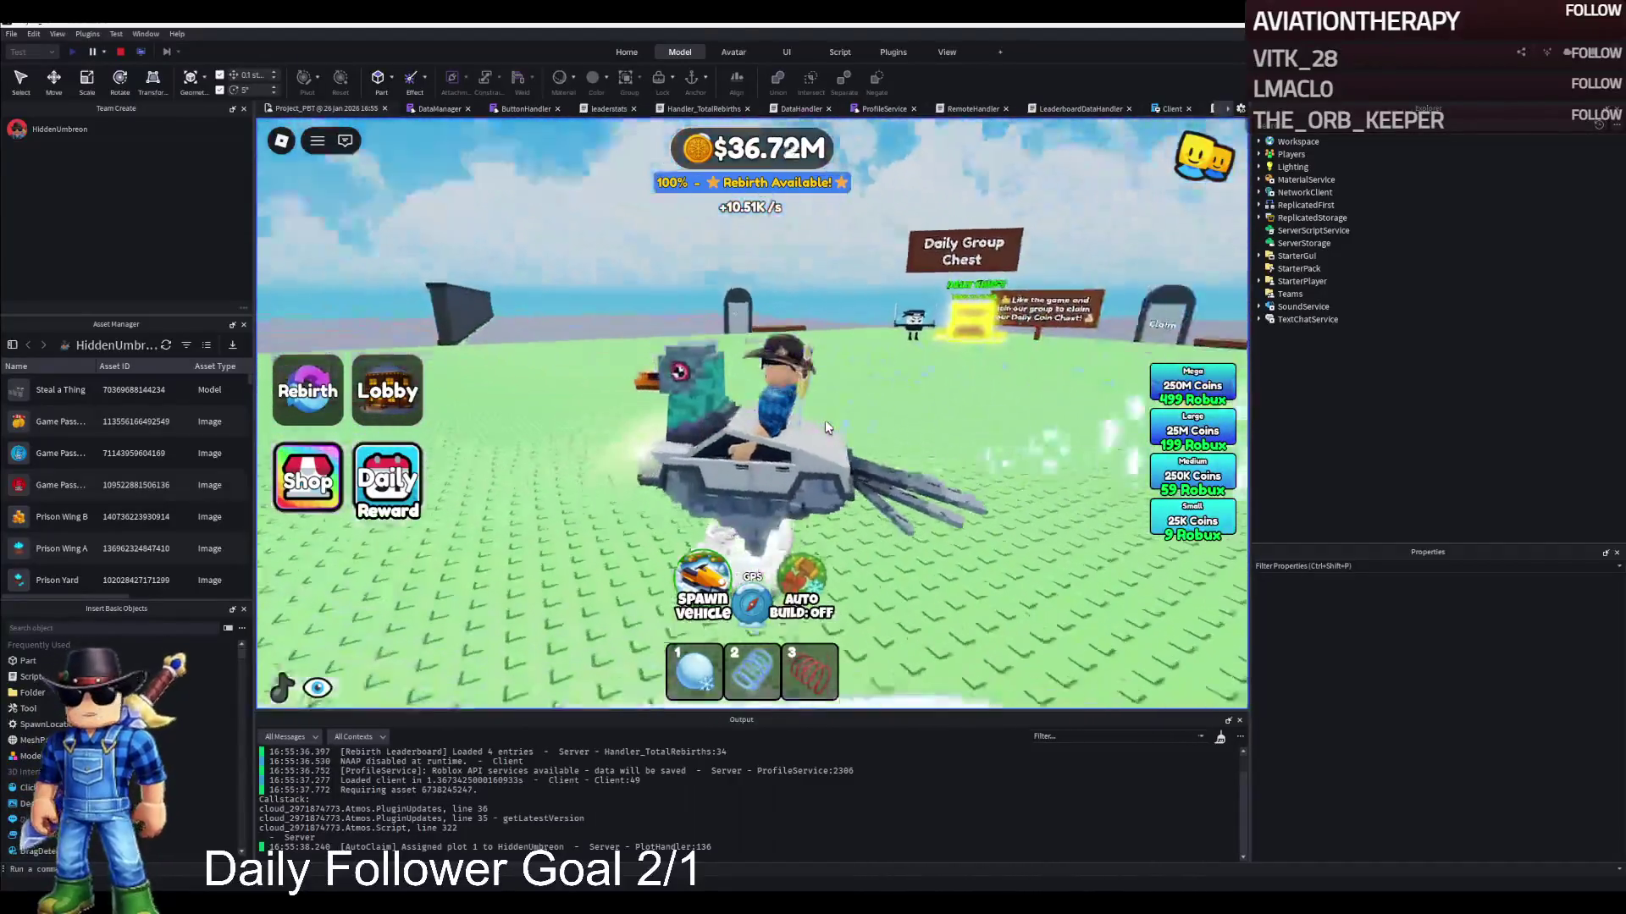
key("d")
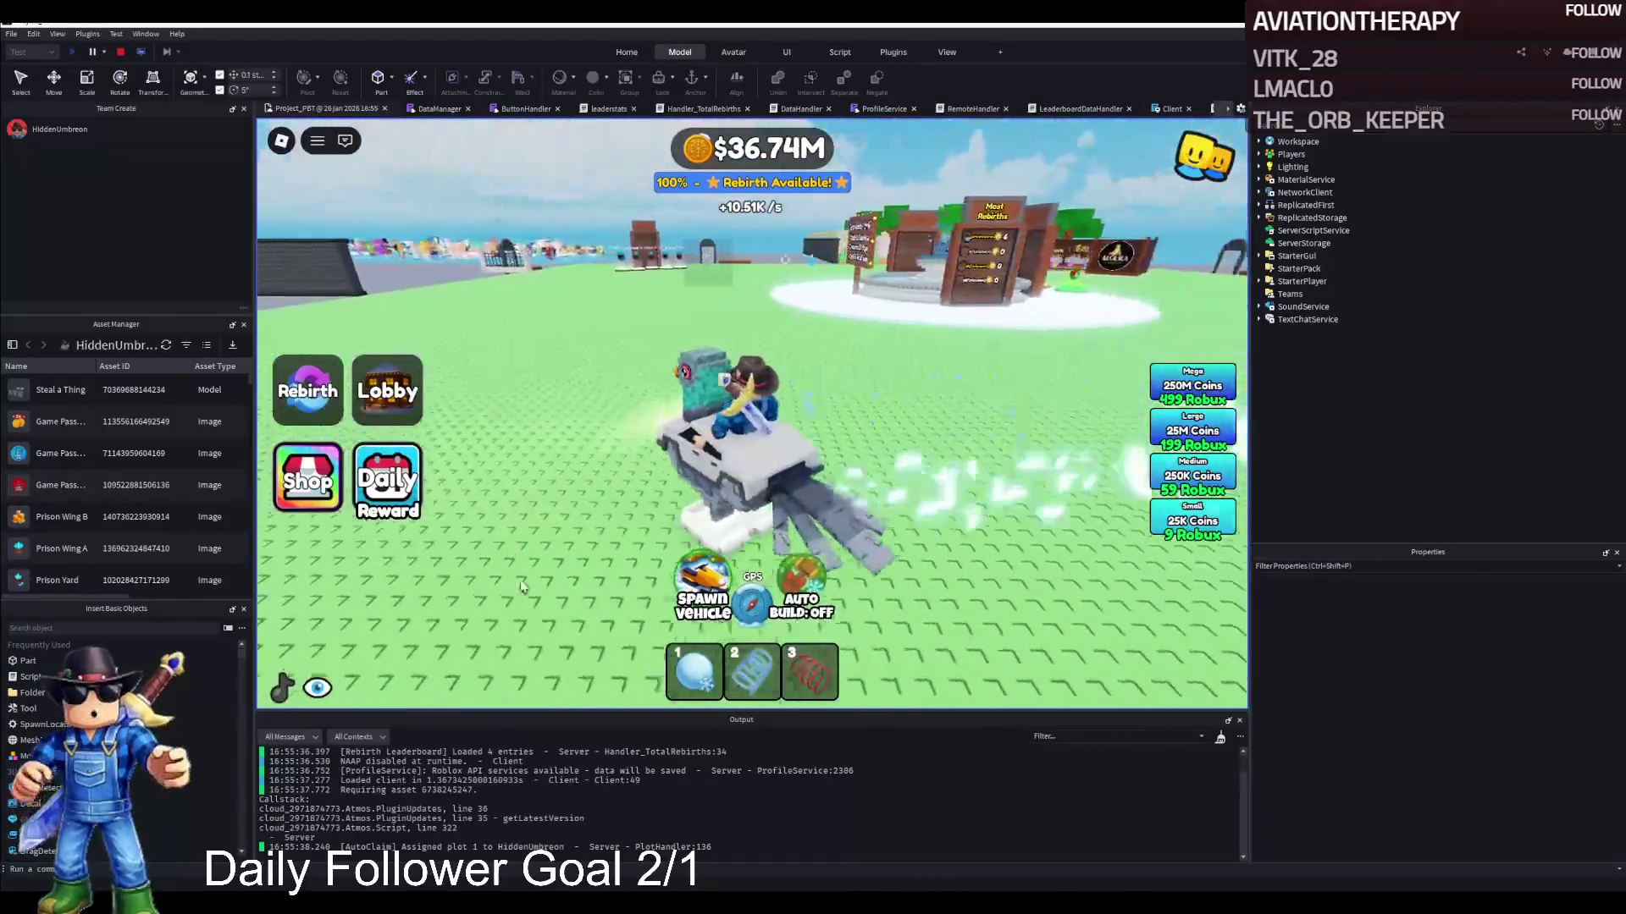
key("w")
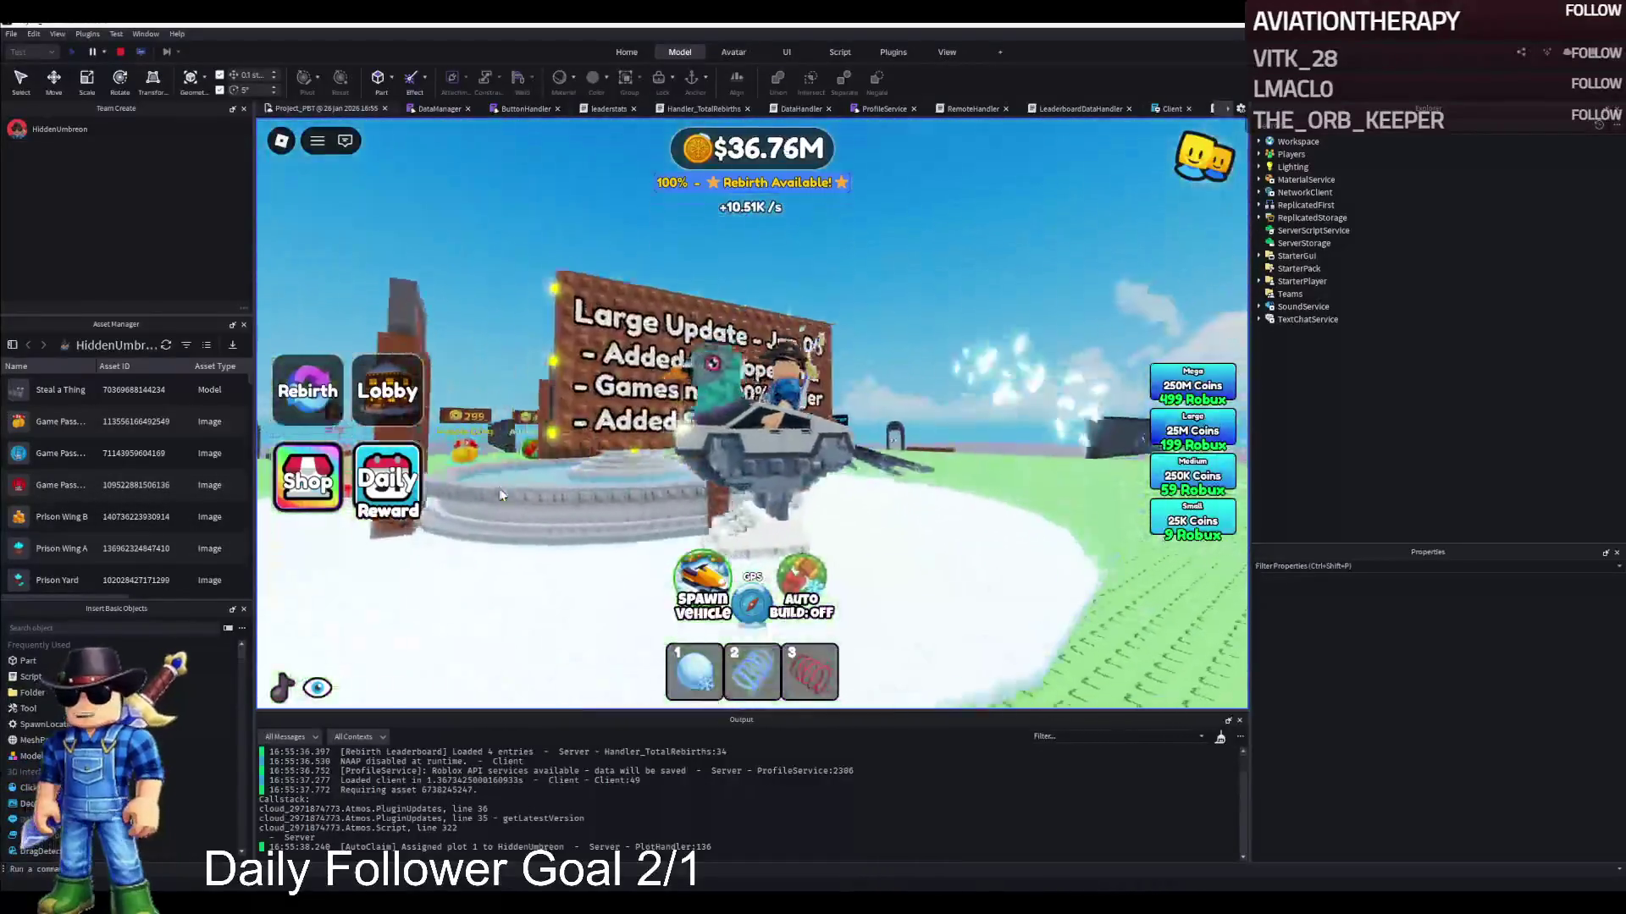
key("a")
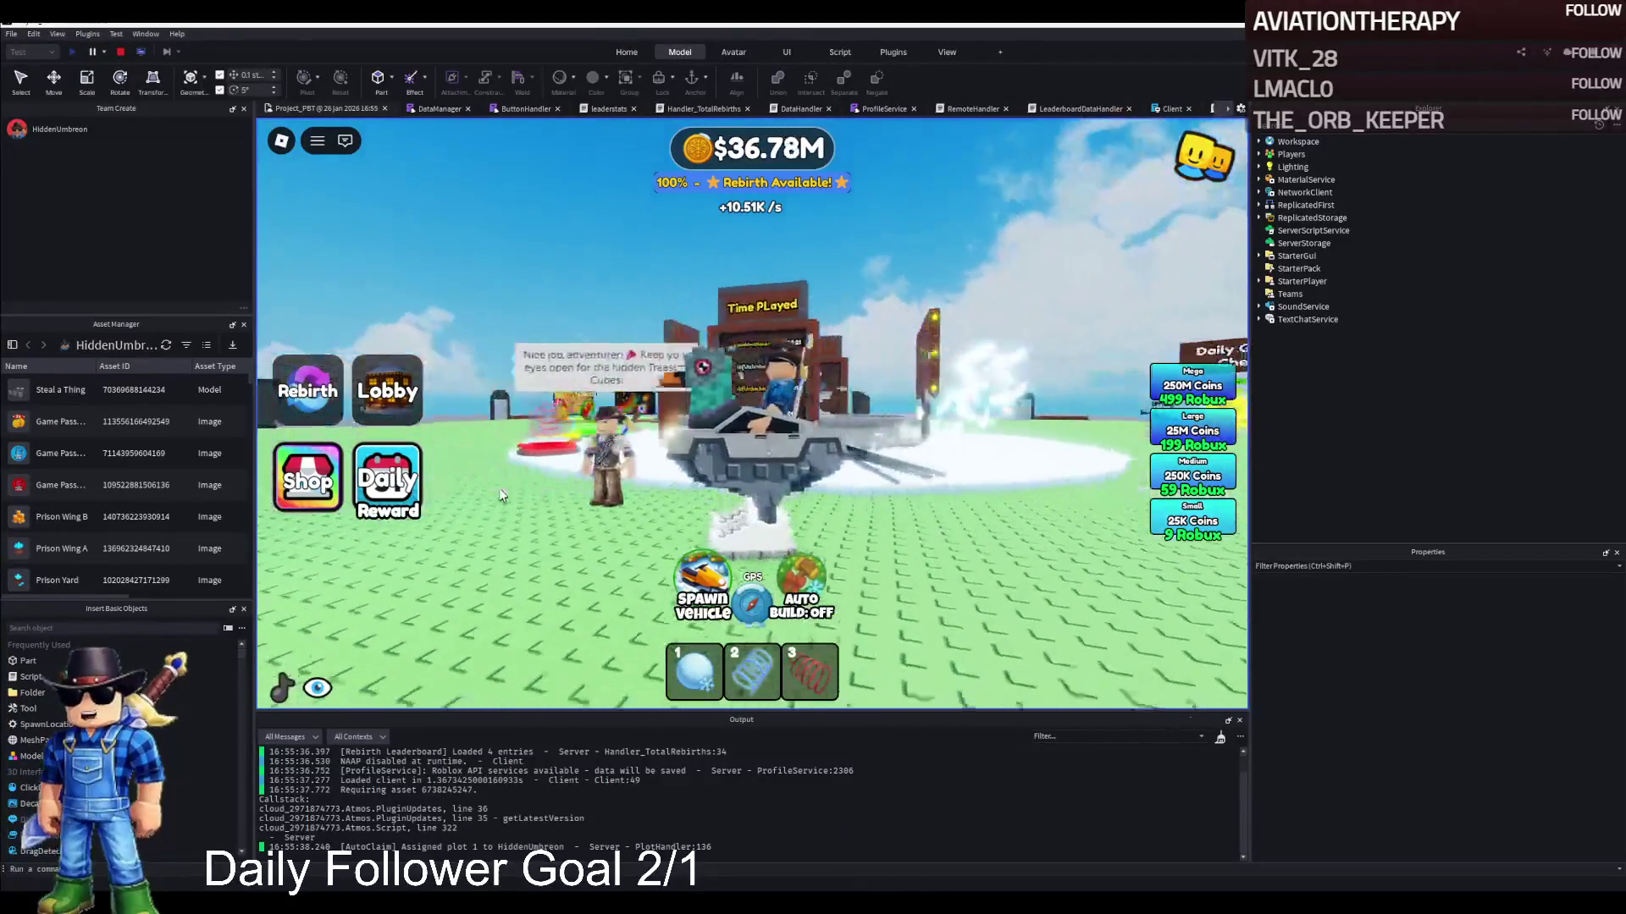
key("d")
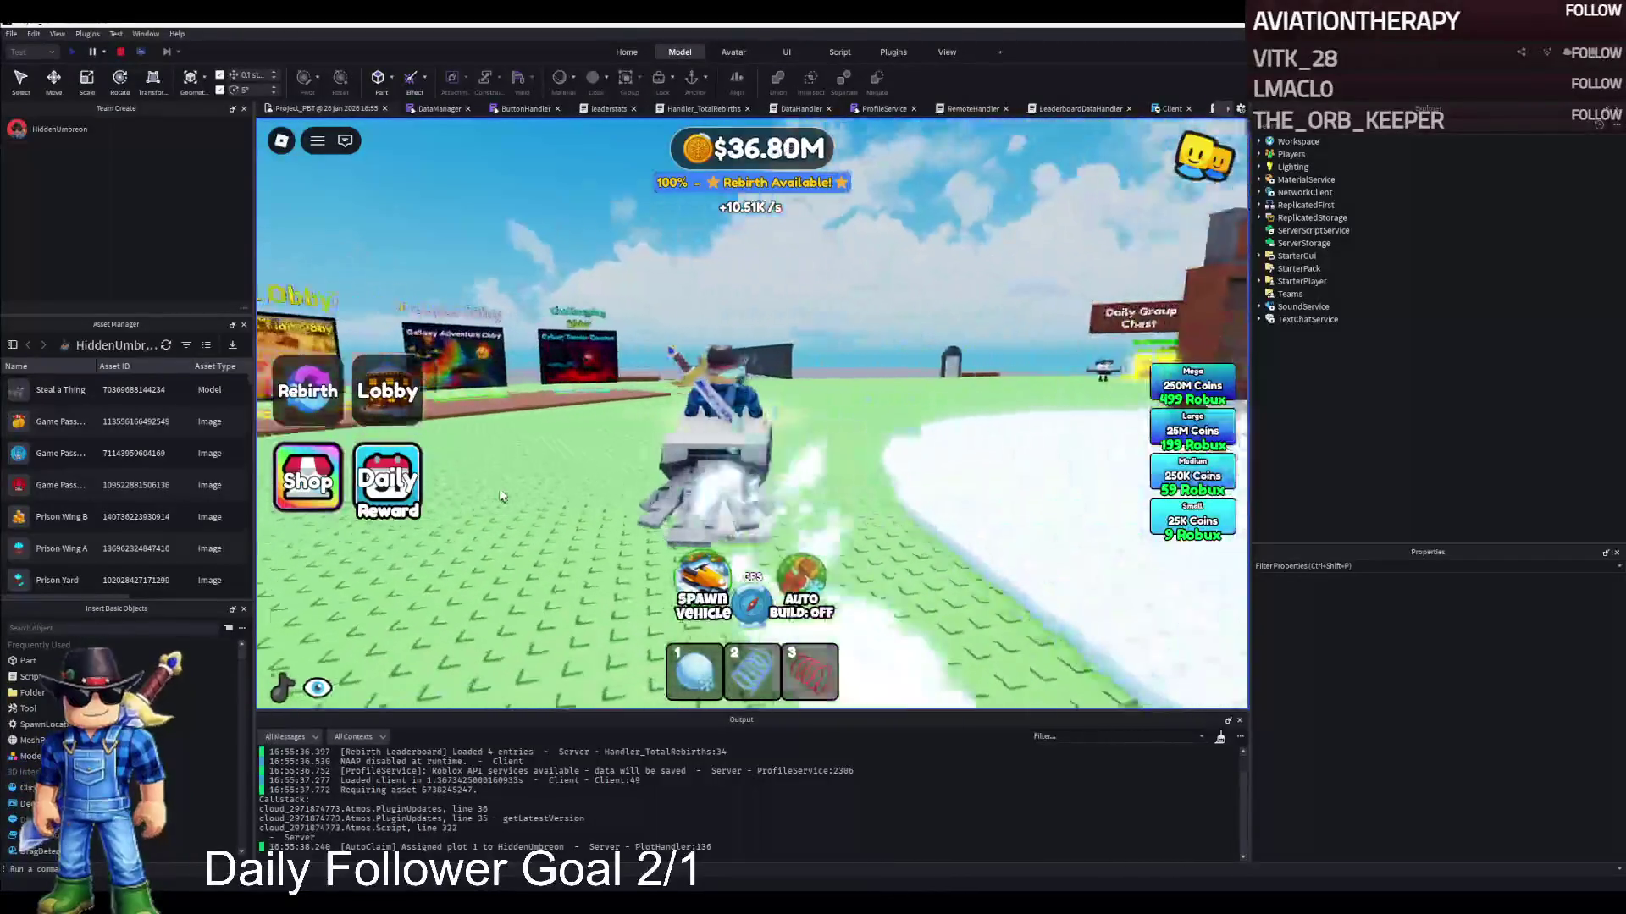
key("a")
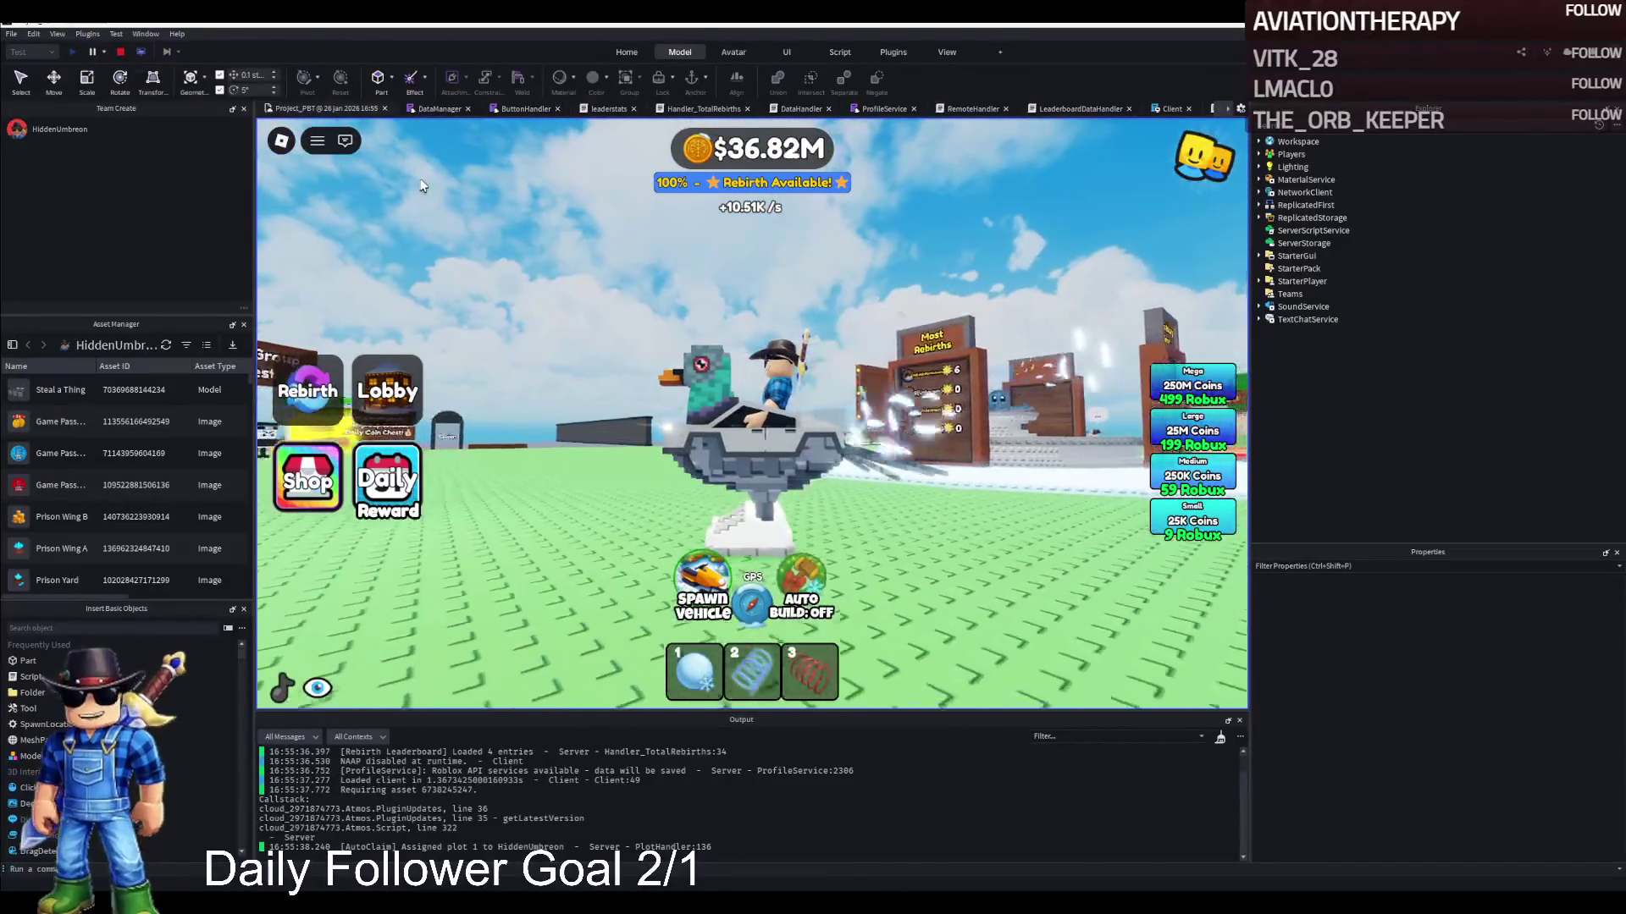
left_click(121, 52)
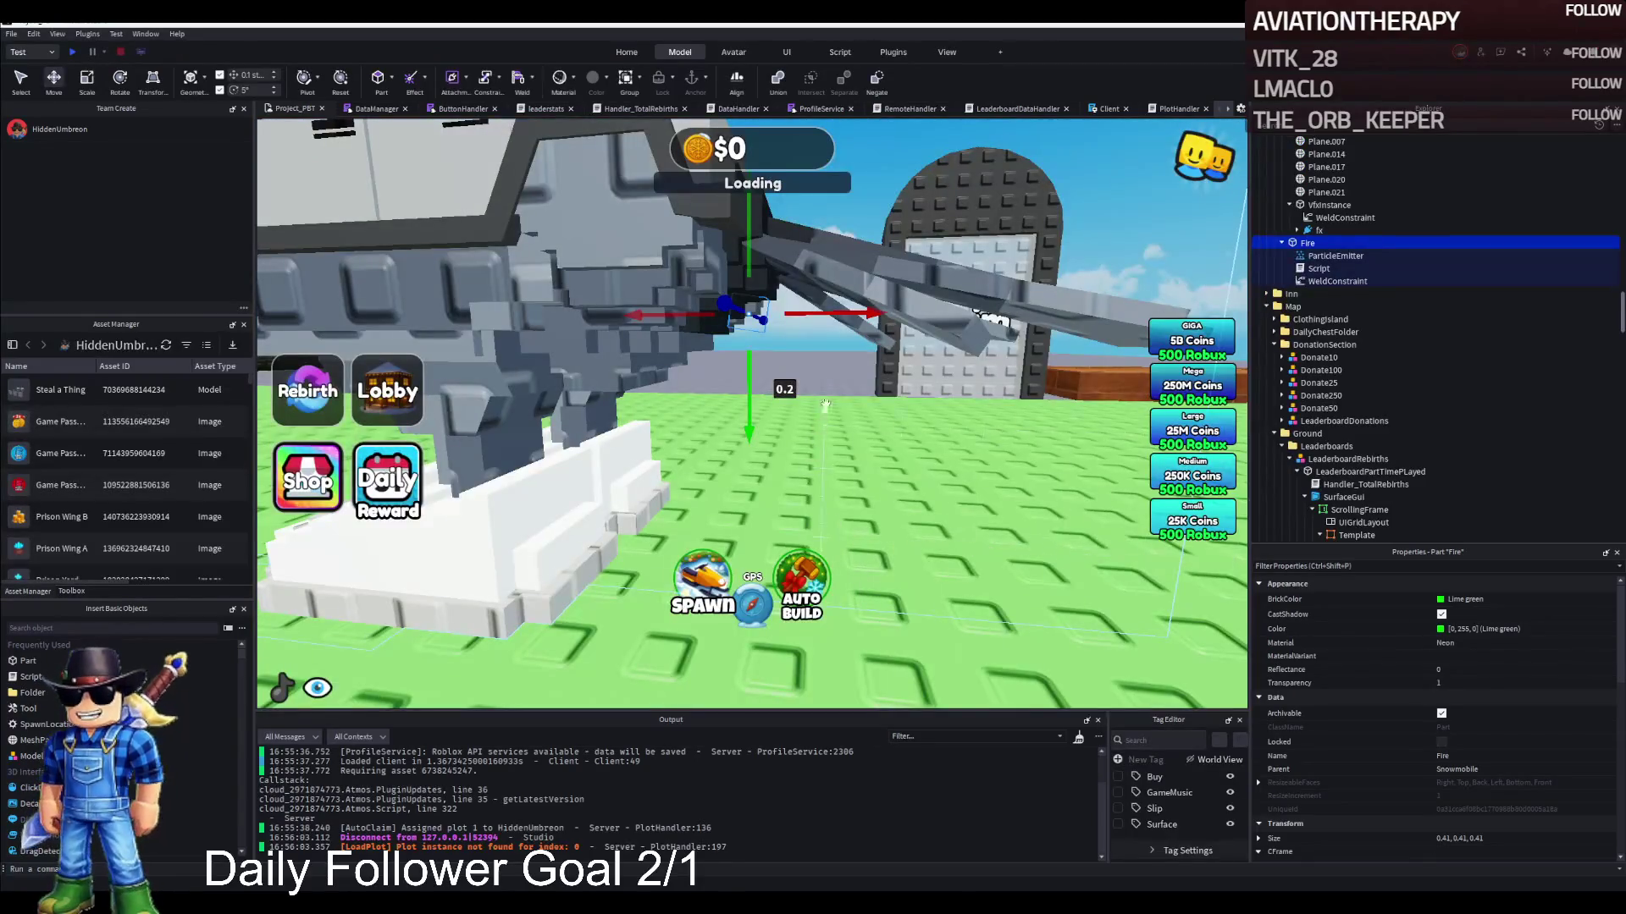
key("d")
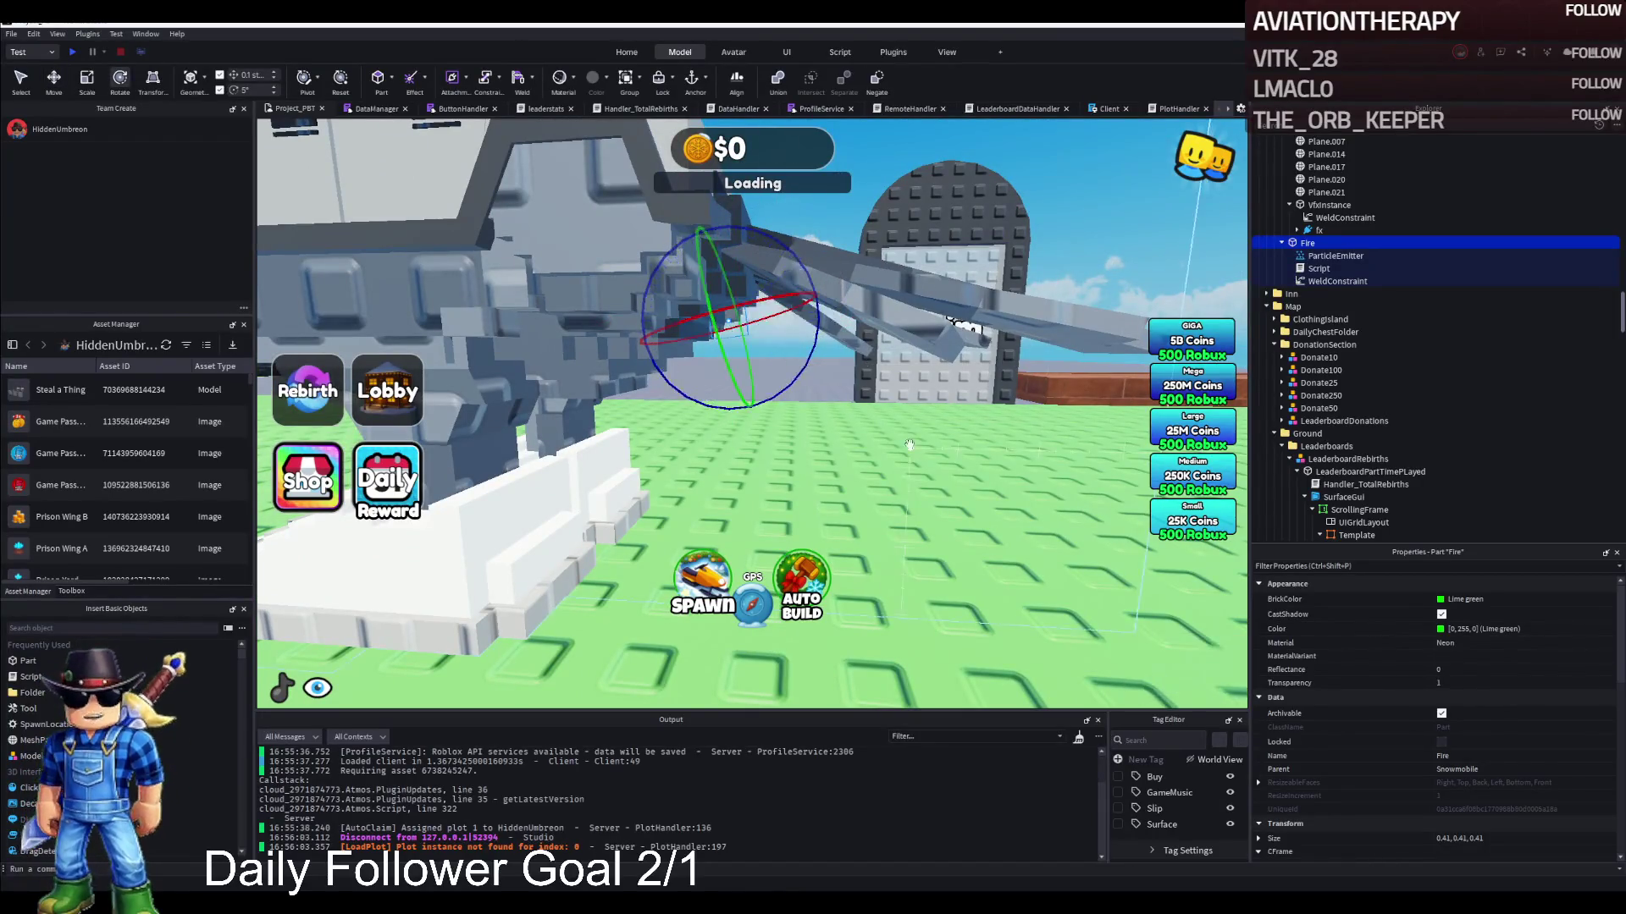
Start a playtest with F5, ride the snowmobile past the Ski Slope, Chill Obby and Aloura signs, then stop
key("F5")
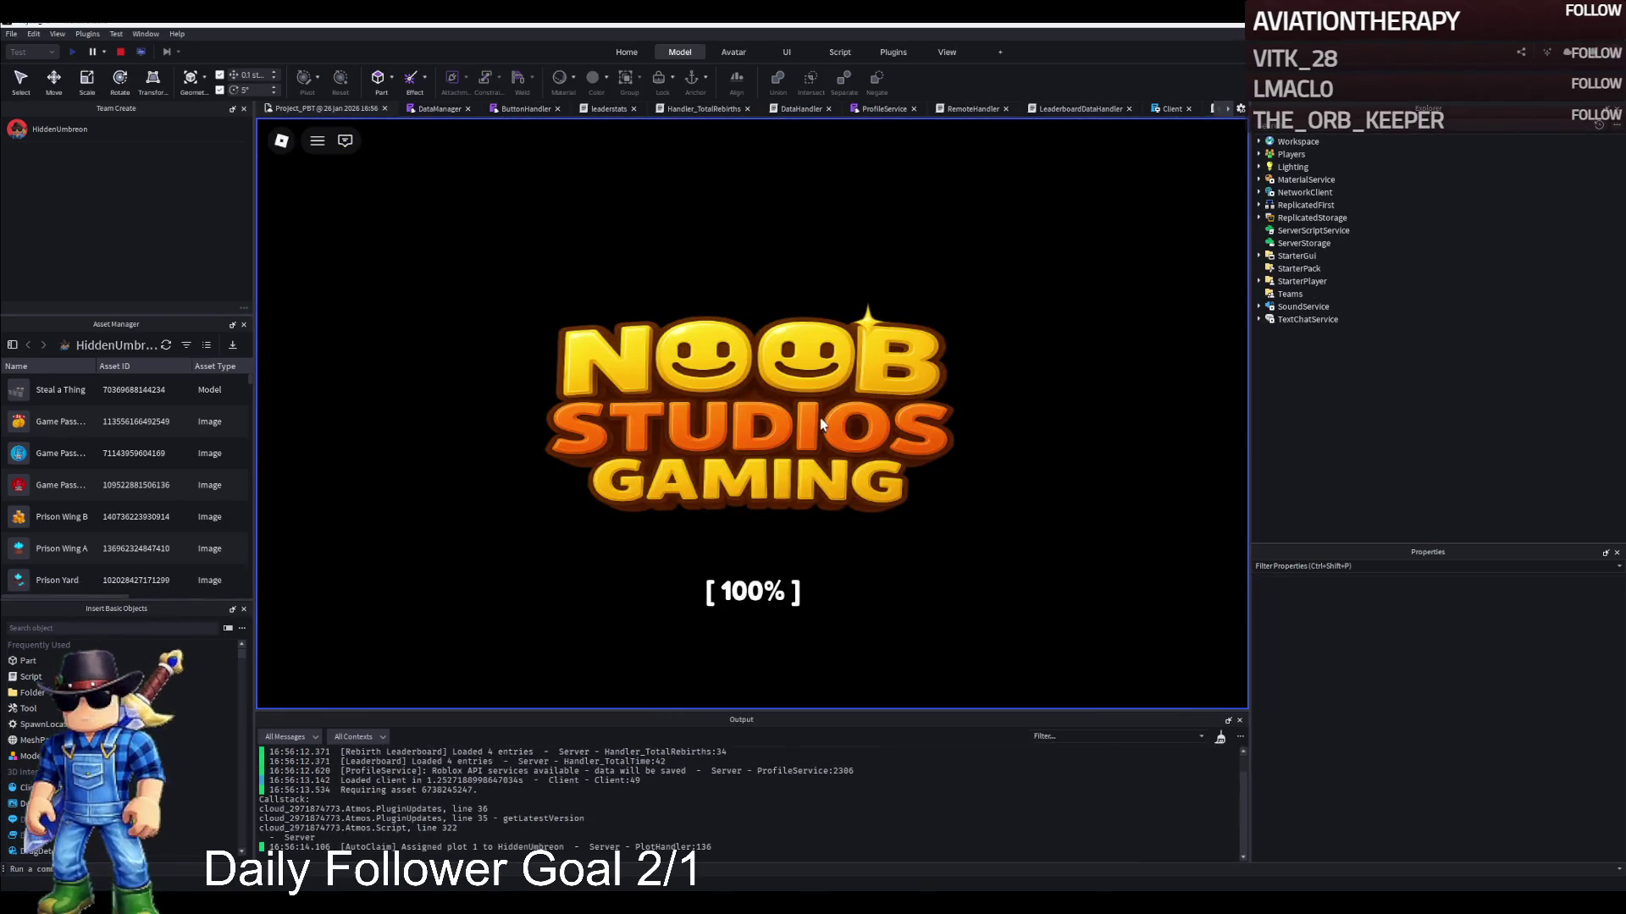
key("e")
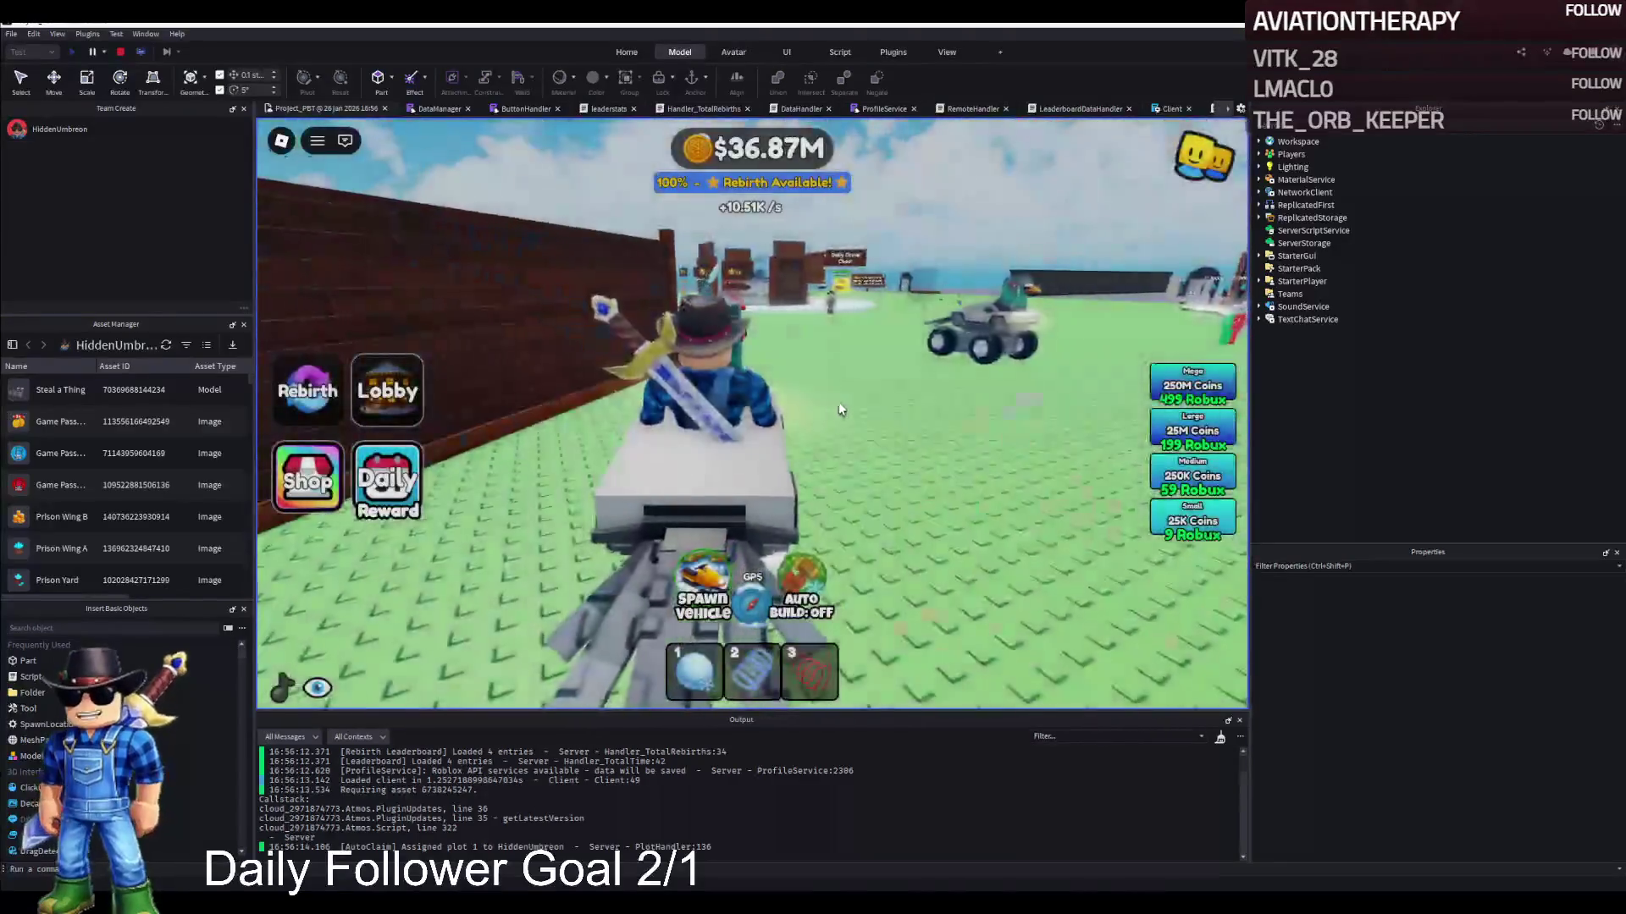
key("d")
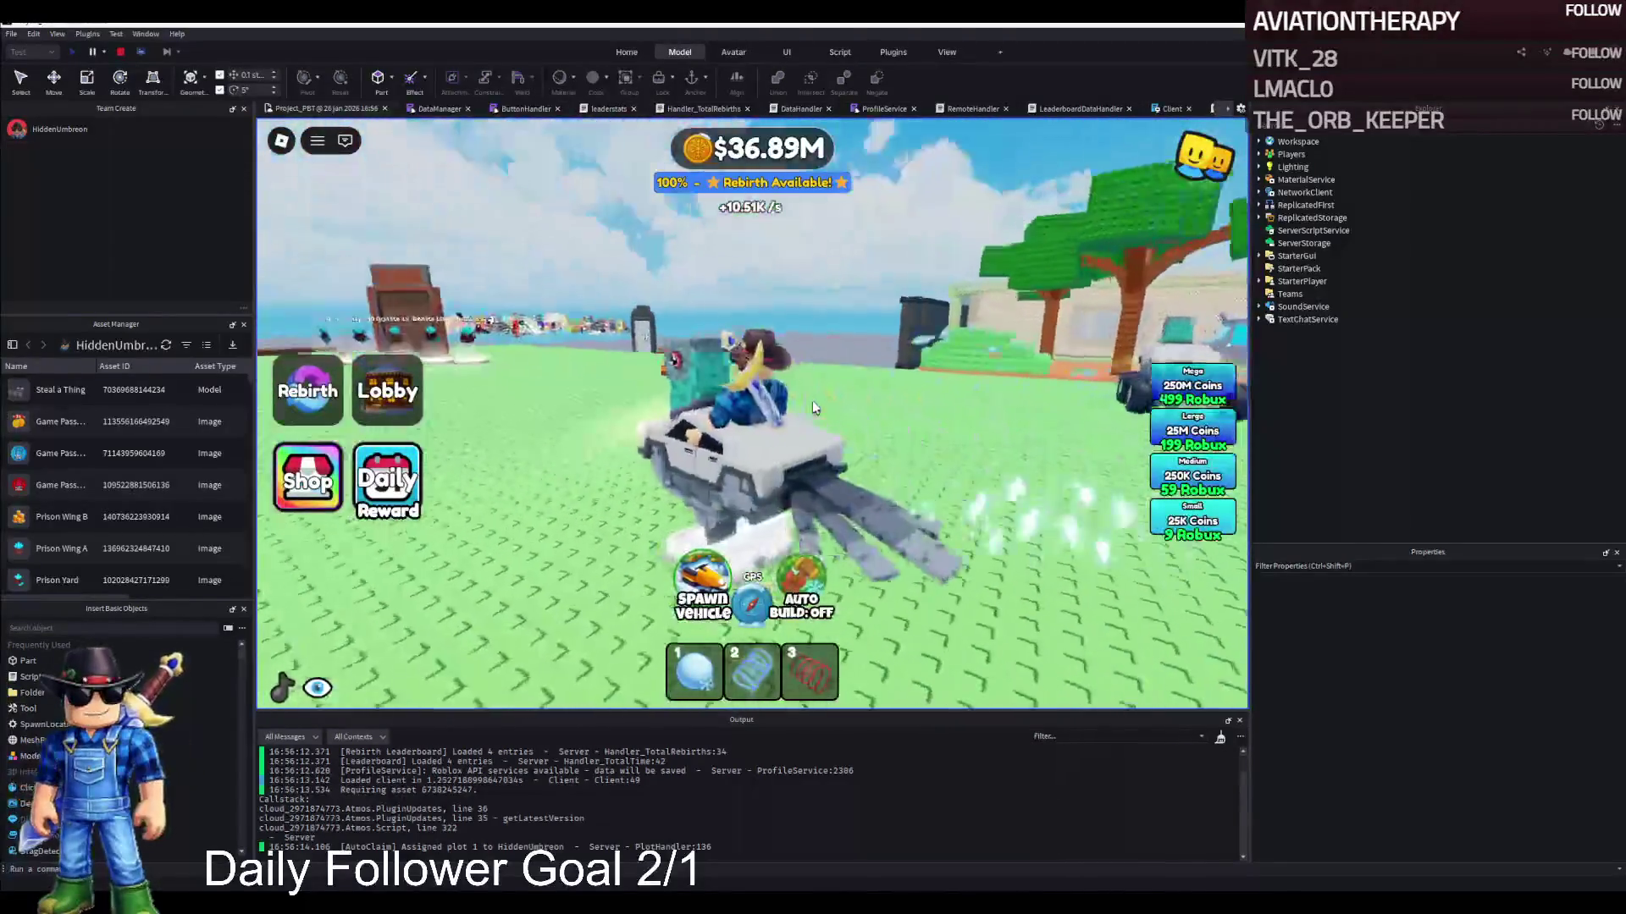
key("a")
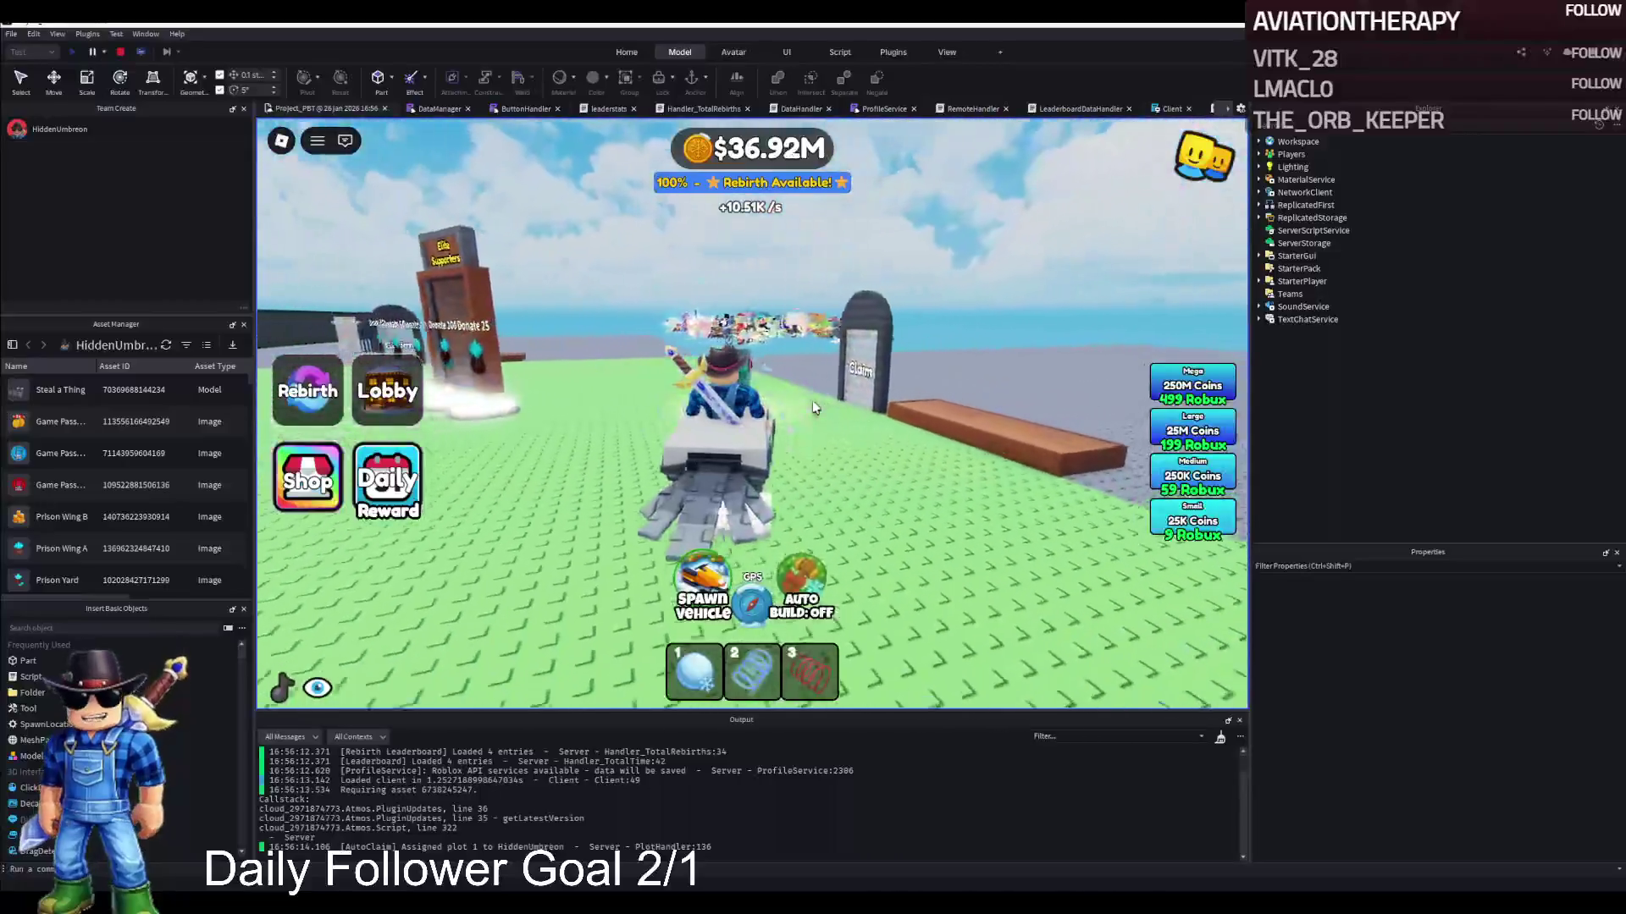
key("a")
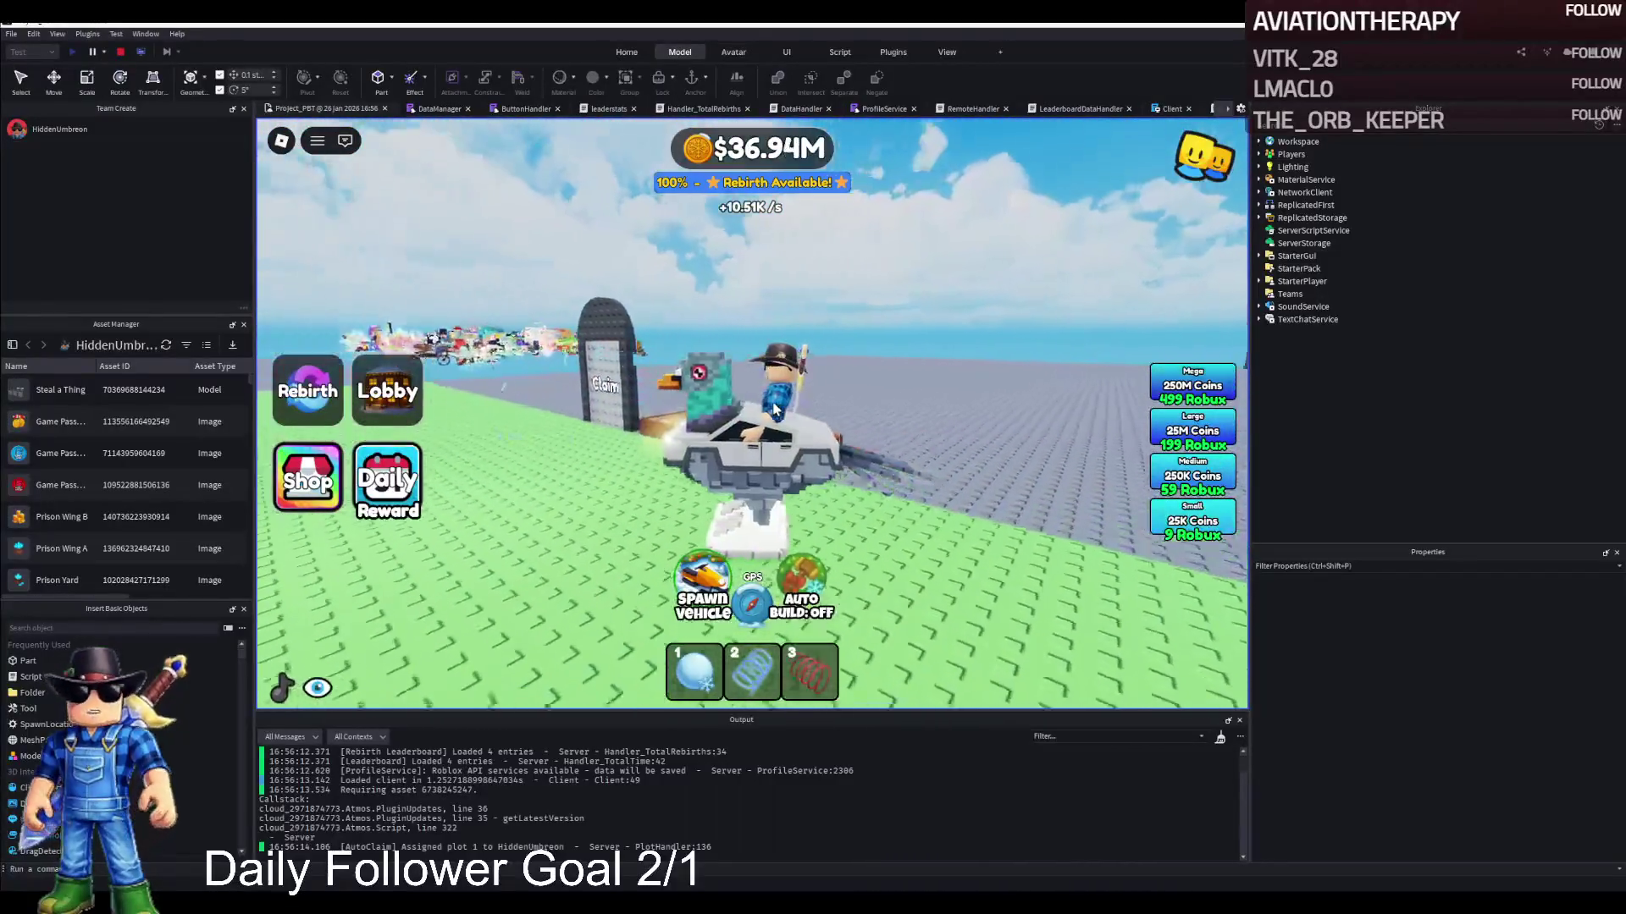
key("a")
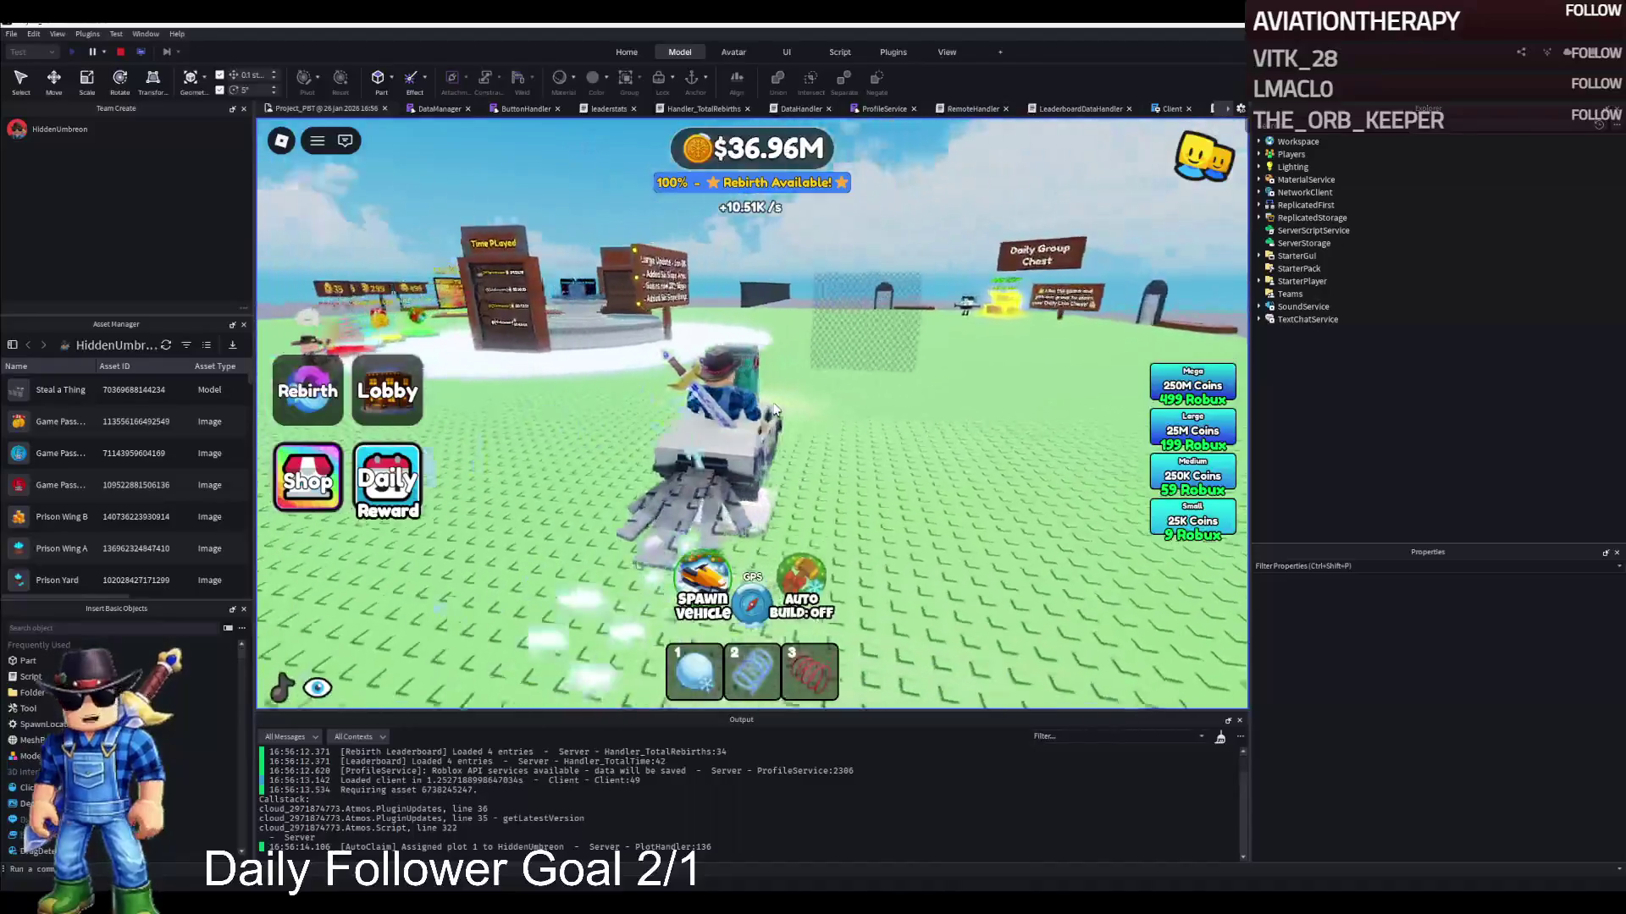
key("d")
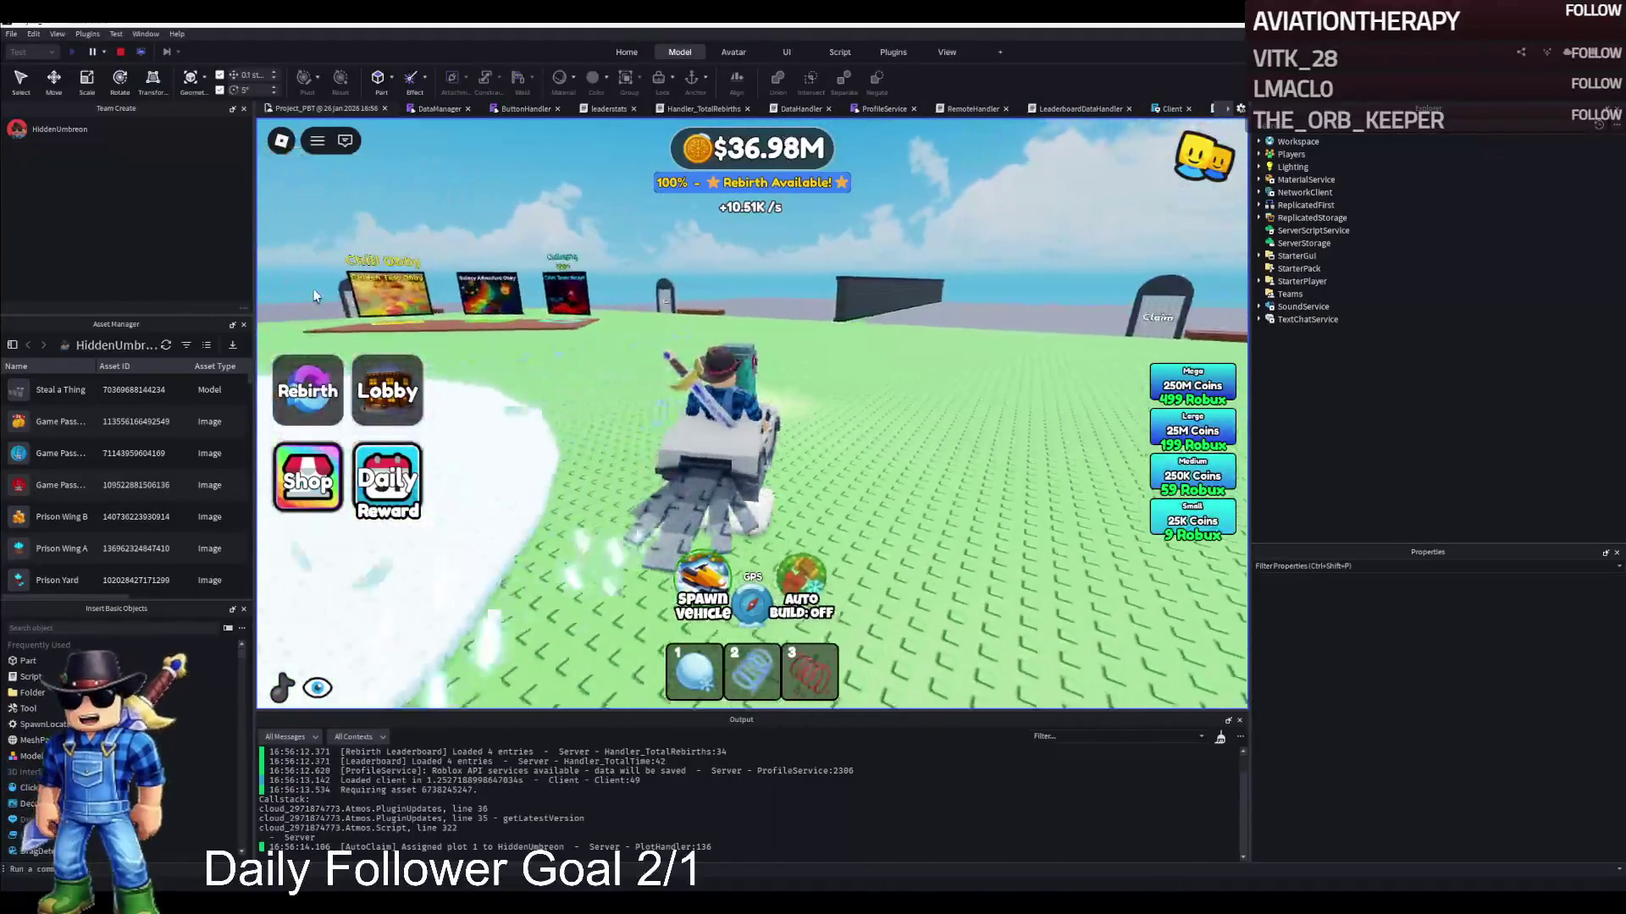
key("a")
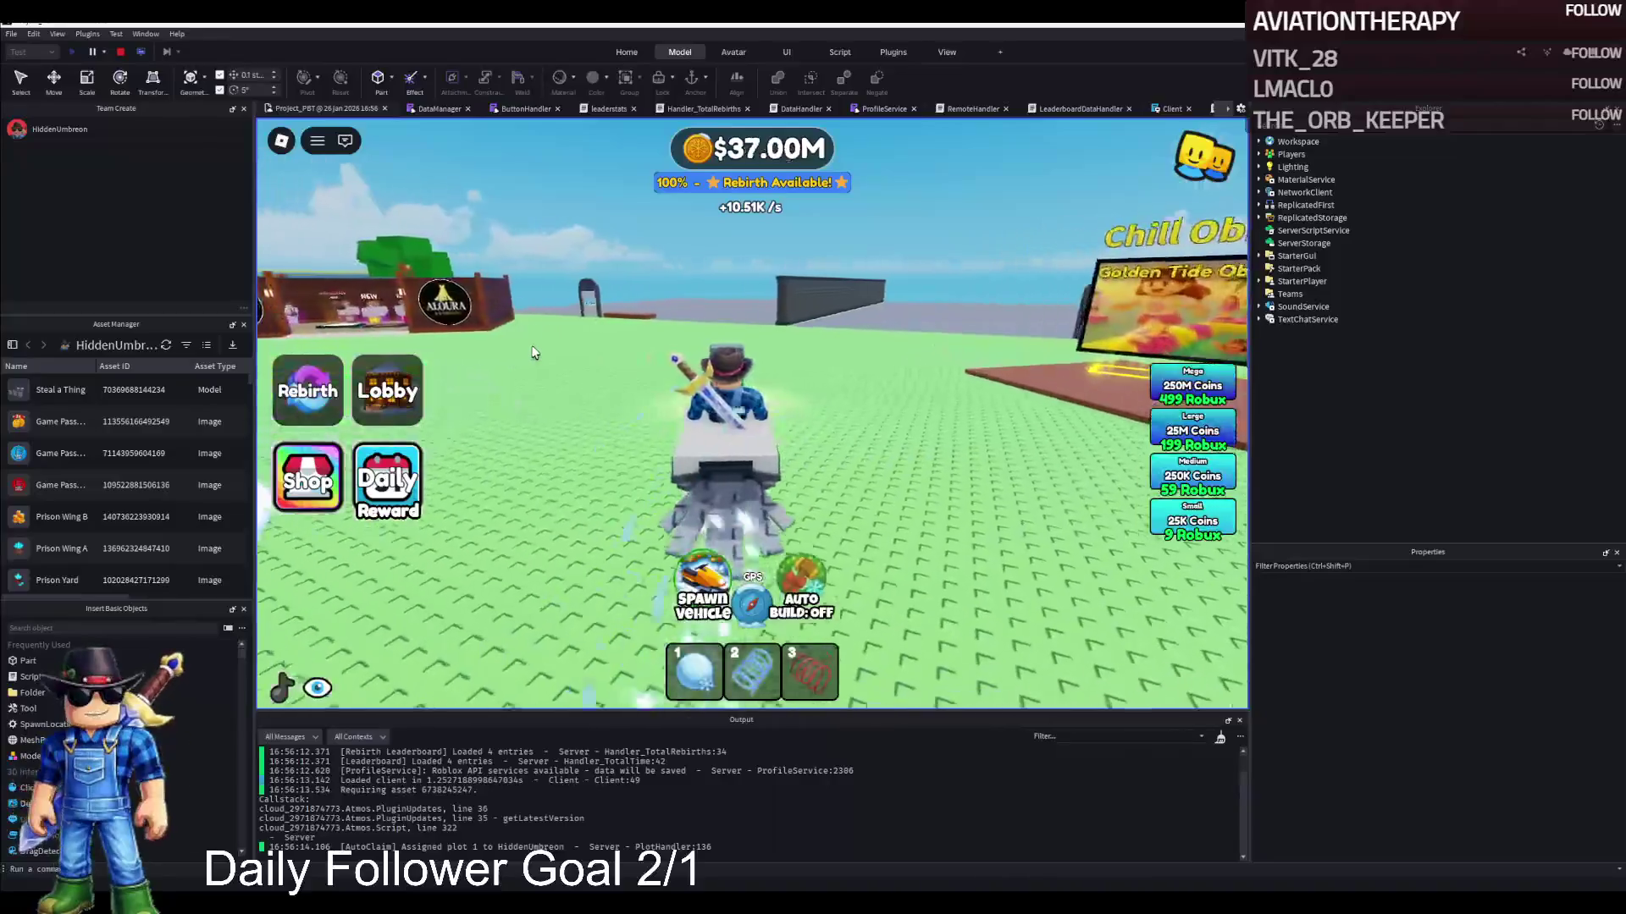
key("a")
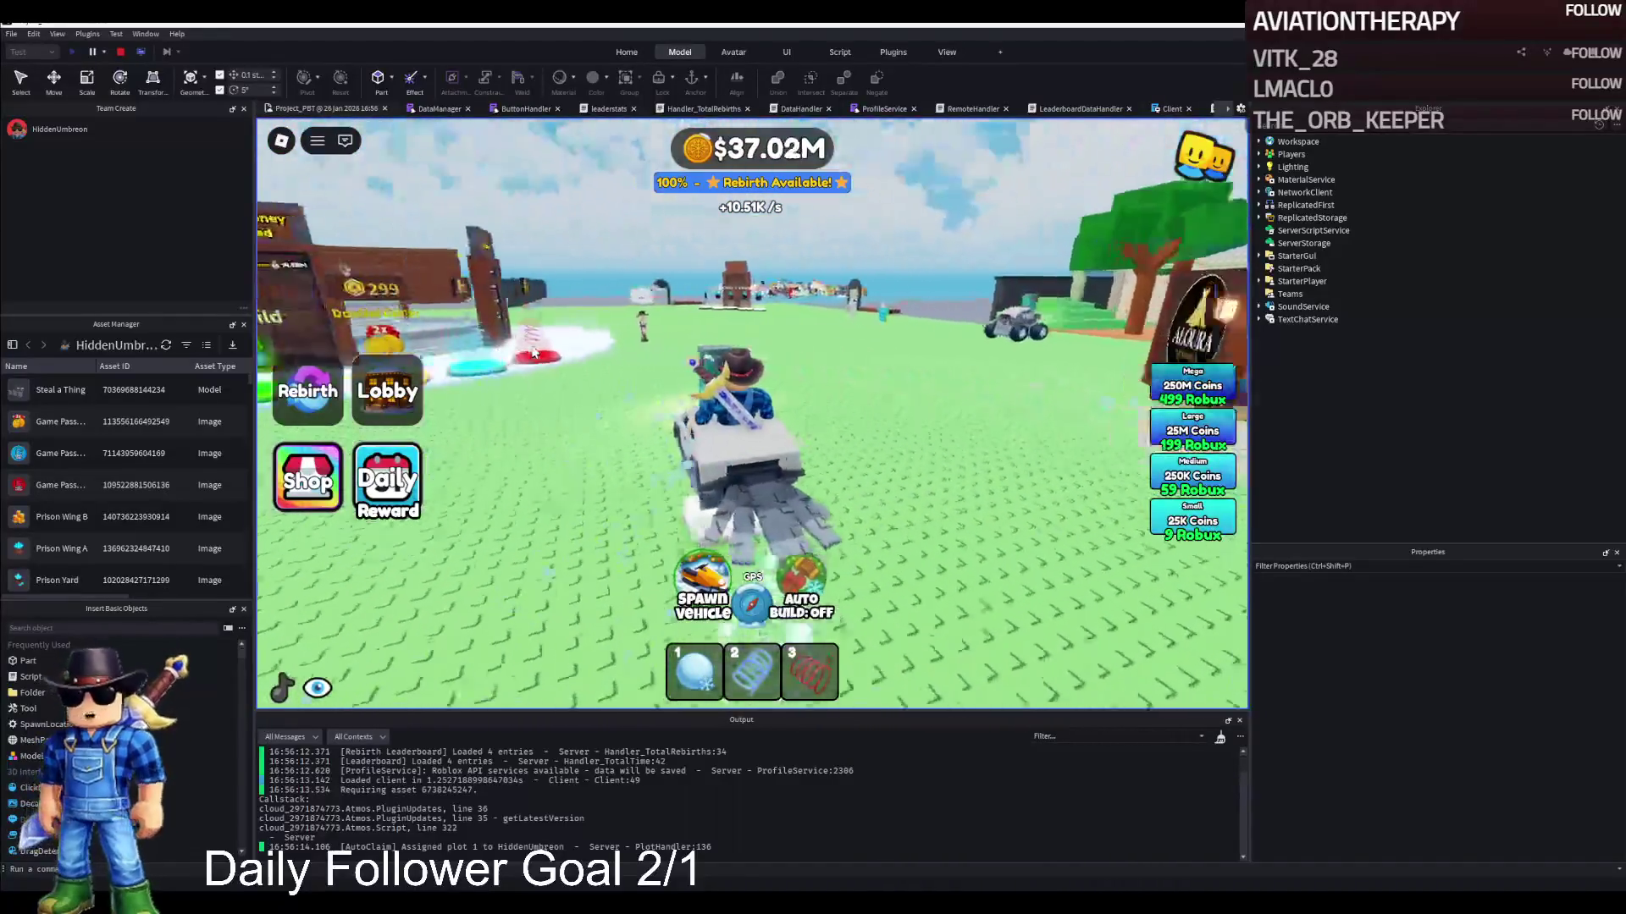
left_click(121, 53)
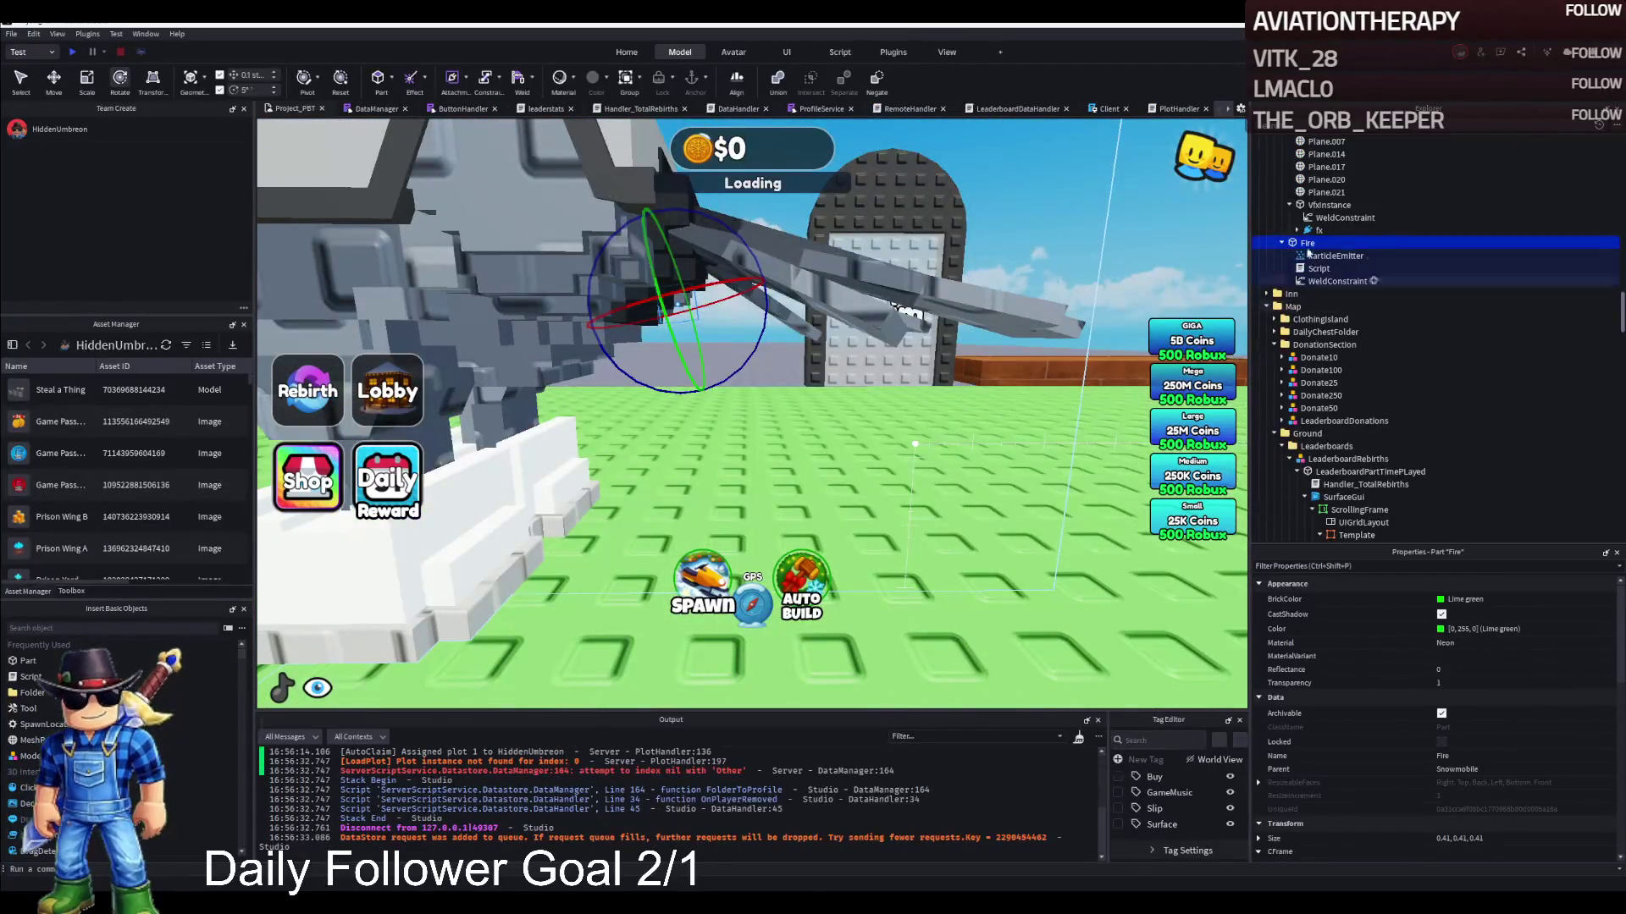
Delete the feather3 object under Cube.011 in Explorer
scroll(1321, 287, "up", 7)
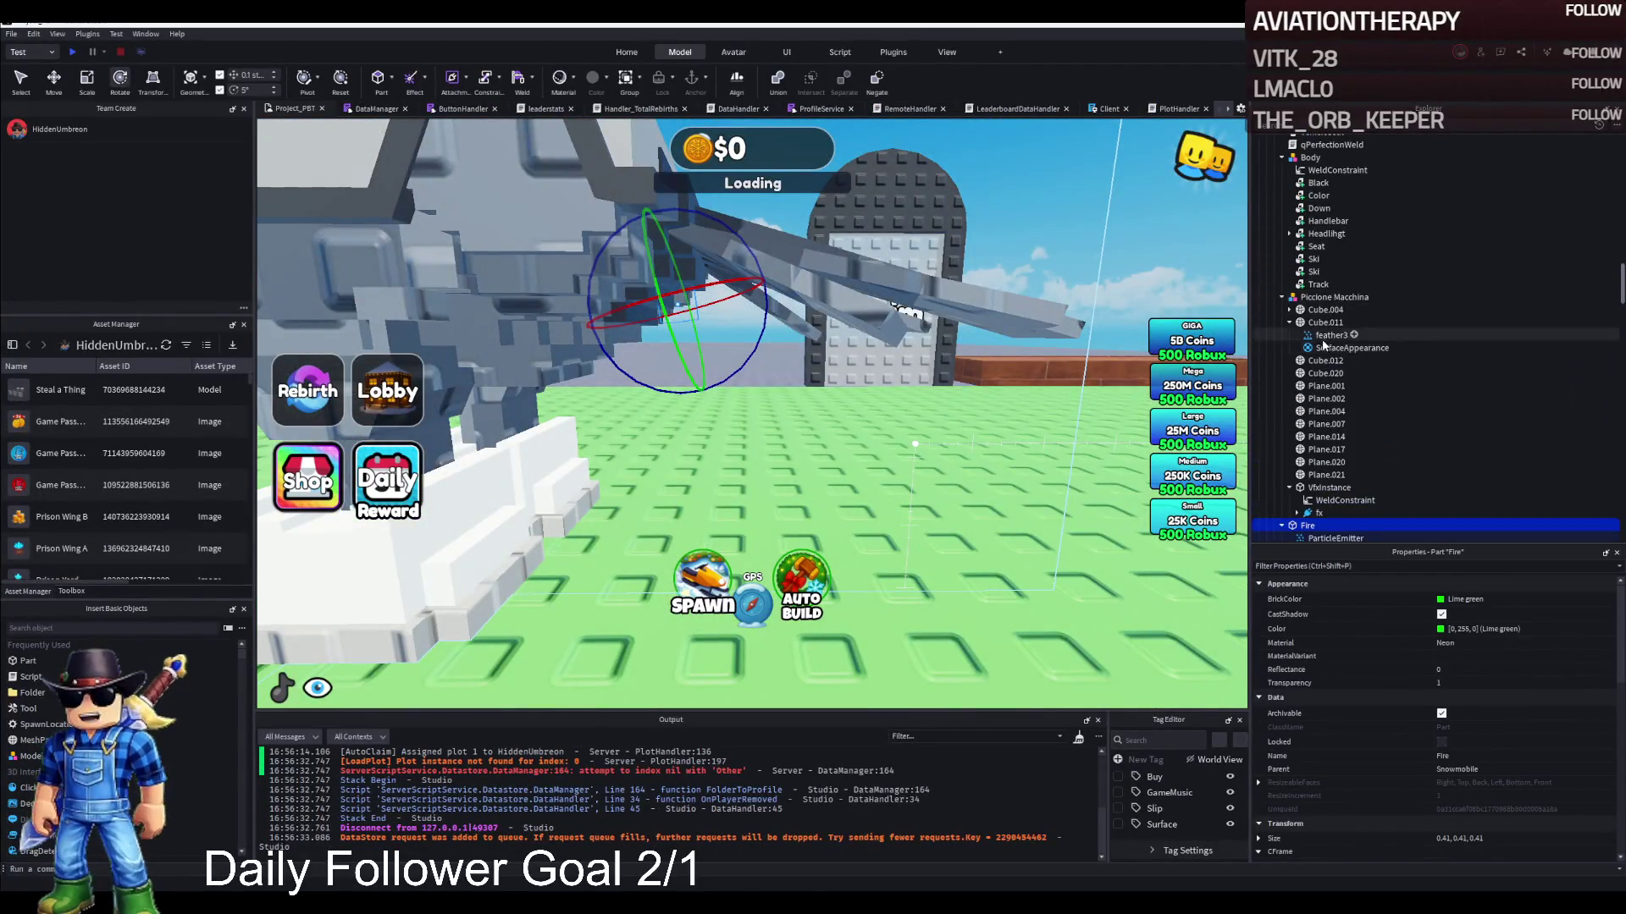
left_click(1323, 336)
key("Delete")
Frame the view on the Snowmobile model and its VfxInstance part
left_click(1310, 157)
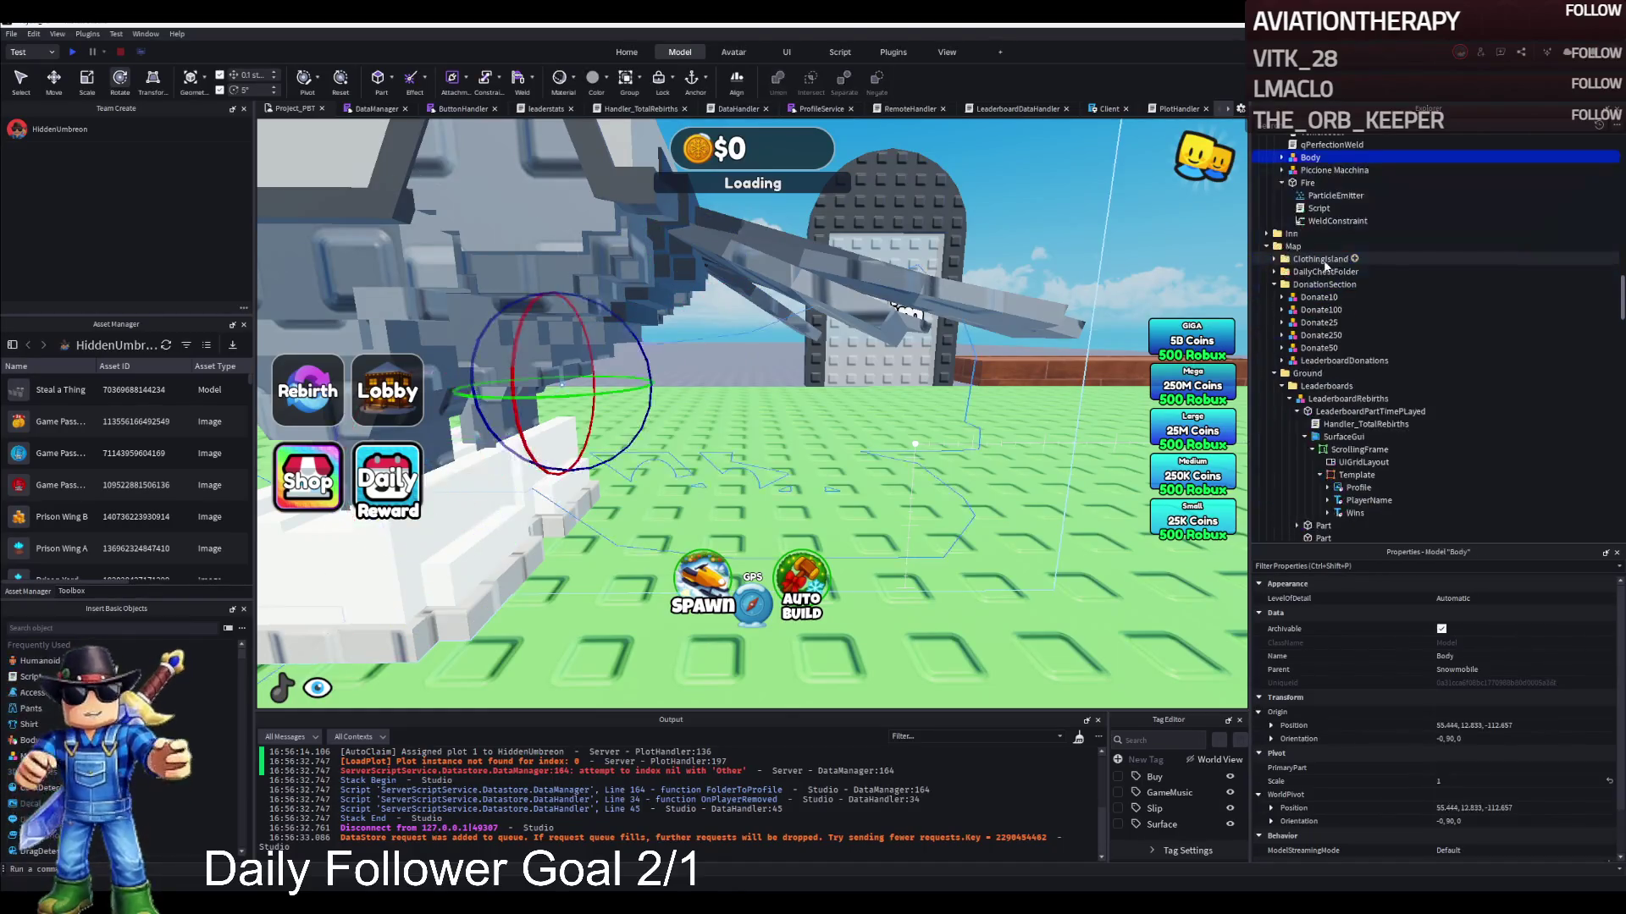
scroll(1313, 262, "up", 3)
left_click(1308, 245)
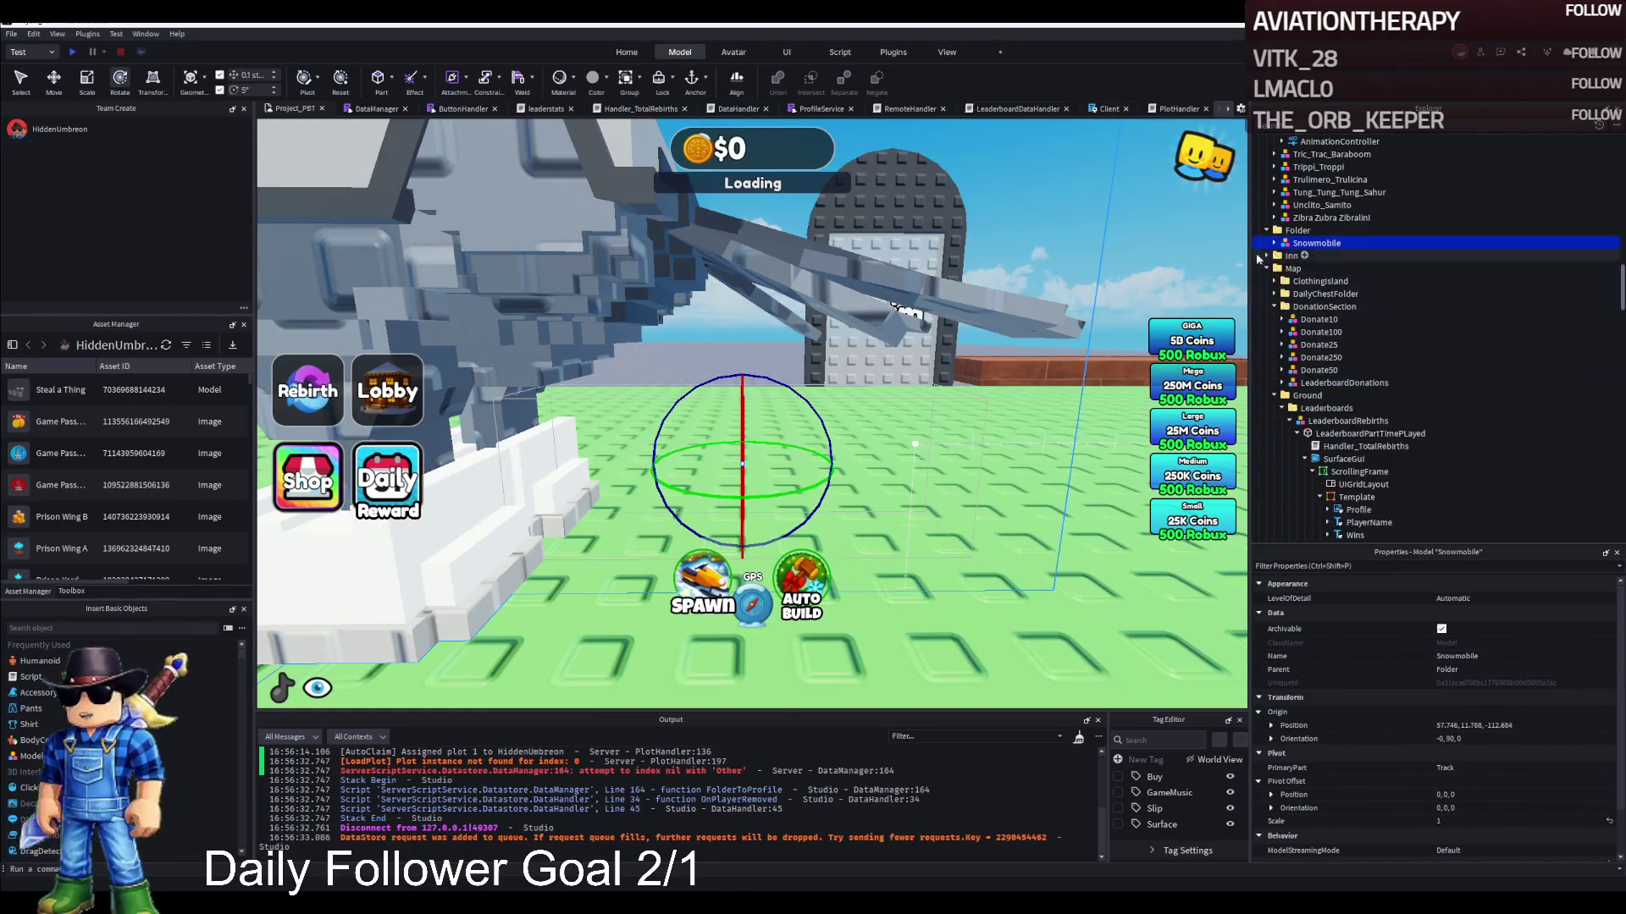
key("f")
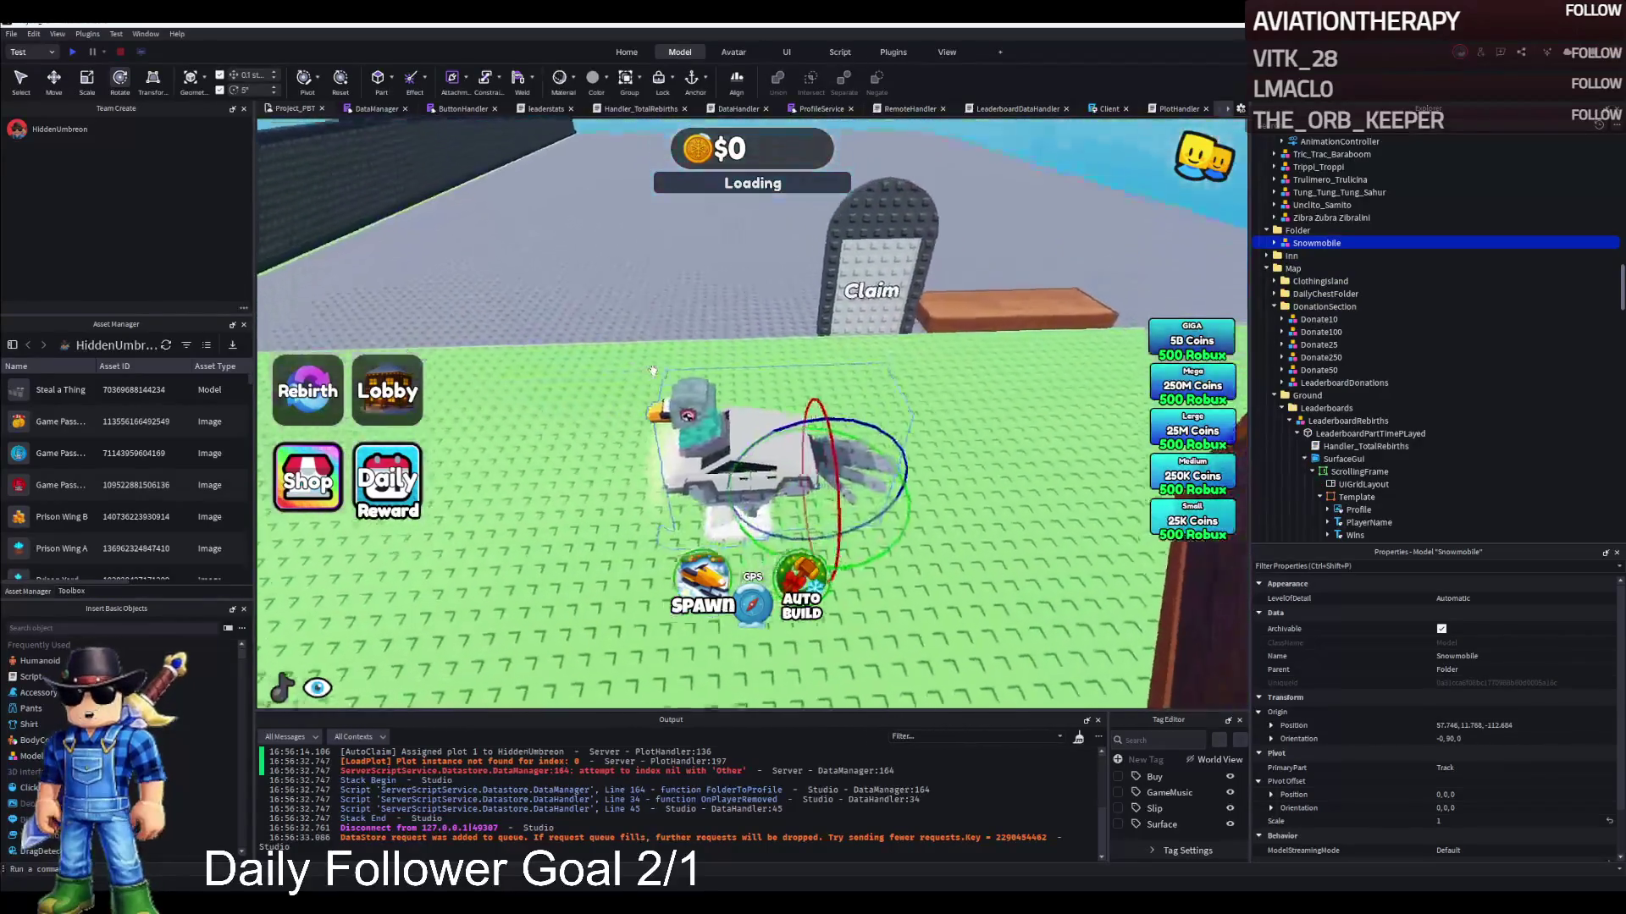
left_click(736, 339)
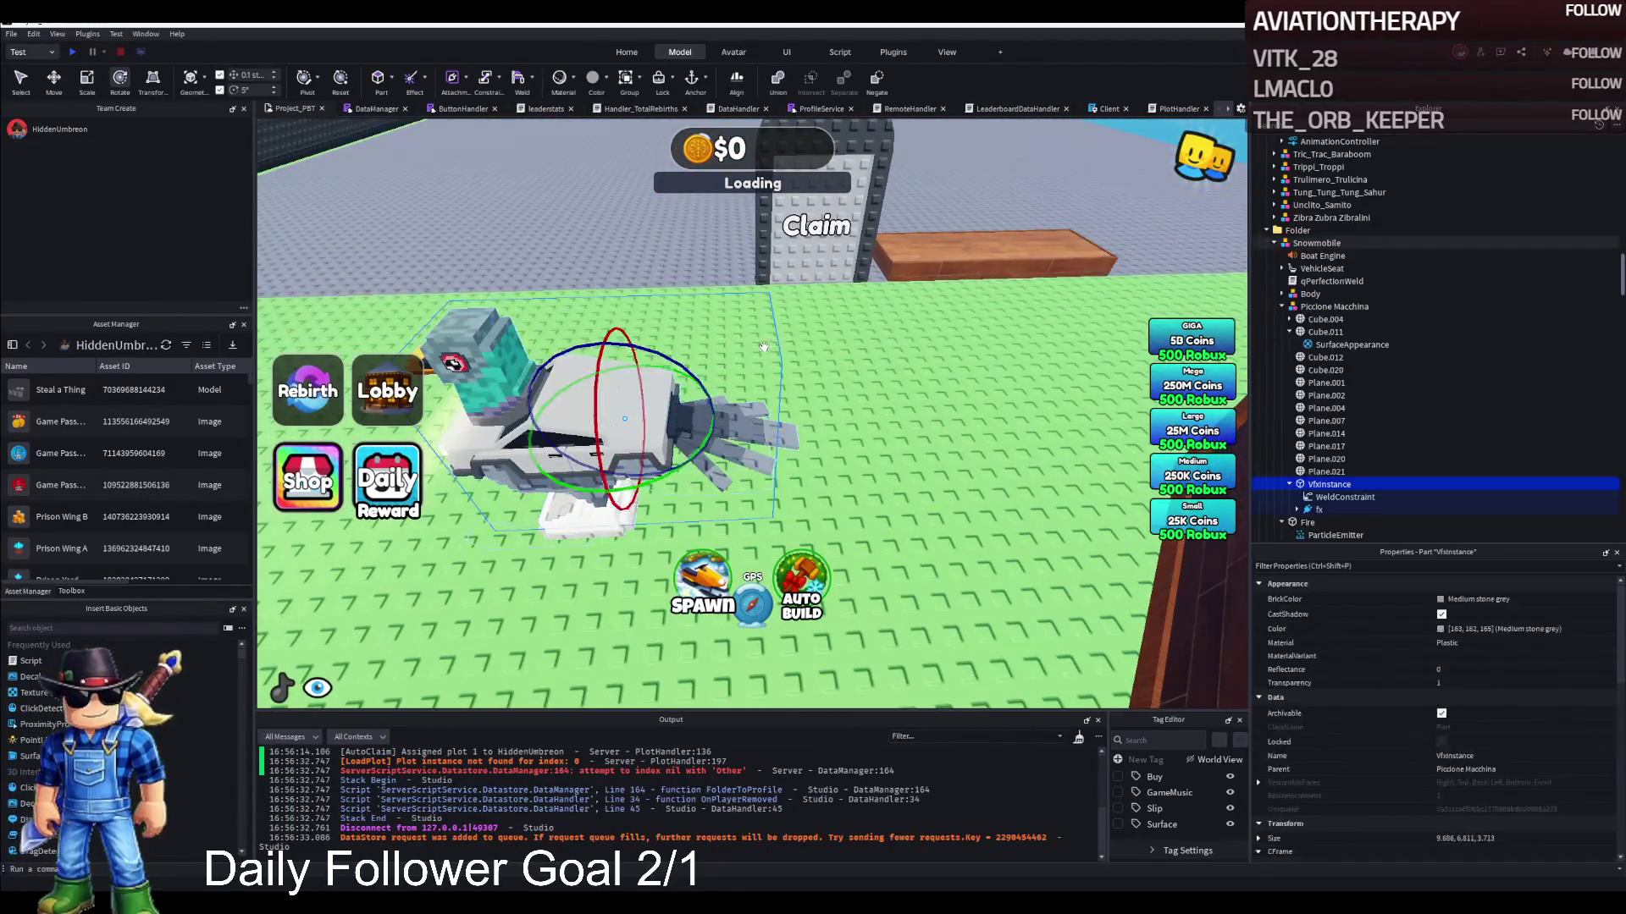
key("f")
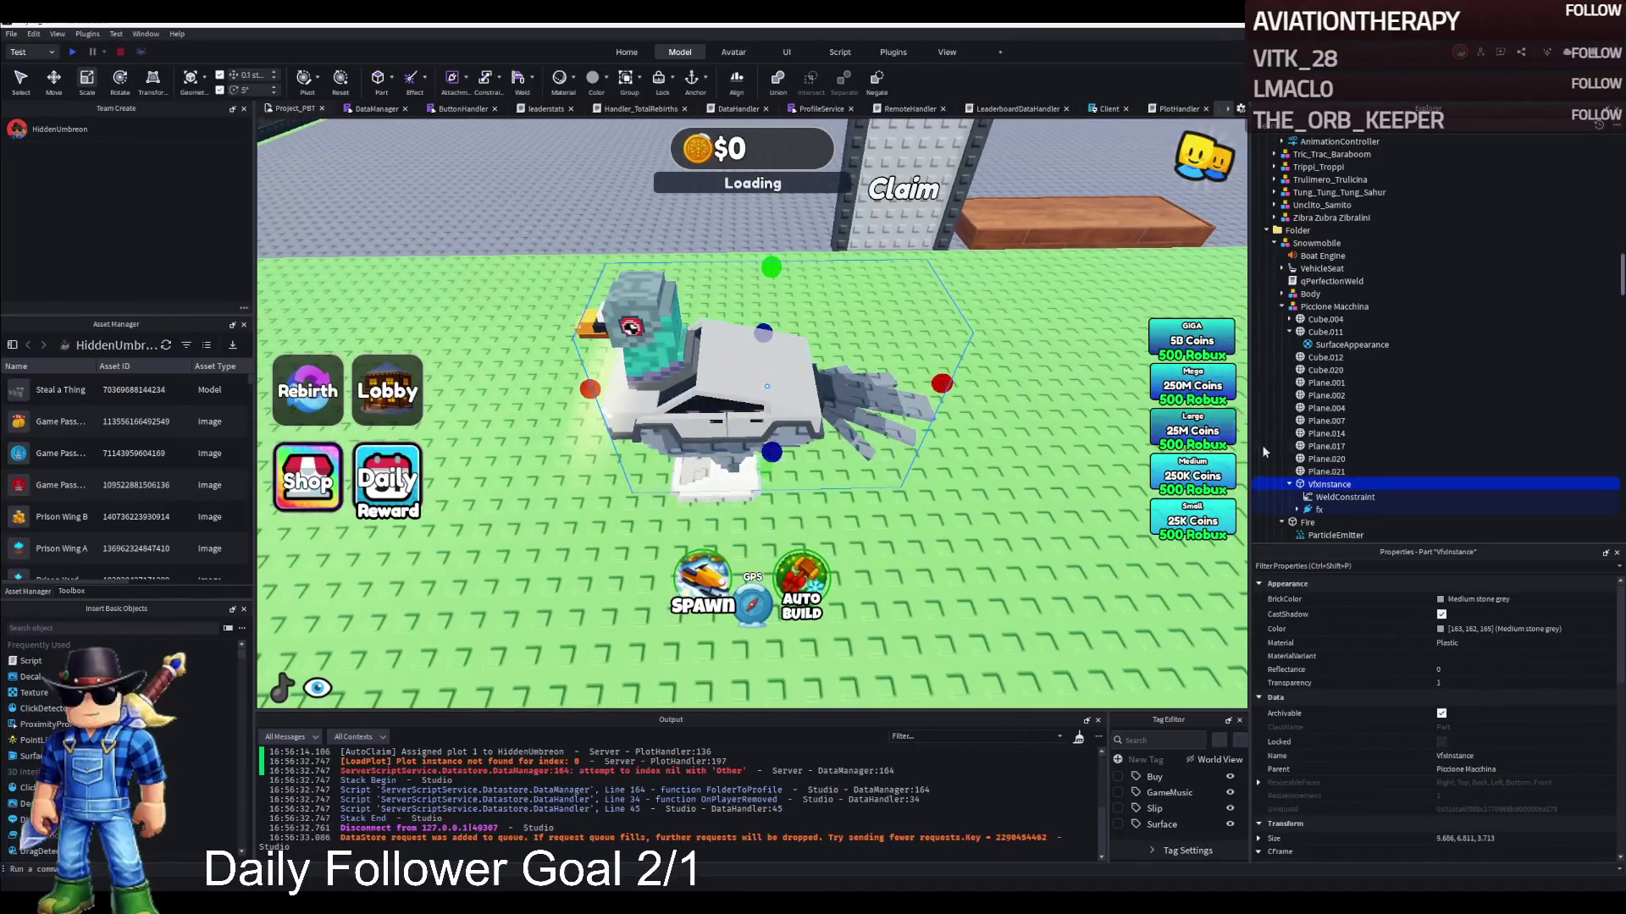
left_click(857, 419)
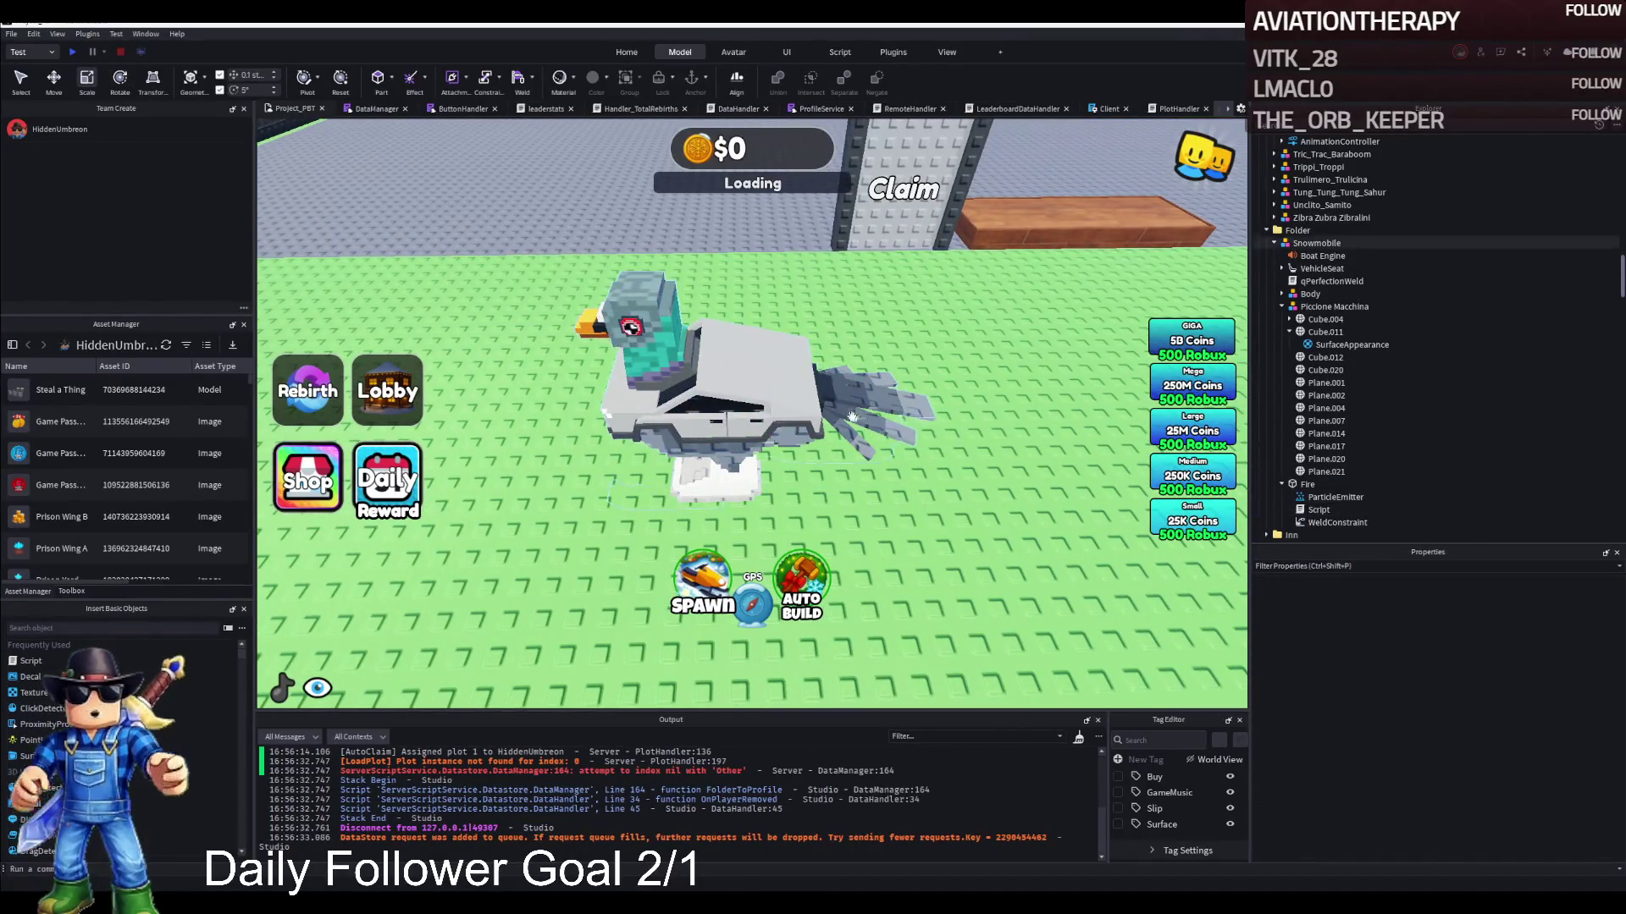
key("f")
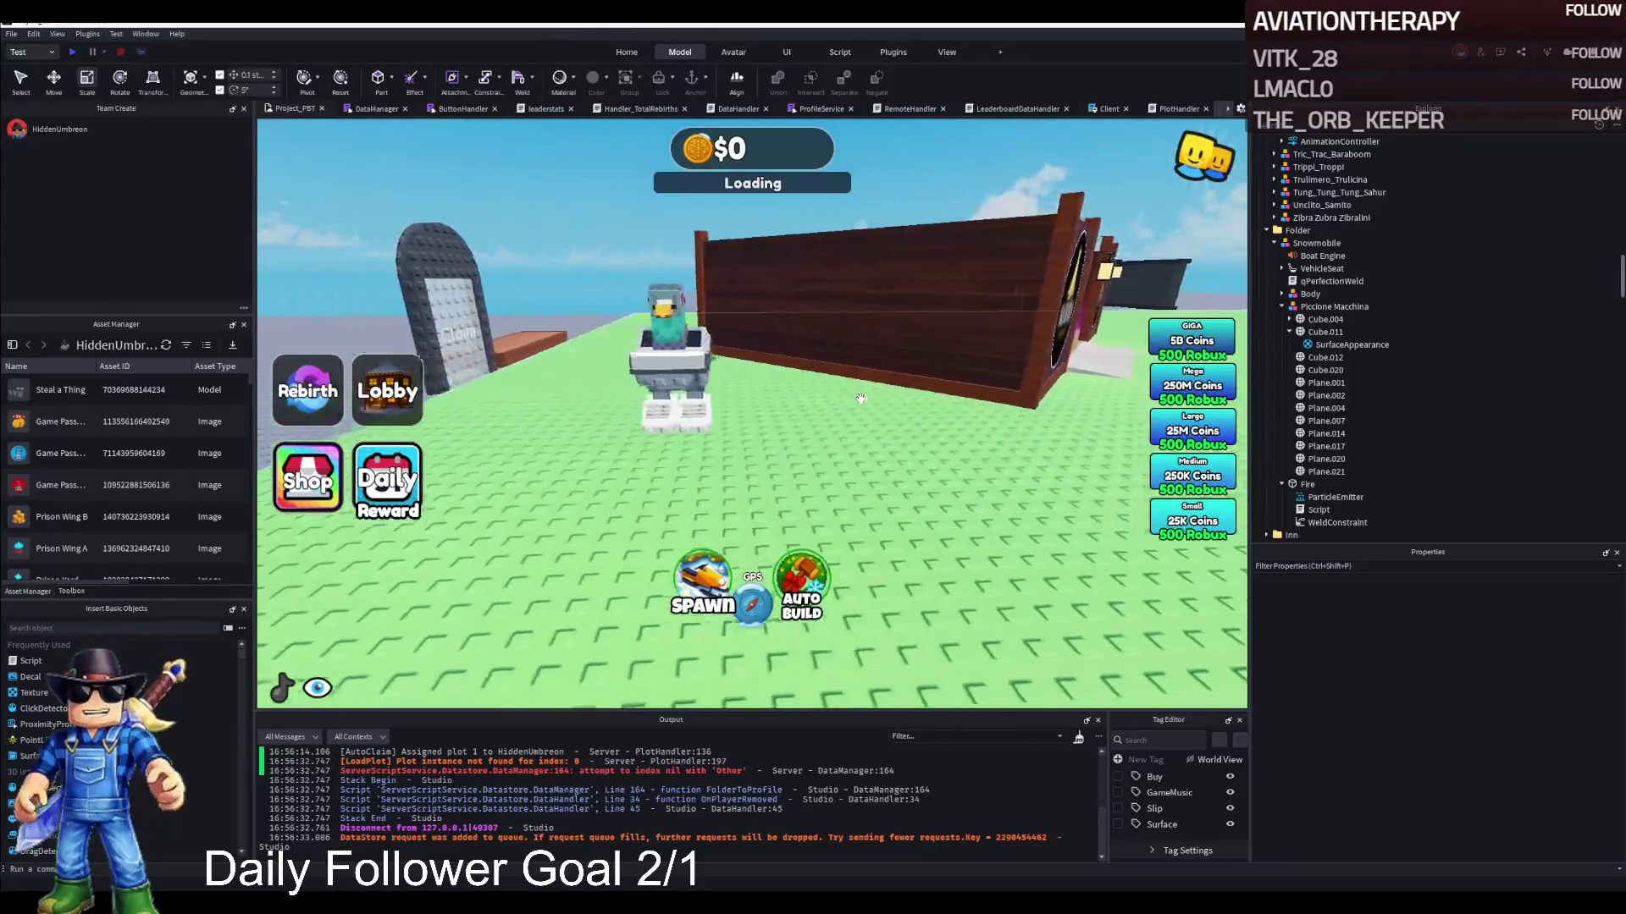
Reselect the pigeon snowmobile and collapse its children in the Explorer hierarchy
left_click(845, 347)
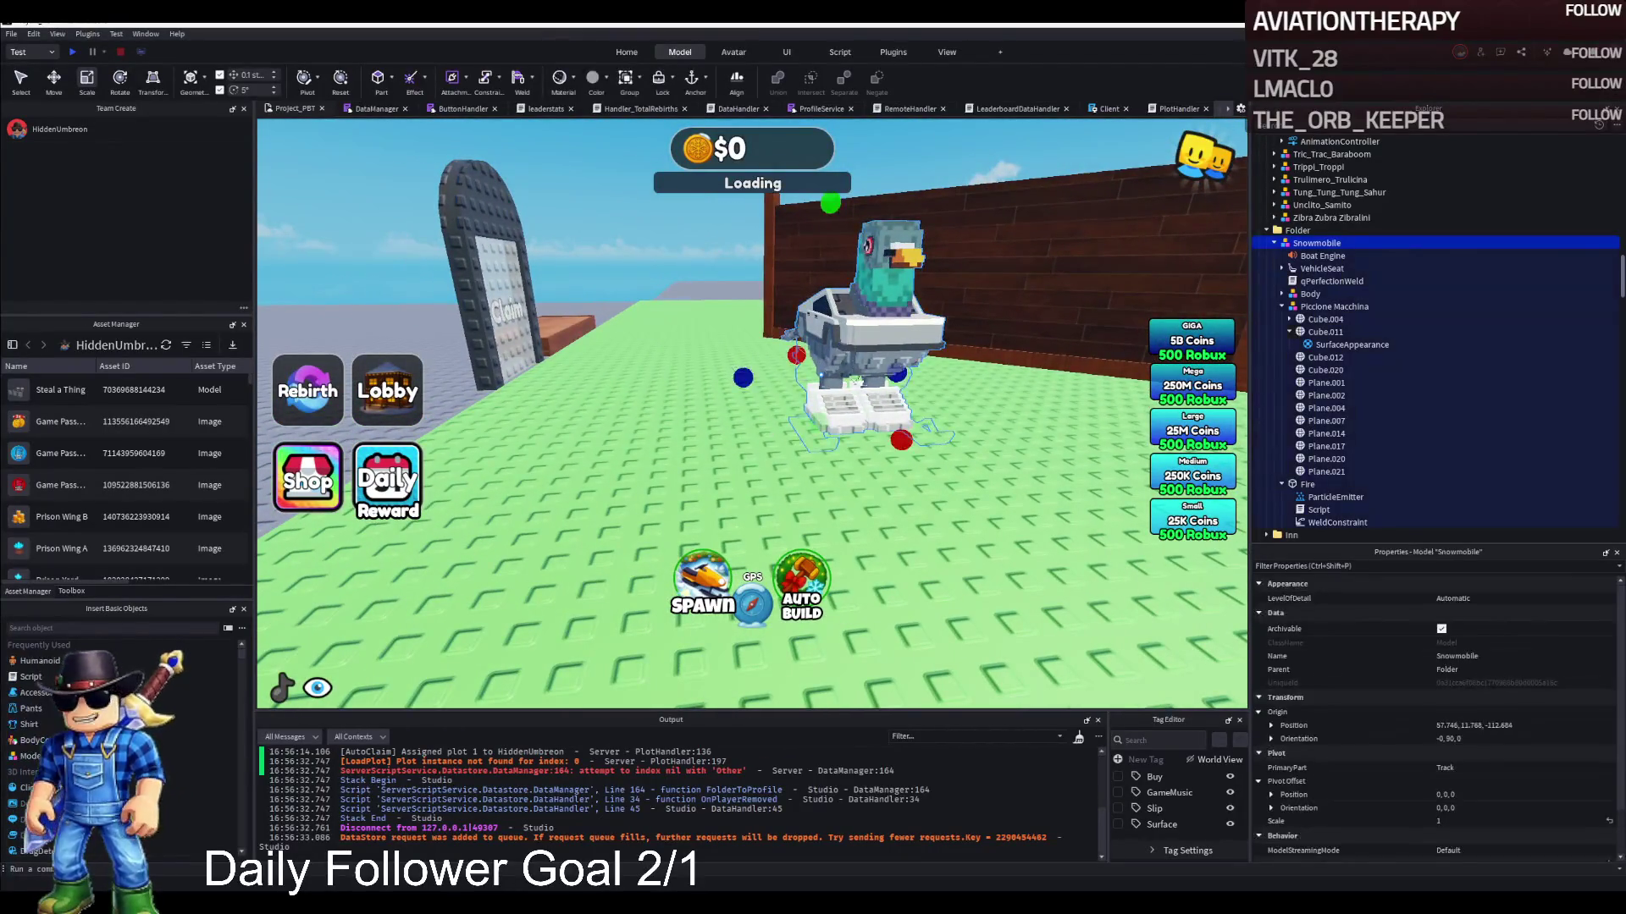
left_click(1274, 244)
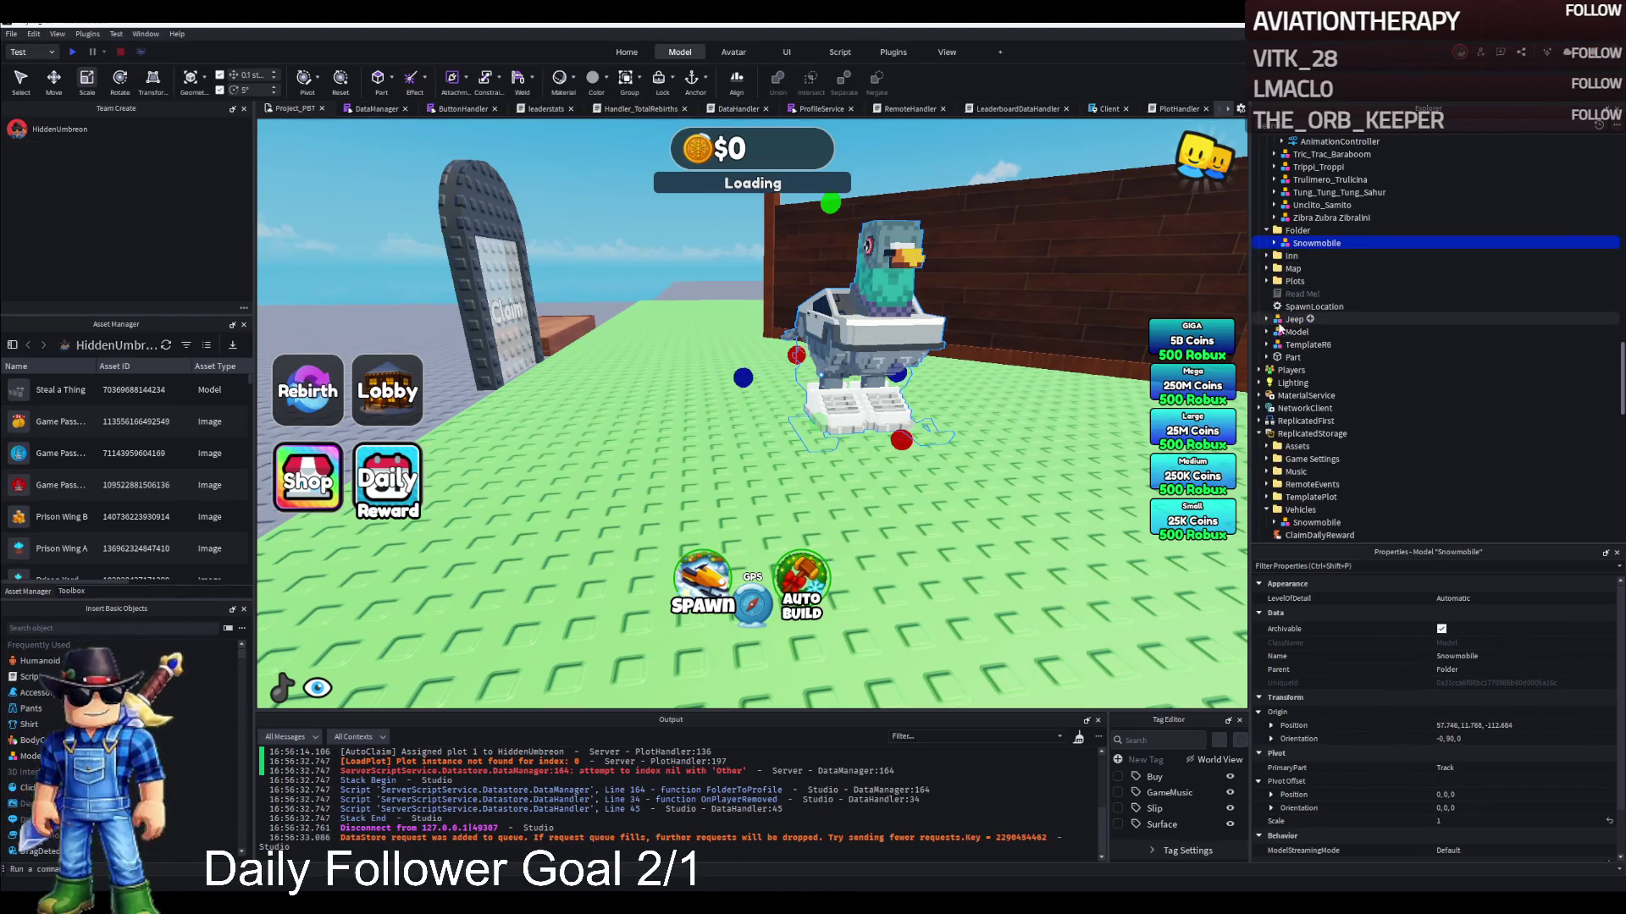
scroll(1304, 254, "down", 2)
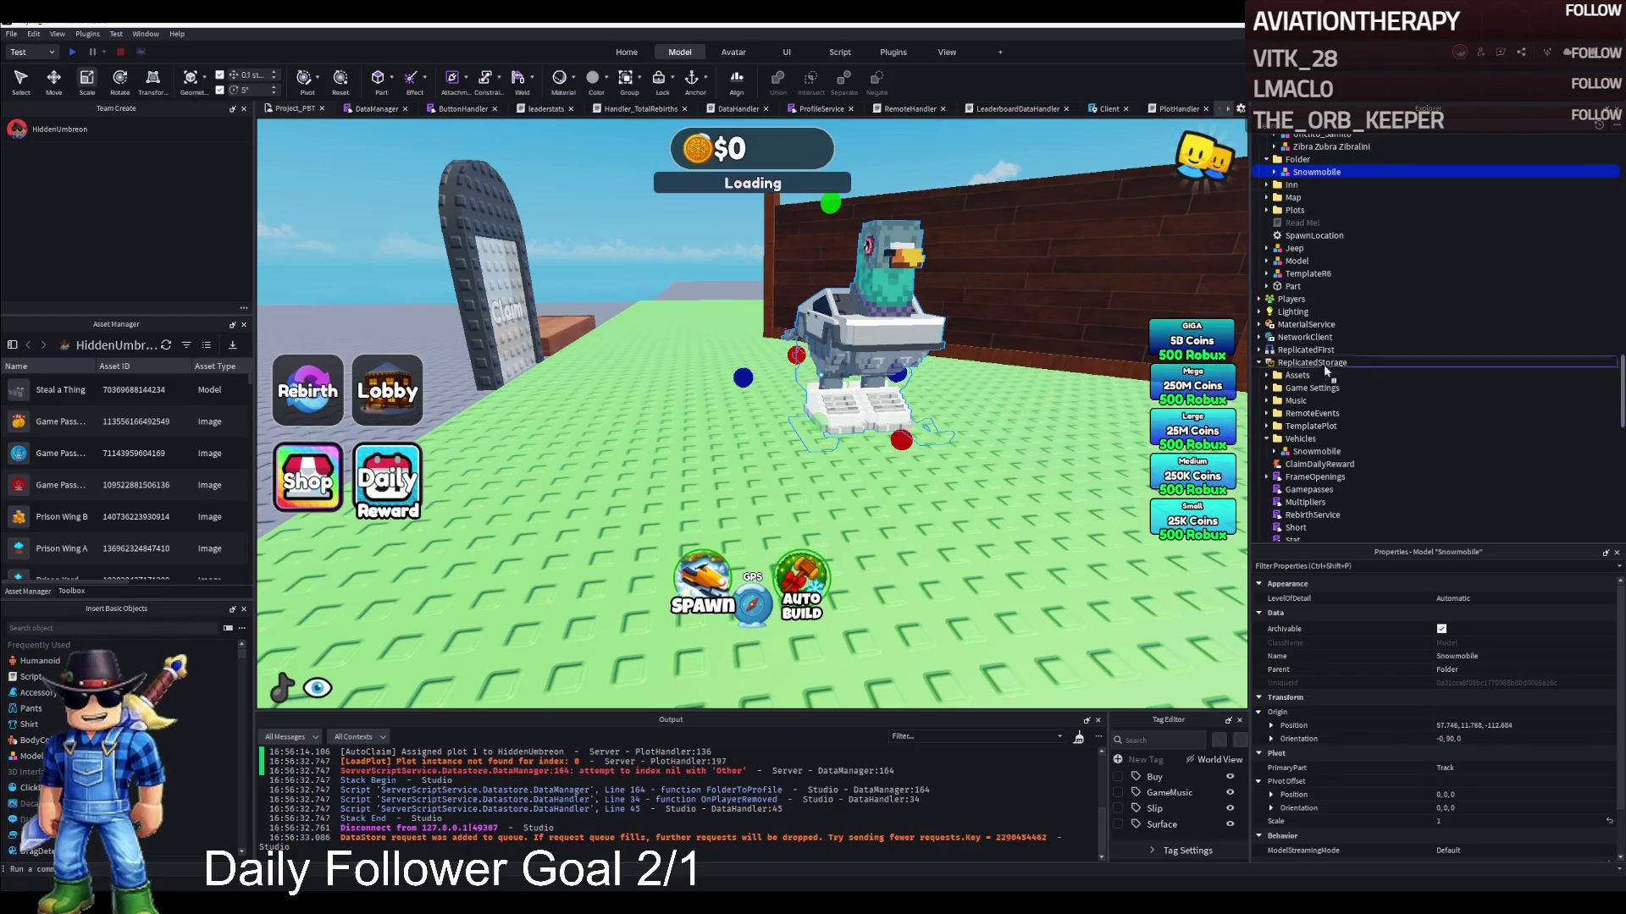
Put the Snowmobile in ReplicatedStorage > Vehicles, then board it in the playtest and drive off
left_click_drag(1304, 442, 1305, 442)
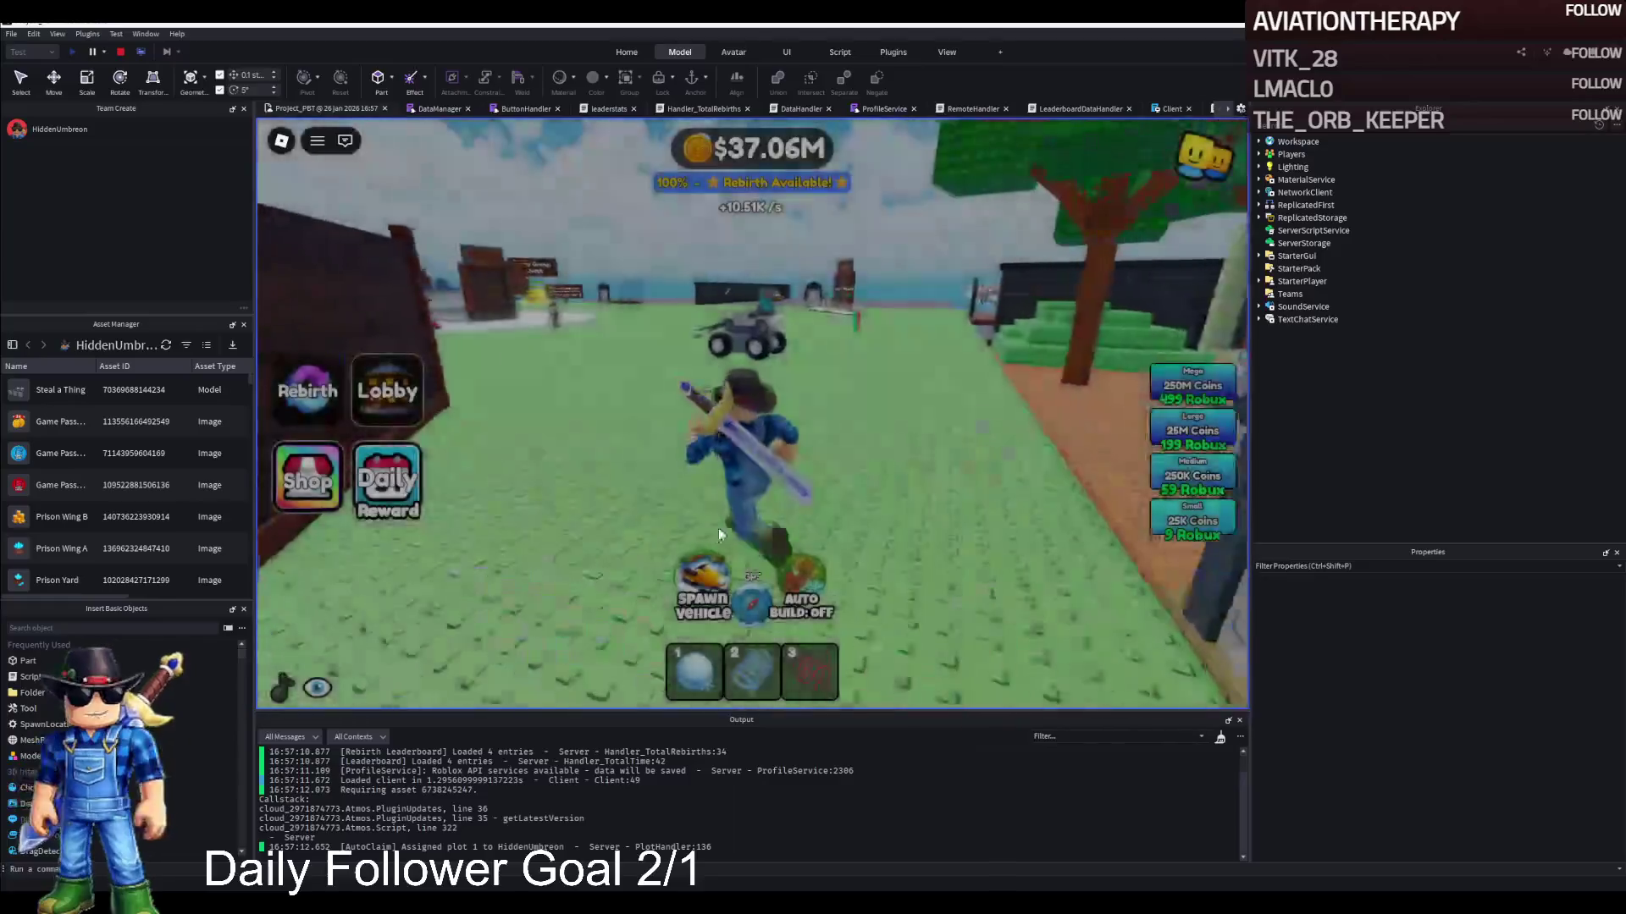
key("e")
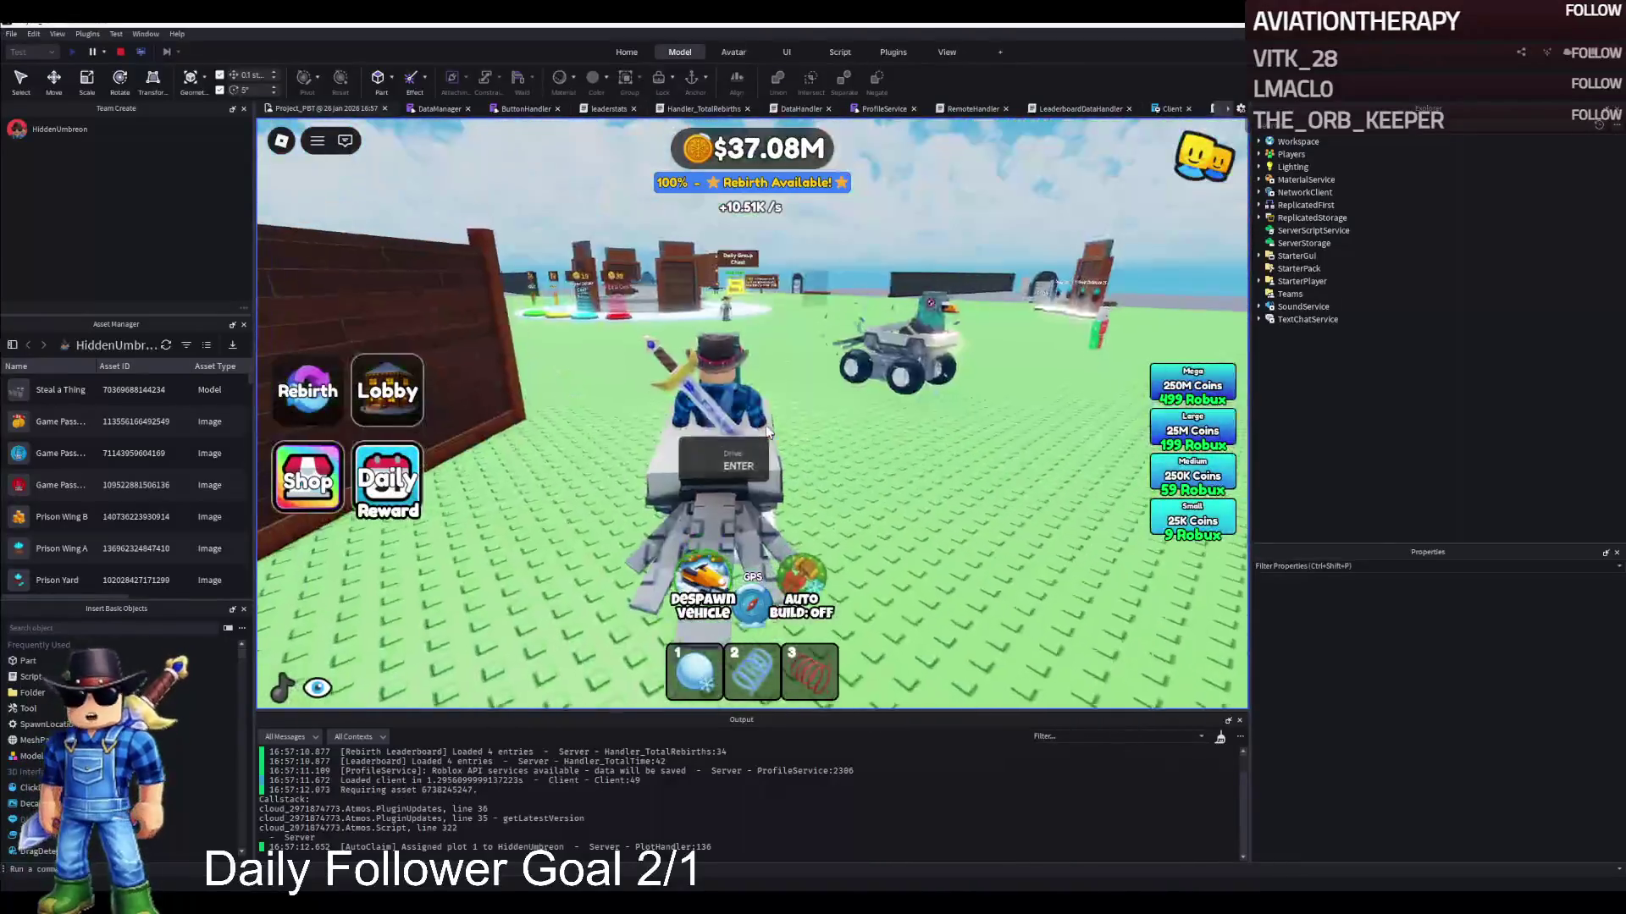
key("w")
key("d")
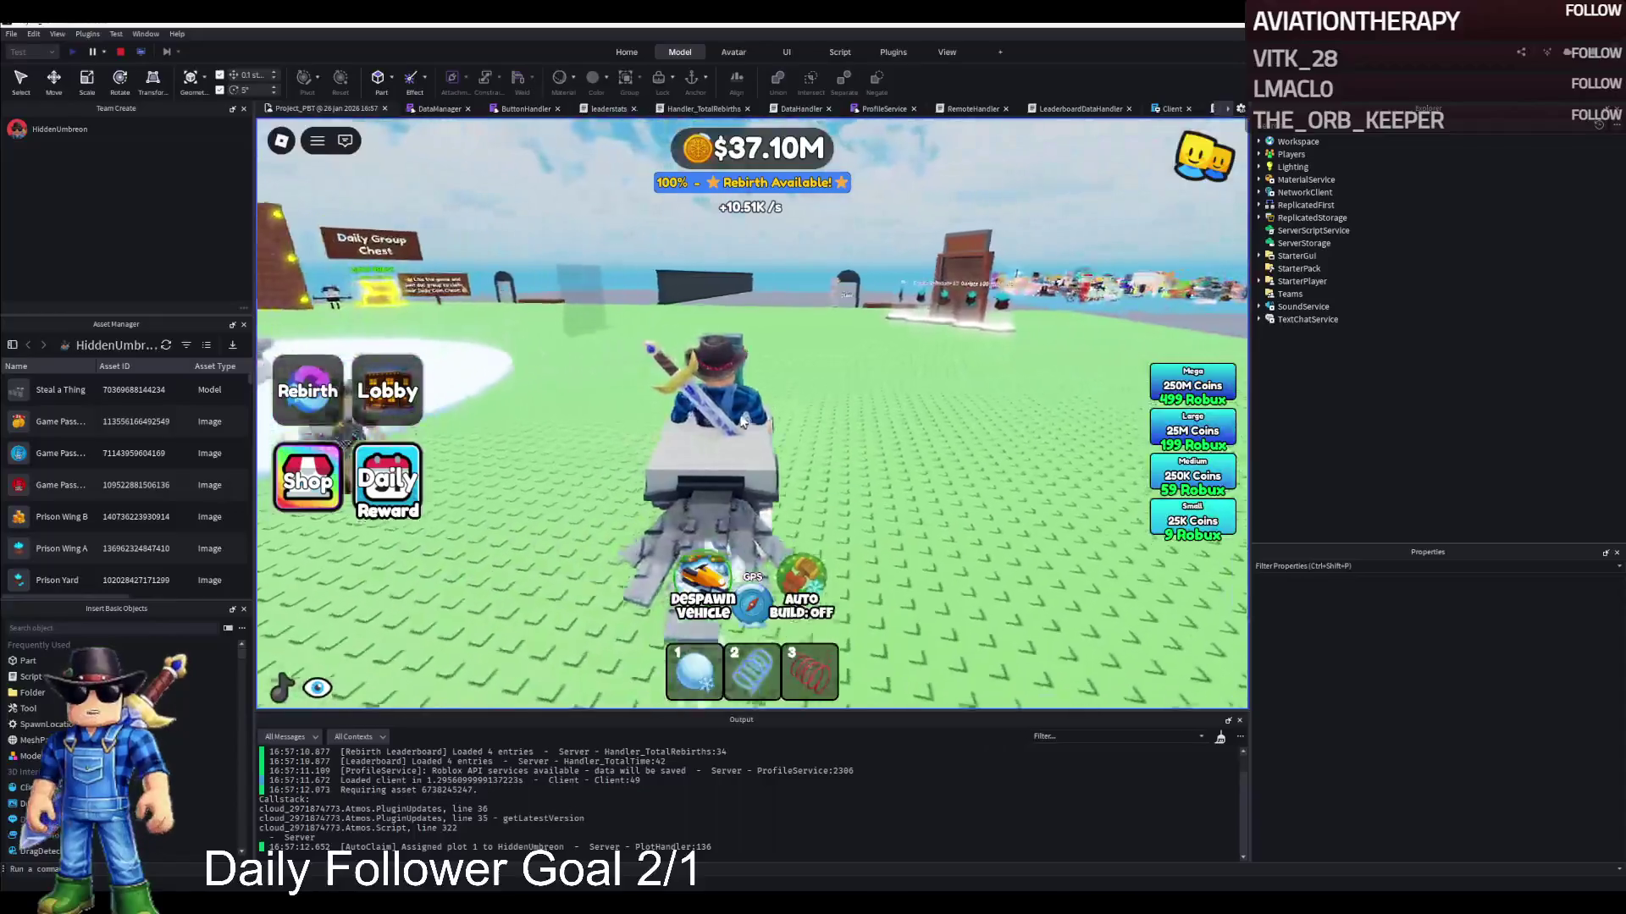
Drive the snowmobile past the obby boards, across the grey baseplate and back onto the green lobby
key("a")
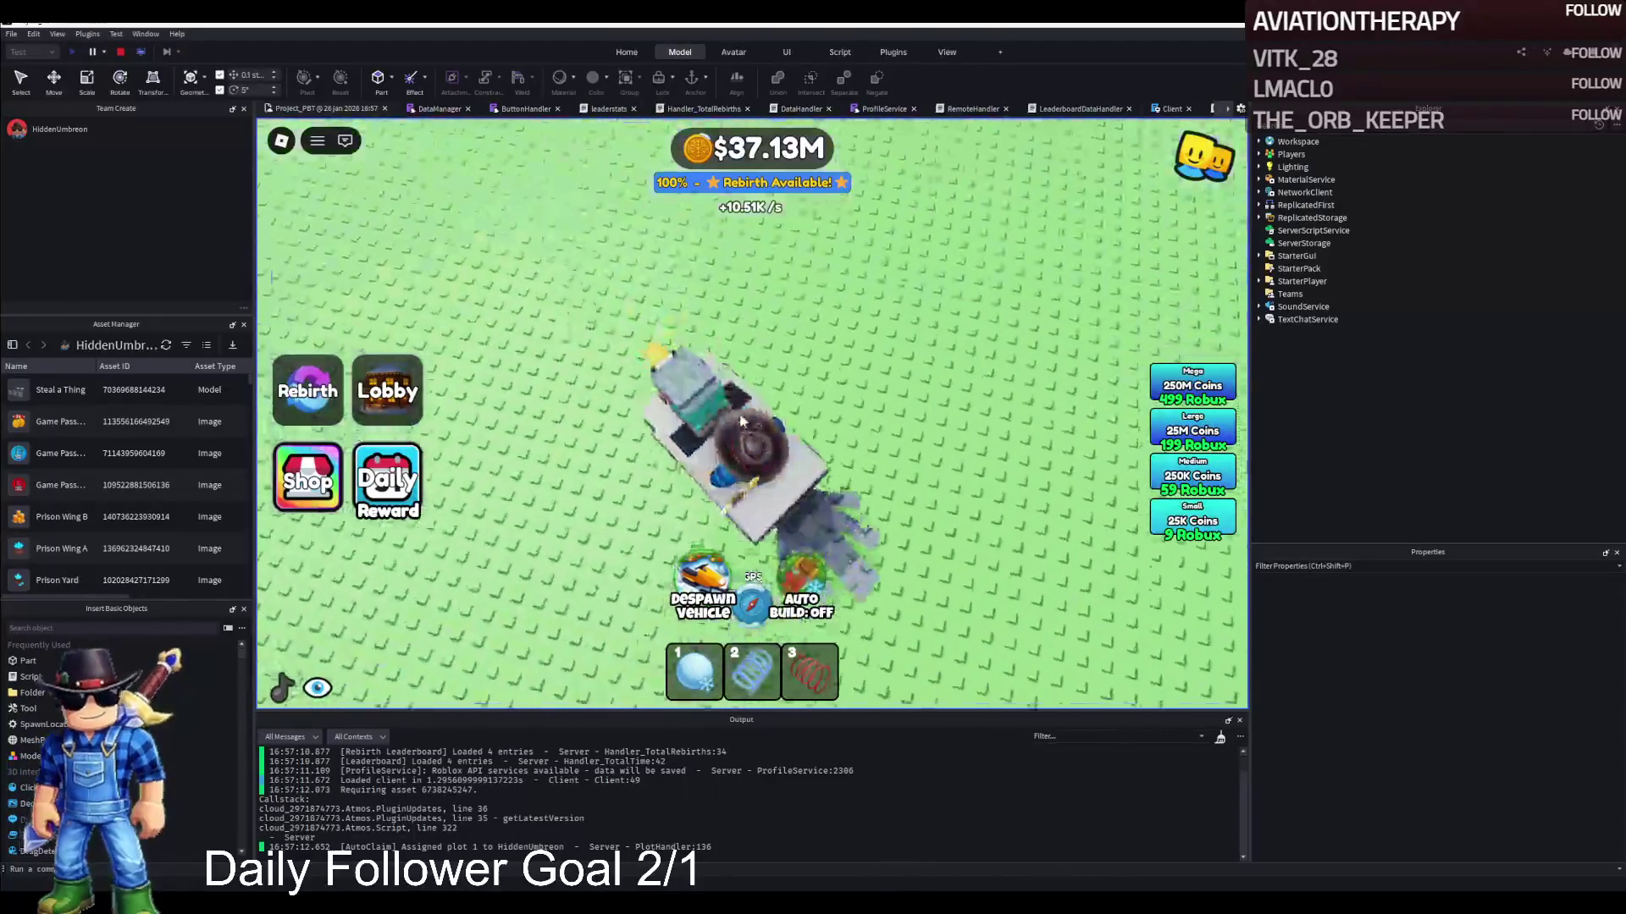
key("w")
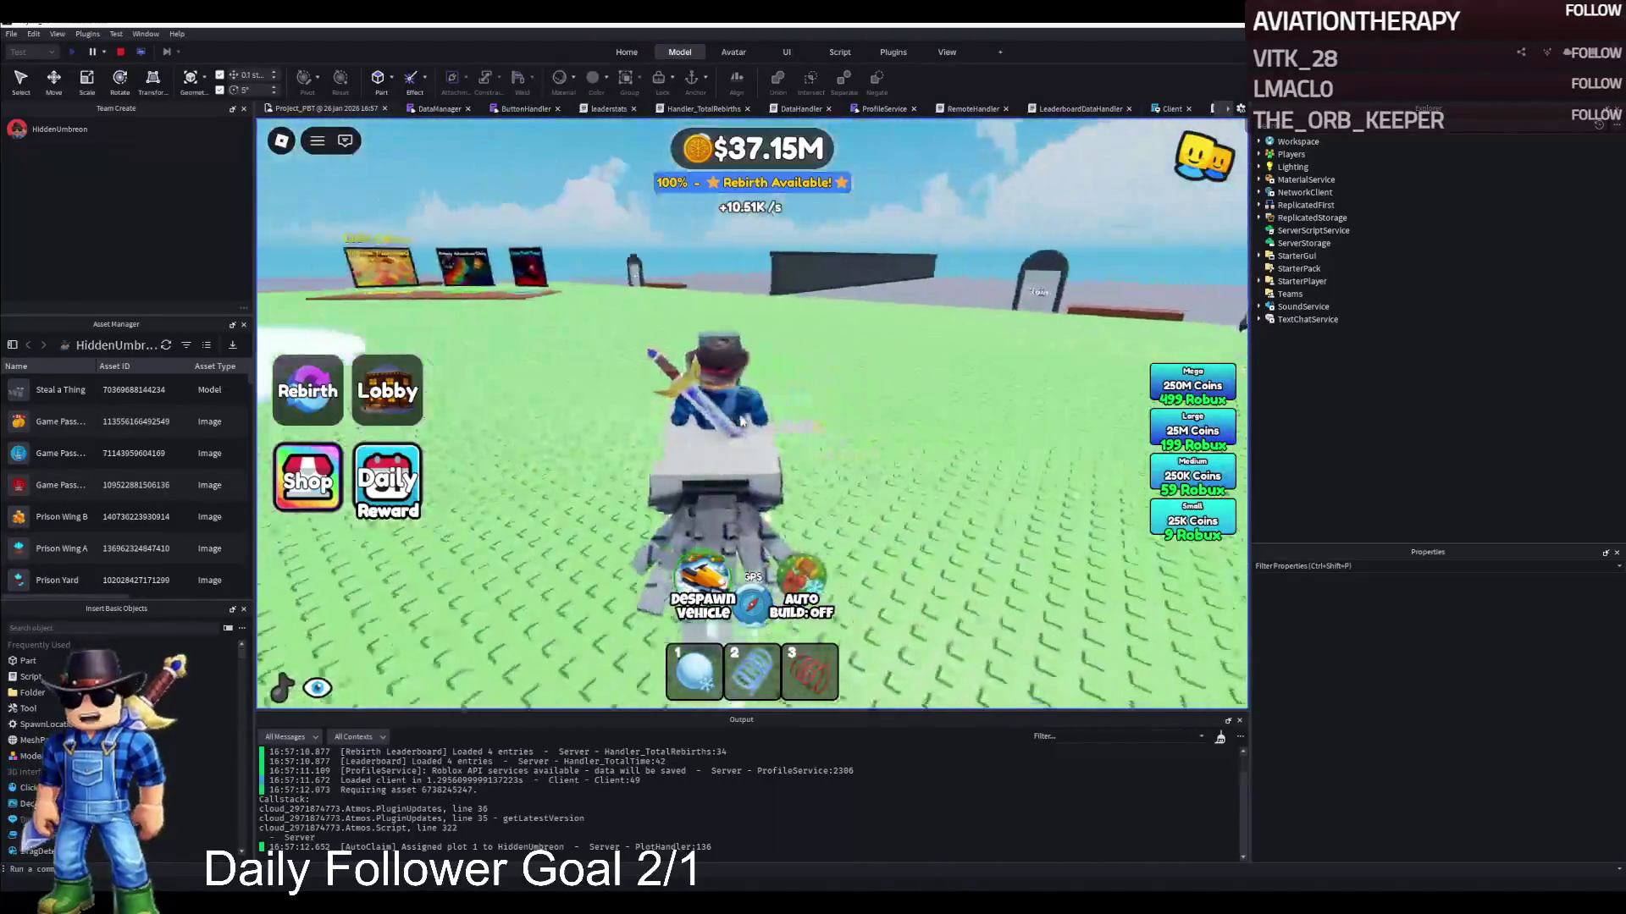
key("a")
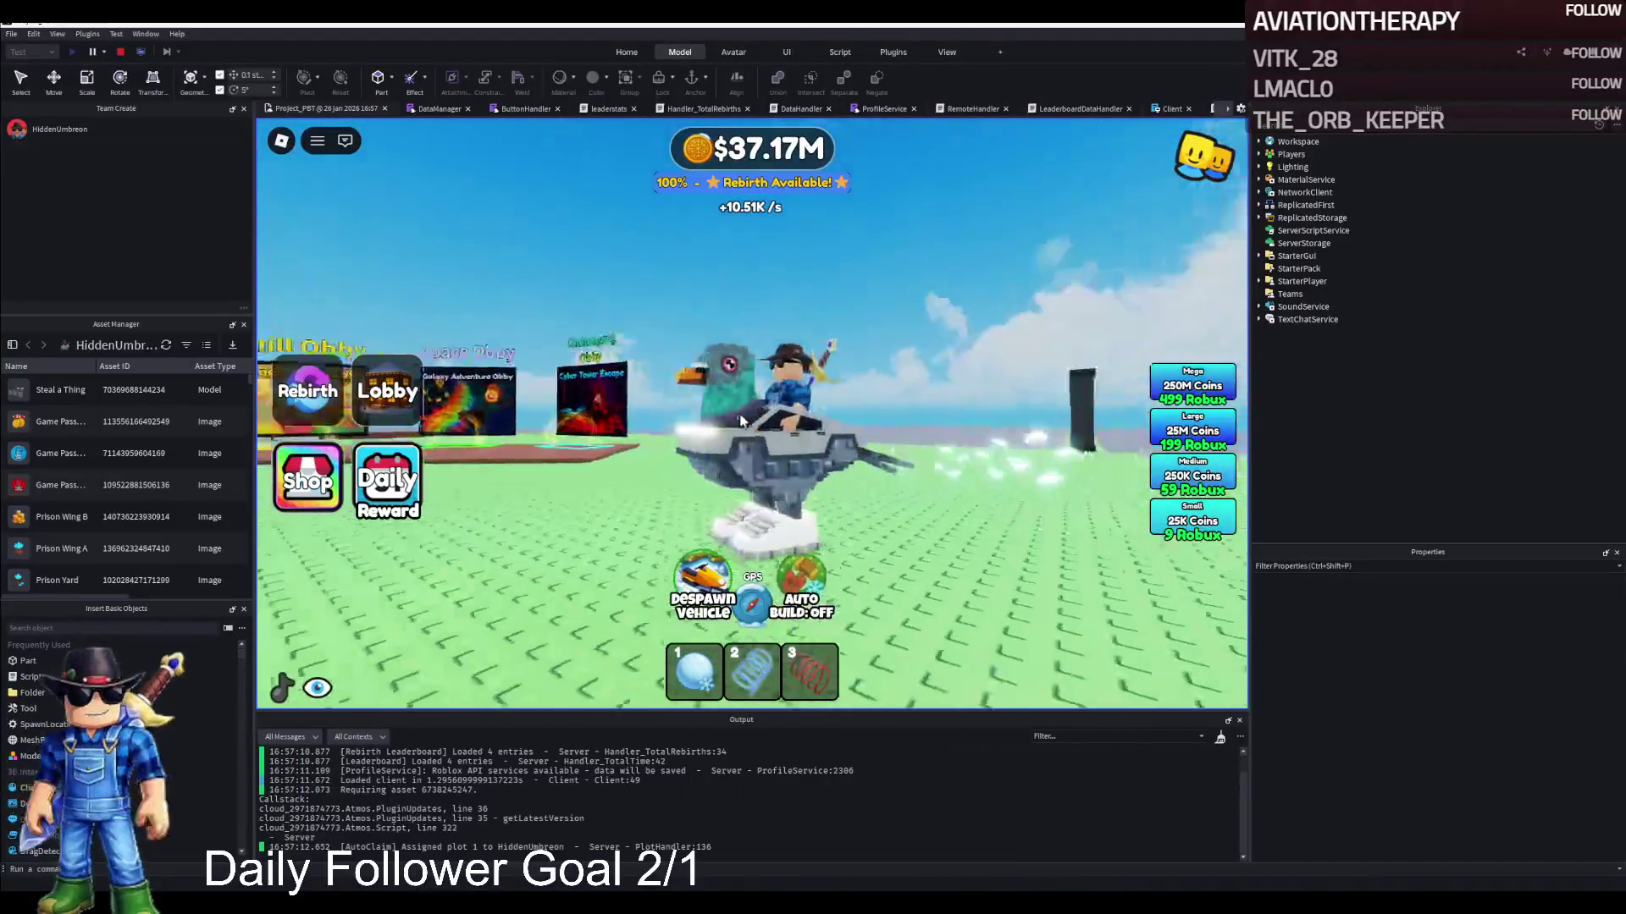
key("d")
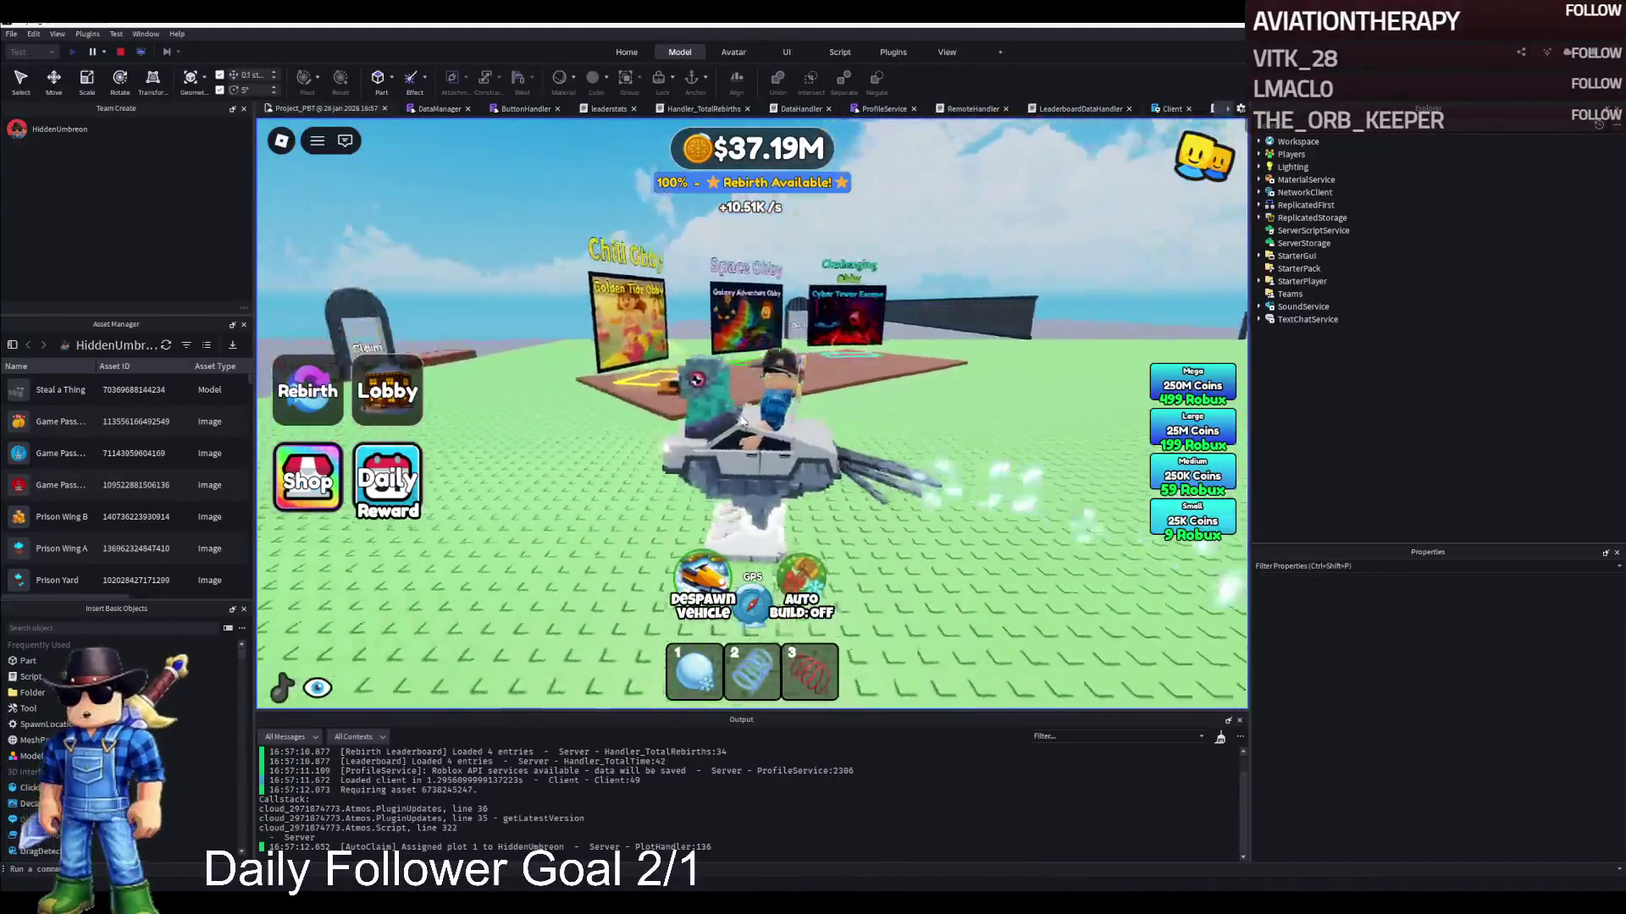
key("w")
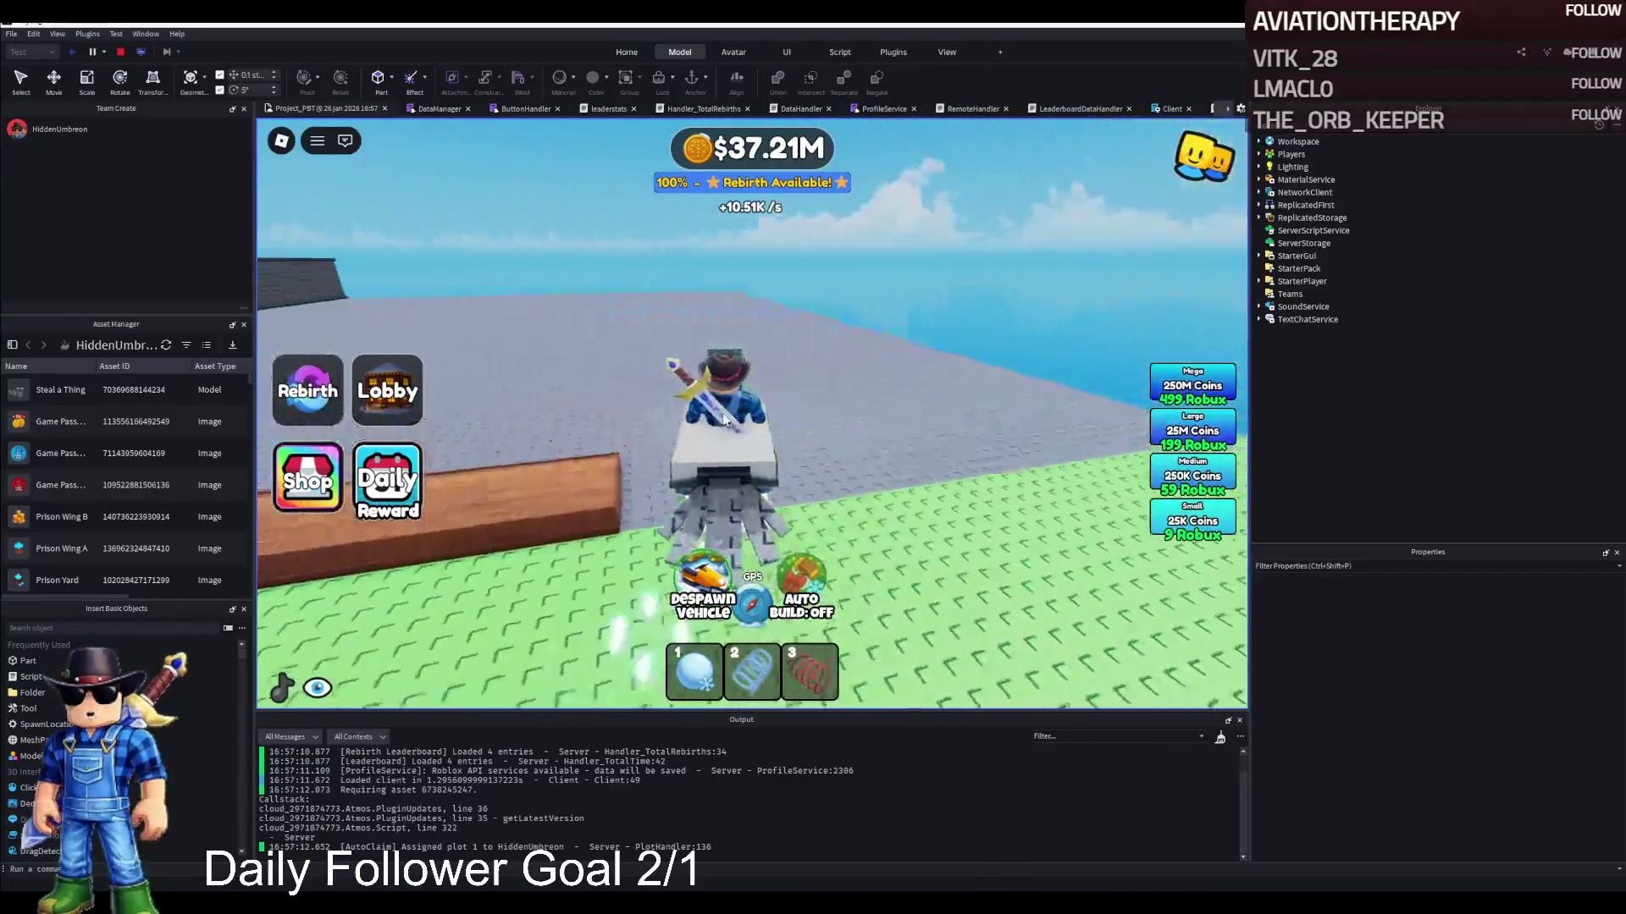
key("a")
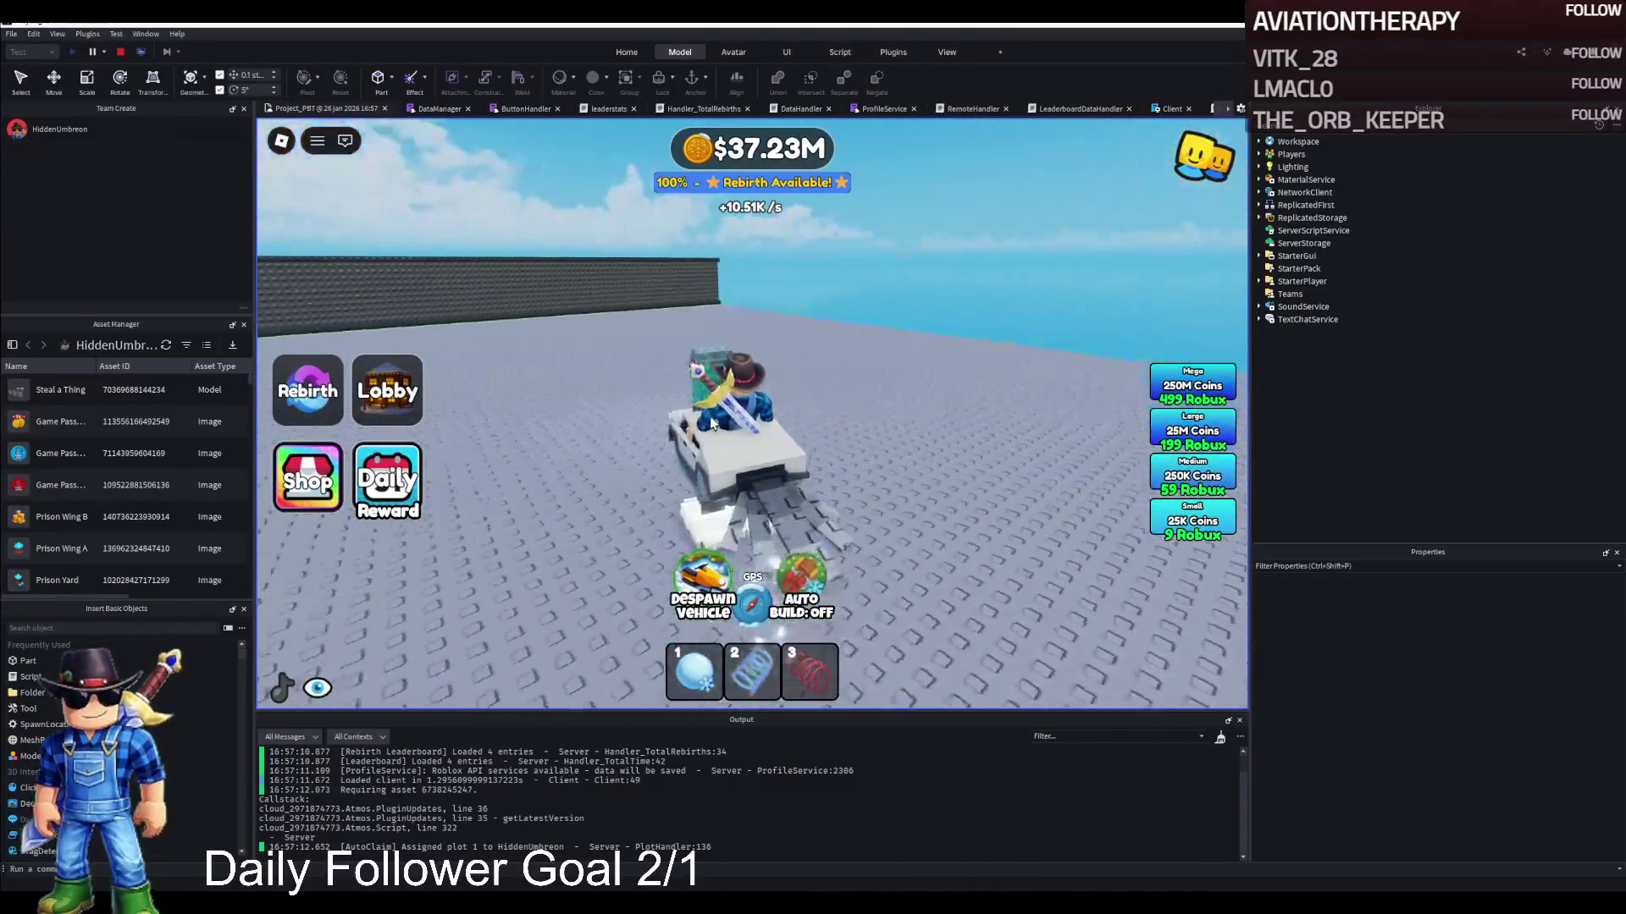
key("a")
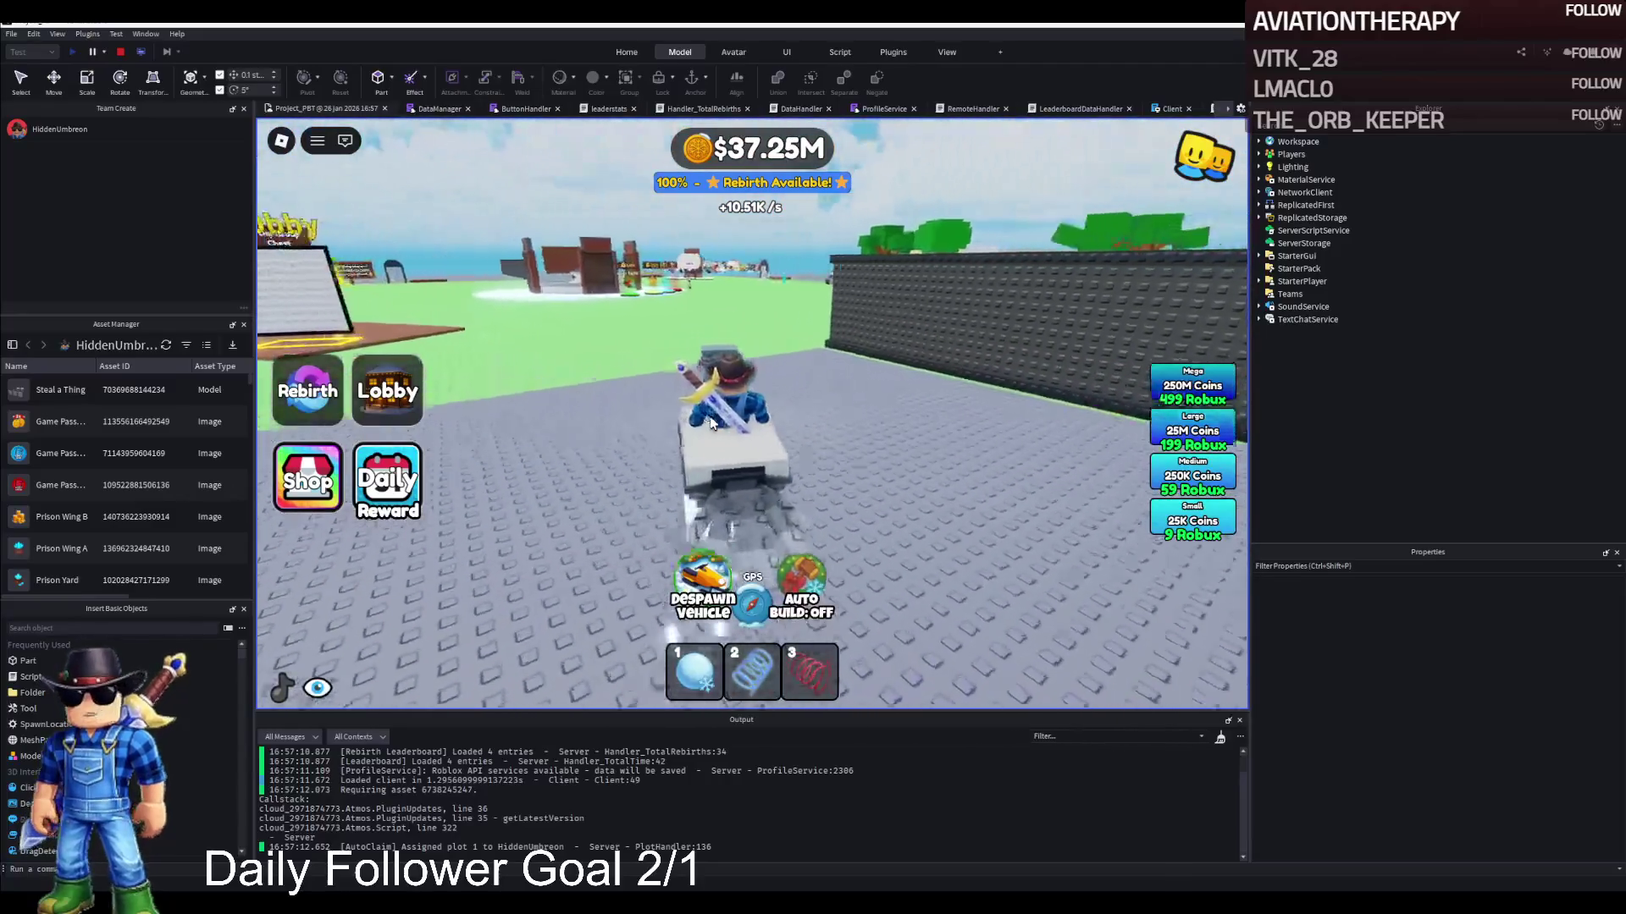
key("d")
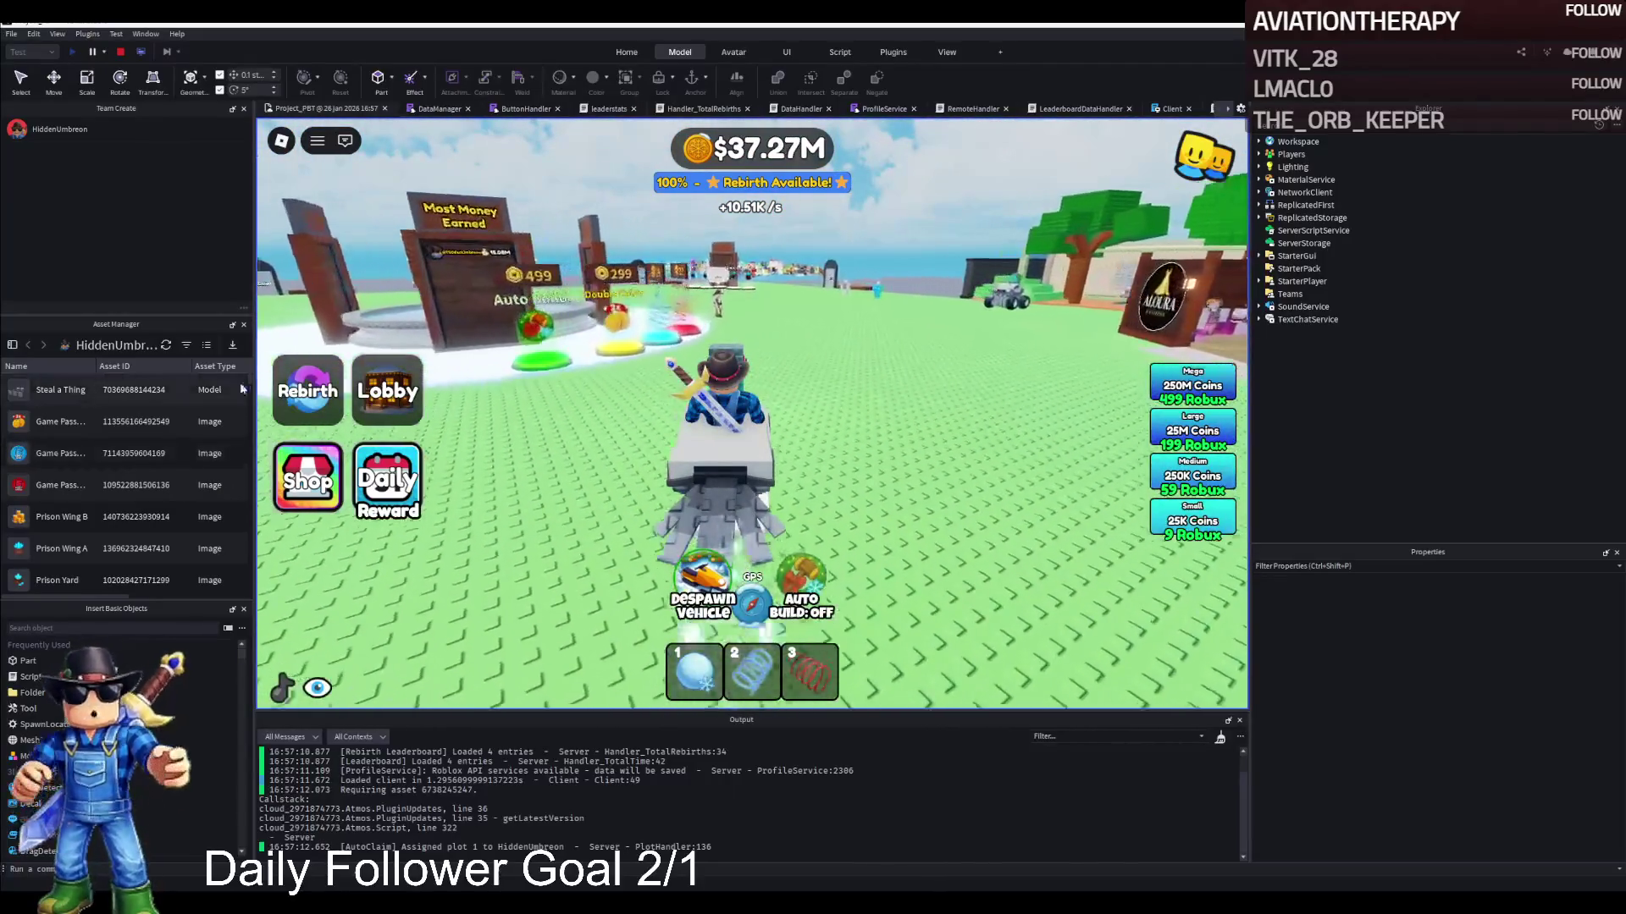
Exit the snowmobile and view it parked up close without the game interface
key("space")
key("d")
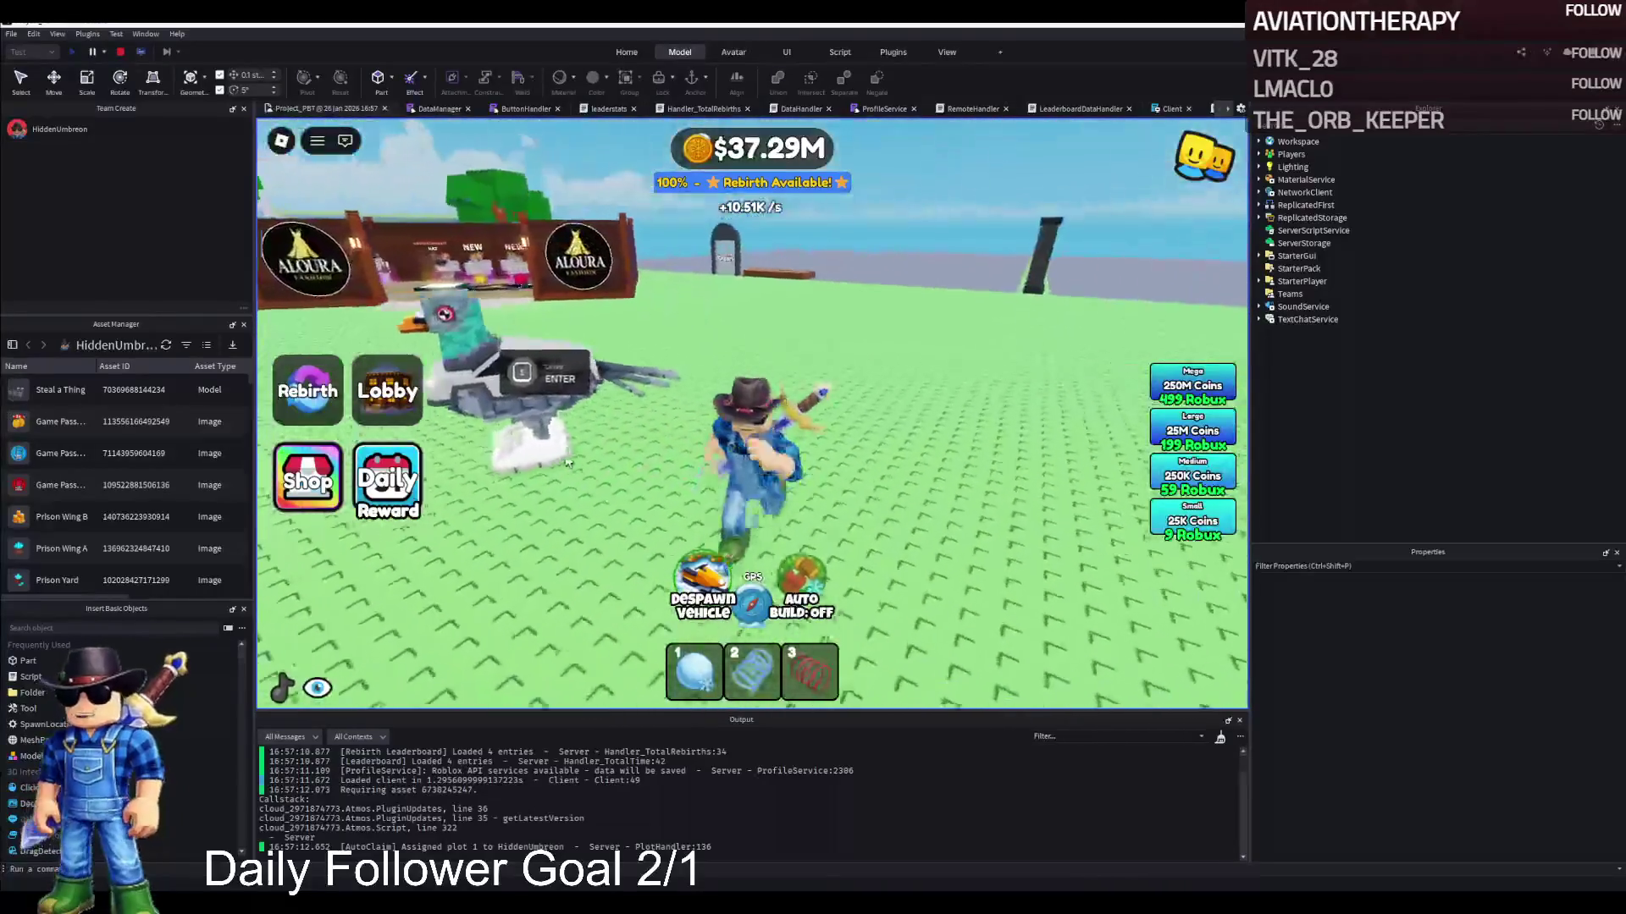
key("d")
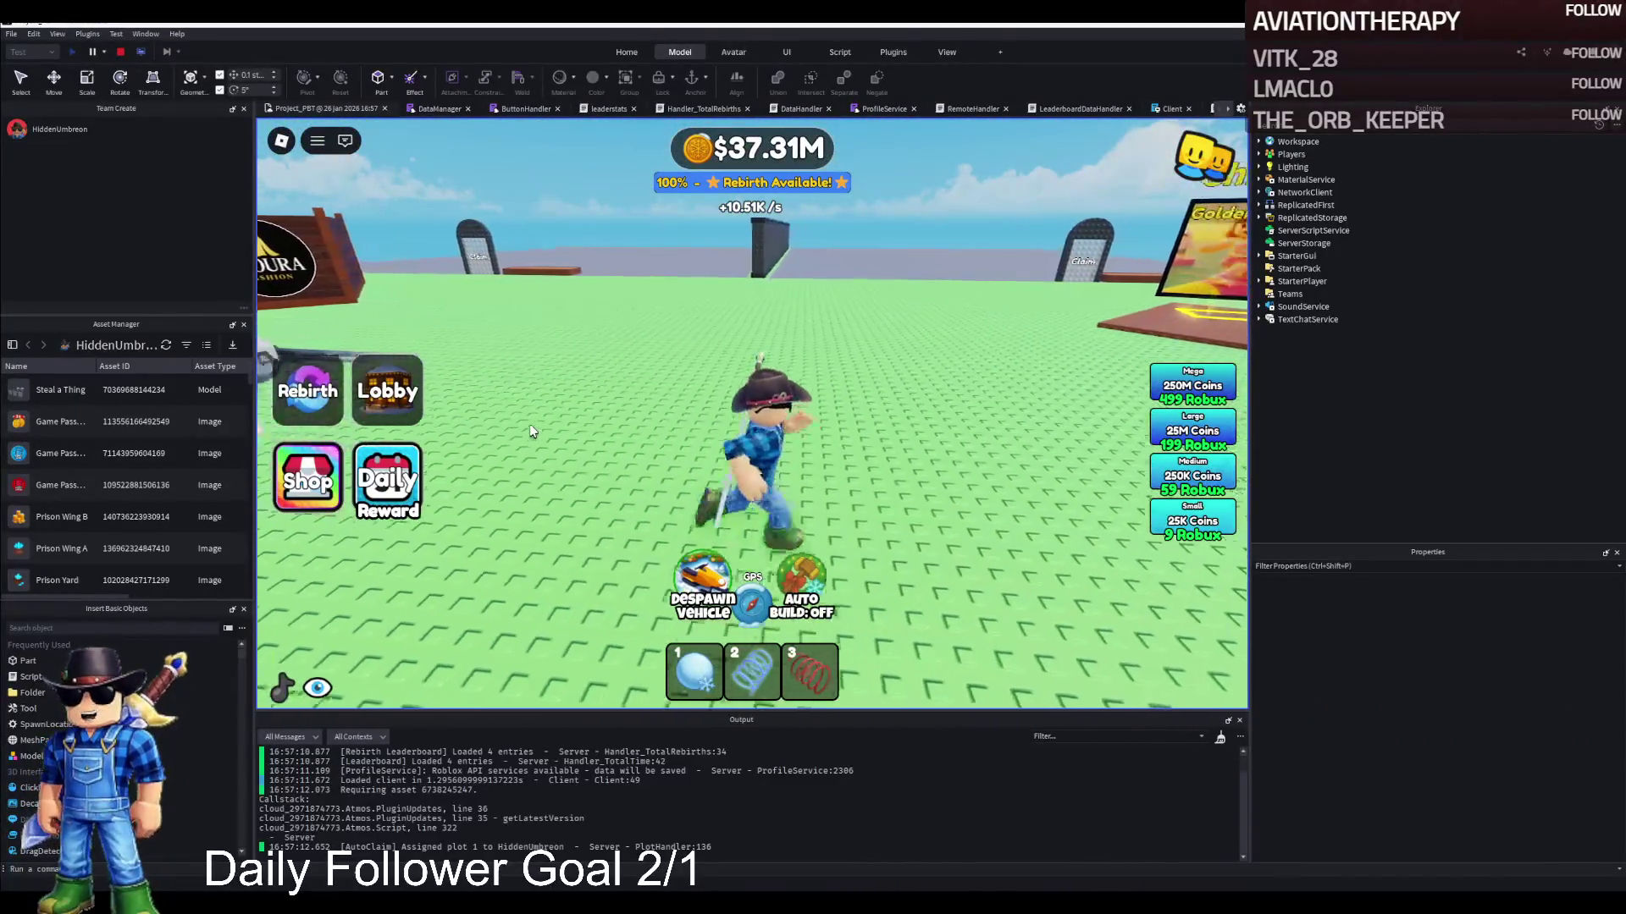
key("a")
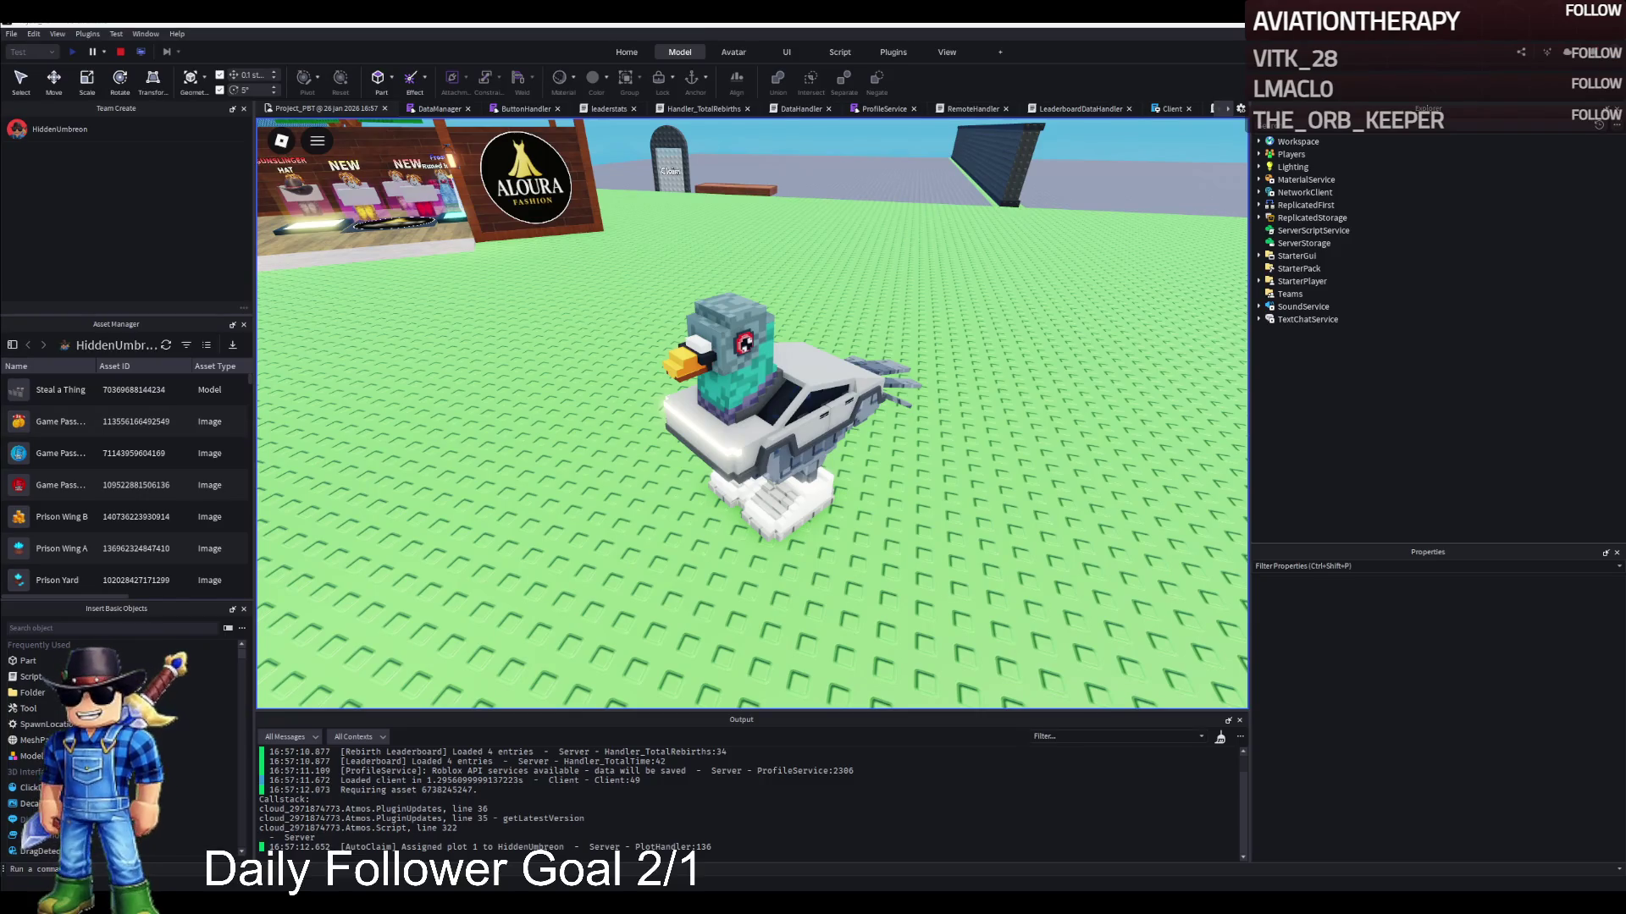
Resume avatar control and walk back beside the parked pigeon snowmobile
key("space")
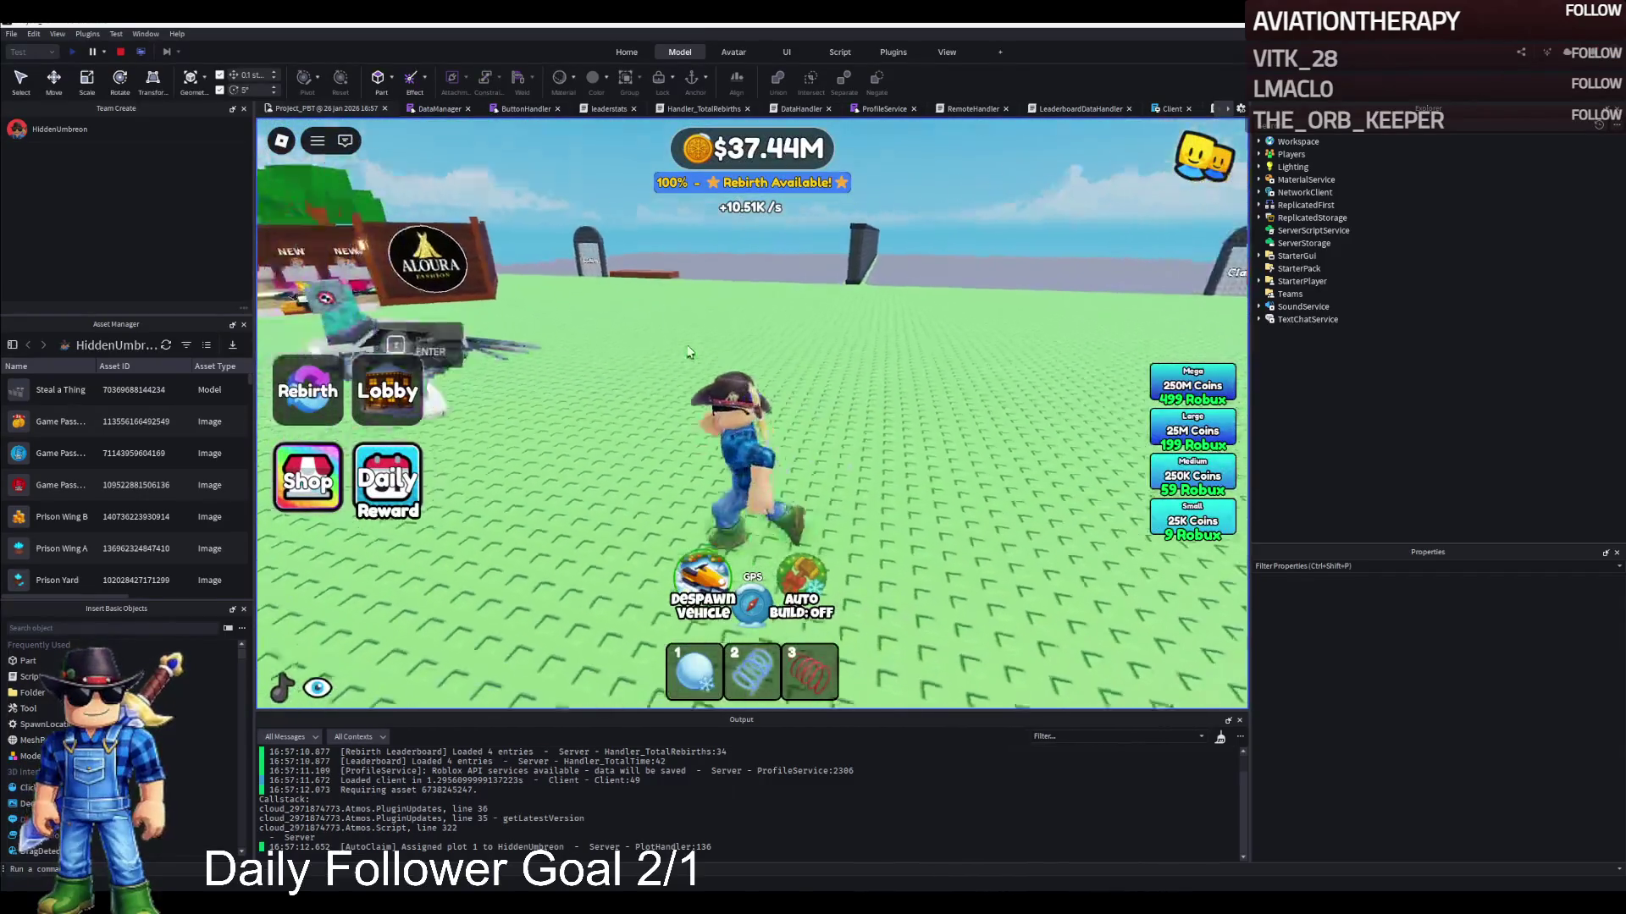
key("a")
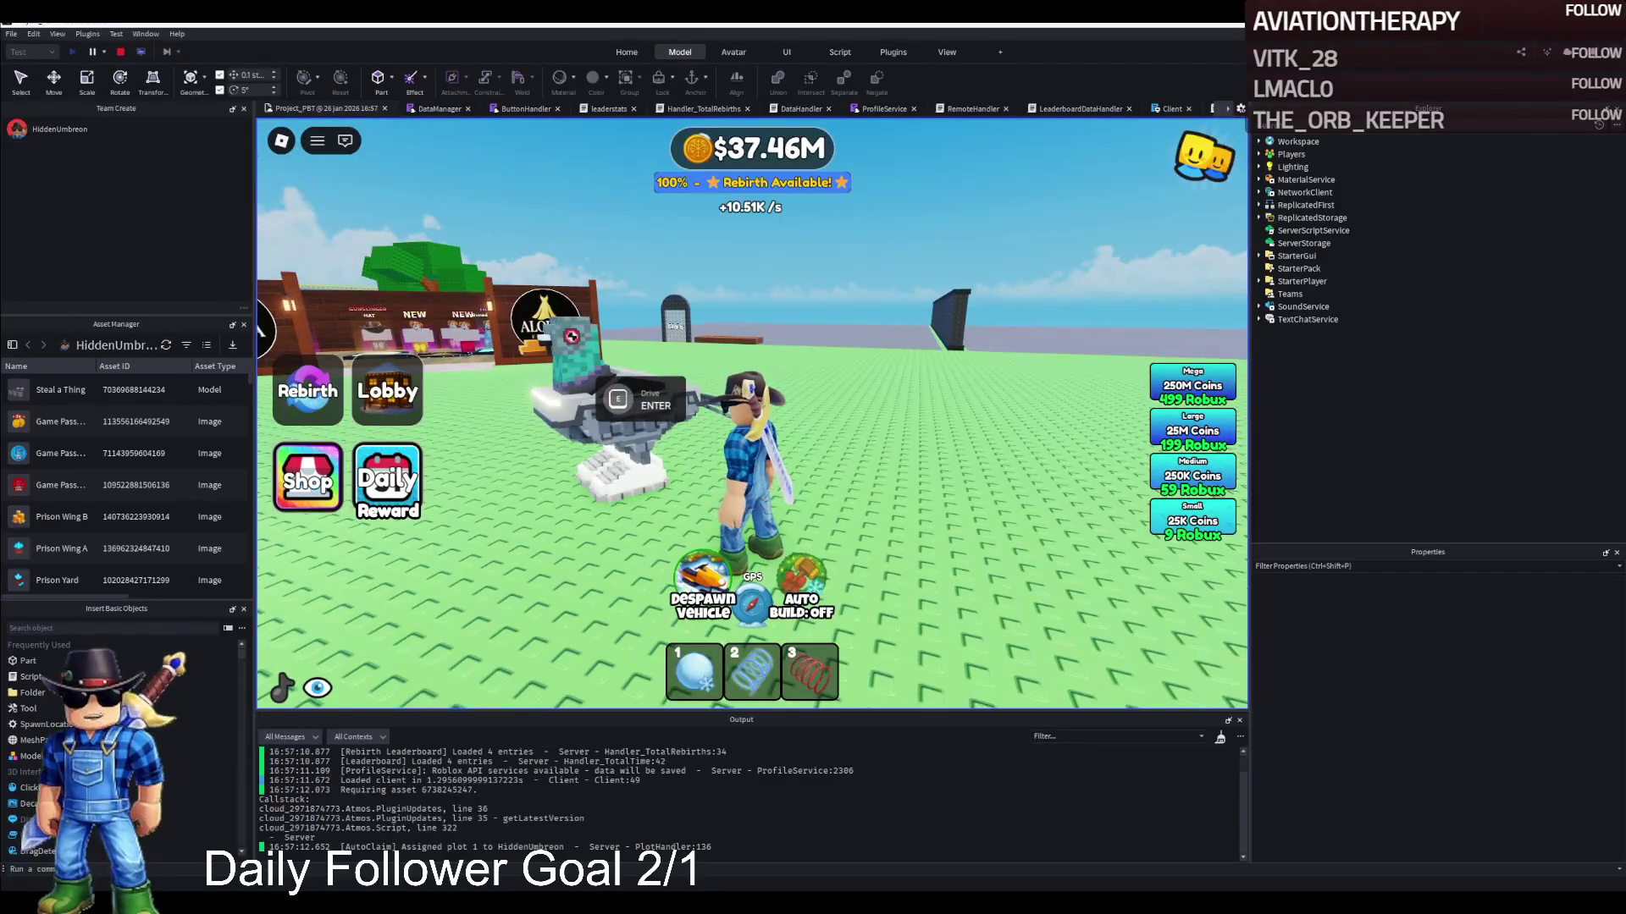
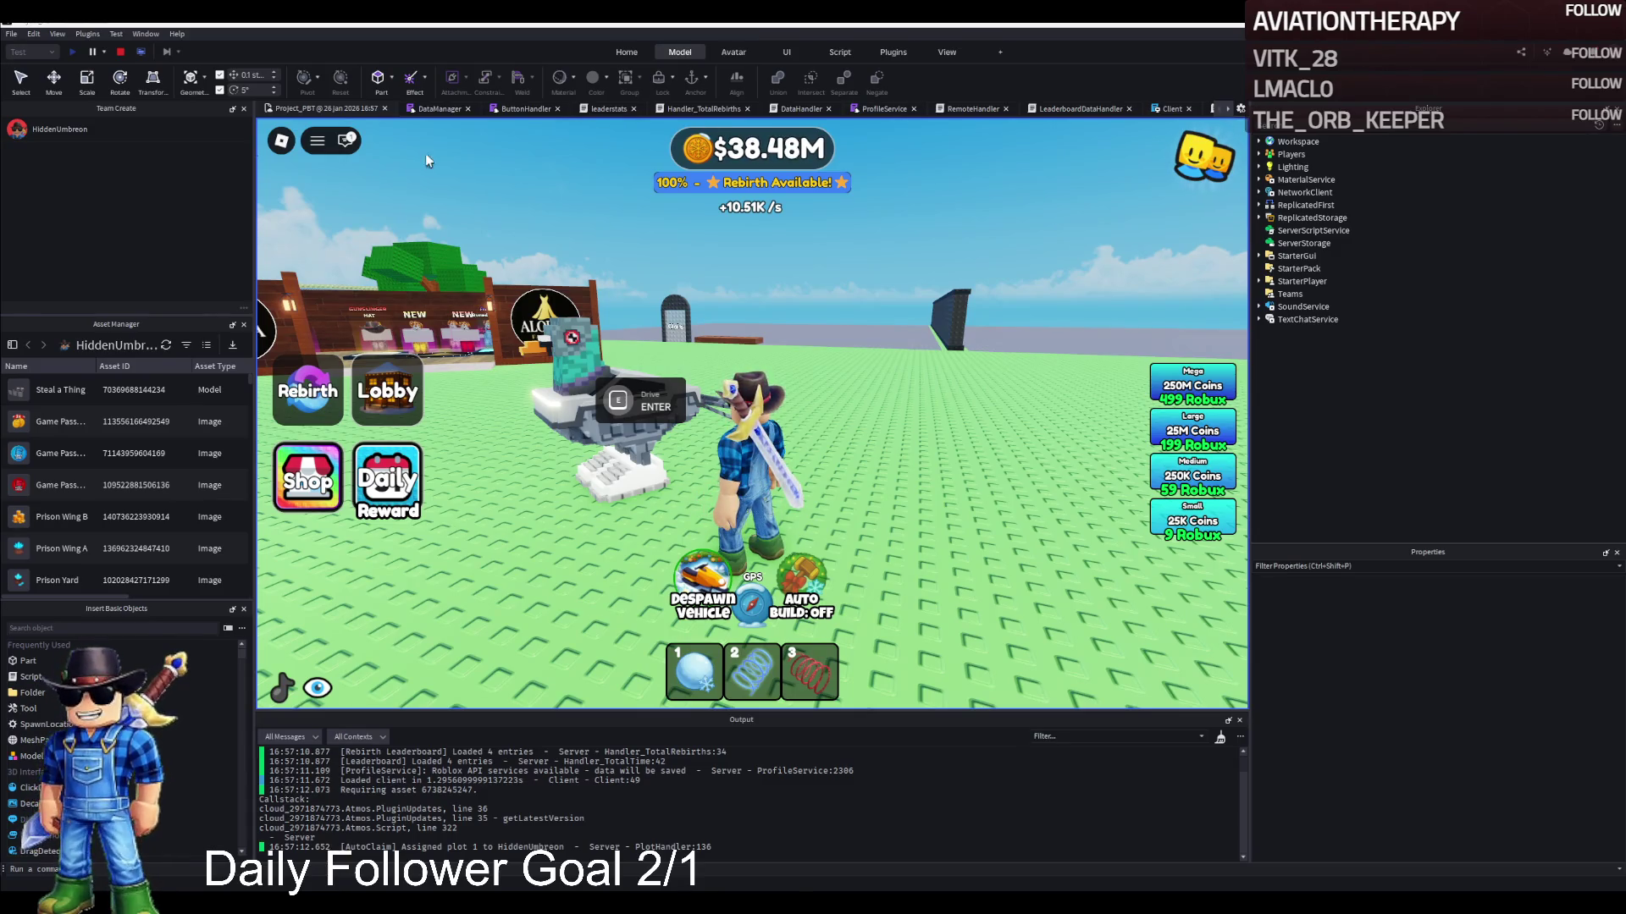
Stop the playtest and browse the Toolbox's Recent model categories
left_click(120, 53)
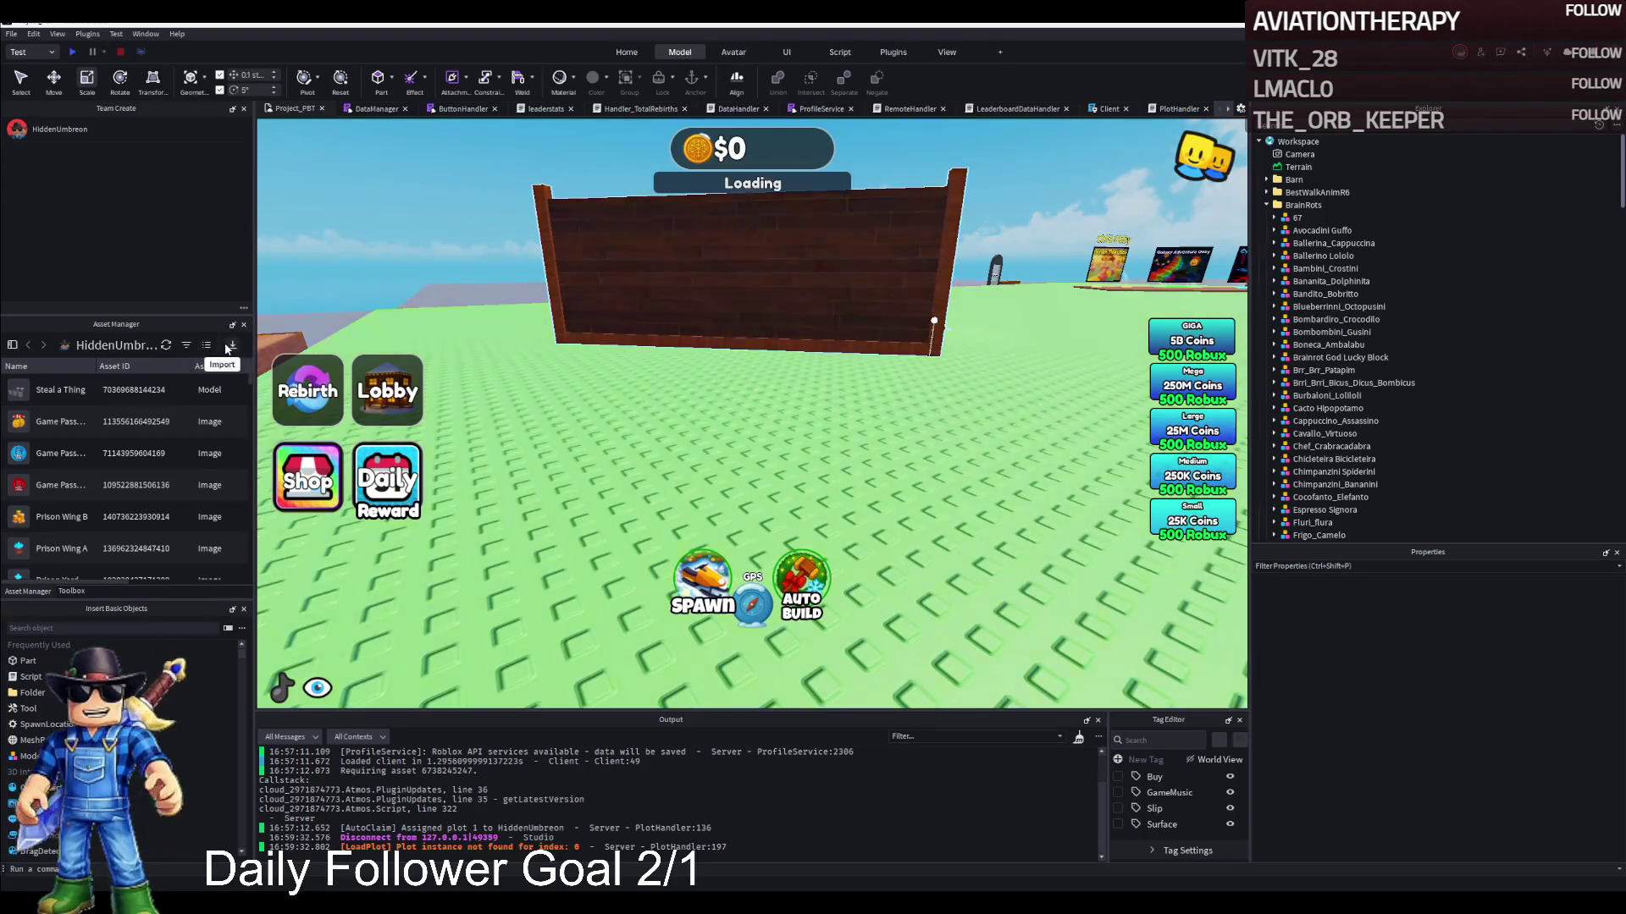
left_click(71, 591)
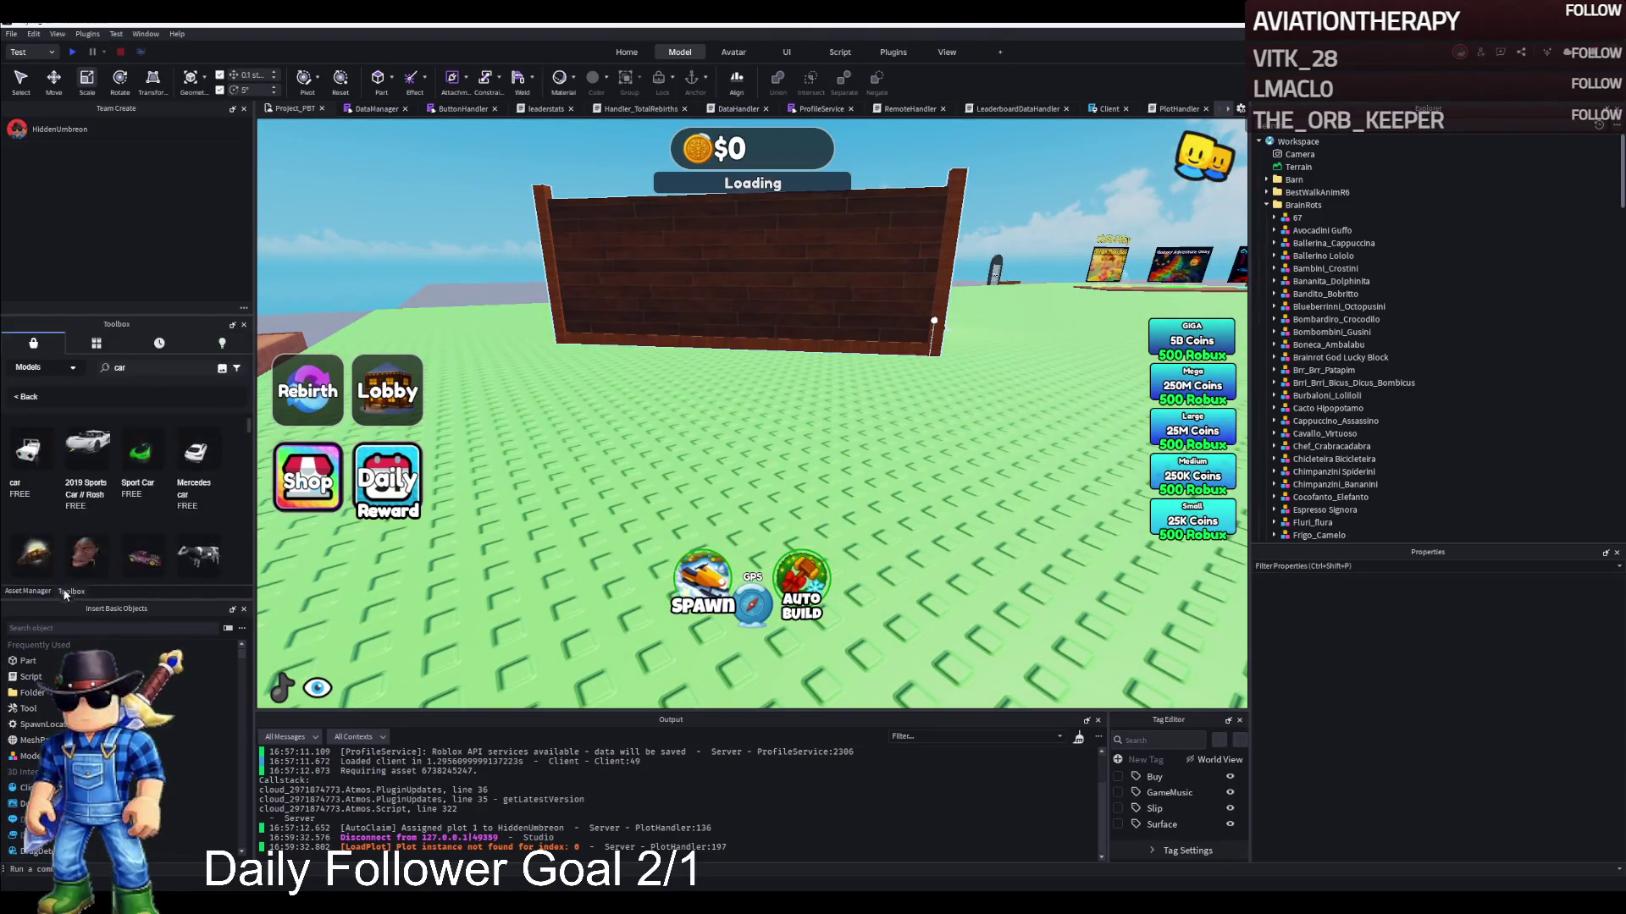
left_click(185, 344)
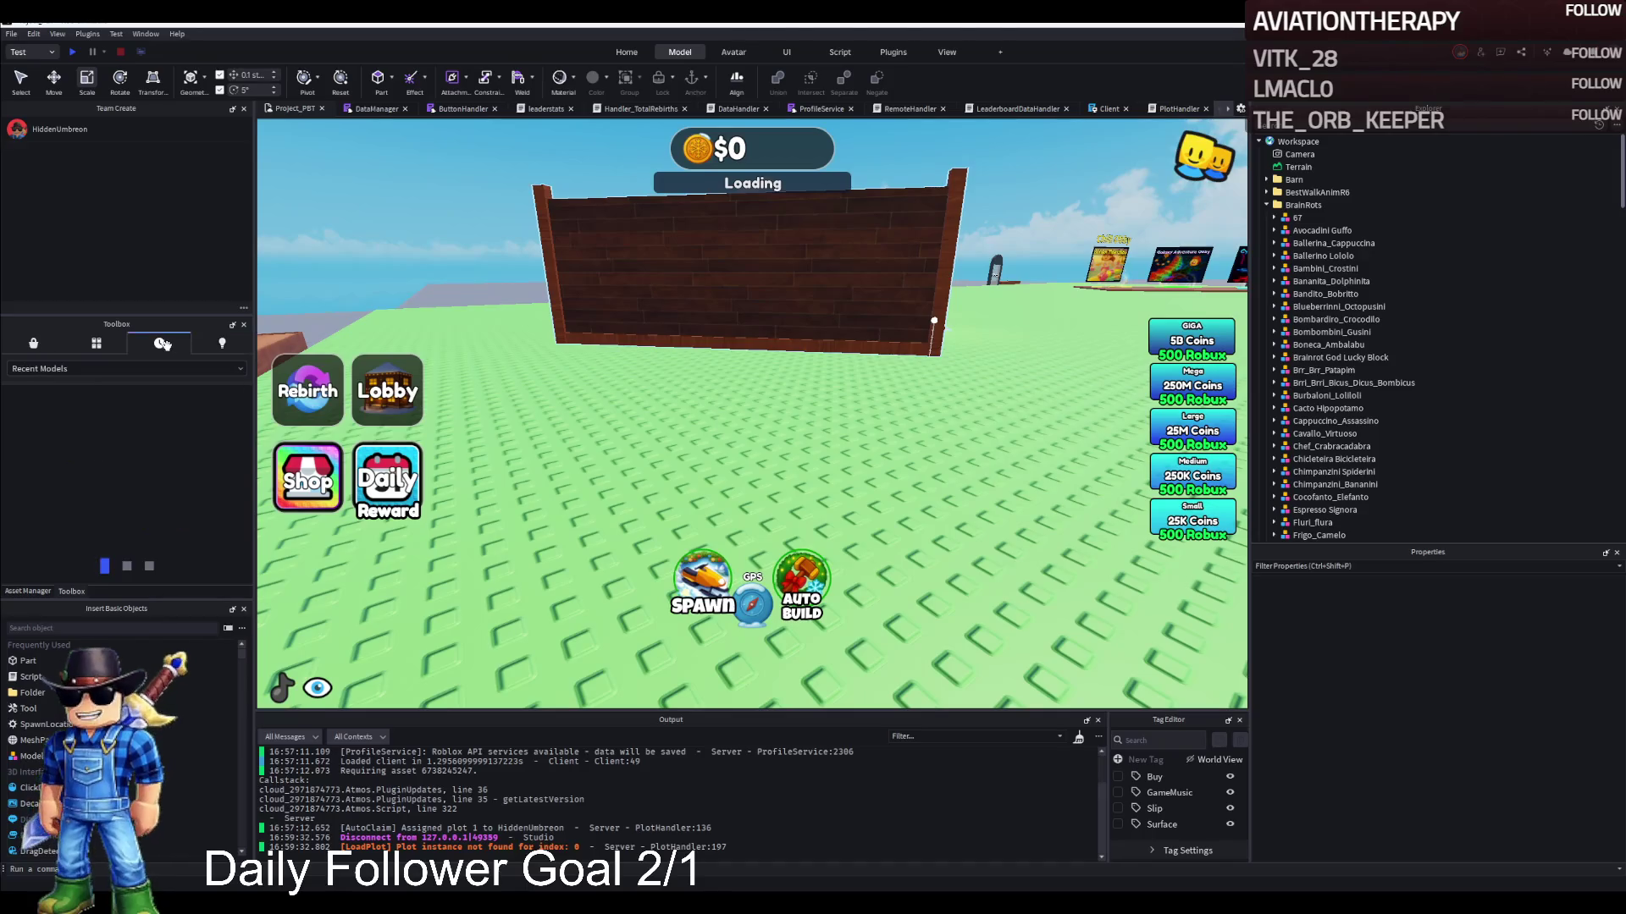
left_click(196, 370)
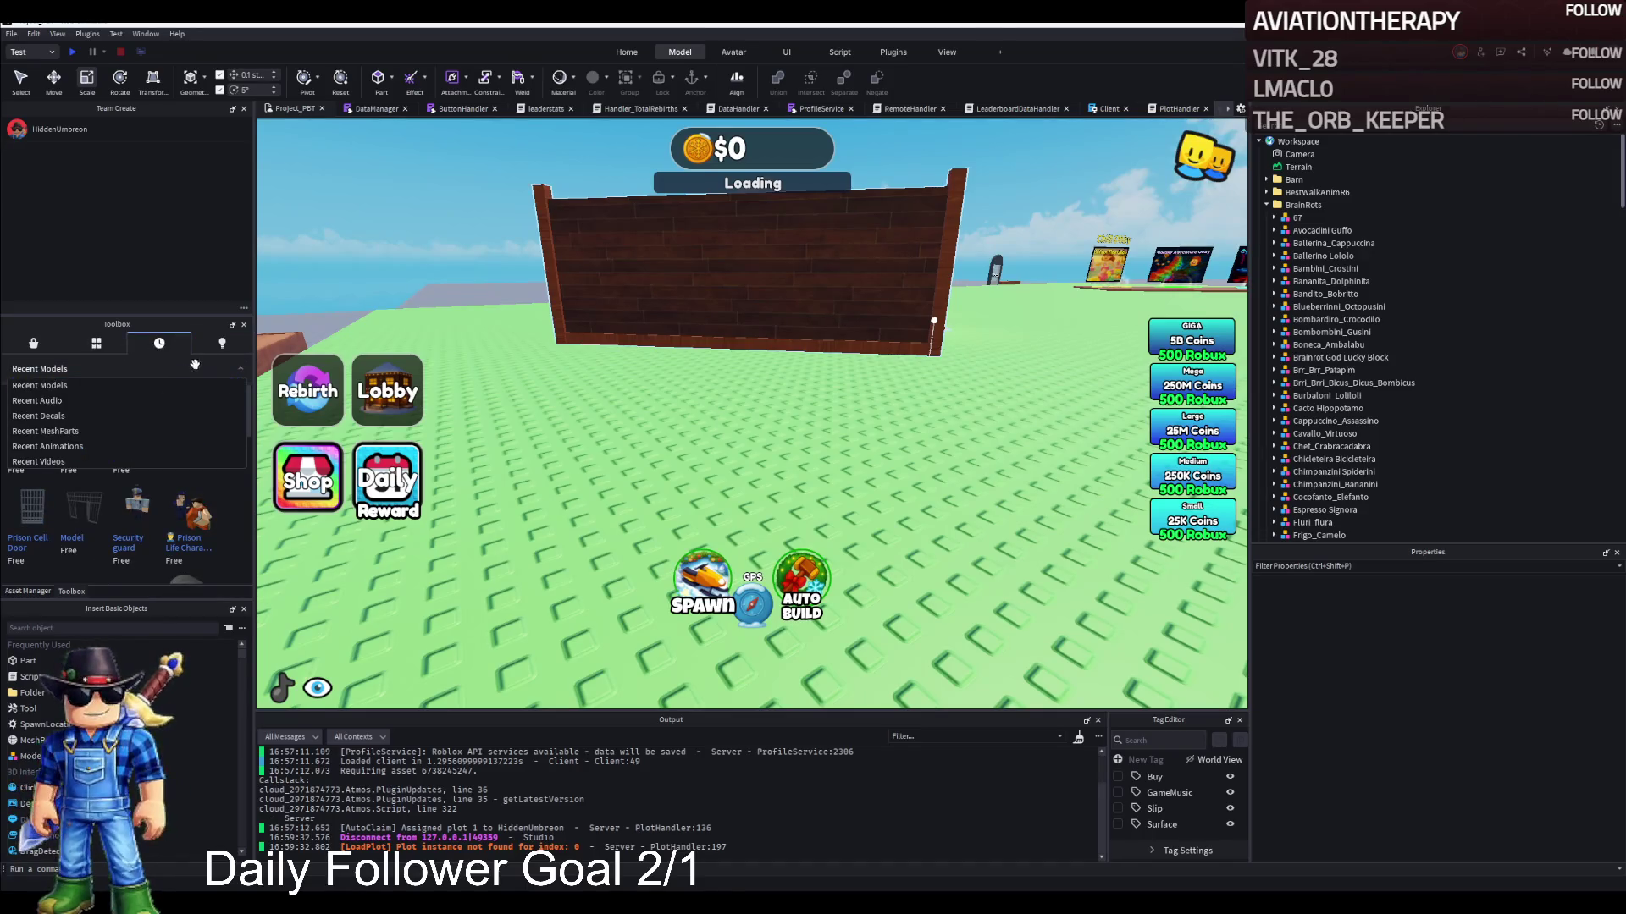
left_click(161, 385)
left_click(127, 369)
left_click(110, 385)
Browse the Inventory and Marketplace categories, then return to the Asset Manager list
left_click(97, 343)
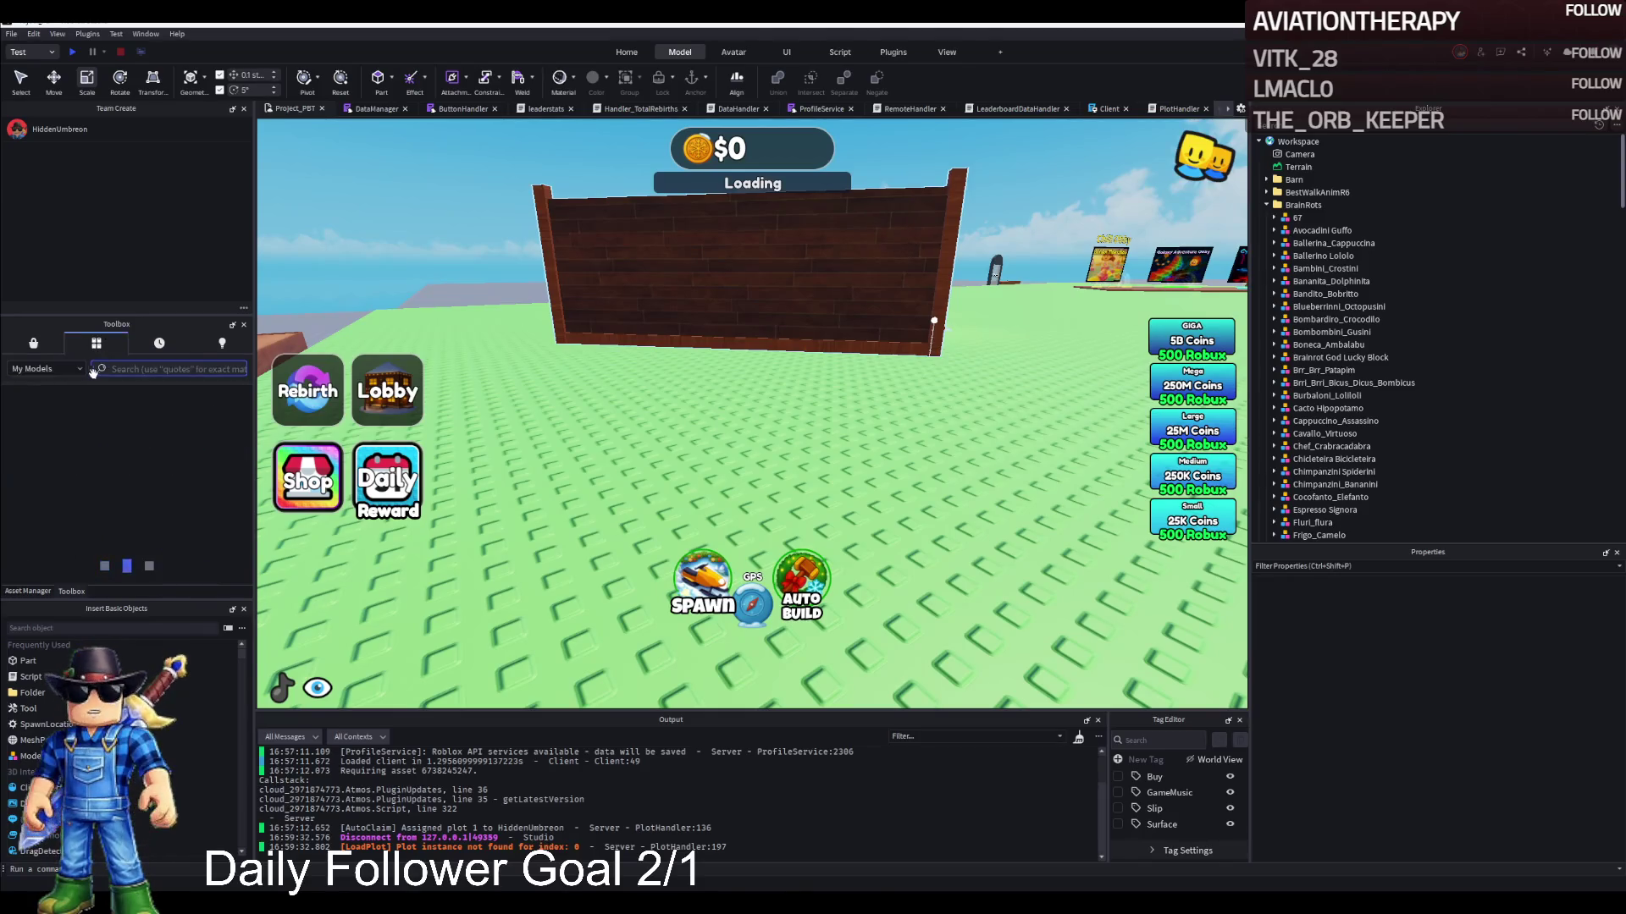
left_click(43, 369)
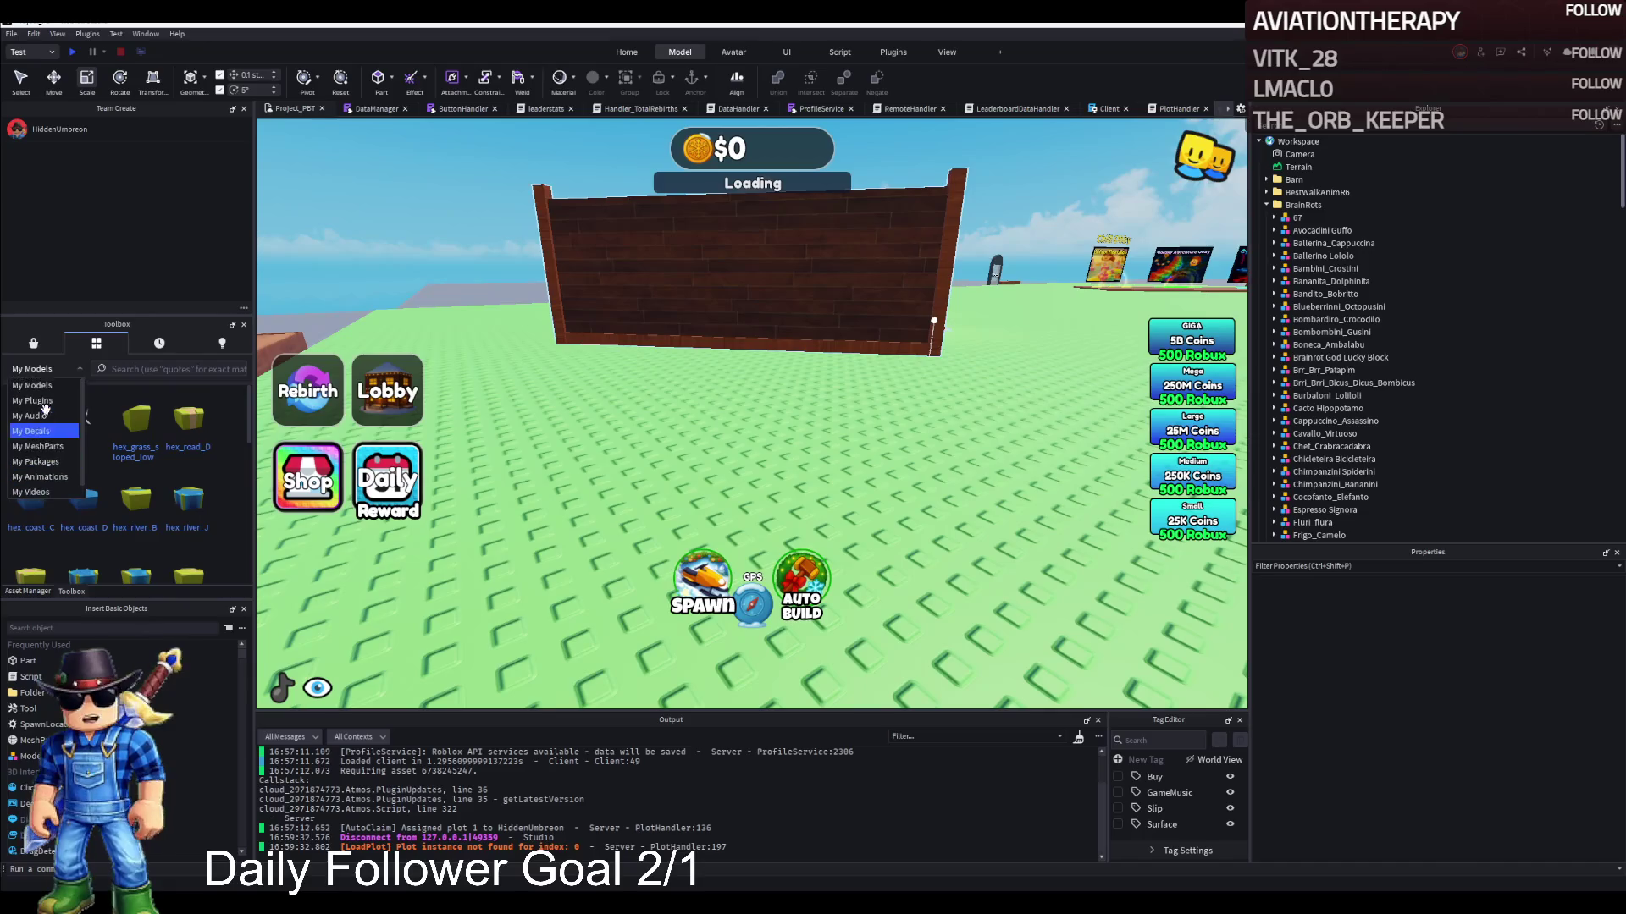
left_click(34, 344)
left_click(43, 368)
left_click(28, 591)
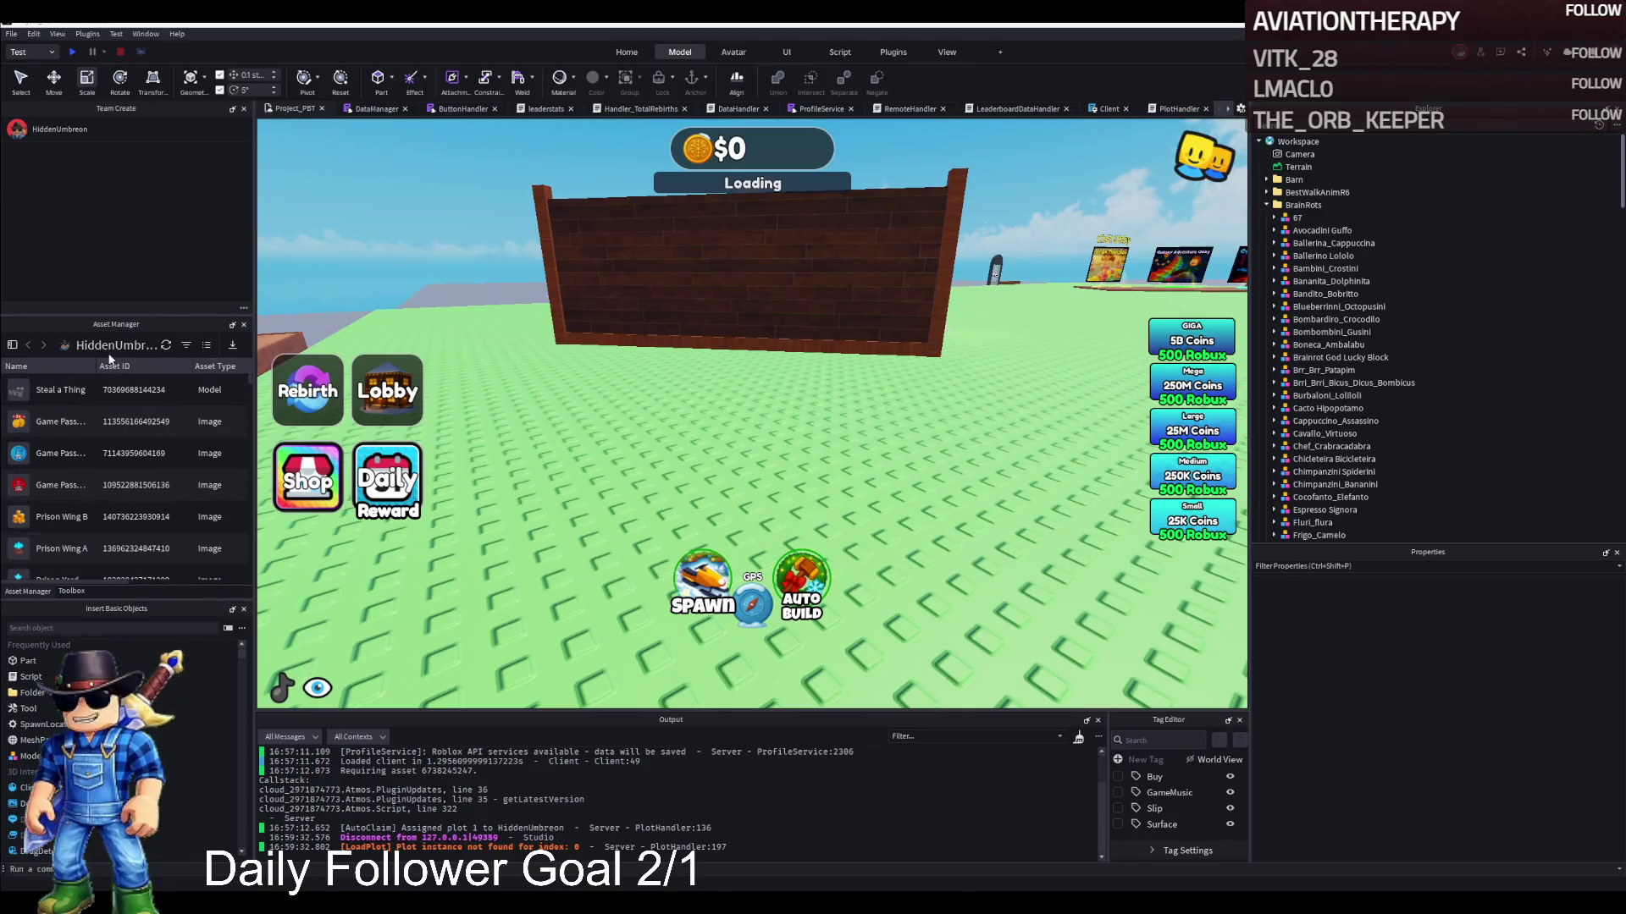
Open the Noob Studios group's assets in Asset Manager and select the uploaded image
left_click(12, 345)
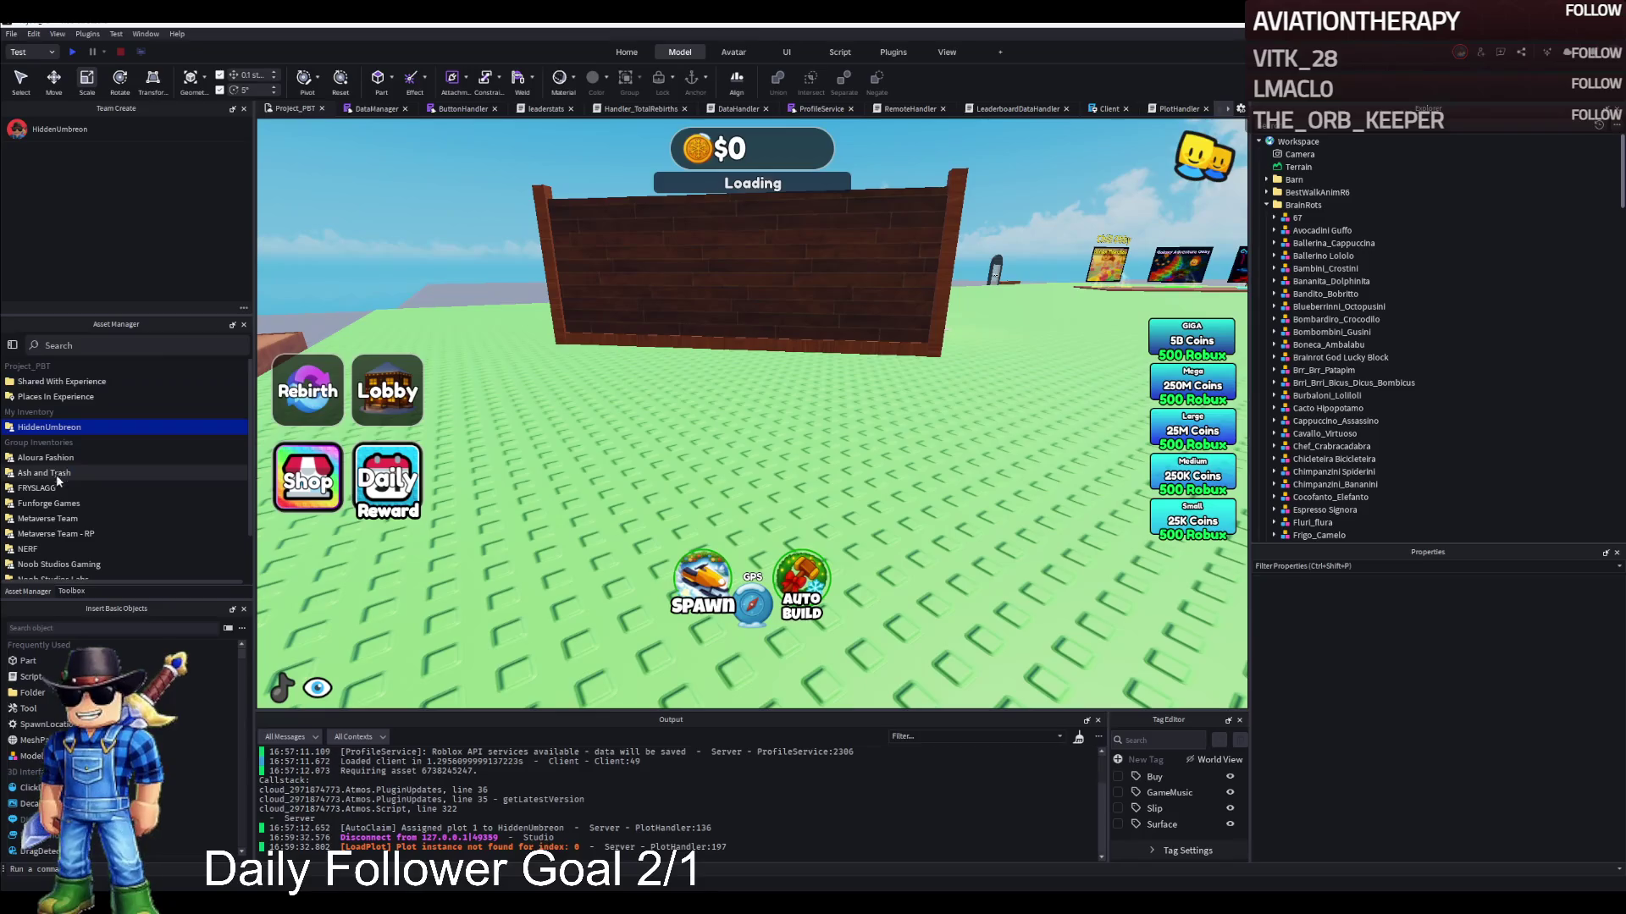
scroll(71, 516, "down", 3)
left_click(69, 523)
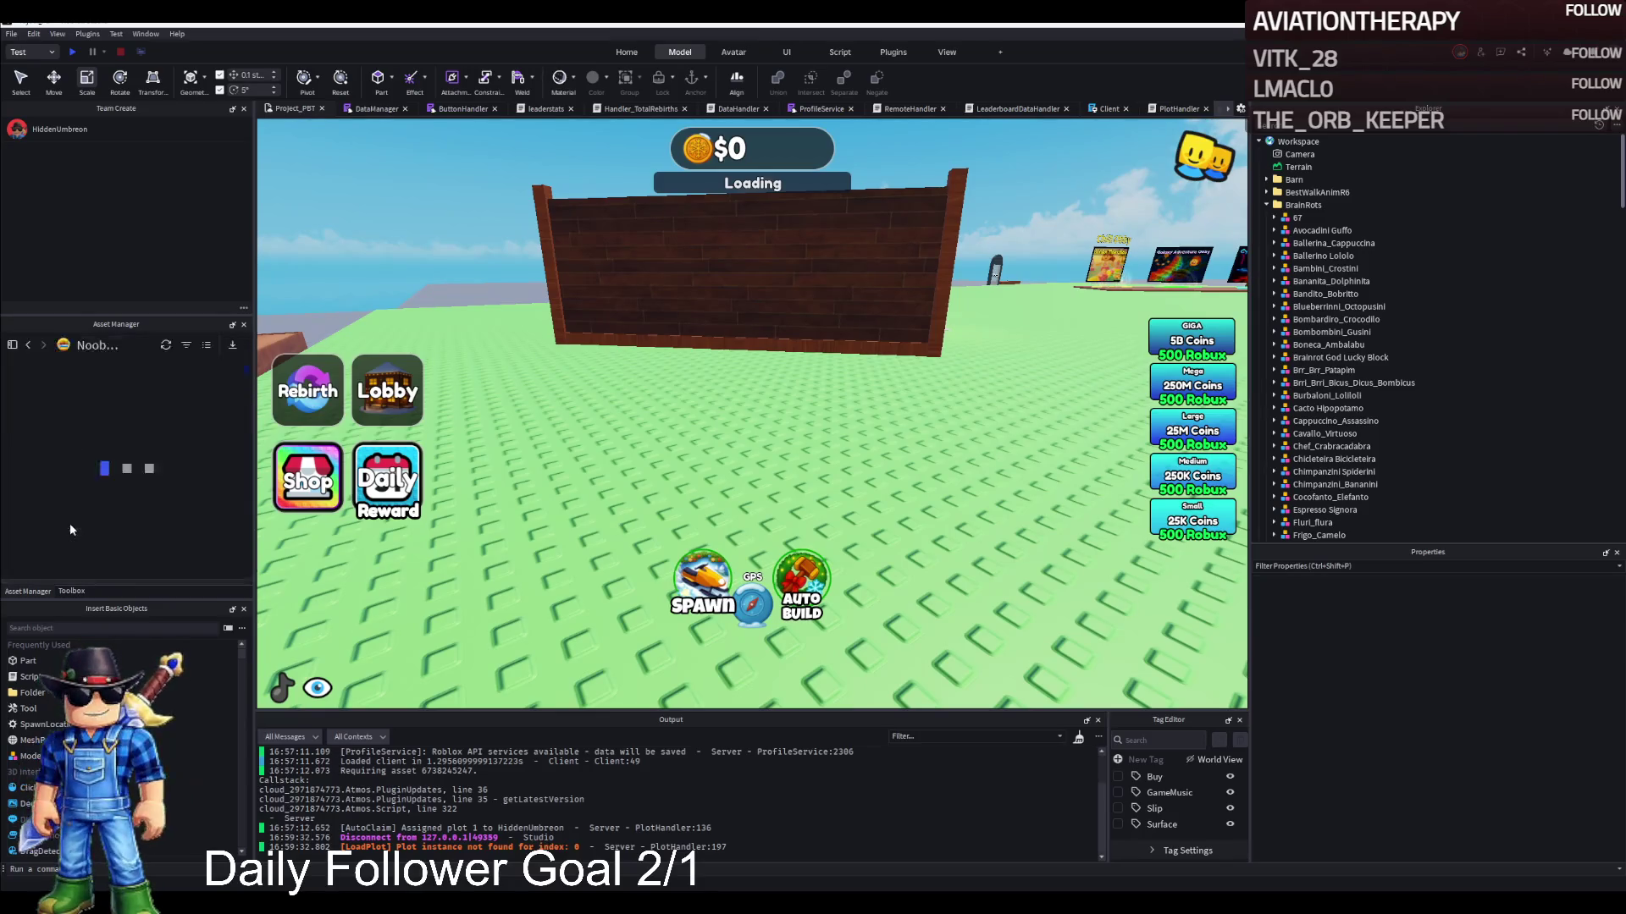
left_click(83, 390)
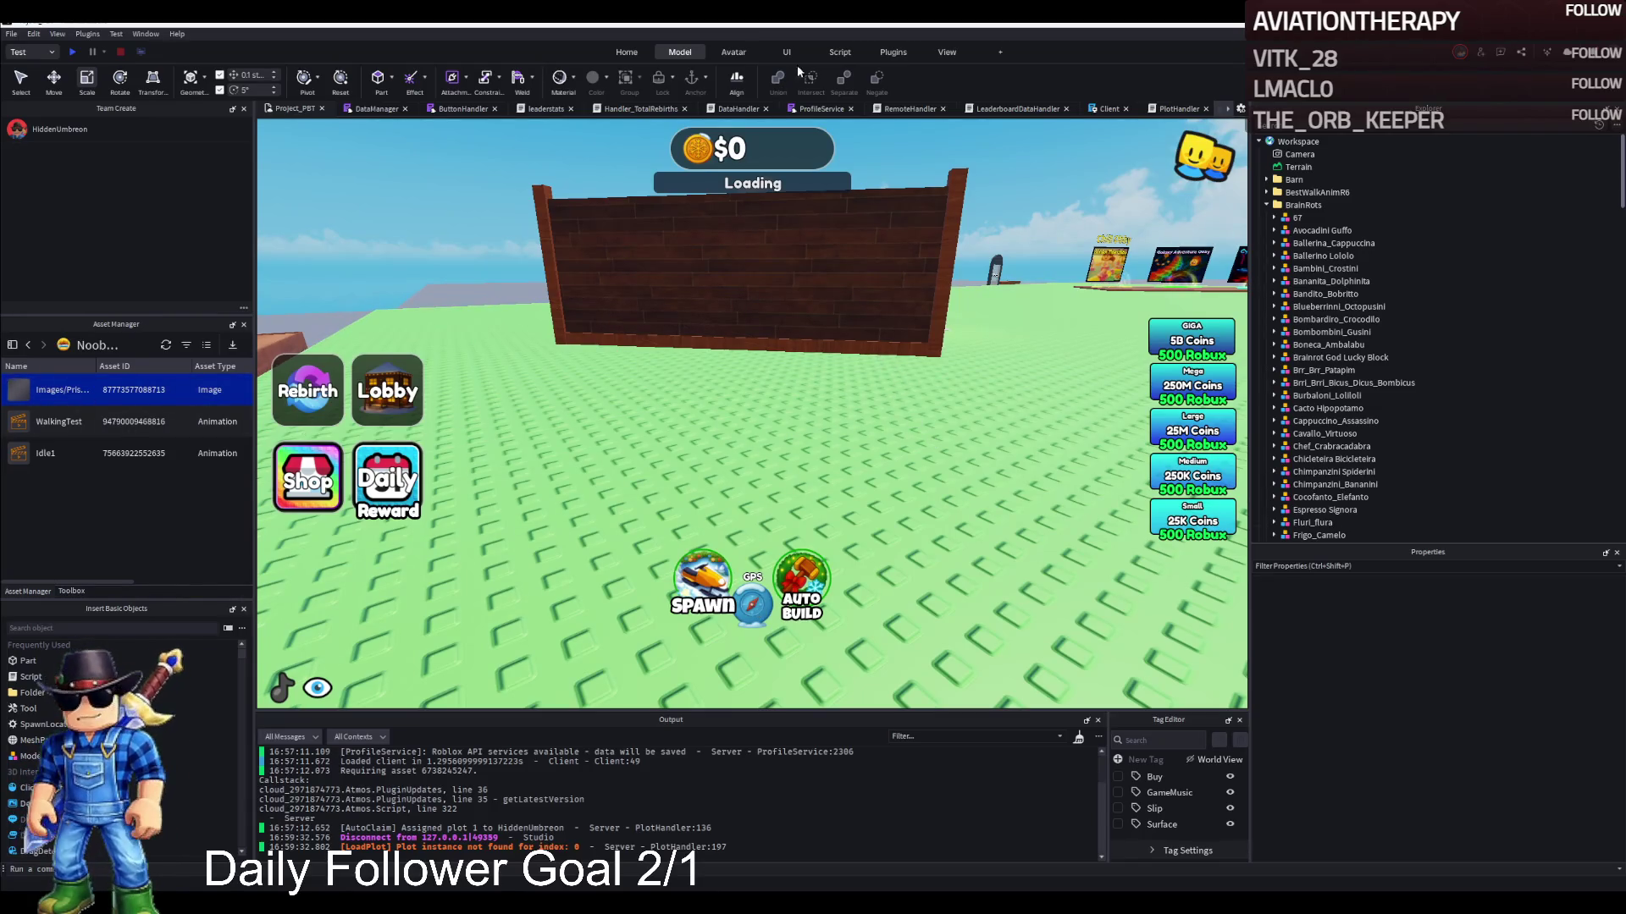
Paste the copied image ID into the GPSButton's Image property
left_click(757, 608)
scroll(1487, 711, "down", 6)
left_click(1550, 682)
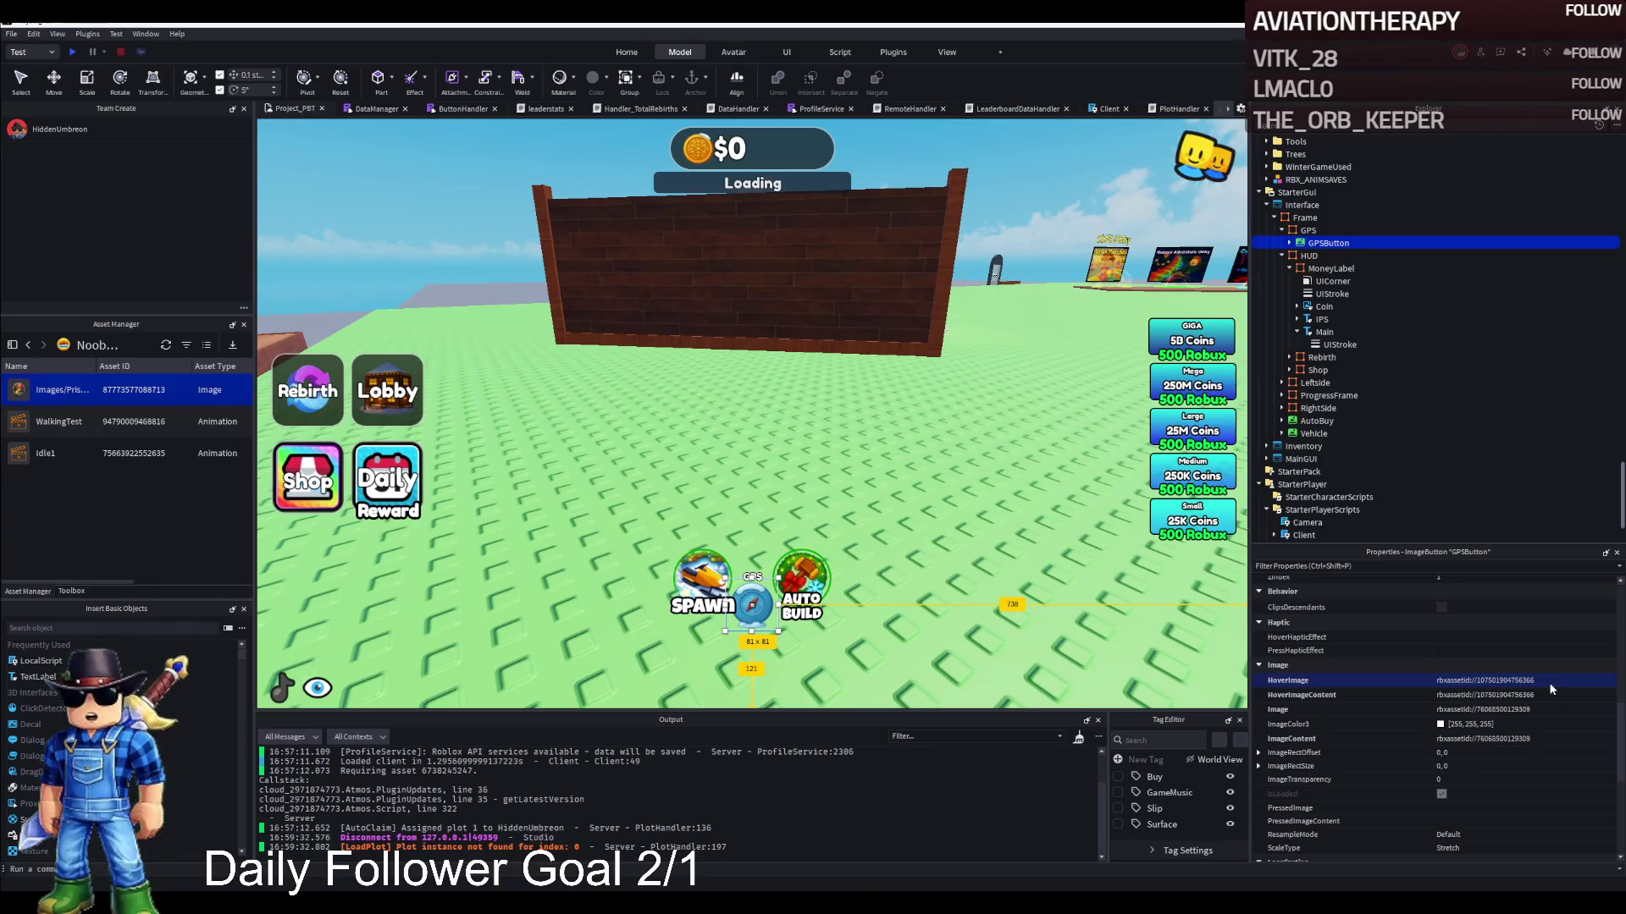
left_click(1567, 709)
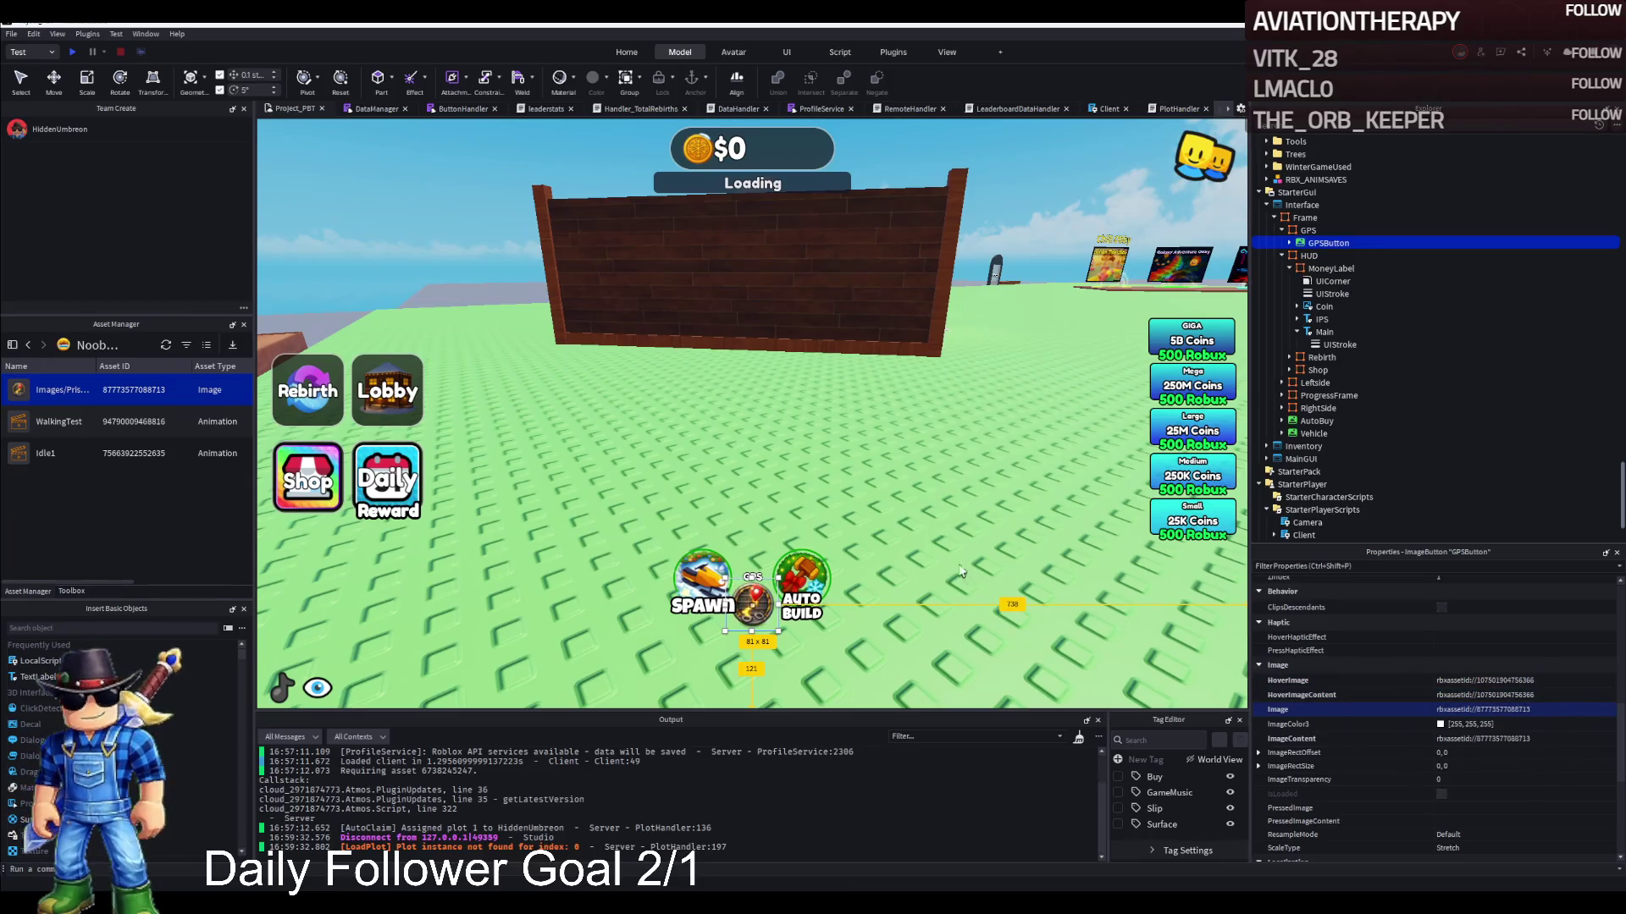
left_click(938, 483)
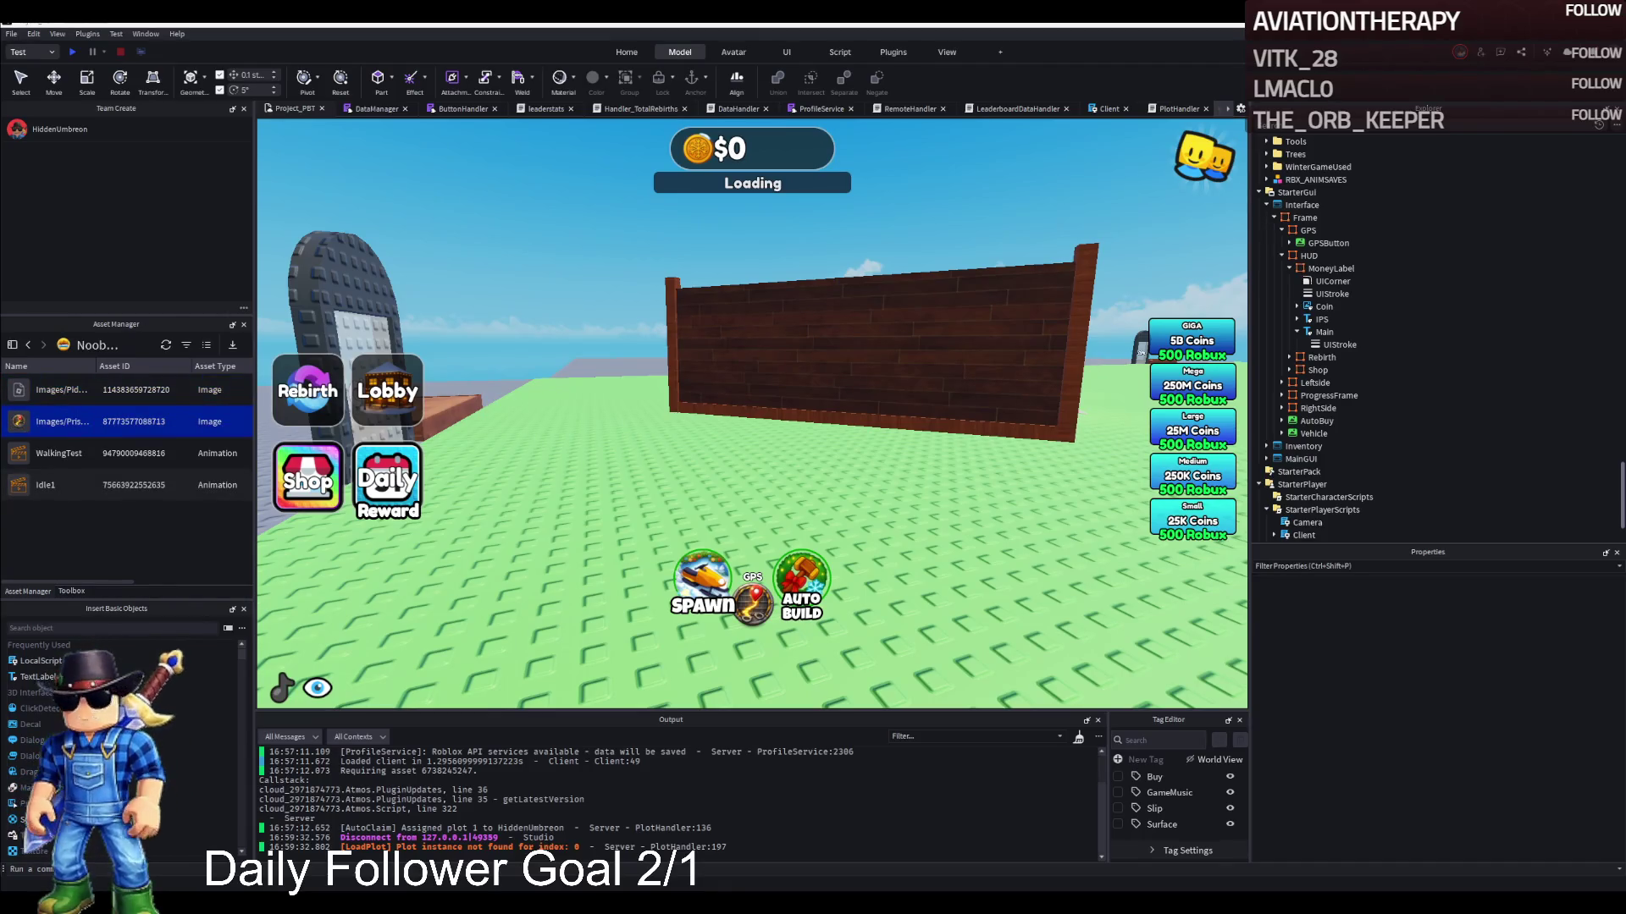
Select the newer uploaded image and locate the Vehicle button's Icon in Explorer
left_click(83, 391)
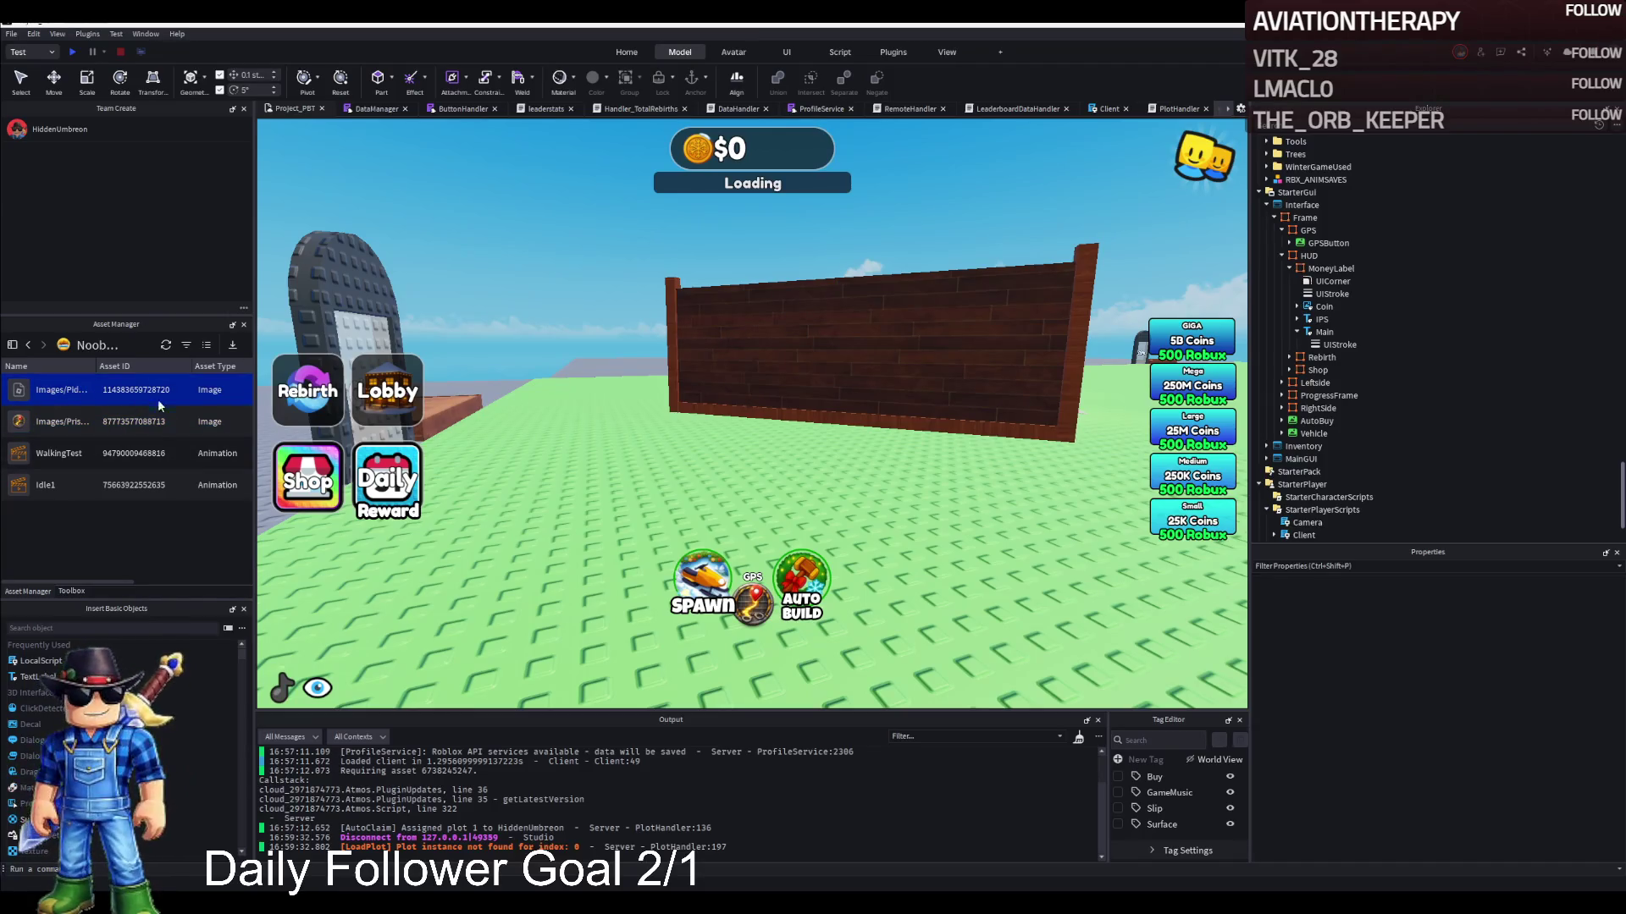
left_click(701, 580)
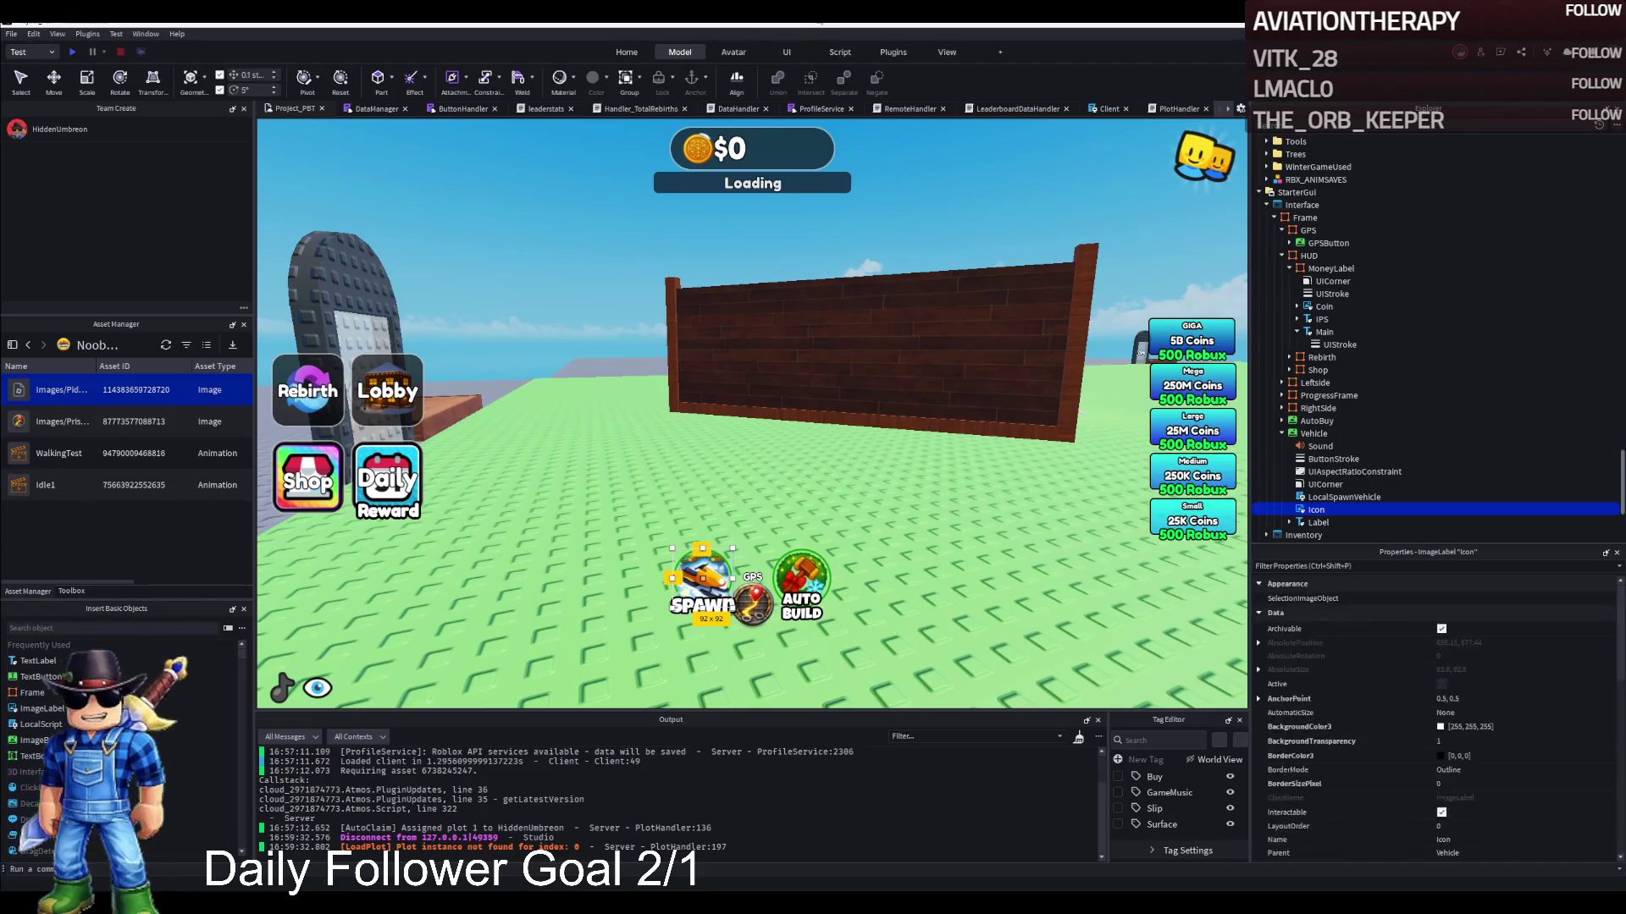
left_click(1313, 434)
left_click(1316, 509)
scroll(1557, 635, "down", 5)
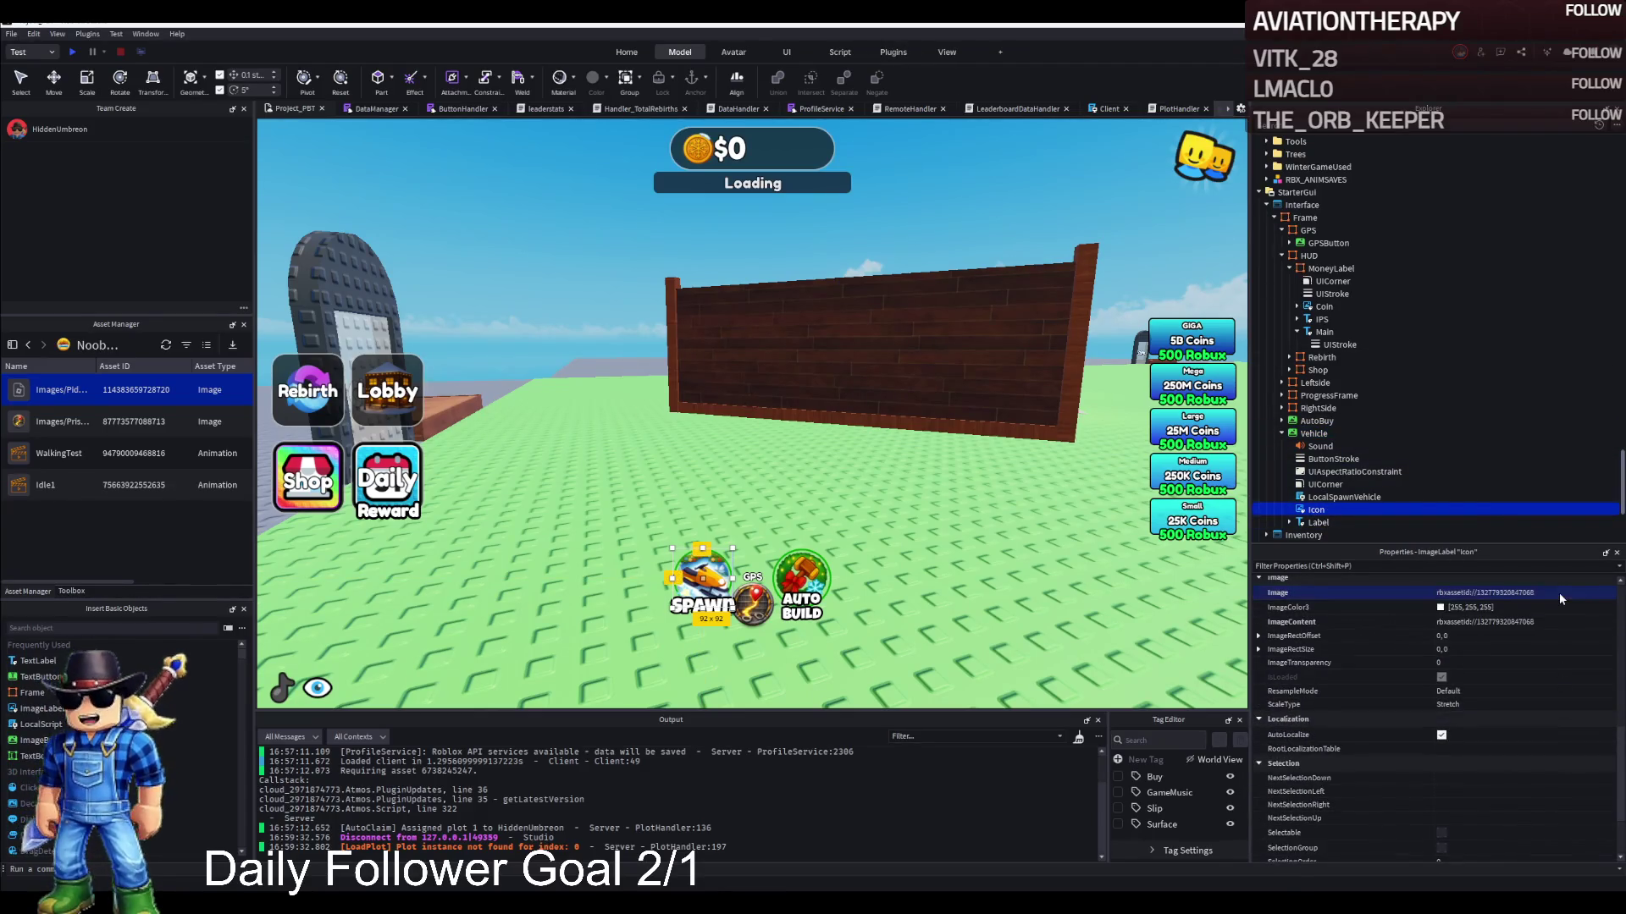
left_click(600, 488)
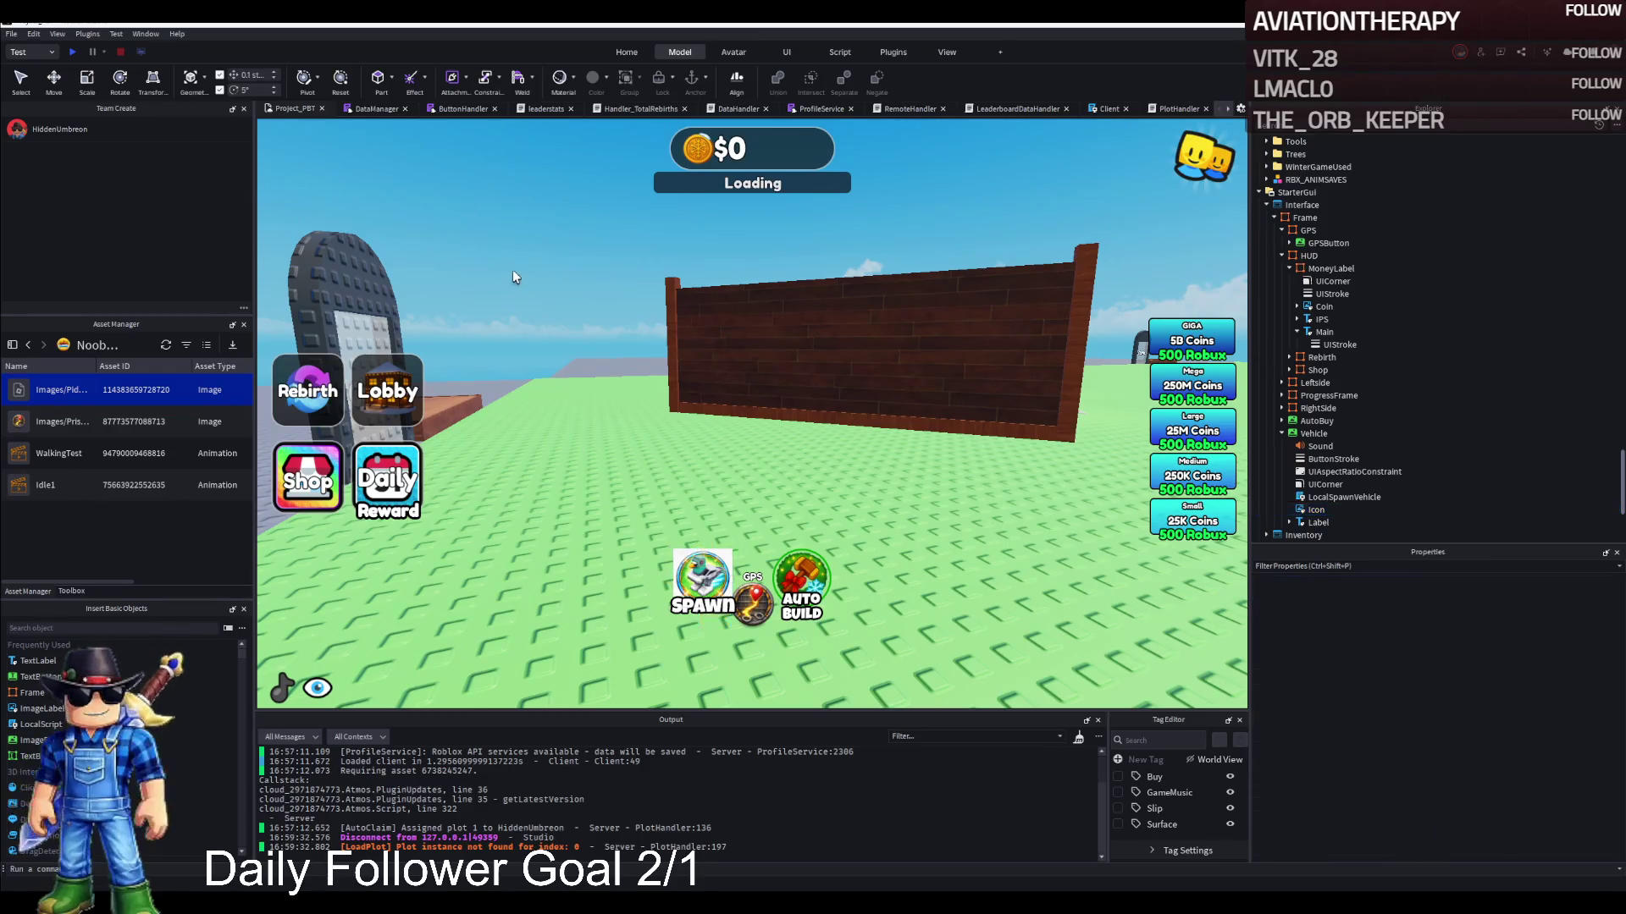
left_click(1316, 509)
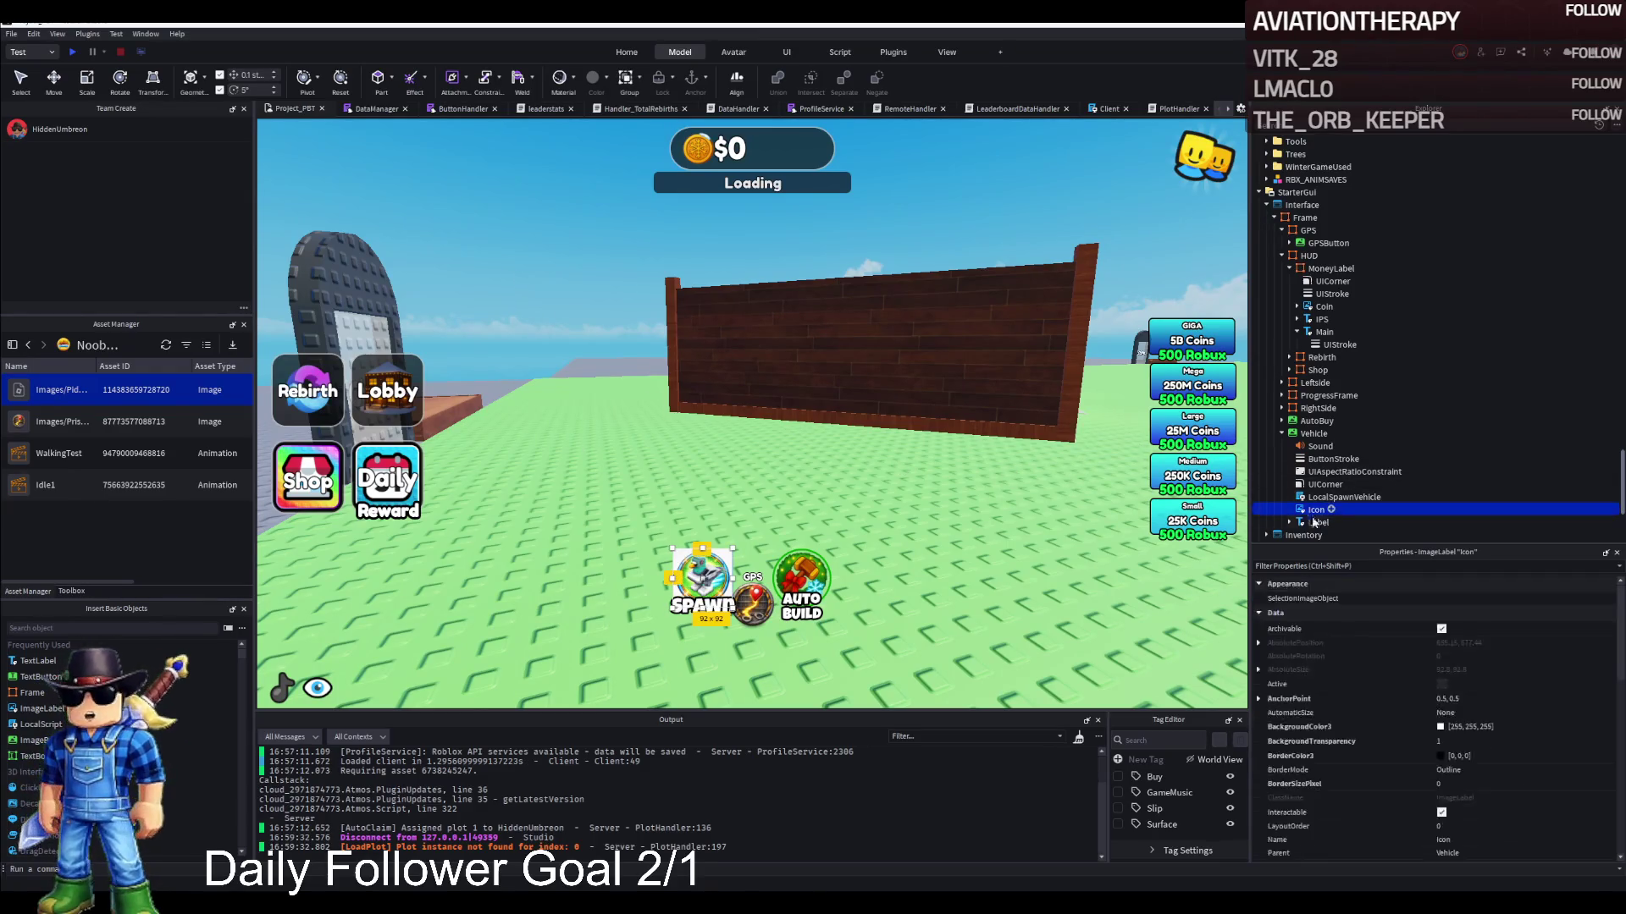
scroll(1426, 732, "down", 5)
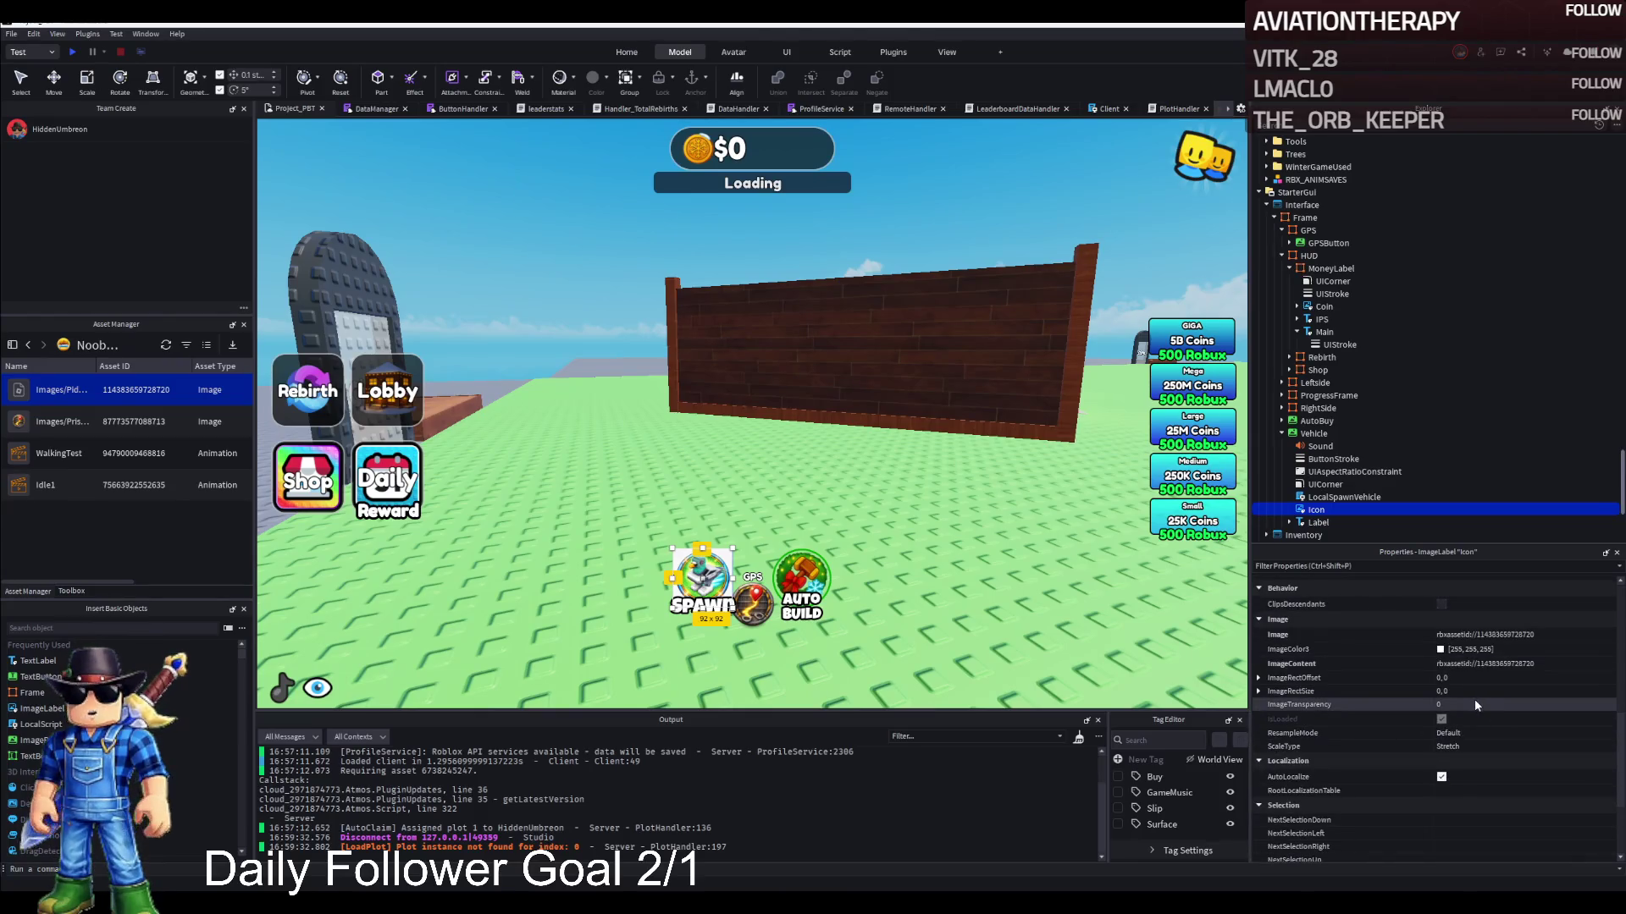
scroll(1475, 698, "up", 5)
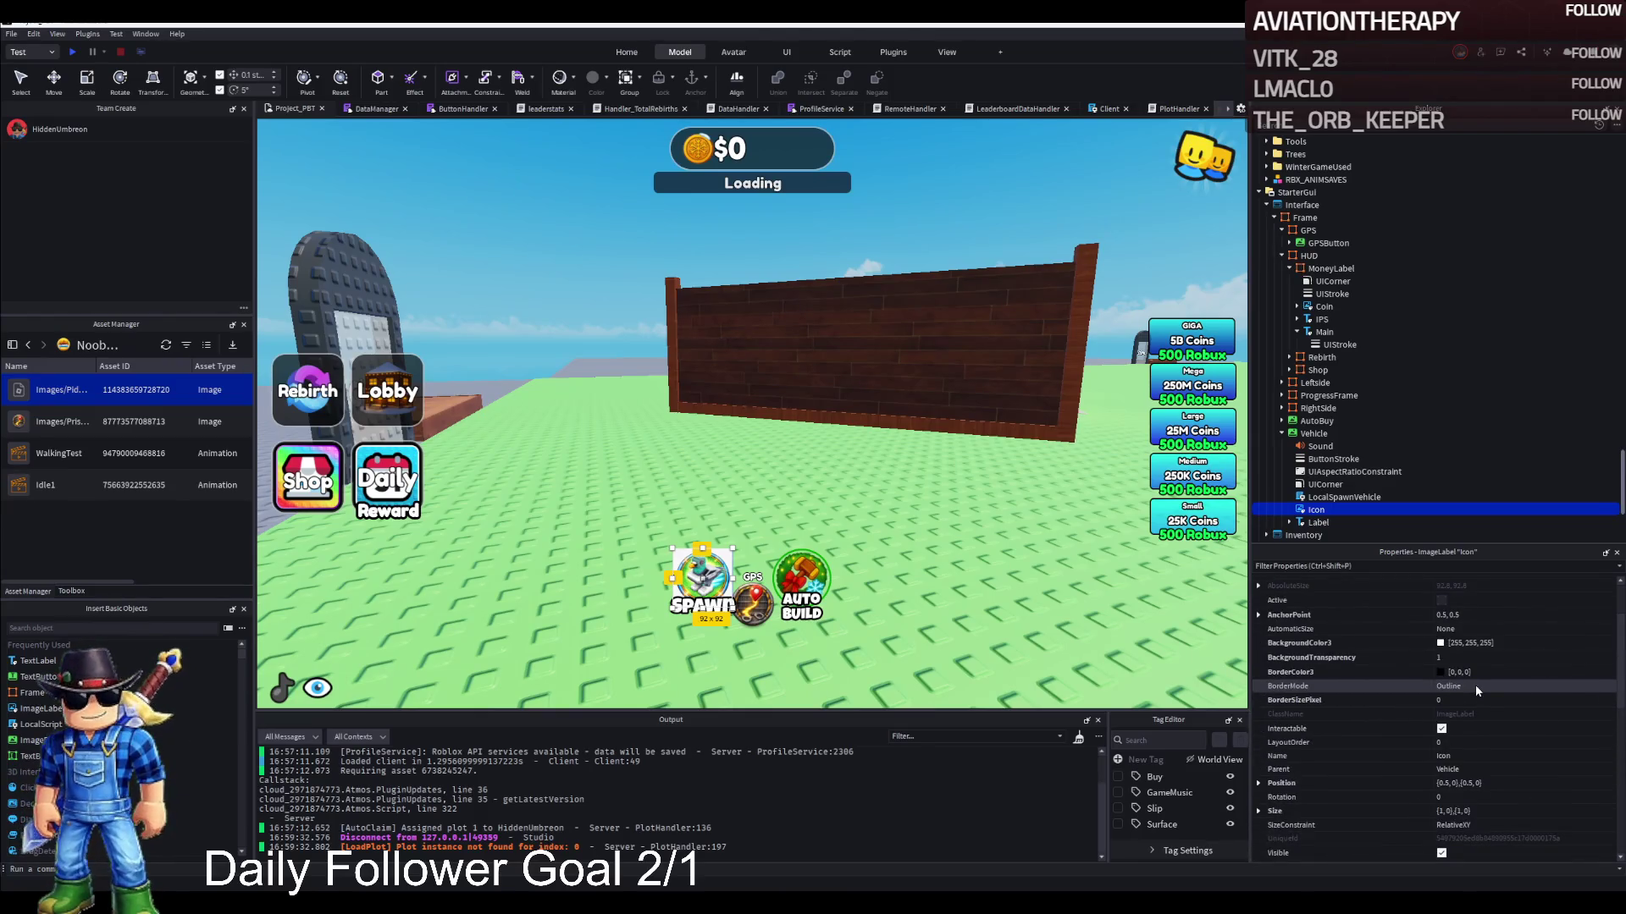
left_click(952, 611)
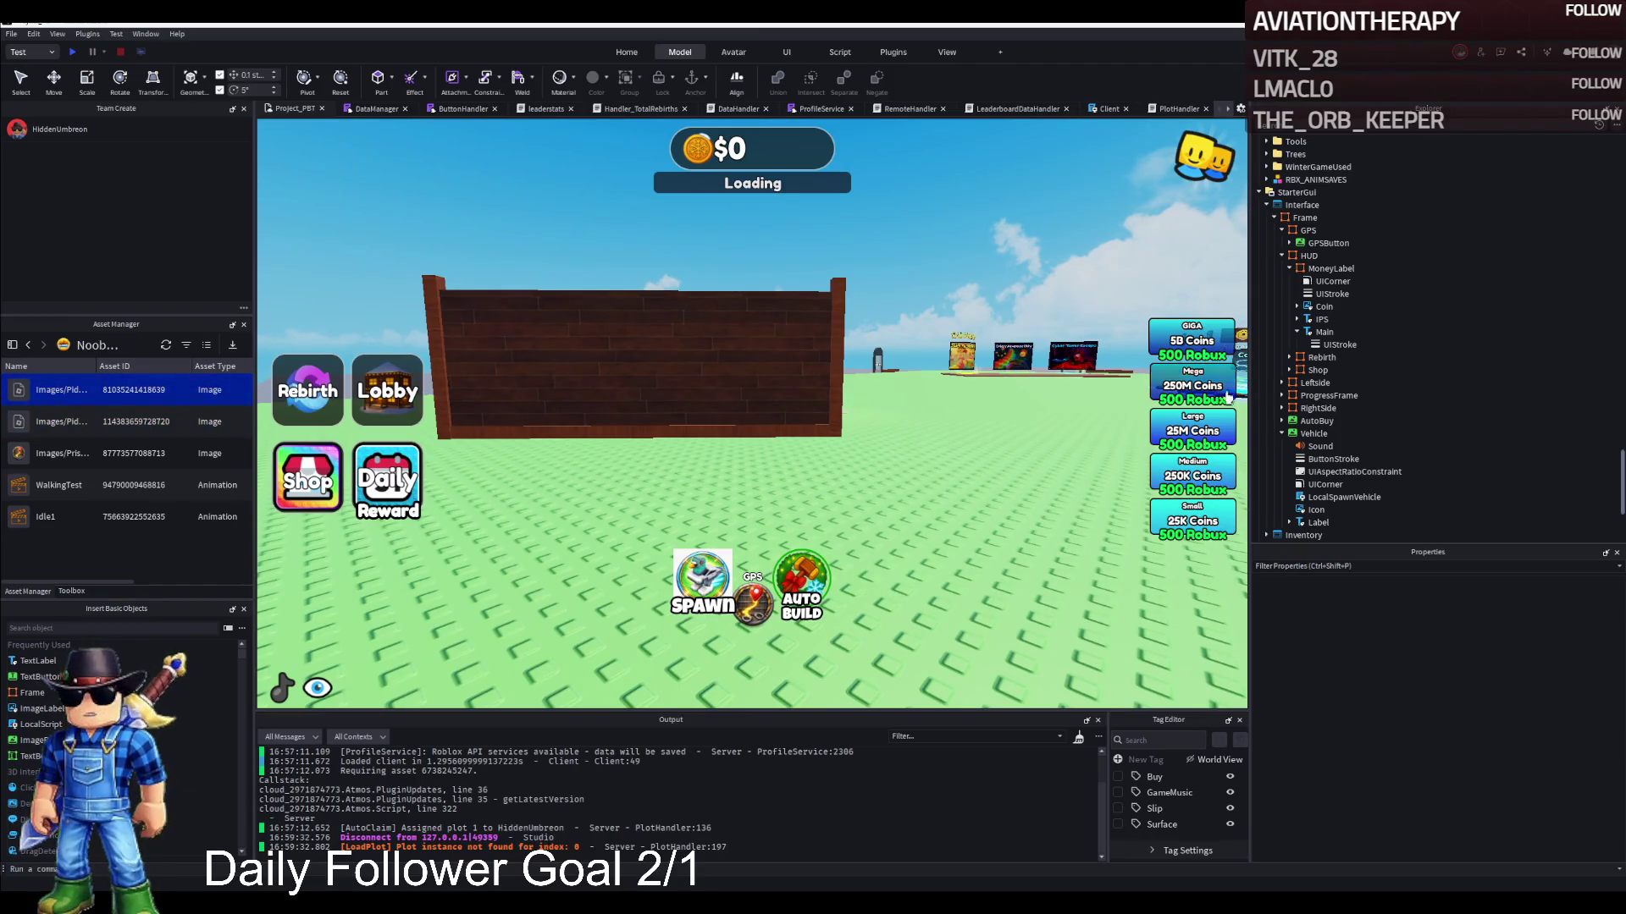
Set the Spawn button Icon's Image property to the new asset ID
left_click(1315, 508)
scroll(1490, 695, "down", 5)
left_click(1556, 719)
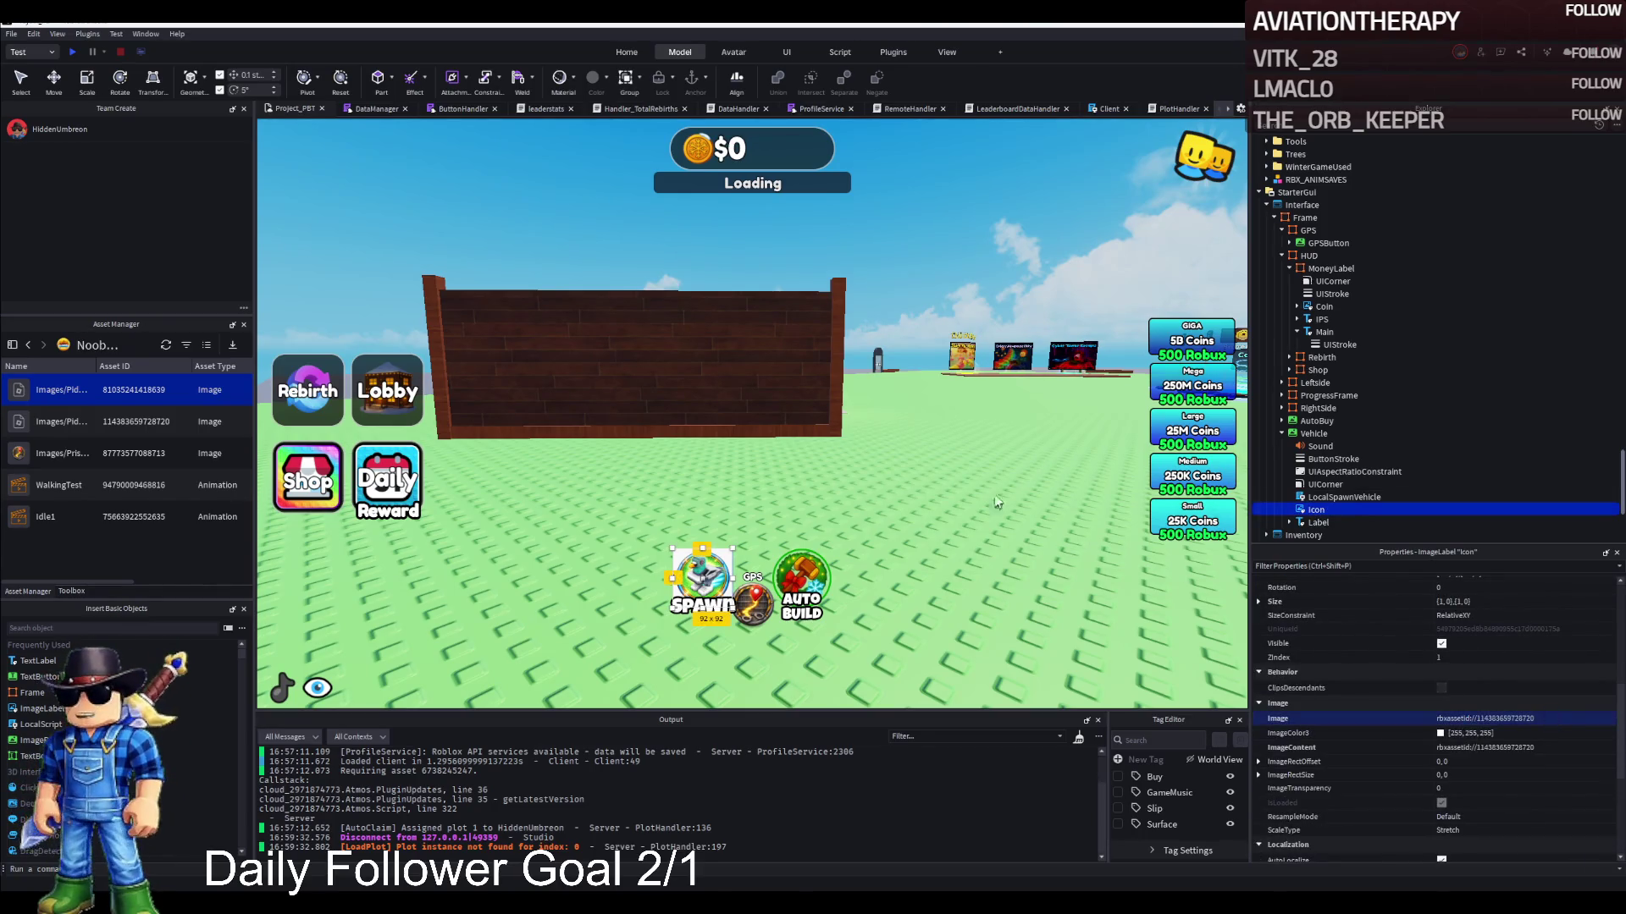
left_click(711, 580)
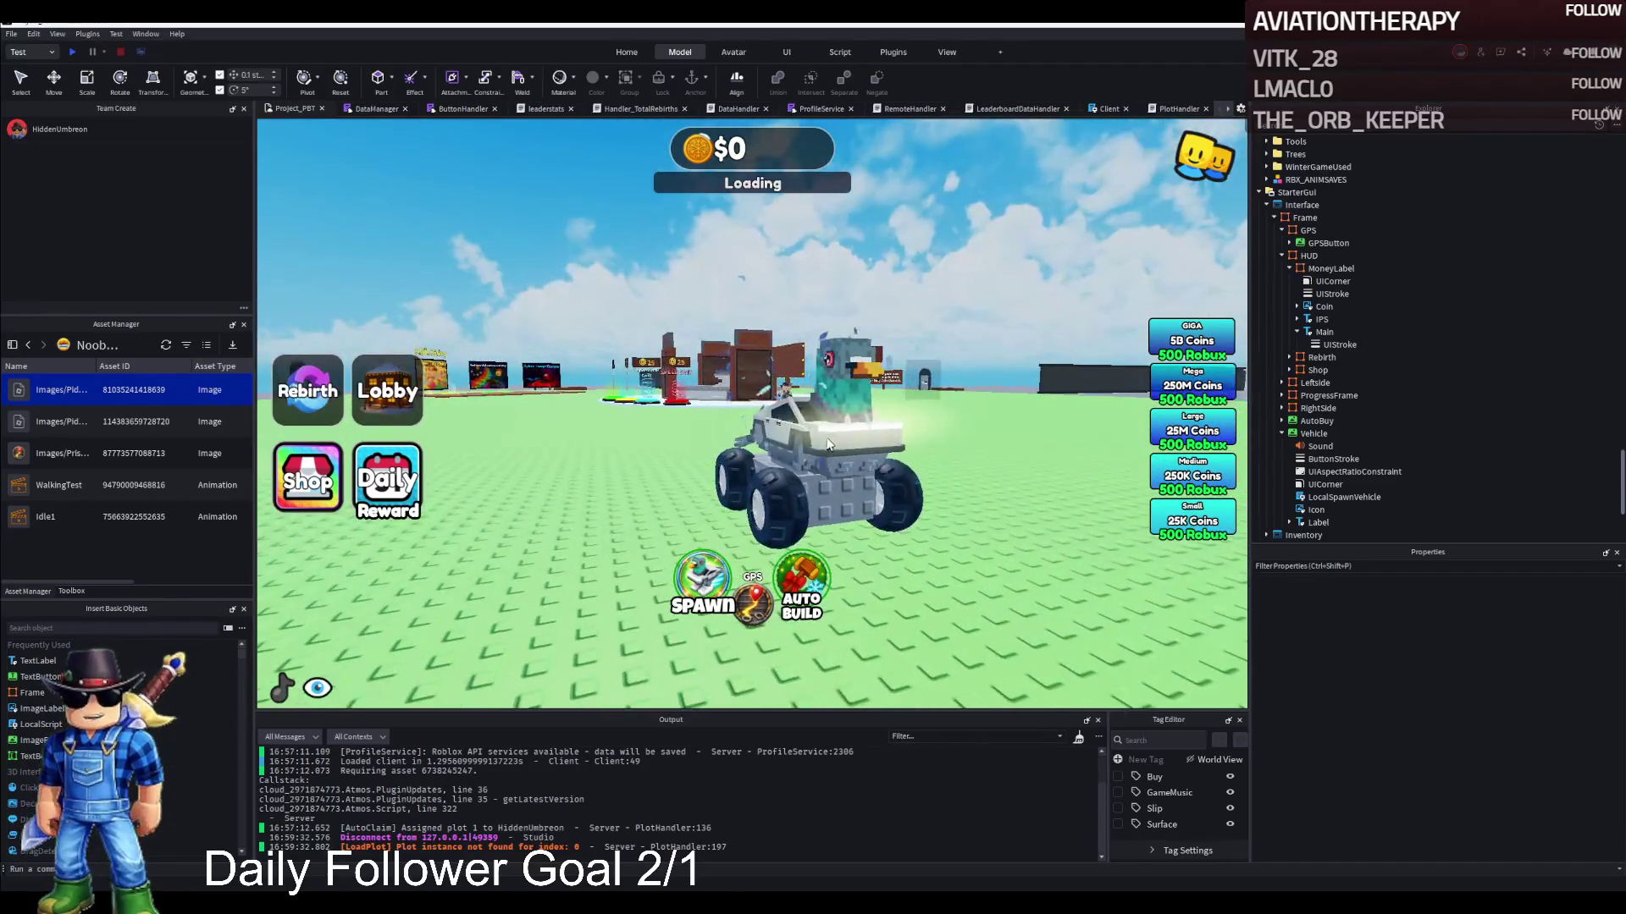
Select the spawned Jeep in the viewport and delete it
left_click(828, 443)
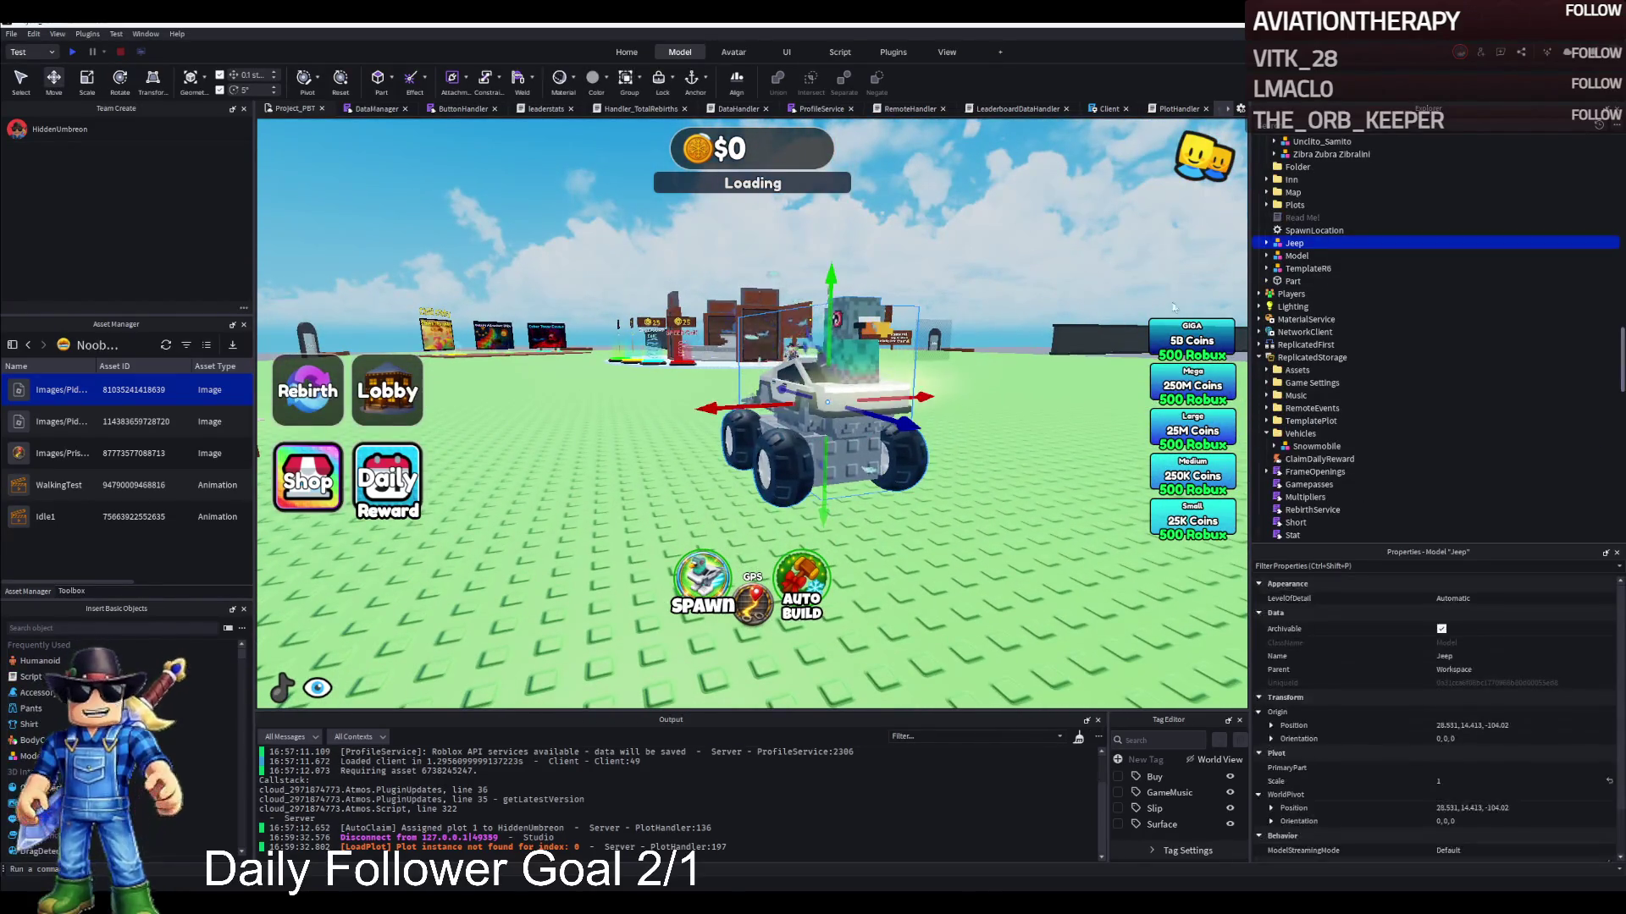
key("Delete")
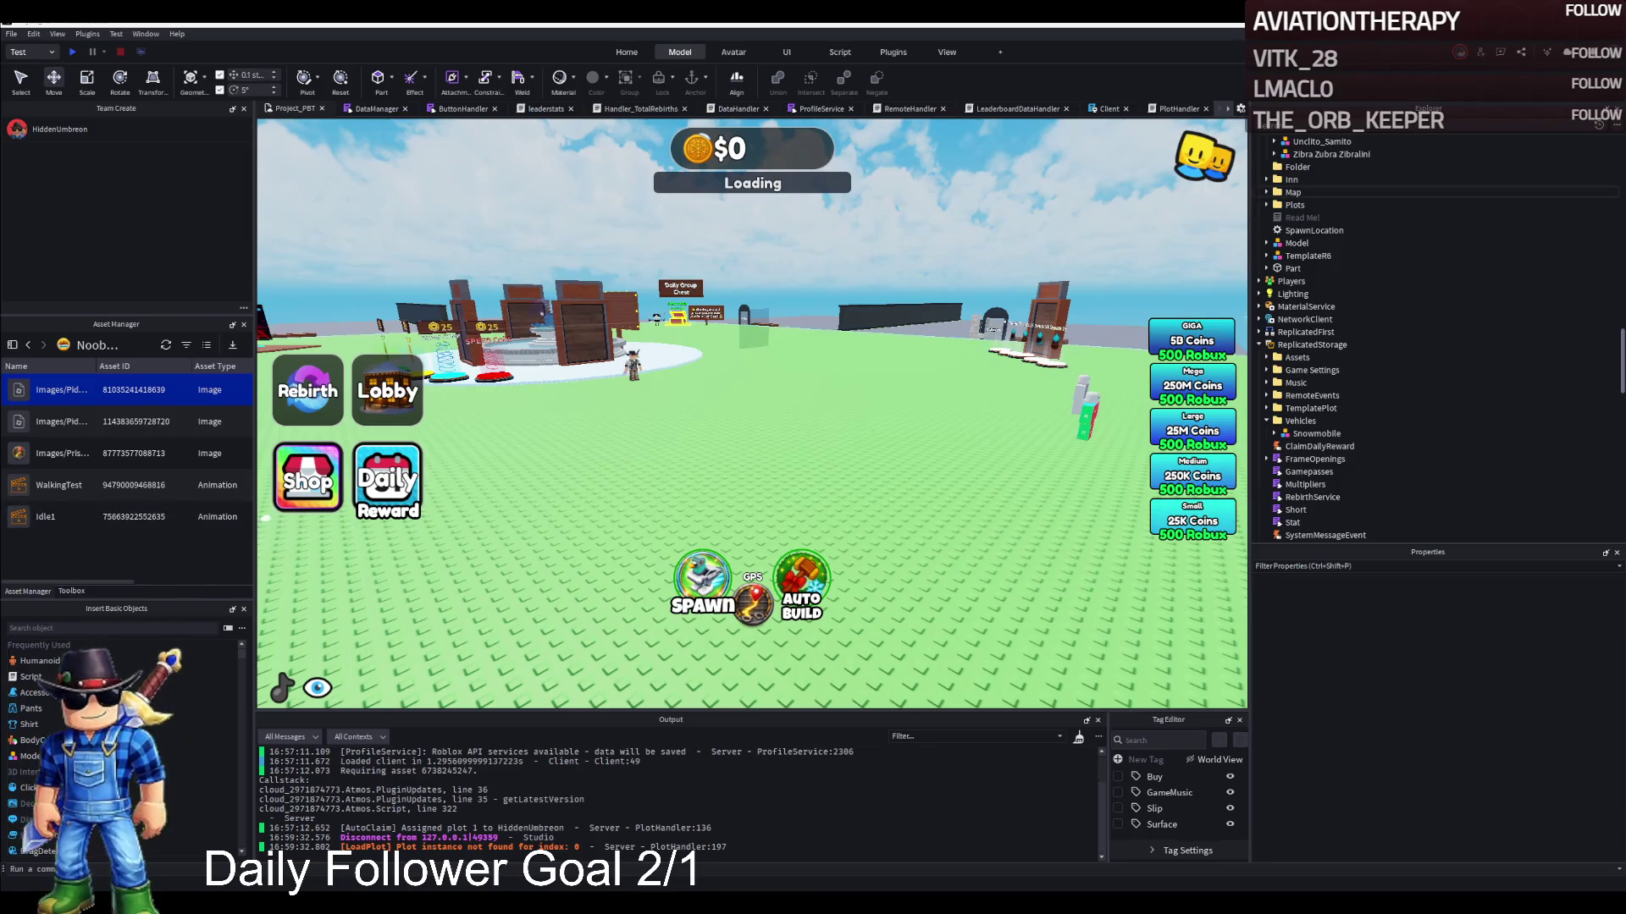
scroll(1355, 370, "down", 10)
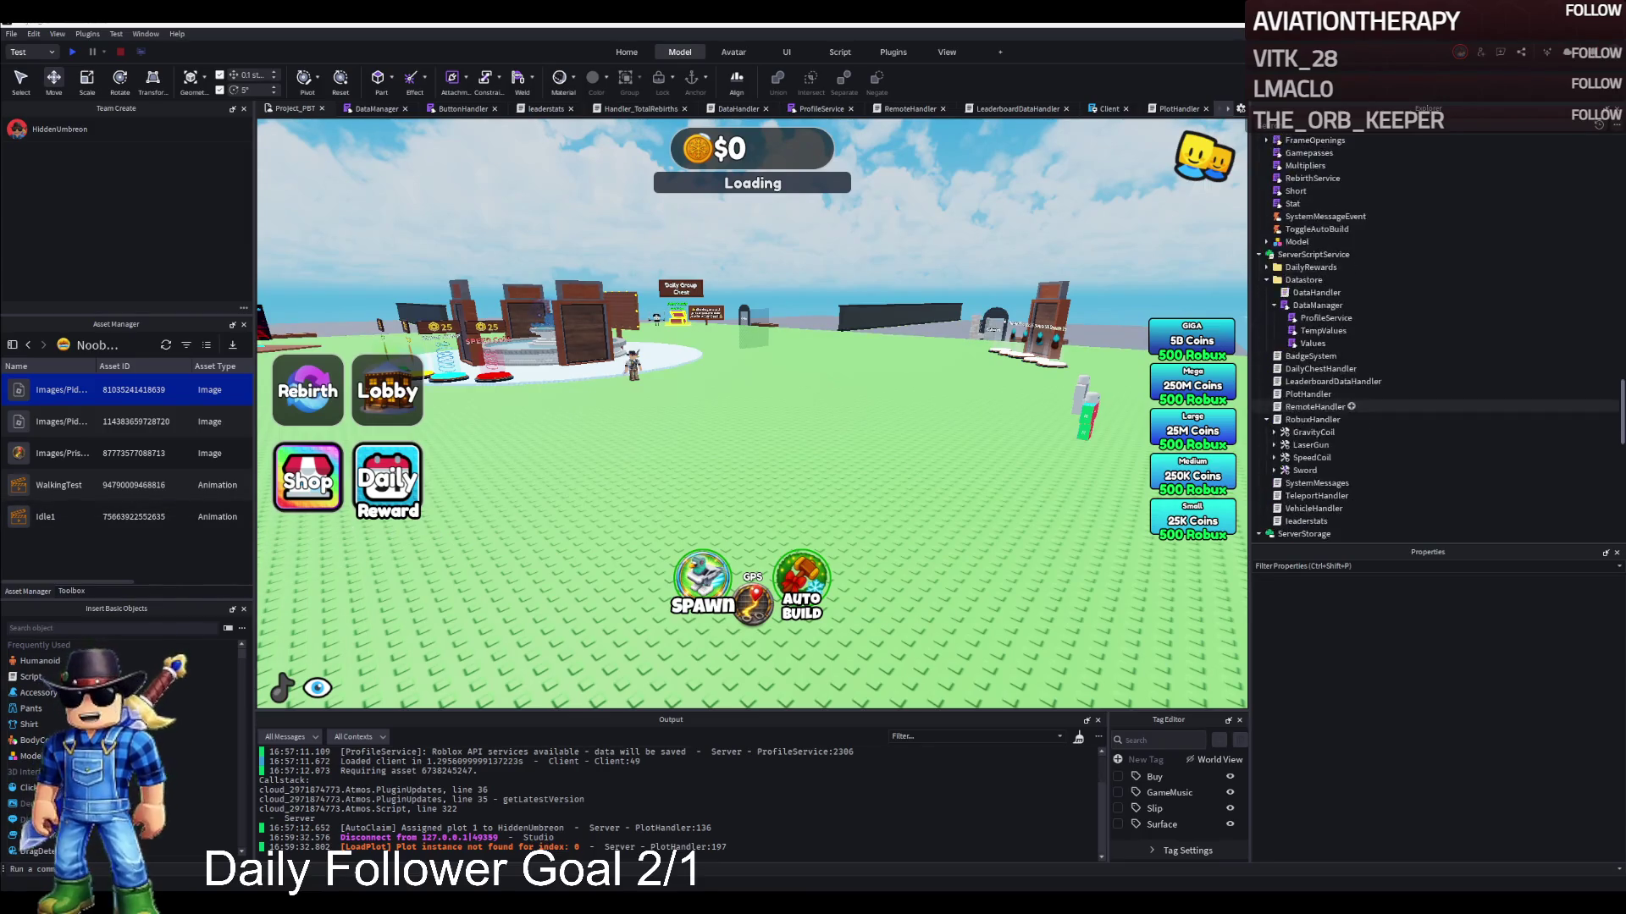
scroll(1430, 339, "down", 5)
left_click(1336, 474)
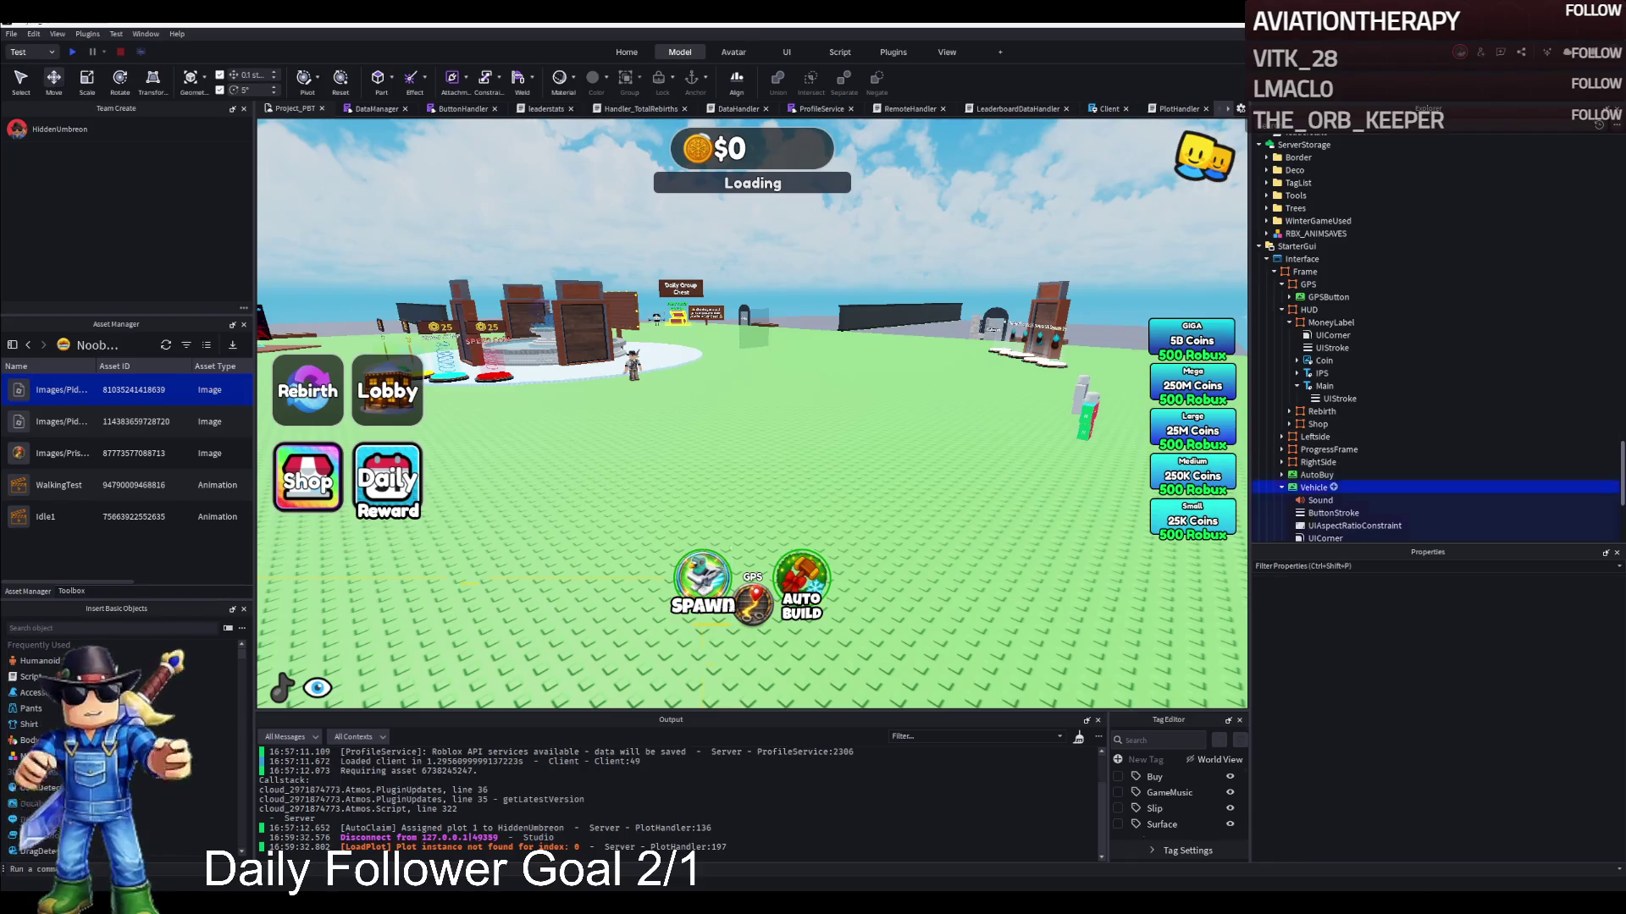
left_click(1316, 529)
scroll(1372, 474, "down", 1)
scroll(1490, 712, "down", 10)
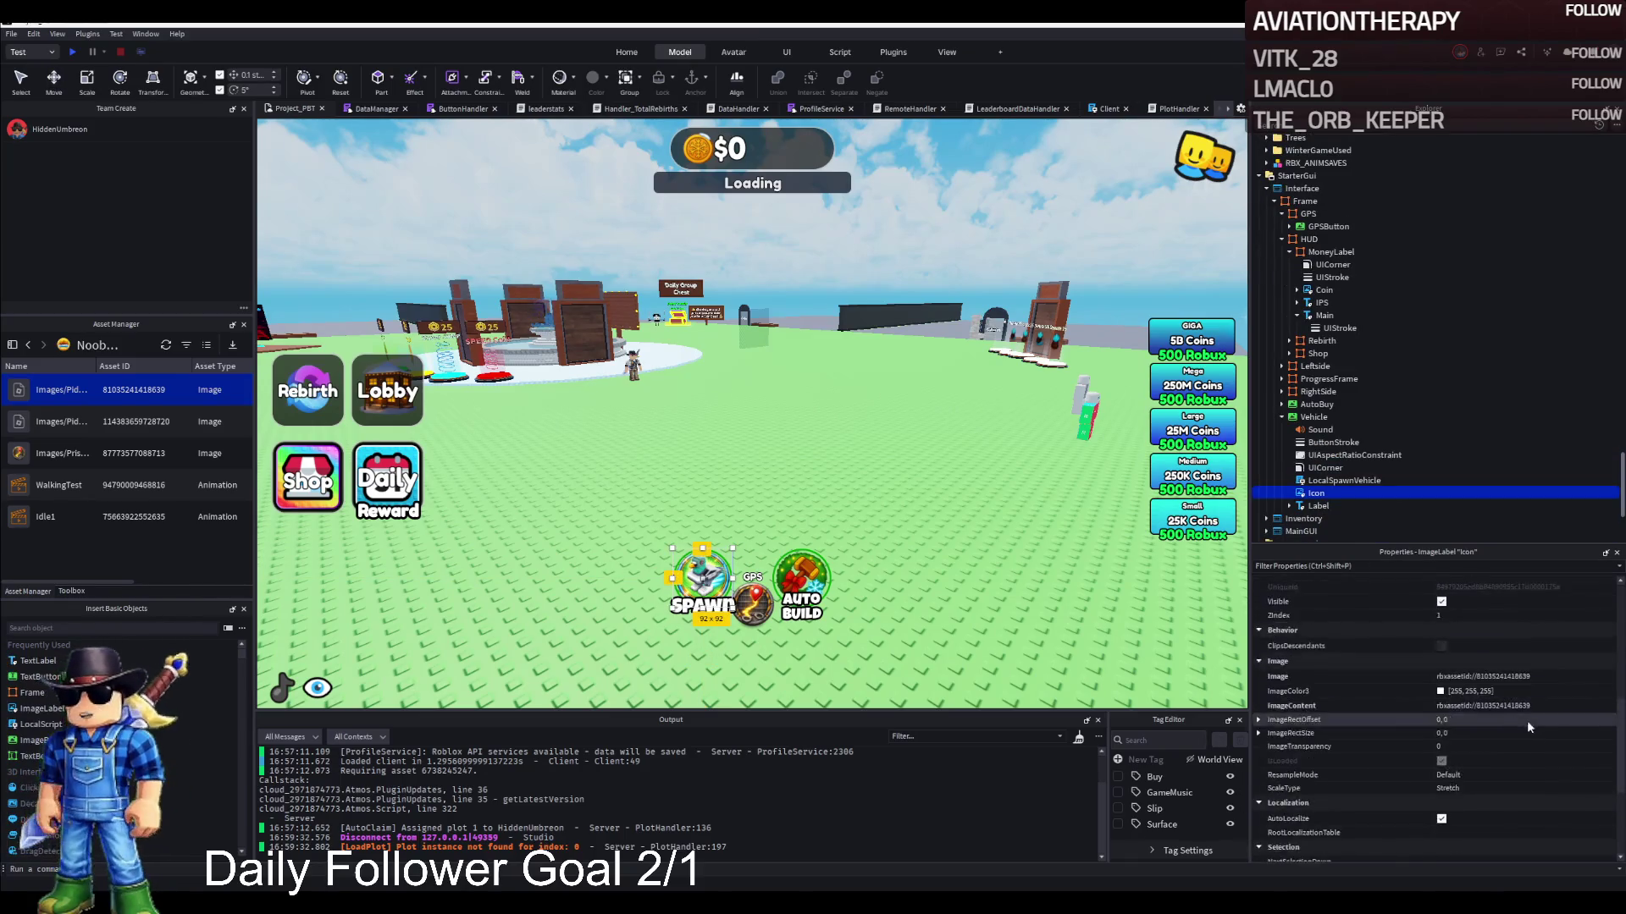
scroll(1490, 708, "up", 10)
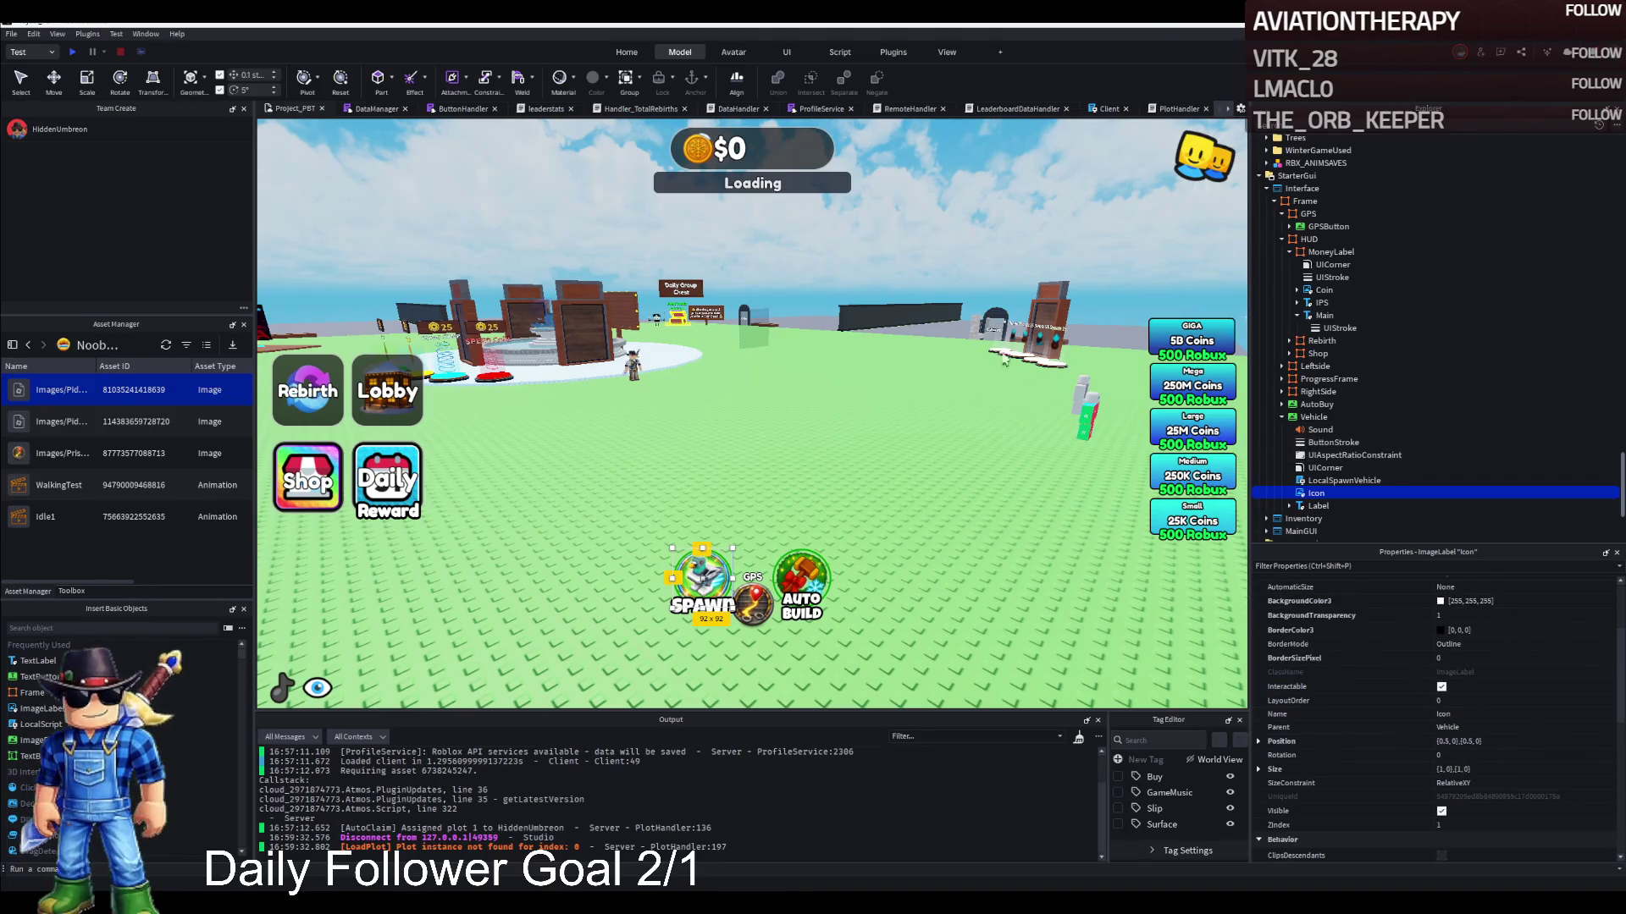
left_click(756, 235)
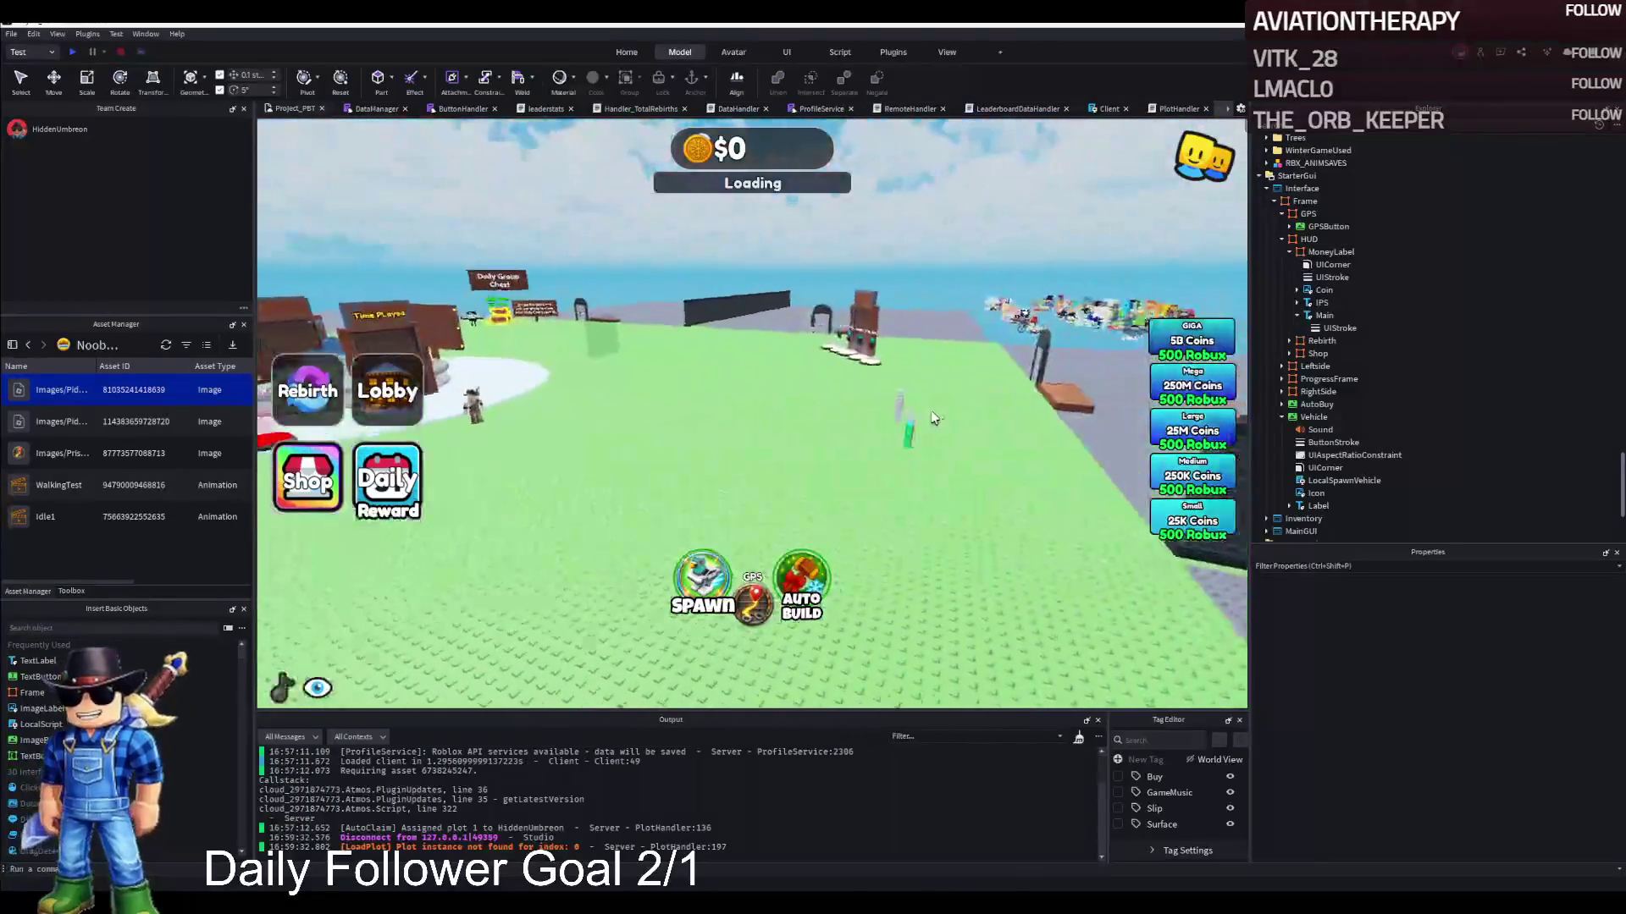
key("ctrl+2")
left_click(1029, 364)
key("f")
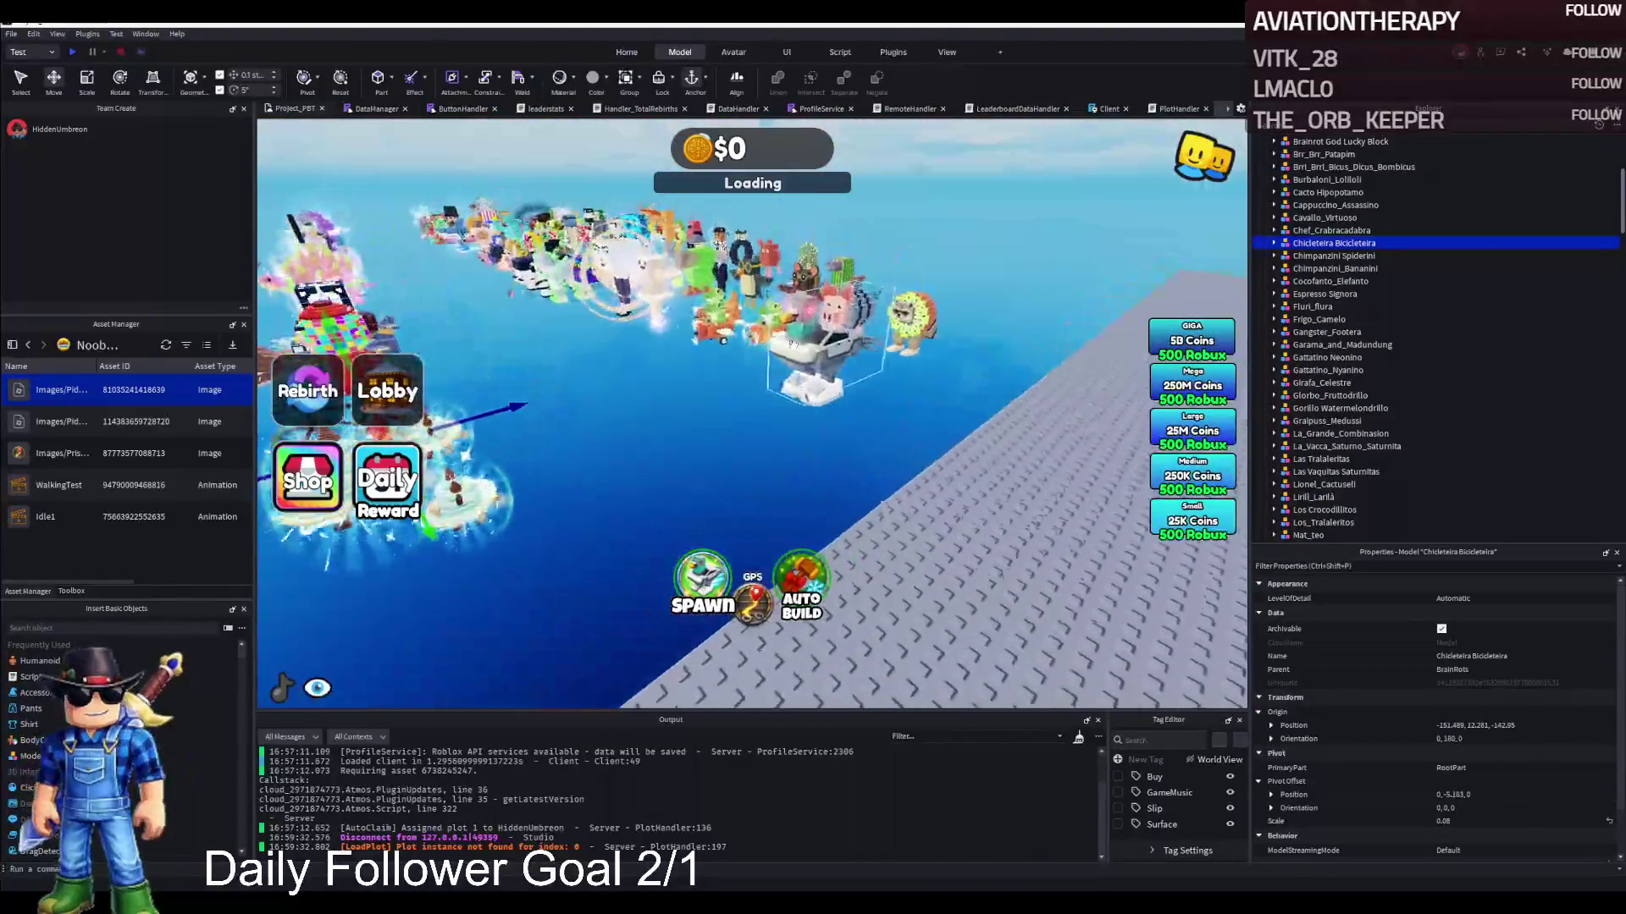
key("F2")
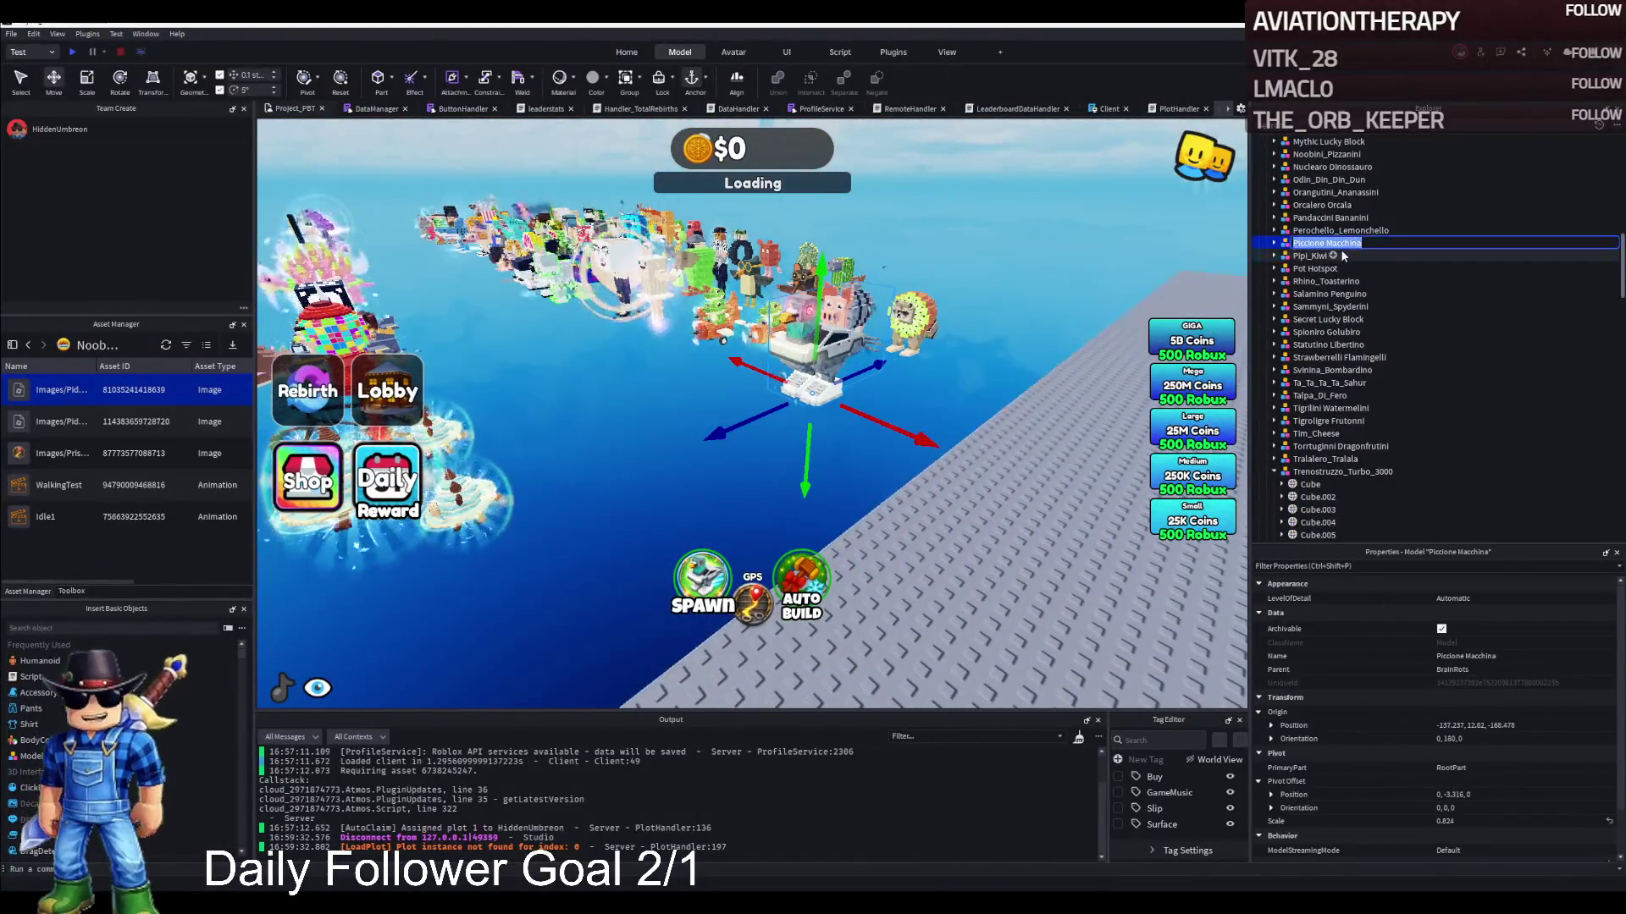
key("Escape")
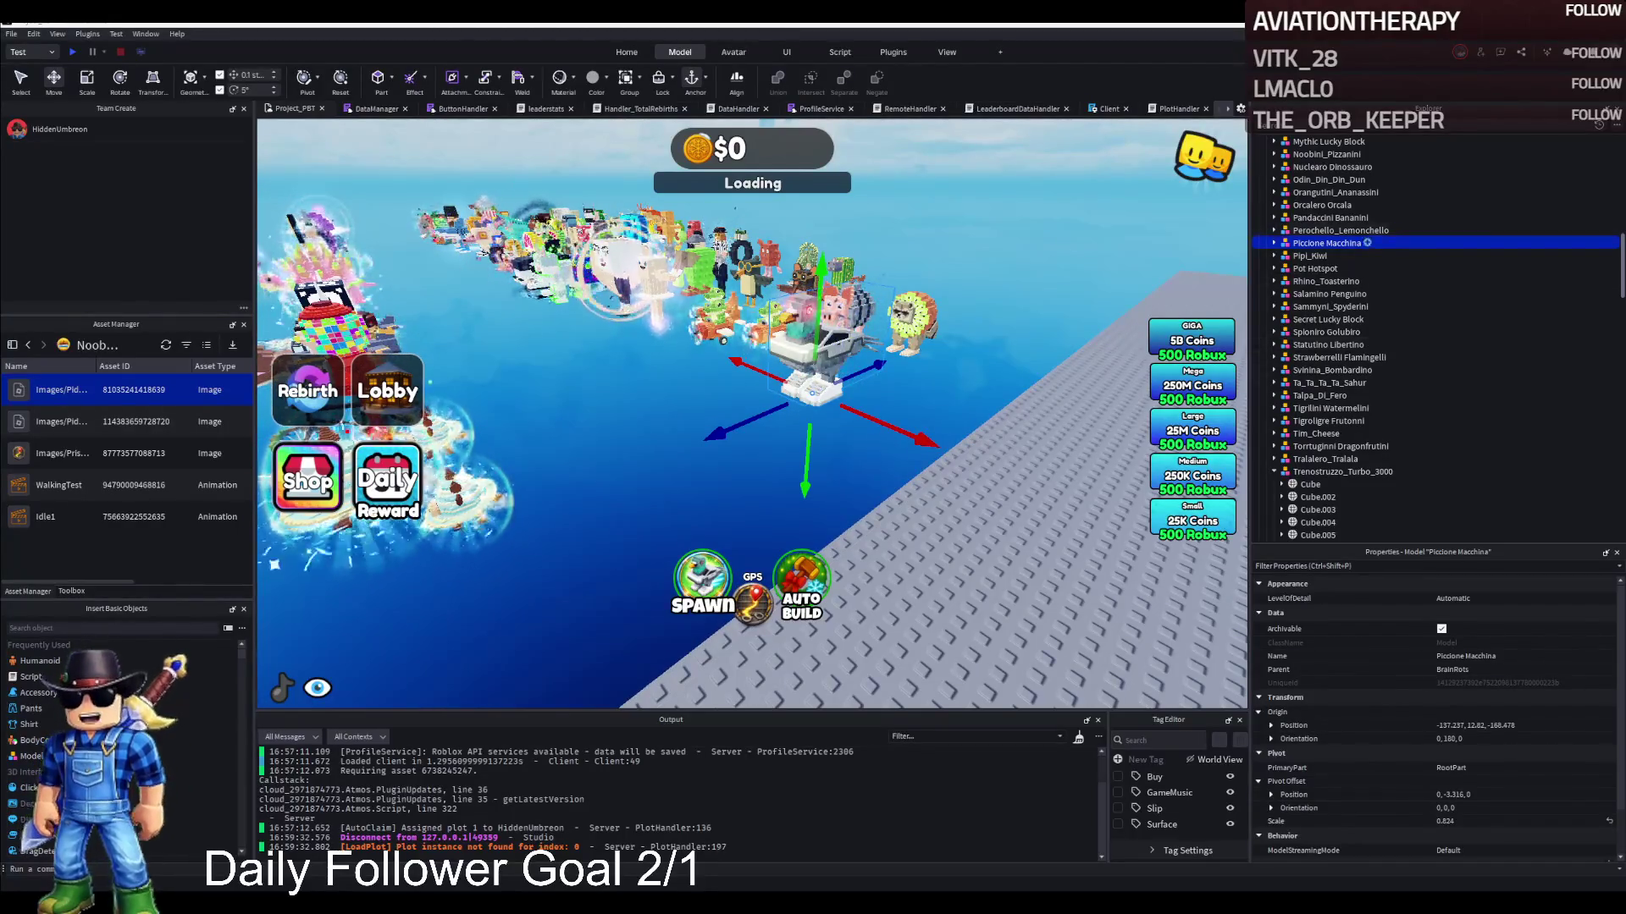
key("Left")
key("Left")
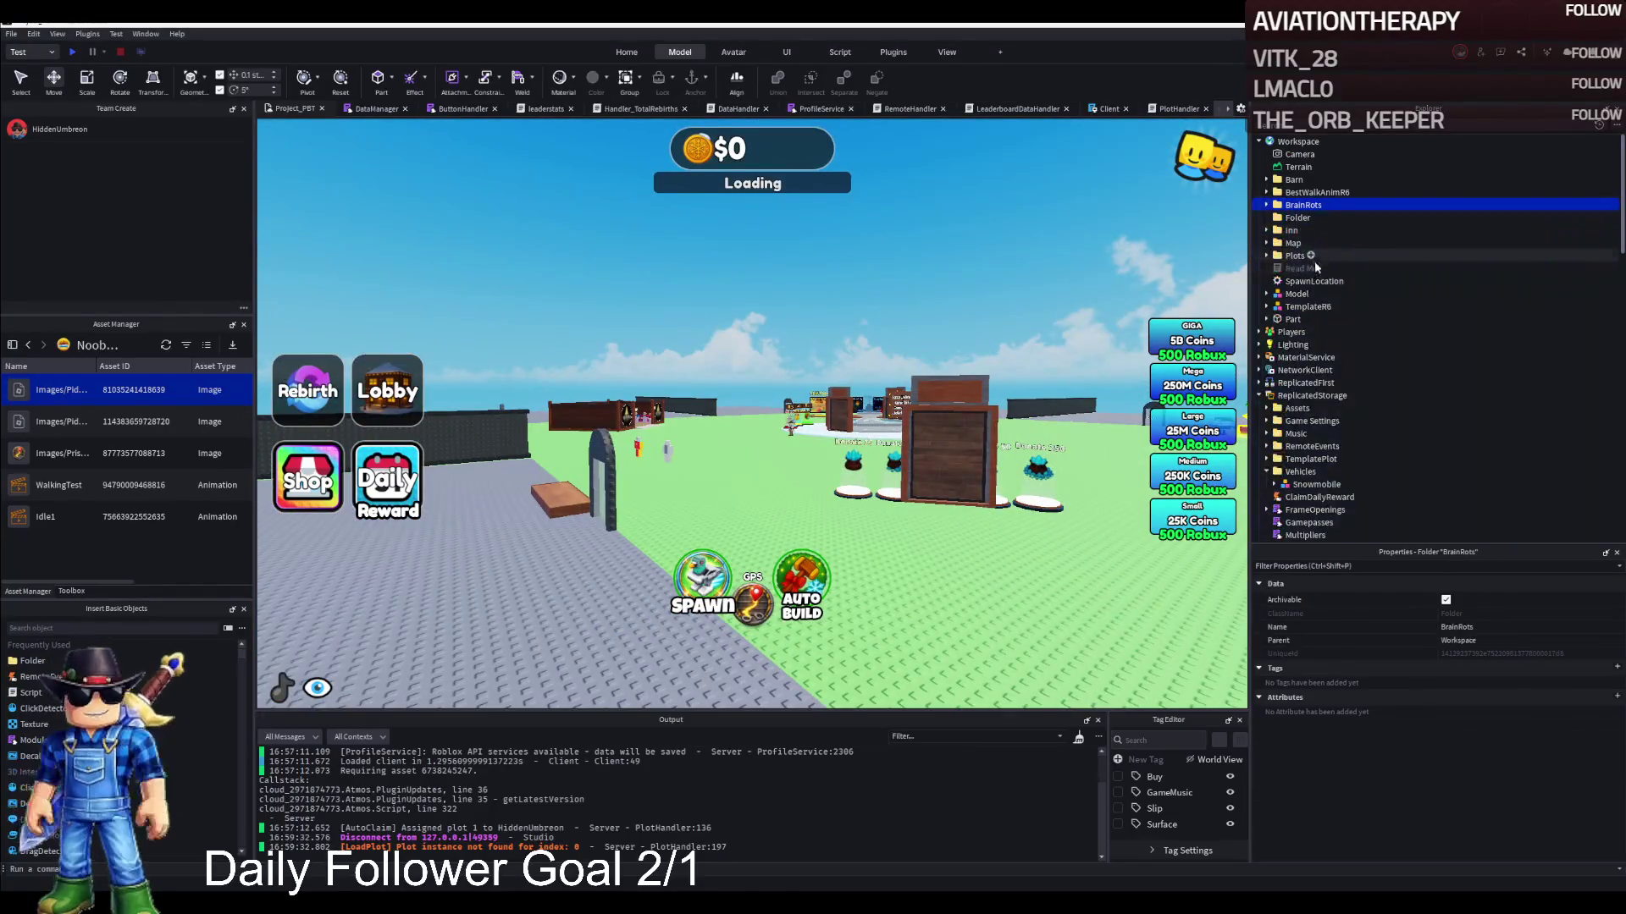
scroll(1319, 442, "down", 3)
scroll(1319, 442, "down", 3)
left_click(1321, 436)
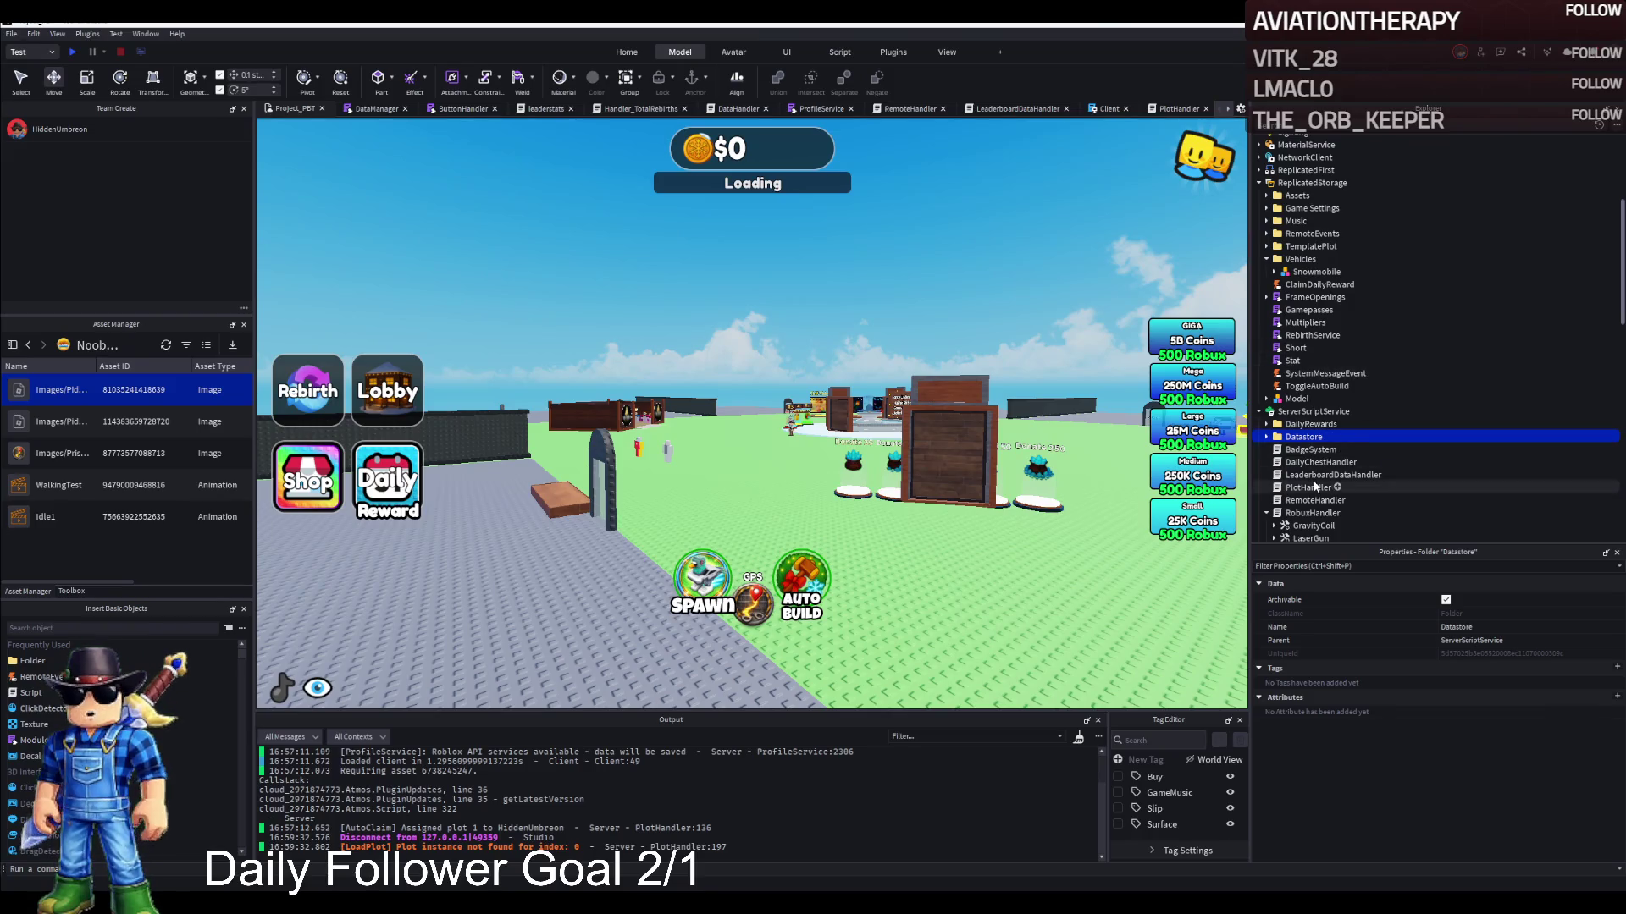
scroll(1308, 151, "up", 15)
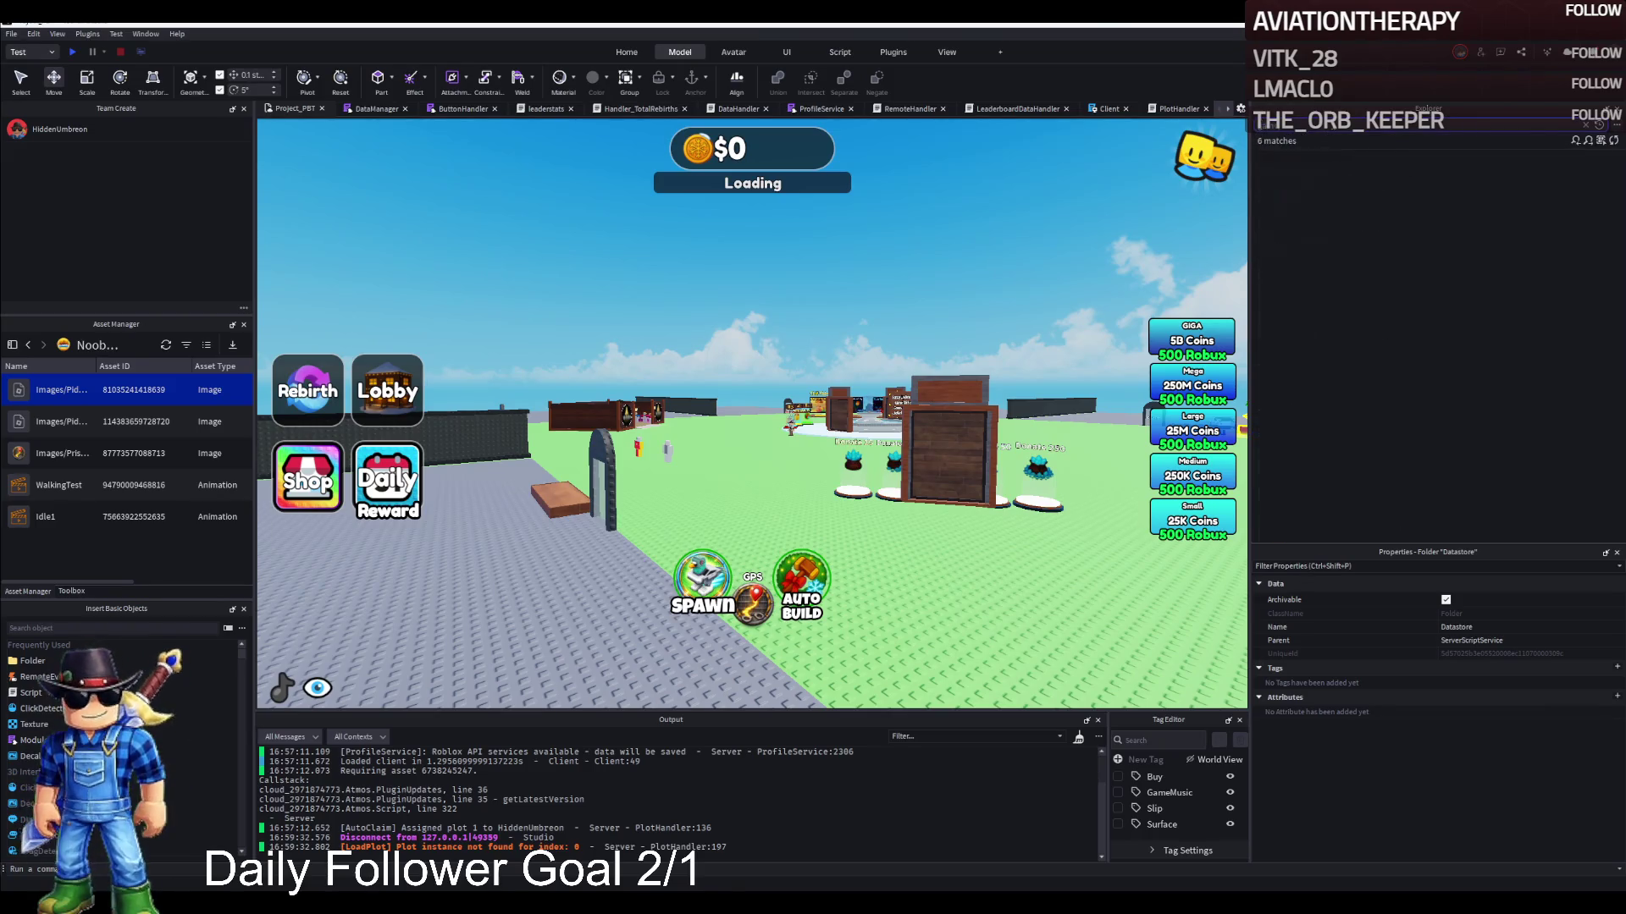
double_click(1308, 194)
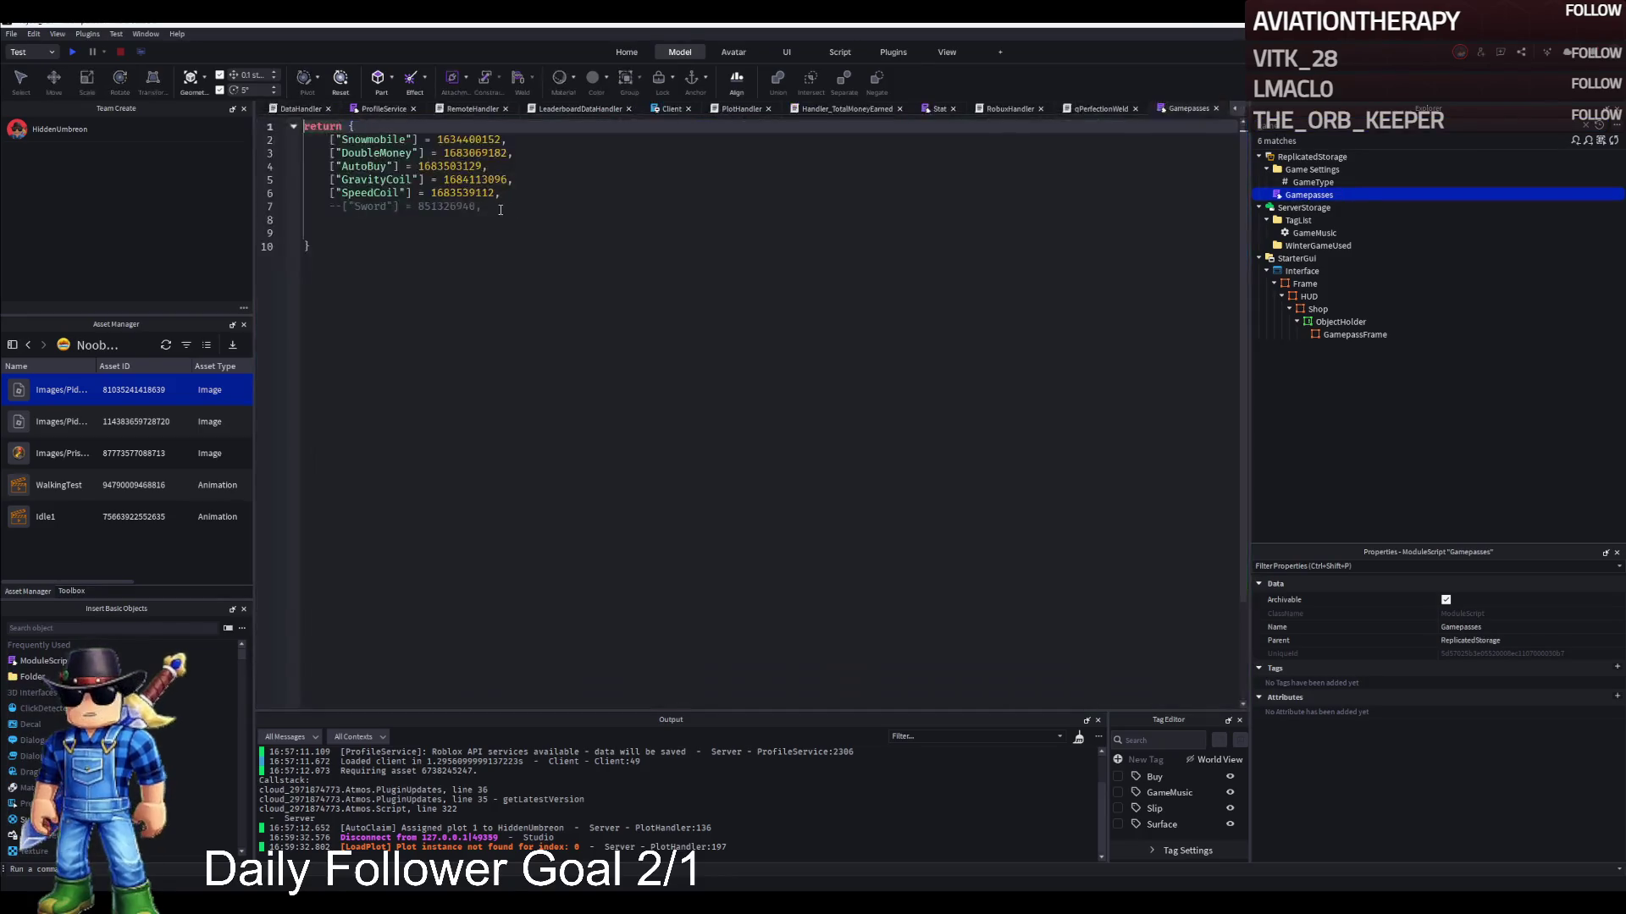
double_click(472, 140)
key("ctrl+v")
key("ctrl+s")
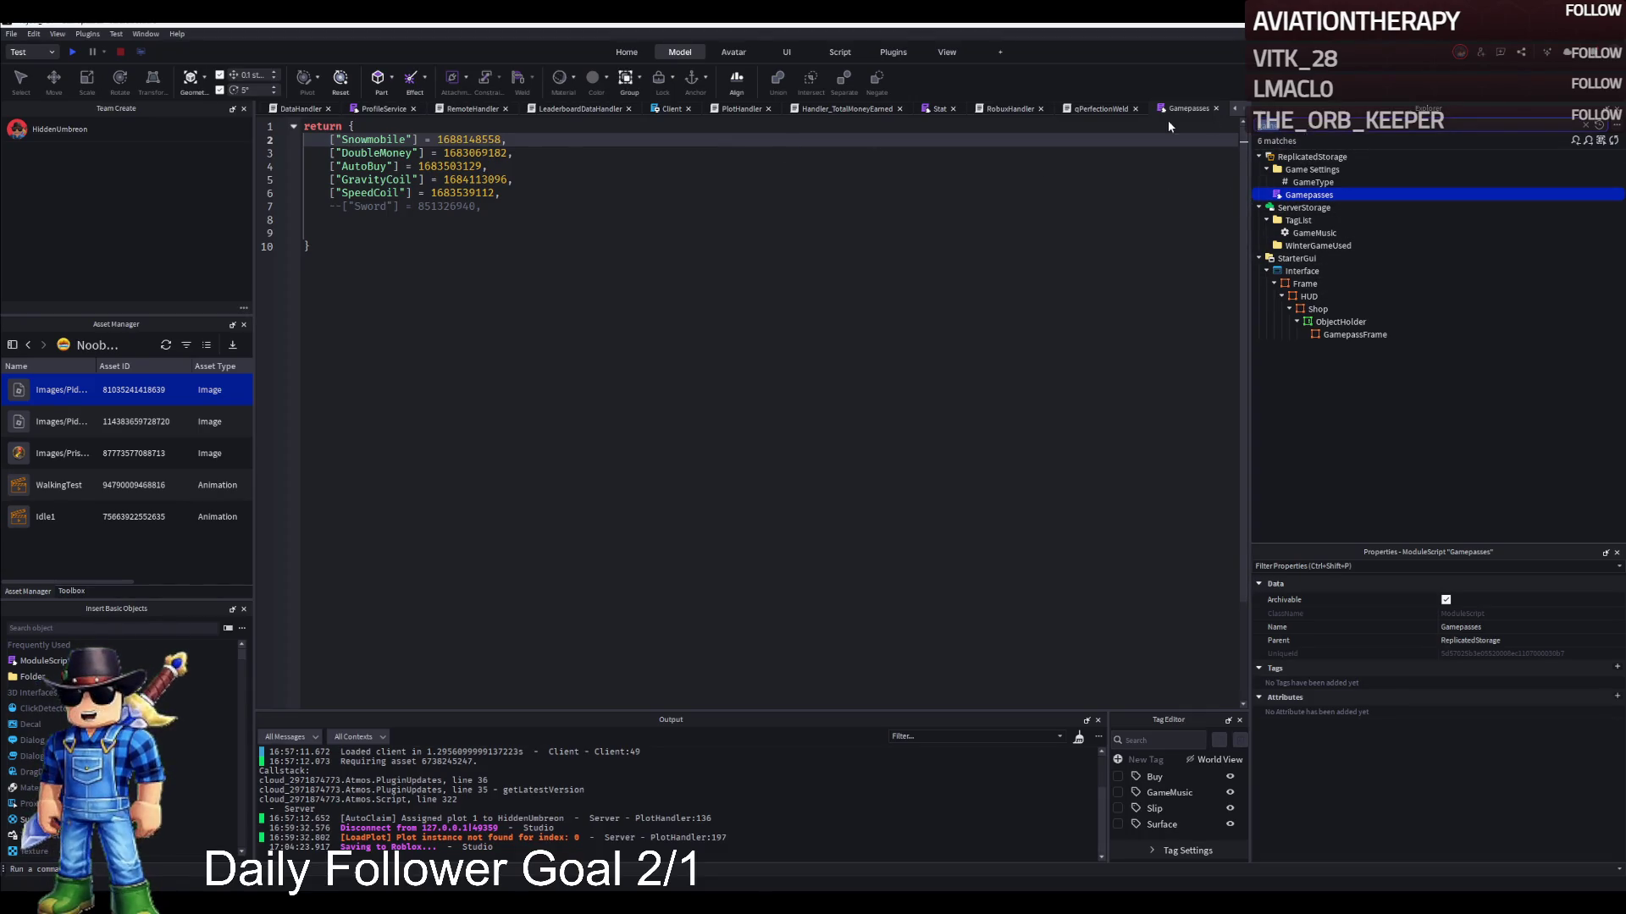
Search the Explorer for 'Snowmobile' and inspect the Snowmobile model's children
type("Snowmobile")
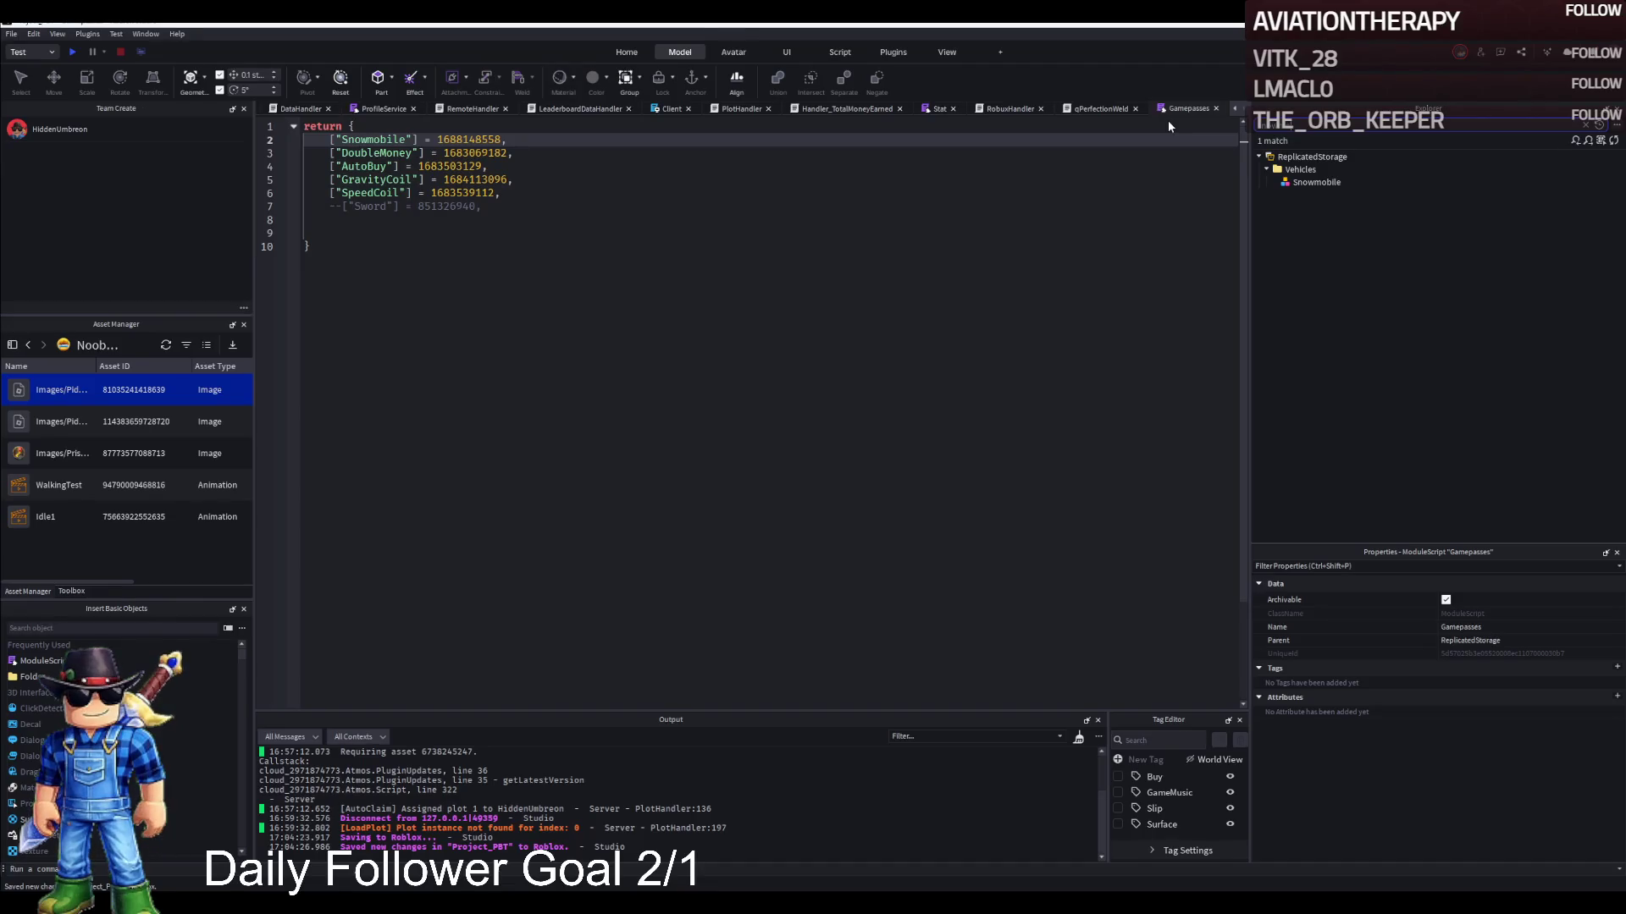
left_click(1311, 182)
key("Escape")
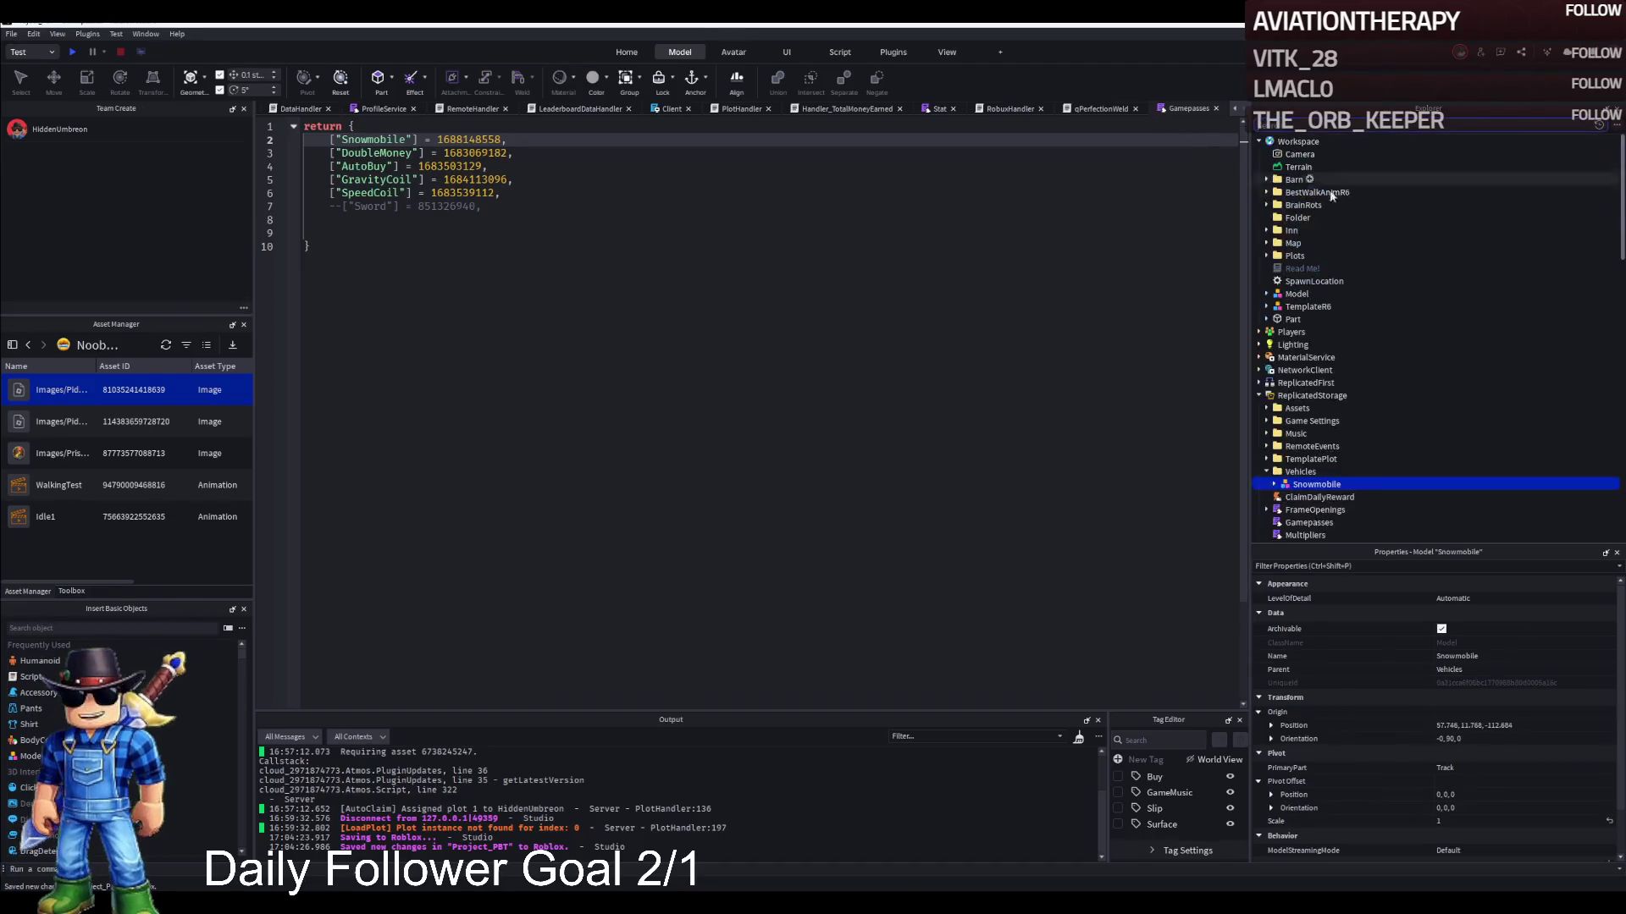
scroll(1399, 439, "down", 2)
double_click(1335, 415)
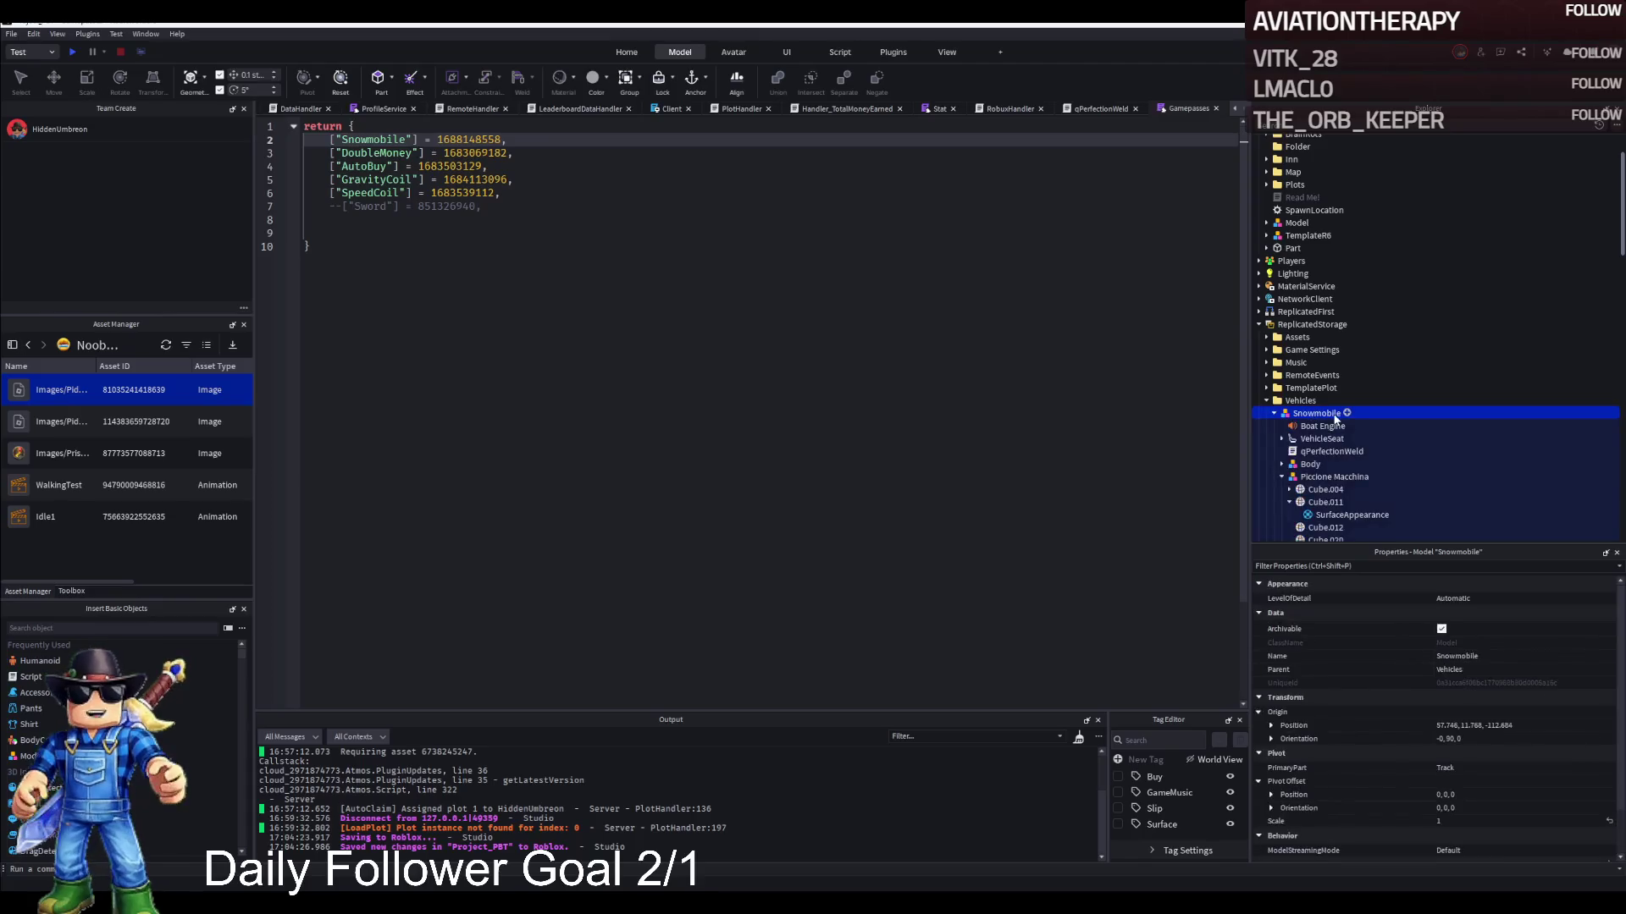
scroll(1335, 451, "down", 3)
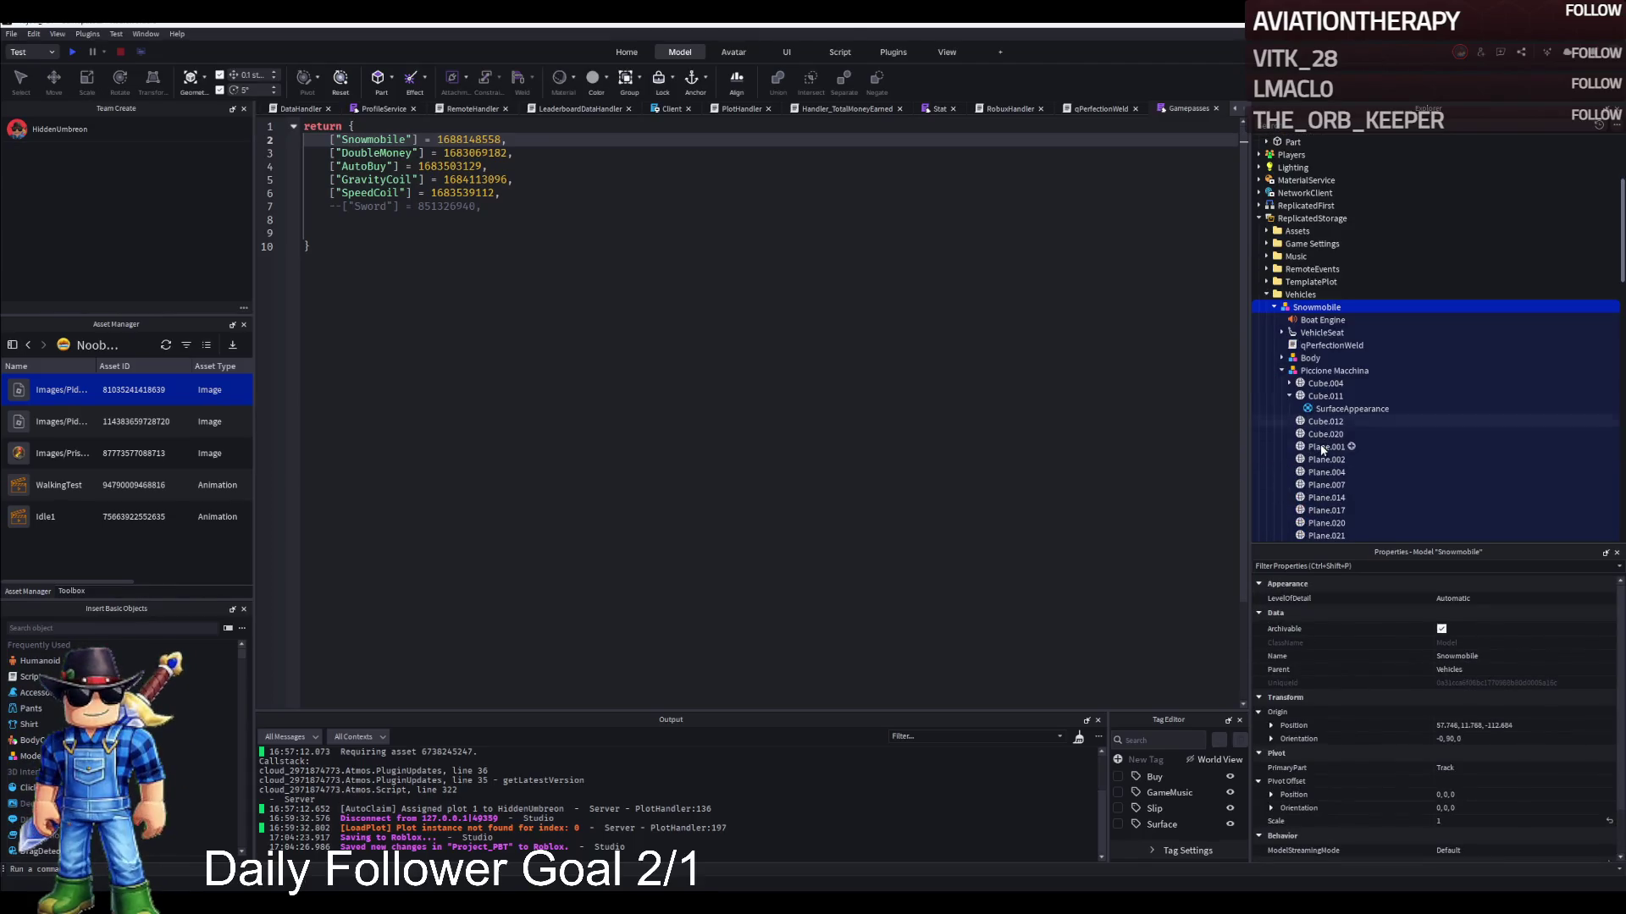
double_click(1309, 308)
key("F2")
left_click(1321, 127)
type("vehicle")
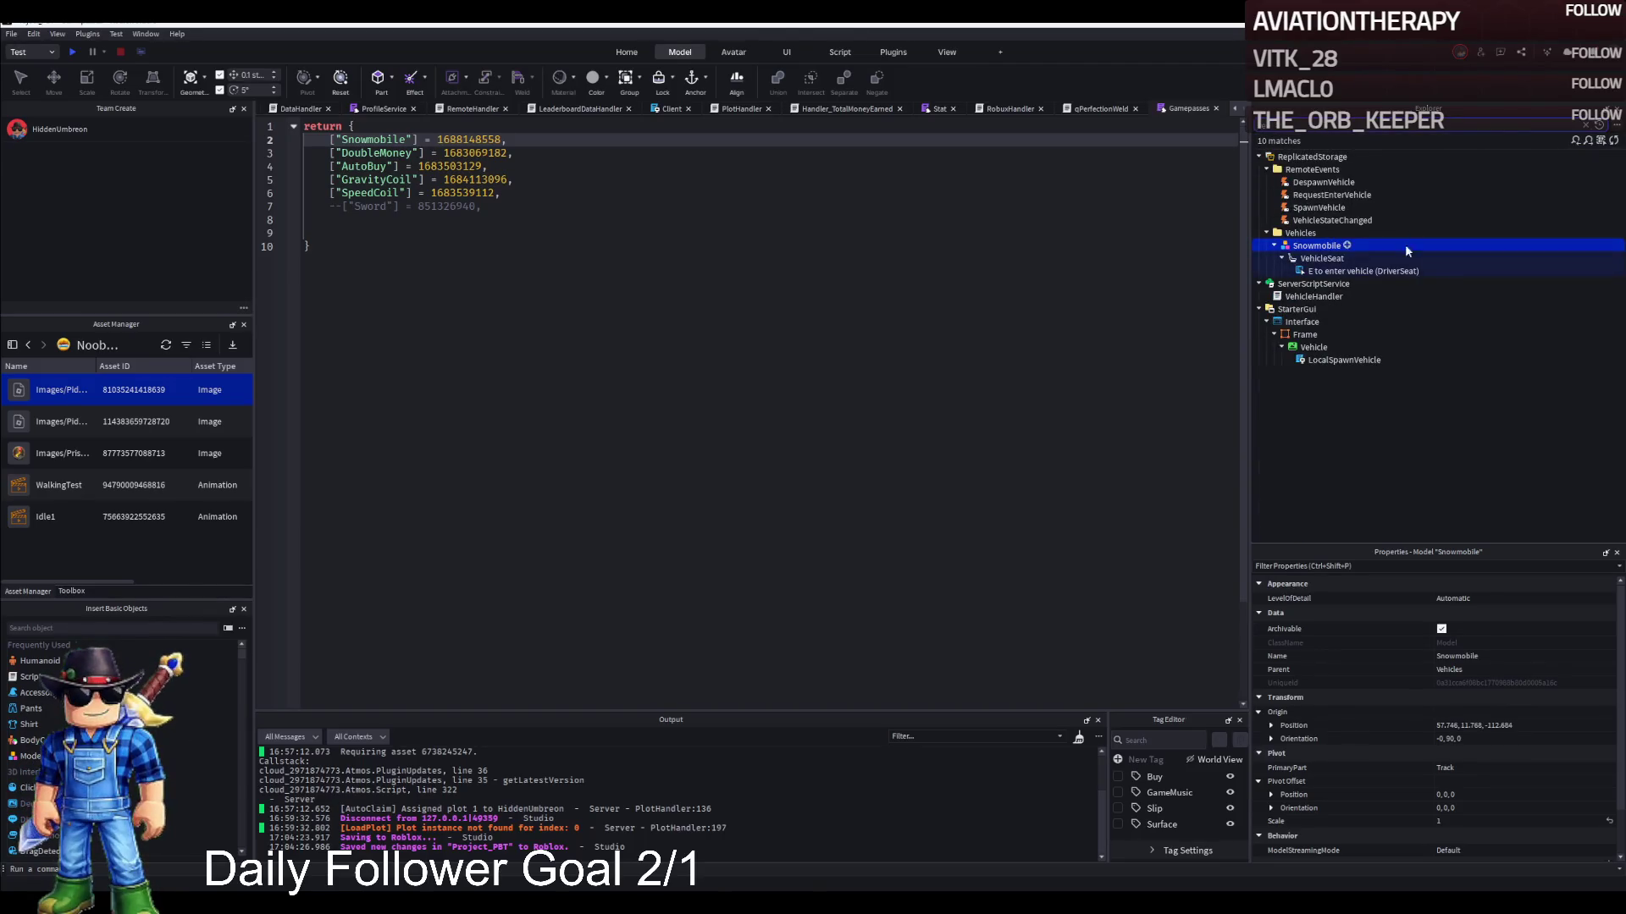
double_click(1335, 361)
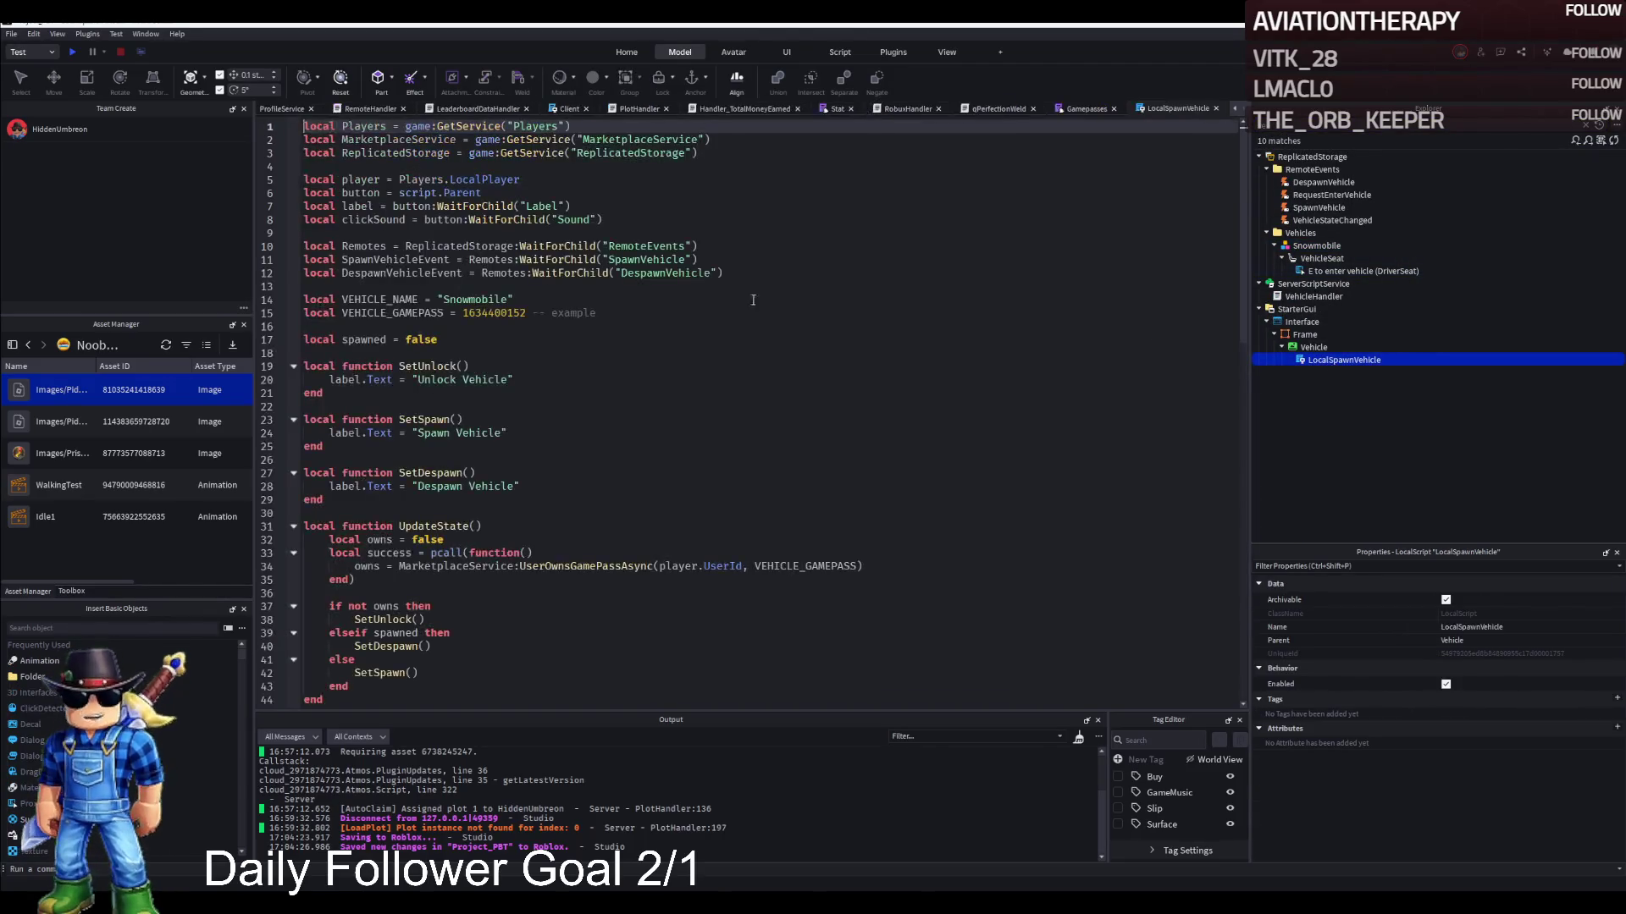
double_click(491, 313)
key("ctrl+v")
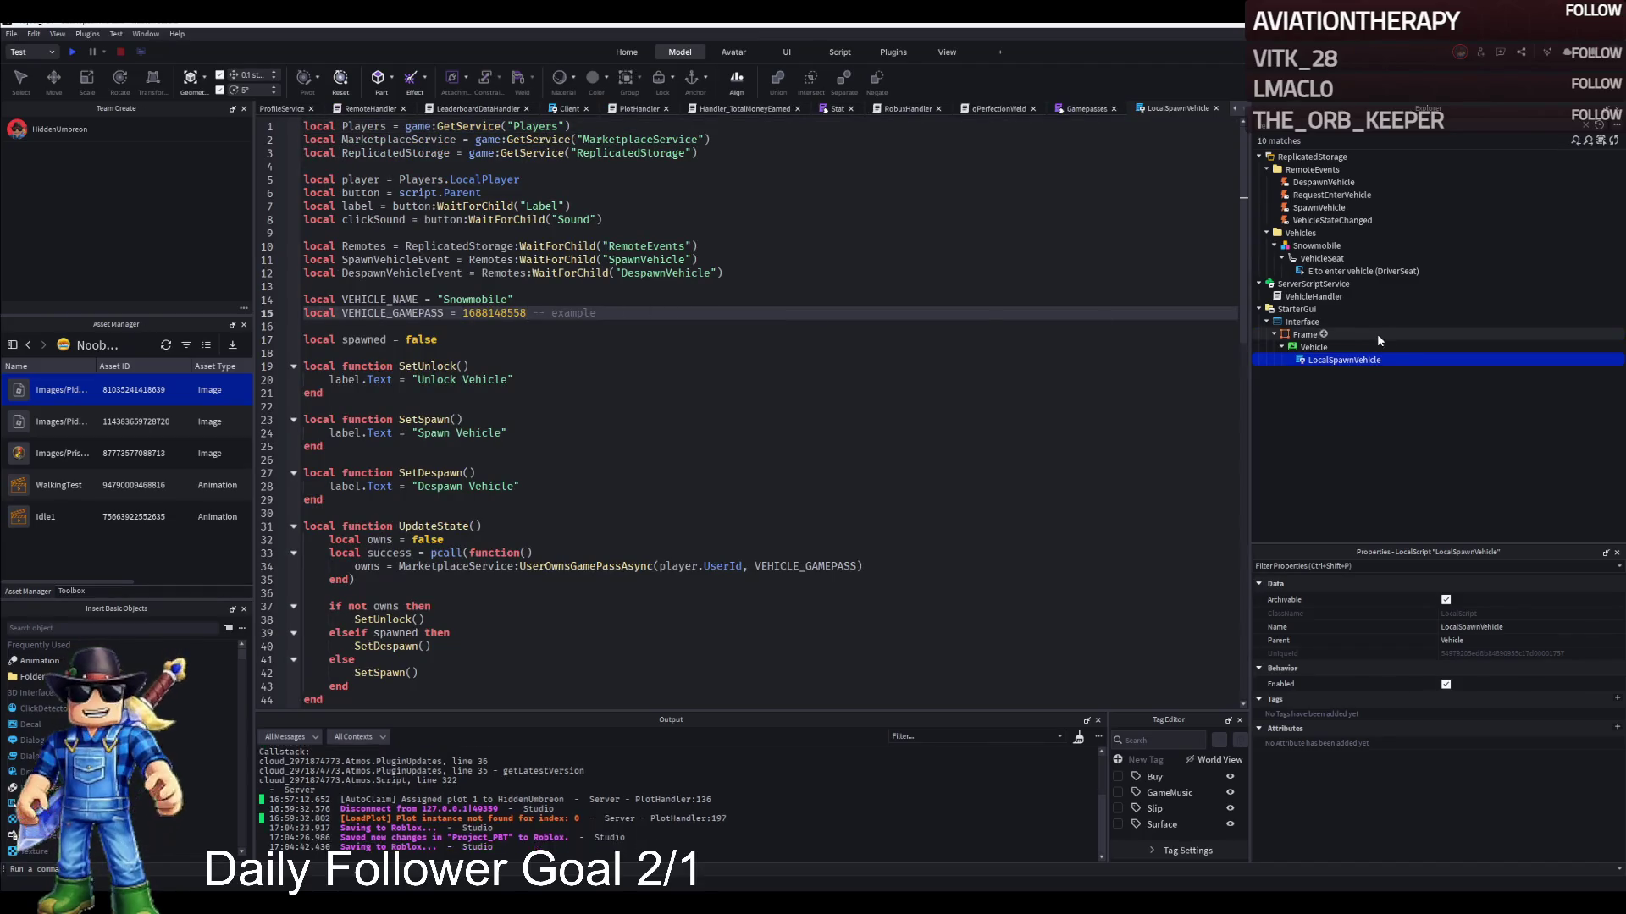
Open the VehicleHandler script and review its ownership check around line 105
double_click(1313, 296)
scroll(574, 392, "down", 5)
scroll(574, 392, "up", 5)
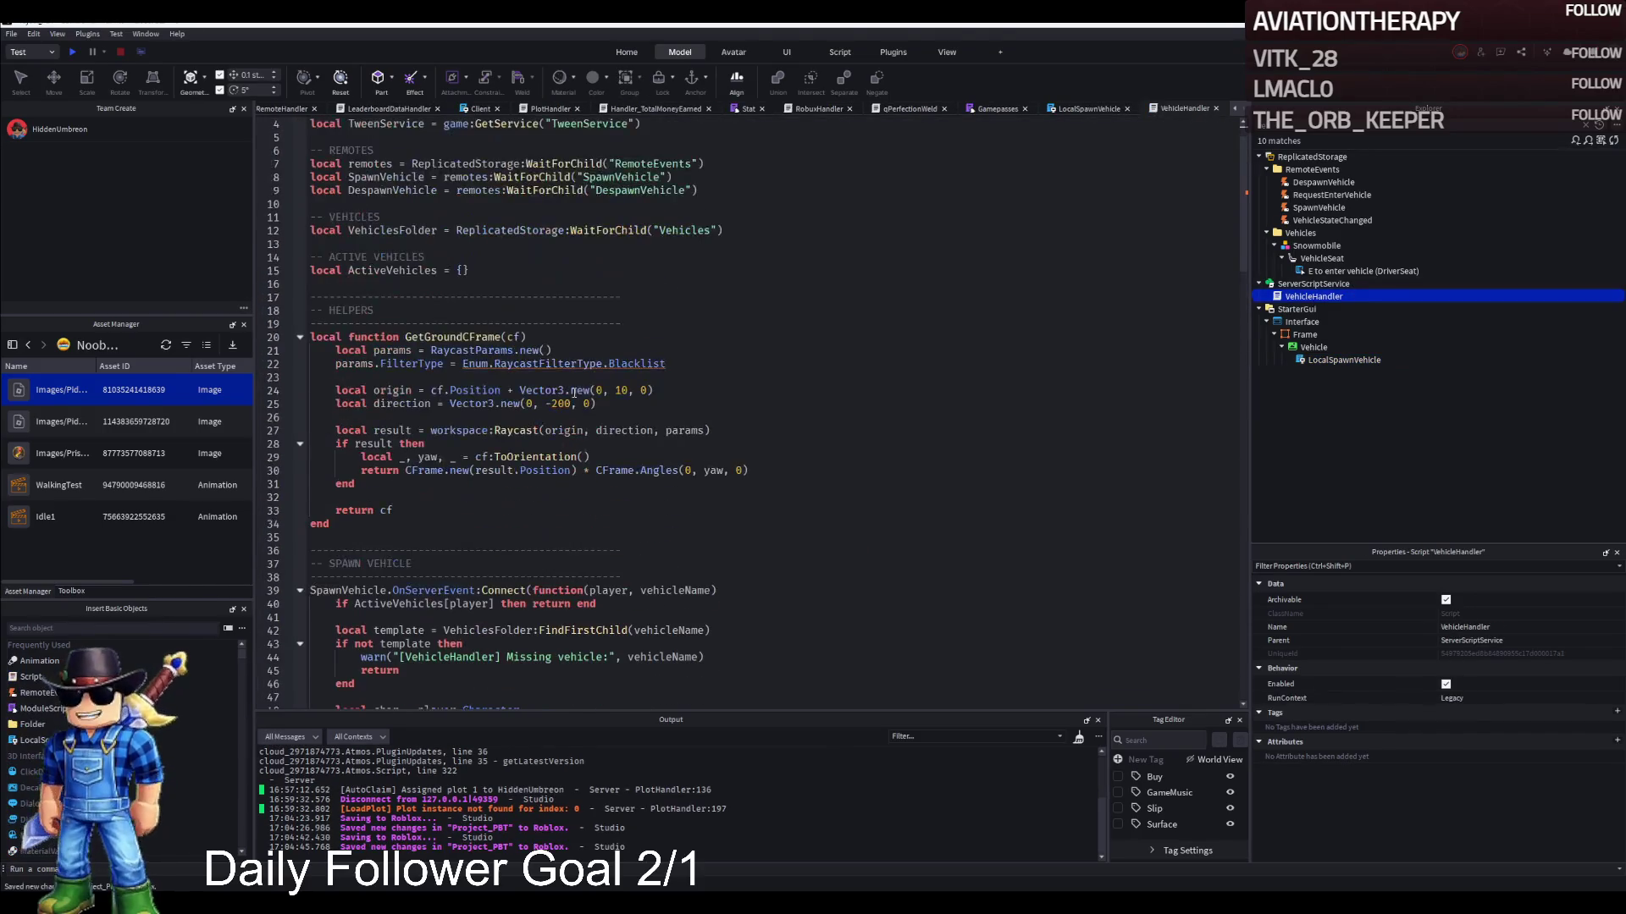
scroll(623, 371, "down", 20)
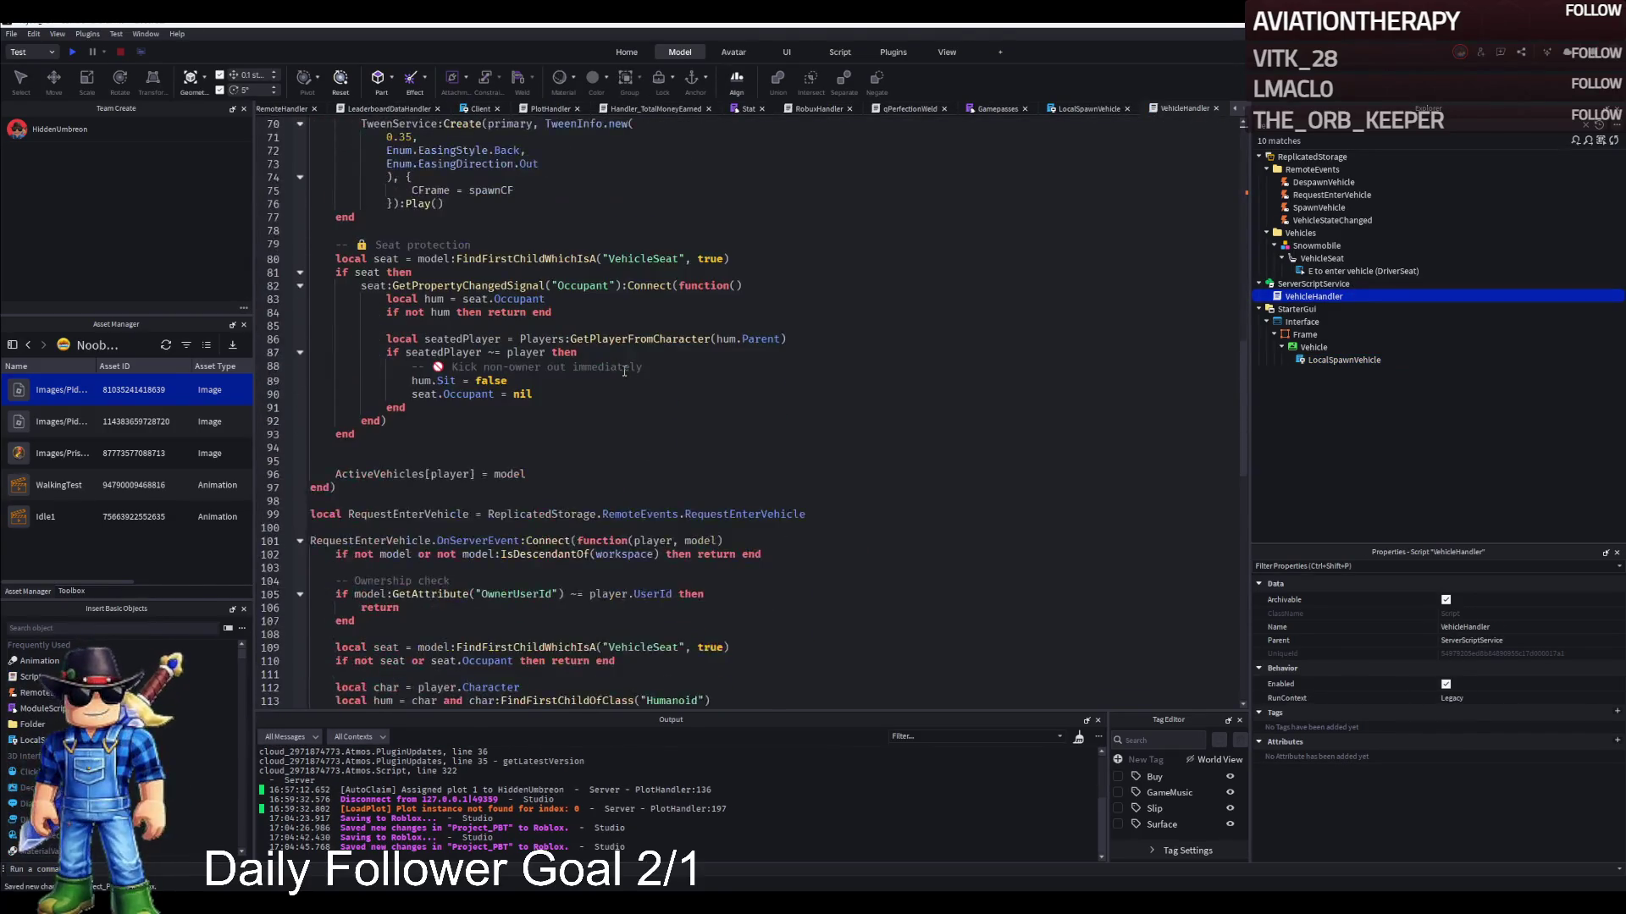
scroll(623, 371, "up", 7)
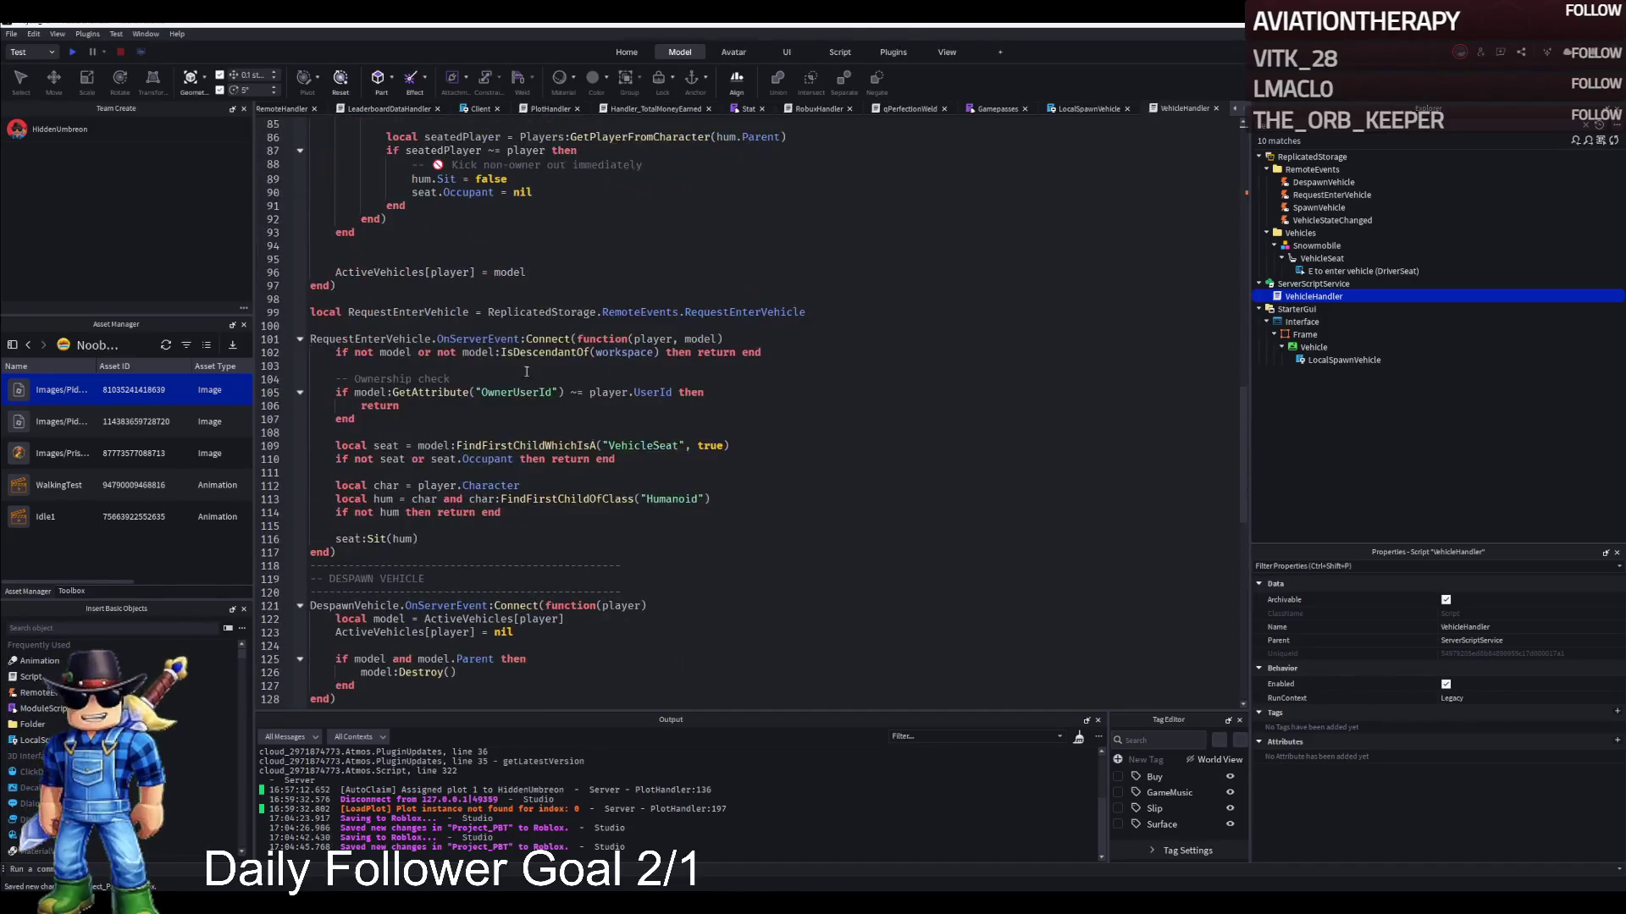
left_click(390, 394)
scroll(626, 391, "up", 20)
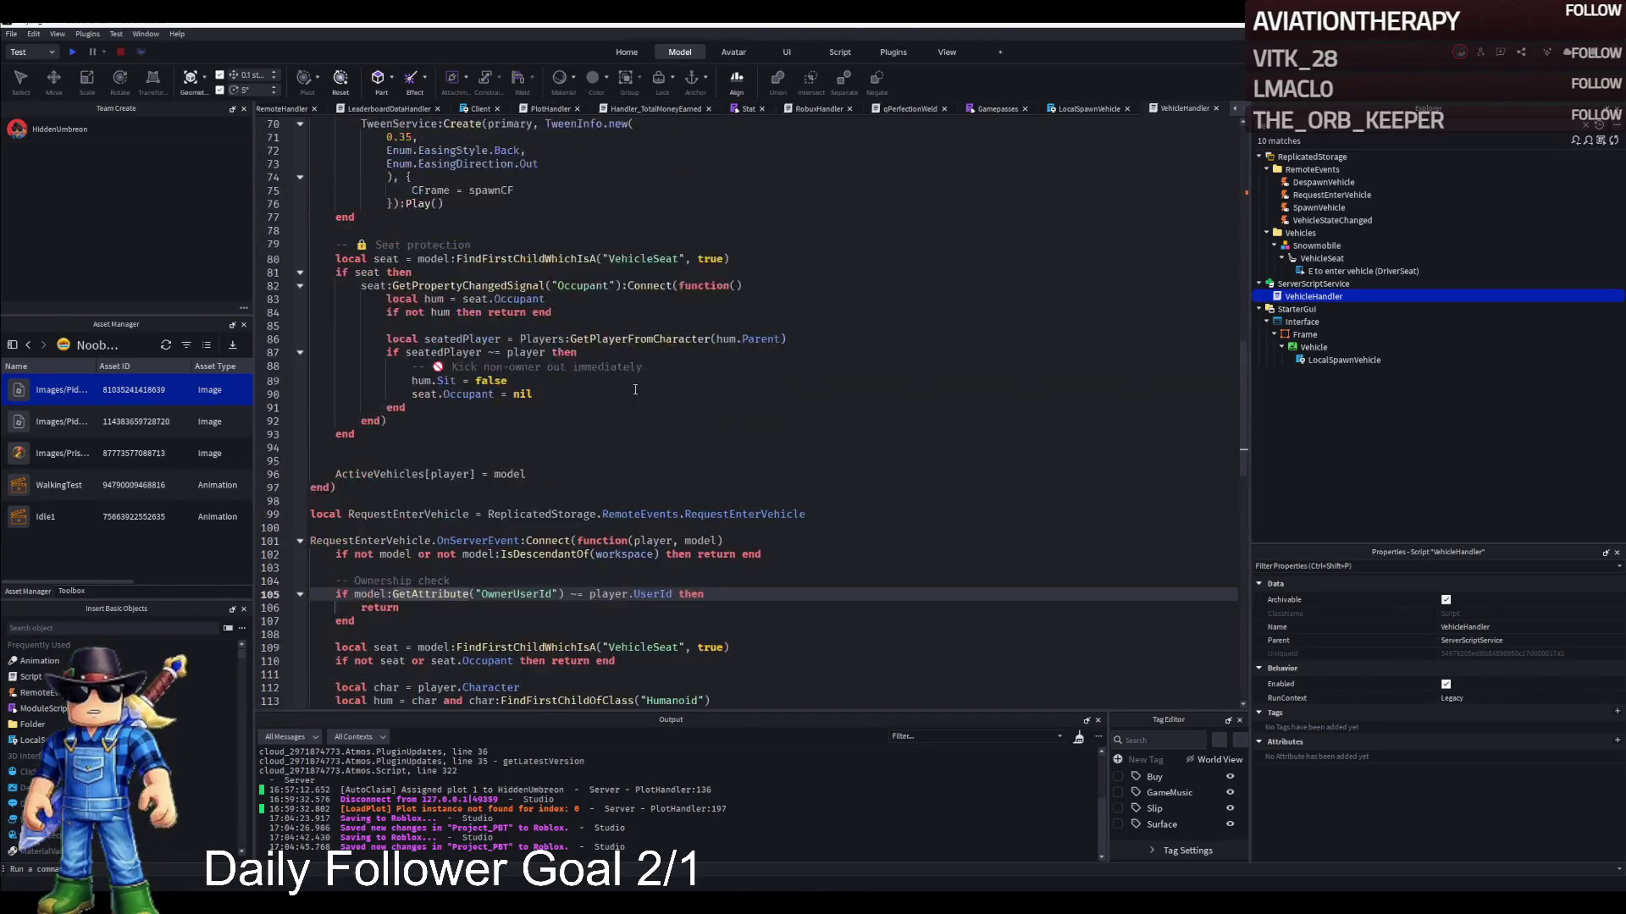
scroll(620, 390, "up", 4)
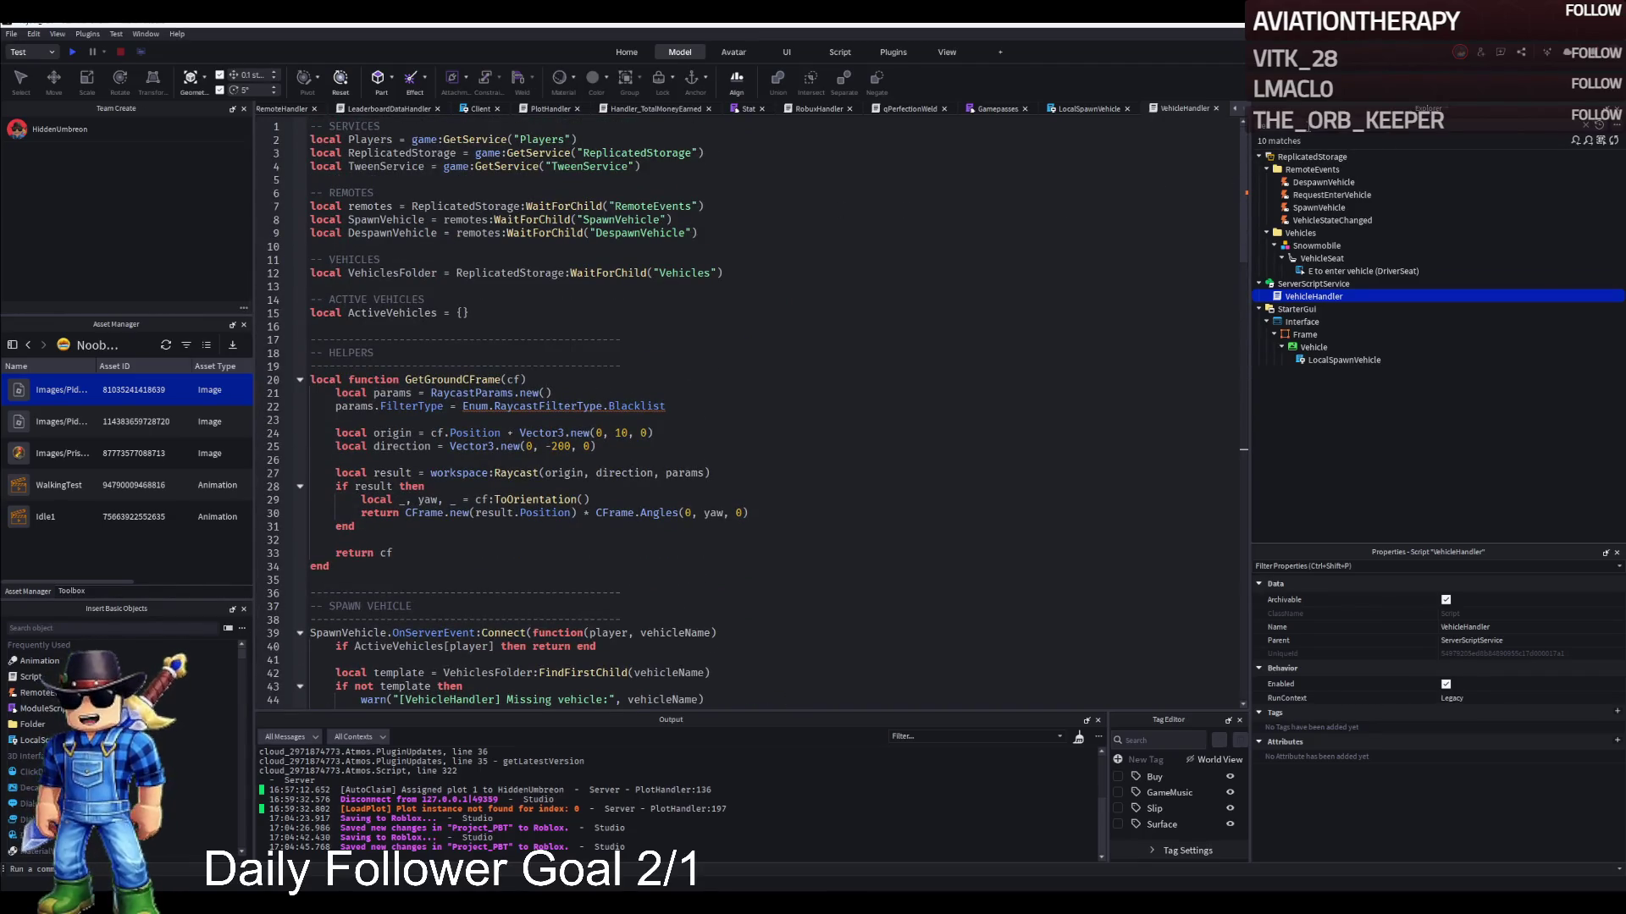
Clear the Explorer search, collapse StarterGui, and start a playtest with F5
key("Escape")
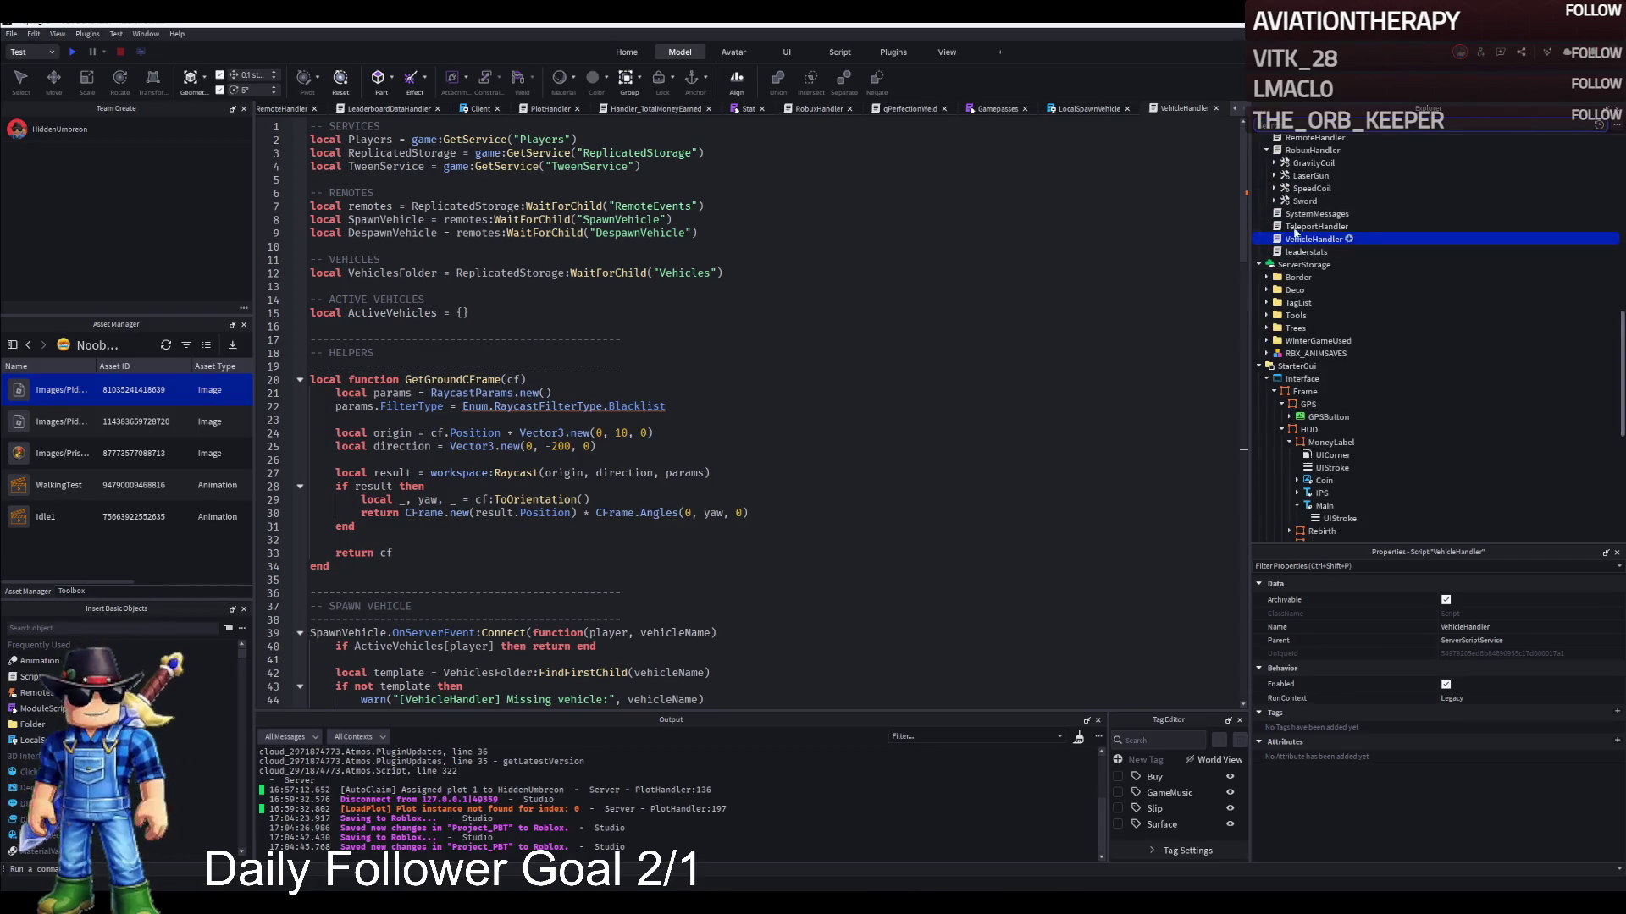
left_click(844, 193)
left_click(1267, 378)
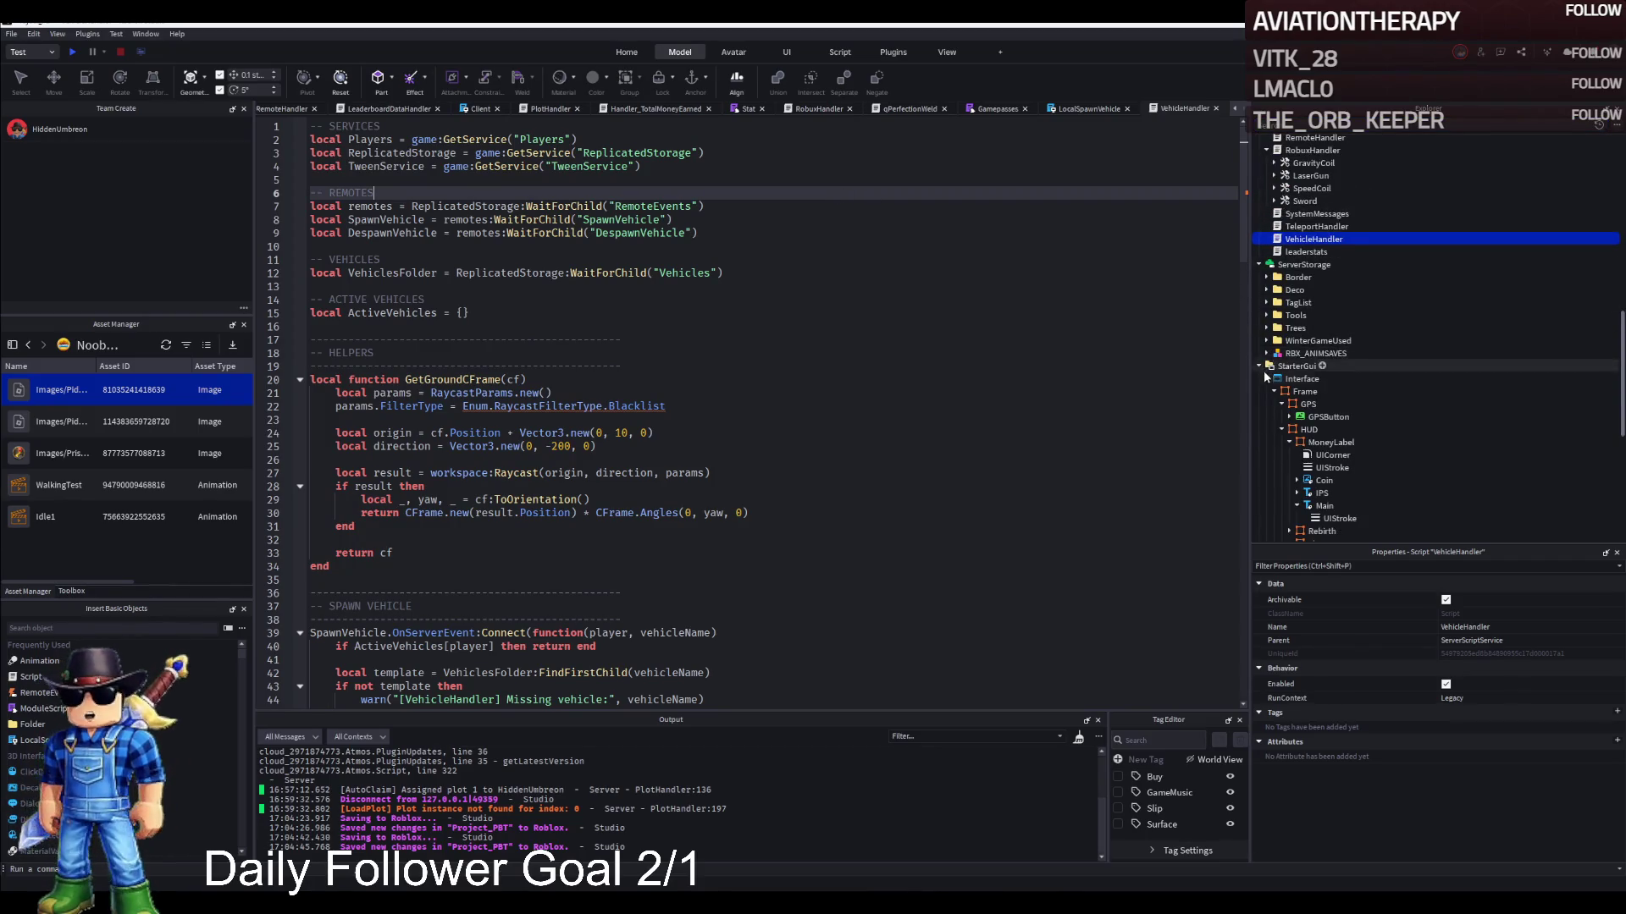
left_click(1258, 367)
left_click(707, 269)
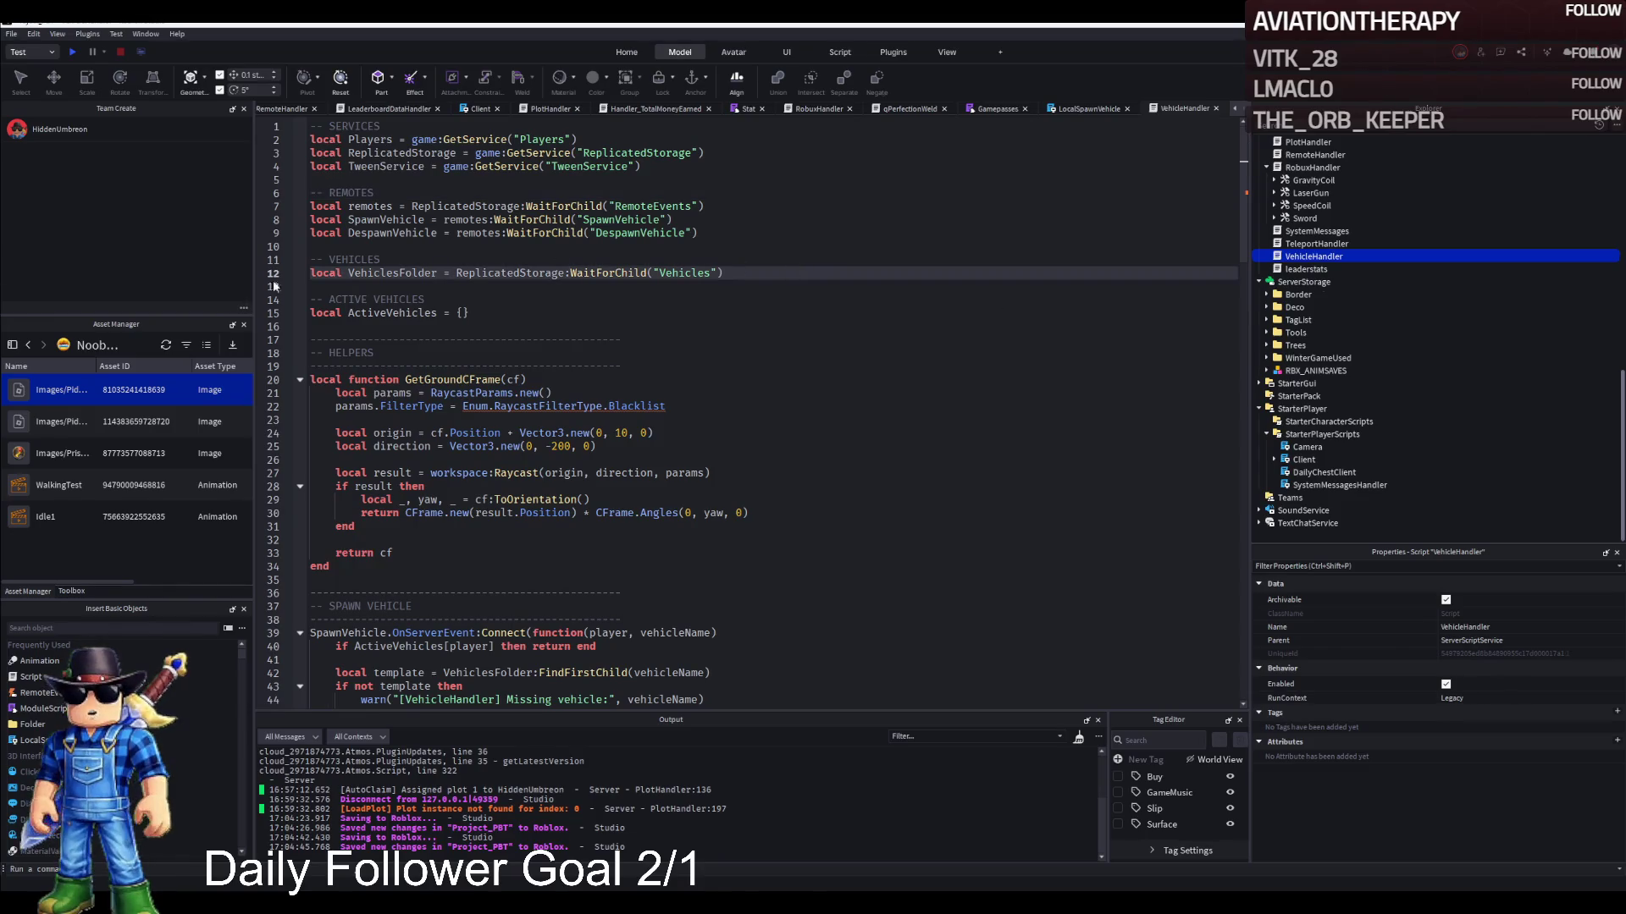
key("F5")
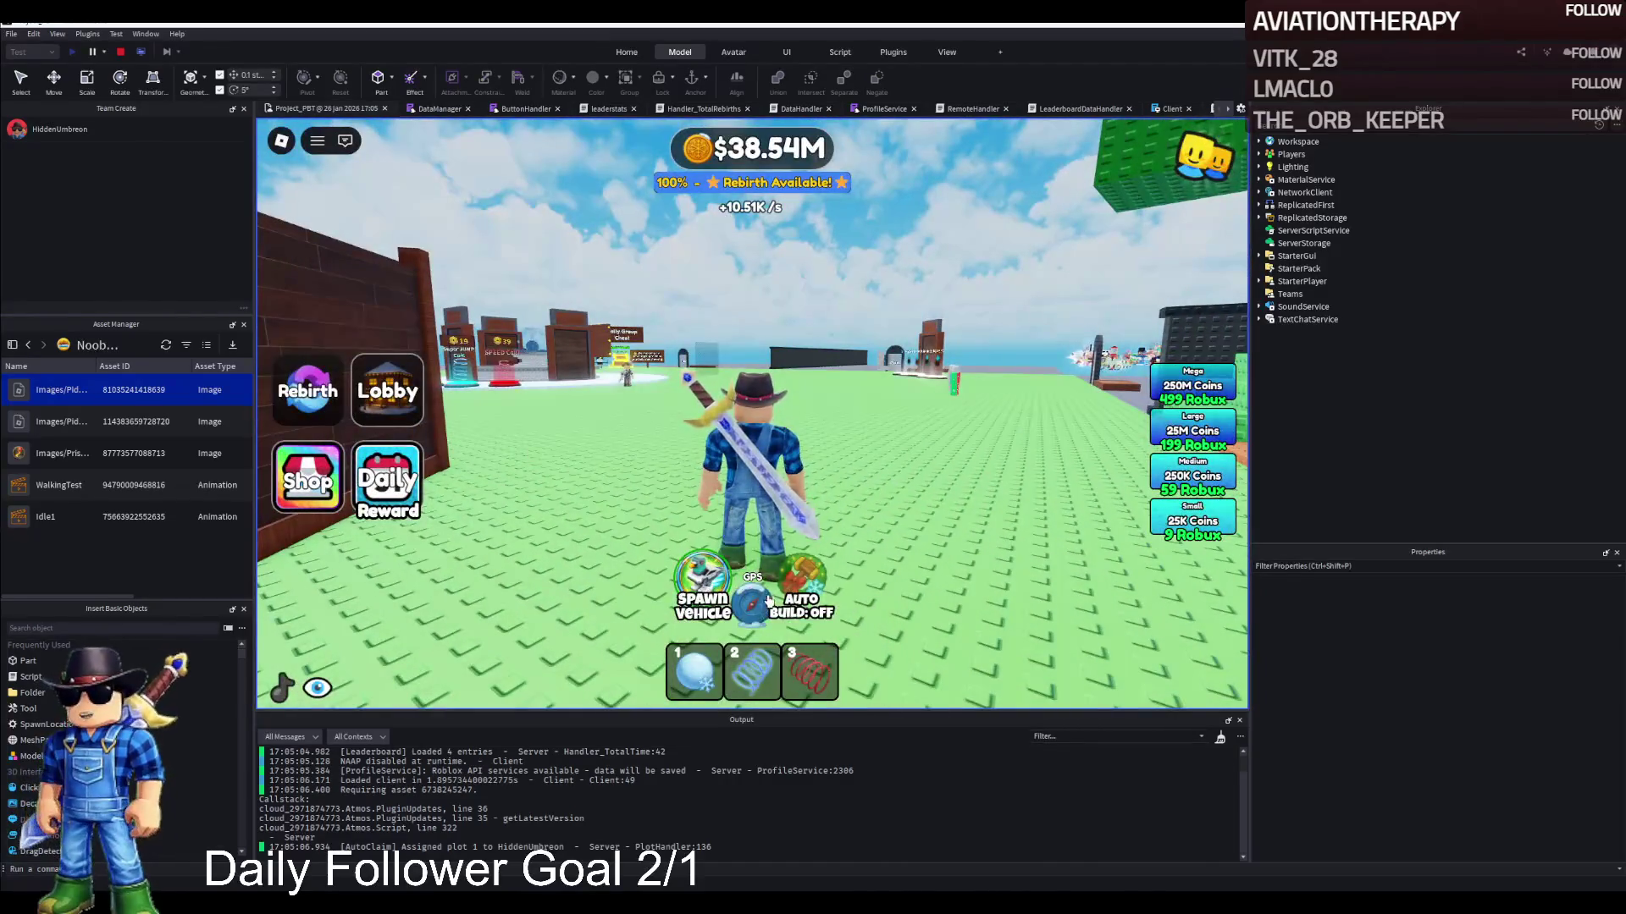
Spawn the vehicle, get in, and drive around the map toward the plots
left_click(769, 602)
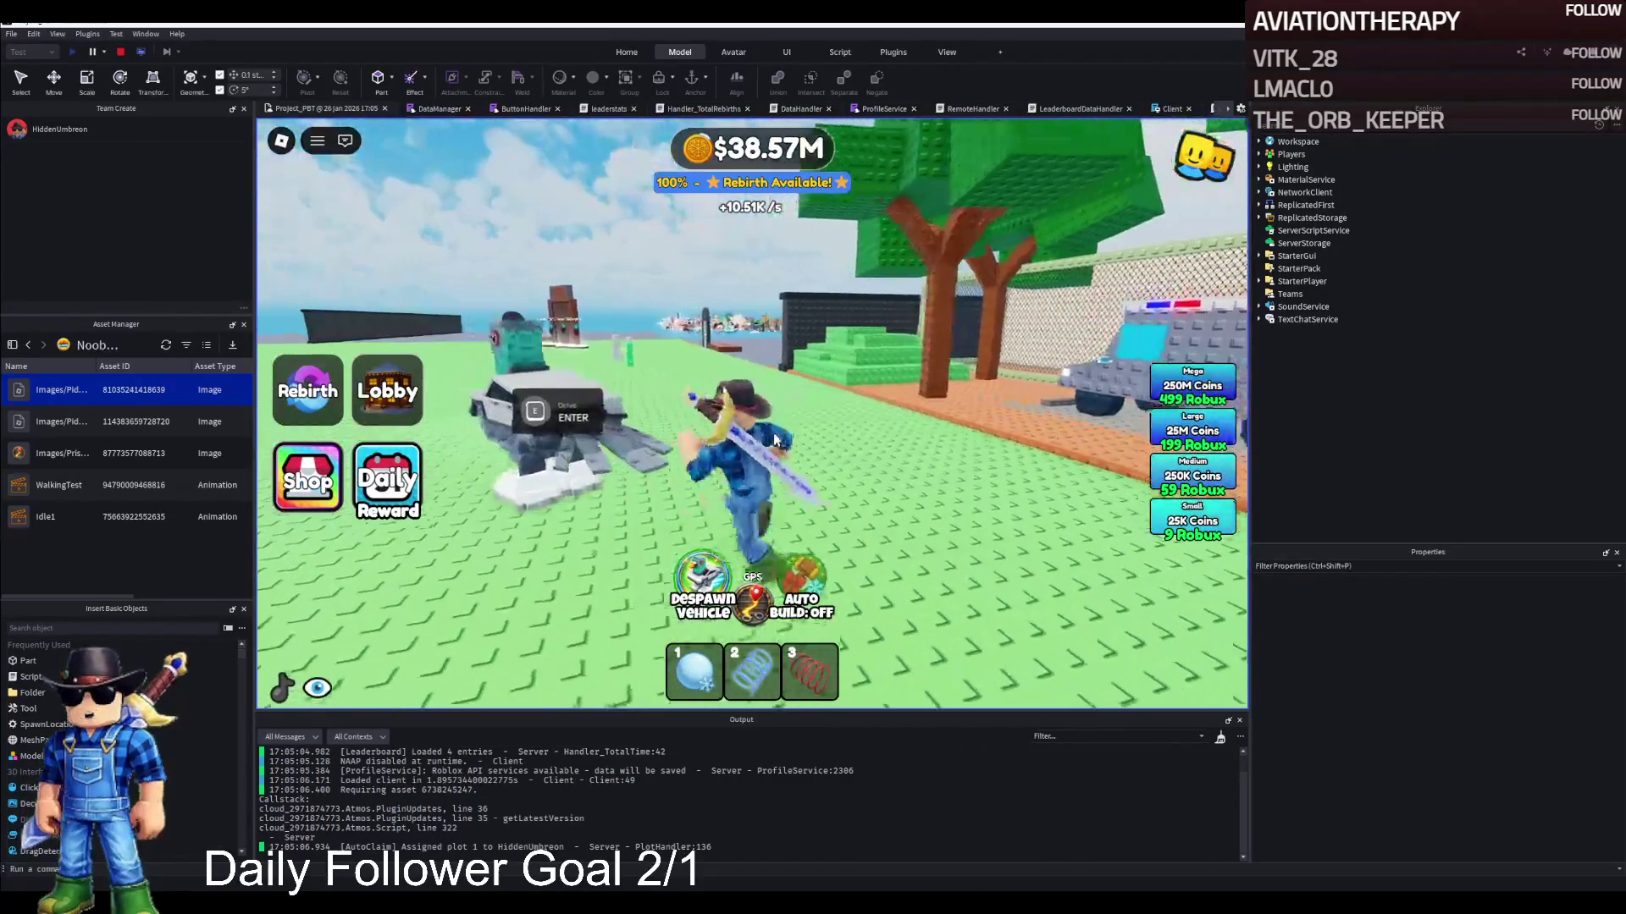
key("e")
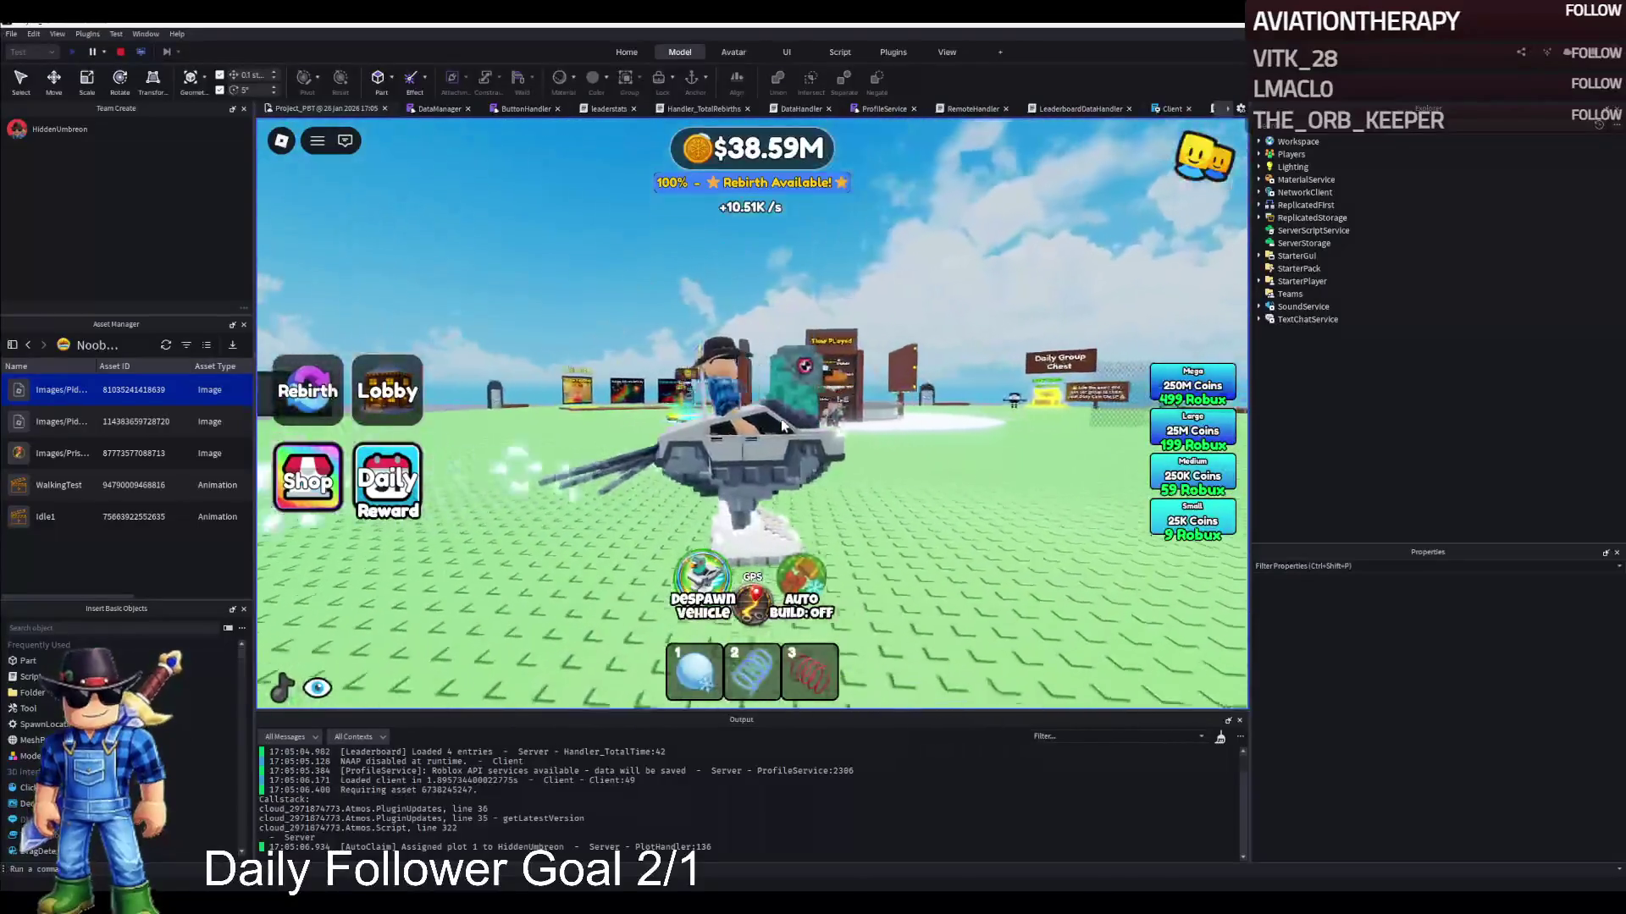
key("w")
key("a")
key("w")
key("d")
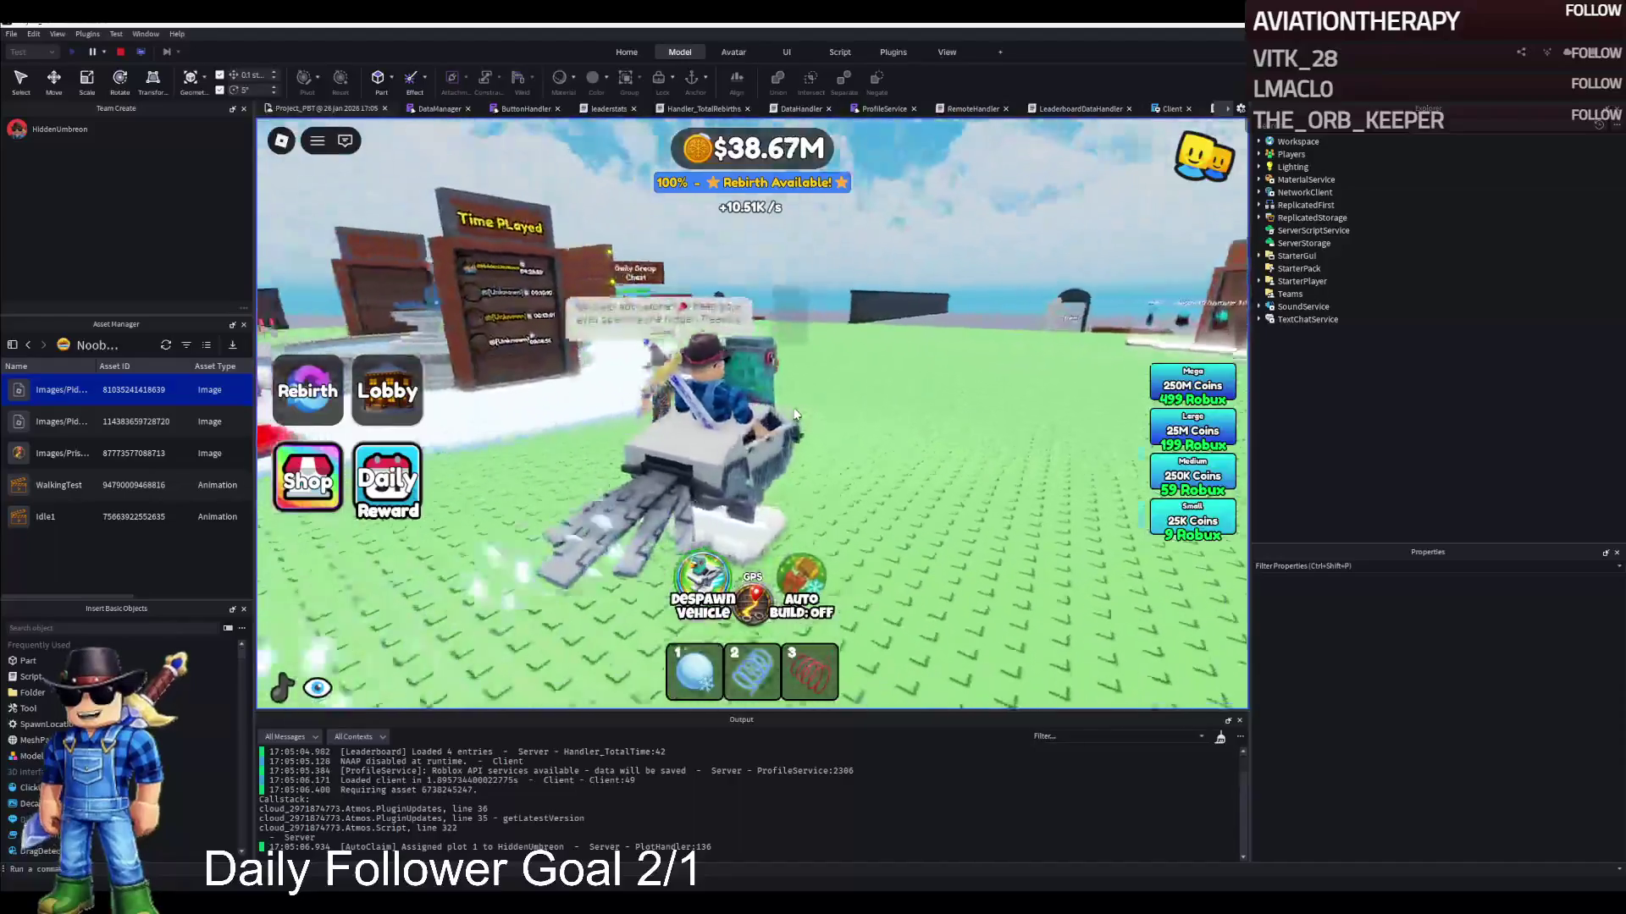
key("d")
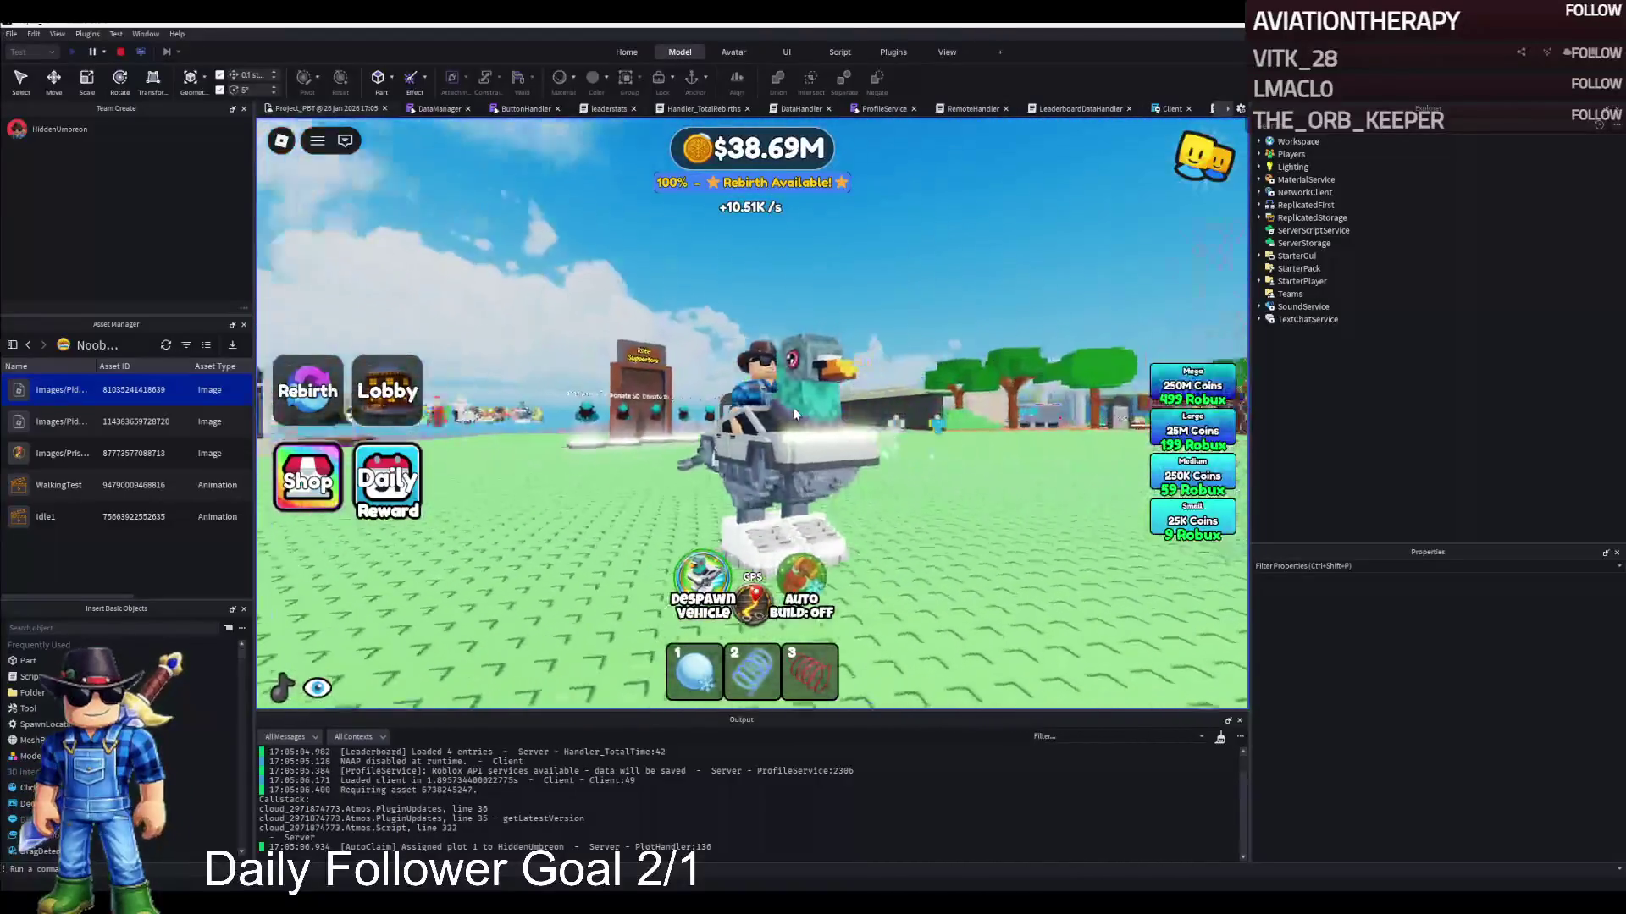
key("w")
key("w")
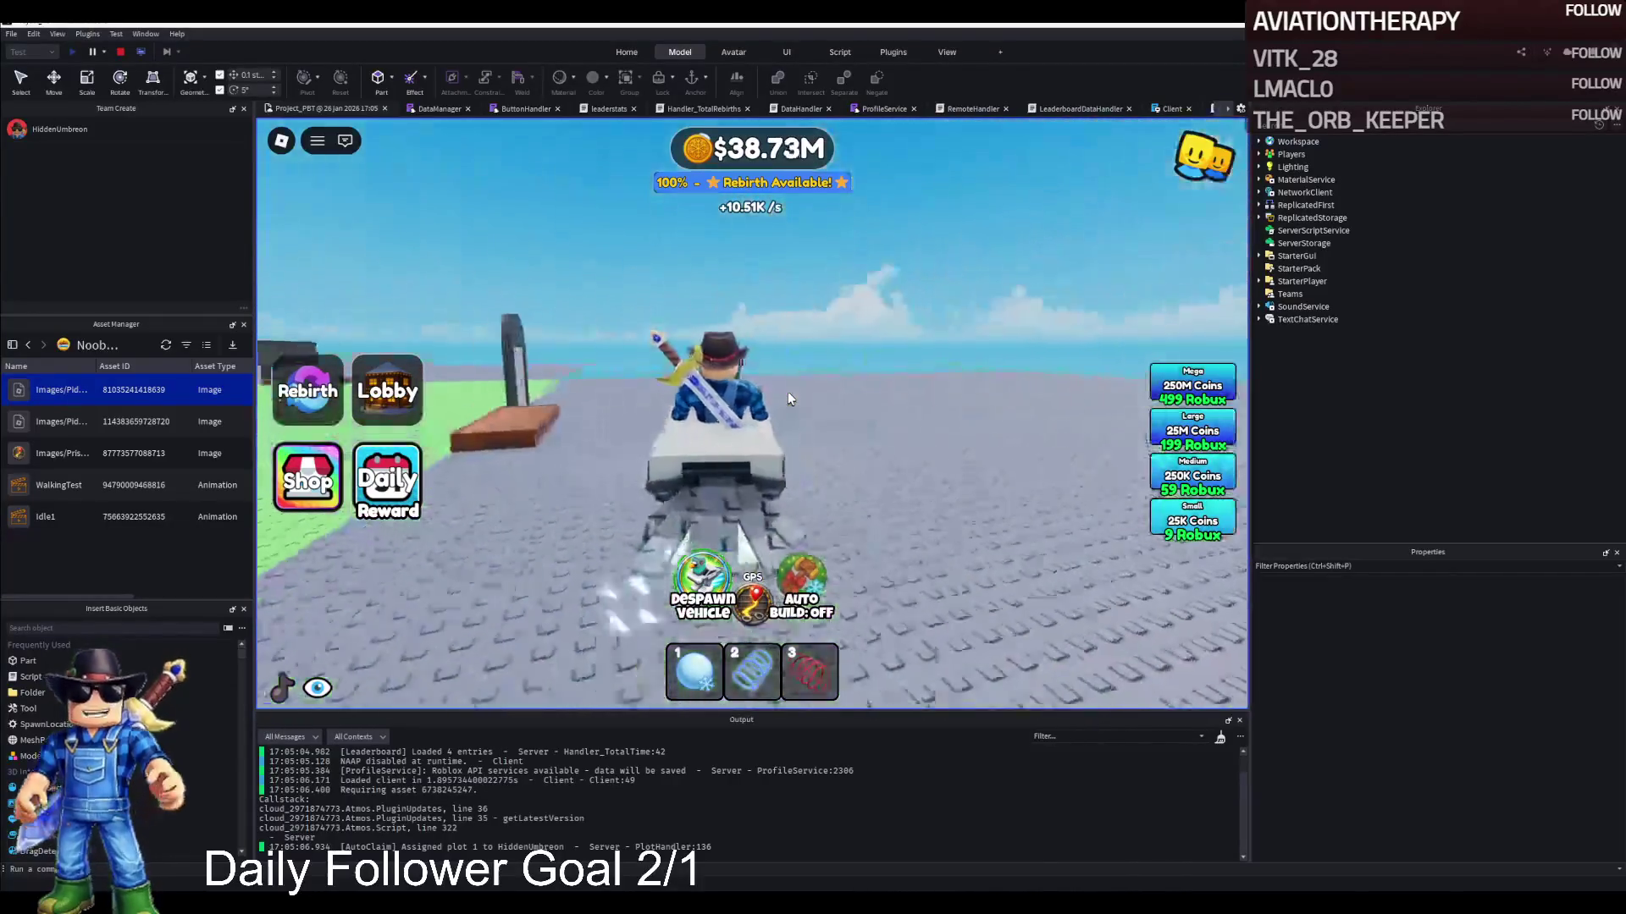
key("d")
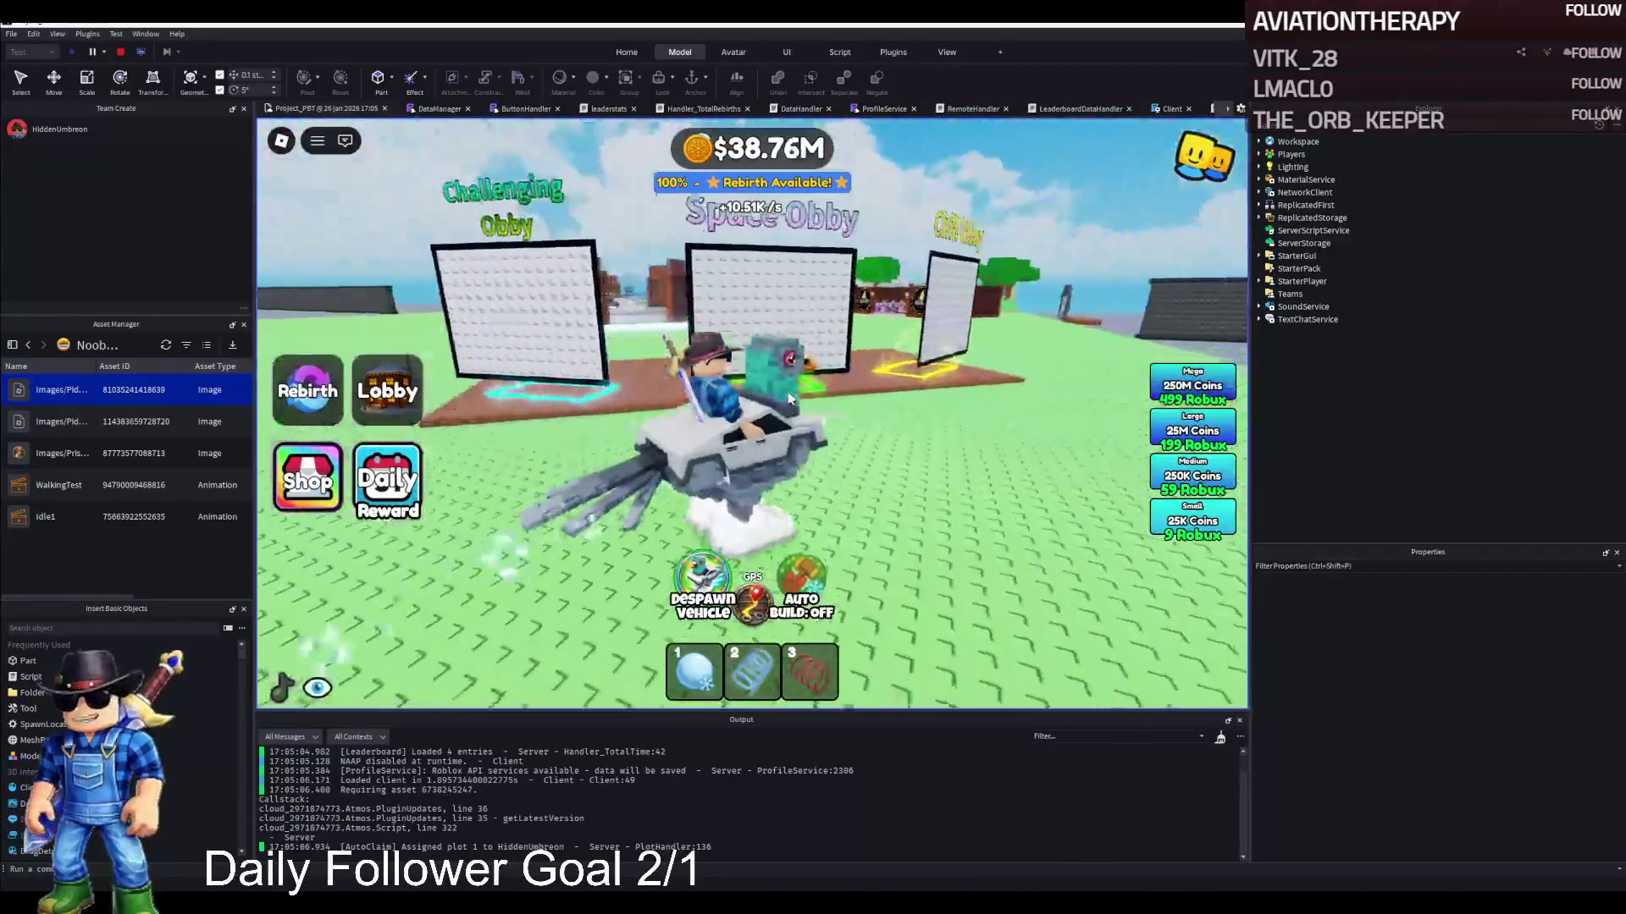
key("d")
key("d")
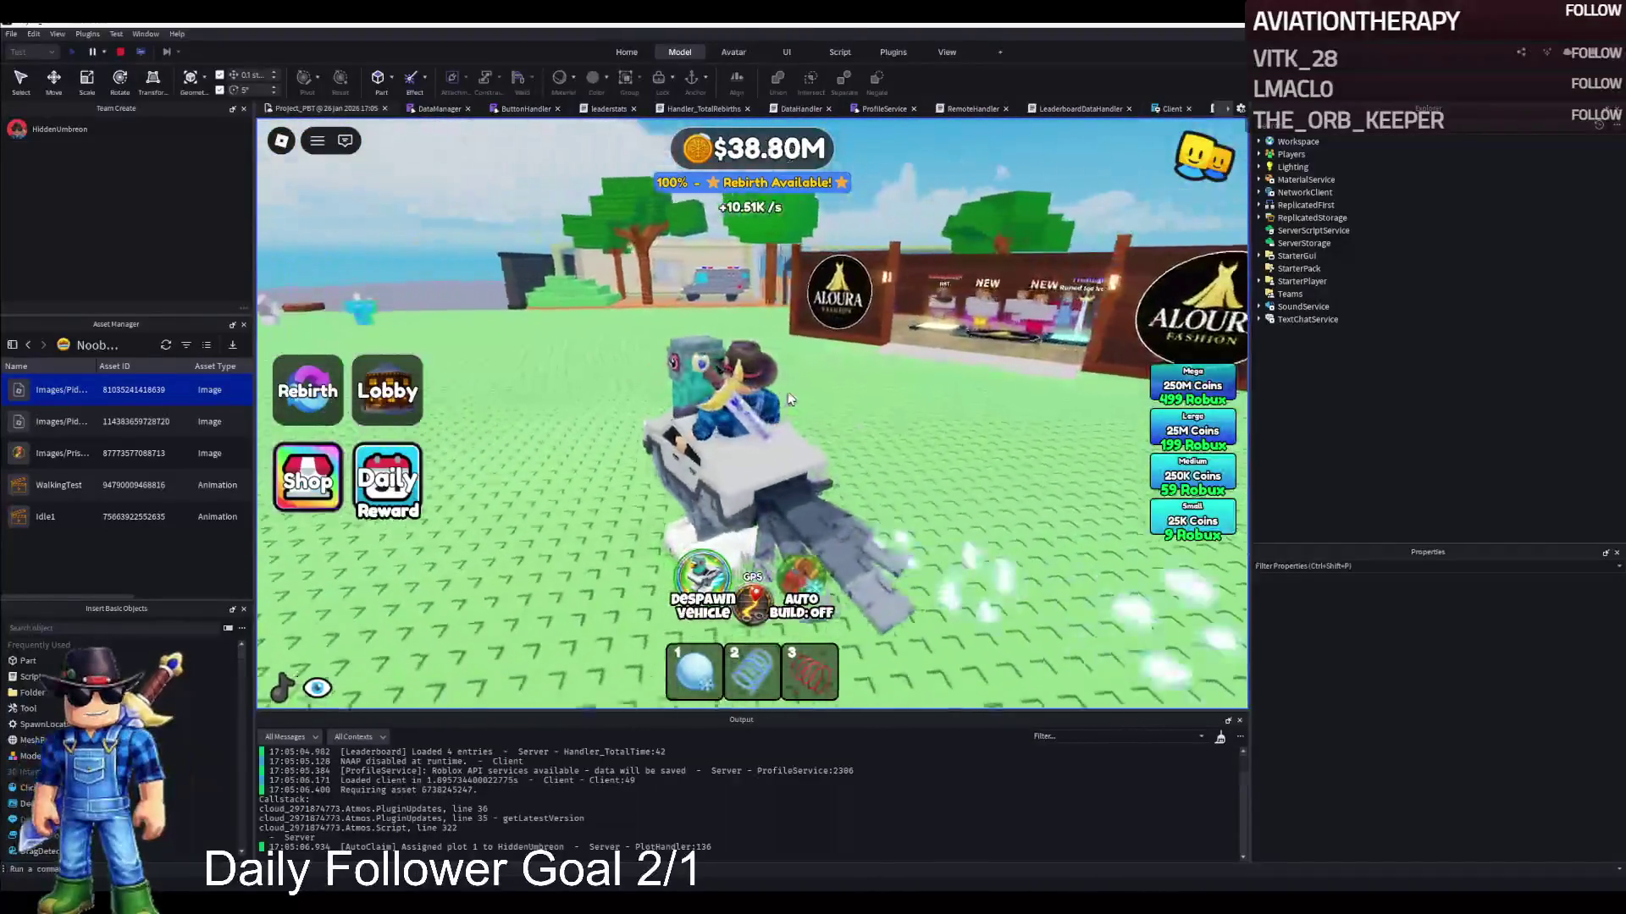
Drive through the plot gate into the lobby and turn toward the Most Rebirths board
key("w")
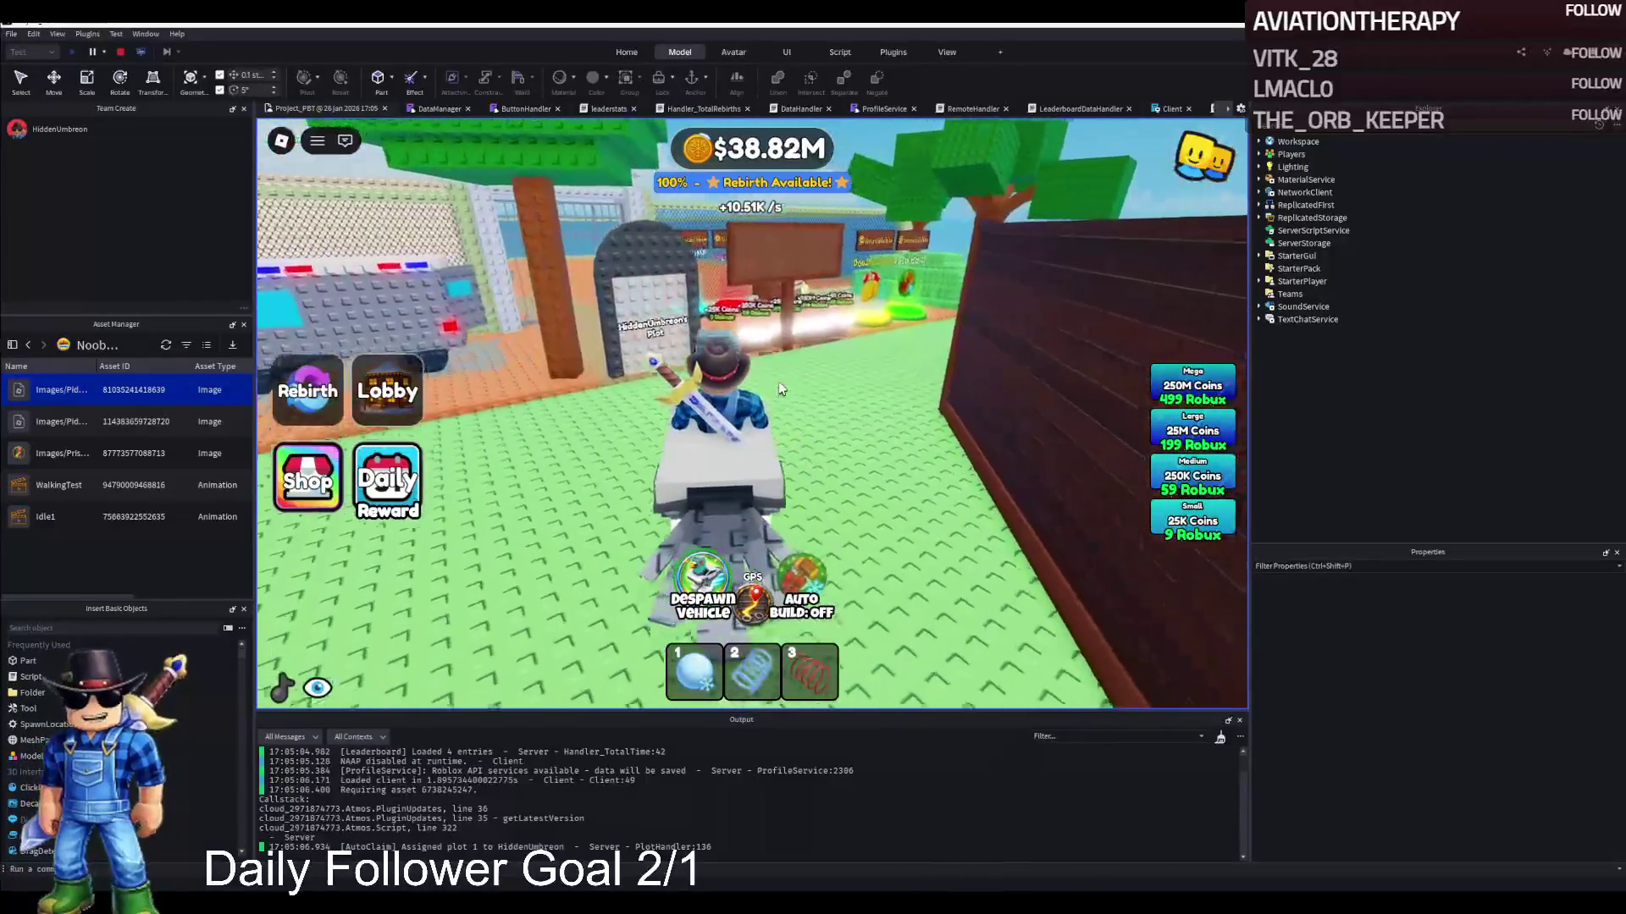
key("w")
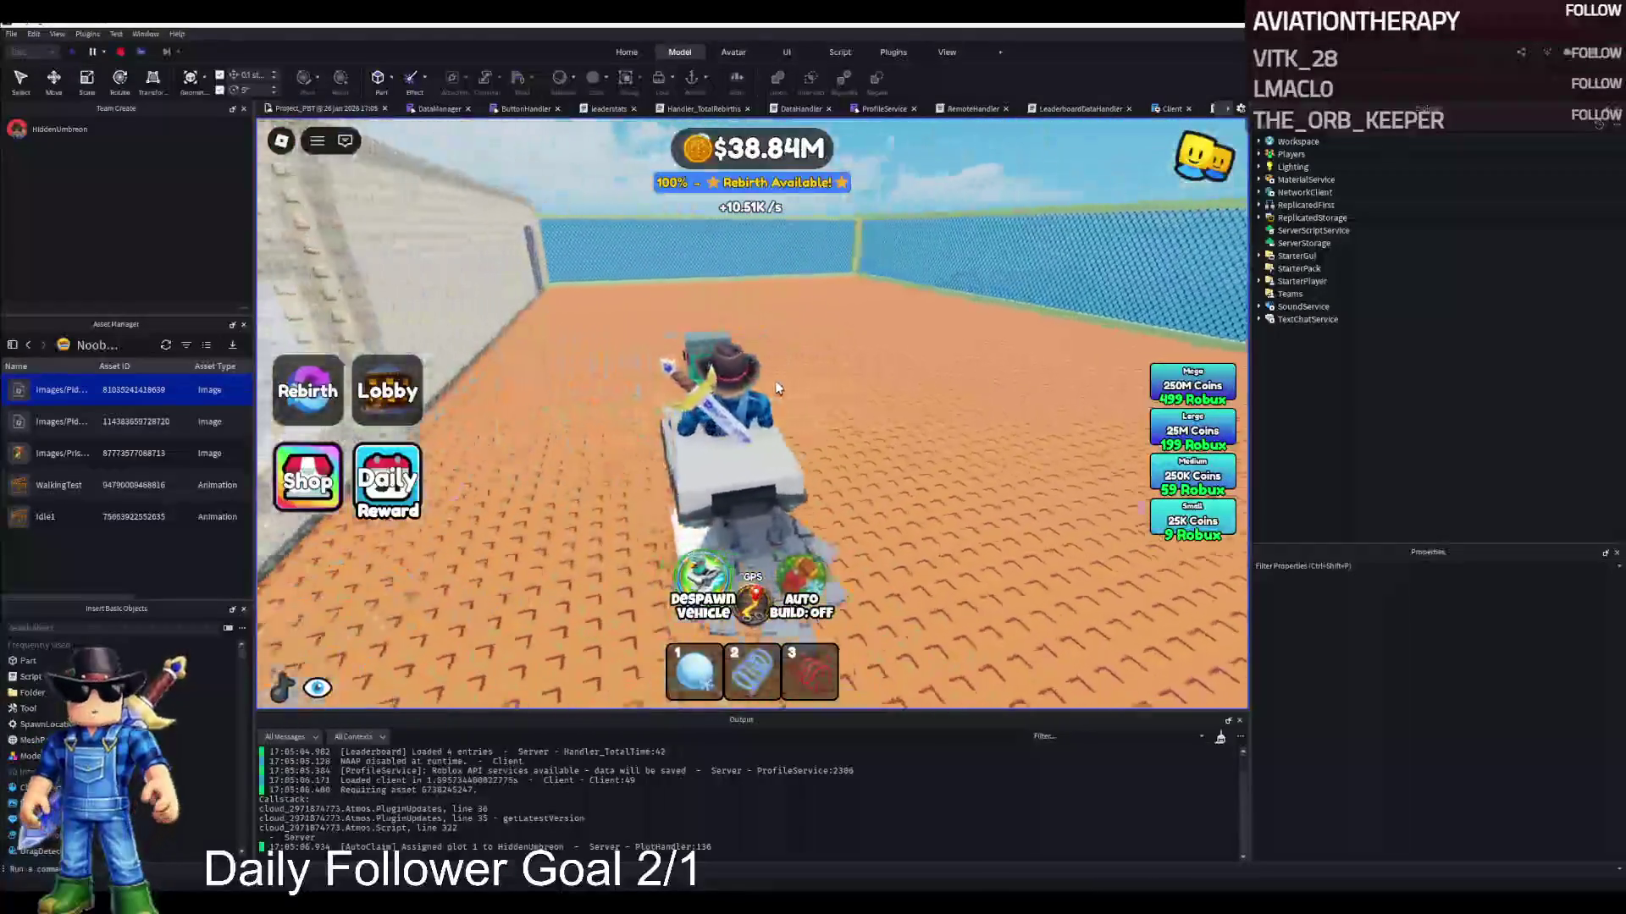
key("a")
key("d")
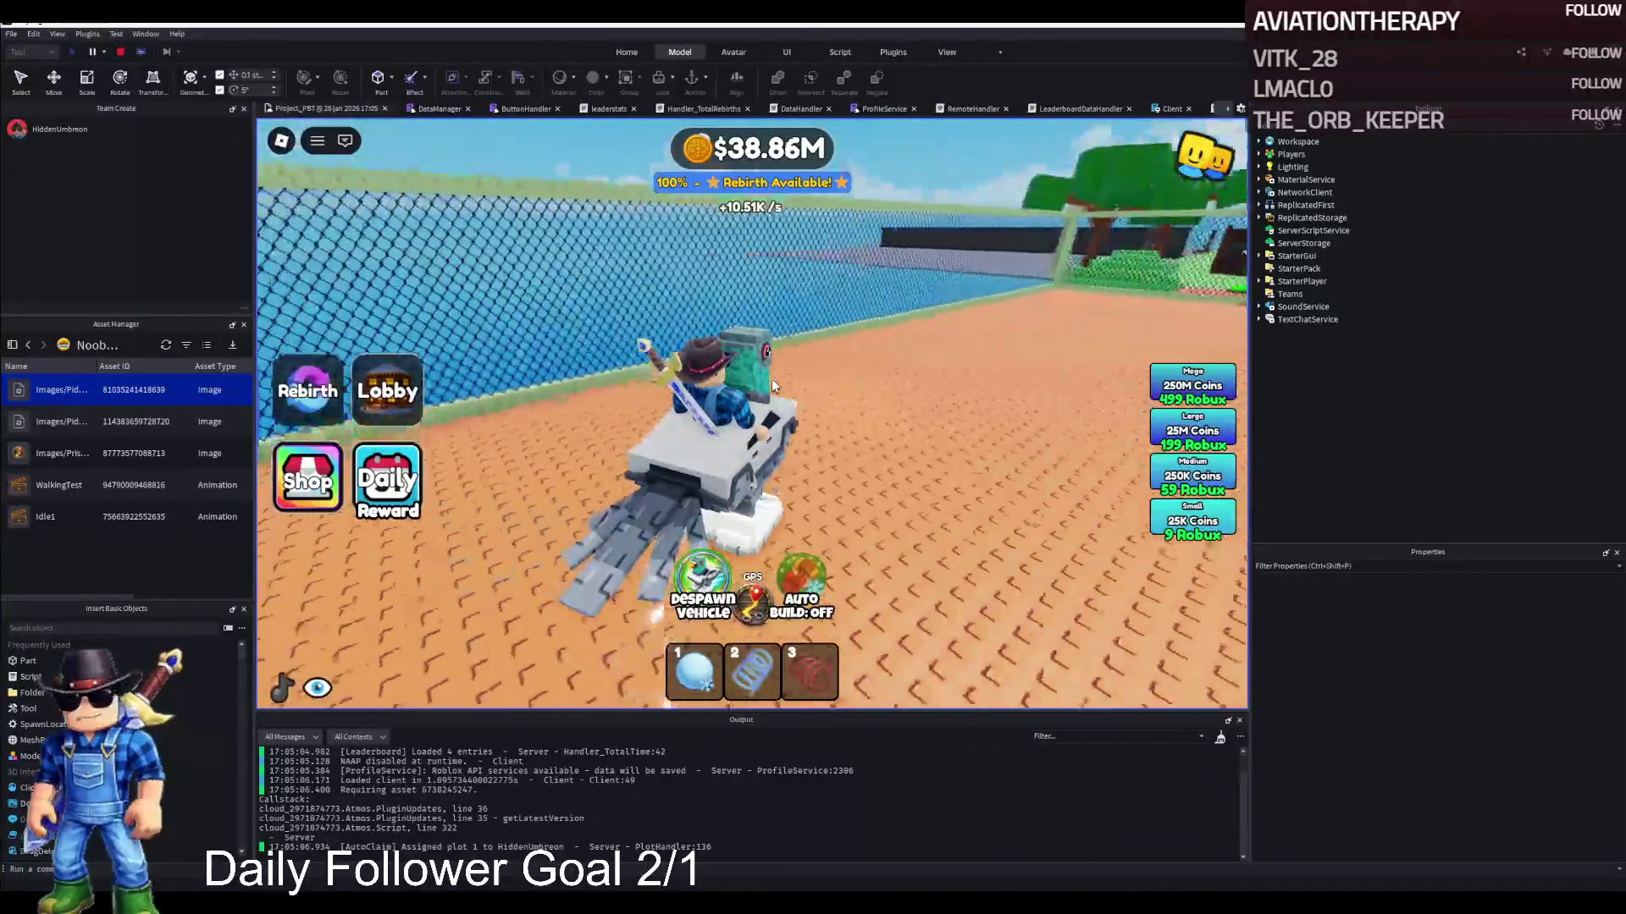
key("w")
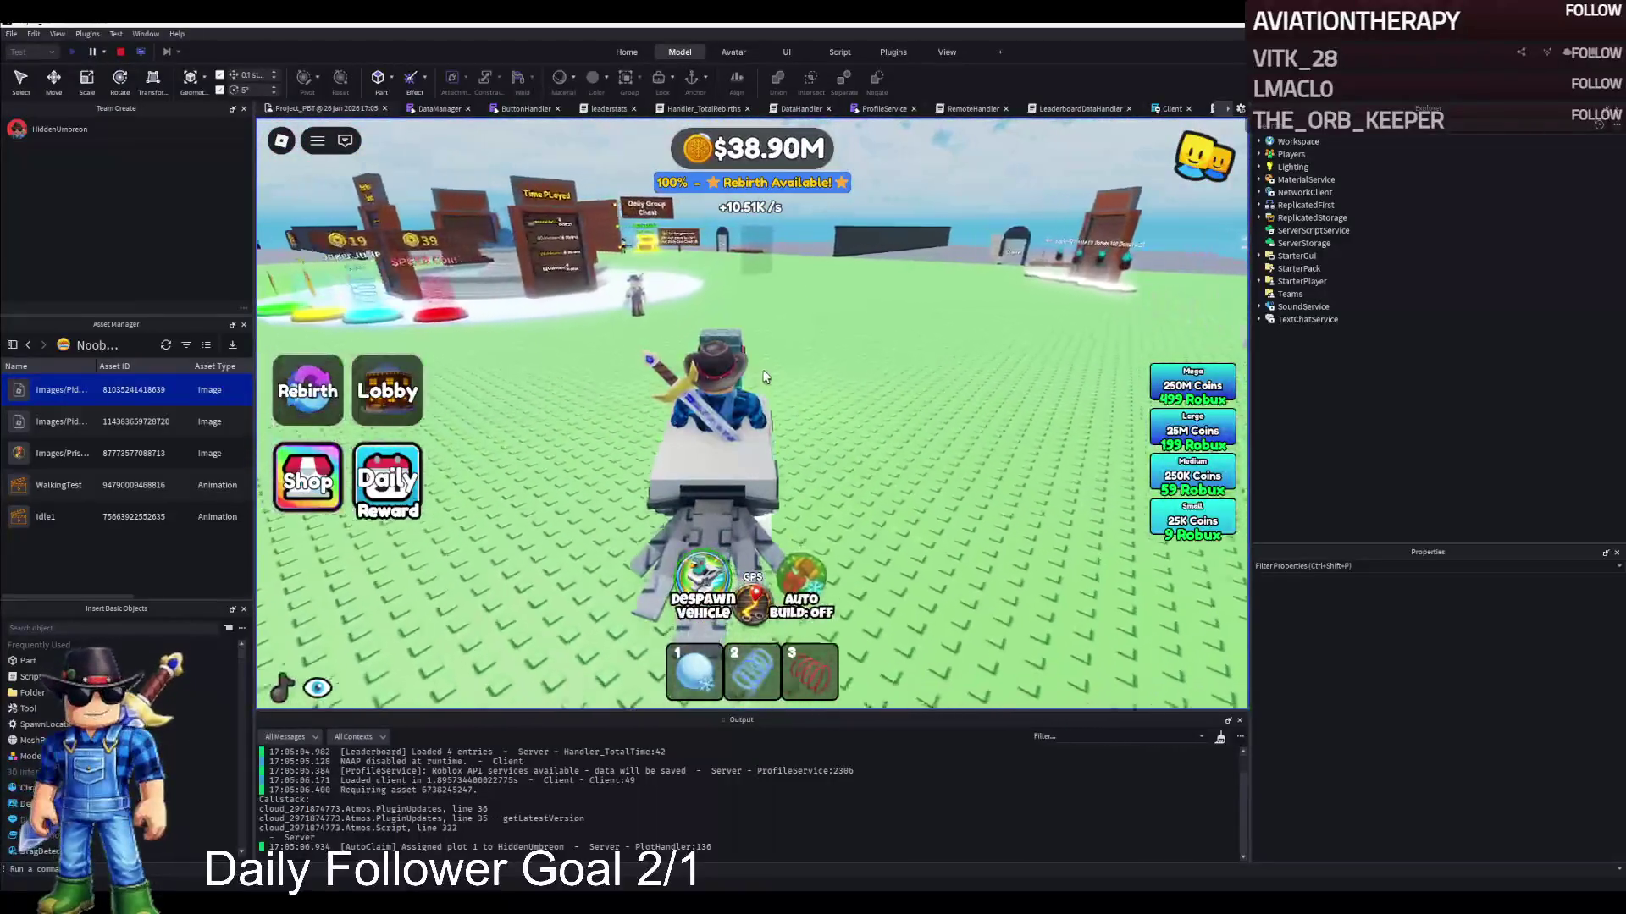
key("a")
key("d")
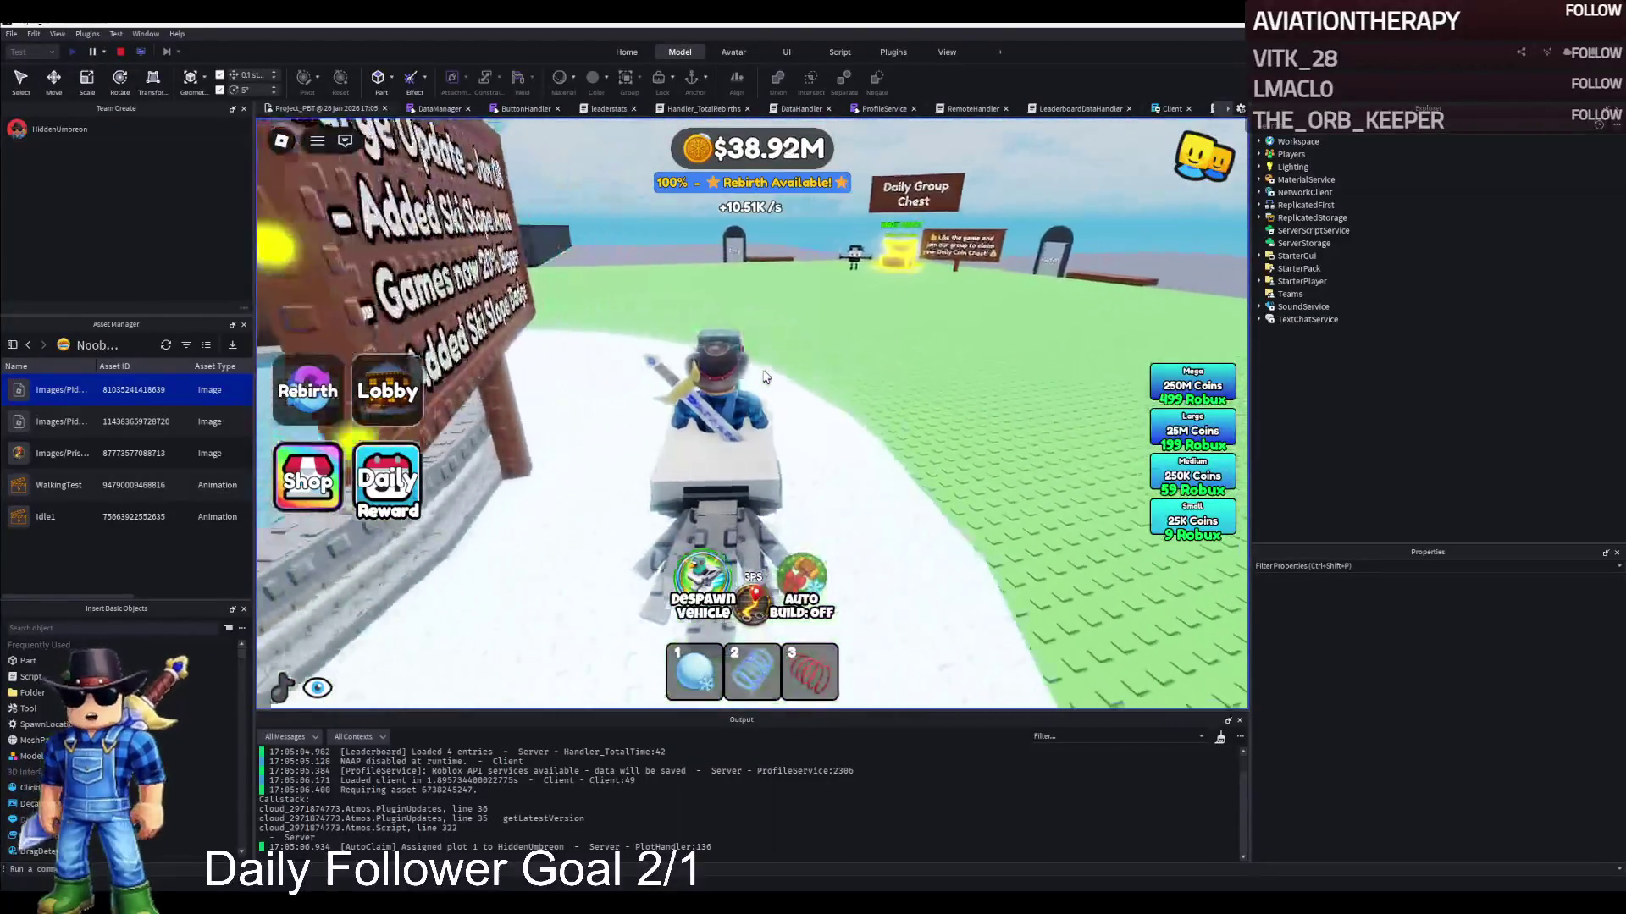
key("a")
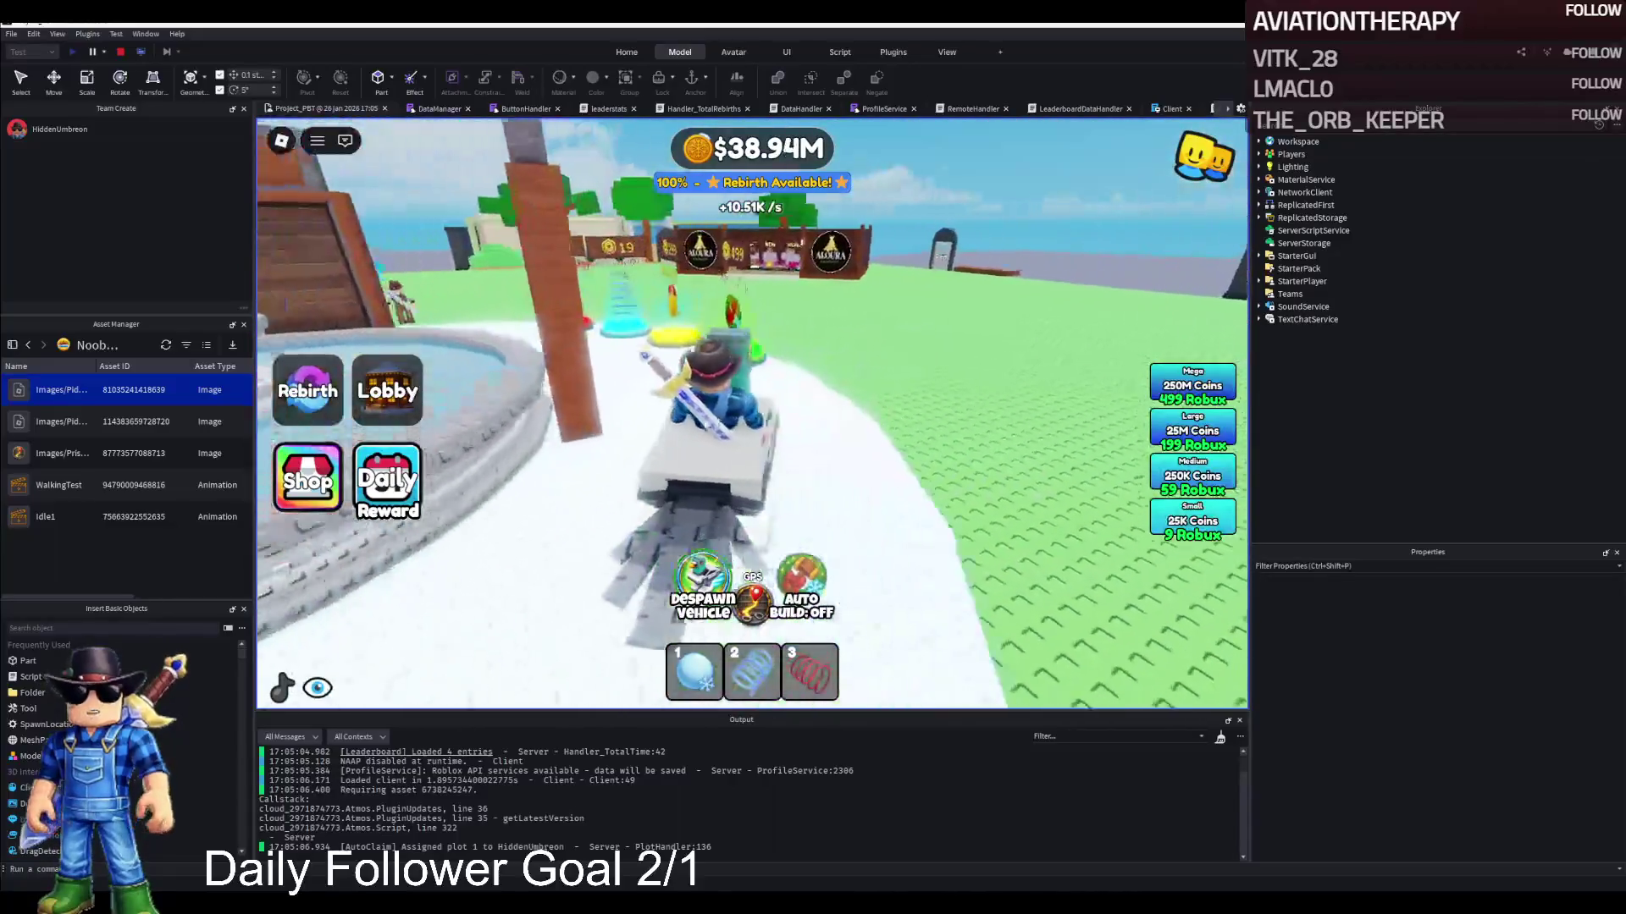
key("d")
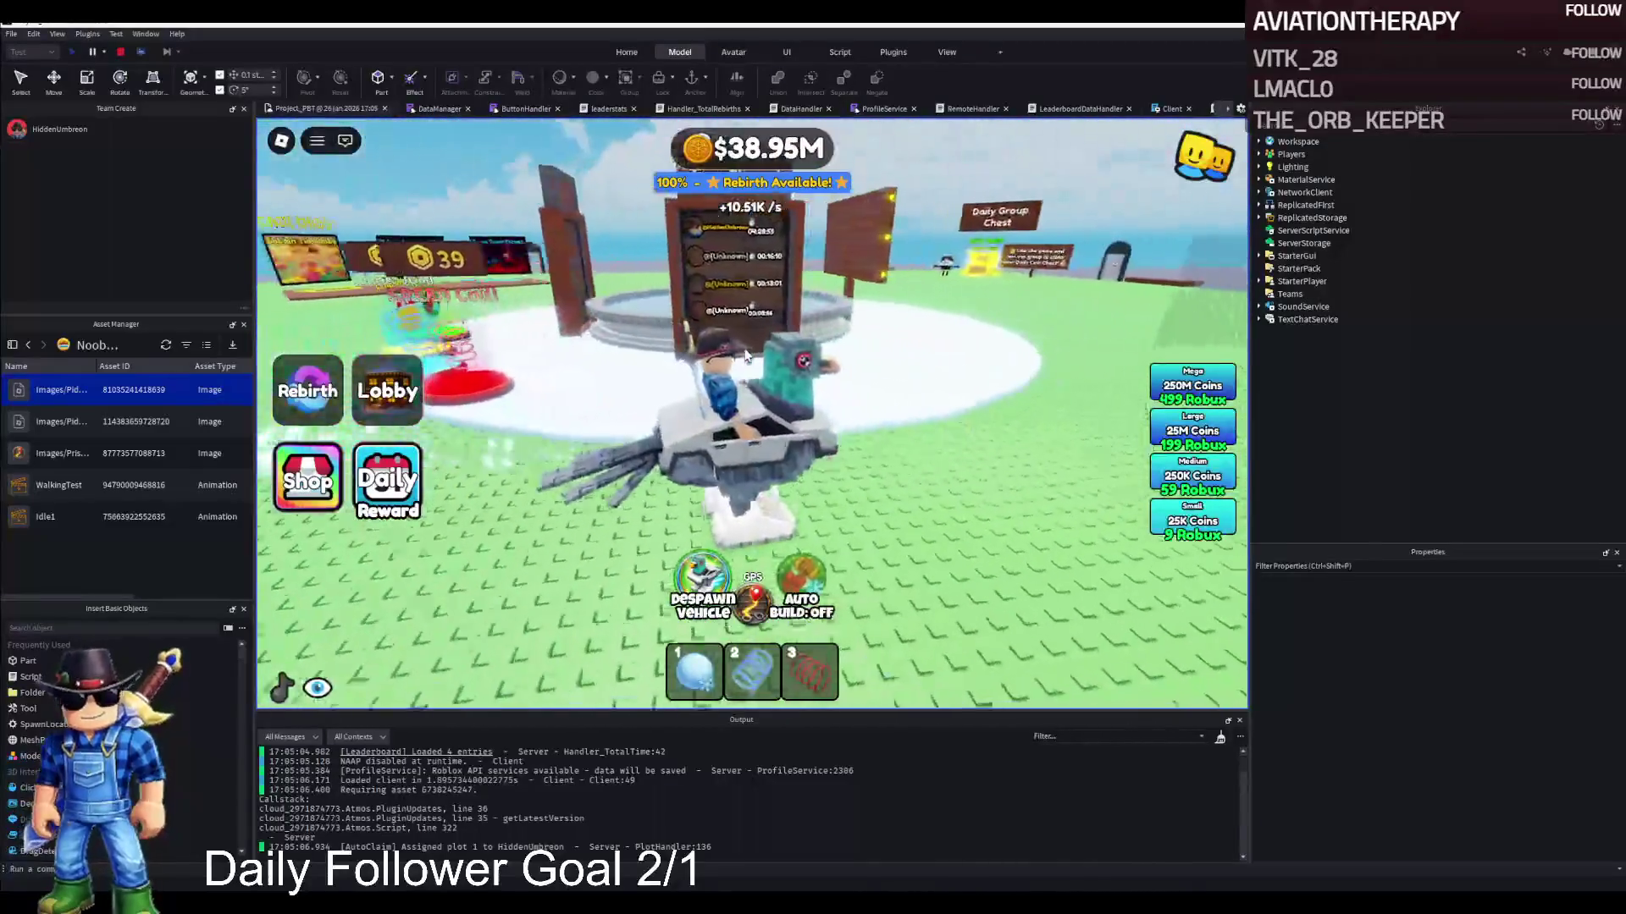
key("d")
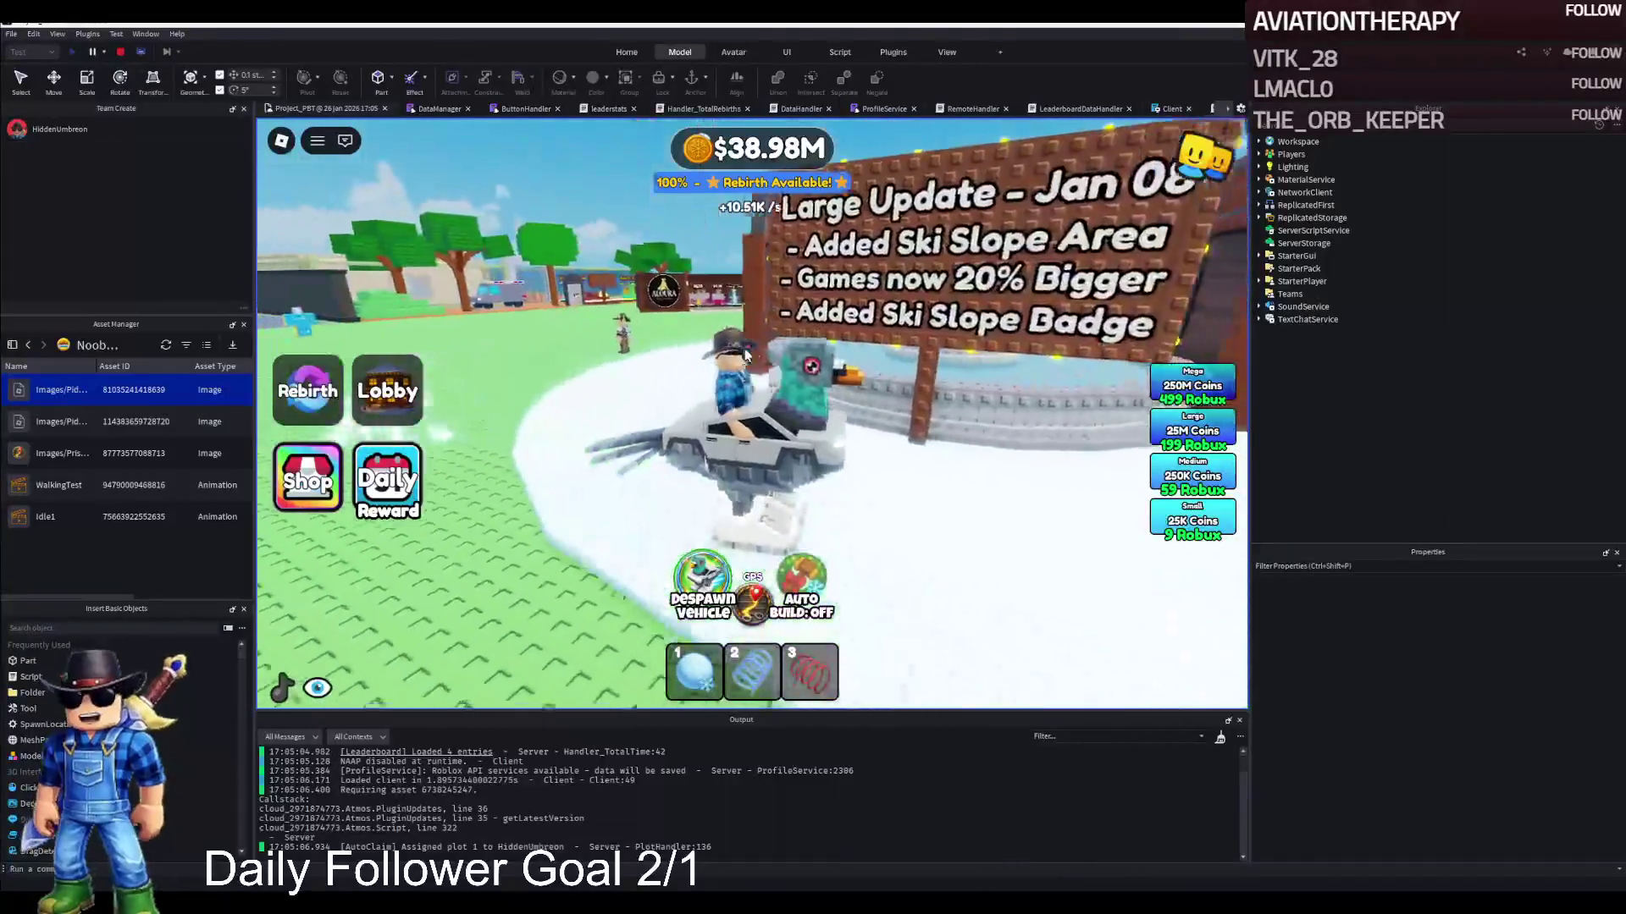
key("d")
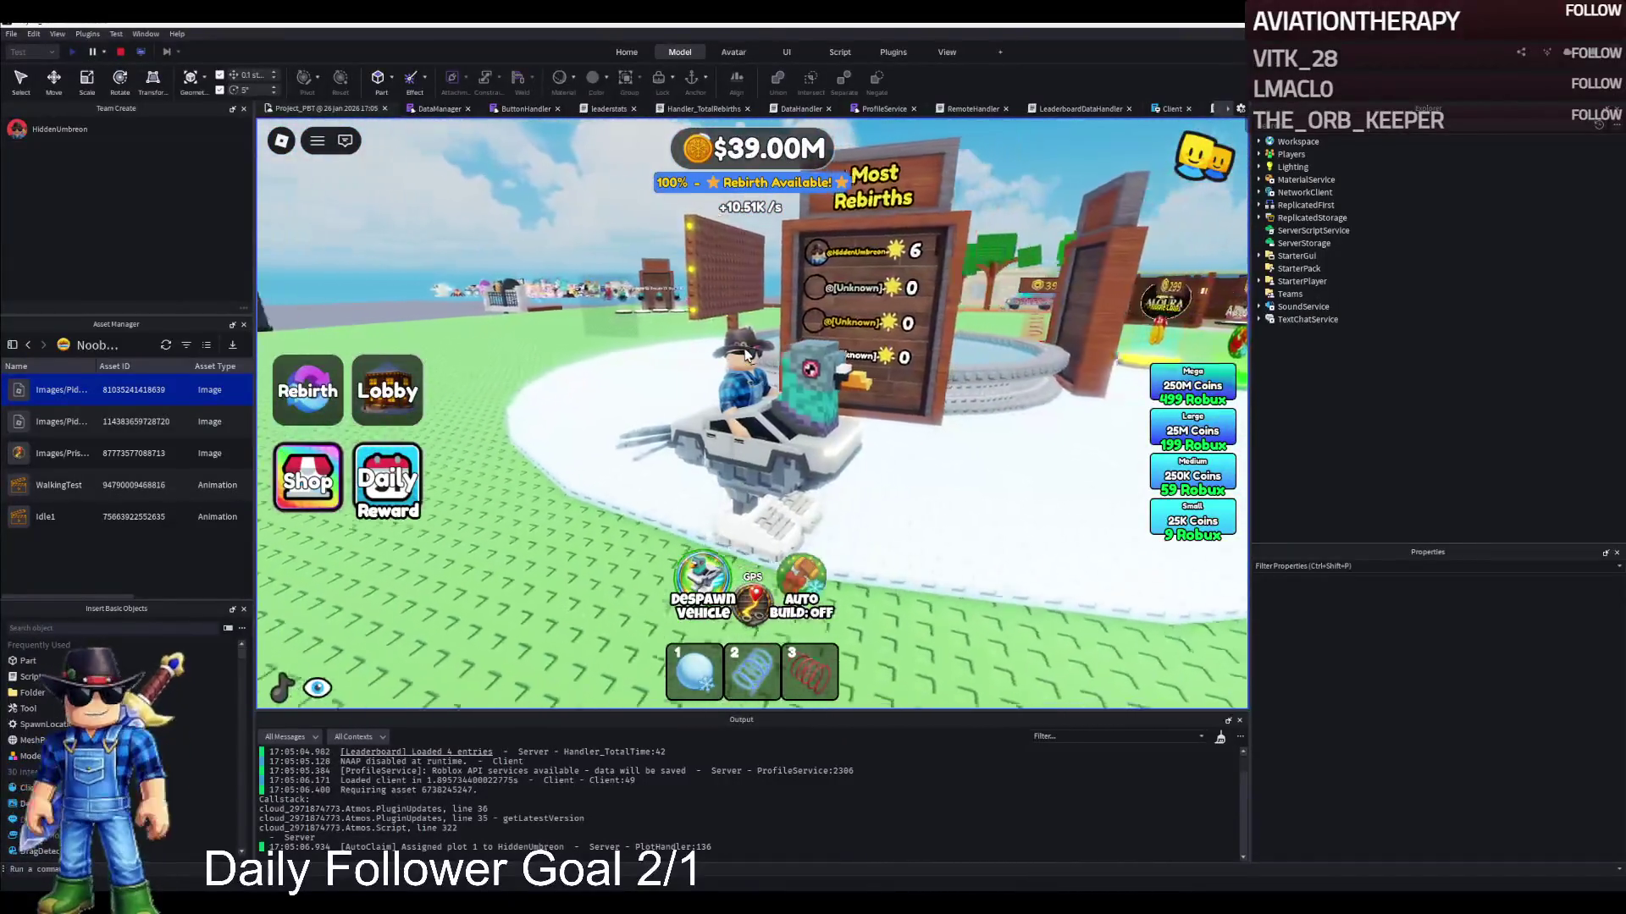
key("a")
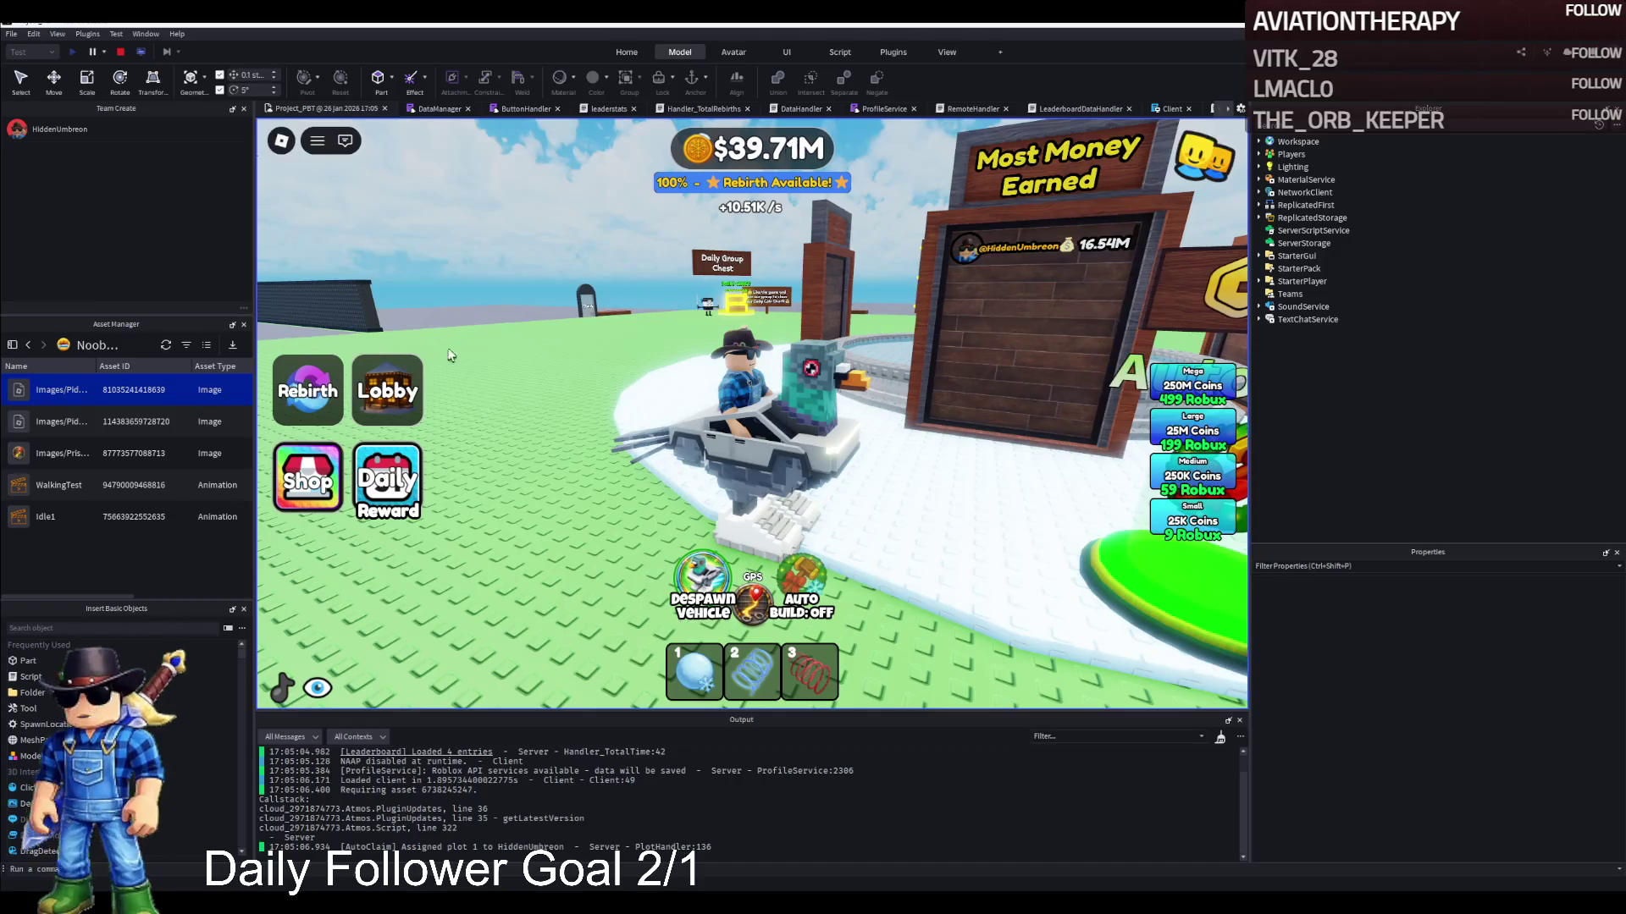
Swing right to face the Most Money Earned board, then get off the vehicle
key("d")
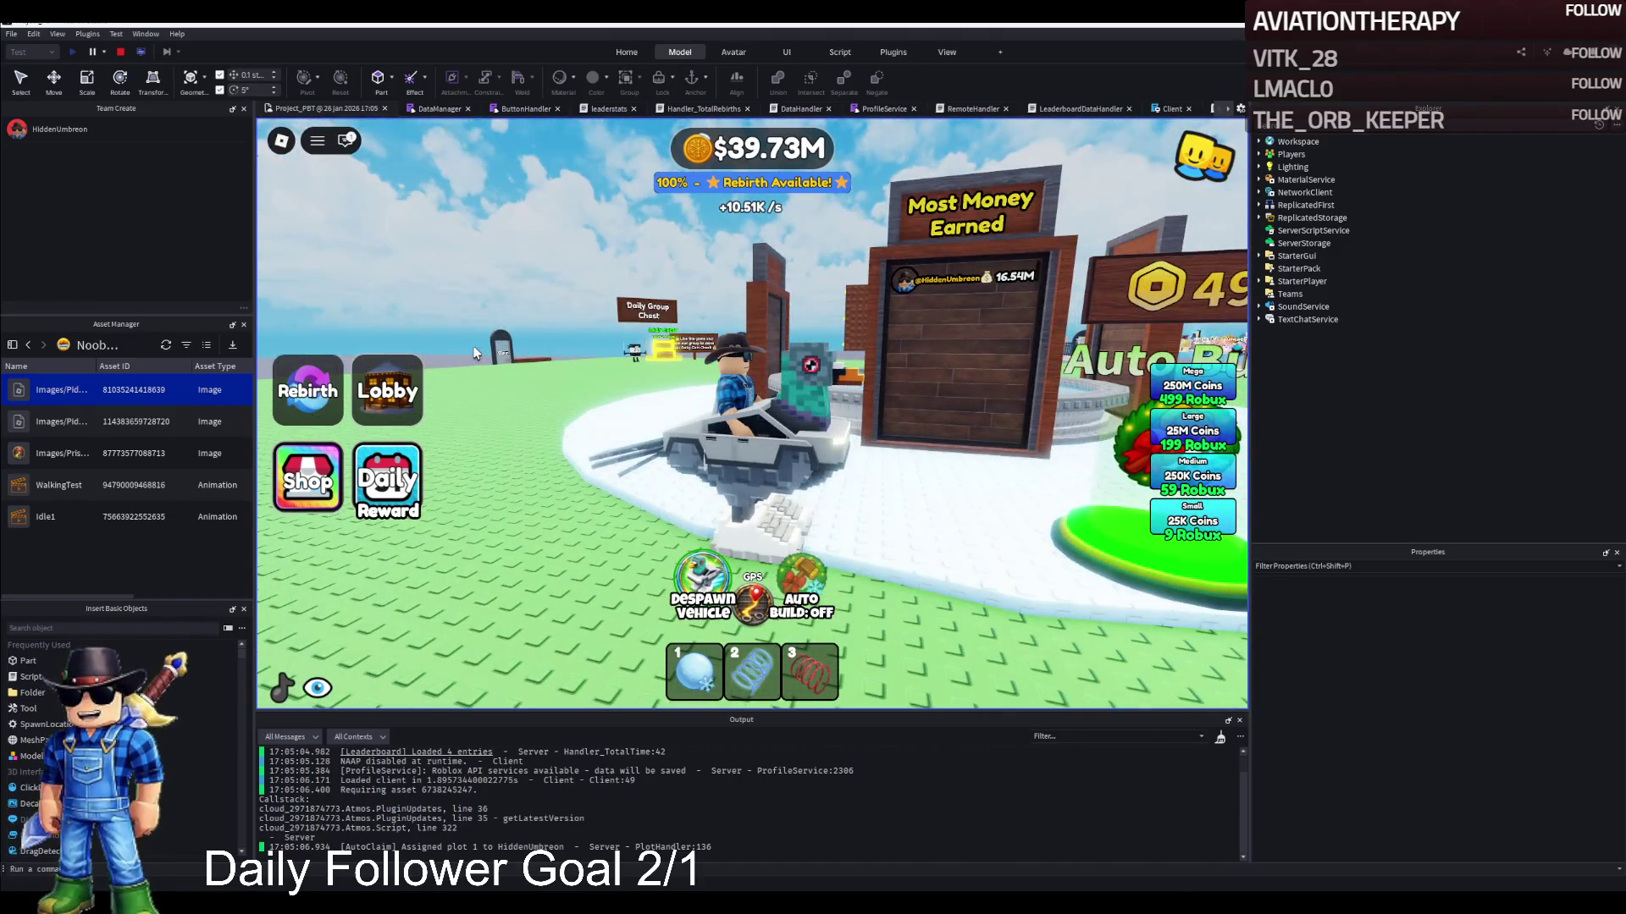
key("space")
Walk back to the vehicle, retake the driver's seat and drive off the green baseplate
key("w")
key("w")
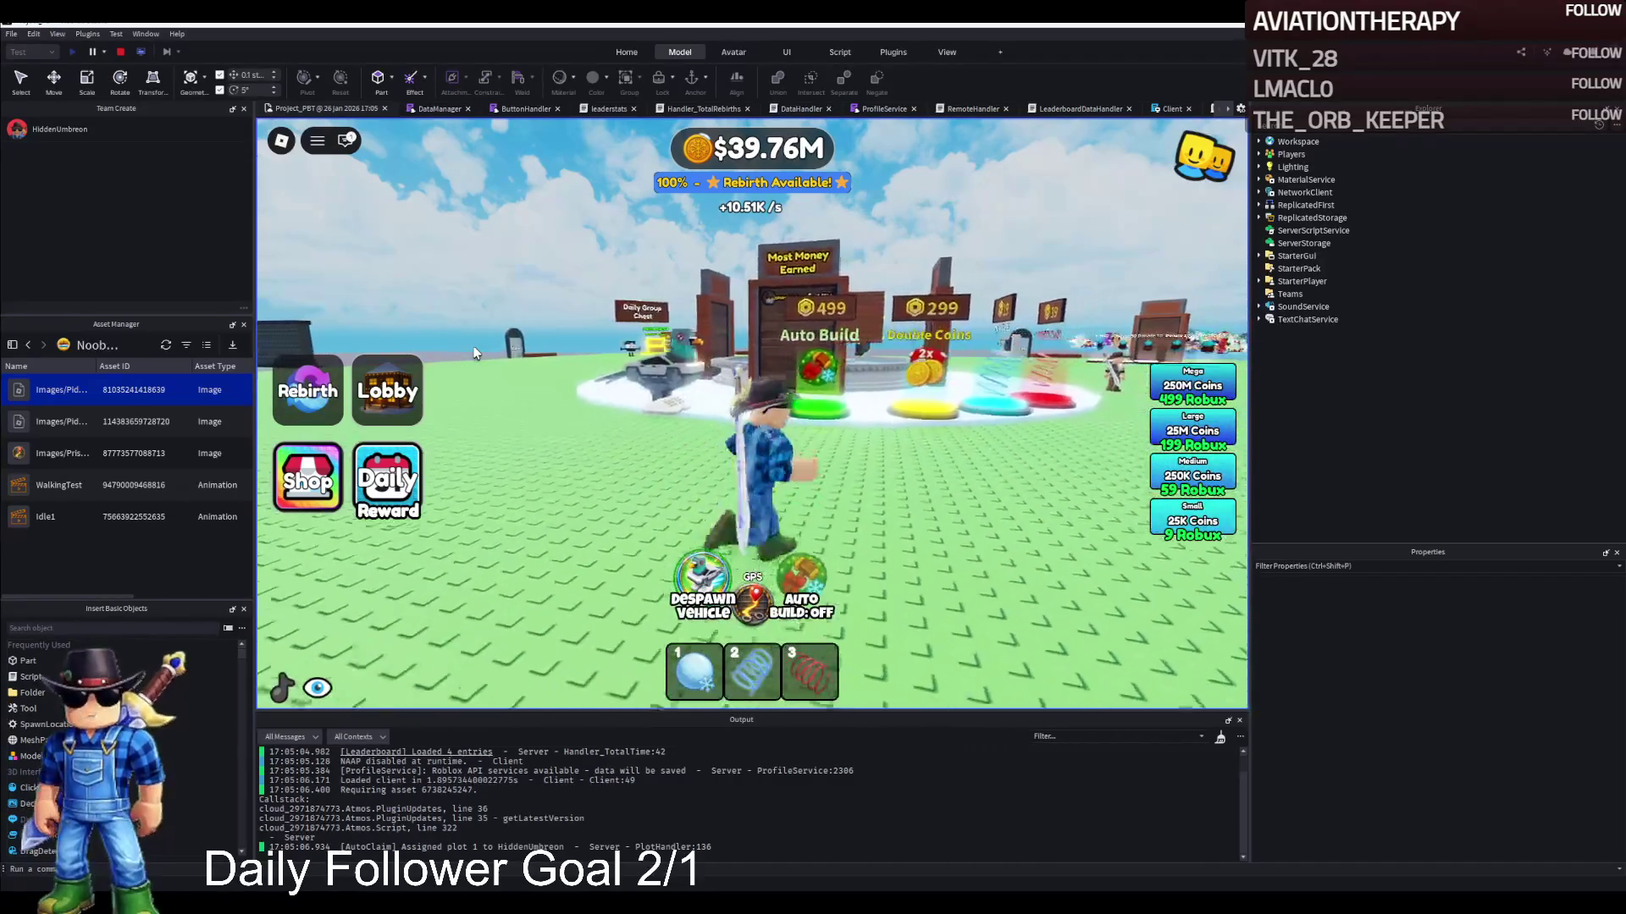
key("a")
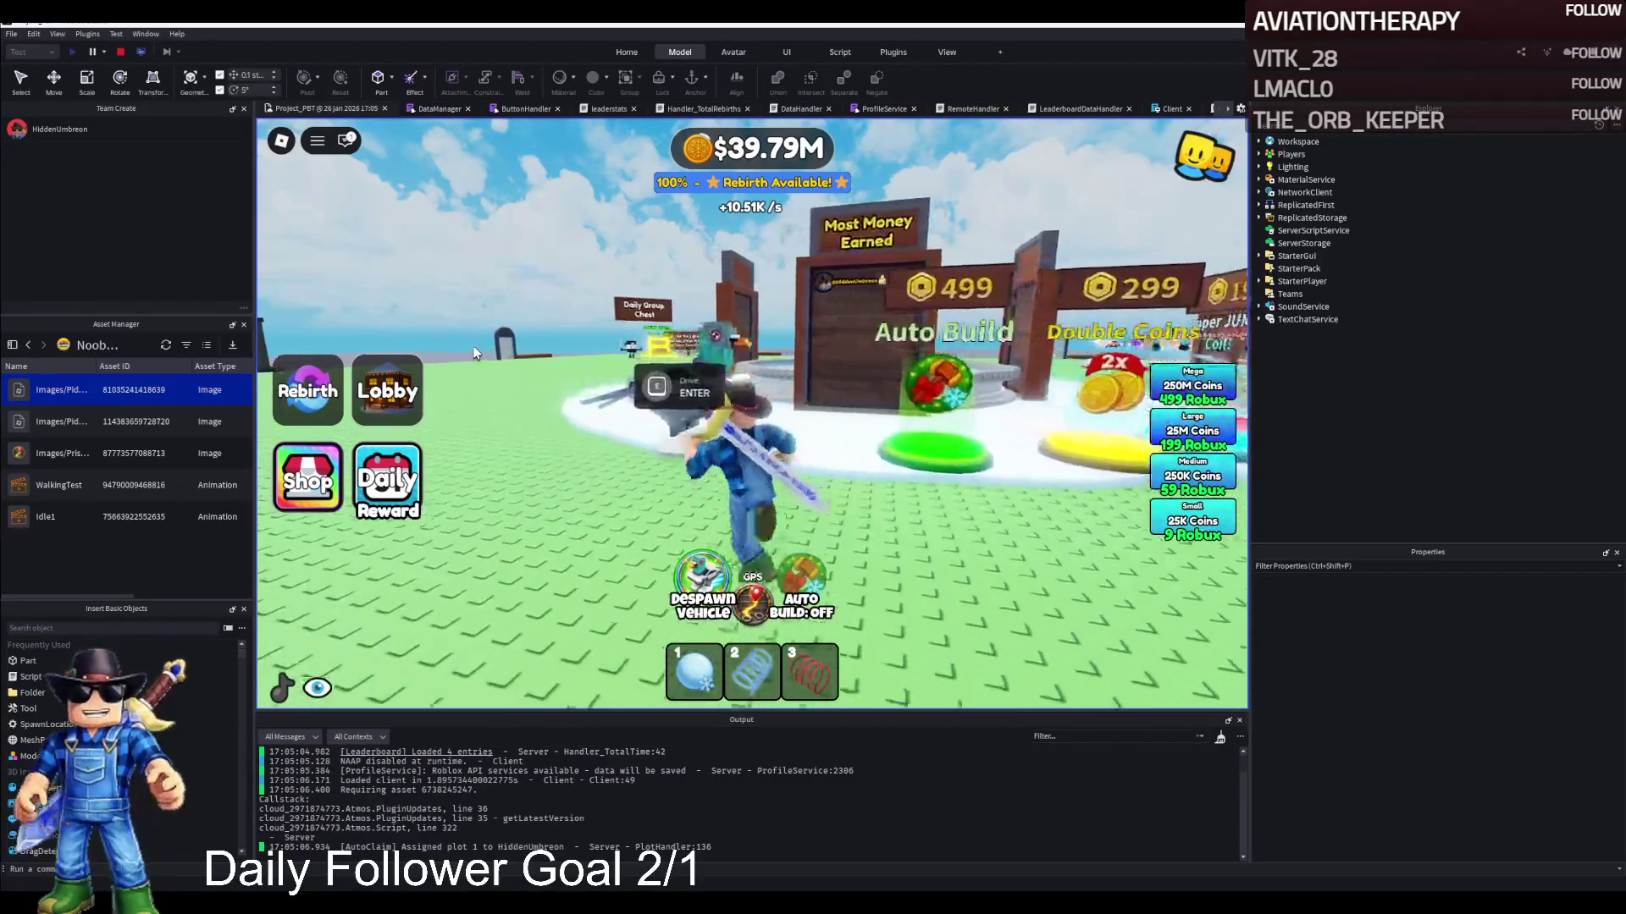
key("Return")
key("d")
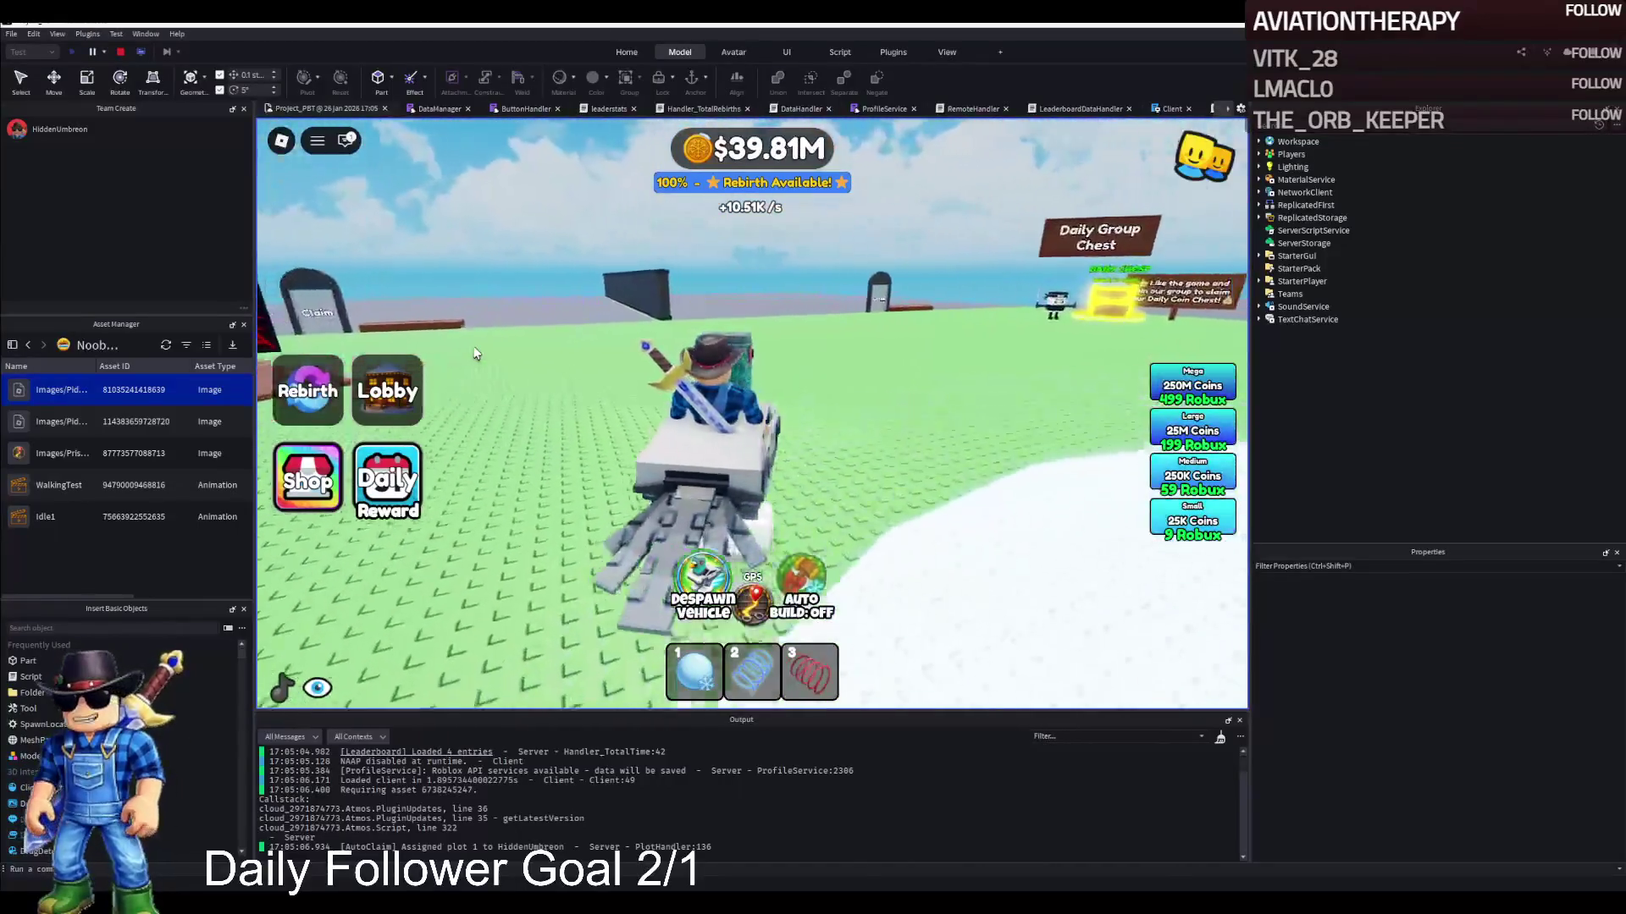
key("a")
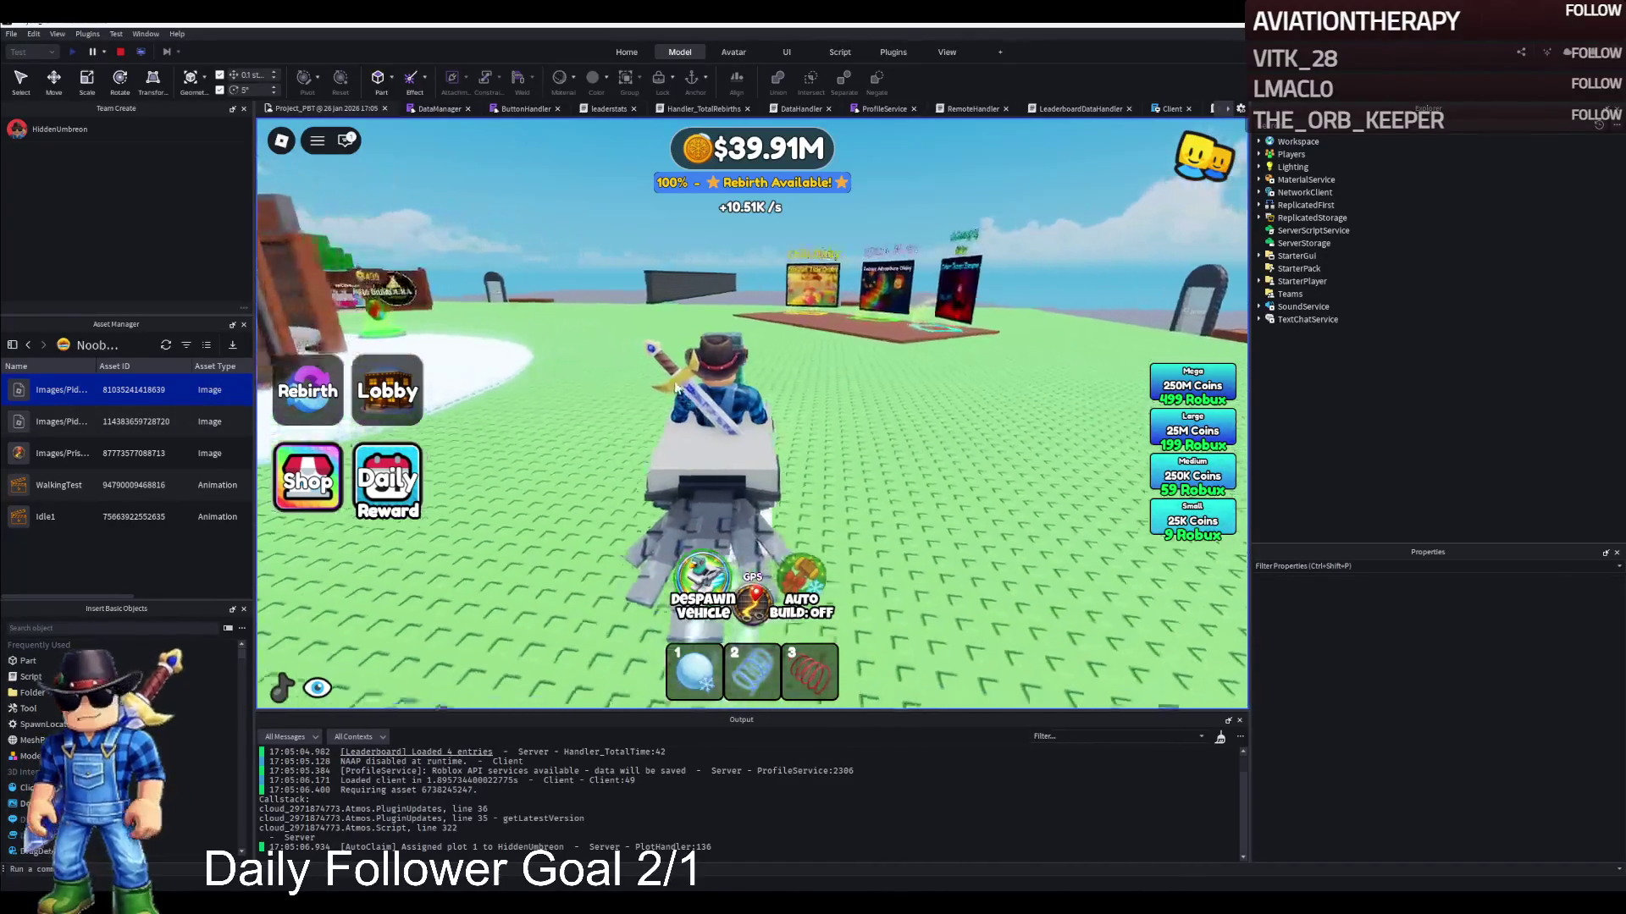
key("d")
key("a")
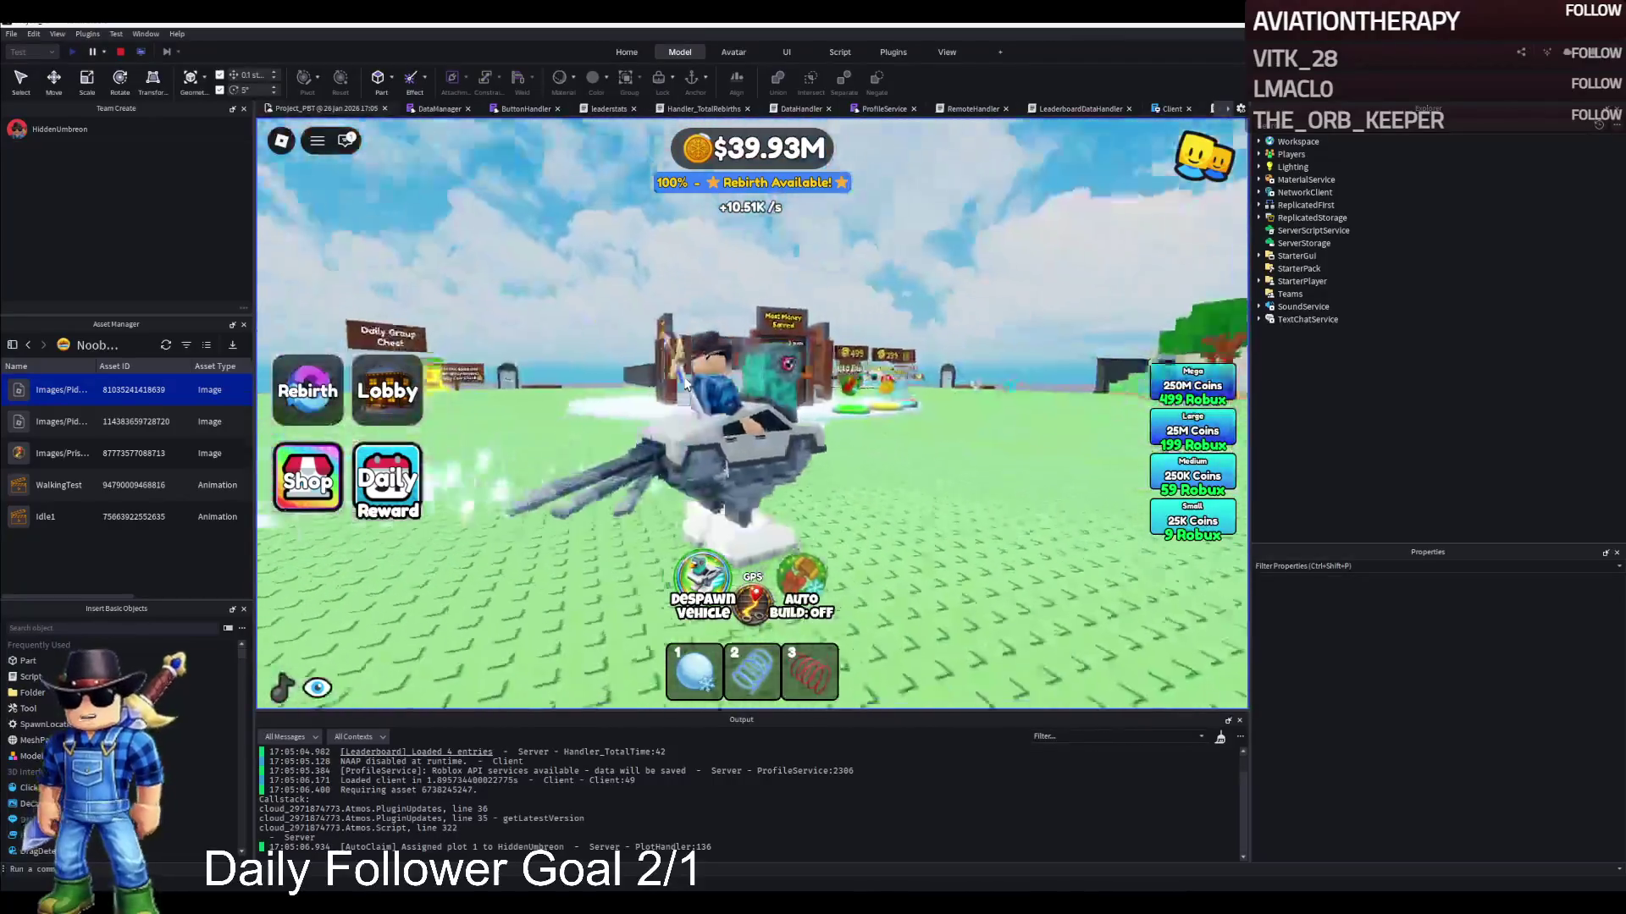
key("w")
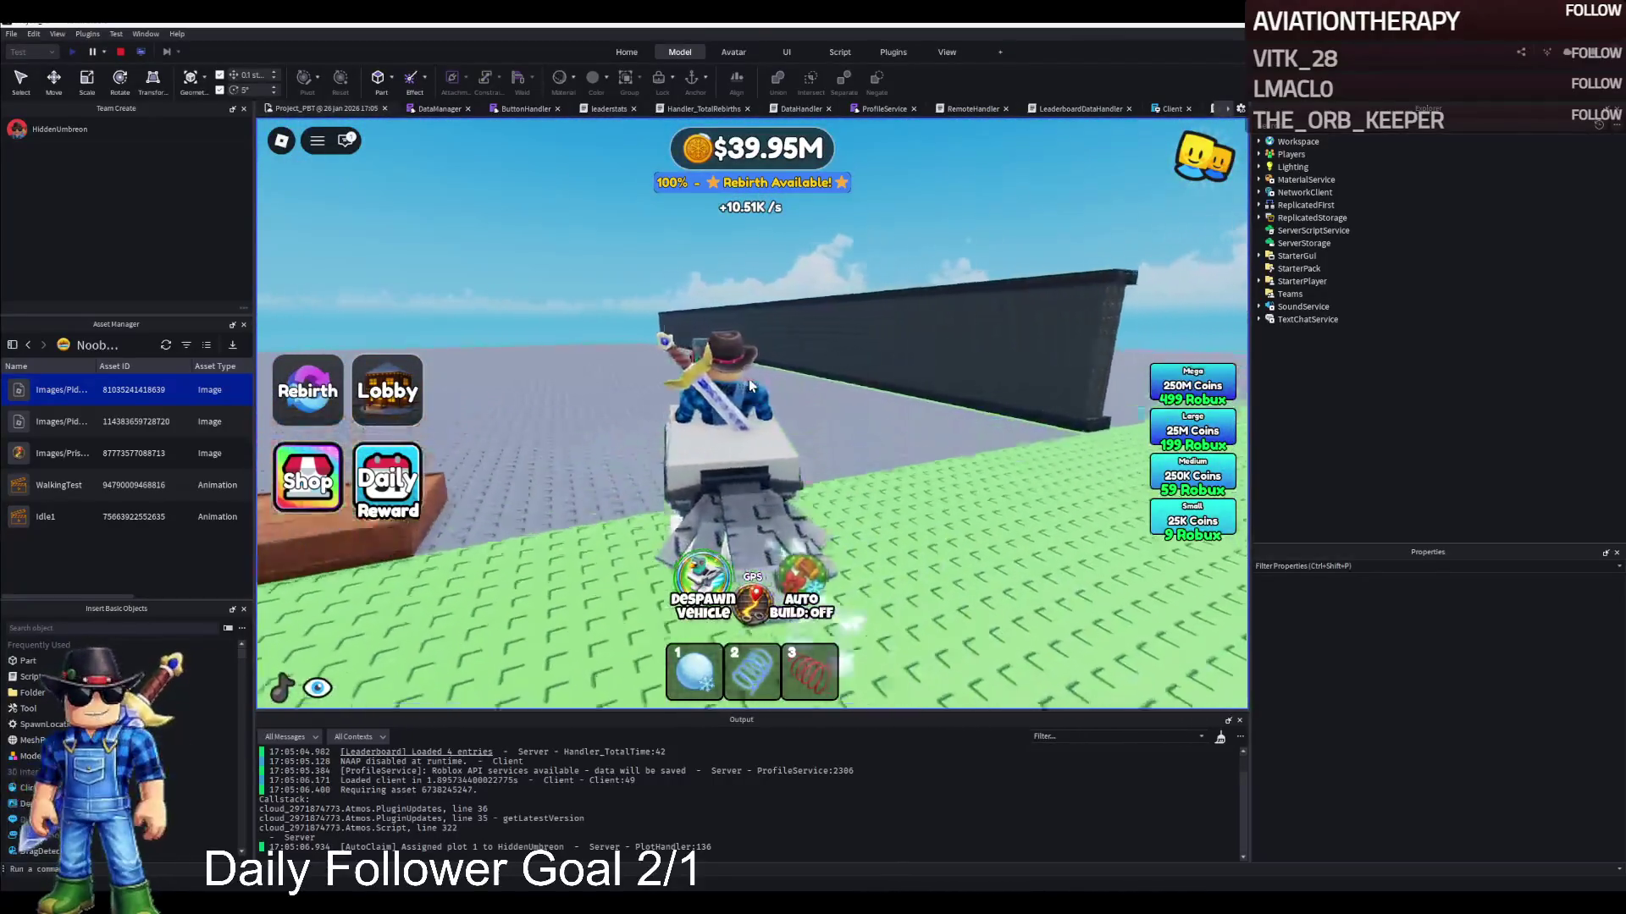
Steer around the lobby past the Time Played board toward the ALOURA shop
key("a")
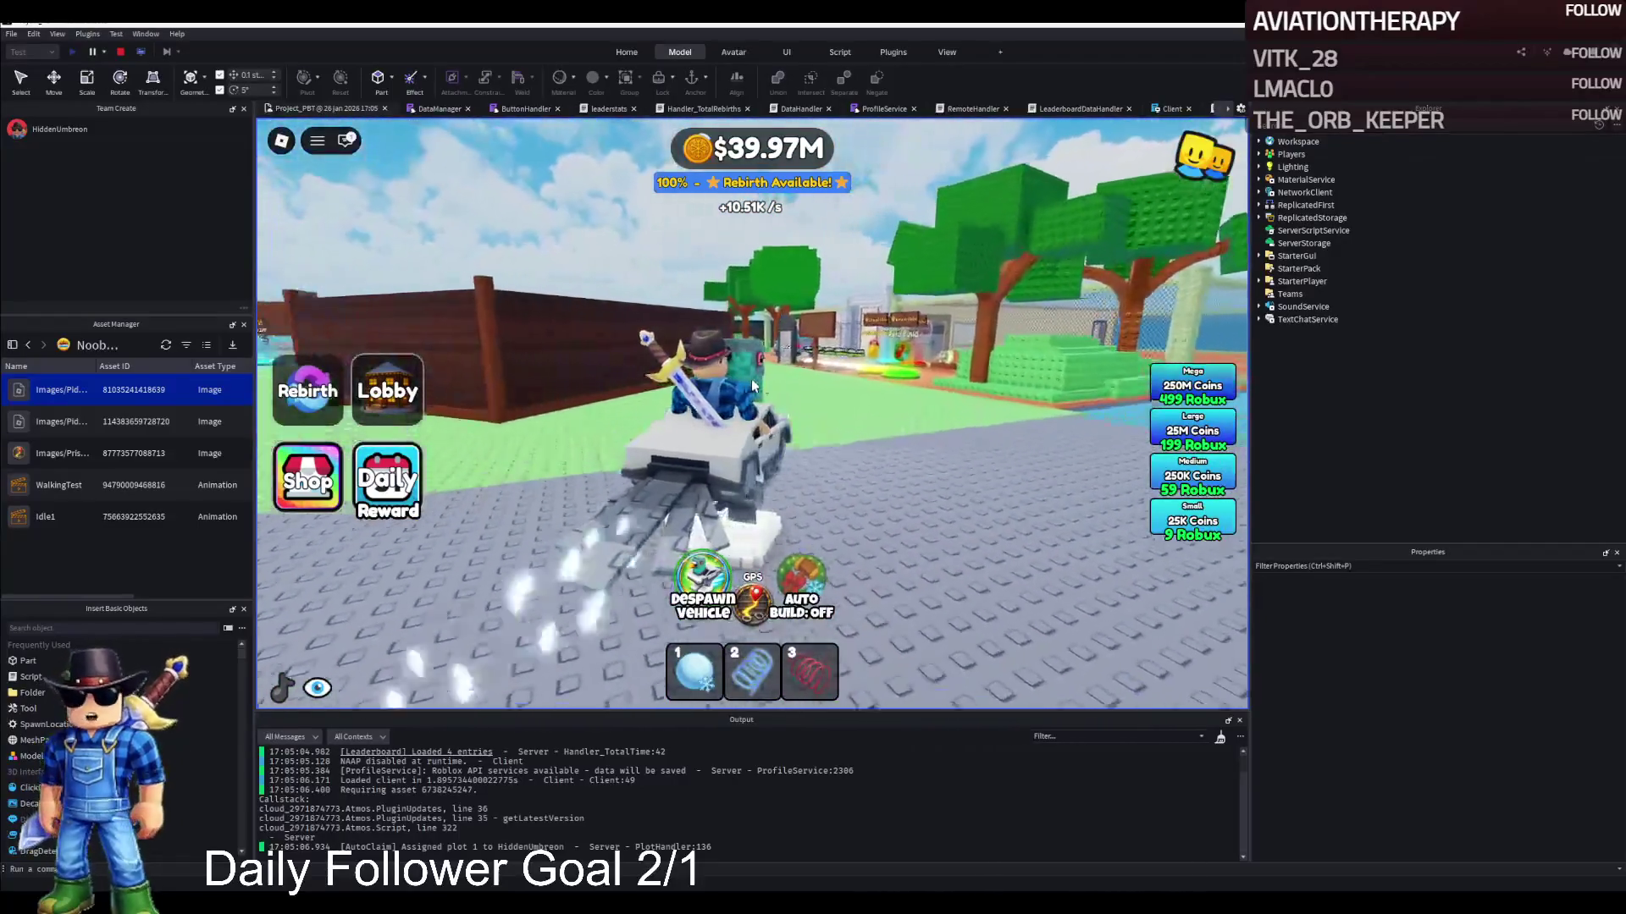
key("d")
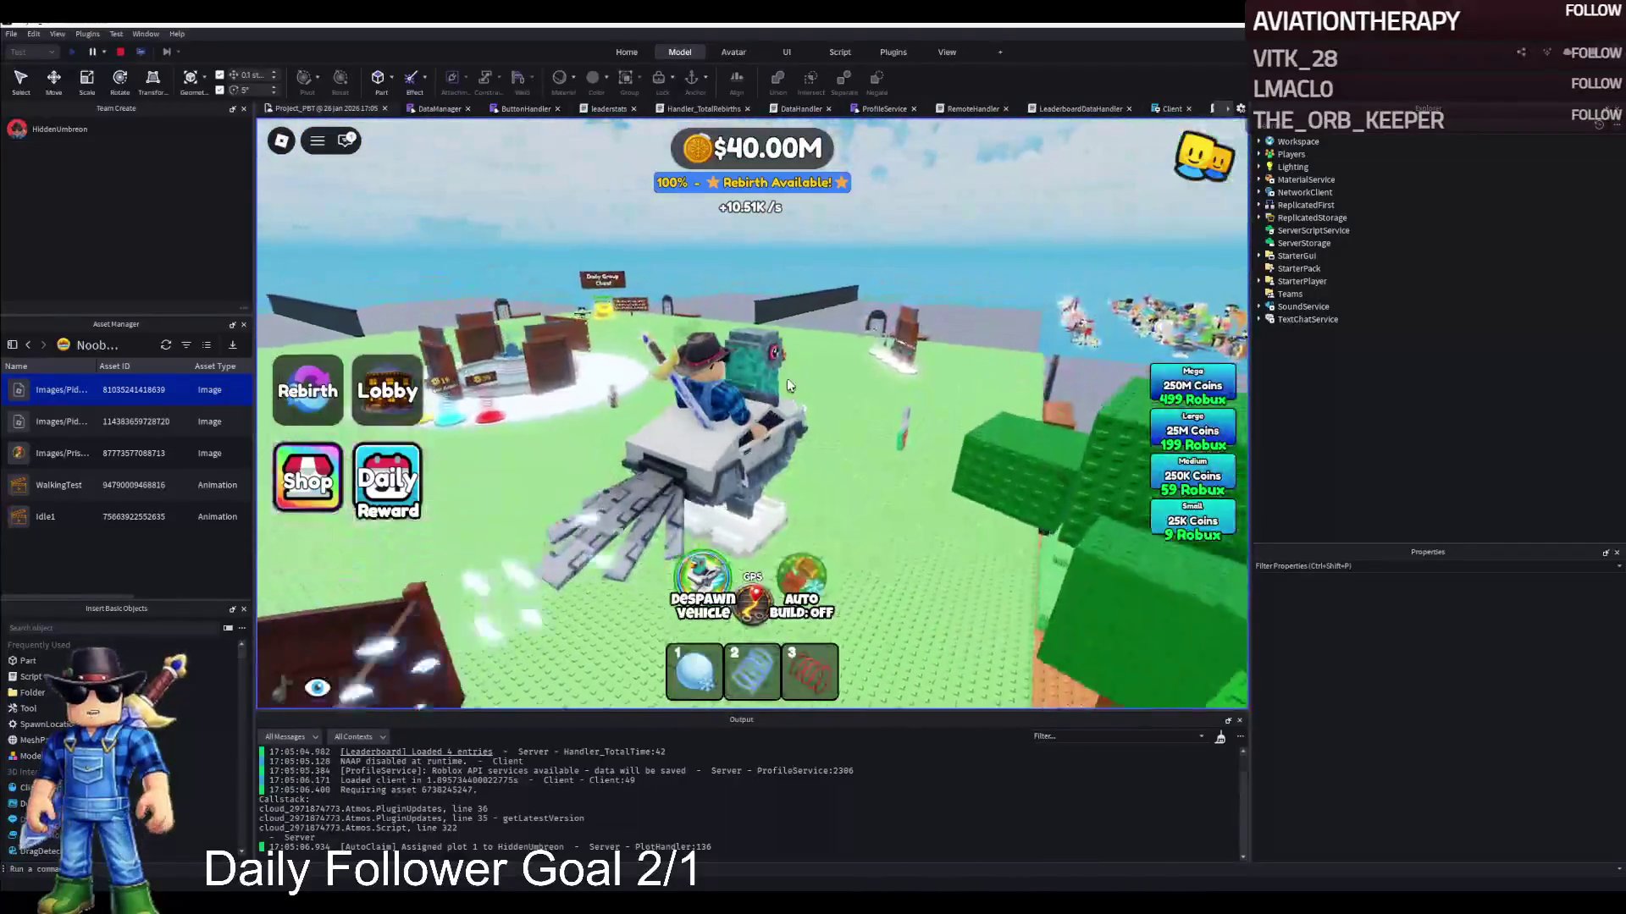
key("a")
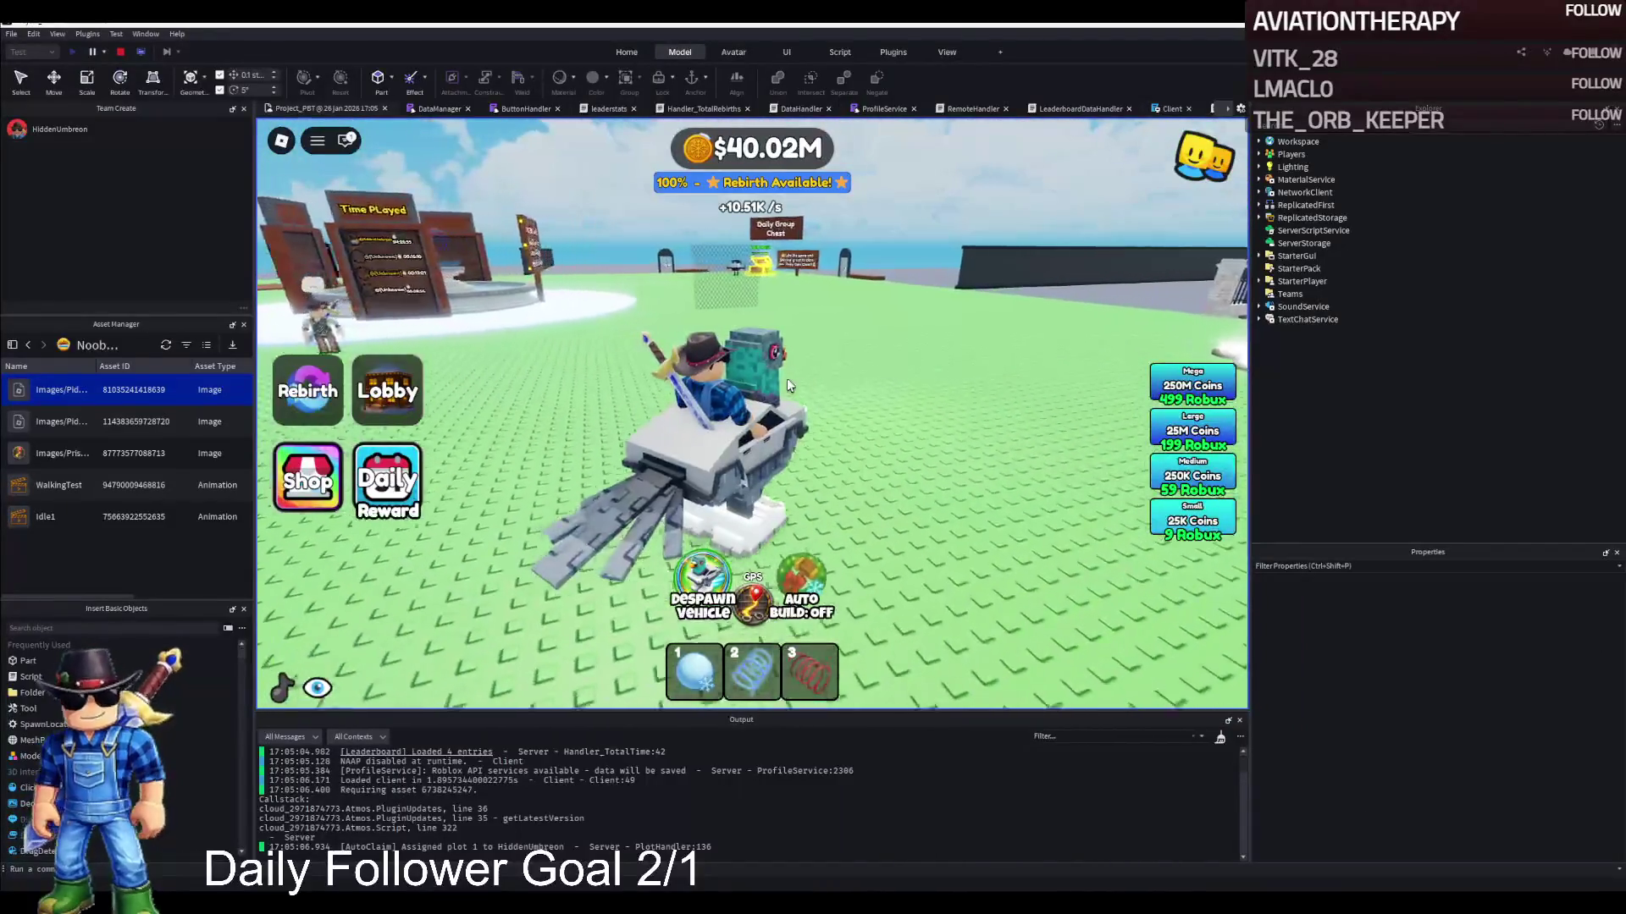
key("d")
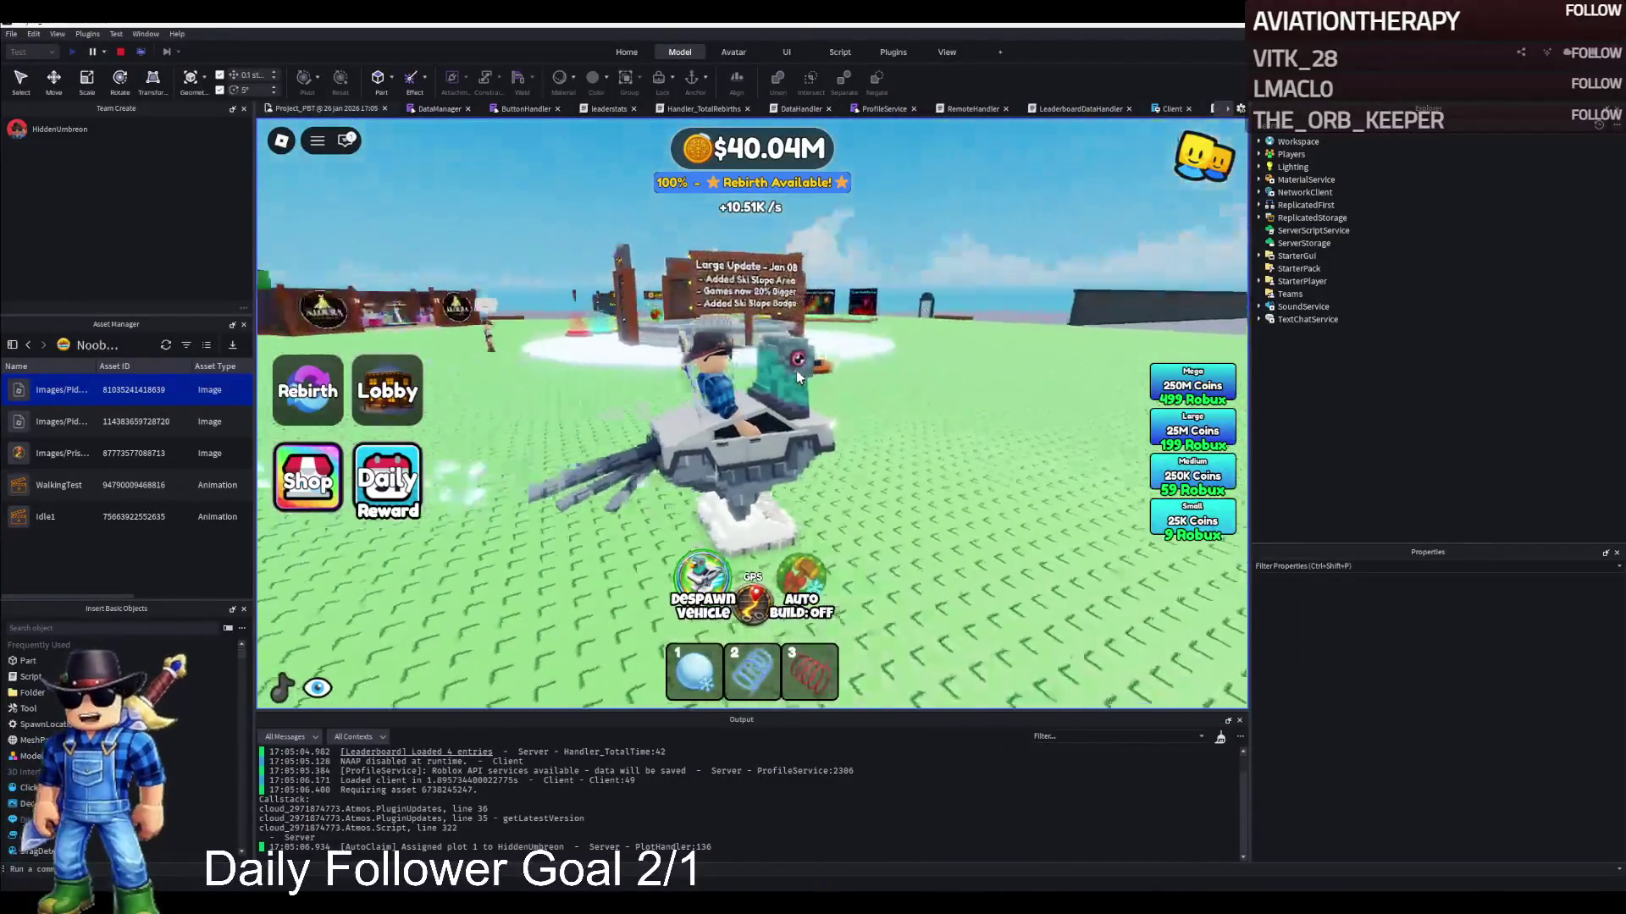
key("a")
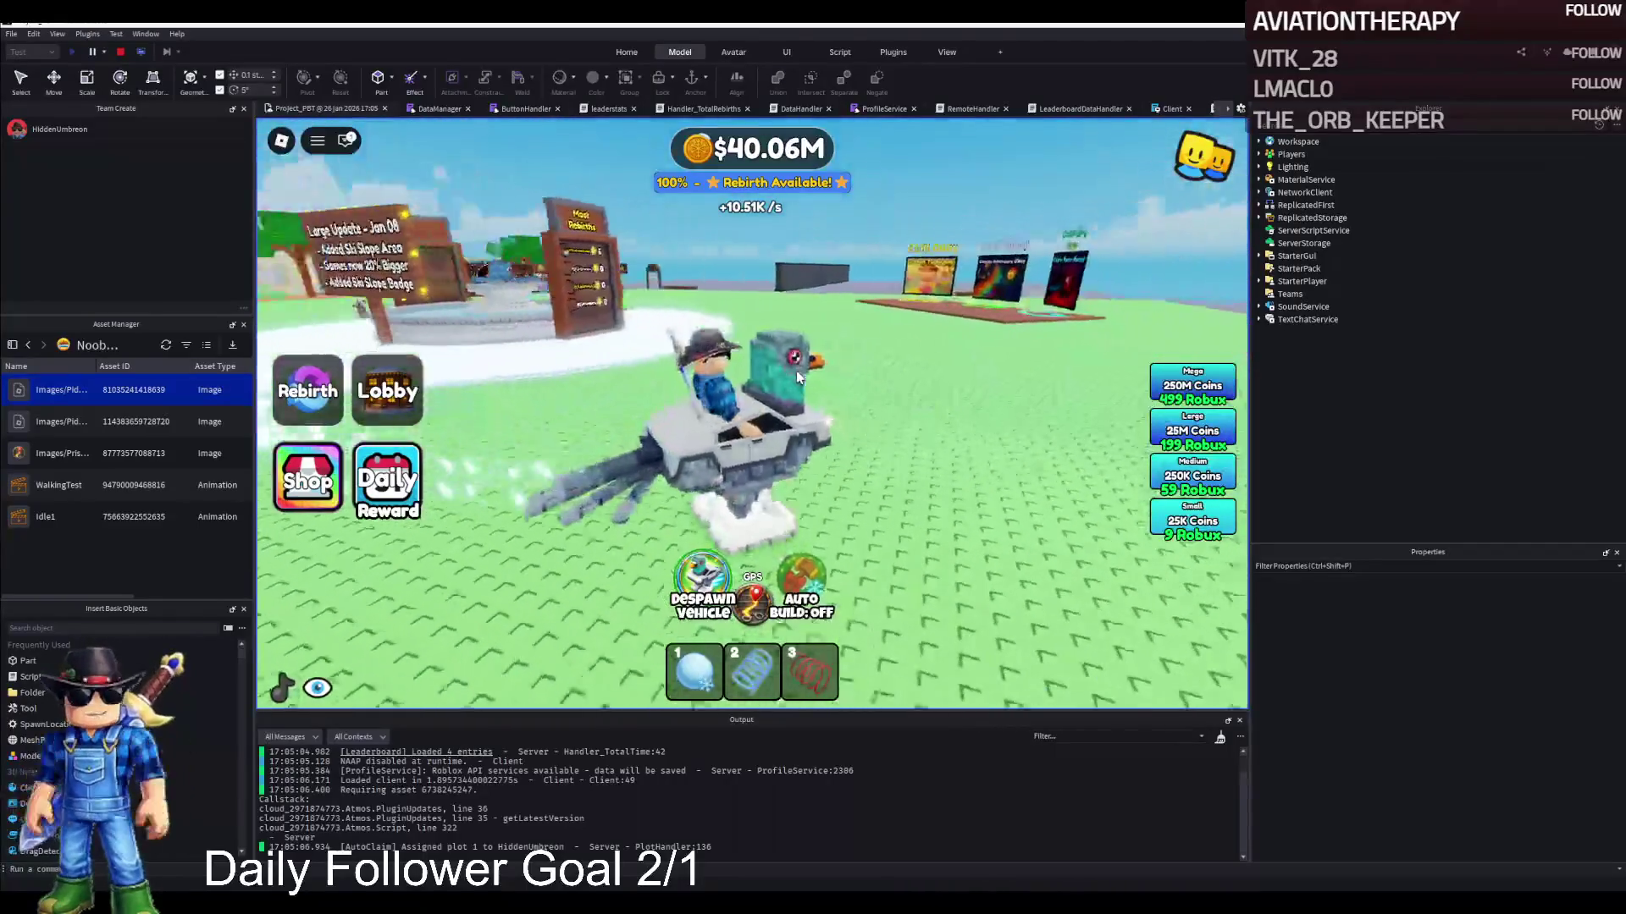
key("a")
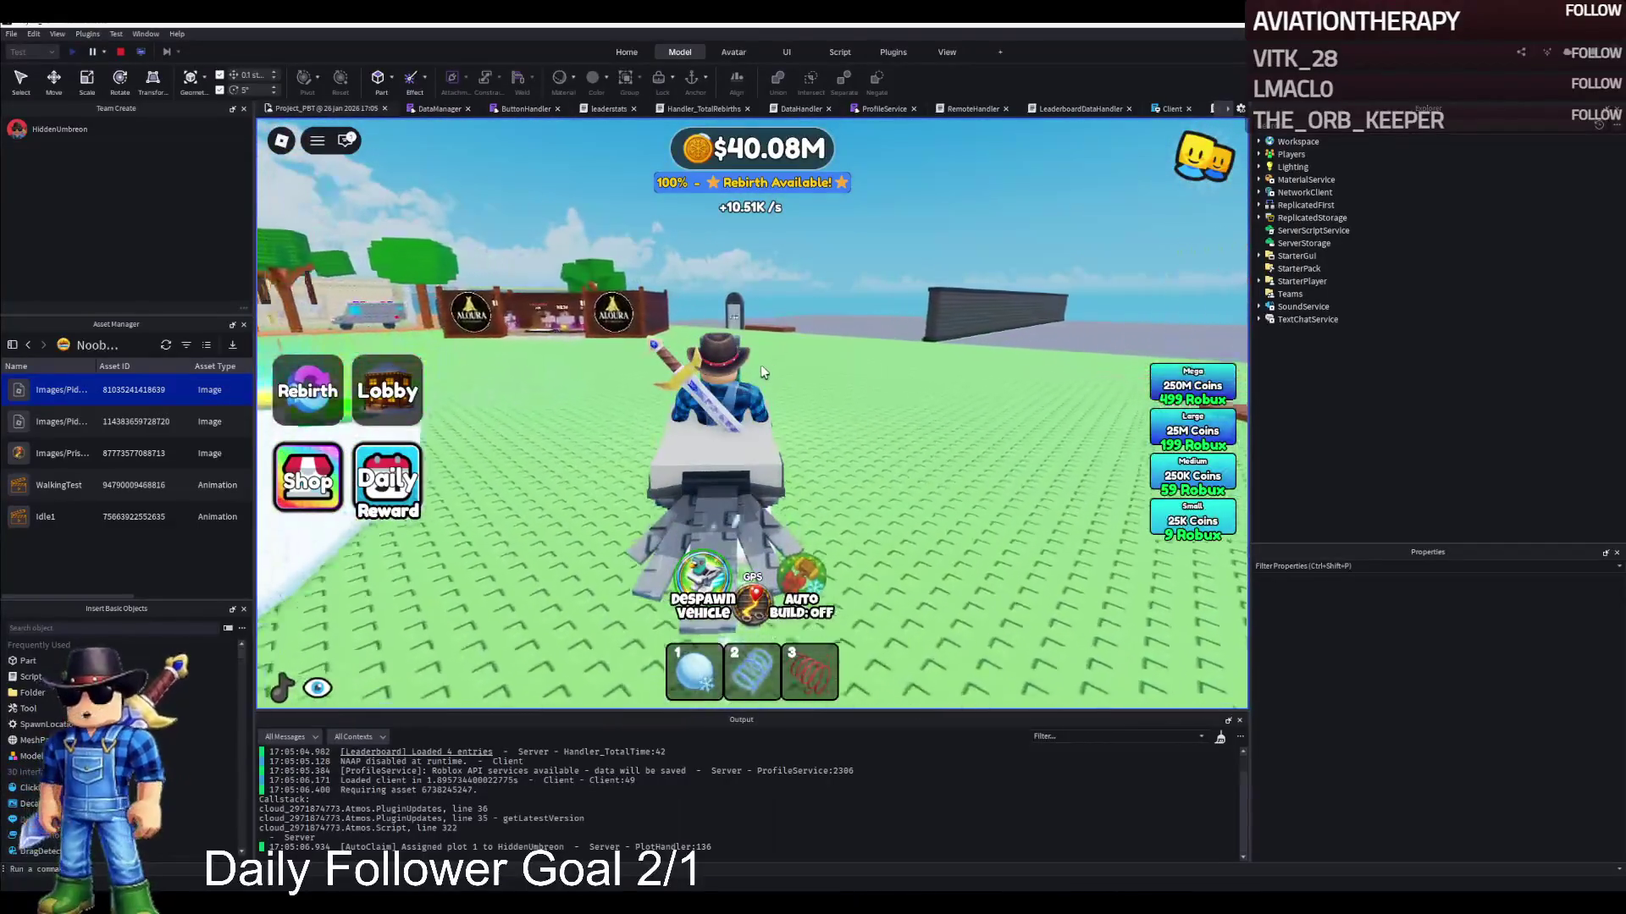
key("a")
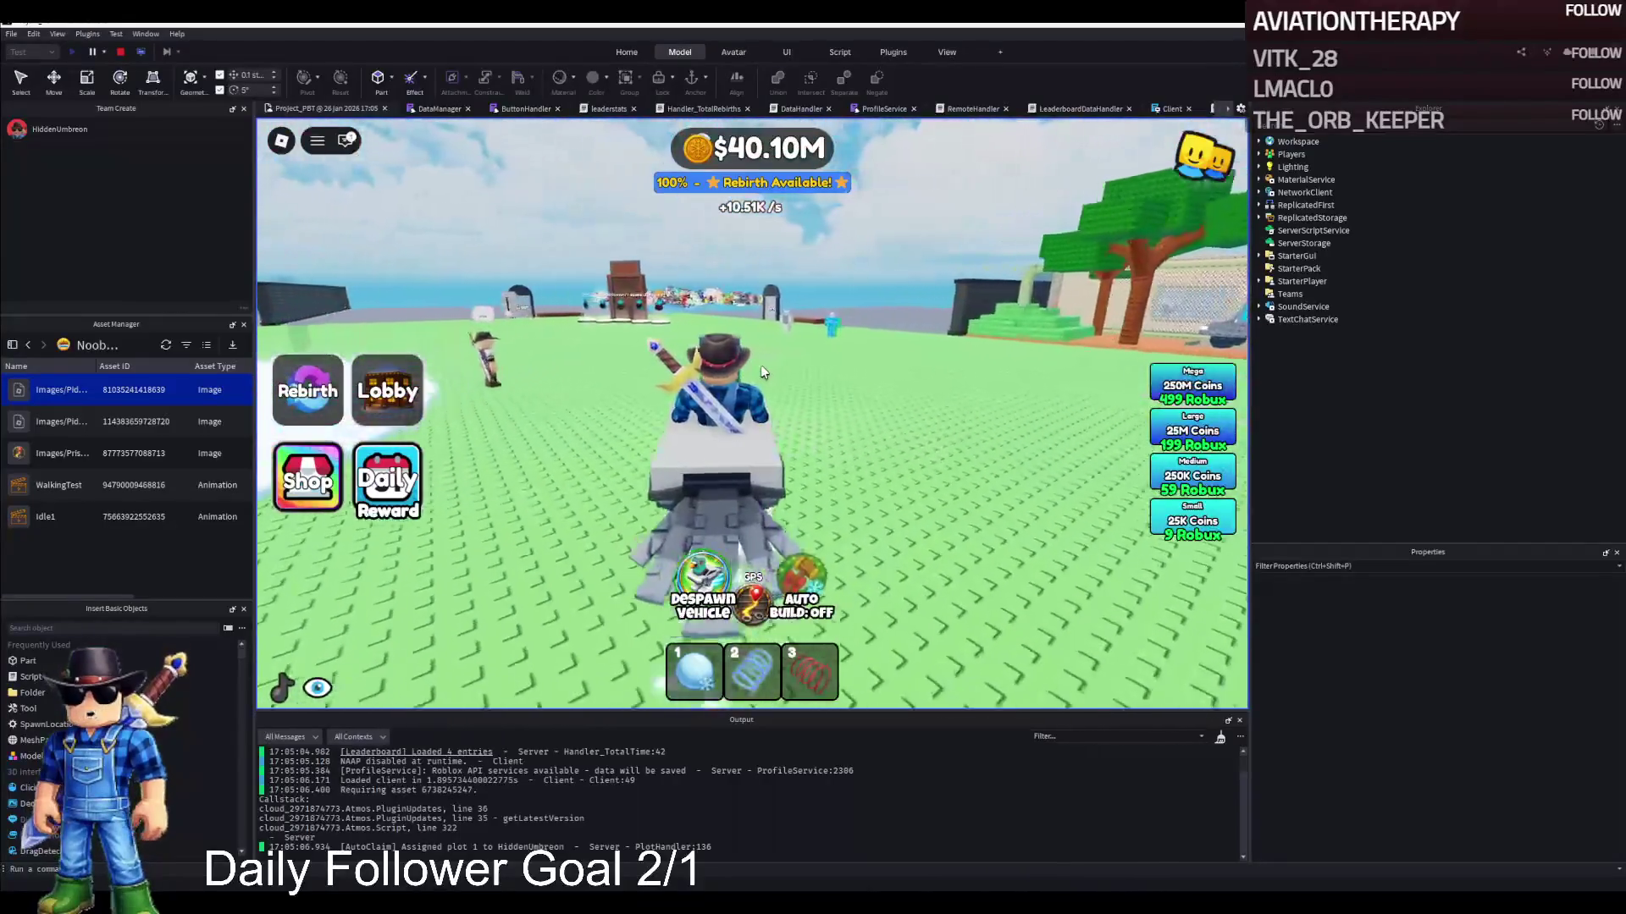
Hop off and back on, then drive past the obby signs to the Aloura shop
key("space")
key("a")
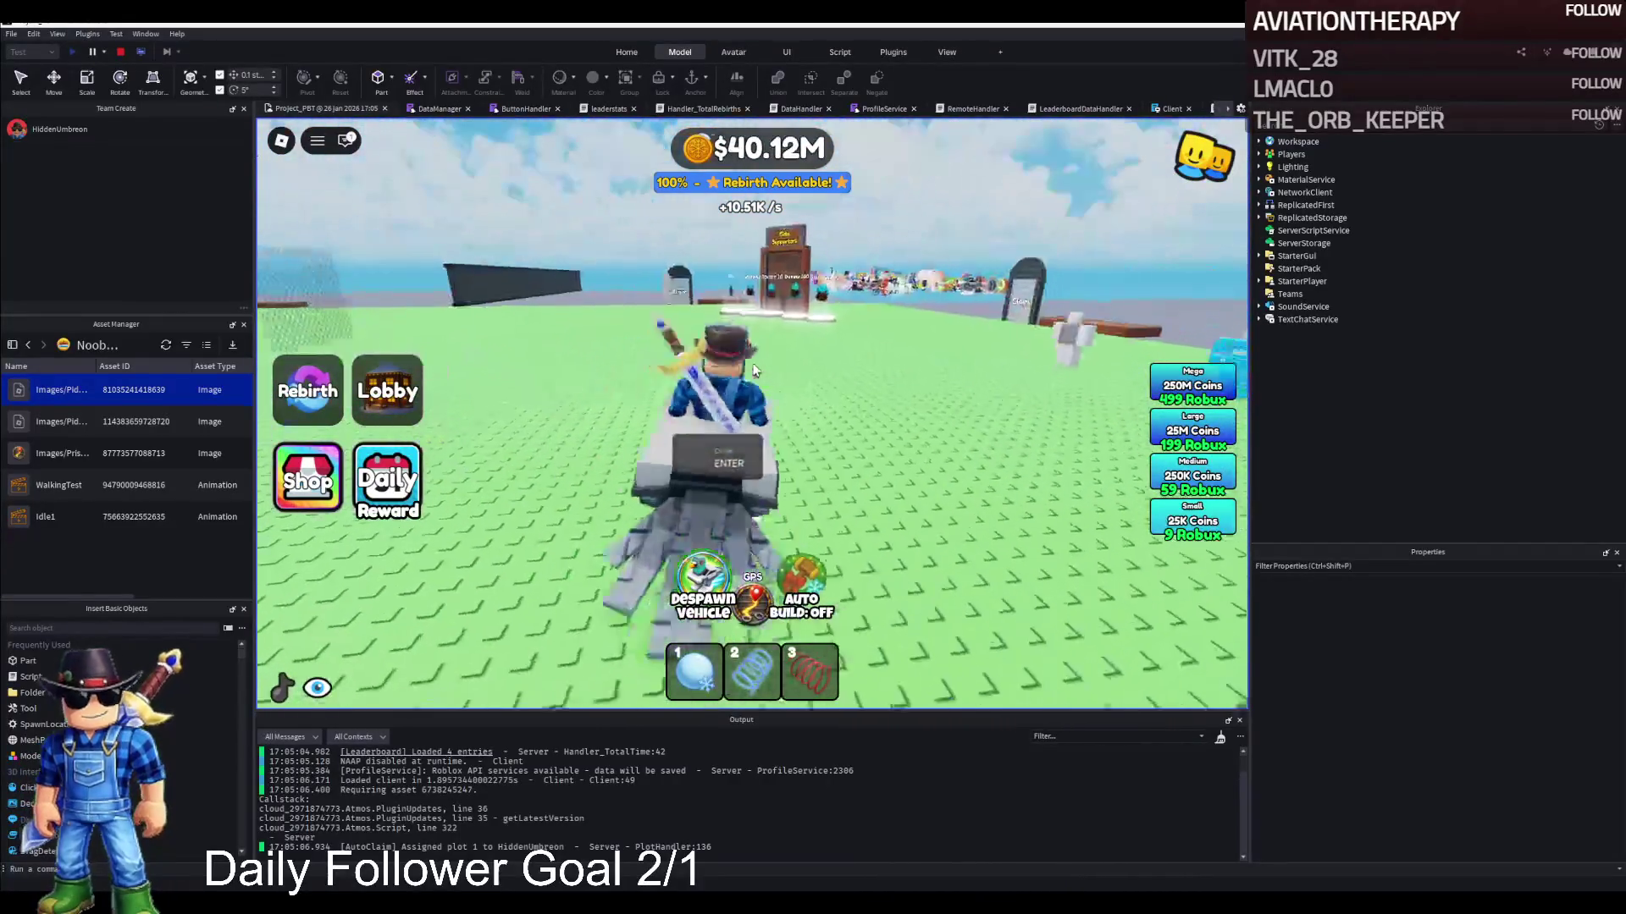
key("a")
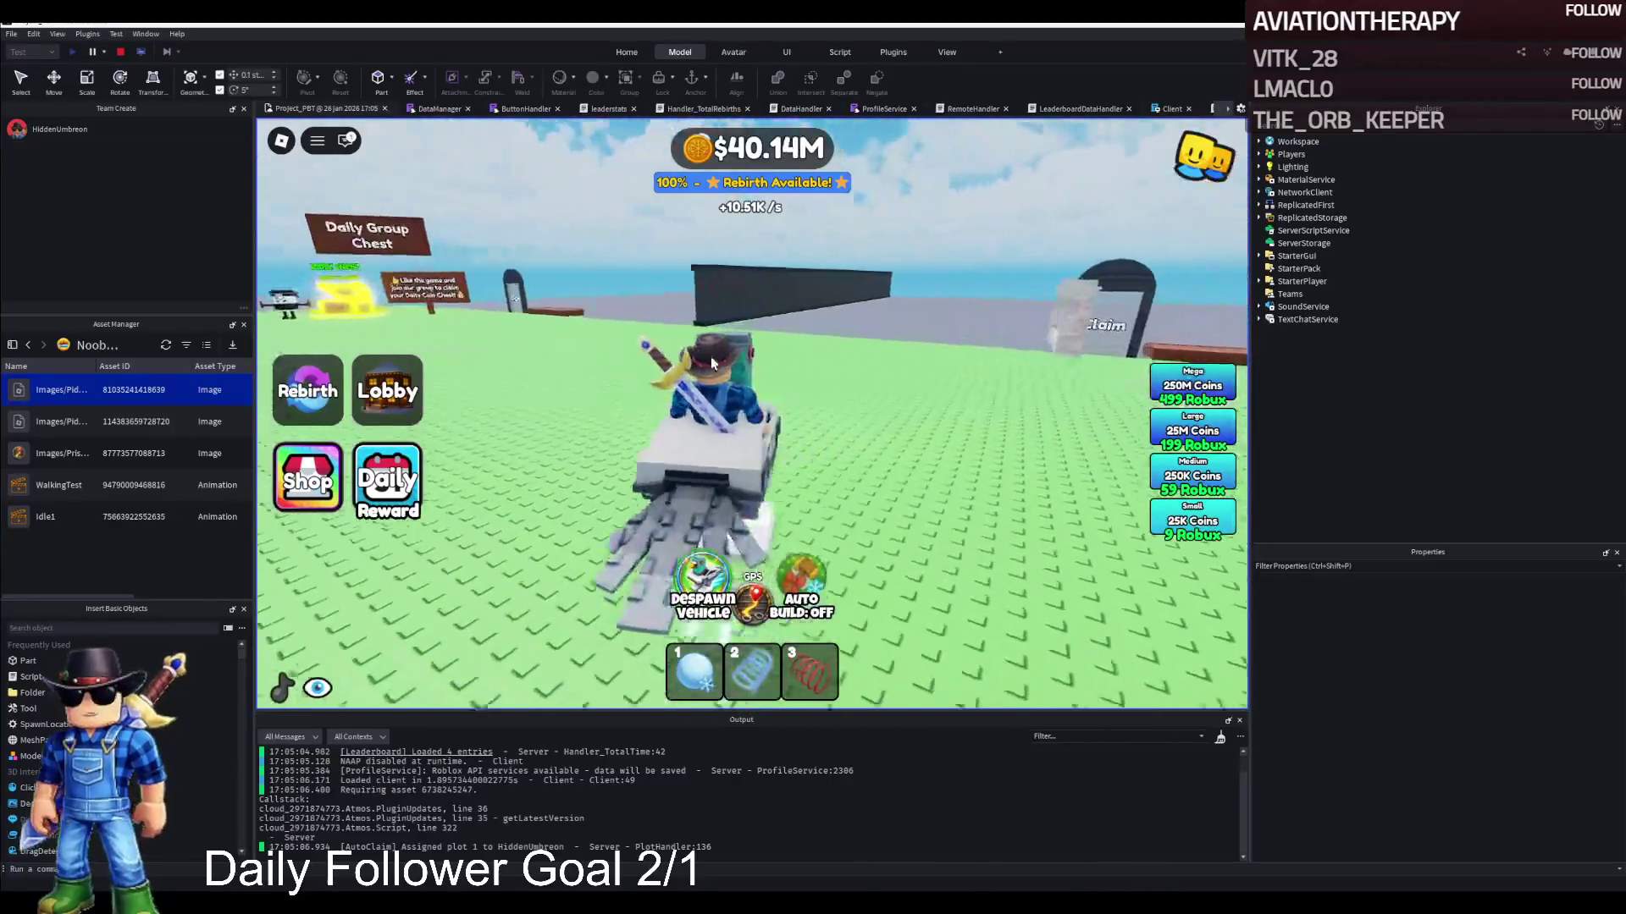
key("a")
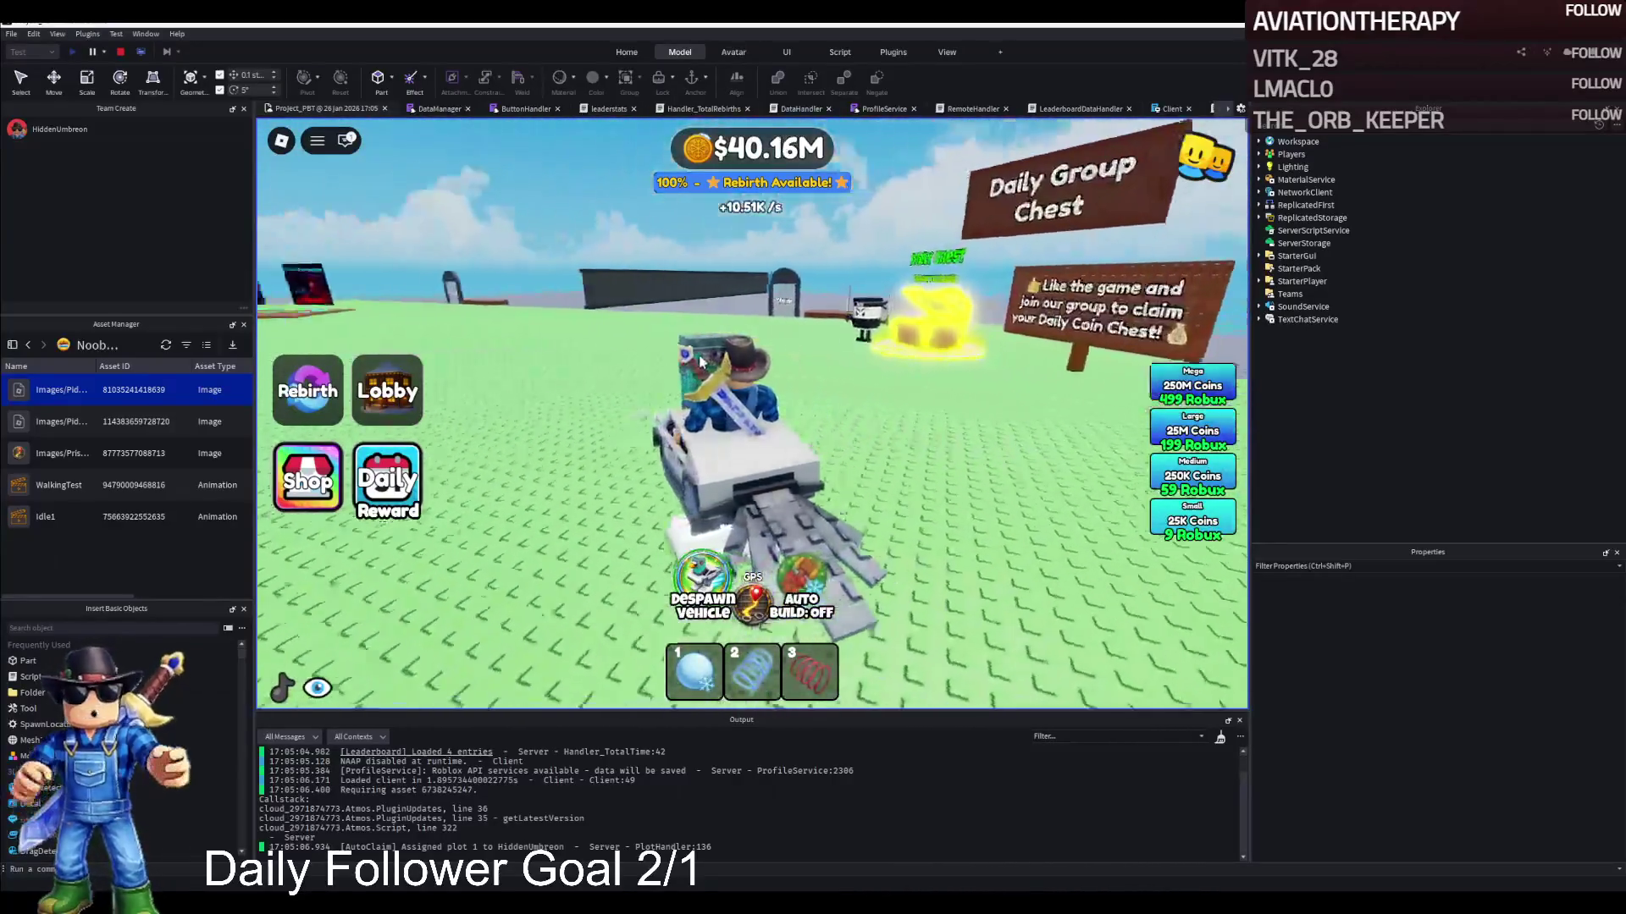
key("d")
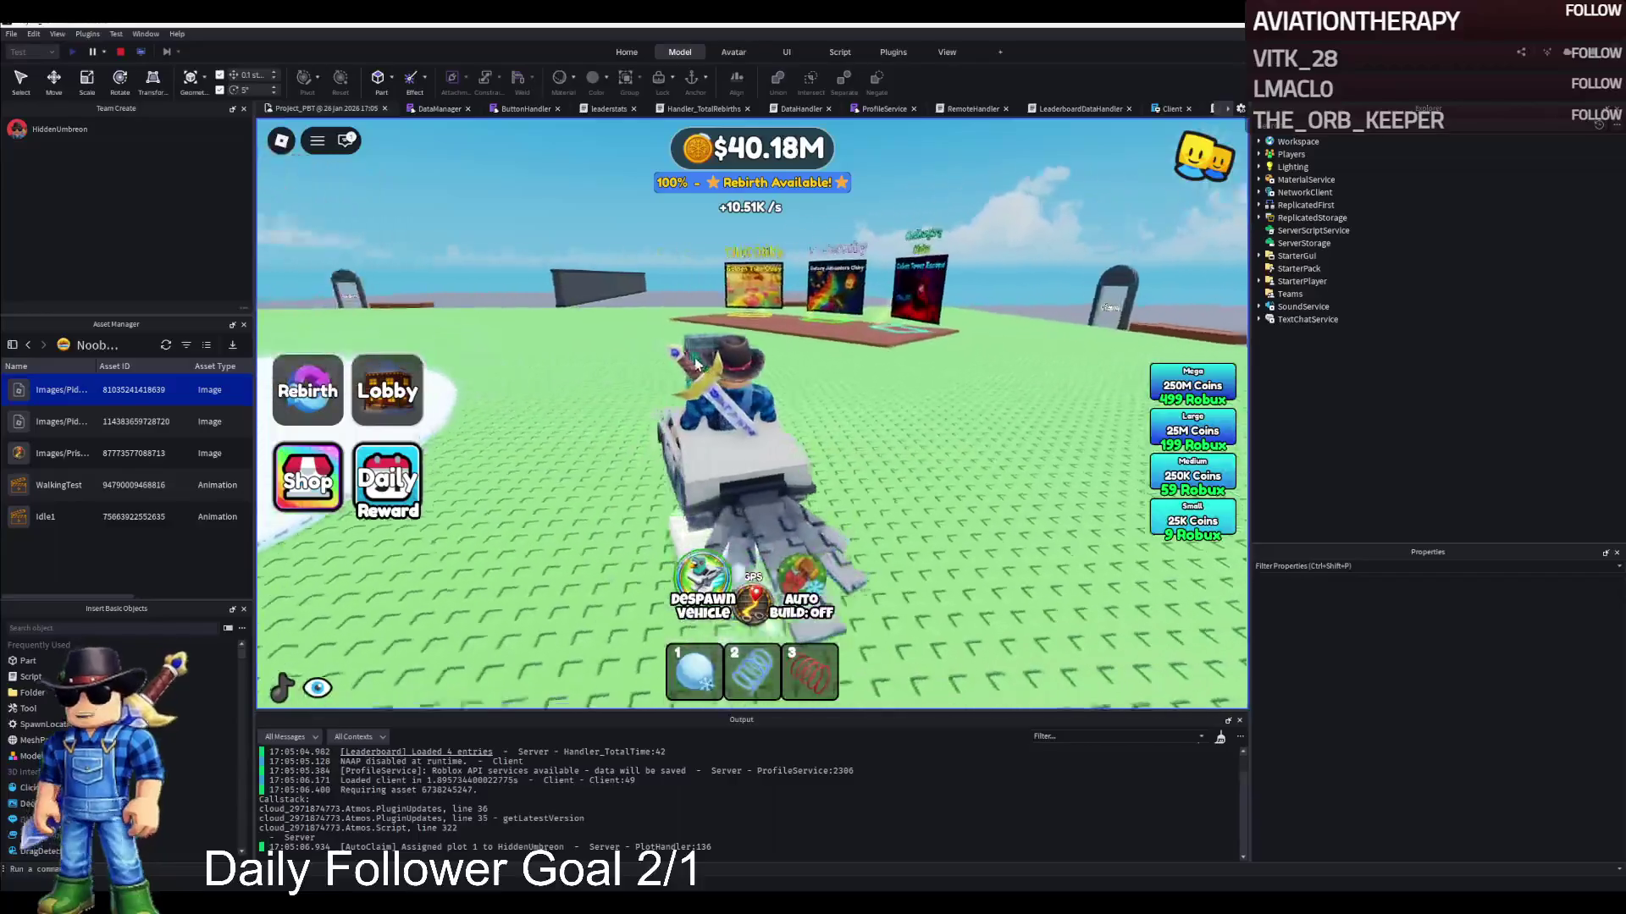
key("a")
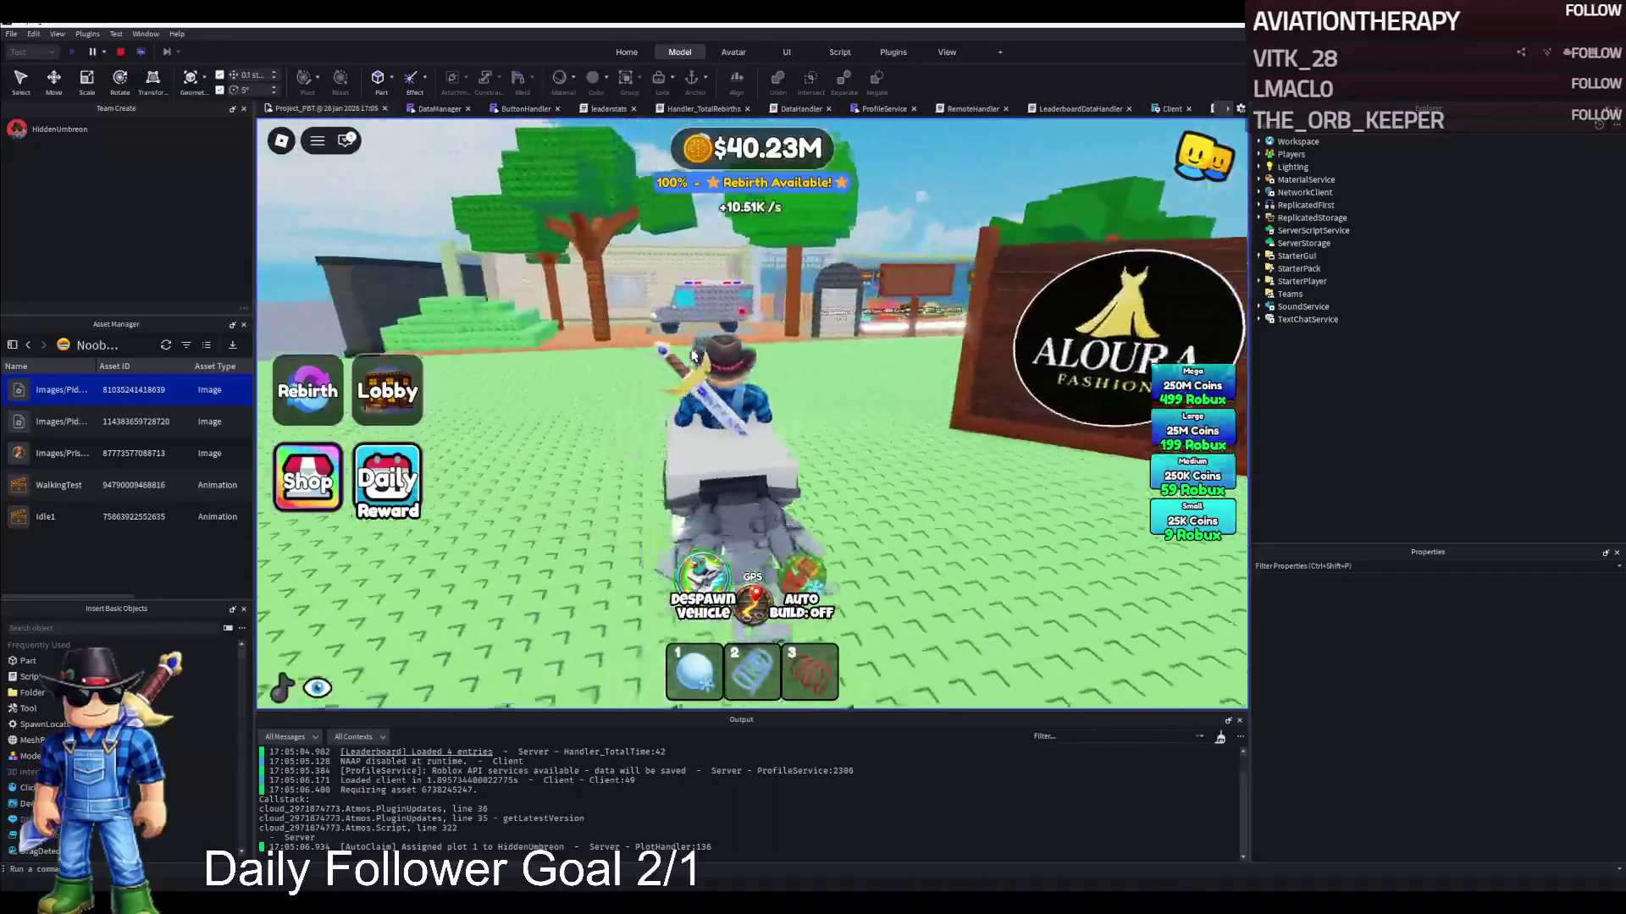
key("a")
key("a")
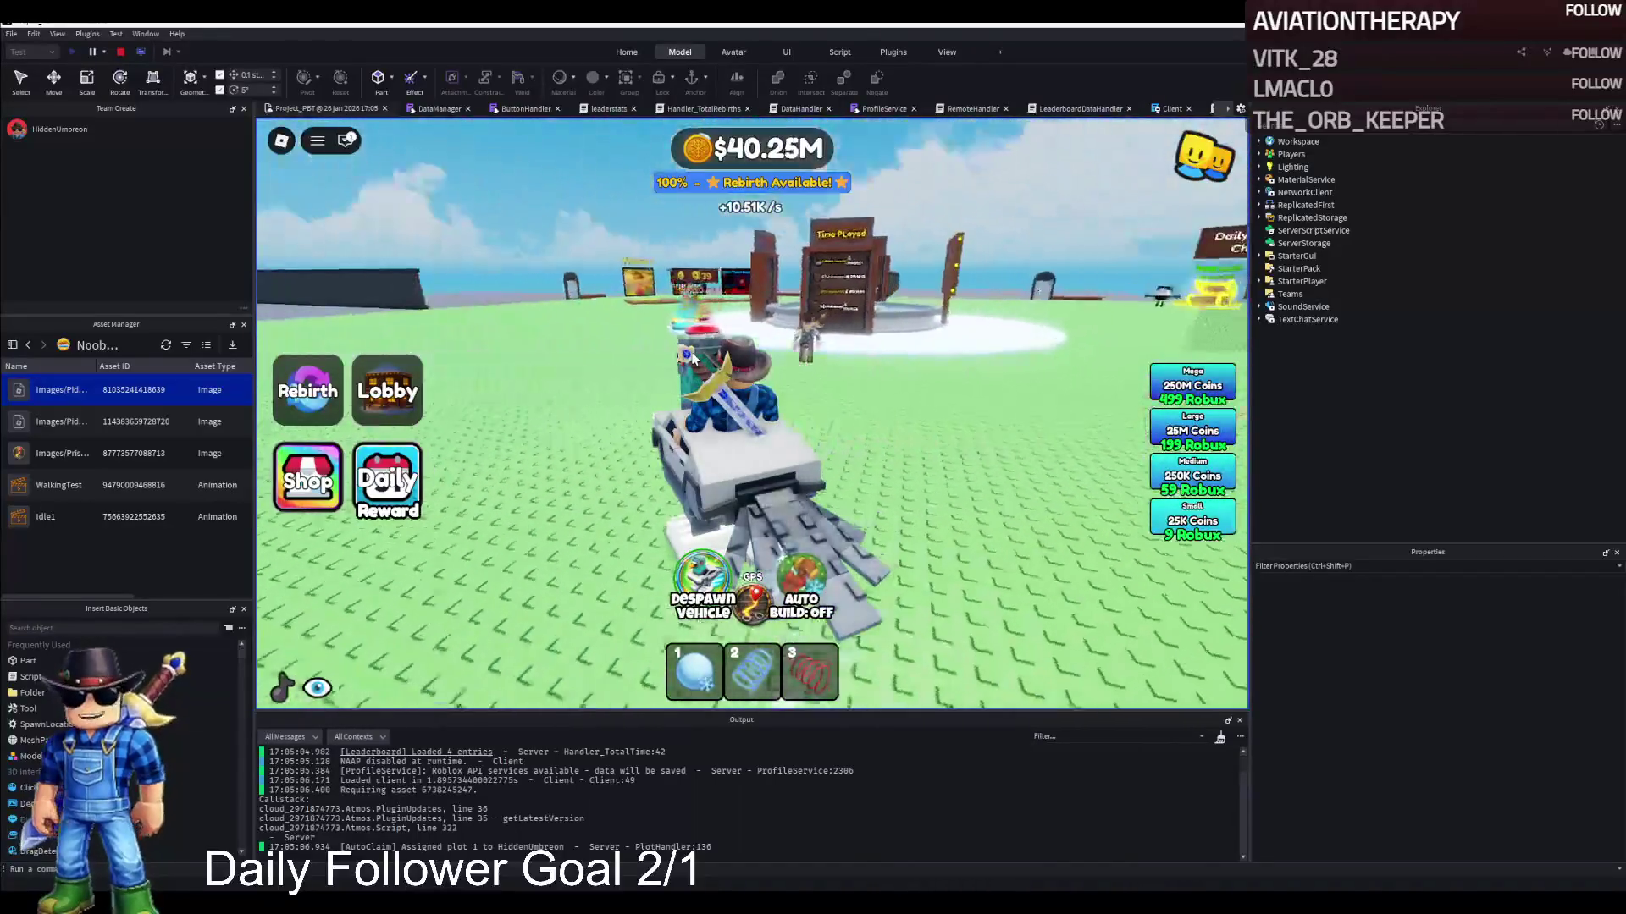
key("a")
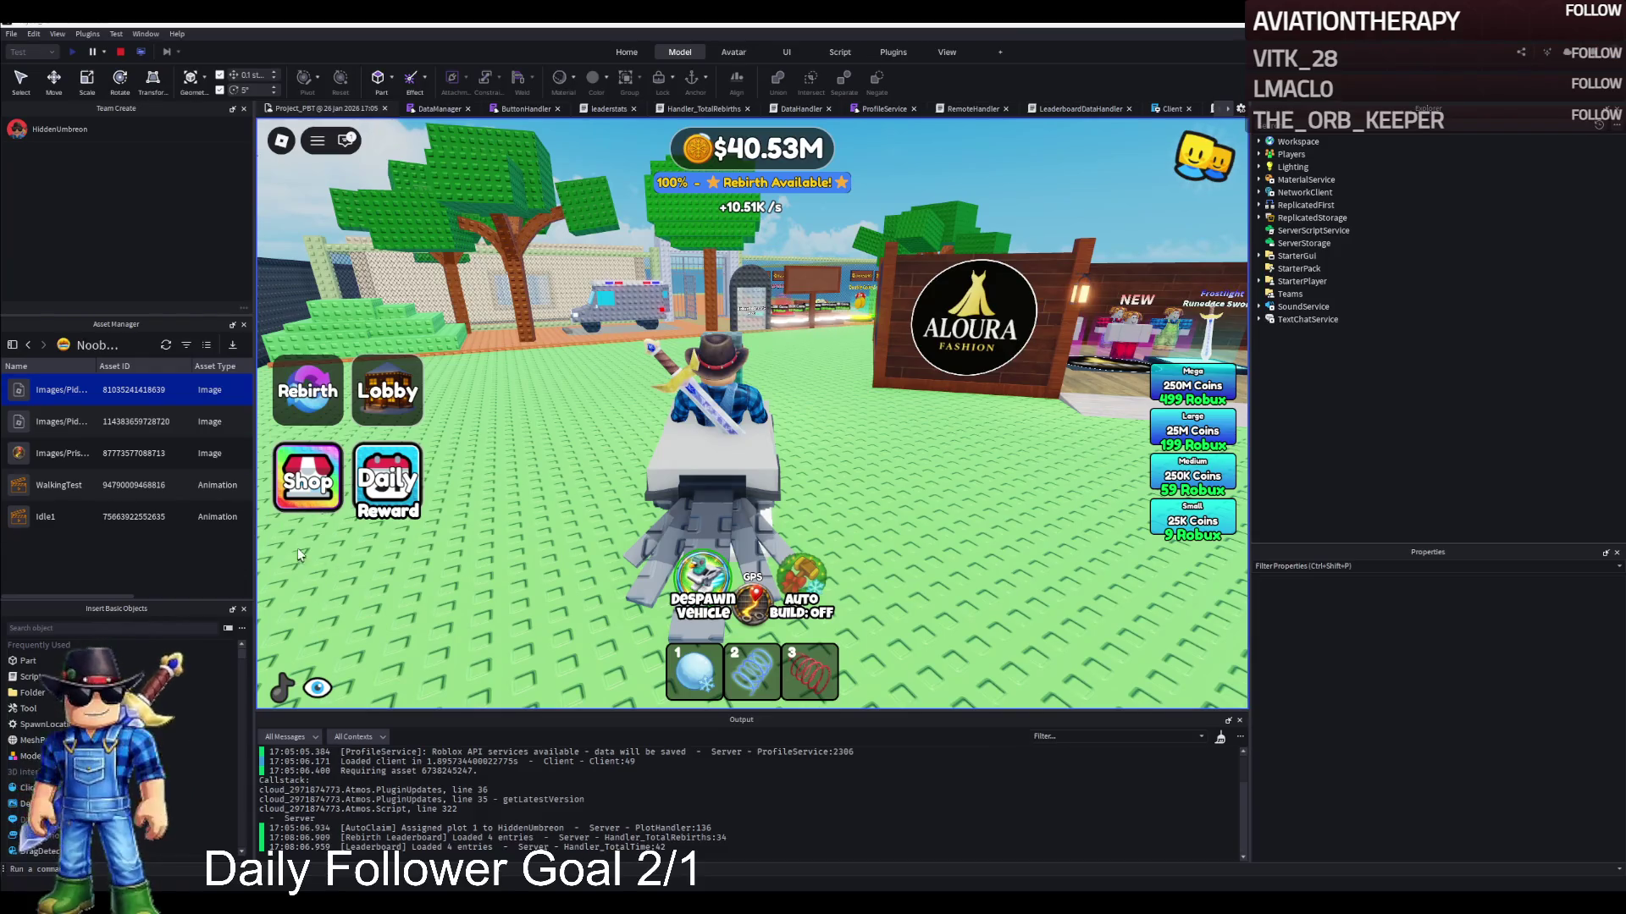
Drive past the fountain and Aloura stands, back away from the 19 sign, and exit the vehicle
key("a")
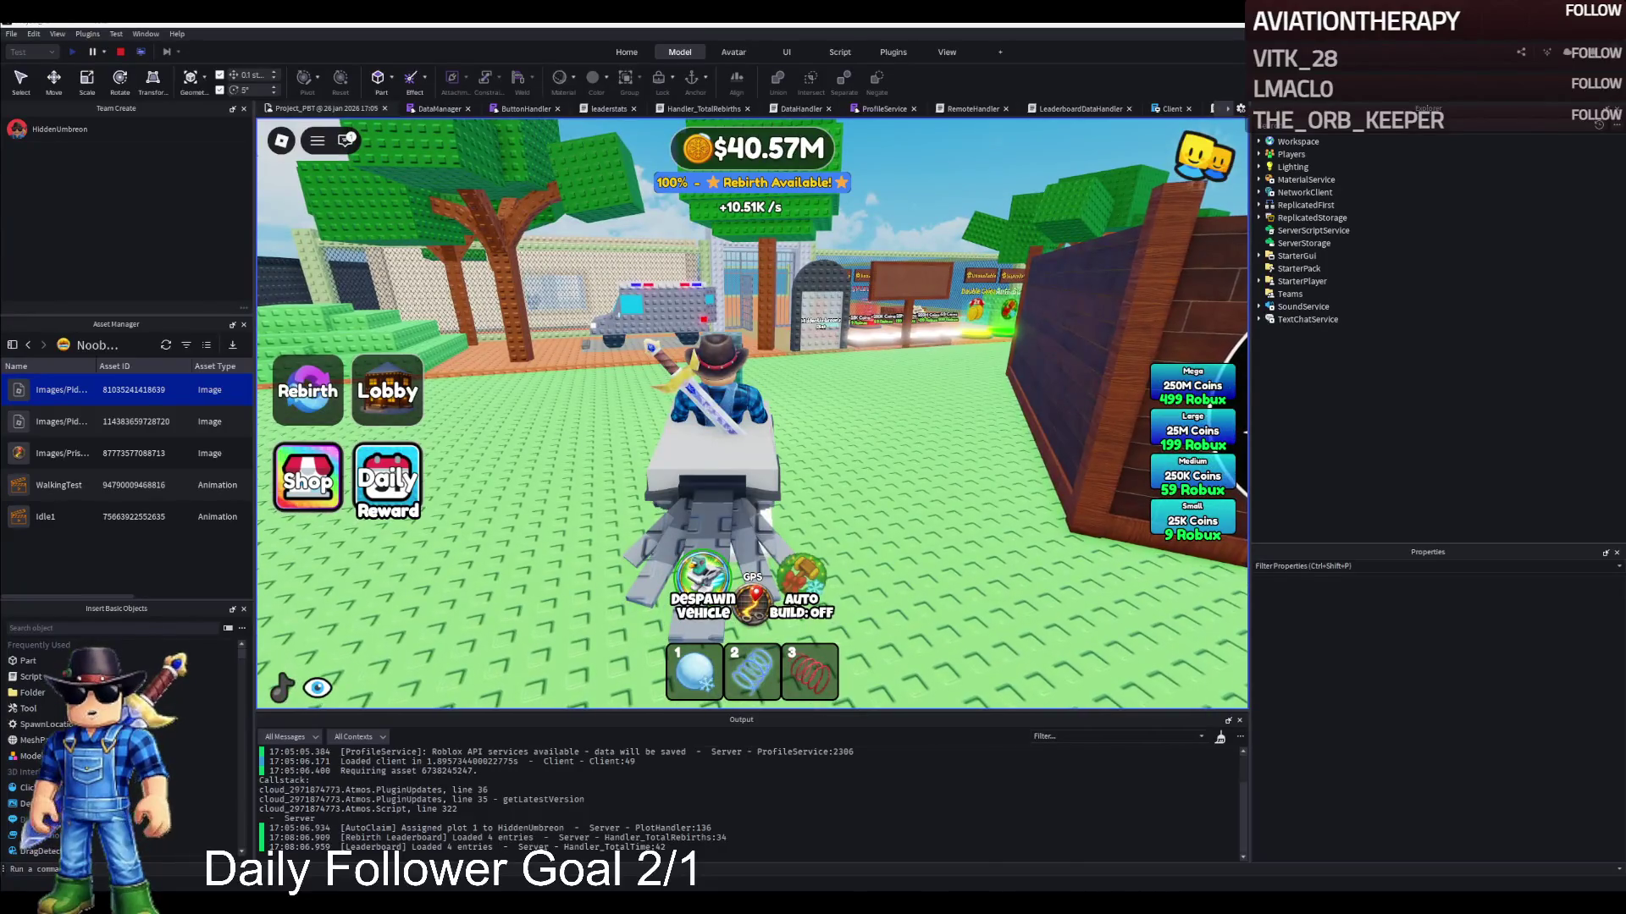
key("d")
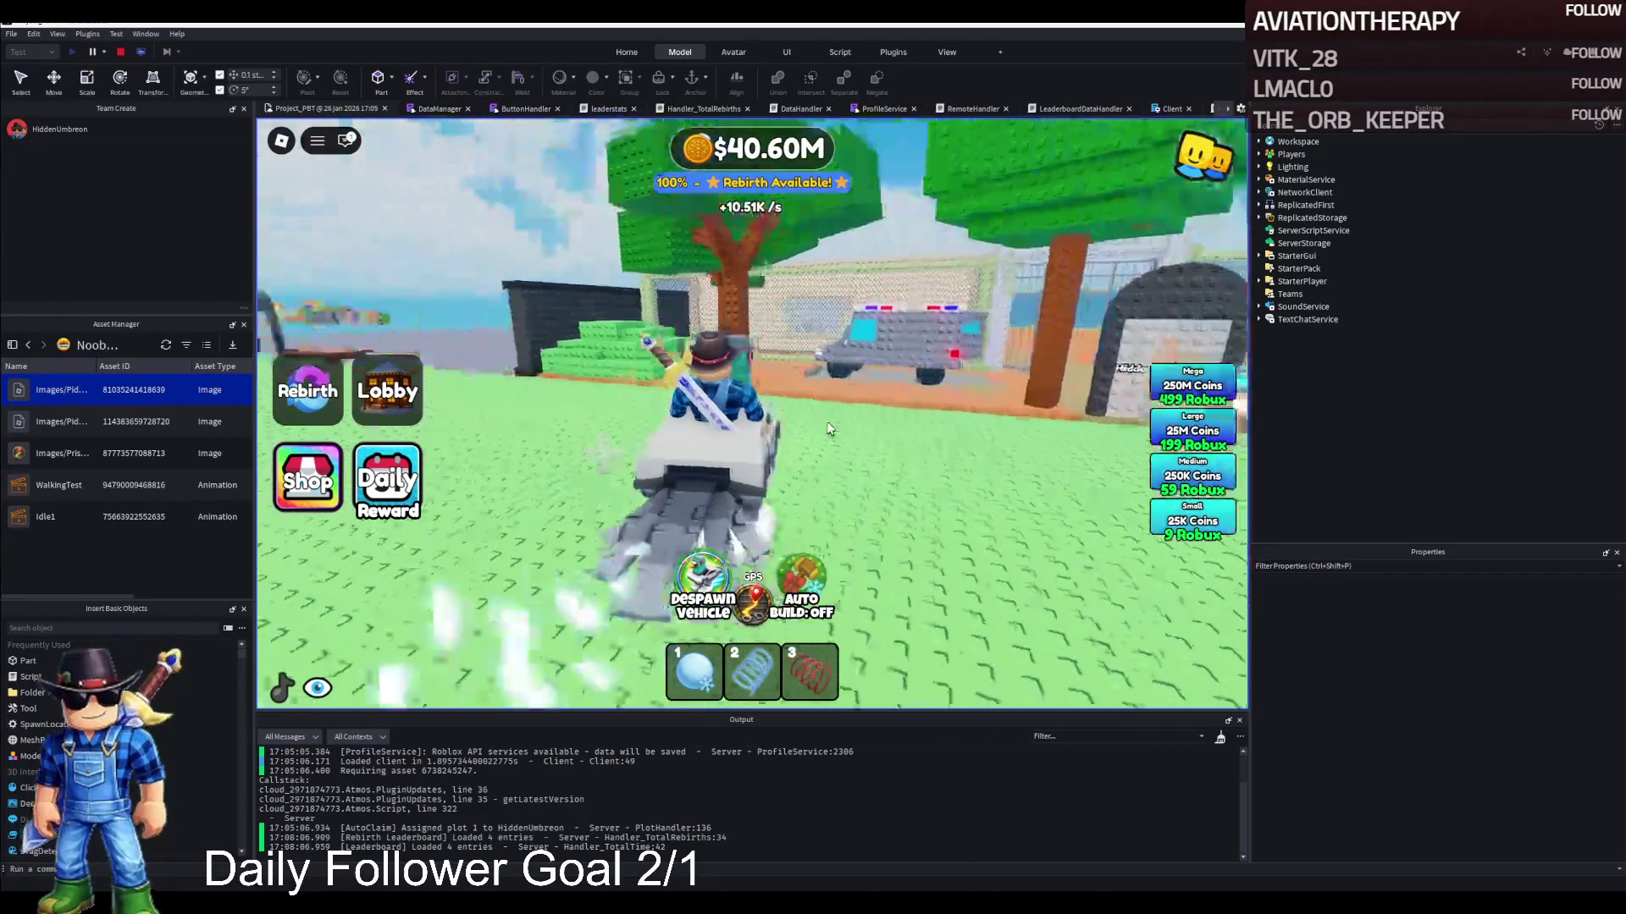
key("d")
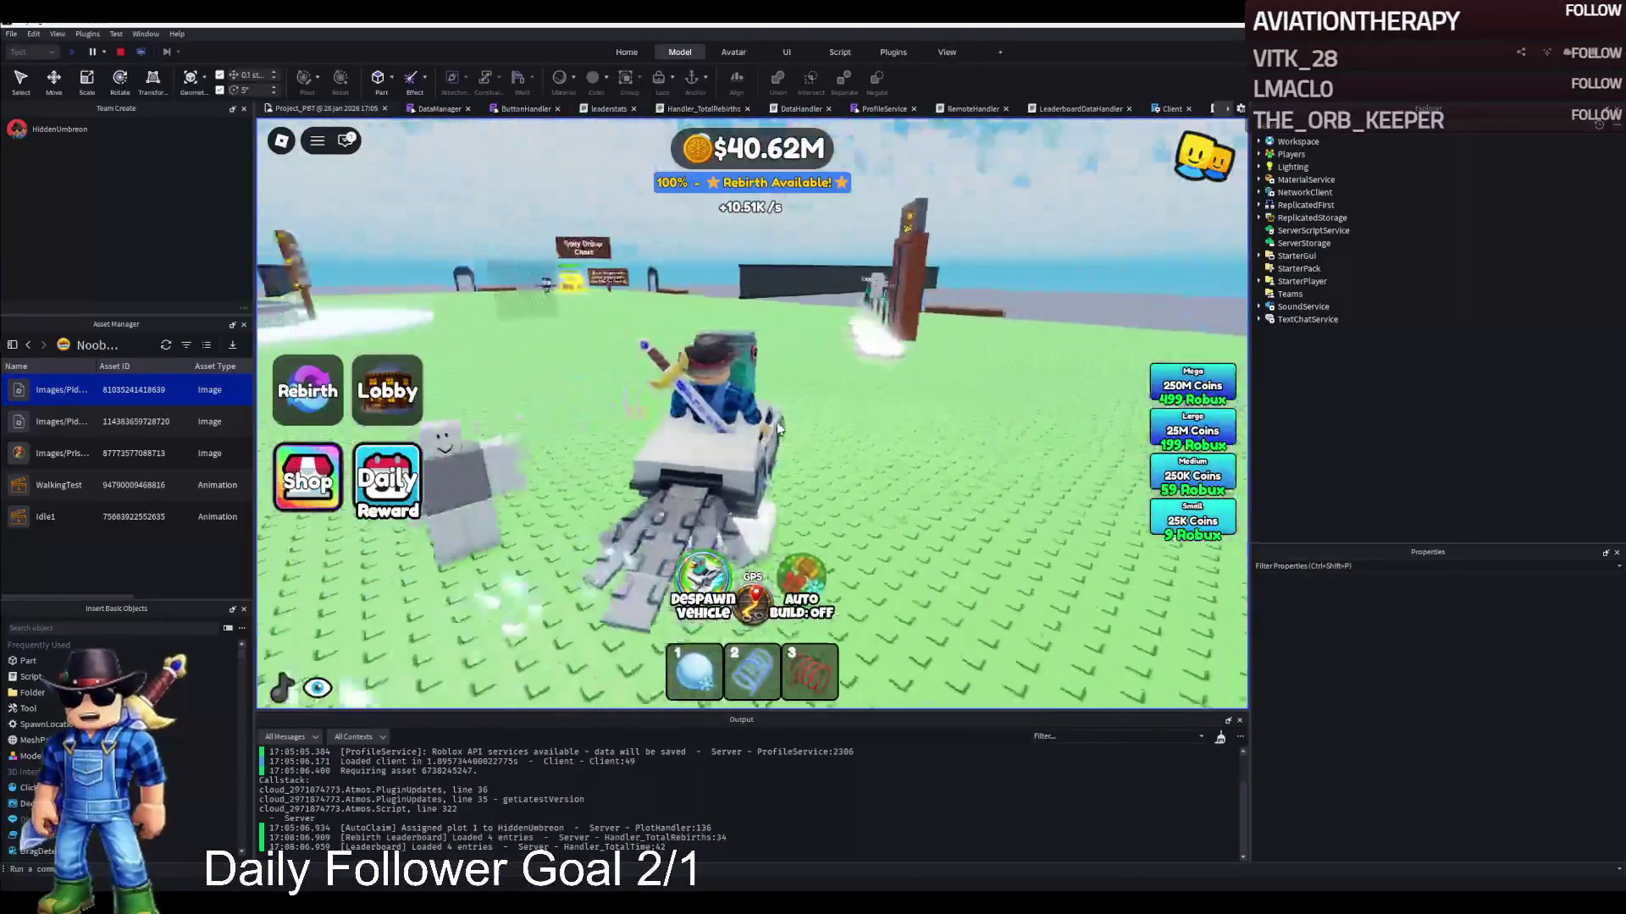
key("d")
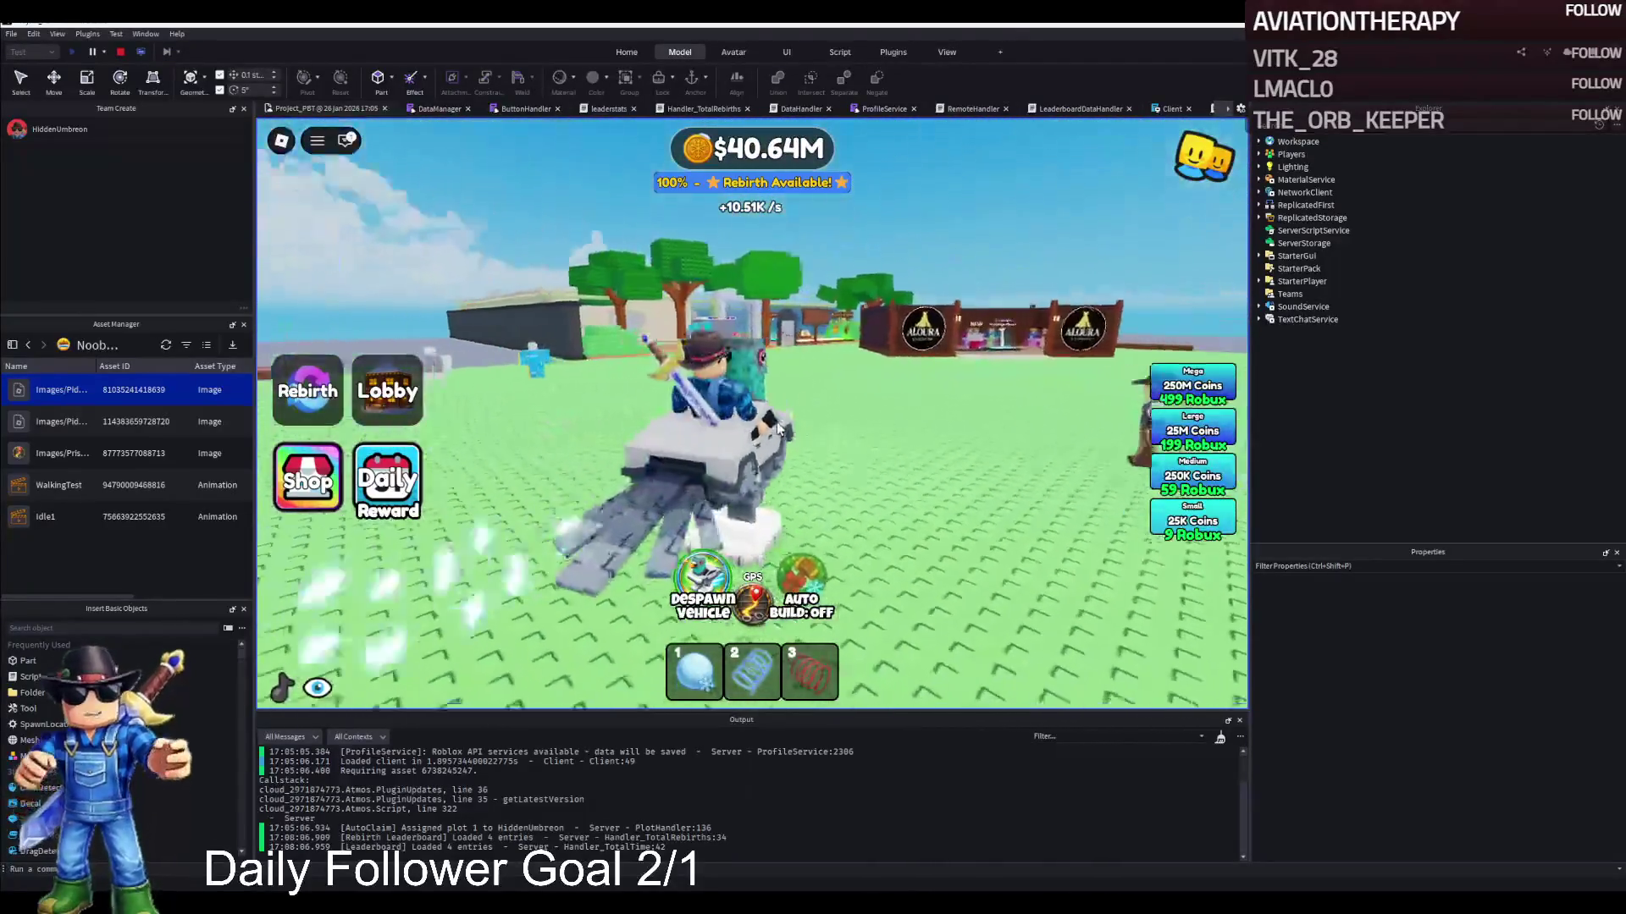
key("d")
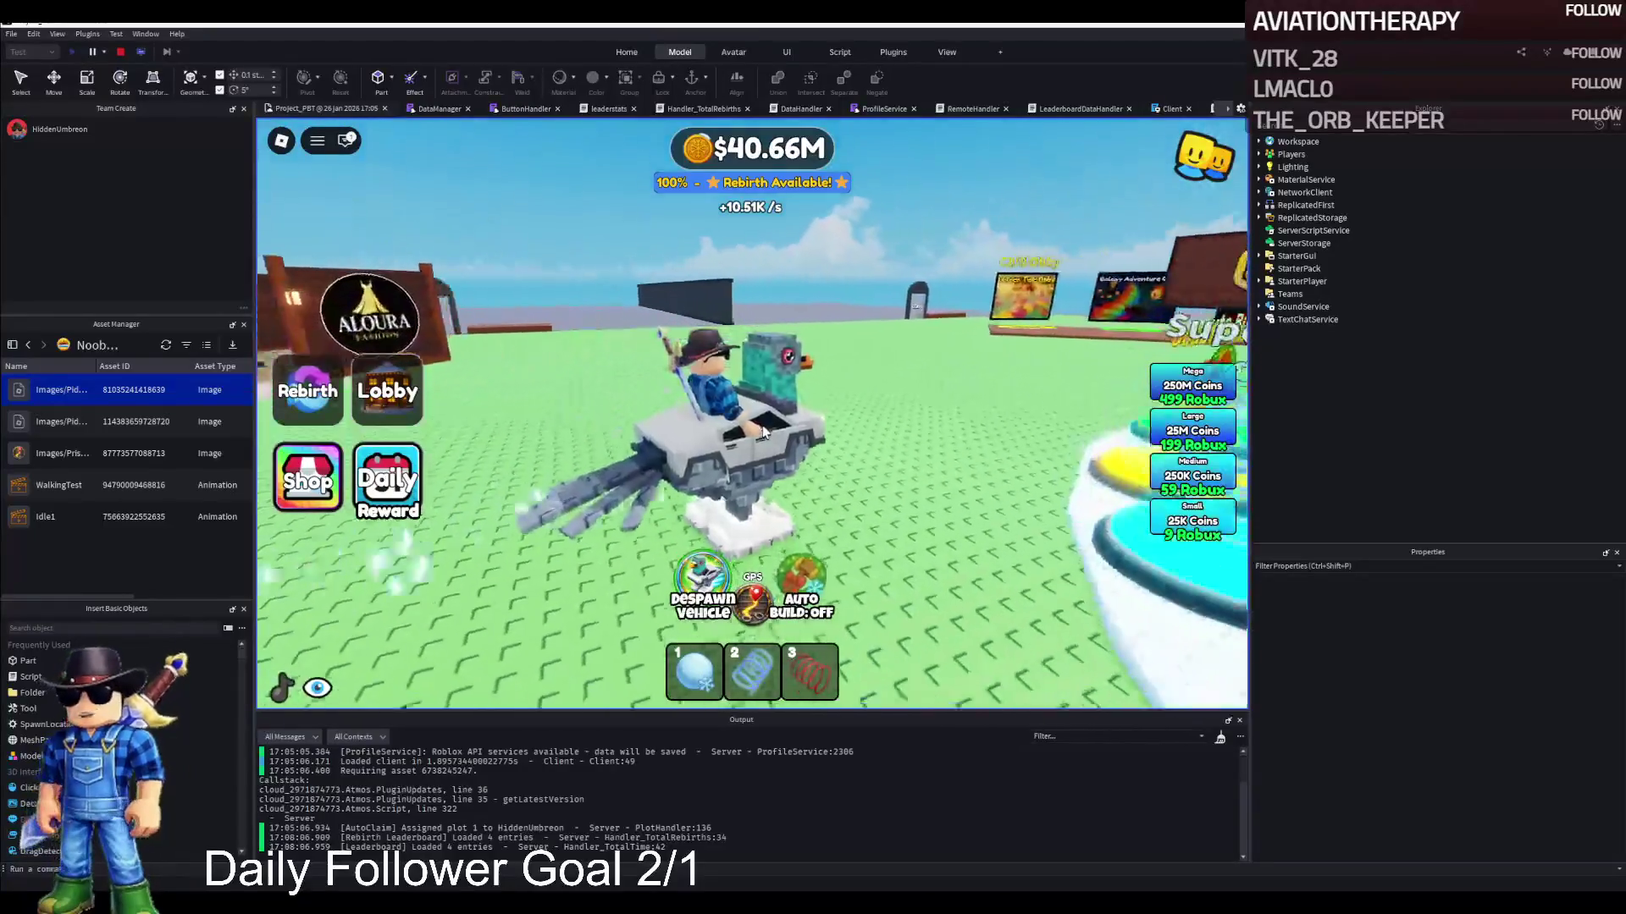
key("a")
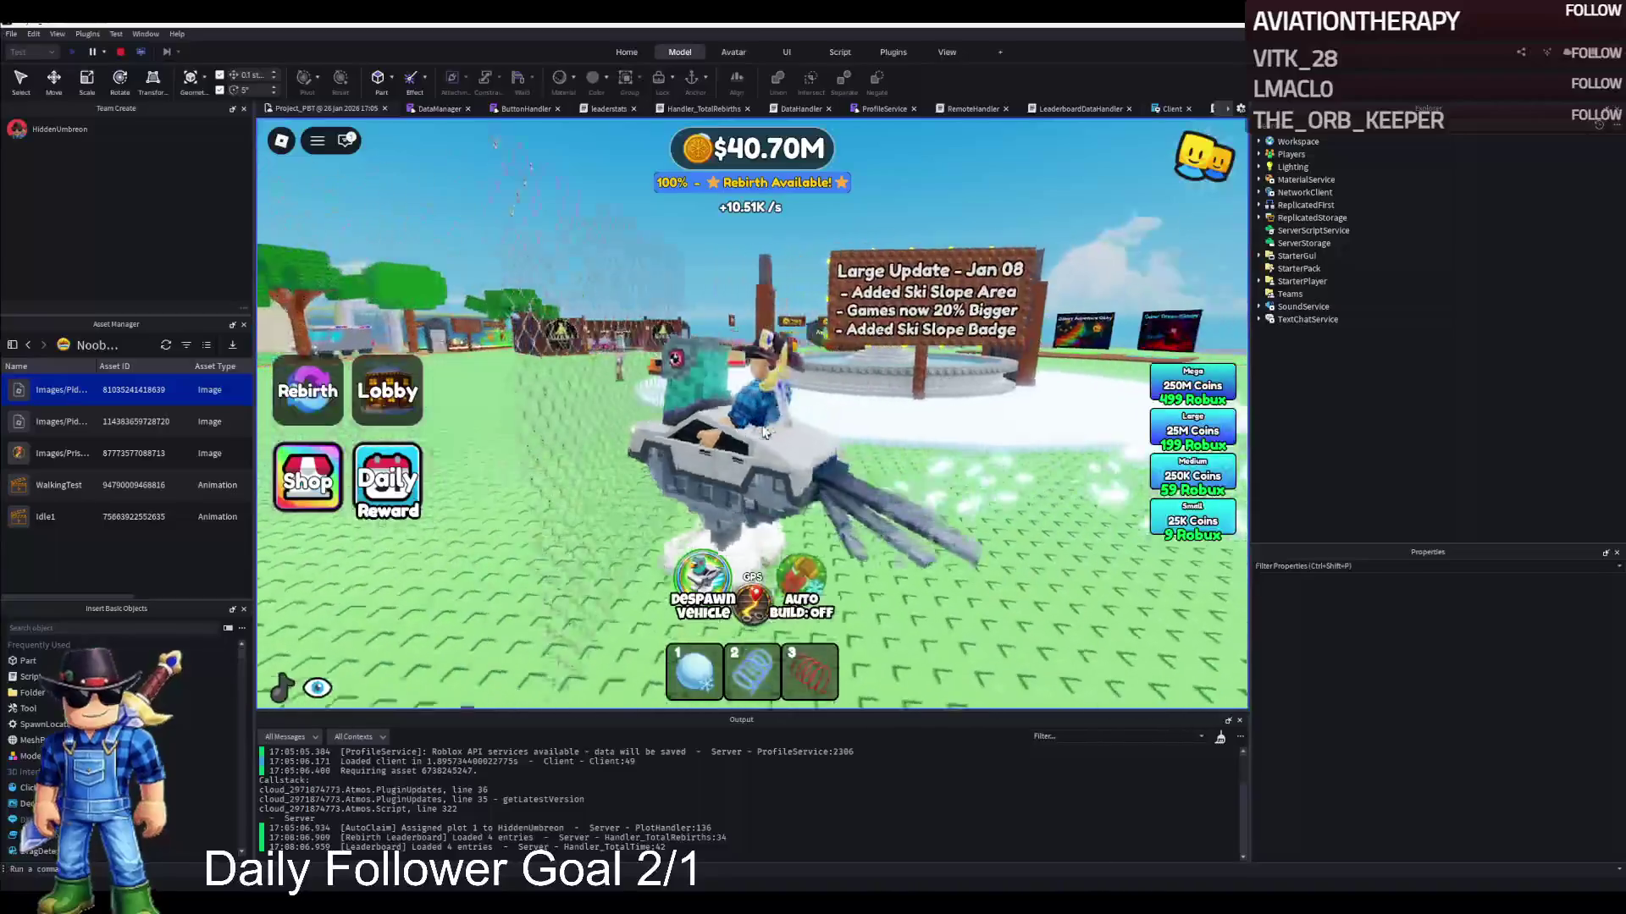
key("d")
key("a")
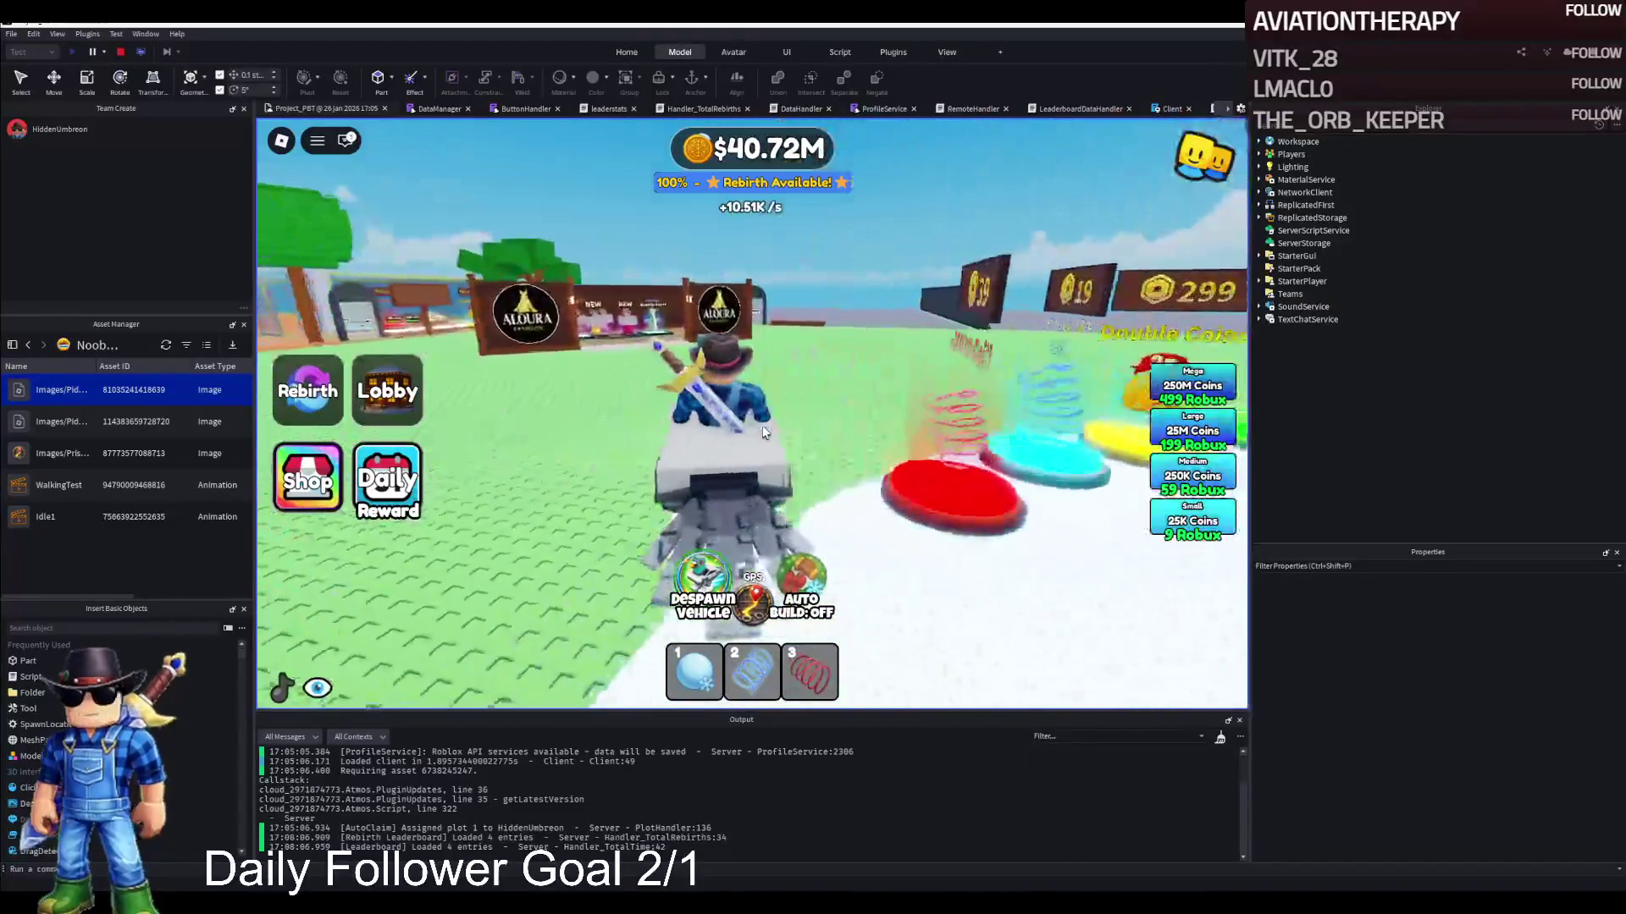
key("d")
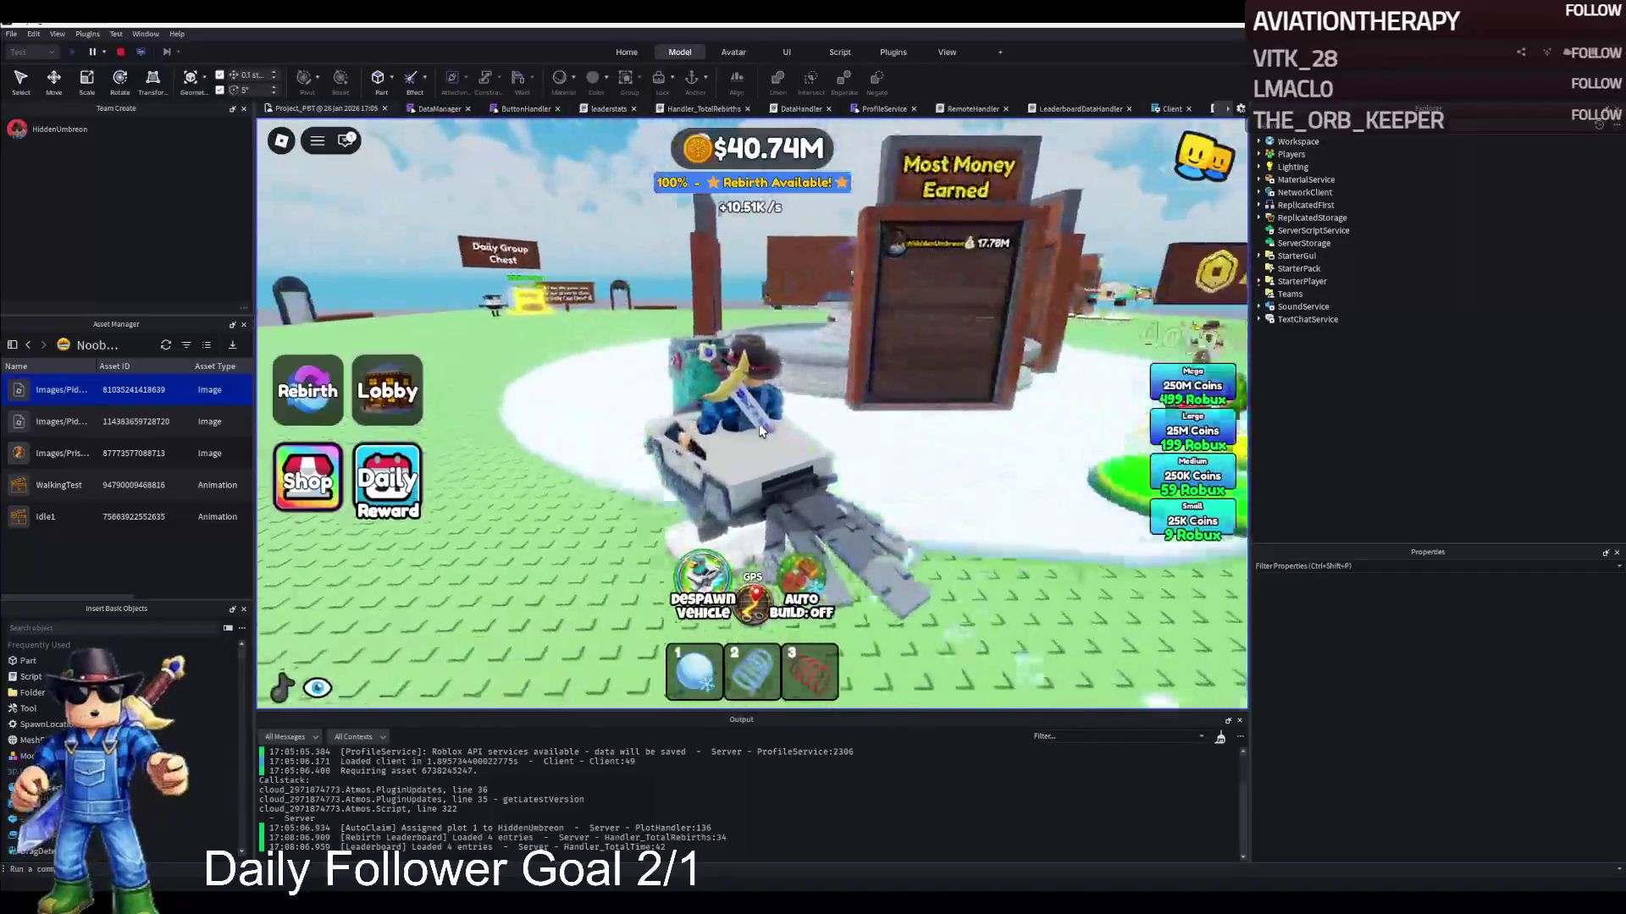
key("a")
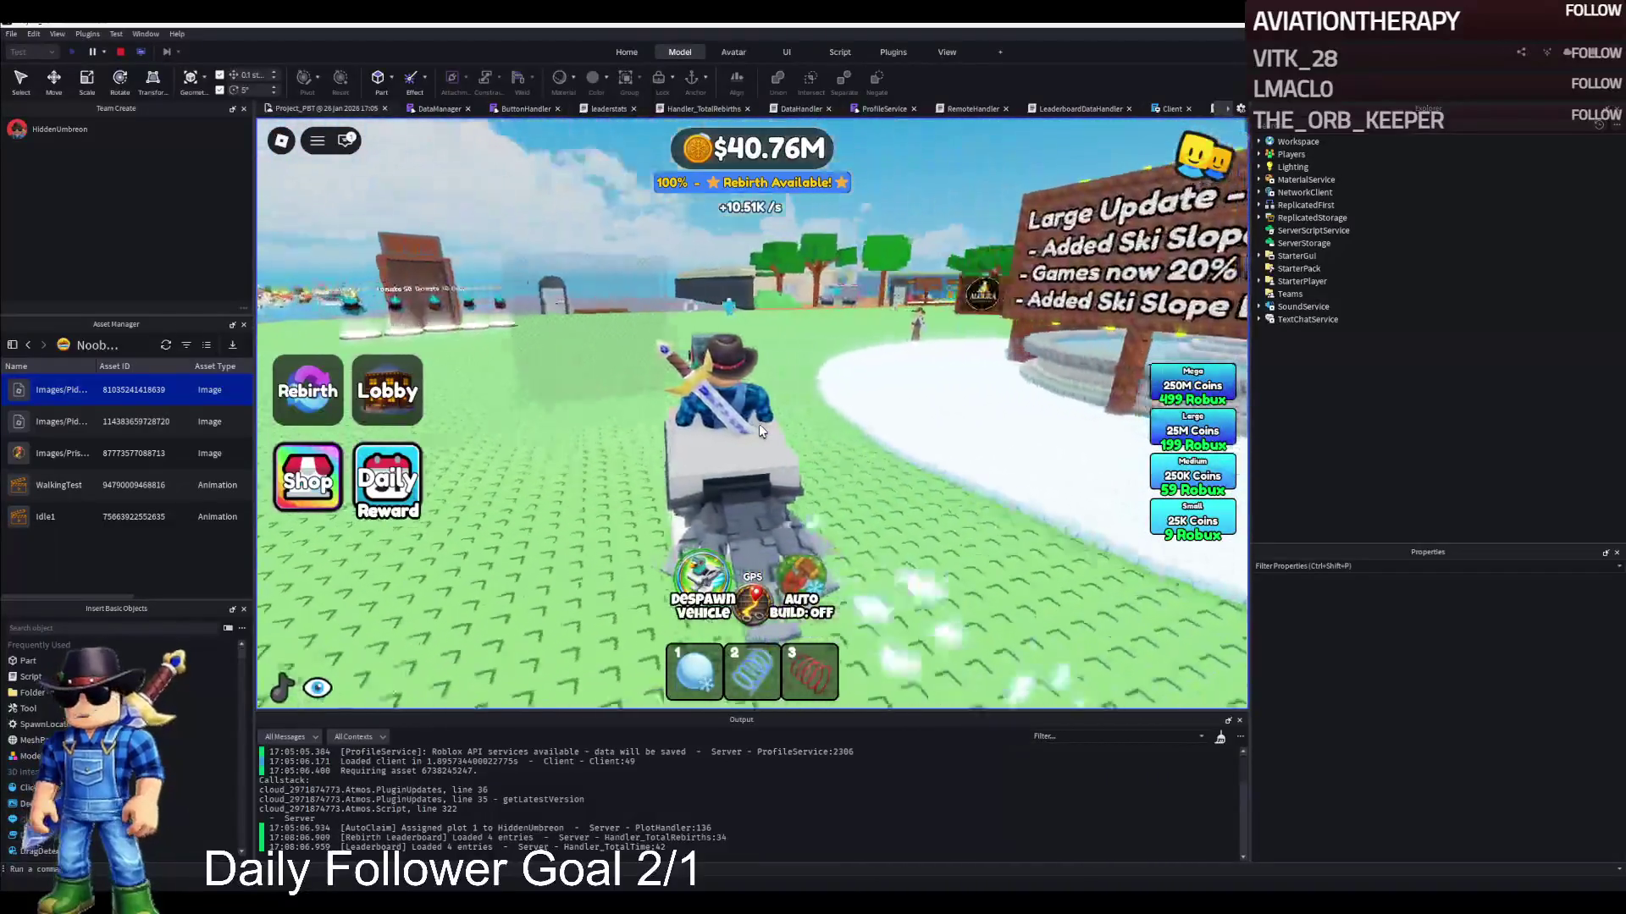
key("a")
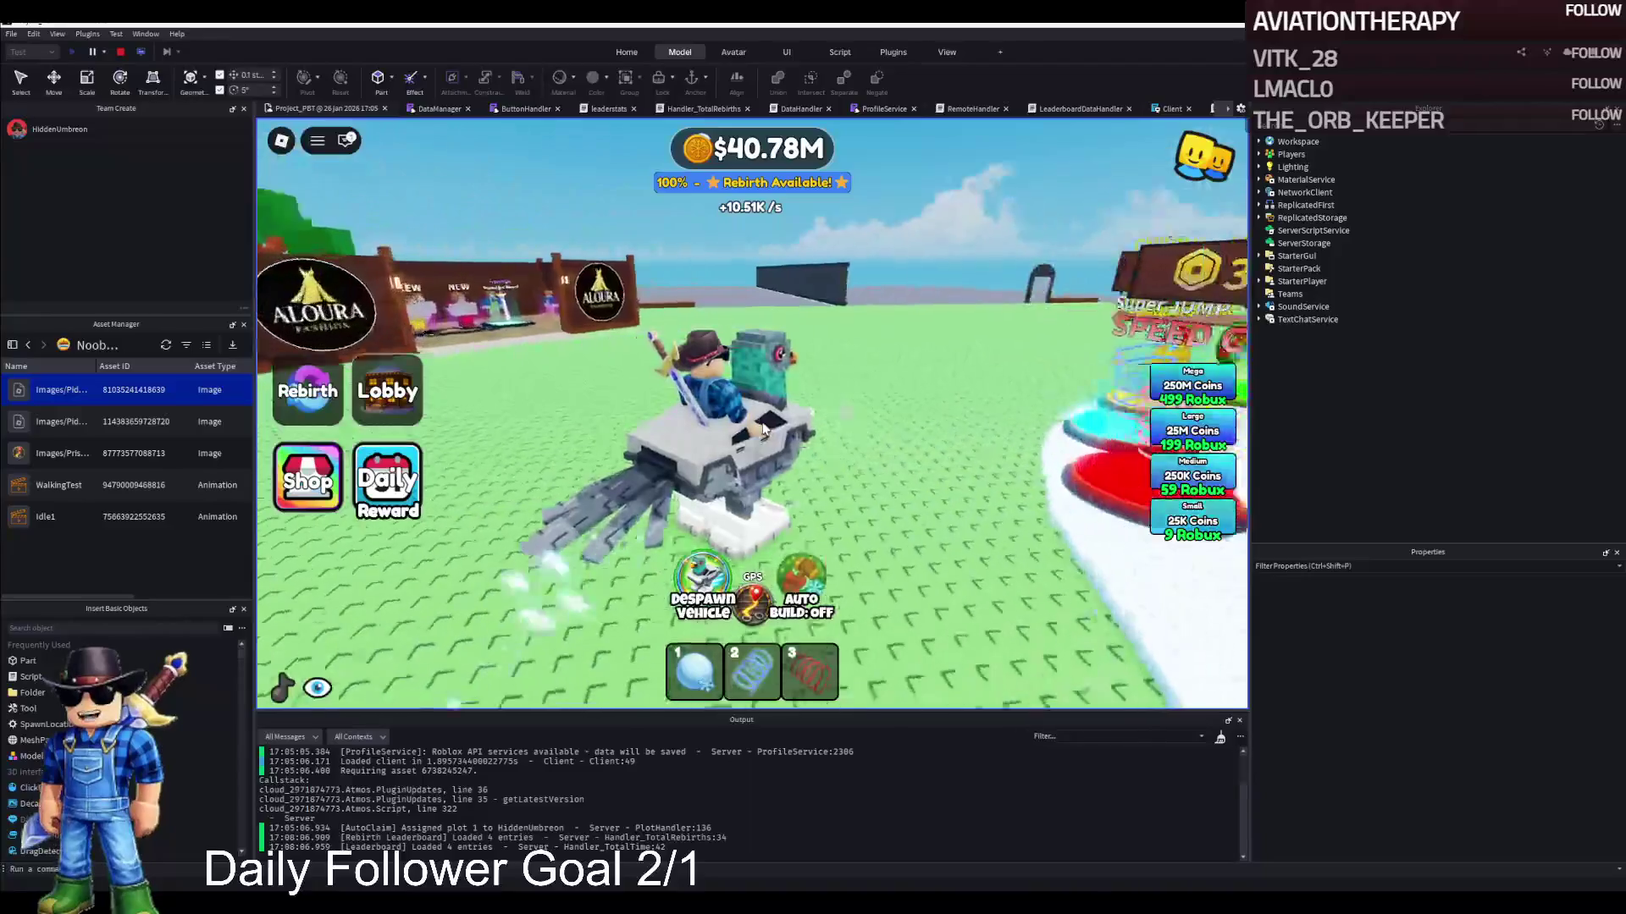
key("s")
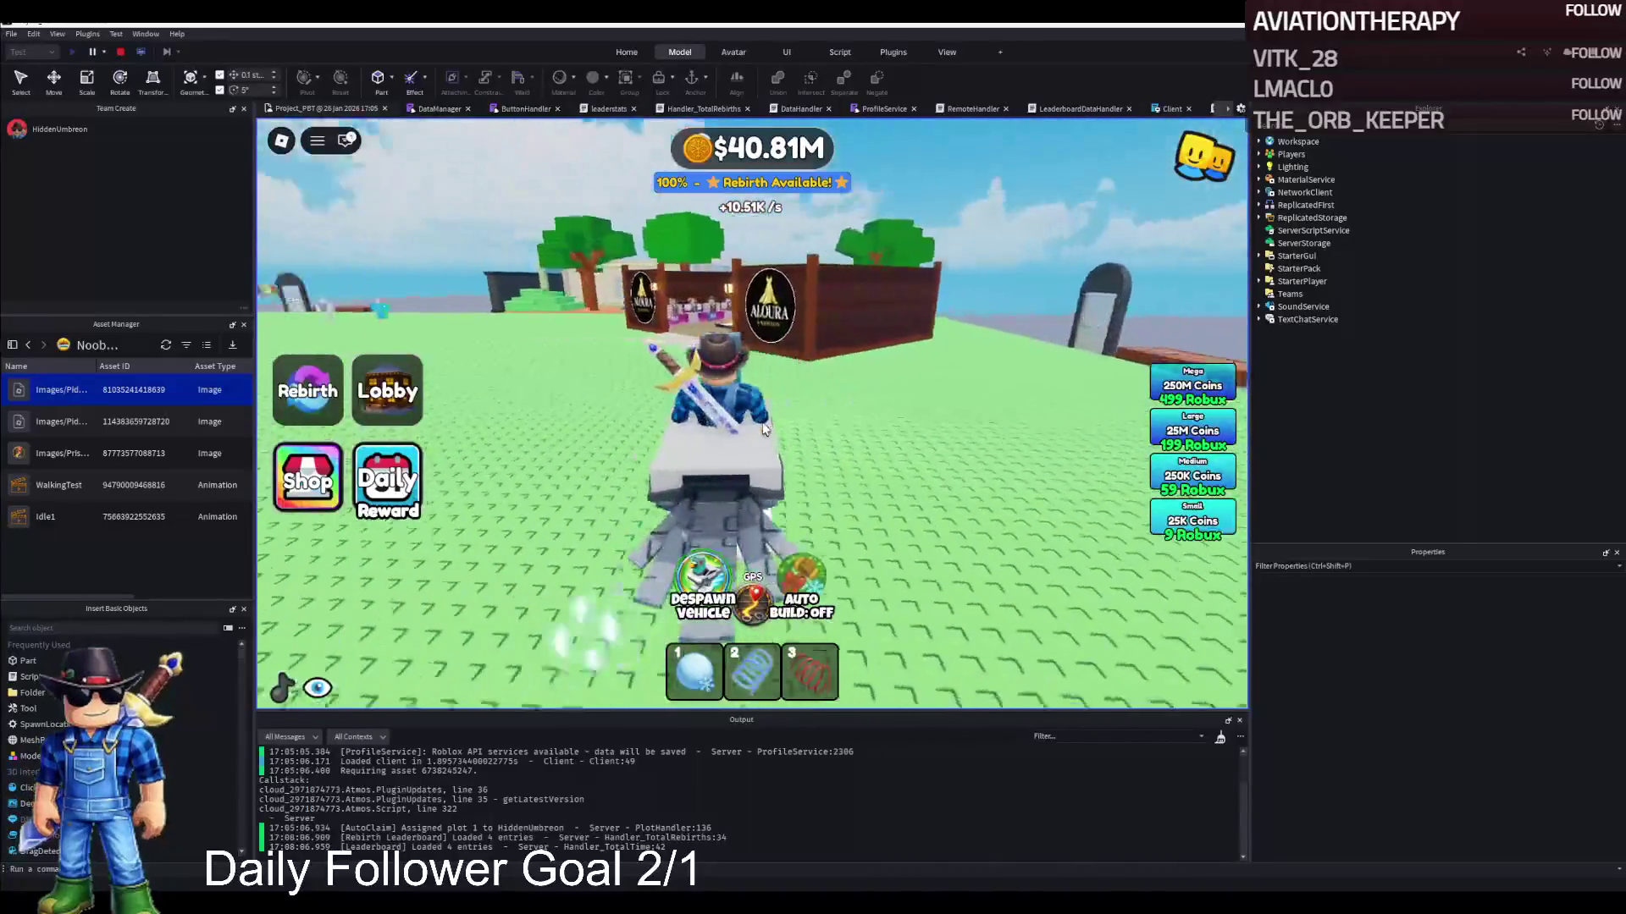
key("space")
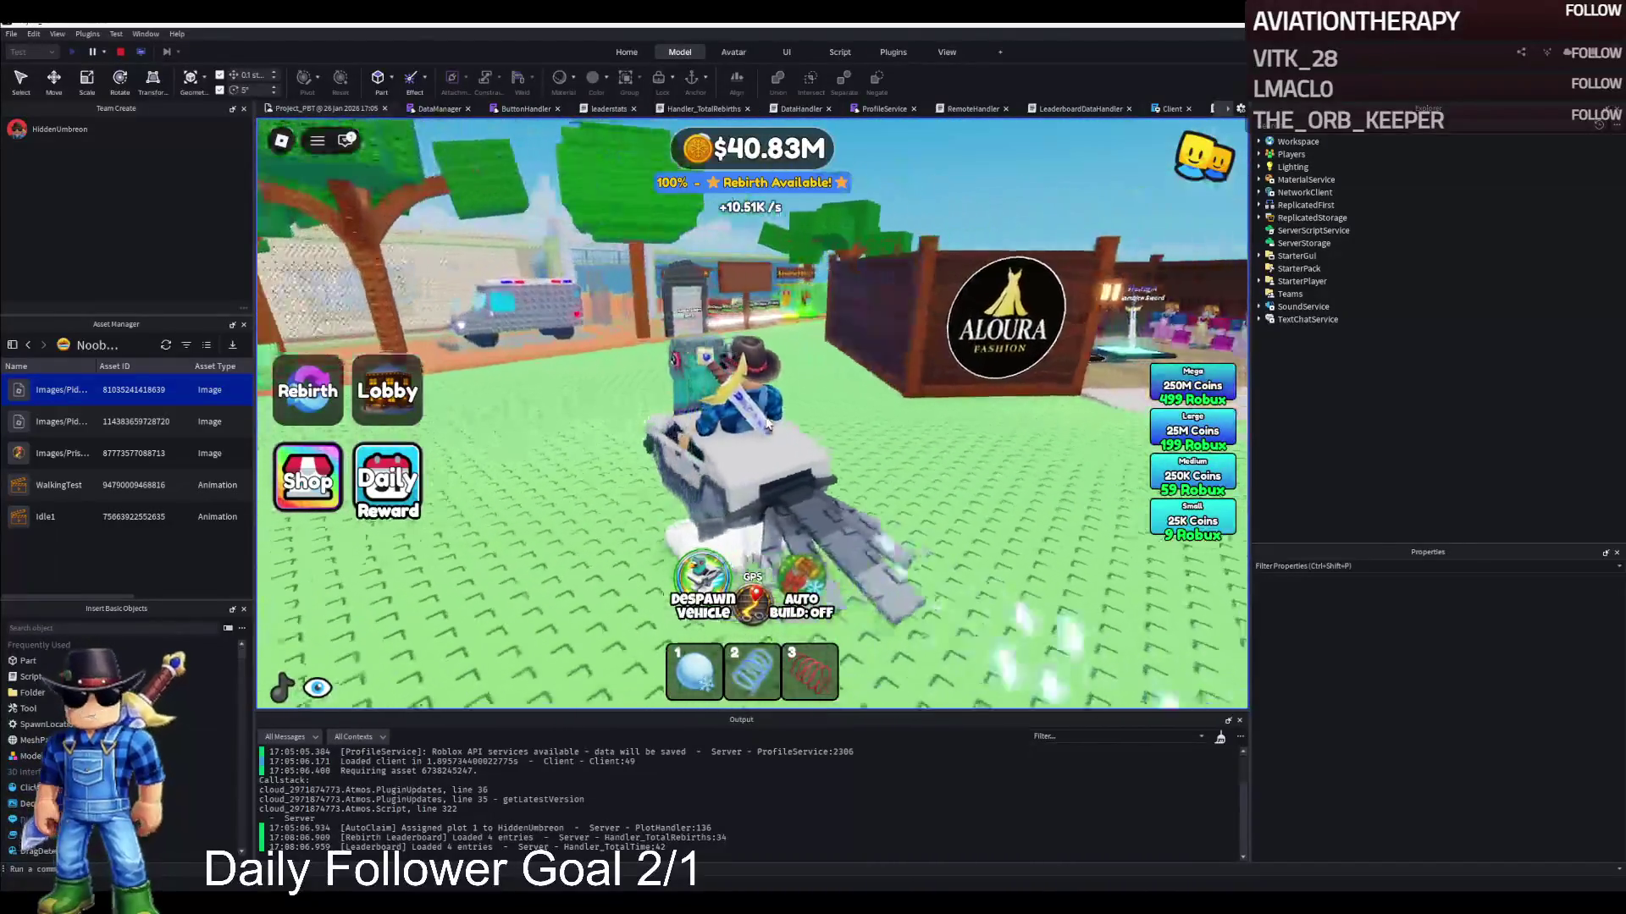
Walk through the plot gate, barred corridor and CHECK IN room into a jail cell and back out
key("w")
key("w")
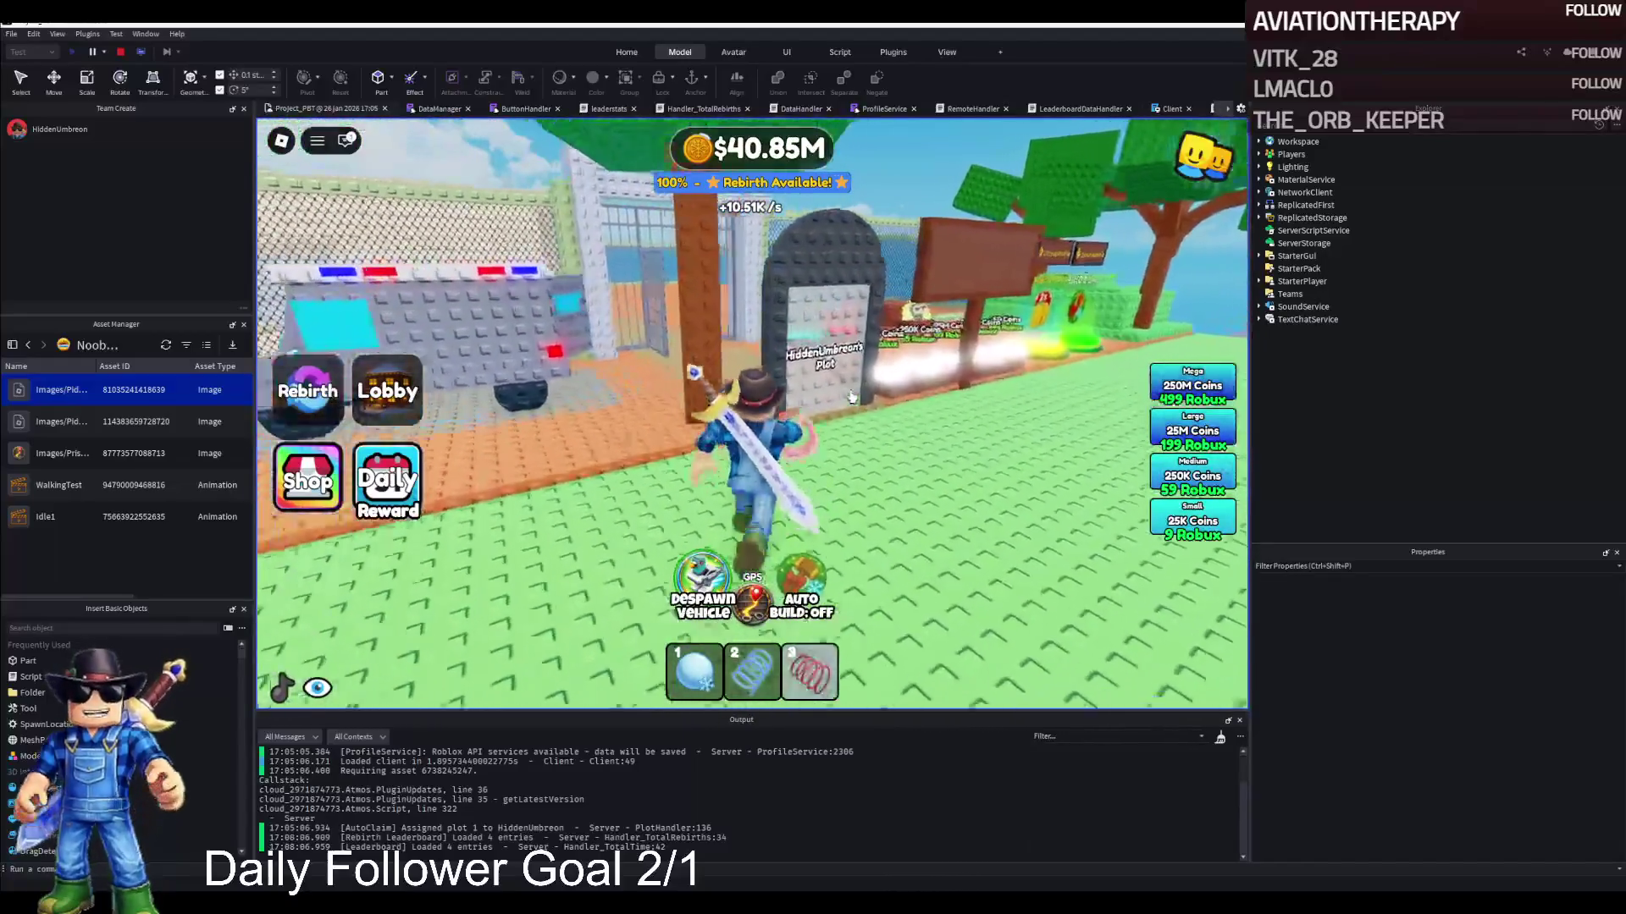
key("w")
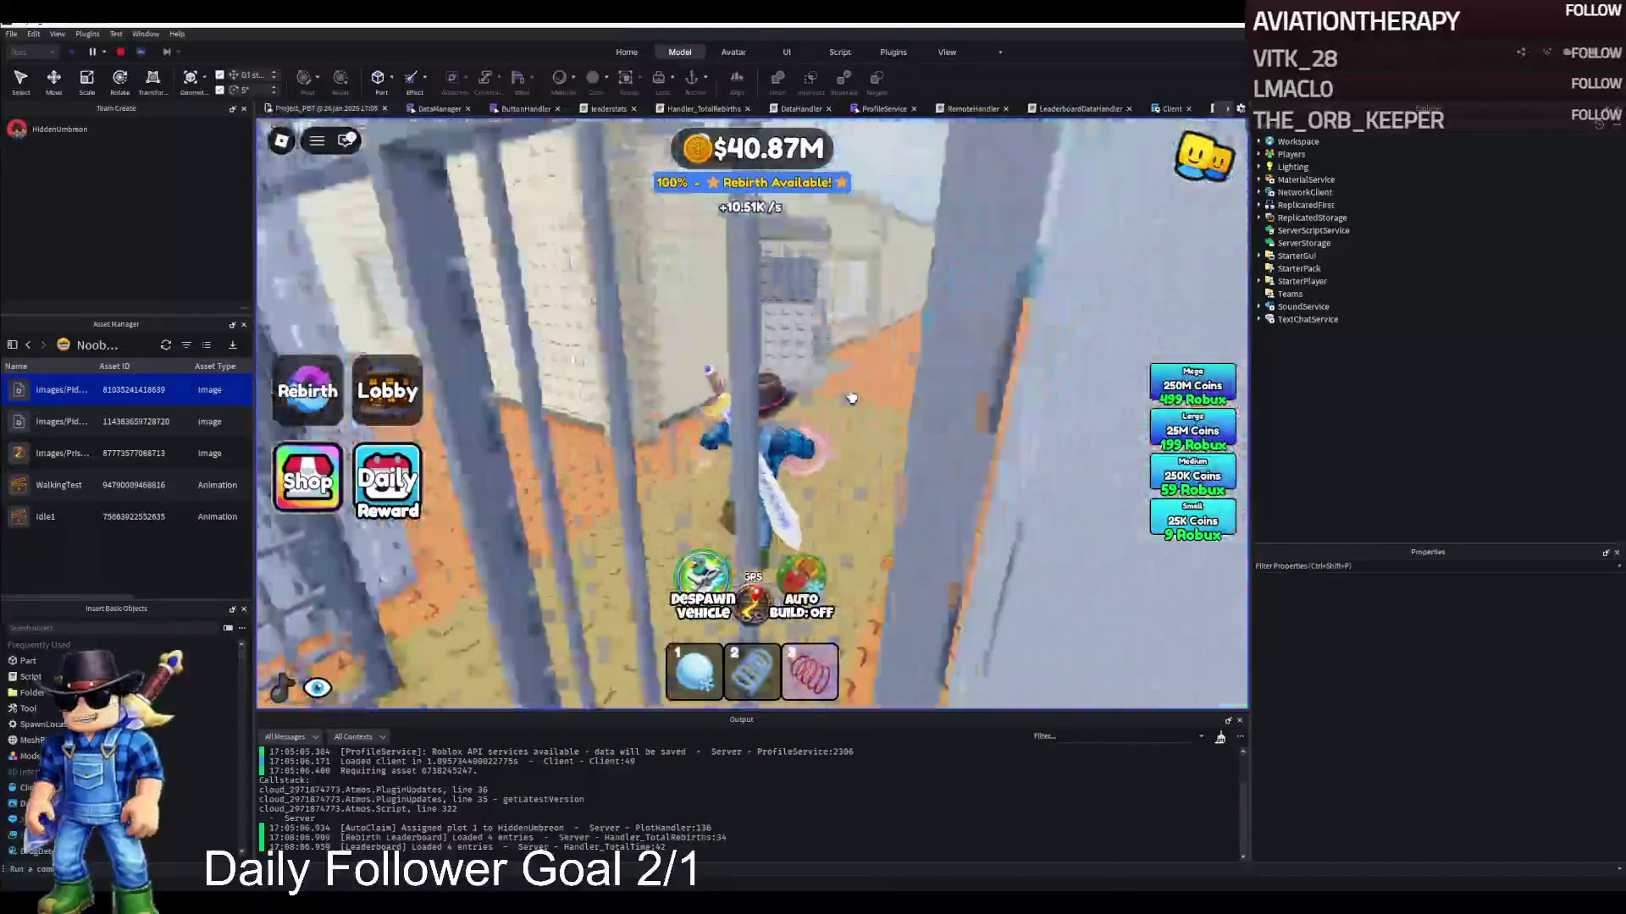
key("w")
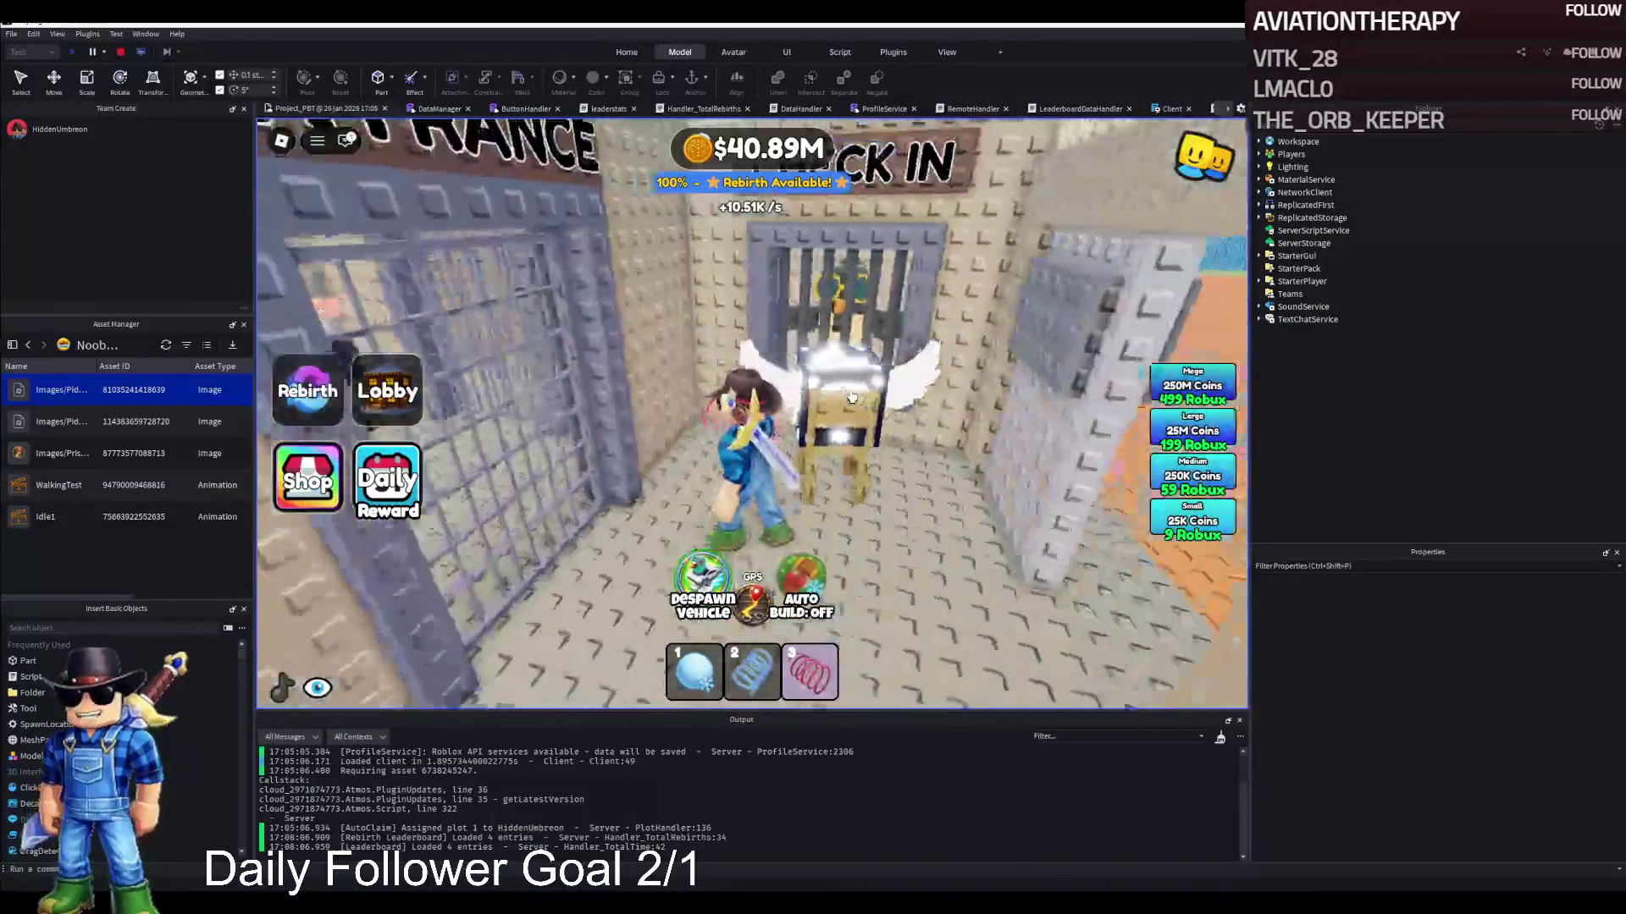
key("w")
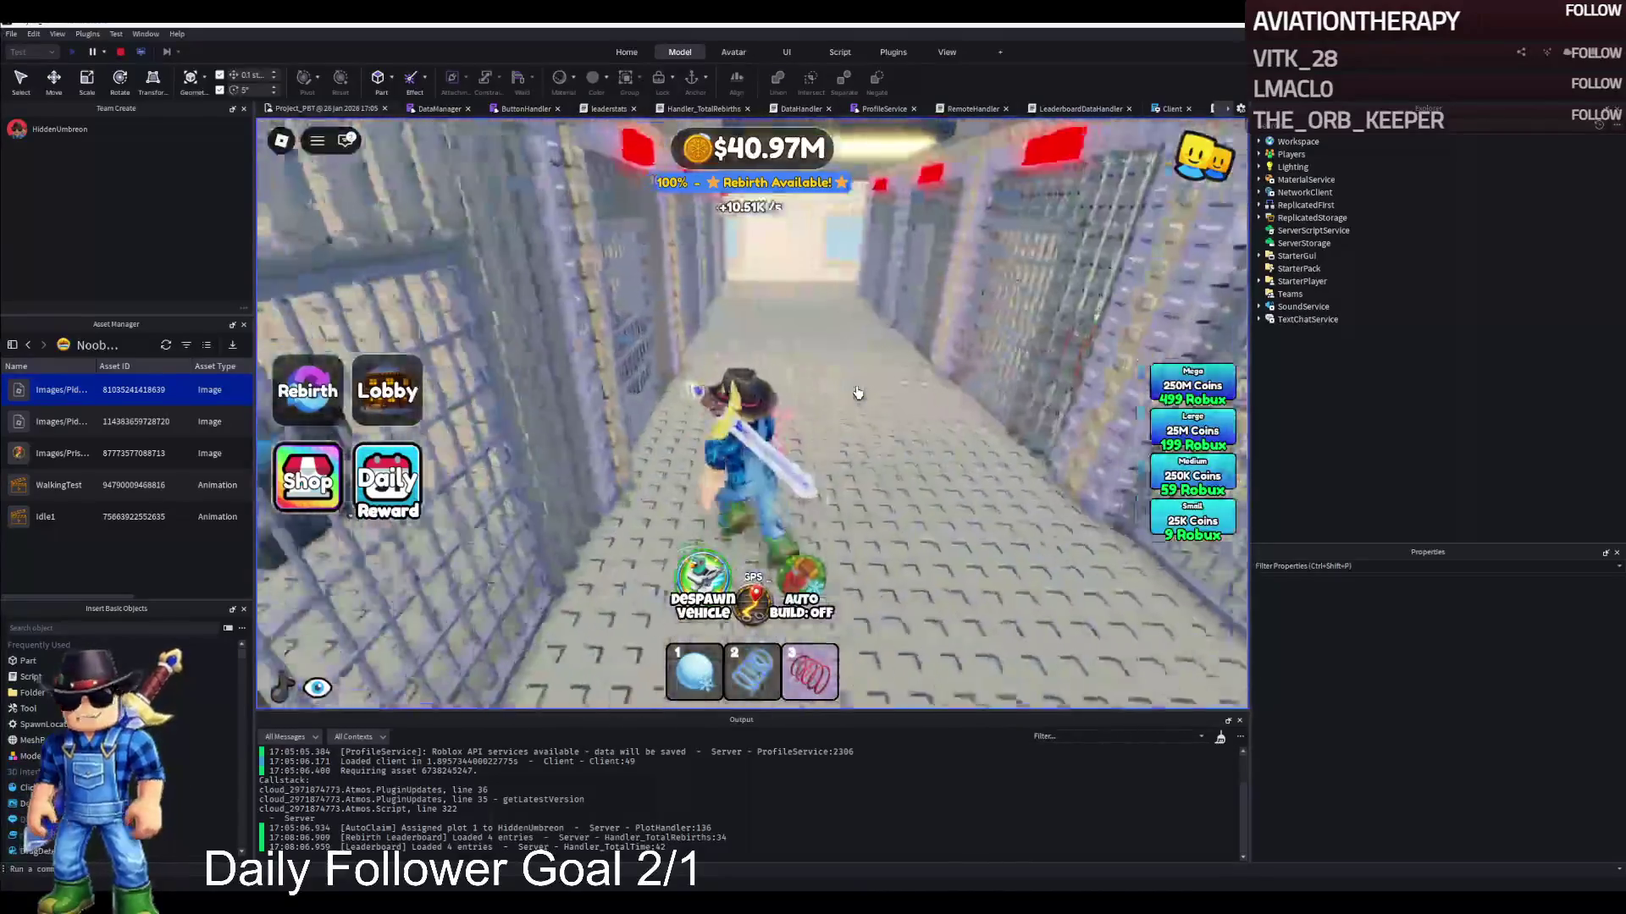
key("w")
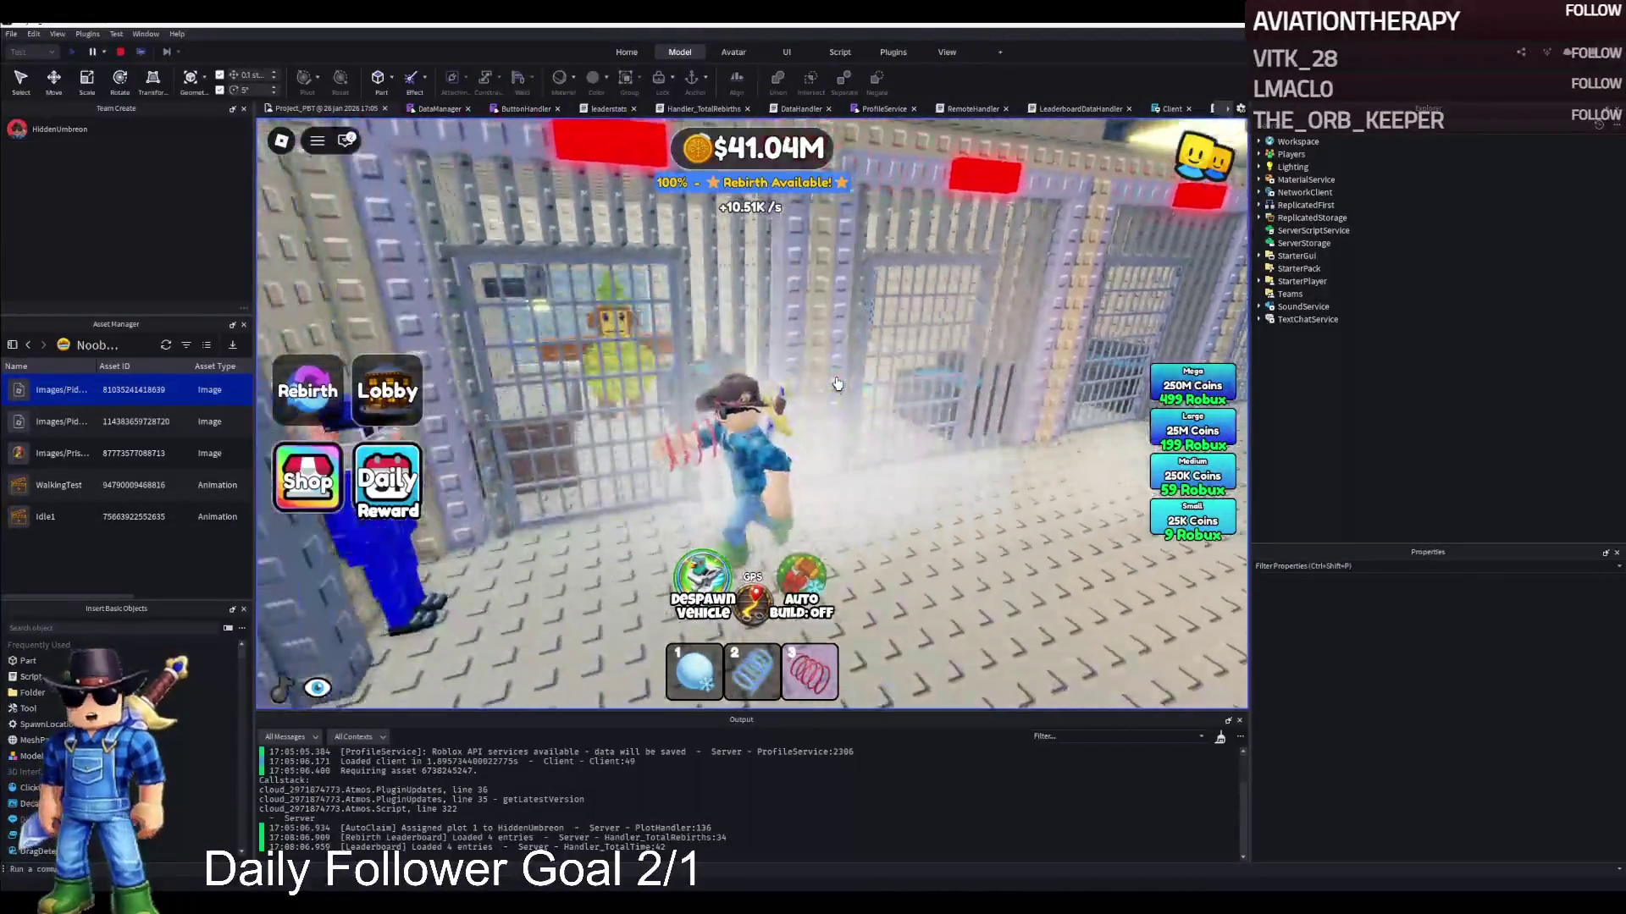
key("w")
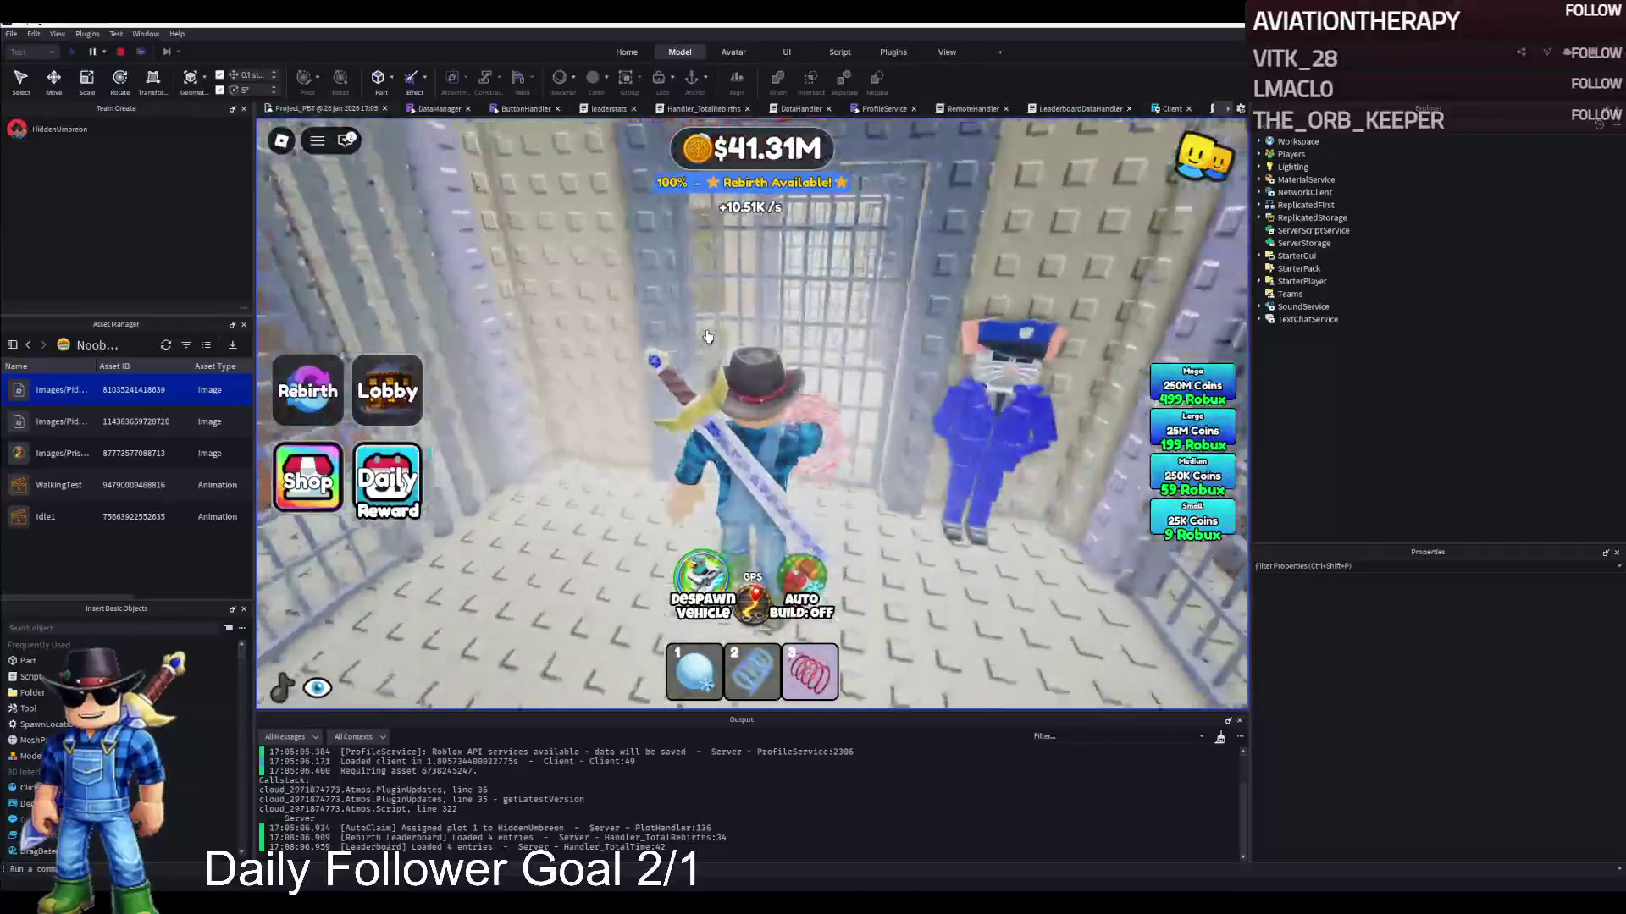
key("w")
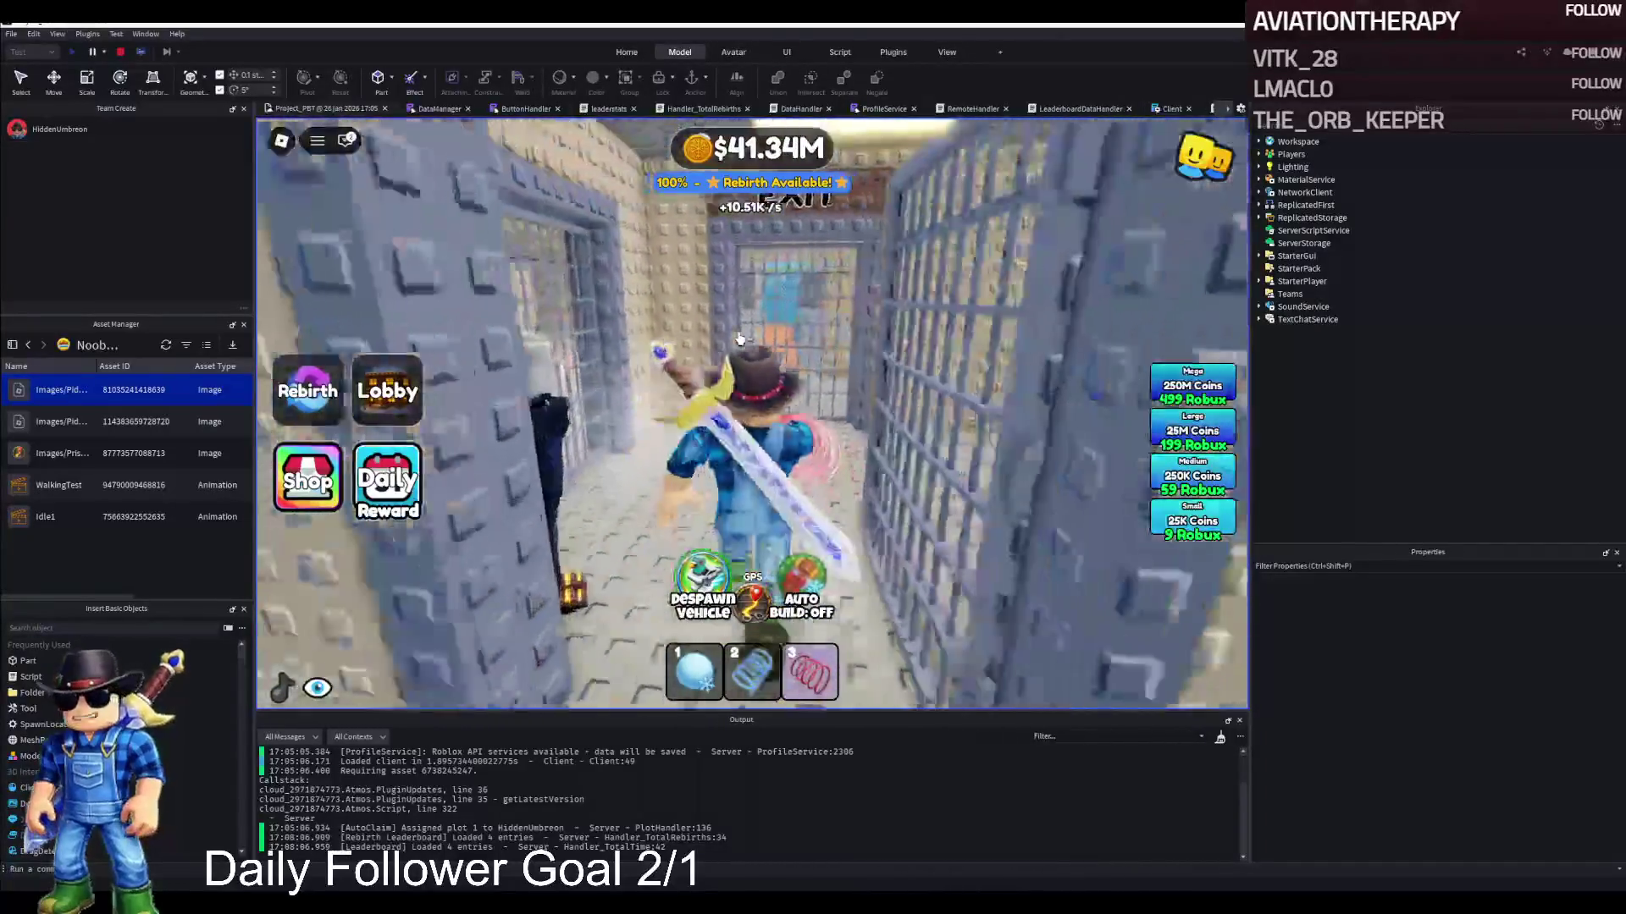
key("s")
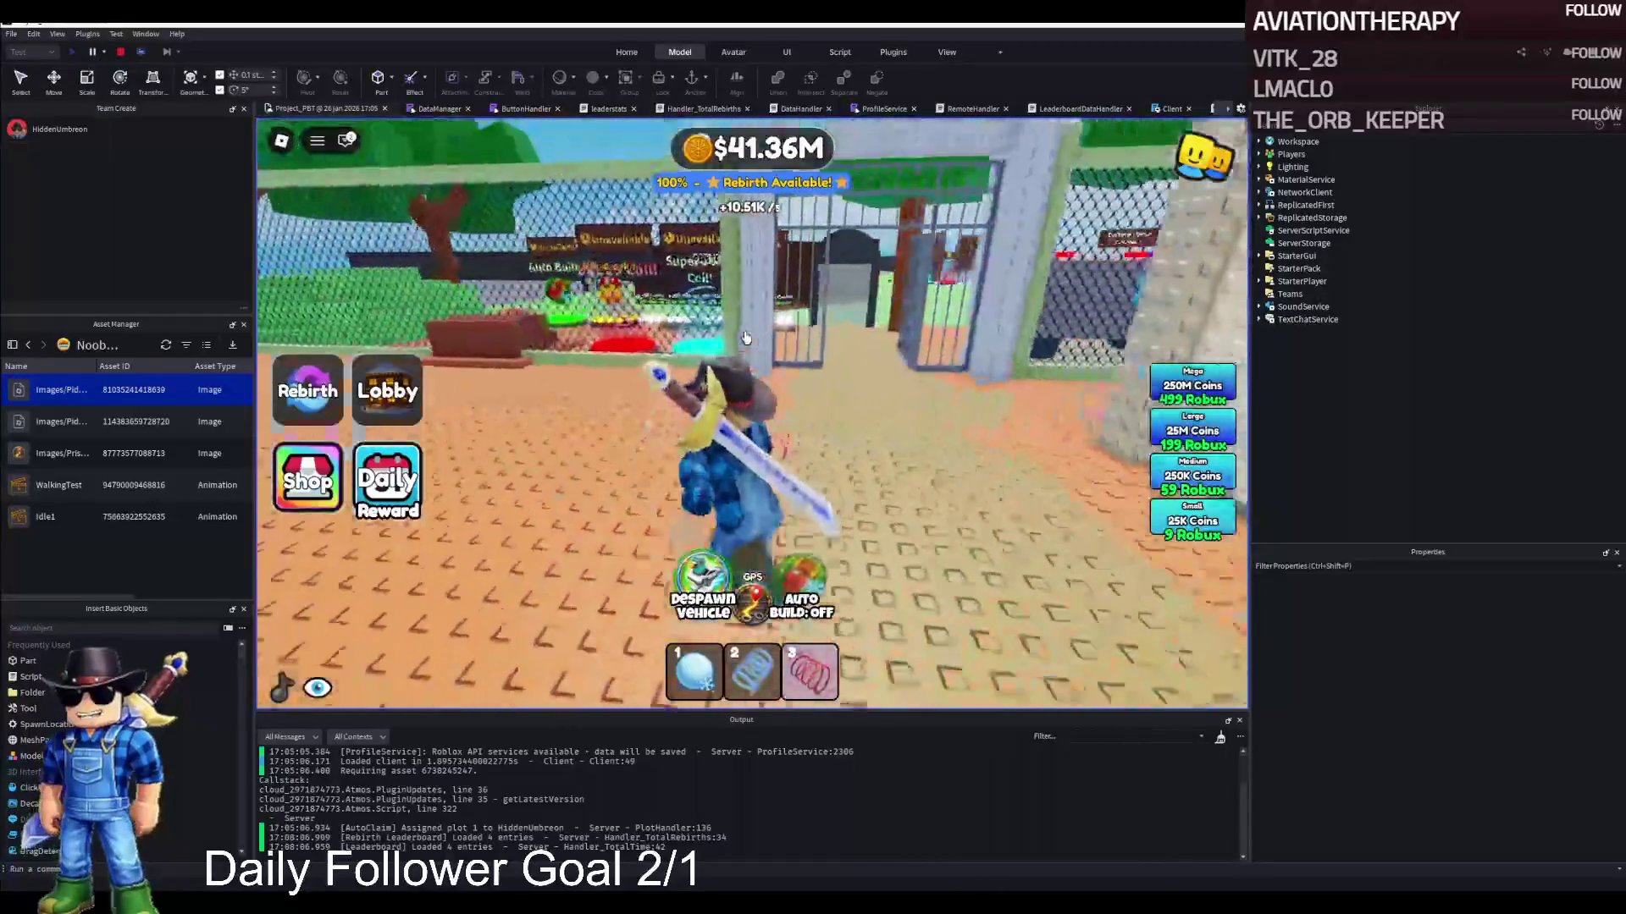
key("w")
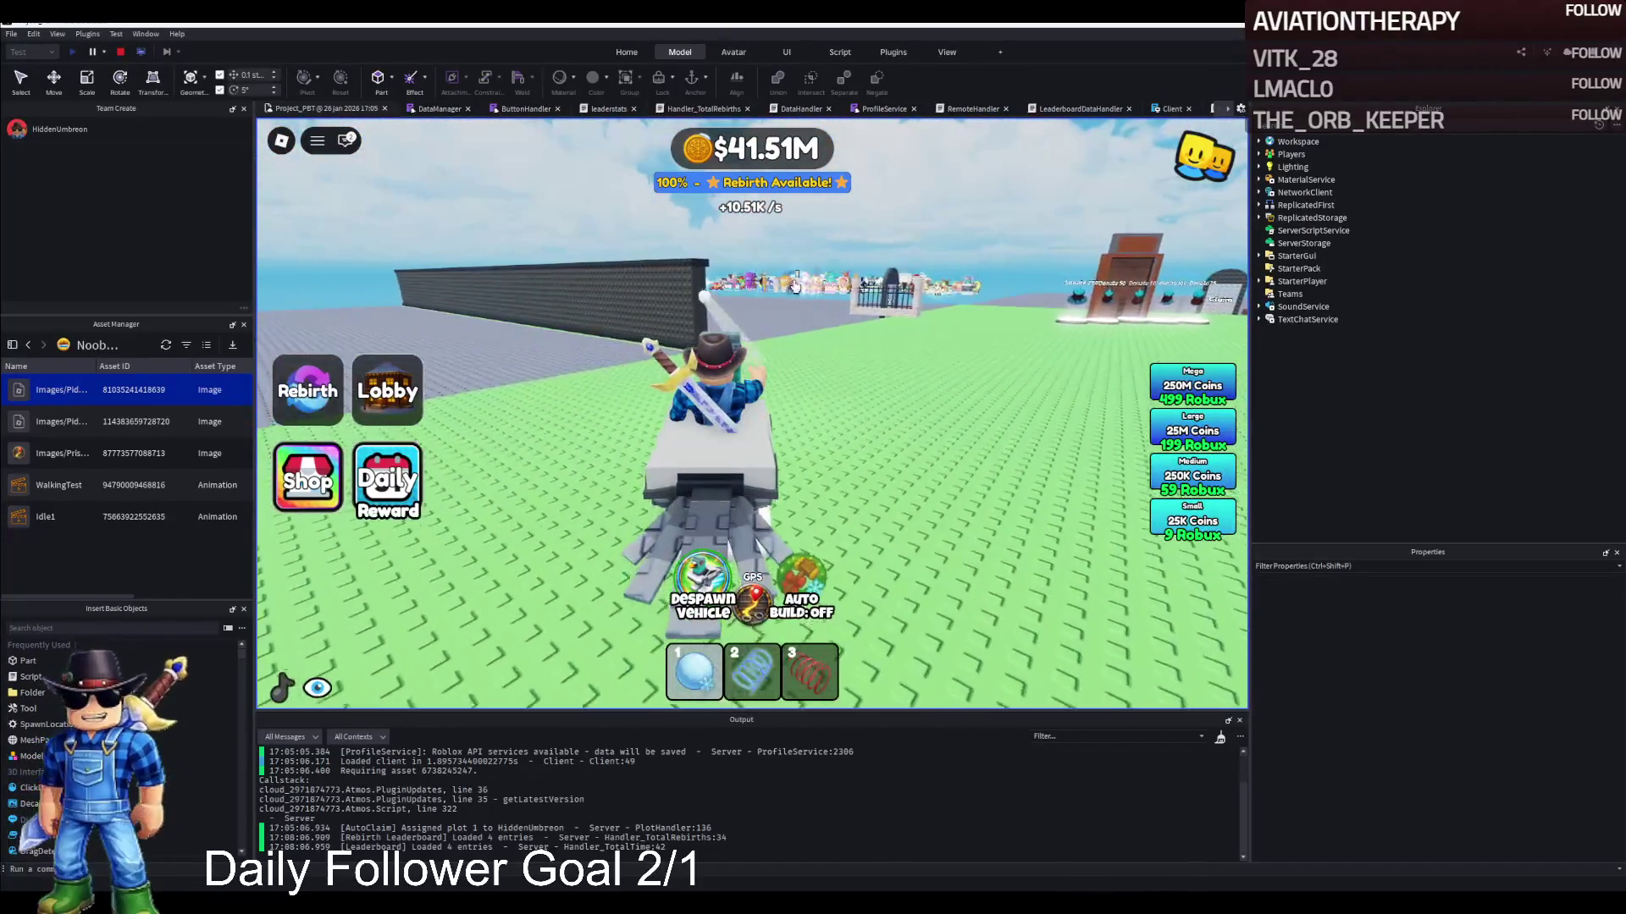
Drive the snowmobile back to the plot gate beside the police van and step out on foot
key("d")
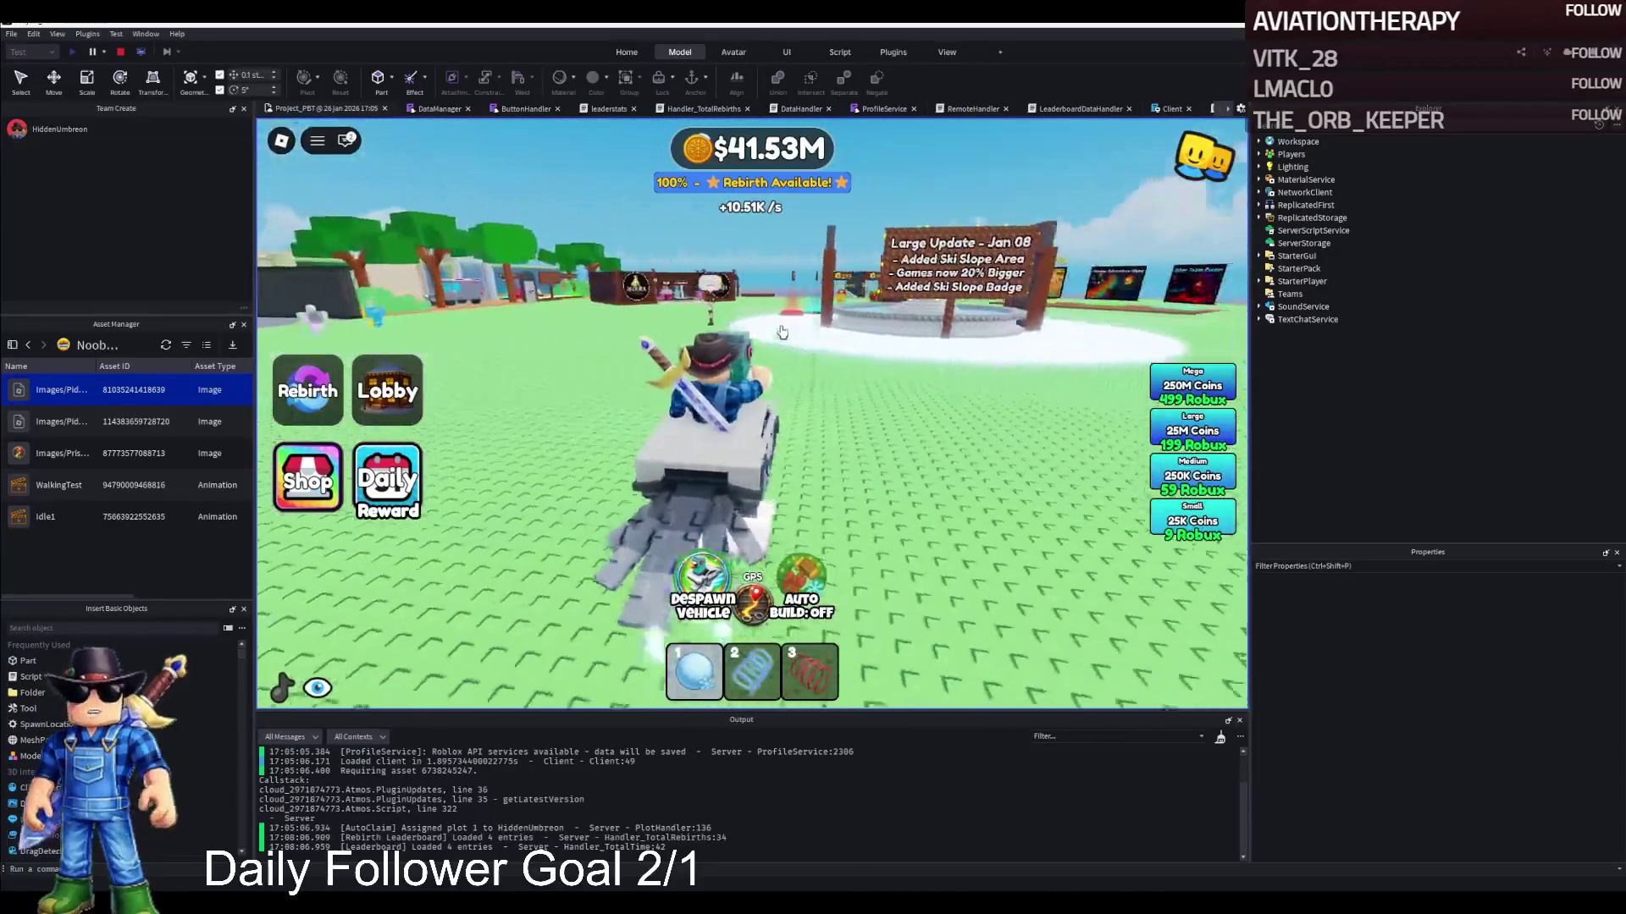
key("d")
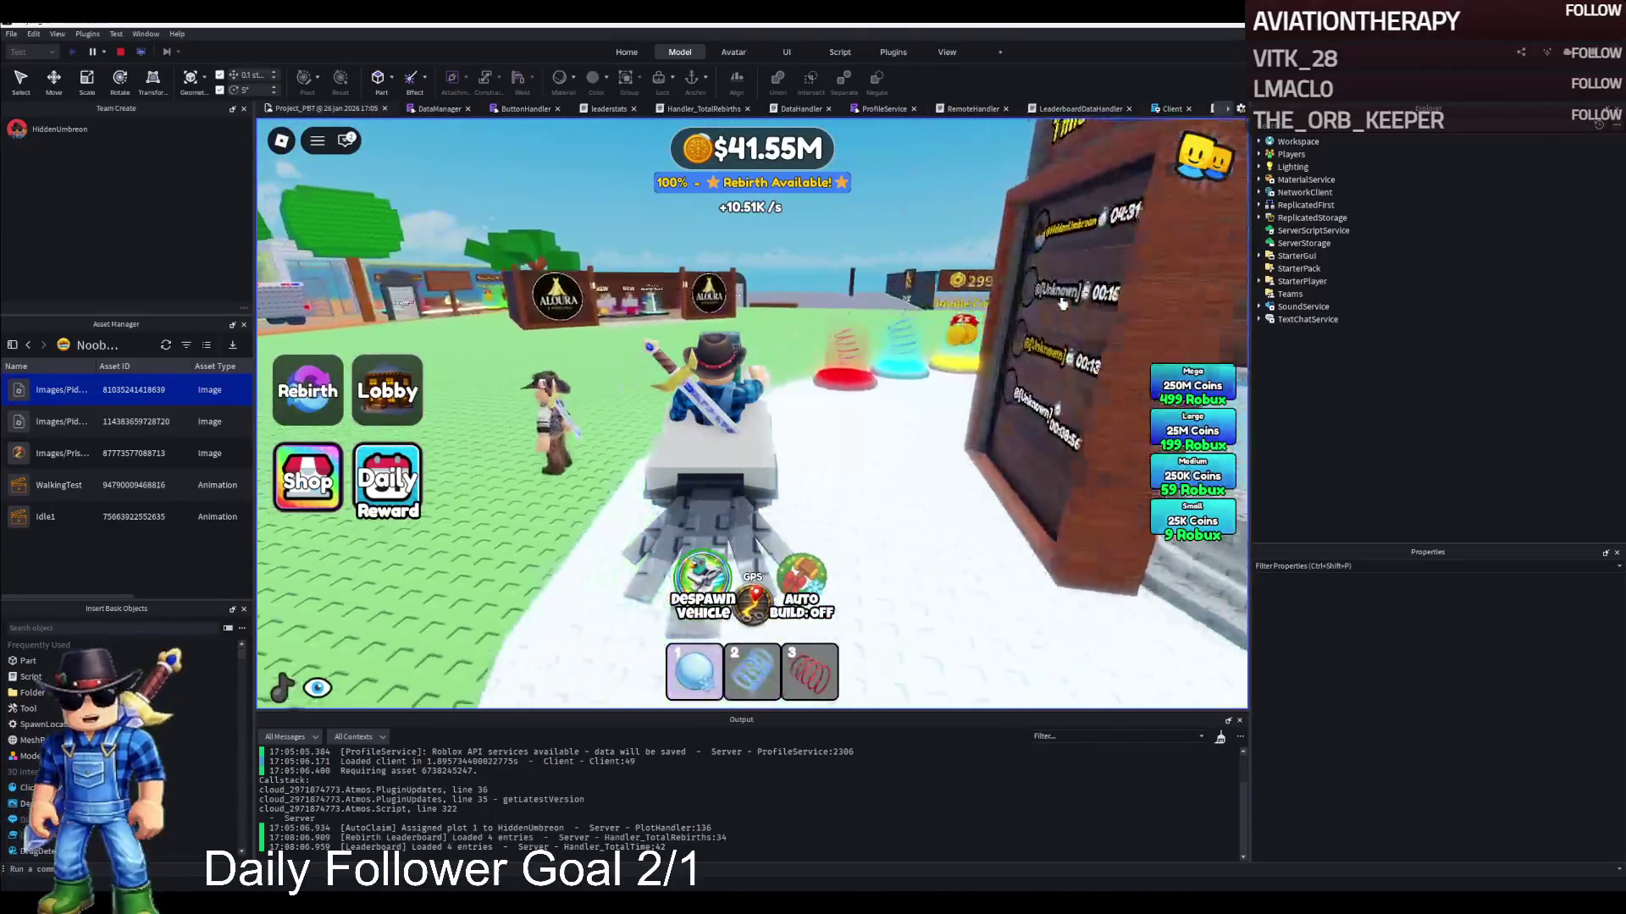
key("a")
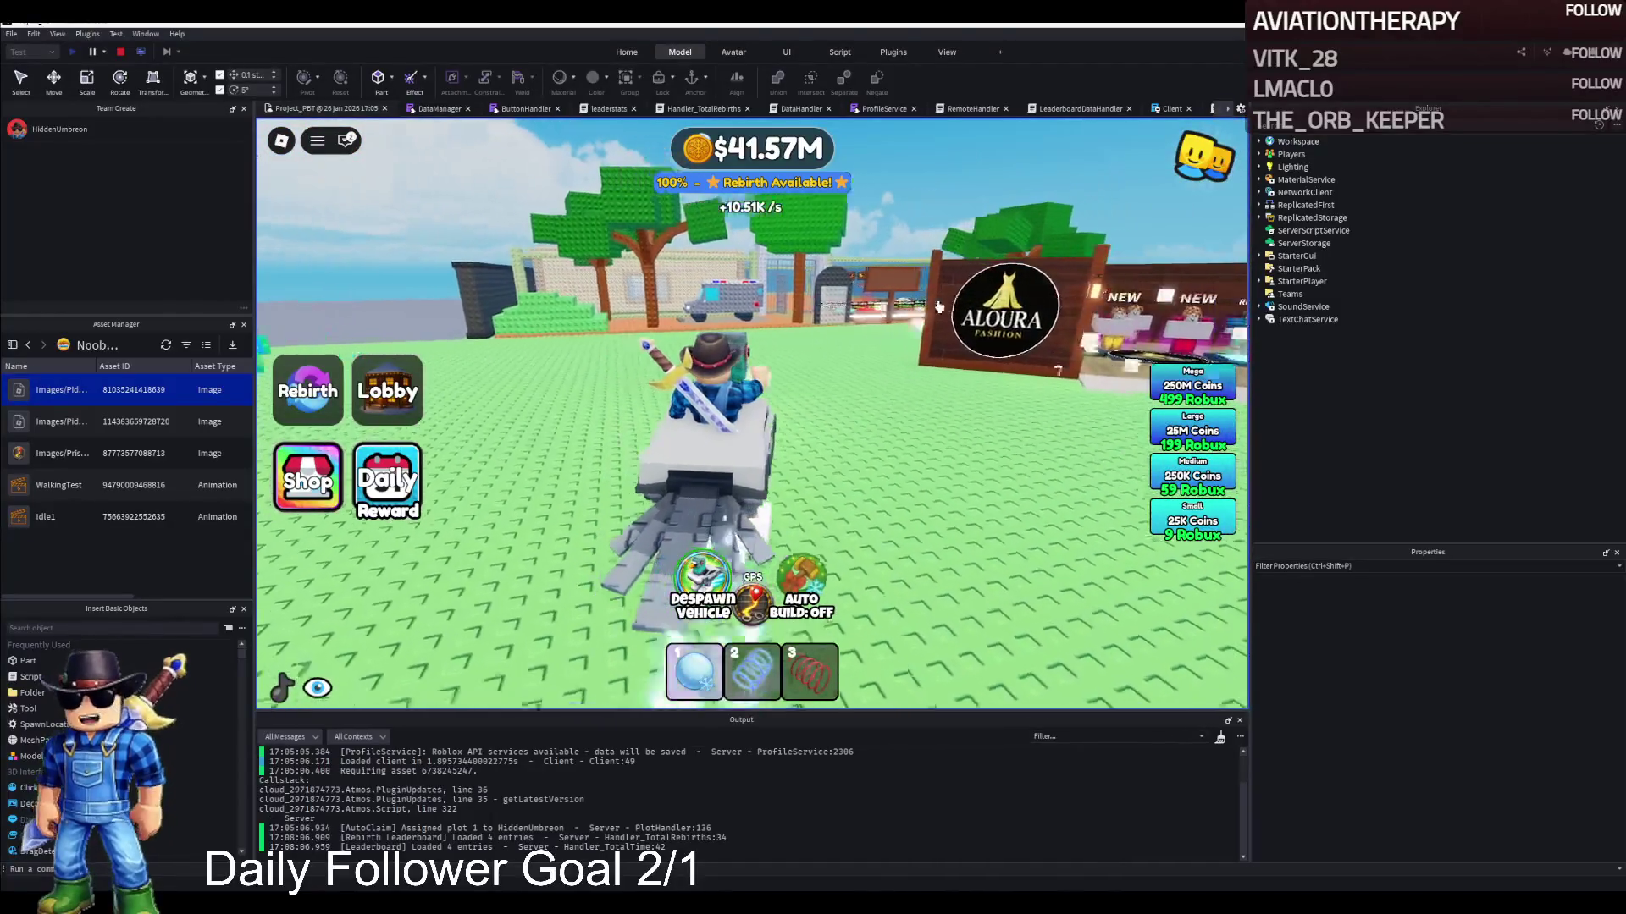
key("a")
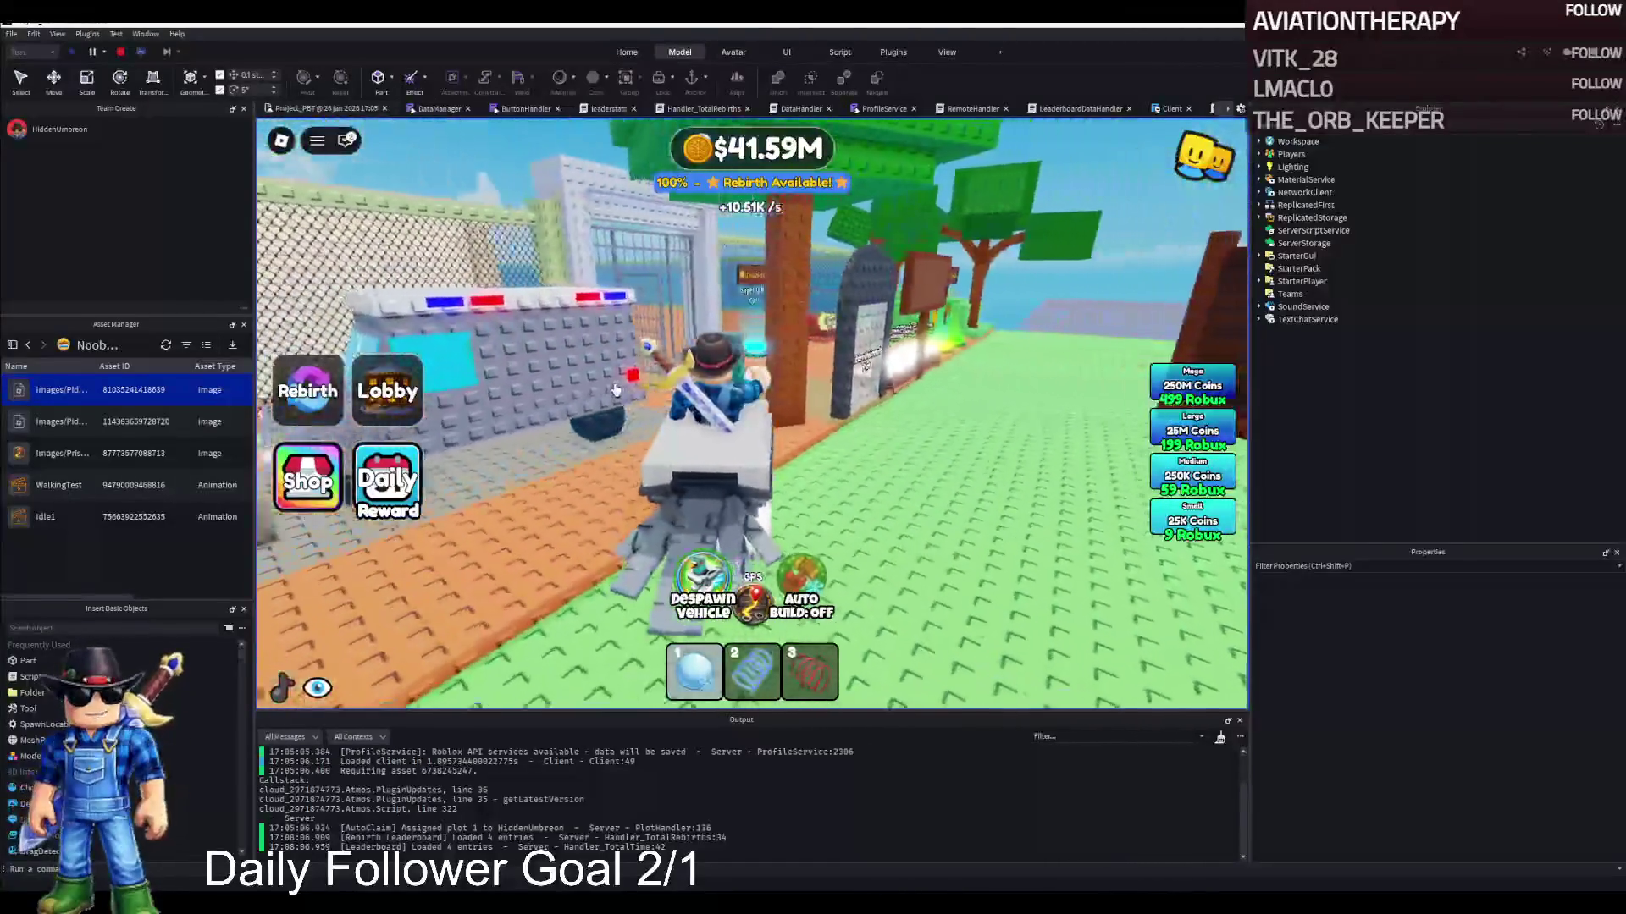
key("d")
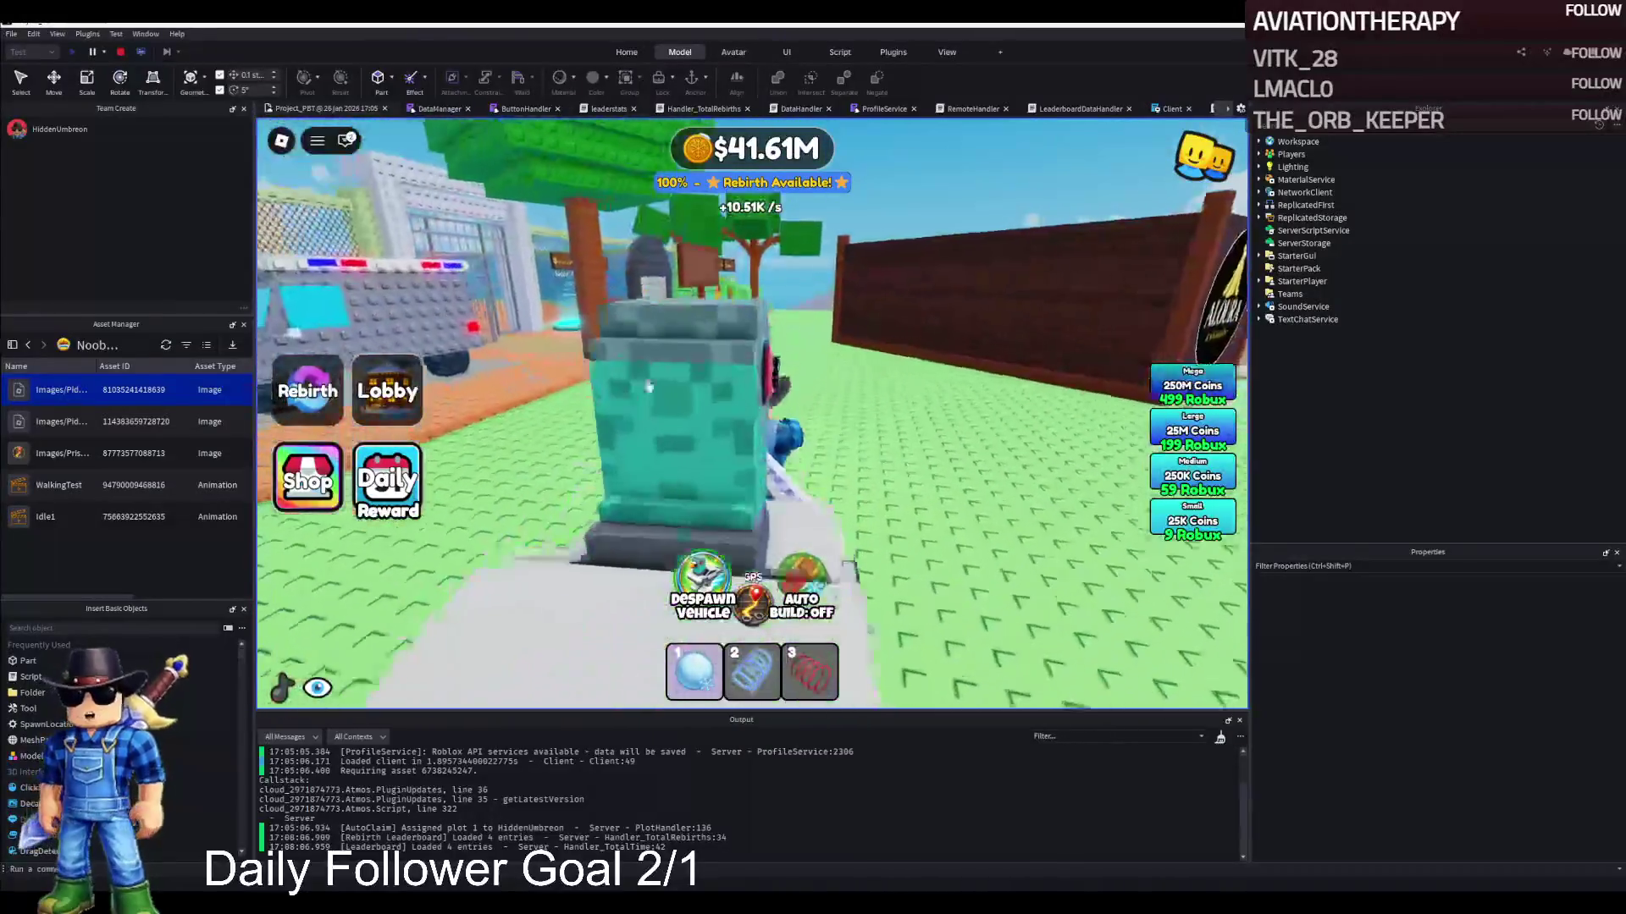
key("space")
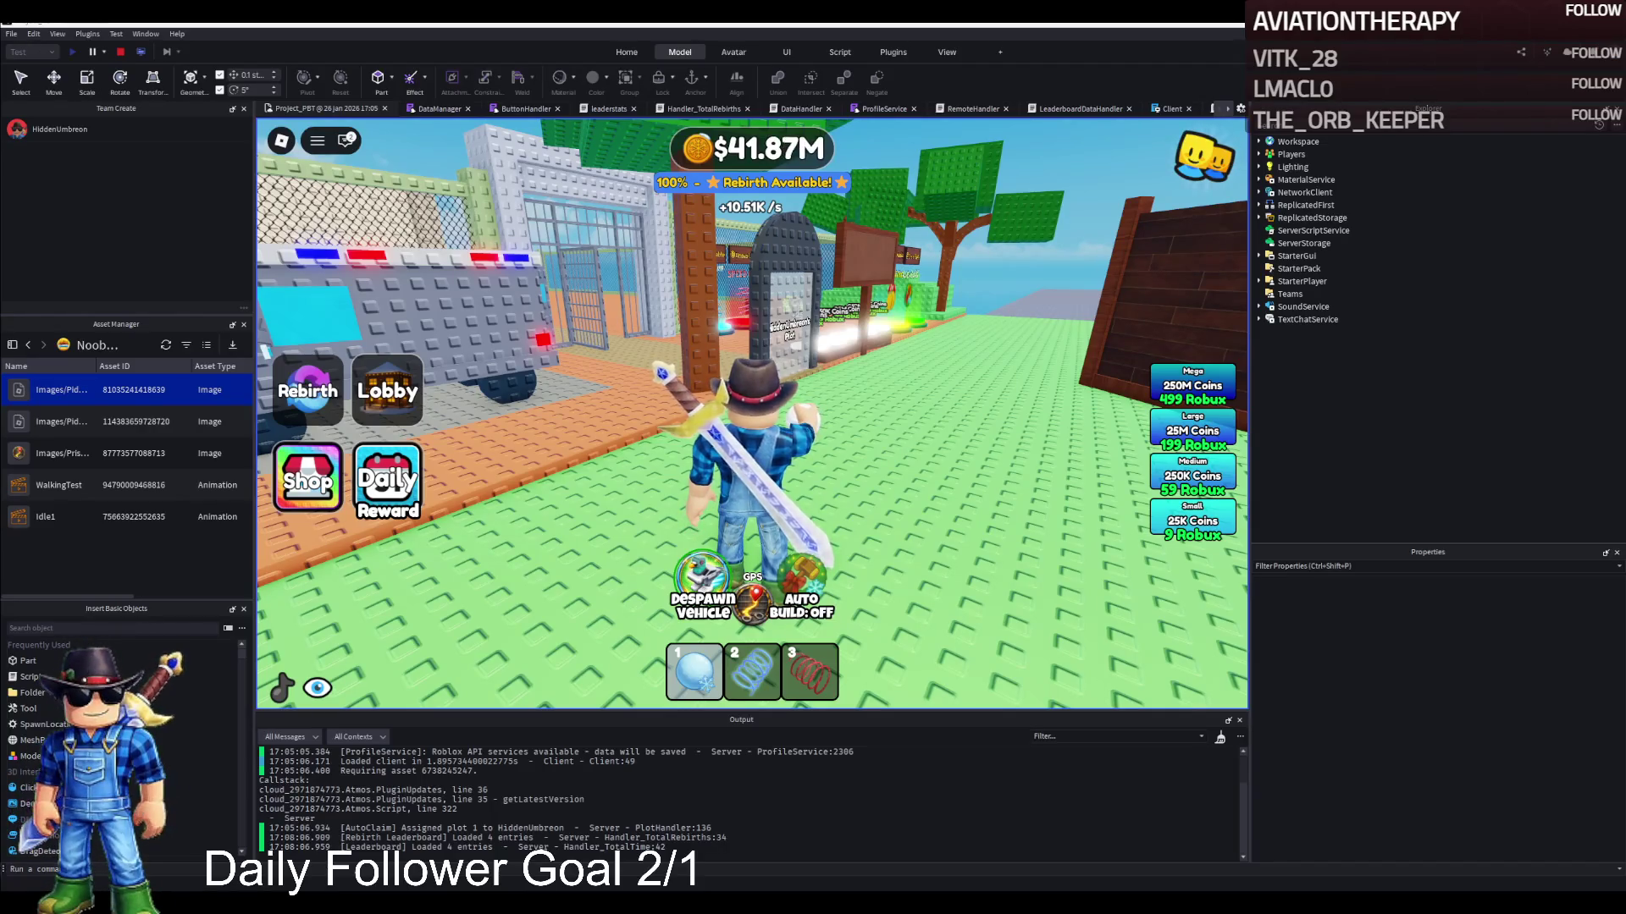
key("a")
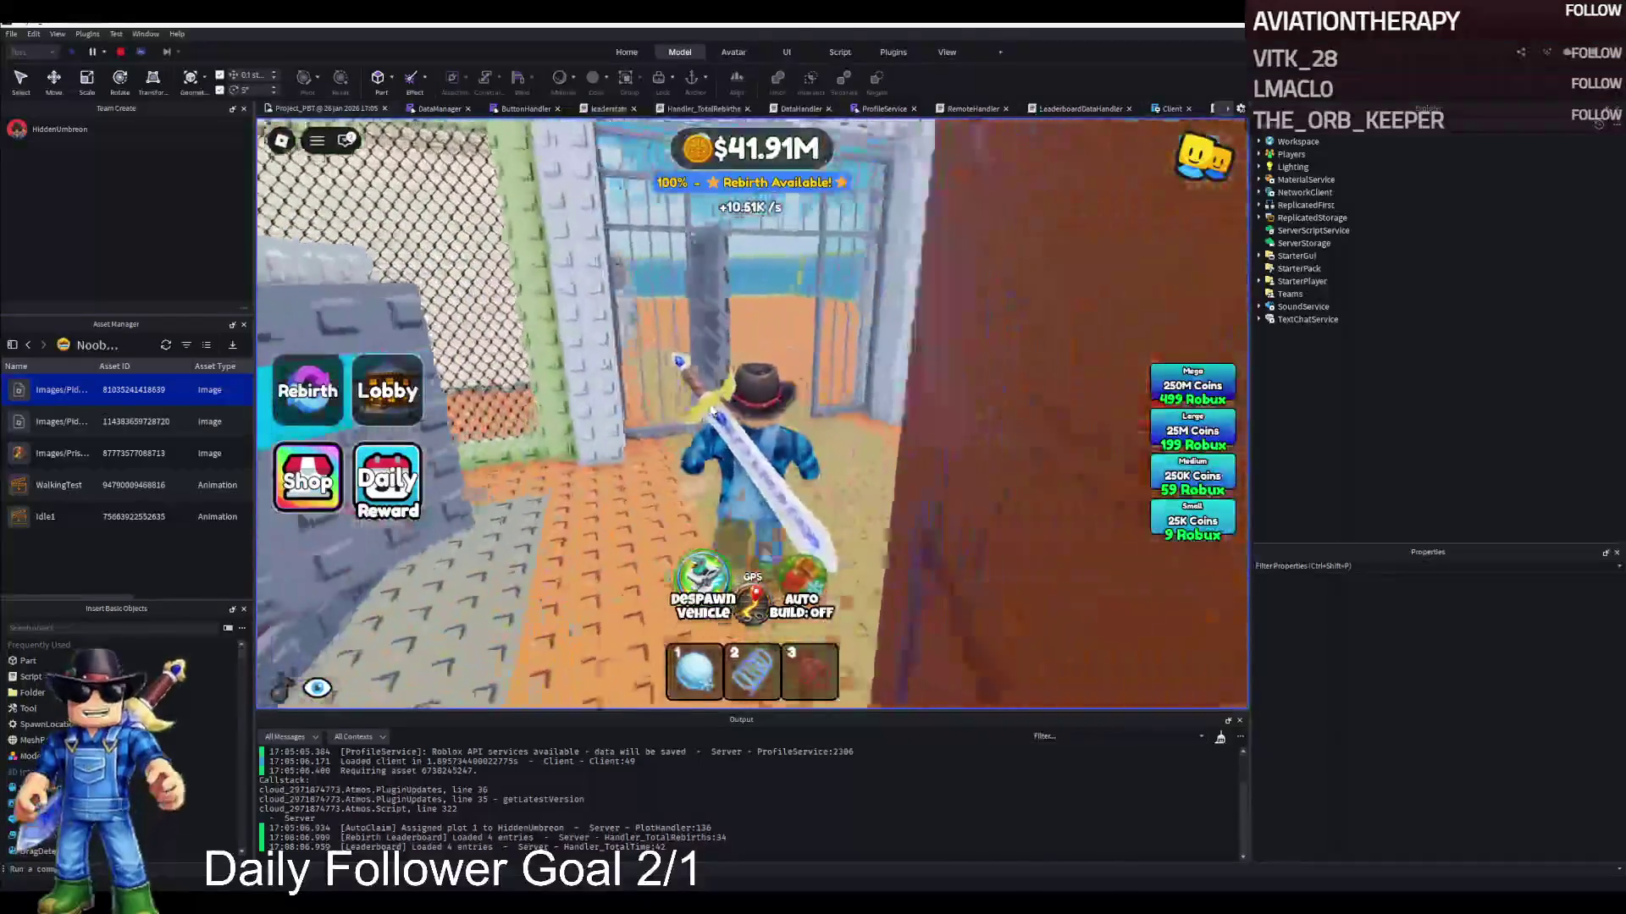
key("a")
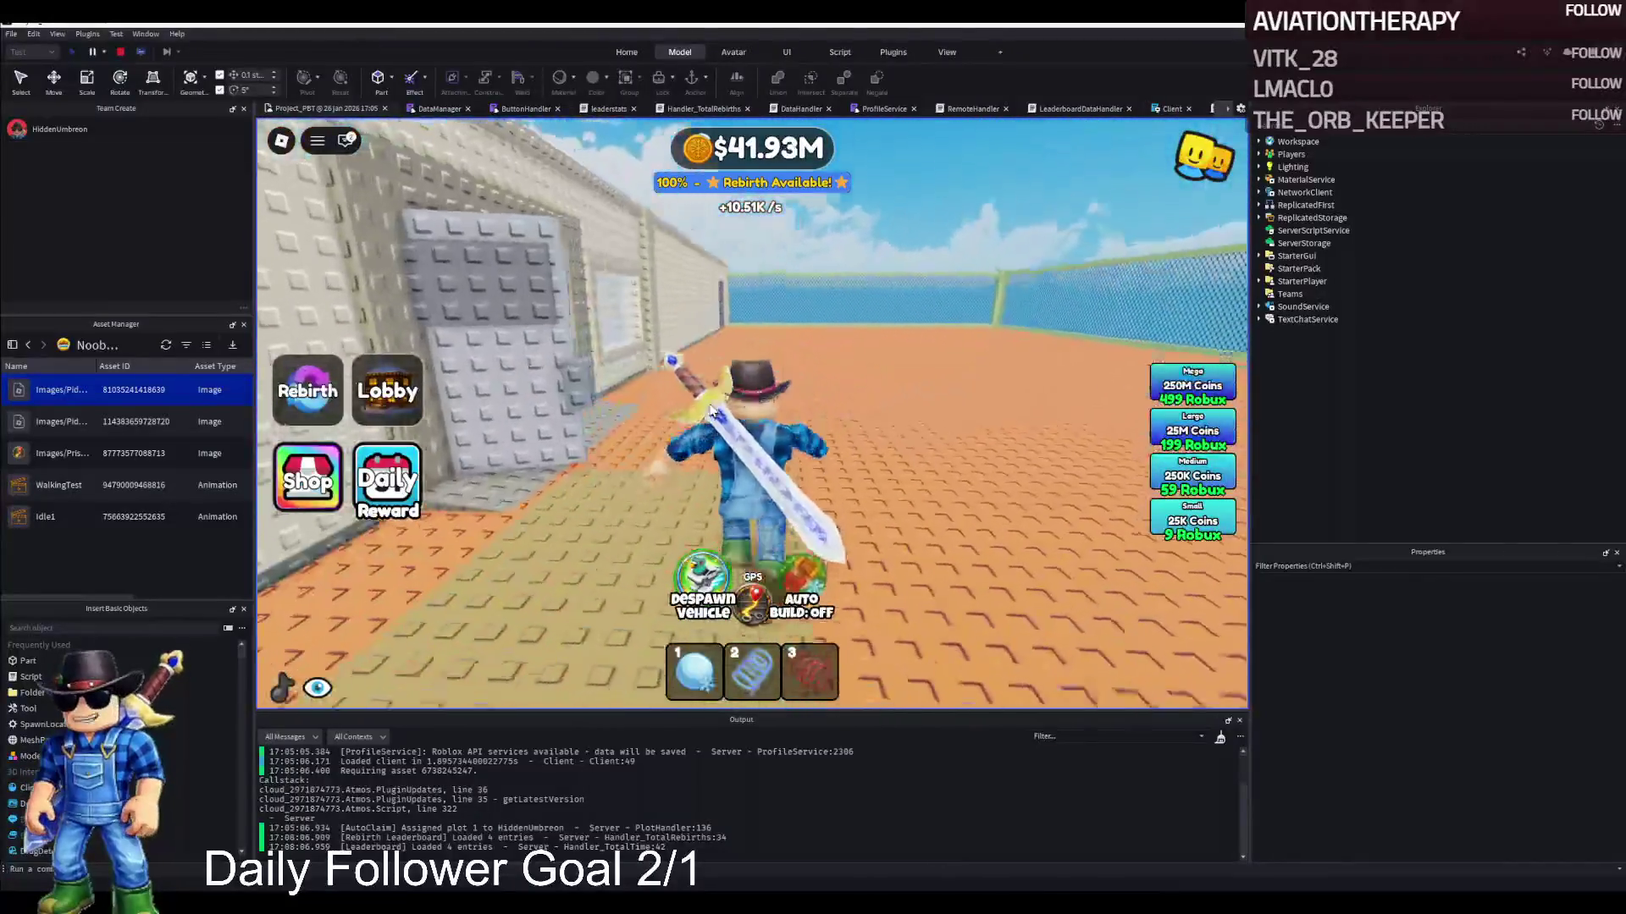
key("w")
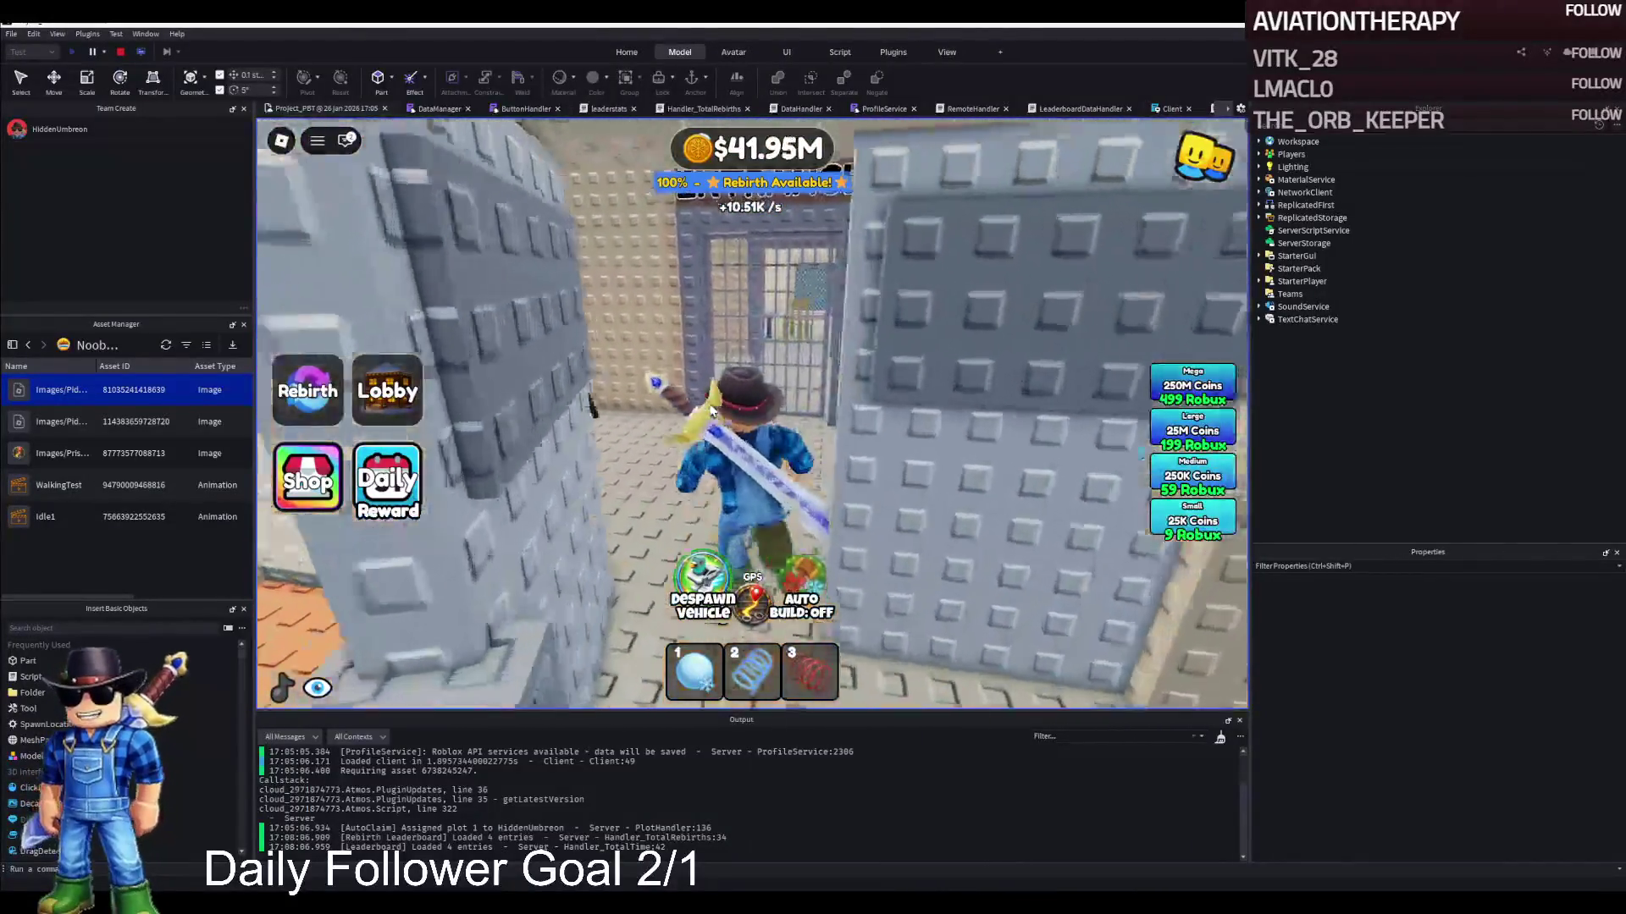
key("w")
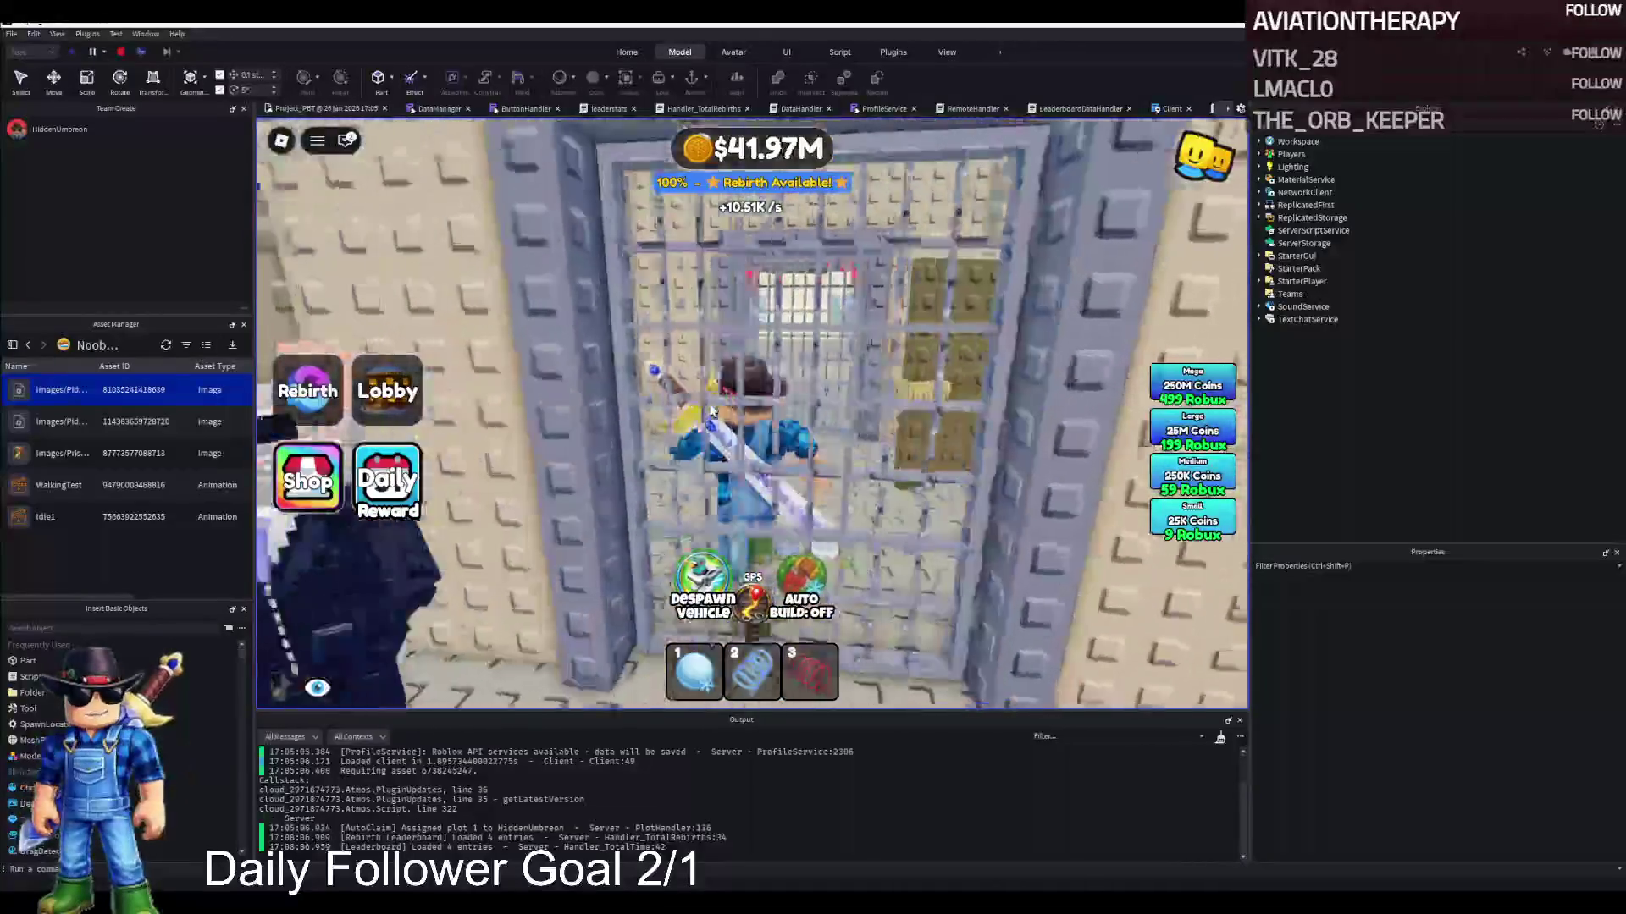
key("w")
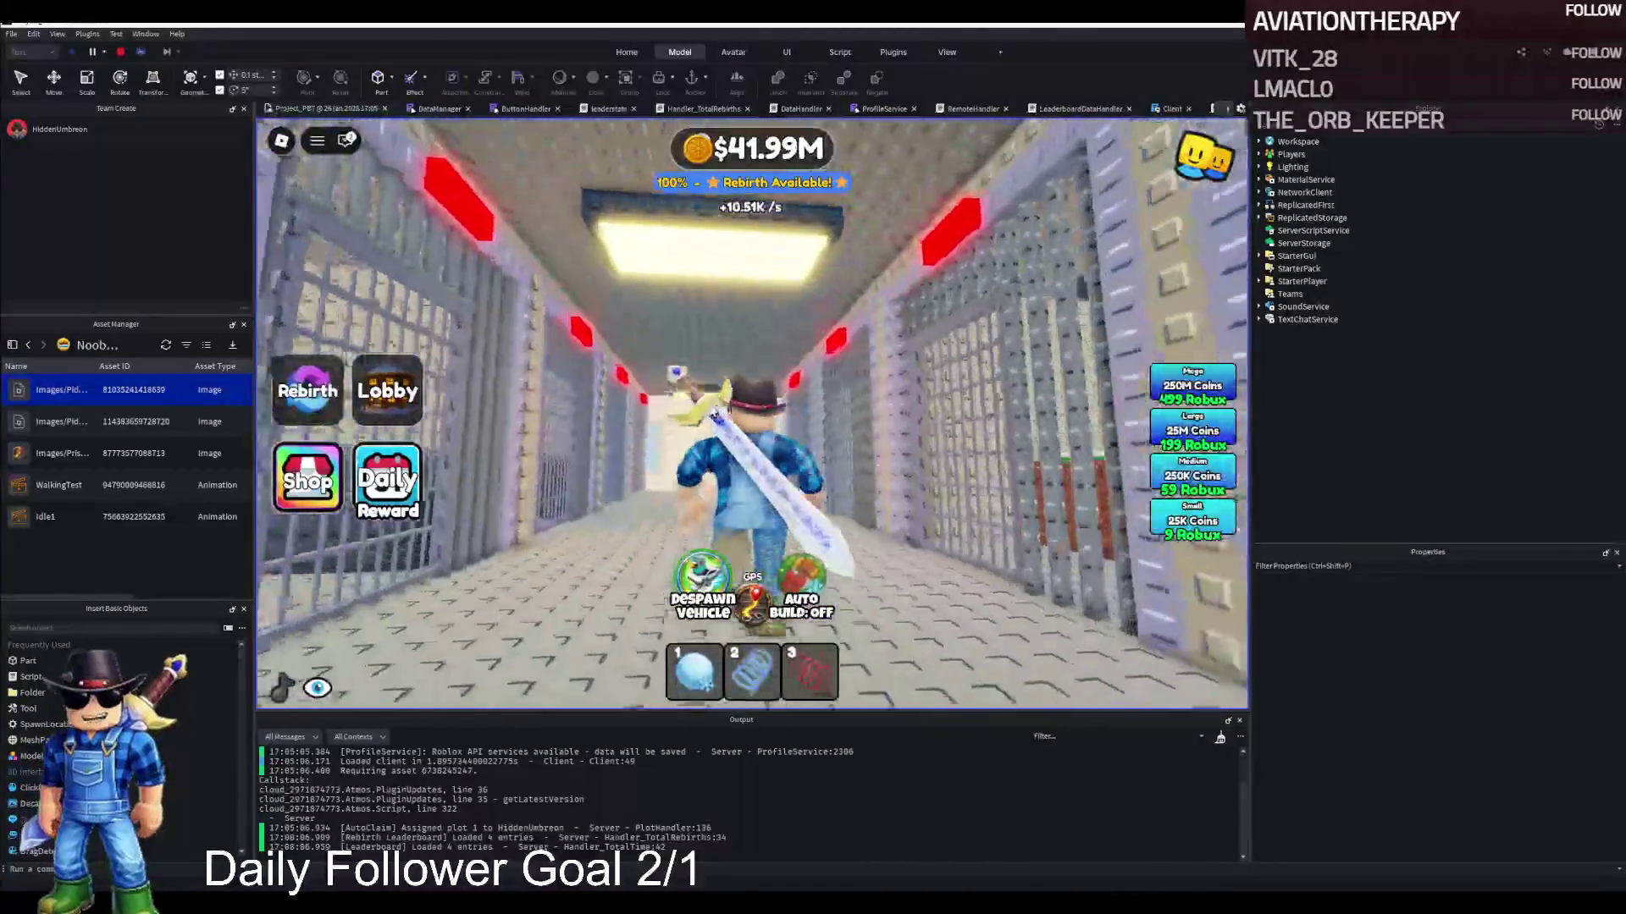
key("w")
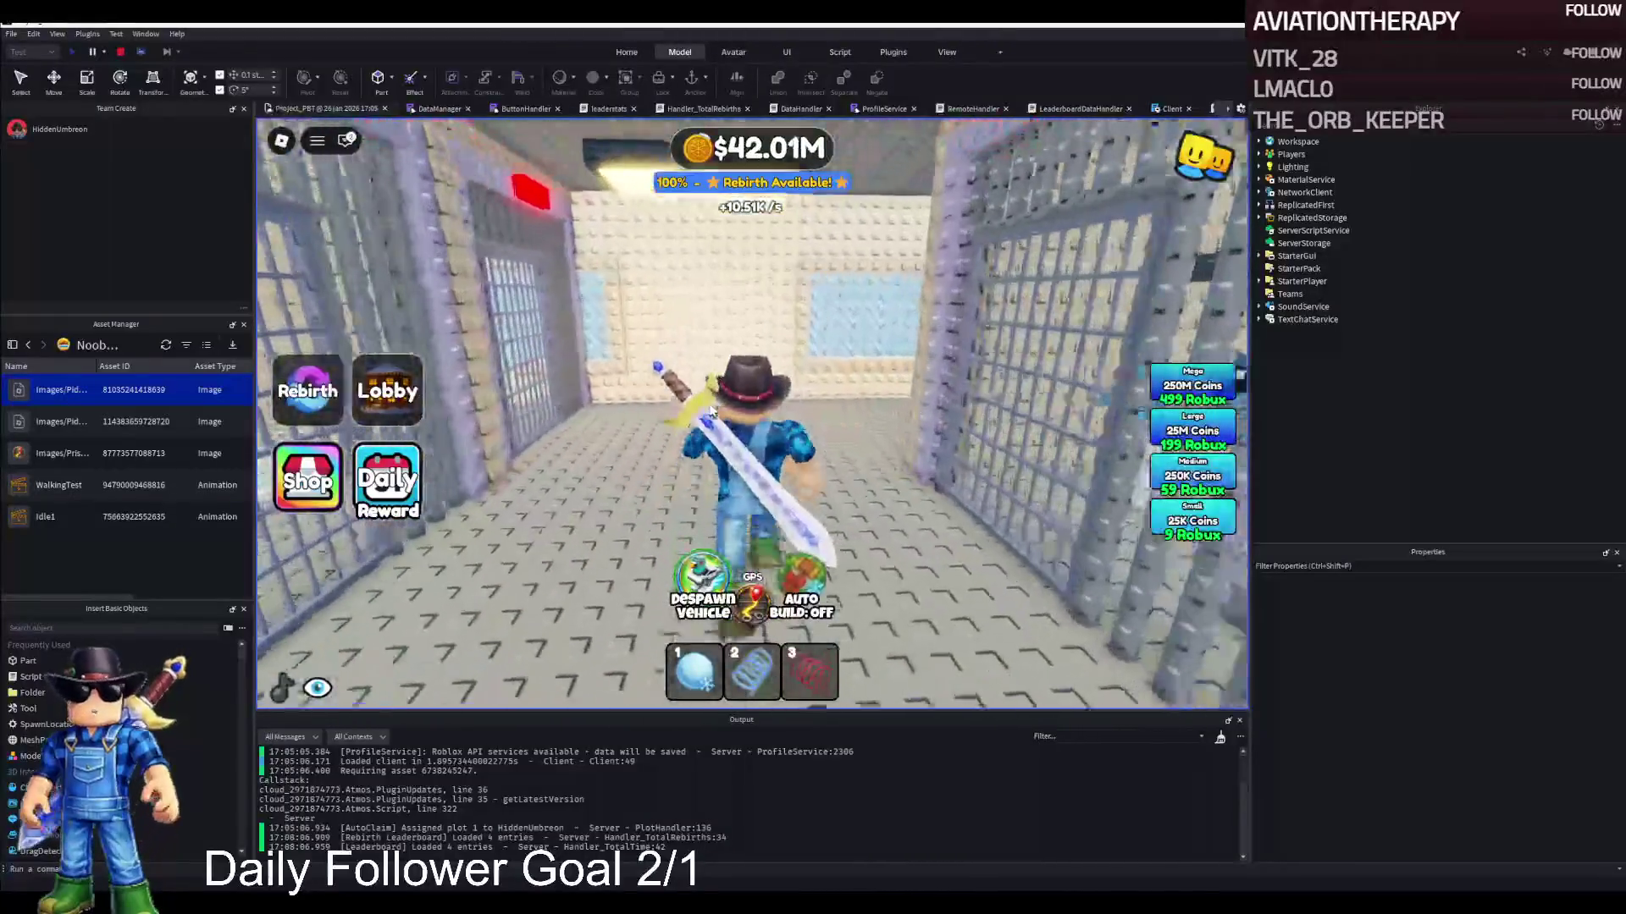
key("w")
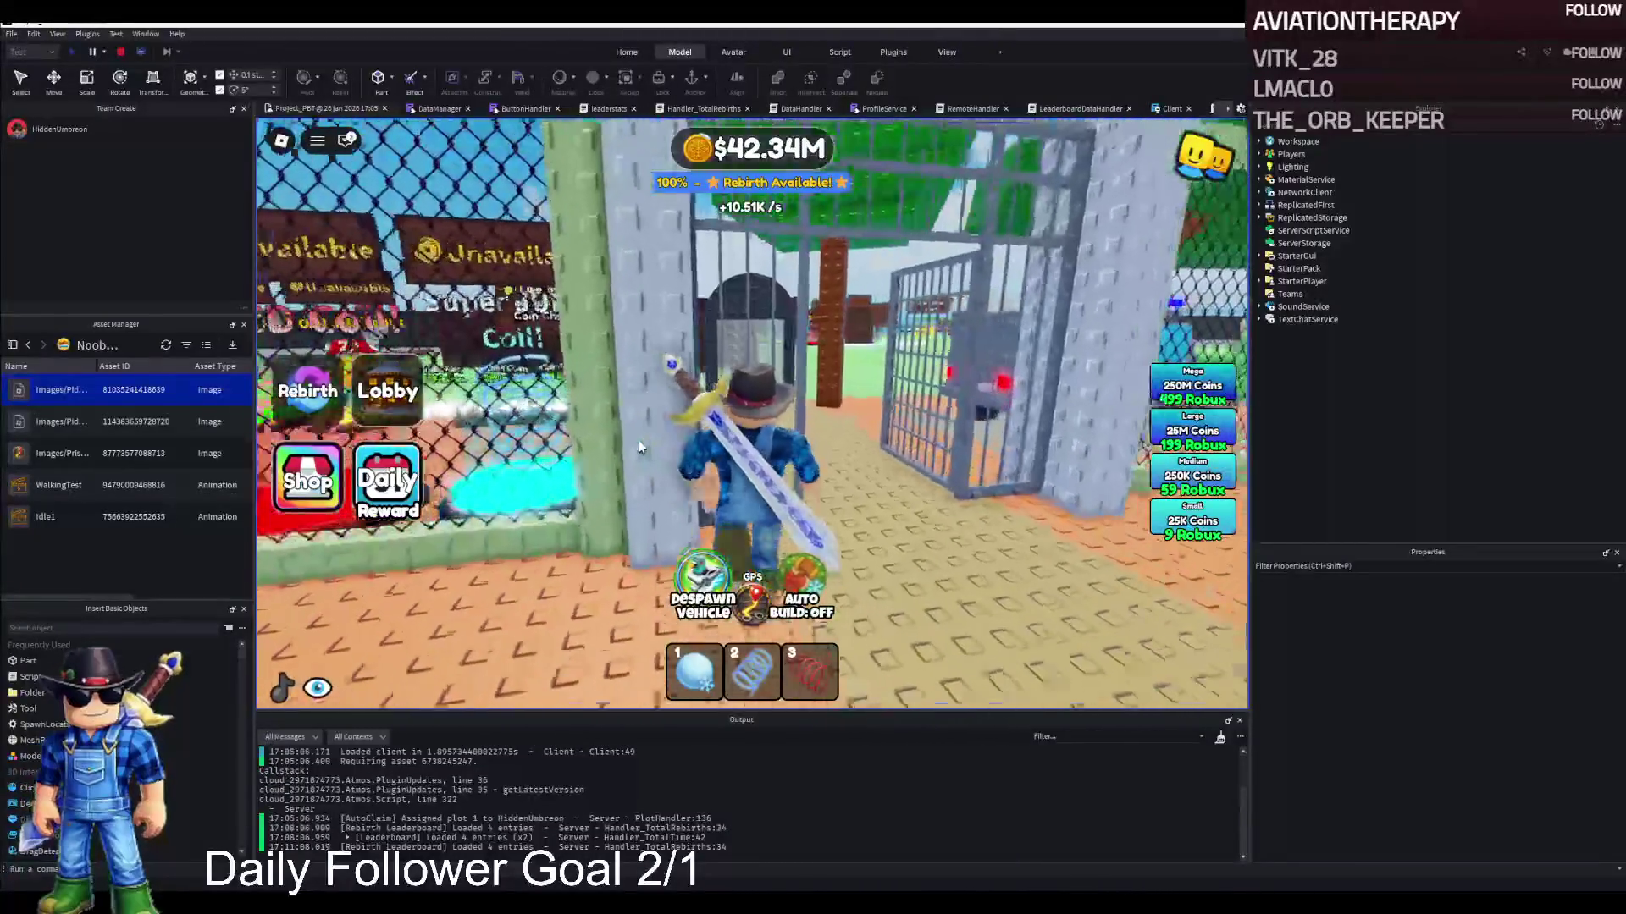
key("w")
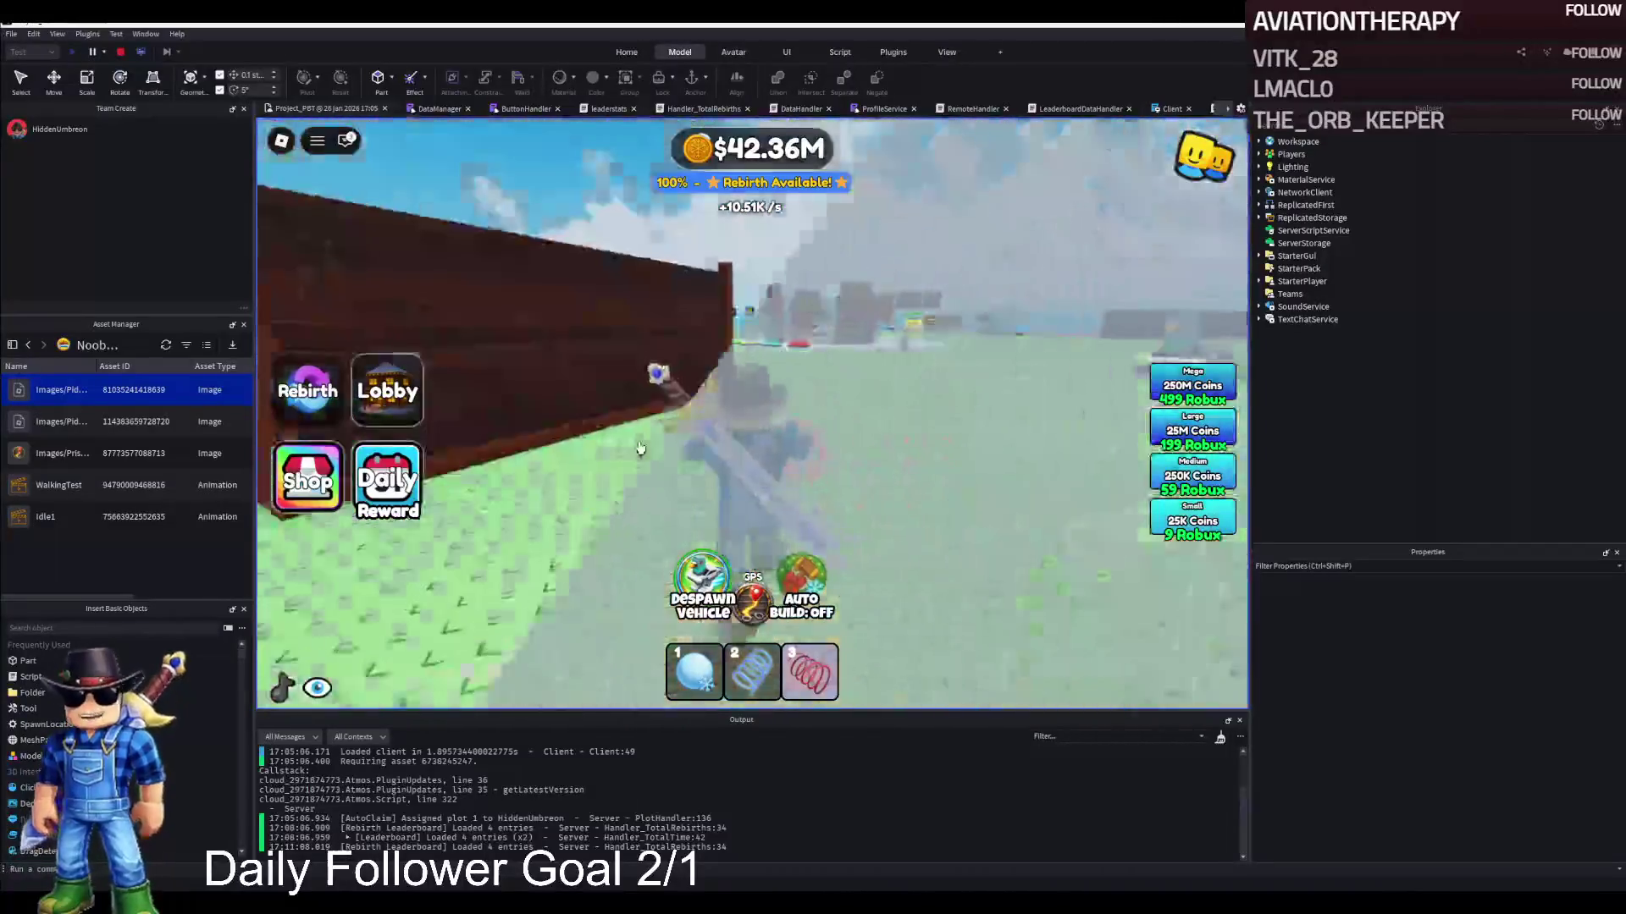
key("w")
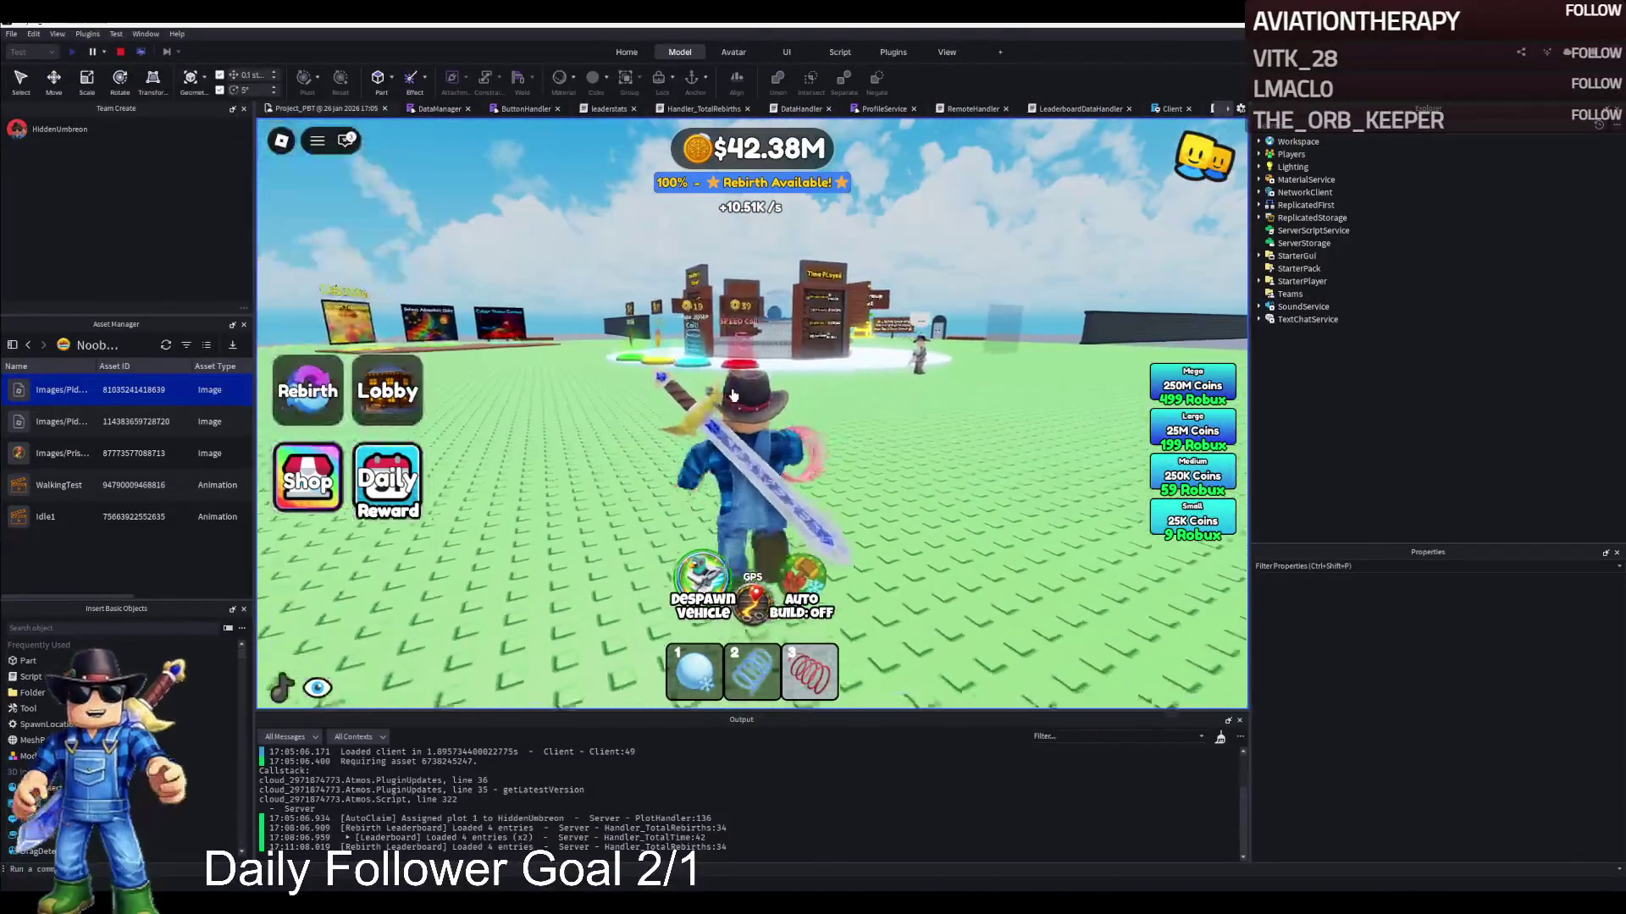
key("a")
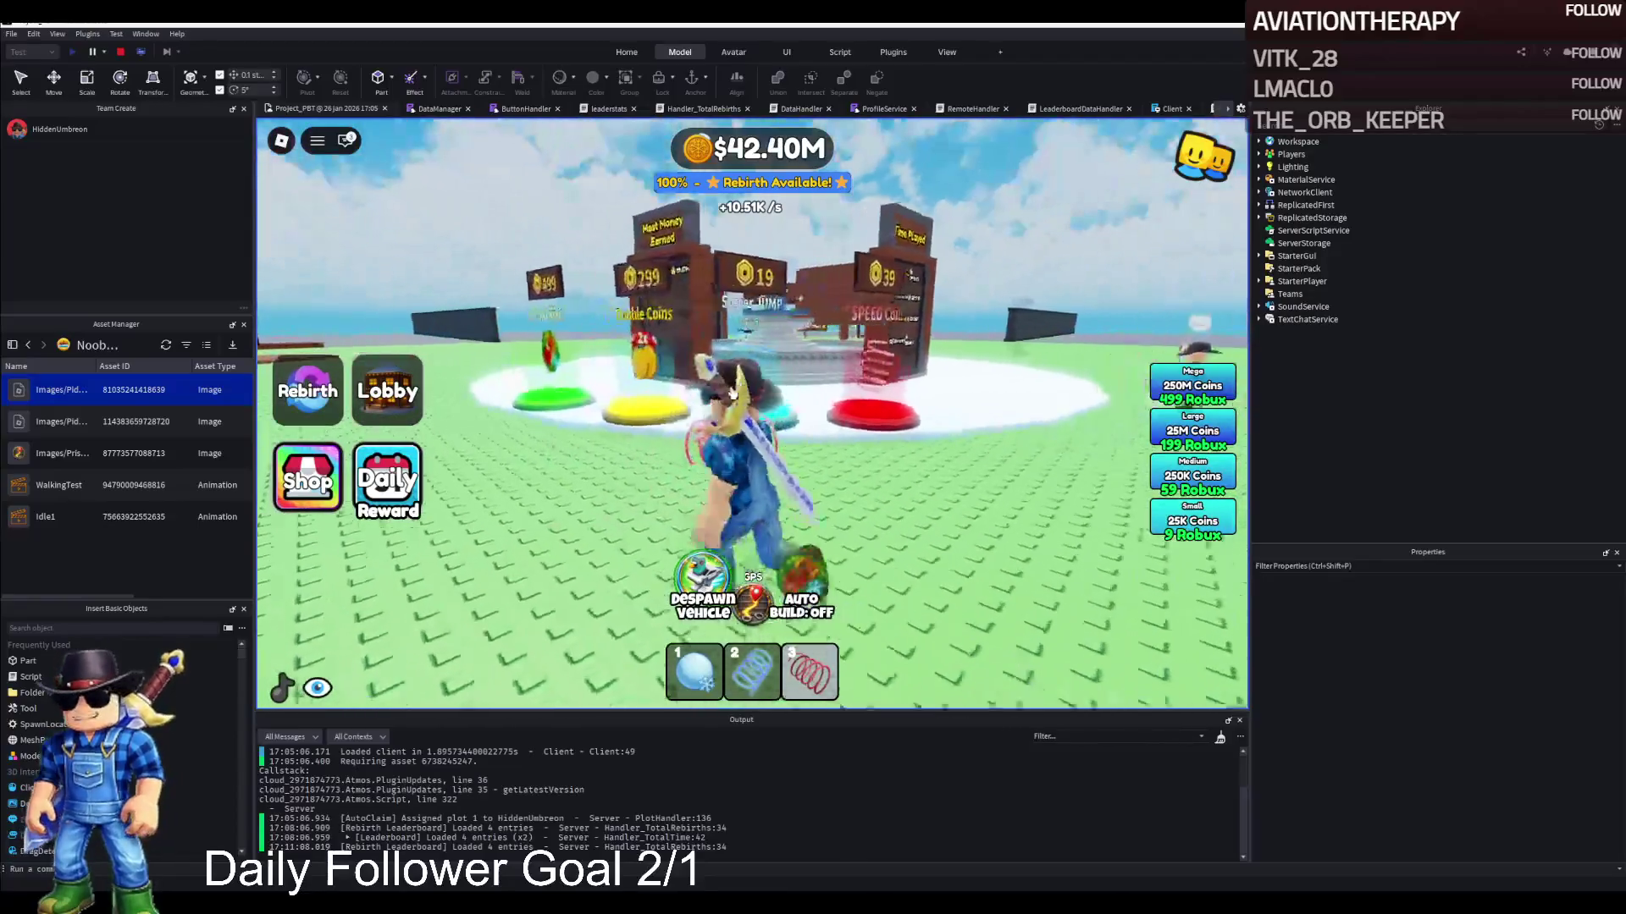
key("w")
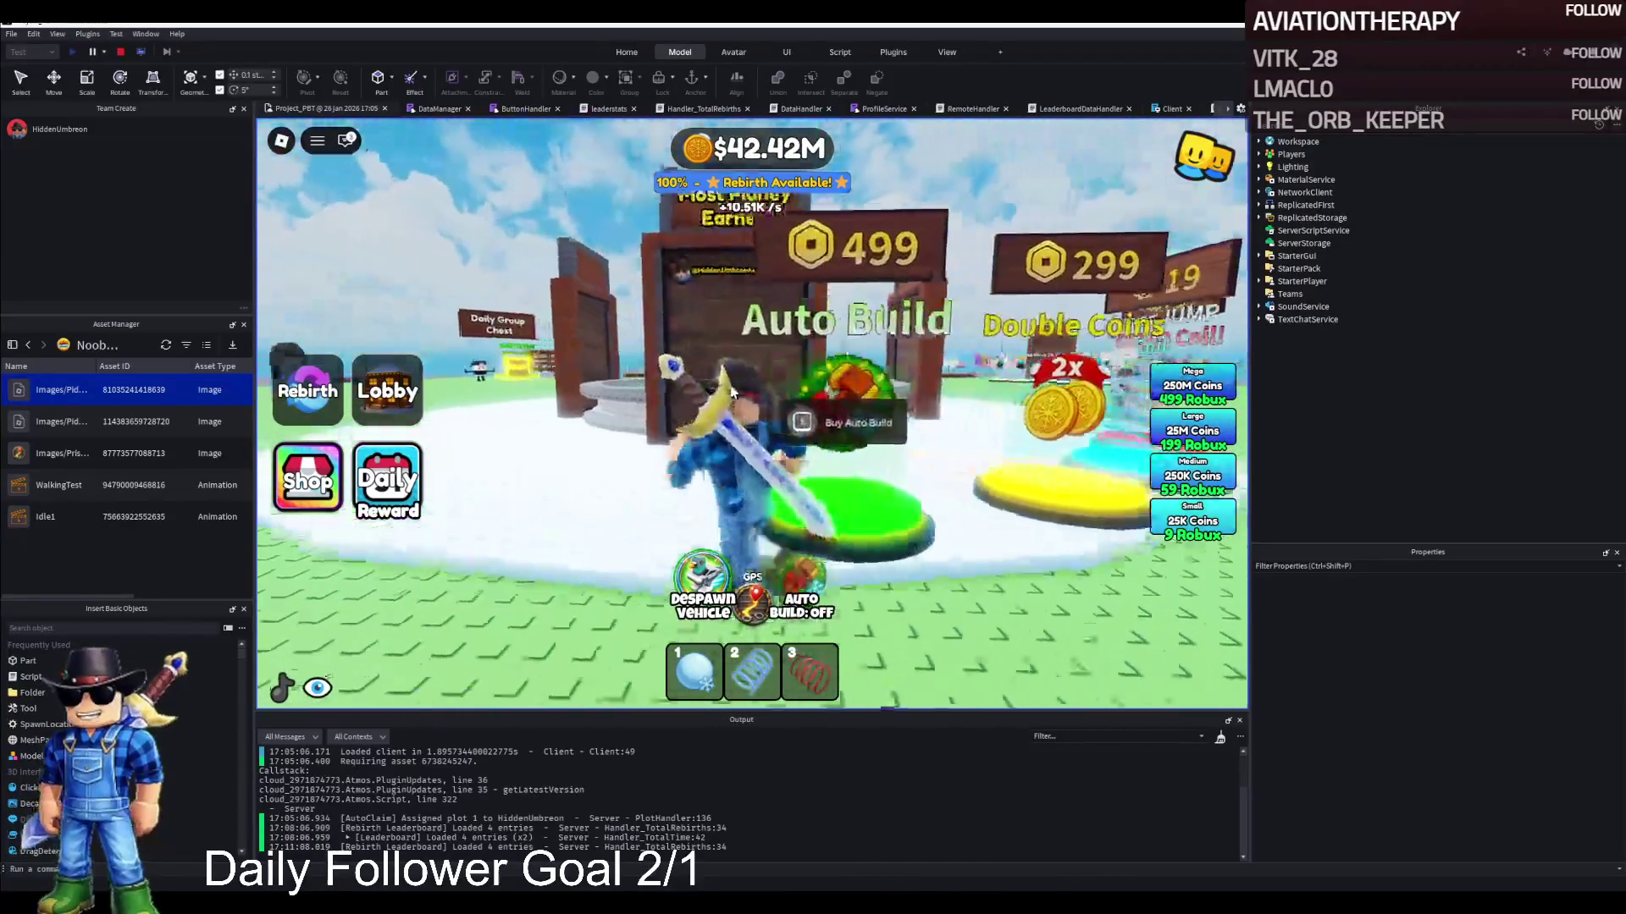
key("a")
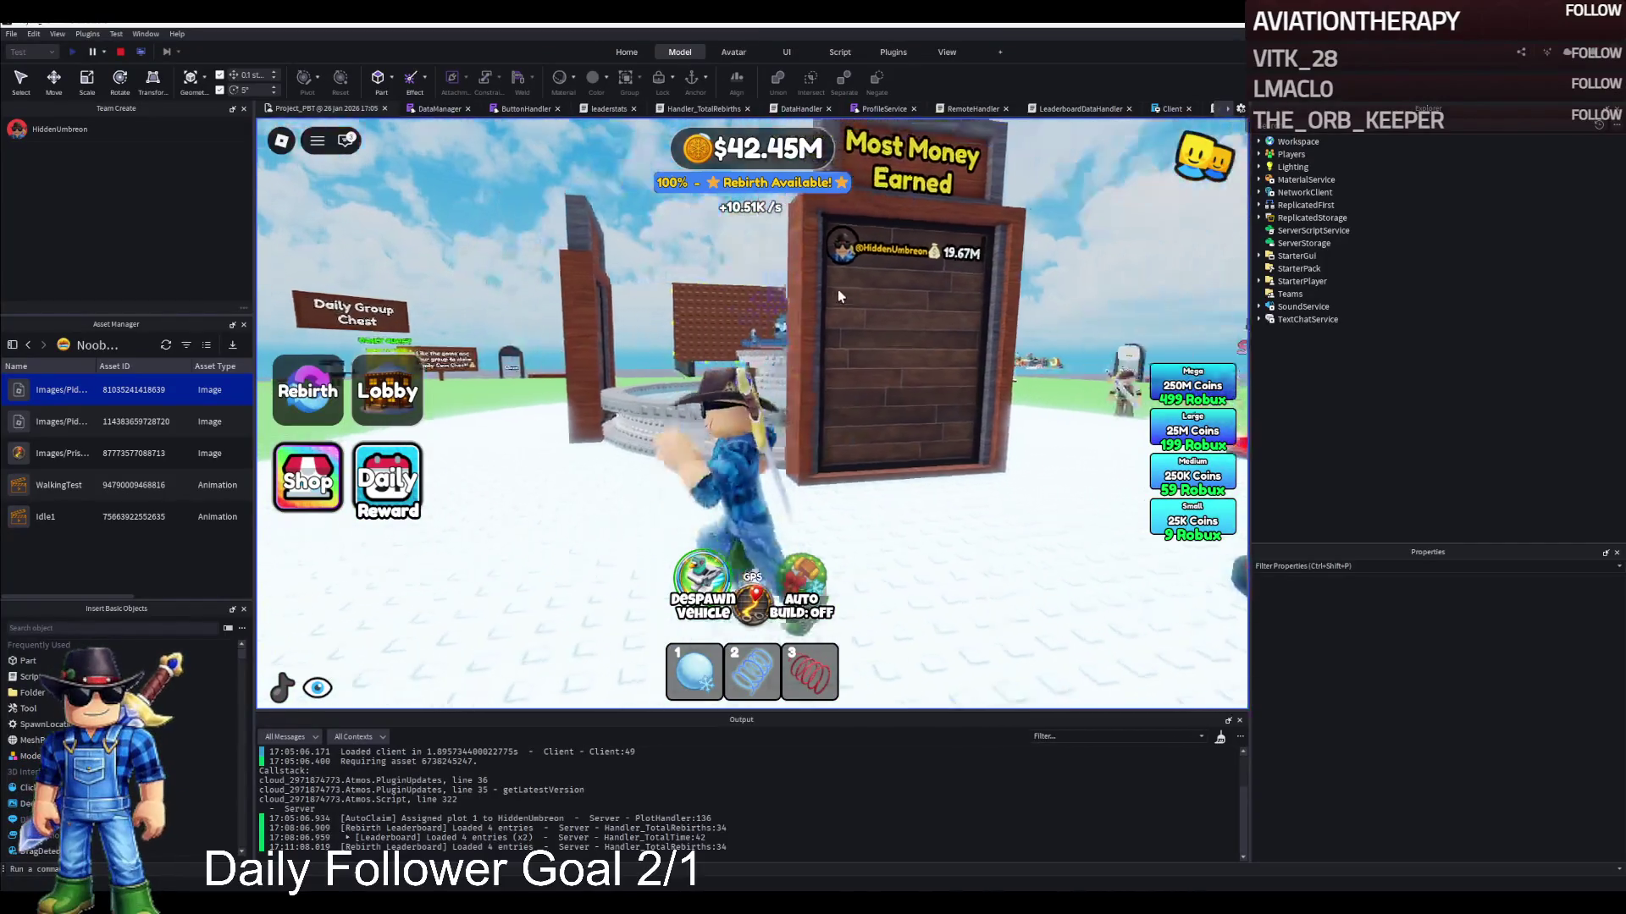
key("a")
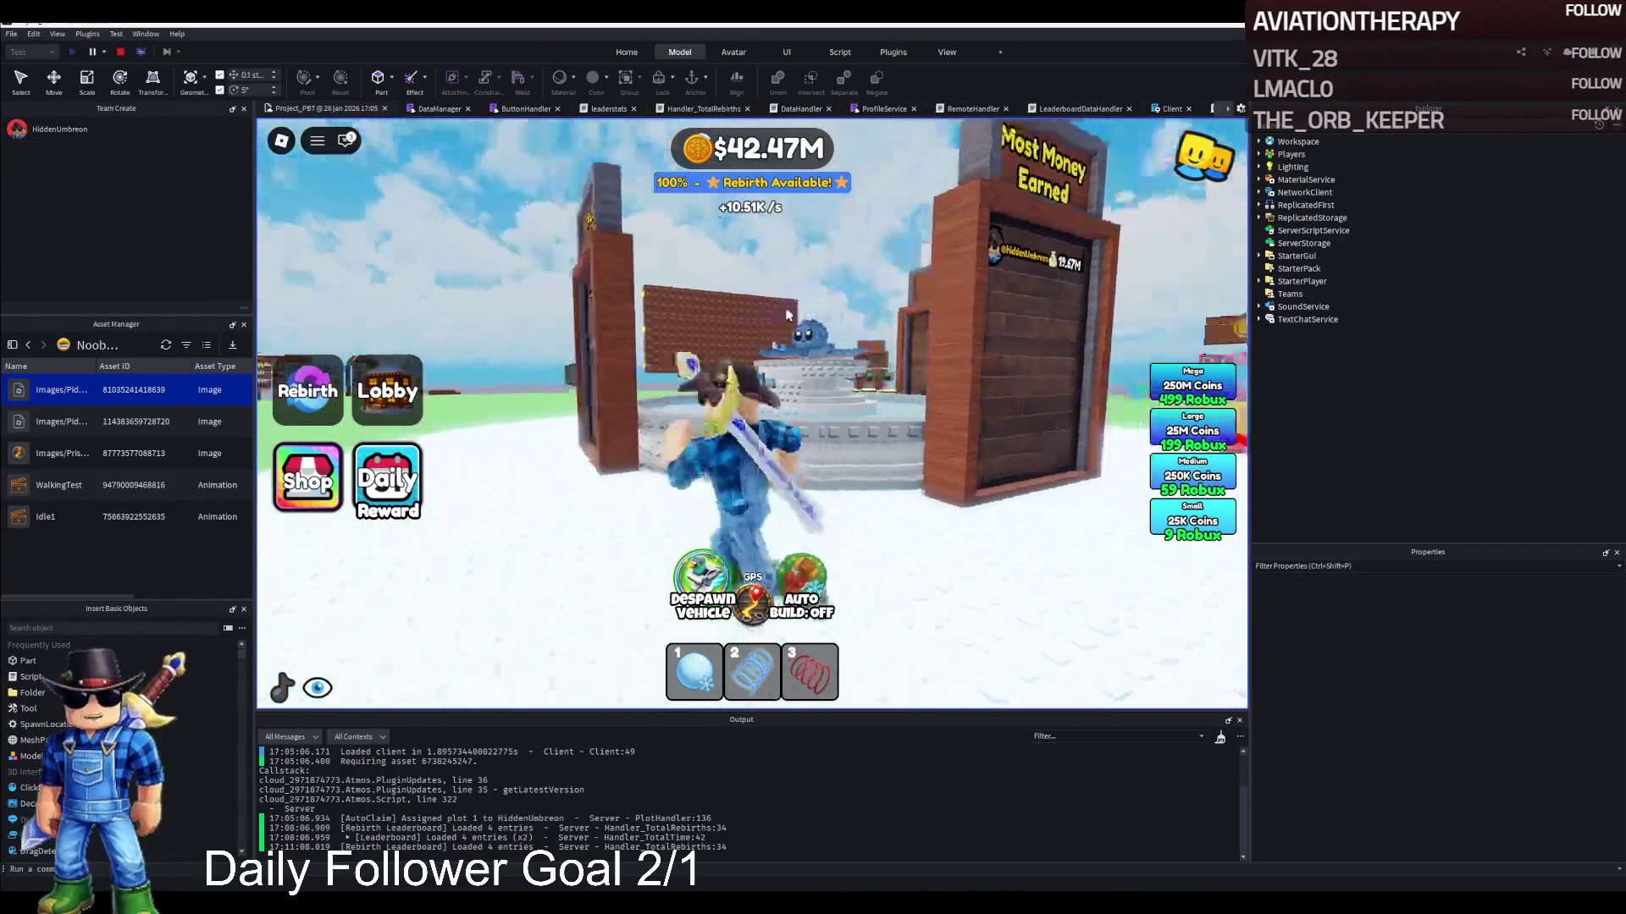
key("a")
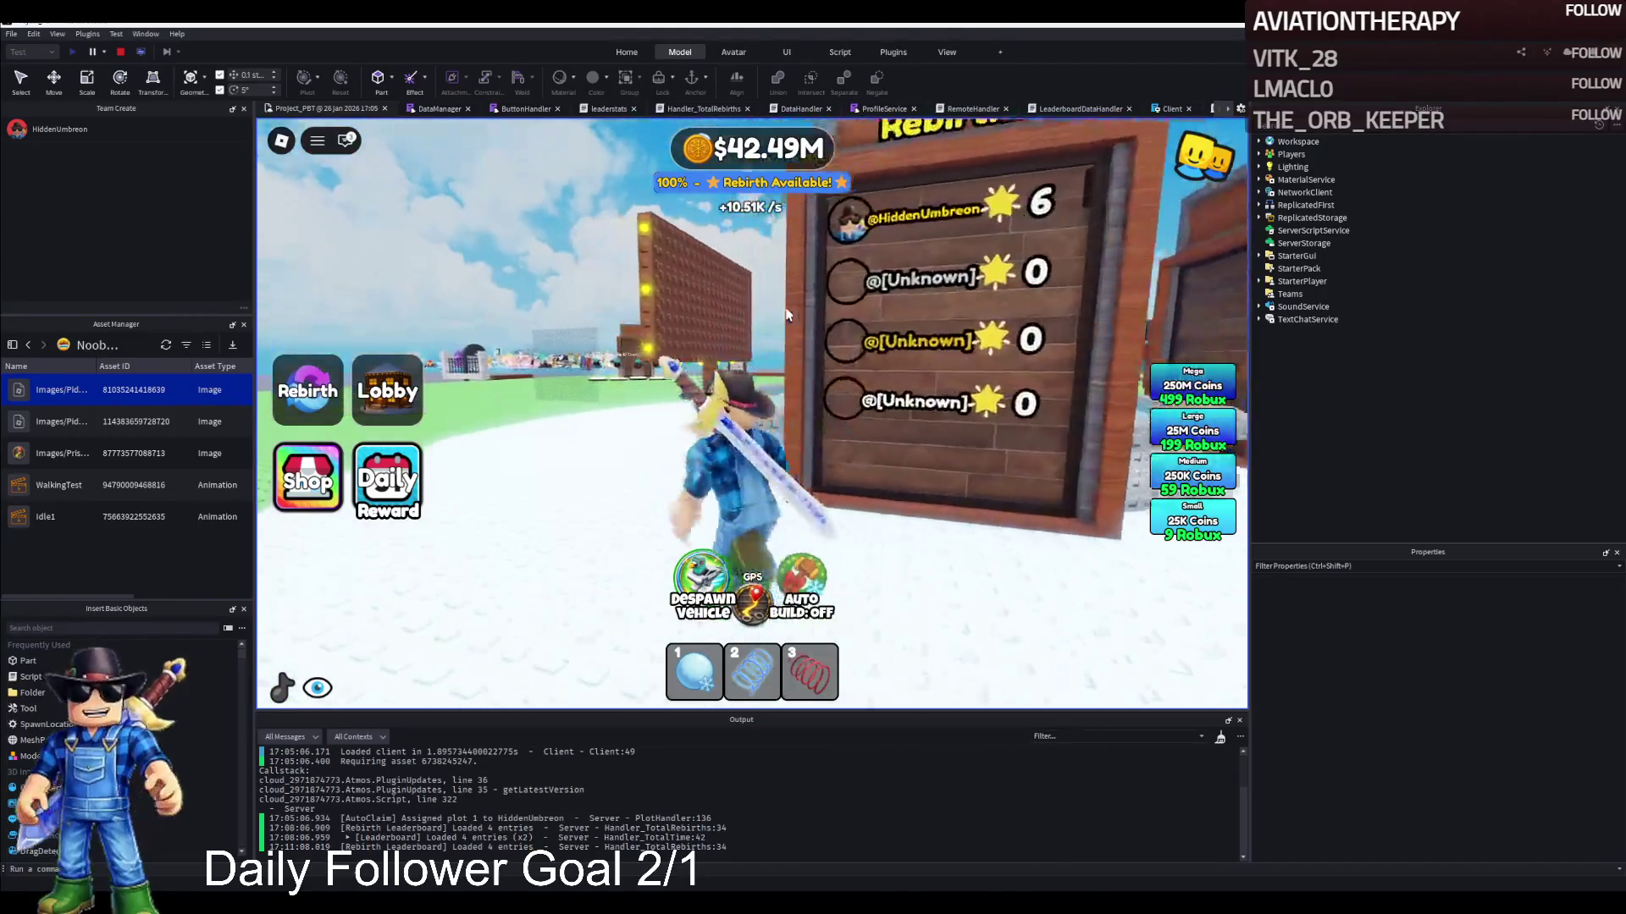
key("w")
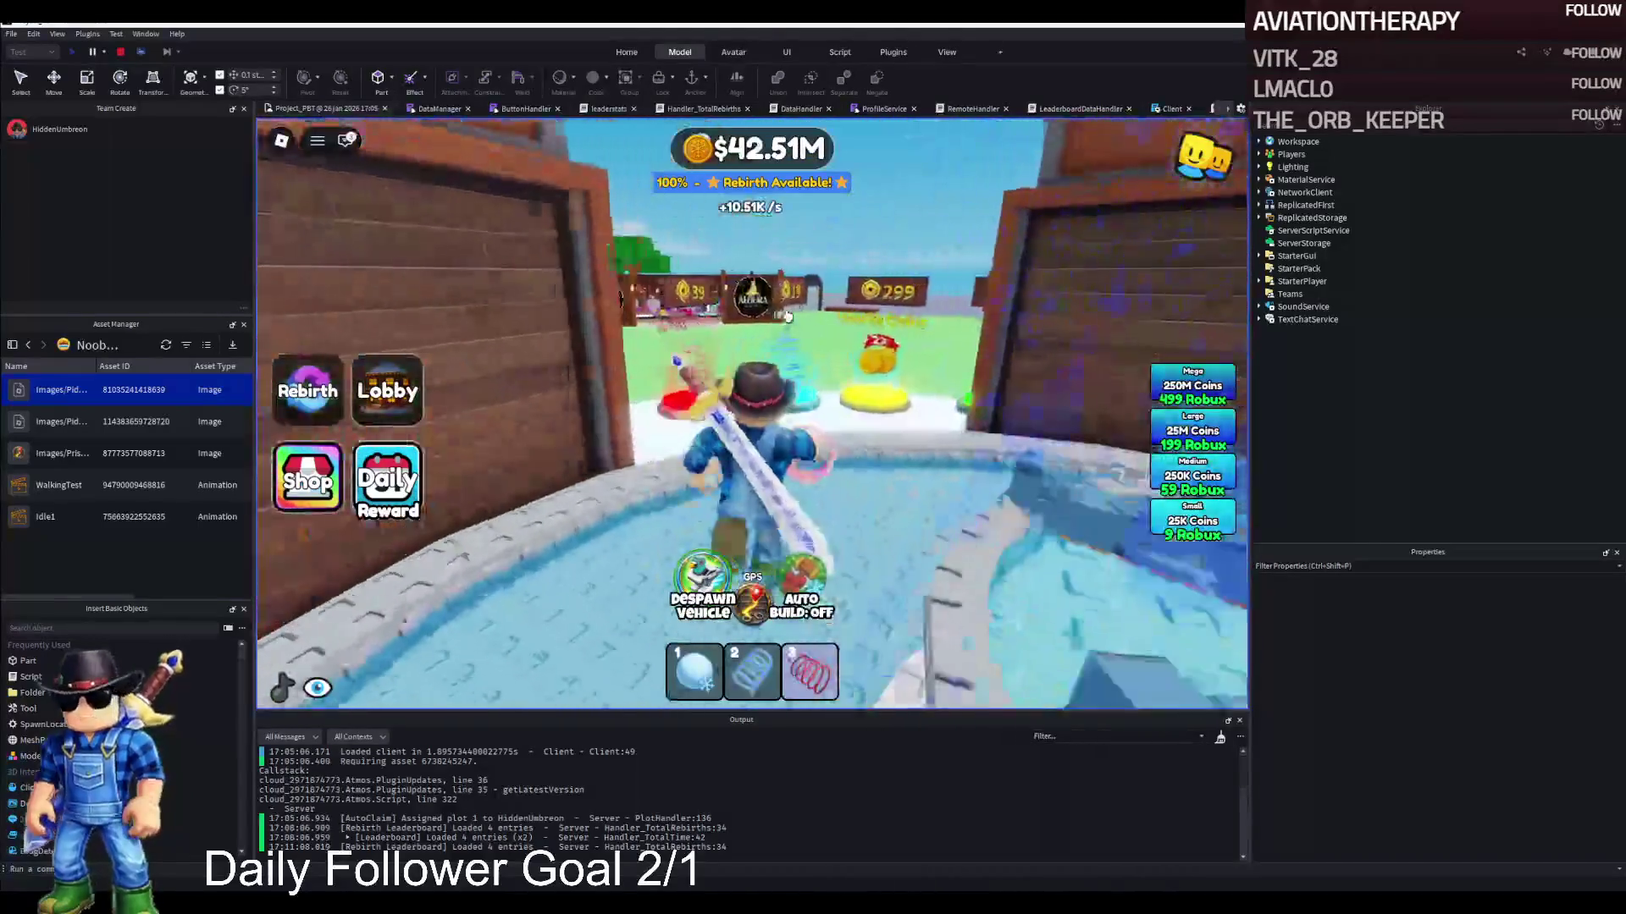
key("w")
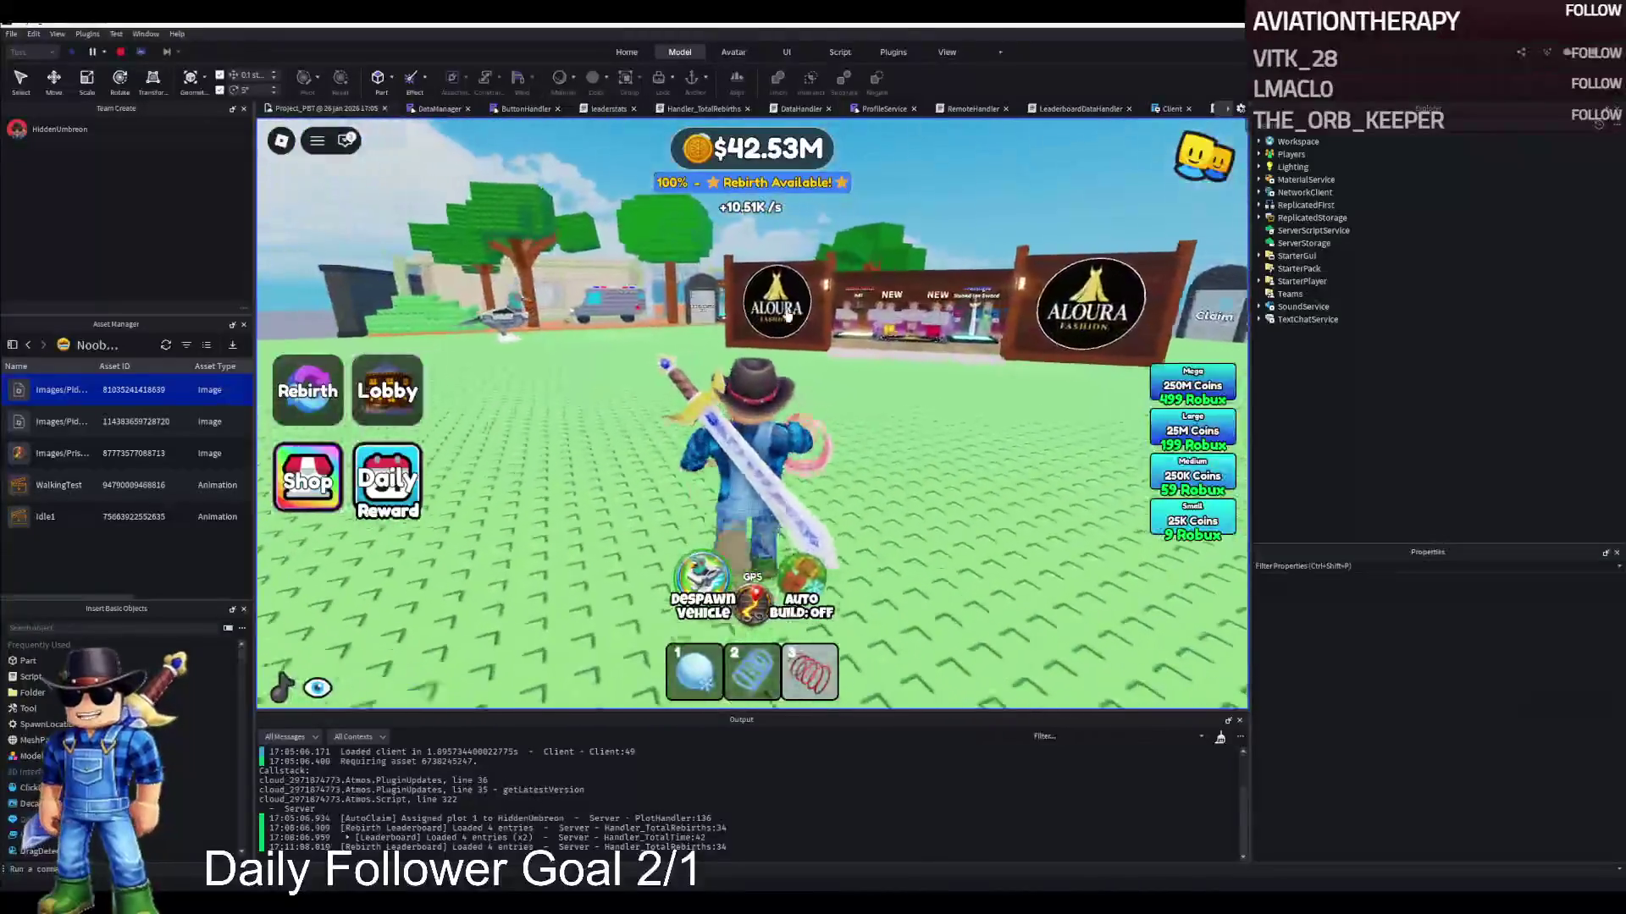
key("w")
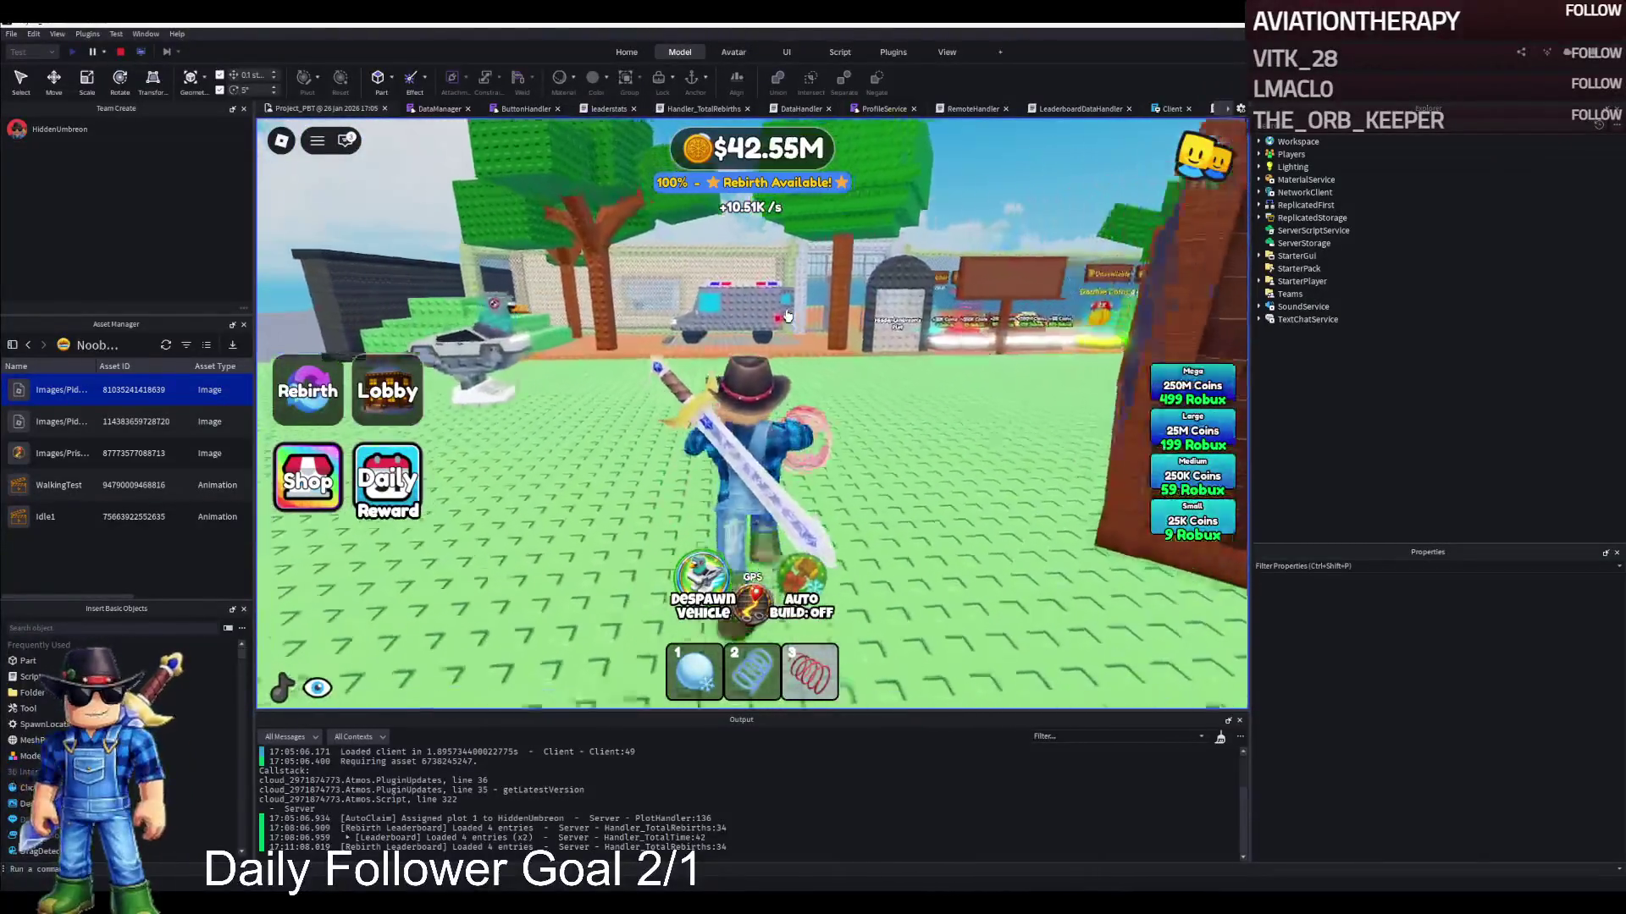
key("w")
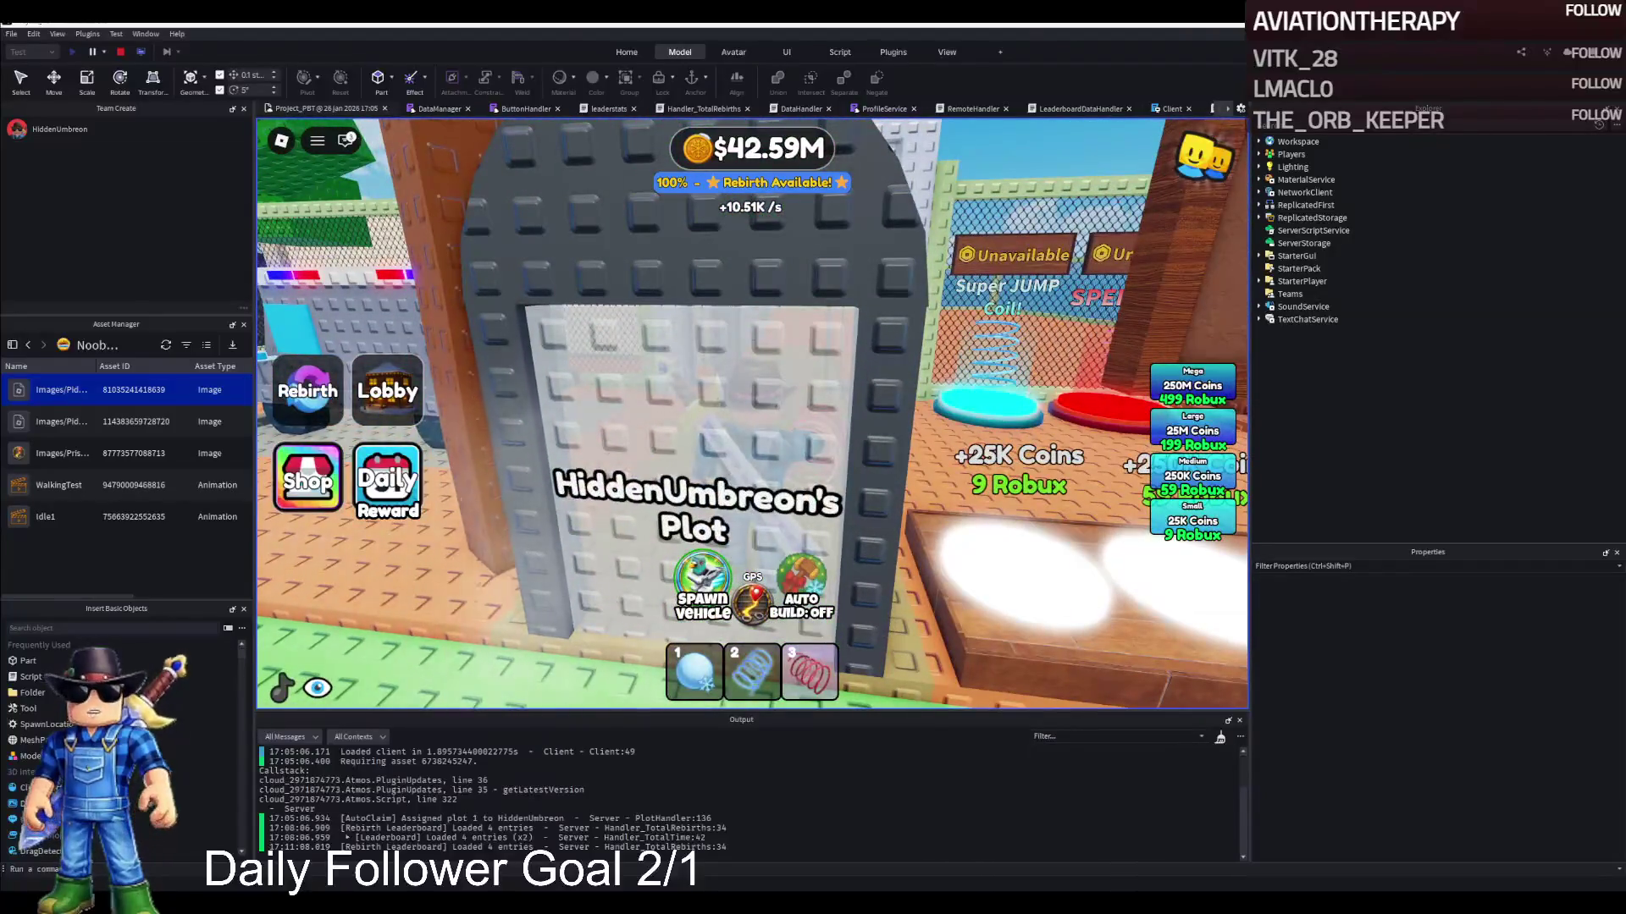
key("w")
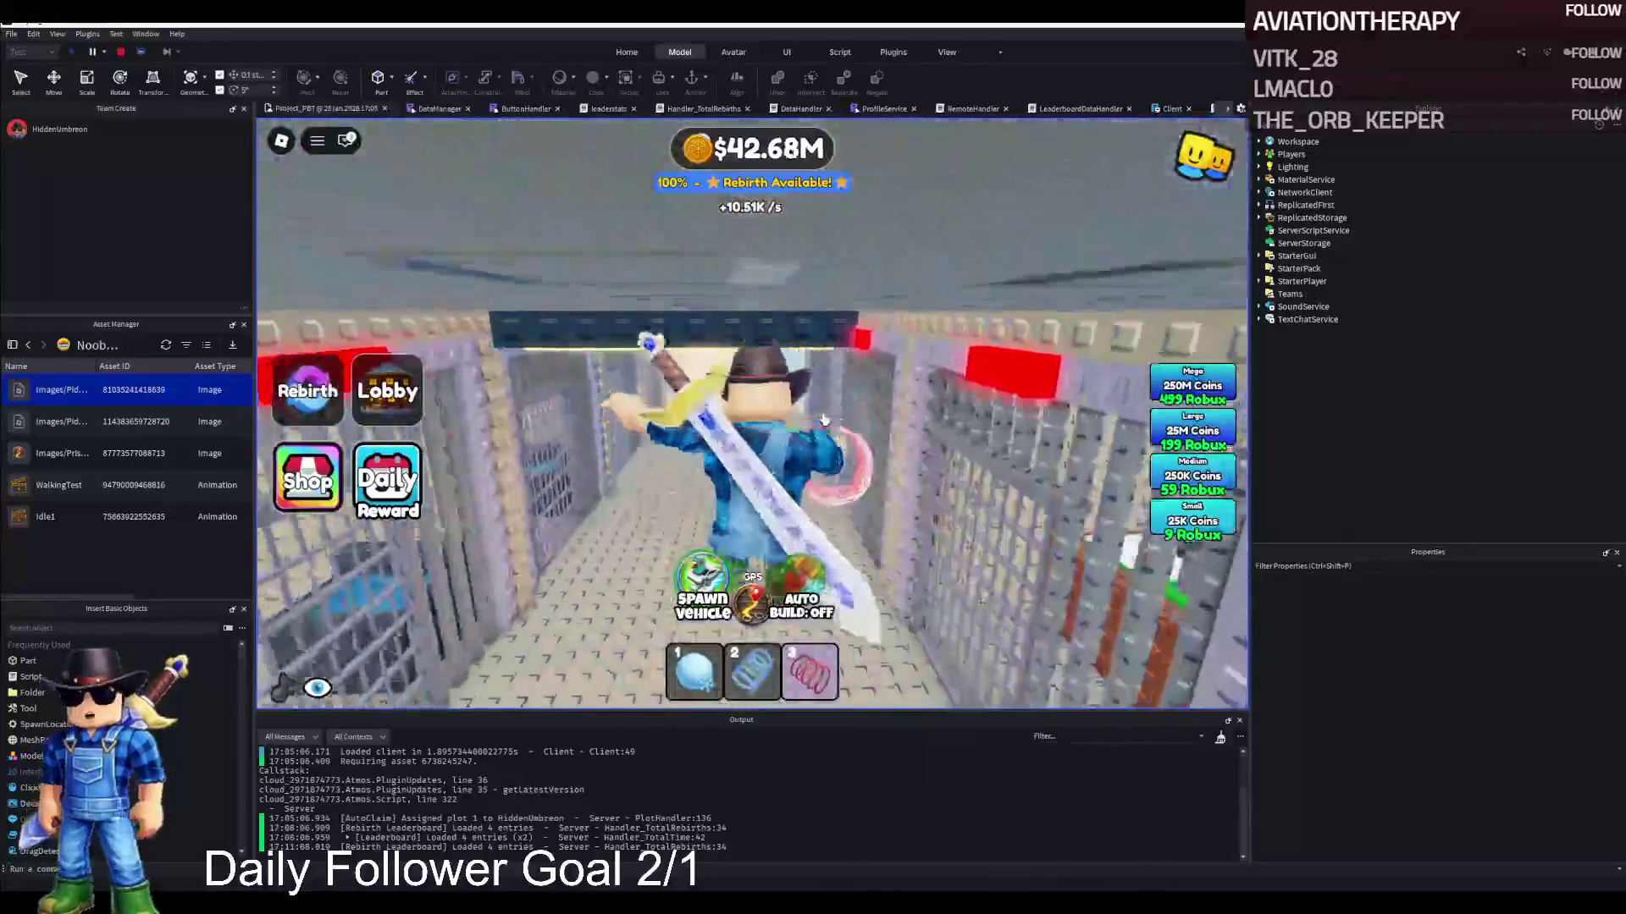
key("w")
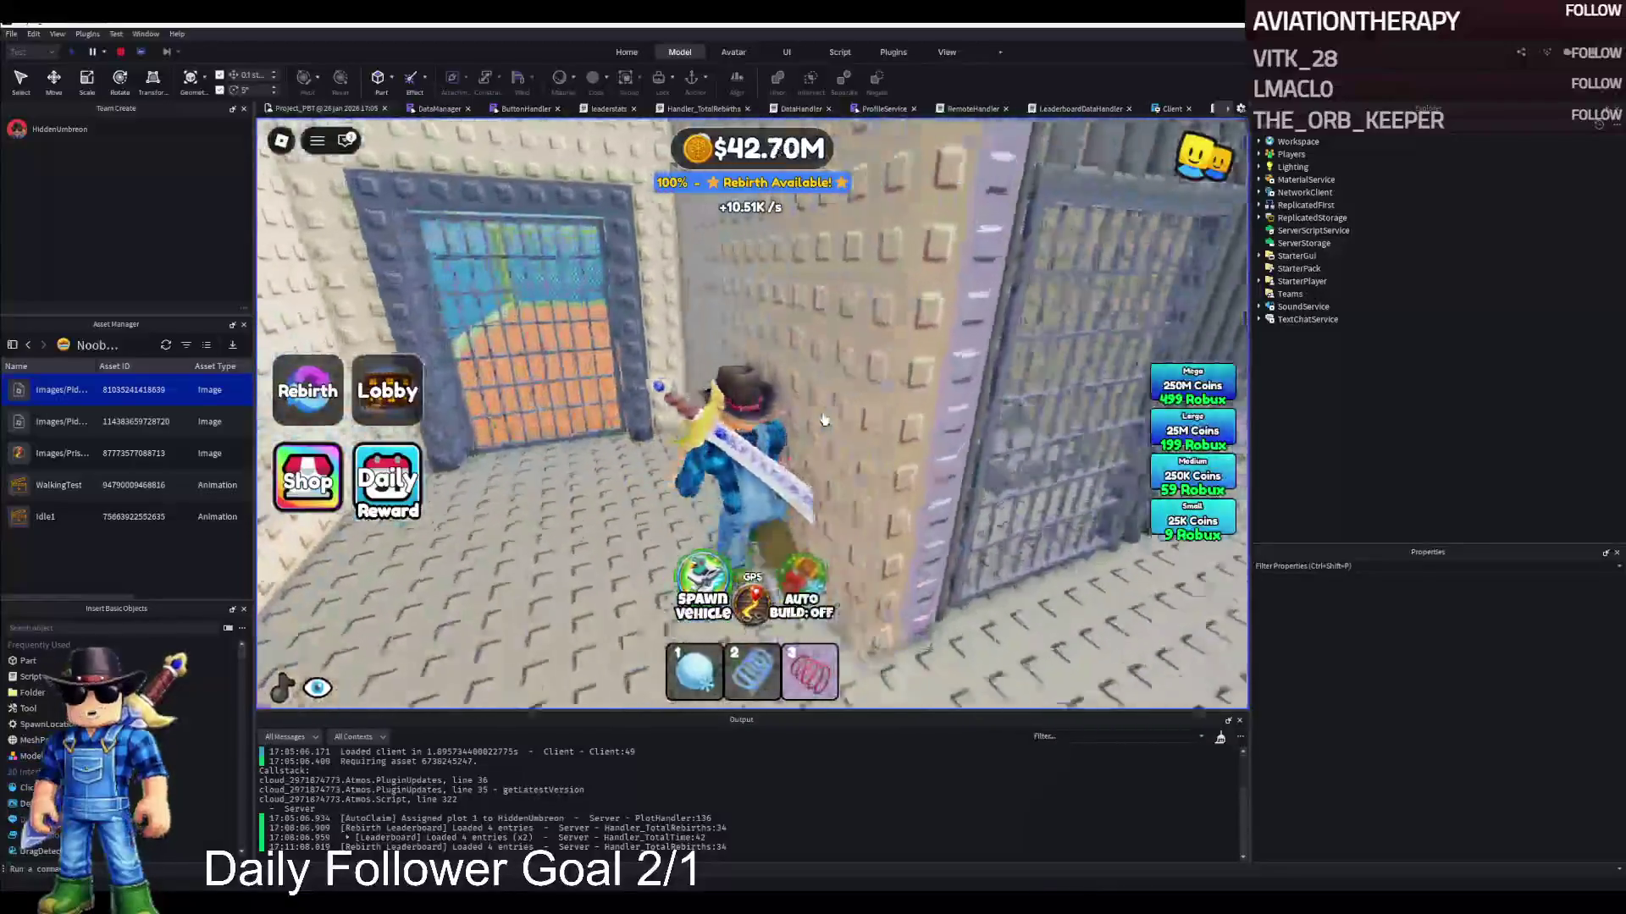
key("a")
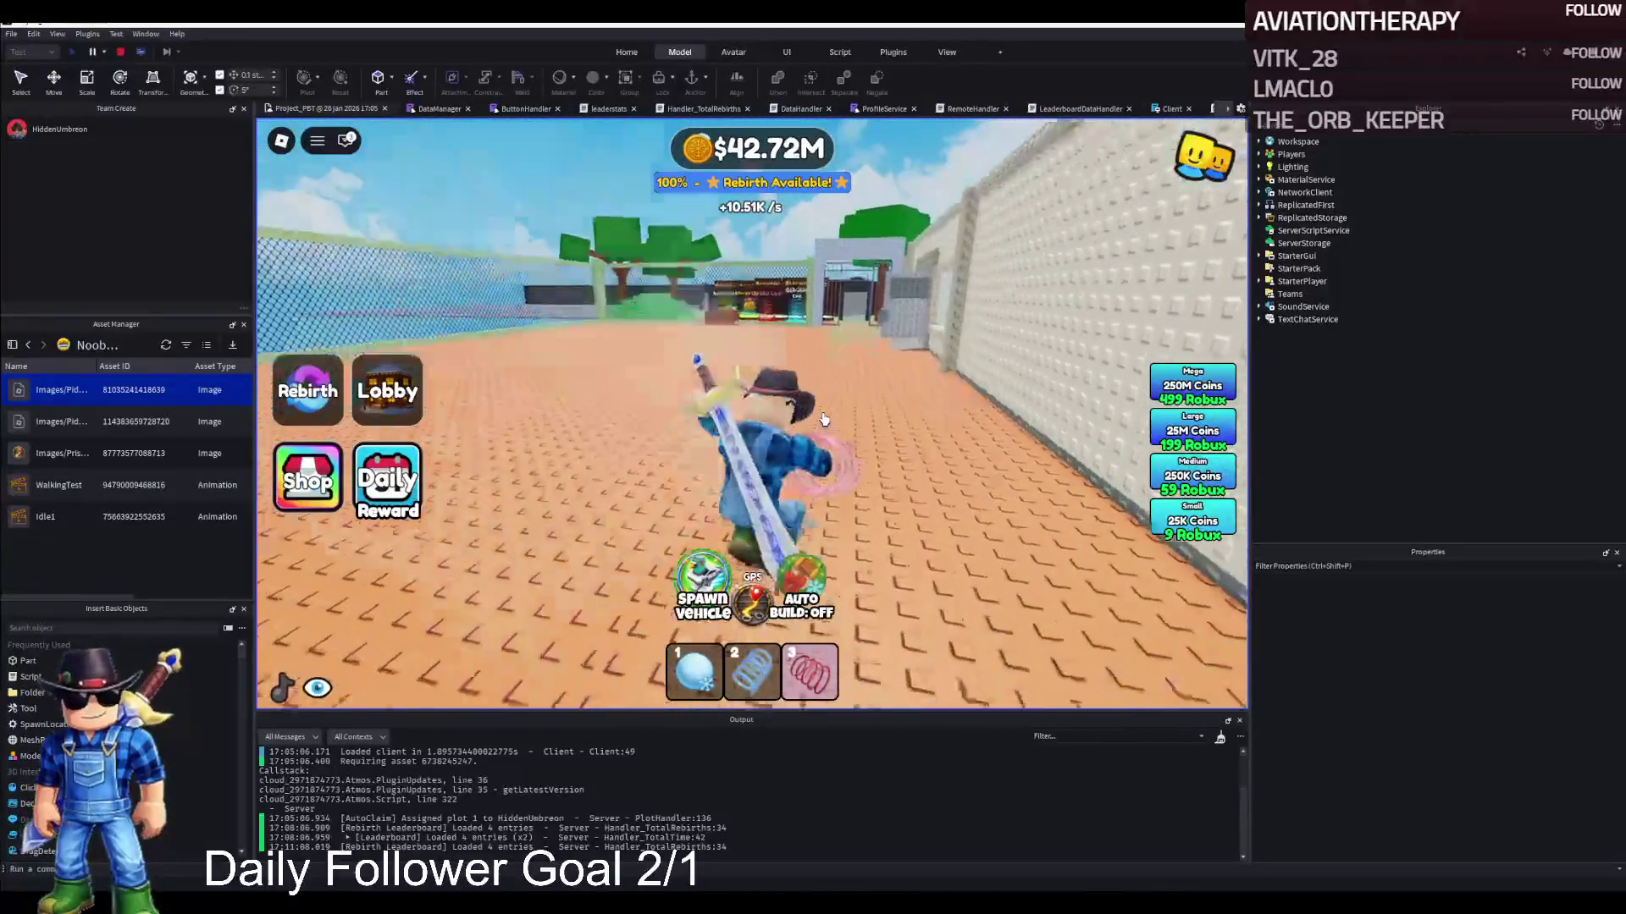
key("a")
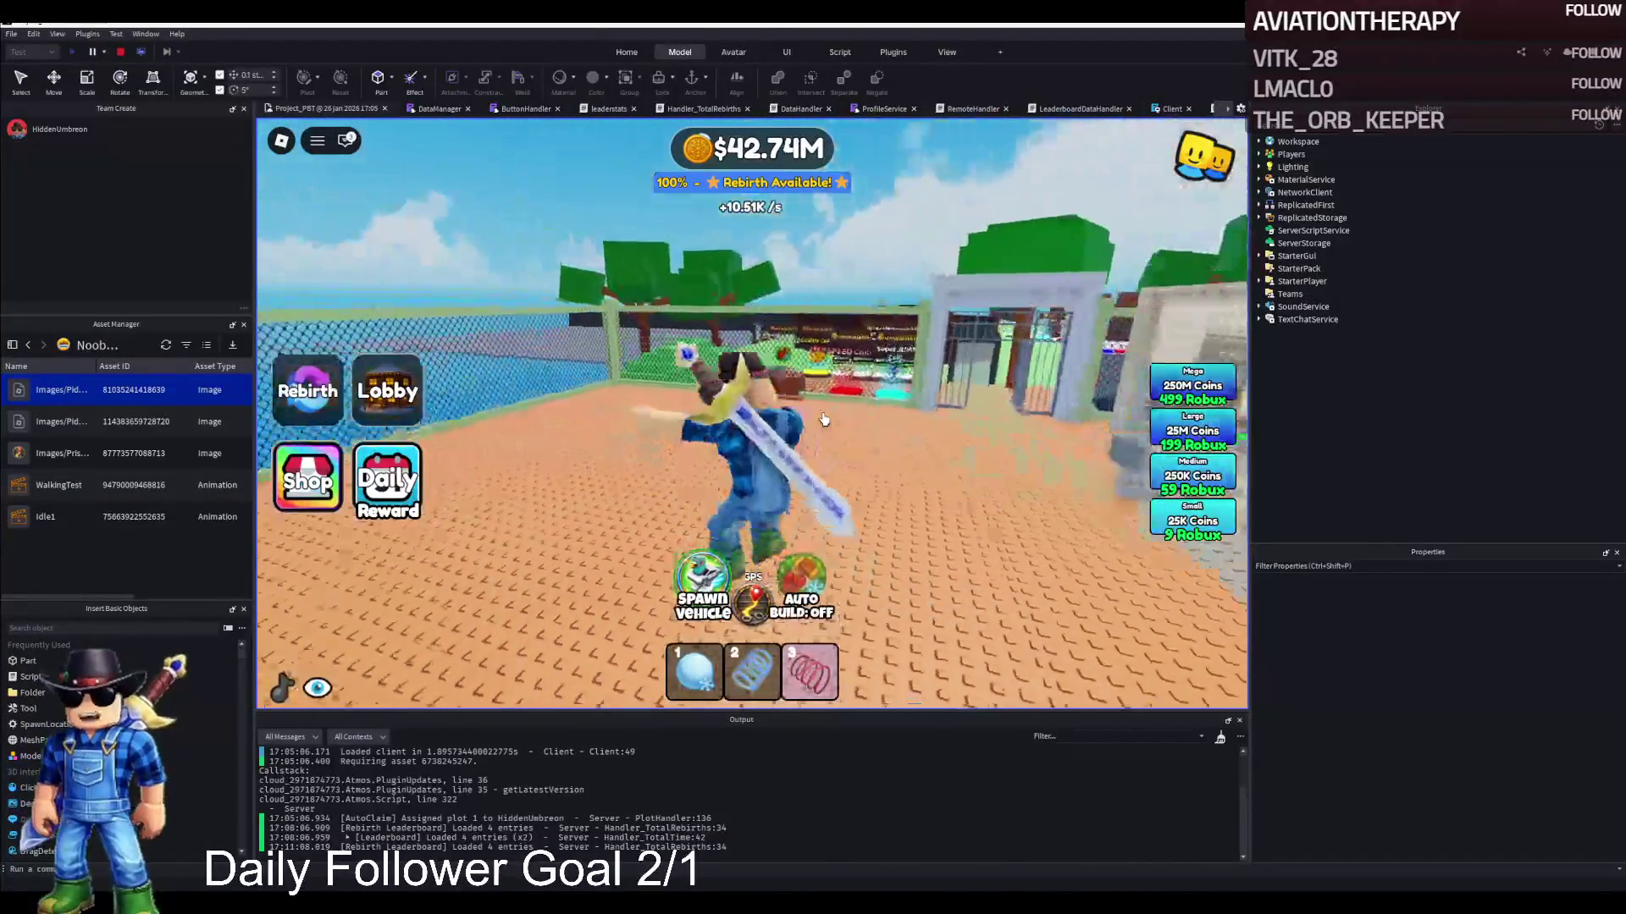
key("a")
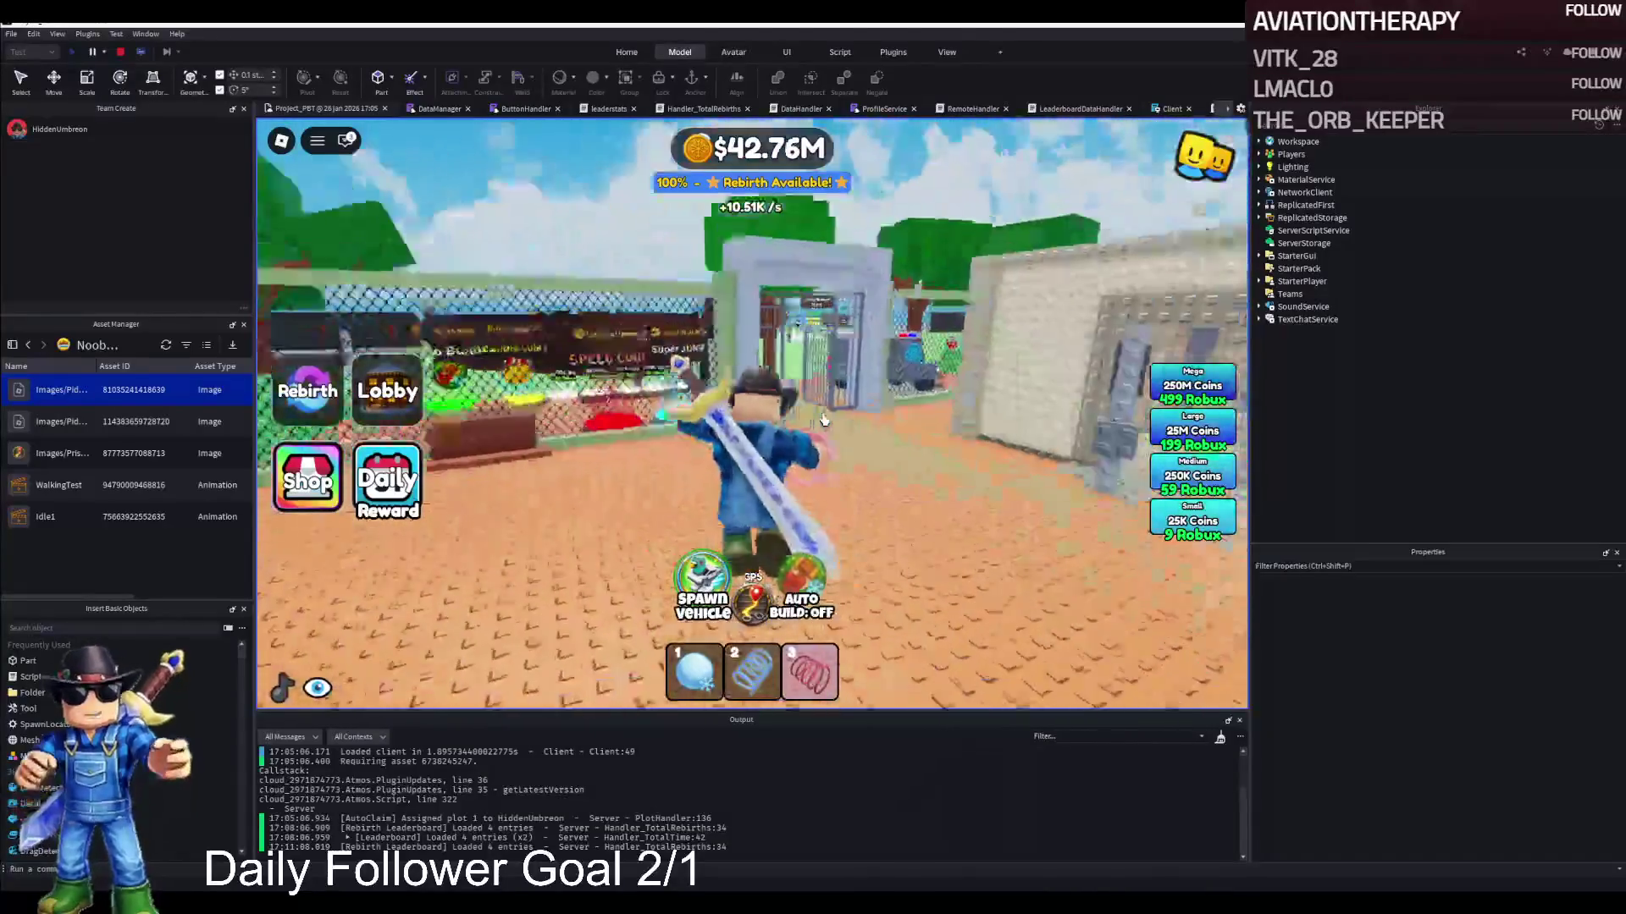
key("a")
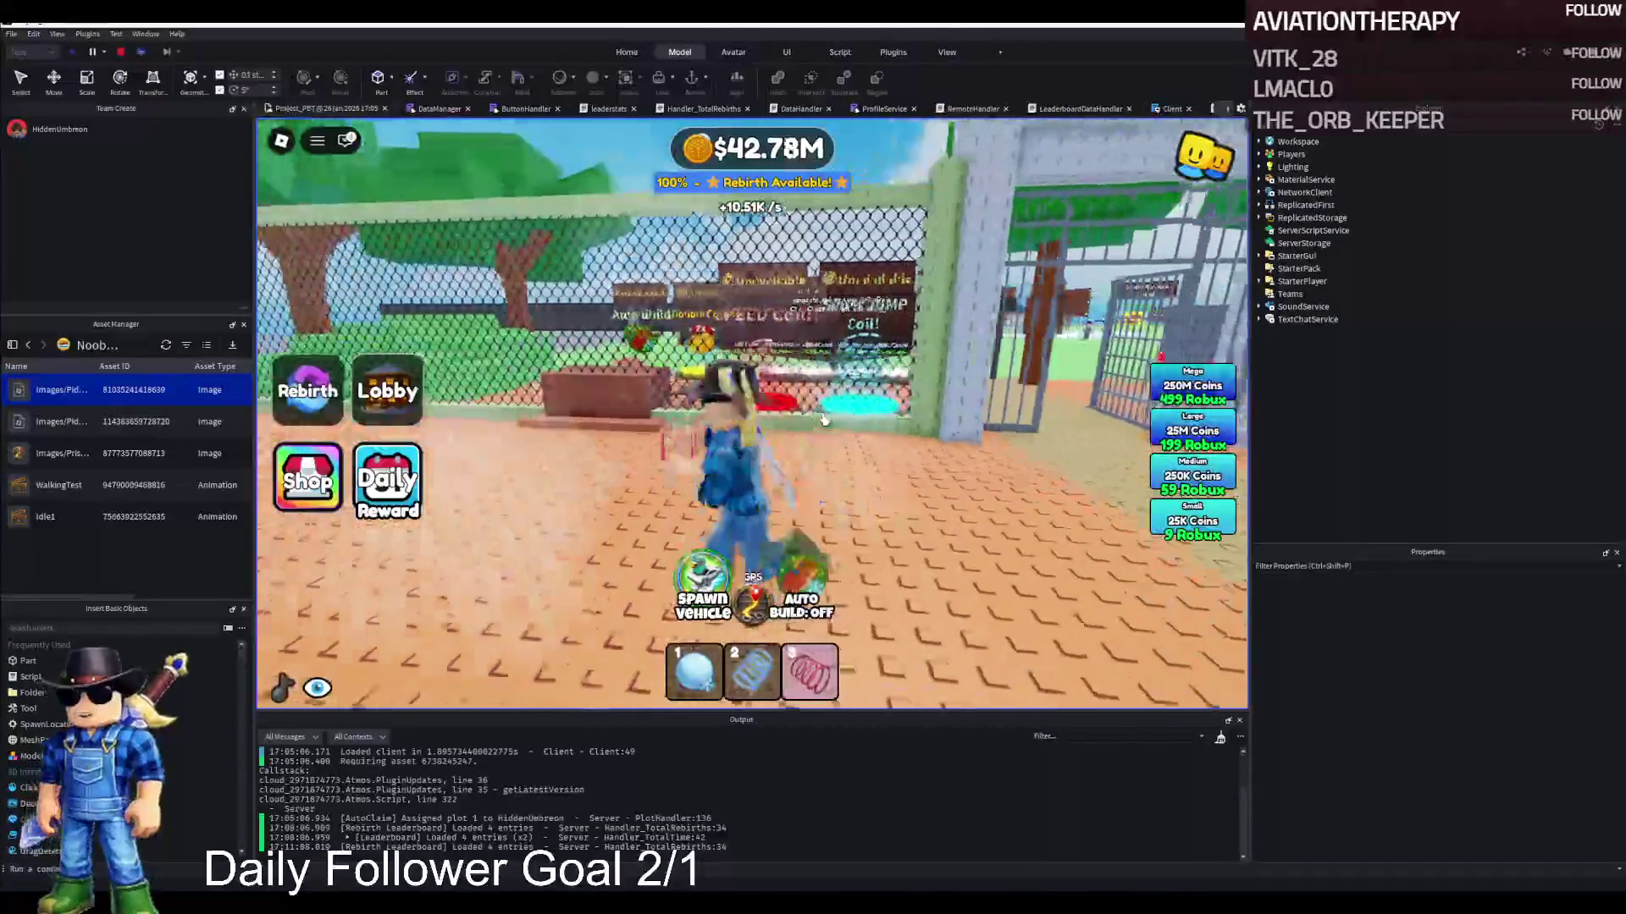
key("w")
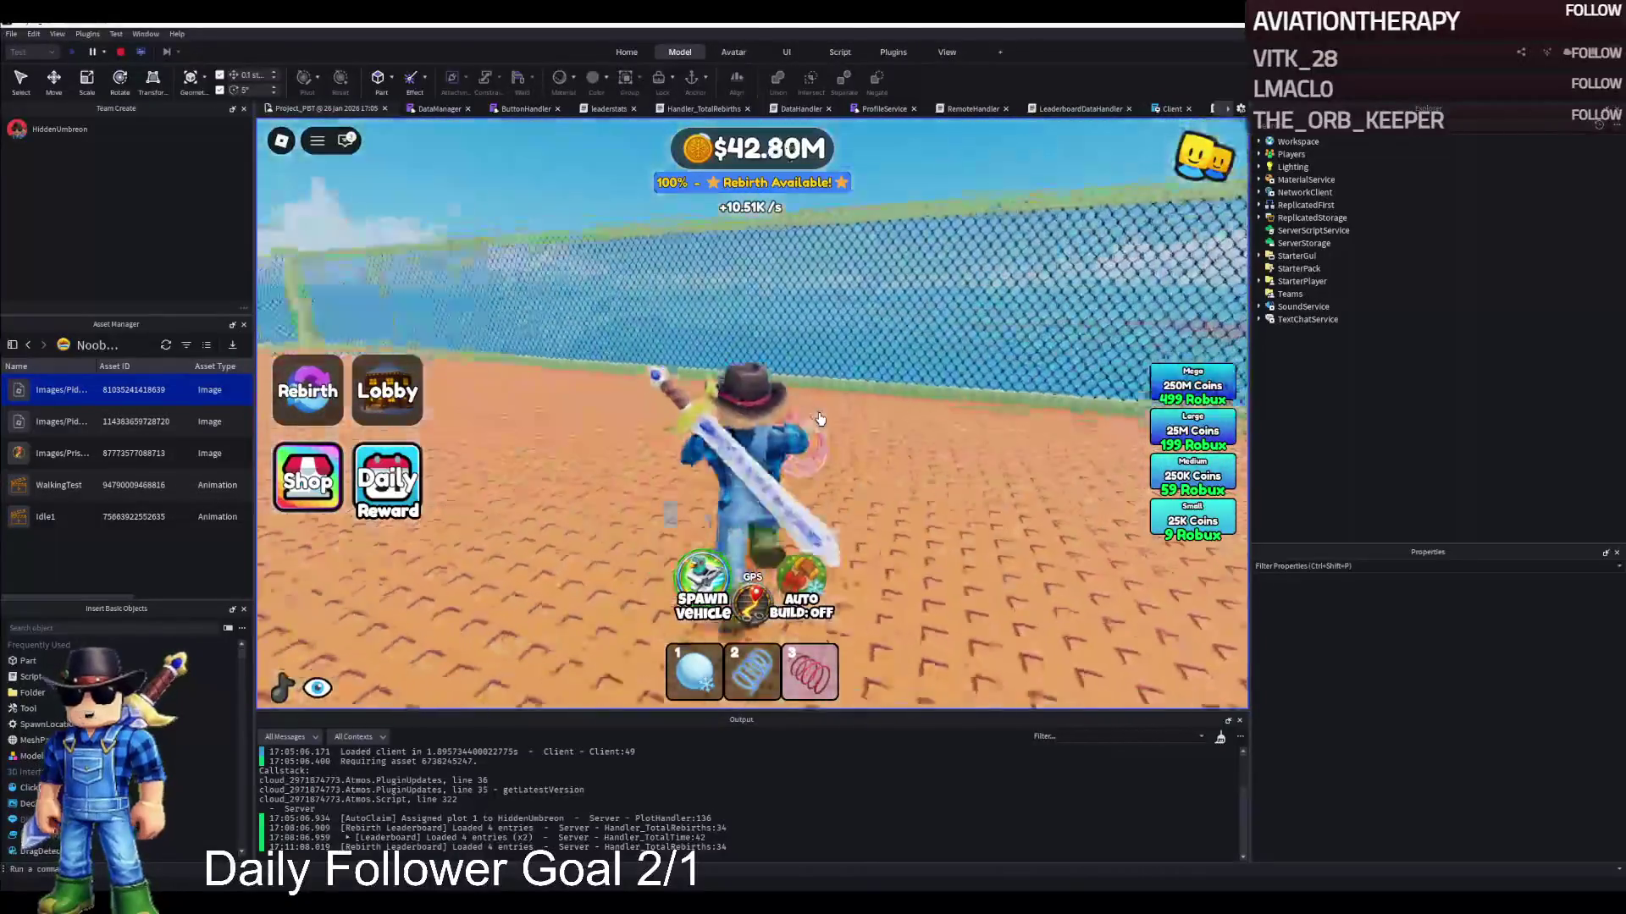
key("a")
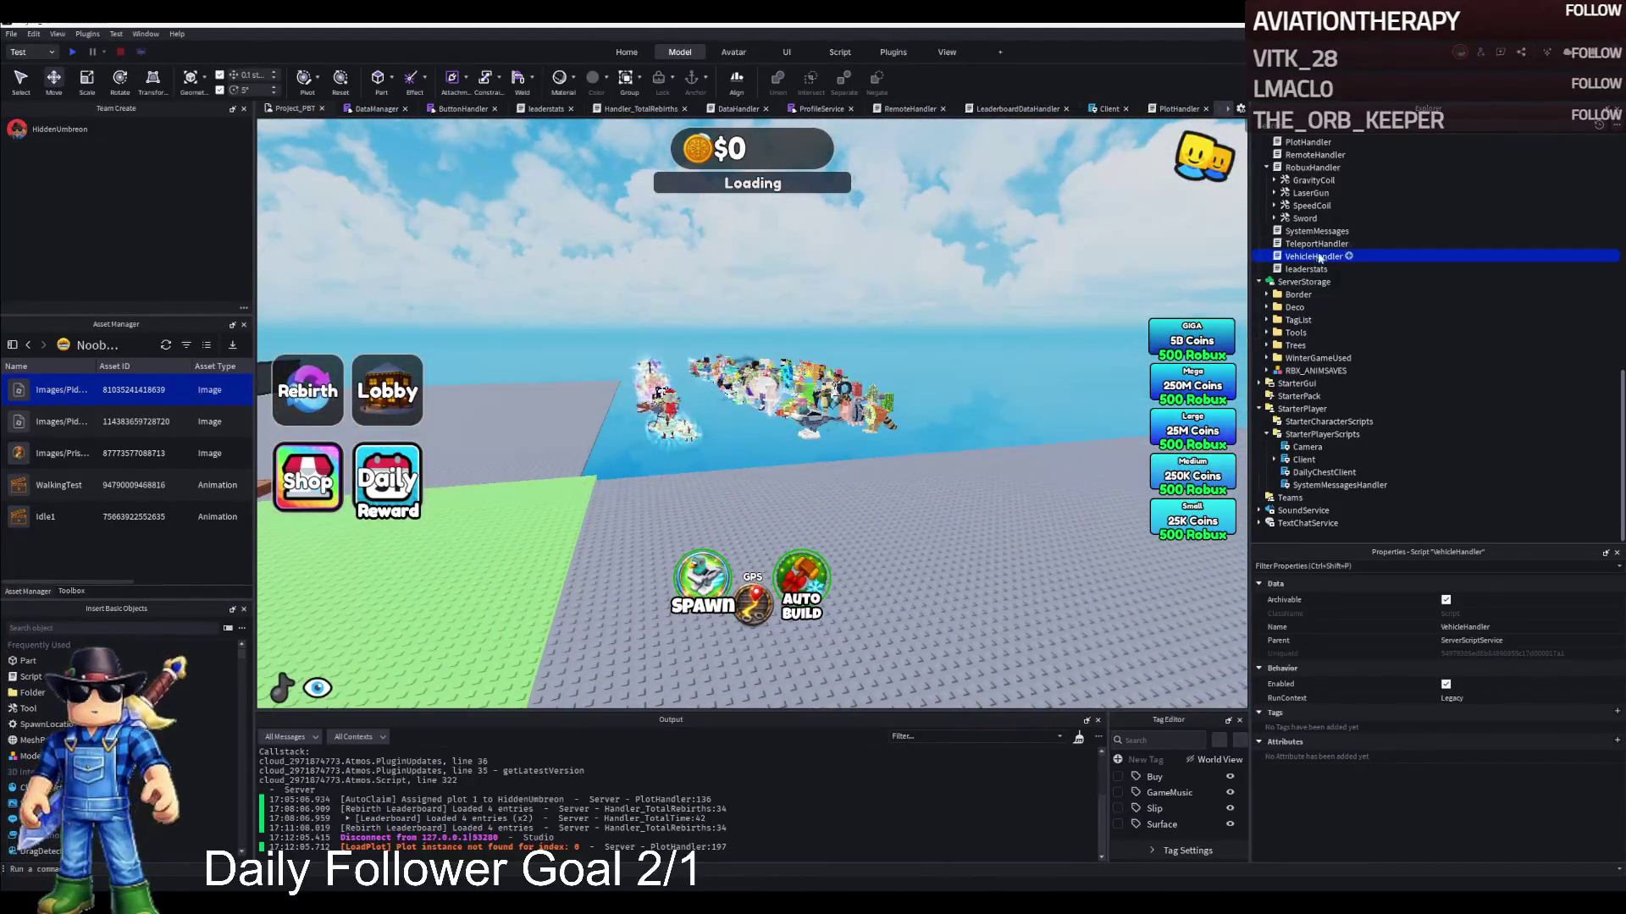
Move the TemplatePlot folder from ReplicatedStorage into Workspace in the Explorer
scroll(1304, 400, "up", 10)
scroll(1308, 398, "up", 3)
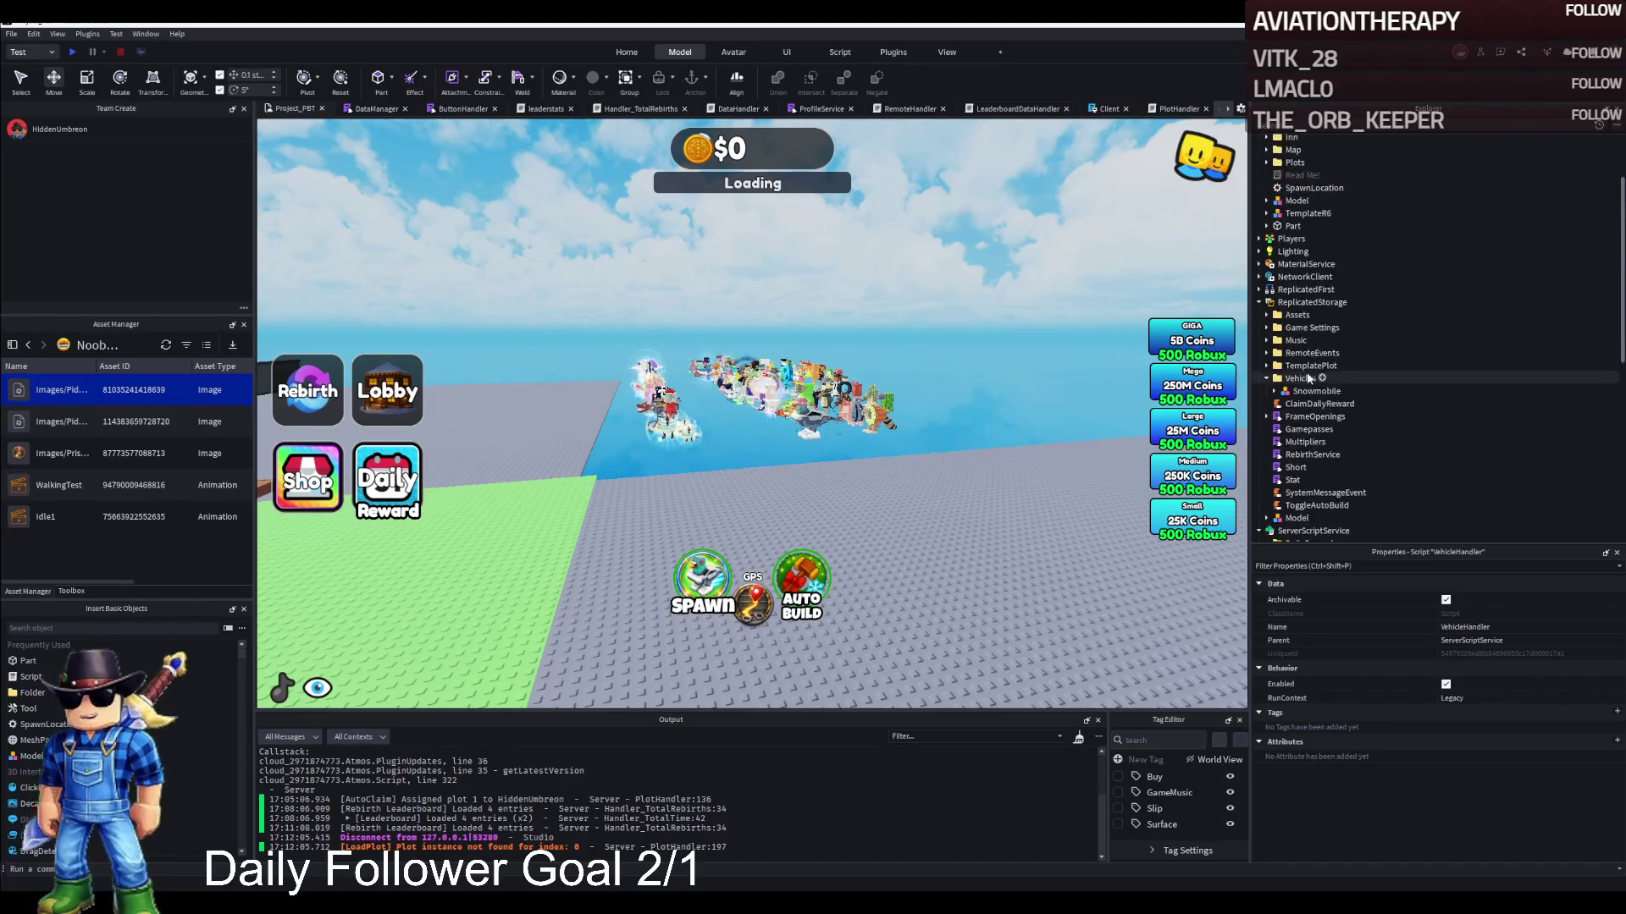
left_click(1313, 365)
scroll(1314, 354, "up", 3)
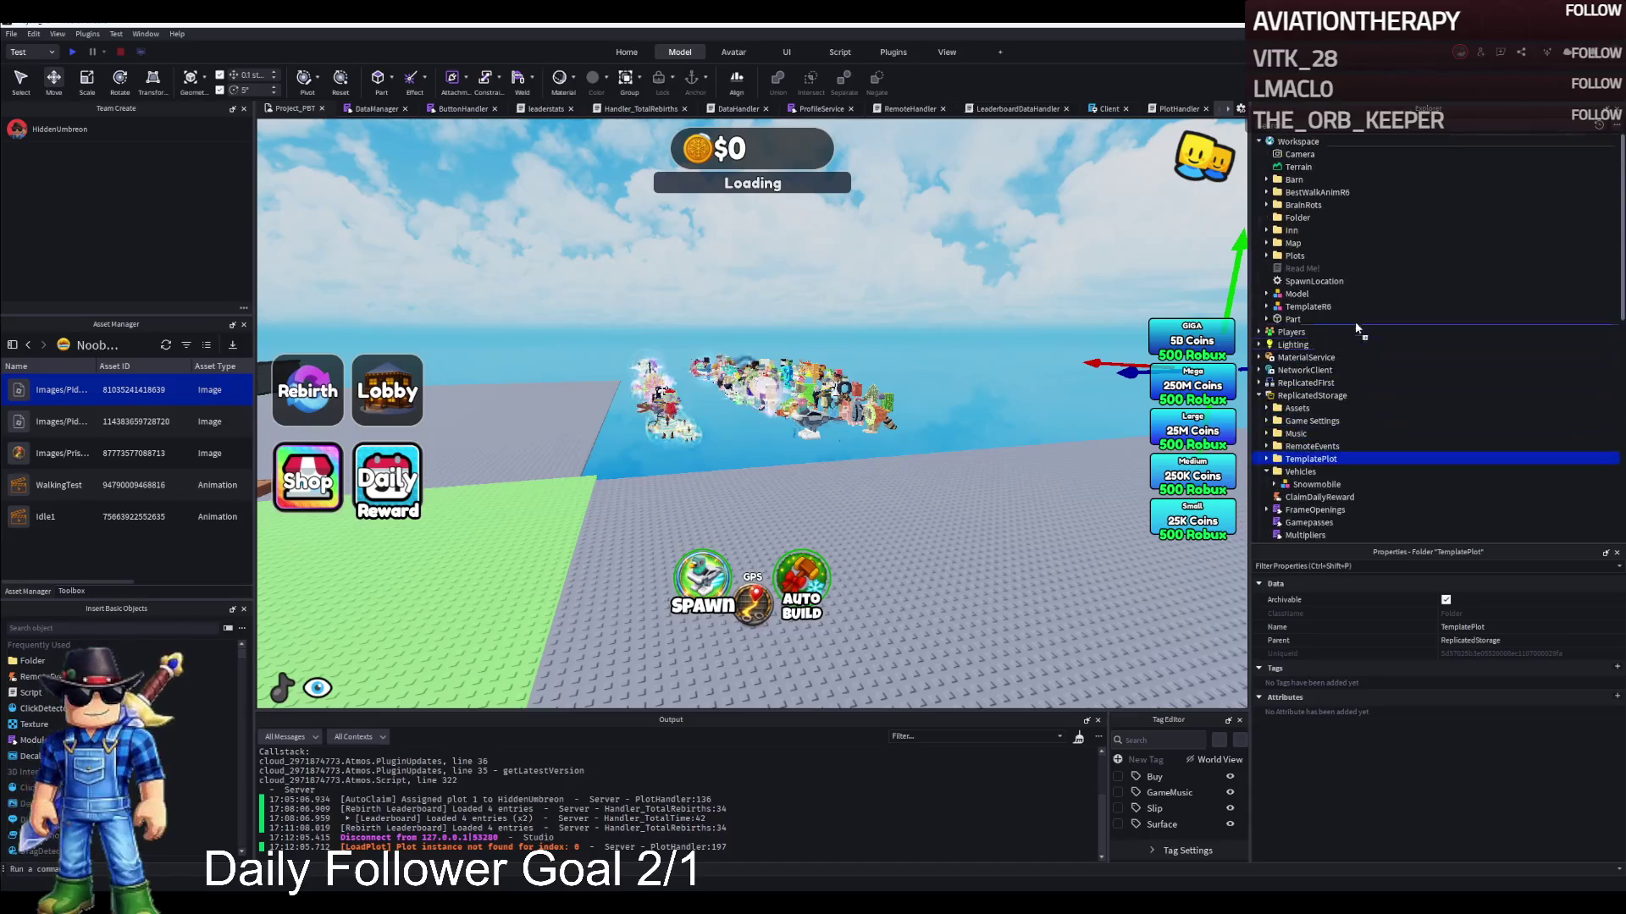
left_click_drag(1323, 140, 1323, 141)
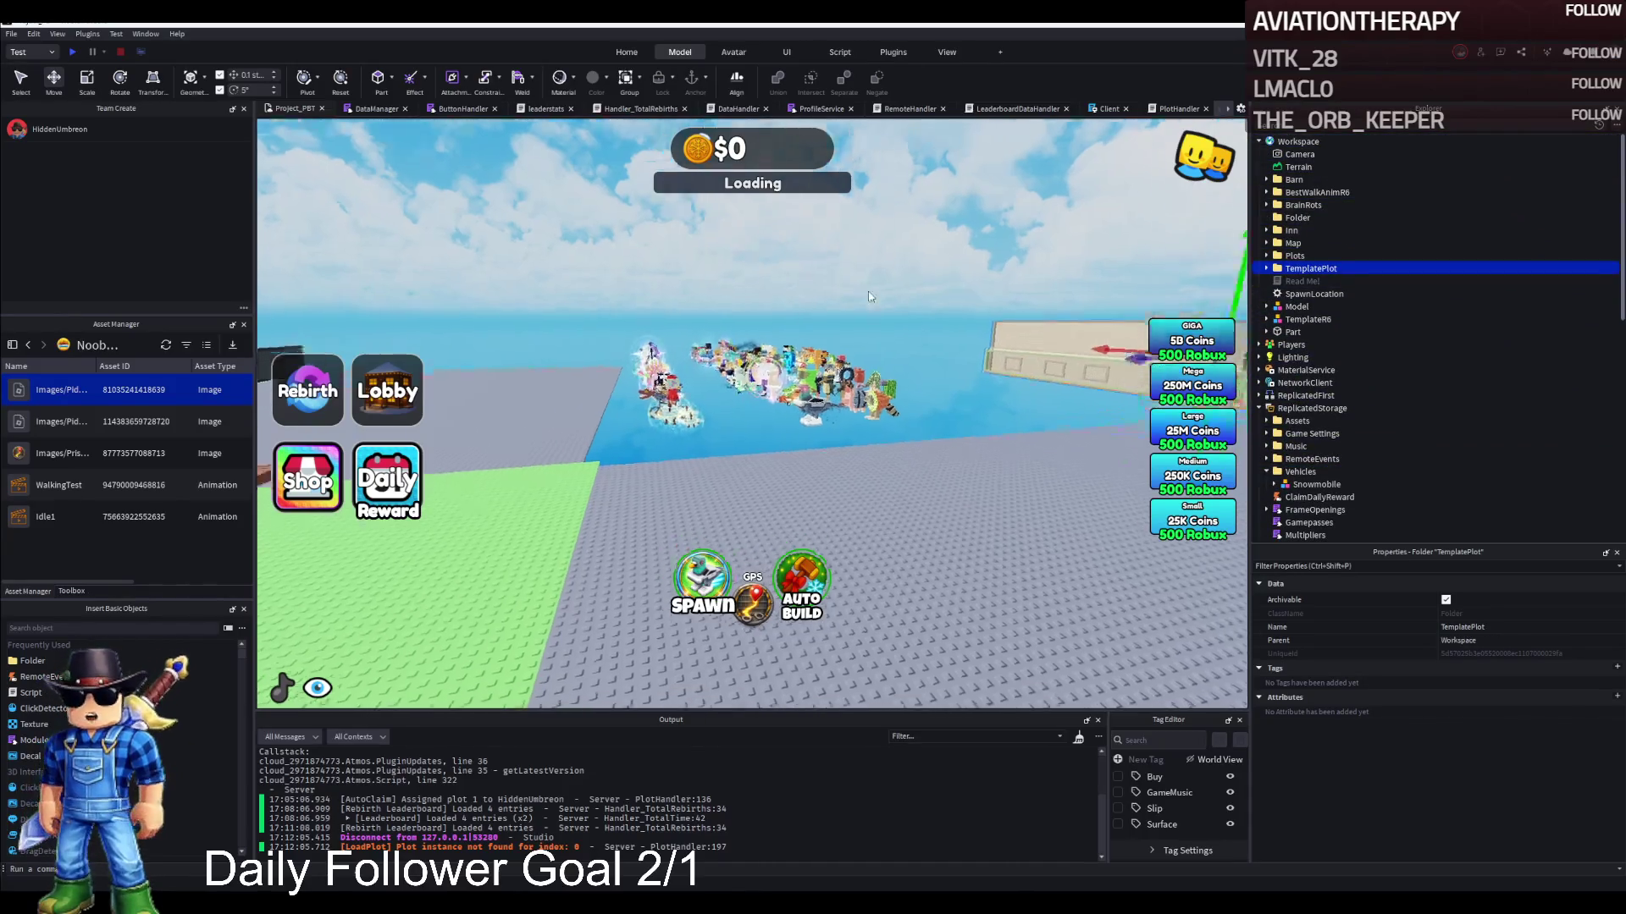
Focus the camera on the newly placed TemplatePlot and fly closer to the prison building
key("f")
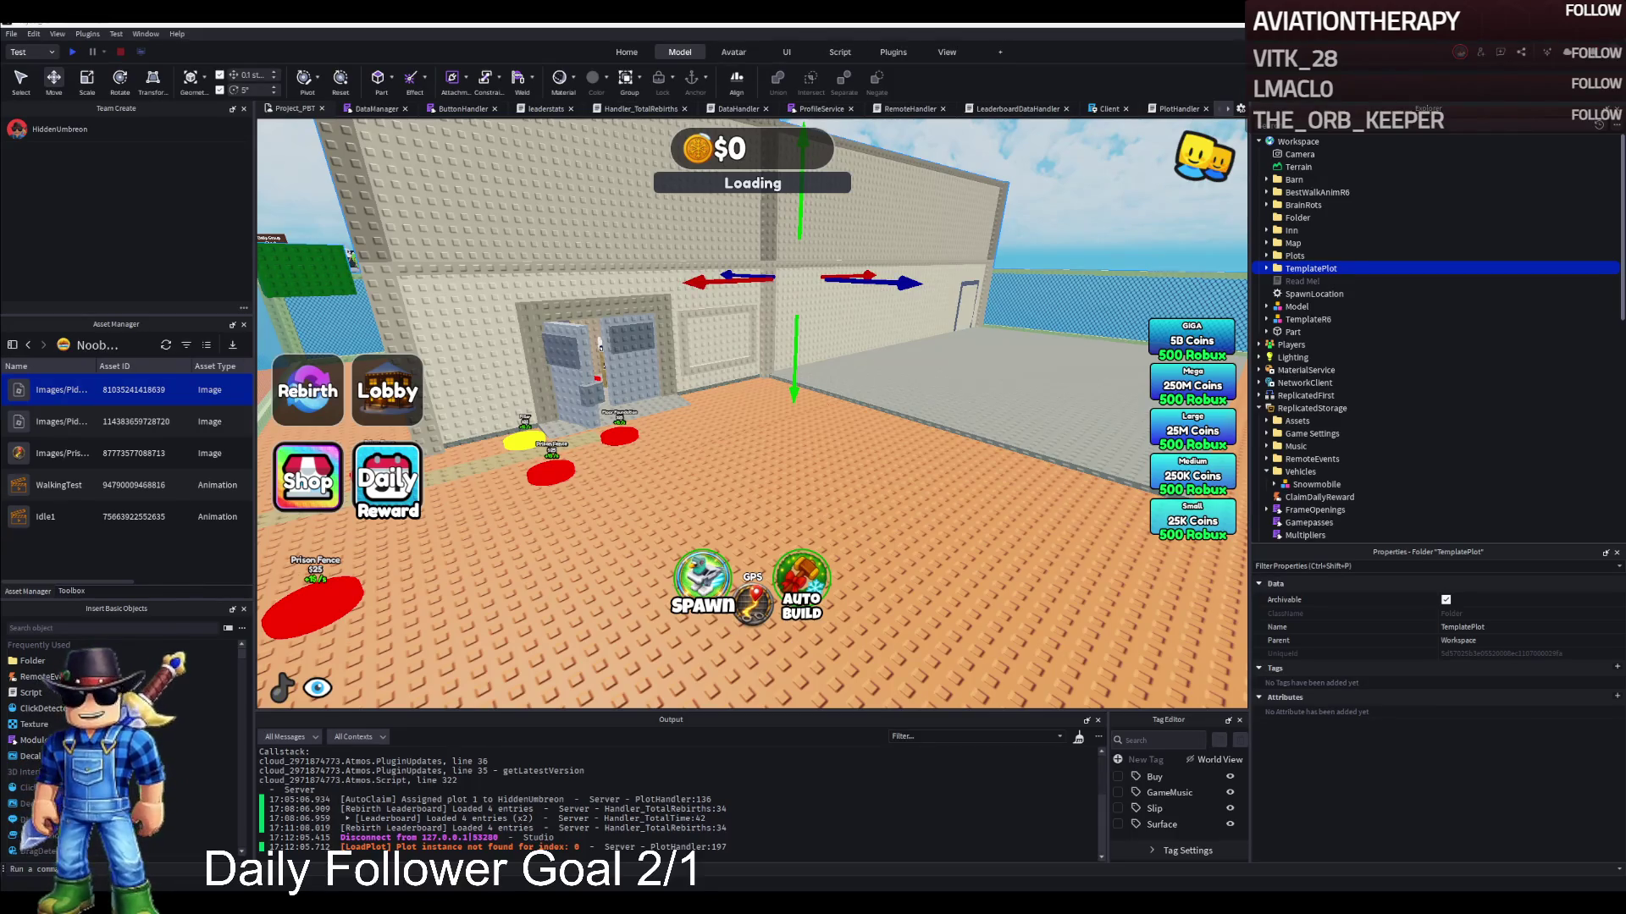
key("w")
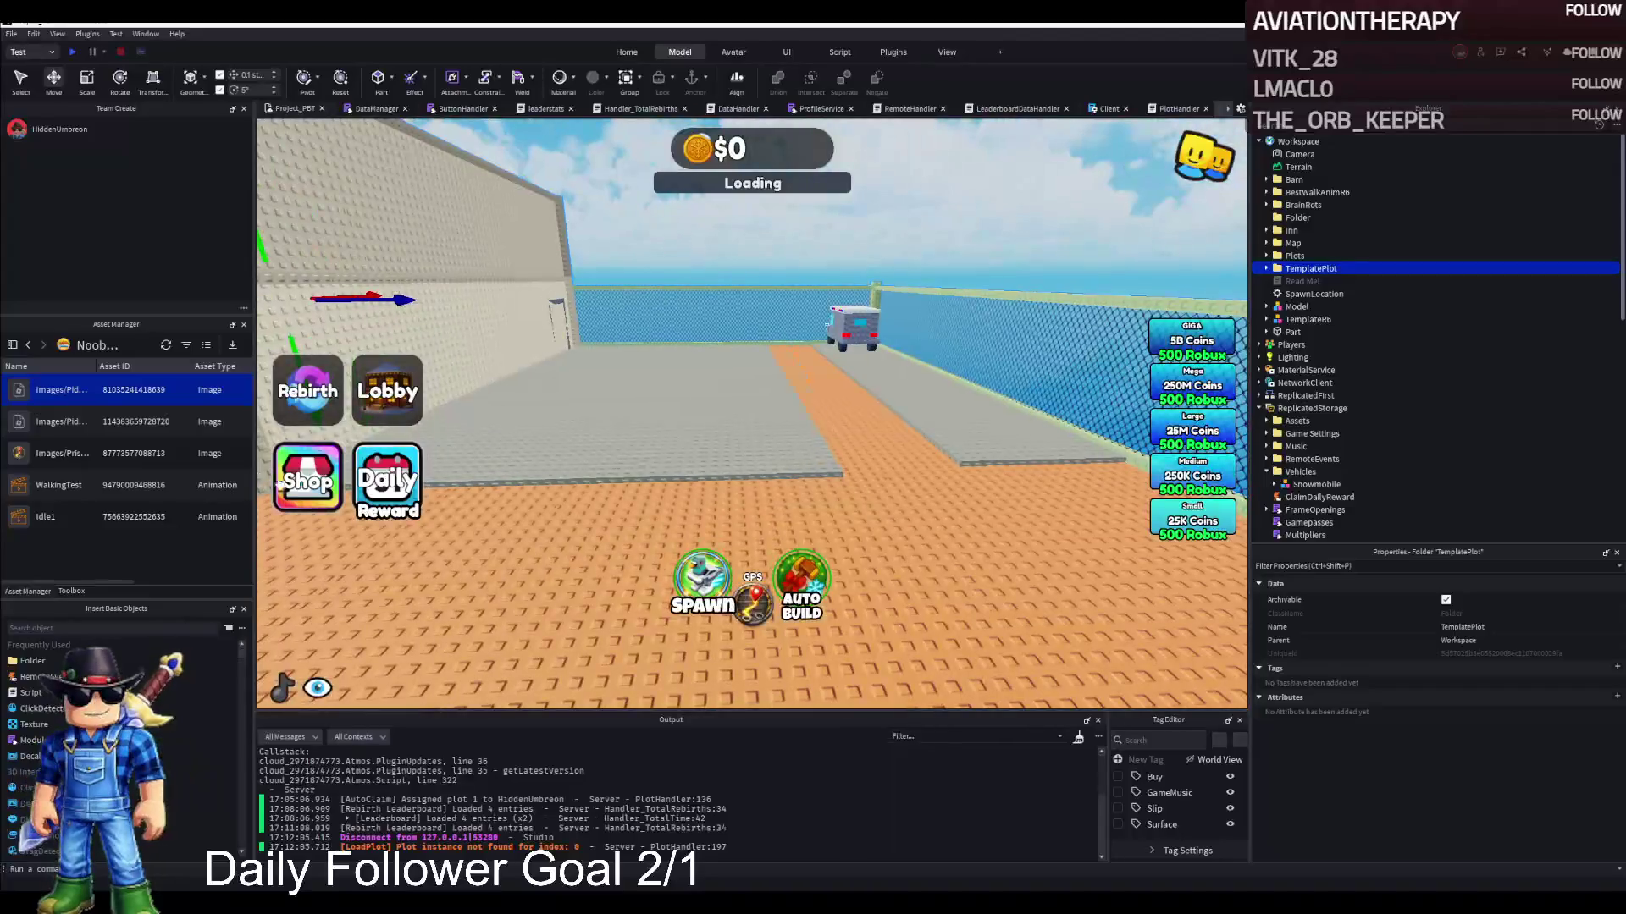
Search the Toolbox Marketplace models for 'Guard tower'
left_click(71, 590)
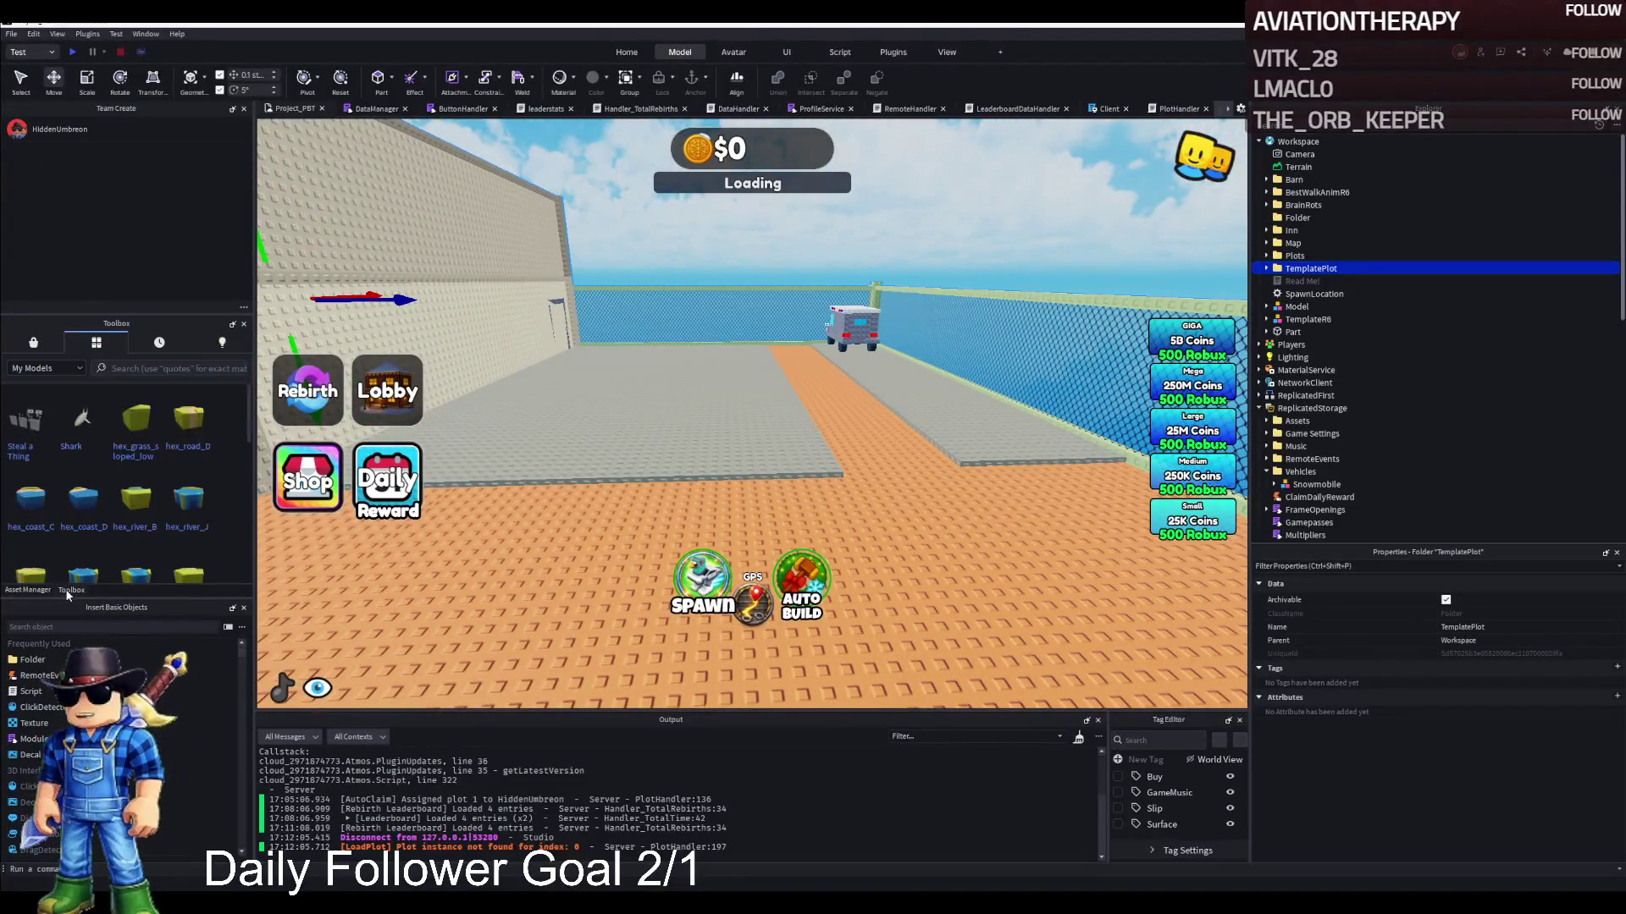
left_click(188, 370)
type("Guard tower")
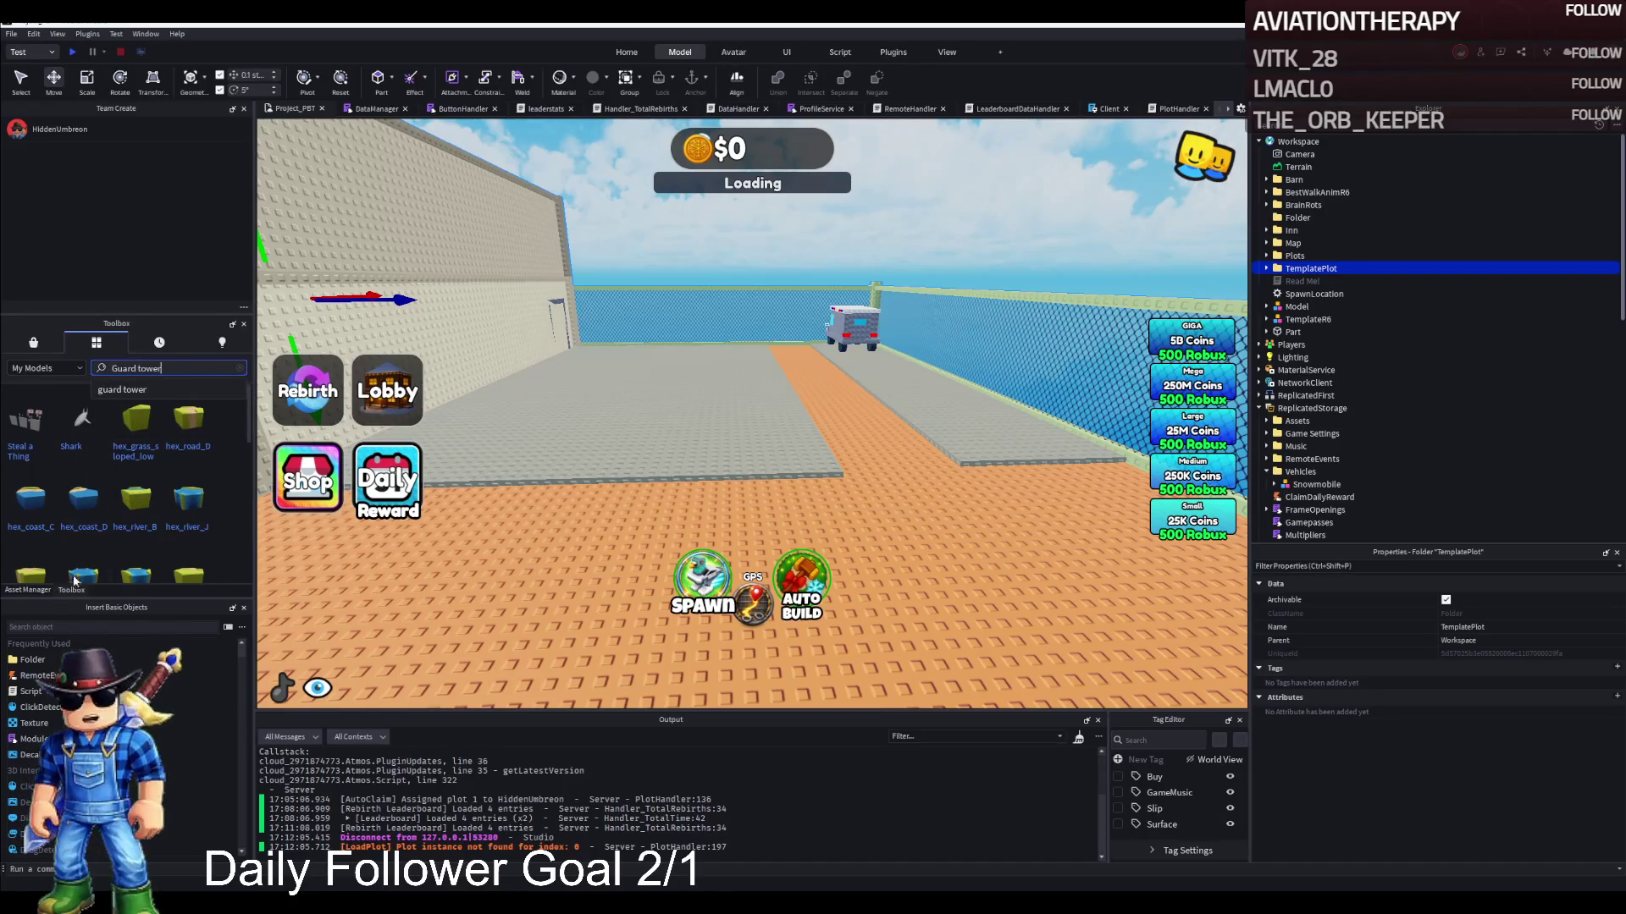
left_click(83, 351)
left_click(45, 347)
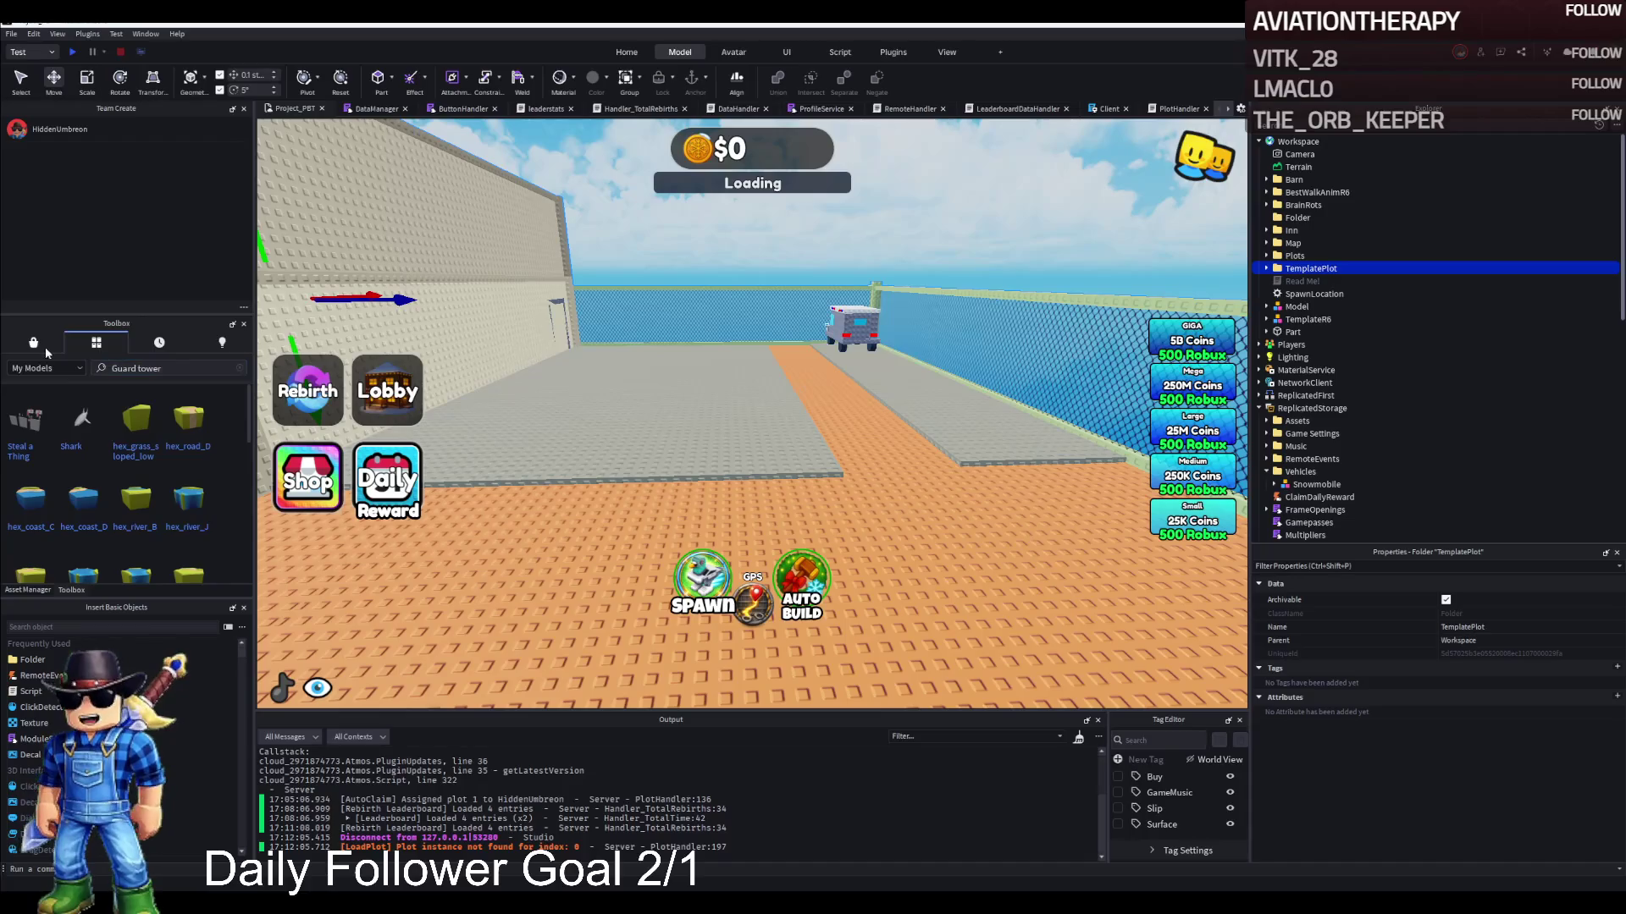
left_click(148, 366)
key("ctrl+a")
type("Guard tower")
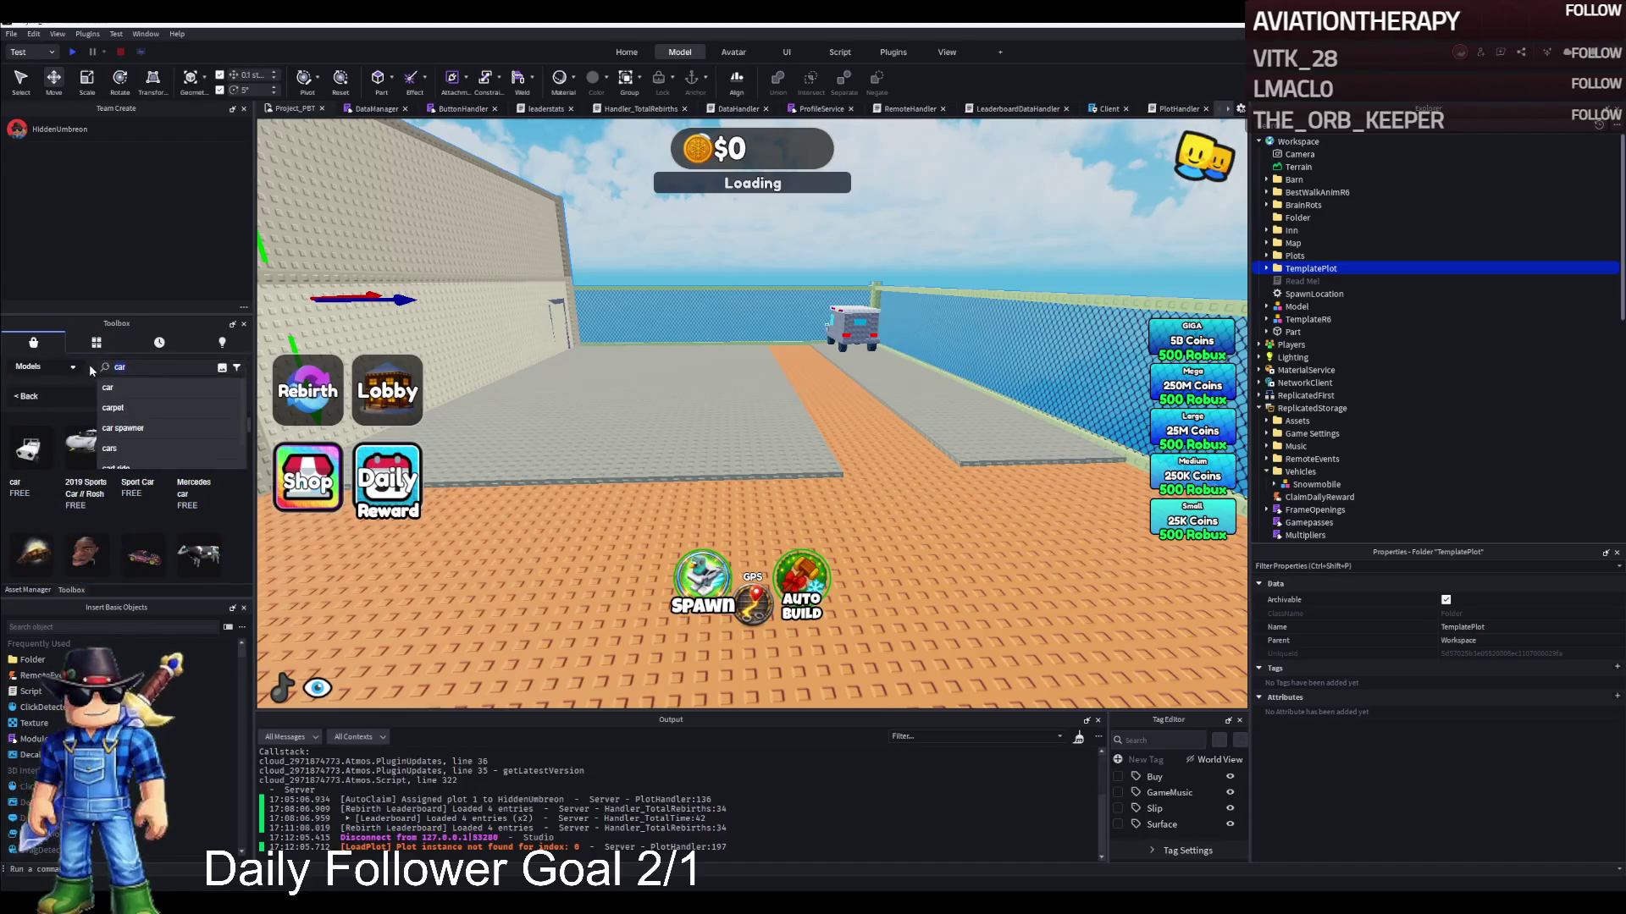
key("Return")
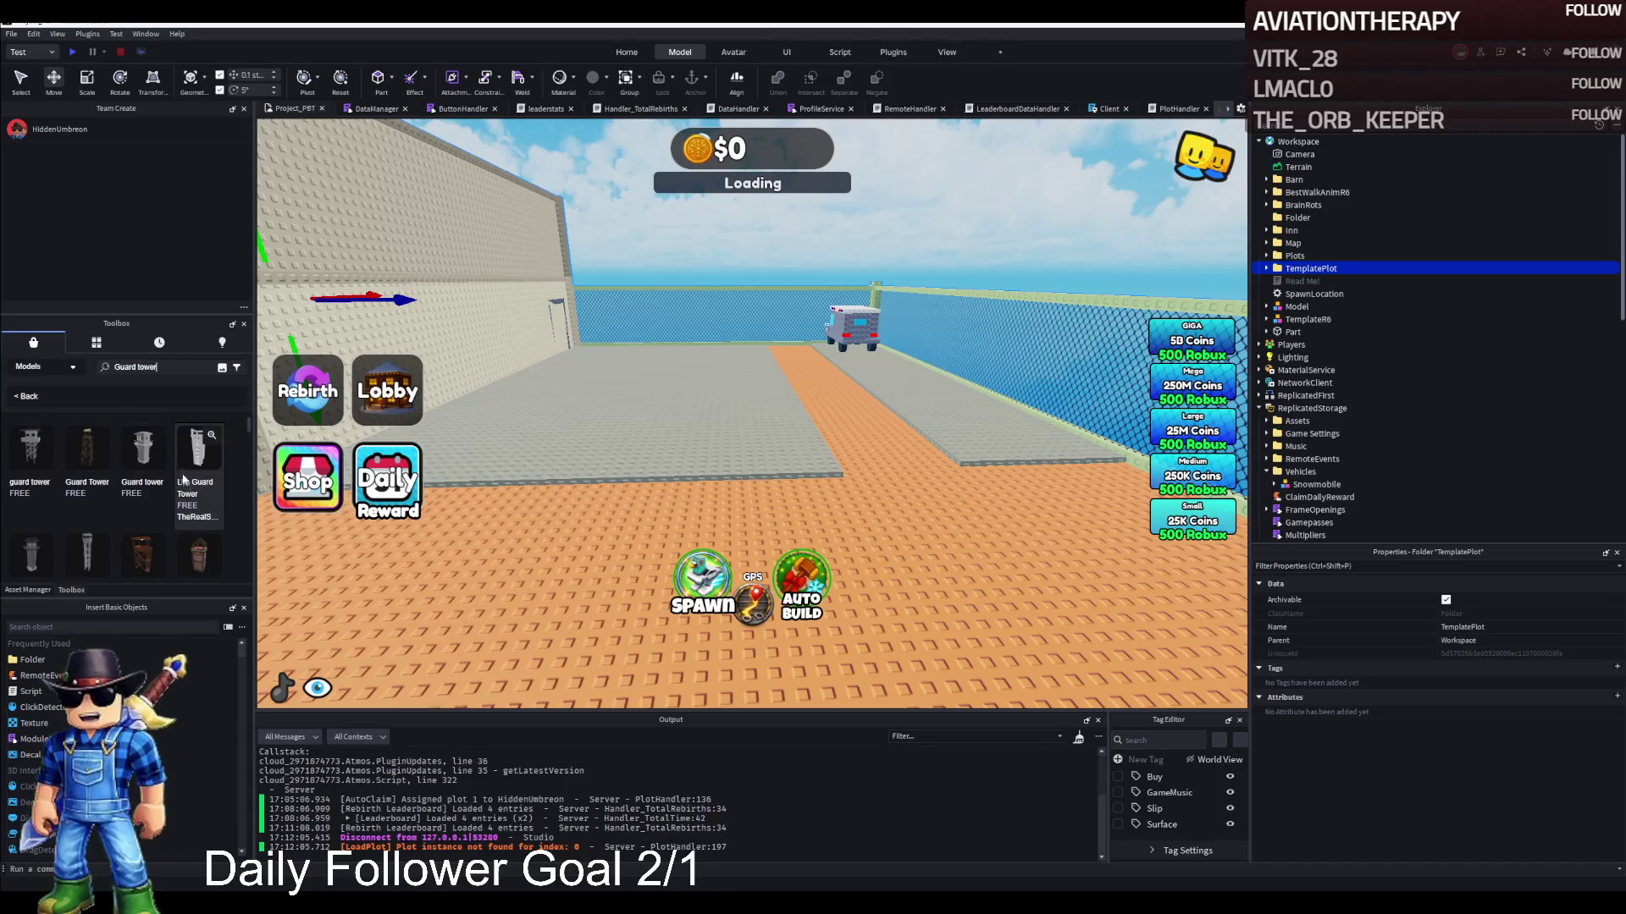
Insert the first Guard Tower model from the results
scroll(76, 506, "down", 1)
scroll(50, 480, "up", 1)
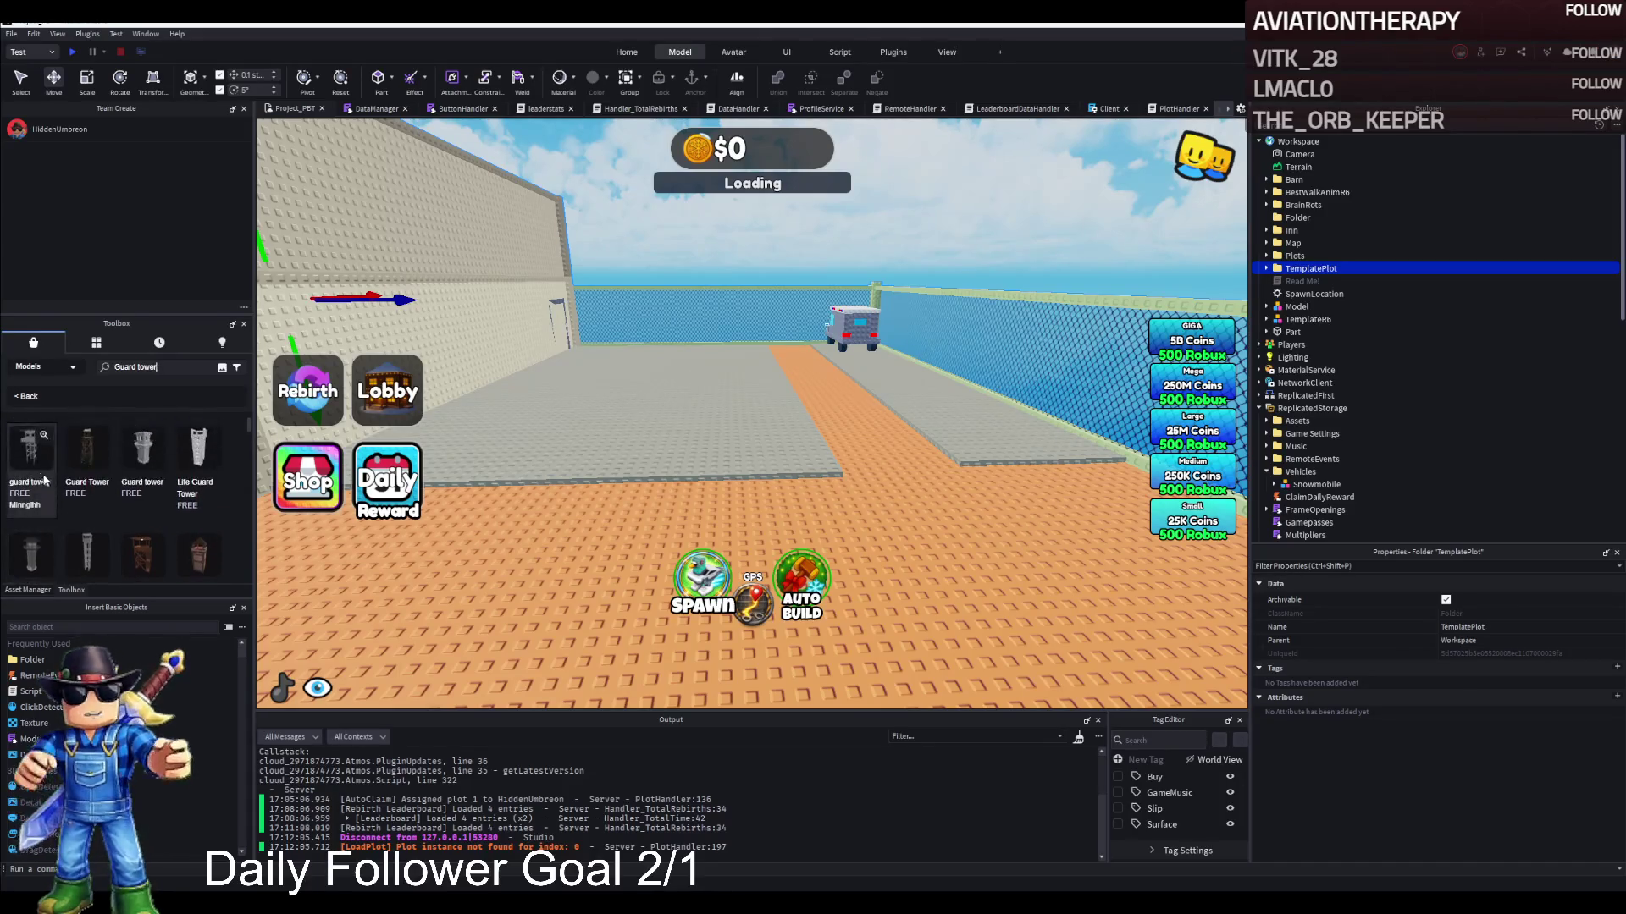
scroll(59, 491, "down", 1)
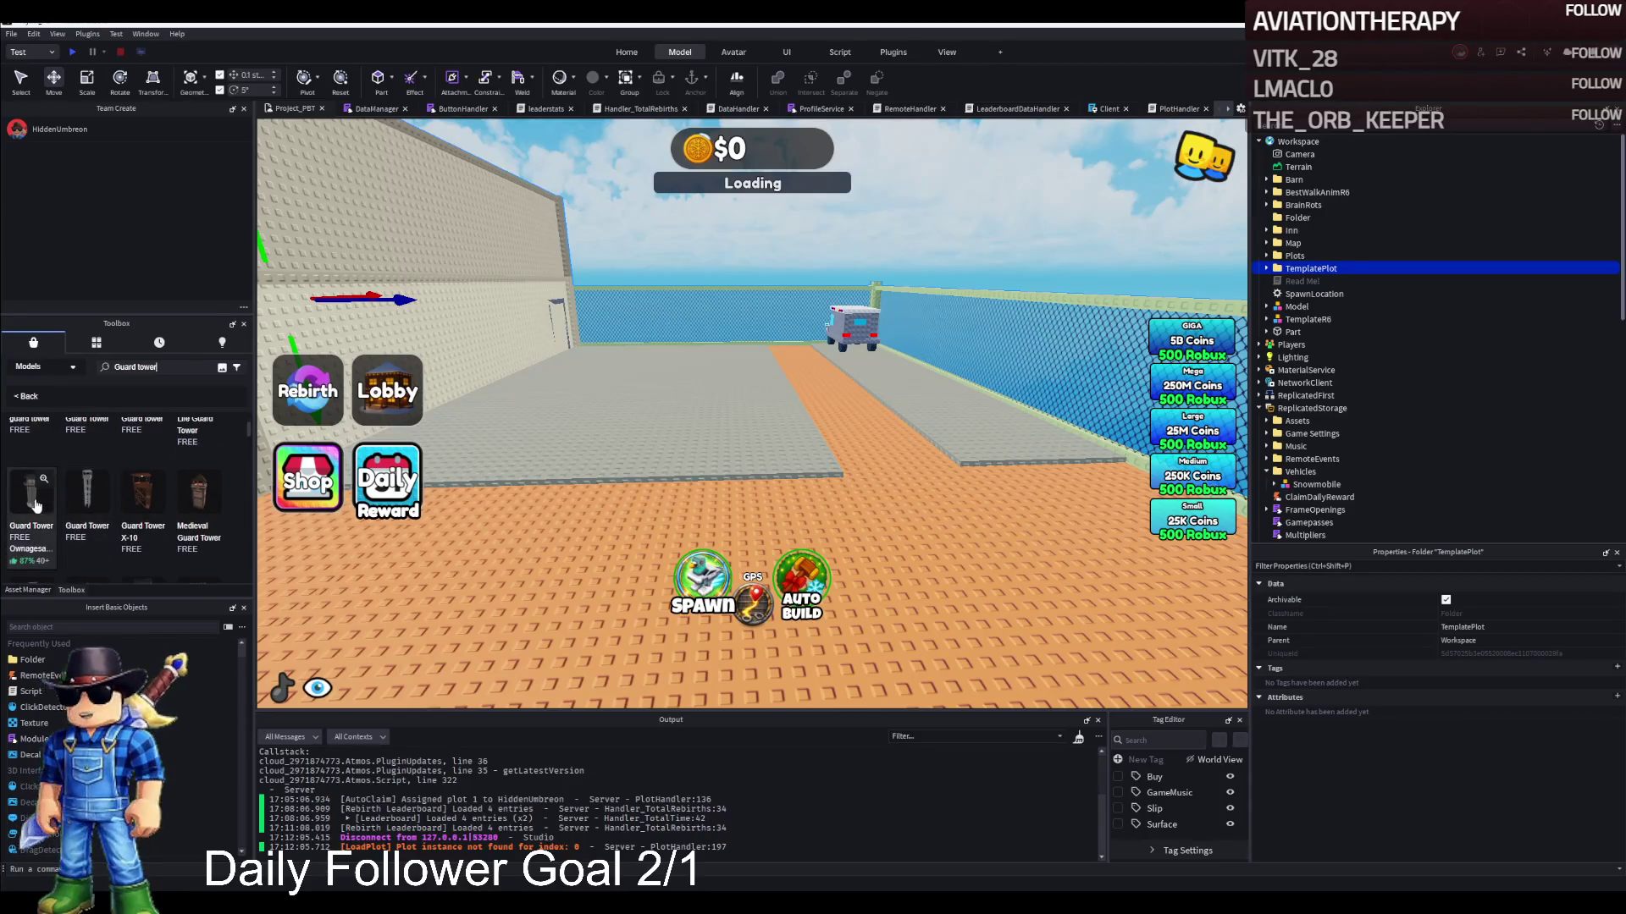
left_click(106, 508)
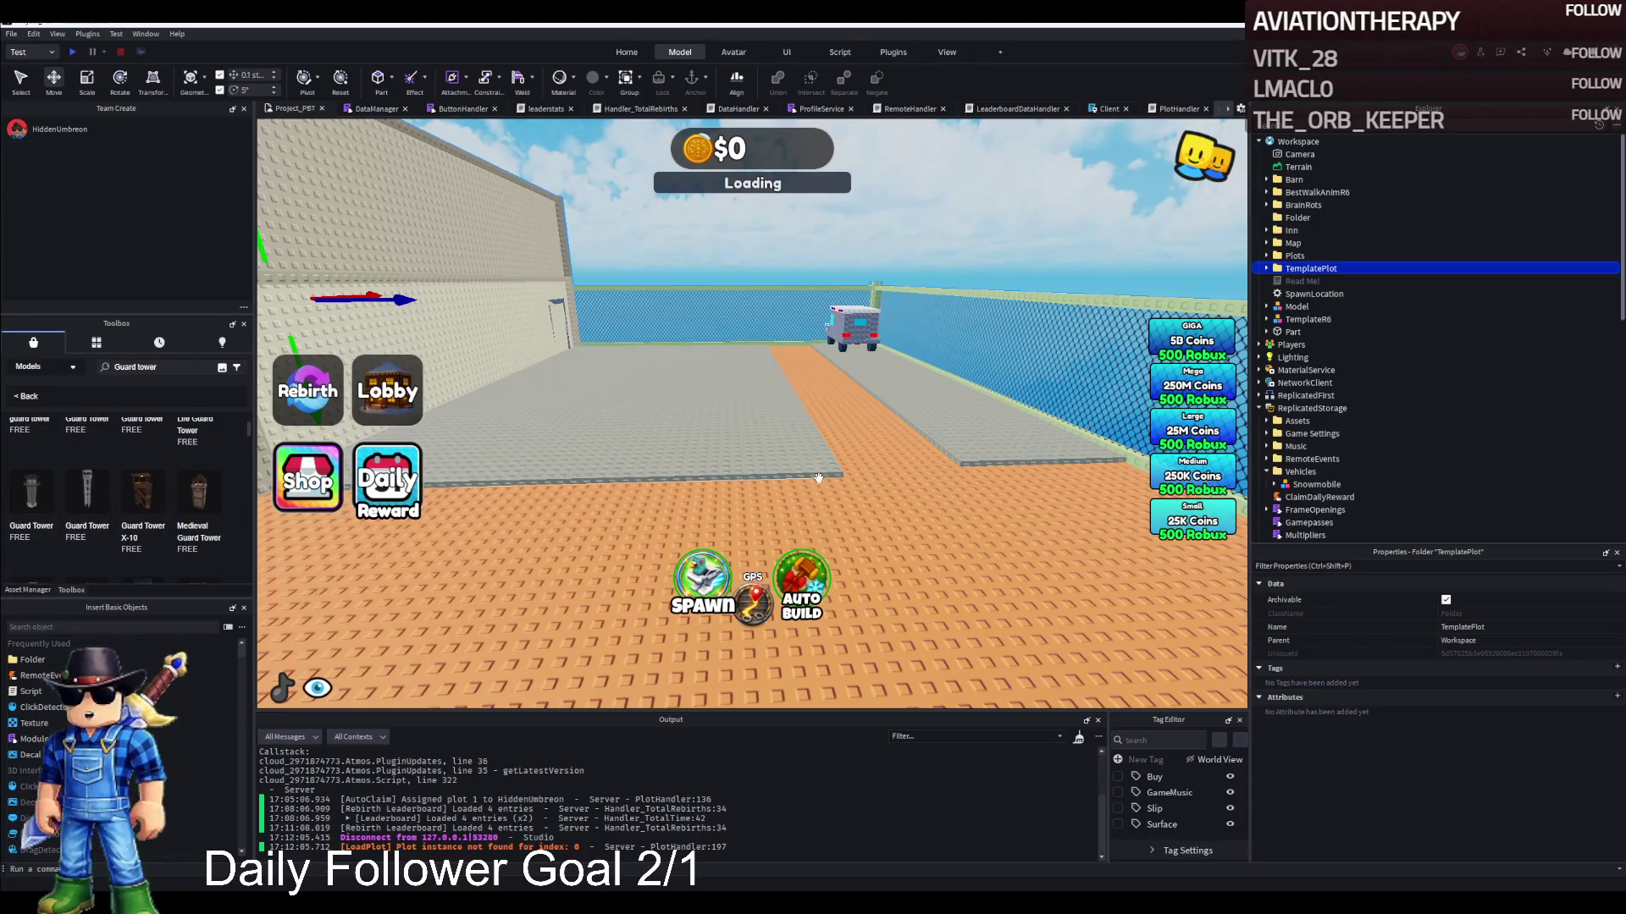
Inspect the inserted Guard Tower up close, move it to another spot, then delete it
key("s")
key("a")
key("w")
key("q")
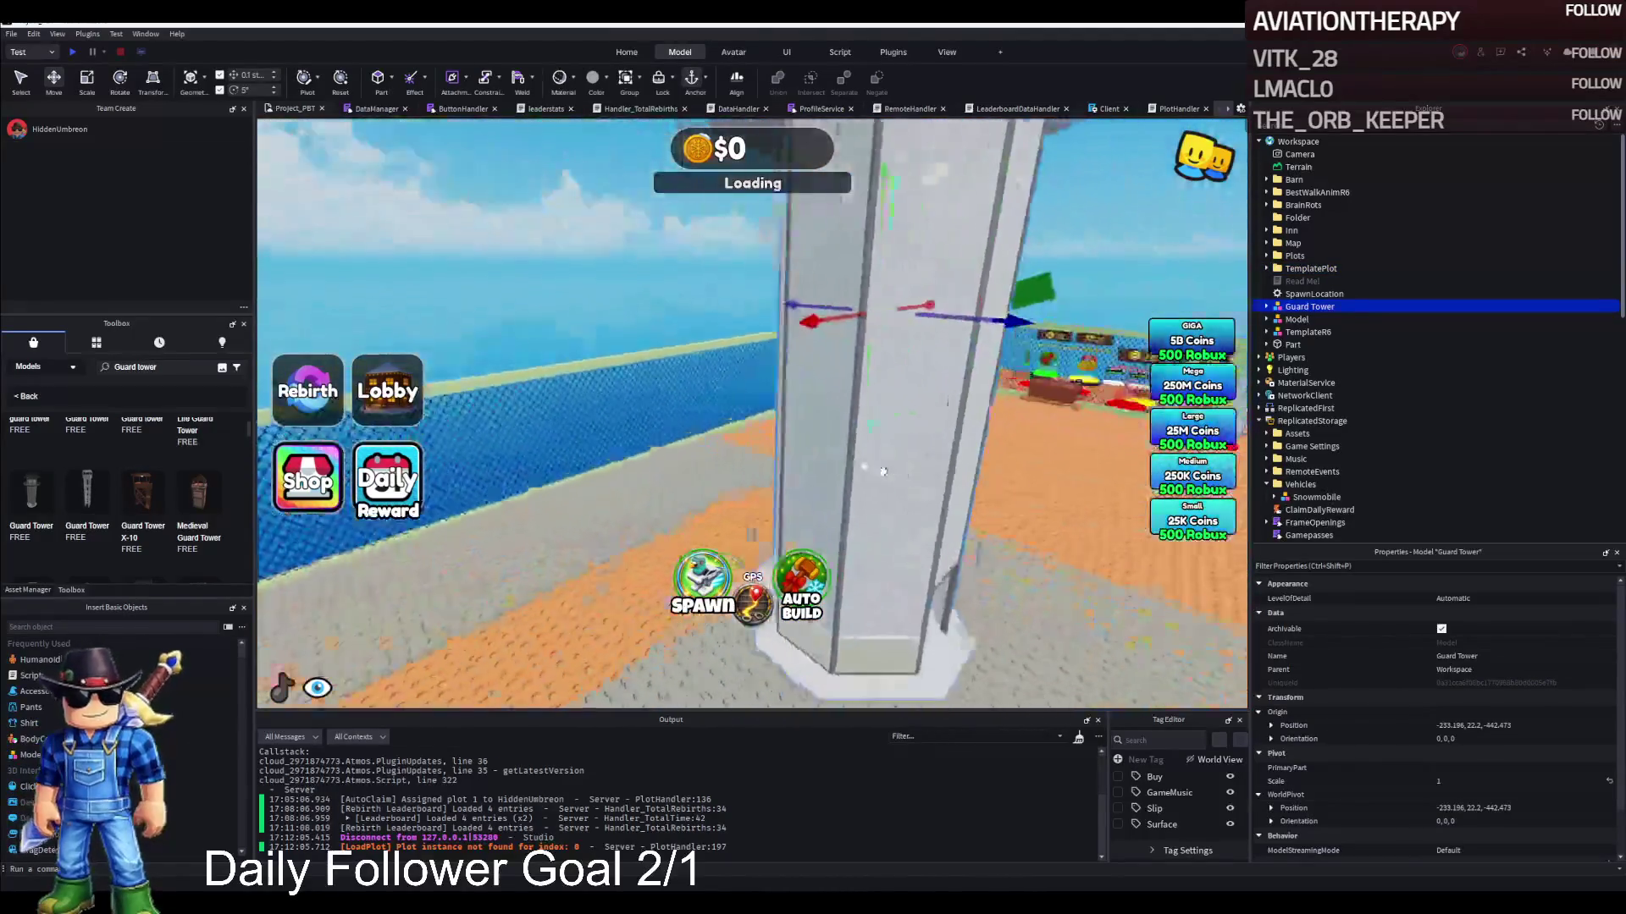
key("s")
key("e")
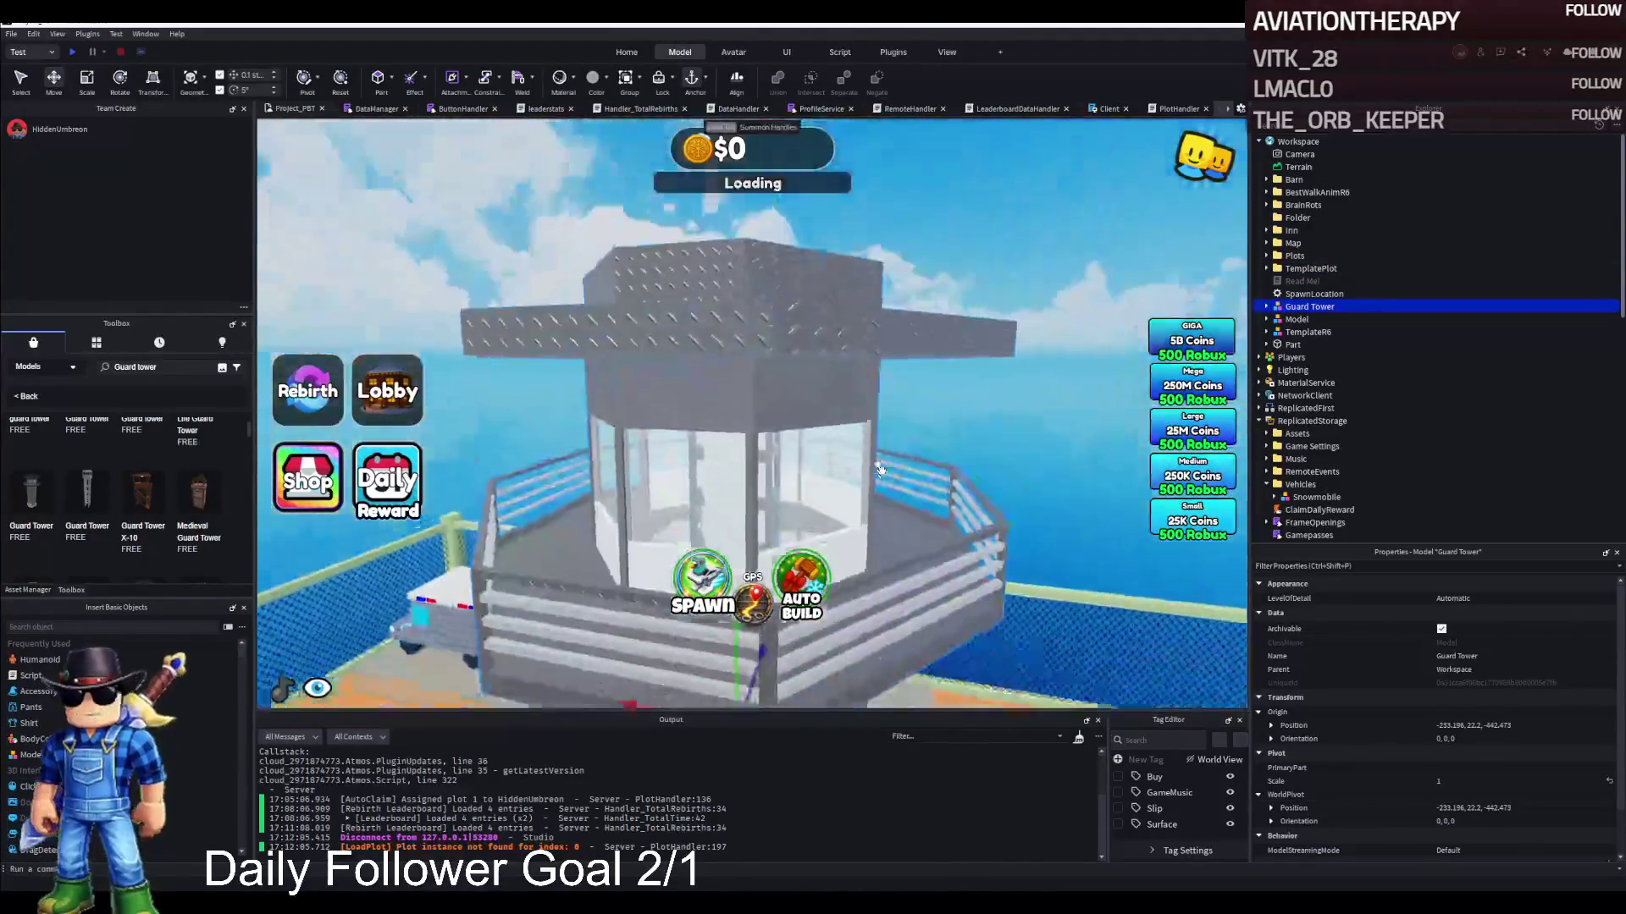
key("w")
key("a")
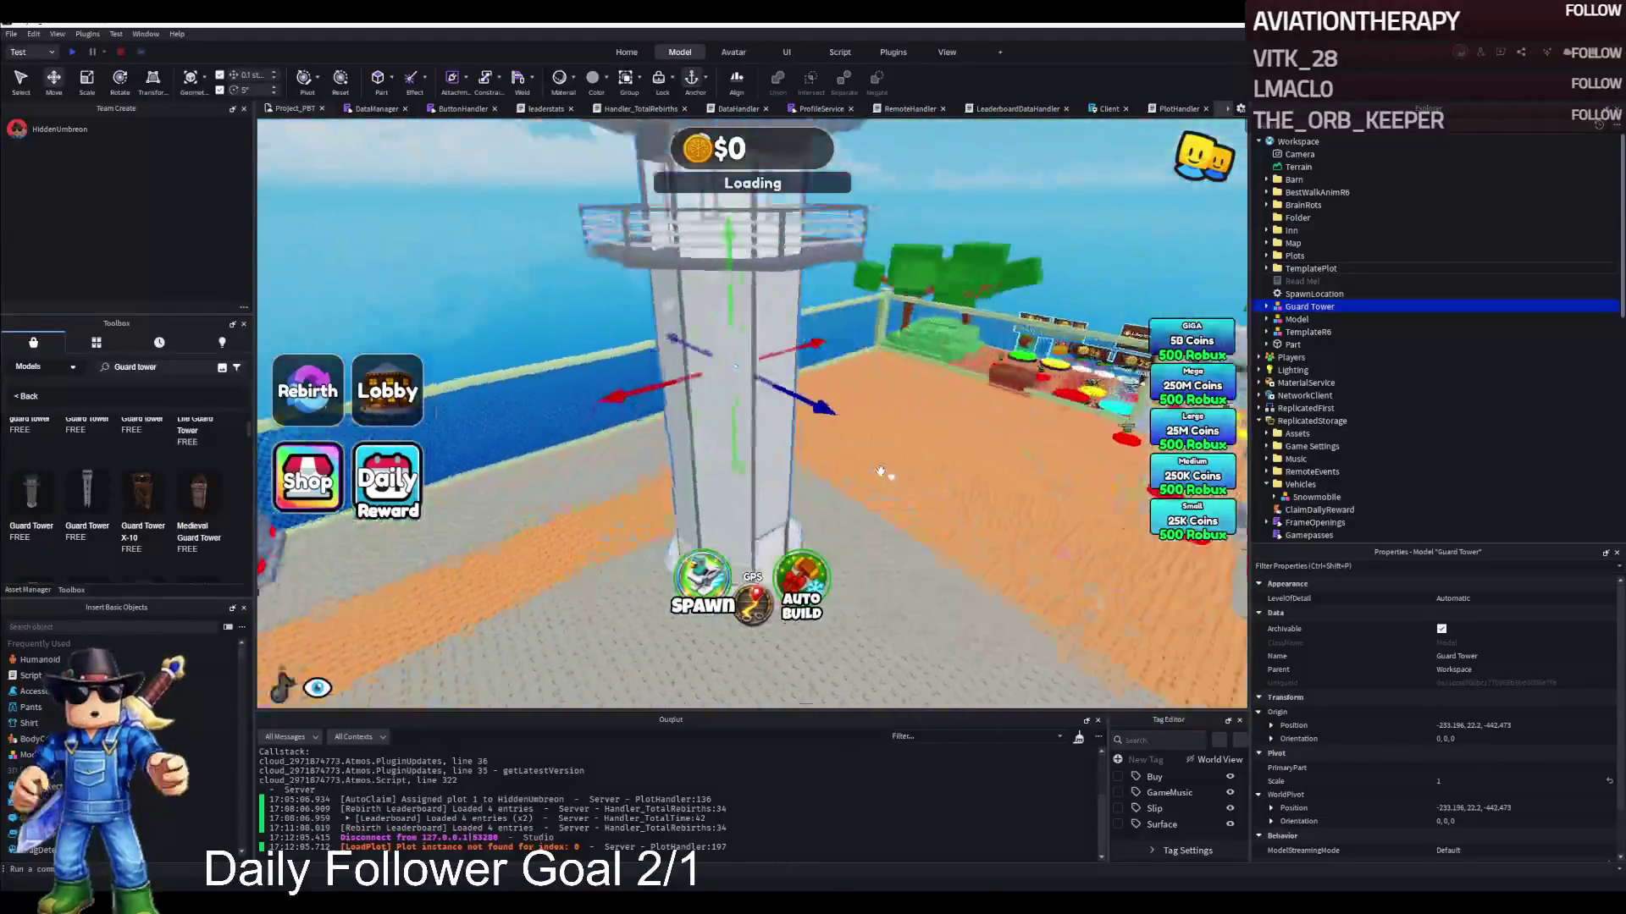
mouse_move(879, 470)
left_mouse_down()
mouse_move(743, 597)
mouse_move(635, 436)
mouse_move(635, 461)
left_mouse_up()
key("s")
key("e")
key("Delete")
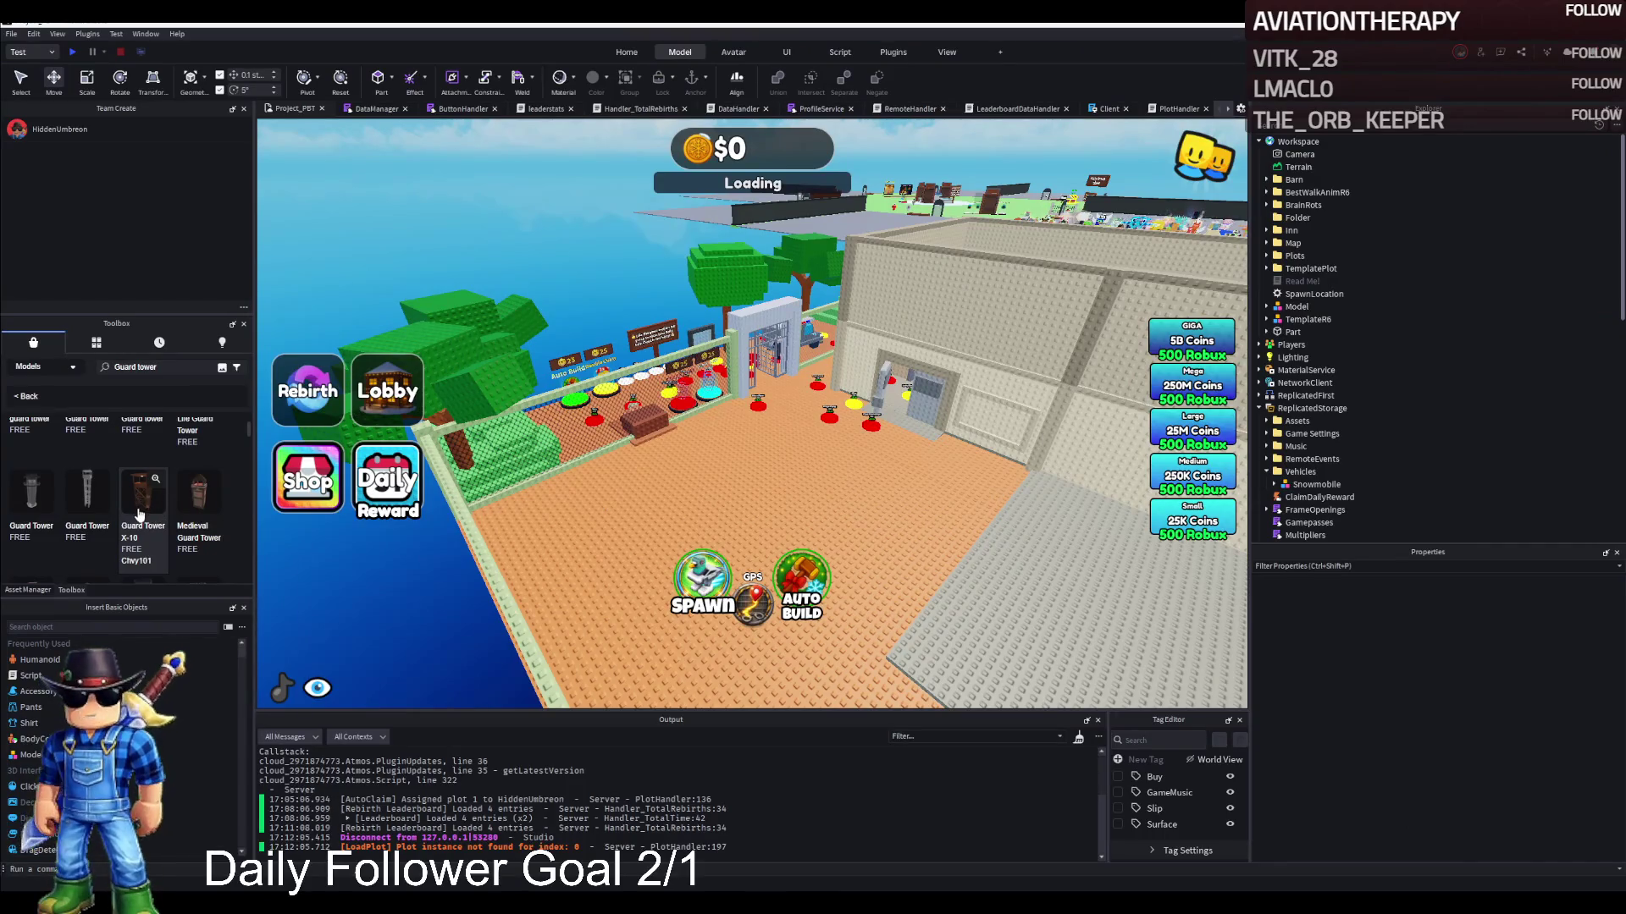
Insert the Guard Tower X-10 model and delete it again
scroll(157, 563, "down", 2)
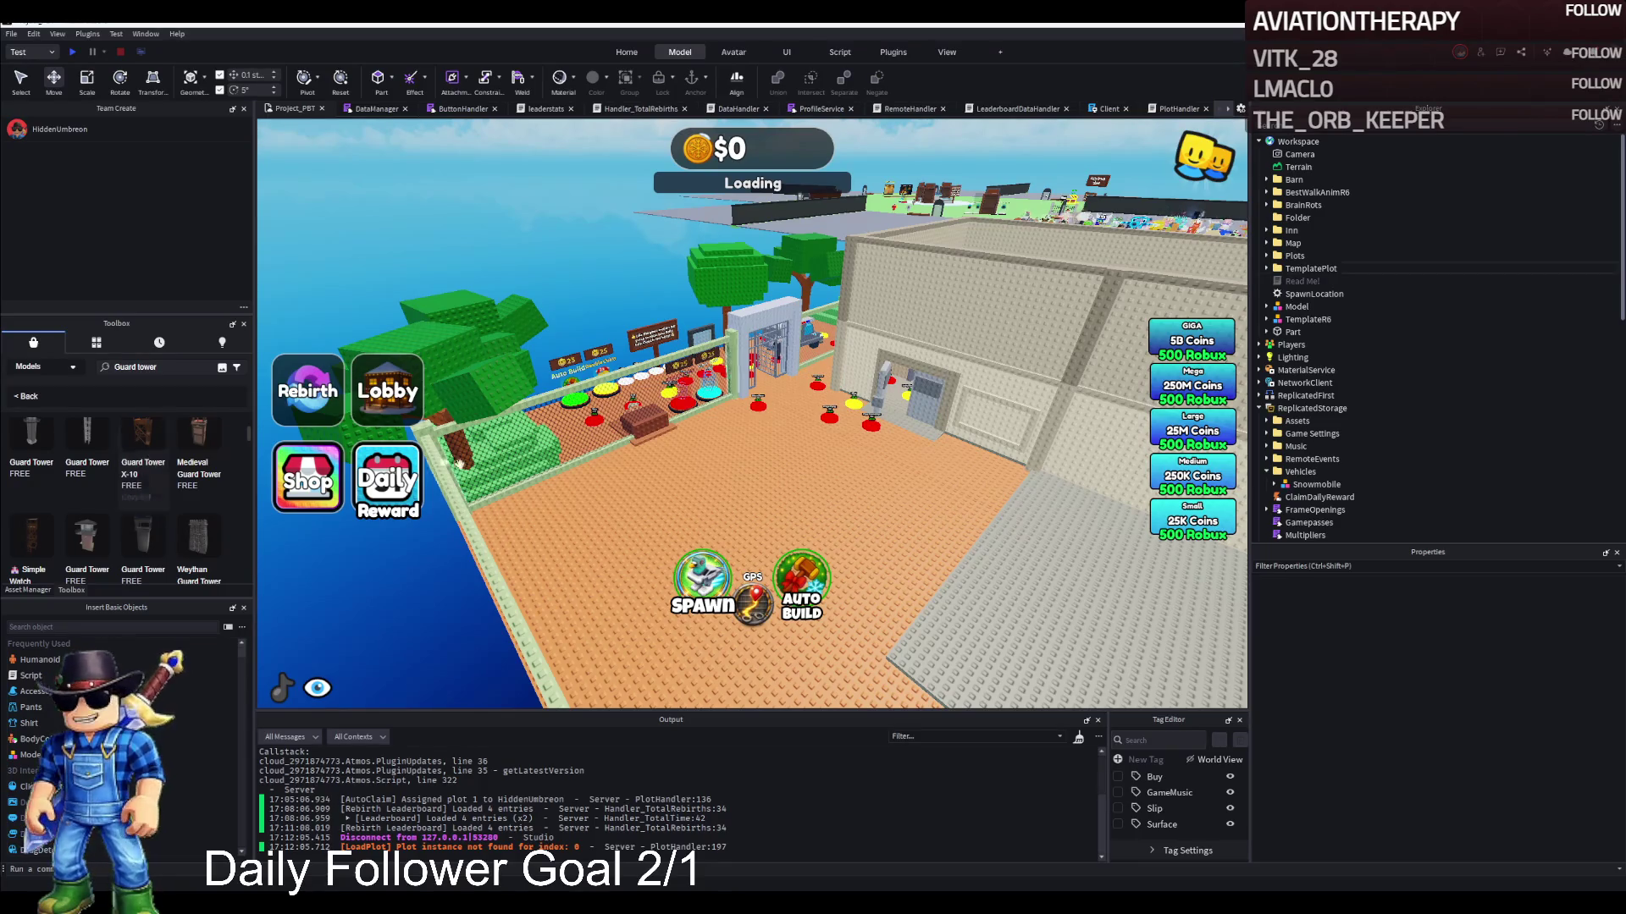
left_click(140, 447)
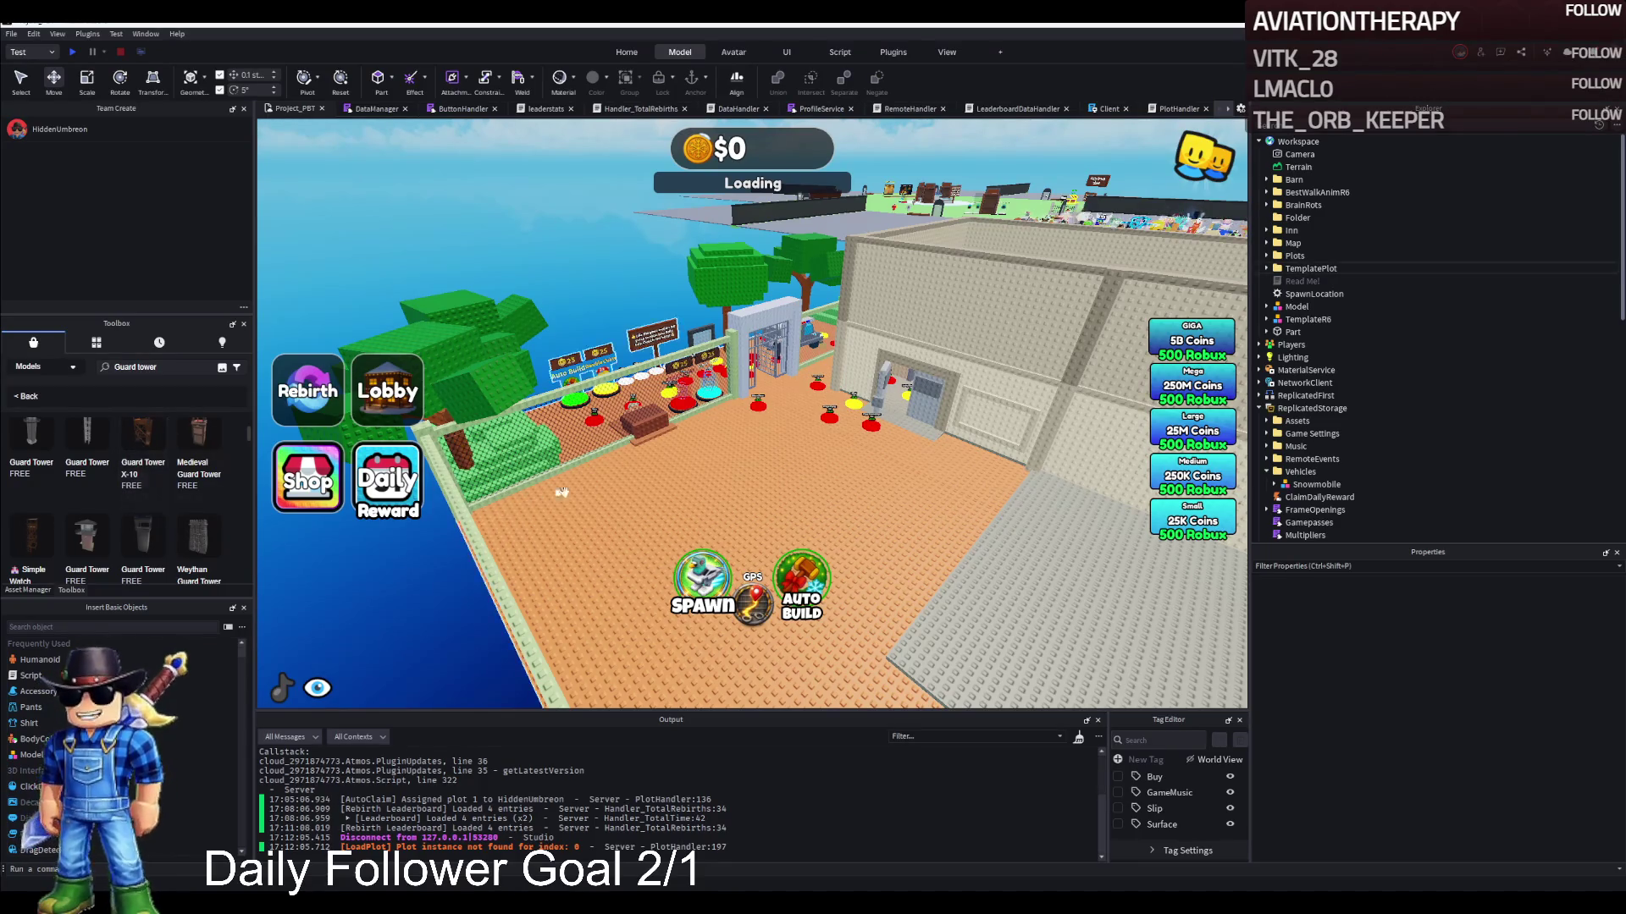
scroll(718, 464, "up", 10)
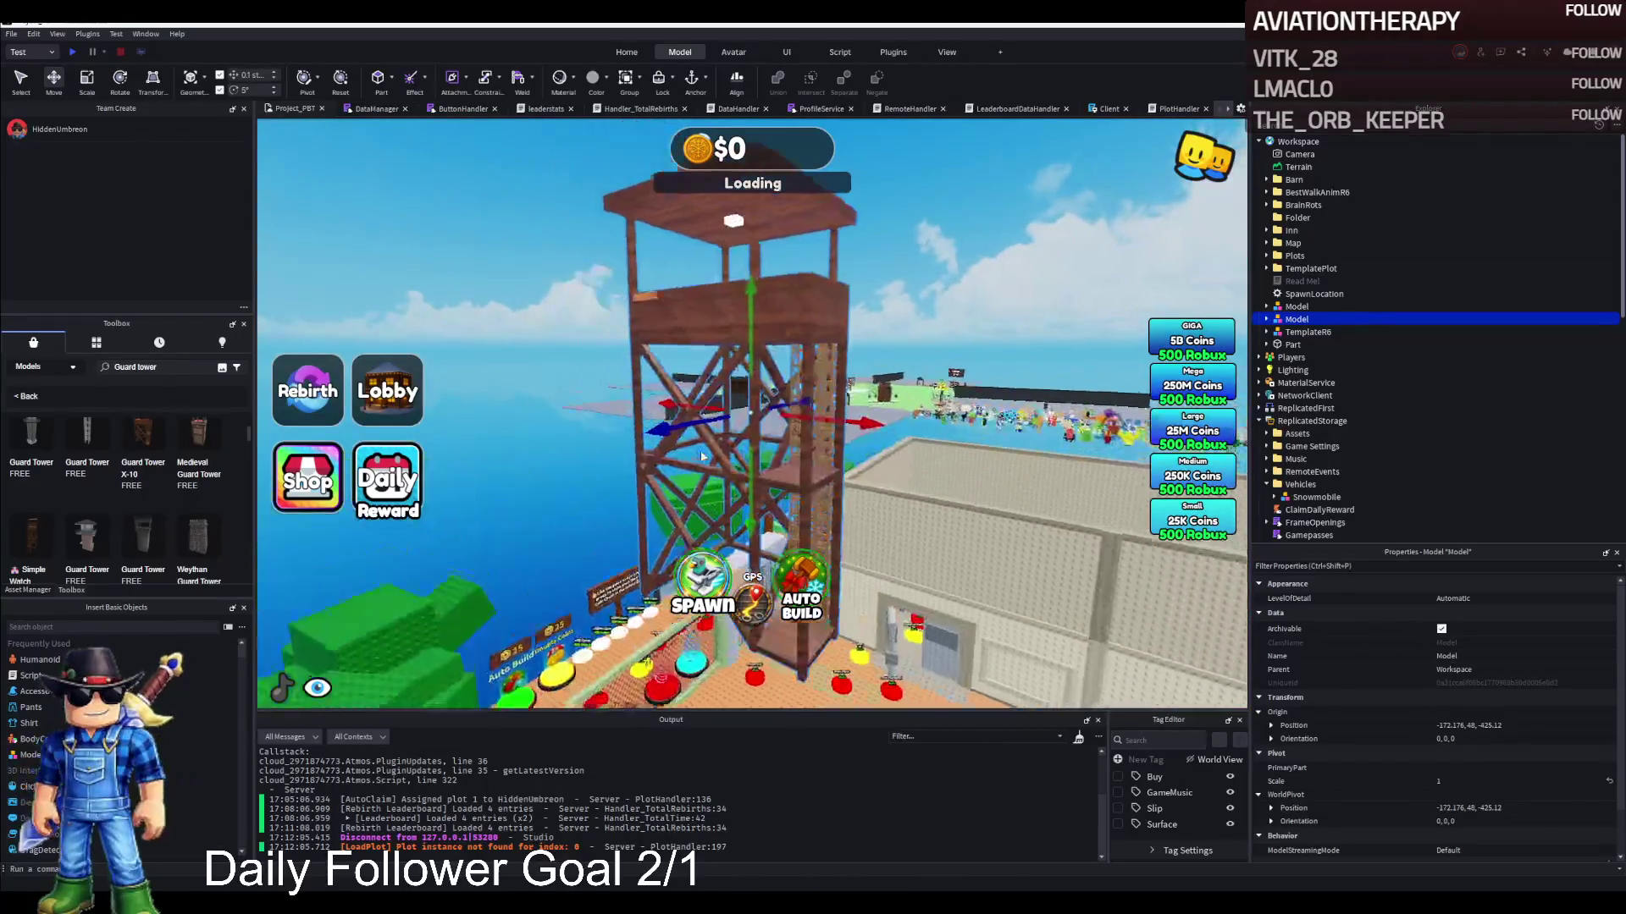
scroll(357, 539, "up", 10)
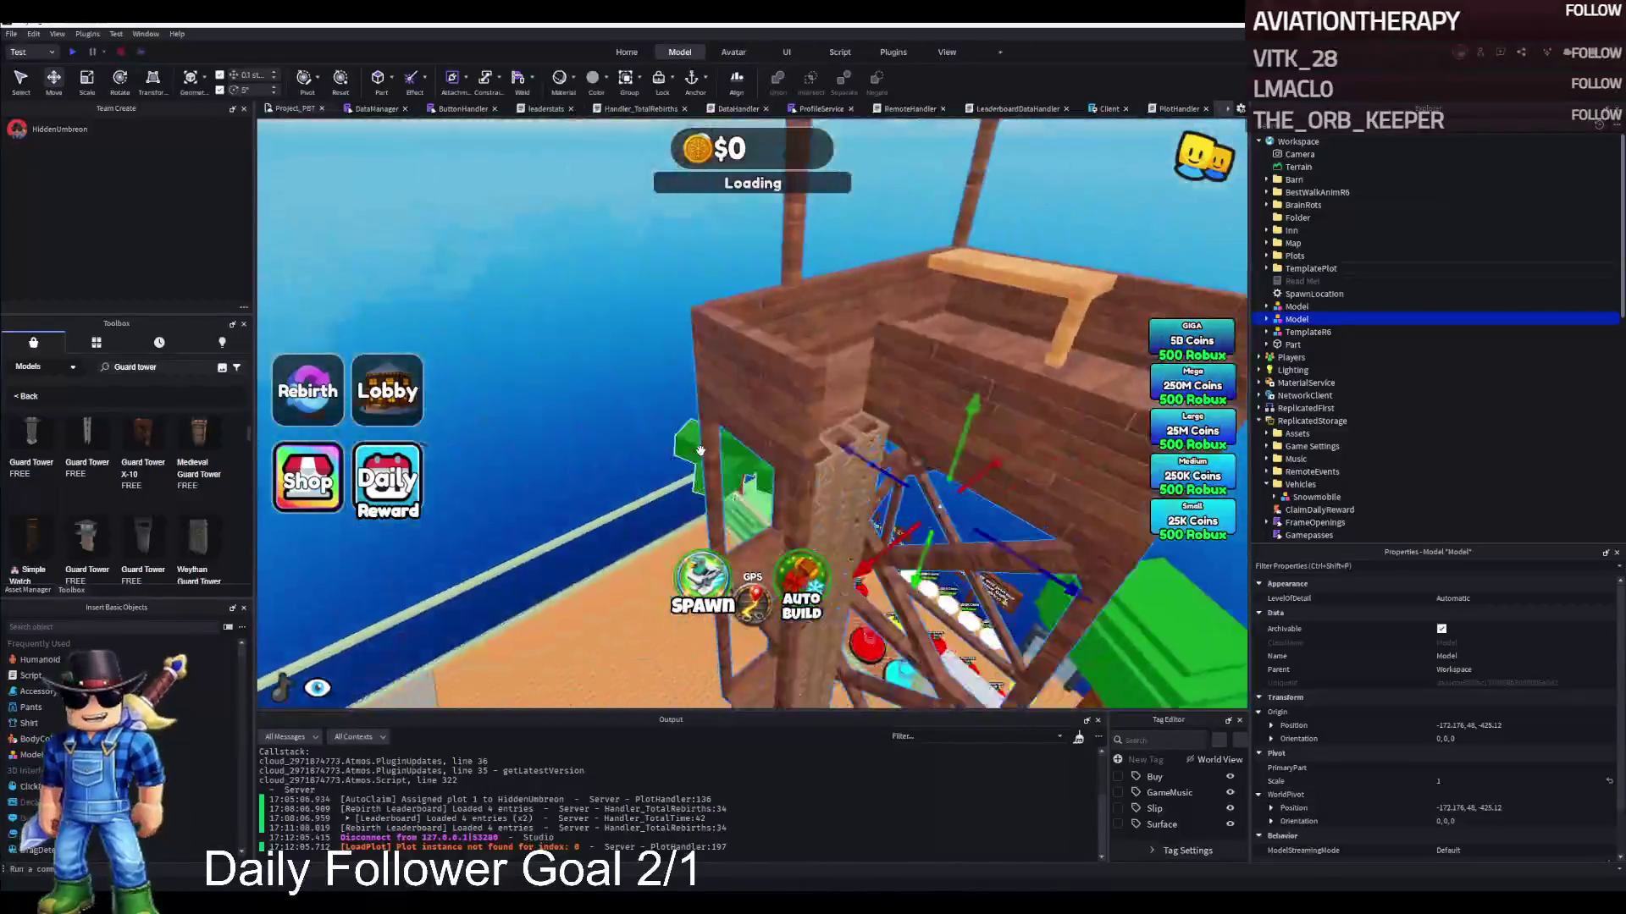
key("Delete")
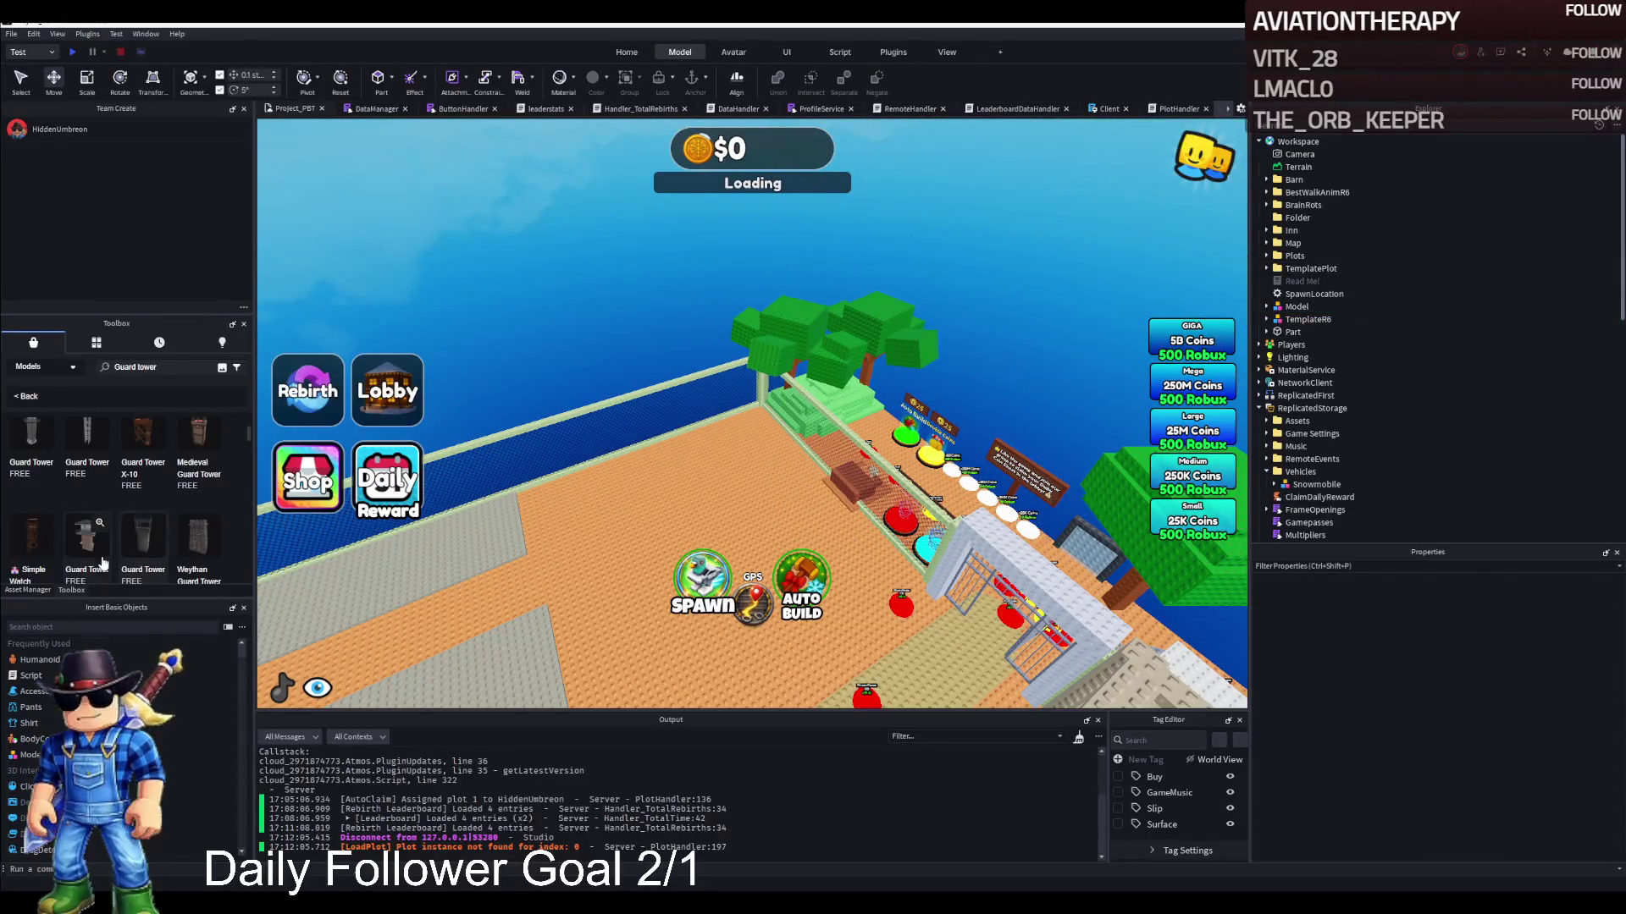
Insert one more guard tower model and delete it as well
scroll(135, 542, "down", 1)
scroll(229, 499, "up", 1)
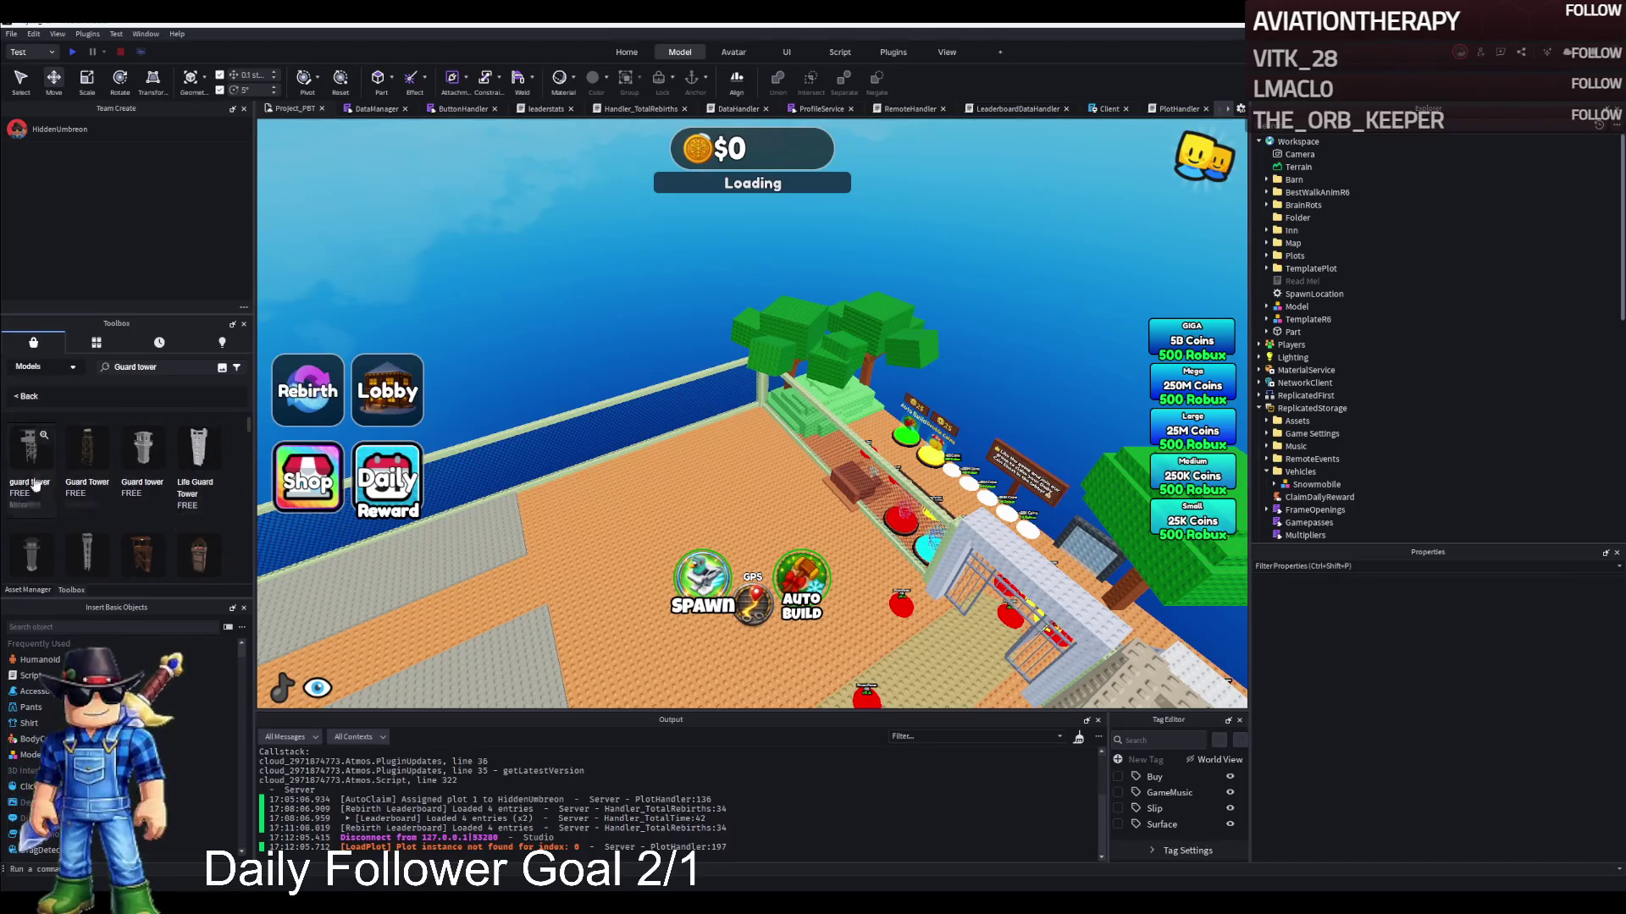
left_click(38, 461)
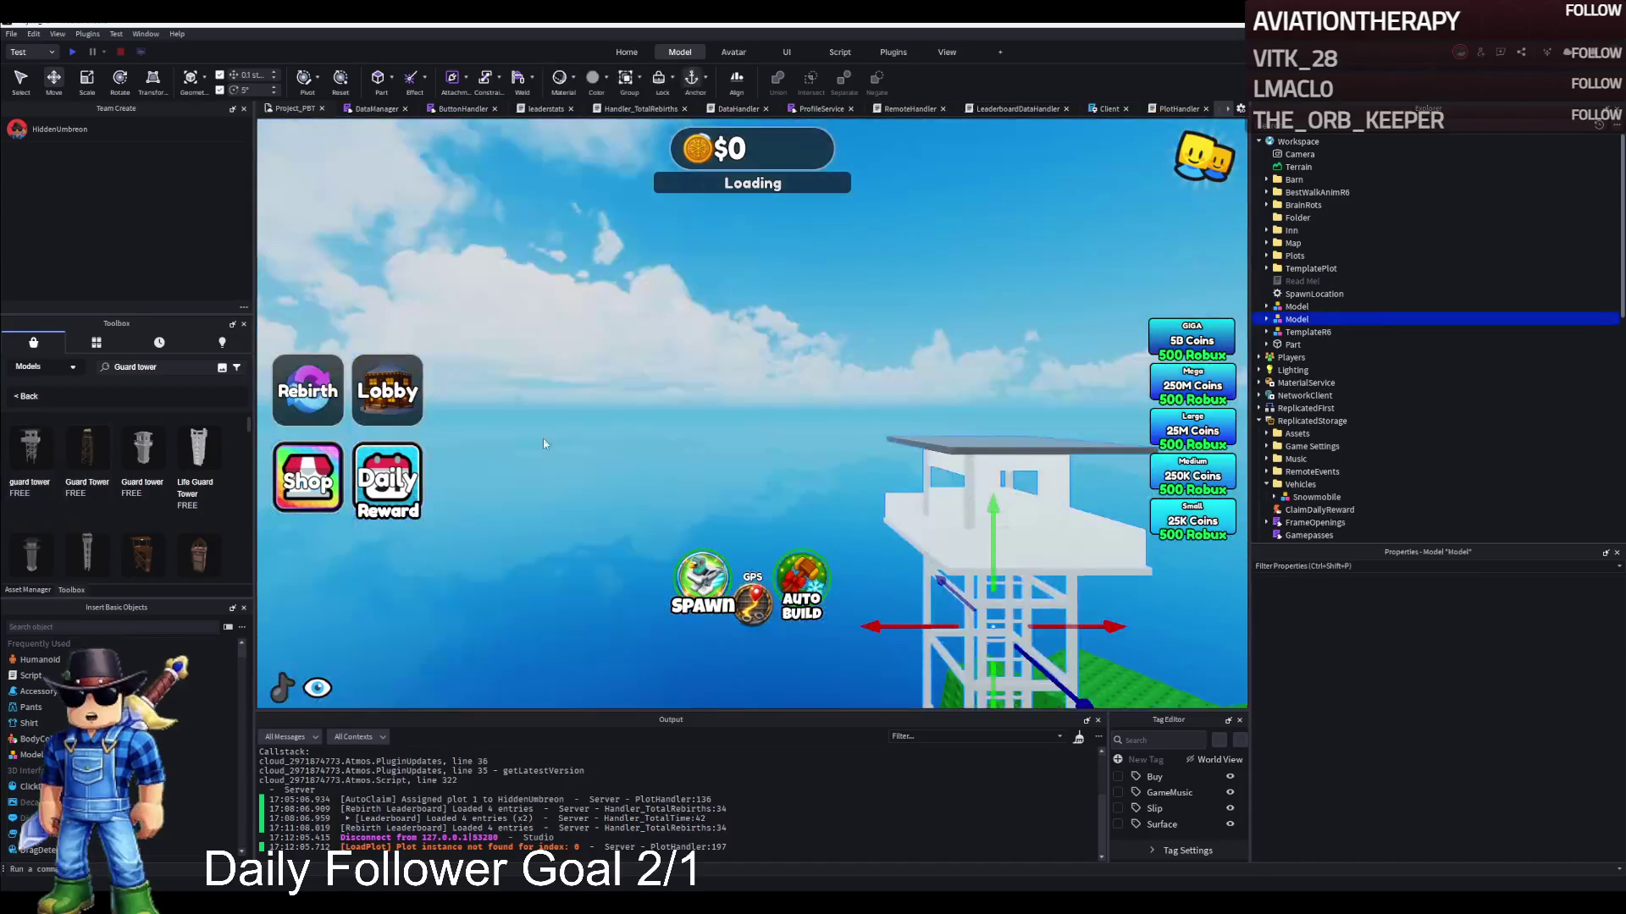
scroll(786, 441, "down", 10)
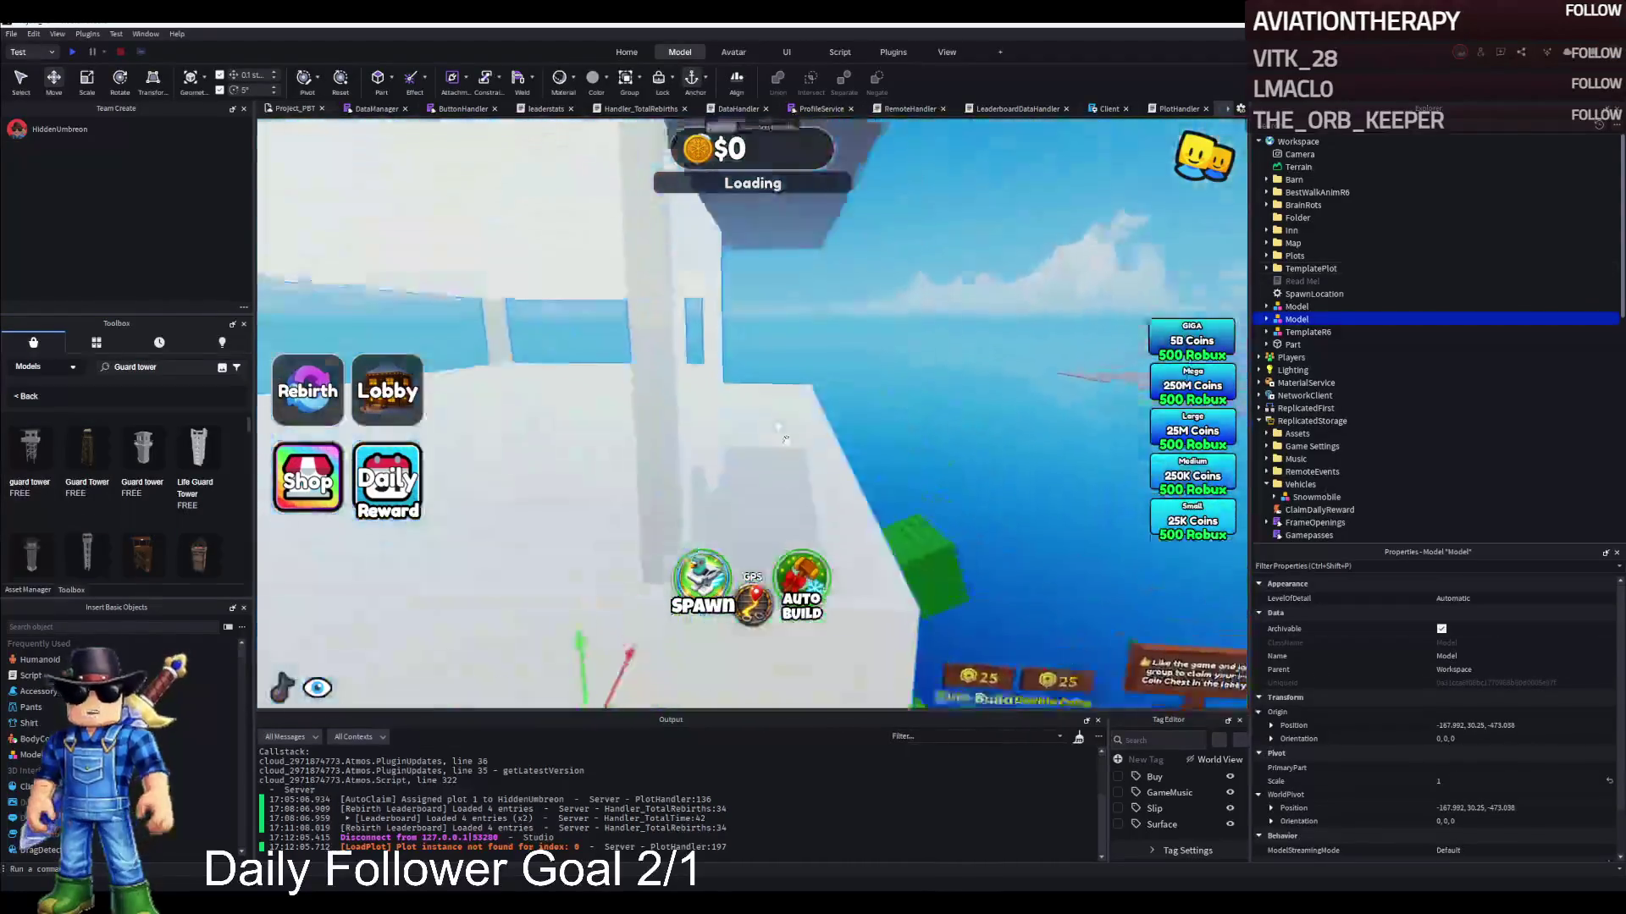
key("Delete")
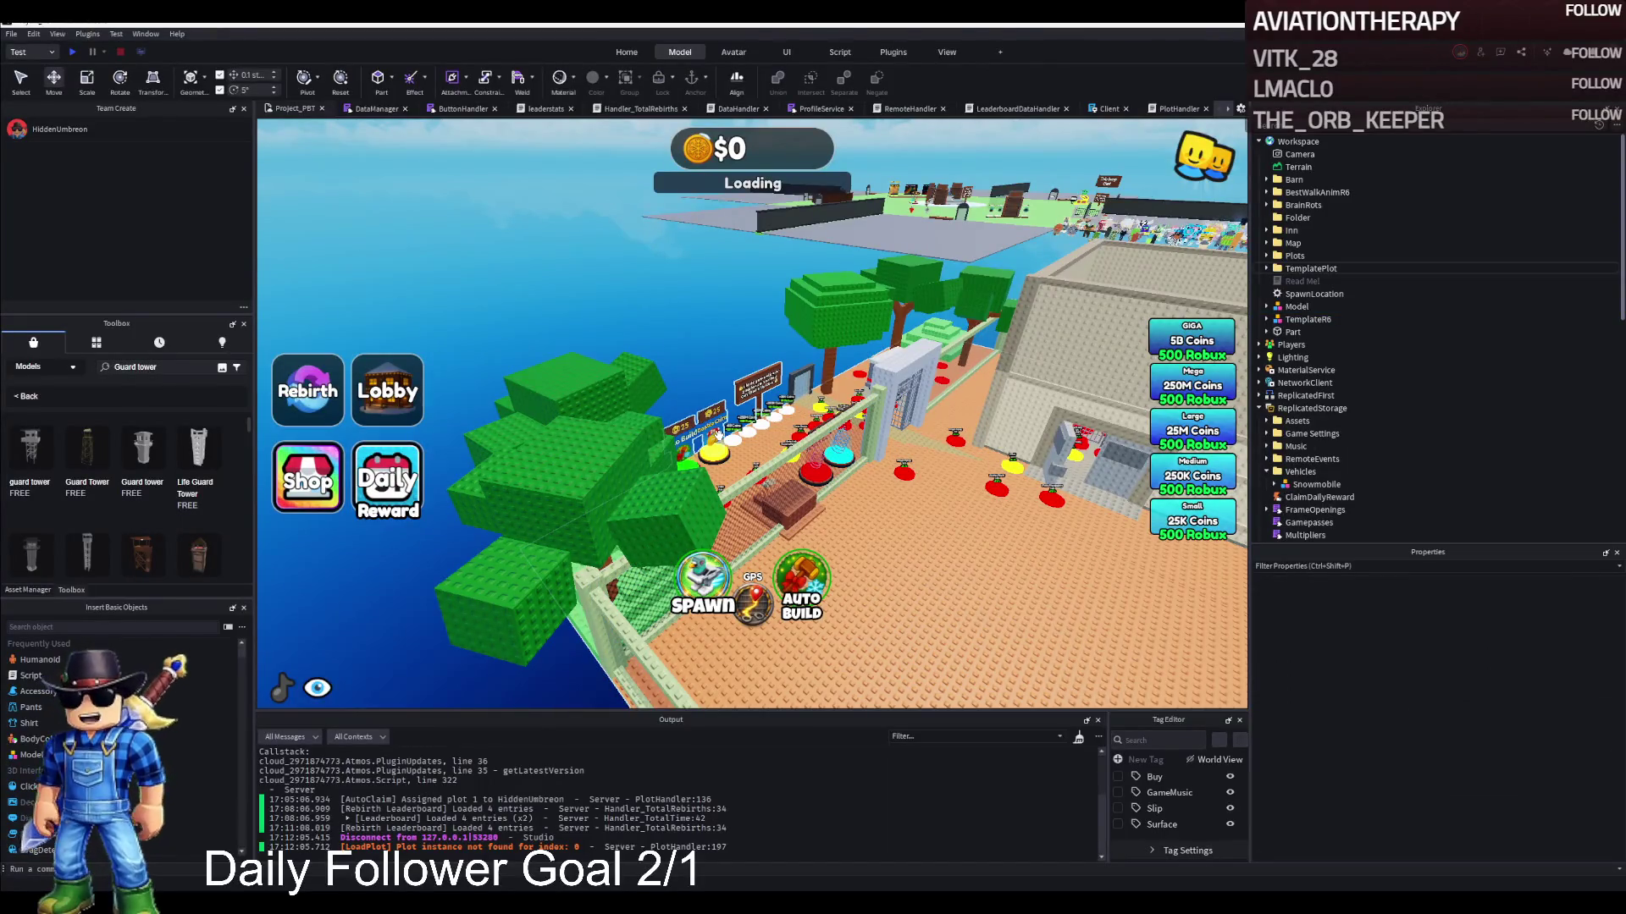
scroll(740, 438, "up", 5)
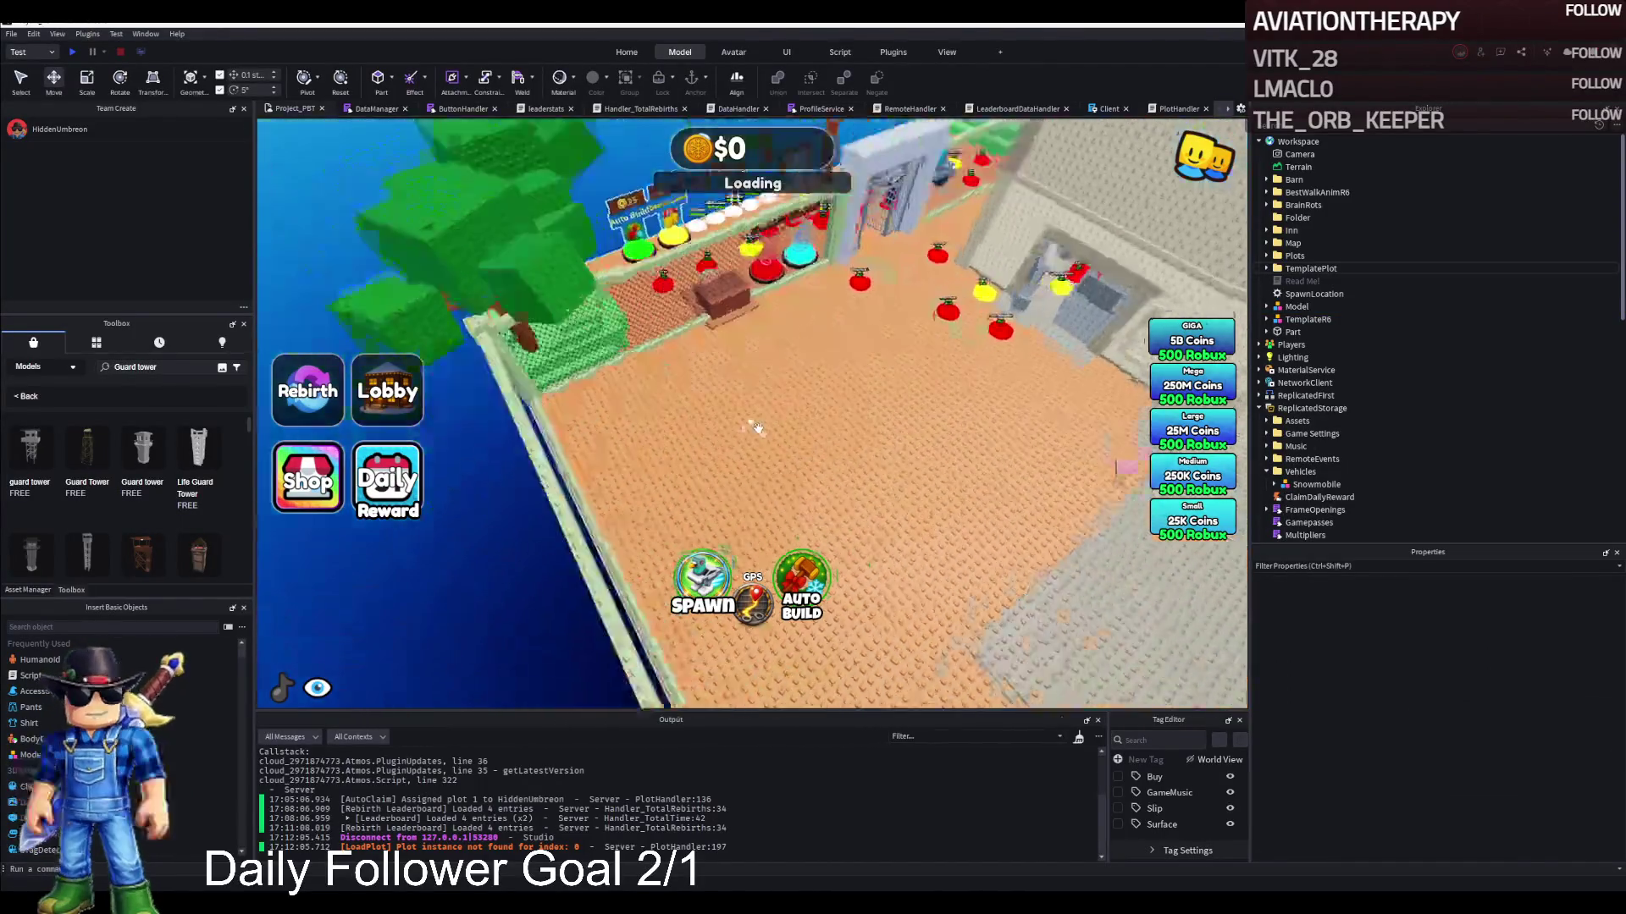
Select the orange yard floor part, Terrain, and move it into W1
left_click(683, 431)
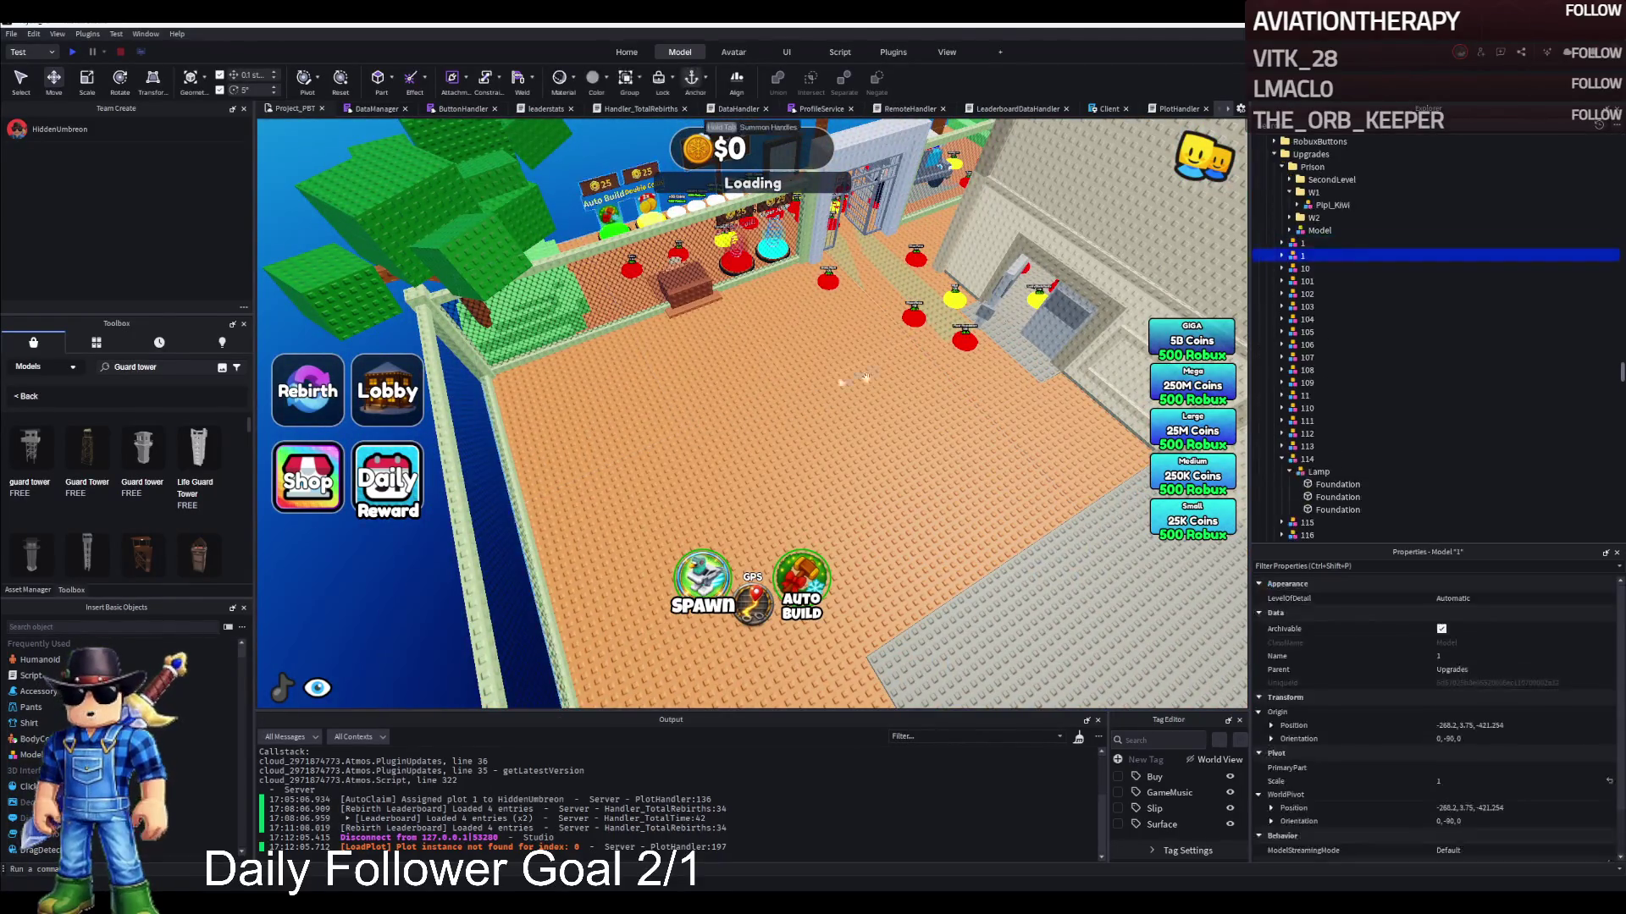
left_click(690, 384)
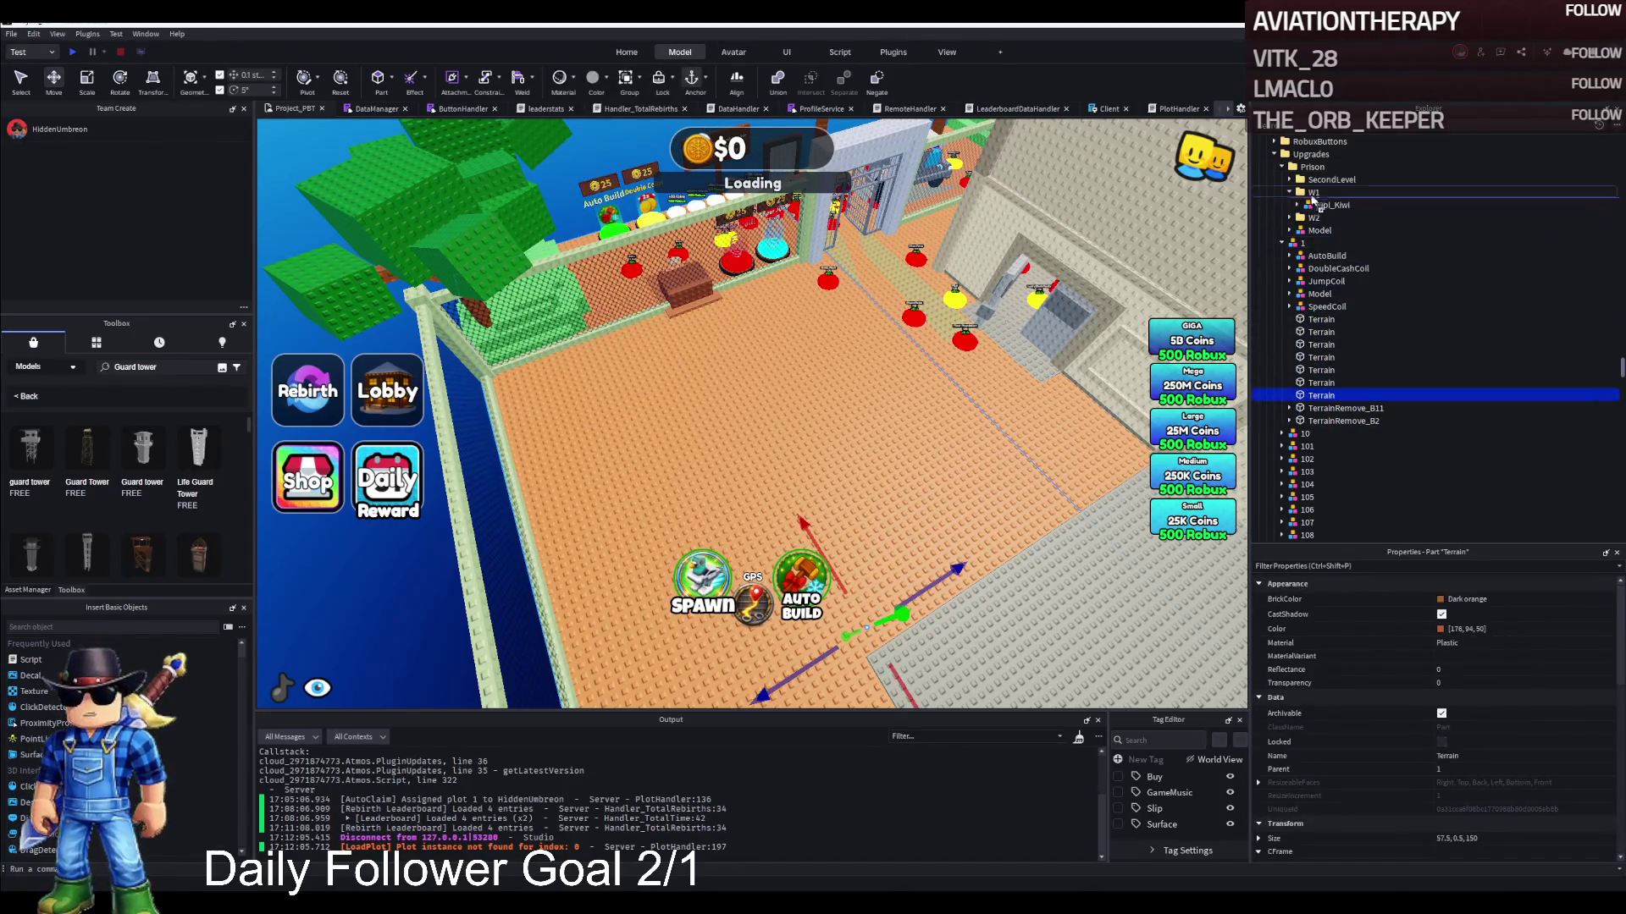
left_click_drag(1314, 195, 1313, 194)
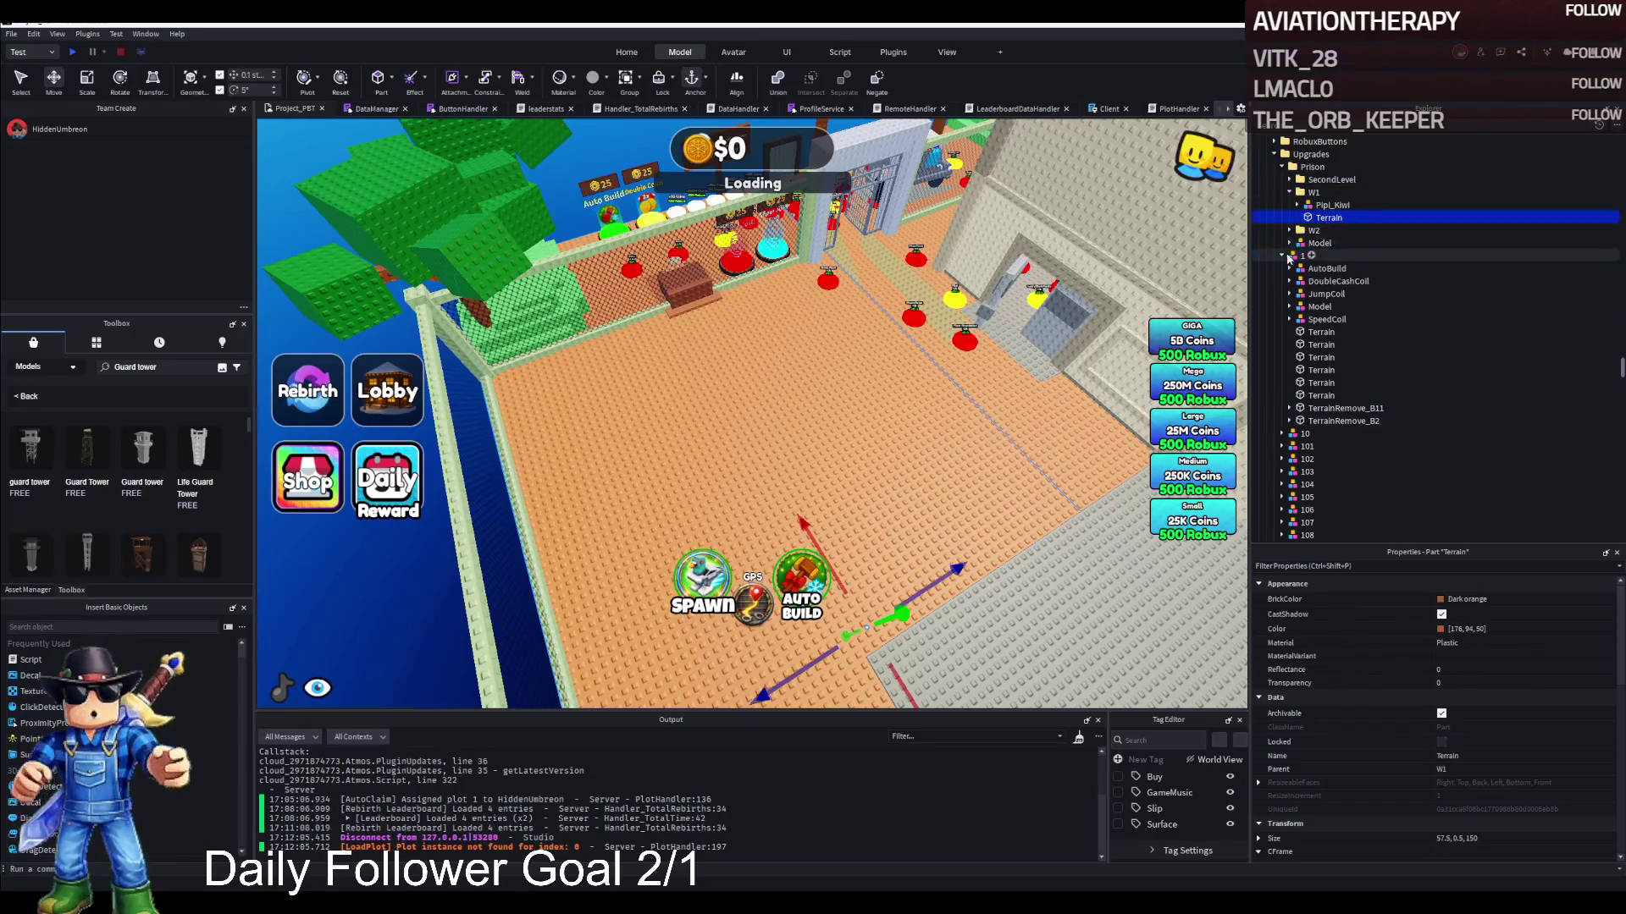
left_click(1282, 256)
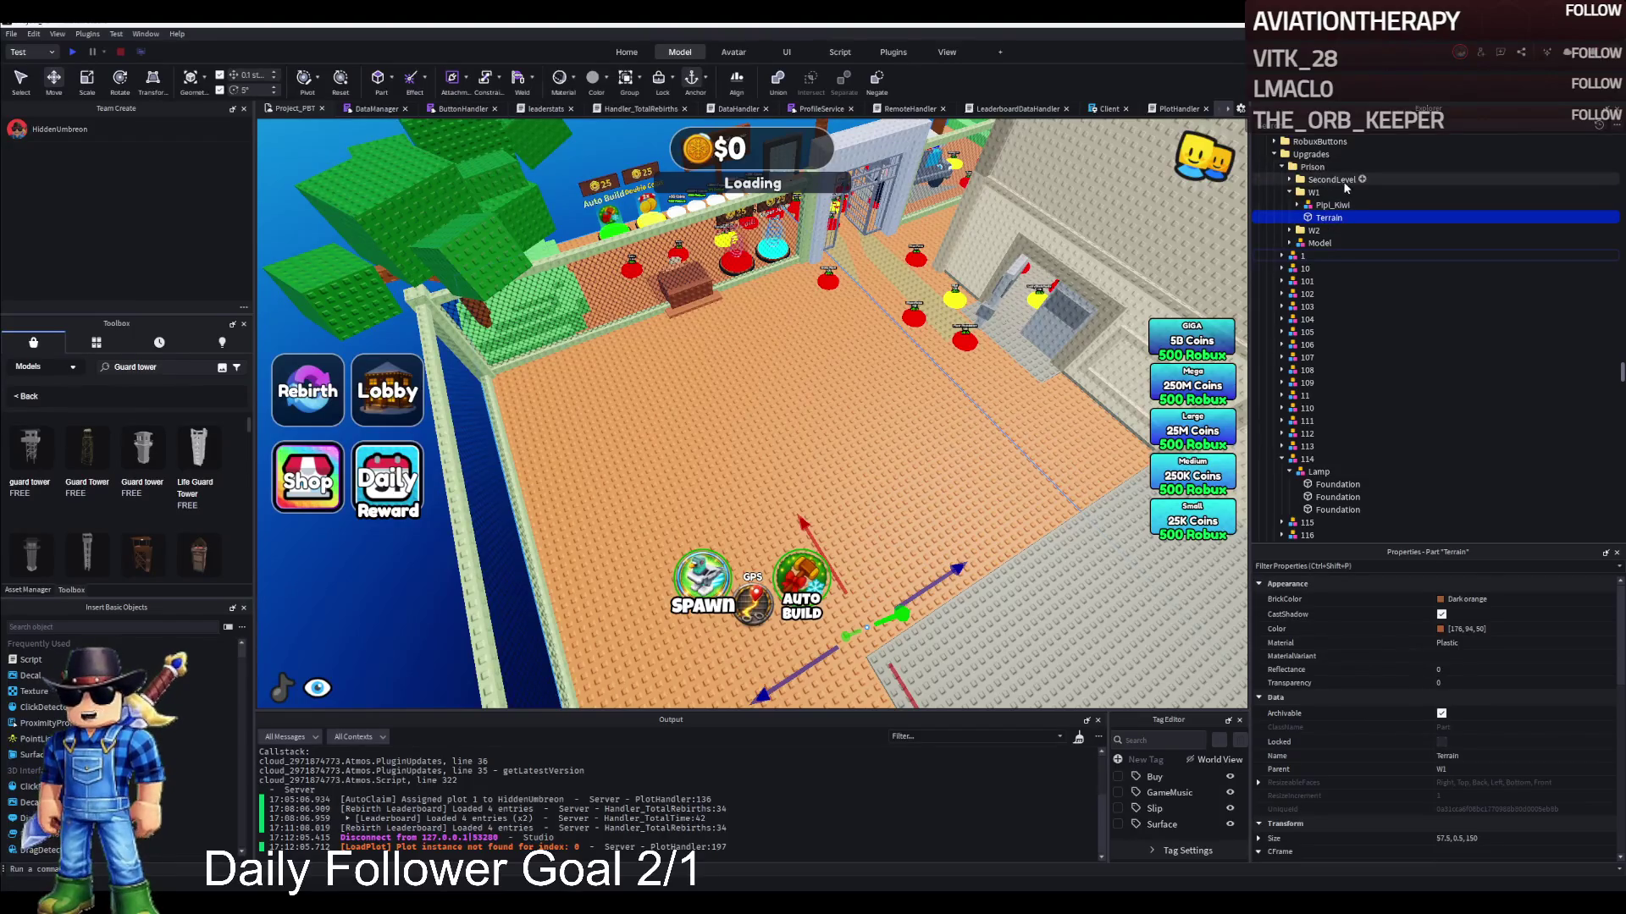
Create a folder named 'yard' under Prison and move the Terrain part into it
left_click(1326, 168)
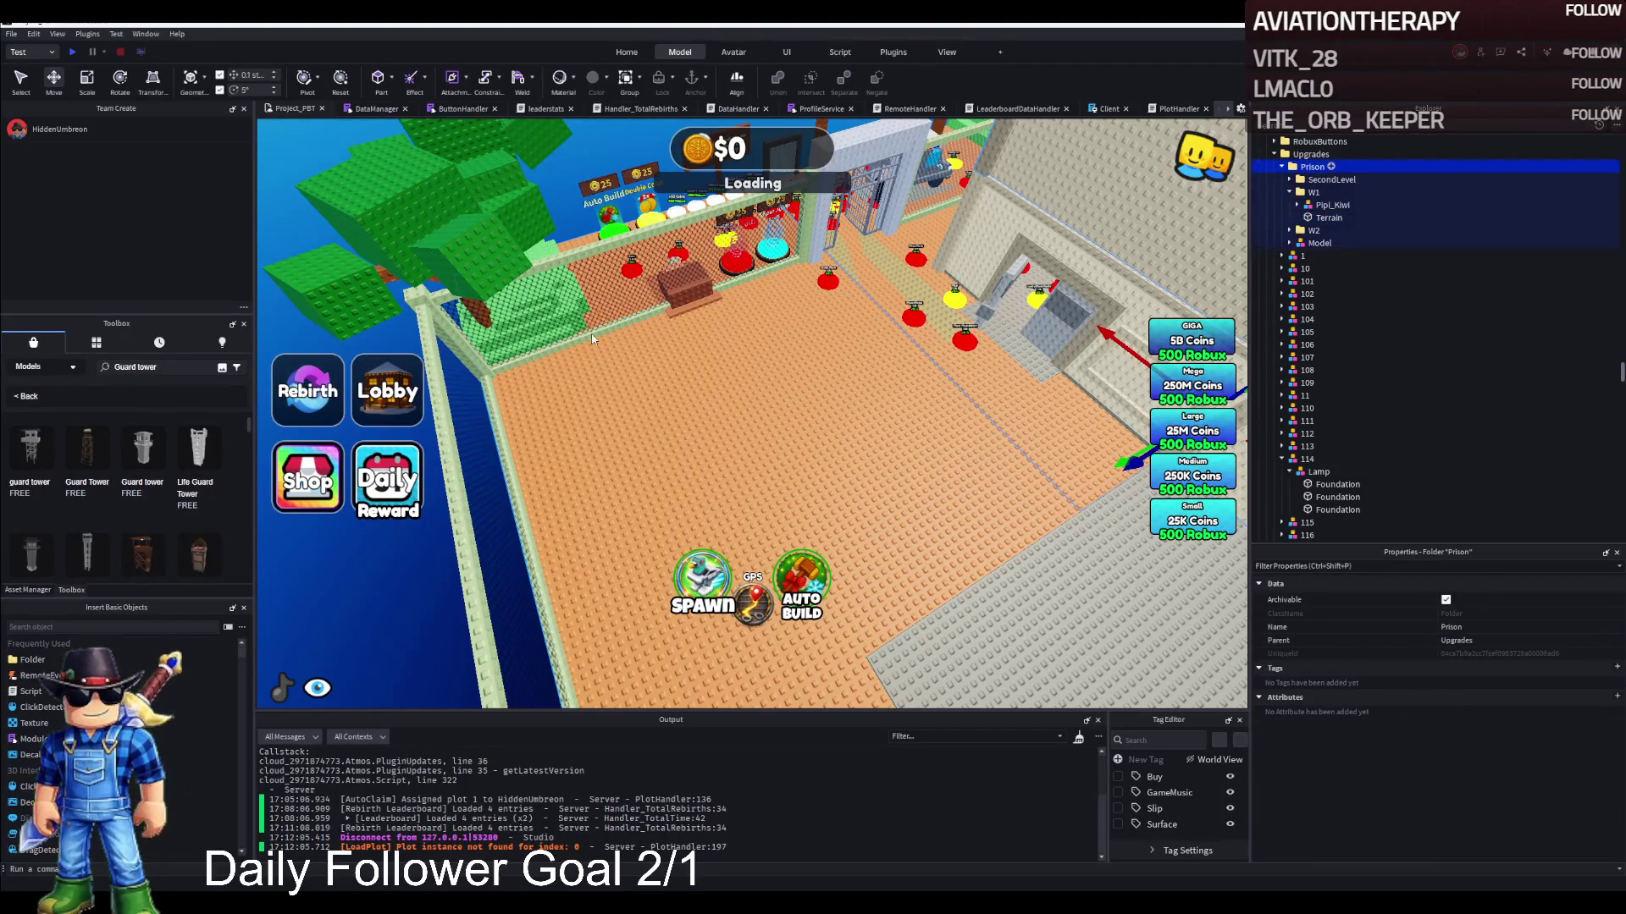
left_click(1331, 167)
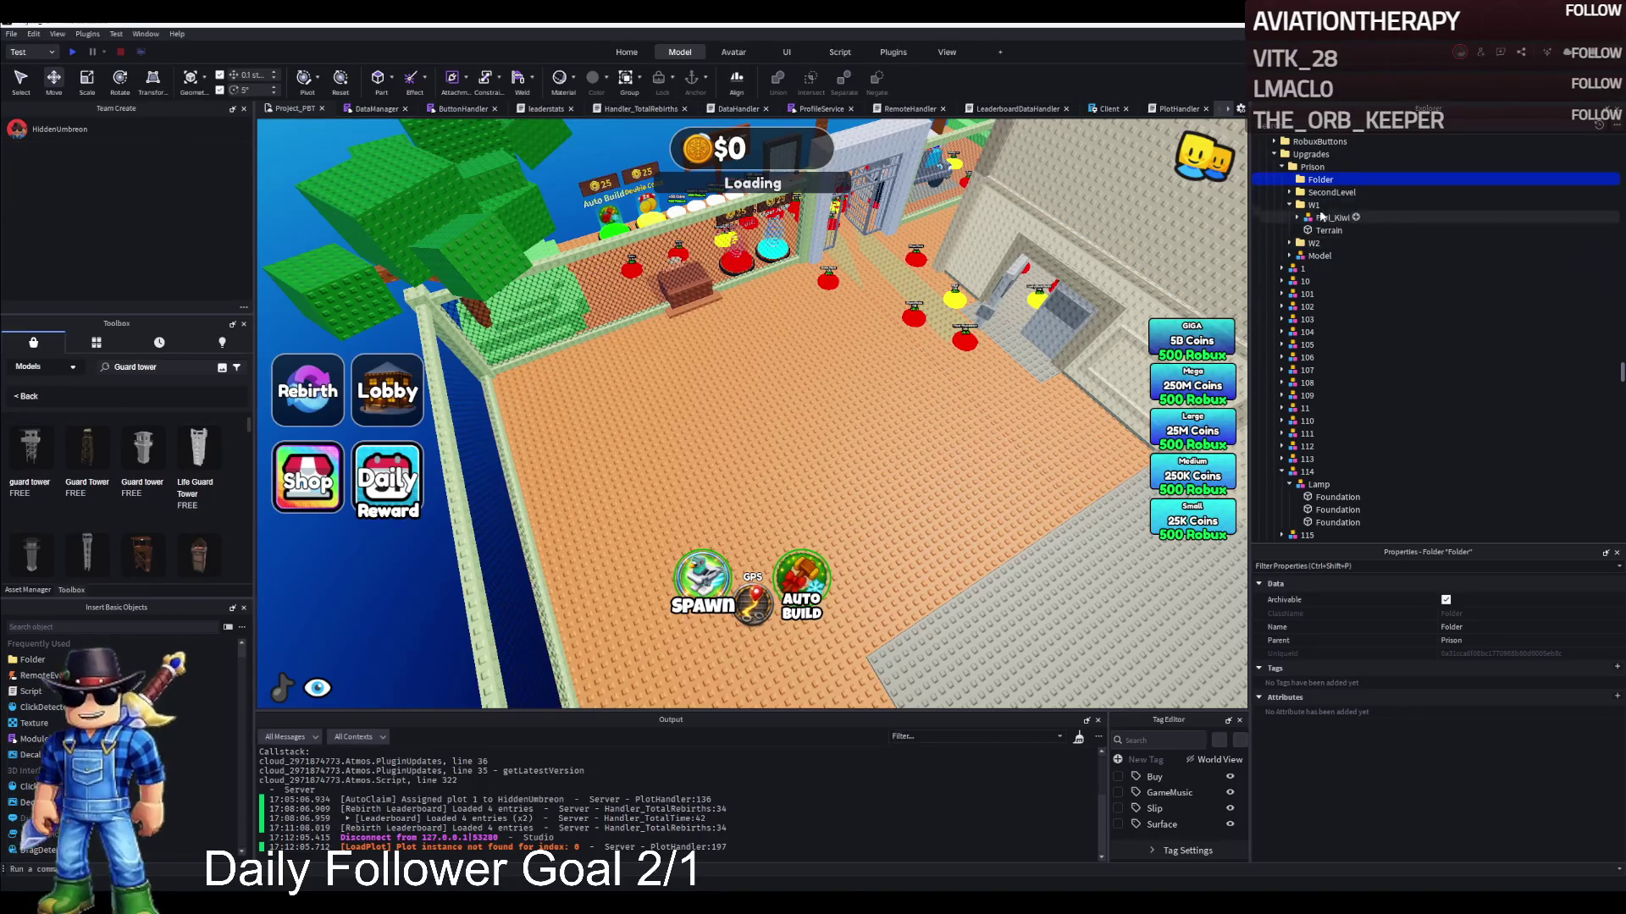
left_click(1312, 182)
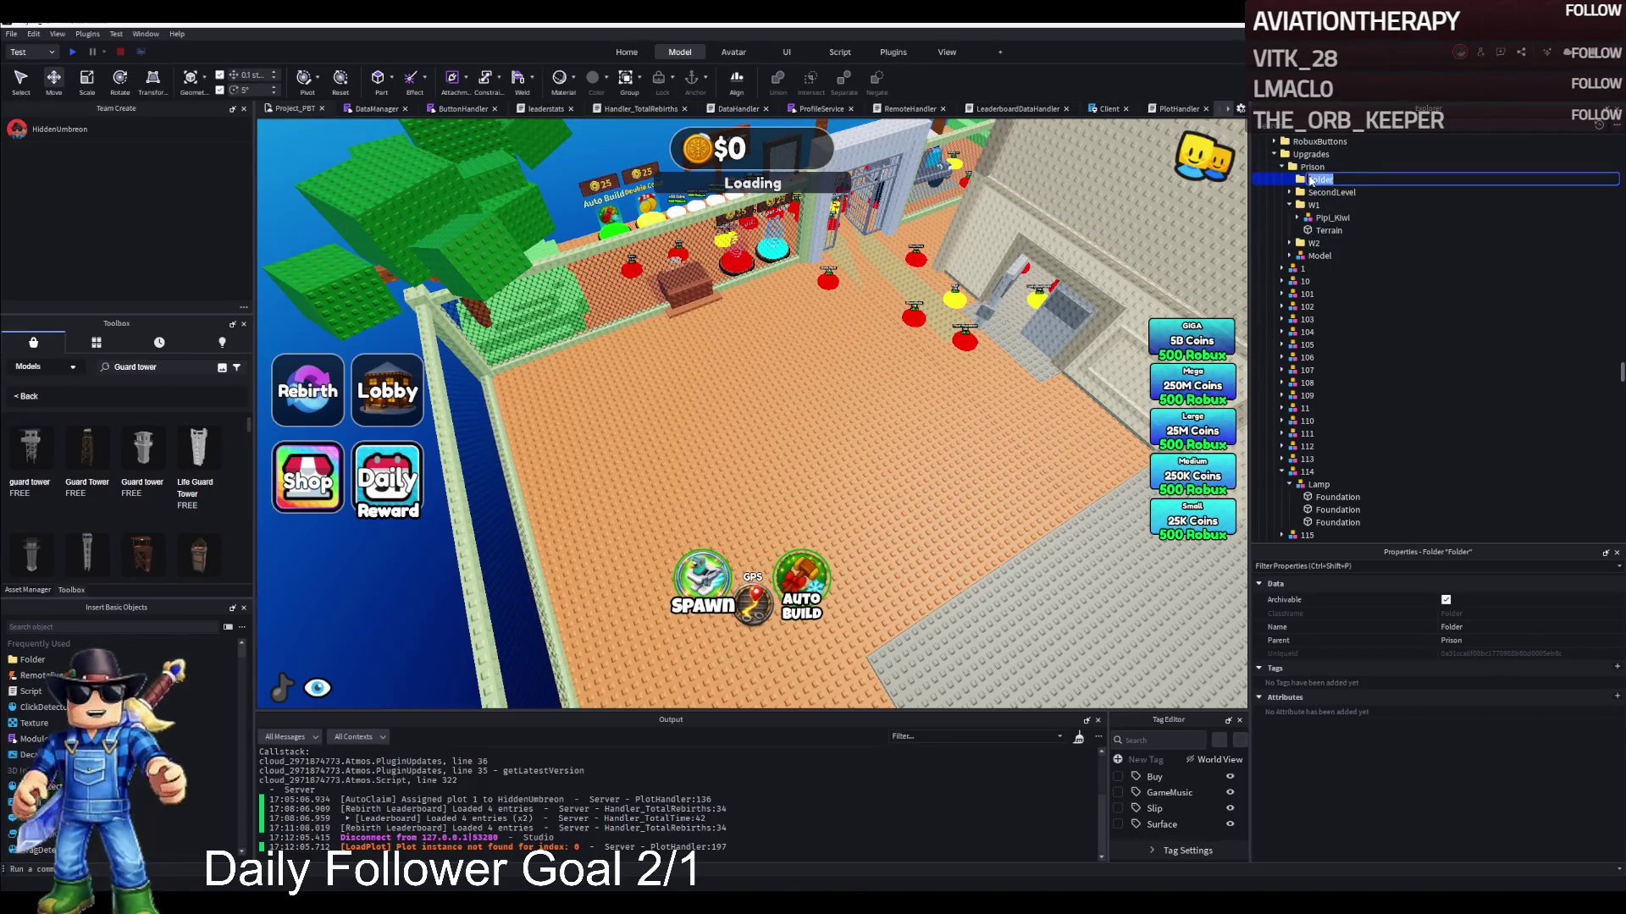
type("yard")
left_click_drag(1328, 230, 1321, 180)
left_click(1316, 179)
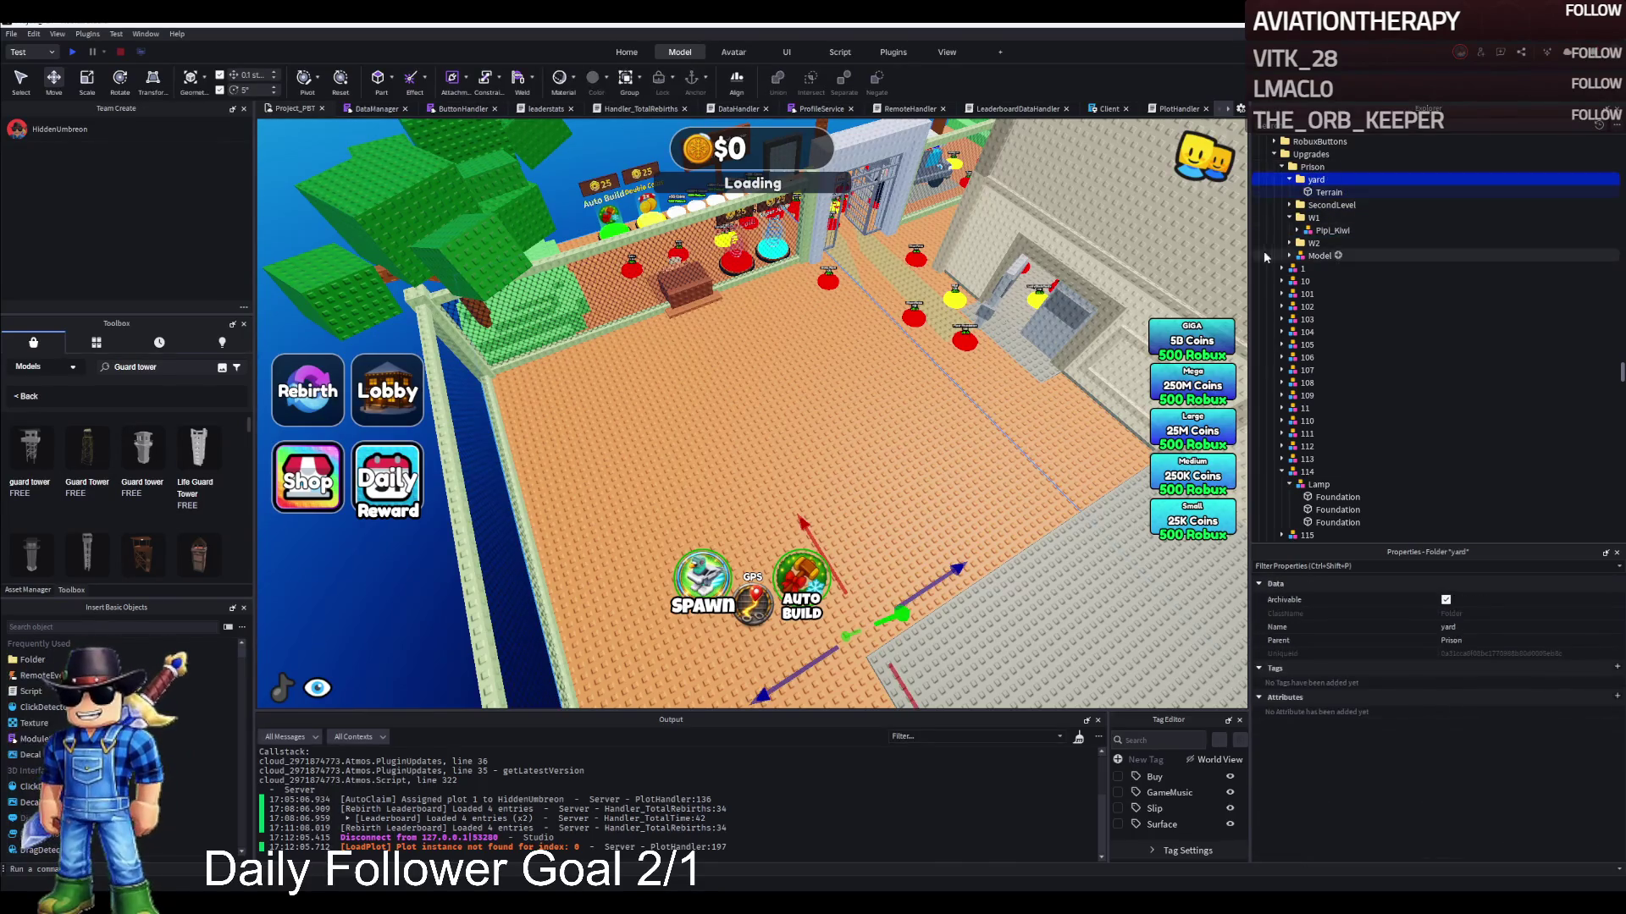
Reposition the Terrain part on the yard and set its Size to 50, 1, 50
left_click(1329, 192)
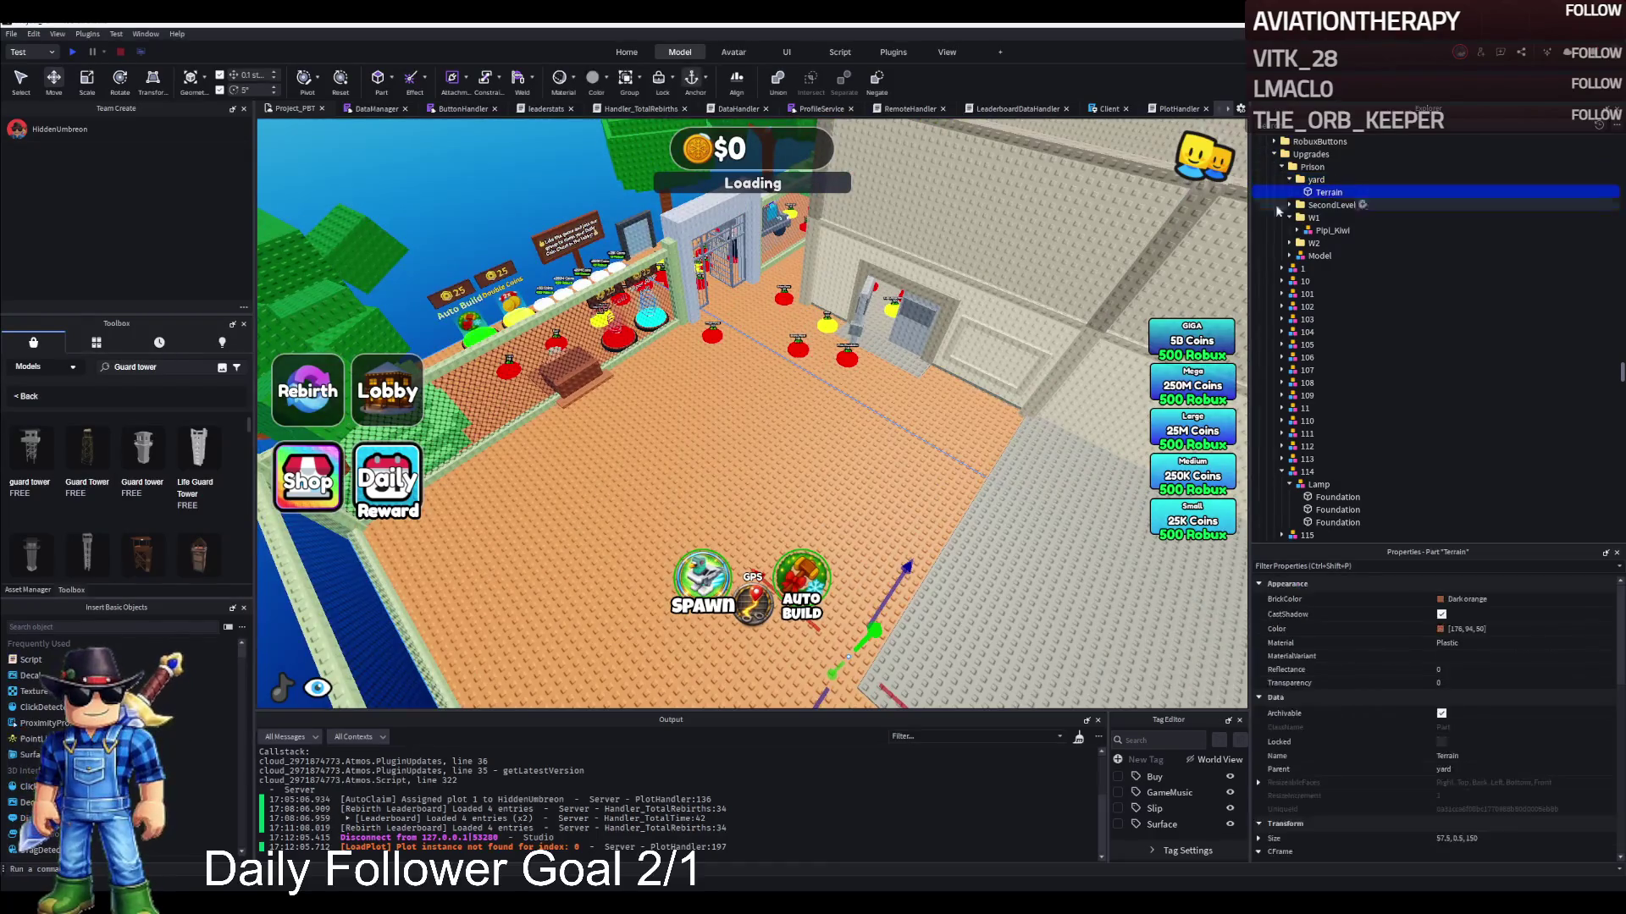
key("f")
mouse_move(932, 356)
left_mouse_down()
mouse_move(835, 424)
mouse_move(639, 386)
left_mouse_up()
left_click(1516, 837)
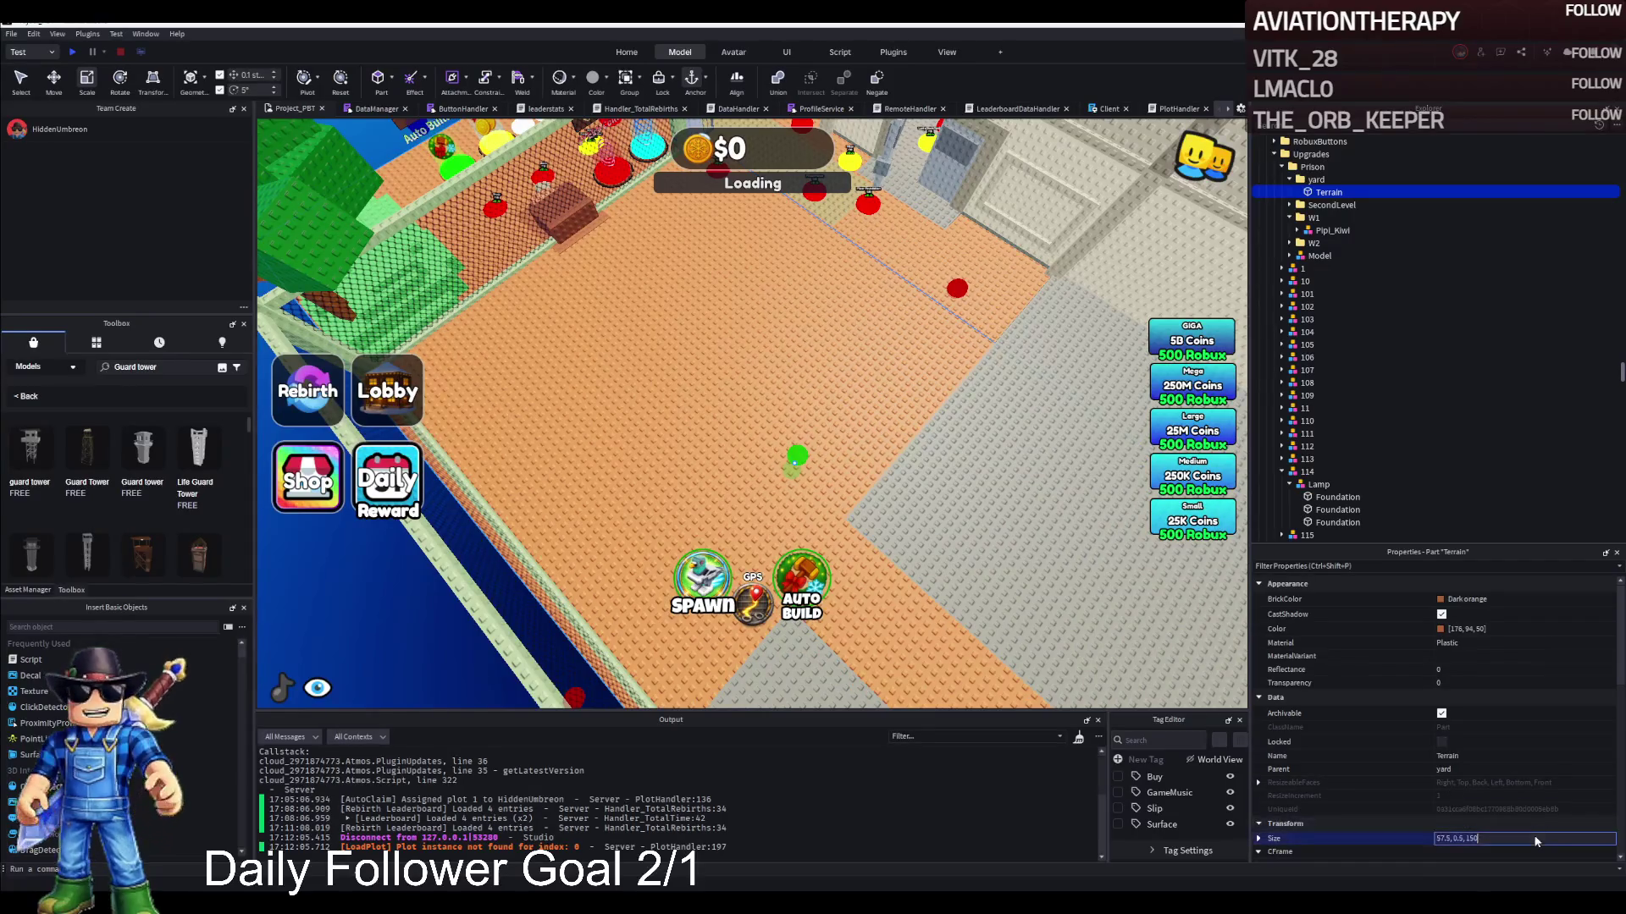
type("50, 50, 50")
key("Return")
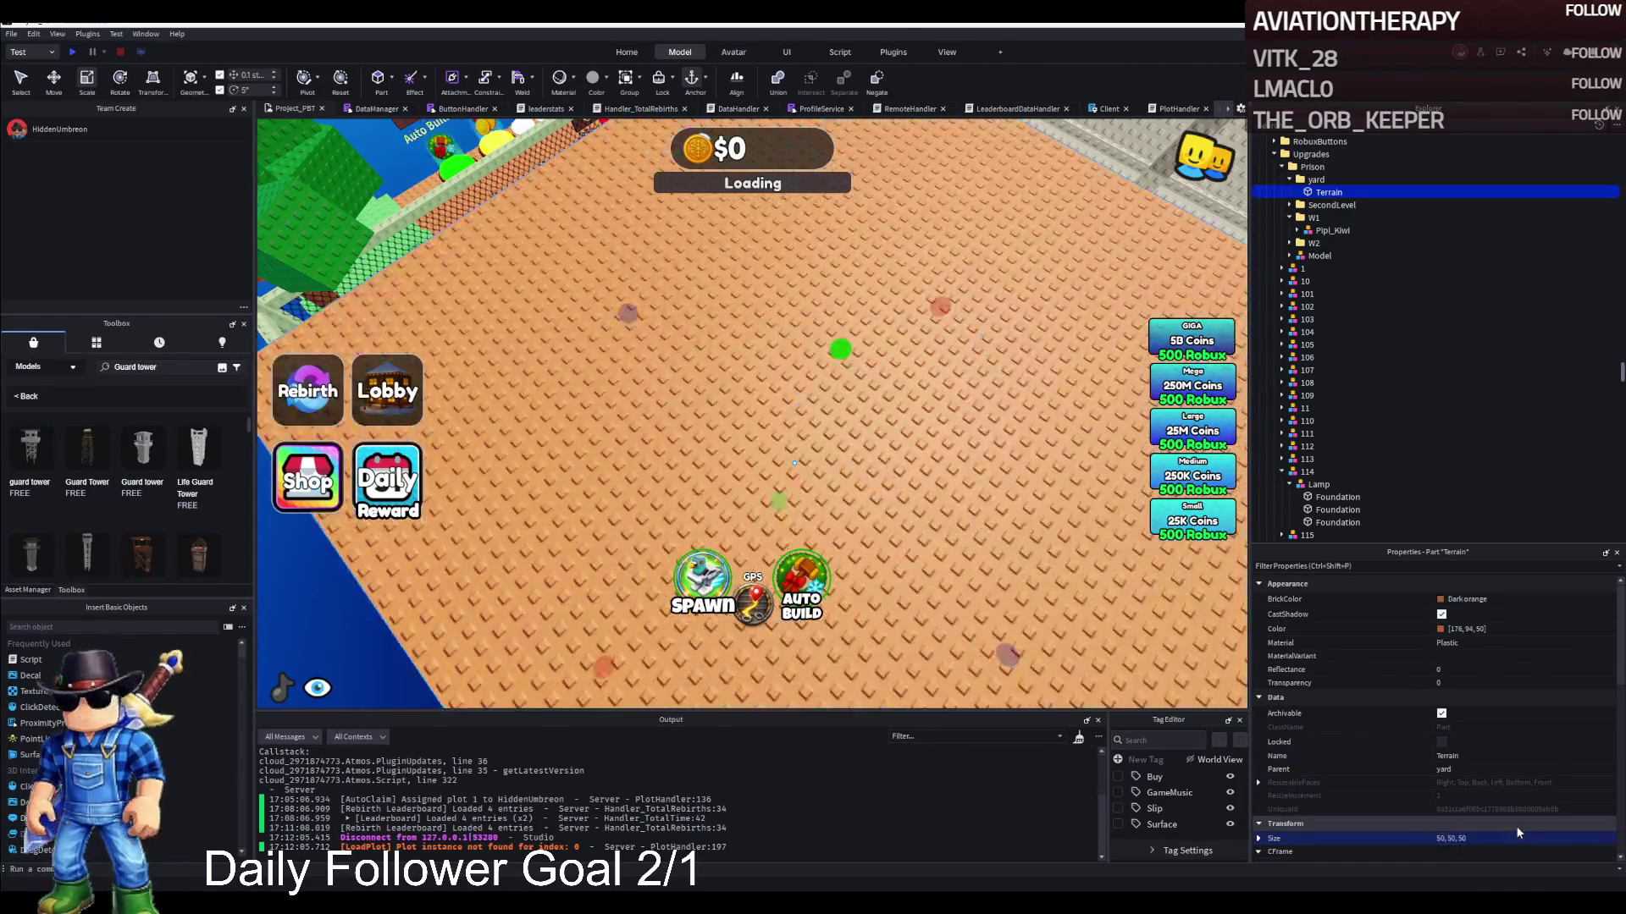
left_click(1454, 841)
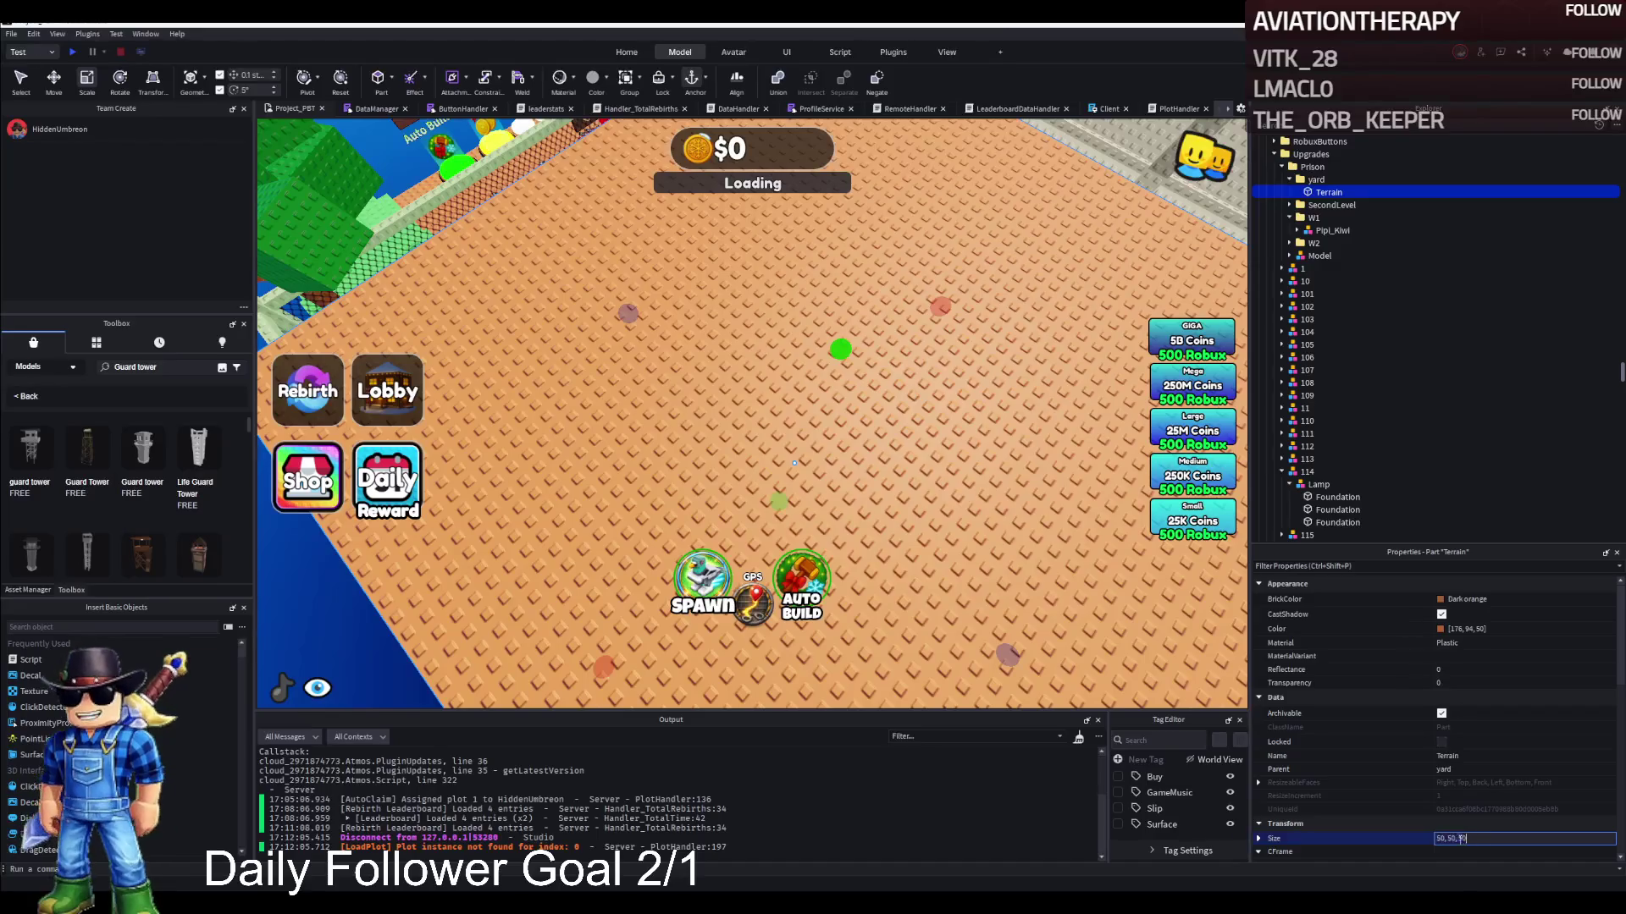
type("1")
key("Return")
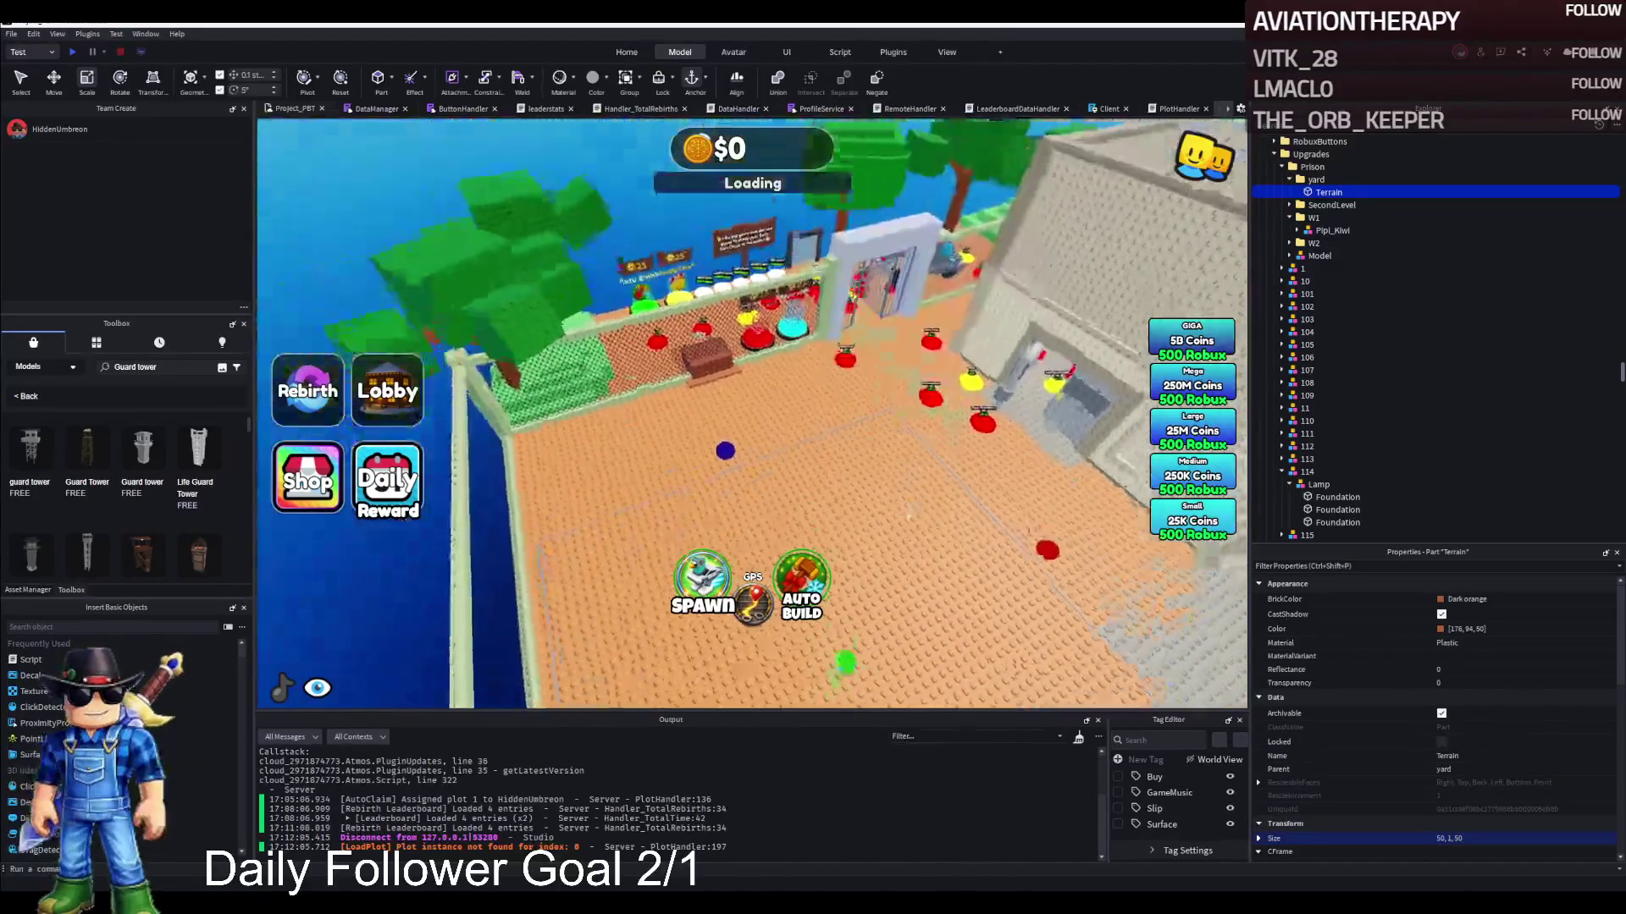
Scale the slab down to roughly 20 by 20 studs
scroll(605, 288, "down", 3)
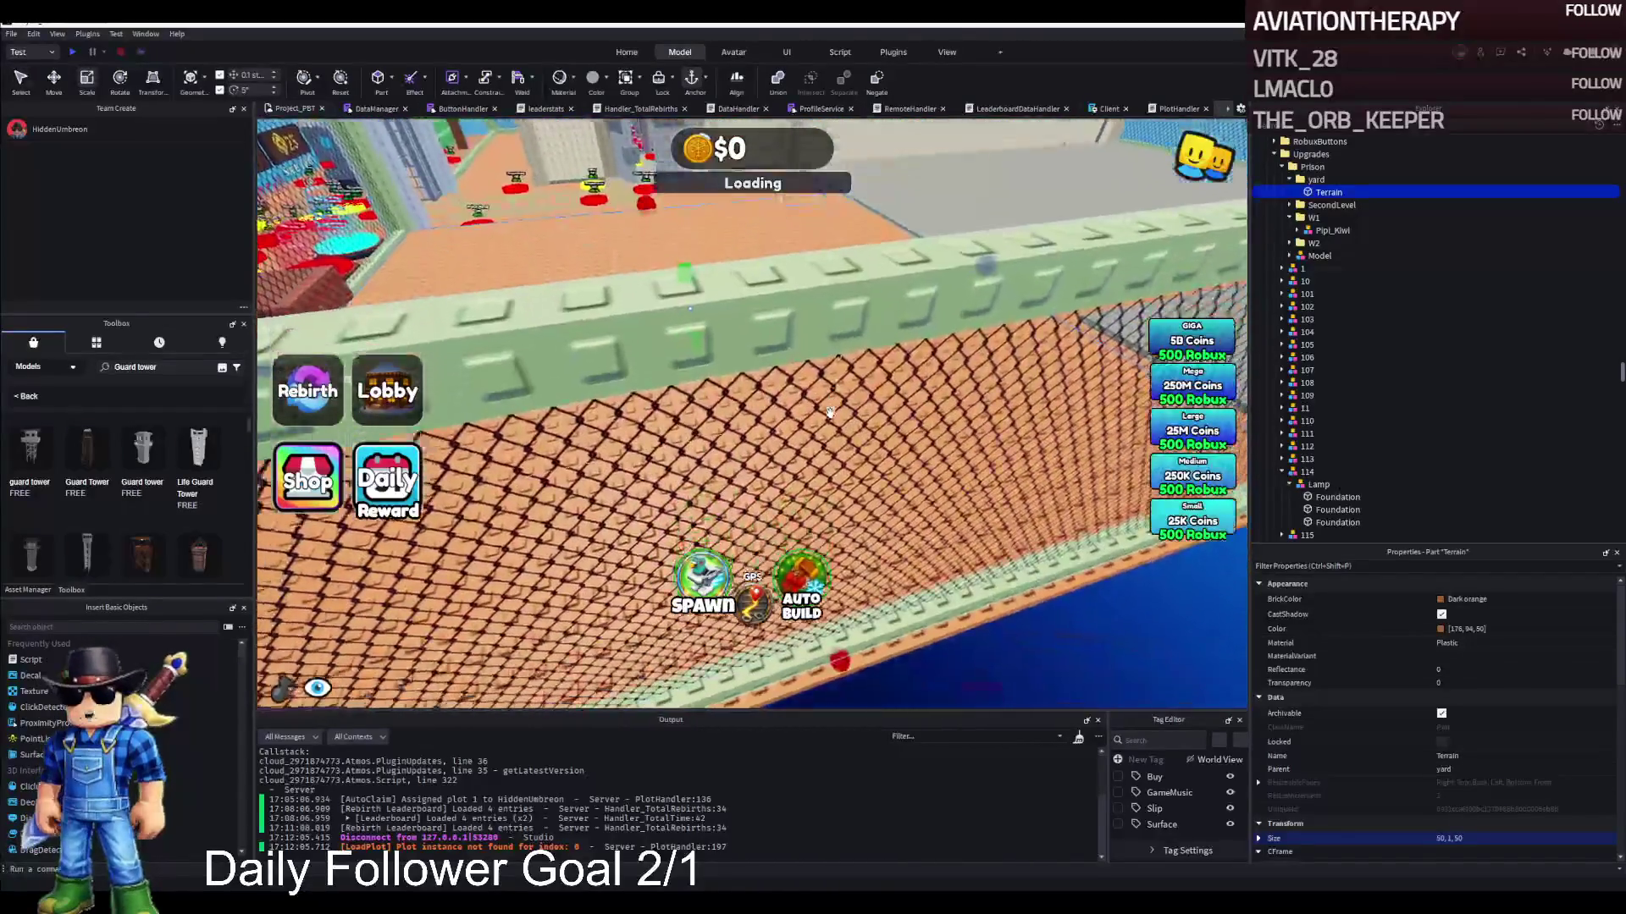
mouse_move(975, 381)
left_mouse_down()
mouse_move(876, 386)
mouse_move(852, 398)
mouse_move(911, 410)
mouse_move(853, 413)
left_mouse_up()
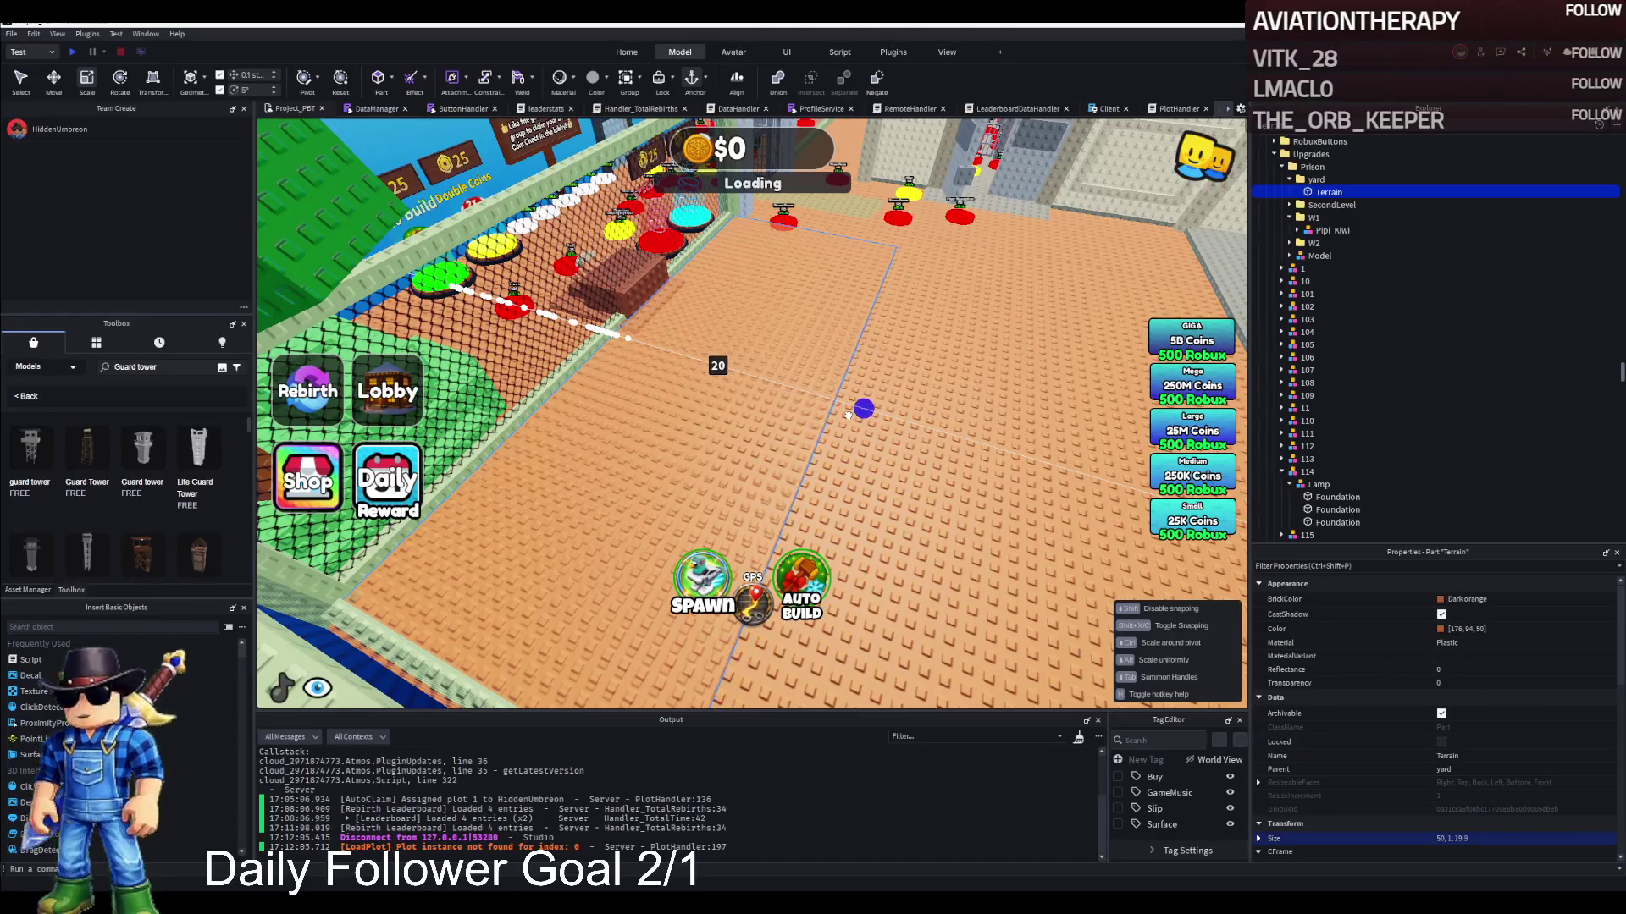
left_click_drag(737, 398, 769, 348)
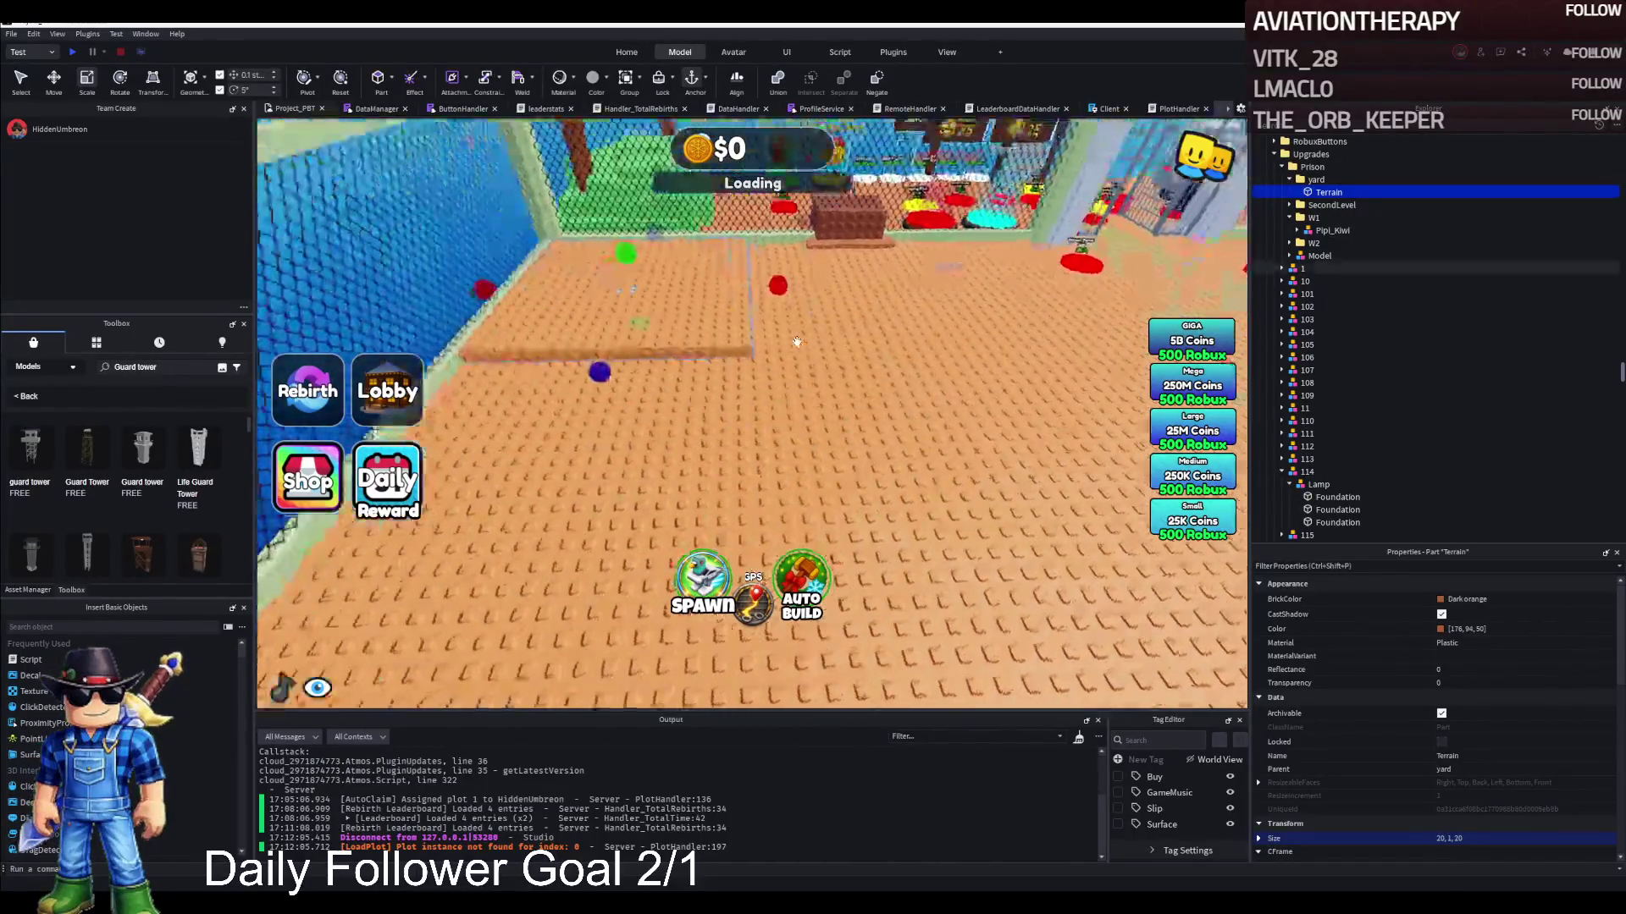
Colour the slab Hurricane grey and adjust its thickness, keeping size 20, 1, 20
left_click(1467, 598)
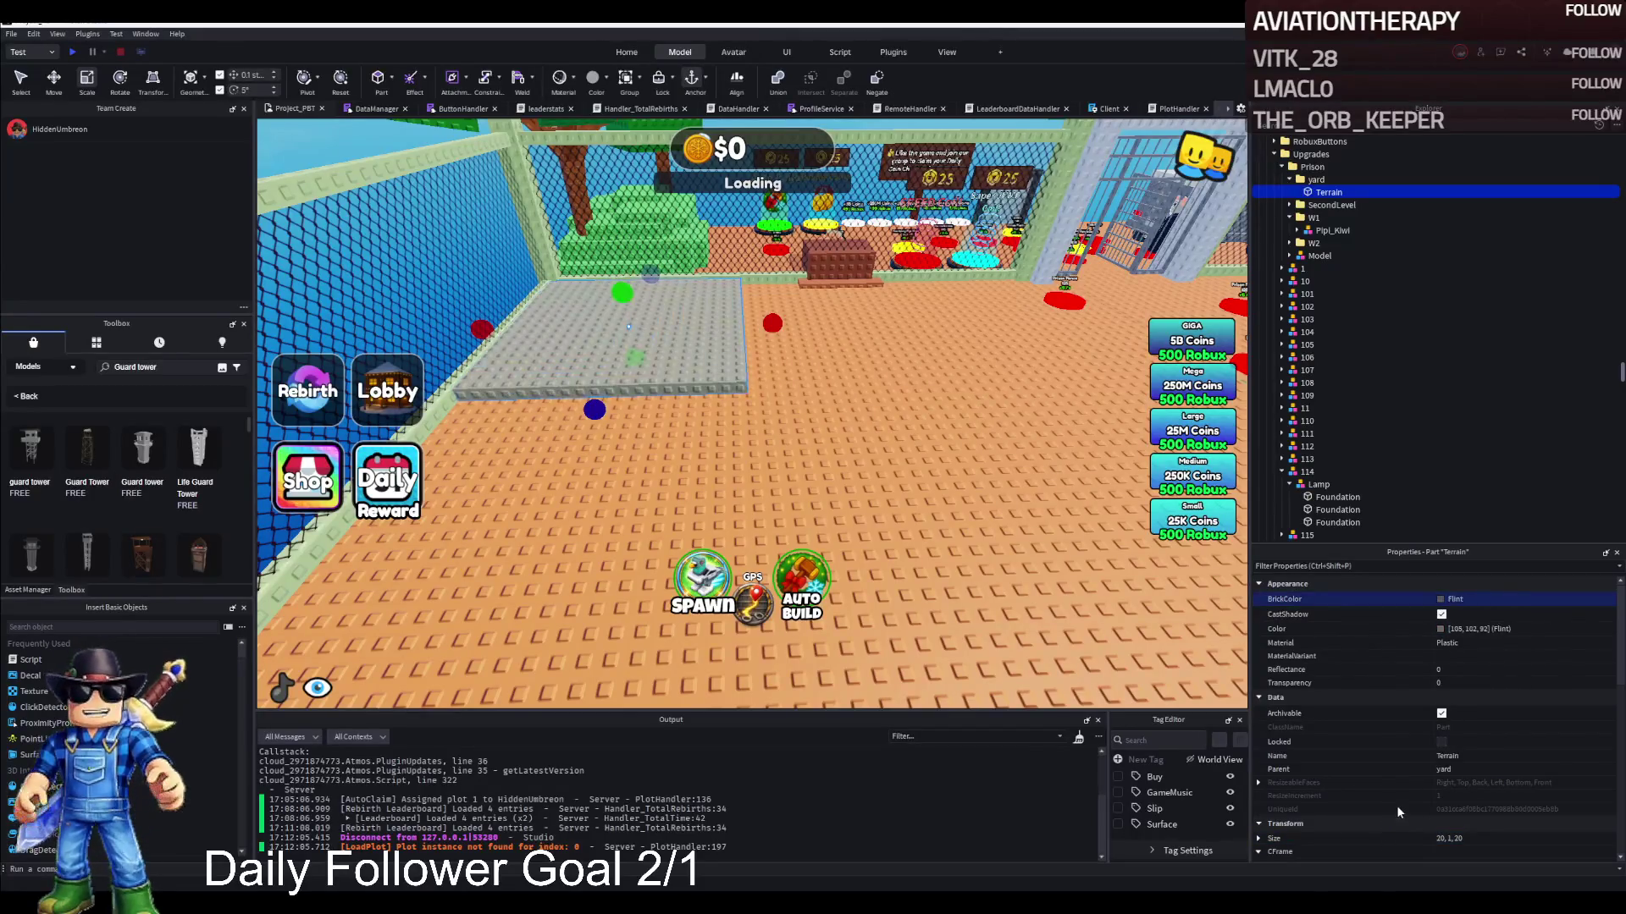
left_click(1438, 631)
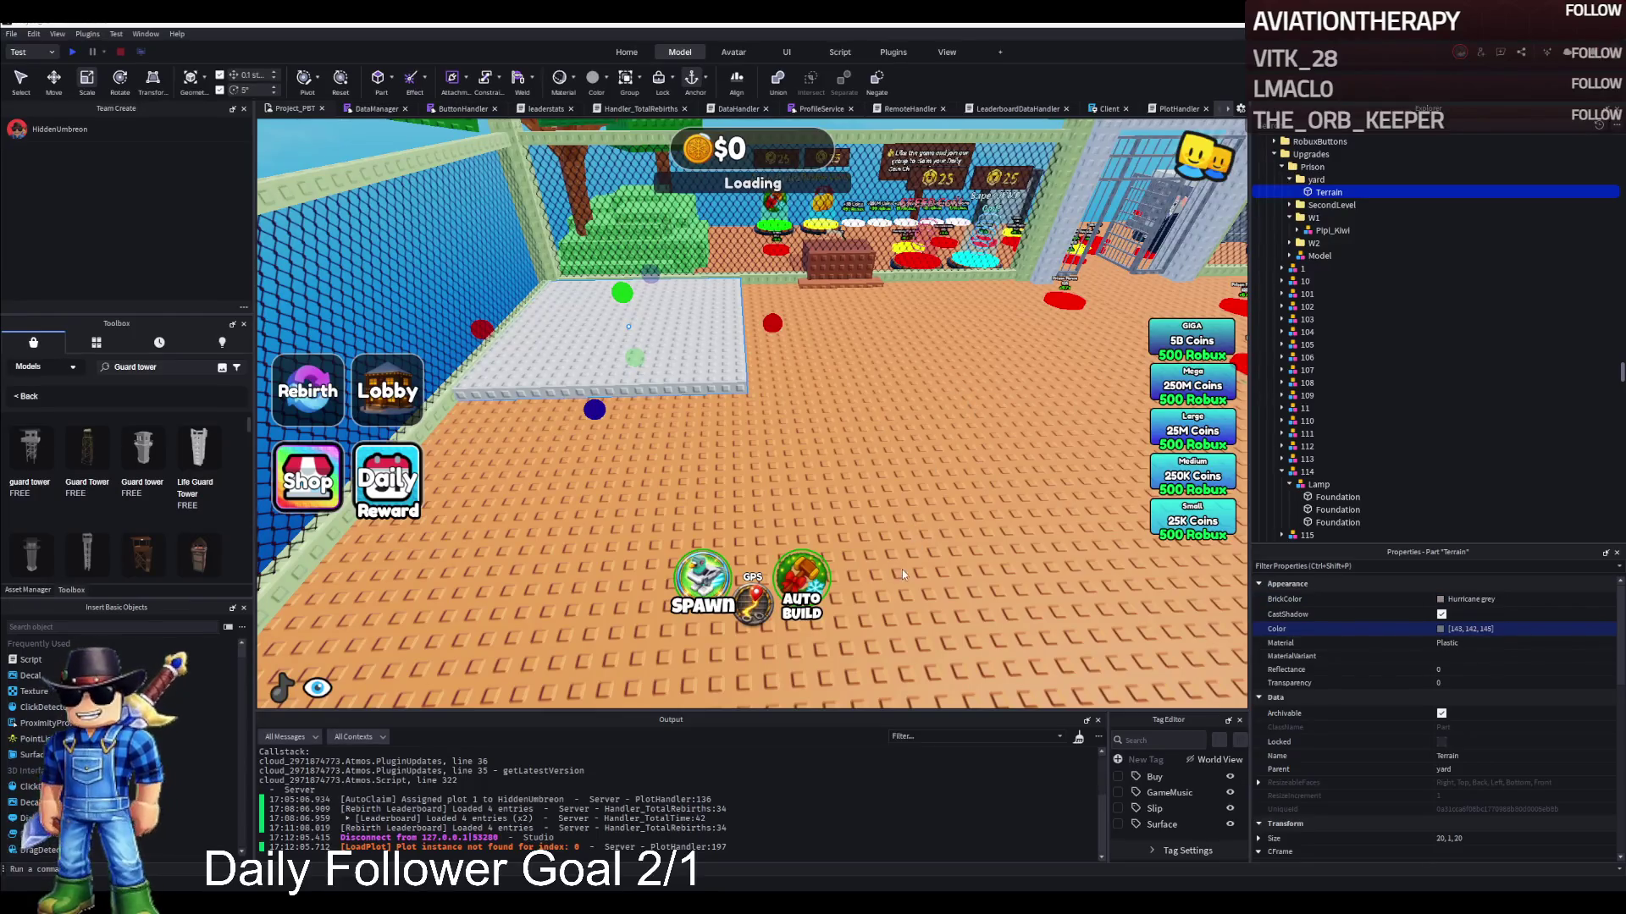
scroll(902, 575, "up", 5)
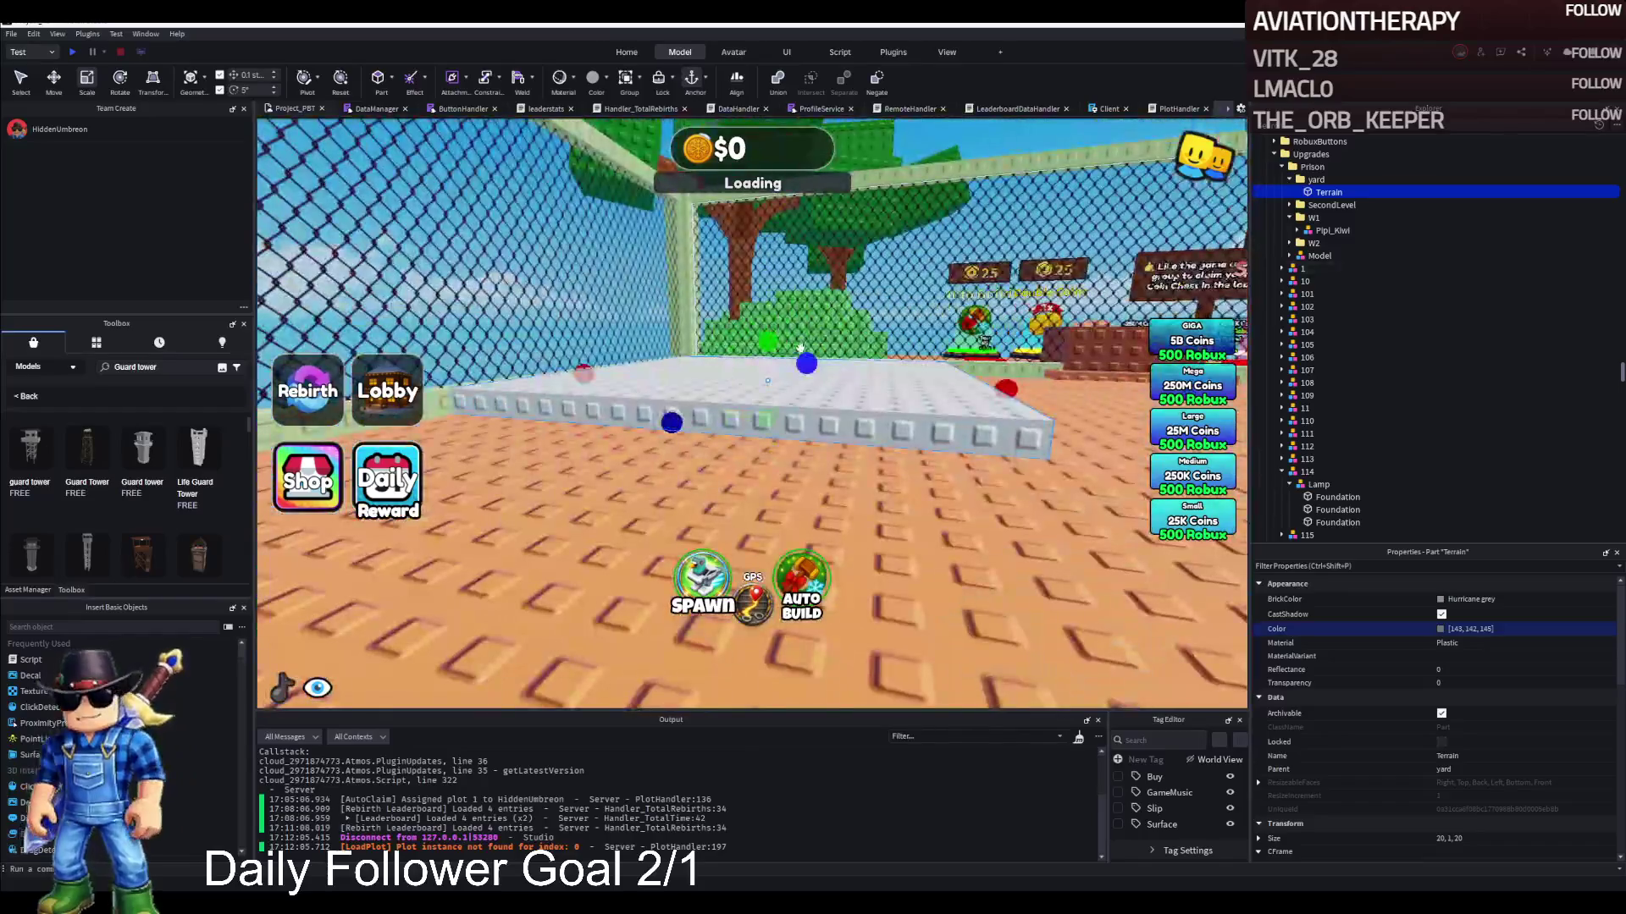
left_click_drag(769, 360, 767, 343)
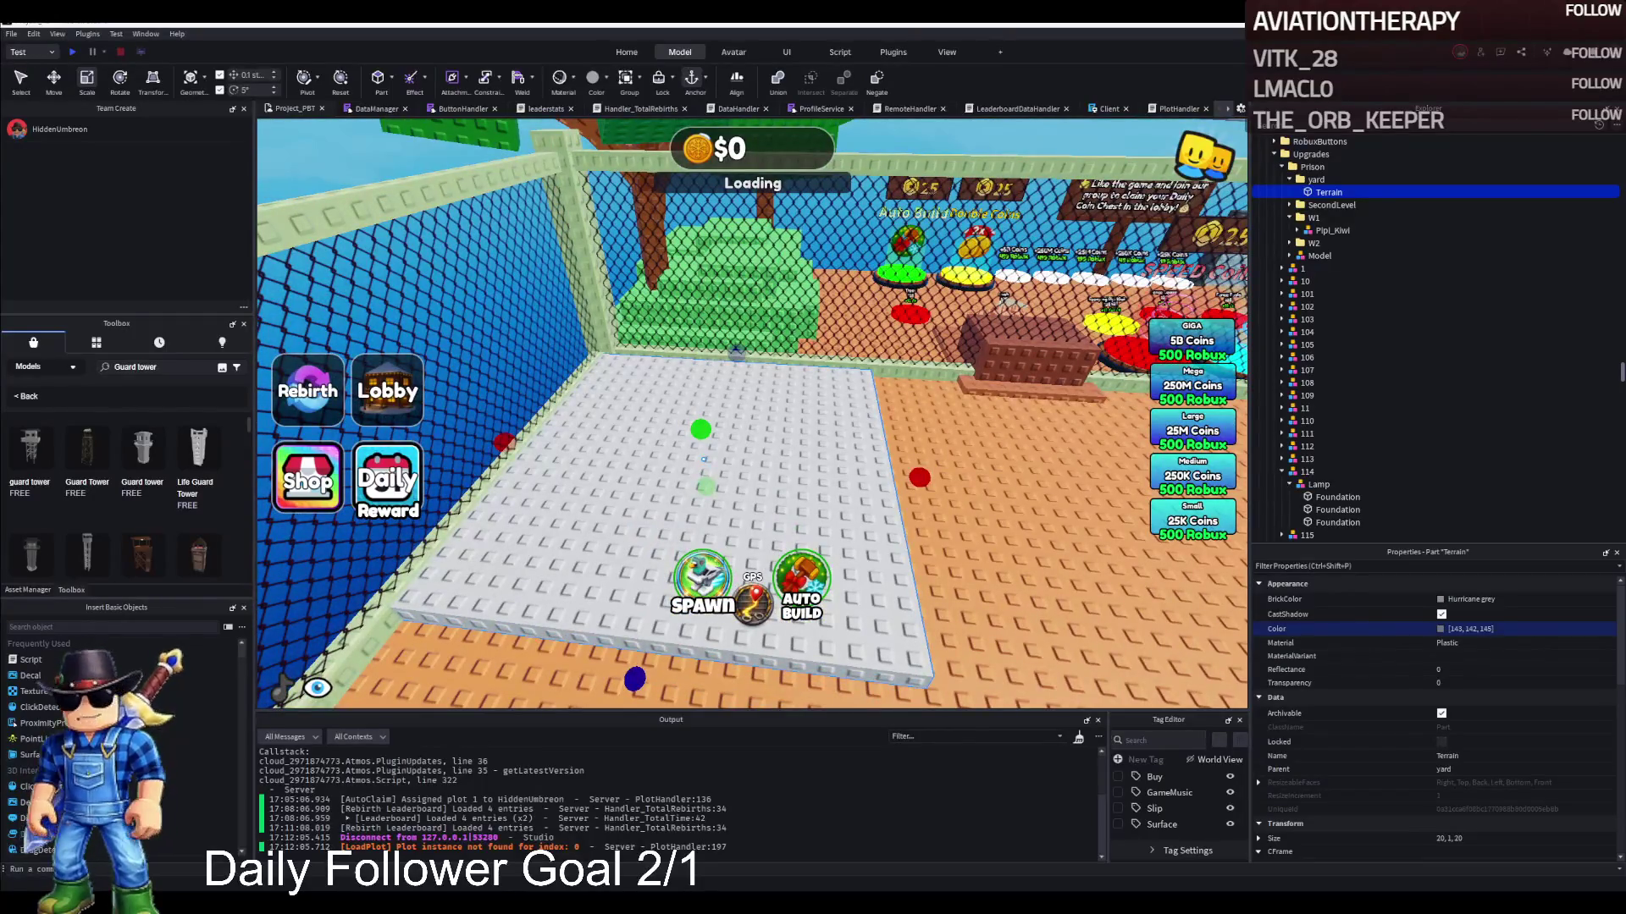
key("ctrl+2")
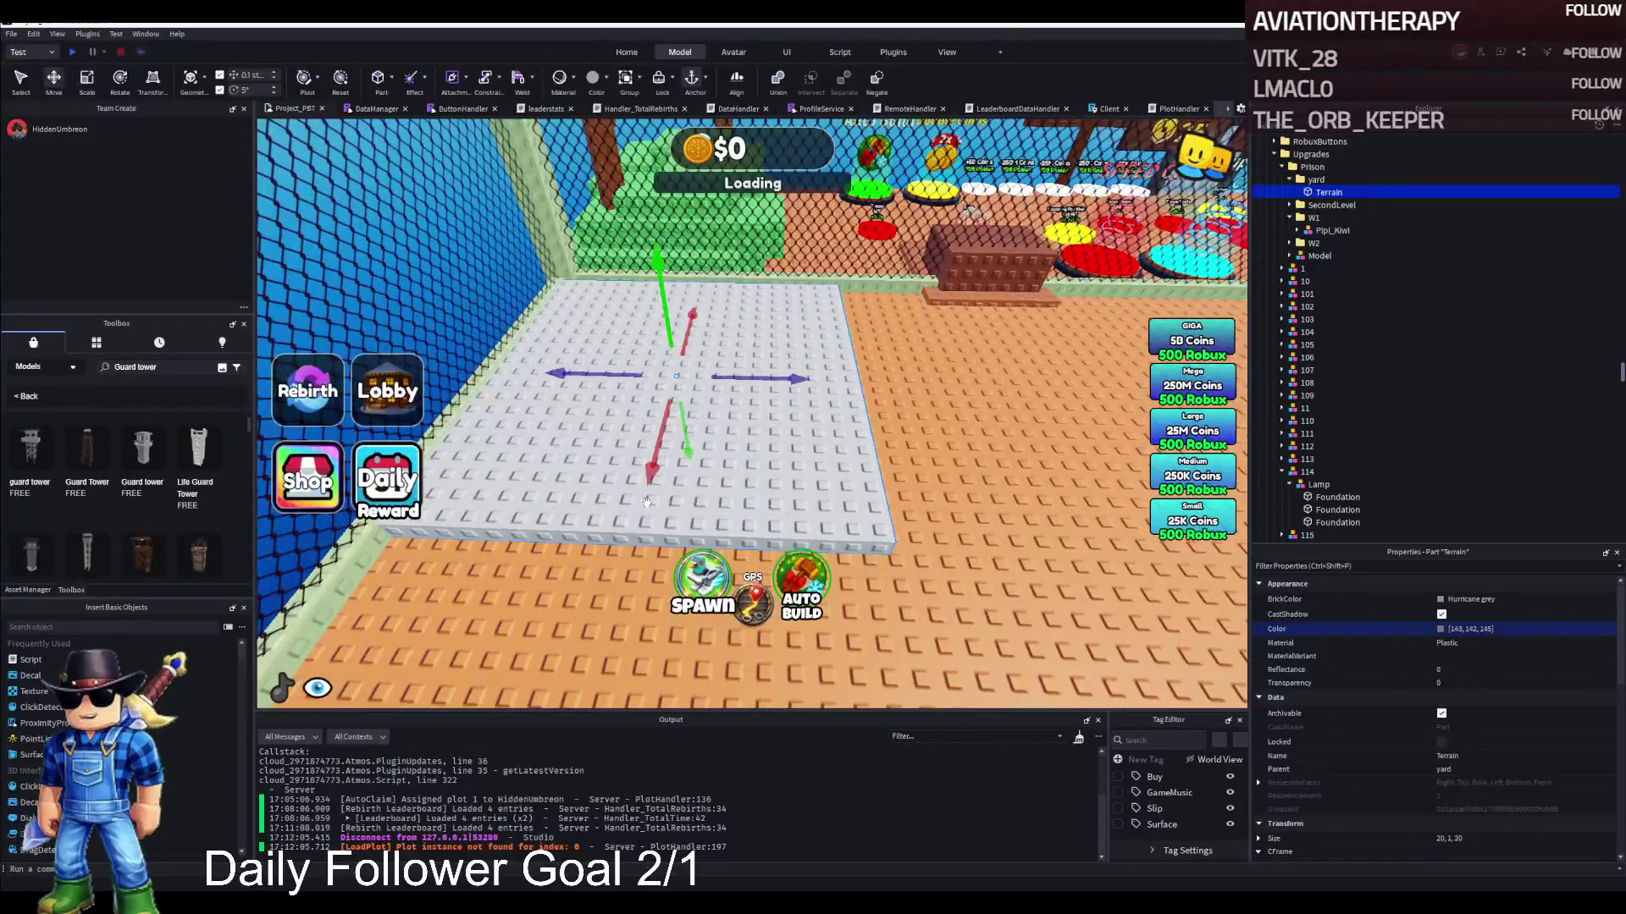
Duplicate the slab, shrink the copy to a 2-stud-wide block, and stretch it into a tall pillar
key("ctrl+d")
key("ctrl+3")
mouse_move(886, 381)
left_mouse_down()
mouse_move(617, 472)
mouse_move(537, 374)
mouse_move(680, 382)
left_mouse_up()
left_click_drag(740, 278, 720, 342)
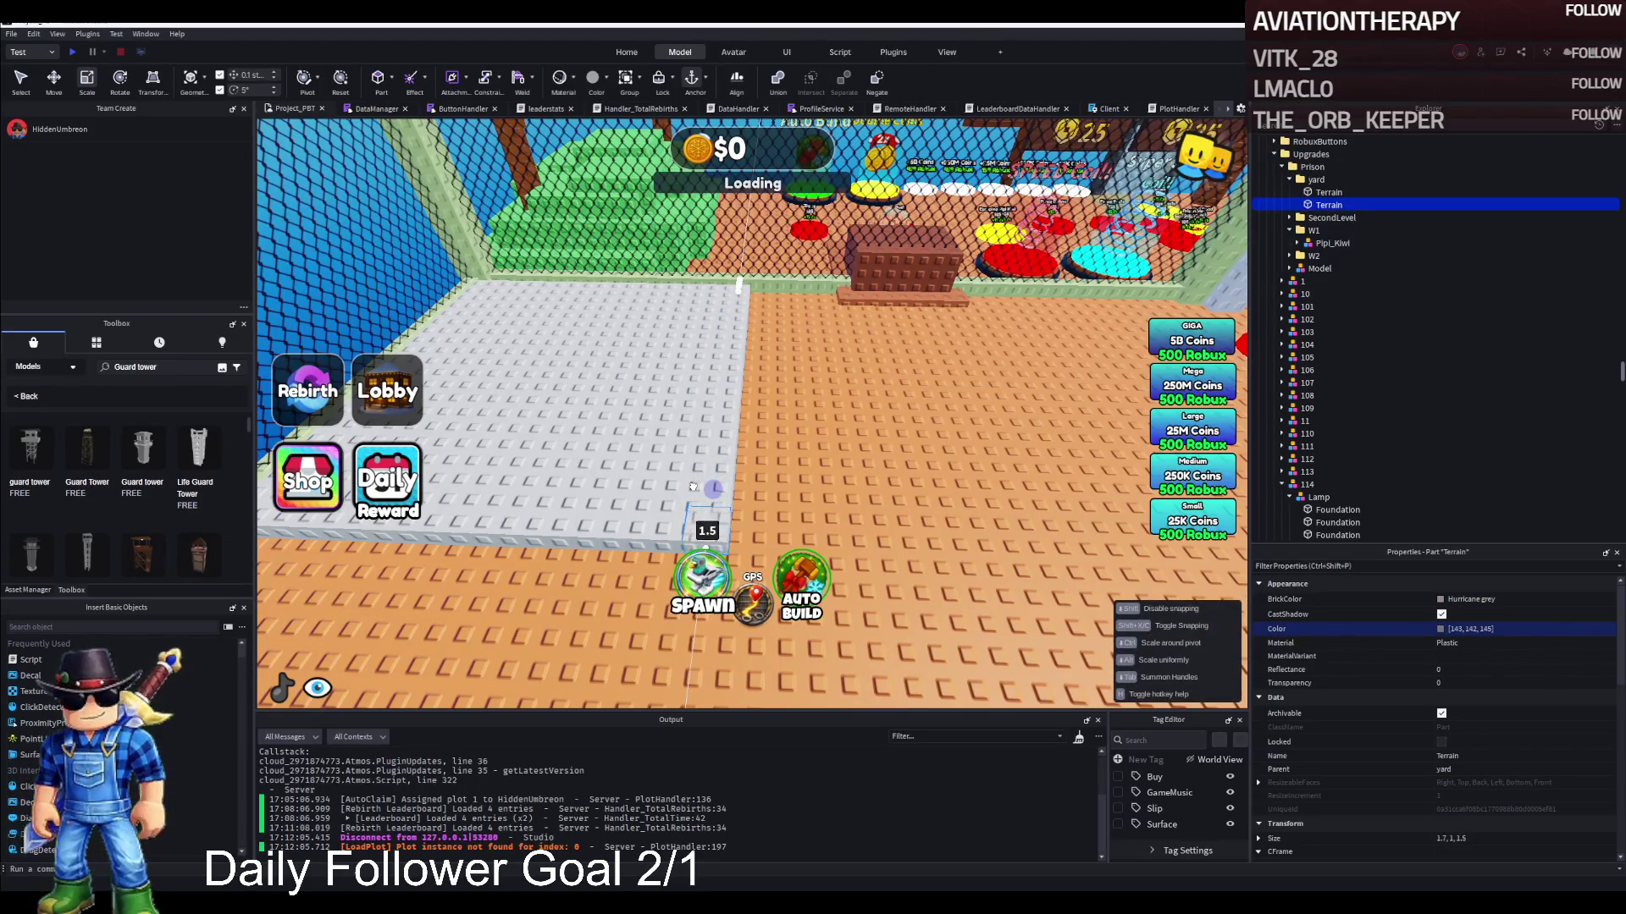
left_click_drag(690, 495, 660, 533)
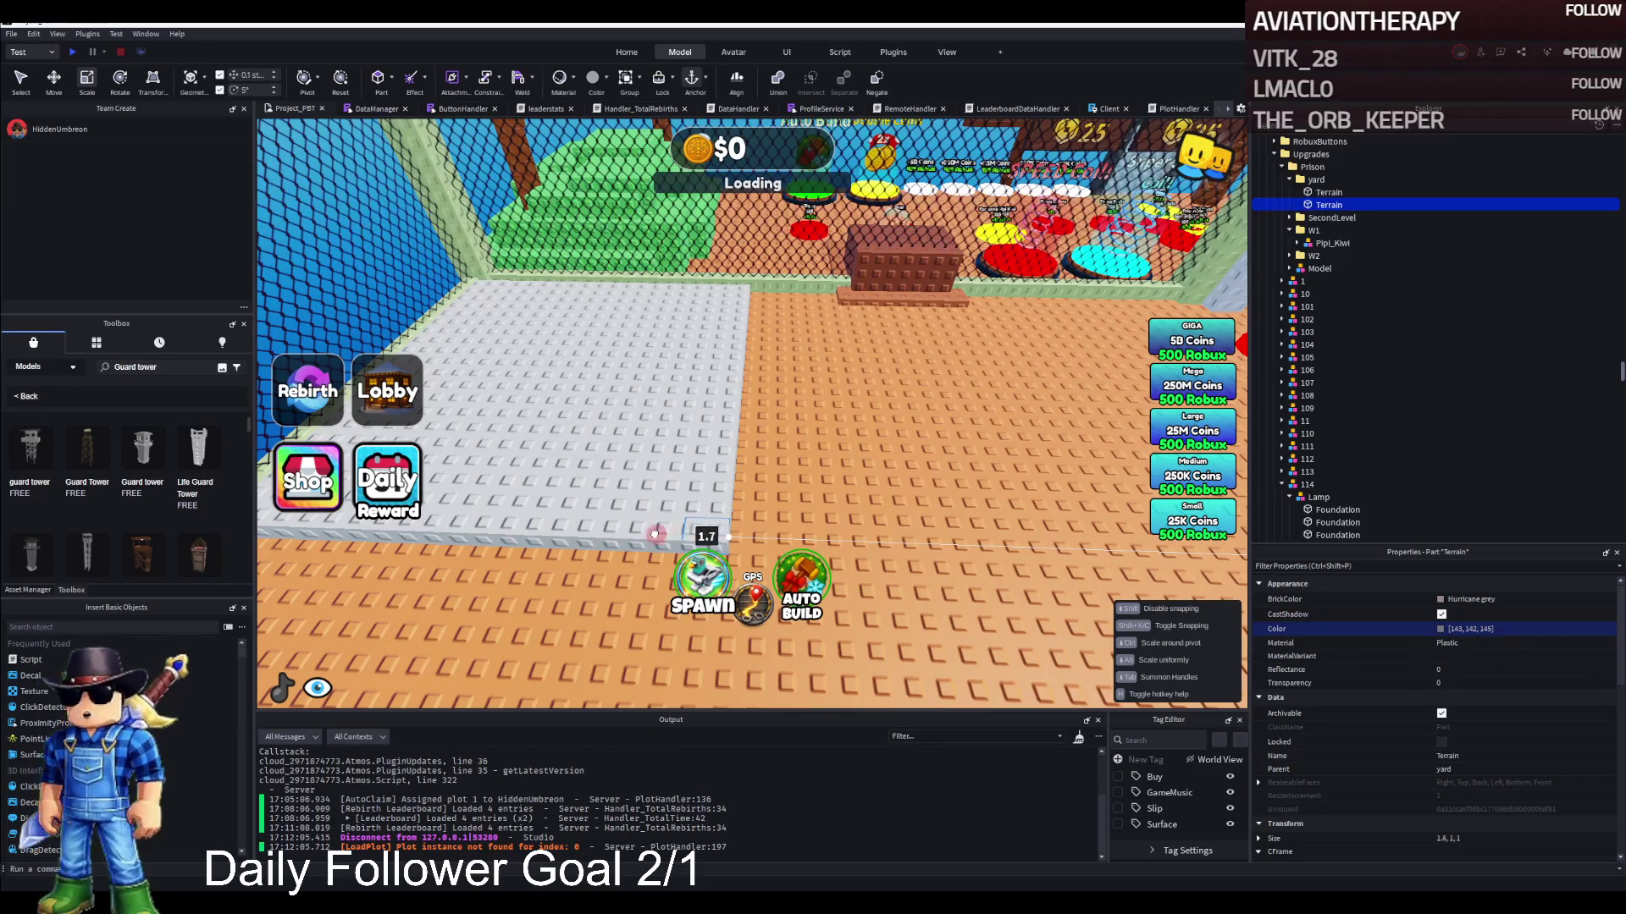
left_click_drag(648, 535, 718, 479)
key("ctrl+2")
left_click_drag(749, 407, 743, 373)
key("ctrl+3")
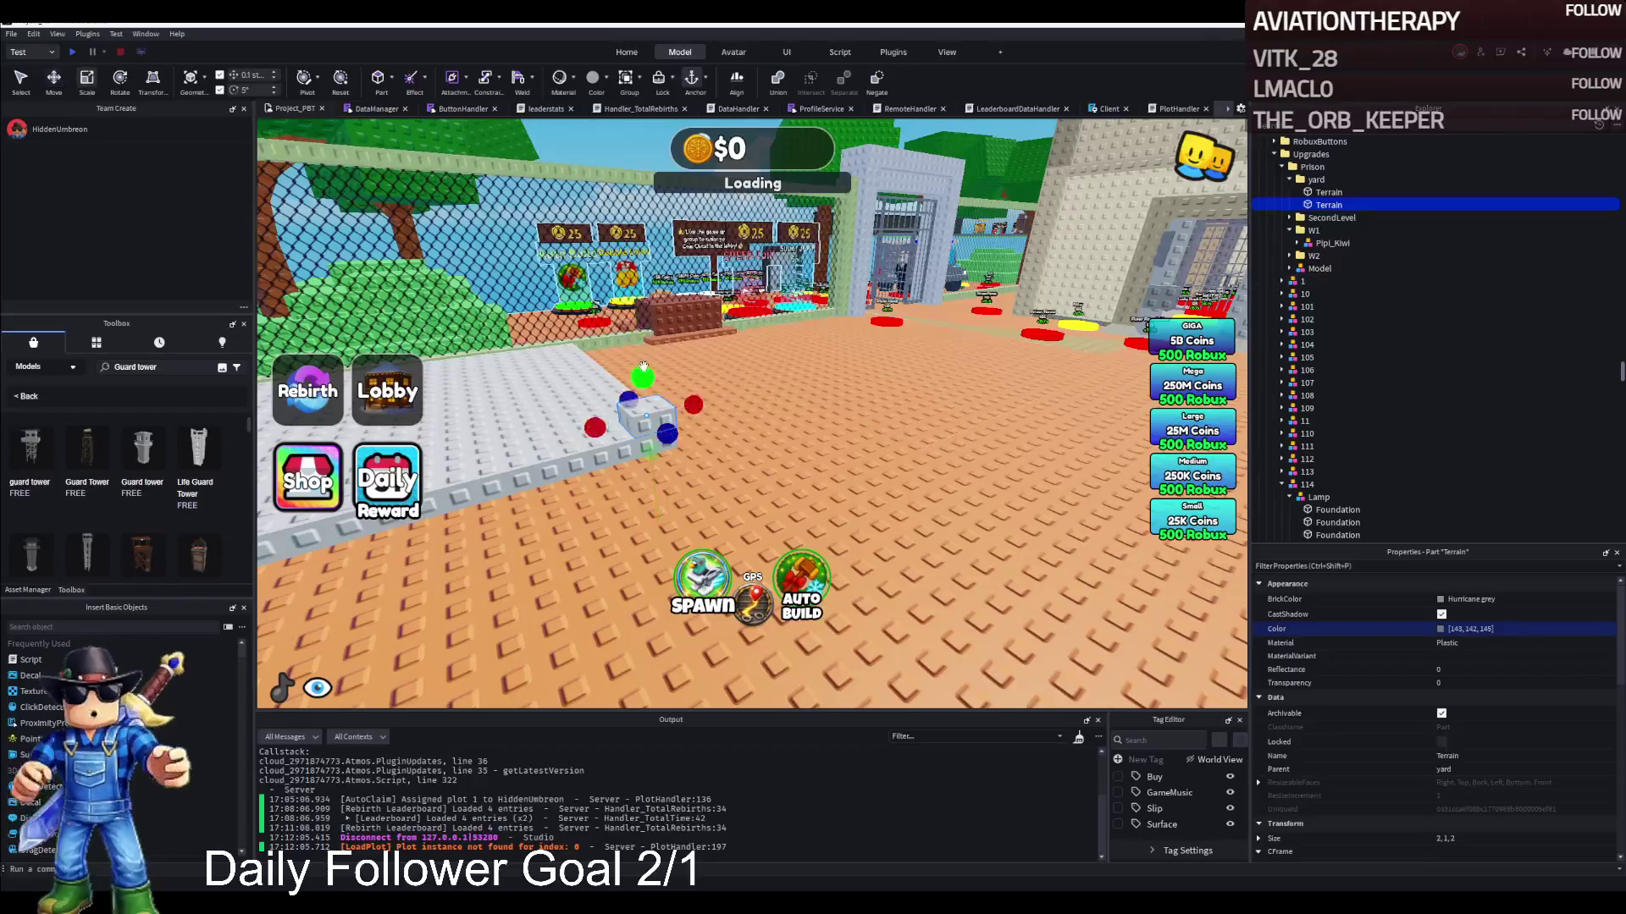
left_click_drag(644, 364, 623, 186)
Turn the pillar into a wedge shape and make it taller
scroll(1490, 687, "down", 10)
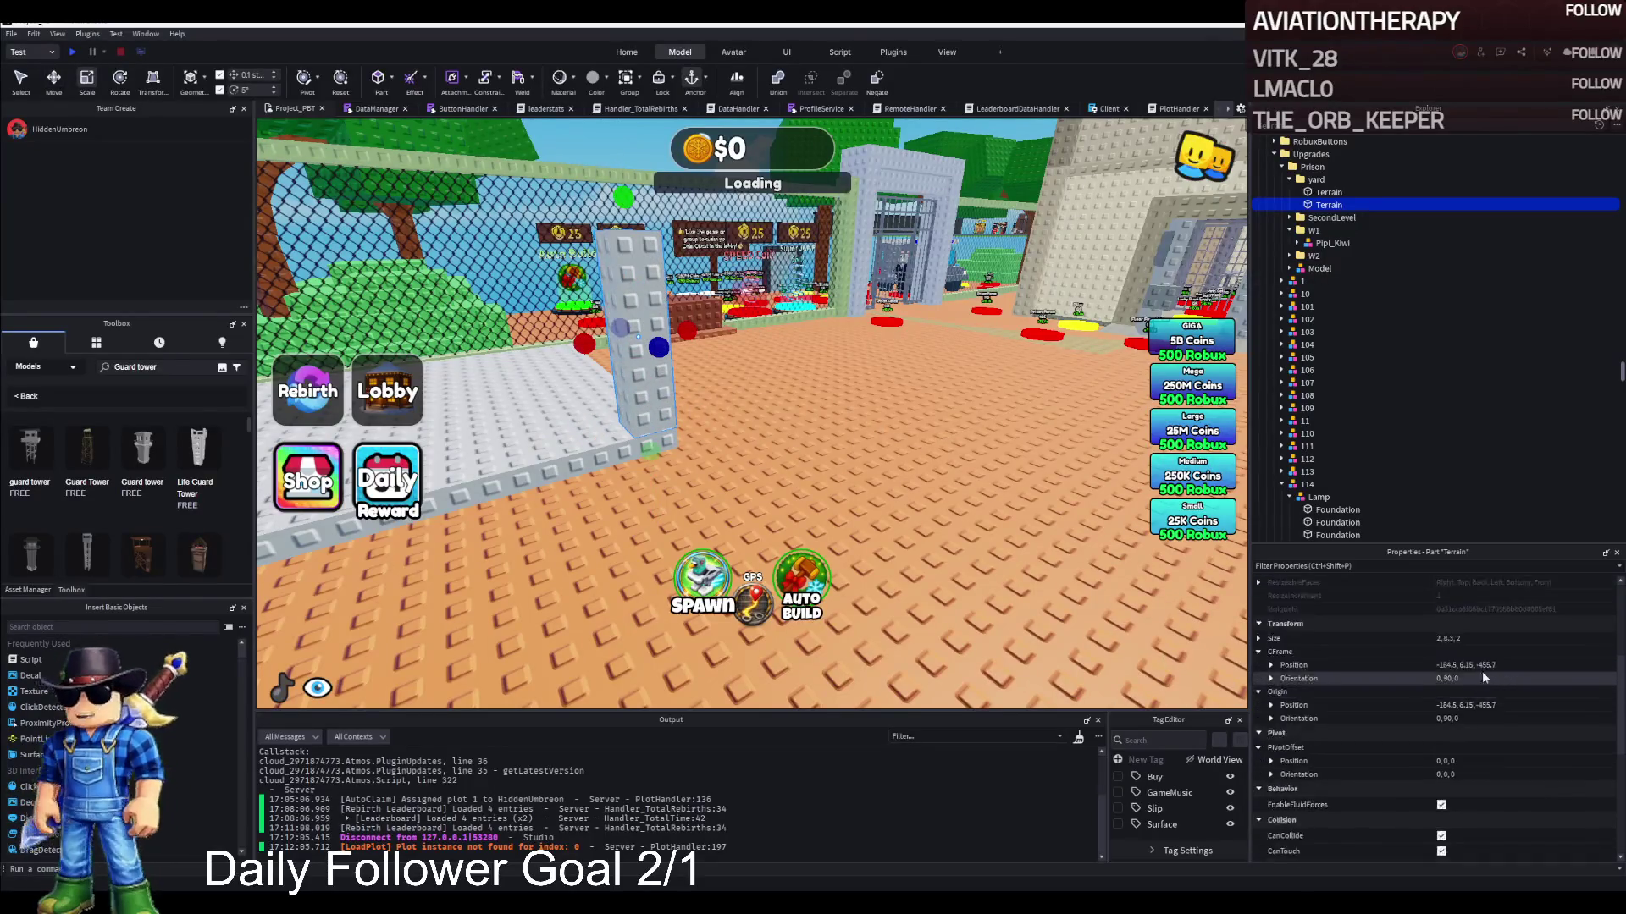
left_click(1481, 715)
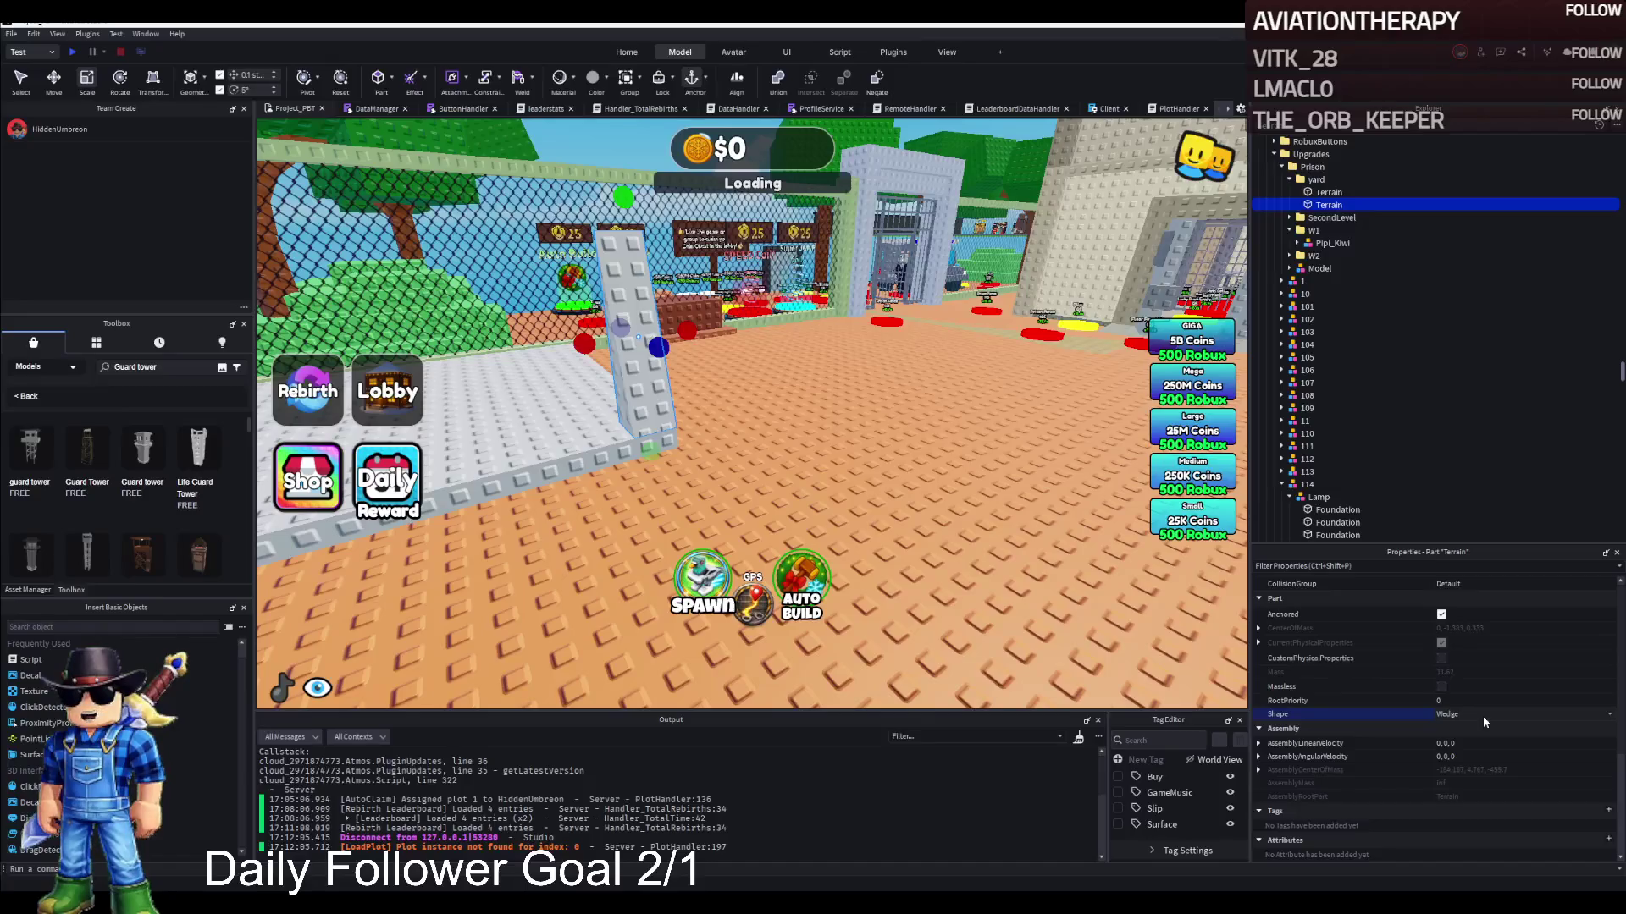
key("f")
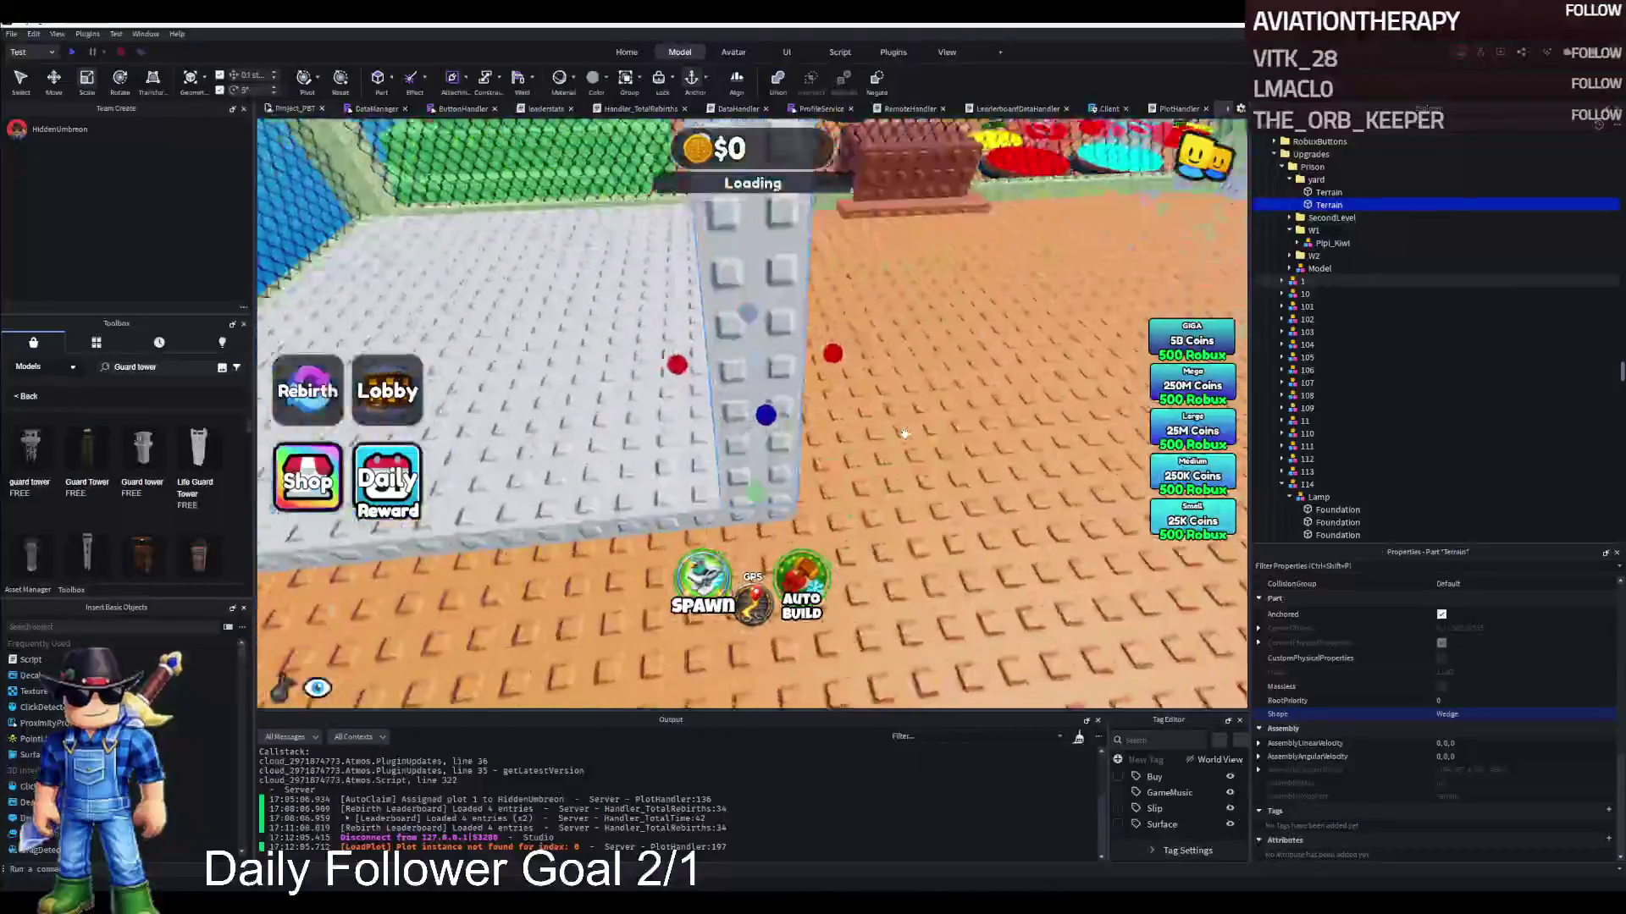
mouse_move(863, 412)
left_mouse_down()
mouse_move(817, 424)
mouse_move(784, 364)
left_mouse_up()
left_click_drag(780, 221, 781, 222)
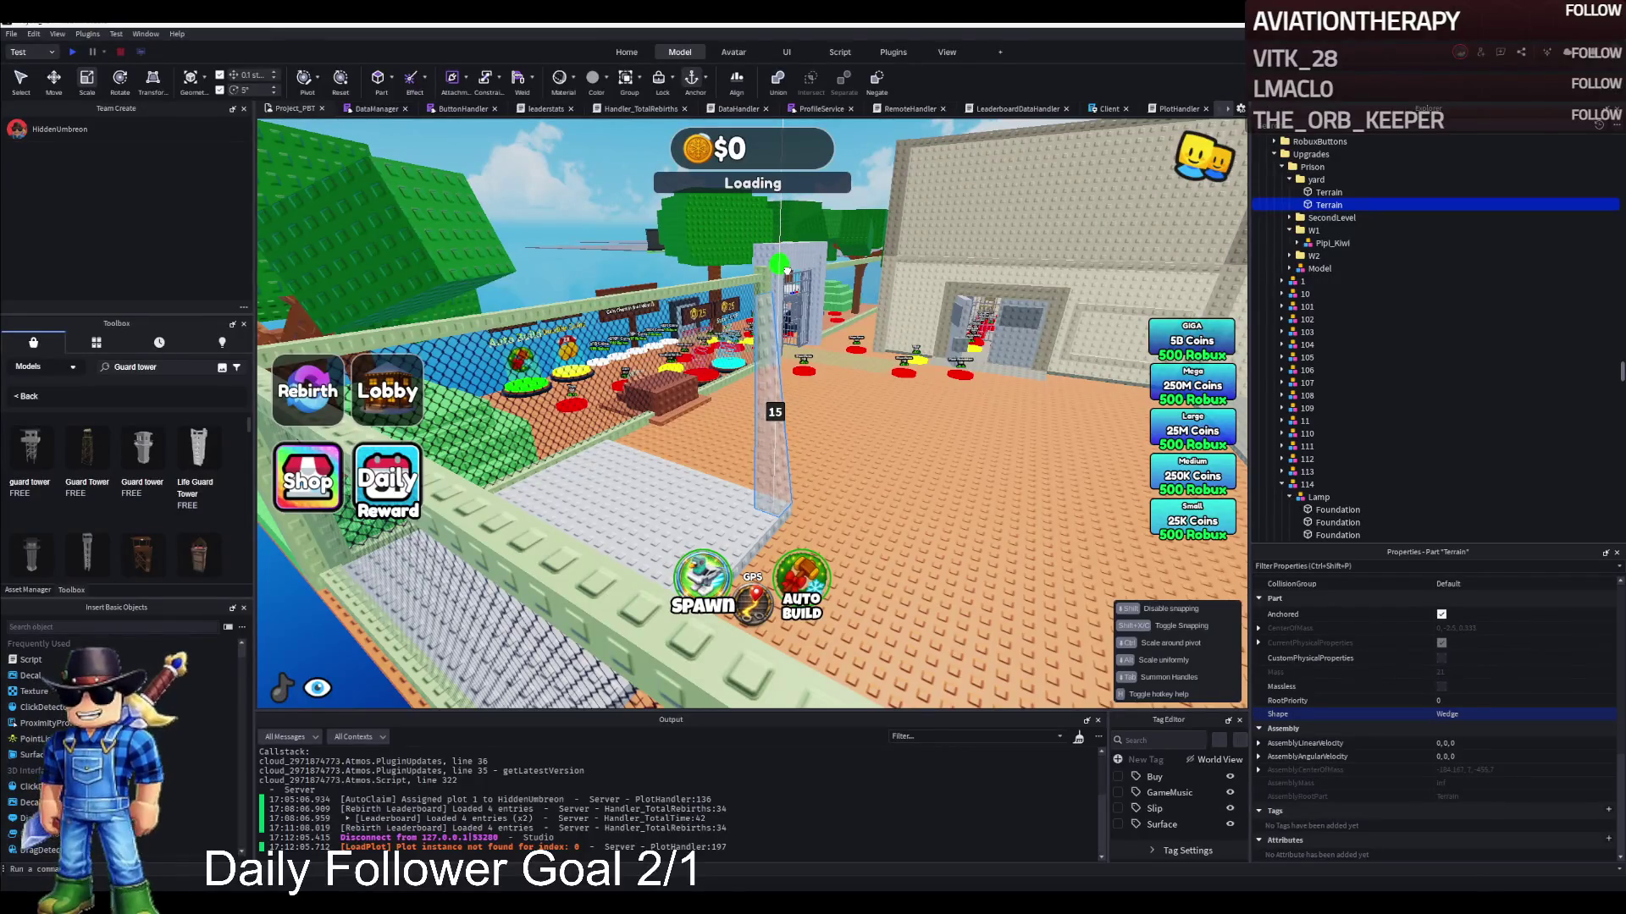
Duplicate the wedge, shift the copy sideways along the slab, and resize it
key("ctrl+d")
key("ctrl+2")
left_click_drag(838, 353, 817, 361)
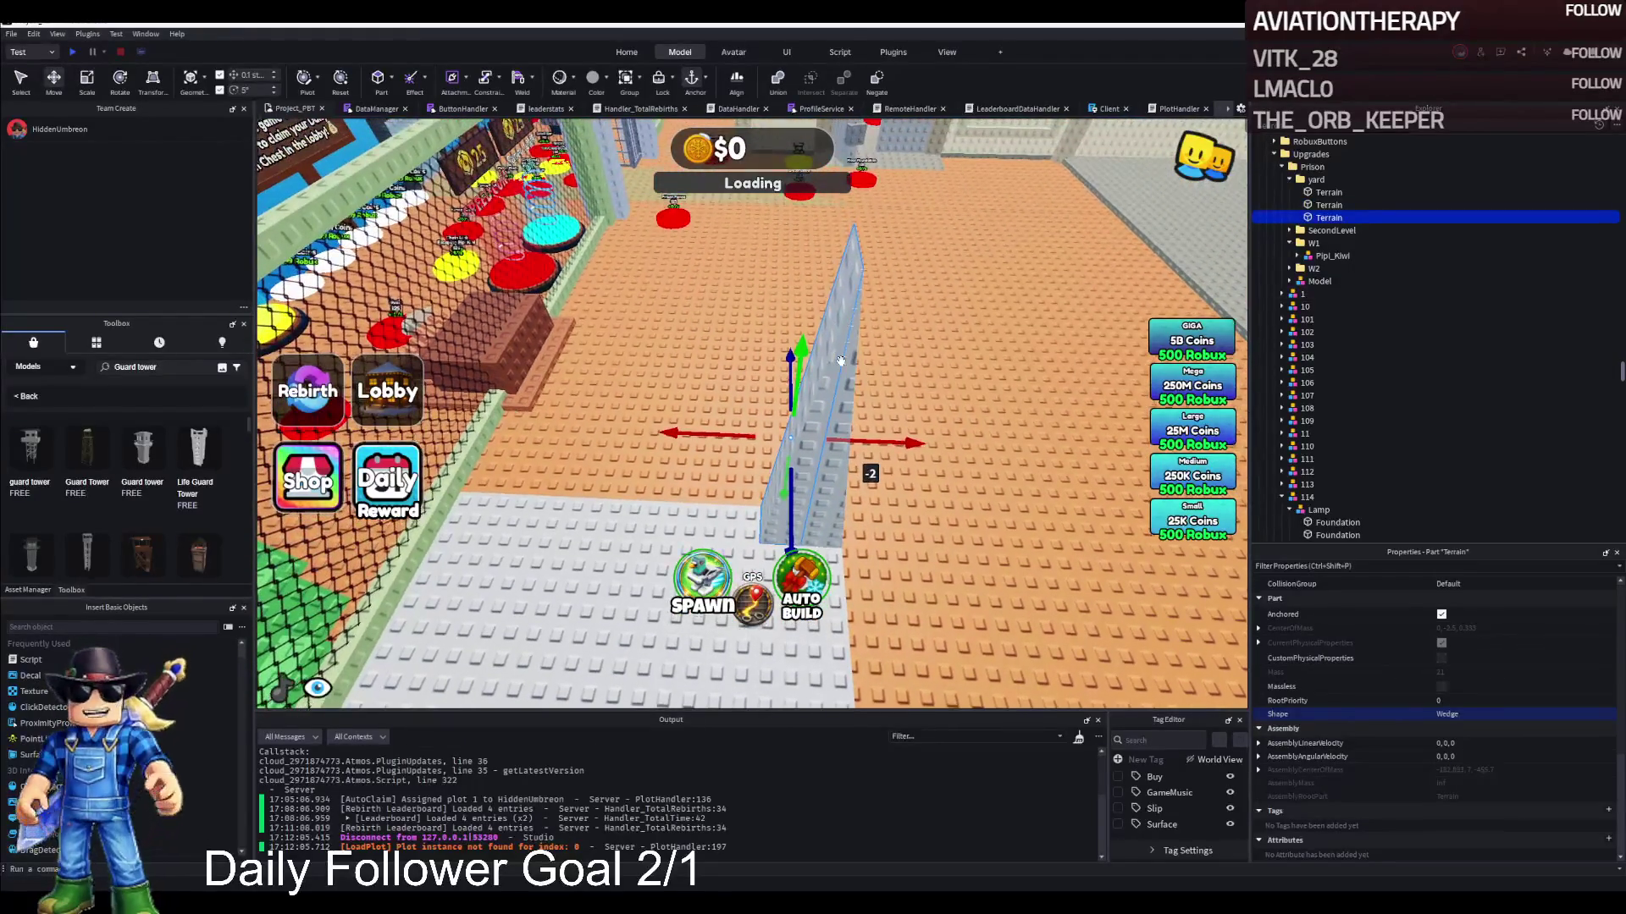
key("ctrl+3")
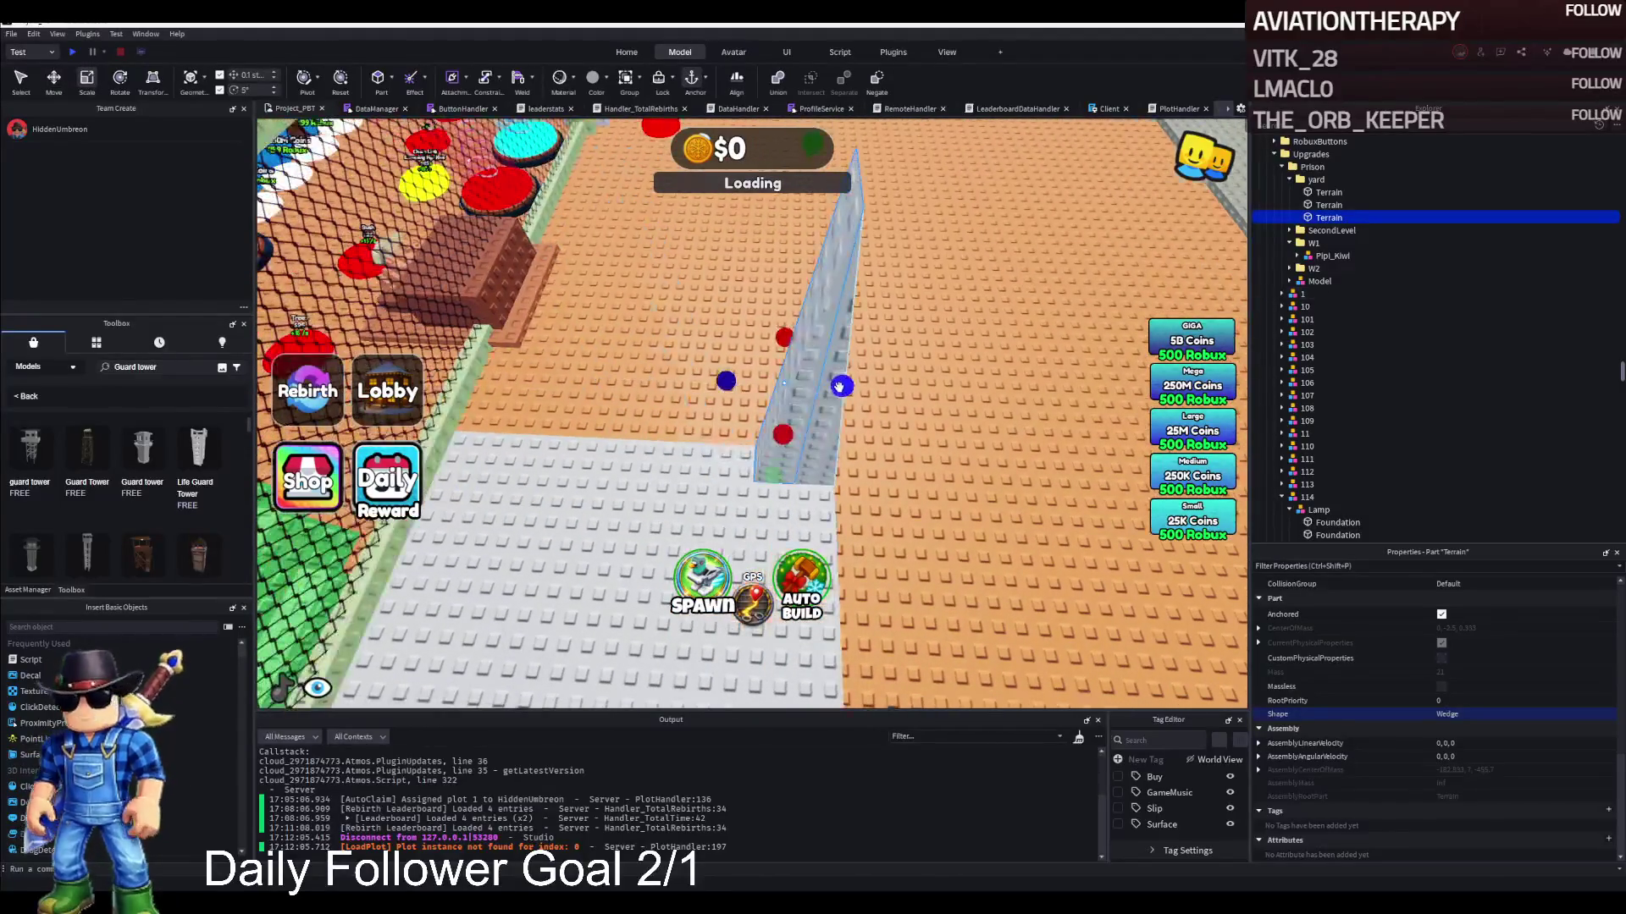
left_click_drag(825, 386, 829, 386)
left_click(840, 386)
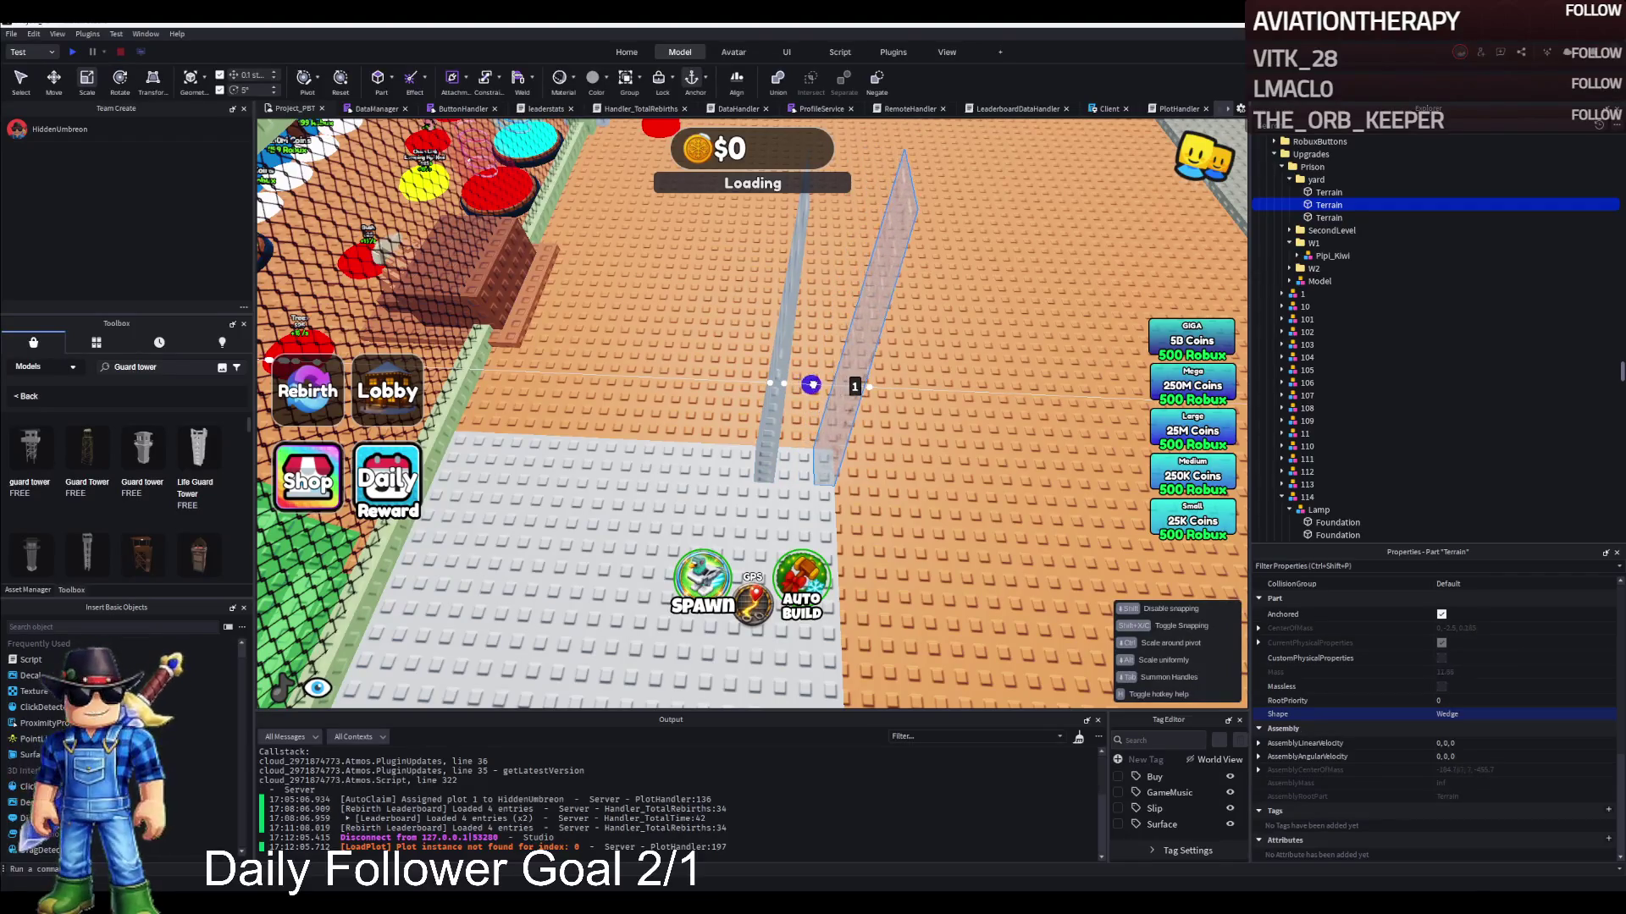
Add another copy as a plain Block pillar beside the wedge and widen it
key("ctrl+d")
left_click(1469, 722)
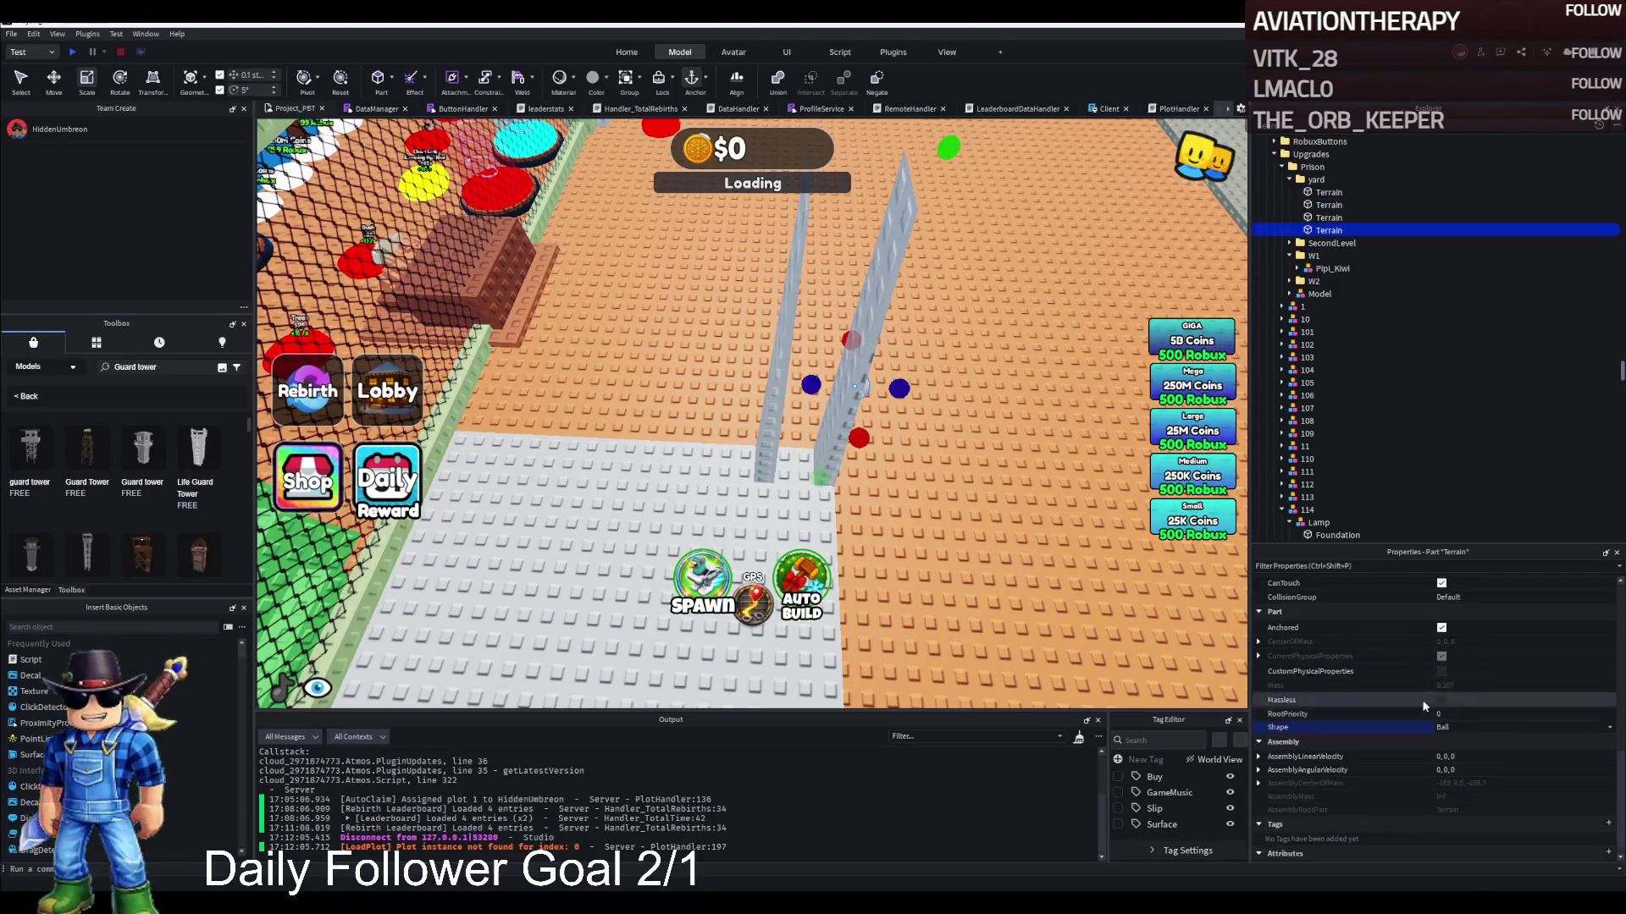
key("ctrl+2")
left_click_drag(910, 426, 855, 440)
scroll(855, 440, "up", 3)
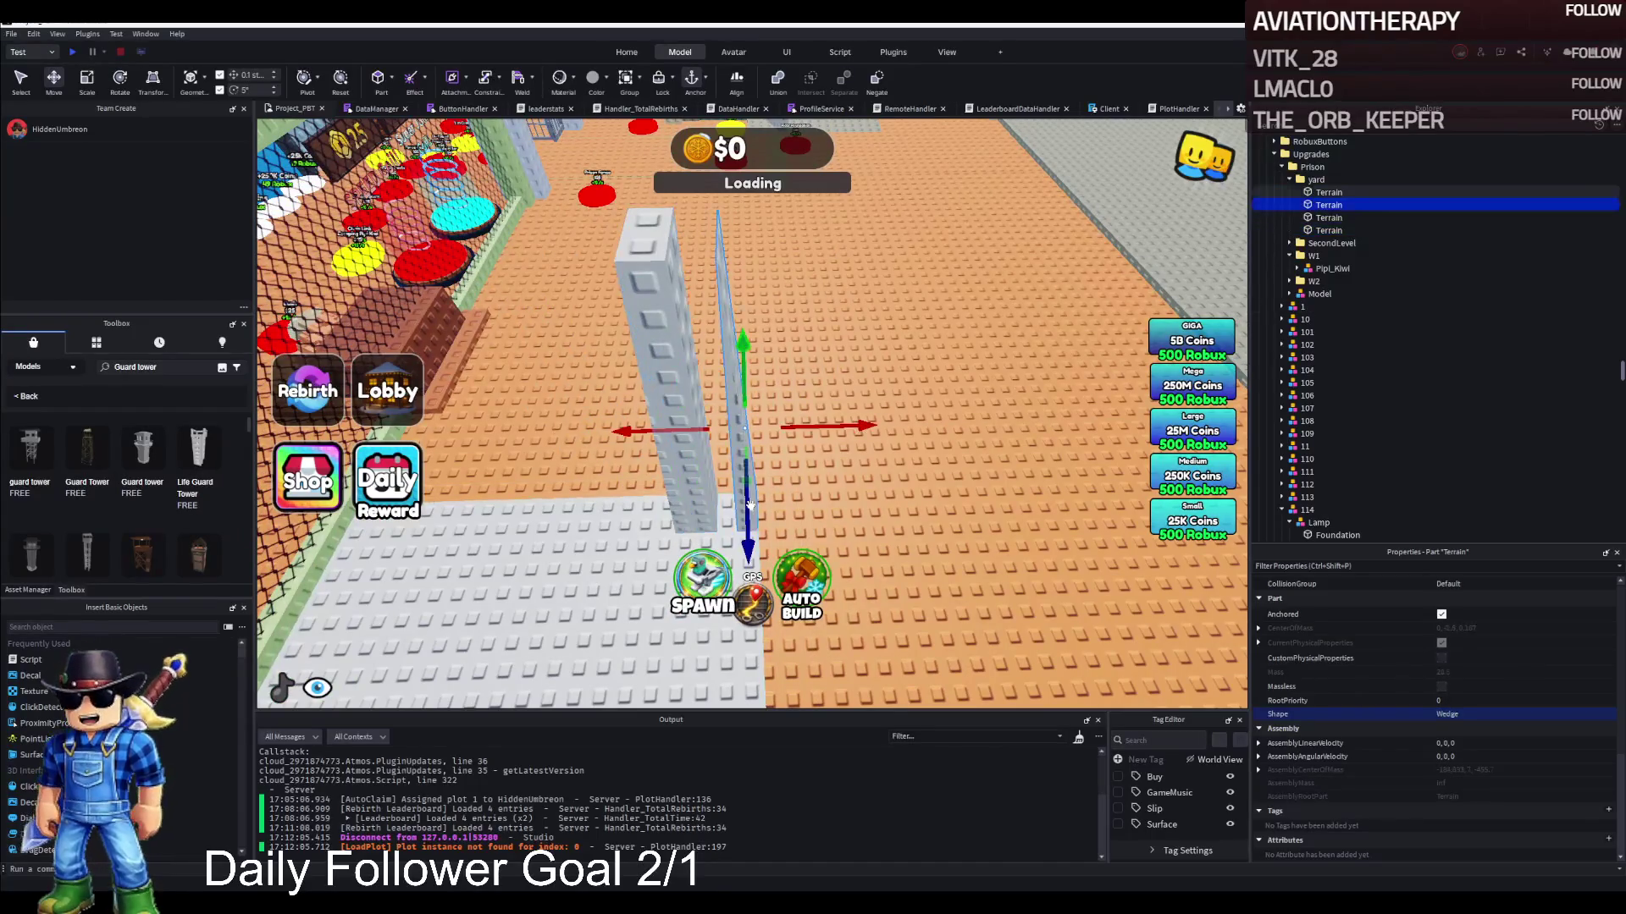
key("ctrl+3")
left_click_drag(744, 436, 762, 430)
scroll(843, 429, "up", 5)
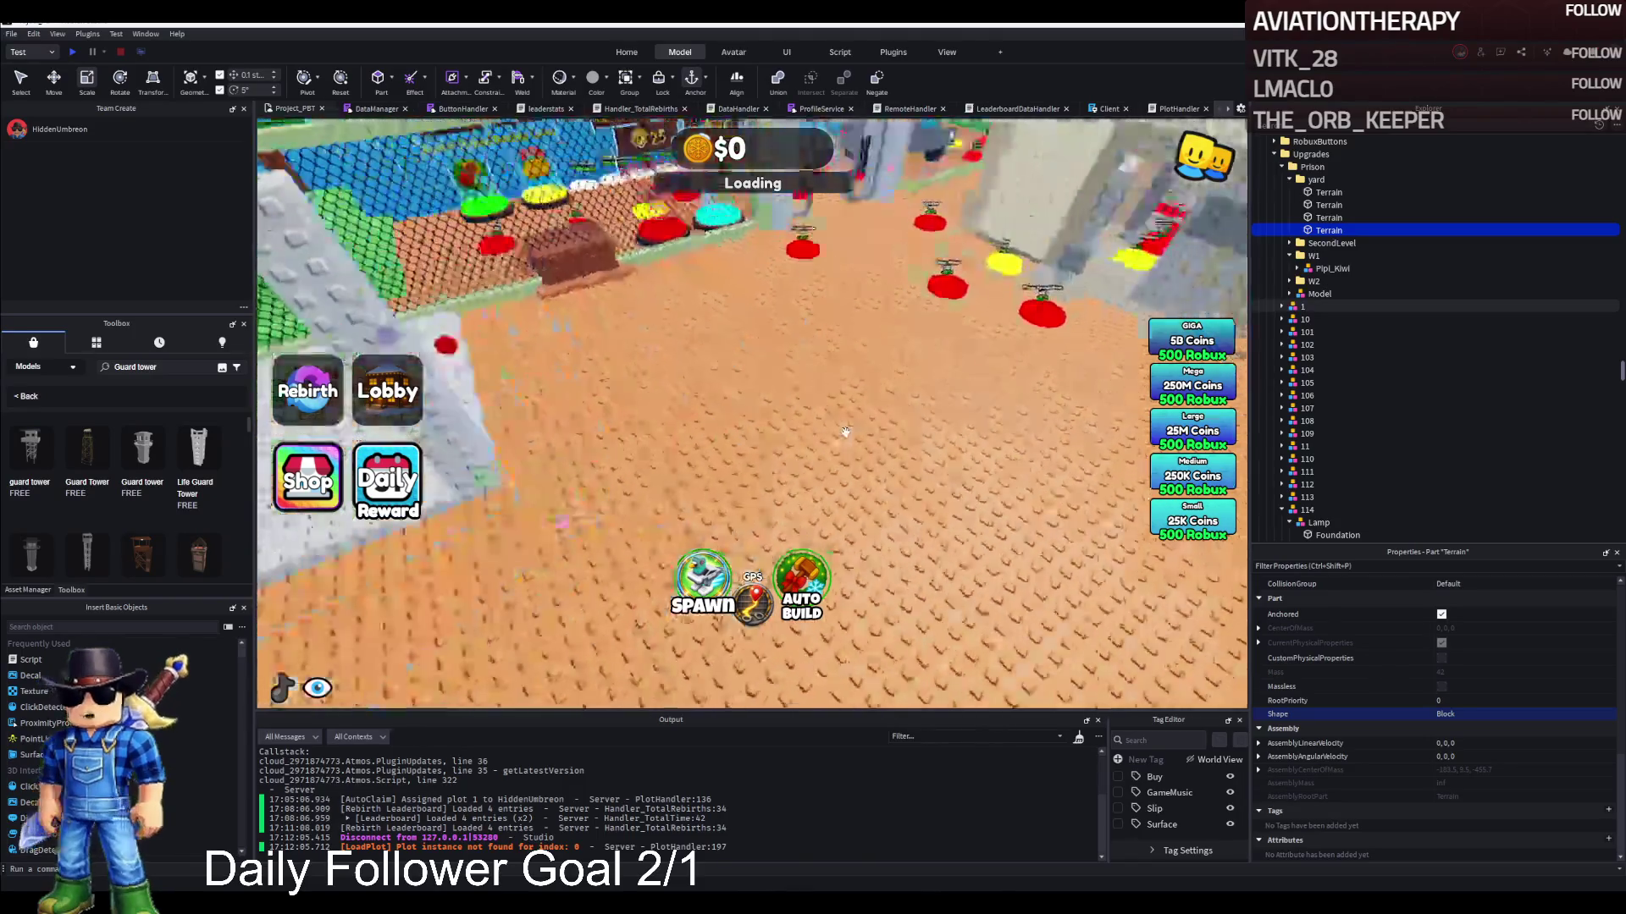
scroll(843, 429, "down", 5)
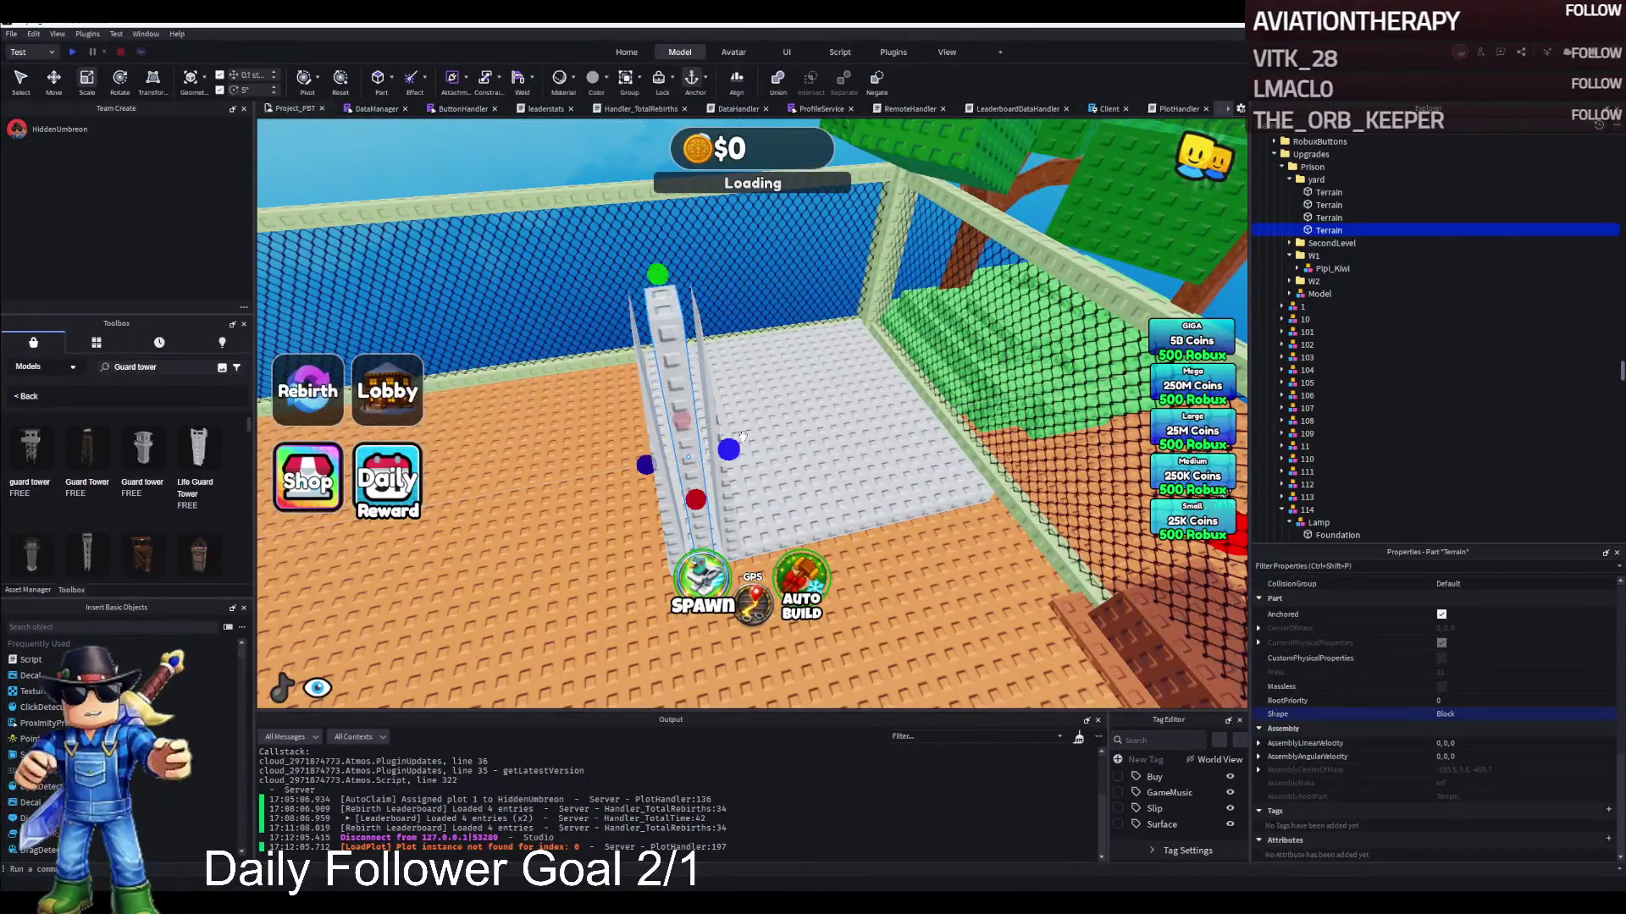
Resize the wedge pillar and flip another tower part to face the other way
left_click(742, 436)
left_click_drag(682, 458, 702, 457)
left_click(644, 406)
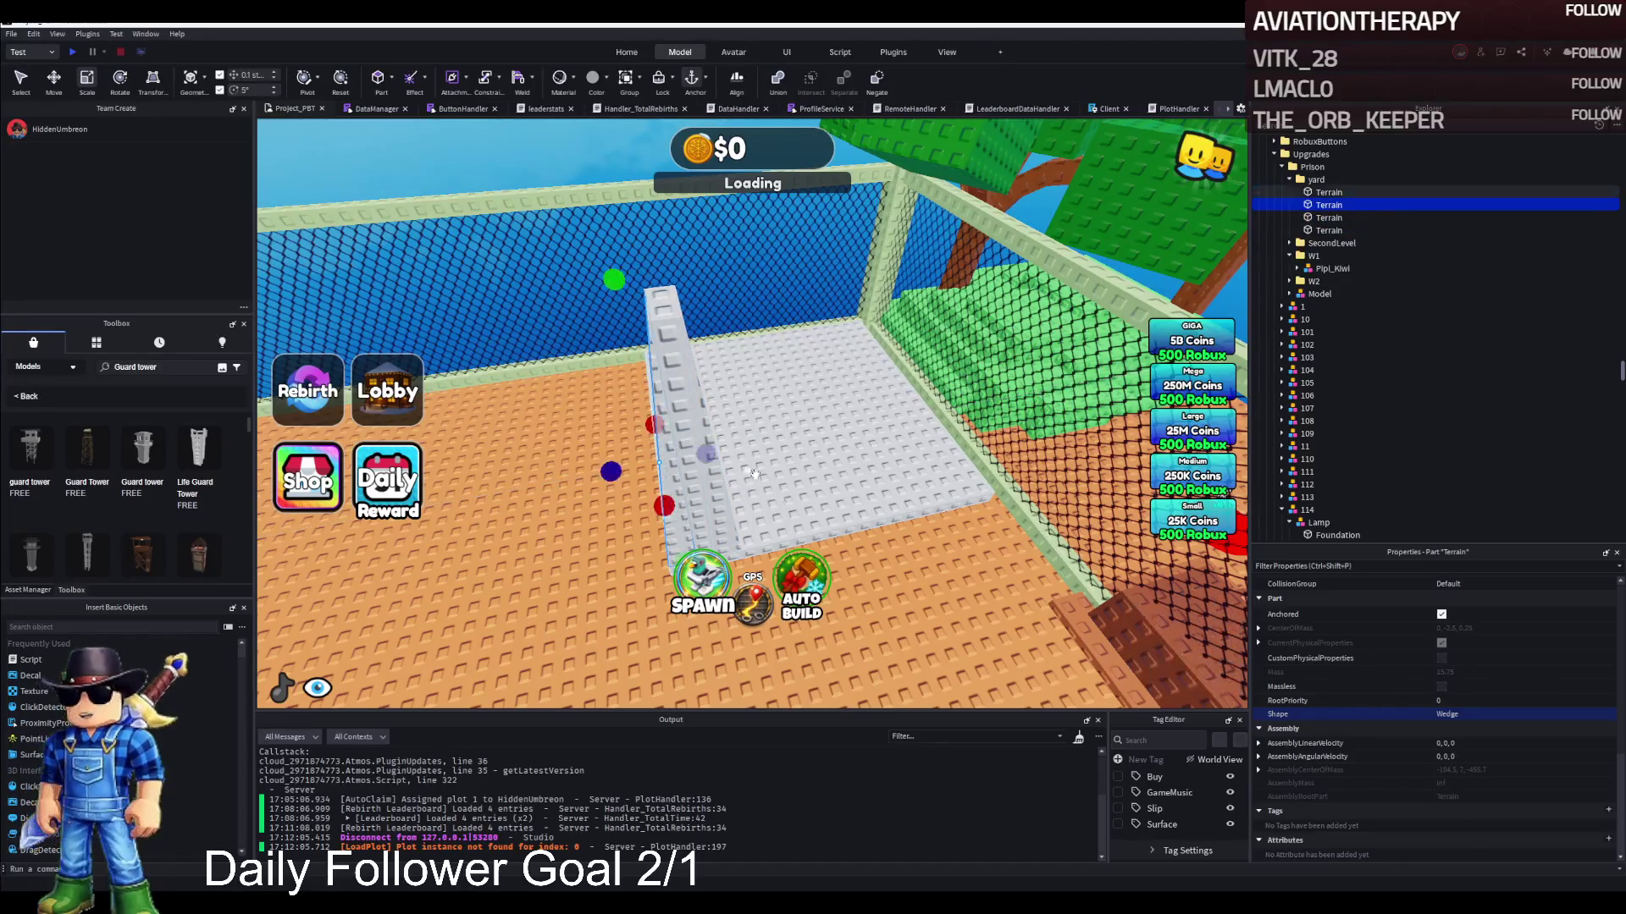
left_click(675, 499)
left_click(682, 486)
left_click(690, 470)
left_click(696, 457)
left_click_drag(696, 457, 792, 473)
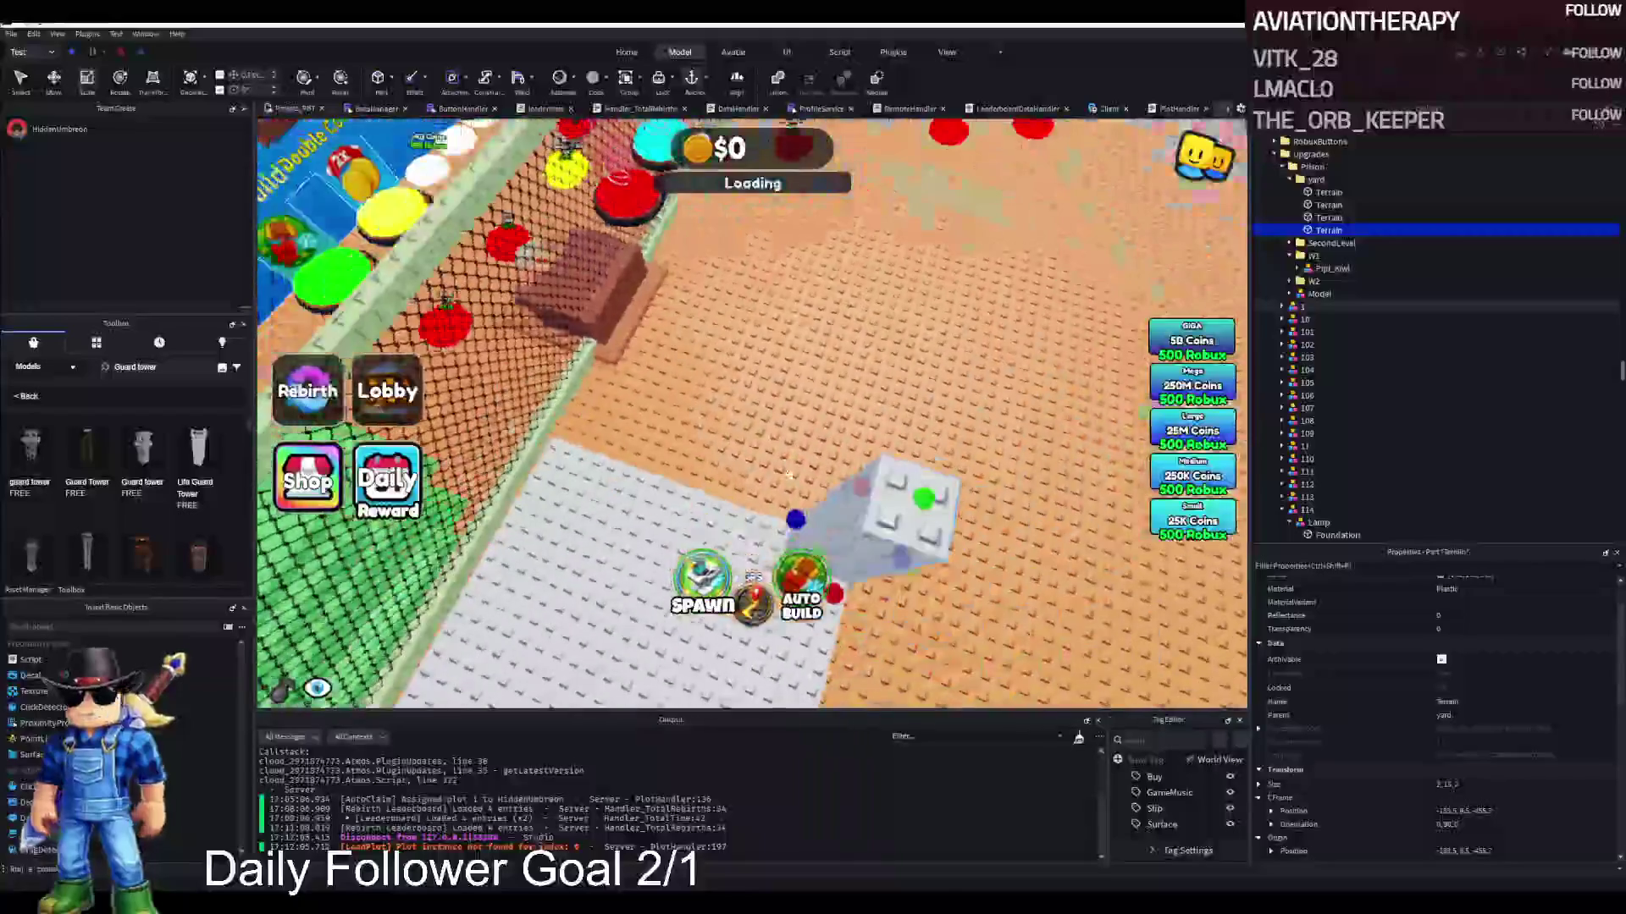
left_click(707, 477)
left_click(708, 477)
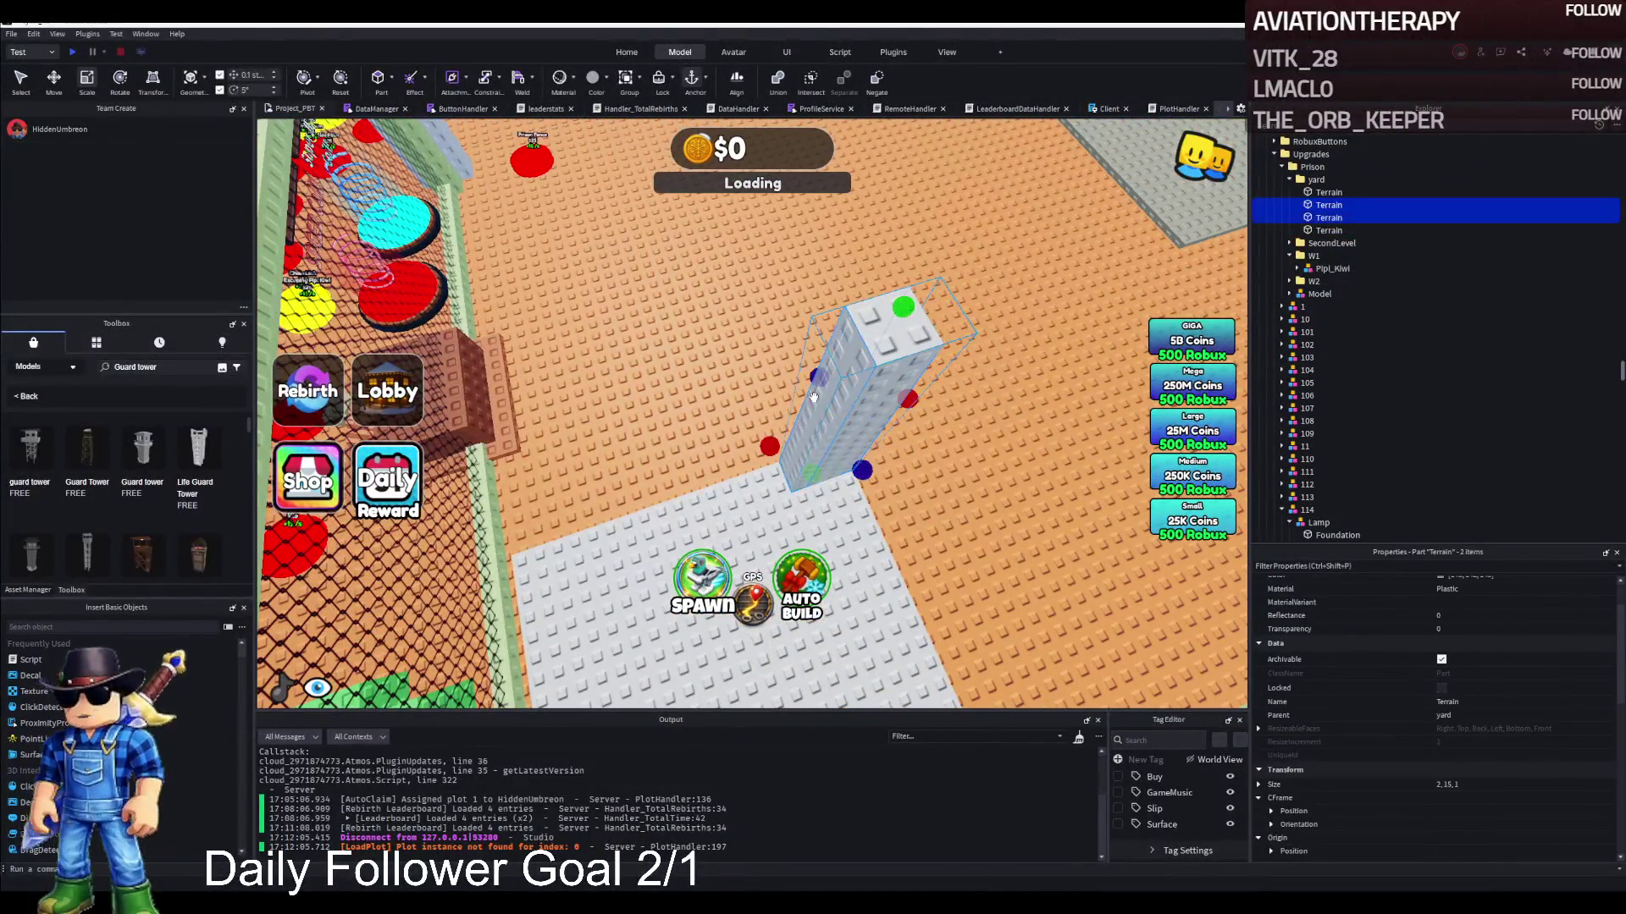
Change the newest wedge piece's Shape to CornerWedge in Properties
left_click(1012, 421)
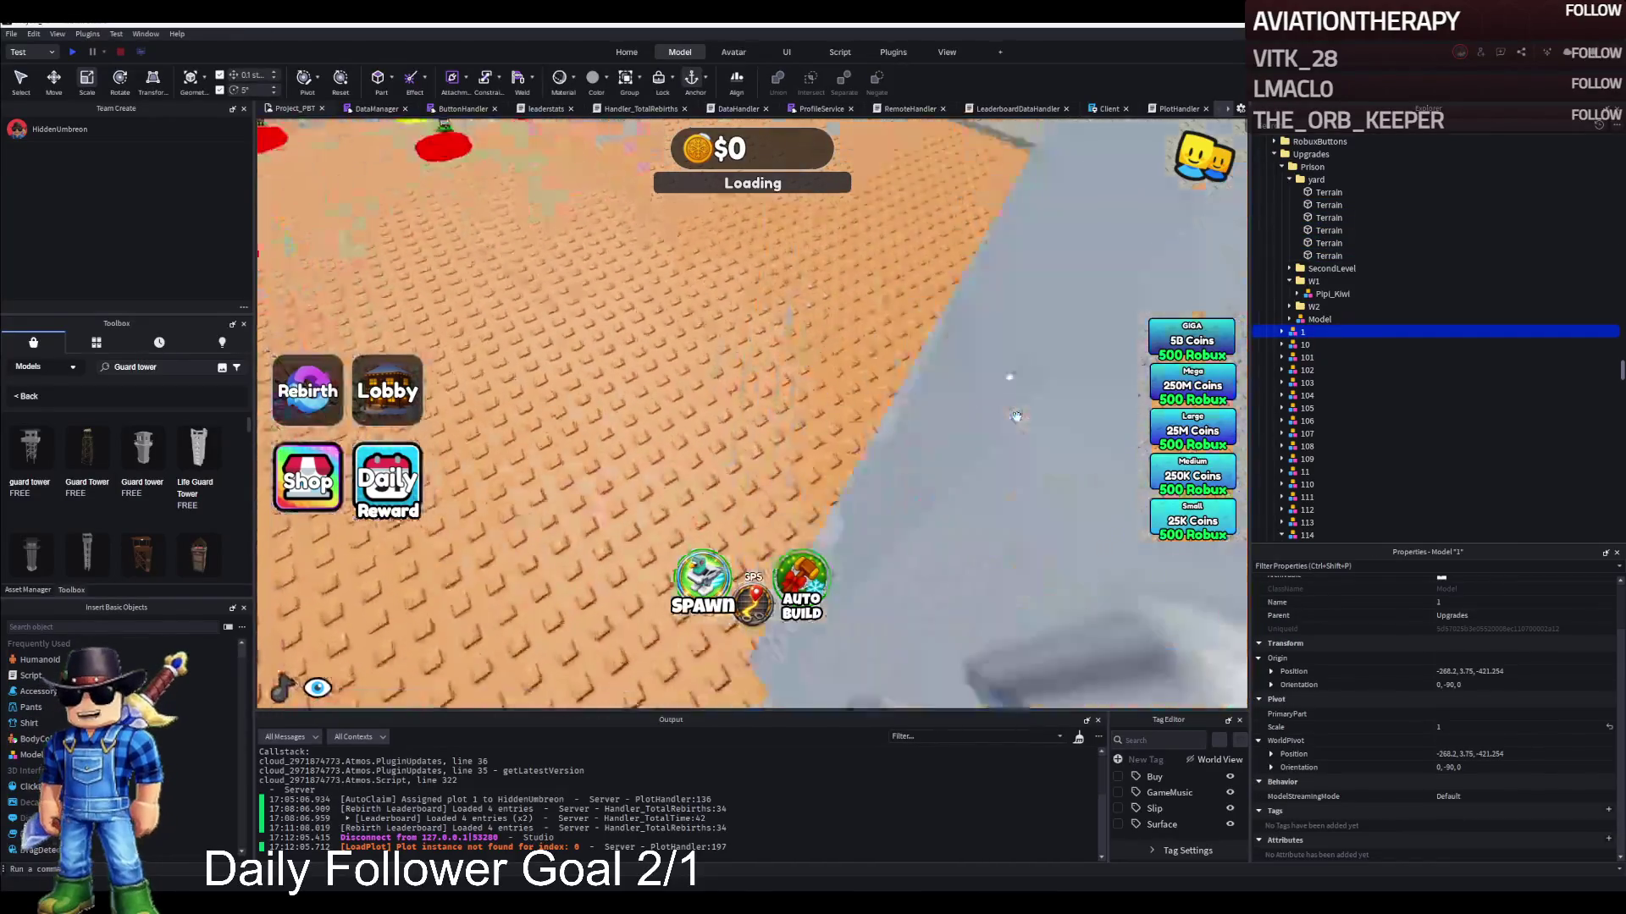
left_click(881, 426)
scroll(1492, 789, "down", 10)
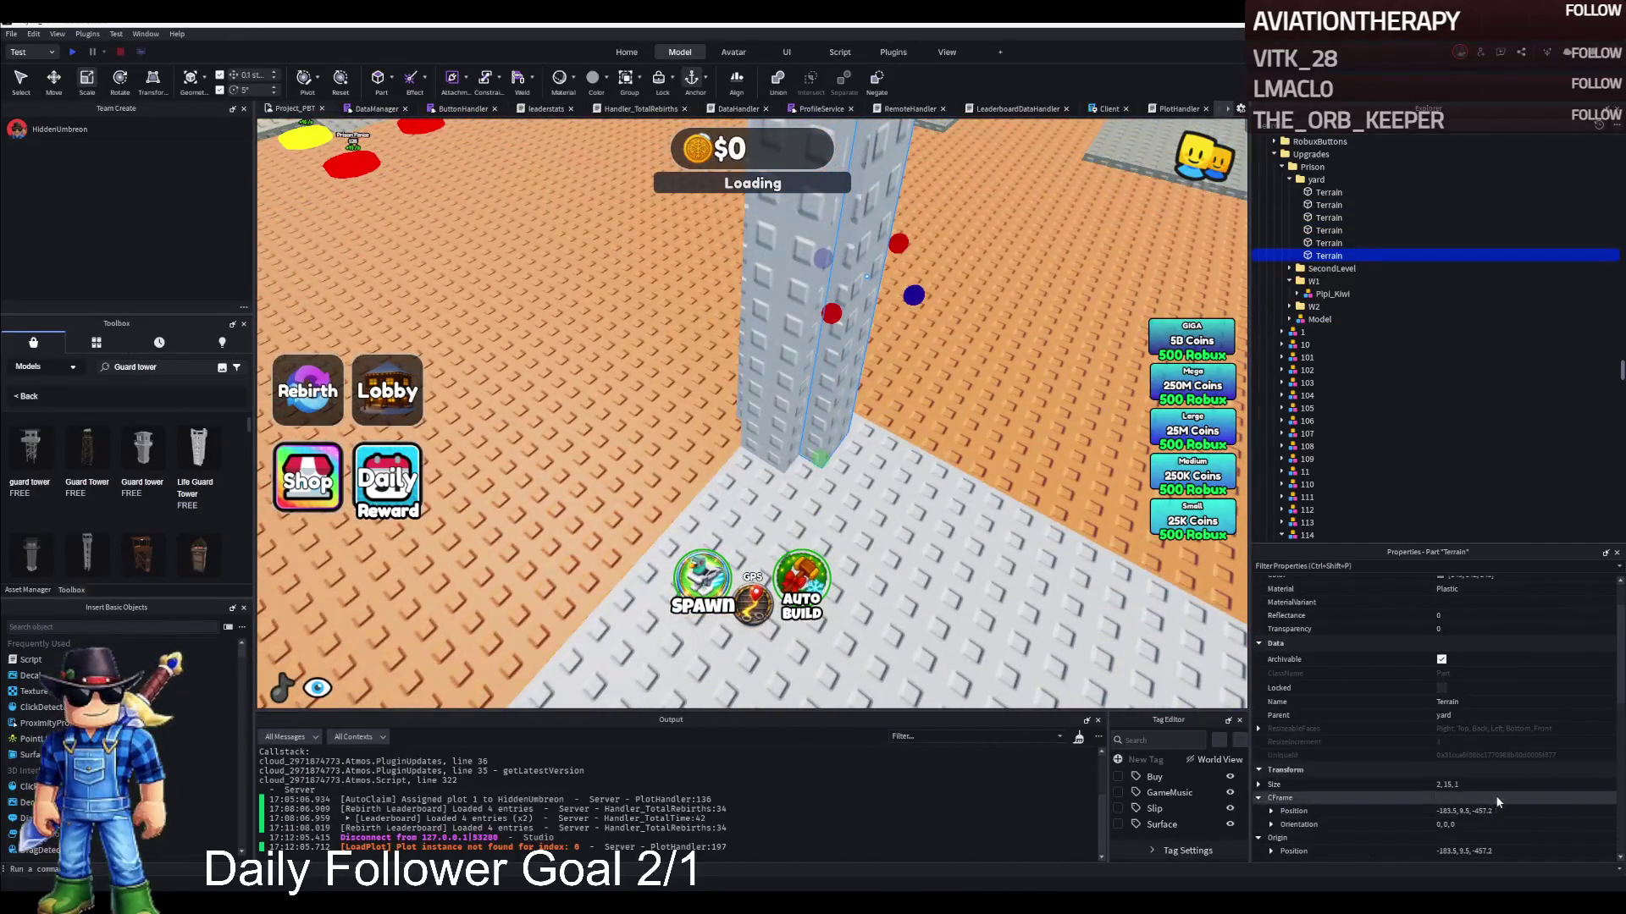
left_click(1482, 714)
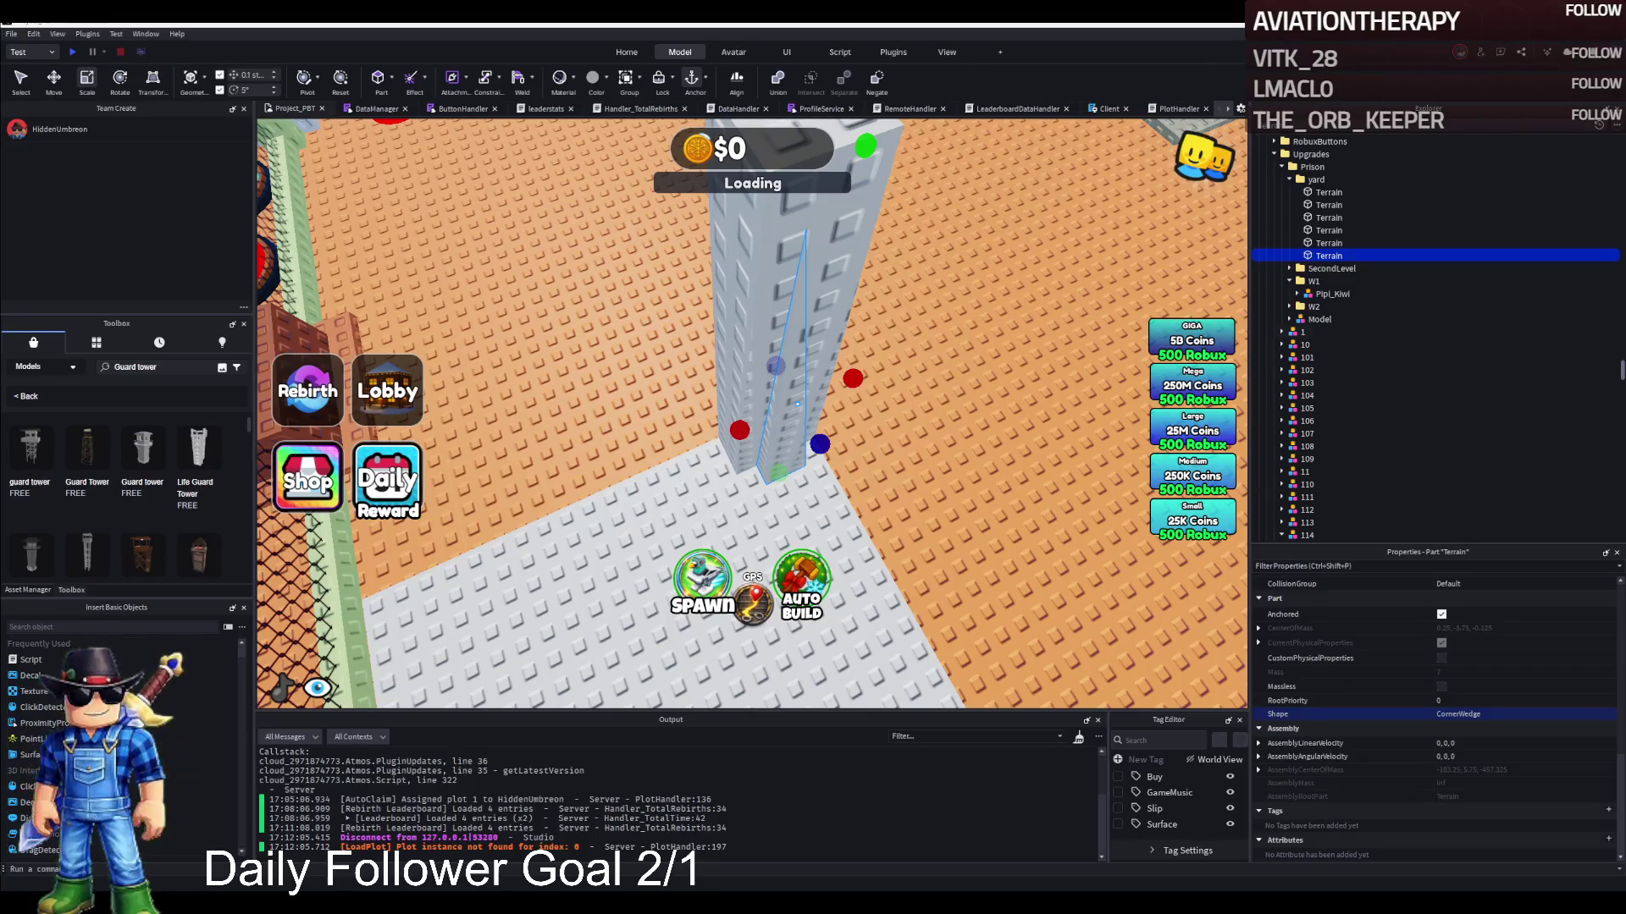
scroll(696, 386, "up", 5)
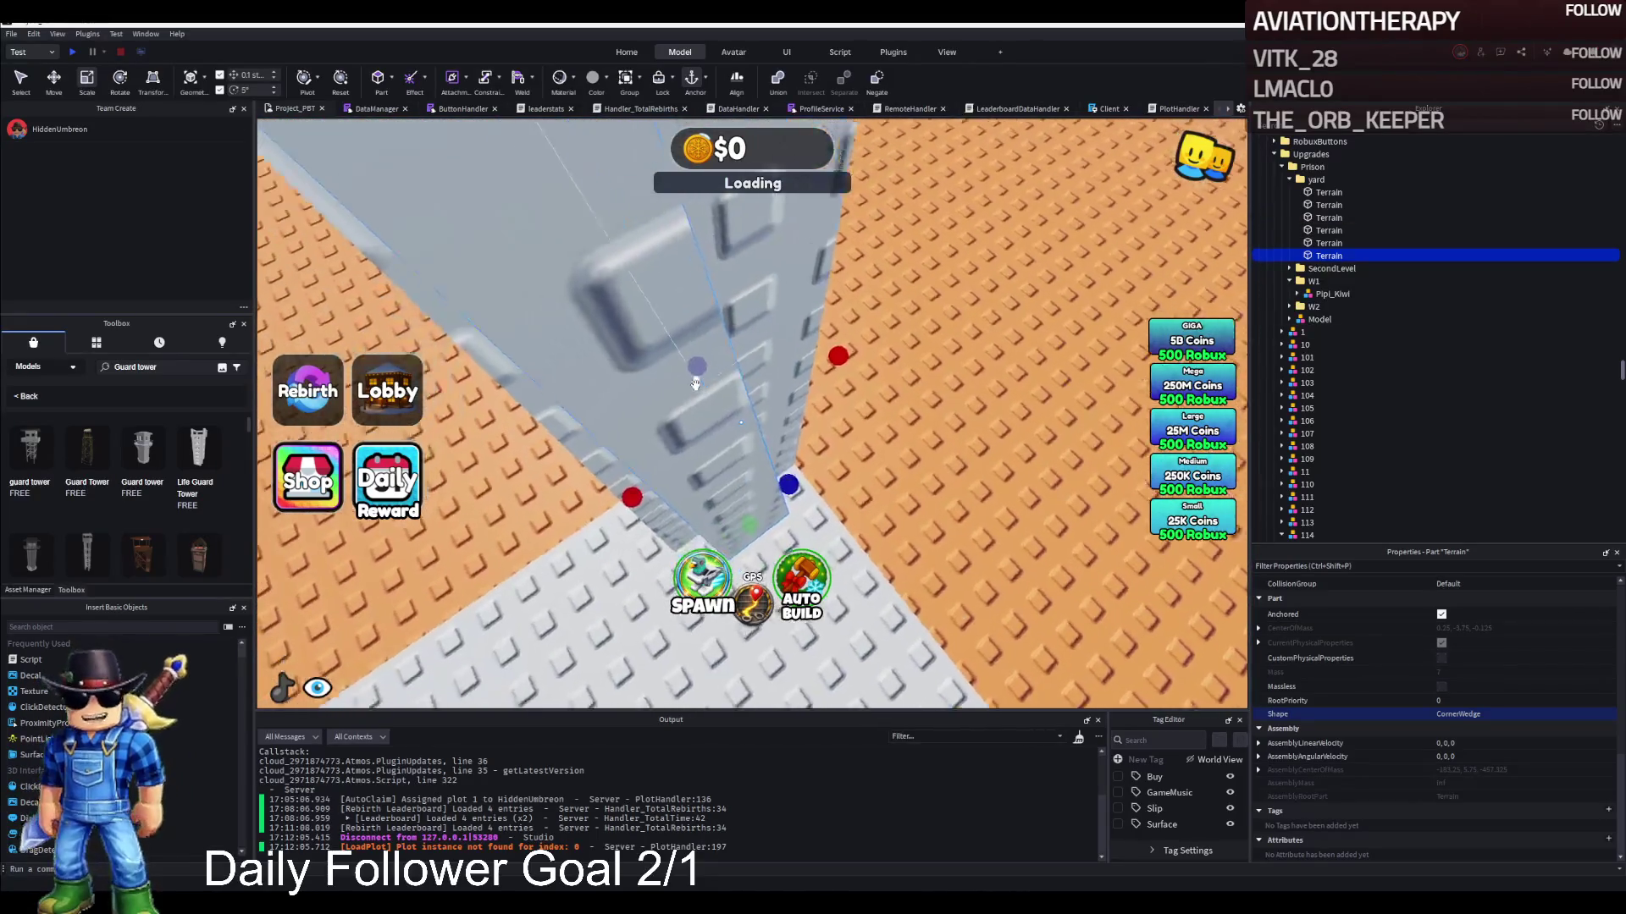
scroll(696, 386, "down", 5)
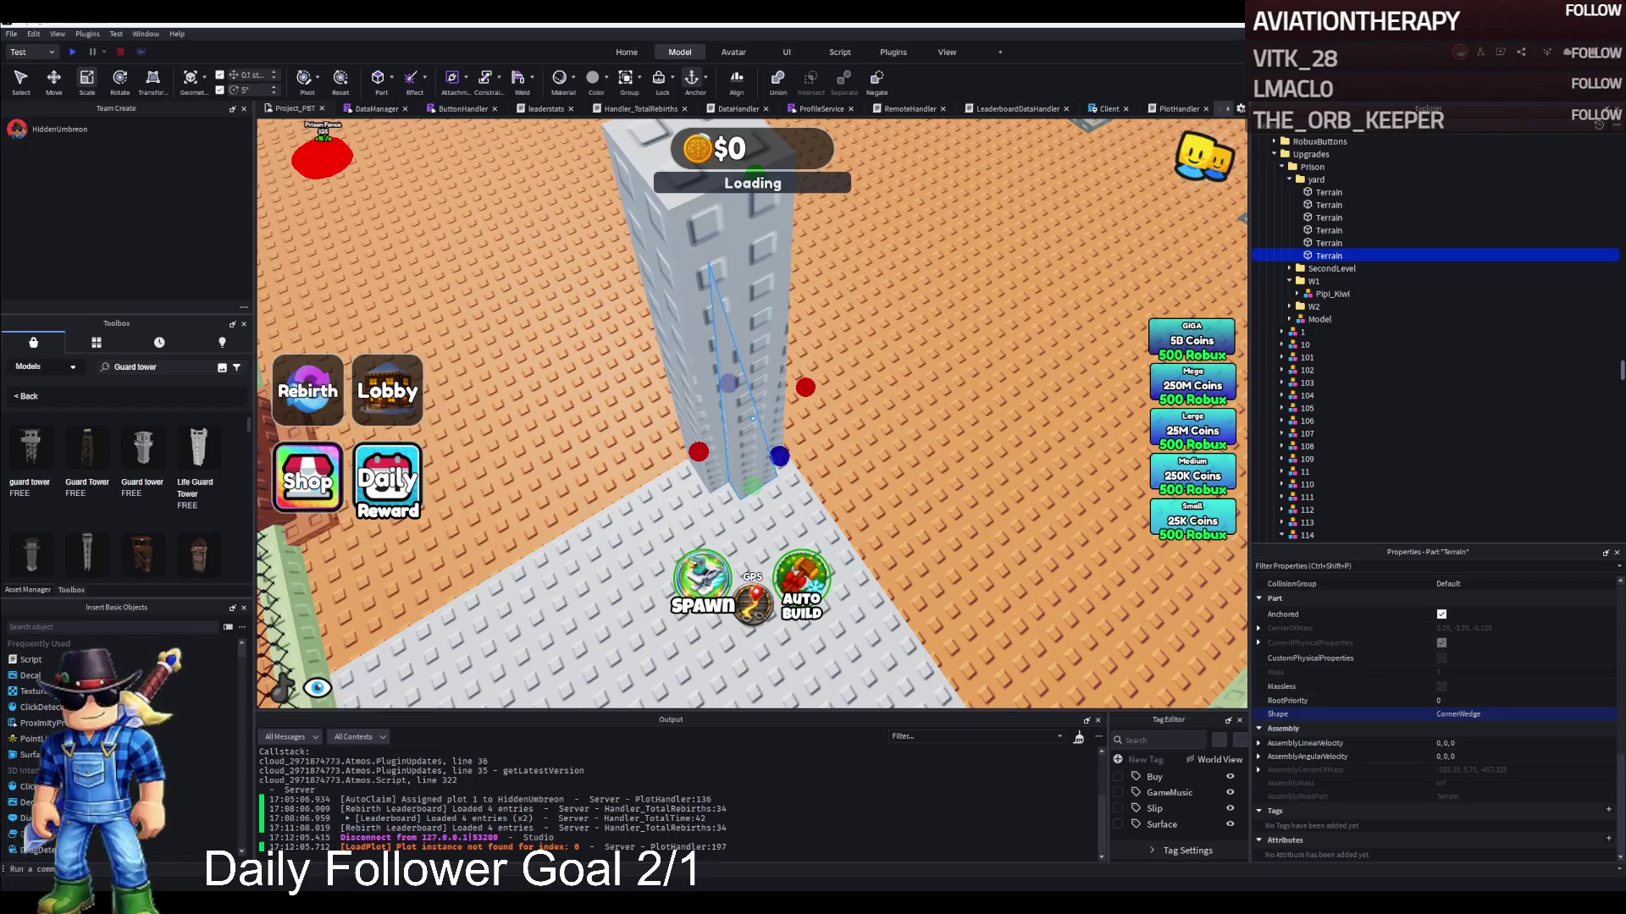
scroll(798, 445, "up", 3)
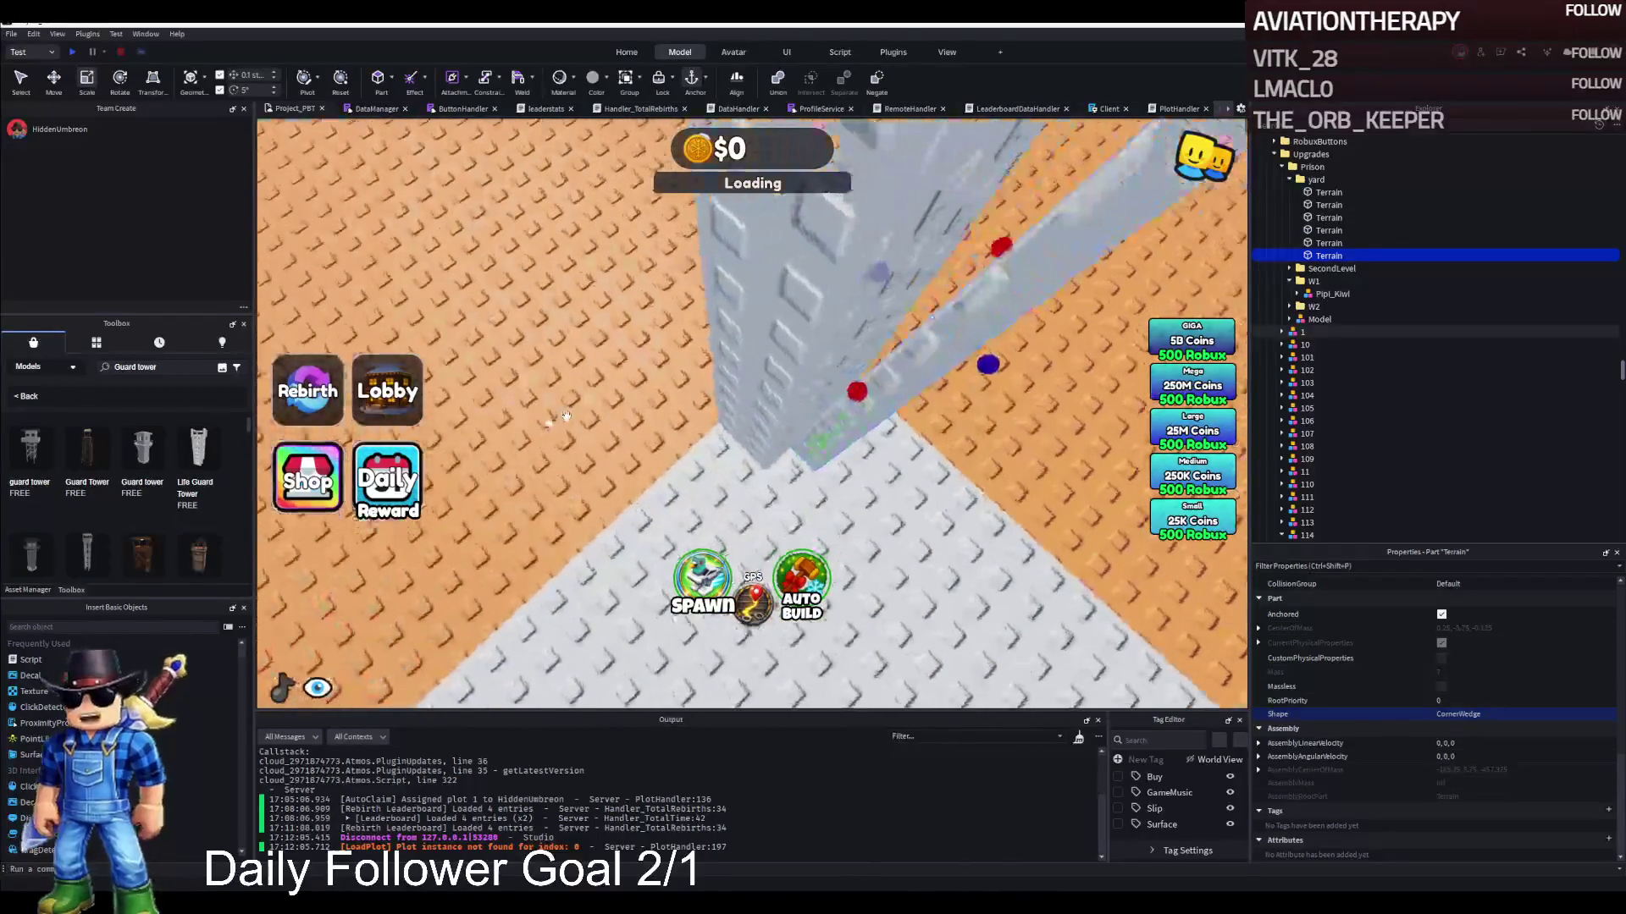
scroll(796, 440, "up", 3)
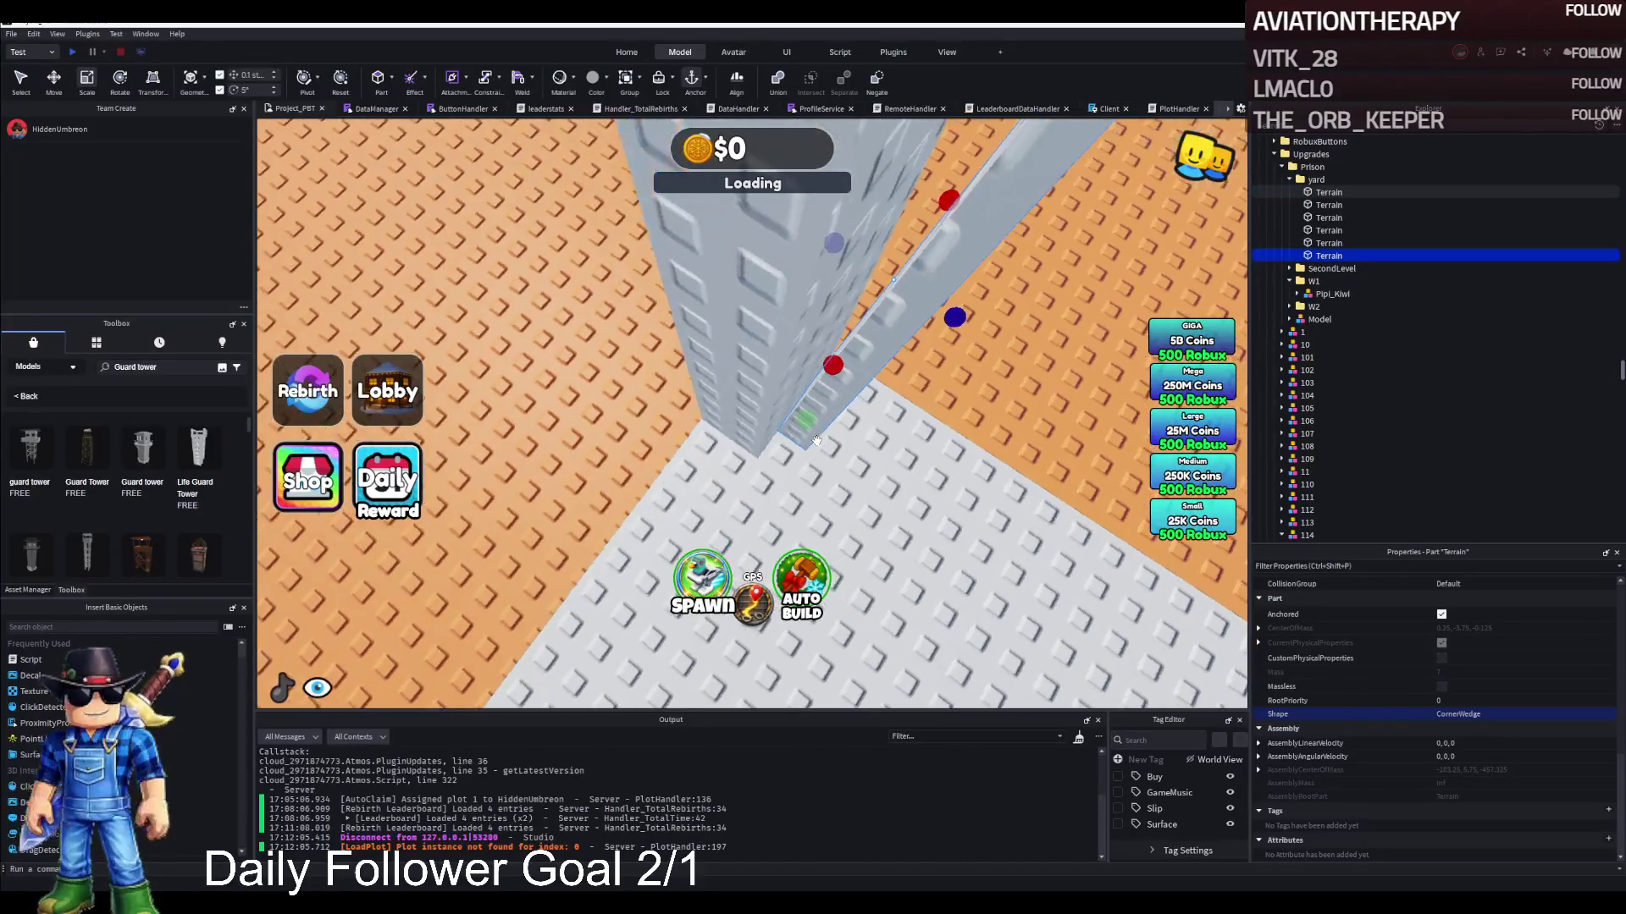
scroll(796, 440, "down", 5)
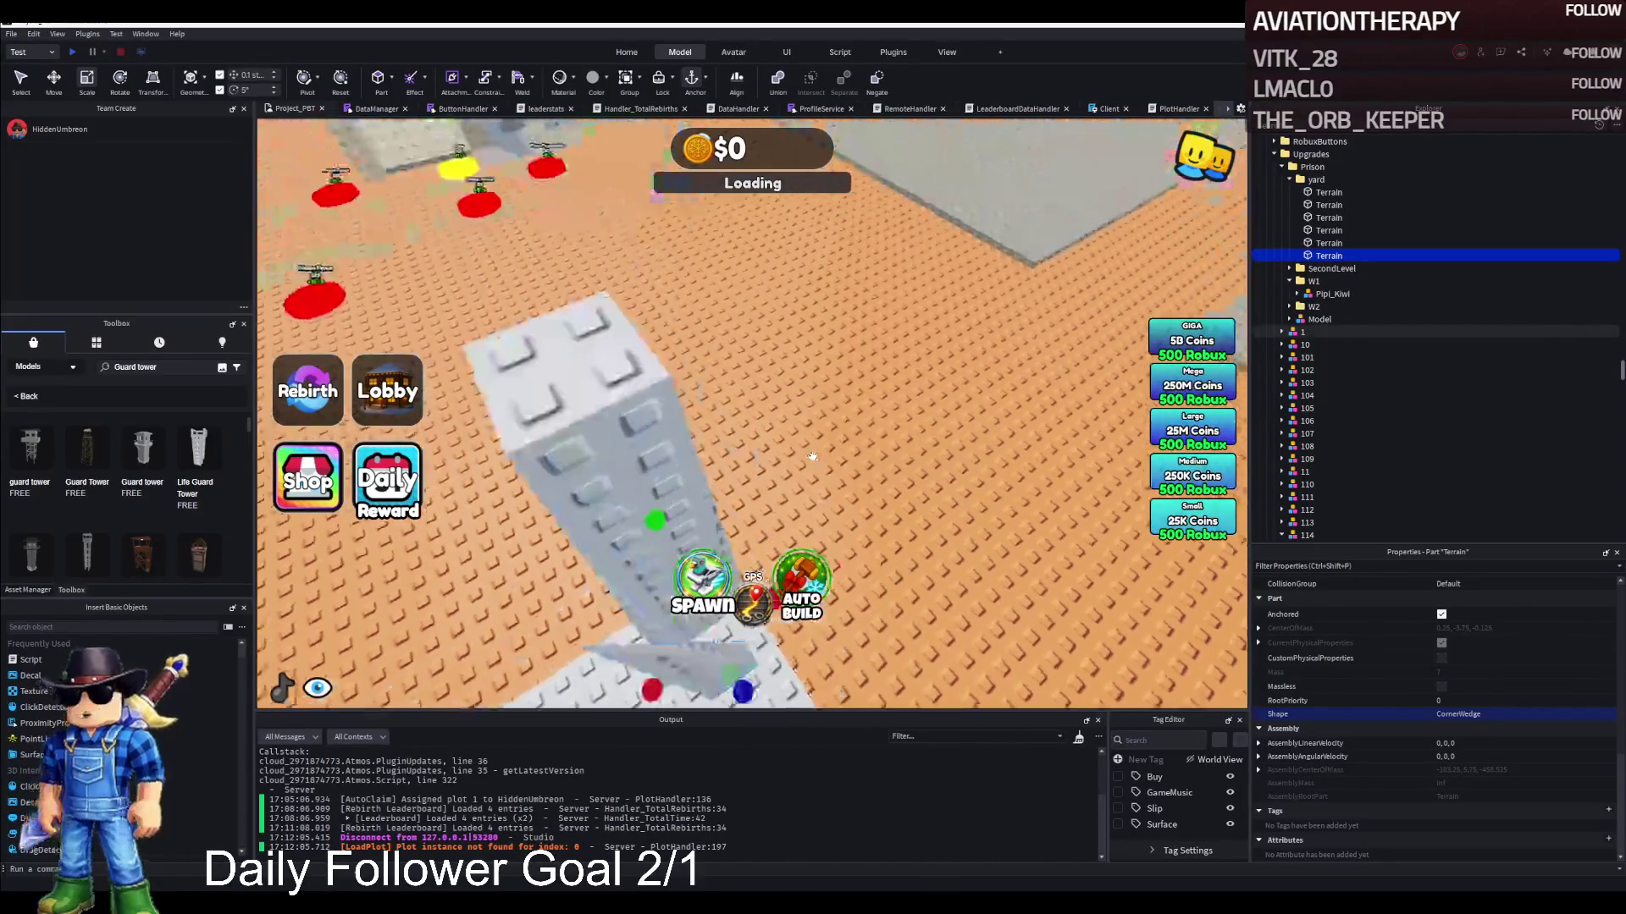
scroll(810, 455, "up", 5)
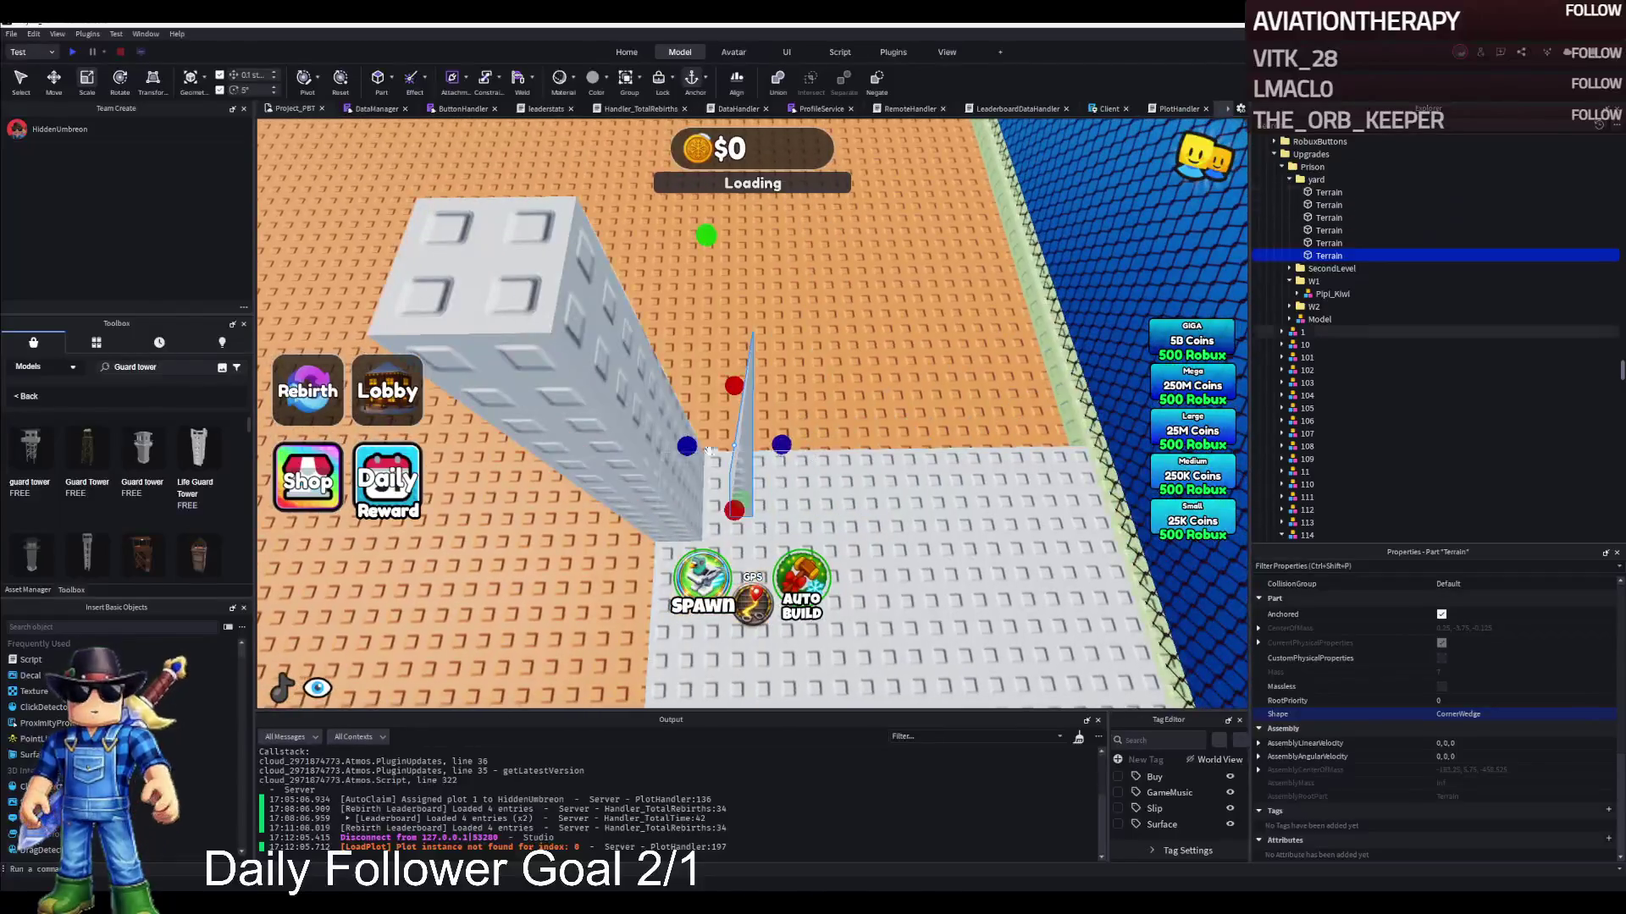
scroll(709, 450, "up", 3)
Select the tall pillar block and the thin wedge beside it, framing each in view
left_click(652, 361)
scroll(652, 362, "down", 3)
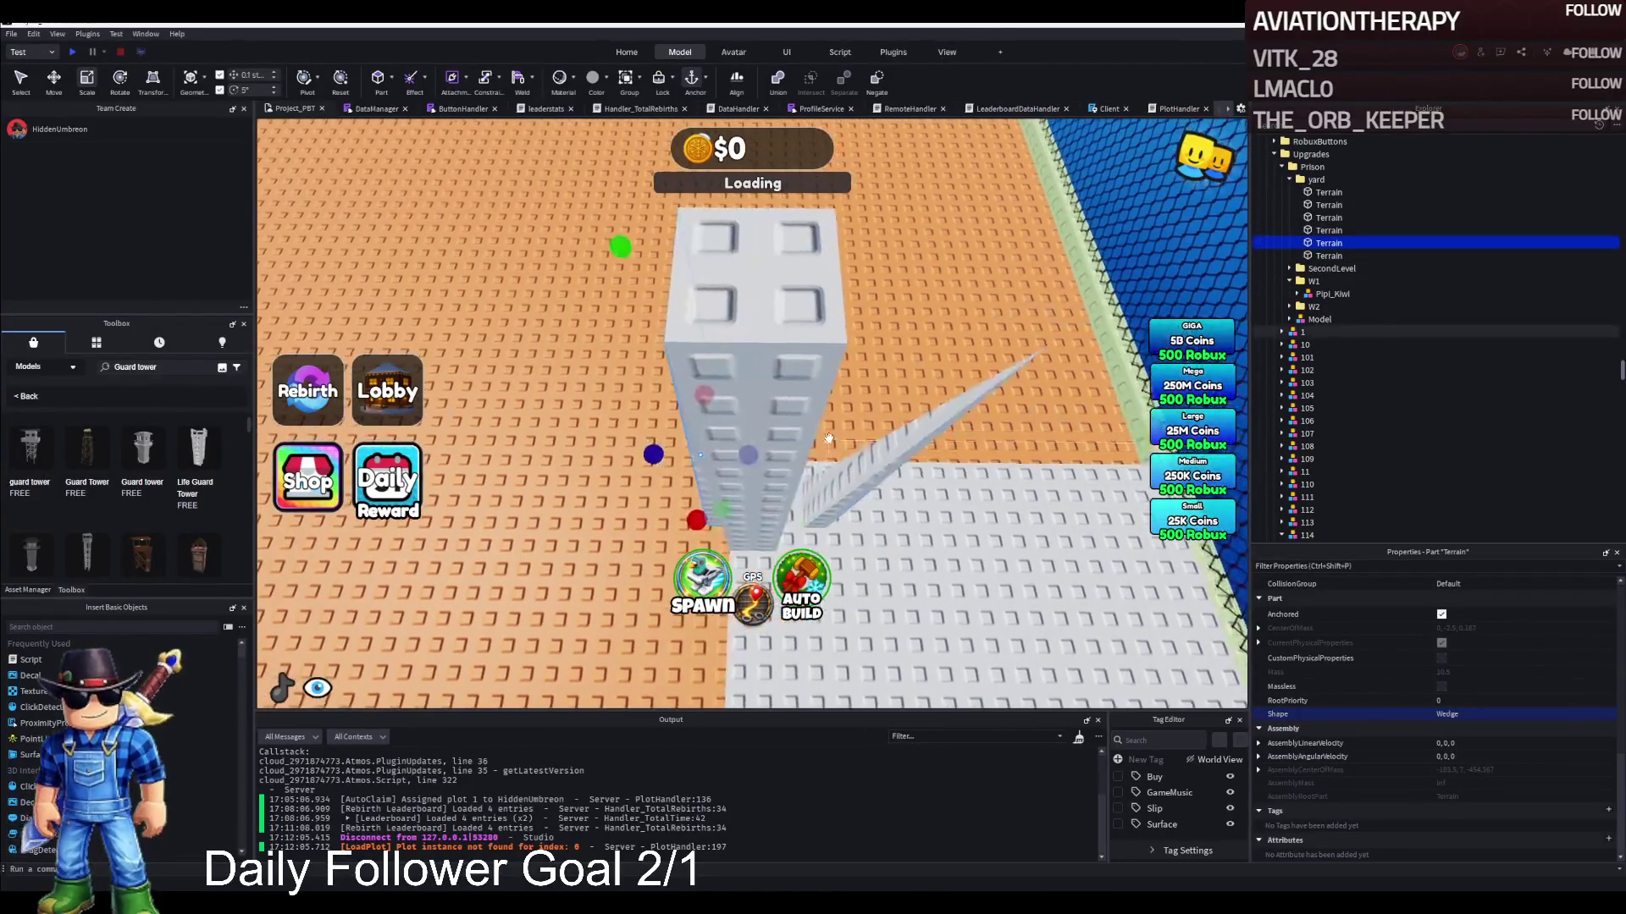
left_click(652, 361)
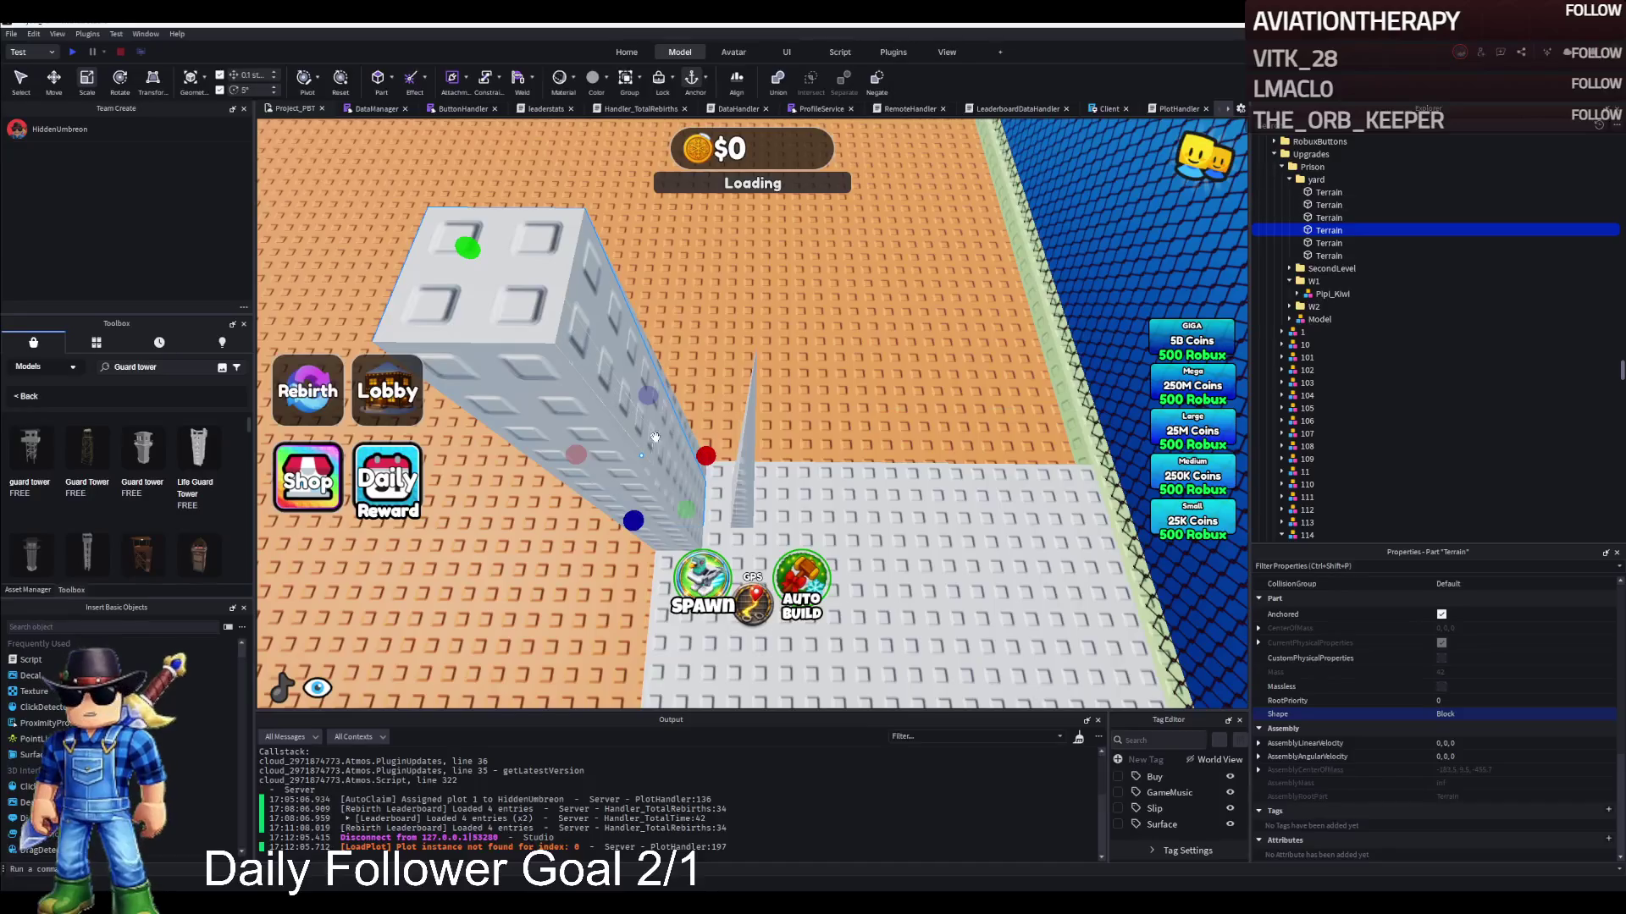
left_click(1329, 192)
key("f")
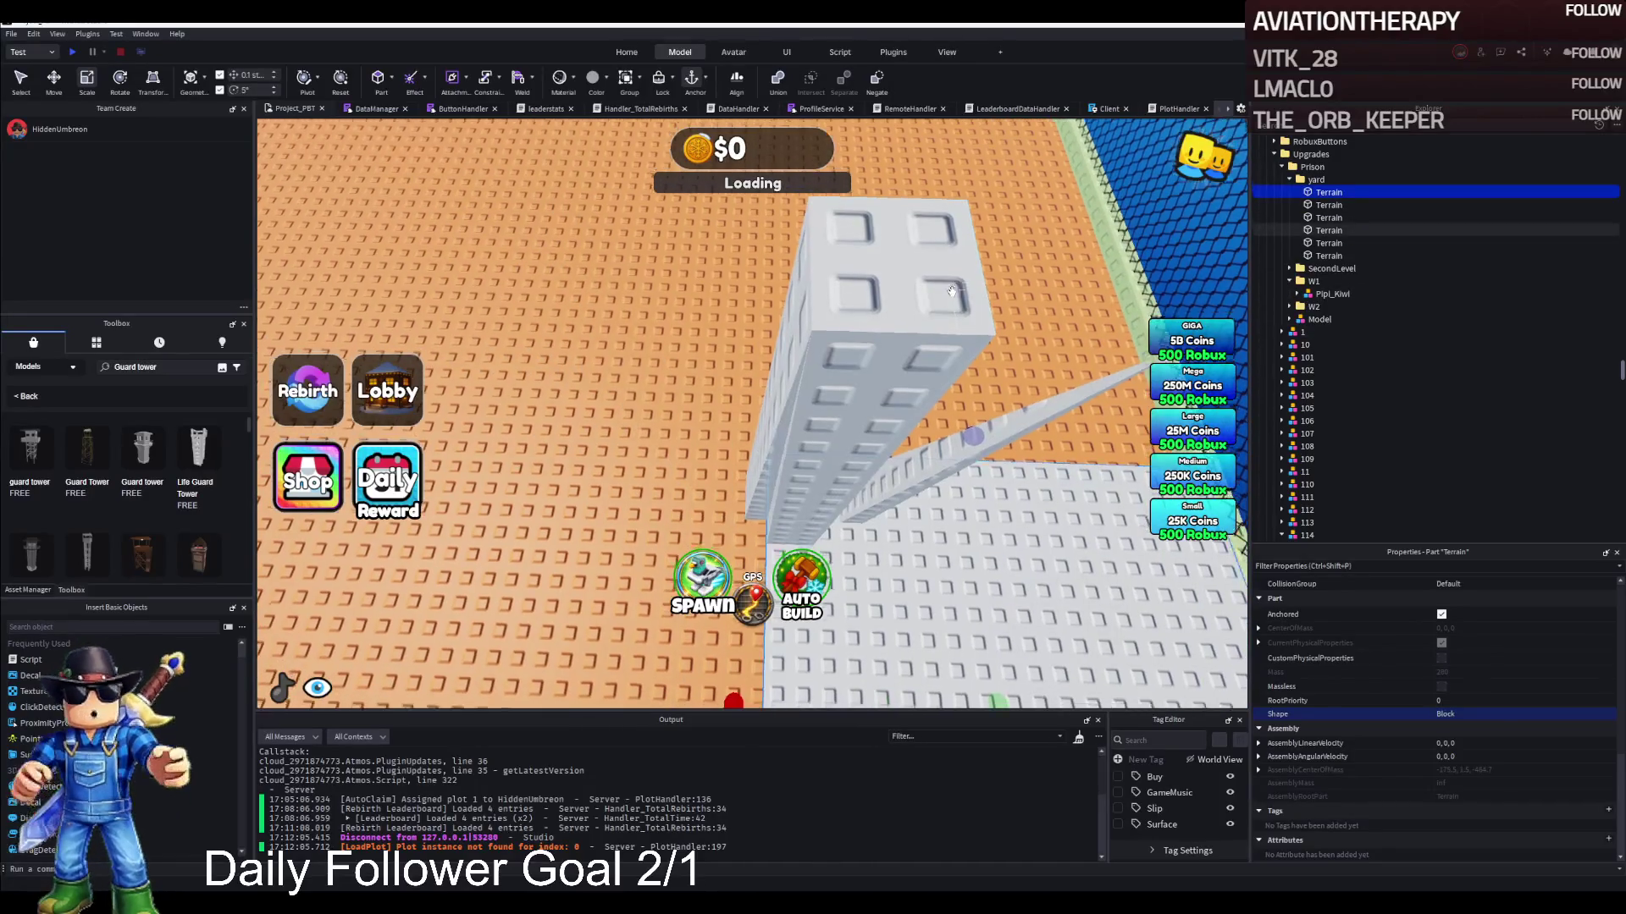
left_click(788, 362)
key("f")
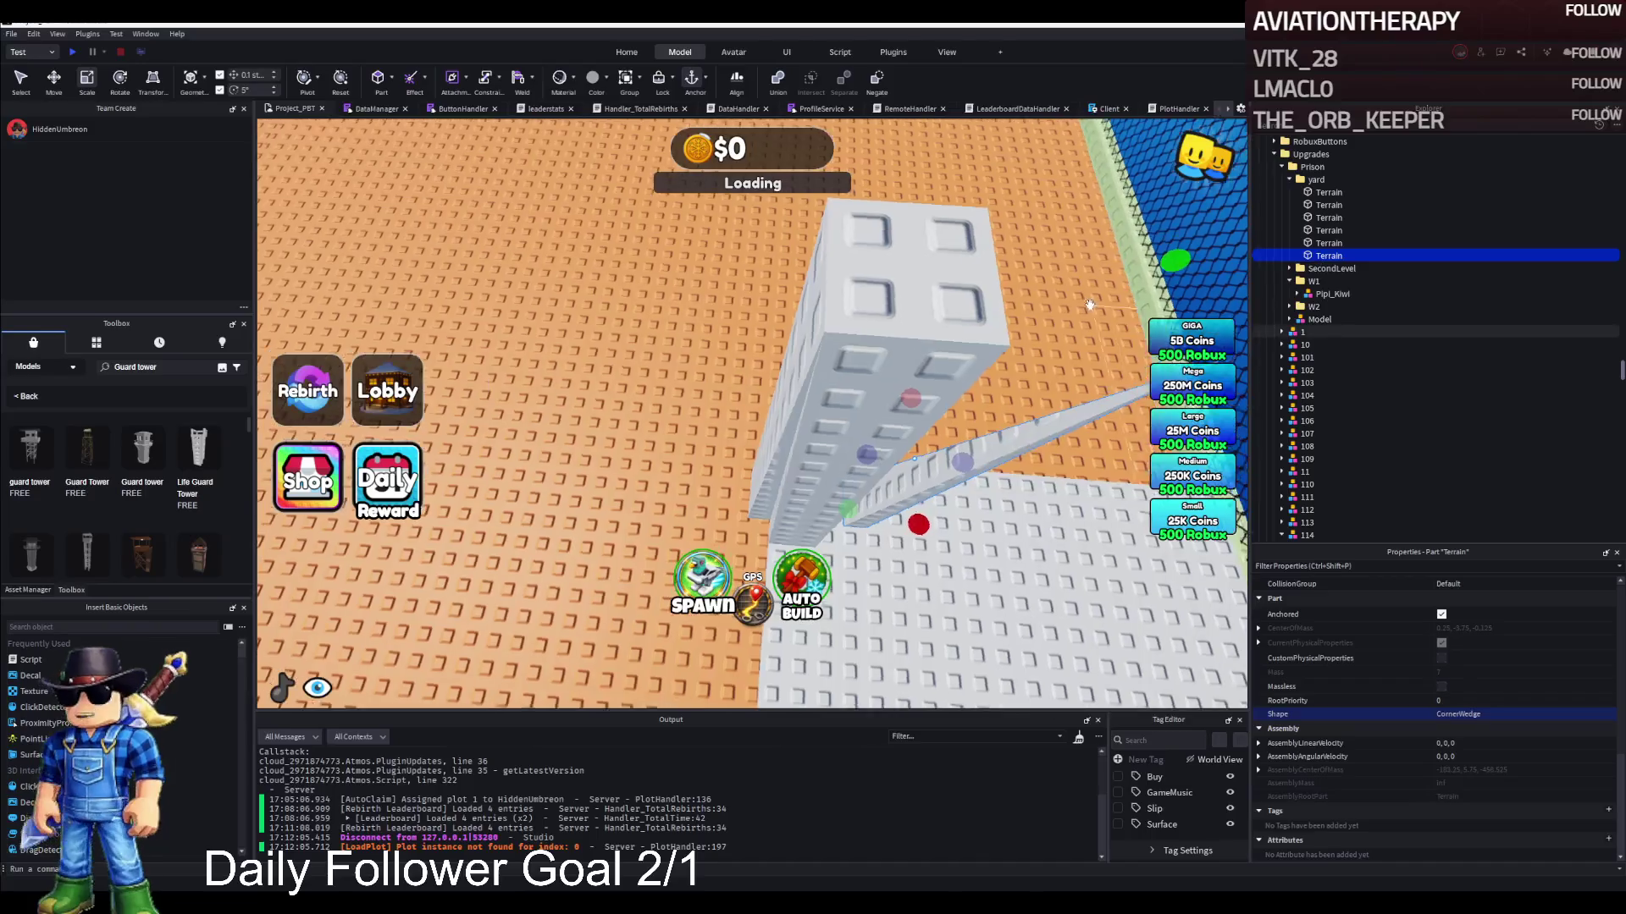
Remove the two extra wedges beside the pillar, then restore them with undo and redo
key("ctrl+2")
key("f")
left_click(860, 449, "ctrl")
key("ctrl+z")
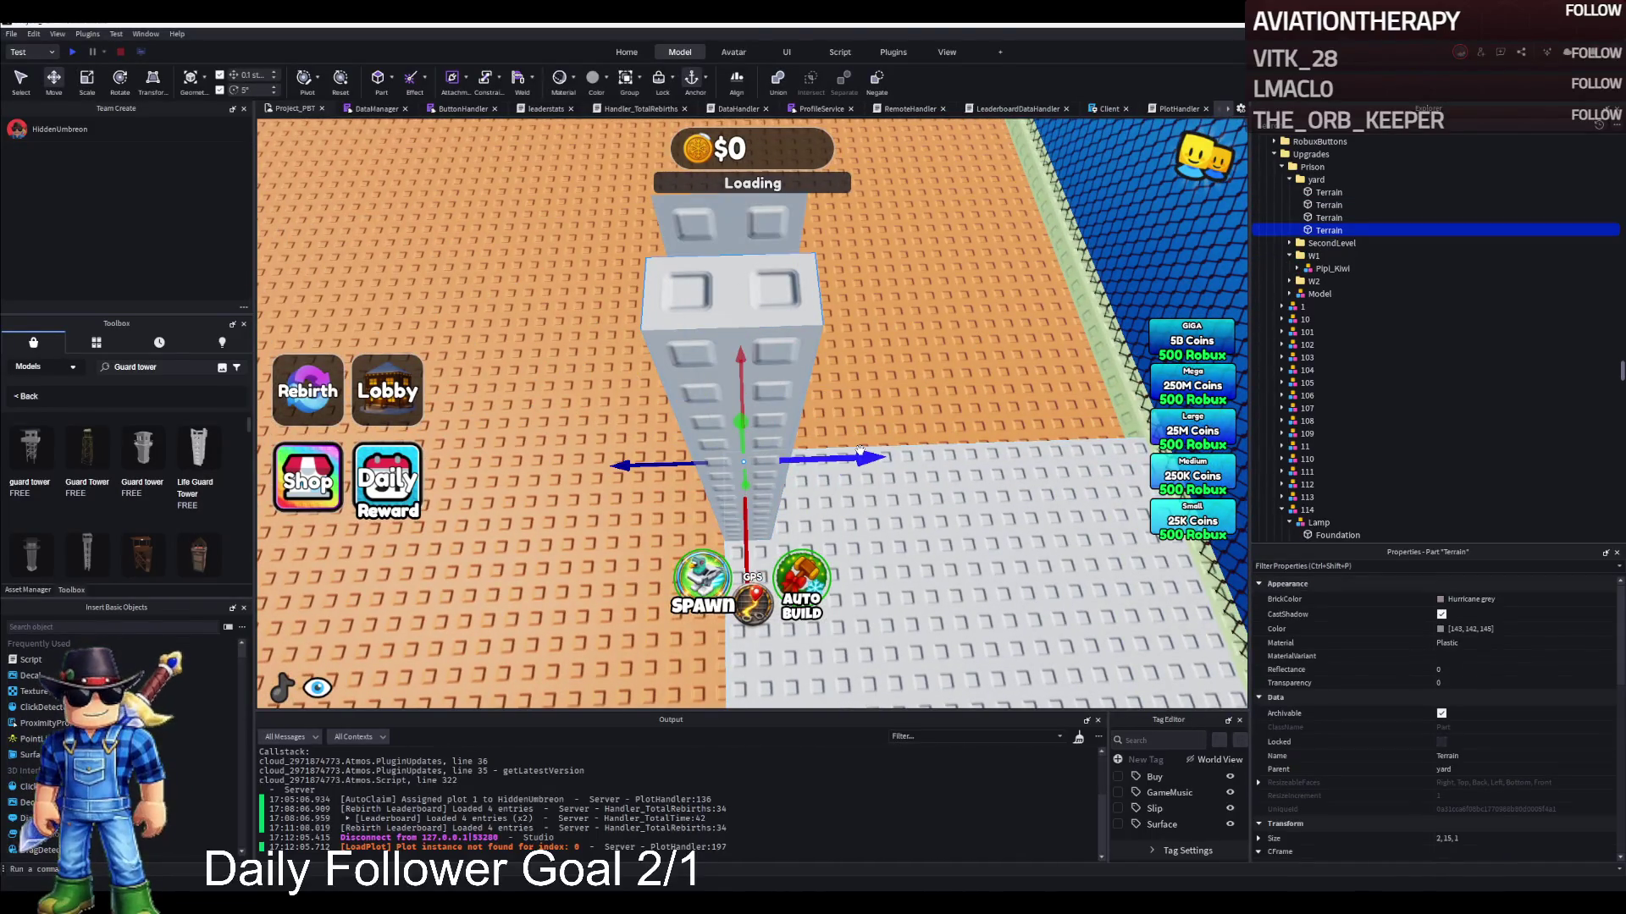
key("ctrl+z")
key("ctrl+z")
key("ctrl+z")
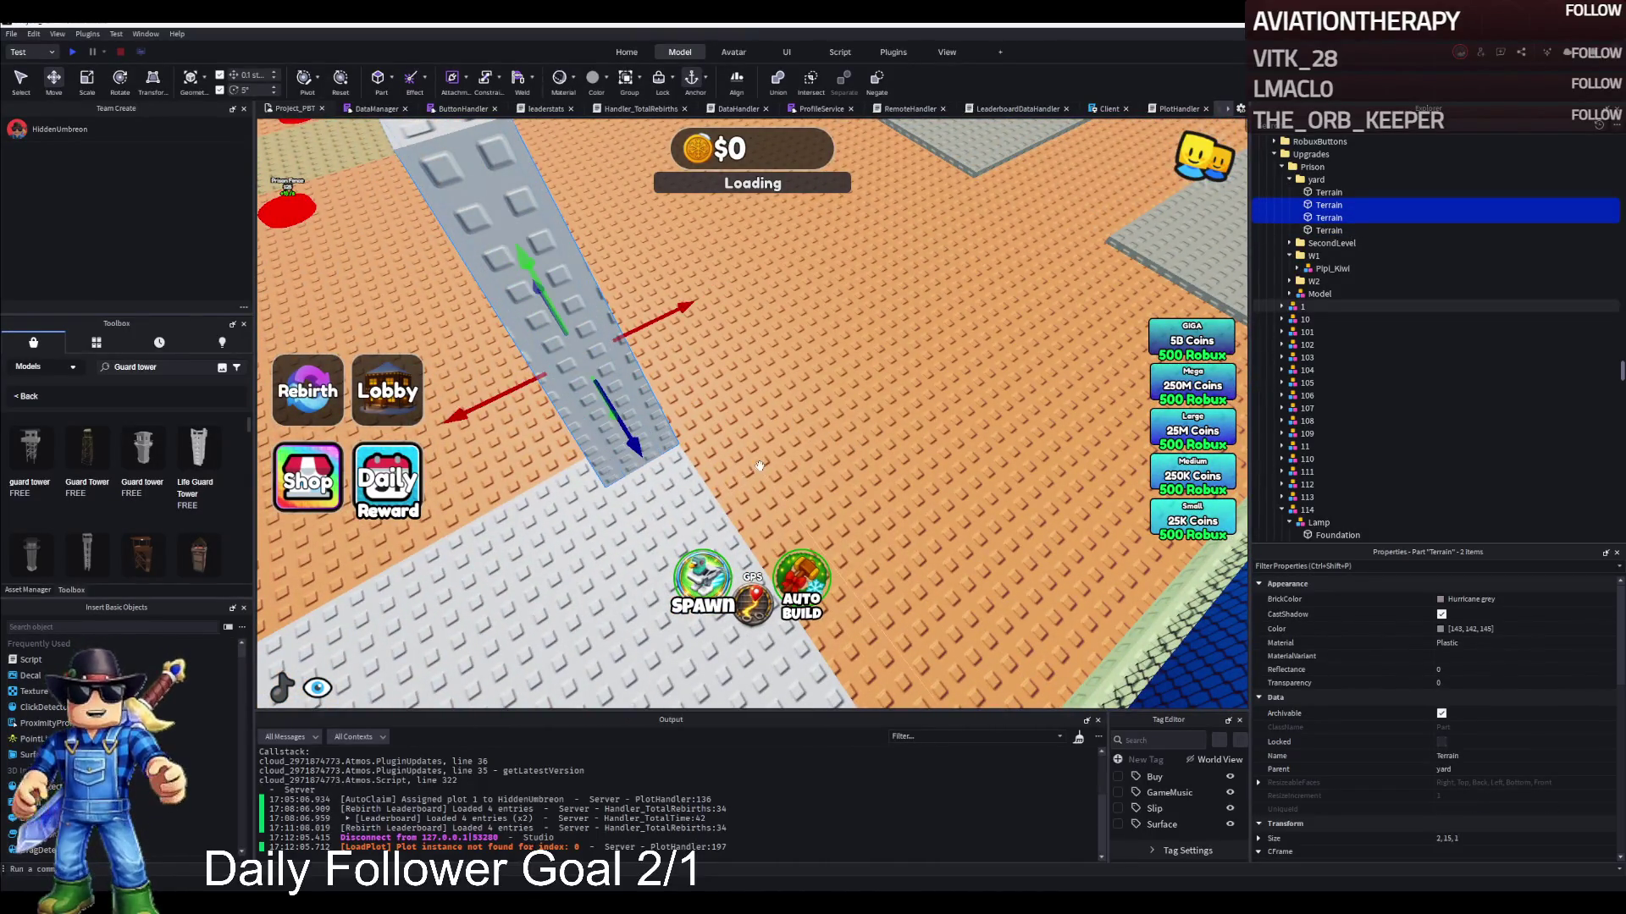
key("ctrl+y")
key("f")
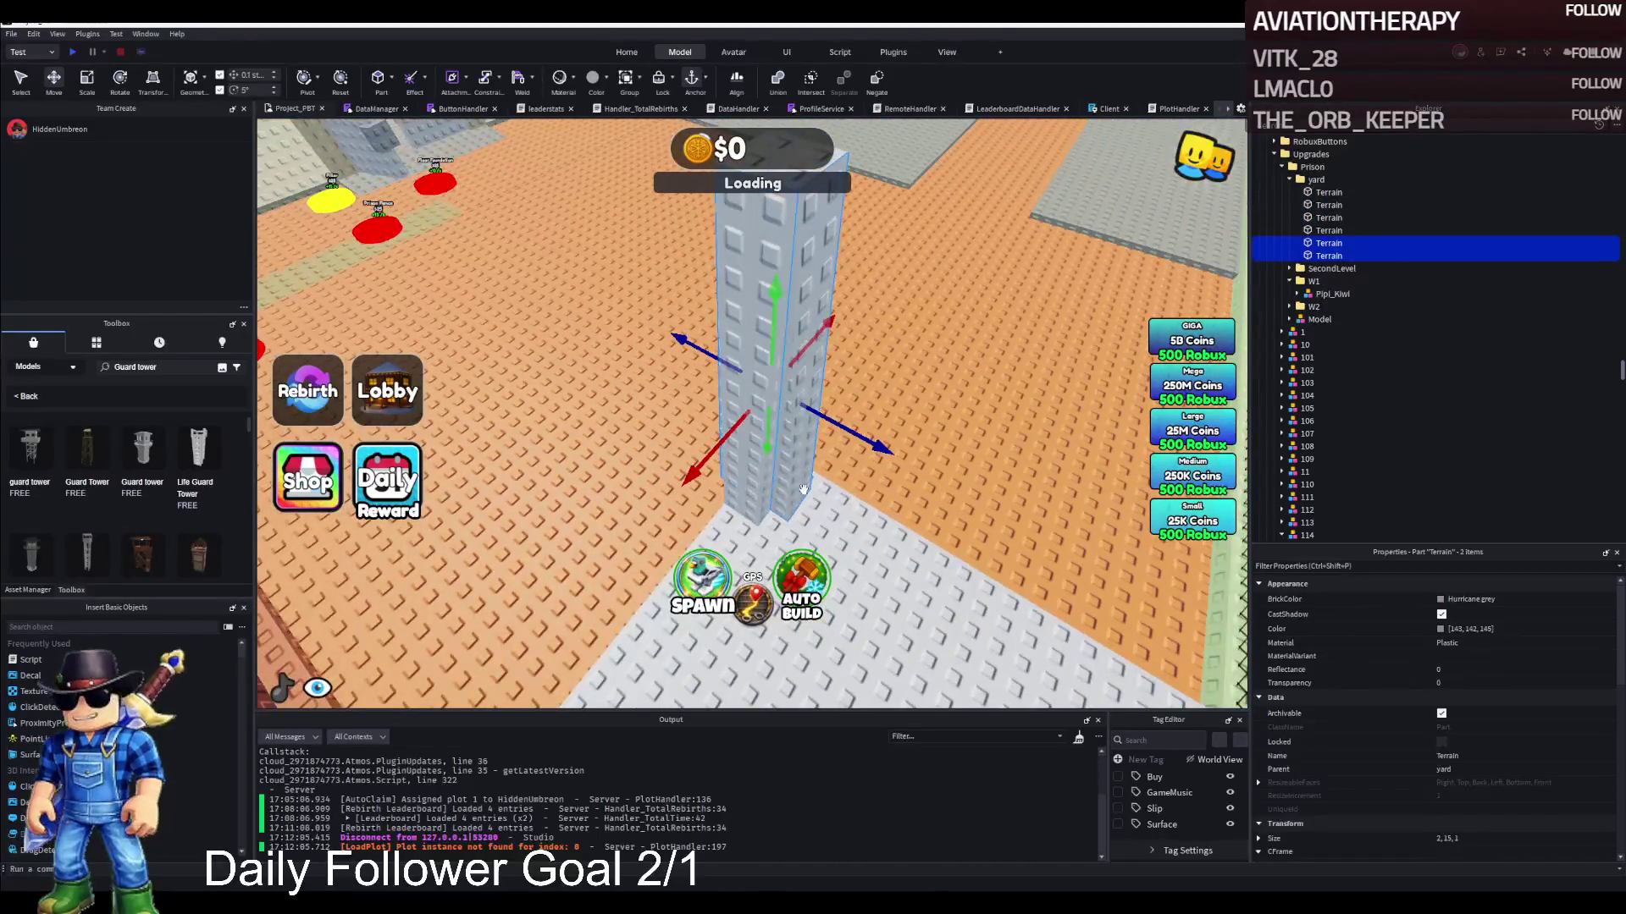
Duplicate the wedge, make the copy a CornerWedge, and shift it -0.7 along the red axis
key("ctrl+y")
scroll(1567, 745, "down", 5)
scroll(1524, 751, "down", 2)
left_click(1509, 715)
key("f")
left_click_drag(801, 414, 805, 419)
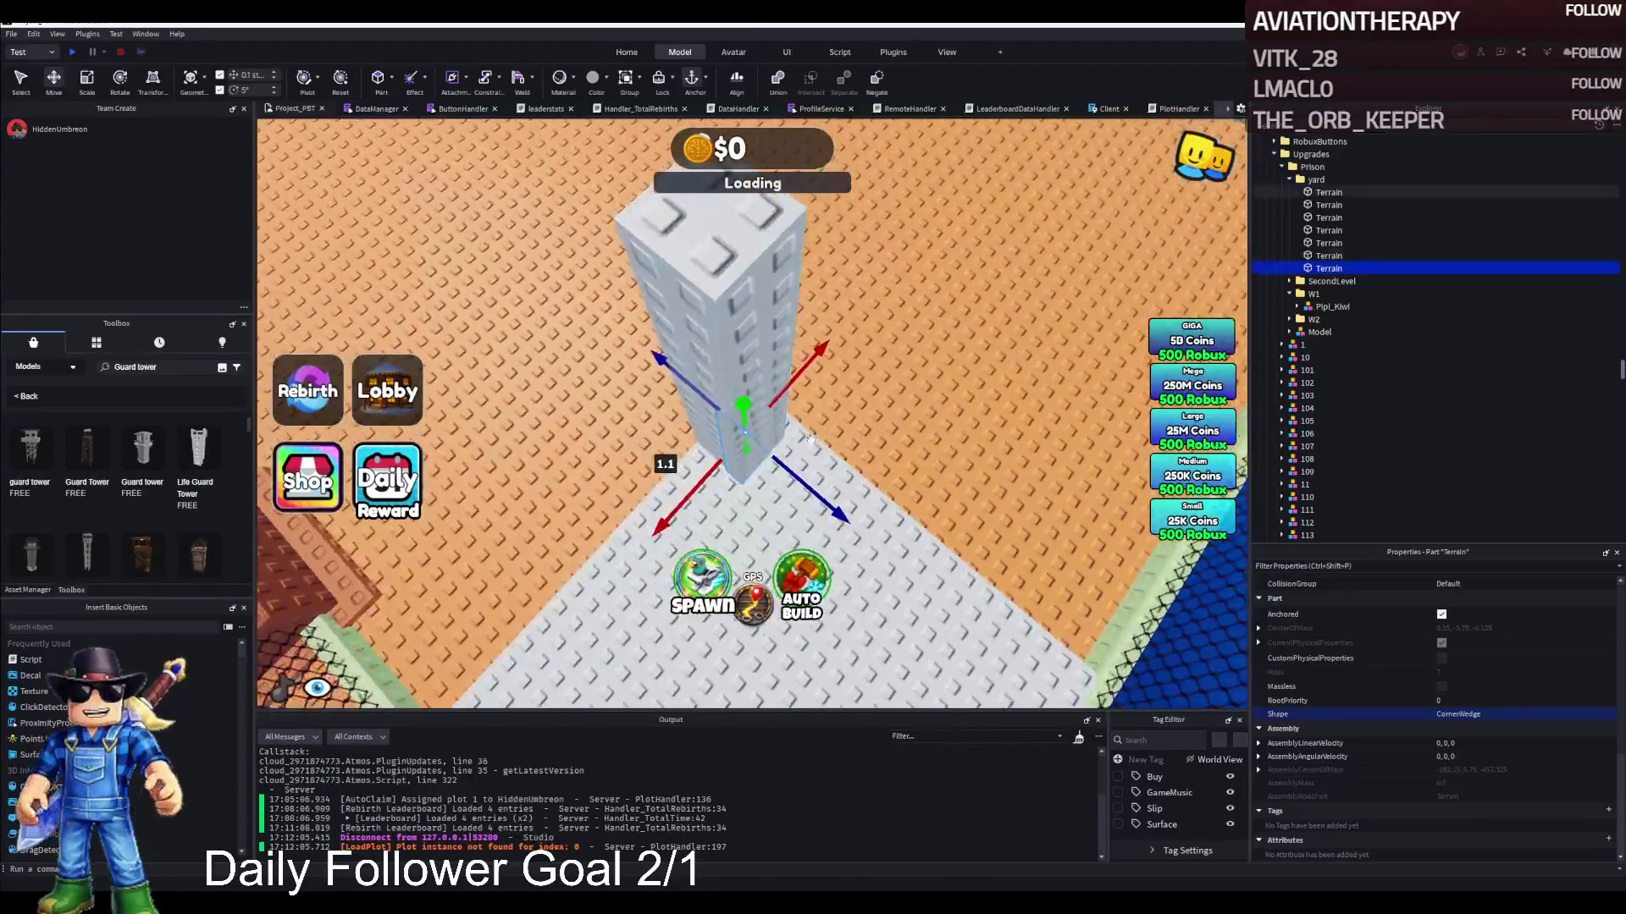
left_click_drag(820, 349, 804, 366)
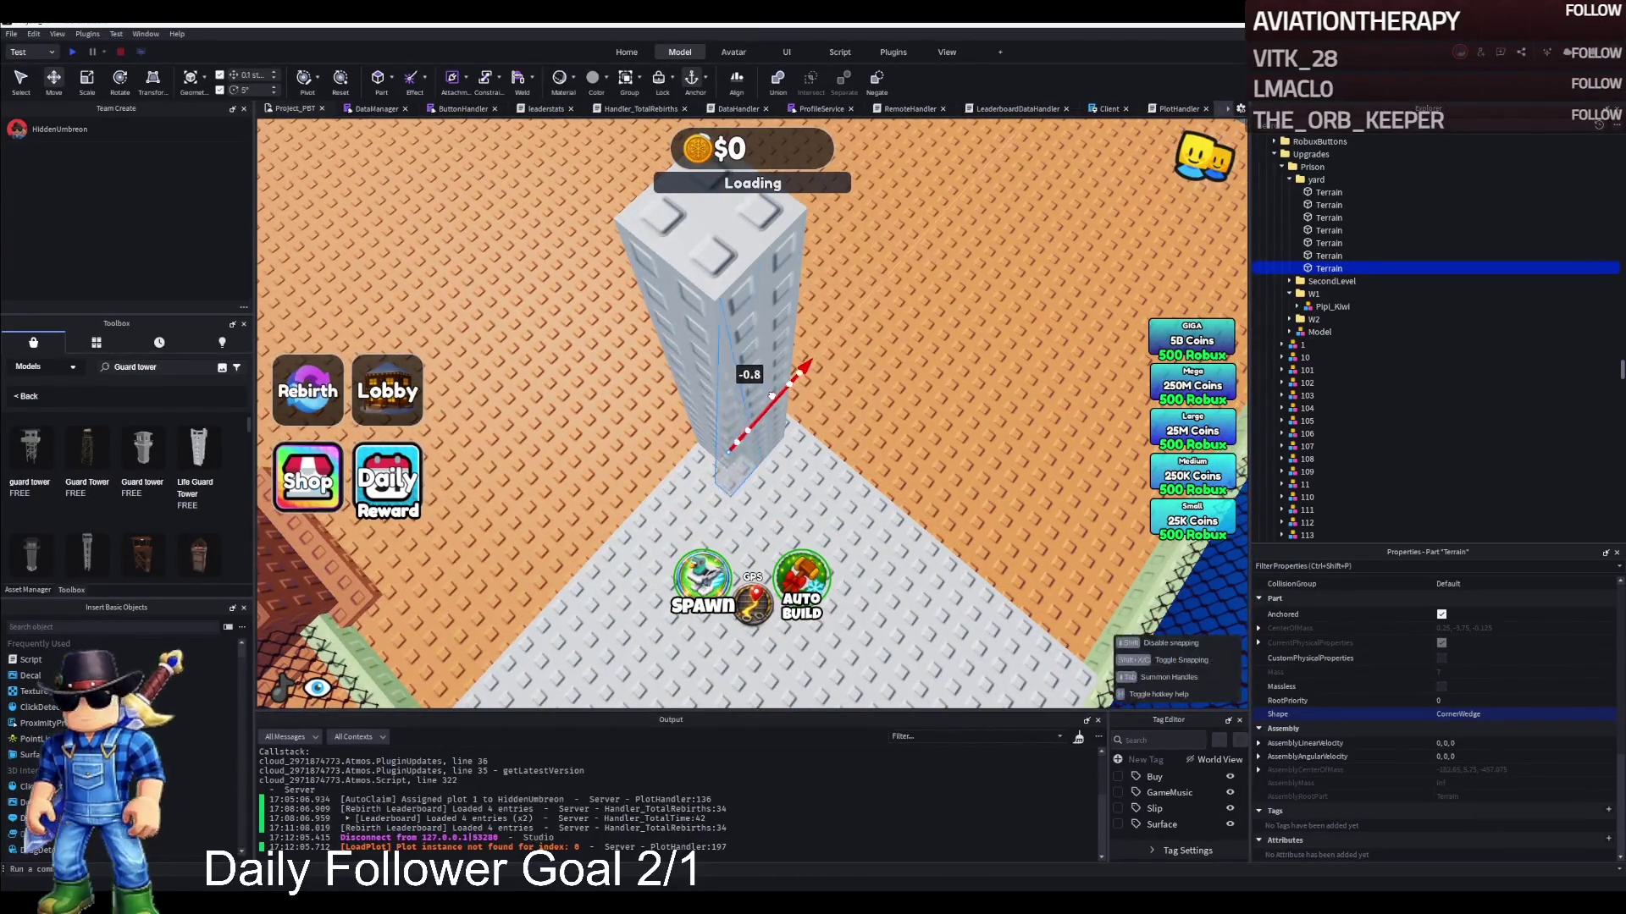
scroll(769, 398, "up", 5)
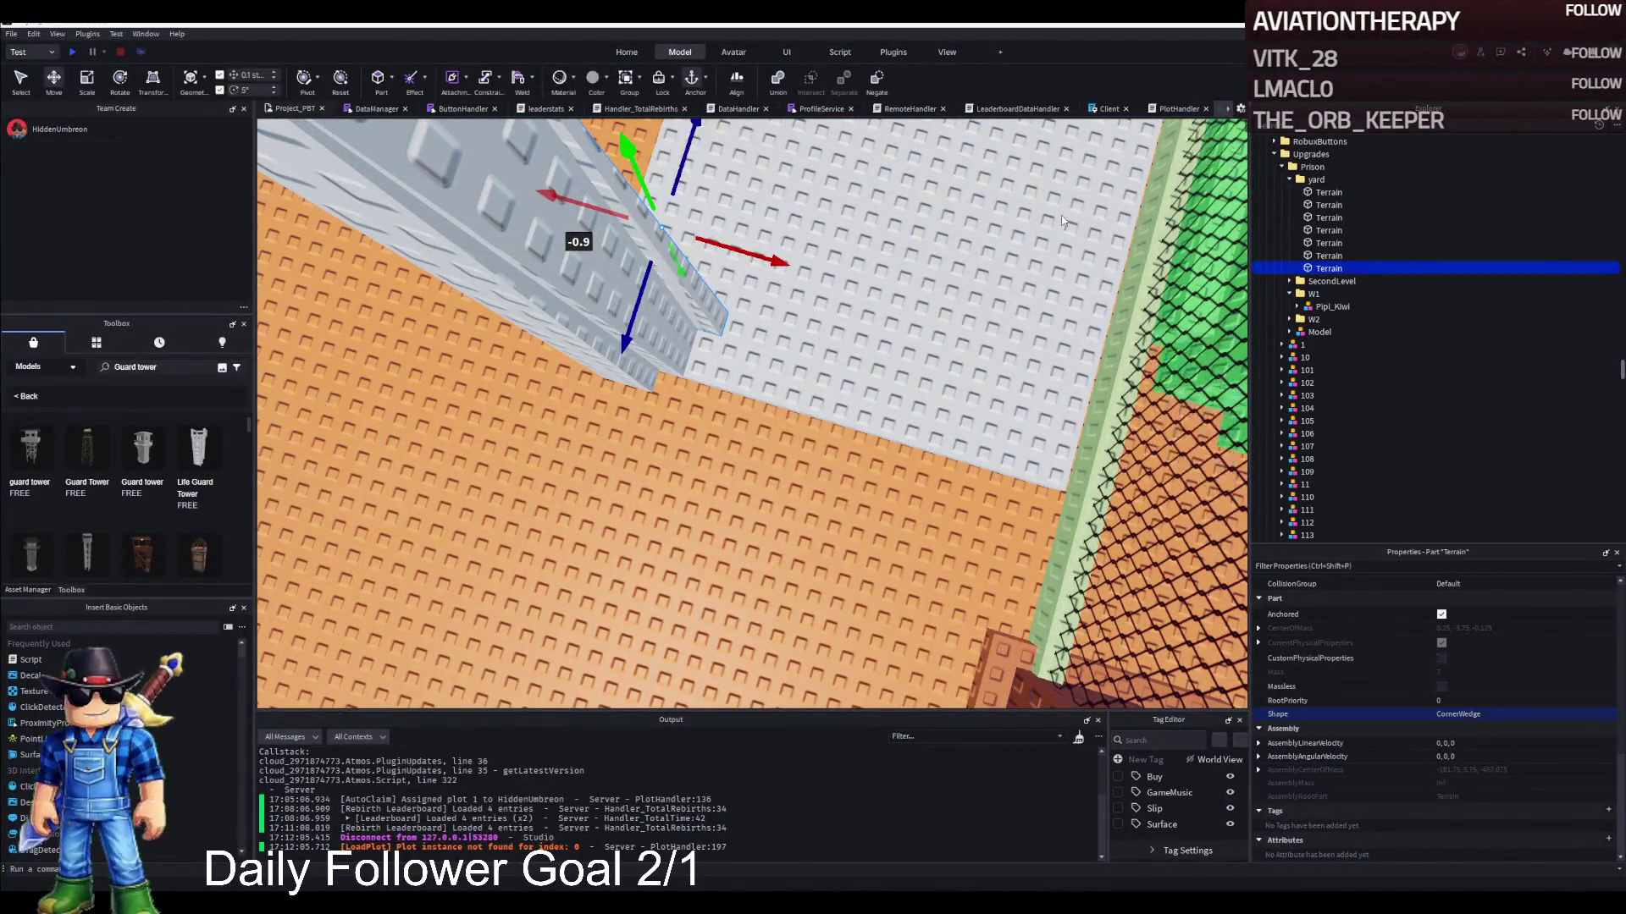
scroll(729, 353, "up", 3)
Shrink the corner wedge to fit flush against the pillar, then duplicate it
key("ctrl+3")
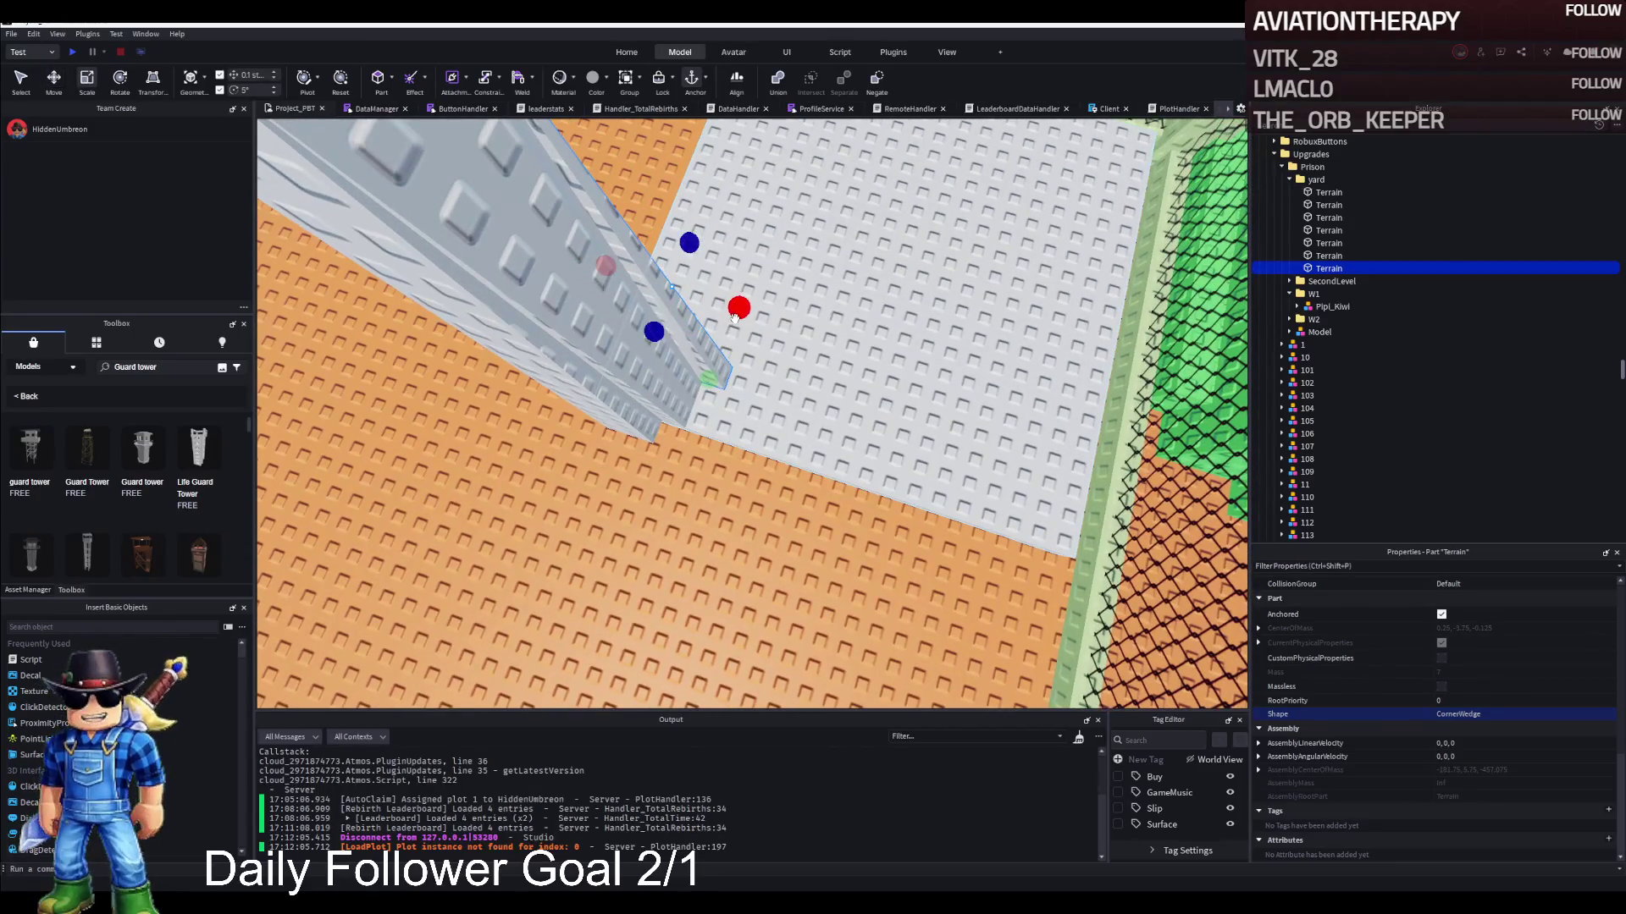
left_click_drag(738, 309, 706, 313)
scroll(694, 311, "up", 5)
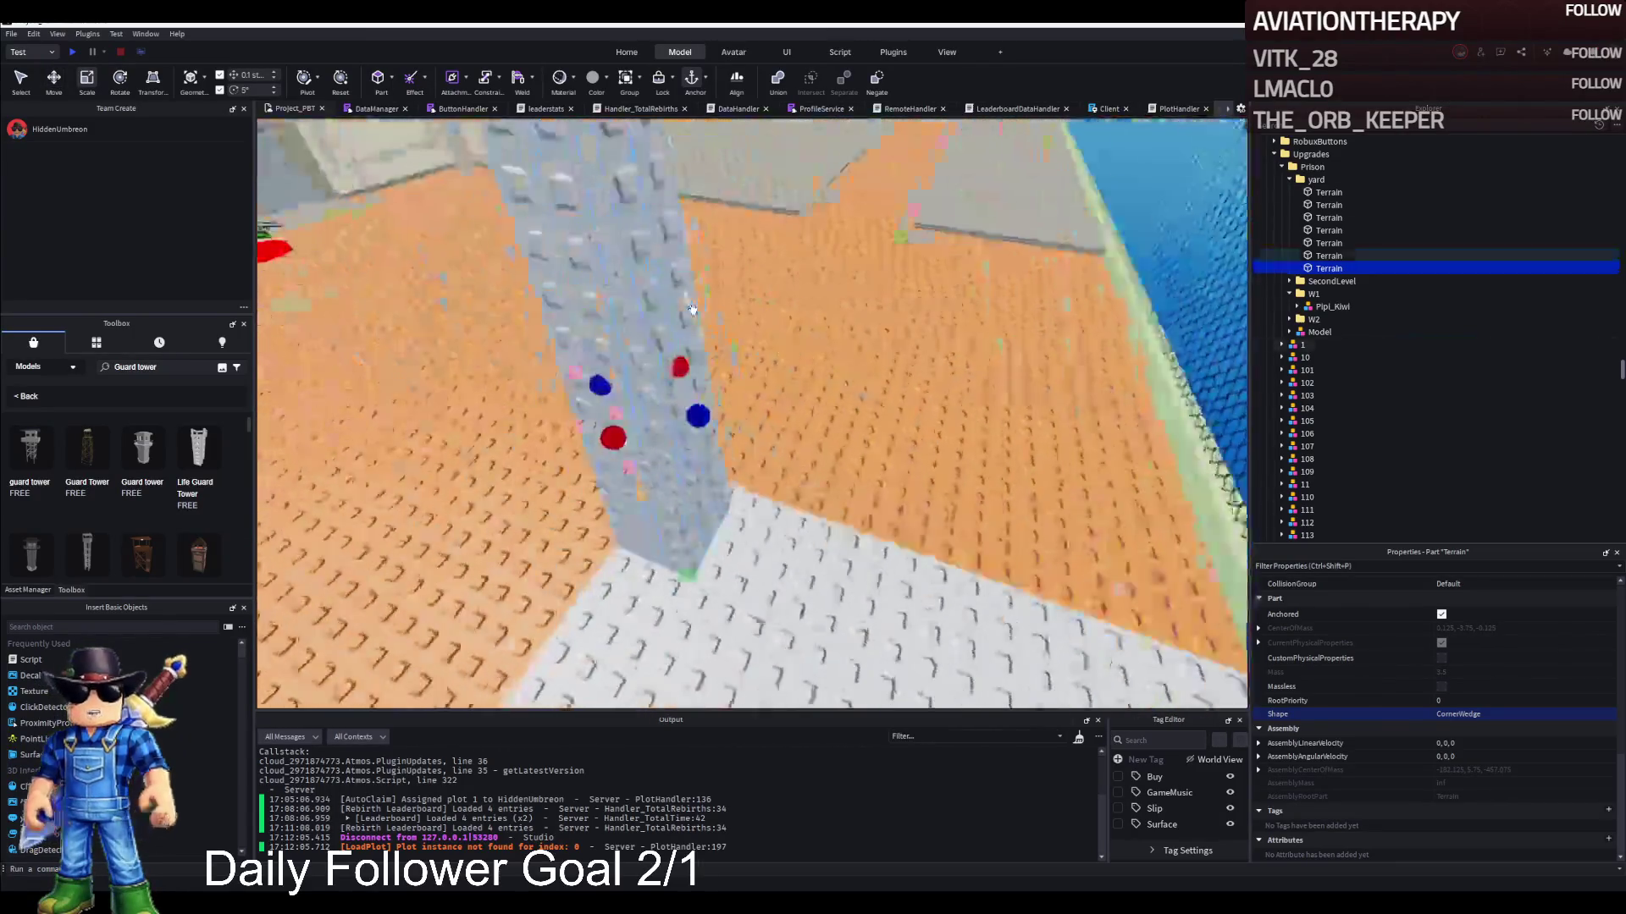
scroll(692, 310, "down", 5)
key("ctrl+2")
key("ctrl+d")
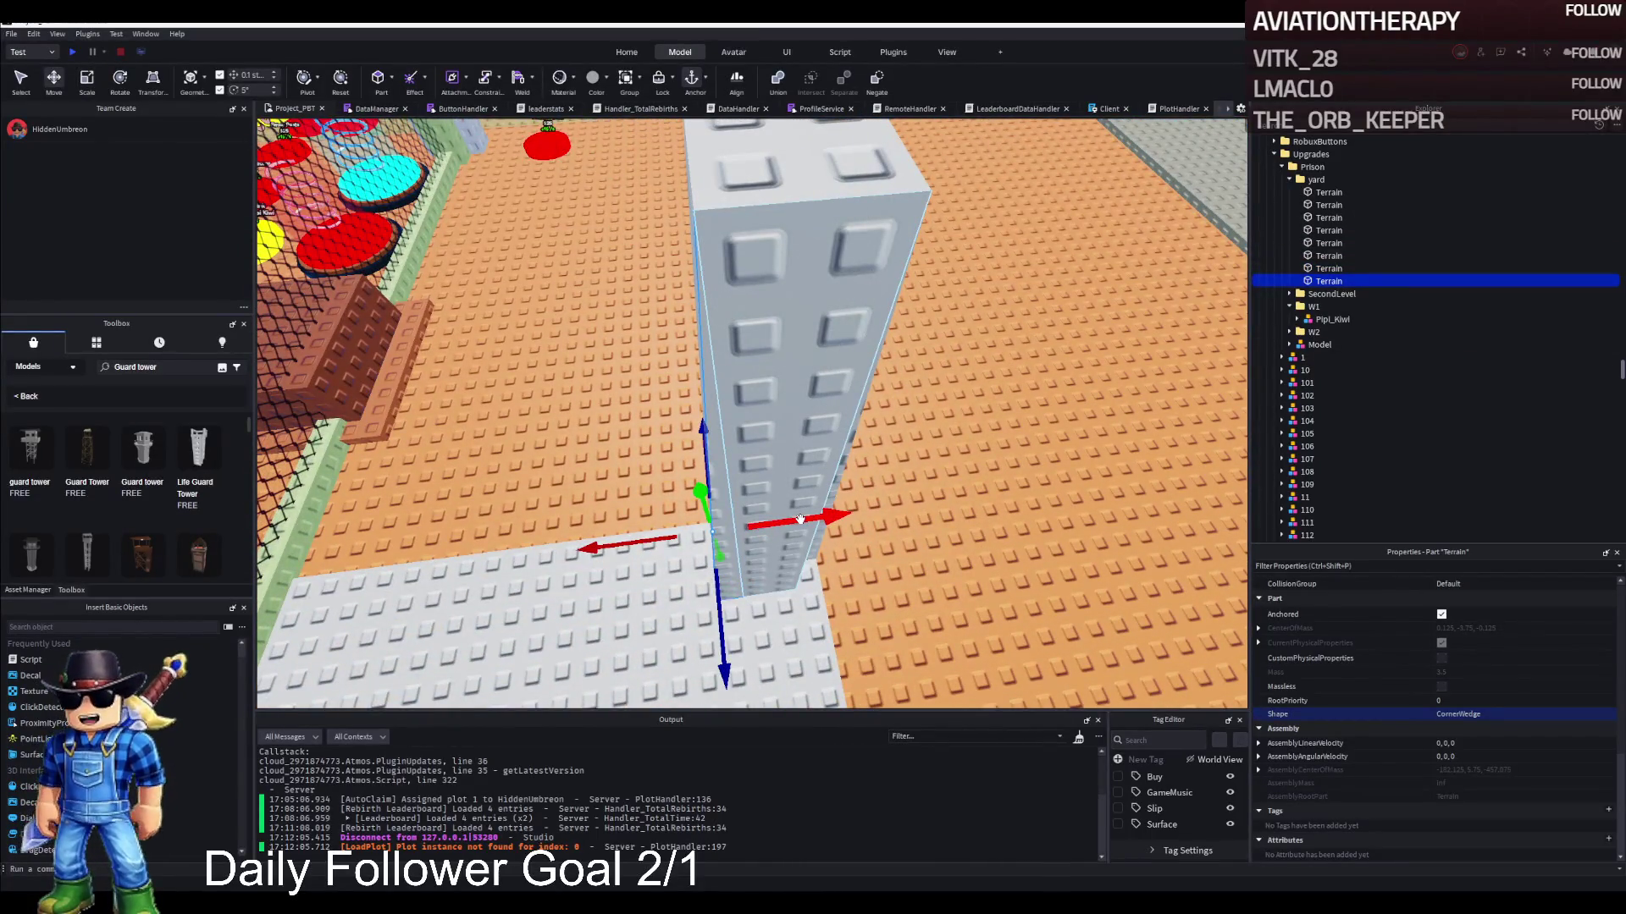
scroll(786, 519, "up", 5)
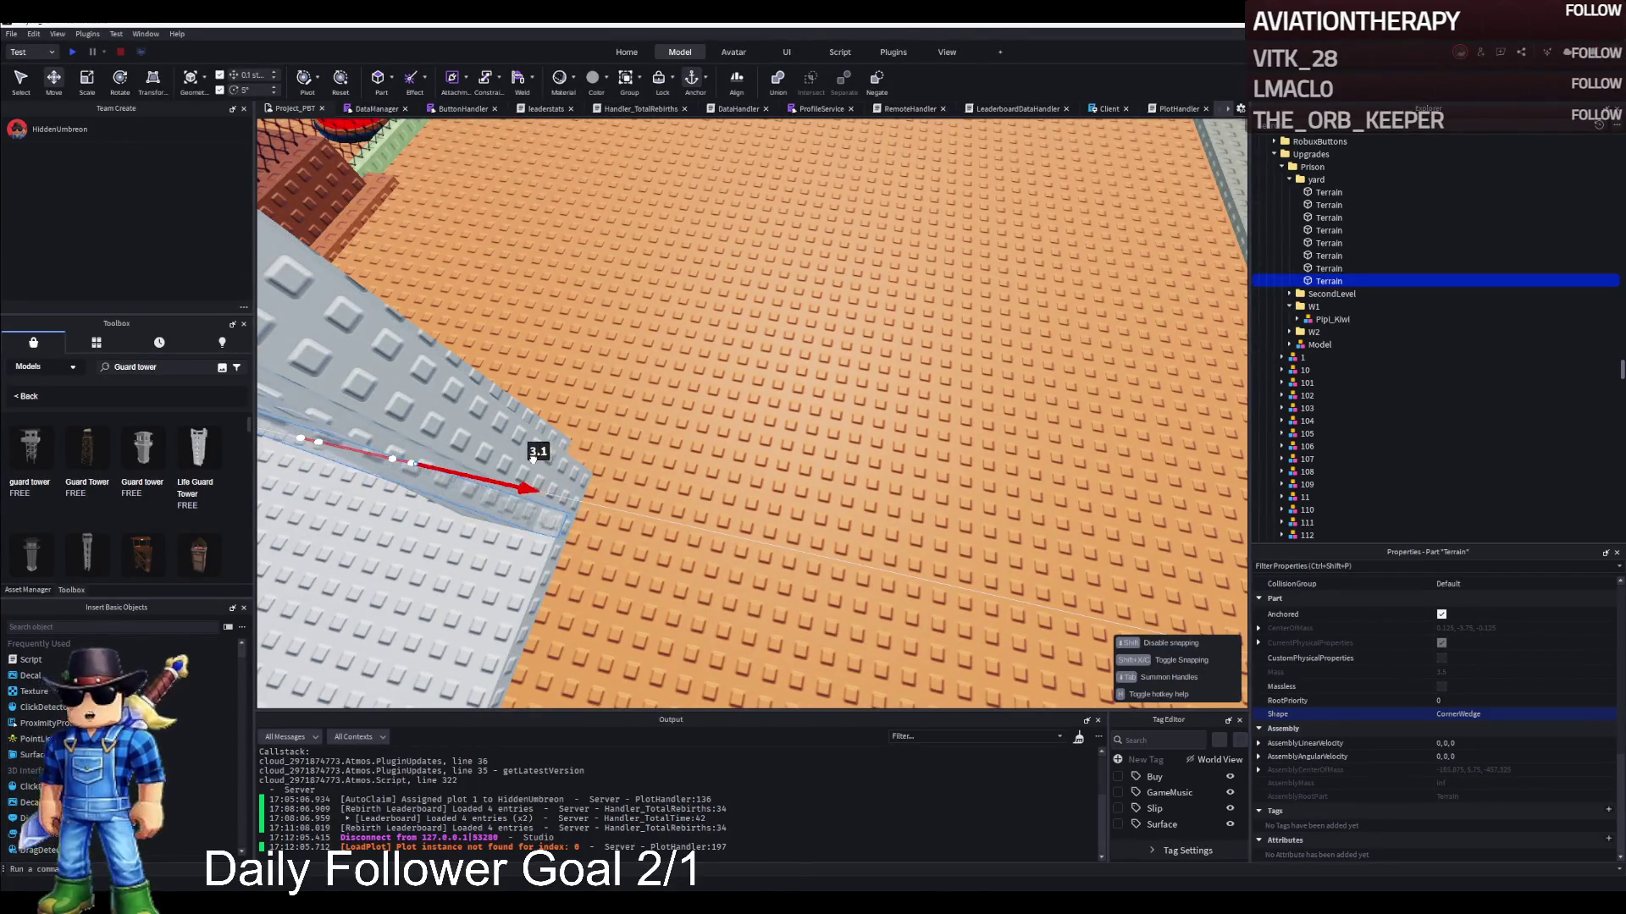
scroll(524, 458, "up", 3)
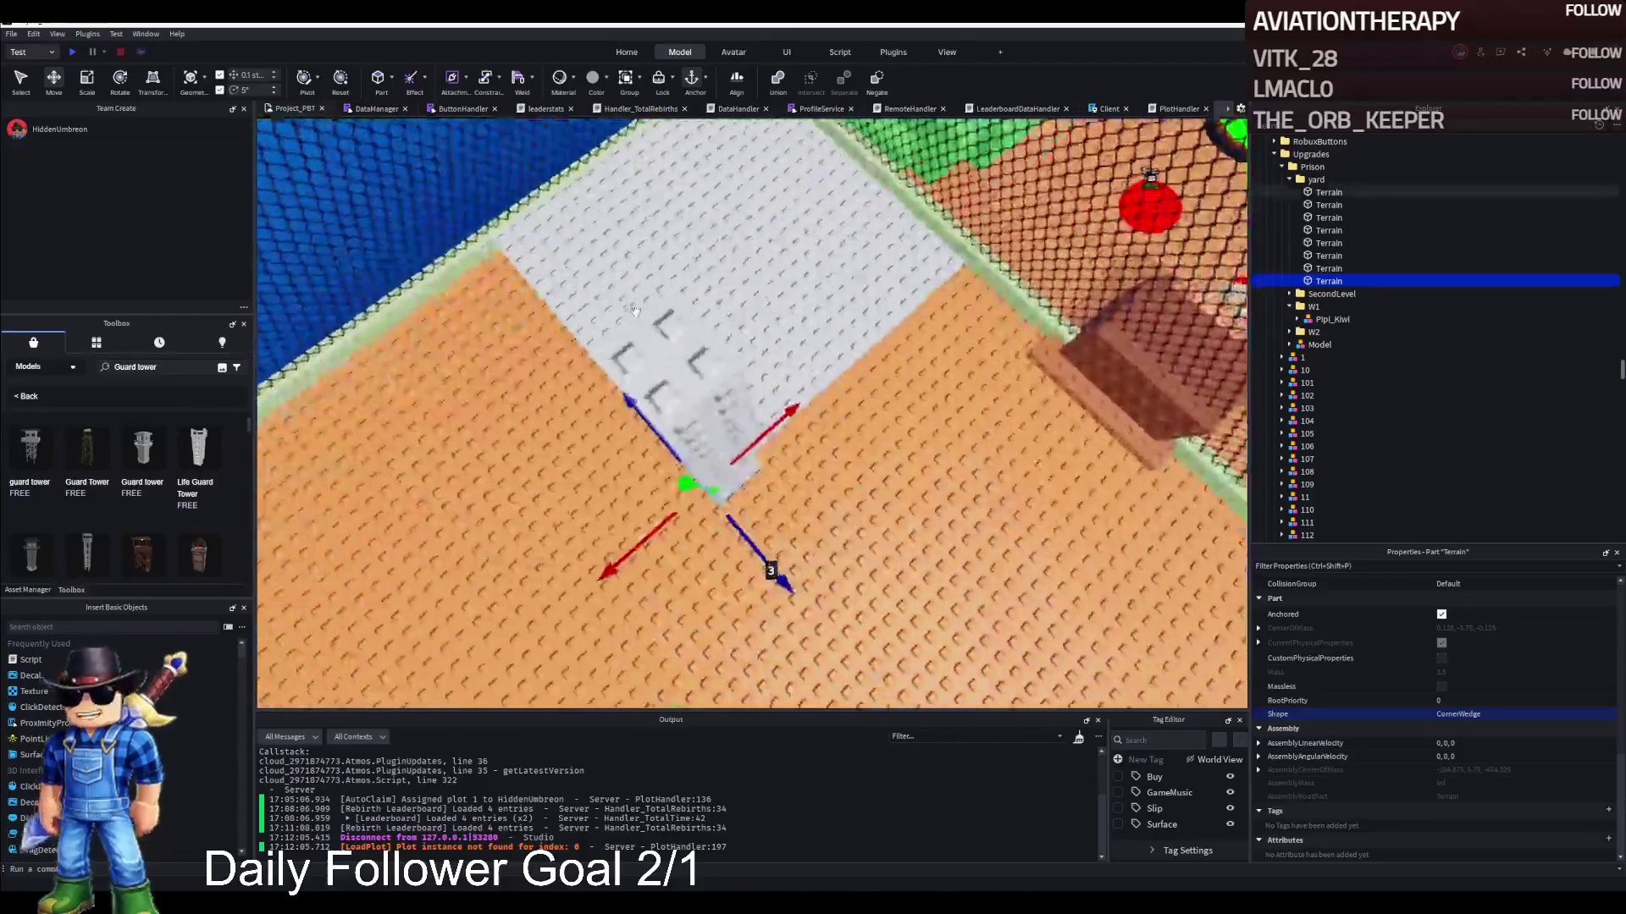
Duplicate two selected corner-wedge pieces, then select model 1 and the first yard part
right_click(634, 310)
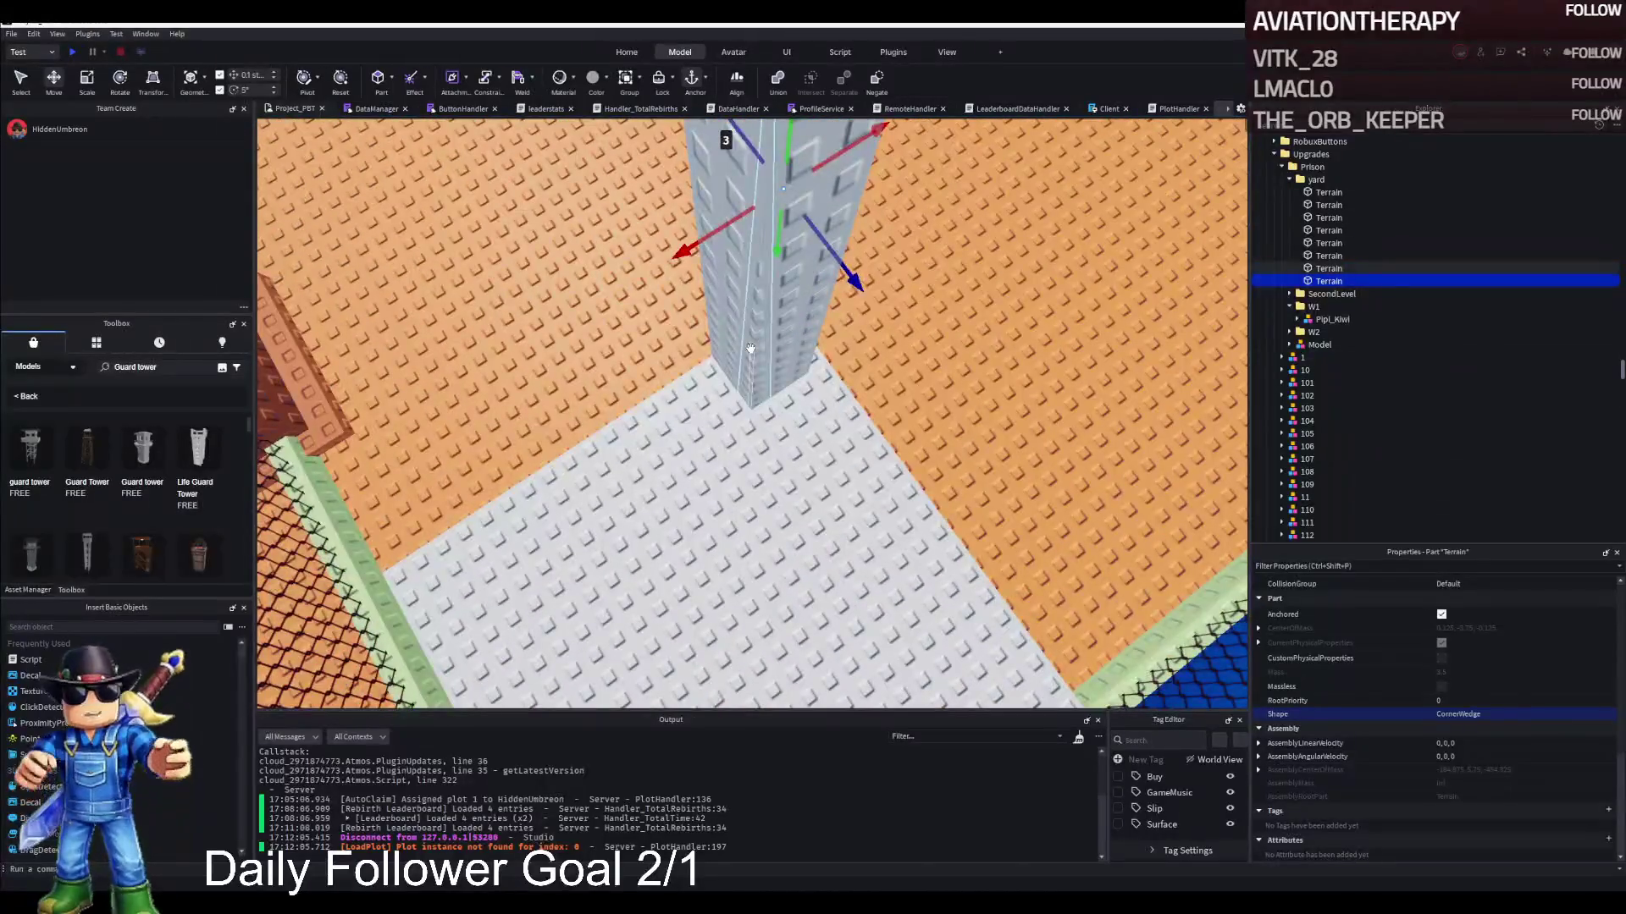
left_click(893, 342, "ctrl")
key("ctrl+d")
right_click(892, 341)
left_click(893, 341)
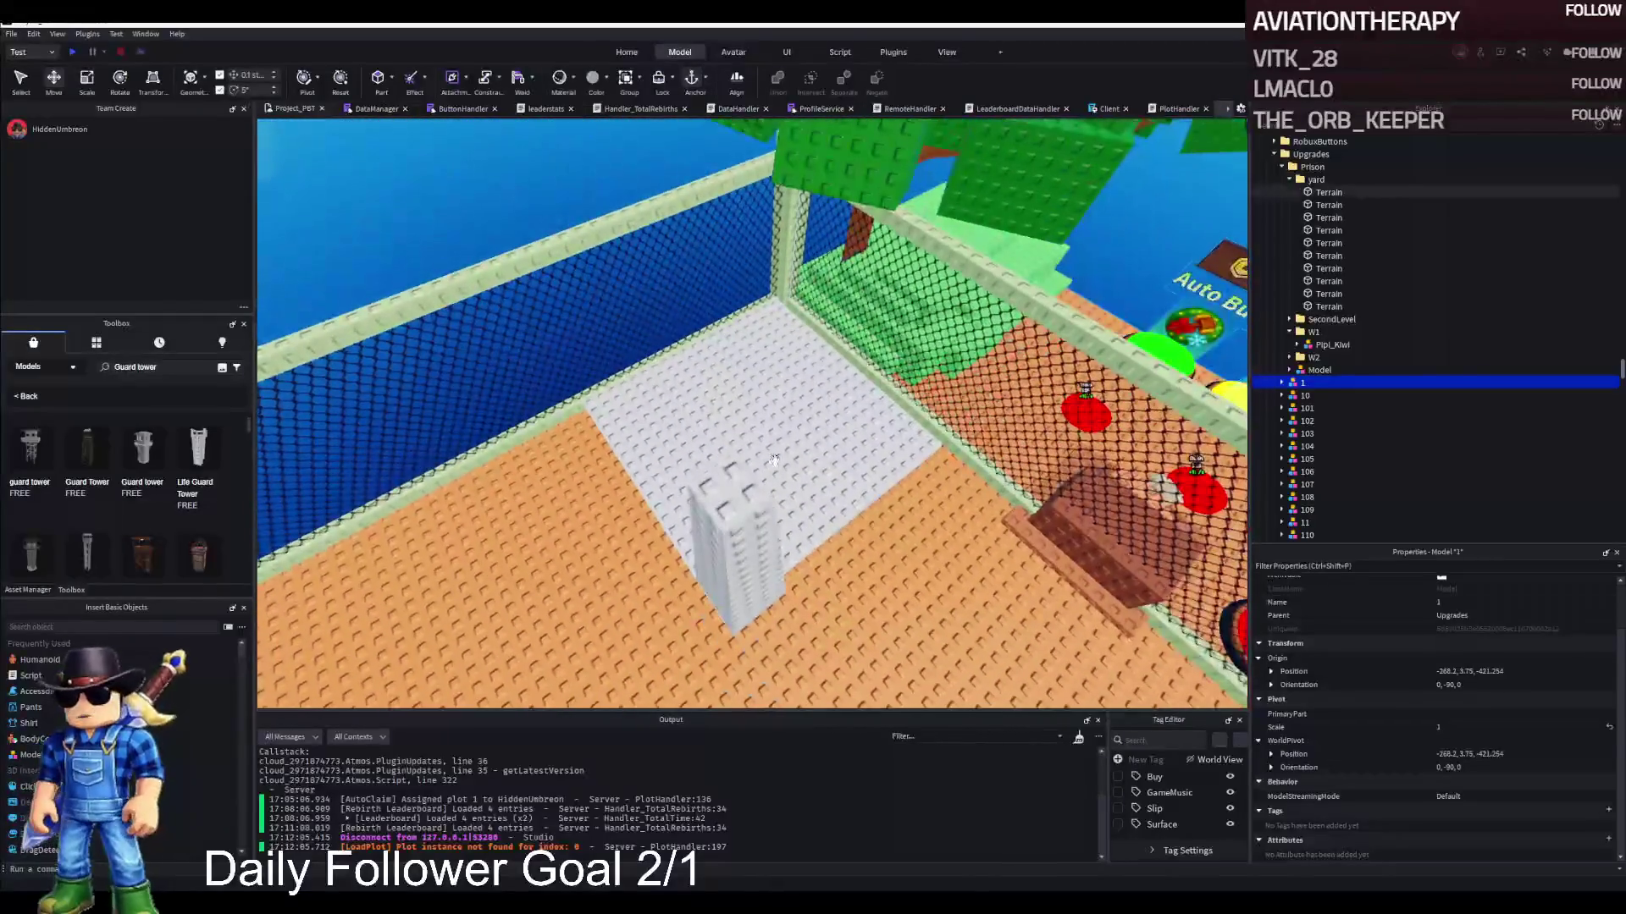
left_click(1329, 204)
Select all ten yard parts and inspect the tower from several angles
left_click(1328, 192)
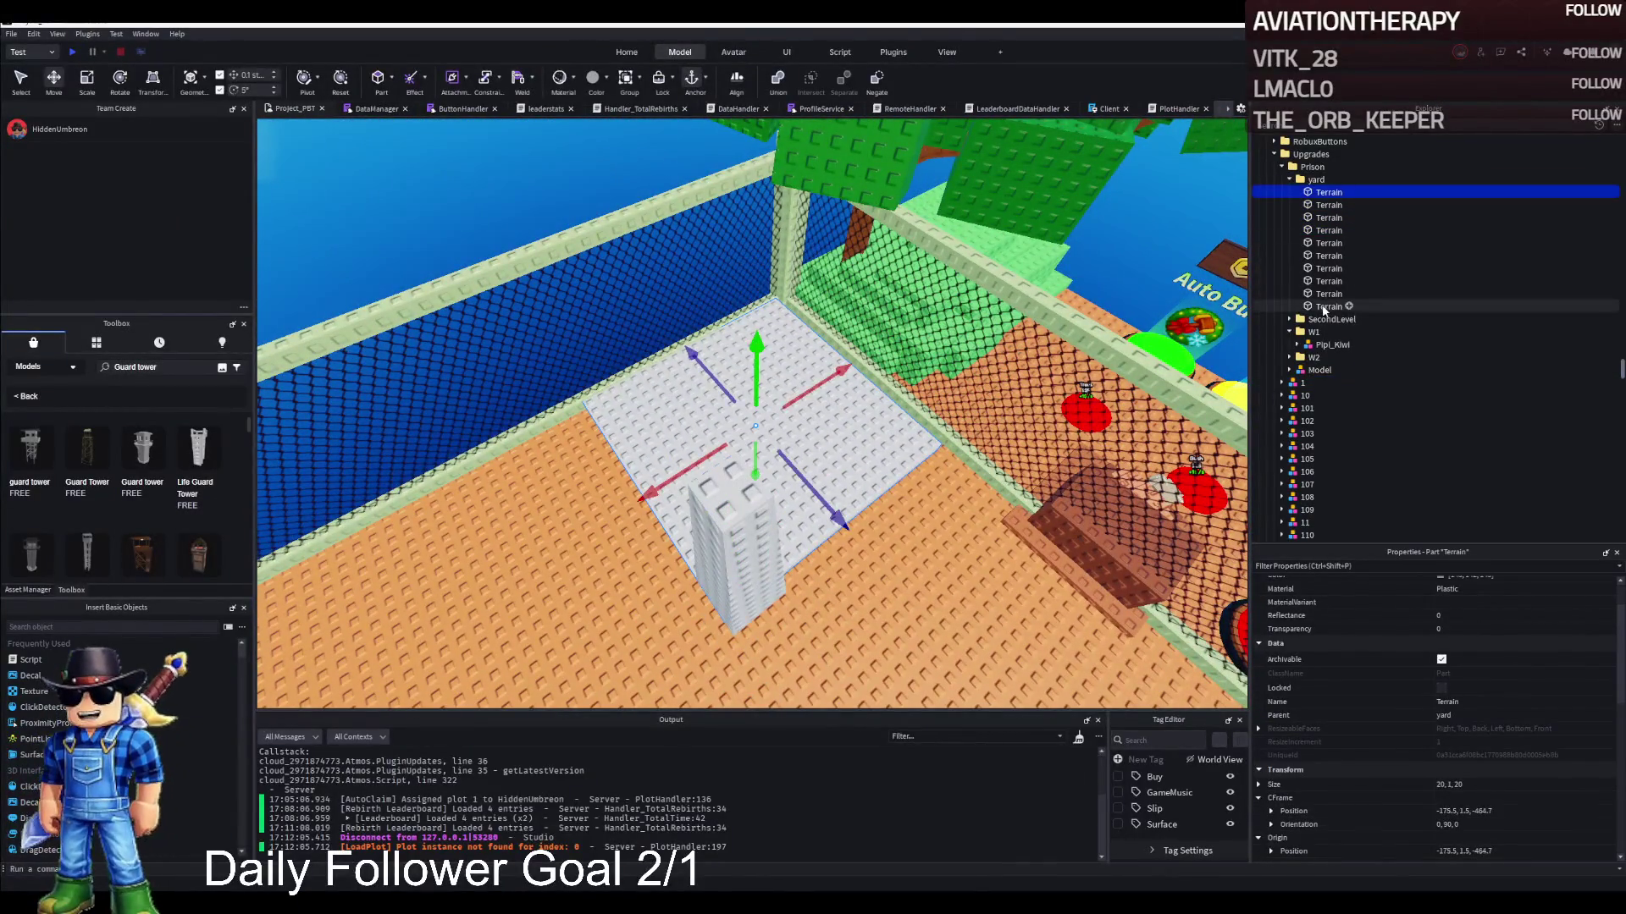
left_click(1325, 306, "shift")
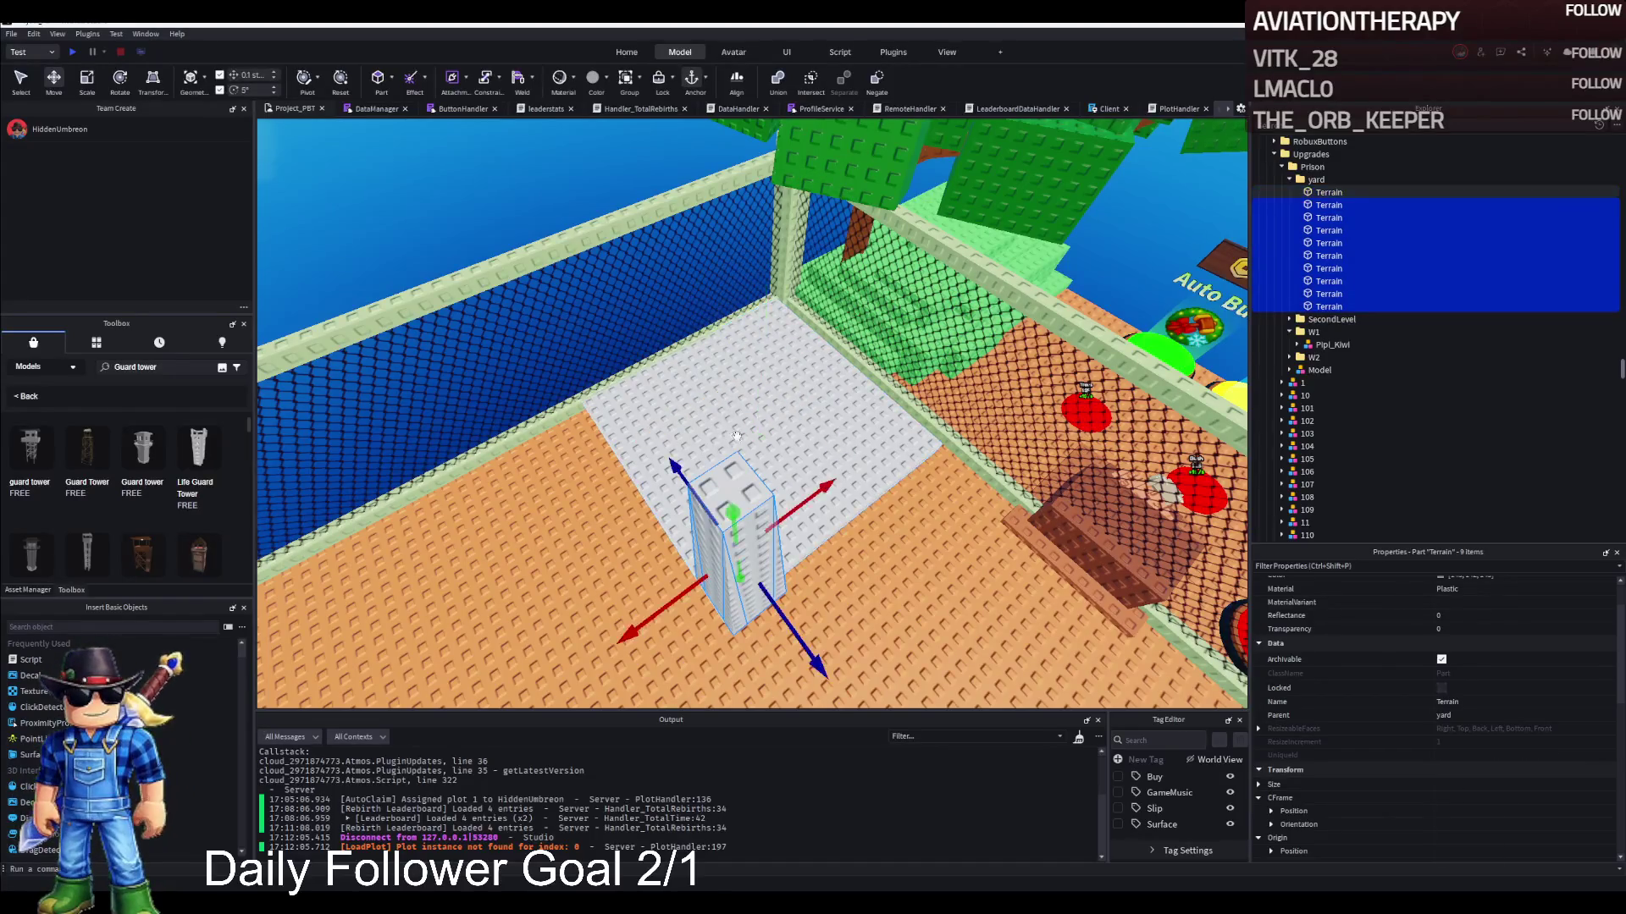
key("f")
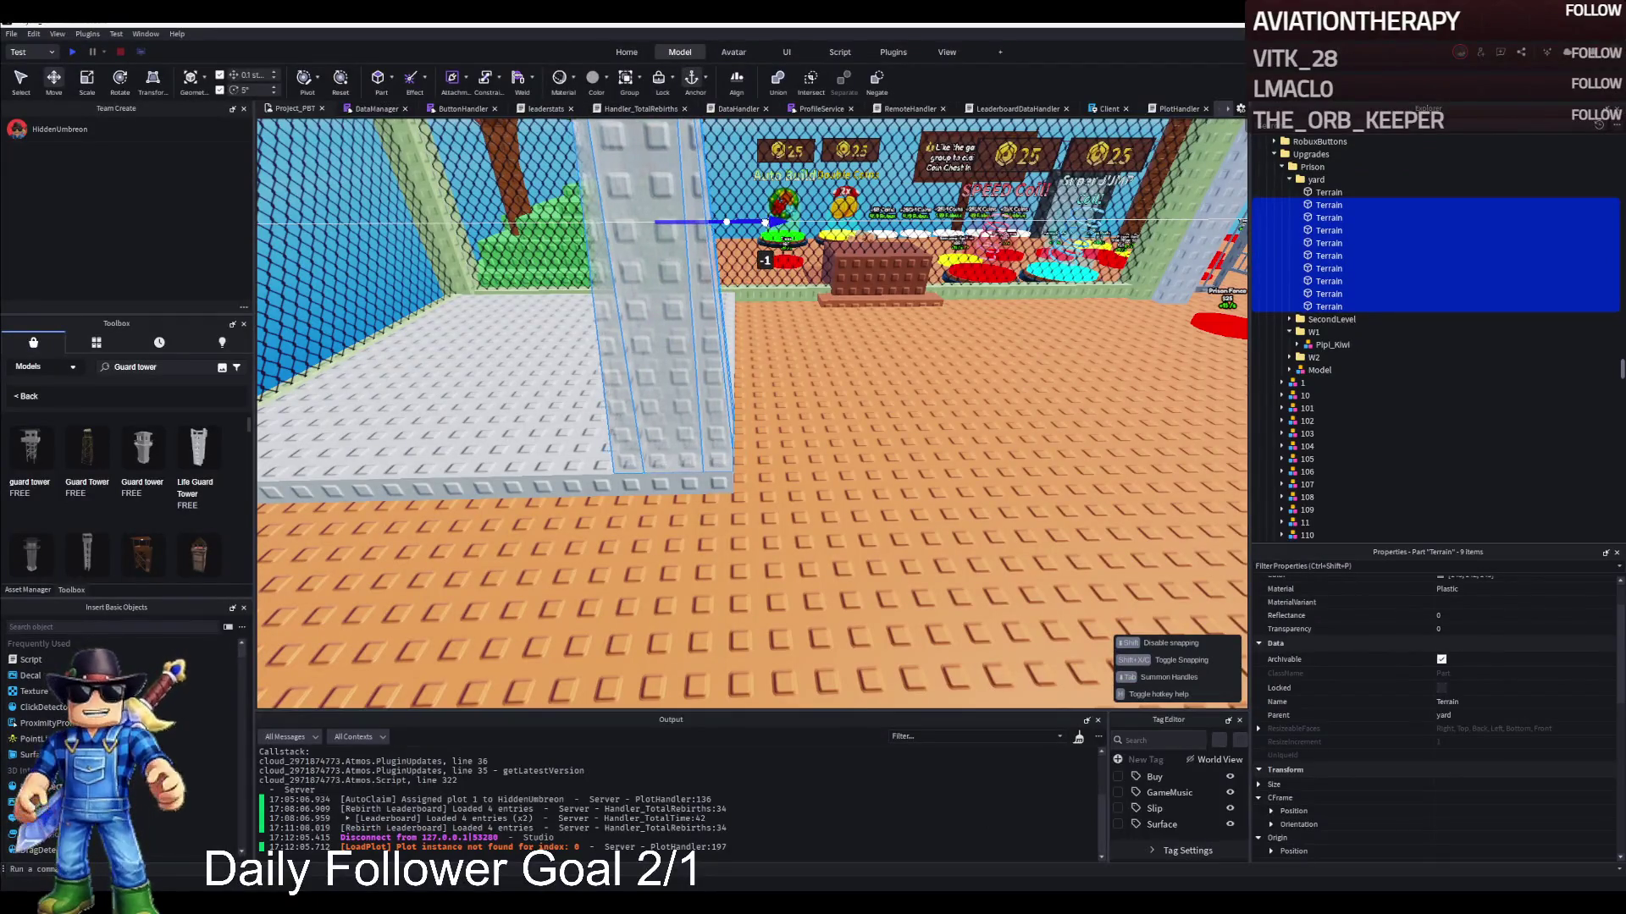
key("w")
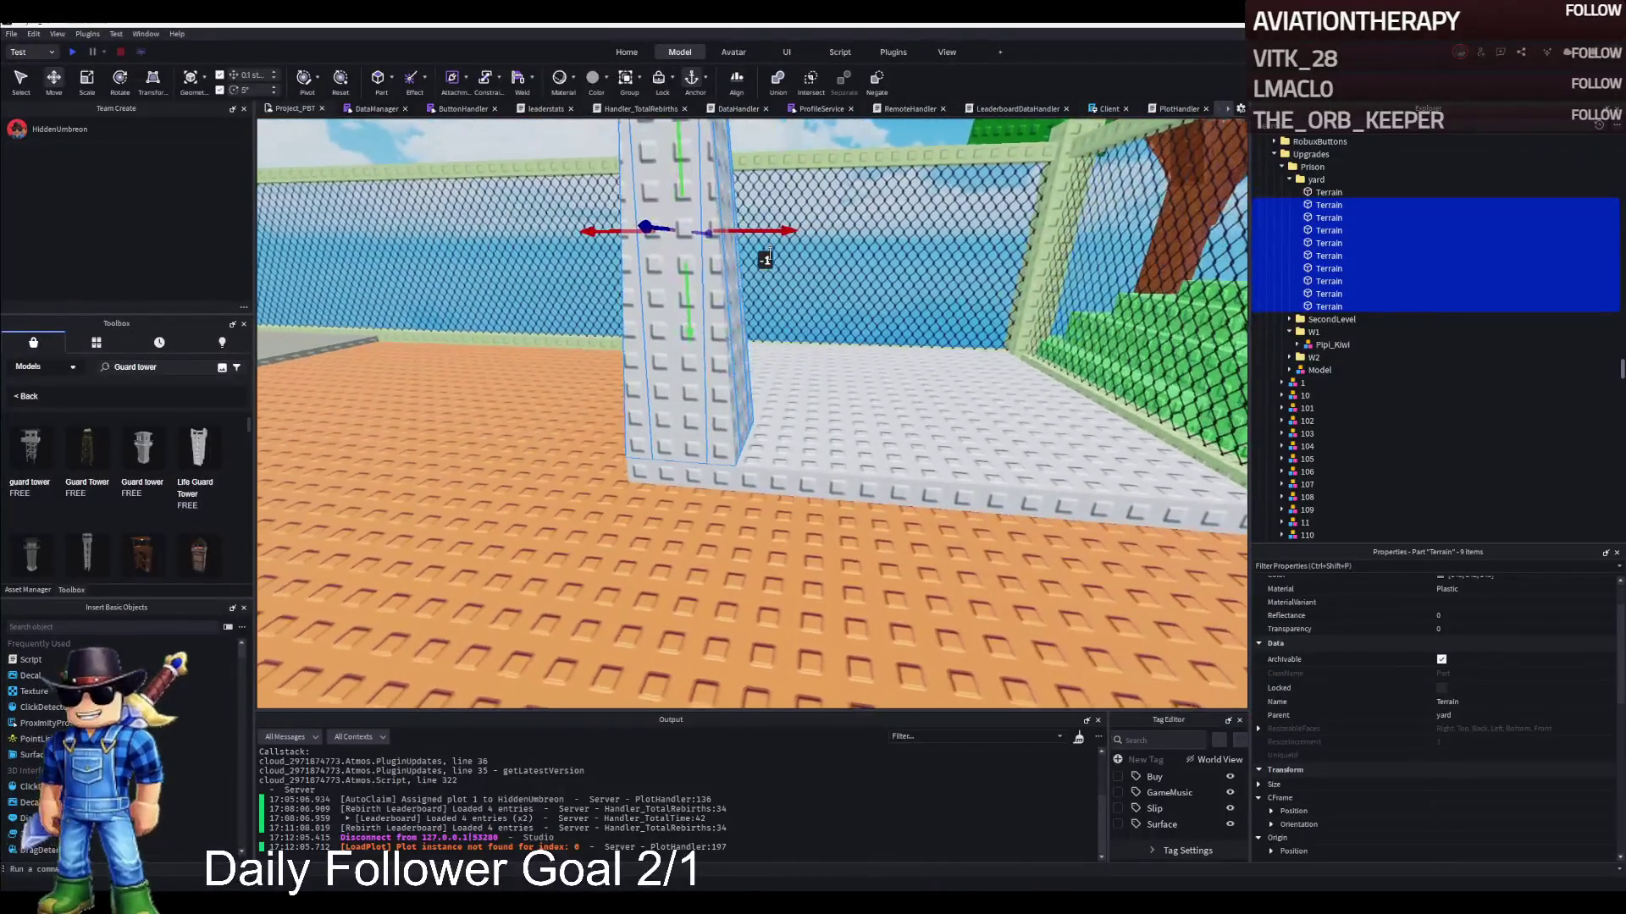
key("a")
key("s")
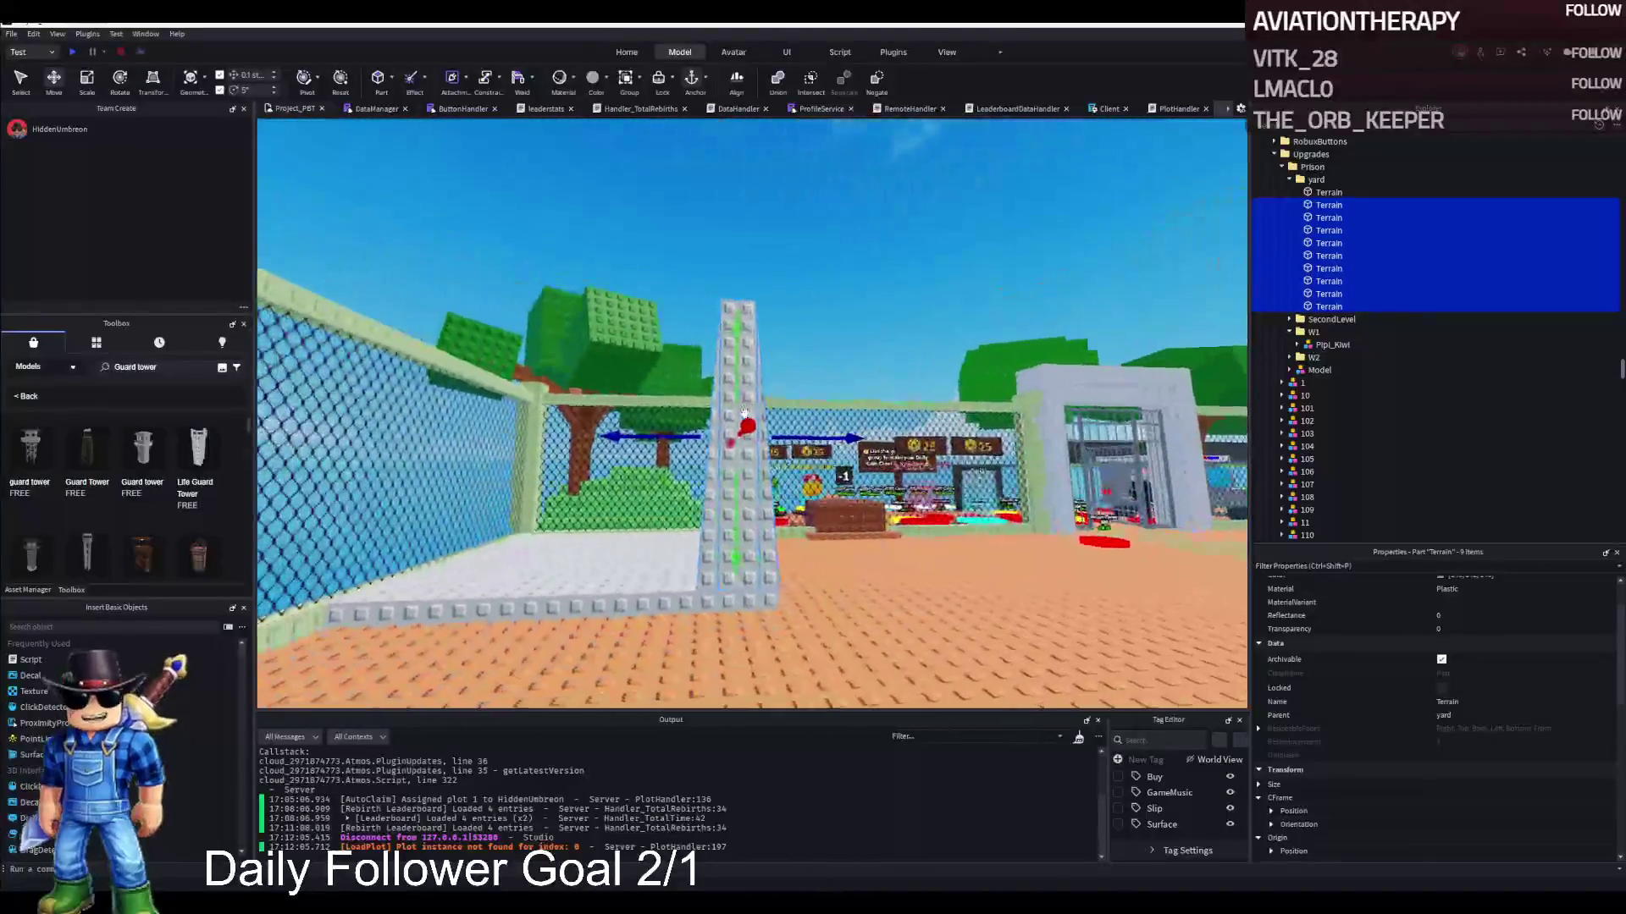
key("f")
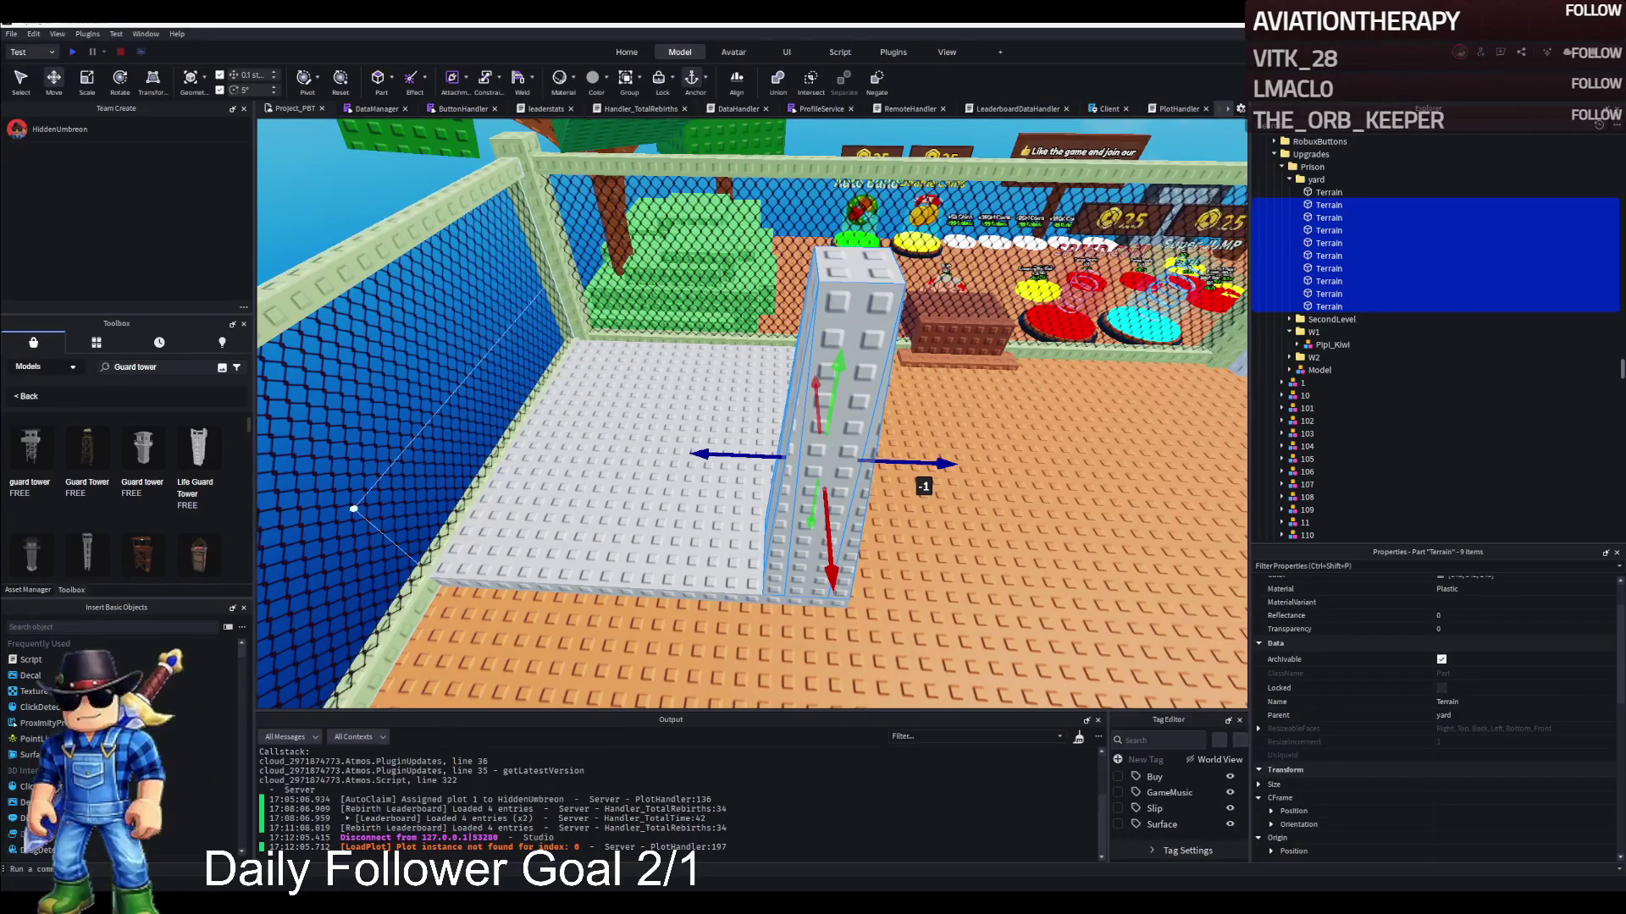
key("s")
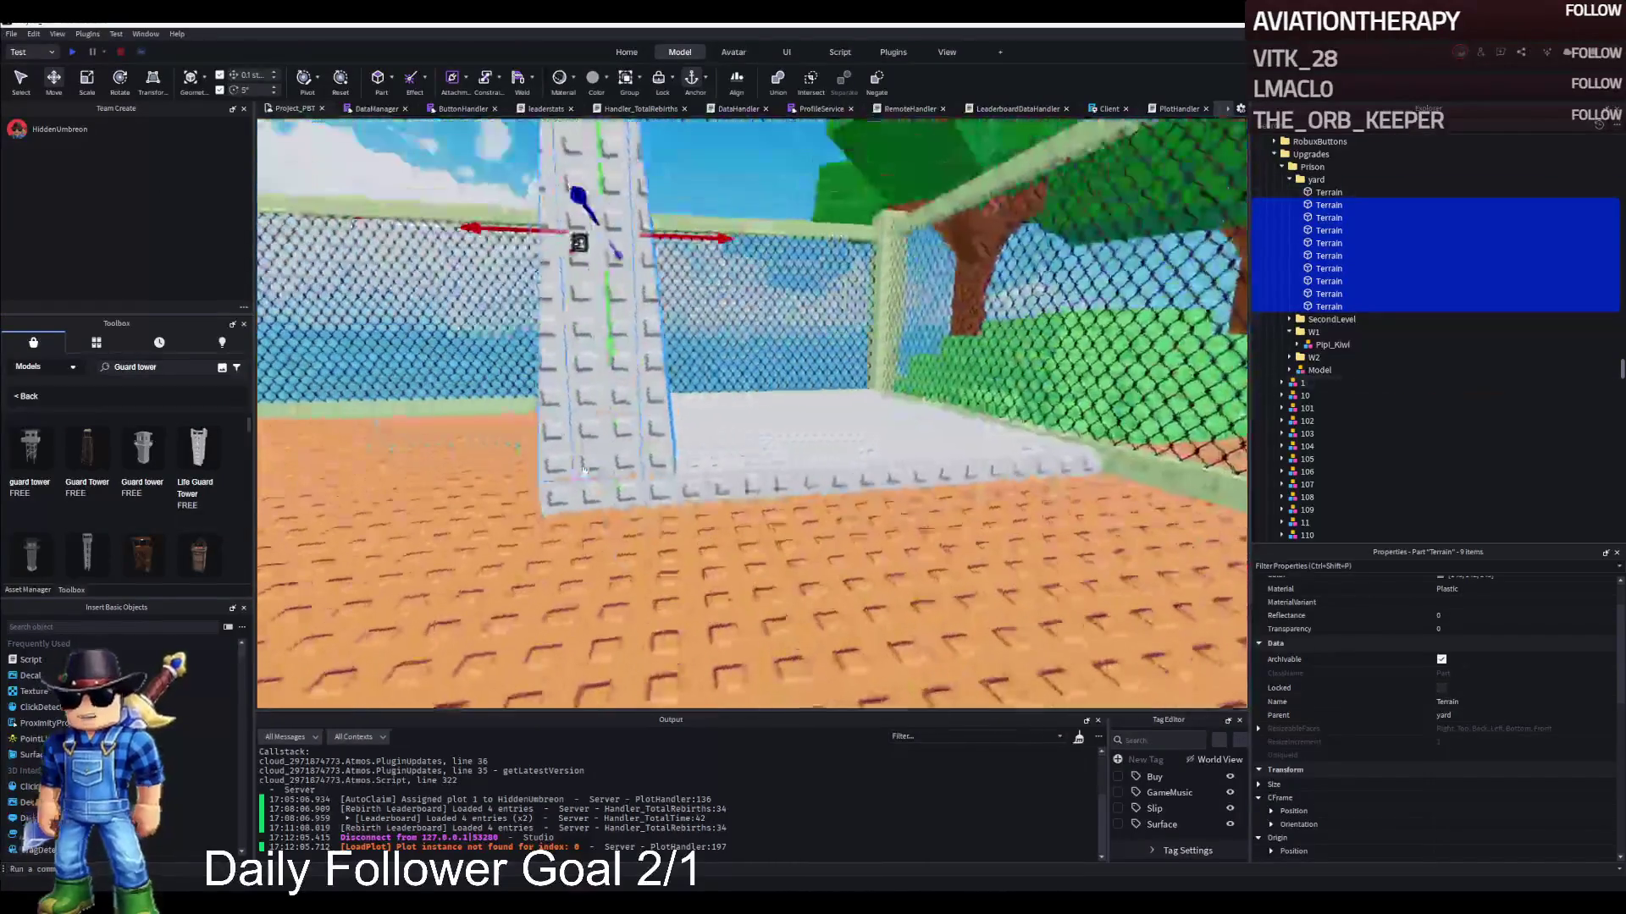
Test-duplicate the tower parts about 16 studs sideways, then delete the copies
left_click_drag(607, 357, 603, 386)
key("ctrl+d")
mouse_move(725, 268)
left_mouse_down()
mouse_move(687, 228)
mouse_move(683, 277)
mouse_move(673, 258)
left_mouse_up()
key("Delete")
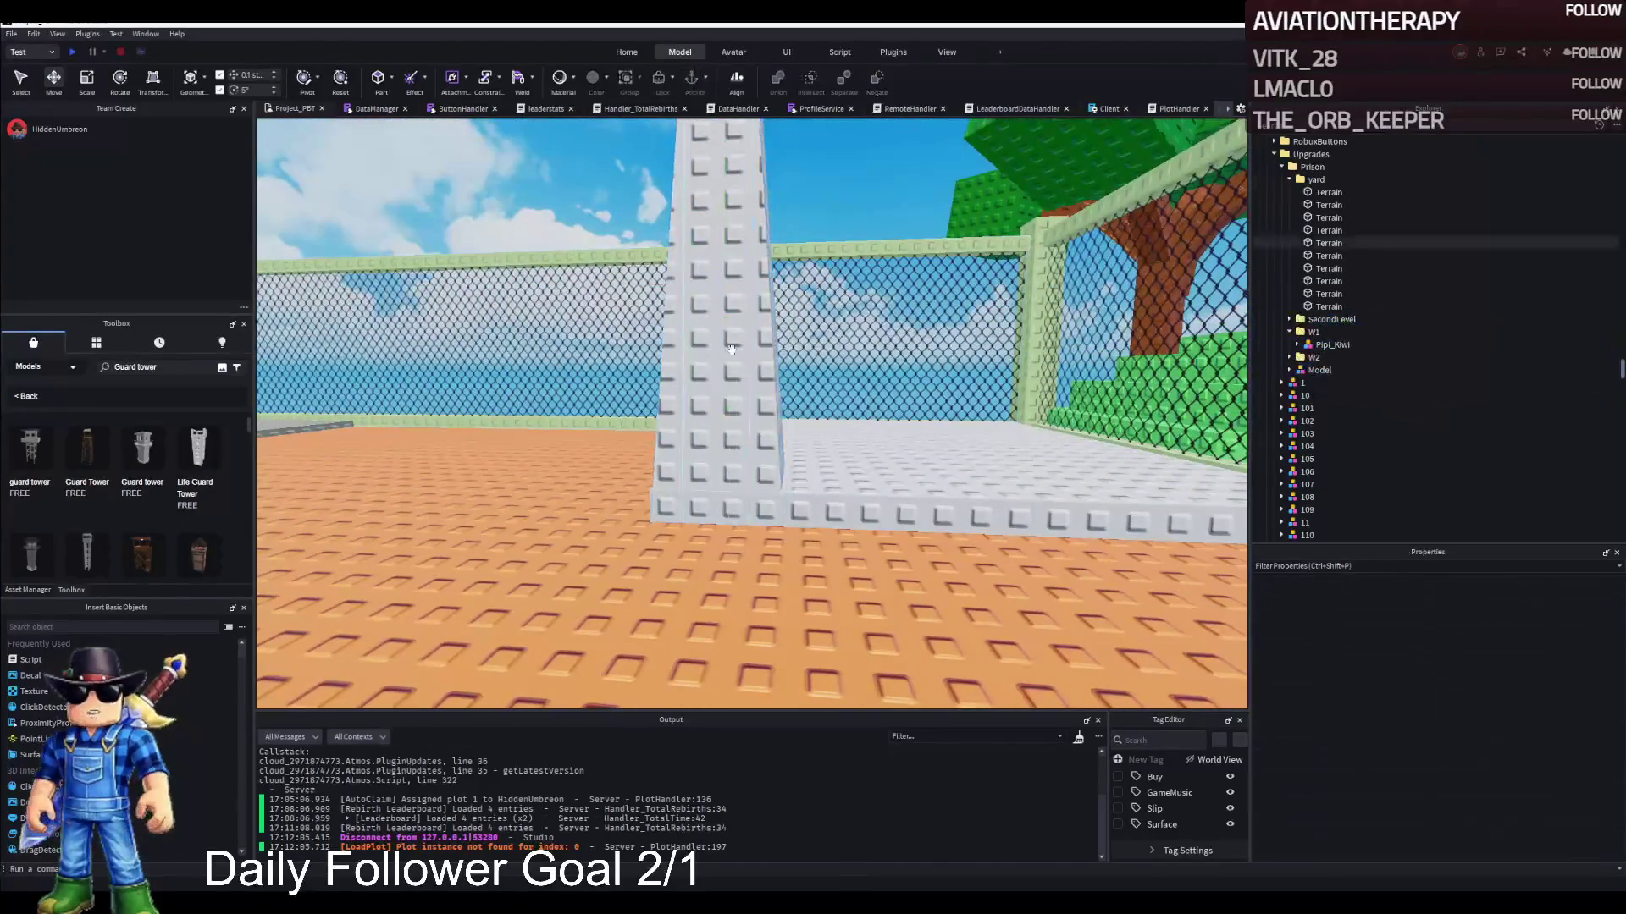
Shift-select the Terrain parts under yard and group them with Ctrl+G
left_click(1325, 193)
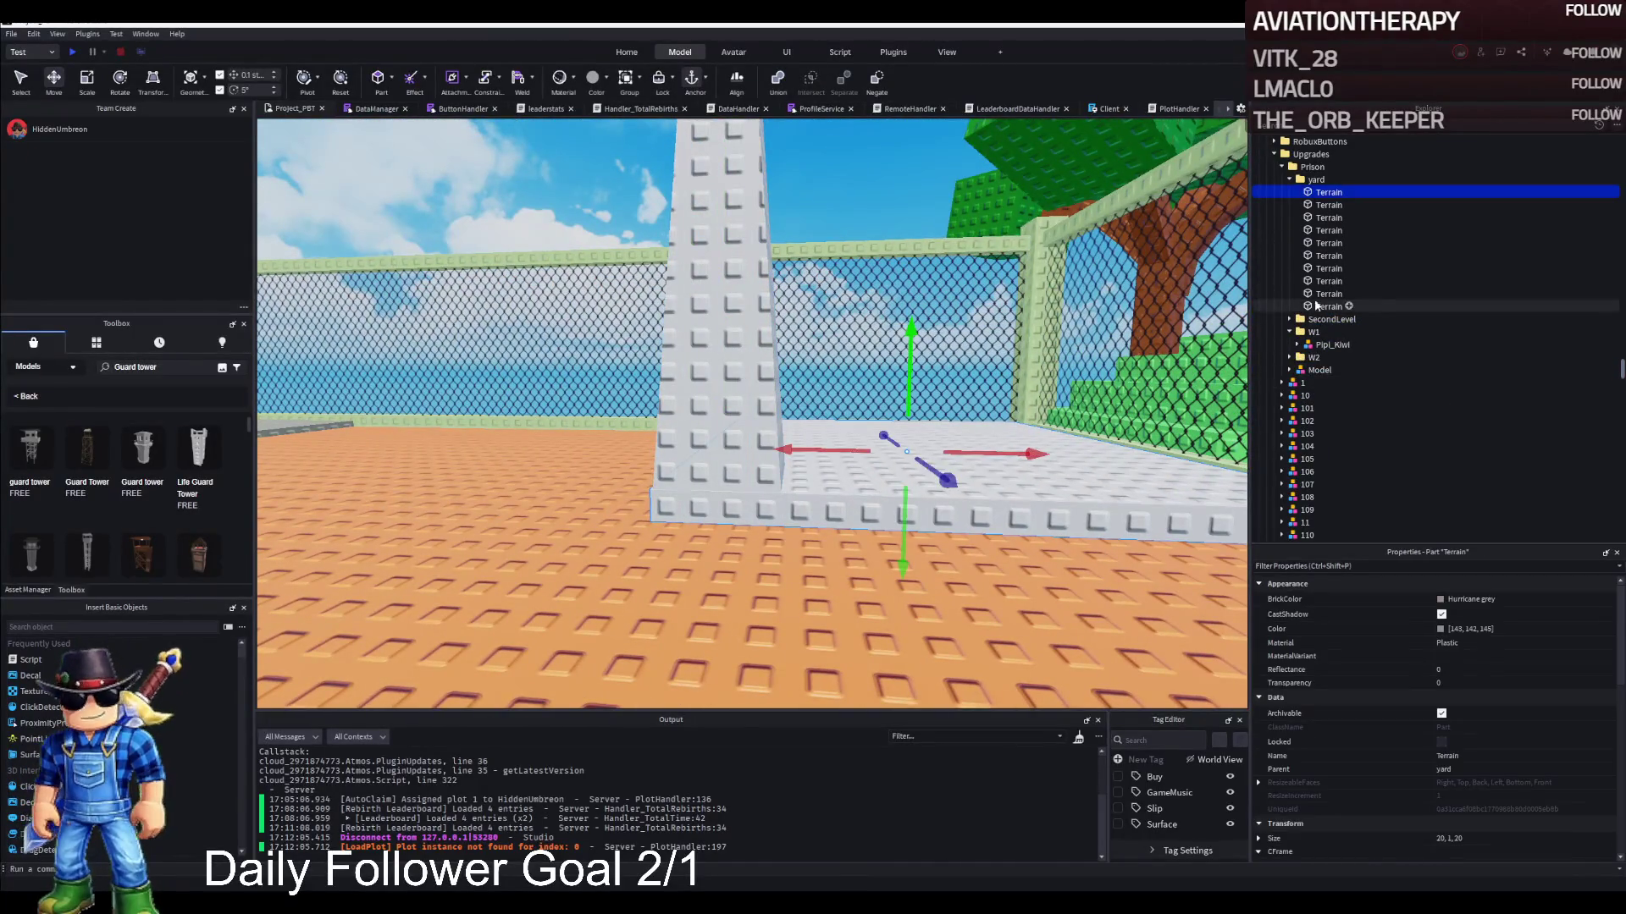
left_click(1316, 305, "shift")
key("ctrl+g")
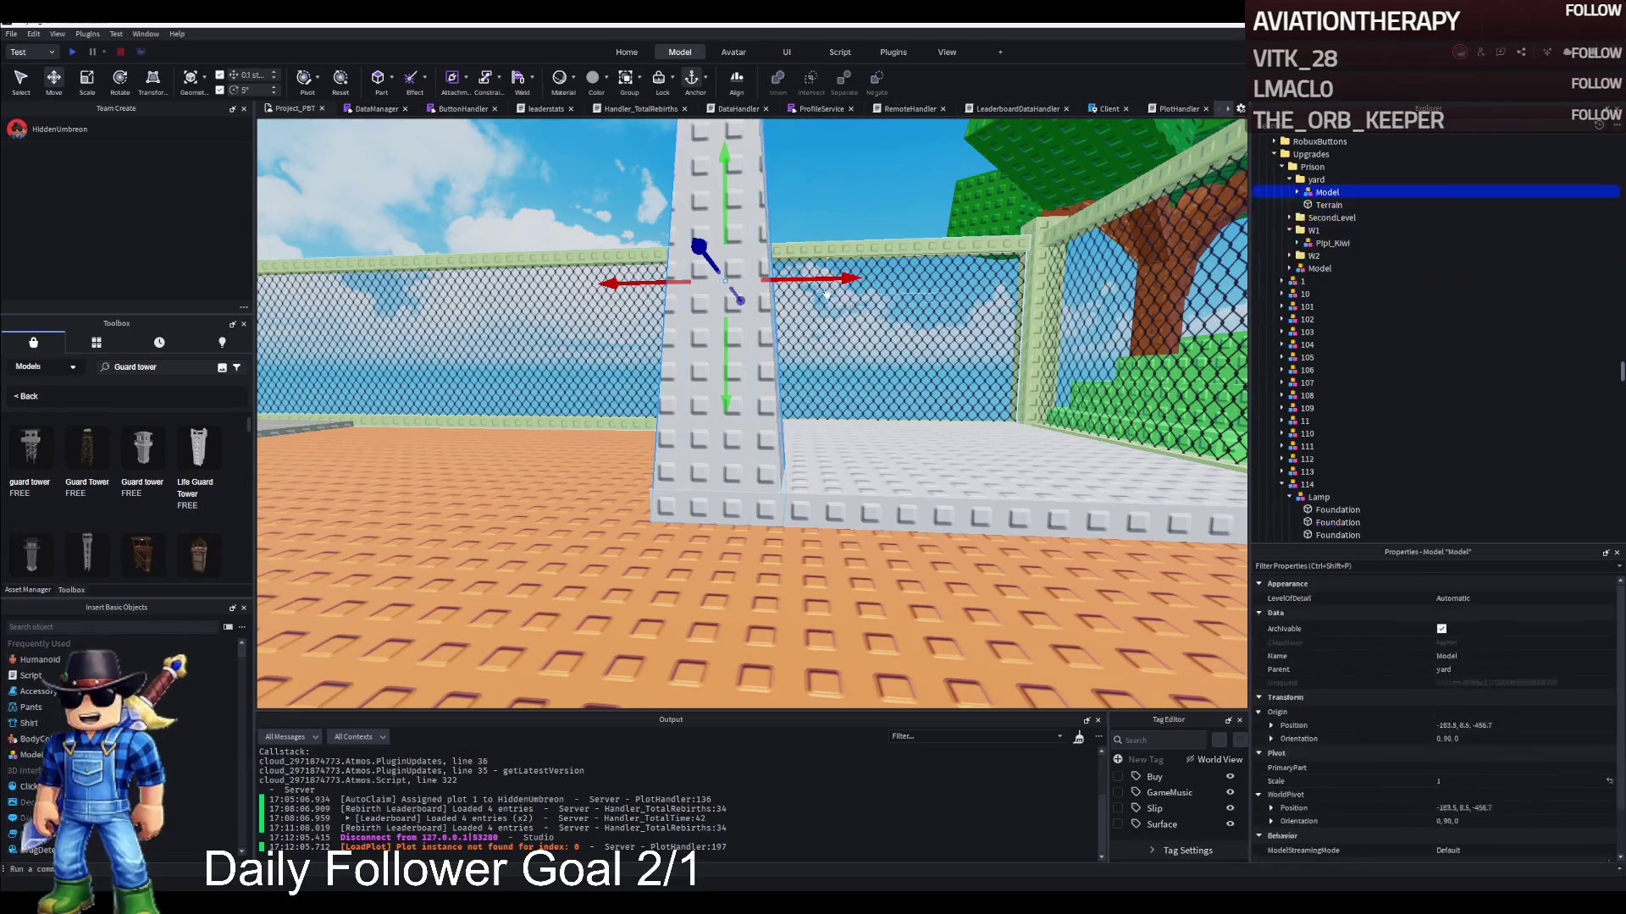
Duplicate the pillar Model and move the copy about 16 studs along X
key("ctrl+d")
left_click_drag(819, 280, 984, 276)
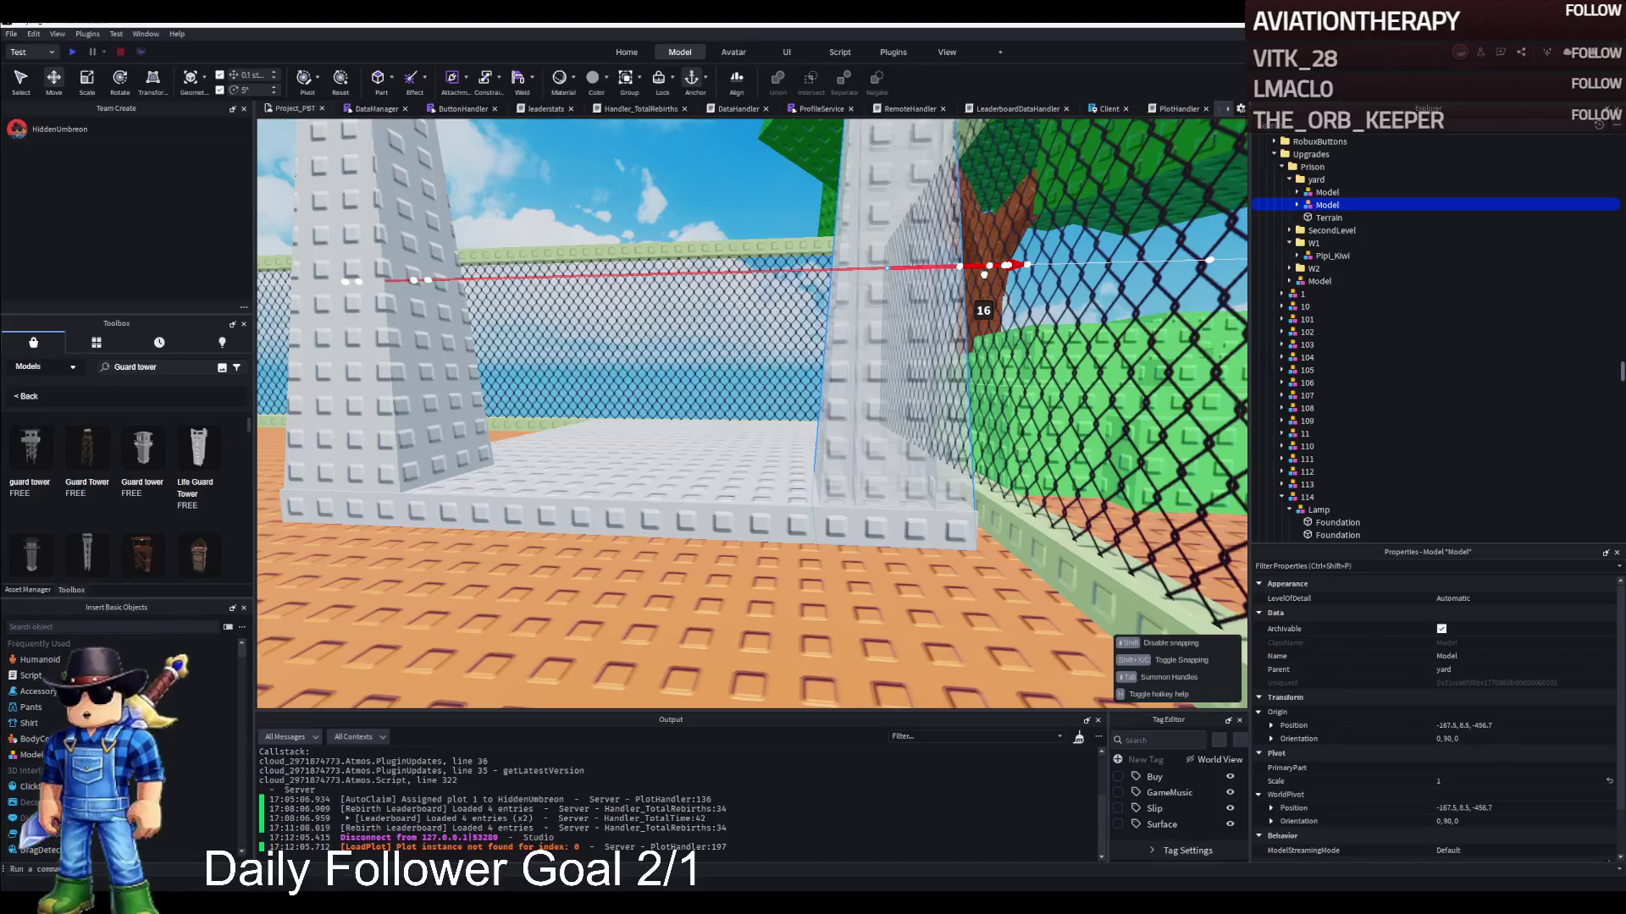
key("f")
Duplicate both pillar Models and slide the copies 16 studs across the slab
left_click(1326, 192, "shift")
key("ctrl+d")
left_click_drag(800, 362, 648, 361)
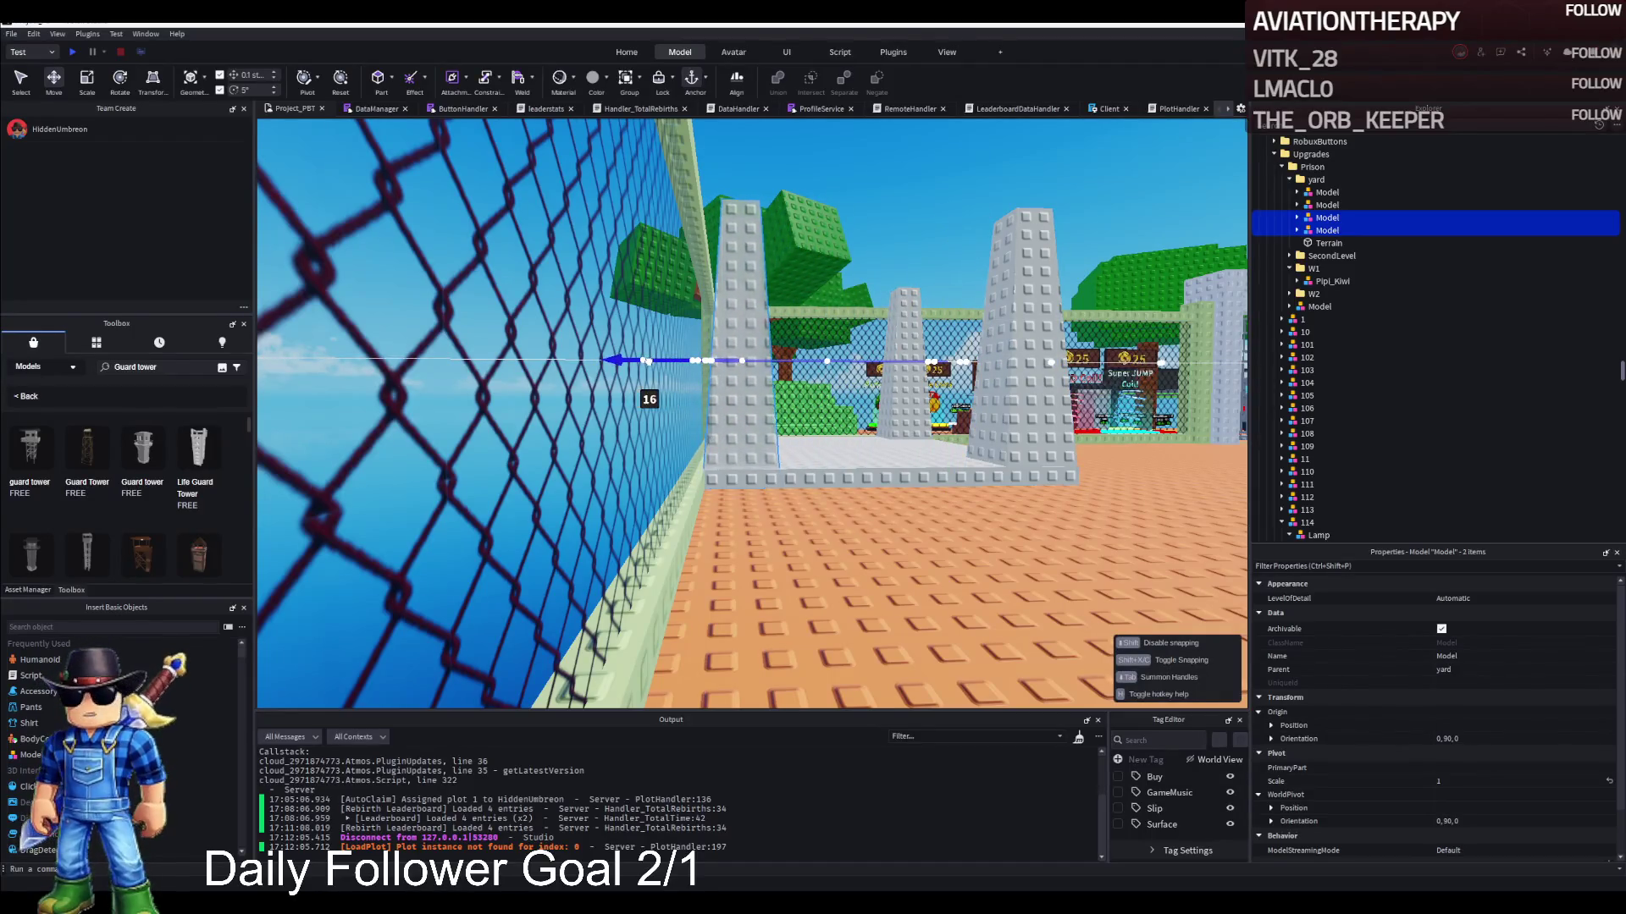
left_click(768, 459)
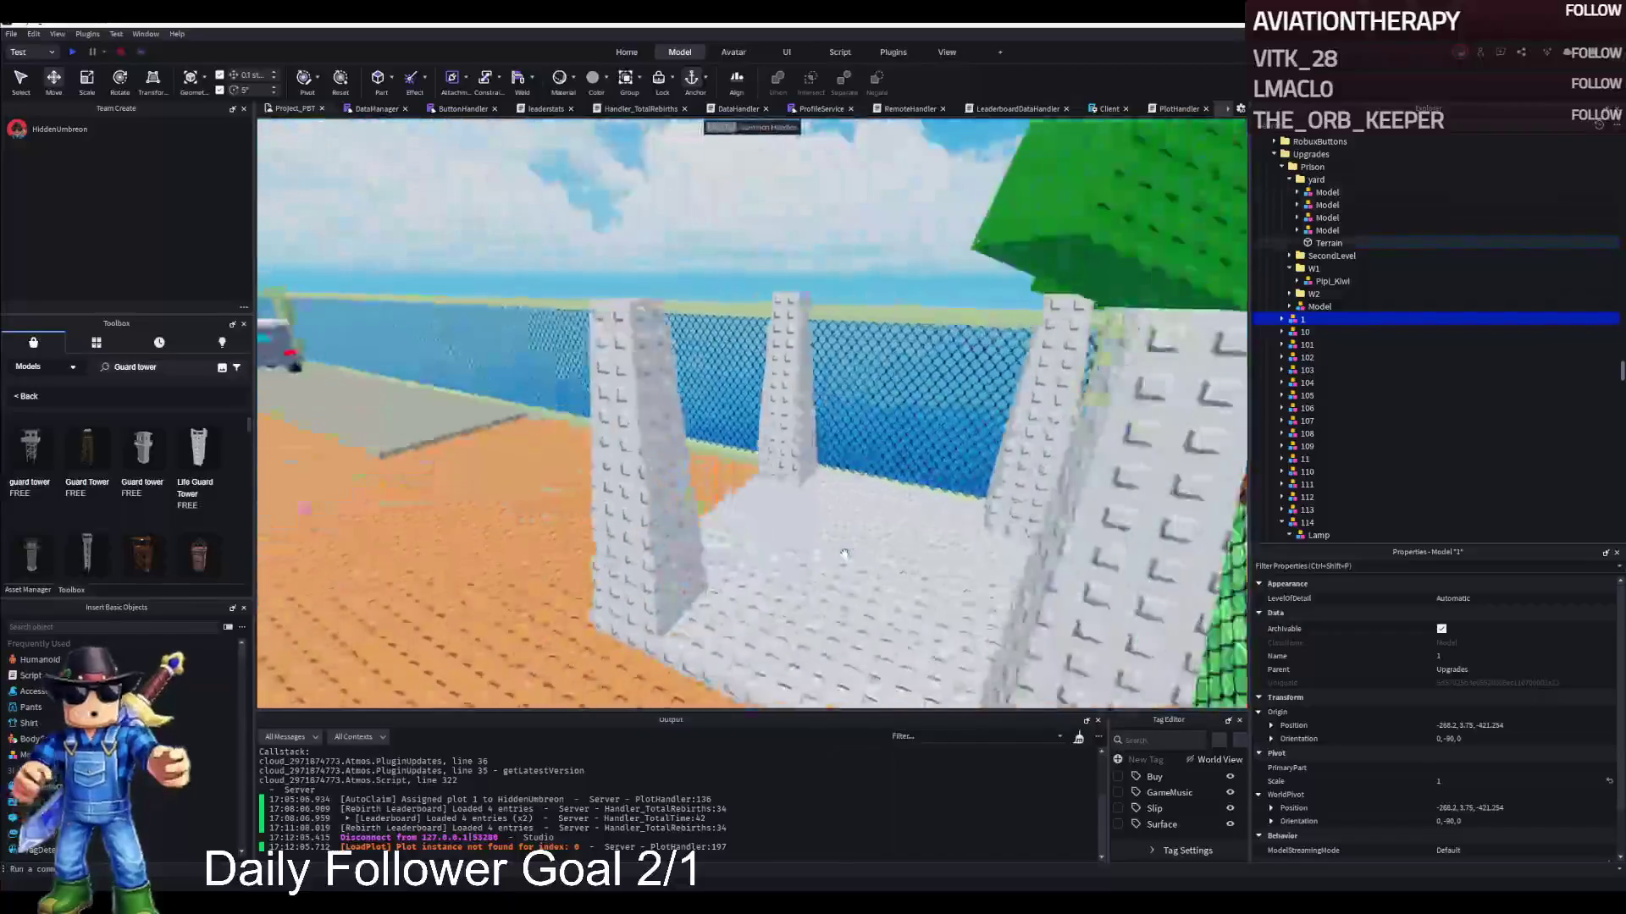
right_click(844, 555)
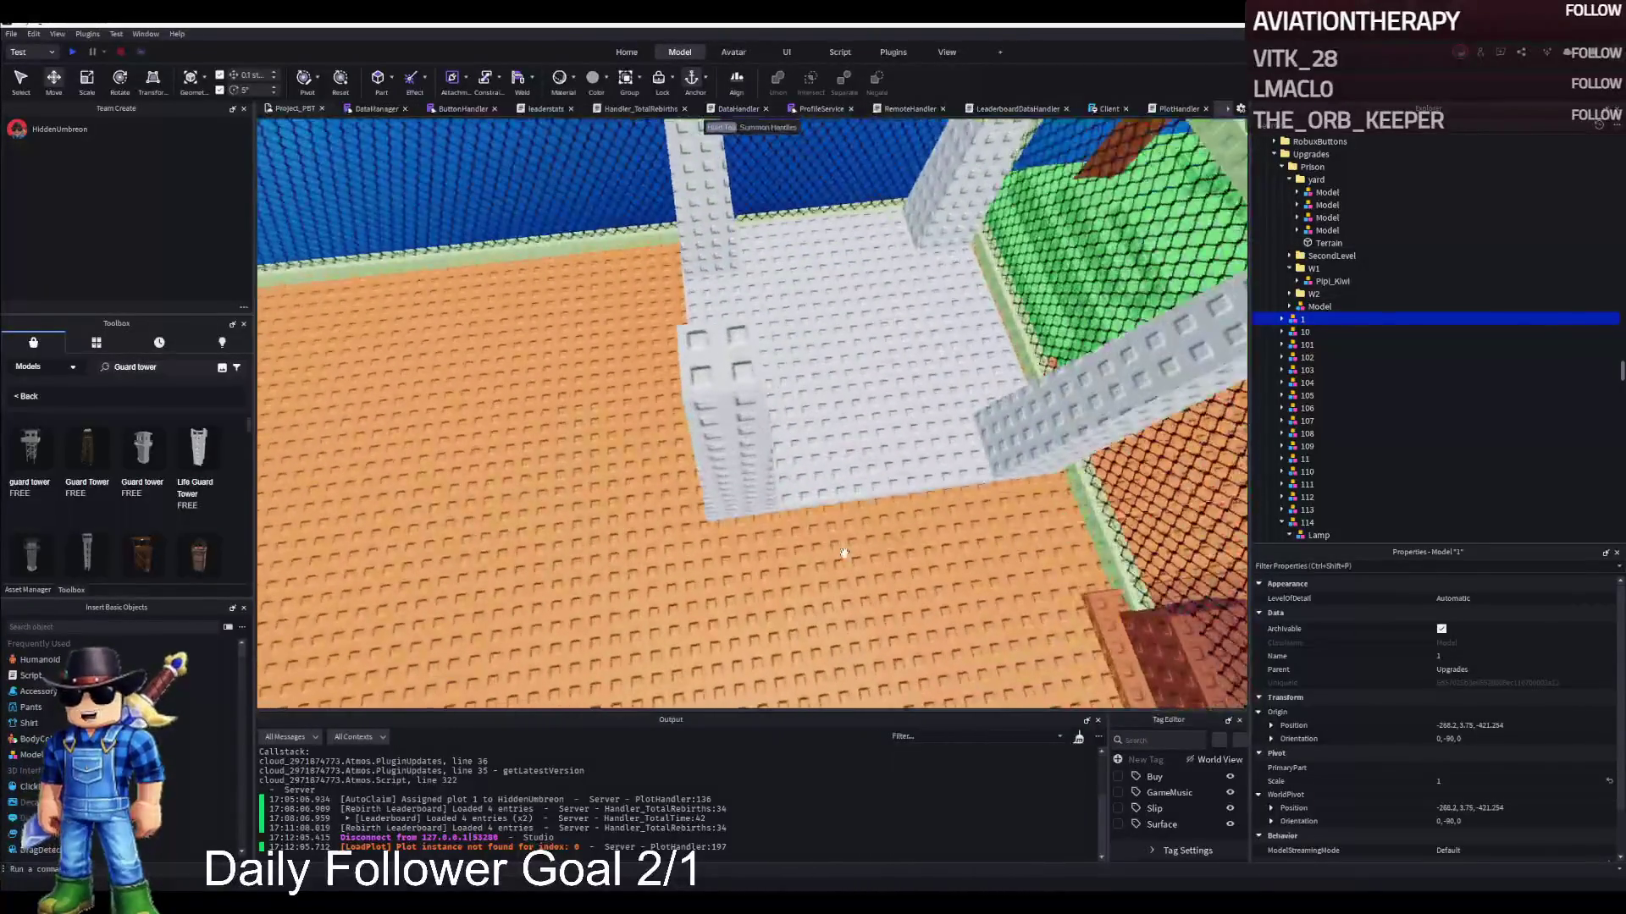
left_click(723, 362)
right_click(722, 362)
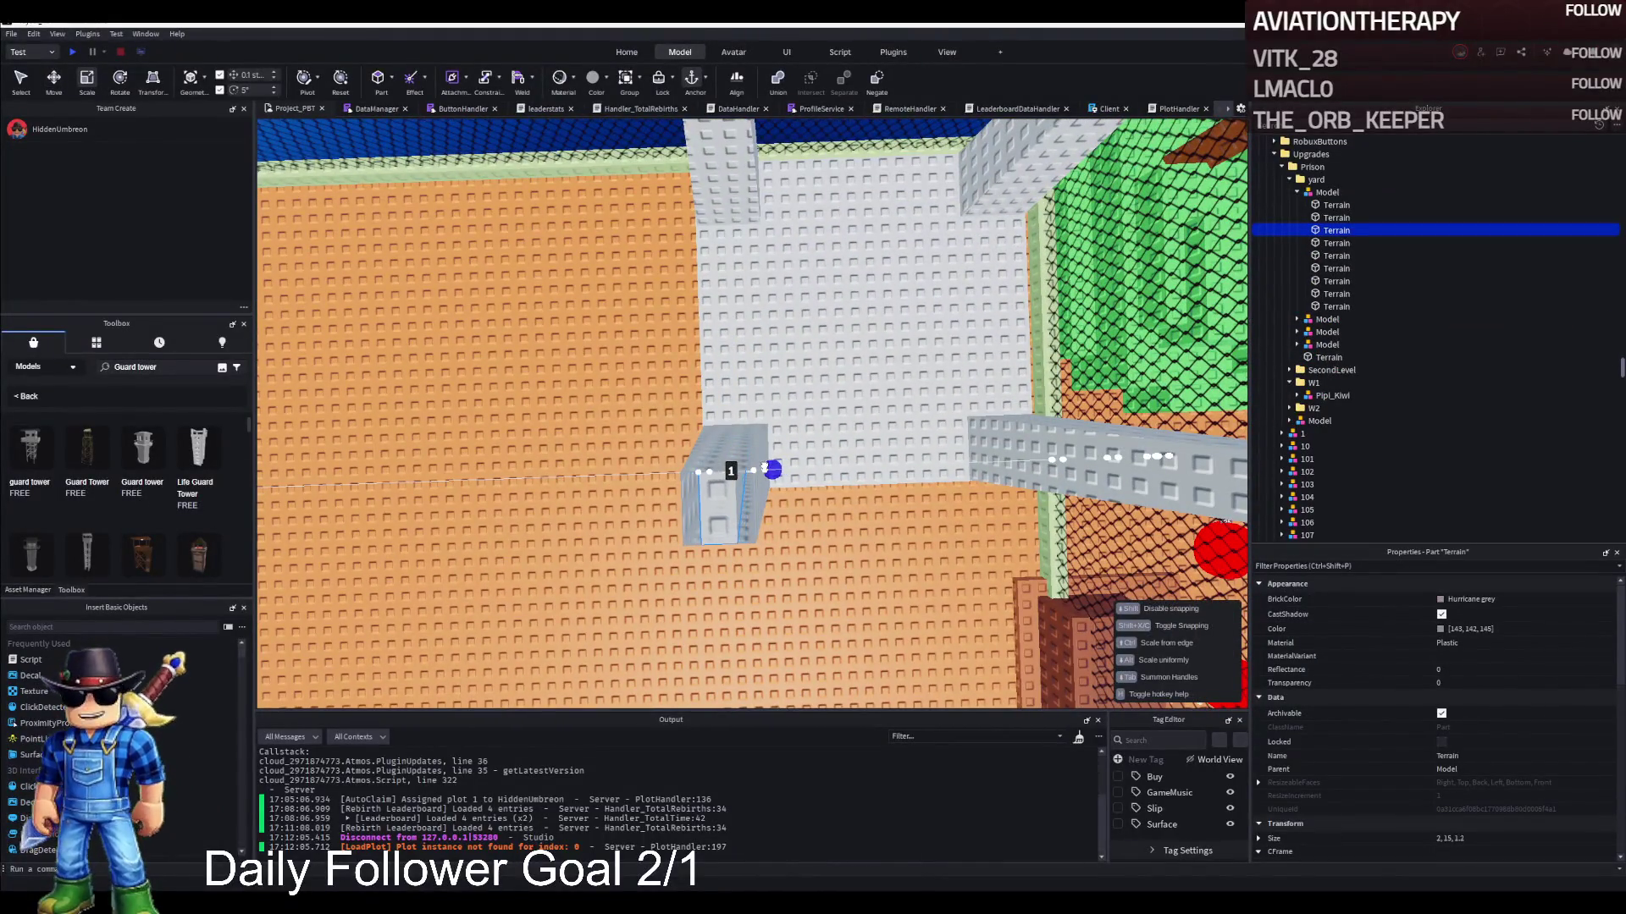
Slightly narrow one pillar's depth and width
left_click_drag(765, 468, 762, 467)
left_click_drag(726, 414, 725, 420)
right_click(725, 421)
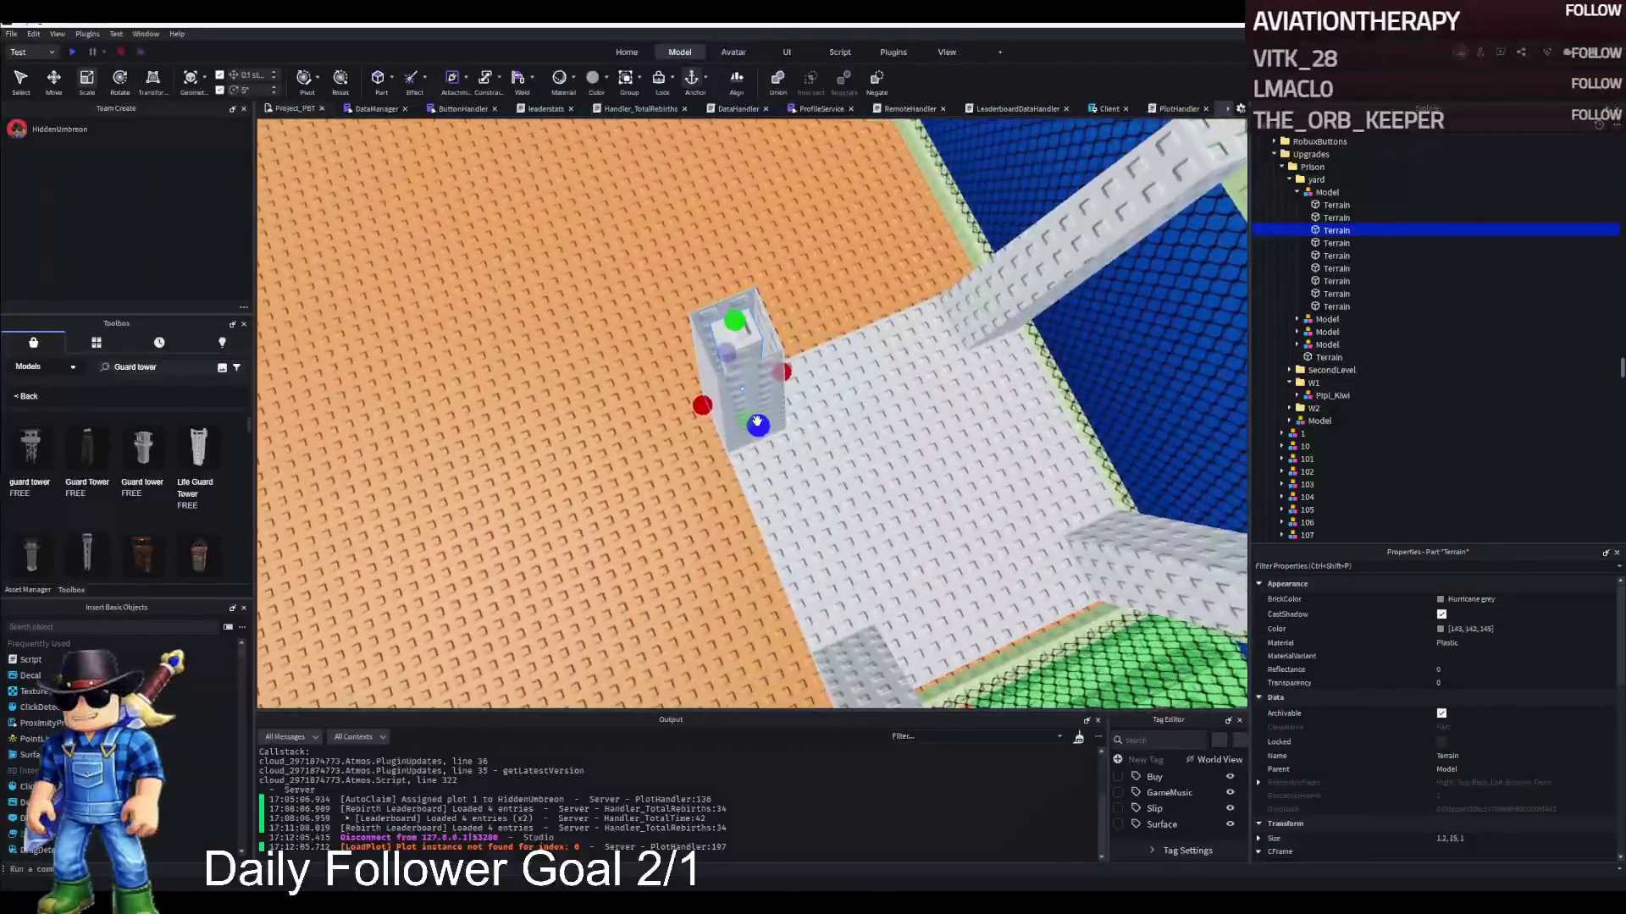
right_click(759, 407)
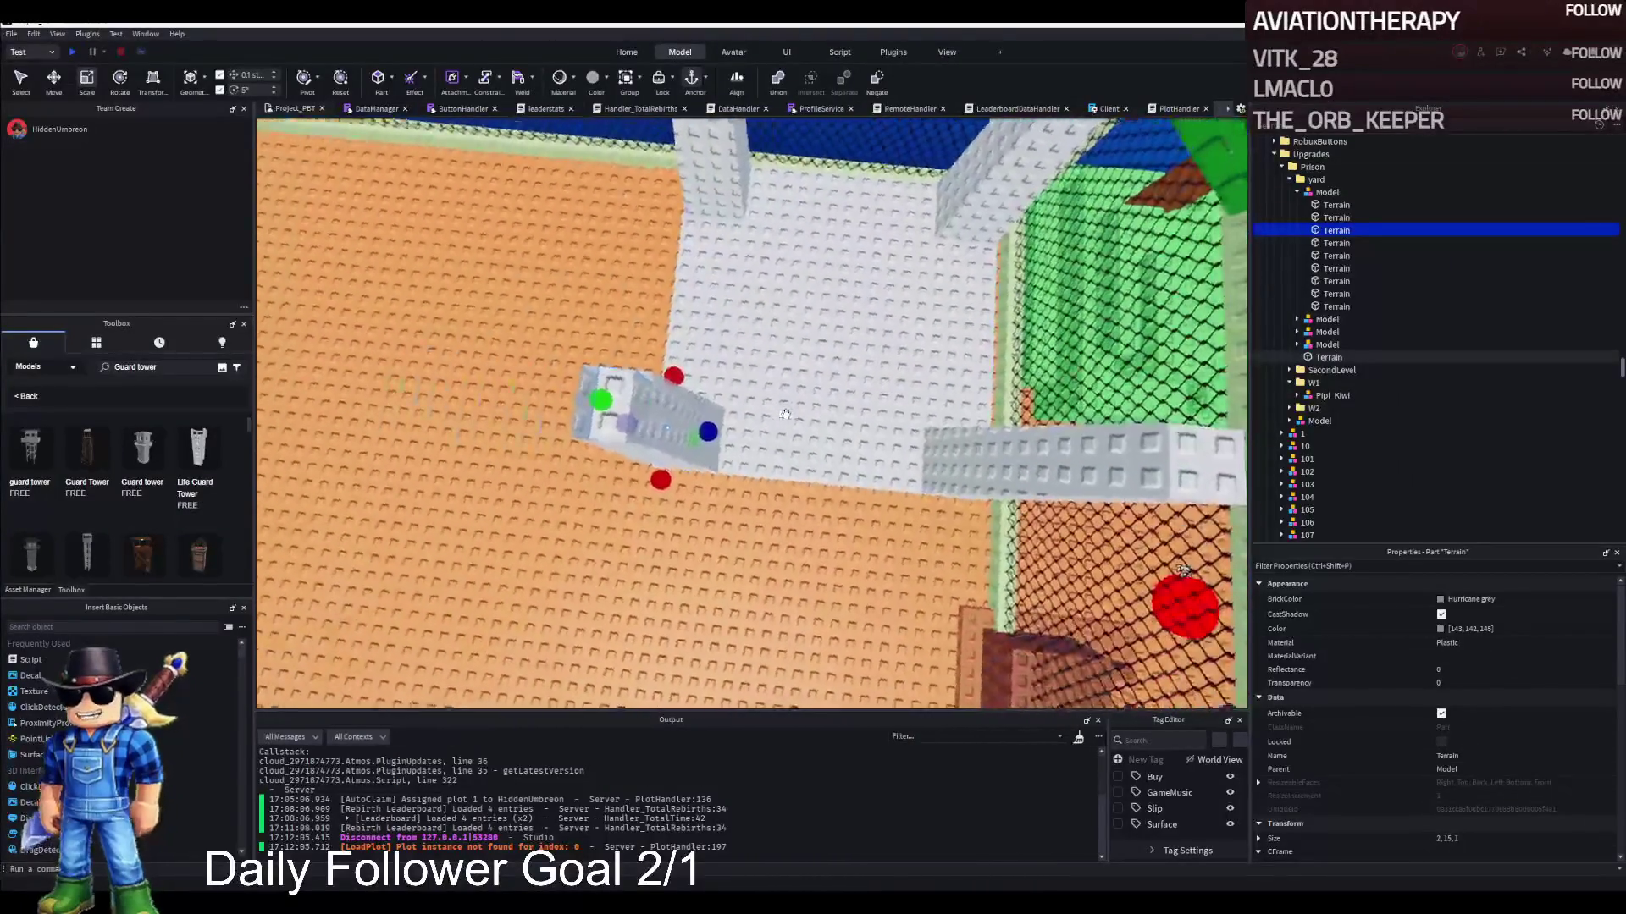
left_click(550, 458)
right_click(549, 458)
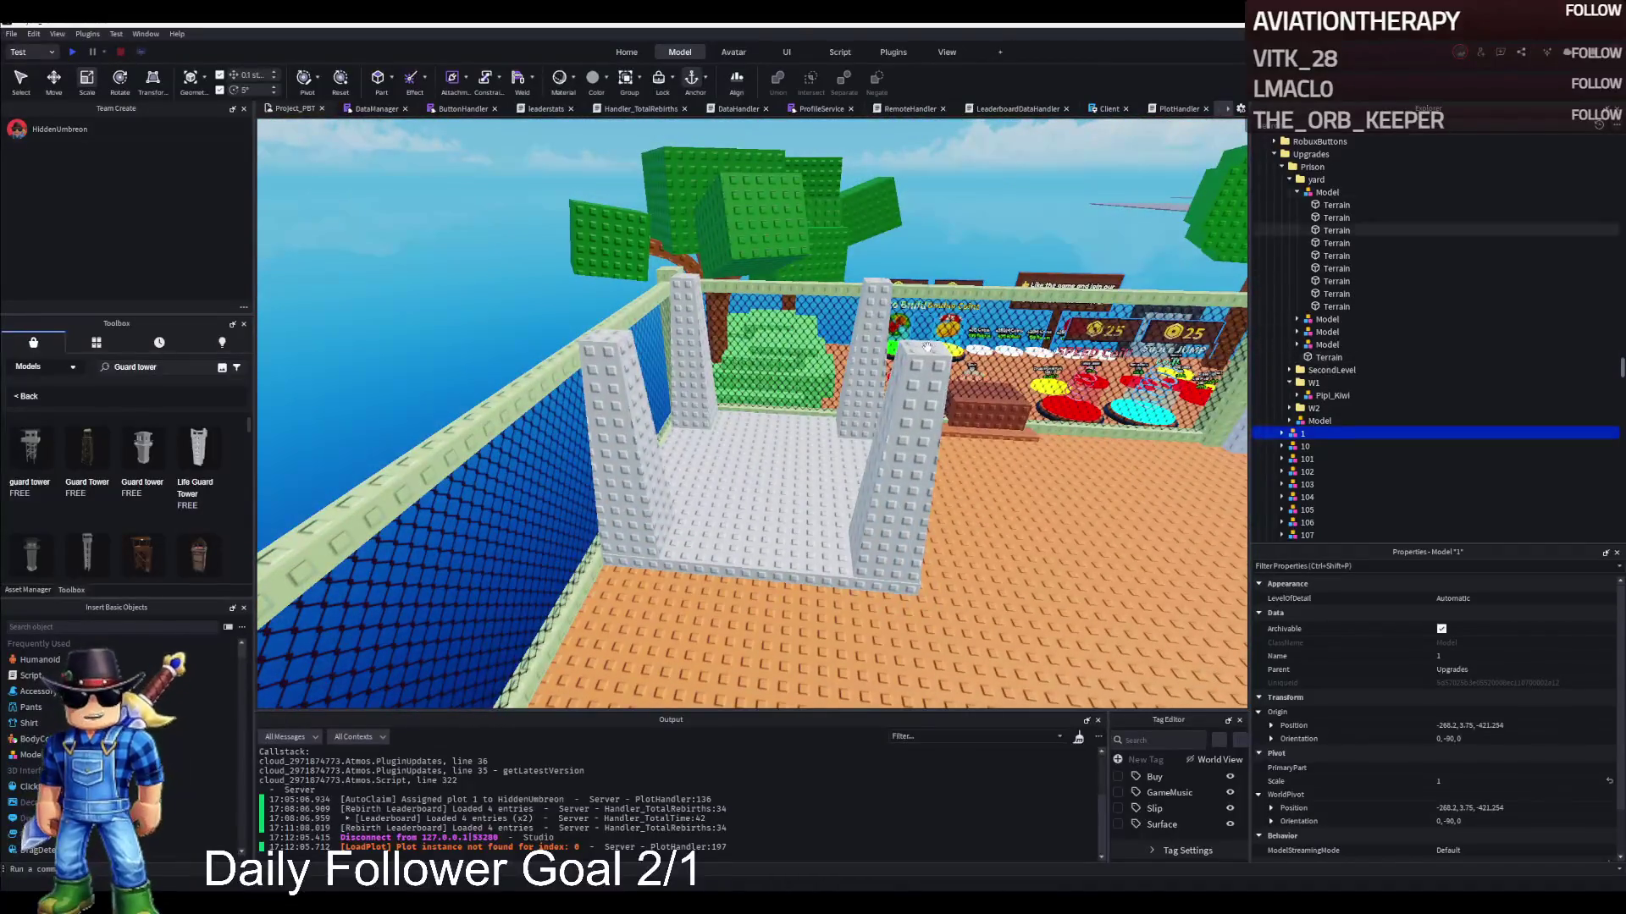
Stretch the four corner pillars upward to about 21.8, 20, 20 and 19.9 studs
left_click(879, 565)
mouse_move(930, 316)
left_mouse_down()
mouse_move(923, 212)
mouse_move(869, 267)
left_mouse_up()
left_click(860, 297)
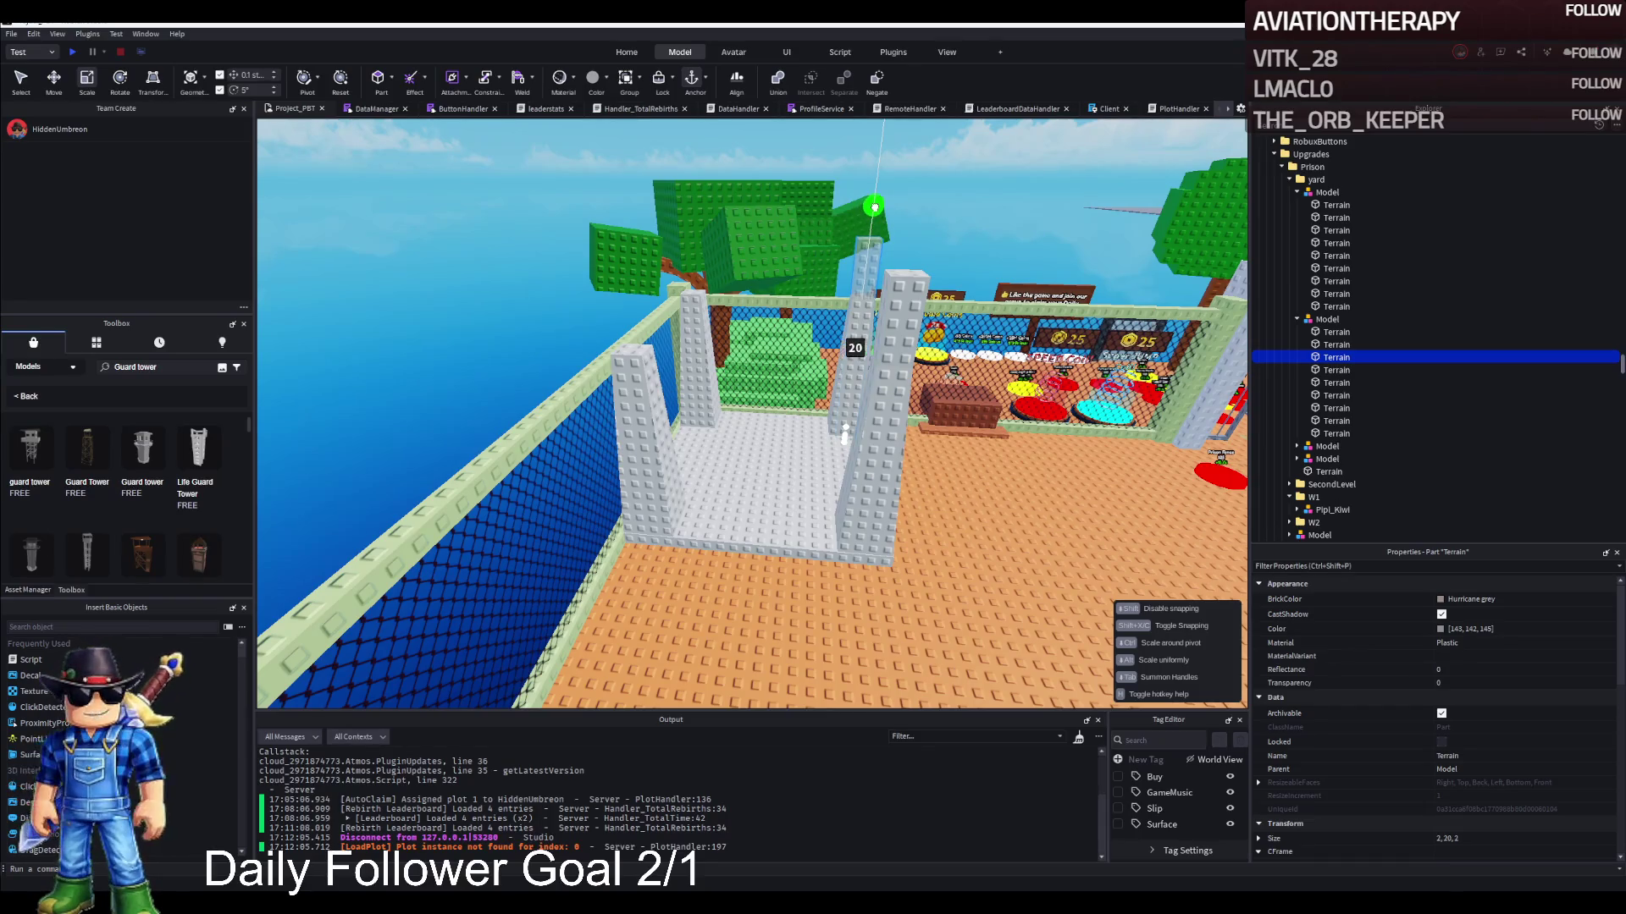
left_click_drag(844, 434, 844, 433)
left_click(629, 349)
left_click_drag(624, 312, 618, 260)
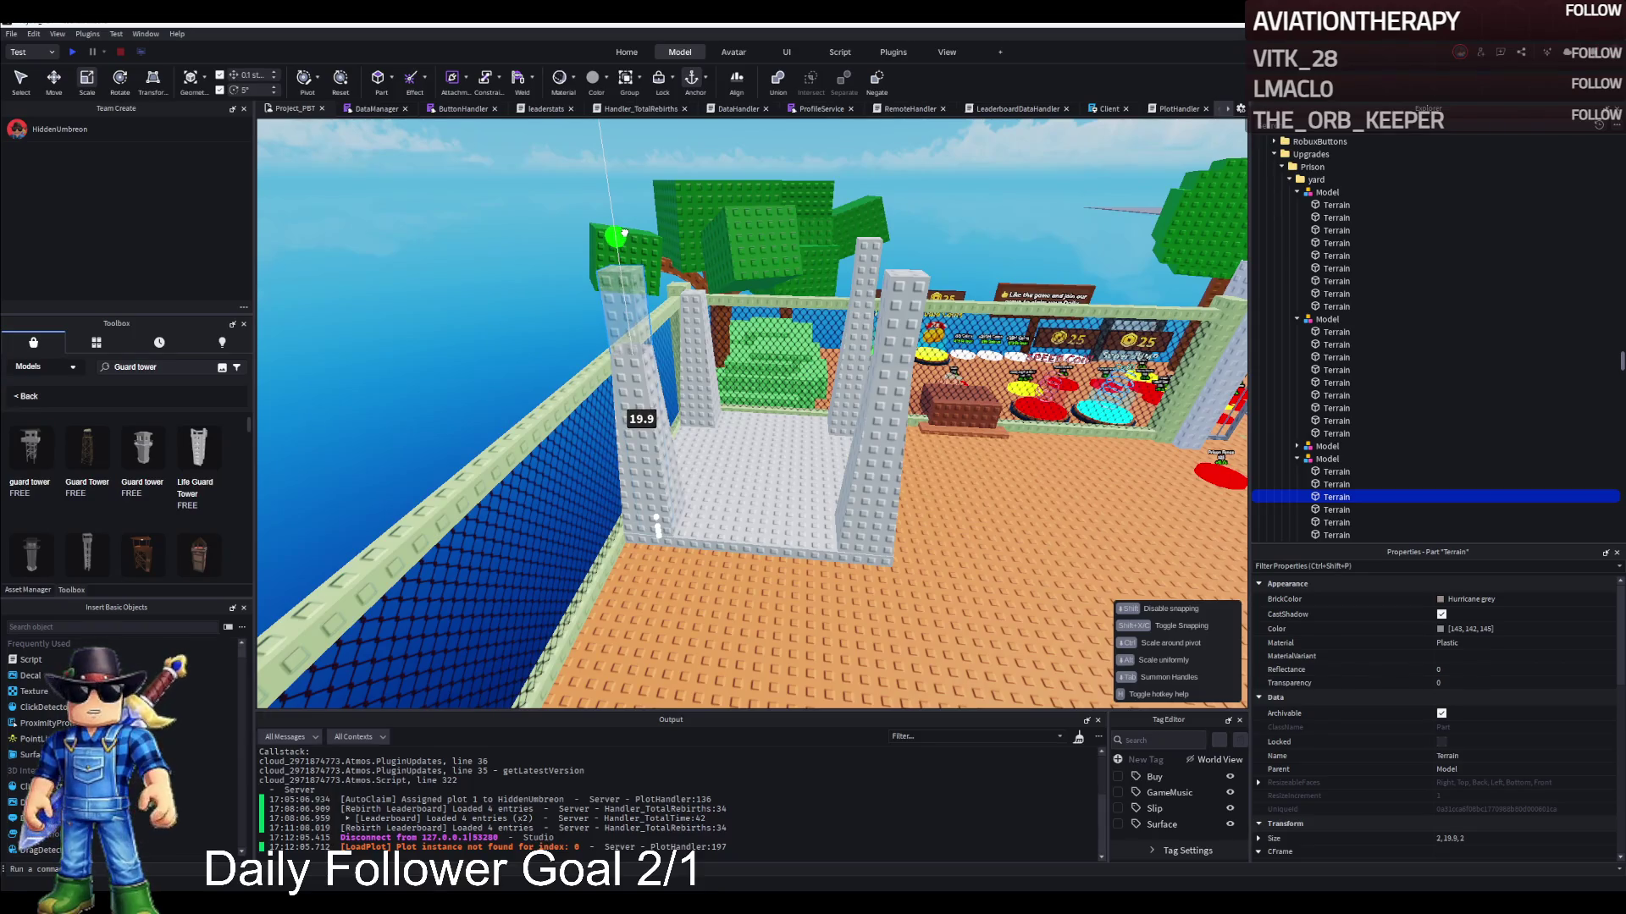
left_click_drag(625, 230, 688, 232)
left_click(691, 292)
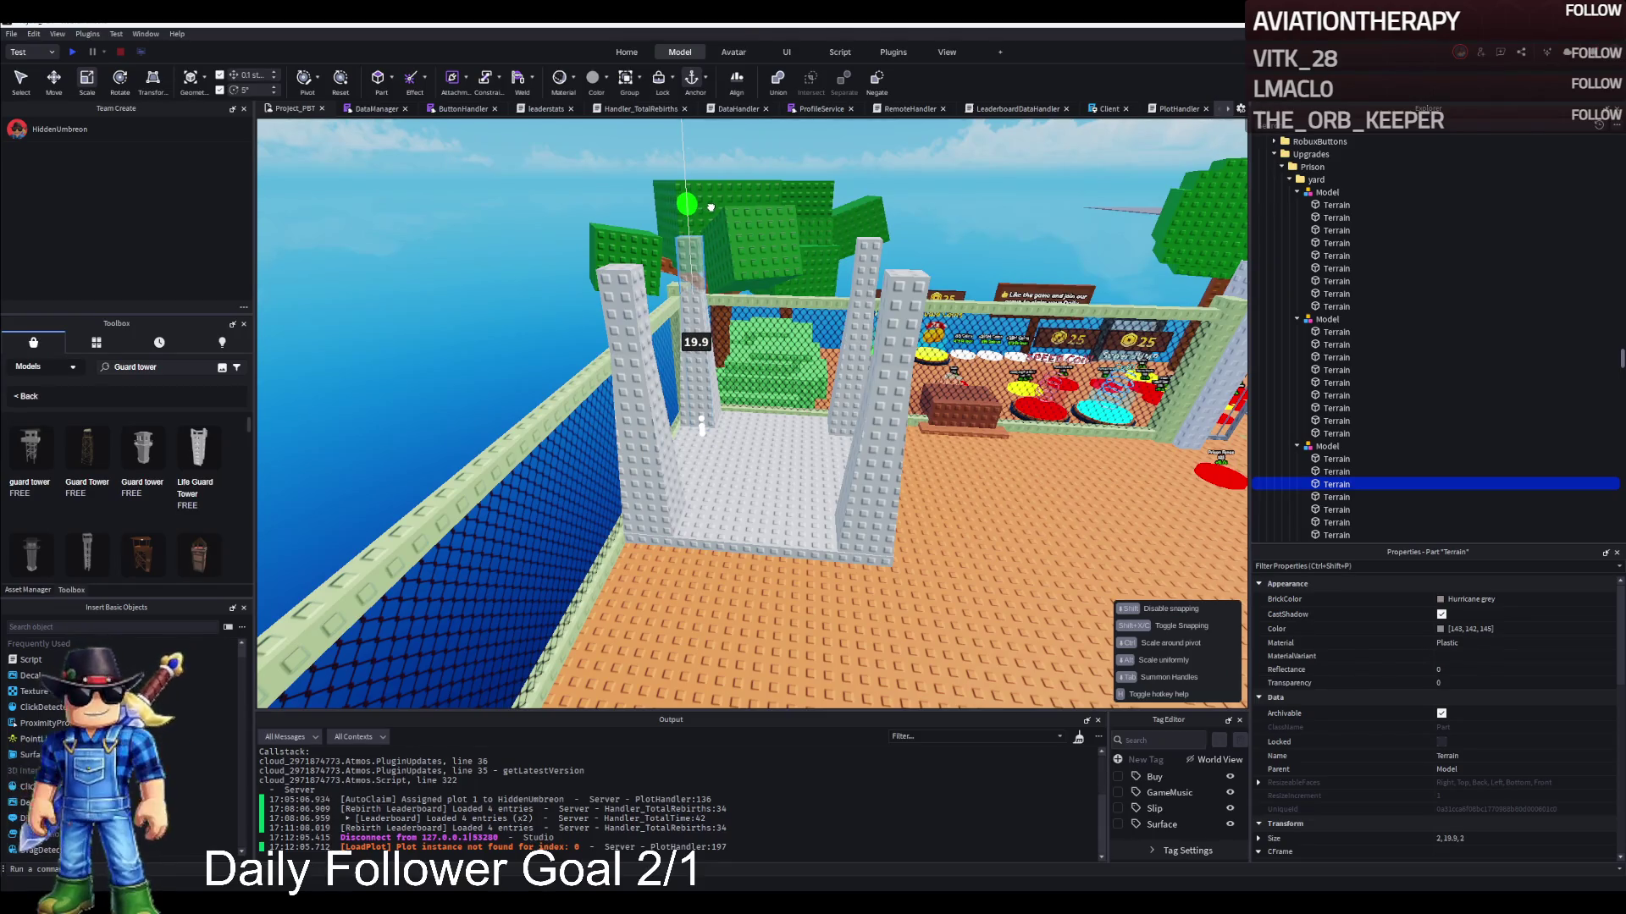
left_click_drag(710, 207, 710, 206)
left_click(728, 152)
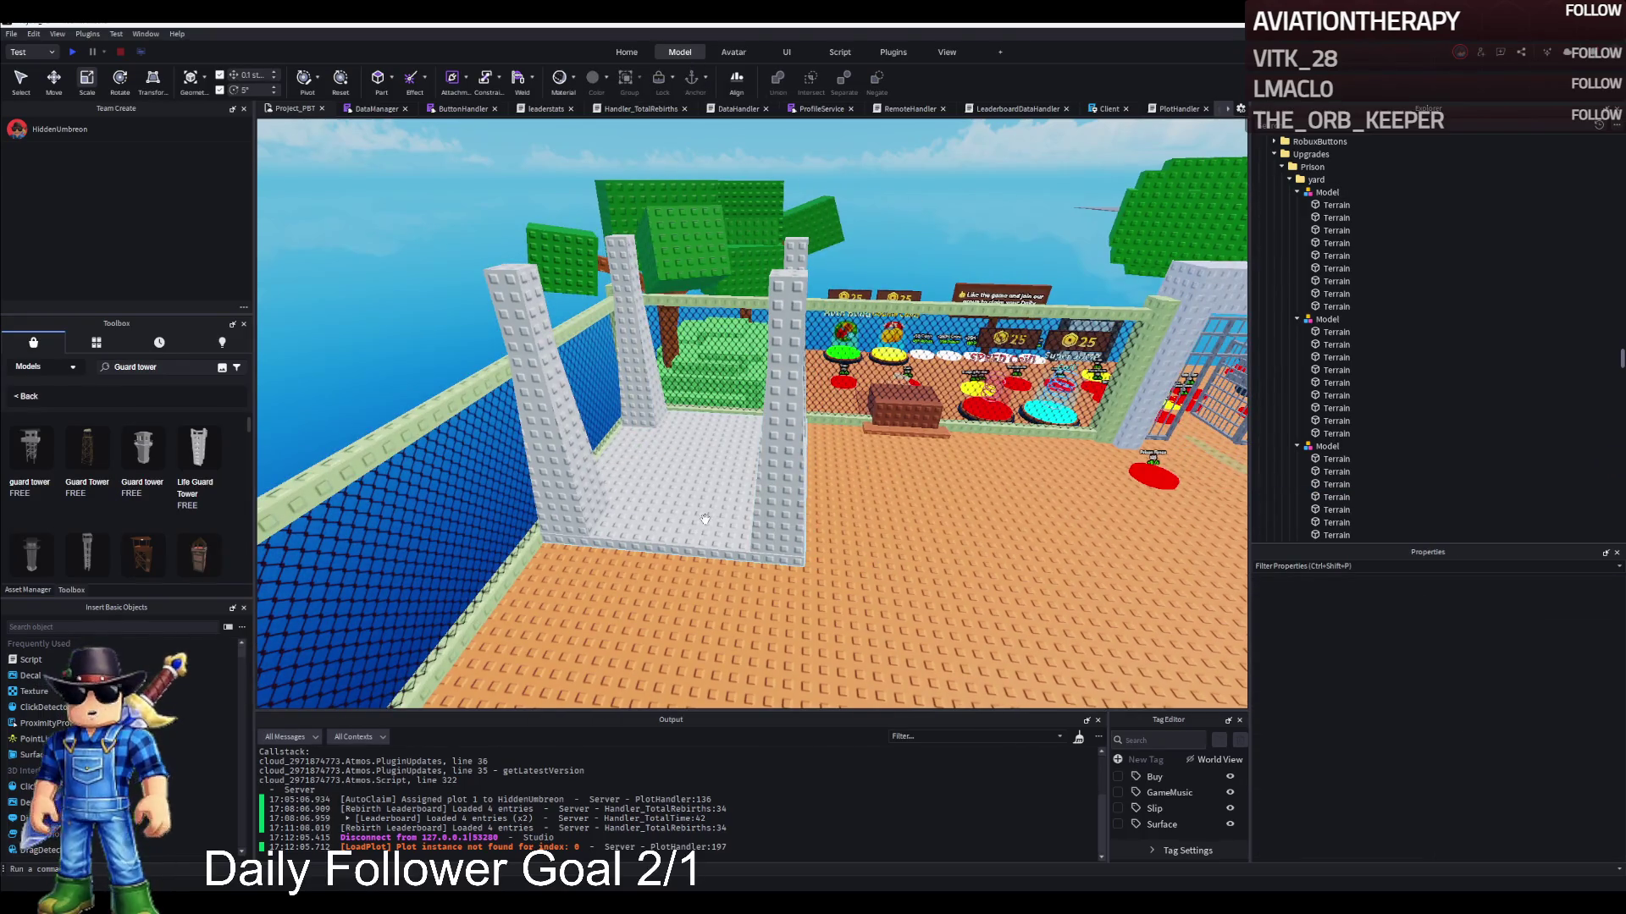
Trim the grey floor slab to about 19 studs wide and 19.4 studs deep
key("w")
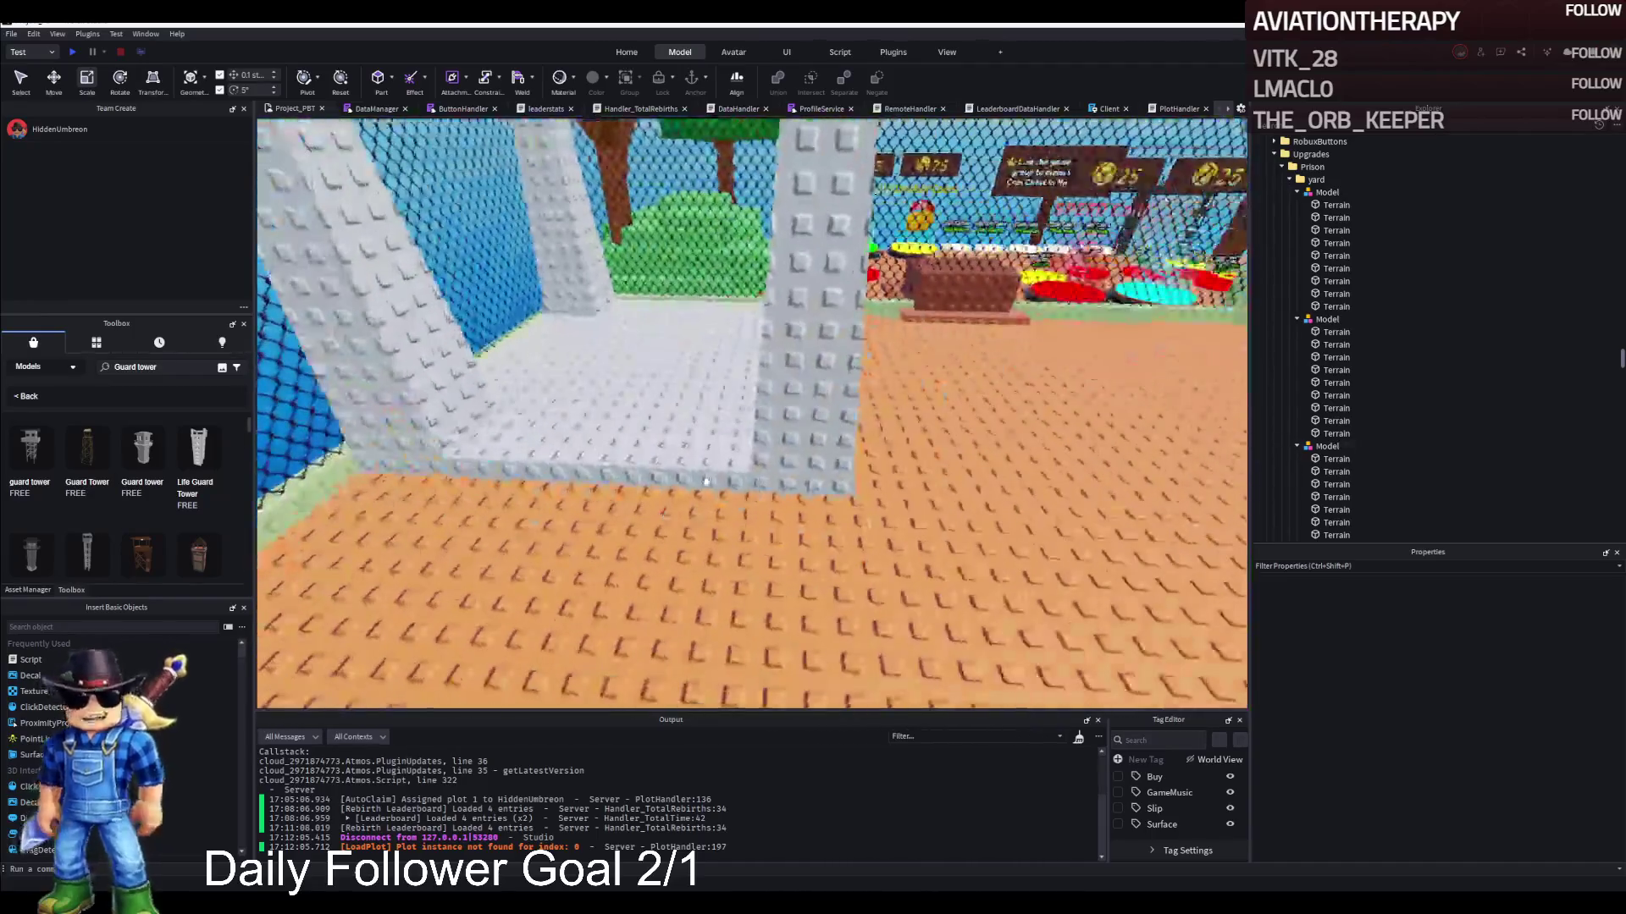
left_click(829, 407)
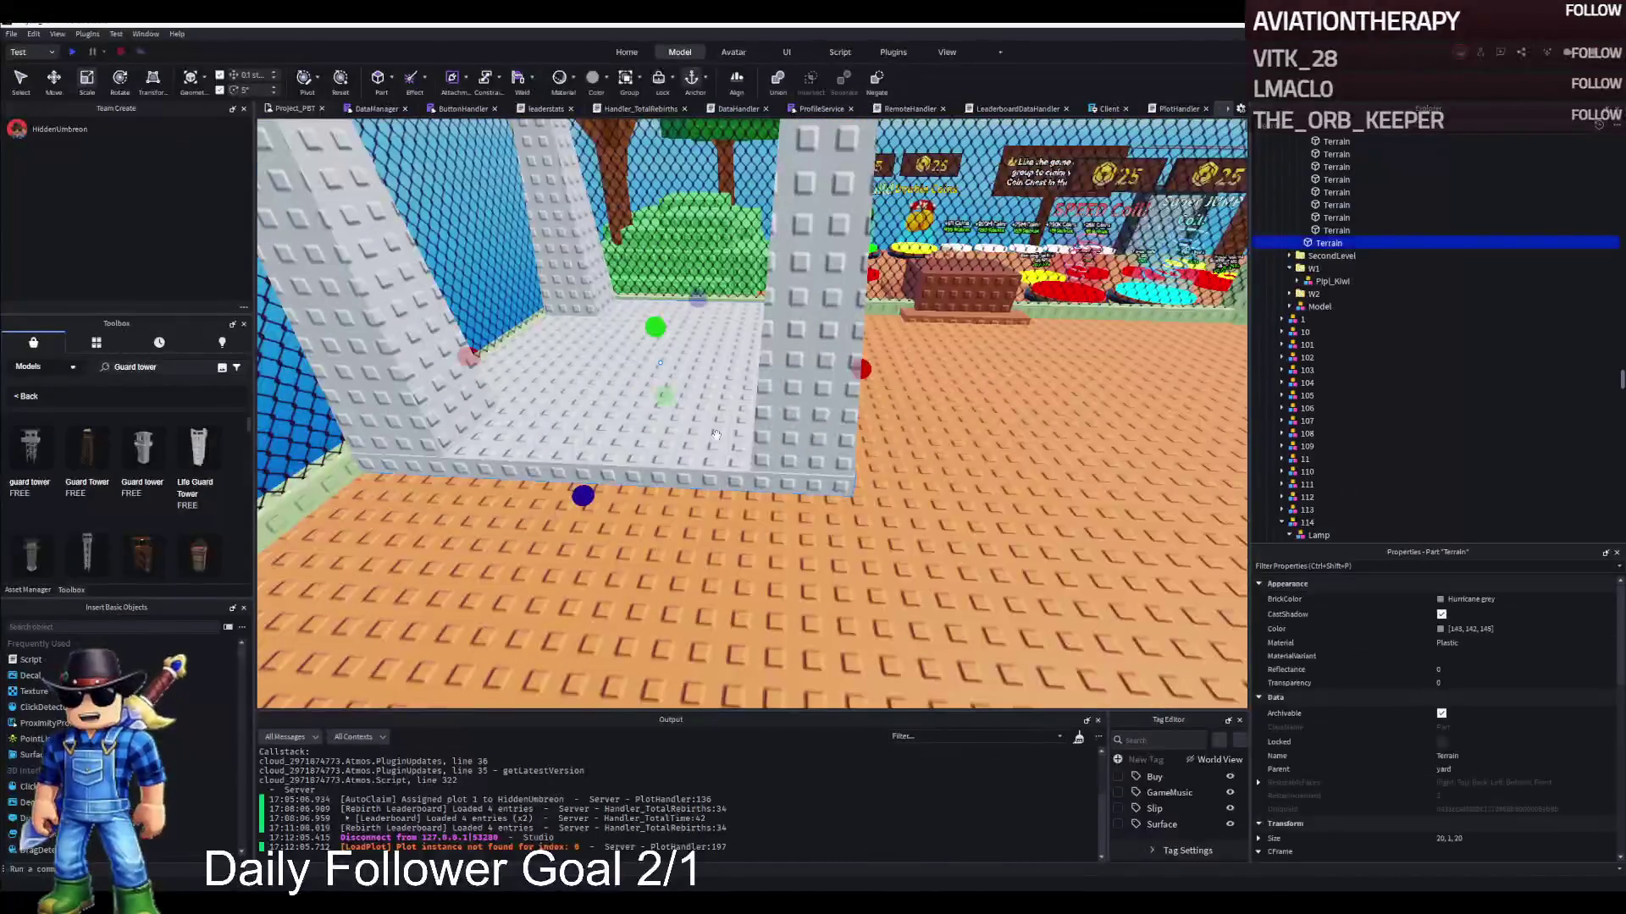
left_click_drag(870, 370, 857, 373)
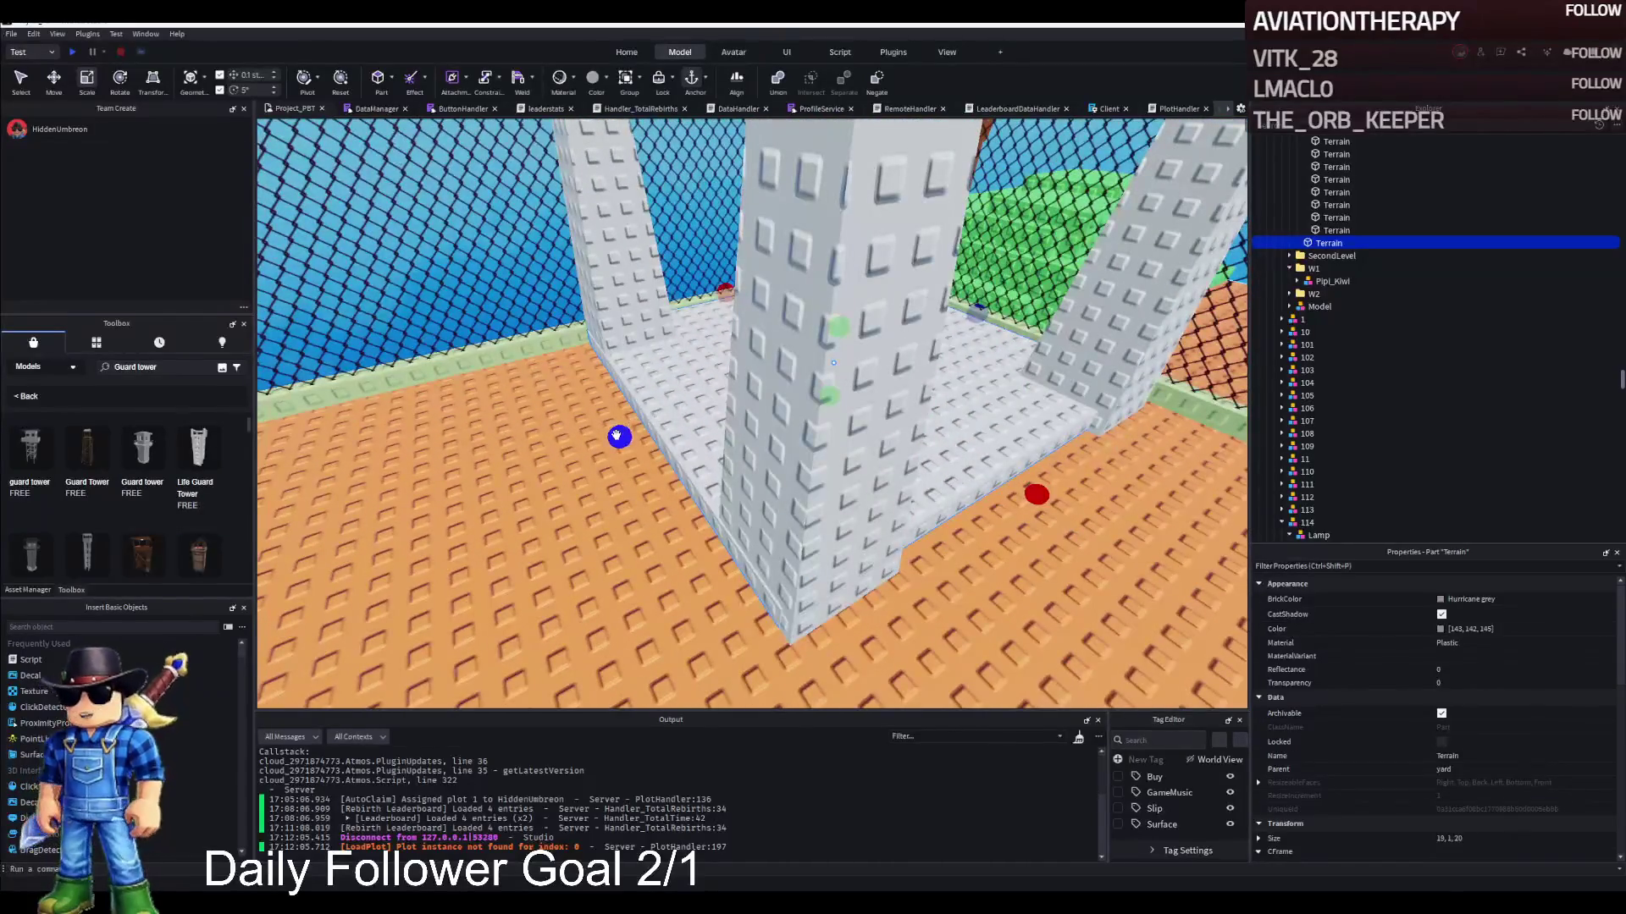
left_click_drag(616, 435, 625, 433)
left_click(628, 440)
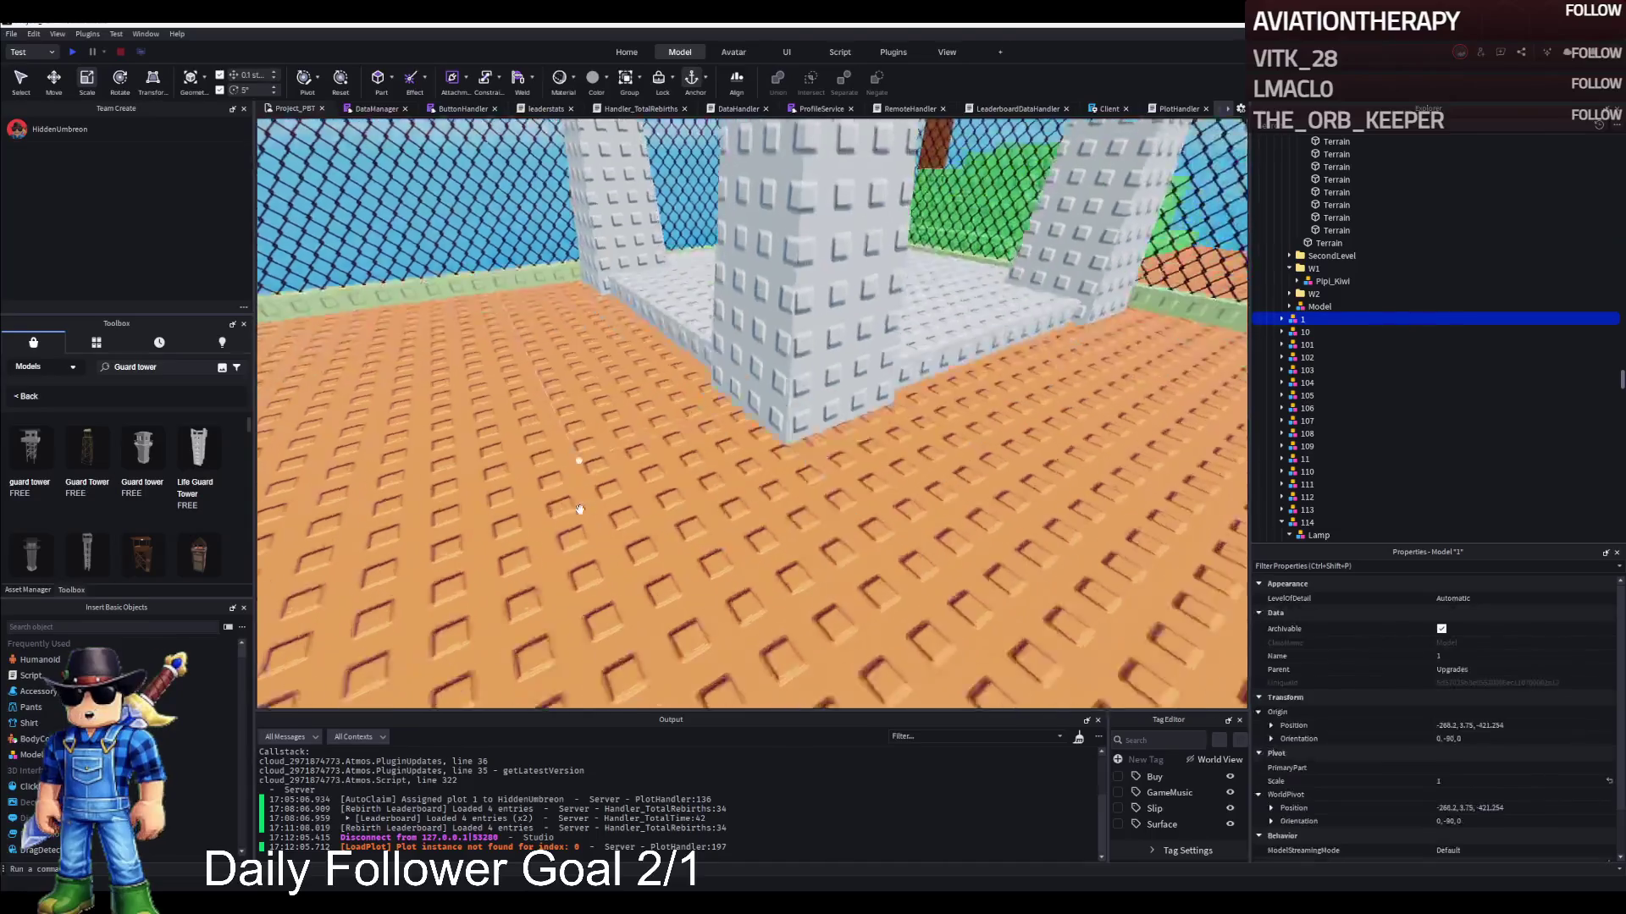
Circle the view around the fenced structure and select the white floor part
key("s")
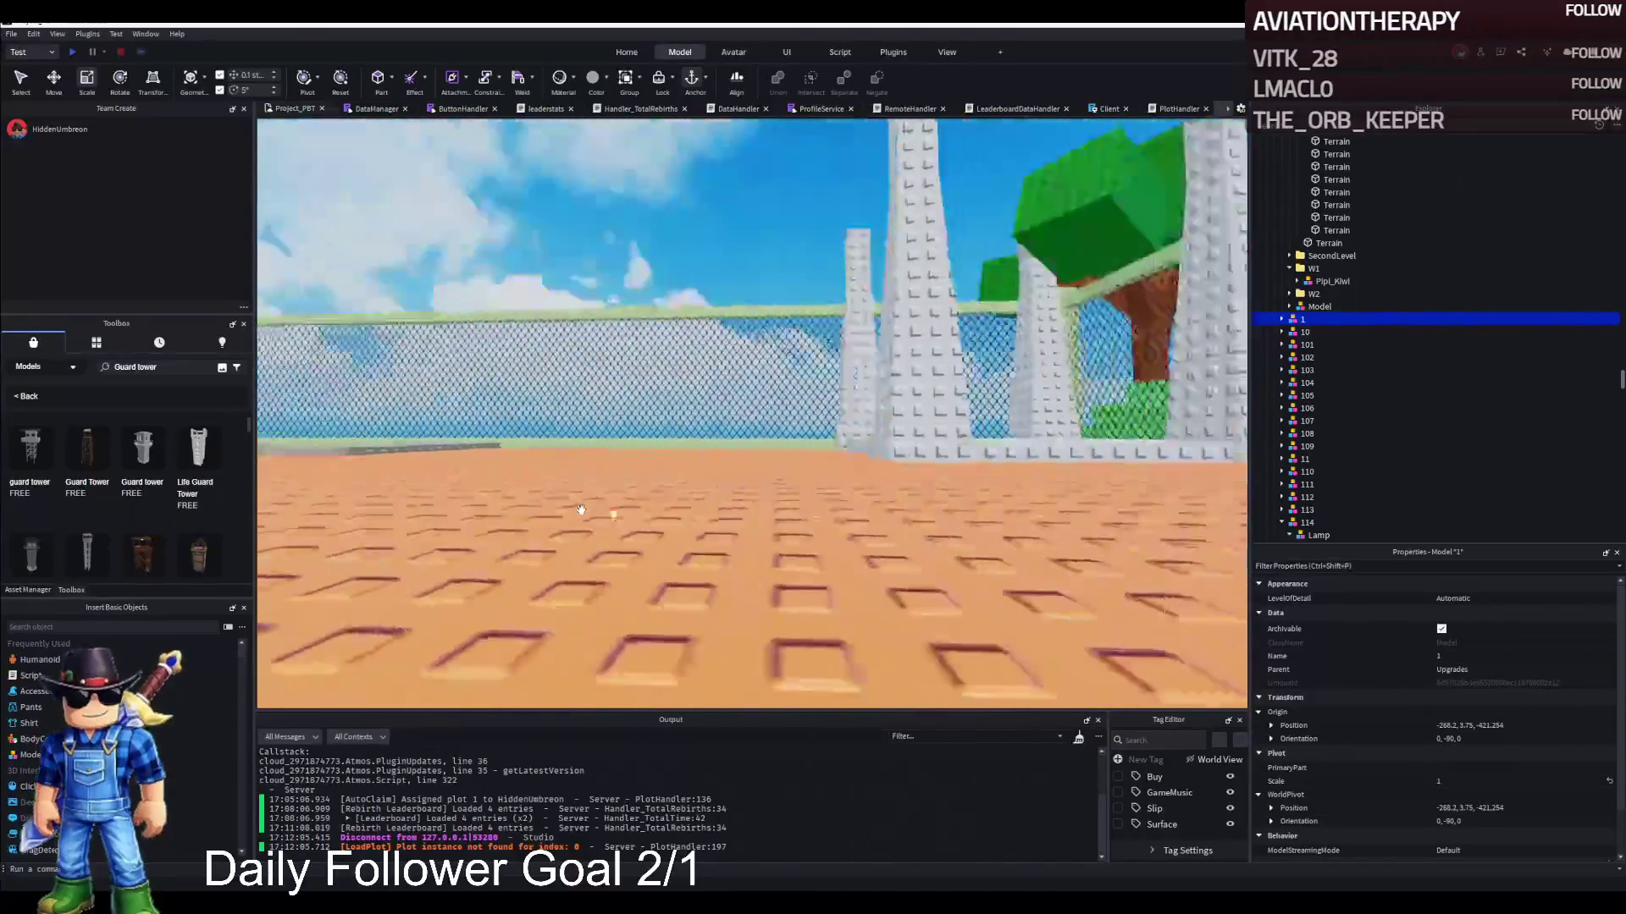
key("w")
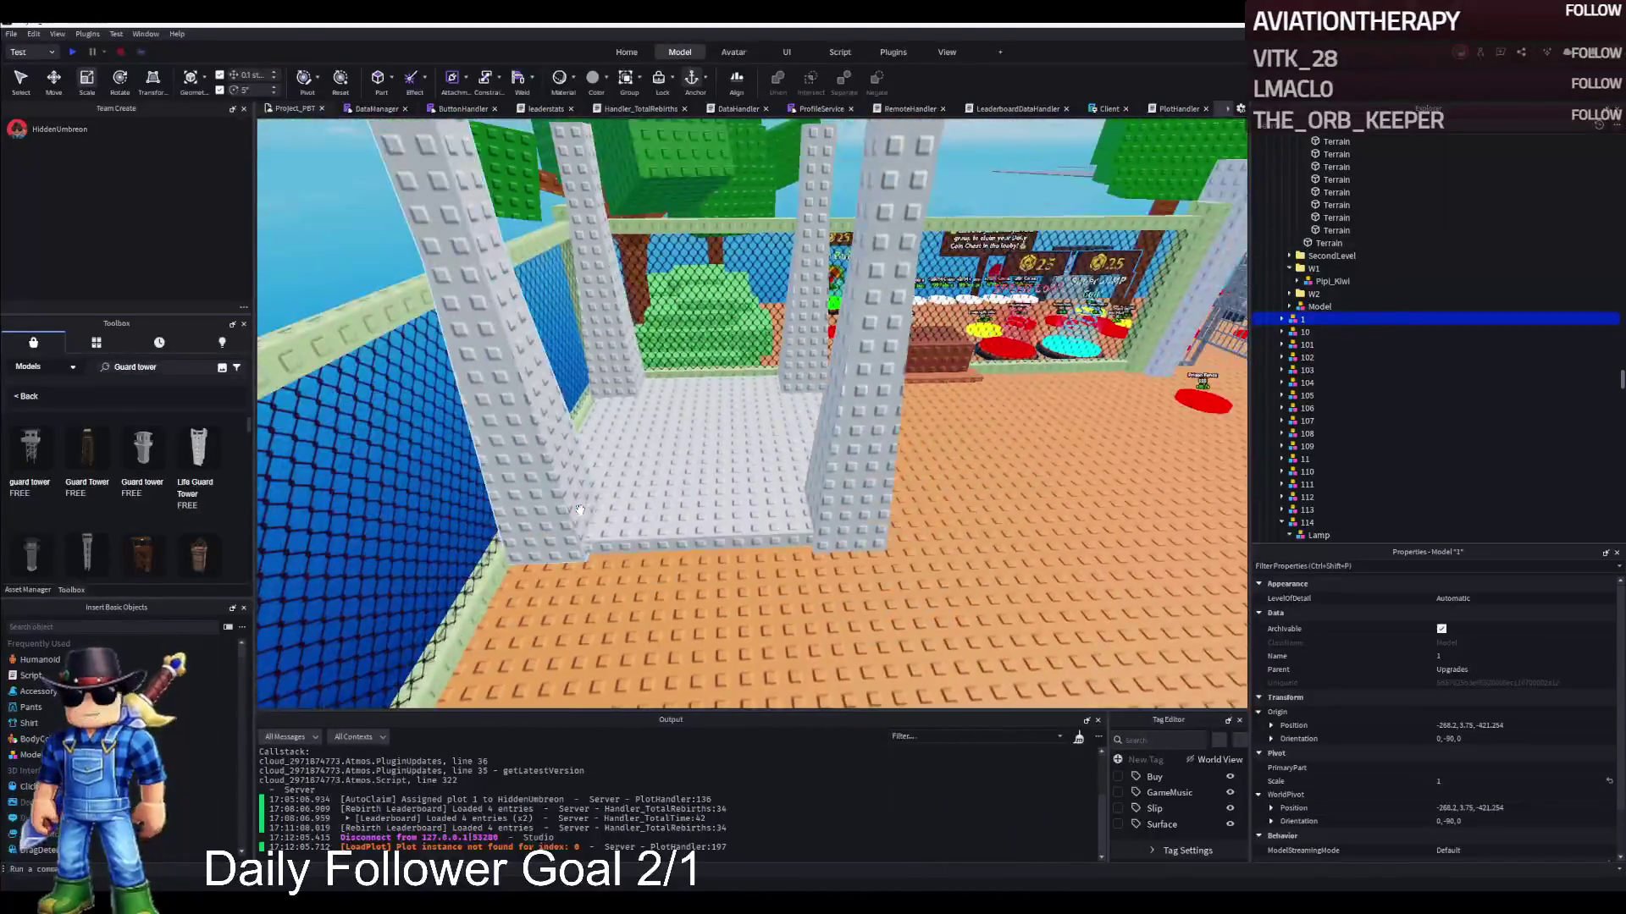
key("s")
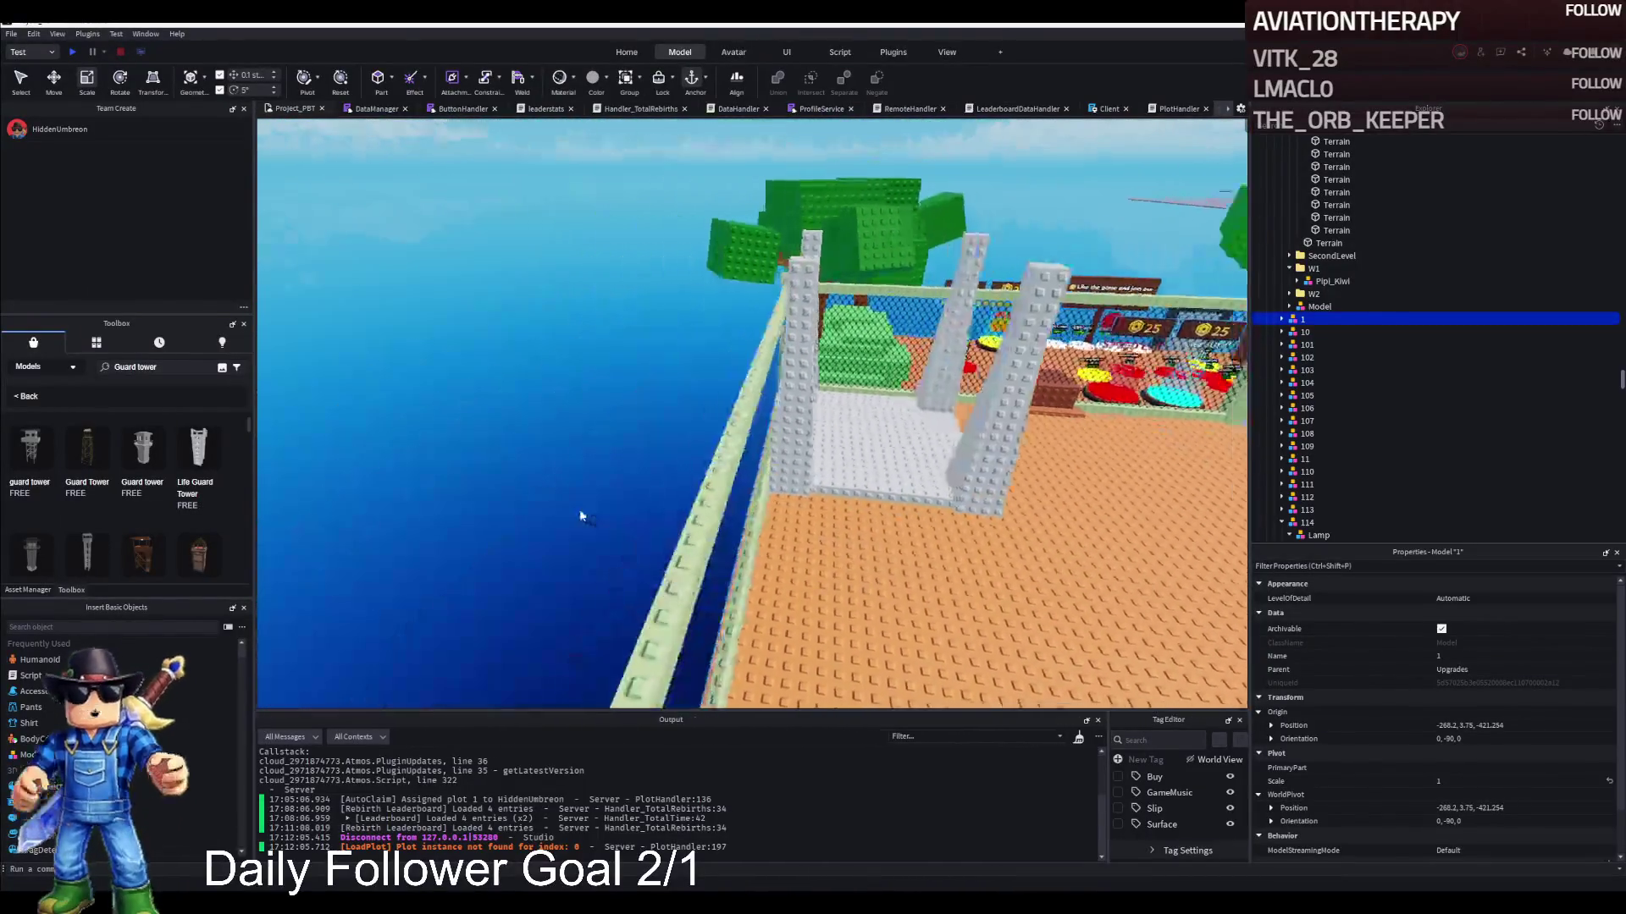
key("a")
key("w")
left_click(762, 457)
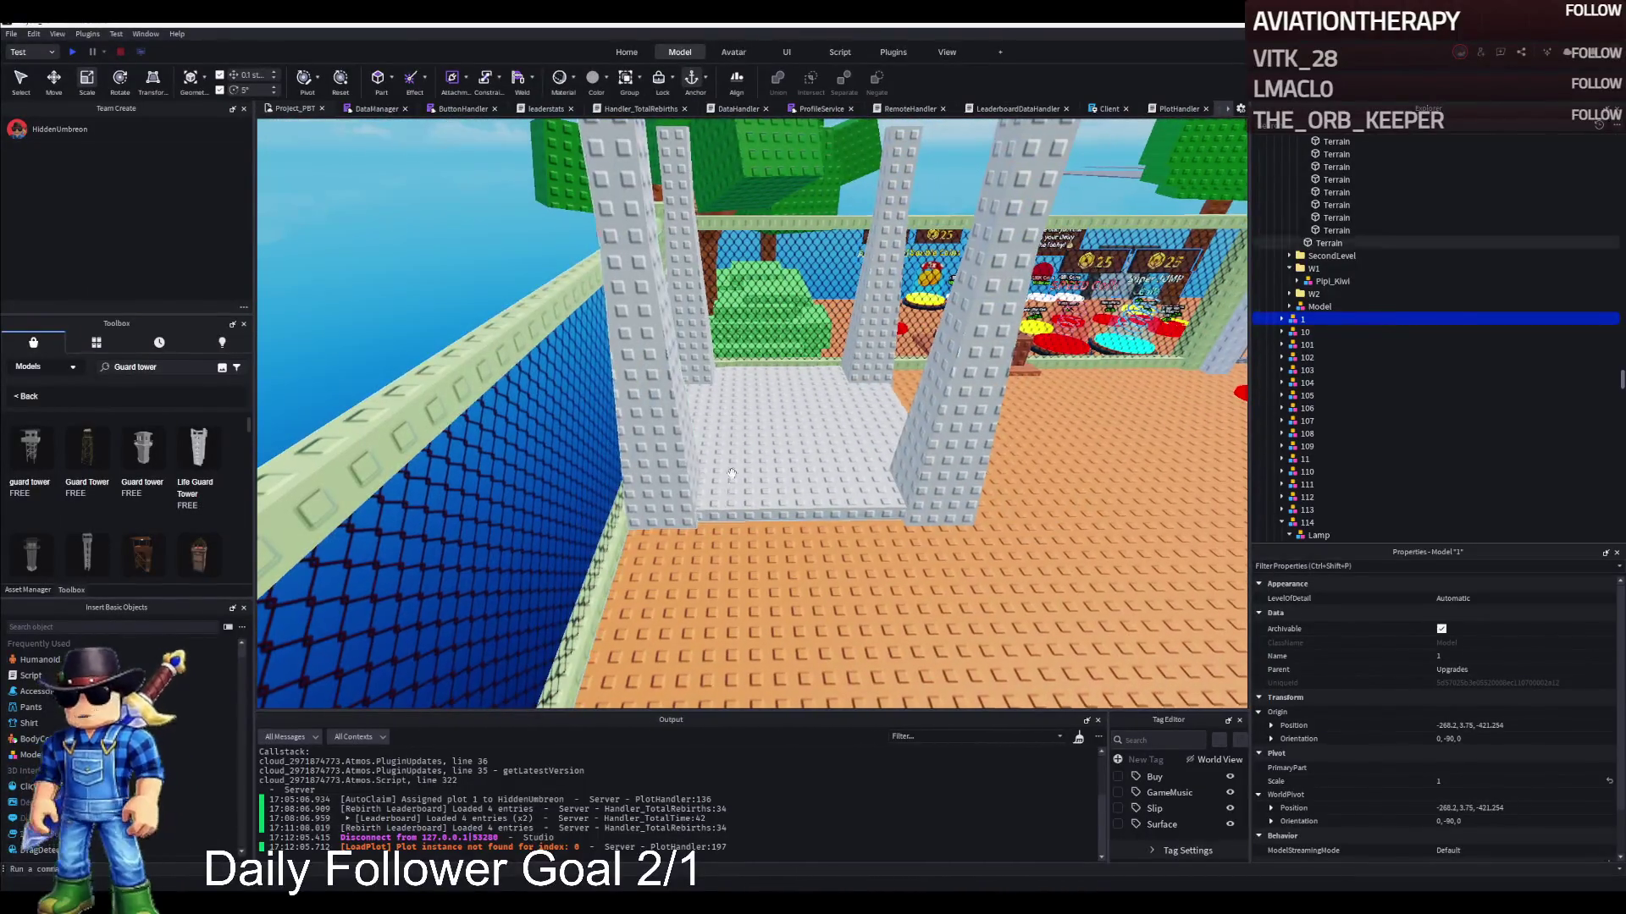
Resize the floor part into a small block (24.5 long, 6.5 deep) and position it as the first step
key("w")
key("a")
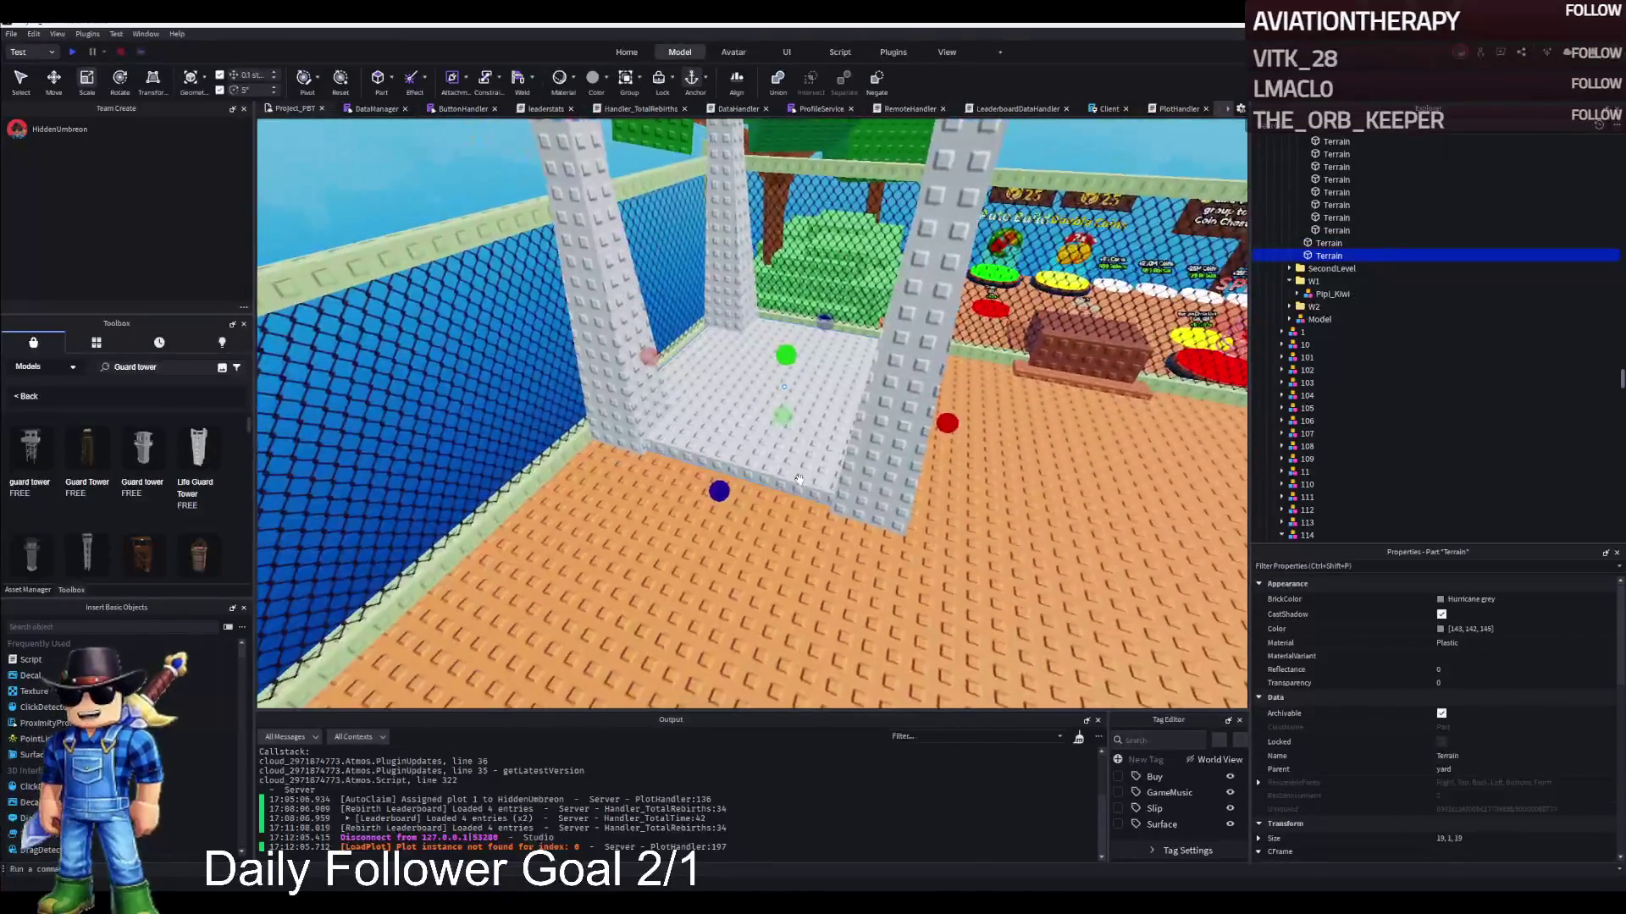
left_click_drag(721, 488, 613, 552)
mouse_move(825, 316)
left_mouse_down()
mouse_move(712, 450)
mouse_move(736, 445)
left_mouse_up()
scroll(742, 443, "up", 5)
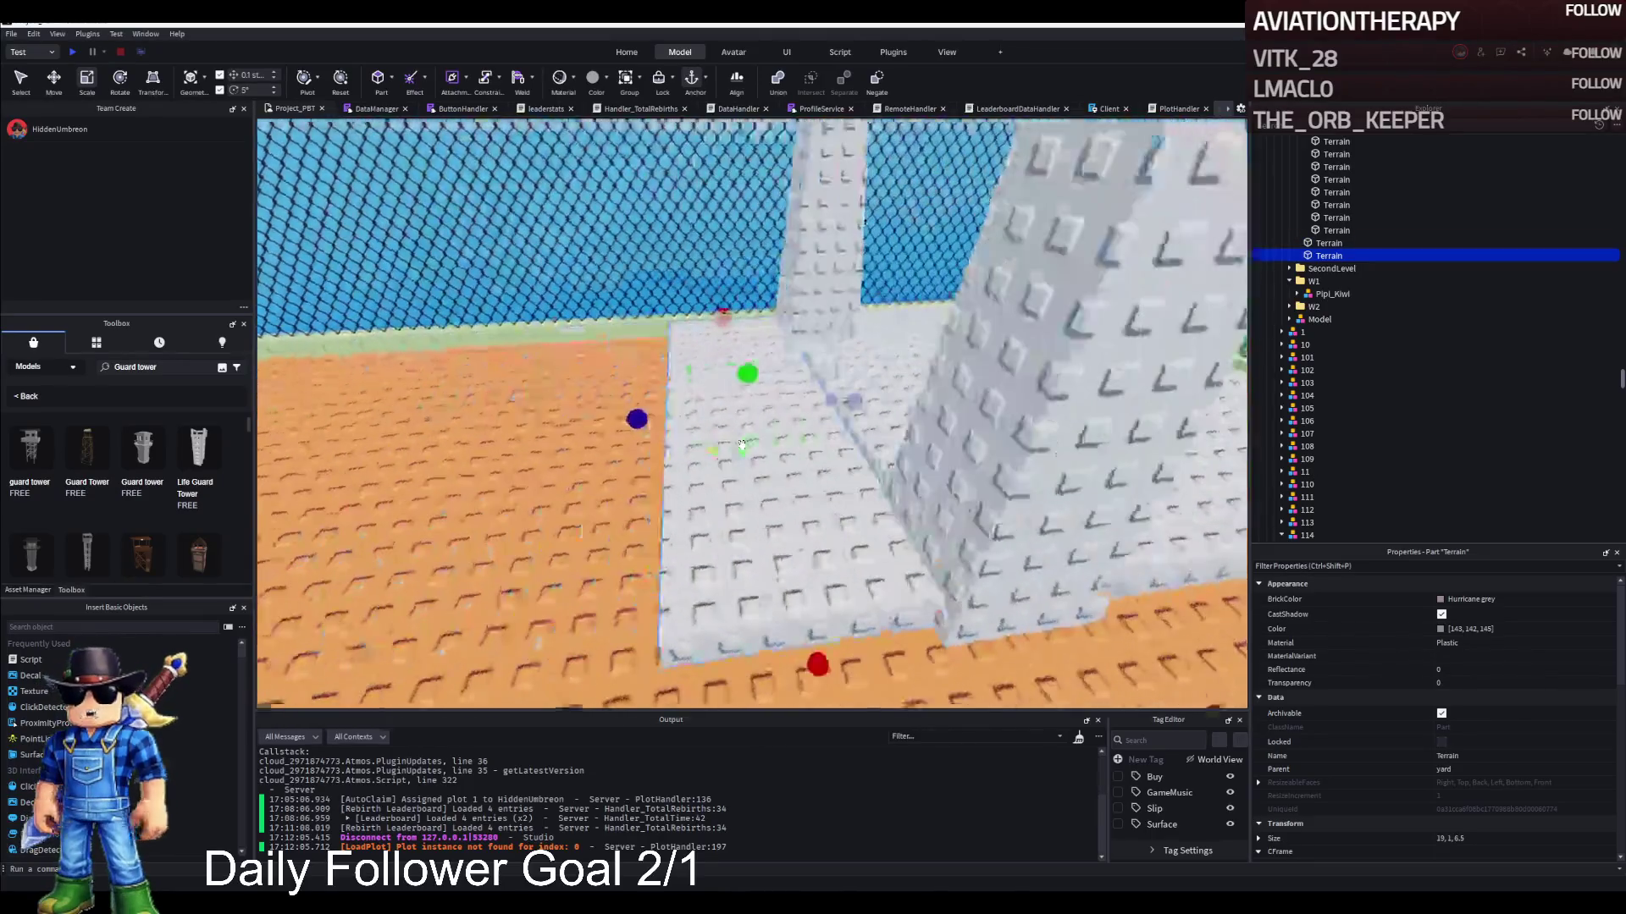
left_click_drag(856, 410, 816, 409)
left_click_drag(1050, 351, 745, 352)
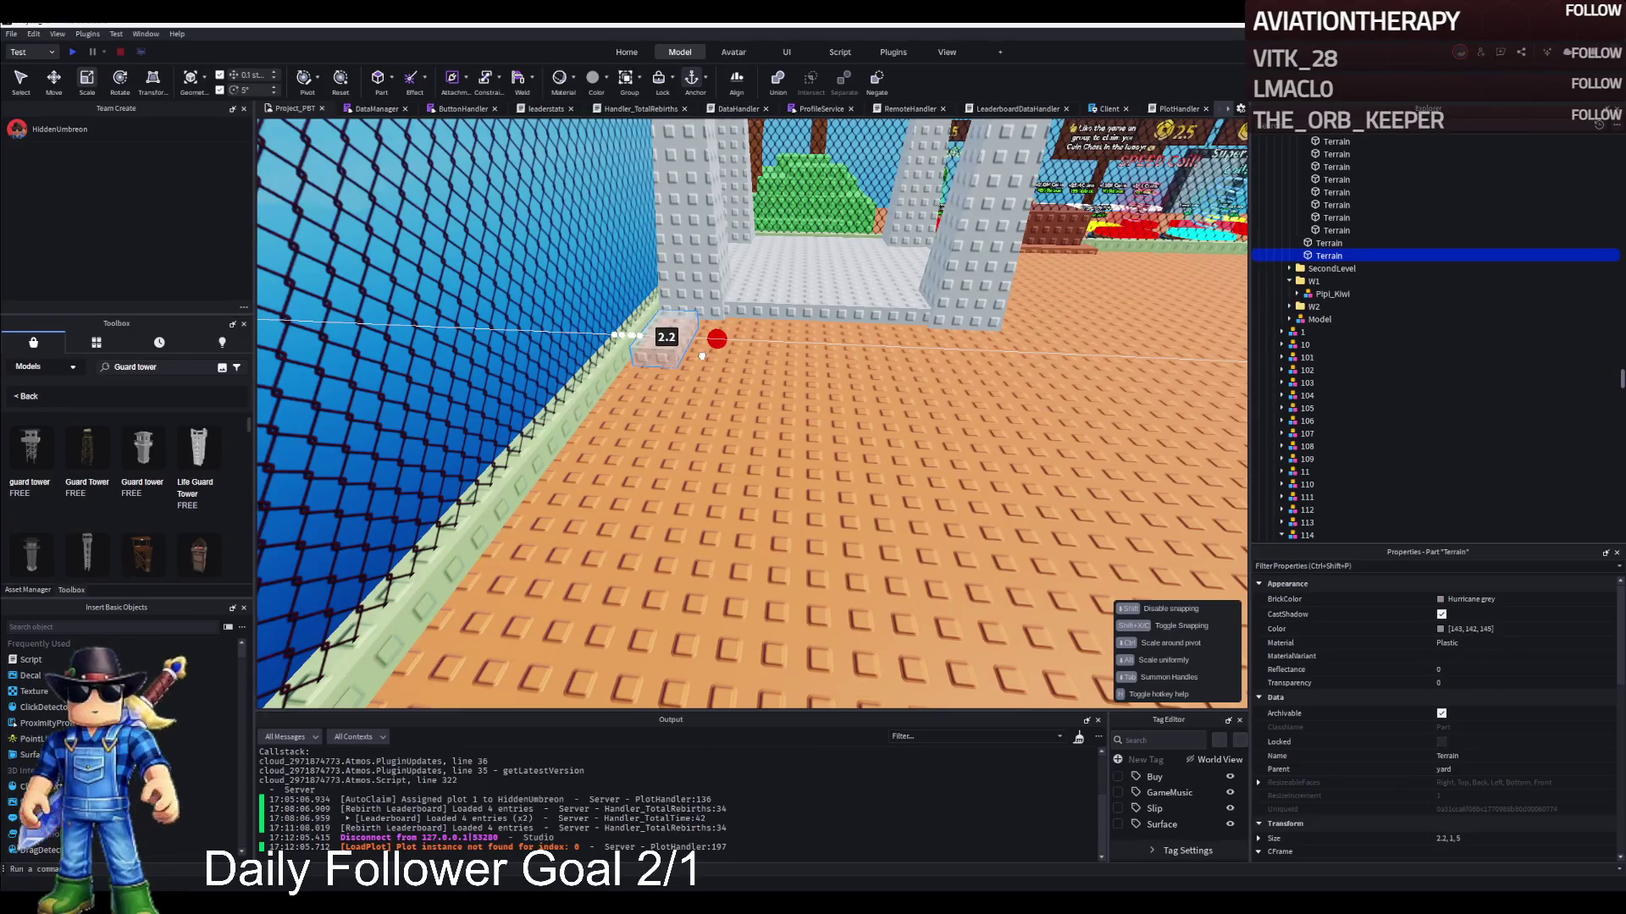
key("ctrl+2")
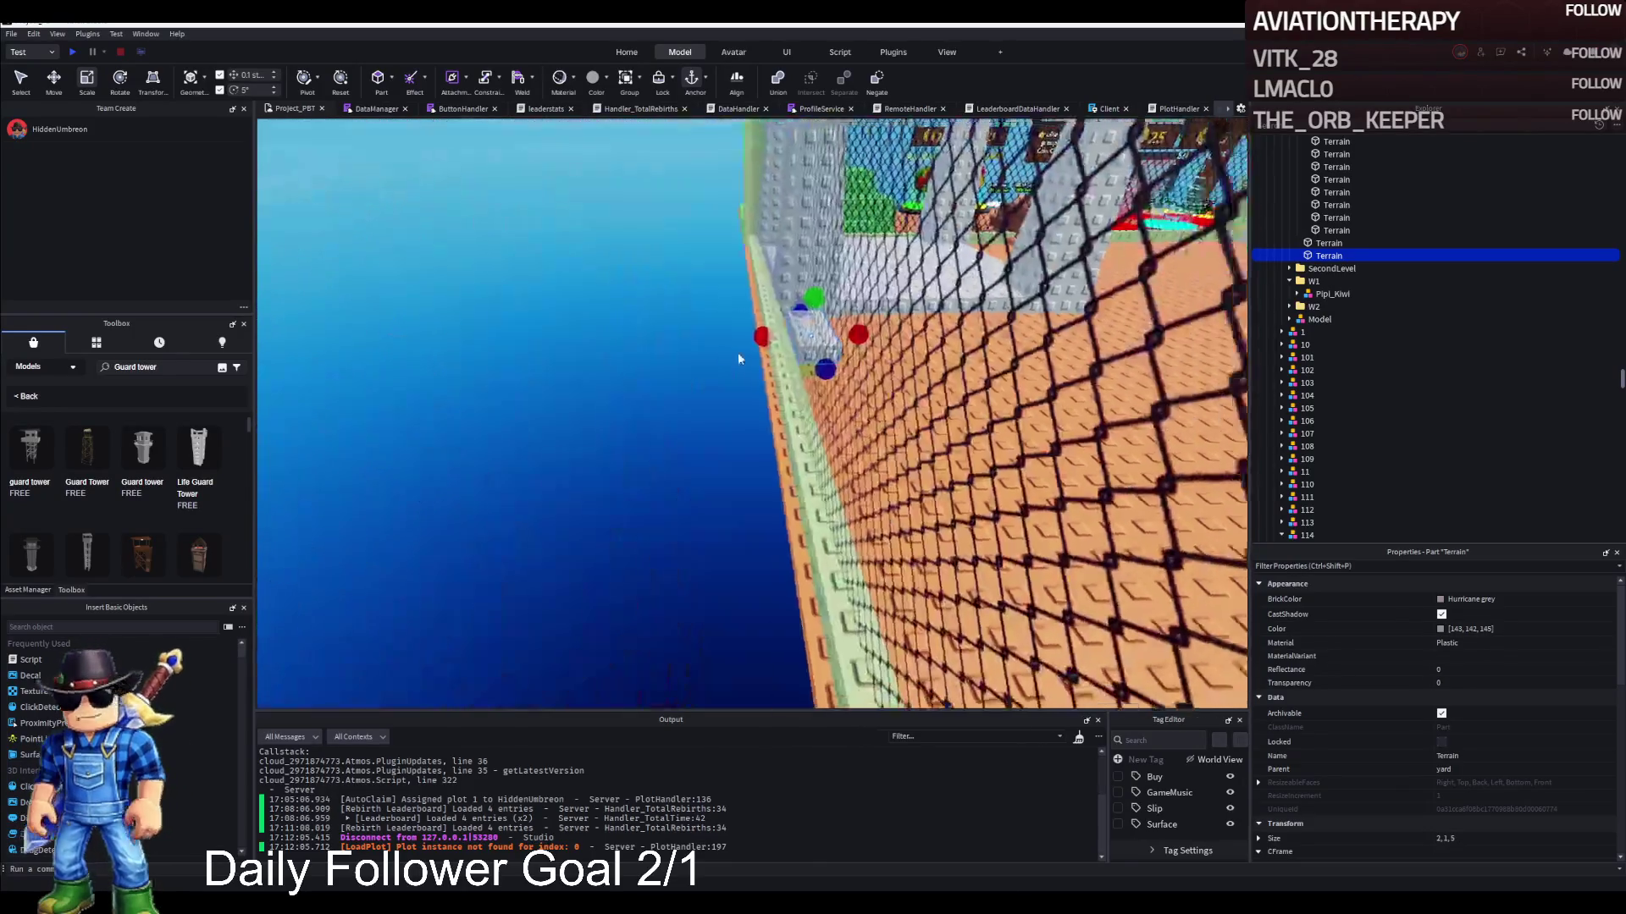
left_click_drag(745, 340, 759, 339)
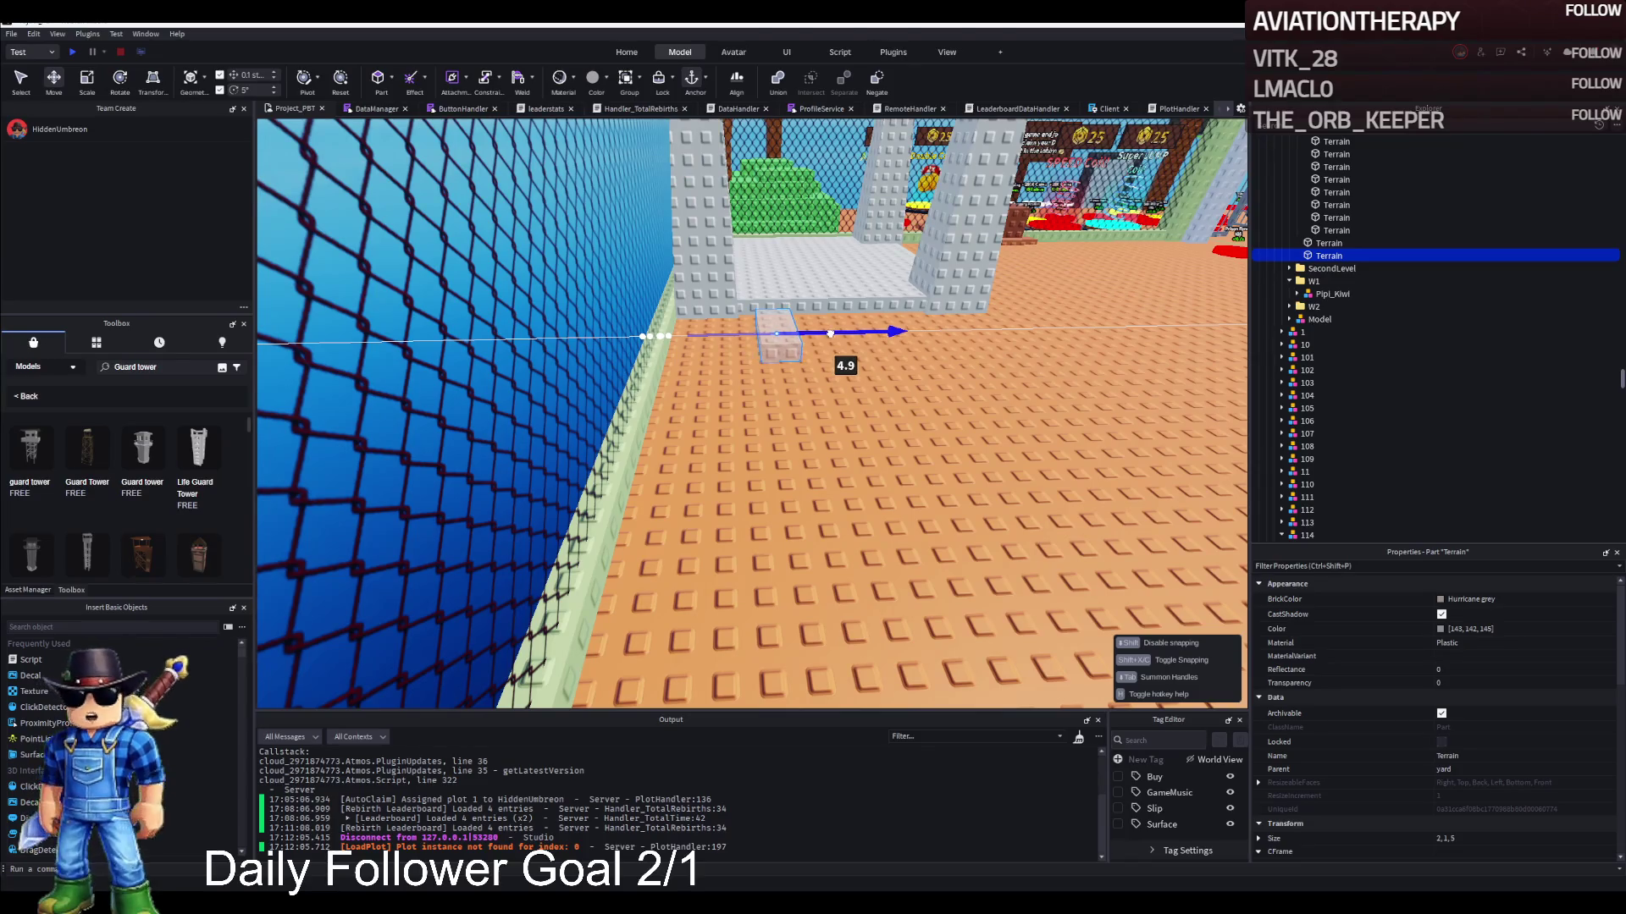
left_click_drag(834, 335, 834, 335)
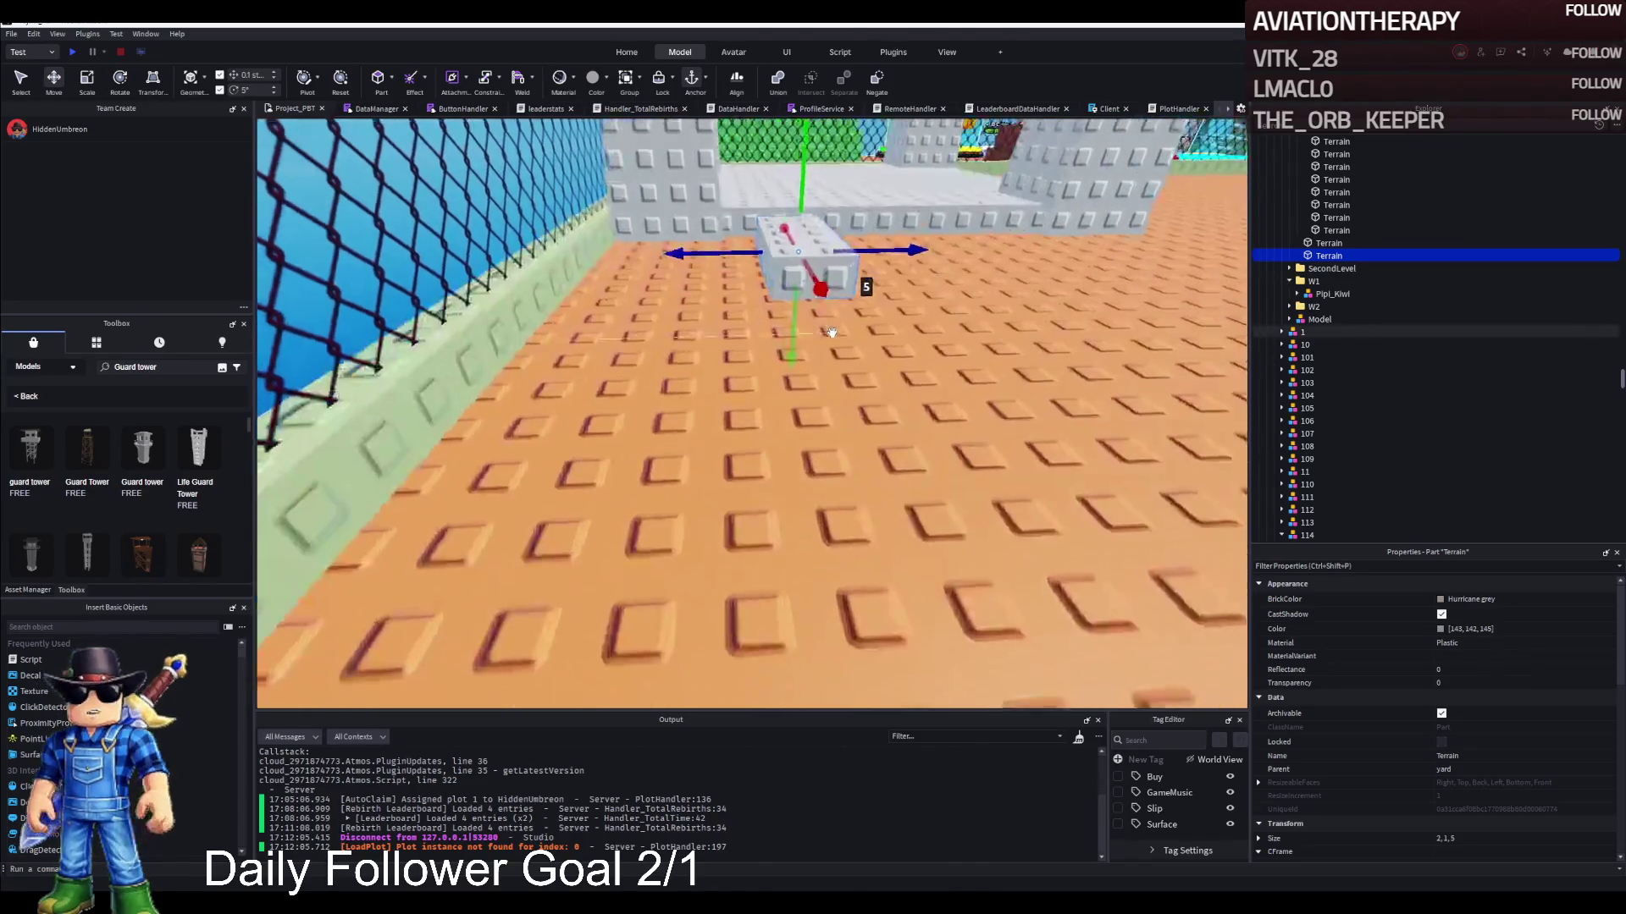
Duplicate the step block repeatedly, offsetting copies 2.3 then 8 studs, to form a row of nine
key("ctrl+d")
mouse_move(904, 484)
left_mouse_down()
mouse_move(921, 472)
mouse_move(886, 406)
mouse_move(618, 322)
mouse_move(761, 380)
mouse_move(789, 289)
mouse_move(805, 359)
mouse_move(766, 366)
mouse_move(840, 238)
mouse_move(995, 245)
left_mouse_up()
key("ctrl+d")
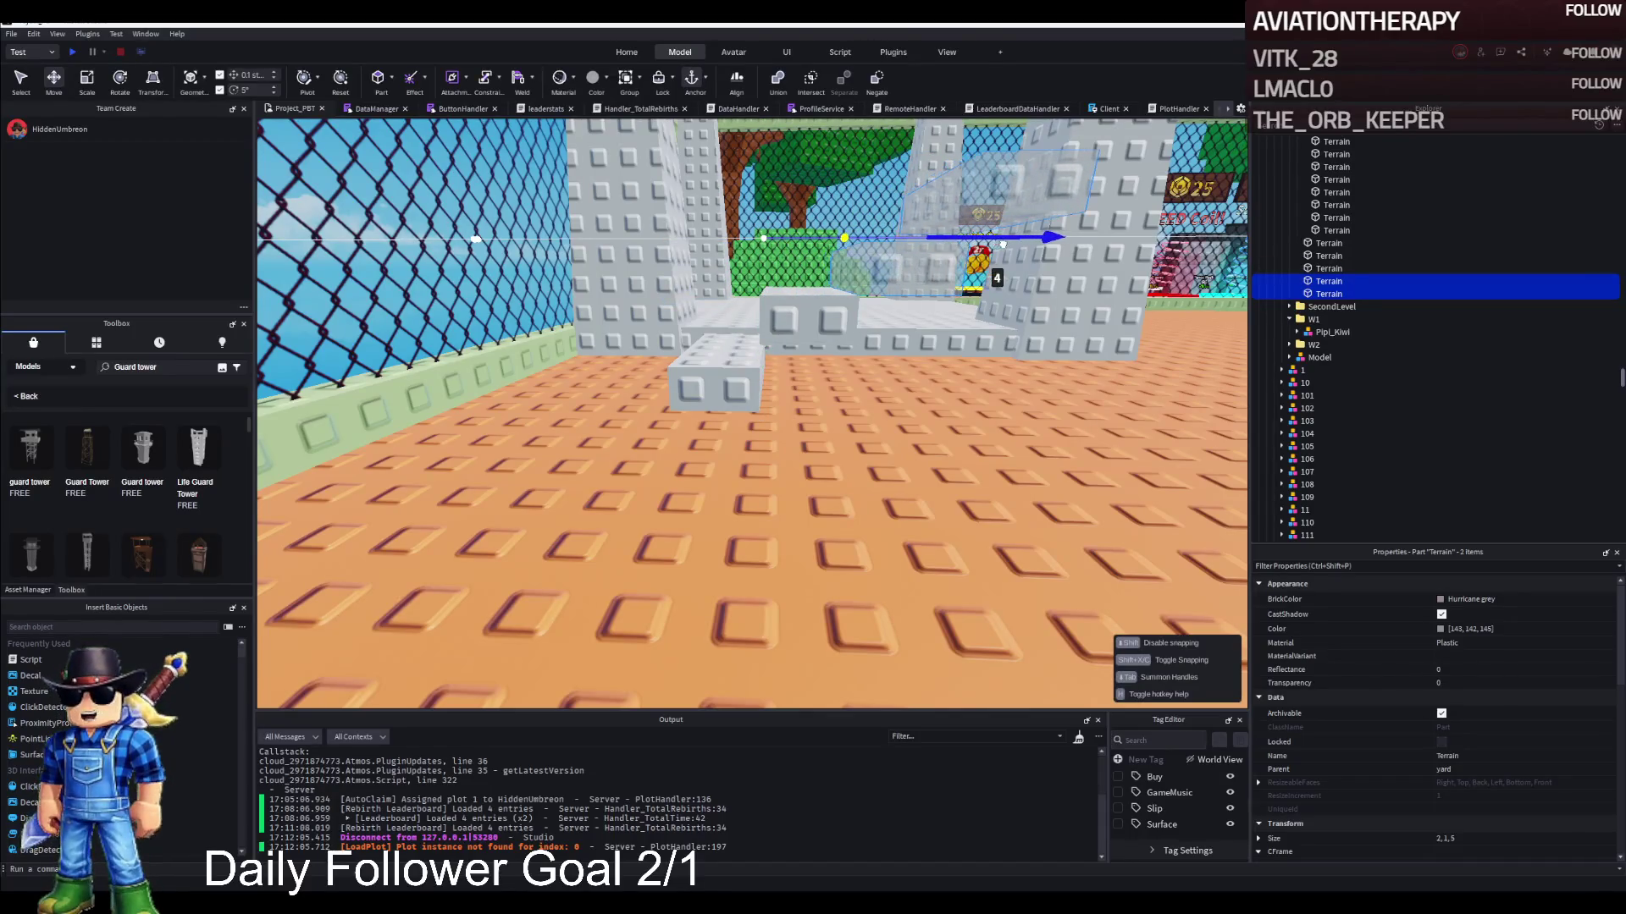
mouse_move(852, 296)
left_mouse_down()
mouse_move(854, 312)
mouse_move(864, 298)
left_mouse_up()
left_click(753, 423, "ctrl")
key("ctrl+d")
mouse_move(850, 392)
left_mouse_down()
mouse_move(929, 435)
mouse_move(910, 434)
mouse_move(871, 359)
mouse_move(878, 318)
mouse_move(805, 348)
mouse_move(811, 618)
mouse_move(836, 354)
mouse_move(1348, 276)
left_mouse_up()
left_click(1322, 243, "shift")
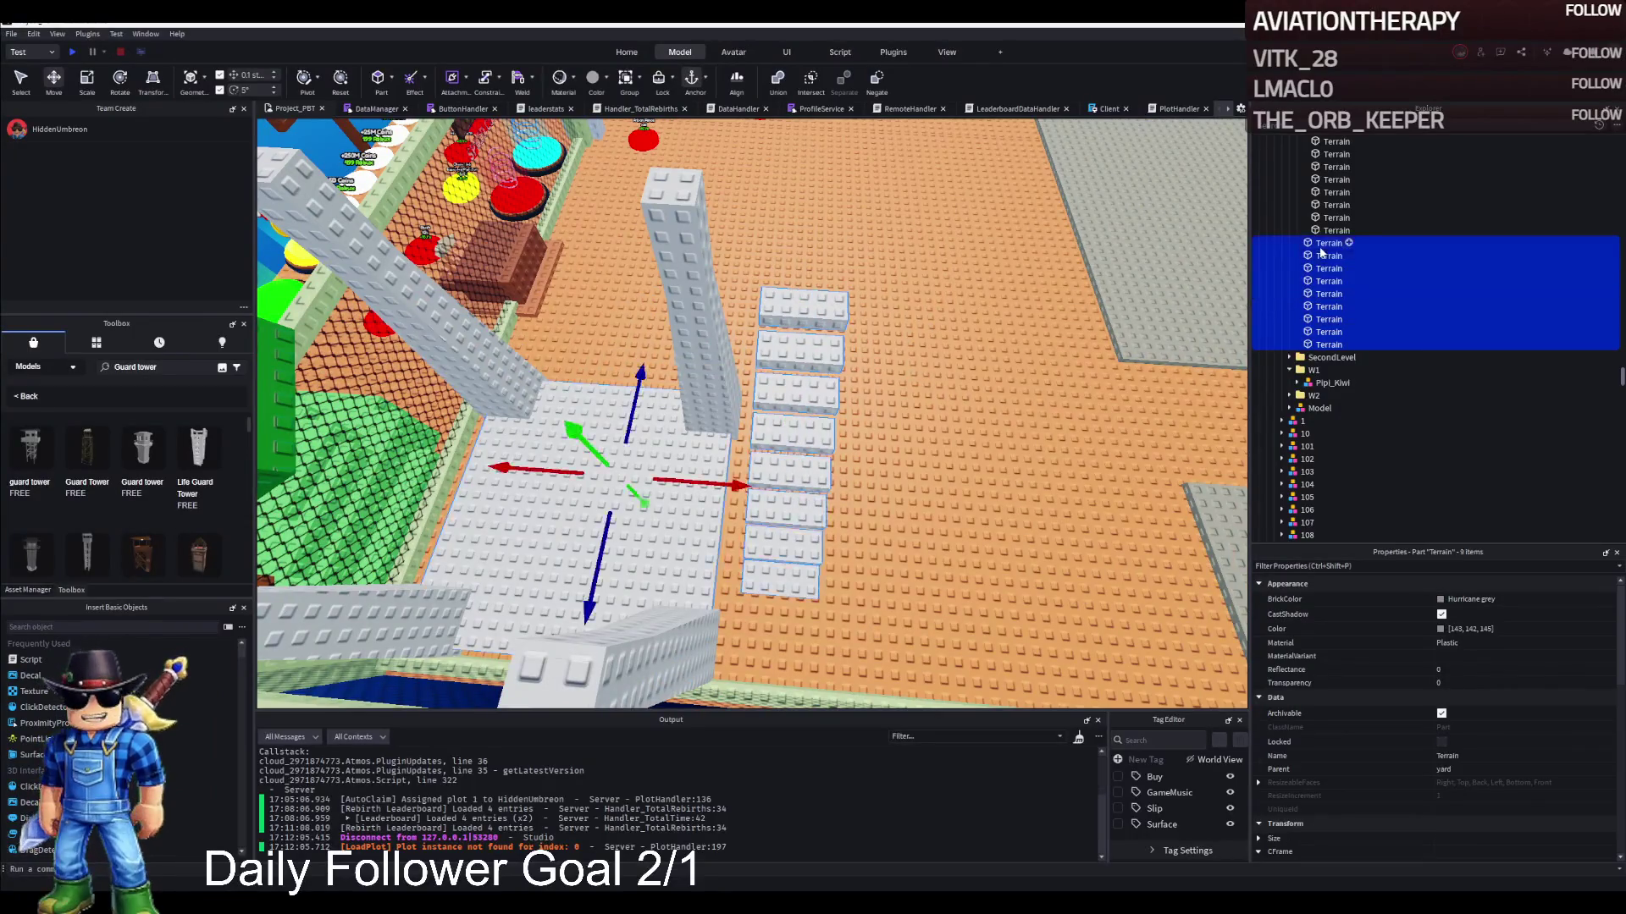
Group the nine step blocks into a stairs model, moving the last block out into the yard folder
key("ctrl+g")
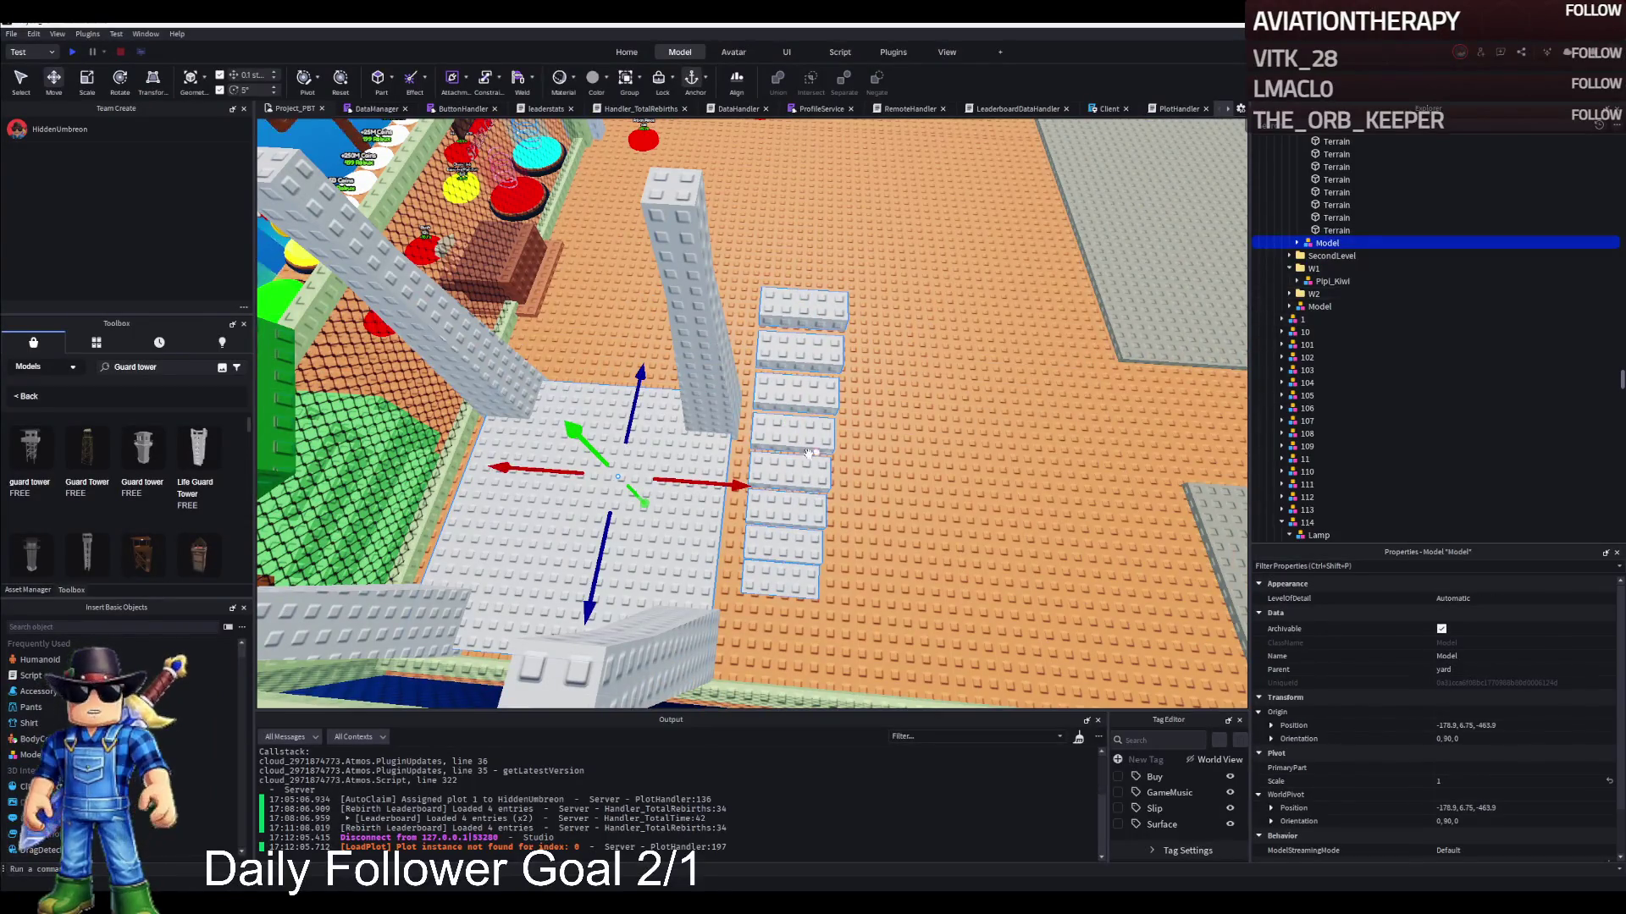
left_click(1296, 243)
left_click(1338, 357, "ctrl")
left_click(1336, 357)
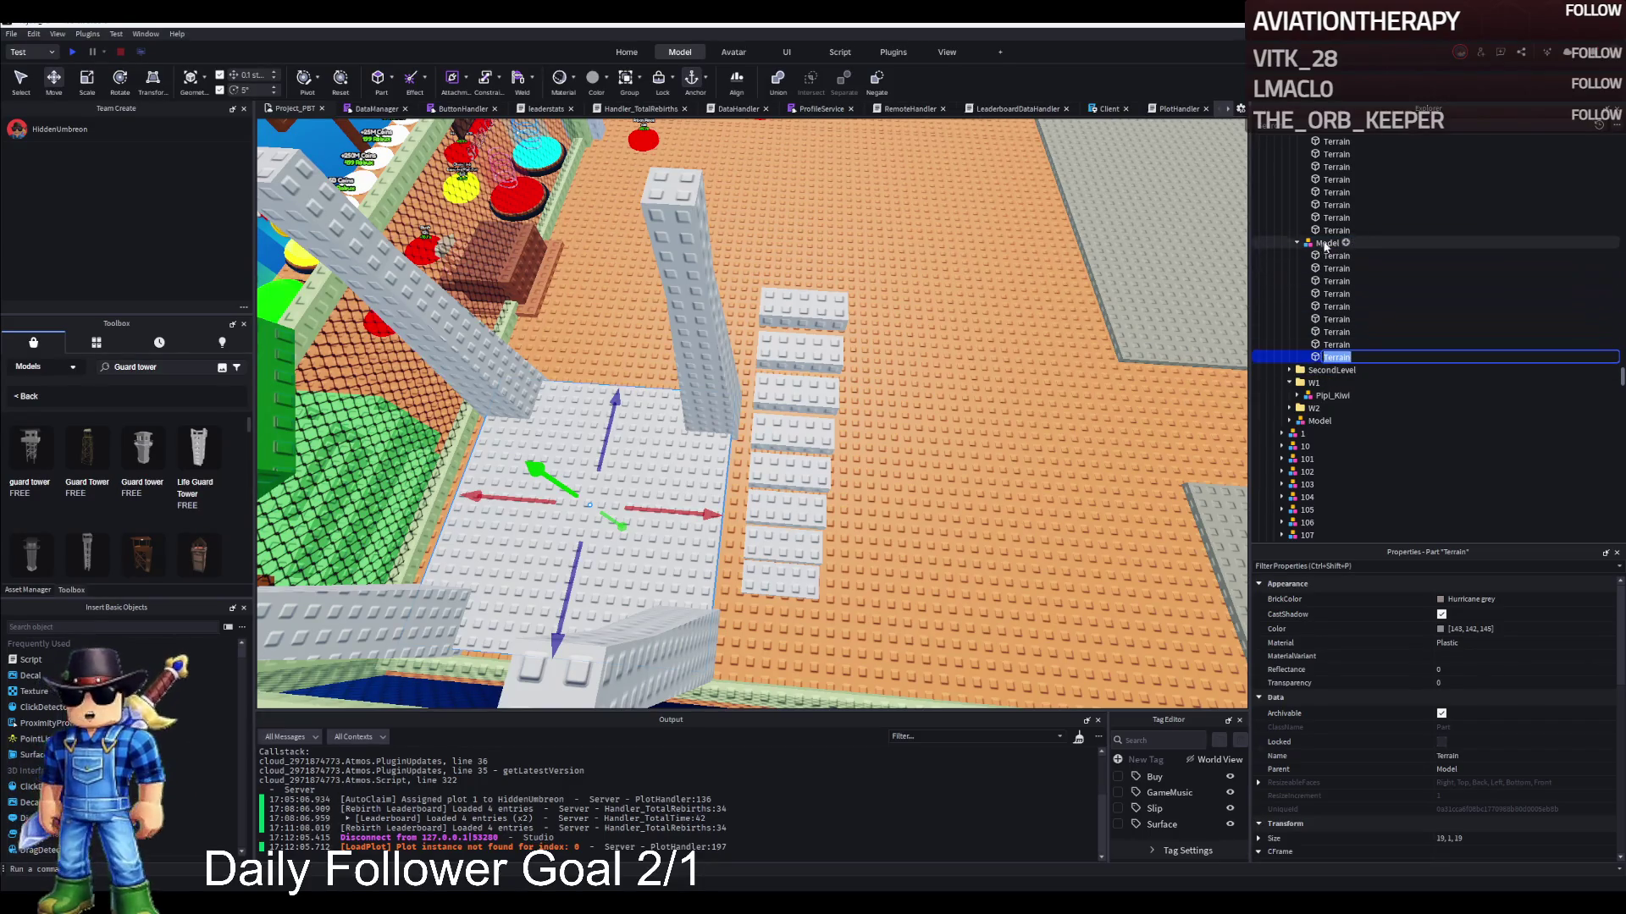
left_click(1327, 243)
left_click_drag(1339, 359, 1336, 244)
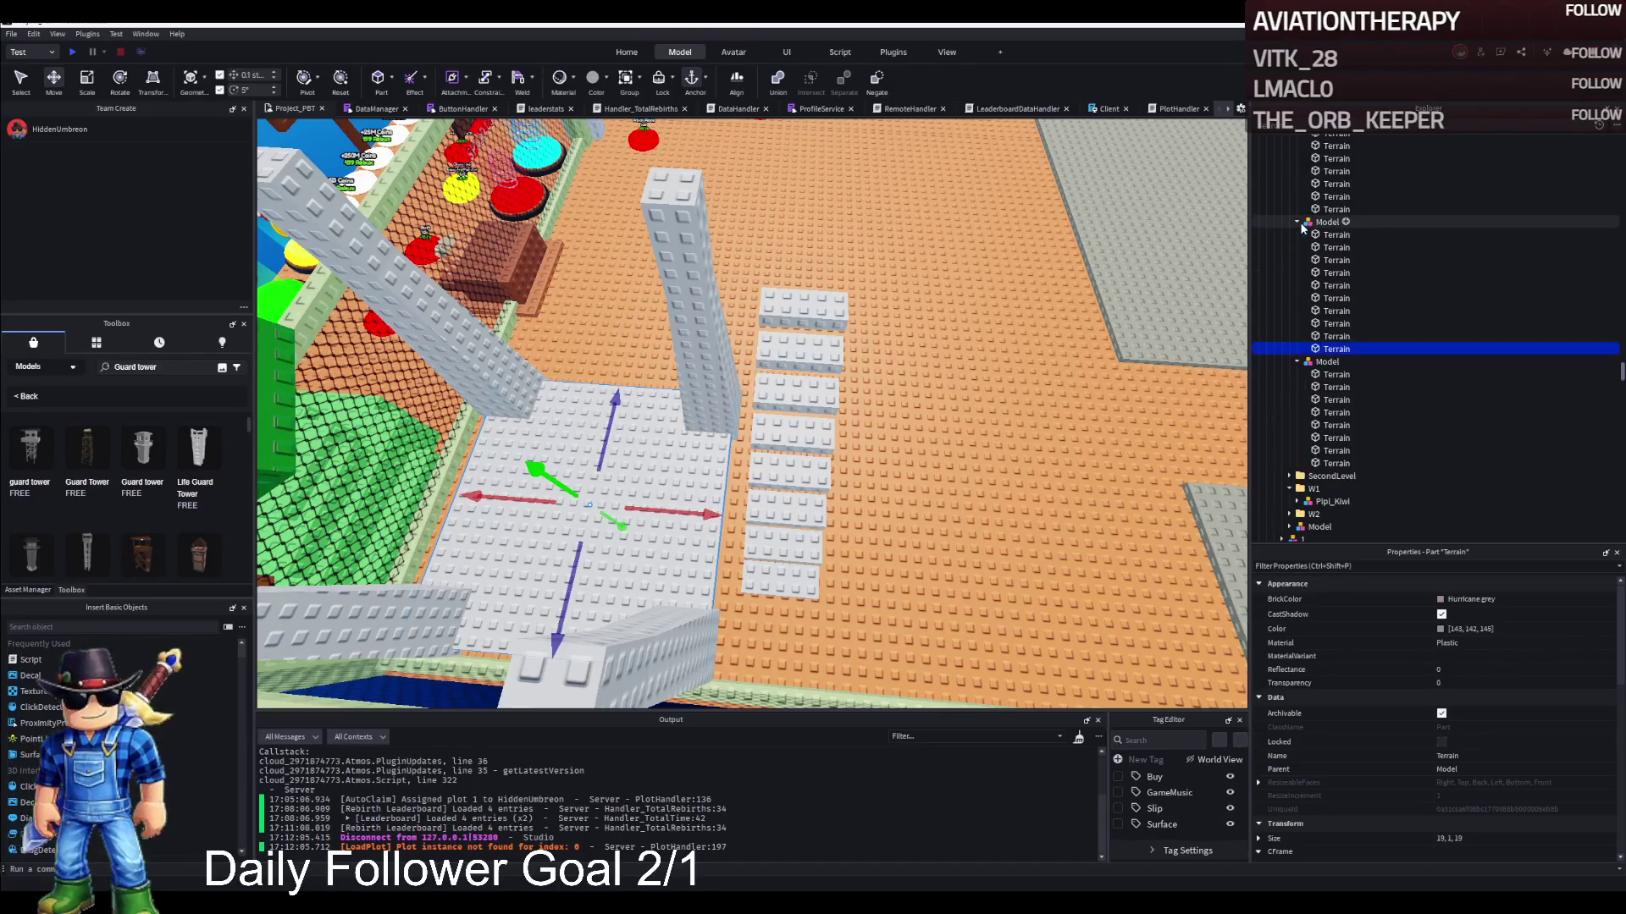
left_click_drag(1336, 350, 1356, 282)
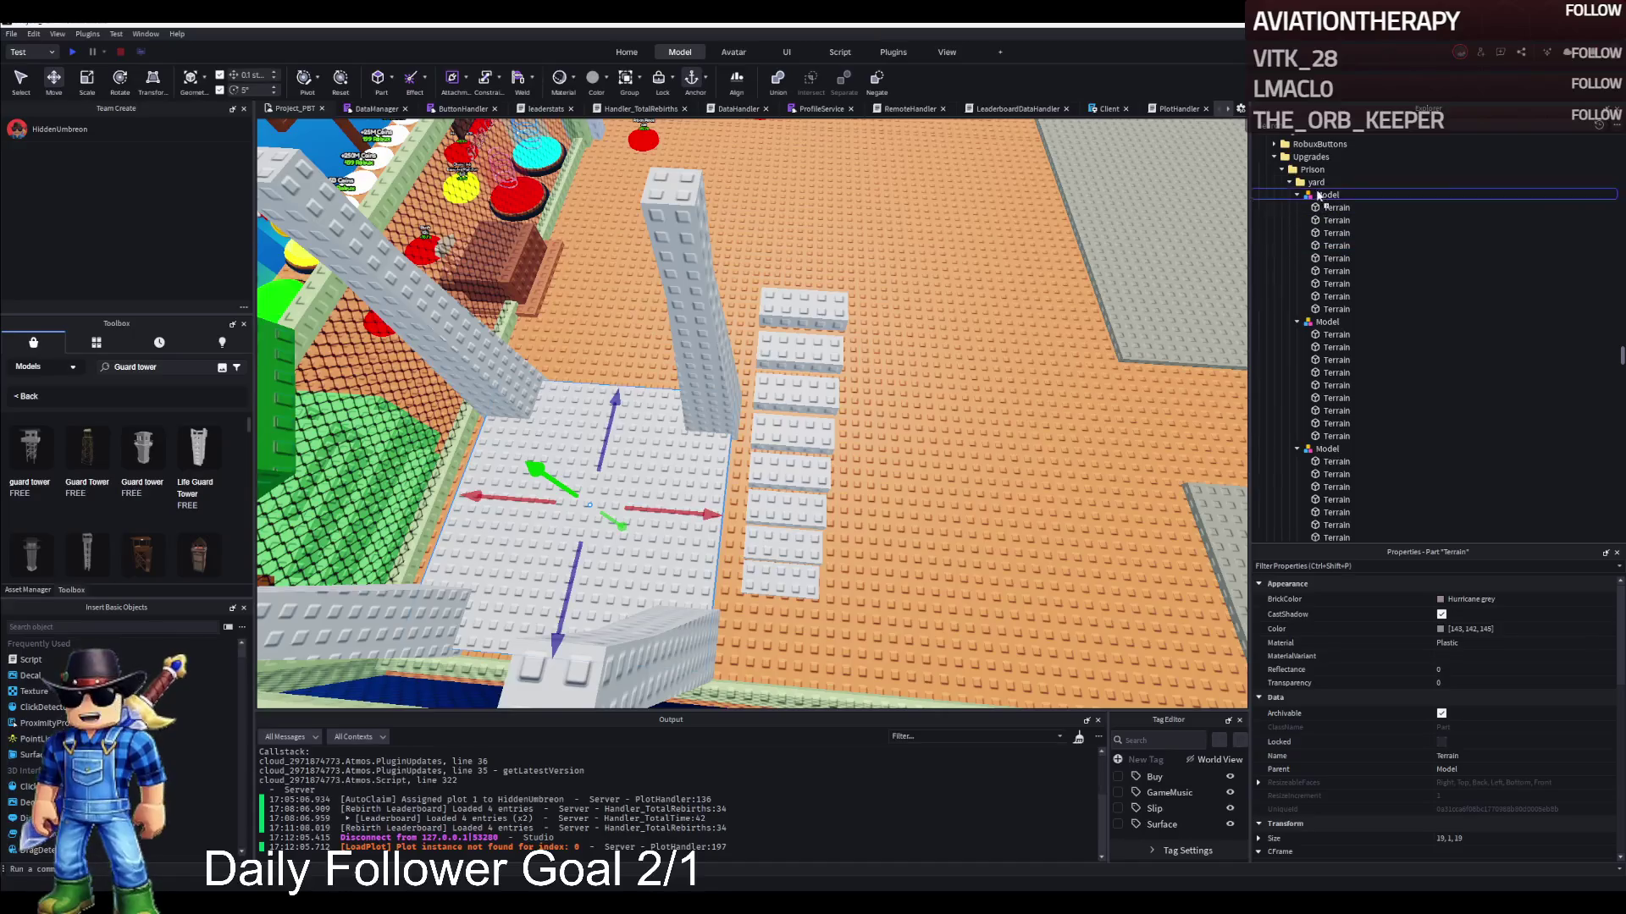
left_click_drag(1317, 188, 1317, 183)
Shift the stairs model sideways along the red axis toward the pillared slab
left_click(1327, 208)
left_click(1326, 220)
left_click(1323, 232)
left_click(1296, 232)
left_click(1326, 246)
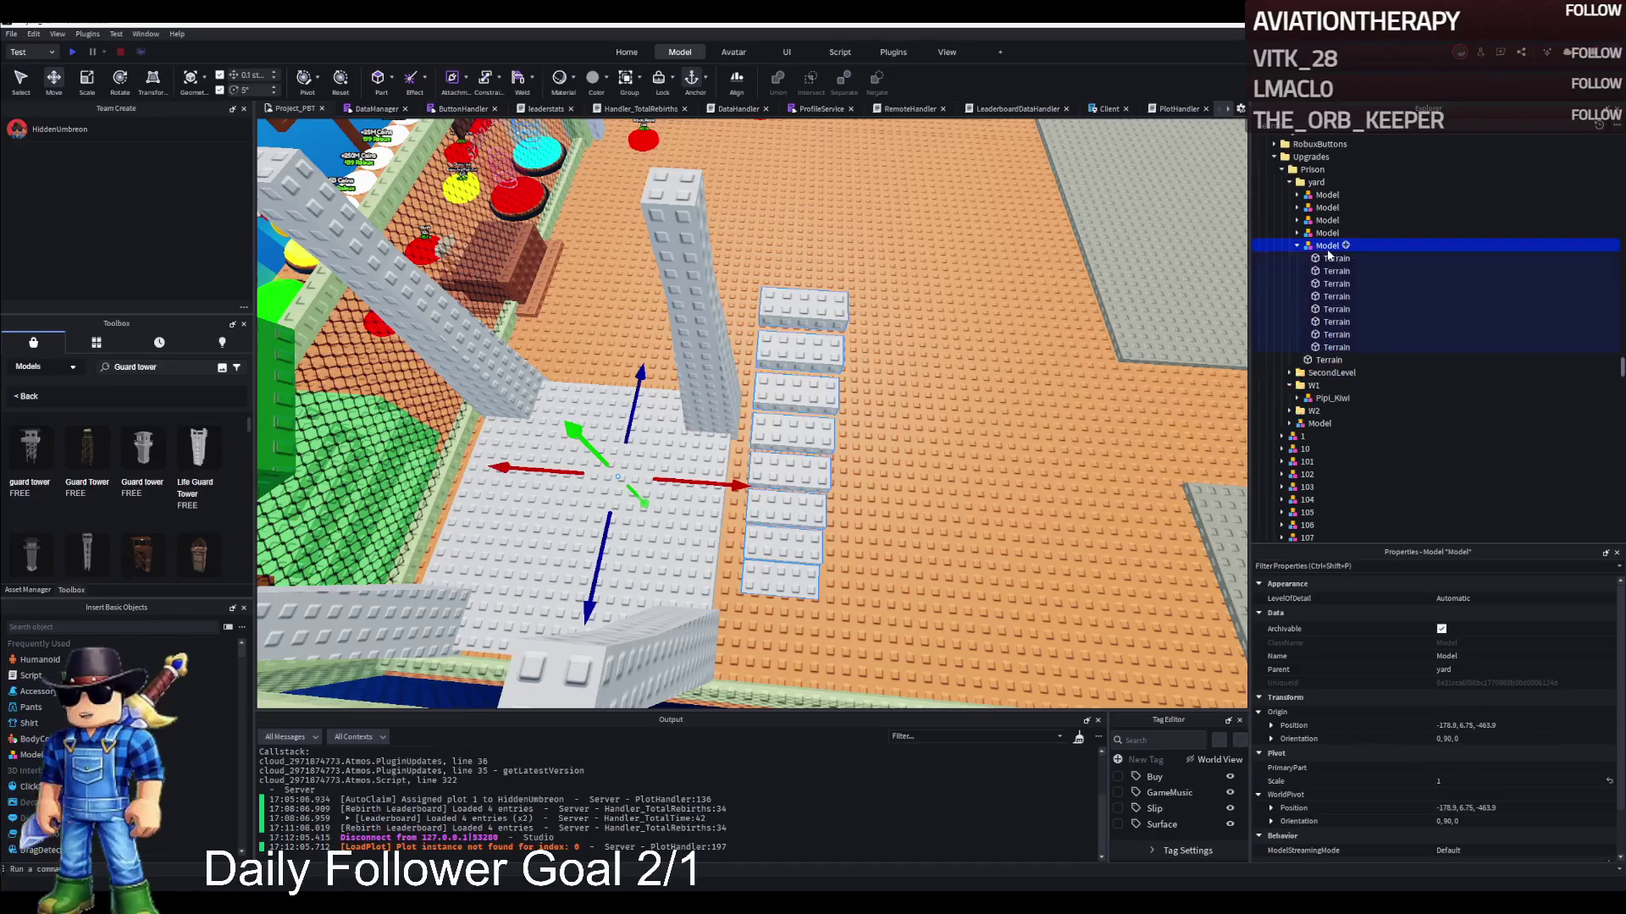
key("f")
scroll(965, 312, "up", 3)
scroll(847, 381, "down", 3)
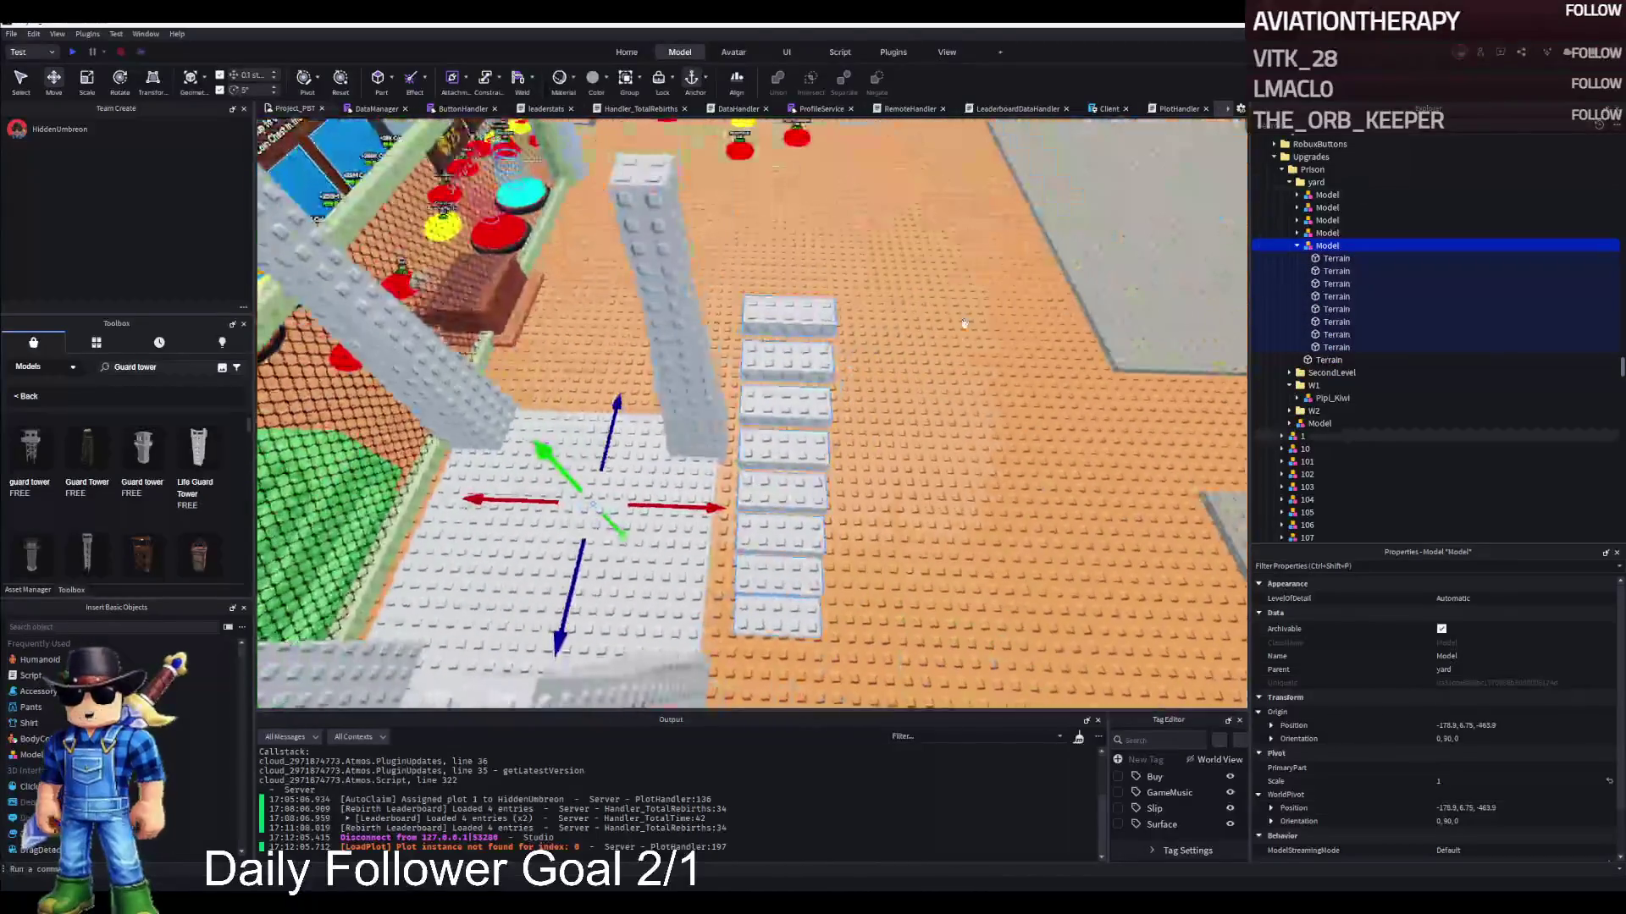
mouse_move(707, 513)
left_mouse_down()
mouse_move(745, 370)
mouse_move(760, 503)
left_mouse_up()
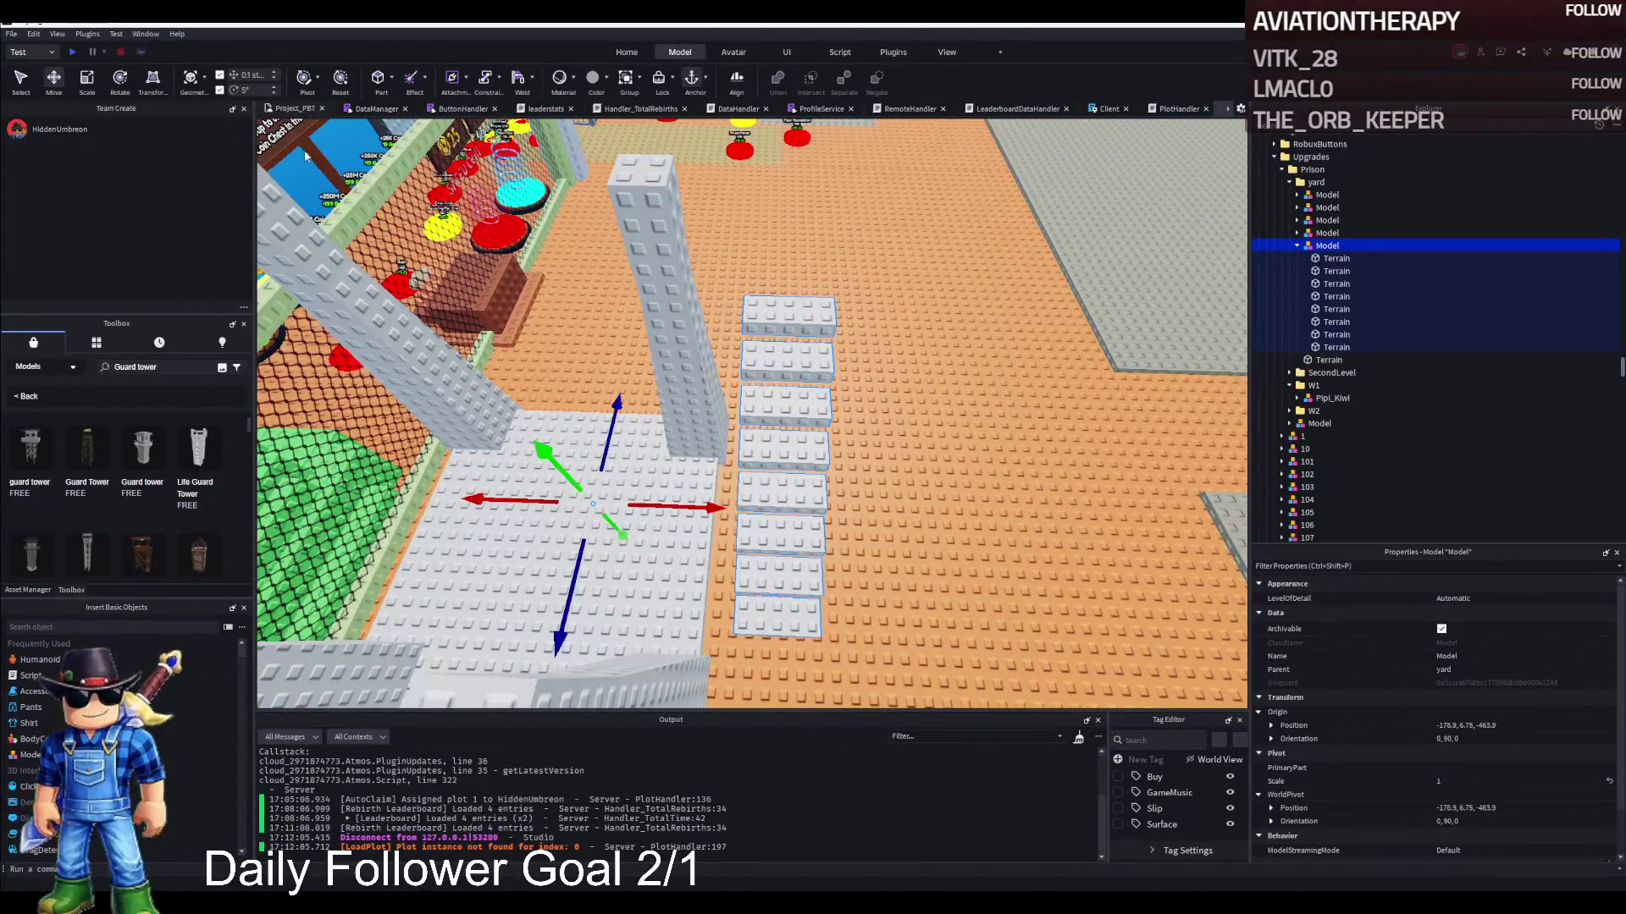
left_click(339, 82)
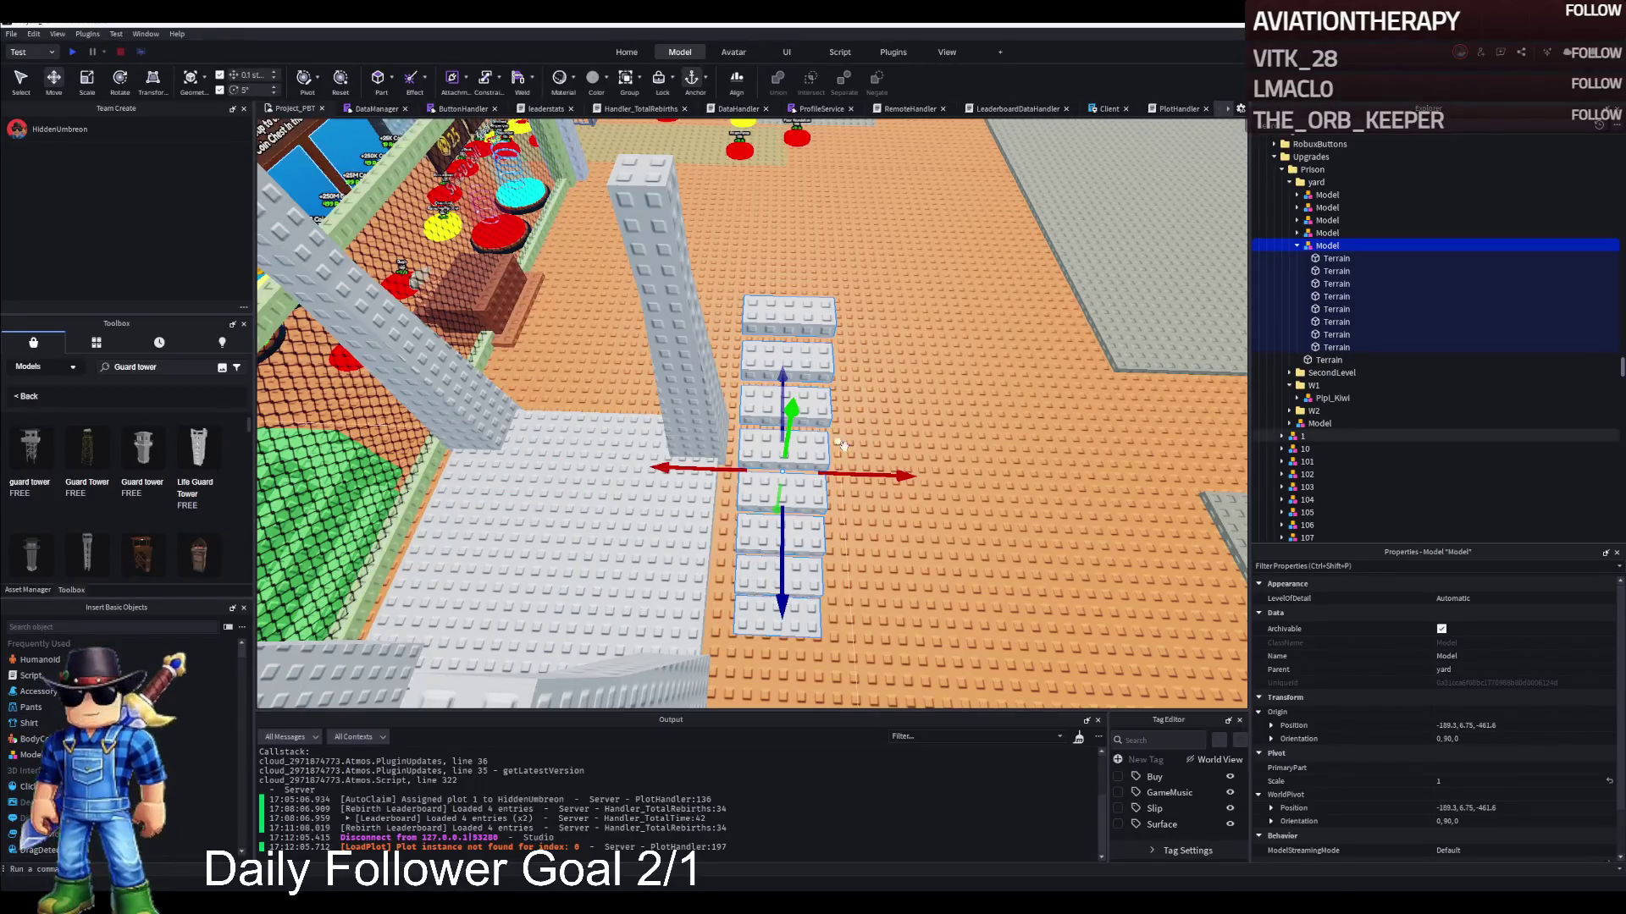
mouse_move(861, 474)
left_mouse_down()
mouse_move(832, 481)
mouse_move(854, 472)
left_mouse_up()
key("ctrl+z")
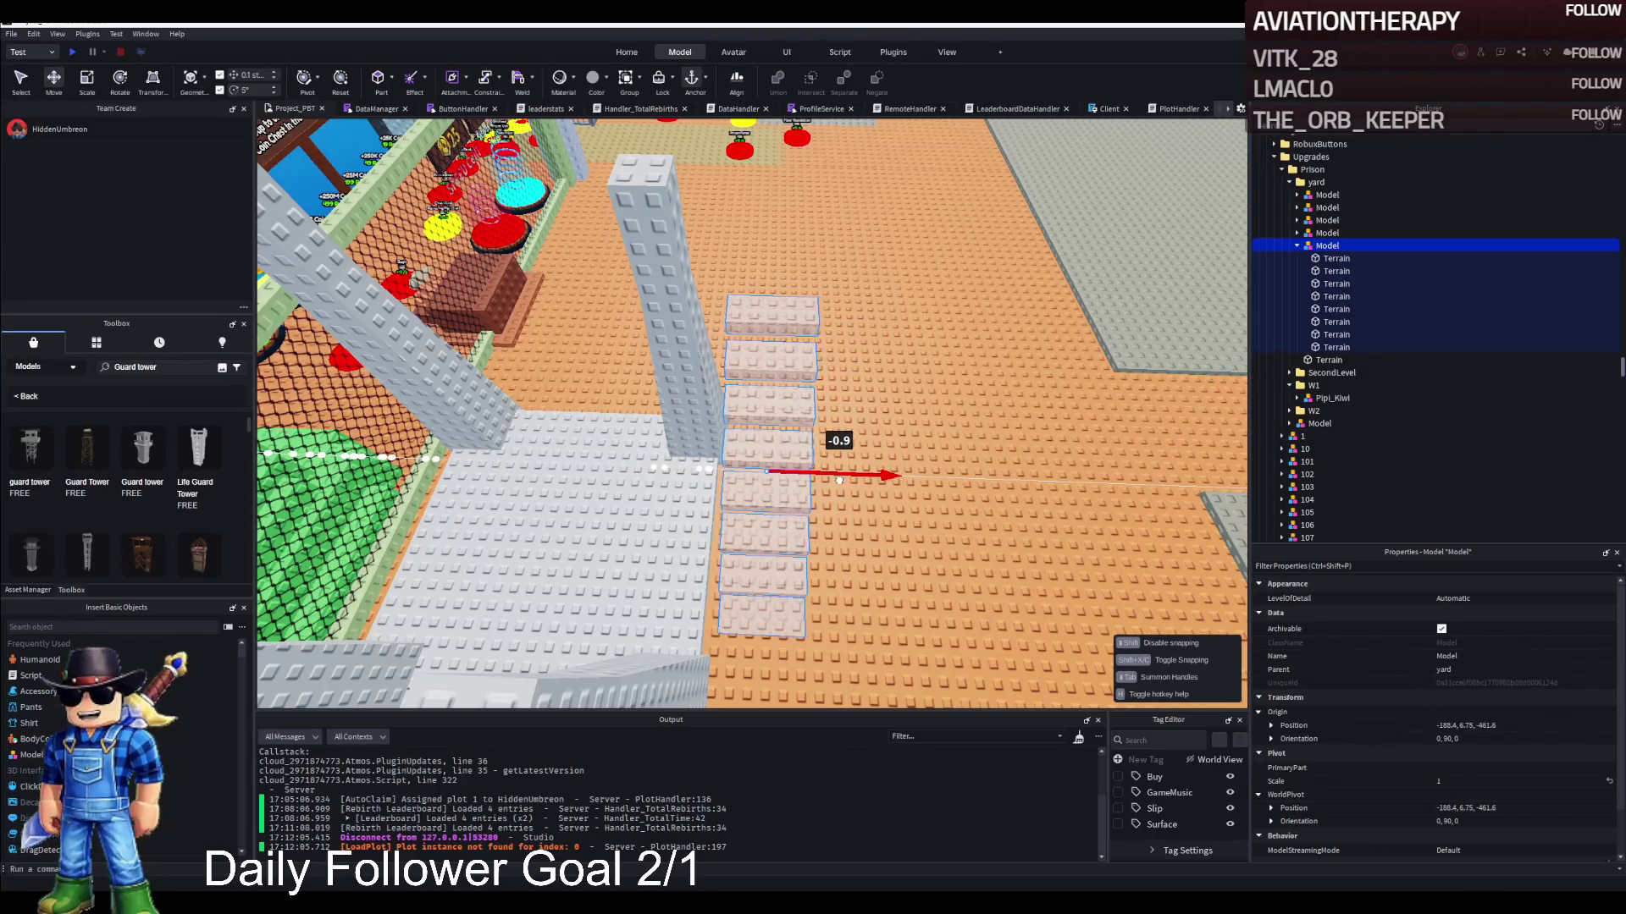
scroll(837, 480, "down", 3)
Nudge the stairs 0.8 studs toward the wall, then 11 studs along
key("Left")
key("Left")
key("Left")
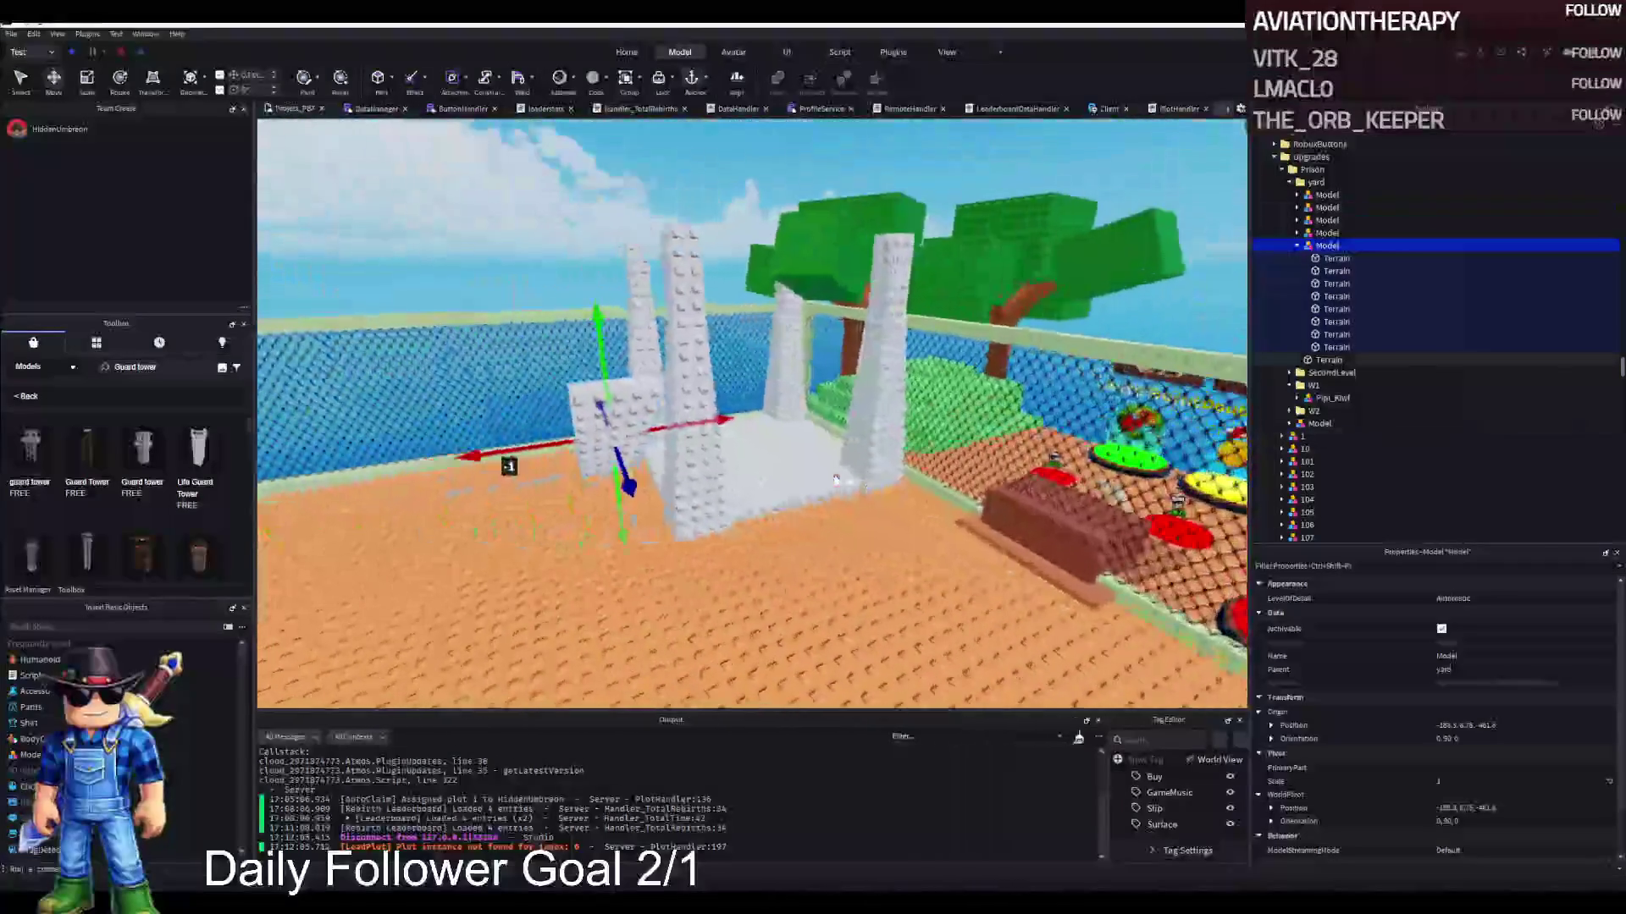
key("Left")
key("Left")
key("Left")
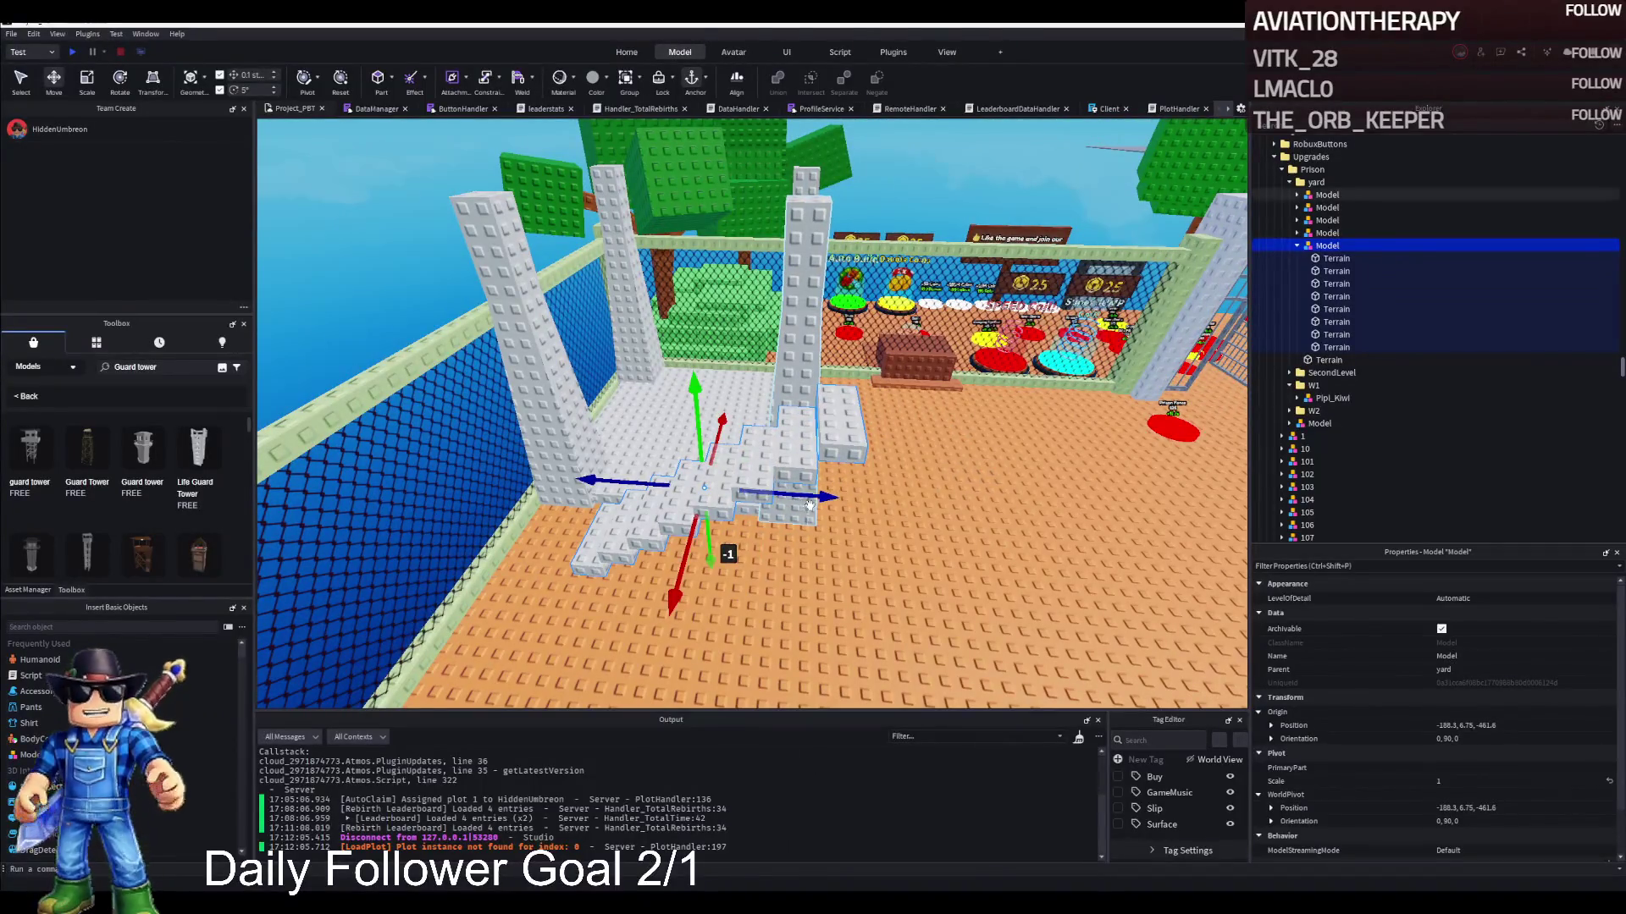
left_click_drag(799, 503, 798, 501)
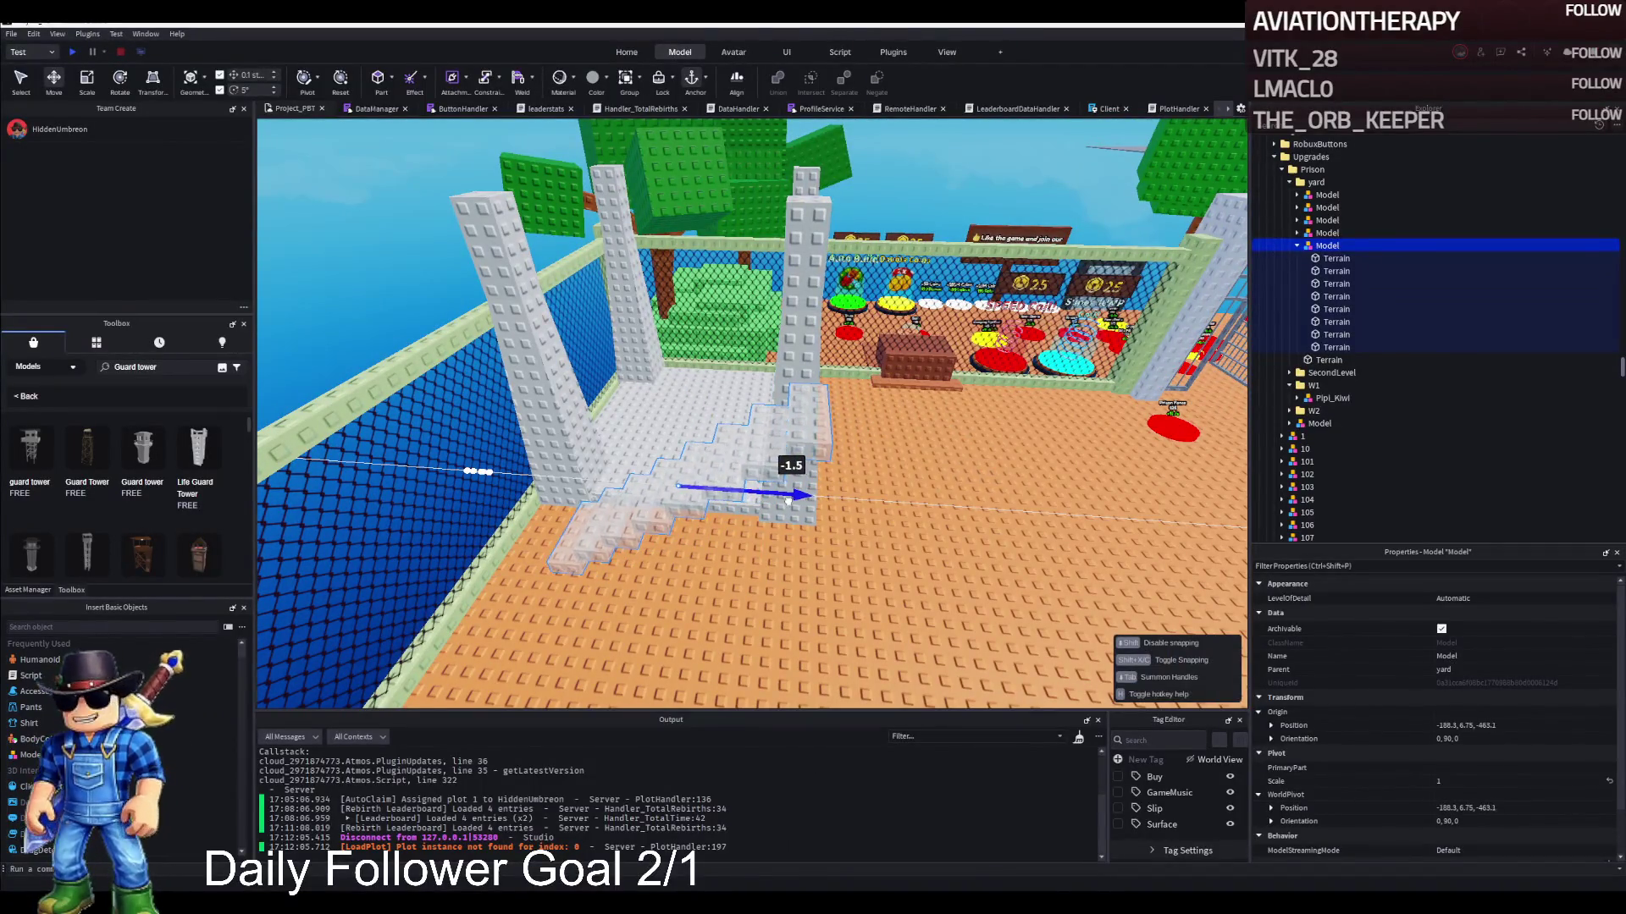
left_click_drag(779, 499, 974, 507)
Duplicate the stairs, lifting the copy about 10 studs and lining it up sideways to continue the staircase
key("ctrl+d")
key("Left")
key("Left")
key("Left")
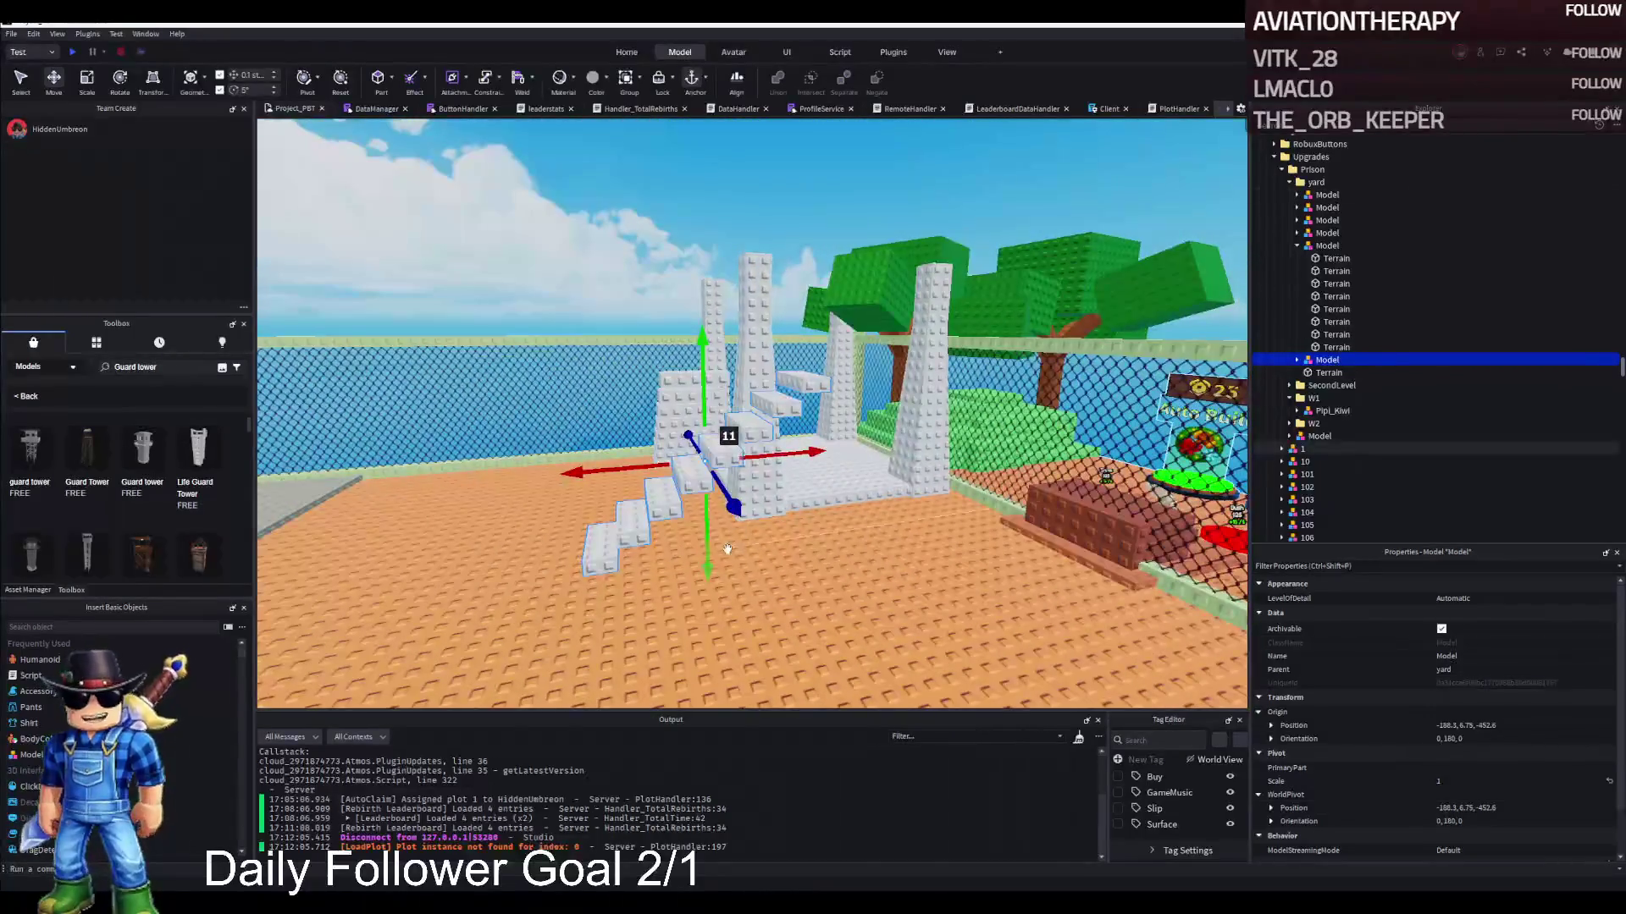
left_click_drag(708, 563, 708, 497)
left_click_drag(715, 417, 716, 406)
left_click_drag(677, 309, 655, 300)
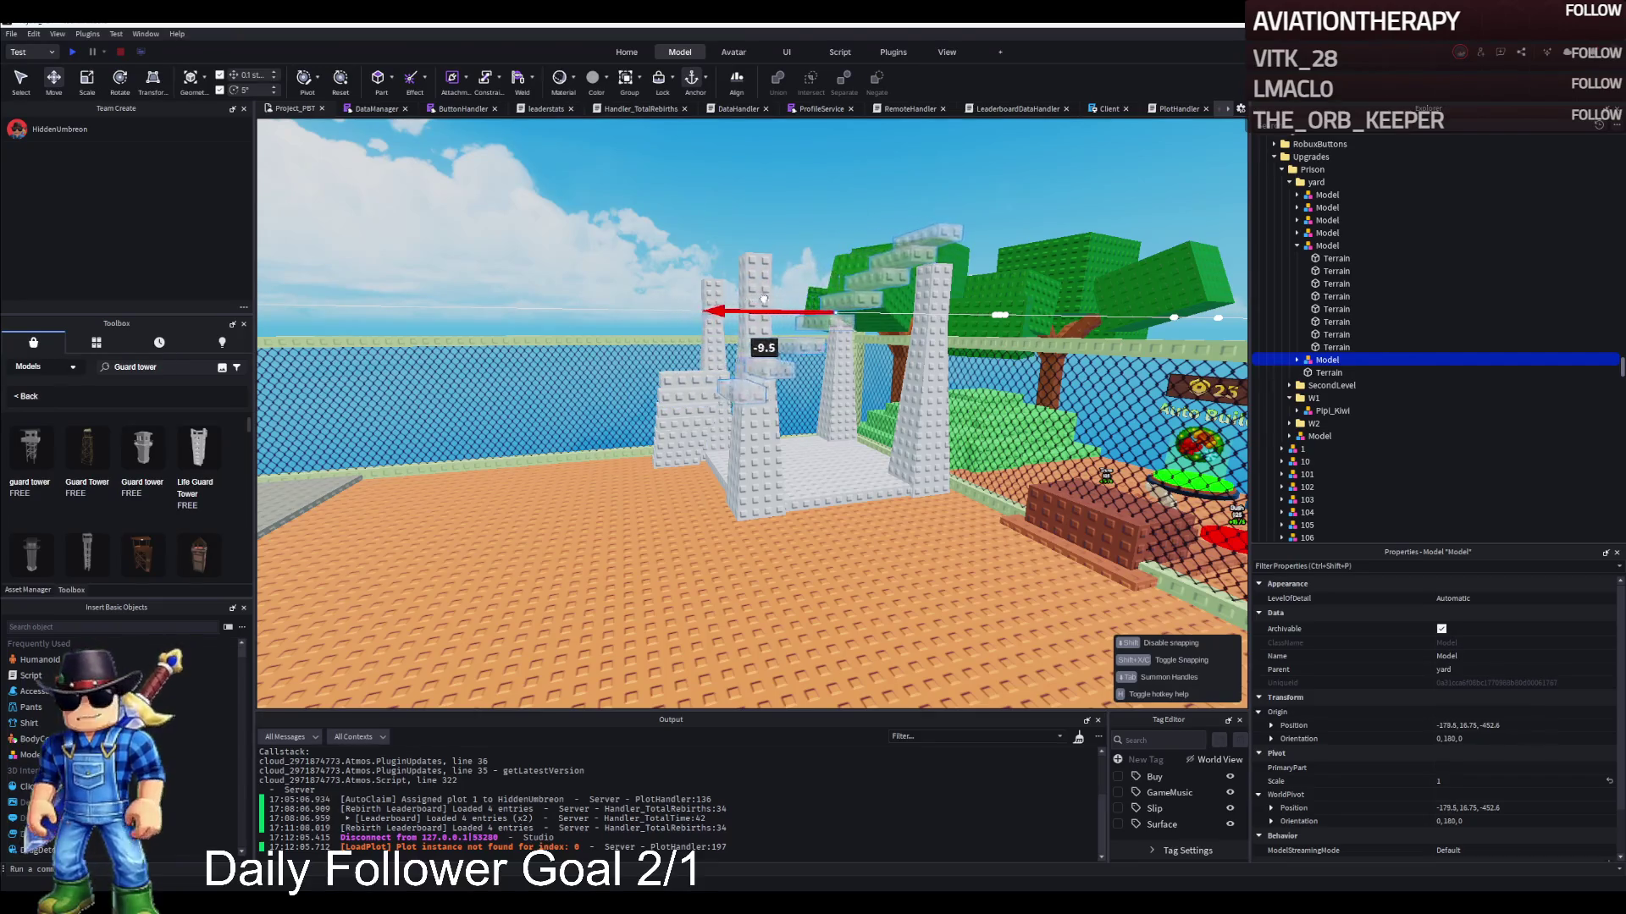
left_click_drag(763, 299, 767, 299)
key("Right")
key("Right")
key("Right")
key("Up")
key("Up")
key("Right")
key("Right")
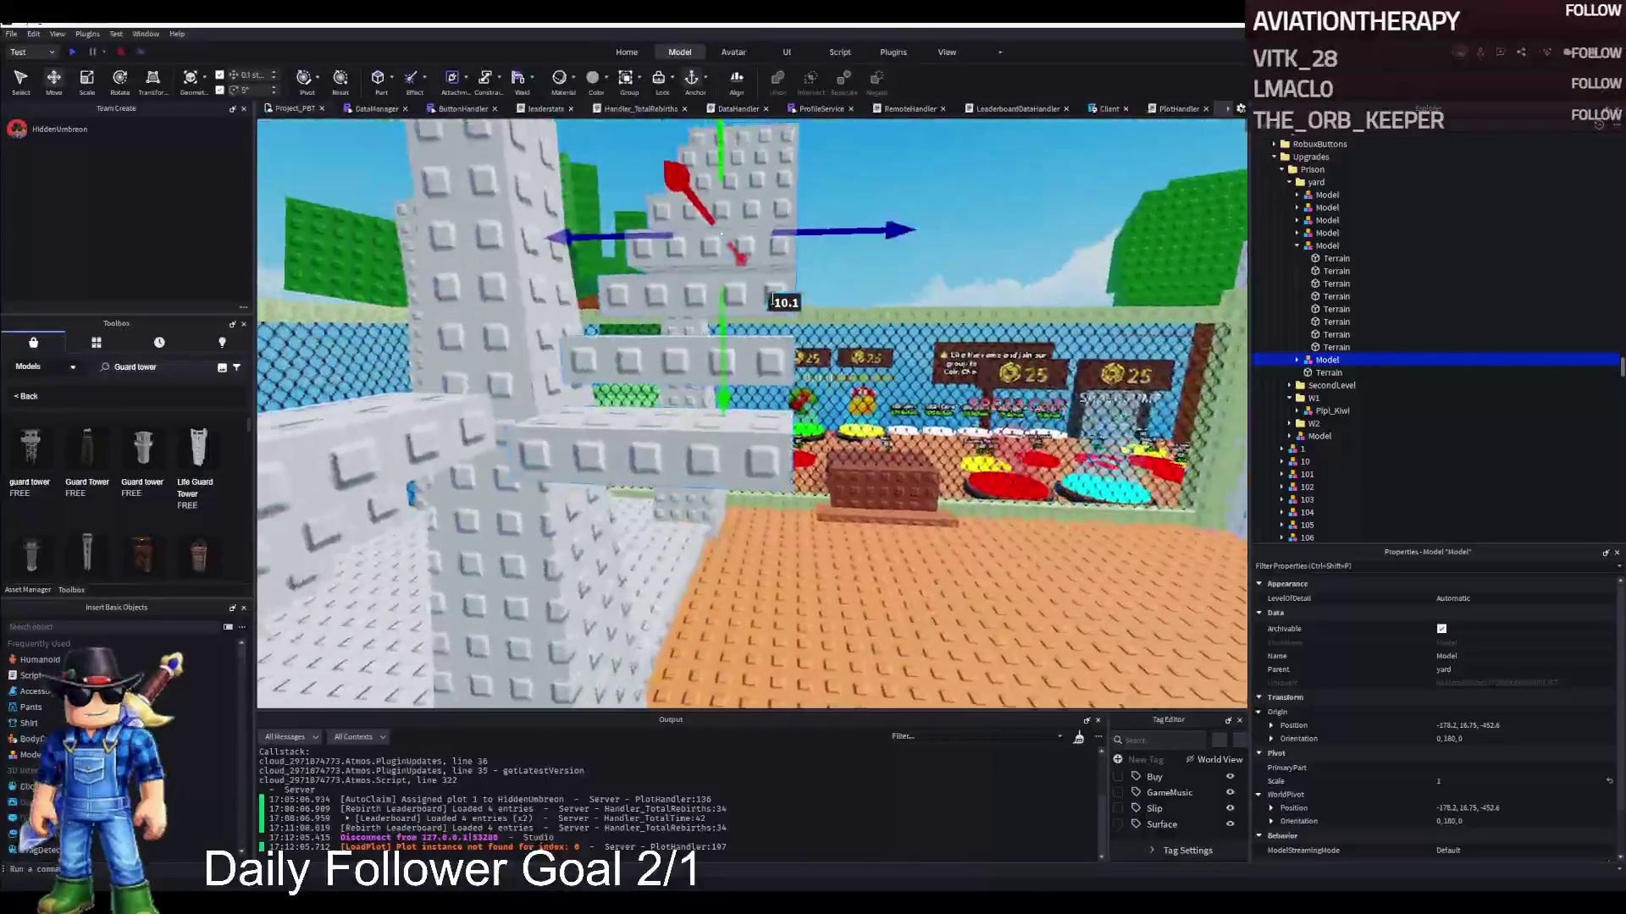
key("Left")
key("Up")
left_click_drag(862, 356, 768, 265)
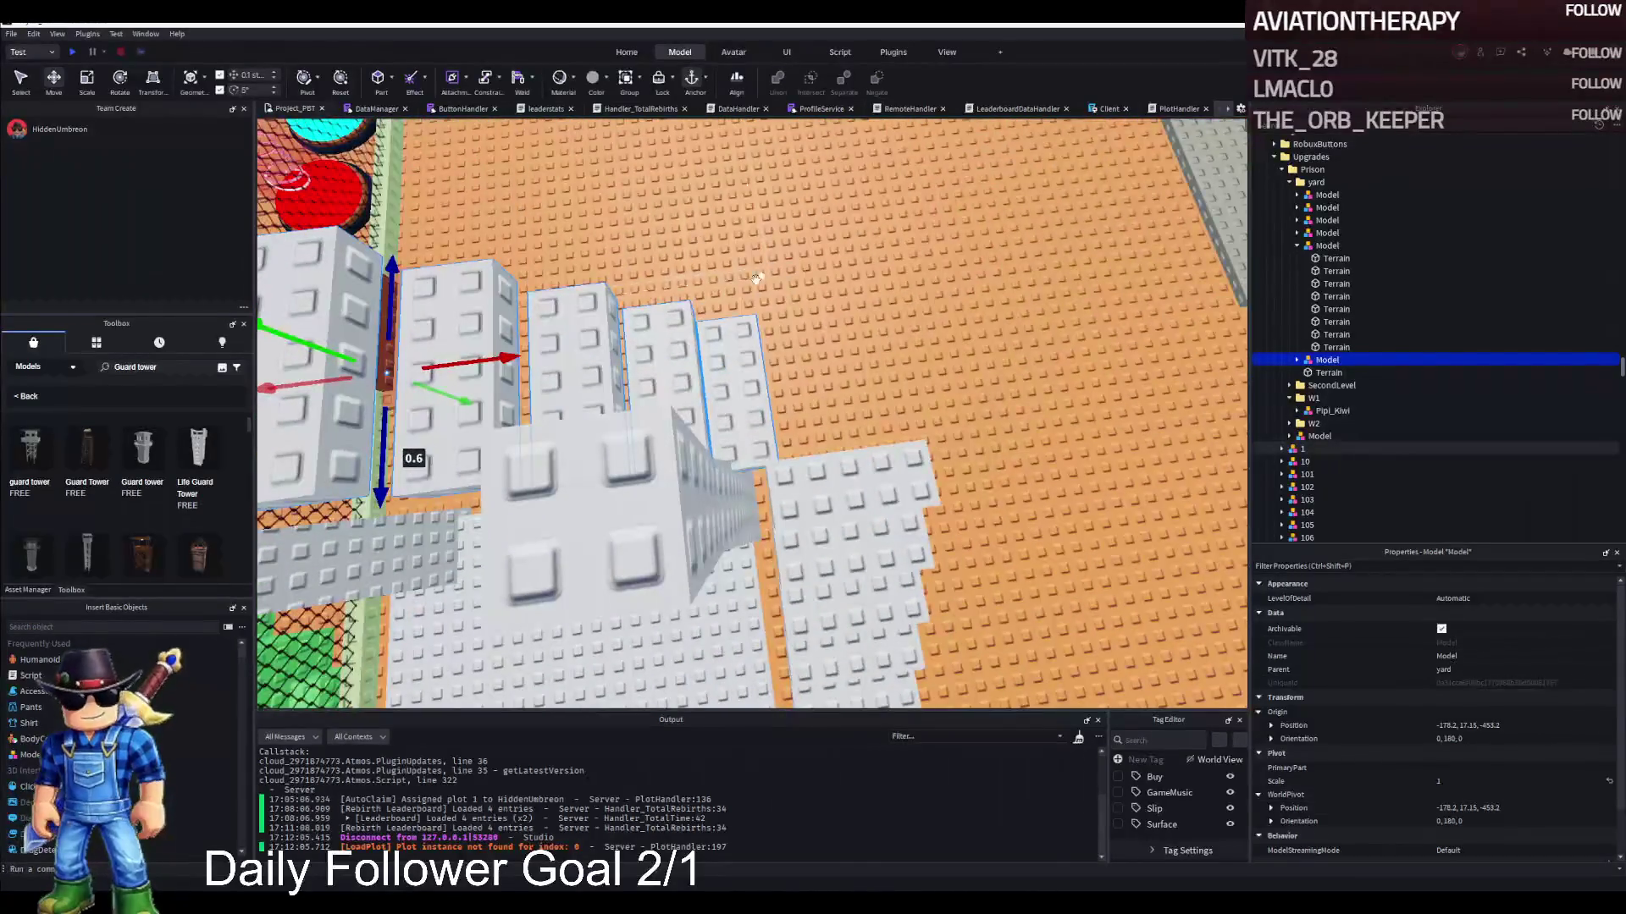
Stretch a single step brick to about 7.8 studs long
mouse_move(508, 356)
left_mouse_down()
mouse_move(402, 334)
mouse_move(572, 347)
left_mouse_up()
left_click(766, 555)
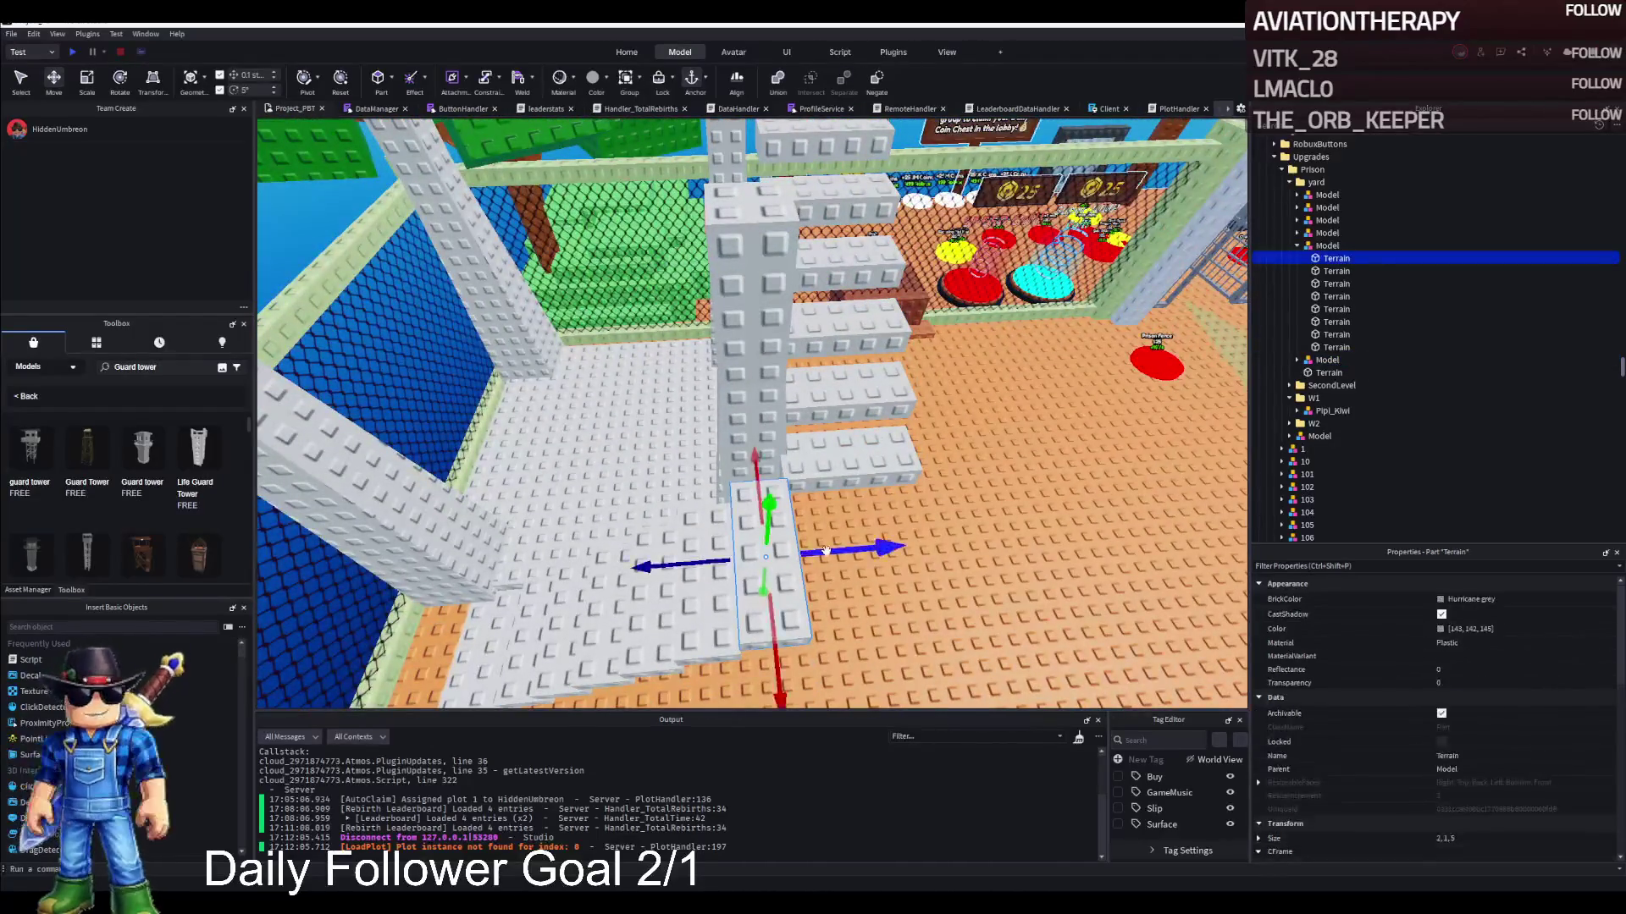
left_click_drag(829, 553, 793, 556)
Lower the upper stairs model by 0.9 studs
mouse_move(885, 554)
left_mouse_down()
mouse_move(938, 625)
mouse_move(953, 597)
left_mouse_up()
left_click(938, 625)
key("ctrl+2")
left_click_drag(942, 460, 955, 420)
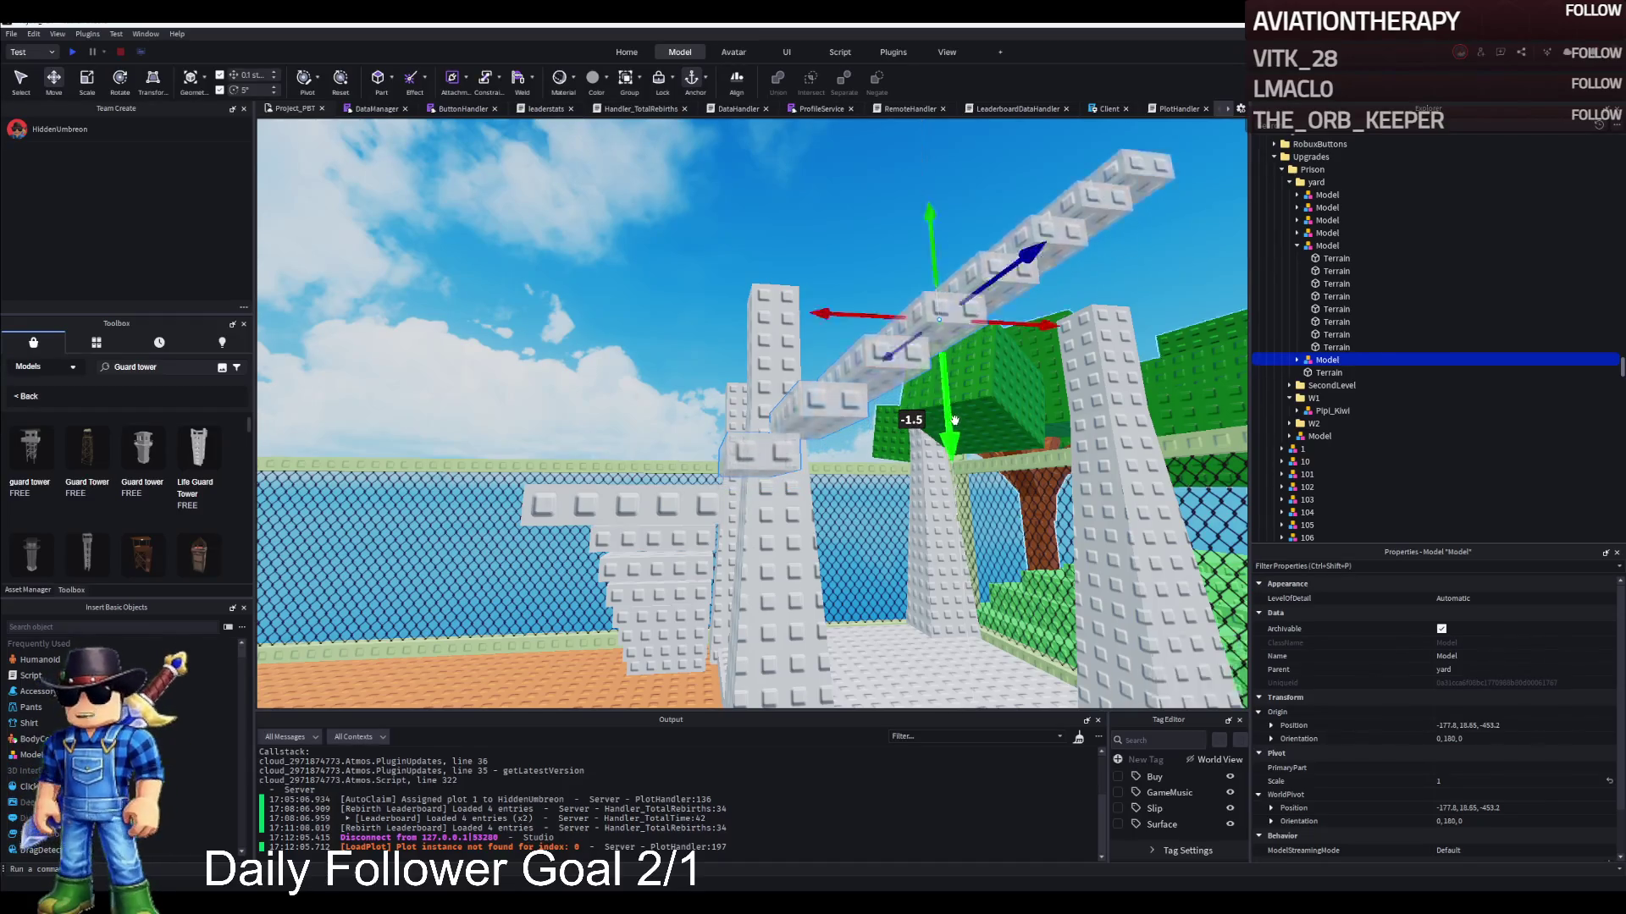
left_click(942, 453)
Collapse the yard folder and its expanded models in Explorer
key("s")
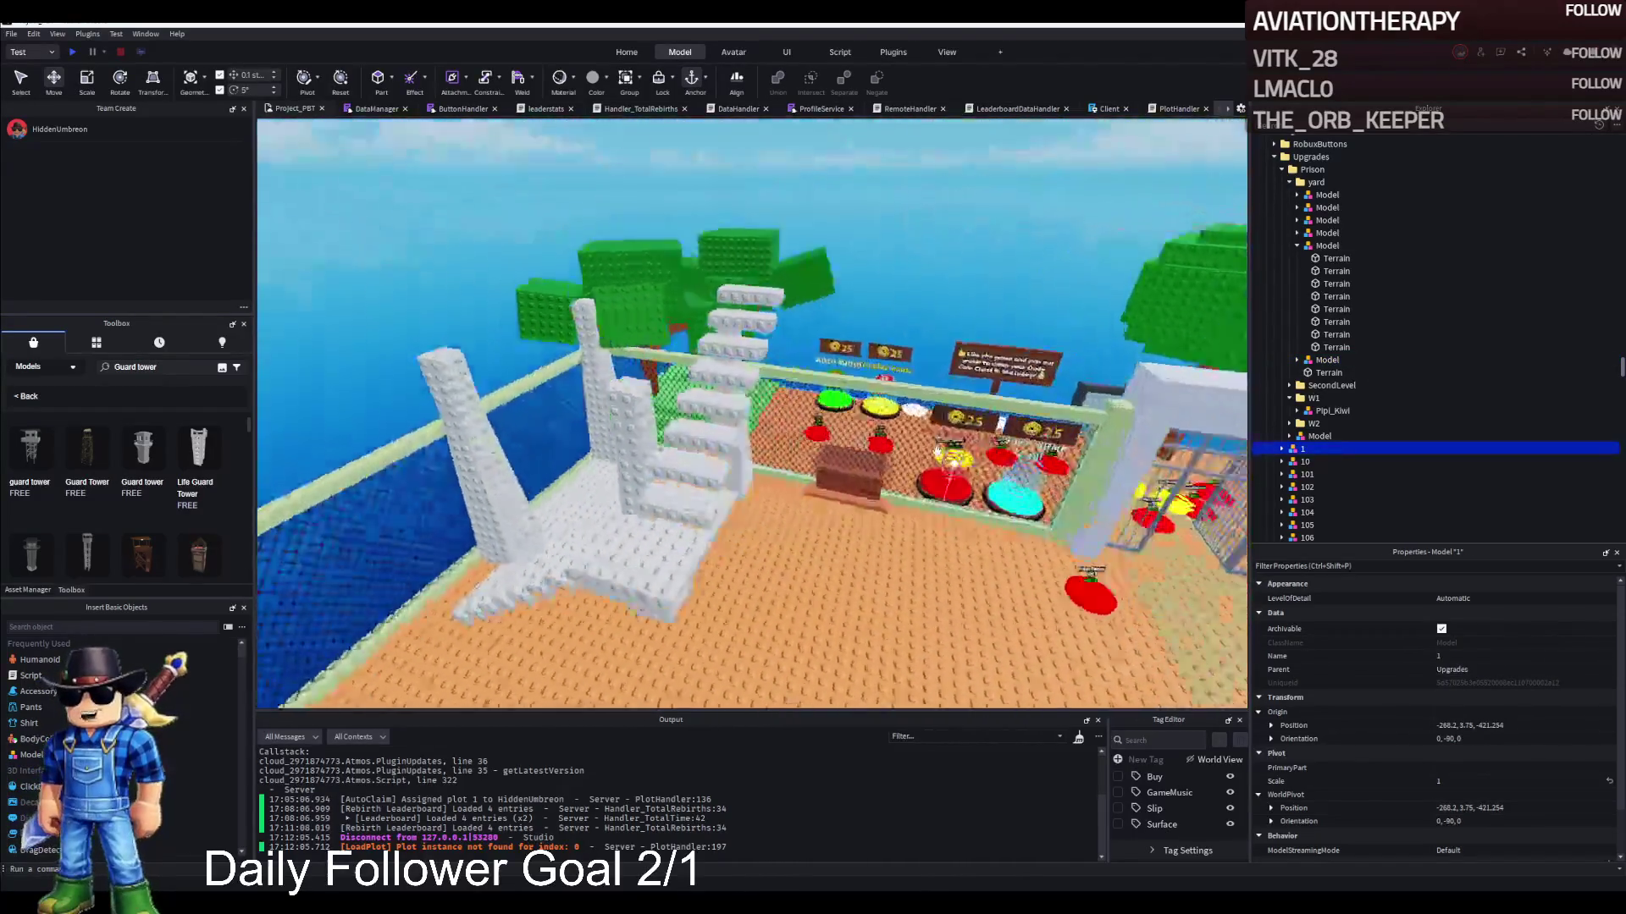
key("a")
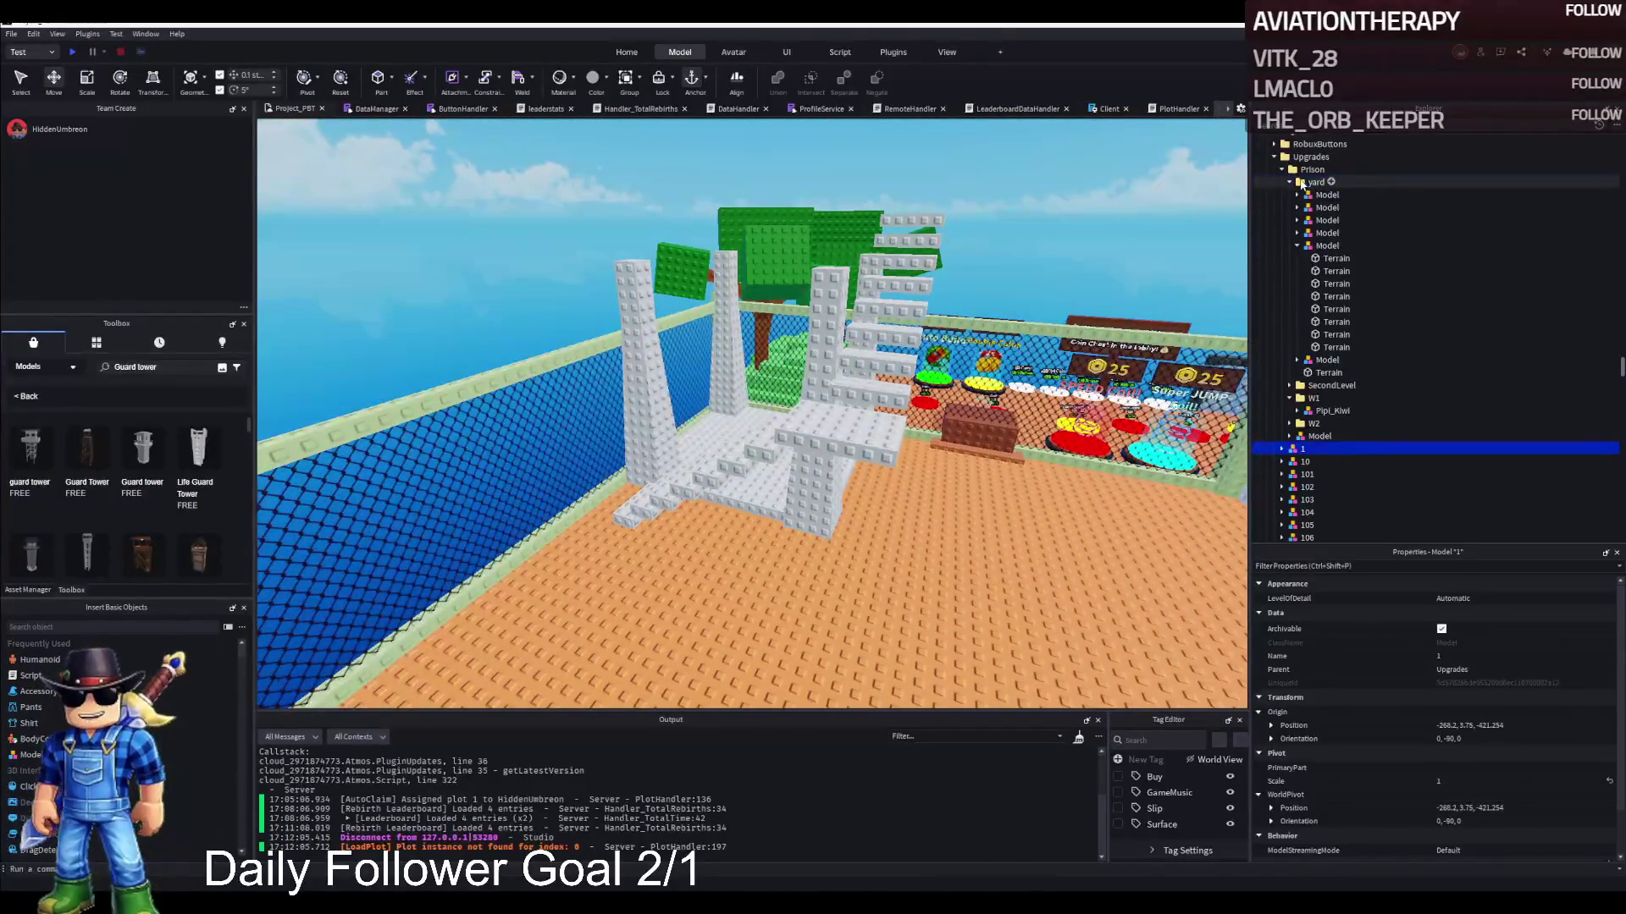
double_click(1305, 184)
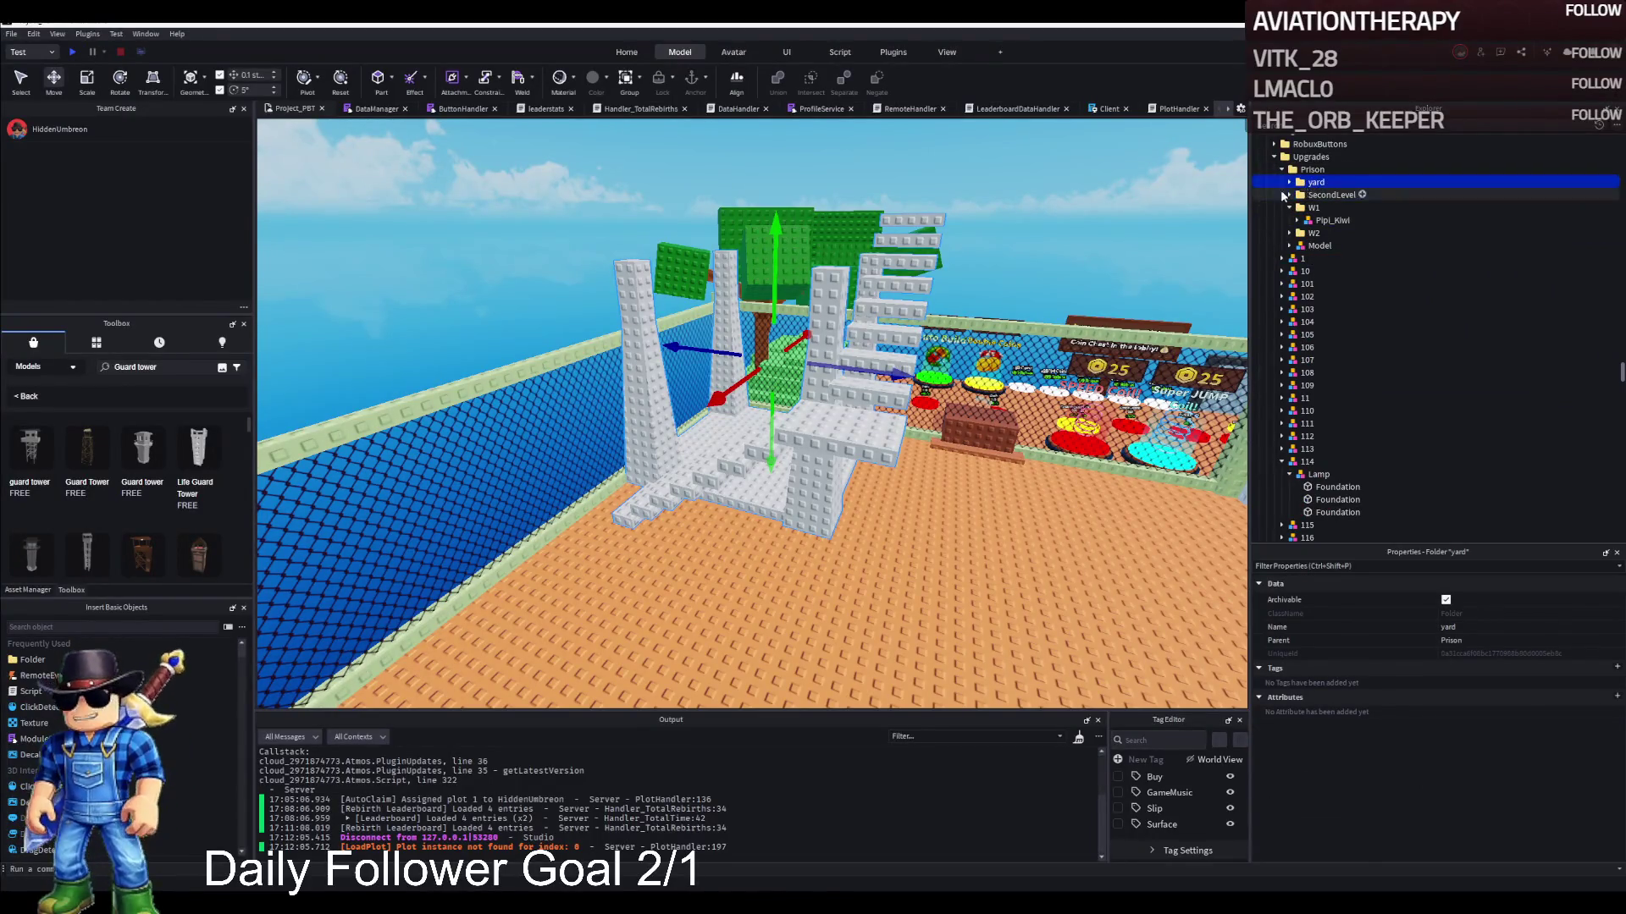
left_click(1290, 182)
left_click(1327, 207)
left_click(1296, 246)
double_click(1322, 246)
double_click(1311, 183)
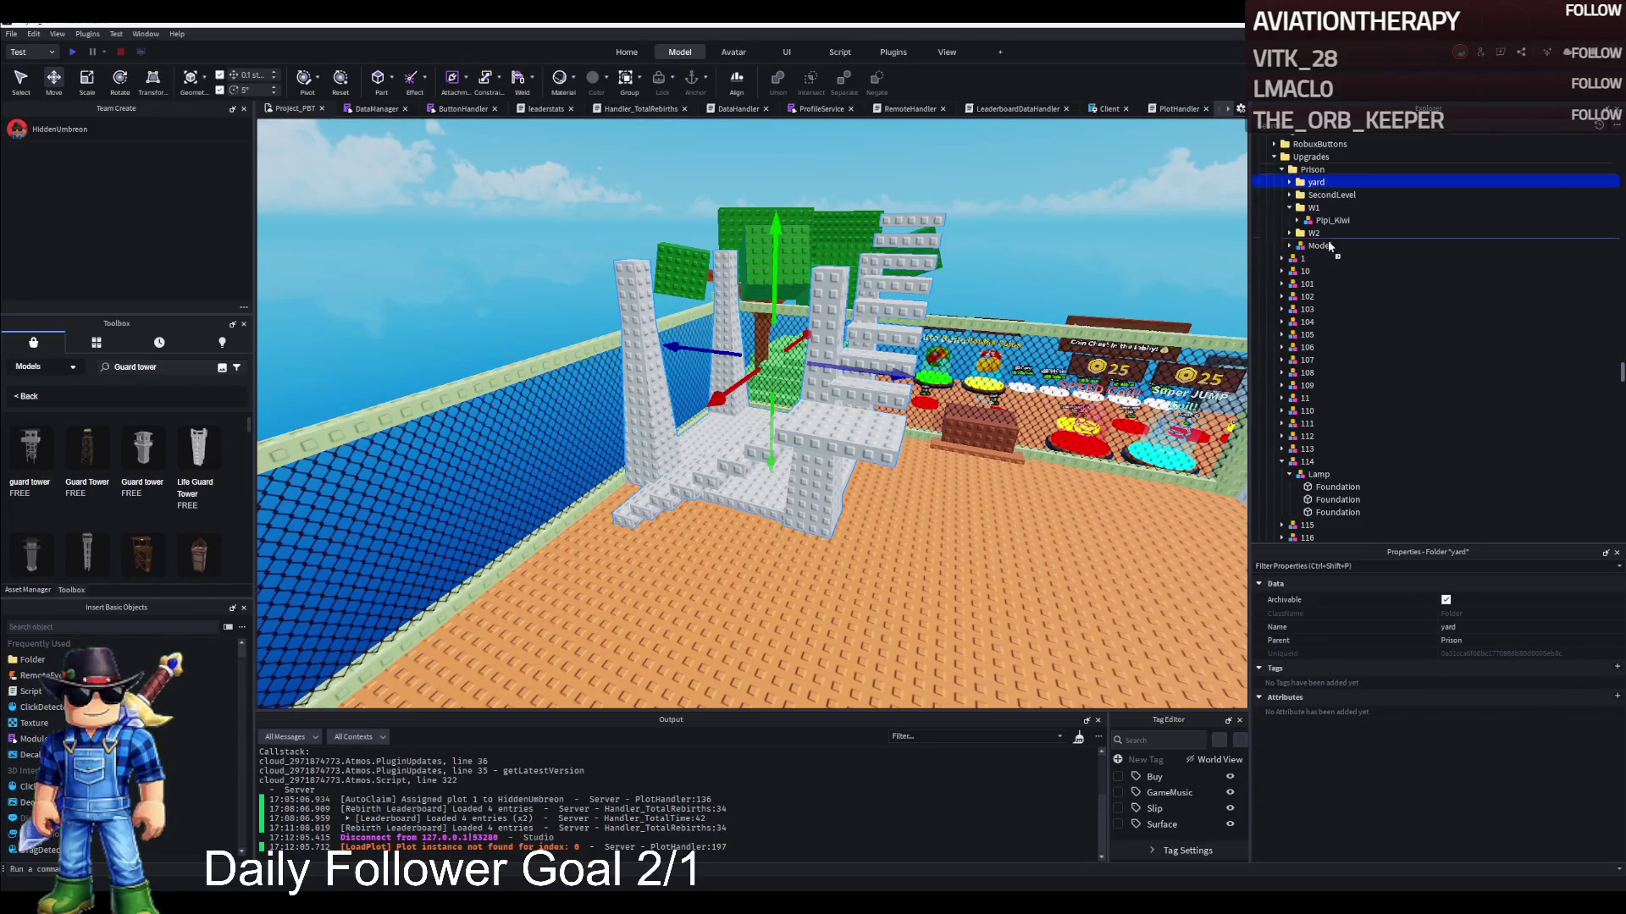
Collapse the Prison, Upgrades and TemplatePlot folders, then start a play-test with F5
double_click(1313, 170)
double_click(1310, 158)
scroll(1327, 182, "up", 3)
double_click(1328, 243)
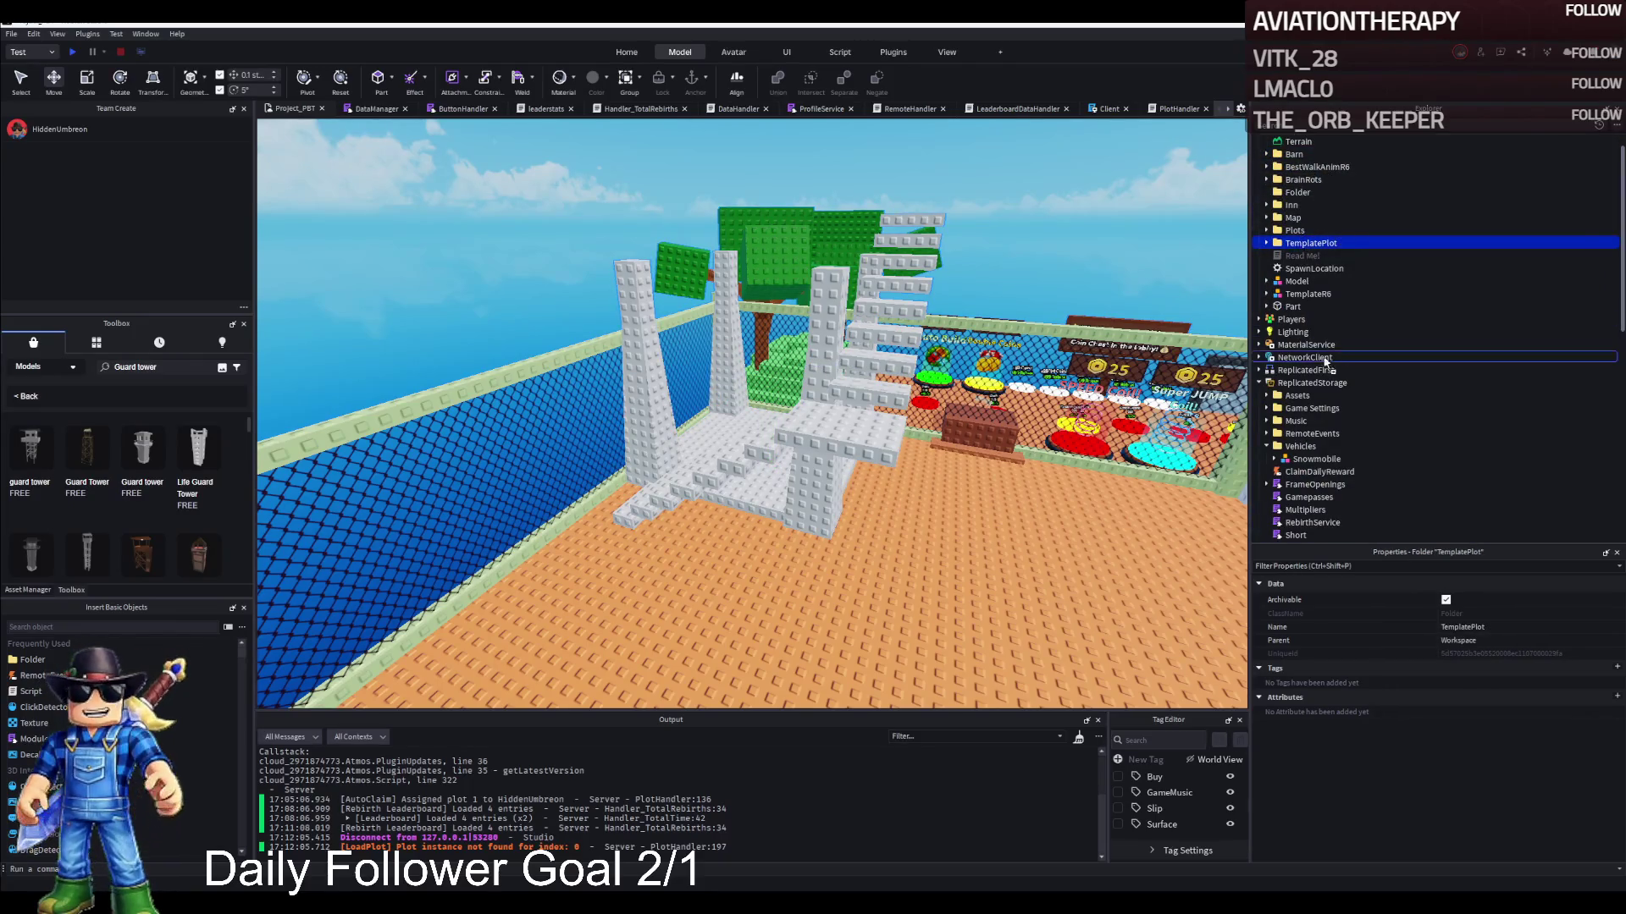
key("F5")
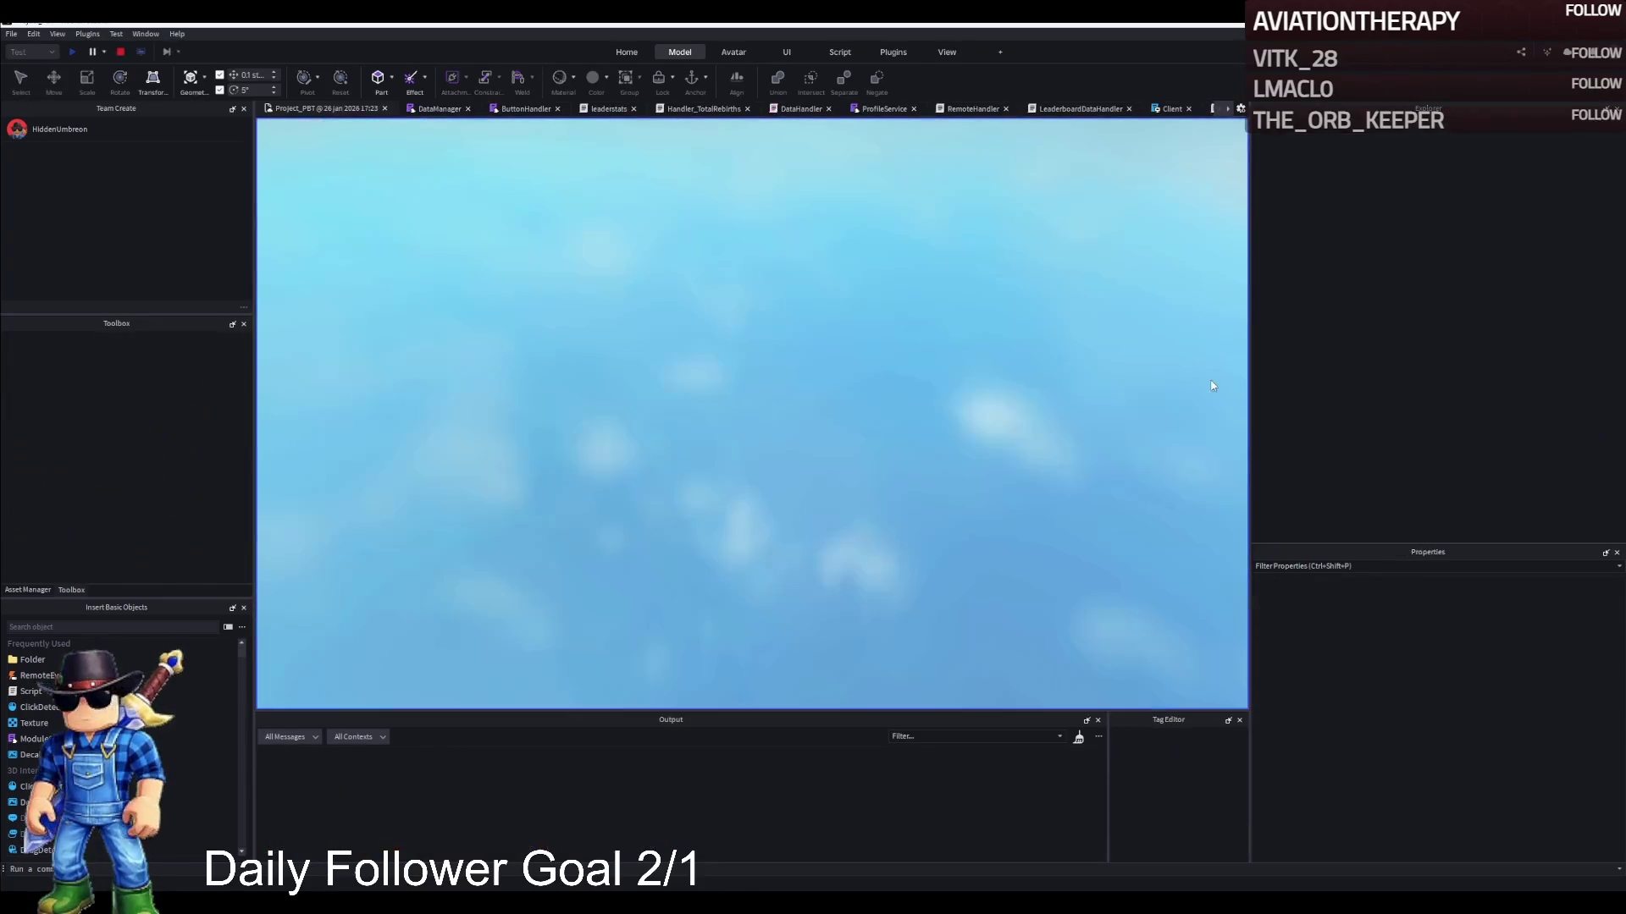
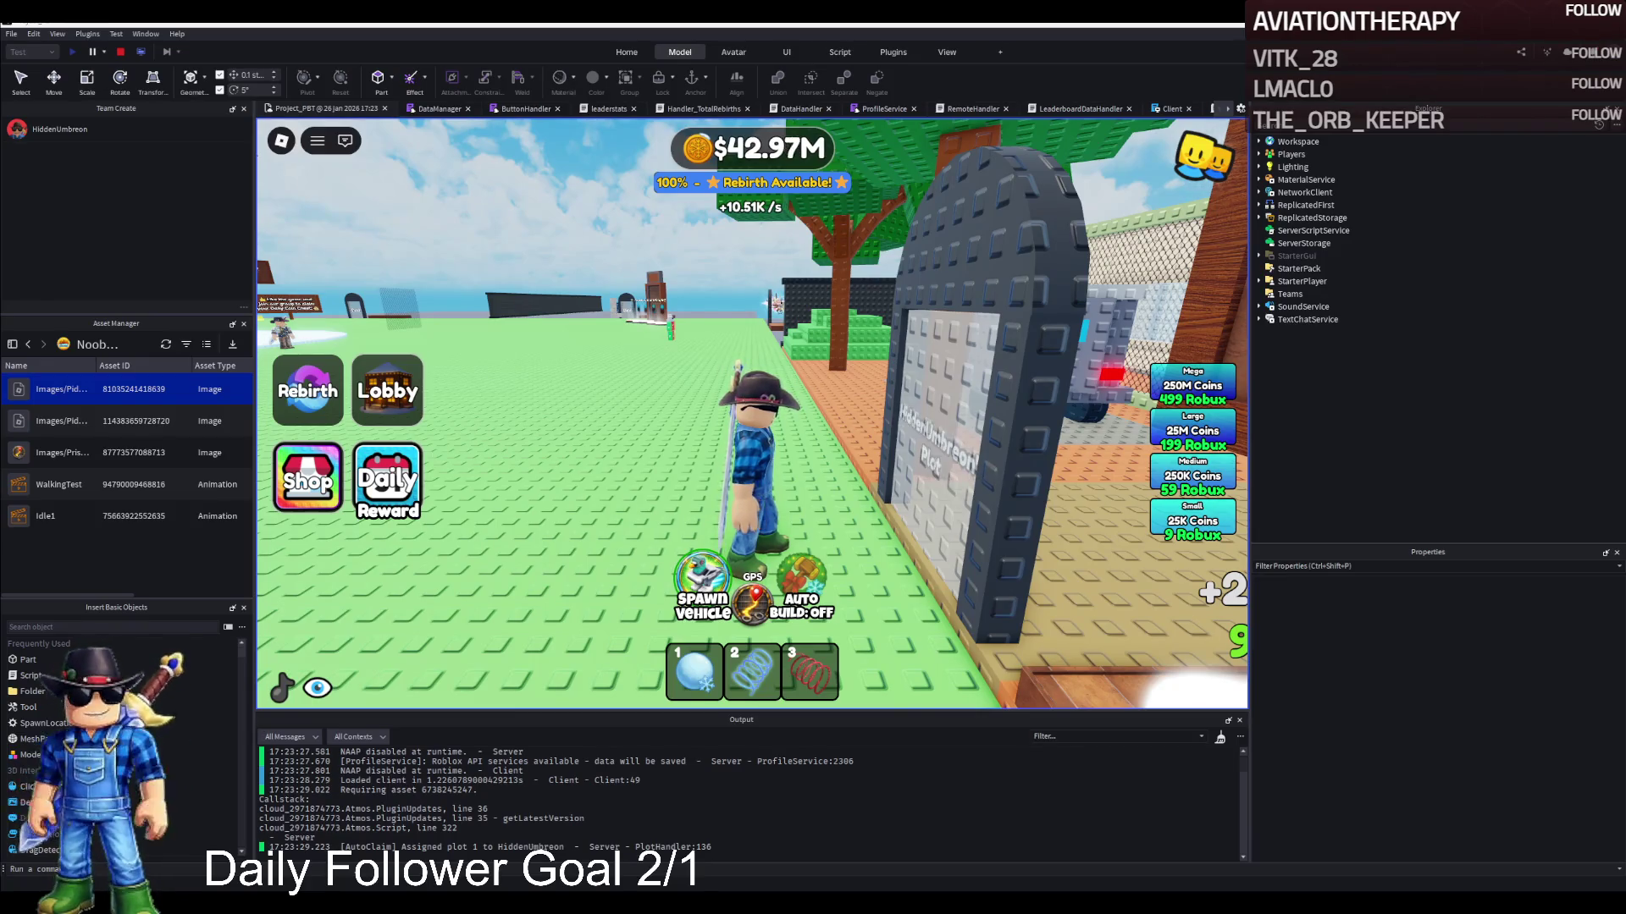
Walk the character out of its cell and through the plot gates to the barred doorway
key("w")
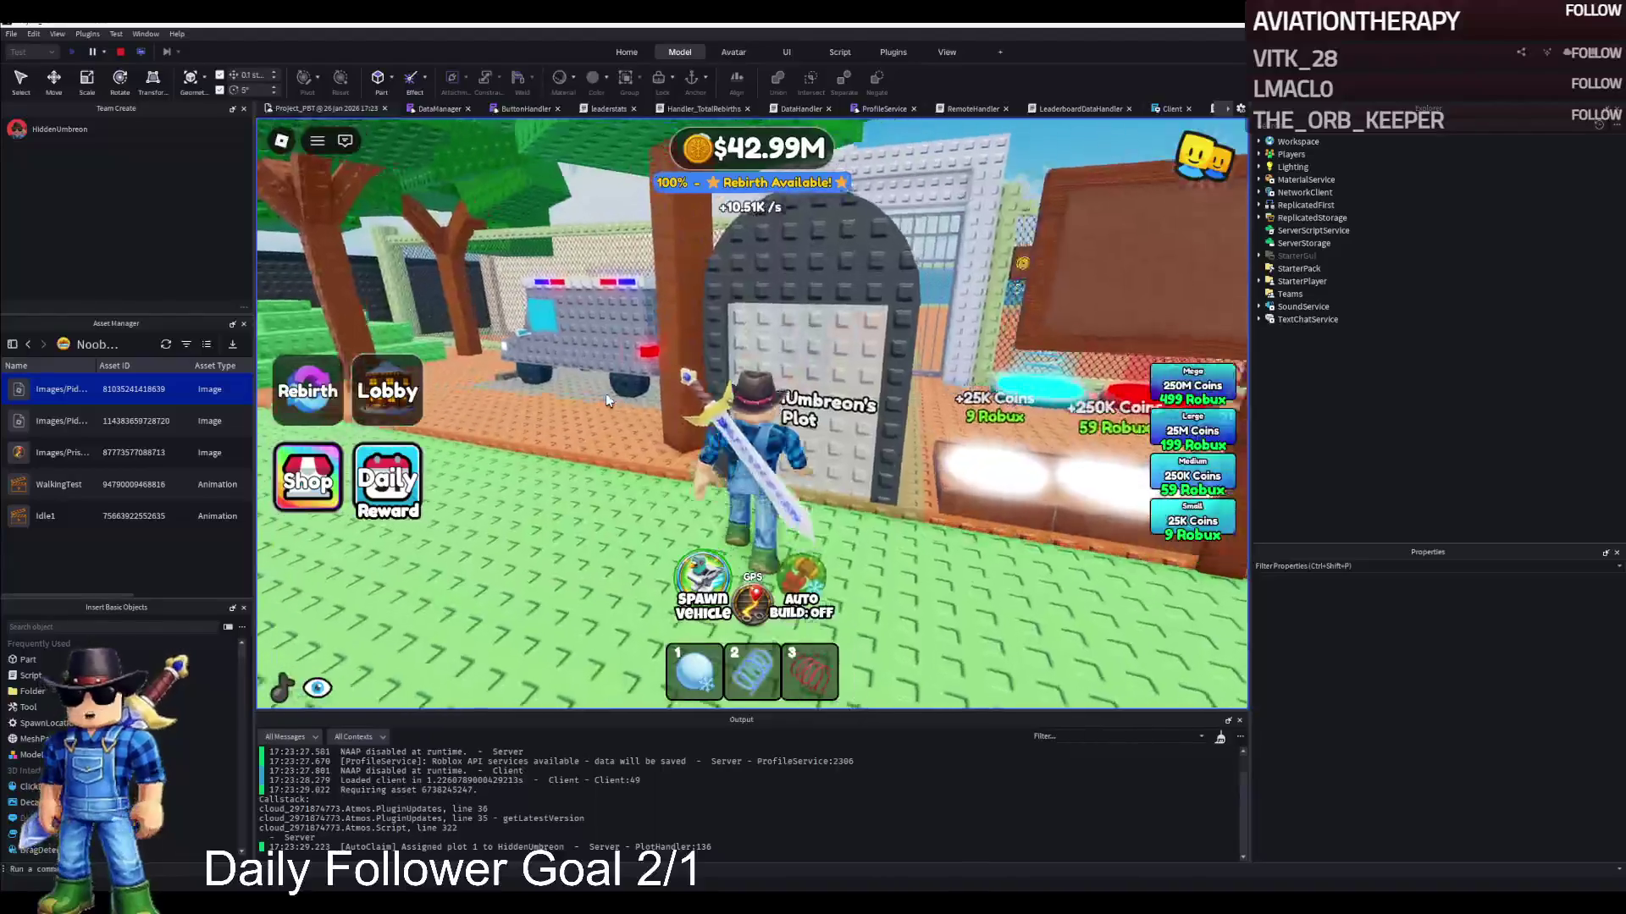
key("w")
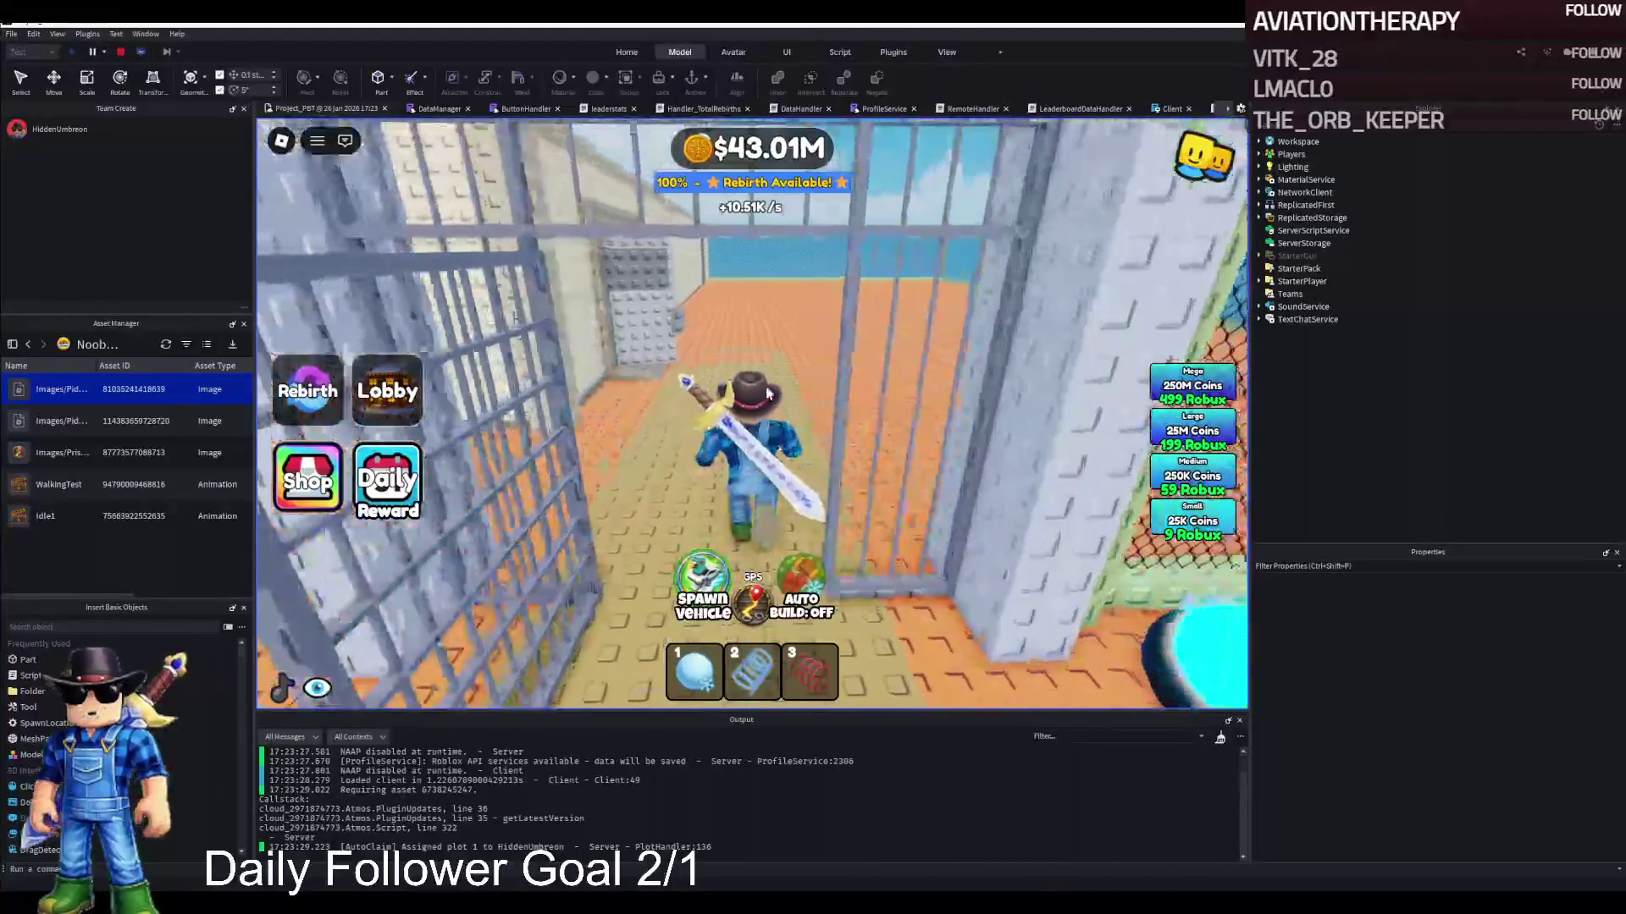
key("w")
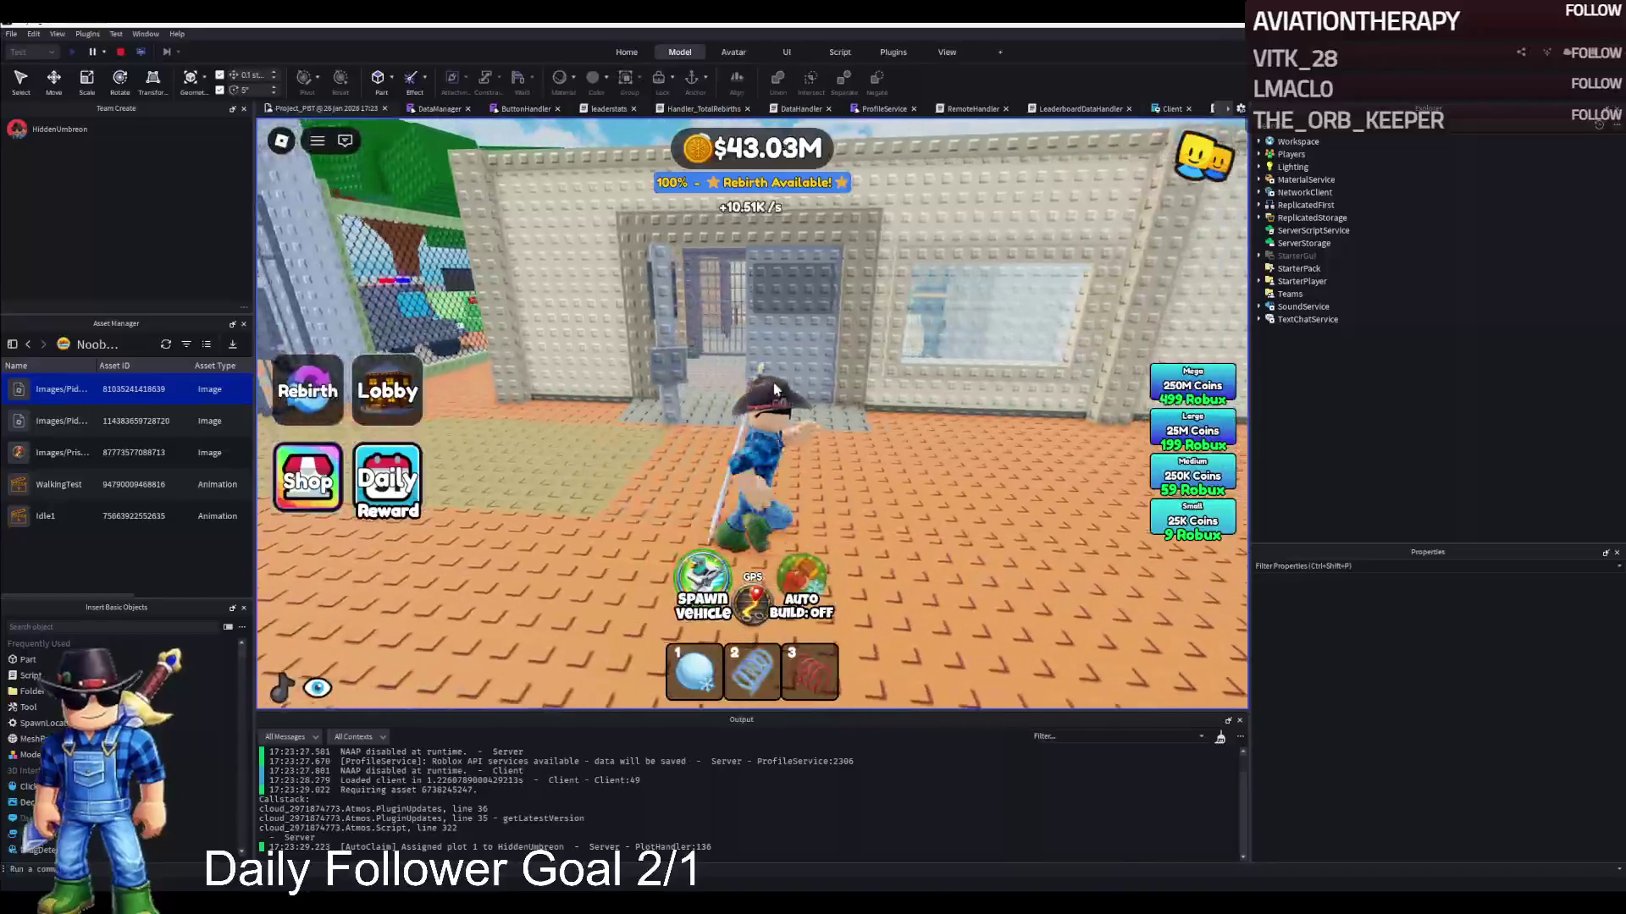
key("w")
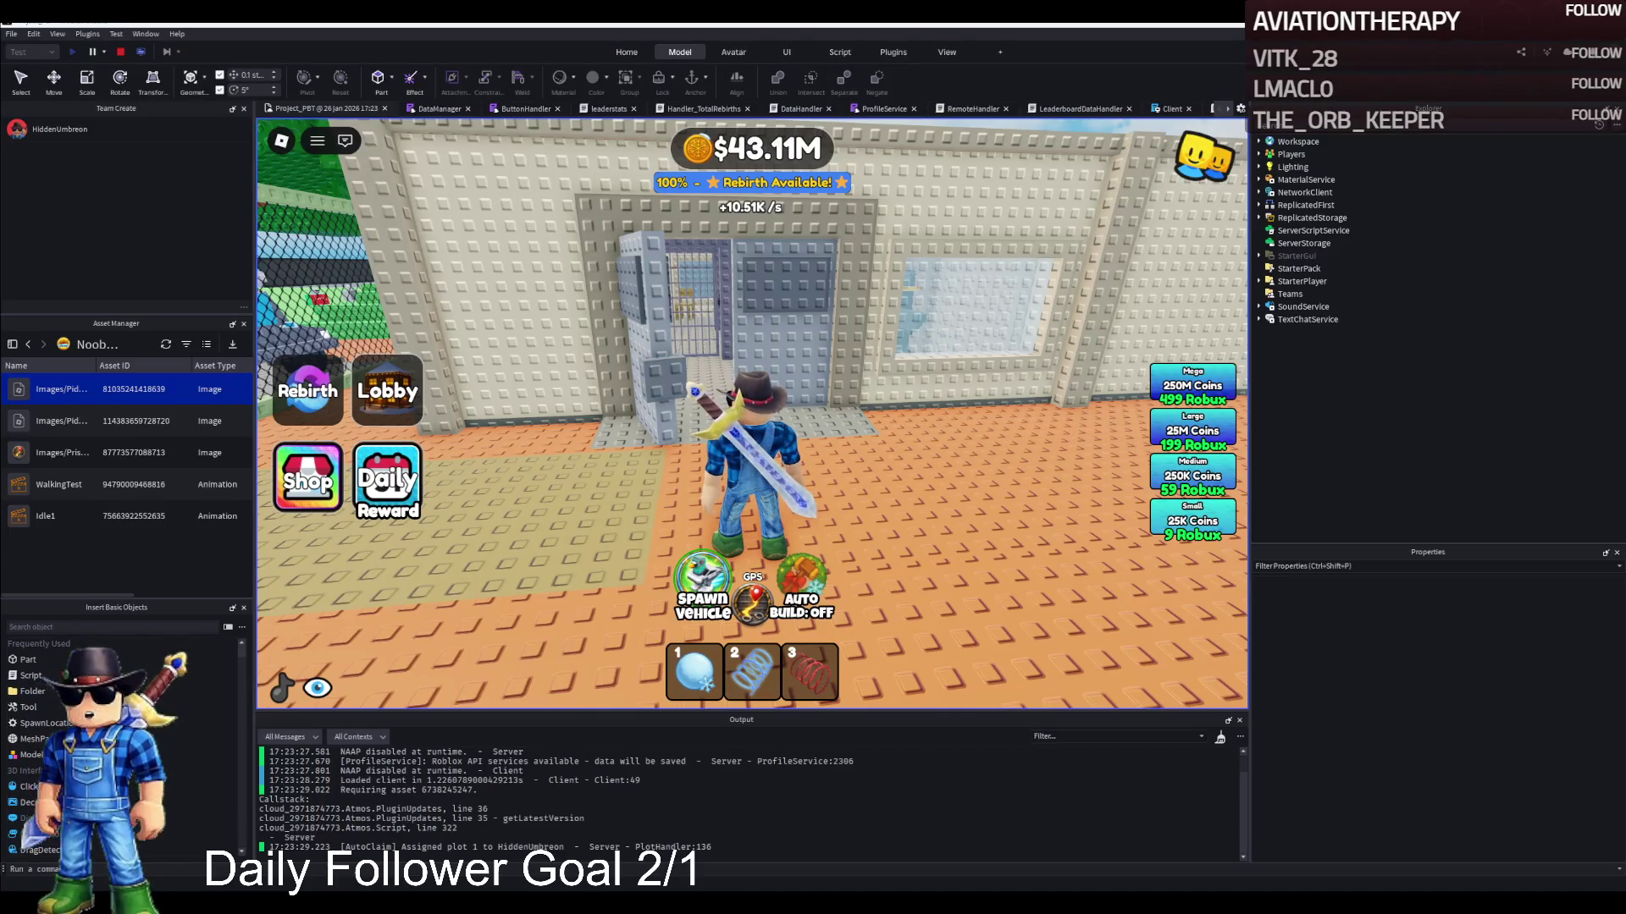
Run through the dark archway, cross the sandy yard and climb the white block stairs
key("w")
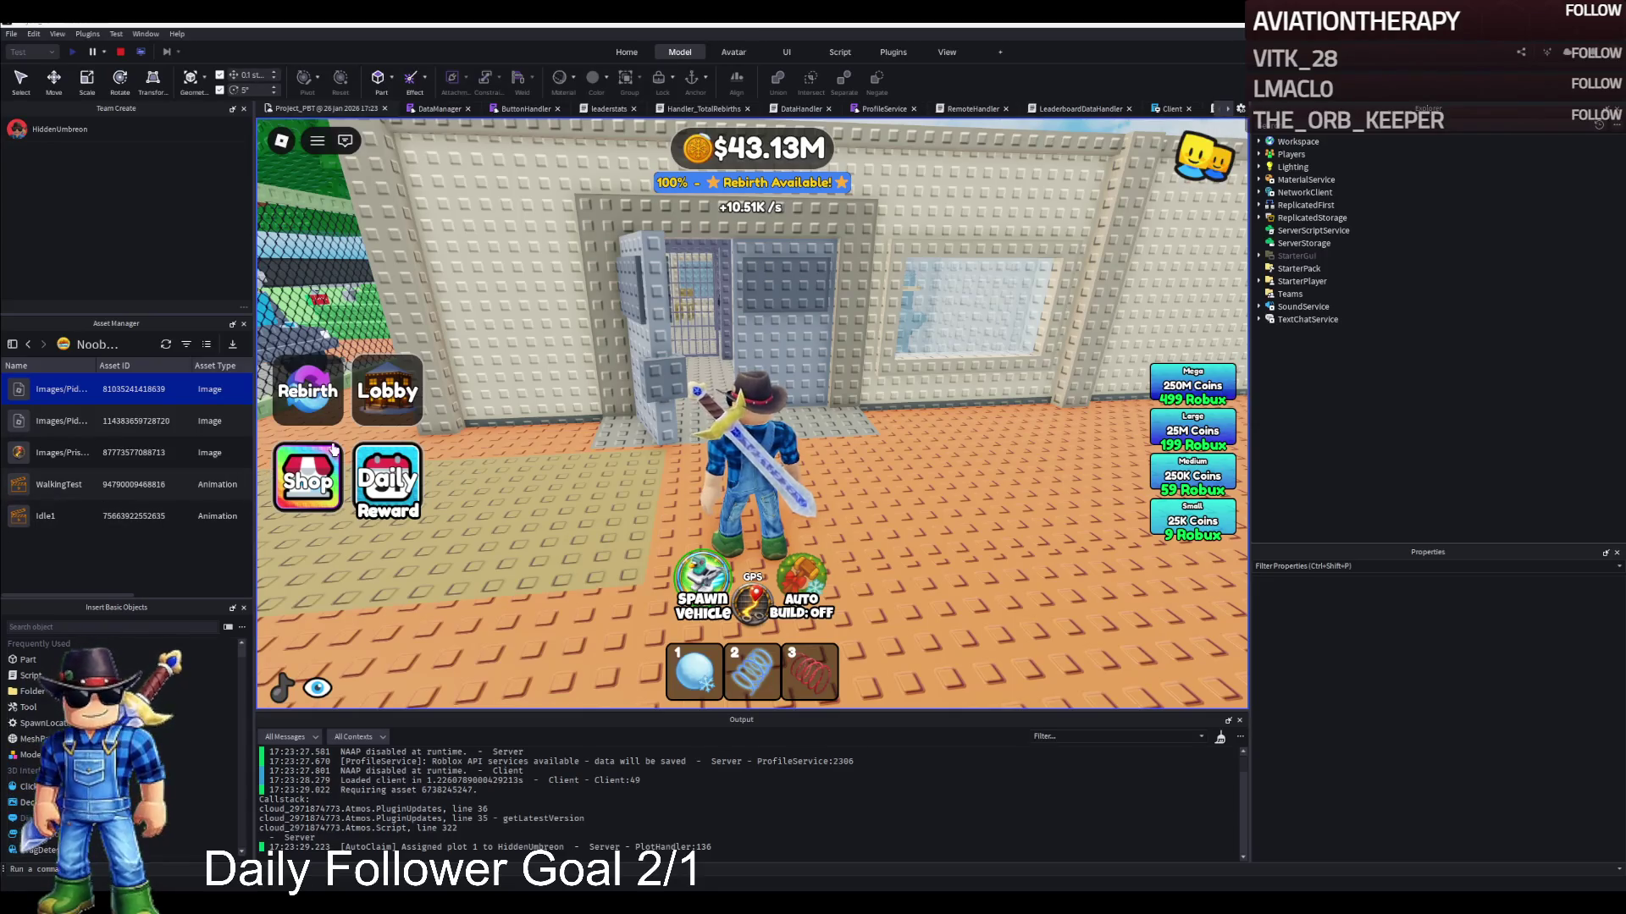
key("w")
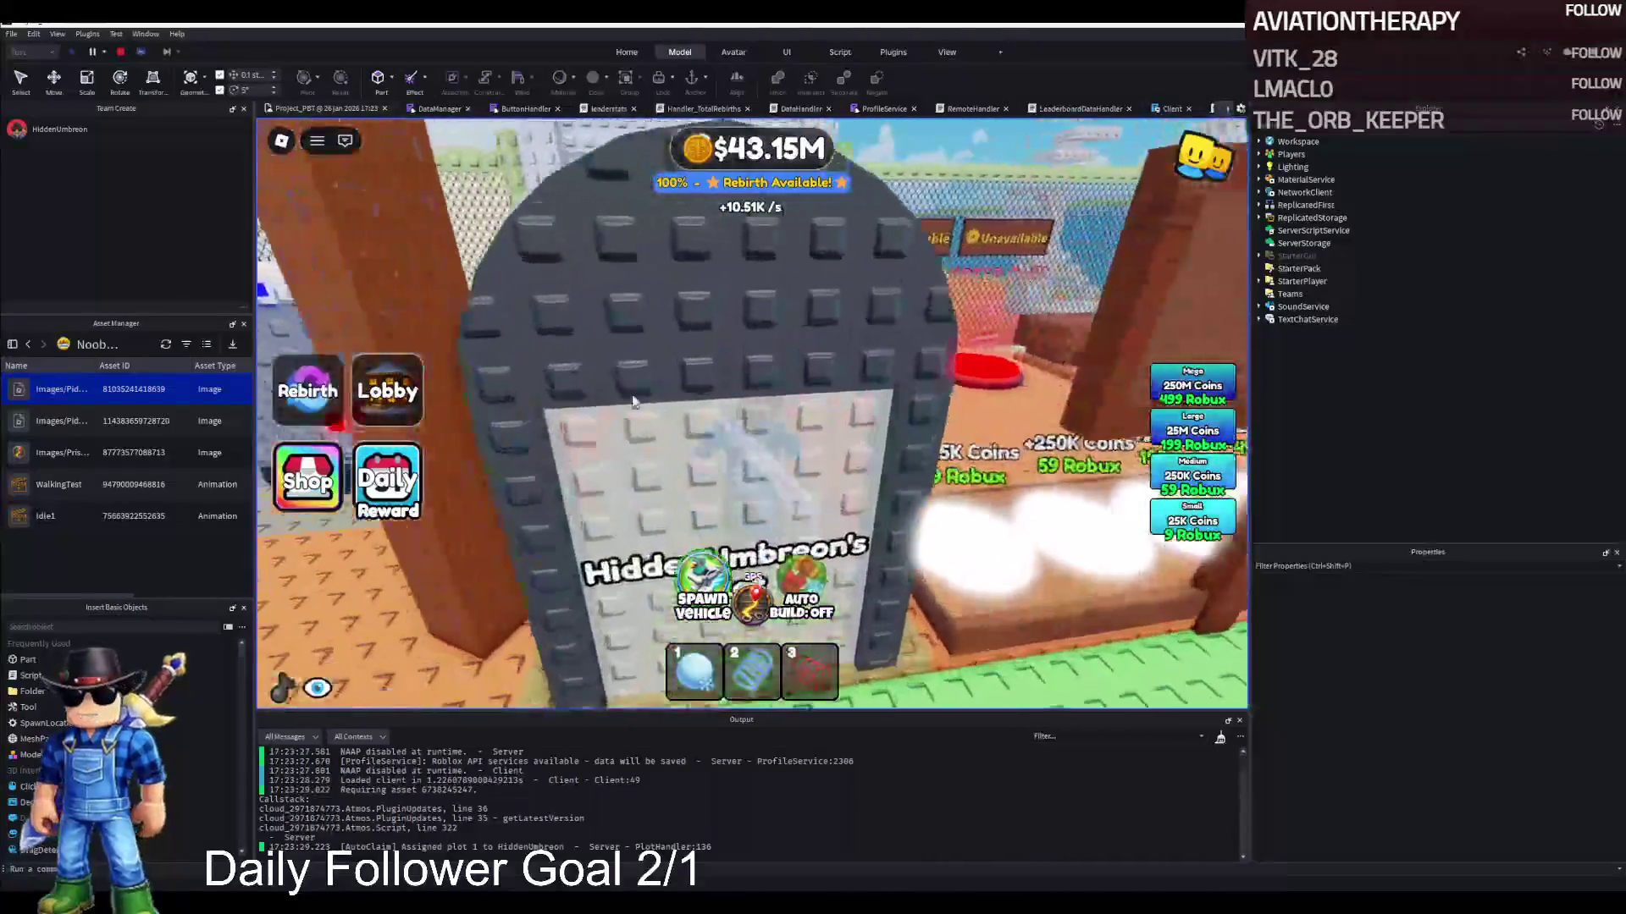
key("w")
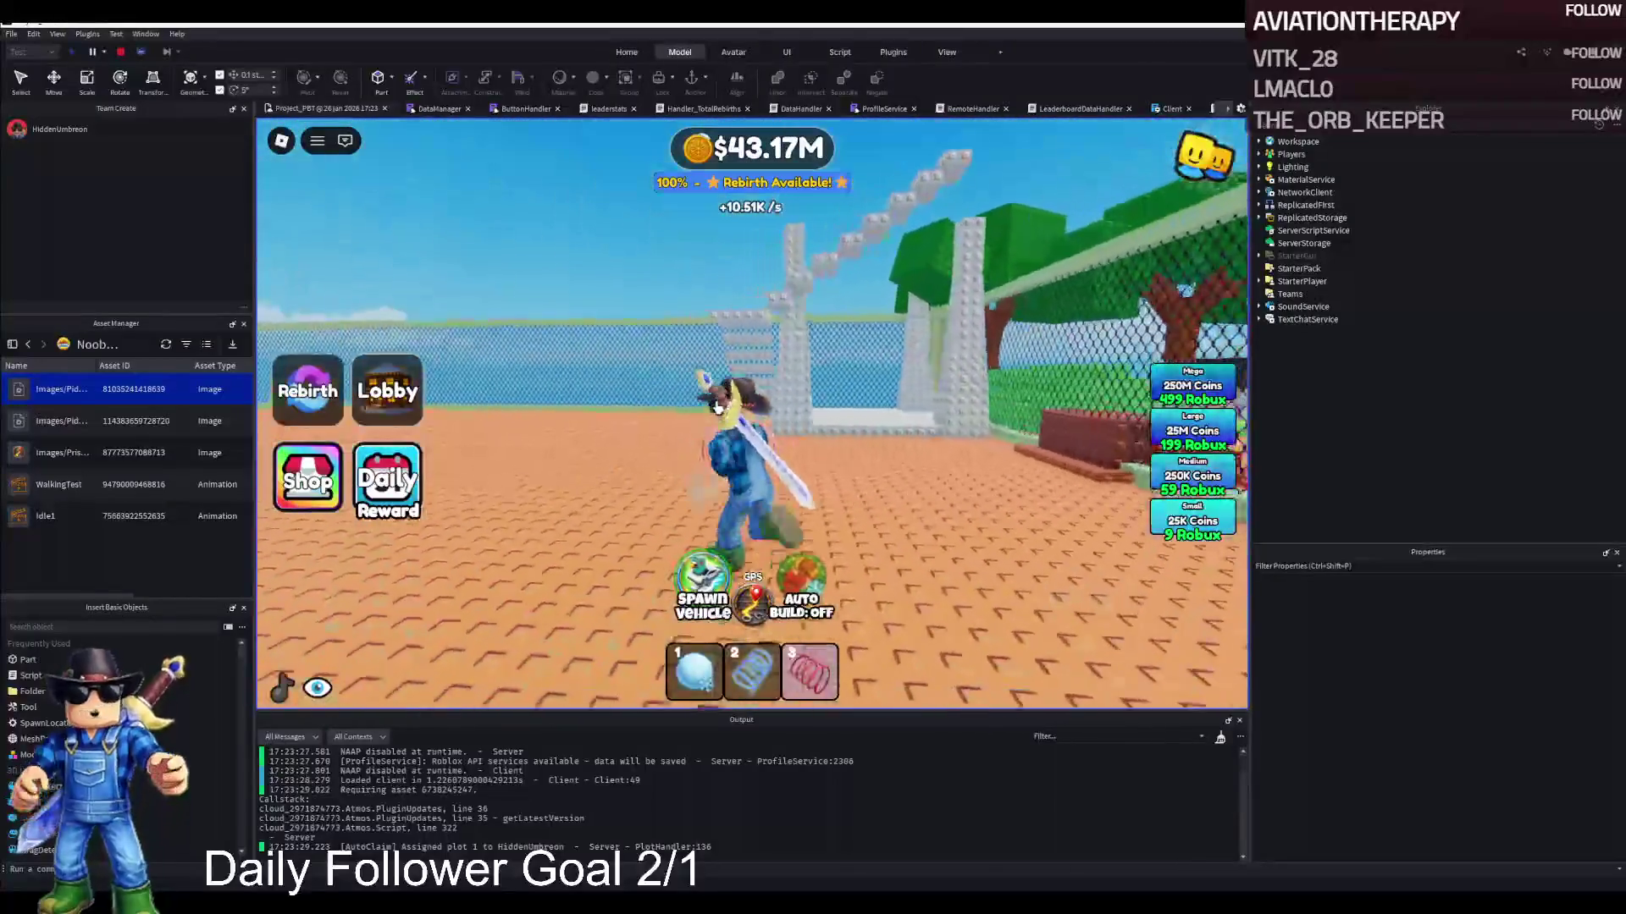
key("w")
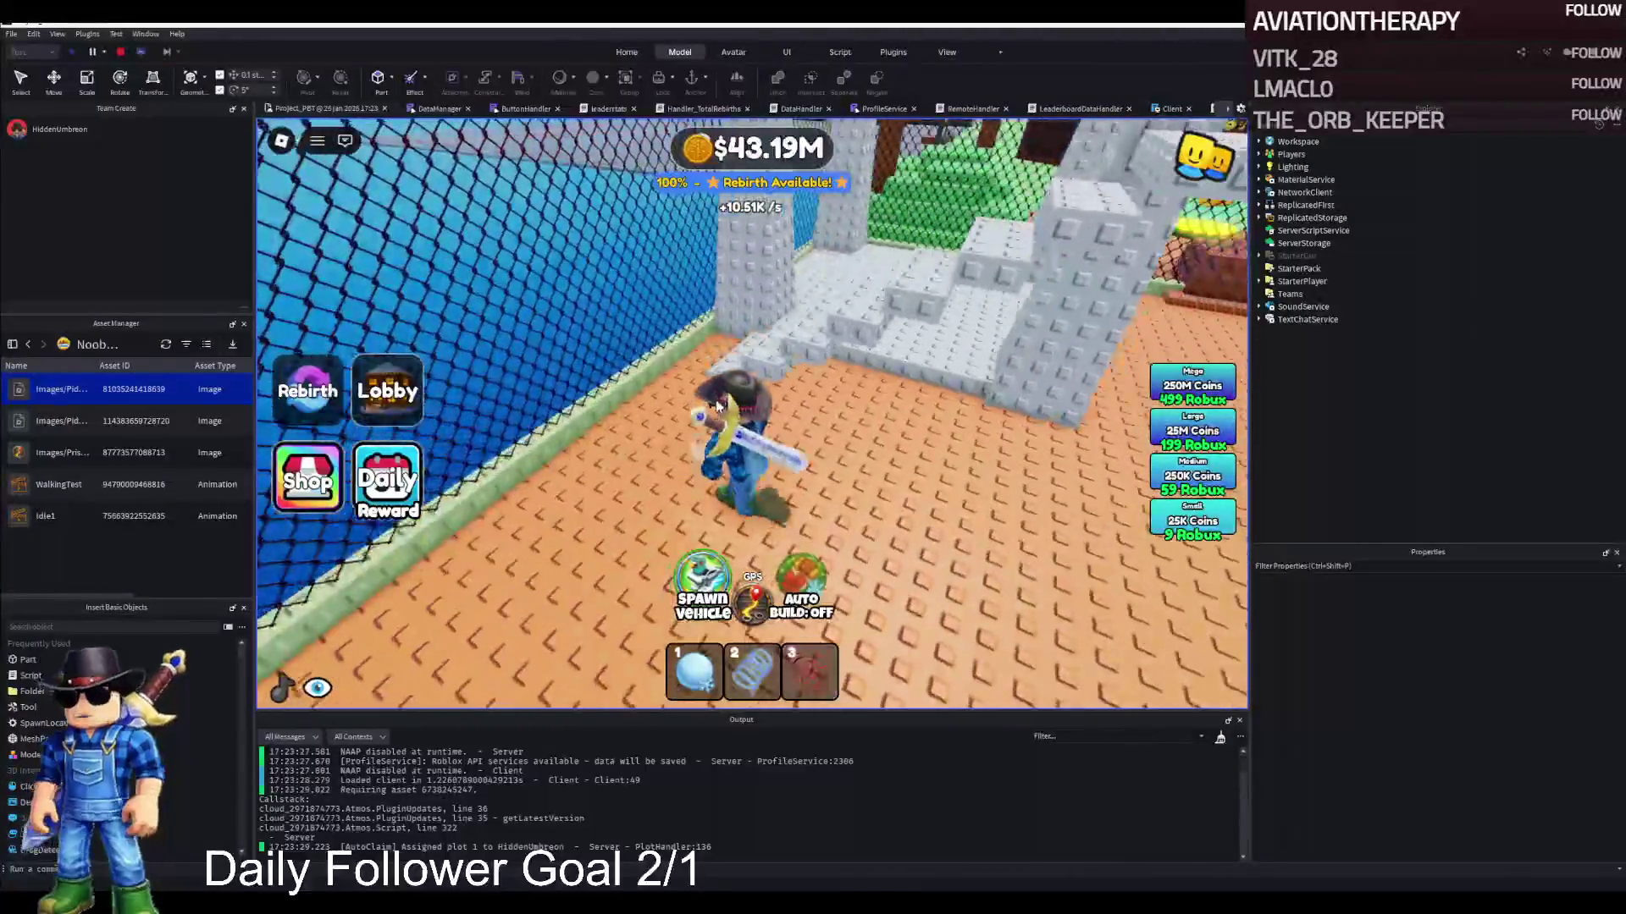
key("w")
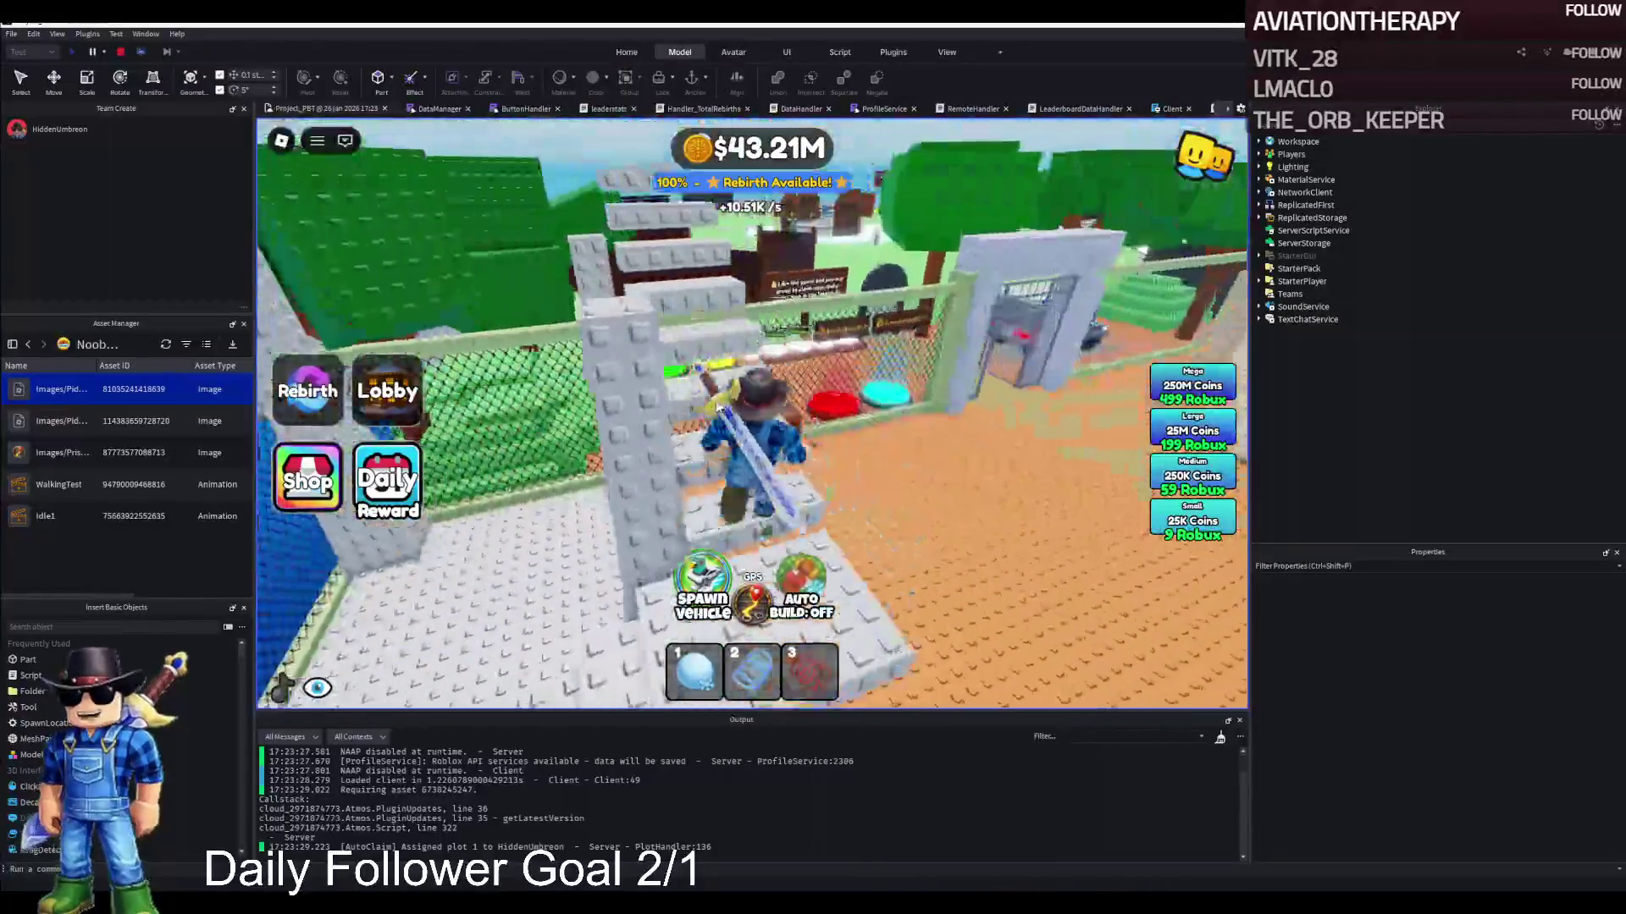
Drop through the block structure onto the orange floor, head back toward the shop, and stop the play test
key("w")
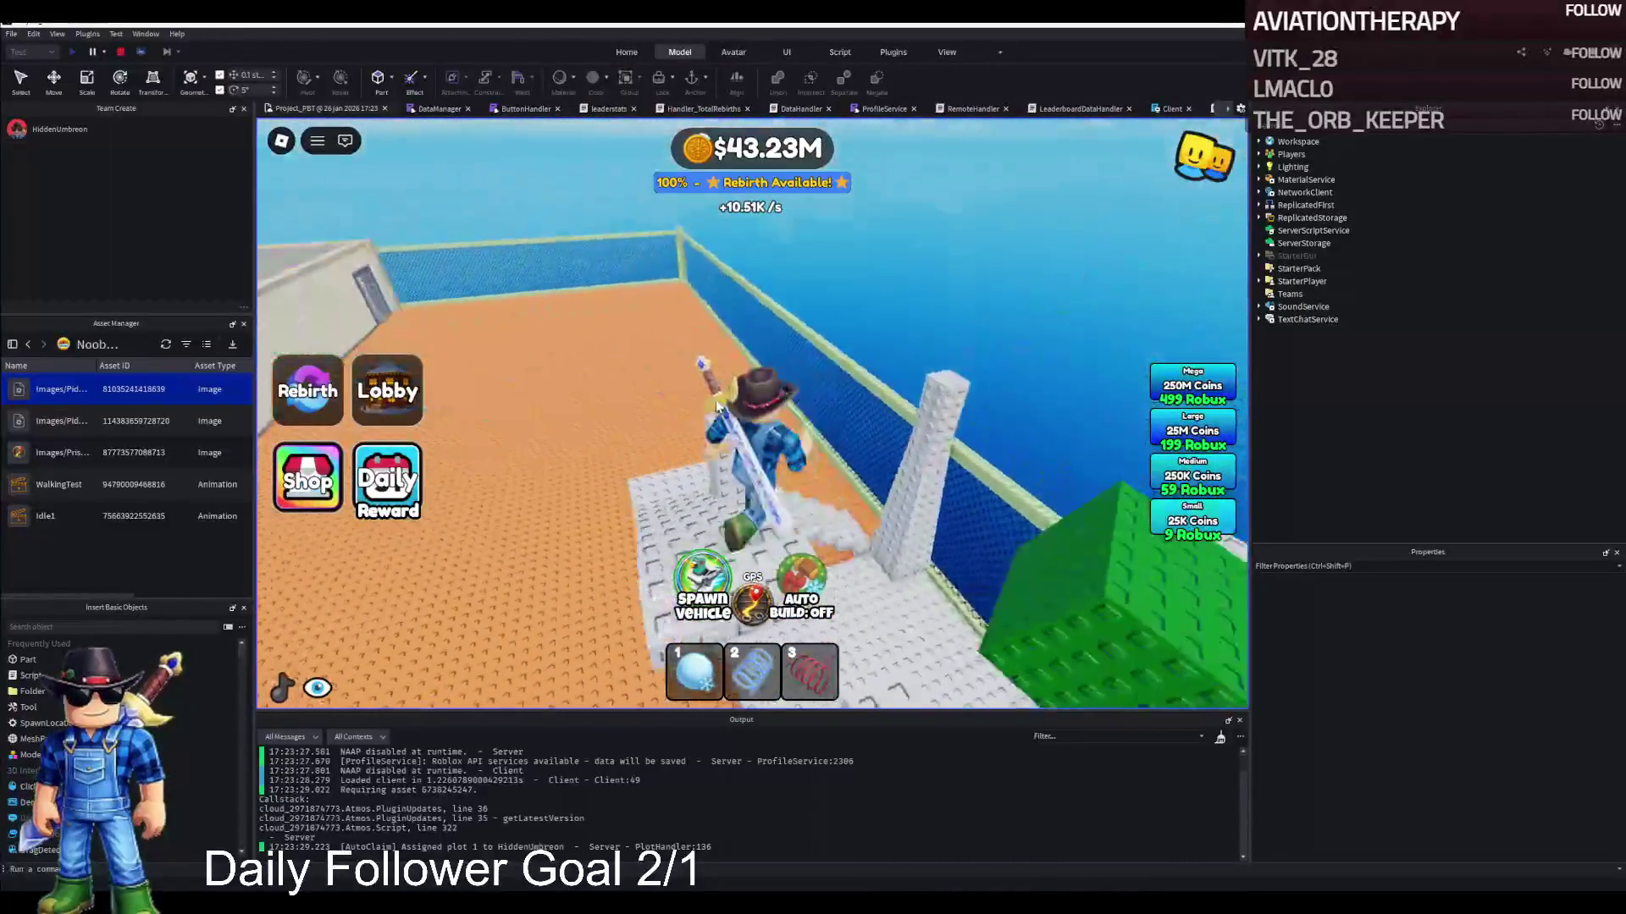
key("w")
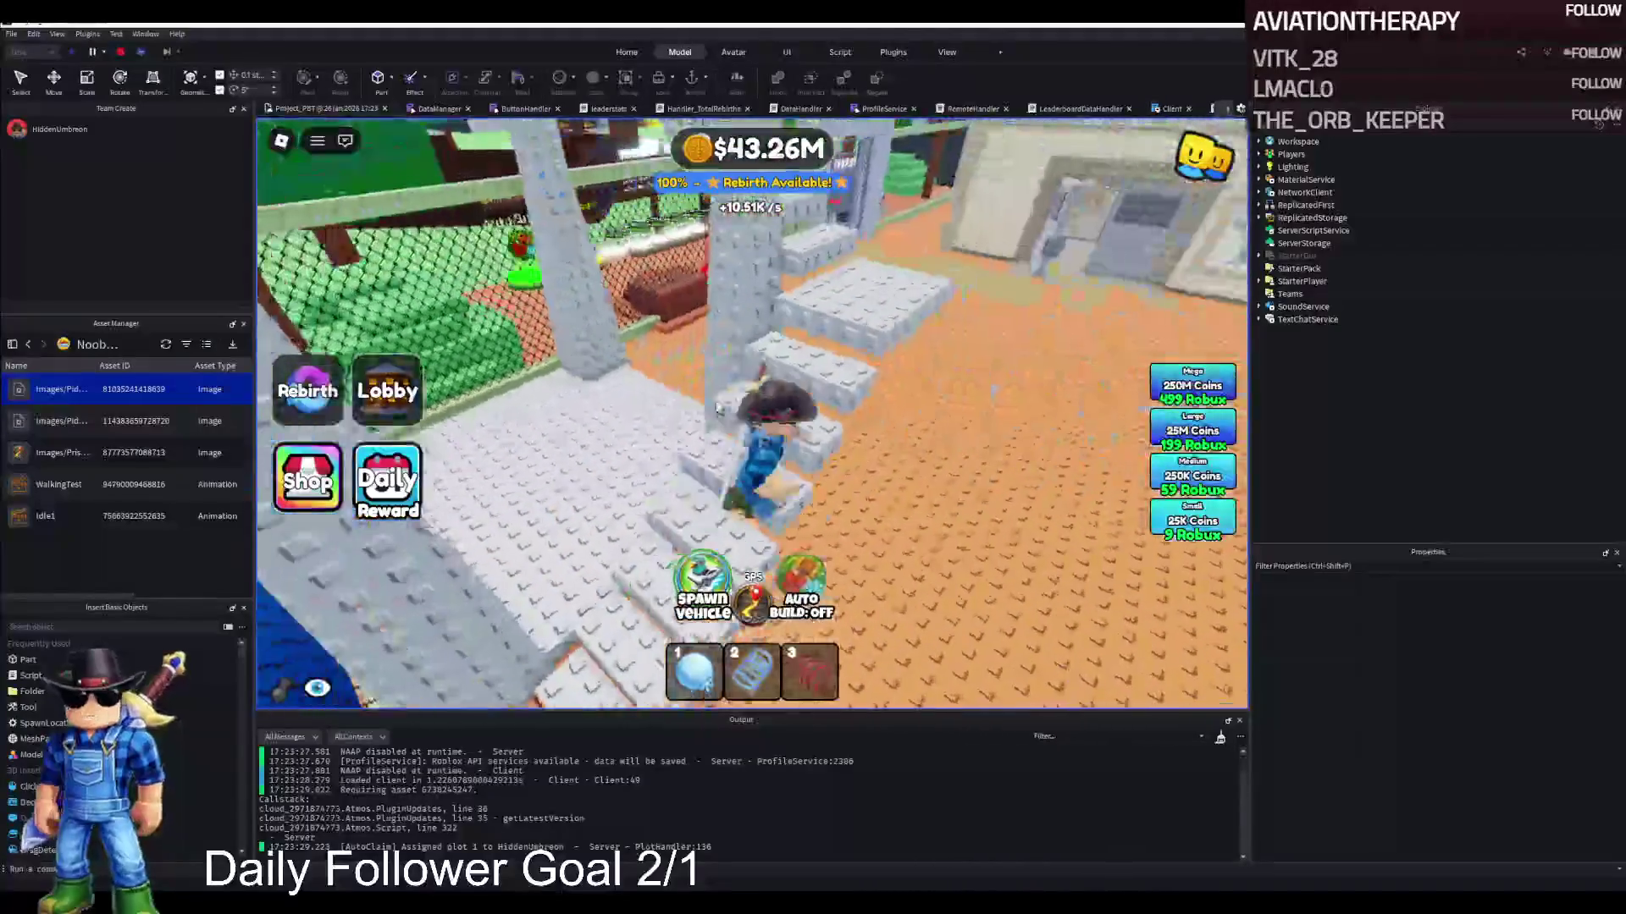
key("w")
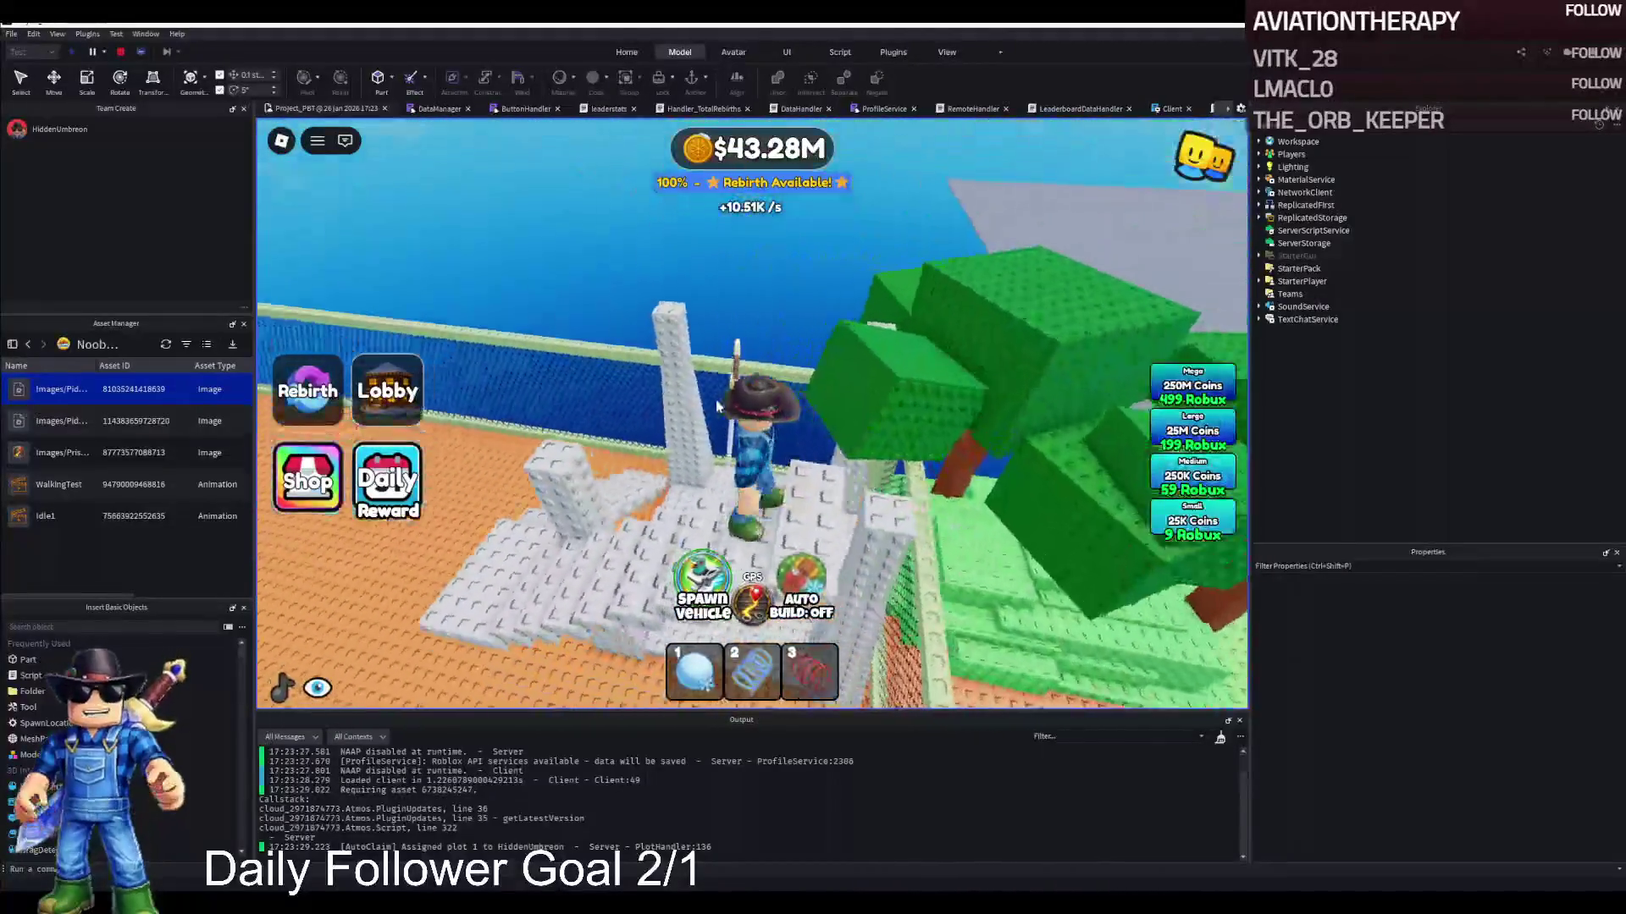
key("w")
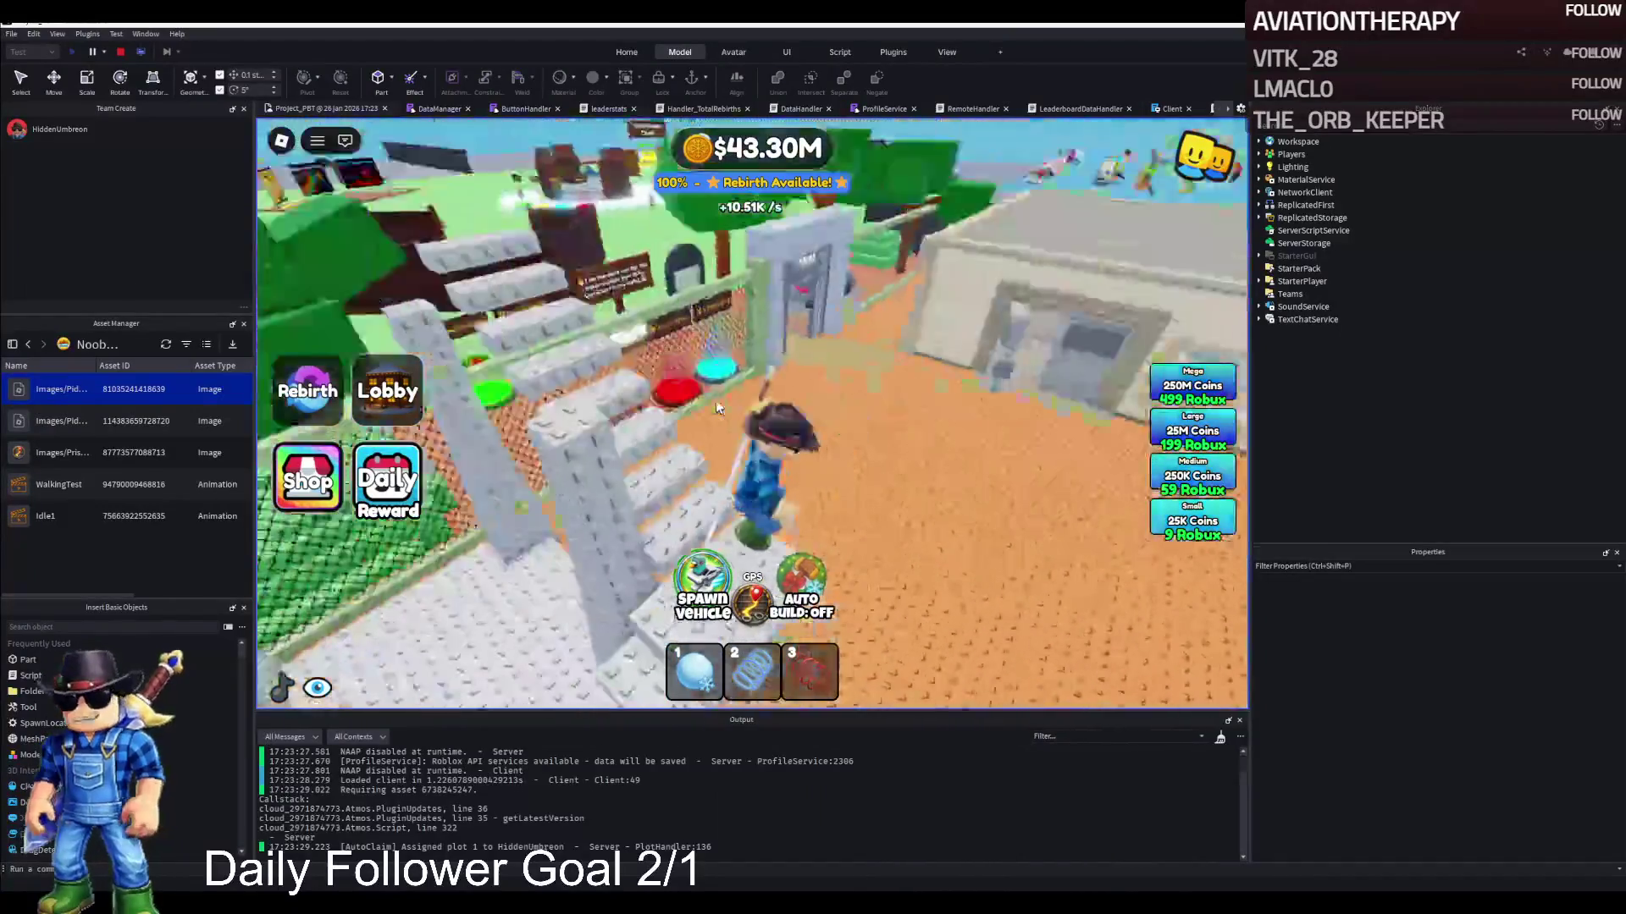
left_click(122, 52)
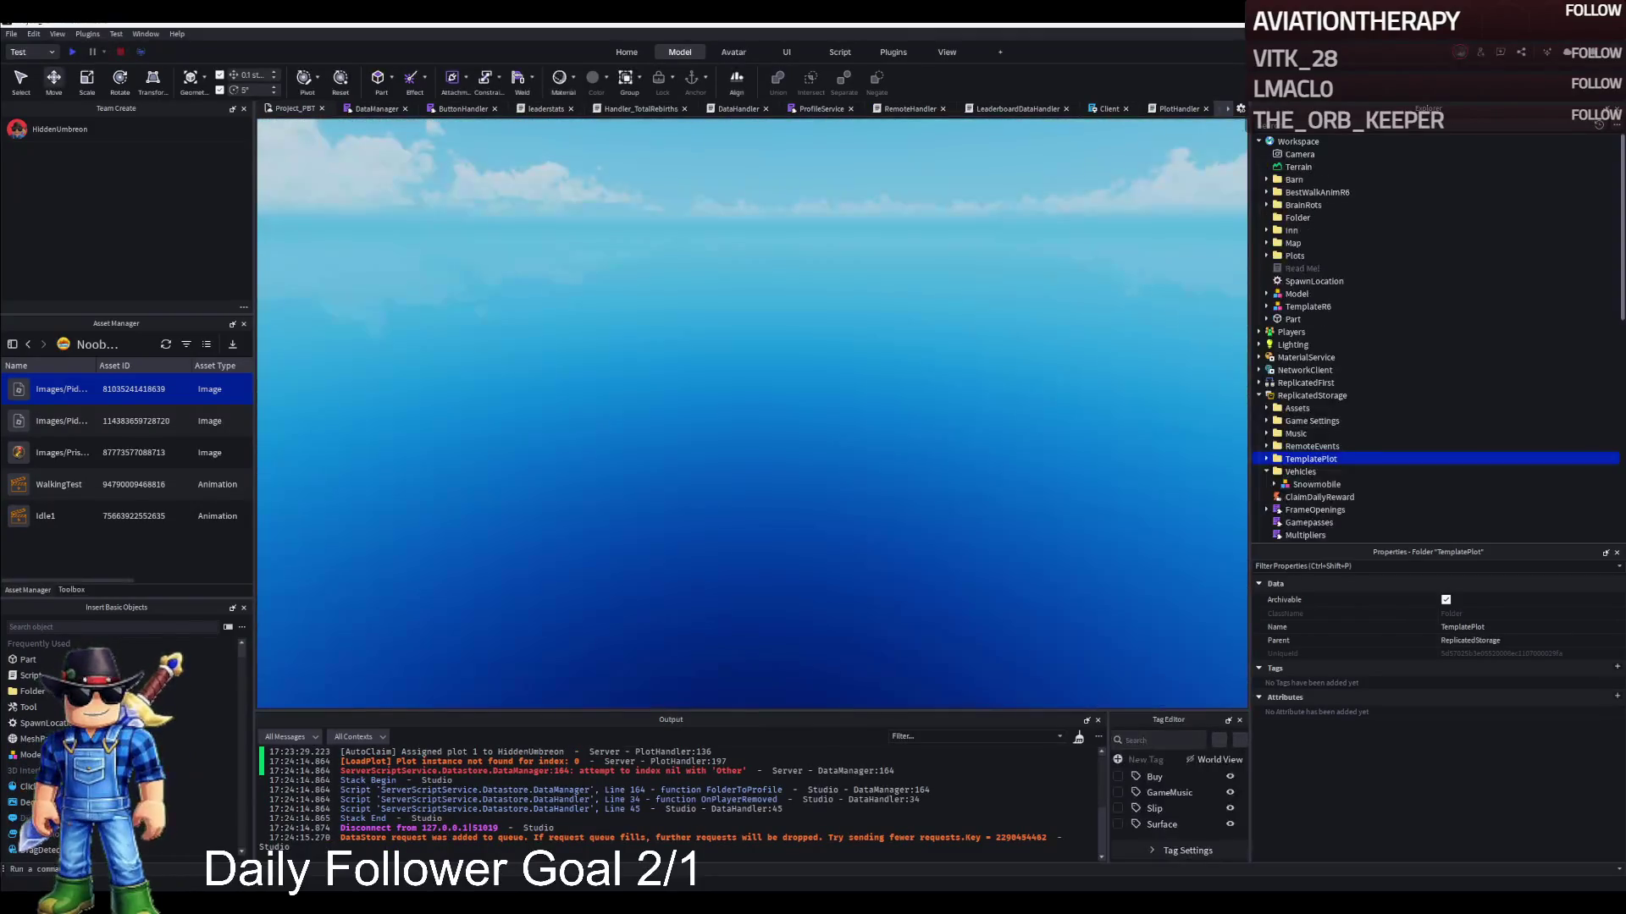
Cut and paste TemplatePlot into the Workspace and frame its prison yard in the view
key("ctrl+x")
key("ctrl+v")
key("f")
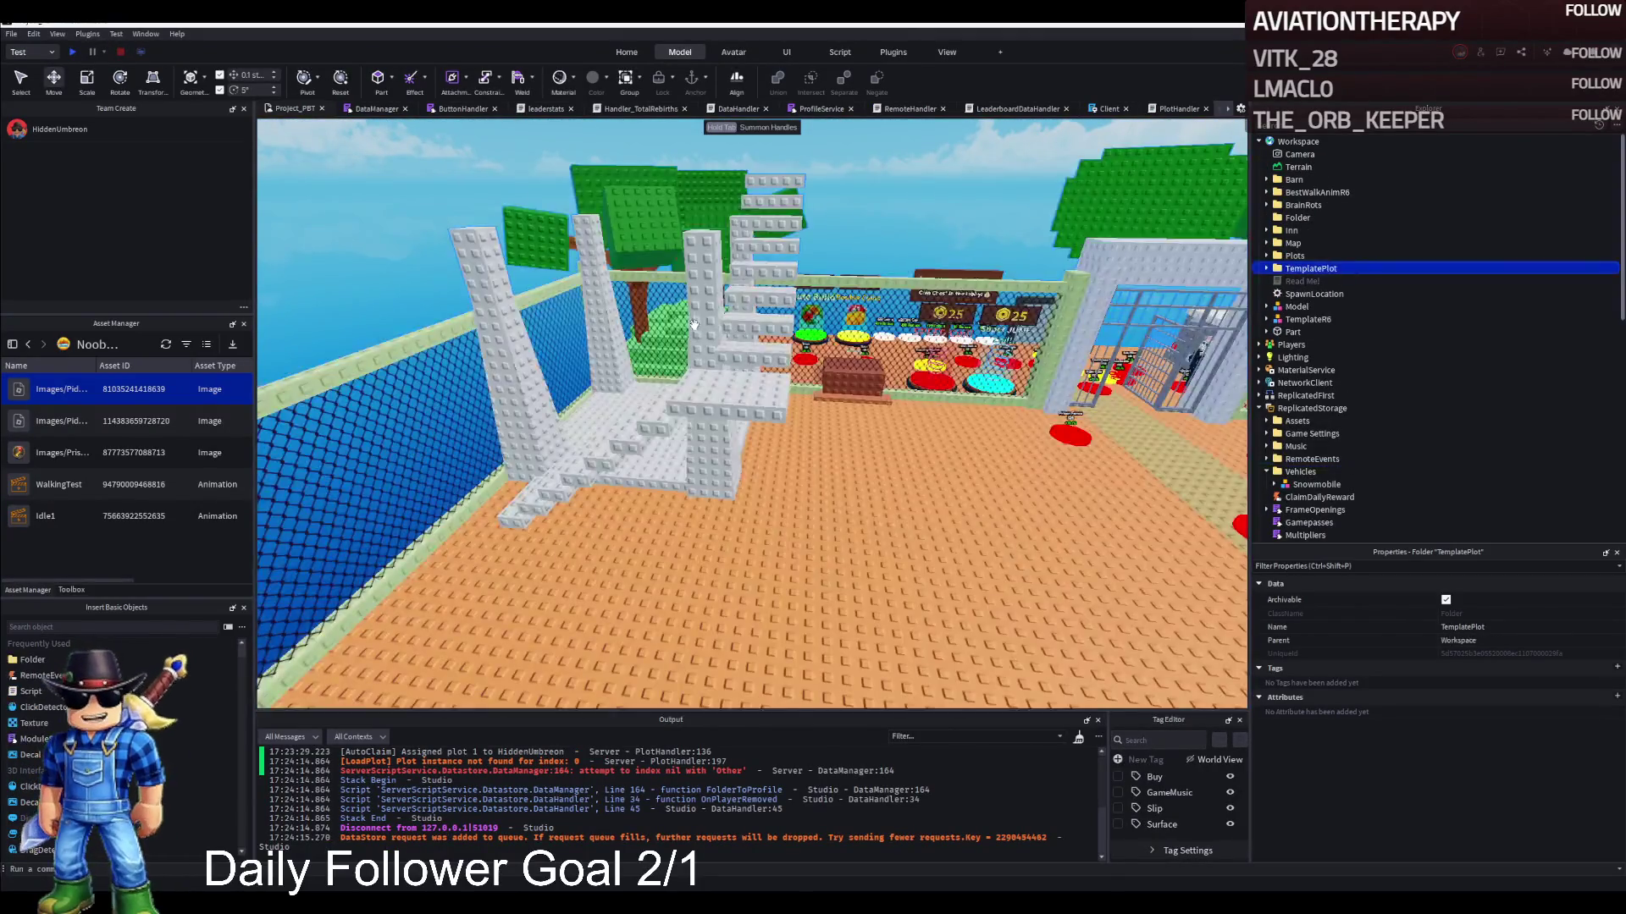
scroll(694, 325, "down", 5)
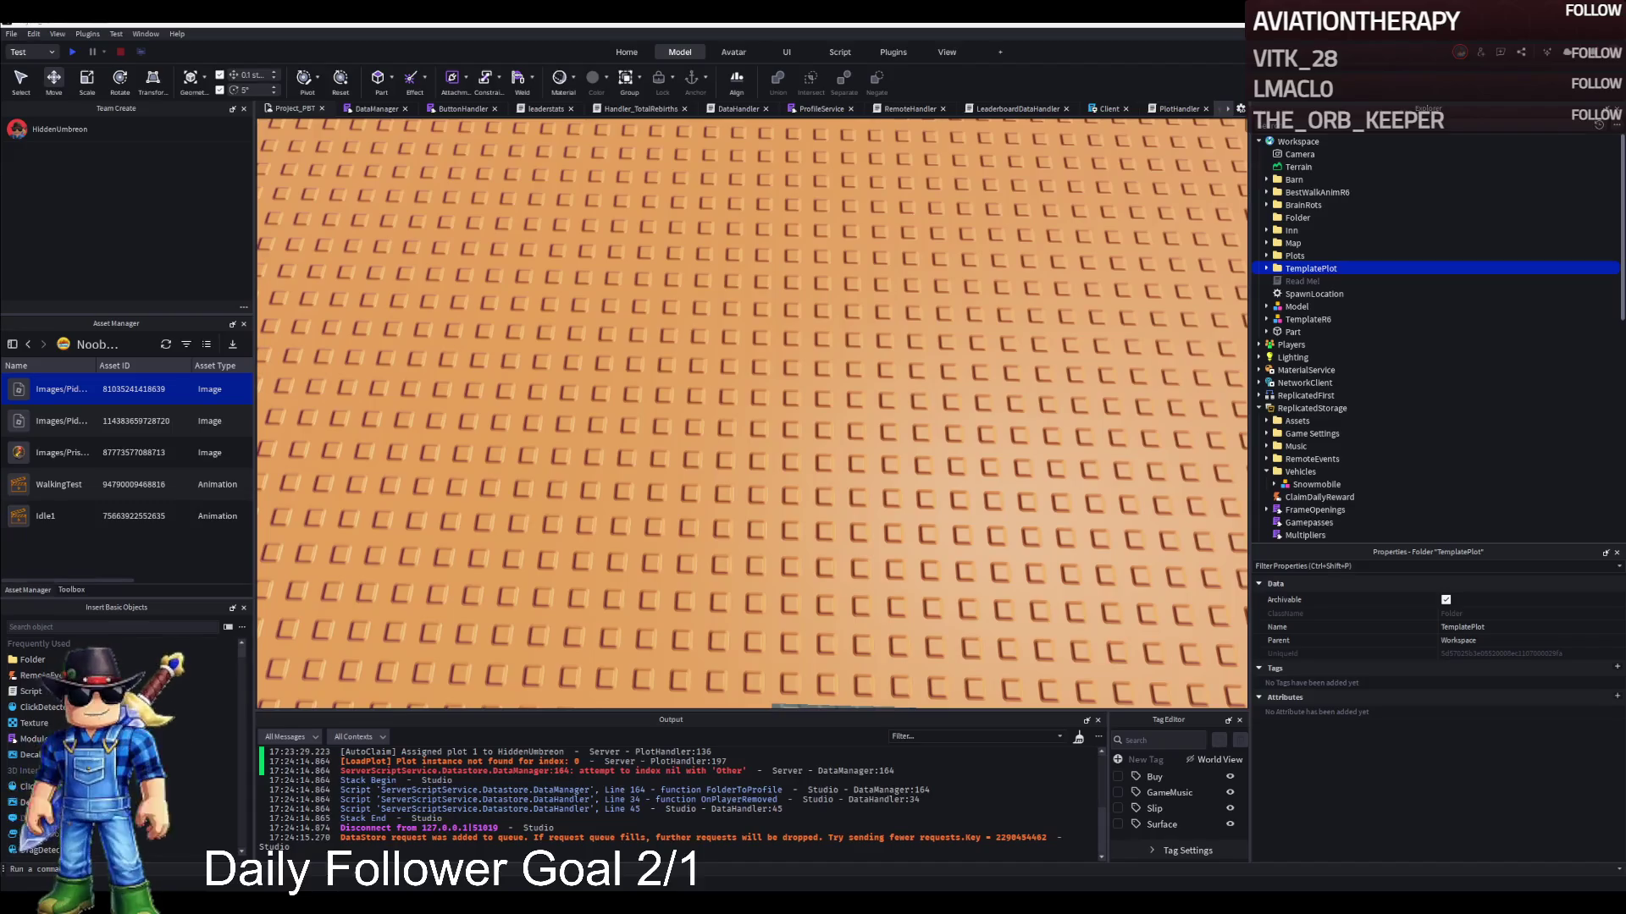
scroll(449, 375, "down", 10)
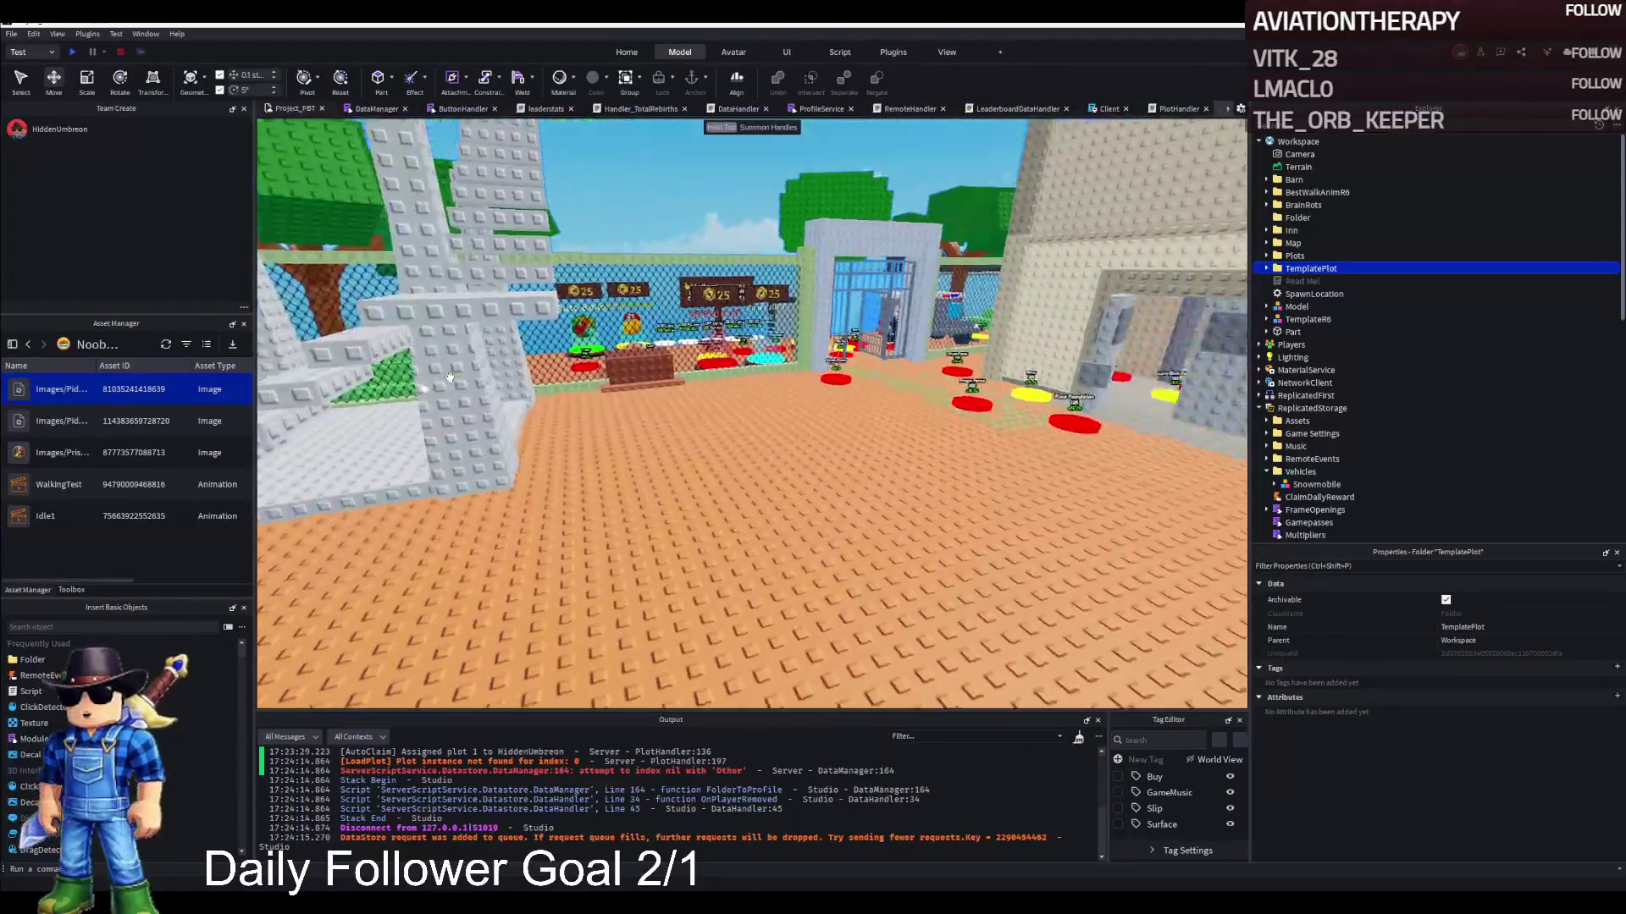
key("a")
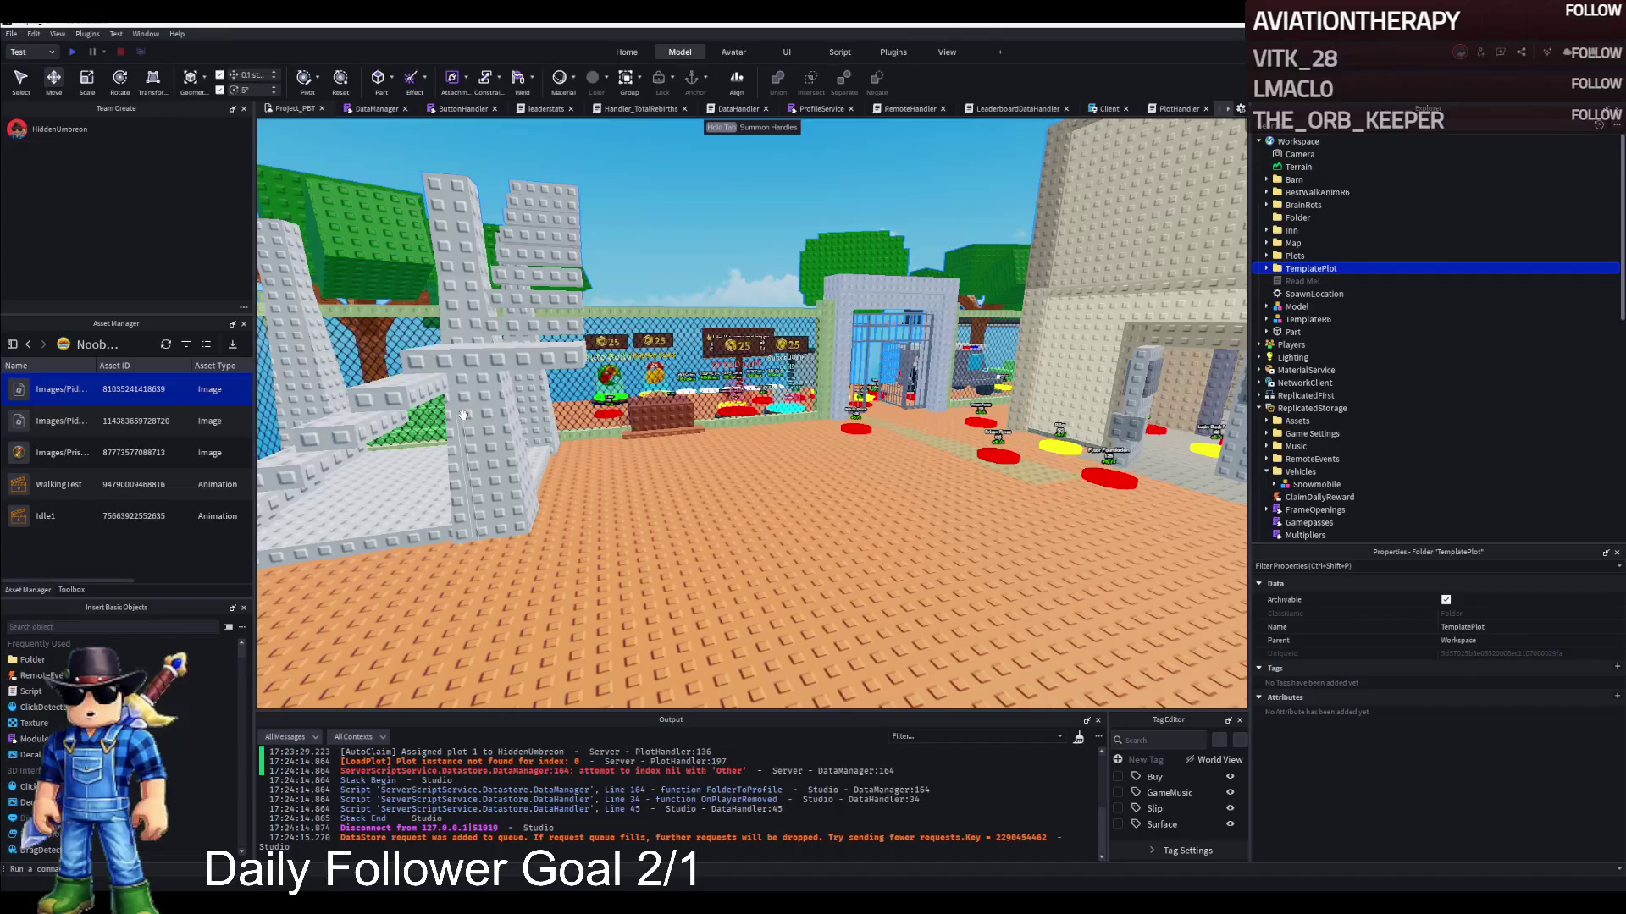
key("e")
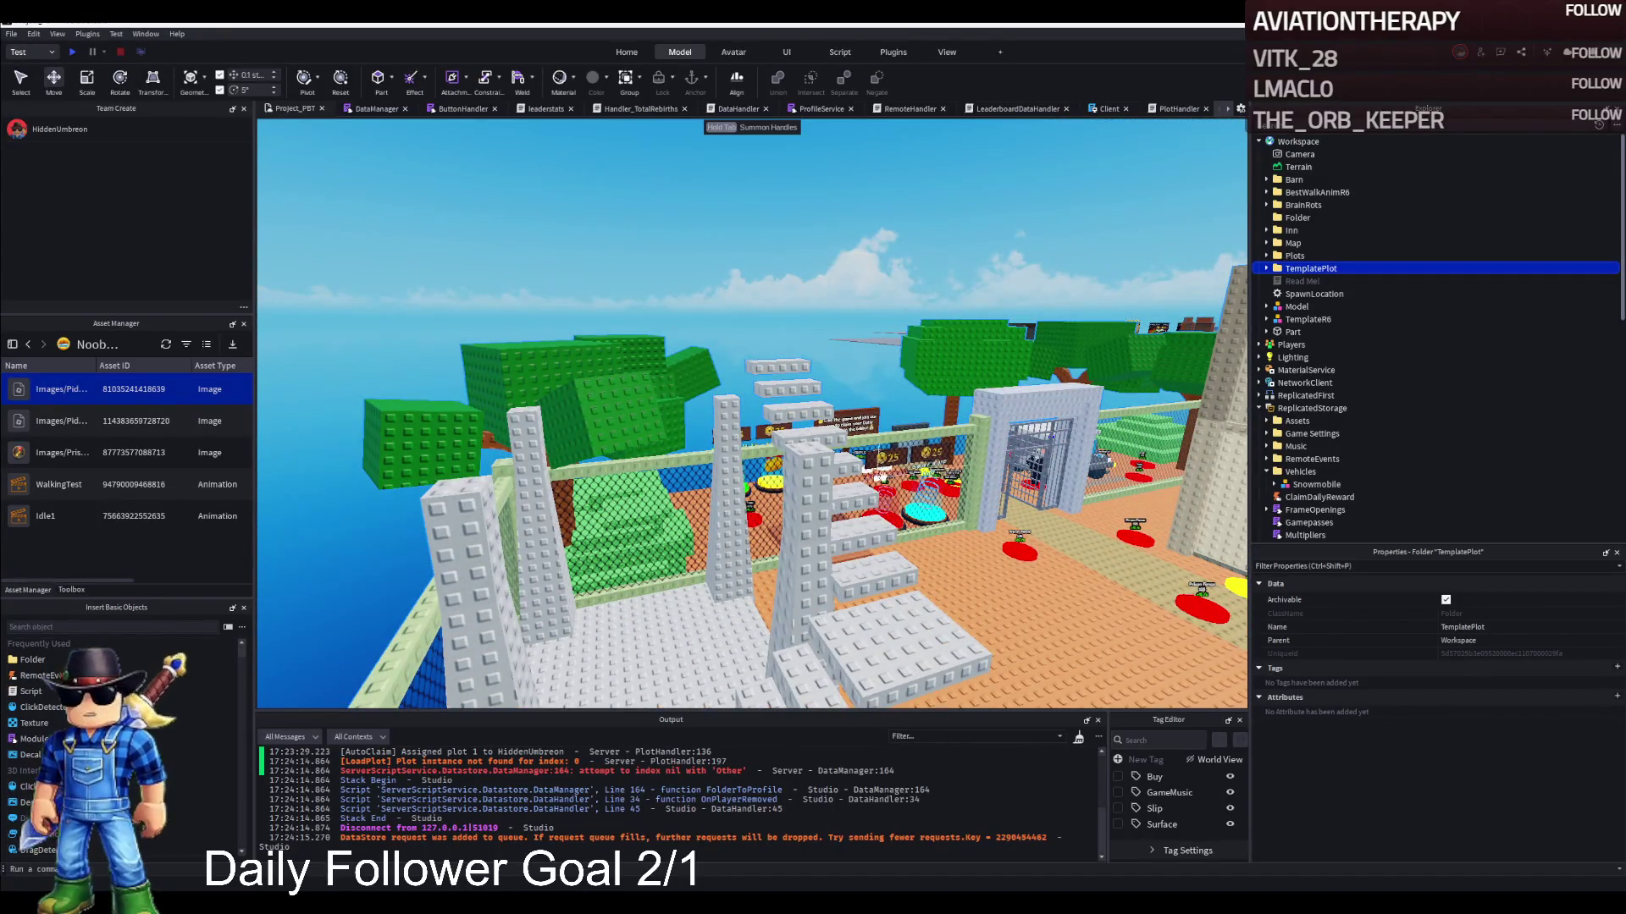
scroll(872, 477, "up", 10)
Select the white step blocks and drag them into new positions on the staircase
mouse_move(915, 465)
left_mouse_down()
mouse_move(844, 389)
mouse_move(699, 675)
left_mouse_up()
left_click(768, 657)
scroll(750, 624, "up", 3)
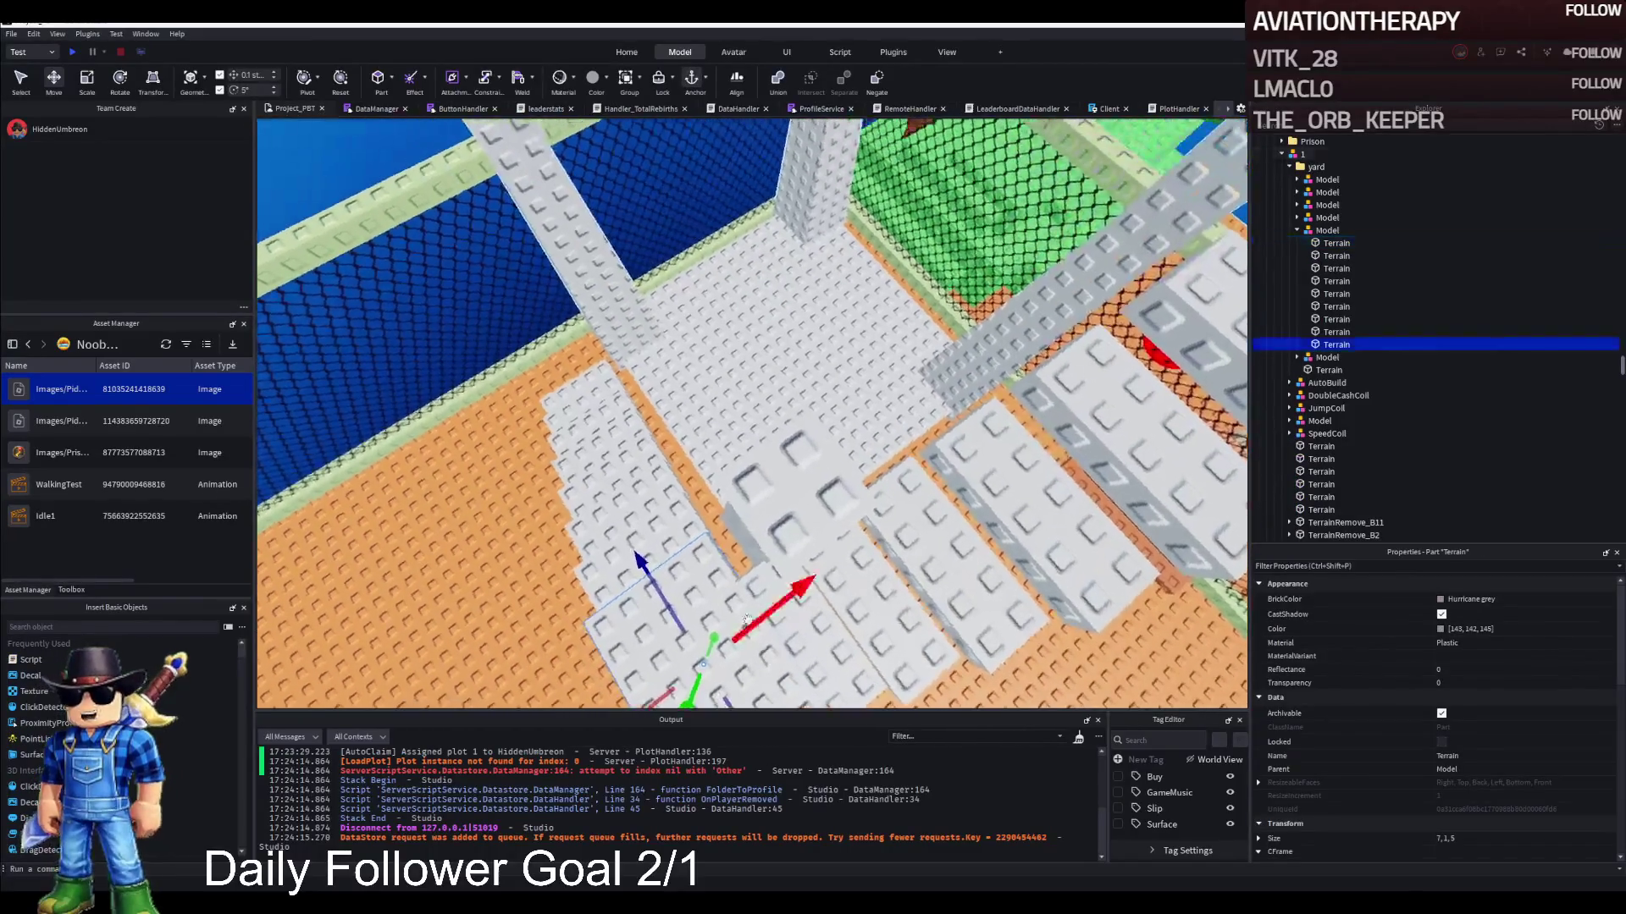
left_click(745, 613)
mouse_move(745, 613)
left_mouse_down()
mouse_move(623, 427)
mouse_move(649, 502)
left_mouse_up()
scroll(649, 502, "up", 5)
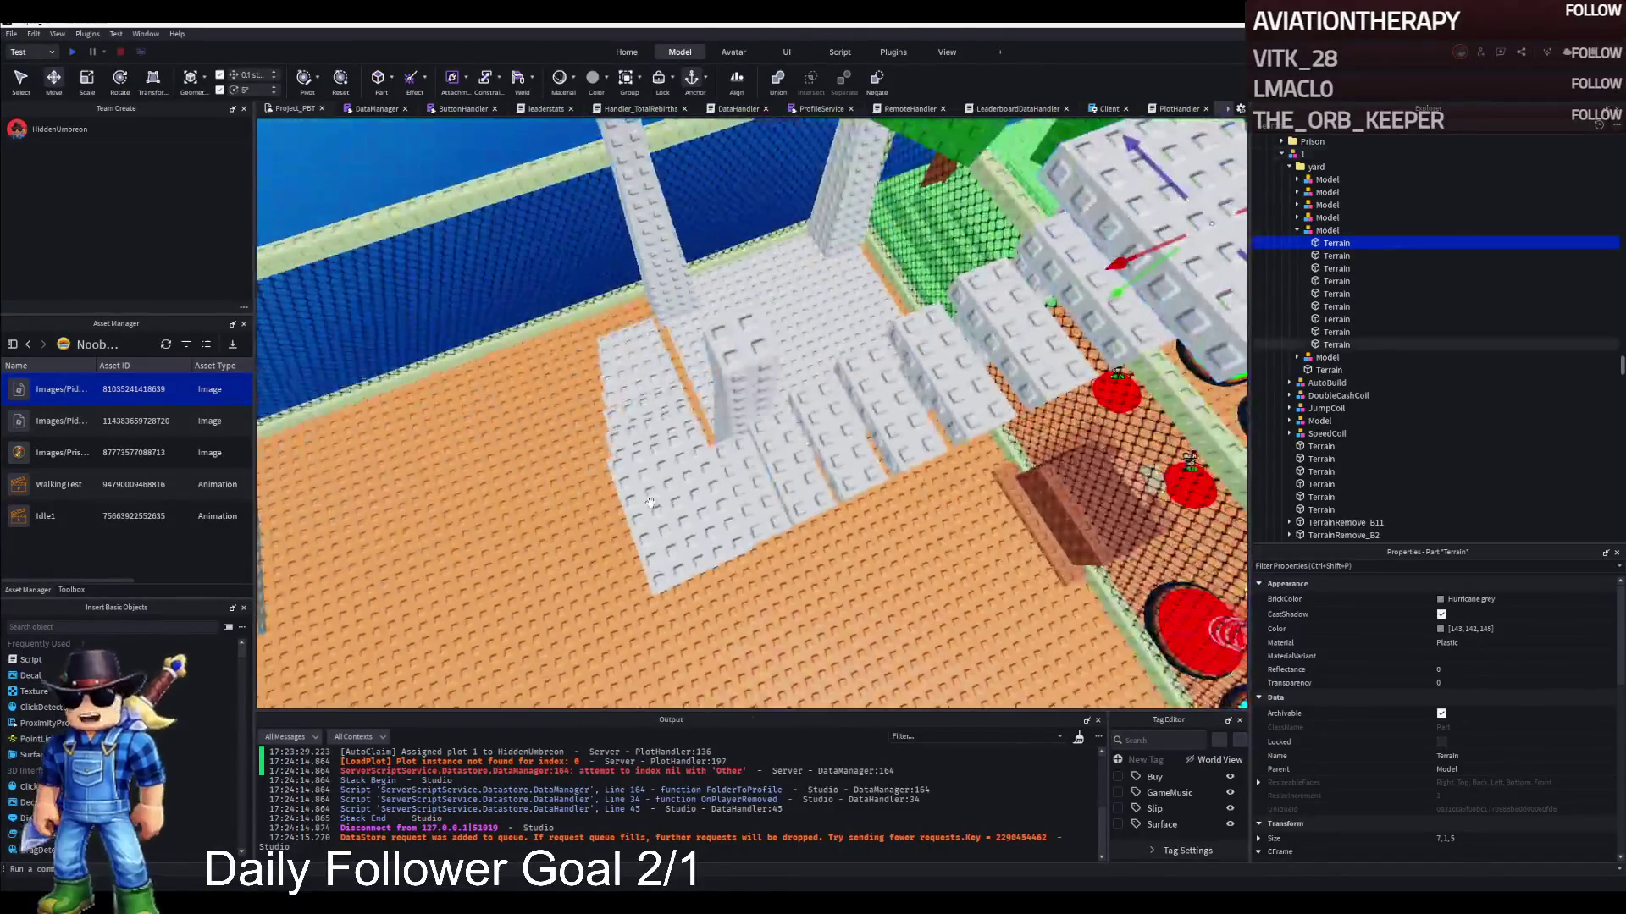
left_click(649, 502)
scroll(649, 503, "down", 5)
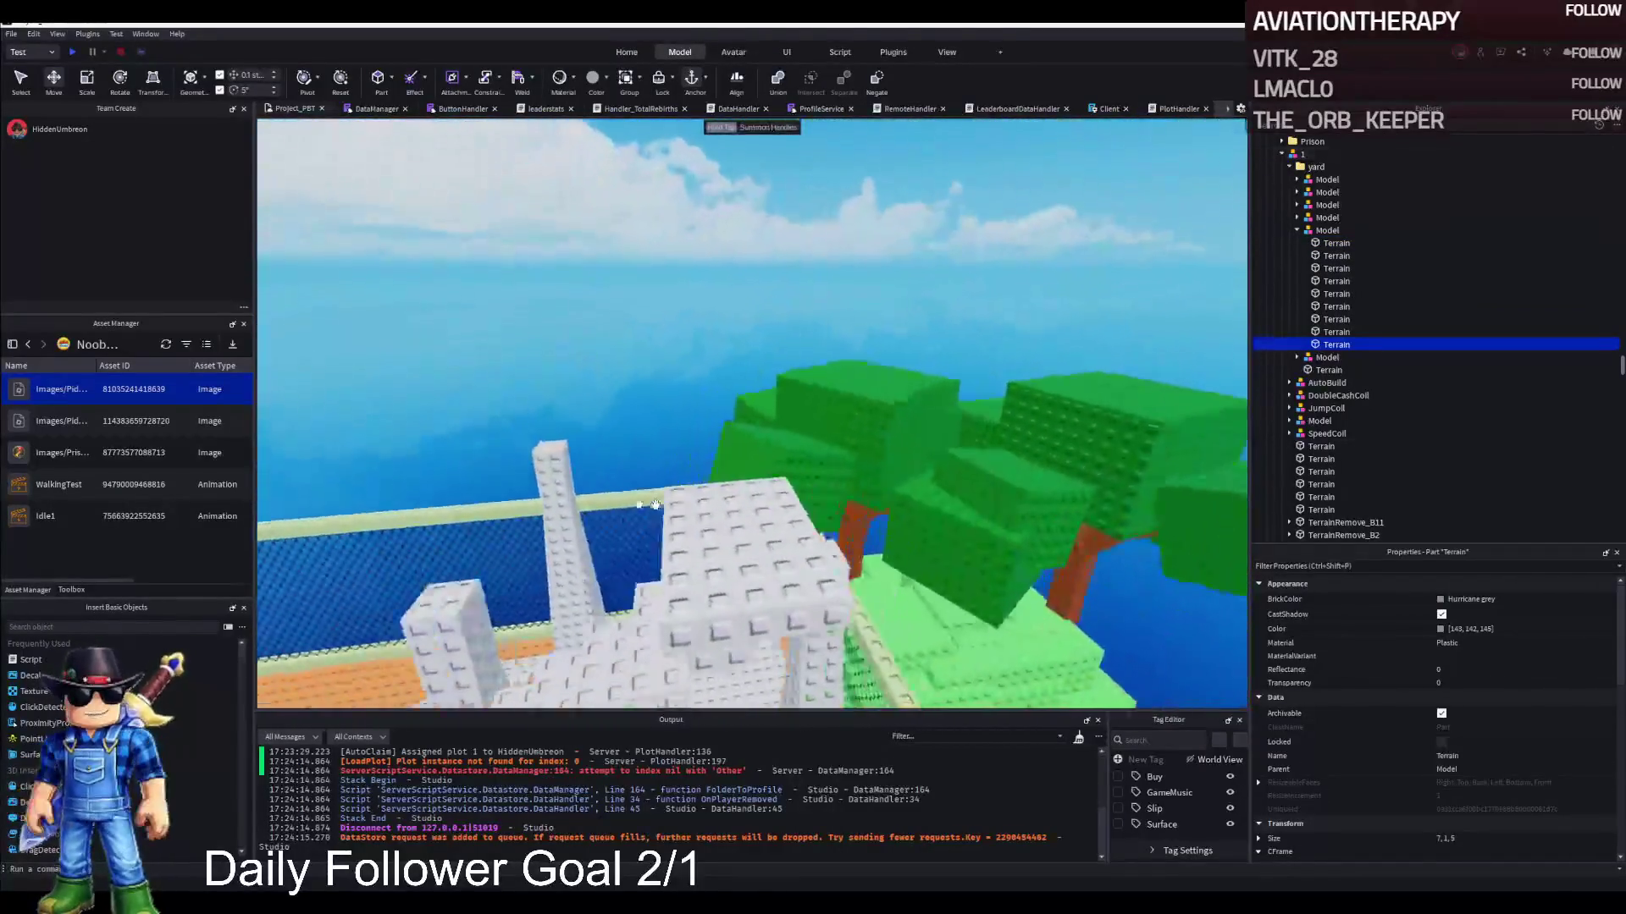
scroll(654, 504, "up", 3)
mouse_move(666, 406)
left_mouse_down()
mouse_move(743, 438)
mouse_move(762, 517)
left_mouse_up()
Move the step blocks into the second yard Model, then lower them and shift them sideways
left_click(766, 538, "ctrl")
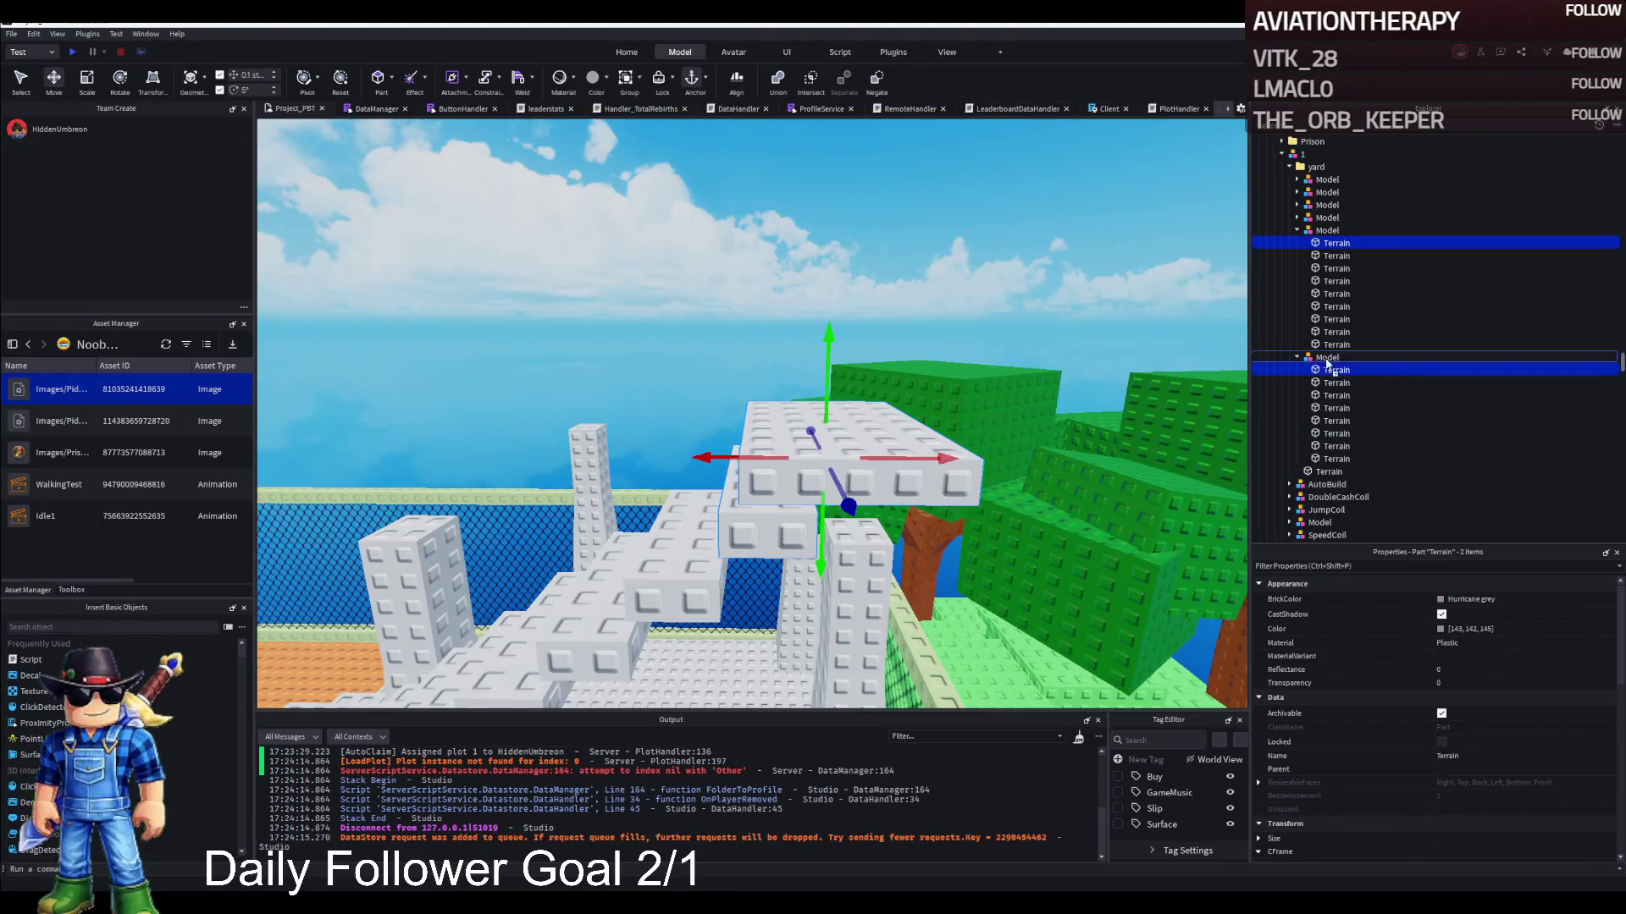
left_click_drag(1327, 362, 1327, 362)
left_click(1336, 459)
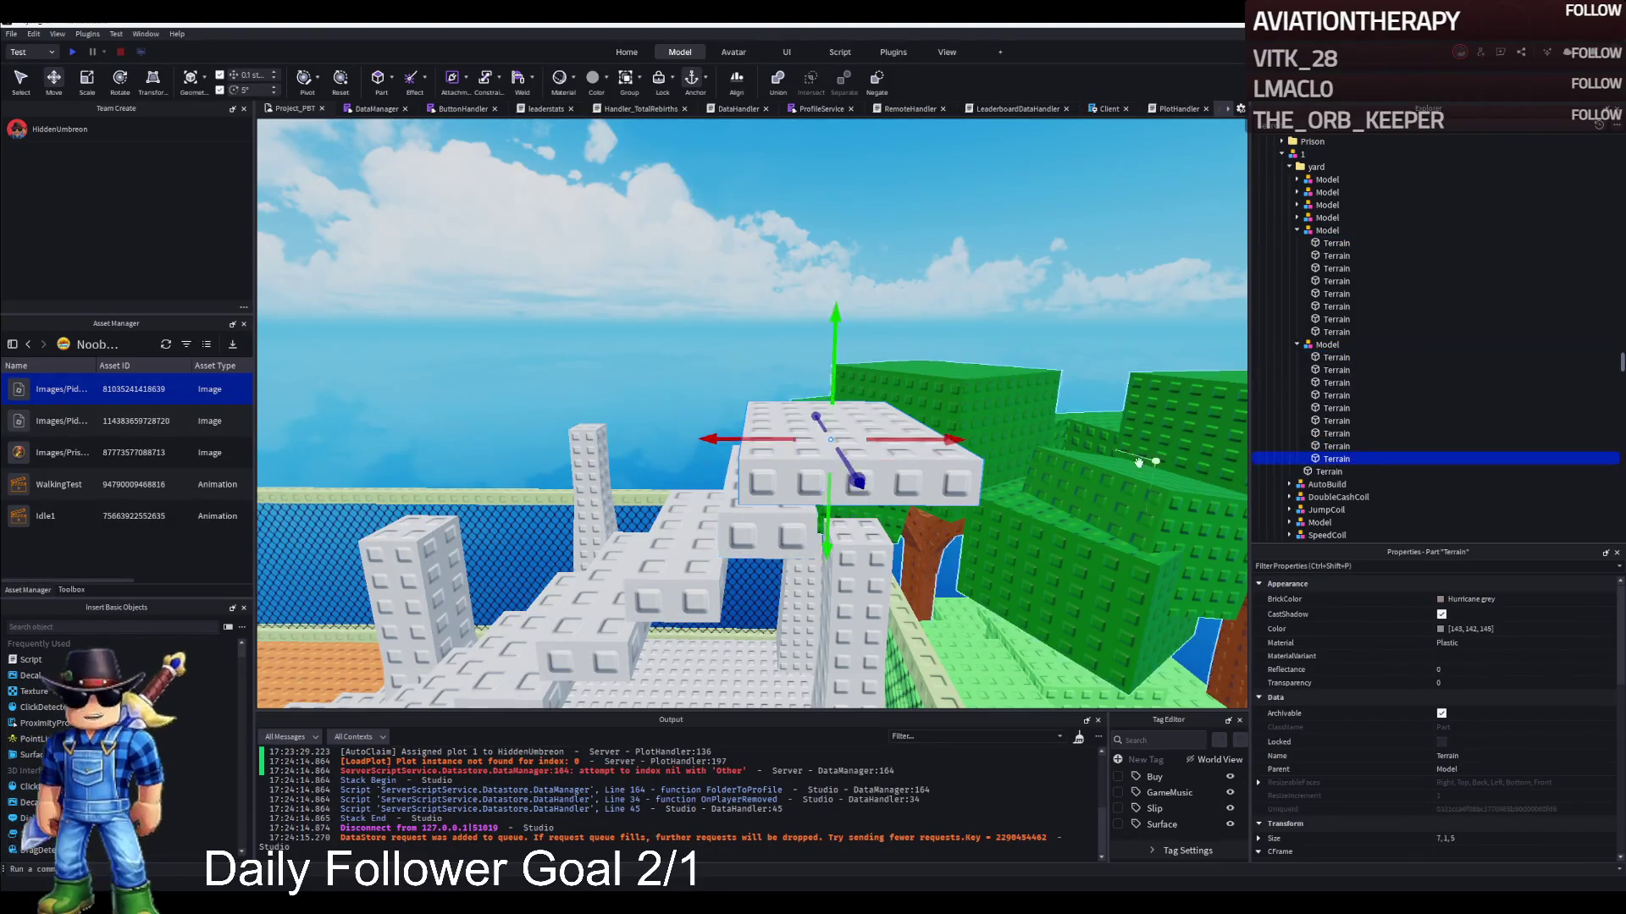
scroll(835, 513, "up", 2)
scroll(836, 512, "down", 1)
left_click_drag(817, 458, 813, 499)
left_click_drag(788, 412, 722, 414)
scroll(740, 528, "up", 2)
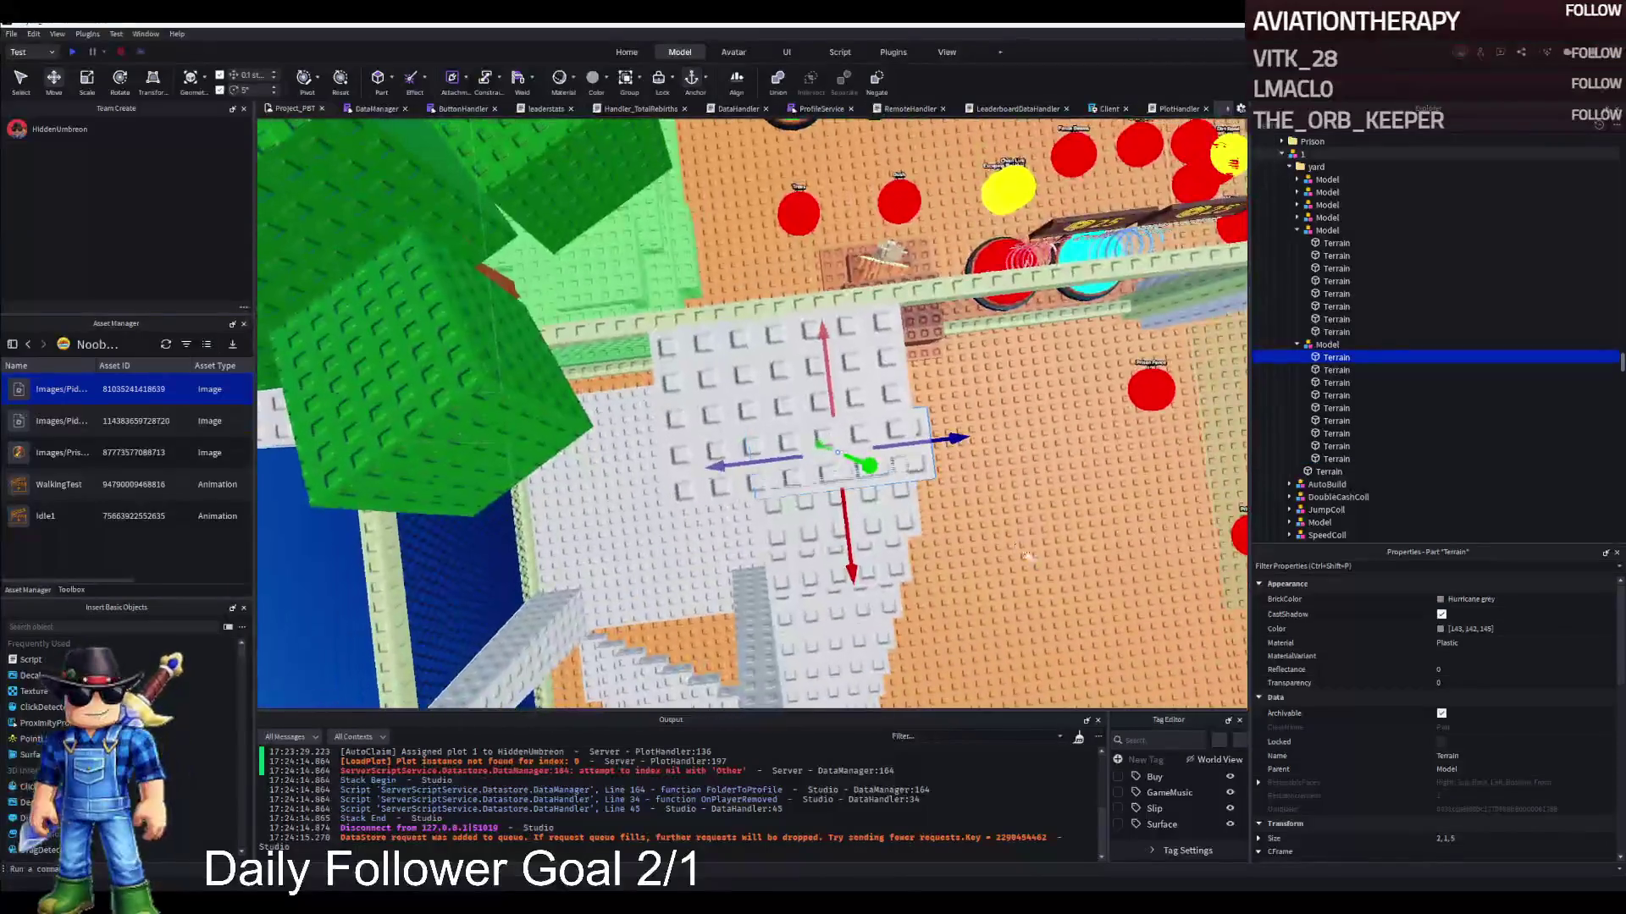
Slide the white top plate along its length and move a block out into folder 1
left_click(858, 353)
left_click(852, 392)
mouse_move(872, 400)
left_mouse_down()
mouse_move(932, 393)
mouse_move(750, 390)
left_mouse_up()
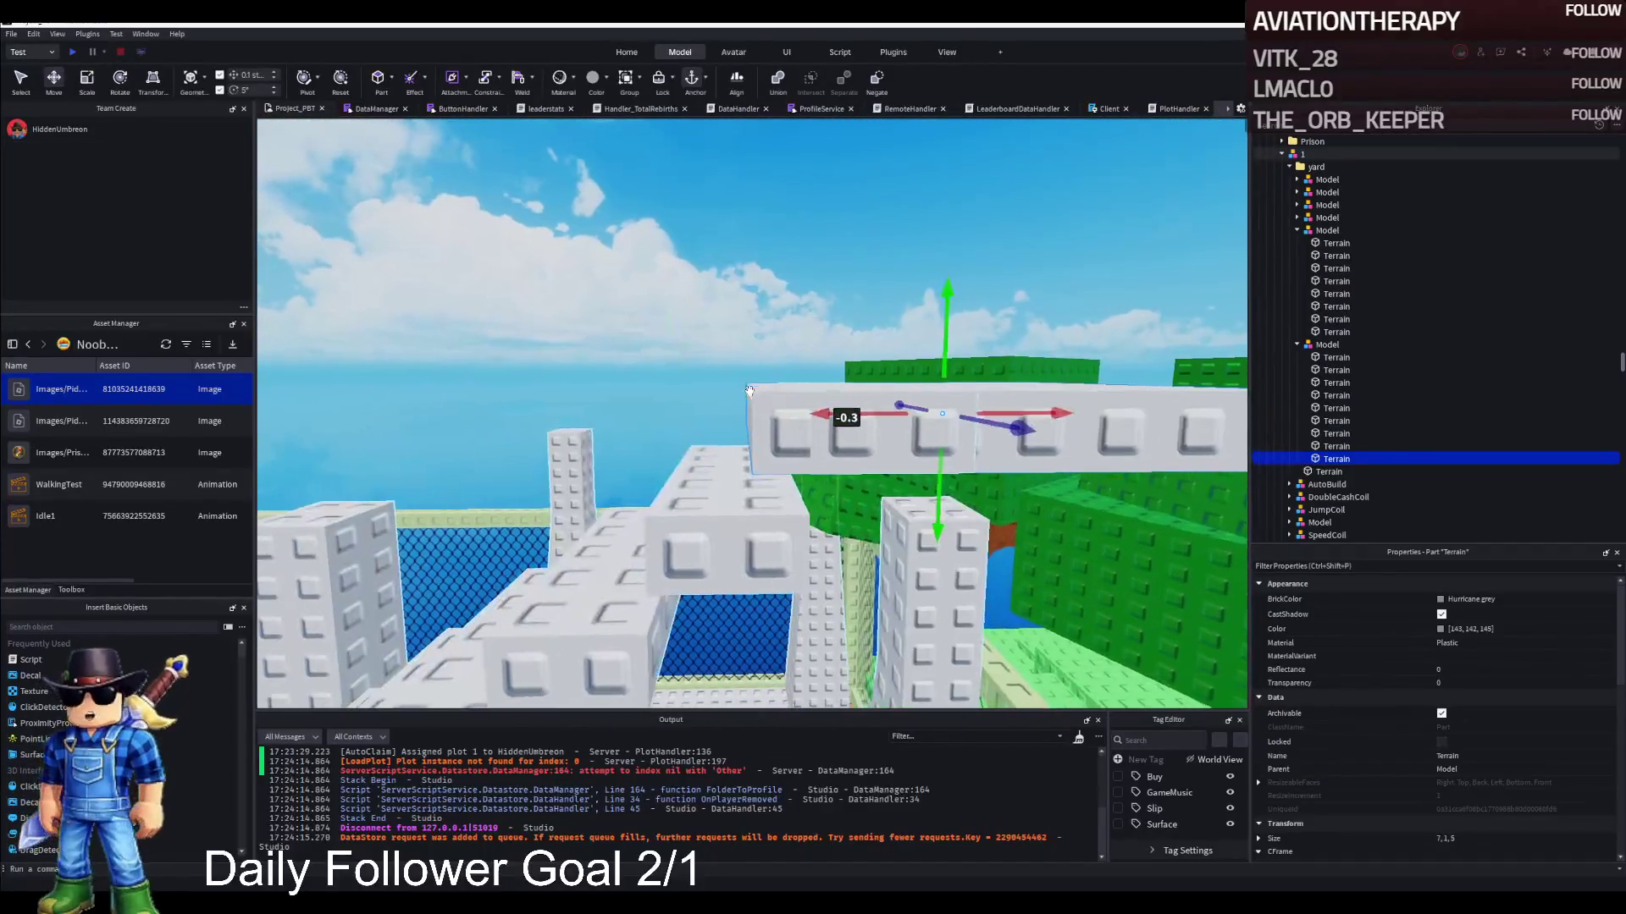
left_click_drag(889, 417, 842, 388)
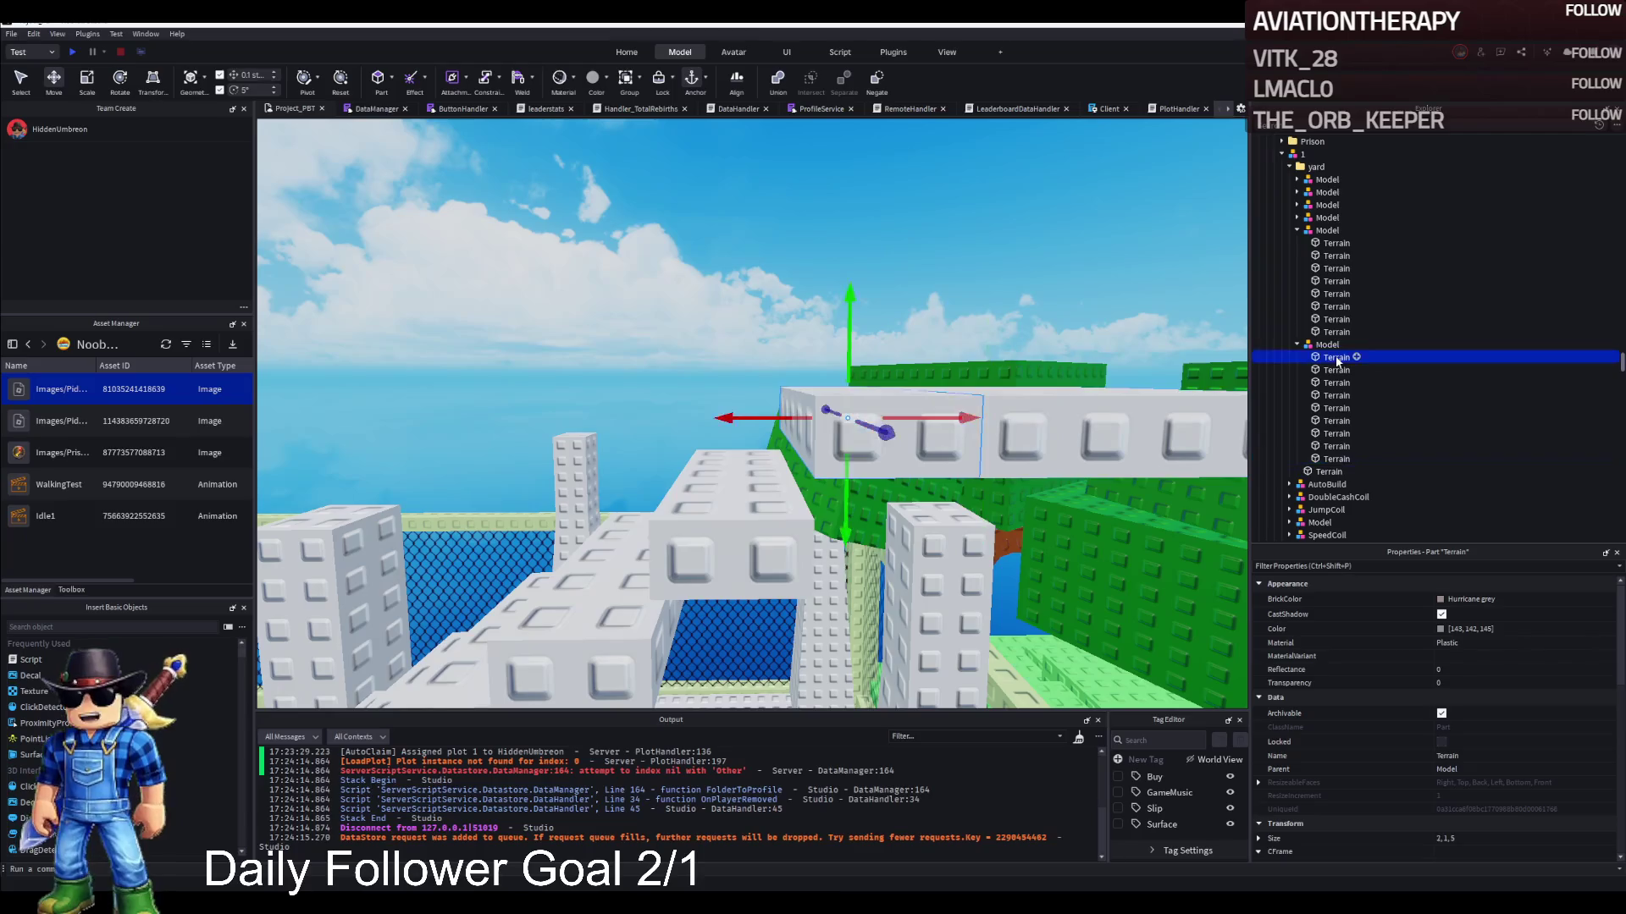
left_click_drag(1336, 357, 1304, 154)
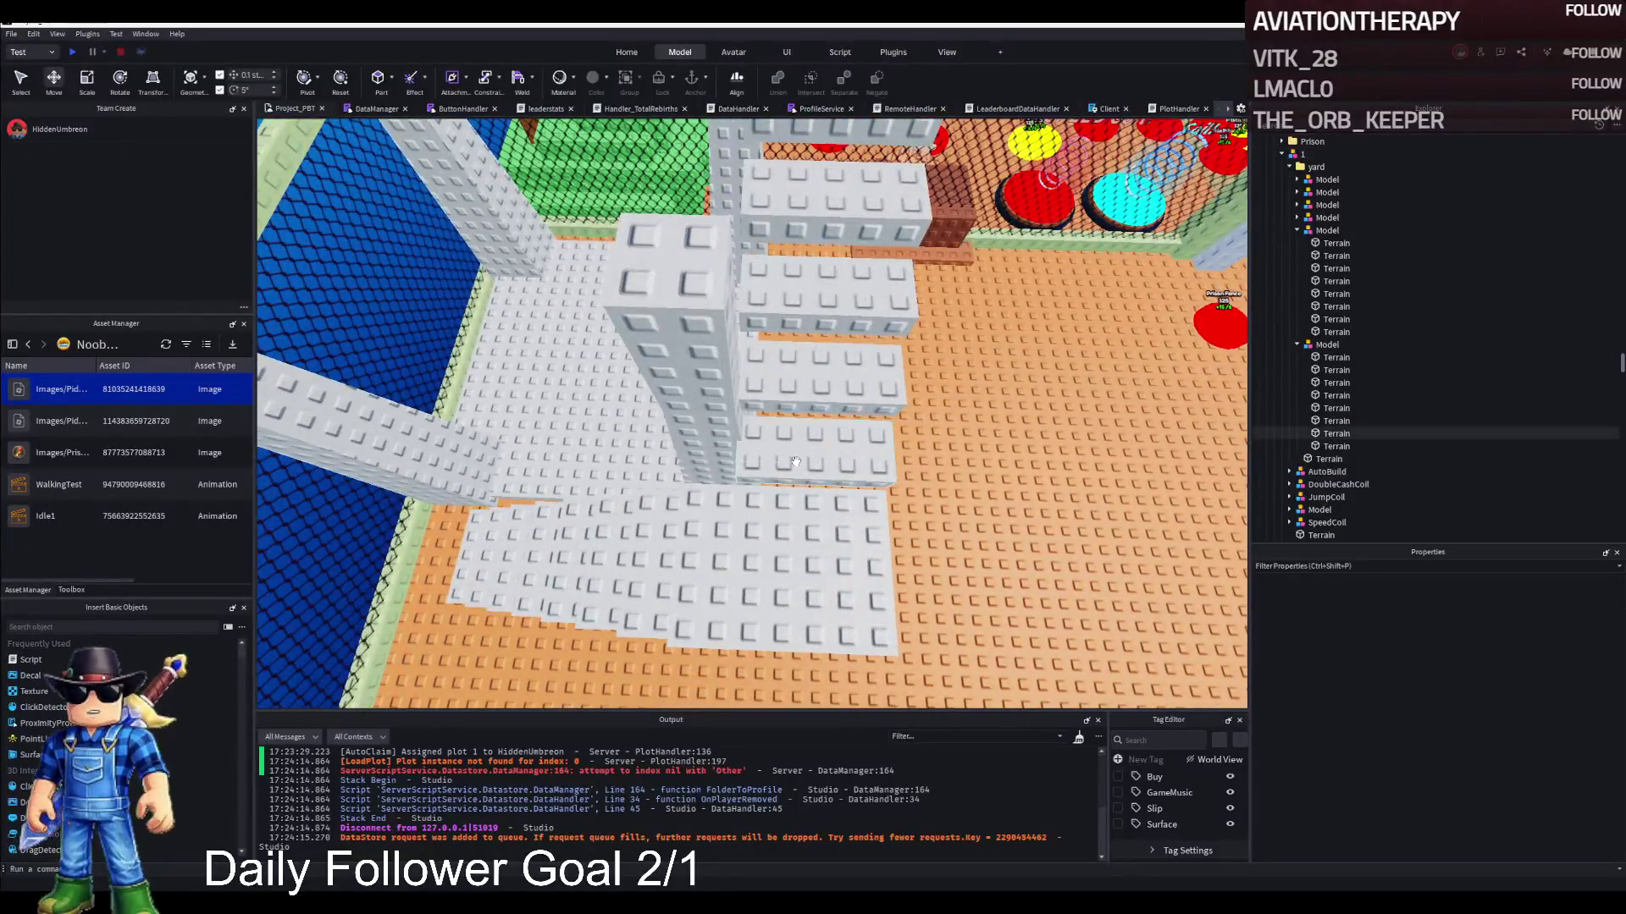
Raise the whole staircase Model slightly and view the stairs from above
left_click(844, 461)
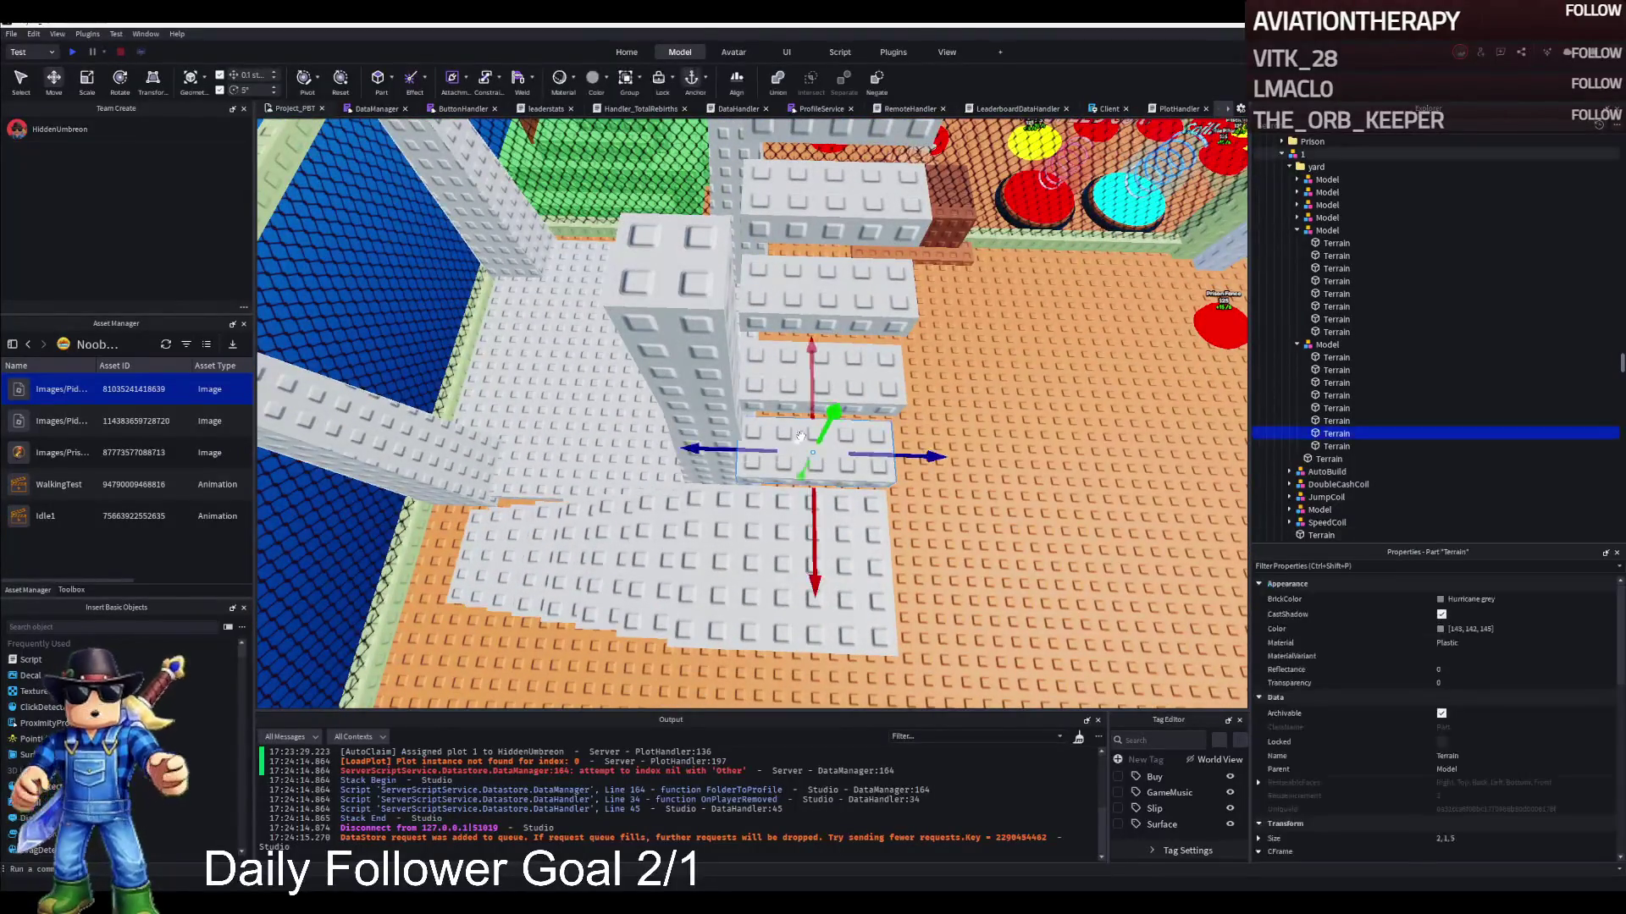
left_click(1327, 345)
scroll(932, 328, "down", 2)
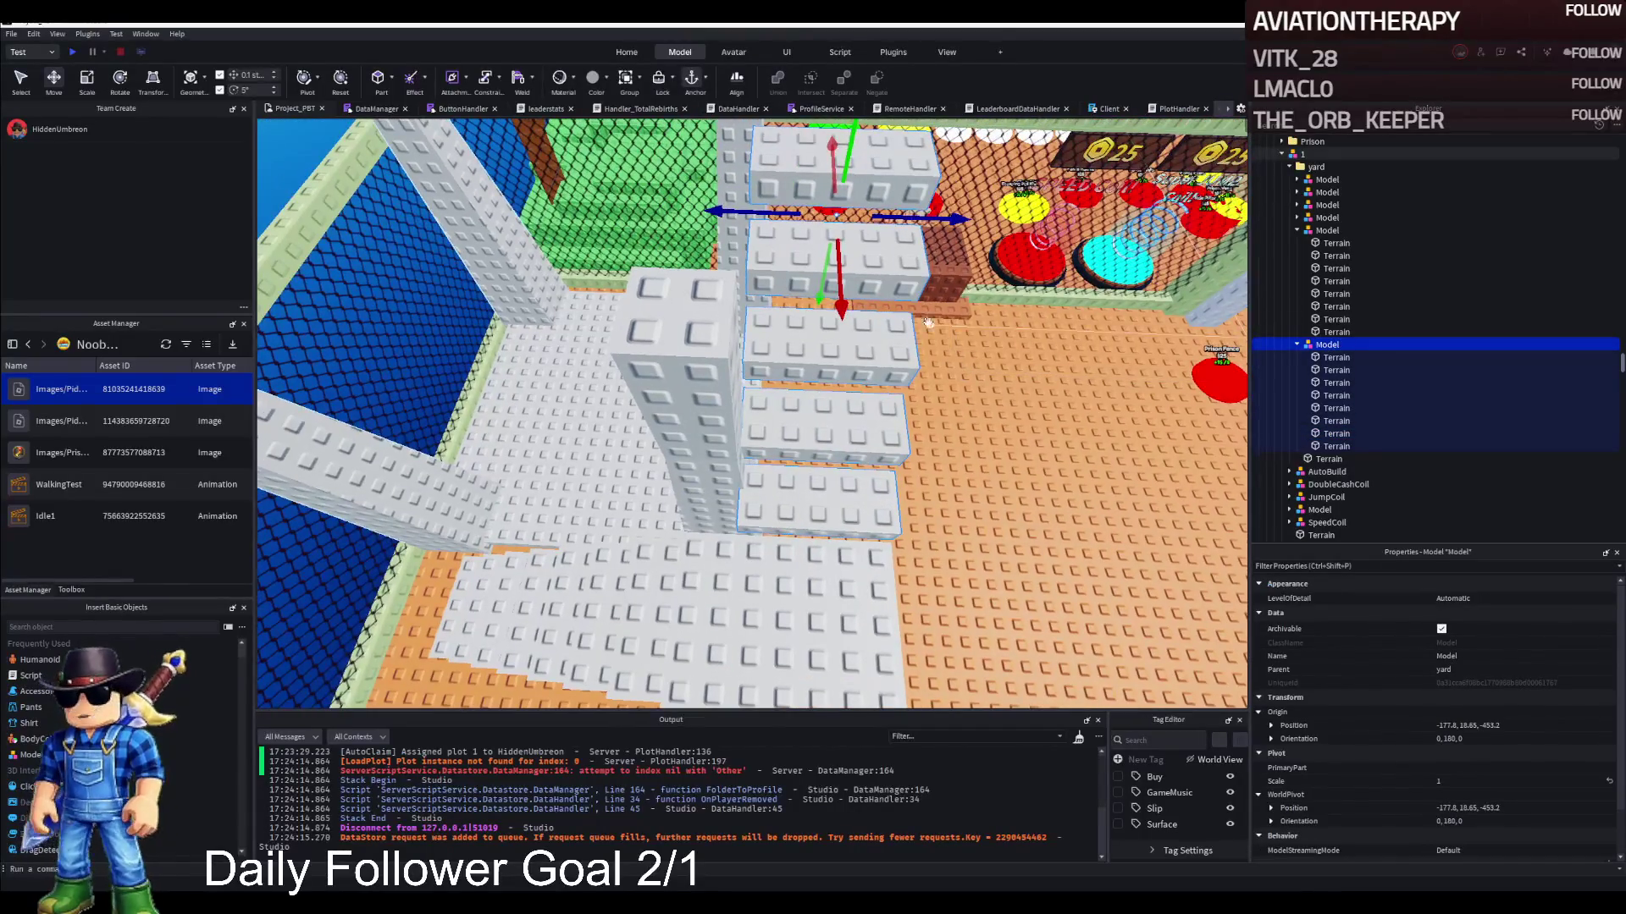
scroll(935, 269, "down", 2)
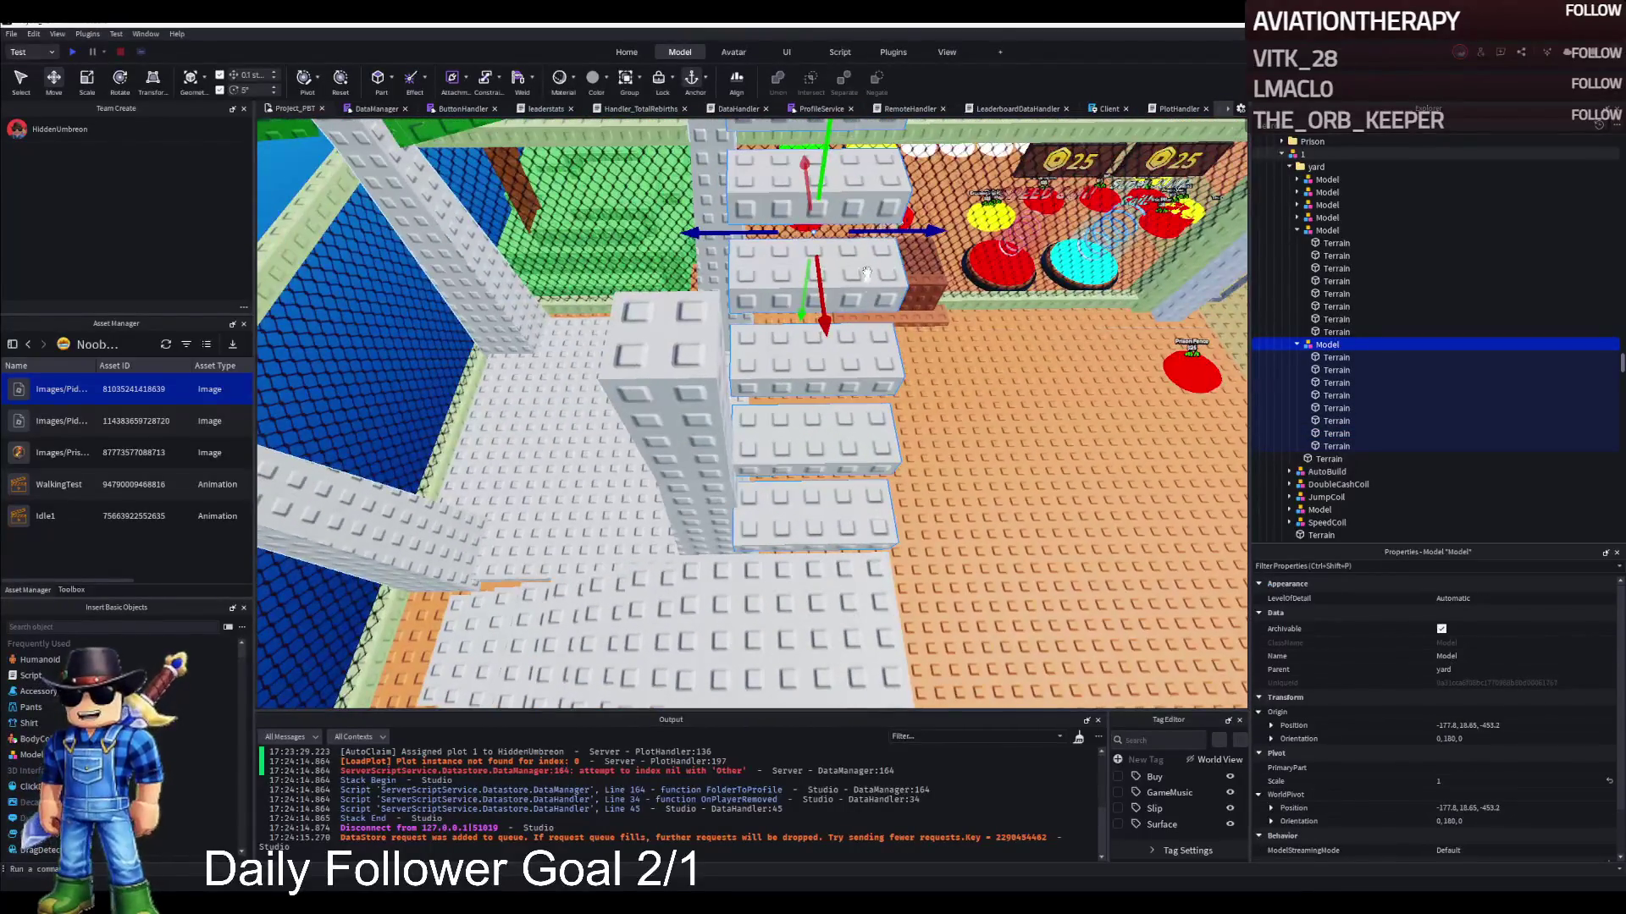
mouse_move(882, 229)
left_mouse_down()
mouse_move(889, 254)
mouse_move(860, 285)
mouse_move(872, 297)
left_mouse_up()
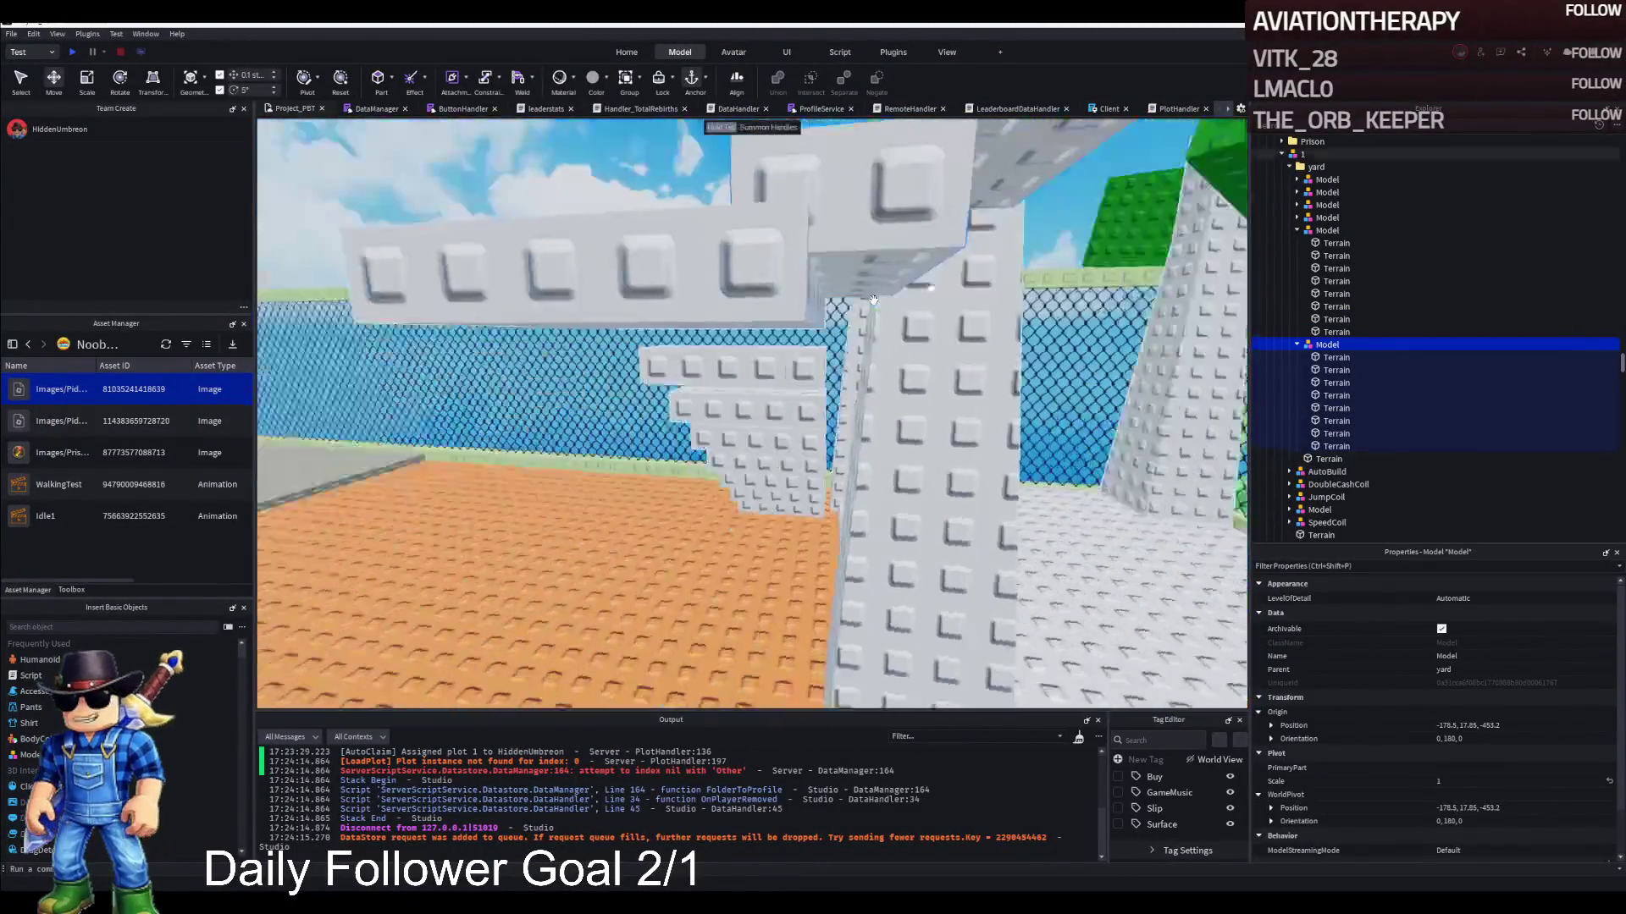
key("s")
key("ctrl+z")
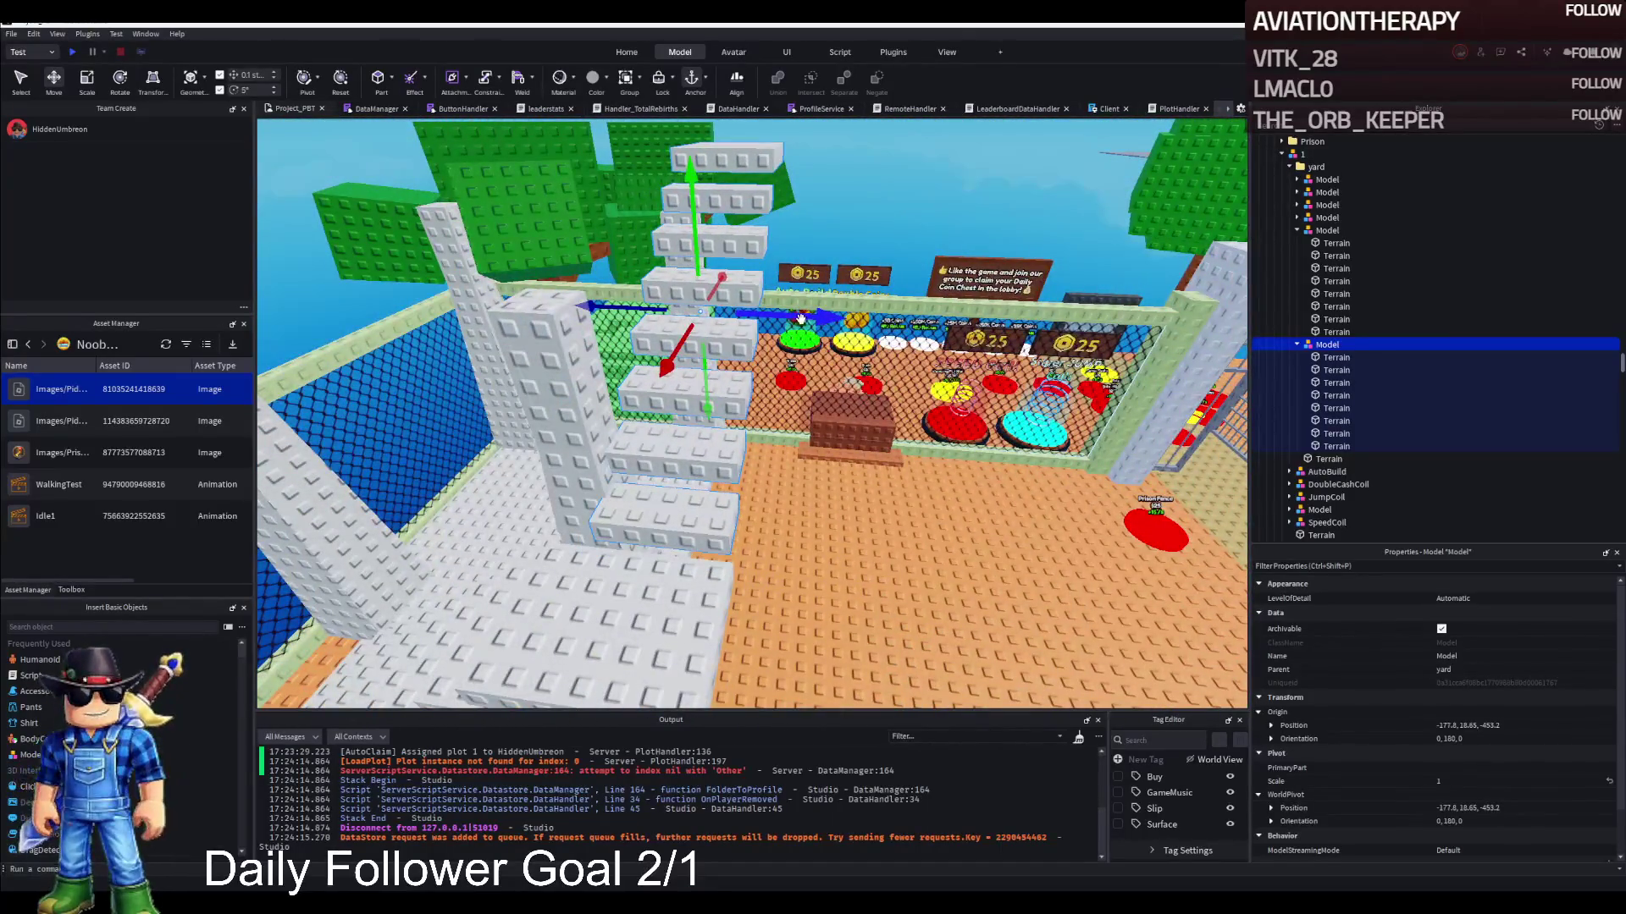
key("w")
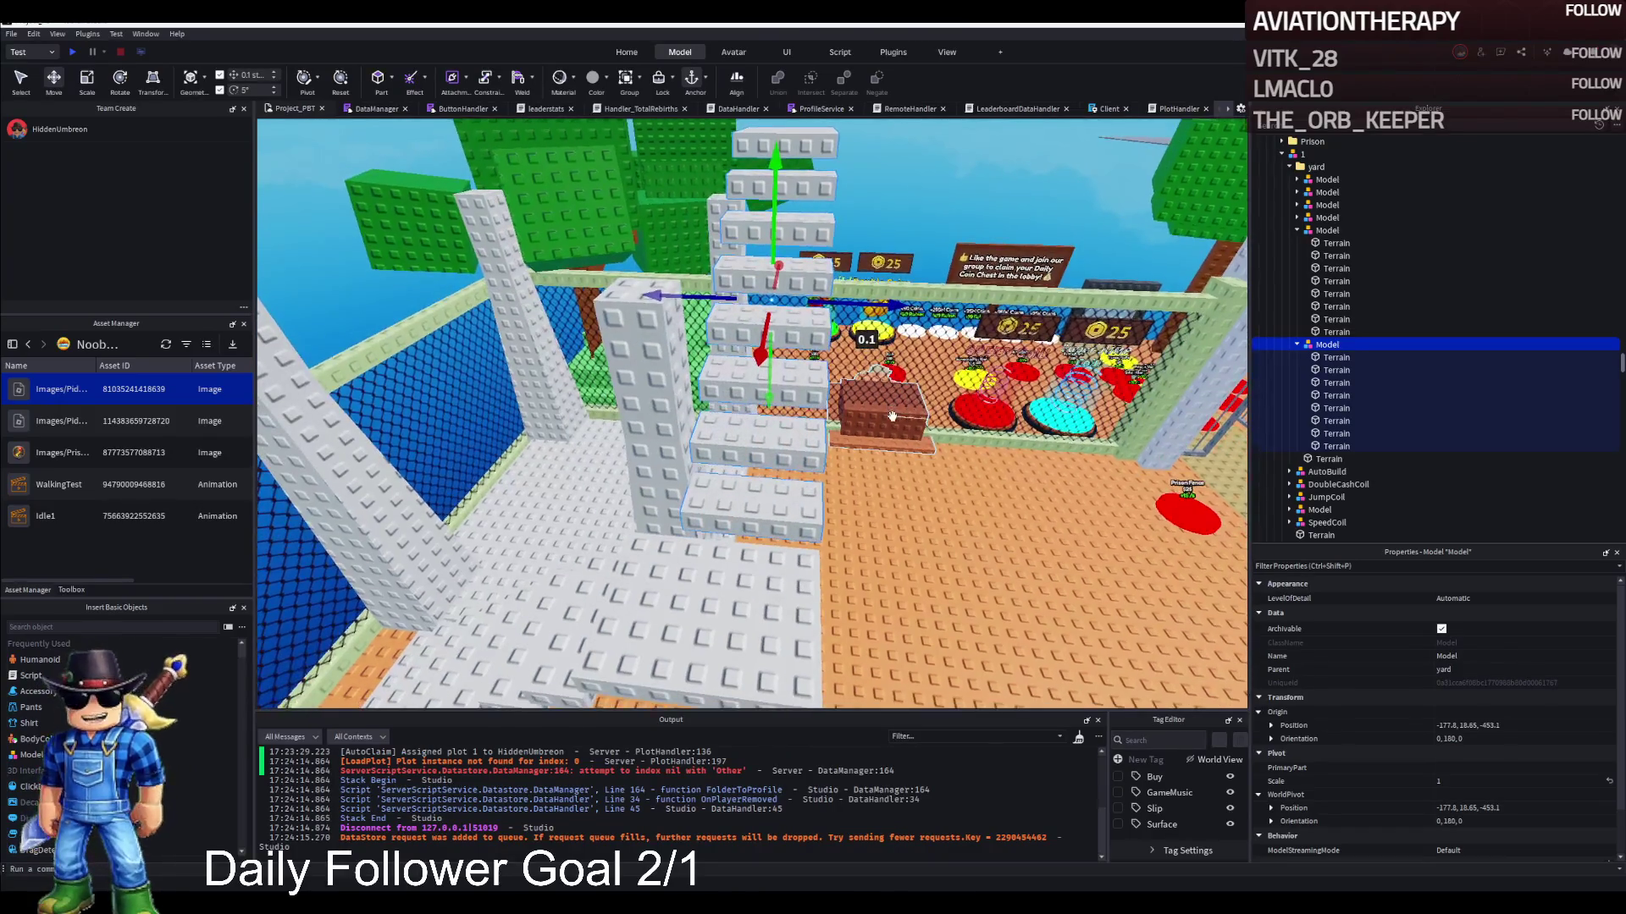
key("a")
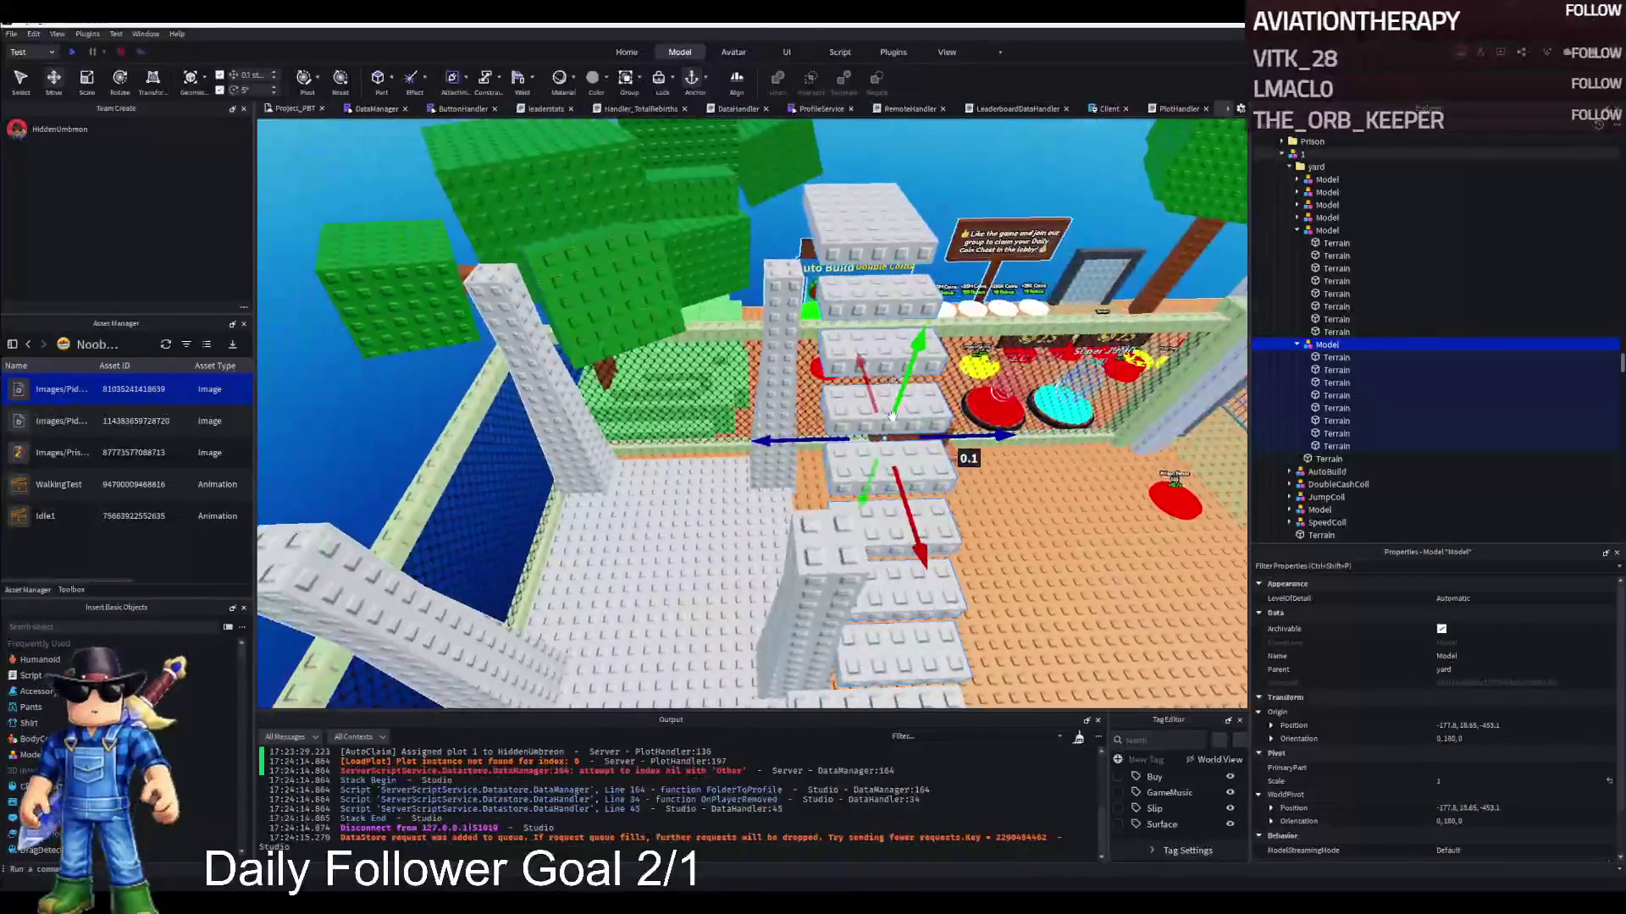
key("s")
left_click_drag(724, 392, 763, 372)
Take the floor part out of the stair model and lower the platform about 2.5 studs
left_click(859, 333)
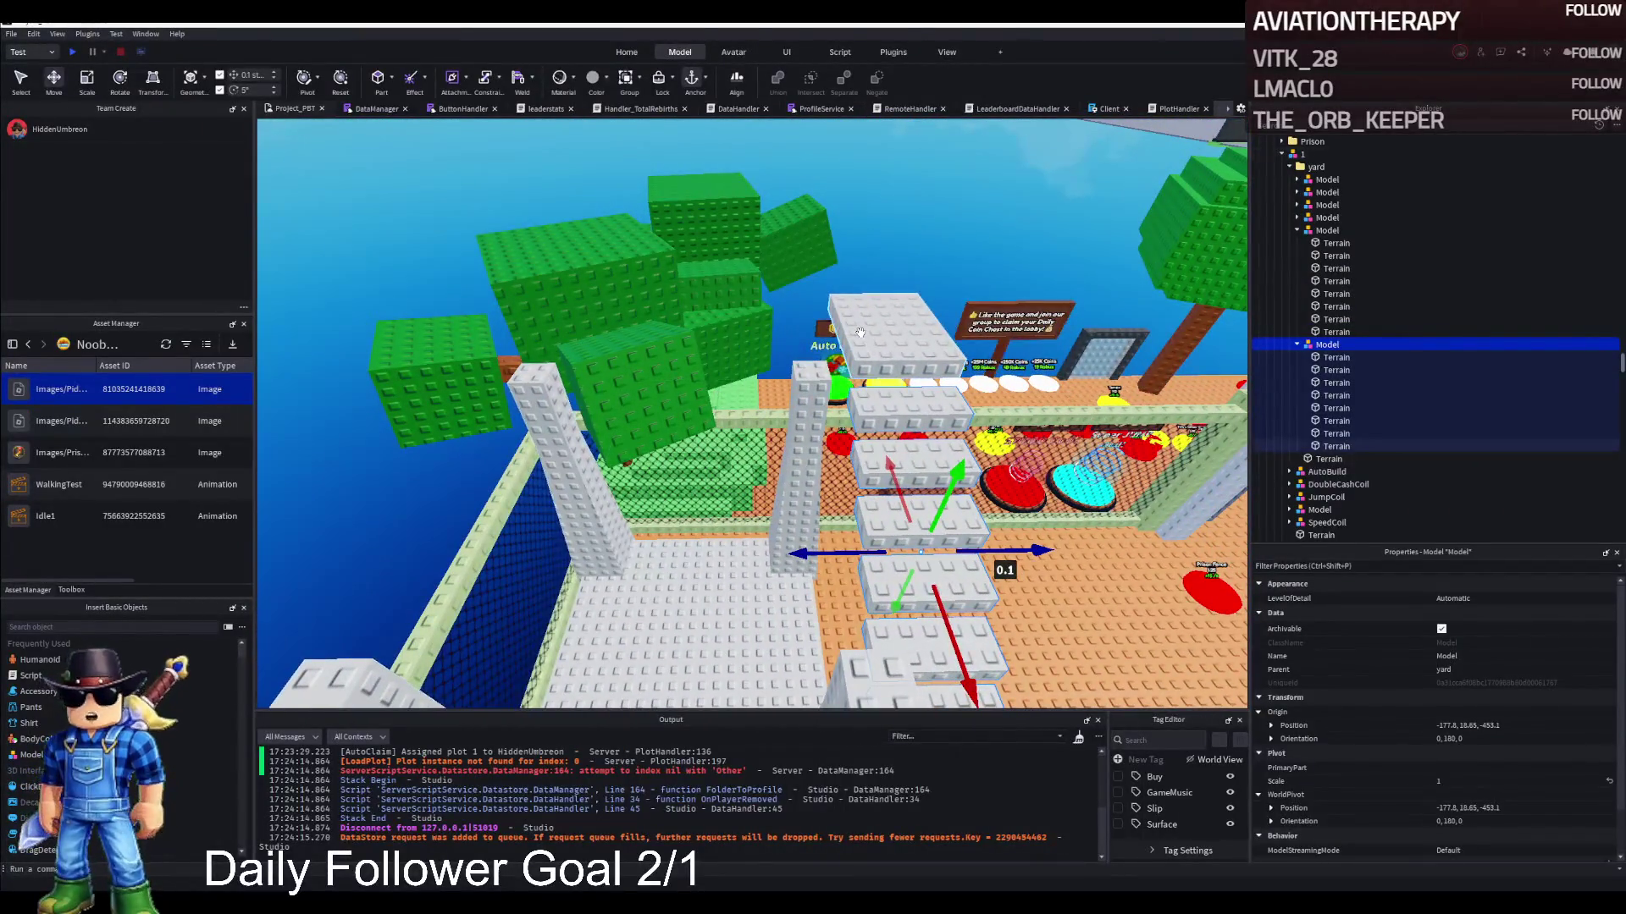
left_click_drag(1336, 461, 1330, 471)
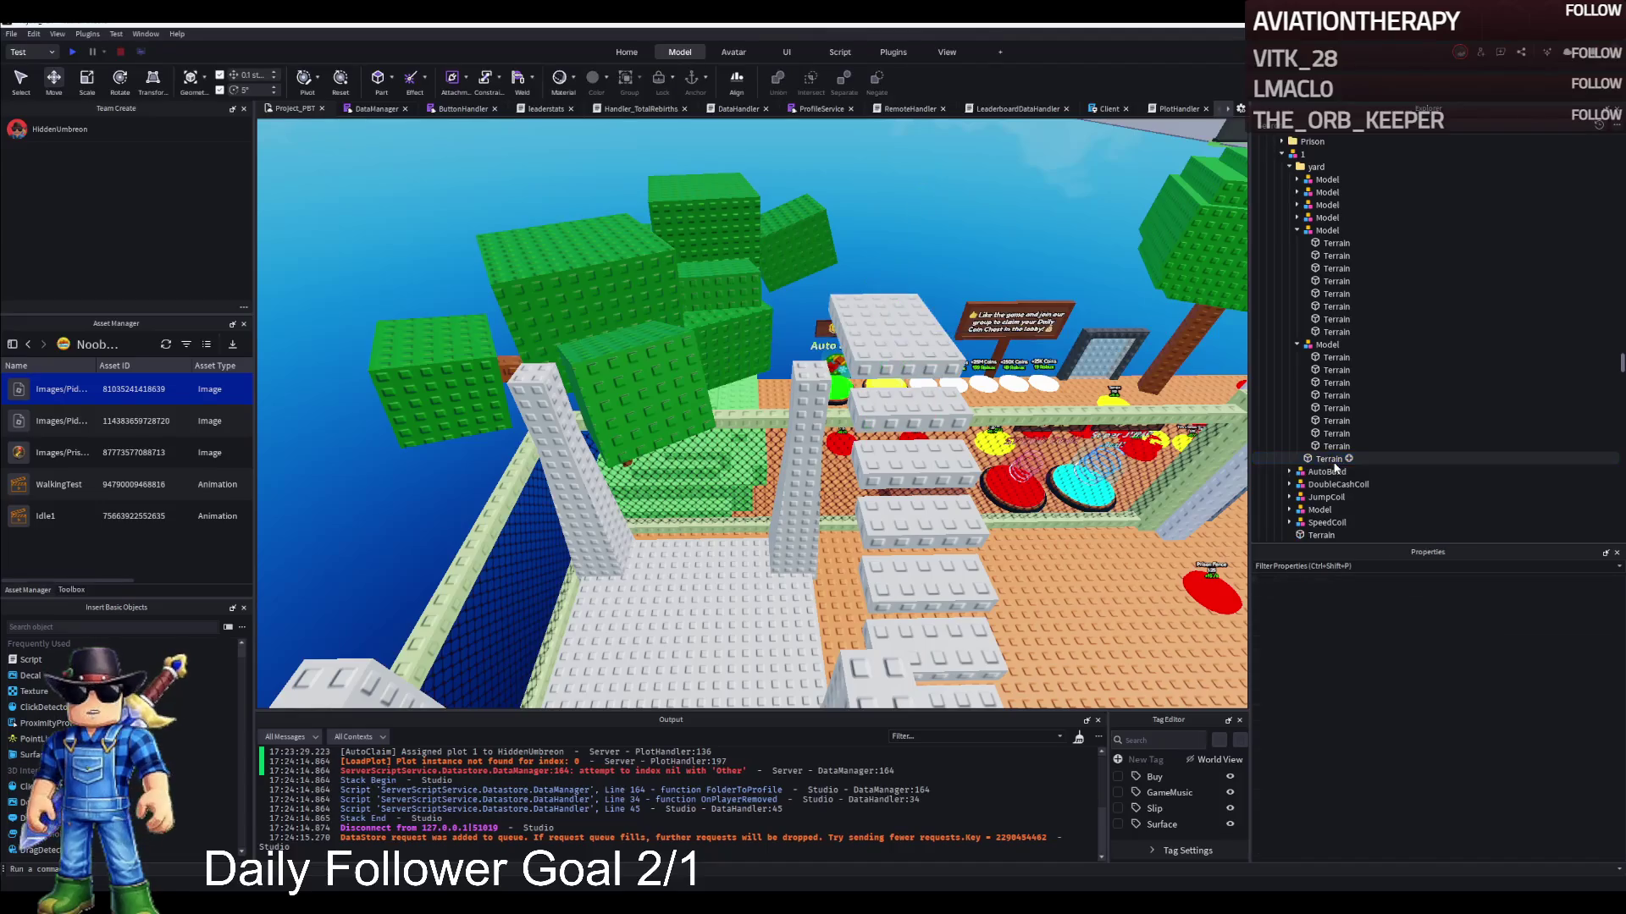
key("f")
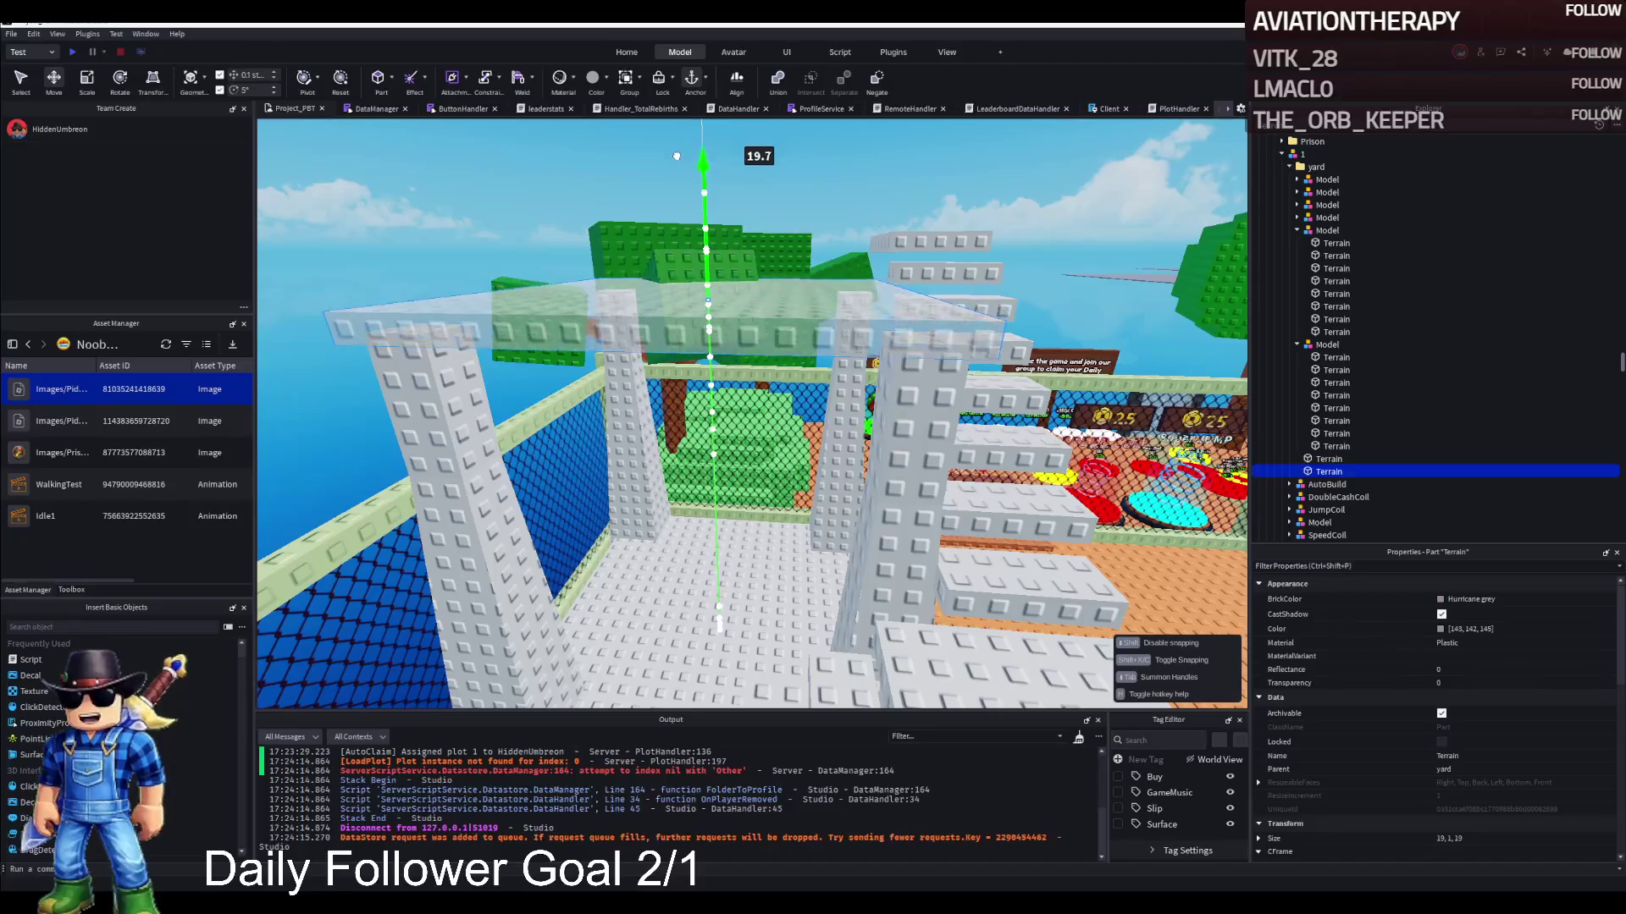
key("f")
scroll(900, 377, "down", 3)
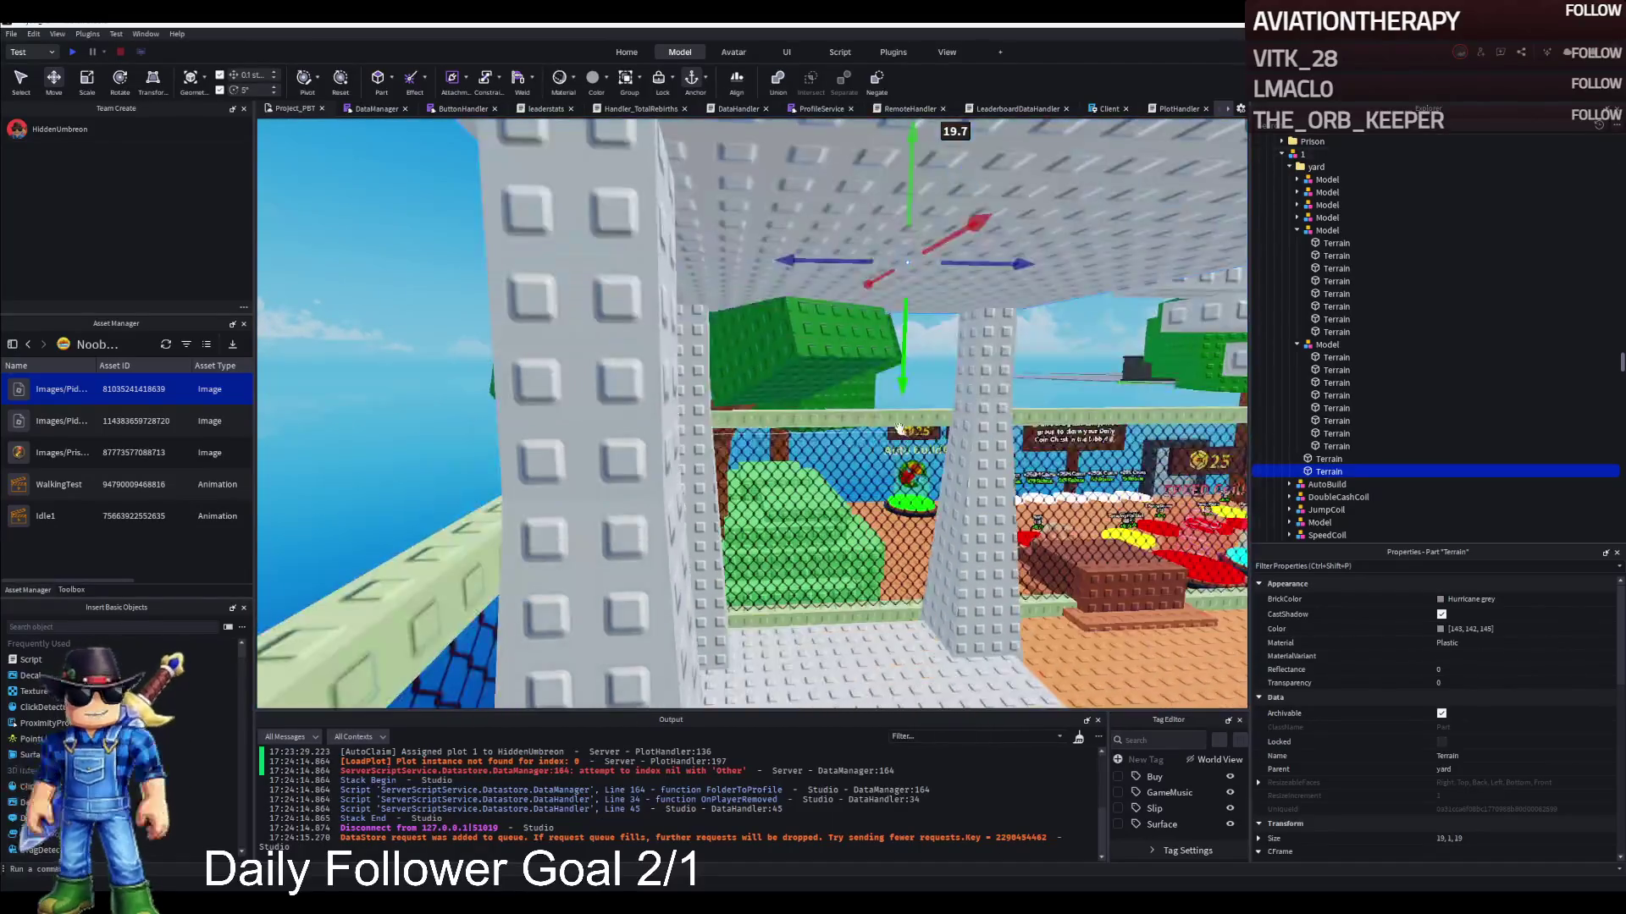
mouse_move(864, 372)
left_mouse_down()
mouse_move(603, 505)
mouse_move(603, 447)
left_mouse_up()
key("w")
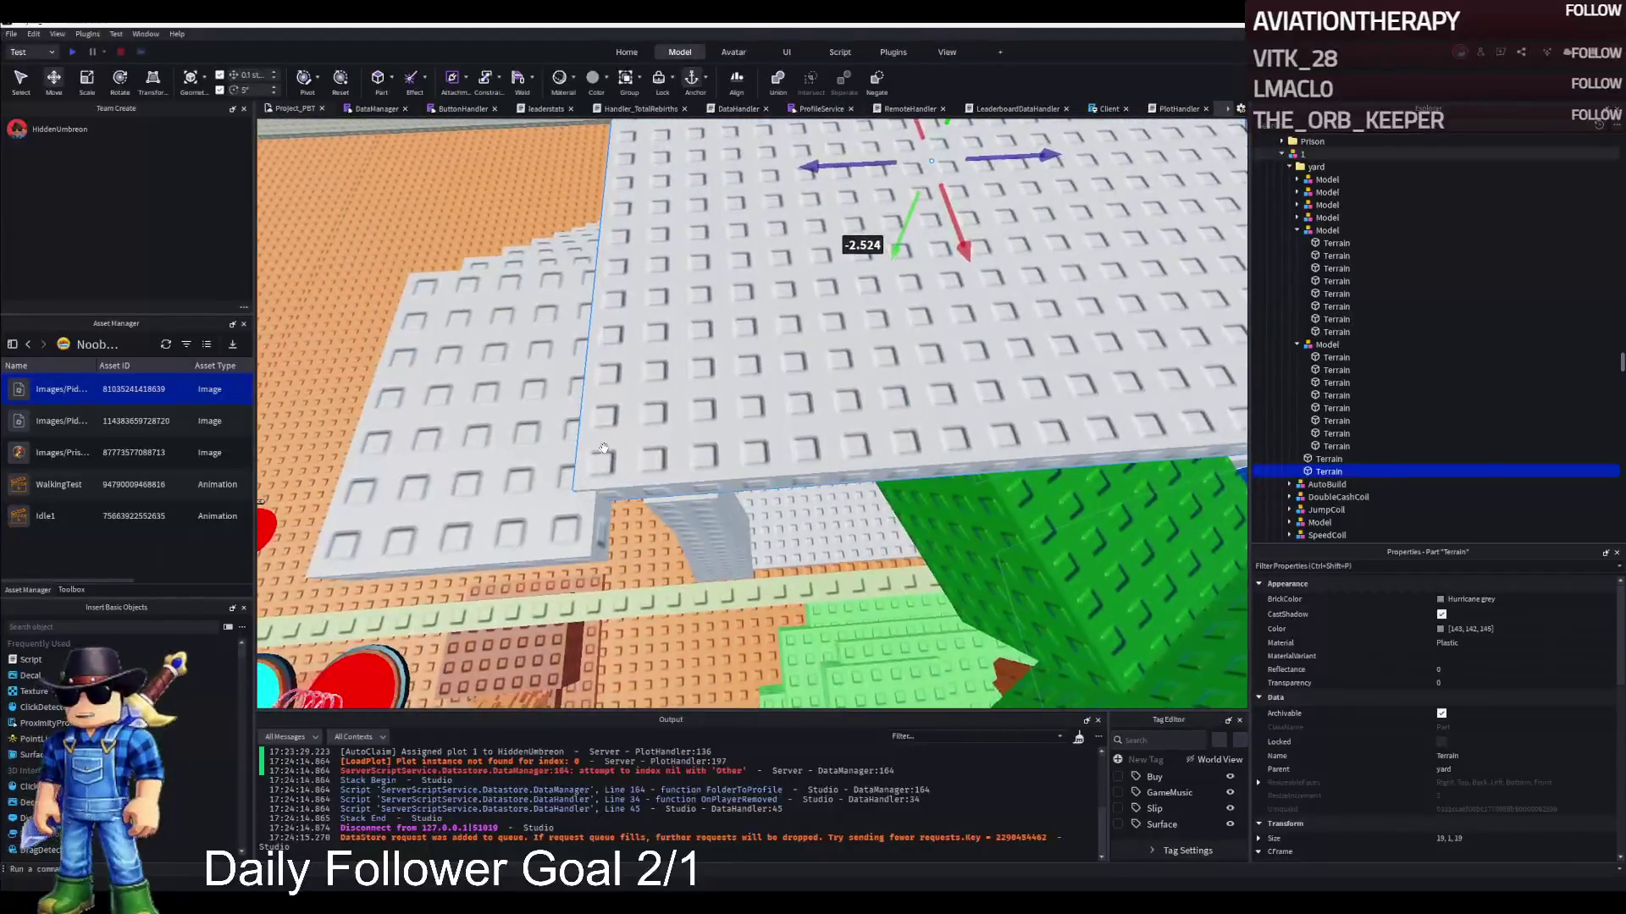
key("s")
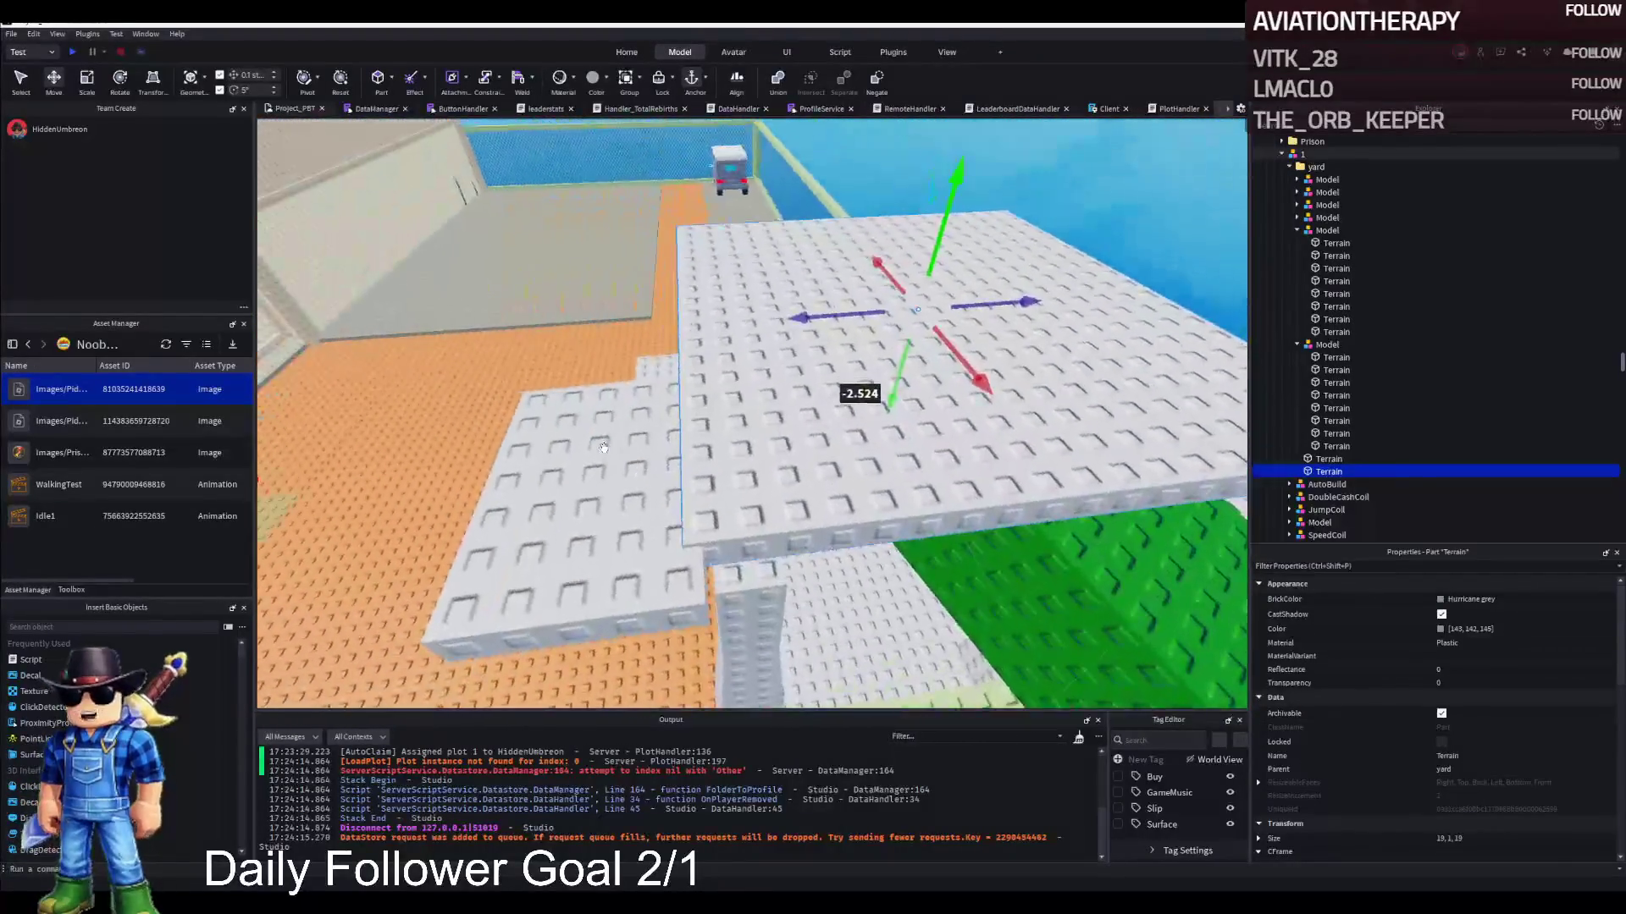
left_click(694, 525)
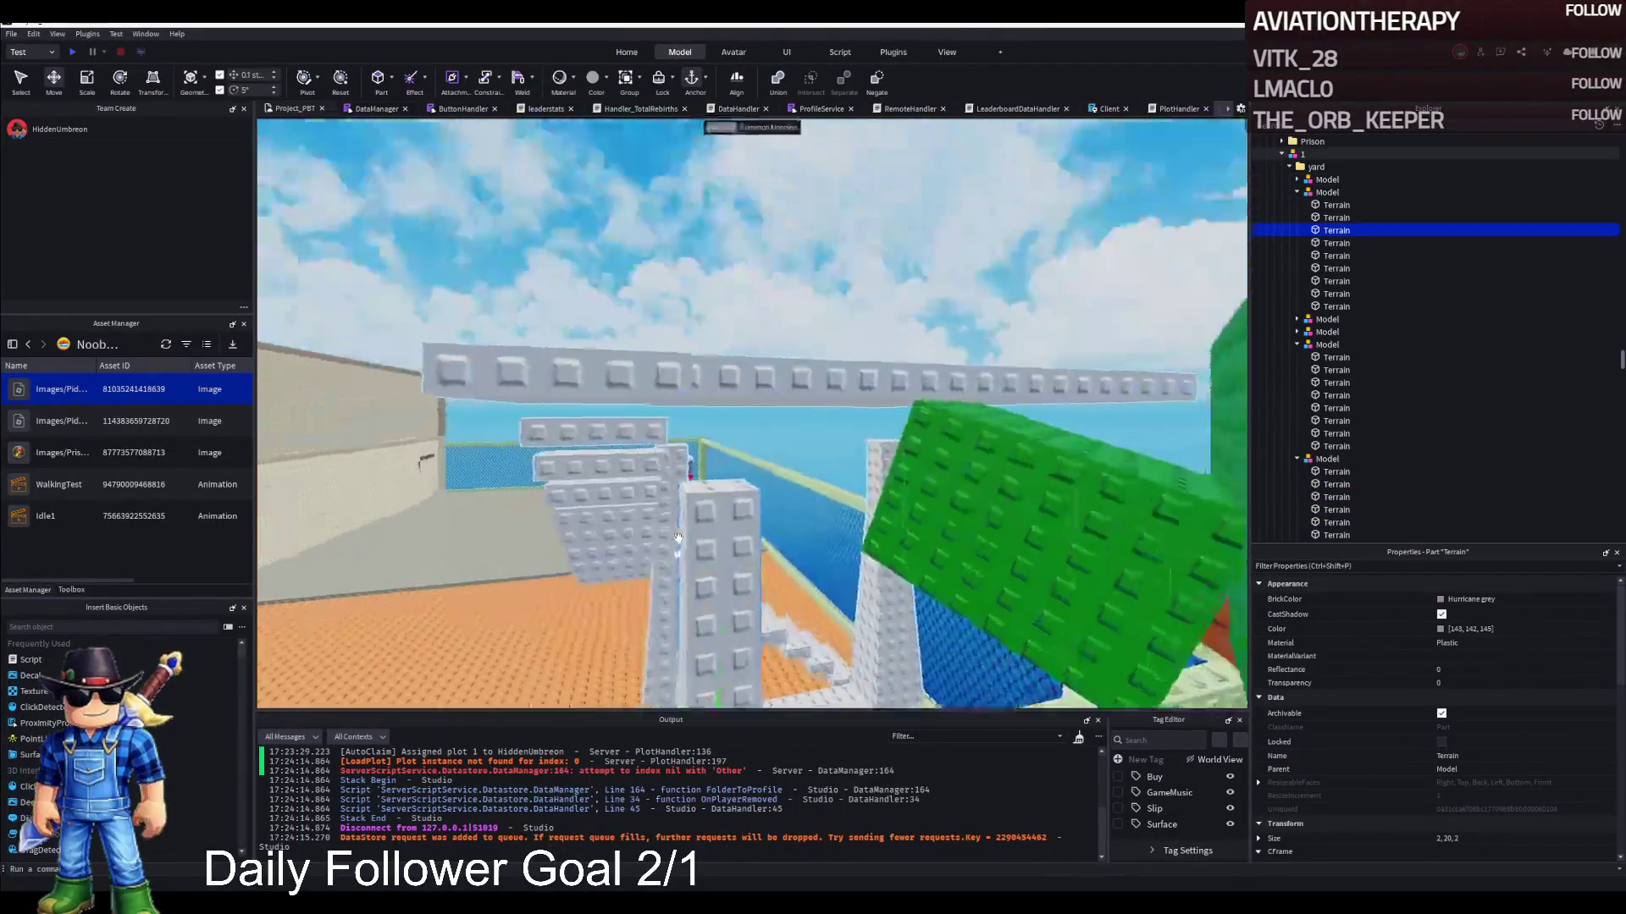
Scale each white support pillar up to Size 2,28,2 so it meets the platform
left_click_drag(720, 484, 722, 457)
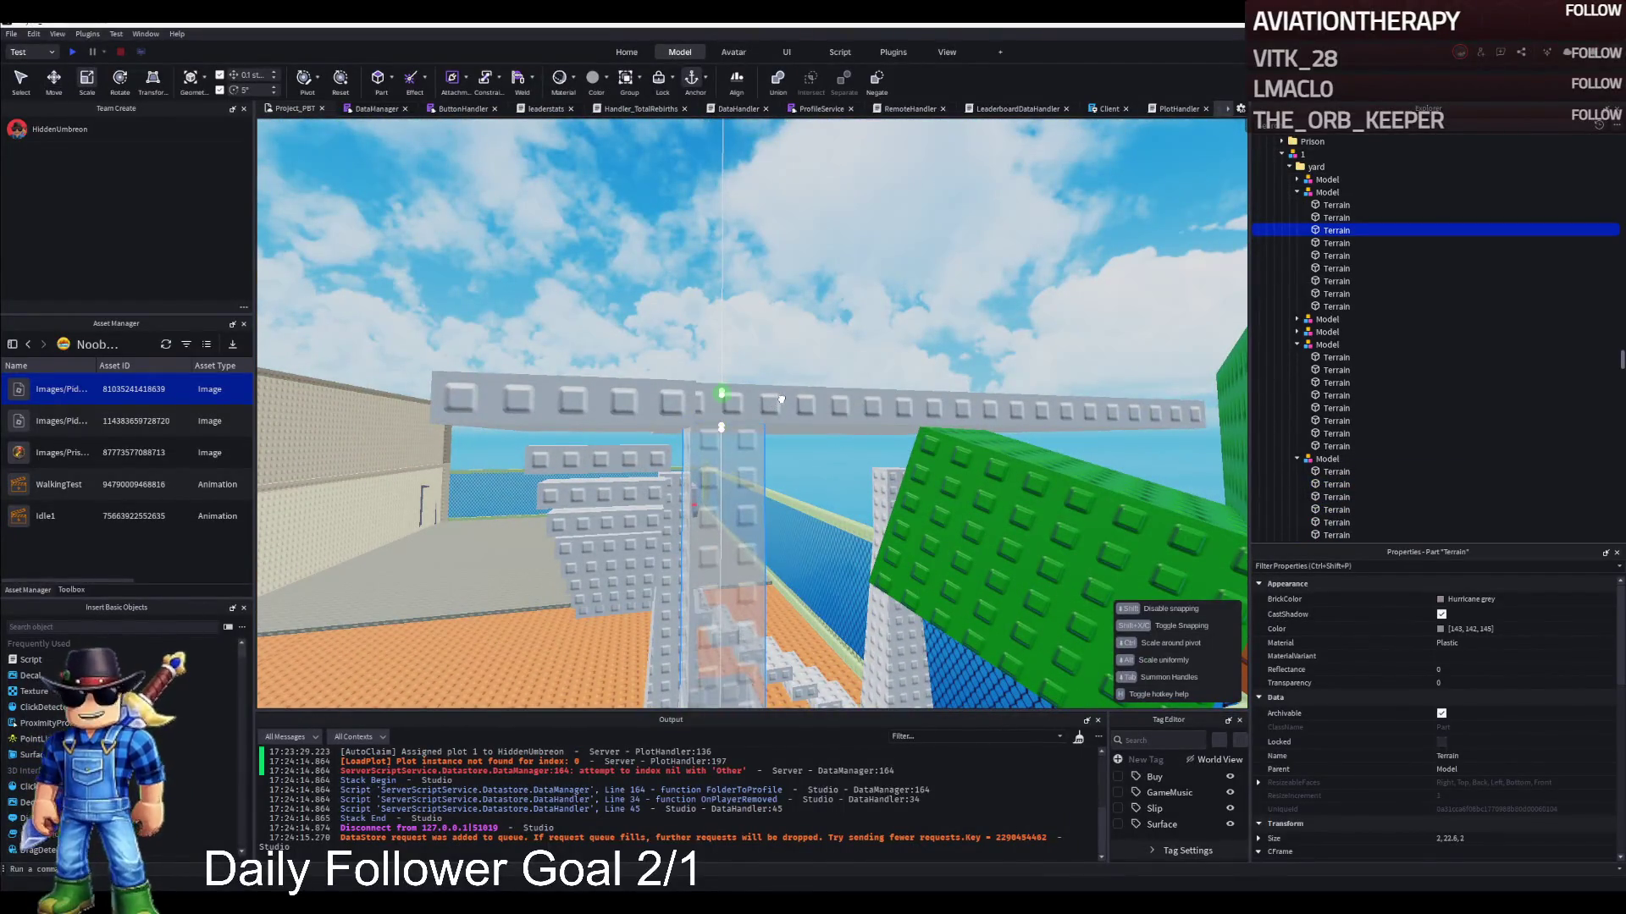
mouse_move(779, 406)
left_mouse_down()
mouse_move(775, 508)
mouse_move(792, 474)
left_mouse_up()
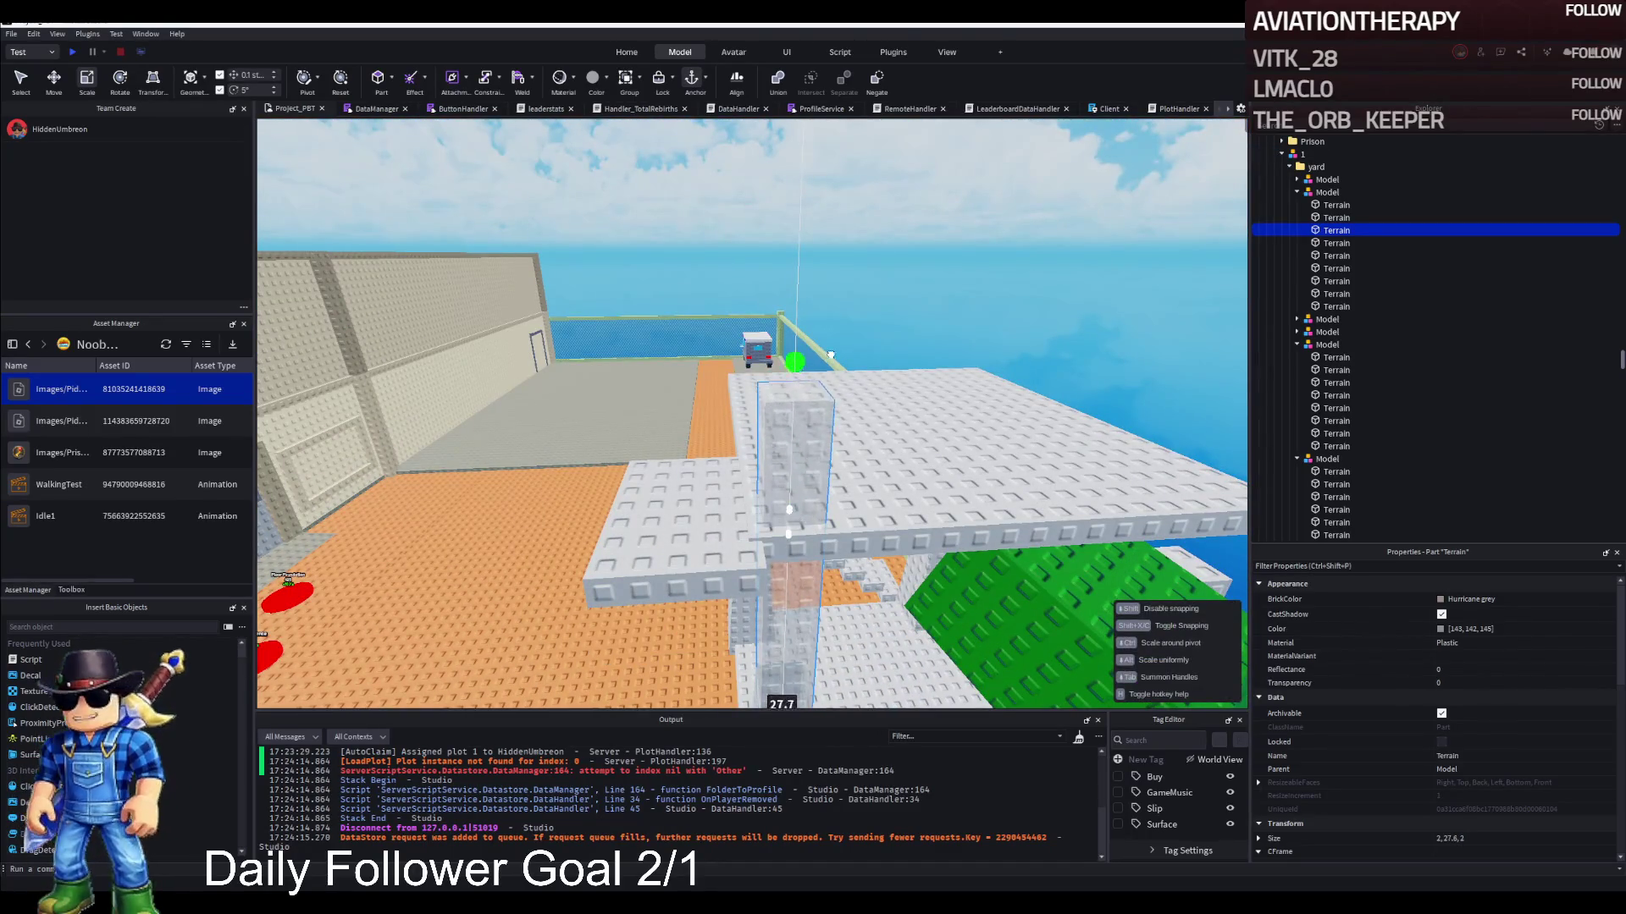
mouse_move(839, 344)
left_mouse_down()
mouse_move(750, 449)
mouse_move(776, 318)
left_mouse_up()
left_click(750, 448)
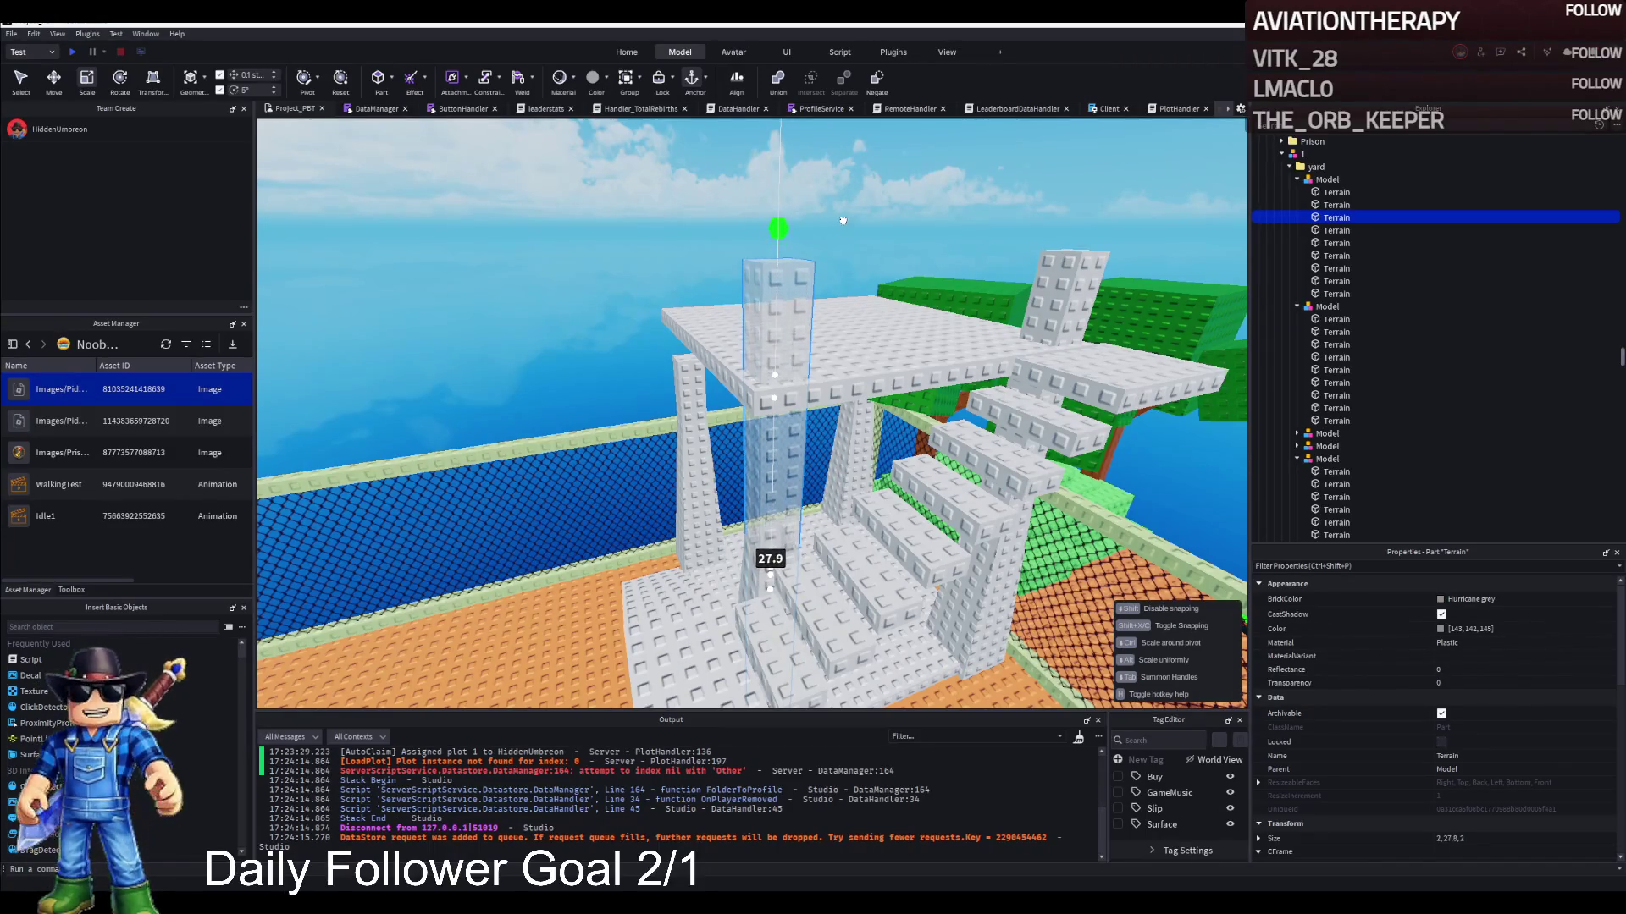
left_click_drag(840, 215, 840, 215)
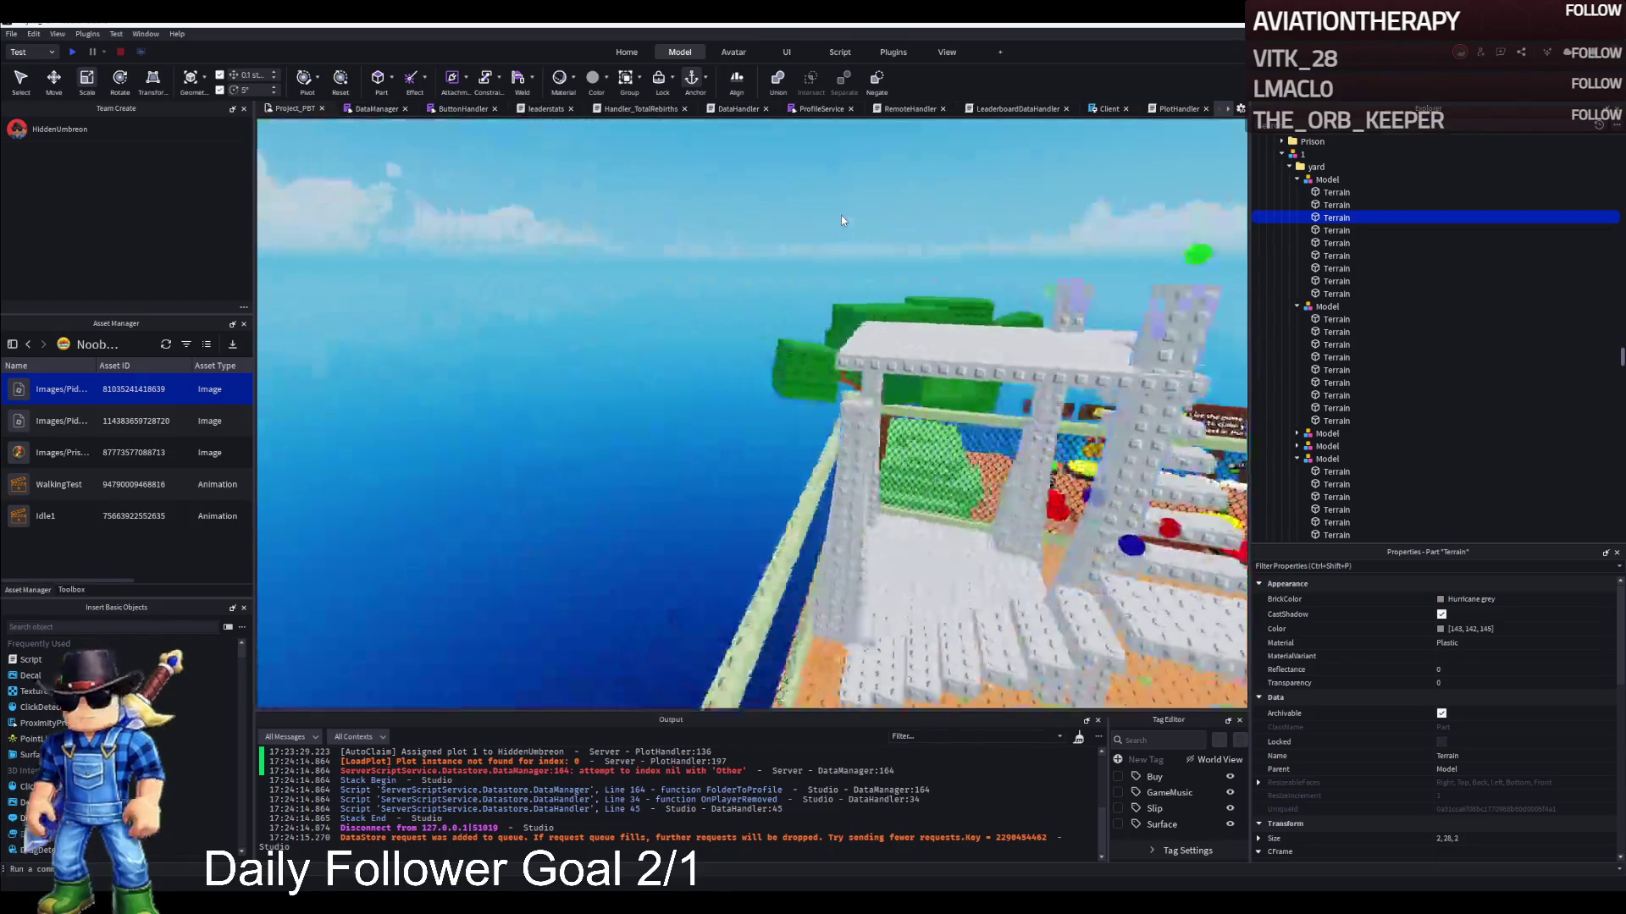
left_click(811, 388)
left_click_drag(816, 359, 812, 277)
left_click(733, 467)
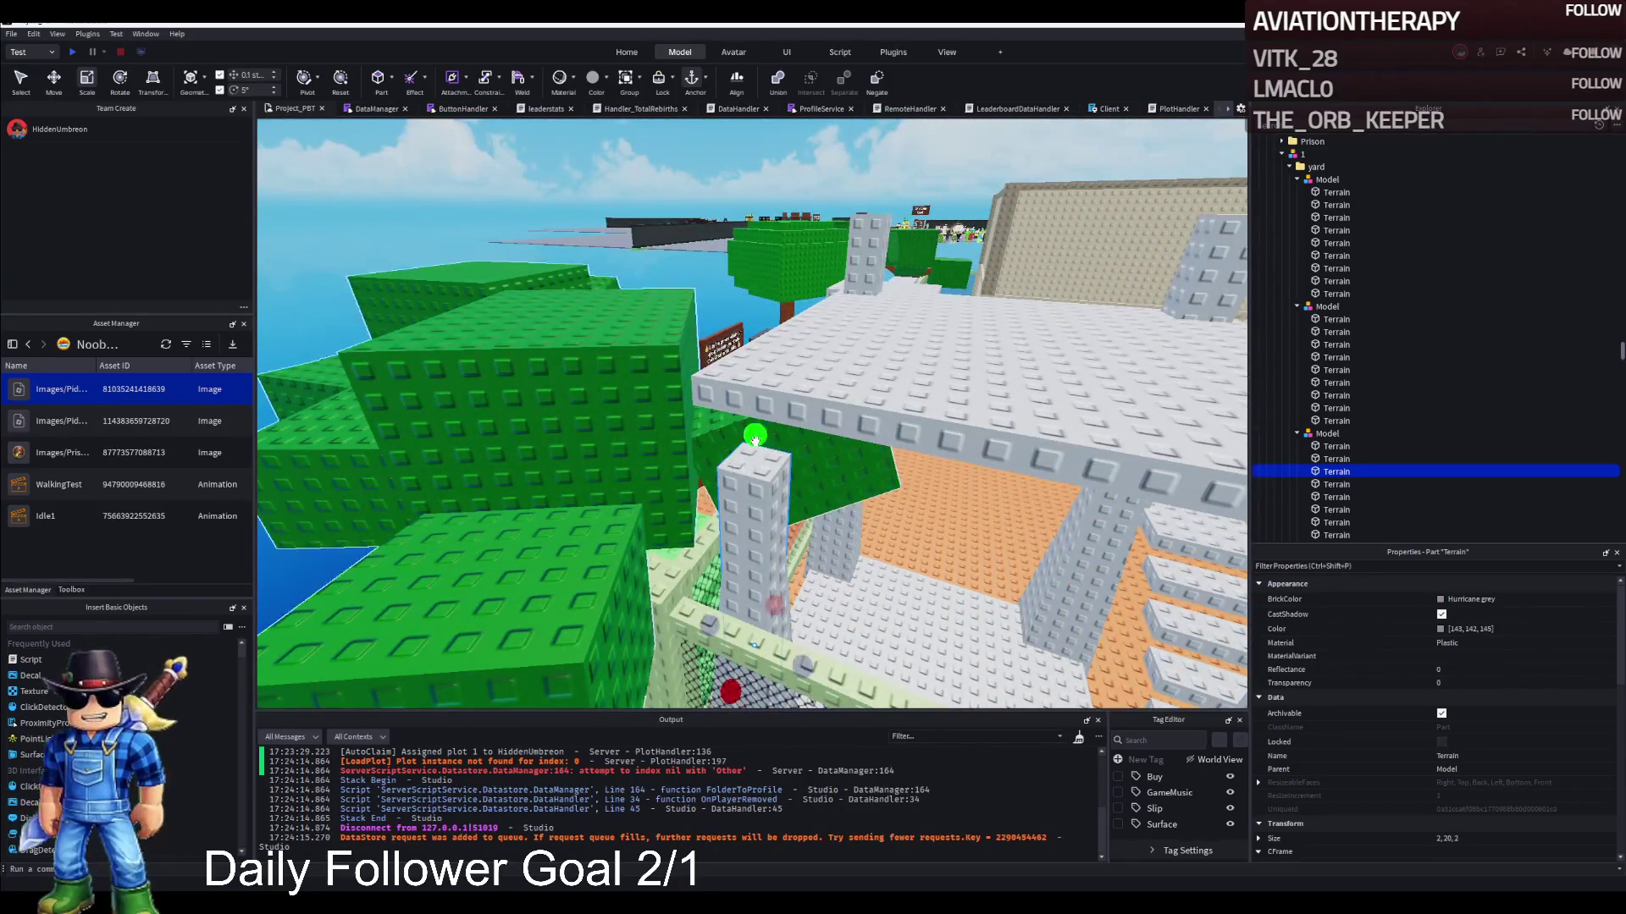
left_click_drag(754, 439, 737, 272)
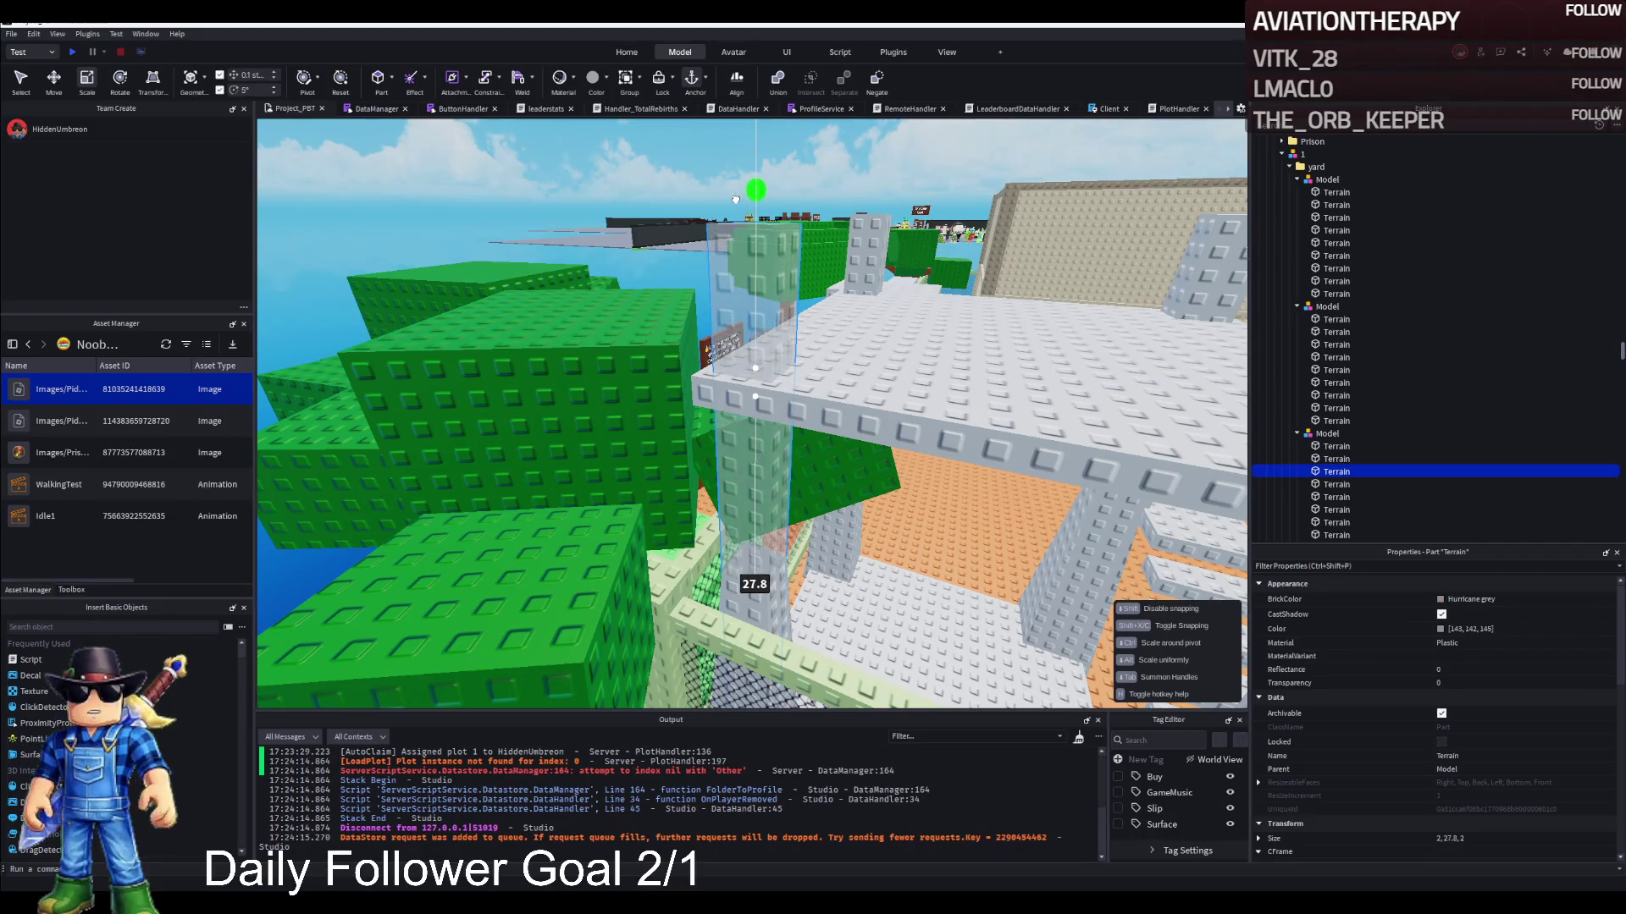
left_click_drag(731, 192, 656, 300)
Widen the small floor slab beside the platform to Size 5.9,1,5
key("w")
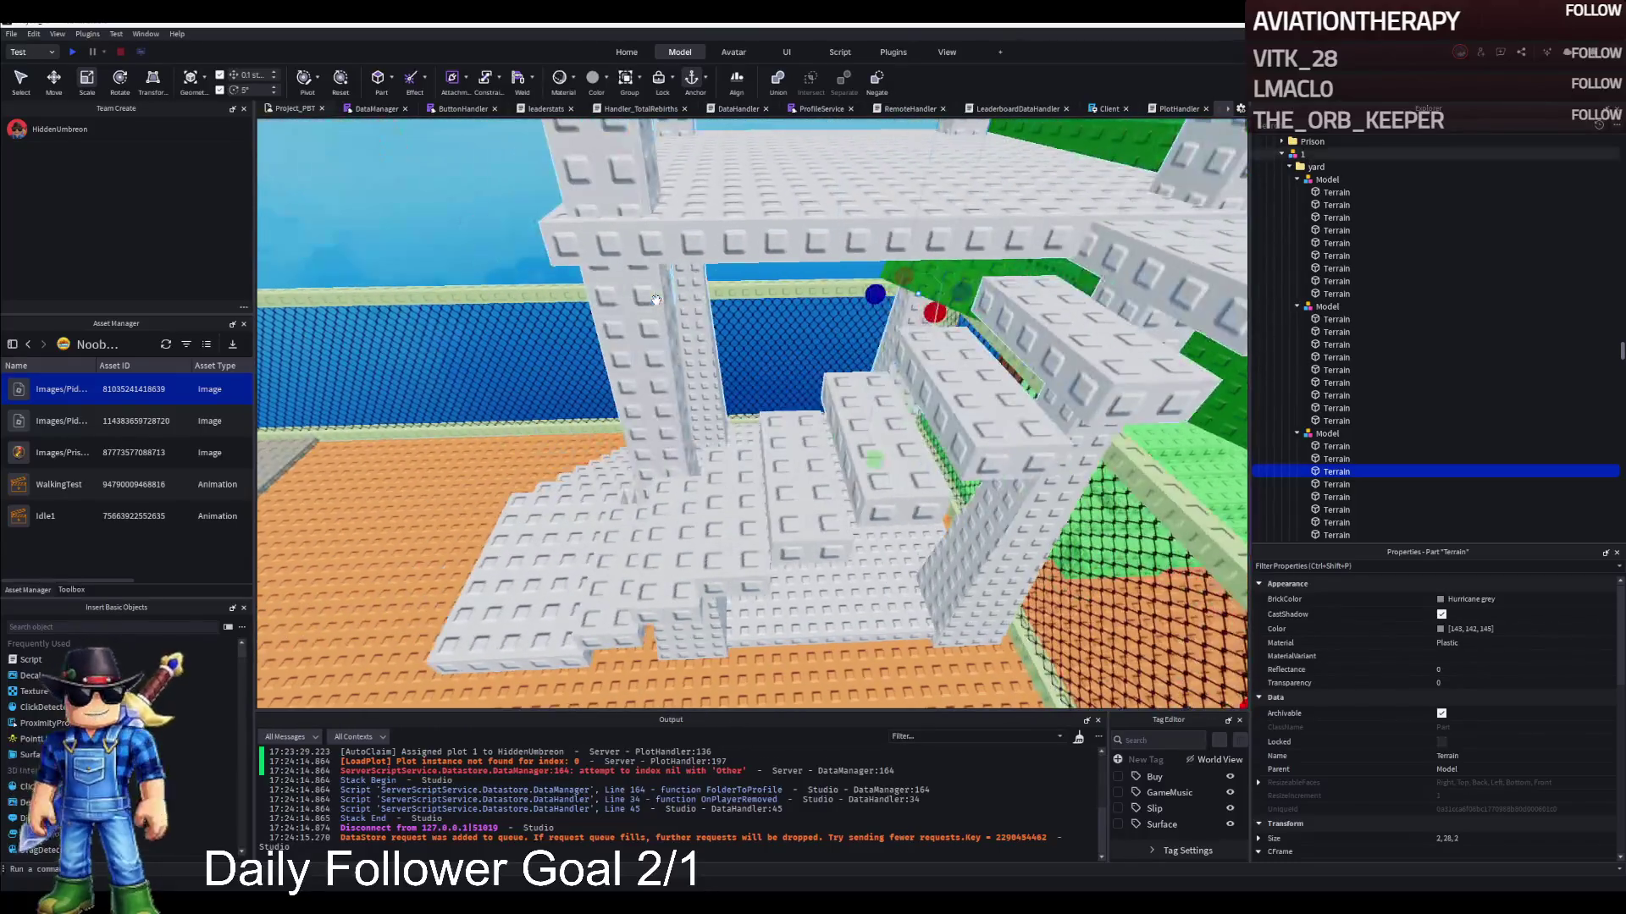
key("a")
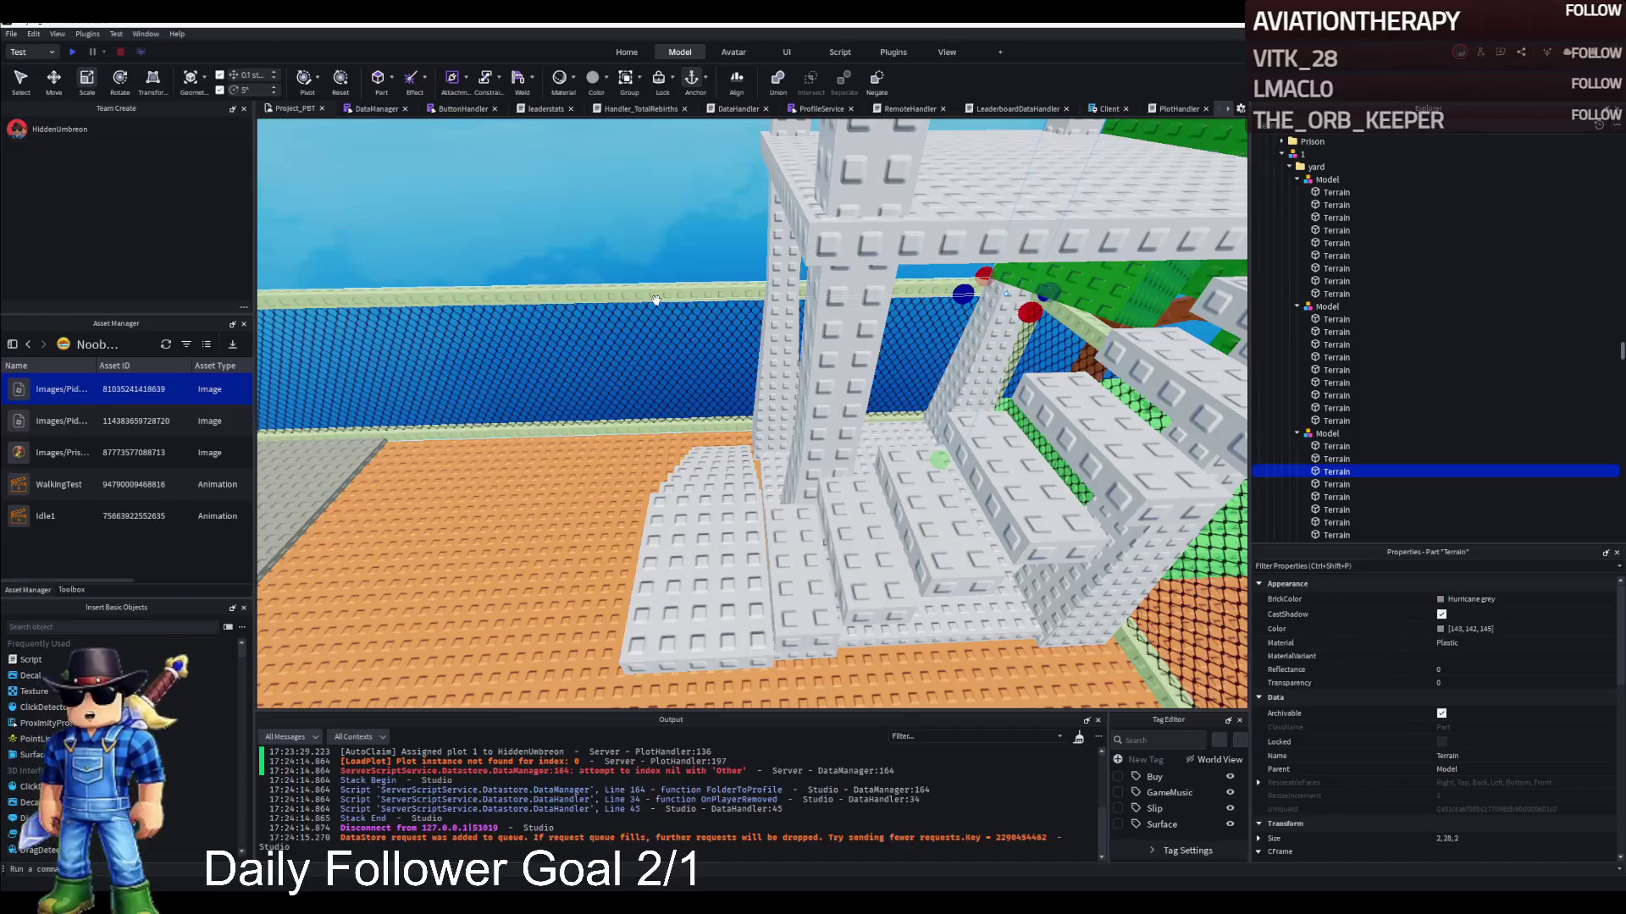
key("s")
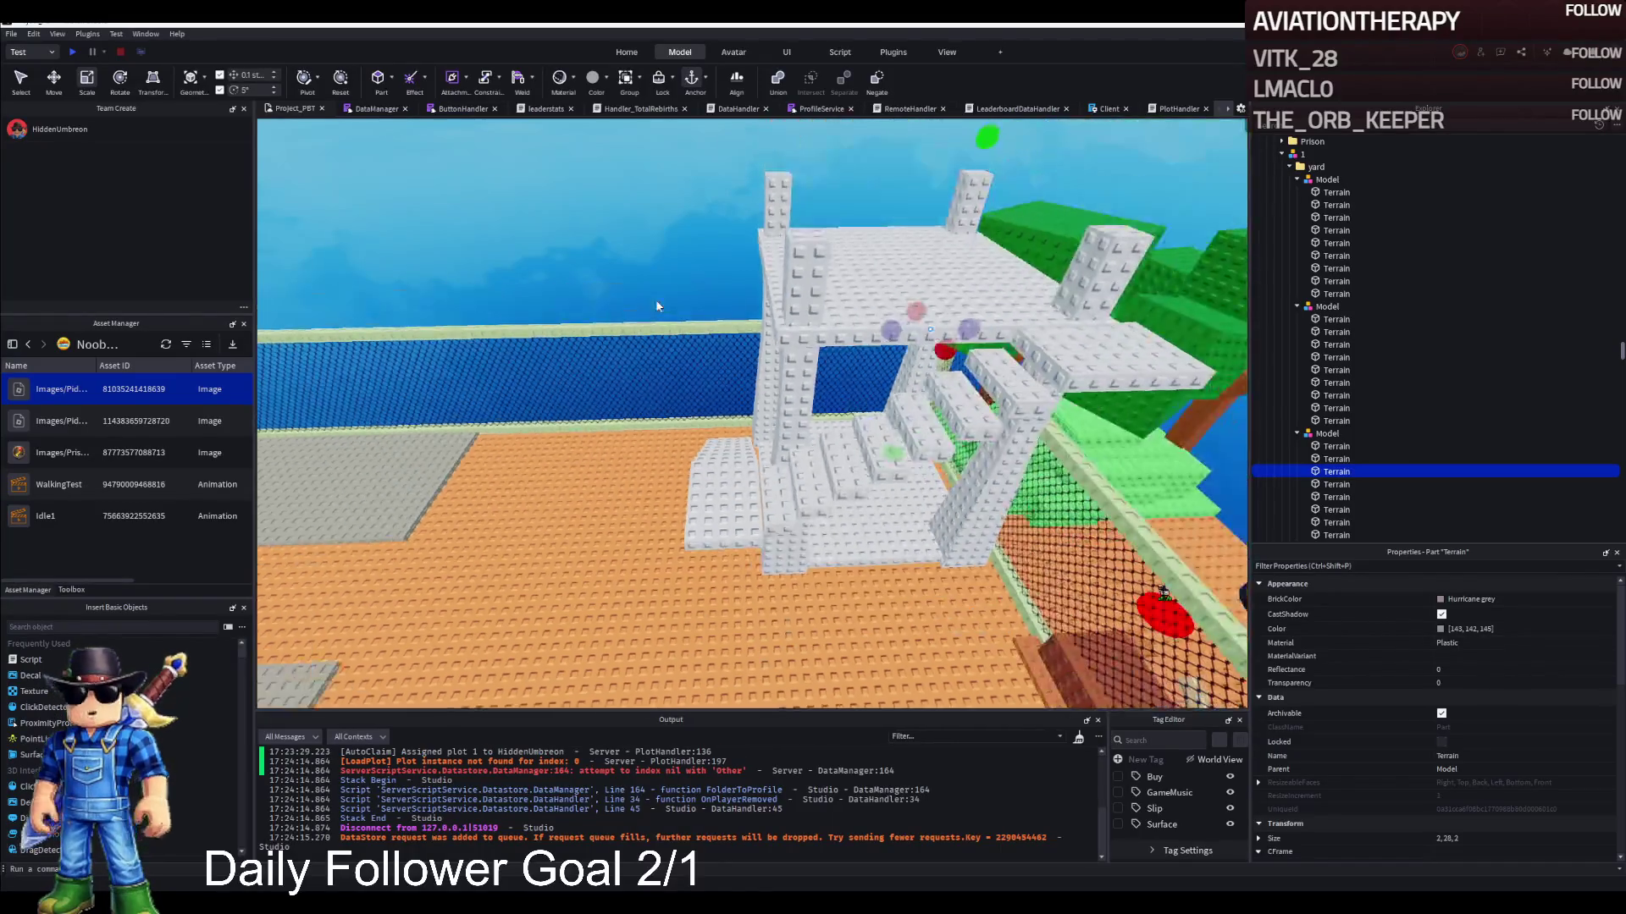
key("w")
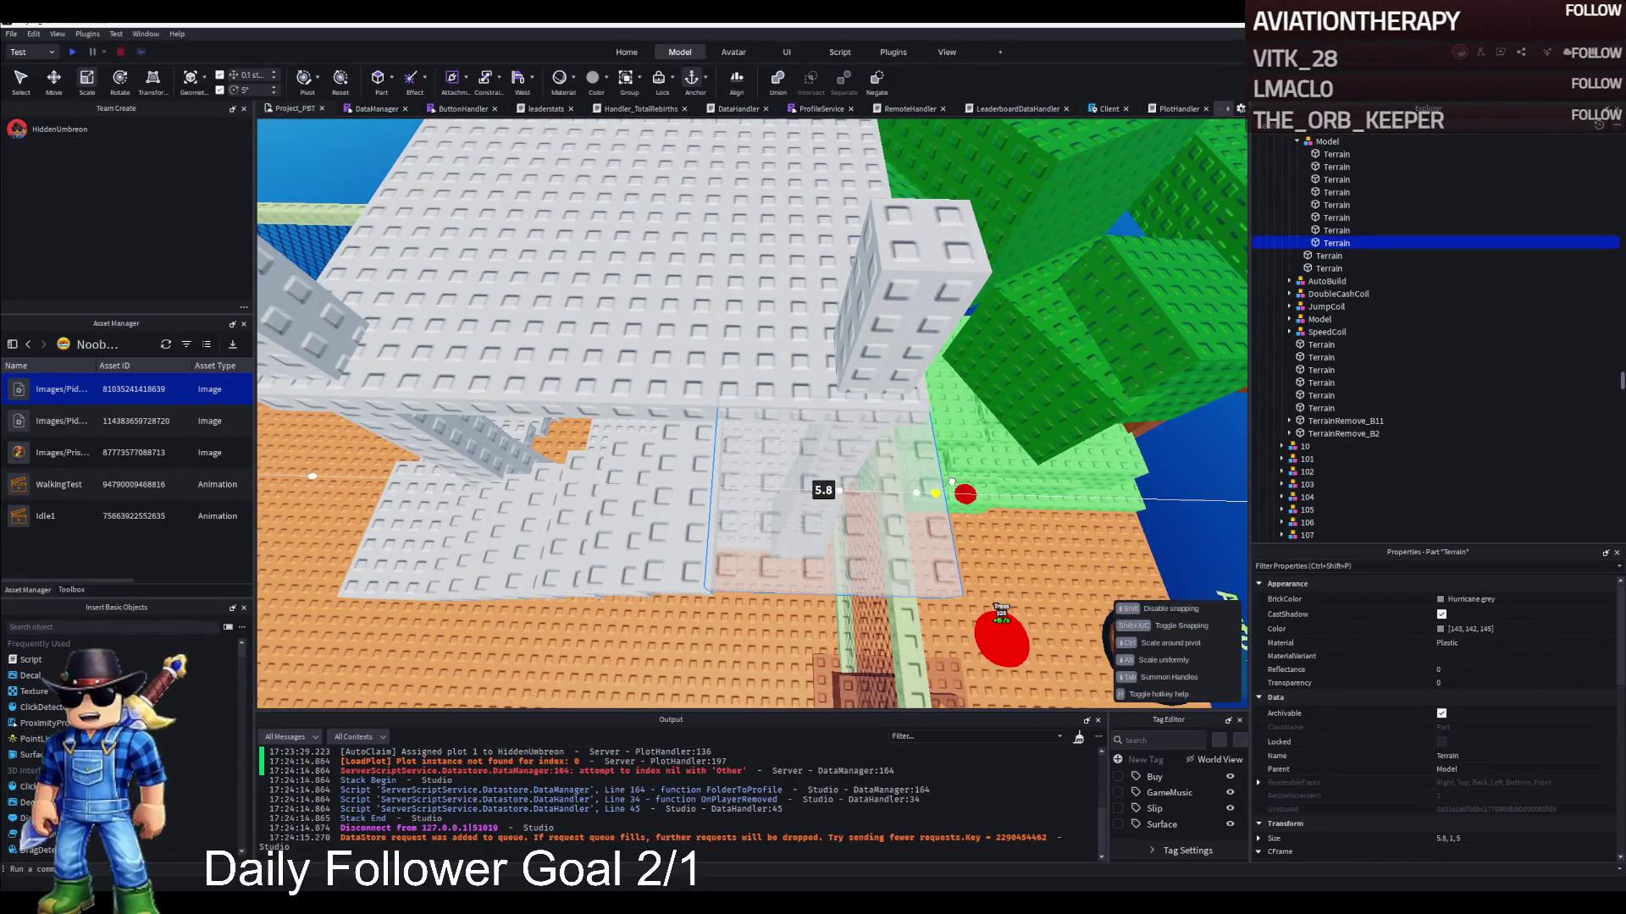
left_click_drag(954, 484, 954, 484)
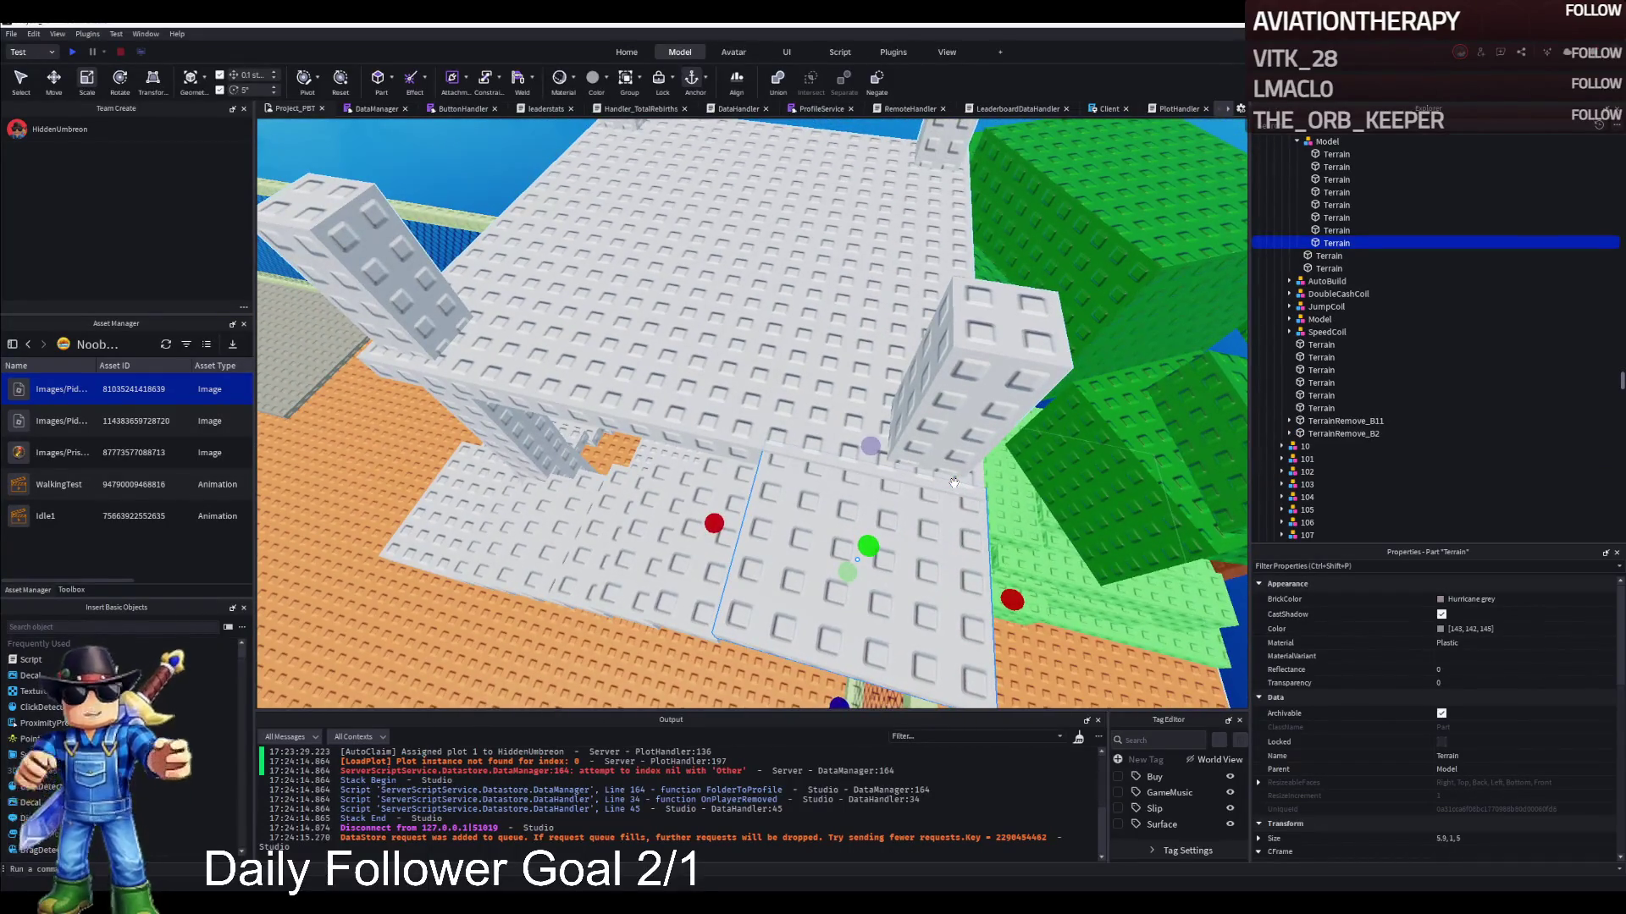
key("a")
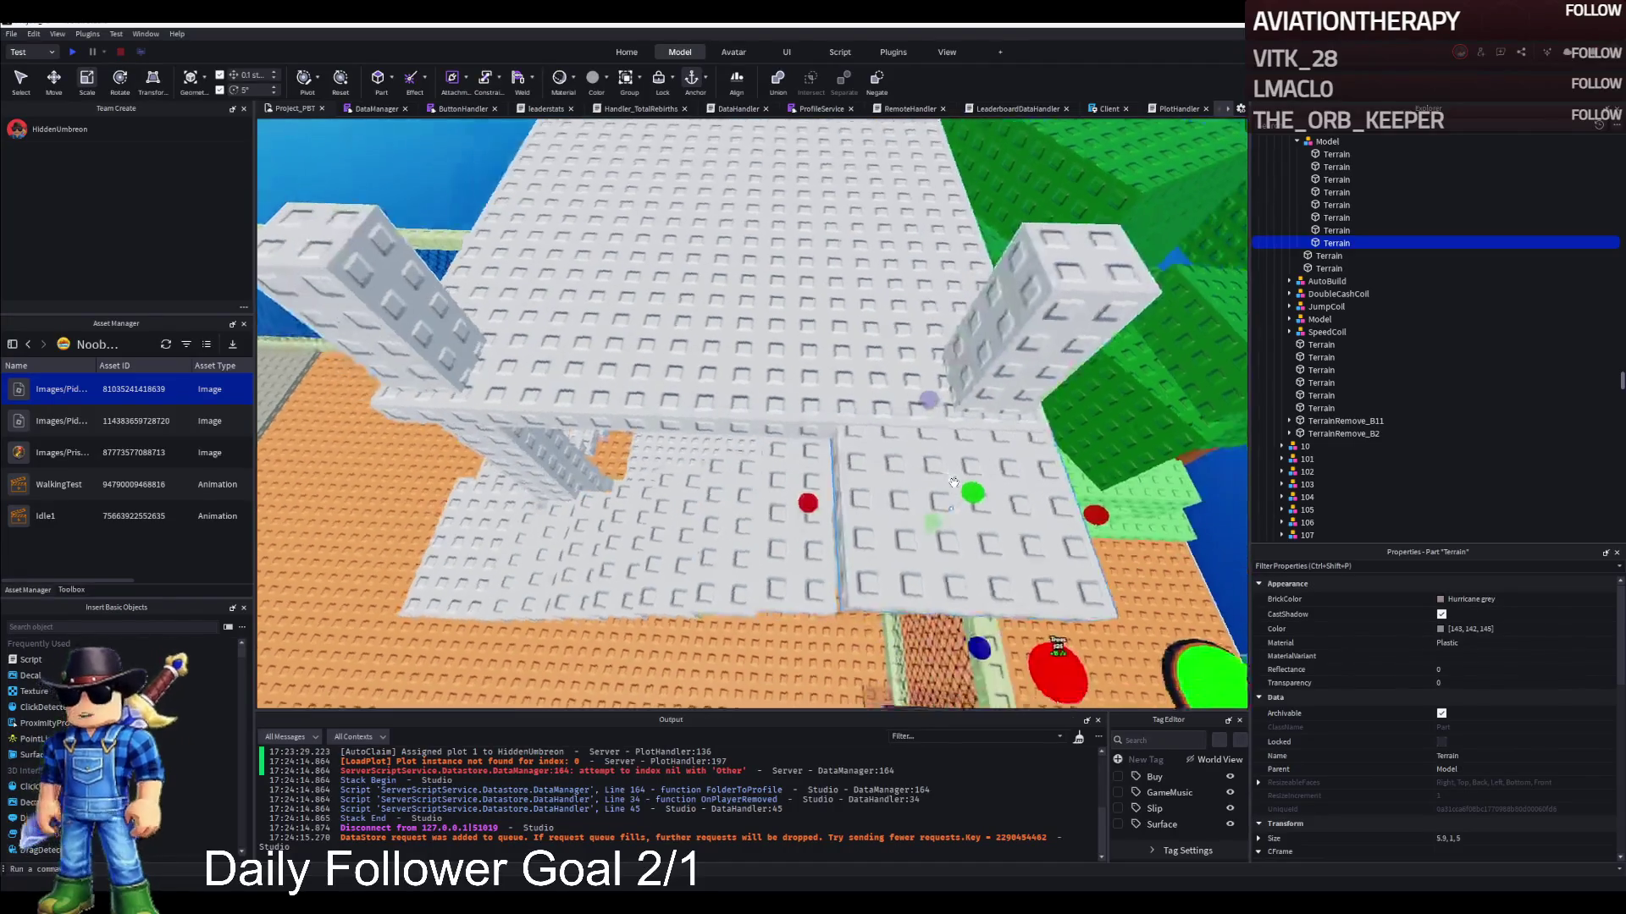
left_click_drag(956, 484, 878, 475)
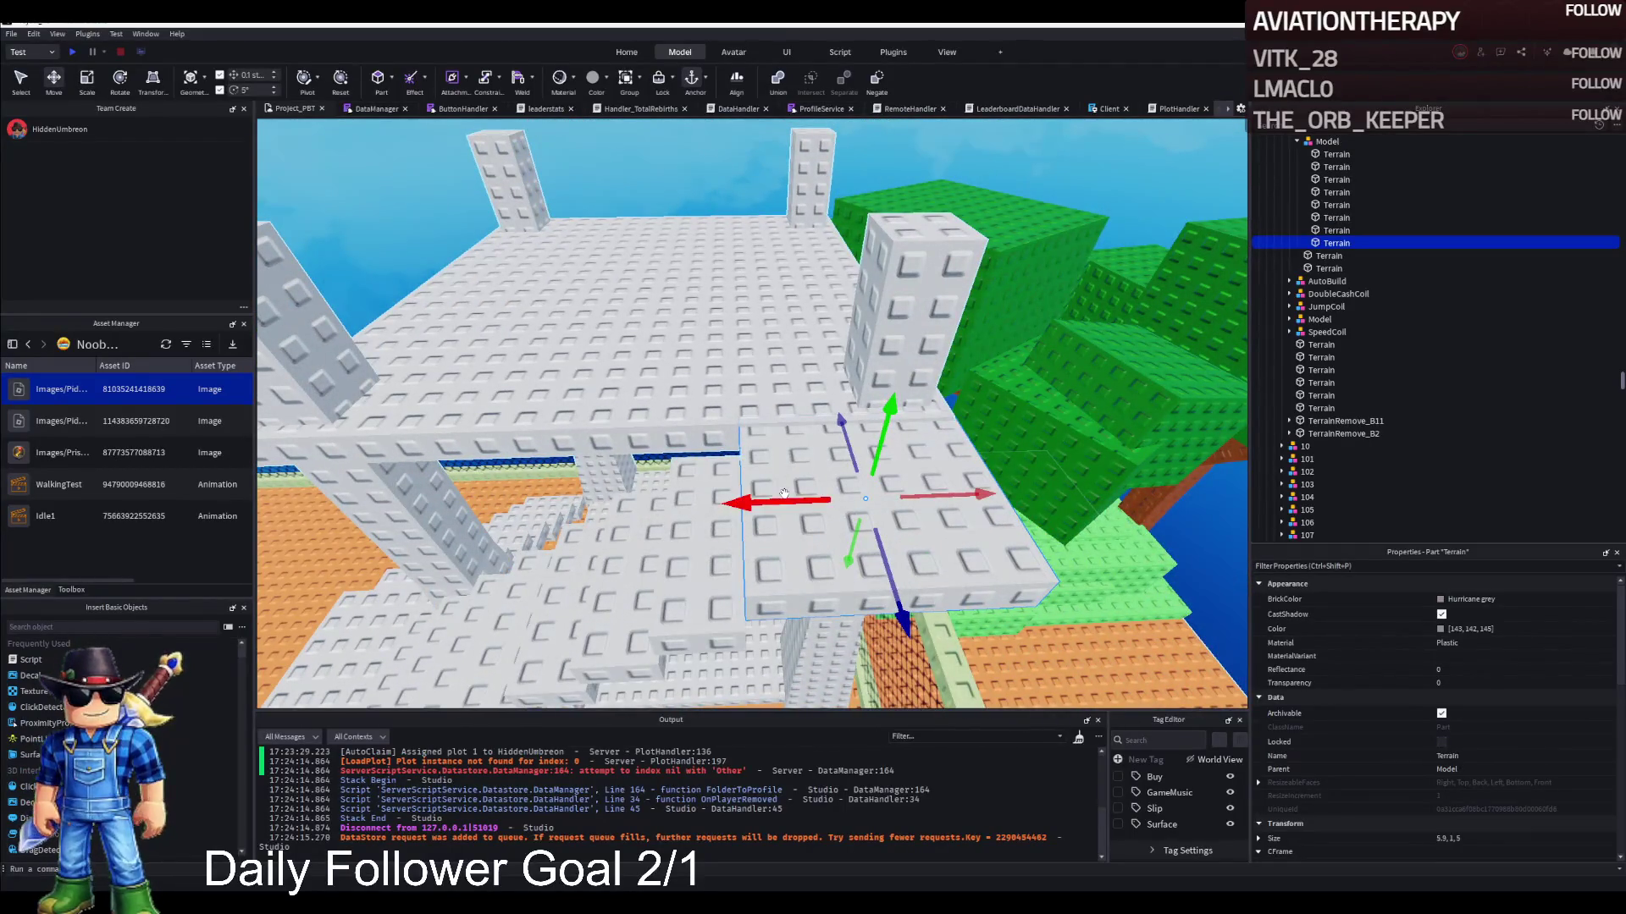
left_click_drag(675, 491, 675, 491)
key("a")
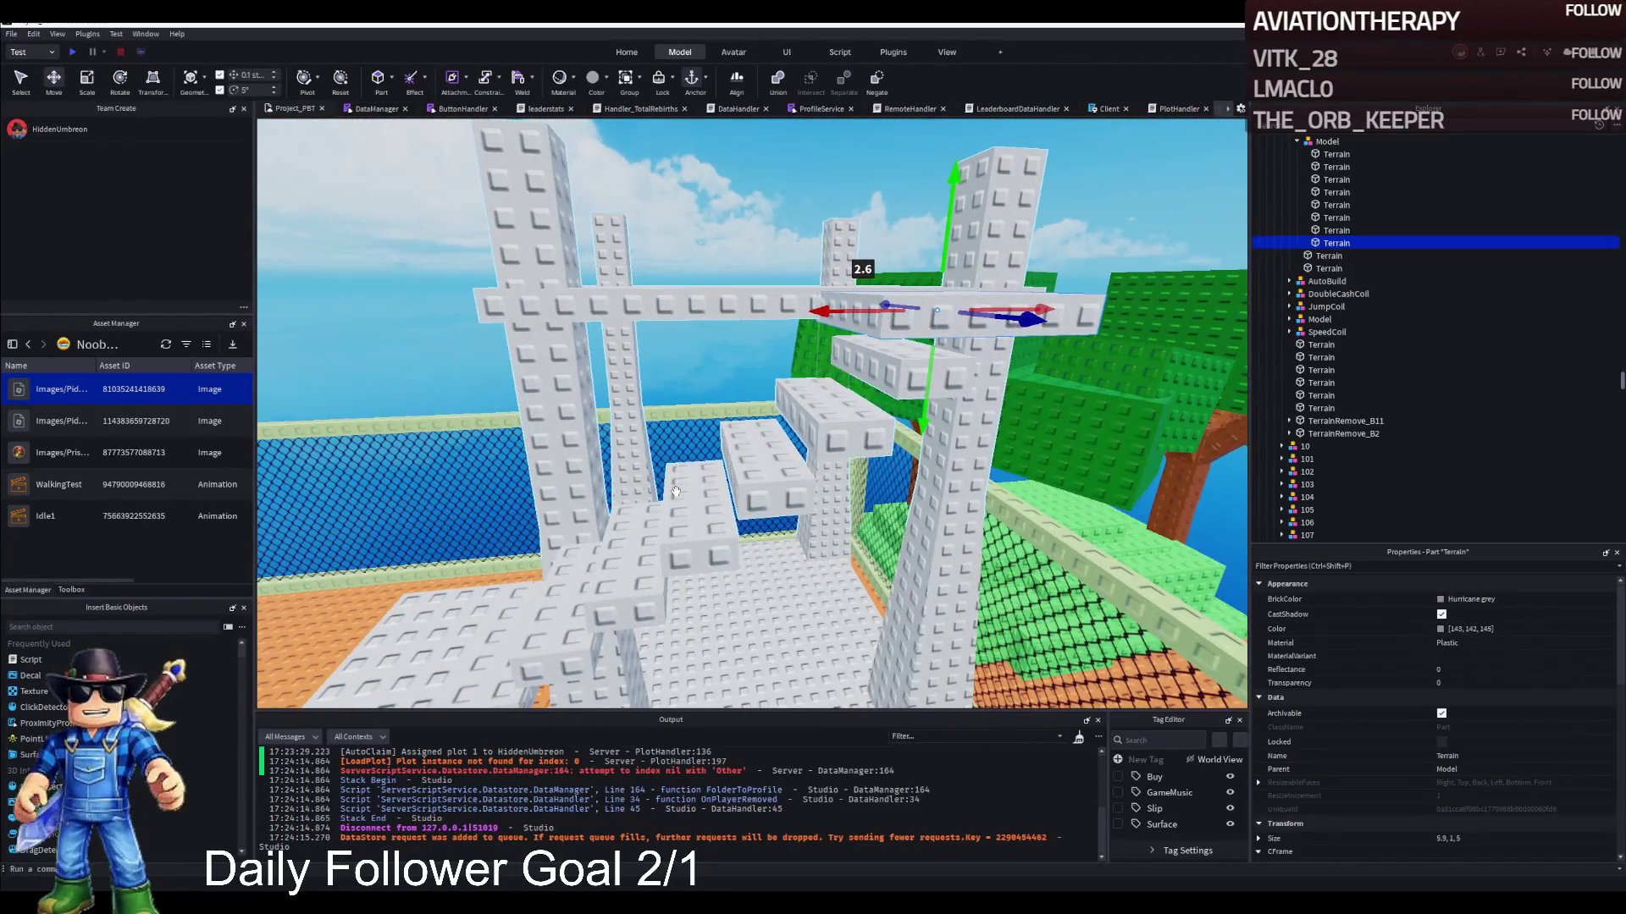
key("d")
key("w")
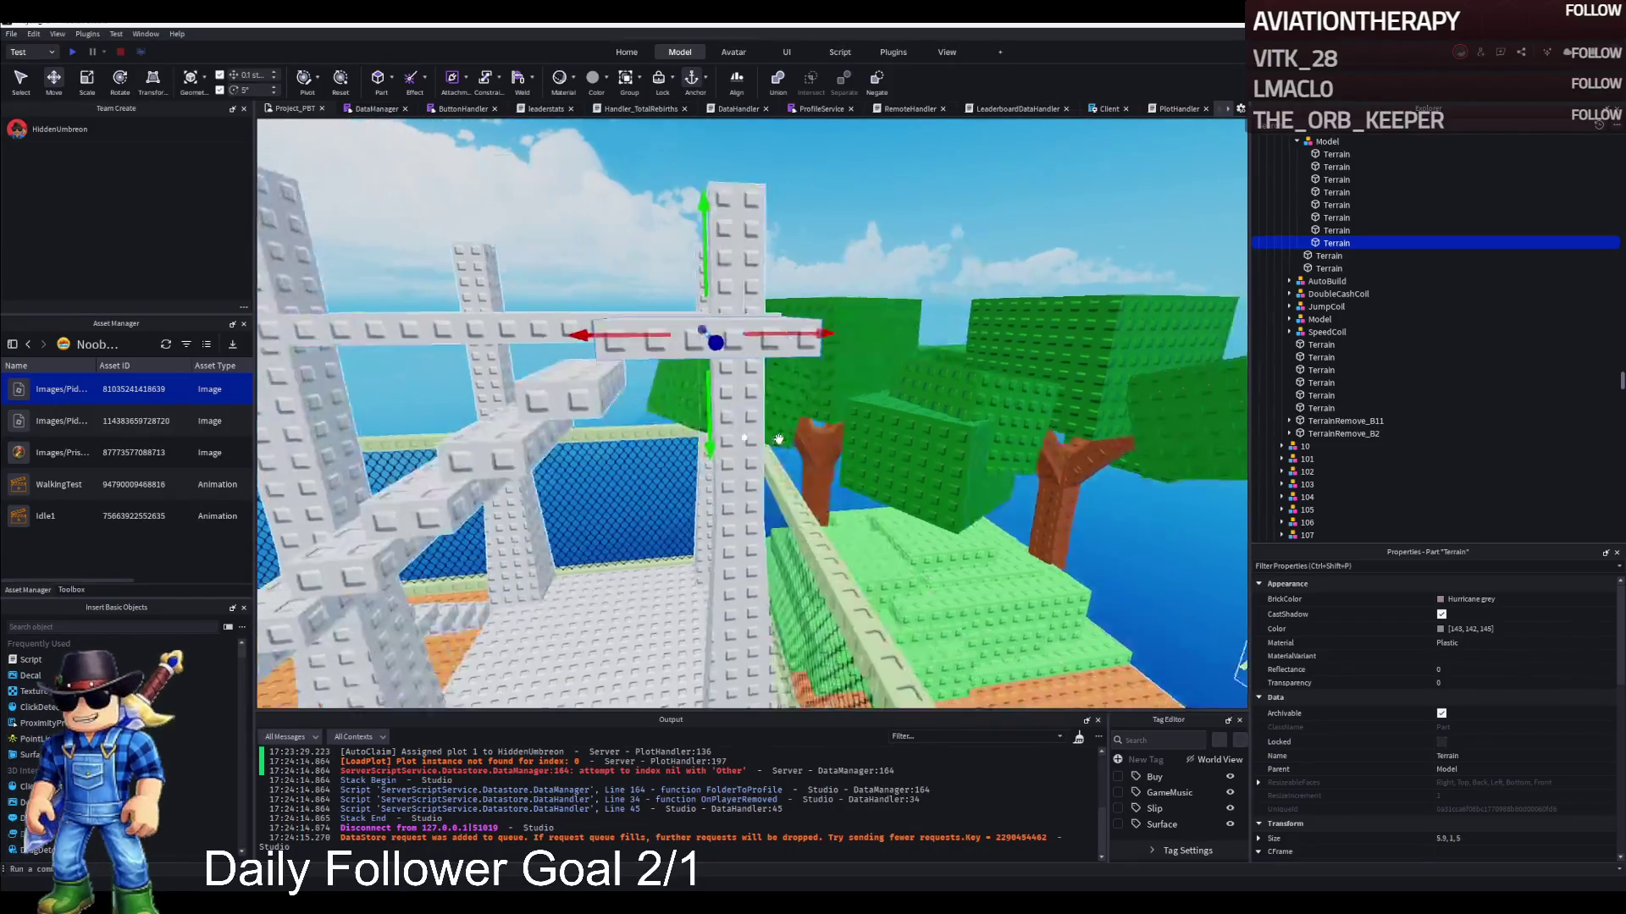
key("e")
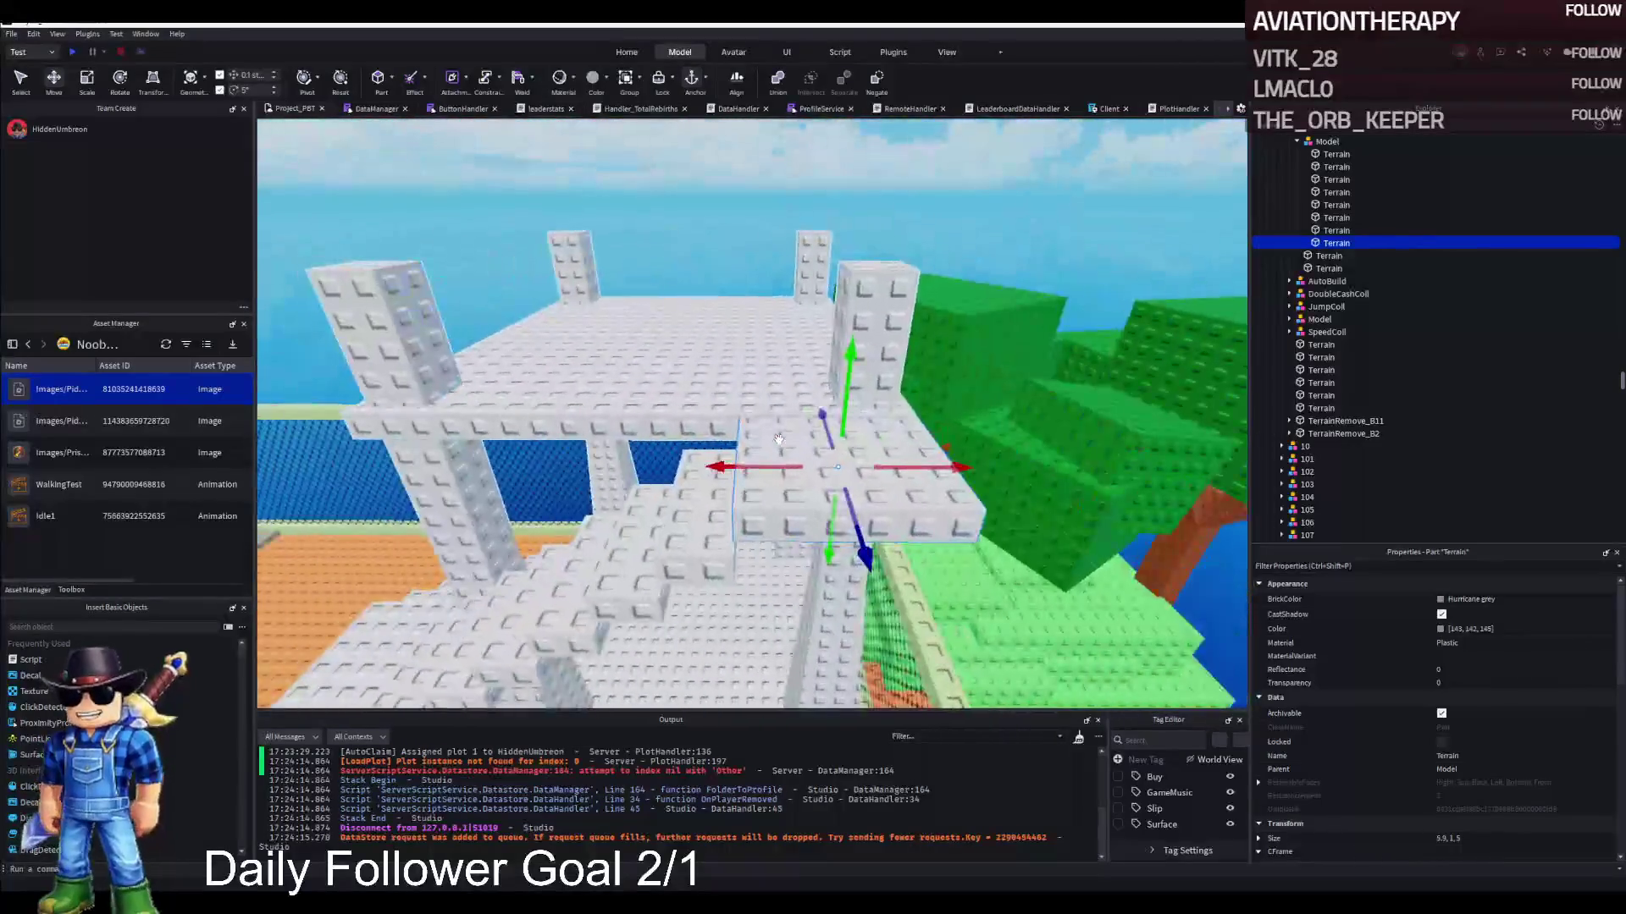
key("s")
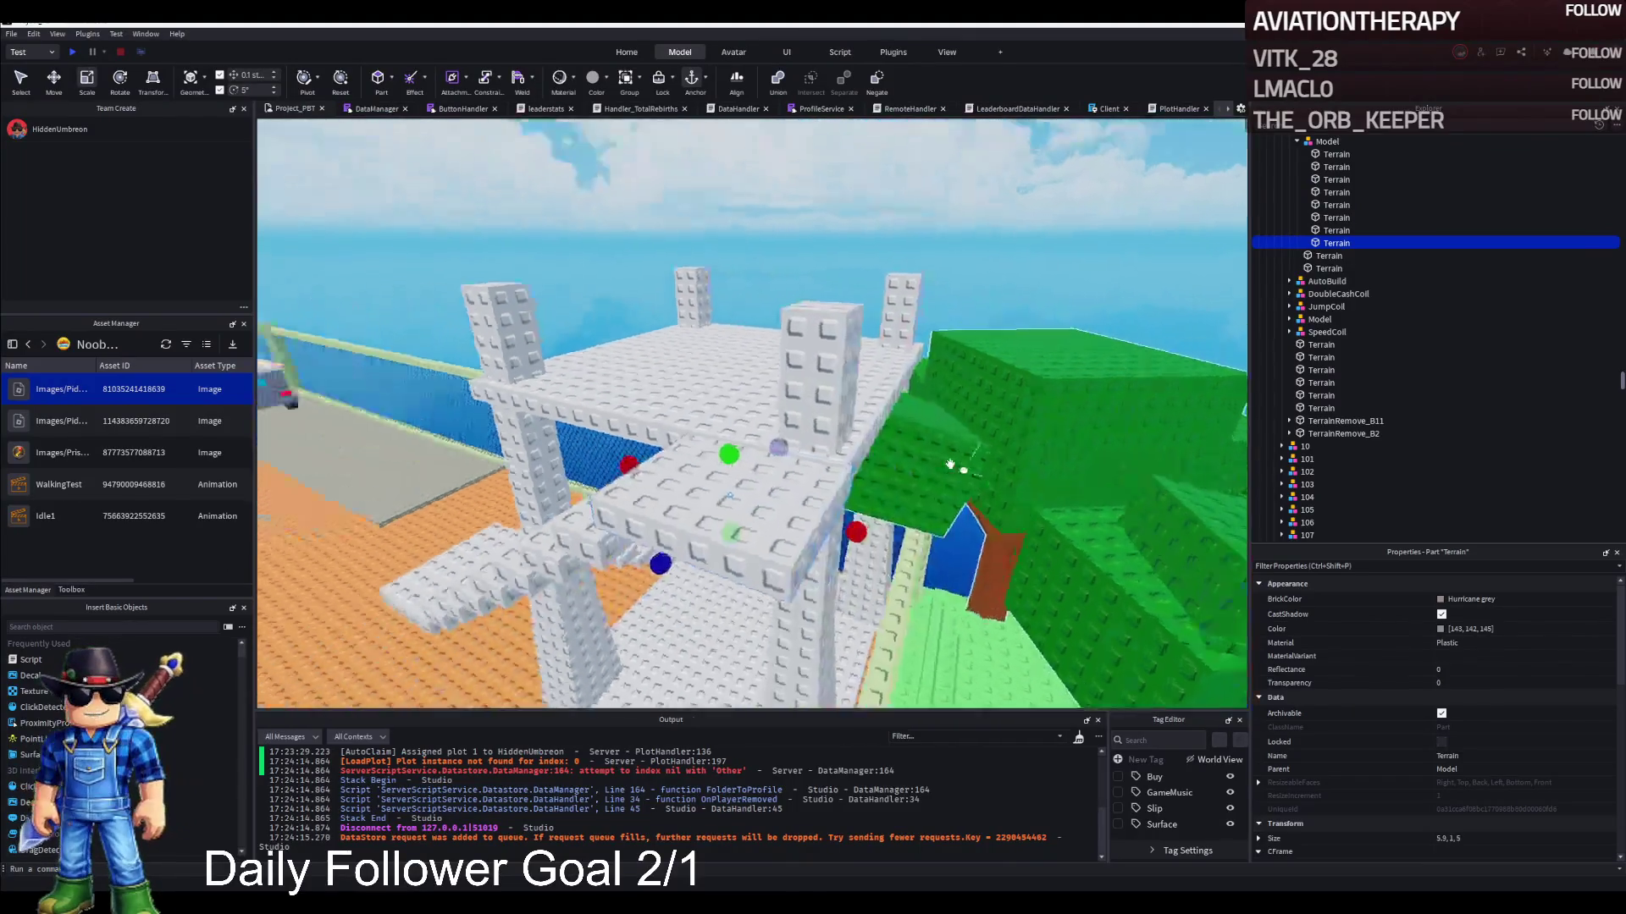
key("q")
key("w")
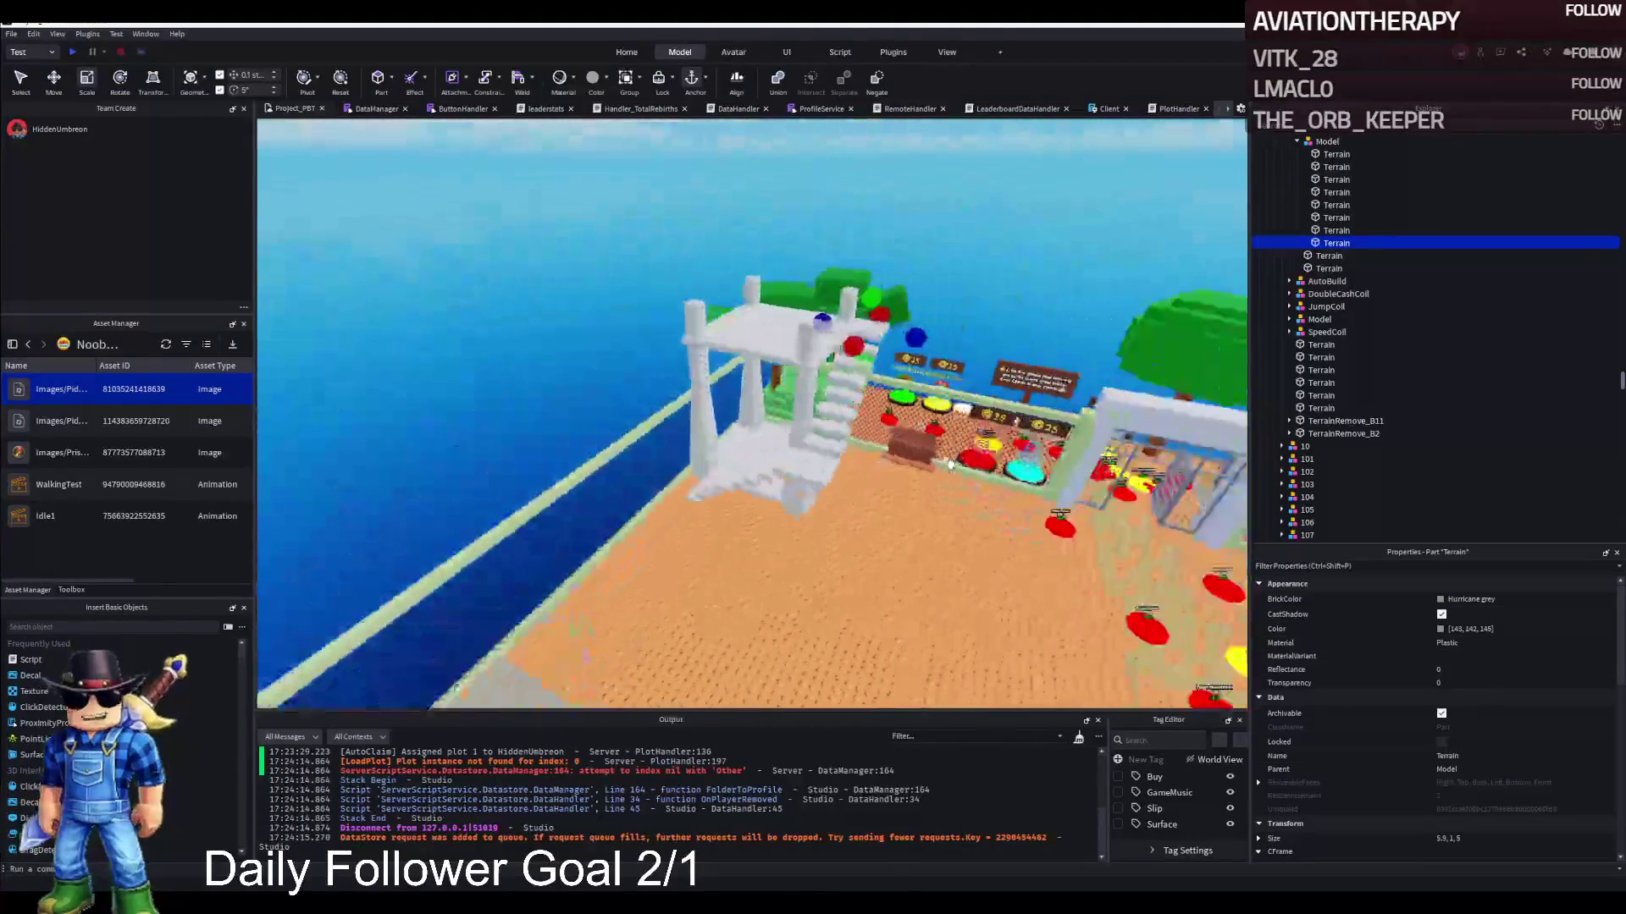
left_click(1066, 460)
key("f")
key("w")
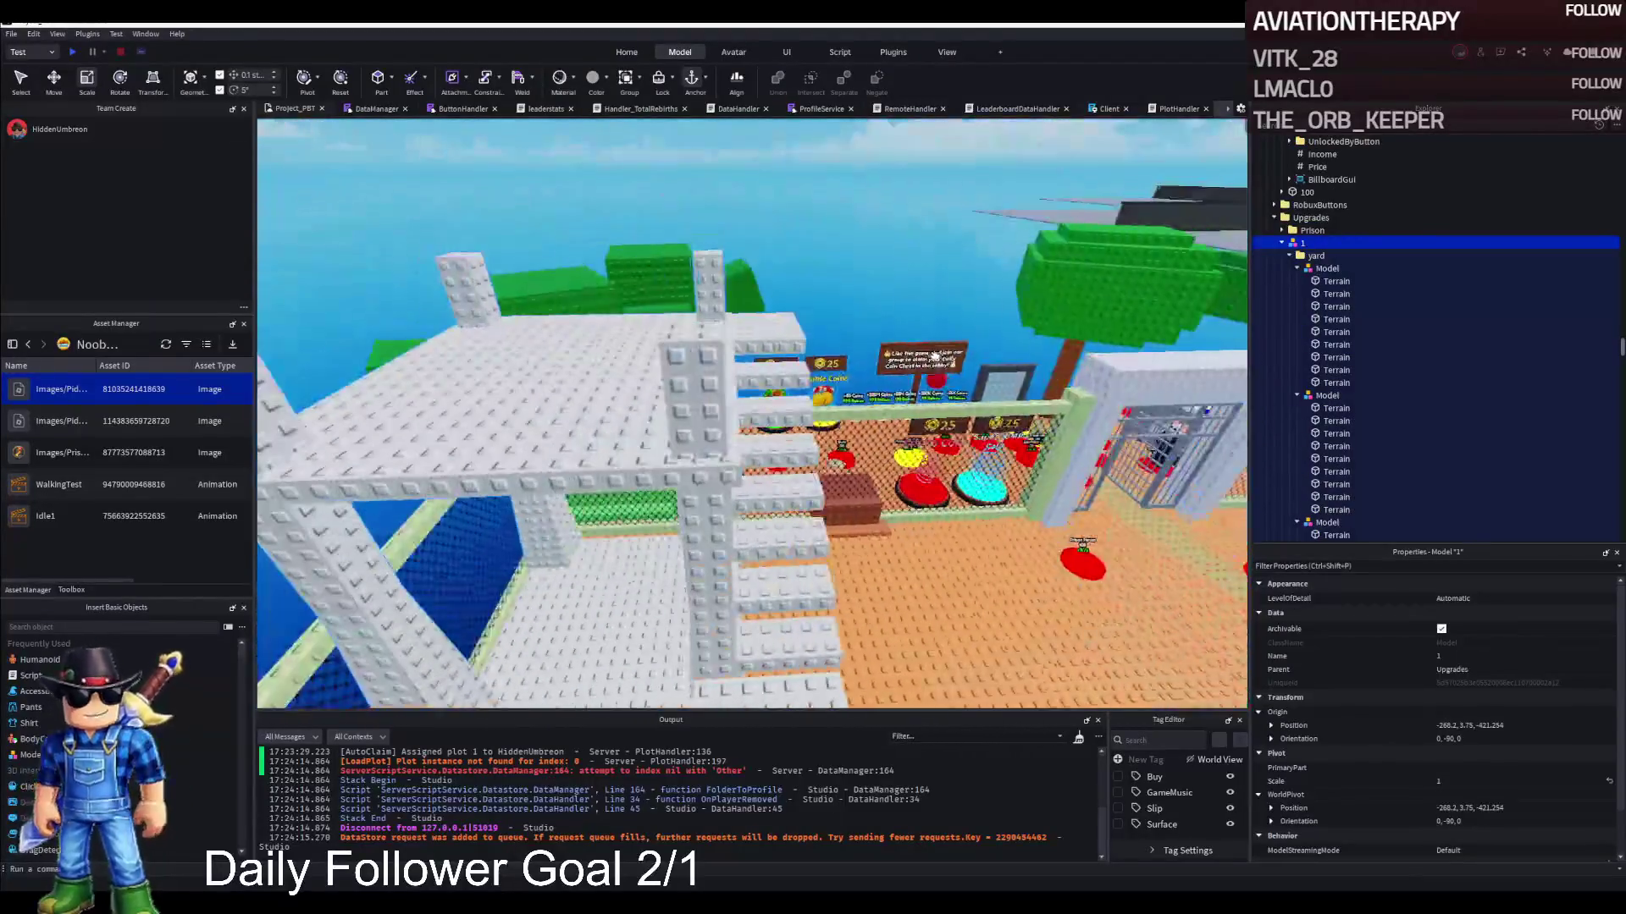
left_click(707, 280)
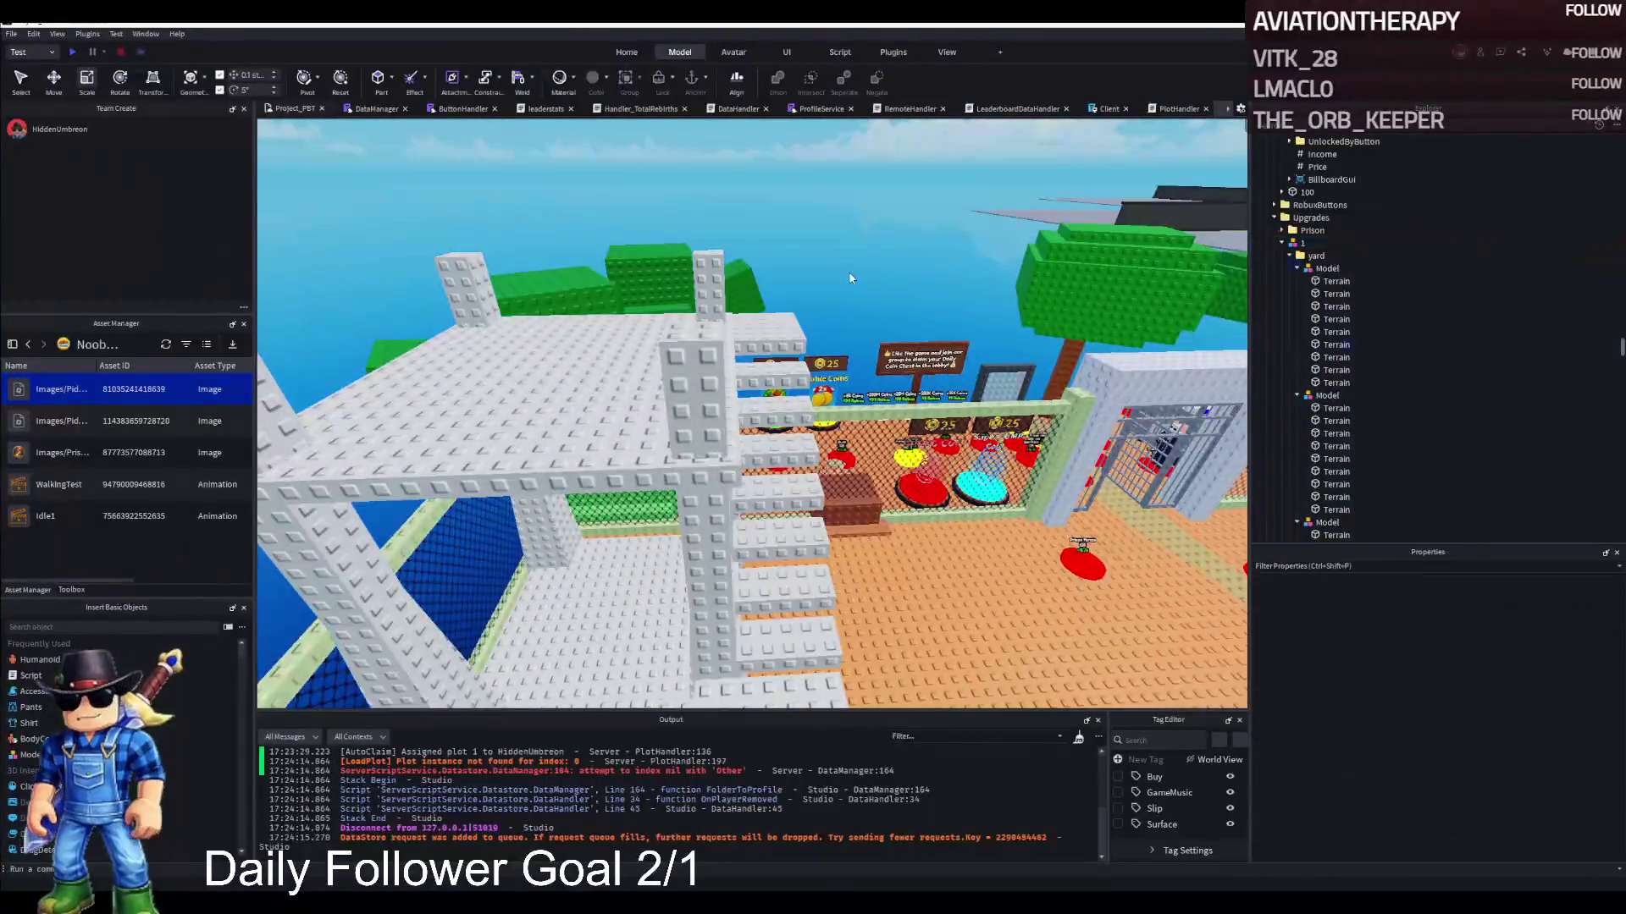
Scale the tall white pillar up to Size 2, 23, 2
key("w")
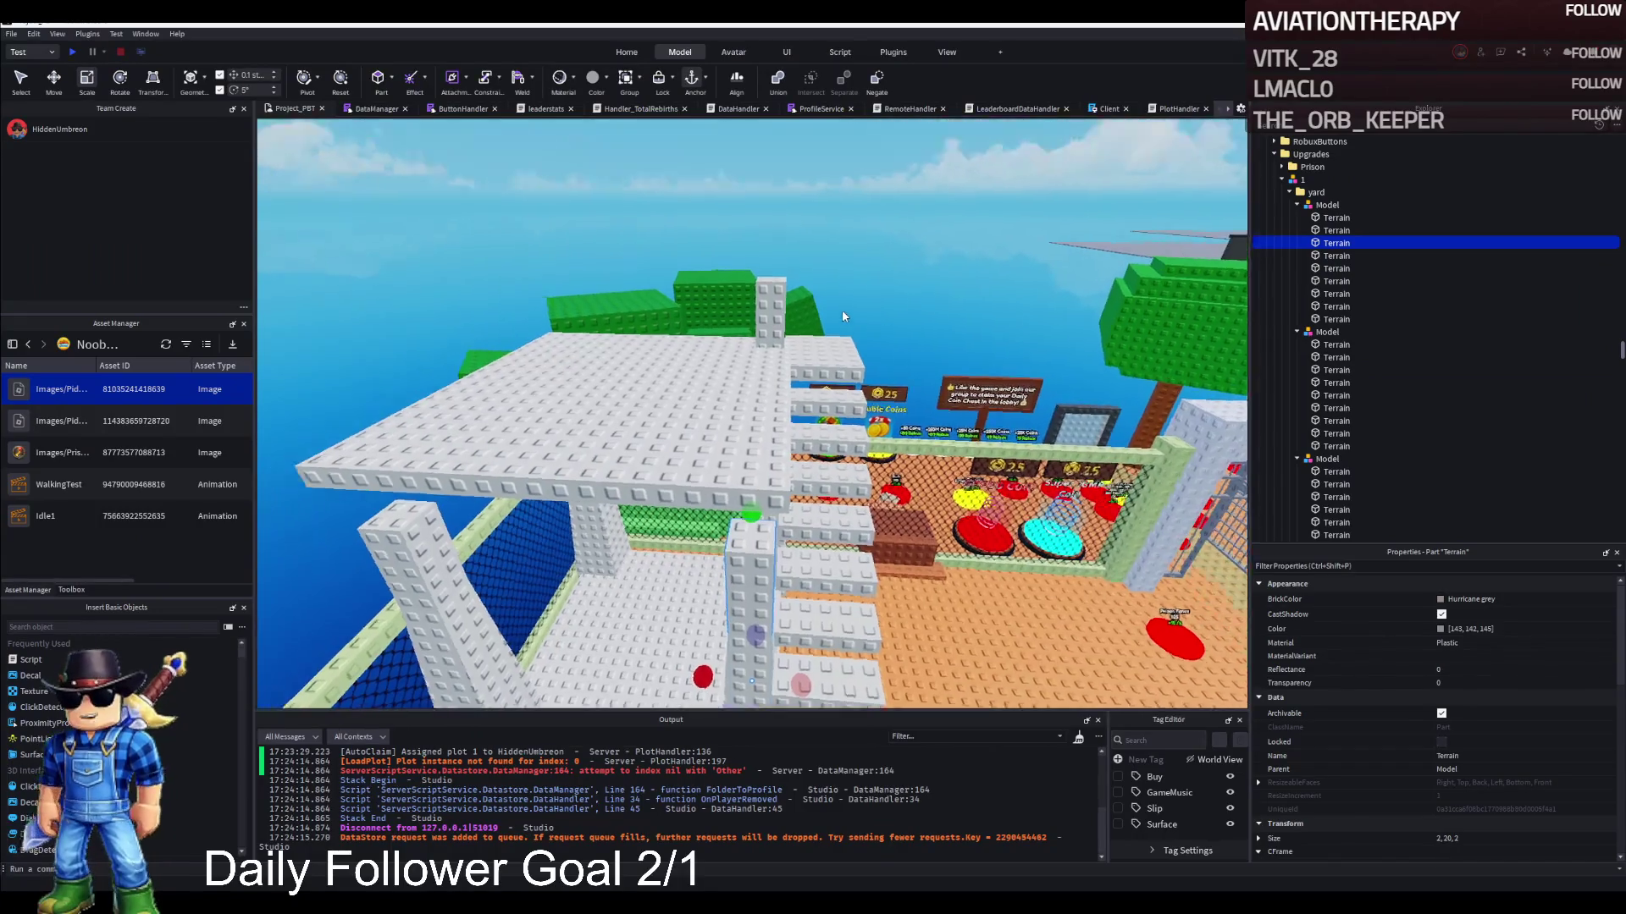
left_click(814, 330)
scroll(814, 331, "up", 5)
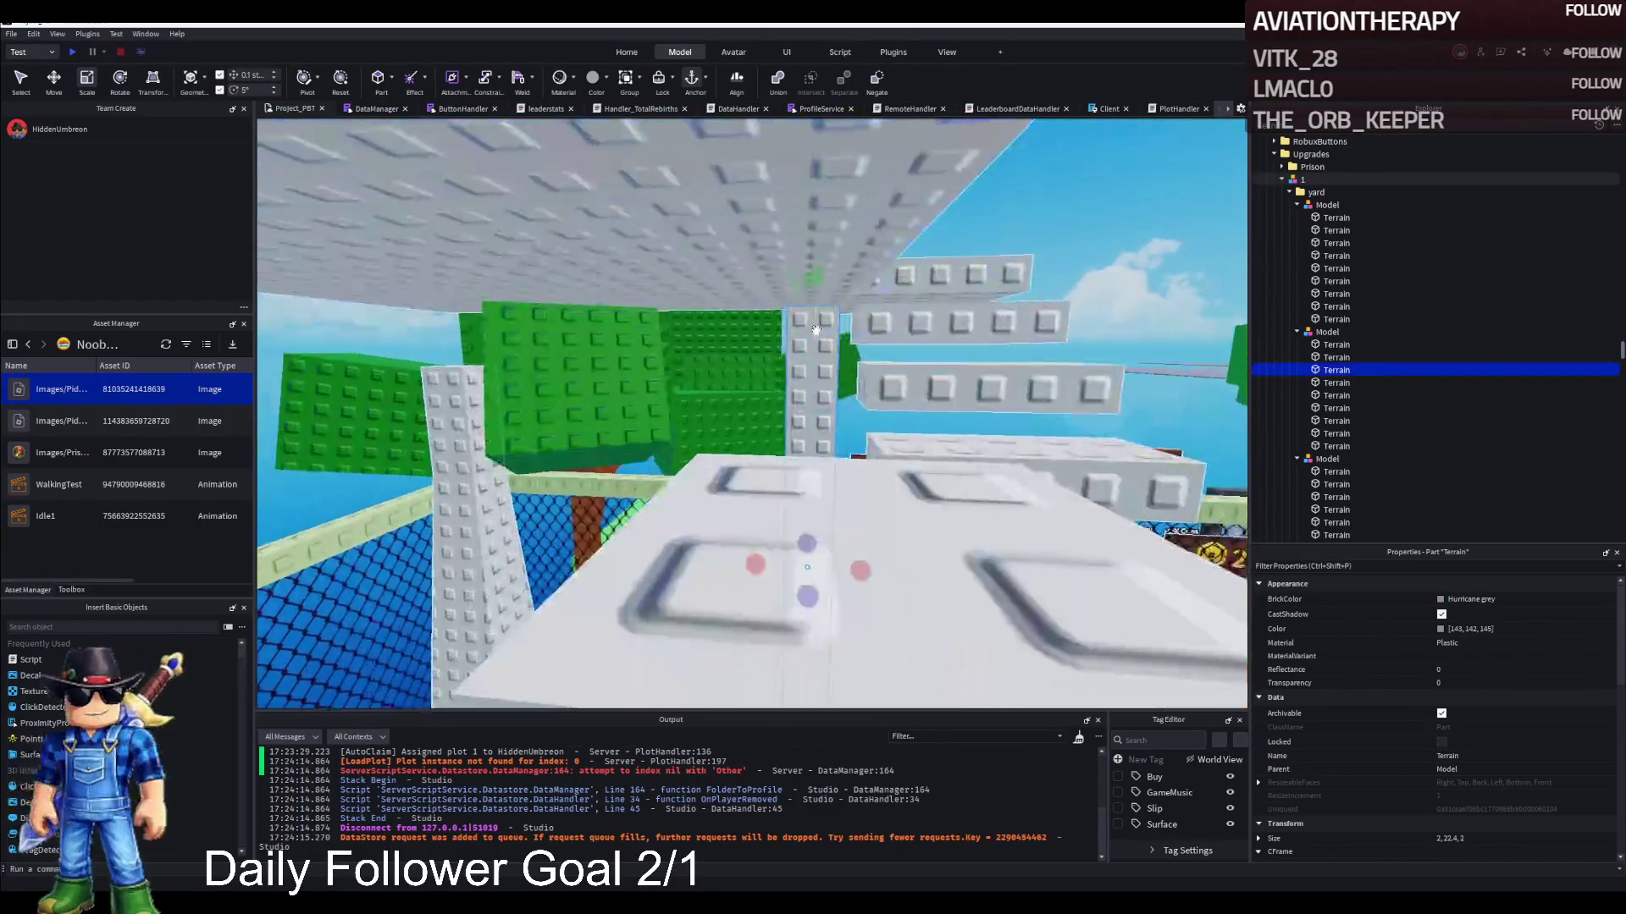
scroll(814, 330, "down", 5)
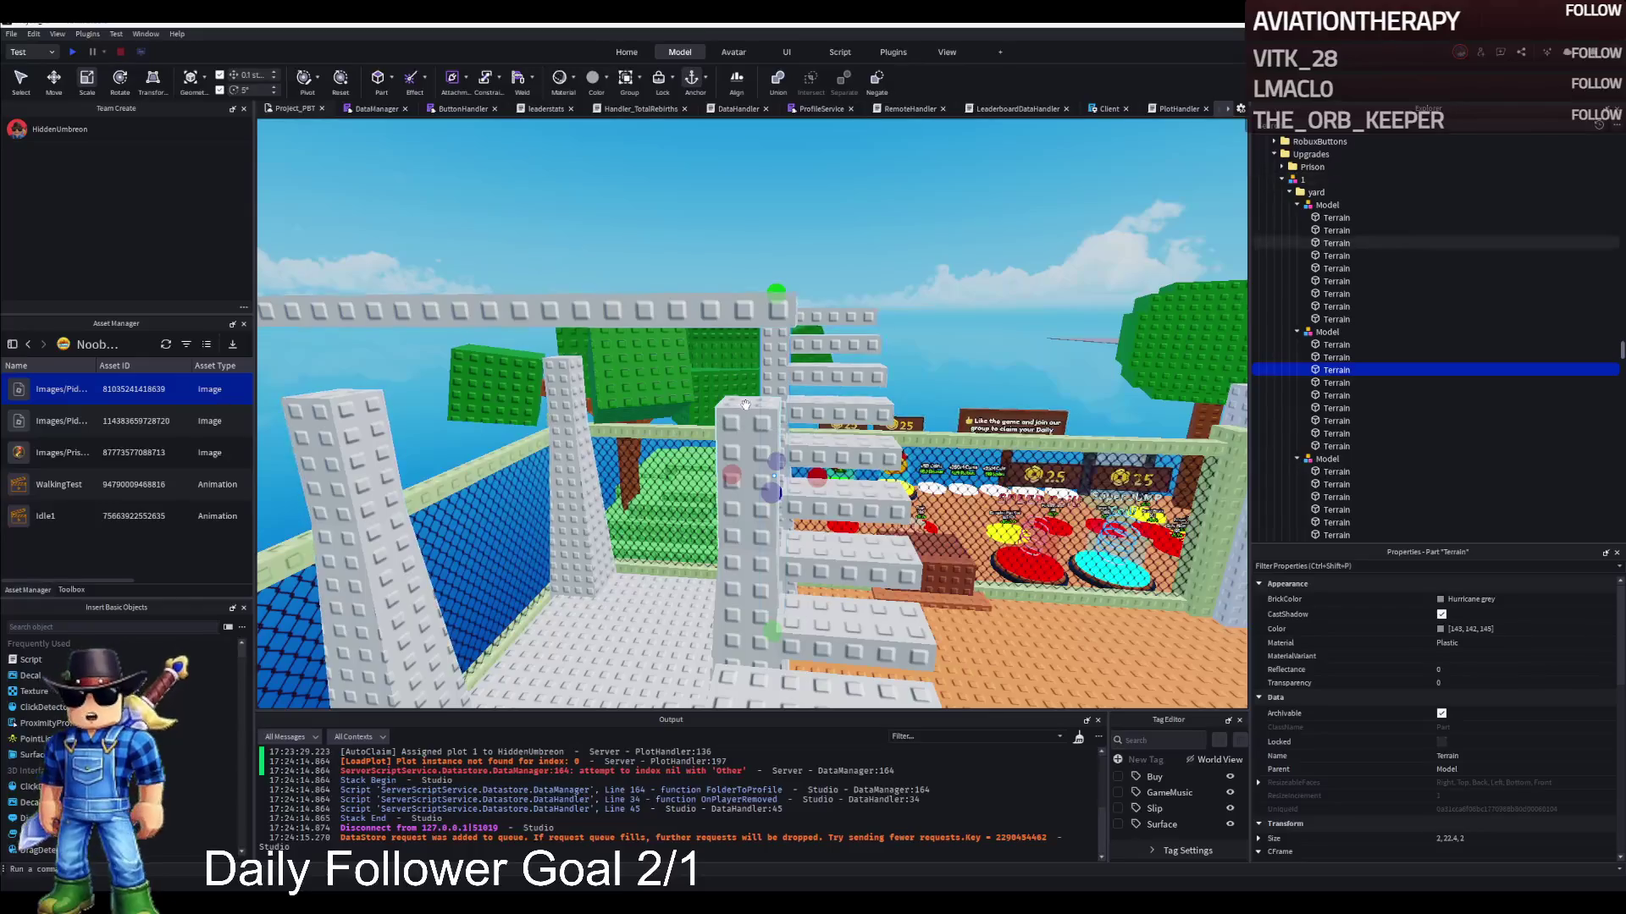
scroll(776, 297, "up", 3)
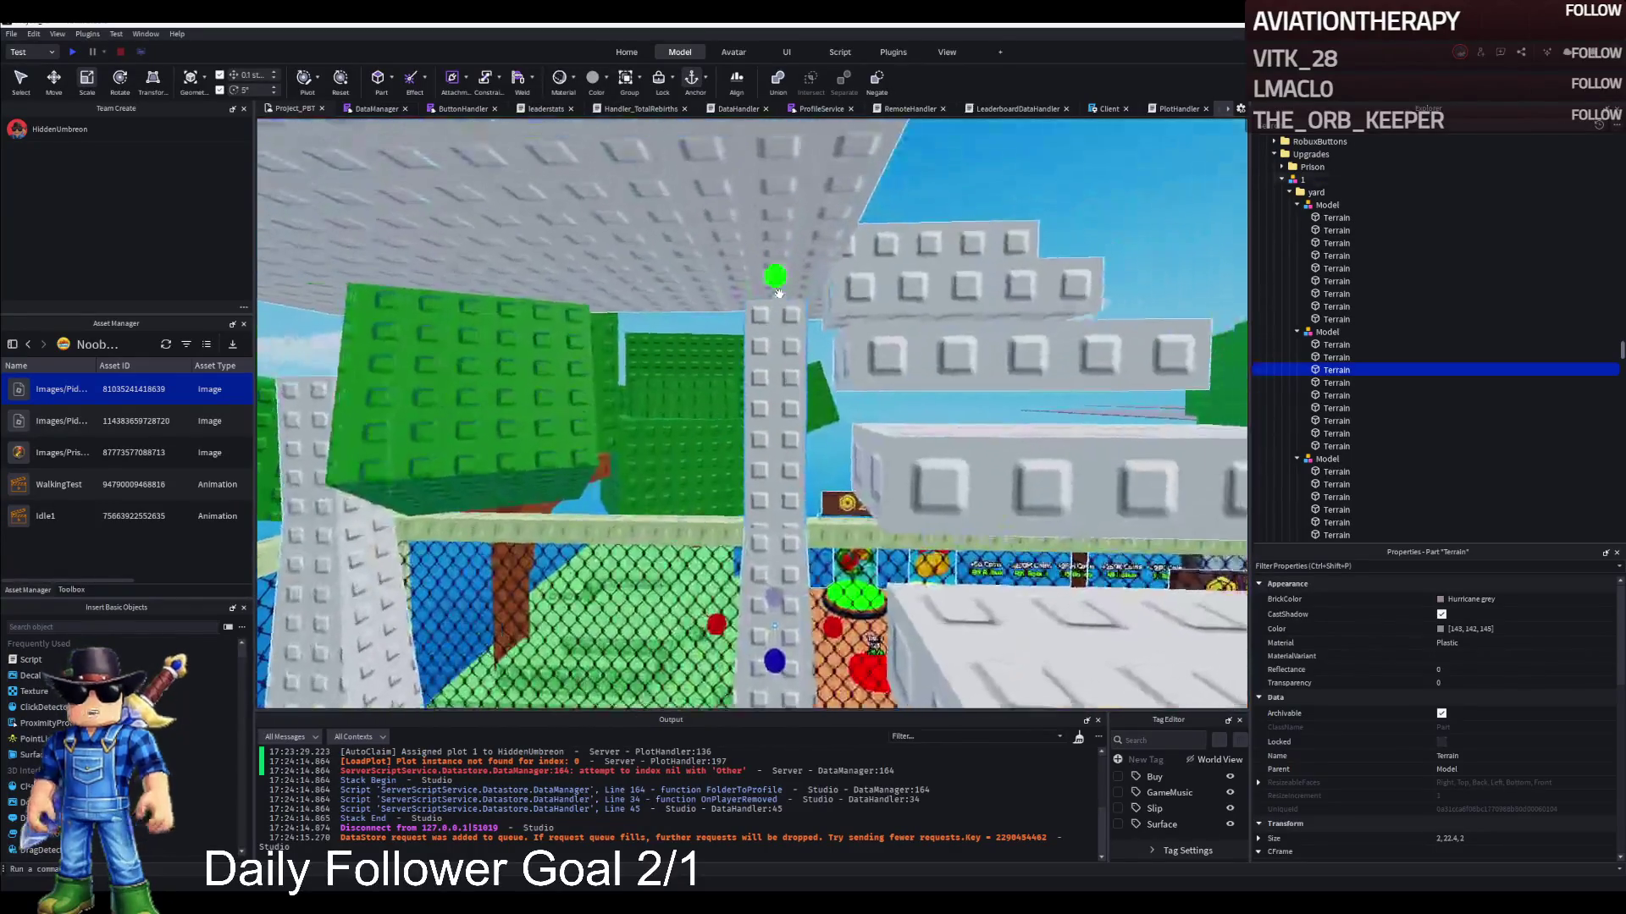
left_click_drag(771, 279, 773, 273)
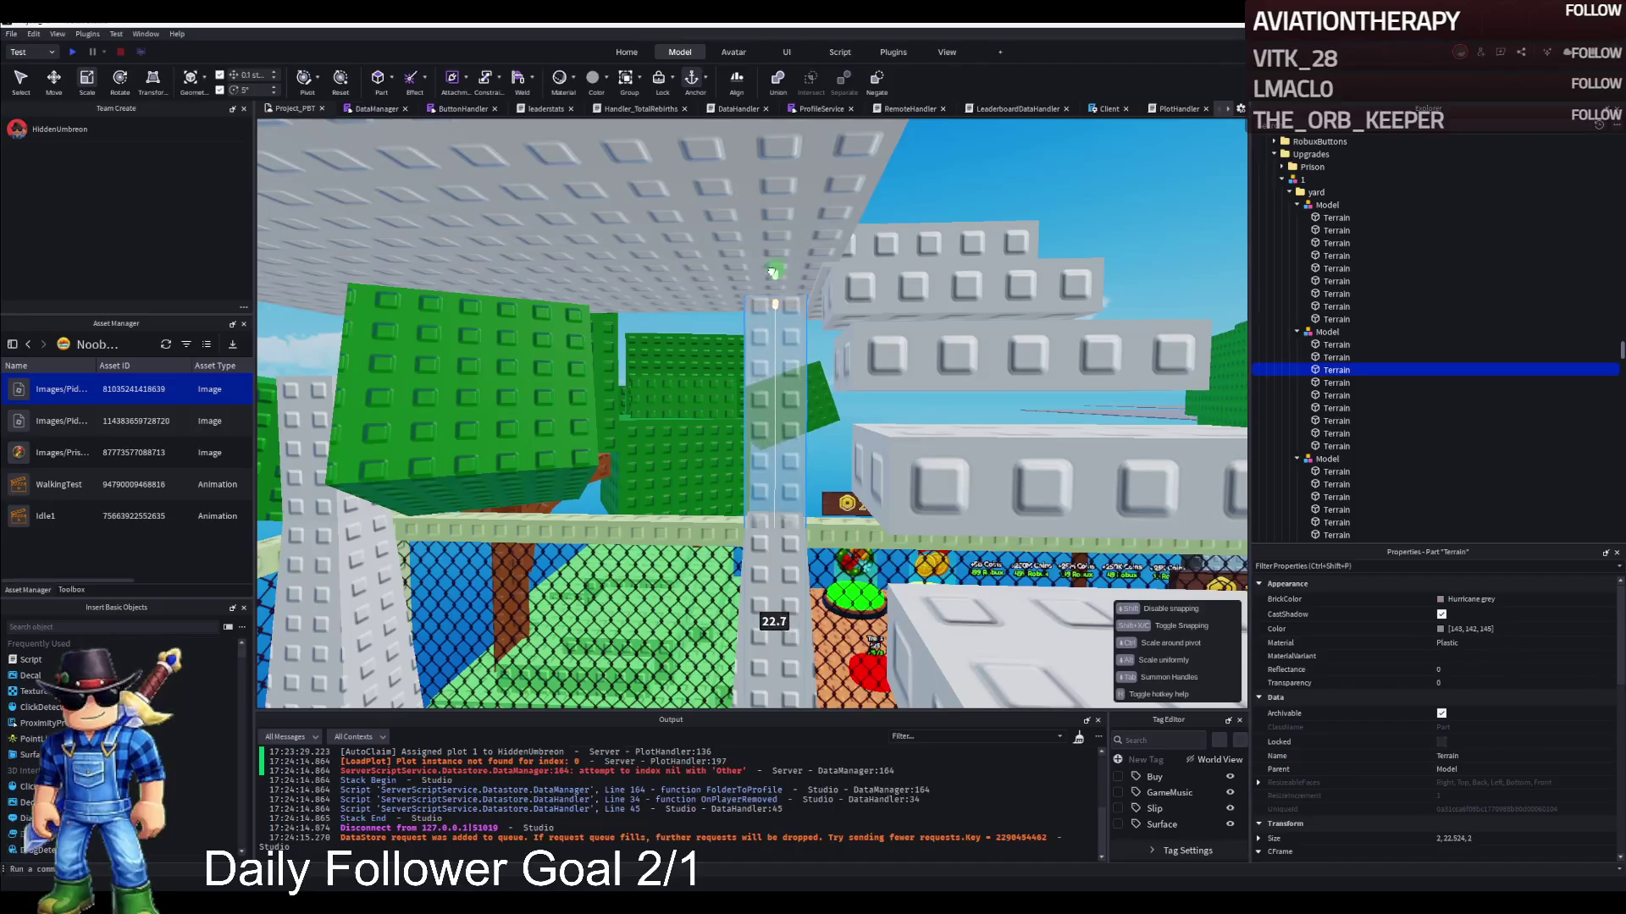
left_click_drag(771, 264, 772, 264)
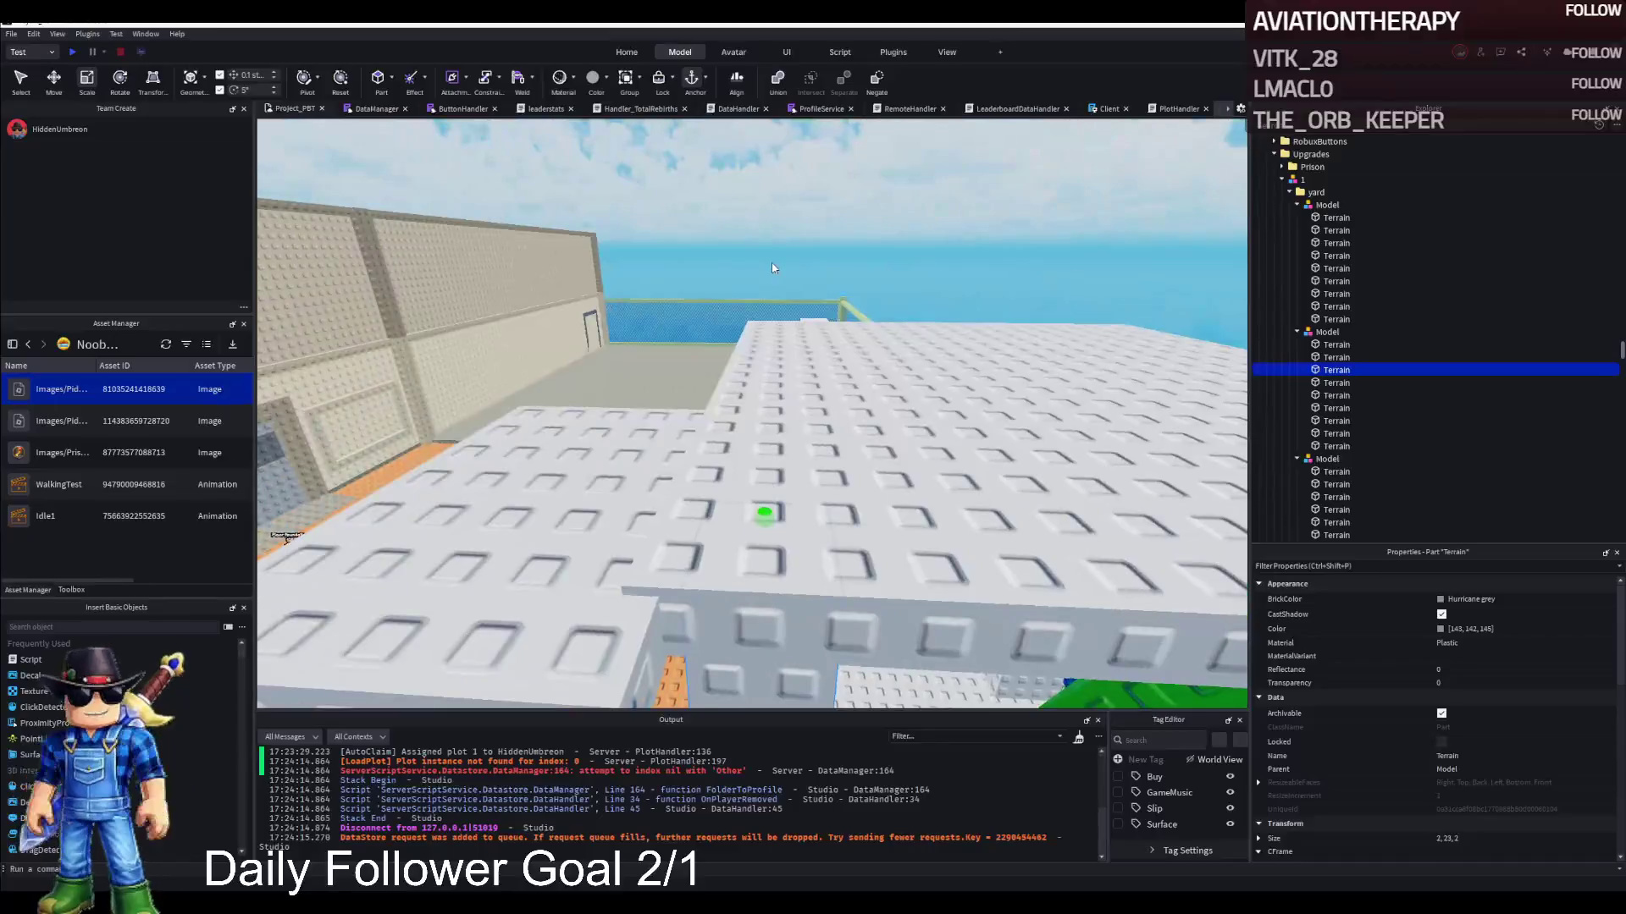
Nudge the large white roof slab vertically with the Move tool
left_click(992, 415)
key("ctrl+2")
left_click_drag(972, 385, 986, 360)
Resize the roof slab to 18, 1, 18 in Properties and raise it 0.4 studs
key("s")
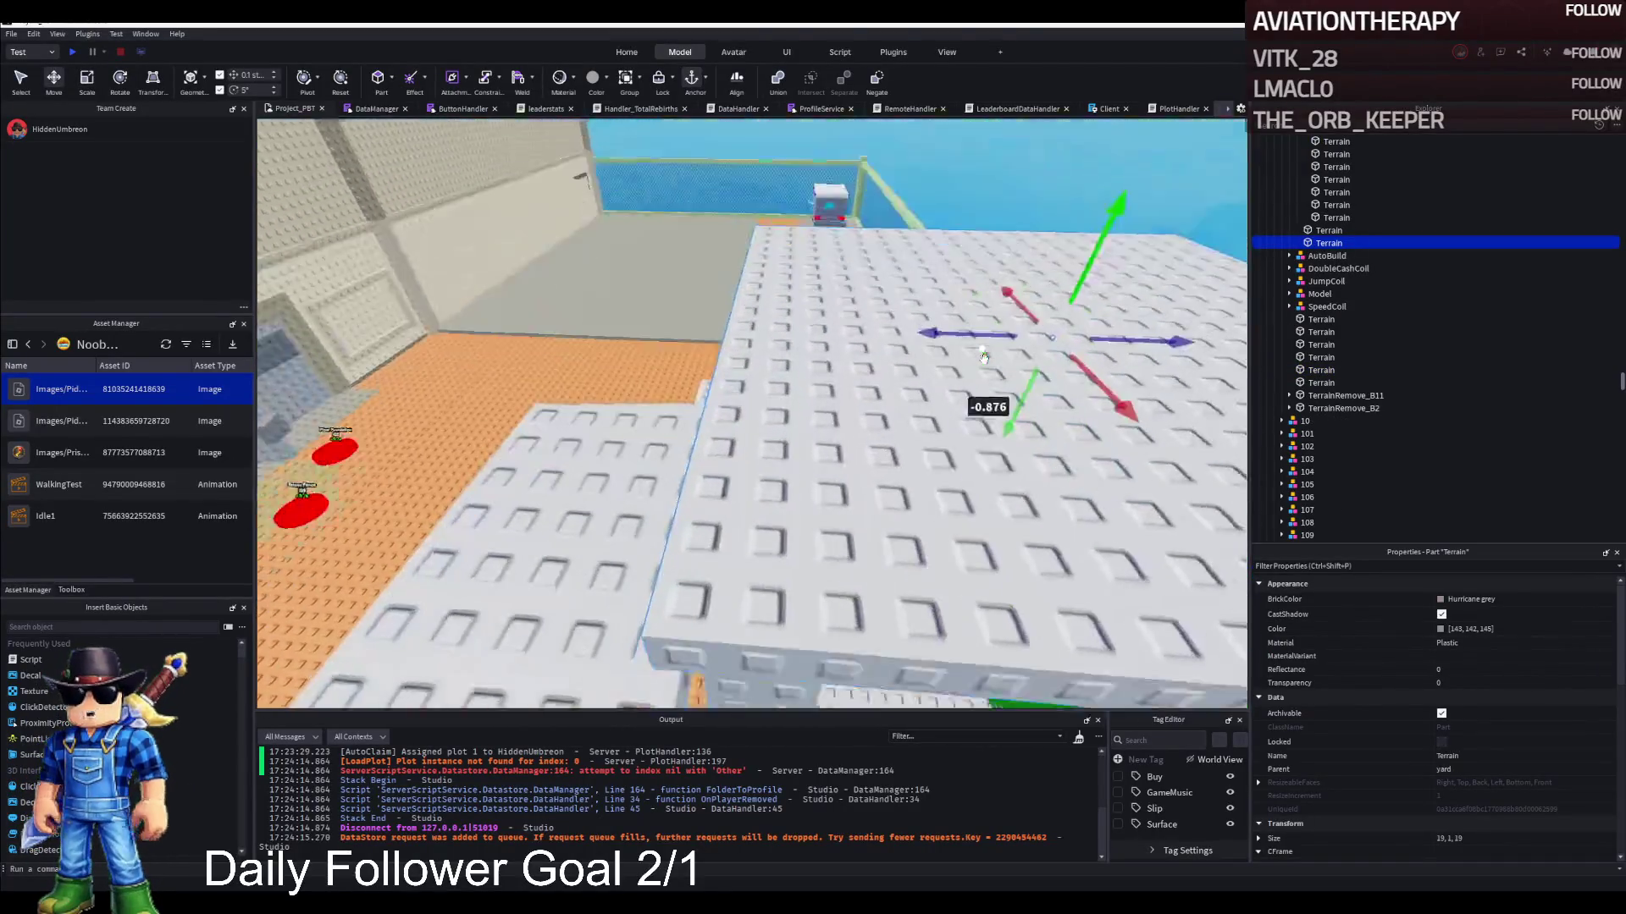
key("s")
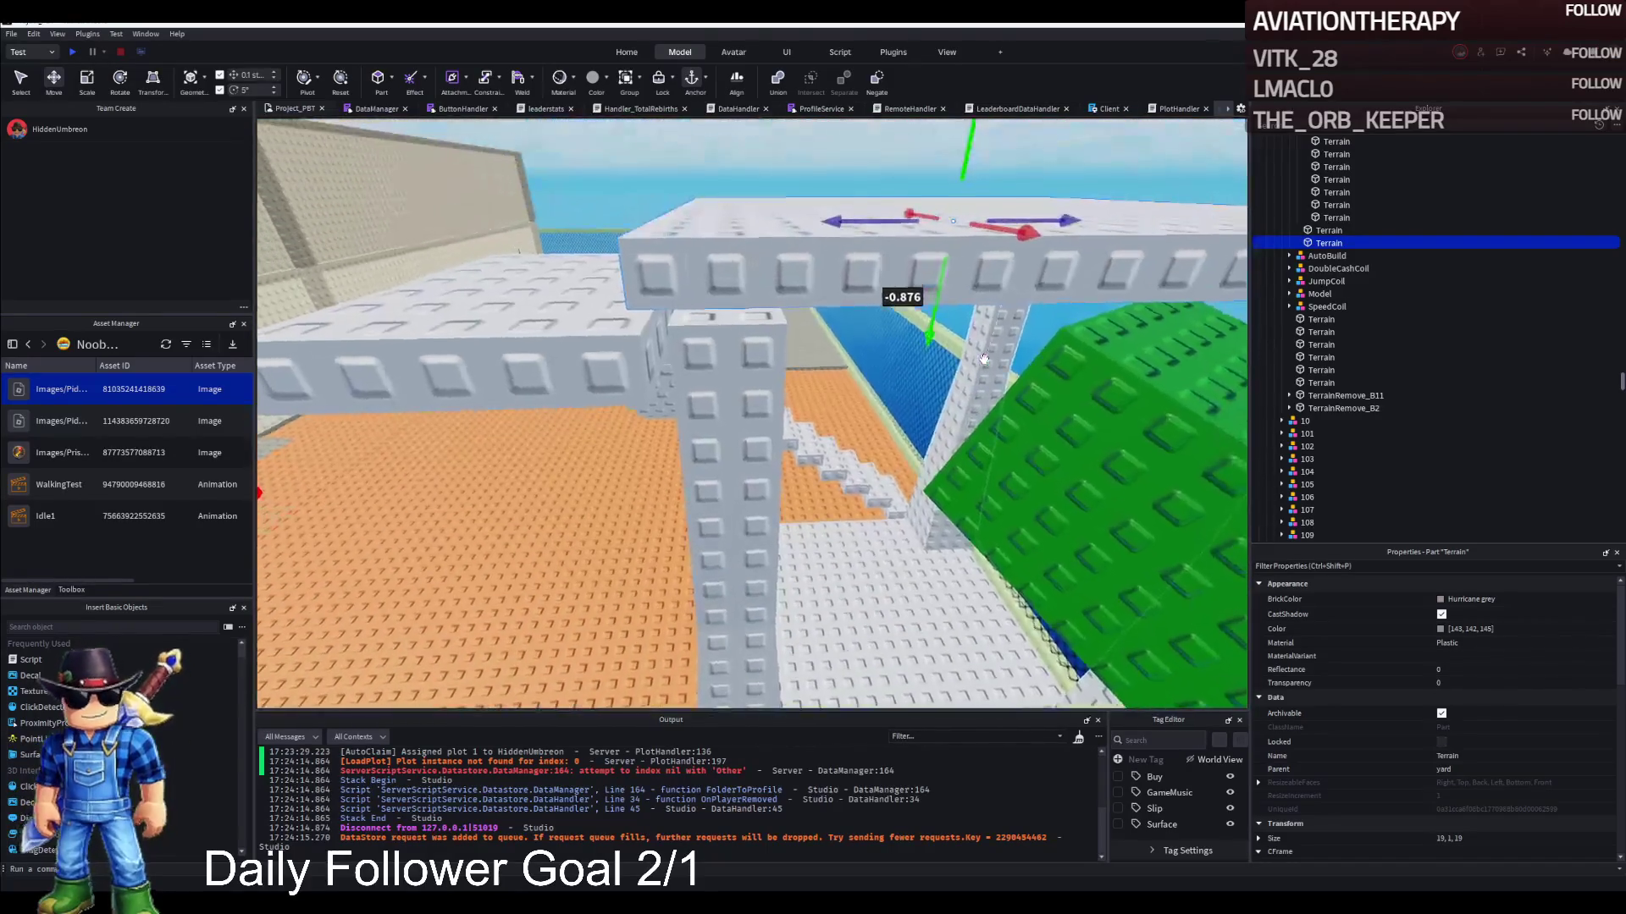
key("s")
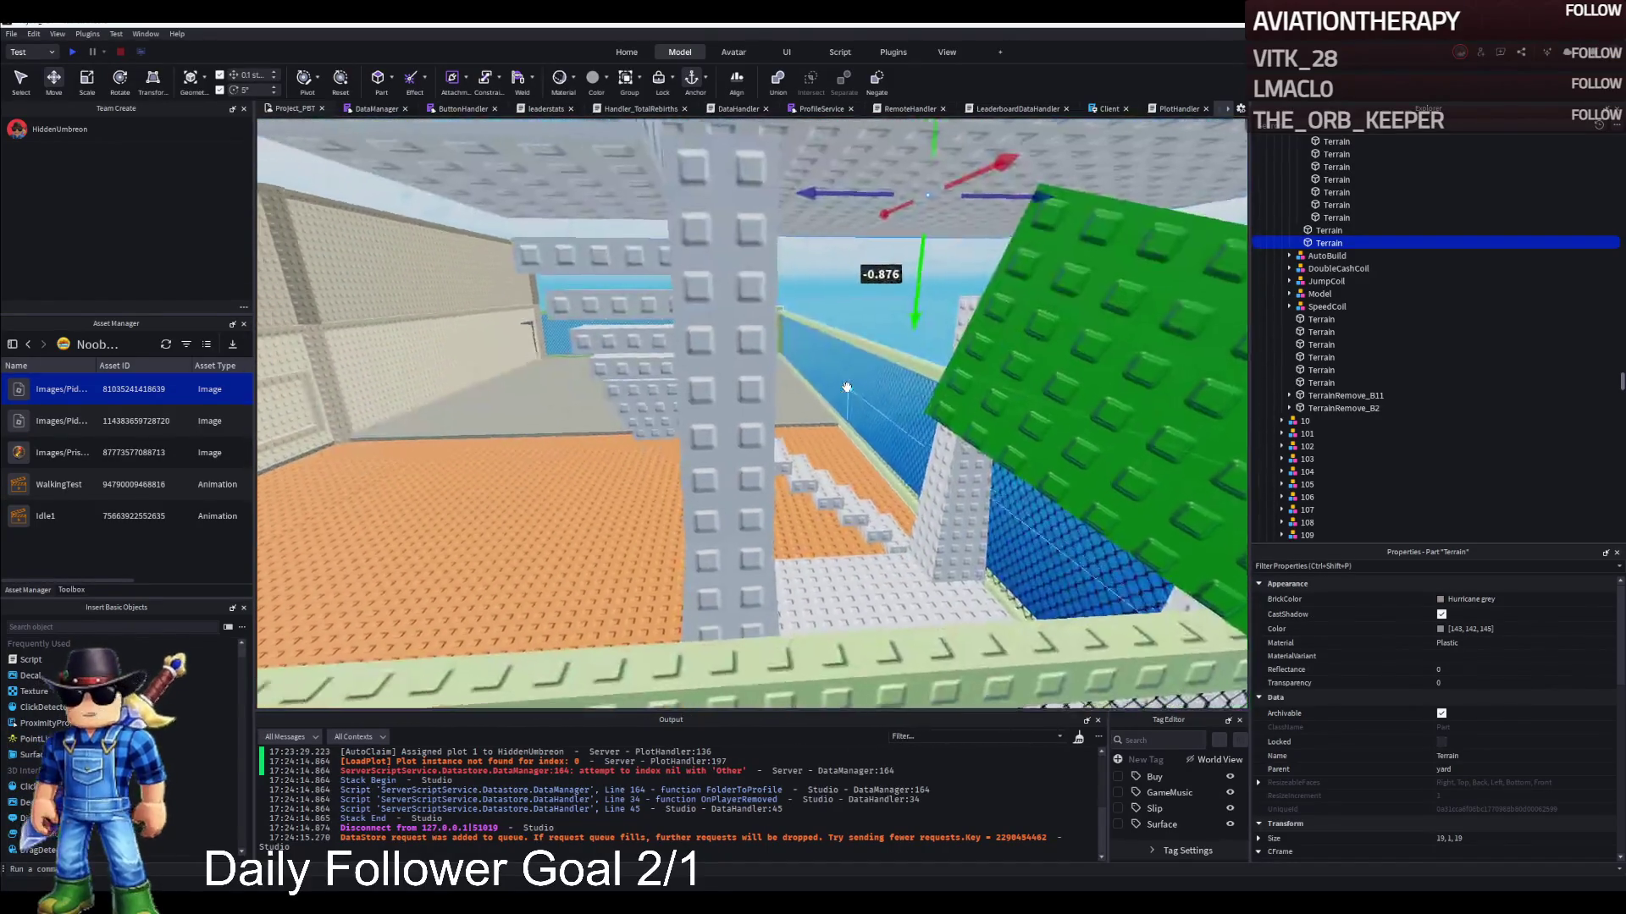
key("s")
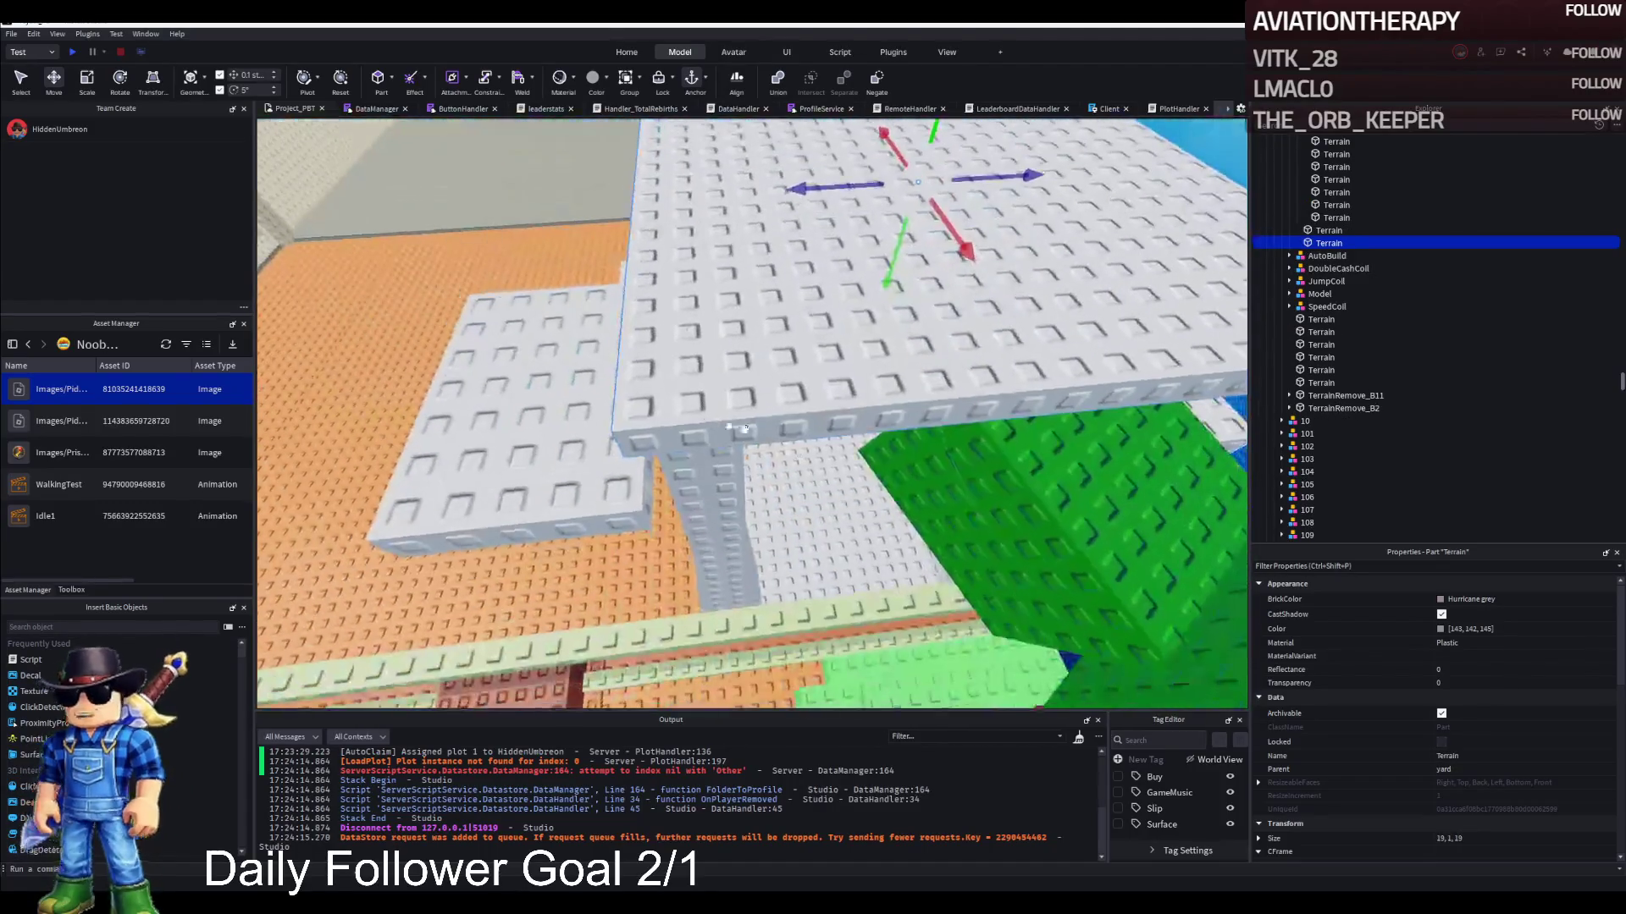
left_click(1492, 838)
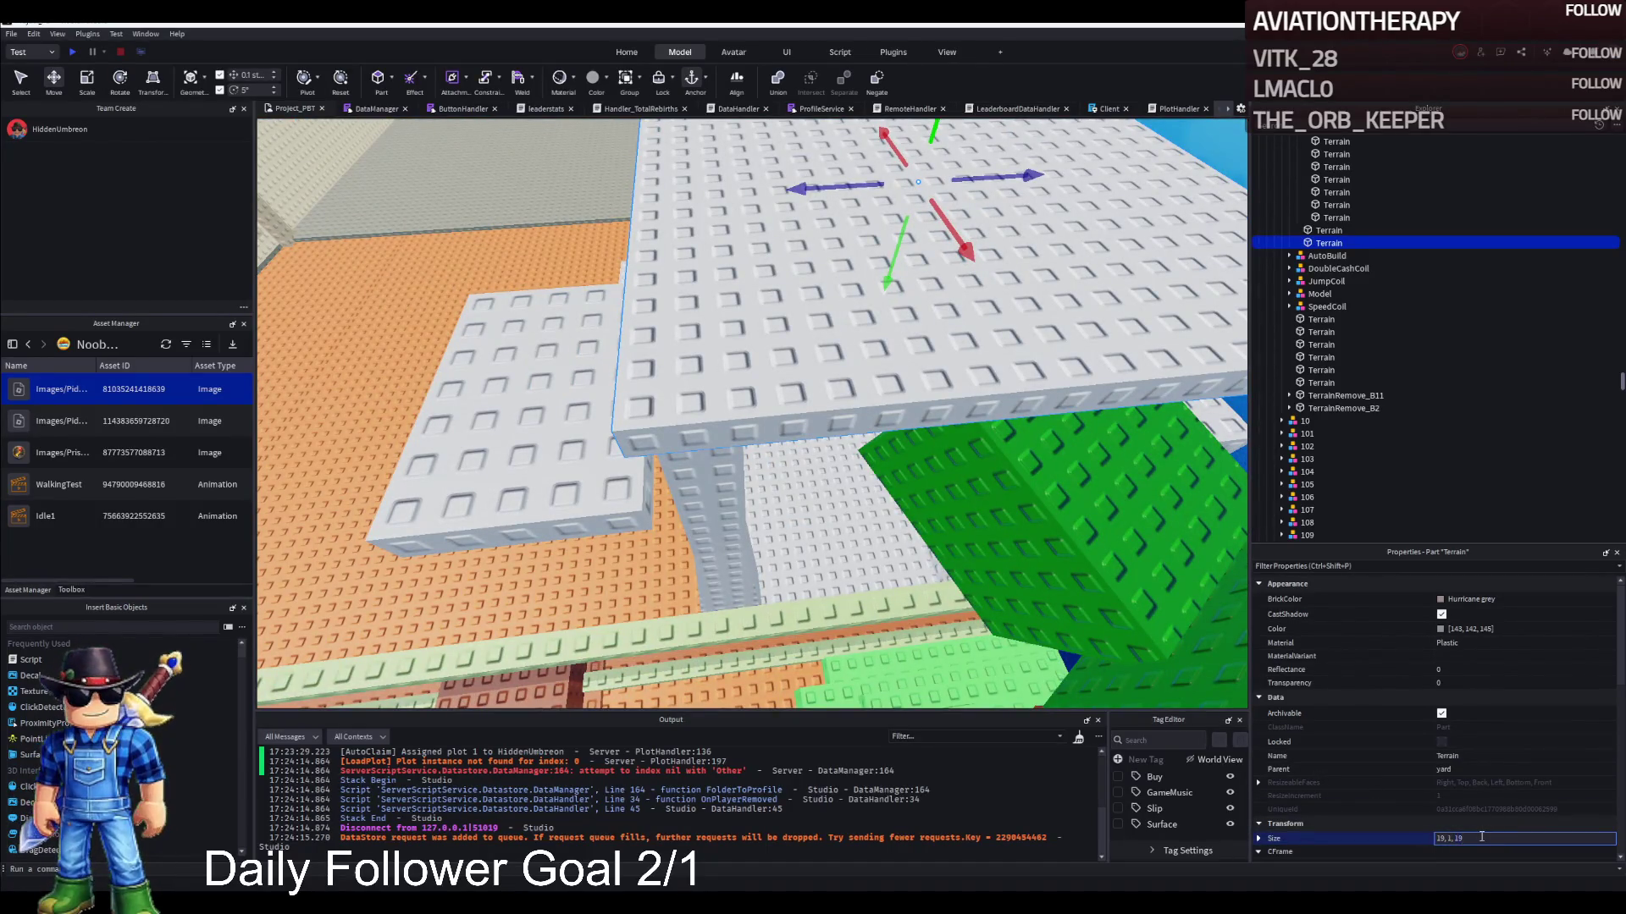
type("8")
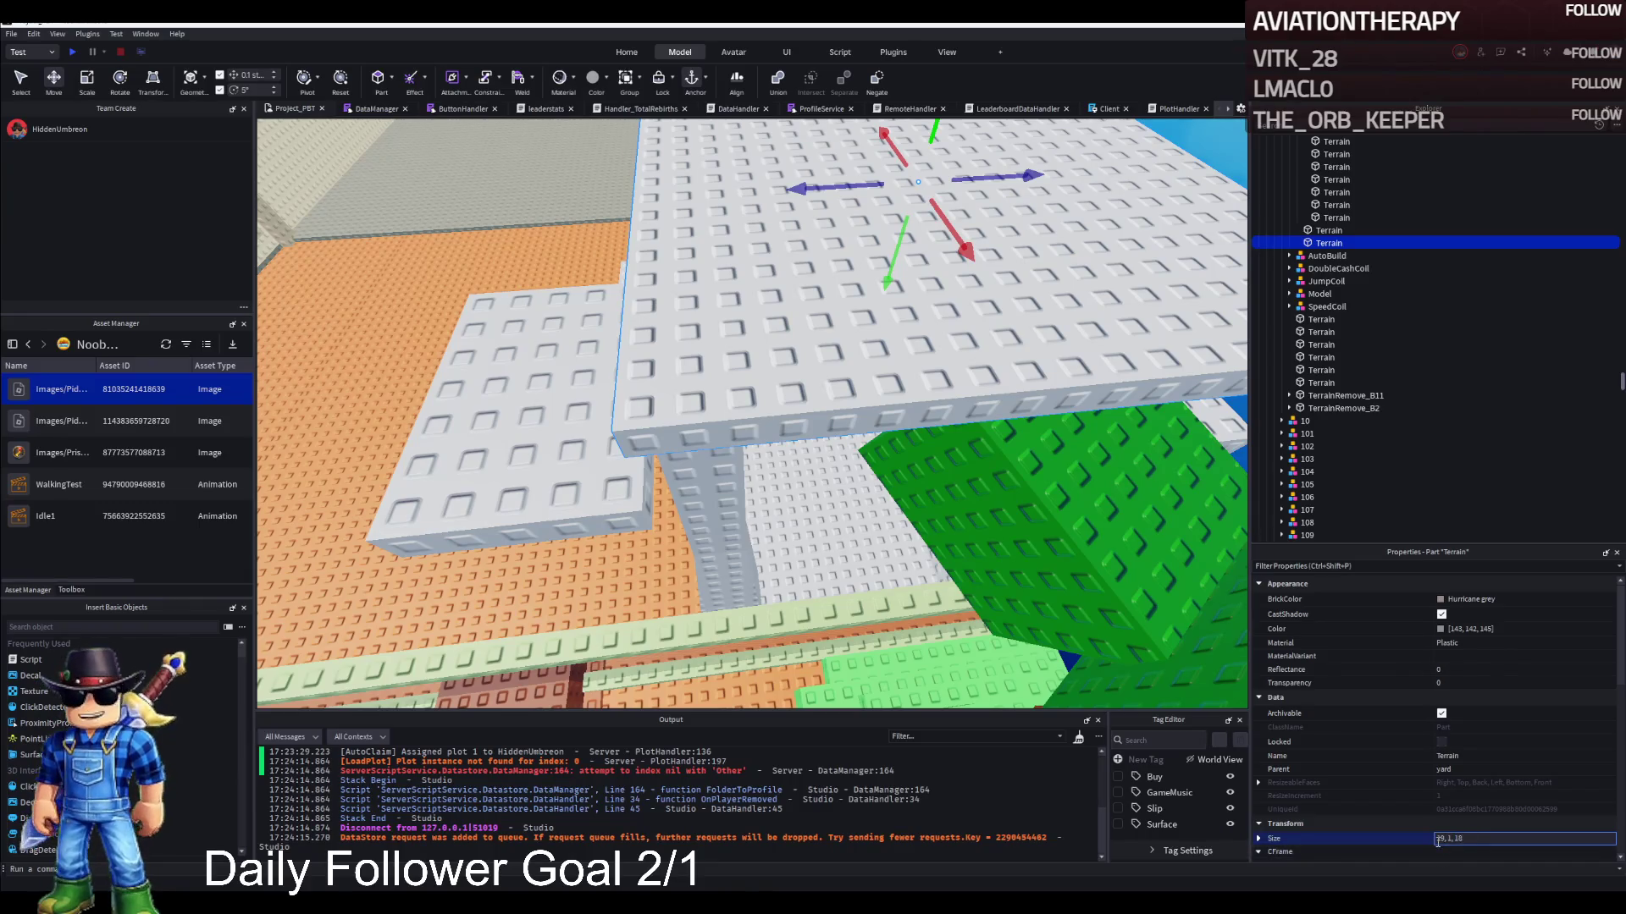
key("Return")
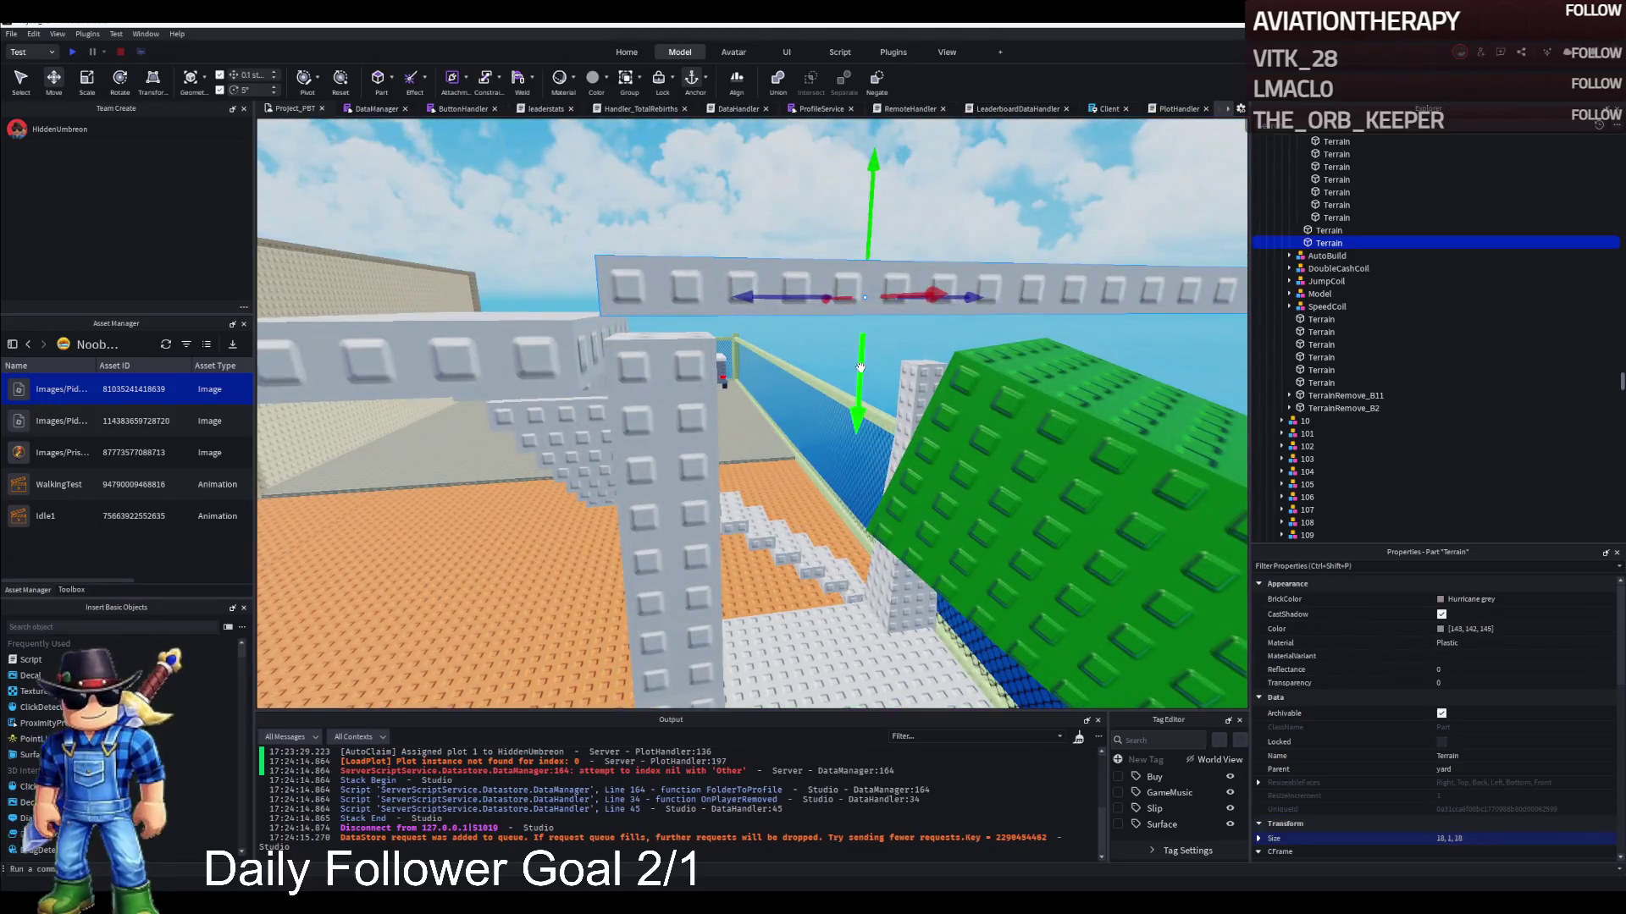
left_click_drag(859, 367, 859, 378)
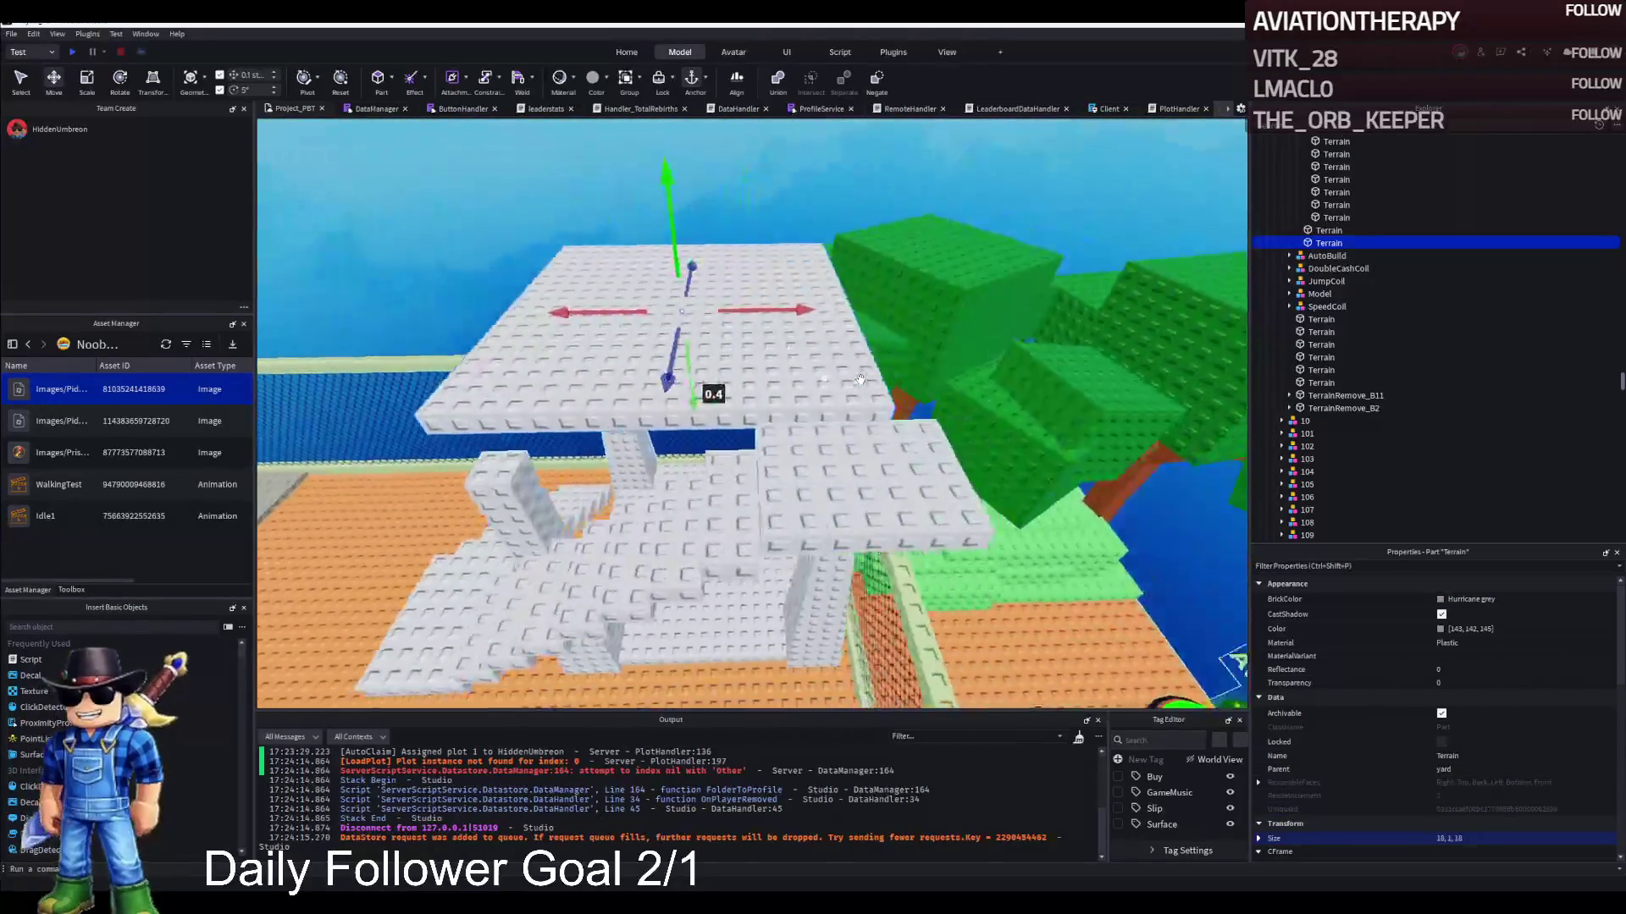
Shorten the top stair step block along its length with the Scale tool
left_click(838, 460)
key("ctrl+3")
left_click_drag(848, 460, 749, 474)
scroll(806, 461, "up", 3)
key("ctrl+2")
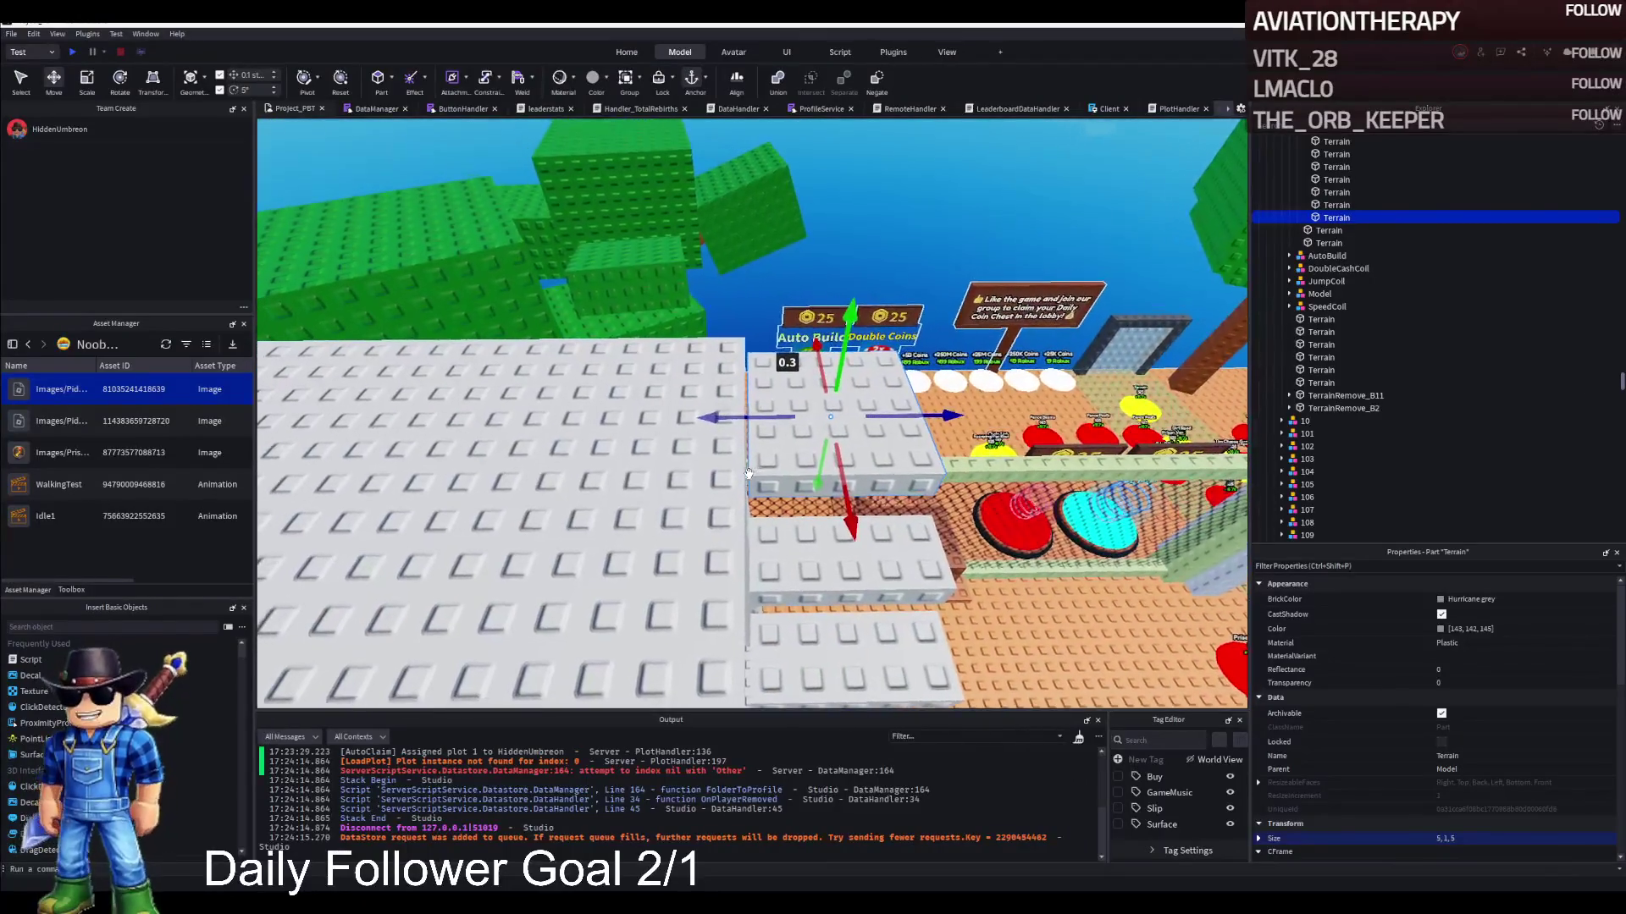
Inspect the small block under the roof and the adjacent step block up close
left_click_drag(678, 367, 679, 356)
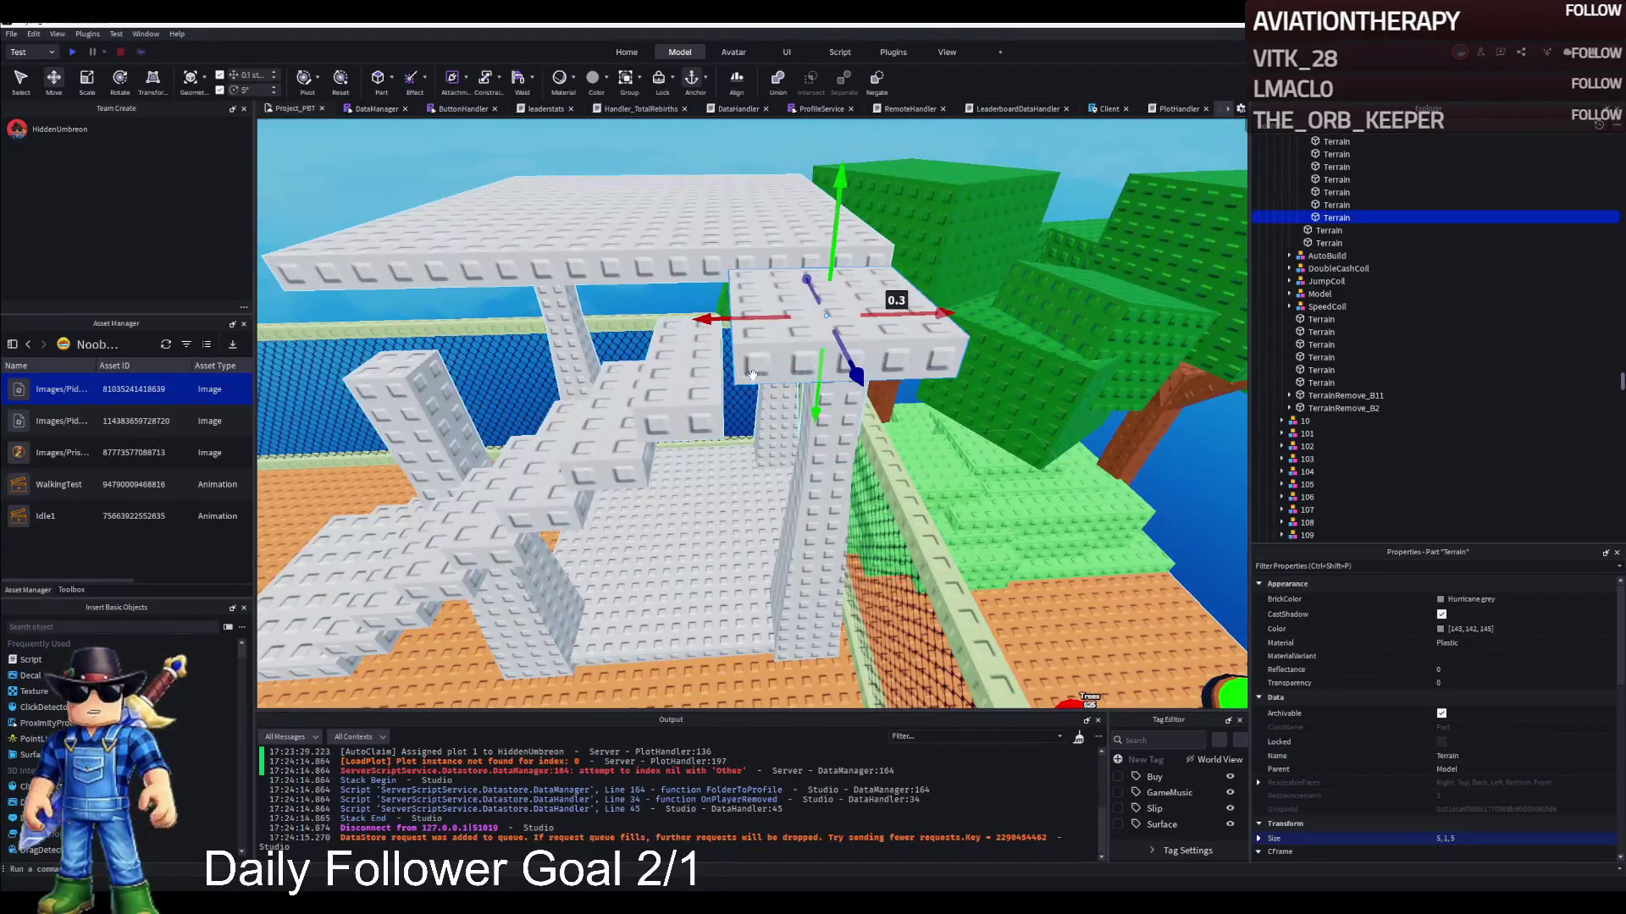
key("s")
key("e")
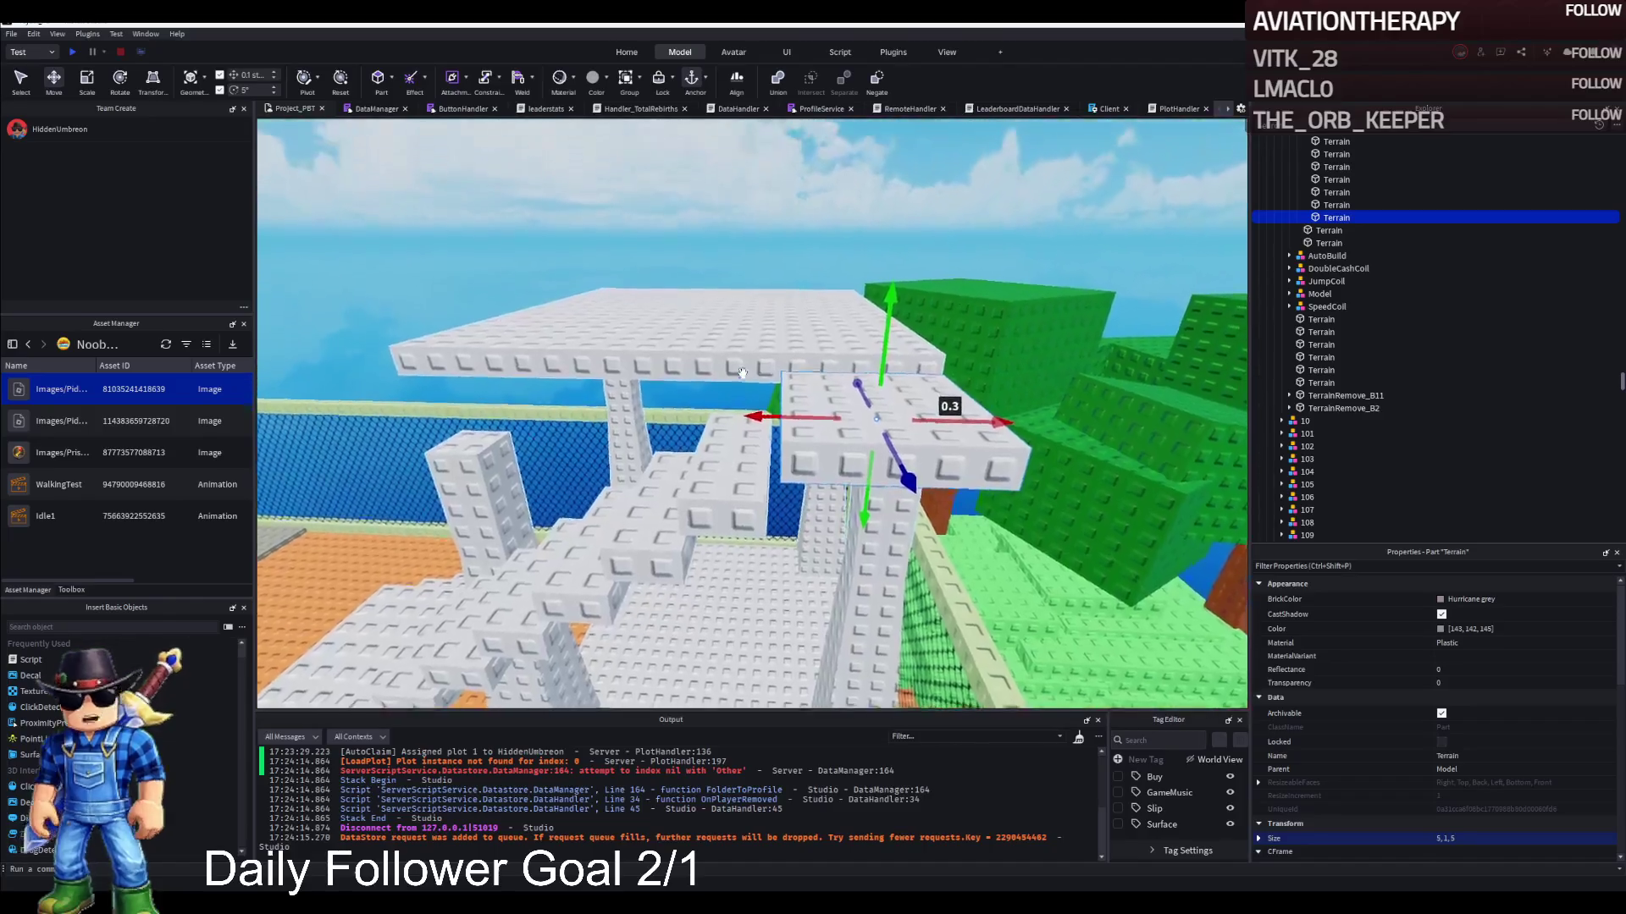
left_click(740, 347)
key("f")
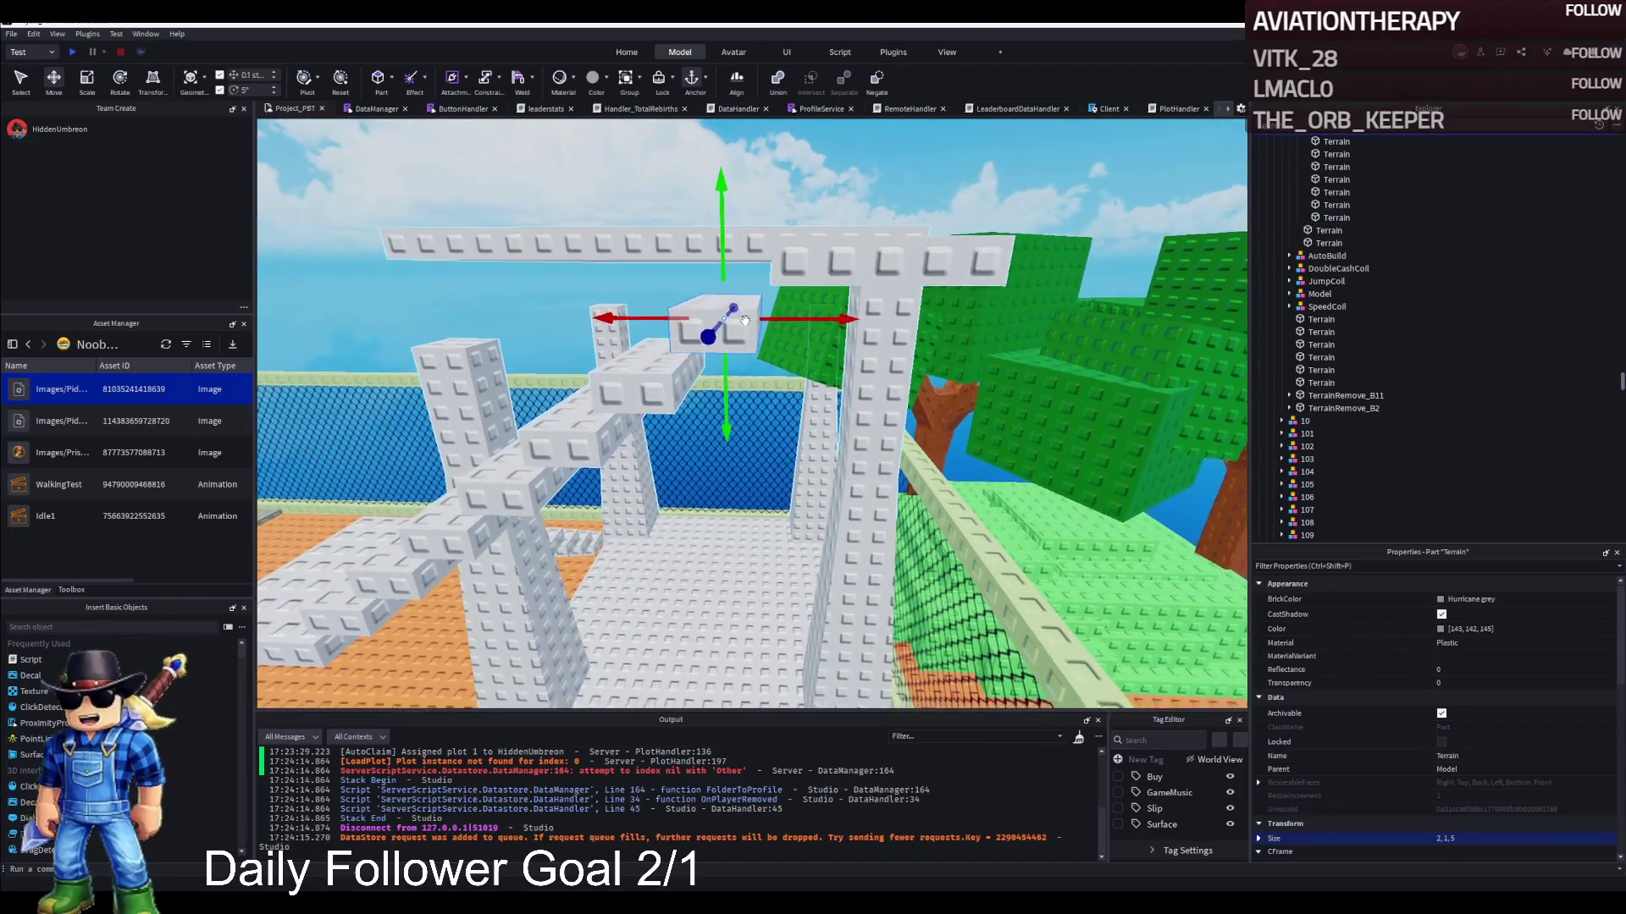
key("Left")
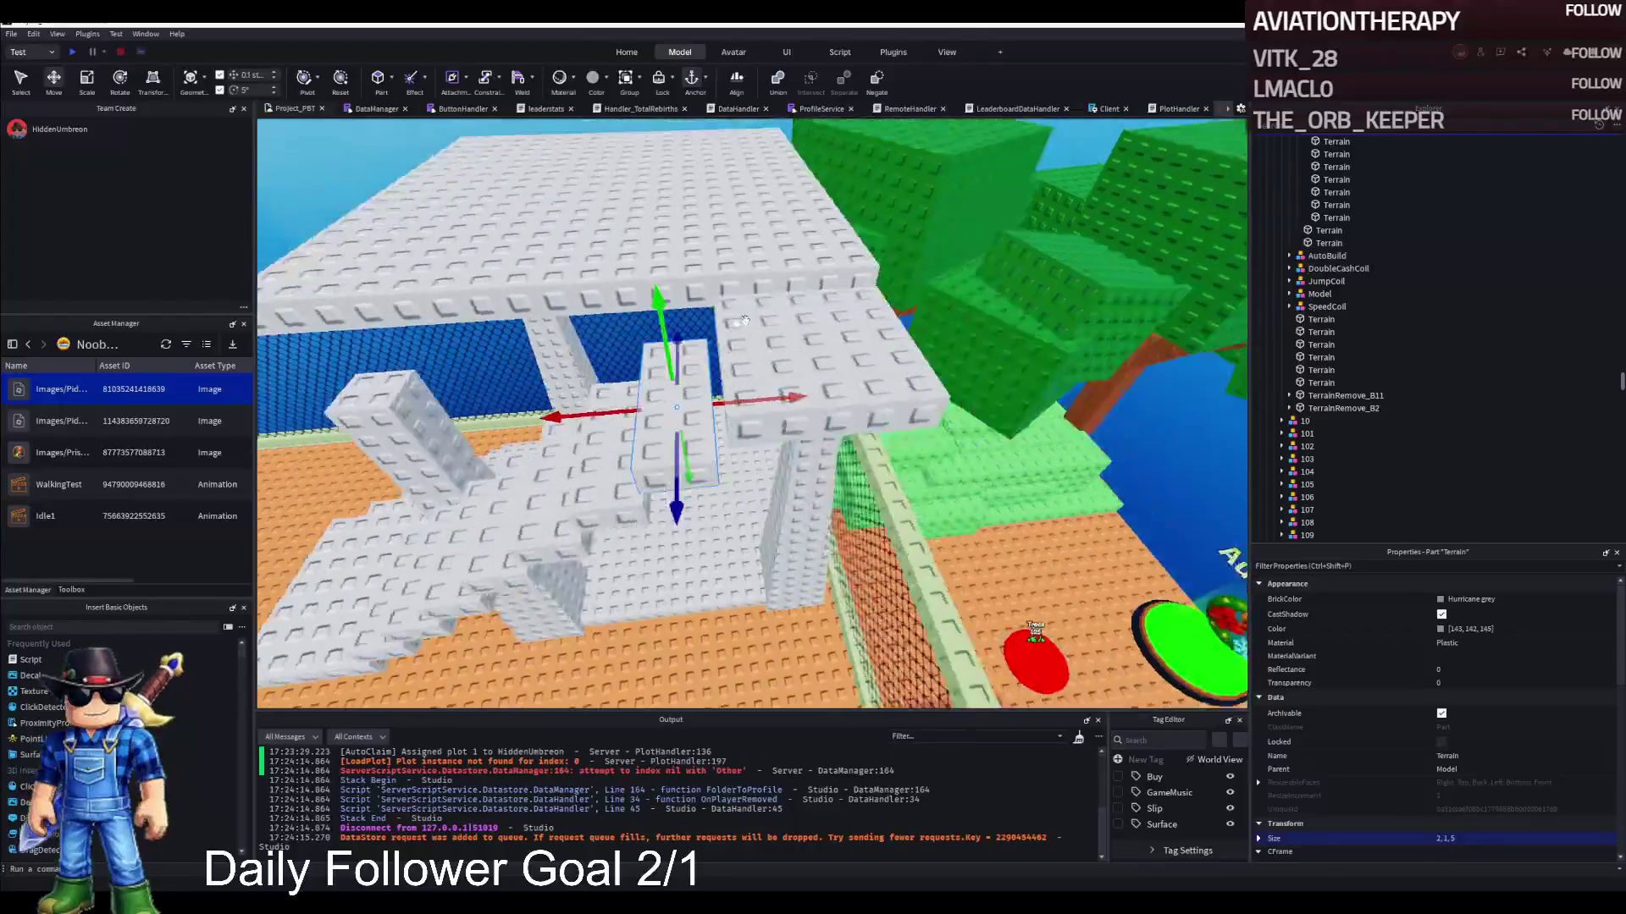
left_click(817, 349)
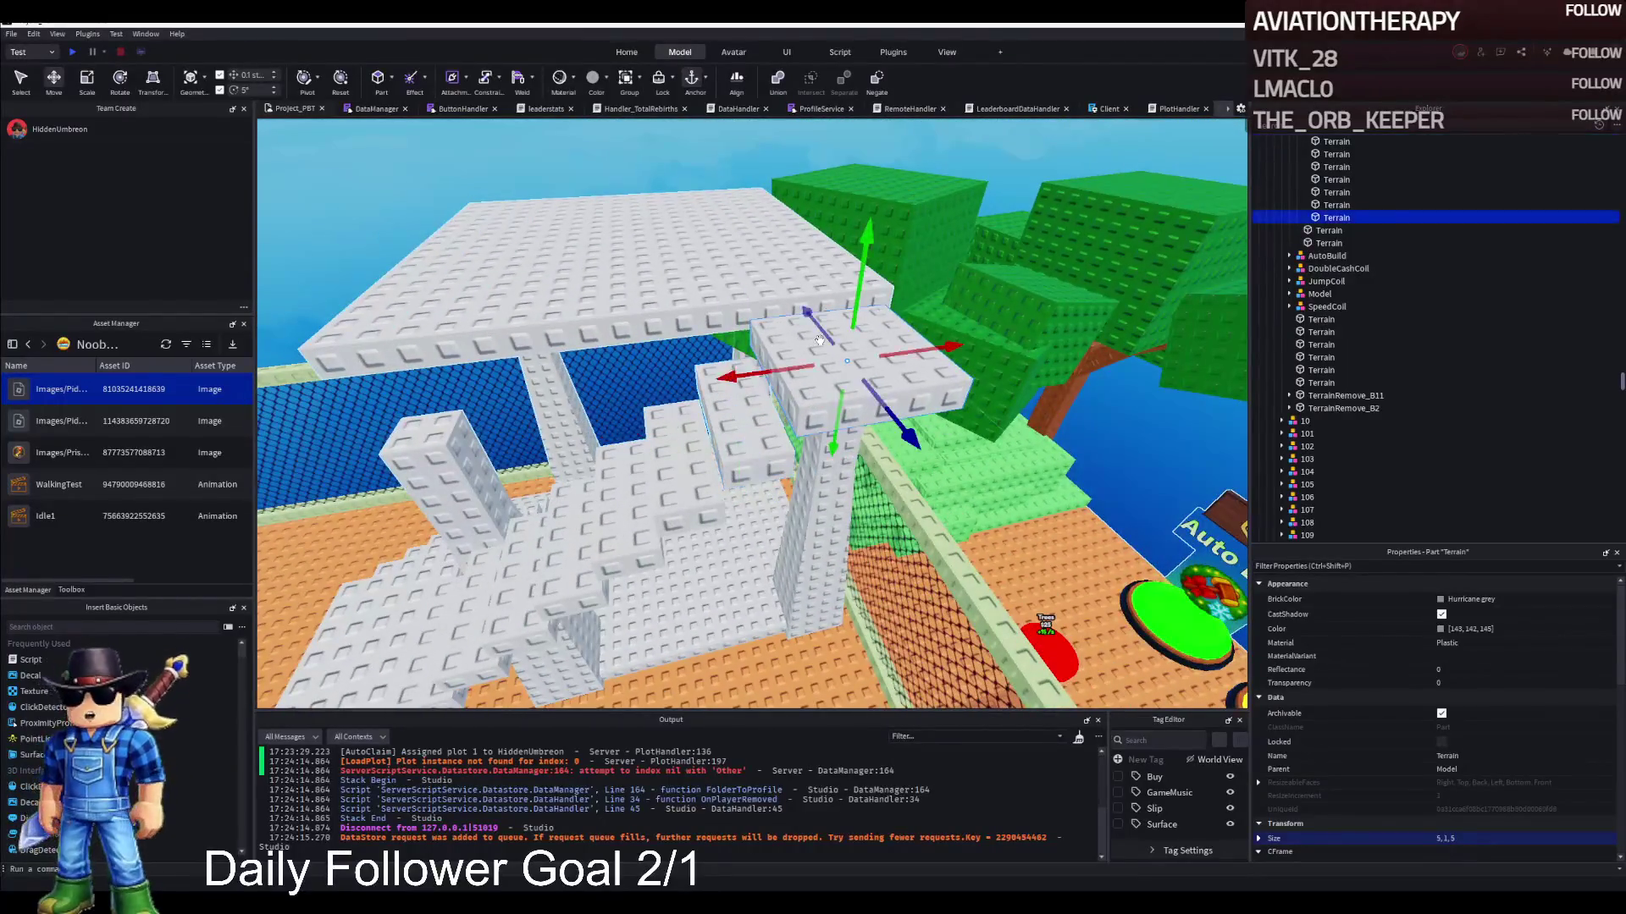
key("f")
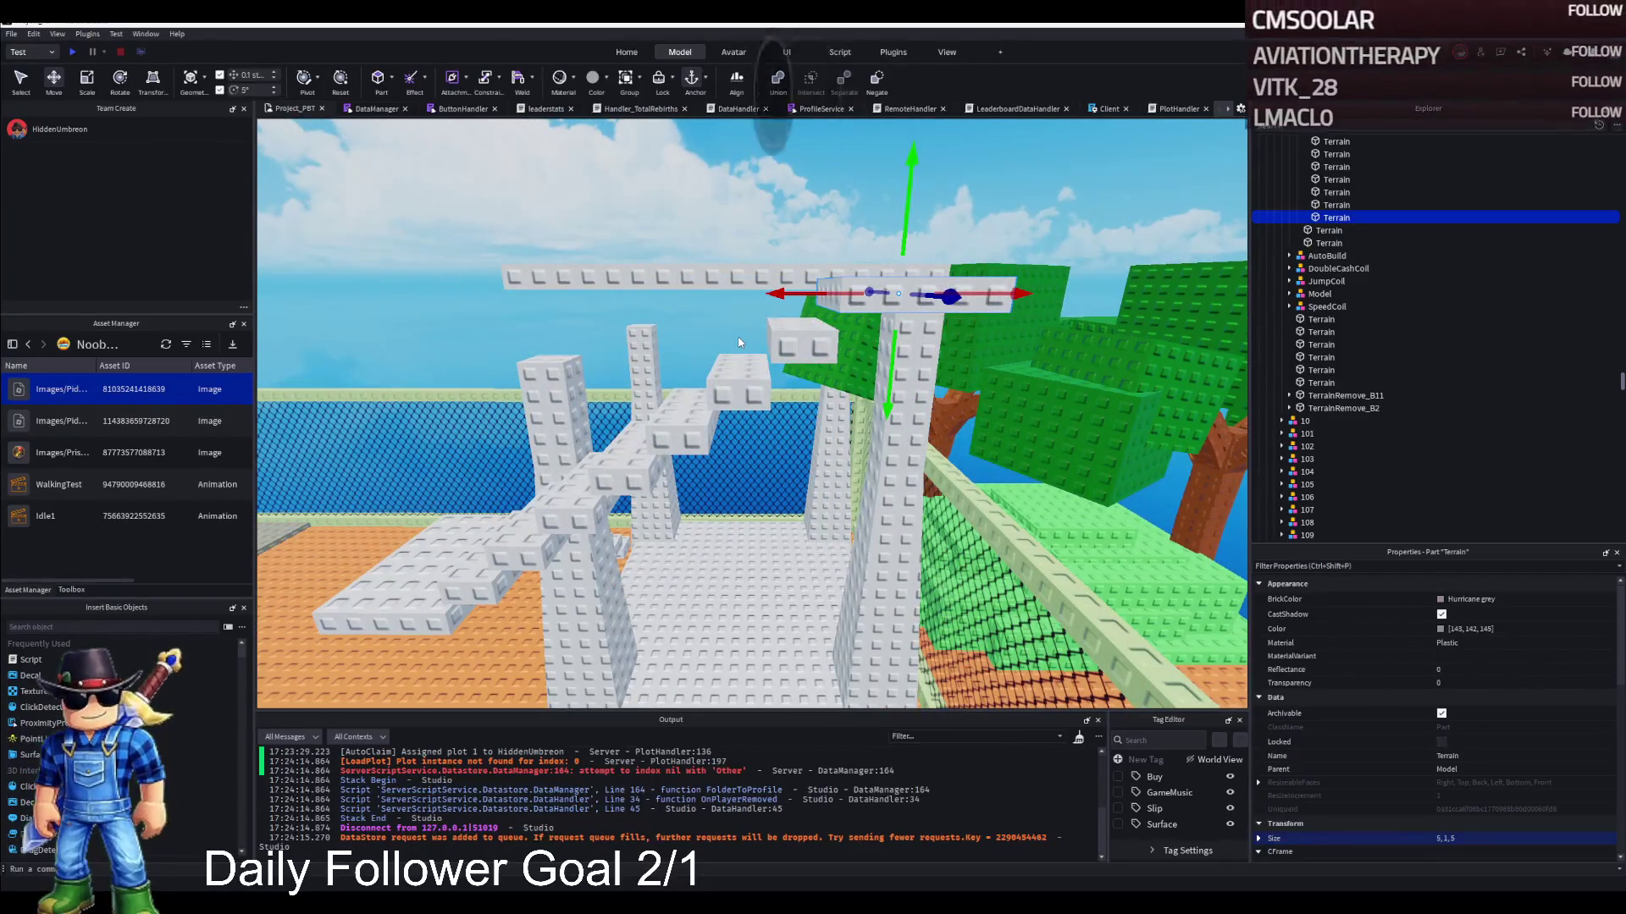
key("w")
key("w")
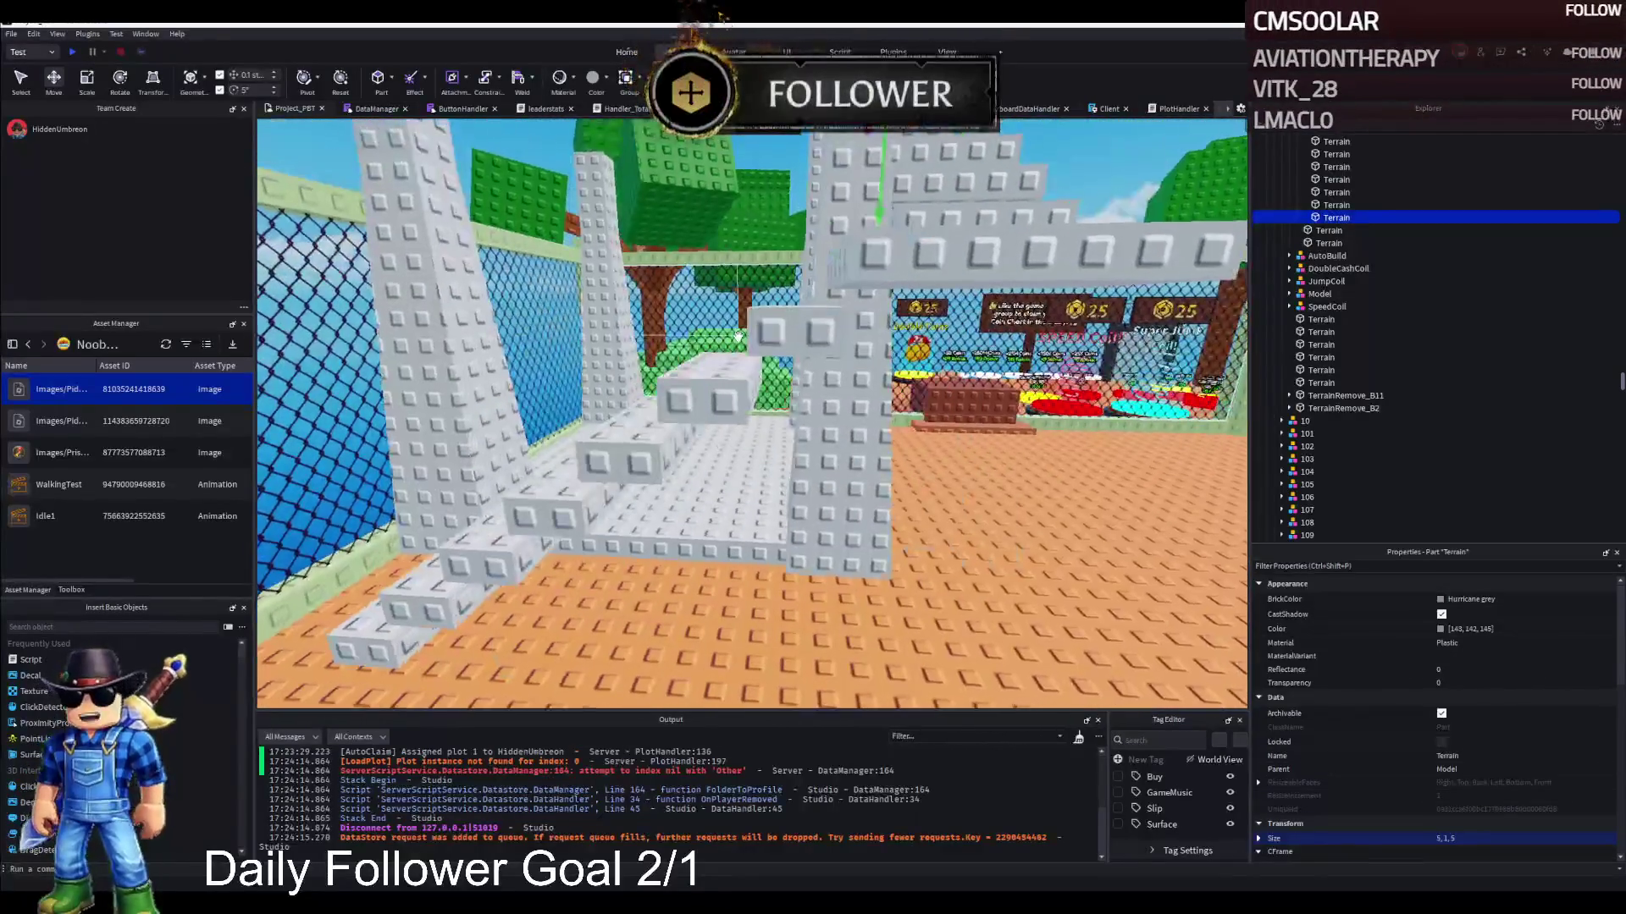
key("w")
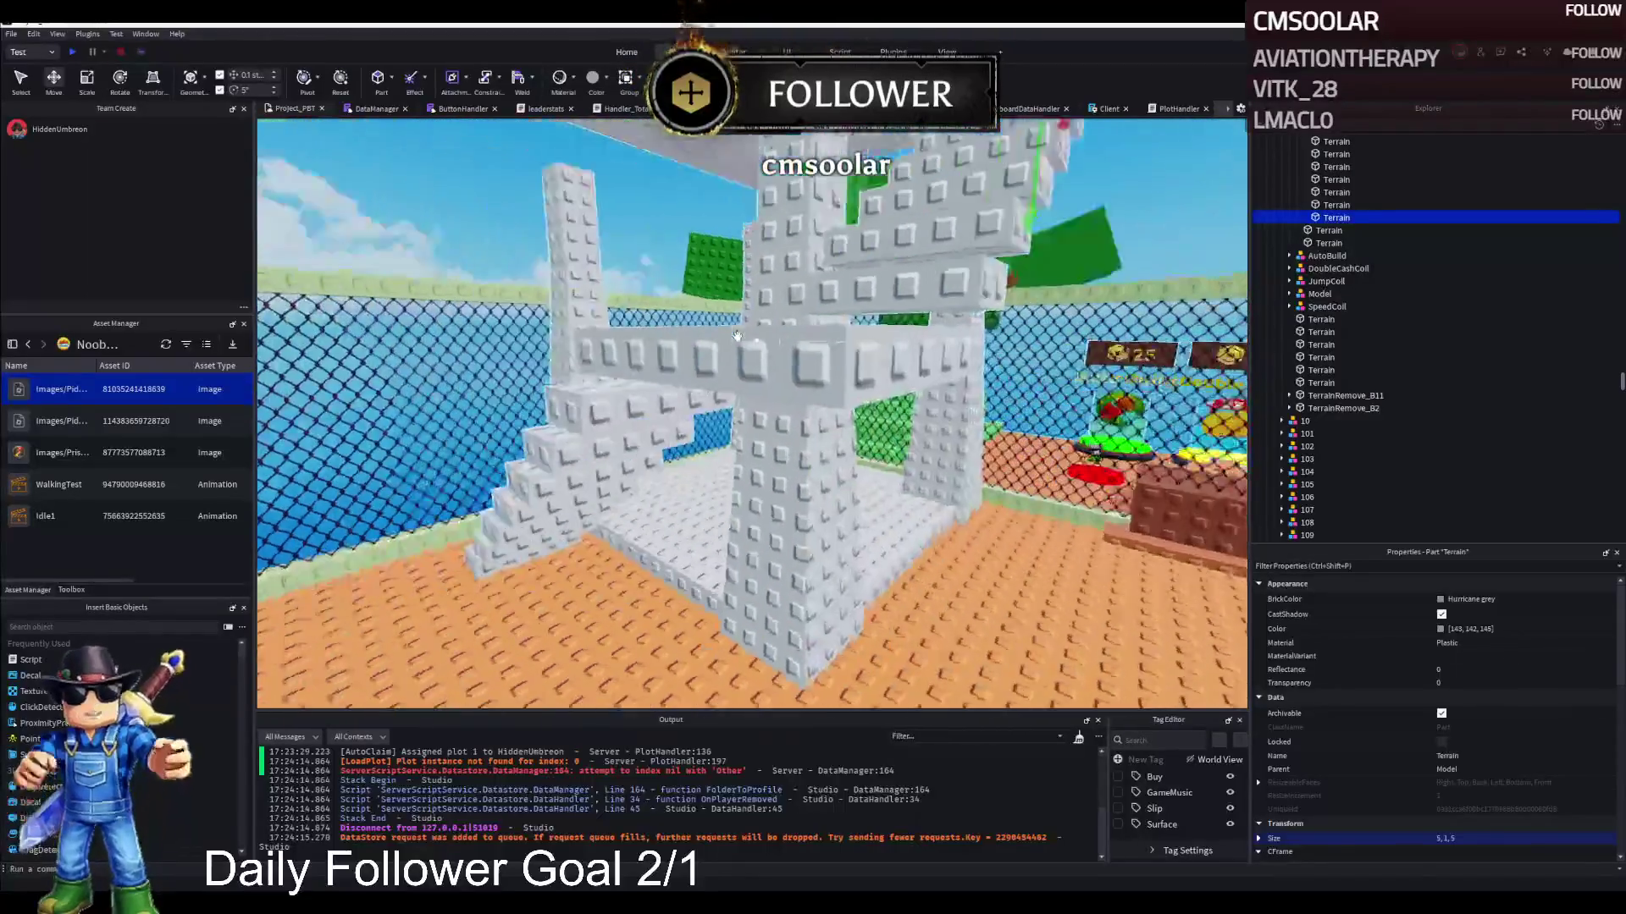
key("w")
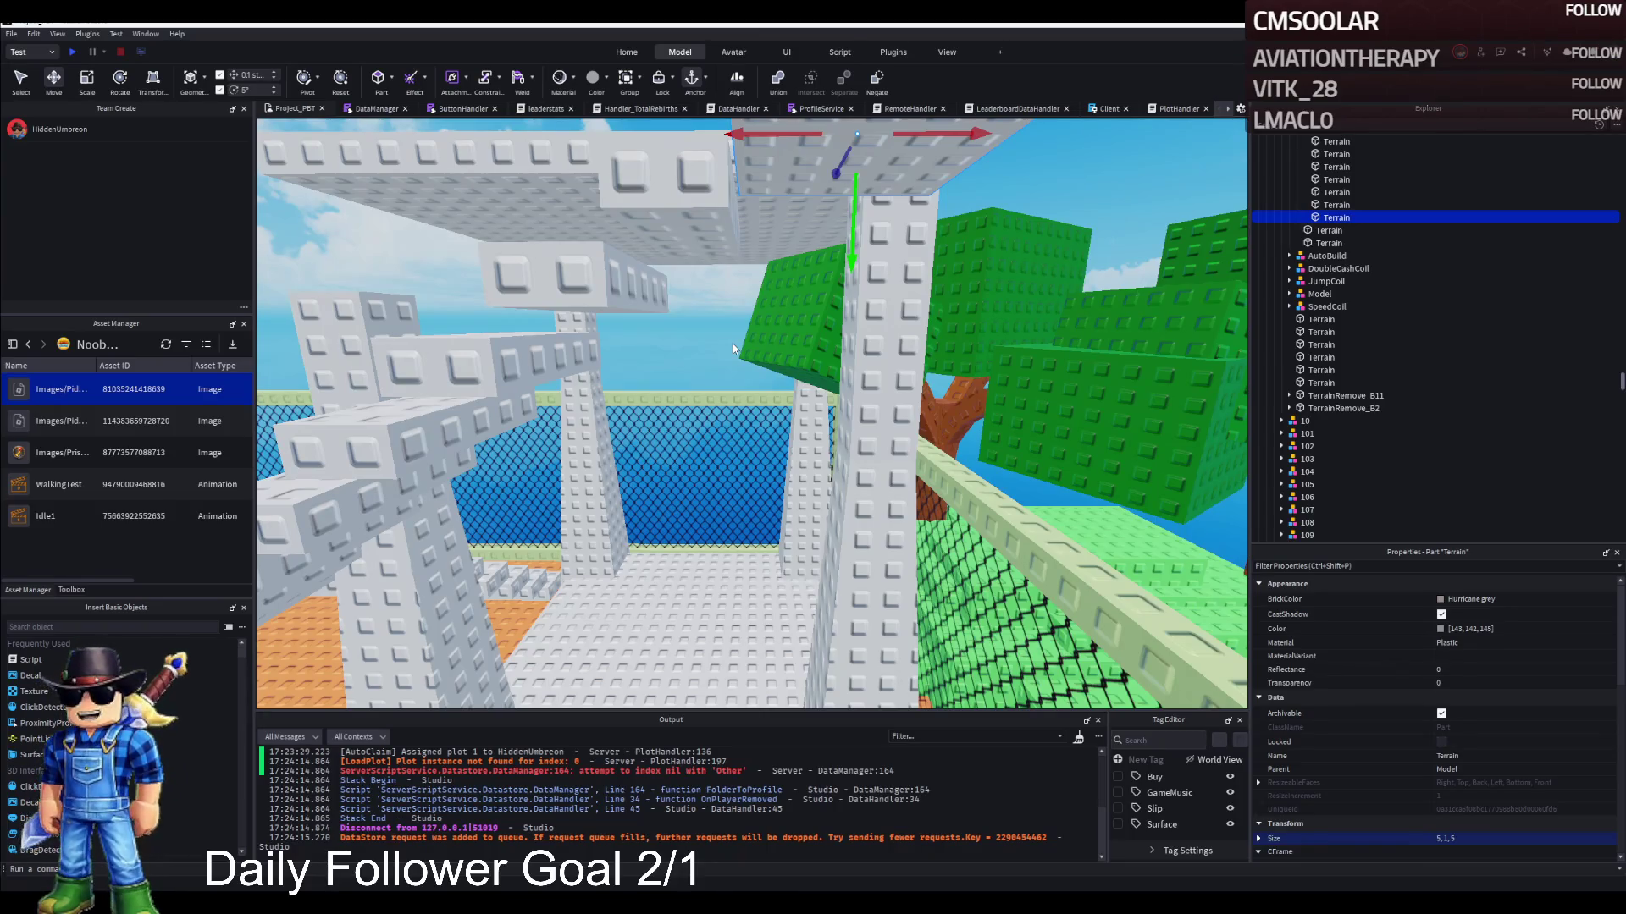
key("s")
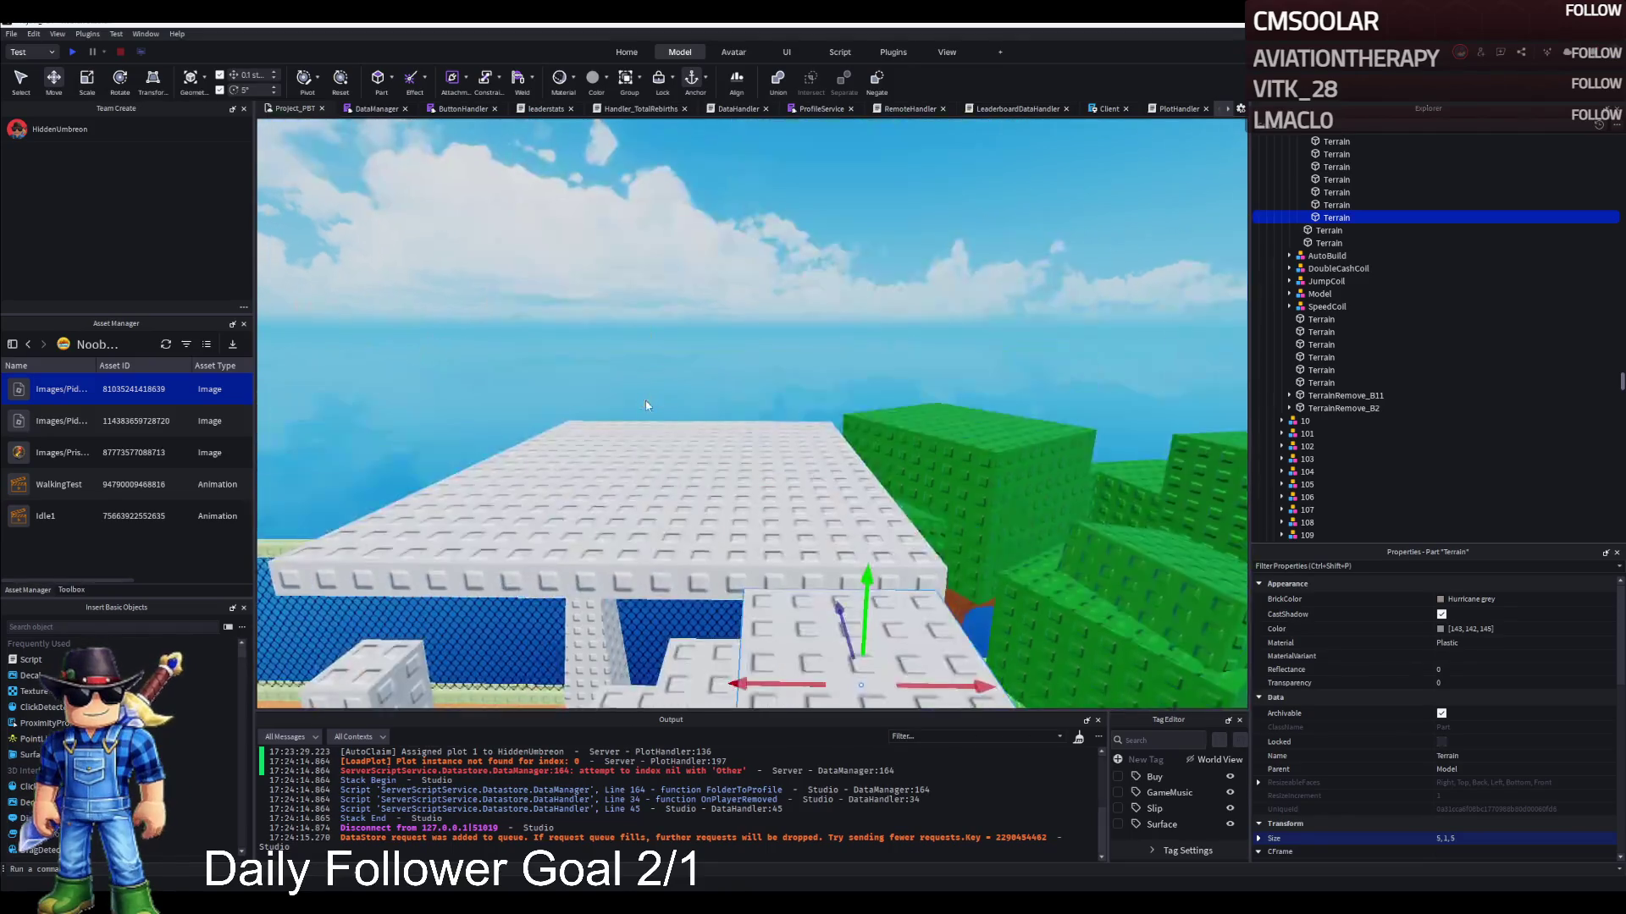
key("s")
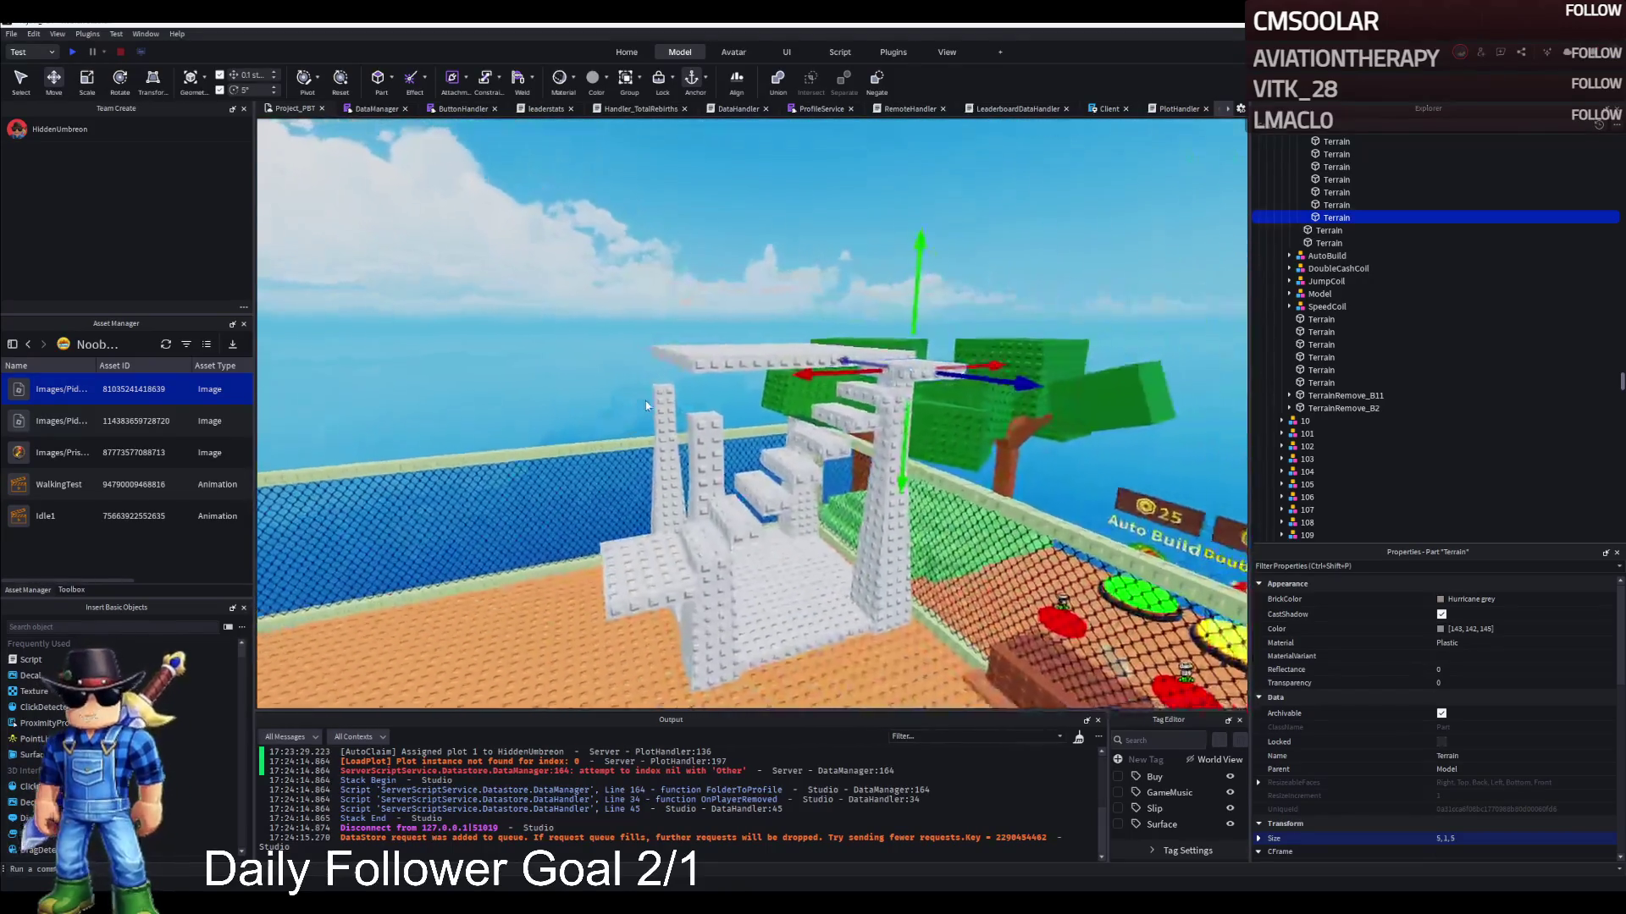
key("d")
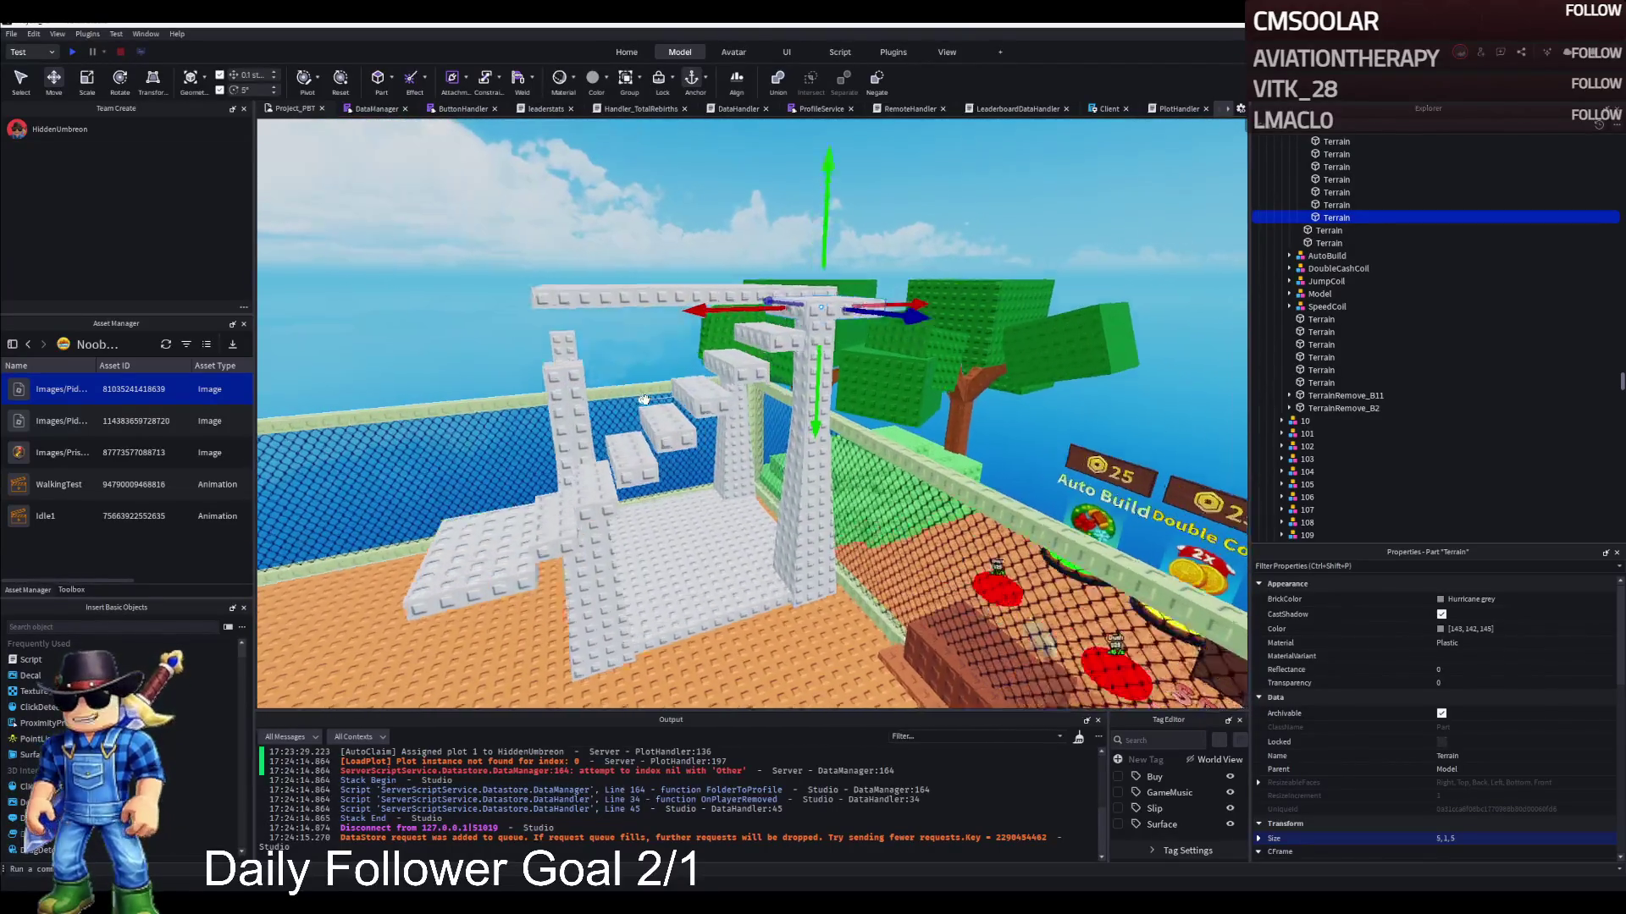
key("w")
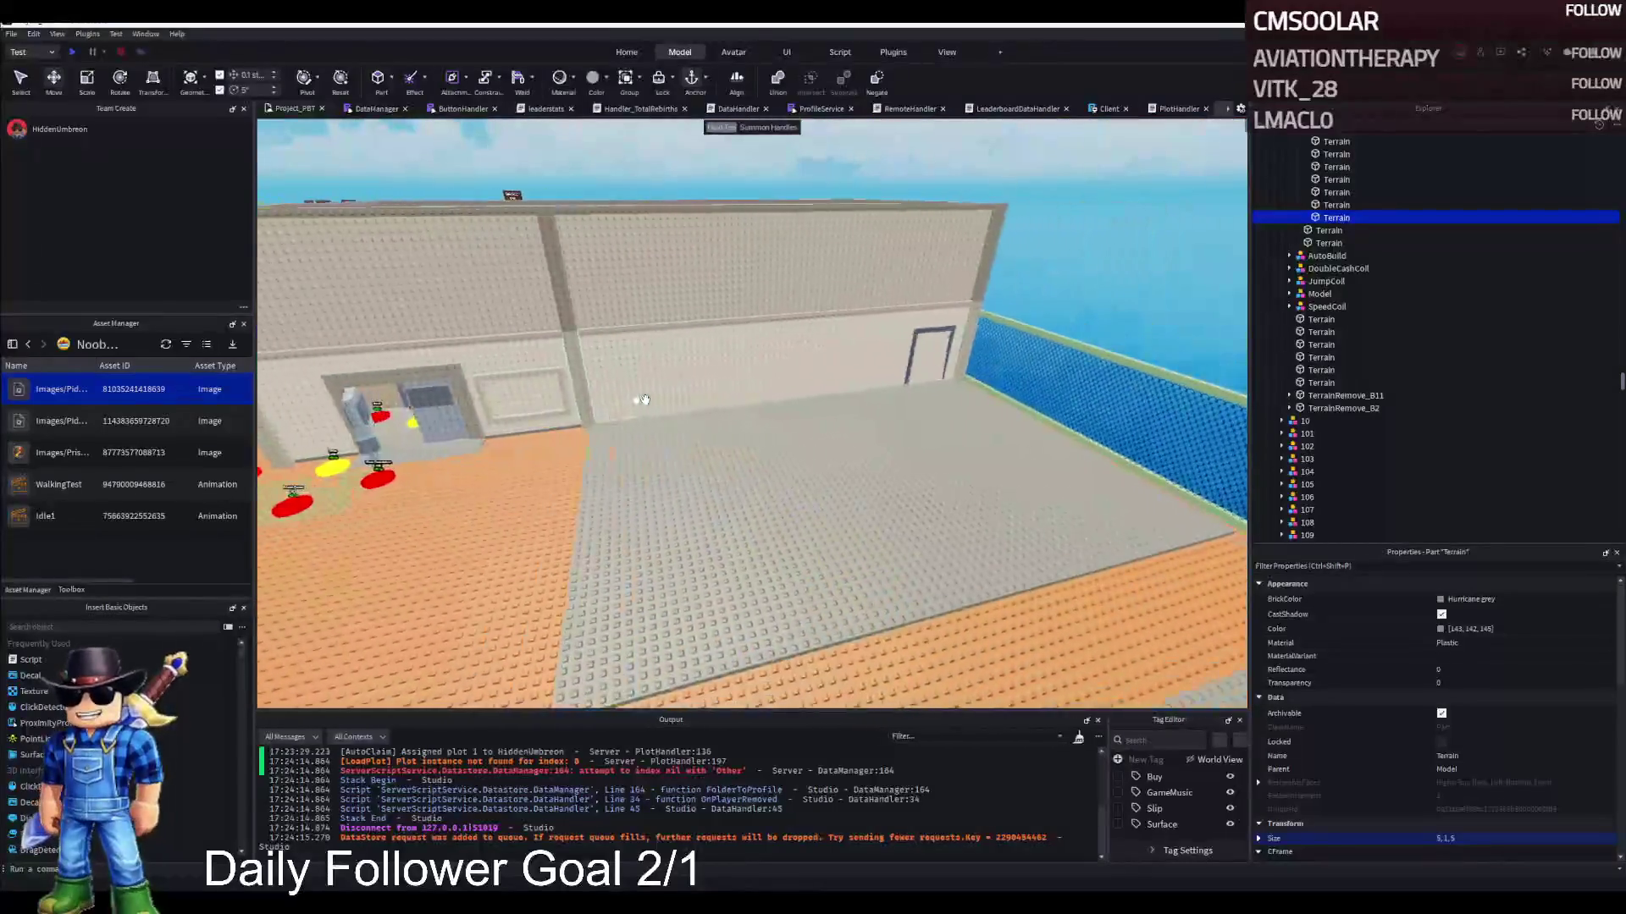
key("s")
key("s")
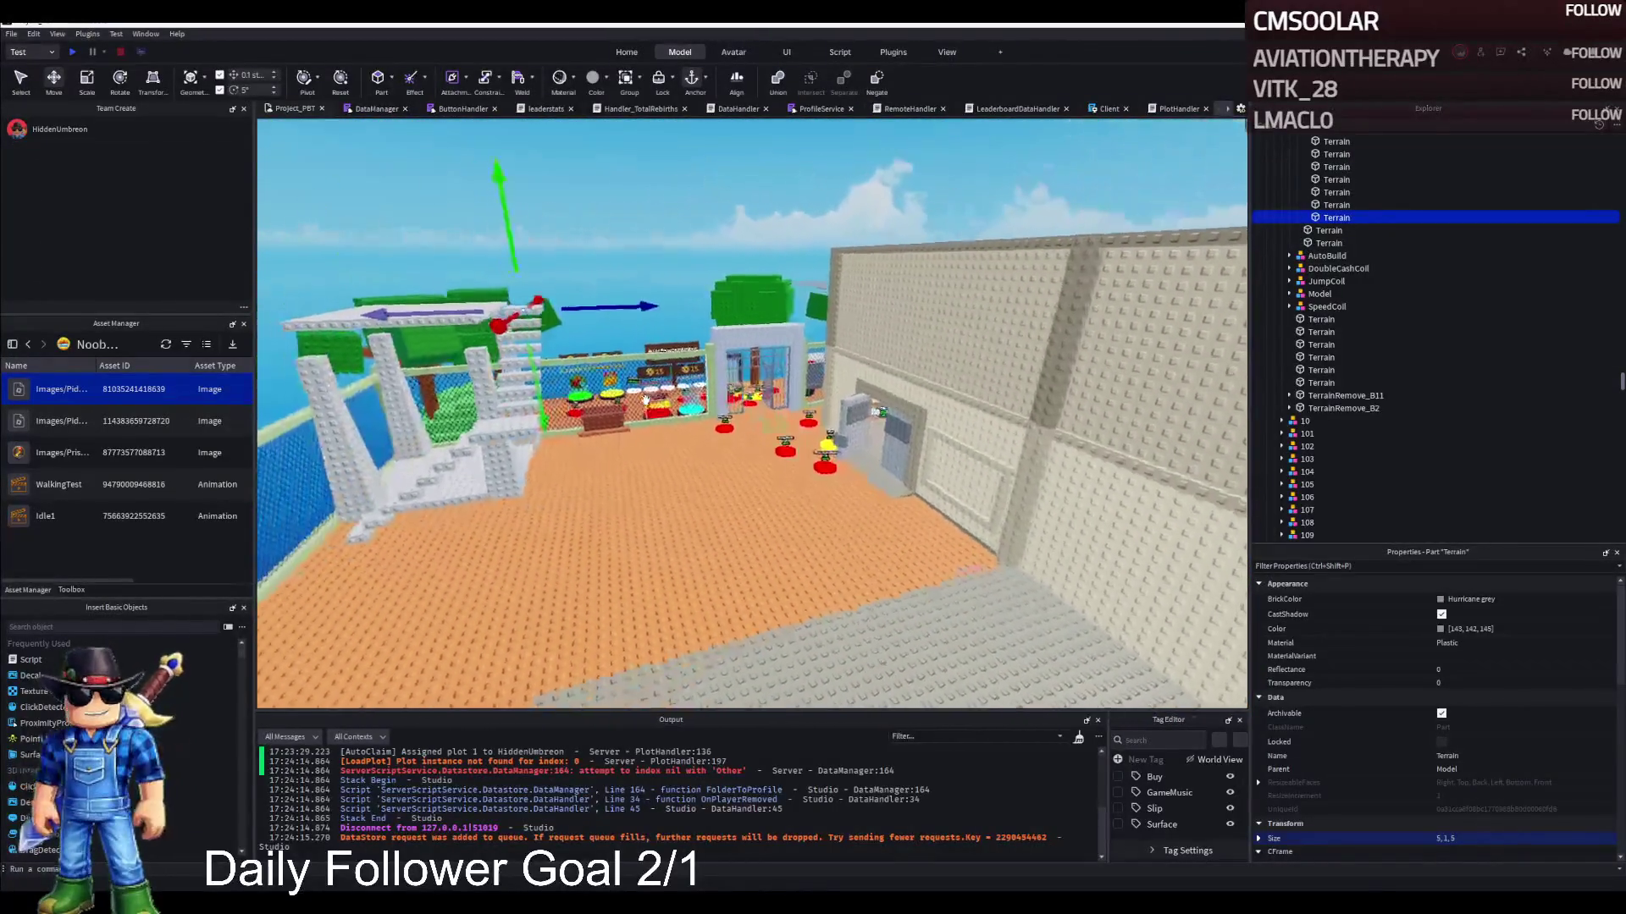
key("w")
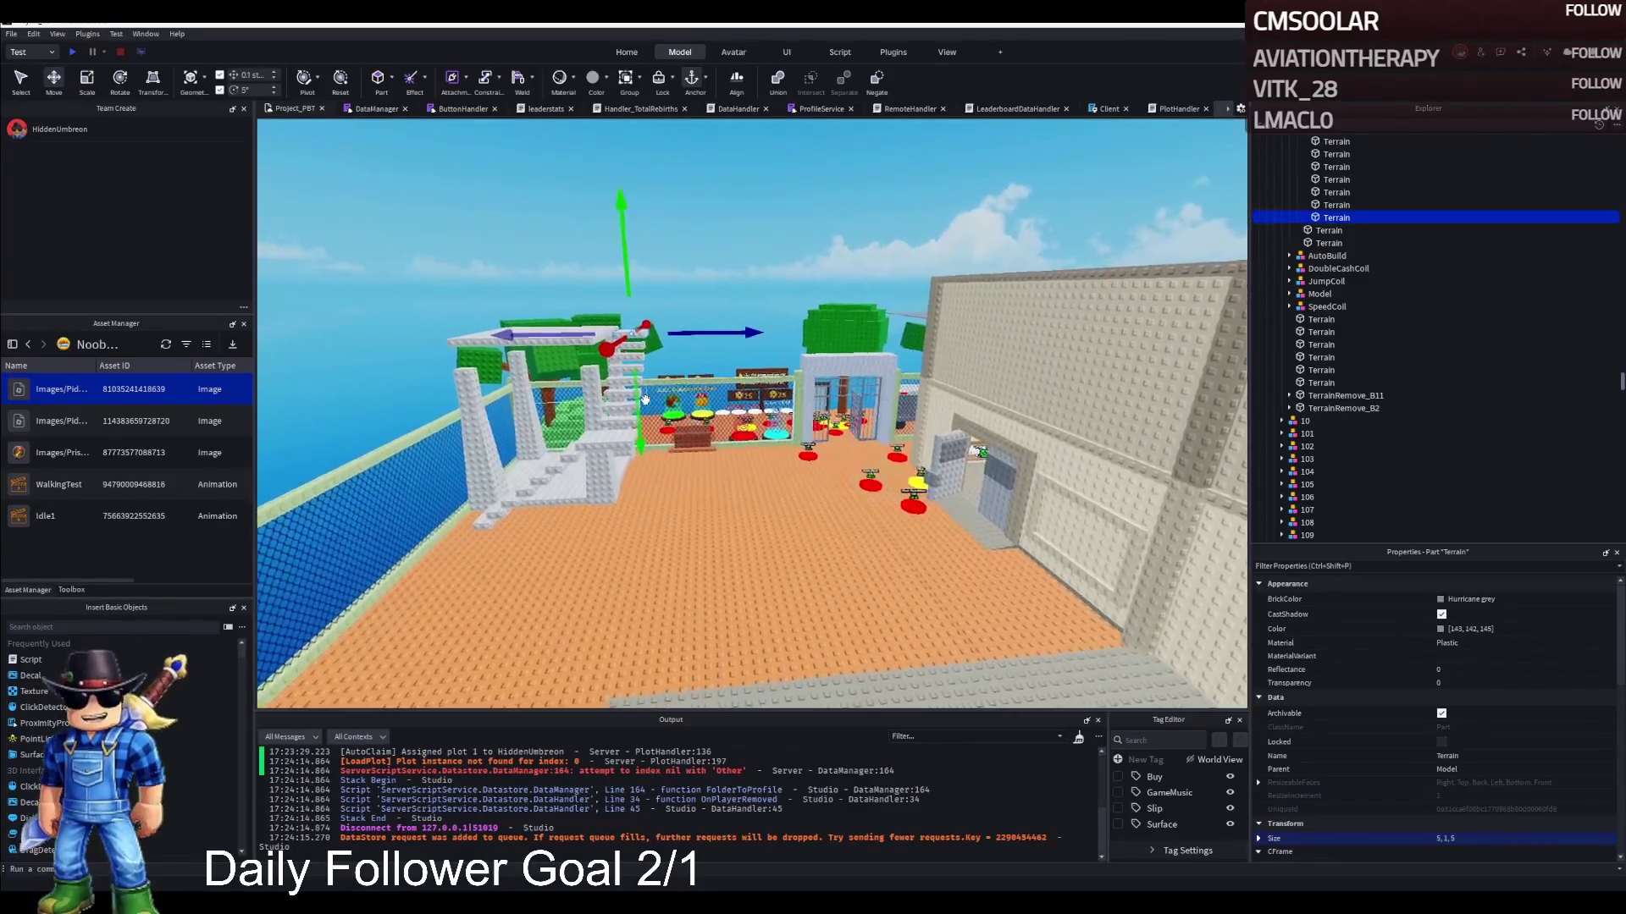
key("s")
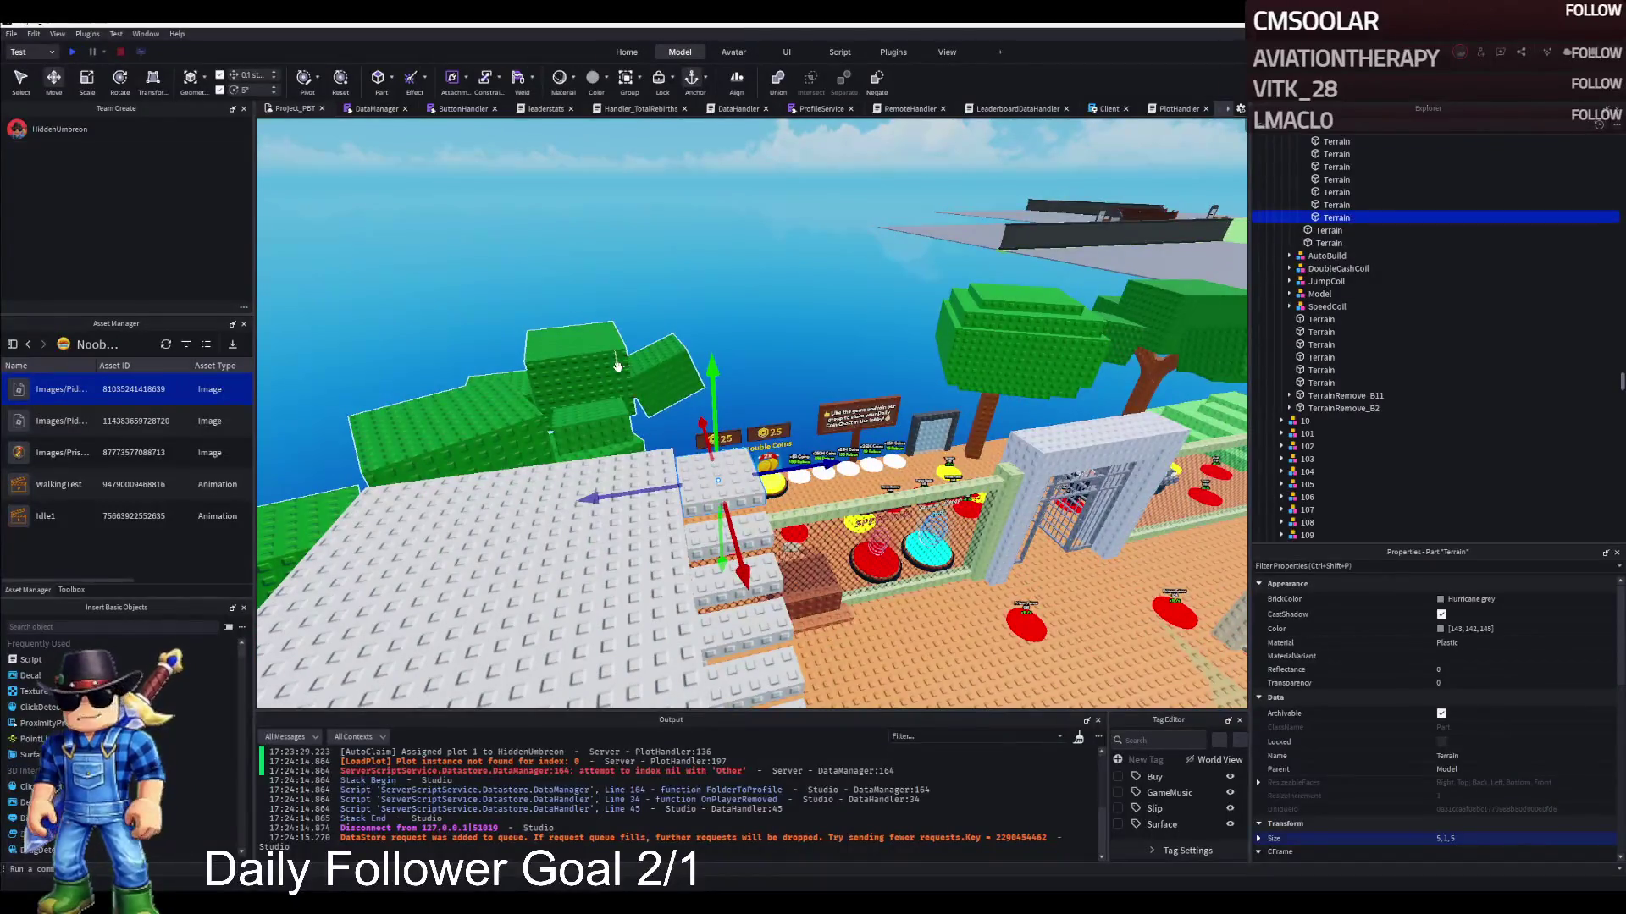
key("w")
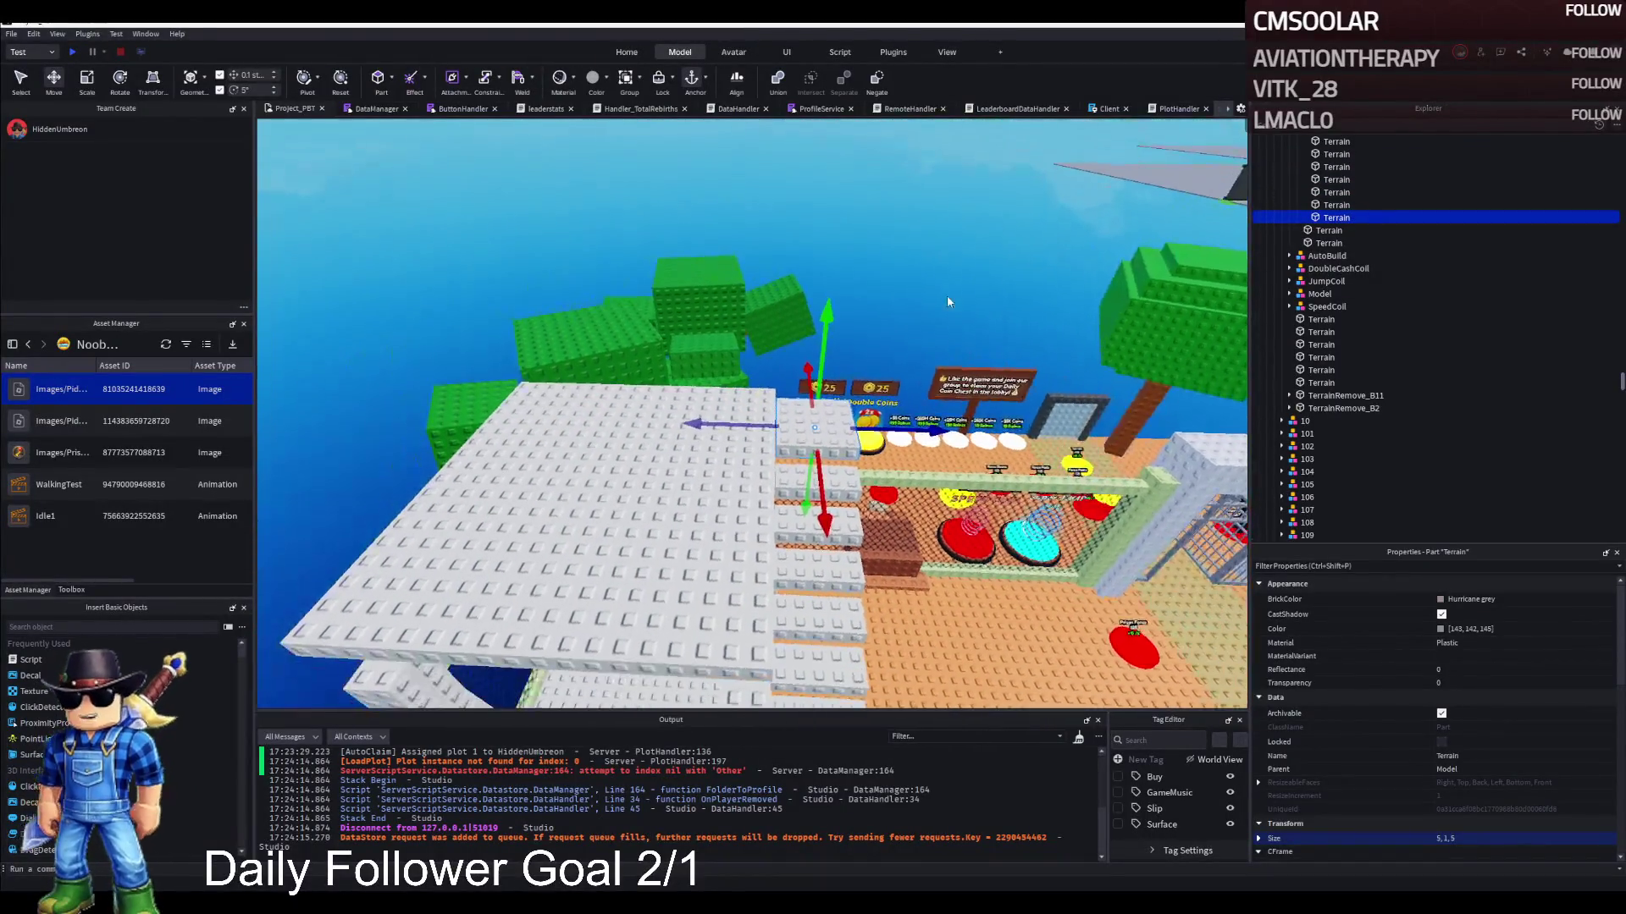
key("s")
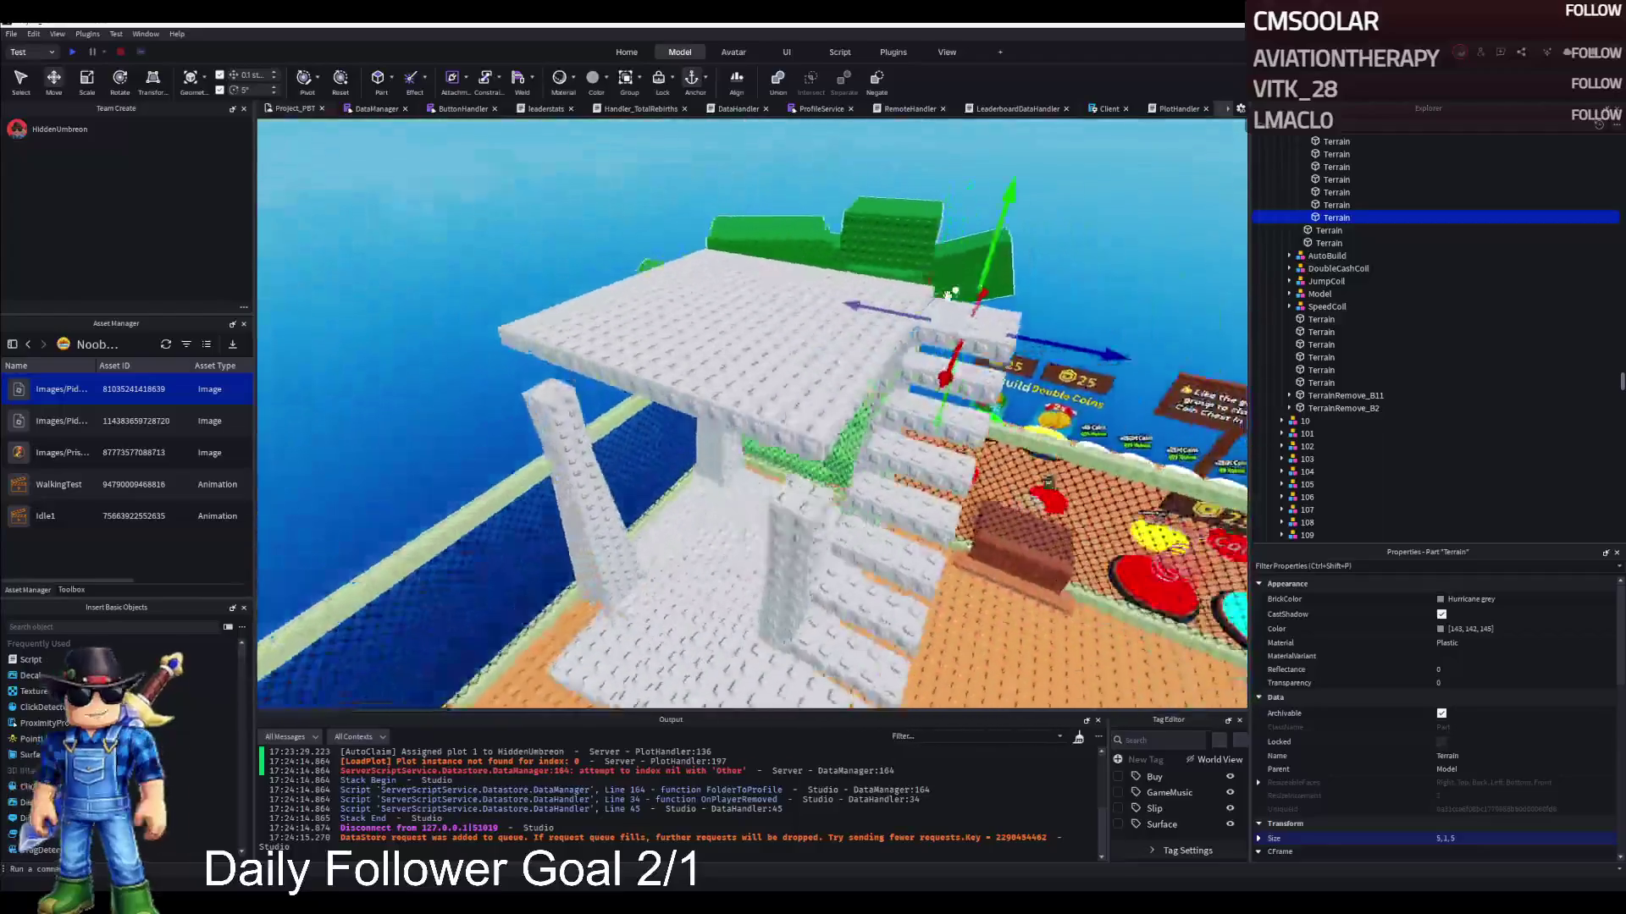
key("w")
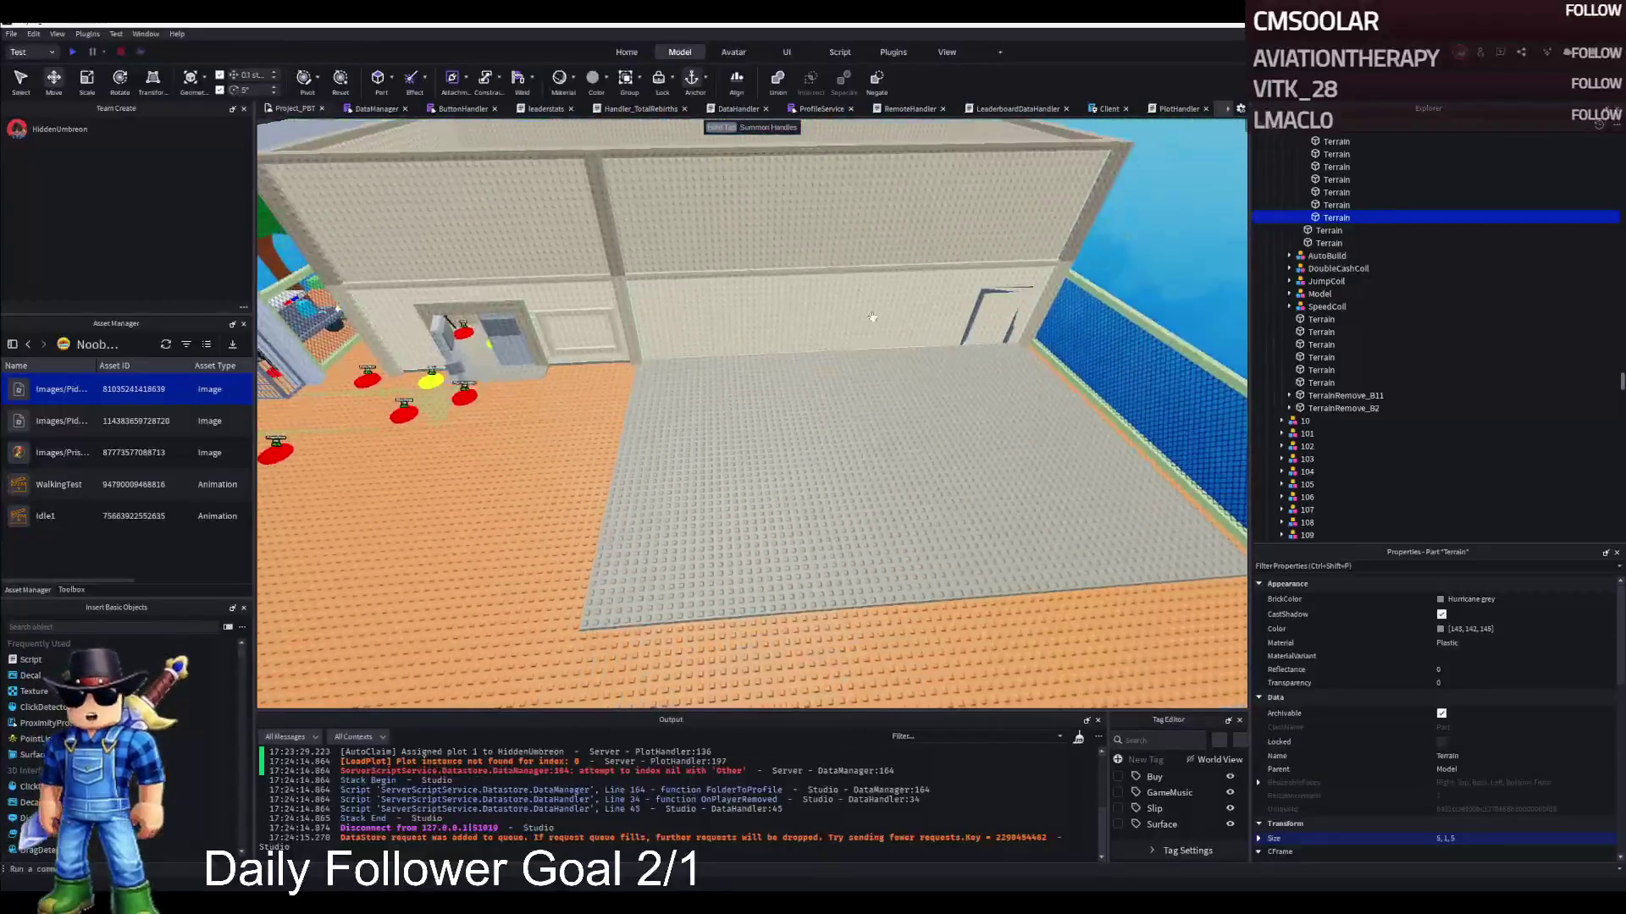
key("Left")
key("Left")
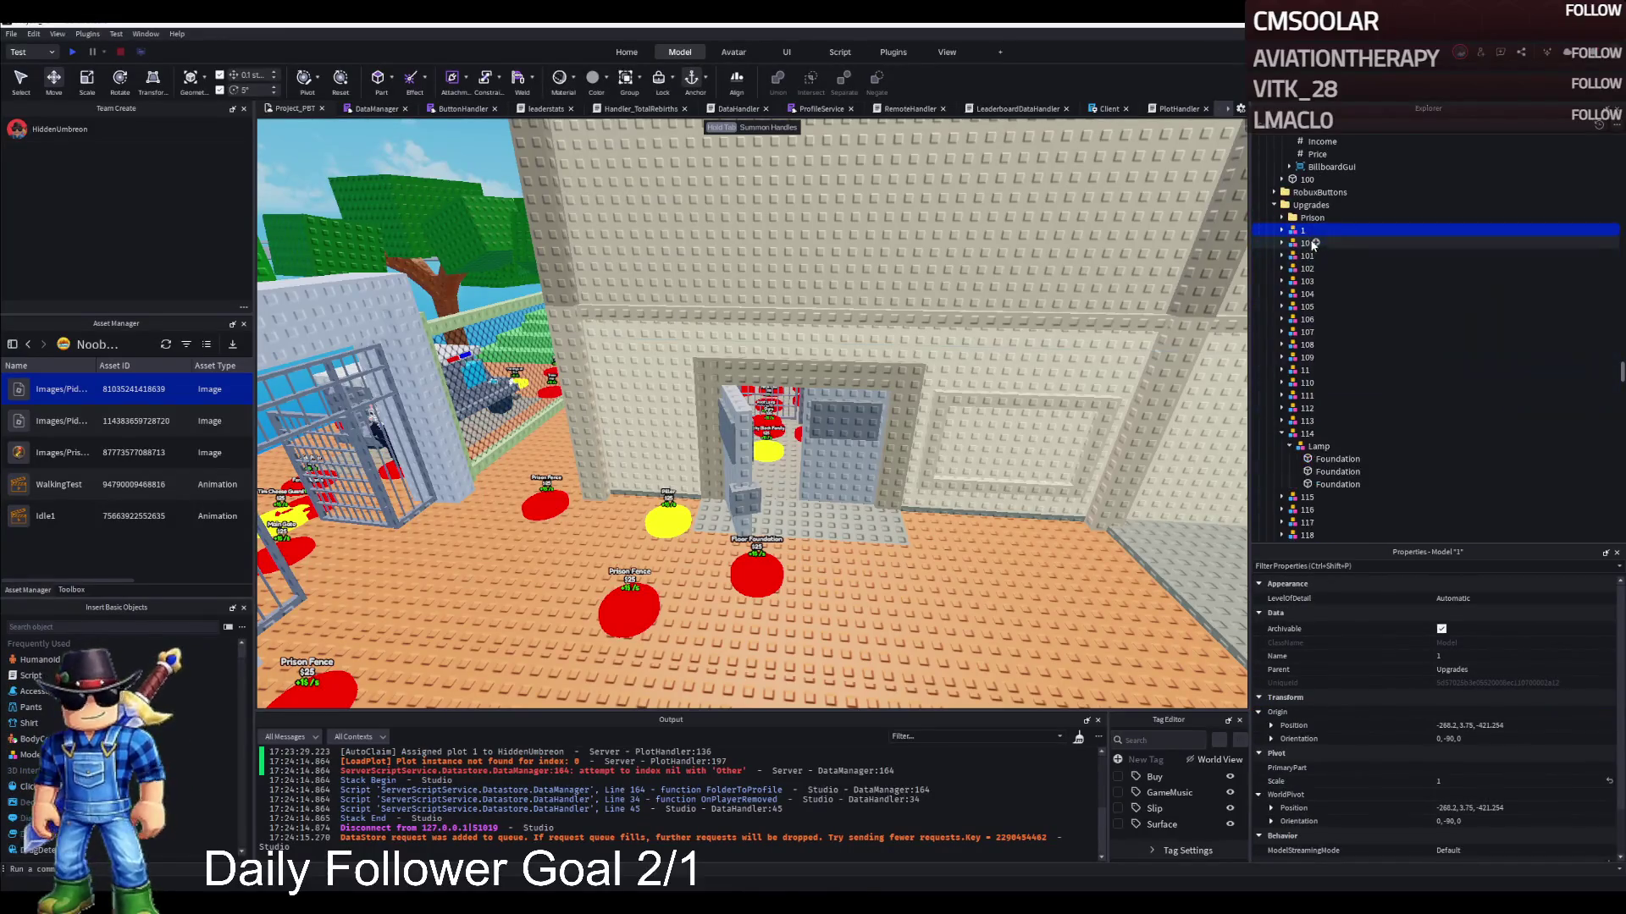
Collapse the Upgrades folder, move TemplatePlot into ReplicatedStorage, and start a play-test
key("Left")
key("Left")
key("Left")
key("Left")
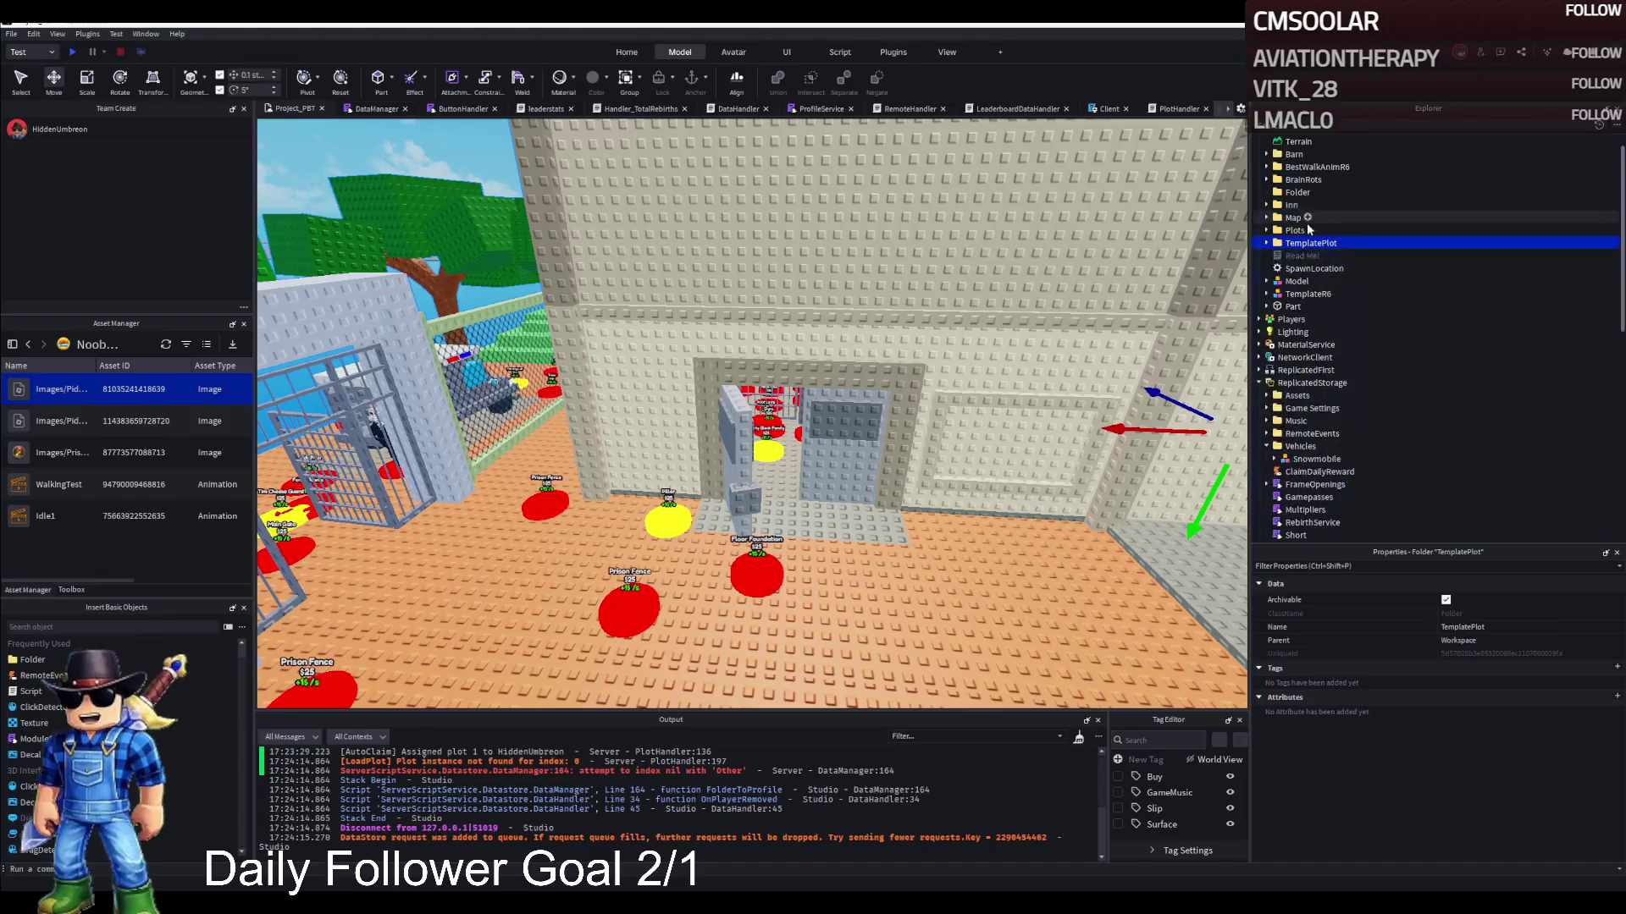
left_click_drag(1291, 388, 1293, 386)
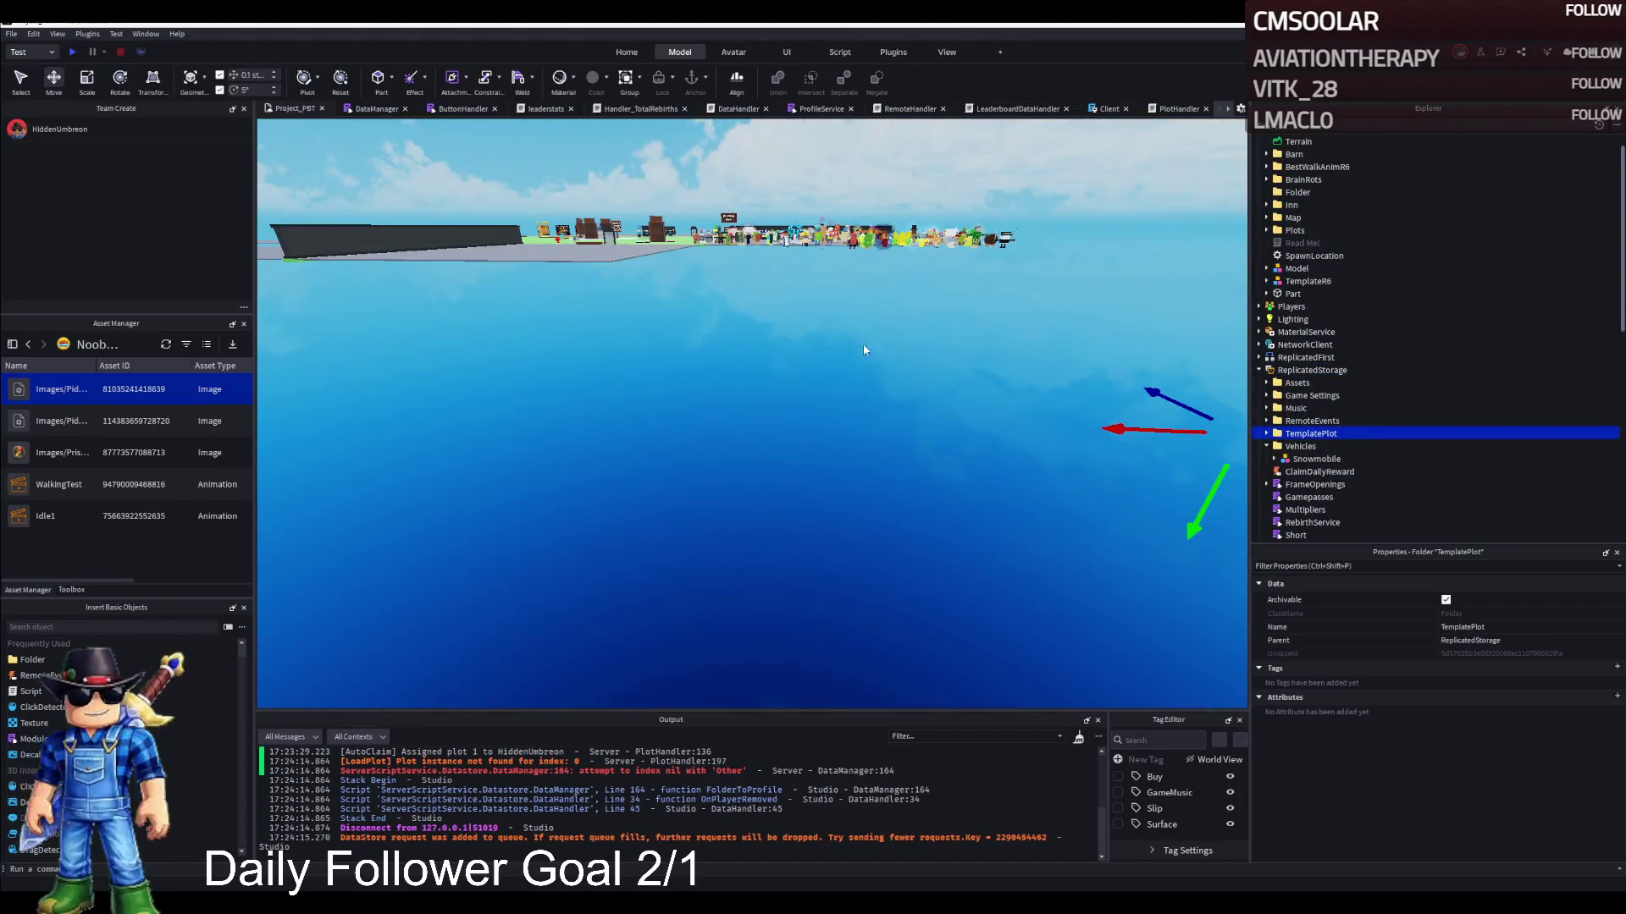
key("F5")
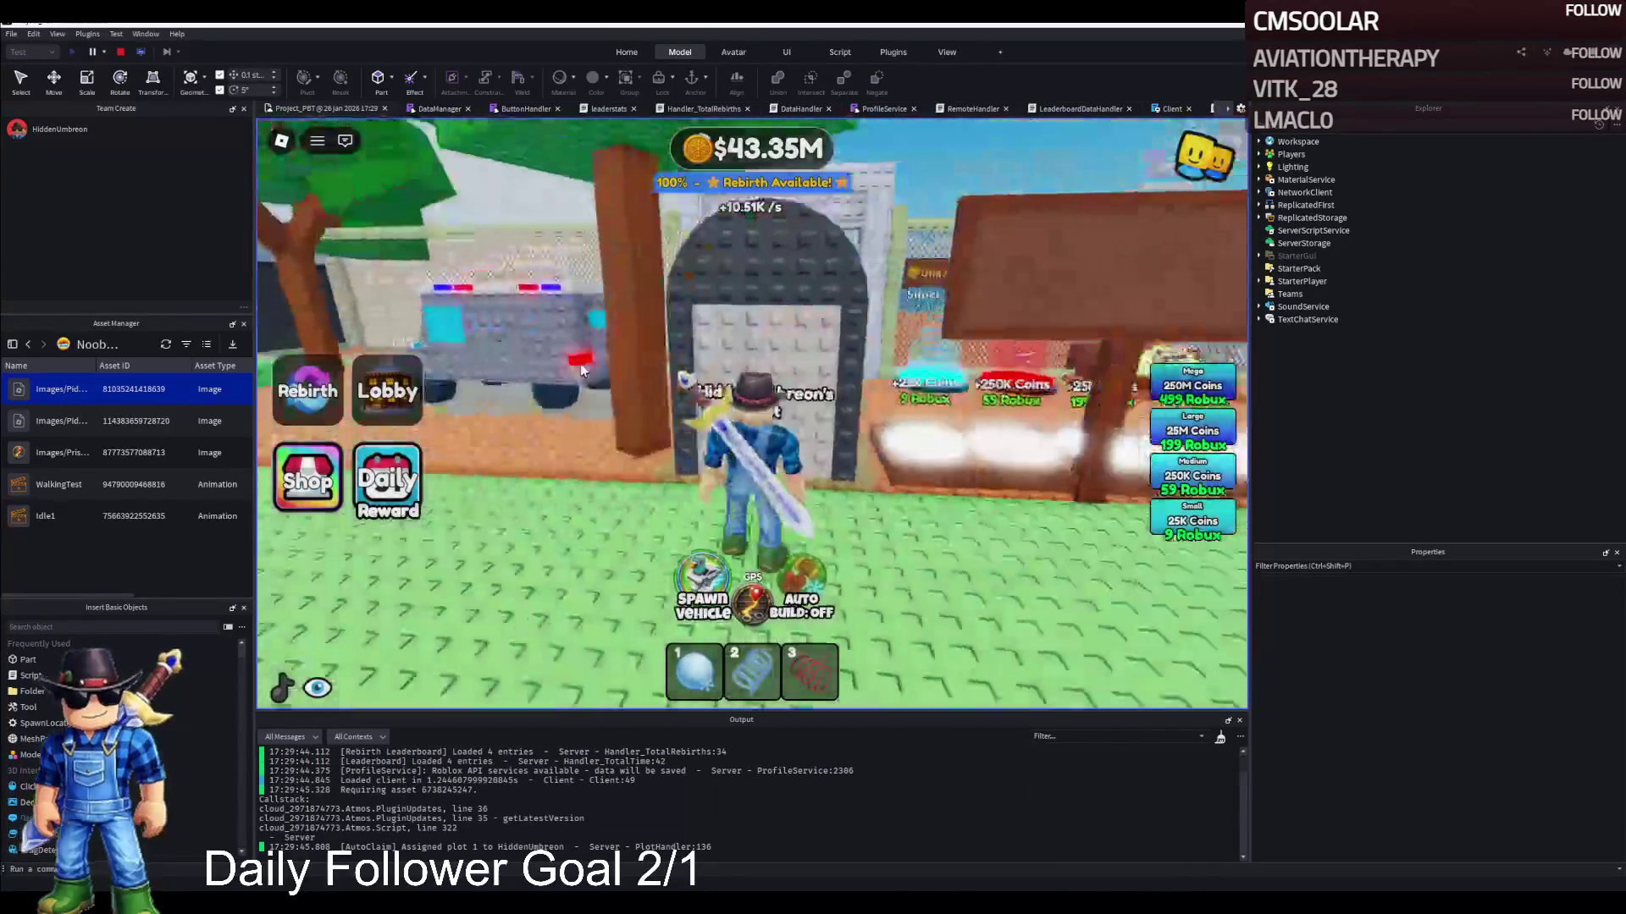
Walk the character out through the plot gate, past the truck, and through the prison gate
key("w")
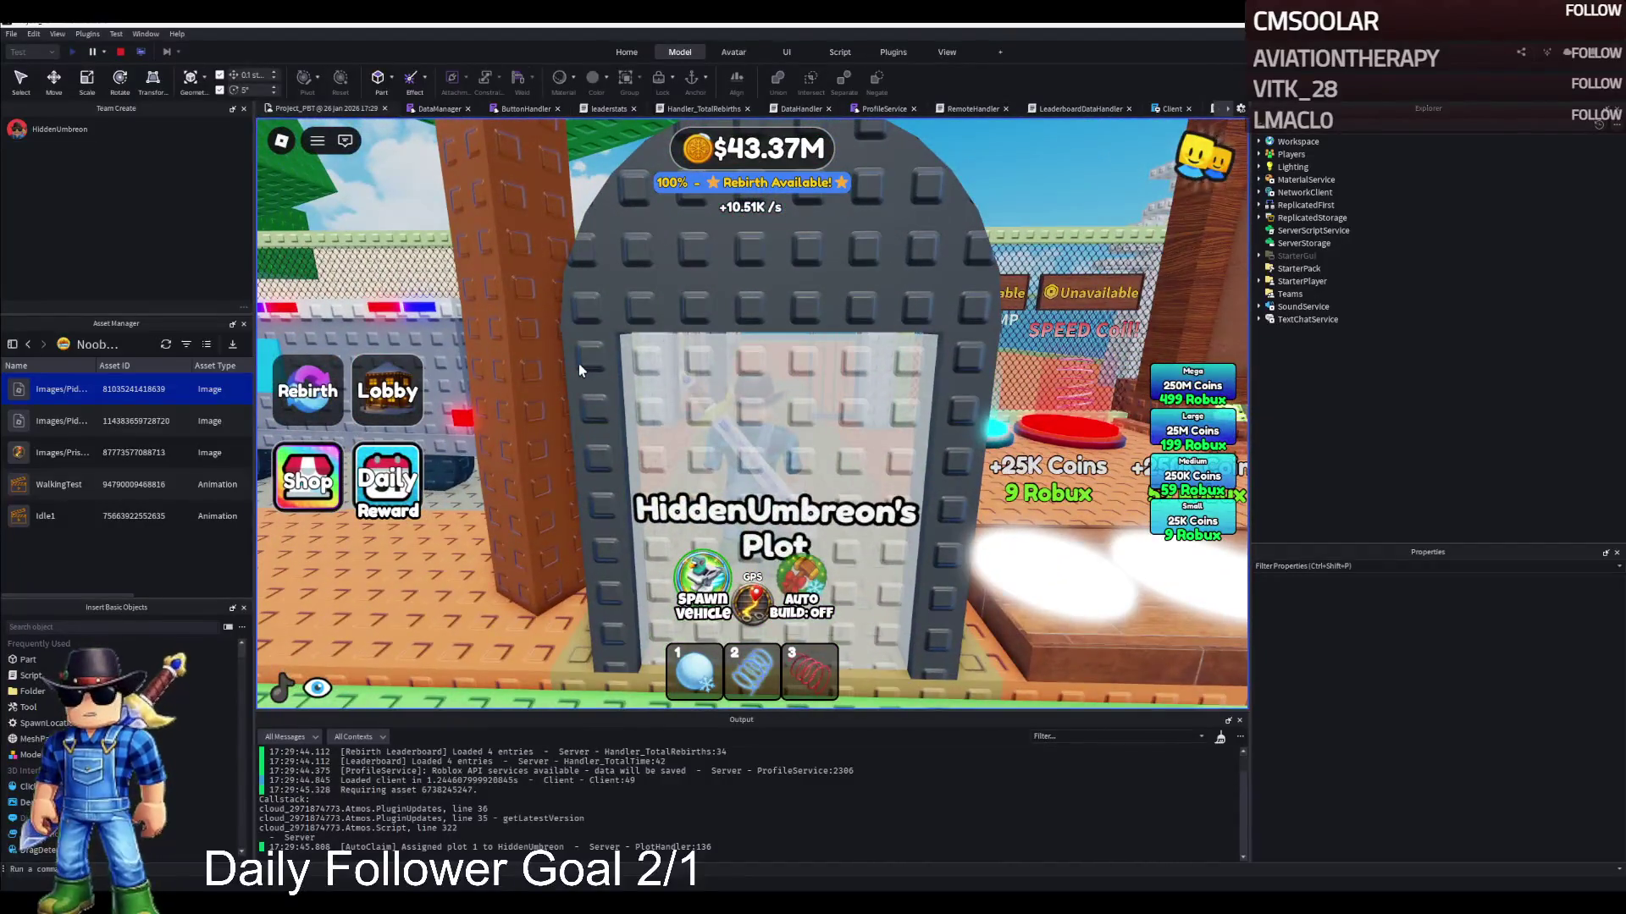
key("w")
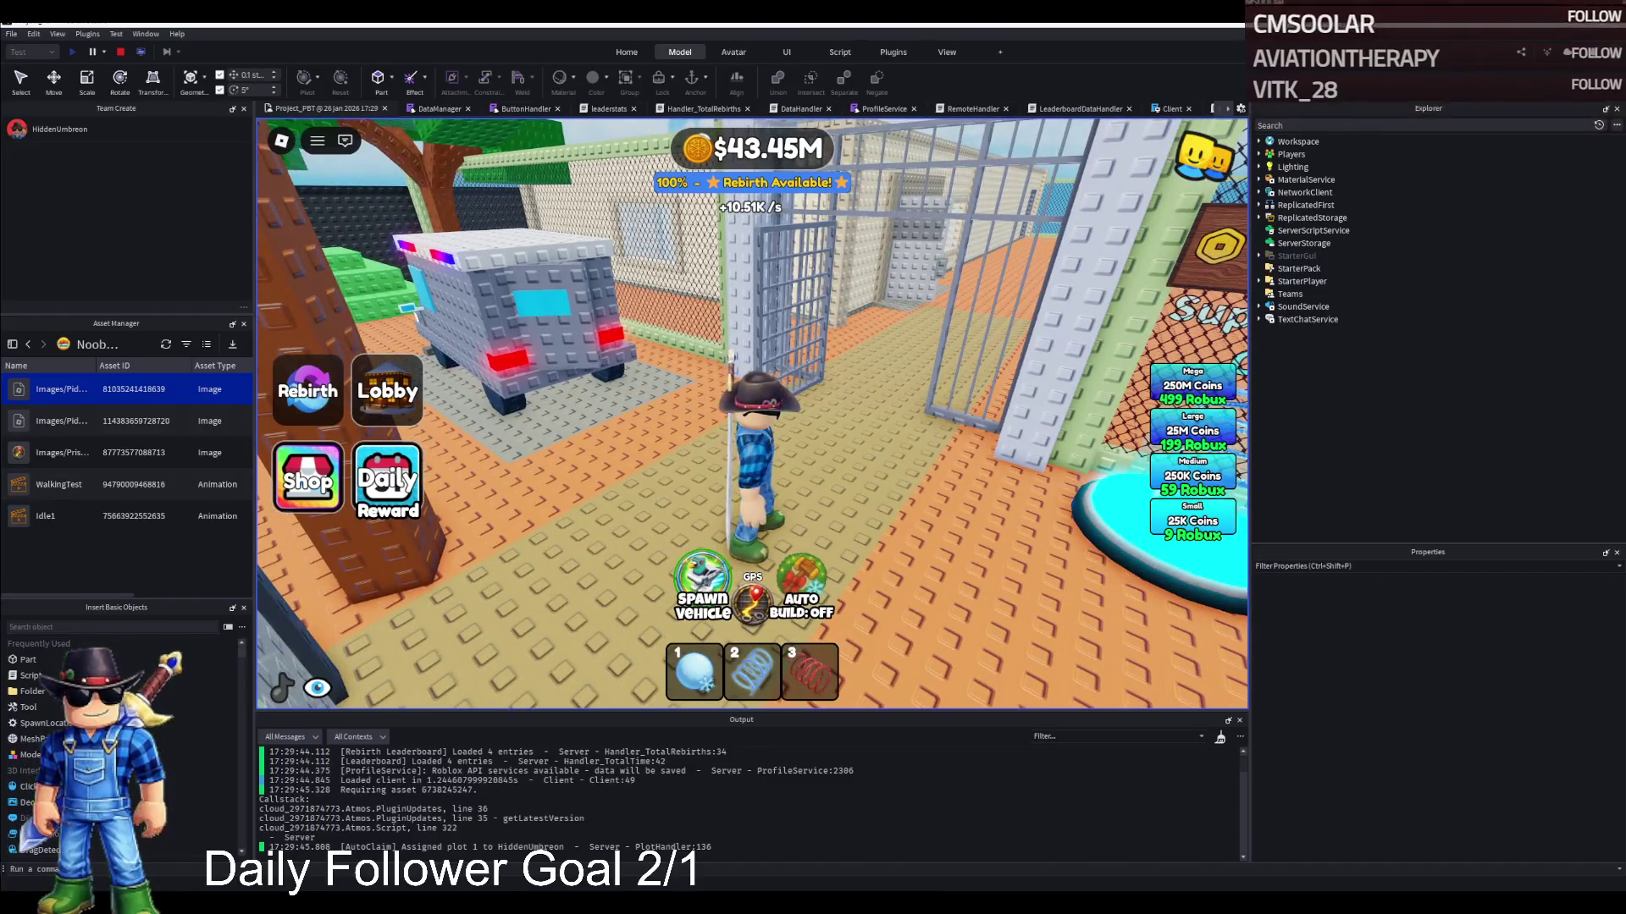
key("w")
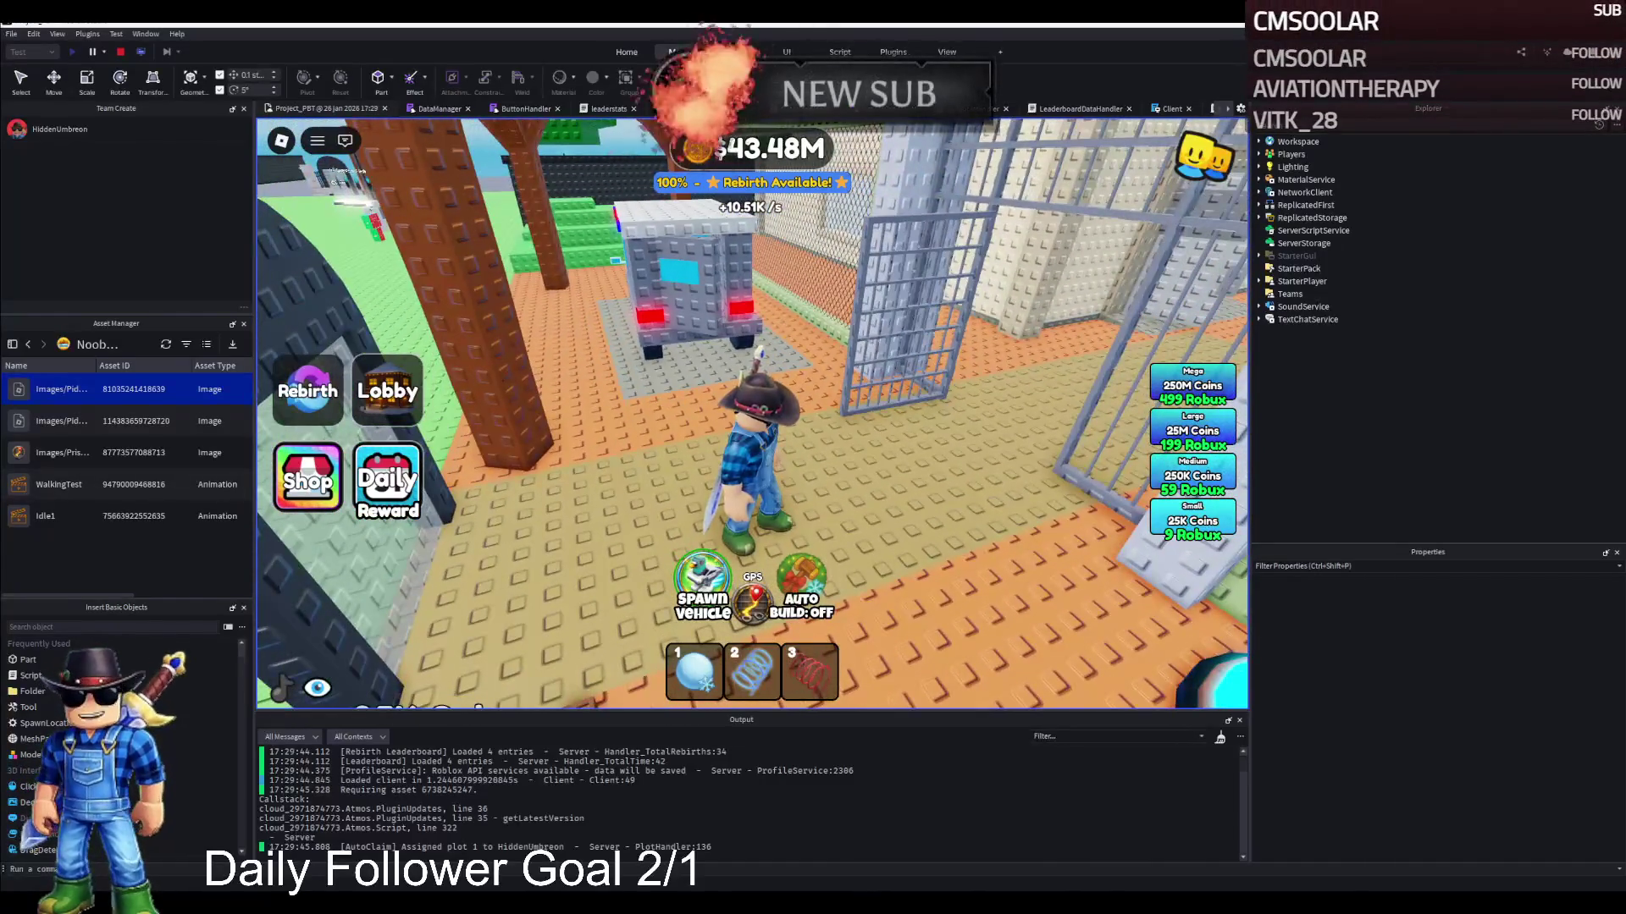
key("w")
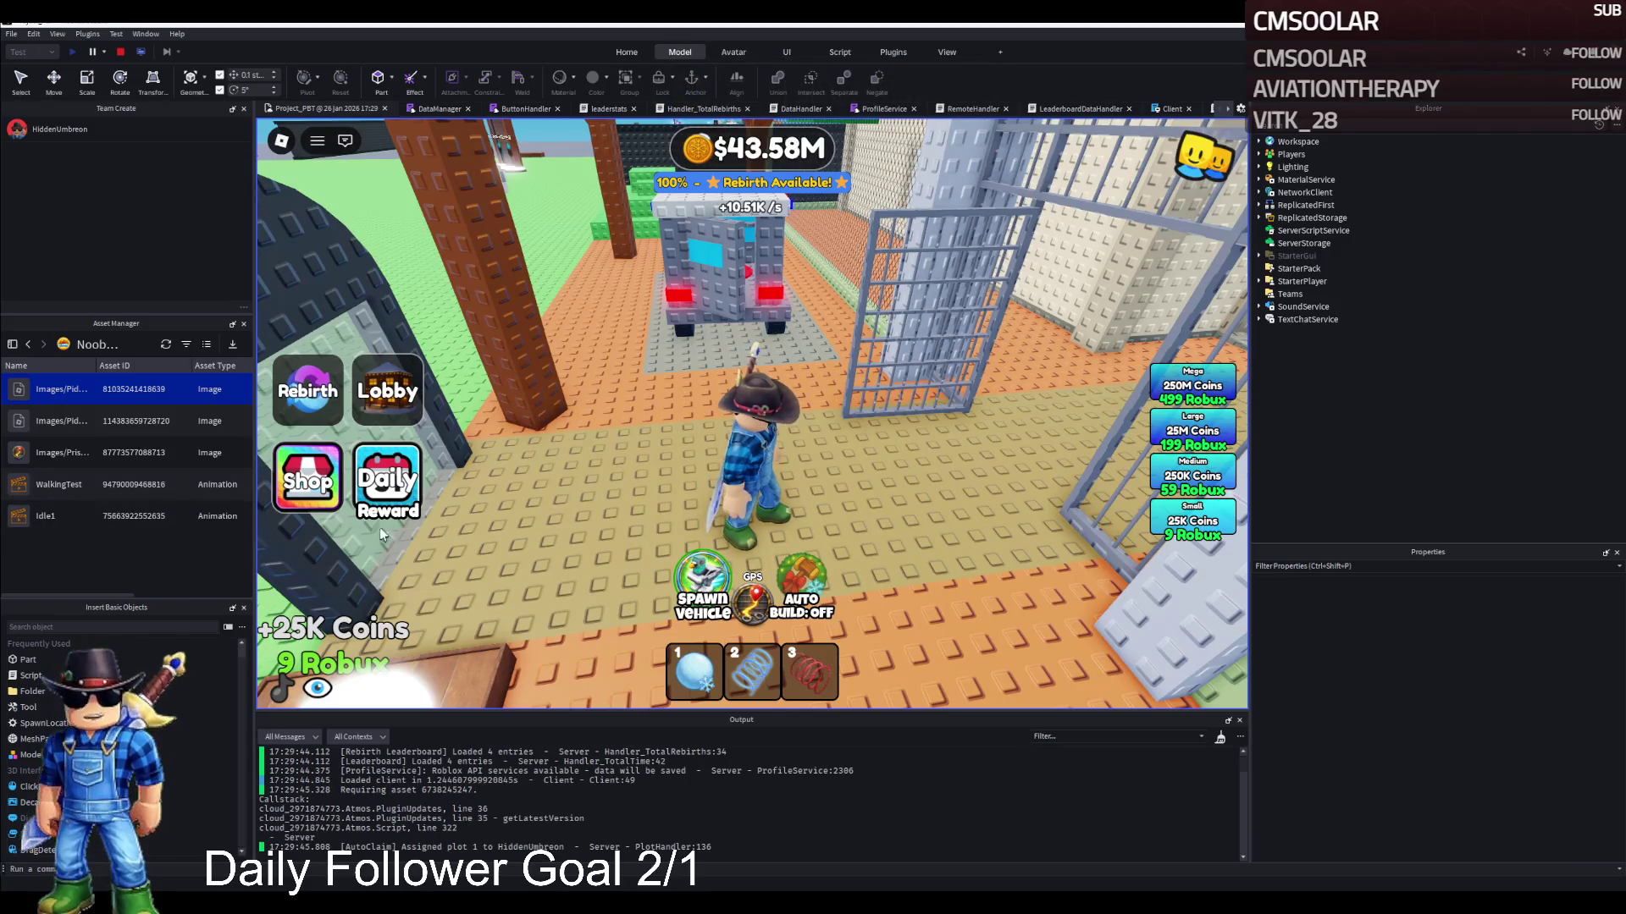
key("d")
key("w")
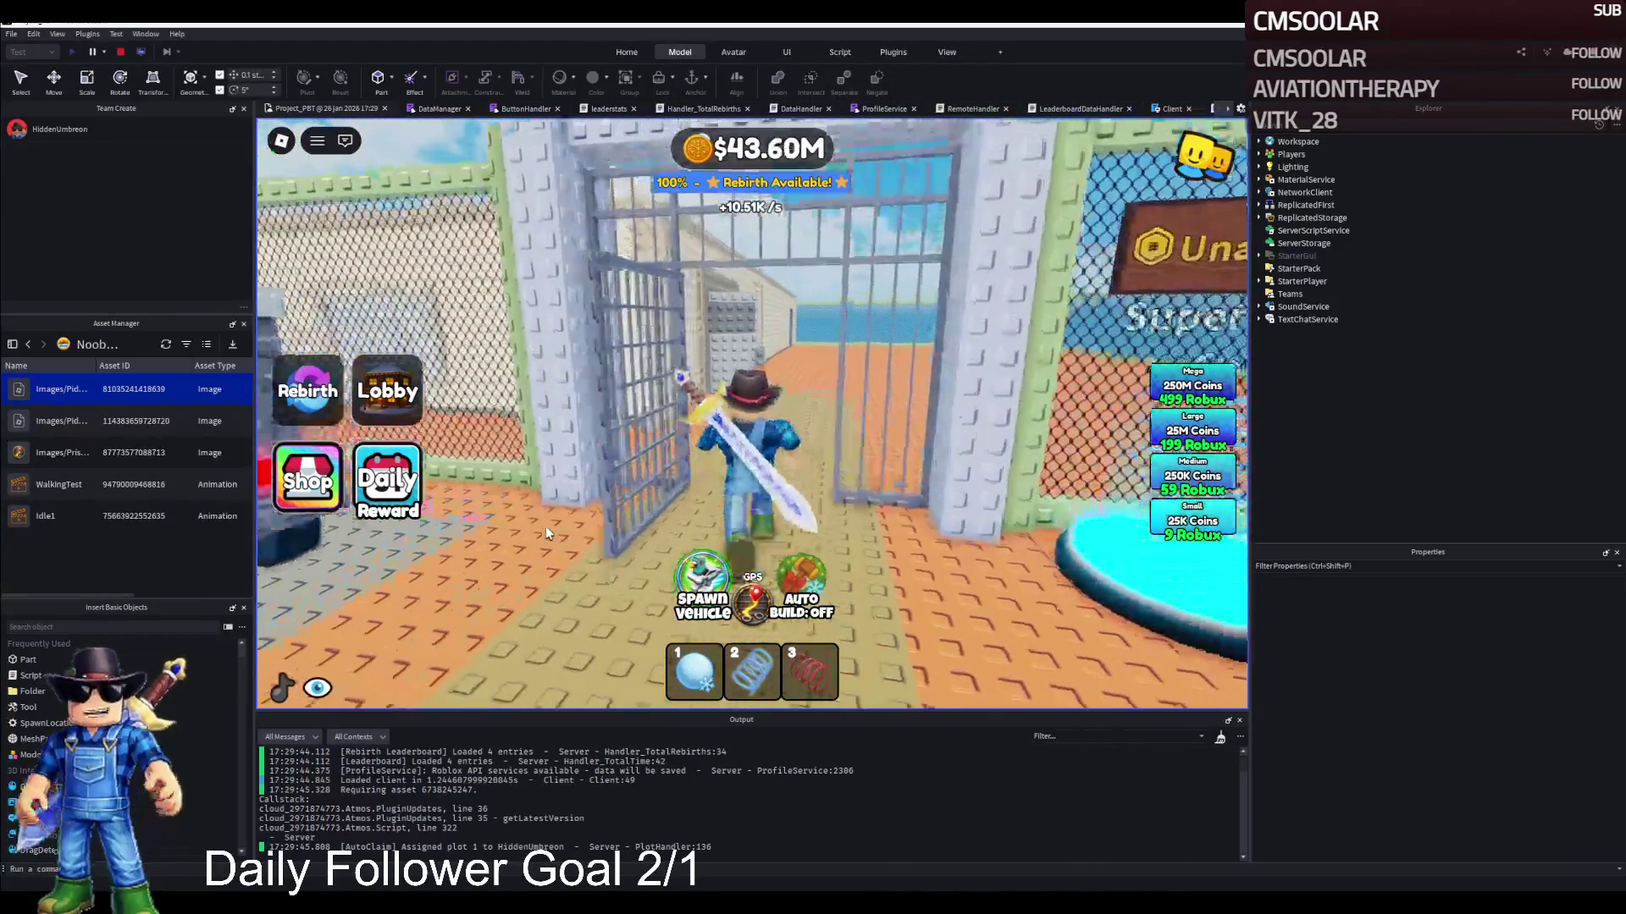
Enter the visitation room, check the lucky block table and NPC cage, then head into the prison
key("w")
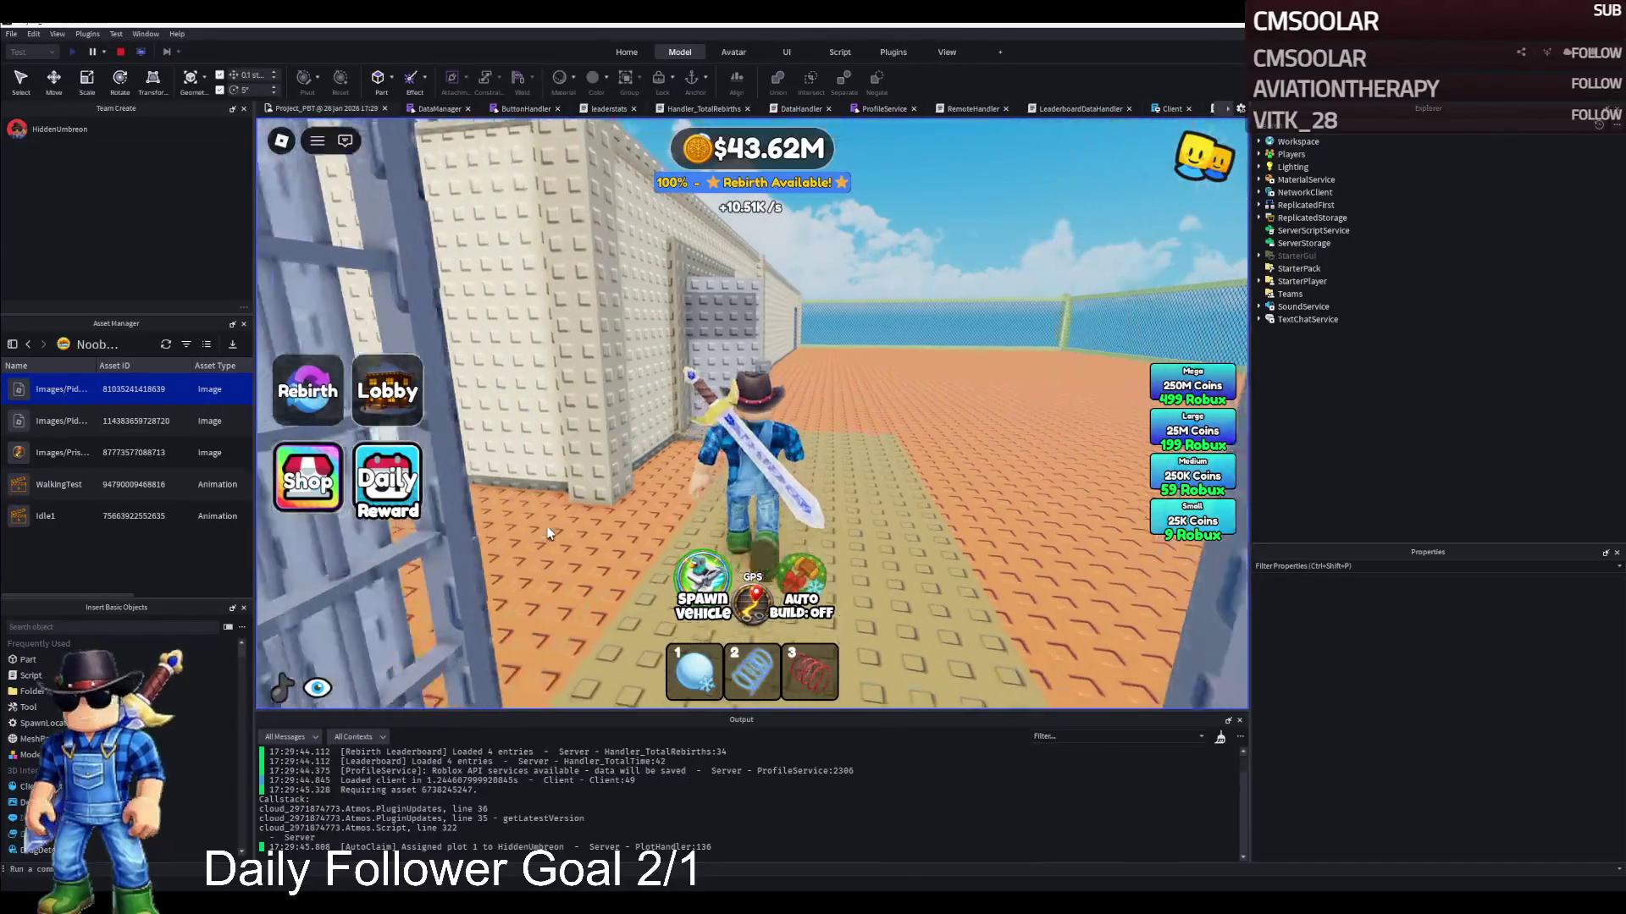
key("a")
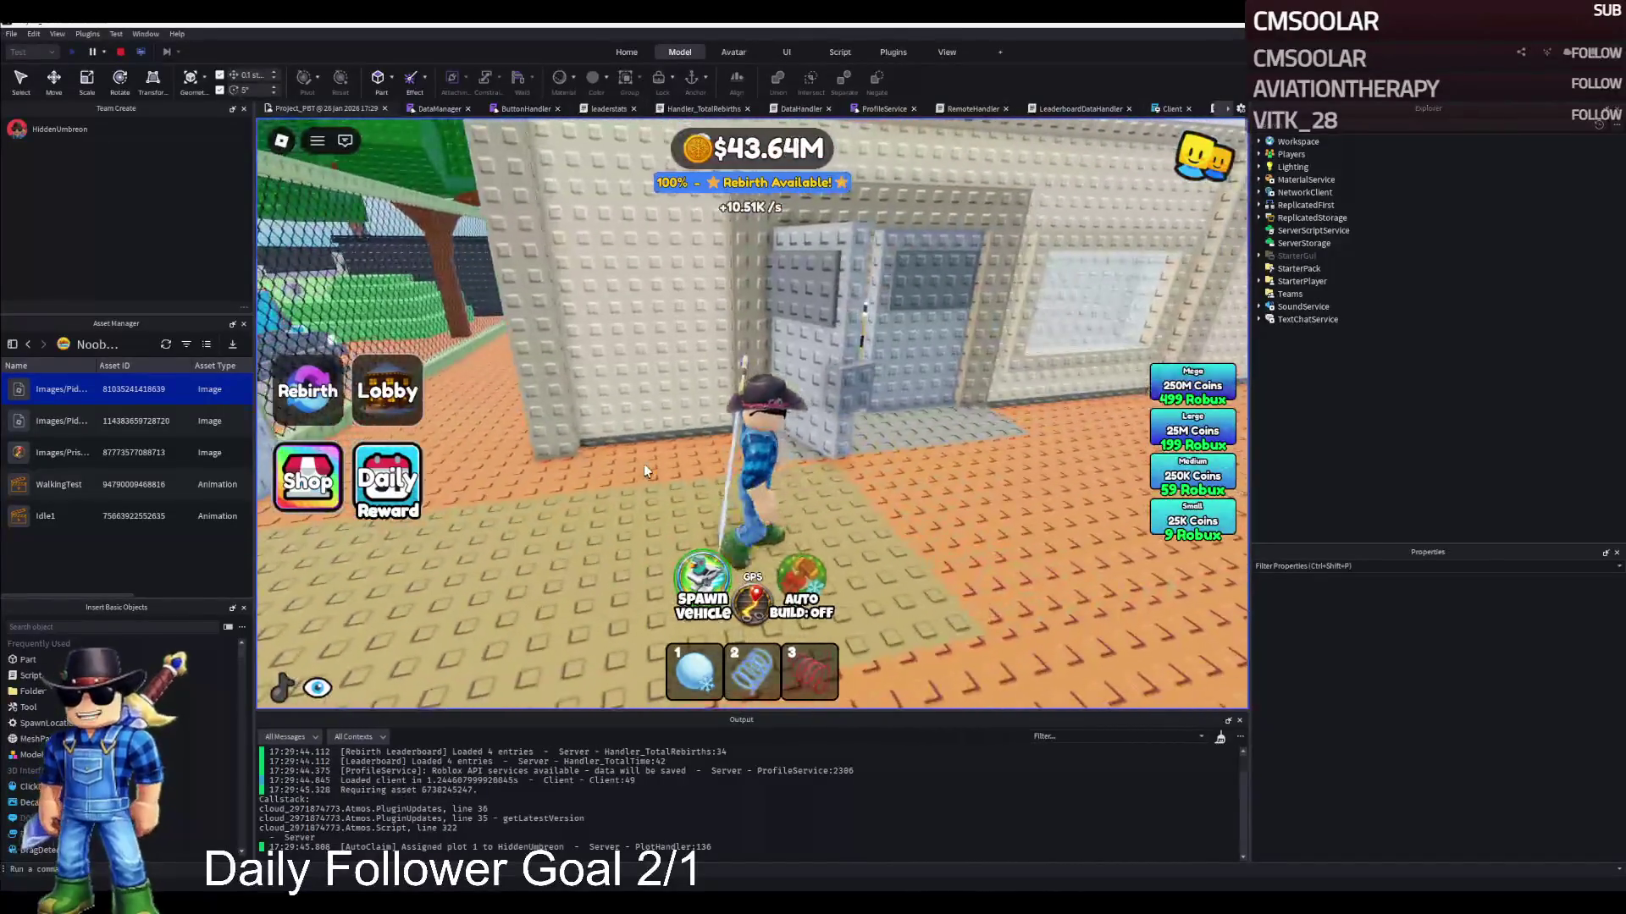
key("w")
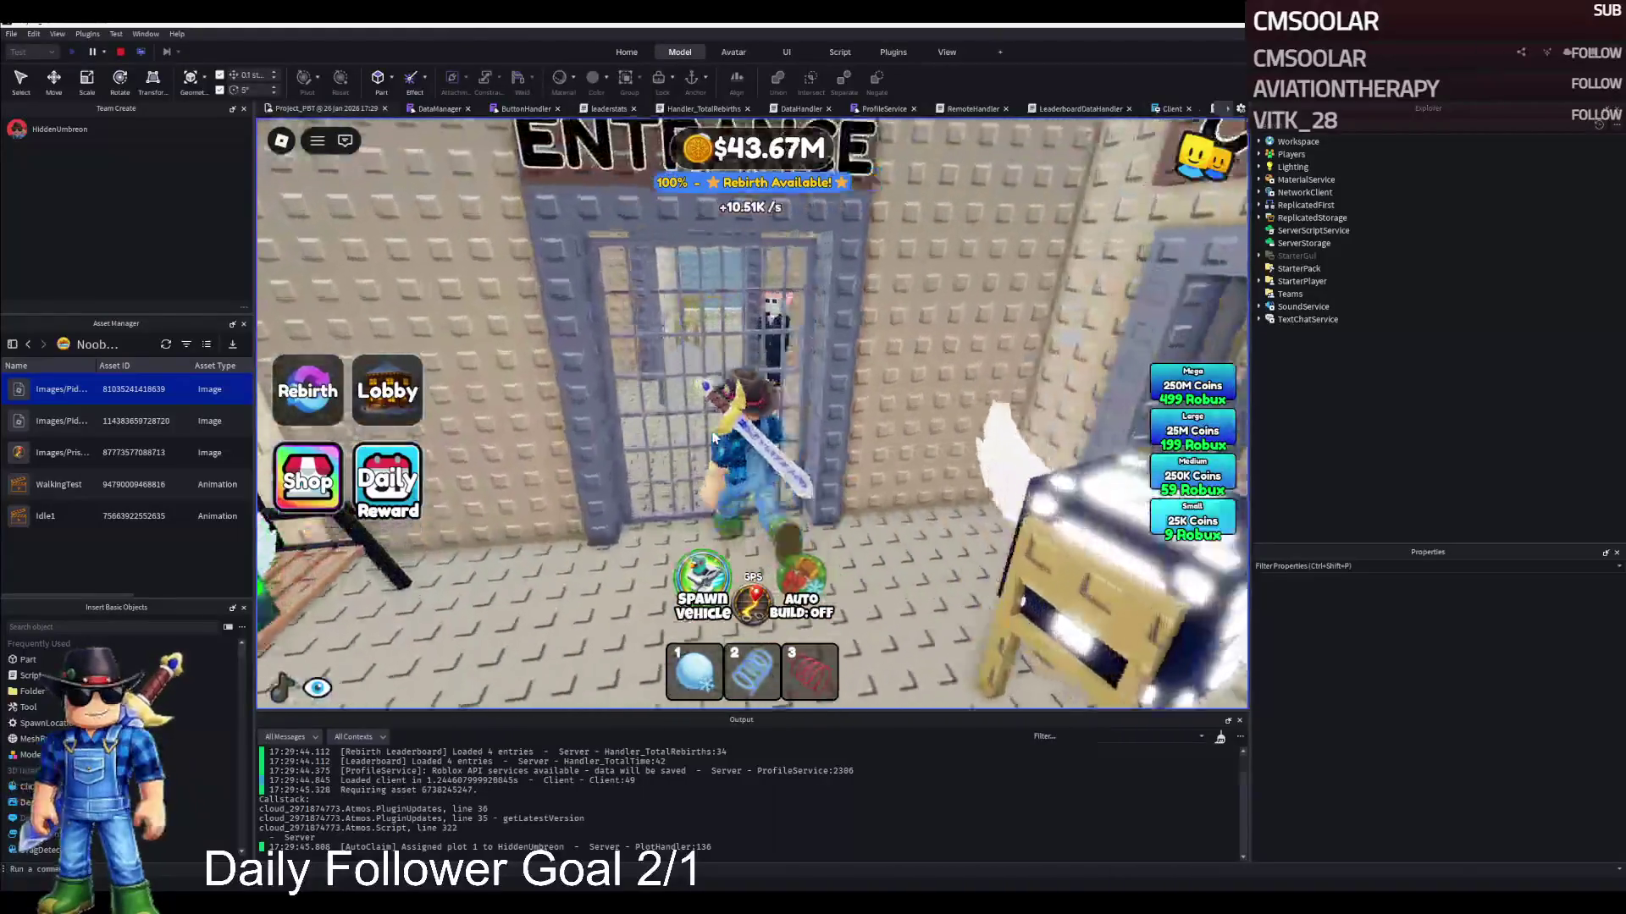
key("w")
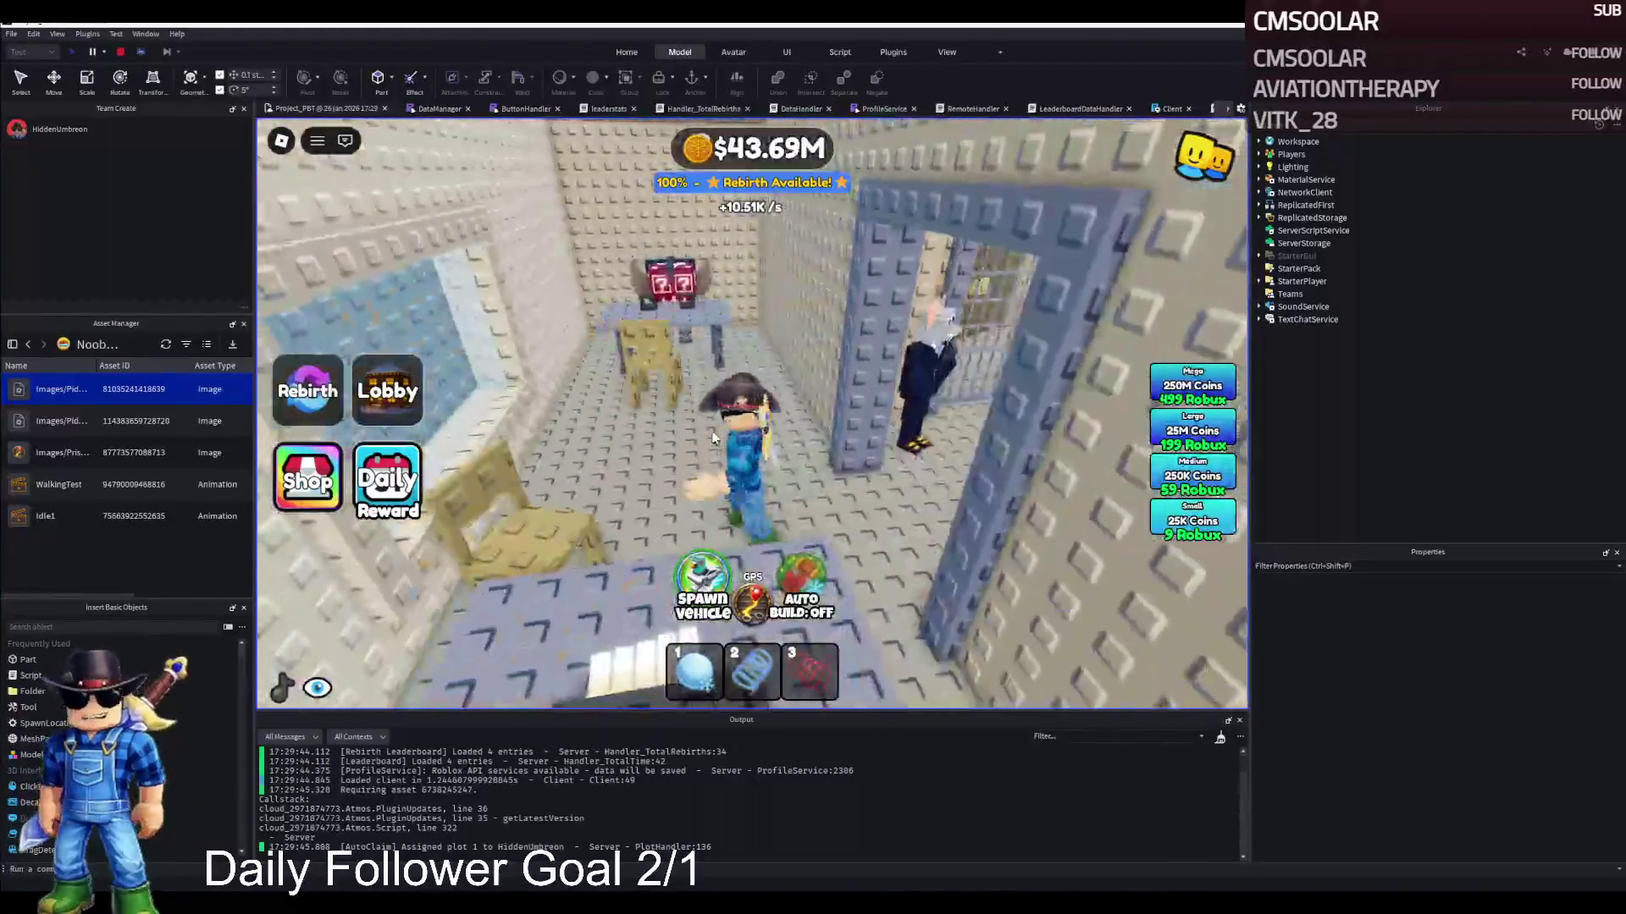
key("s")
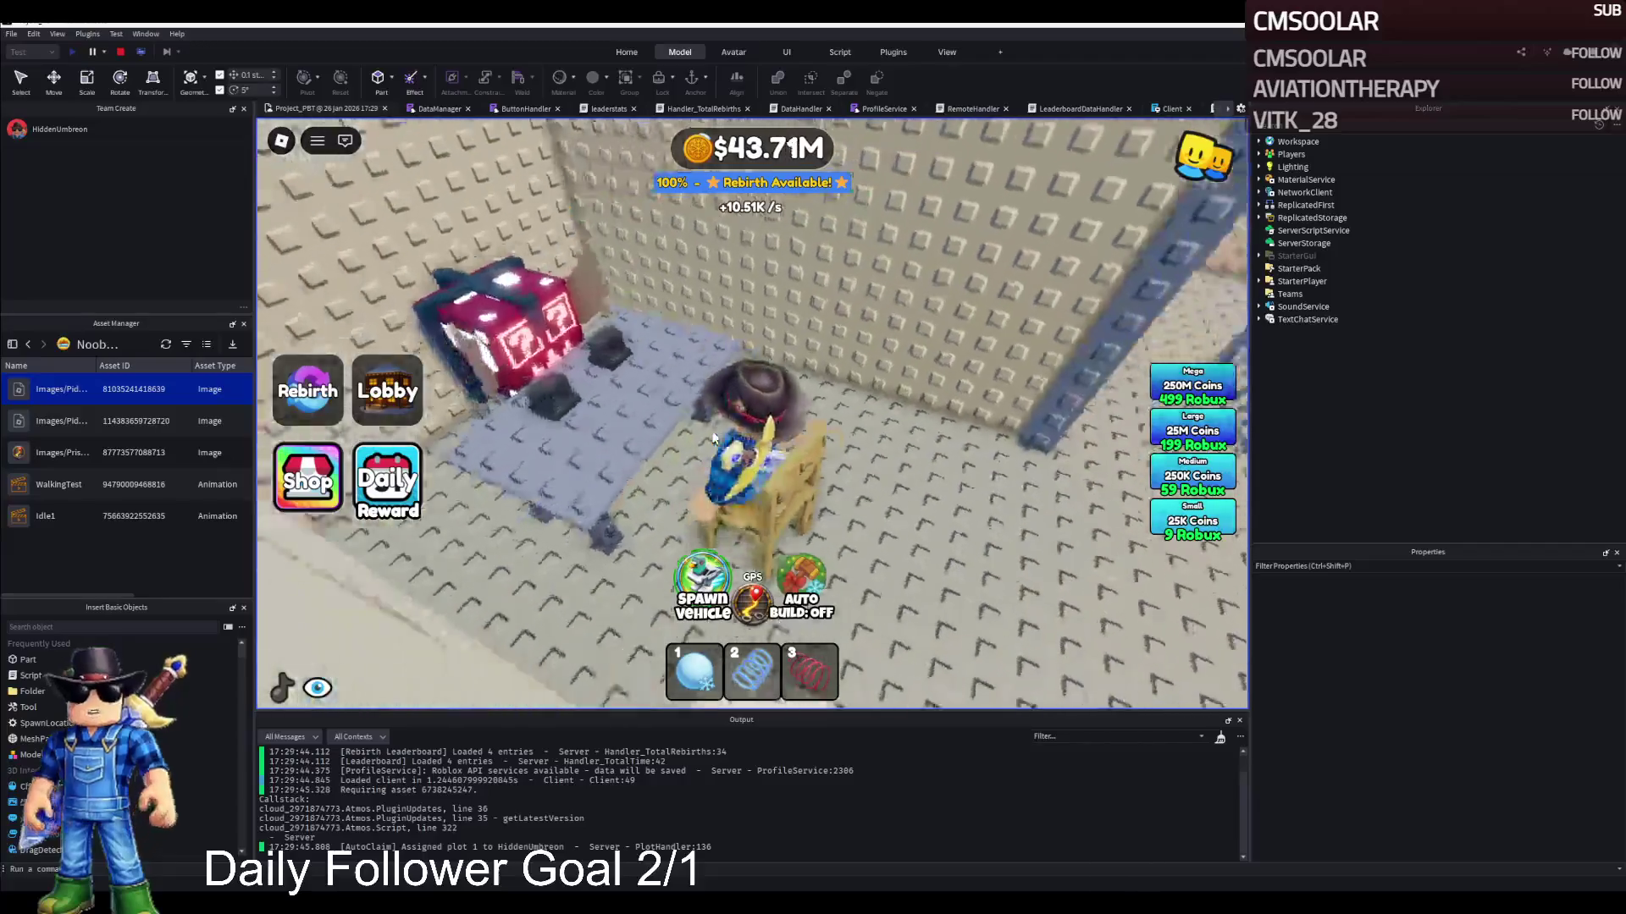
key("w")
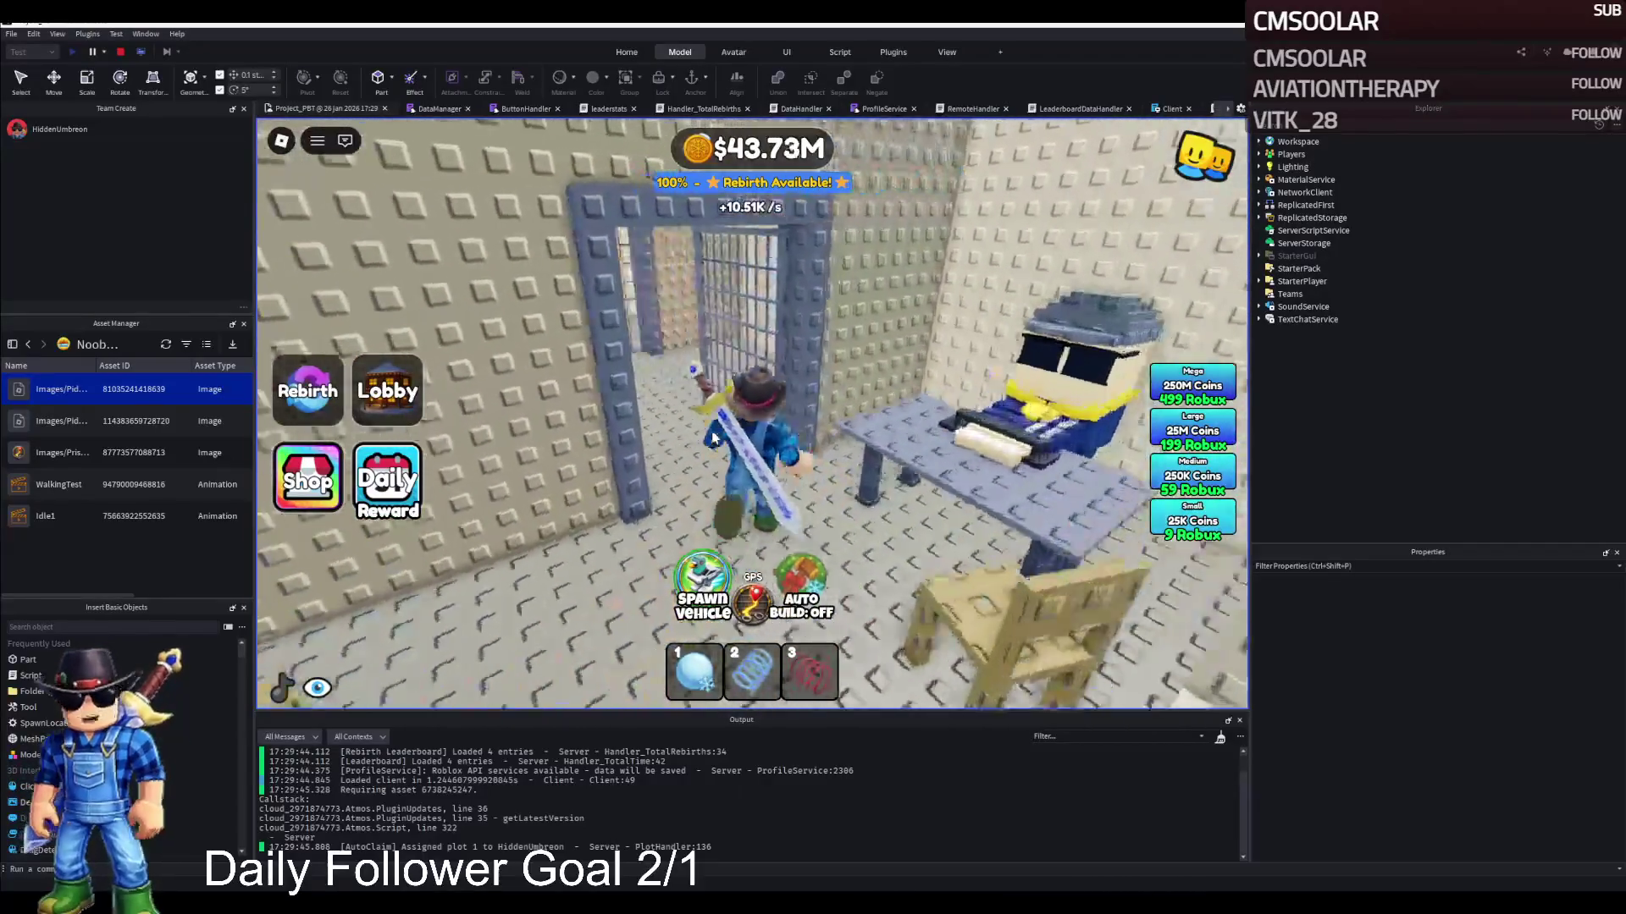
key("s")
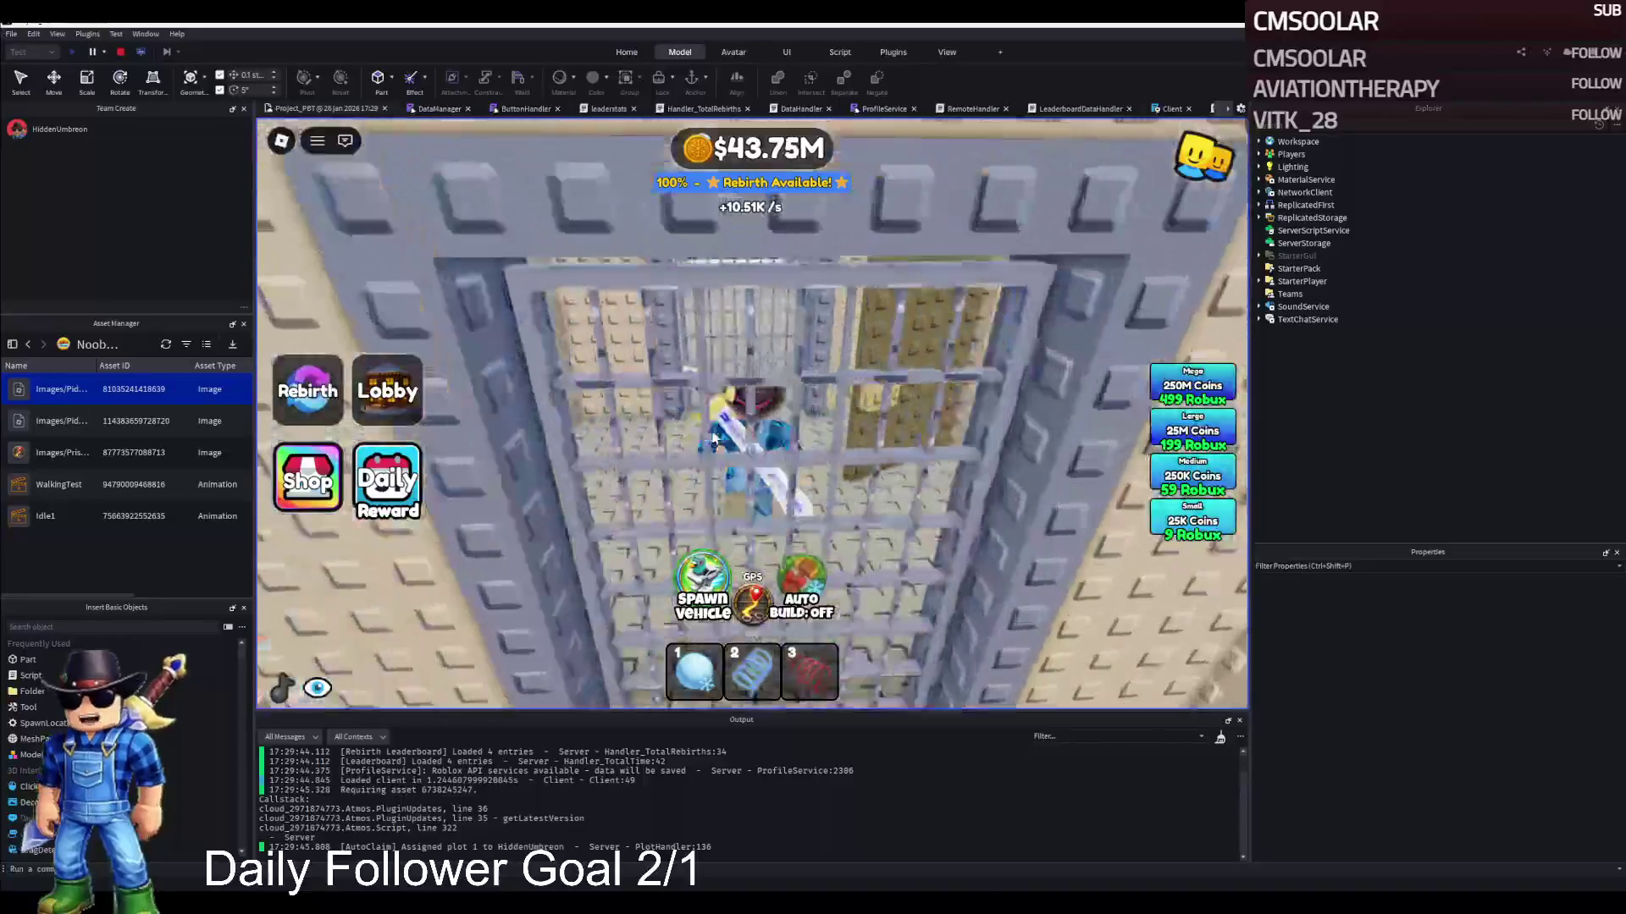
key("w")
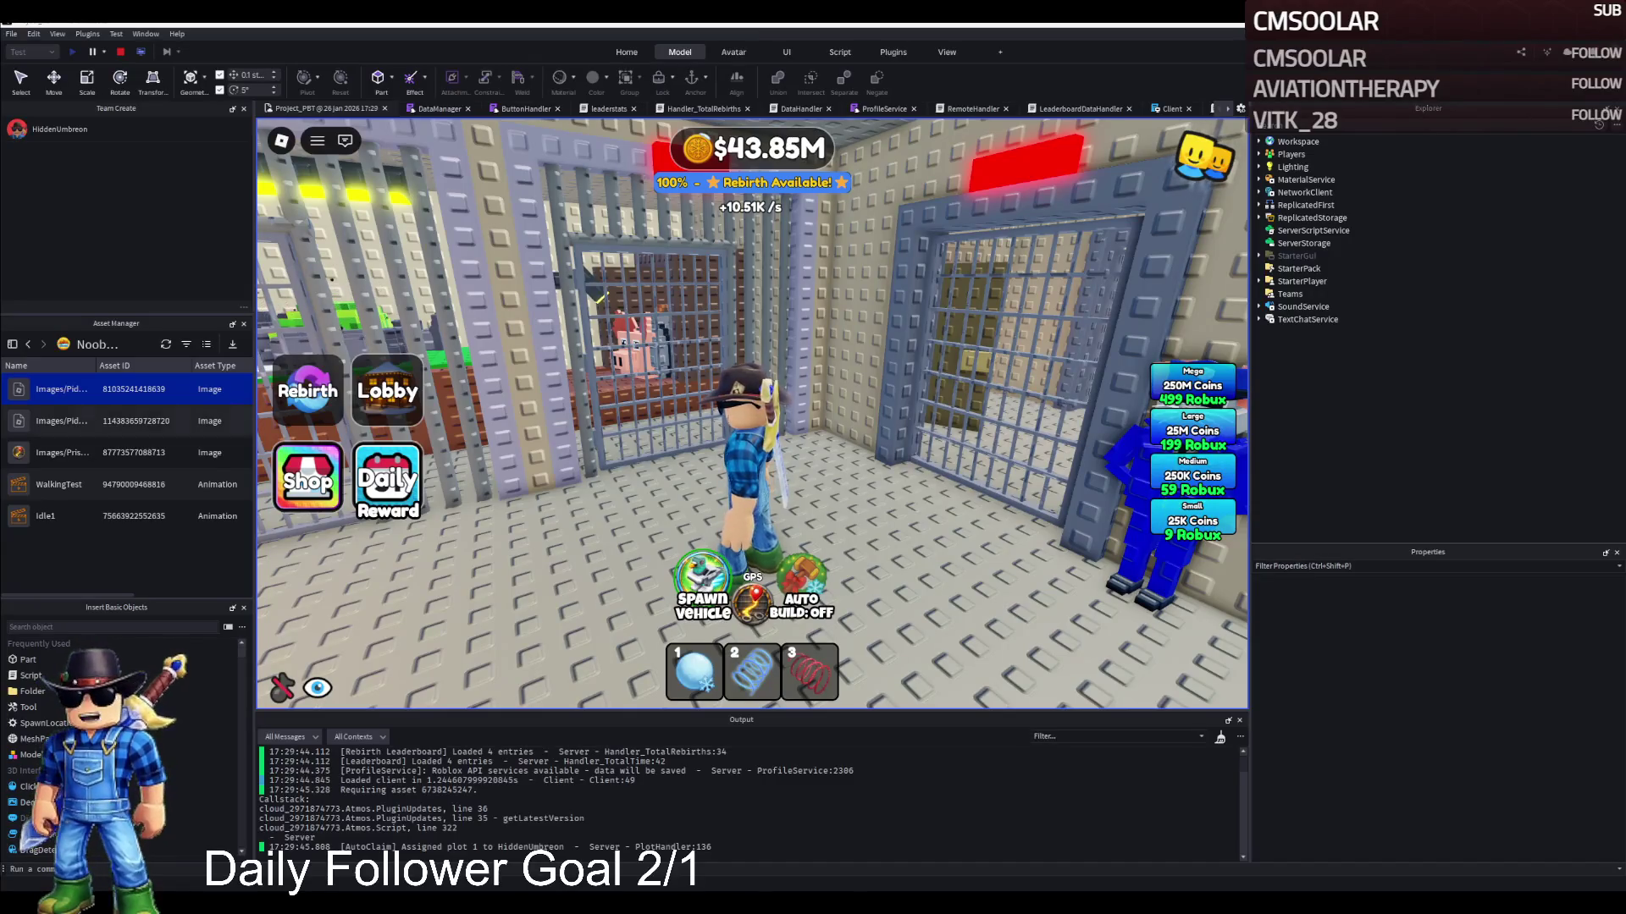
Turn the camera toward the cell corridor and walk left toward the cells
left_click_drag(576, 409, 627, 409)
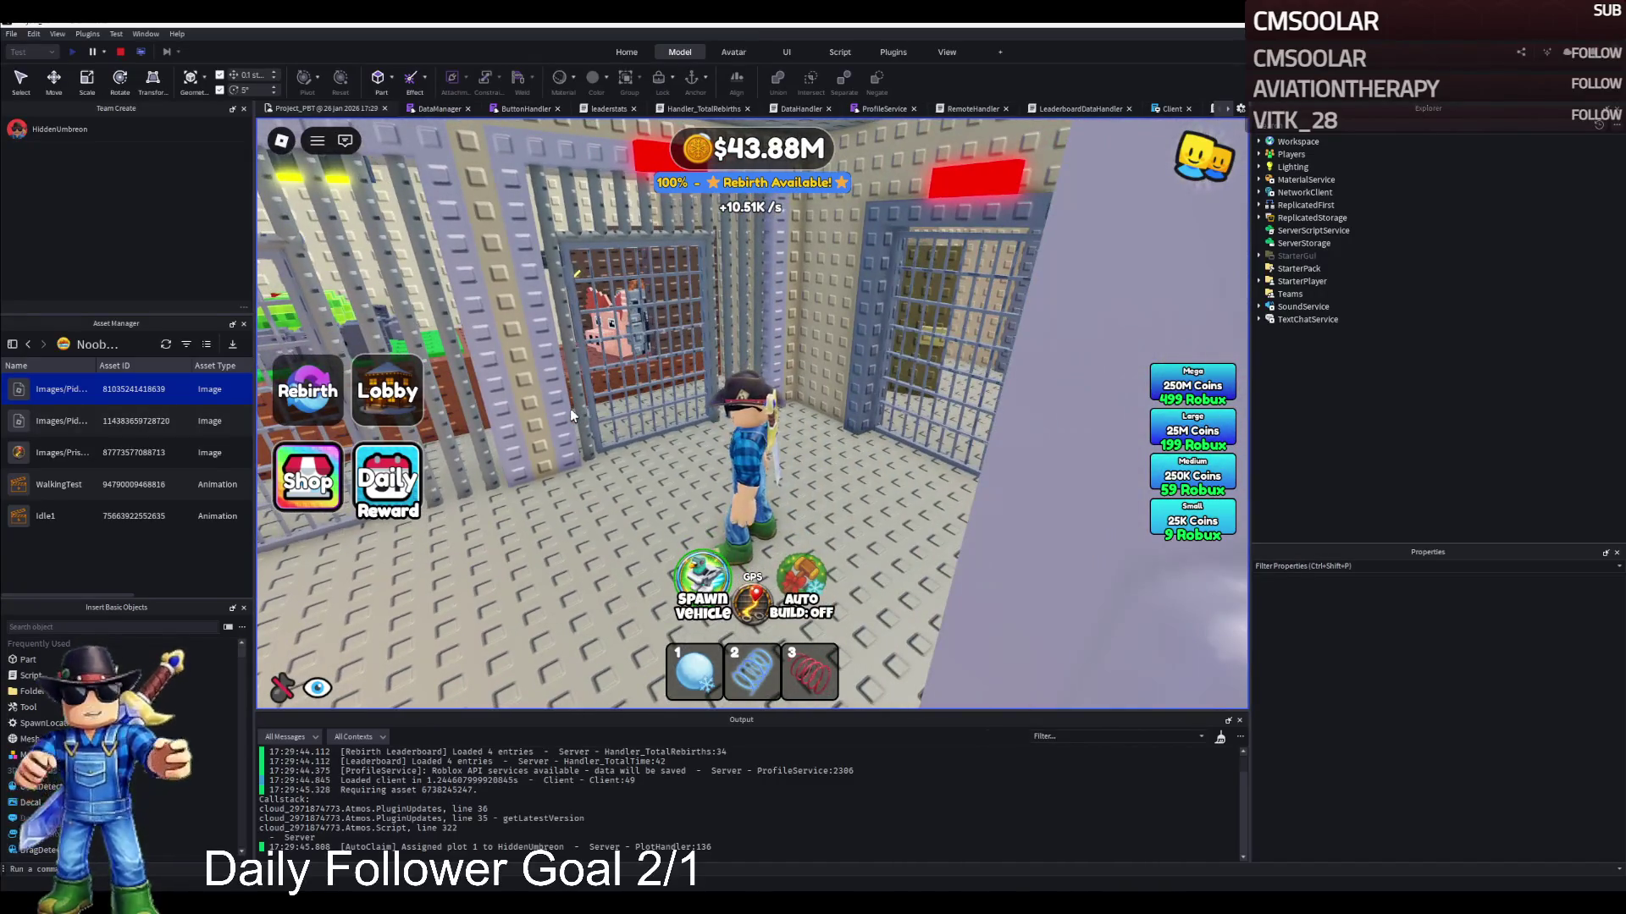
left_click_drag(551, 406, 622, 388)
key("Right")
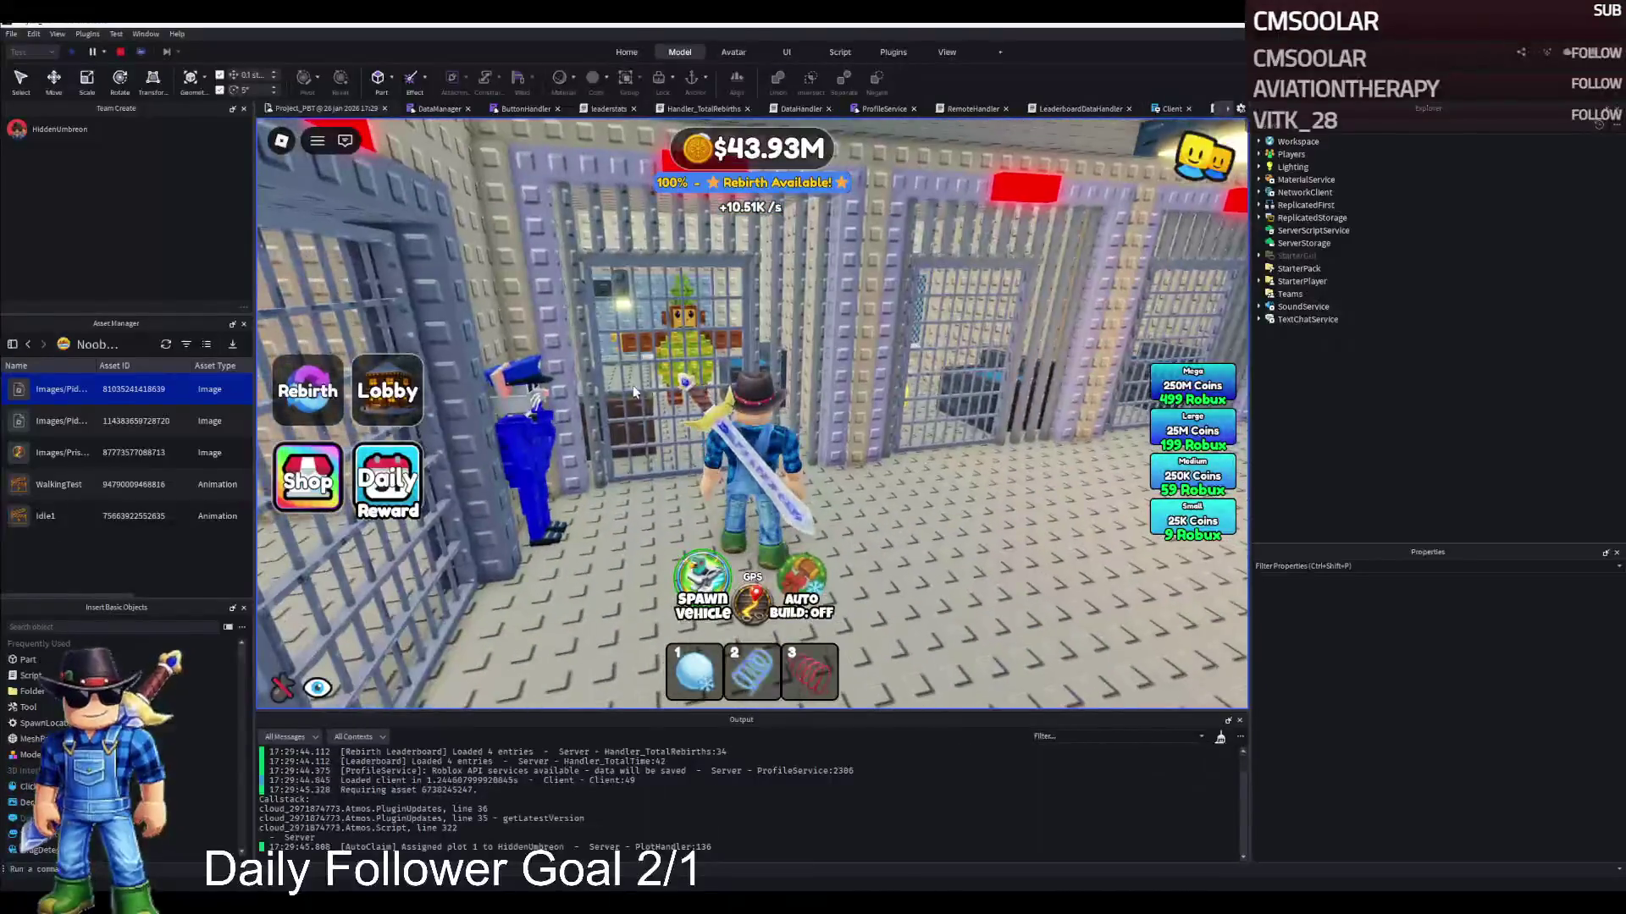
key("a")
key("a")
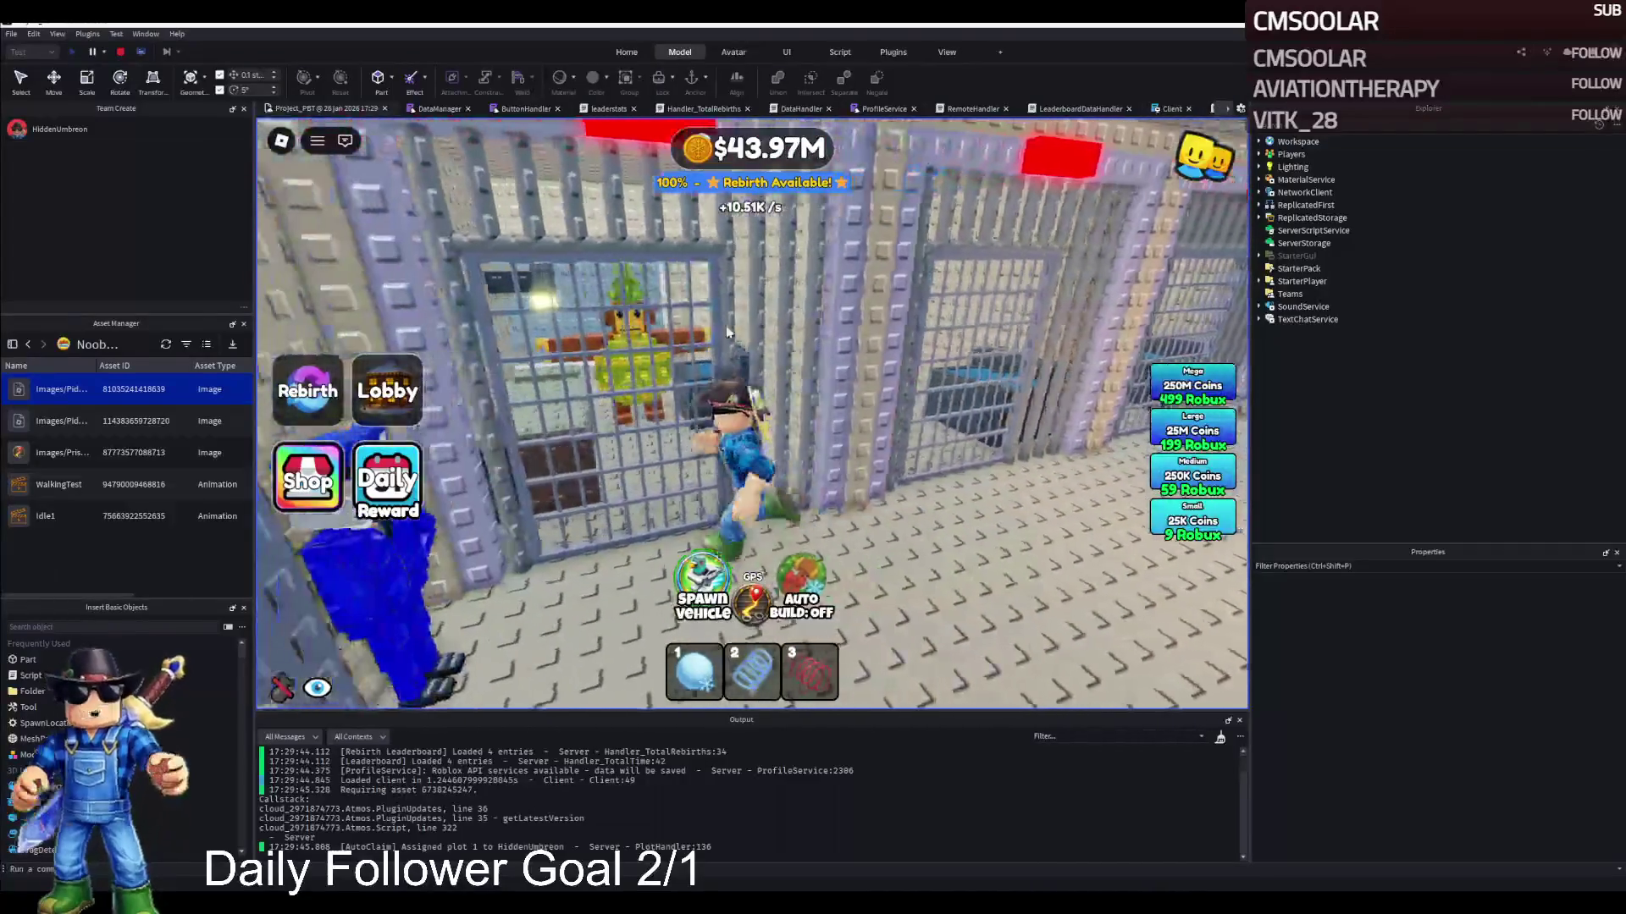
scroll(691, 334, "up", 5)
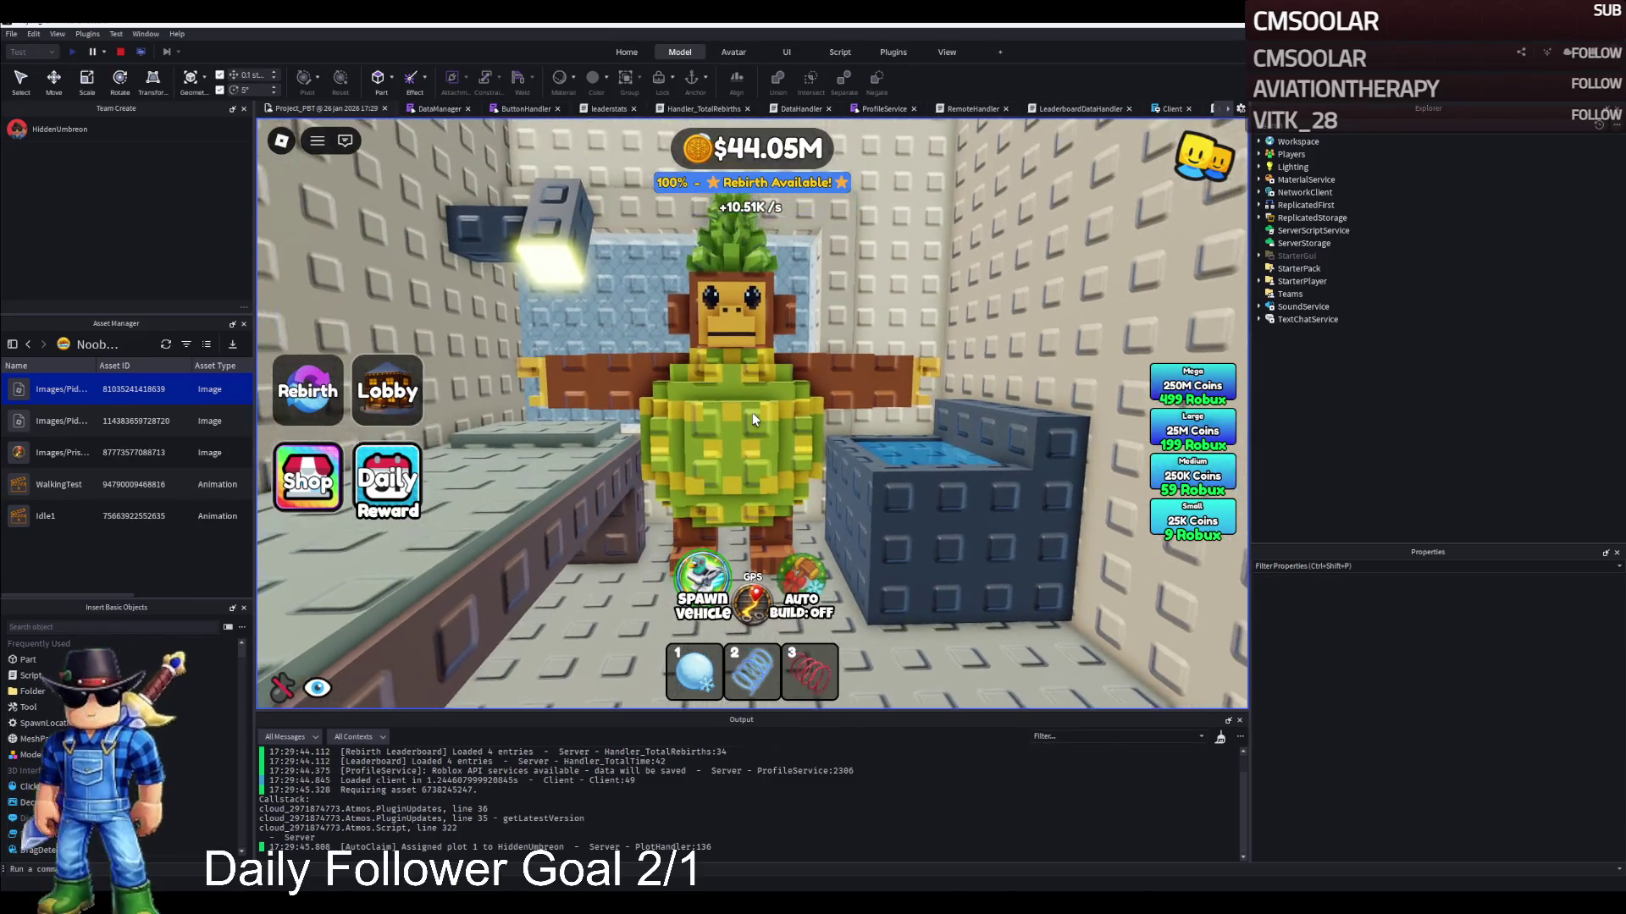
Walk around the monkey NPC inside its cell
key("w")
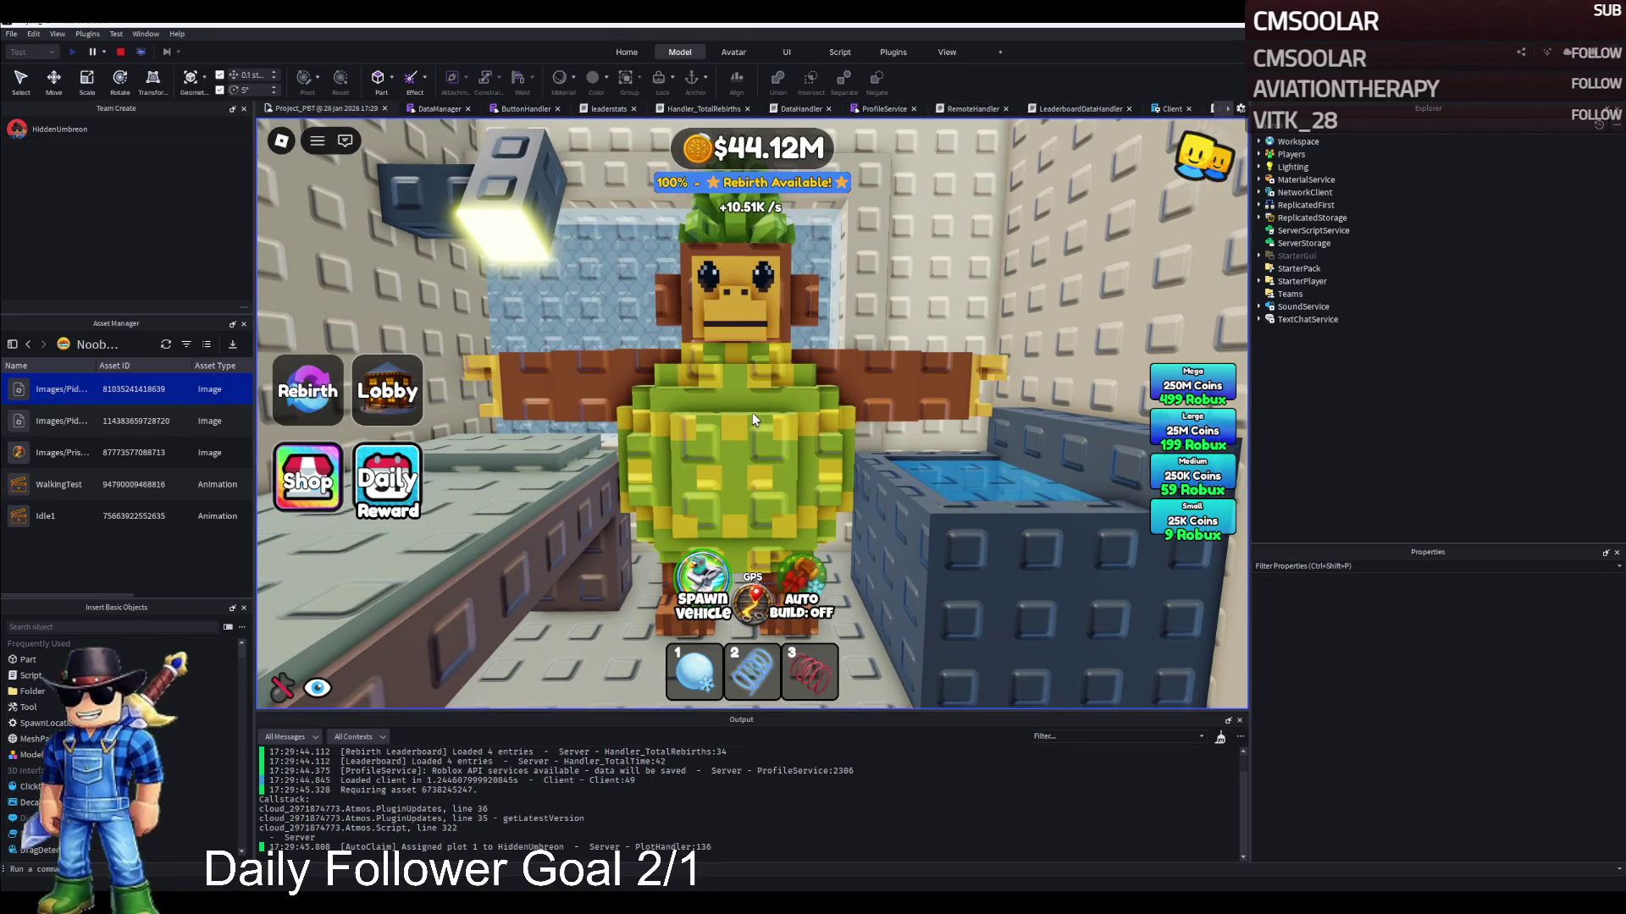
key("w")
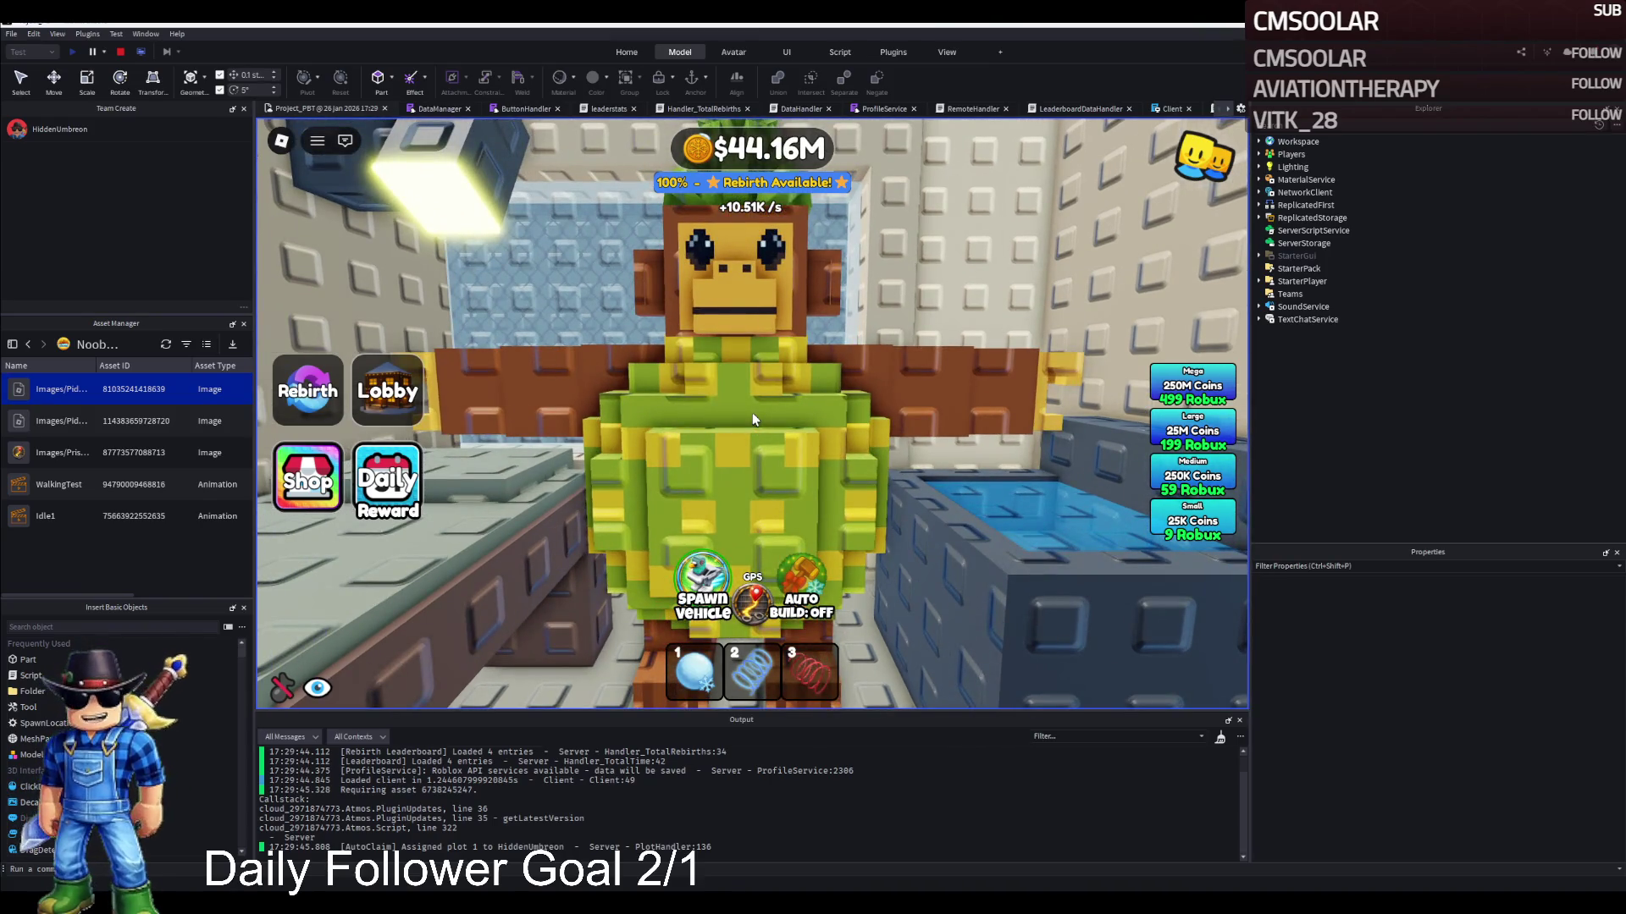
key("d")
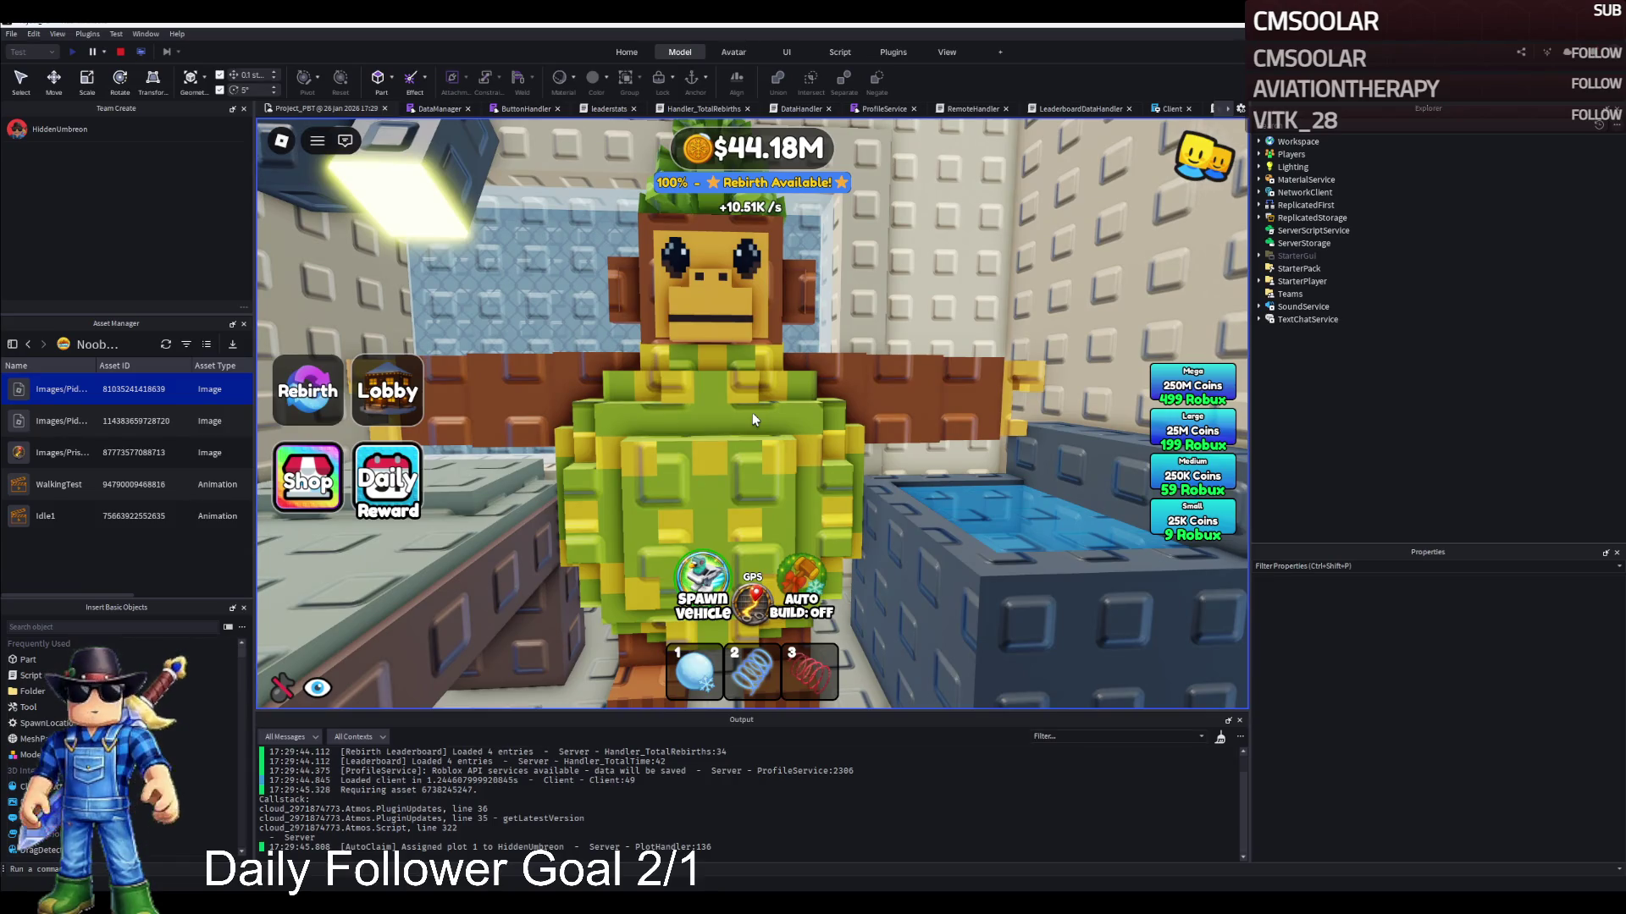
key("s")
key("w")
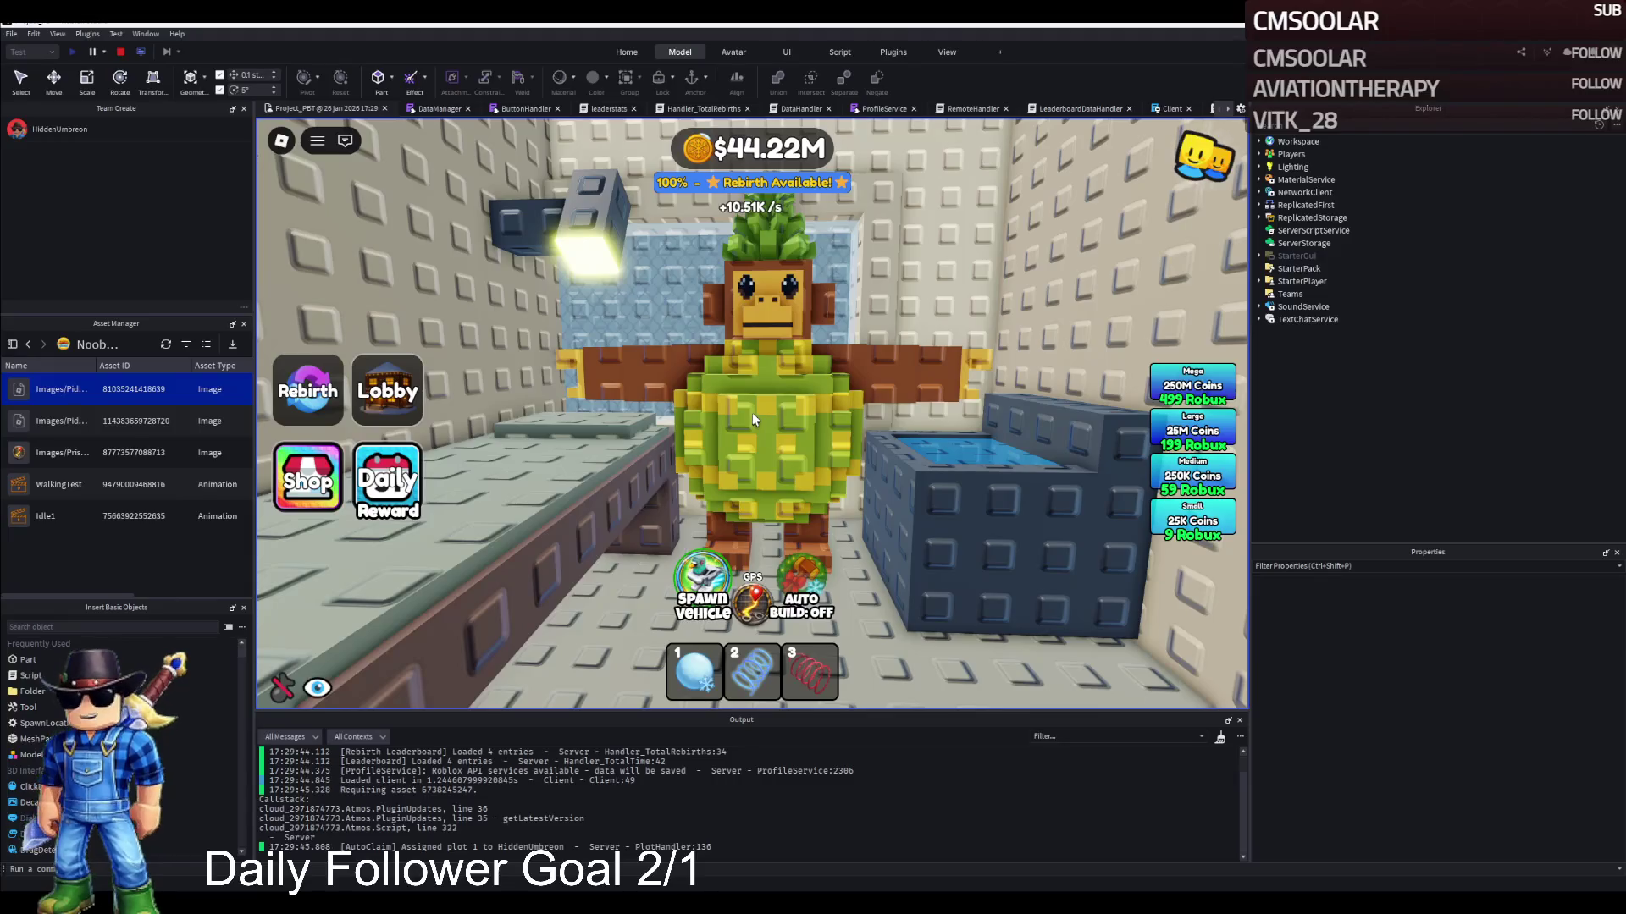
scroll(752, 413, "down", 5)
key("a")
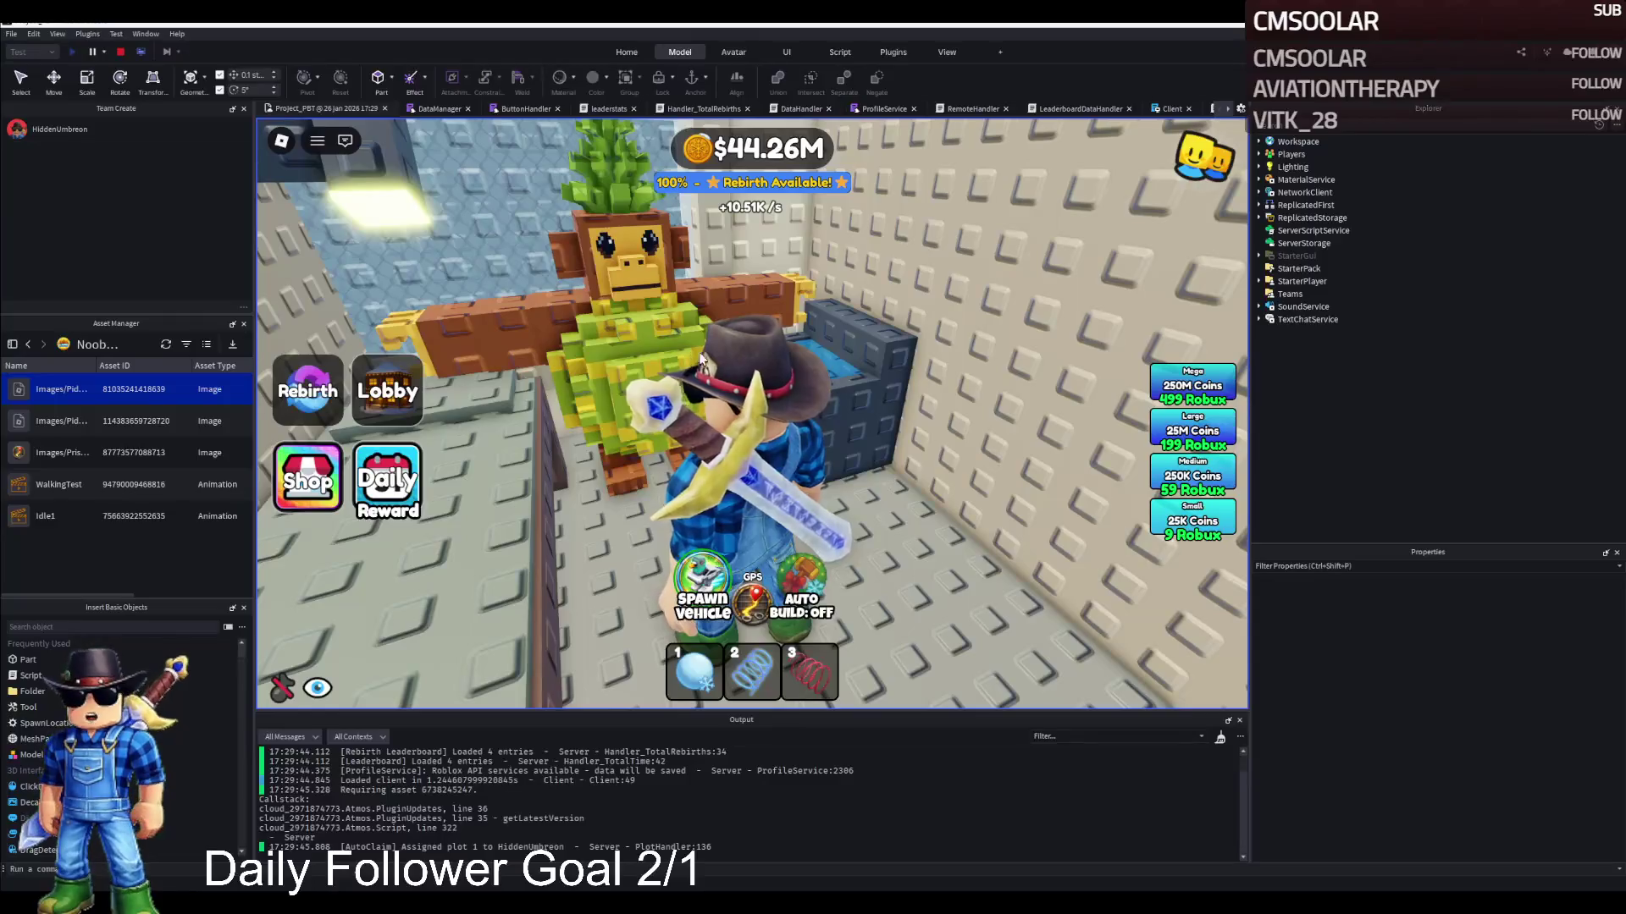
key("w")
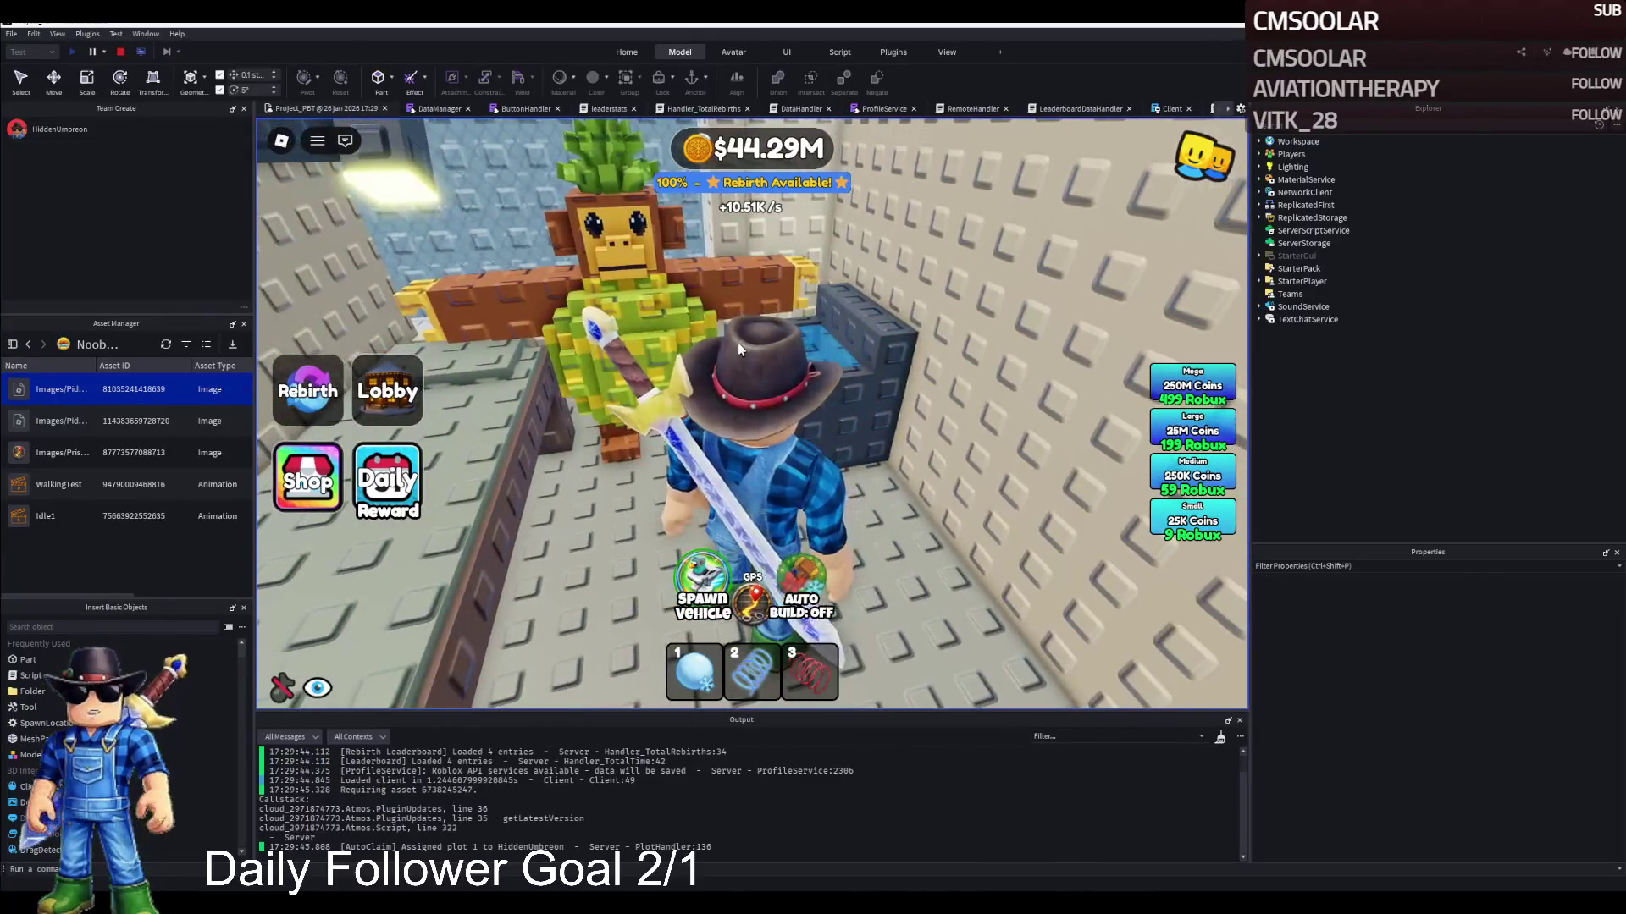
Walk along the barred corridor and into the strawberry flamingo cell
key("w")
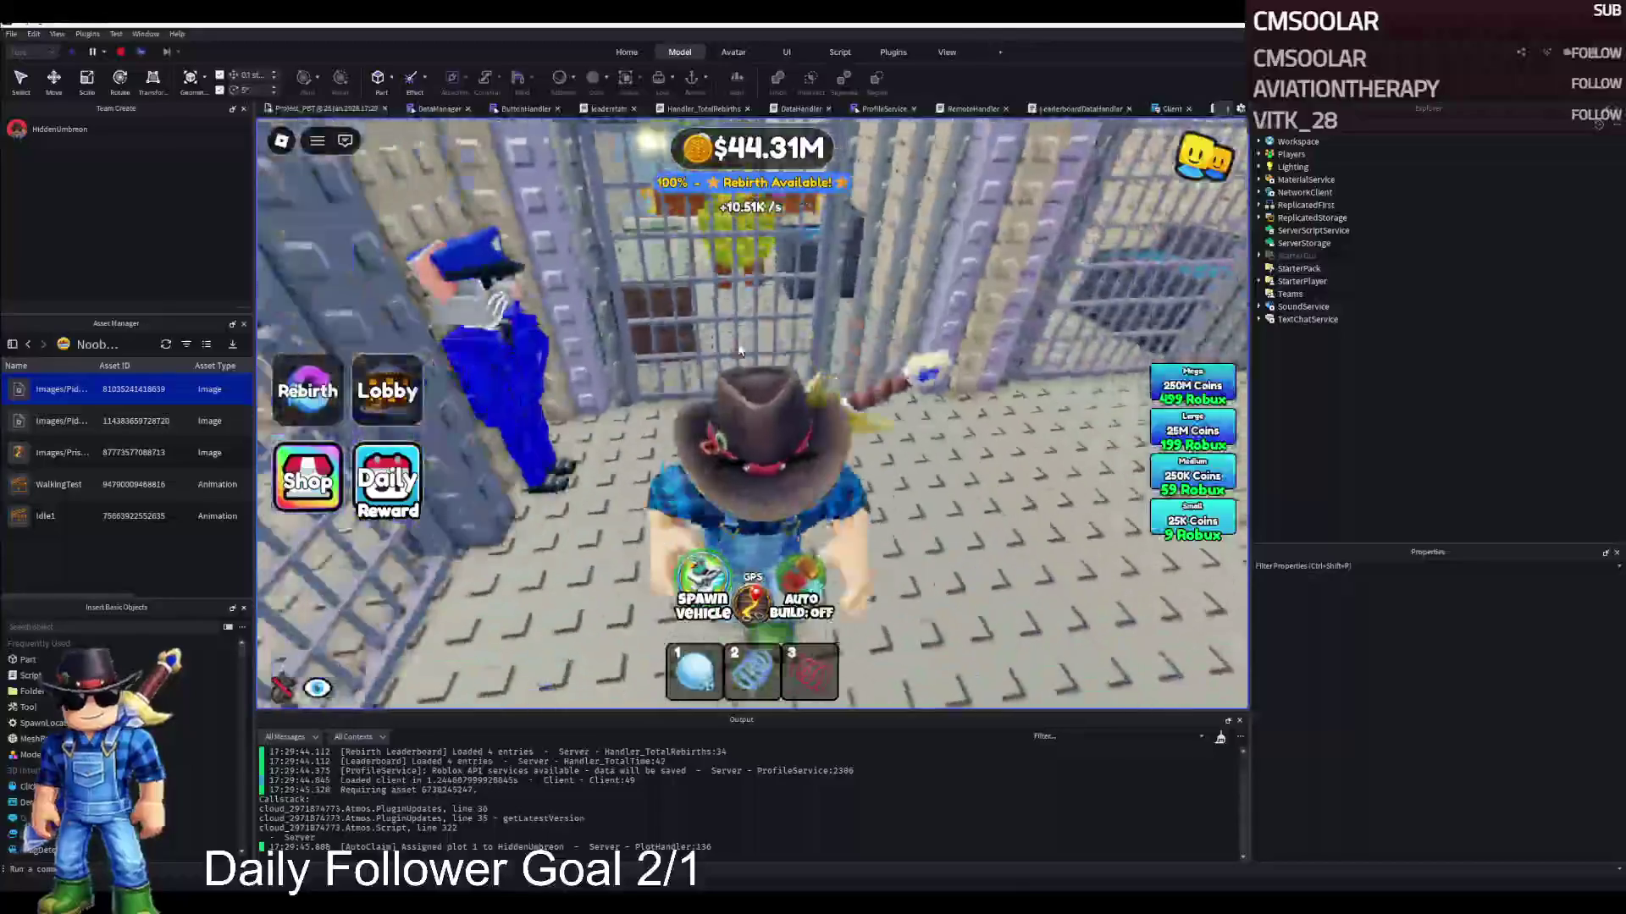
key("d")
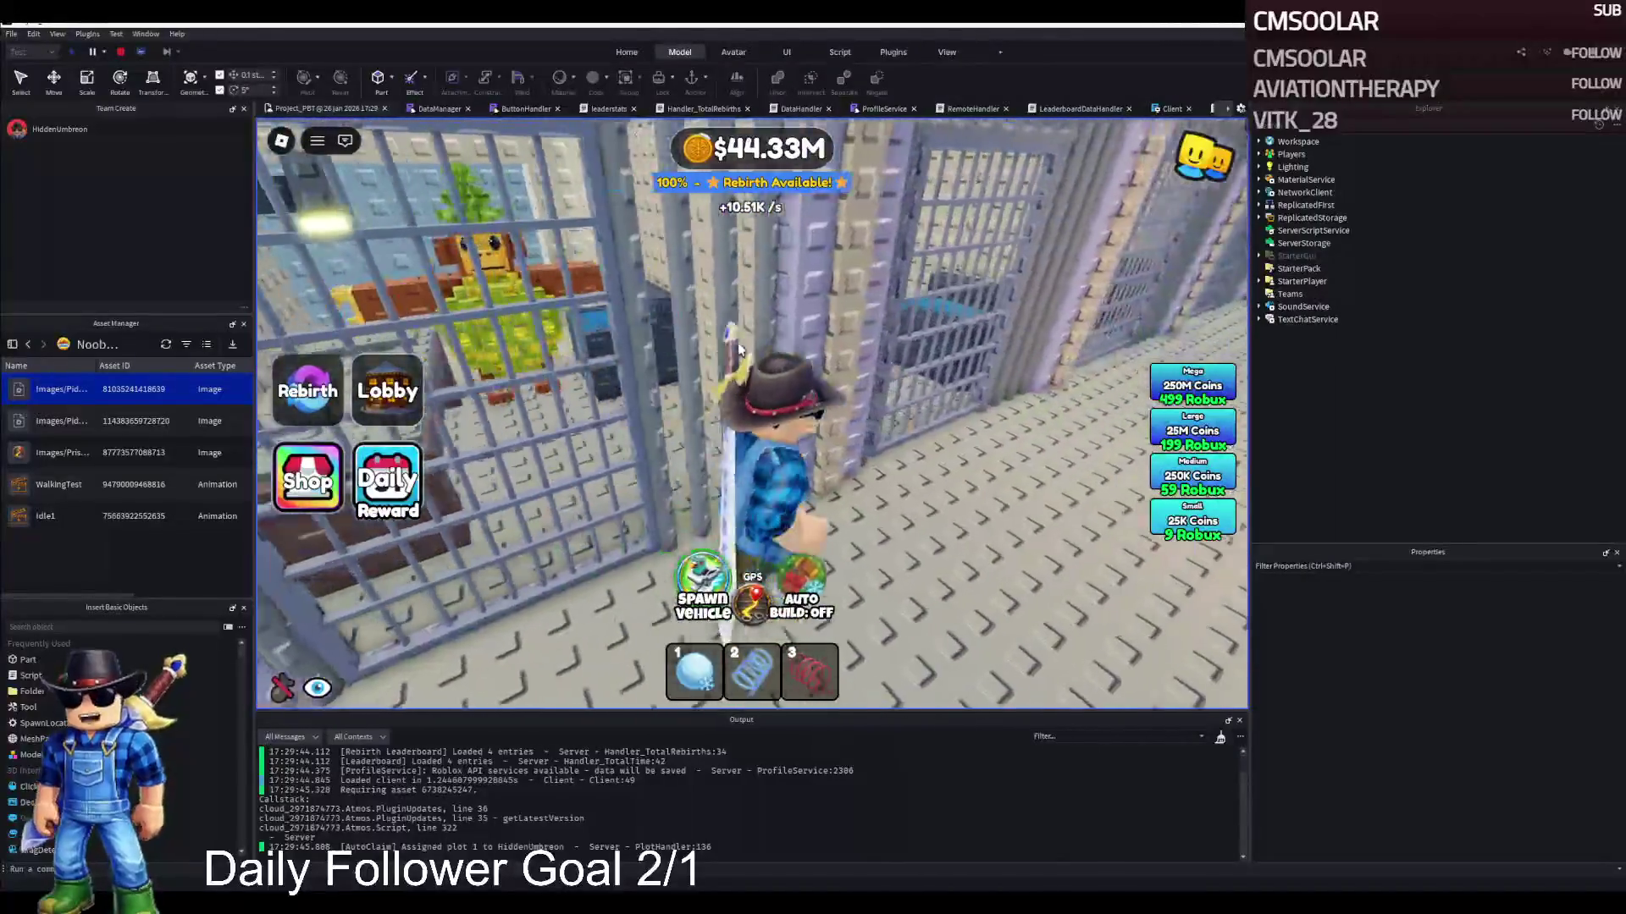
key("a")
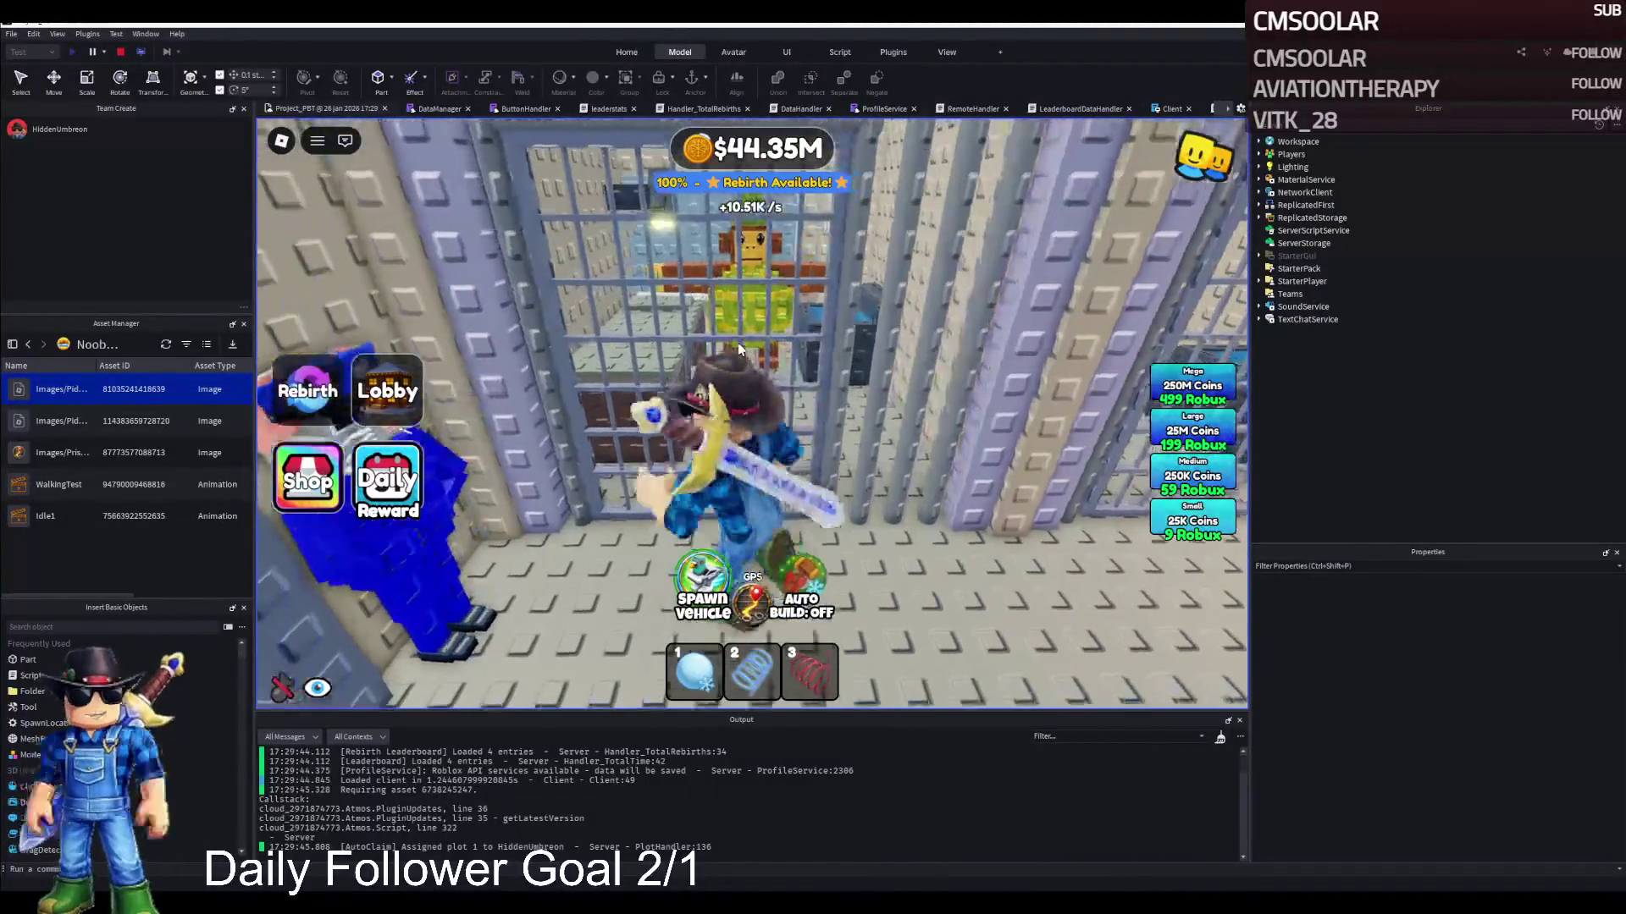
key("w")
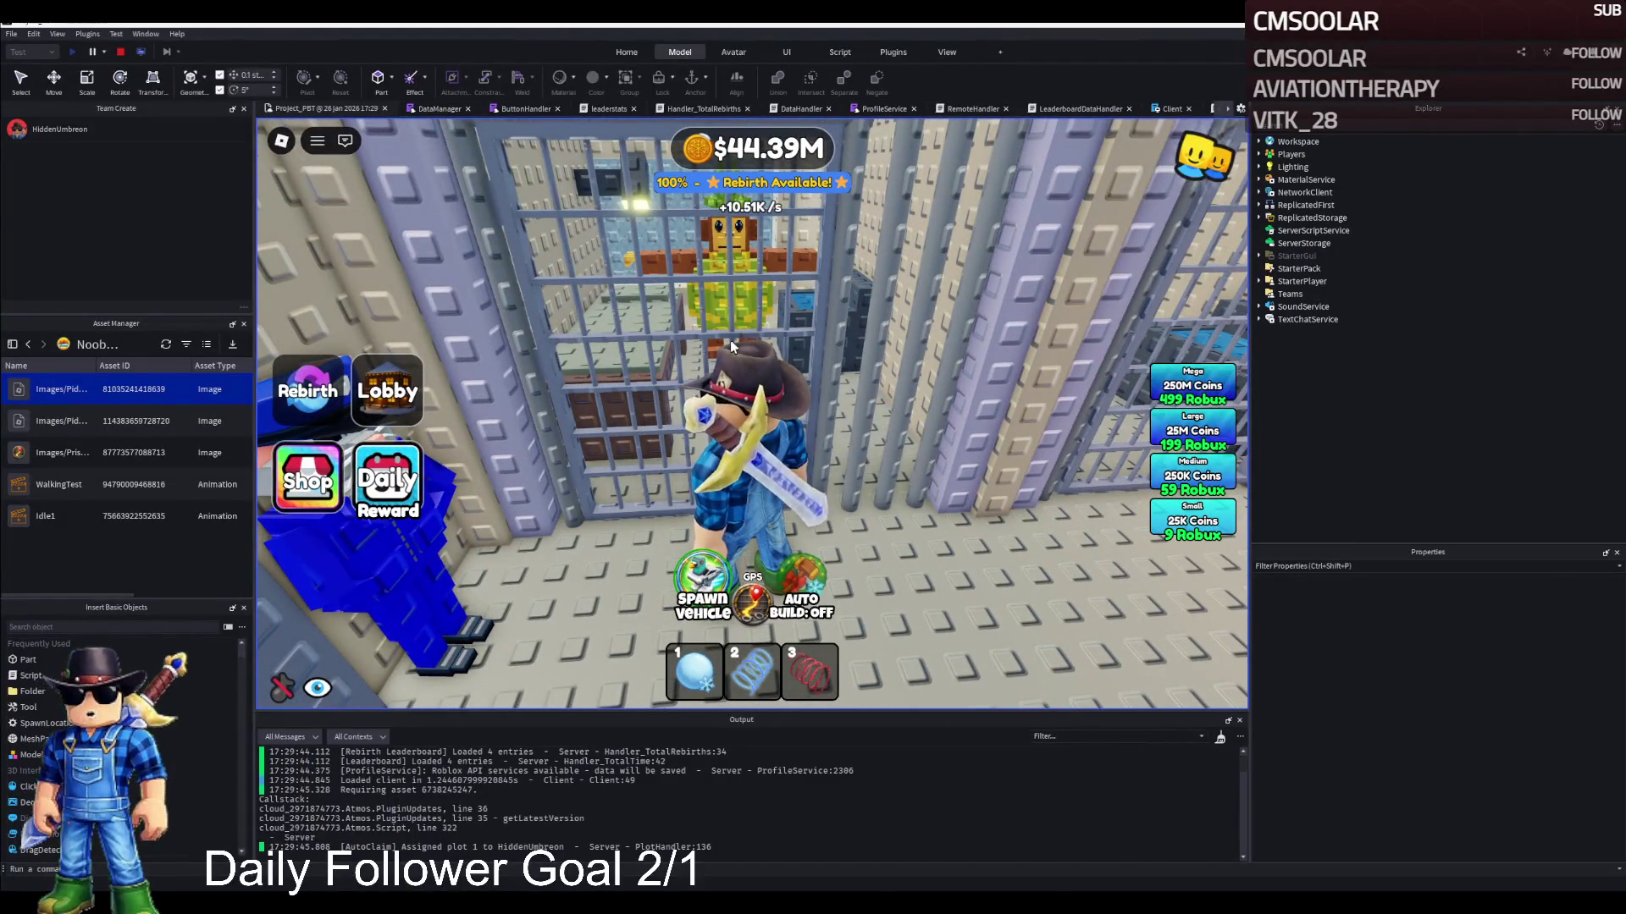
key("a")
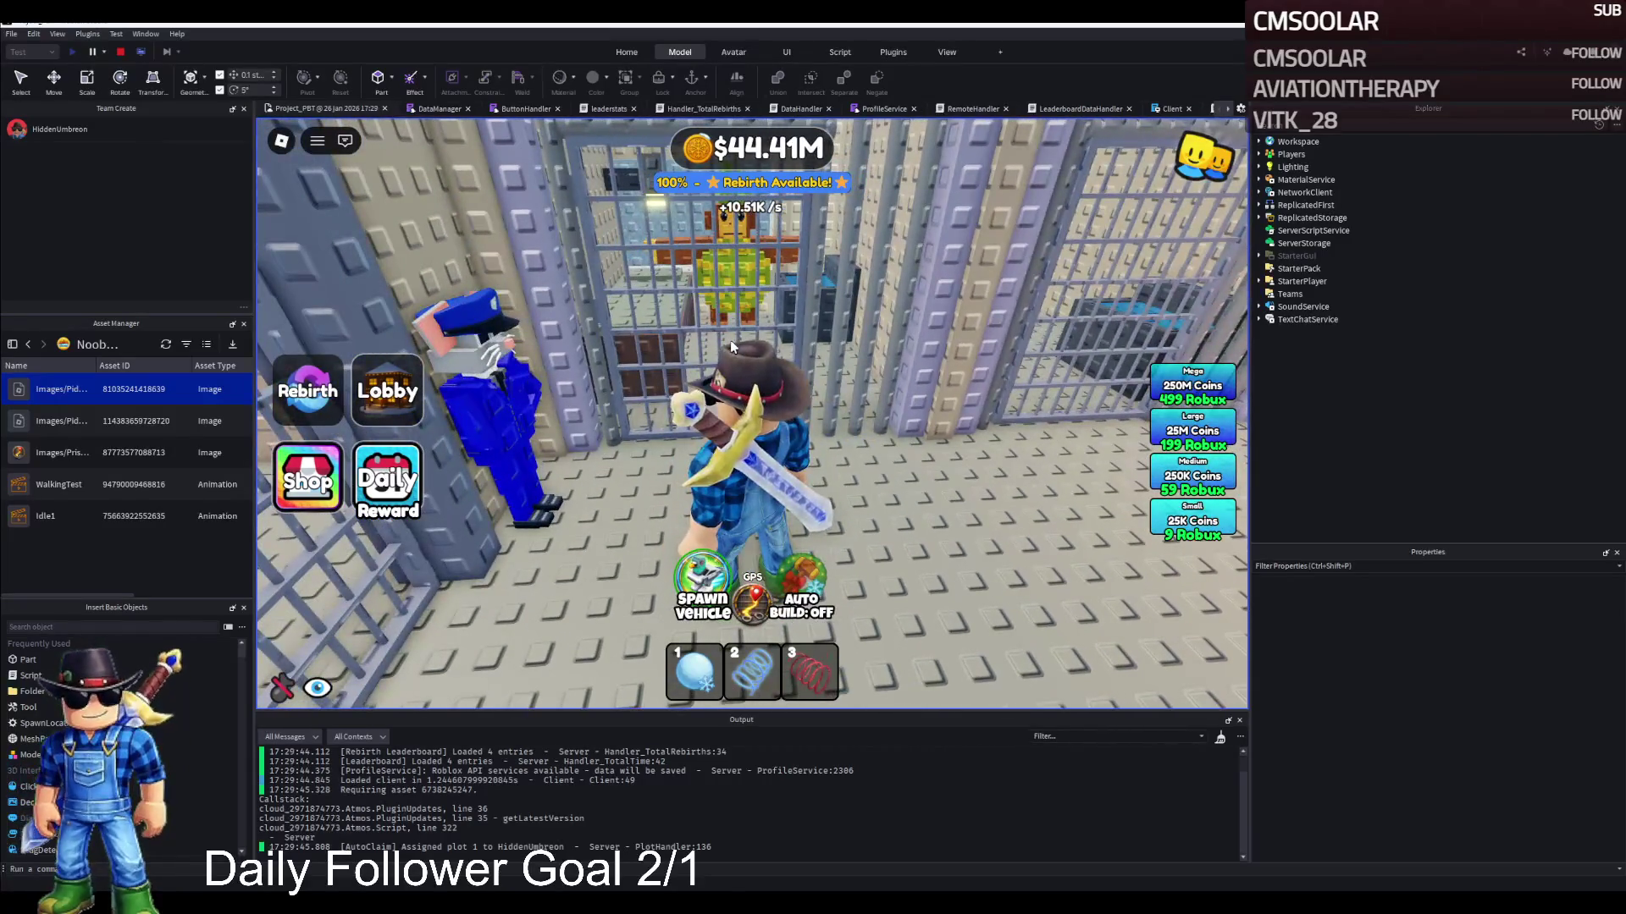
key("w")
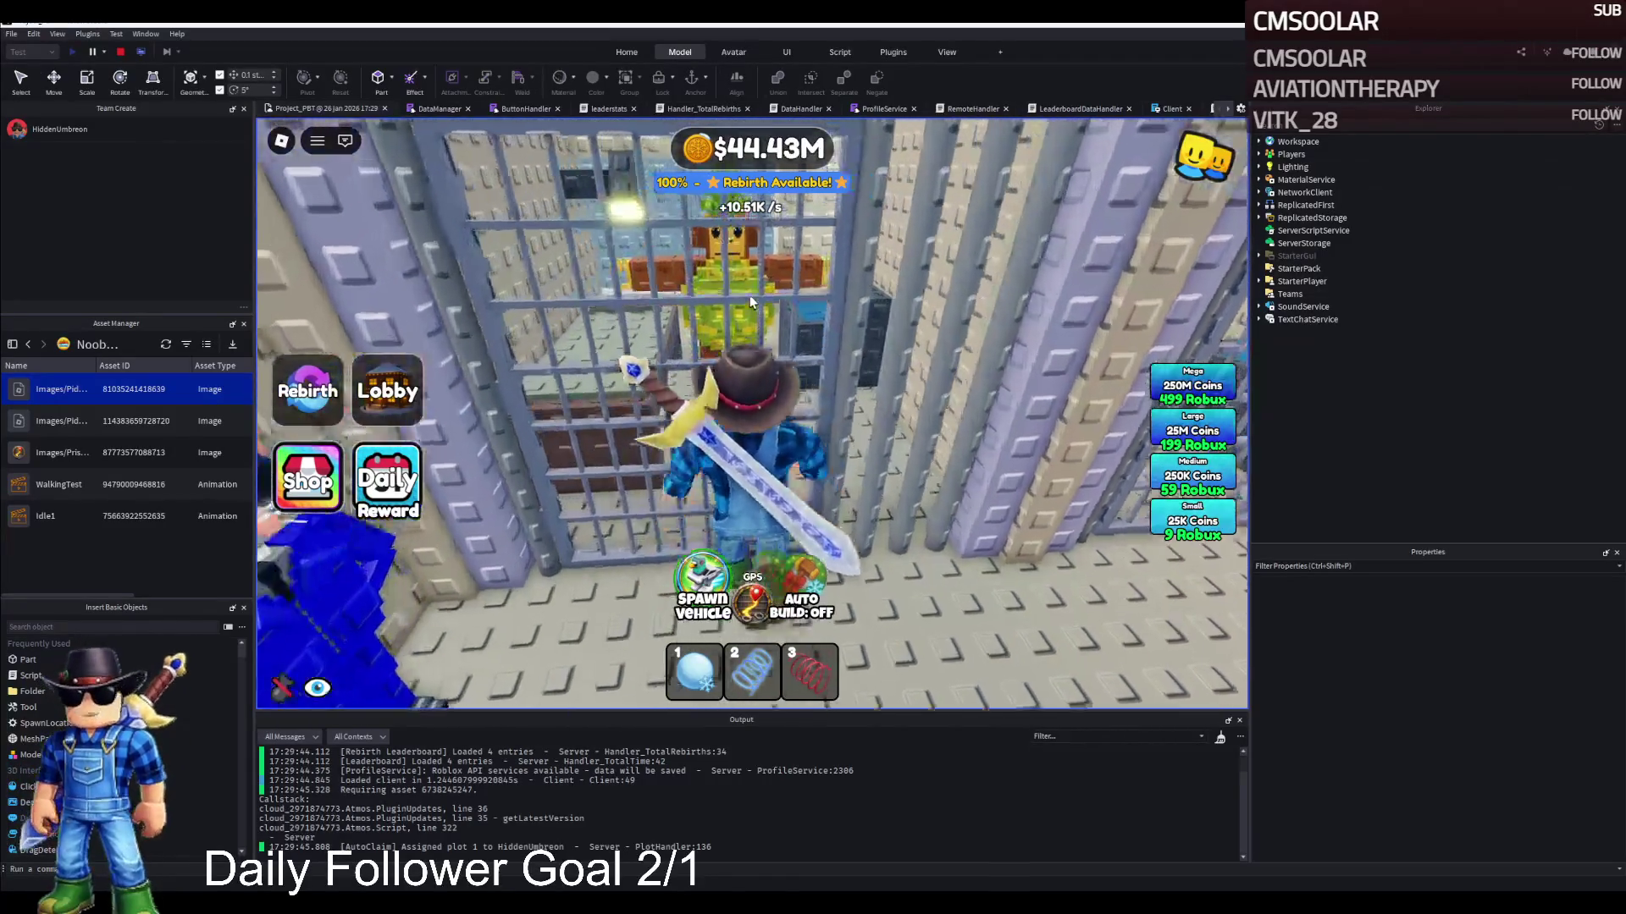
key("d")
key("w")
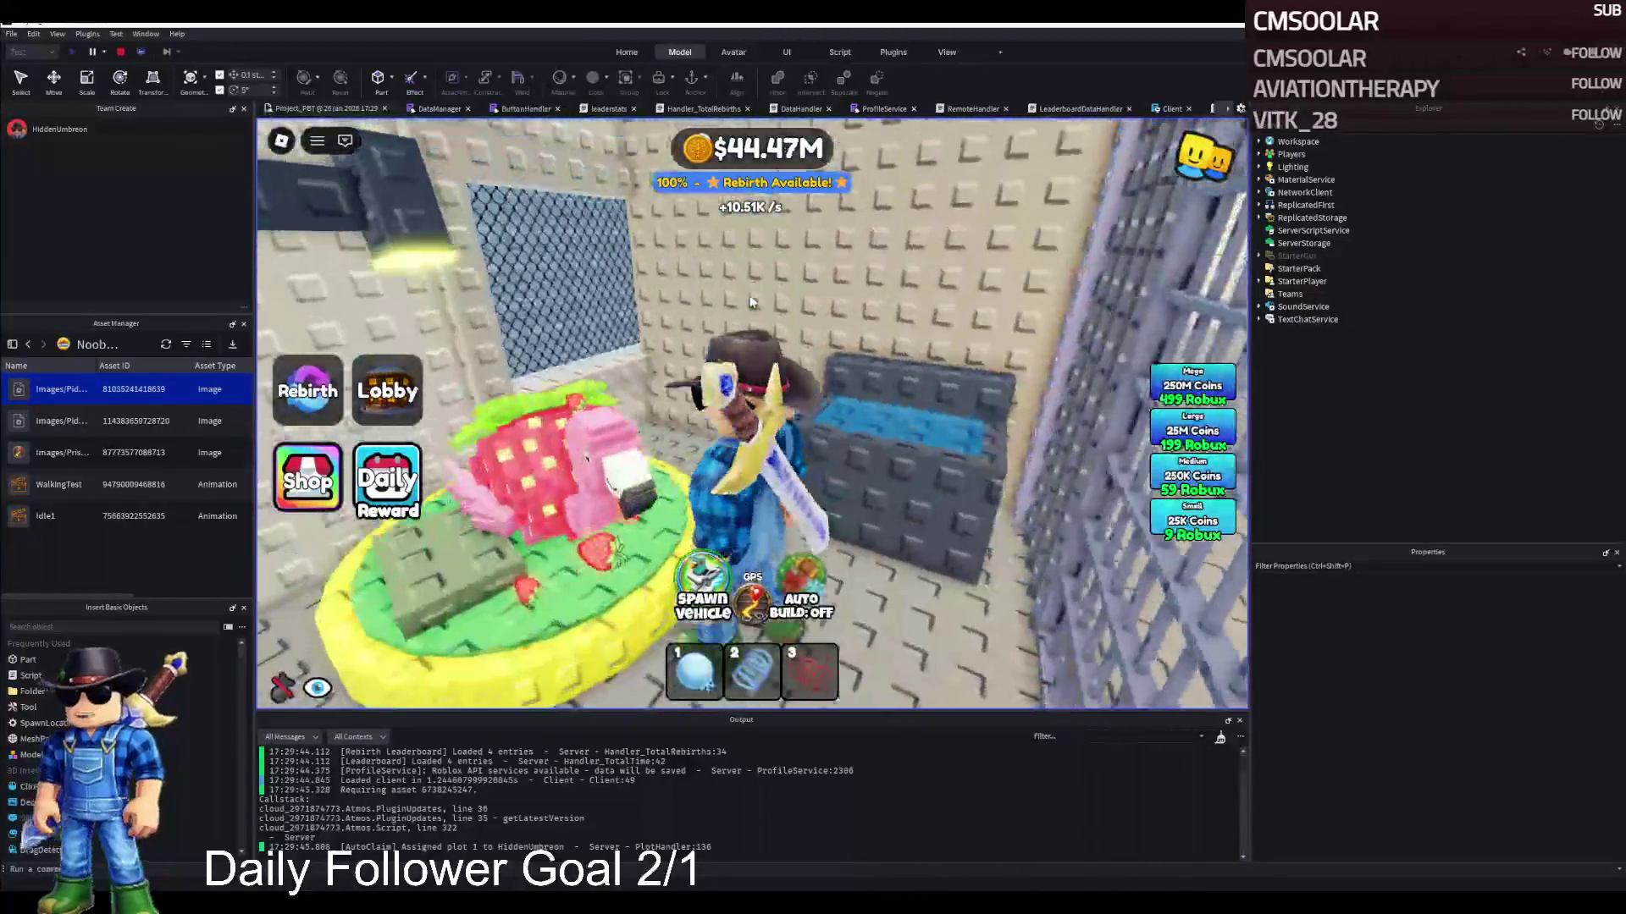
Leave the flamingo float, swing the sword, and walk into the horse statue cell
key("w")
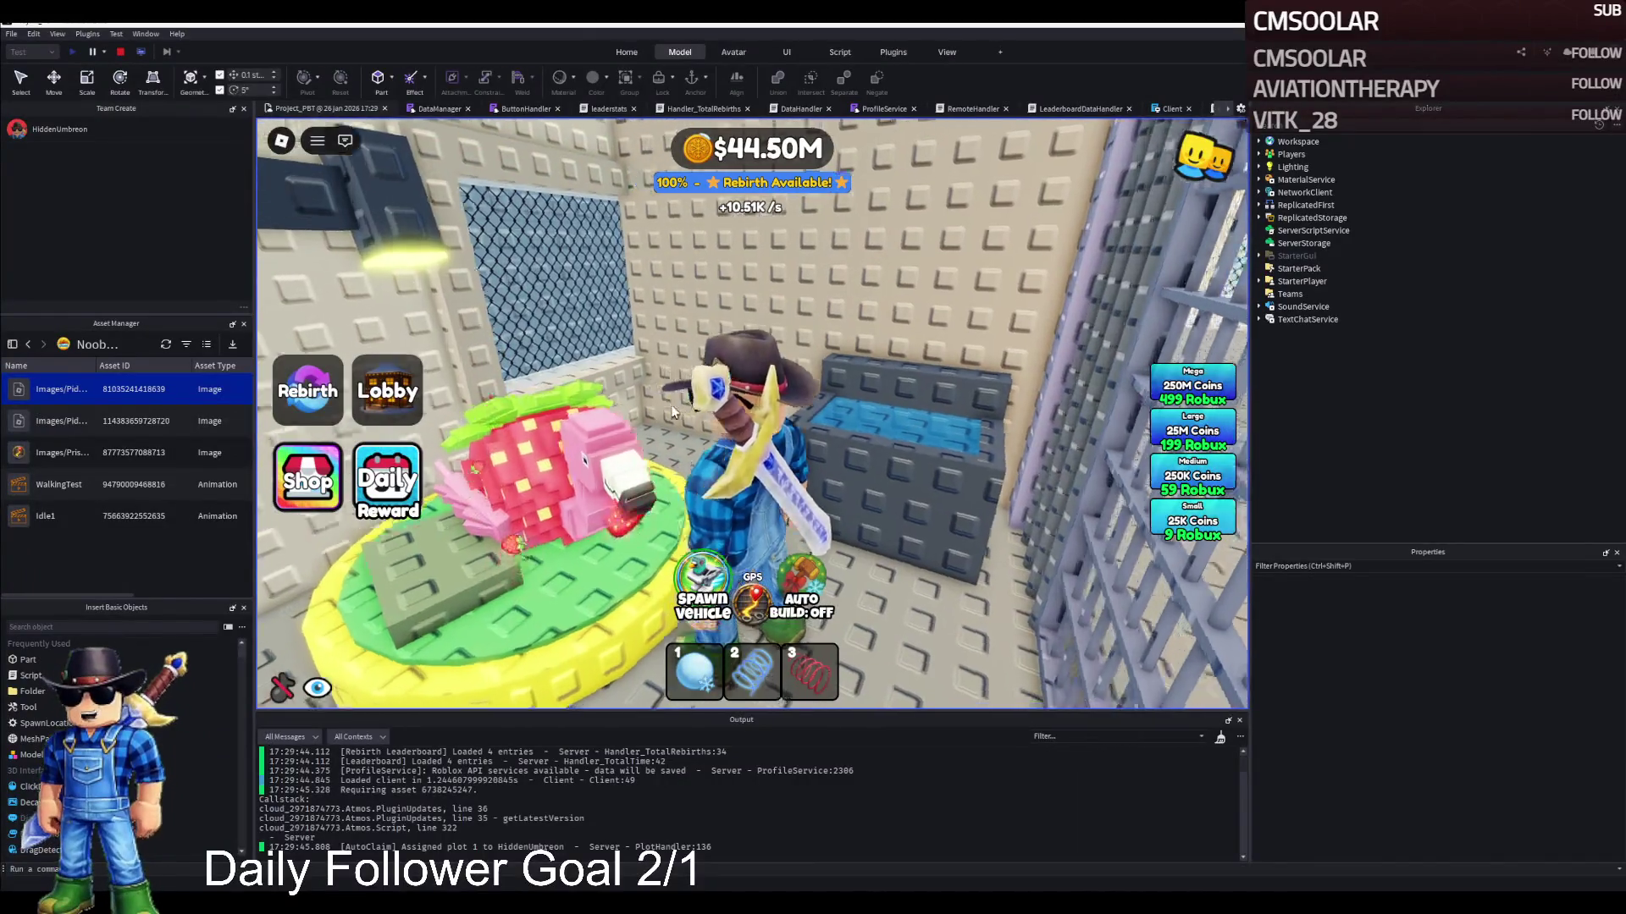
key("d")
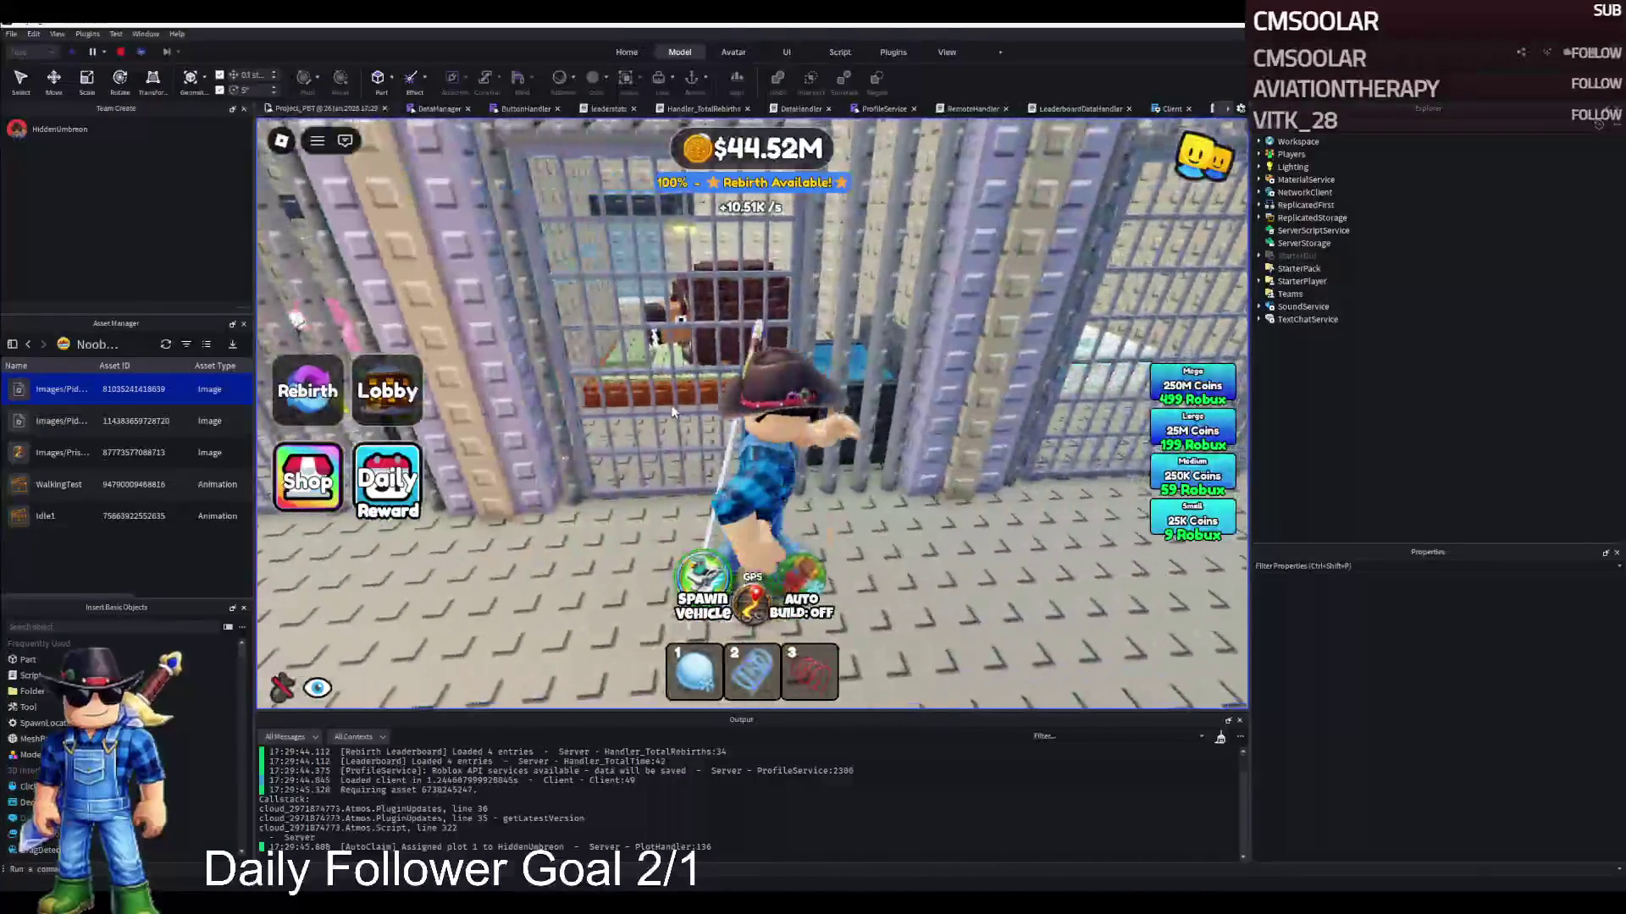
key("w")
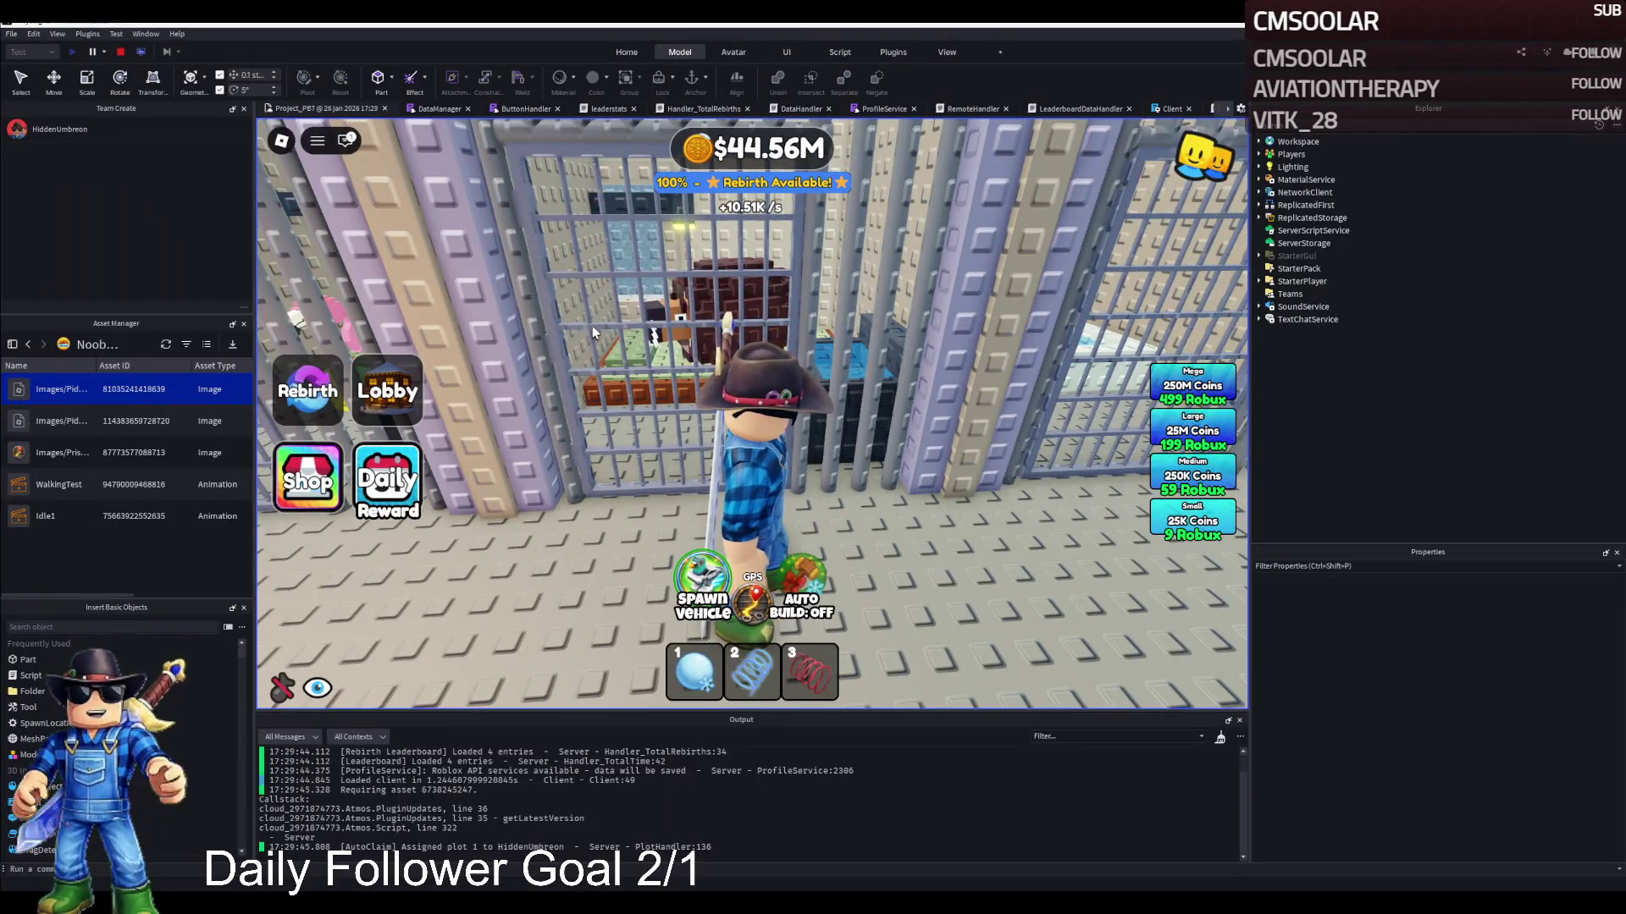
key("w")
left_click(607, 333)
key("w")
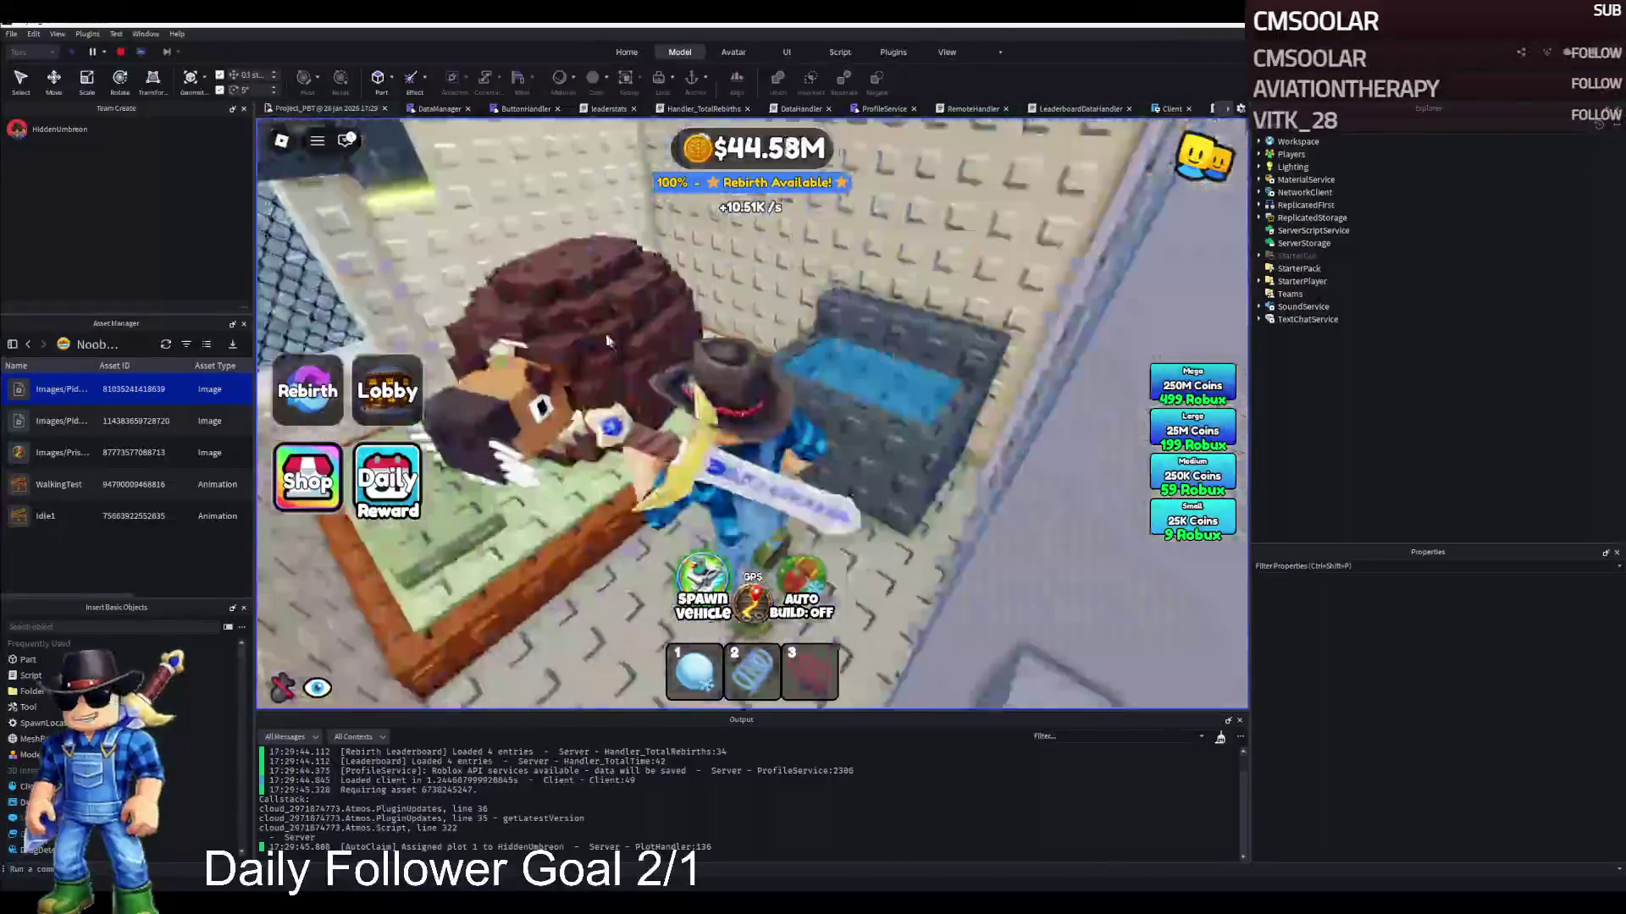
key("w")
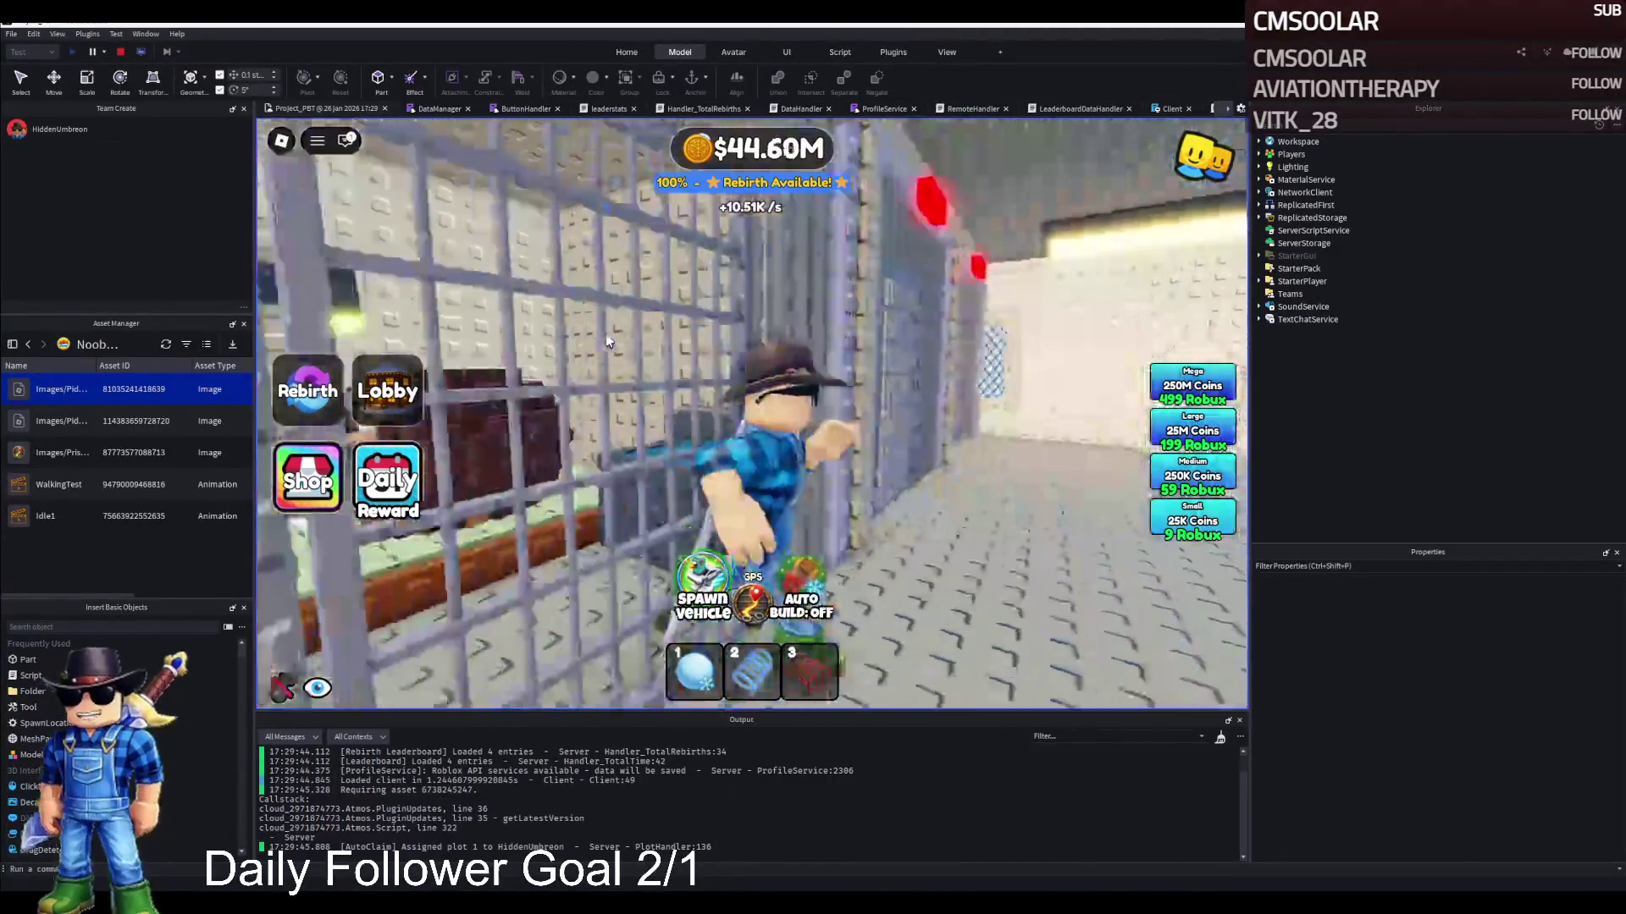
Enter the pool cell and push through the cage door
key("w")
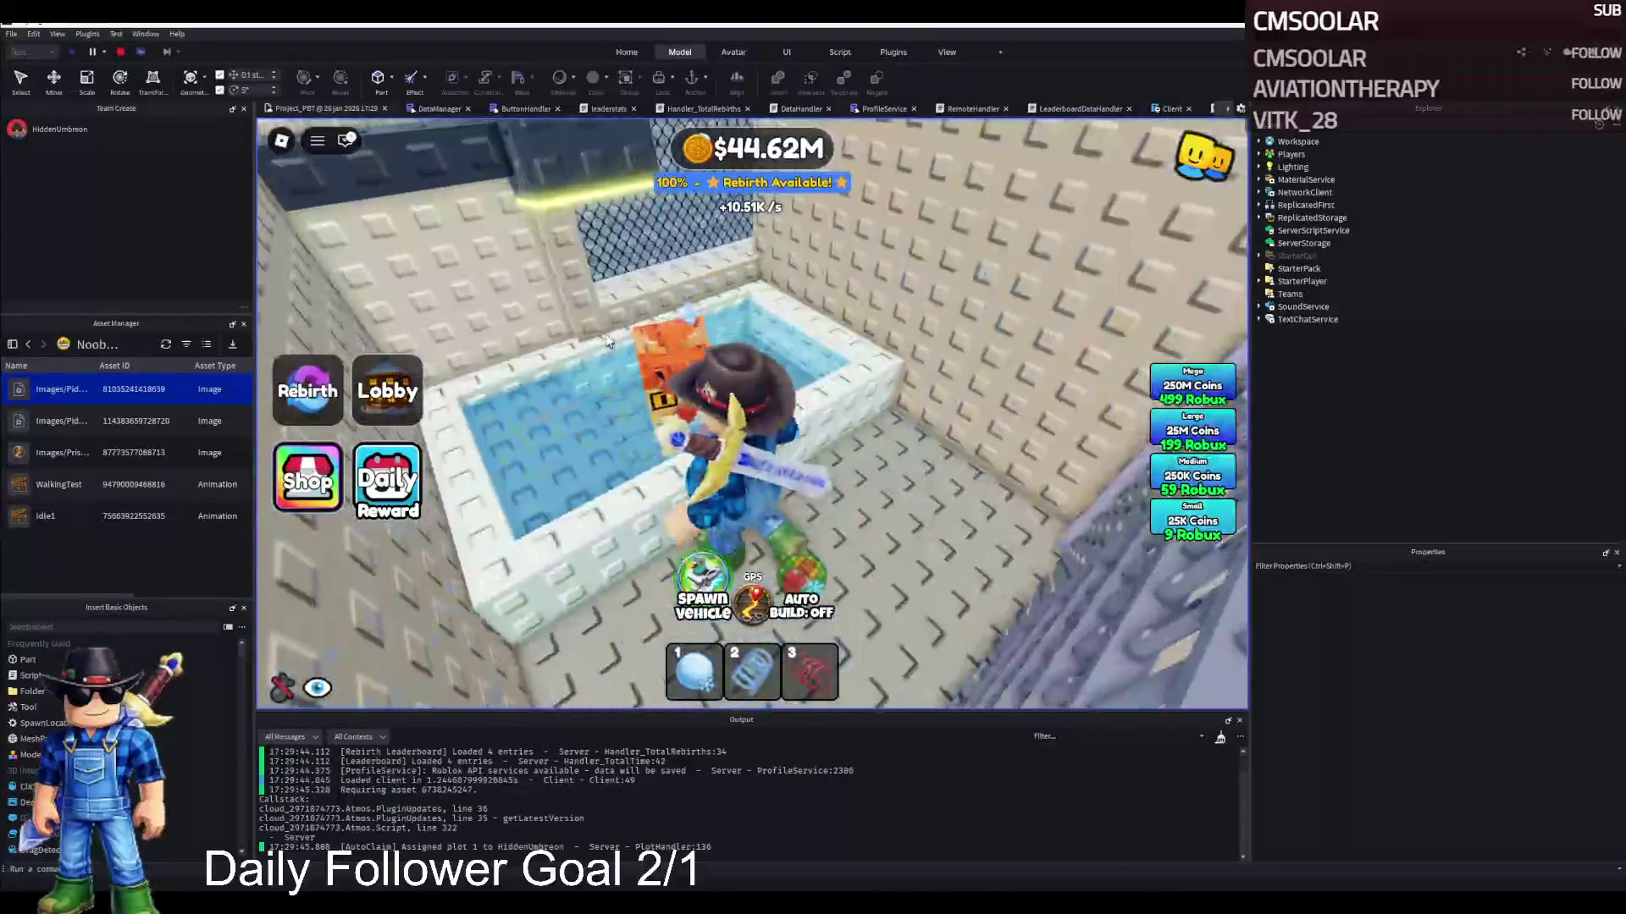
key("a")
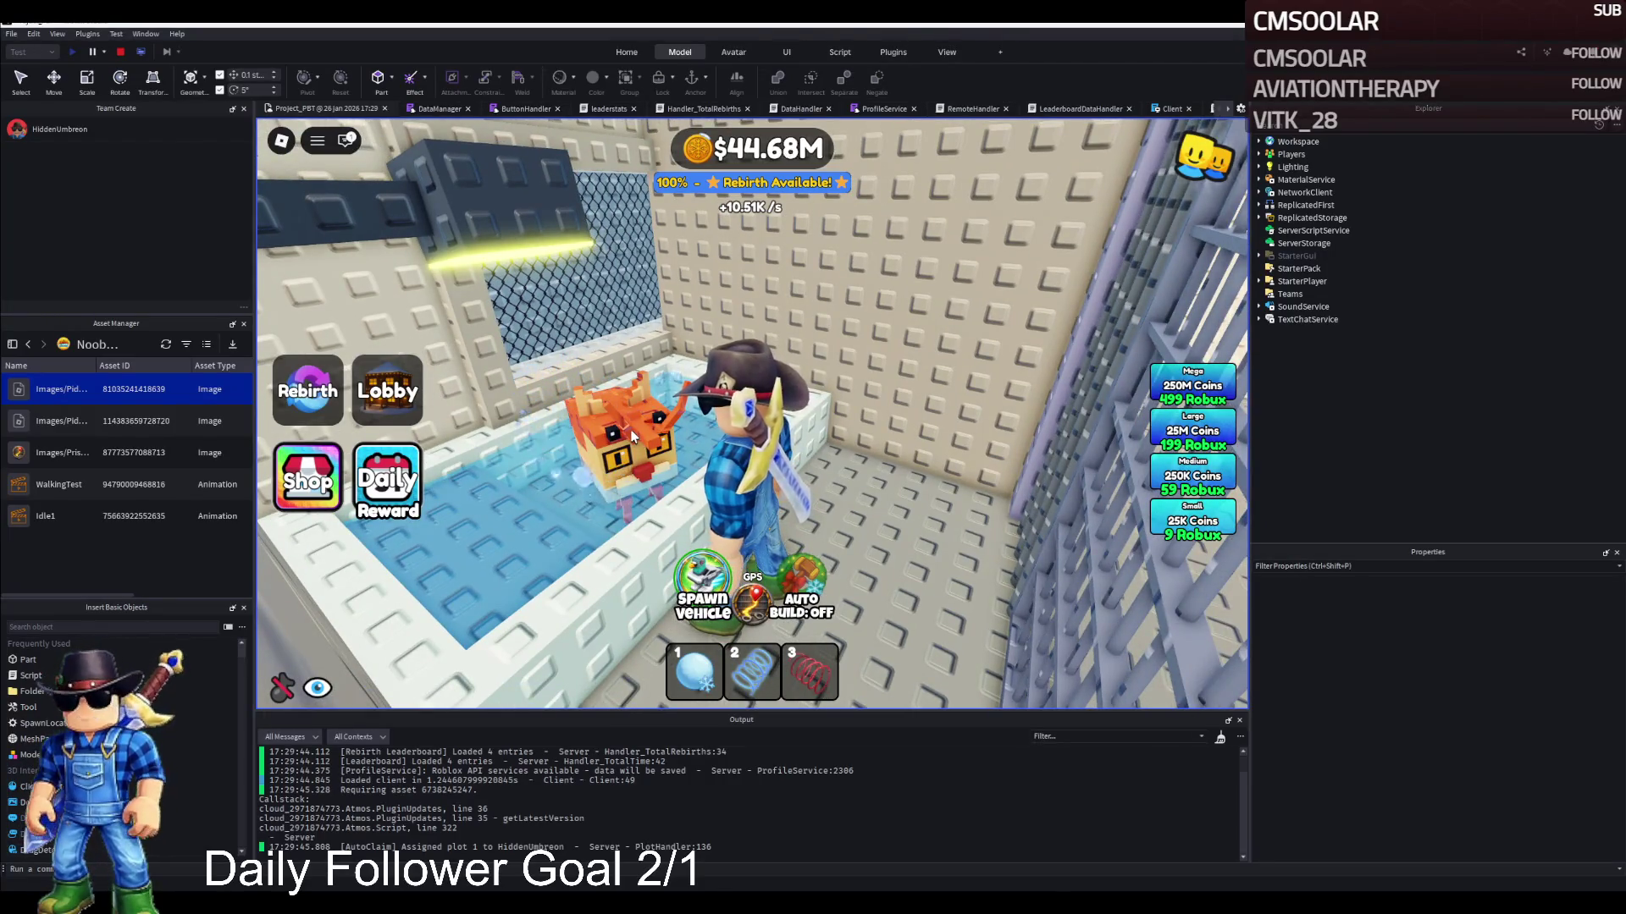
key("d")
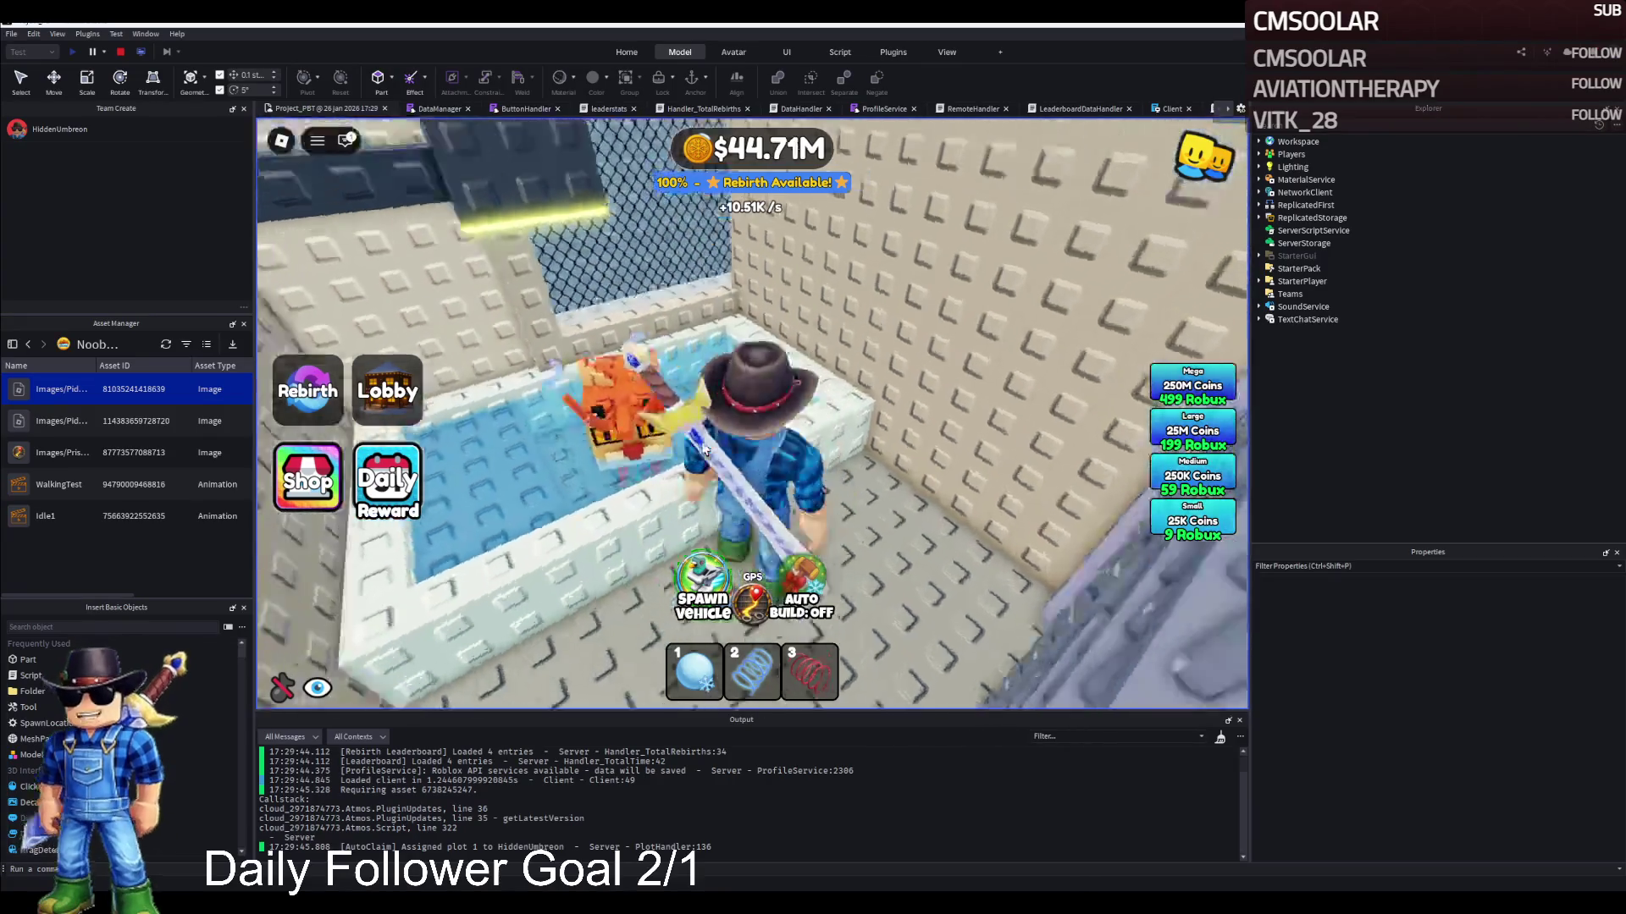
key("w")
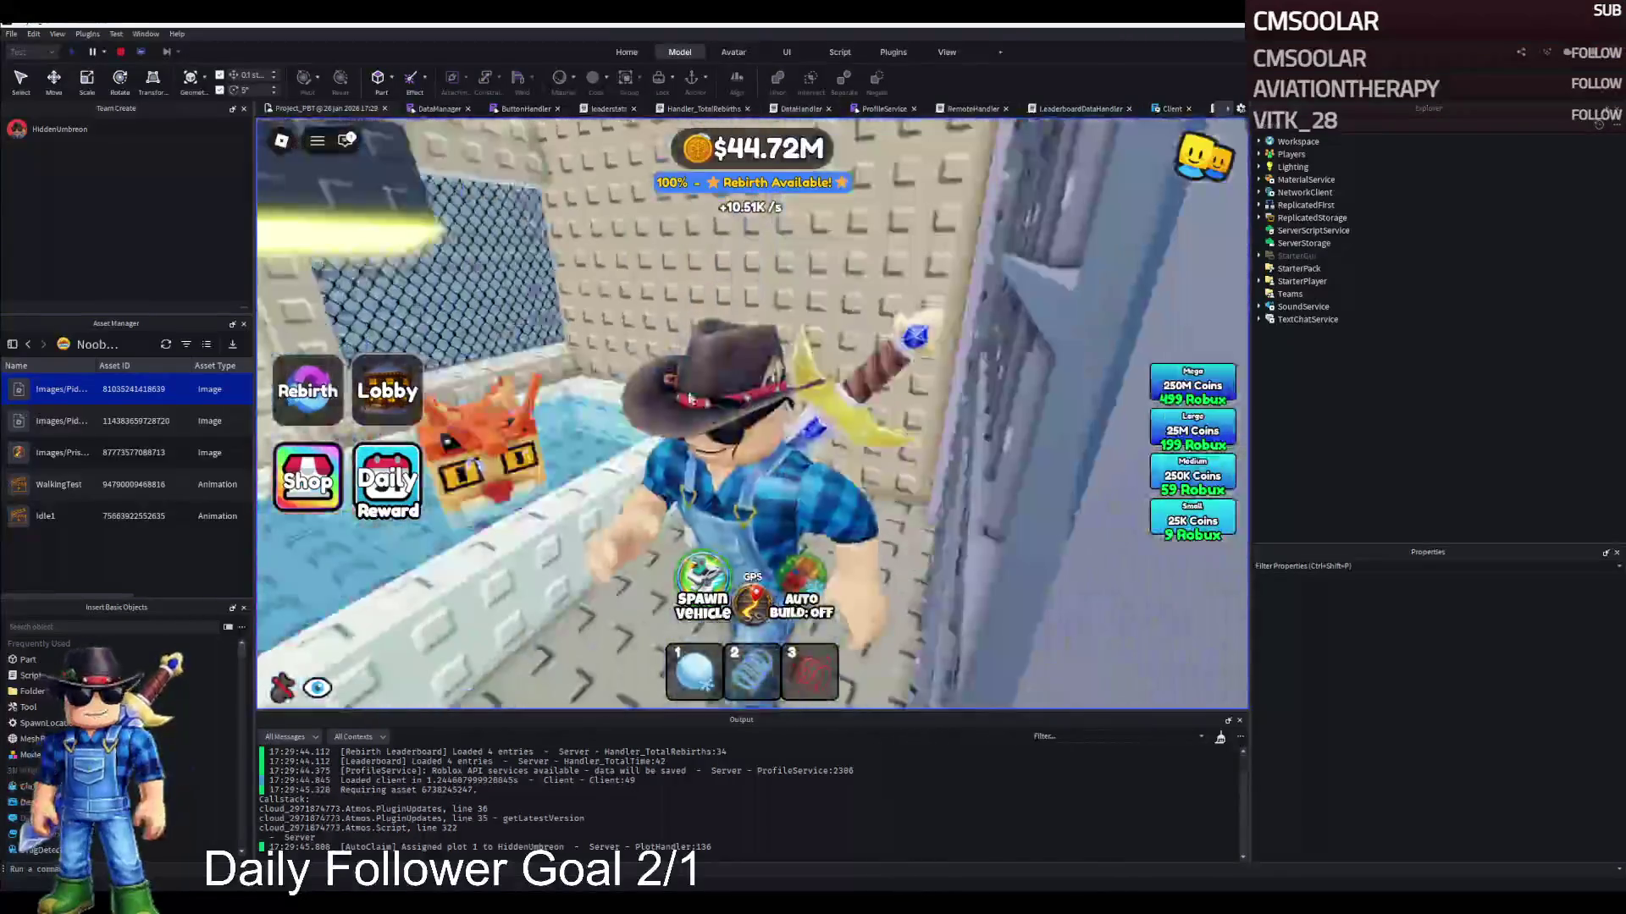
key("w")
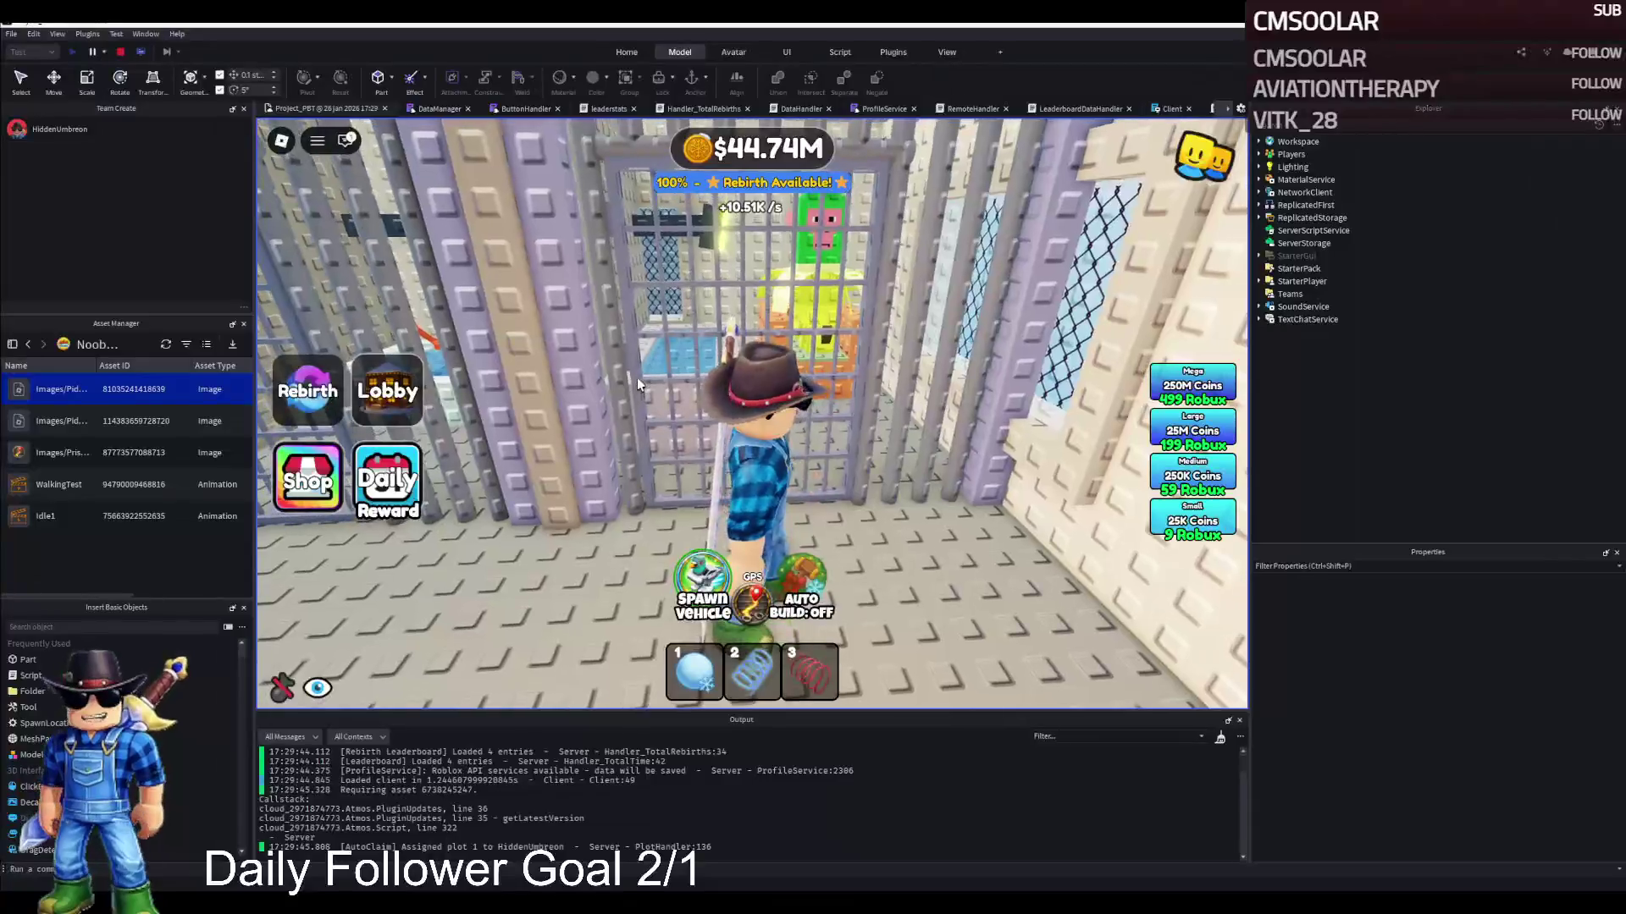
Walk up beside the monkey-head statue and back toward the pool
key("w")
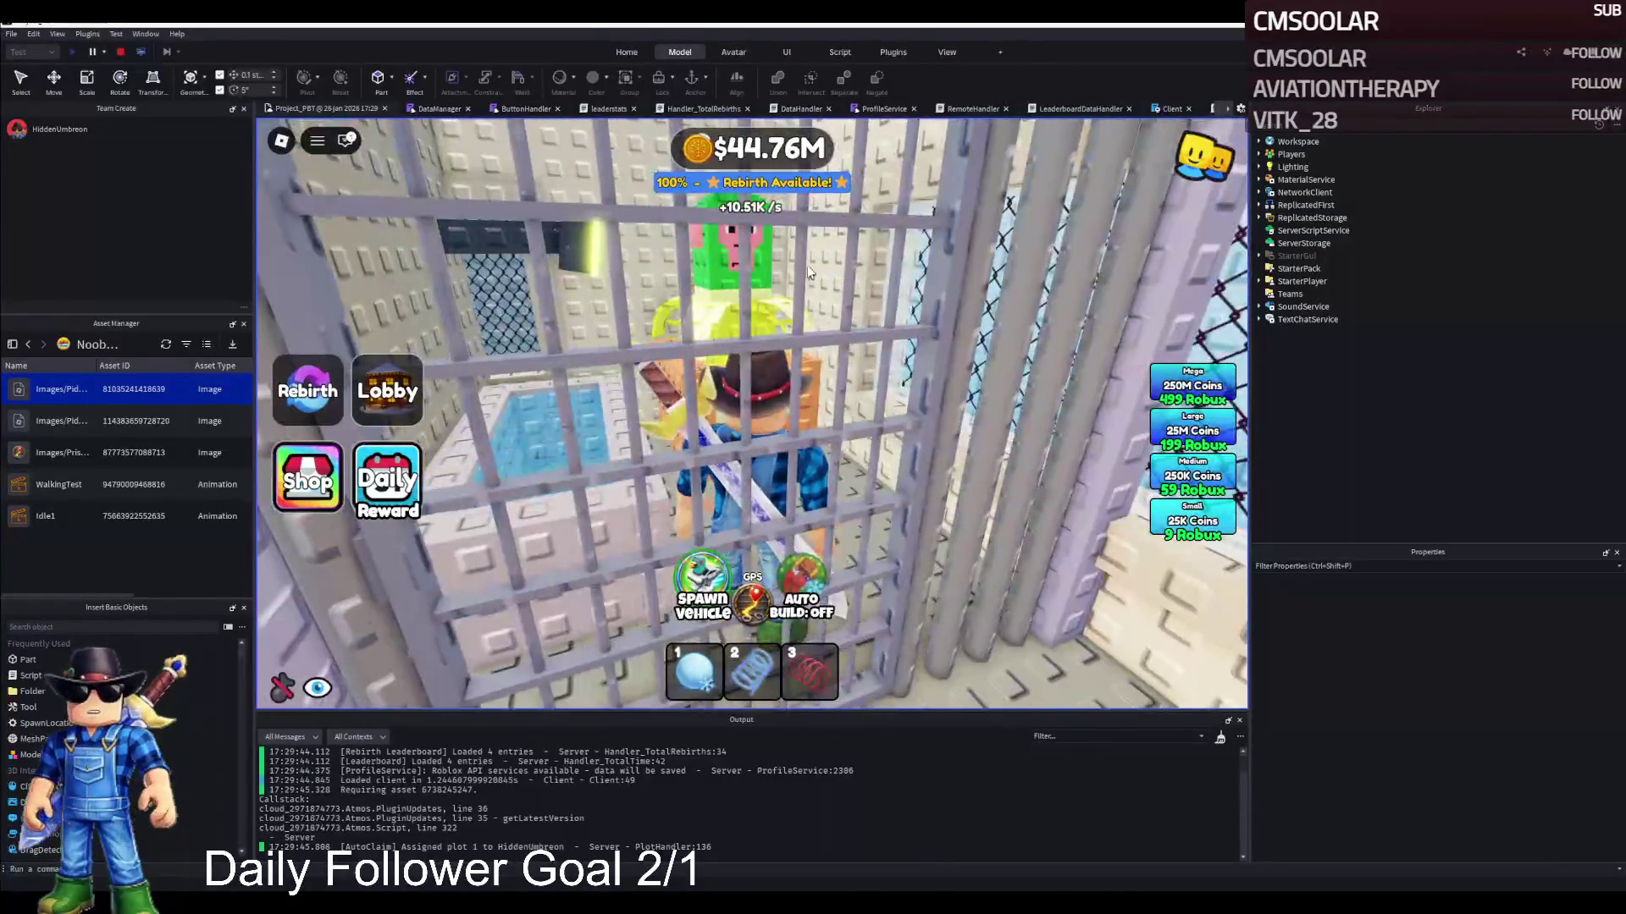
key("w")
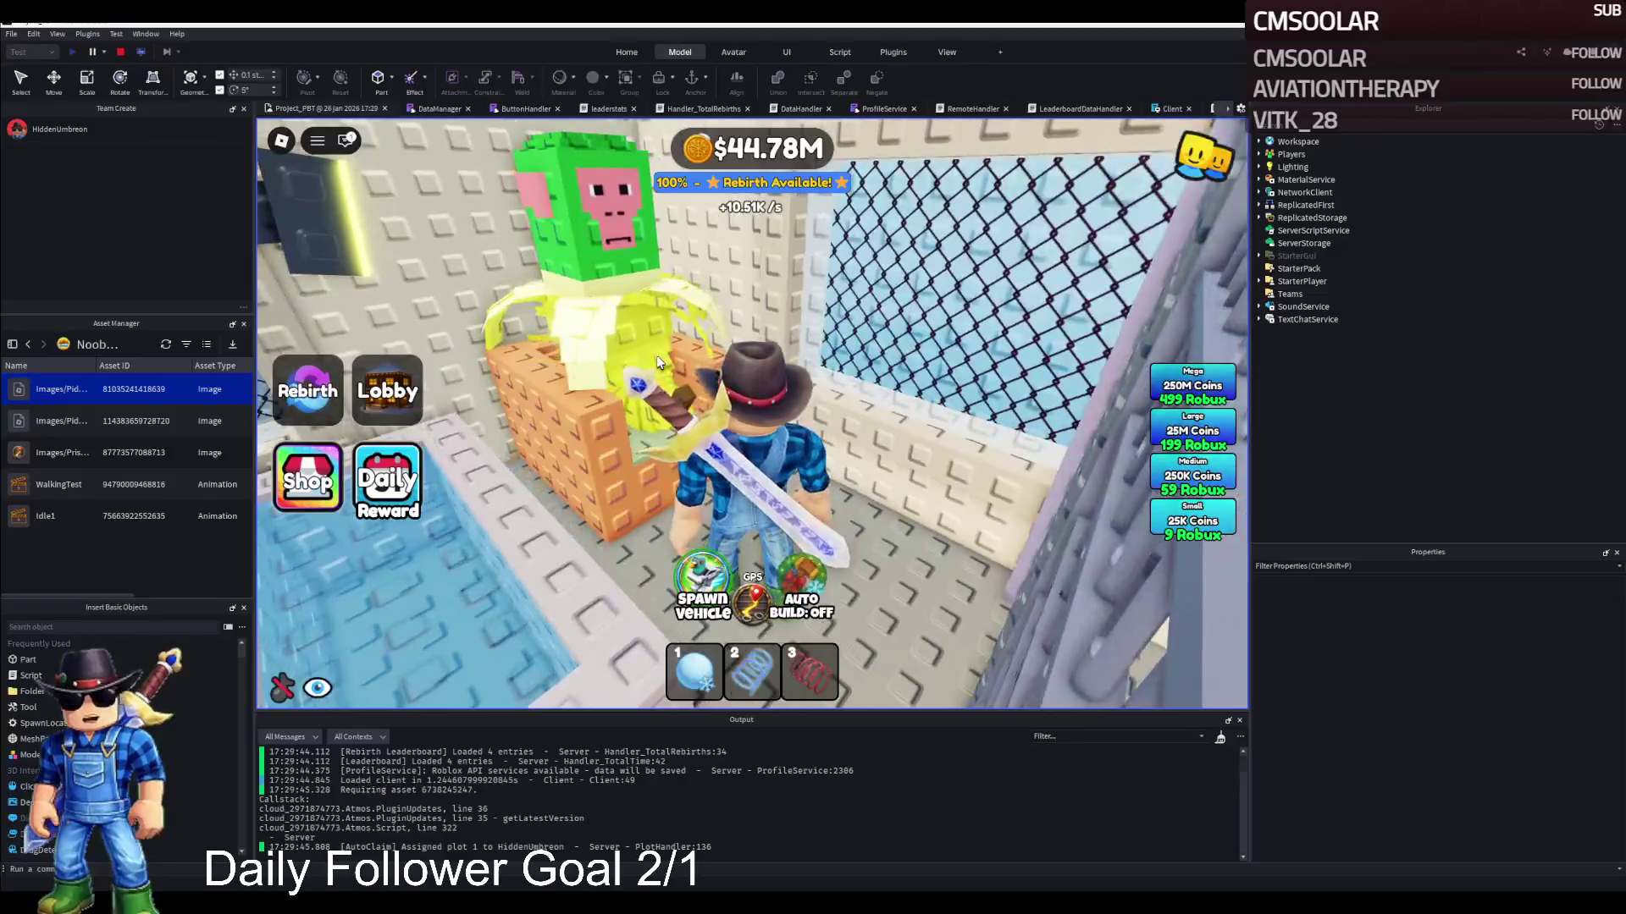
key("w")
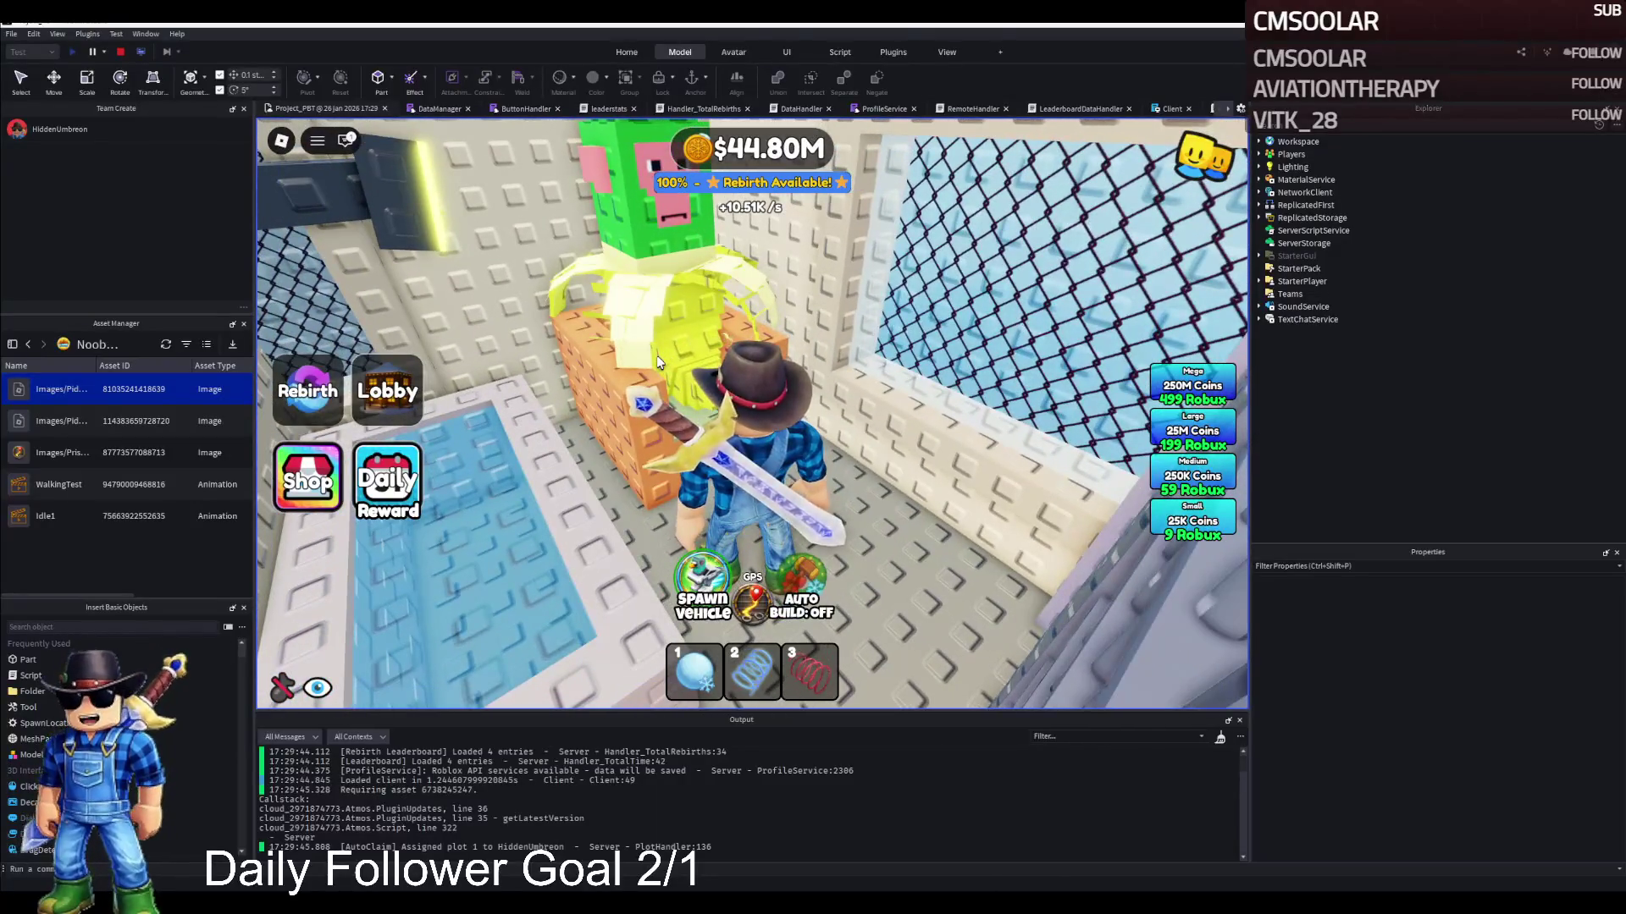
key("a")
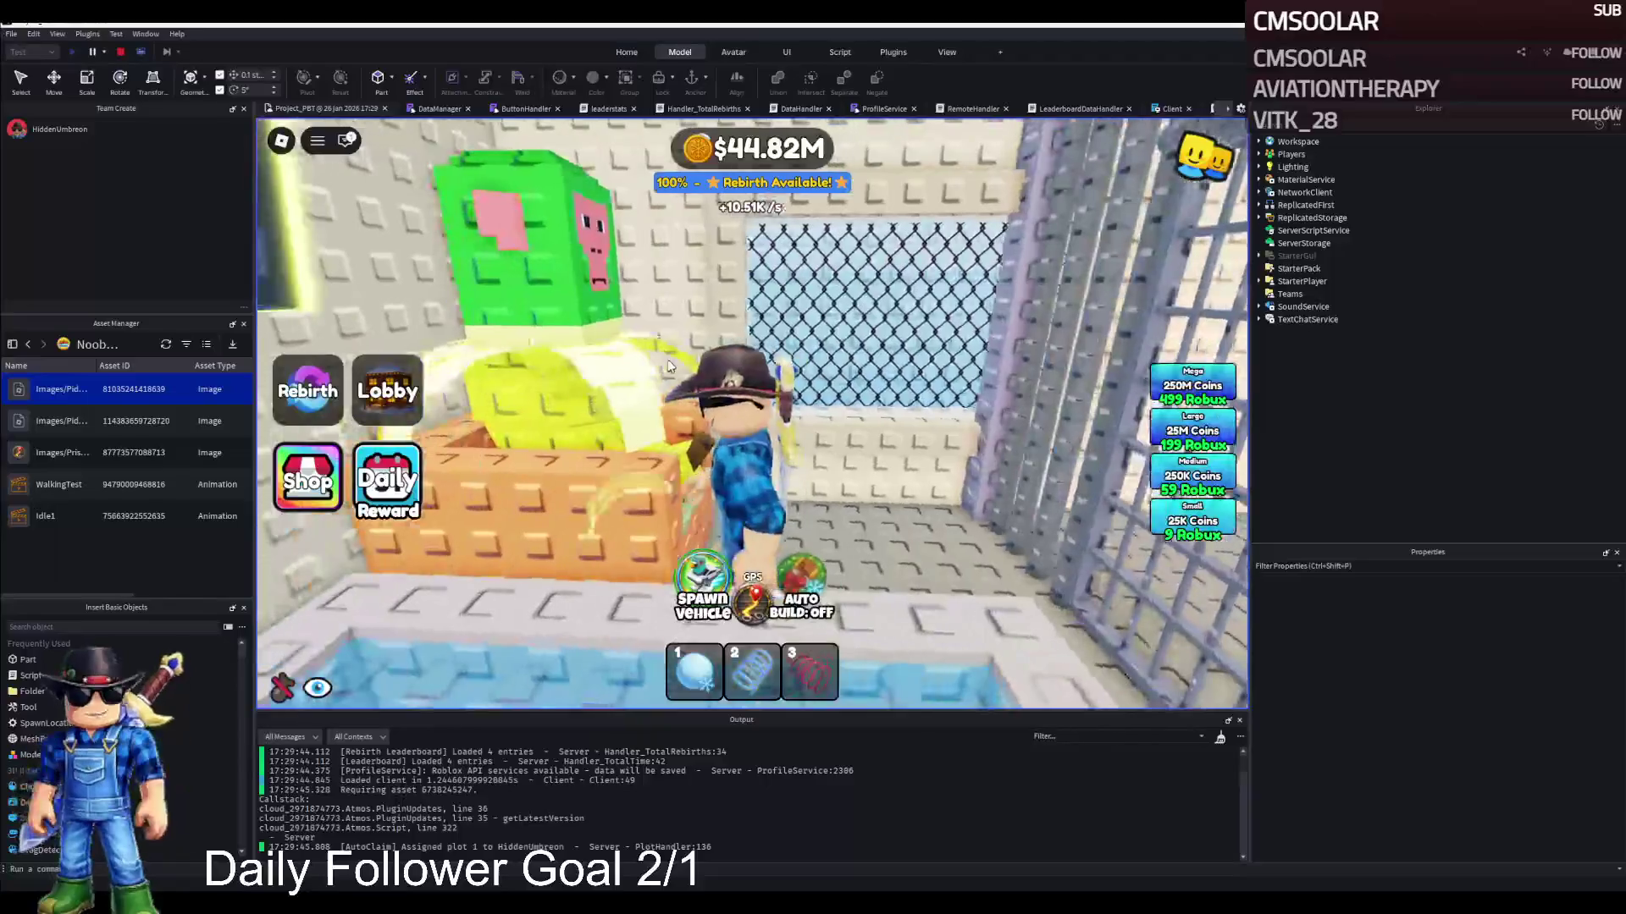
key("s")
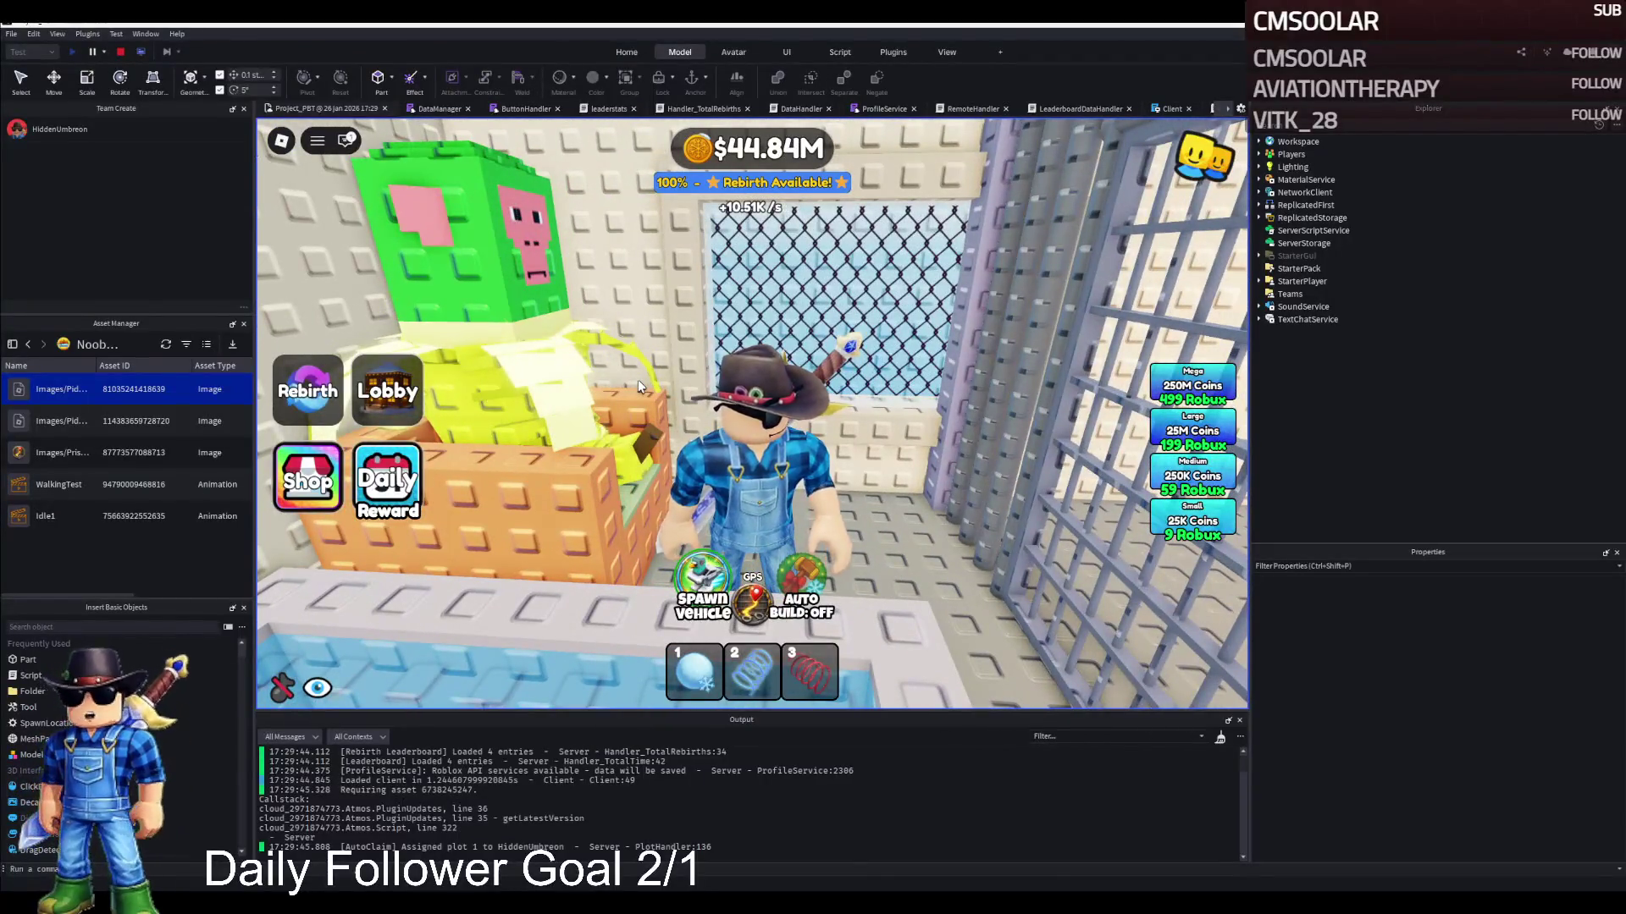
key("w")
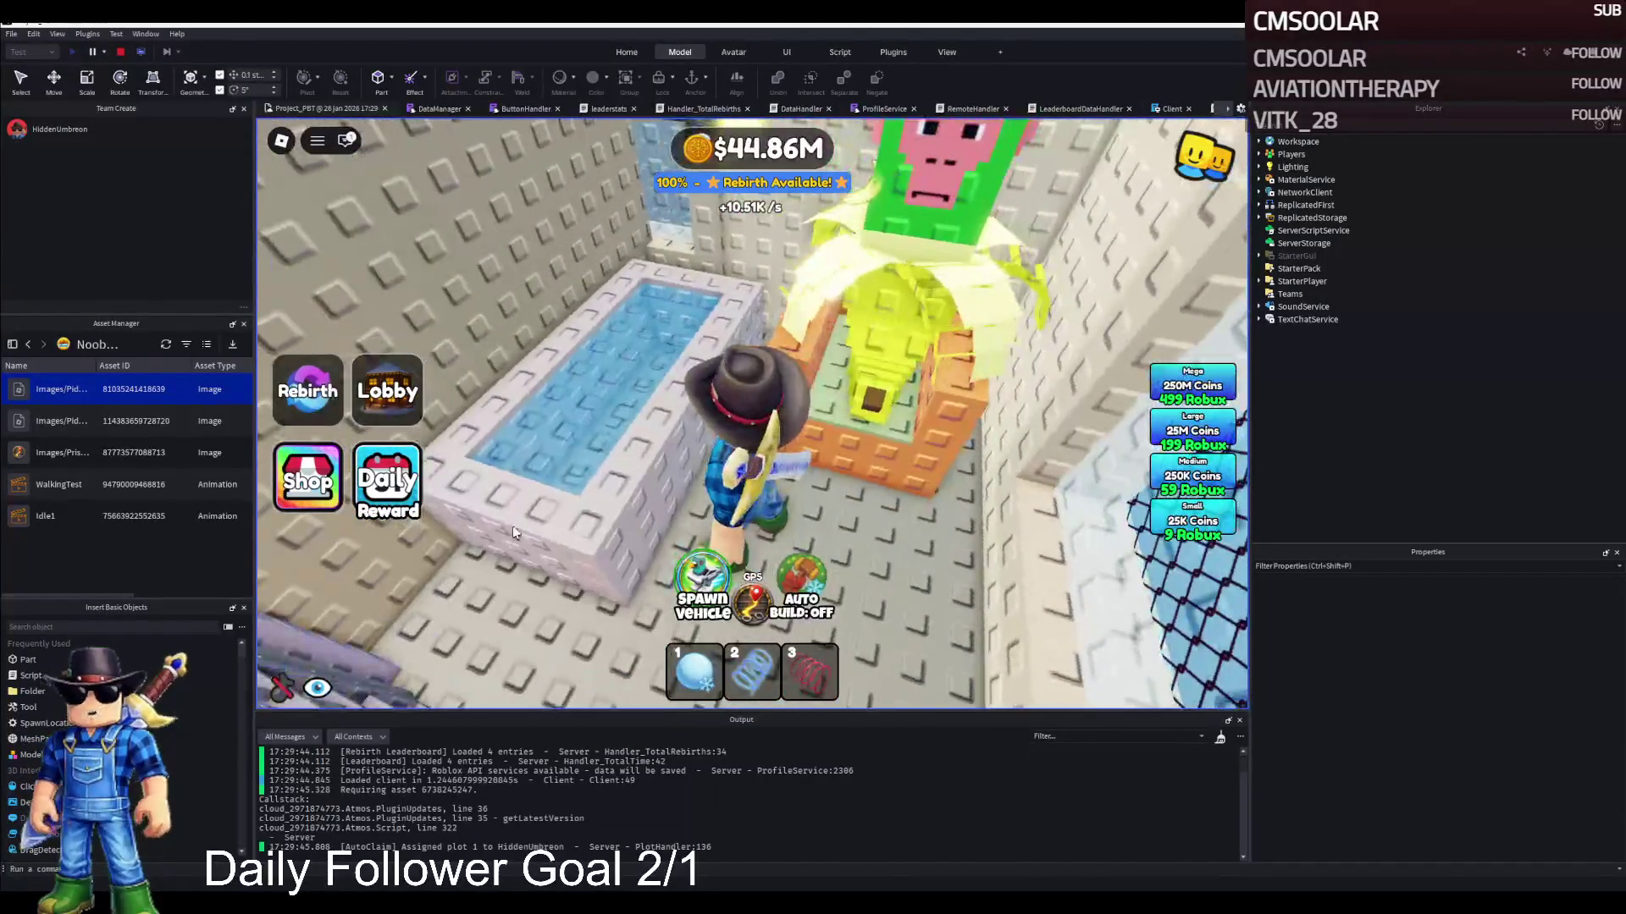
Return to the corridor and walk into the red penguin's cell beside the character
key("s")
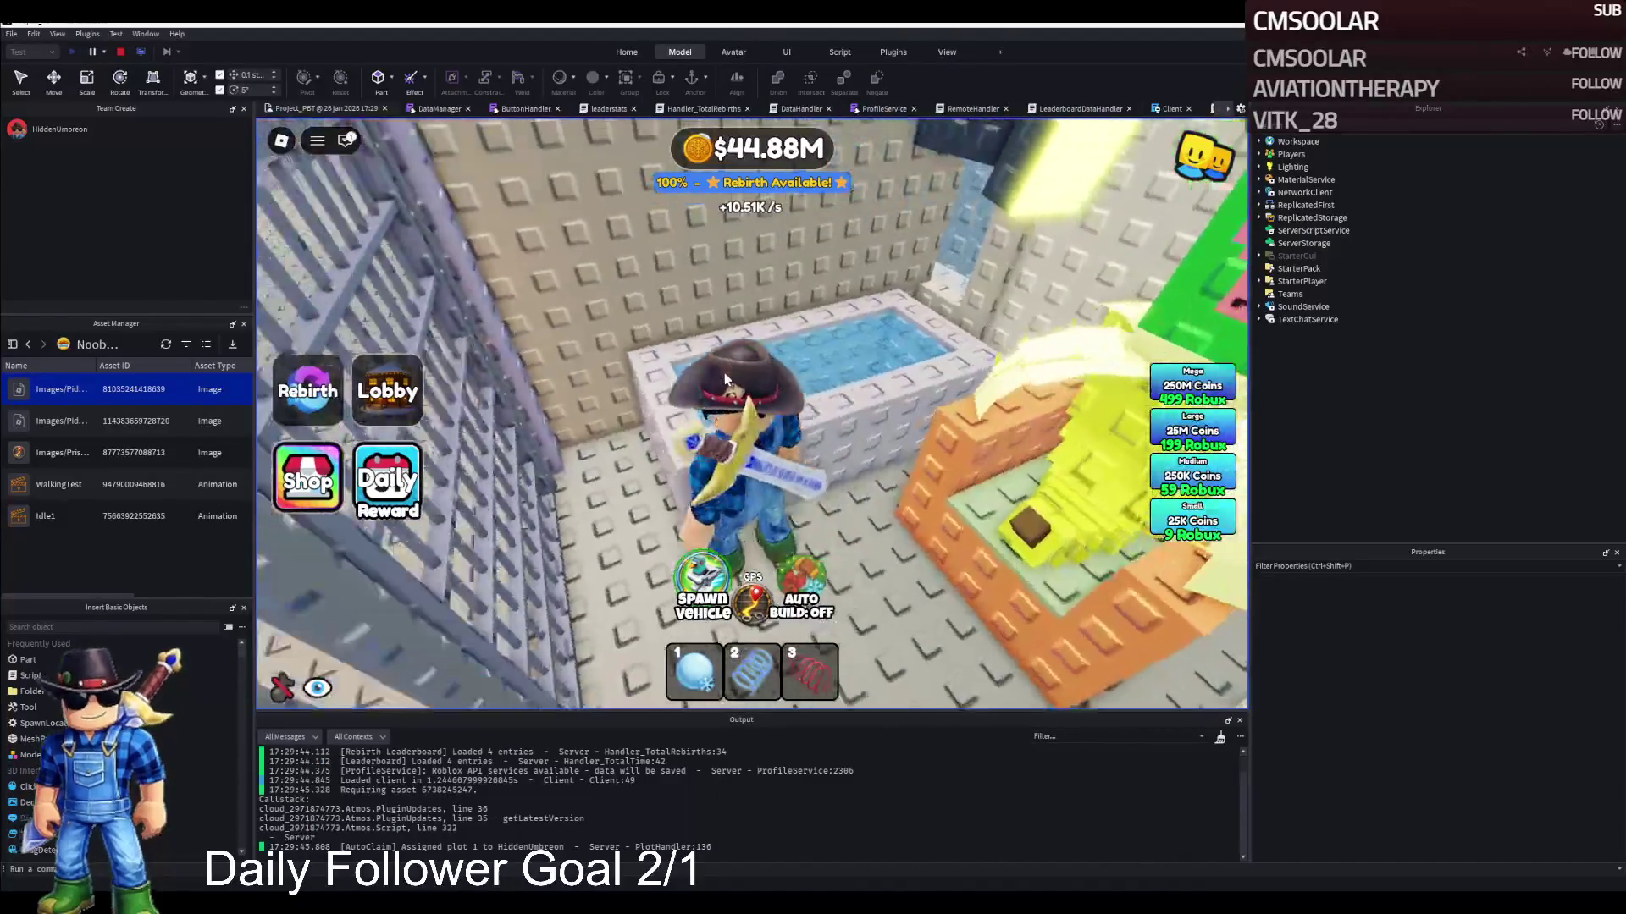
key("s")
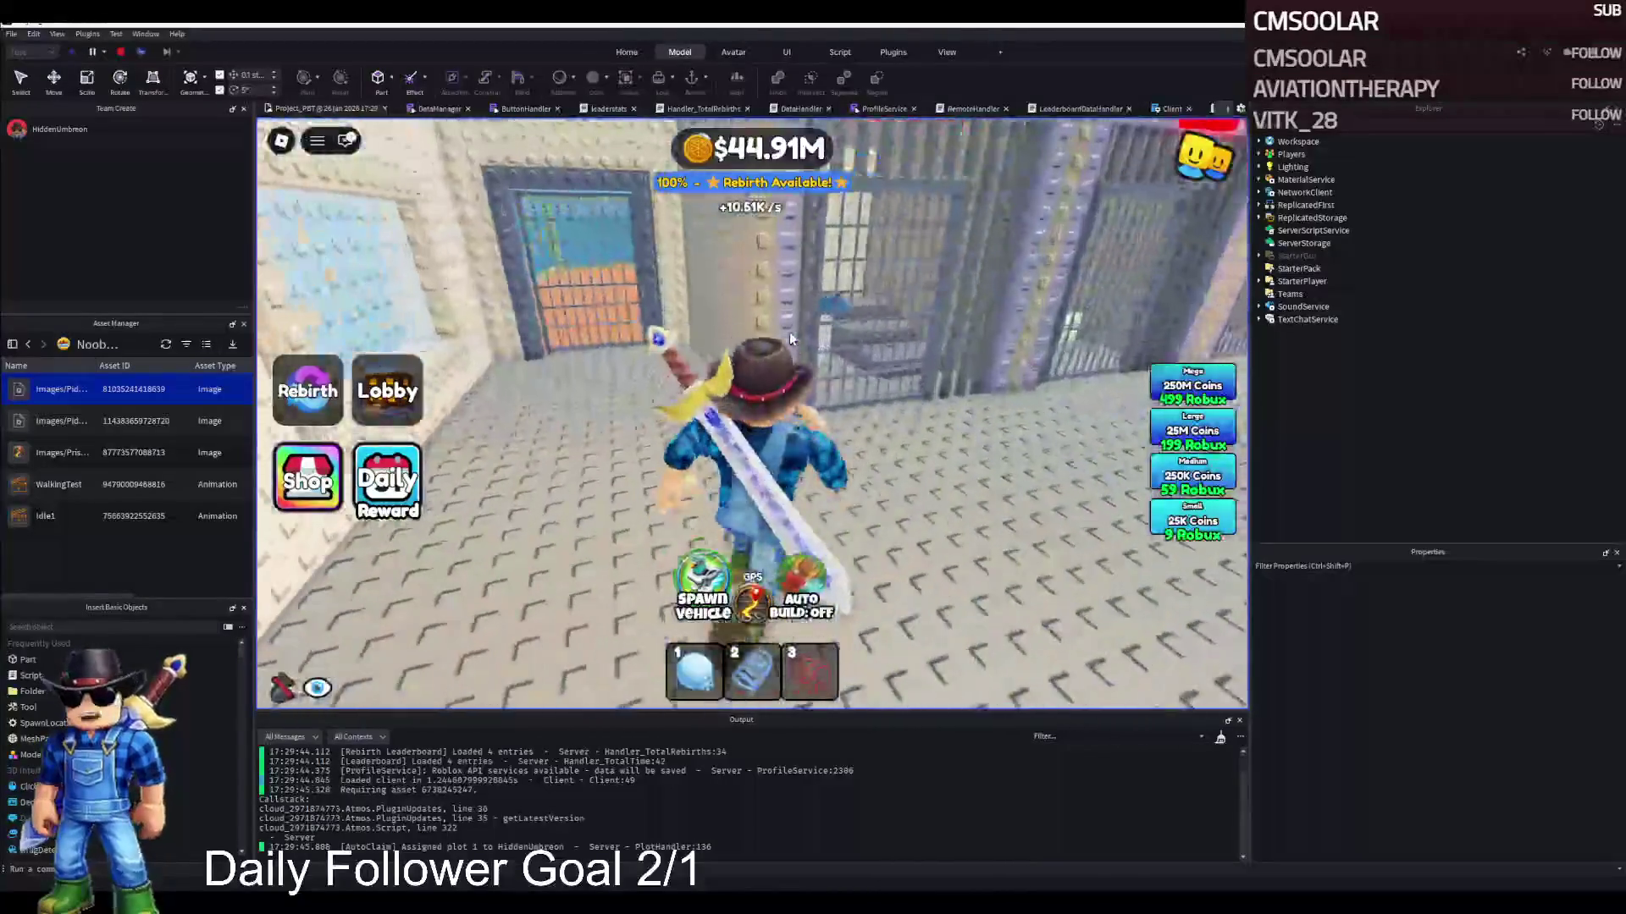
key("w")
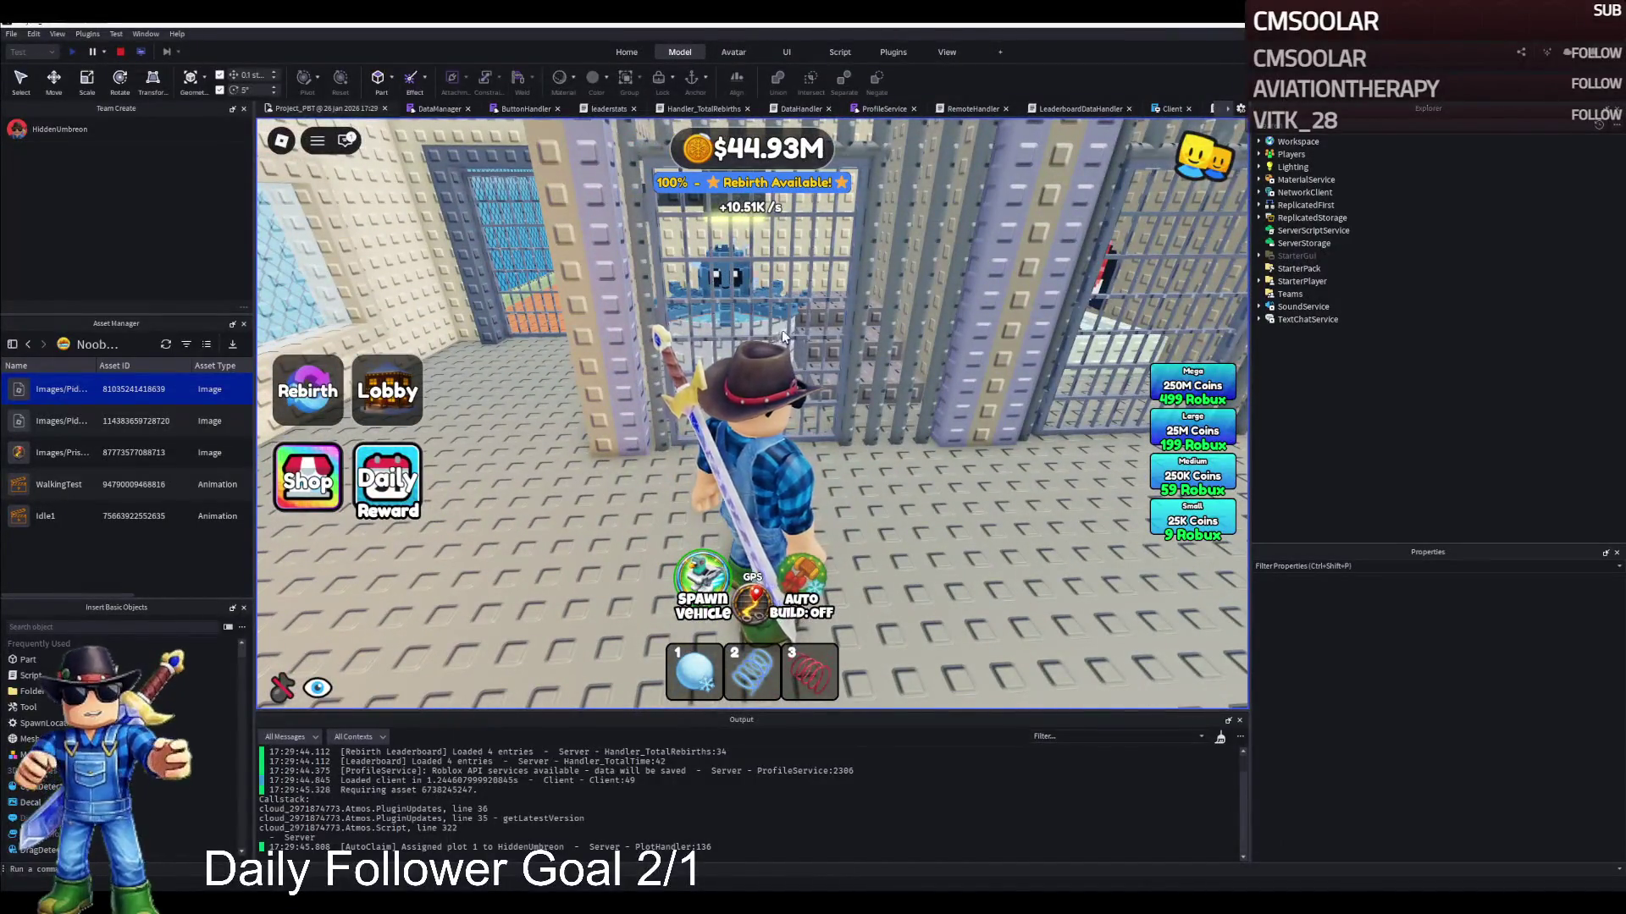
key("s")
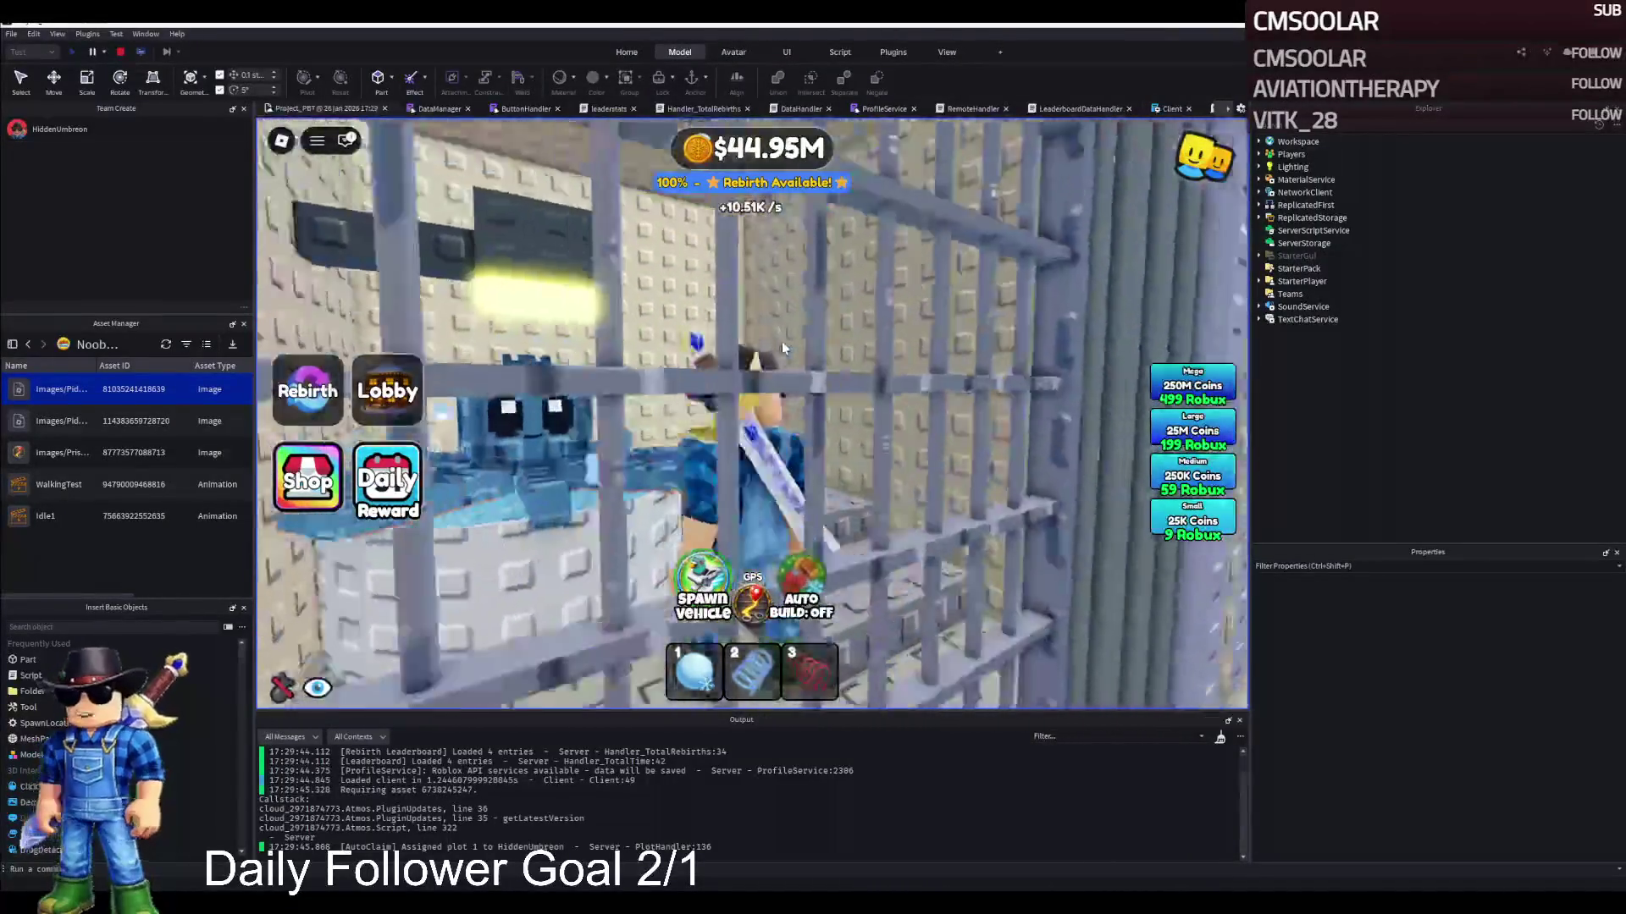
key("w")
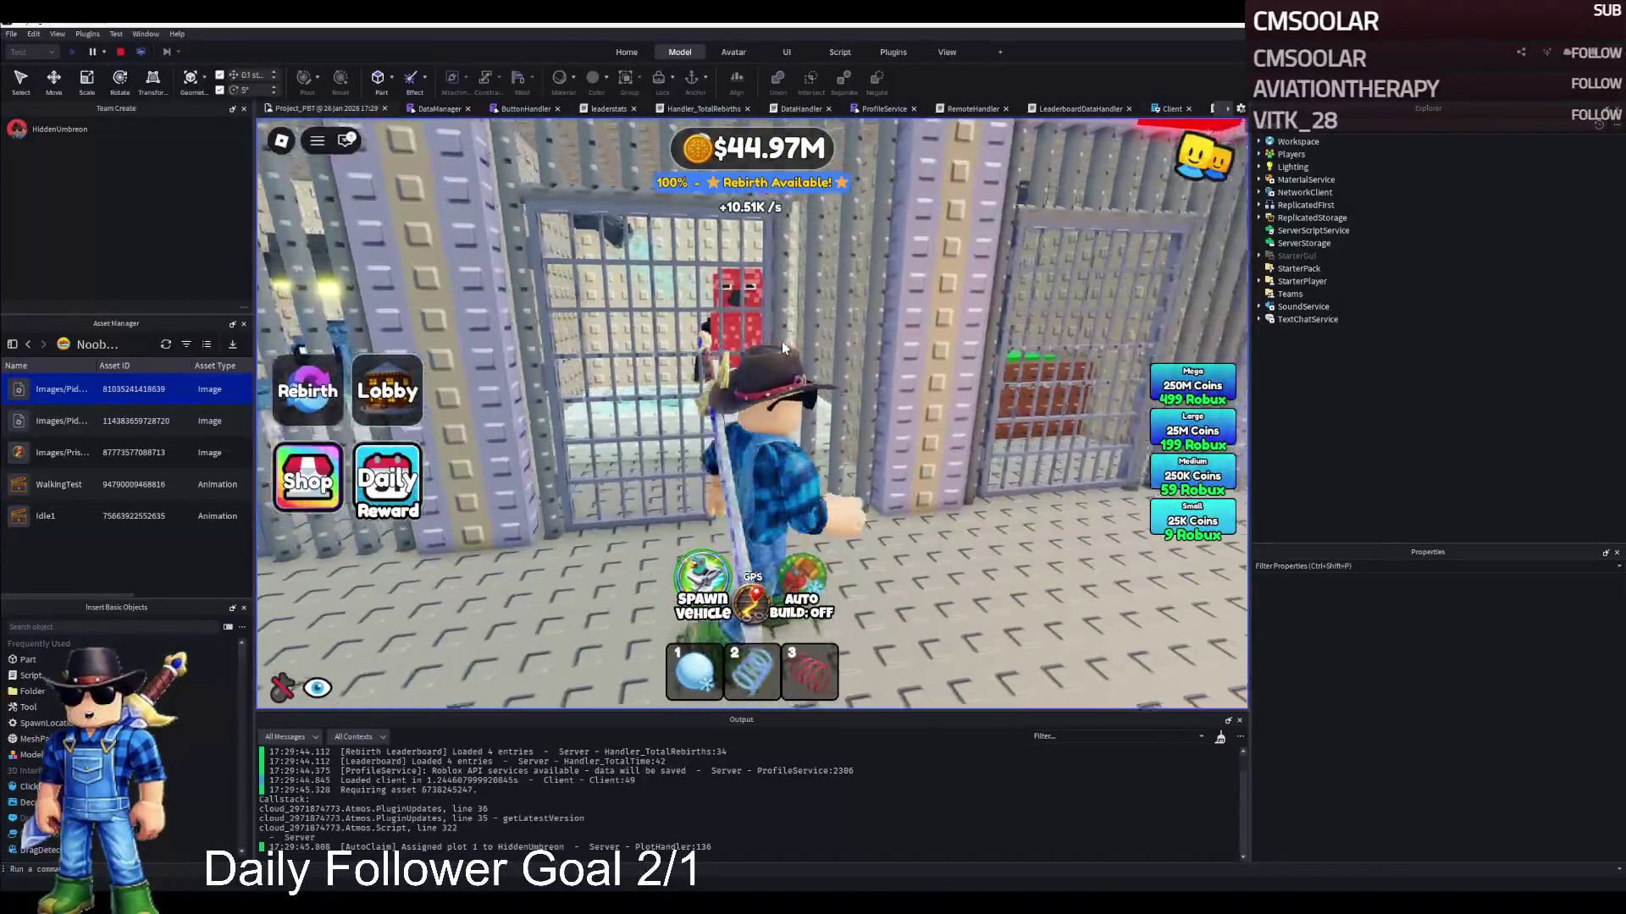
key("w")
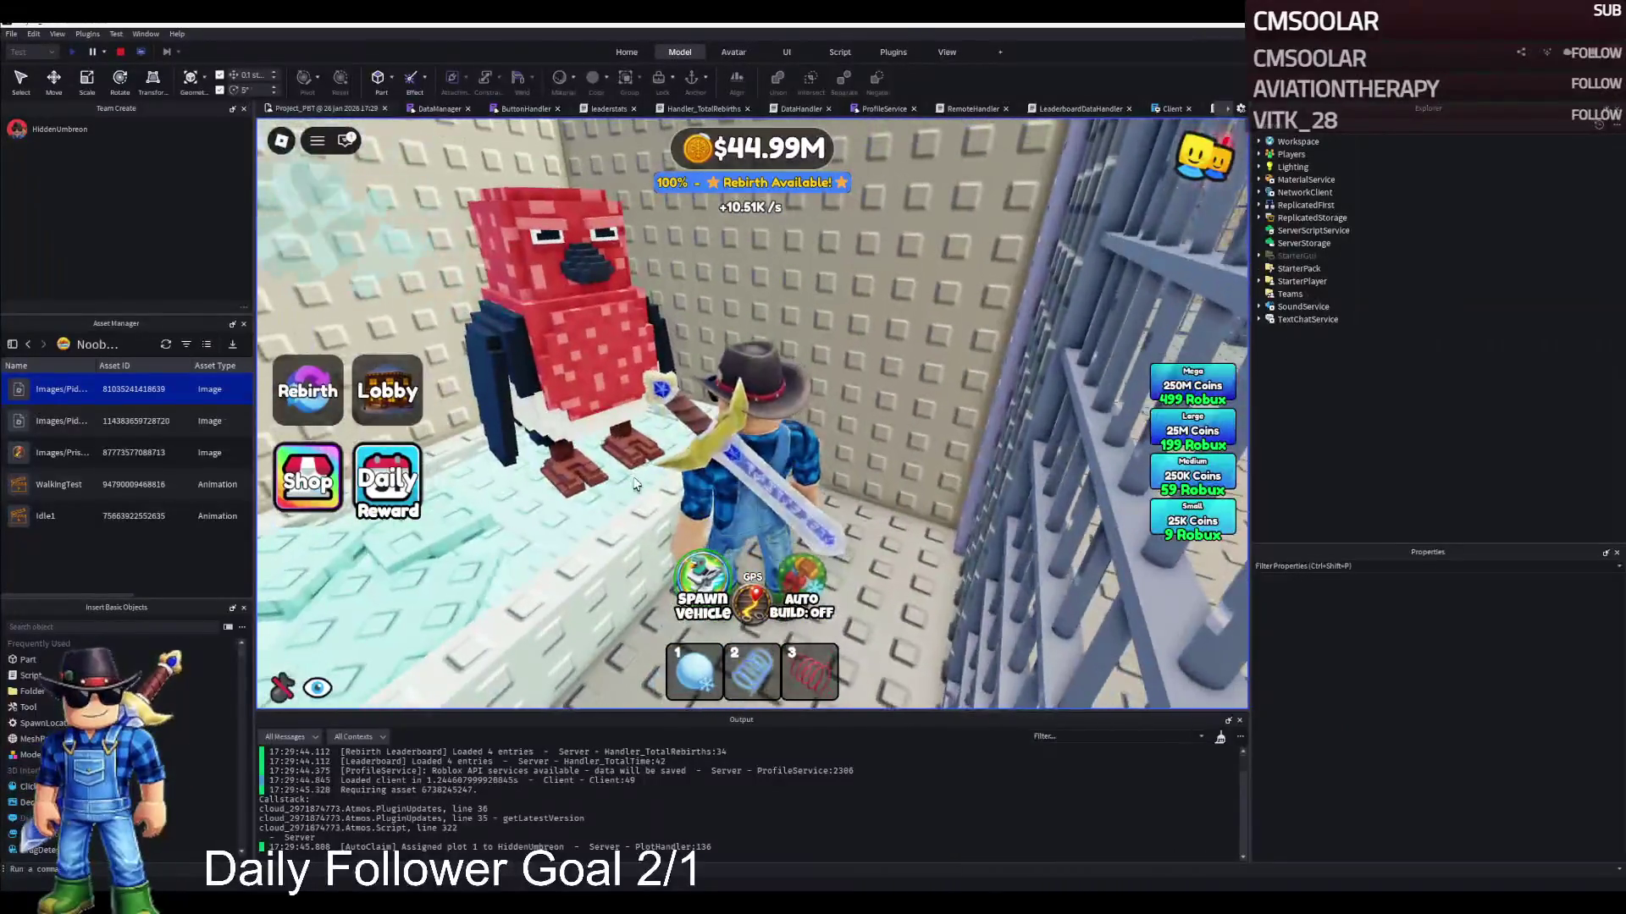
key("d")
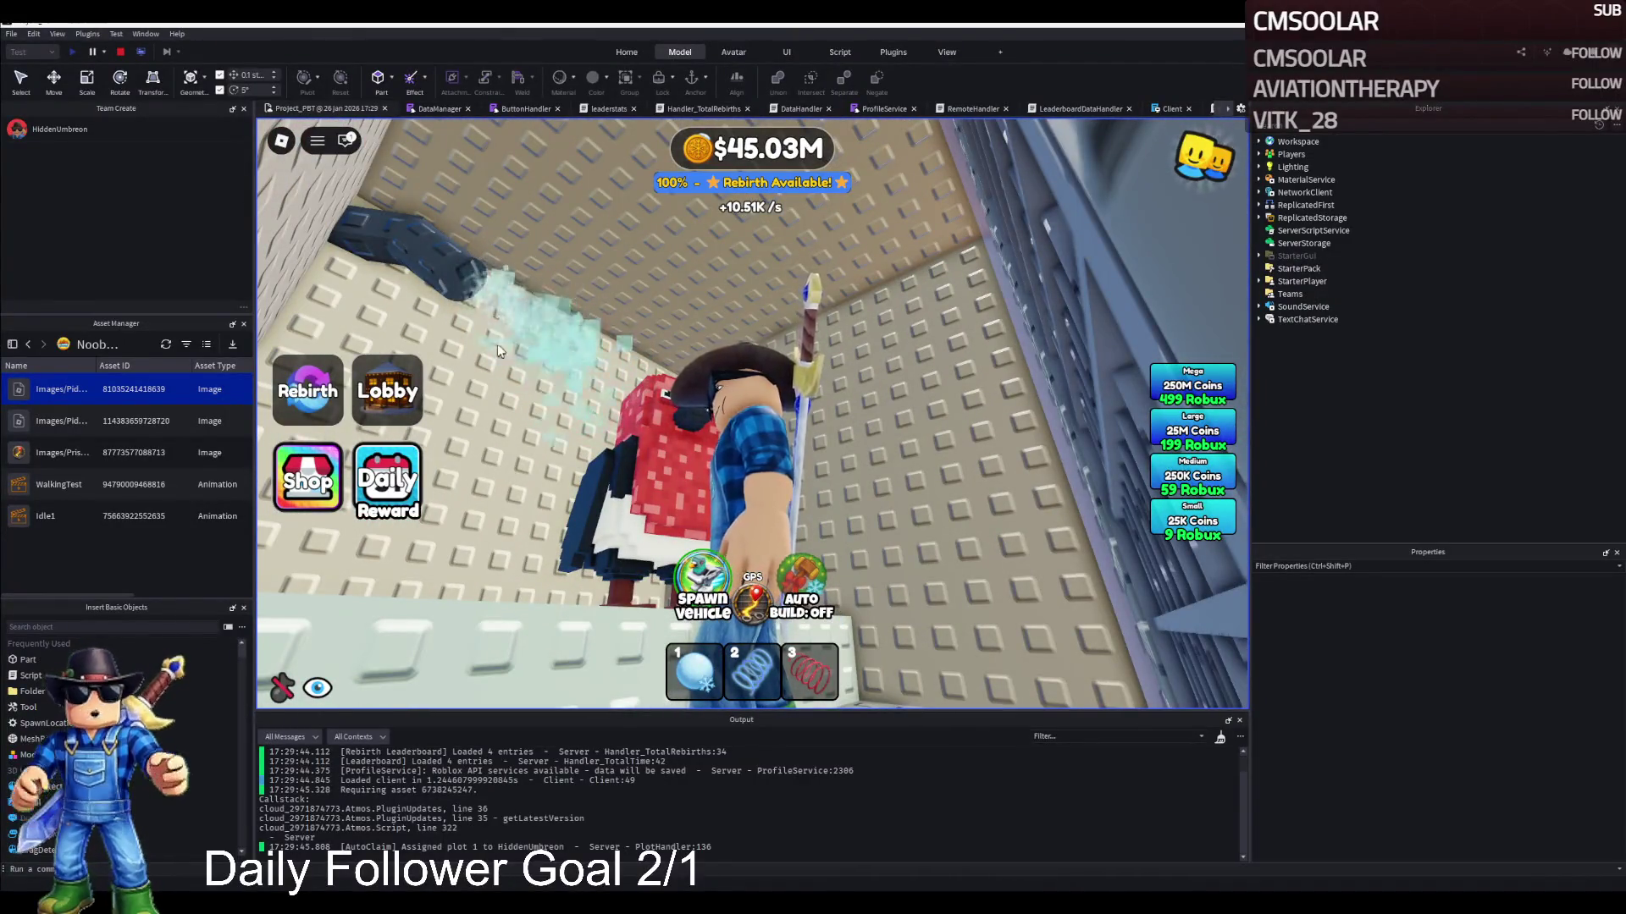
key("s")
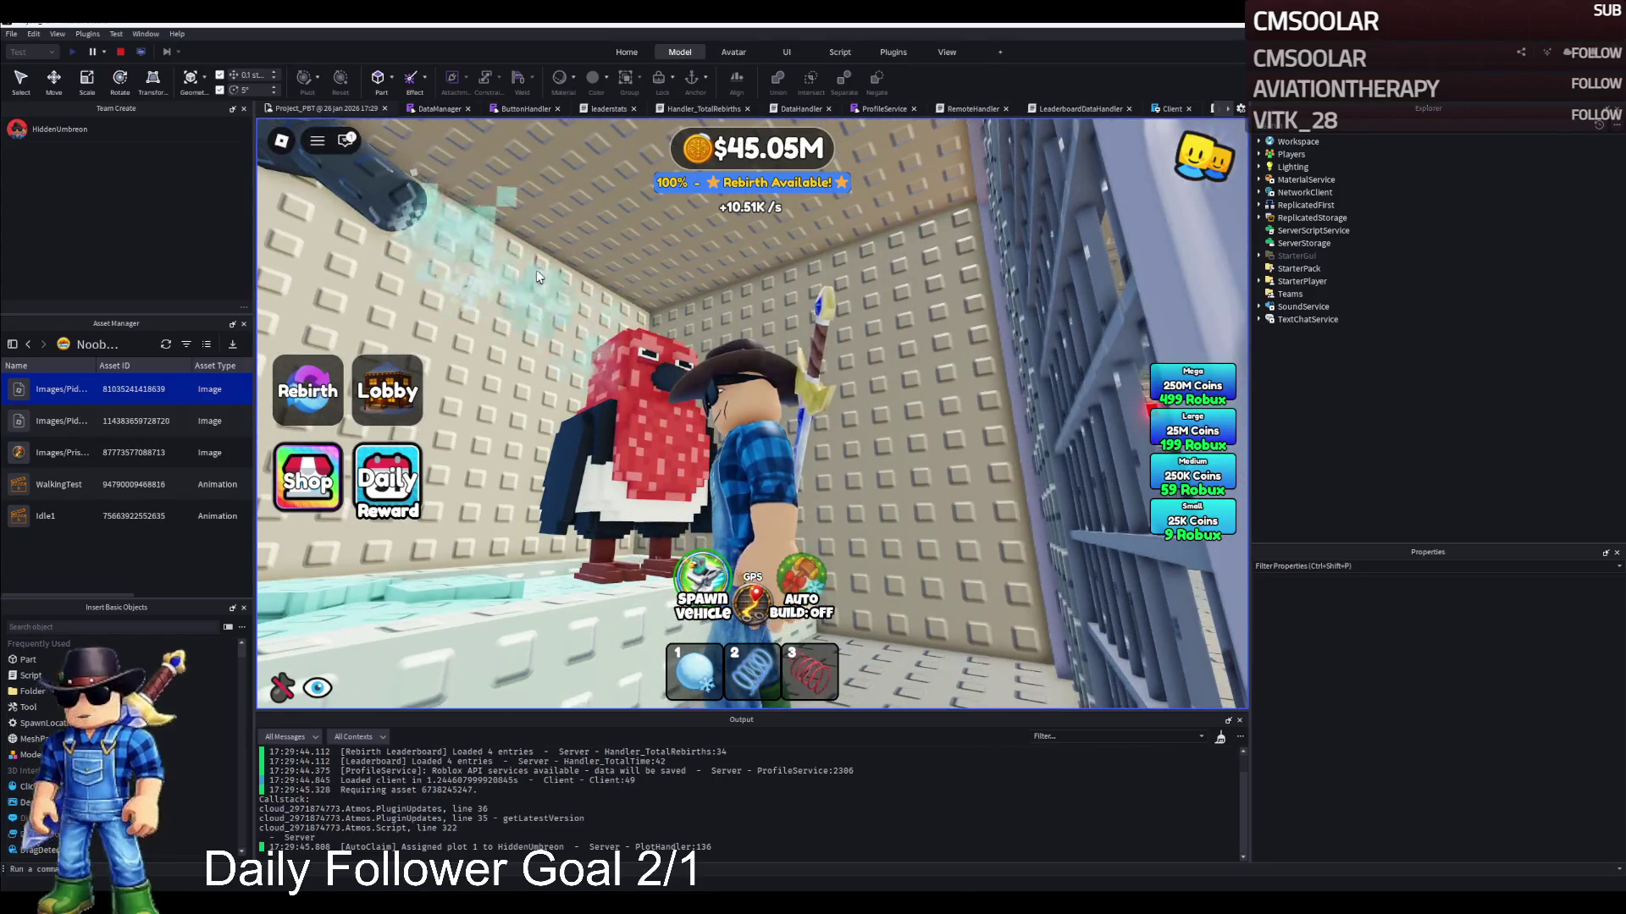